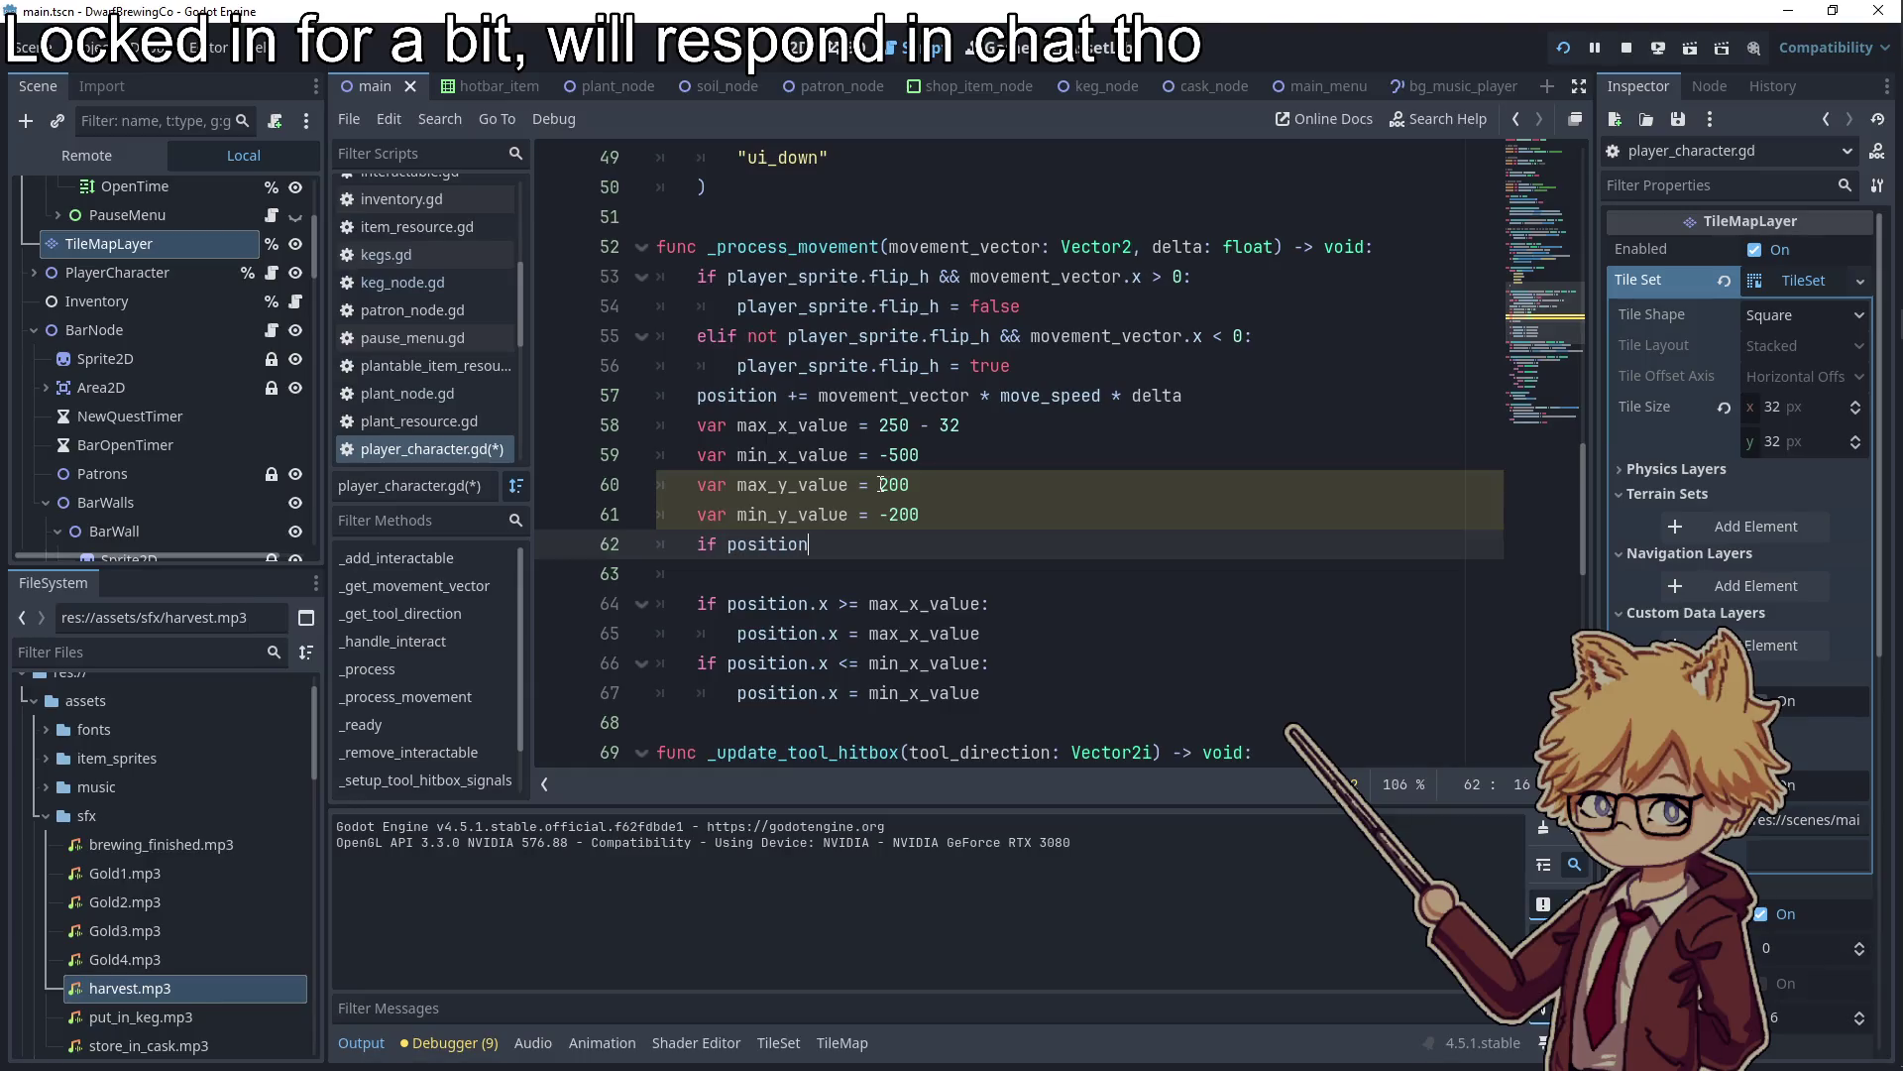
# Add if/elif checks clamping position.x to max_x_value and min_x_value
pyautogui.write('.x >= max_x_value:')
pyautogui.press('Return')
pyautogui.write('position.x = ma')
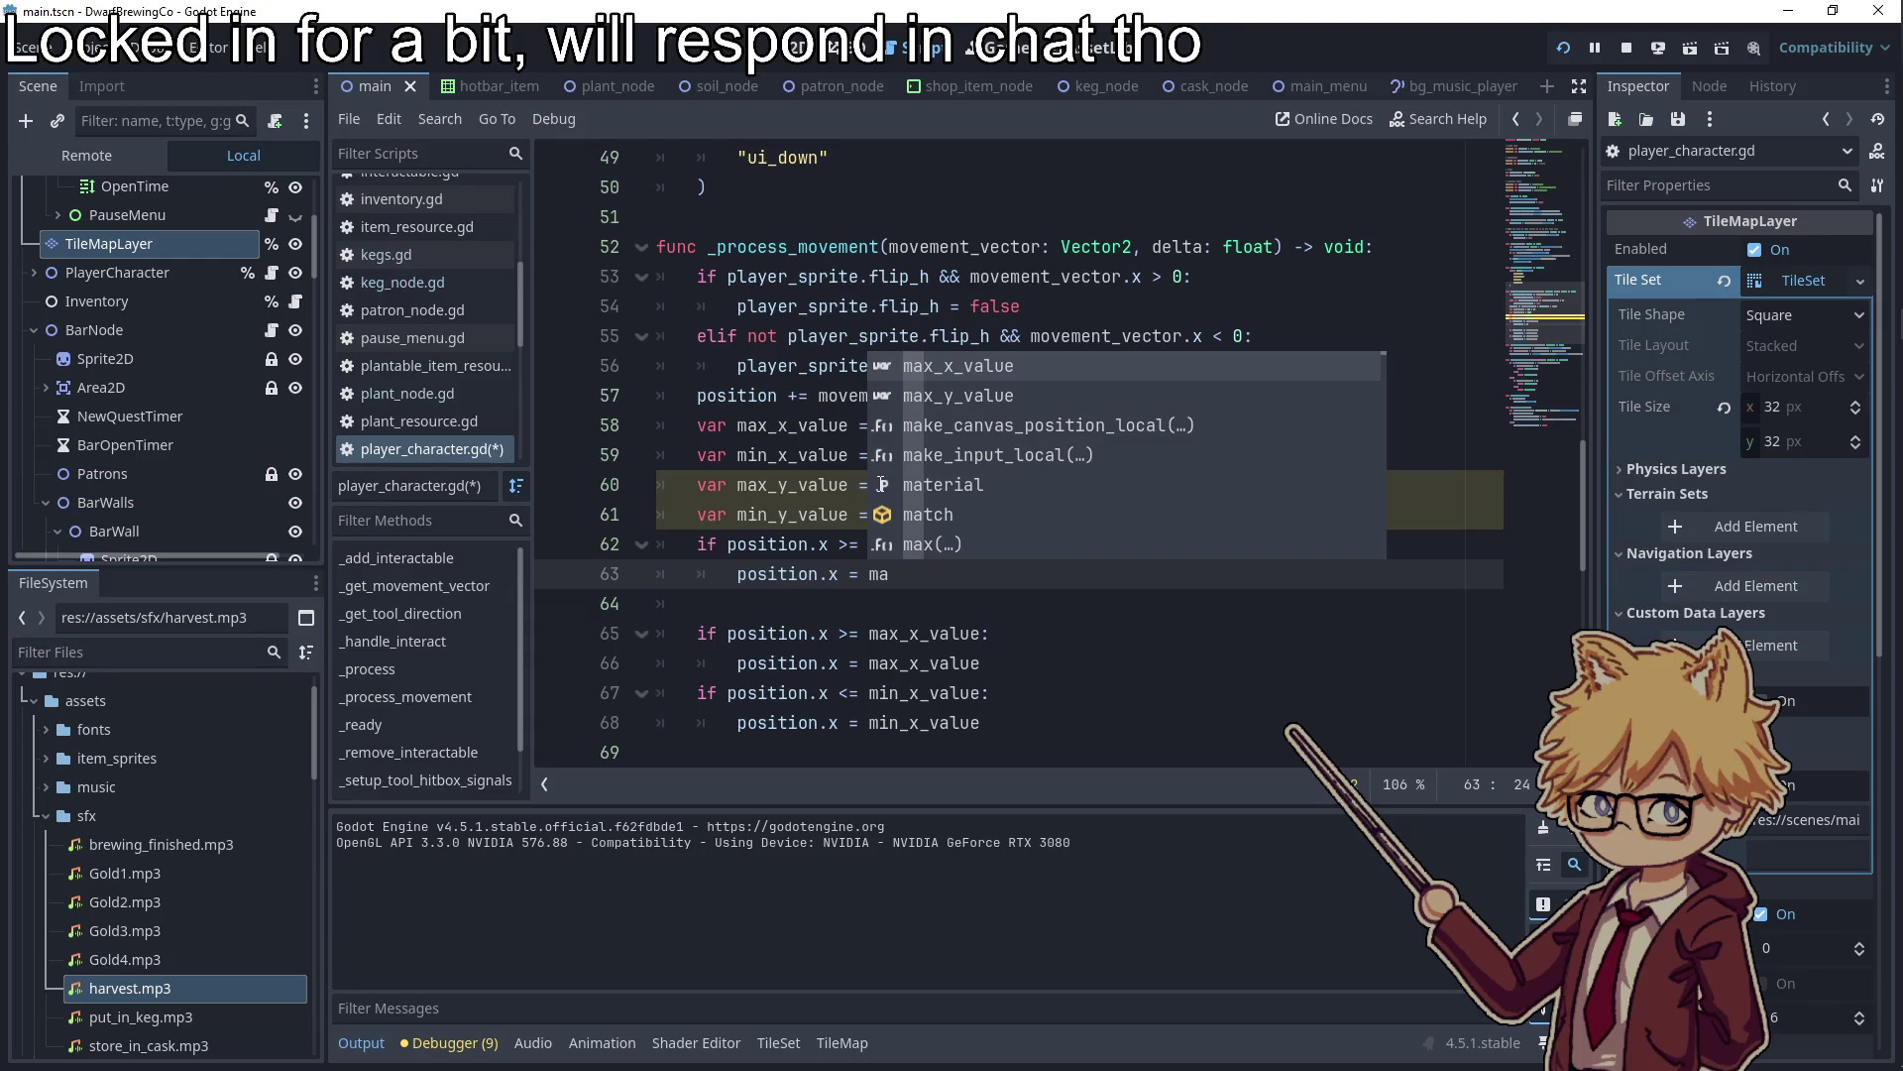
pyautogui.press('Return')
pyautogui.press('Return')
pyautogui.press('BackSpace')
pyautogui.write('elif po')
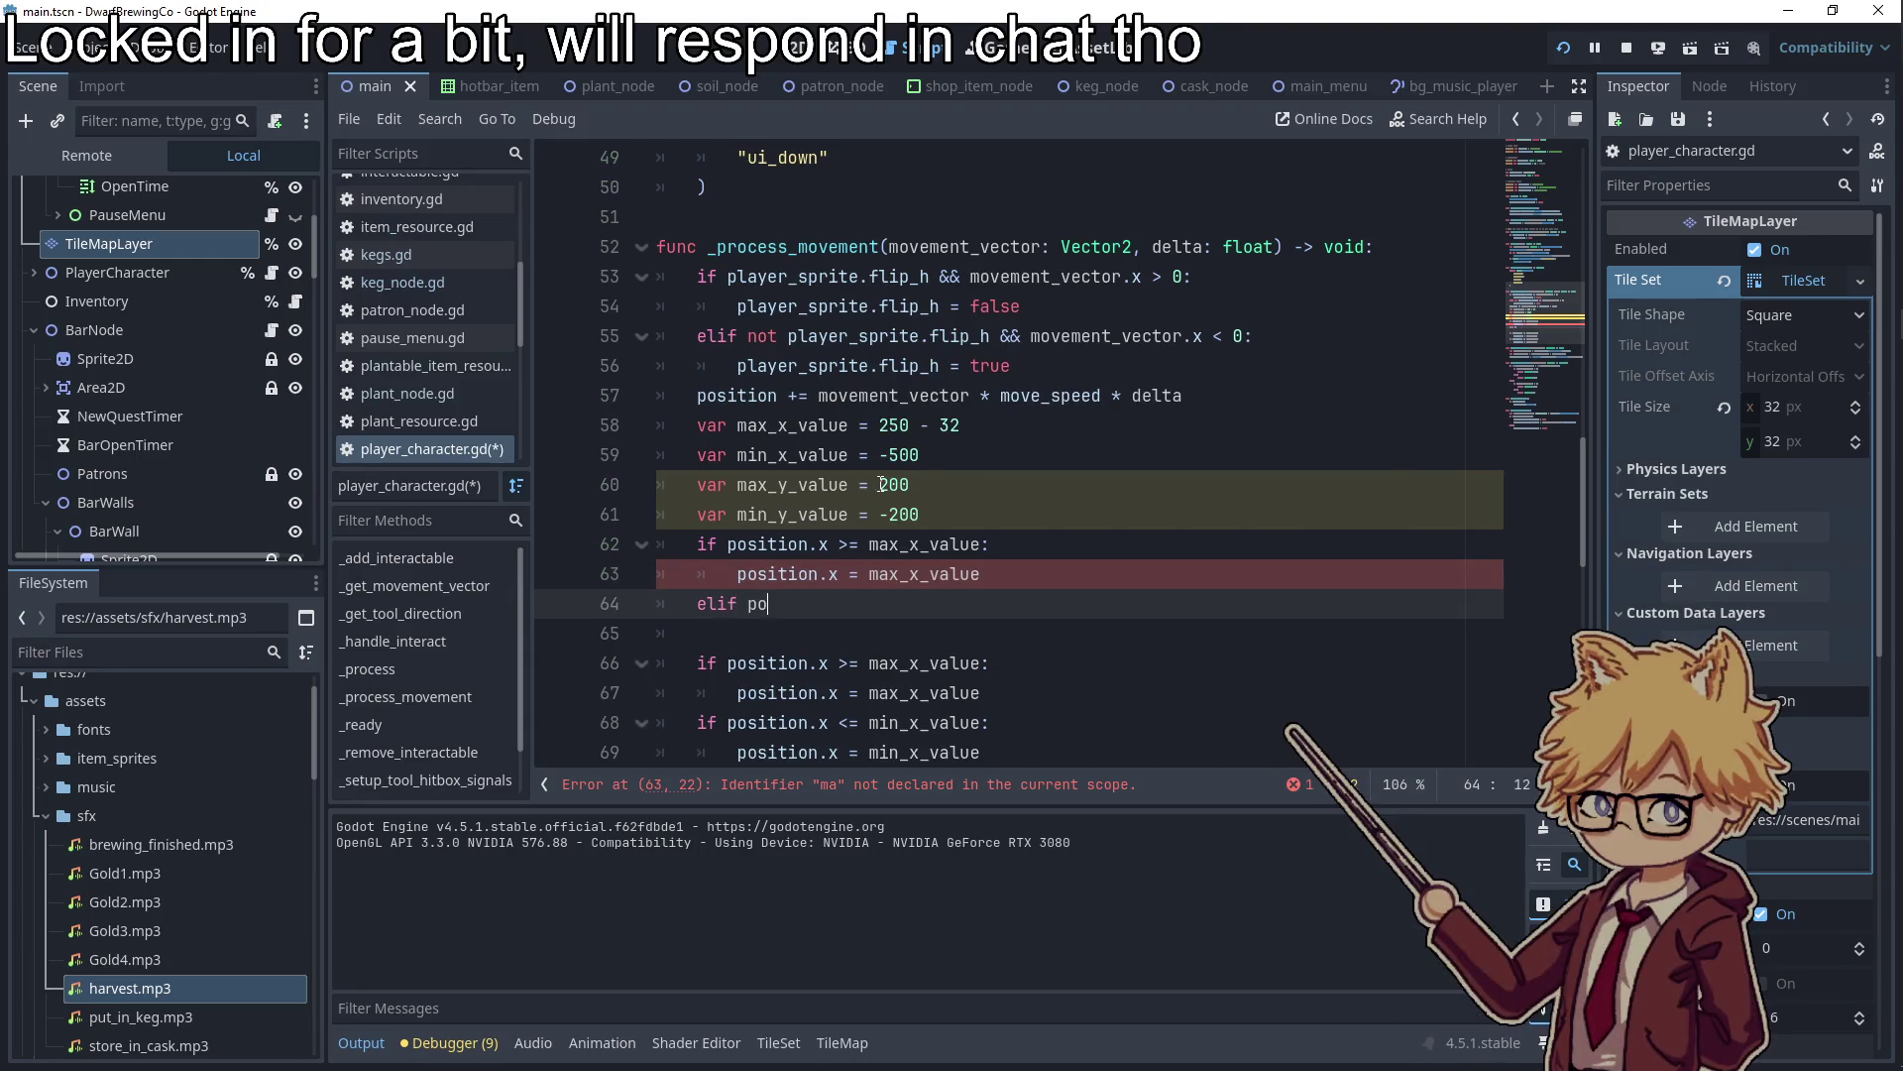
pyautogui.write('sition.x ')
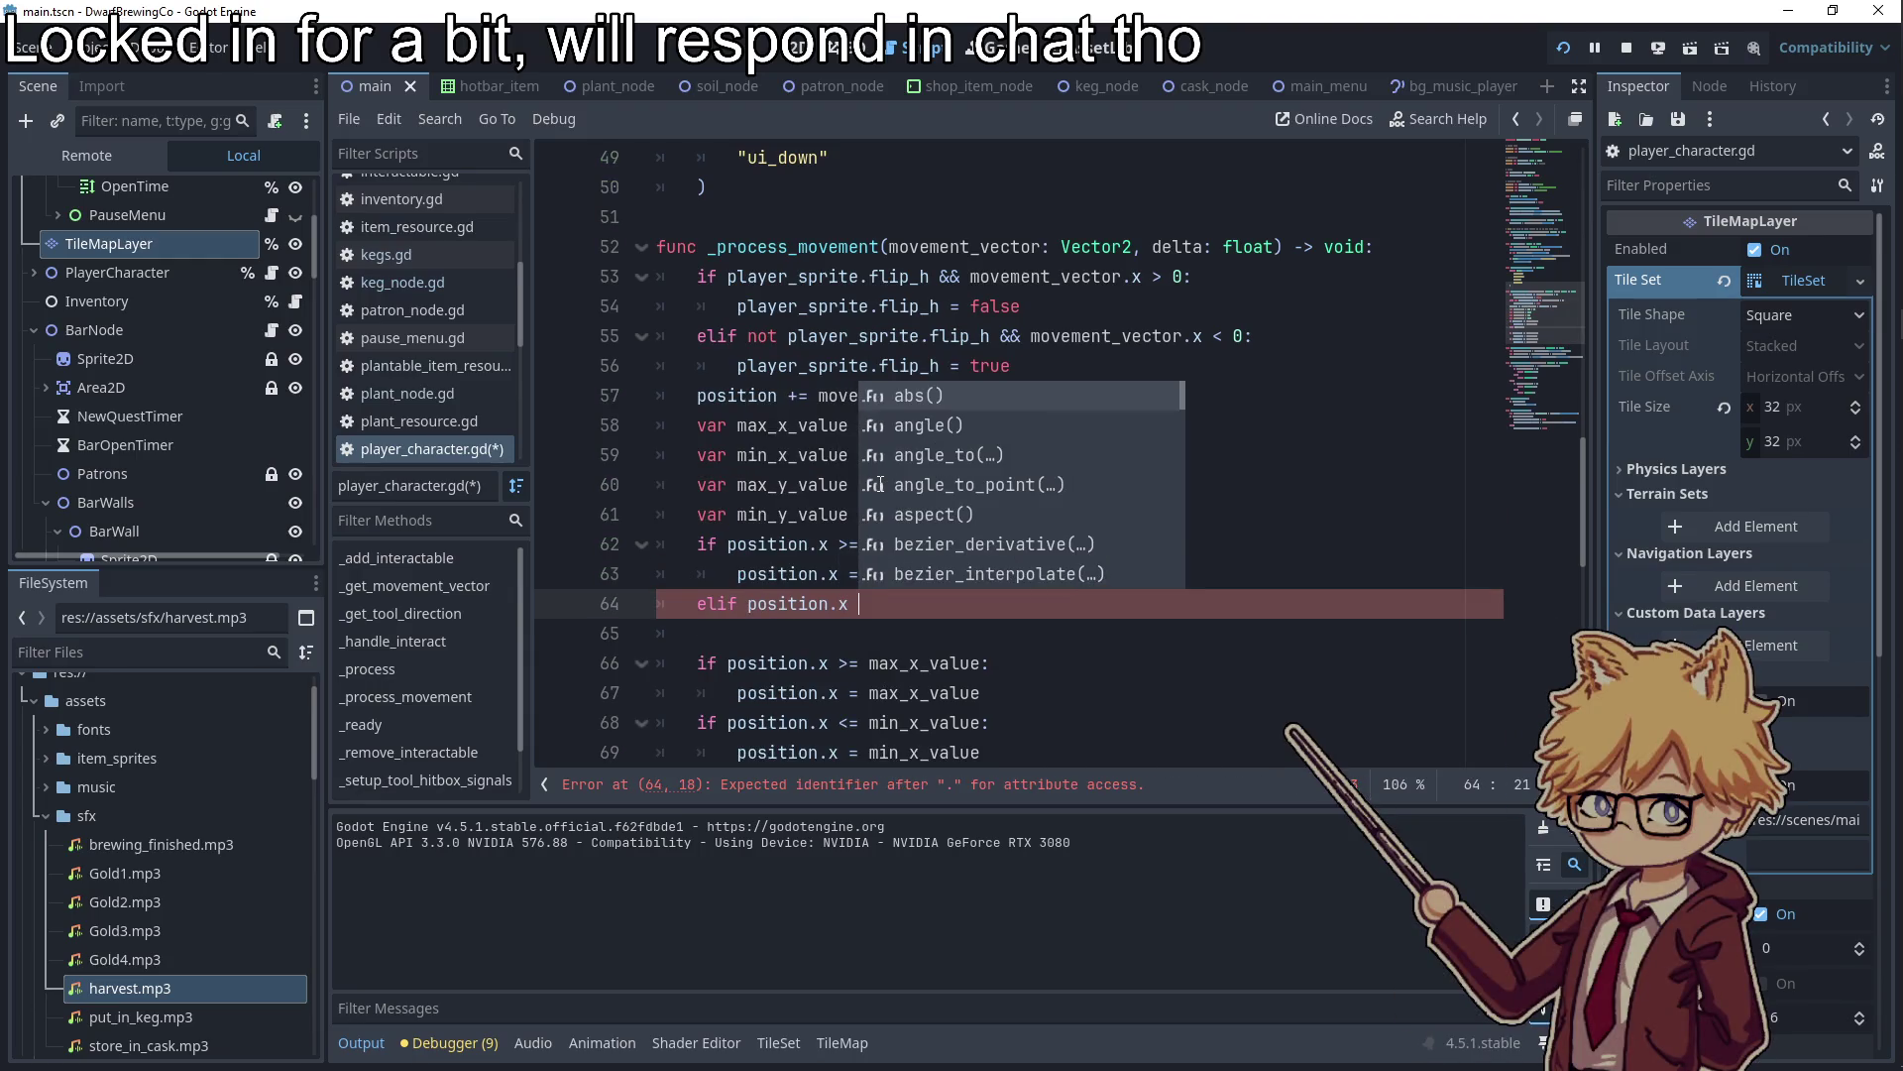
pyautogui.write('<= min_')
pyautogui.press('Return')
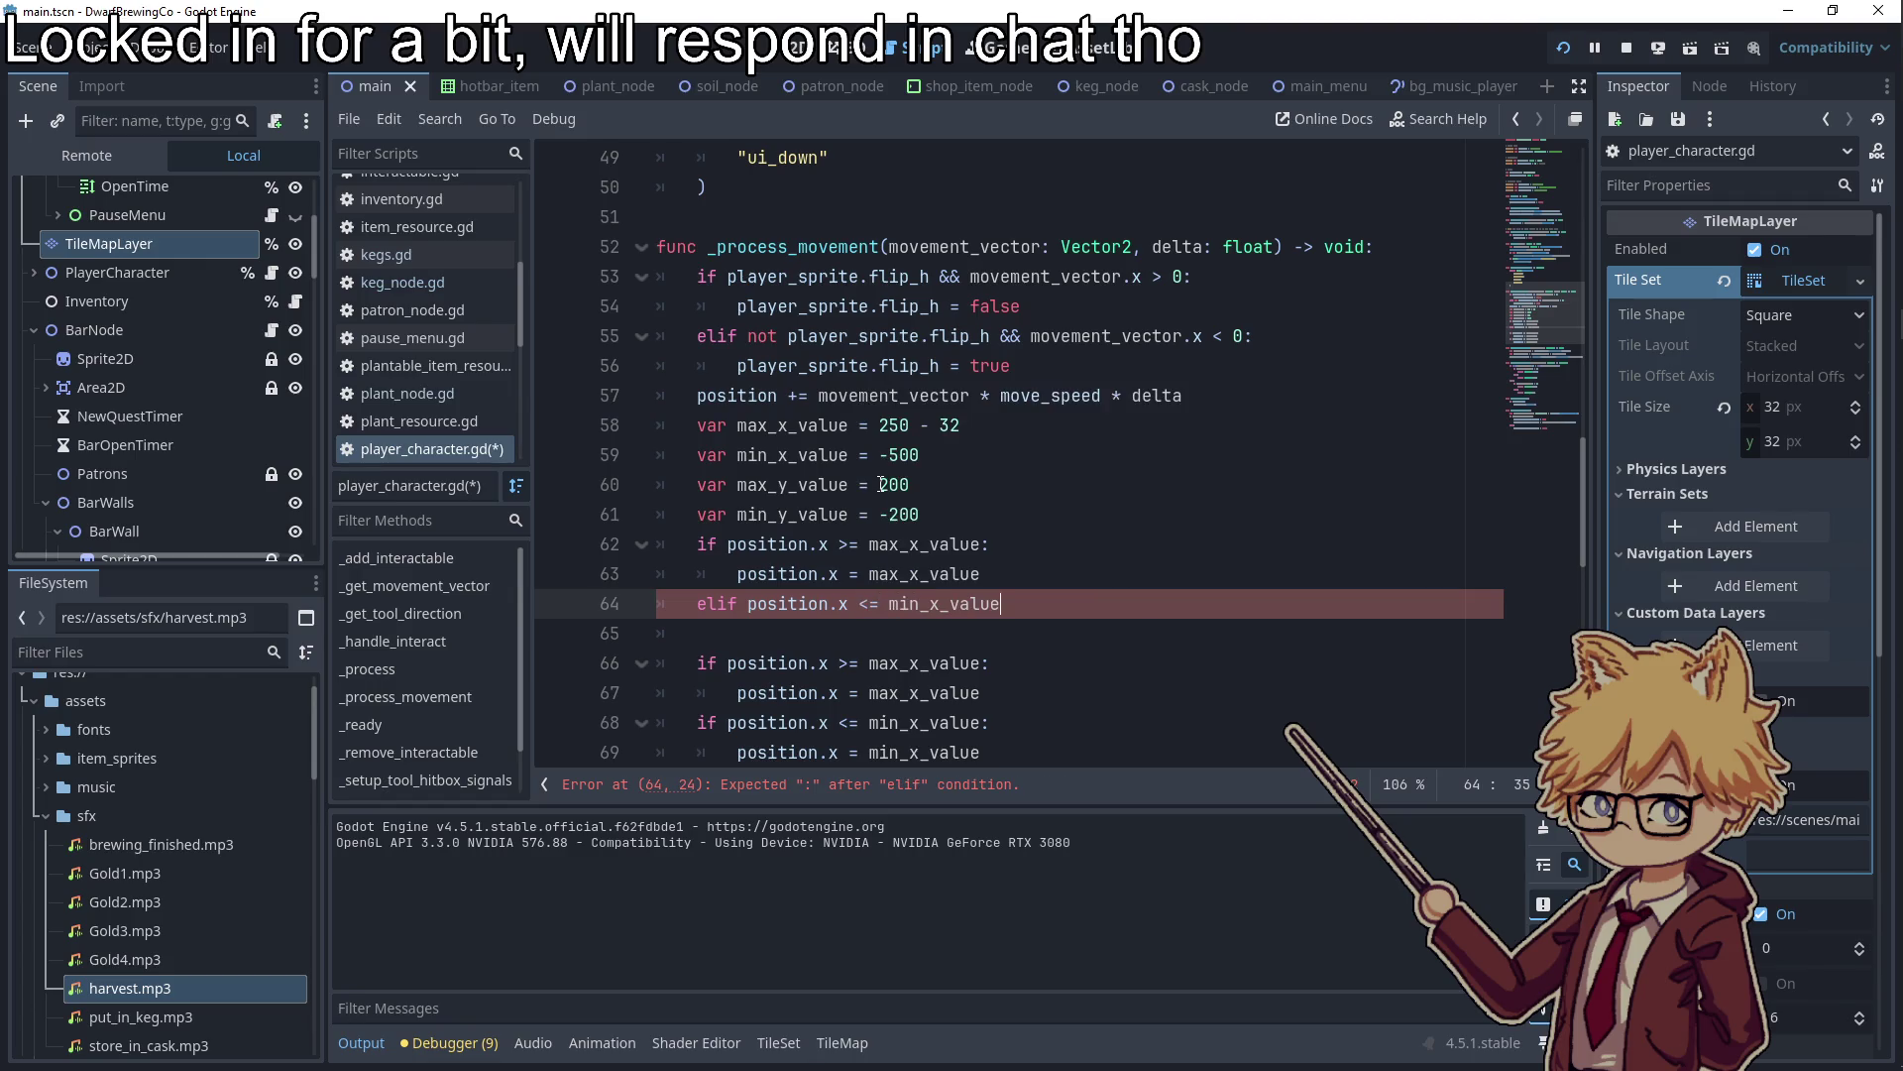
pyautogui.write(':')
pyautogui.press('Return')
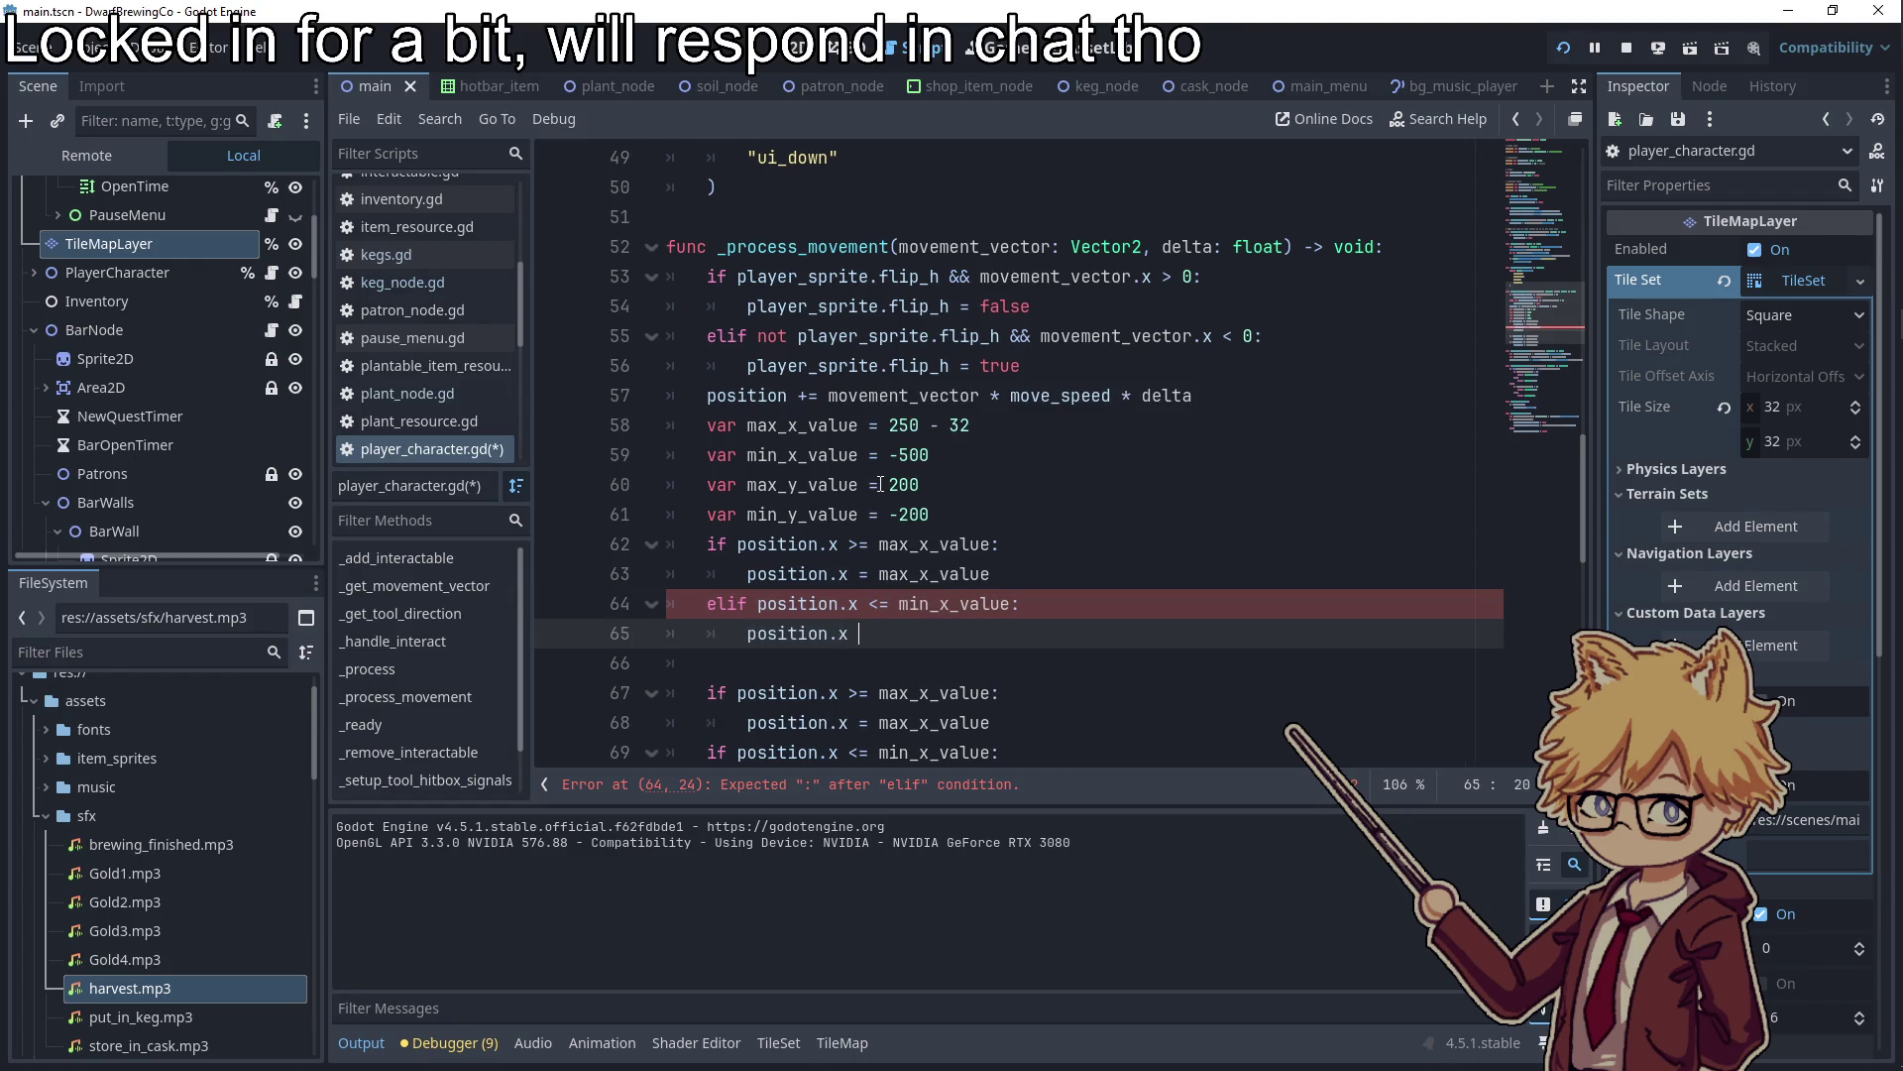
pyautogui.press('BackSpace')
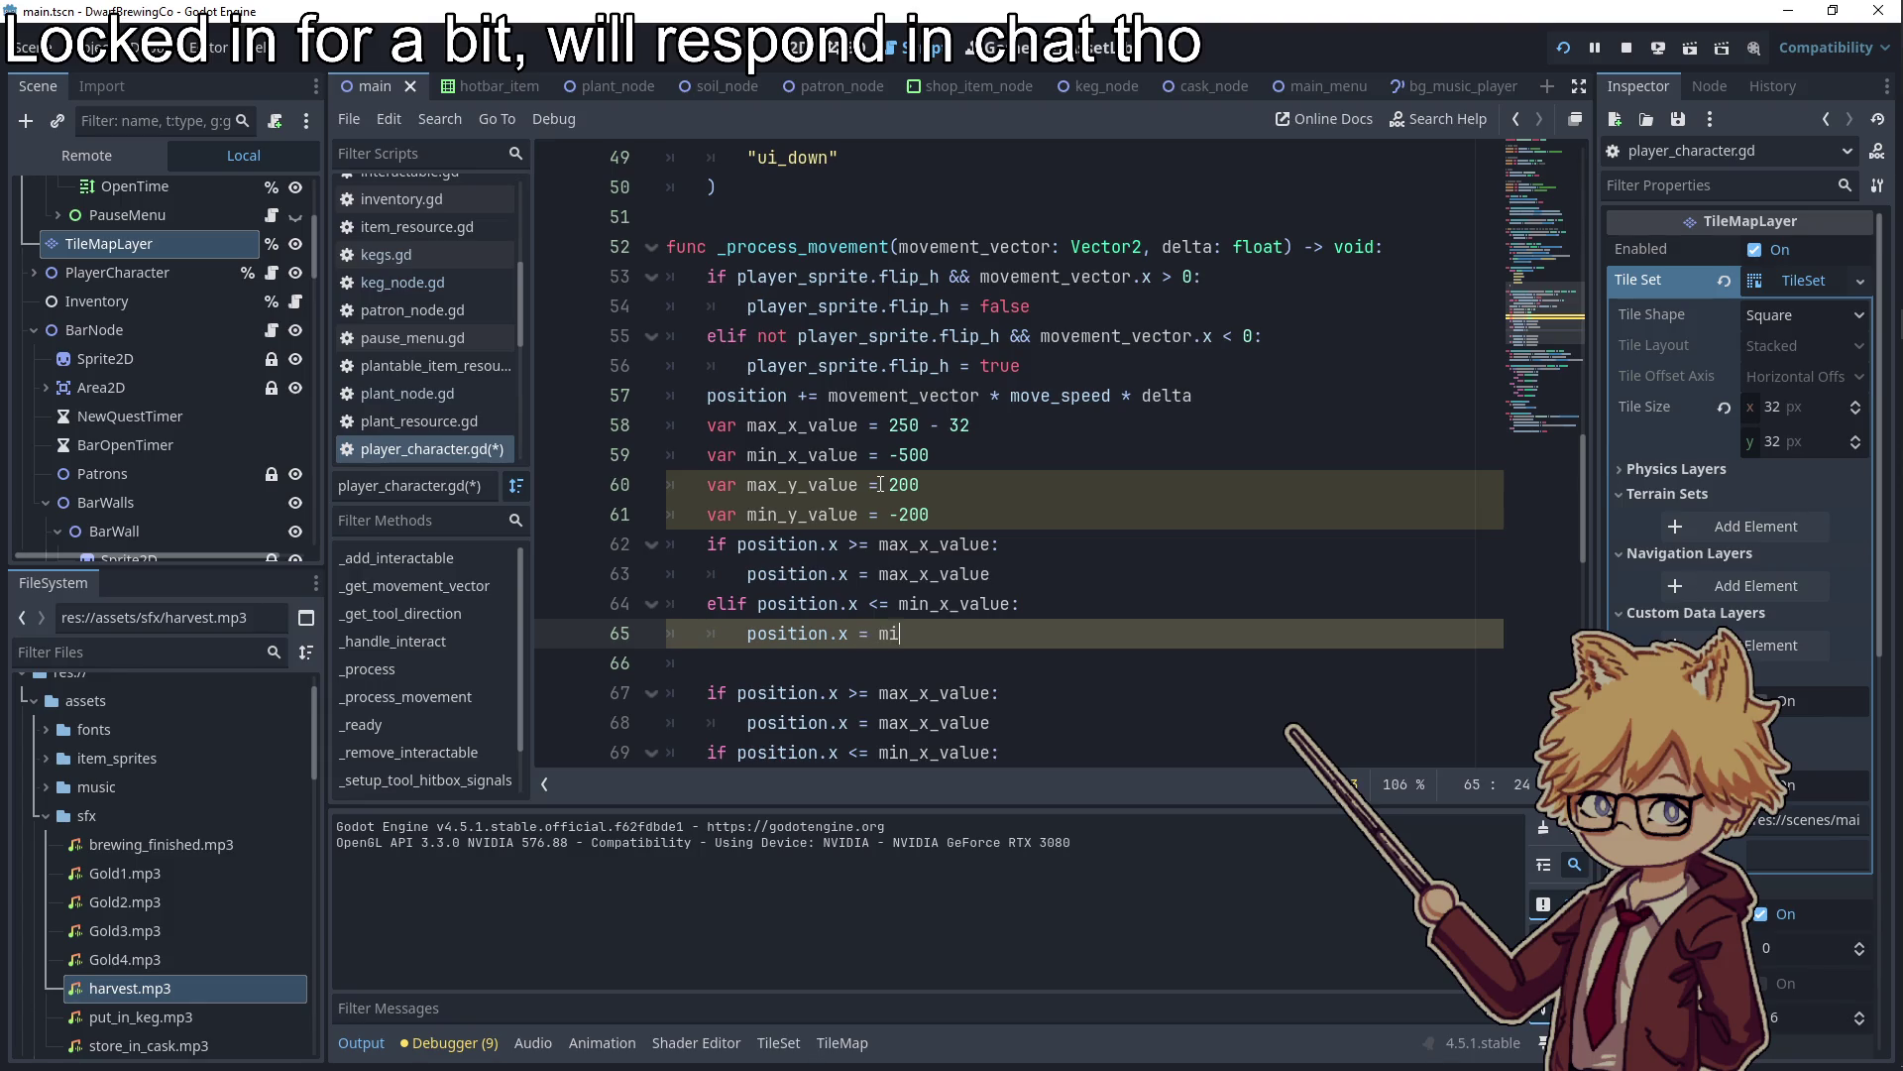
pyautogui.write('n')
pyautogui.press('Return')
pyautogui.press('Return')
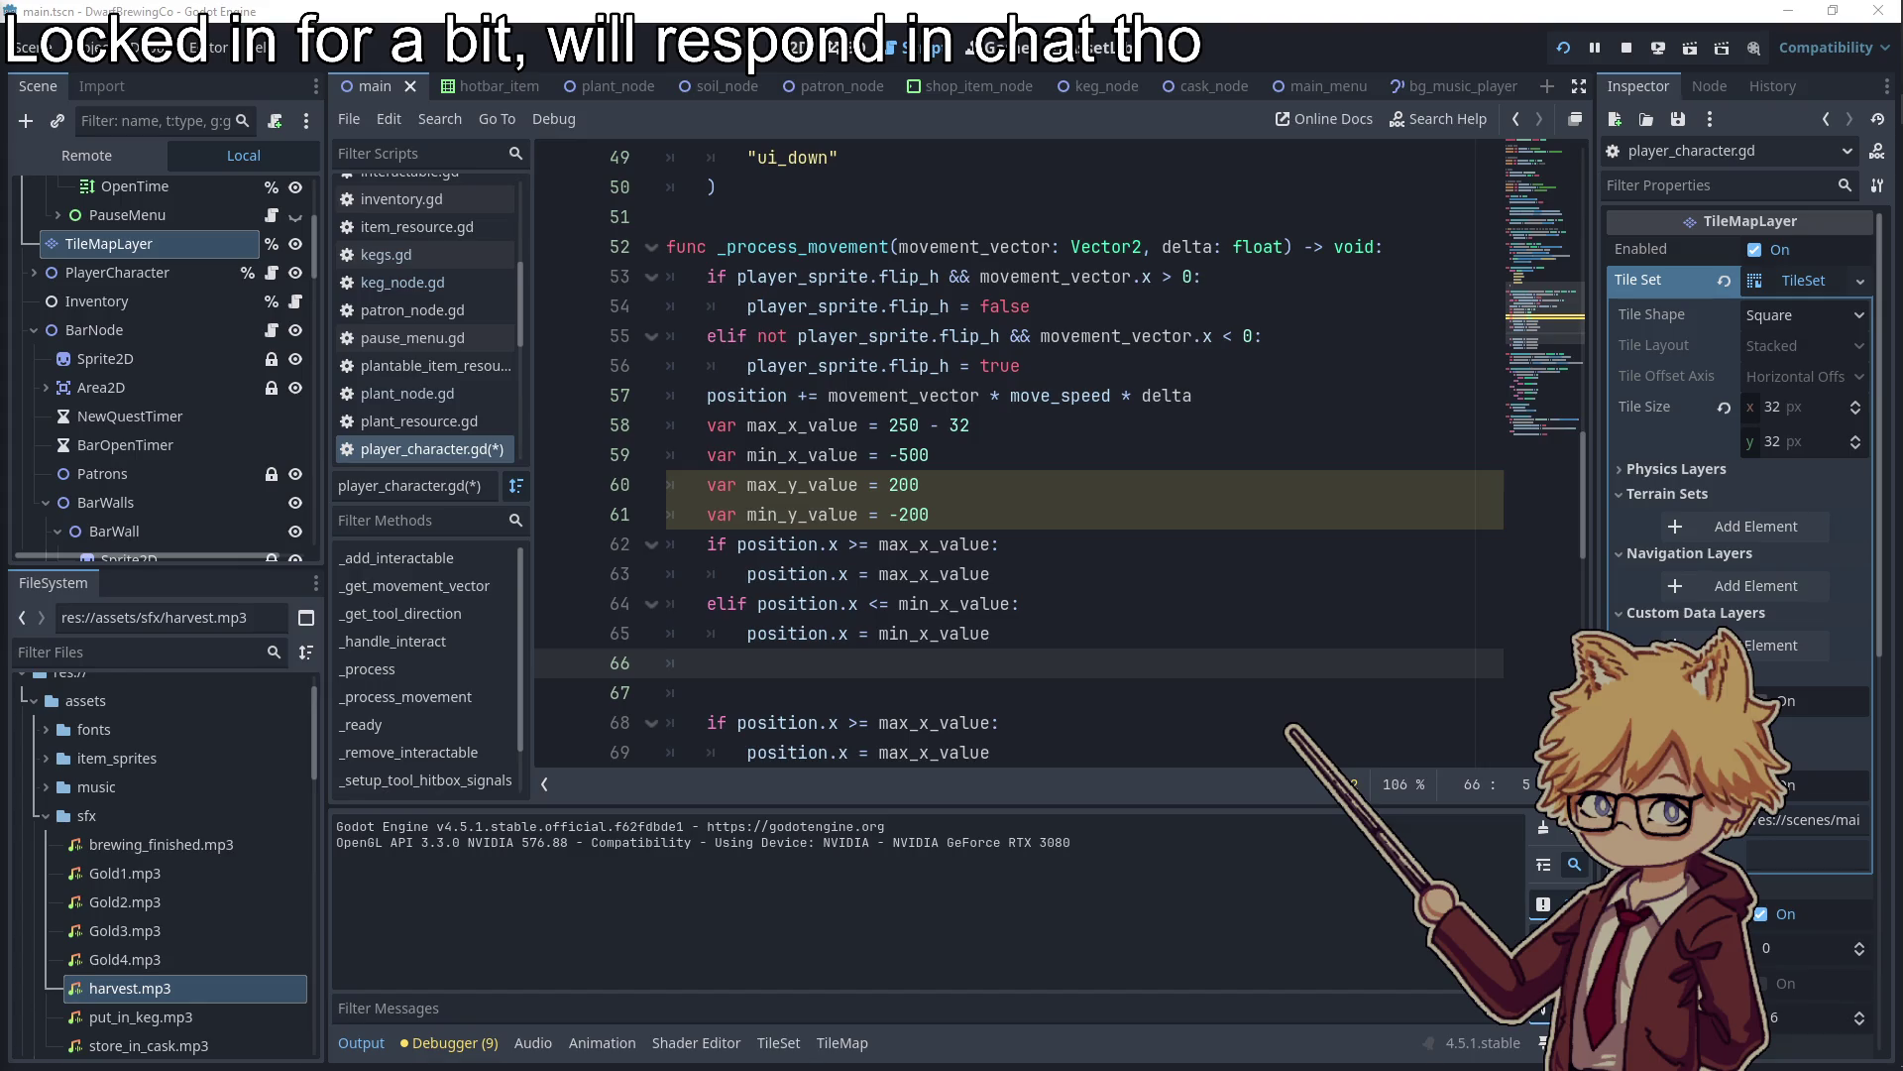
# Add the check that clamps position.y to max_y_value
pyautogui.scroll(-1, 829, 652)
pyautogui.press('BackSpace')
pyautogui.press('BackSpace')
pyautogui.write('f p[o')
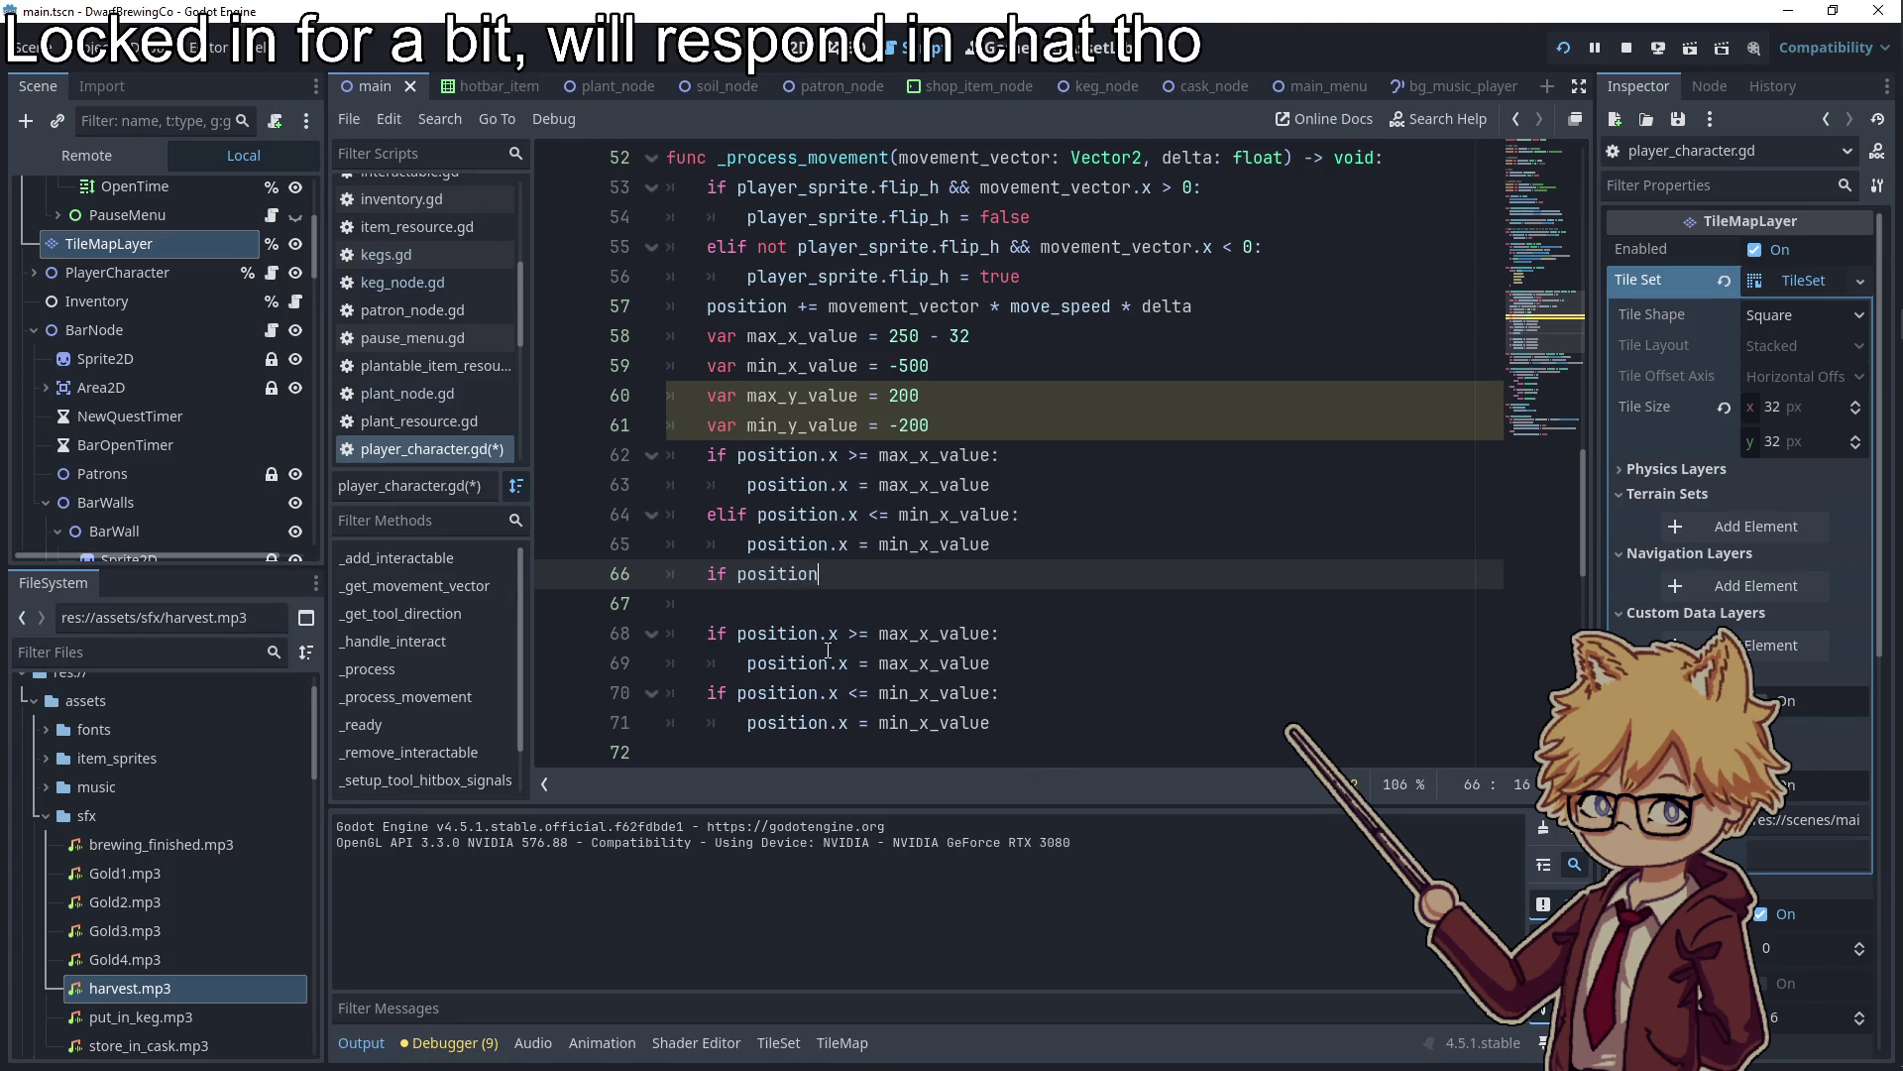
pyautogui.write(' ma')
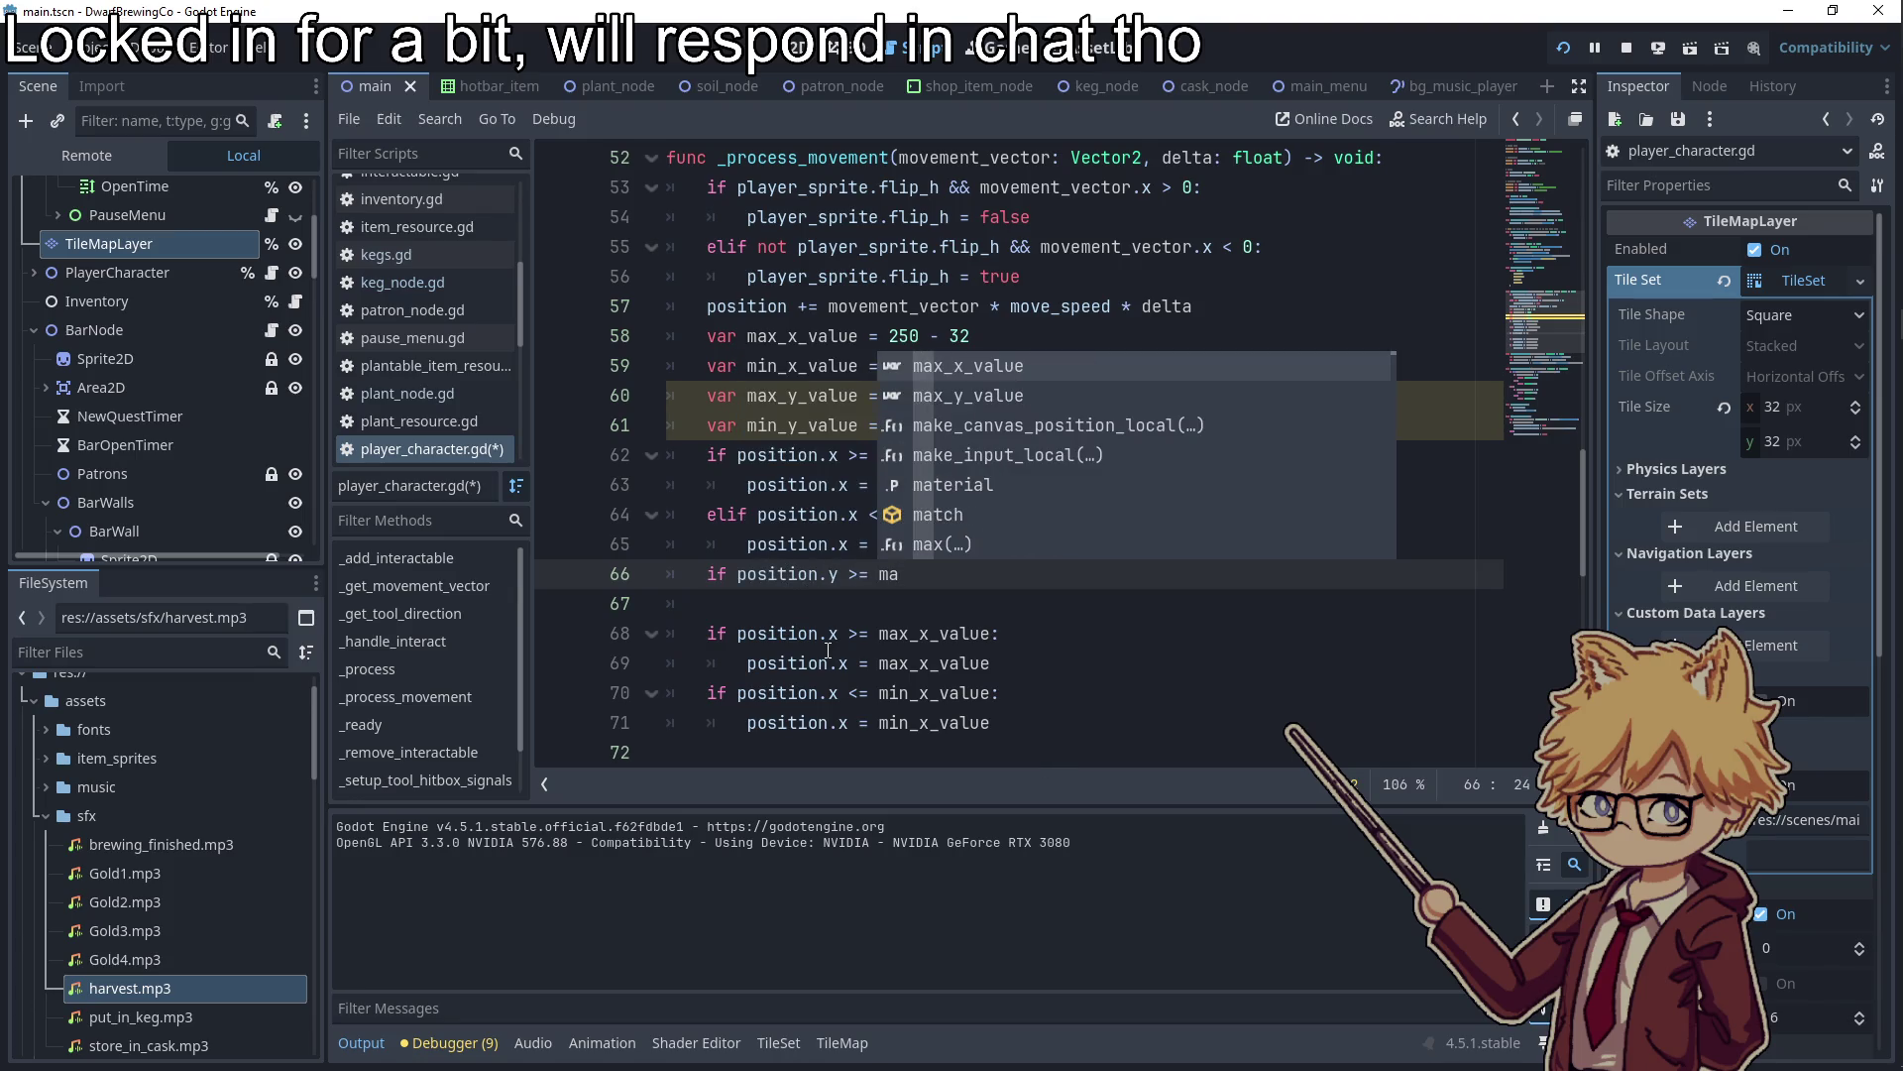
pyautogui.write('x_y_value:')
pyautogui.press('Return')
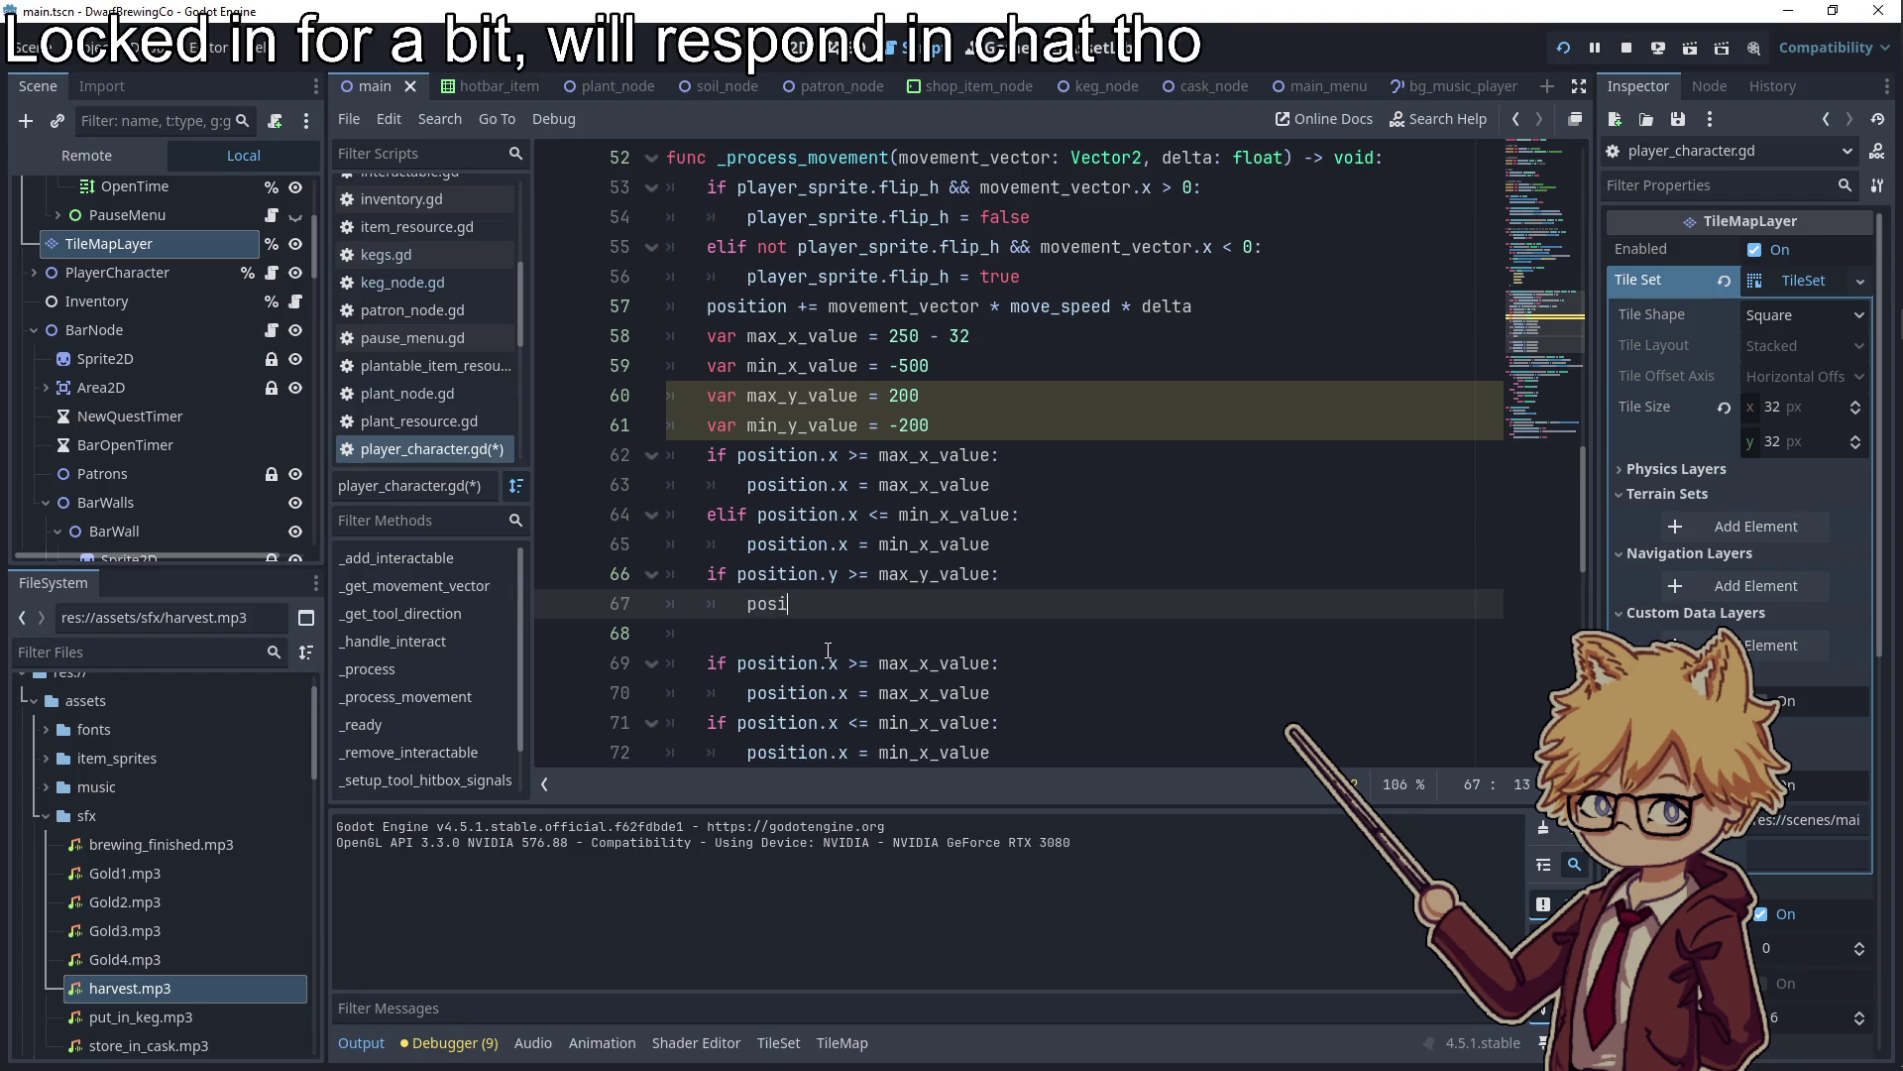
pyautogui.write('tion.y = ma')
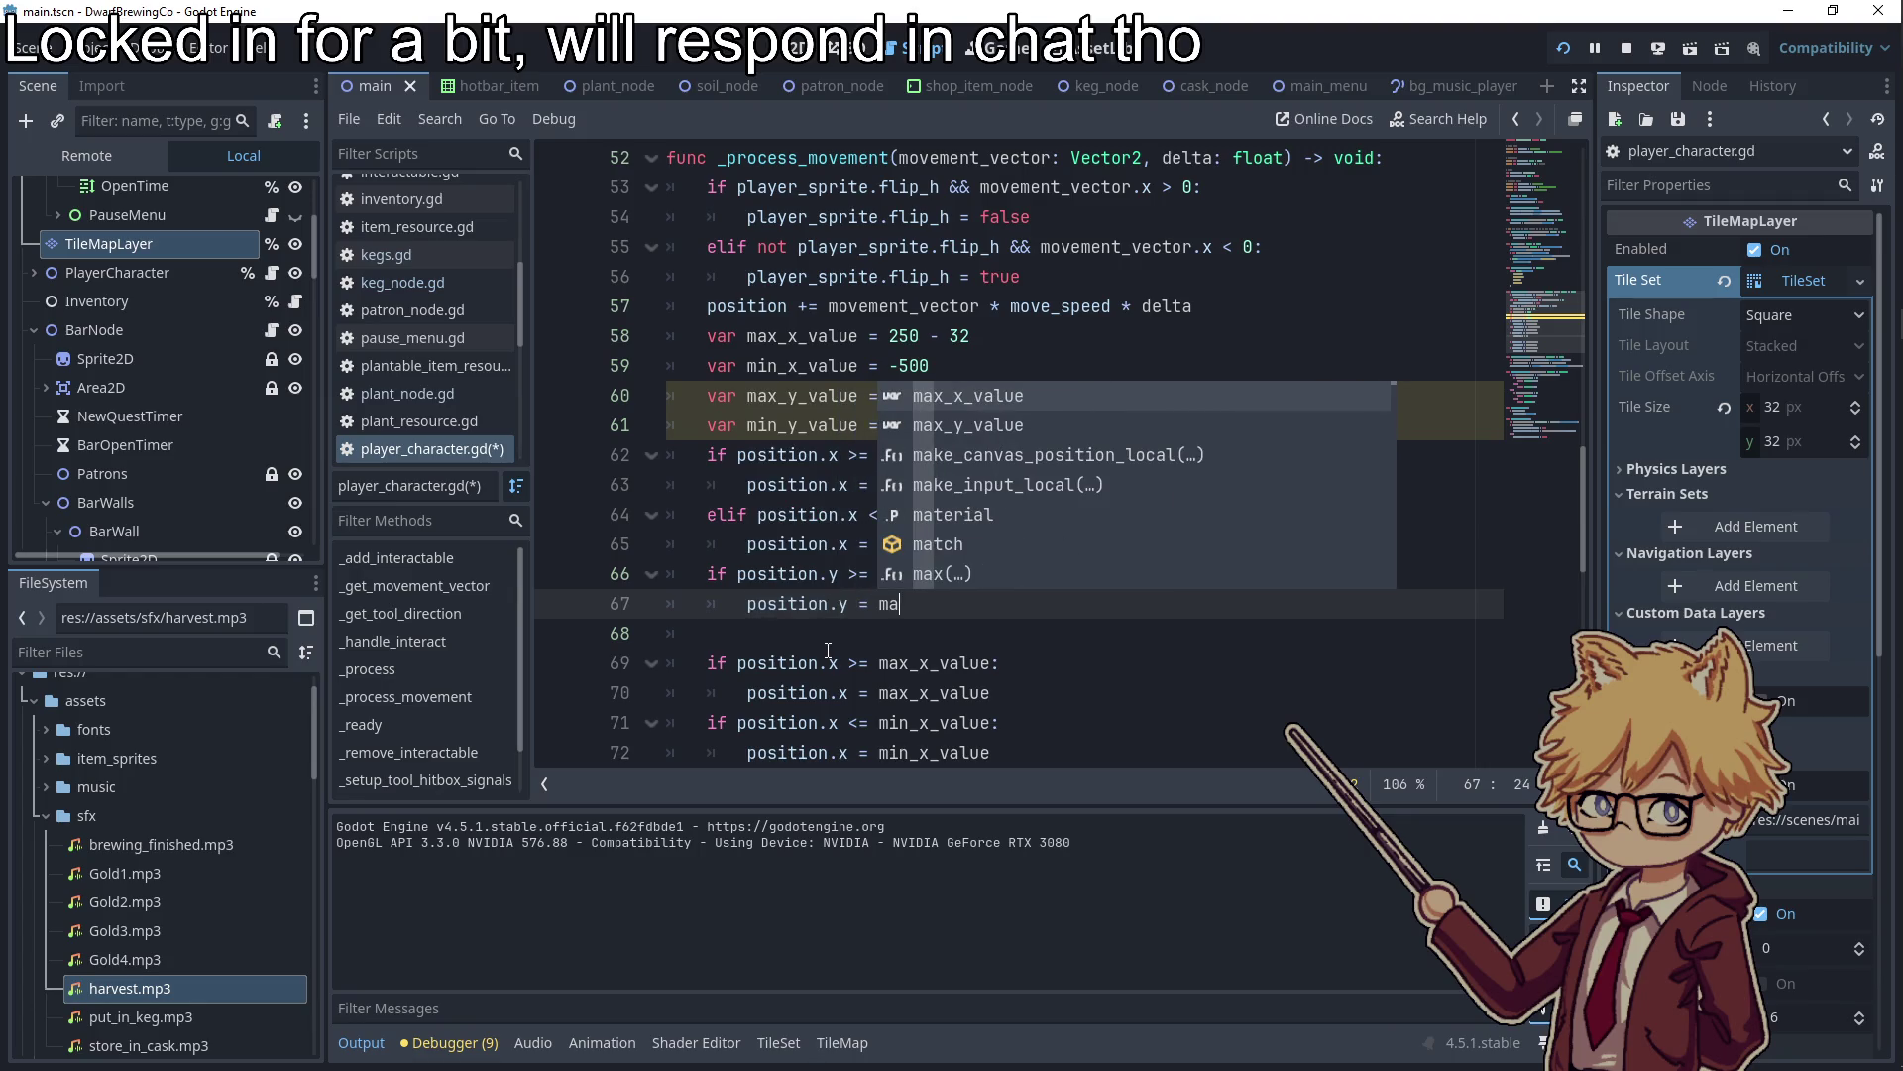
pyautogui.write('x_y_value')
pyautogui.press('Return')
# Add the elif that clamps position.y to min_y_value, then run the game
pyautogui.press('BackSpace')
pyautogui.write('position.y <= minx')
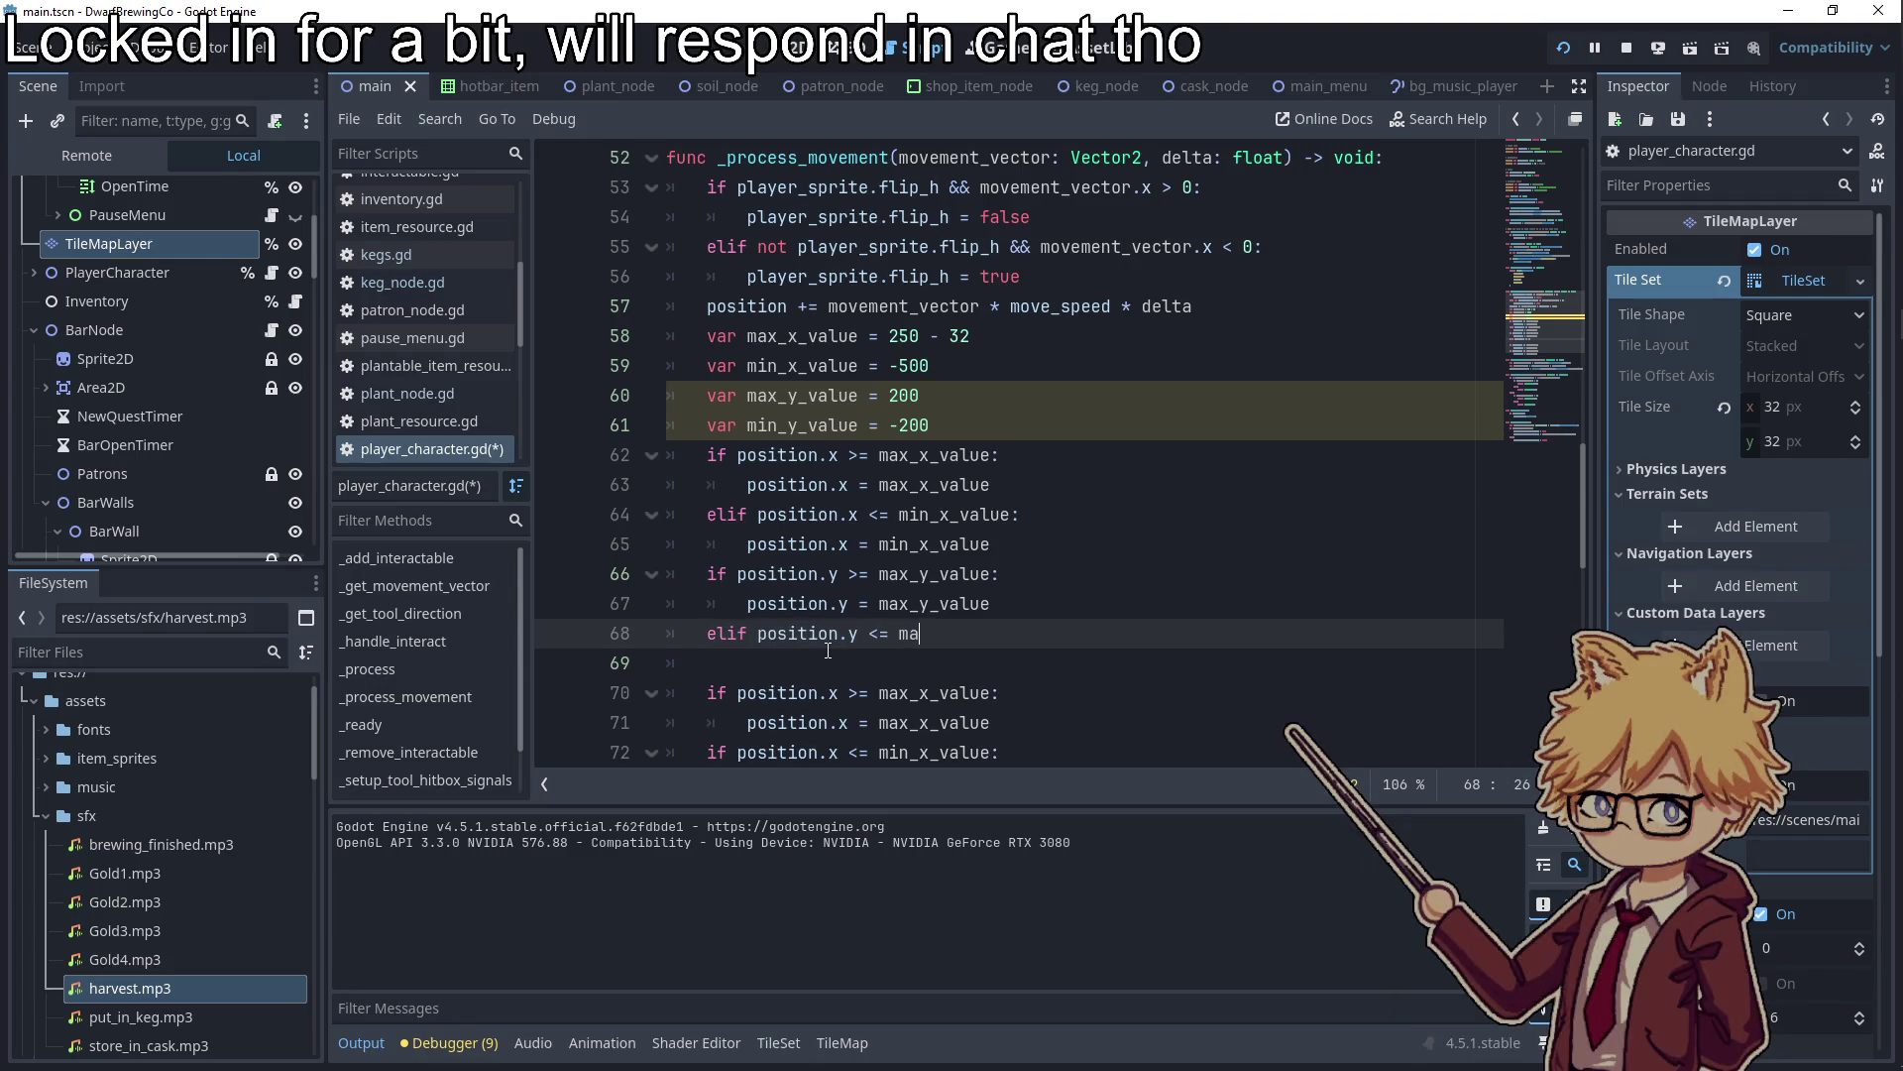
pyautogui.press('BackSpace')
pyautogui.write('inx')
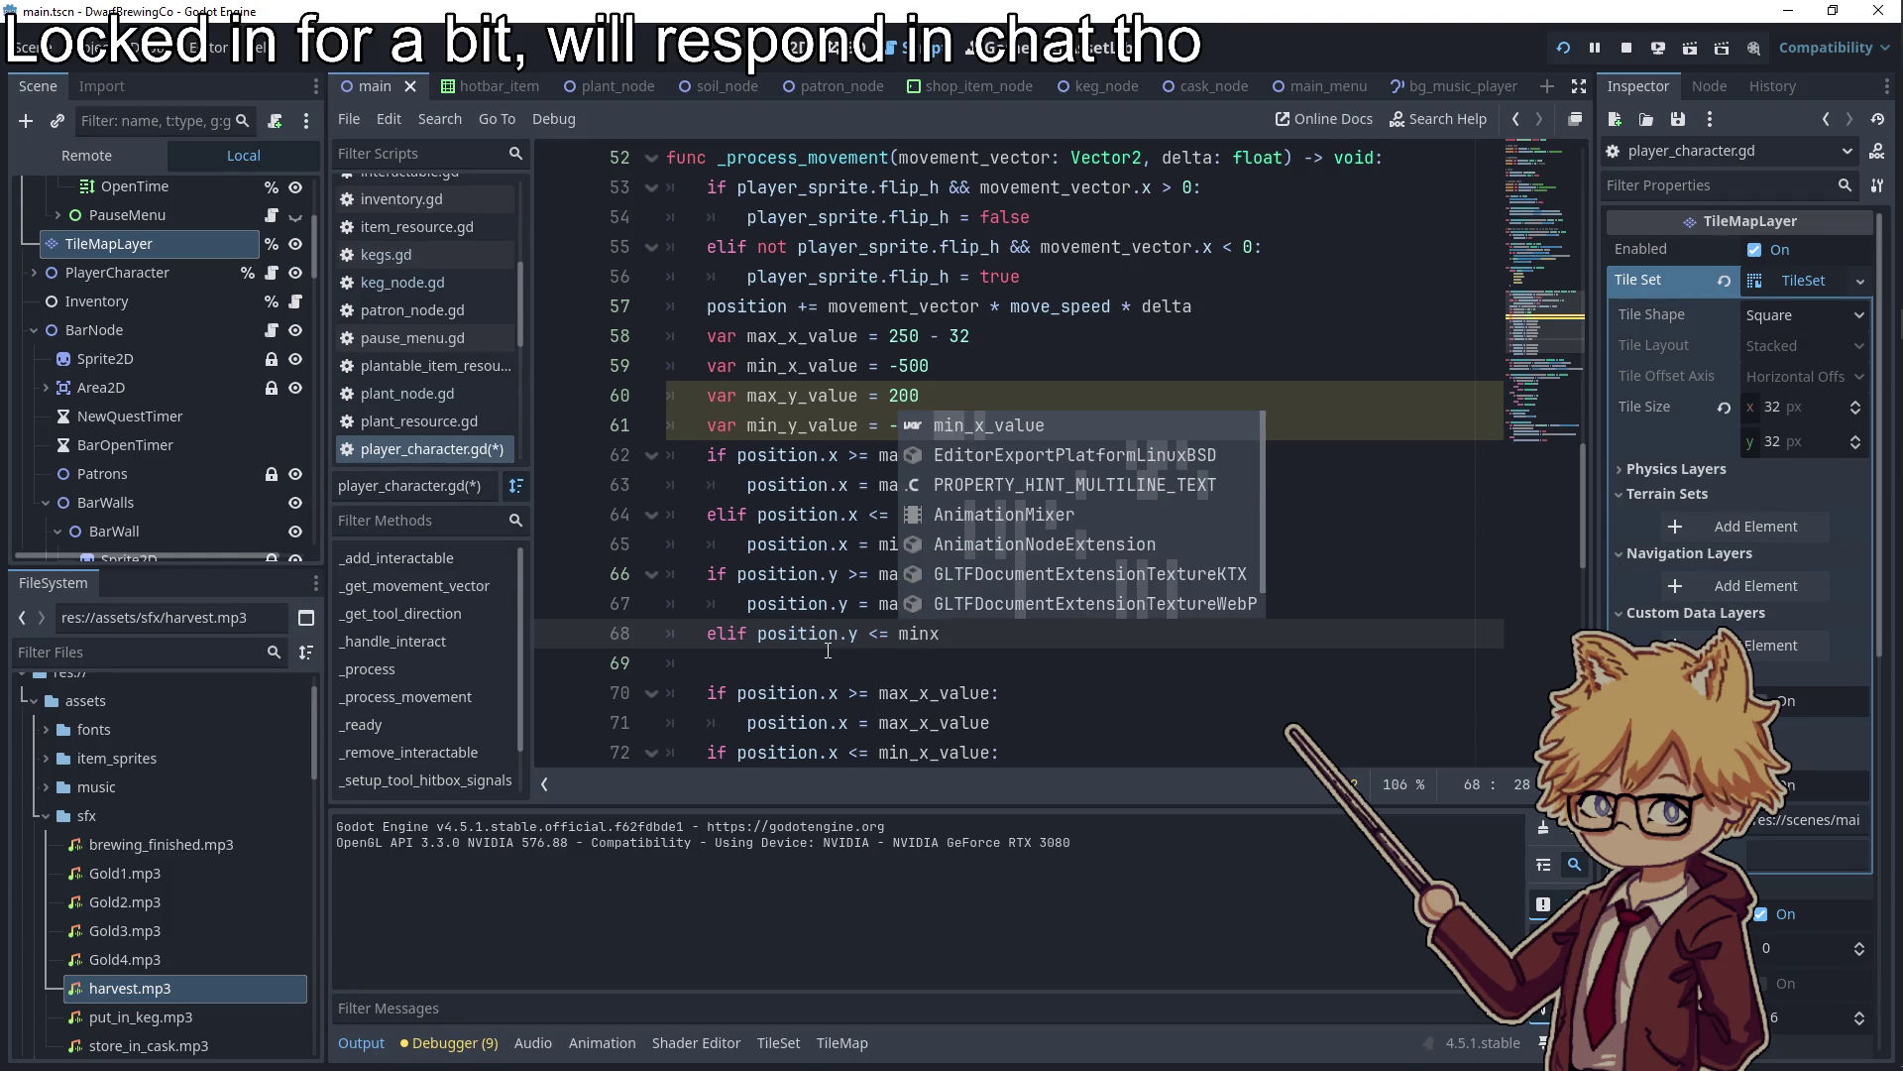
pyautogui.press('BackSpace')
pyautogui.write('_y_value:')
pyautogui.press('Return')
pyautogui.write('position.')
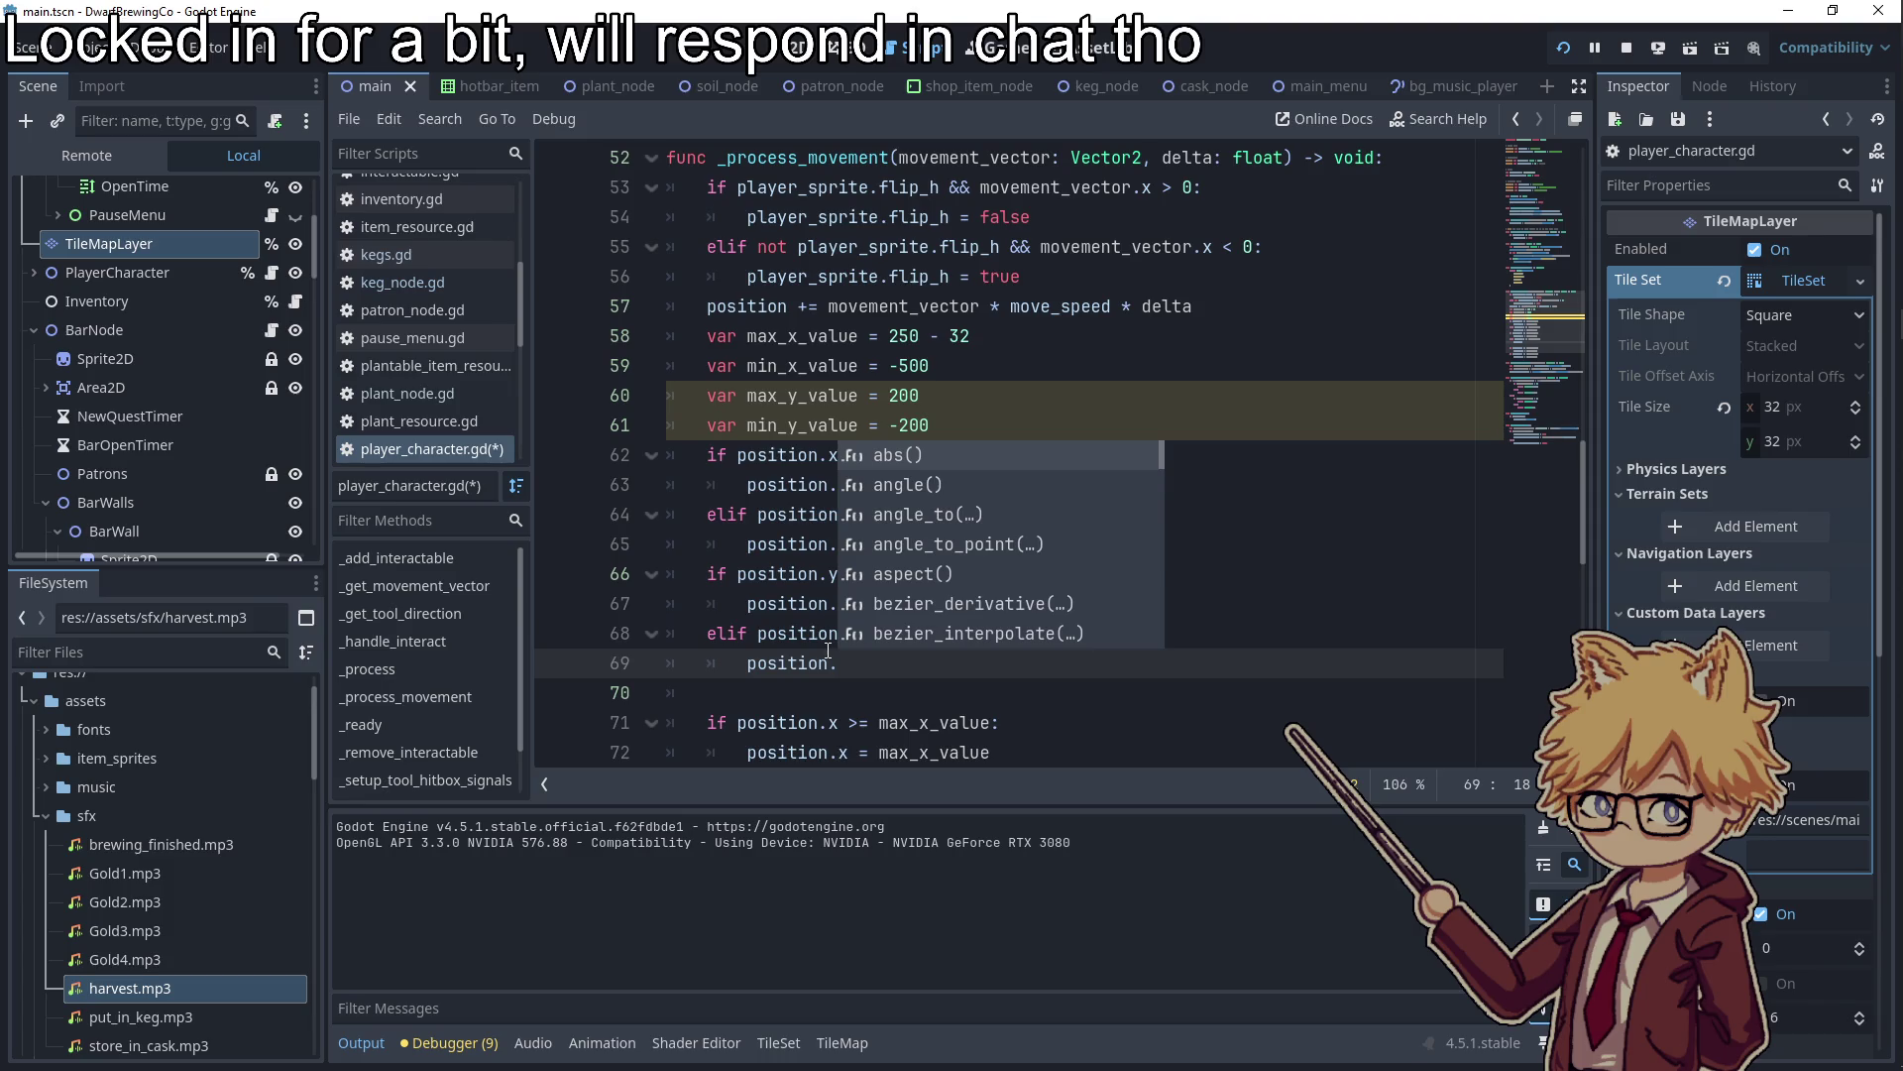
pyautogui.write('y = mi')
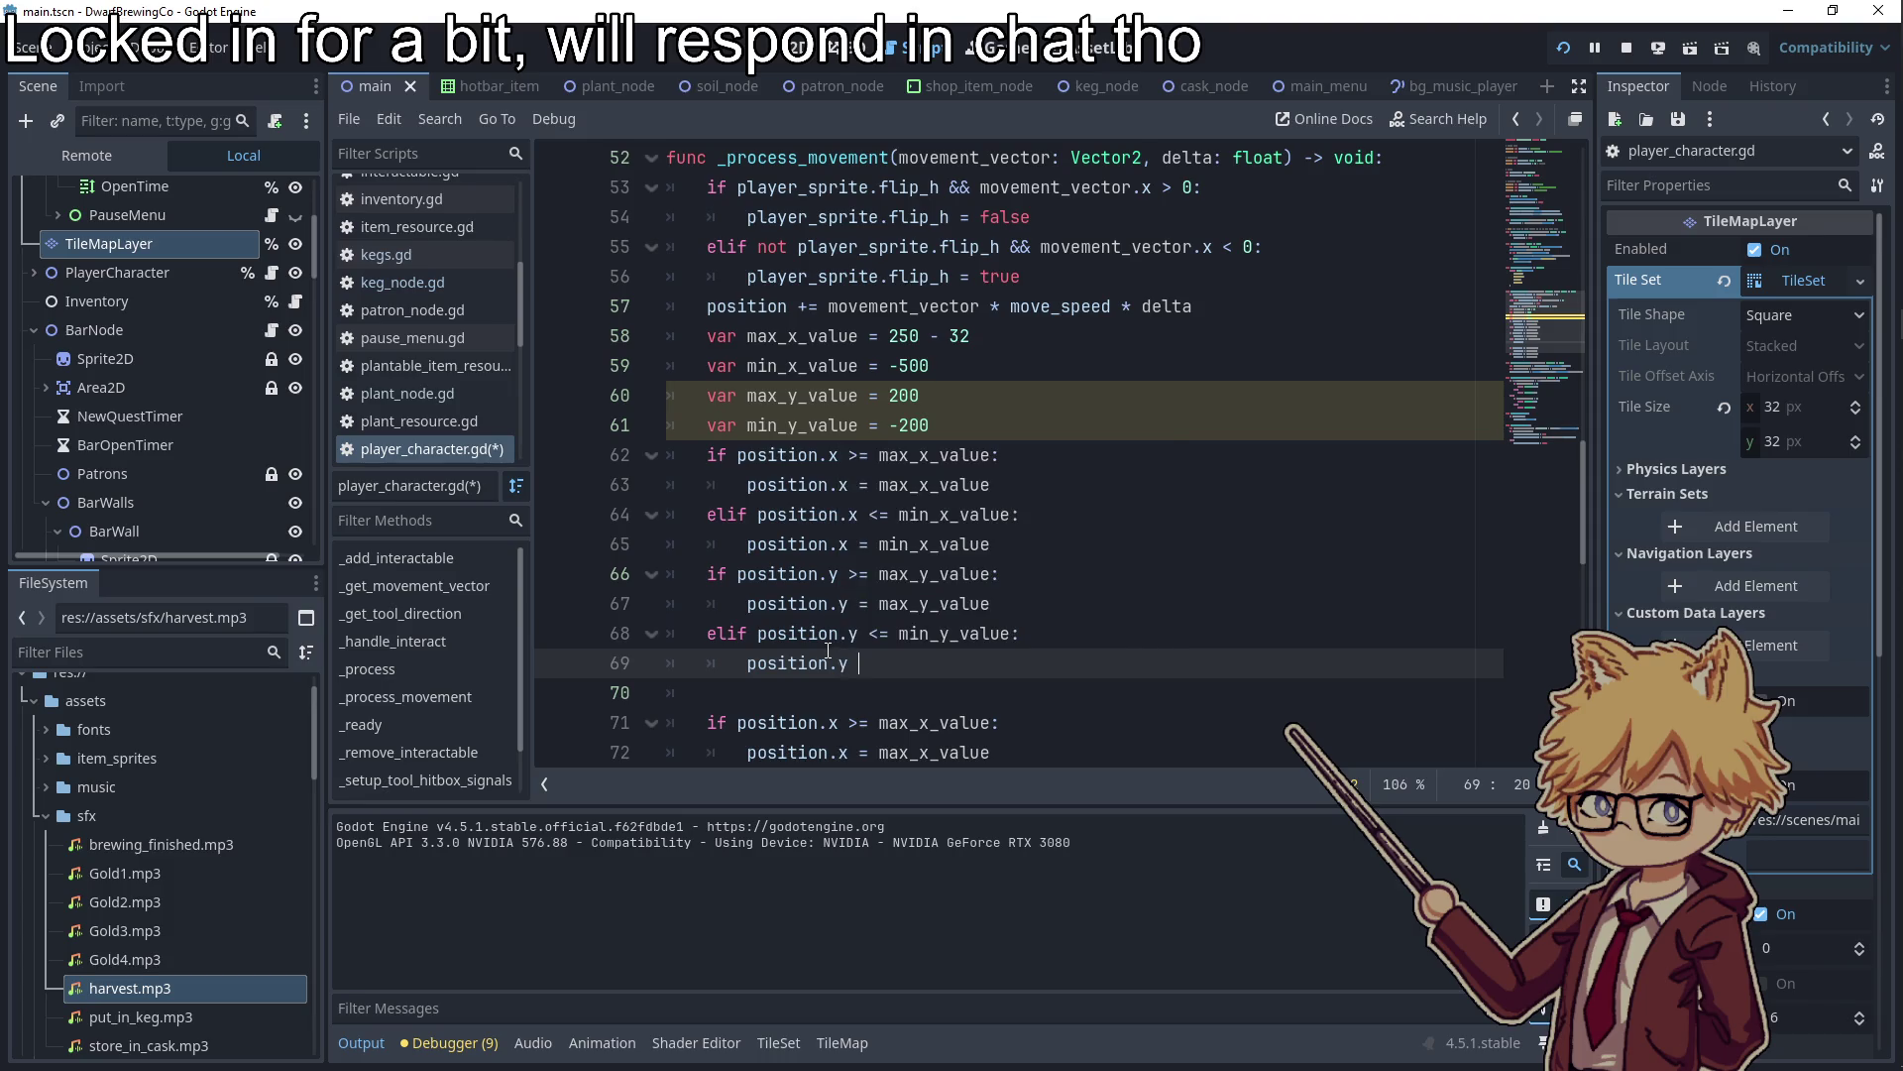
pyautogui.write('n')
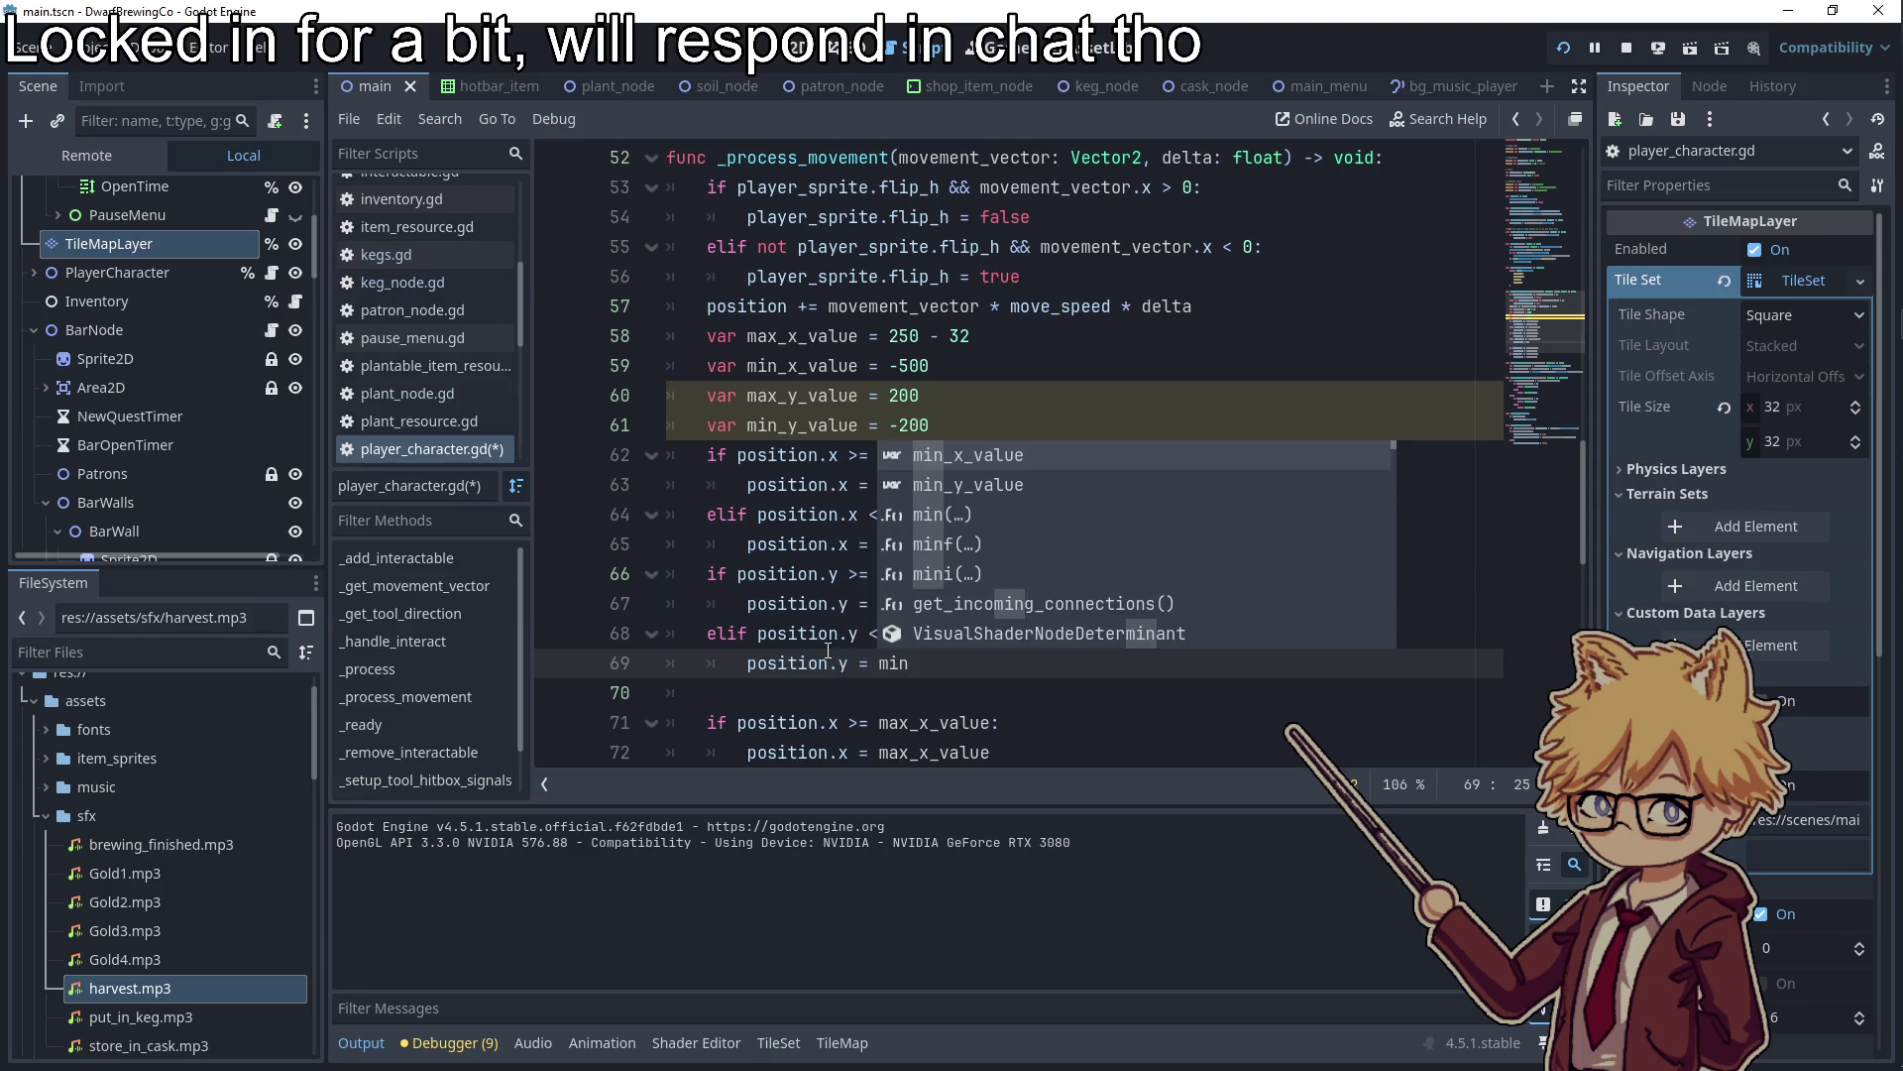
pyautogui.press('Down')
pyautogui.press('Return')
pyautogui.click(1187, 524)
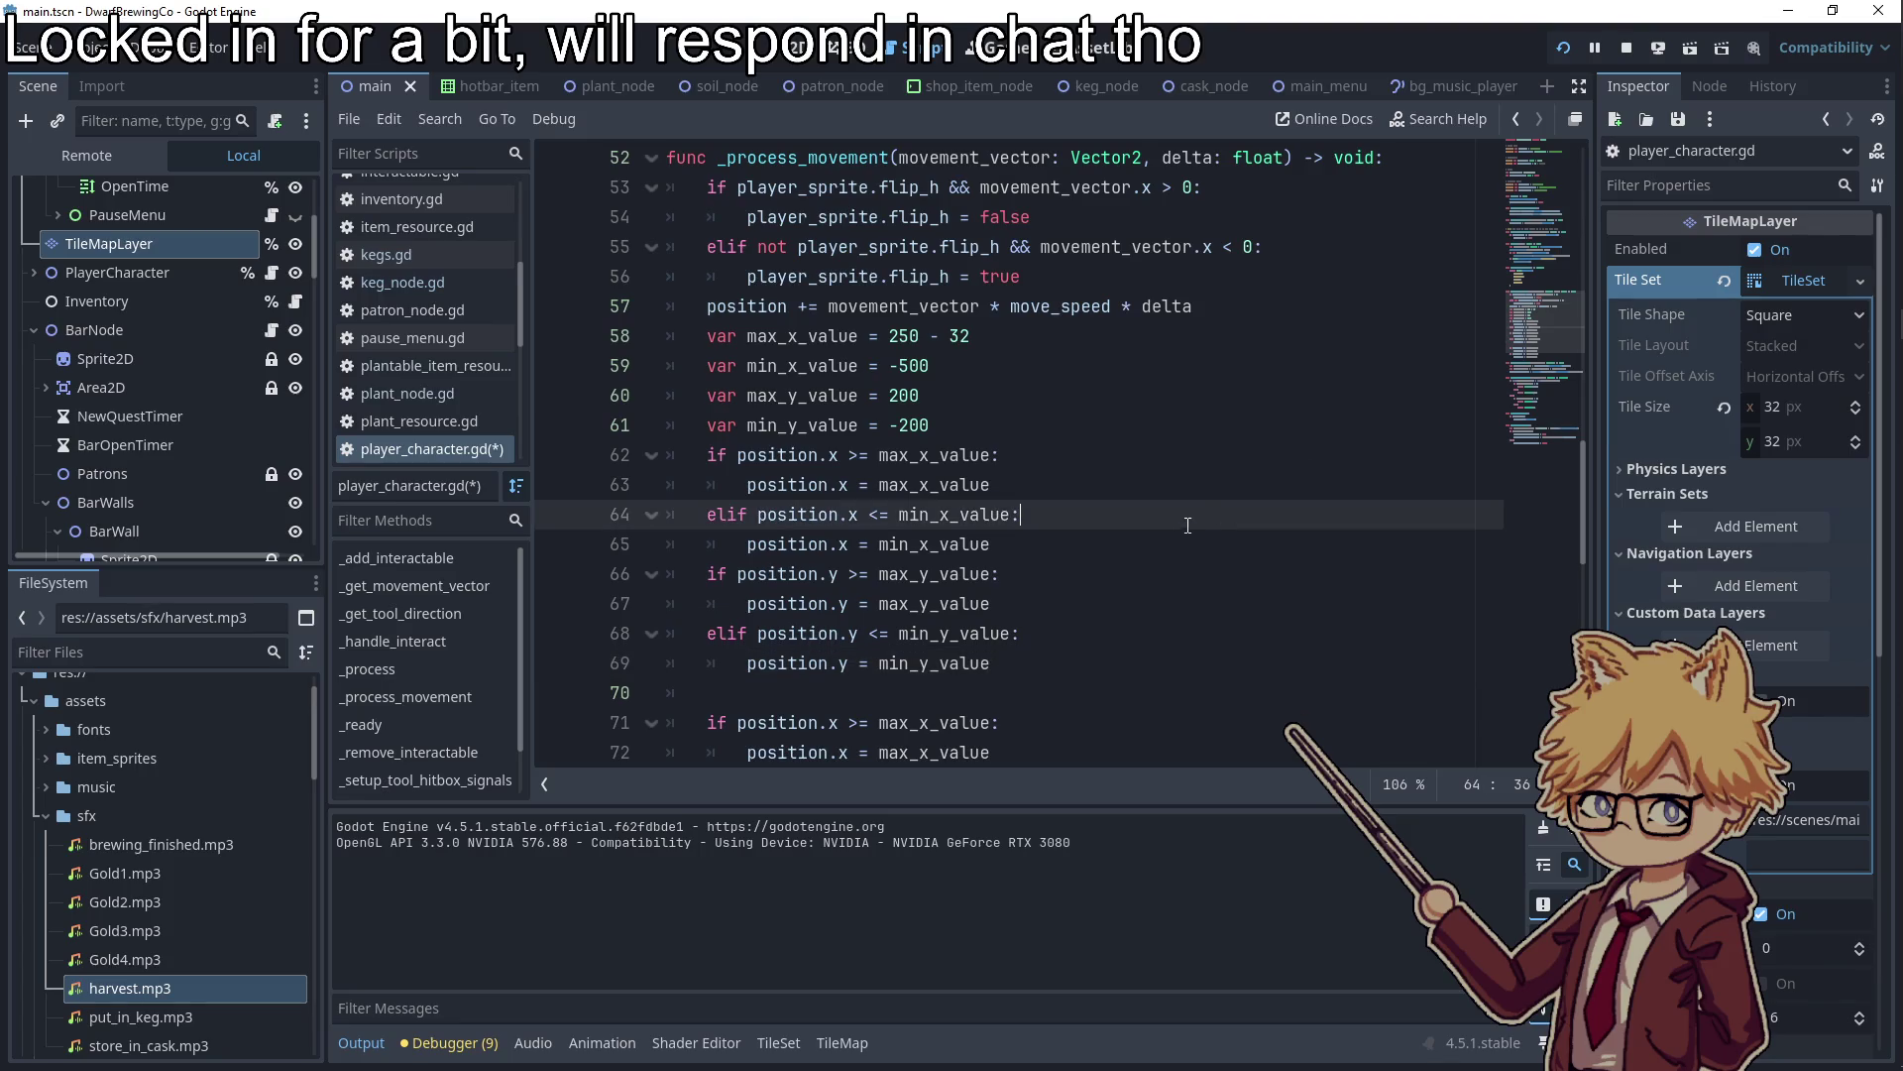
pyautogui.click(1576, 50)
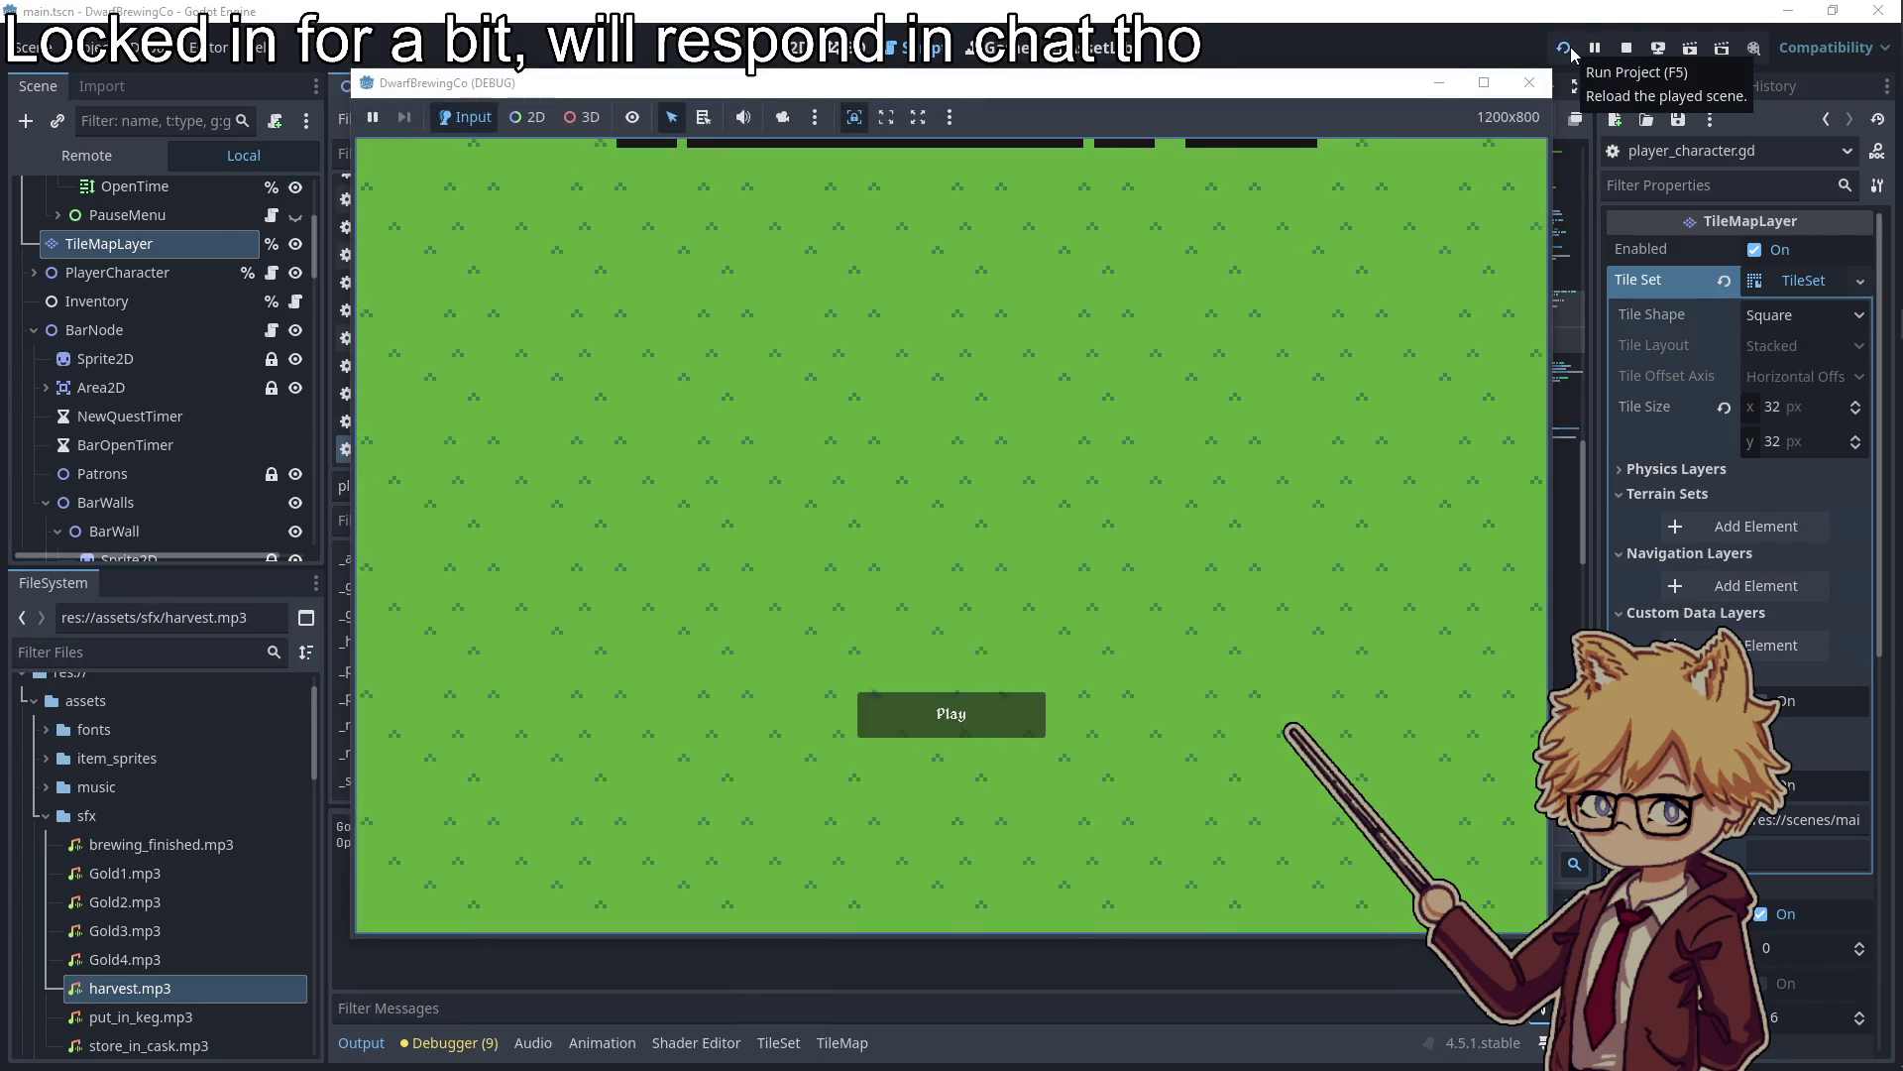
# Start the game from the title screen and turn the music volume down to zero
pyautogui.click(951, 714)
pyautogui.press('Escape')
pyautogui.moveTo(941, 365); pyautogui.dragTo(505, 412)
pyautogui.press('Escape')
# Walk the player to the map edges, then open and close the shop at the truck
pyautogui.press('w')
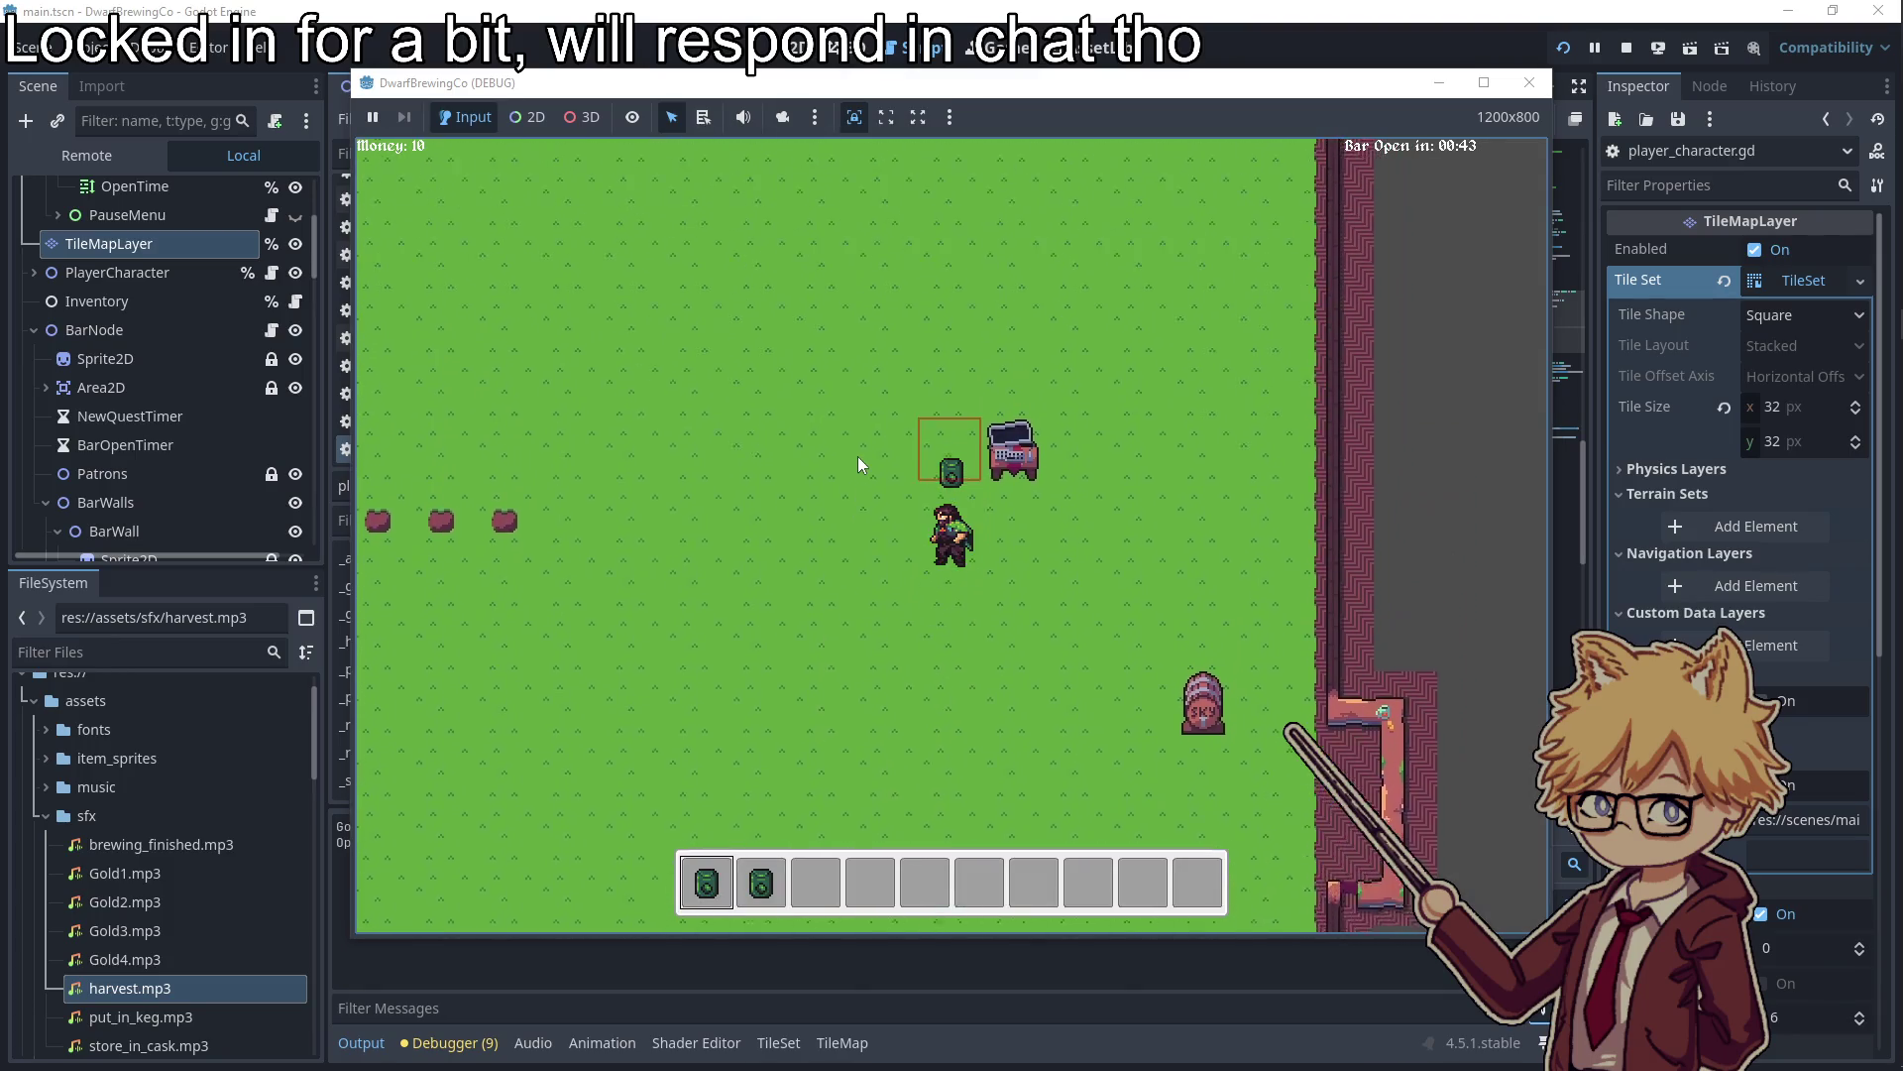
pyautogui.press('d')
pyautogui.press('a')
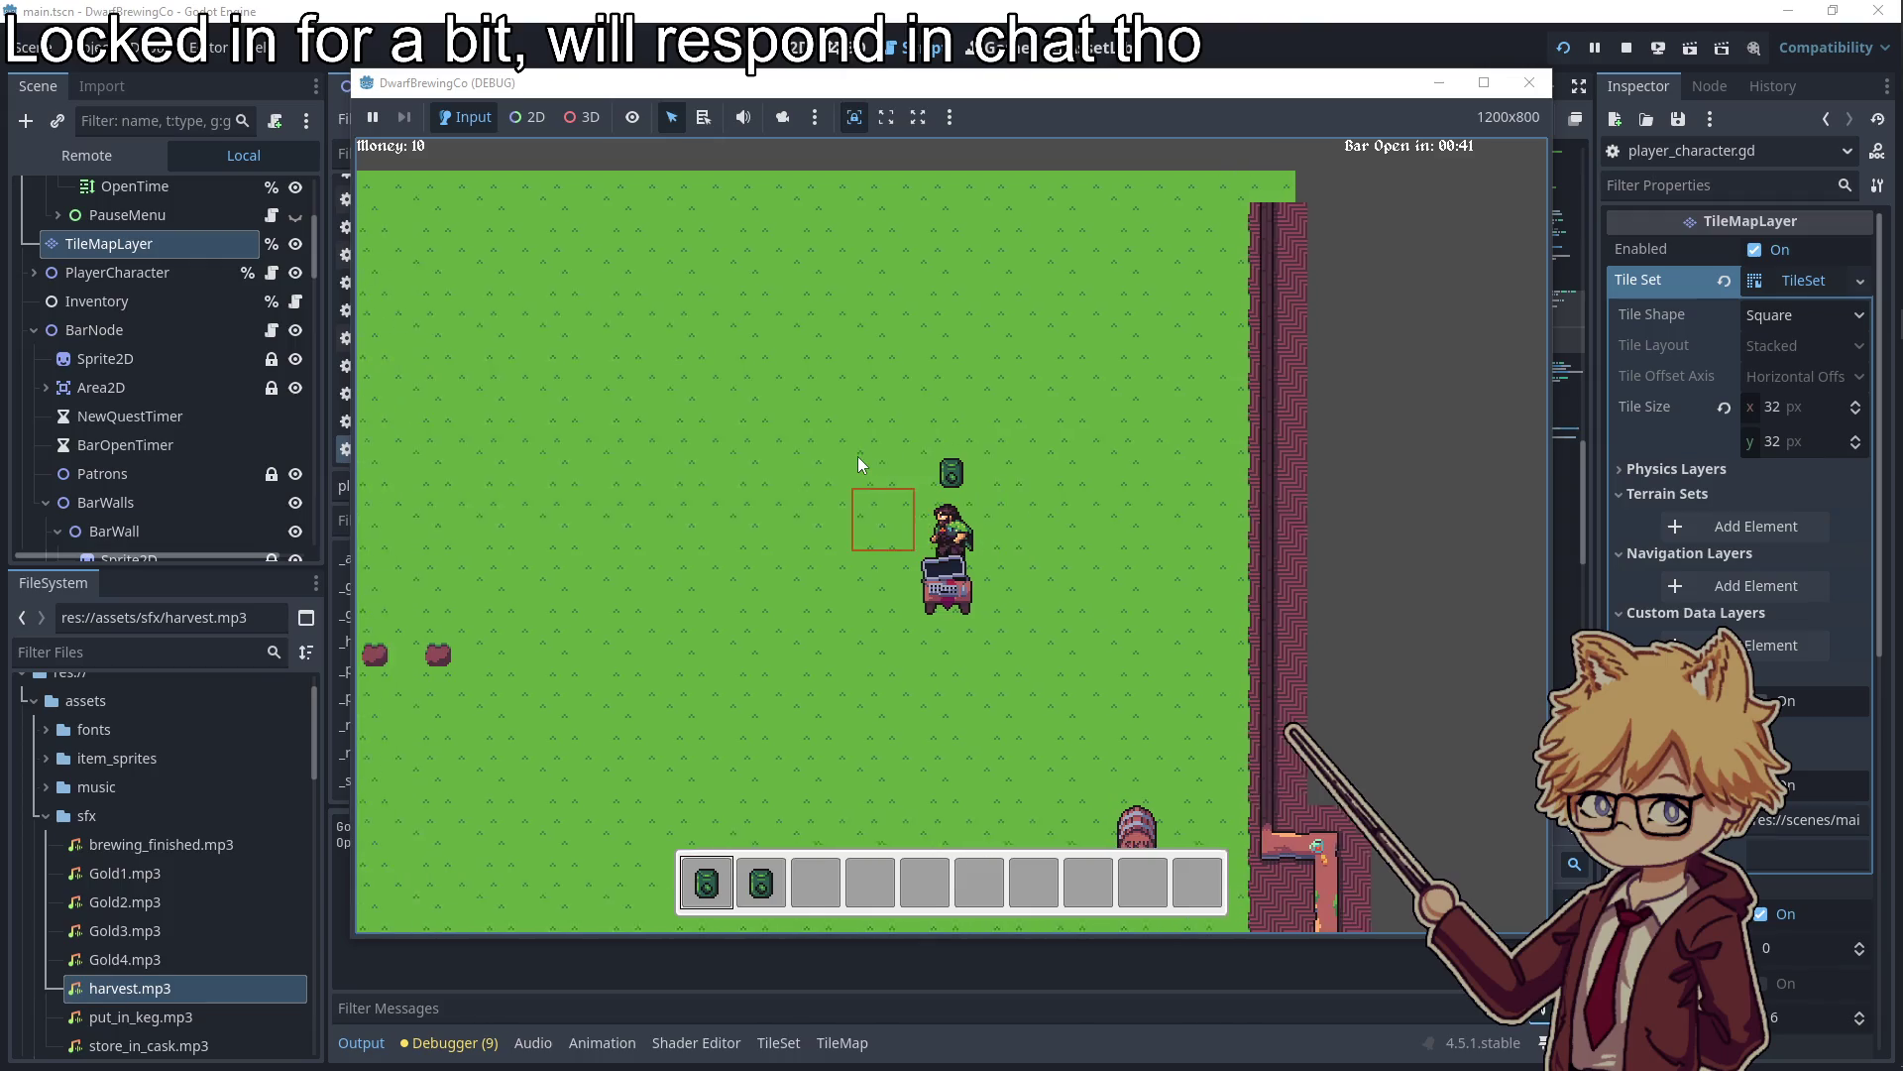
pyautogui.press('s')
pyautogui.press('d')
pyautogui.press('e')
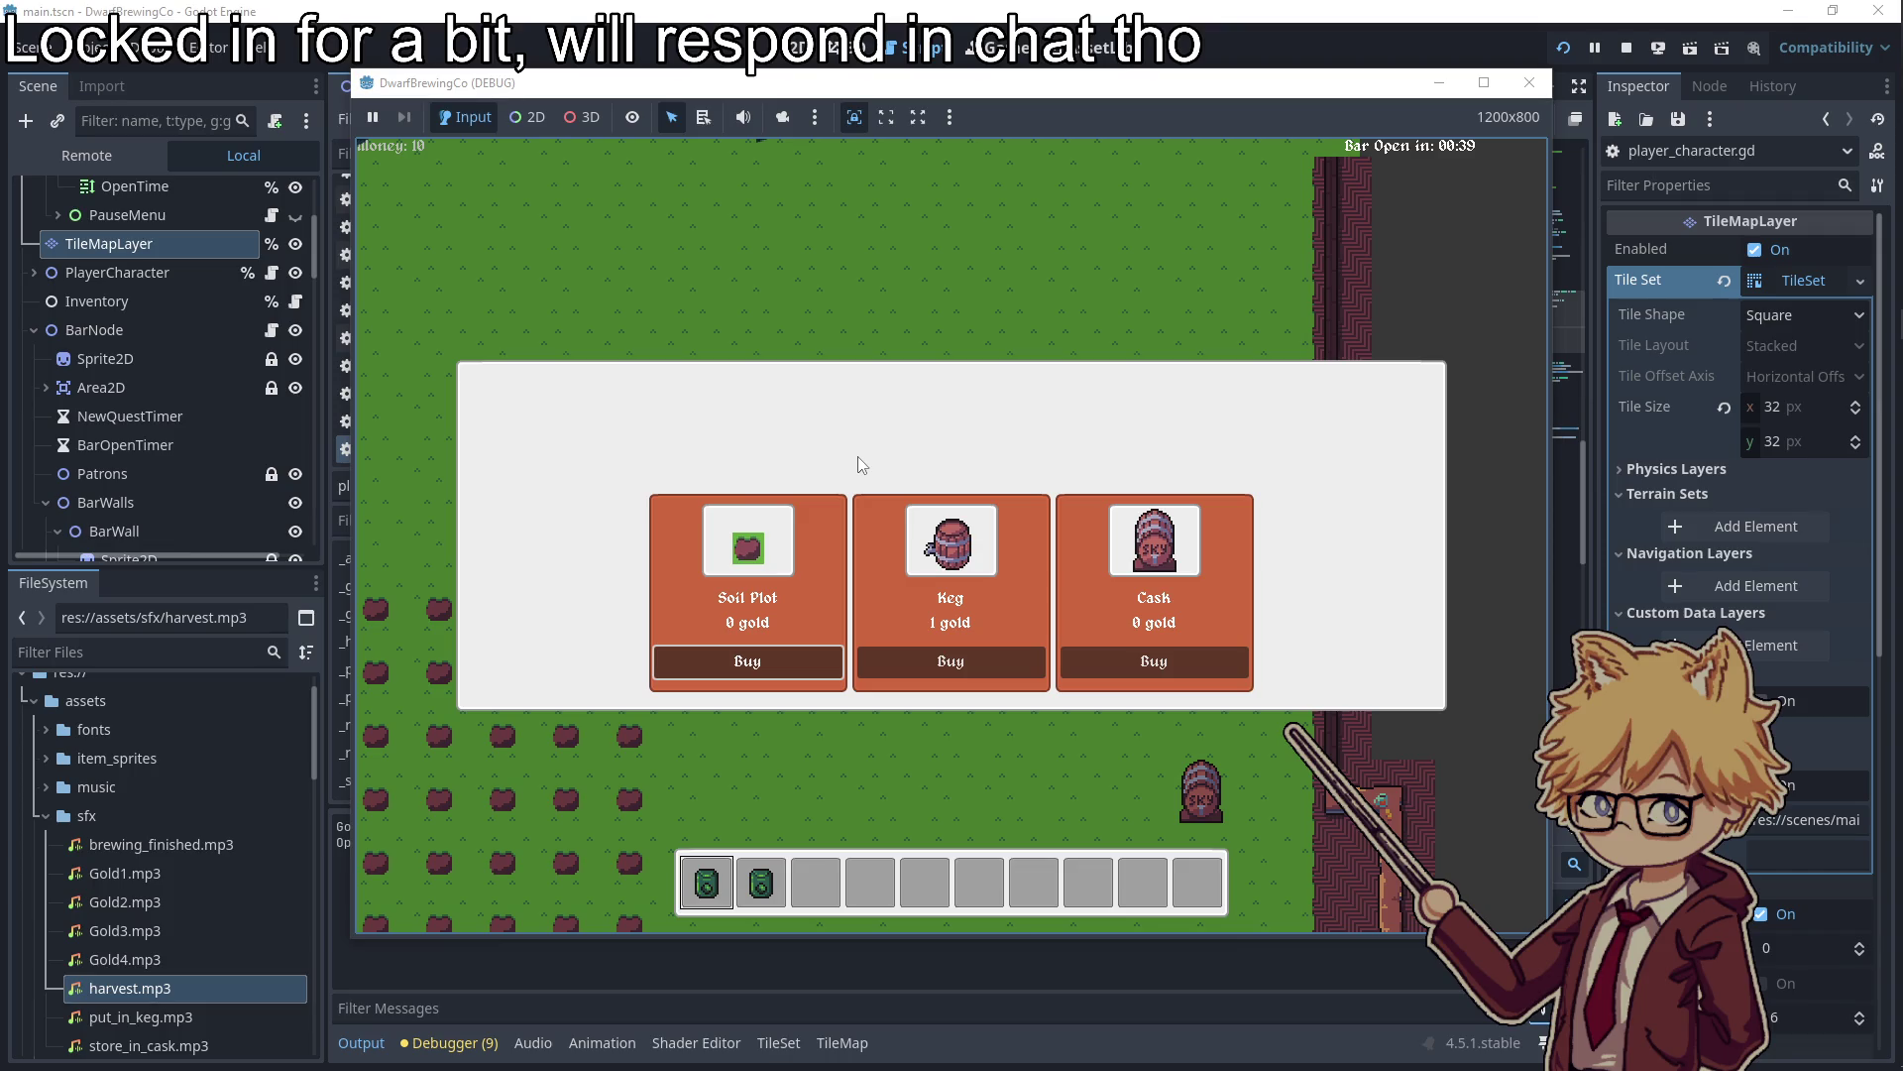
pyautogui.press('Escape')
# Walk to the far left edge and across the field, then open and close the shop again
pyautogui.press('s')
pyautogui.press('a')
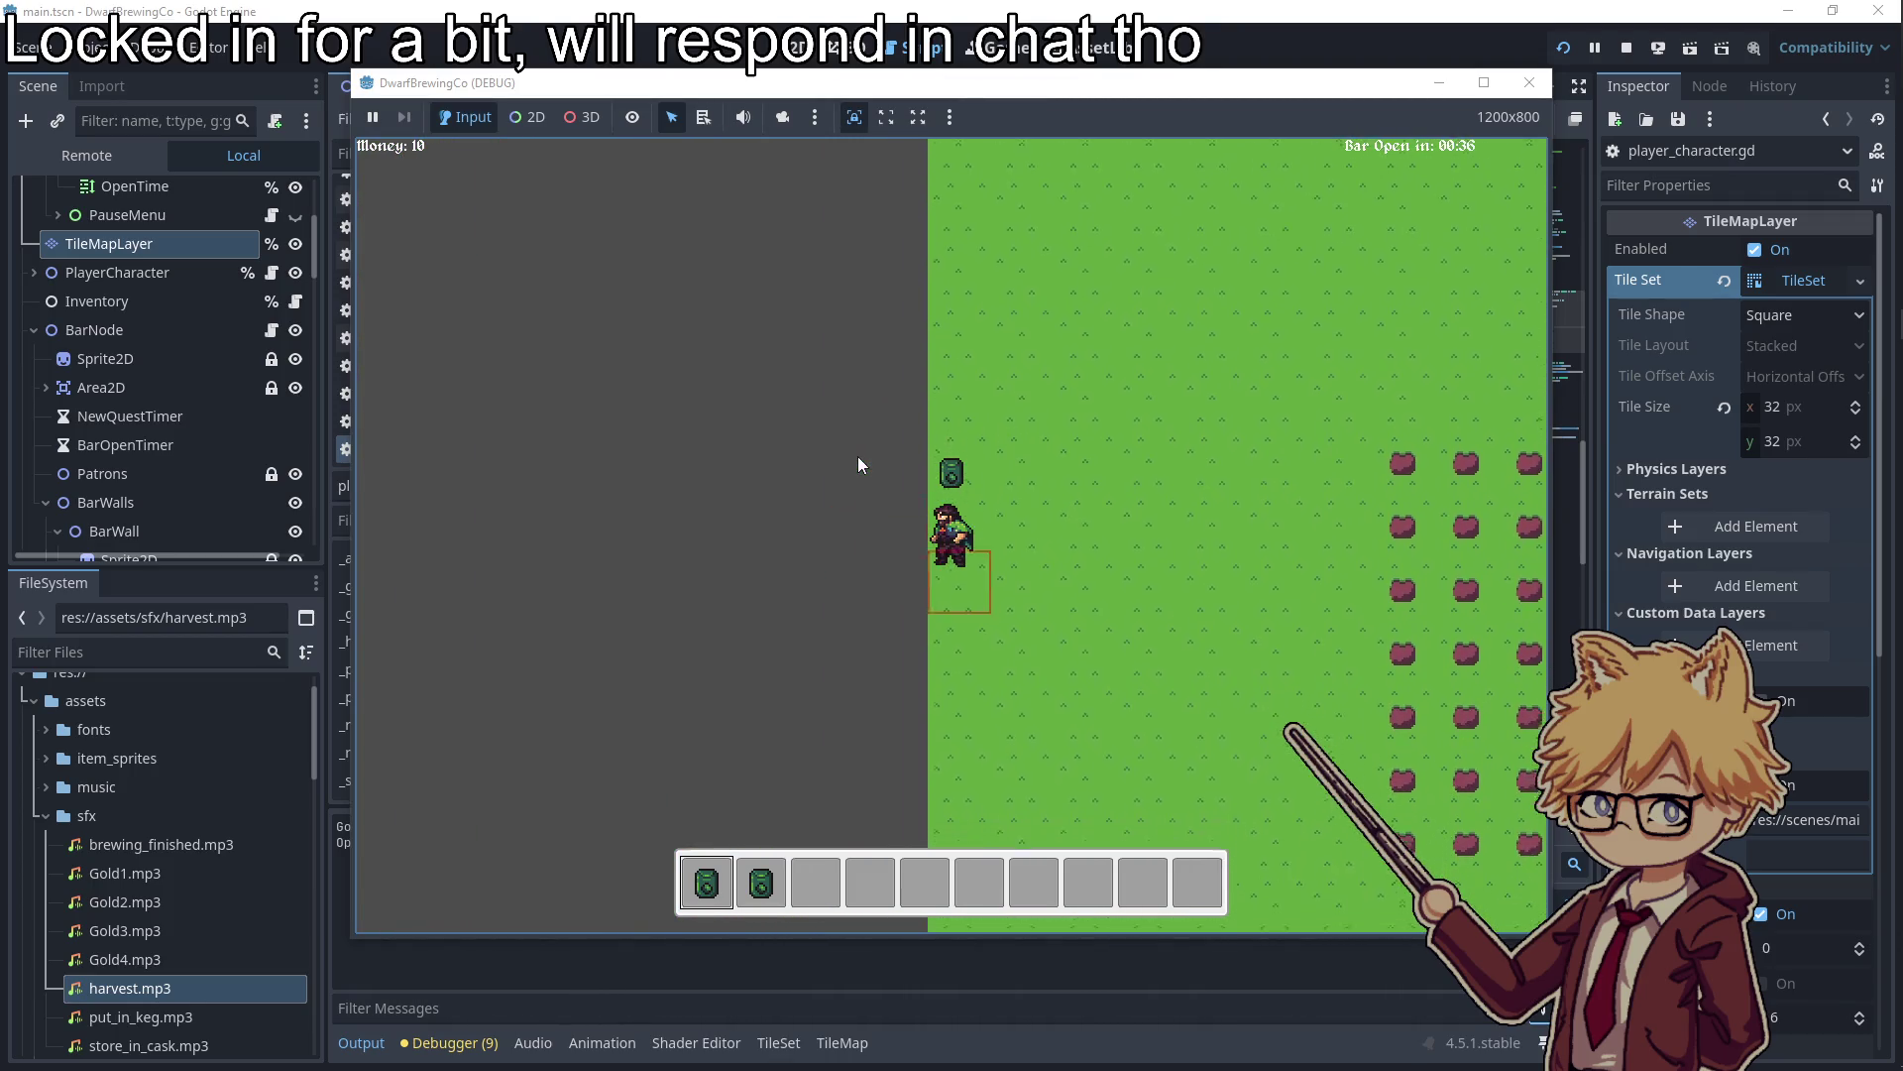
pyautogui.press('s')
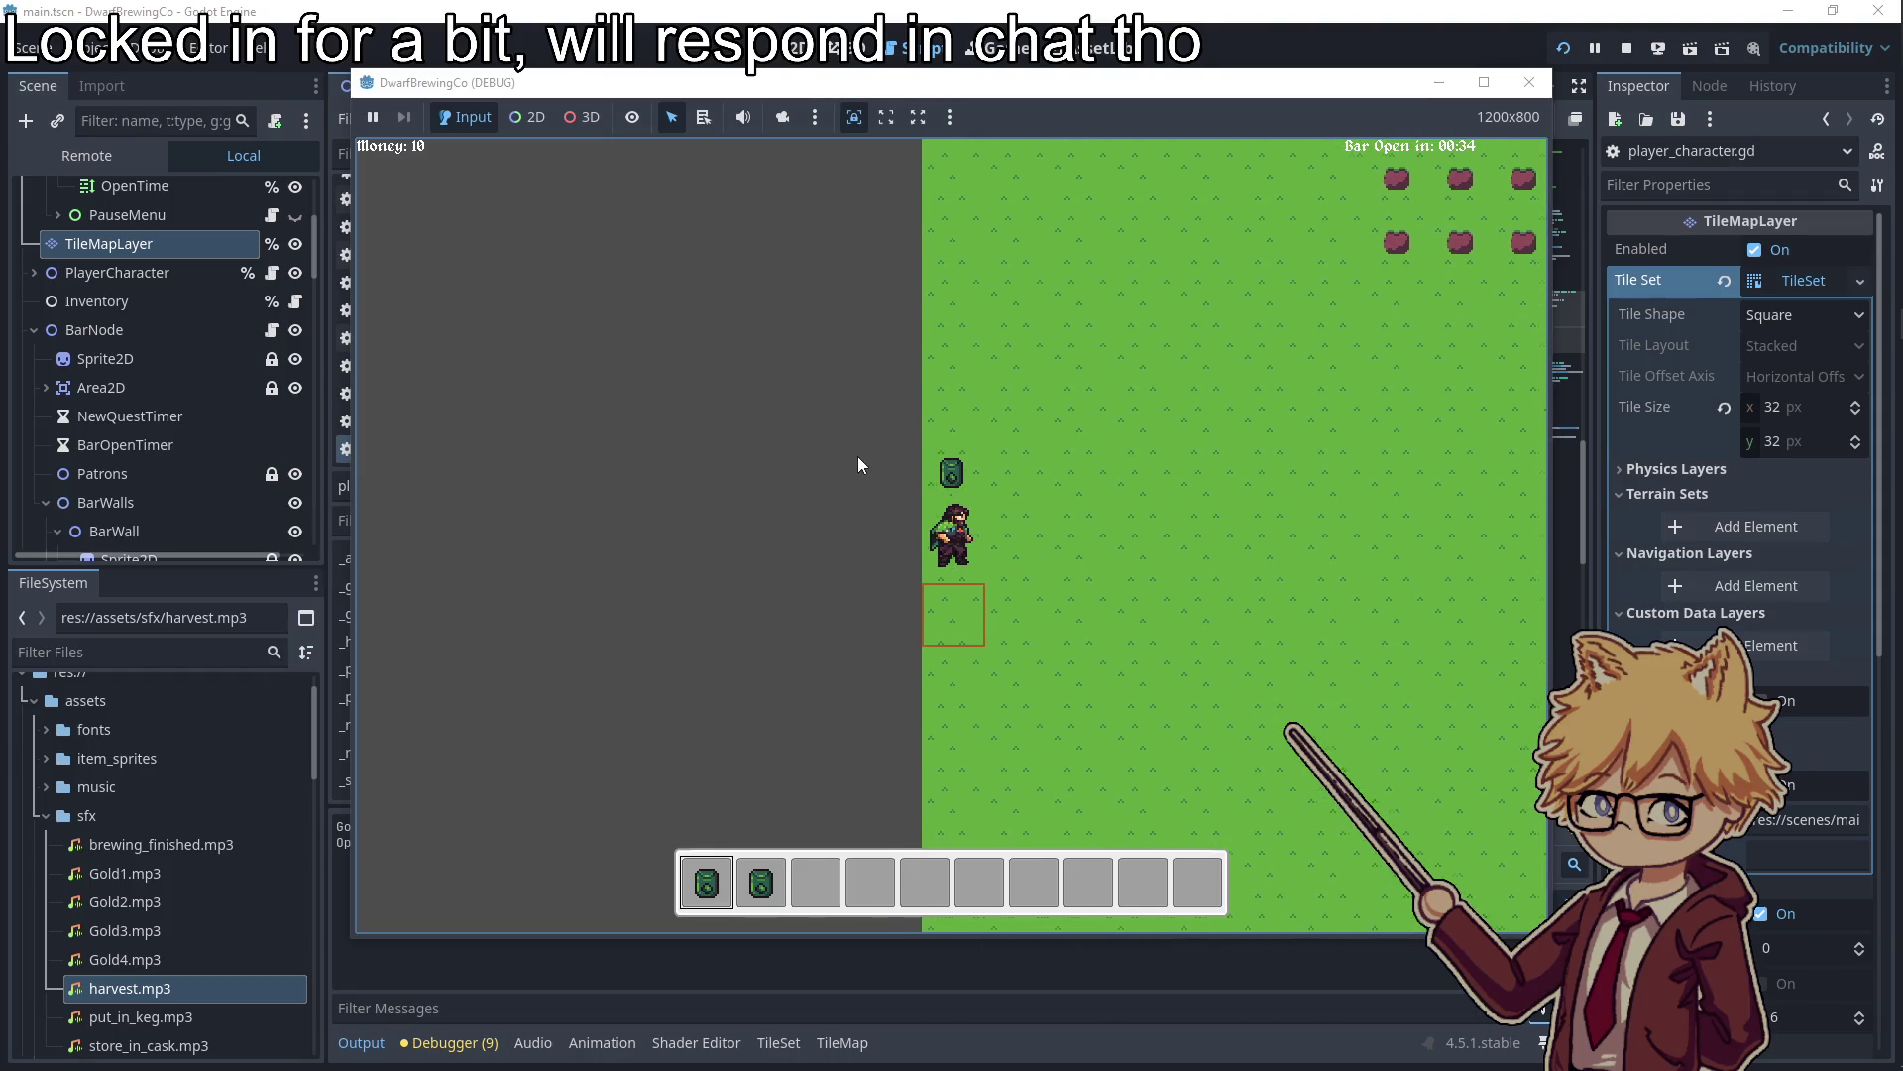
pyautogui.press('d')
pyautogui.press('d')
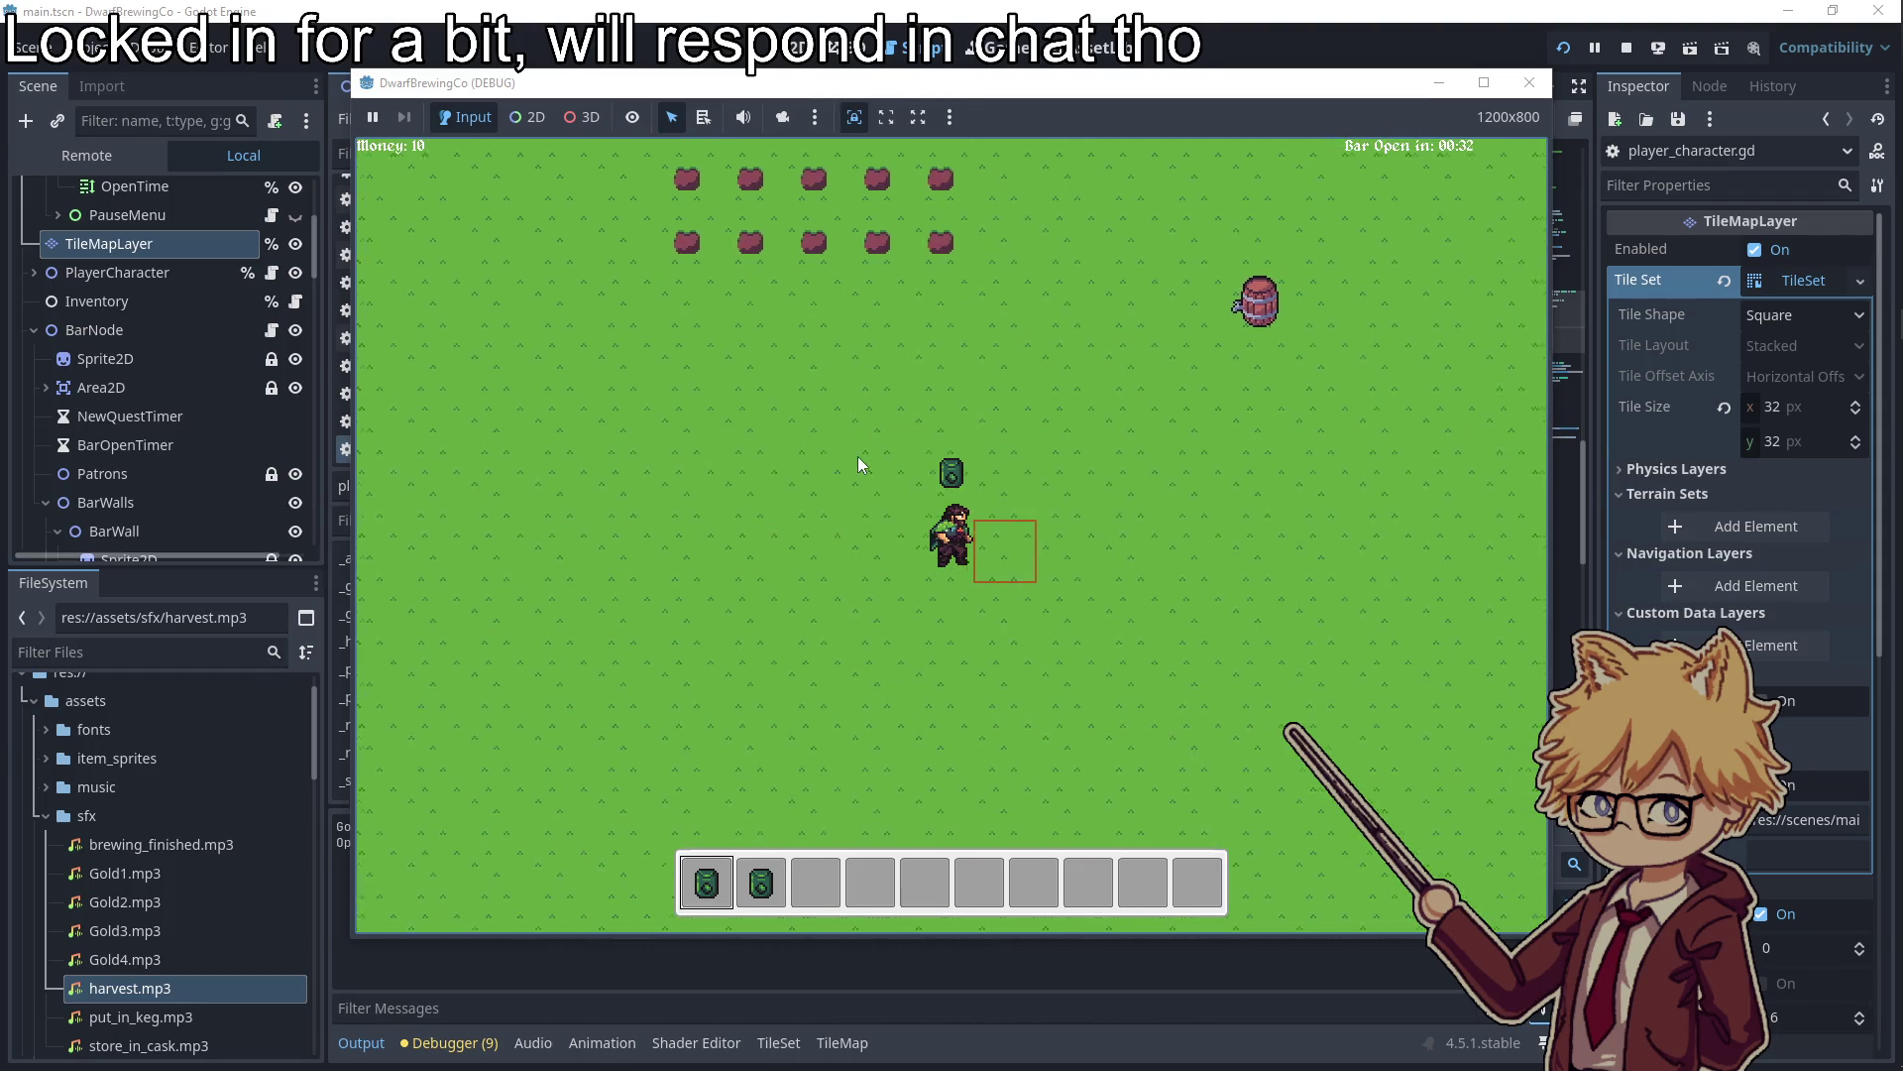
pyautogui.press('w')
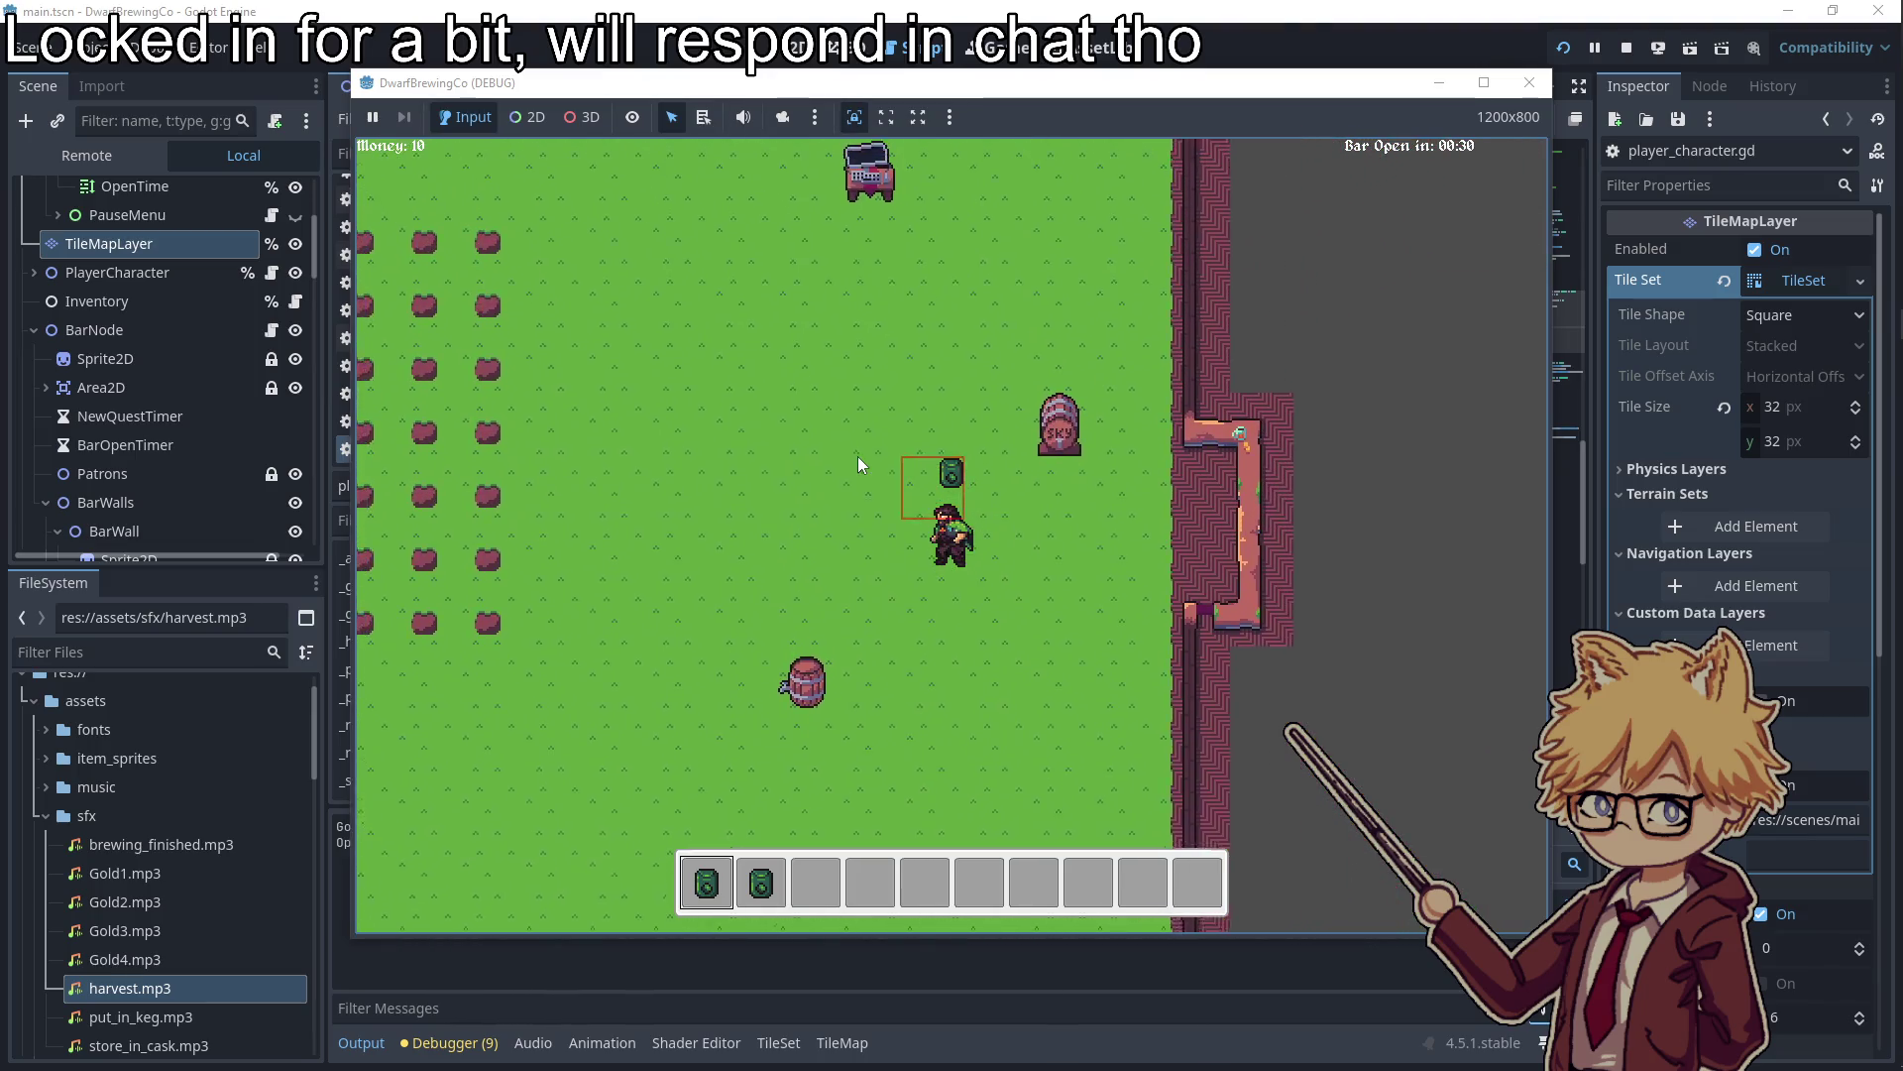
pyautogui.press('e')
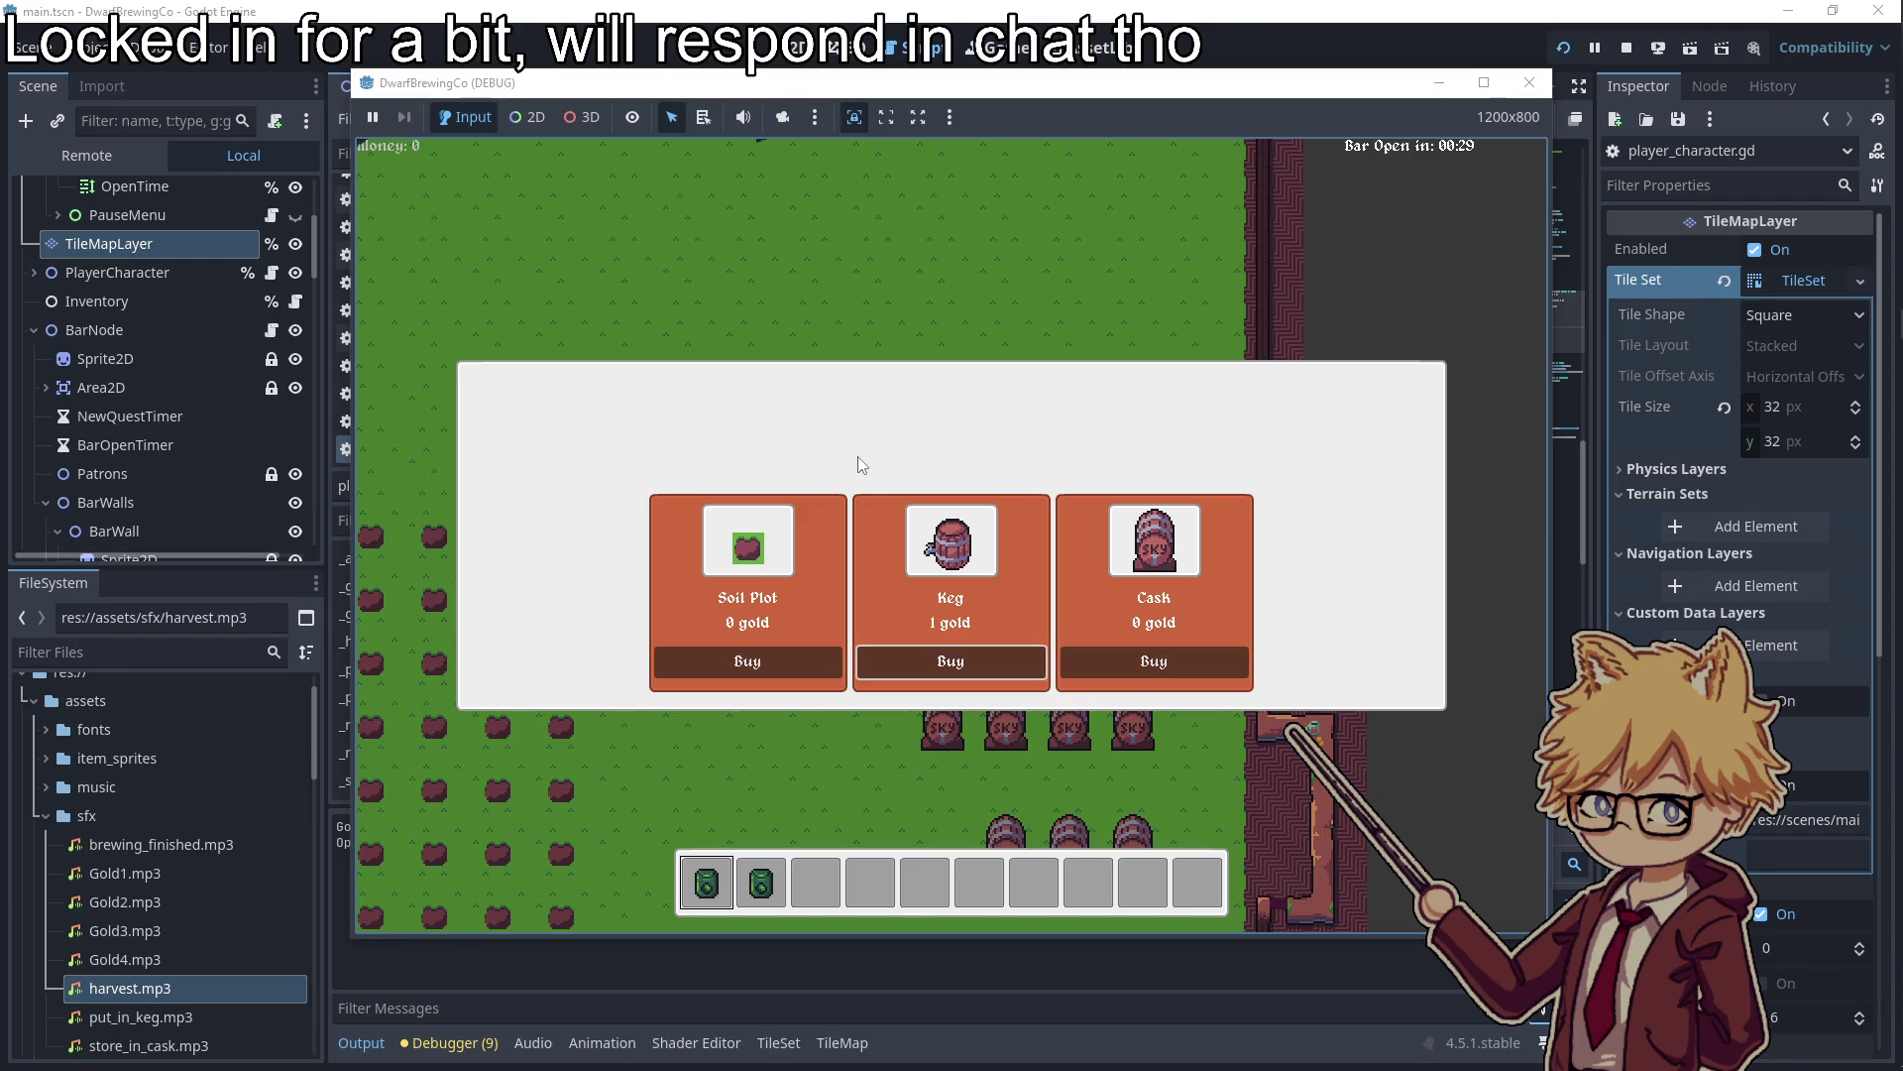
pyautogui.press('e')
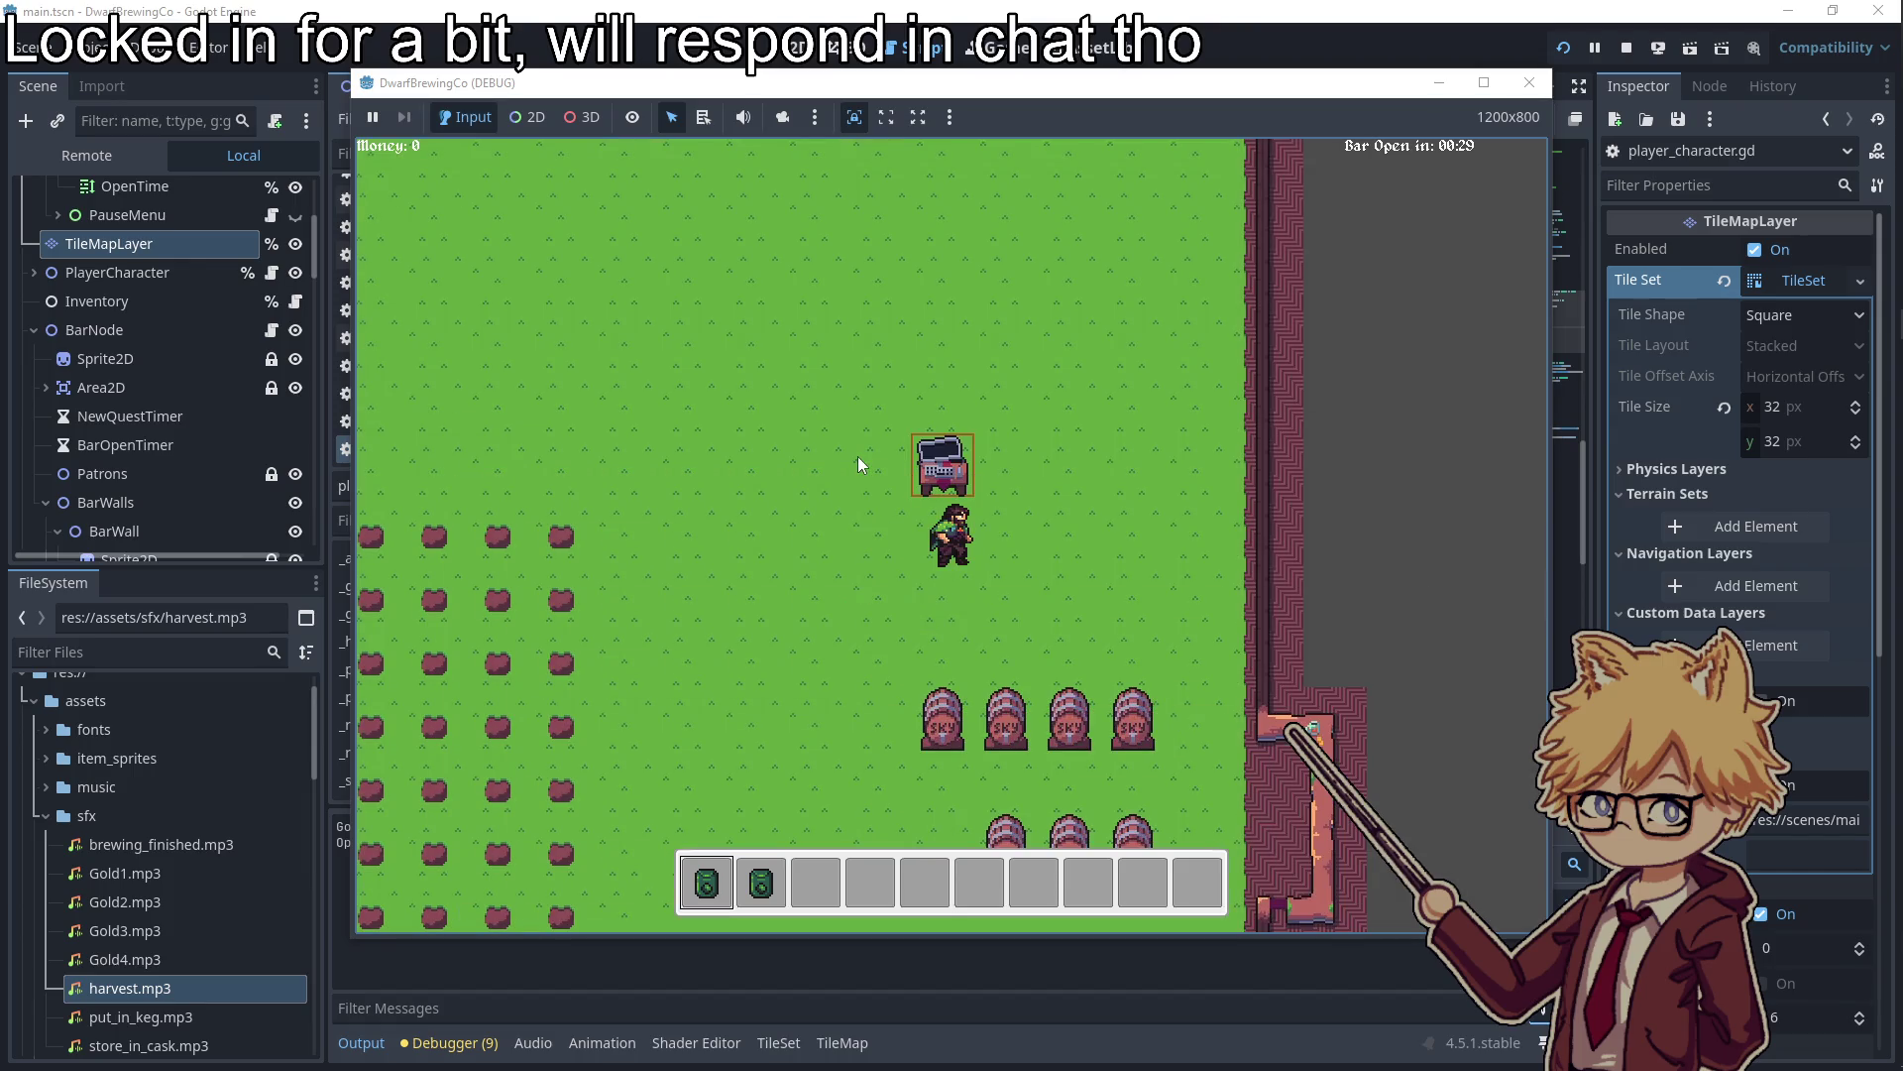
# Walk around the keg rows and the field, then close the game window
pyautogui.press('s')
pyautogui.press('a')
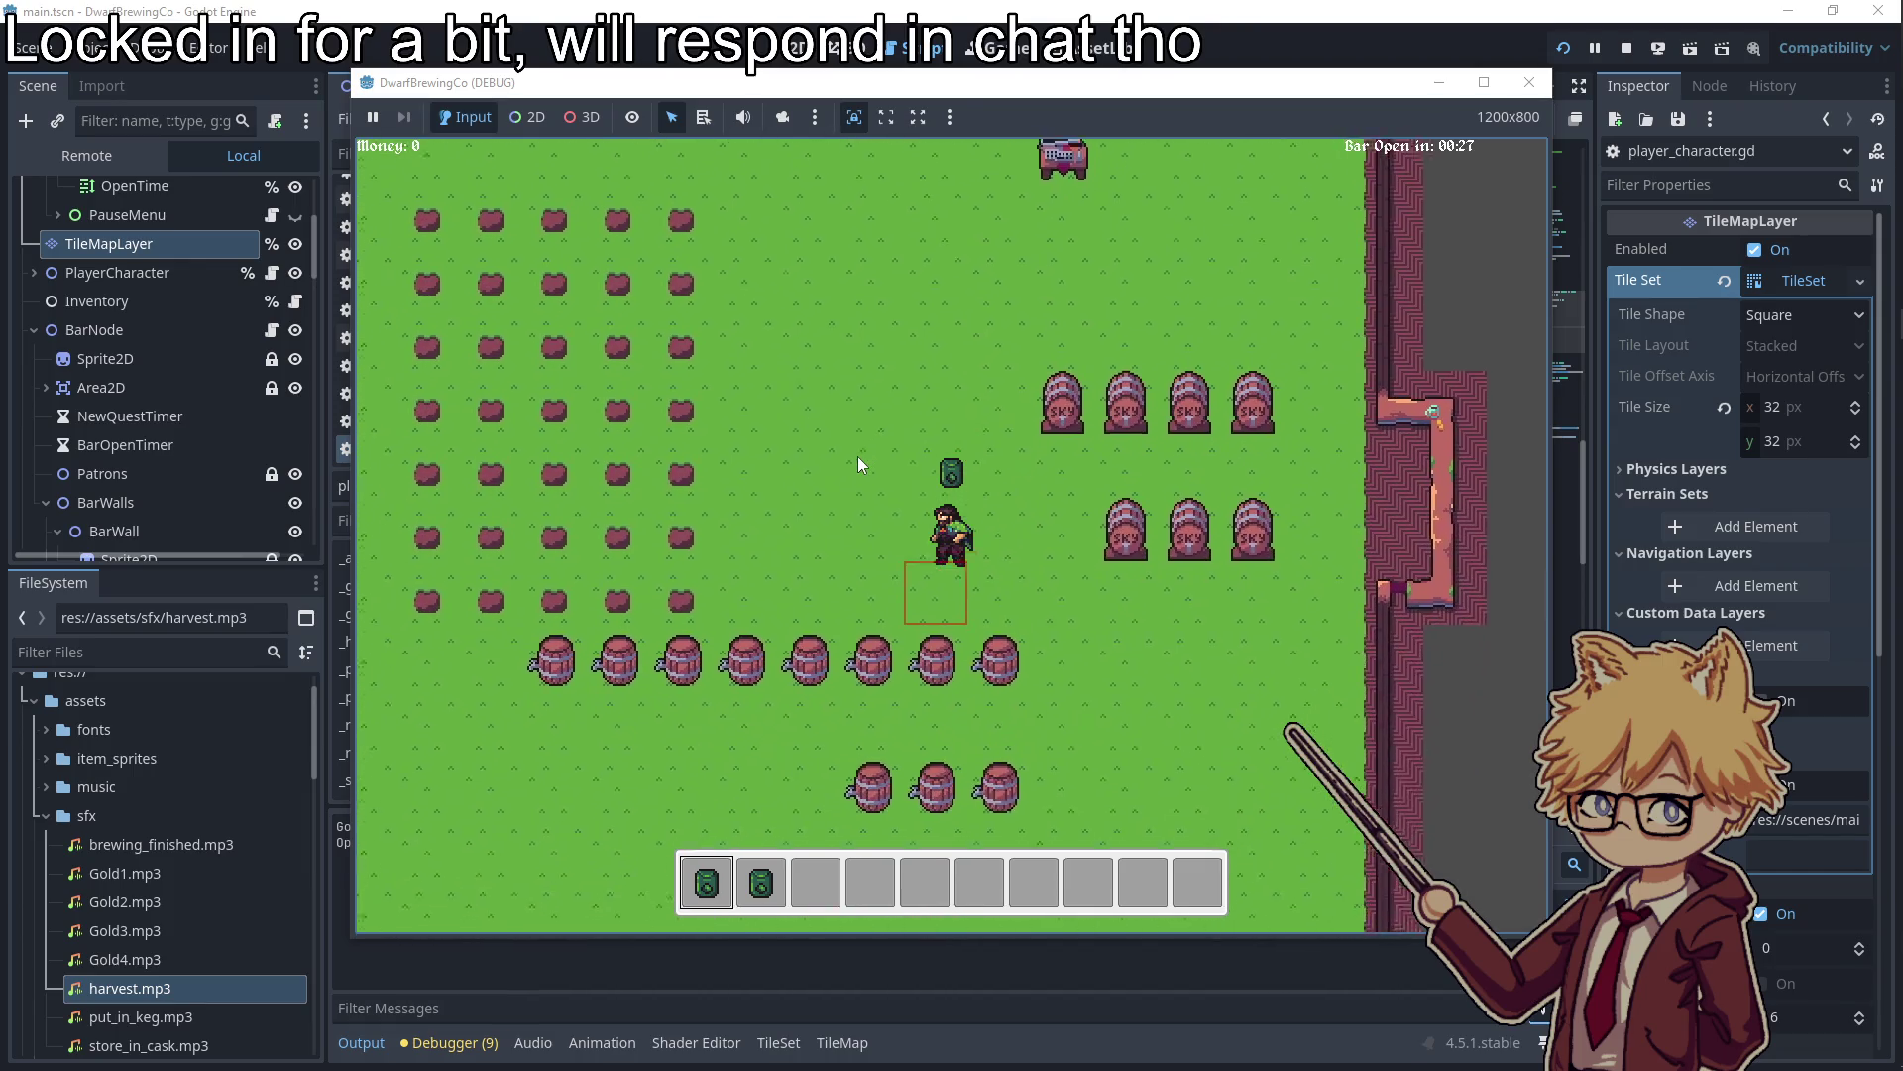
pyautogui.press('w')
pyautogui.press('d')
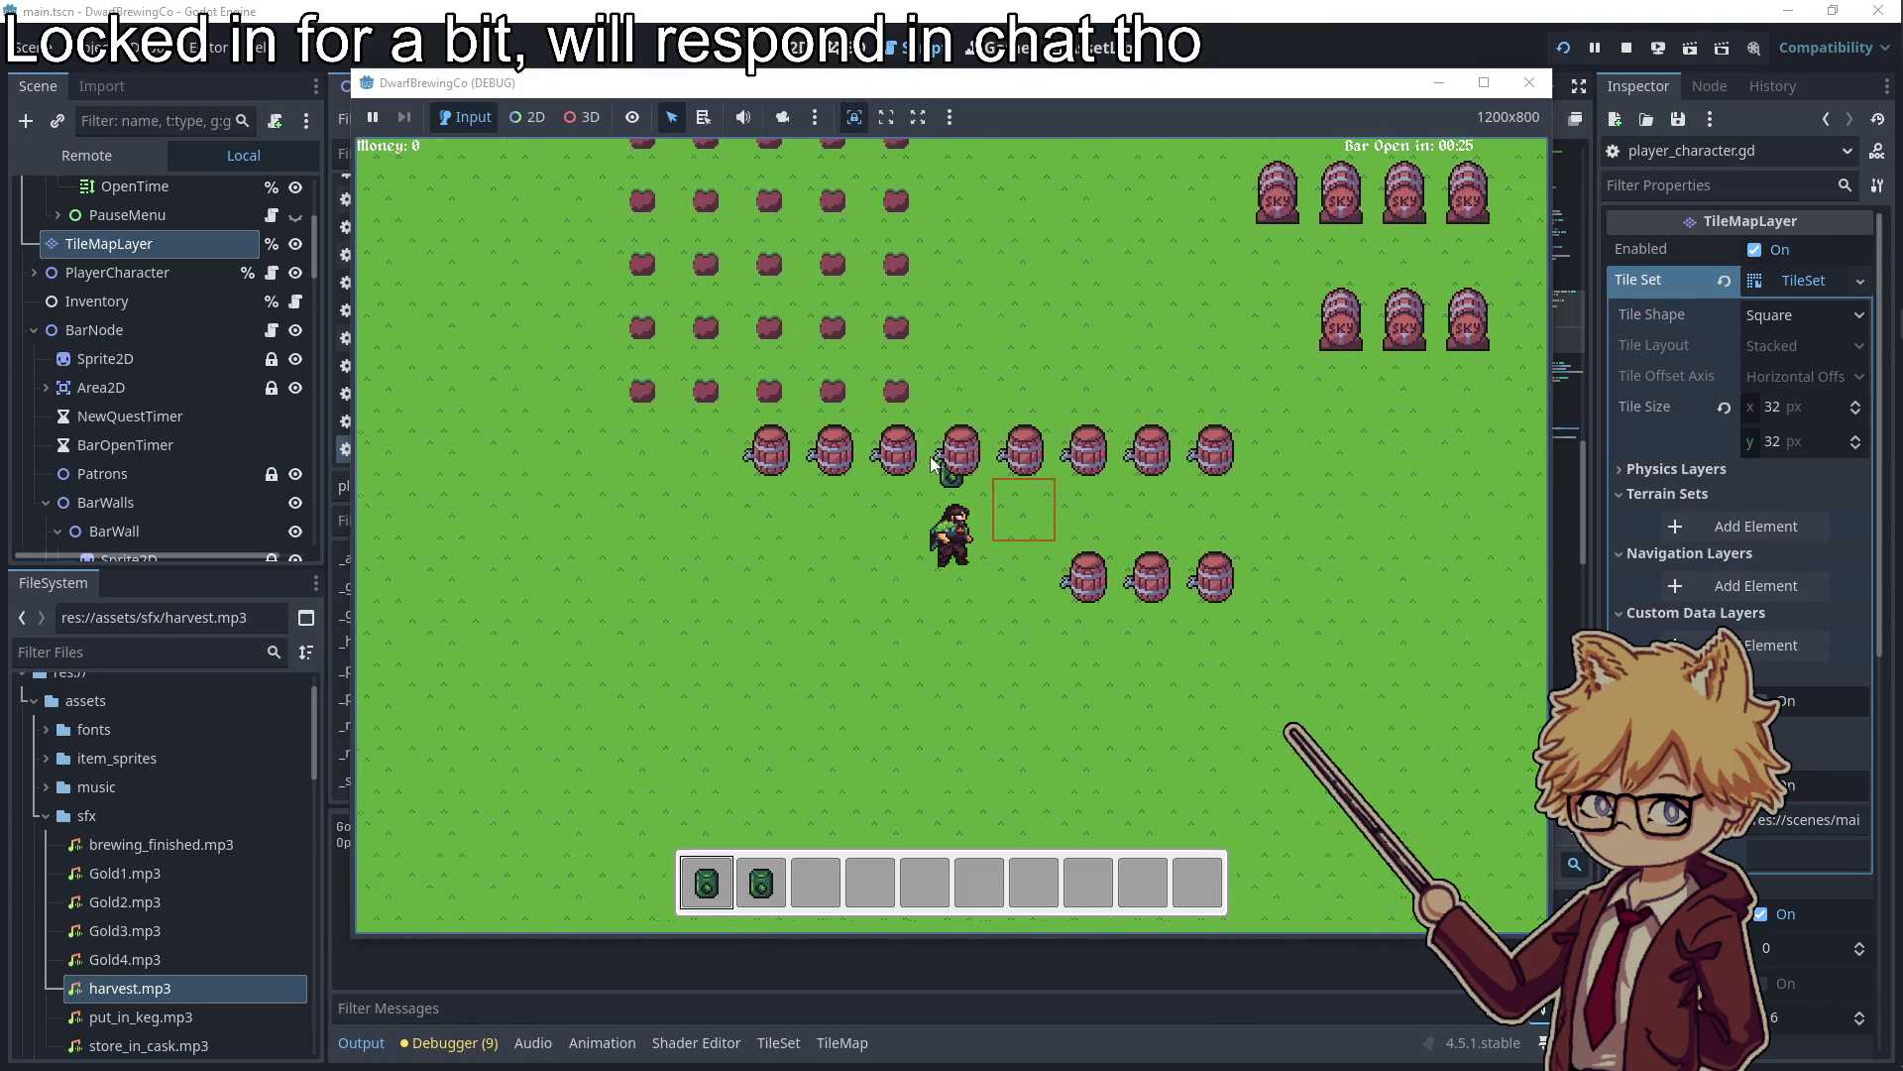
pyautogui.press('w')
pyautogui.press('a')
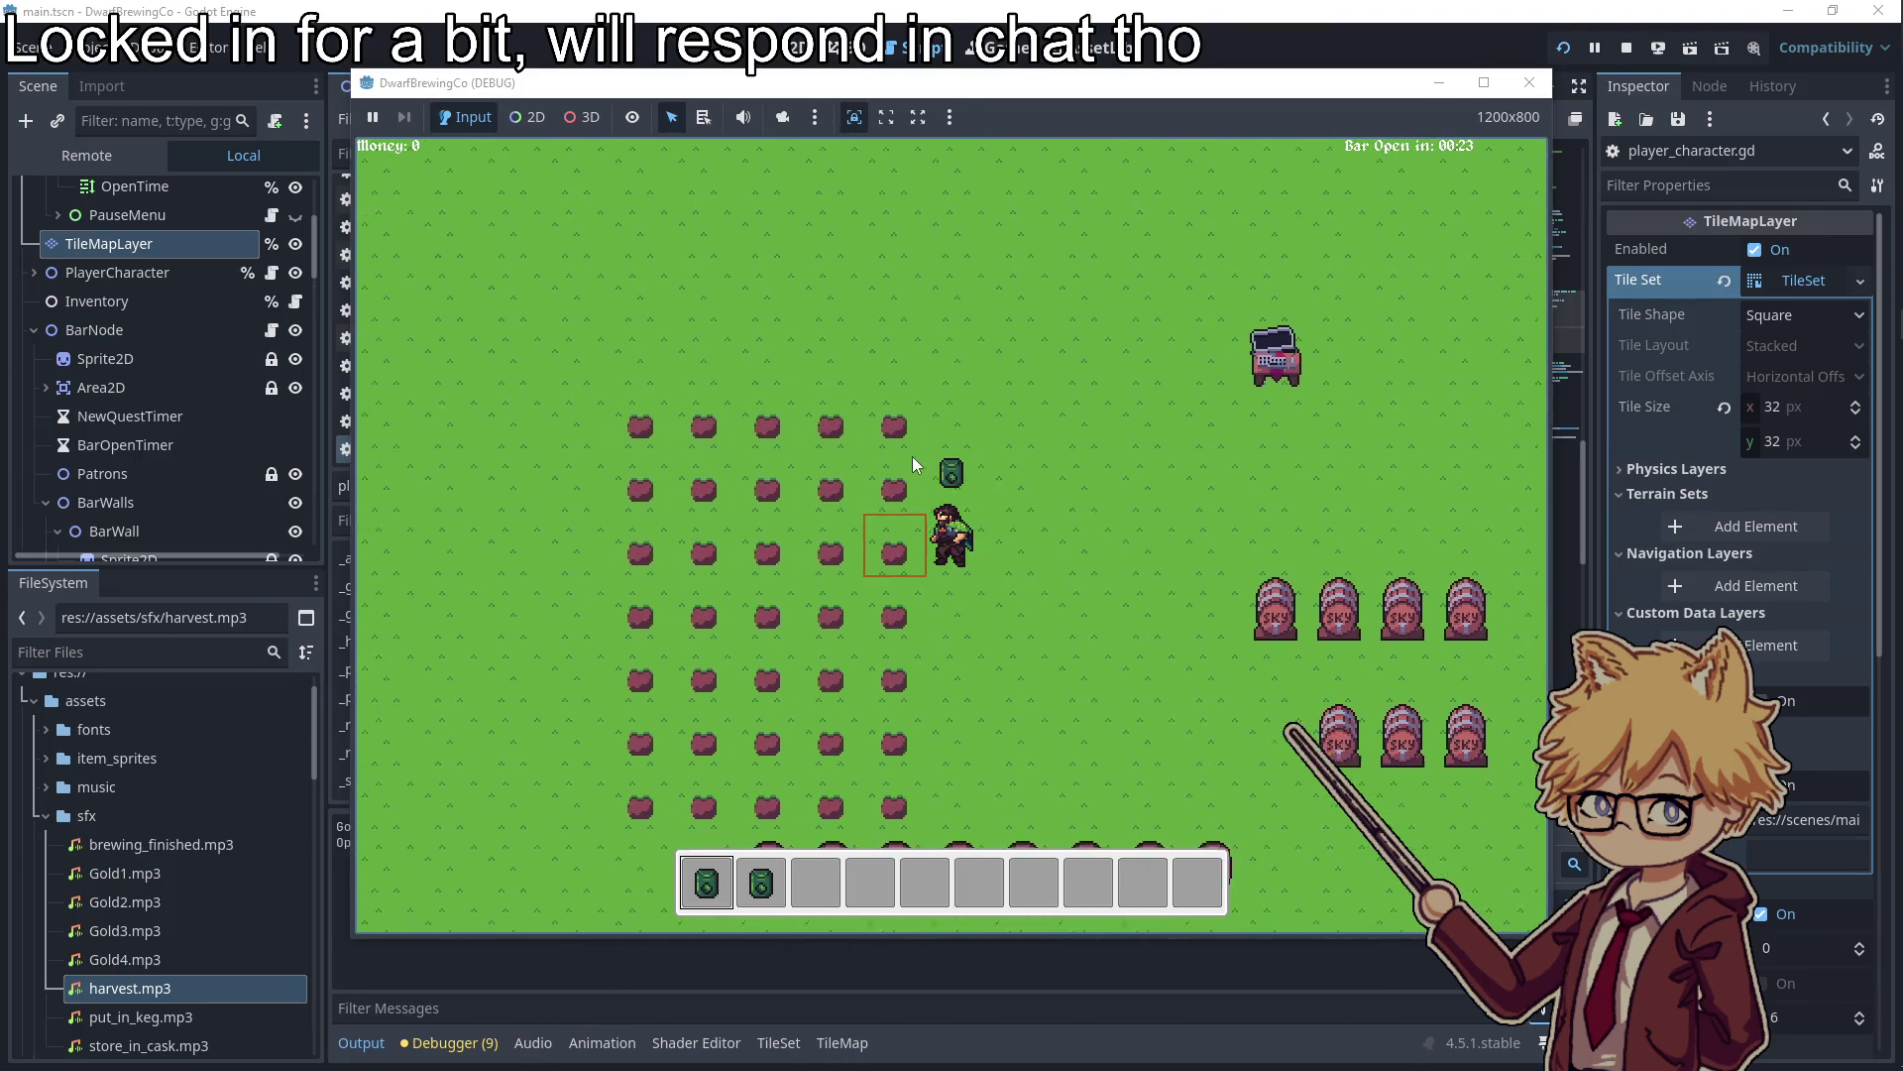
pyautogui.press('d')
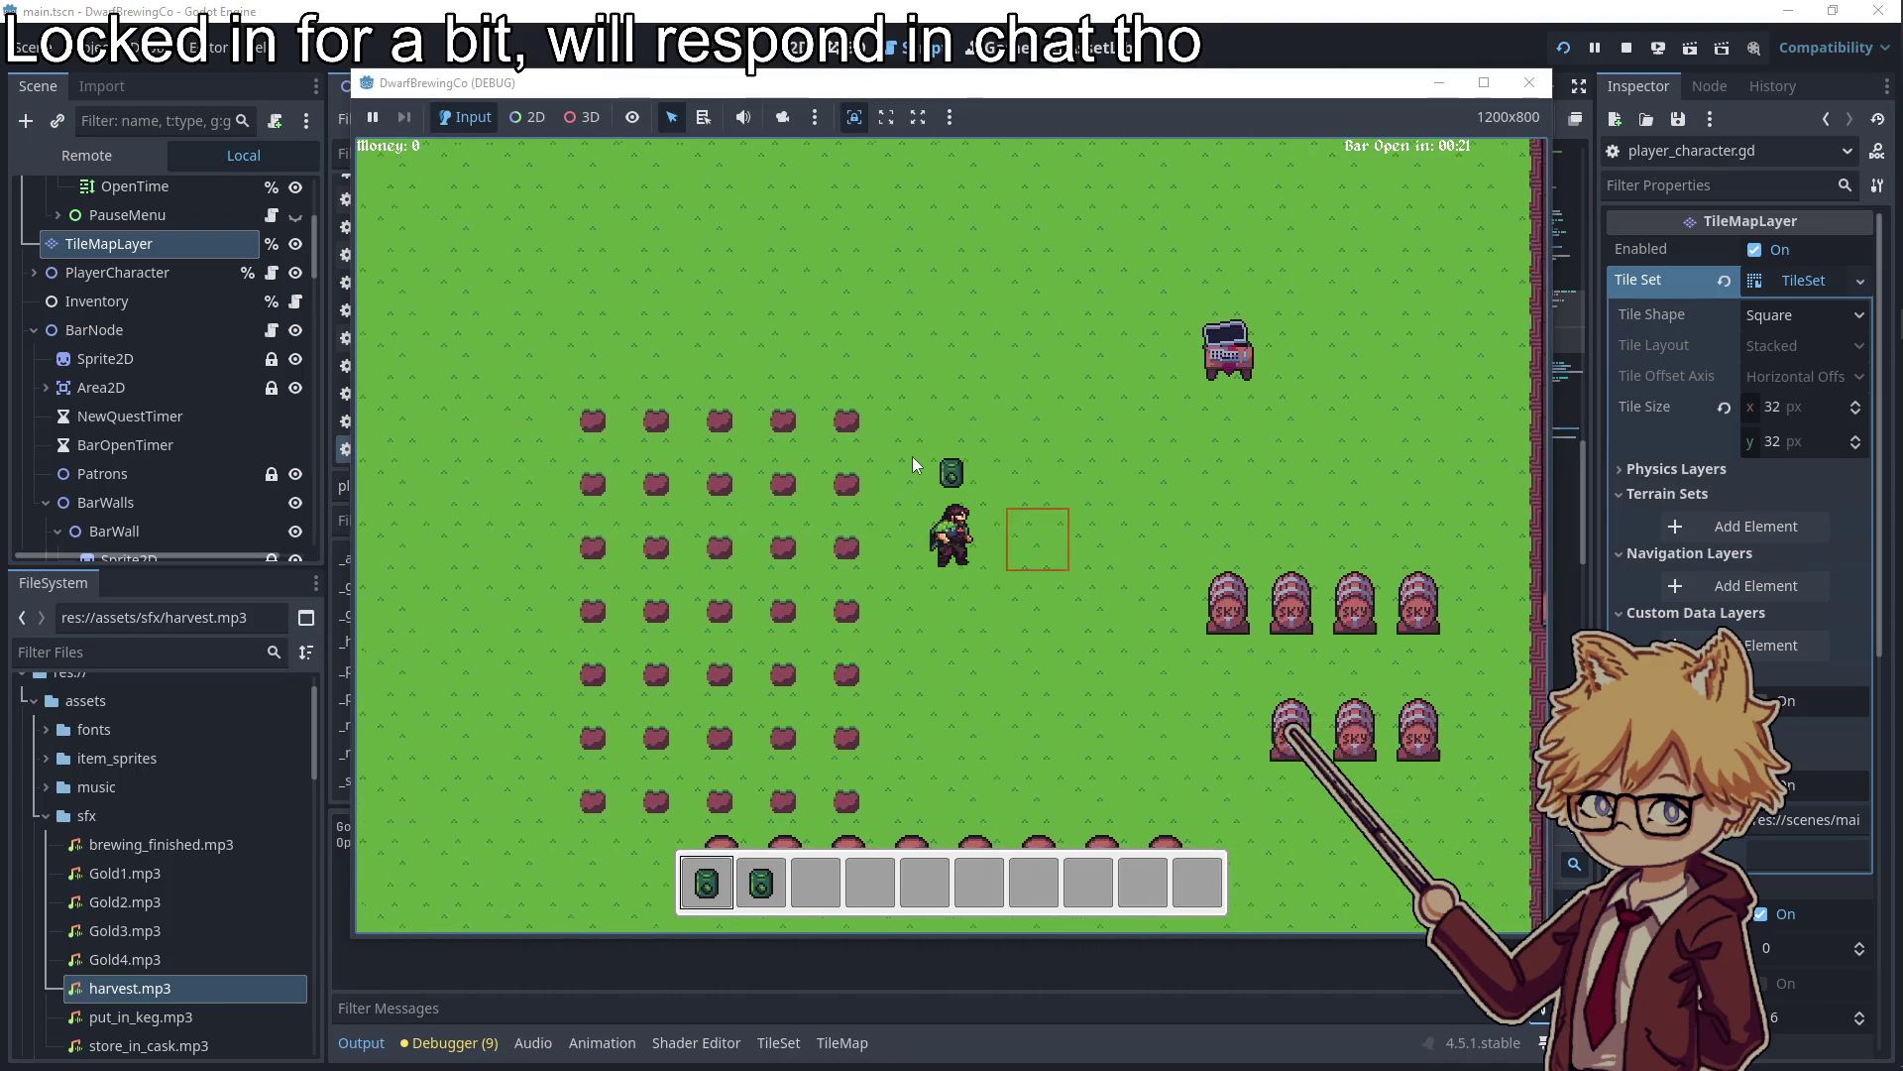
pyautogui.press('a')
pyautogui.click(1530, 84)
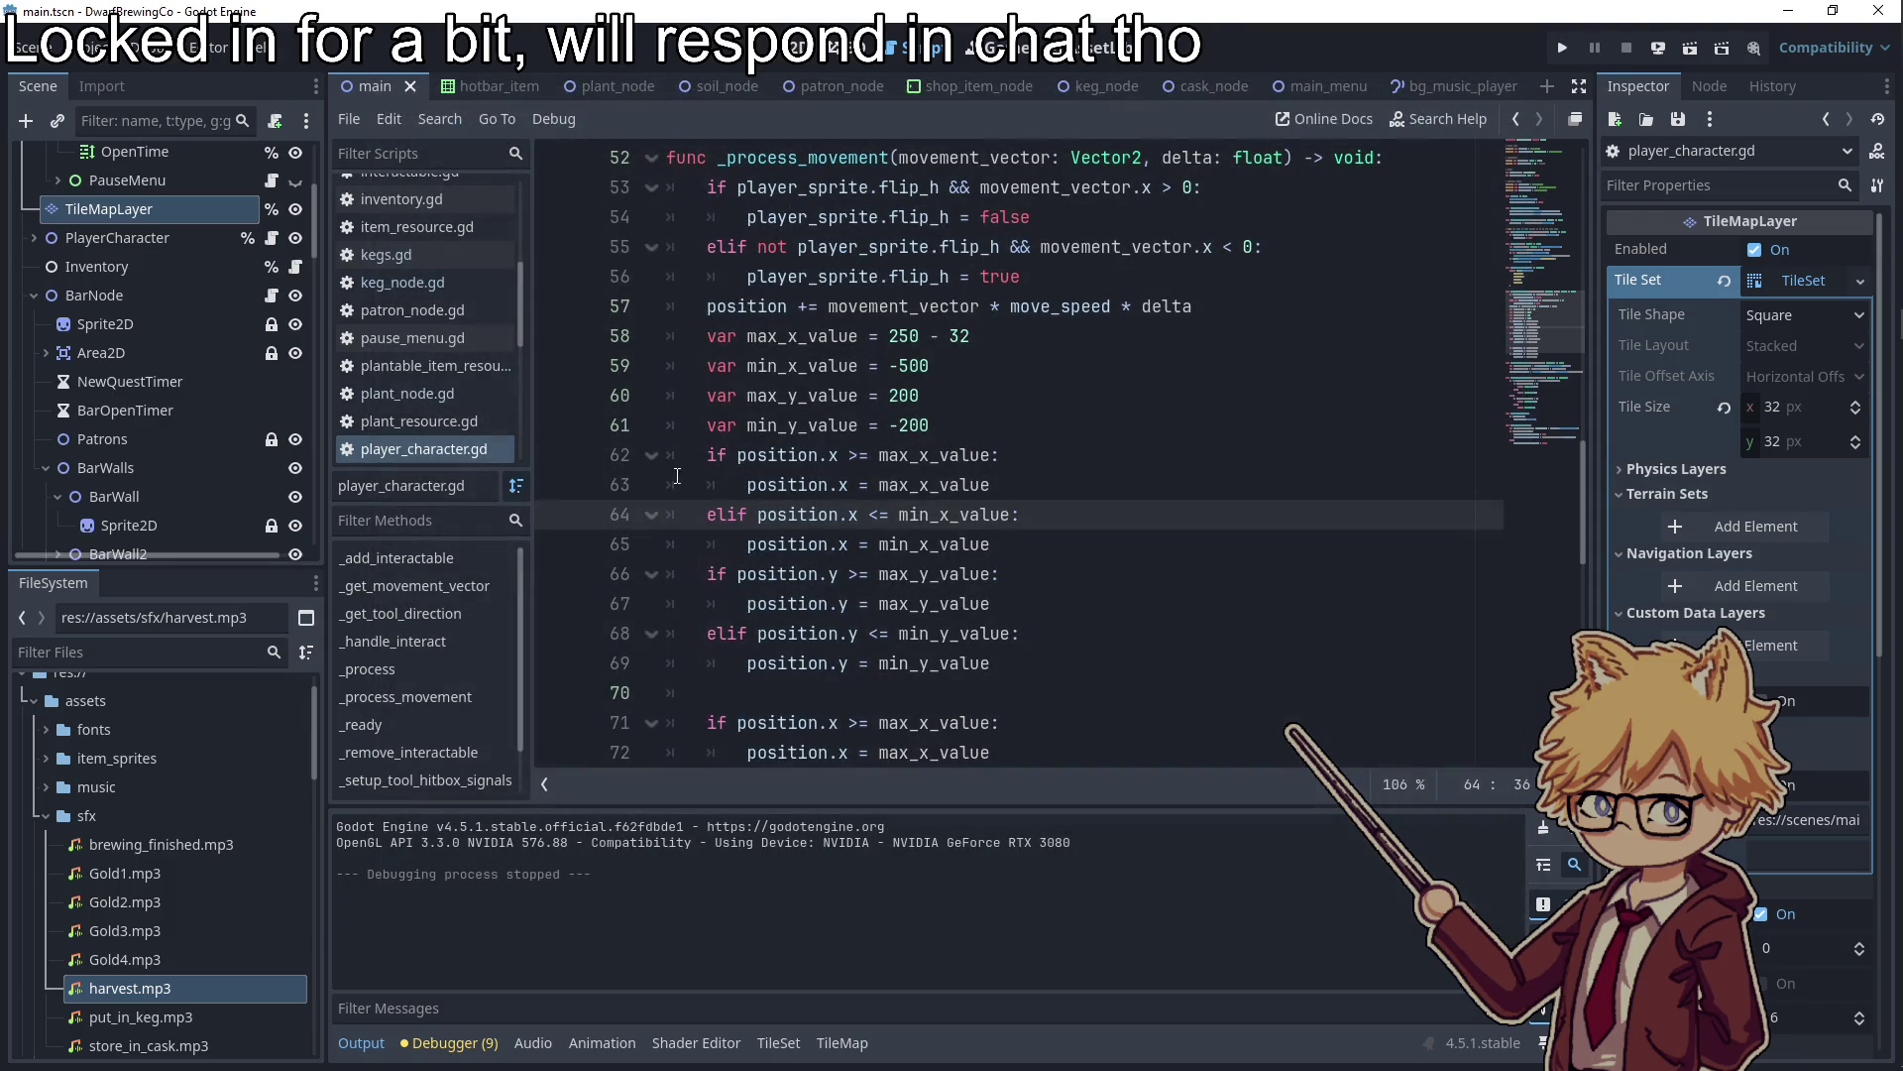
# Select the Inventory node and open its inventory.gd script
pyautogui.scroll(5, 147, 309)
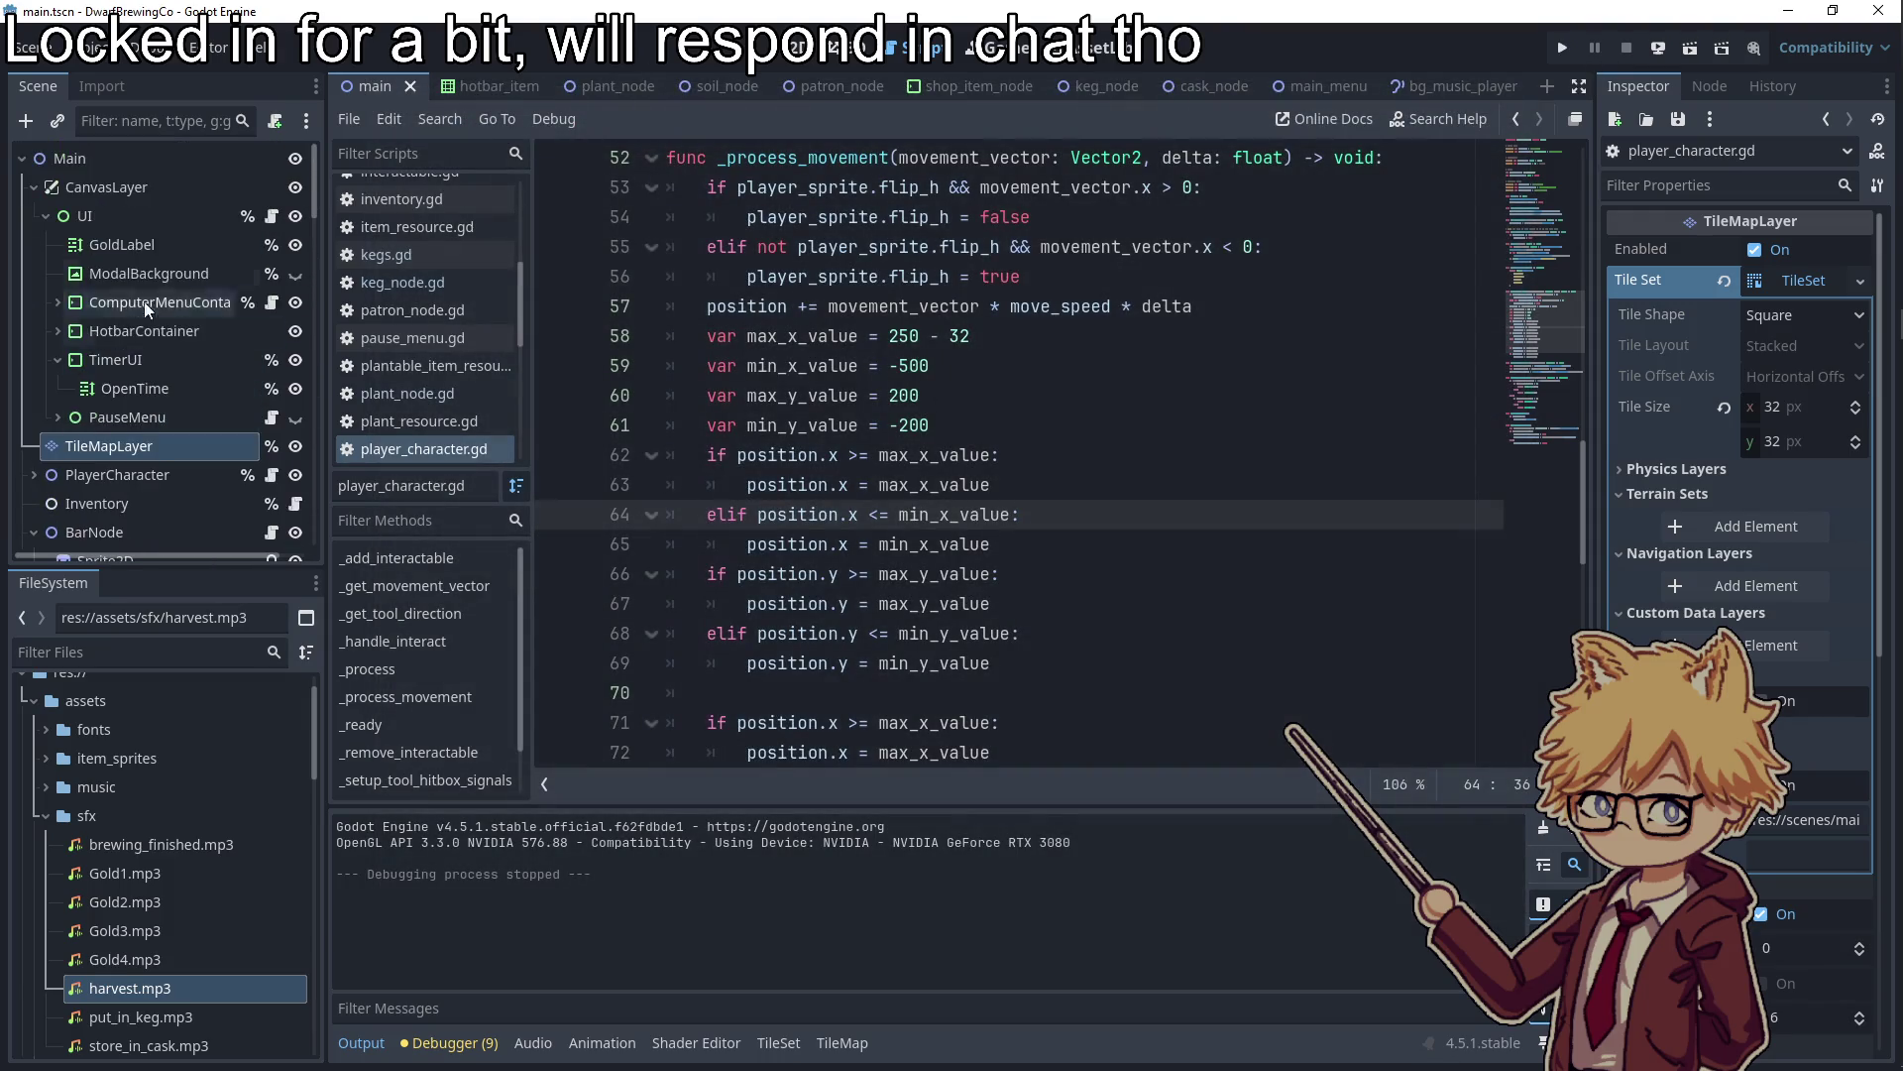
pyautogui.click(47, 216)
pyautogui.click(66, 304)
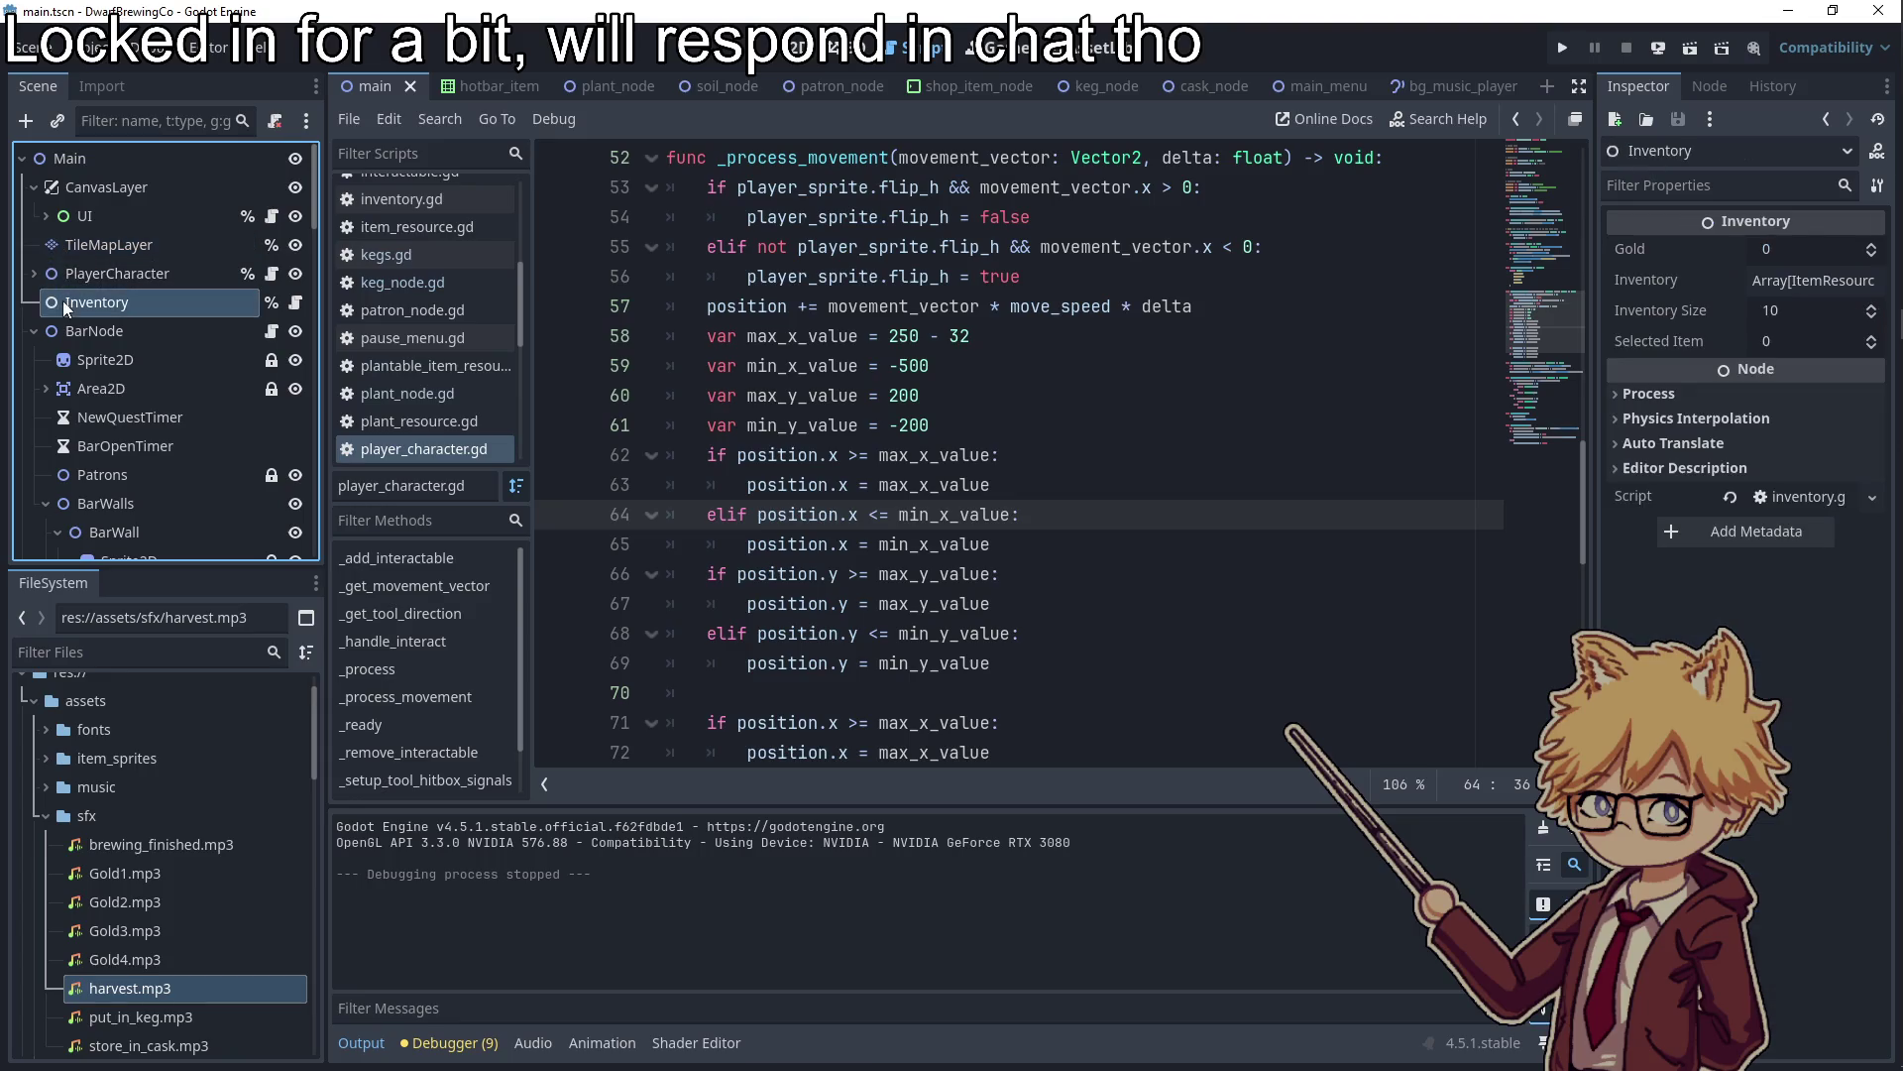
pyautogui.click(296, 303)
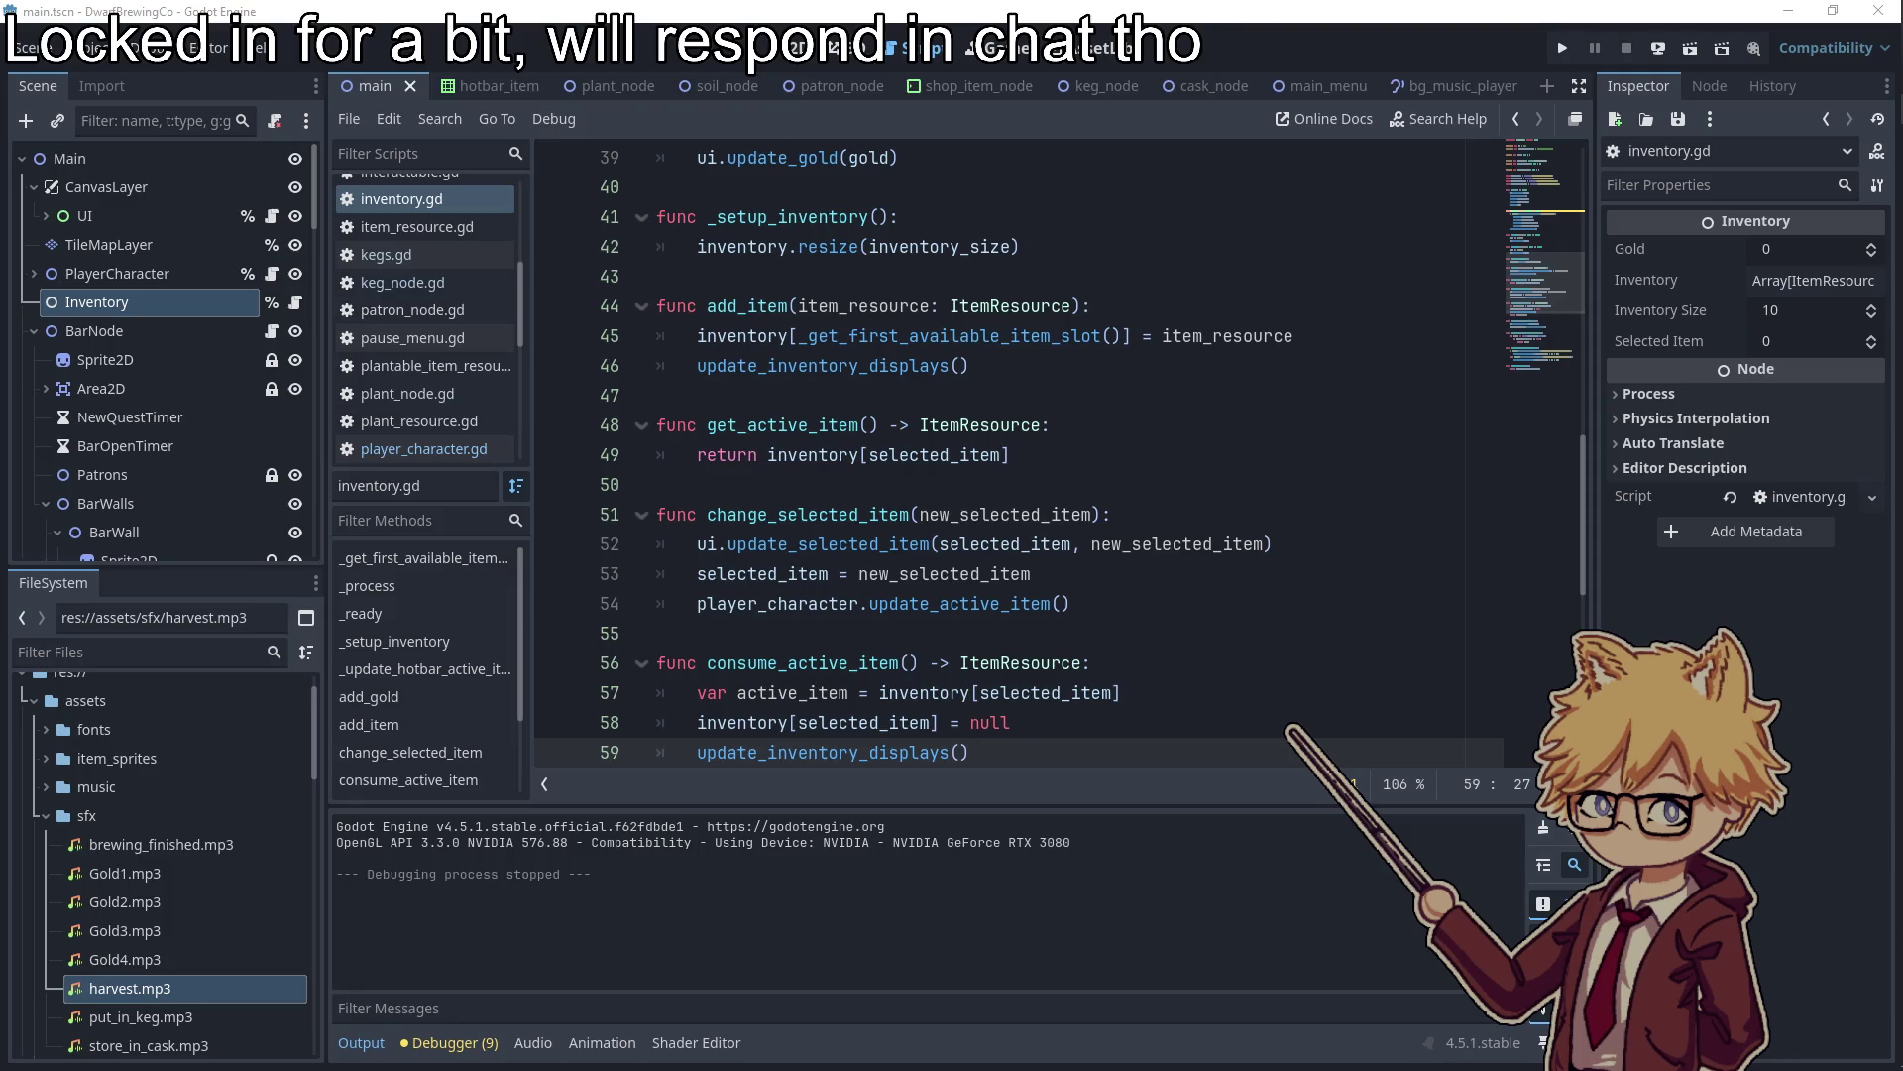
# Change the starting gold in _ready from add_gold(10) to add_gold(10000000)
pyautogui.click(369, 586)
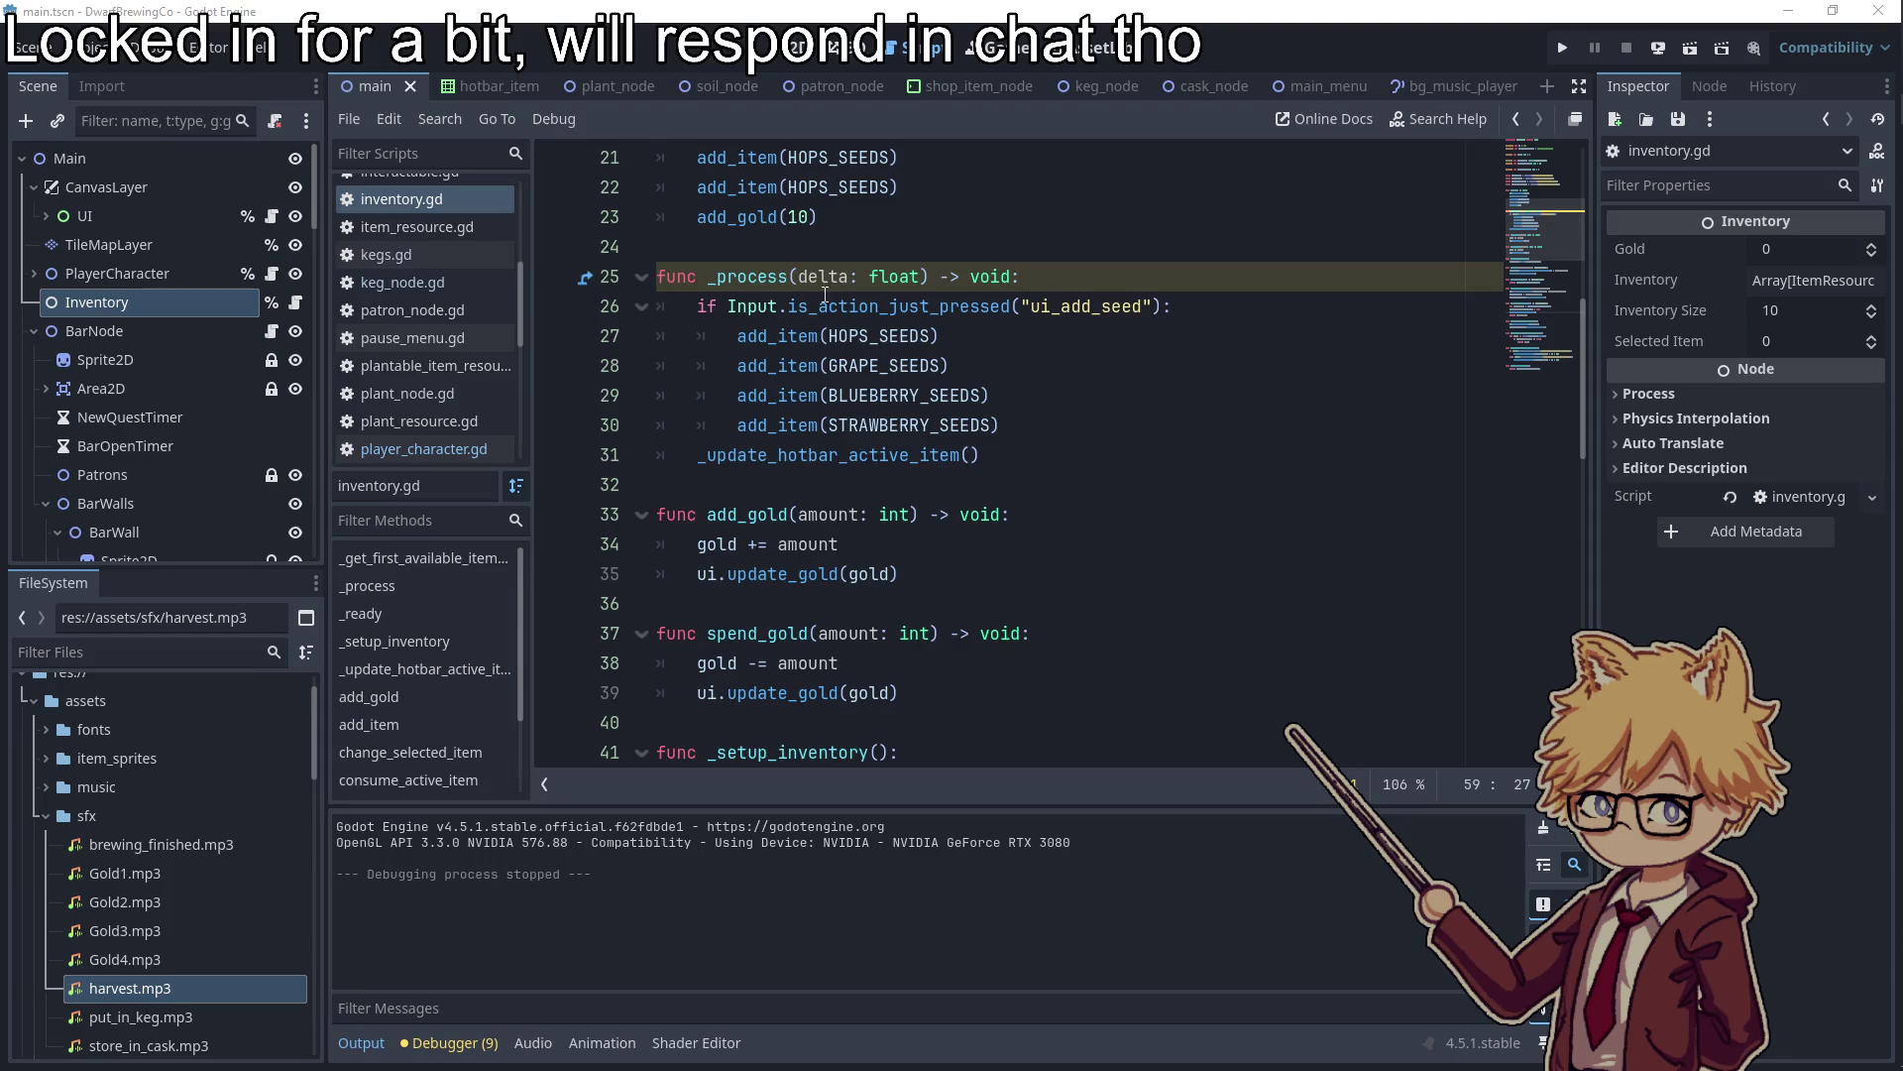
pyautogui.scroll(3, 813, 377)
pyautogui.doubleClick(803, 486)
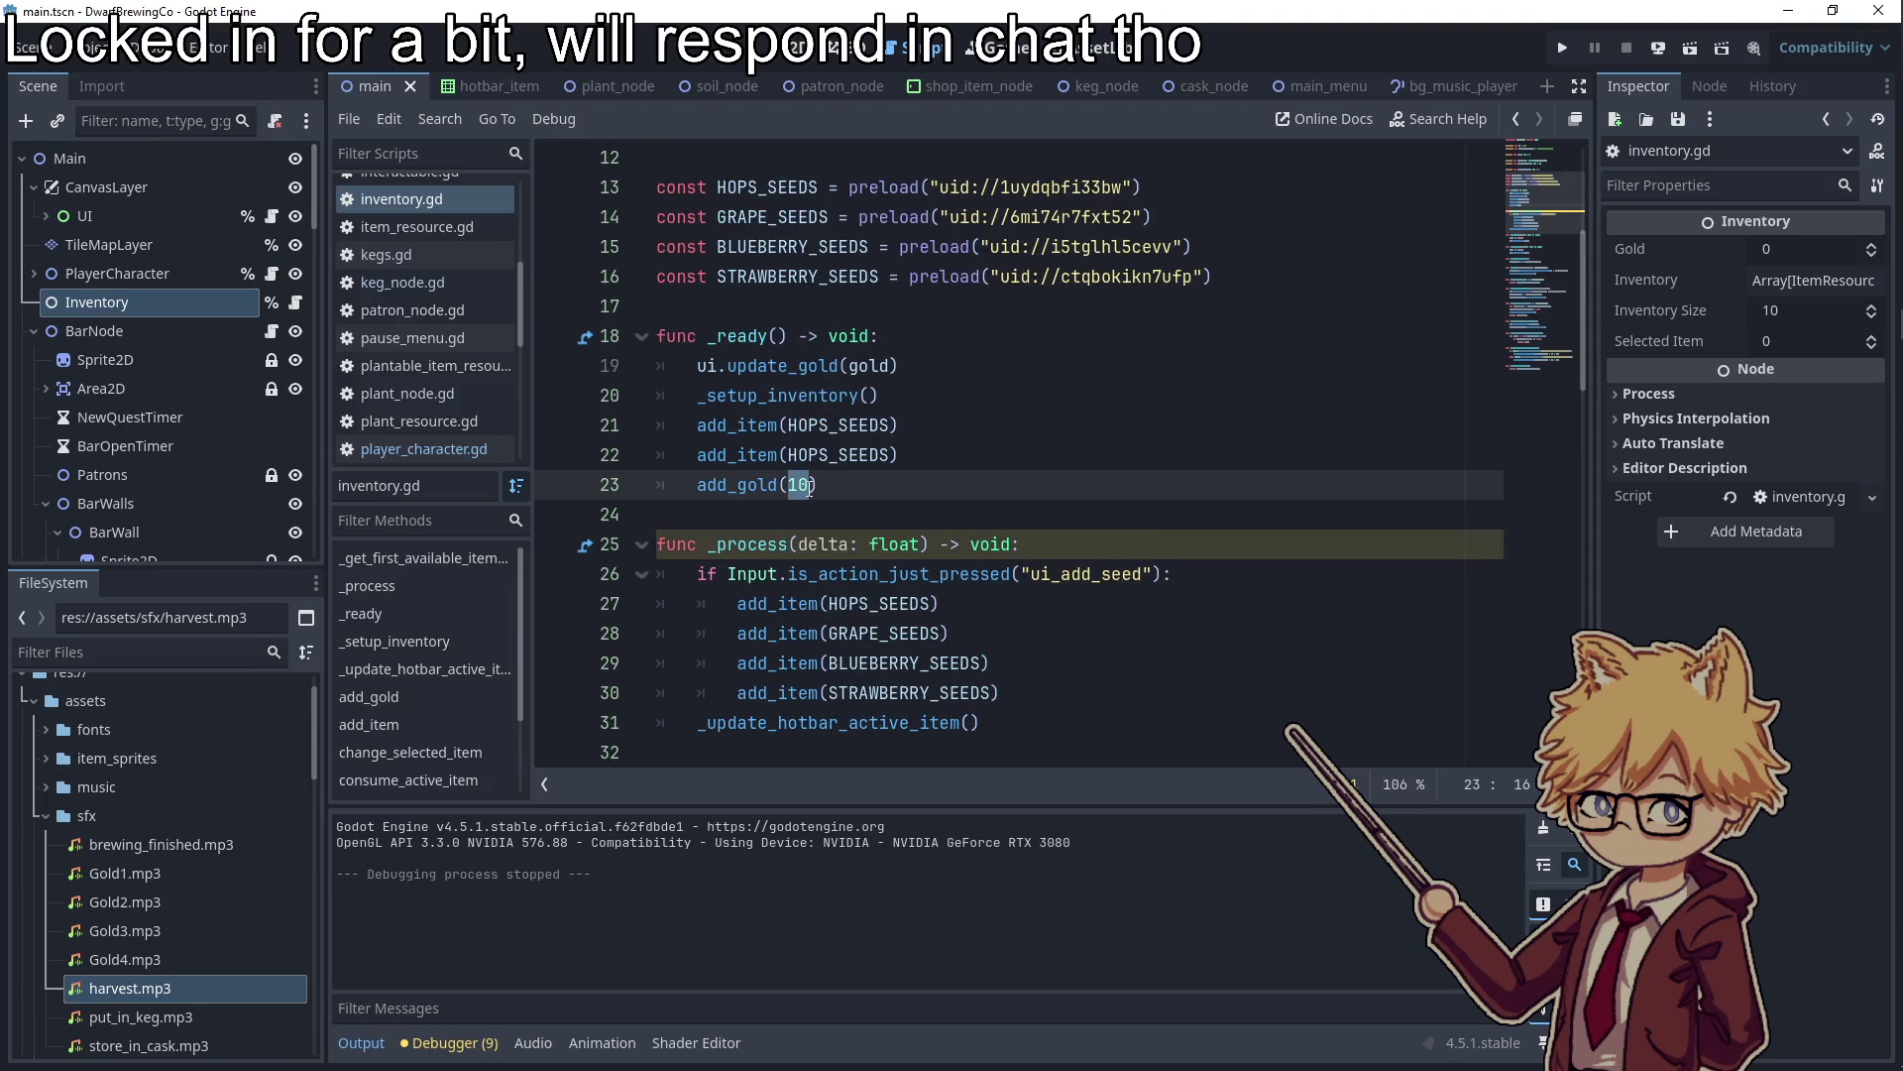
pyautogui.write('000000')
pyautogui.click(882, 395)
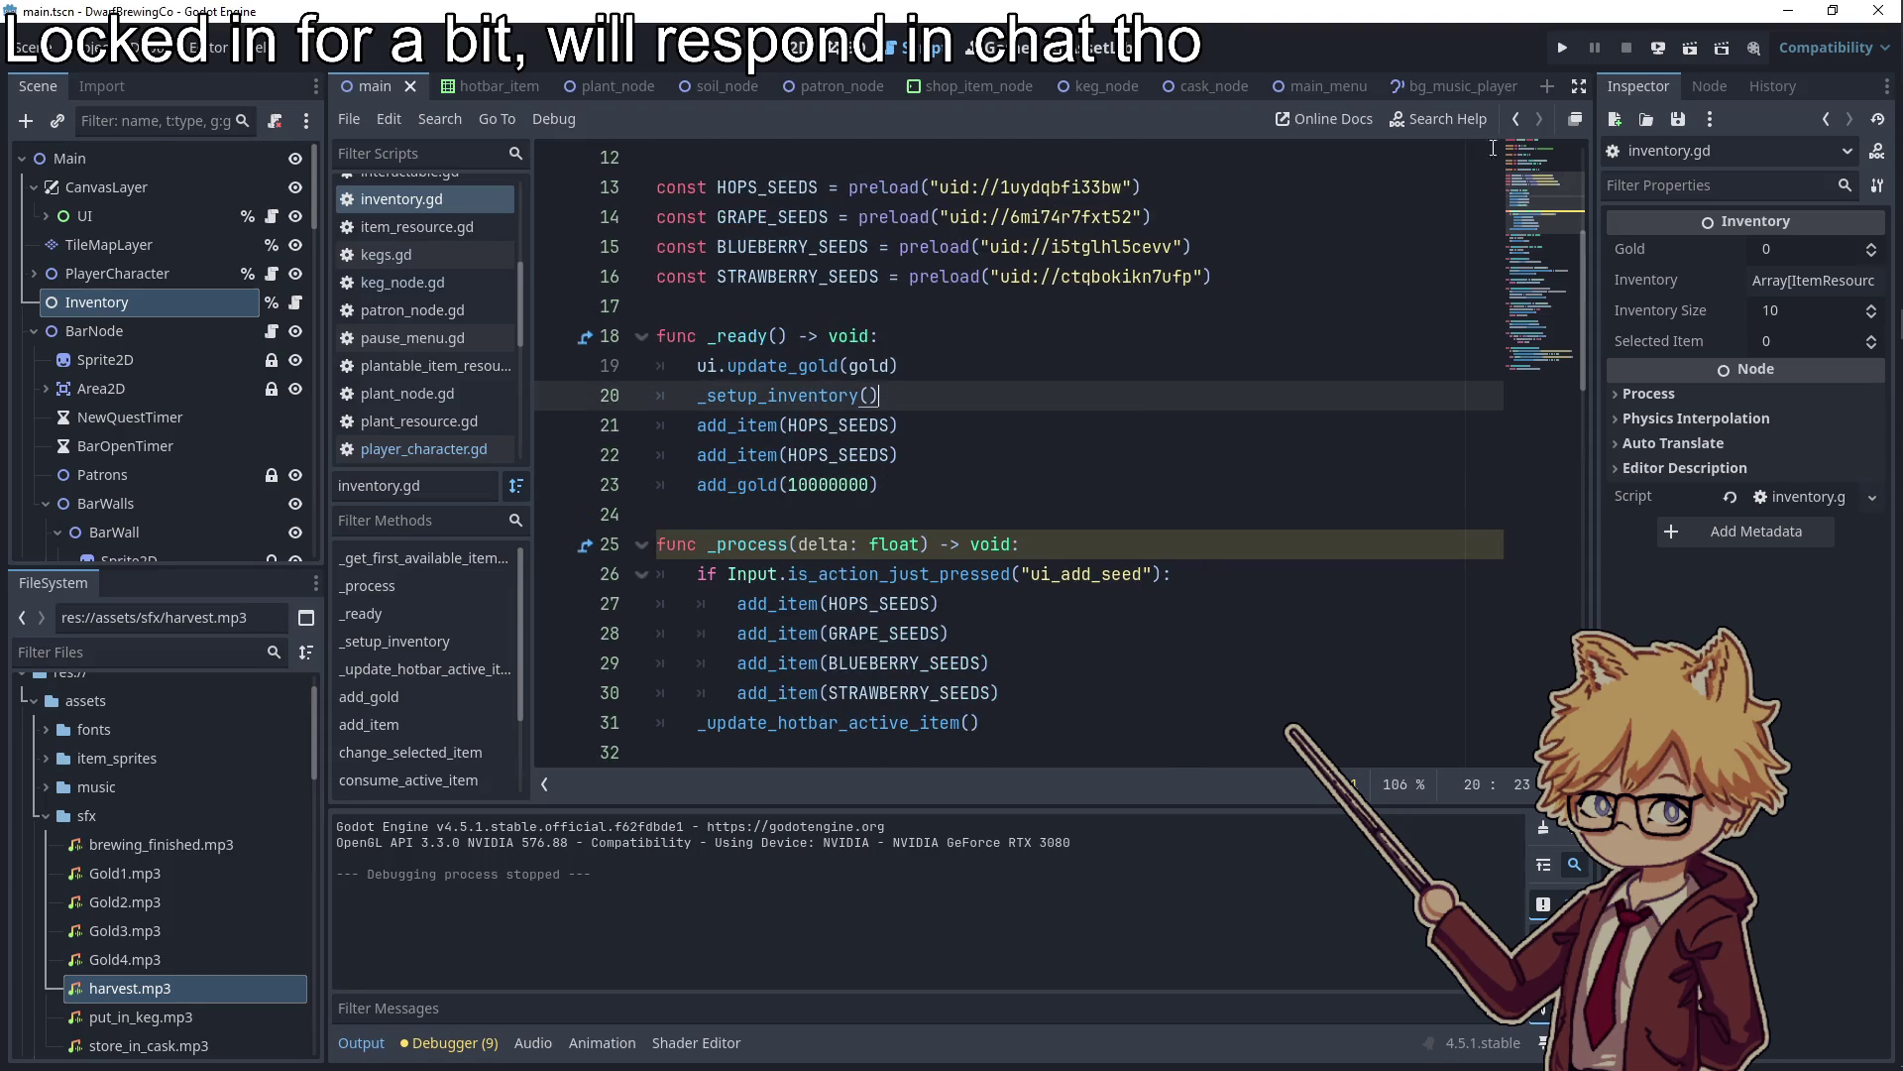
# Run the game, mute the music, check Money shows 10000000, then stop the game
pyautogui.click(1565, 47)
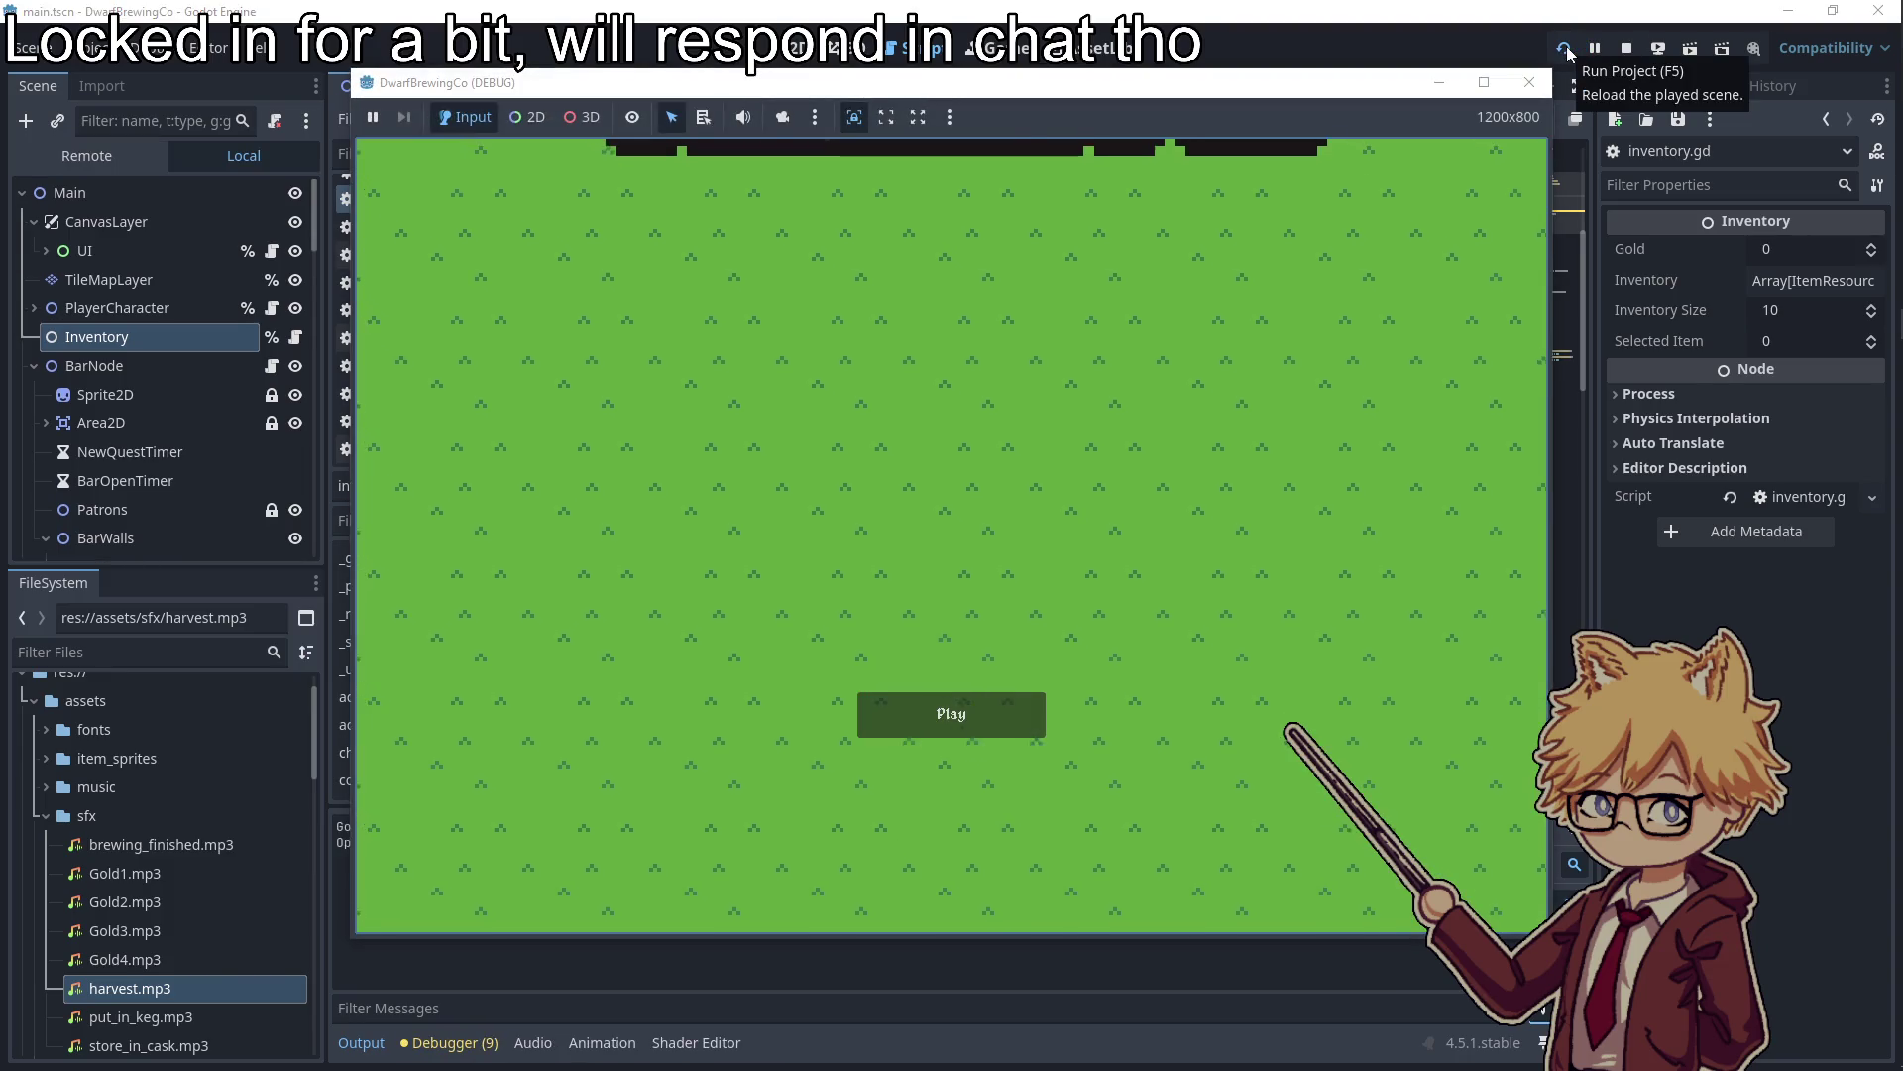
pyautogui.click(951, 714)
pyautogui.press('Escape')
pyautogui.click(667, 365)
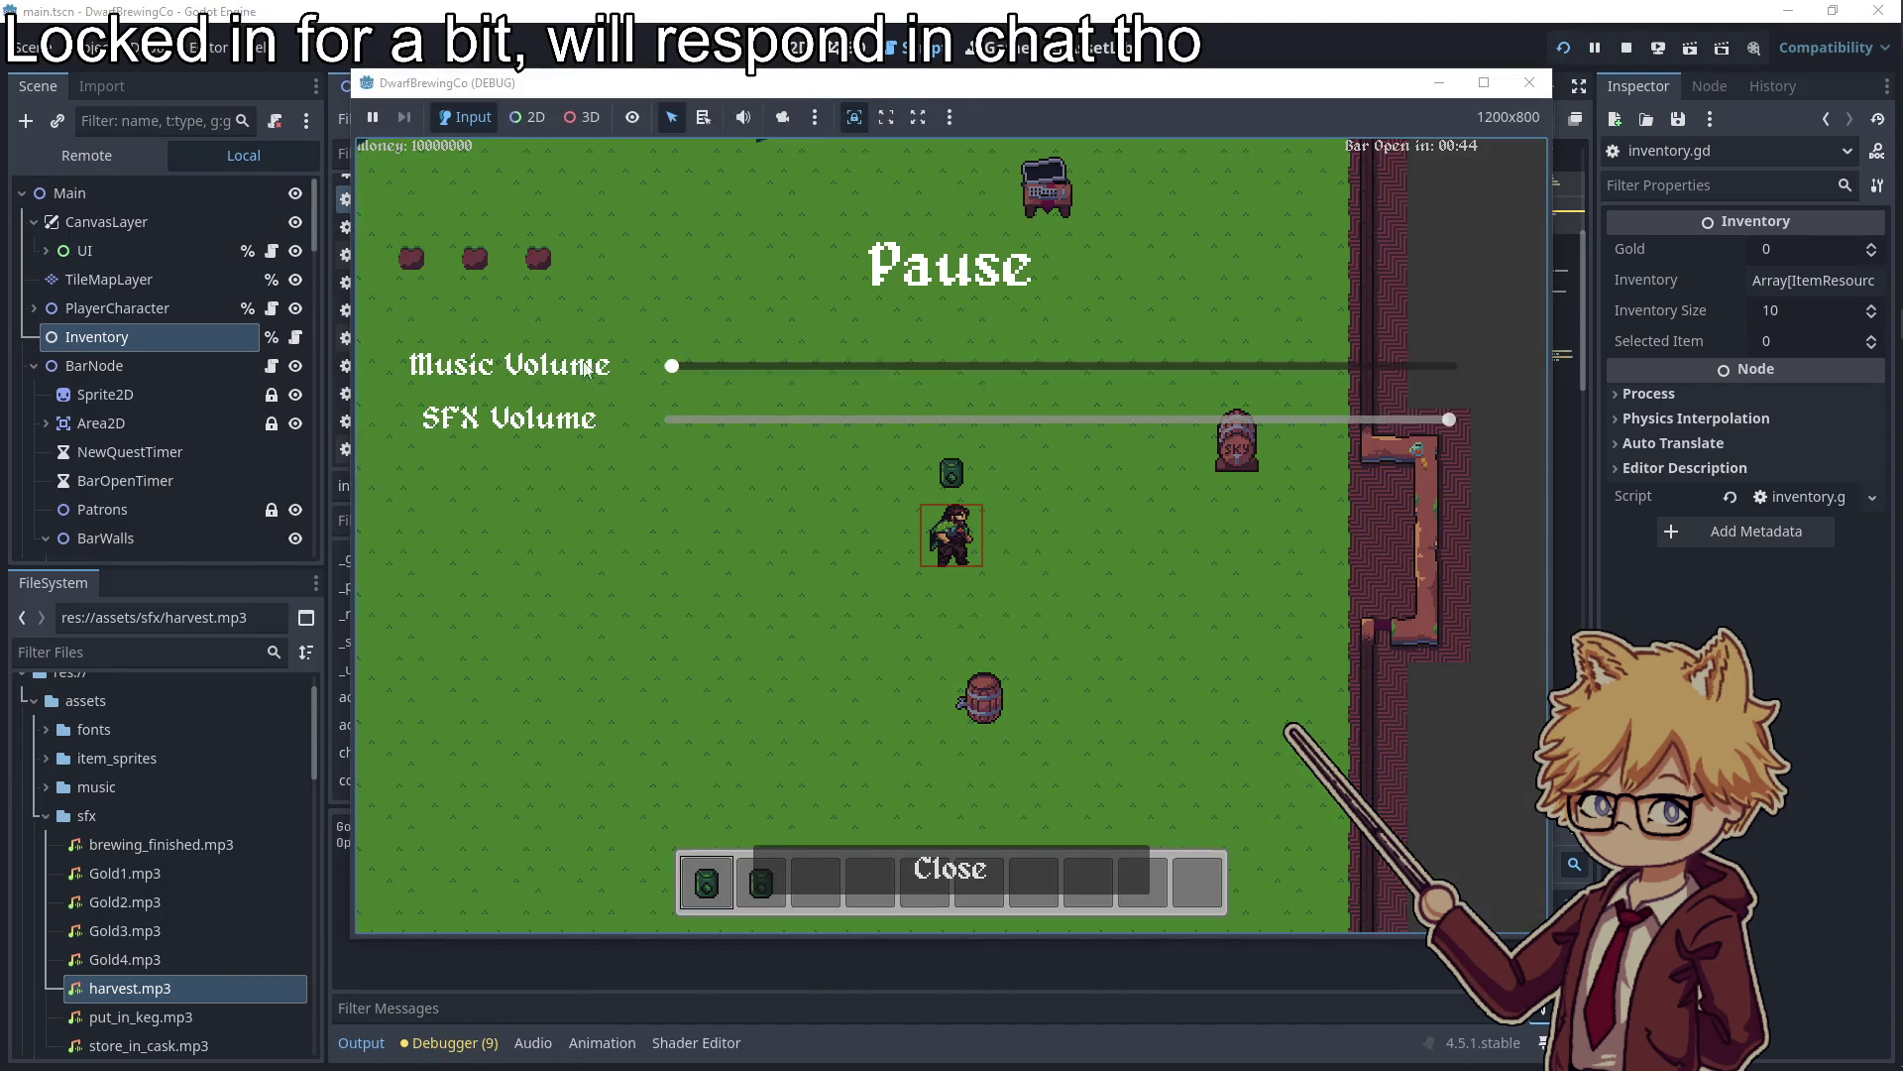
pyautogui.press('Escape')
pyautogui.press('d')
pyautogui.press('w')
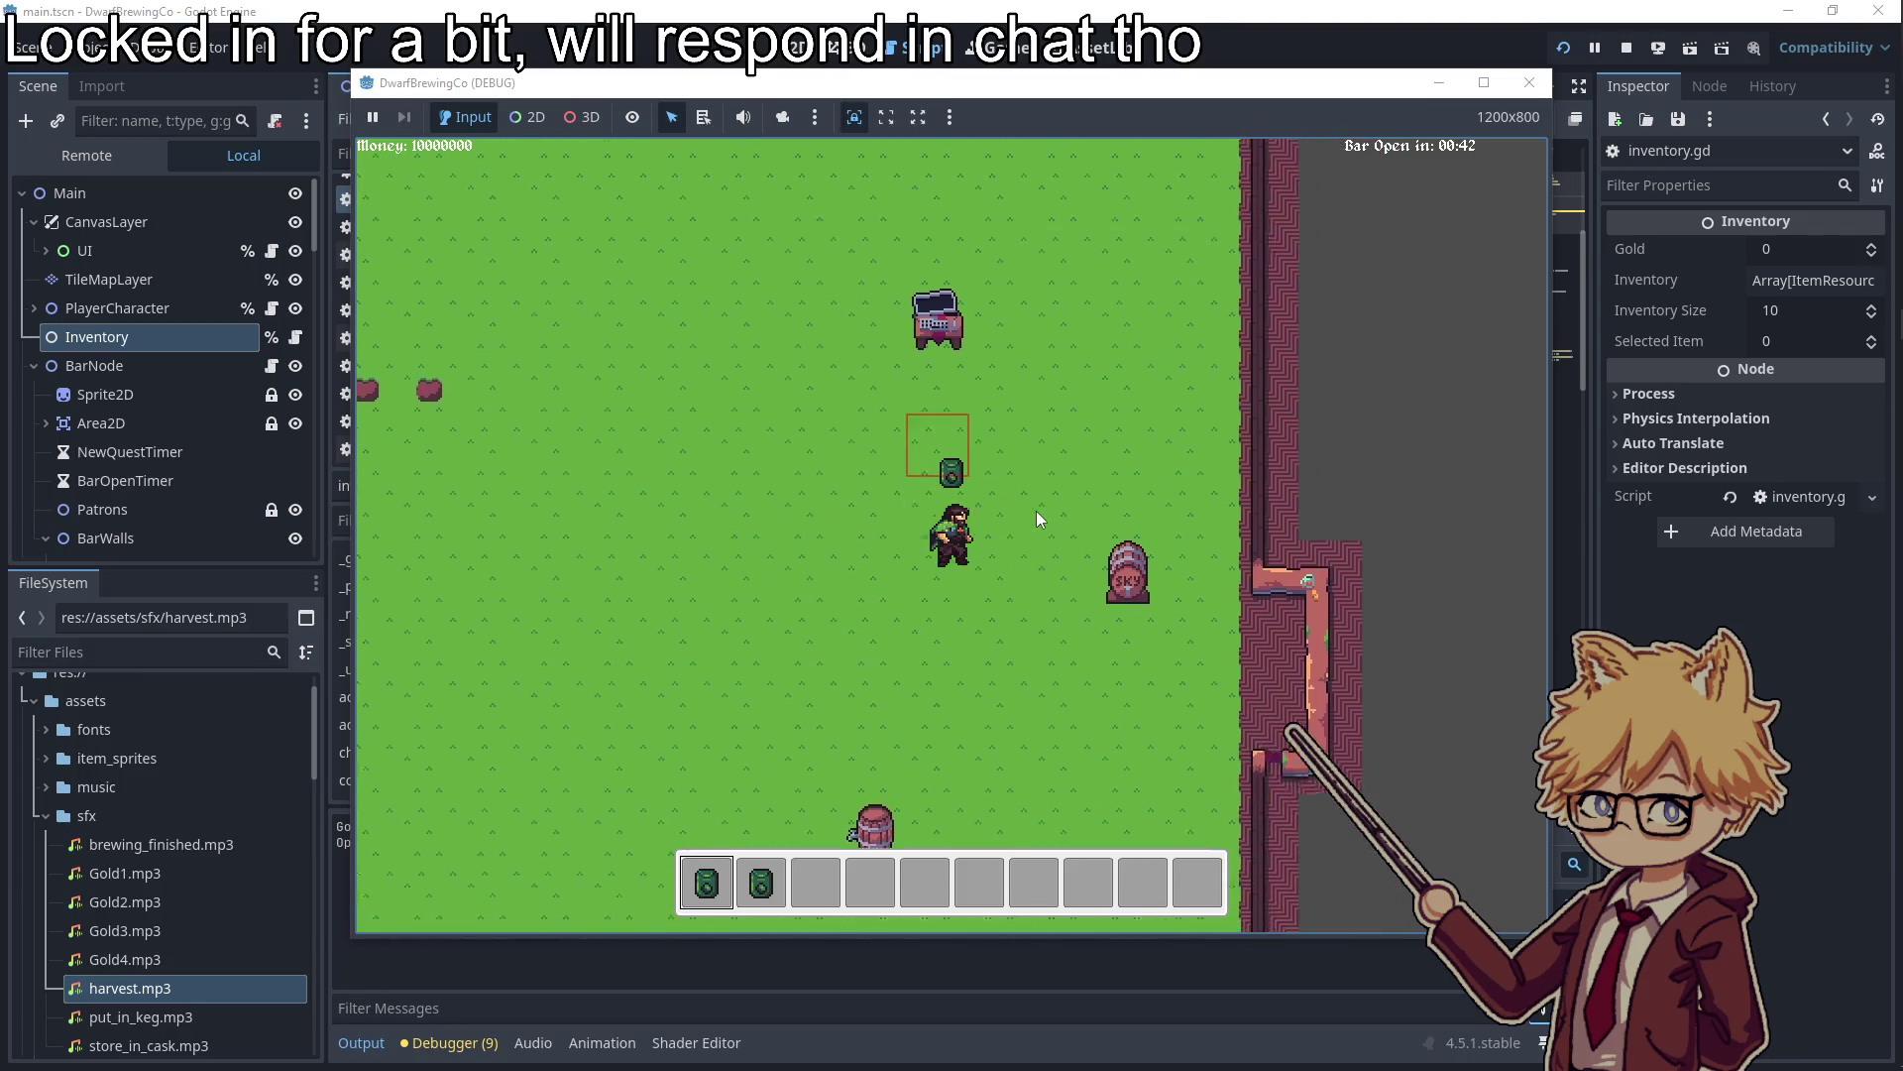
pyautogui.press('d')
pyautogui.click(1530, 82)
# Select the SoilNodes node and switch to the 2D scene view
pyautogui.scroll(-2, 116, 427)
pyautogui.scroll(-10, 116, 426)
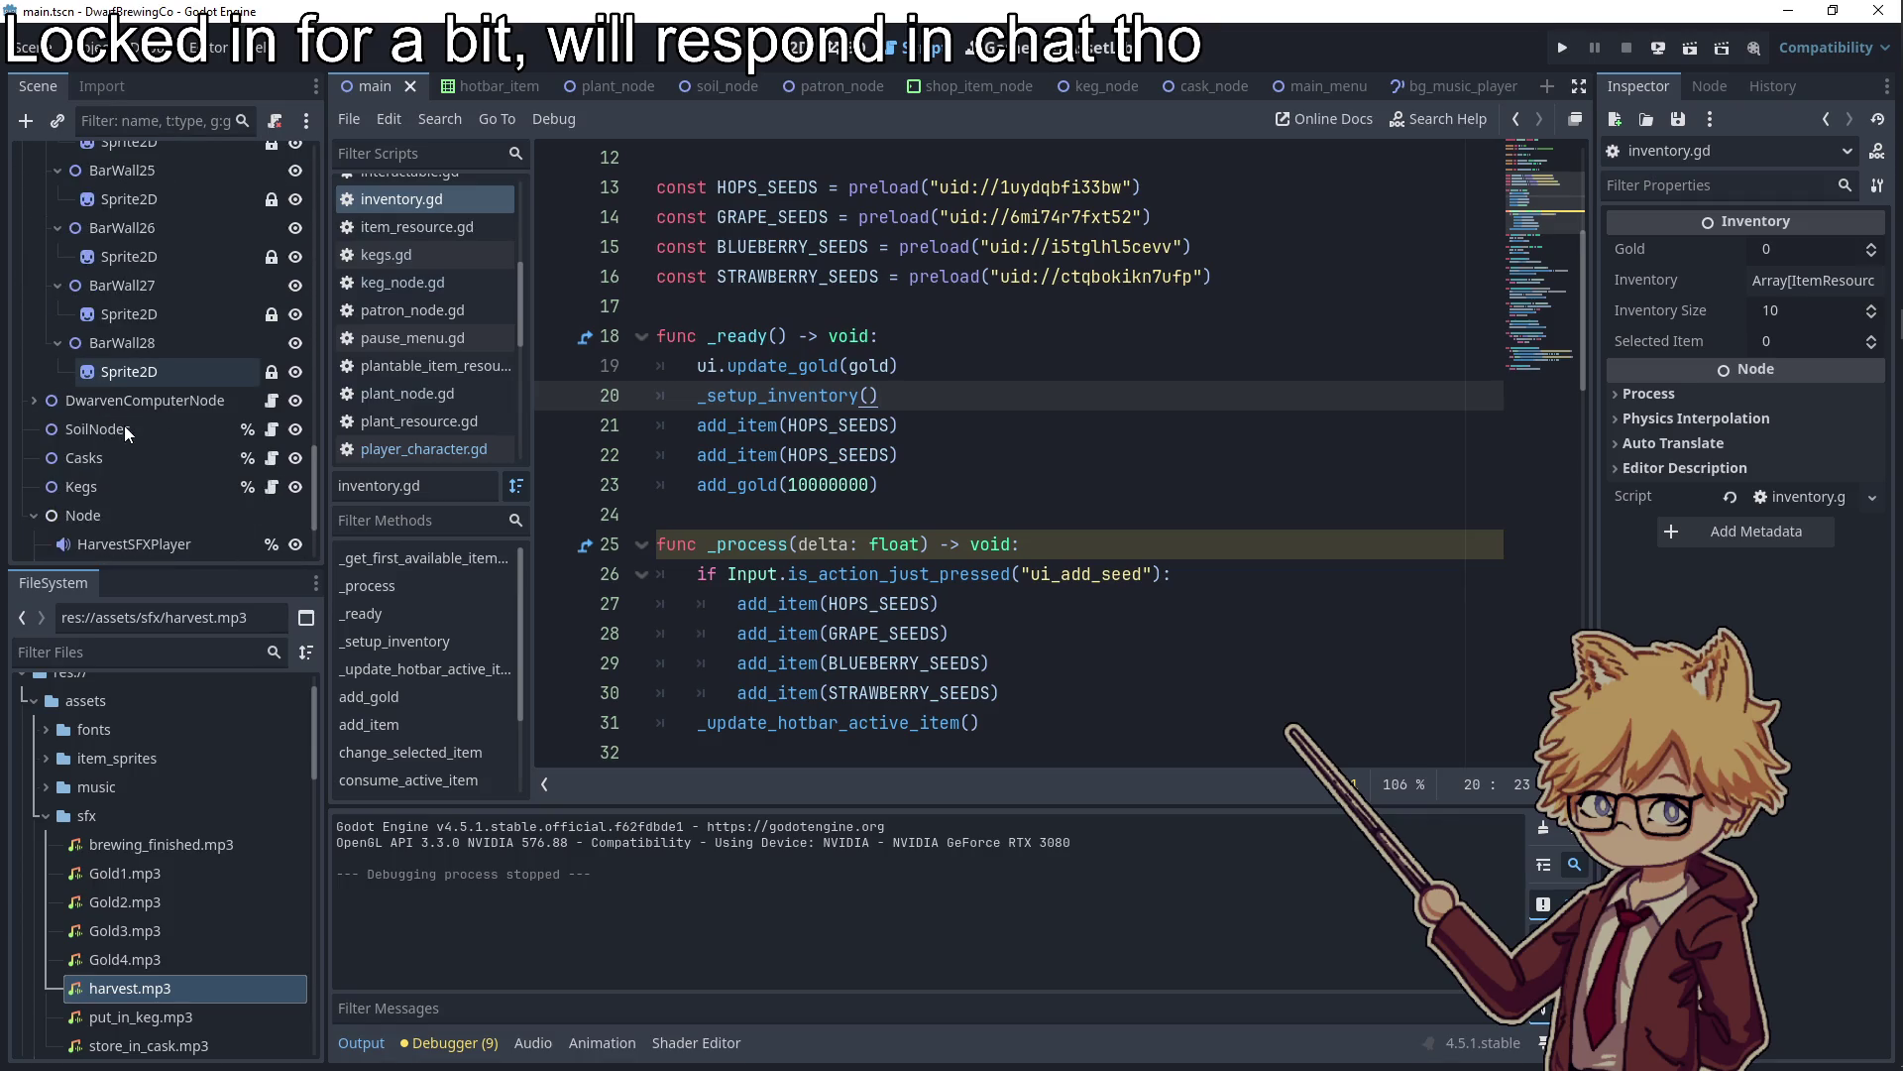
pyautogui.scroll(3, 85, 493)
pyautogui.click(97, 282)
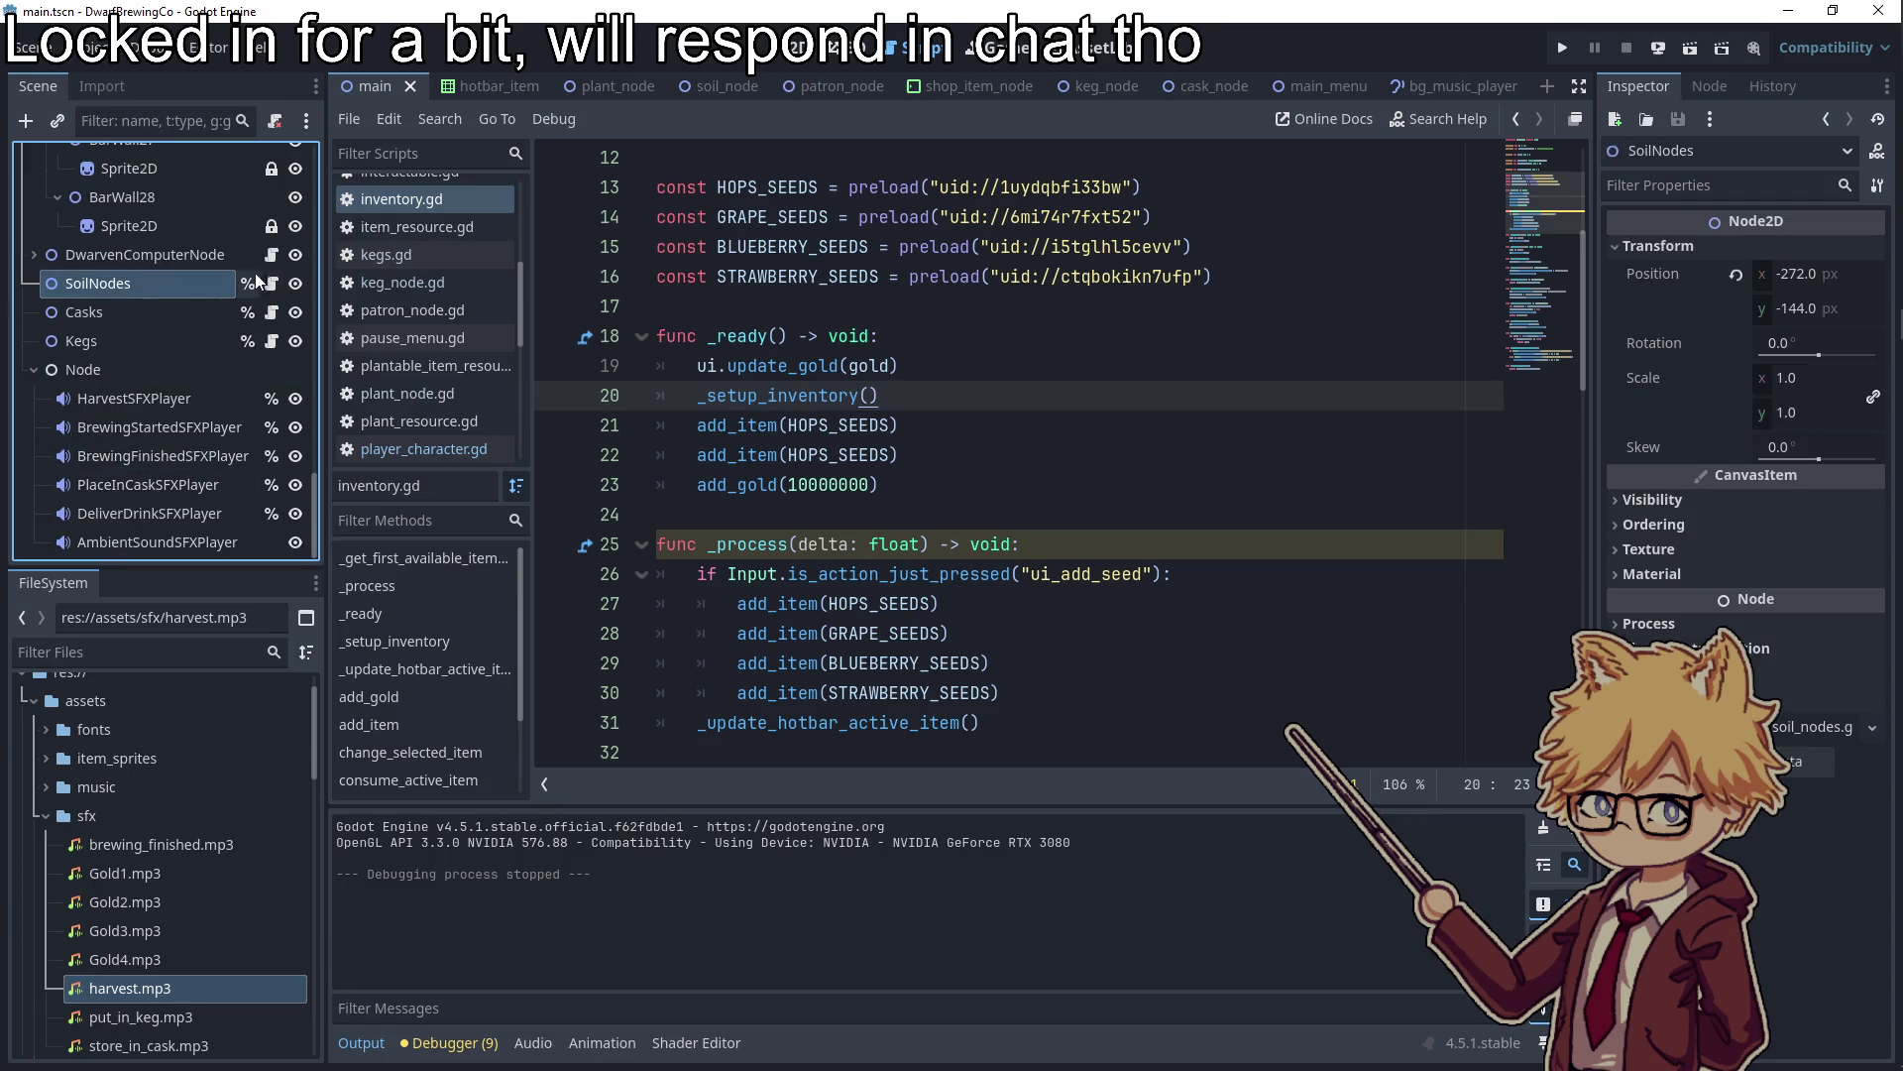
pyautogui.click(272, 283)
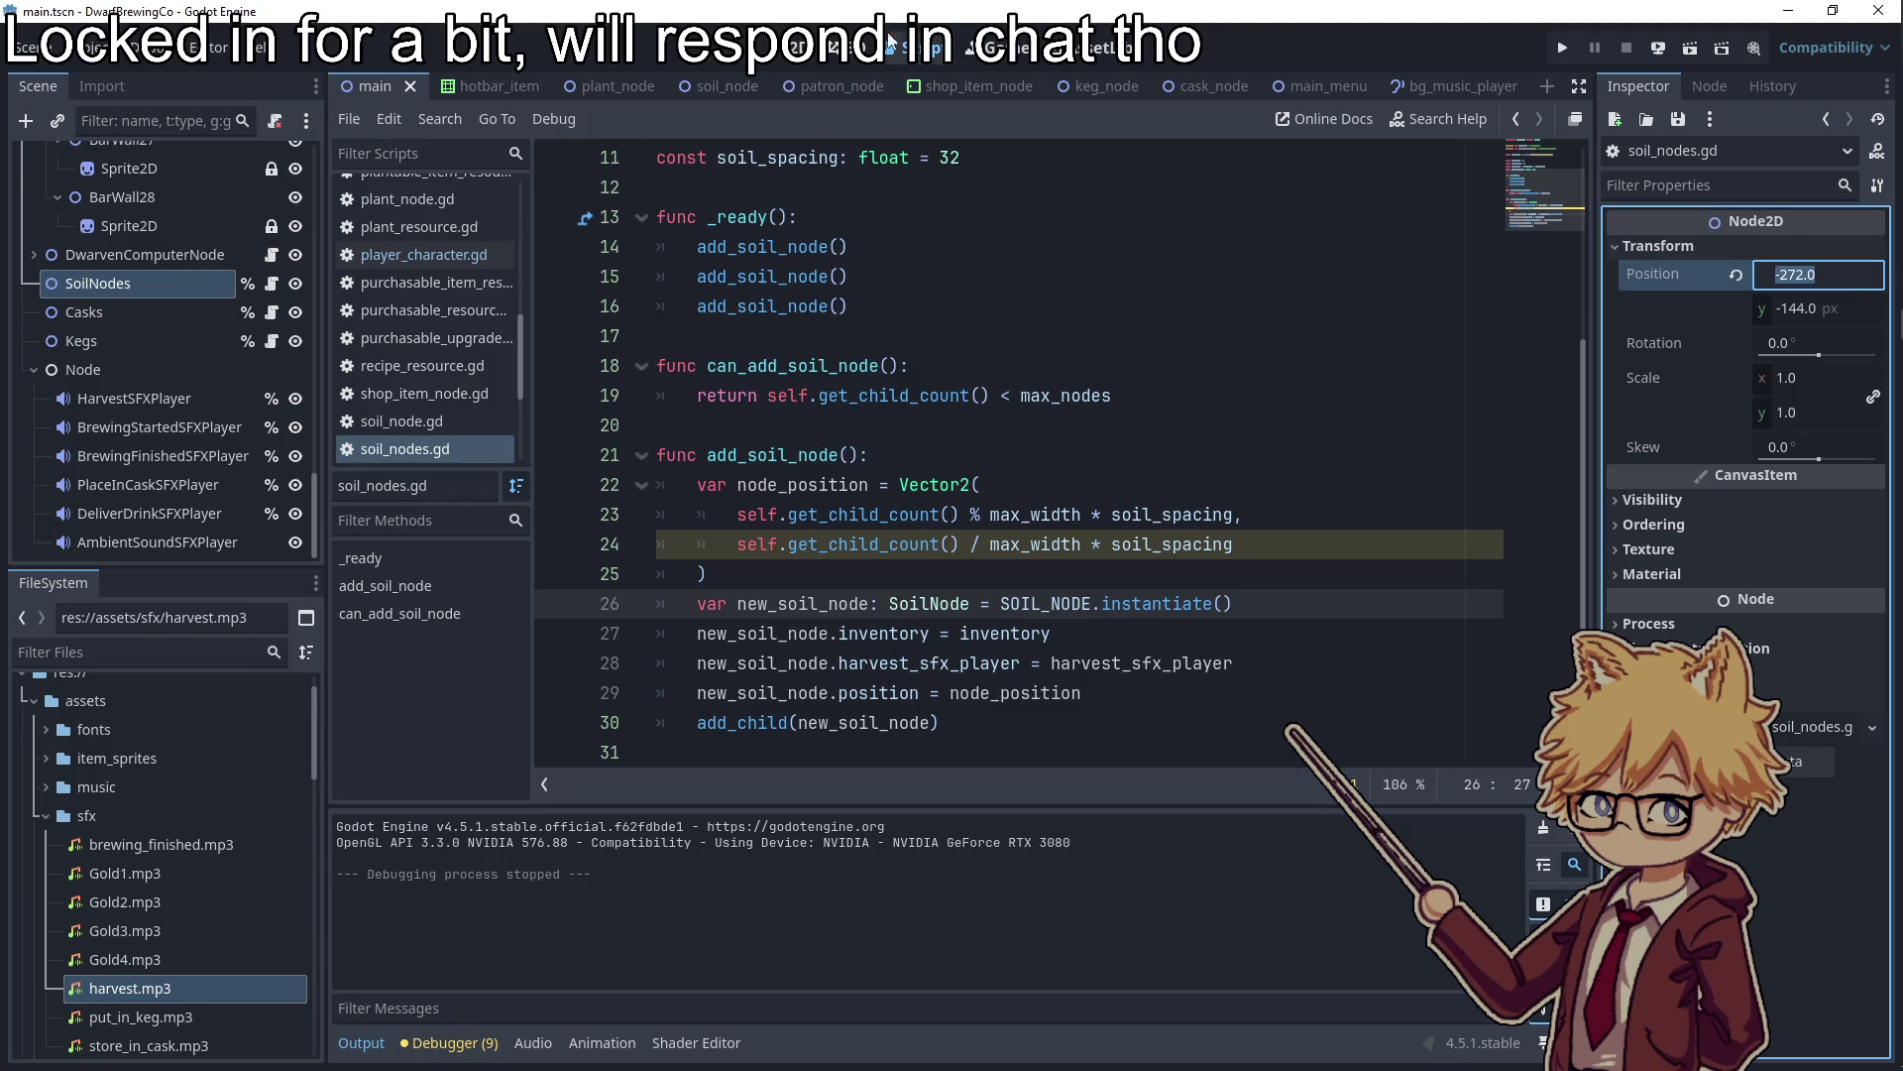
pyautogui.click(798, 46)
pyautogui.scroll(-5, 658, 399)
pyautogui.scroll(8, 840, 361)
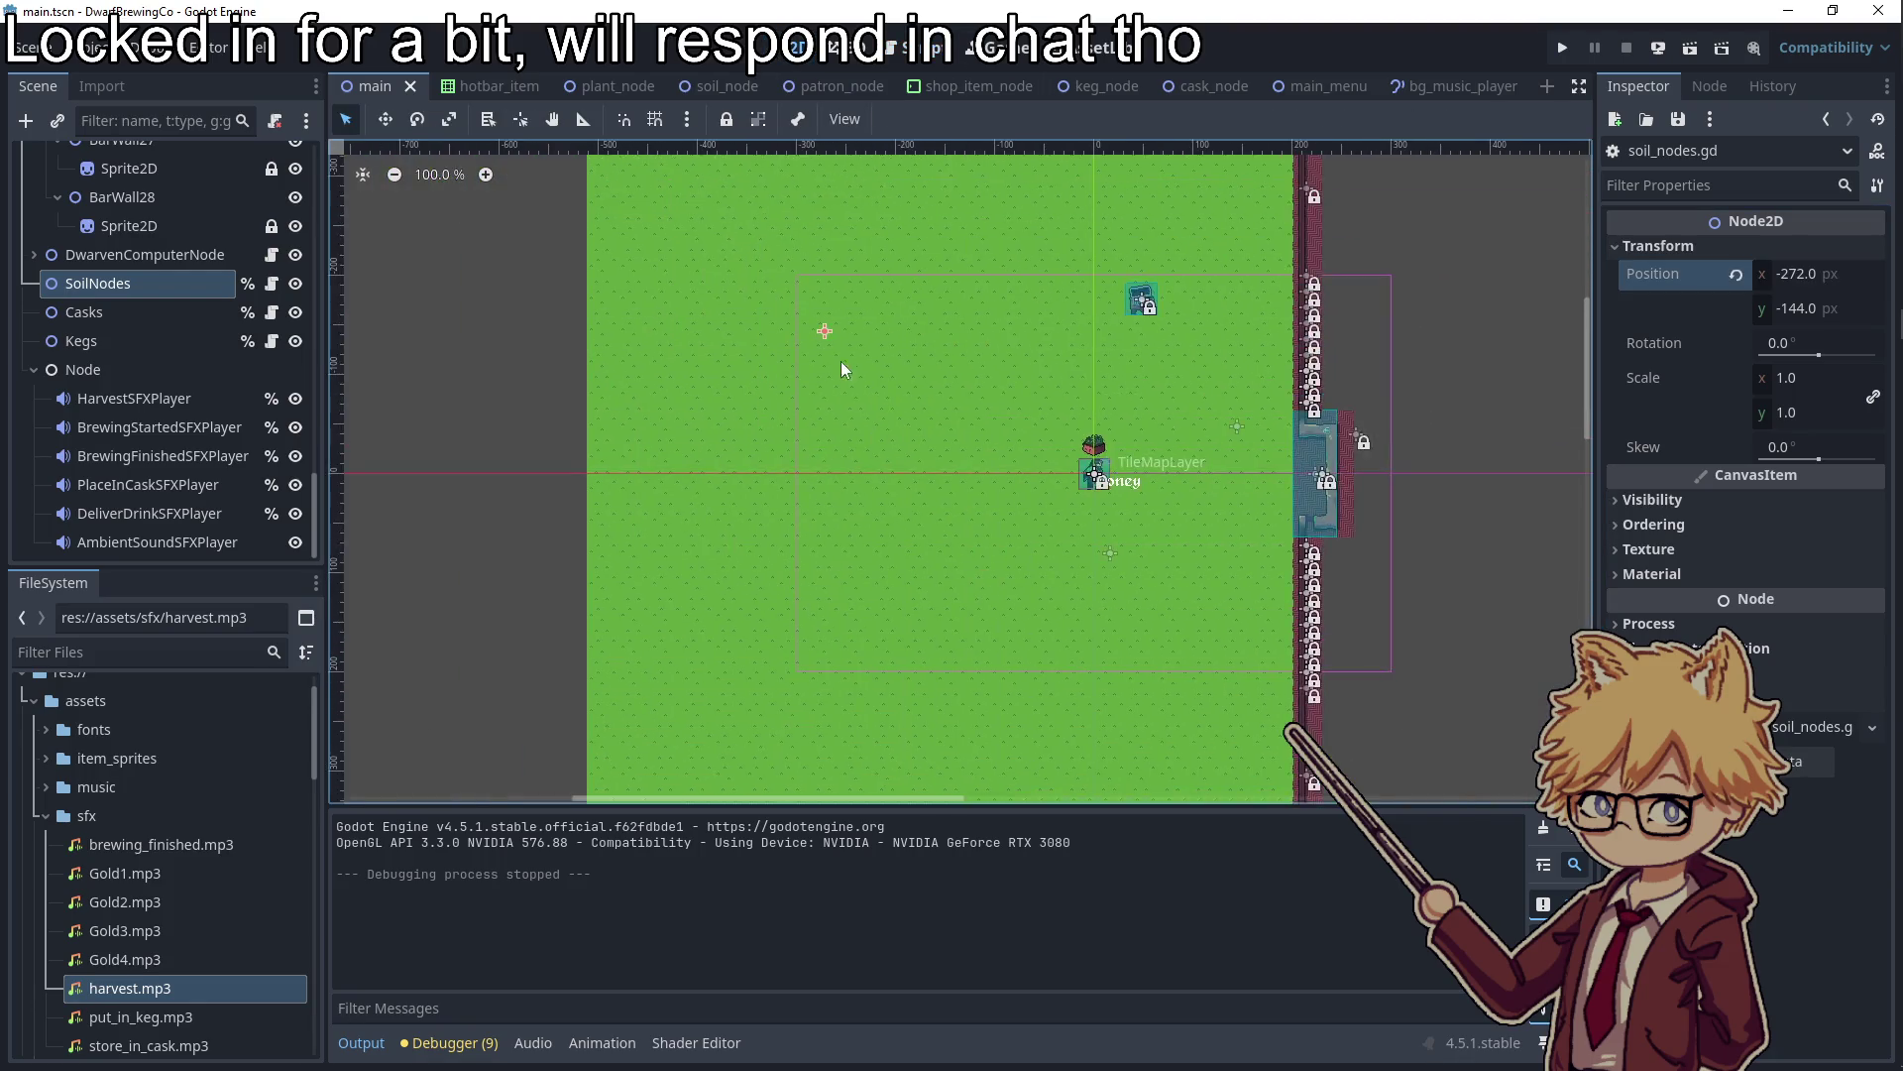
# Set the SoilNodes position y to -176 and run the game
pyautogui.click(1831, 311)
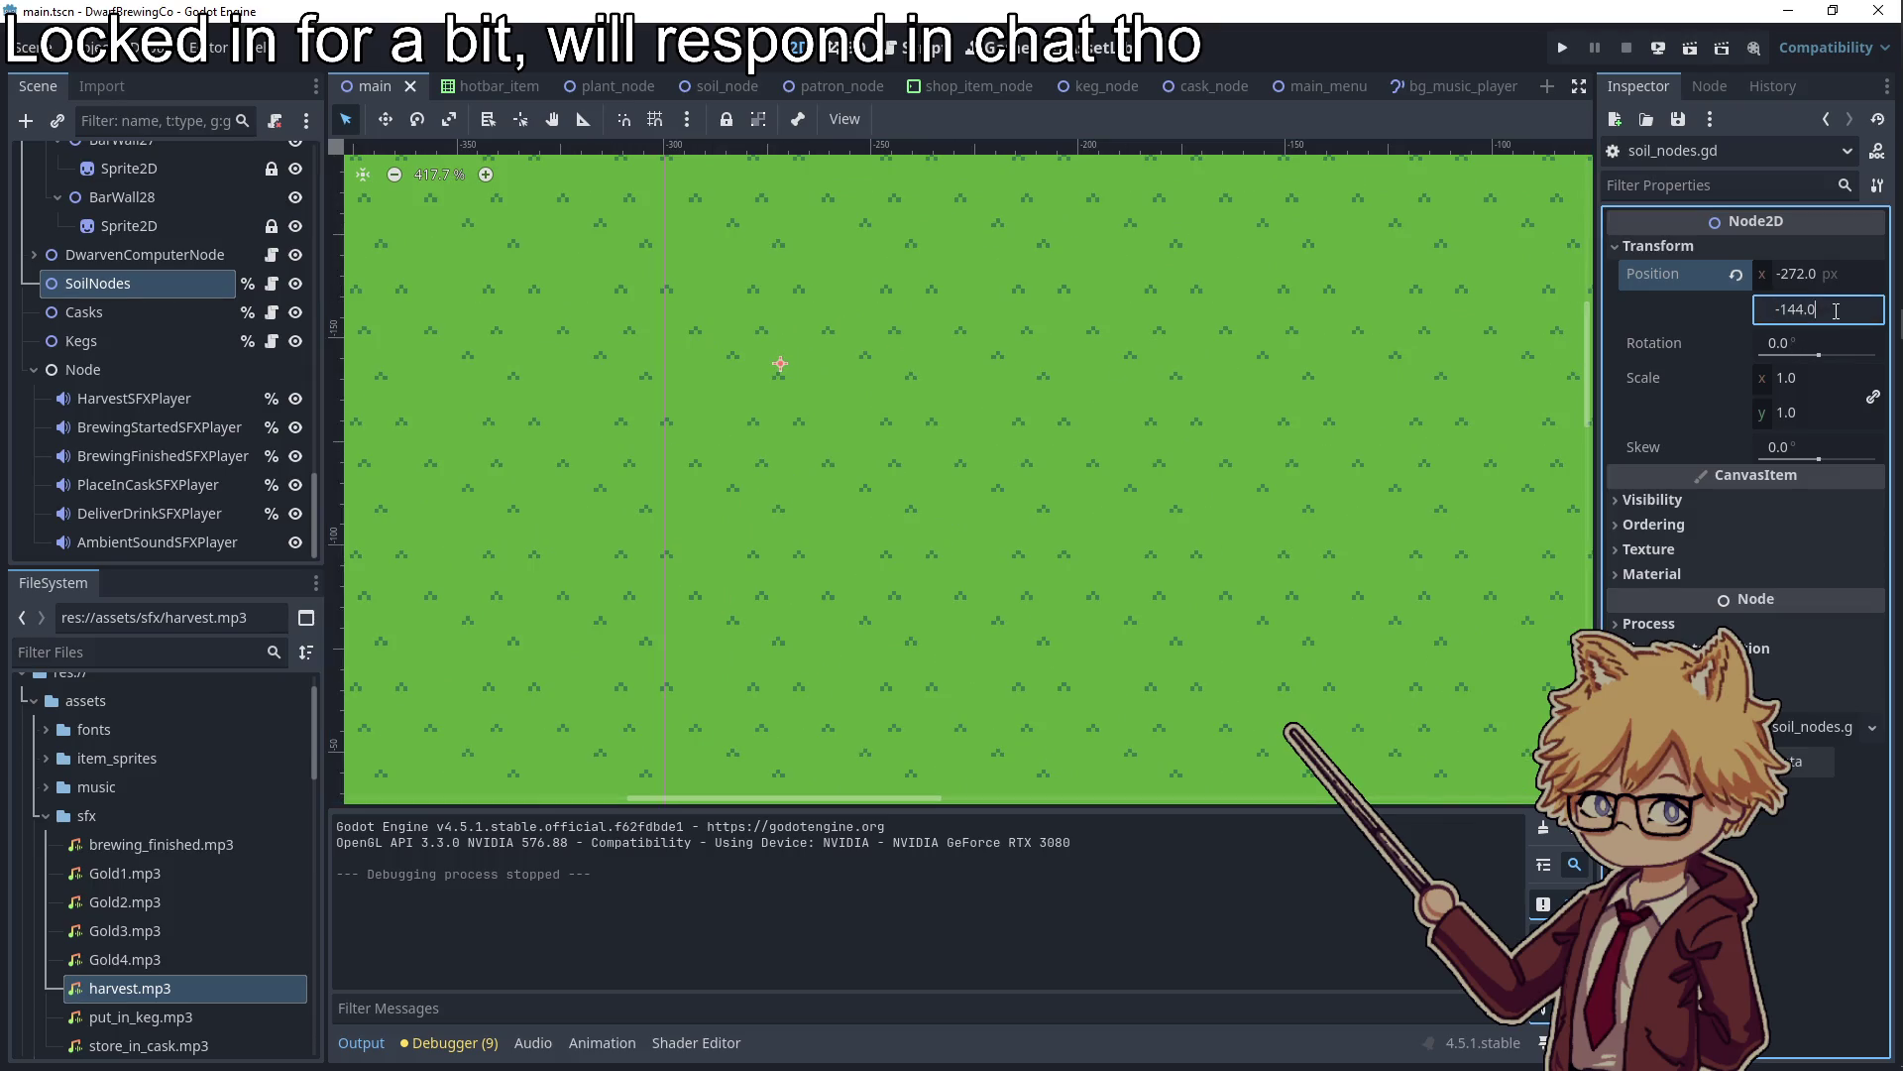
pyautogui.write('-32')
pyautogui.press('Return')
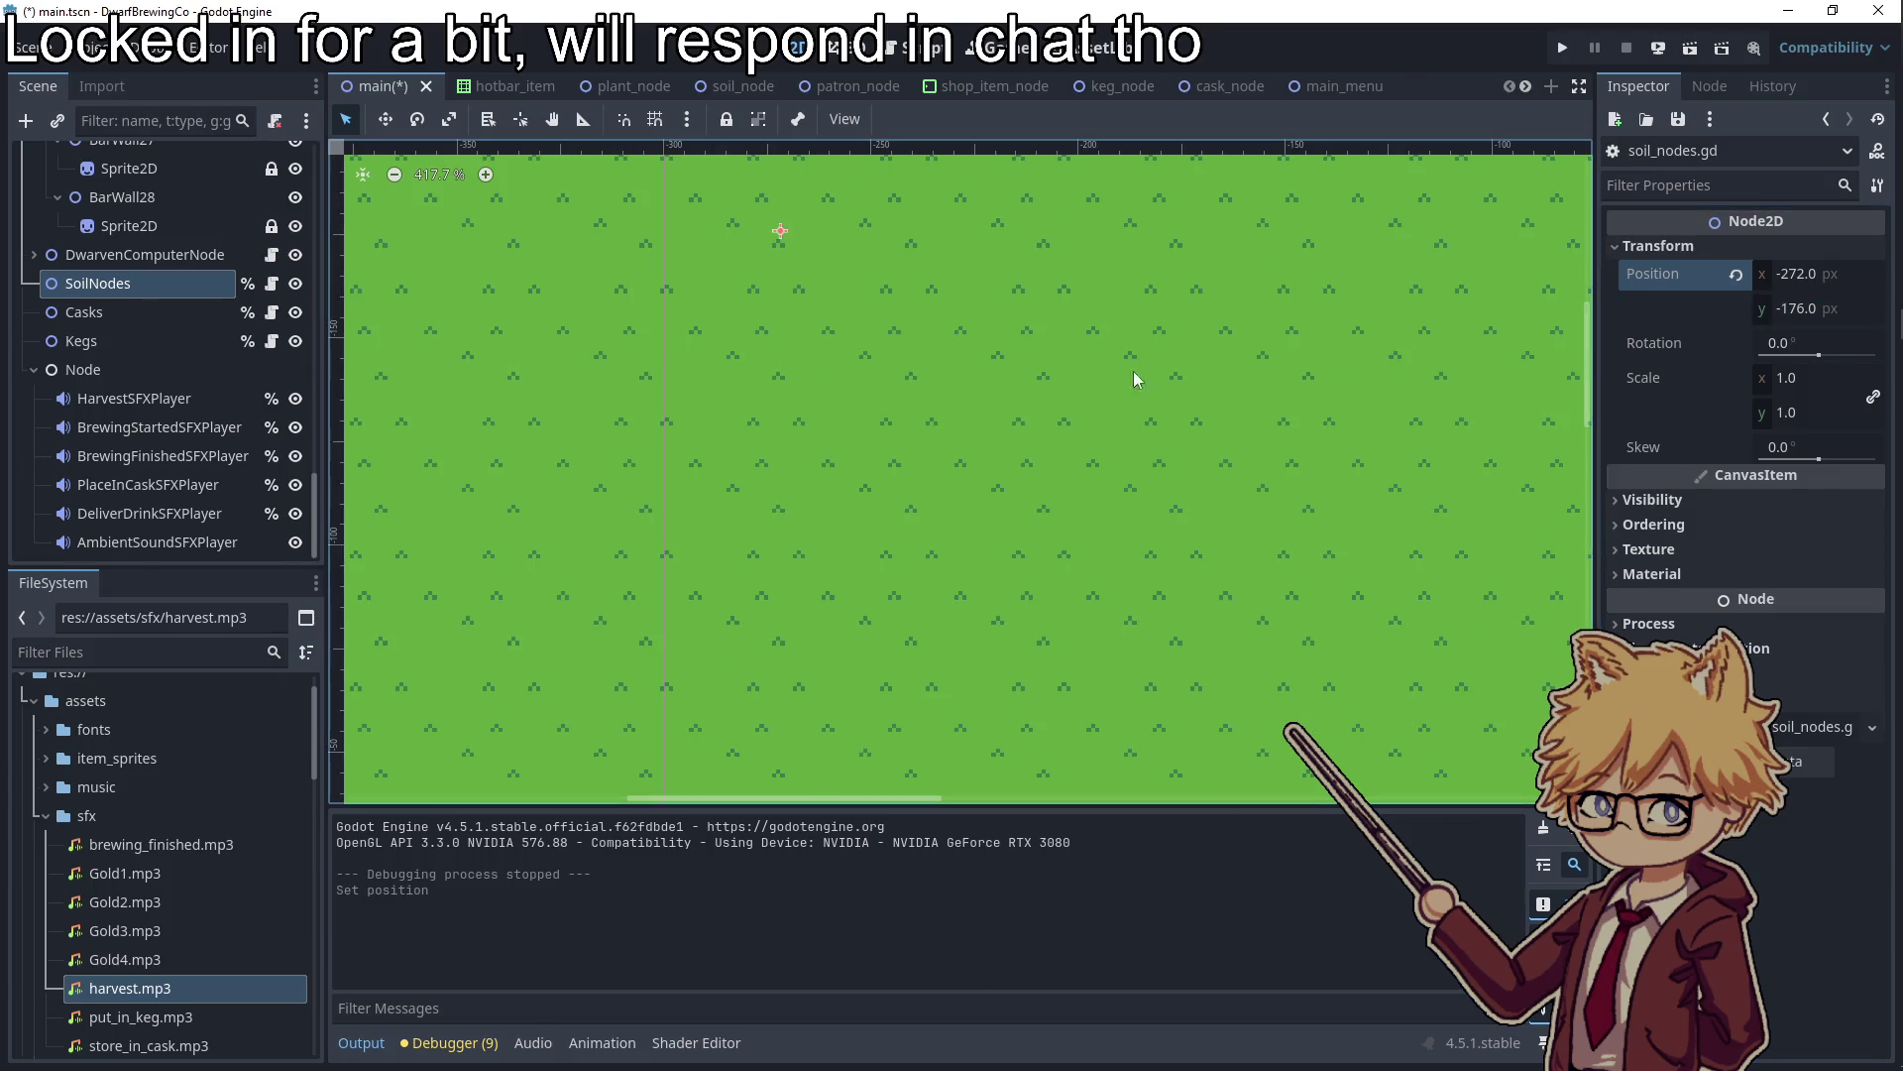
pyautogui.click(1134, 378)
pyautogui.click(1565, 48)
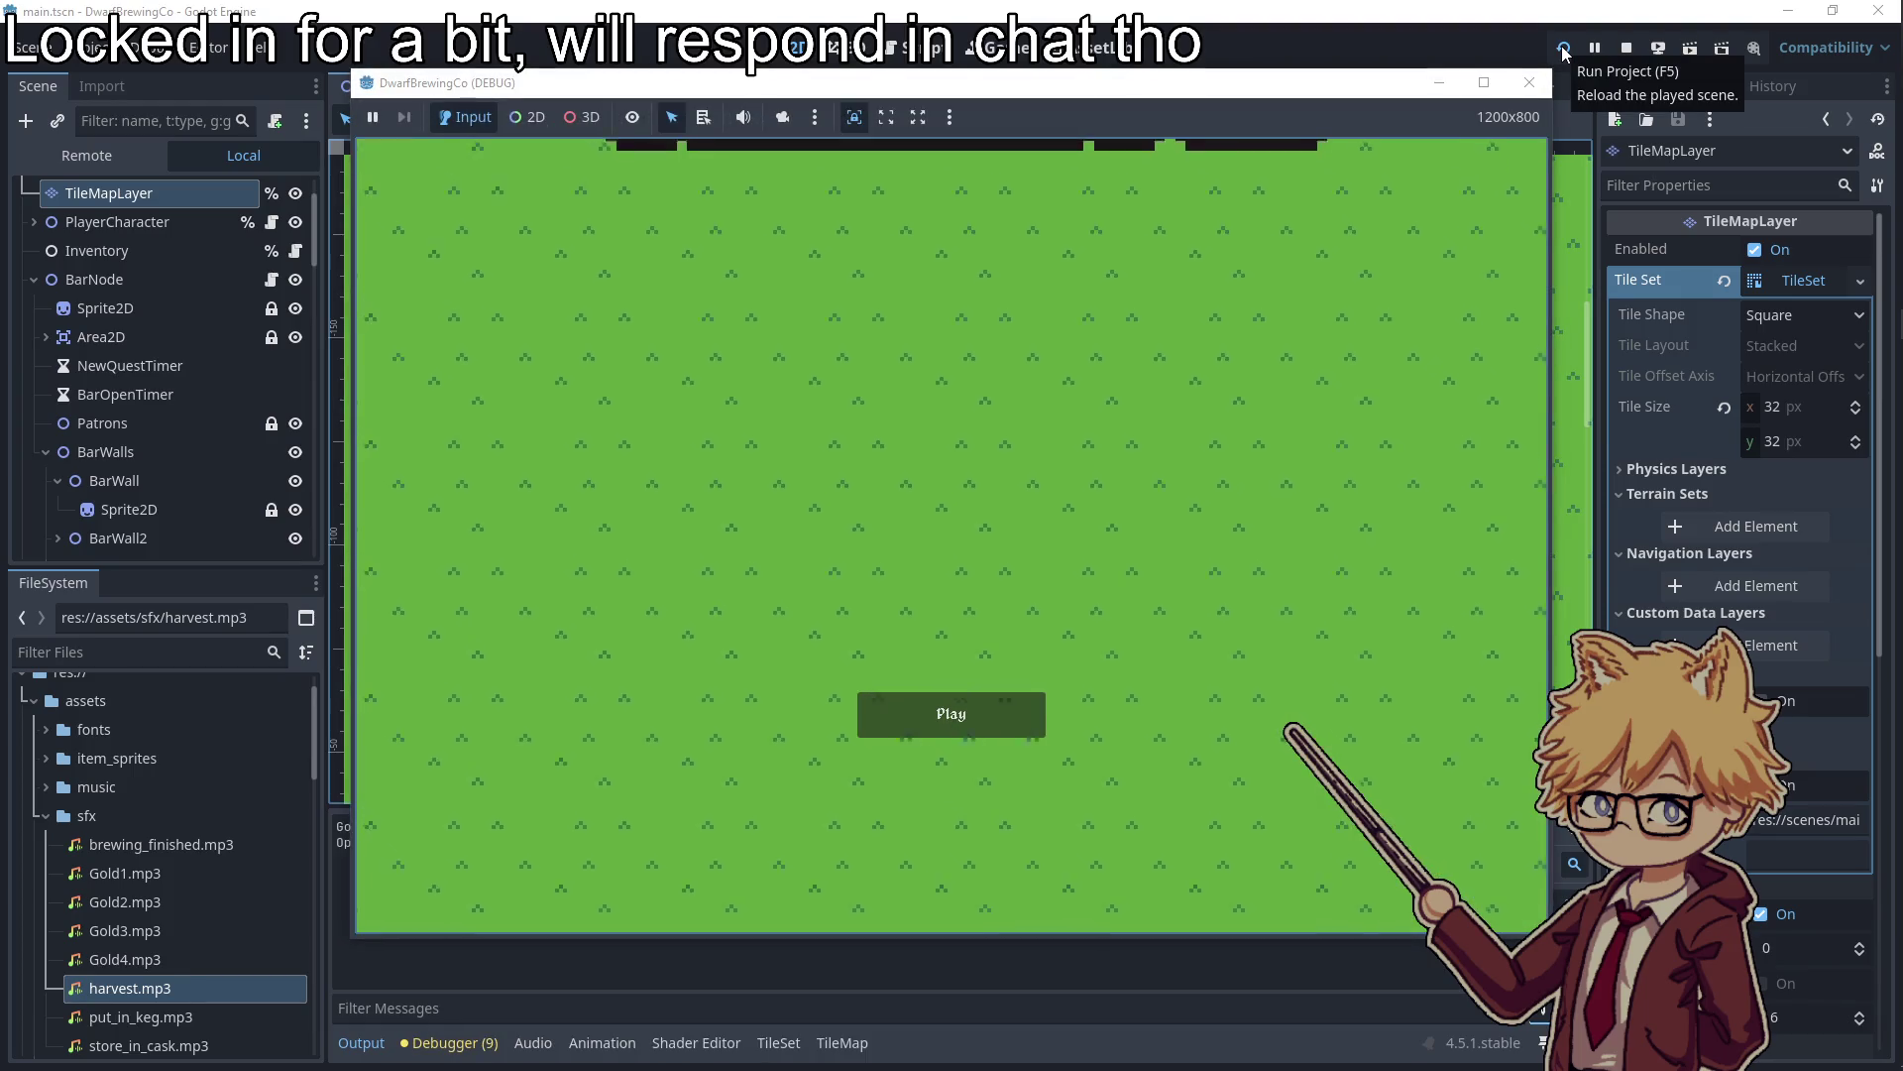
# Start the game and walk the player up and right to the shop truck
pyautogui.click(930, 717)
pyautogui.press('Escape')
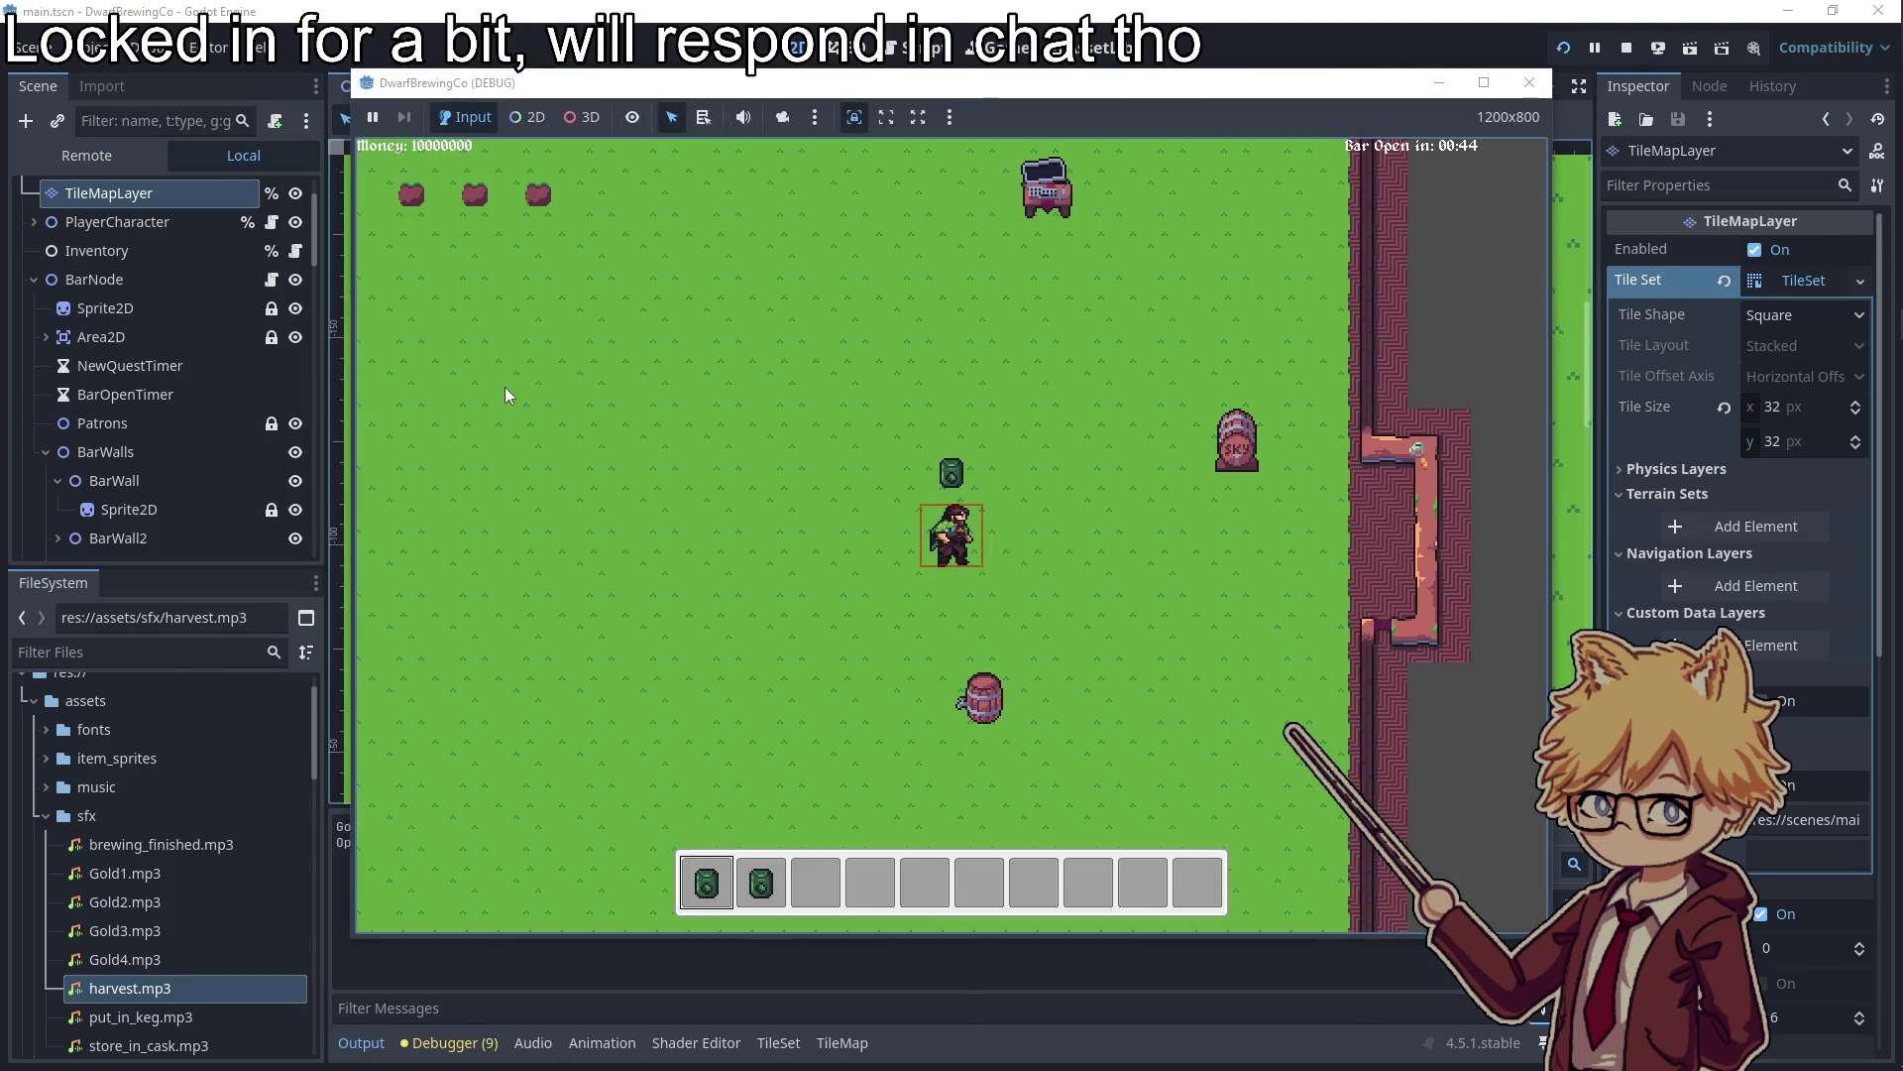
pyautogui.press('w')
pyautogui.press('d')
# Buy one of each seed type, then several soil plots, kegs and casks from the shop
pyautogui.press('e')
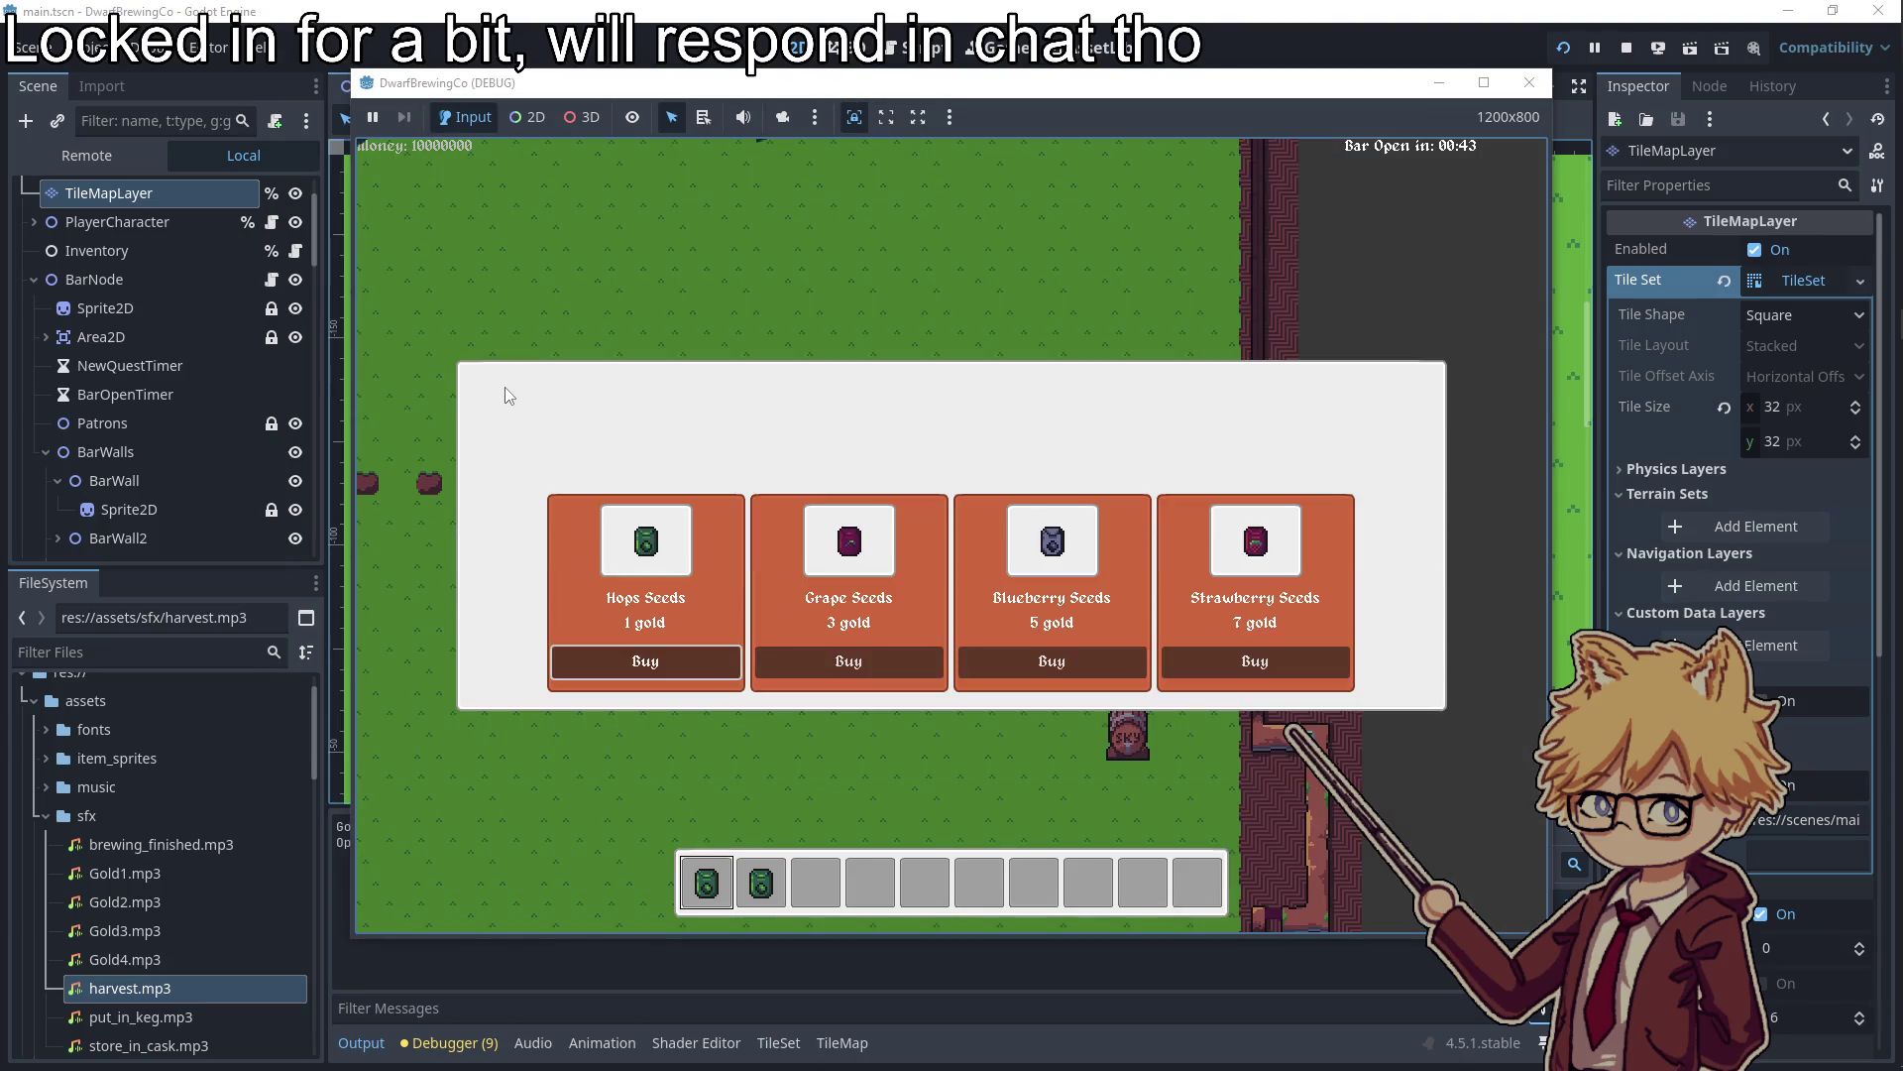
pyautogui.press('Return')
pyautogui.press('Return')
pyautogui.press('Return')
pyautogui.press('e')
pyautogui.press('Return')
pyautogui.press('Return')
pyautogui.press('Return')
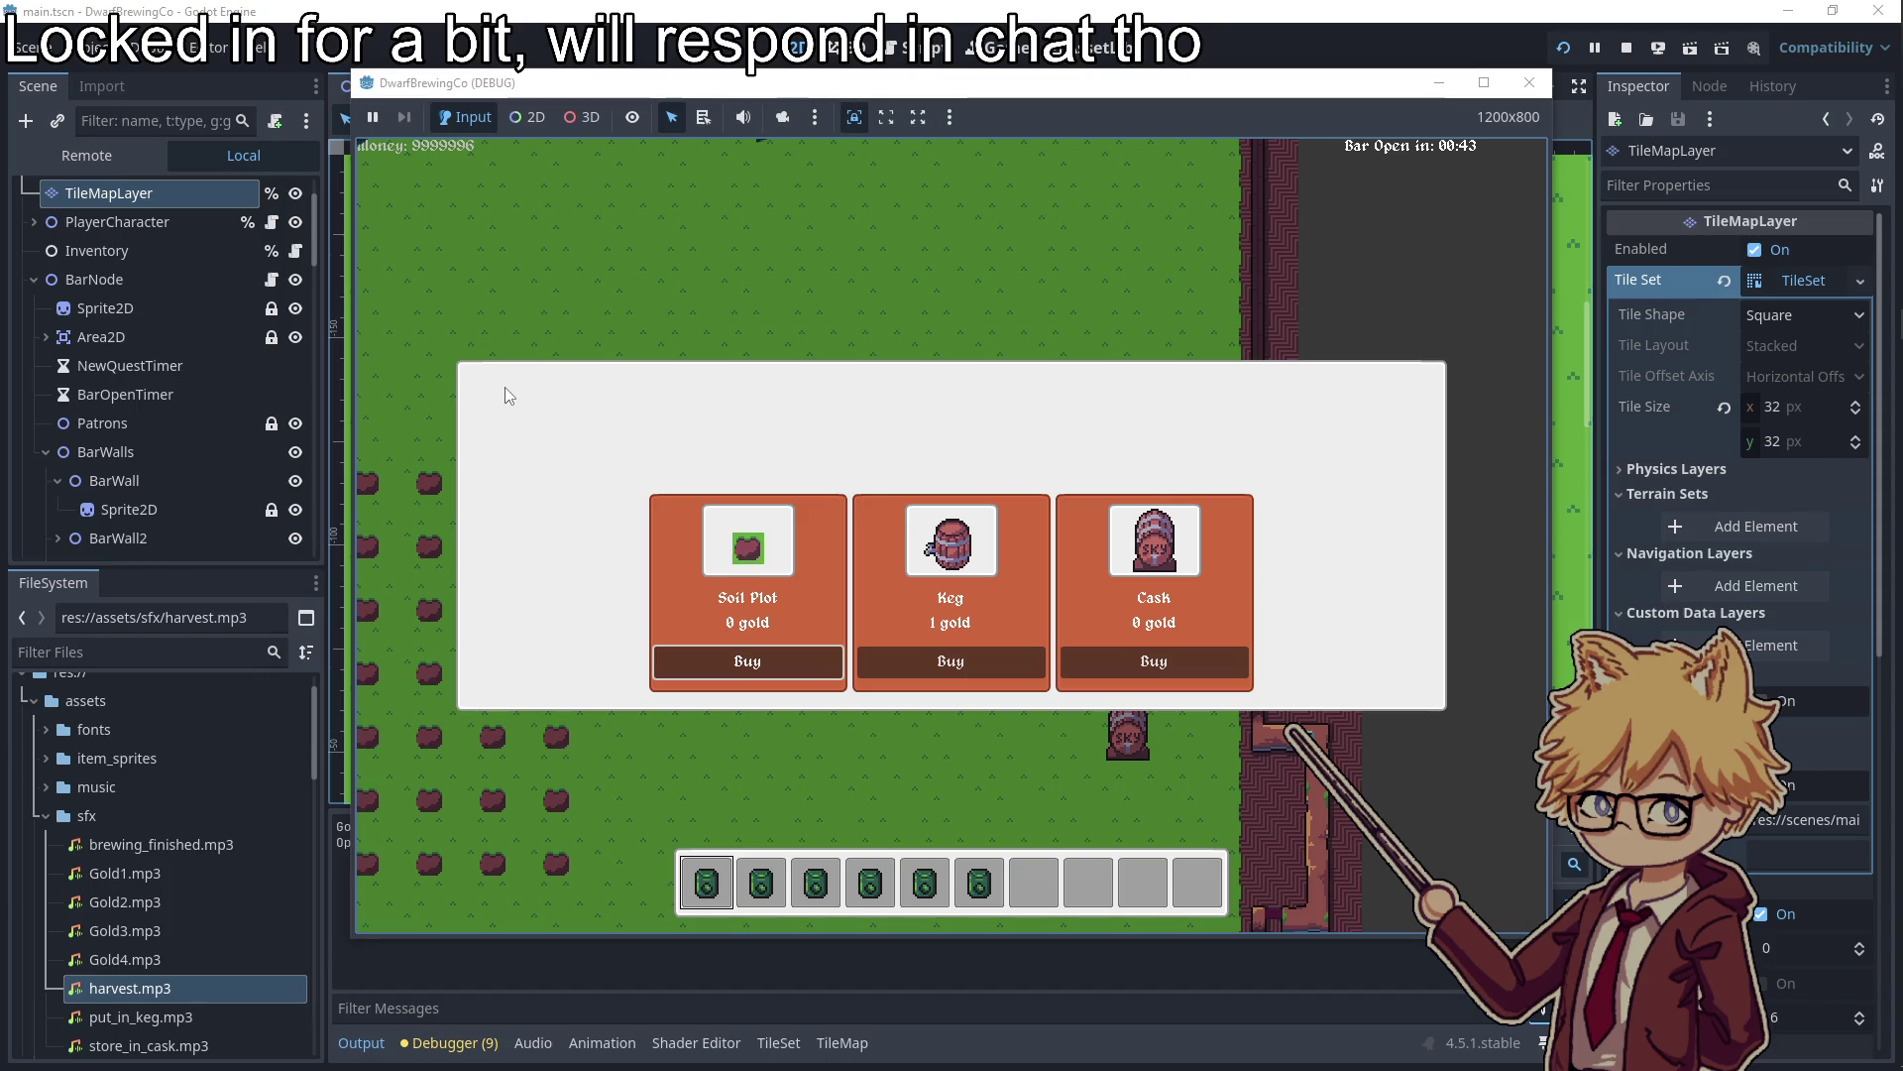
pyautogui.press('Right')
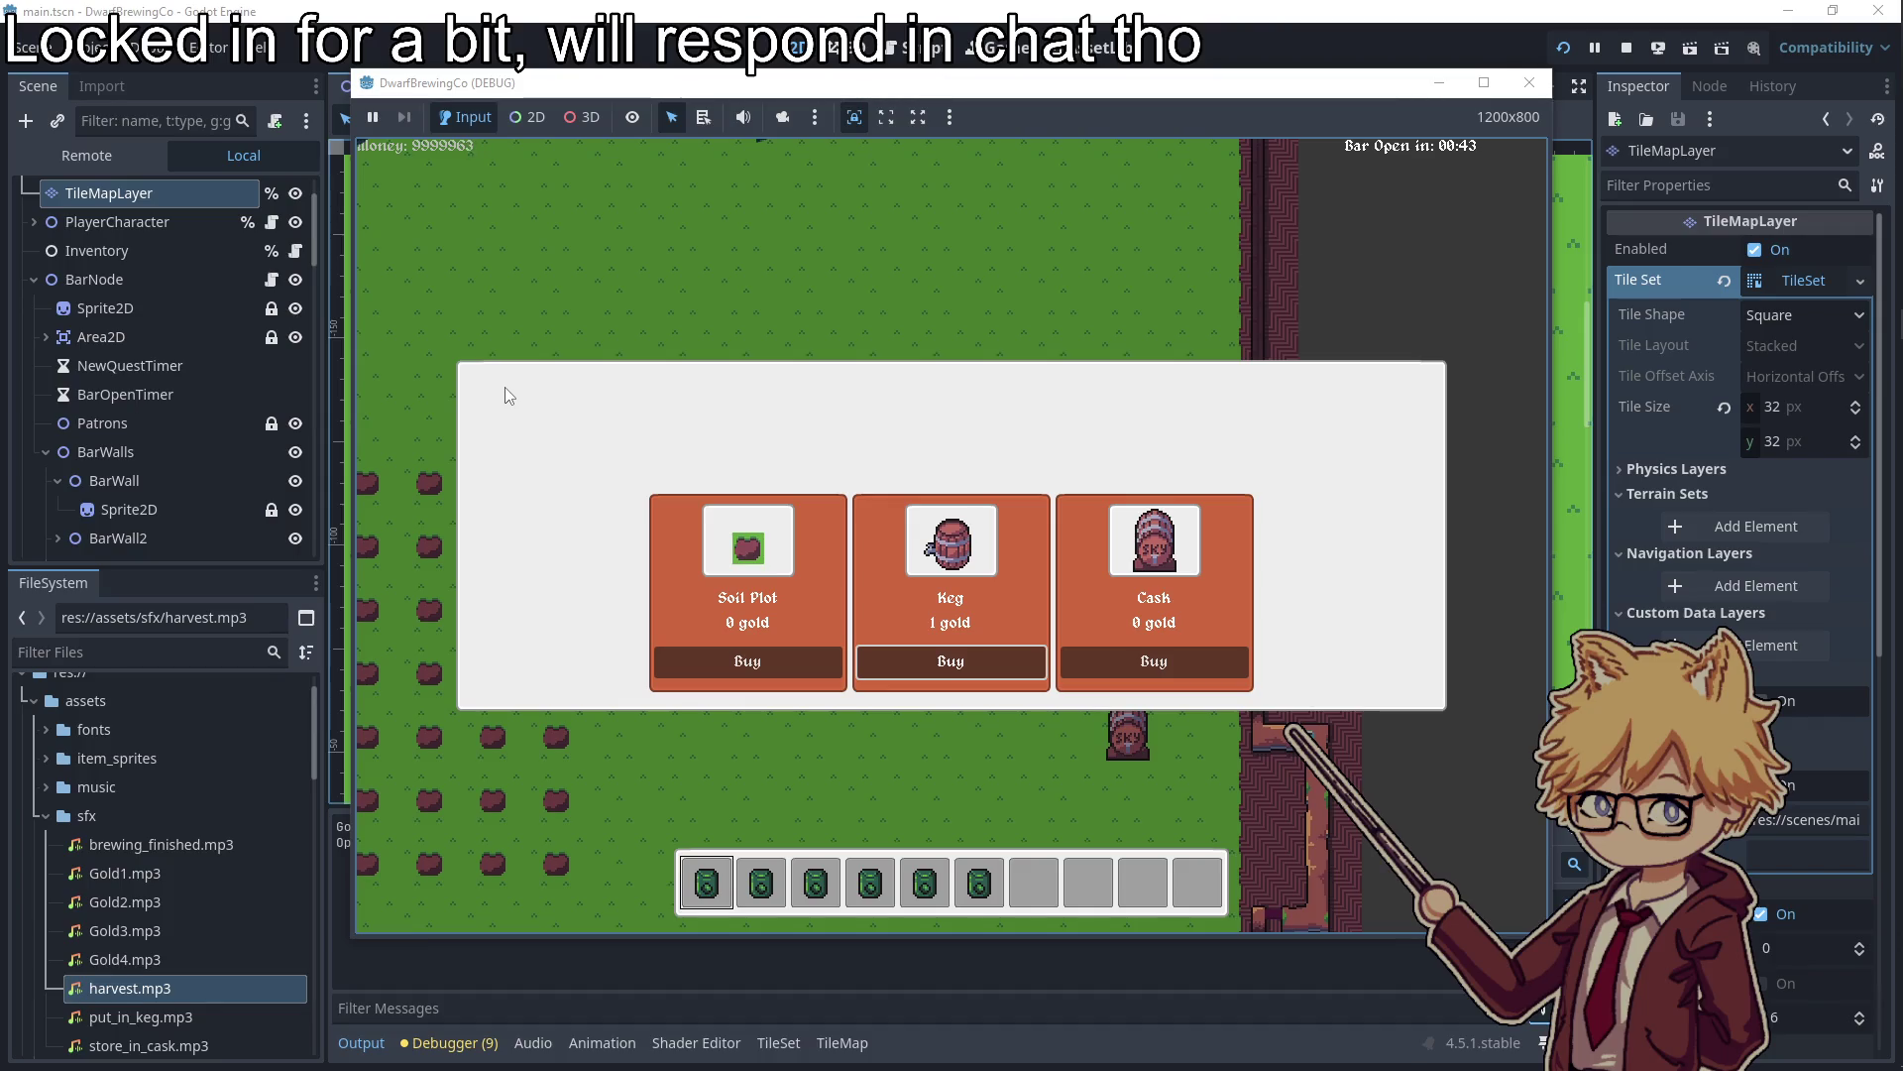
pyautogui.press('Right')
pyautogui.press('Return')
pyautogui.press('Return')
pyautogui.press('Return')
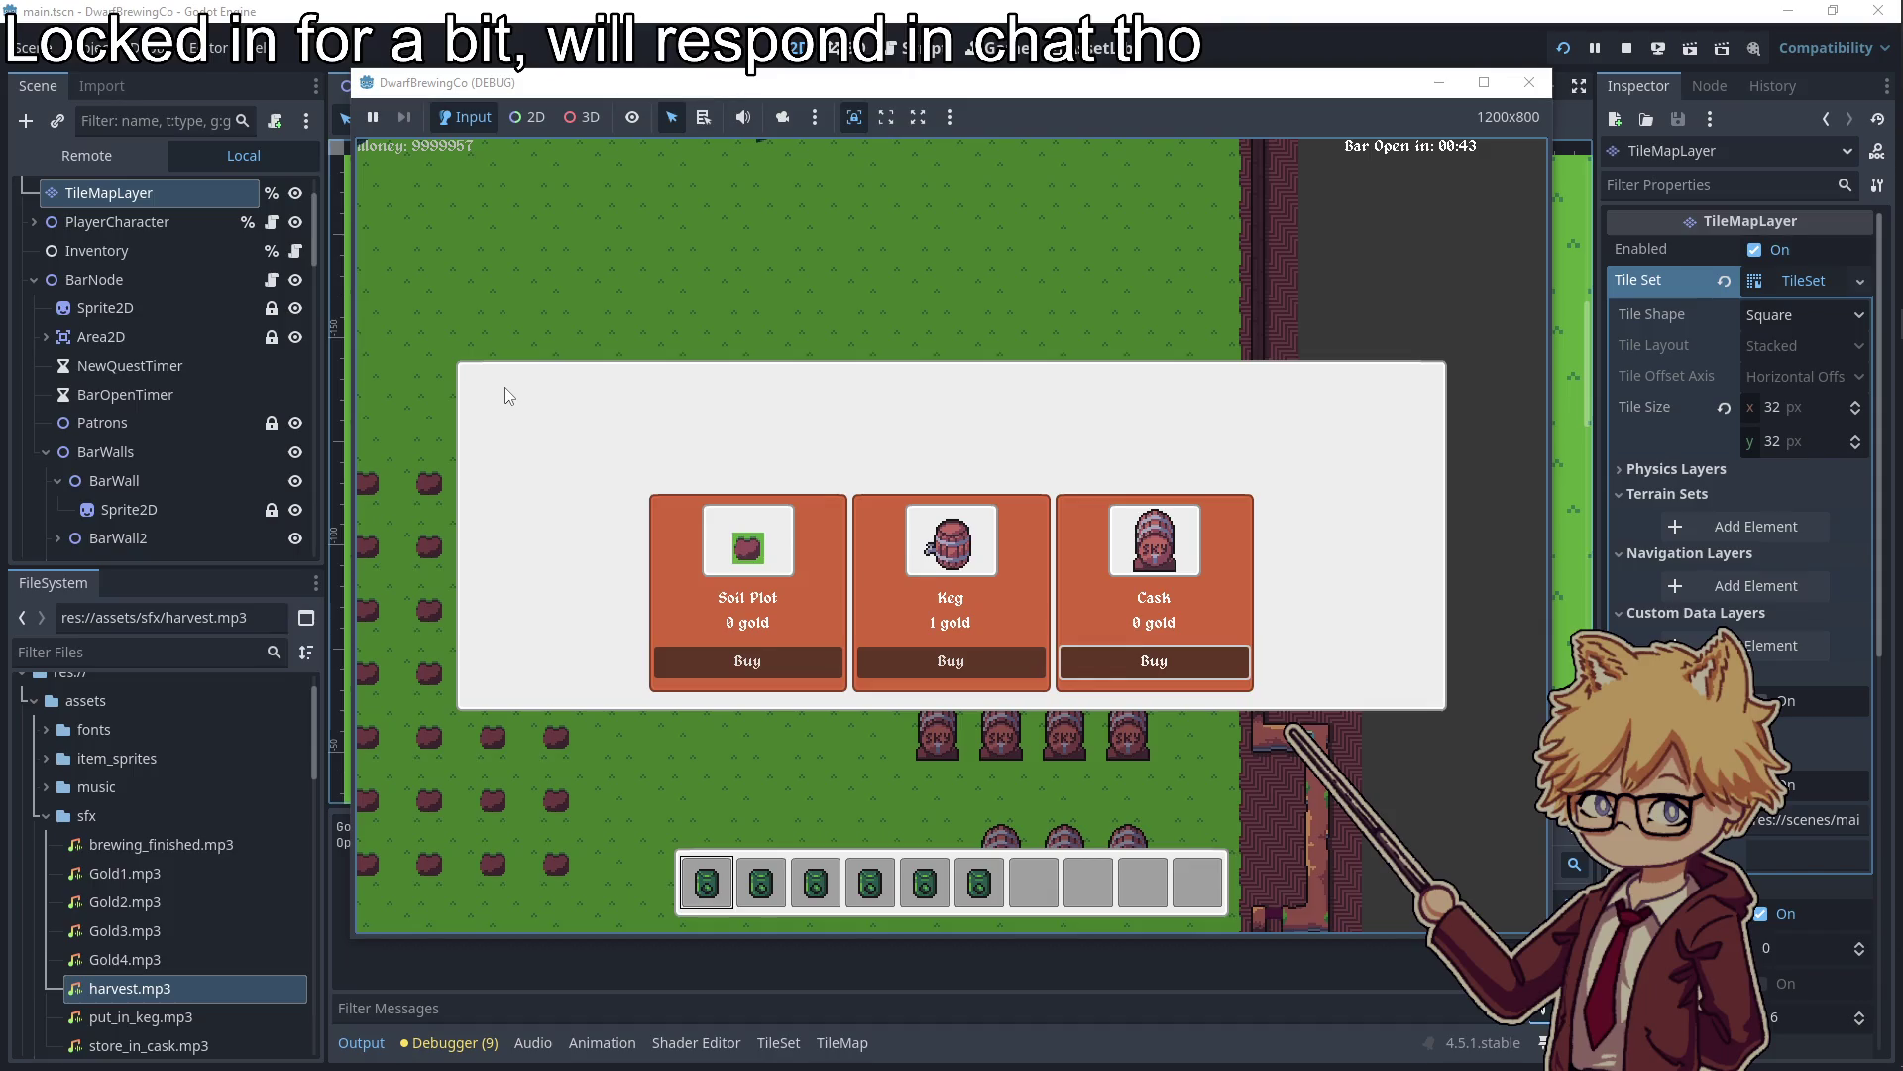
pyautogui.press('Escape')
# Walk the player around the farm past the placed kegs, then close the game
pyautogui.press('Down')
pyautogui.press('Left')
pyautogui.press('Down')
pyautogui.press('Right')
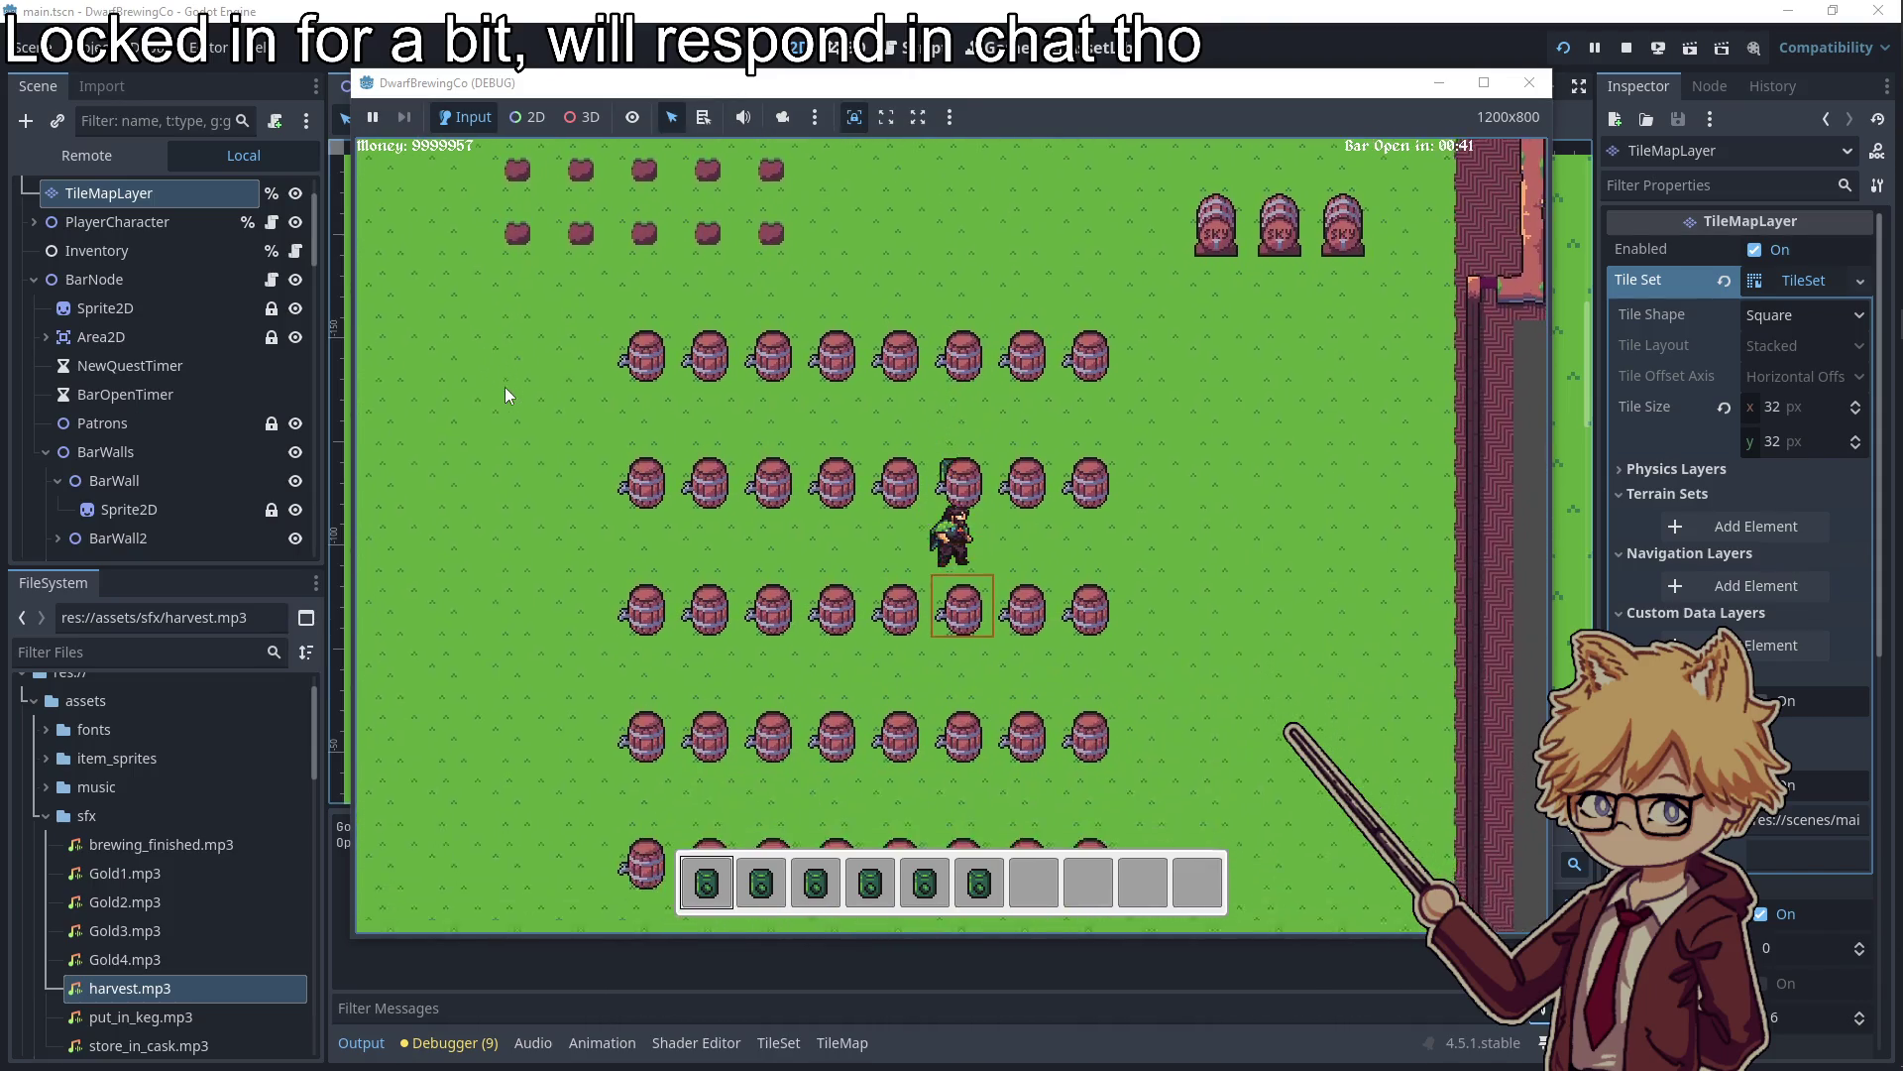
pyautogui.press('Left')
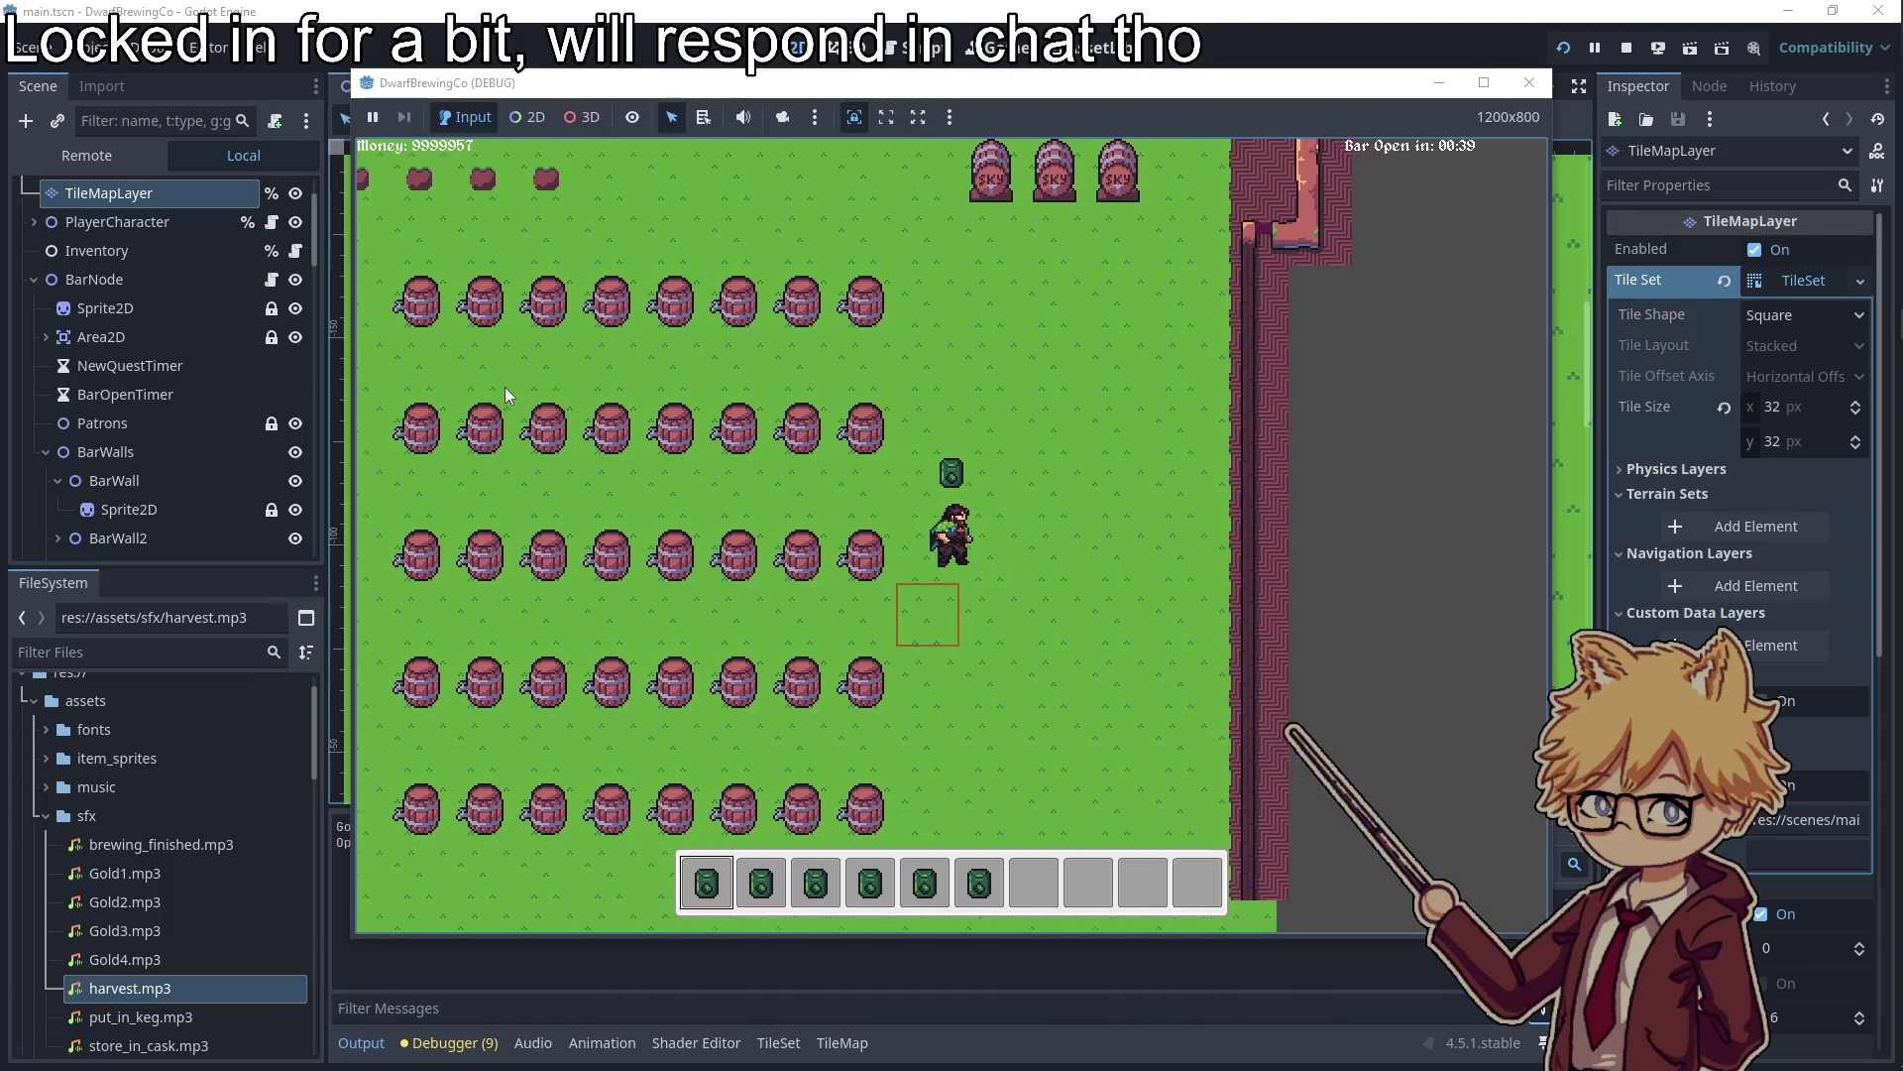
pyautogui.press('Left')
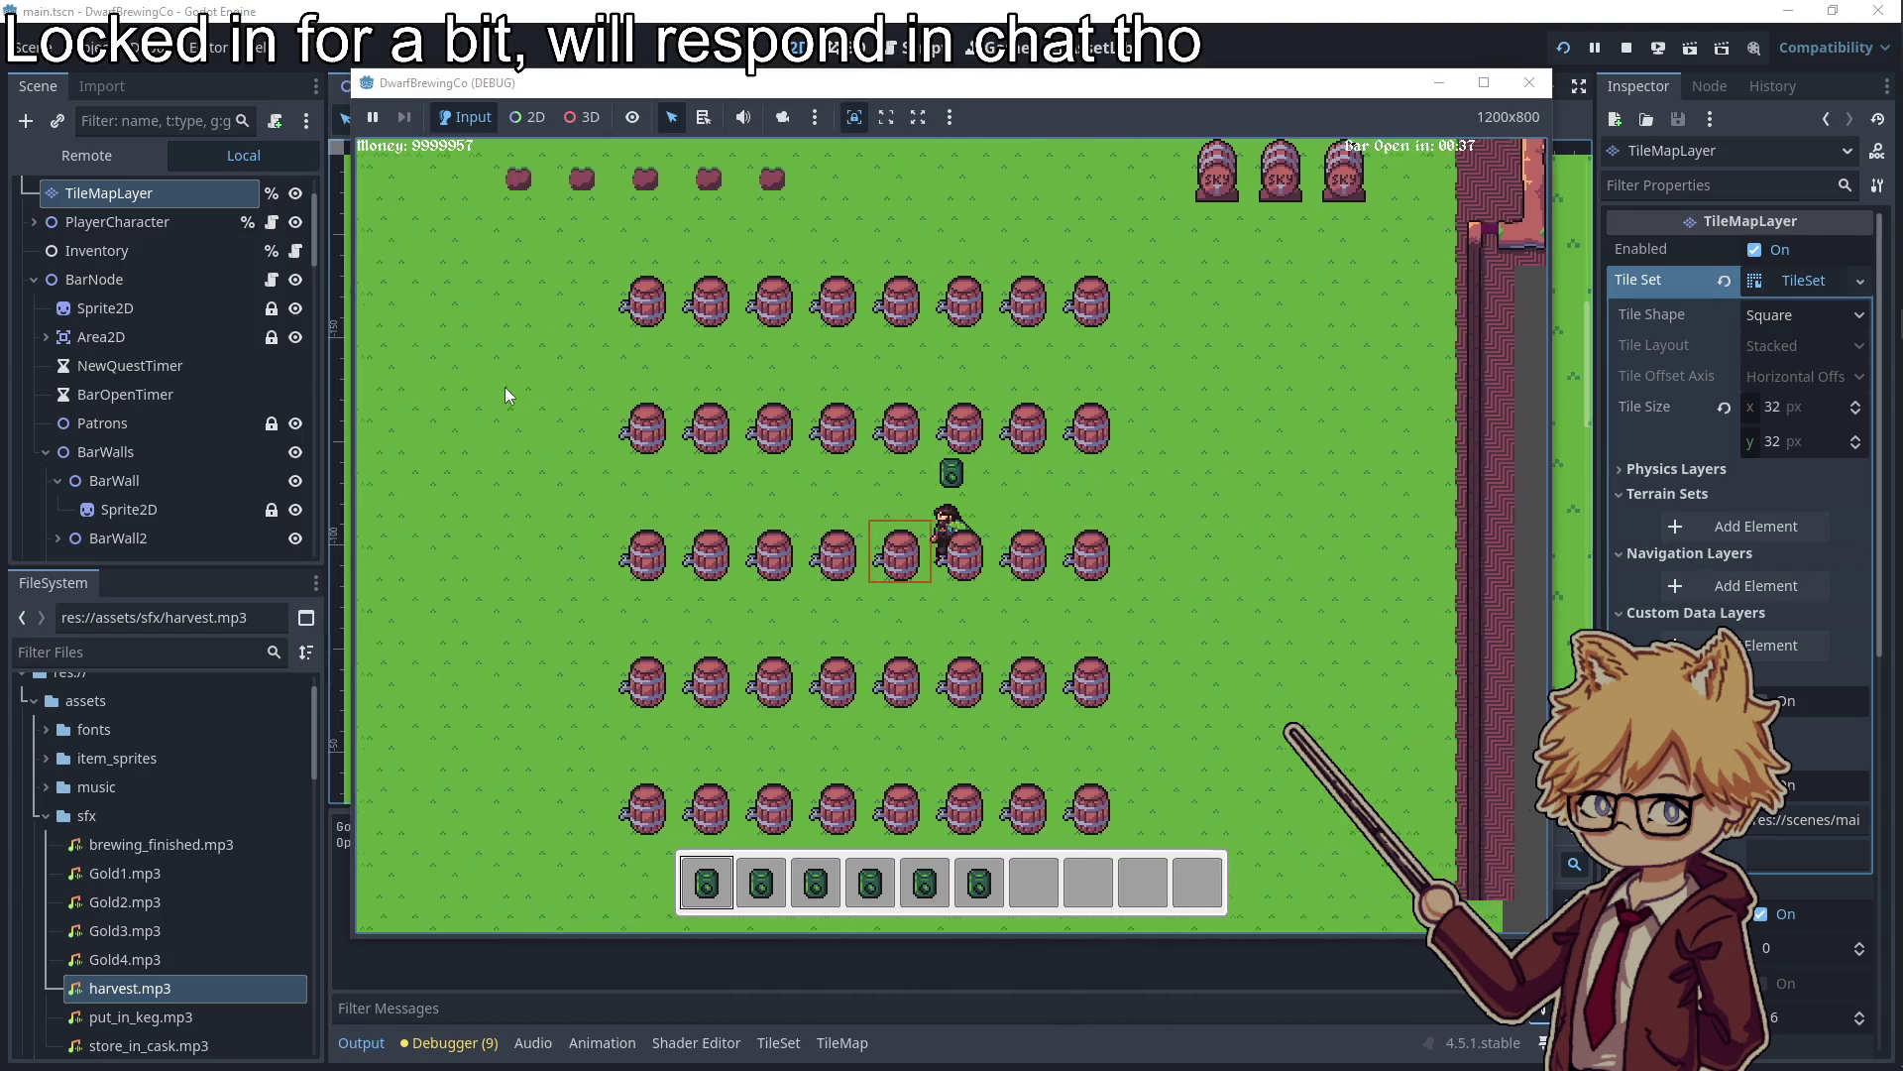
pyautogui.press('Up')
pyautogui.press('Down')
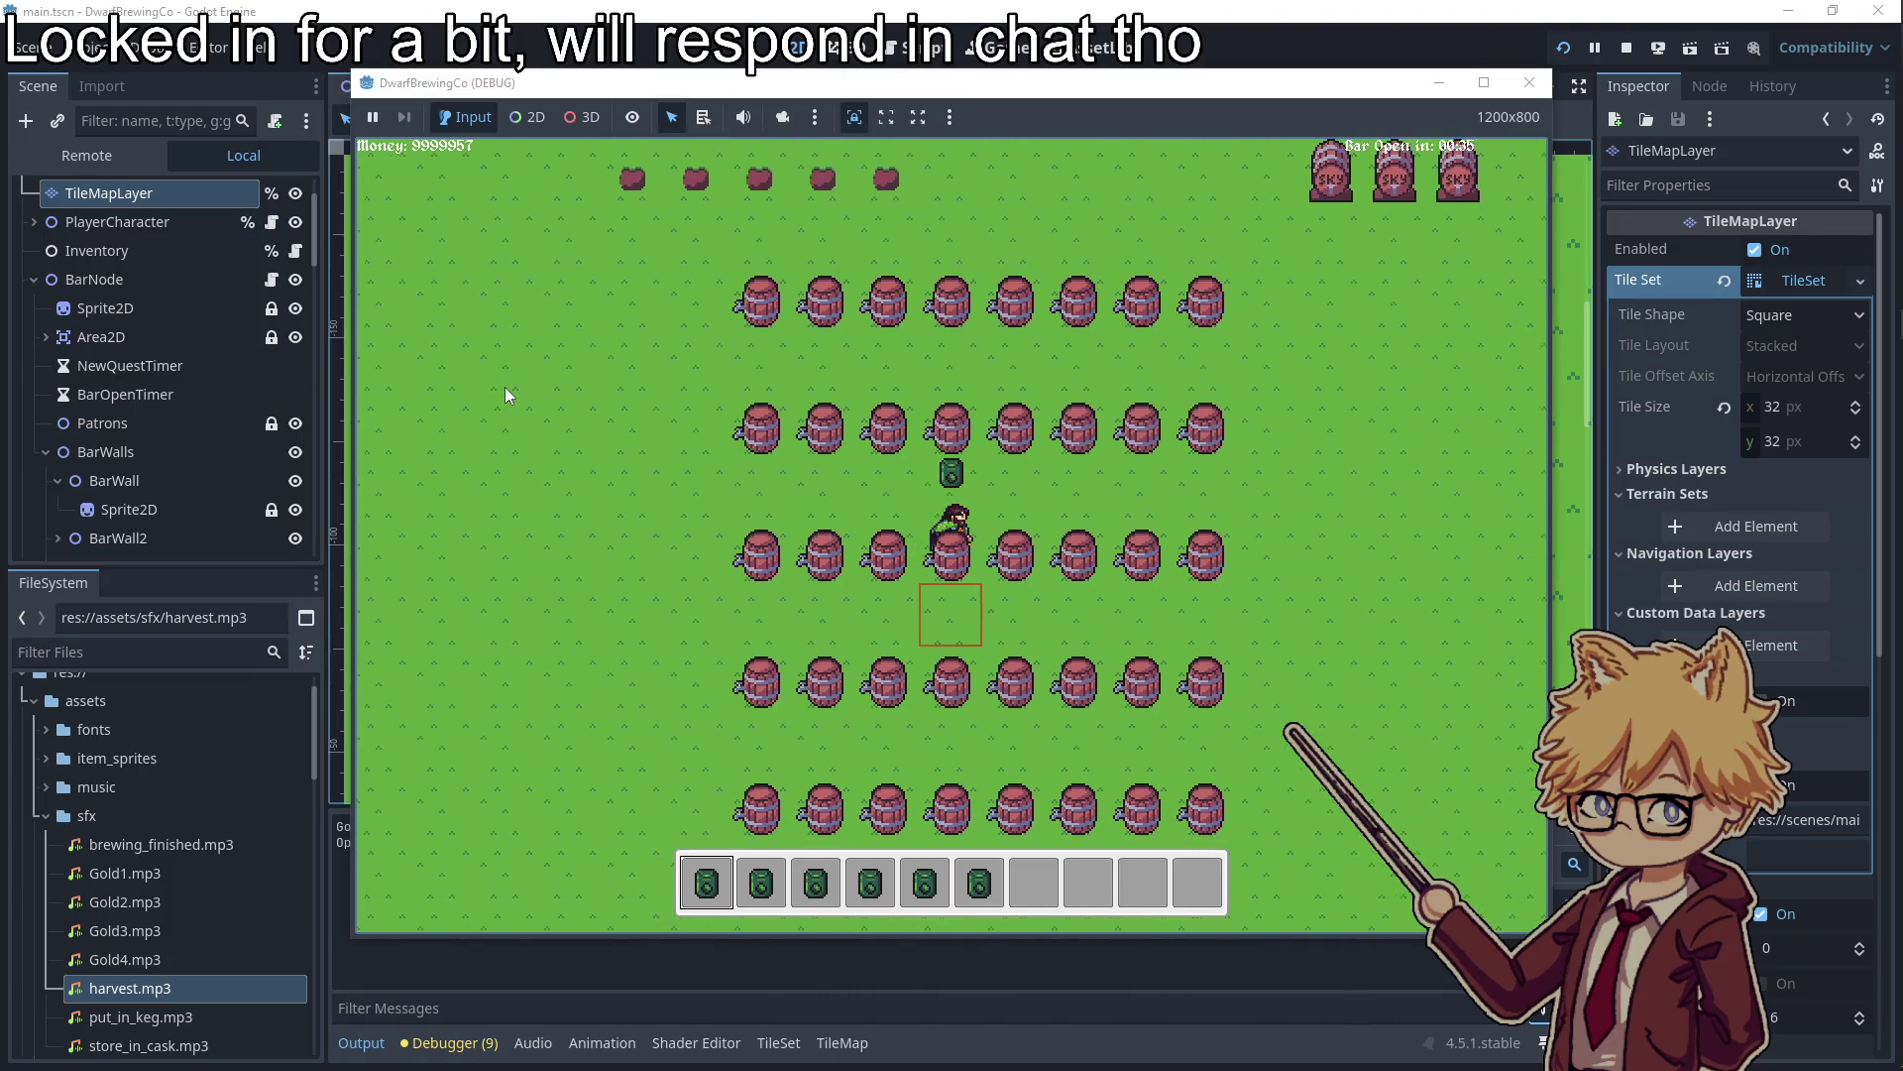
pyautogui.press('Right')
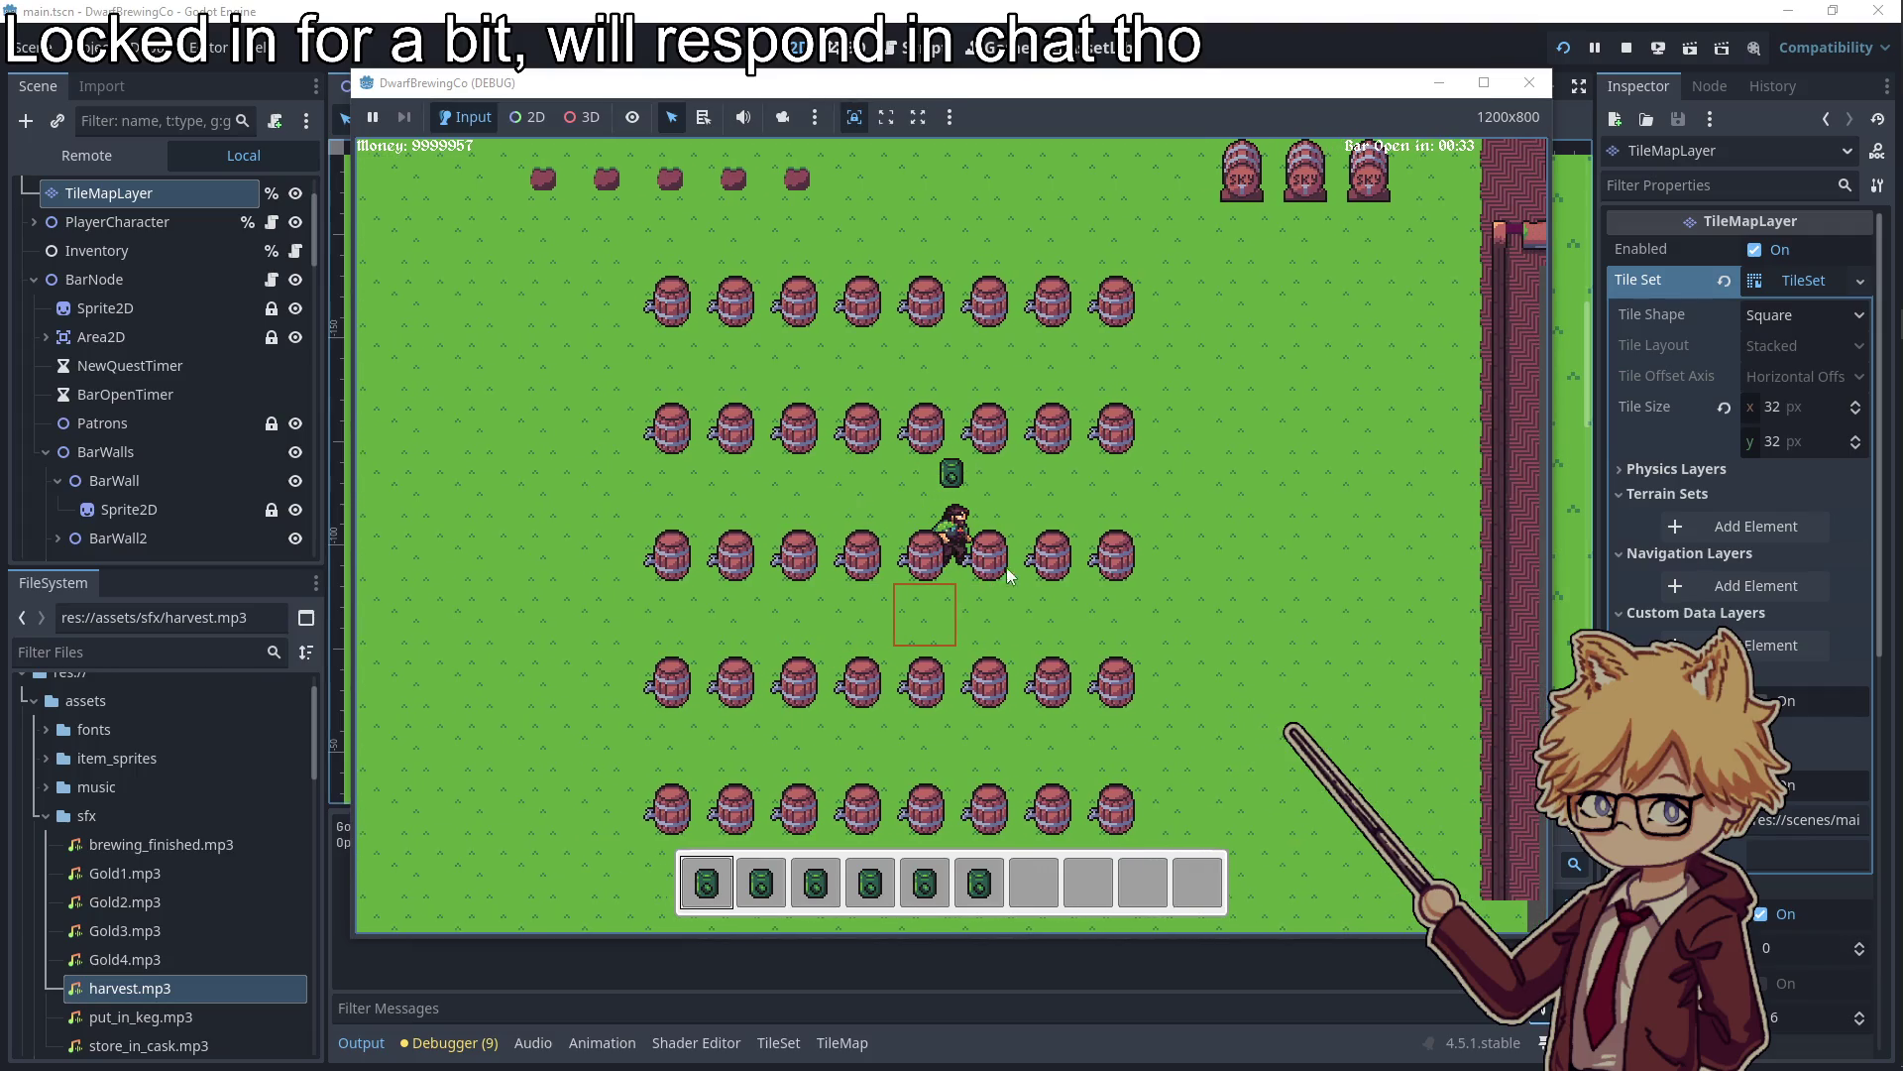
pyautogui.click(1534, 96)
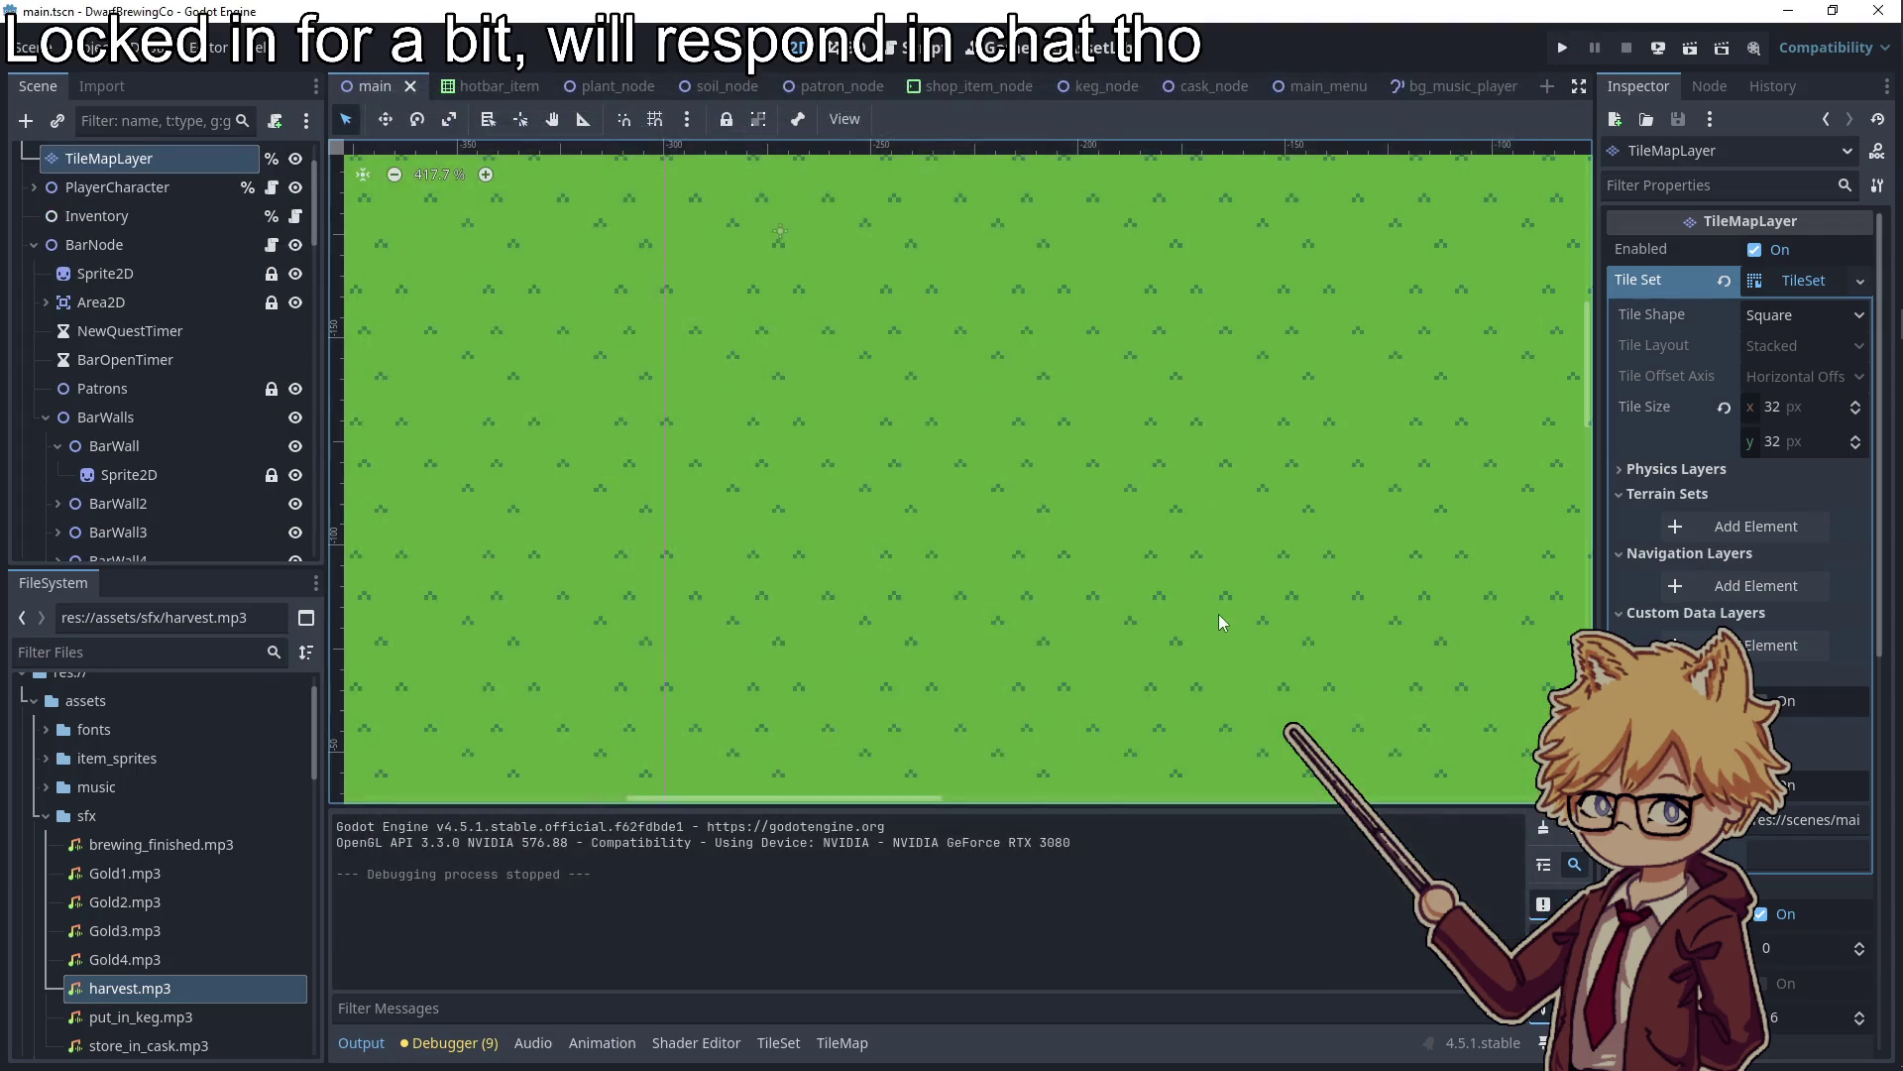
# Paste a copied wall as BarWall29 under BarWalls and move it down below the grass
pyautogui.scroll(1, 1031, 590)
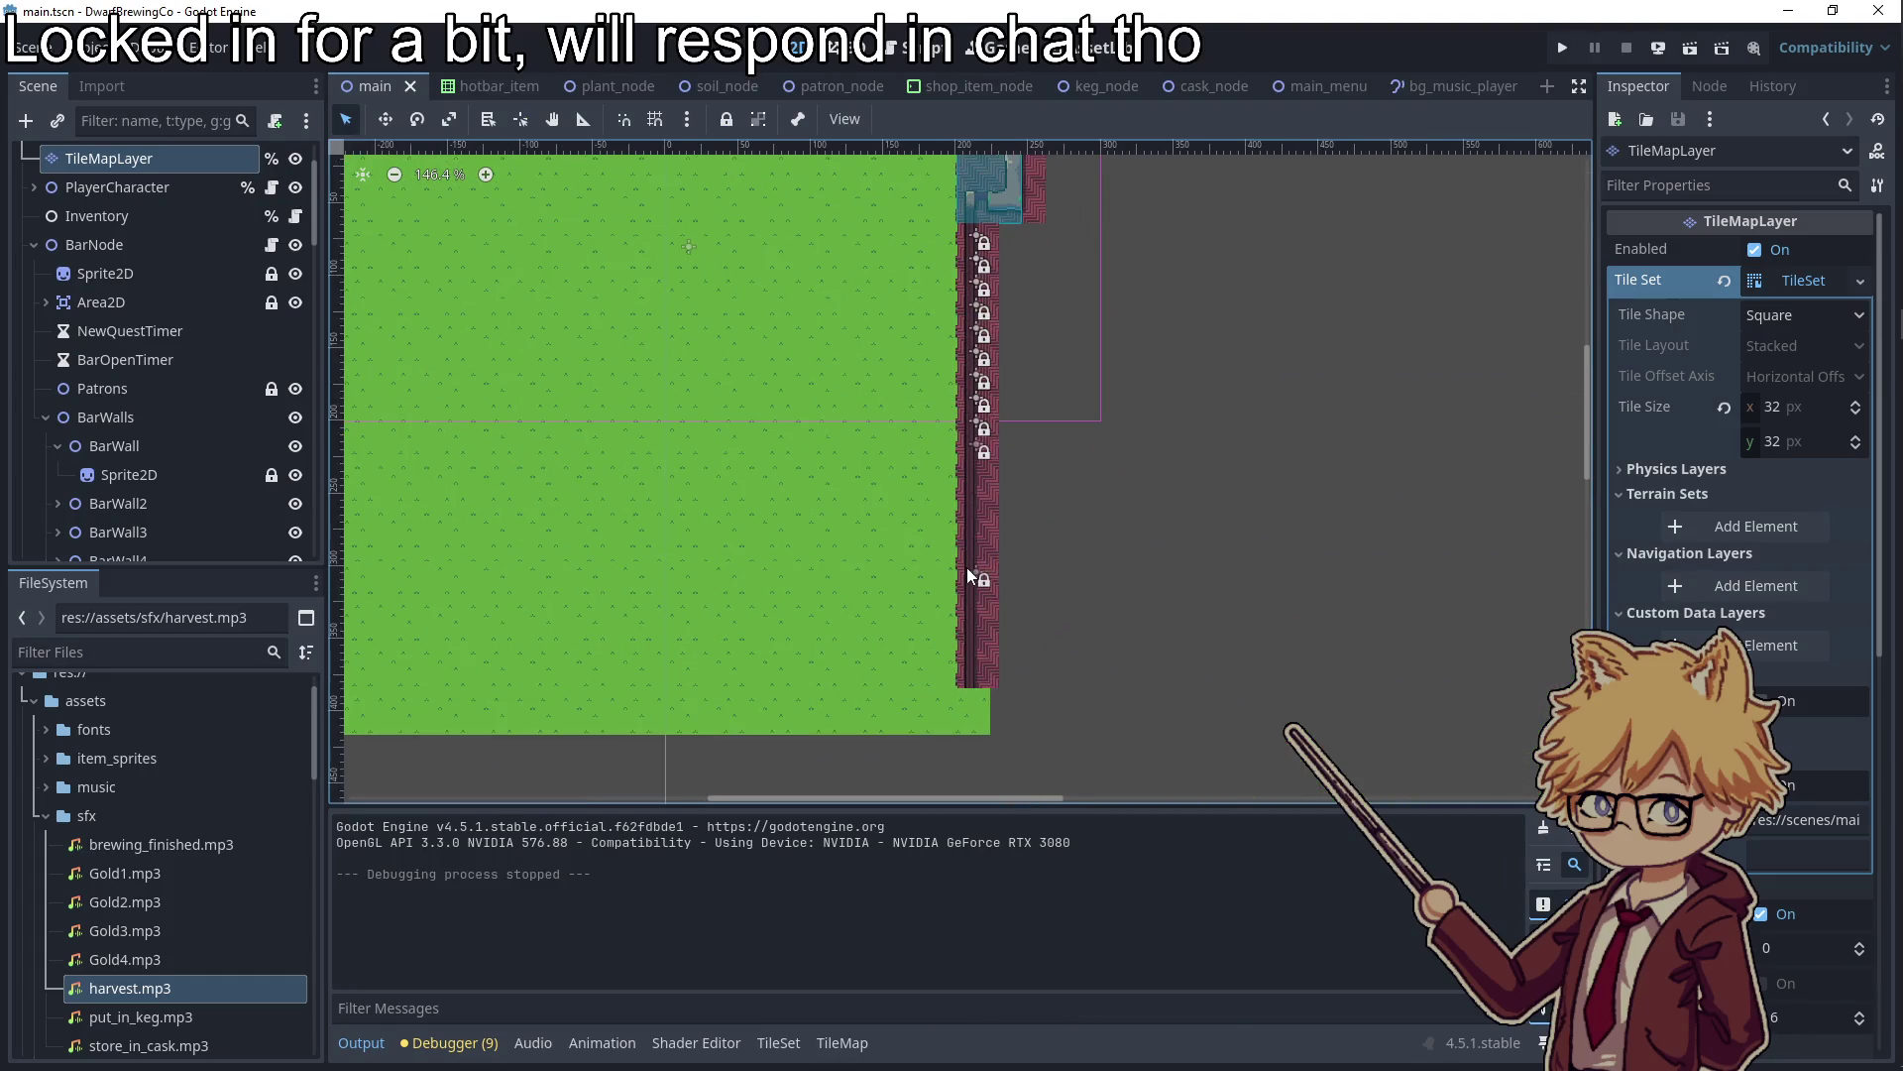
pyautogui.click(979, 575)
pyautogui.scroll(10, 173, 377)
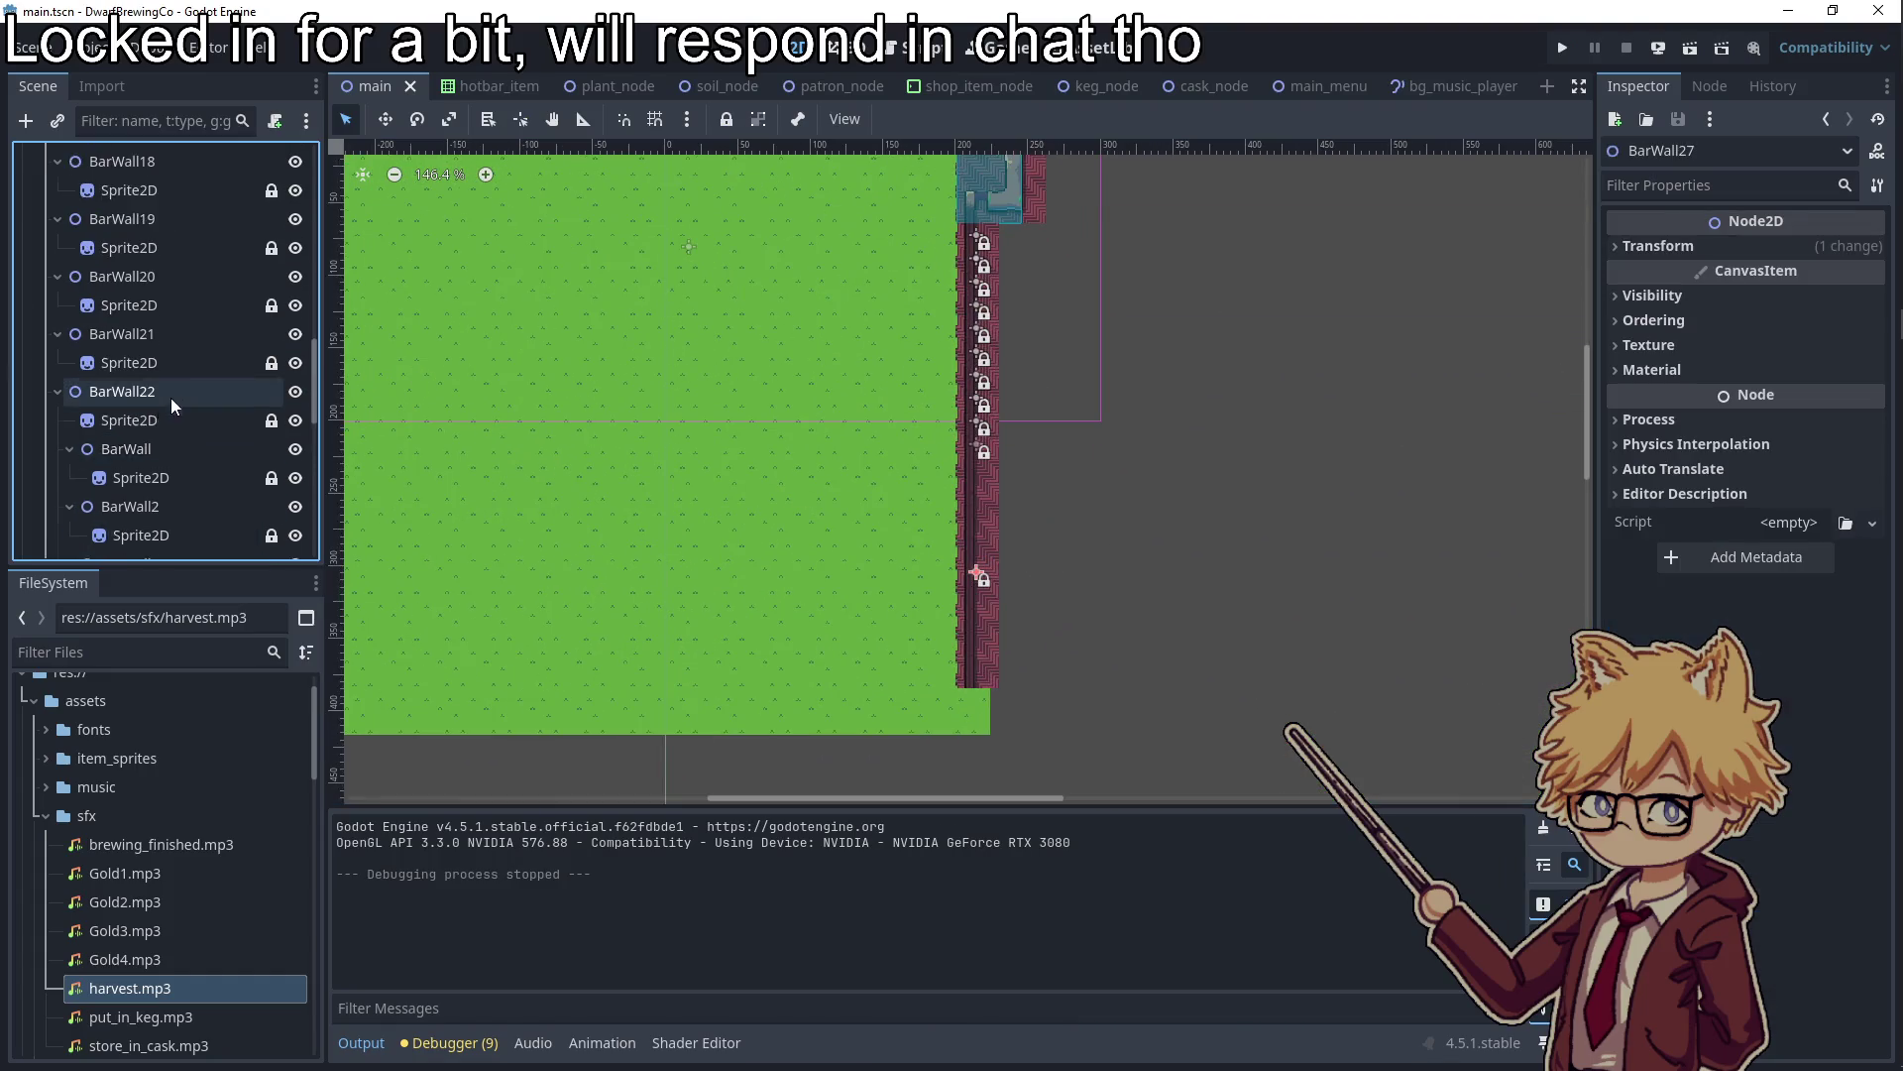
pyautogui.click(139, 348)
pyautogui.hotkey('ctrl', 'v')
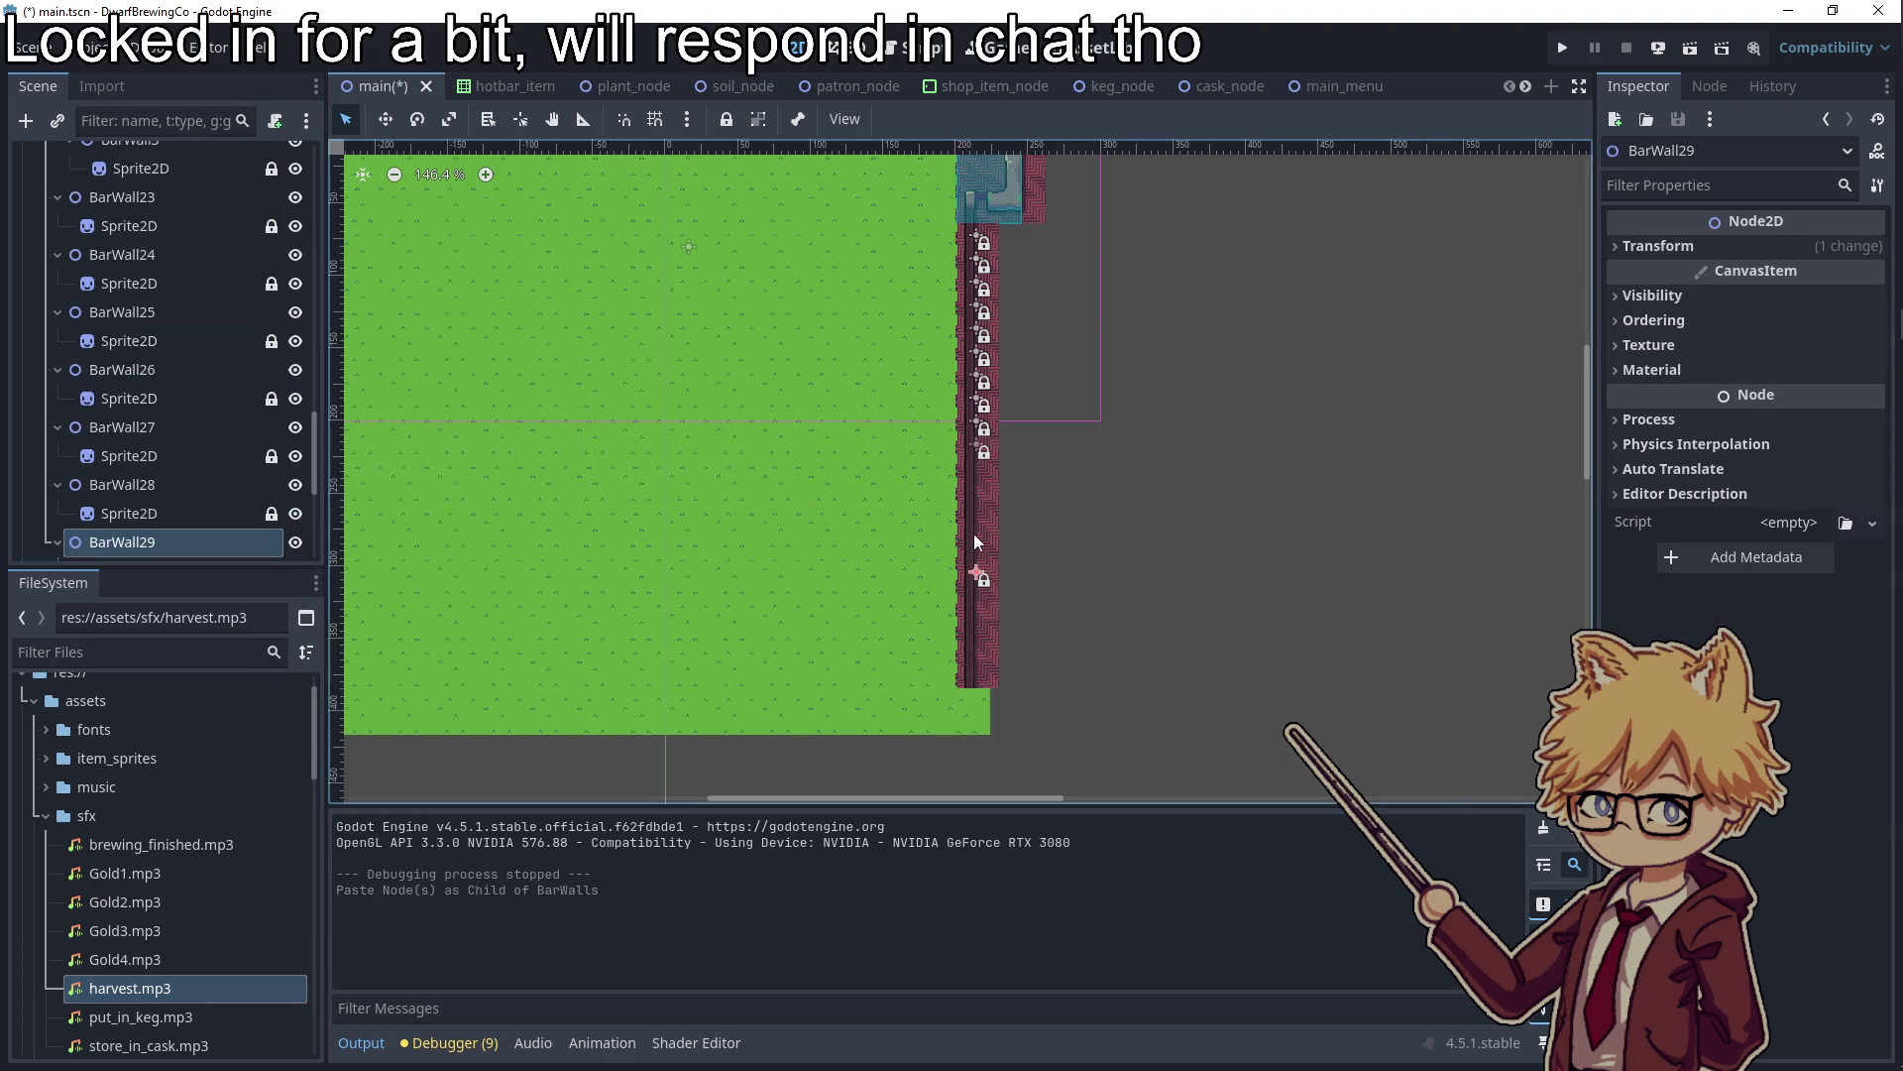
pyautogui.scroll(-2, 977, 456)
pyautogui.moveTo(935, 395); pyautogui.dragTo(933, 621)
pyautogui.click(1039, 575)
# Open soil_nodes.gd in the script editor
pyautogui.scroll(-5, 979, 515)
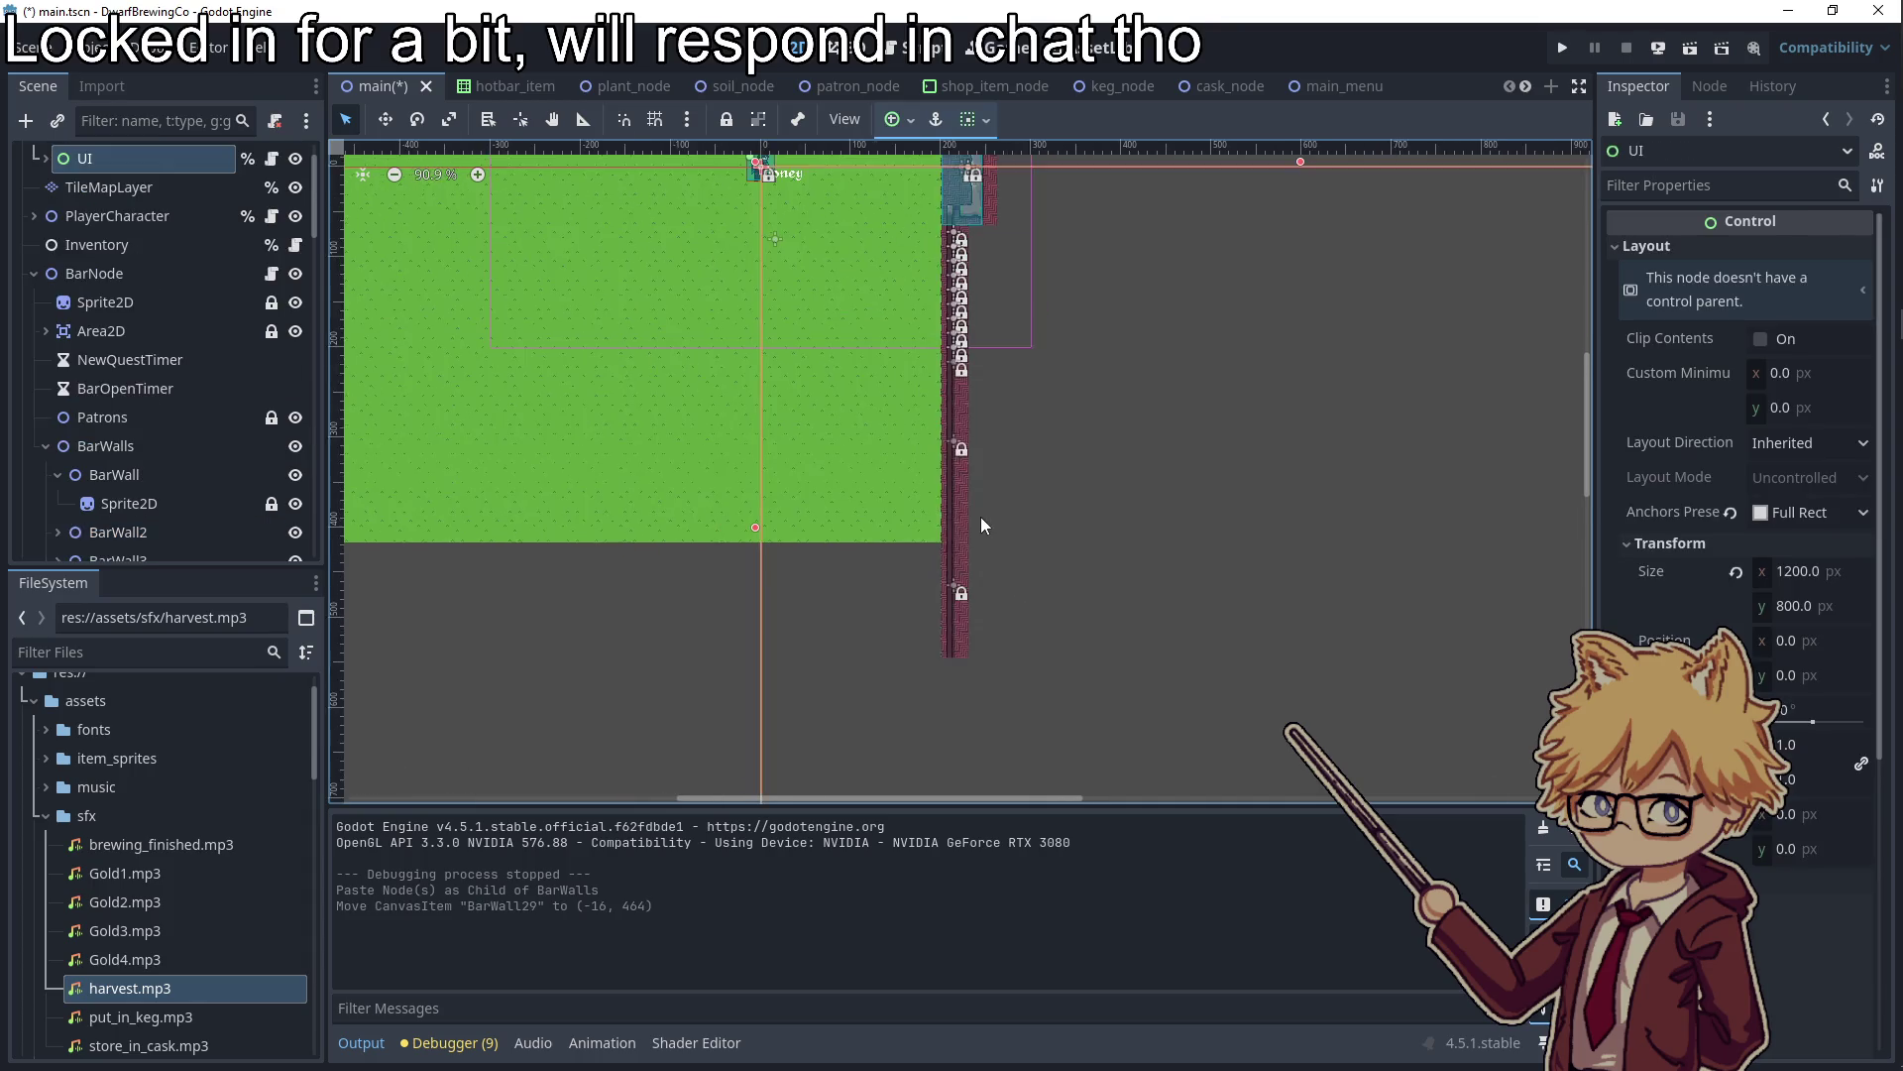
pyautogui.scroll(-3, 908, 470)
pyautogui.scroll(5, 831, 462)
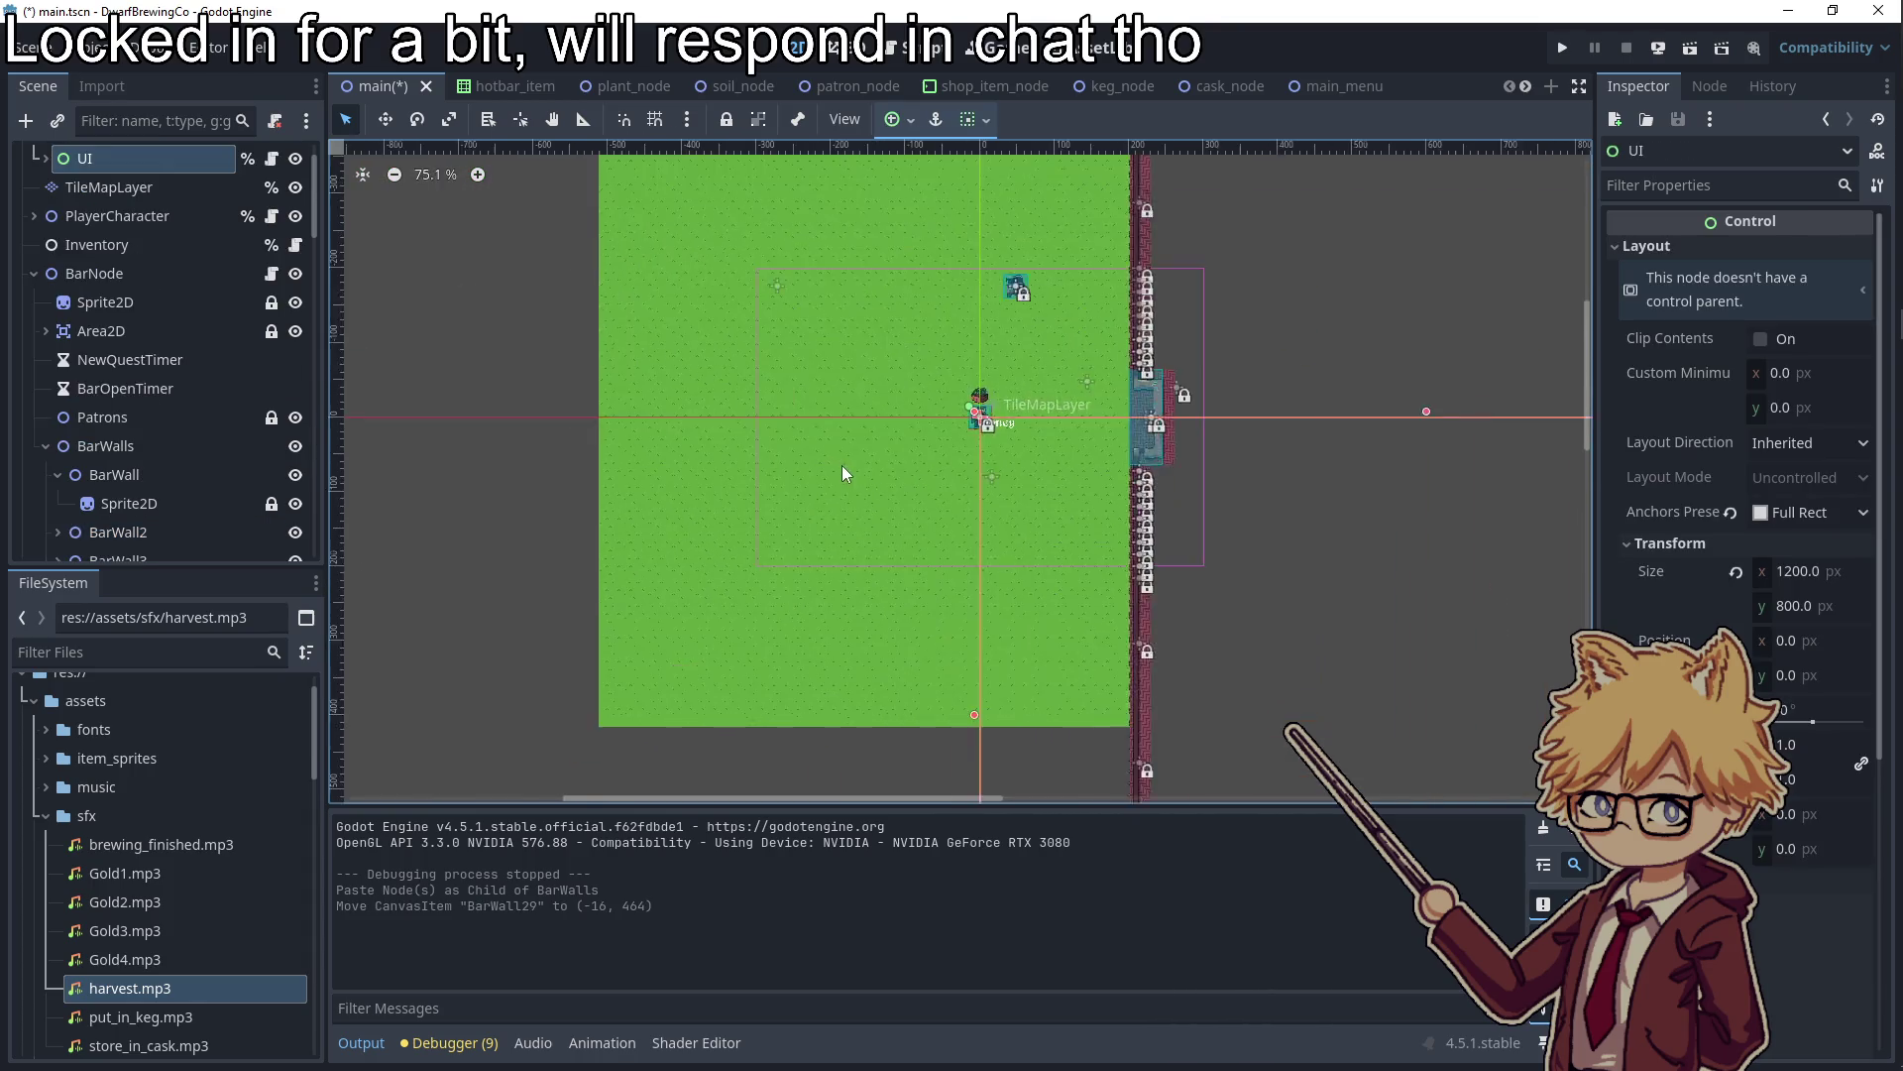
pyautogui.click(897, 47)
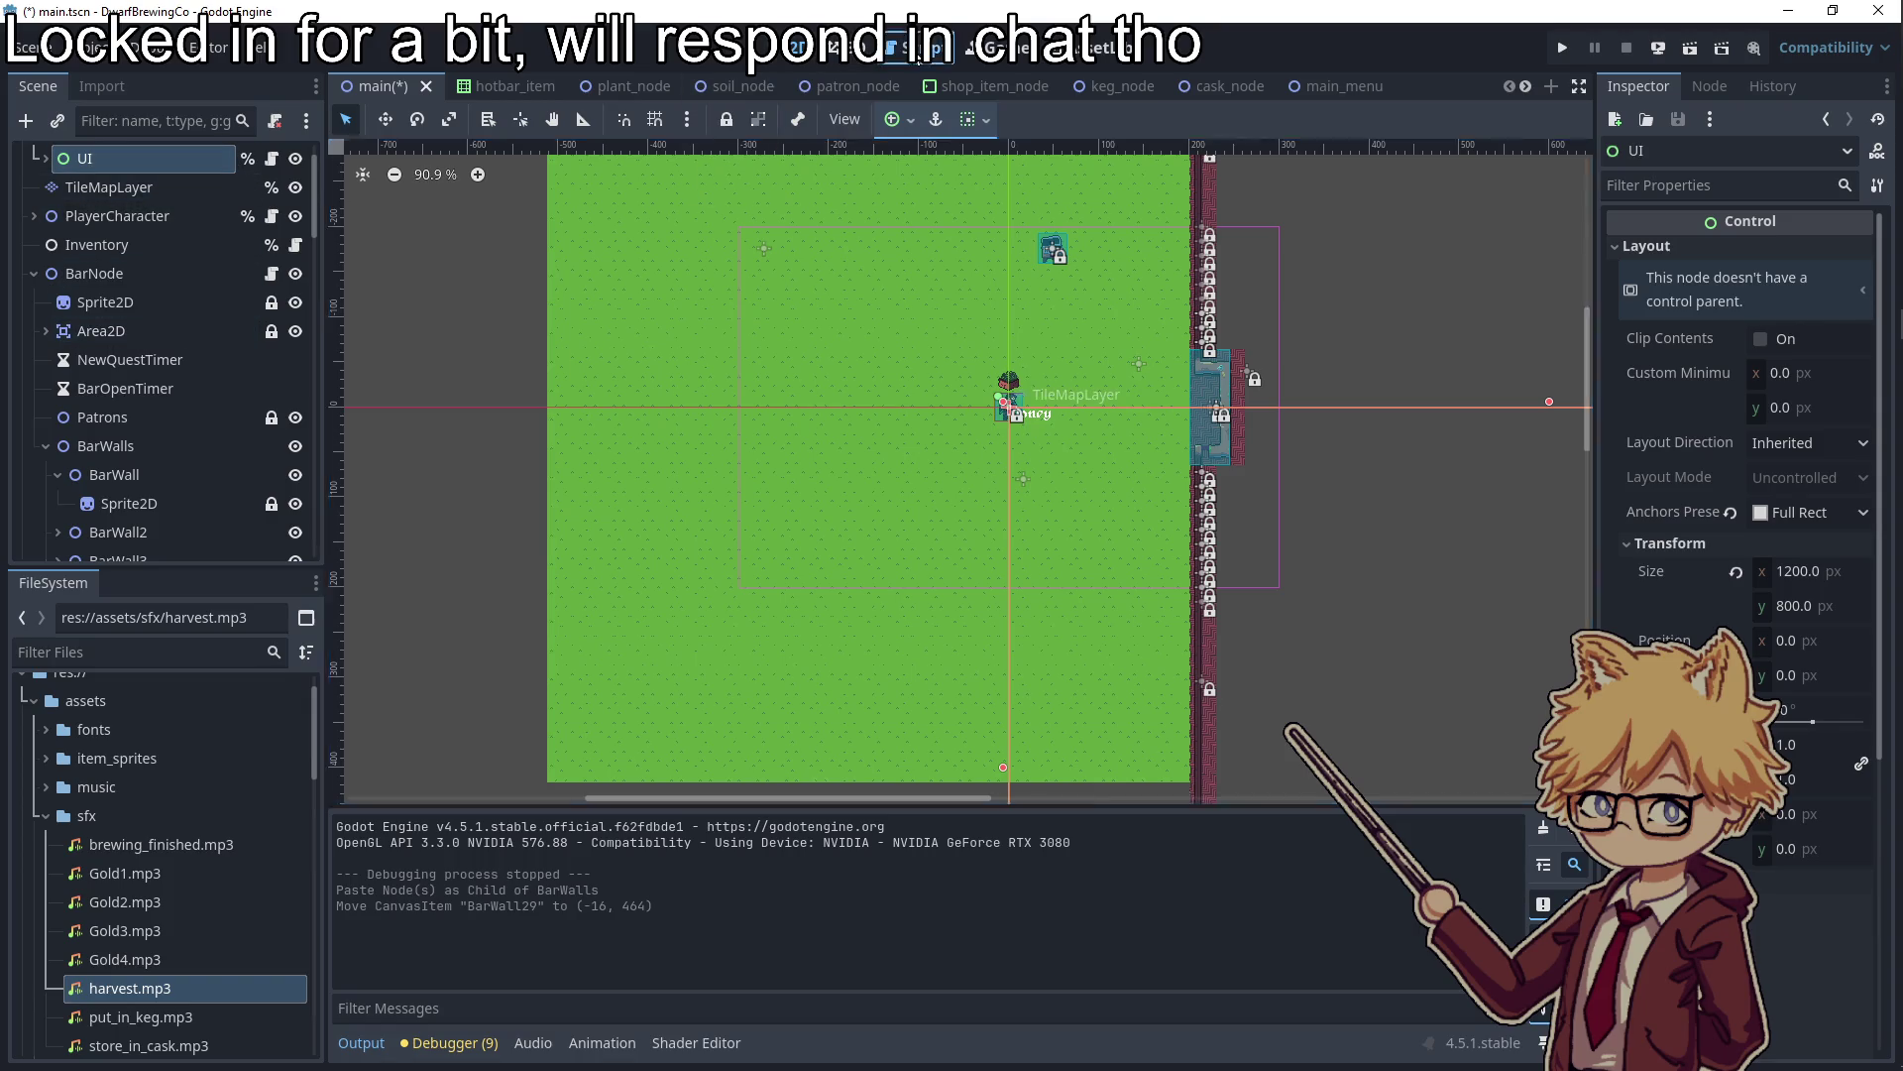
pyautogui.scroll(-1, 909, 533)
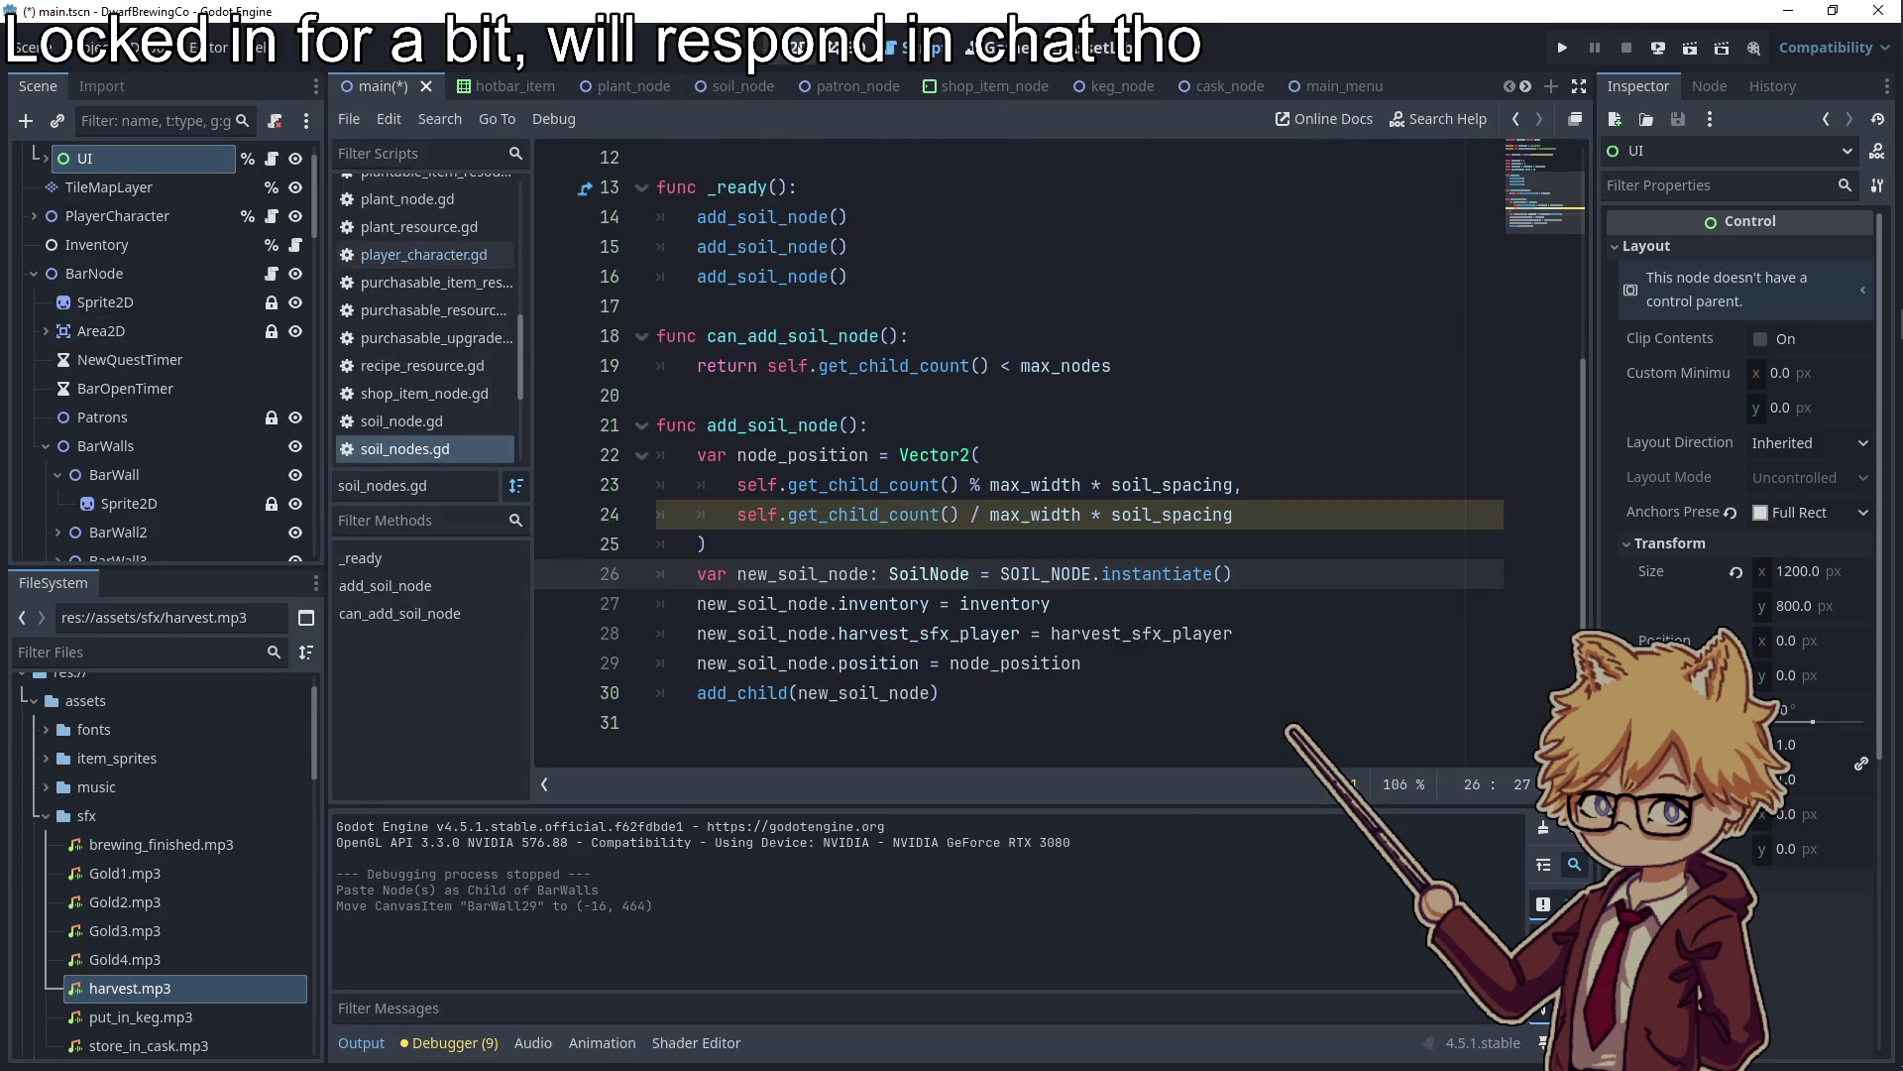
# Change max_y_value in player_character.gd to 500 and save the script
pyautogui.scroll(2, 149, 401)
pyautogui.click(272, 276)
pyautogui.scroll(-2, 971, 416)
pyautogui.scroll(2, 972, 417)
pyautogui.doubleClick(914, 425)
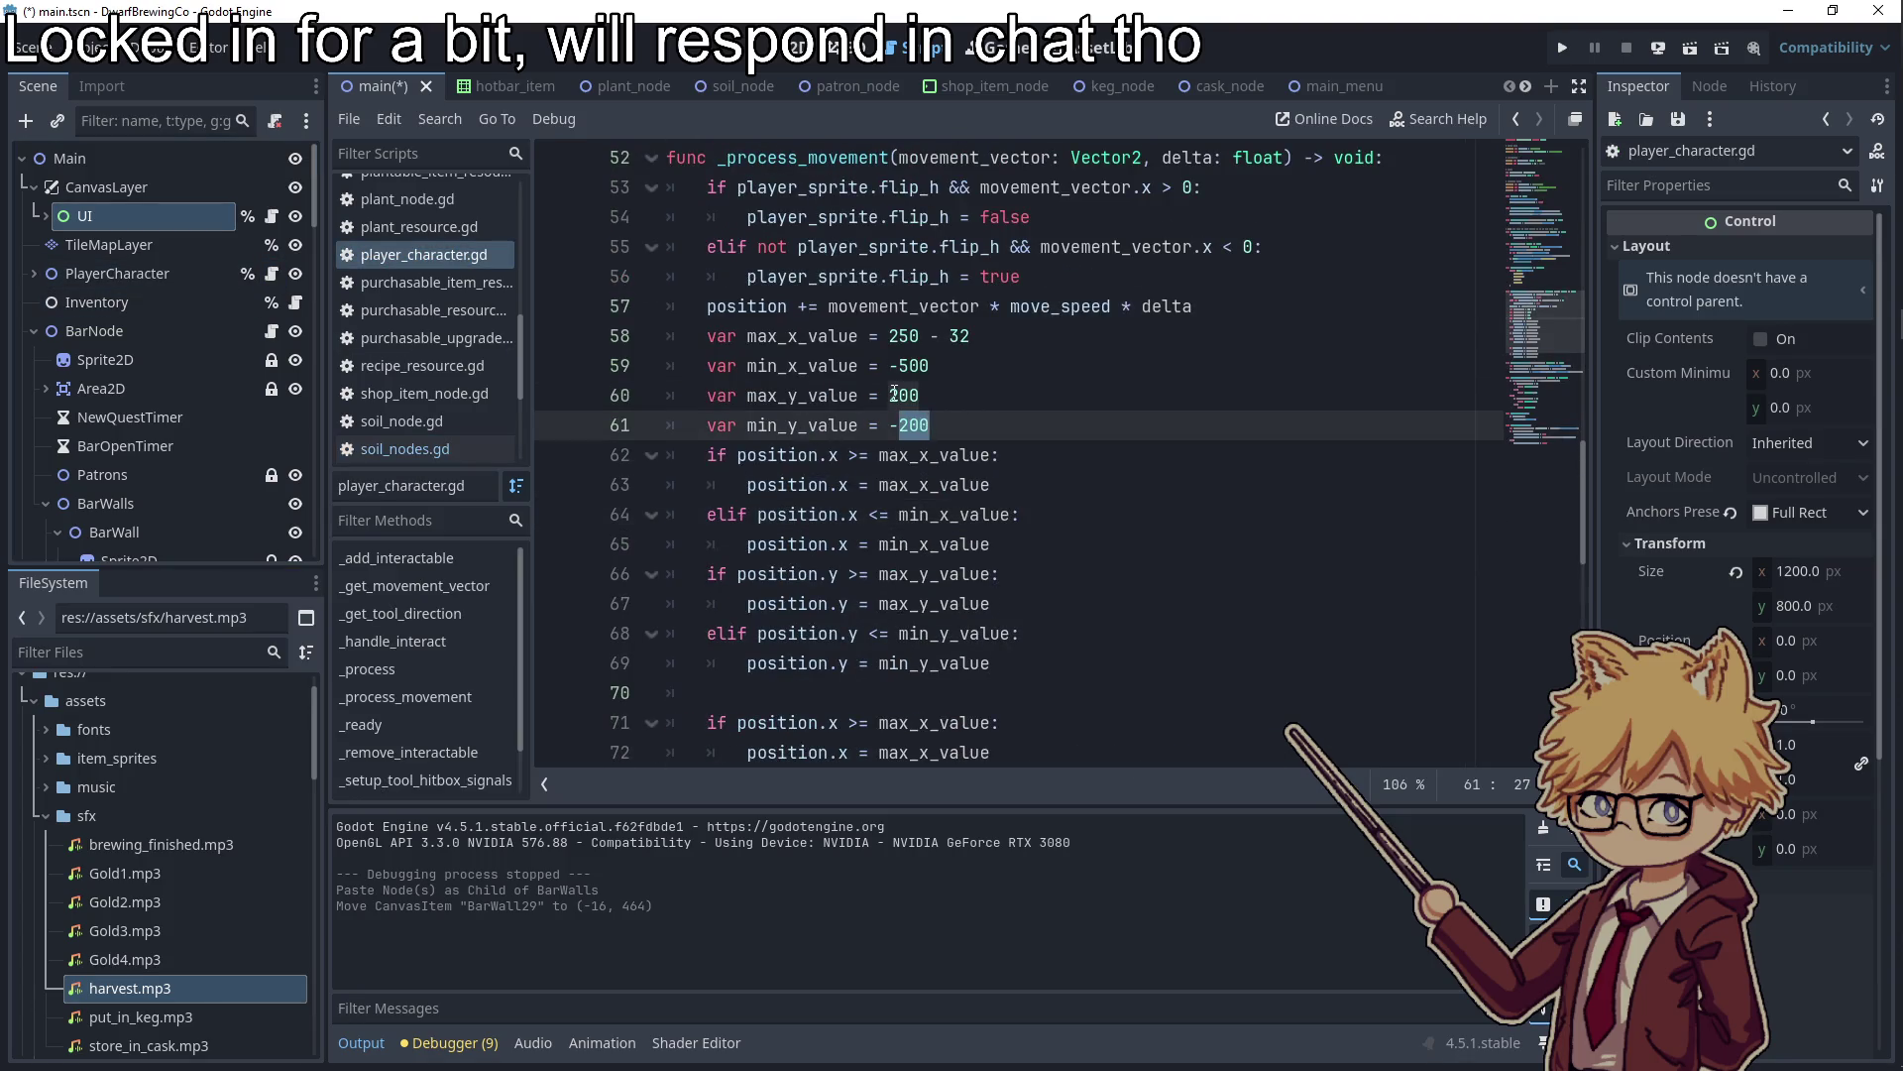
pyautogui.doubleClick(914, 394)
pyautogui.write('0')
pyautogui.hotkey('ctrl', 's')
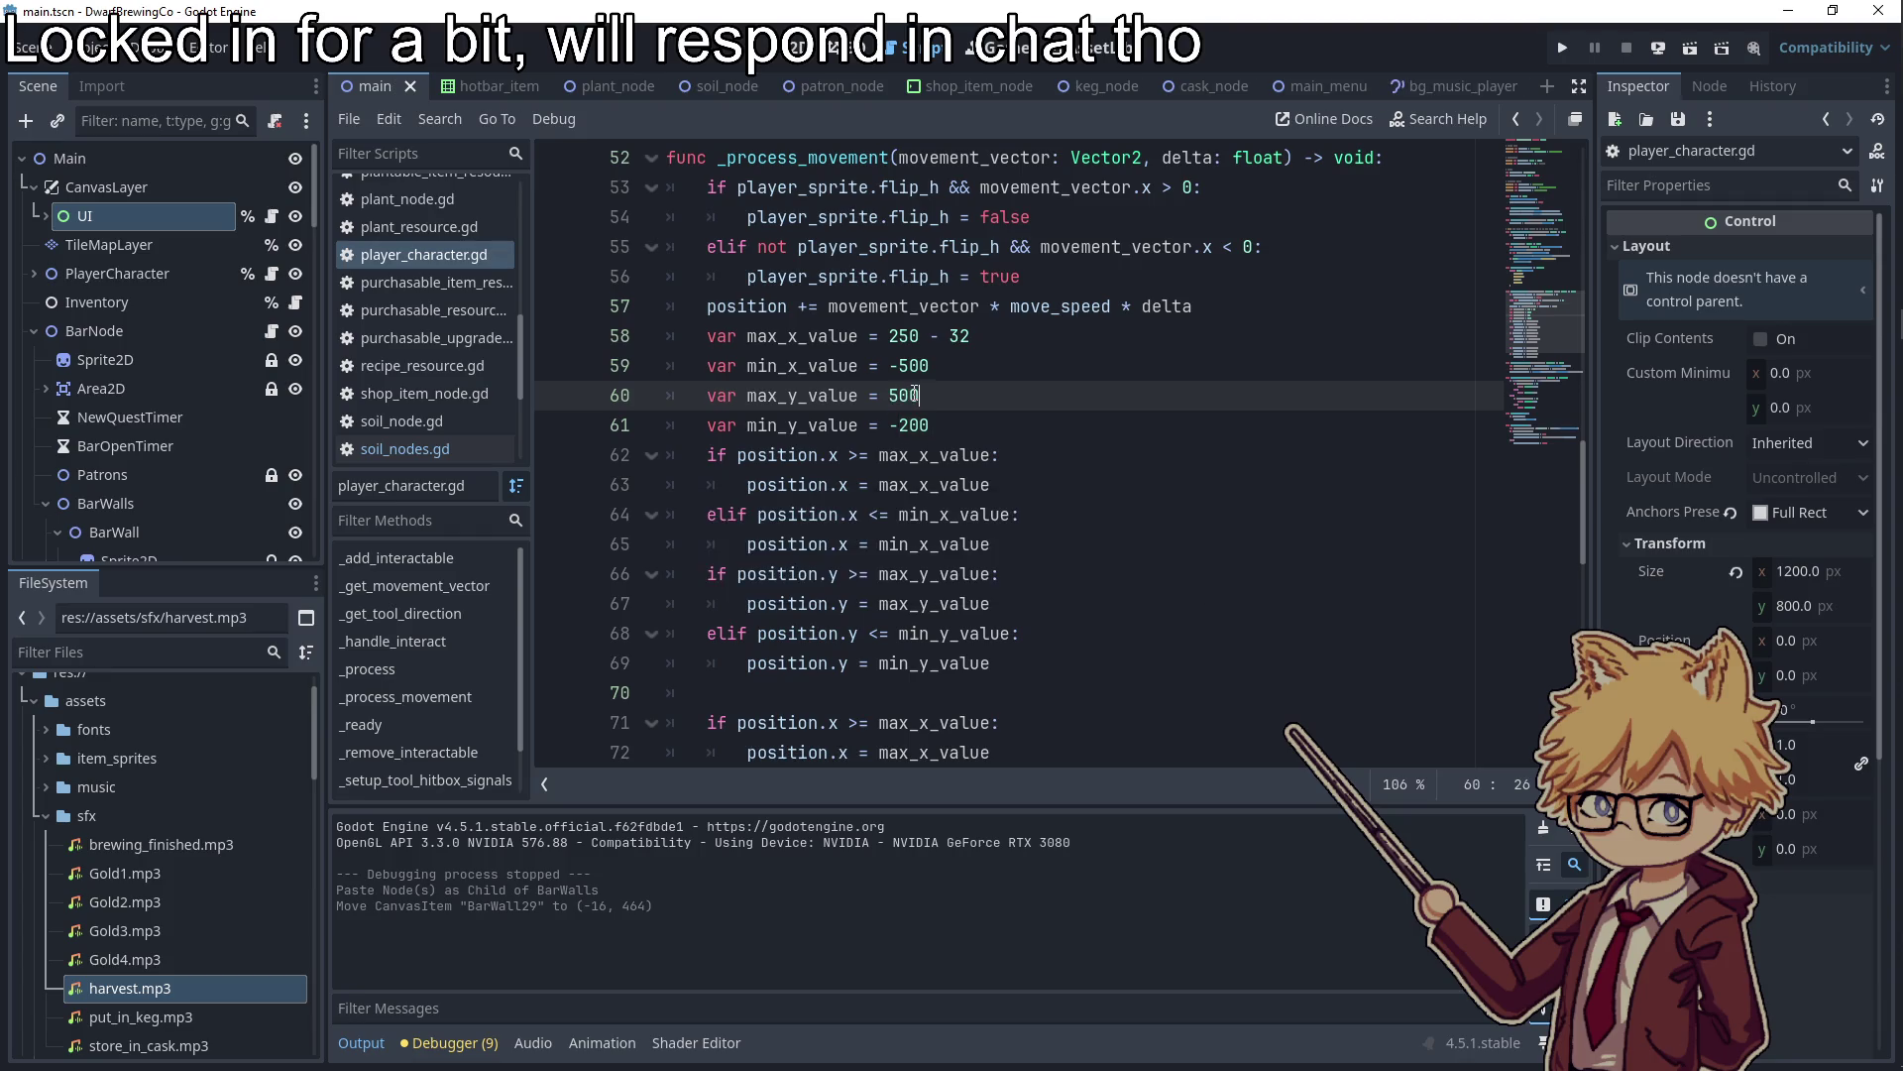
# Paint a large grass rectangle on the TileMapLayer to enlarge the field, then run the game
pyautogui.click(127, 244)
pyautogui.click(798, 46)
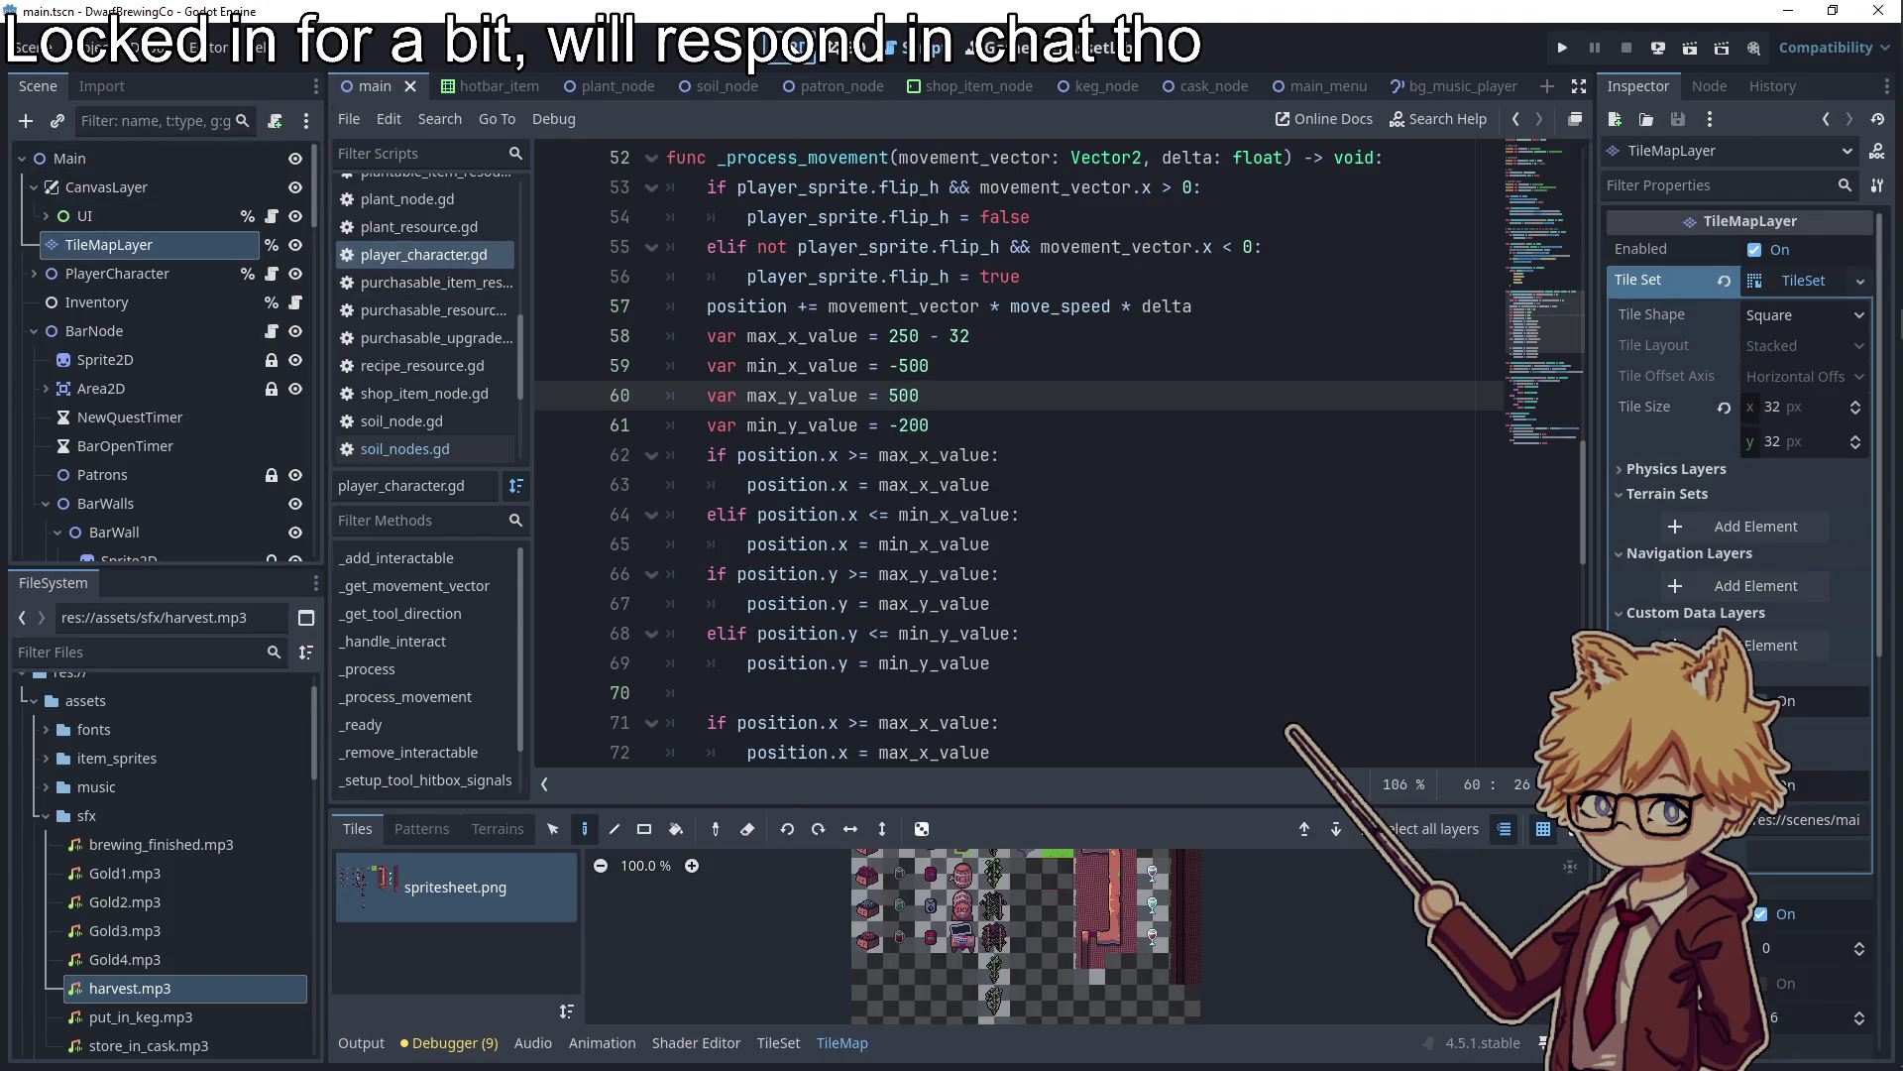
pyautogui.scroll(-2, 880, 549)
pyautogui.click(656, 834)
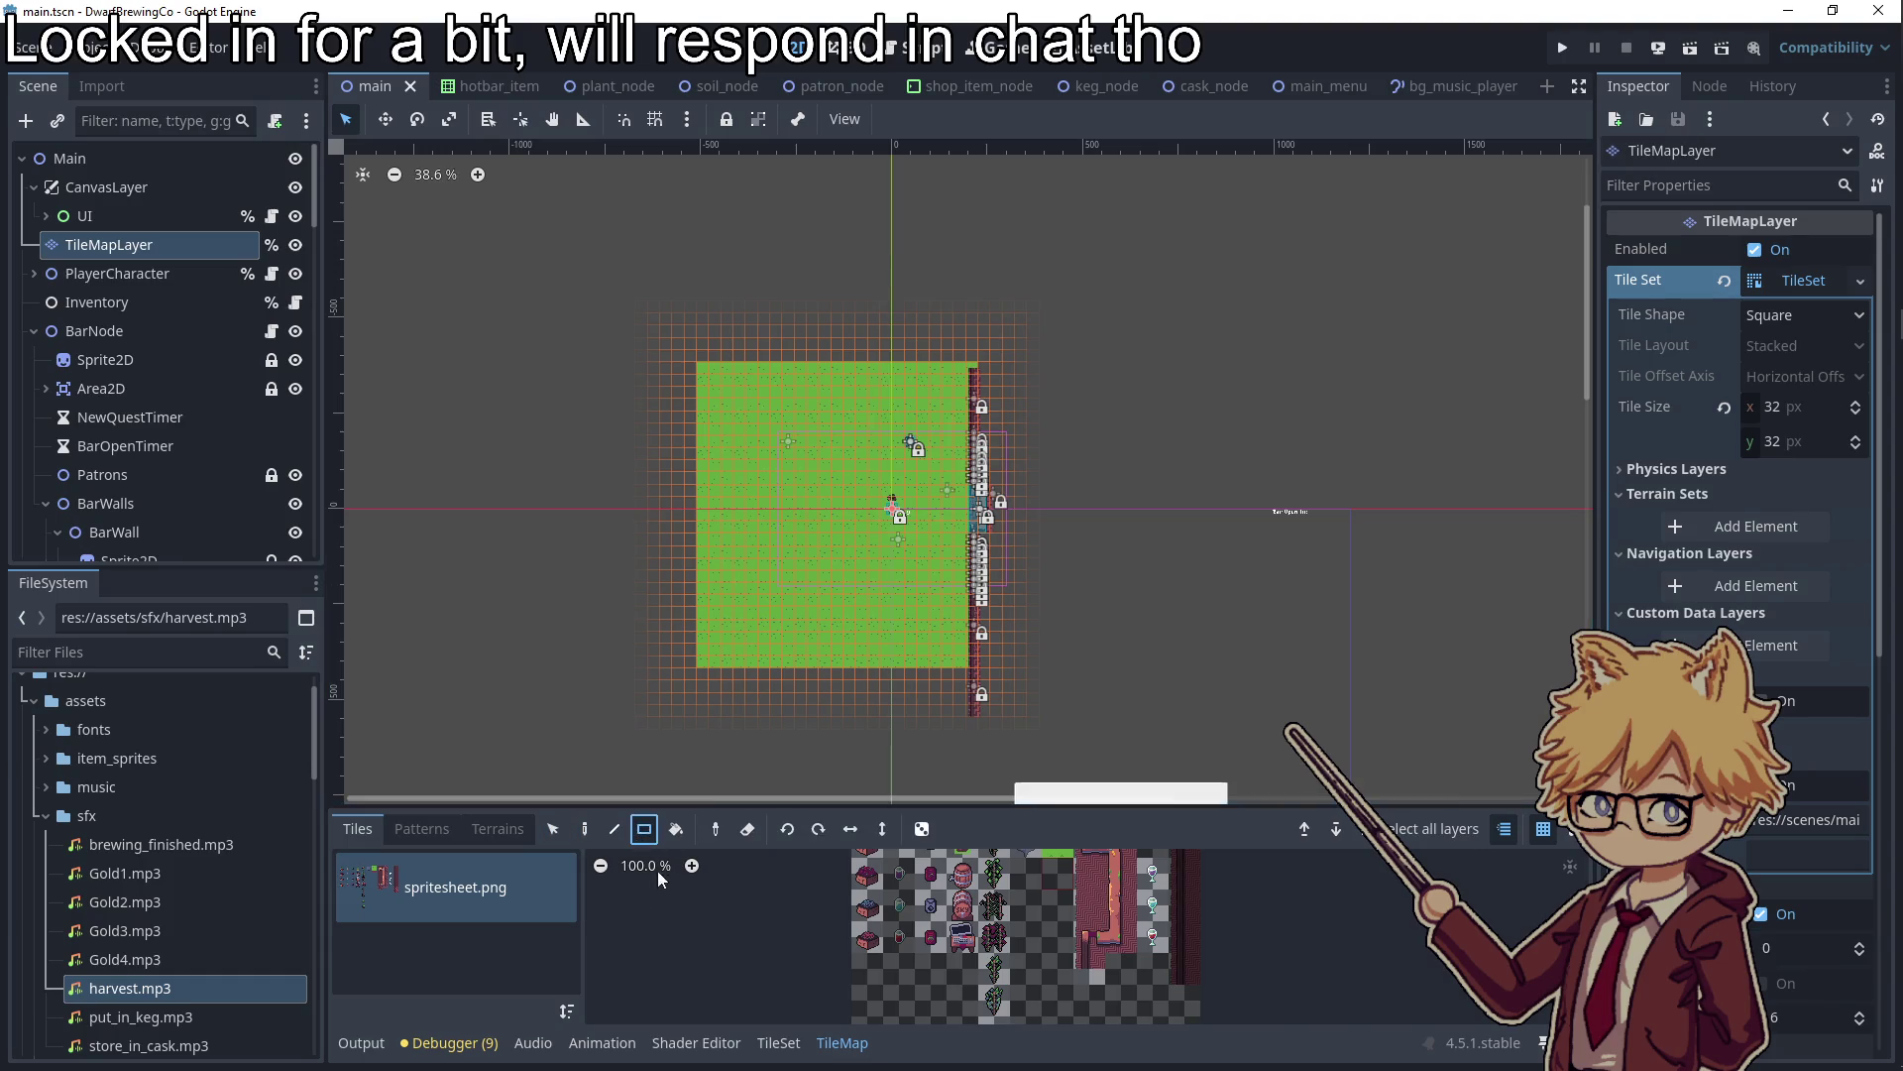
pyautogui.moveTo(501, 264)
pyautogui.mouseDown()
pyautogui.moveTo(882, 531)
pyautogui.moveTo(1235, 834)
pyautogui.moveTo(1275, 837)
pyautogui.mouseUp()
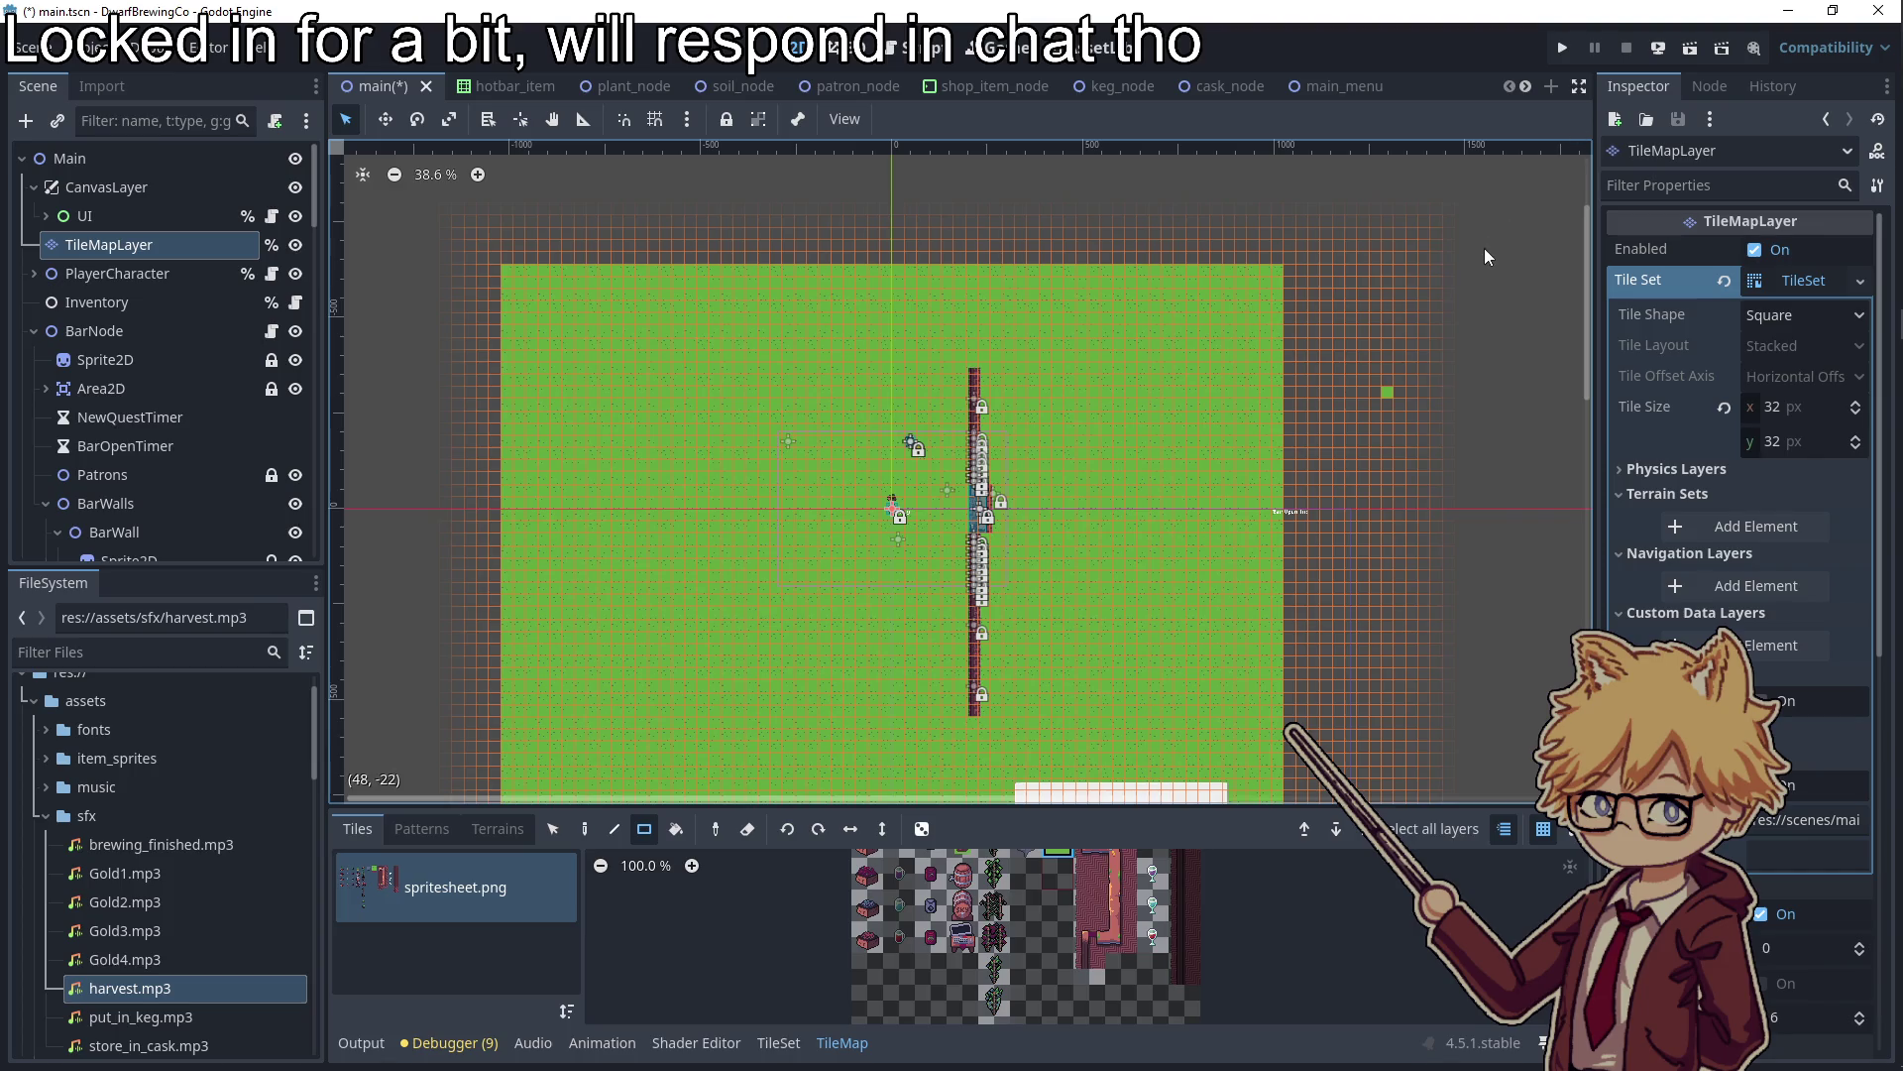
pyautogui.press('F5')
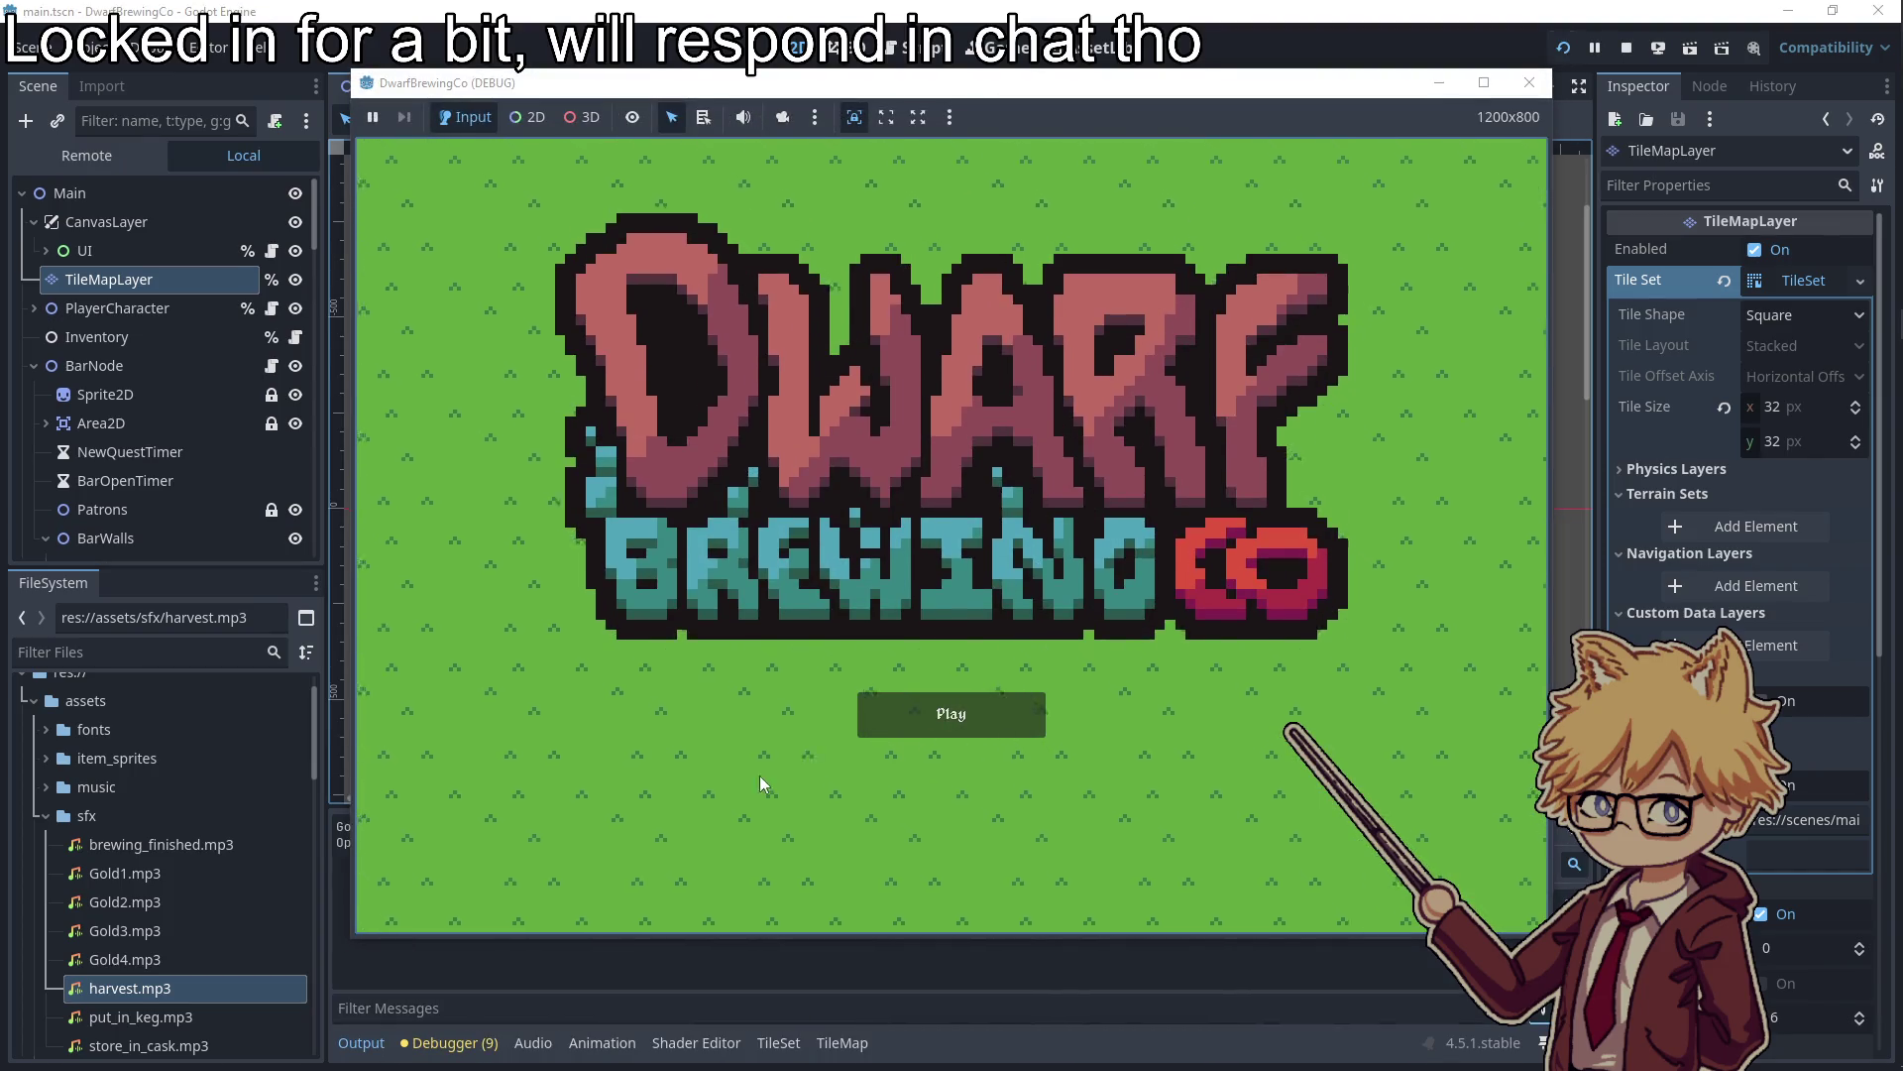
# Start the playtest from the title screen and walk the dwarf to the cart
pyautogui.click(927, 714)
pyautogui.press('Escape')
pyautogui.press('Escape')
pyautogui.press('w')
pyautogui.press('d')
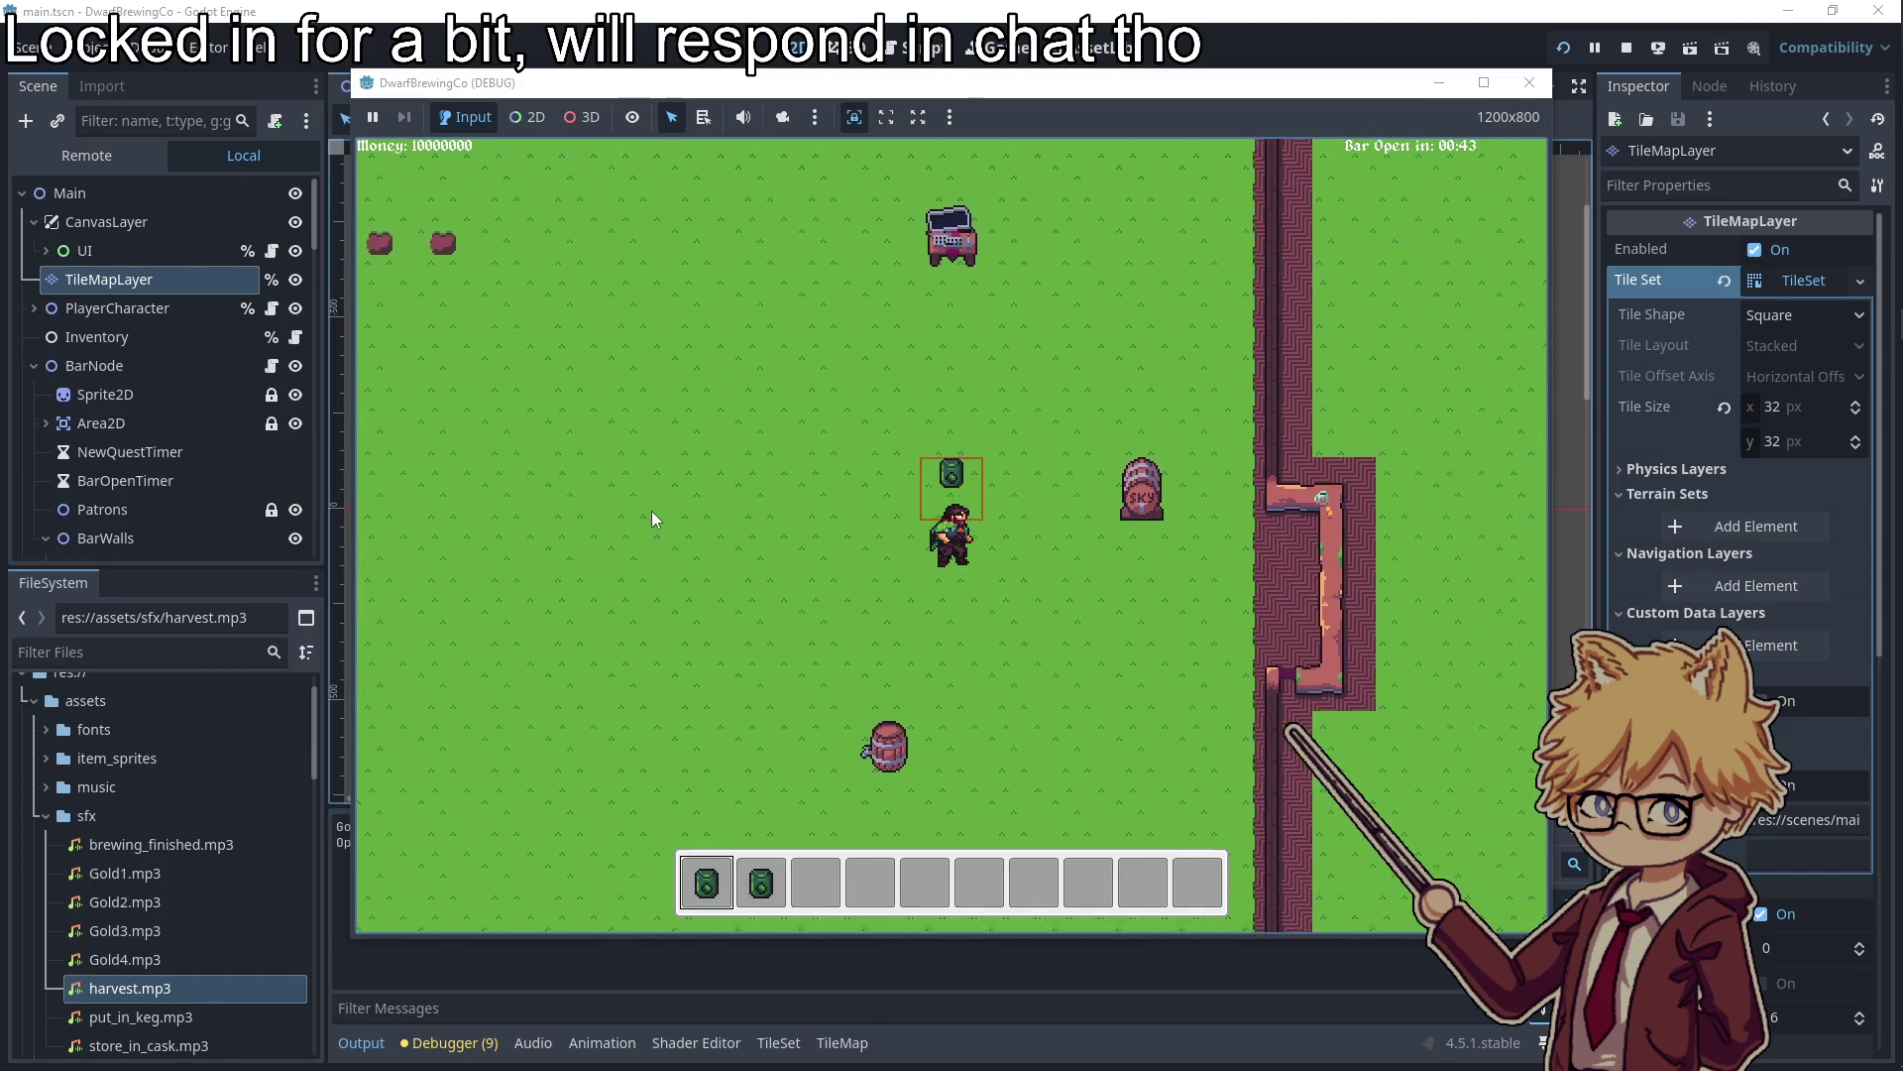
pyautogui.press('w')
pyautogui.press('a')
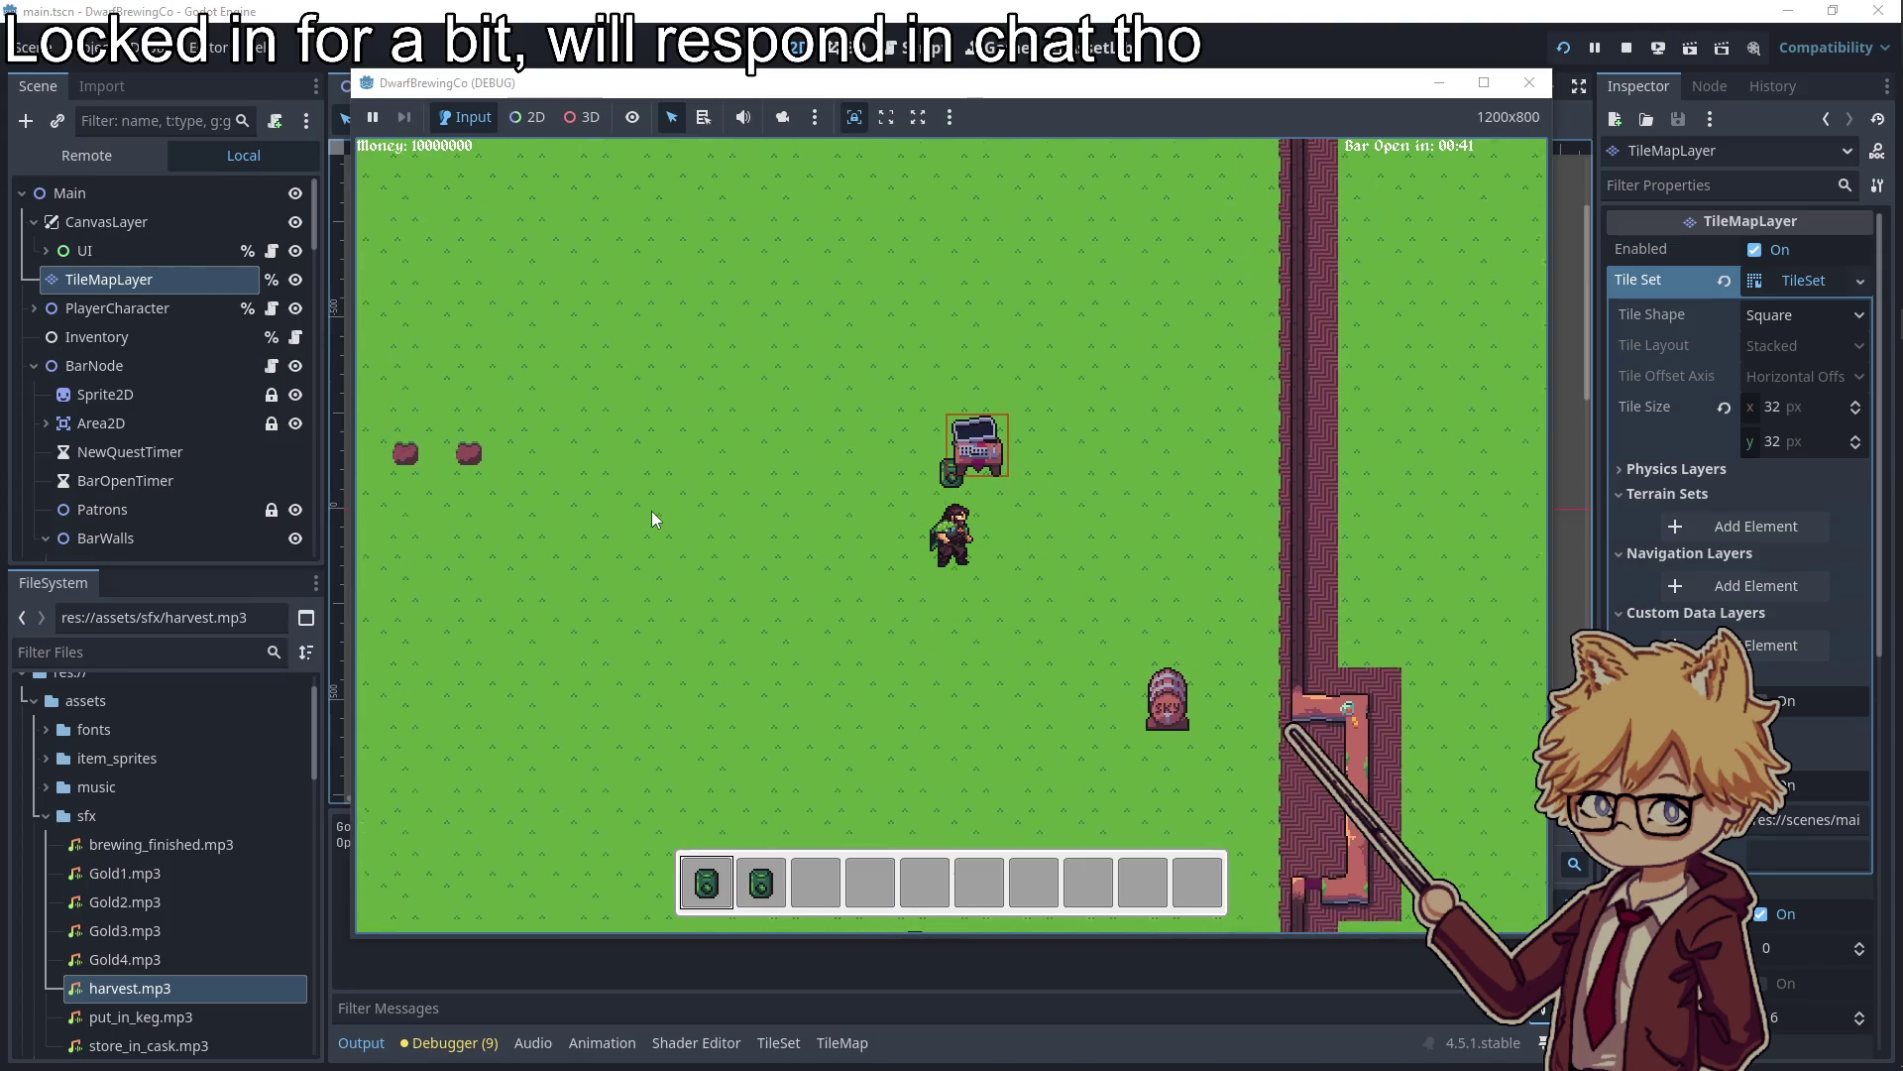
# Buy Hops seeds at the cart and plant three along the field row
pyautogui.press('e')
pyautogui.press('space')
pyautogui.press('space')
pyautogui.press('Escape')
pyautogui.press('w')
pyautogui.press('a')
pyautogui.press('e')
pyautogui.press('a')
pyautogui.press('e')
pyautogui.press('a')
pyautogui.press('e')
# Return to the cart and buy several rows of soil plots, then more kegs
pyautogui.press('d')
pyautogui.press('s')
pyautogui.press('d')
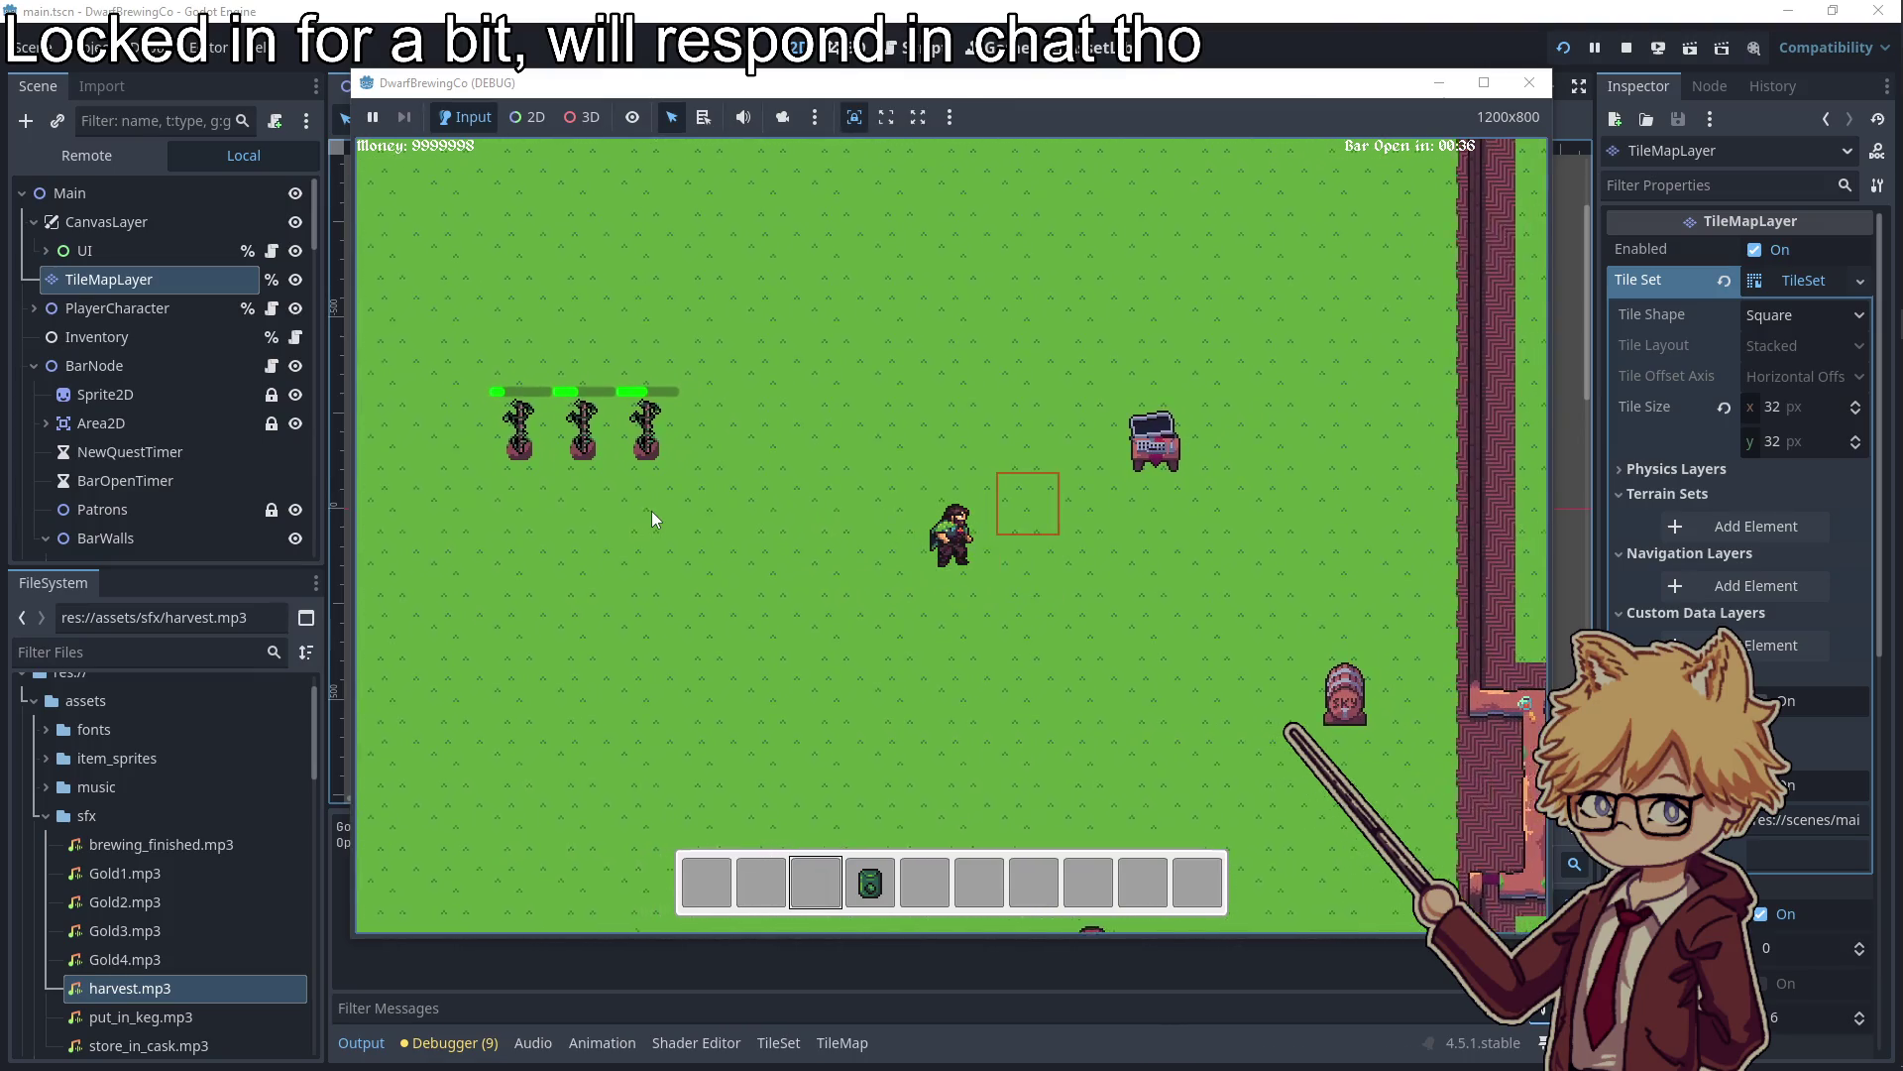
pyautogui.press('w')
pyautogui.press('d')
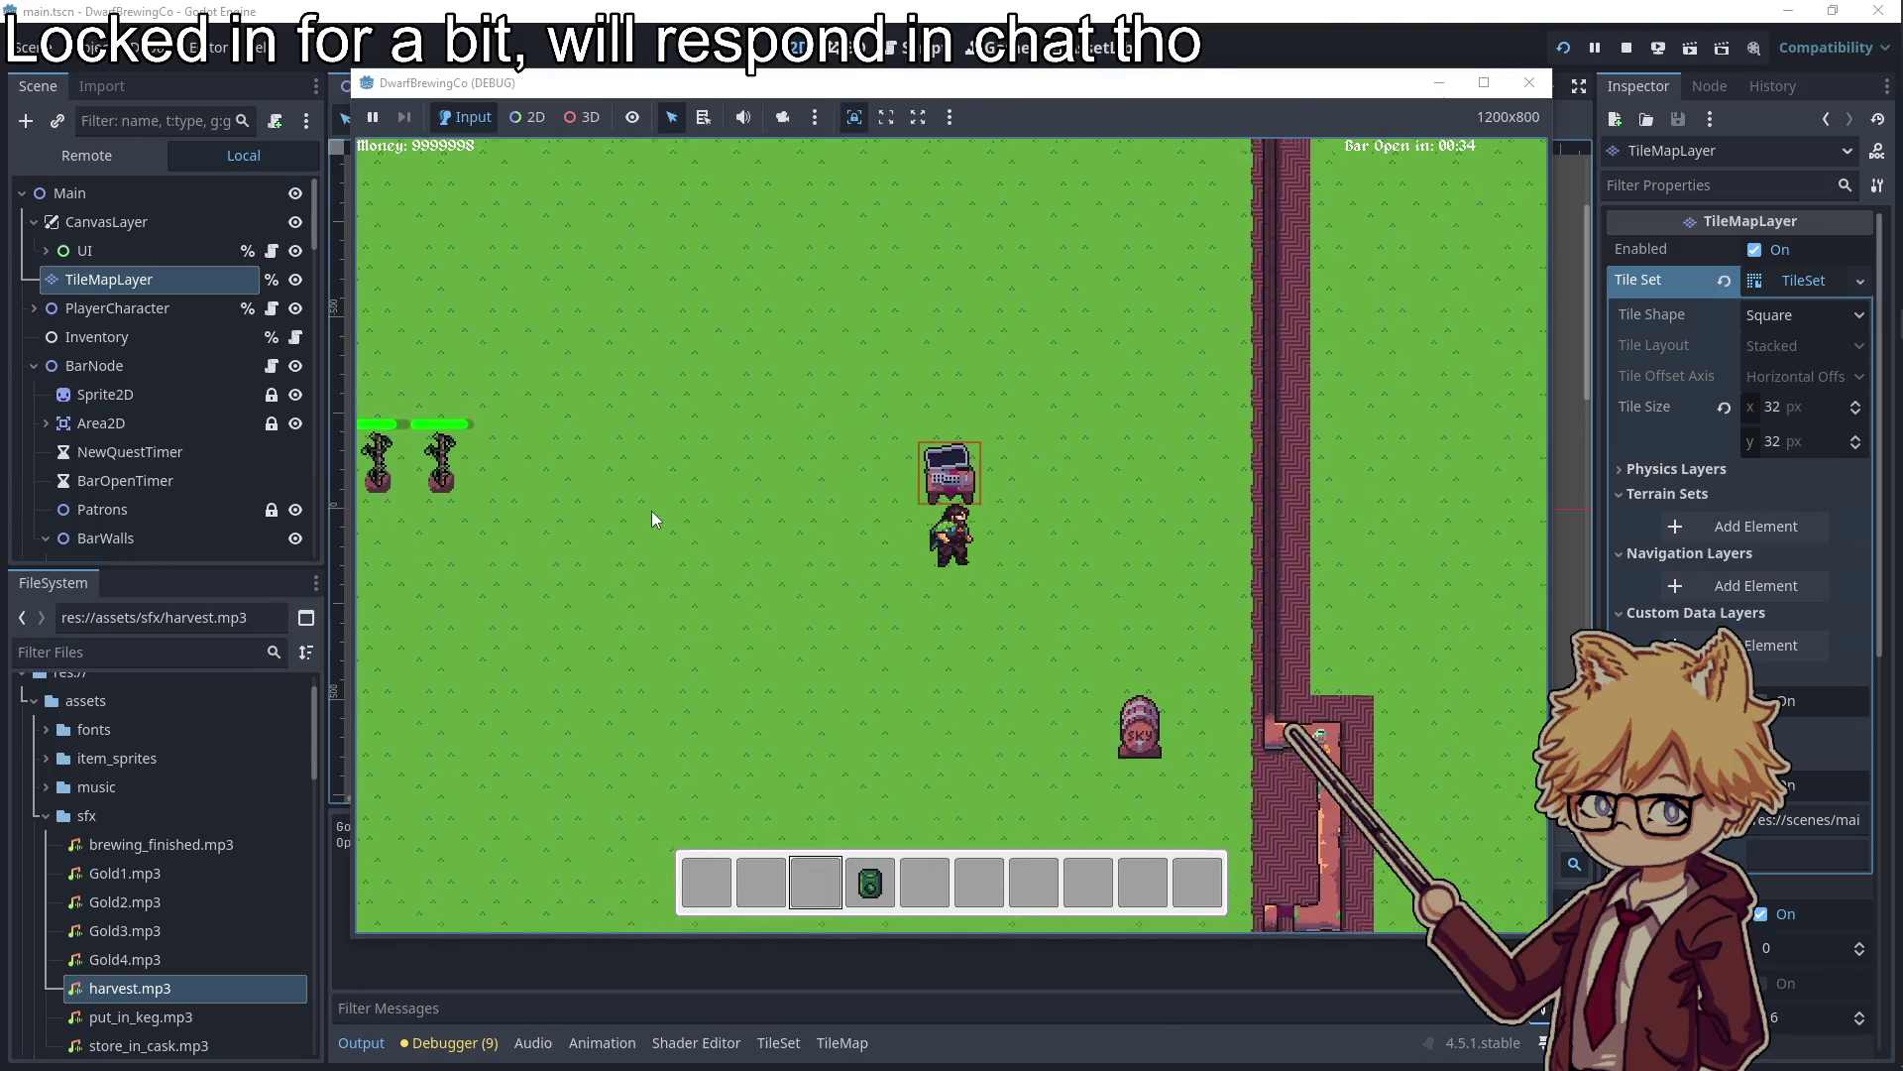
pyautogui.press('e')
pyautogui.press('Tab')
pyautogui.press('Return')
pyautogui.press('Return')
pyautogui.press('Return')
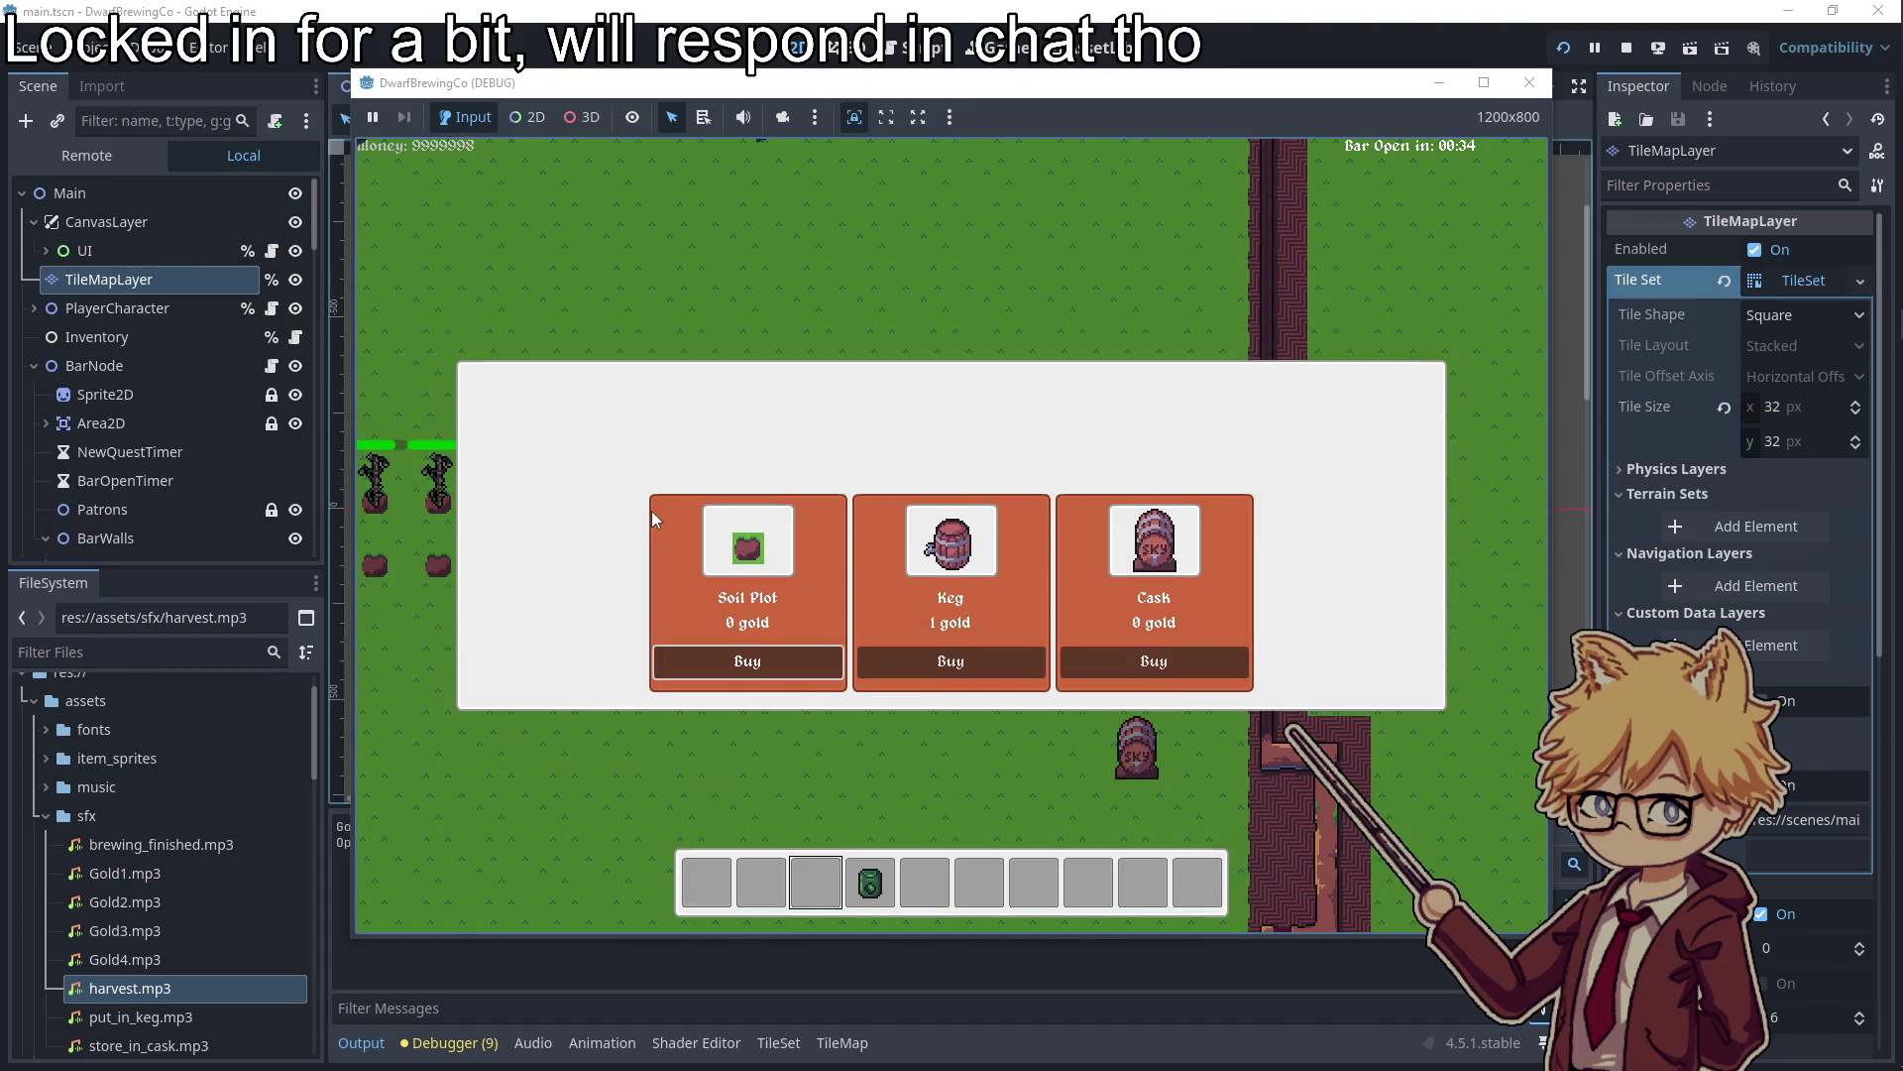
pyautogui.press('Return')
pyautogui.press('Return')
pyautogui.press('Return')
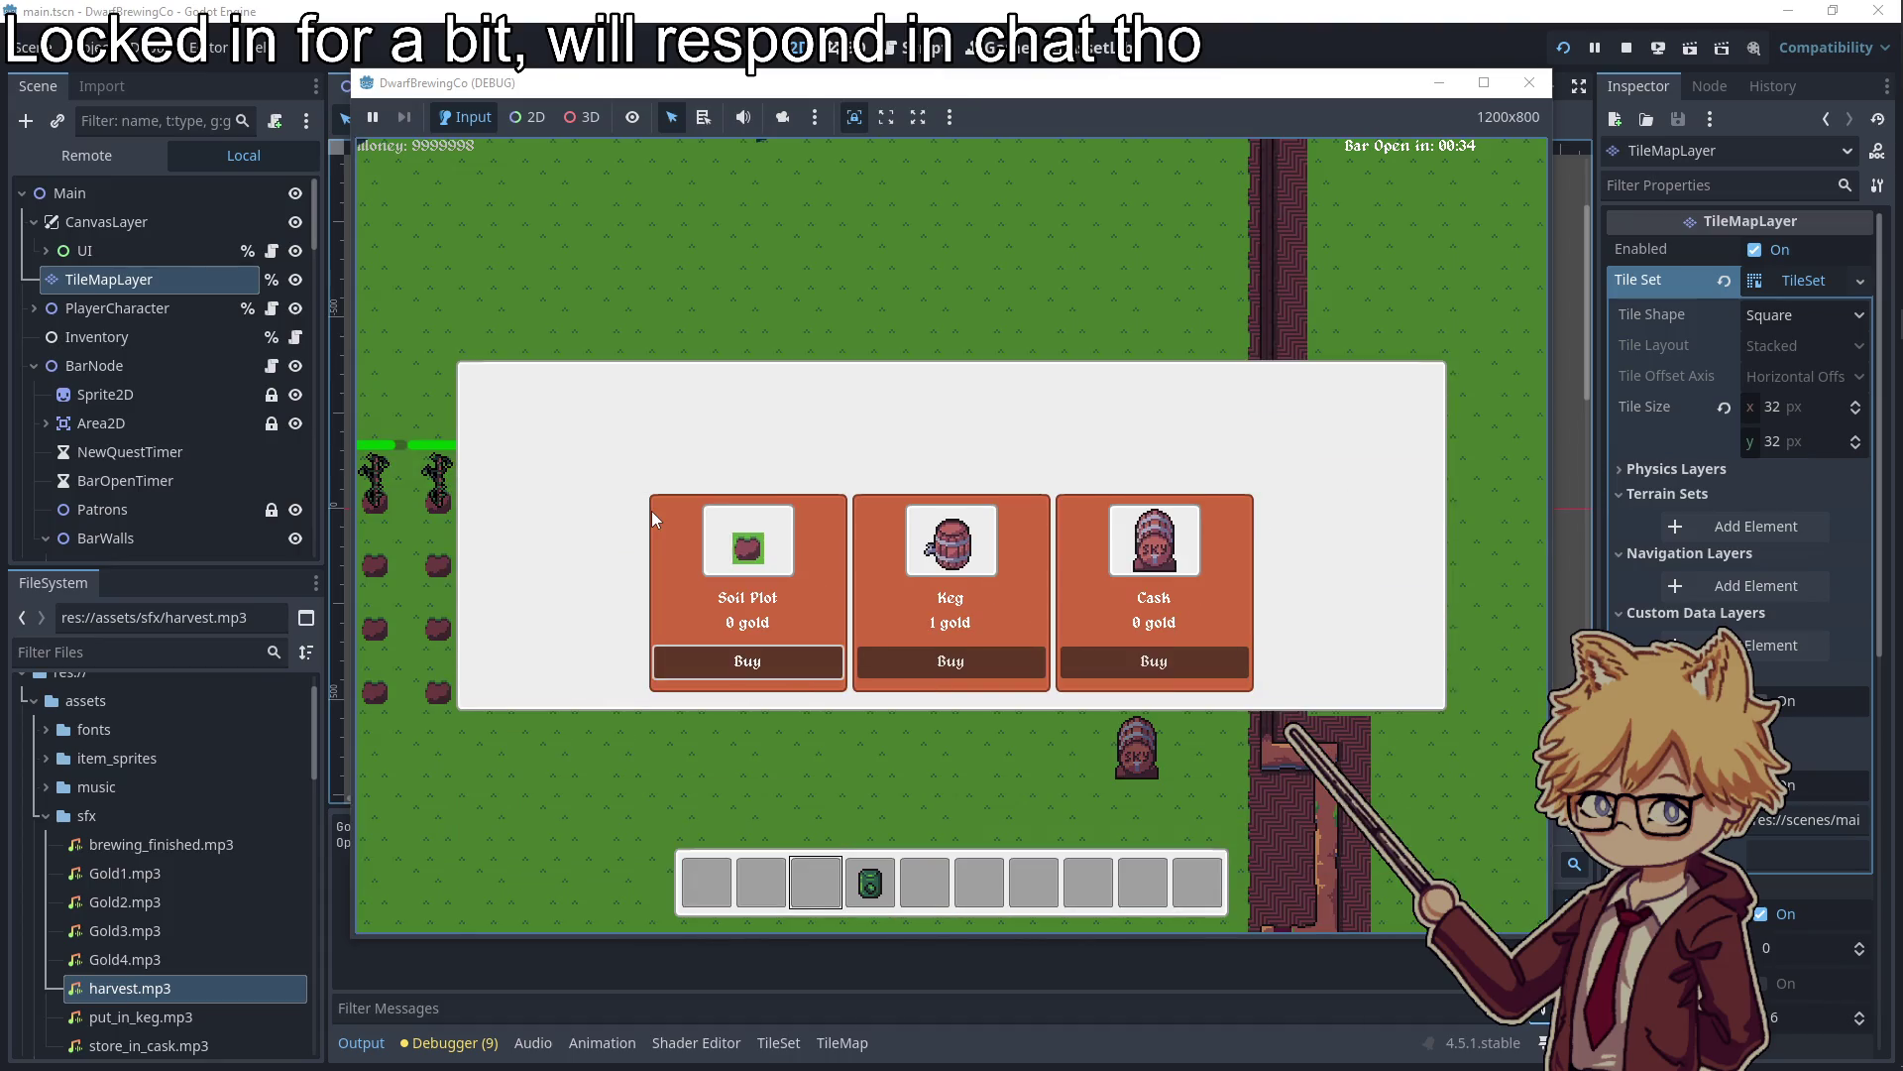
pyautogui.press('Return')
pyautogui.press('Return')
pyautogui.press('Return')
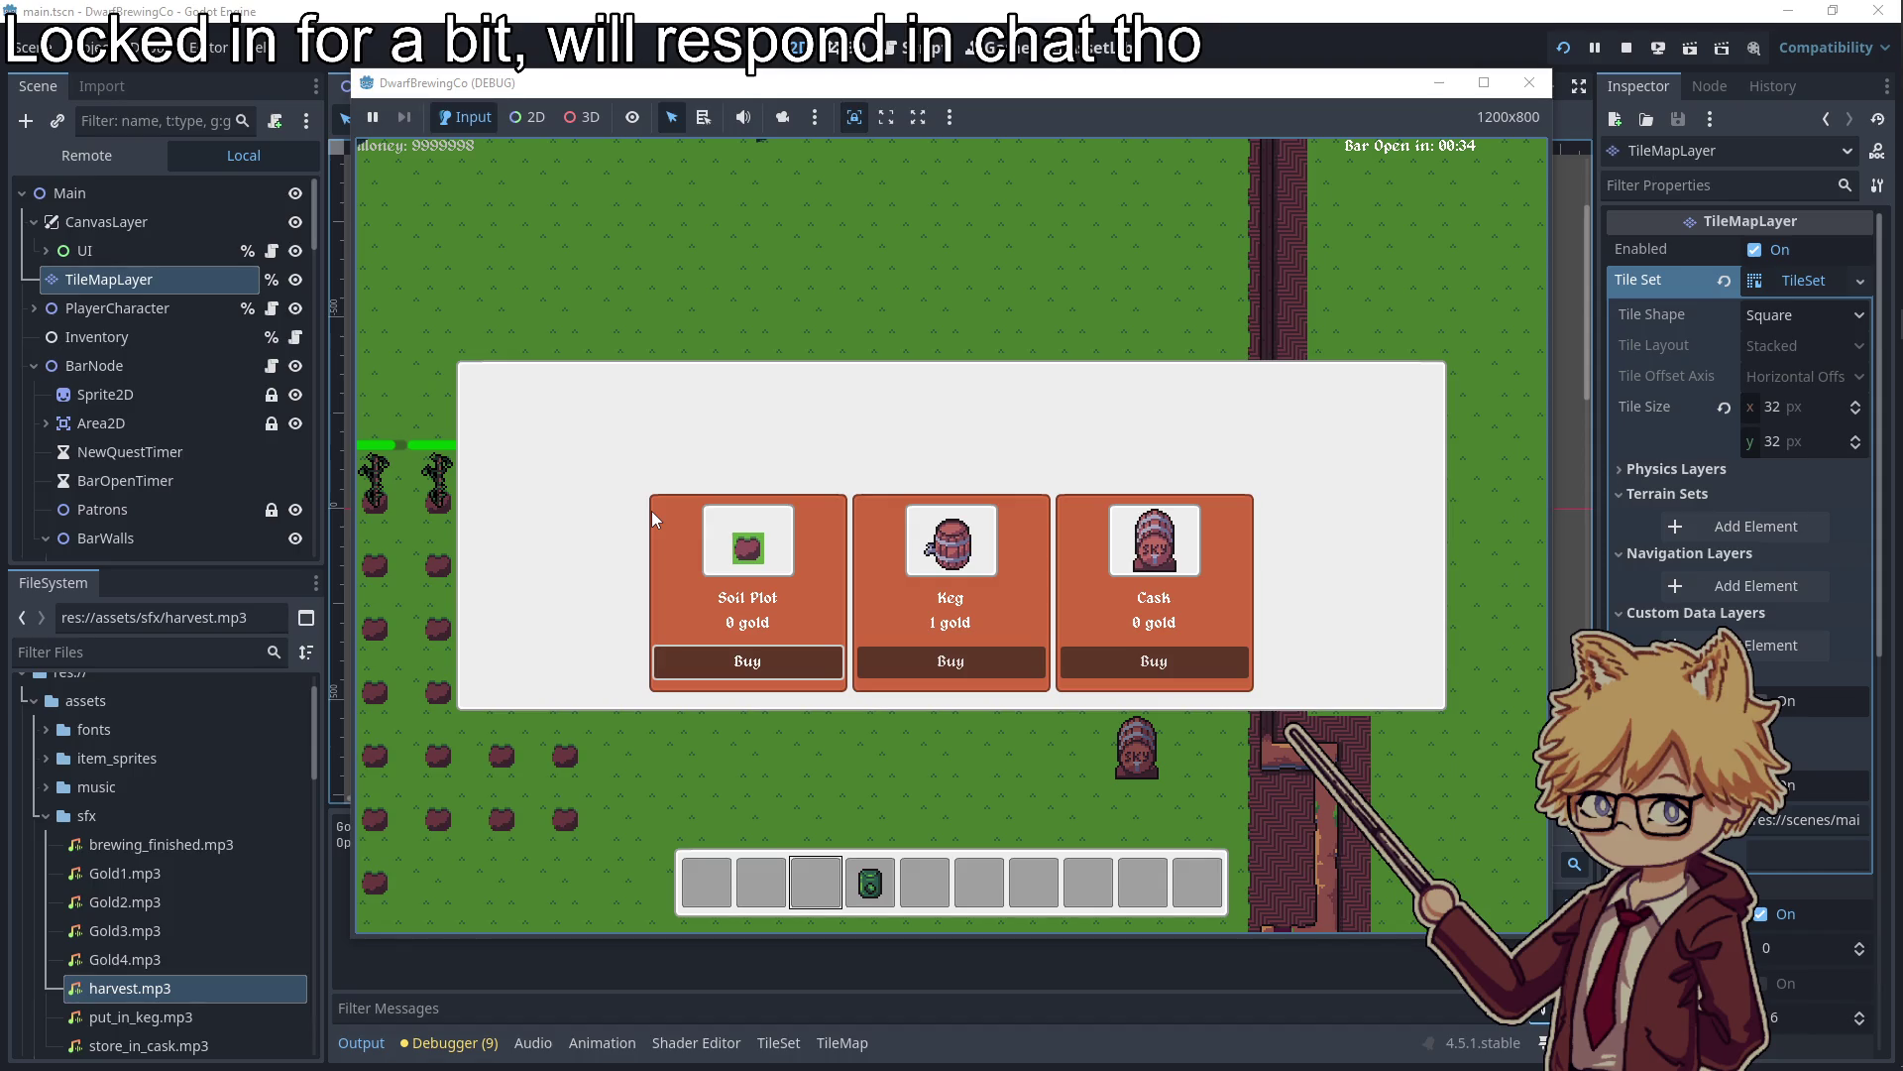
pyautogui.press('Right')
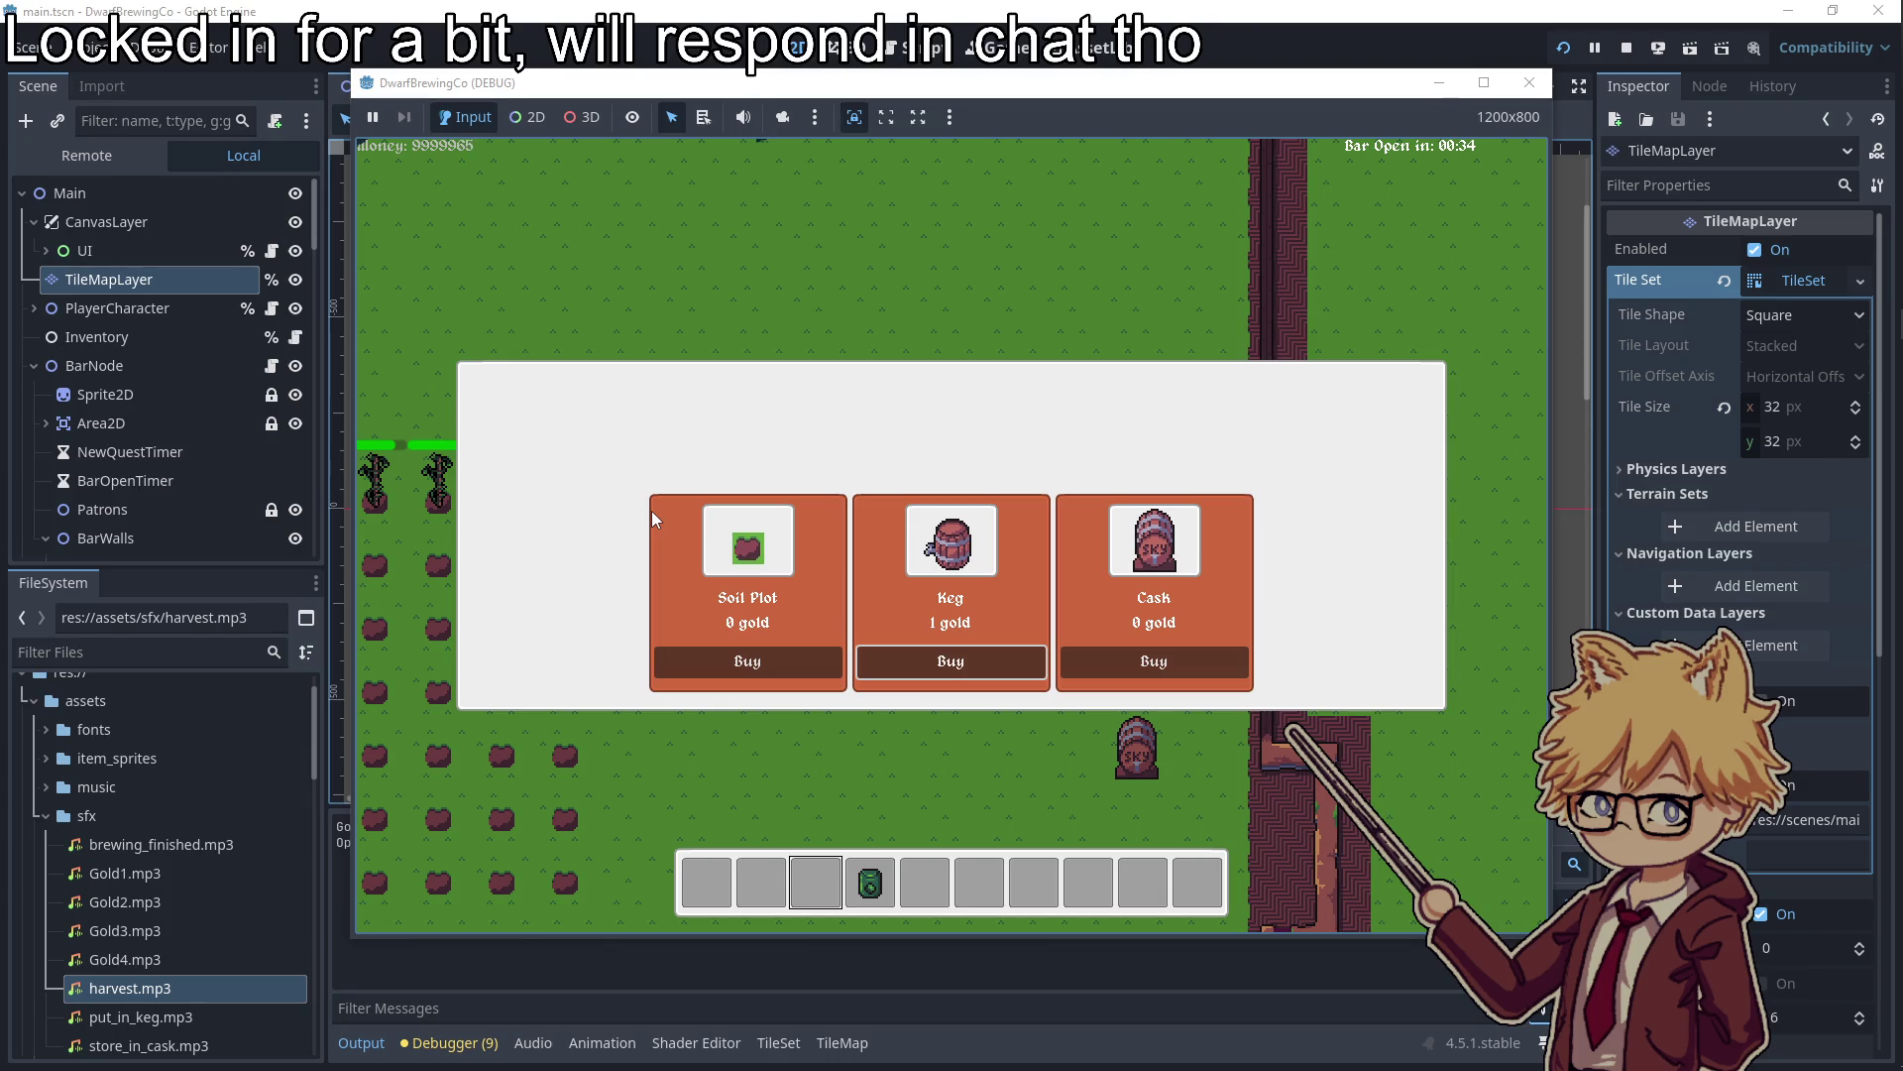
pyautogui.press('Return')
pyautogui.press('Return')
pyautogui.press('Return')
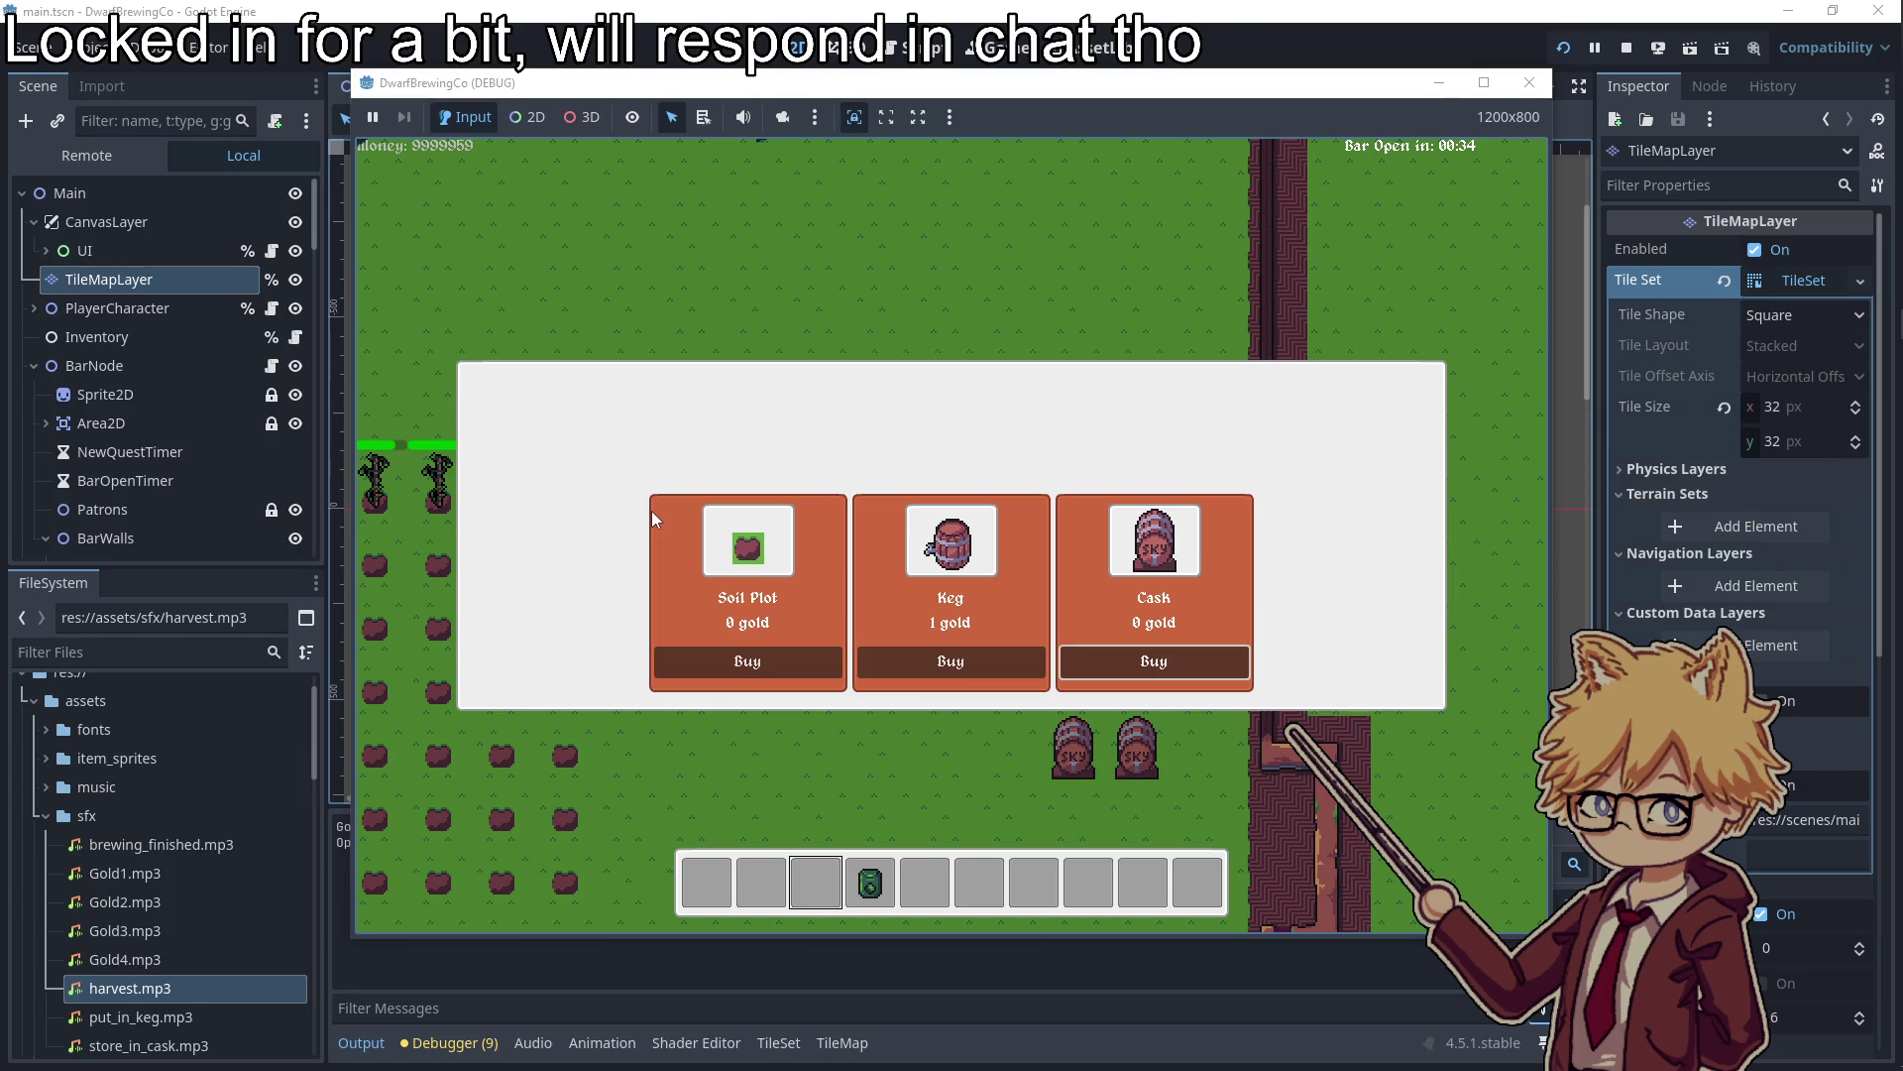
# Walk the dwarf down past the barrels and back, then stop the game
pyautogui.press('Escape')
pyautogui.press('a')
pyautogui.press('s')
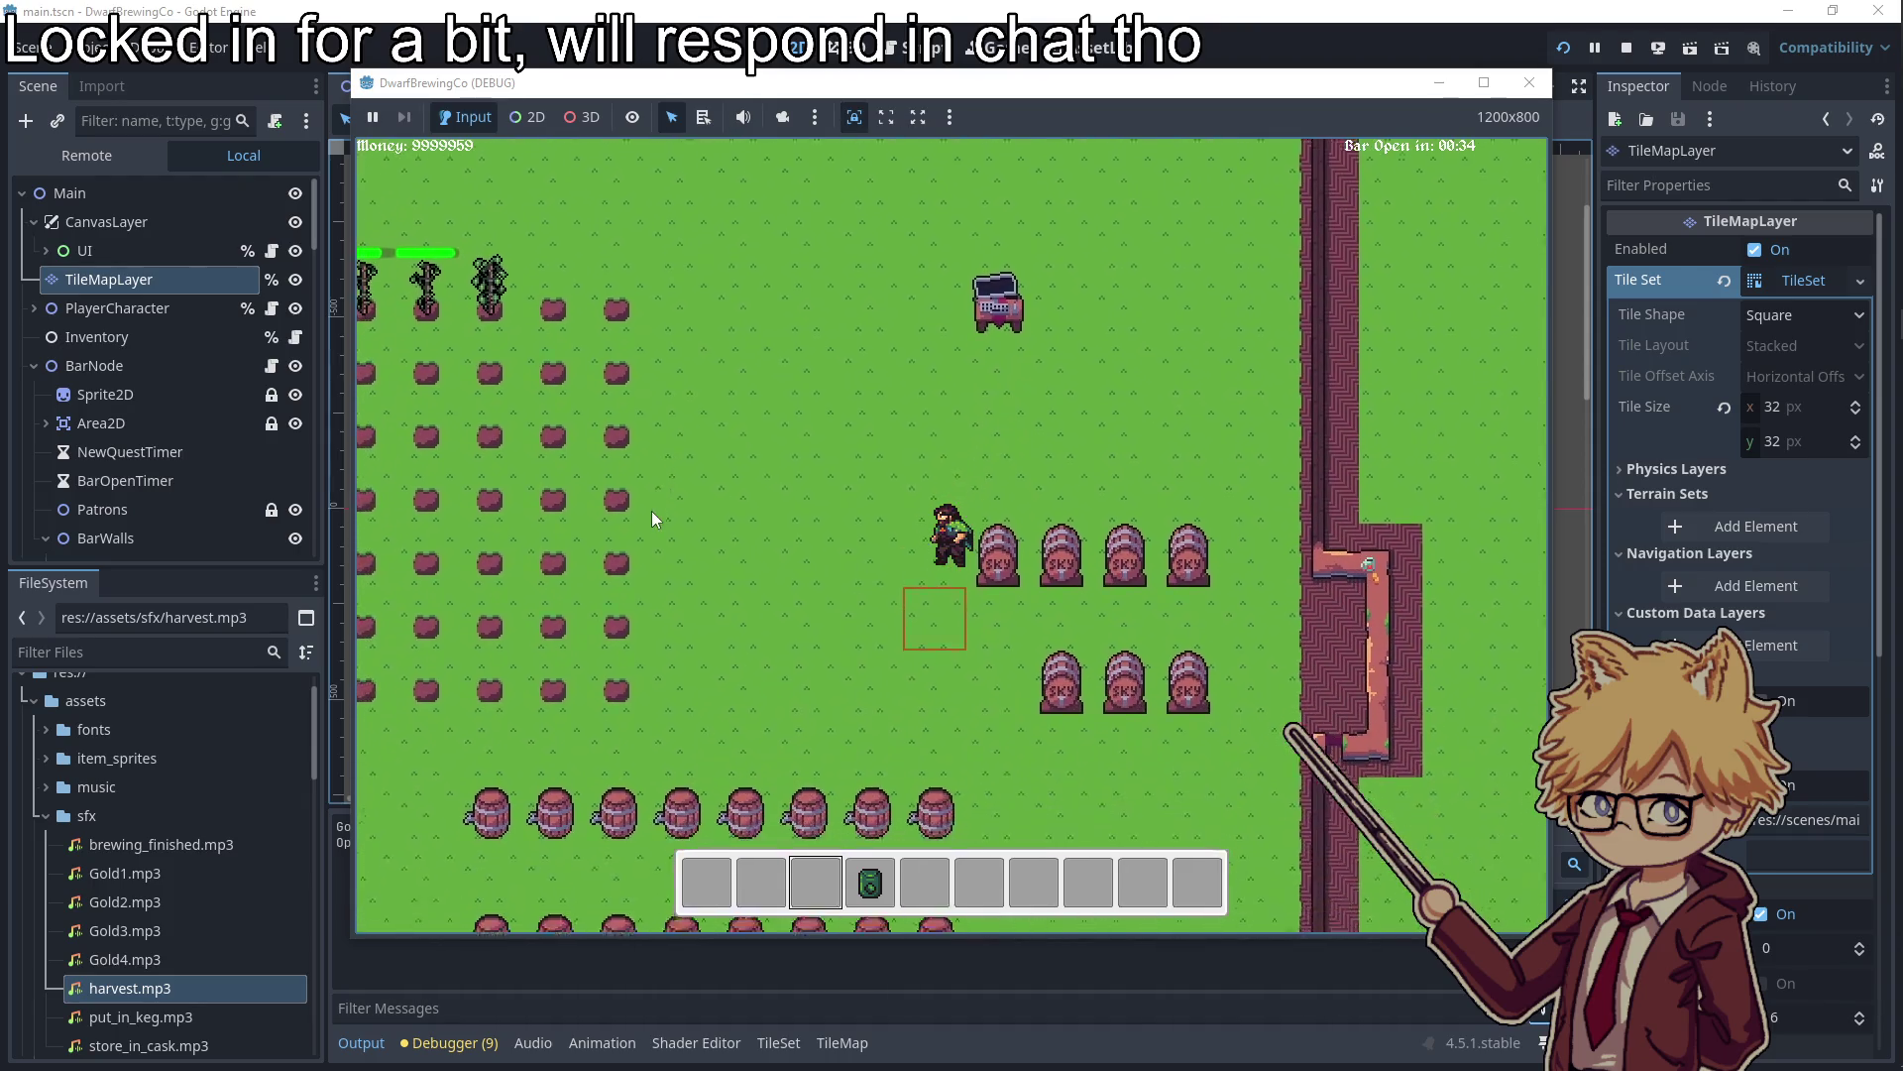
pyautogui.press('s')
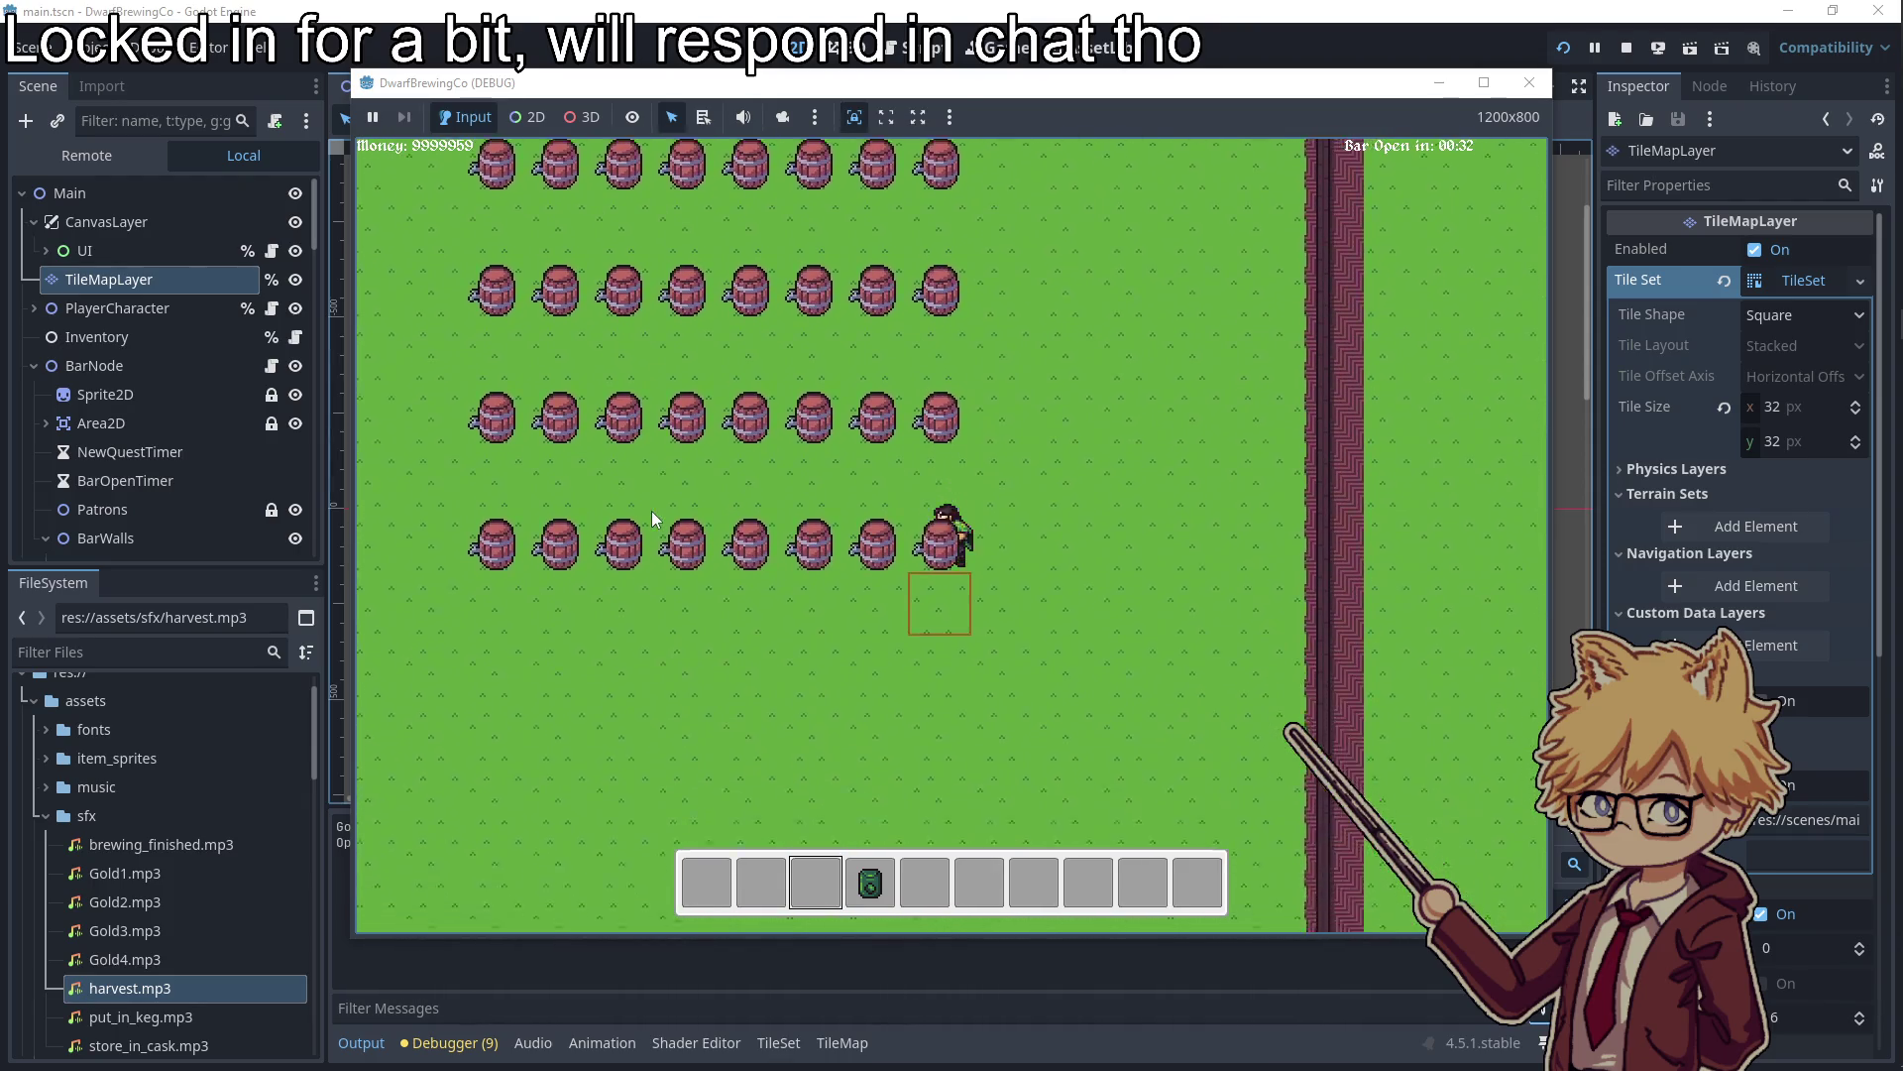
pyautogui.press('d')
pyautogui.press('w')
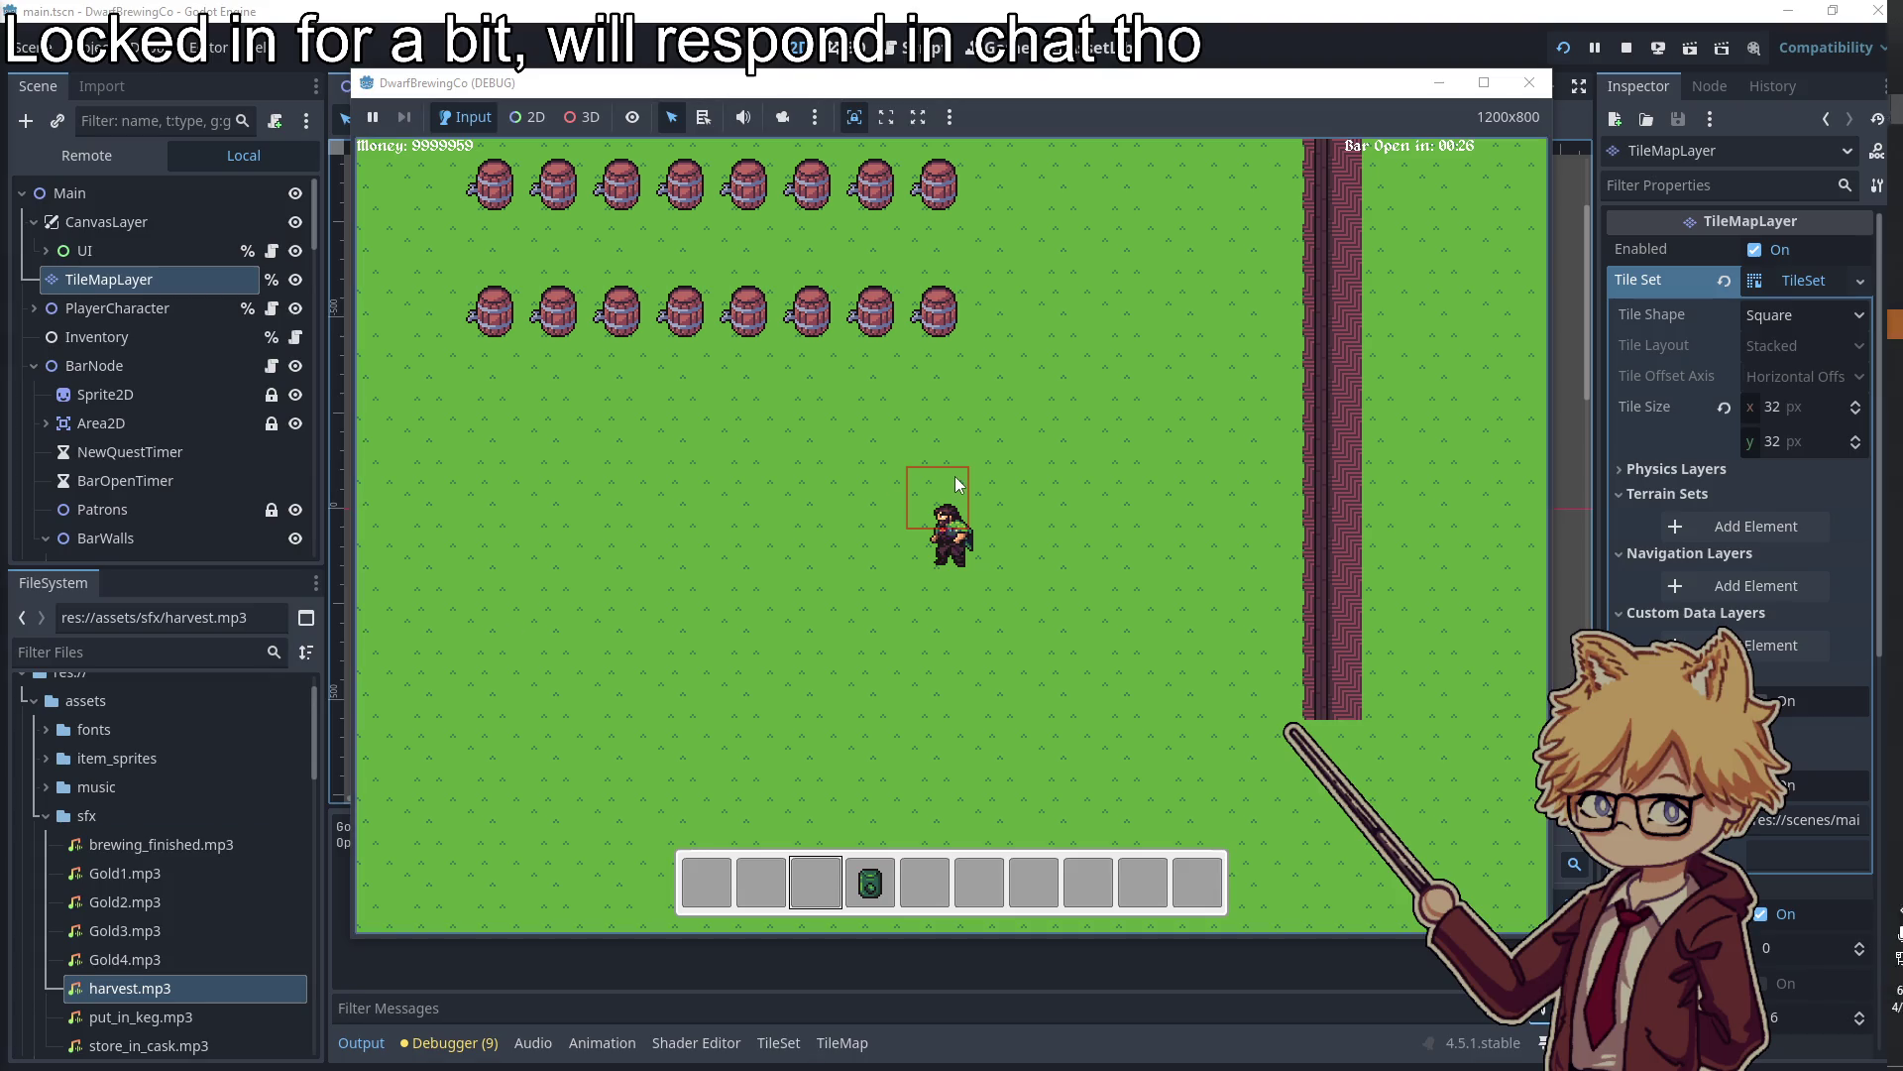
pyautogui.press('F8')
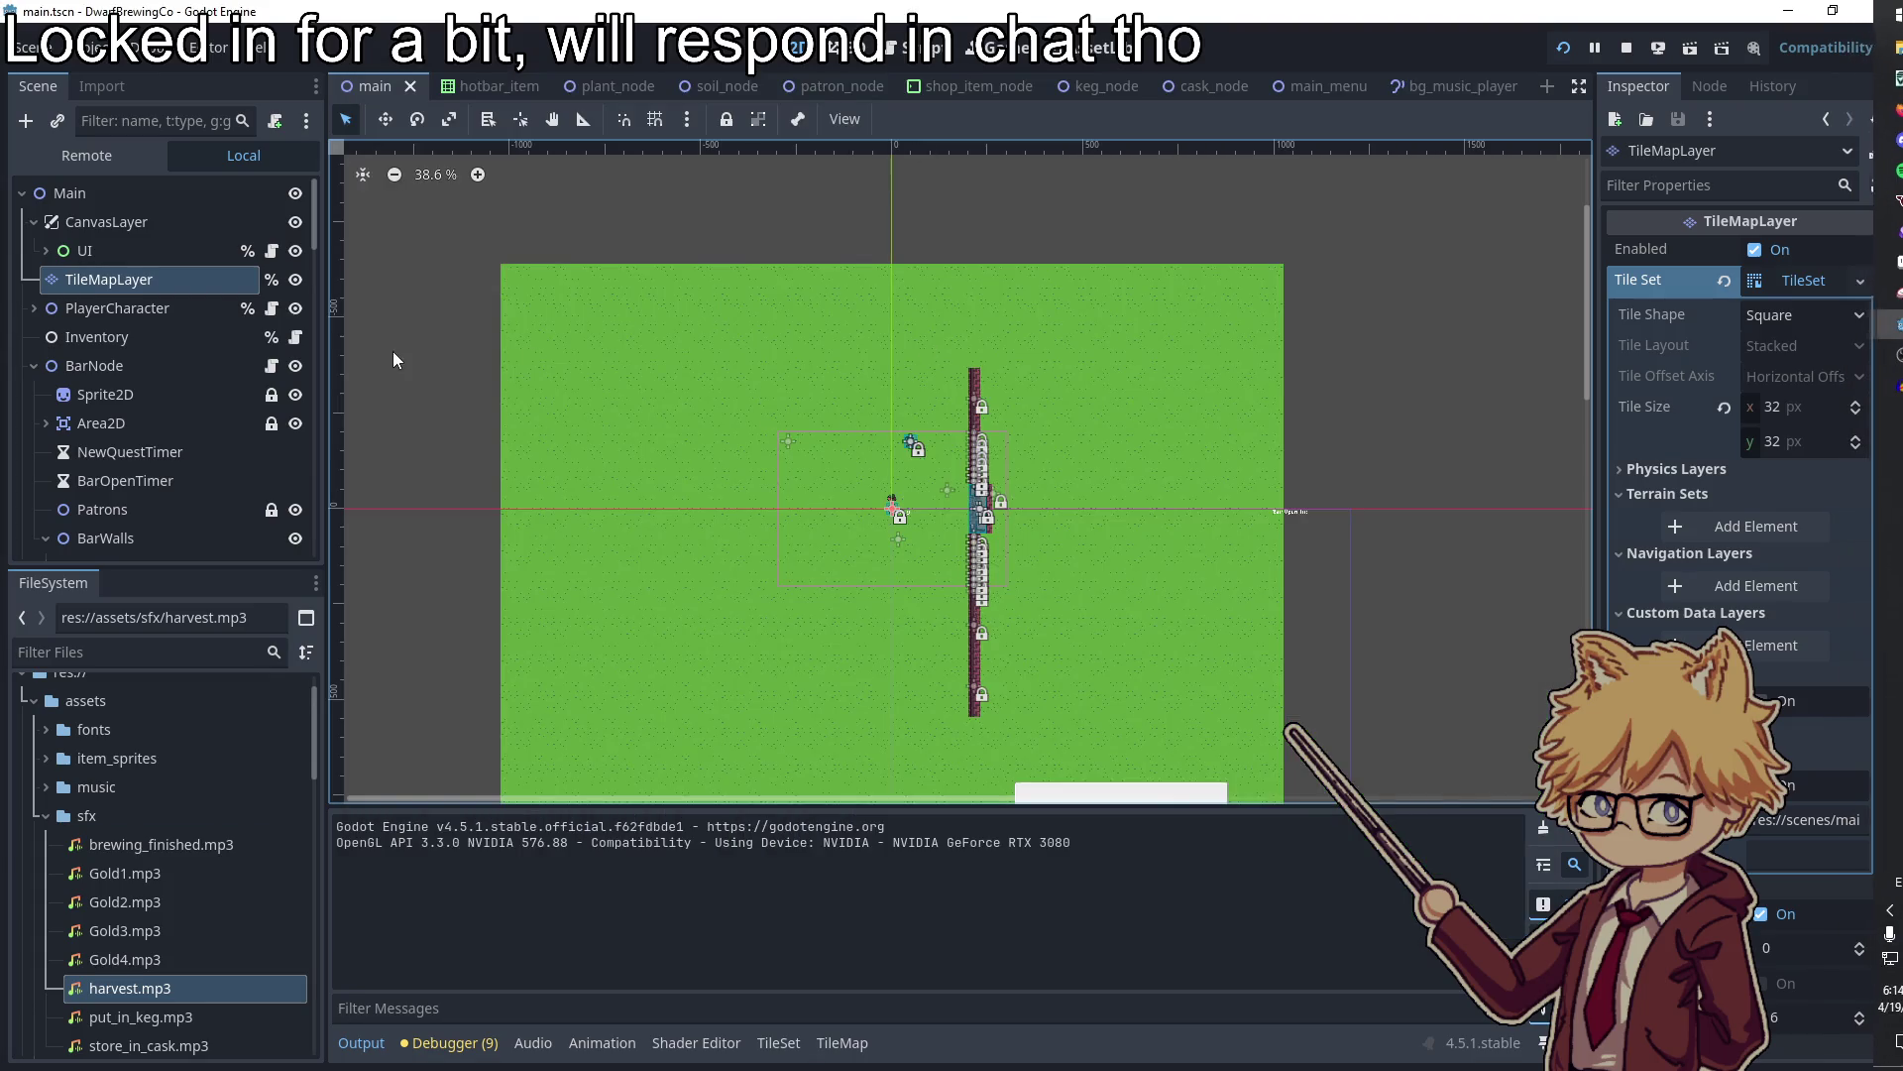
# Change max_y_value in player_character.gd from 500 to 400 and save
pyautogui.click(895, 54)
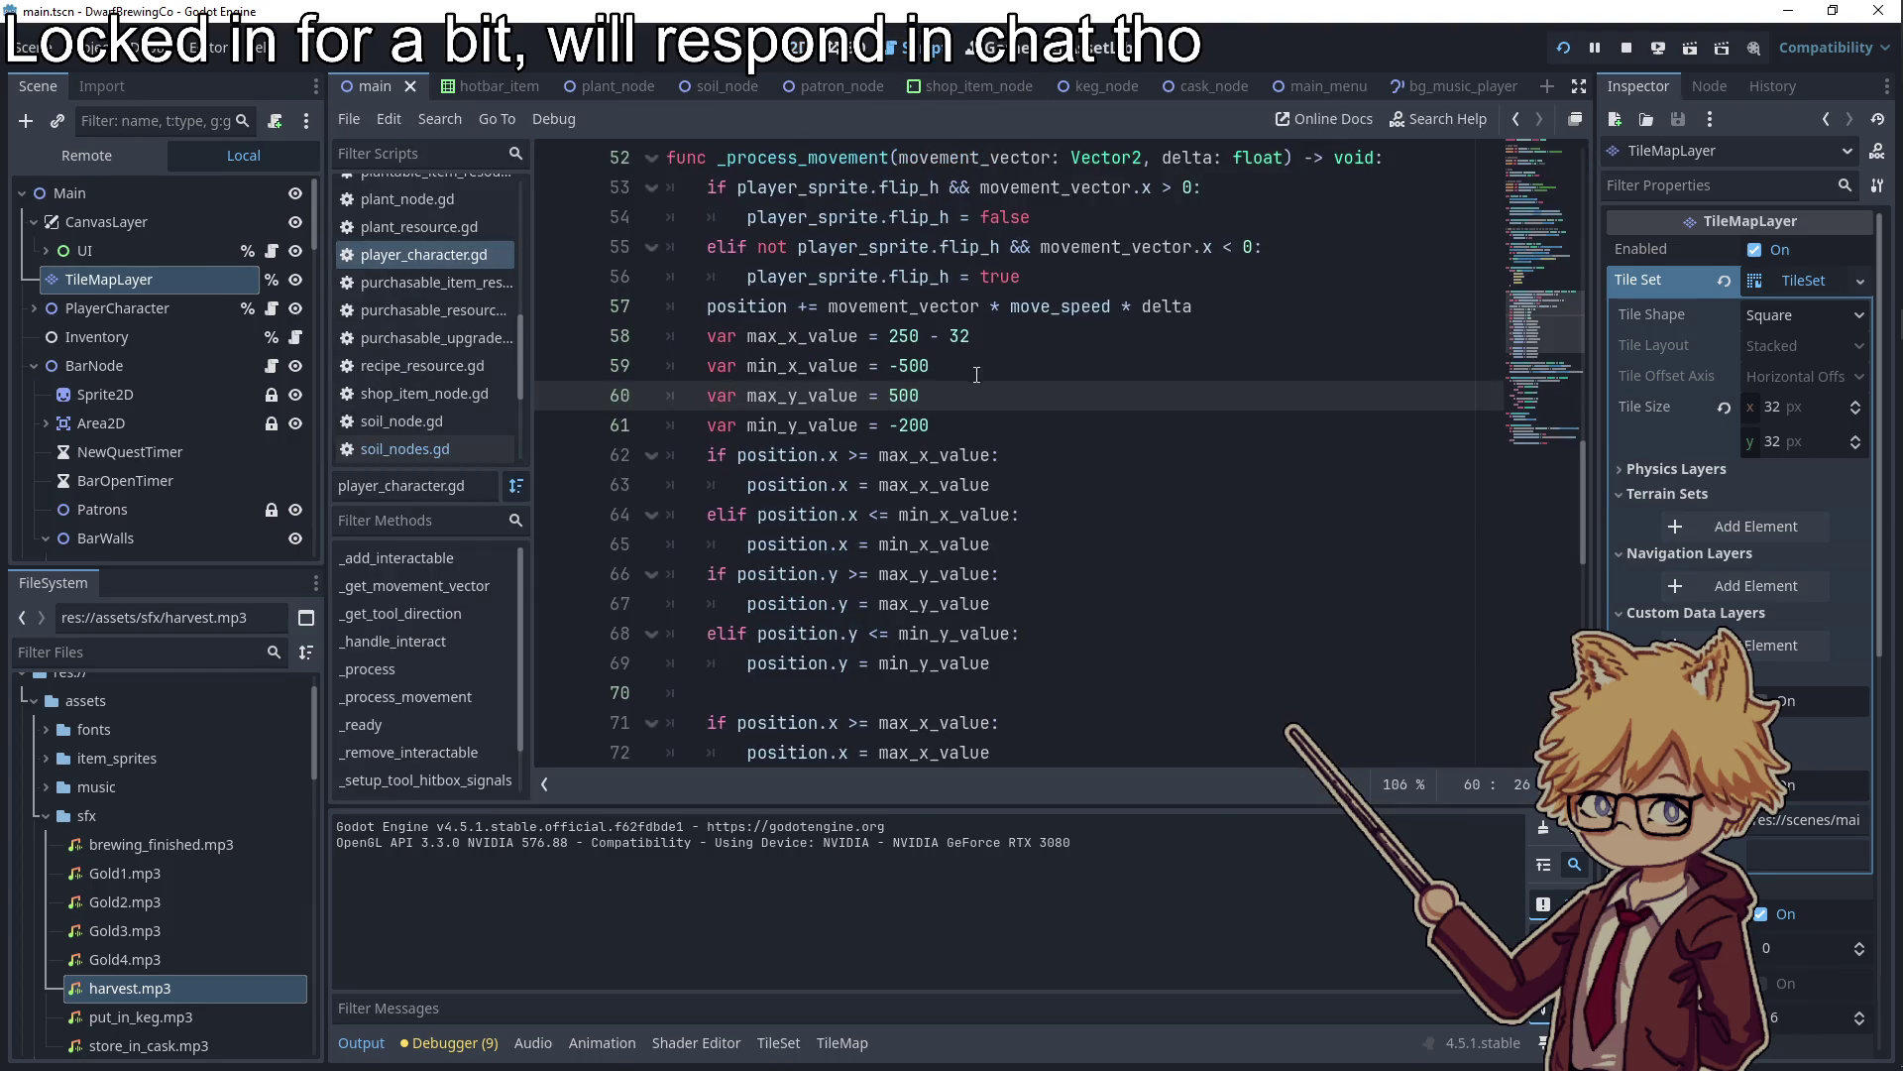
pyautogui.press('BackSpace')
pyautogui.write('4')
pyautogui.press('End')
# Bring up the Obsidian 'Stuff left to do' note and scroll through it
pyautogui.click(1005, 473)
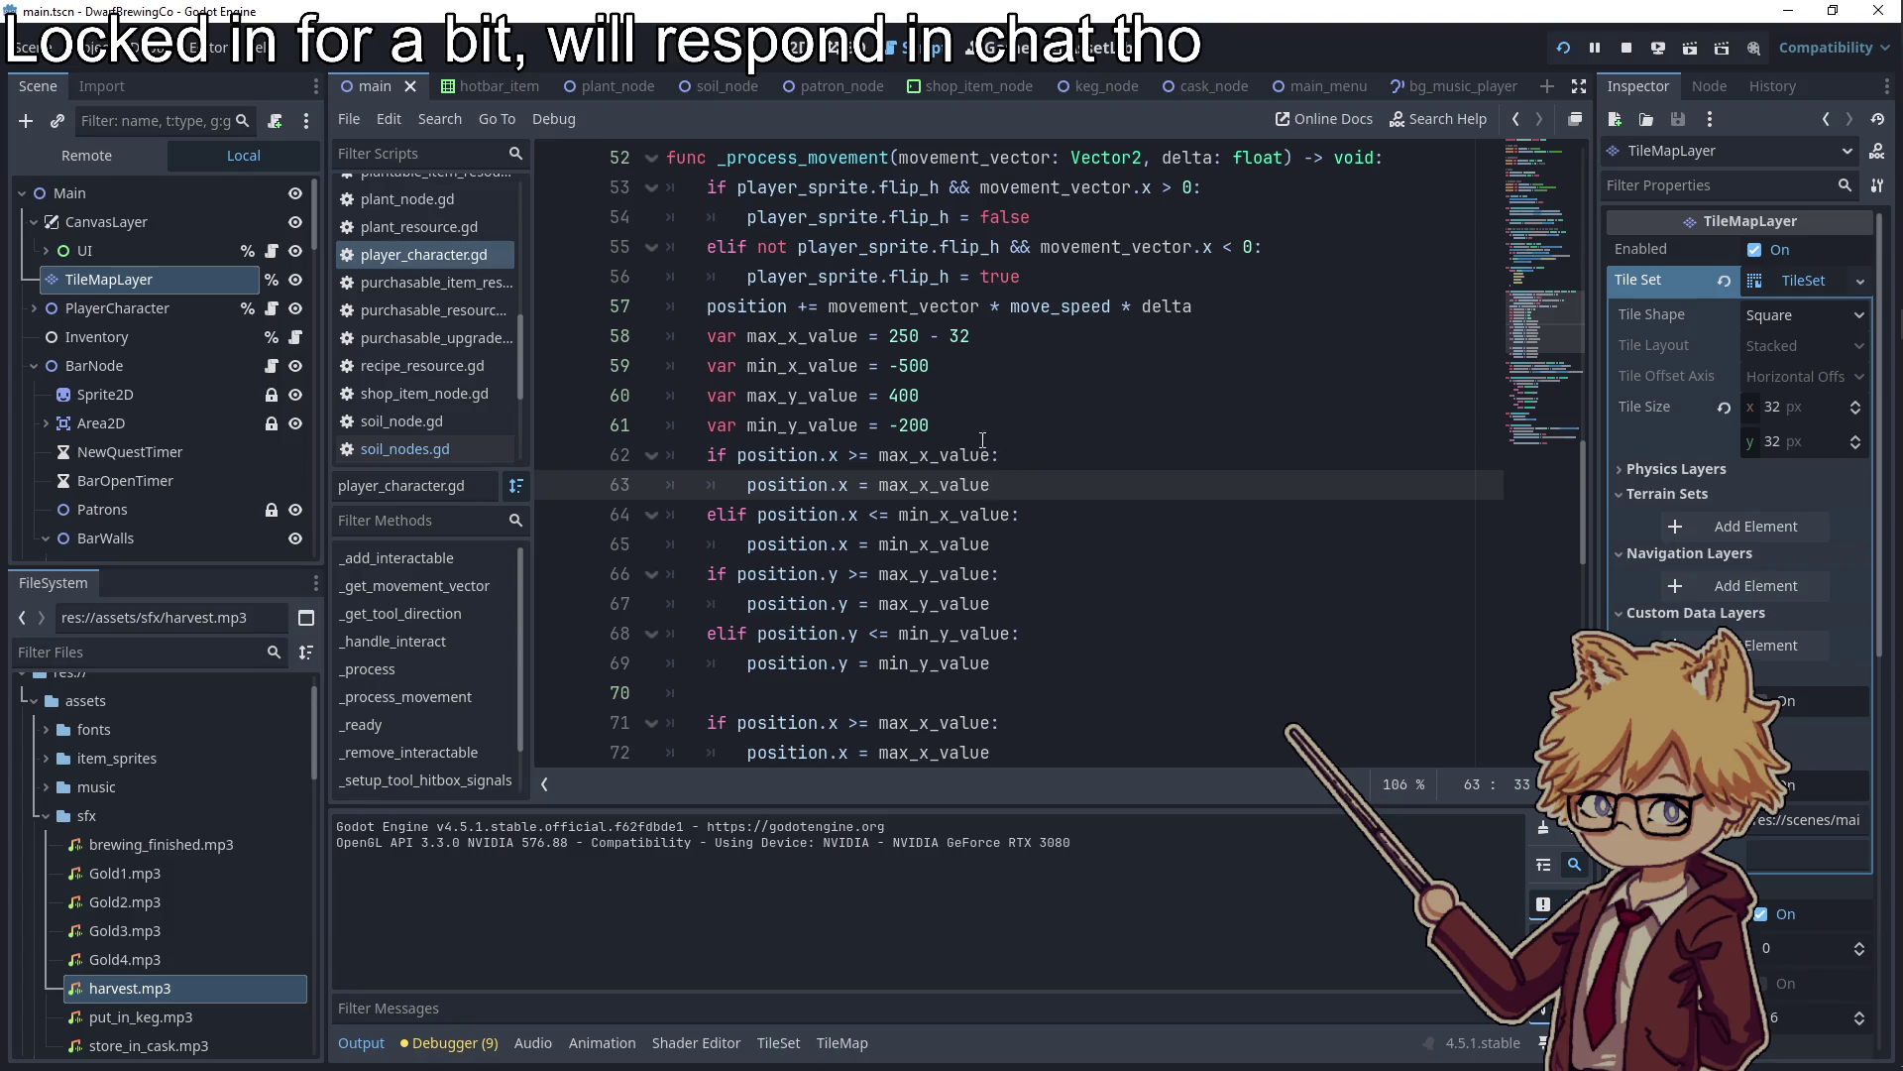
pyautogui.scroll(-1, 981, 419)
pyautogui.scroll(11, 967, 417)
pyautogui.scroll(-6, 950, 416)
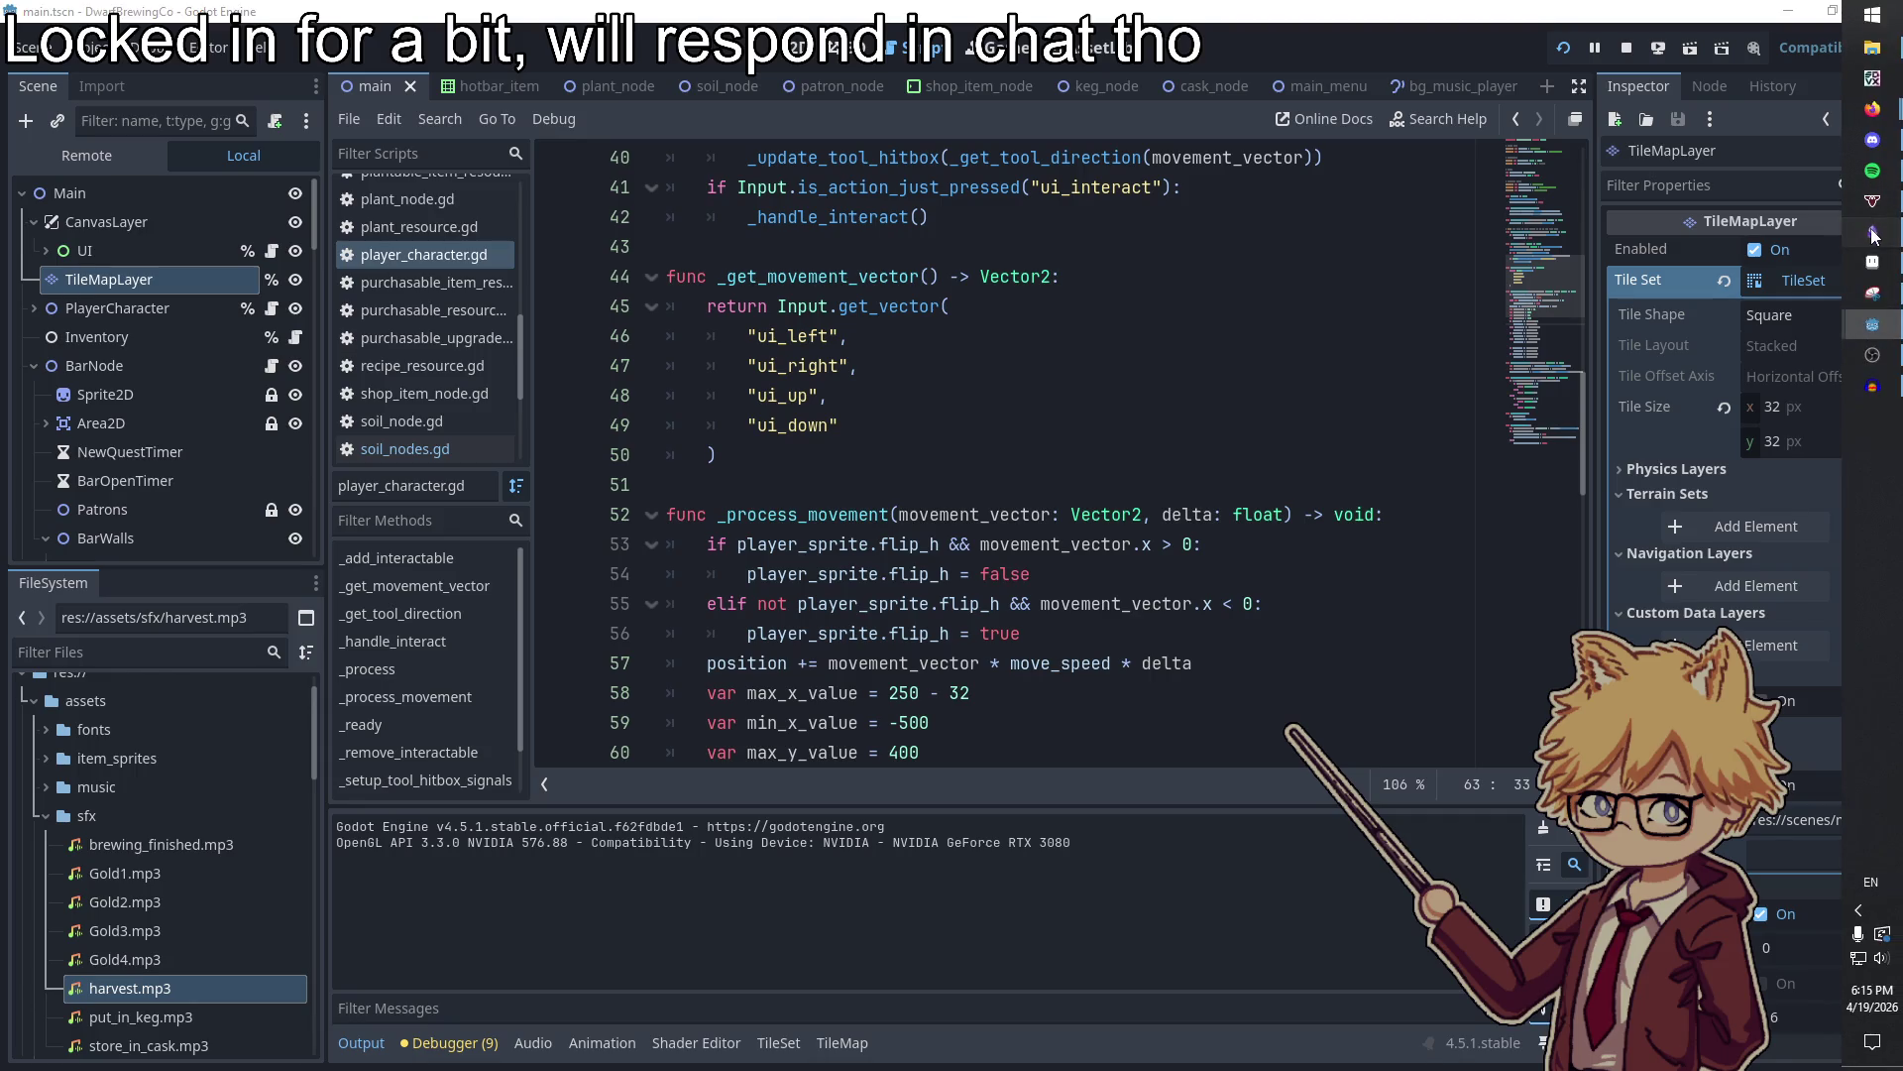
pyautogui.click(1872, 231)
pyautogui.scroll(3, 851, 481)
pyautogui.scroll(-4, 862, 555)
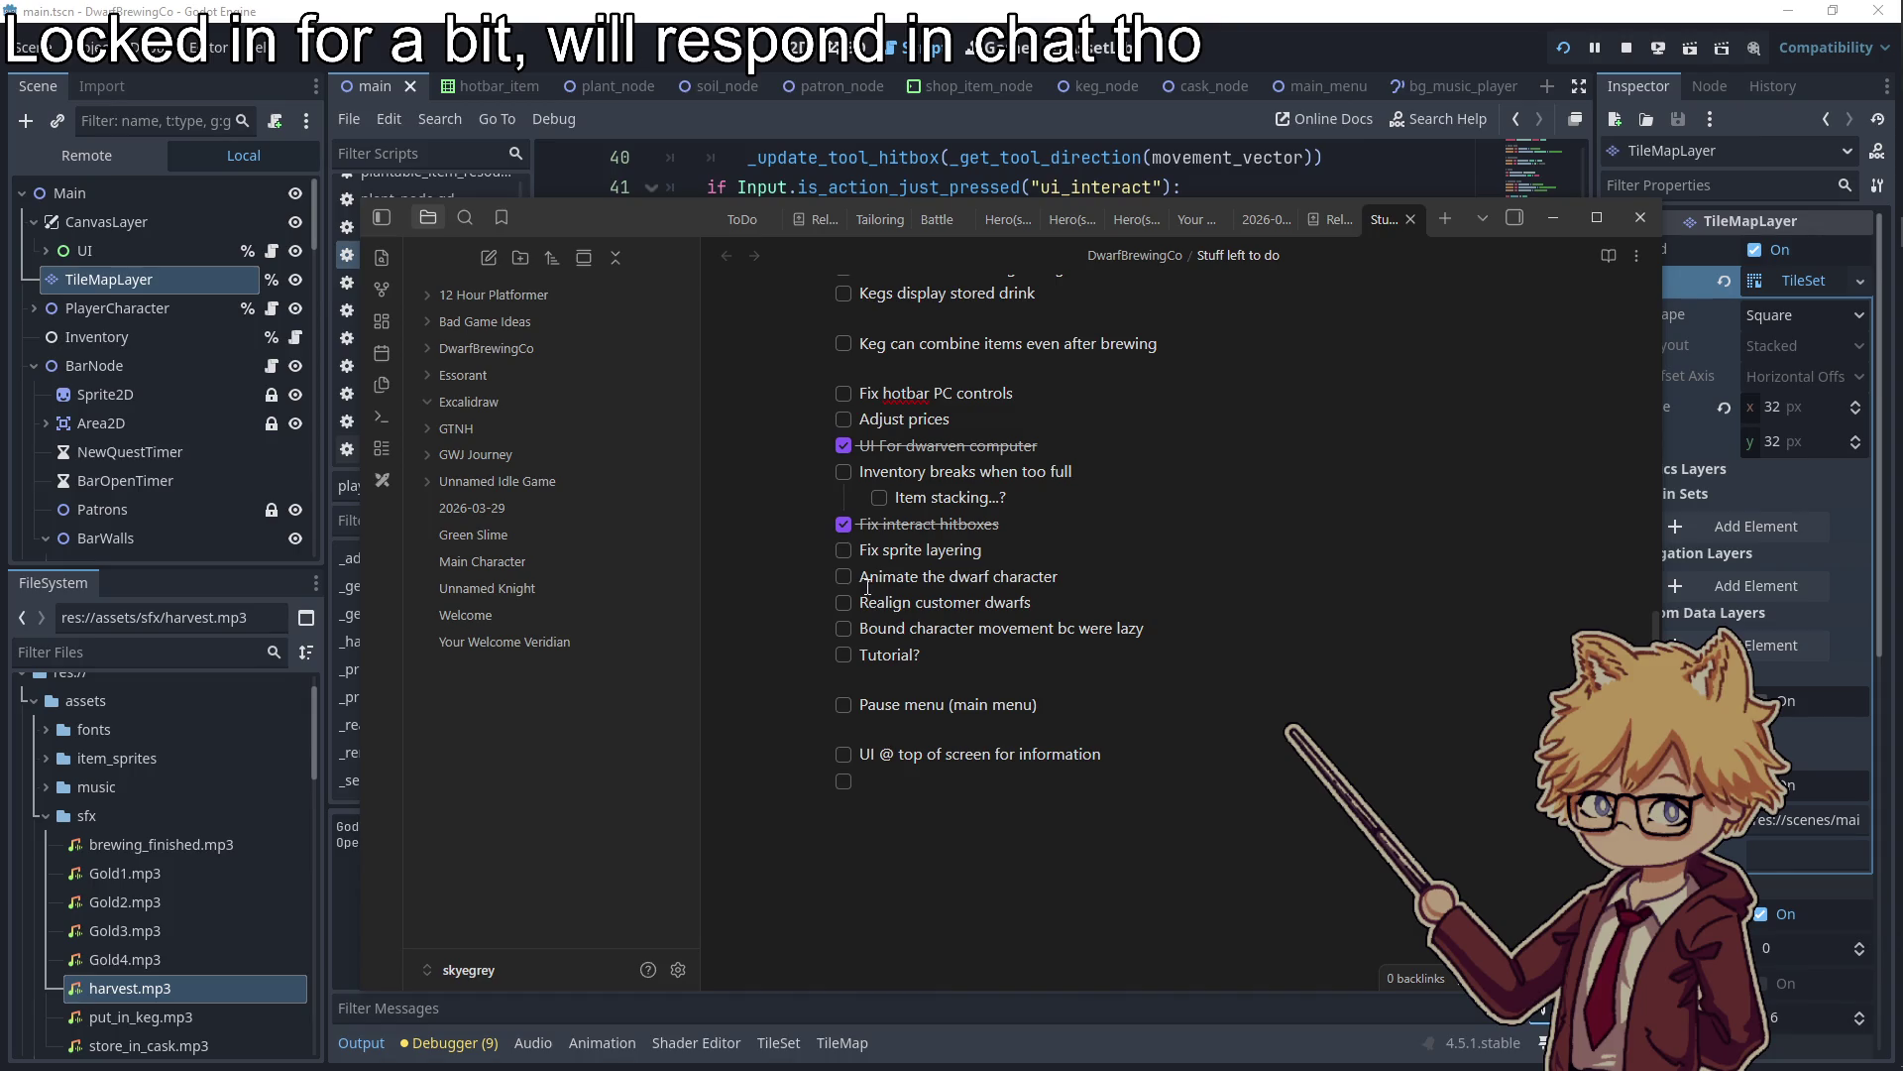
# Move 'Fix hotbar PC controls' below Store in Cask, with 'Adjust prices' after it
pyautogui.scroll(-1, 868, 586)
pyautogui.scroll(5, 892, 555)
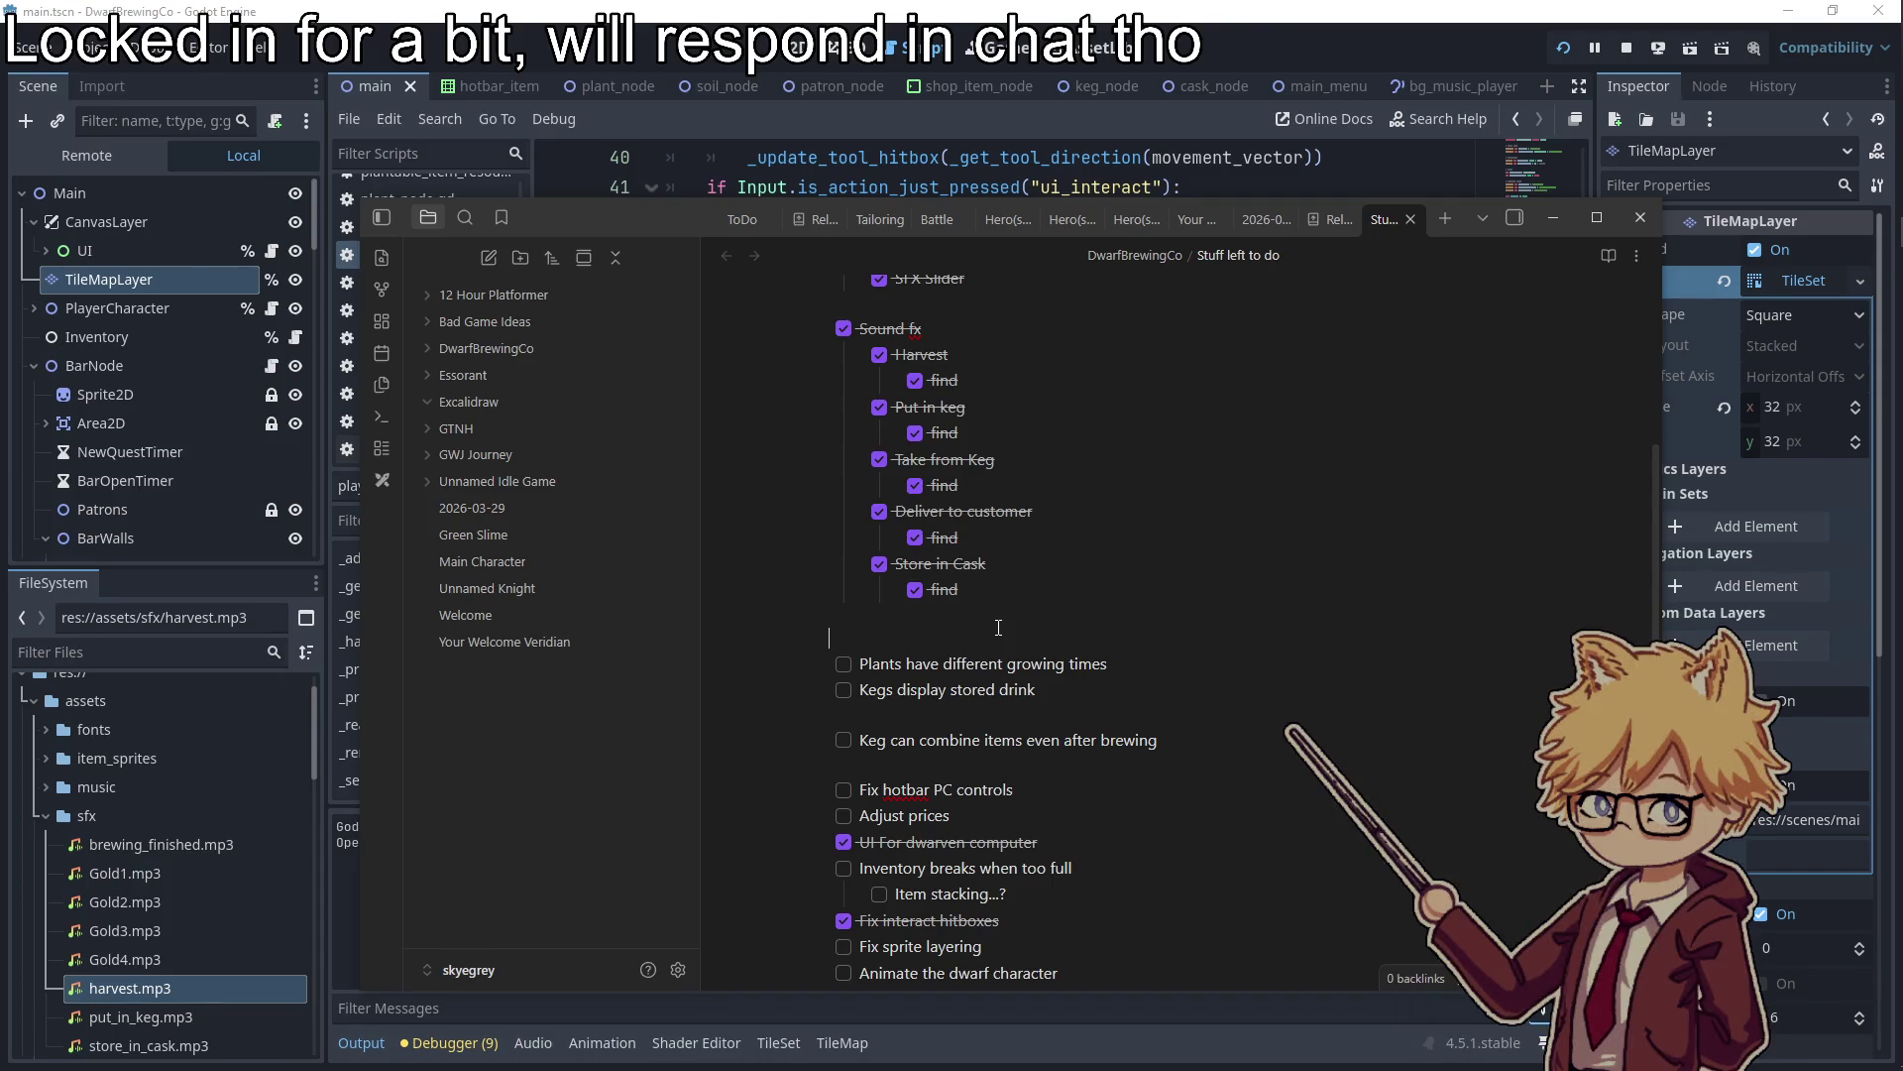
pyautogui.moveTo(1033, 772); pyautogui.dragTo(801, 788)
pyautogui.press('BackSpace')
pyautogui.press('BackSpace')
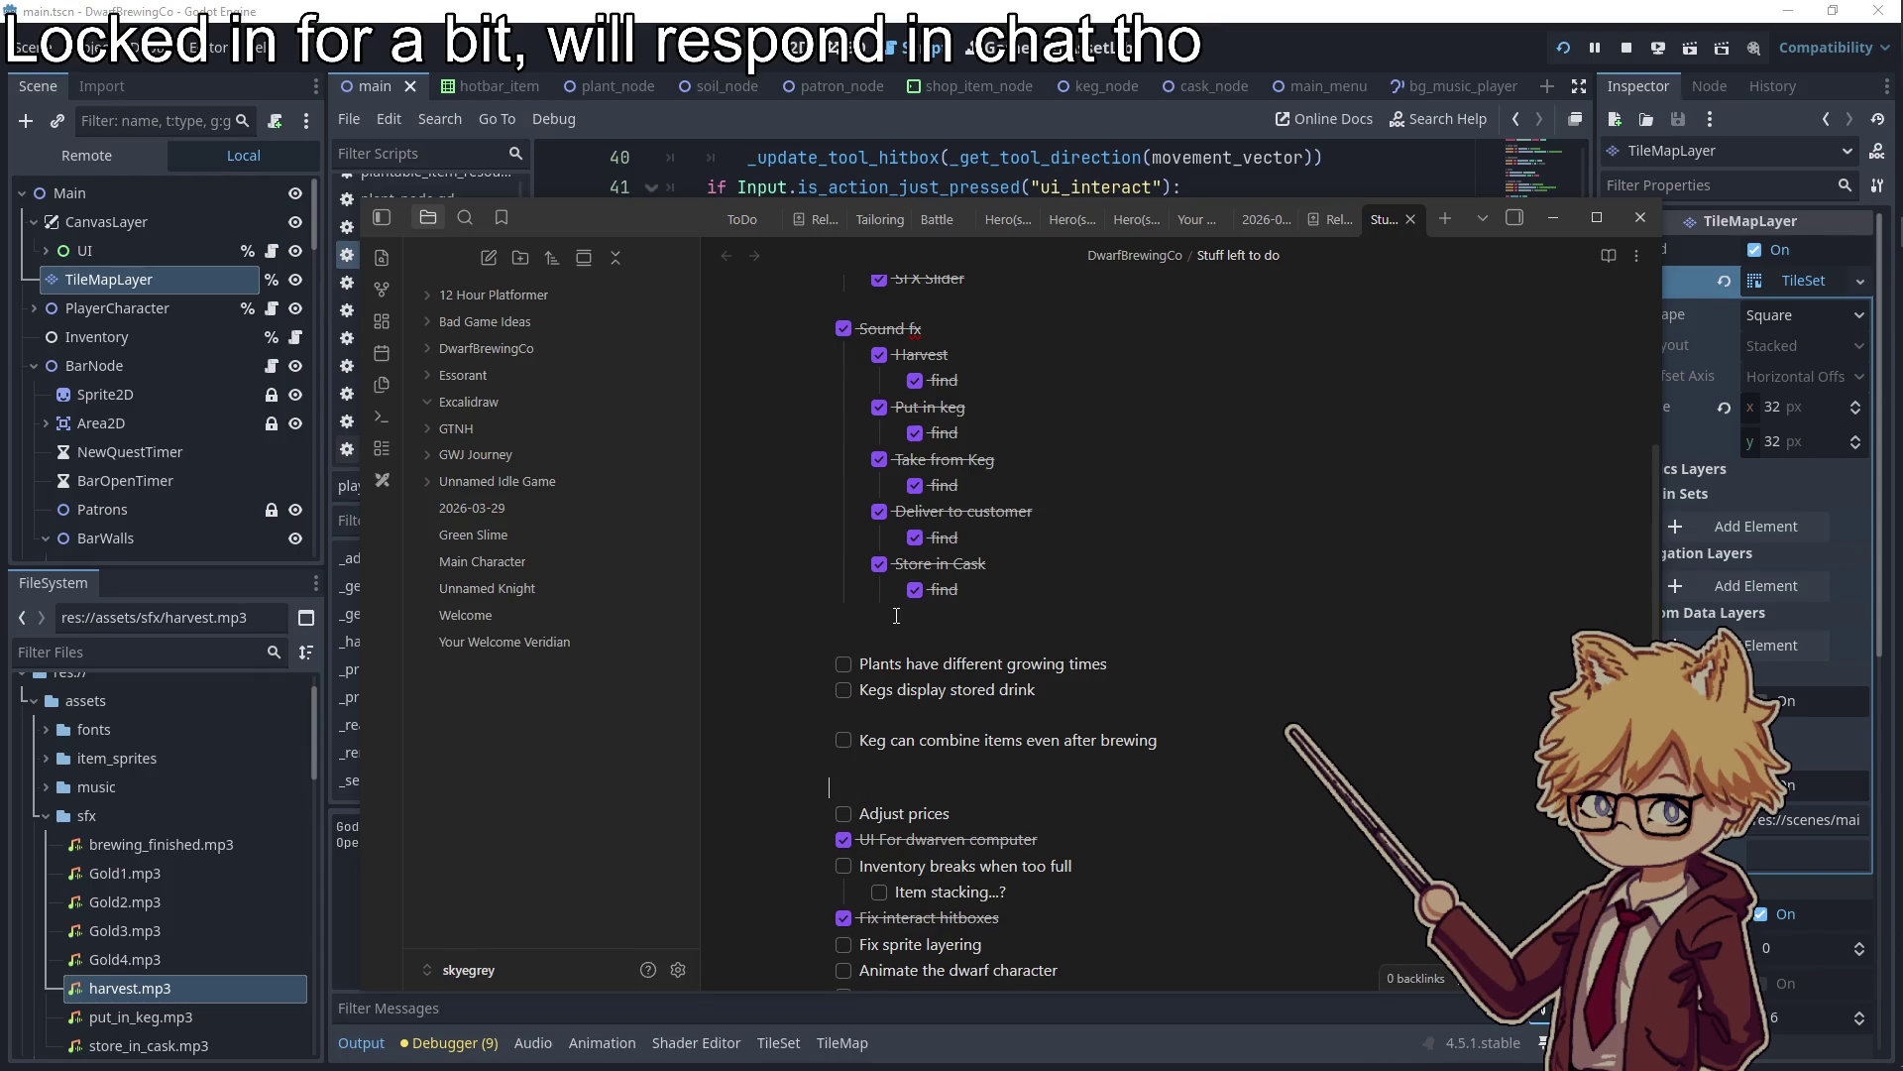
pyautogui.write('- [ ] Fix hotbar PC controls')
pyautogui.moveTo(949, 862); pyautogui.dragTo(795, 861)
pyautogui.hotkey('ctrl', 'x')
pyautogui.press('BackSpace')
pyautogui.press('Return')
pyautogui.hotkey('ctrl', 'v')
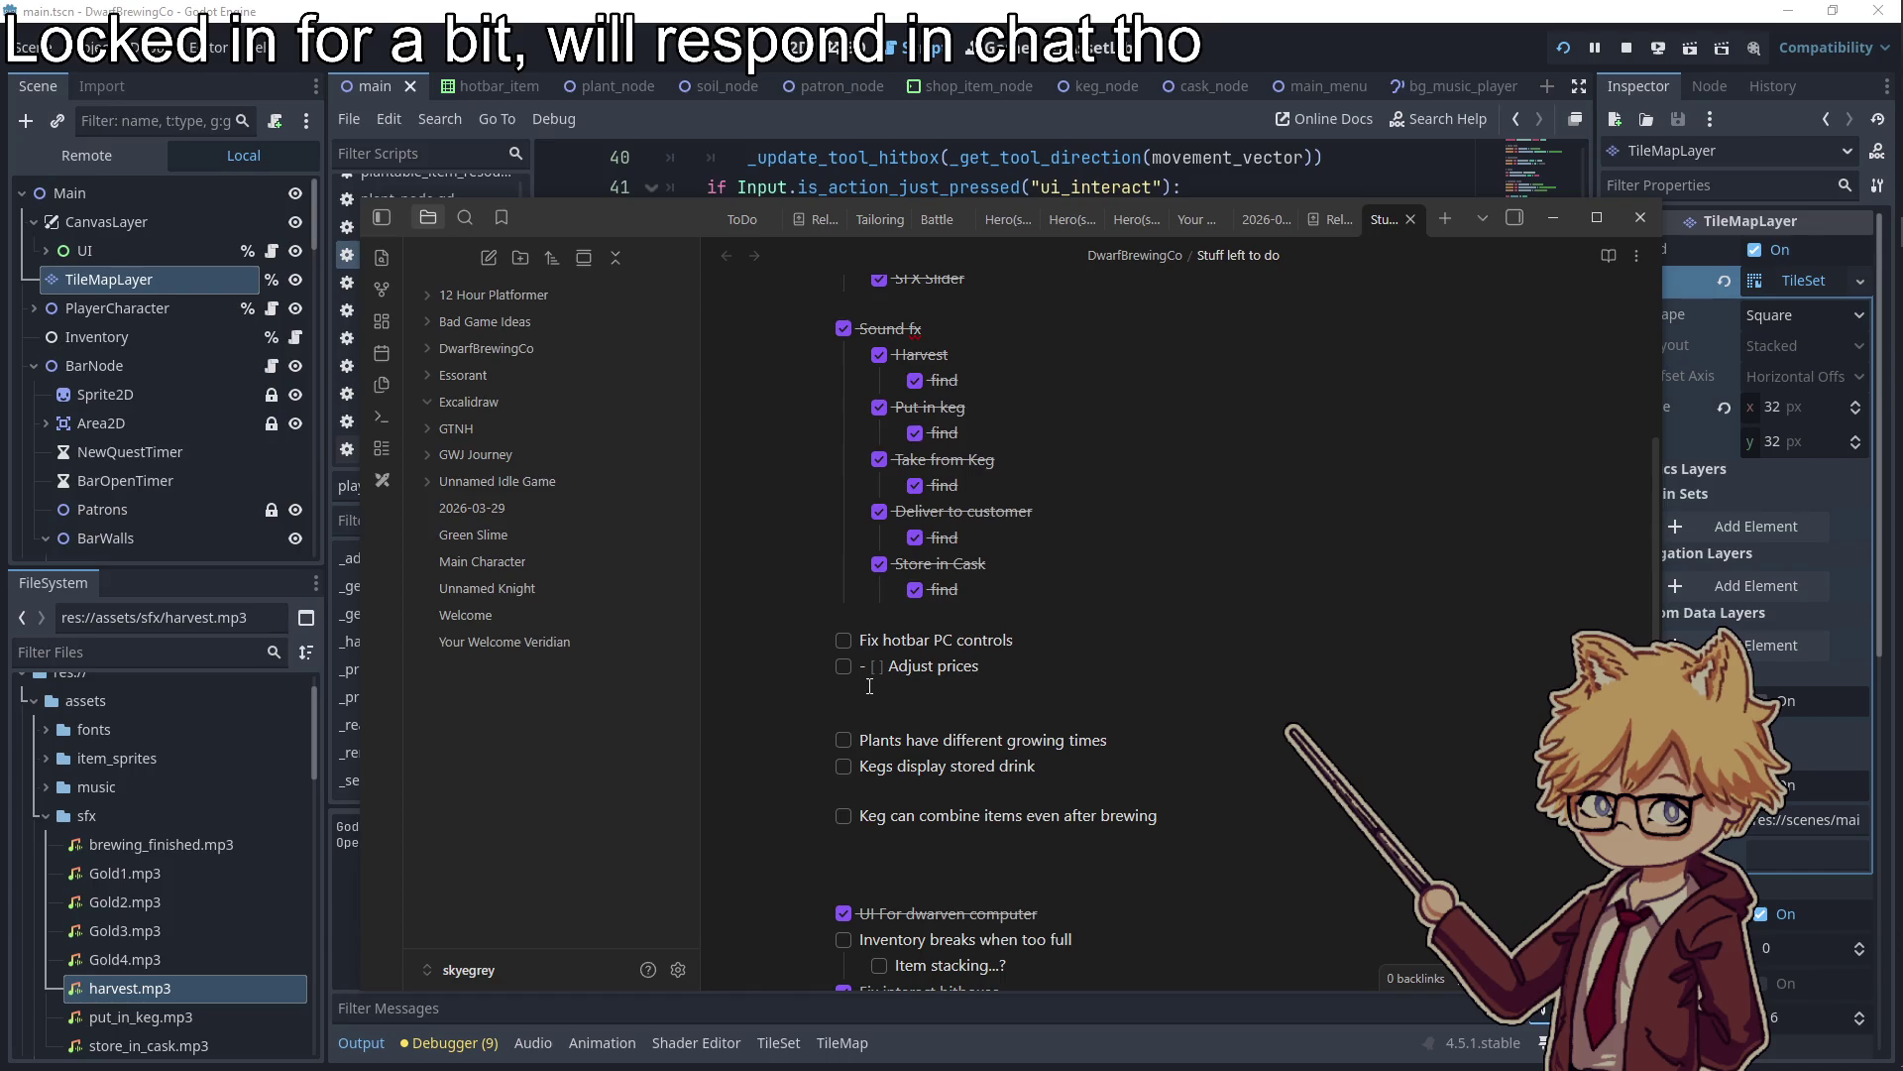
# Move the inventory and item stacking tasks to the top and add a '== must ==' heading
pyautogui.scroll(-2, 991, 635)
pyautogui.moveTo(1007, 766); pyautogui.dragTo(795, 747)
pyautogui.hotkey('ctrl', 'x')
pyautogui.hotkey('ctrl', 'v')
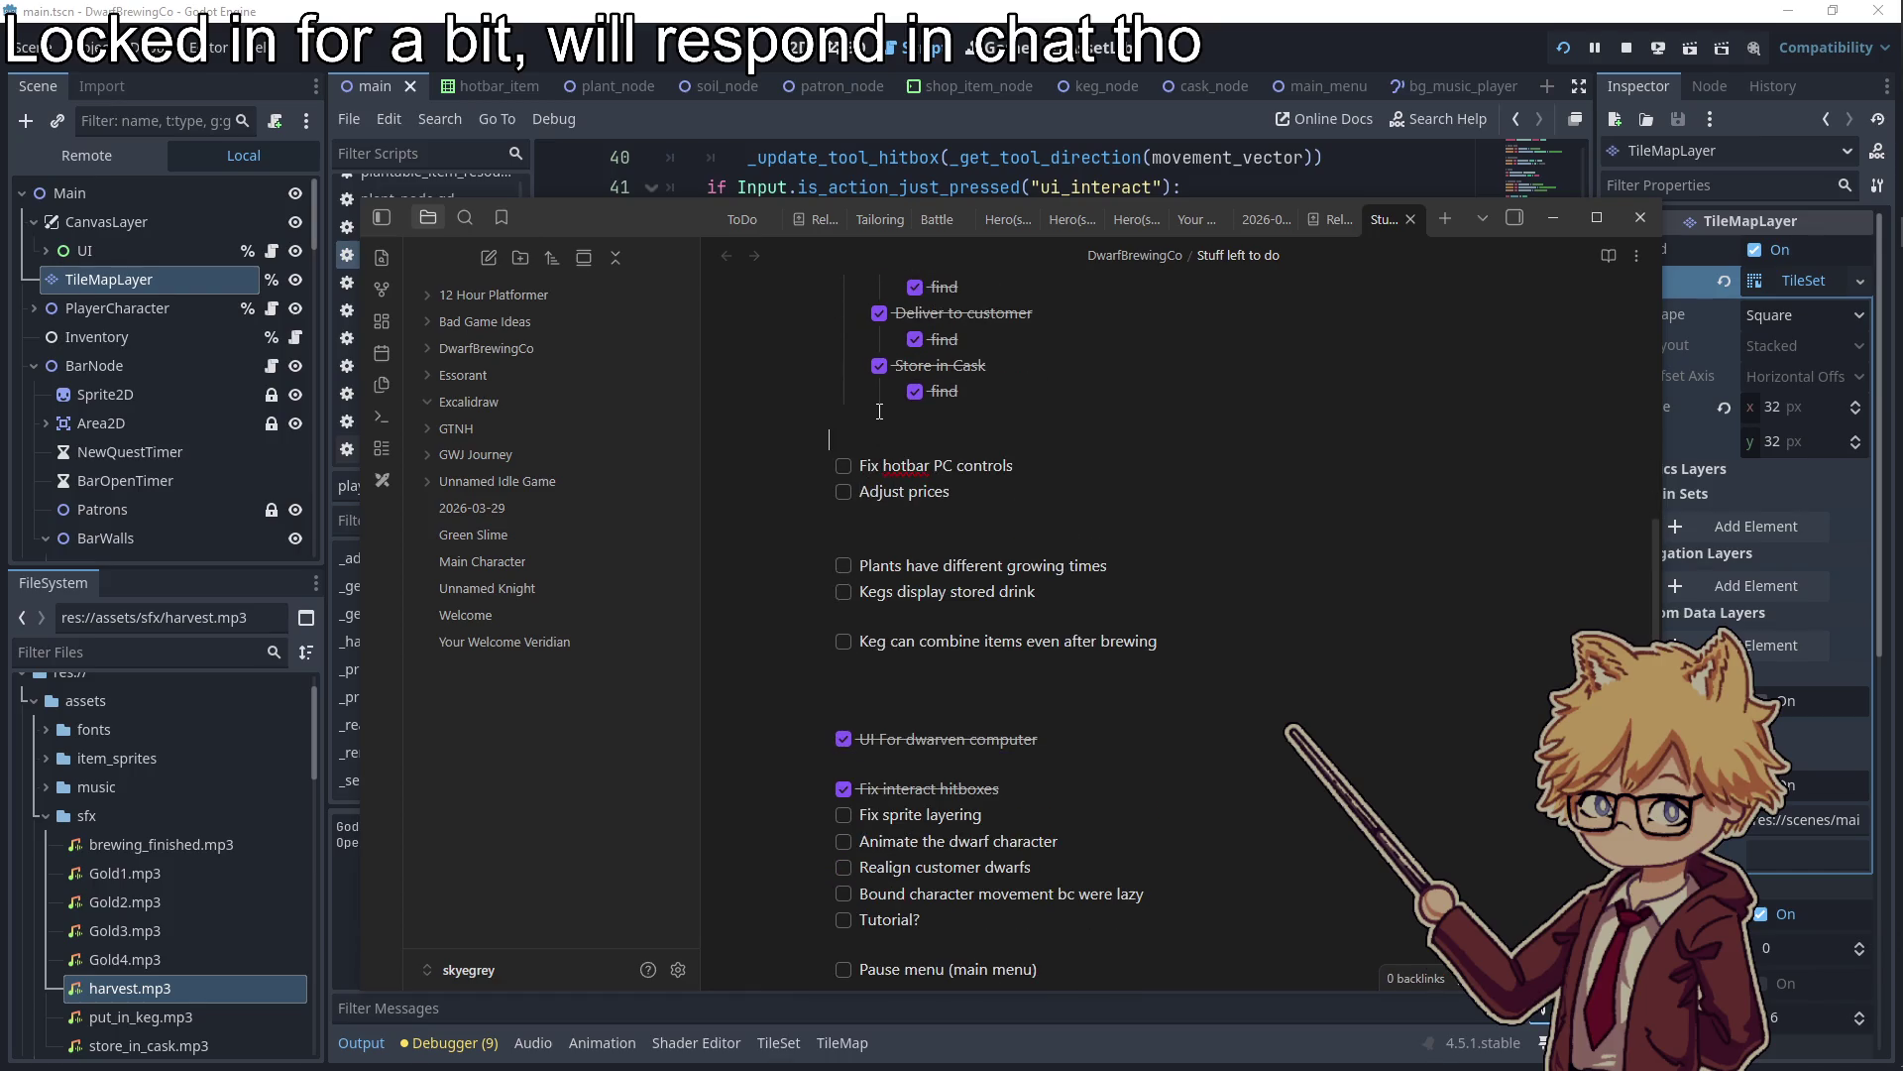
pyautogui.press('Return')
pyautogui.write('== must ==')
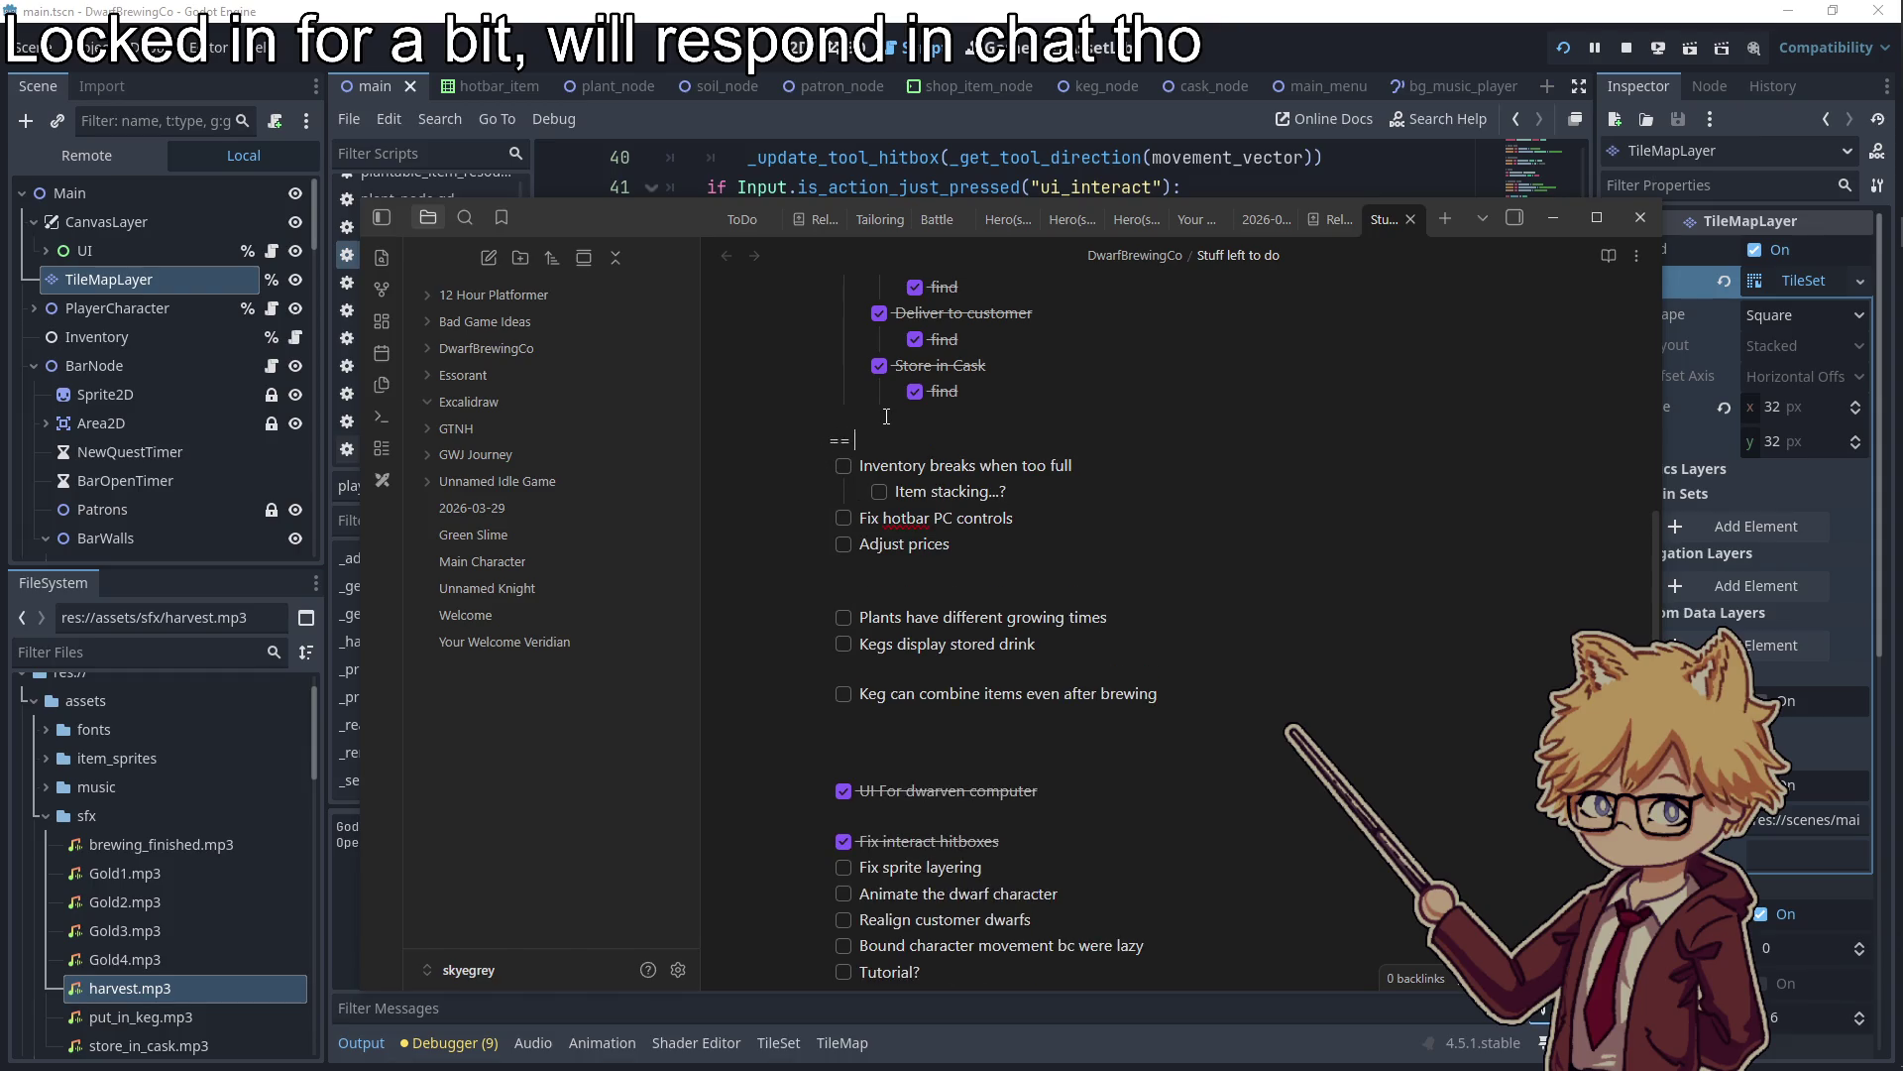
# Move 'Fix sprite layering' to a new line below Adjust prices
pyautogui.scroll(-5, 886, 415)
pyautogui.moveTo(984, 472); pyautogui.dragTo(832, 474)
pyautogui.hotkey('ctrl', 'x')
pyautogui.scroll(3, 1050, 427)
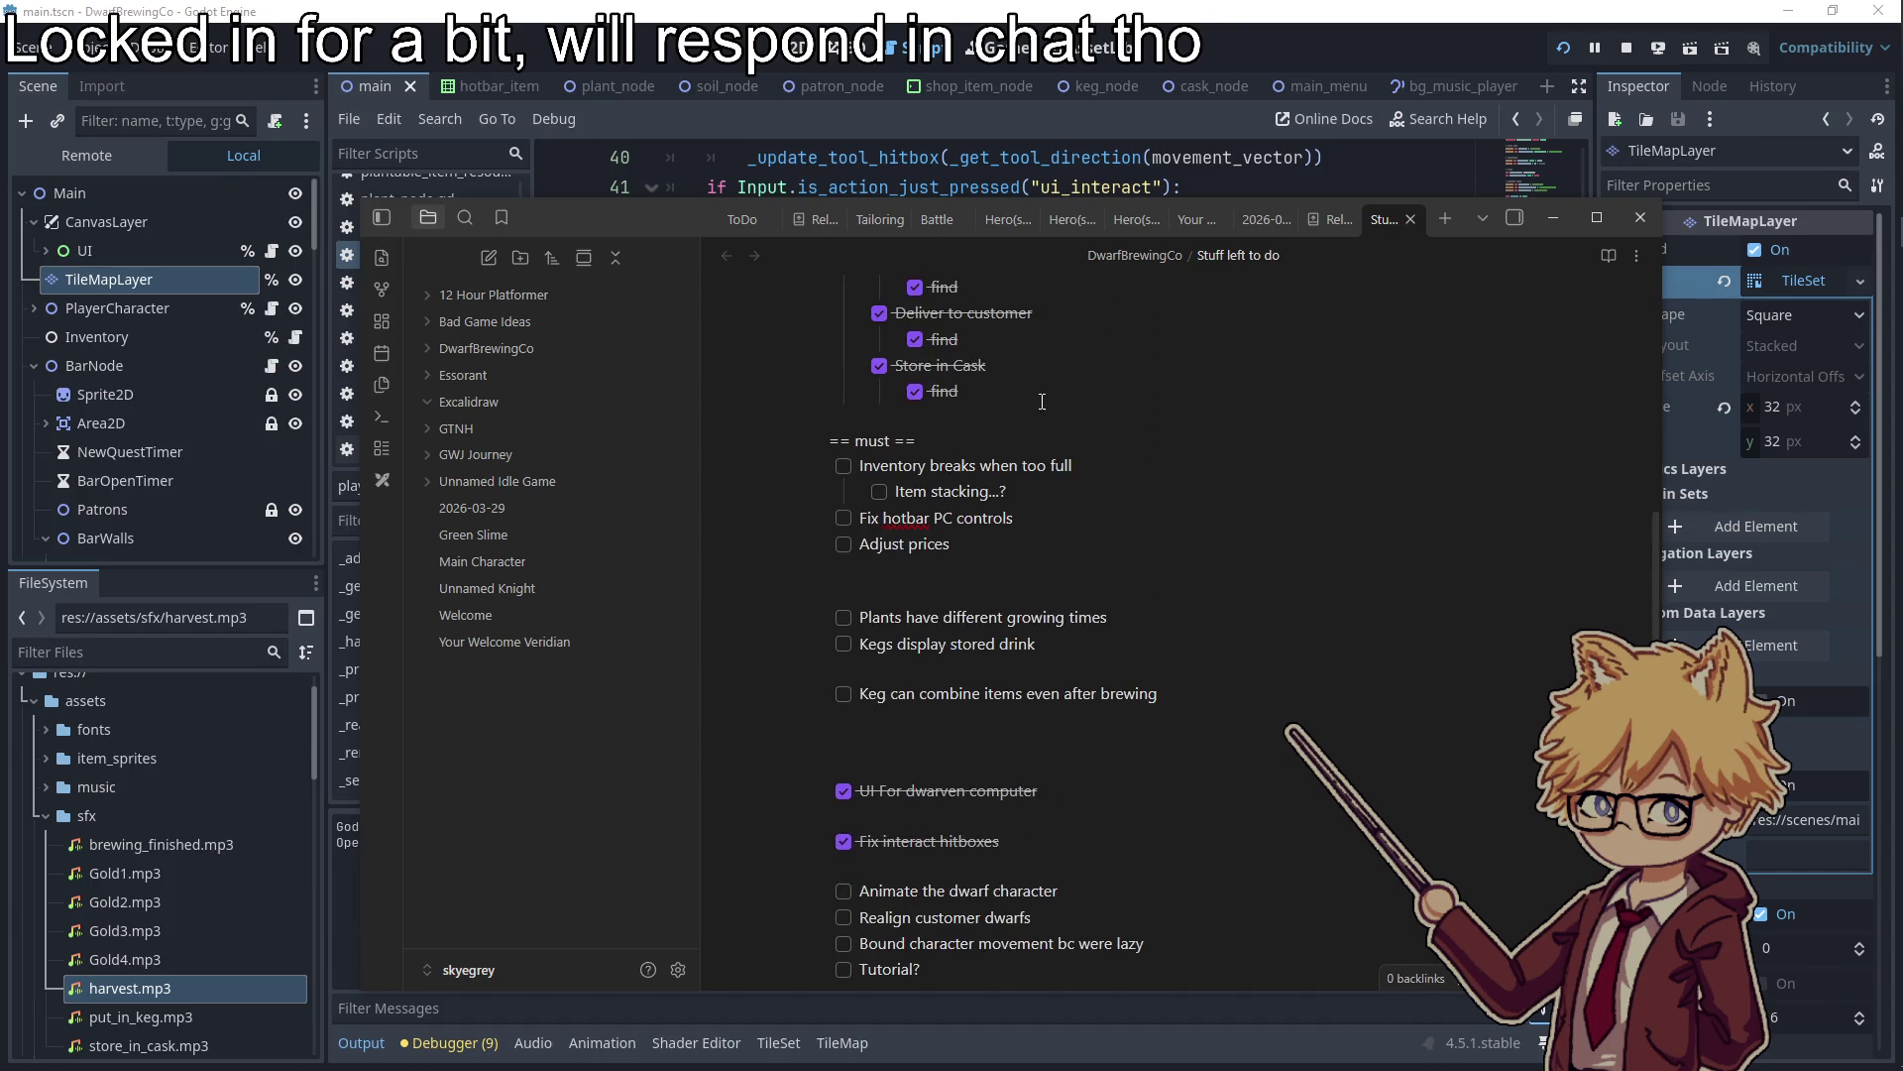
pyautogui.click(996, 544)
pyautogui.press('Return')
pyautogui.hotkey('ctrl', 'v')
pyautogui.press('BackSpace')
pyautogui.press('BackSpace')
pyautogui.press('BackSpace')
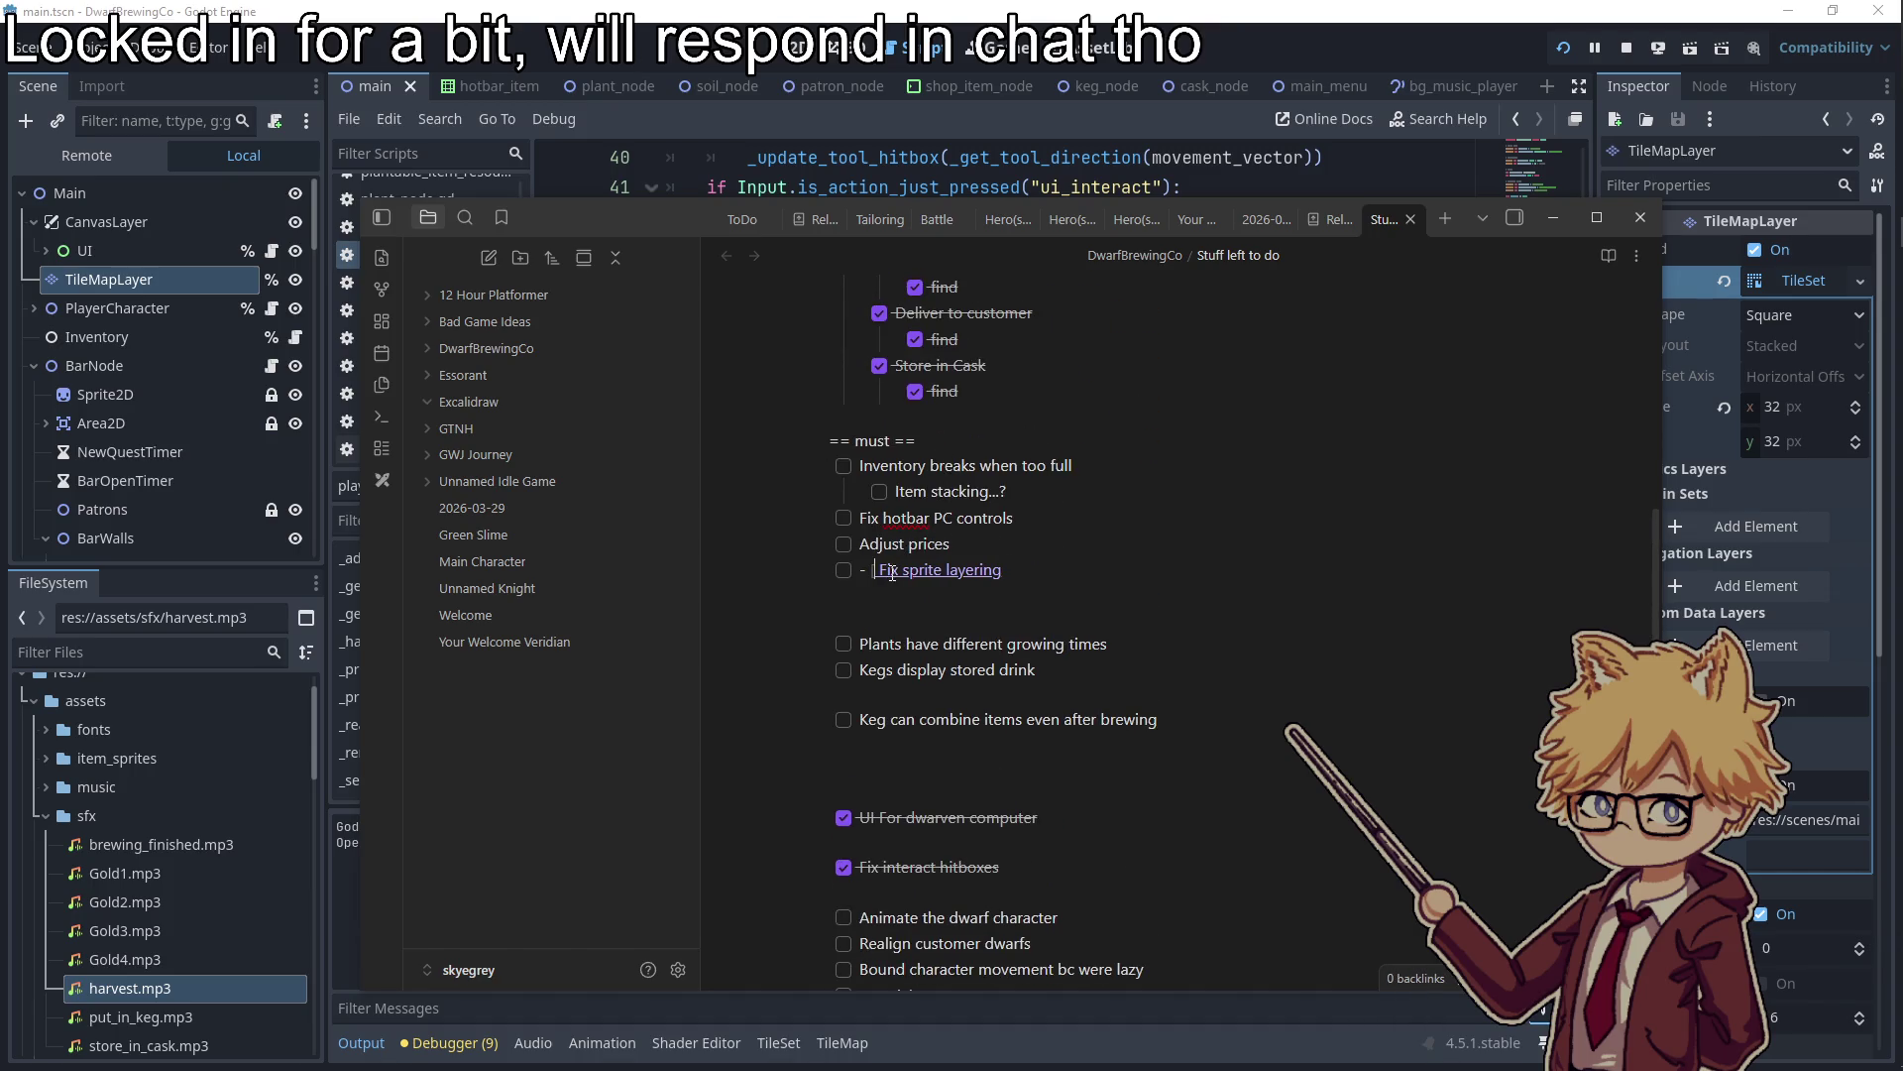
# Move 'Animate the dwarf character' directly under Fix sprite layering
pyautogui.scroll(-2, 1060, 757)
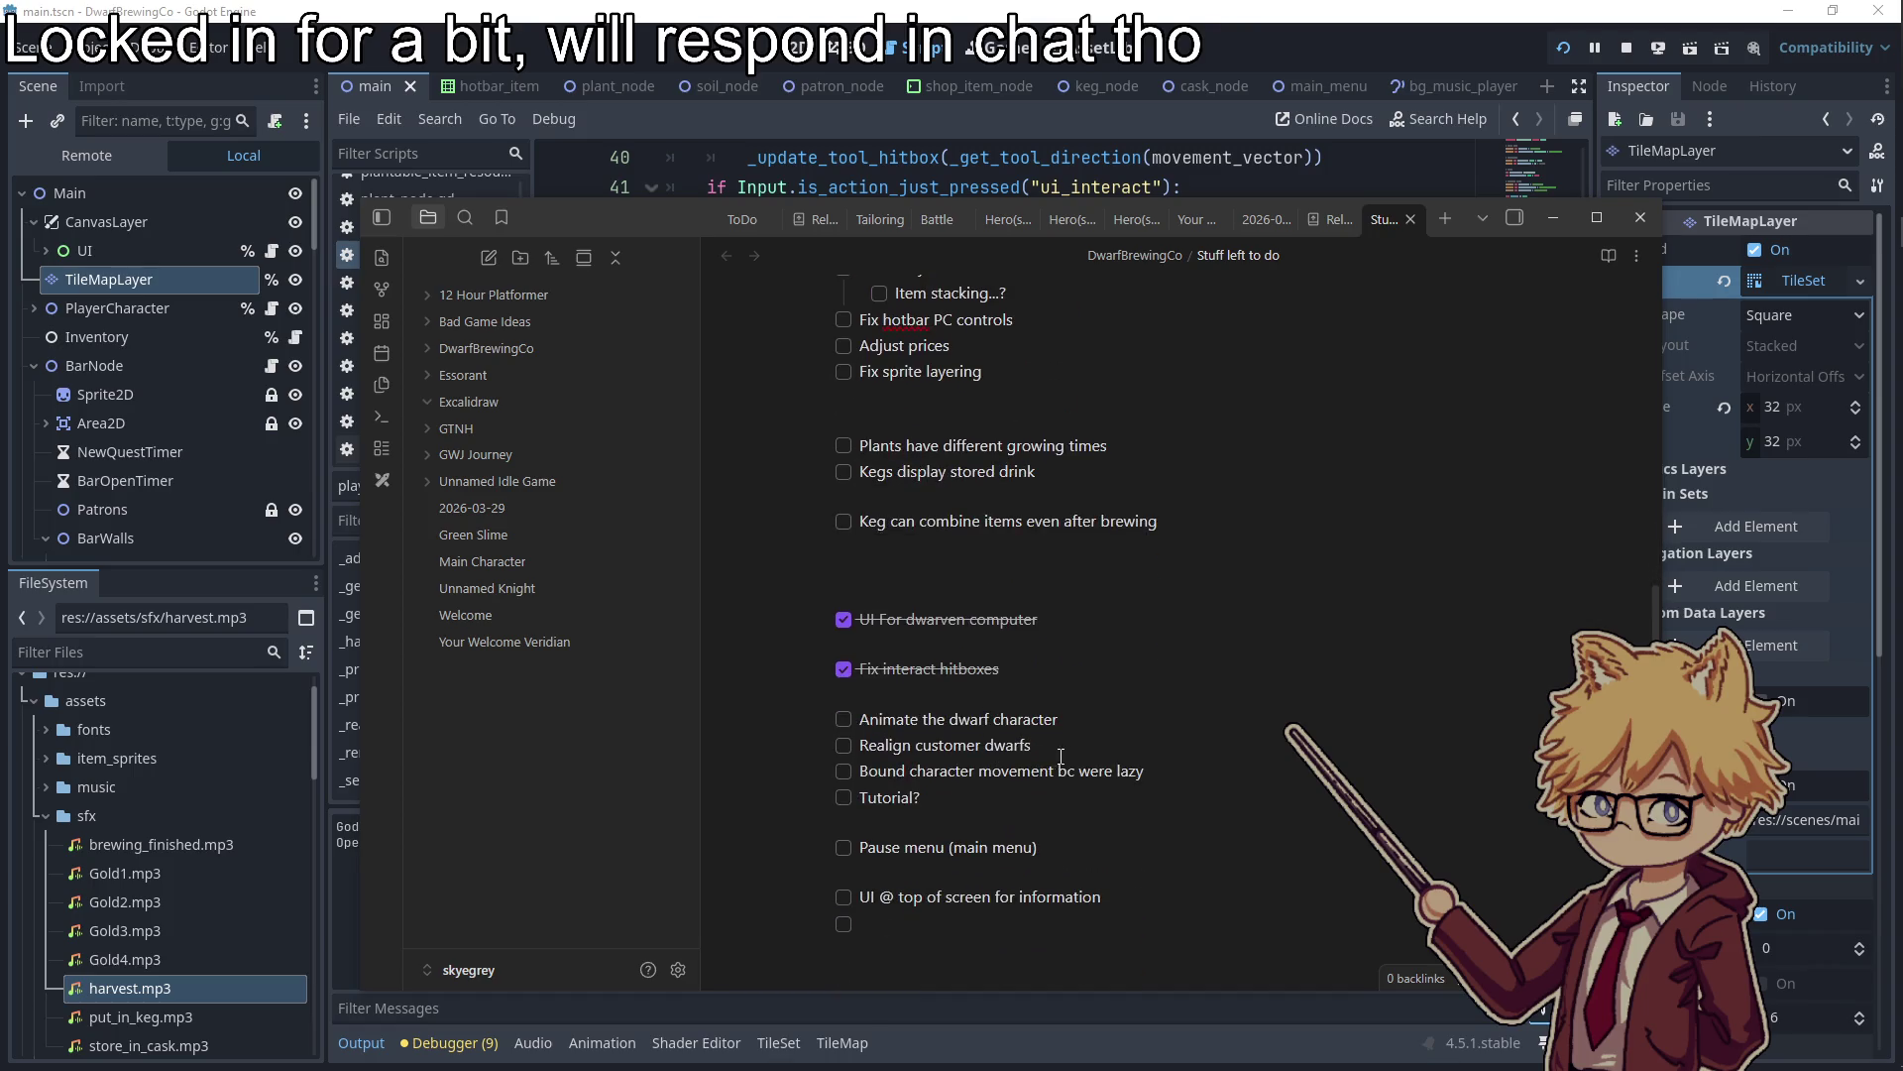
pyautogui.tripleClick(1094, 727)
pyautogui.hotkey('ctrl', 'x')
pyautogui.click(1023, 377)
pyautogui.press('Return')
pyautogui.hotkey('ctrl', 'v')
pyautogui.press('BackSpace')
pyautogui.press('BackSpace')
pyautogui.press('BackSpace')
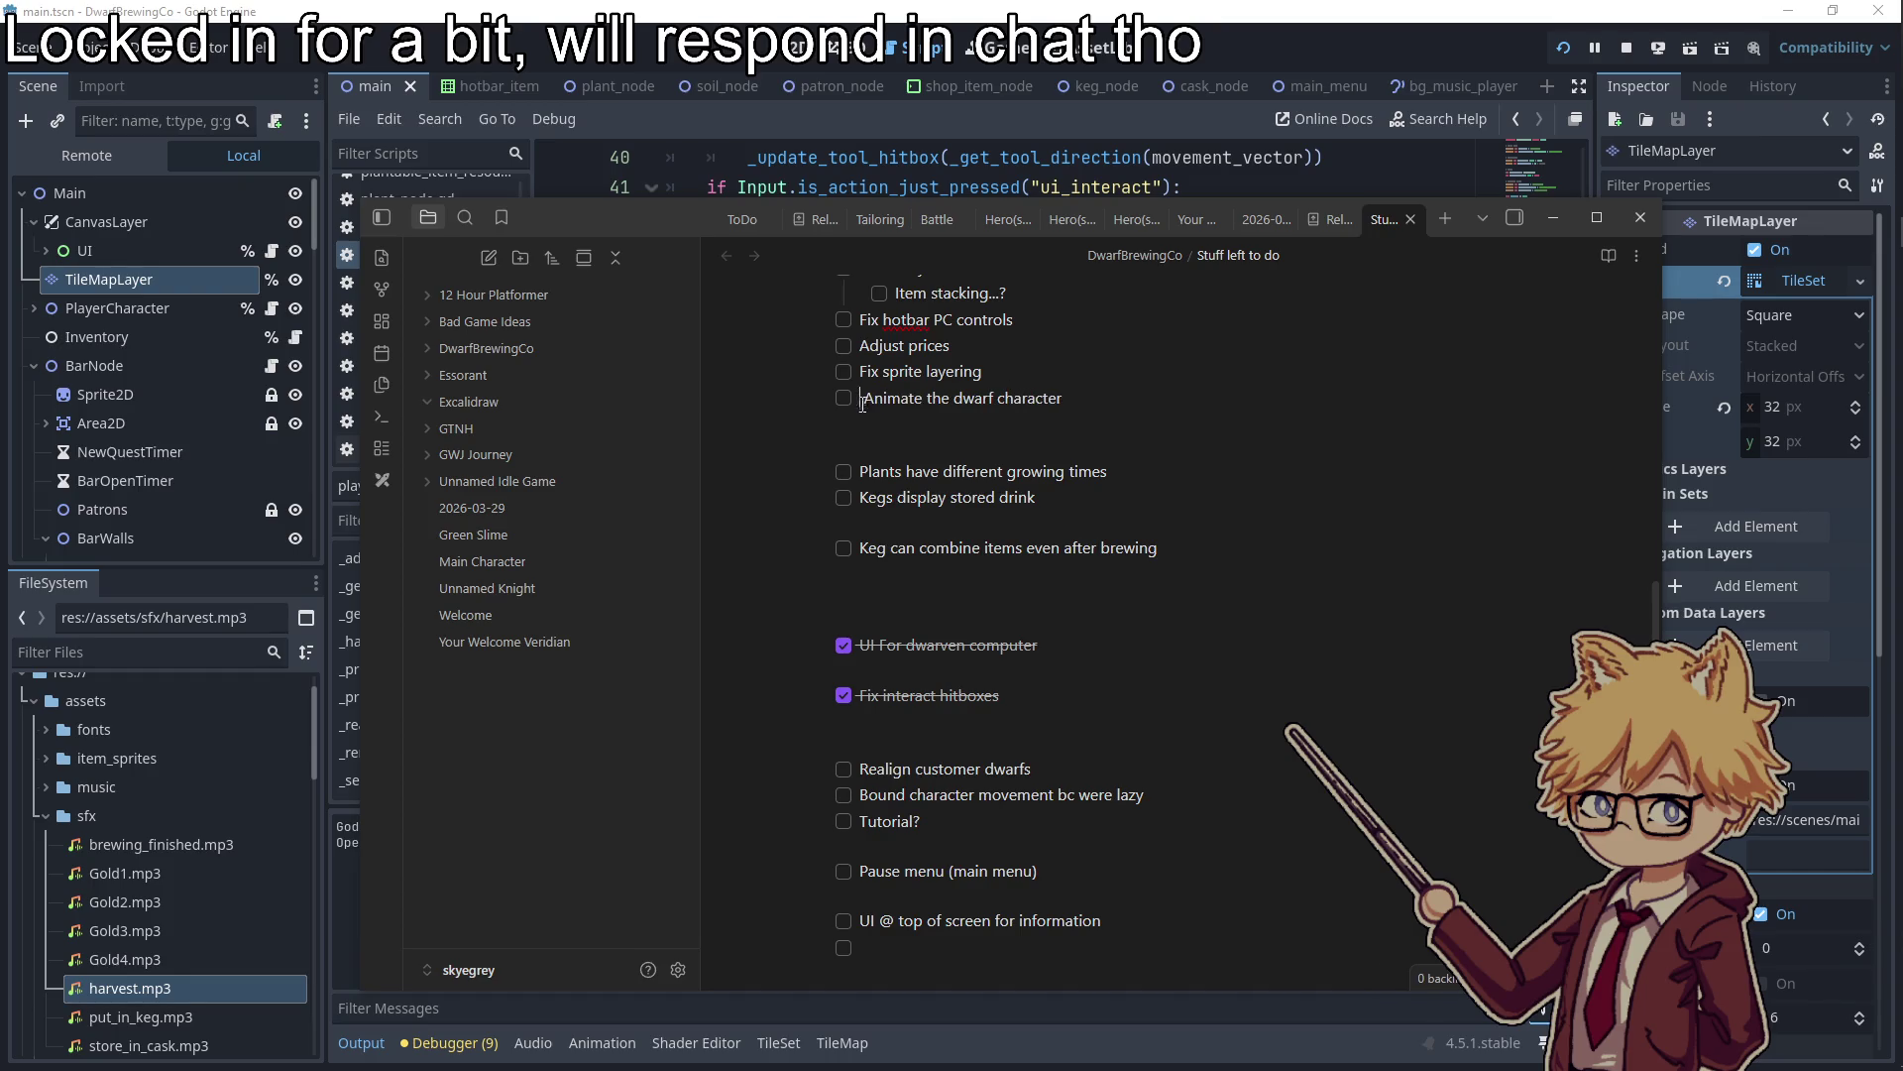
pyautogui.click(938, 440)
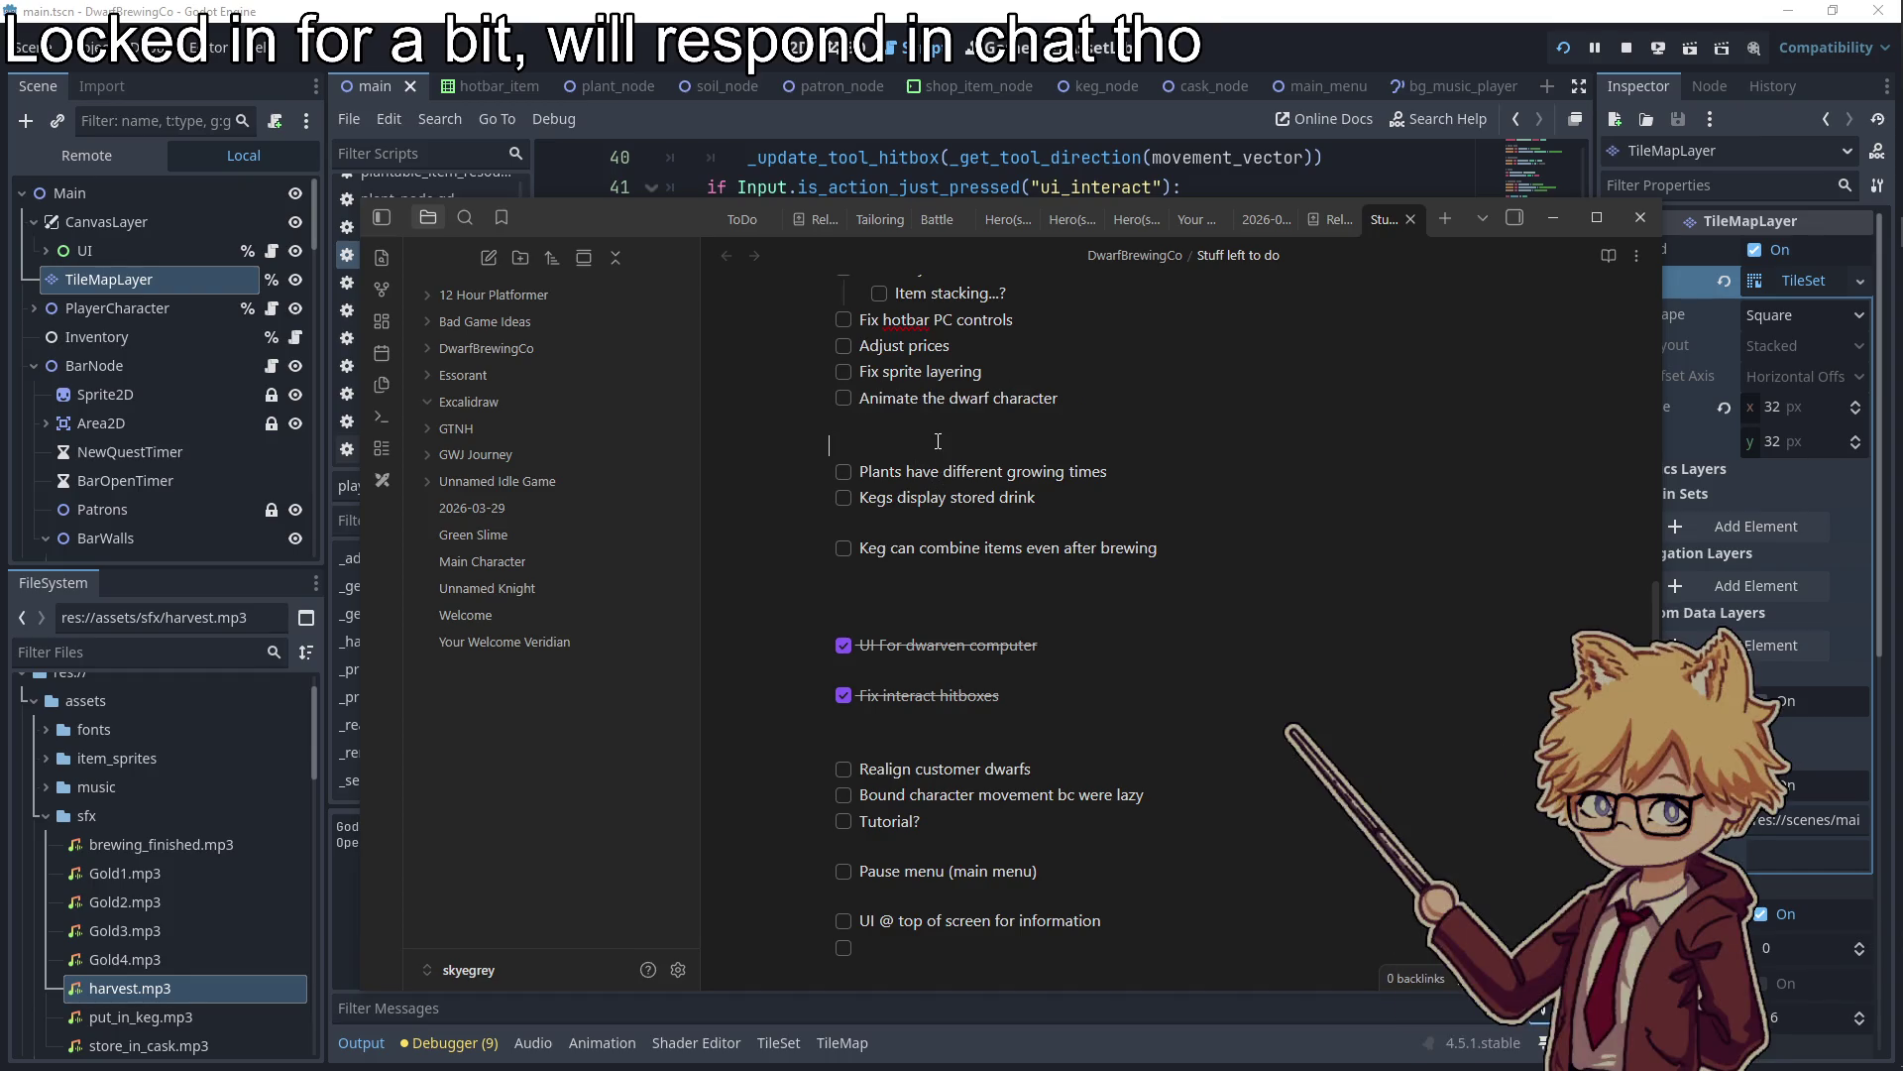
# Move 'Realign customer dwarfs' below Animate the dwarf character
pyautogui.tripleClick(1044, 771)
pyautogui.hotkey('ctrl', 'x')
pyautogui.click(1103, 402)
pyautogui.press('Return')
pyautogui.hotkey('ctrl', 'v')
pyautogui.click(892, 426)
pyautogui.press('BackSpace')
pyautogui.click(896, 767)
# Switch back to Godot and restart the game scene
pyautogui.scroll(3, 896, 767)
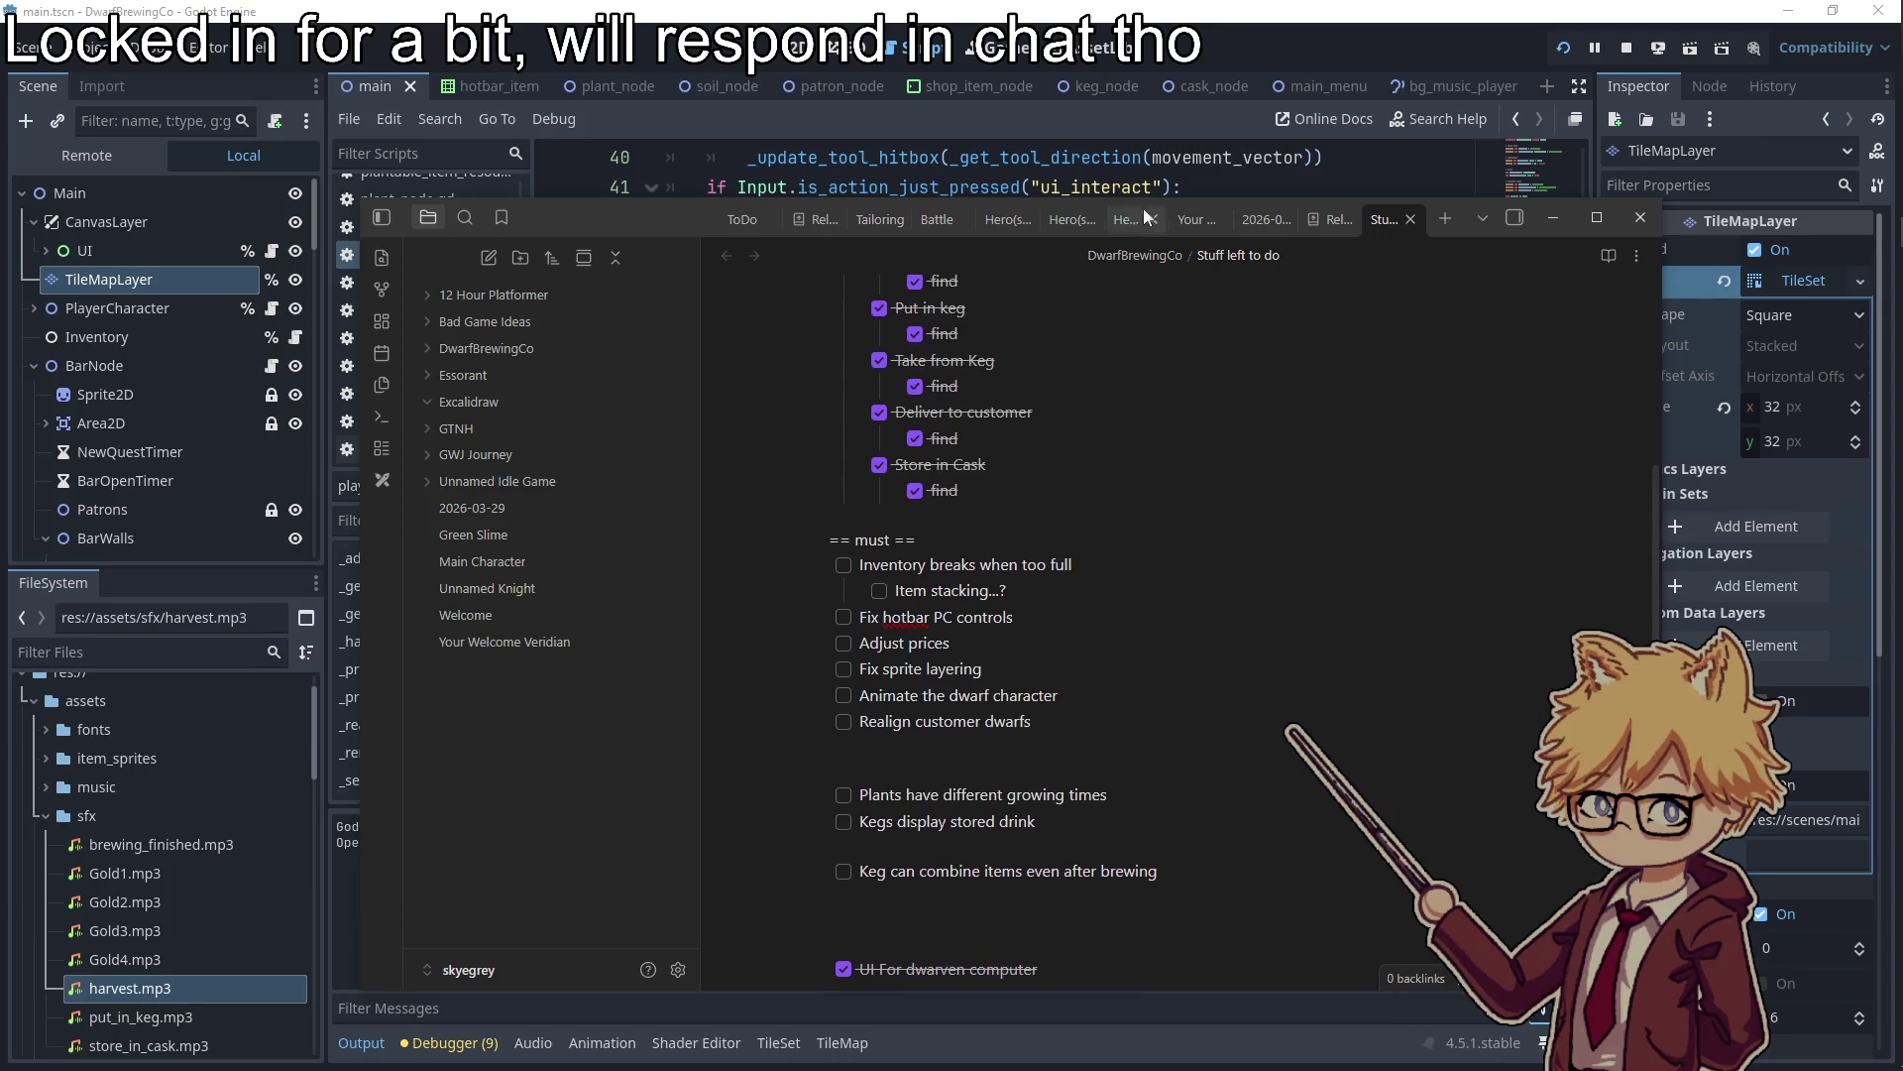
pyautogui.hotkey('alt', 'Tab')
pyautogui.click(1564, 50)
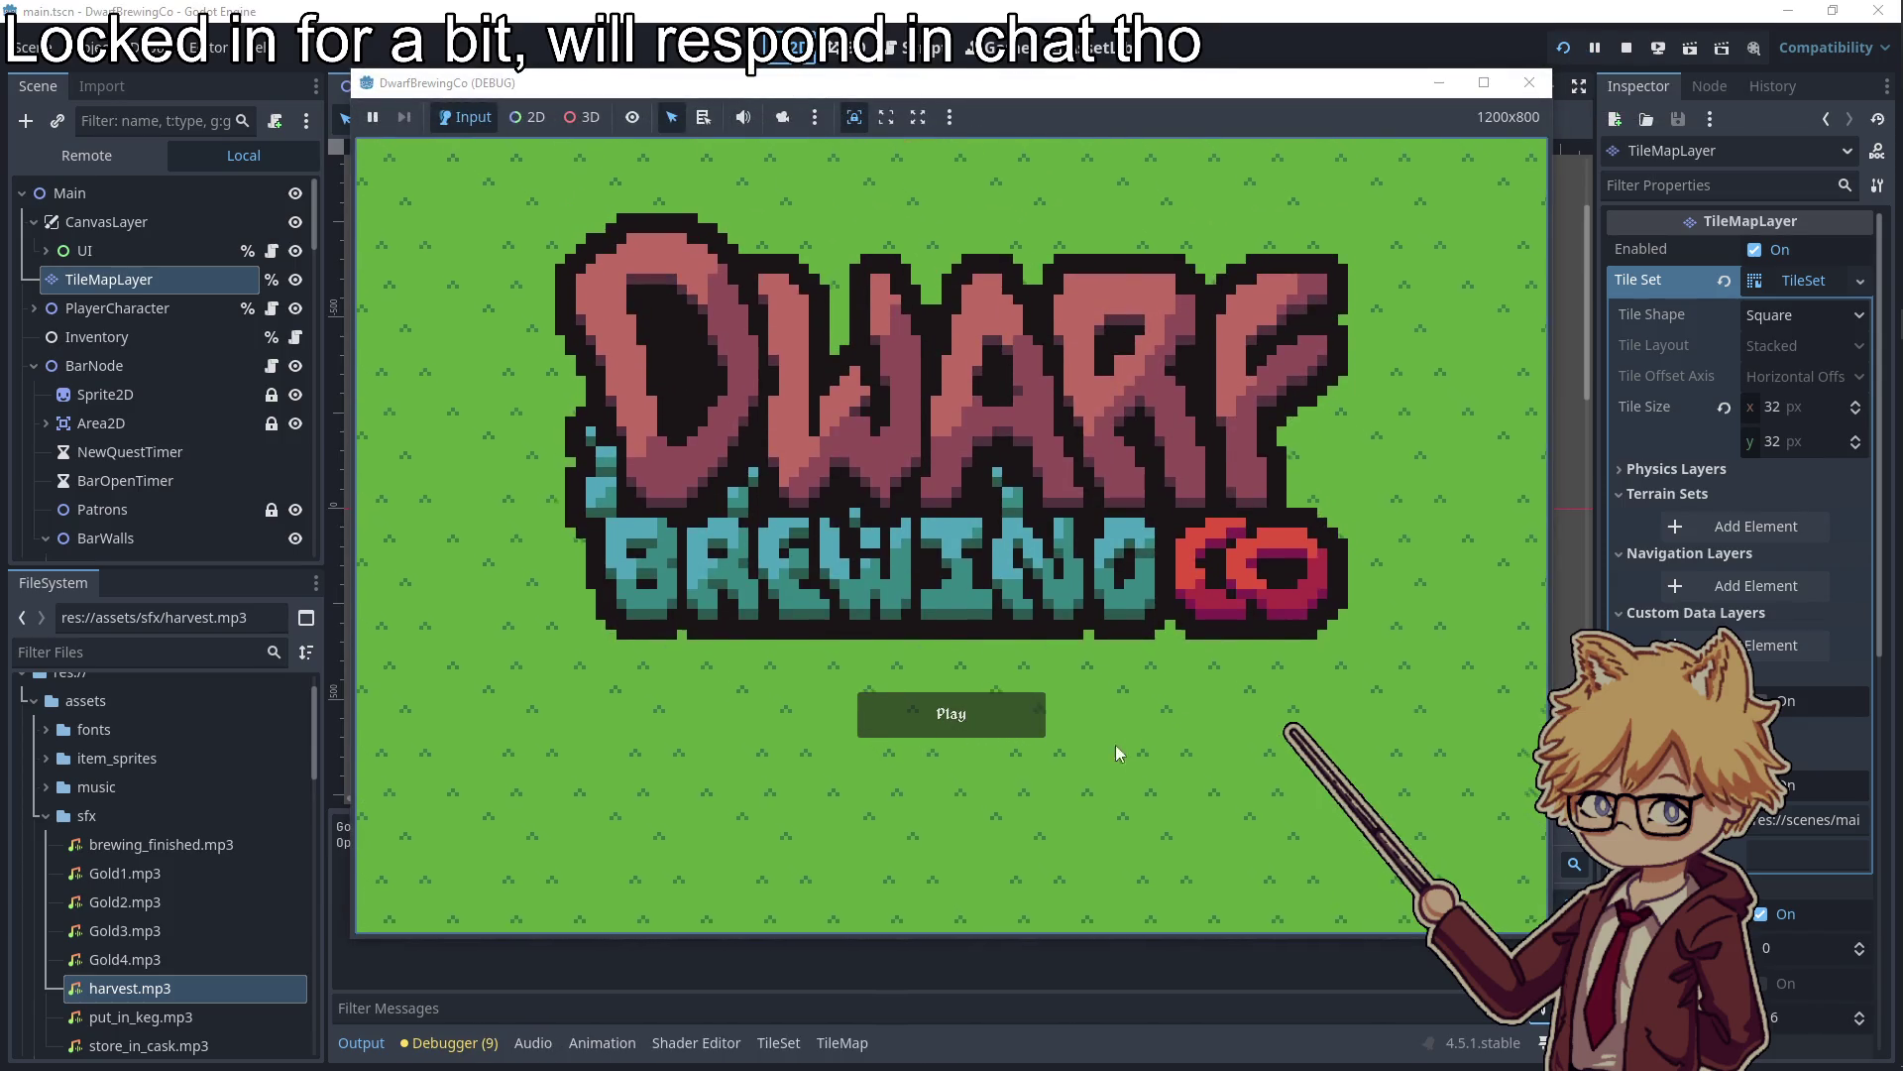
# Start playing and walk the dwarf around the map up to the shop
pyautogui.click(1041, 714)
pyautogui.press('Escape')
pyautogui.press('Escape')
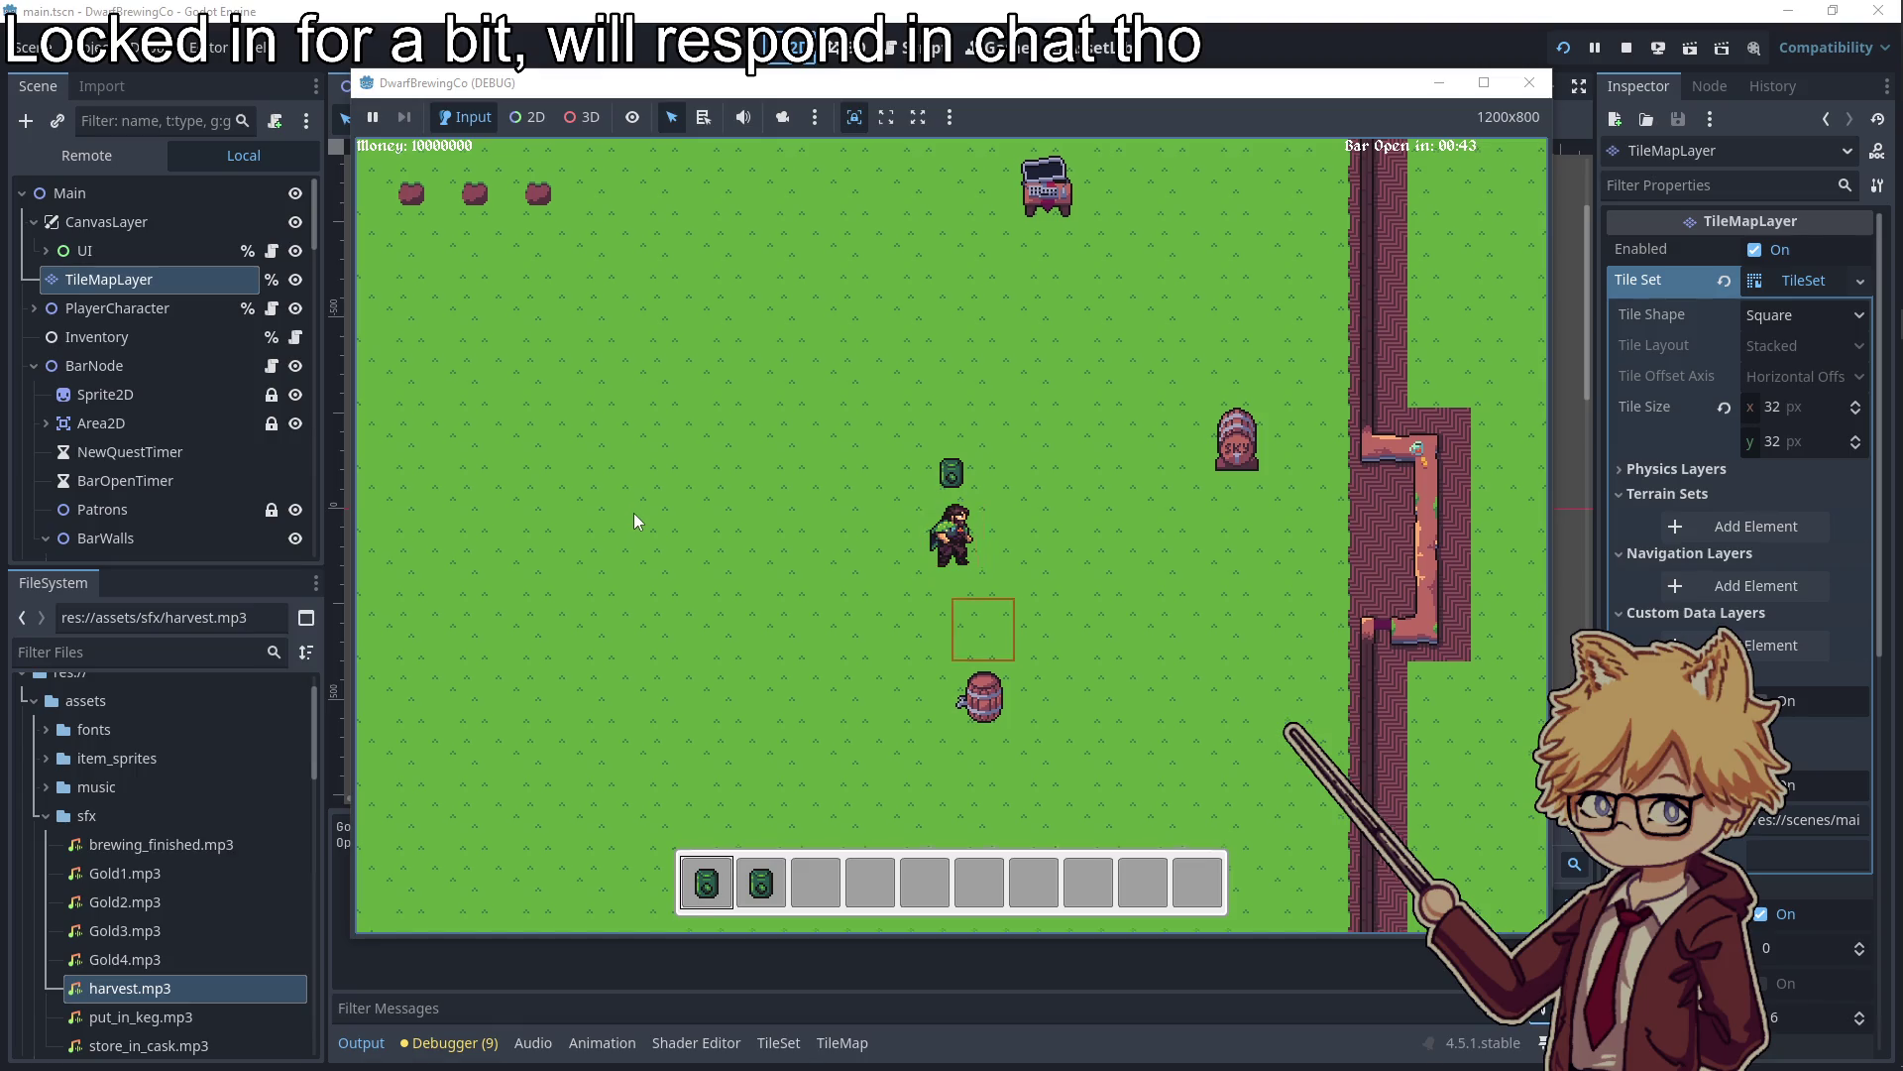
pyautogui.press('s')
pyautogui.press('d')
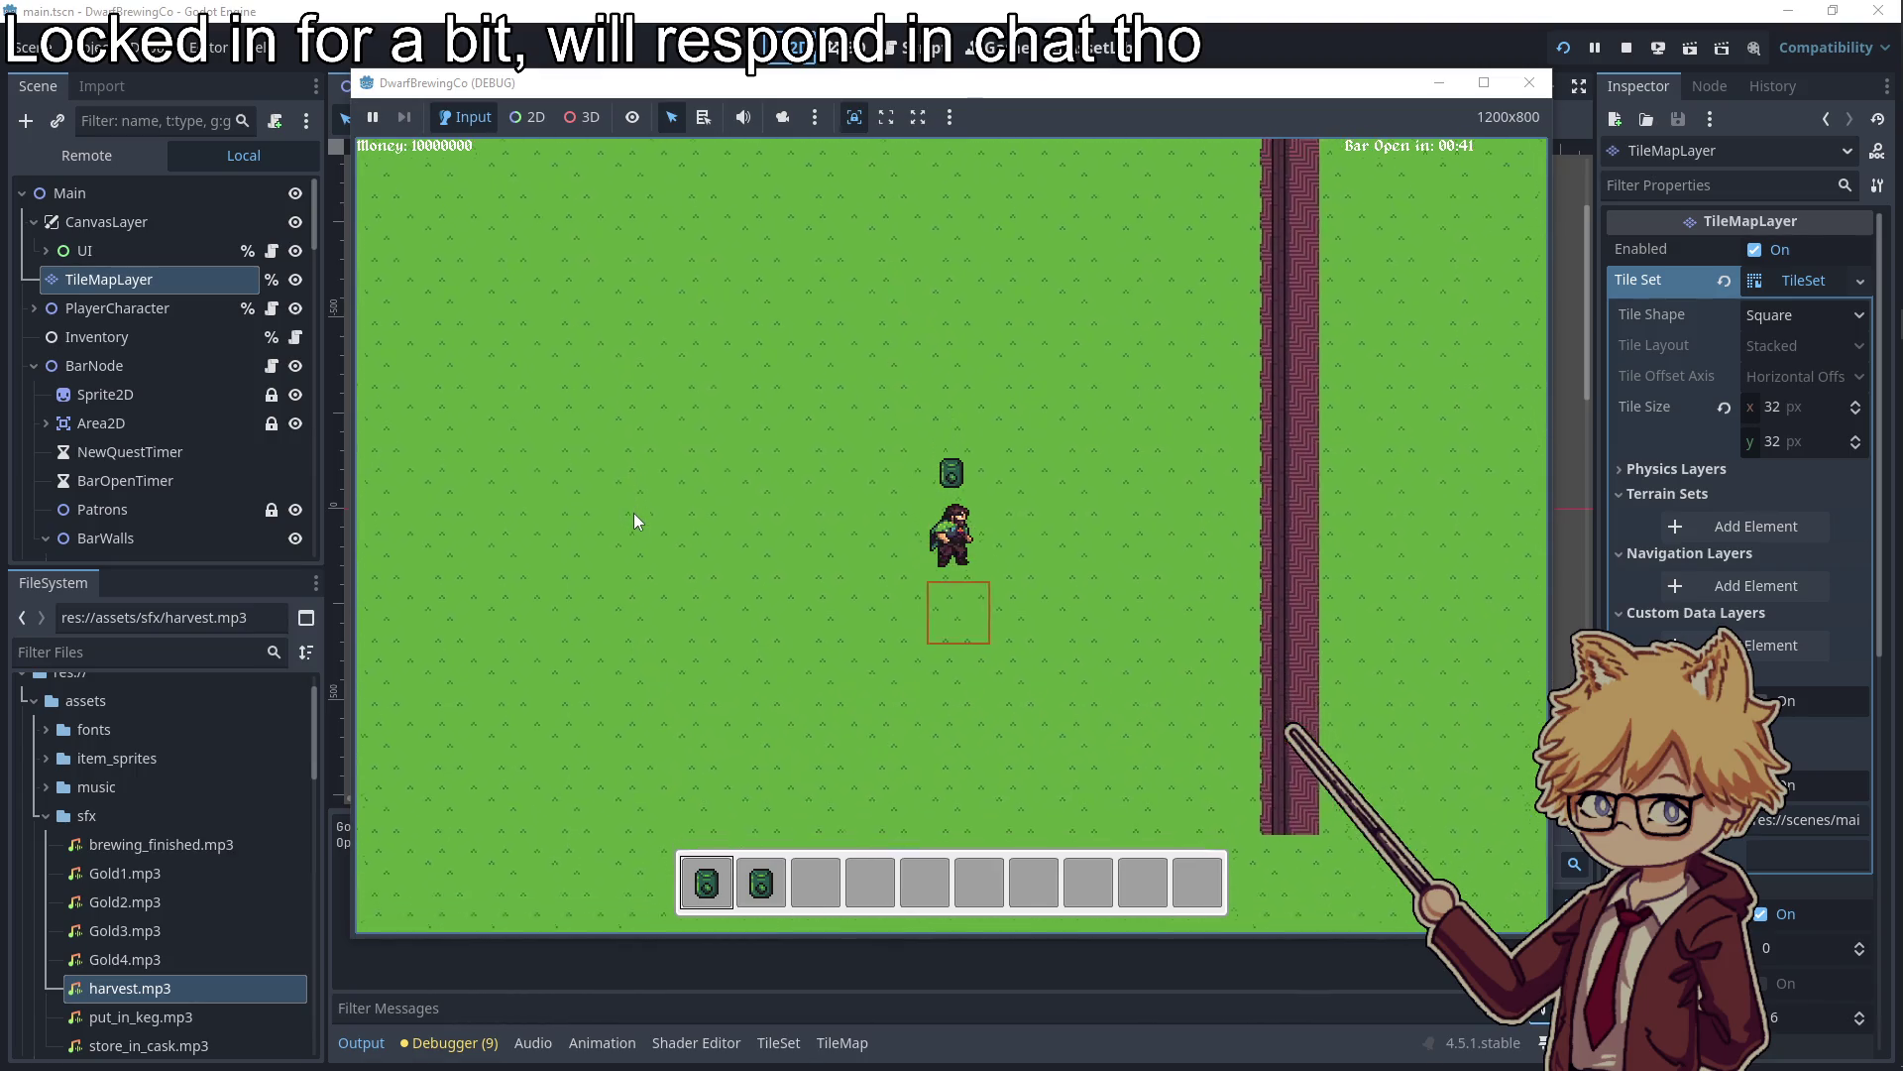
pyautogui.press('d')
pyautogui.press('a')
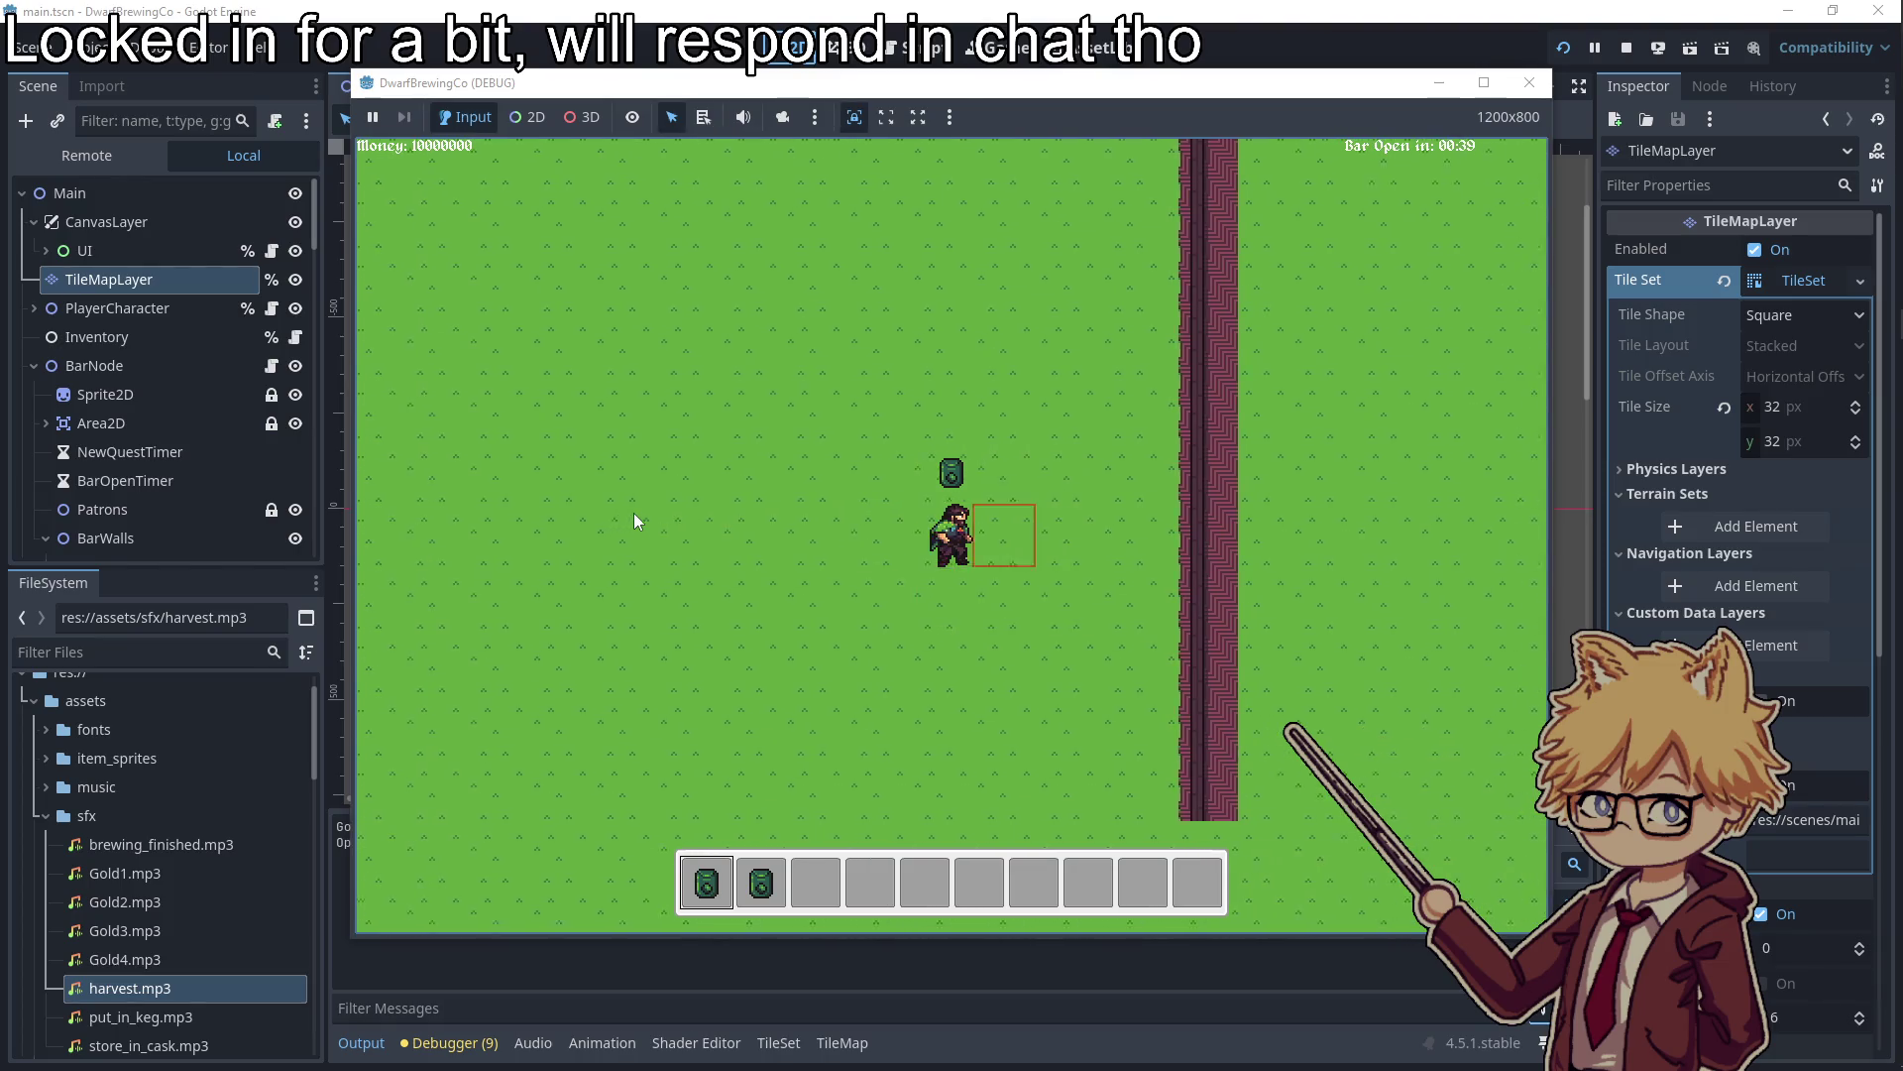
pyautogui.press('s')
pyautogui.press('d')
pyautogui.press('a')
pyautogui.press('s')
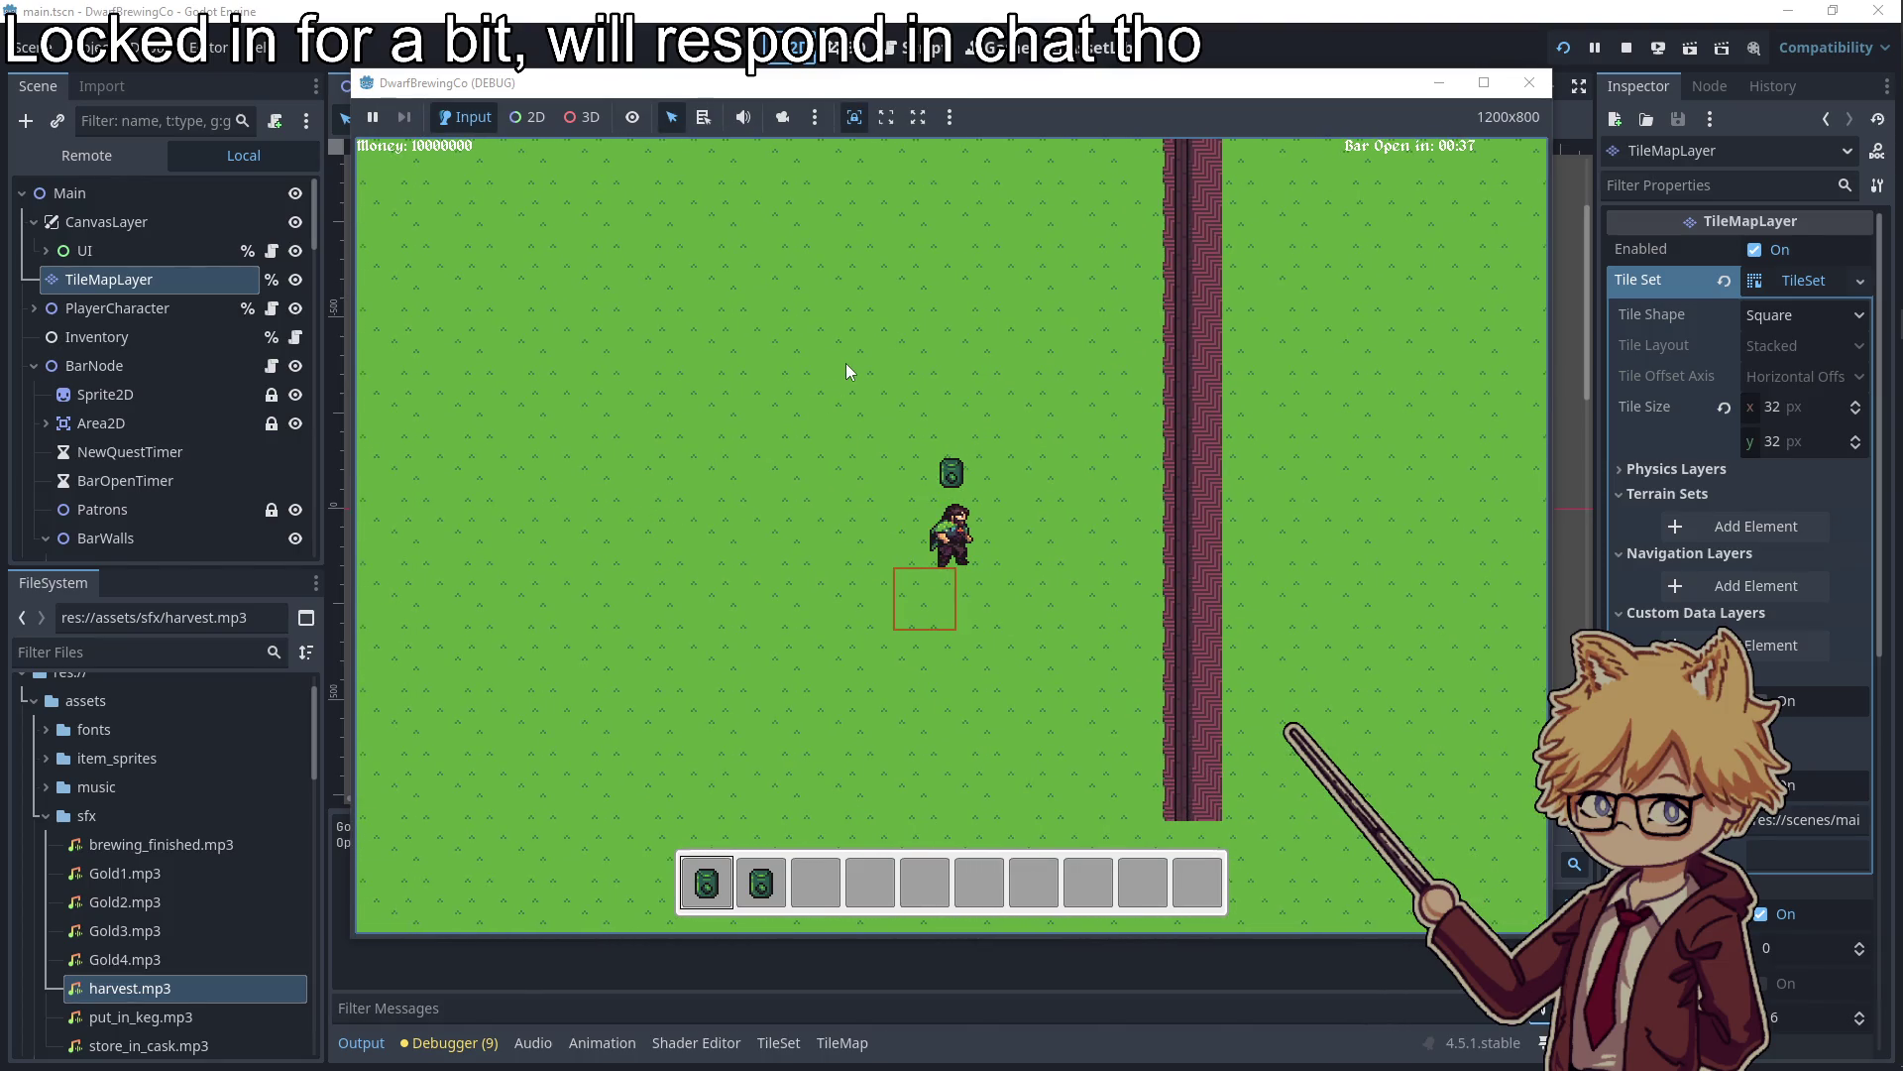
pyautogui.press('w')
pyautogui.press('a')
pyautogui.press('w')
# Buy a keg for 1 gold in the shop
pyautogui.press('e')
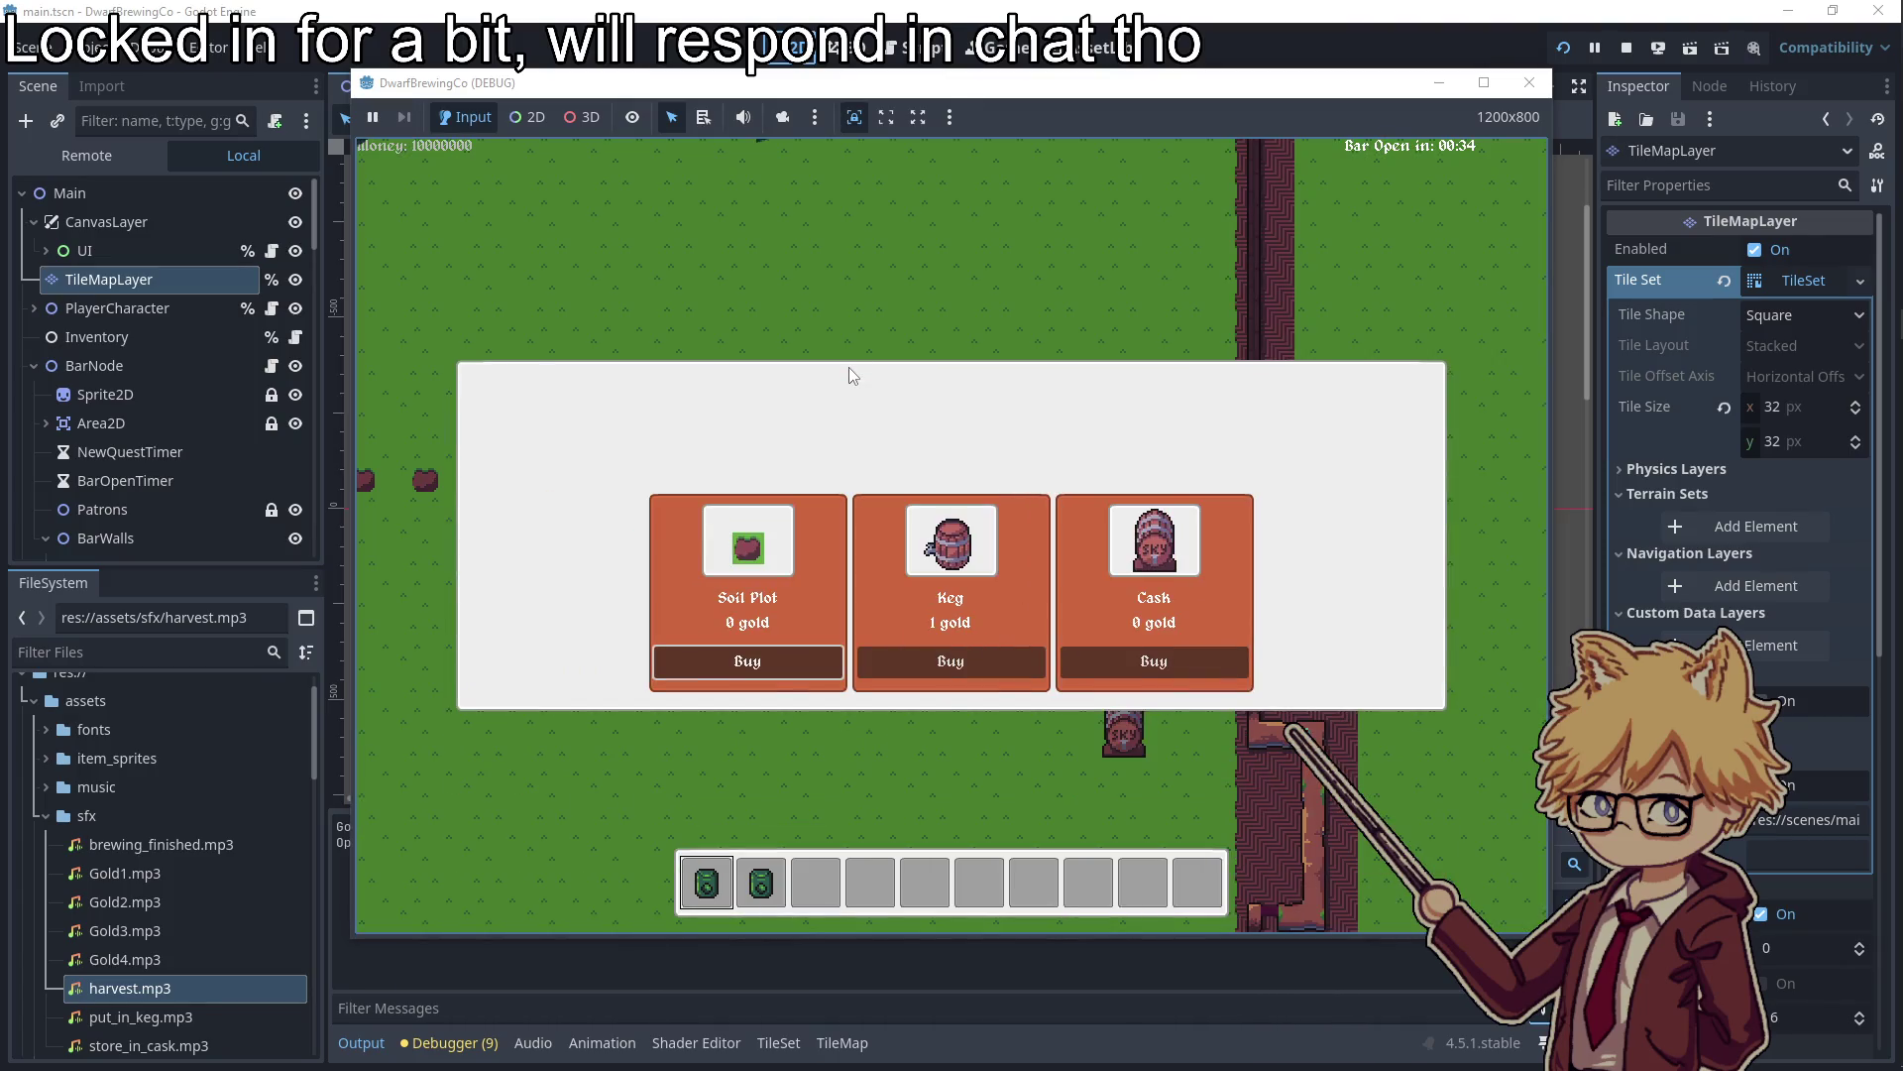
pyautogui.press('Right')
pyautogui.press('Return')
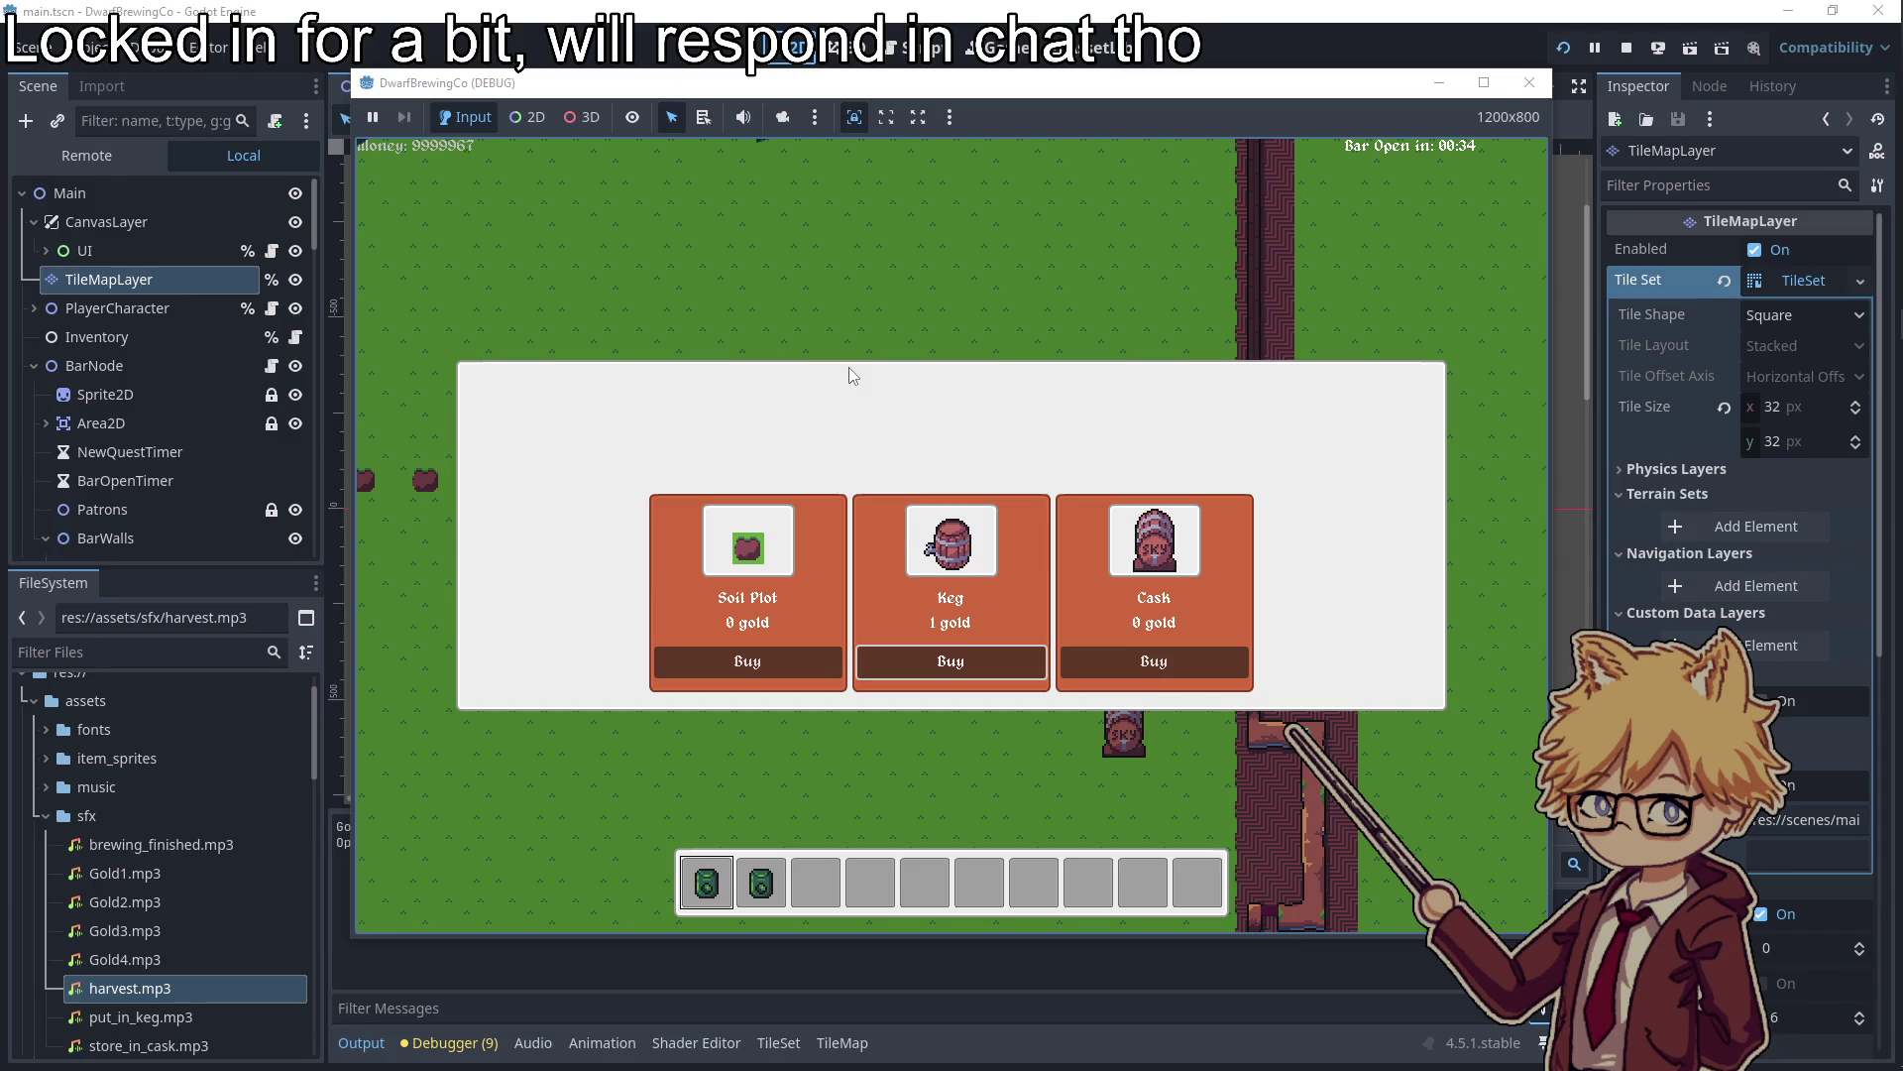
pyautogui.press('e')
# Walk the dwarf past the kegs toward the bar wall, then stop the game
pyautogui.press('s')
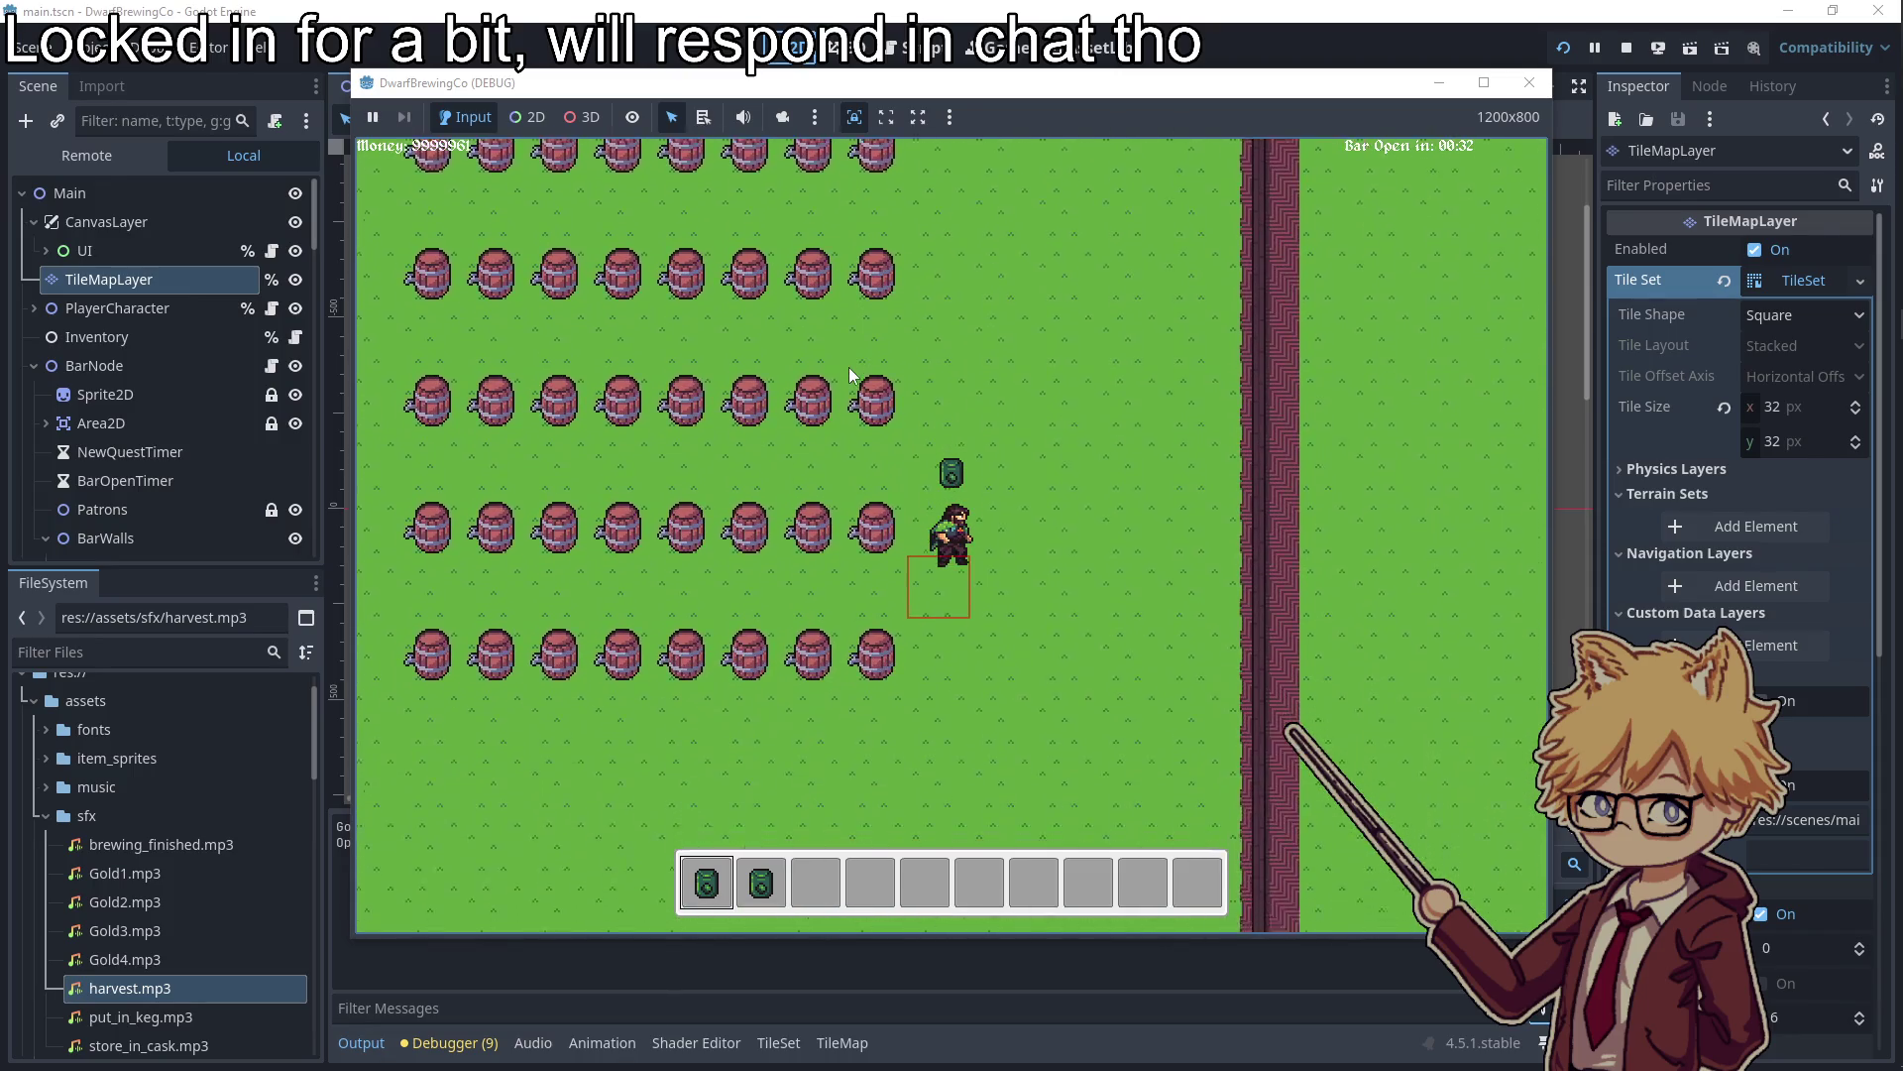
pyautogui.press('a')
pyautogui.press('d')
pyautogui.press('d')
pyautogui.press('a')
pyautogui.press('s')
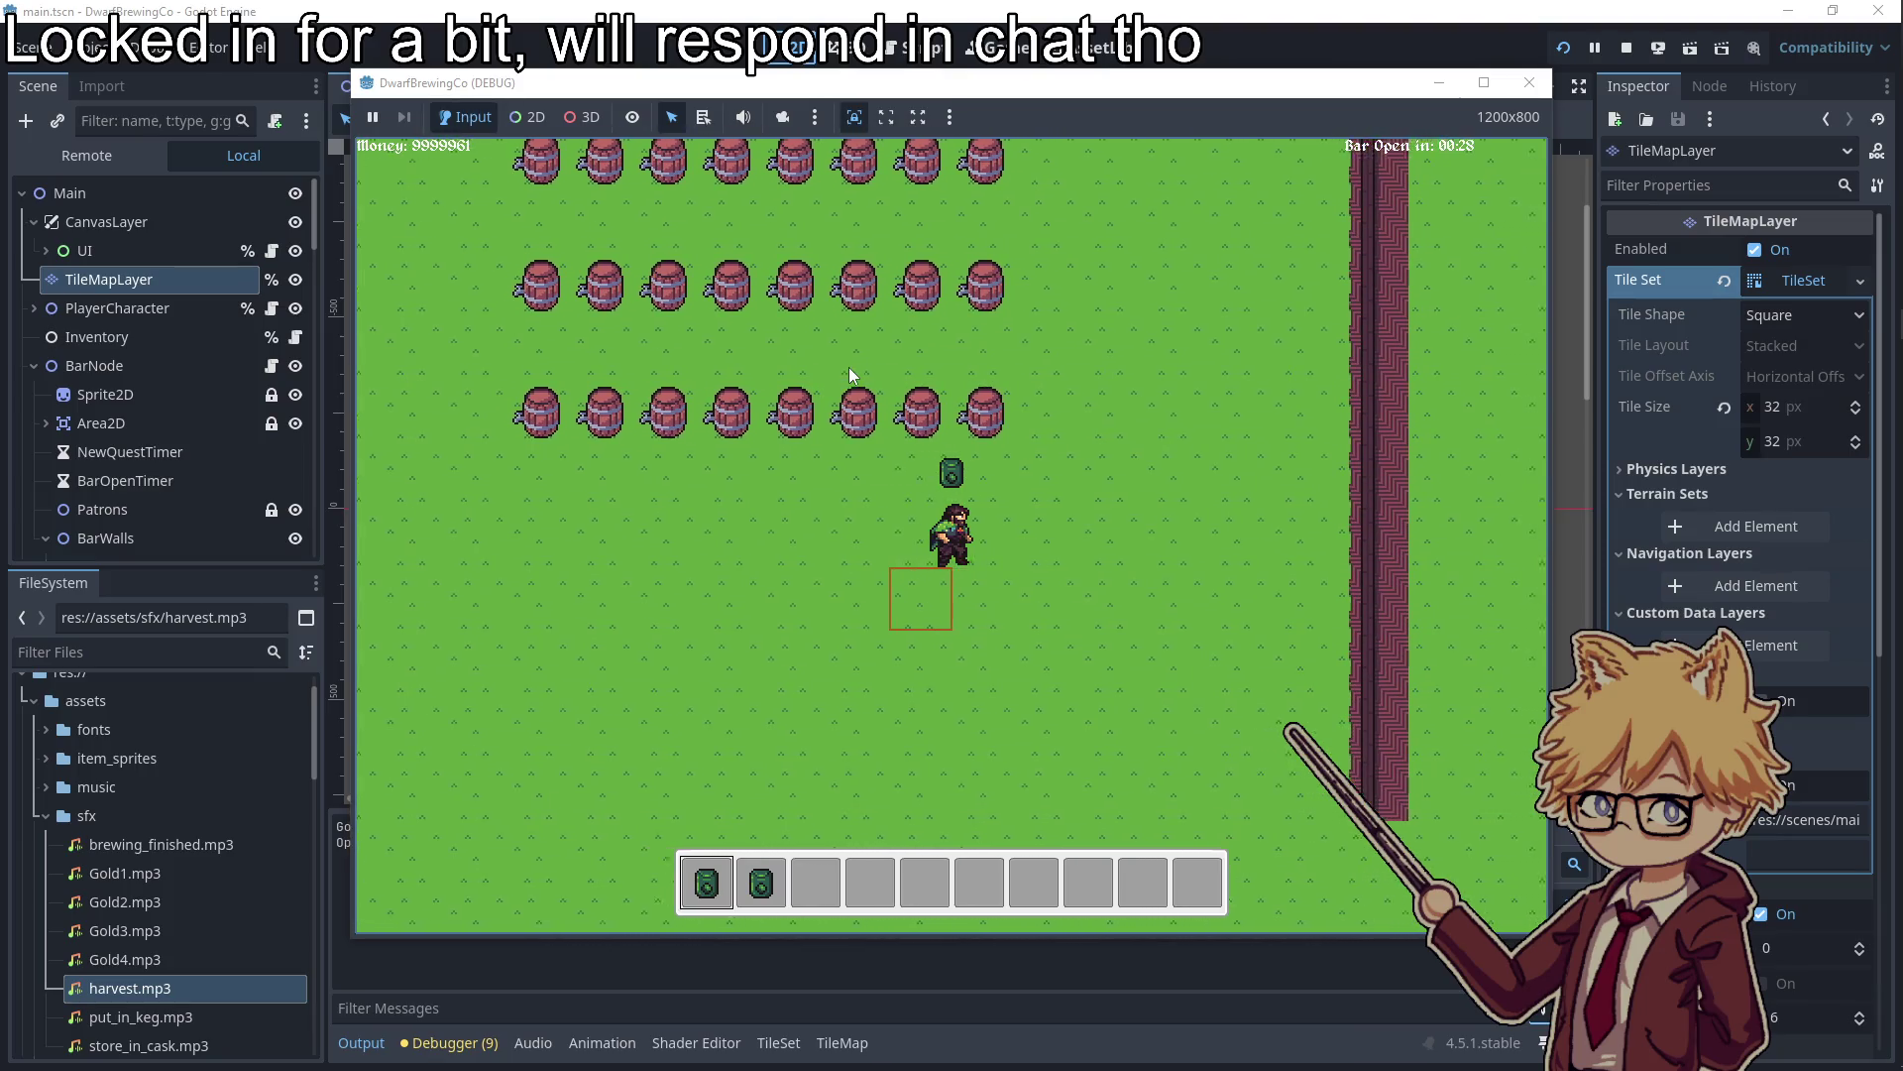
pyautogui.press('d')
pyautogui.press('a')
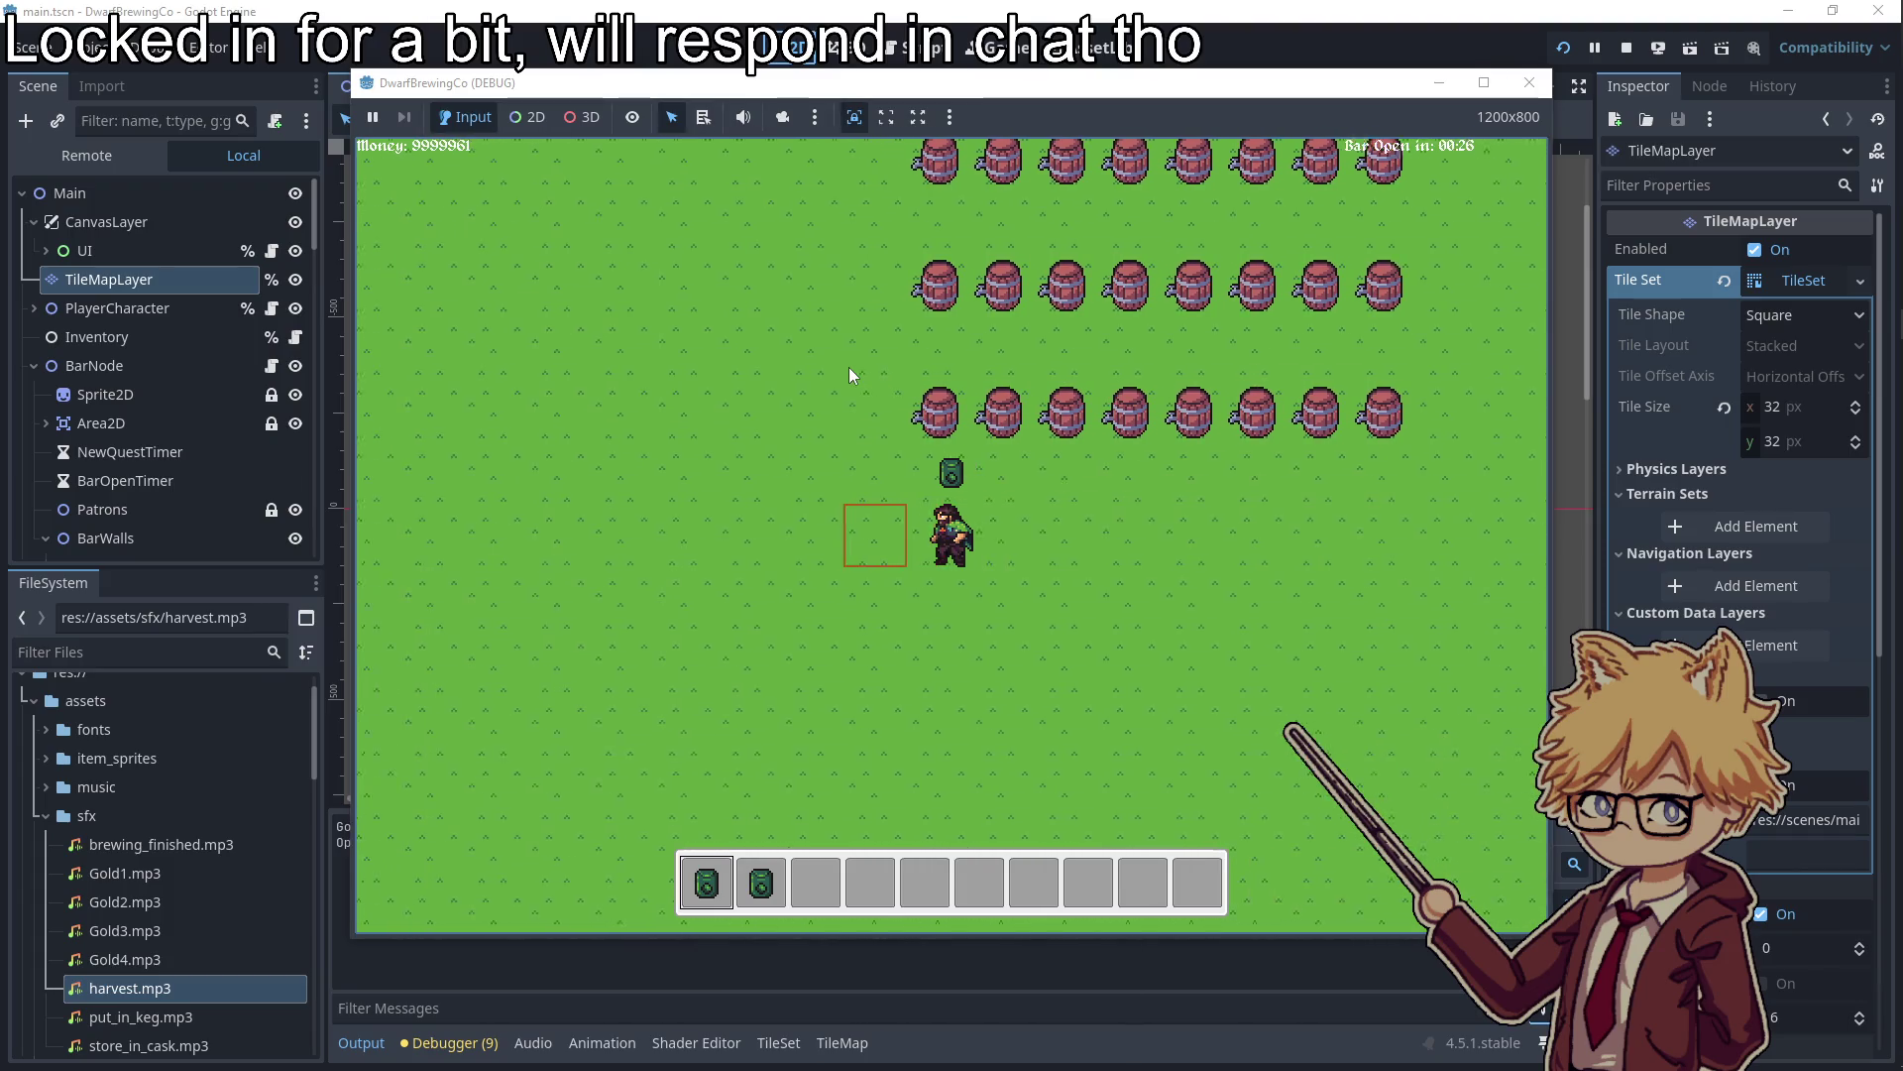
pyautogui.press('d')
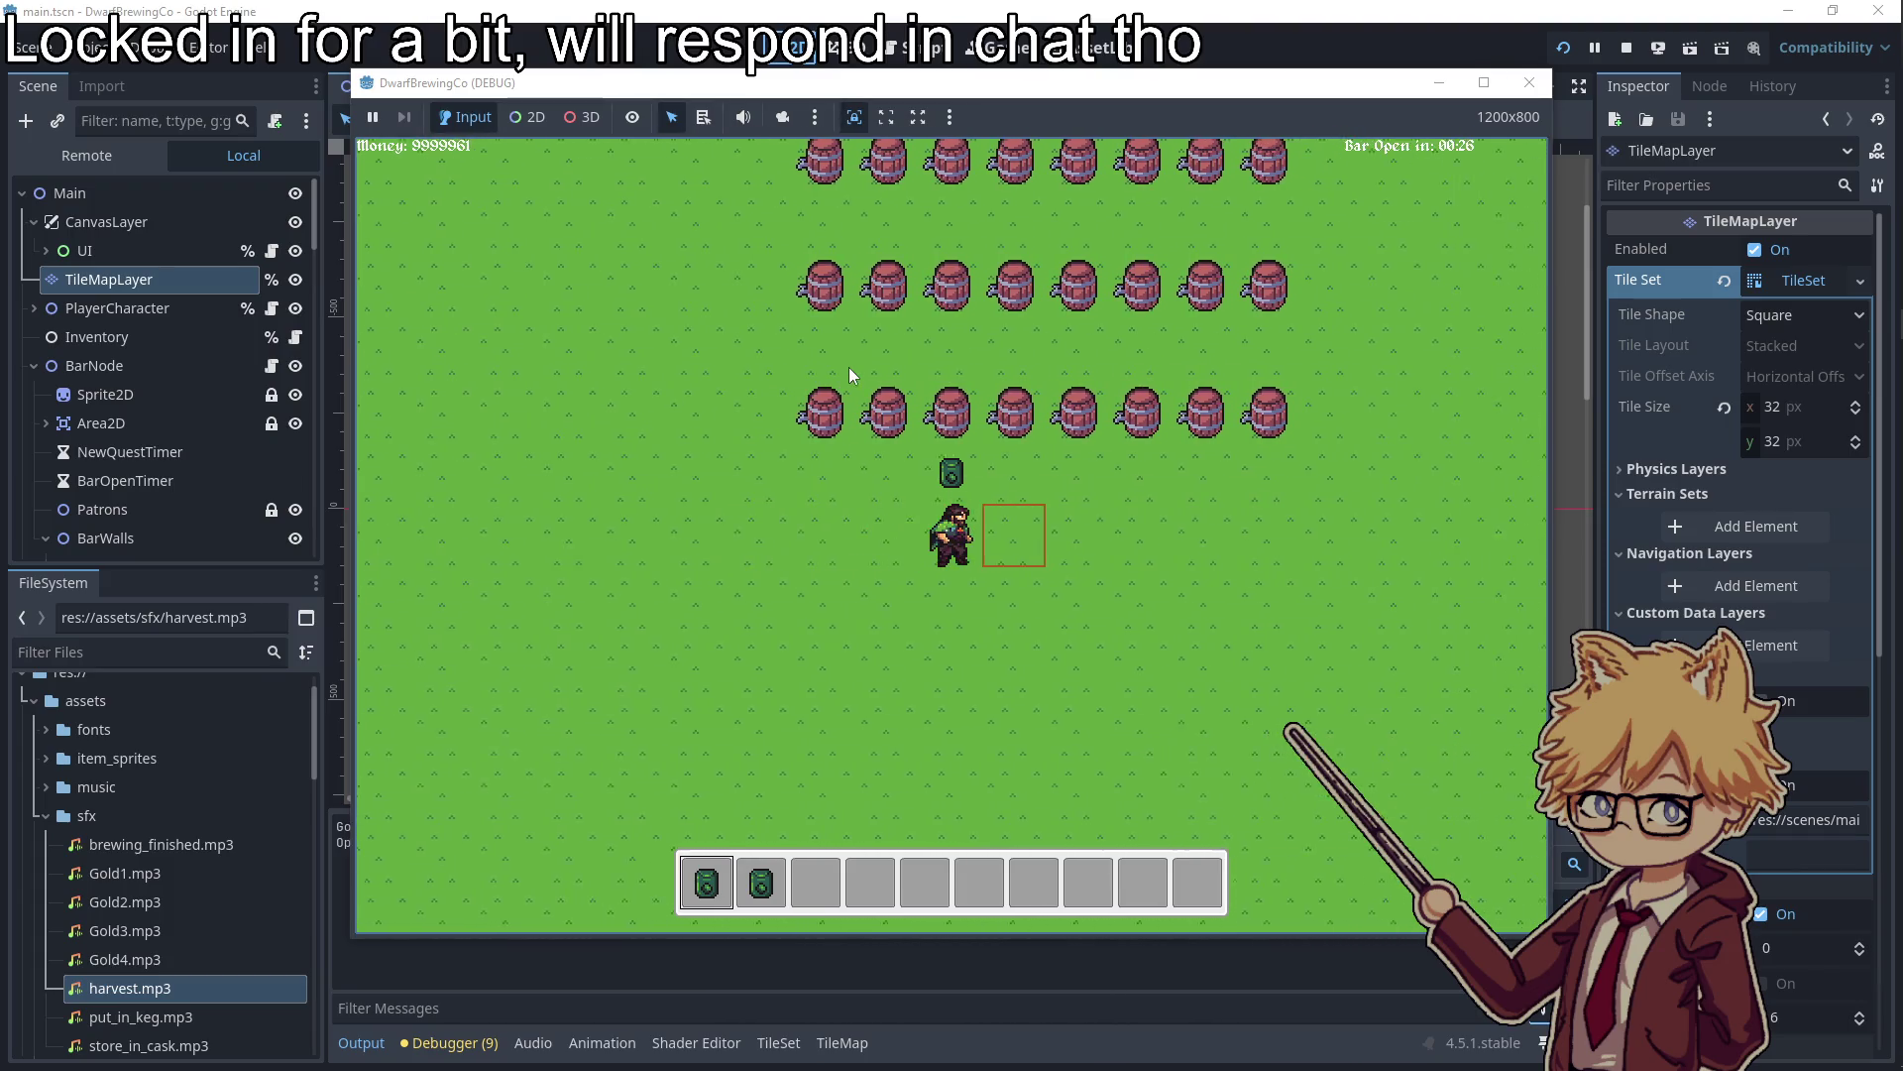
pyautogui.press('w')
pyautogui.press('w')
pyautogui.press('d')
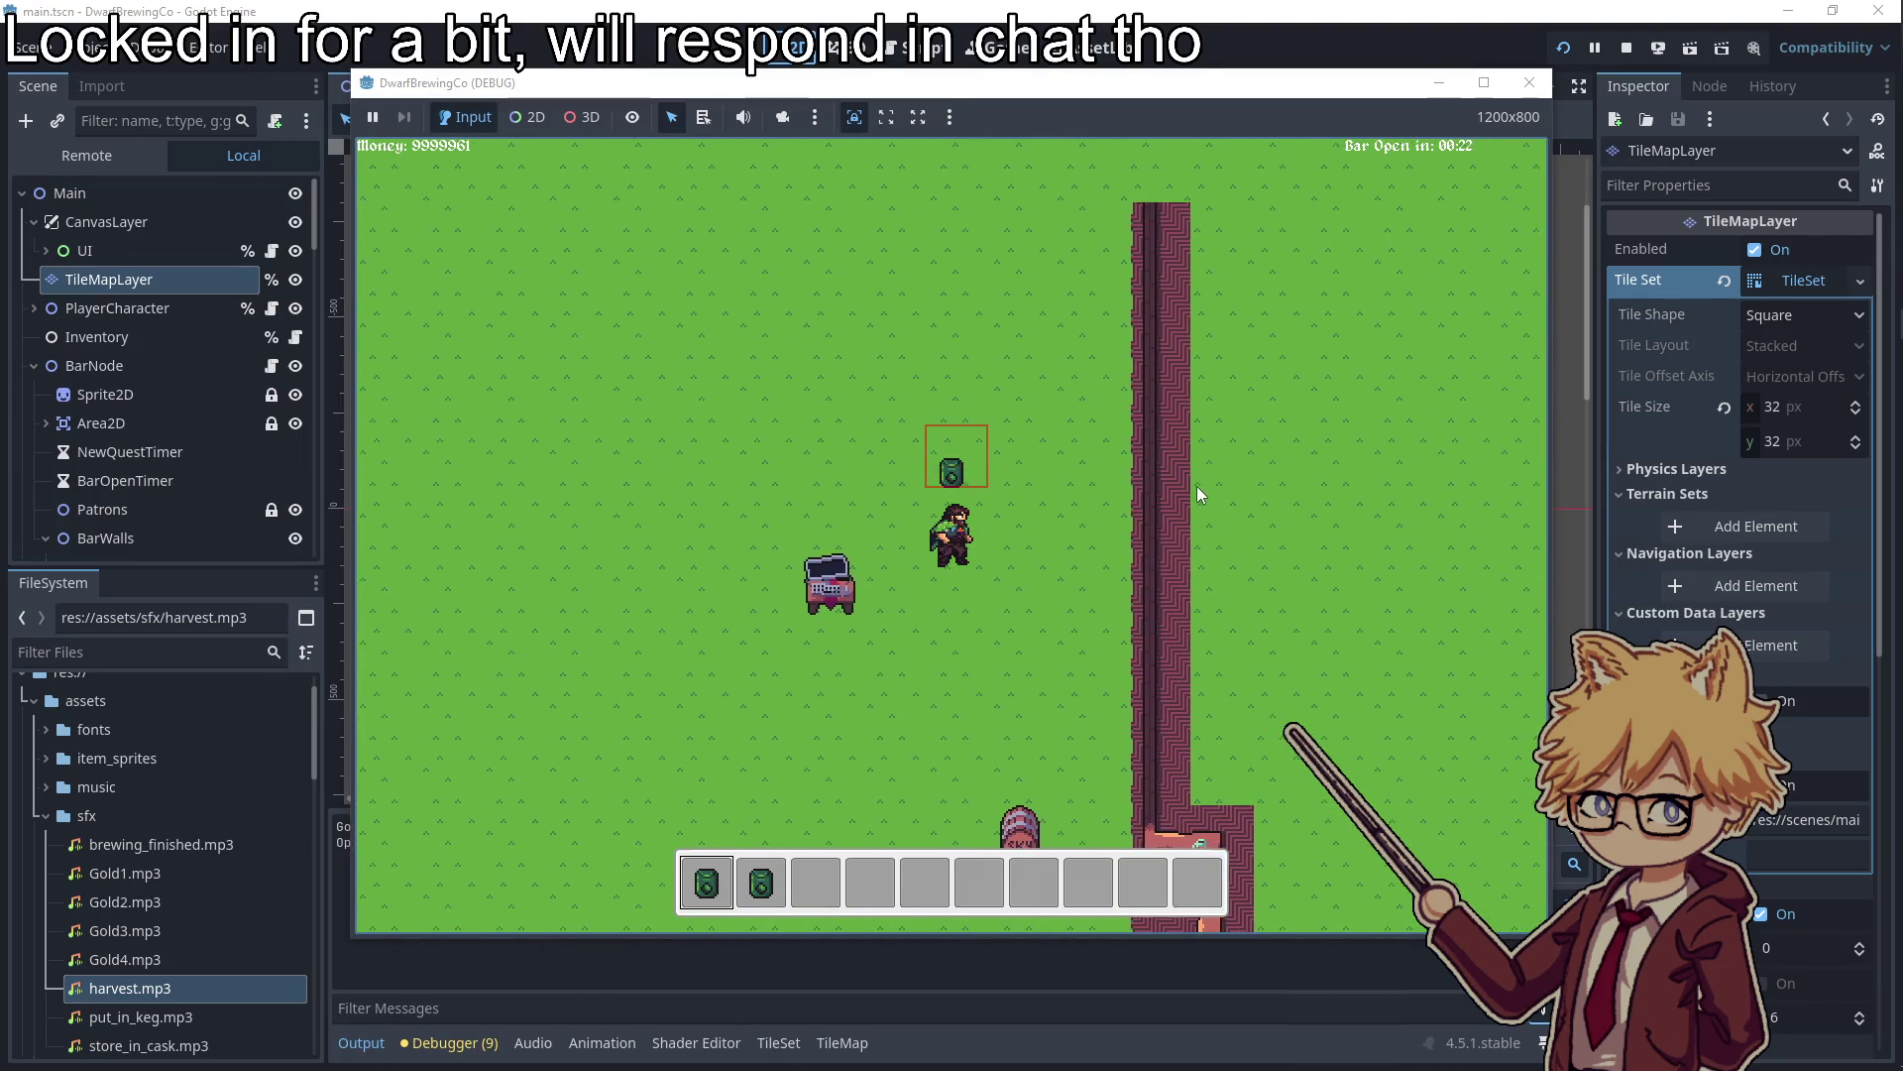
pyautogui.press('F8')
pyautogui.scroll(3, 981, 496)
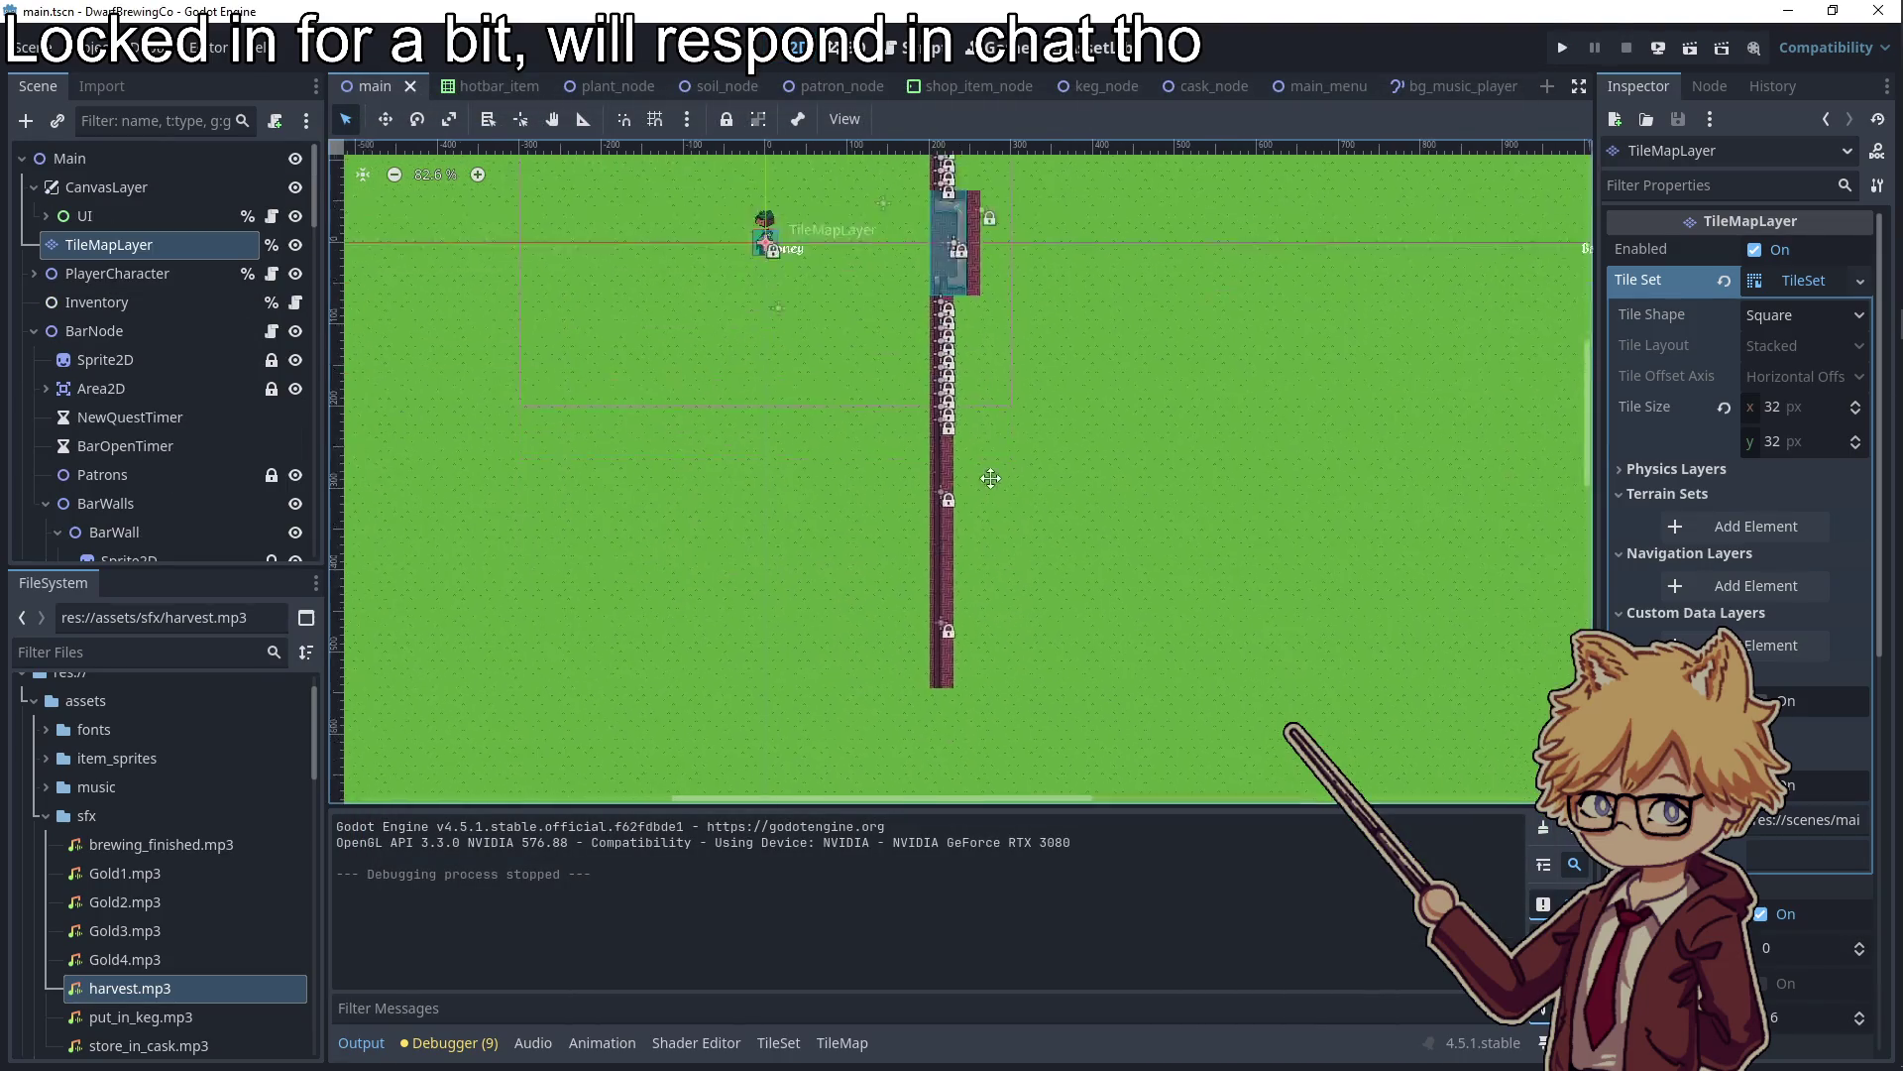
# Paste a copy of a bar wall piece as BarWall30 and join it below the wall
pyautogui.click(956, 516)
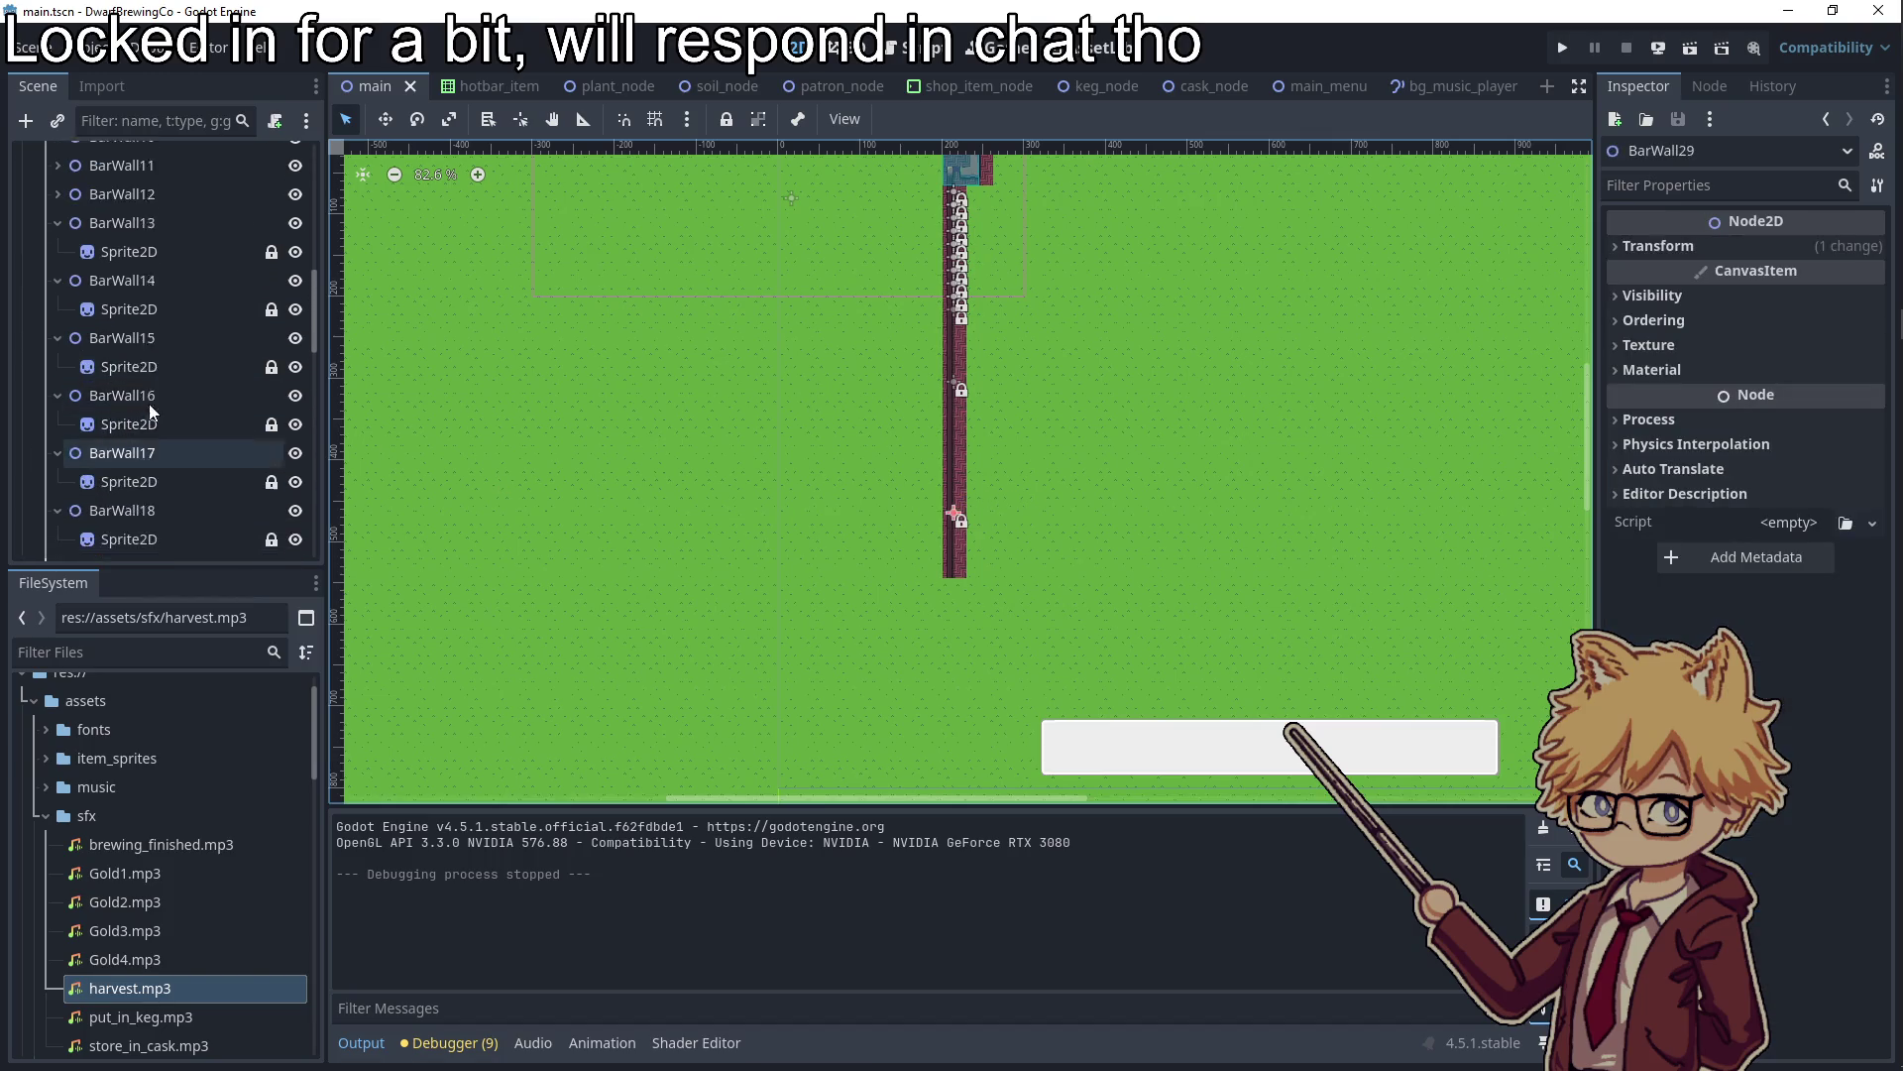
pyautogui.scroll(5, 151, 391)
pyautogui.click(139, 367)
pyautogui.hotkey('ctrl', 'v')
pyautogui.moveTo(950, 513); pyautogui.dragTo(953, 701)
pyautogui.scroll(4, 959, 645)
pyautogui.moveTo(952, 780); pyautogui.dragTo(947, 649)
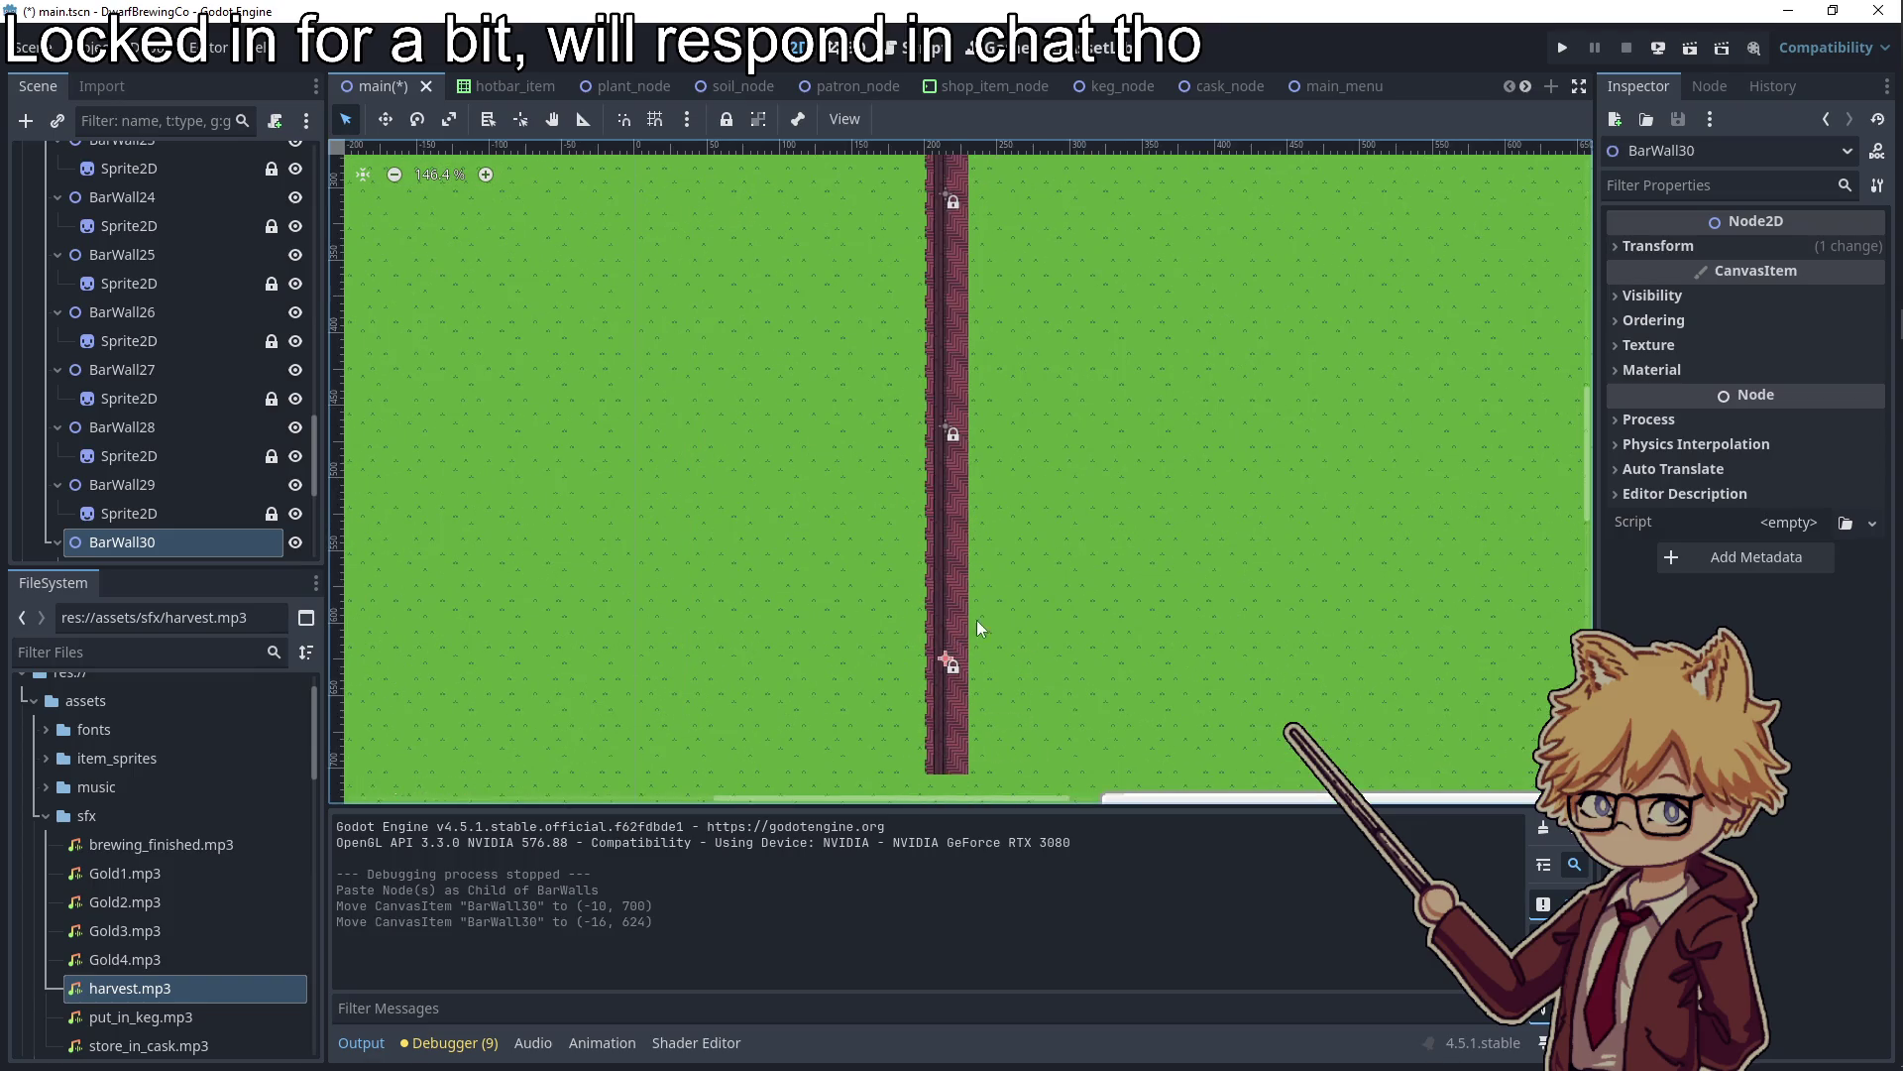
# Paste BarWall31 and move it up to extend the top of the wall
pyautogui.scroll(-6, 977, 620)
pyautogui.scroll(3, 270, 295)
pyautogui.scroll(5, 198, 302)
pyautogui.click(160, 290)
pyautogui.hotkey('ctrl', 'v')
pyautogui.moveTo(997, 504); pyautogui.dragTo(1040, 245)
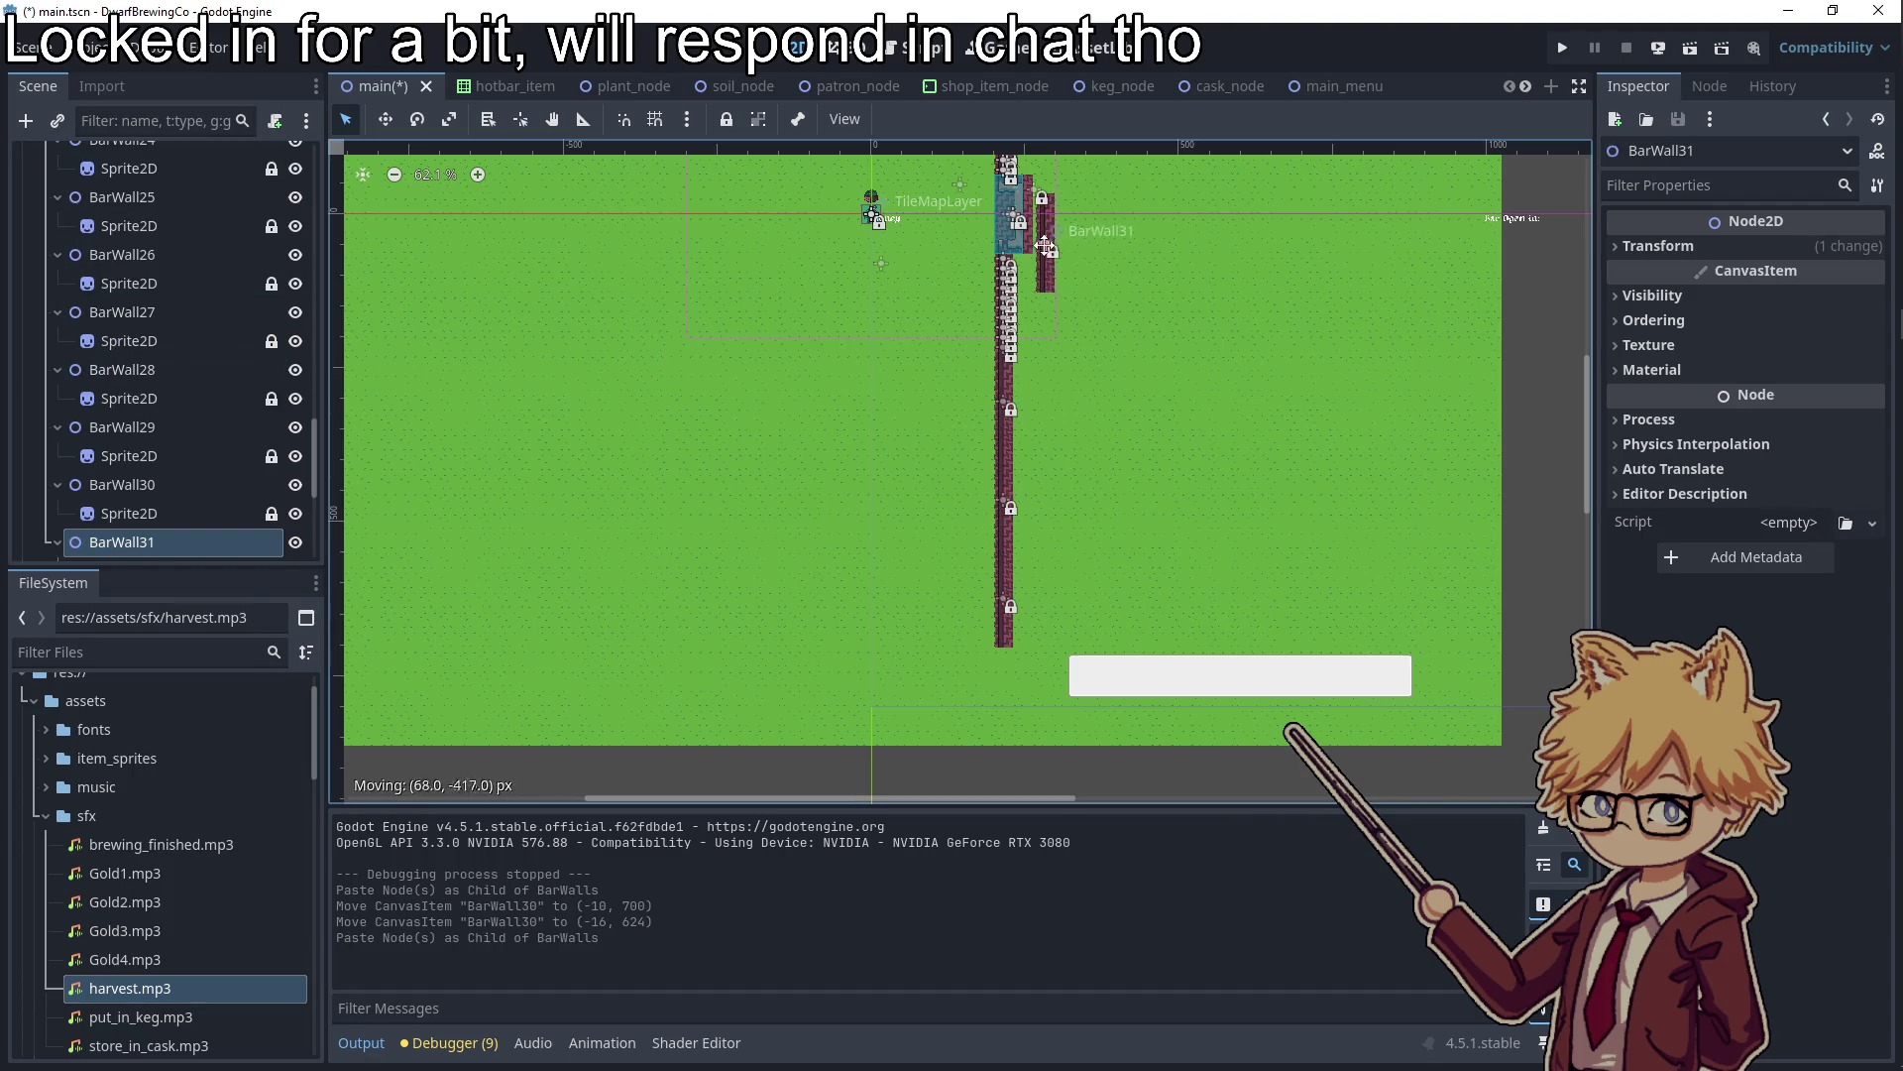
pyautogui.scroll(6, 1040, 244)
pyautogui.moveTo(1029, 580)
pyautogui.mouseDown()
pyautogui.moveTo(991, 274)
pyautogui.moveTo(954, 262)
pyautogui.mouseUp()
pyautogui.scroll(7, 990, 278)
pyautogui.click(1105, 317)
# Save the scene and relaunch the game past the title screen
pyautogui.scroll(-3, 1130, 337)
pyautogui.hotkey('ctrl', 's')
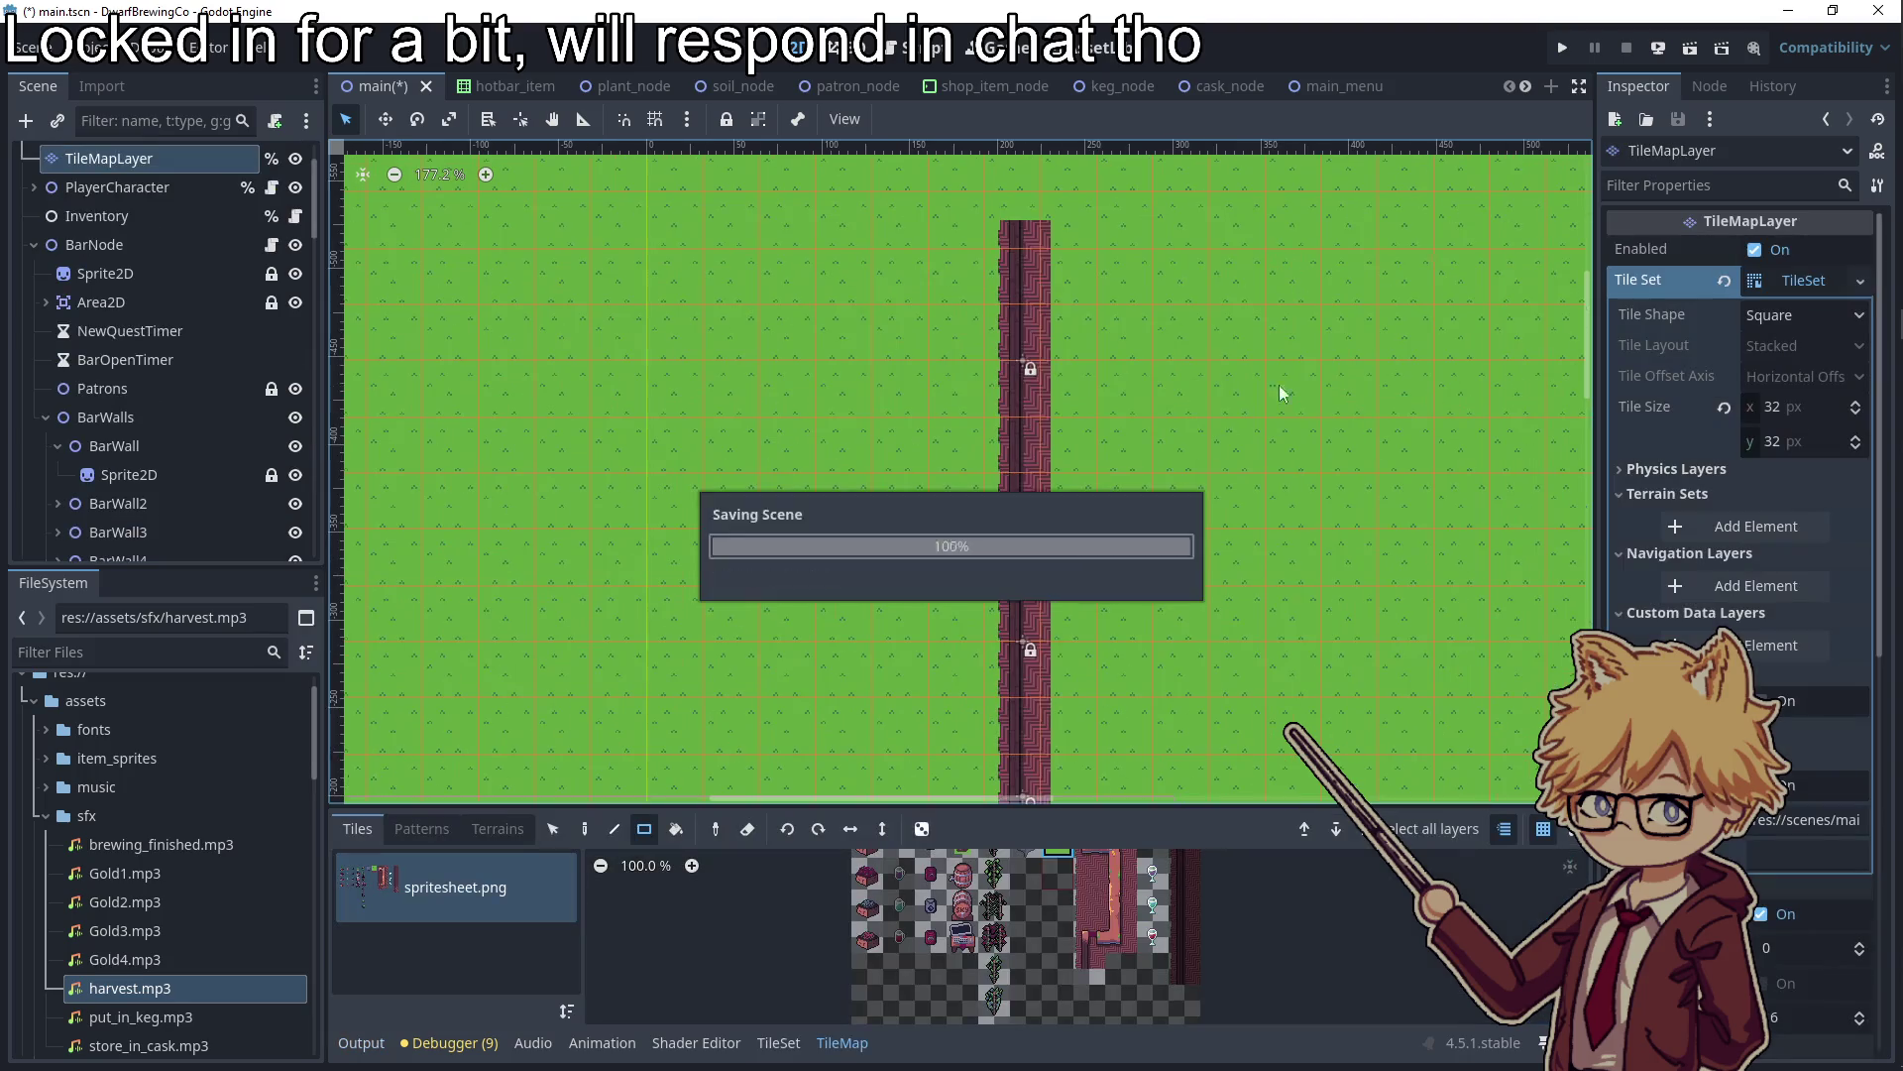
pyautogui.click(1562, 49)
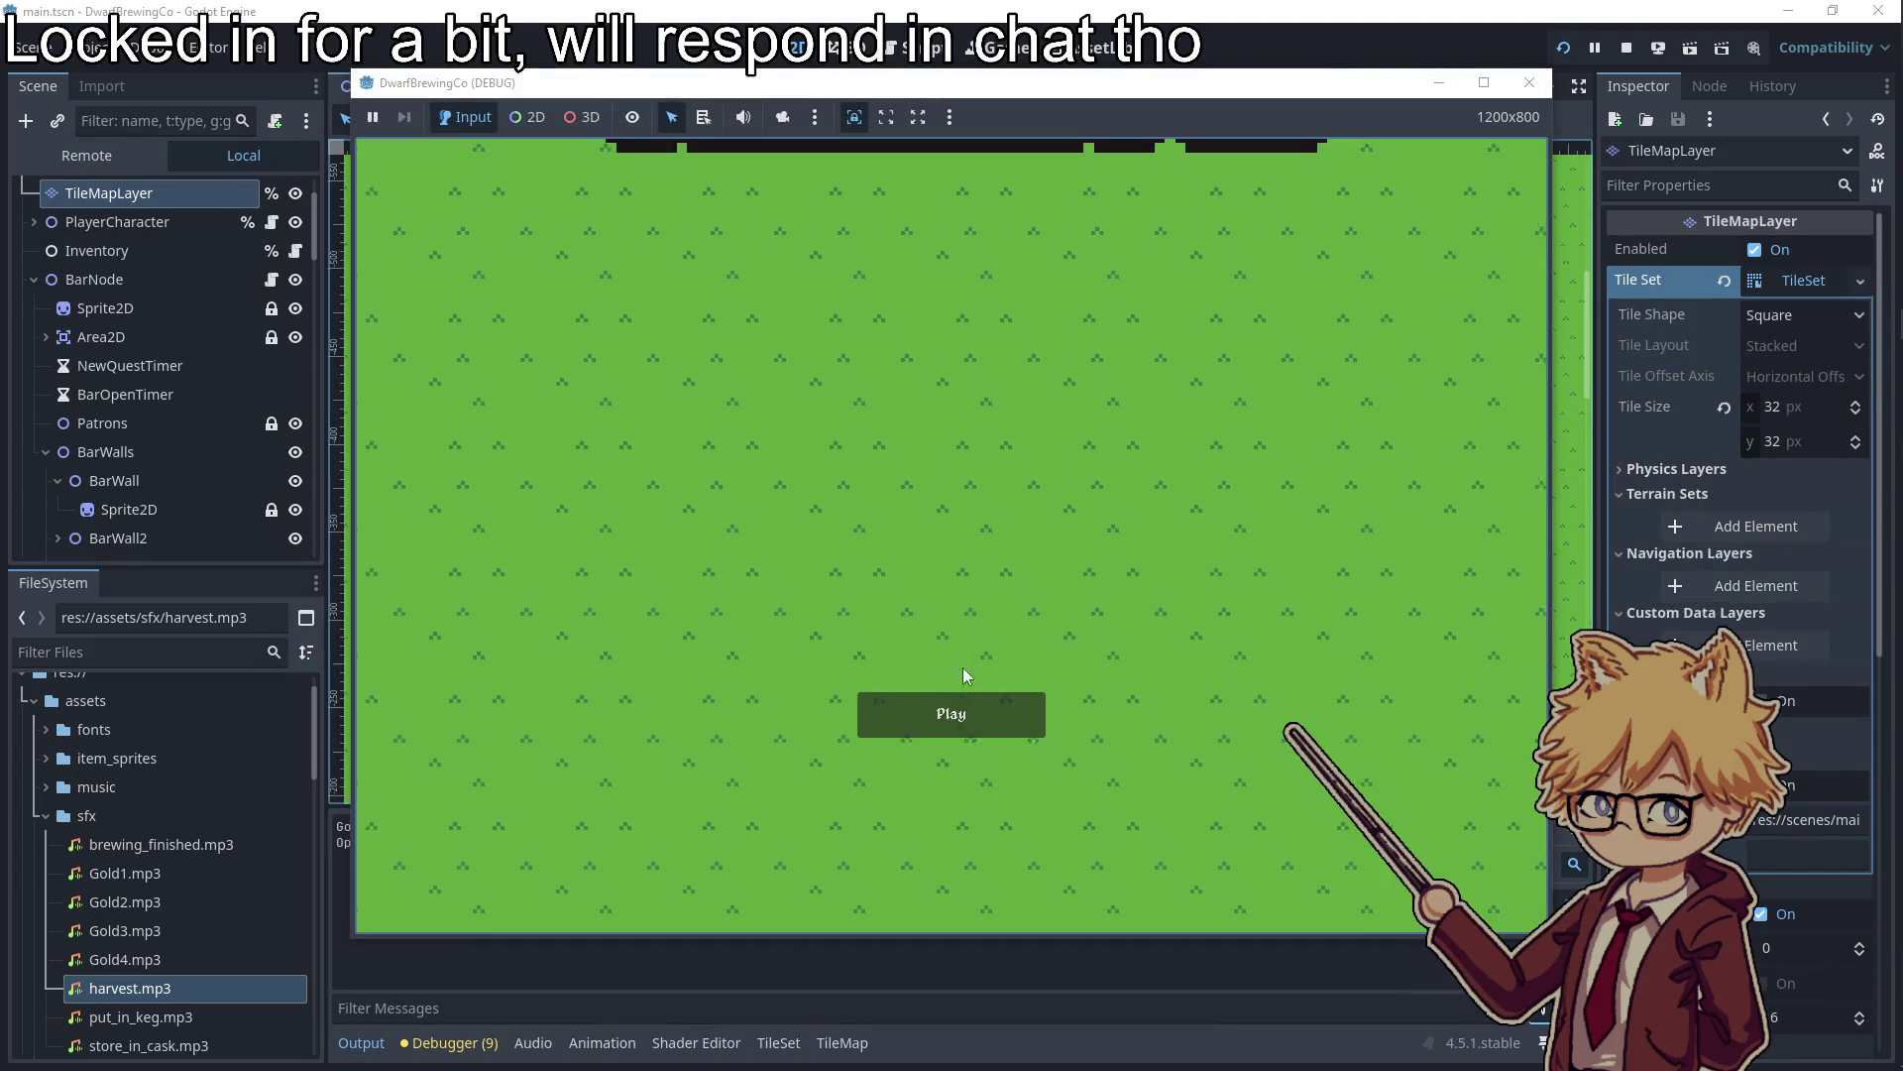
pyautogui.click(960, 706)
pyautogui.press('Escape')
pyautogui.press('Escape')
# Walk the dwarf up, down and along the lengthened bar wall, then close the game window
pyautogui.press('d')
pyautogui.press('w')
pyautogui.press('d')
pyautogui.press('a')
pyautogui.press('s')
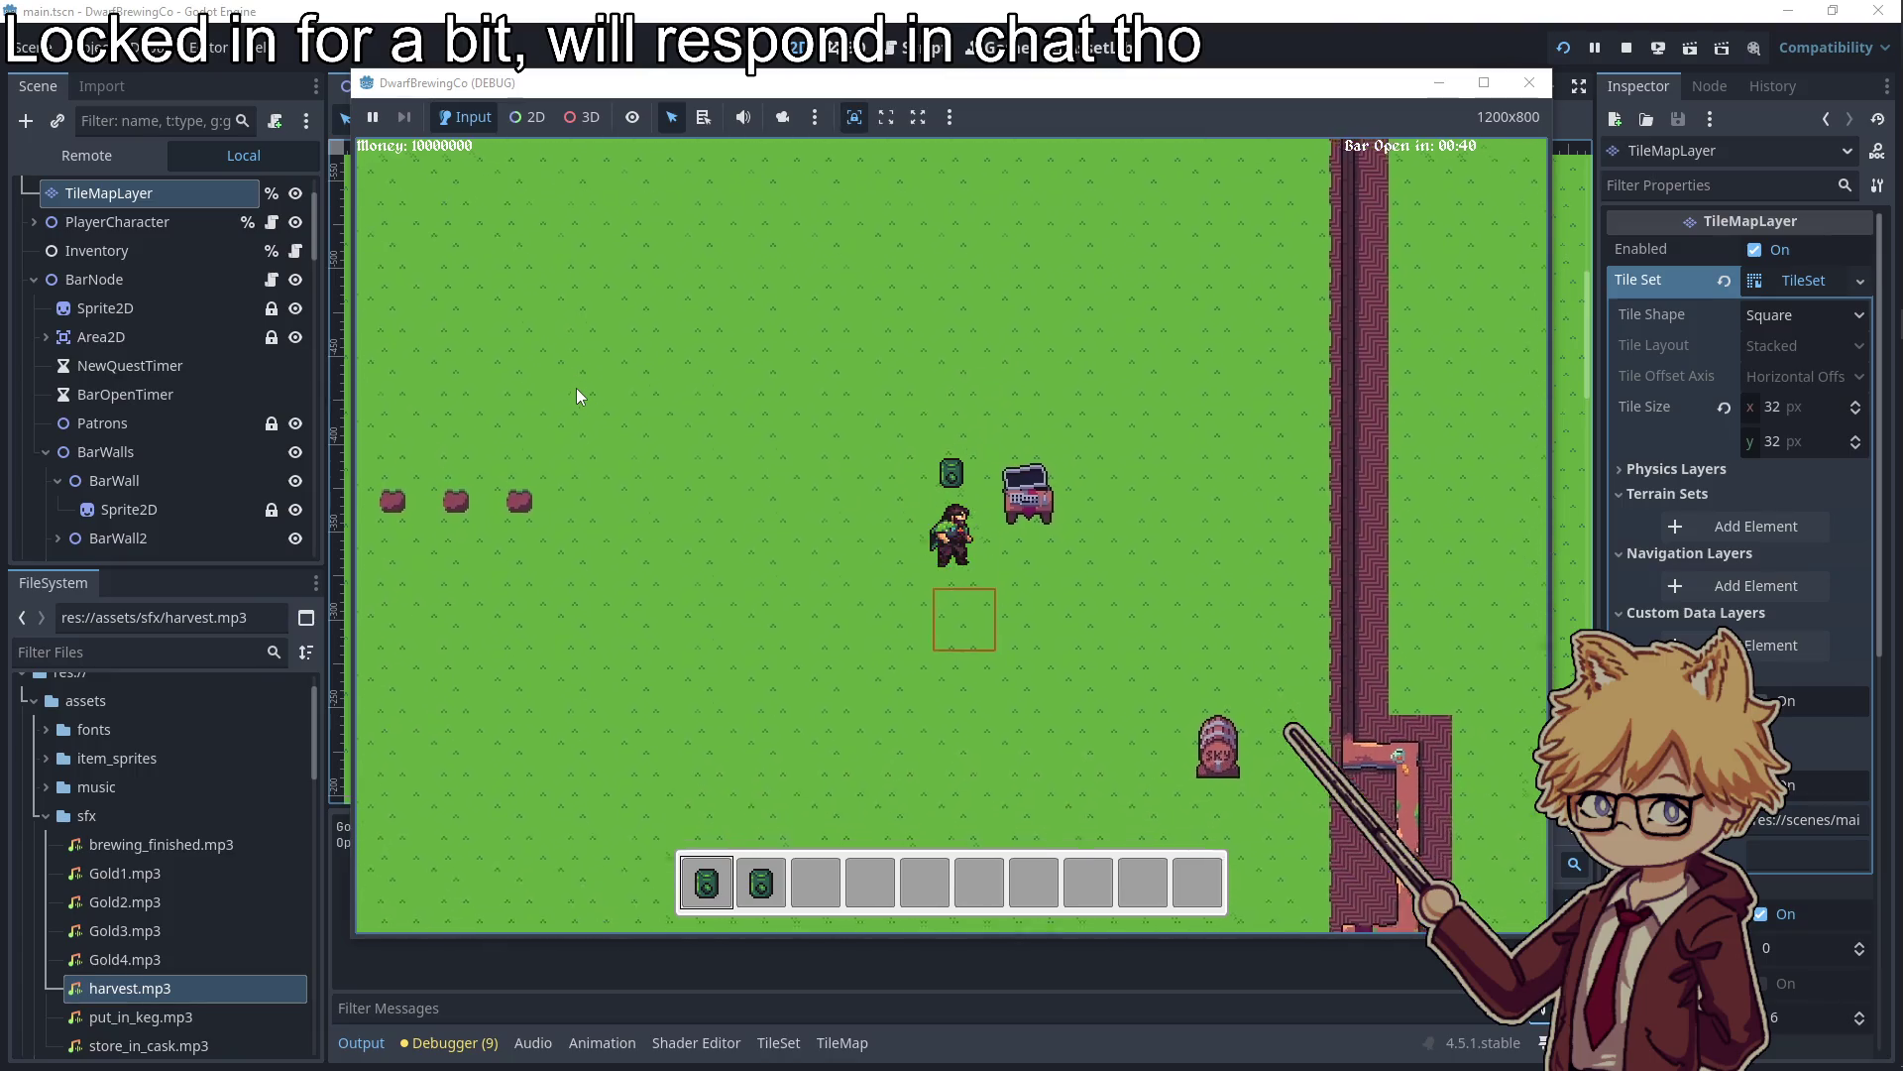
pyautogui.press('d')
pyautogui.press('d')
pyautogui.press('s')
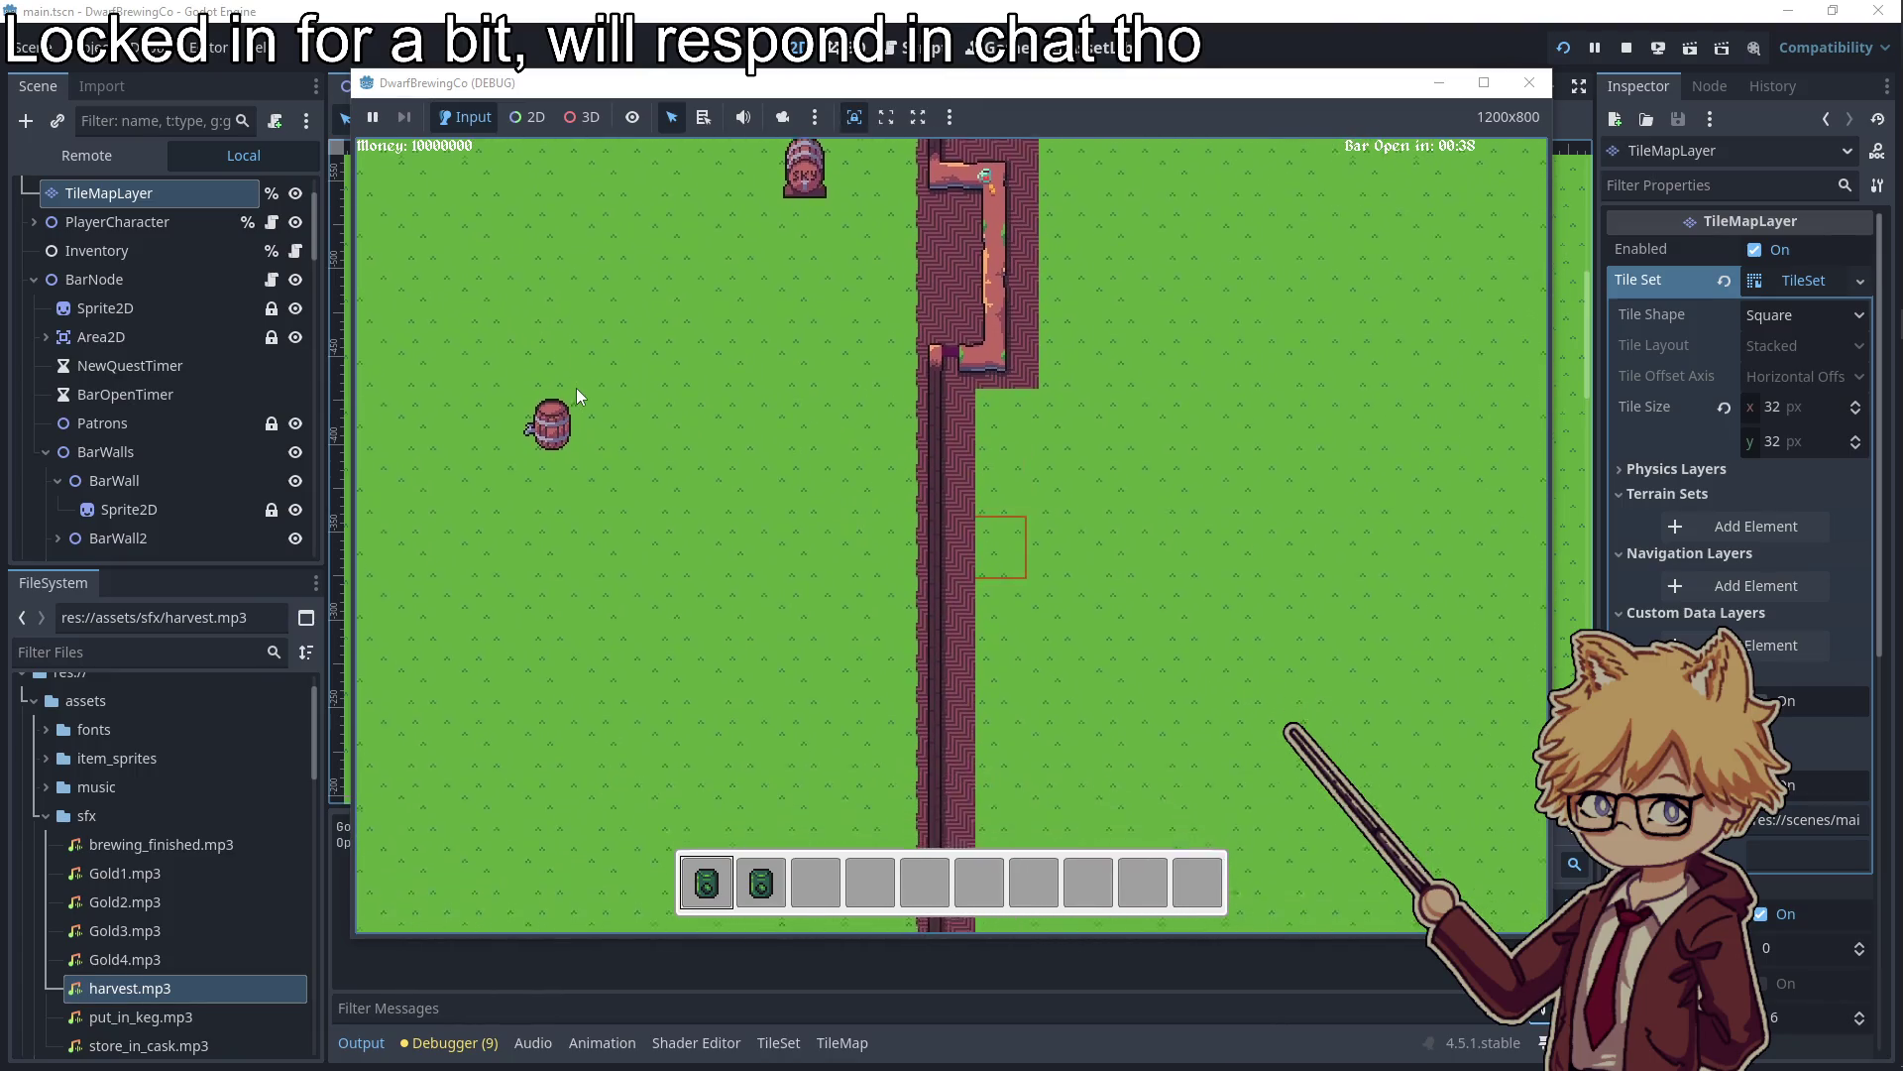
pyautogui.press('a')
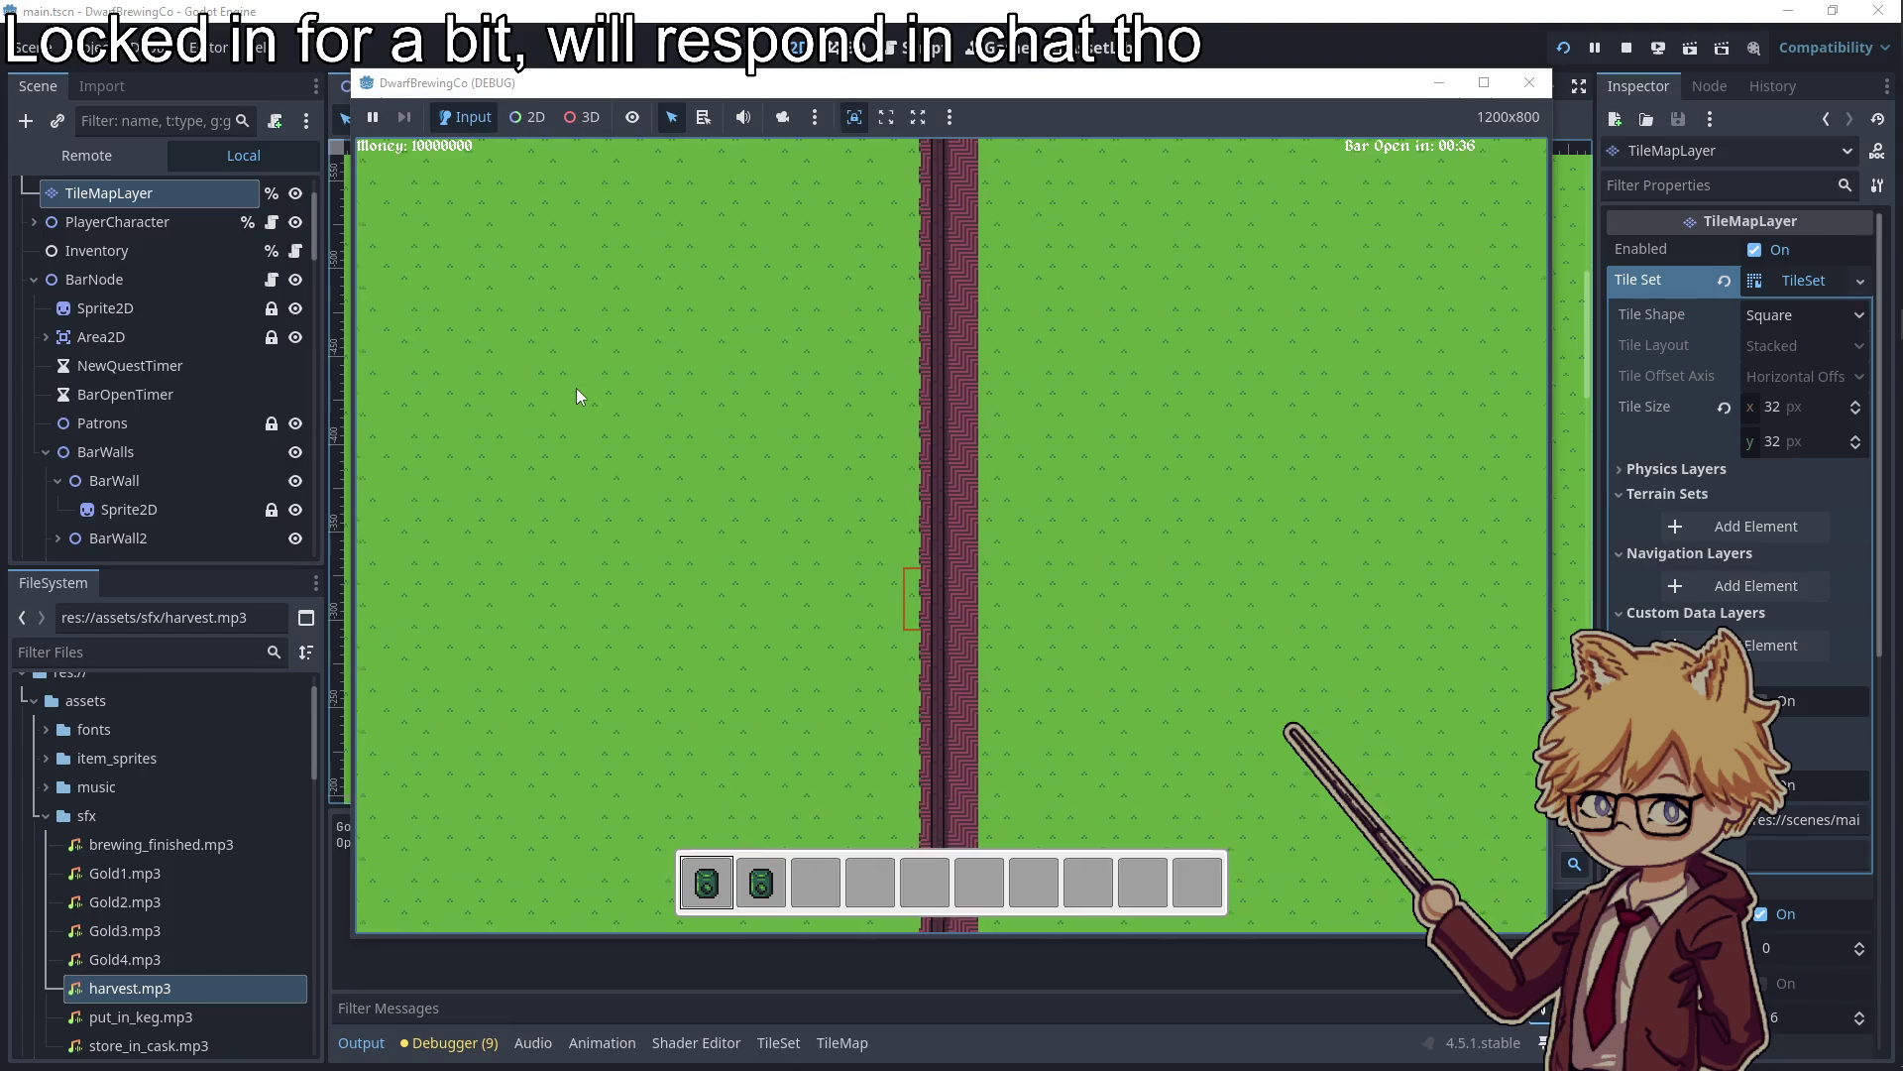
pyautogui.press('w')
pyautogui.press('w')
pyautogui.press('d')
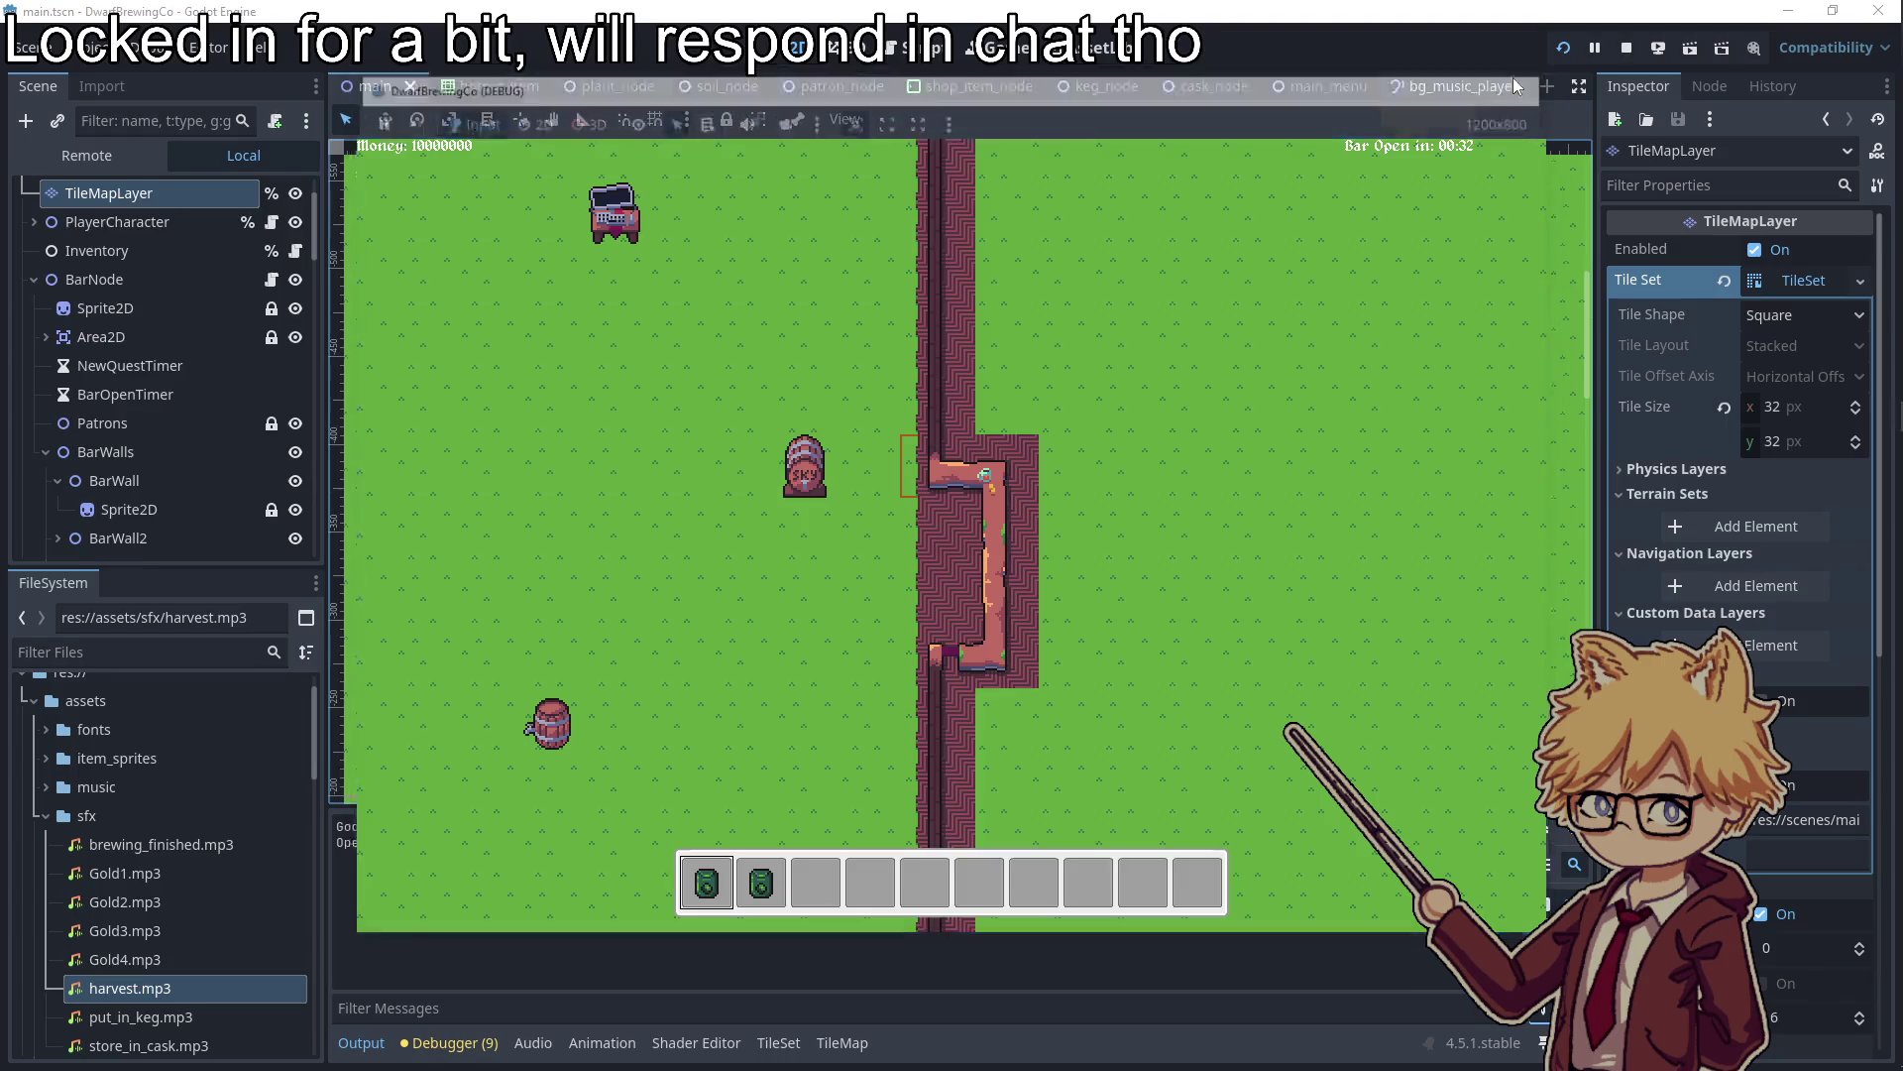
pyautogui.click(1530, 82)
# Rewrite the max_x_value expression on line 58 of player_character.gd
pyautogui.click(897, 47)
pyautogui.scroll(-3, 894, 449)
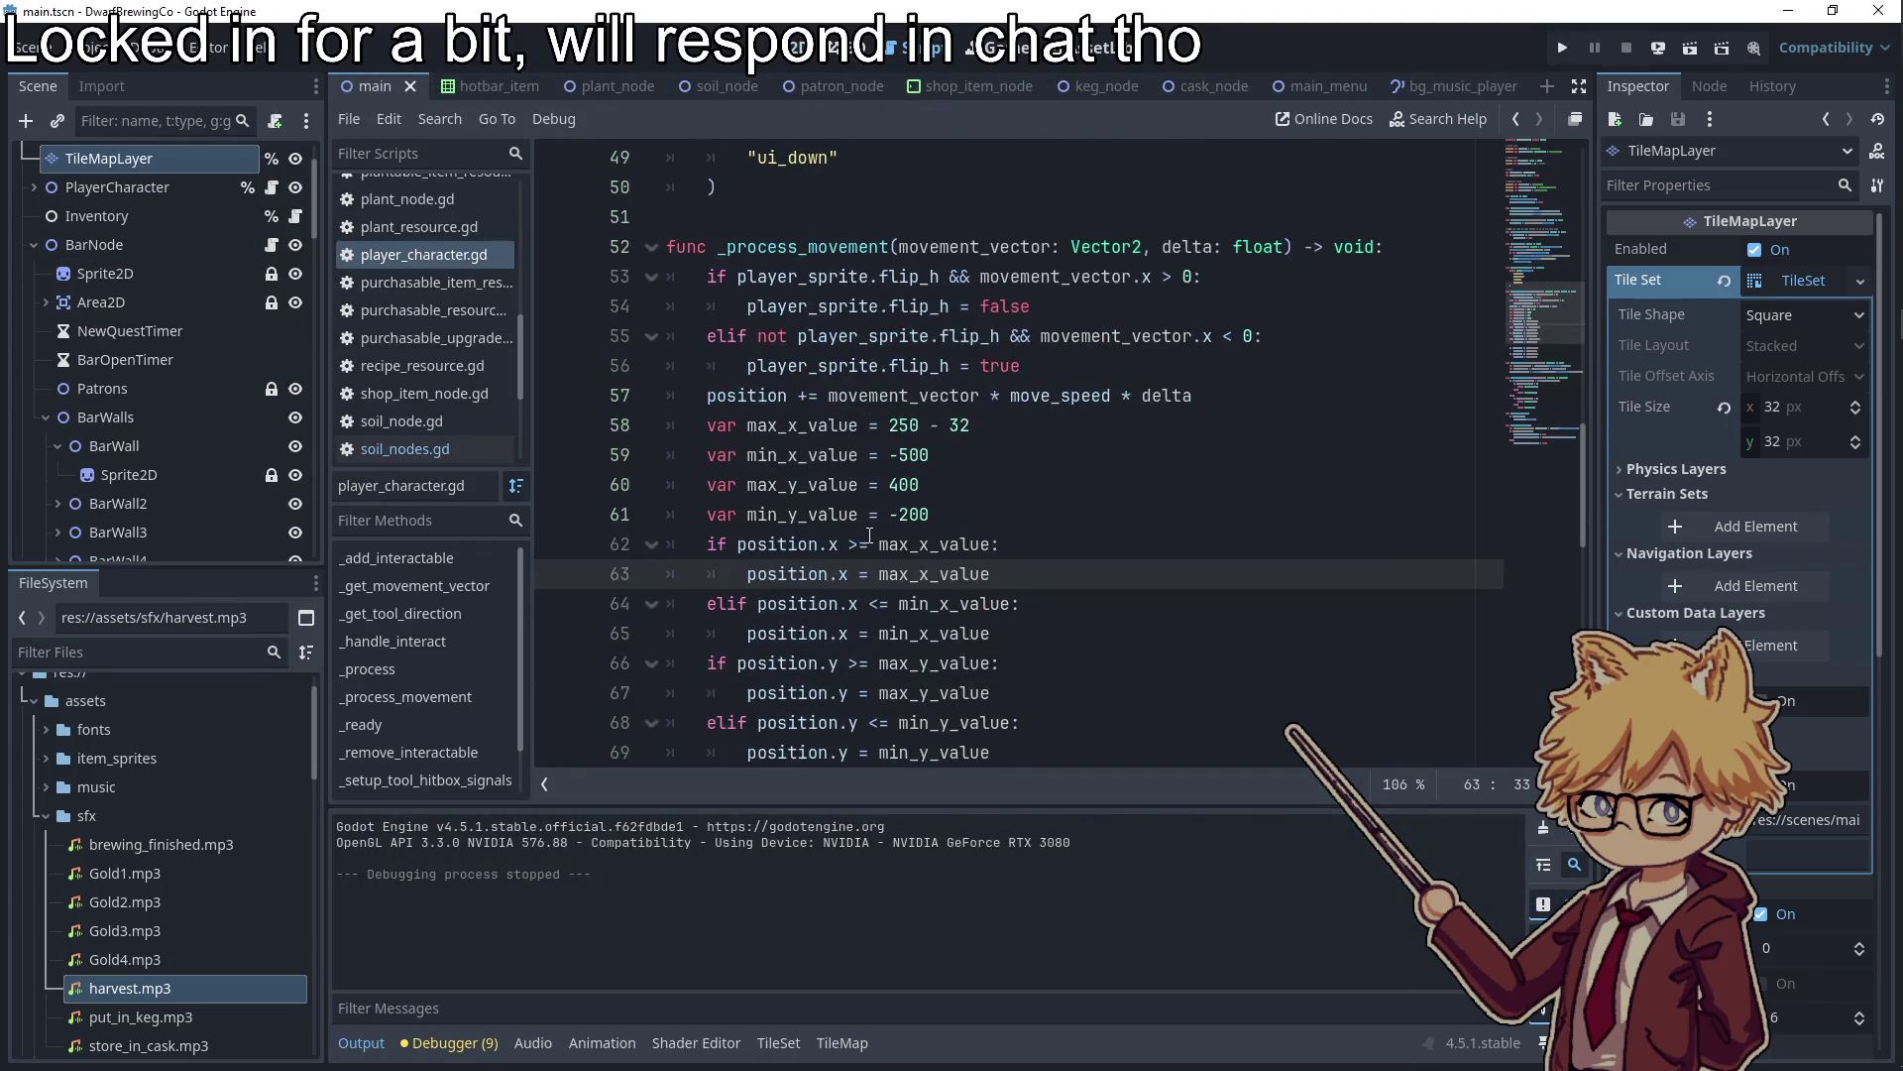
pyautogui.moveTo(1004, 425); pyautogui.dragTo(901, 425)
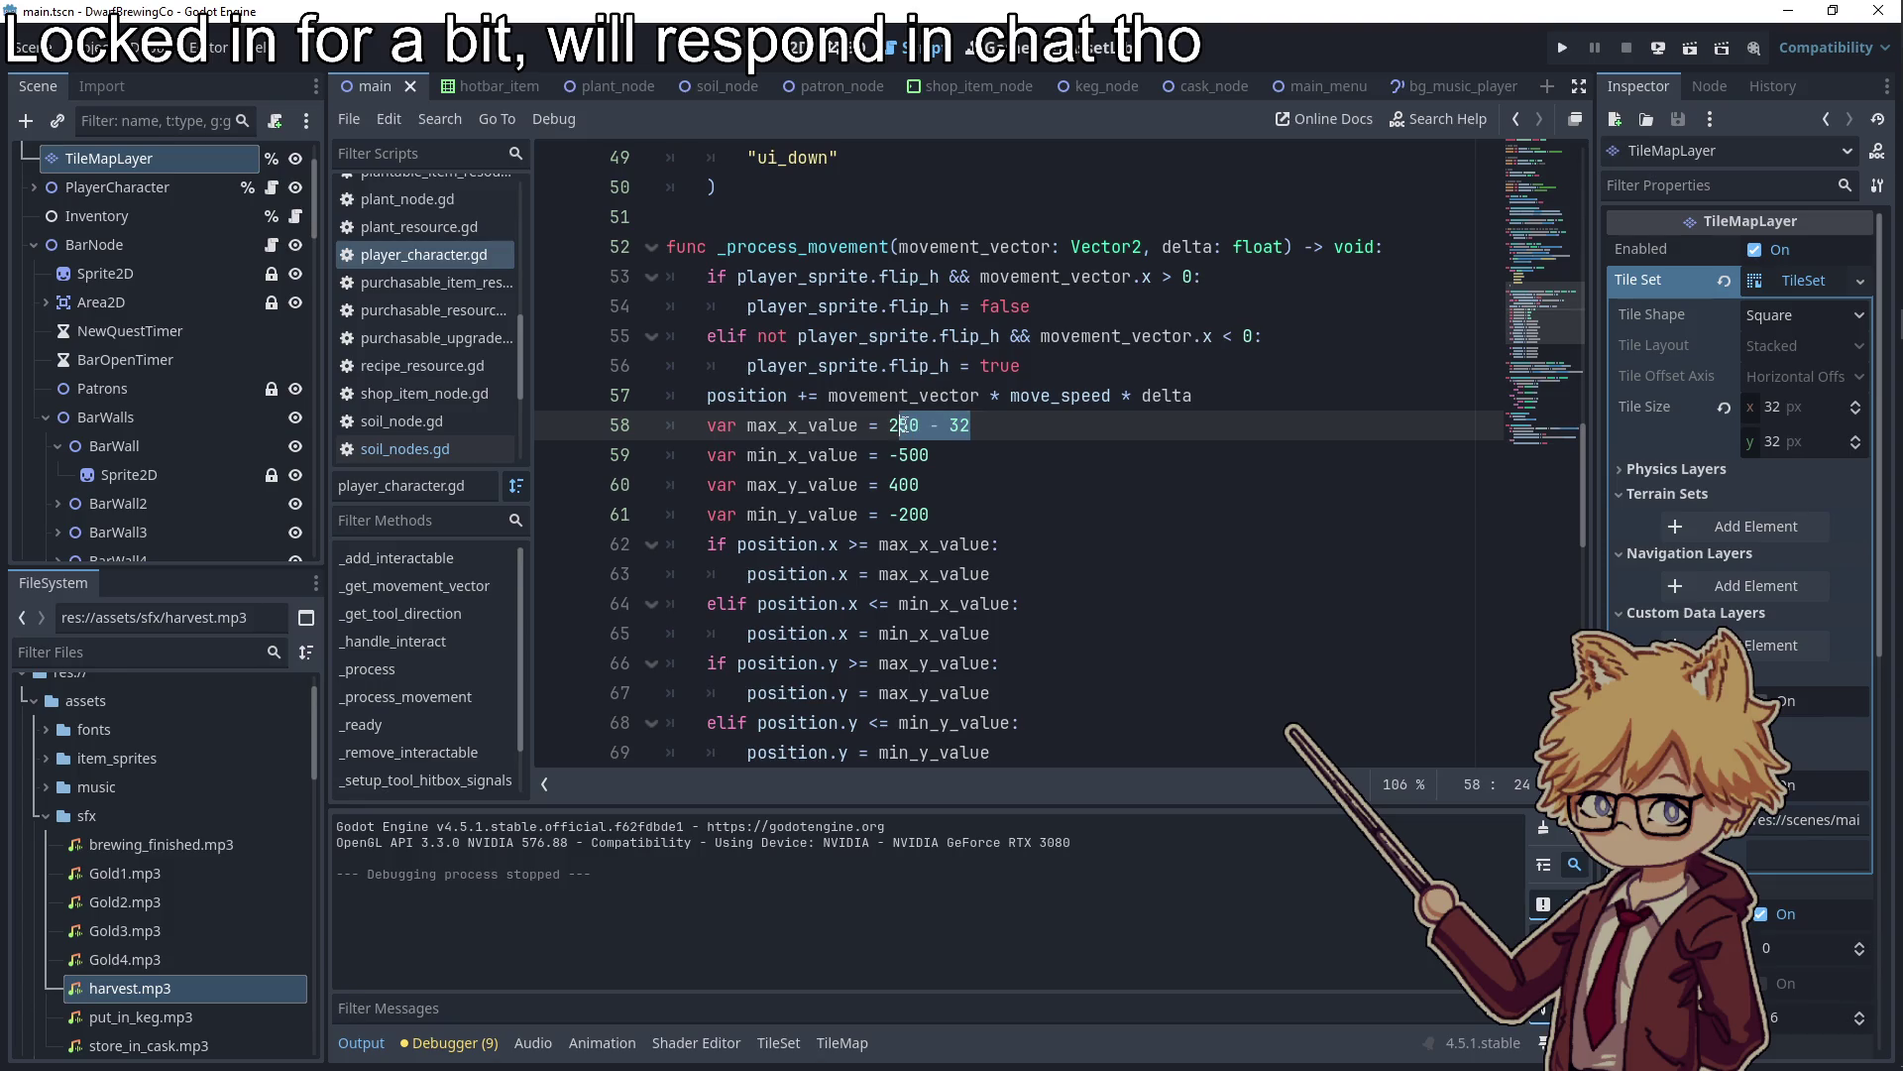
pyautogui.press('End')
pyautogui.press('BackSpace')
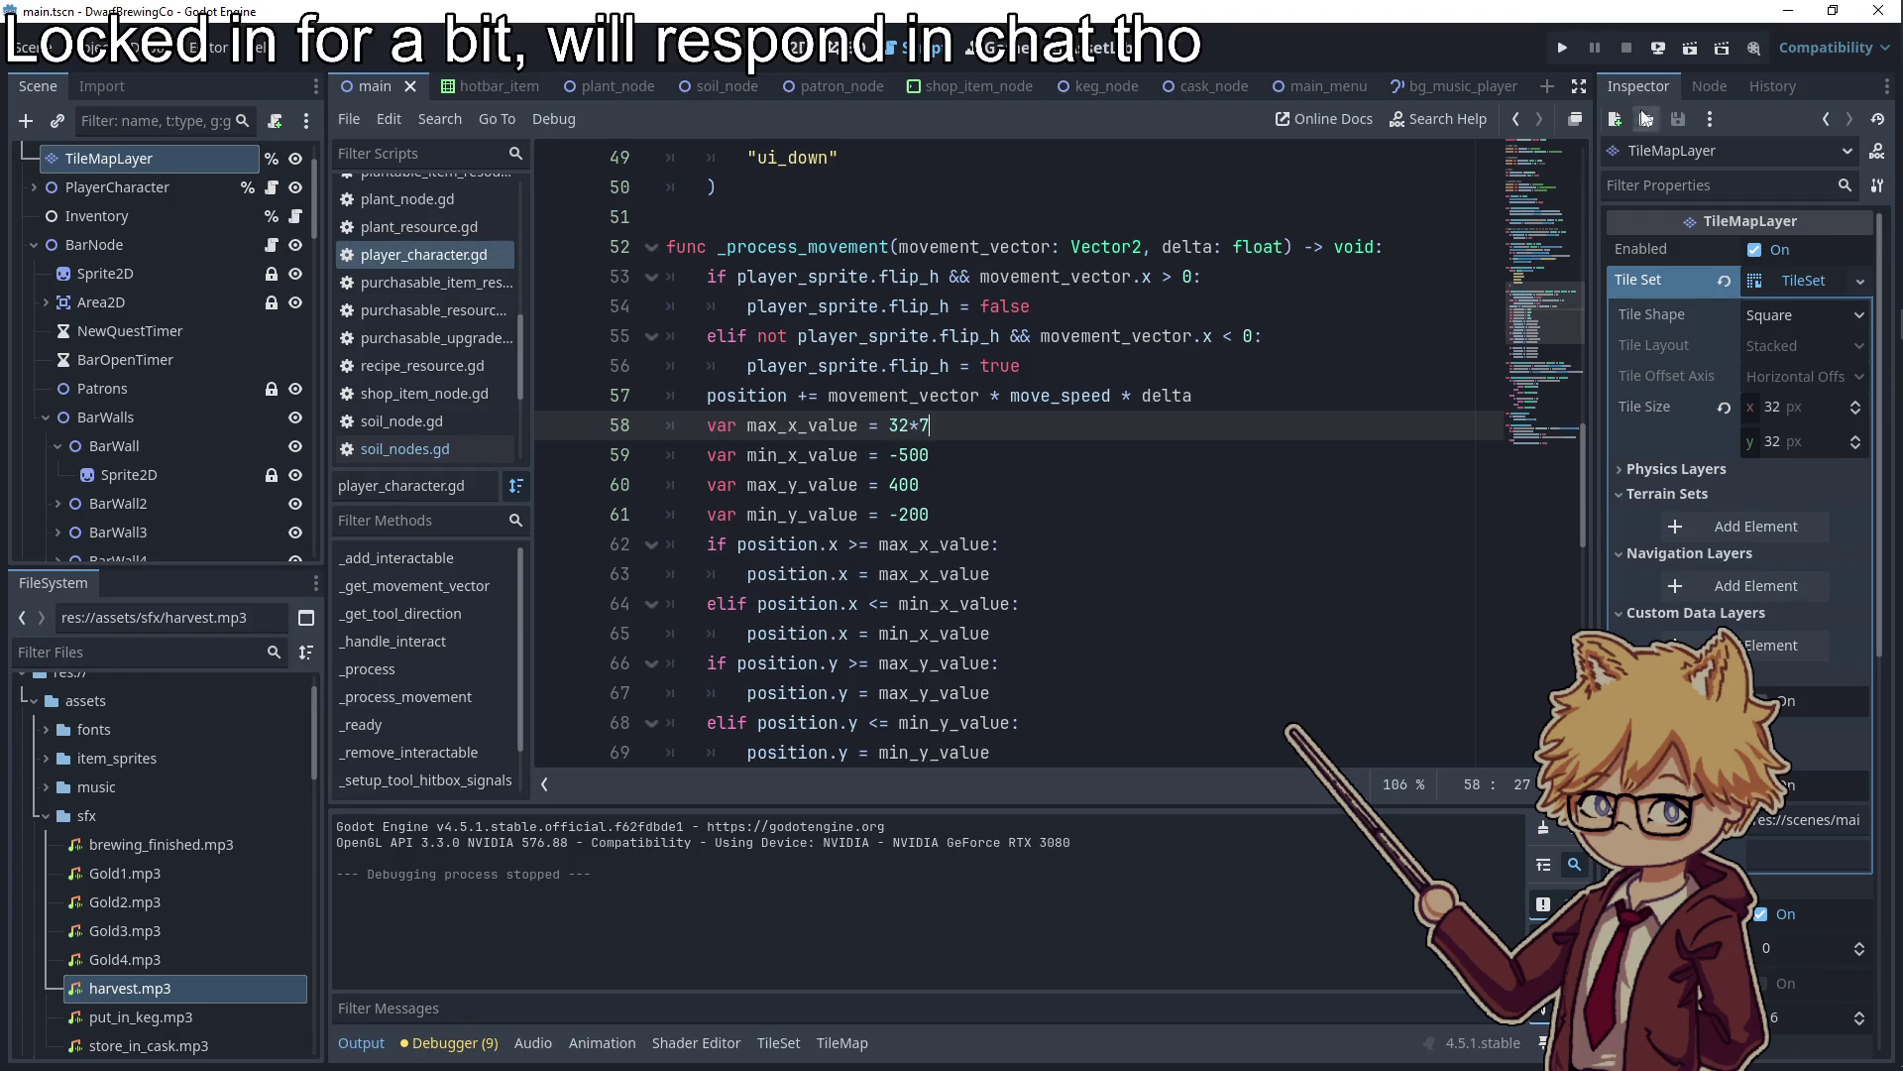
# Test-run the game, walk the dwarf right toward the wall, then stop it
pyautogui.click(1575, 55)
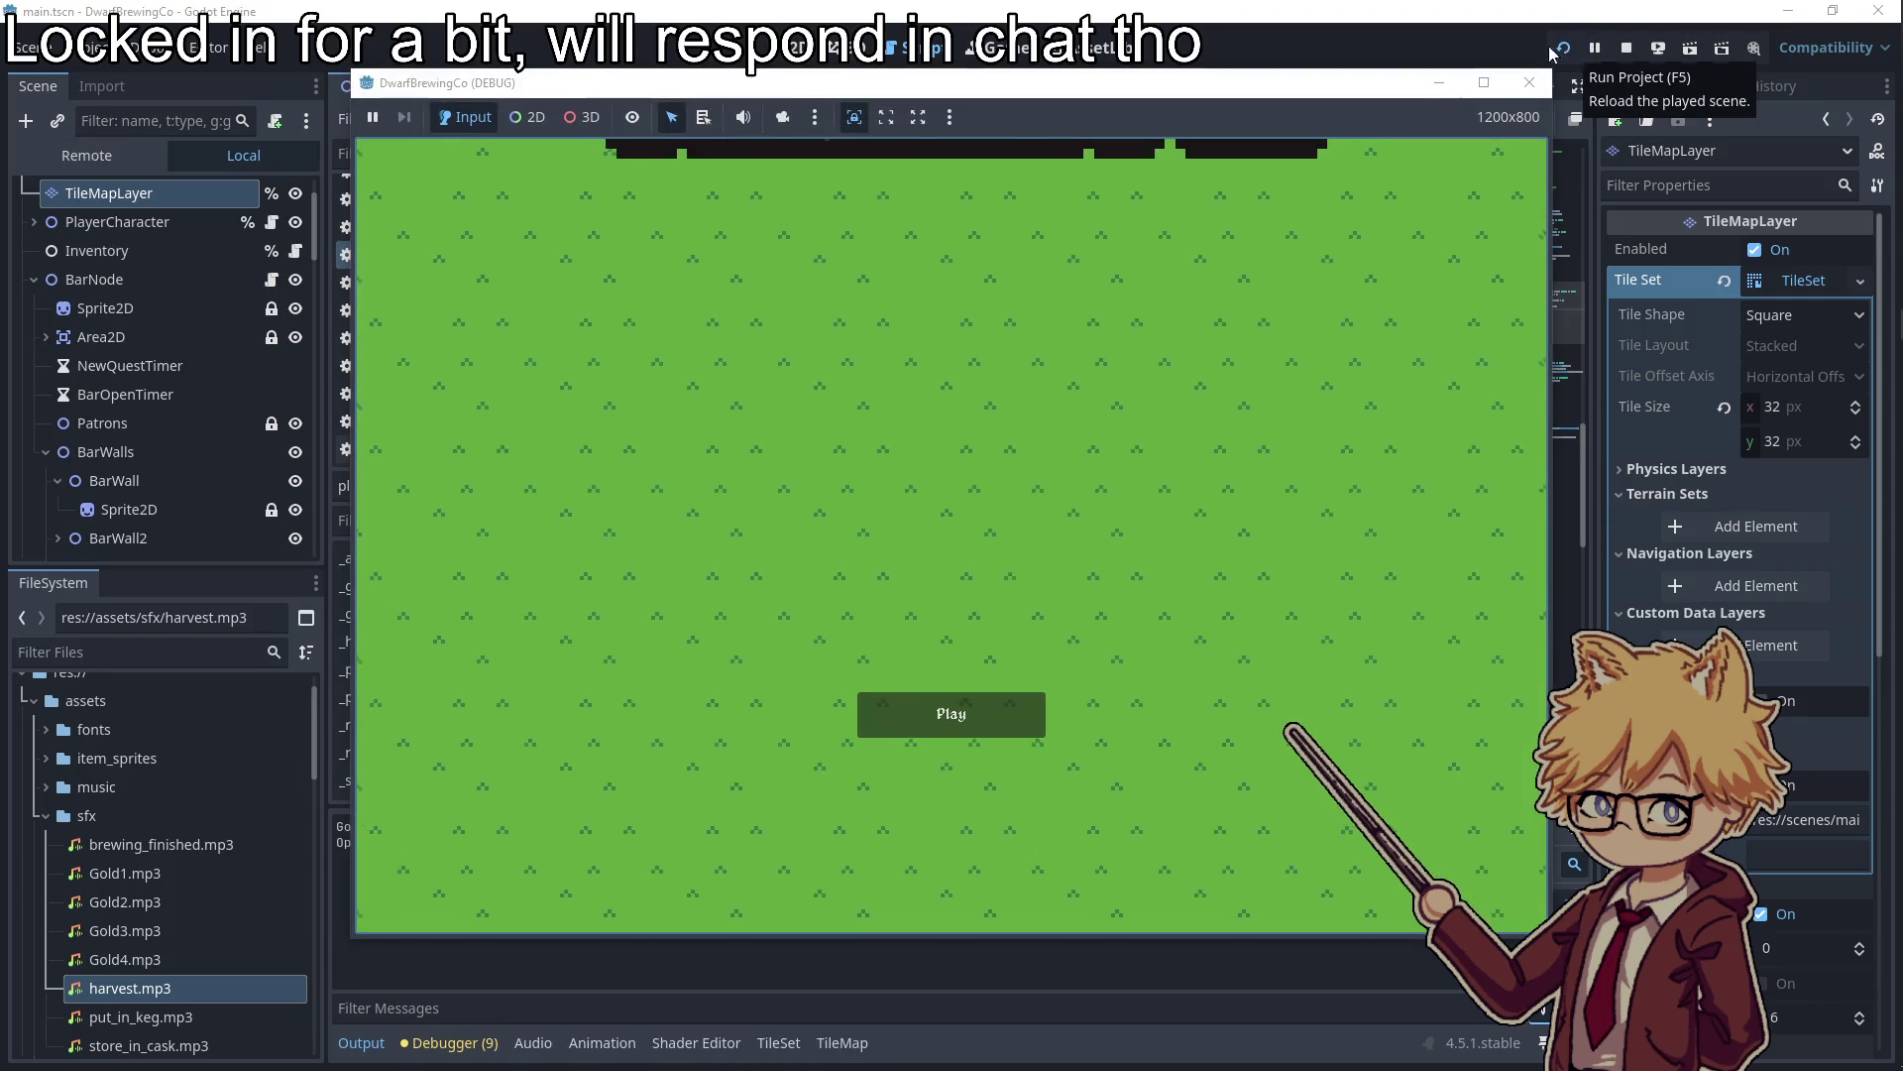
pyautogui.click(928, 703)
pyautogui.press('Escape')
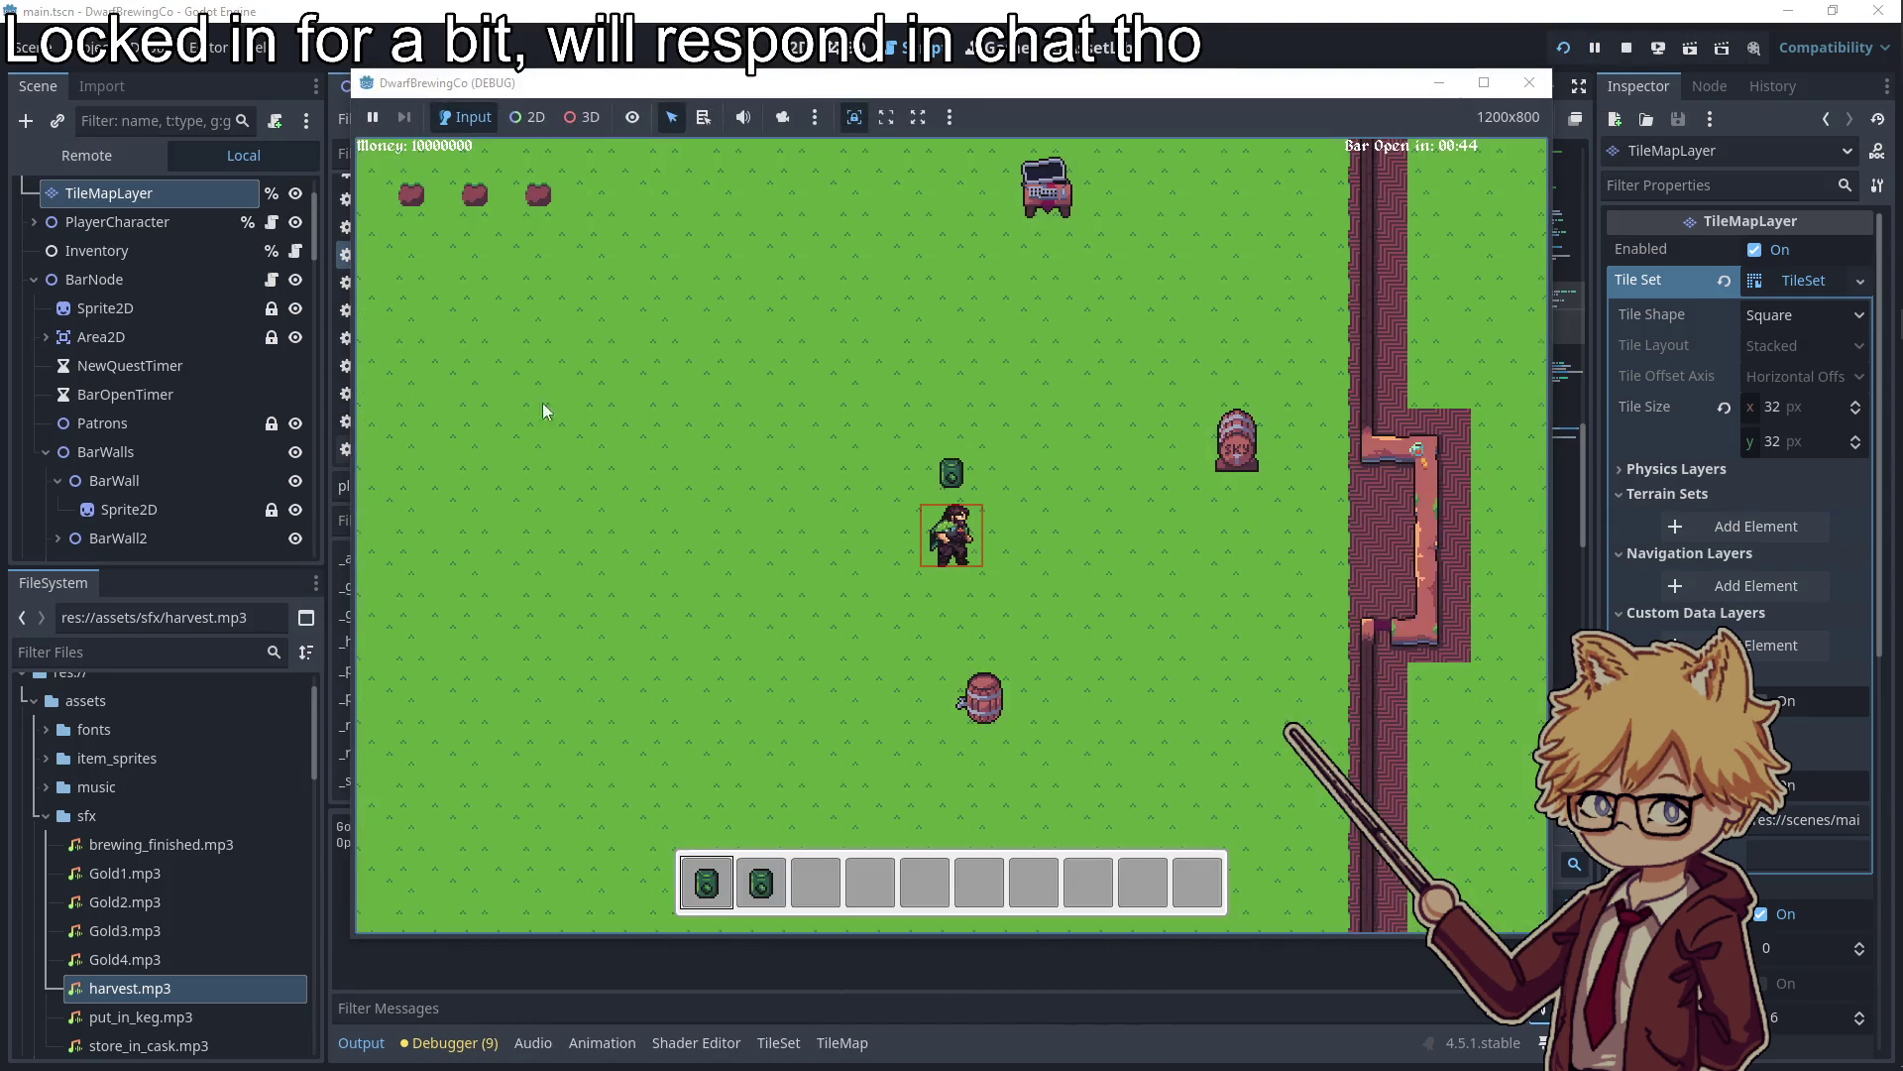
pyautogui.press('d')
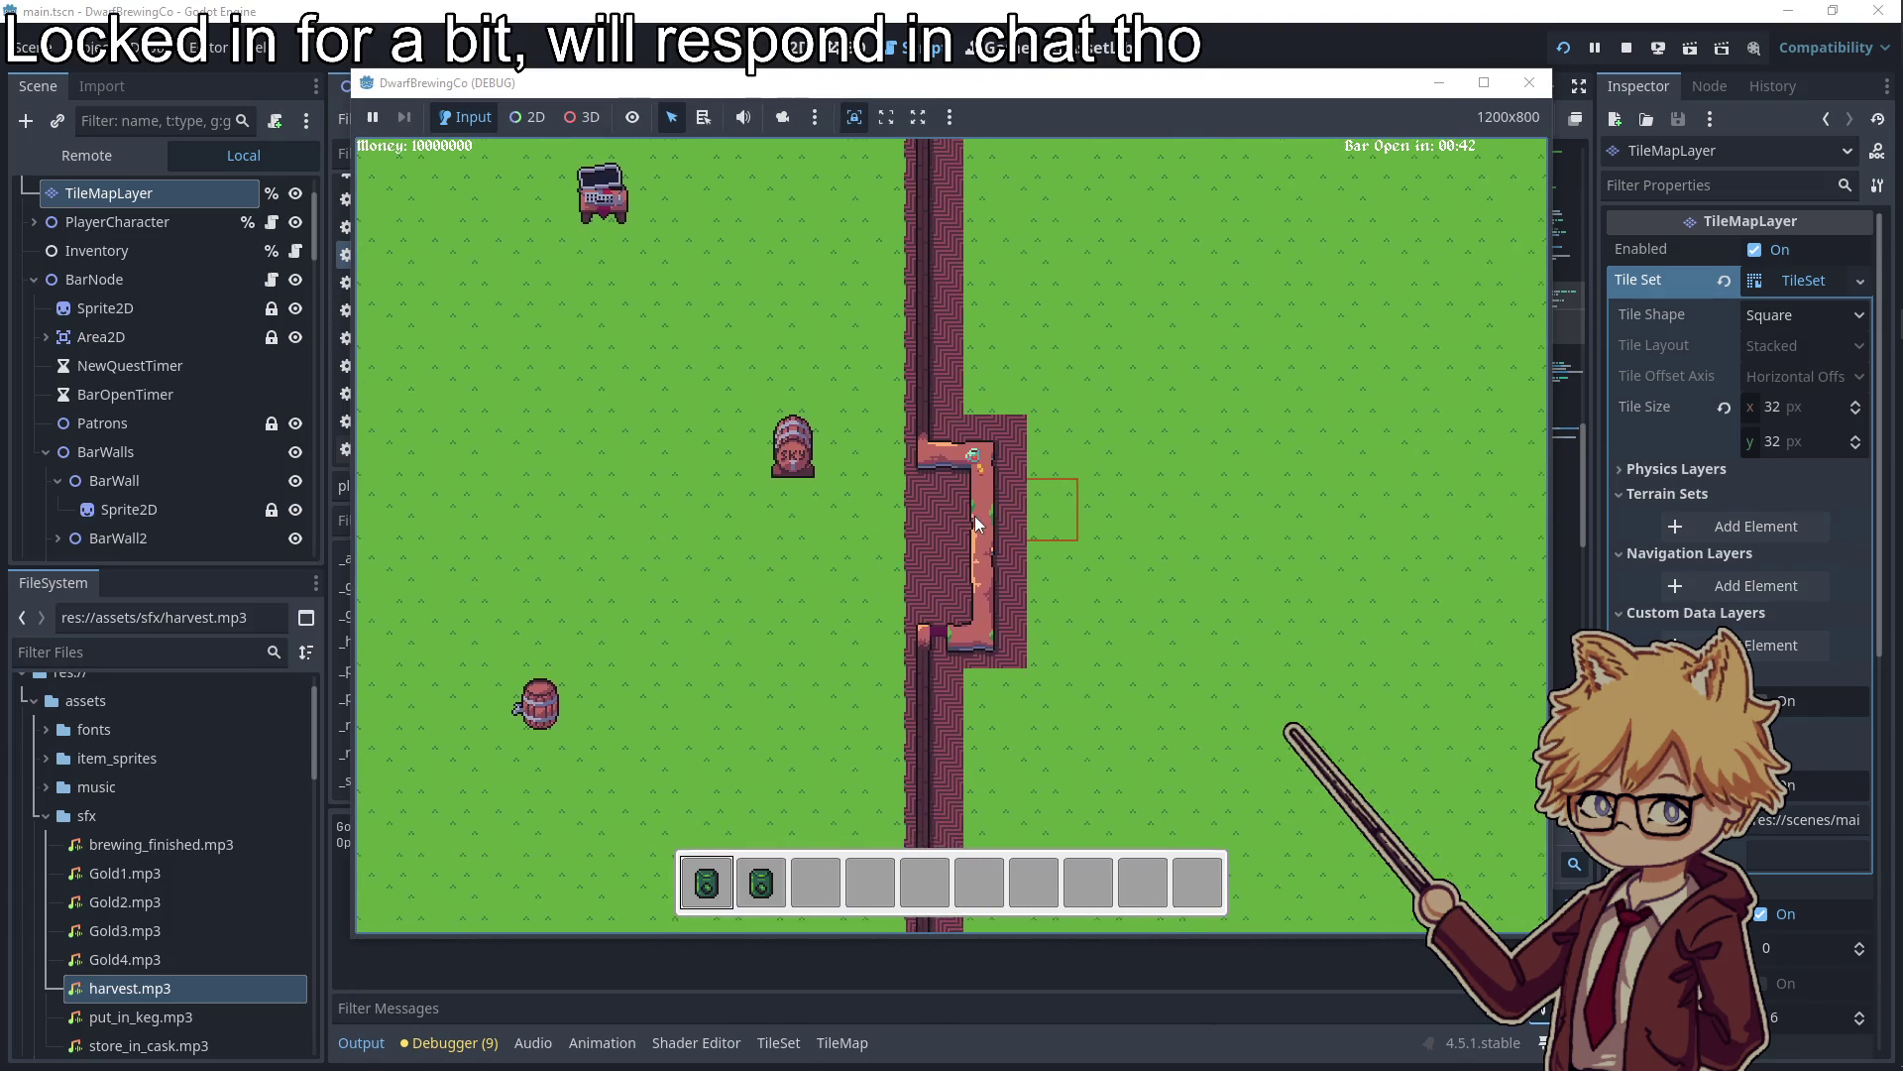
pyautogui.click(1529, 83)
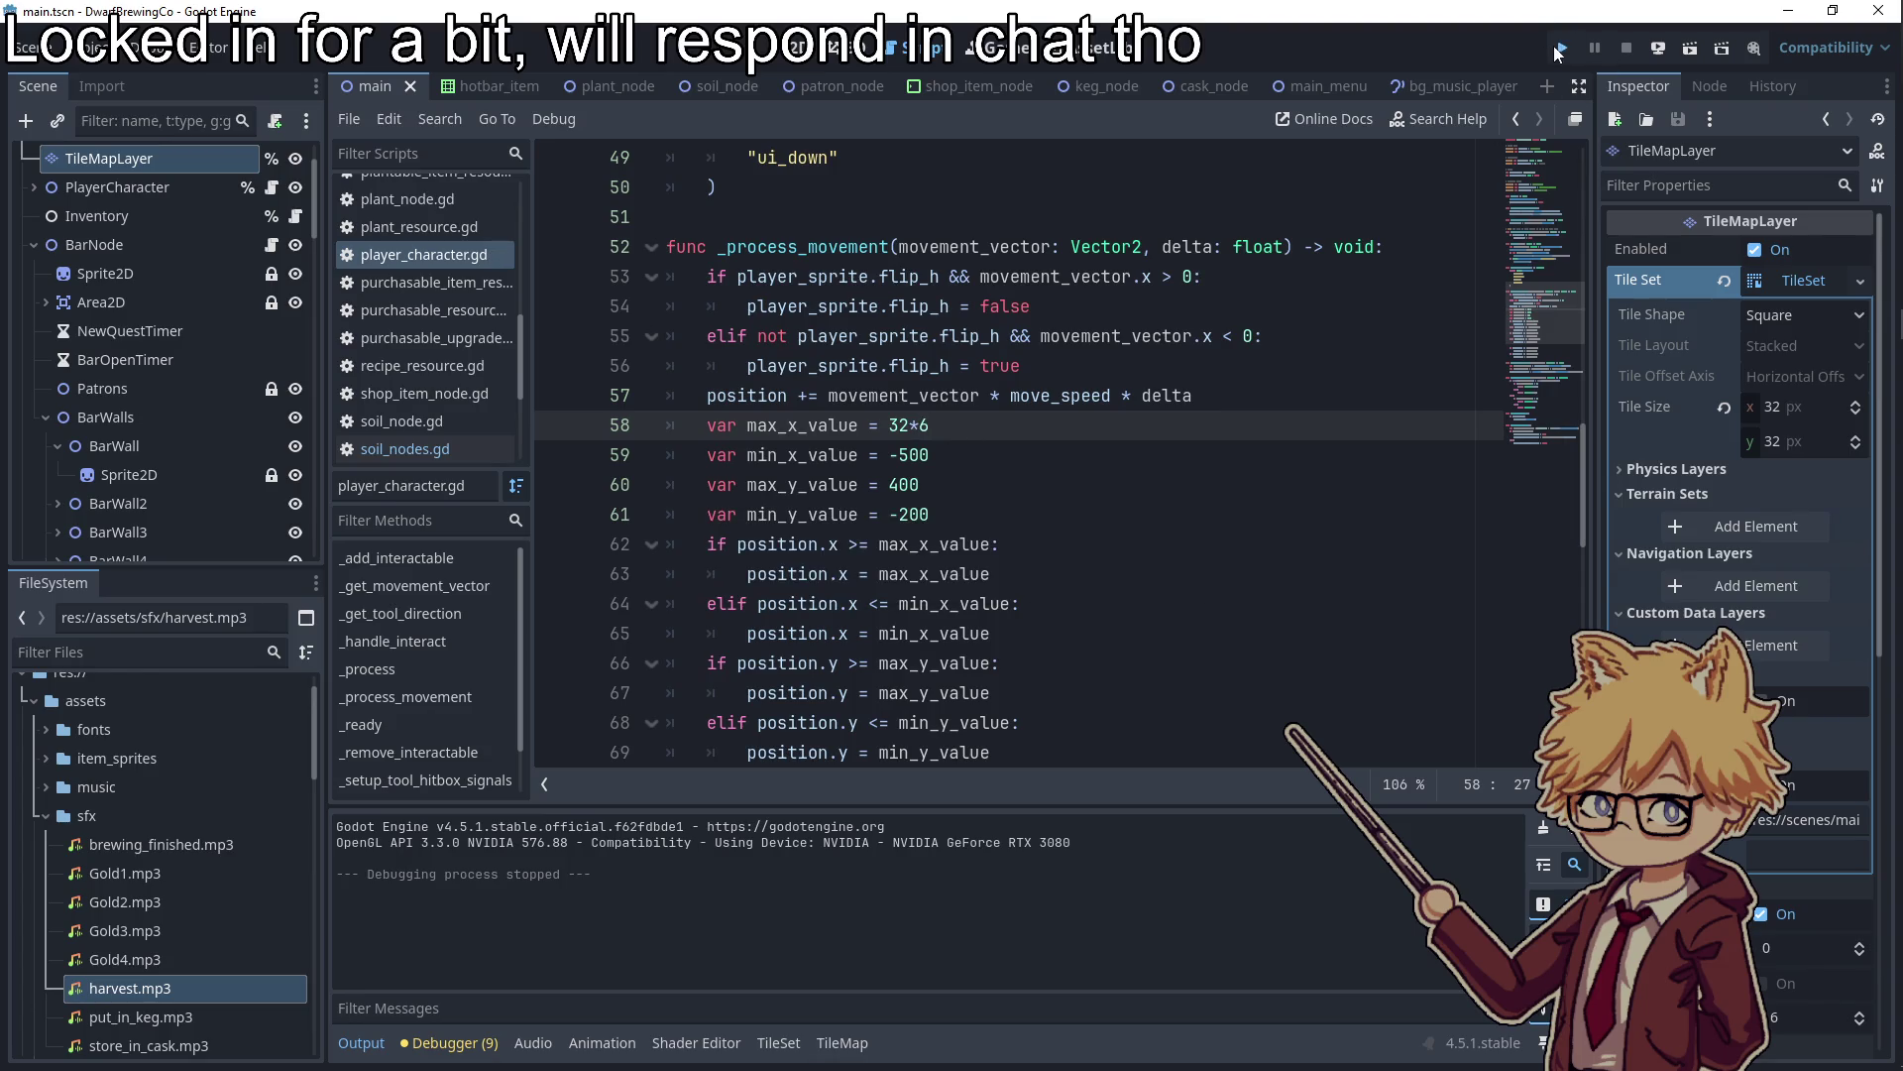
# Relaunch the game, mute the music, and walk up and down along the bar wall
pyautogui.click(1561, 49)
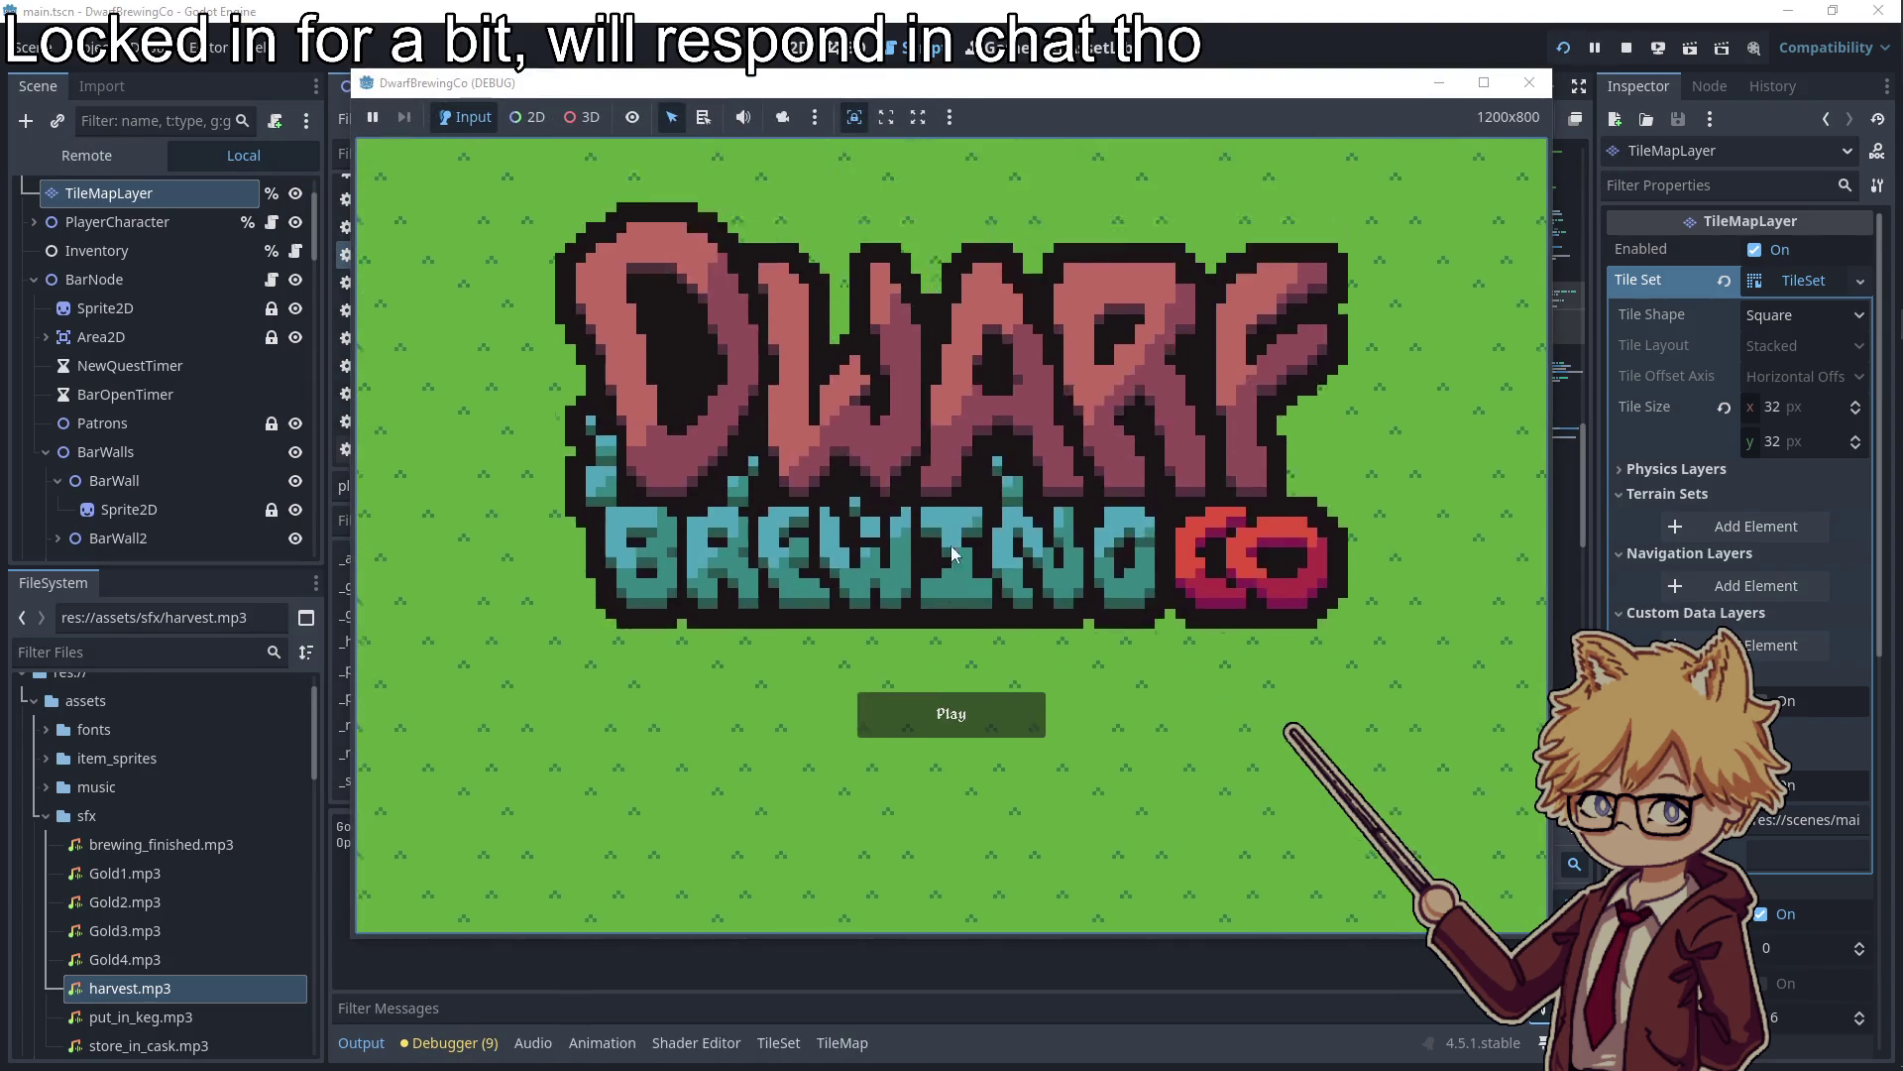
pyautogui.click(951, 714)
pyautogui.click(672, 365)
pyautogui.click(952, 866)
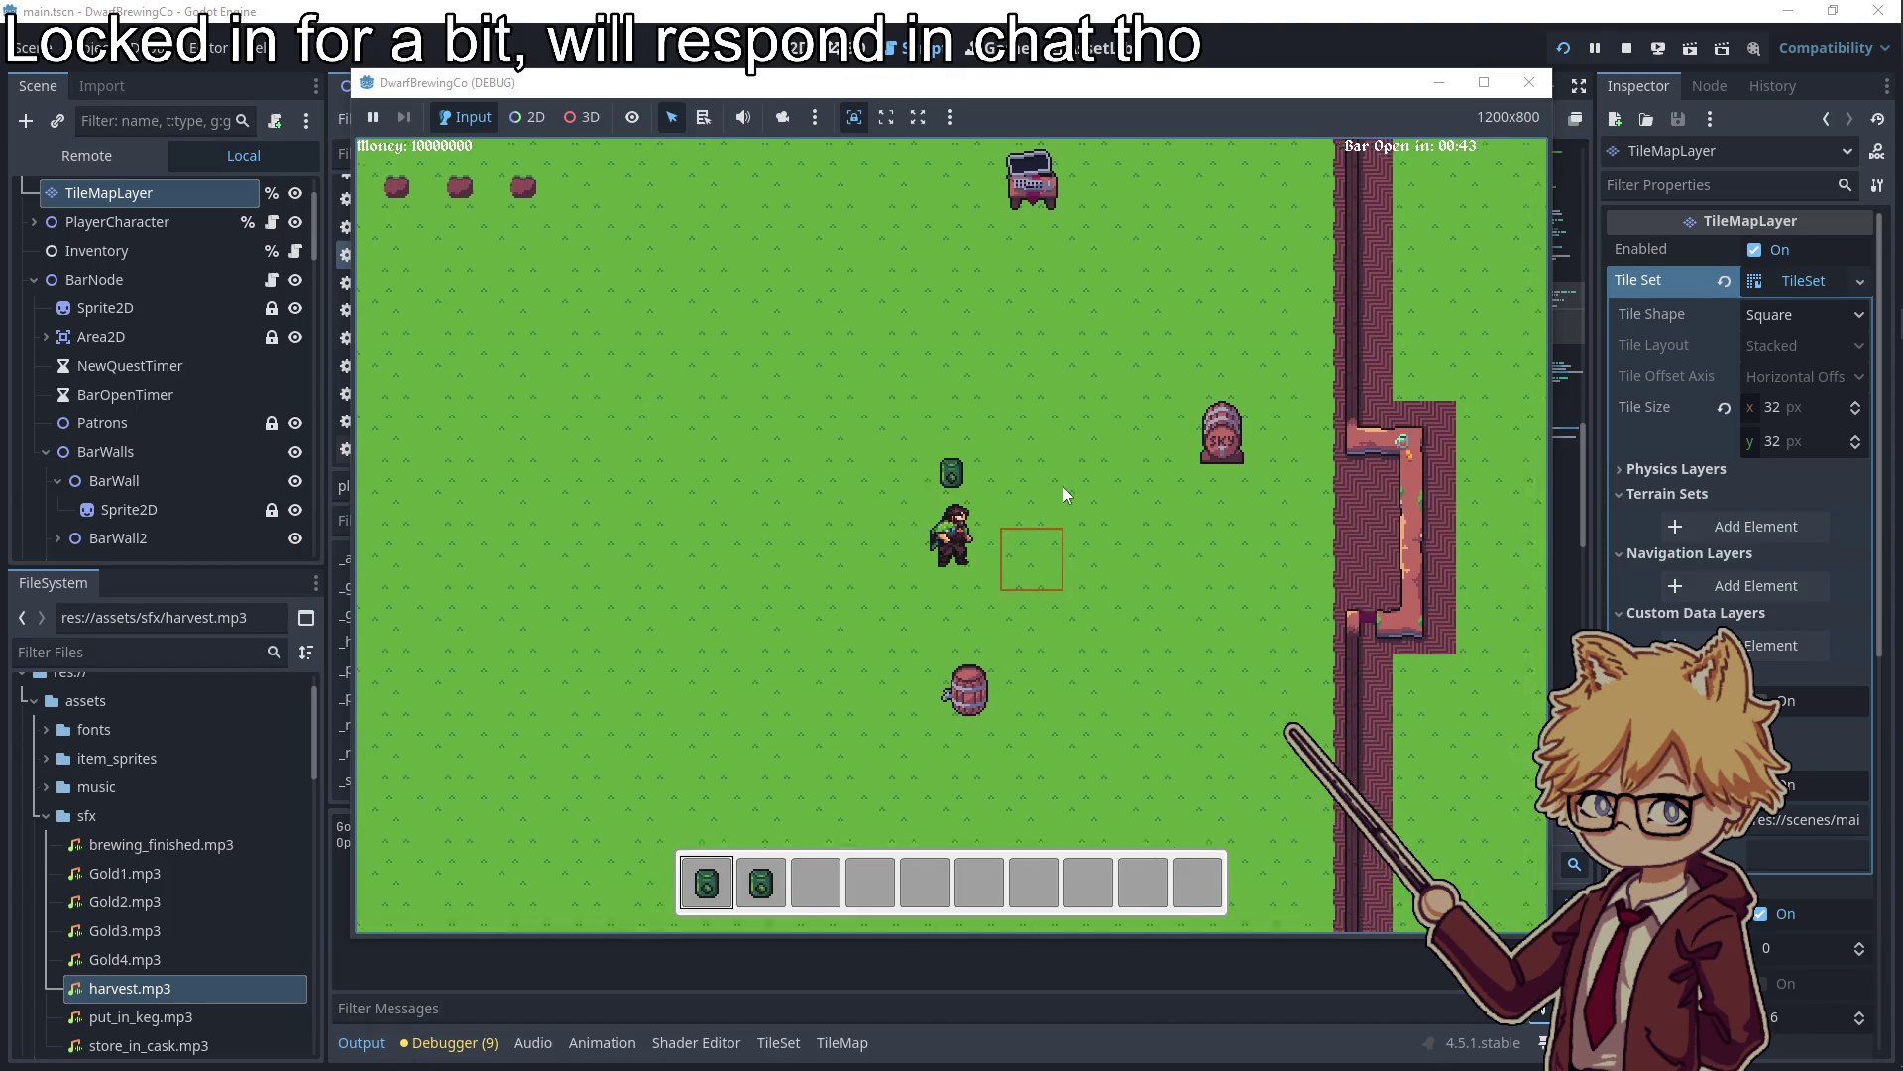
pyautogui.press('d')
pyautogui.press('w')
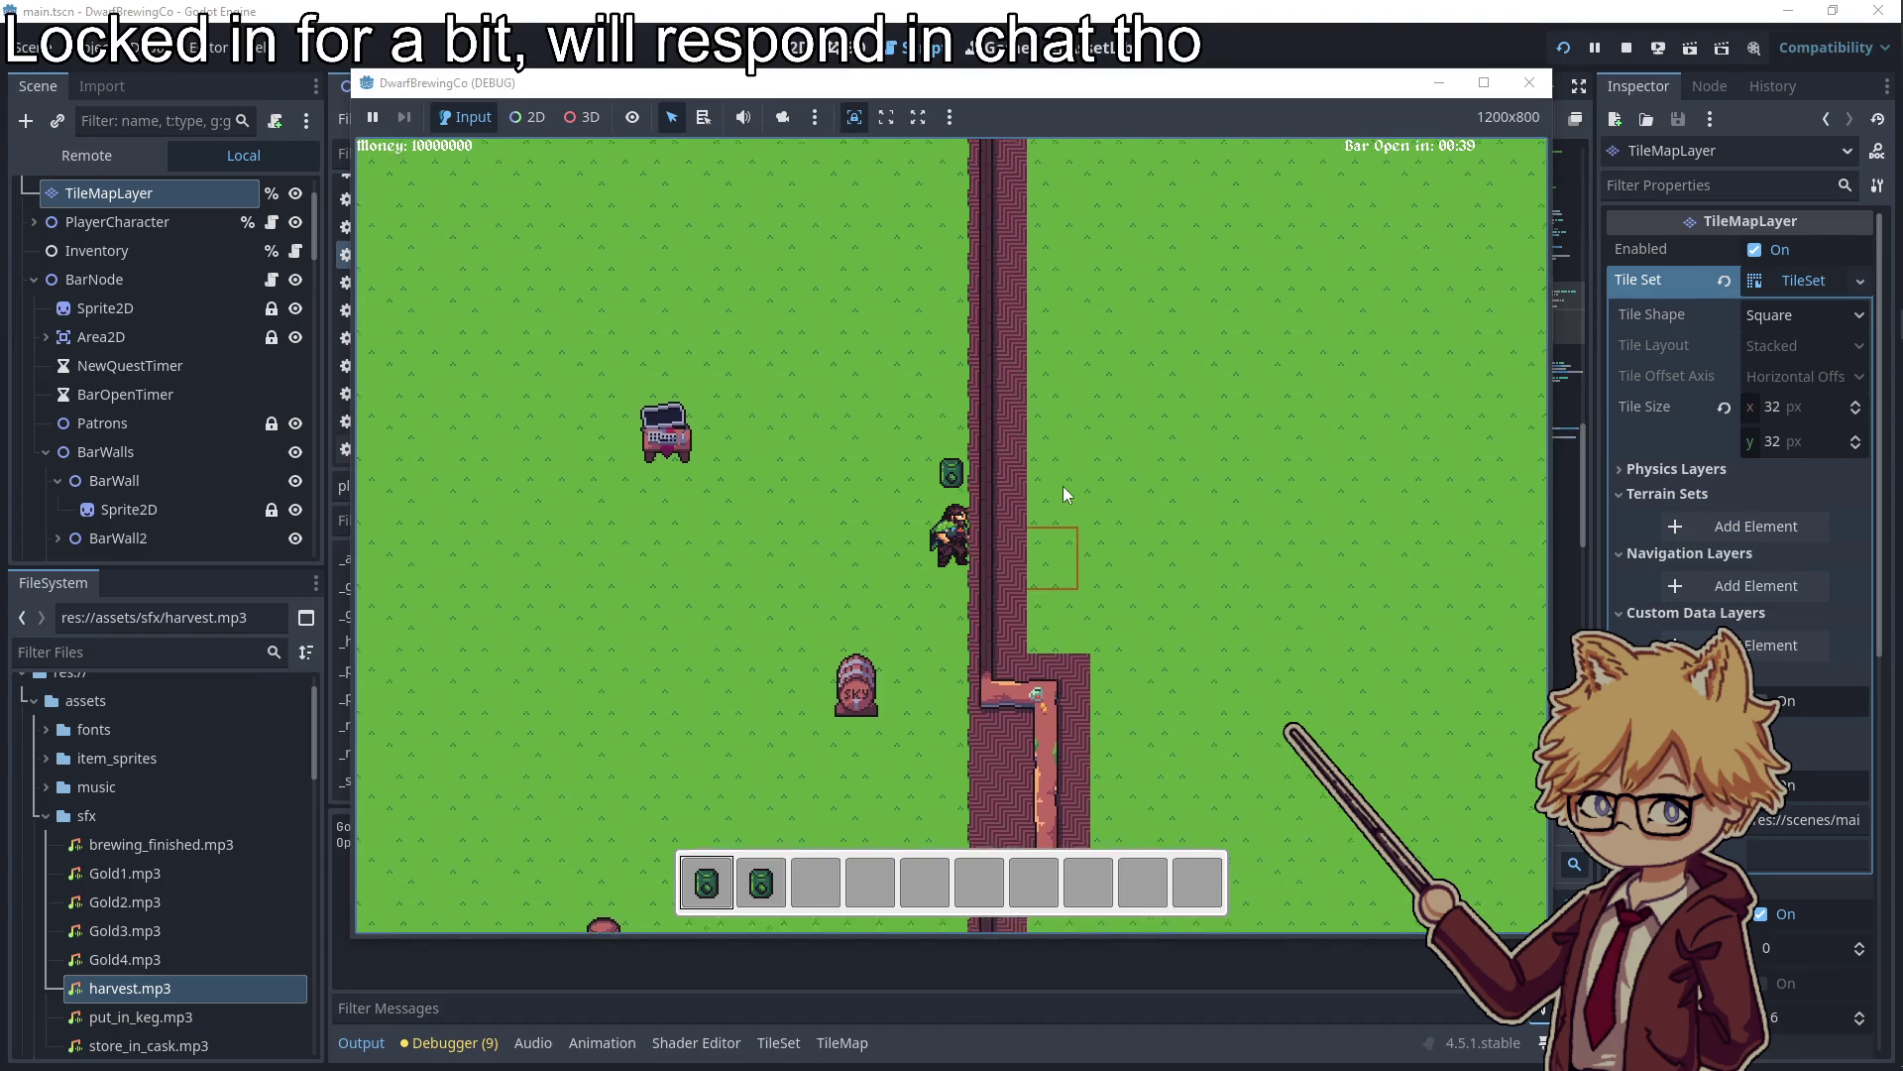
pyautogui.press('s')
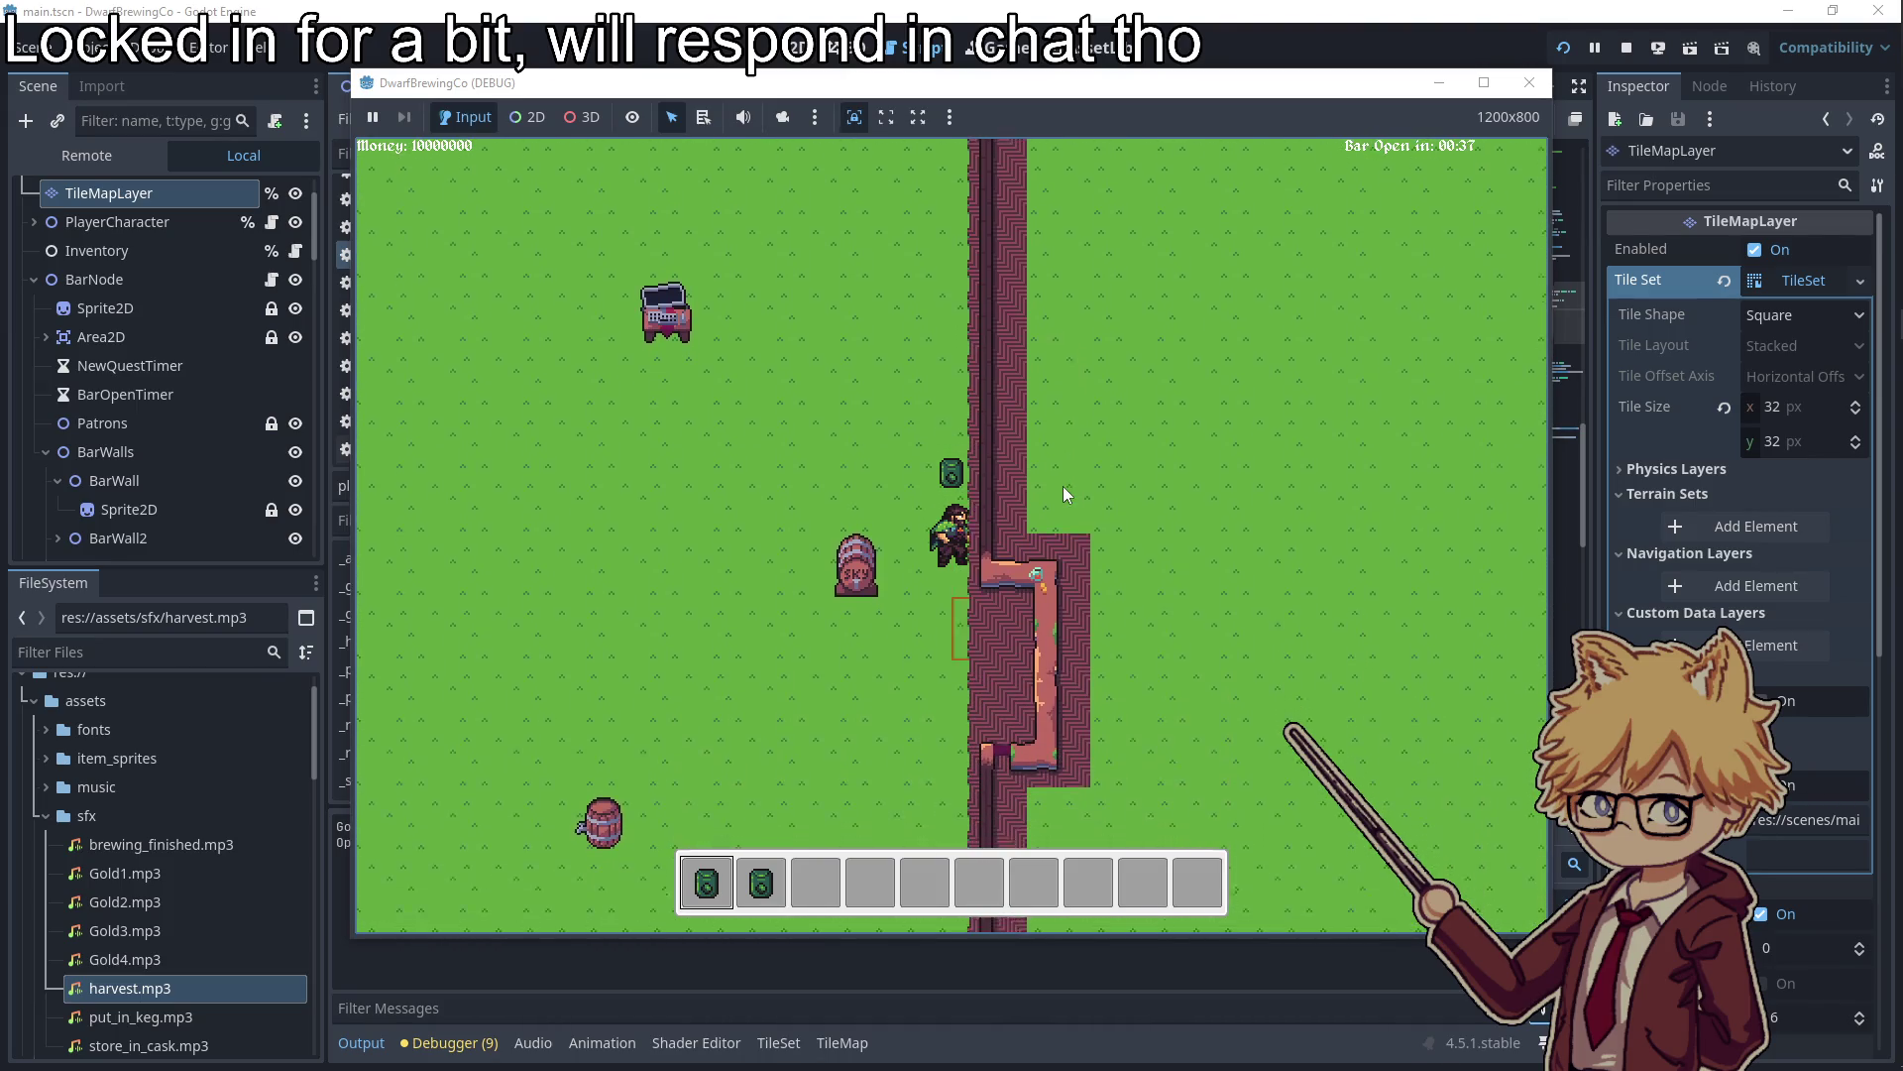
pyautogui.press('s')
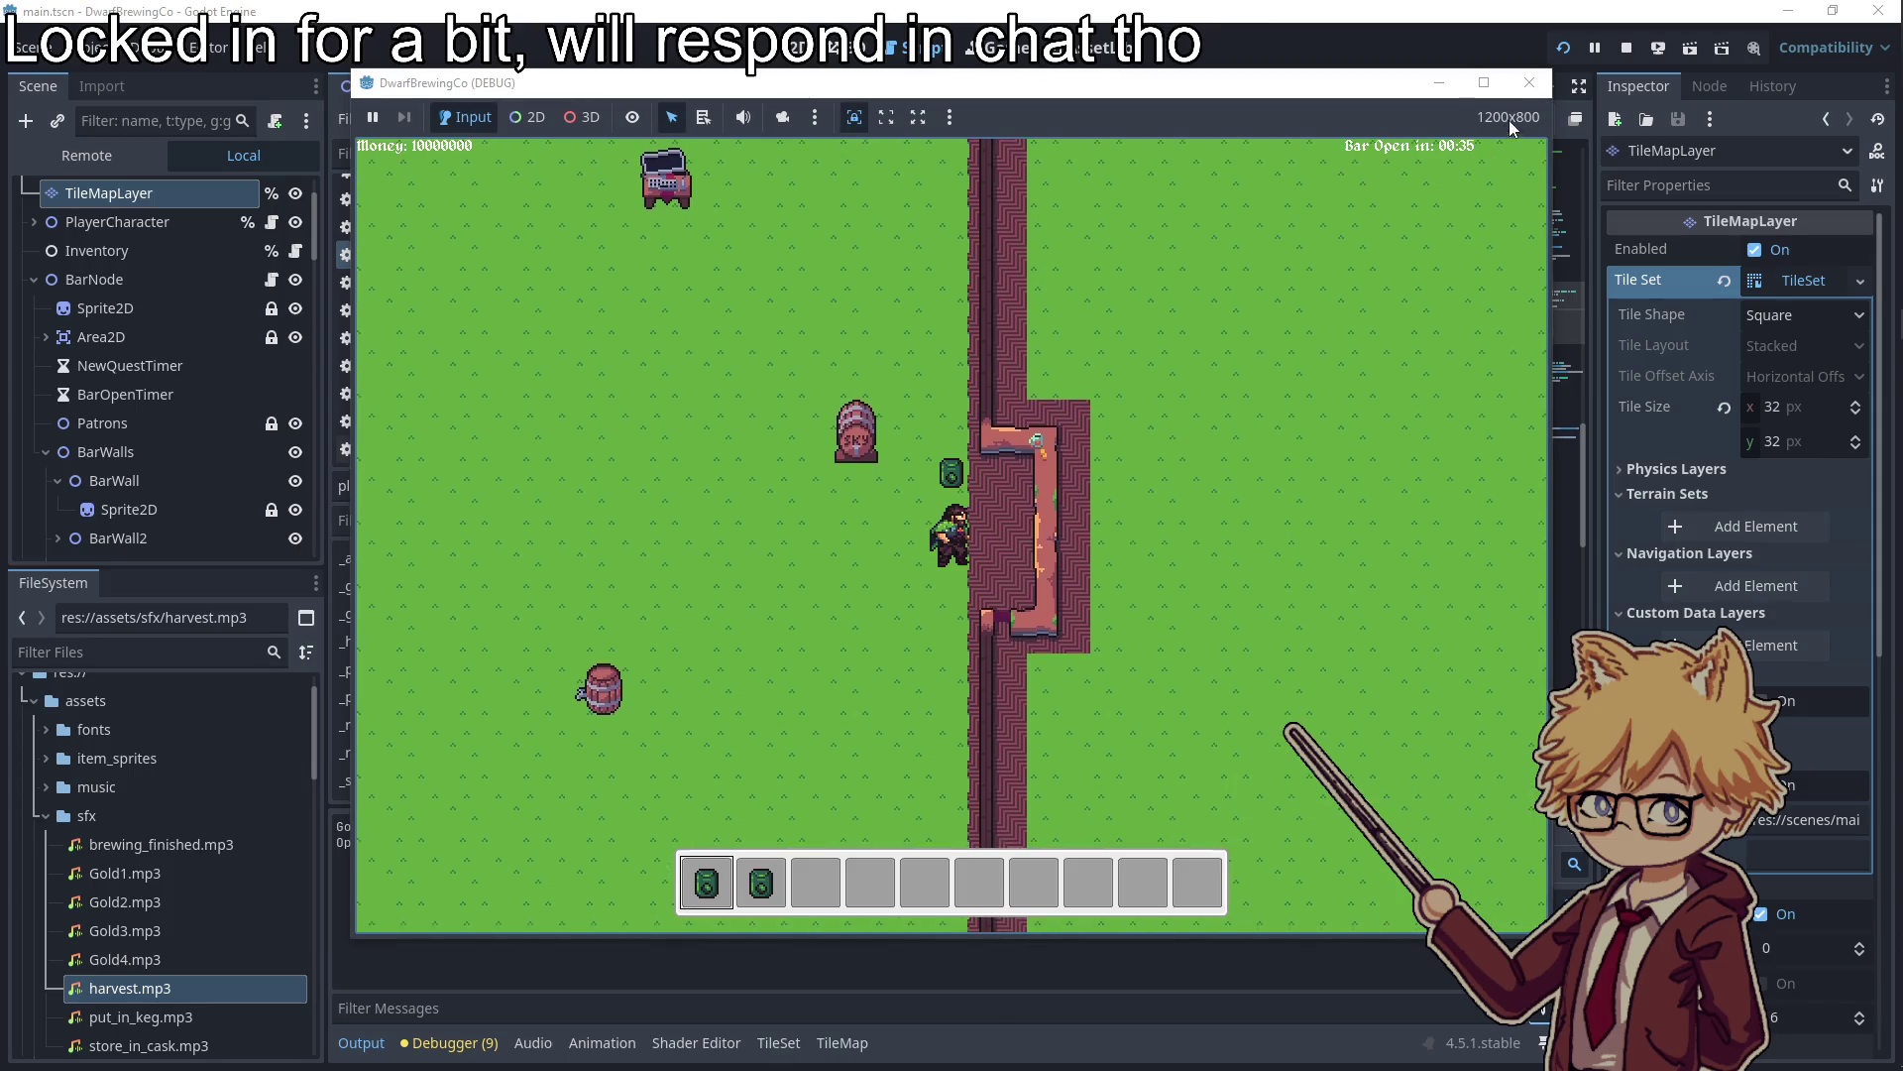
pyautogui.click(1529, 82)
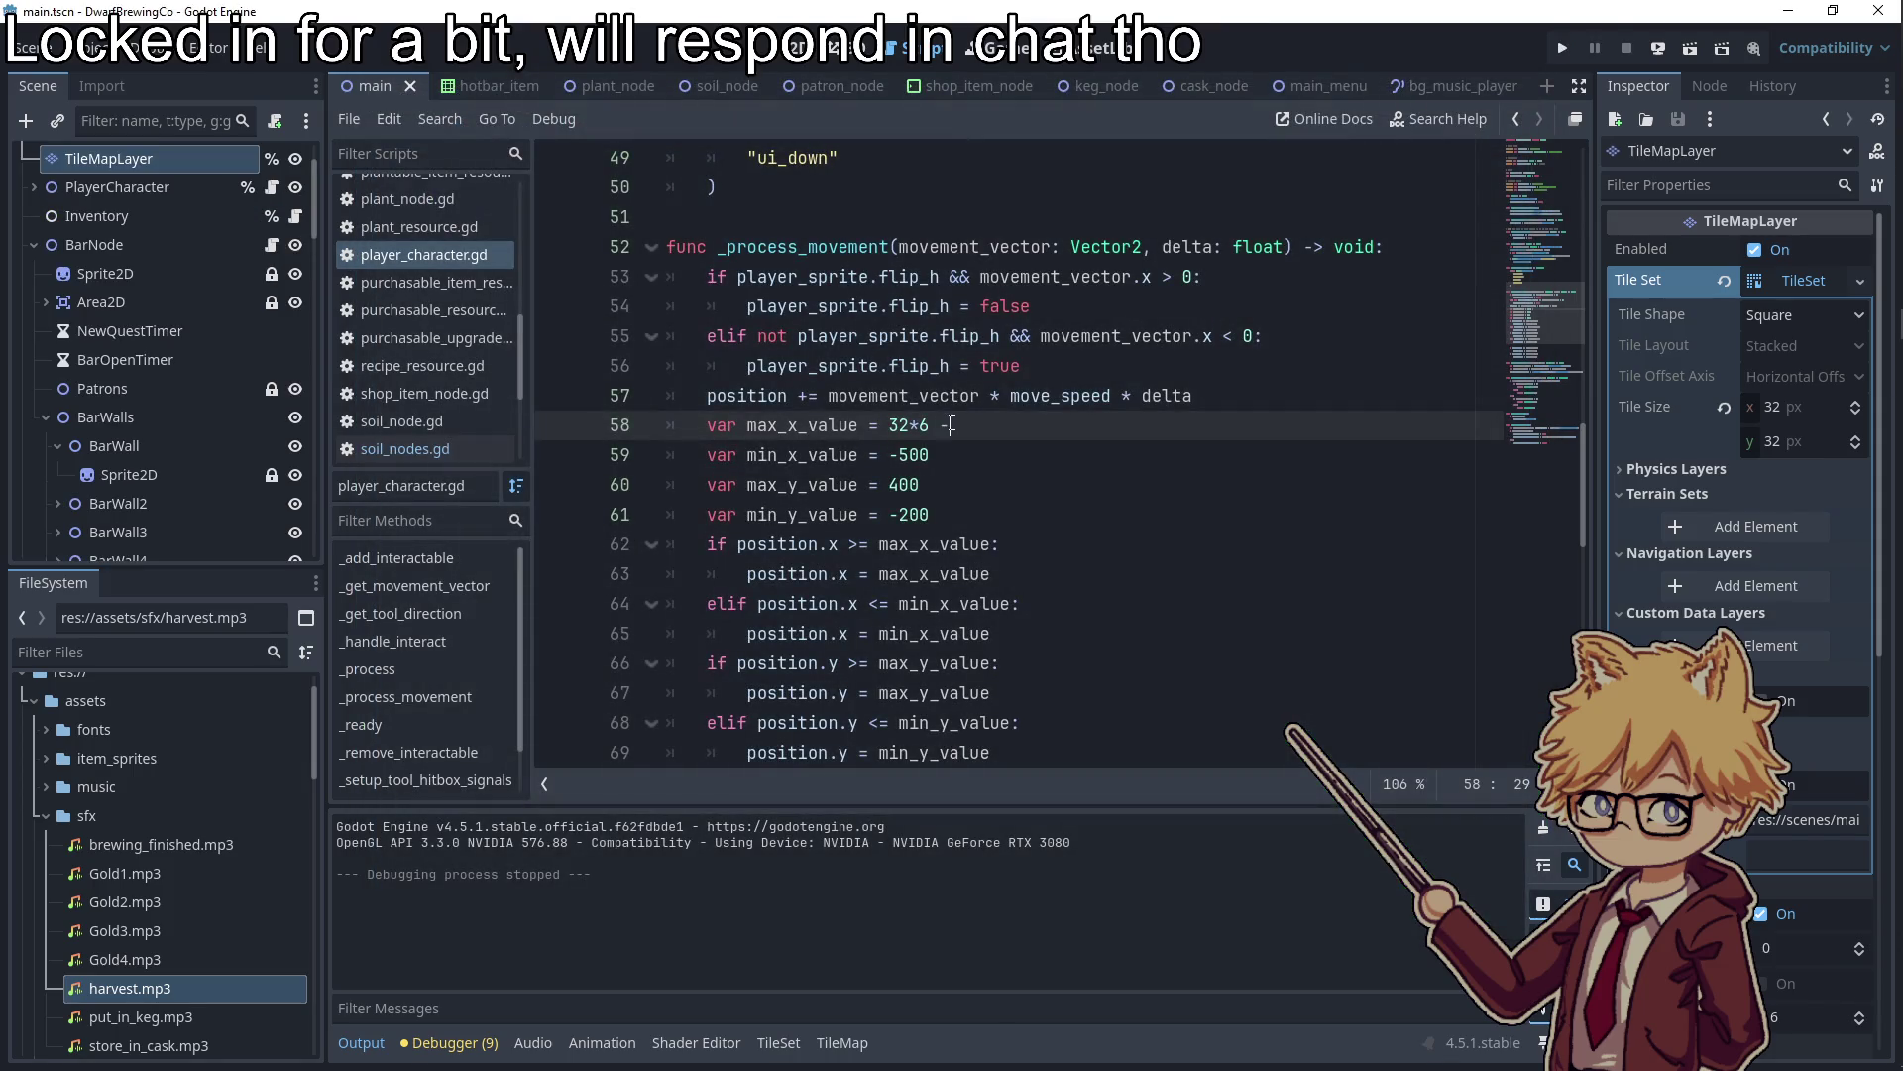
# Launch the game with F5 and walk the character right, up and back down
pyautogui.press('F5')
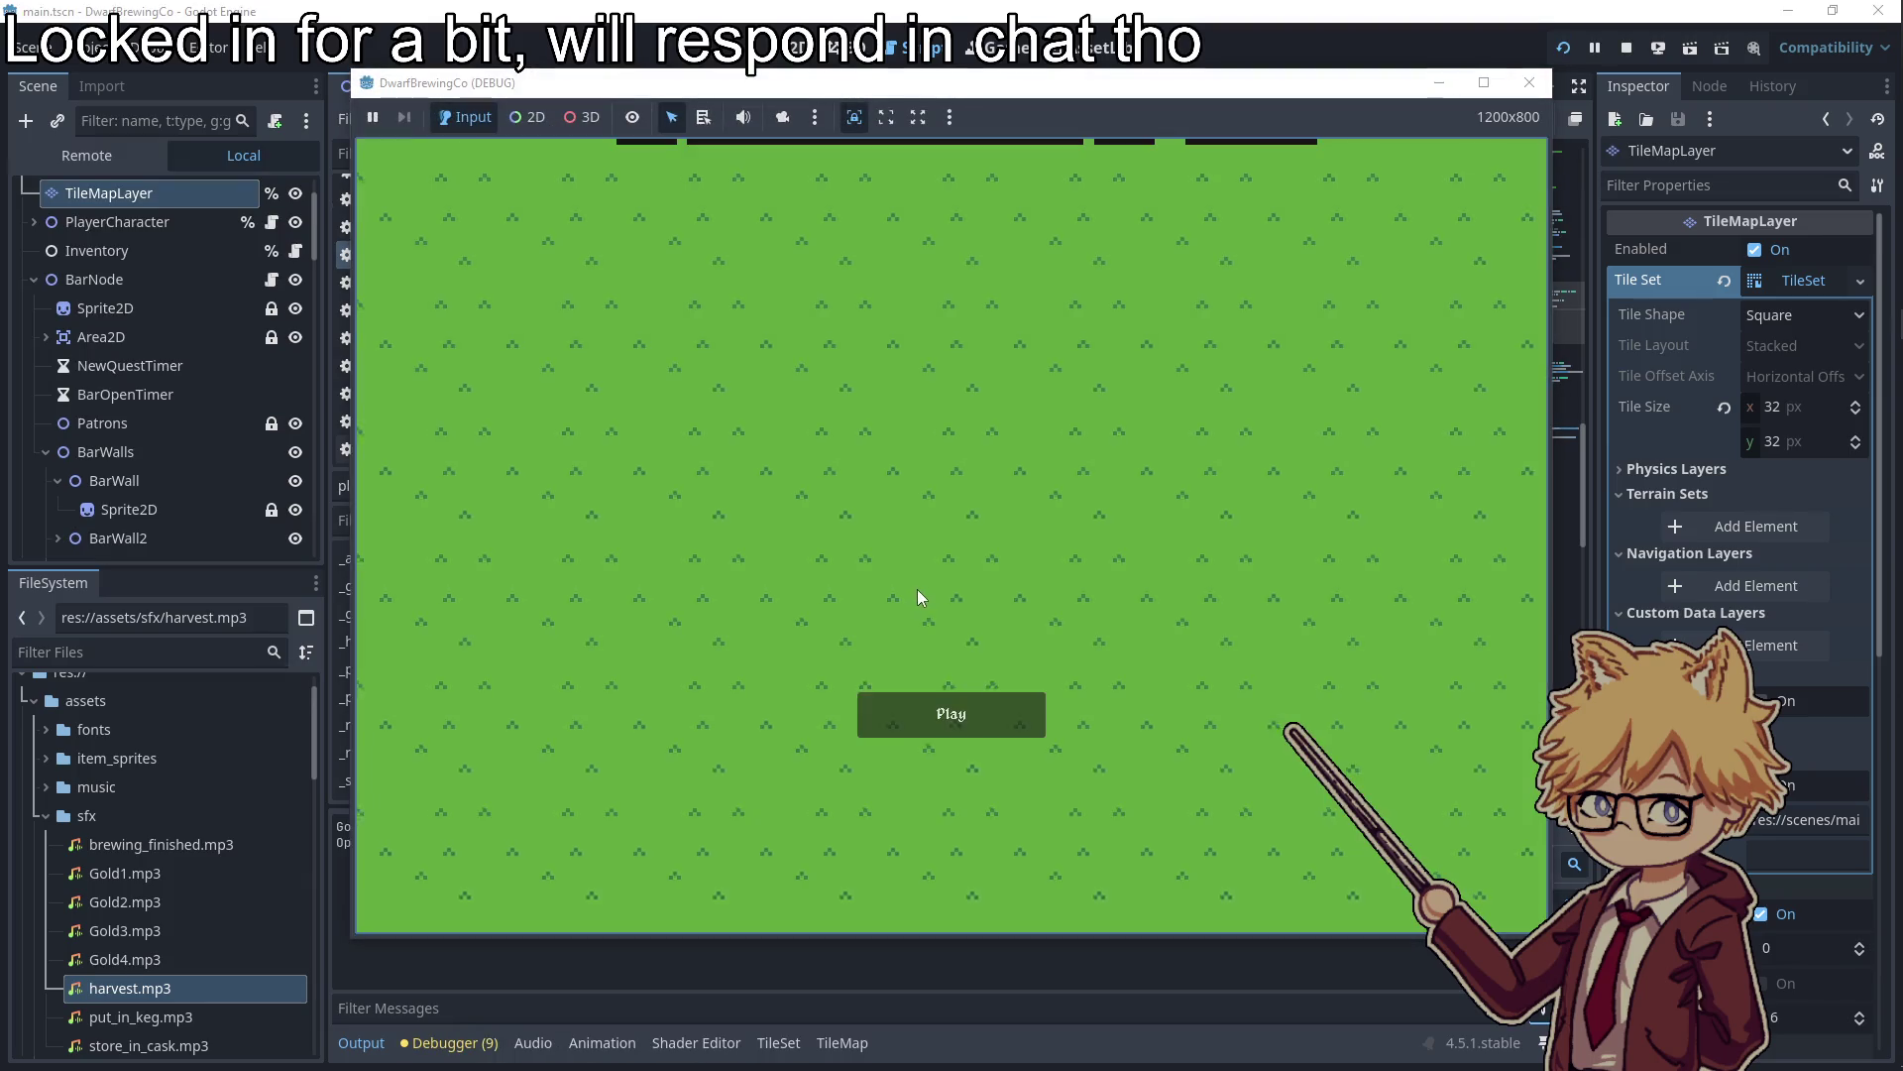
pyautogui.click(934, 719)
pyautogui.press('Escape')
pyautogui.press('Escape')
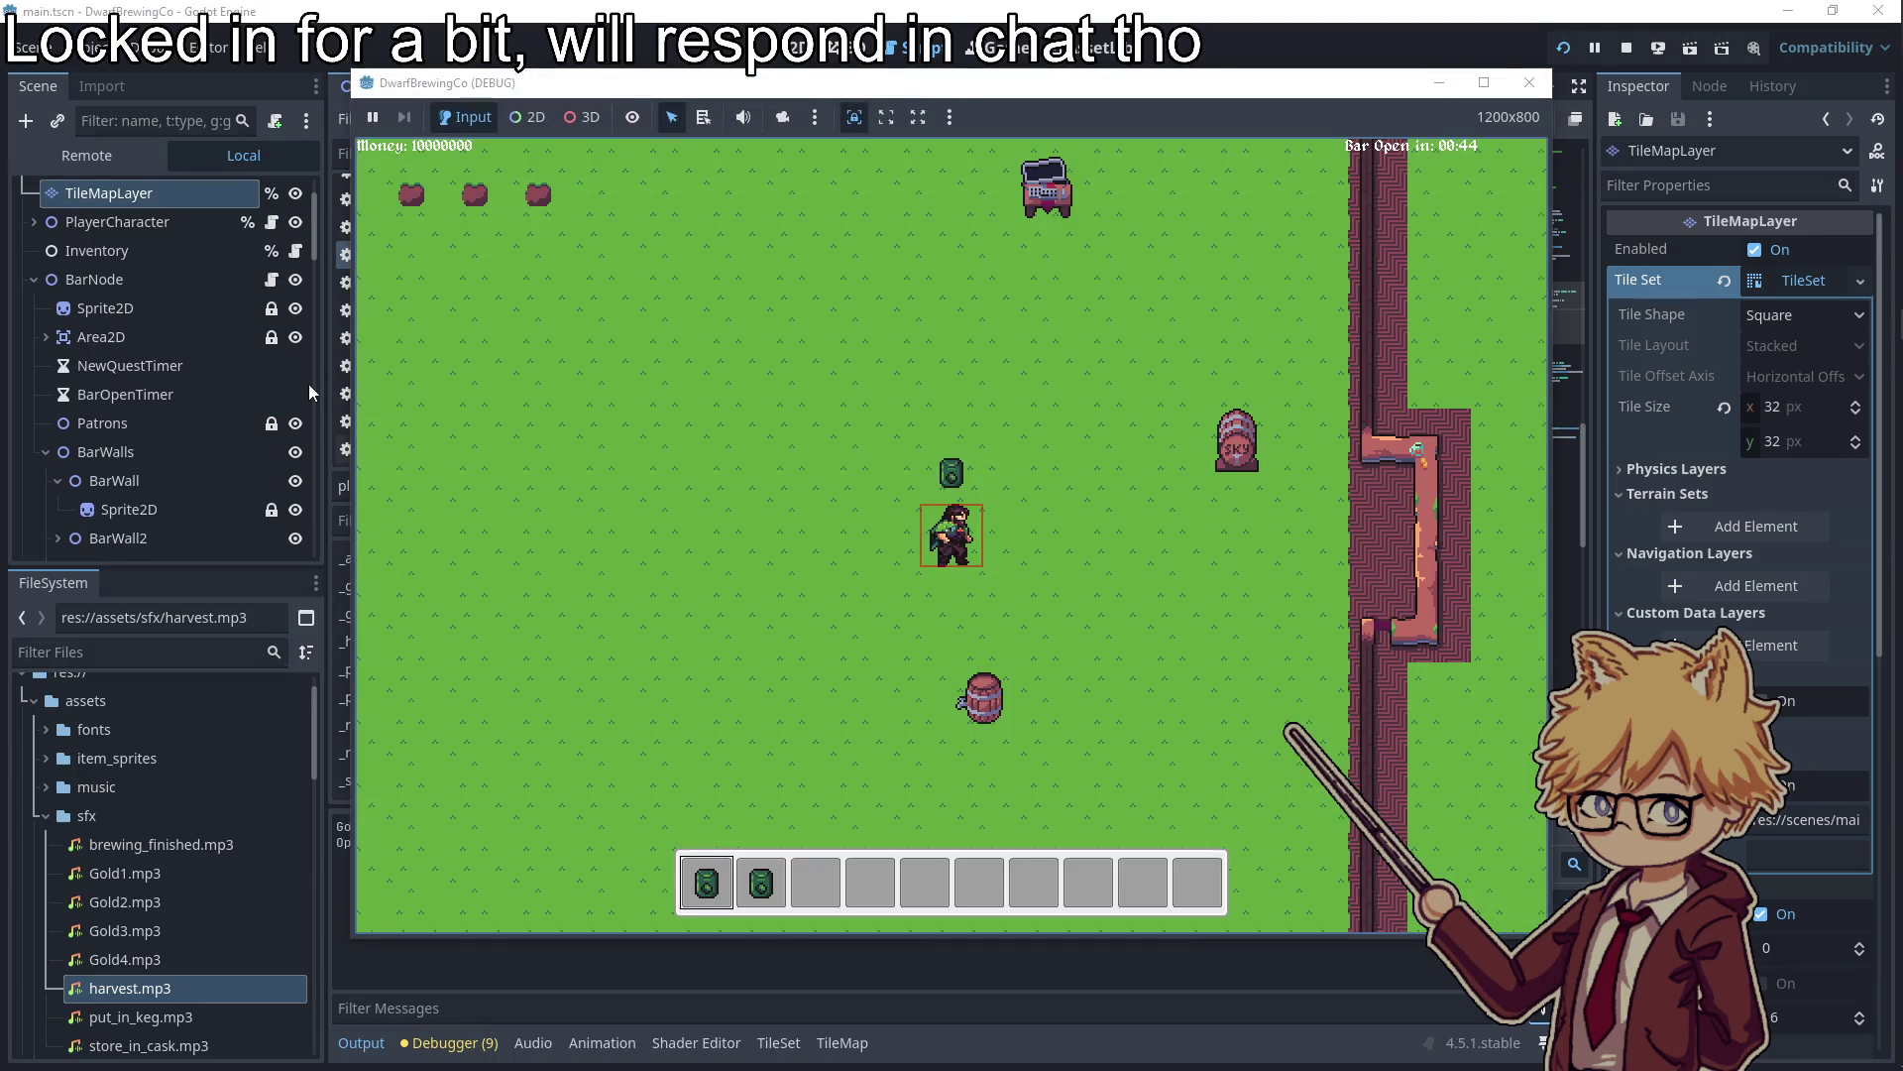
pyautogui.press('d')
pyautogui.press('w')
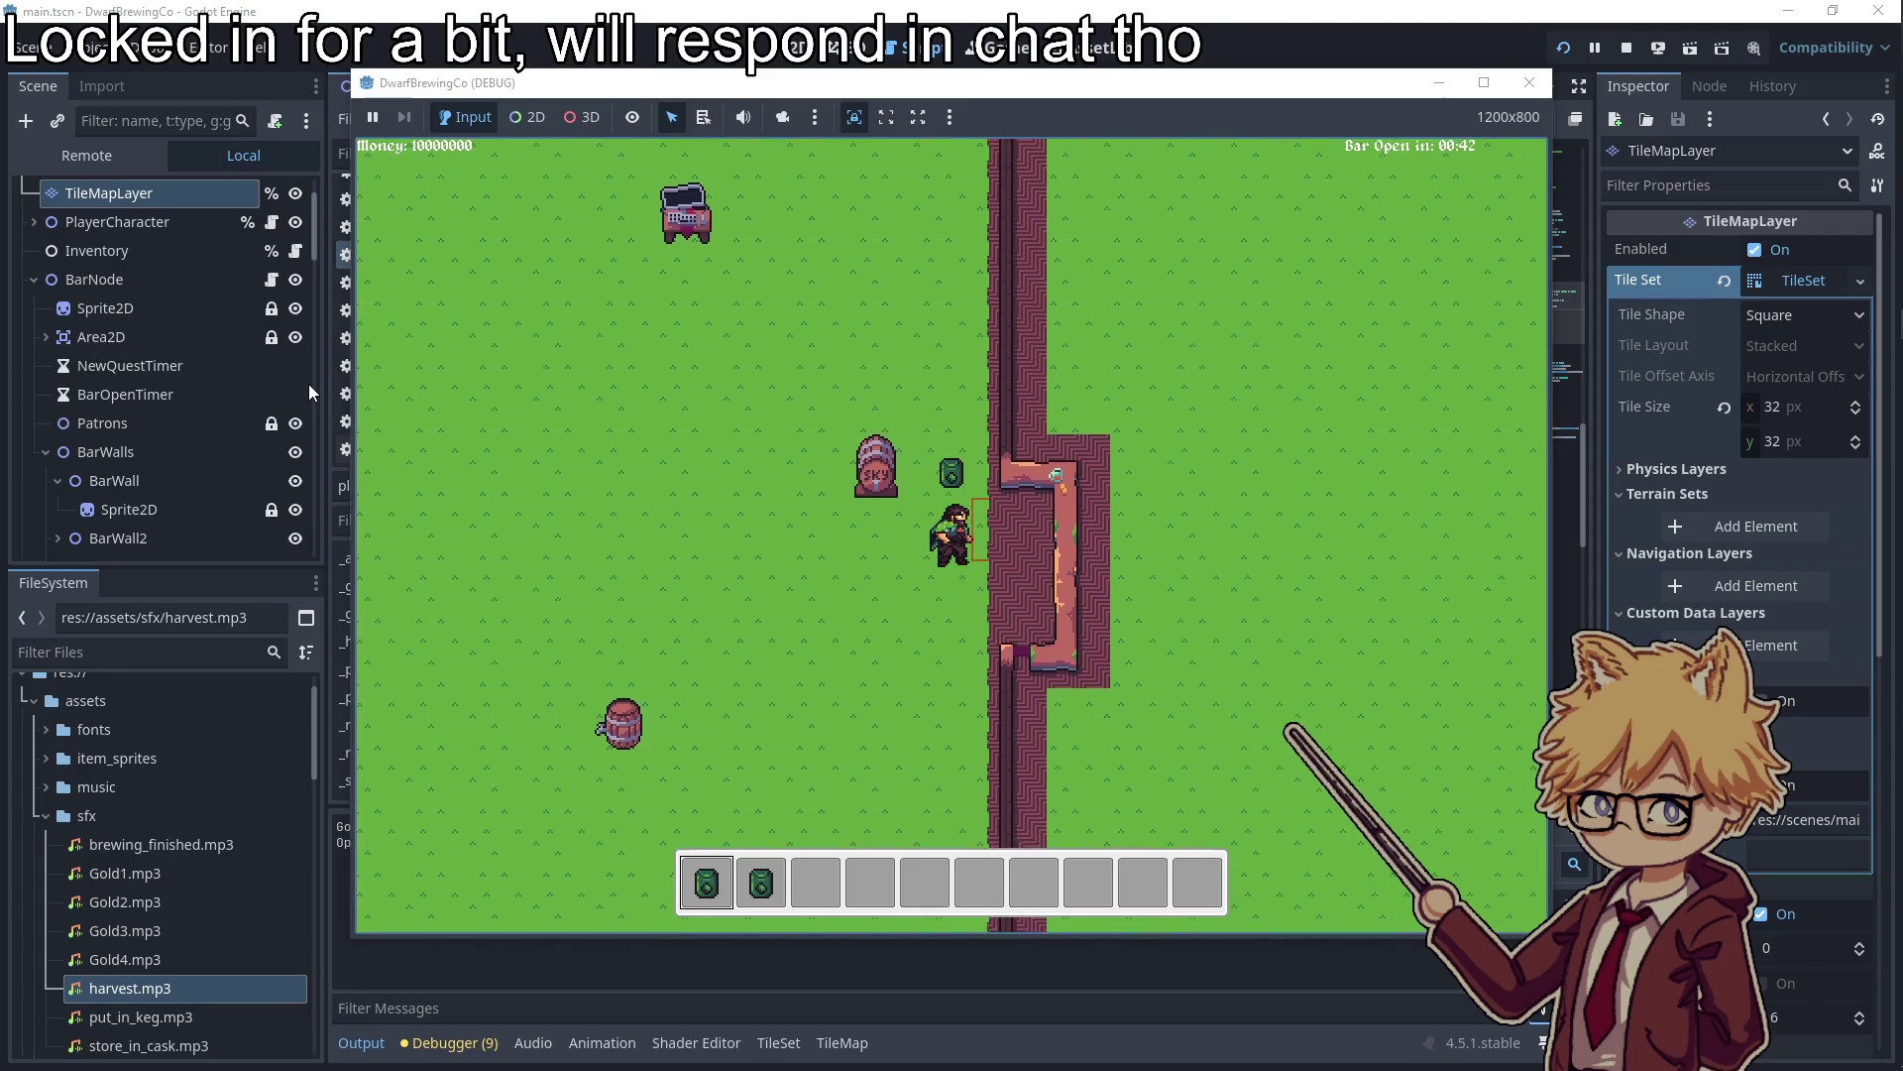
pyautogui.press('w')
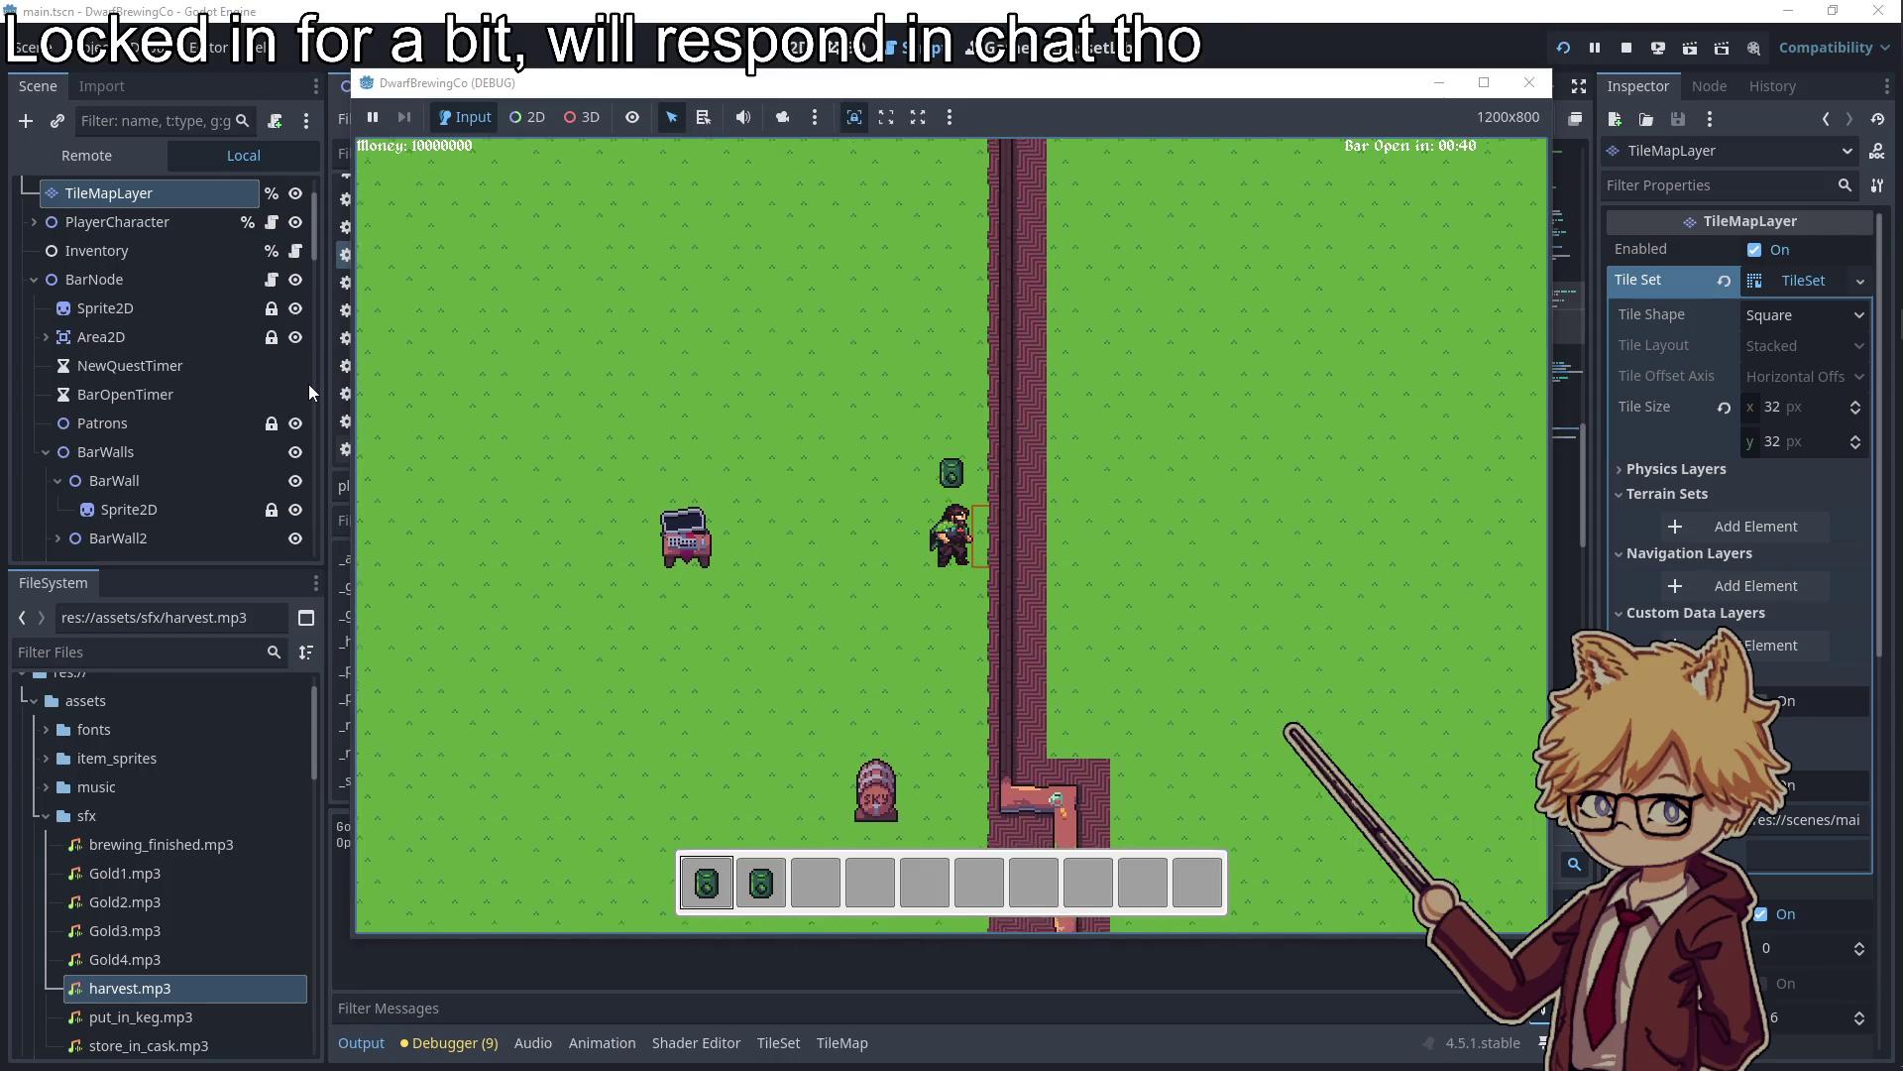
pyautogui.press('s')
pyautogui.press('s')
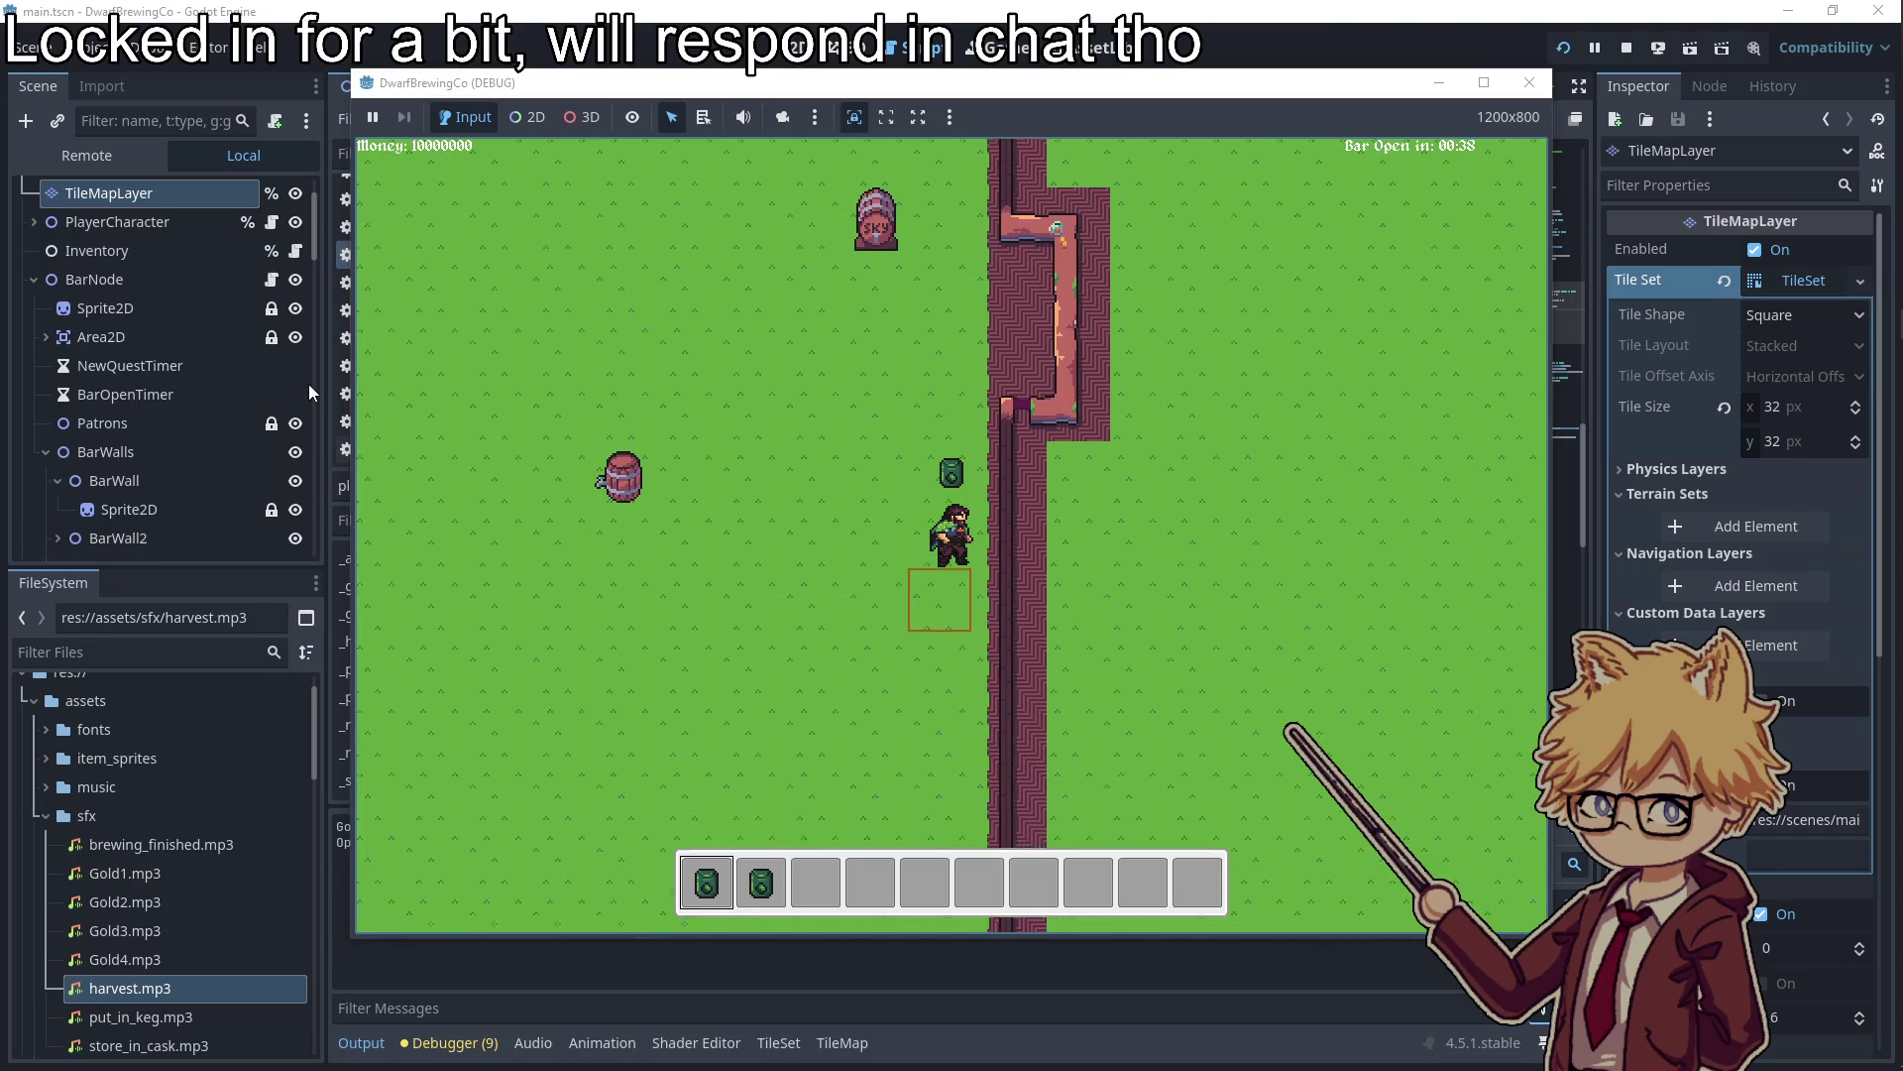
# Walk left past the brick wall, turn the character in each direction, then close the game
pyautogui.press('a')
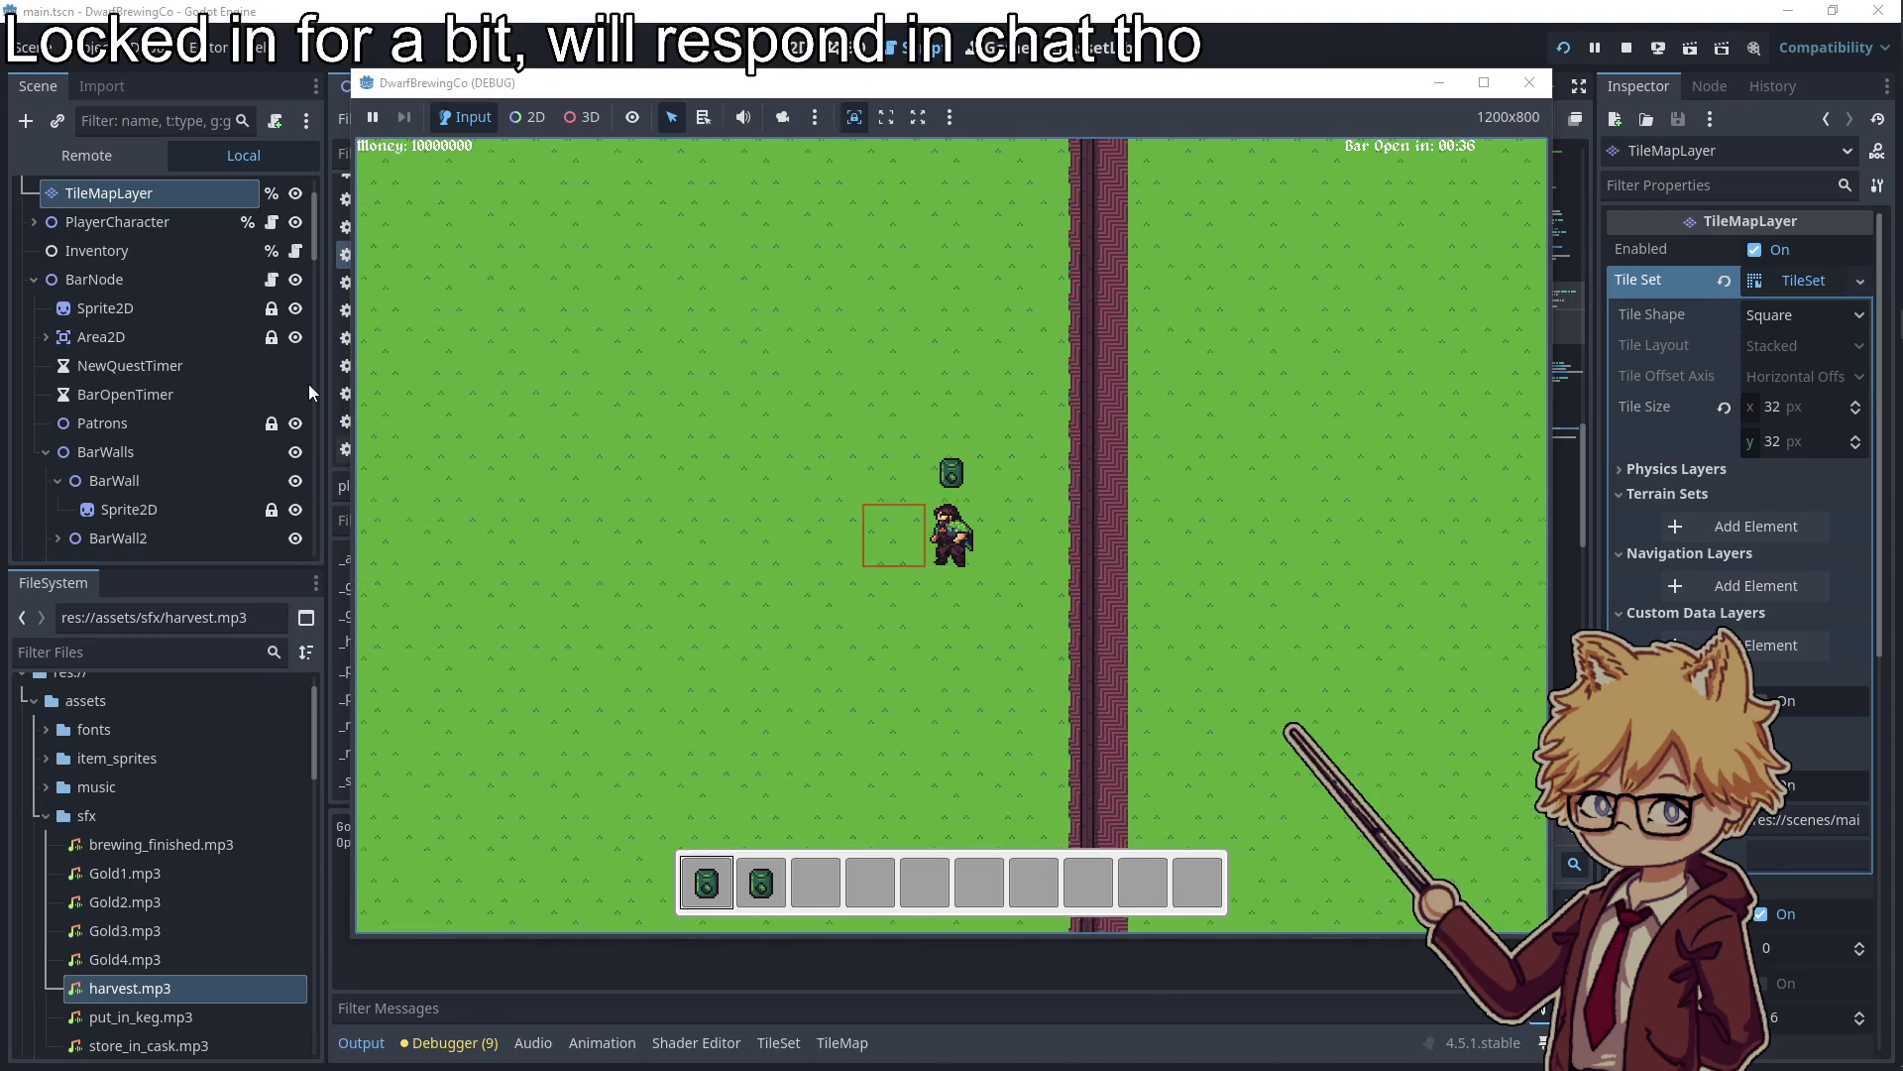
pyautogui.press('a')
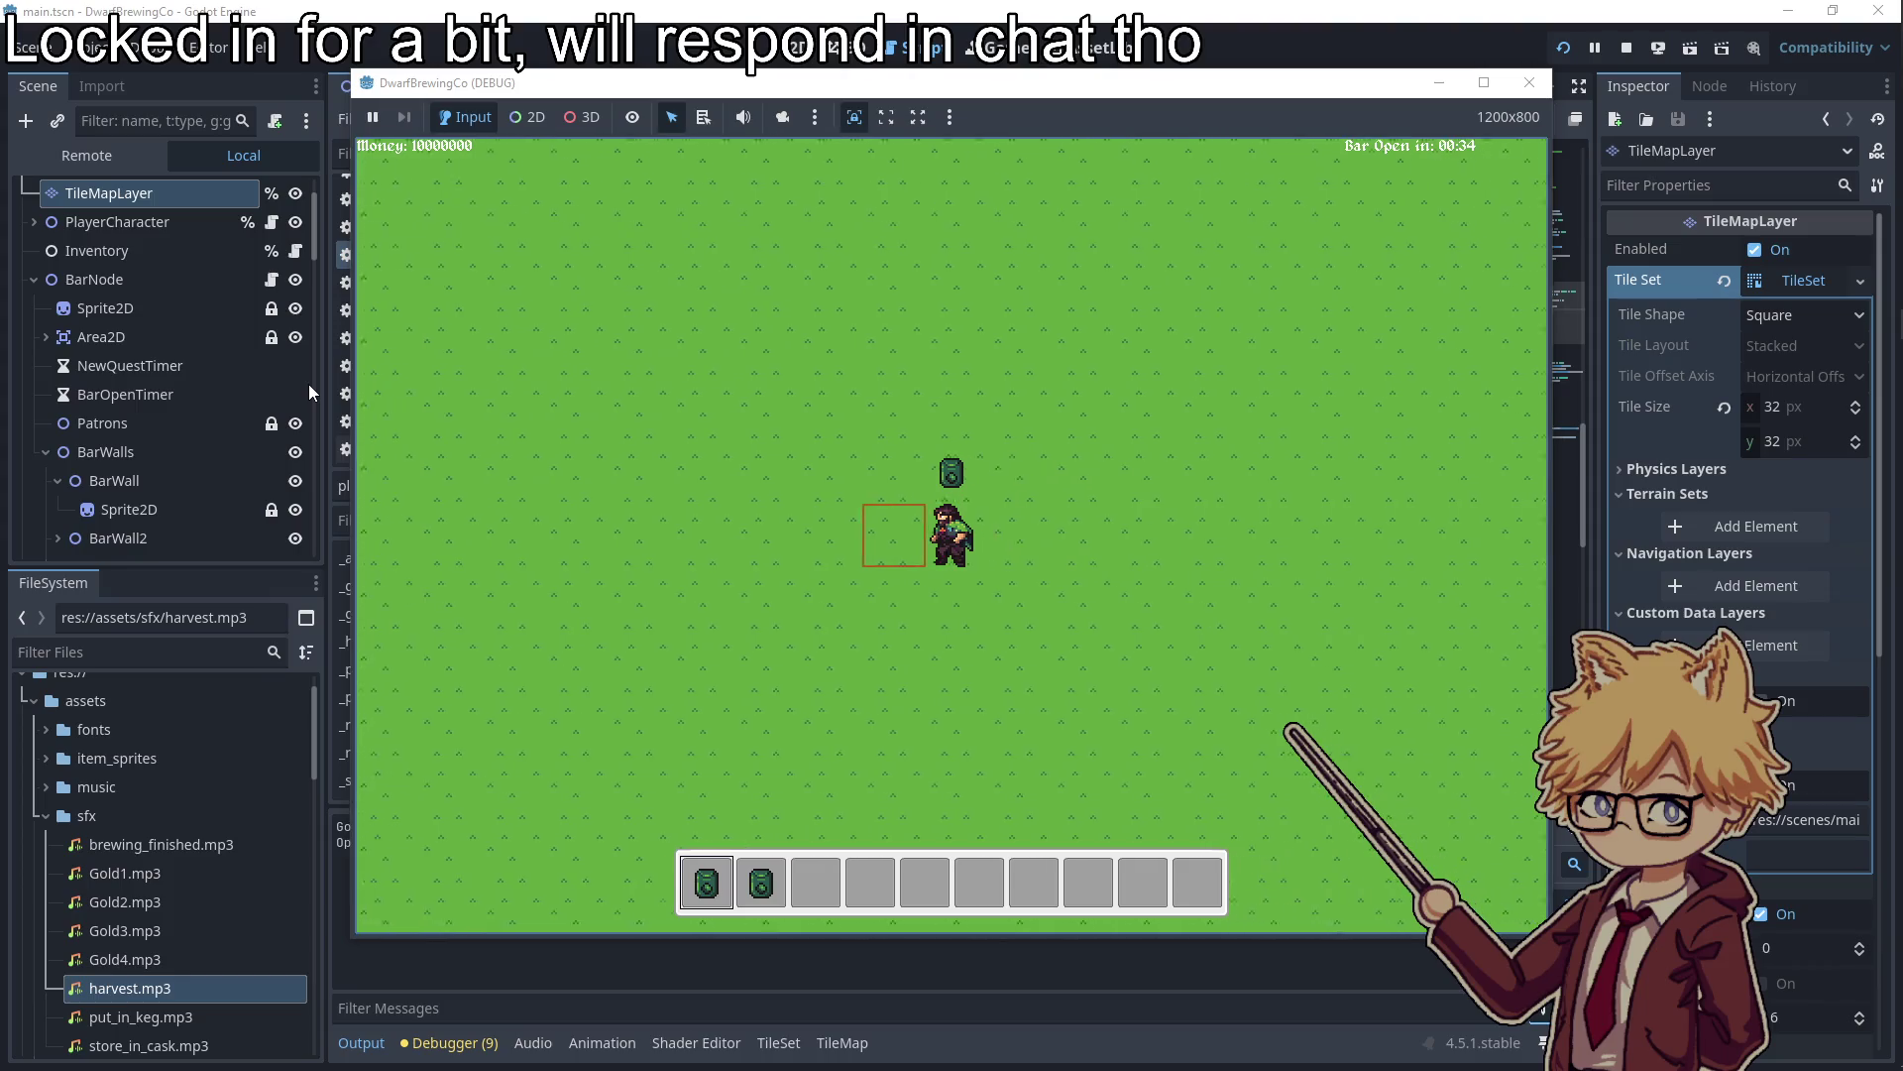
pyautogui.press('w')
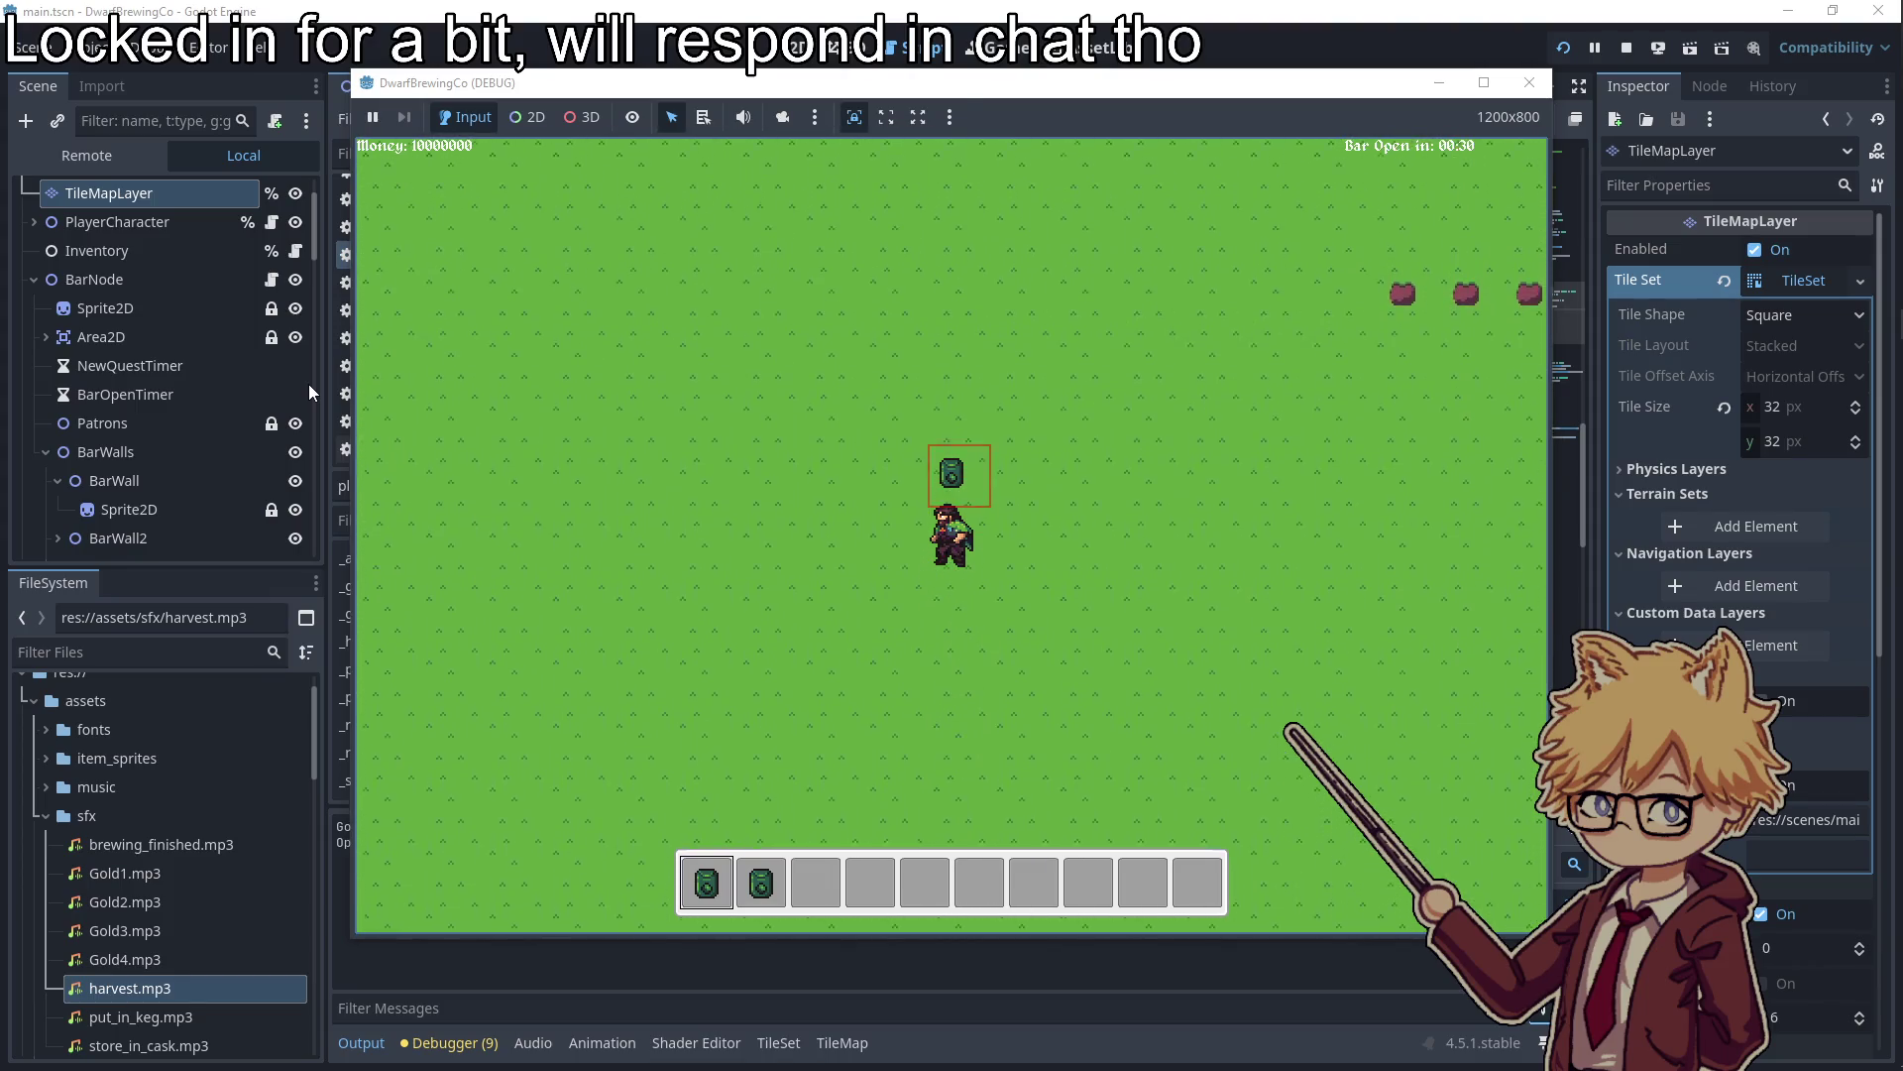
pyautogui.press('d')
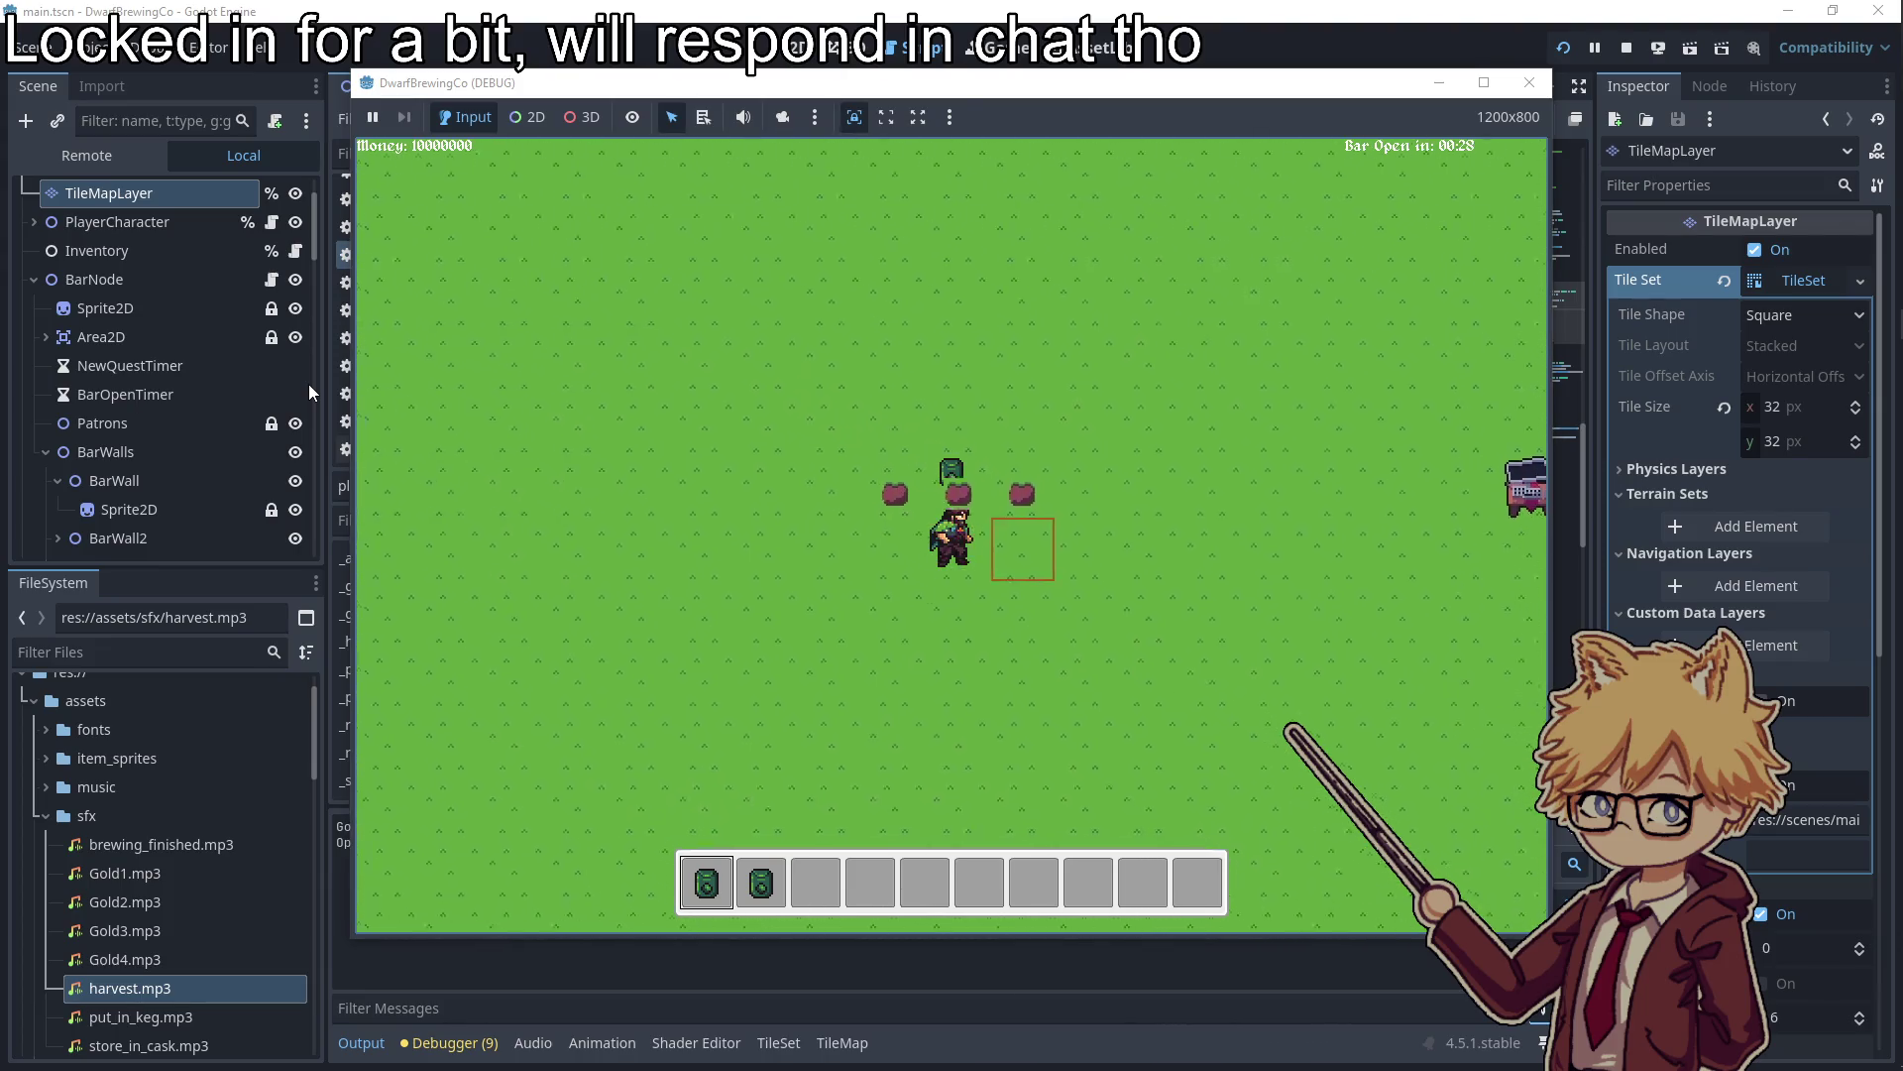
pyautogui.press('a')
pyautogui.press('d')
pyautogui.press('s')
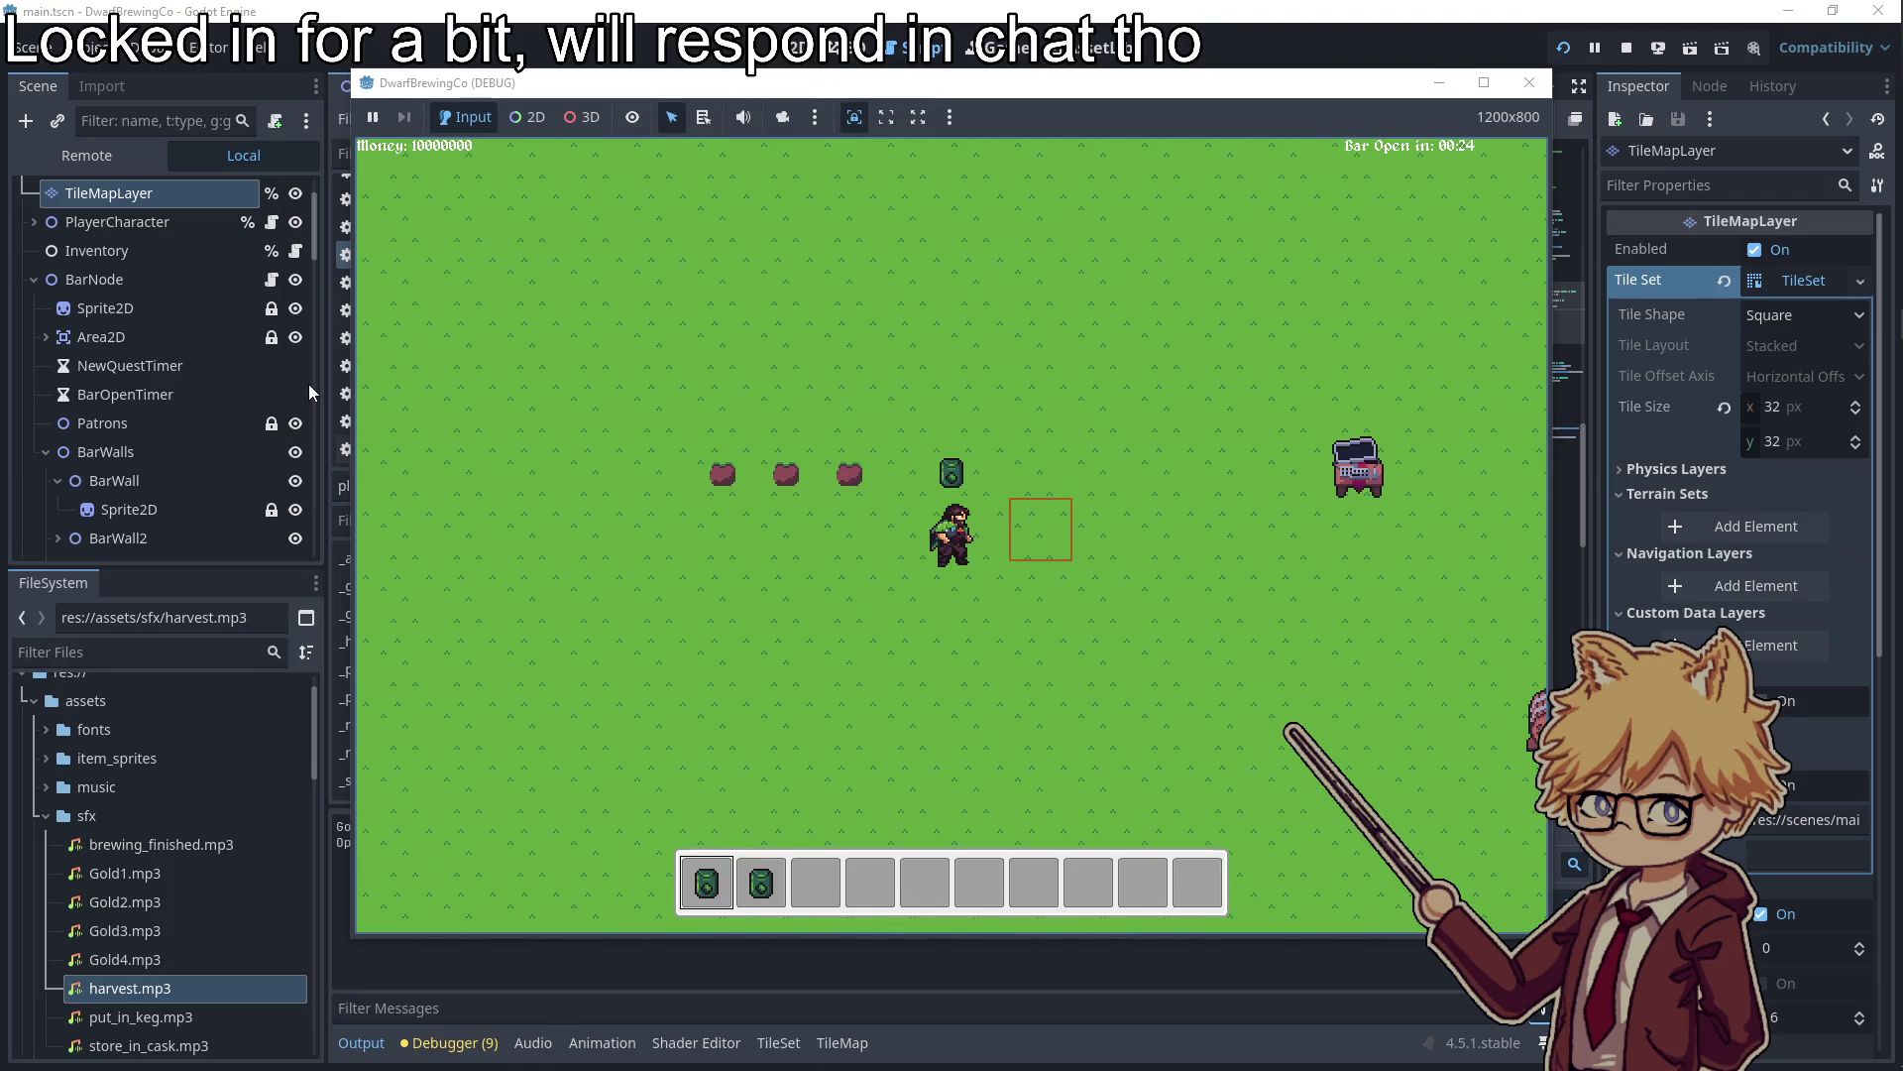
pyautogui.click(1530, 82)
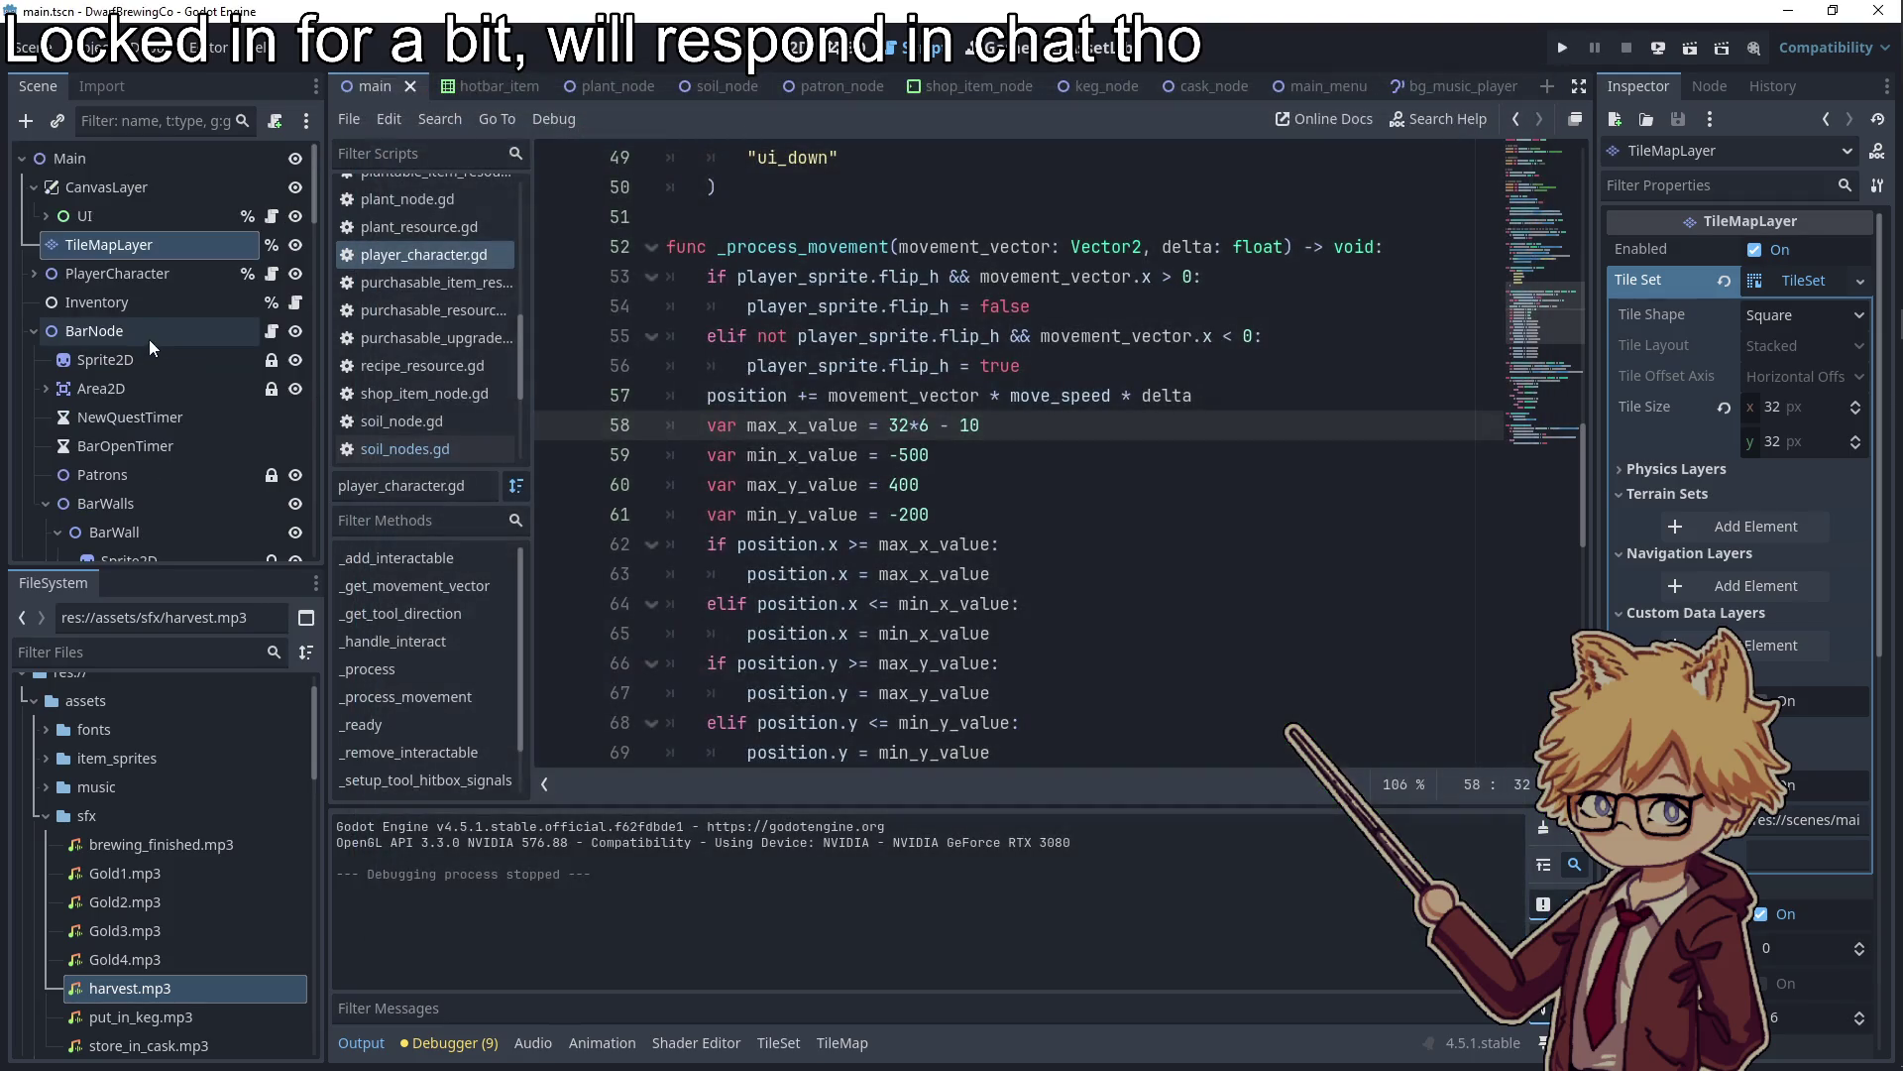
# Move PlayerCharacter below Kegs in the scene tree and test-run, stopping the crashed session
pyautogui.click(33, 323)
pyautogui.moveTo(77, 271); pyautogui.dragTo(60, 460)
pyautogui.click(1563, 49)
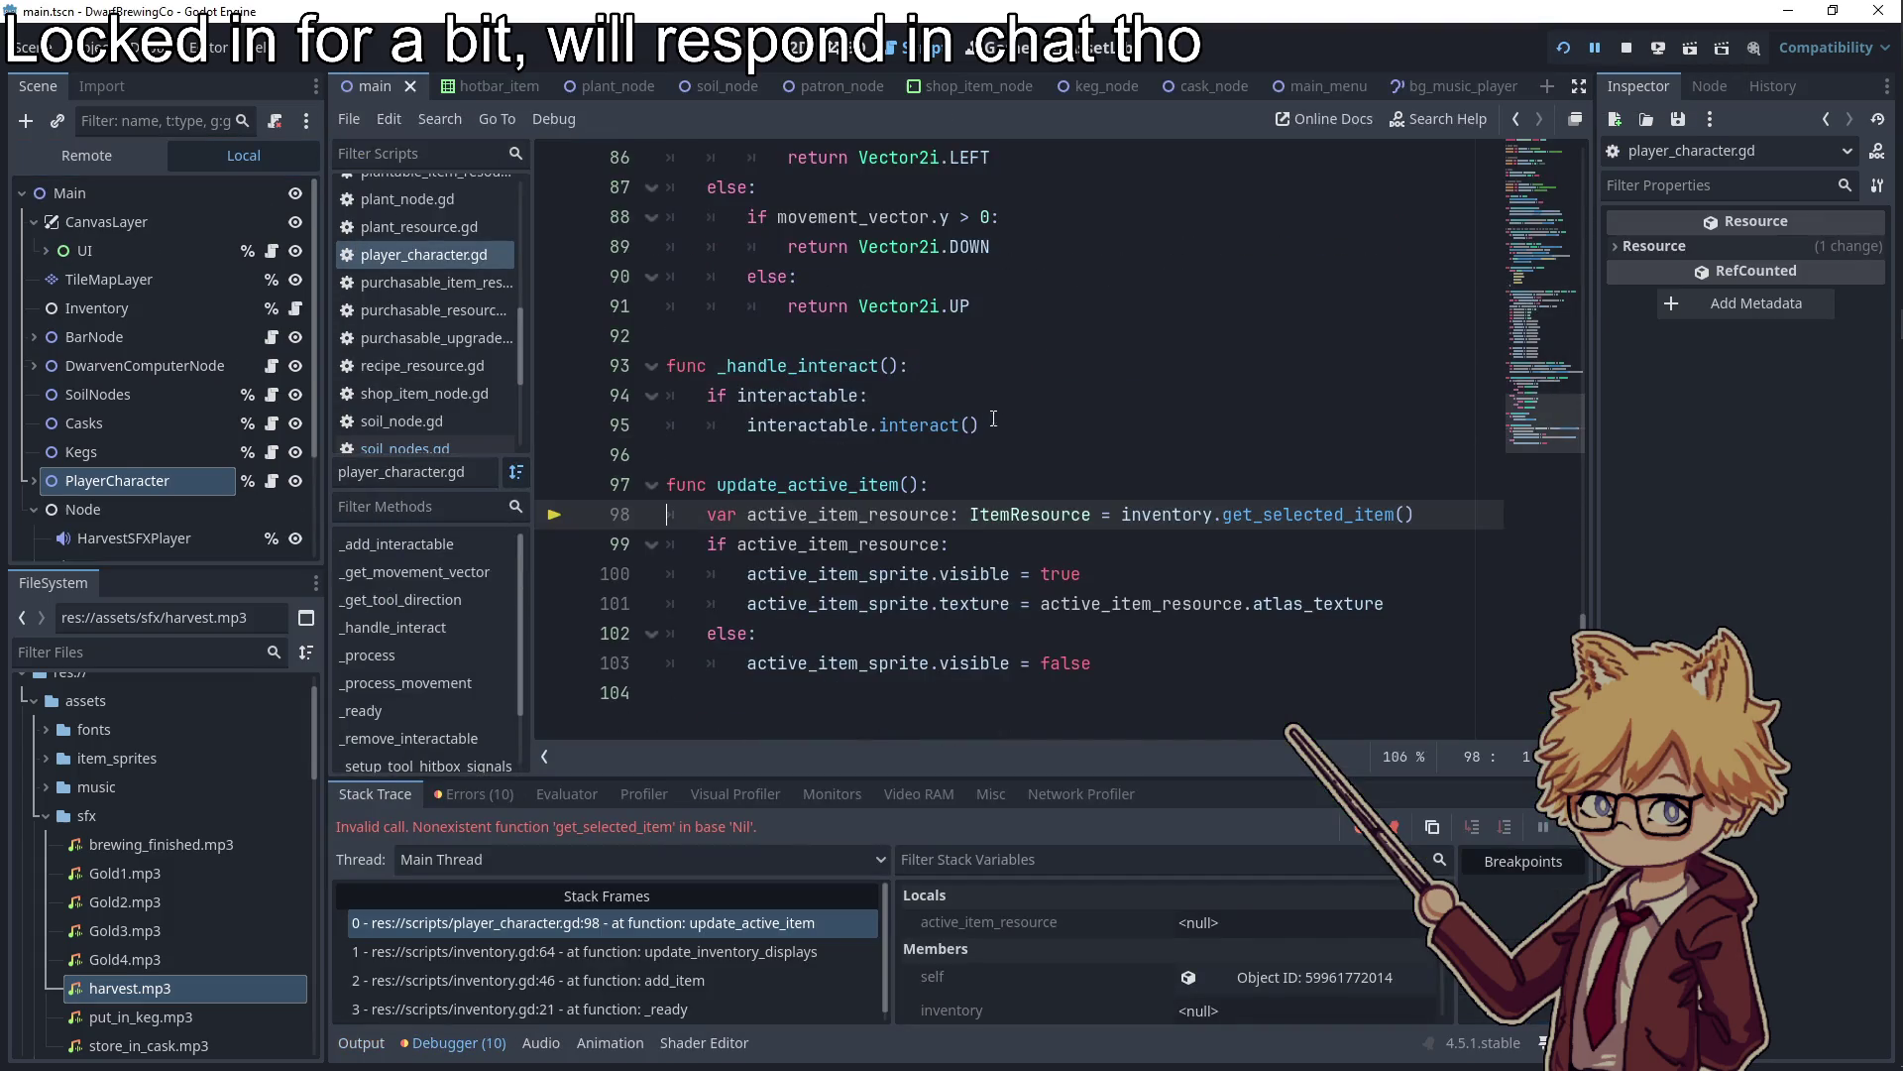
pyautogui.click(959, 467)
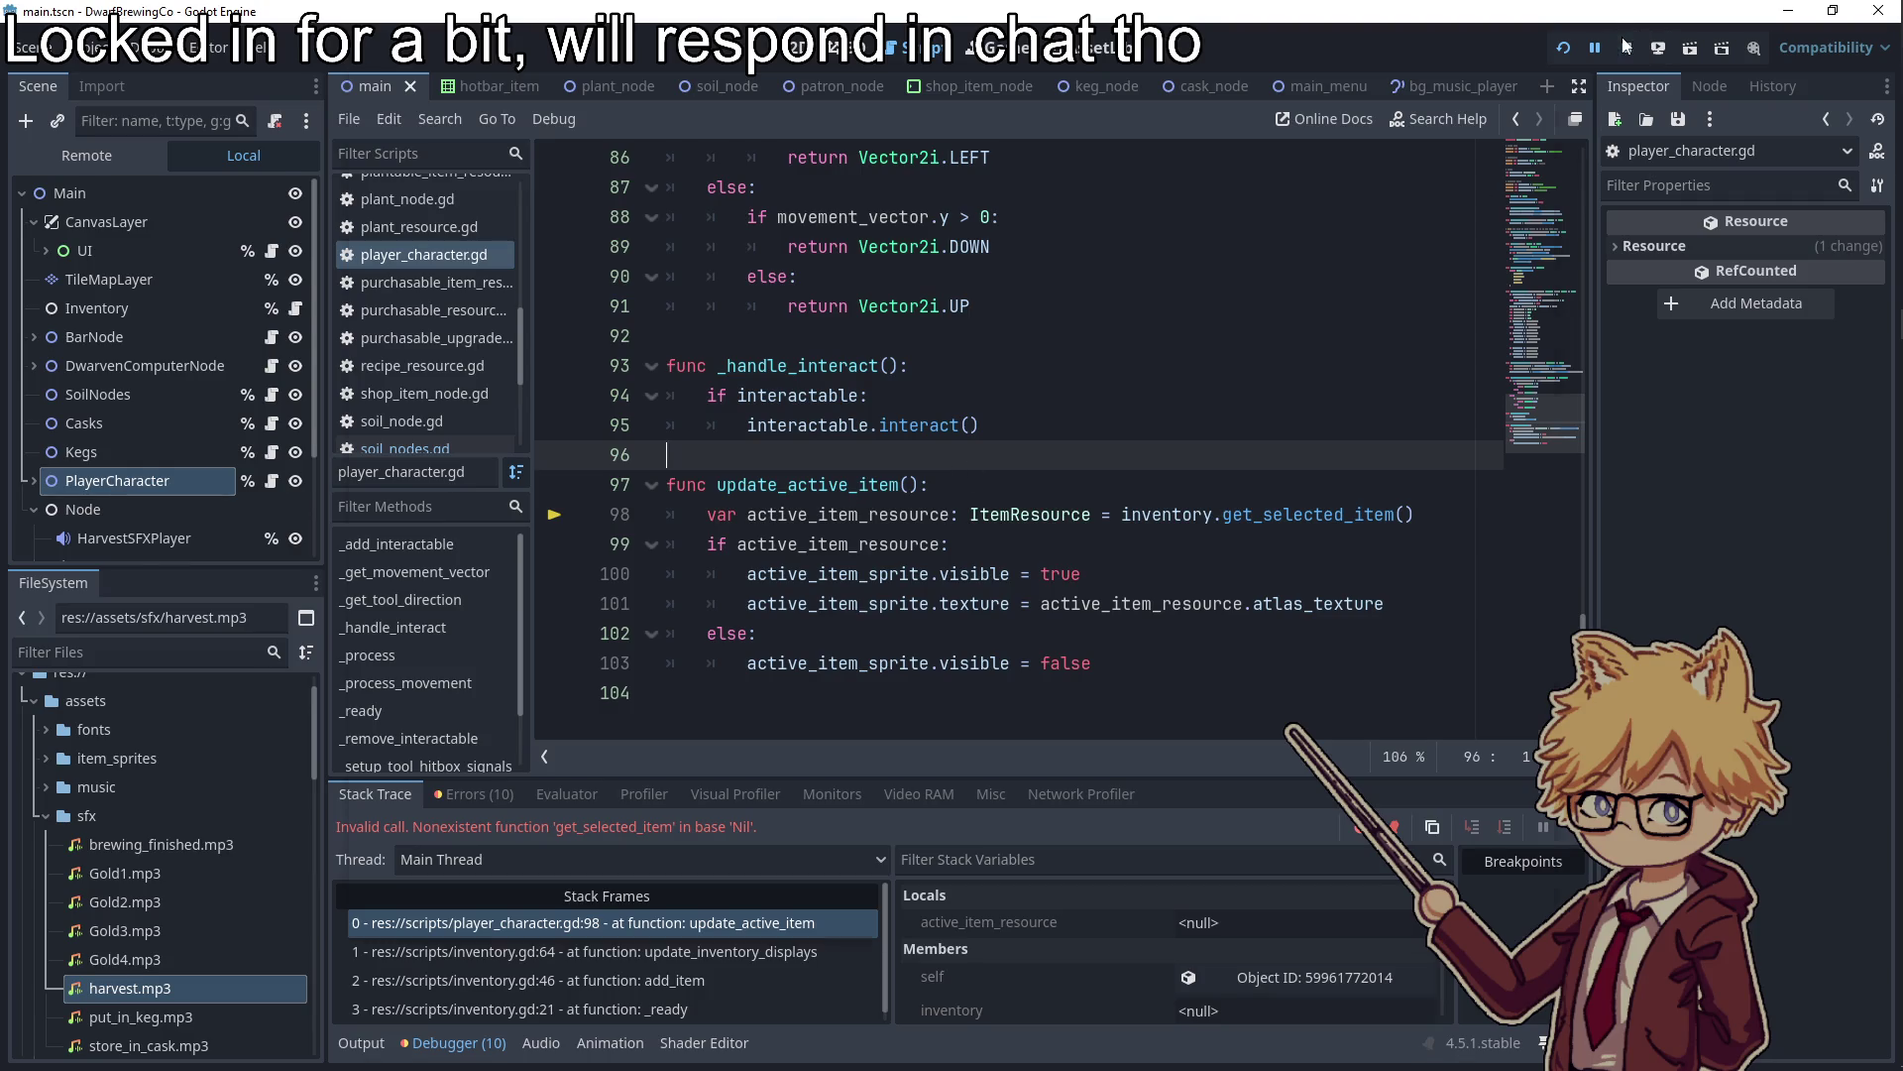
pyautogui.click(1626, 47)
pyautogui.click(985, 426)
# Check inventory use in update_active_item, then place PlayerCharacter directly under Inventory
pyautogui.click(902, 484)
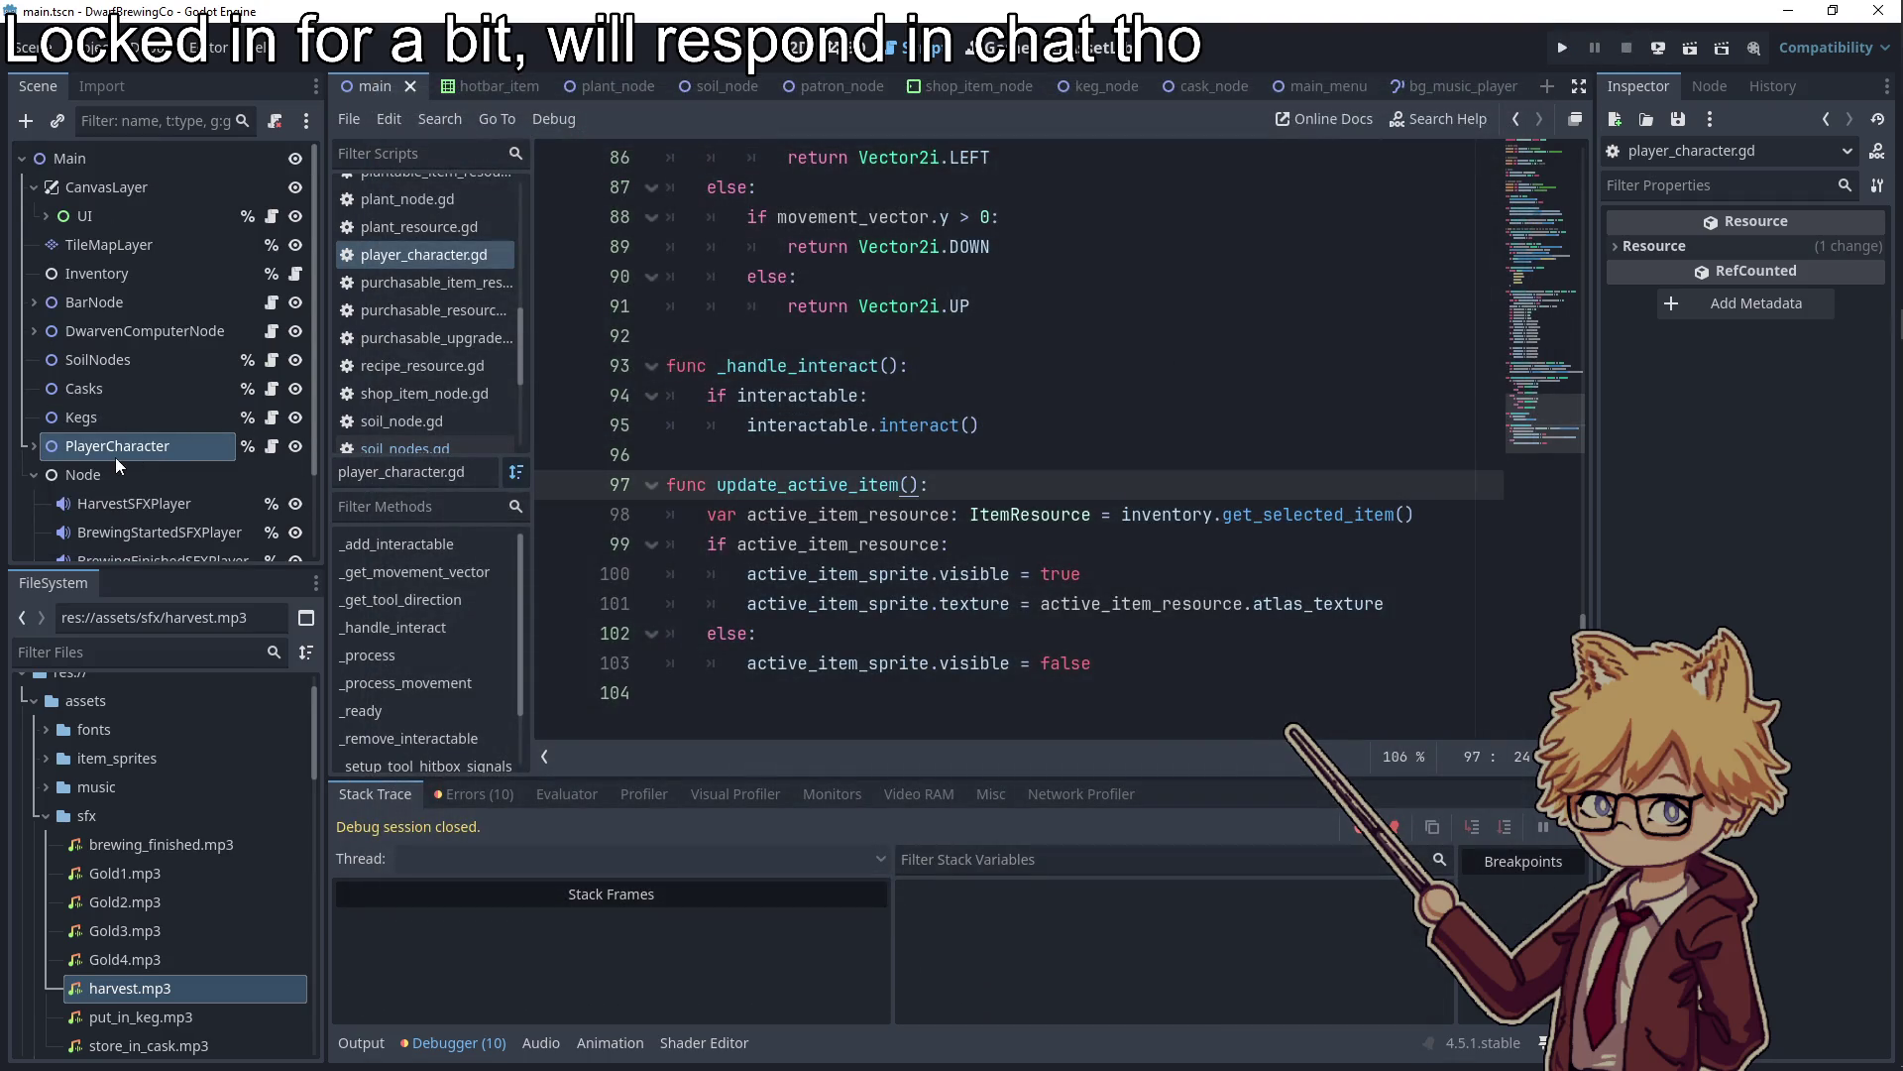
pyautogui.doubleClick(1166, 514)
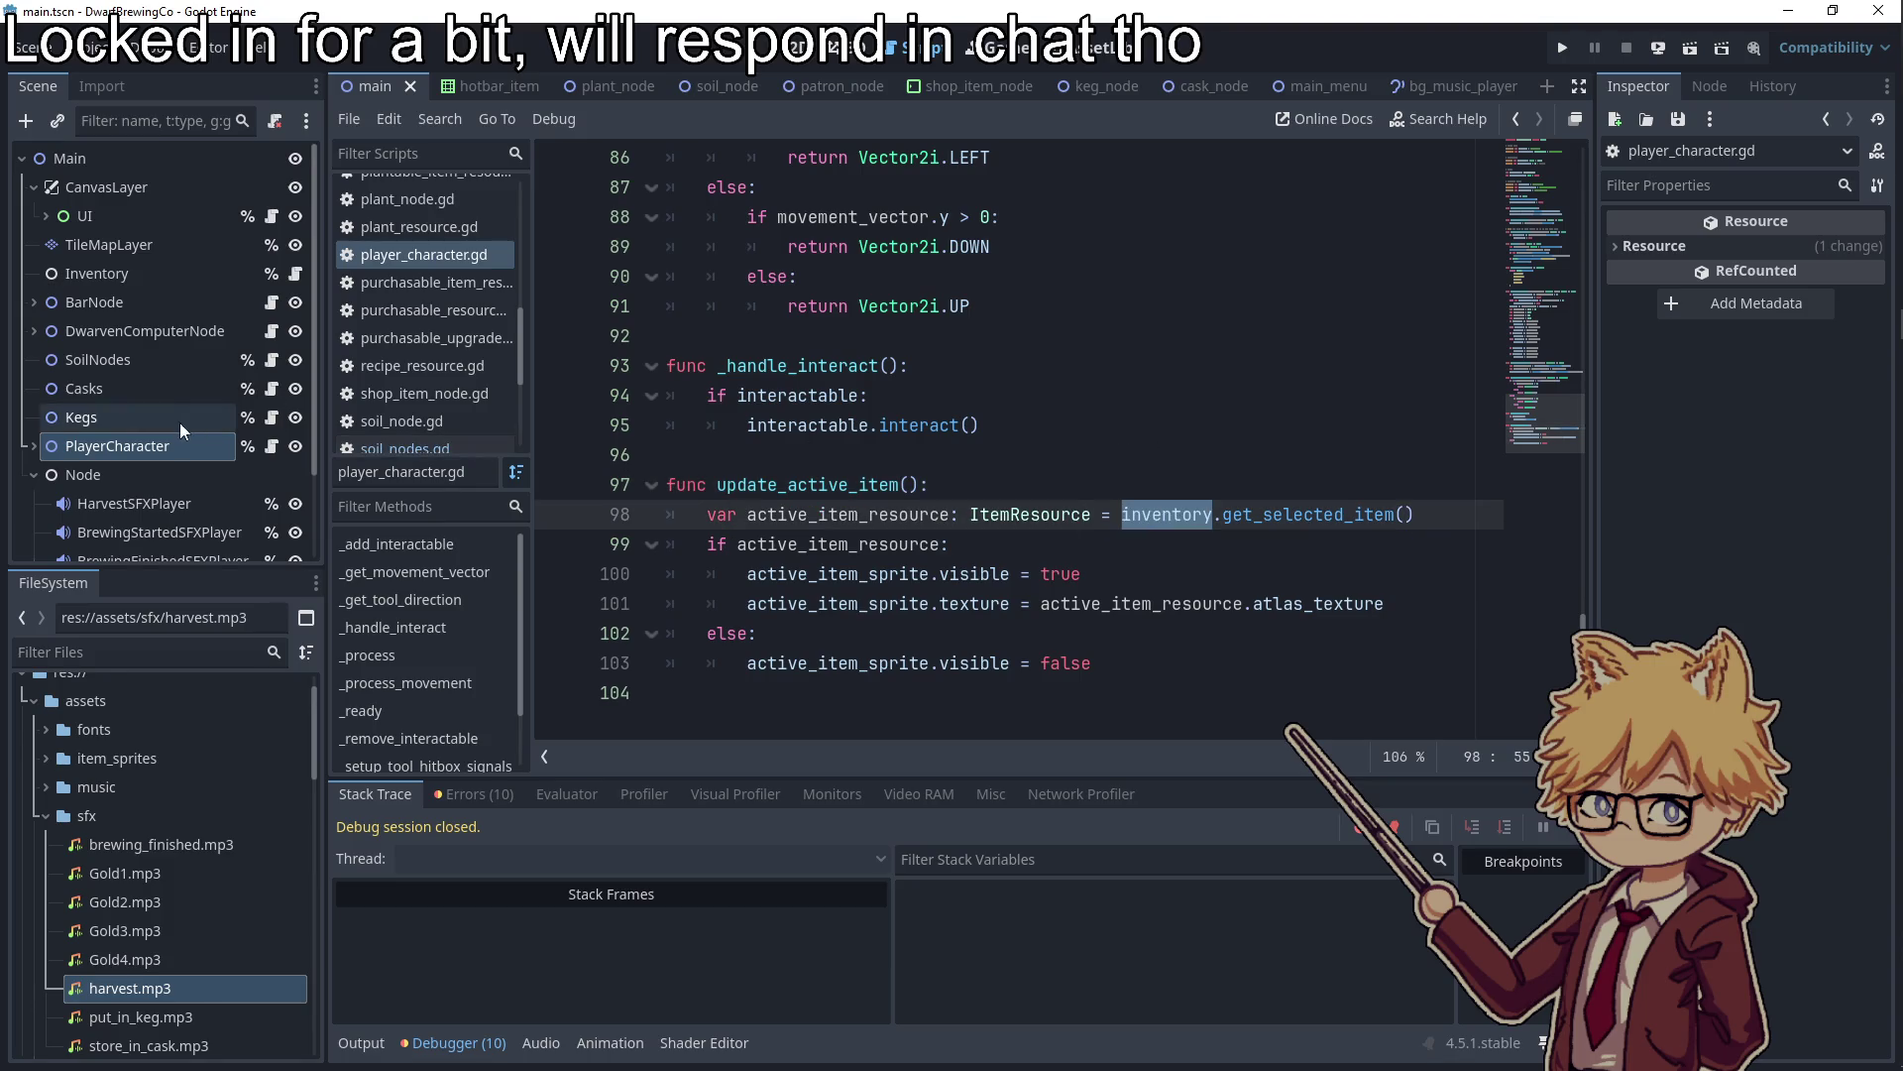
pyautogui.moveTo(111, 450)
pyautogui.mouseDown()
pyautogui.moveTo(109, 413)
pyautogui.moveTo(103, 449)
pyautogui.mouseUp()
pyautogui.moveTo(105, 268)
pyautogui.mouseDown()
pyautogui.moveTo(91, 476)
pyautogui.moveTo(115, 272)
pyautogui.mouseUp()
pyautogui.moveTo(115, 451); pyautogui.dragTo(103, 295)
# Set PlayerSprite's Z Index to 1 using the Inspector filter 'z', and run the project
pyautogui.click(32, 301)
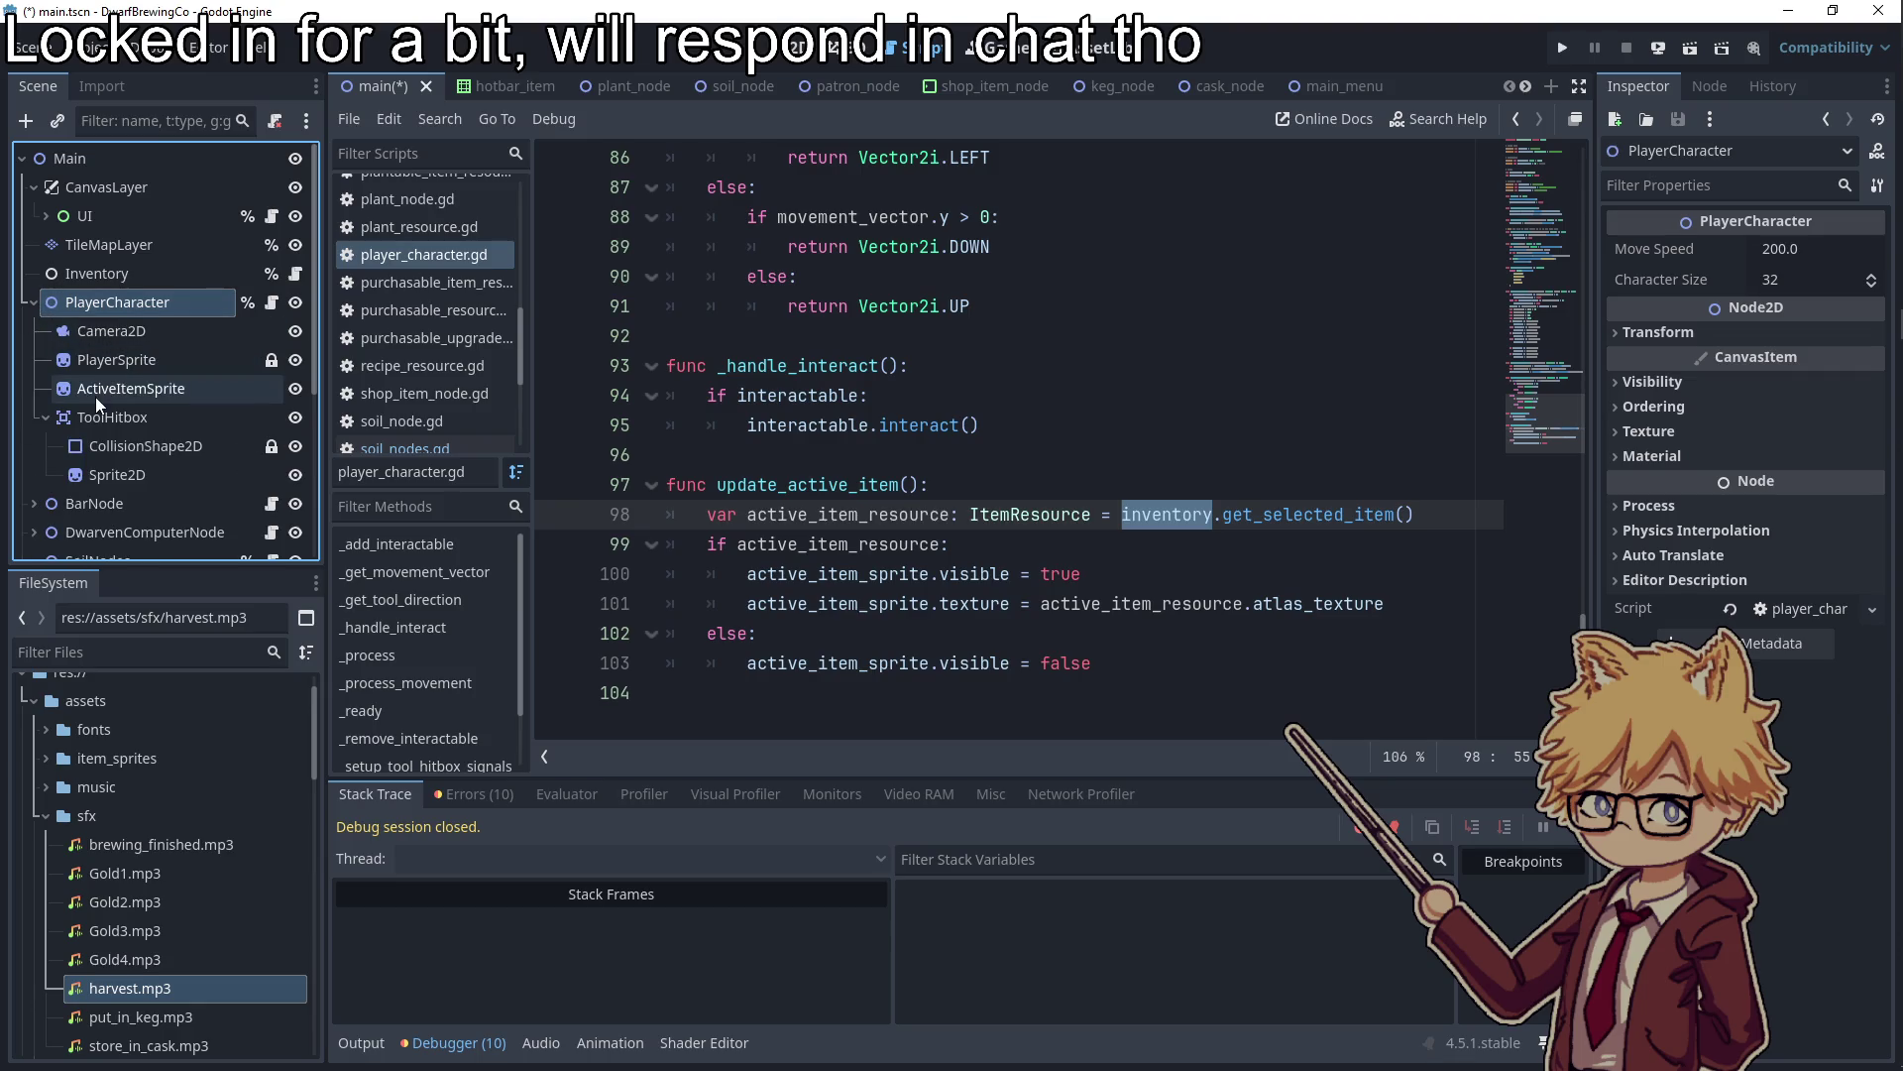
pyautogui.click(105, 362)
pyautogui.click(1690, 186)
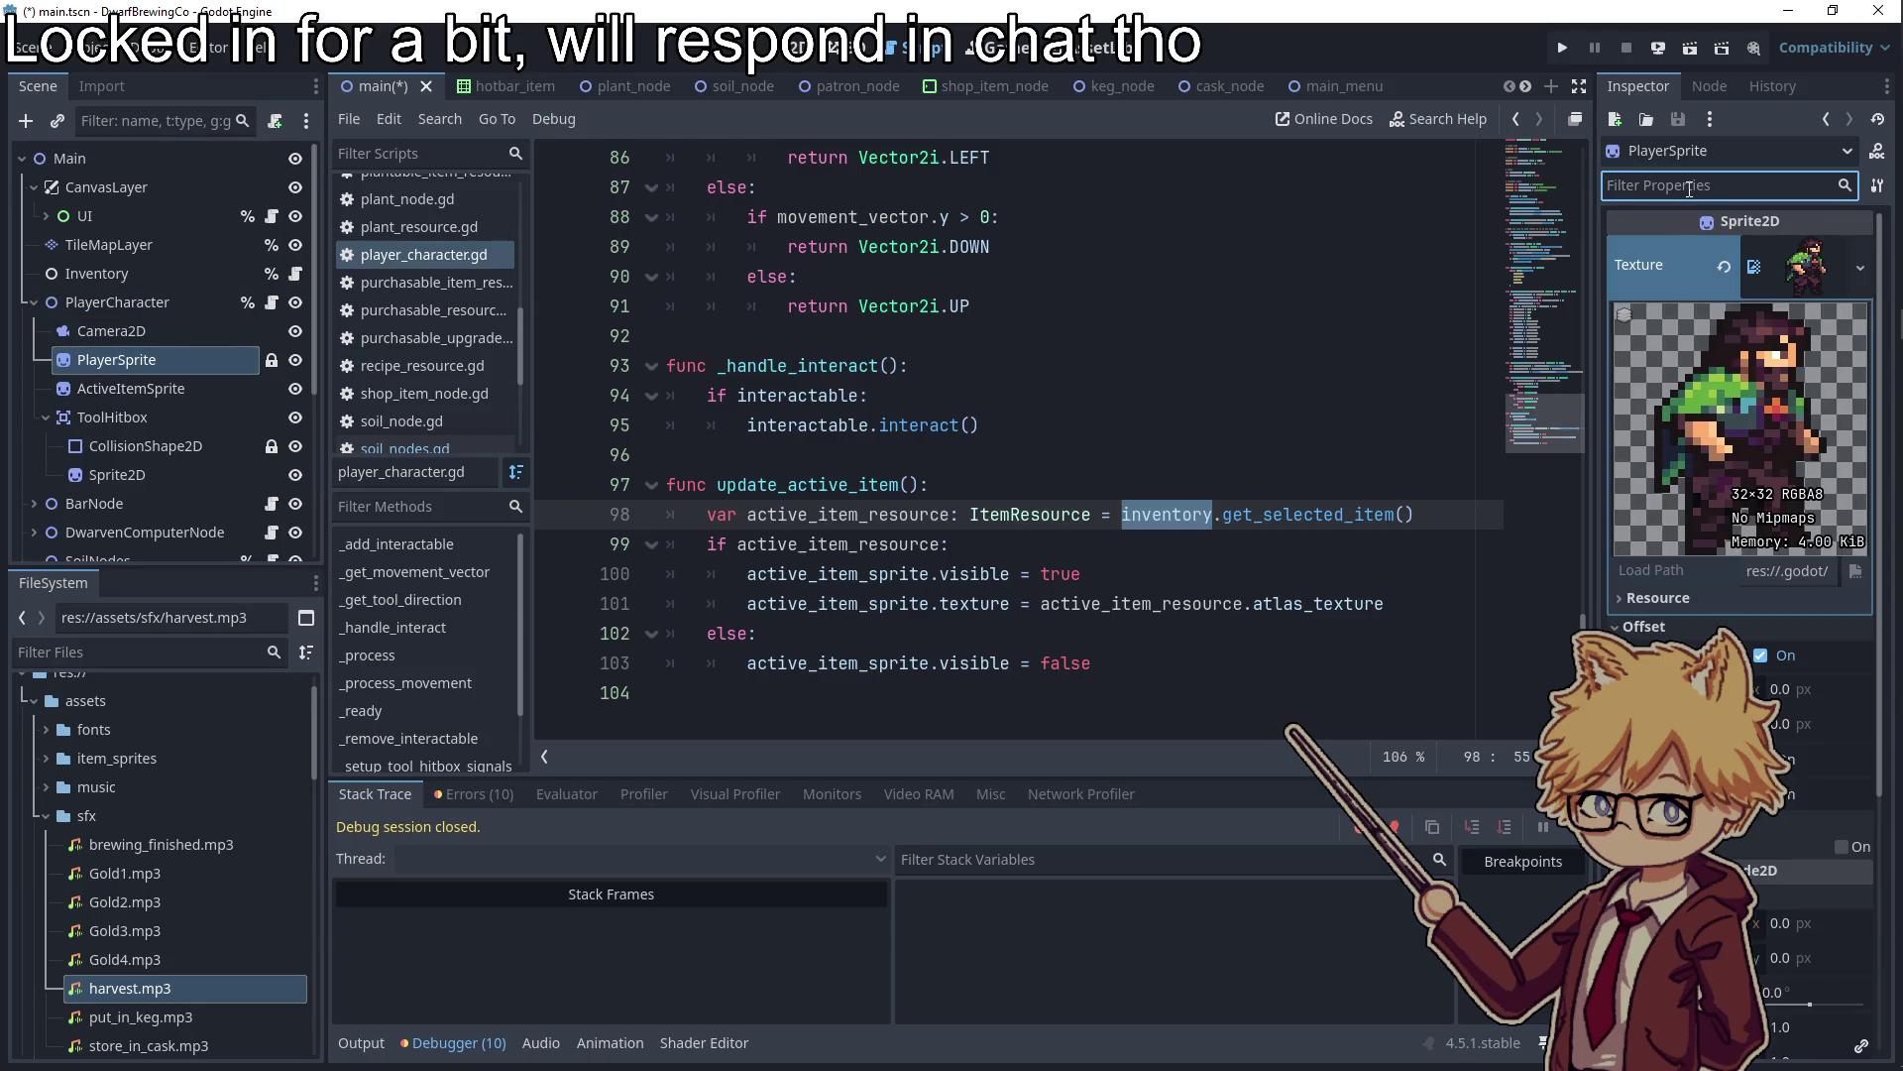
pyautogui.write('z')
pyautogui.click(1675, 296)
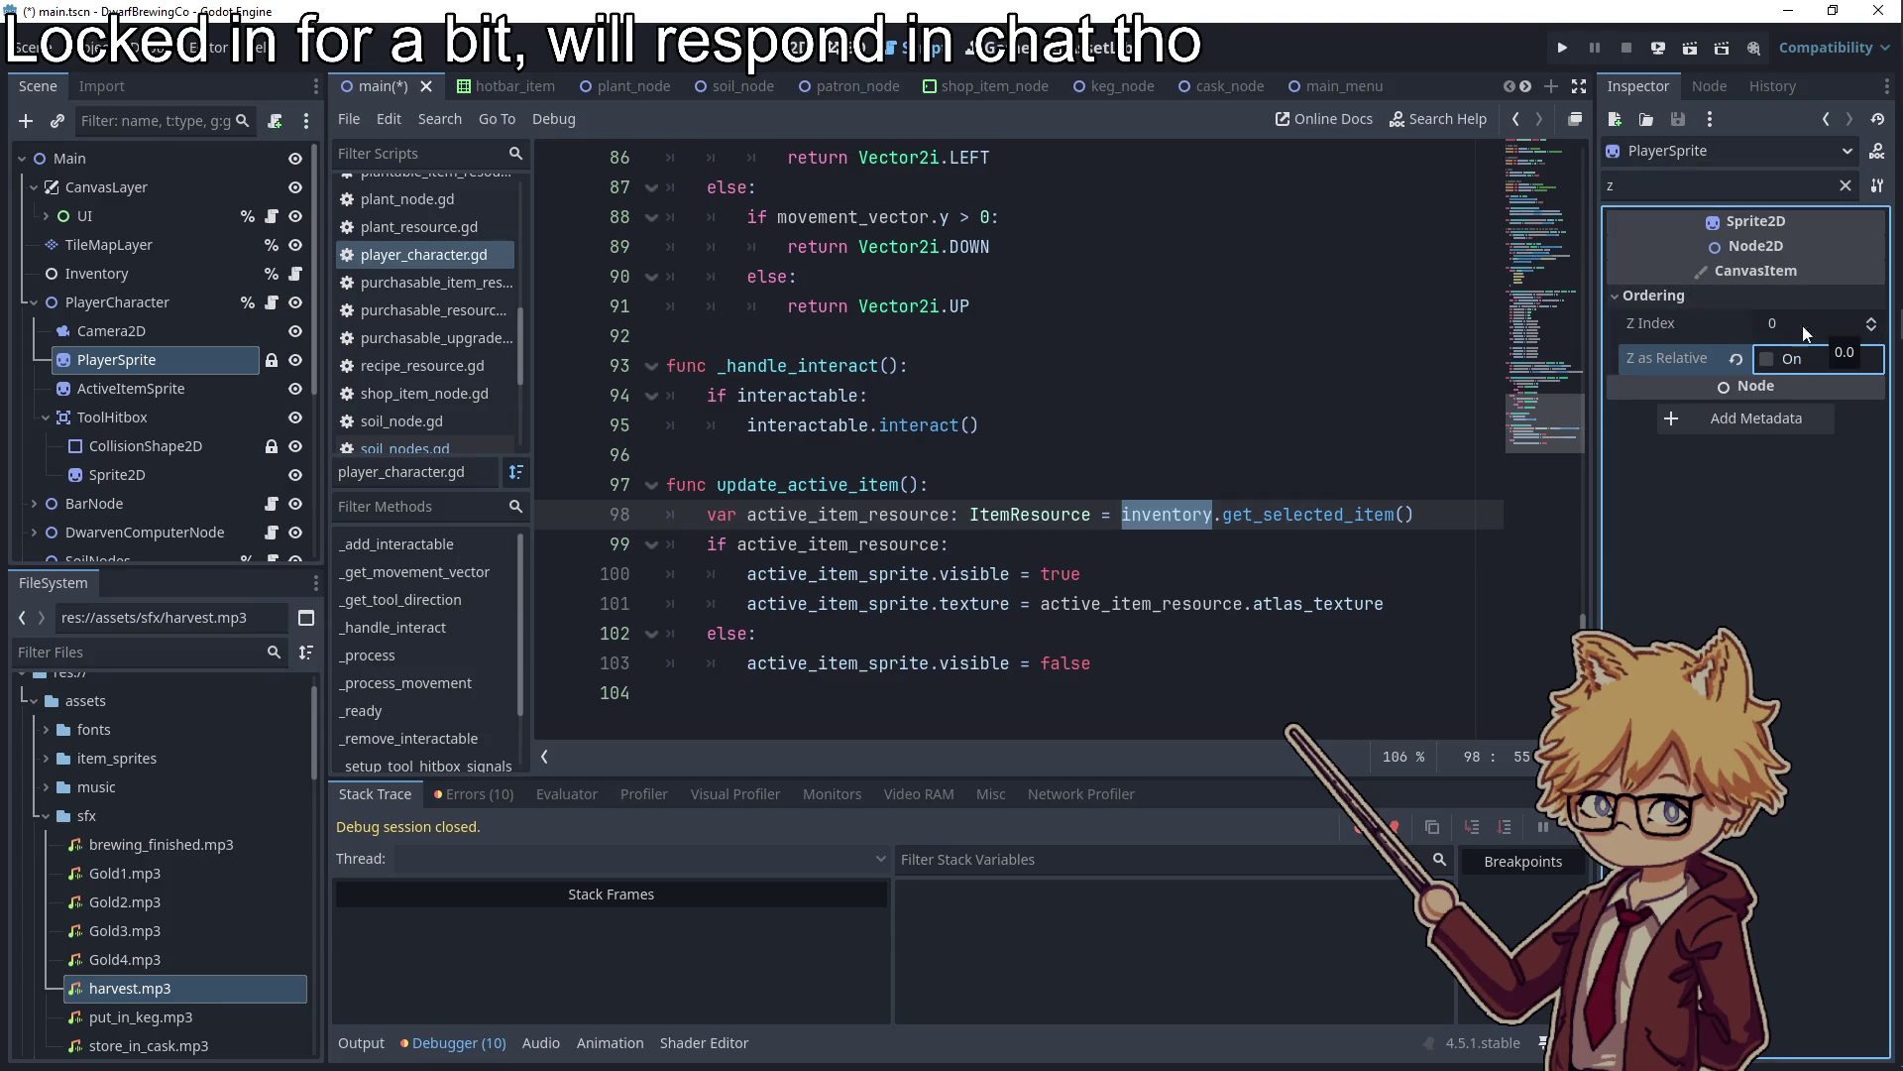
pyautogui.click(1872, 317)
pyautogui.click(1563, 48)
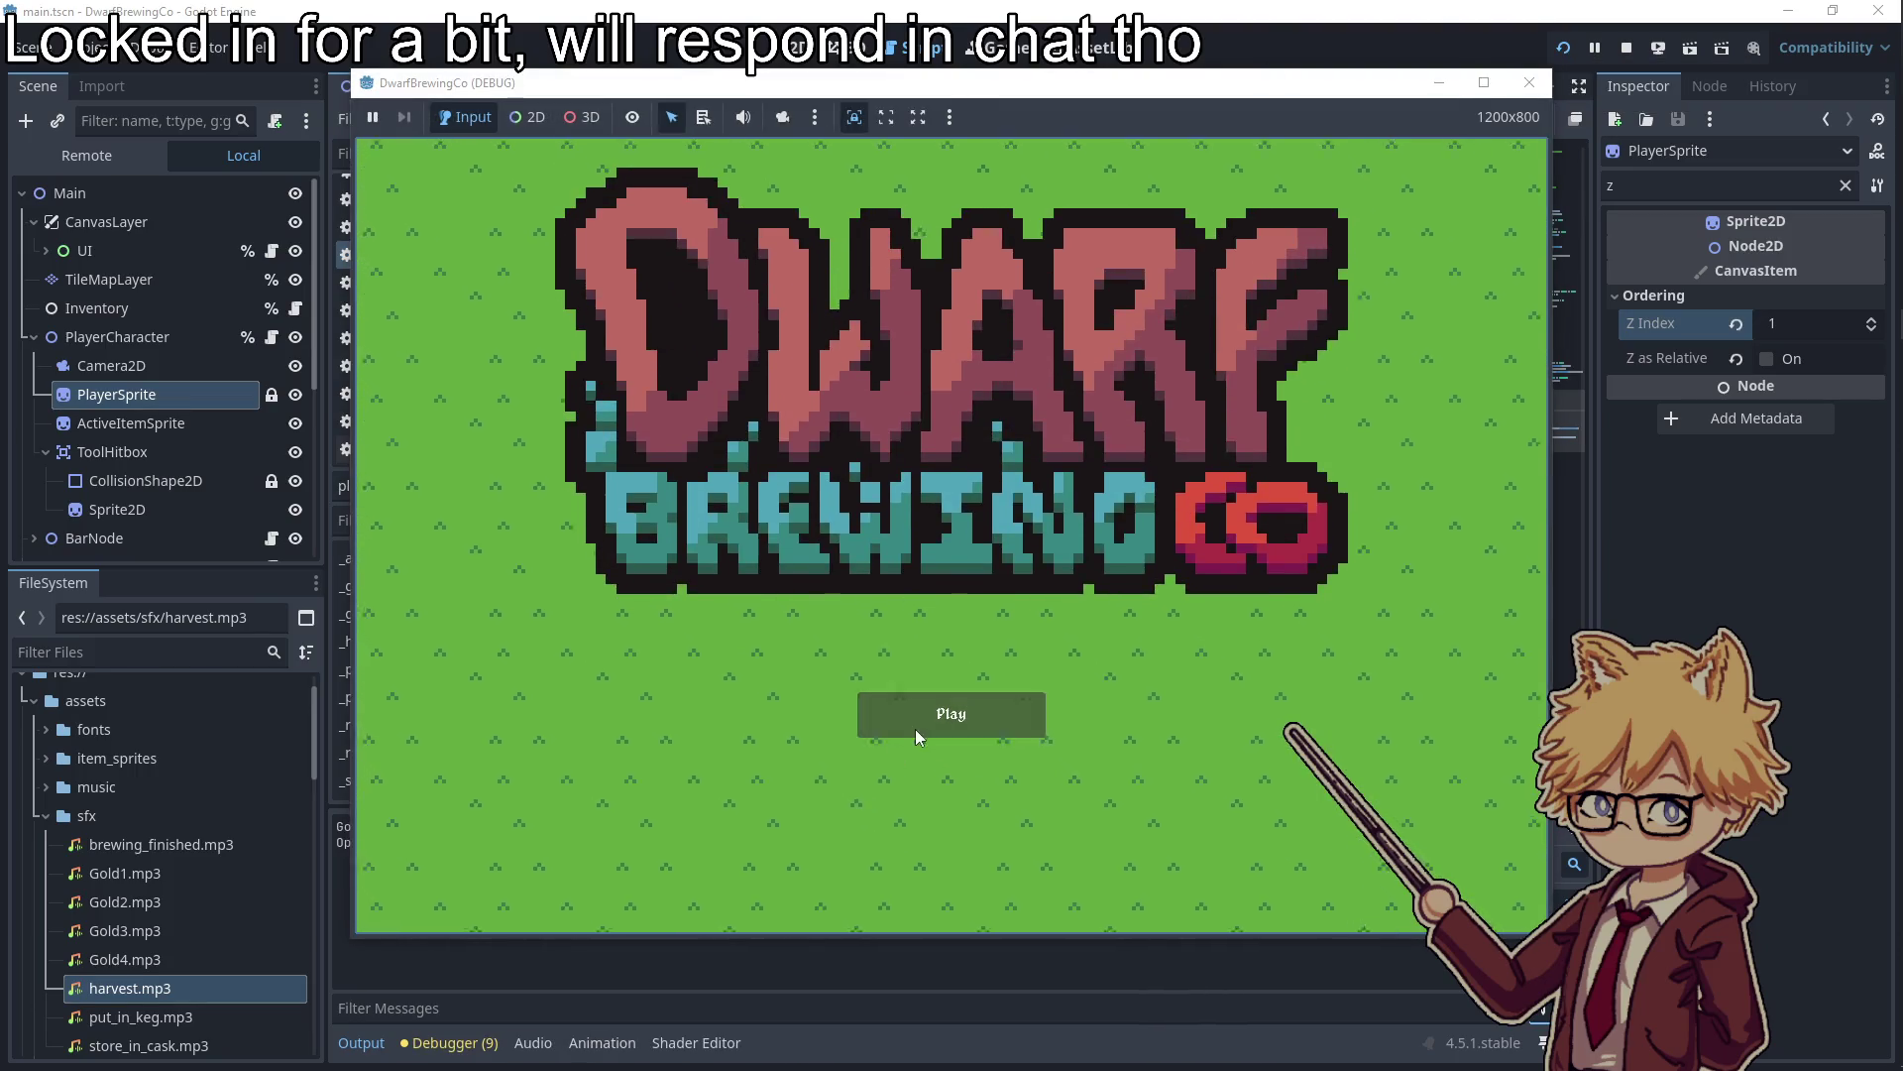
# Start playing from the title screen and stop the crashed debug session
pyautogui.click(914, 729)
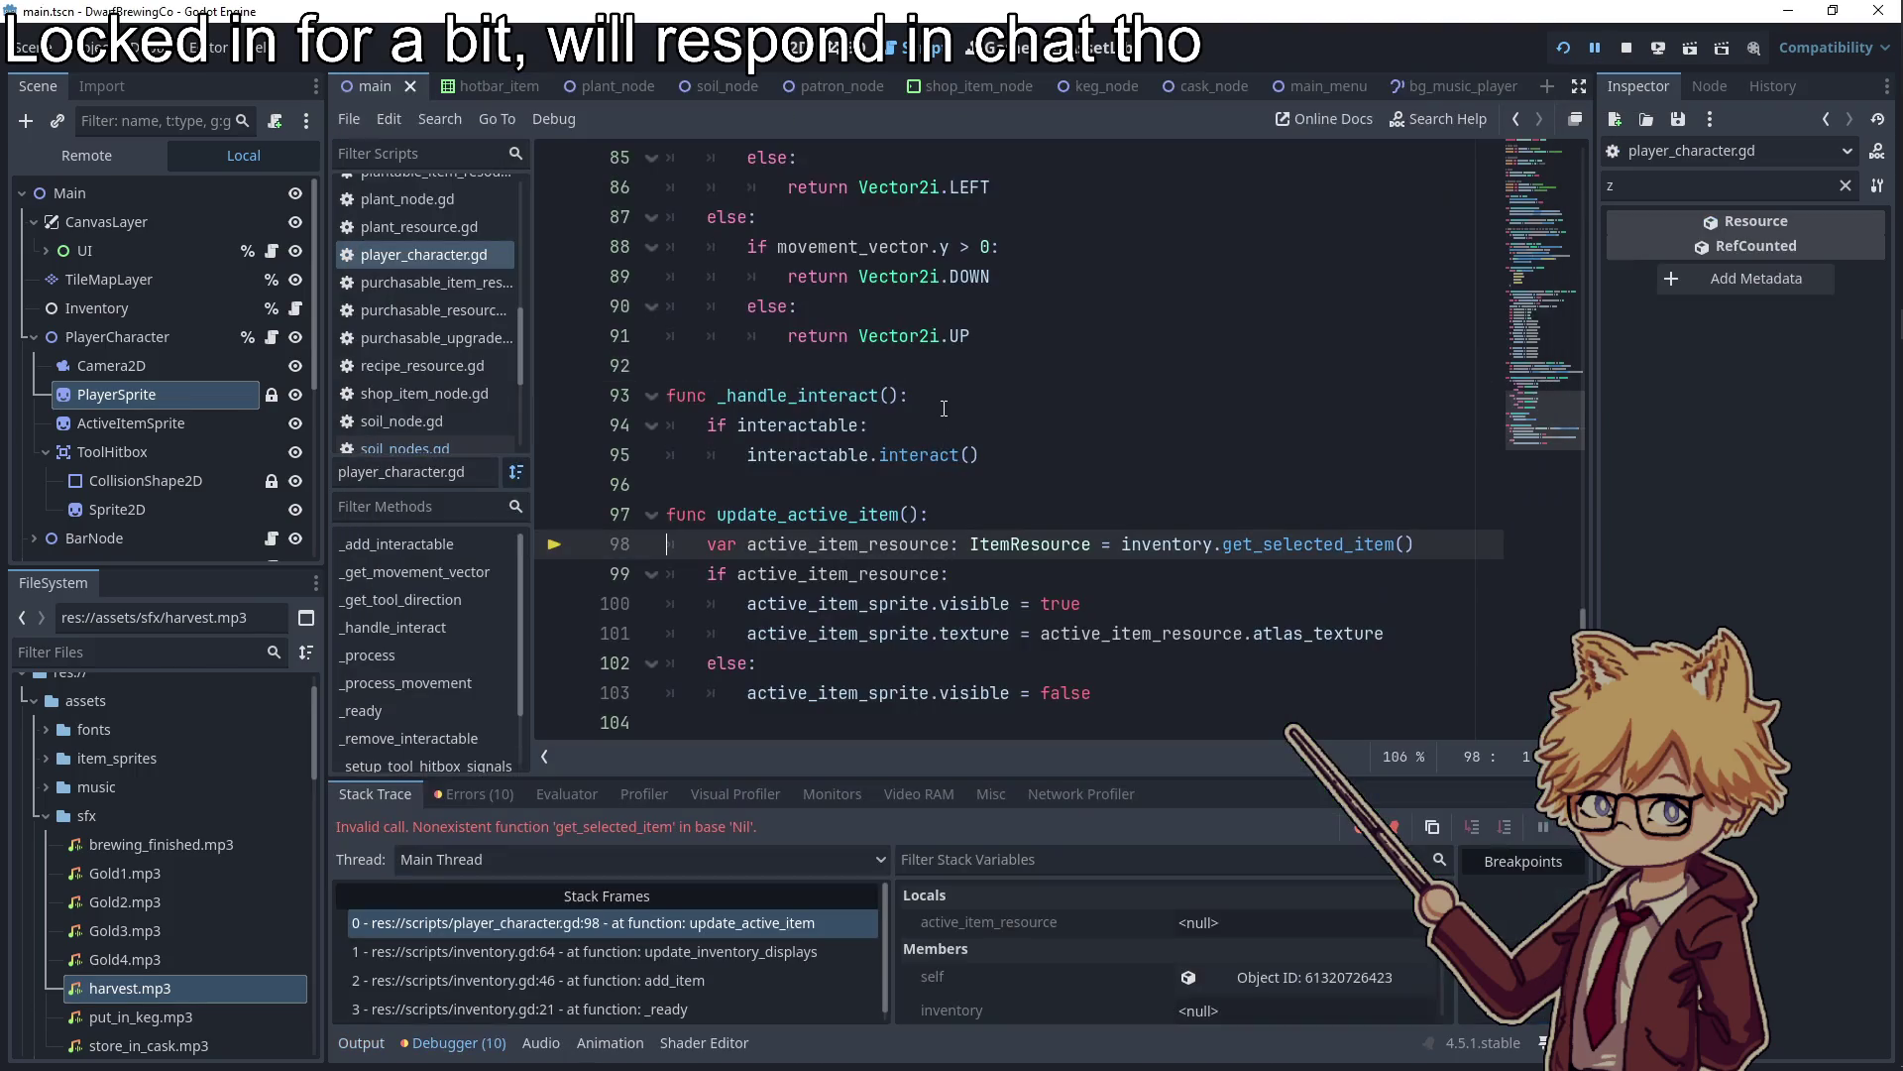
pyautogui.click(966, 497)
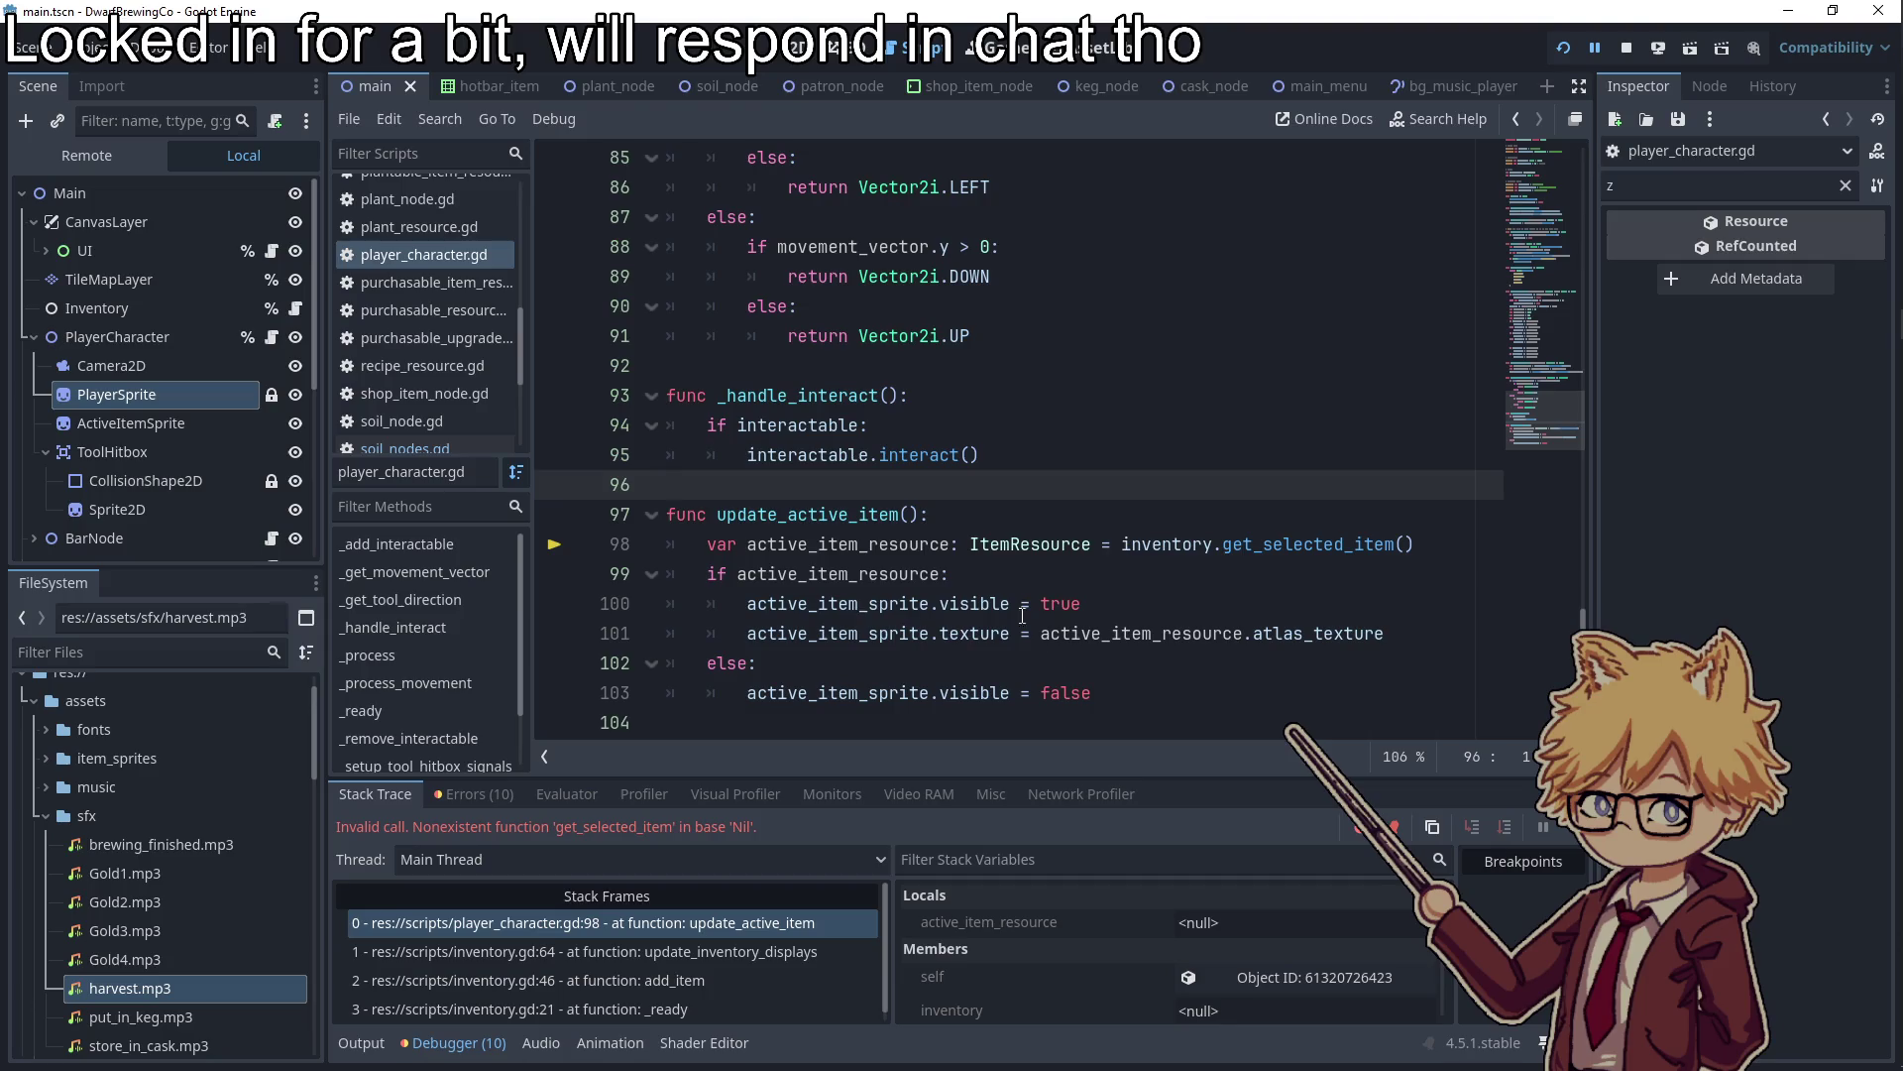
pyautogui.click(1631, 49)
pyautogui.click(1132, 544)
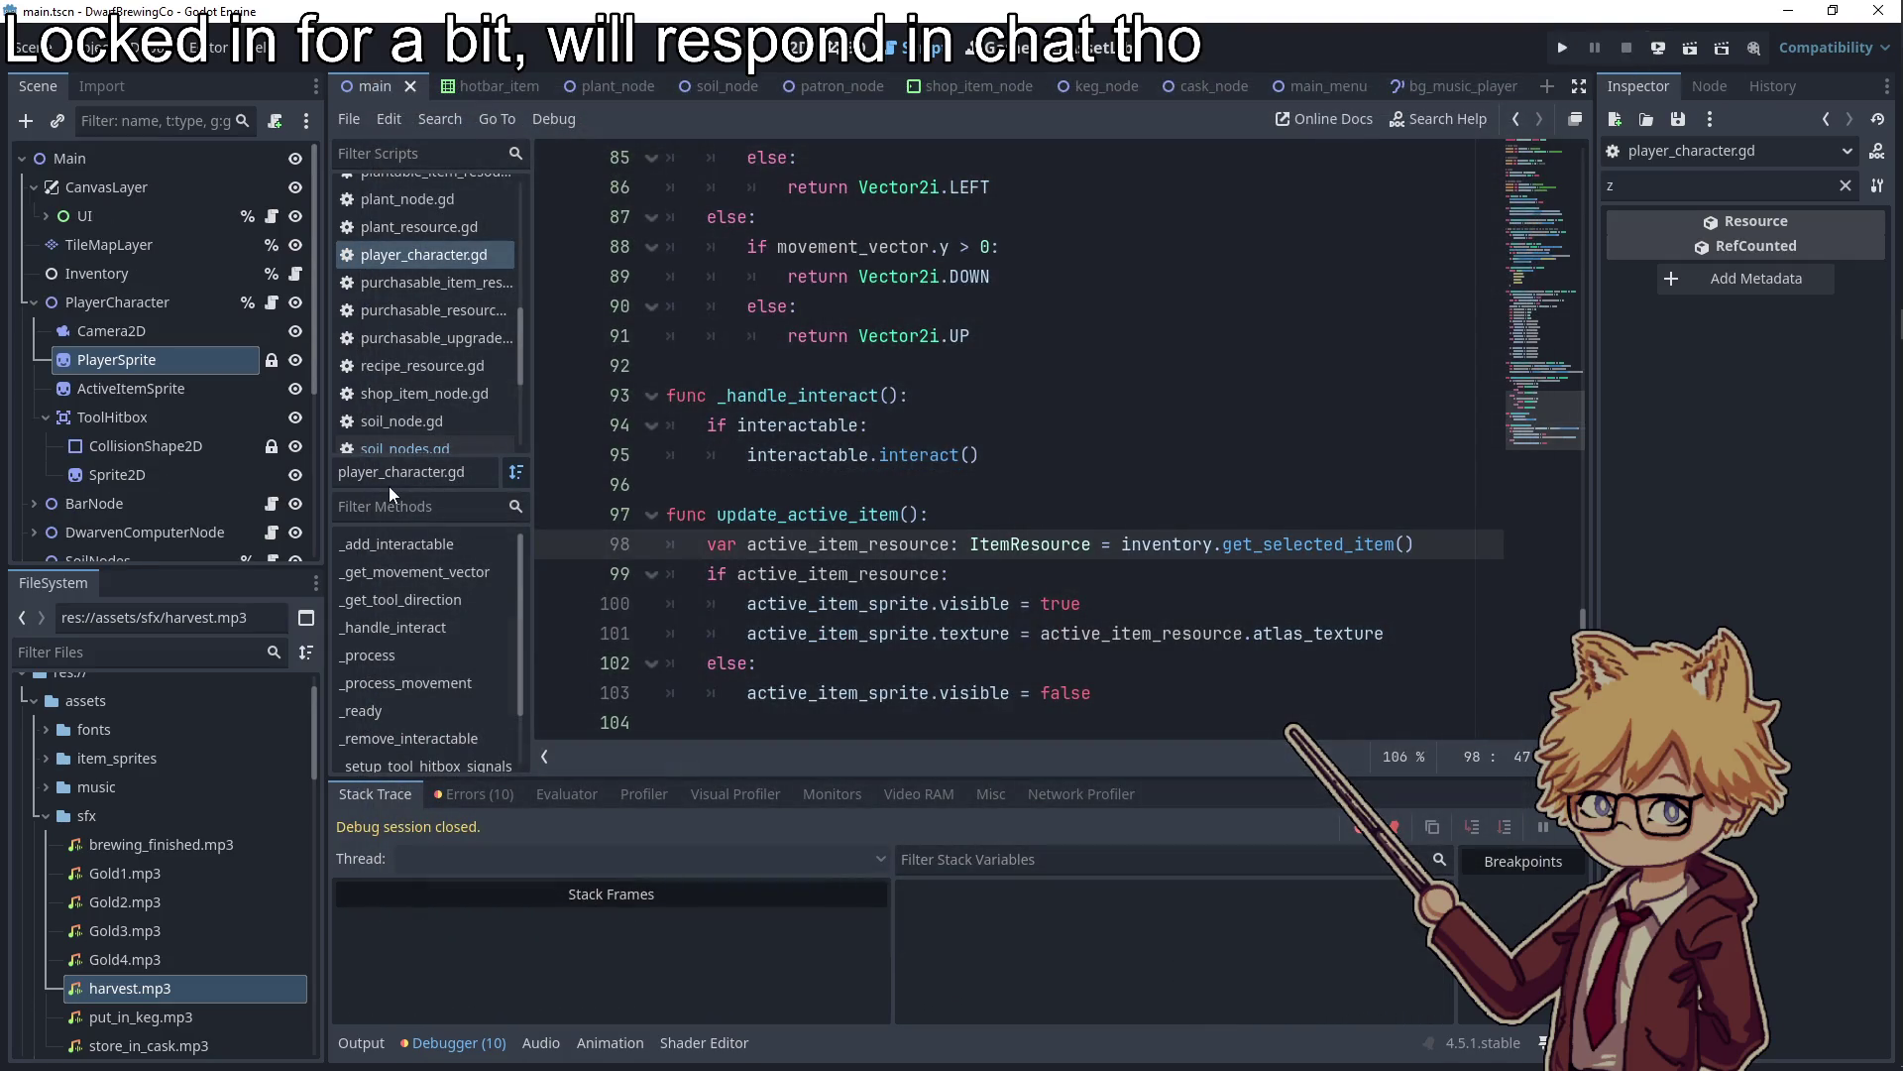
# Restore ' - 10' on line 58 so it reads 32*6 - 10, and save the script
pyautogui.click(105, 302)
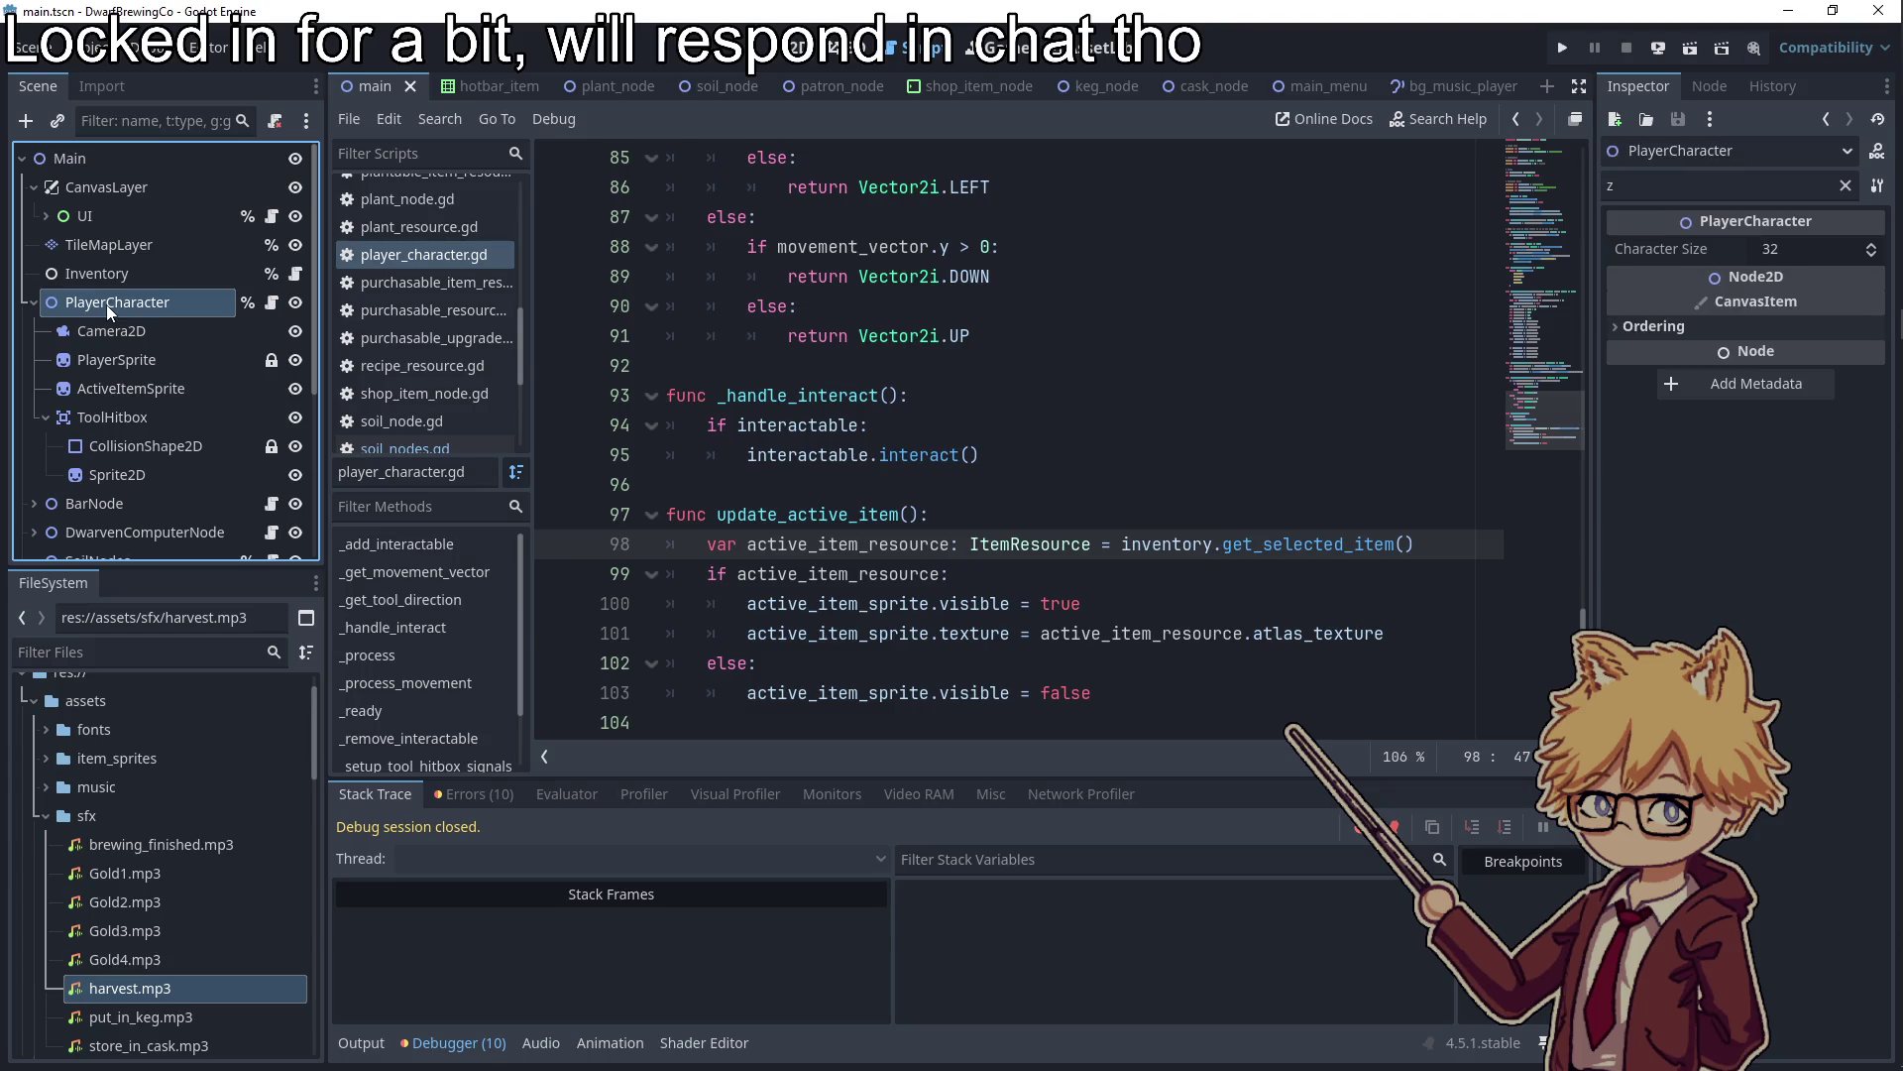
pyautogui.click(646, 331)
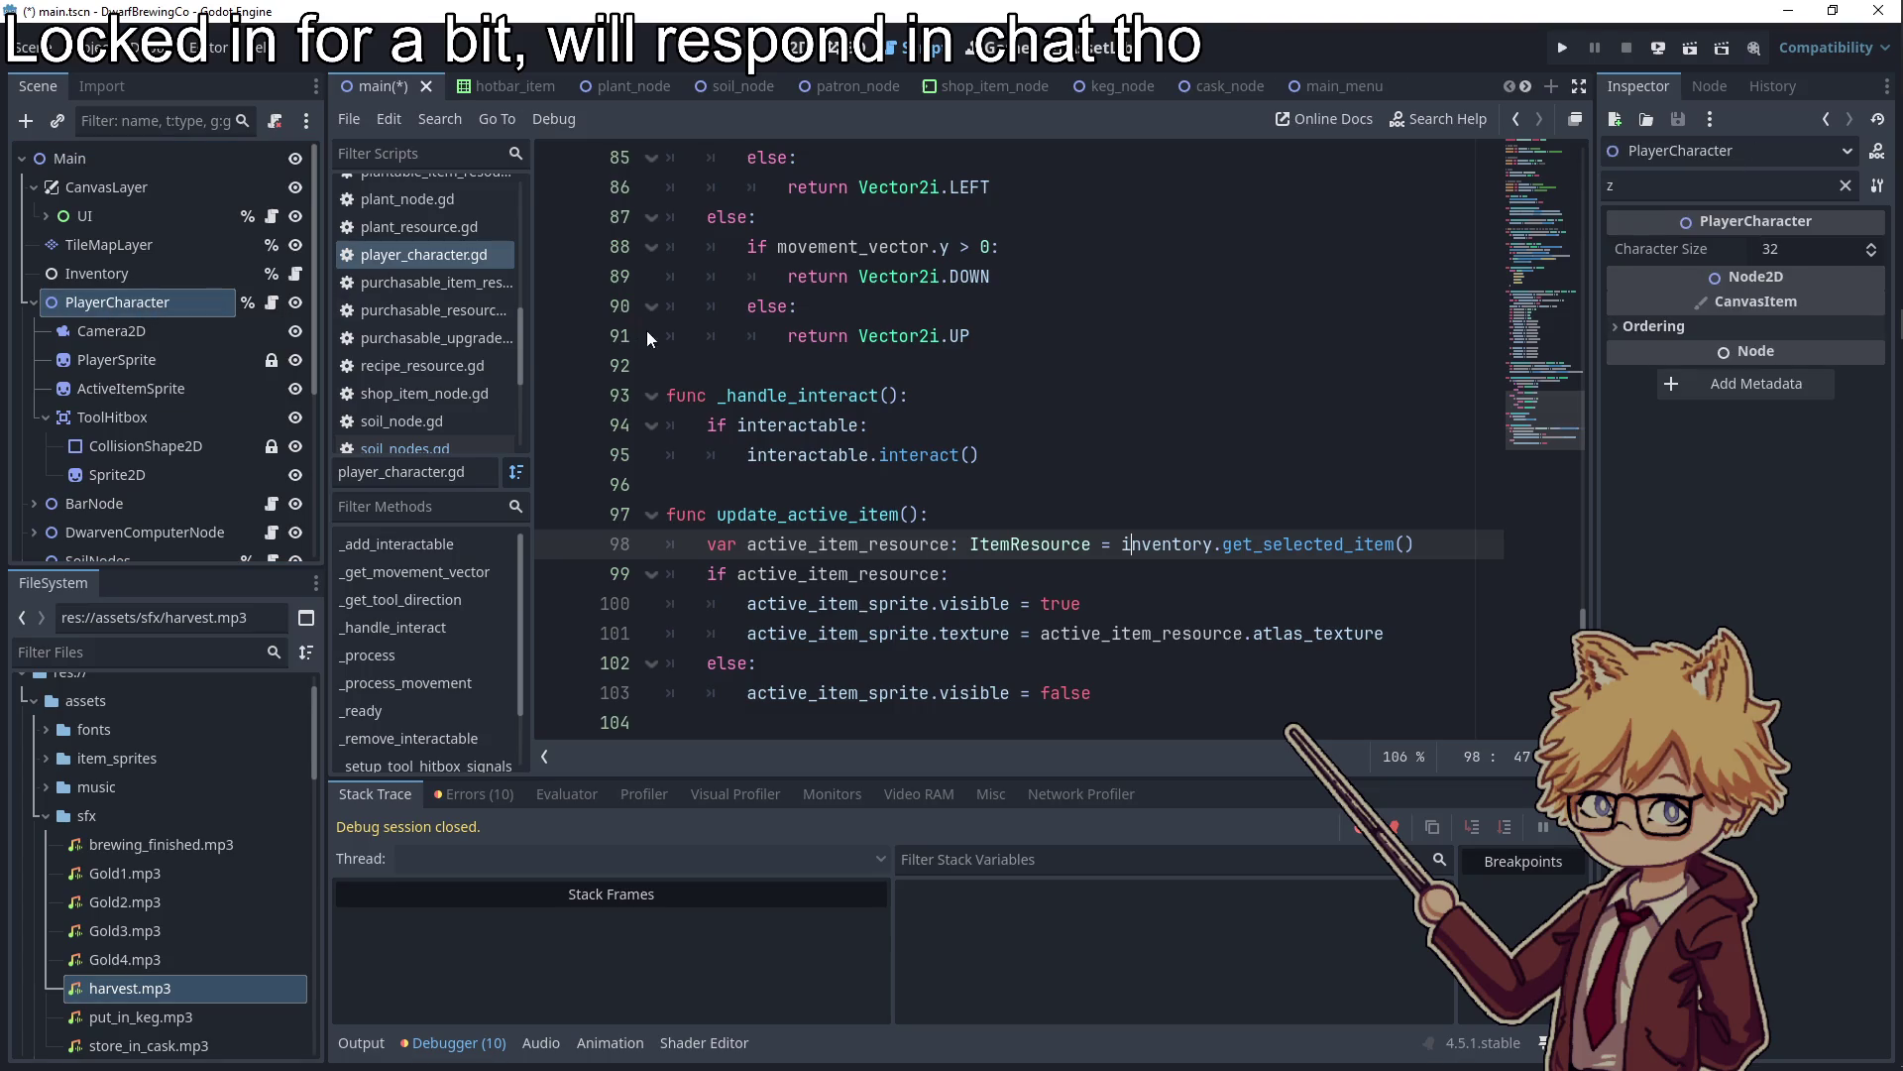
pyautogui.hotkey('ctrl', 'z')
pyautogui.write('- 10')
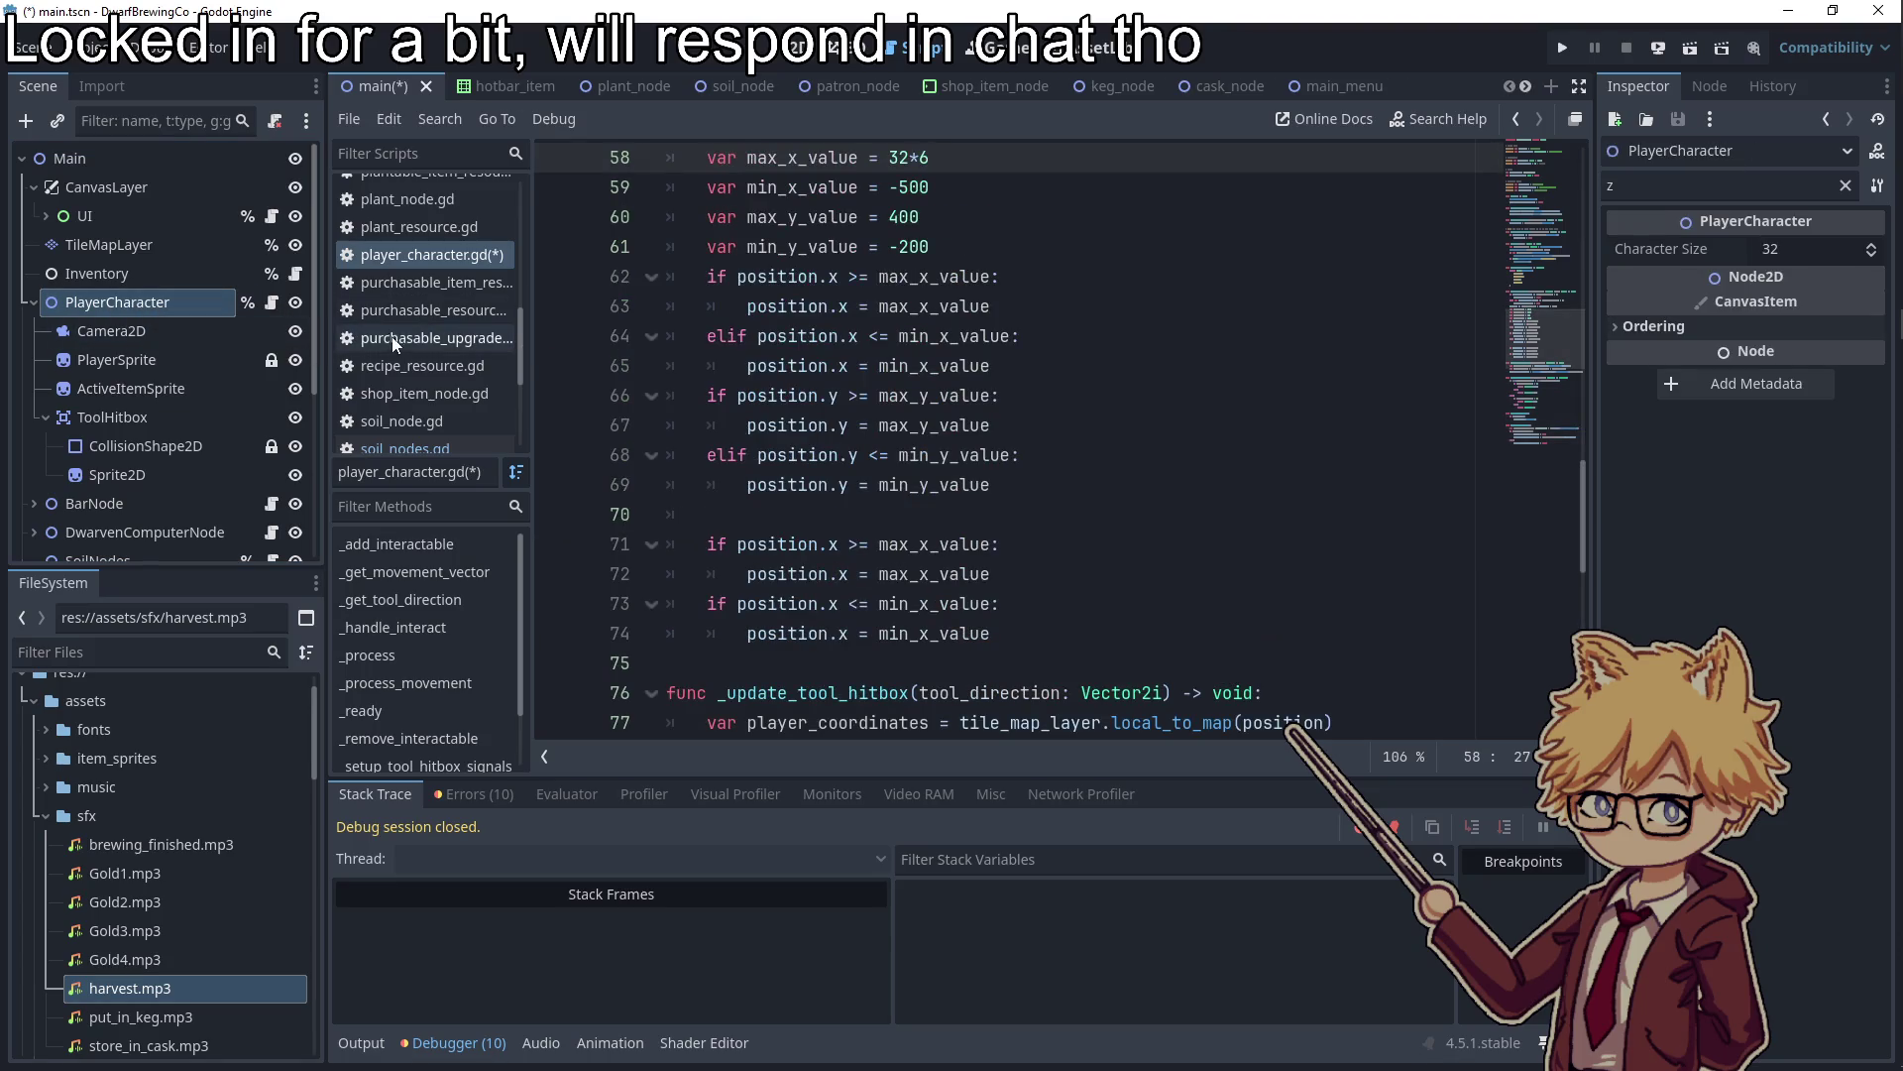
pyautogui.click(798, 394)
pyautogui.hotkey('ctrl', 's')
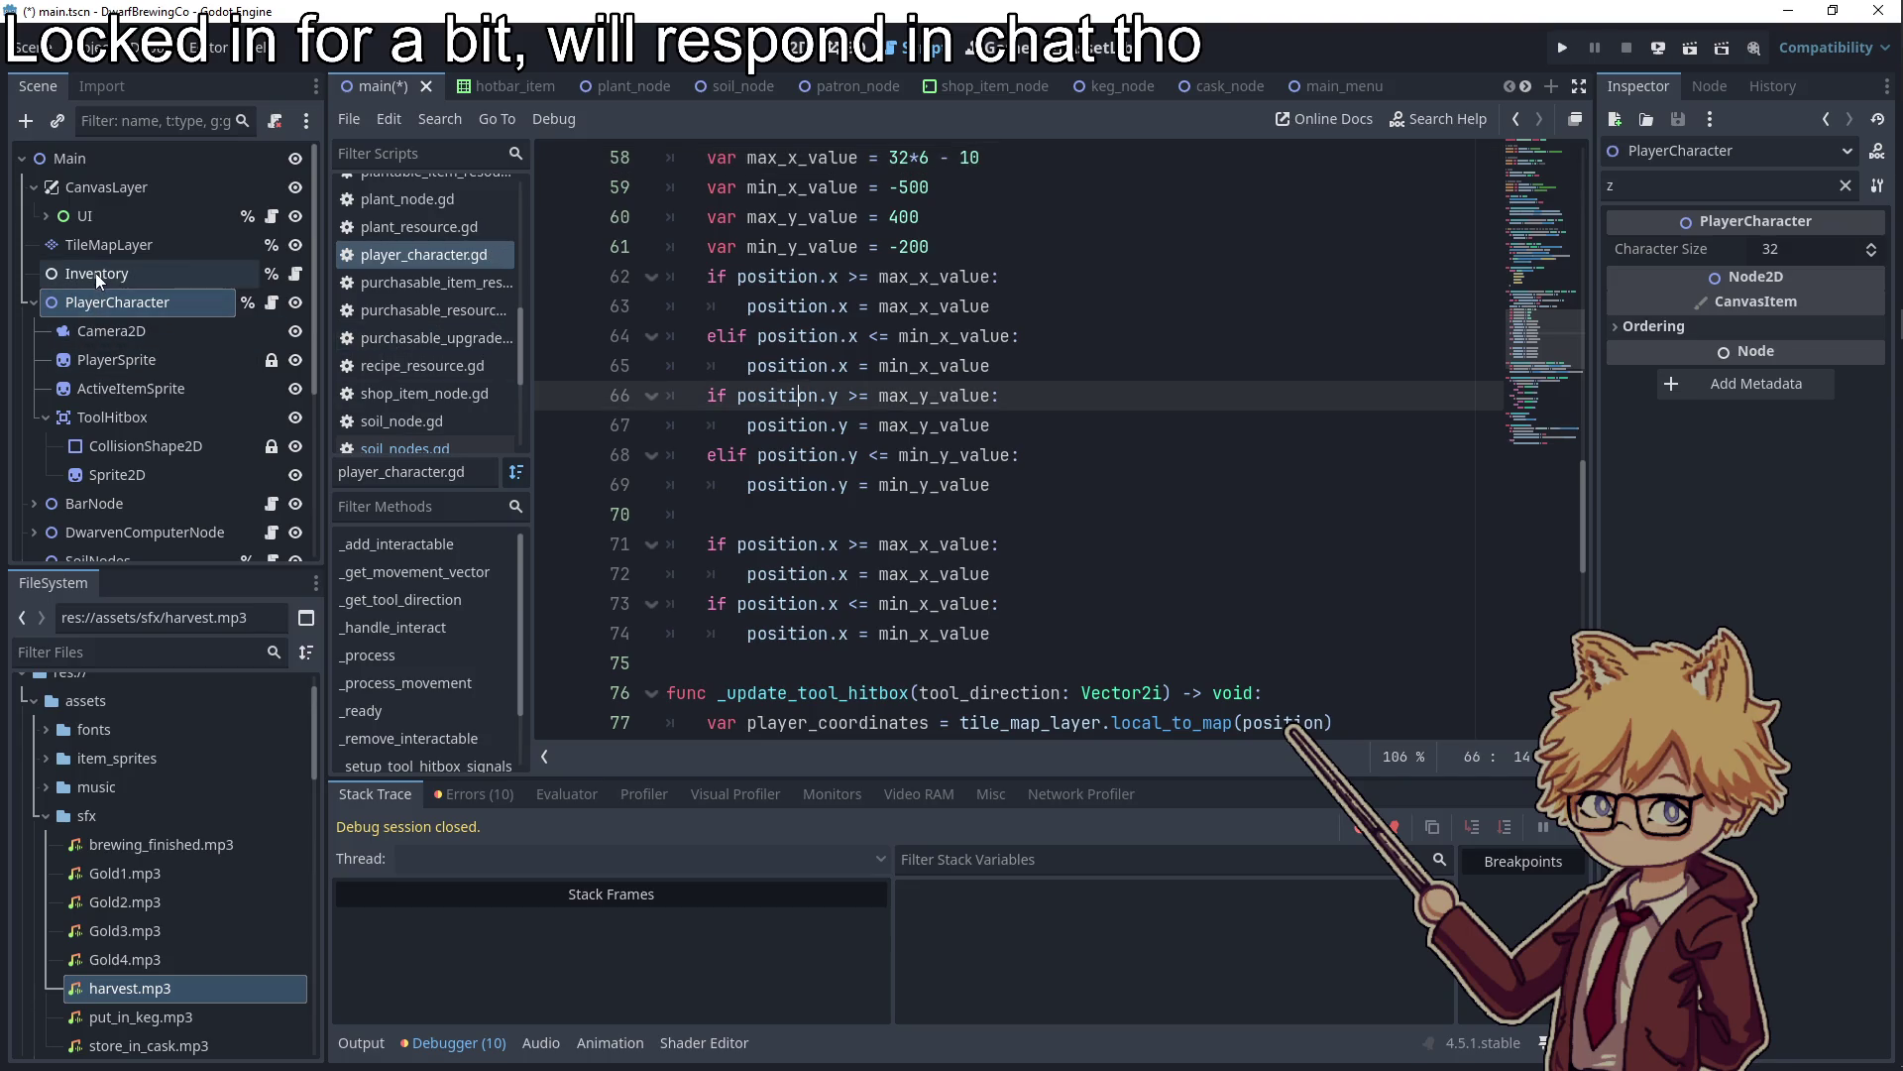
# Move Inventory to the bottom of the scene tree below Kegs, then playtest and close
pyautogui.moveTo(95, 271)
pyautogui.mouseDown()
pyautogui.moveTo(157, 449)
pyautogui.moveTo(106, 525)
pyautogui.mouseUp()
pyautogui.press('F5')
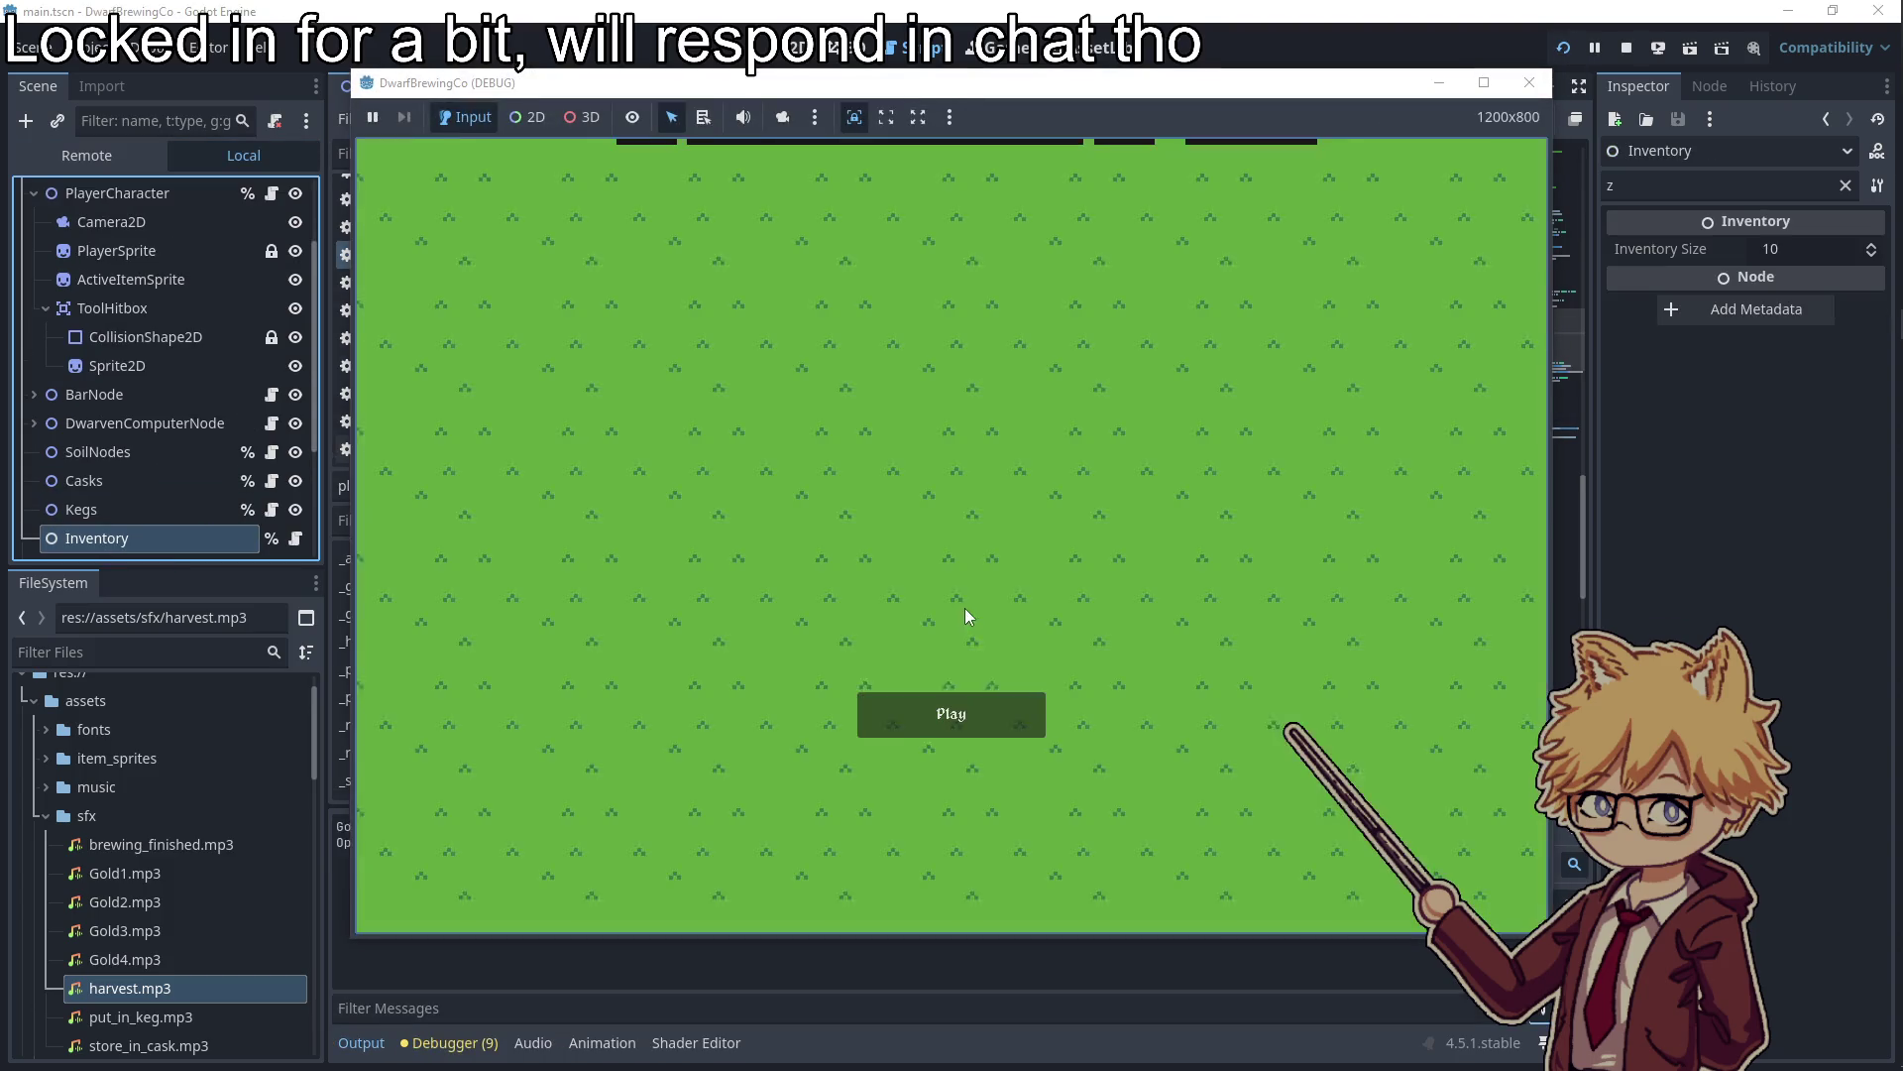
pyautogui.click(930, 727)
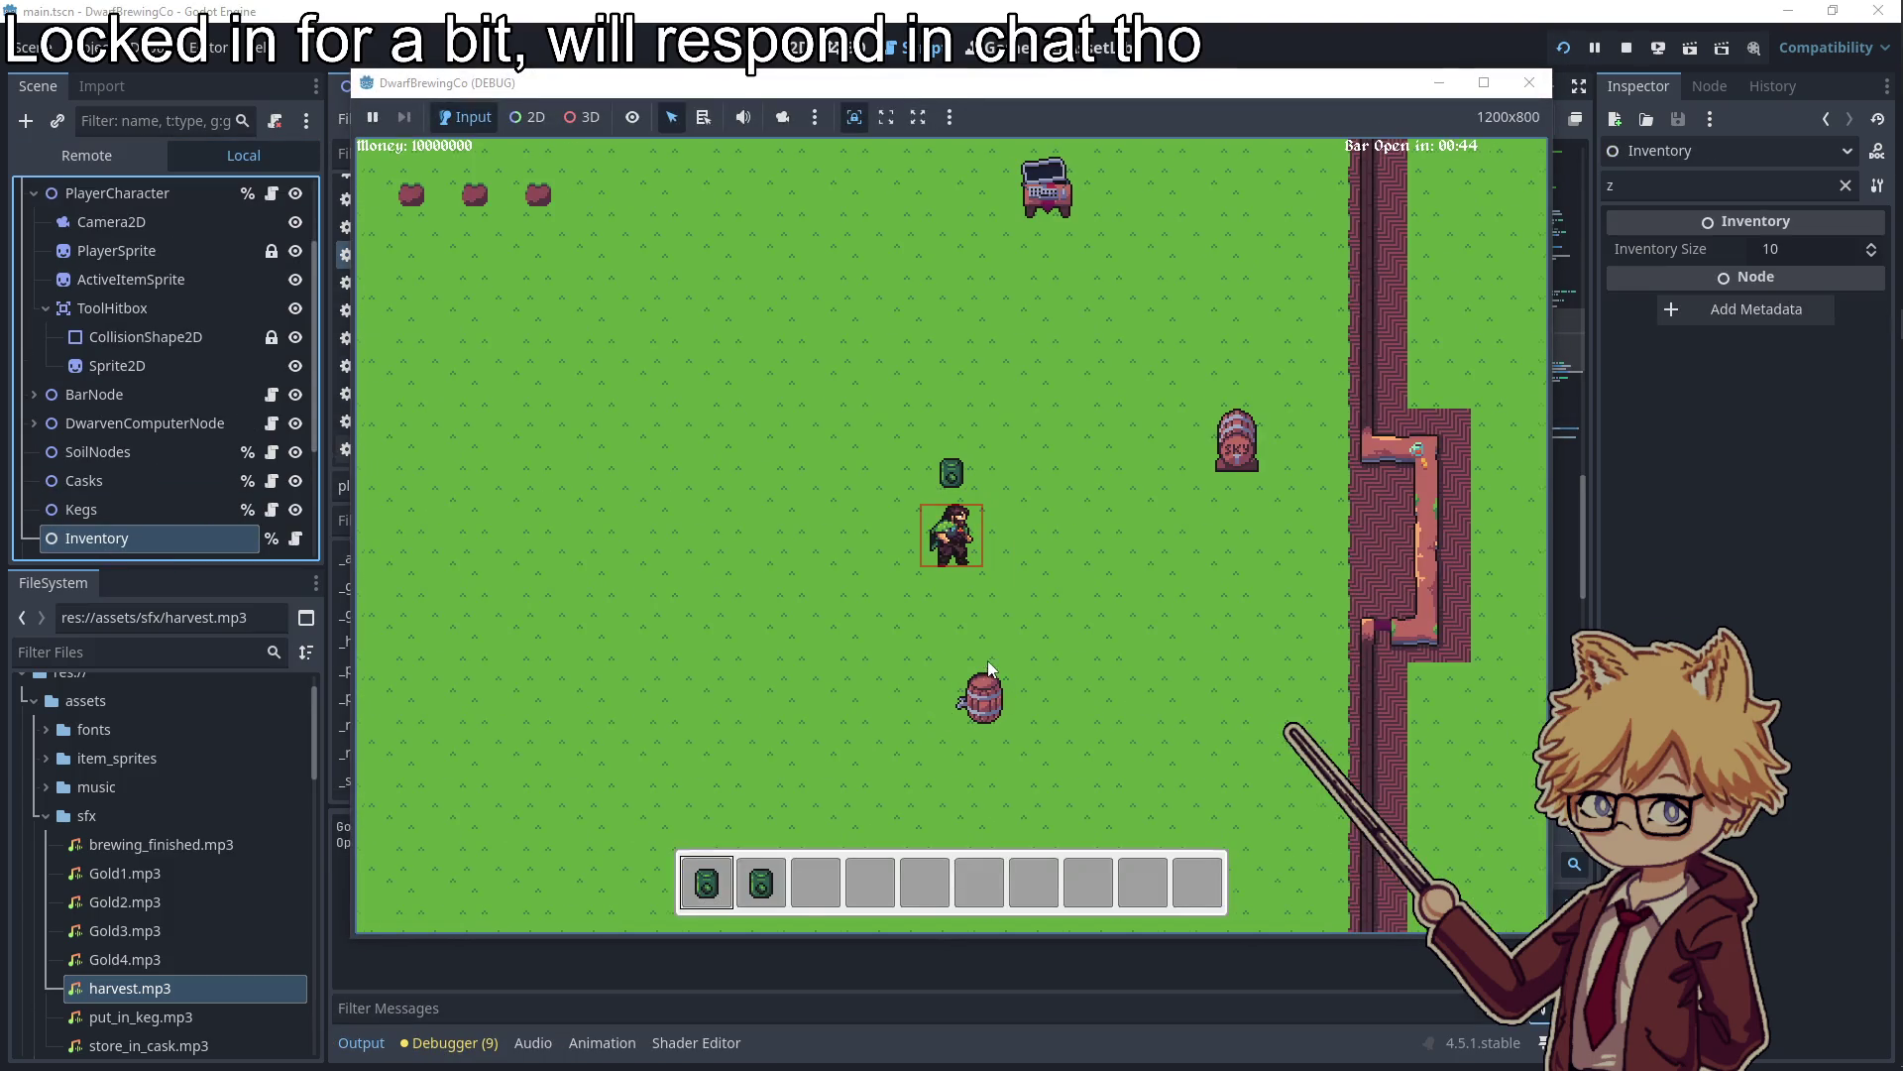
pyautogui.press('w')
pyautogui.press('a')
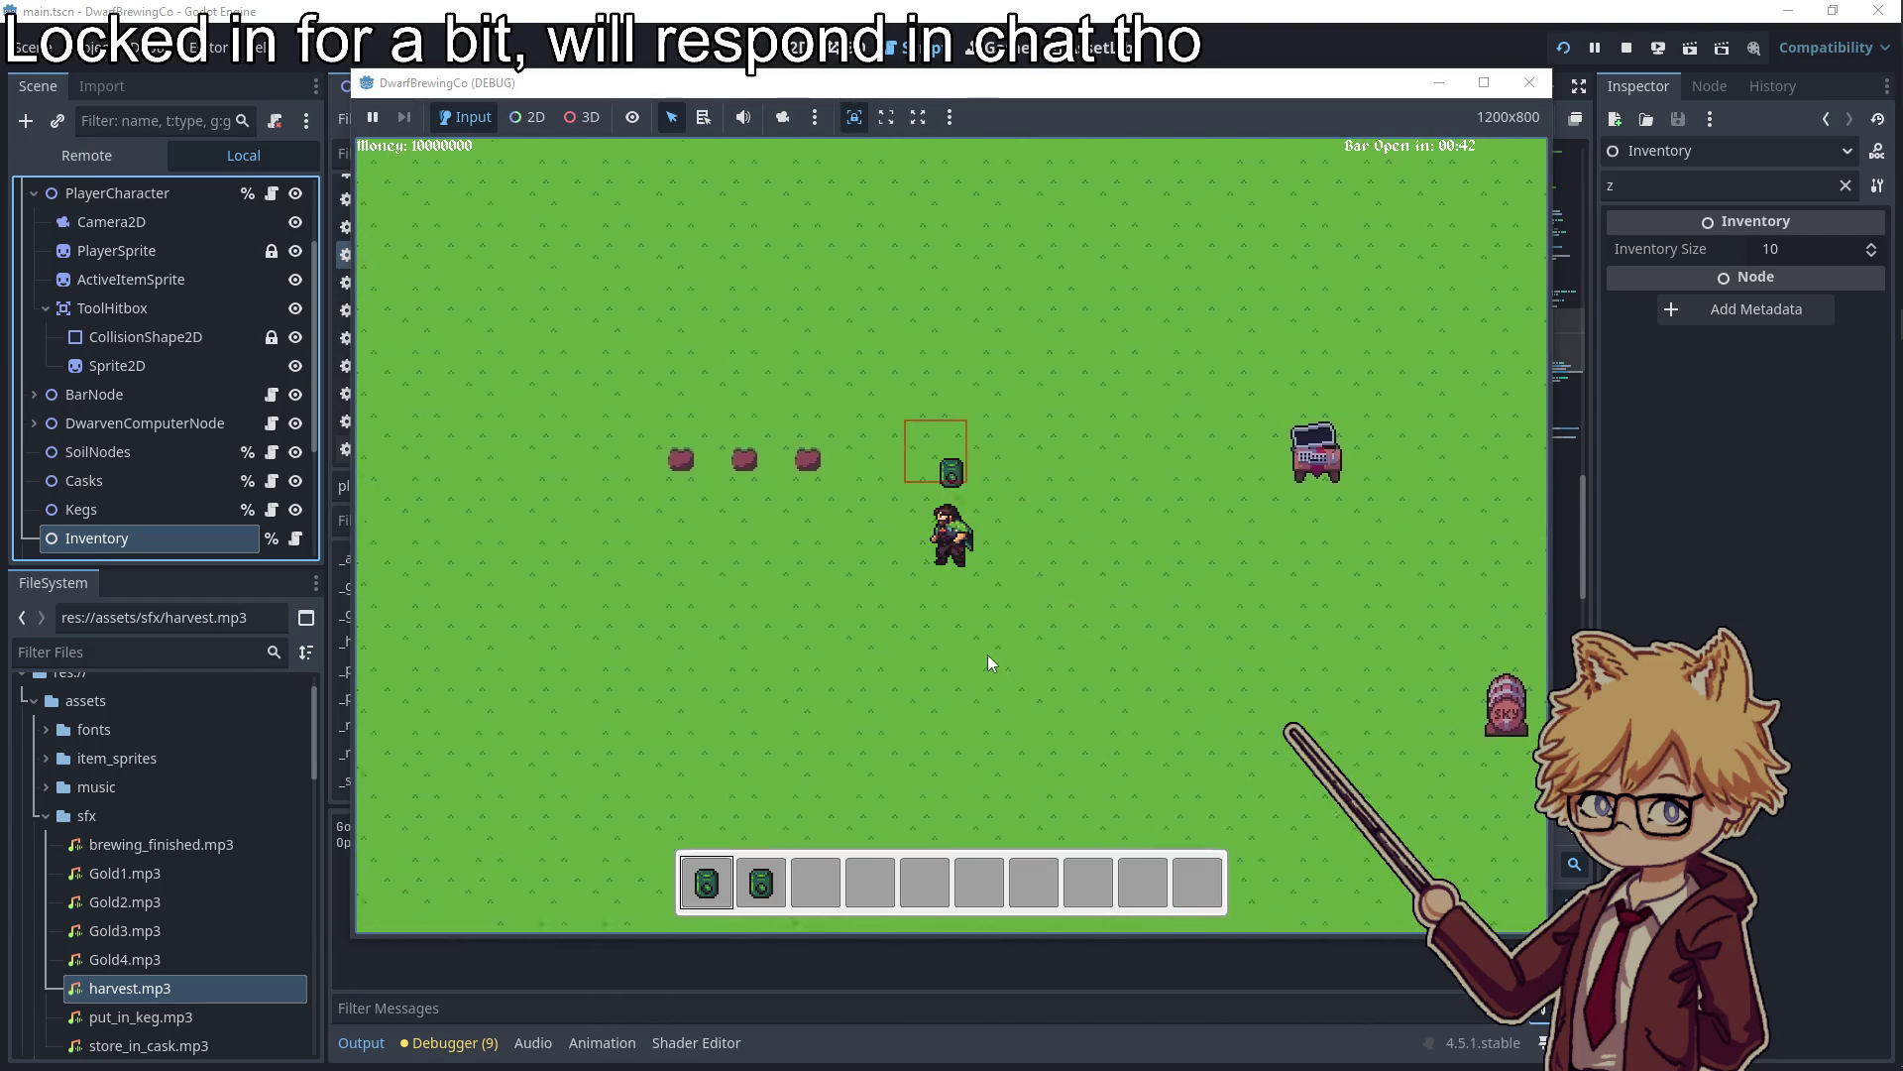
pyautogui.press('w')
pyautogui.press('a')
pyautogui.click(1529, 82)
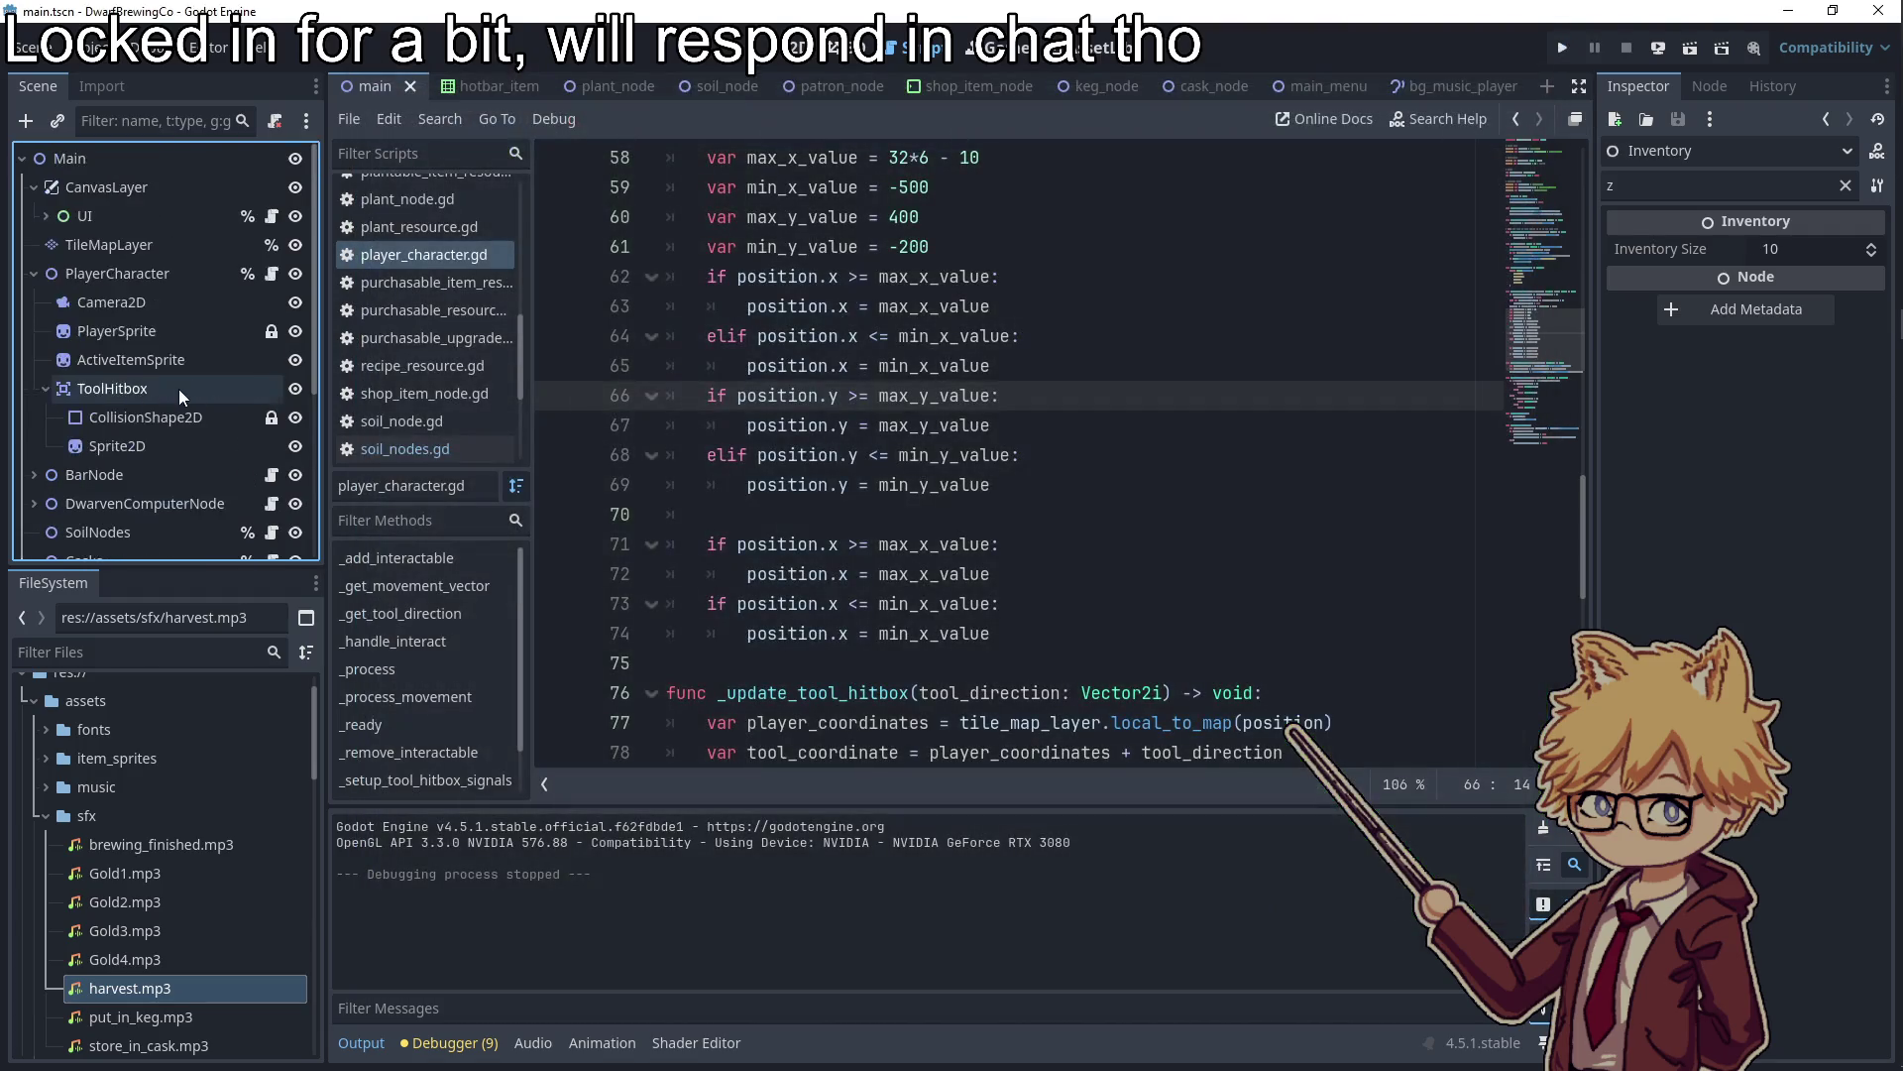
# Relaunch with F5, walk the dwarf up, left, right and down the field, then bring up the to-do notes
pyautogui.click(114, 331)
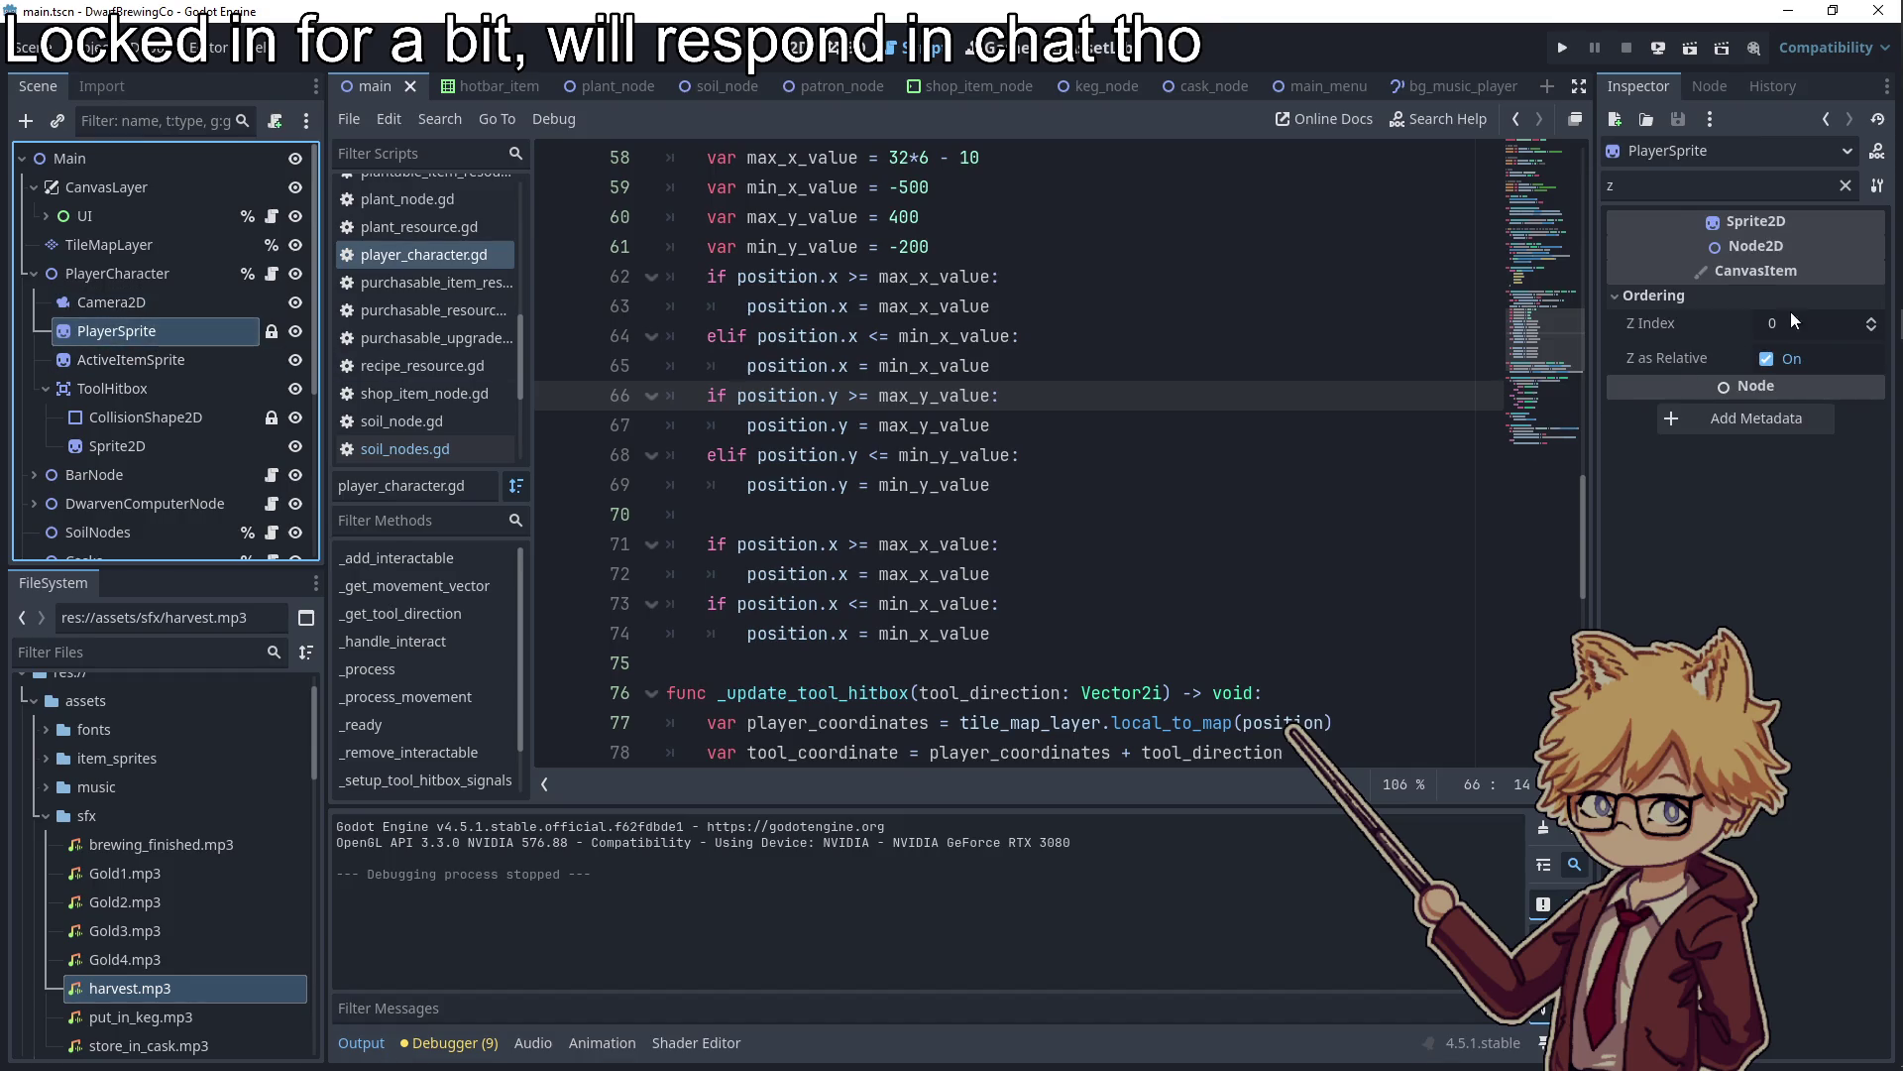
pyautogui.scroll(1, 1790, 317)
pyautogui.press('F5')
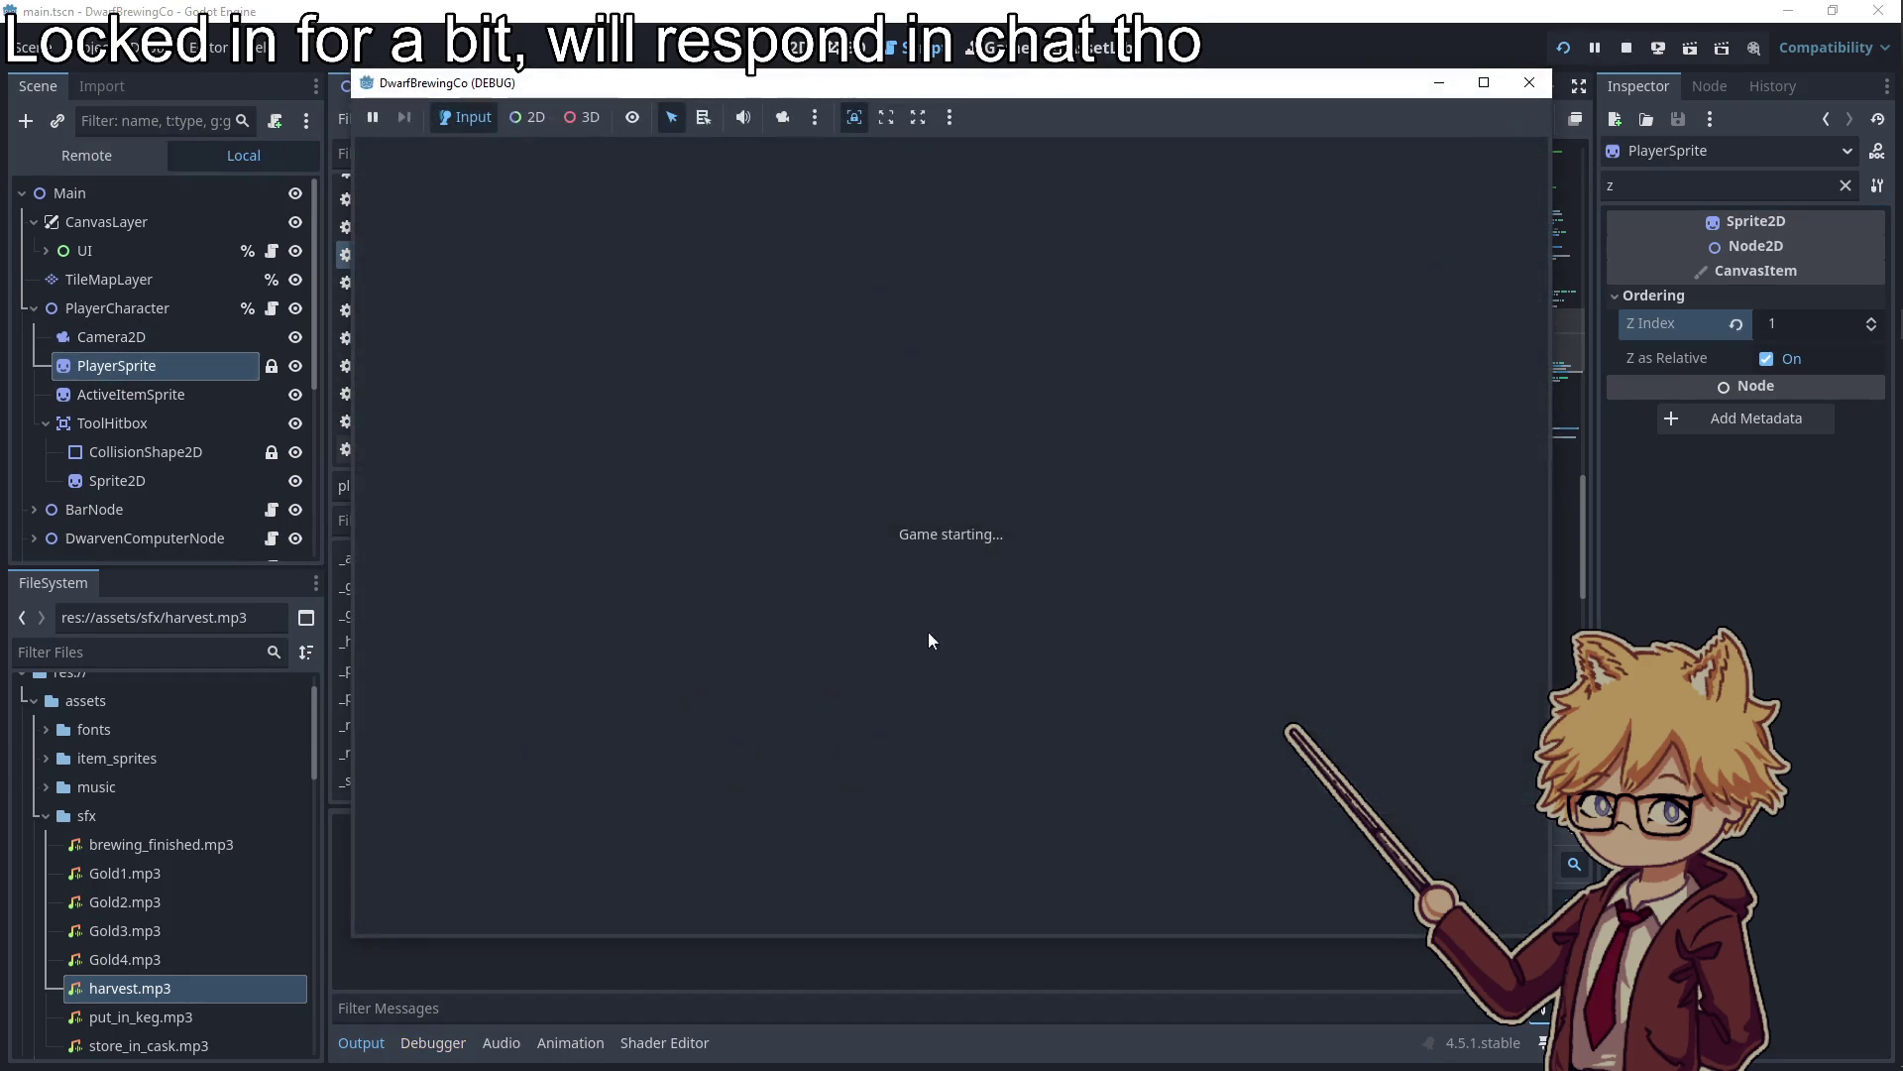
pyautogui.hotkey('w', 'a')
pyautogui.press('d')
pyautogui.press('s')
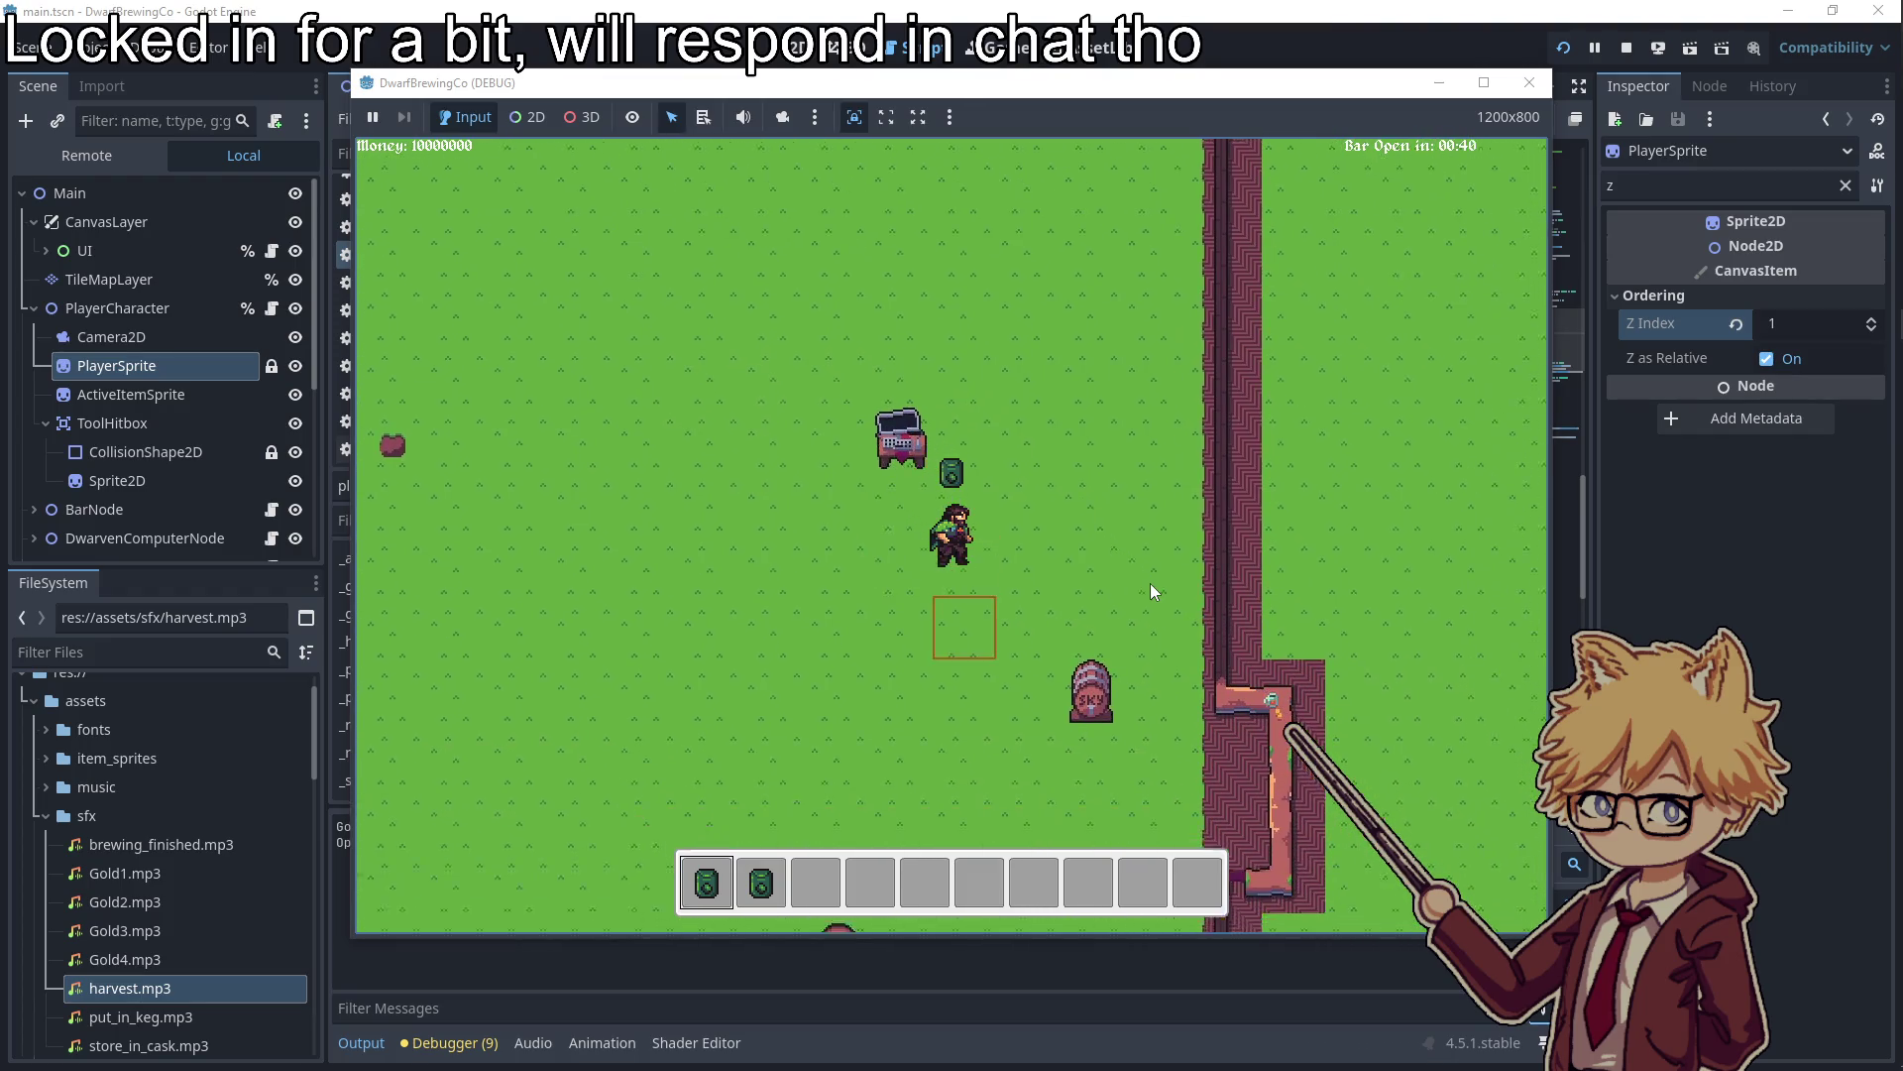
pyautogui.hotkey('d', 's')
pyautogui.press('a')
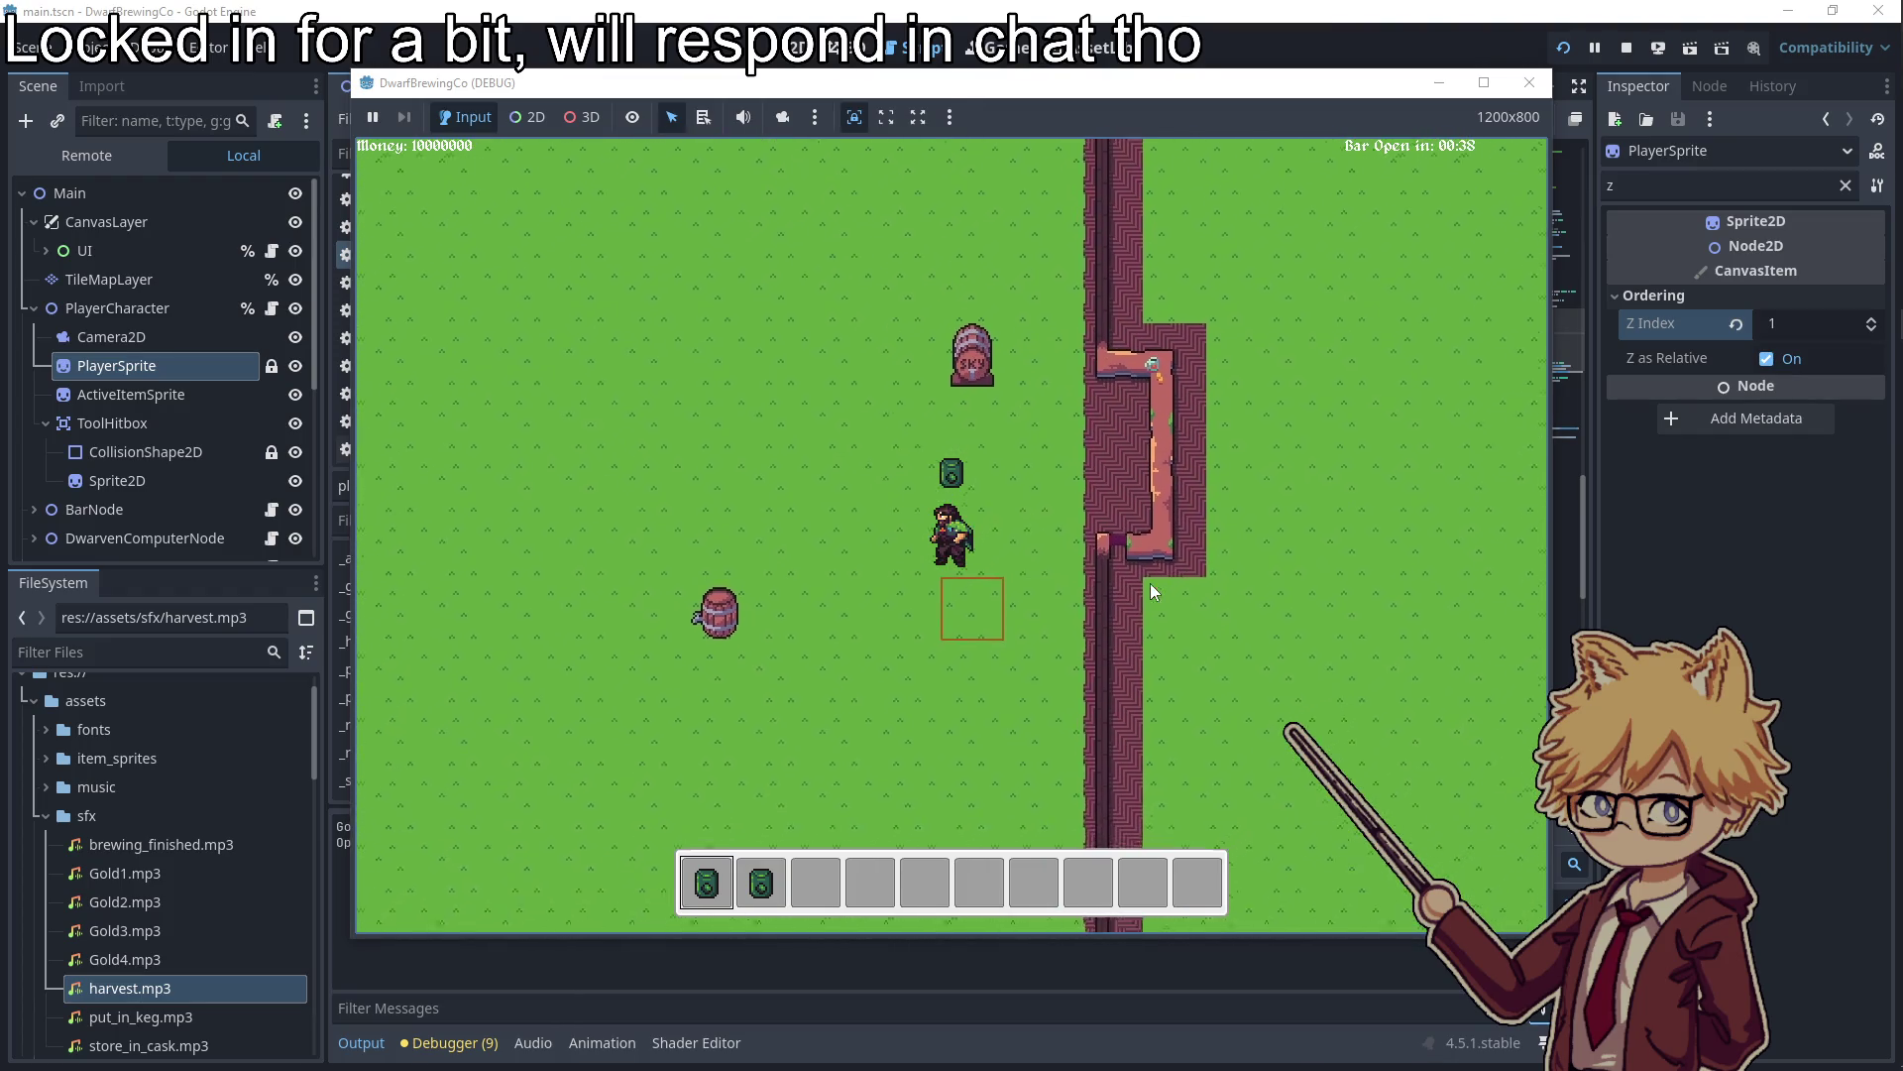
pyautogui.hotkey('a', 's')
pyautogui.hotkey('d', 's')
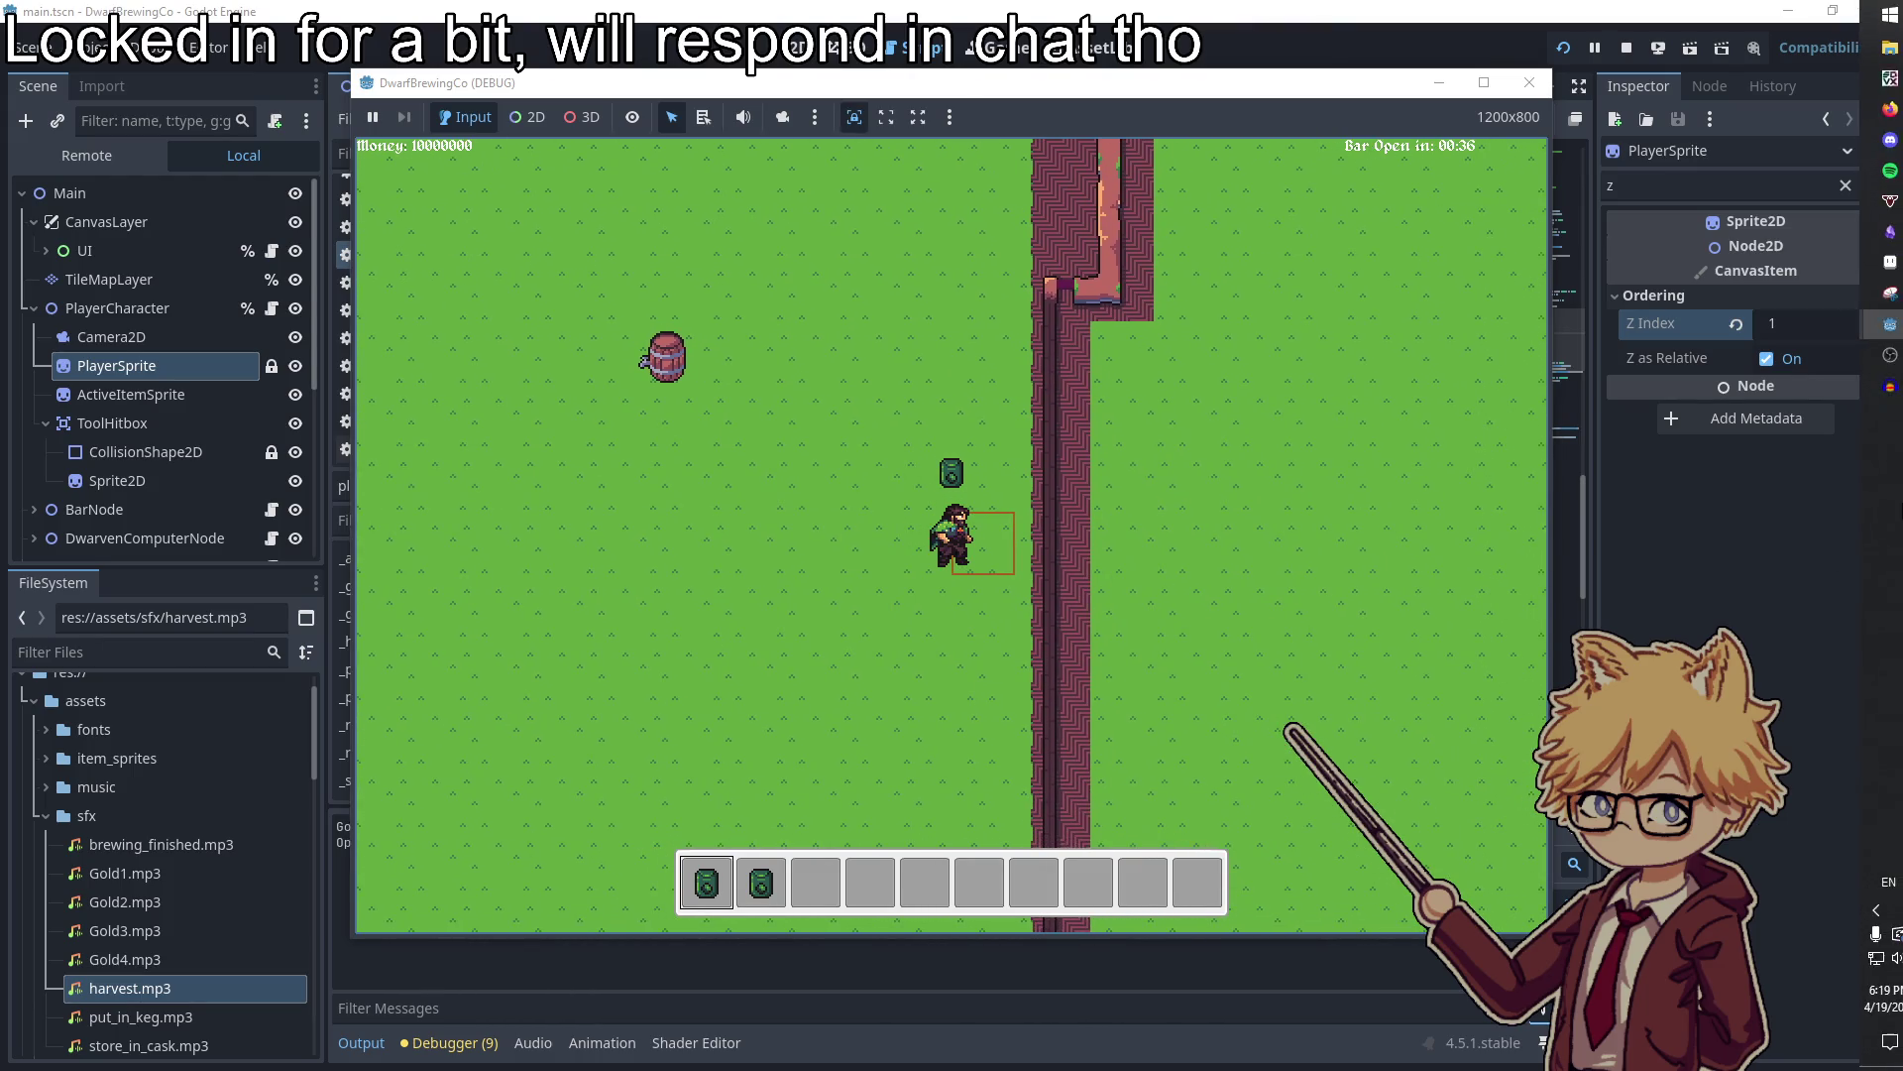
pyautogui.click(1890, 234)
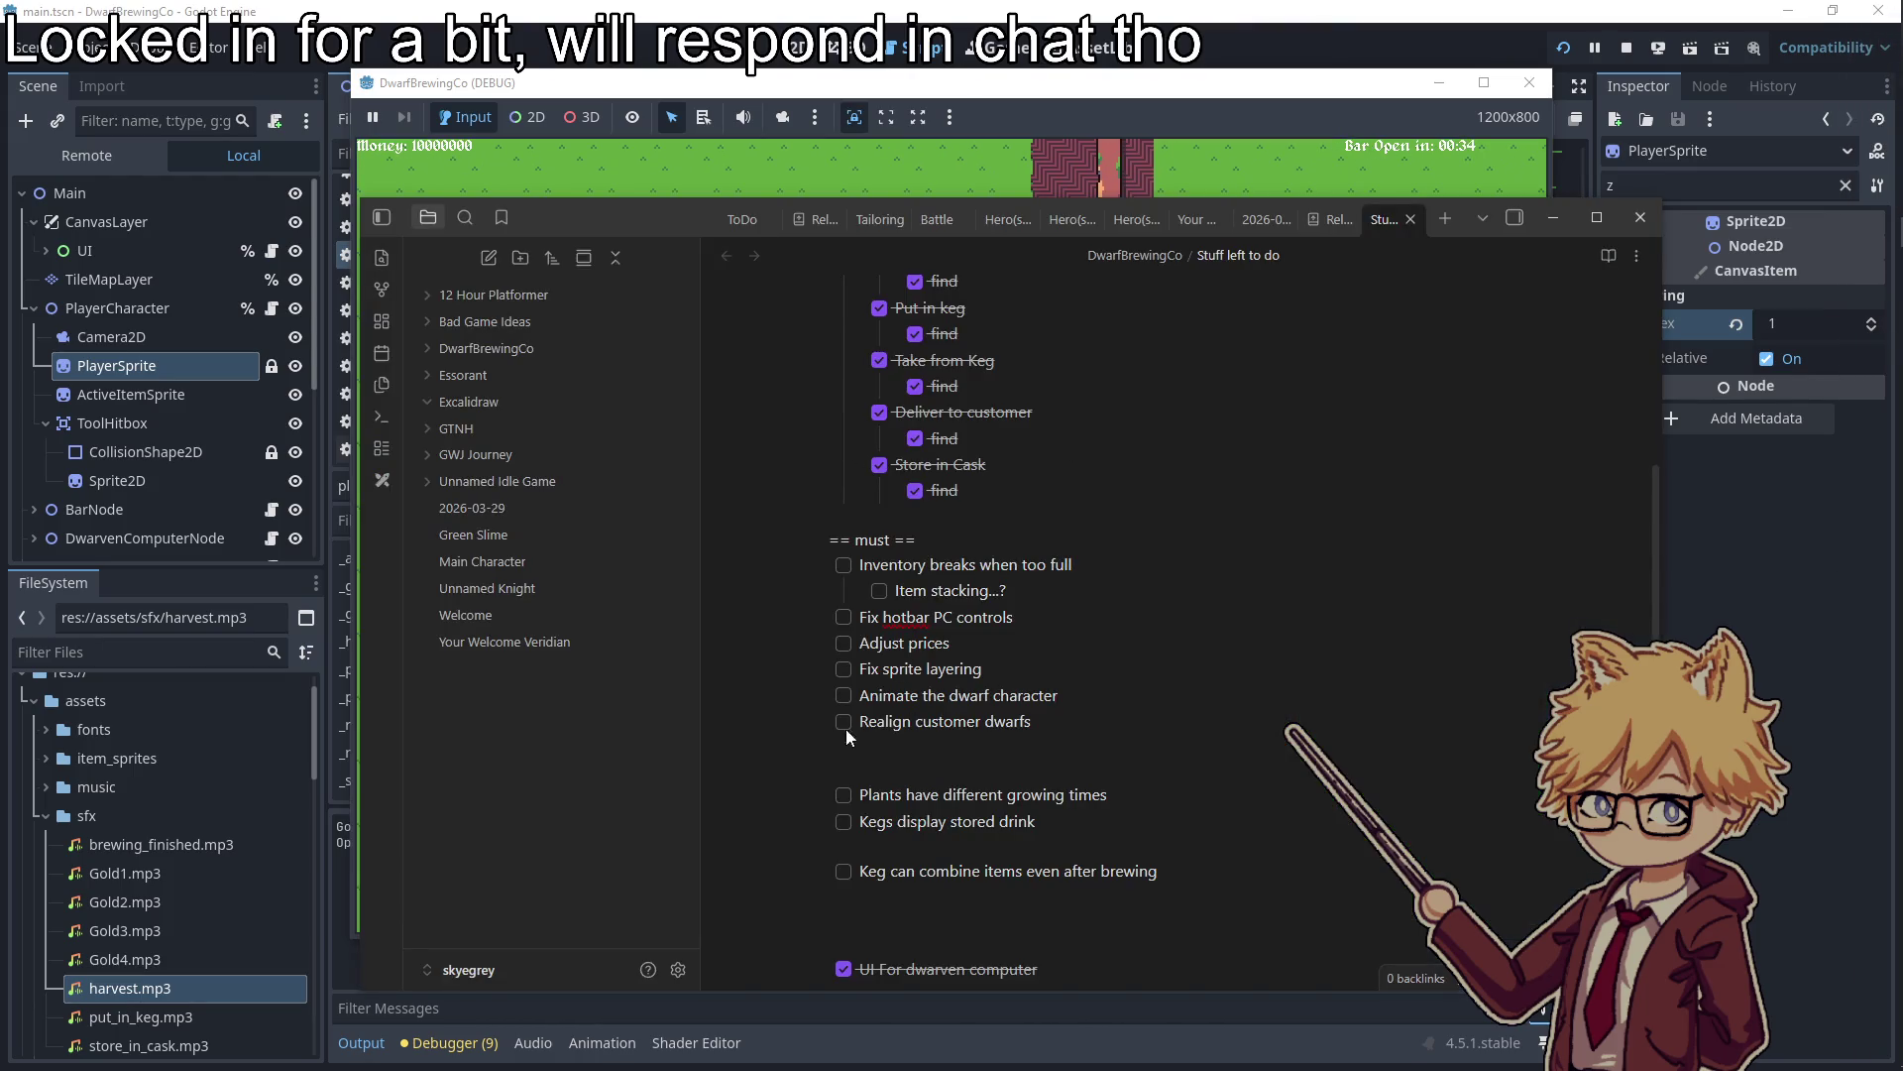
# Tick off Fix sprite layering in the notes and stop the running game with F8
pyautogui.click(1554, 217)
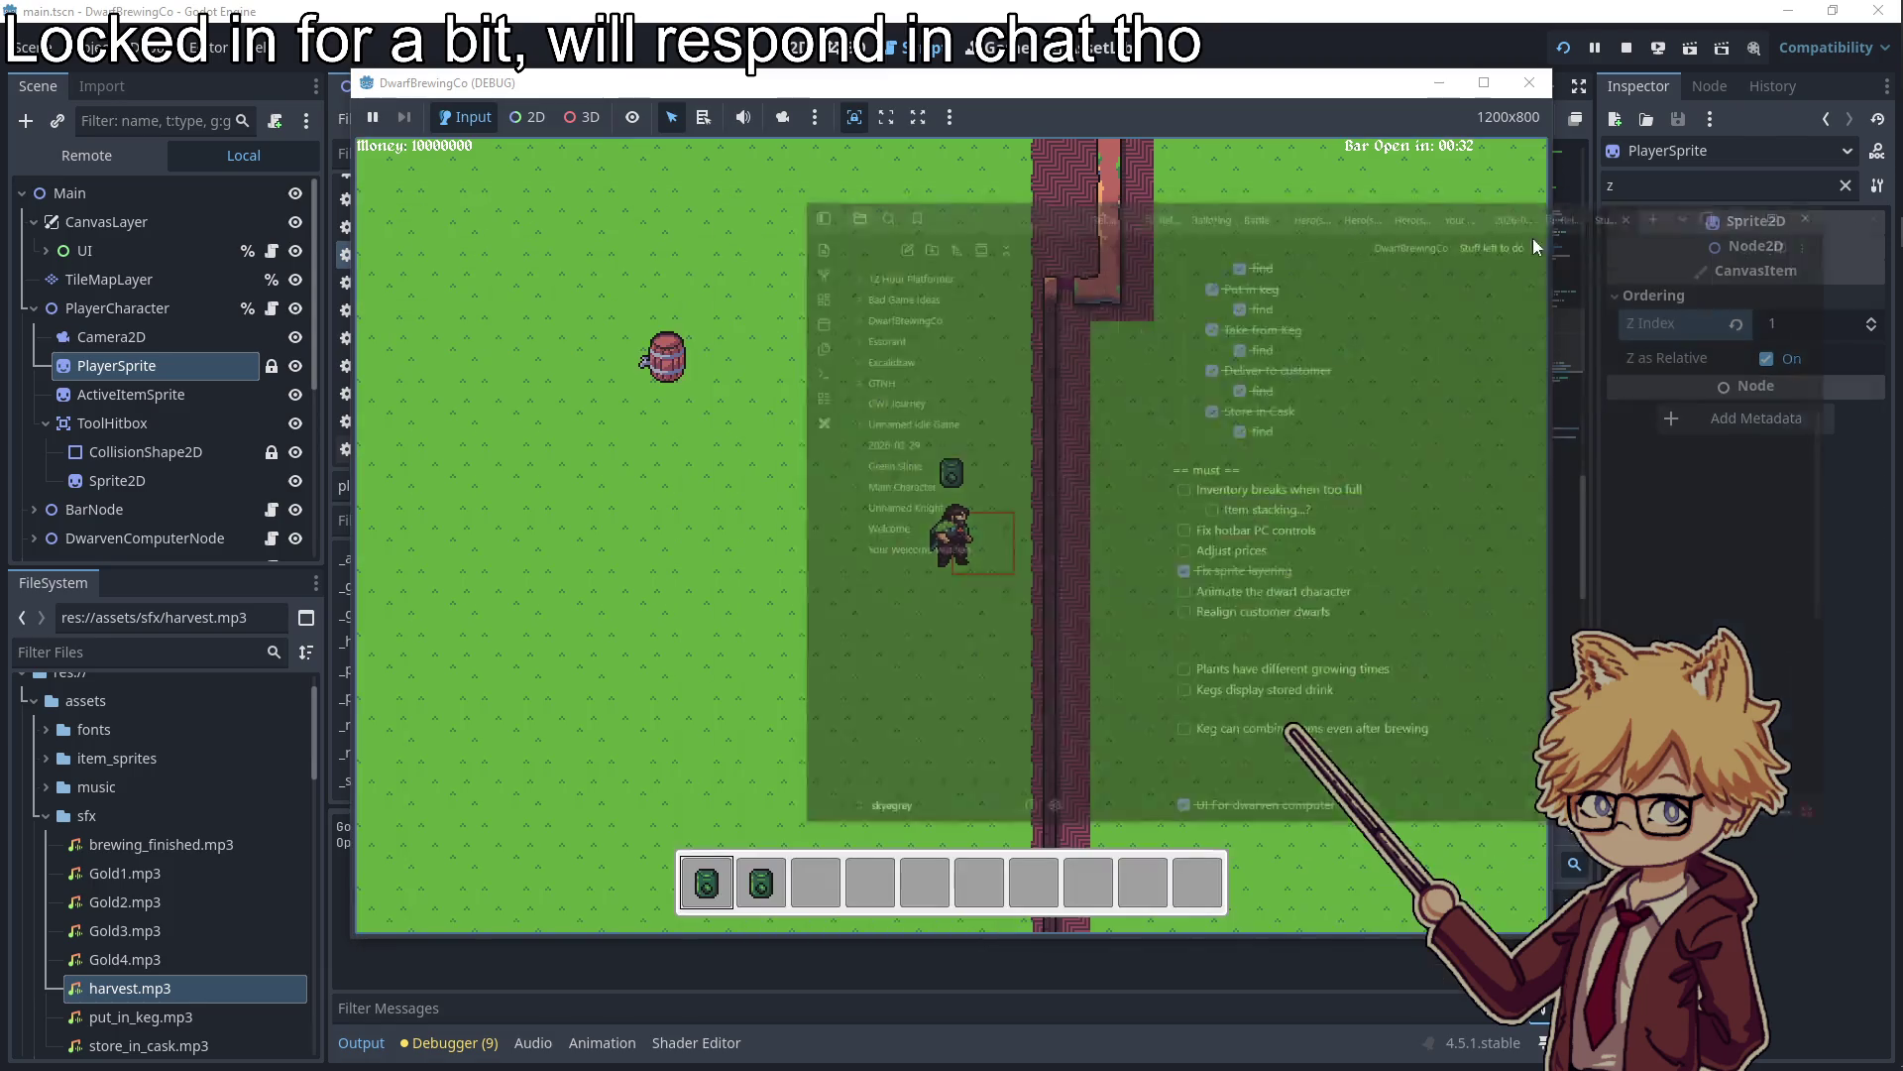
pyautogui.hotkey('w', 'a')
pyautogui.press('F8')
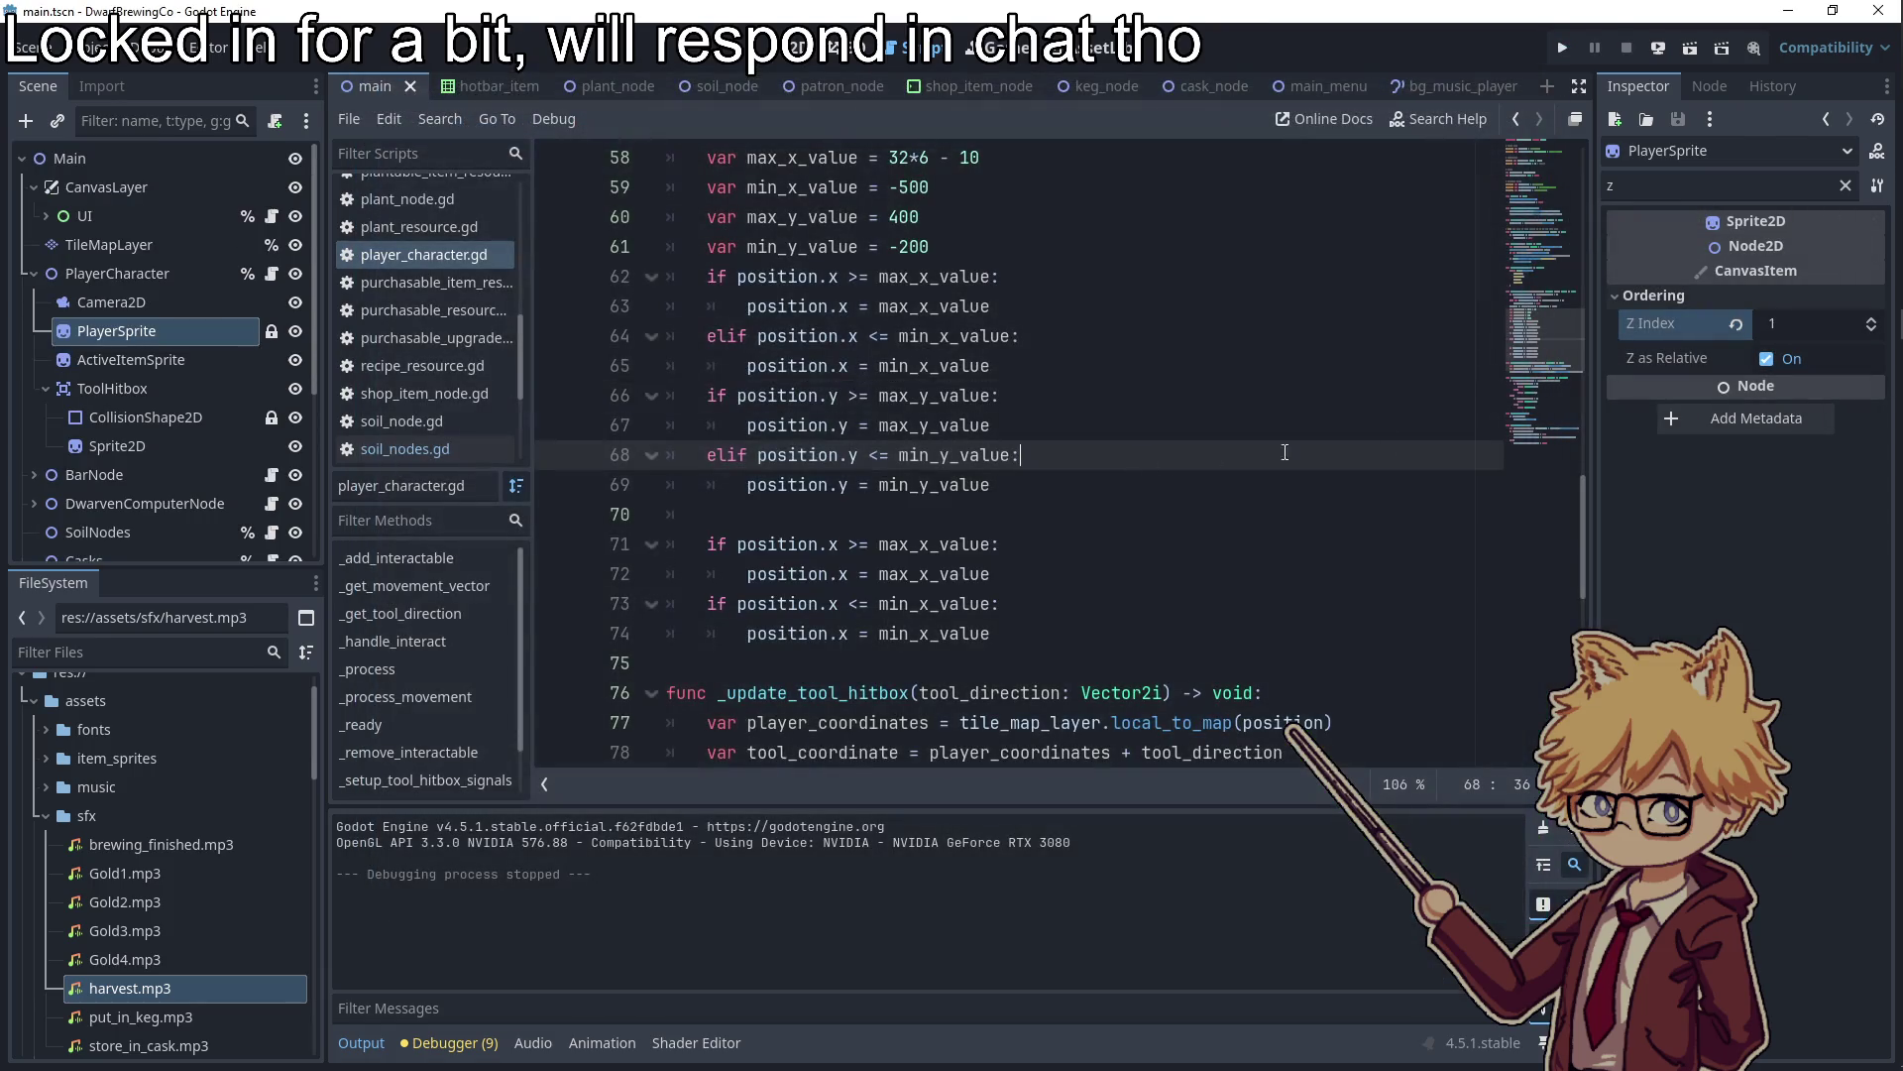
# Add an empty to-do after Realign customer dwarfs and delete 'hotbar' from the PC controls item
pyautogui.click(1886, 231)
pyautogui.click(1062, 714)
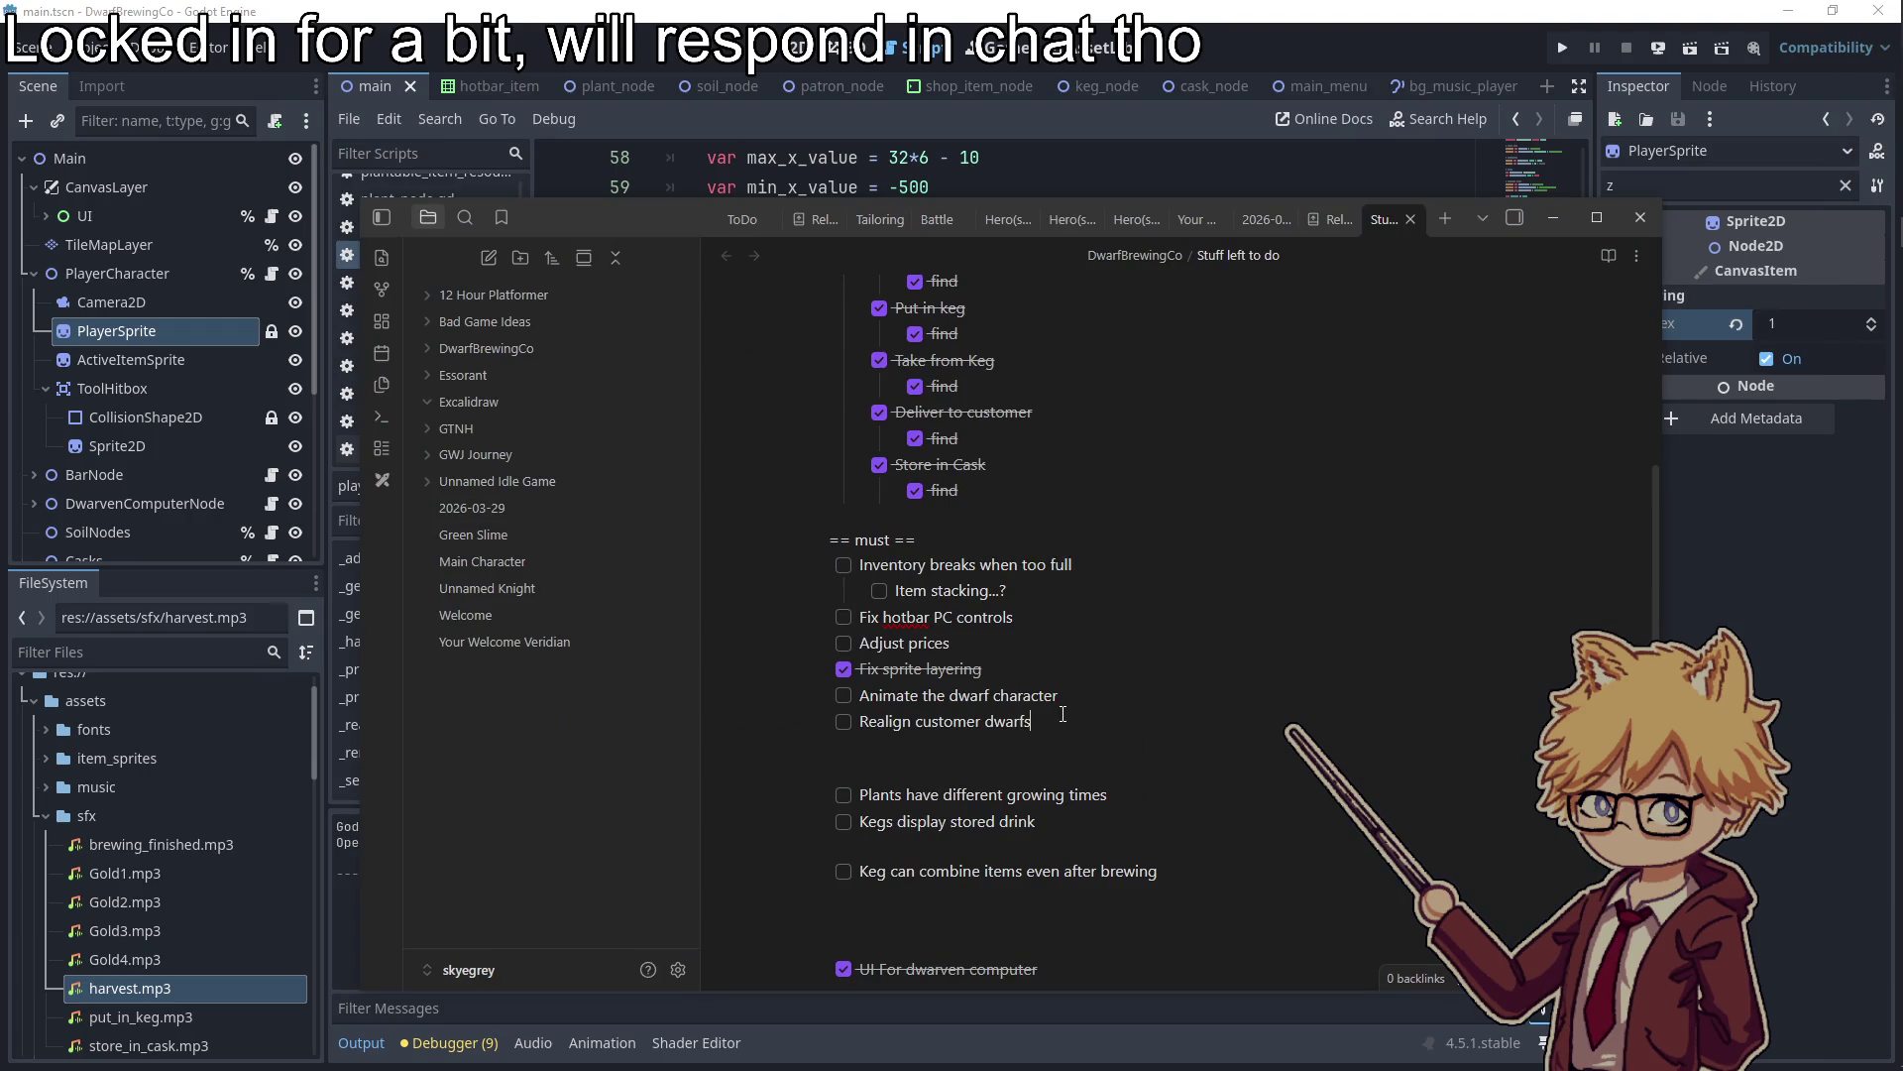
pyautogui.press('Return')
pyautogui.doubleClick(906, 617)
pyautogui.press('BackSpace')
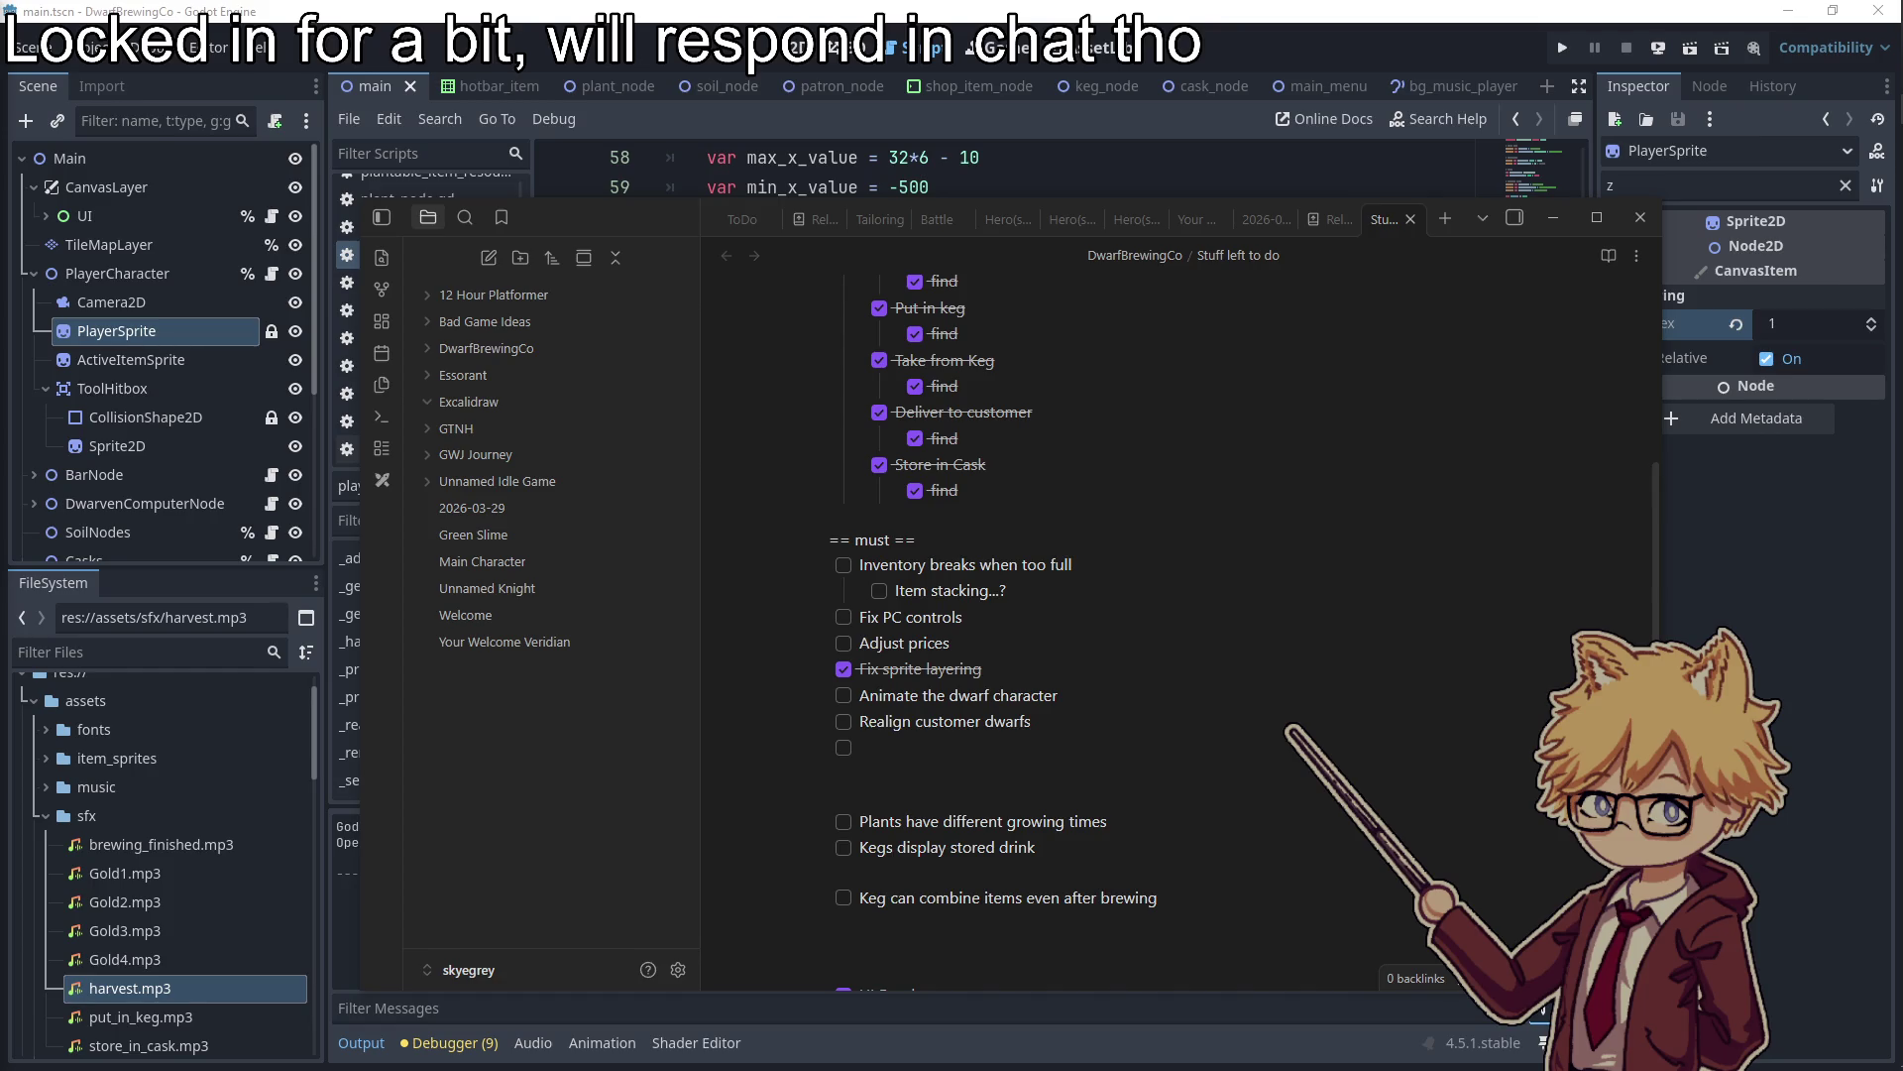
pyautogui.hotkey('alt', 'Tab')
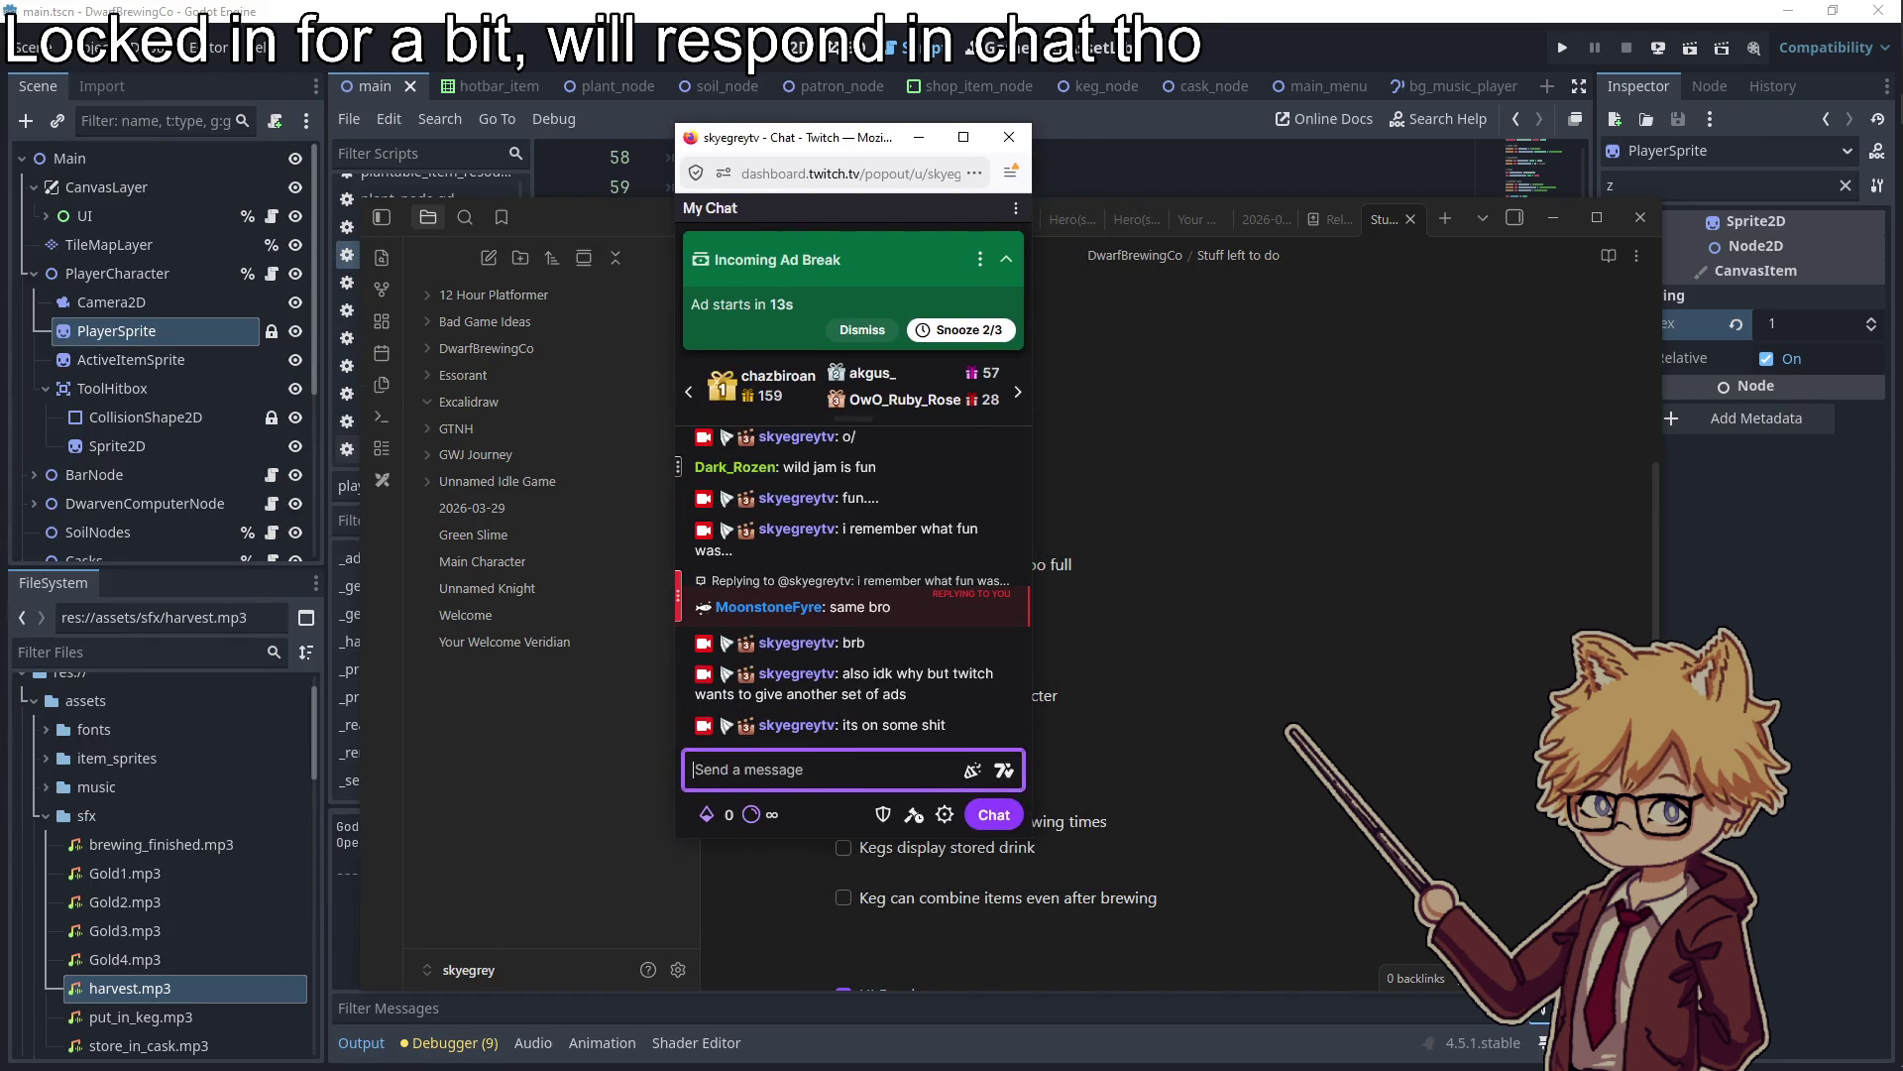
# Post 'literally just played ads...?' in chat, snooze ads for 5 minutes, and close the chat popup
pyautogui.write('literally just played ad')
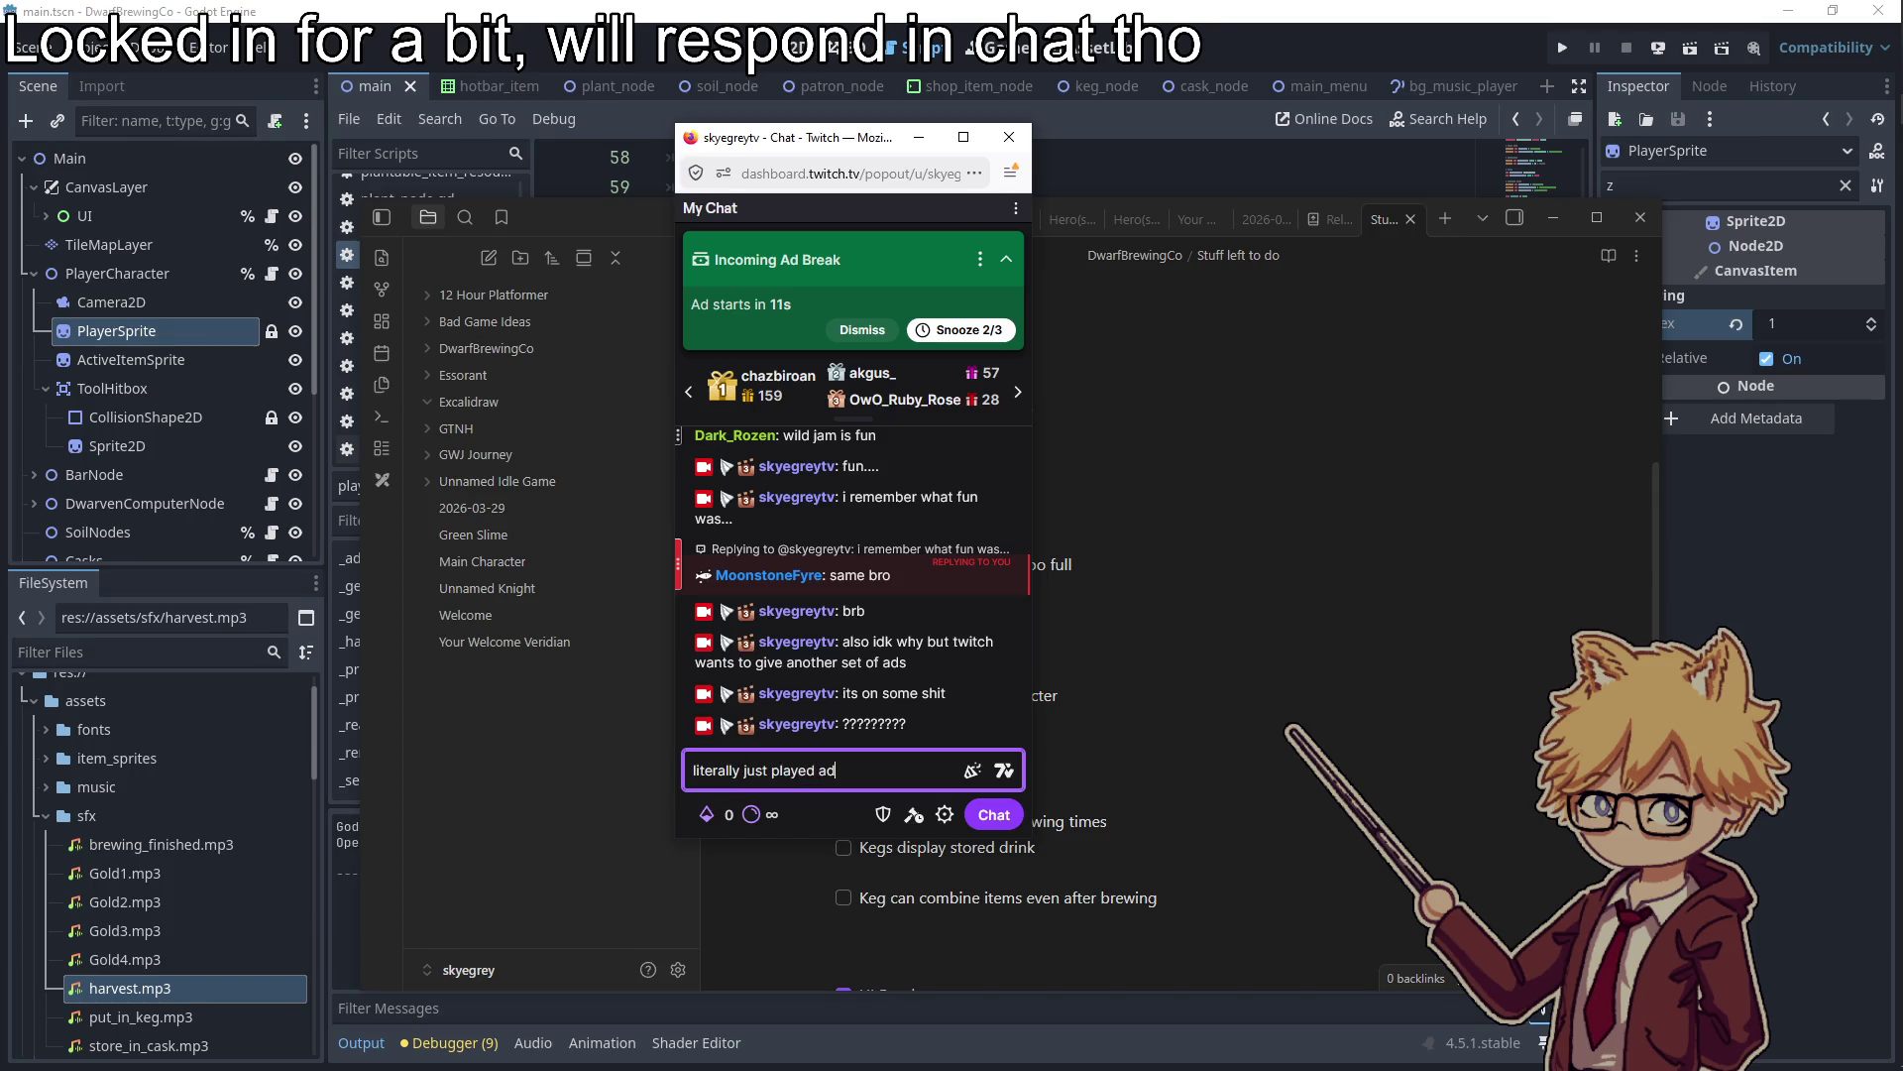
pyautogui.write('?')
pyautogui.press('Return')
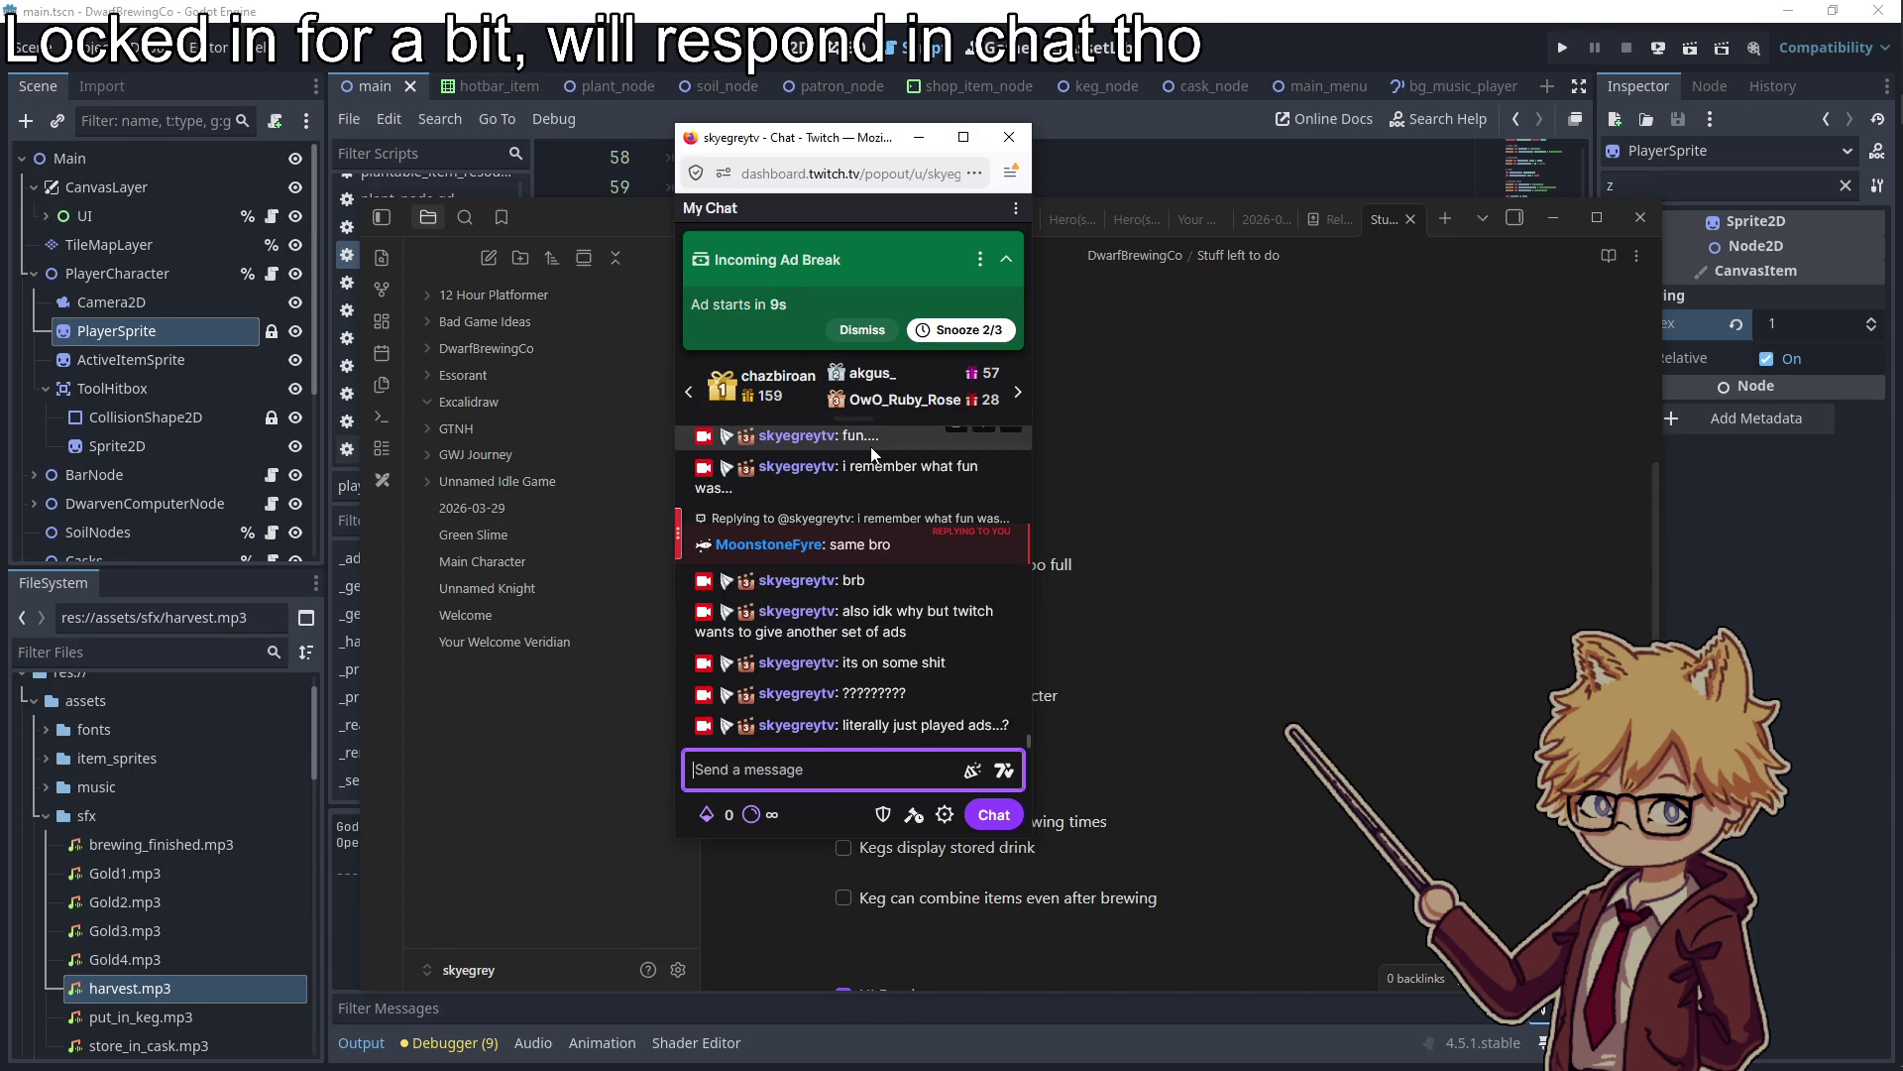
pyautogui.click(948, 330)
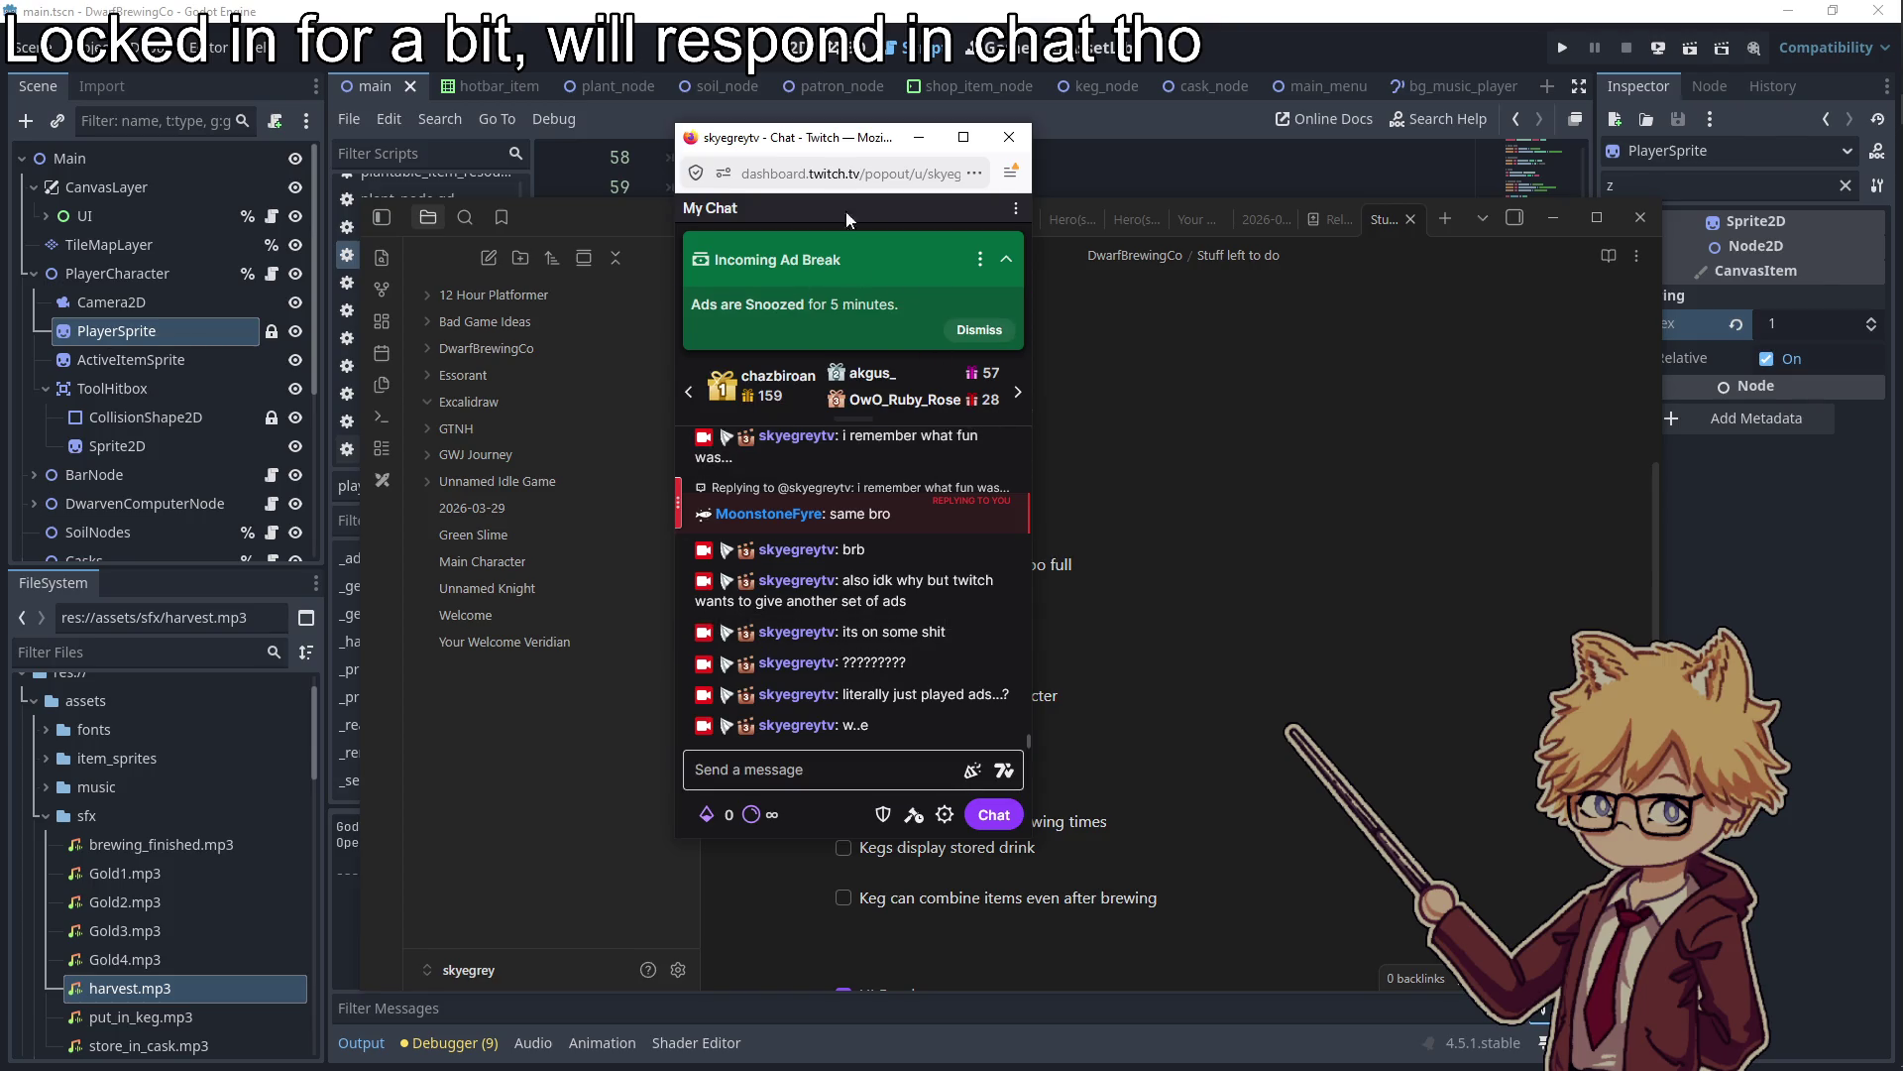
pyautogui.click(919, 136)
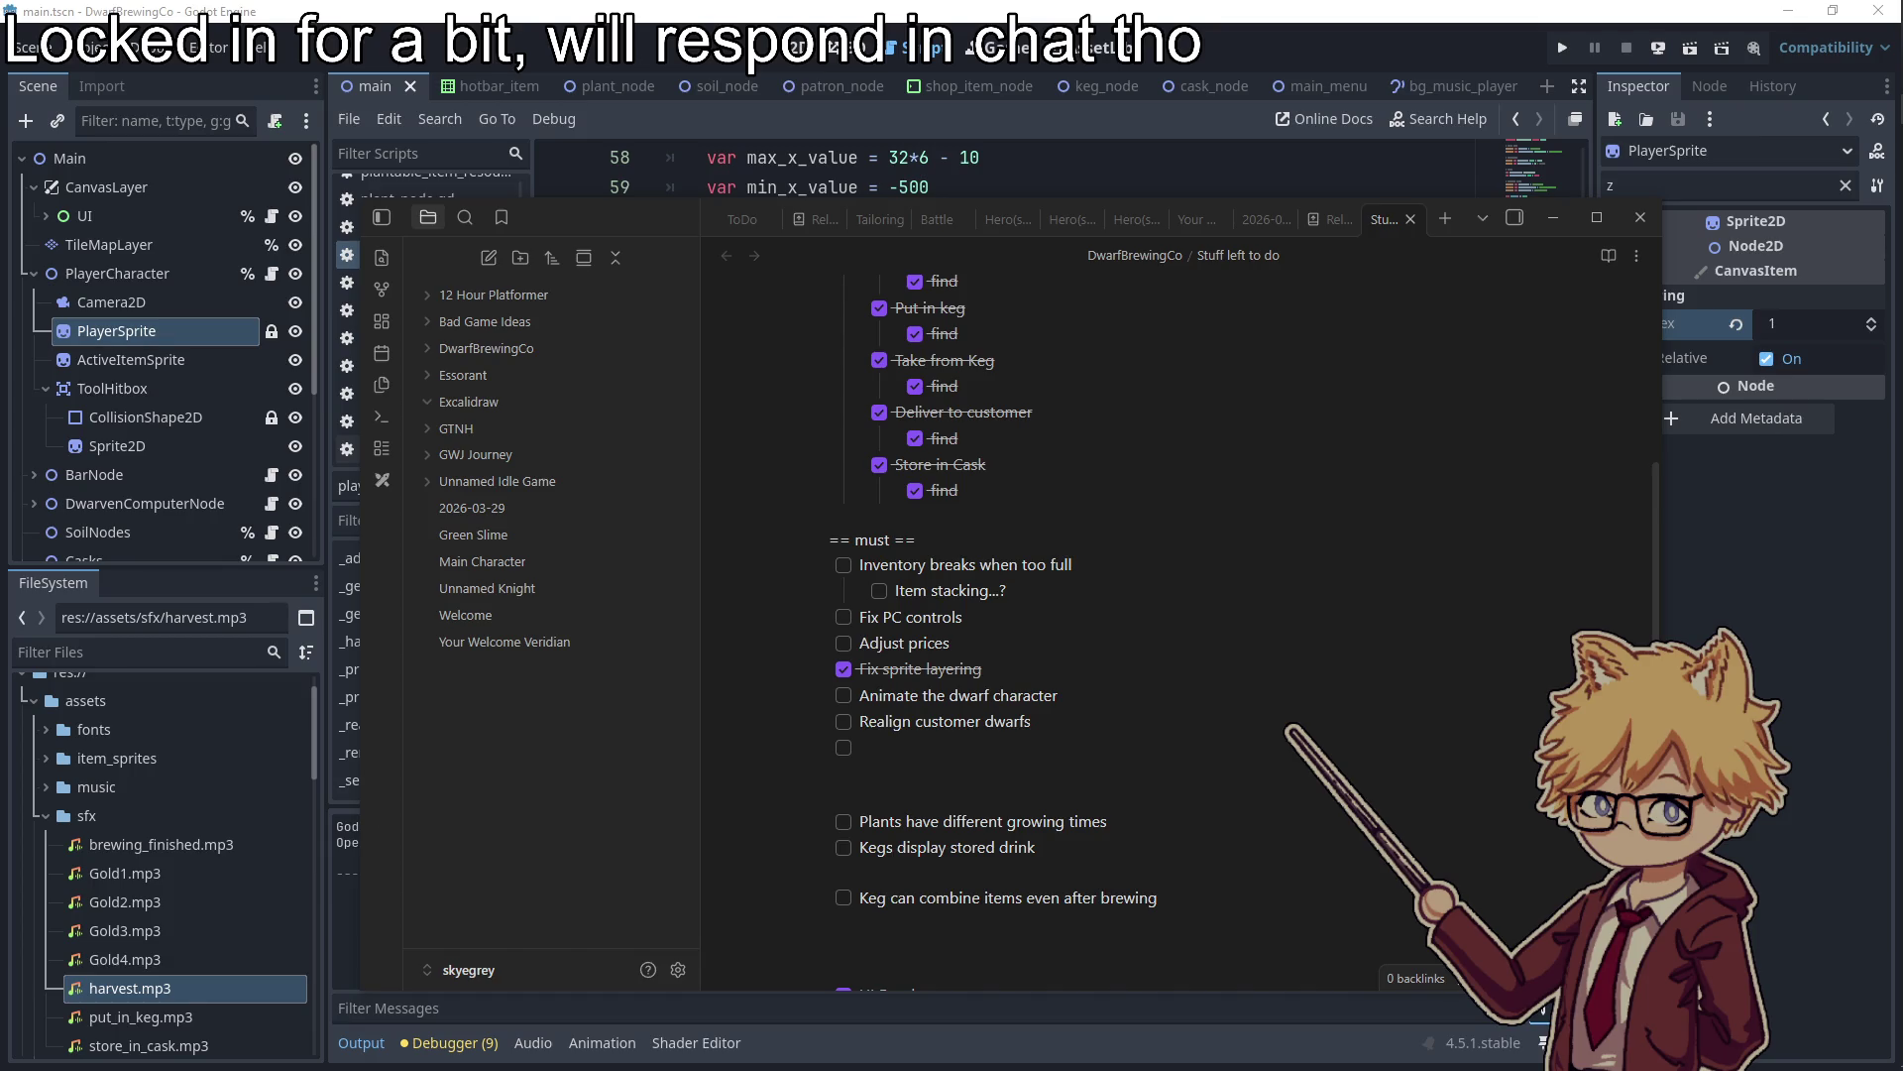
pyautogui.hotkey('alt', 'Tab')
pyautogui.hotkey('alt', 'Tab')
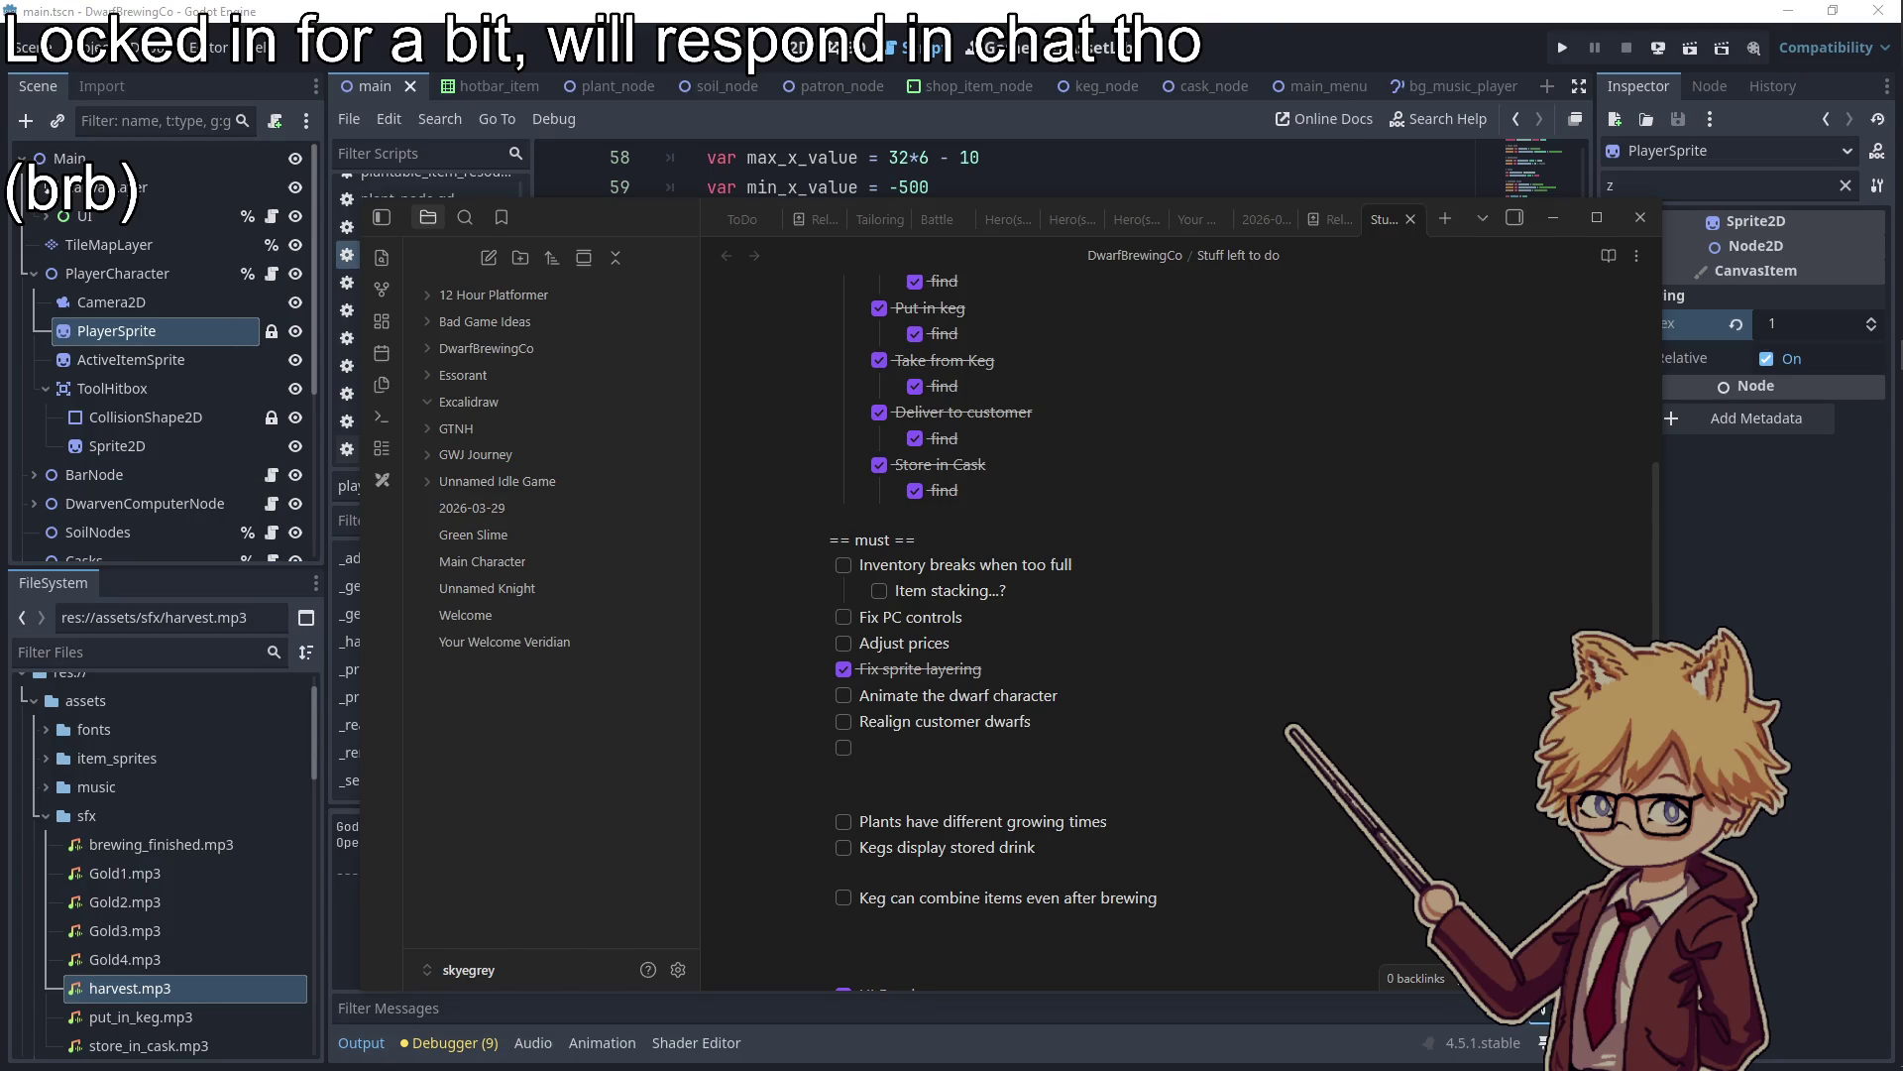
pyautogui.press('super')
pyautogui.write('firefox')
pyautogui.press('Return')
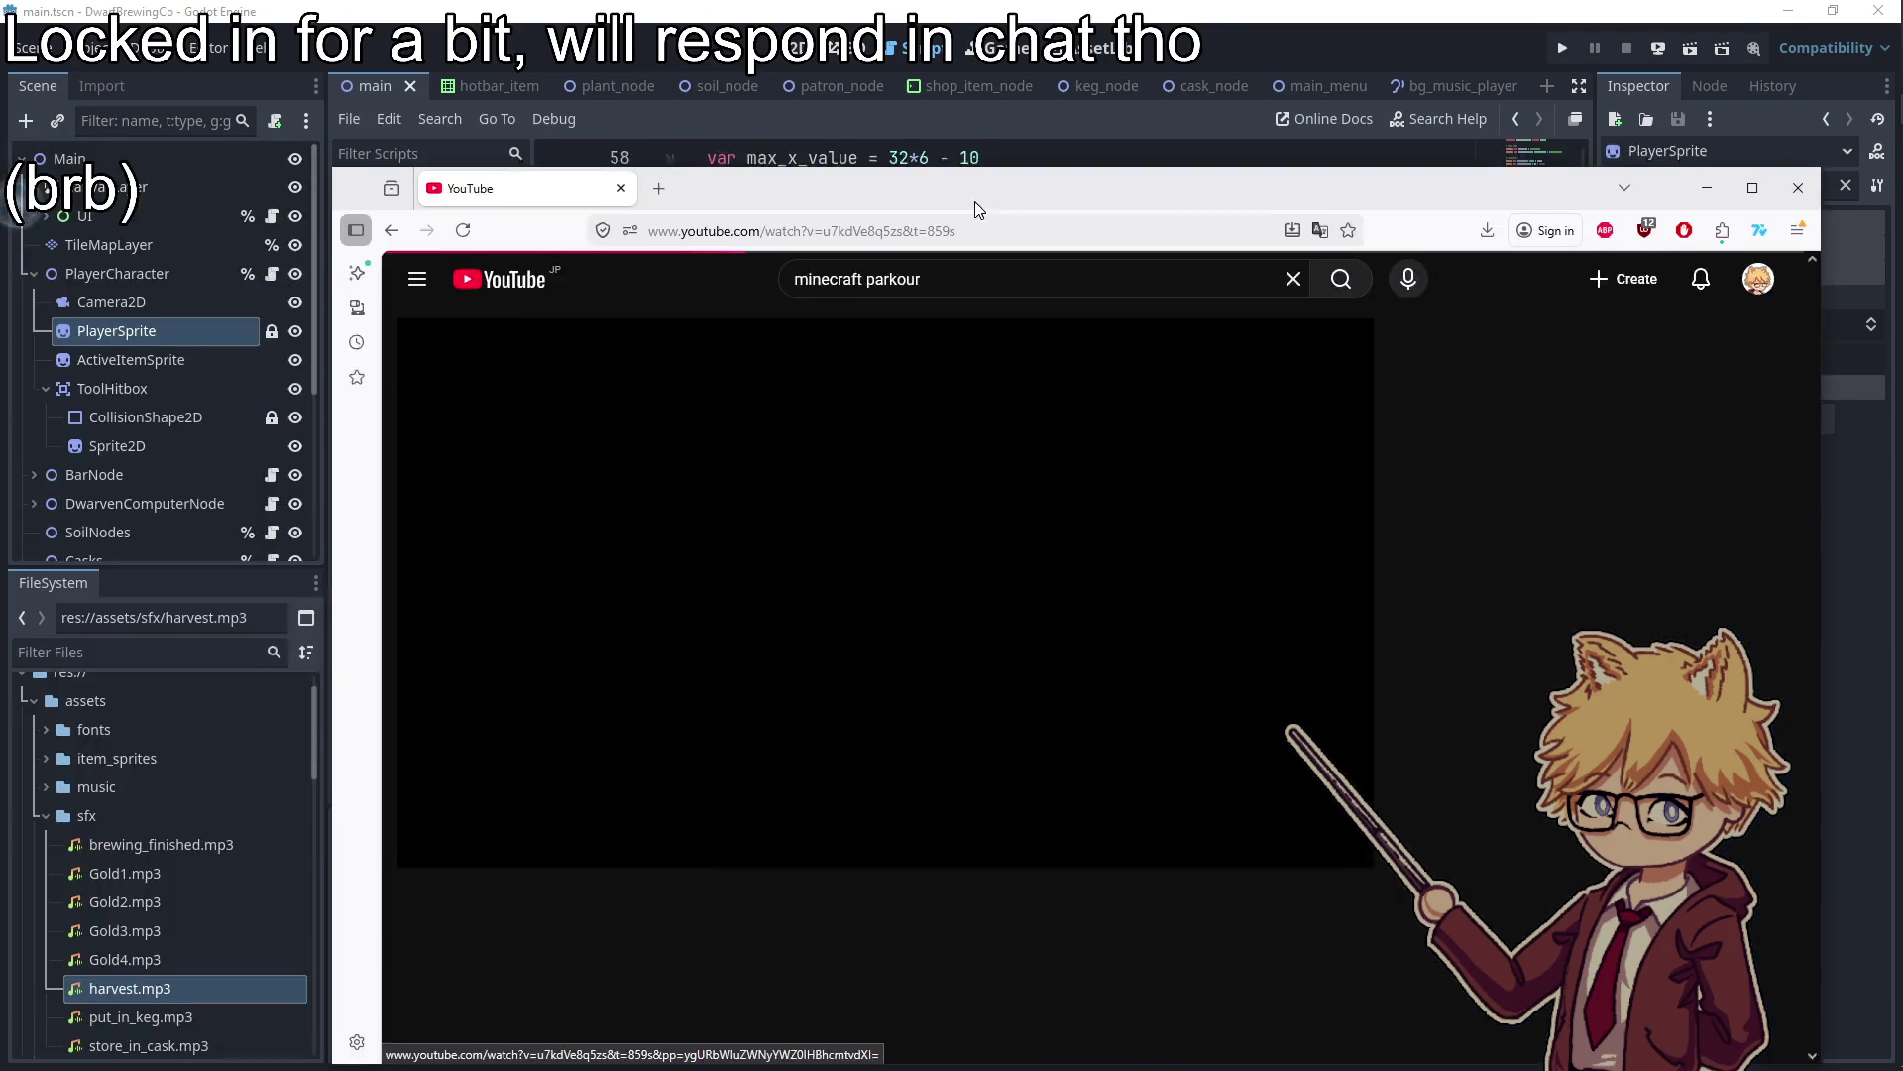
pyautogui.doubleClick(974, 201)
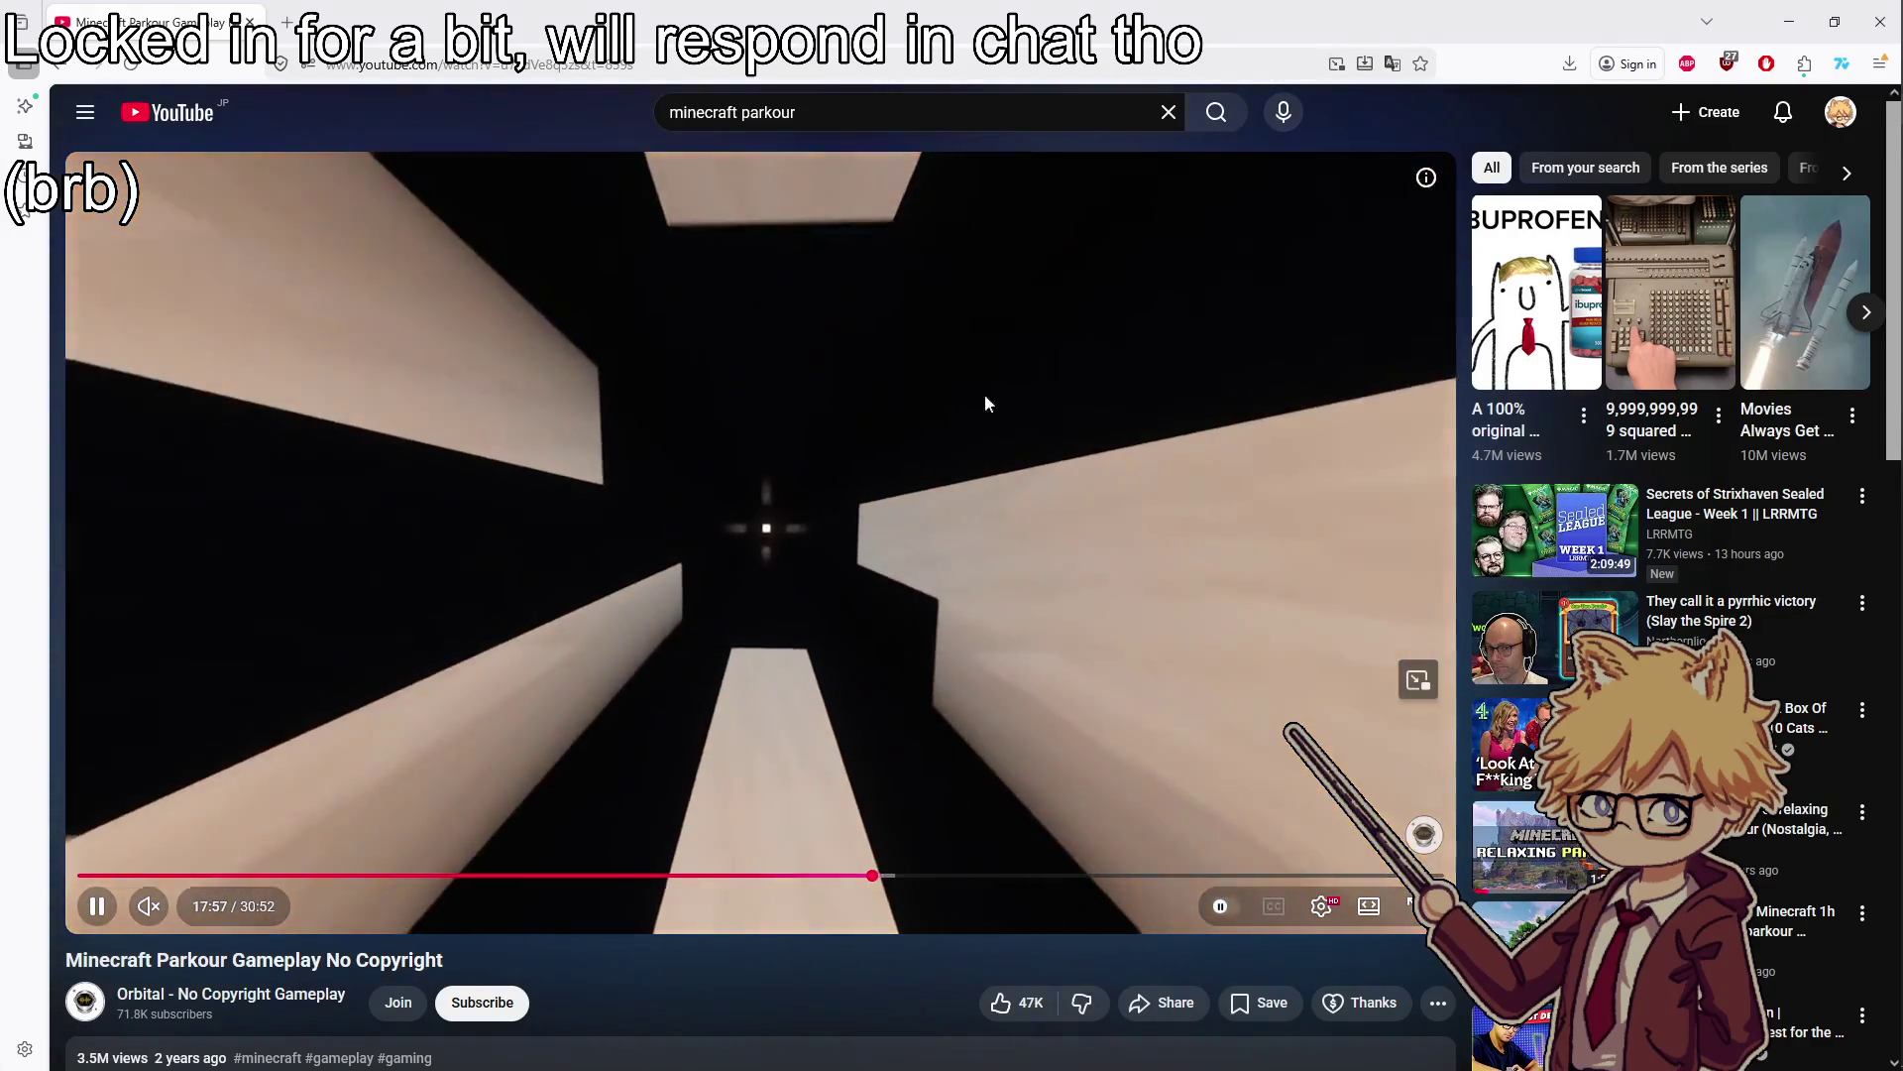
# Pause the video, close the browser, and look over the to-do notes
pyautogui.click(985, 404)
pyautogui.click(1846, 8)
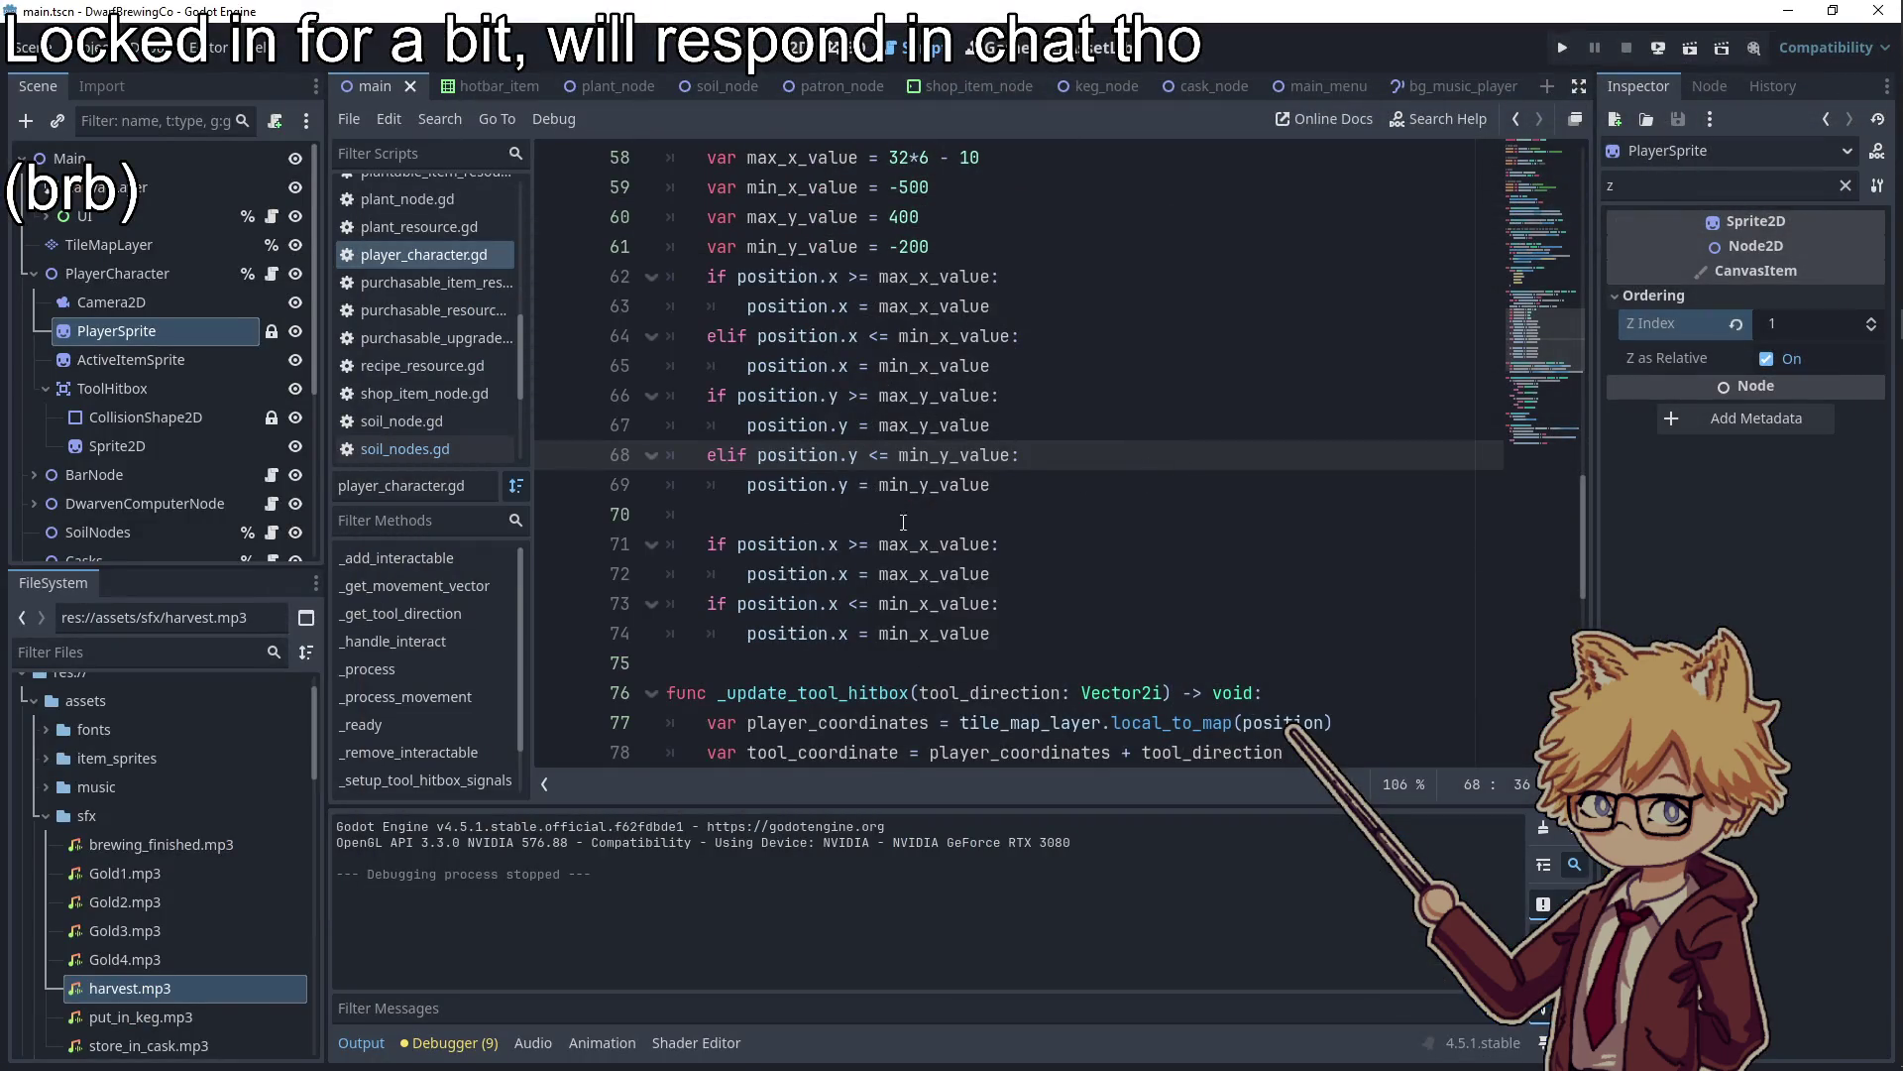
pyautogui.scroll(6, 809, 476)
pyautogui.scroll(2, 809, 476)
pyautogui.click(1886, 232)
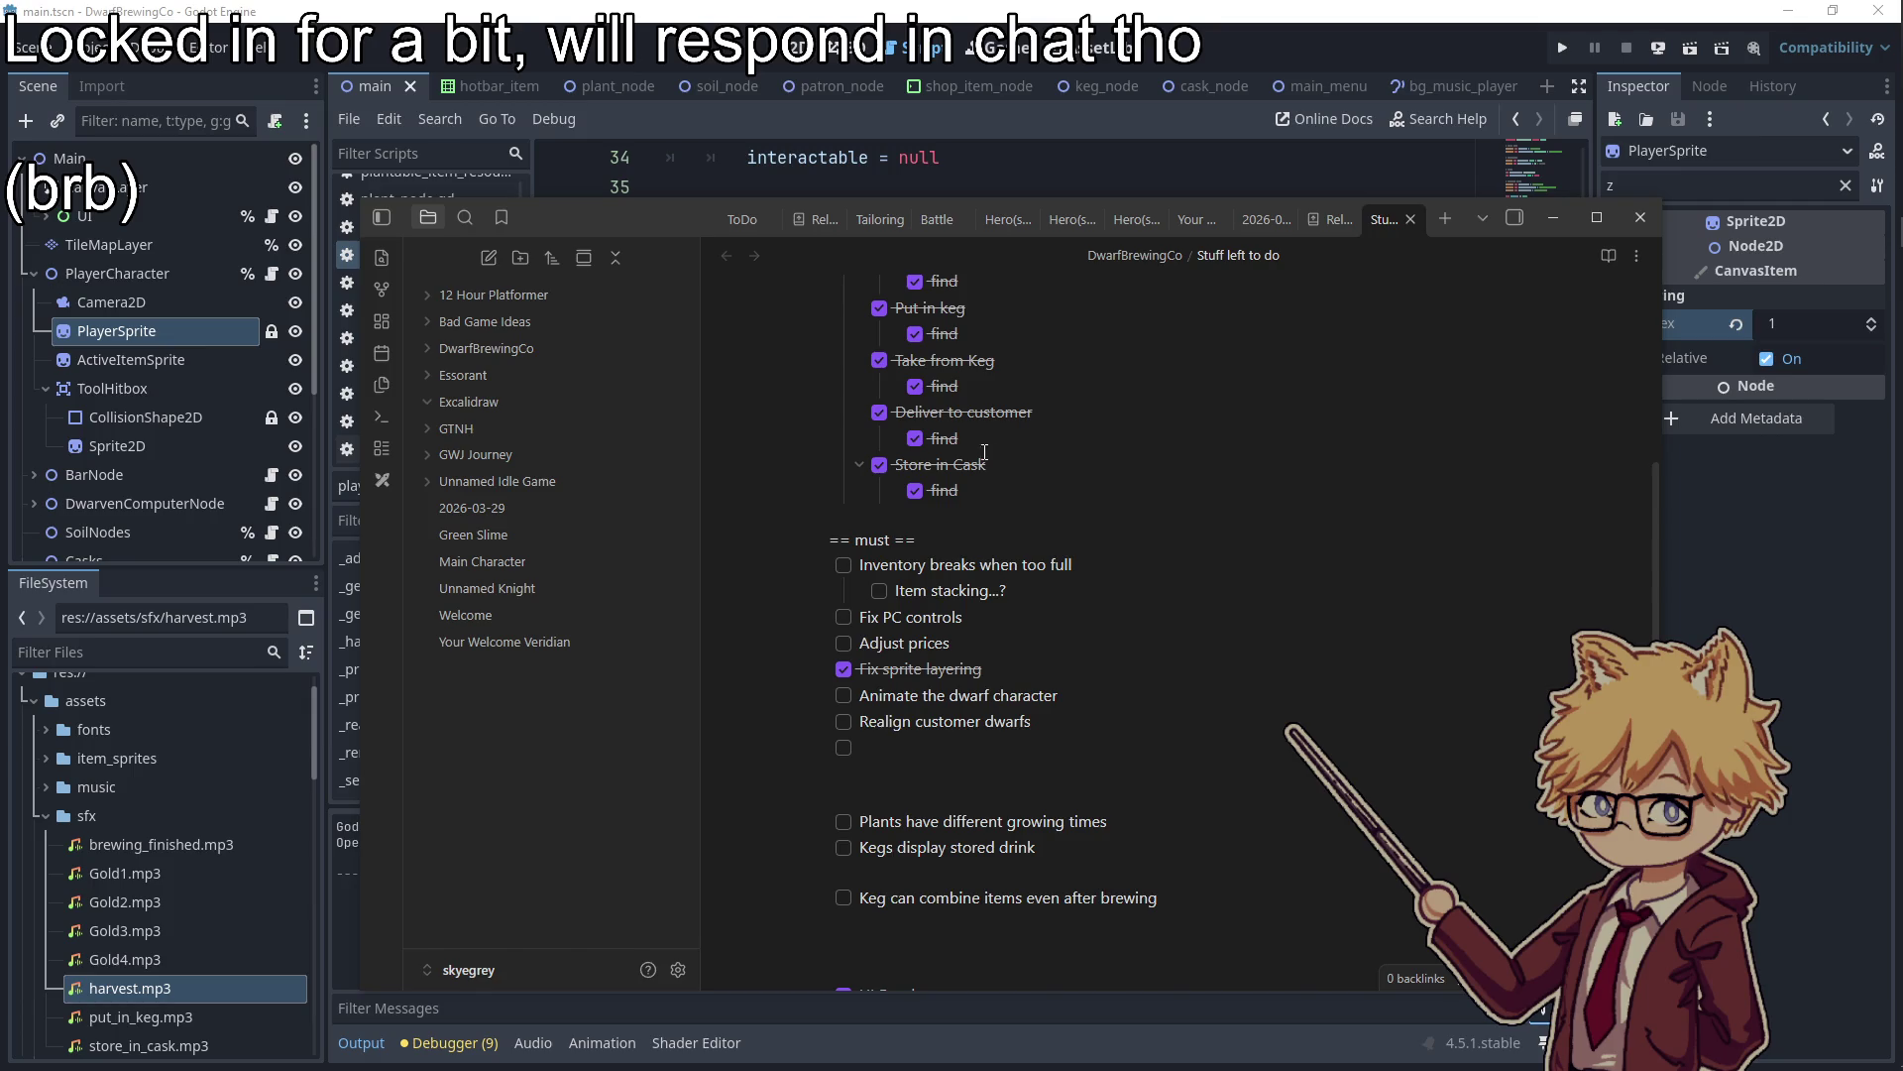
pyautogui.scroll(-3, 101, 367)
# In inventory.gd, change the starting gold from 10000000 to 10 and start a new line above _process
pyautogui.click(290, 468)
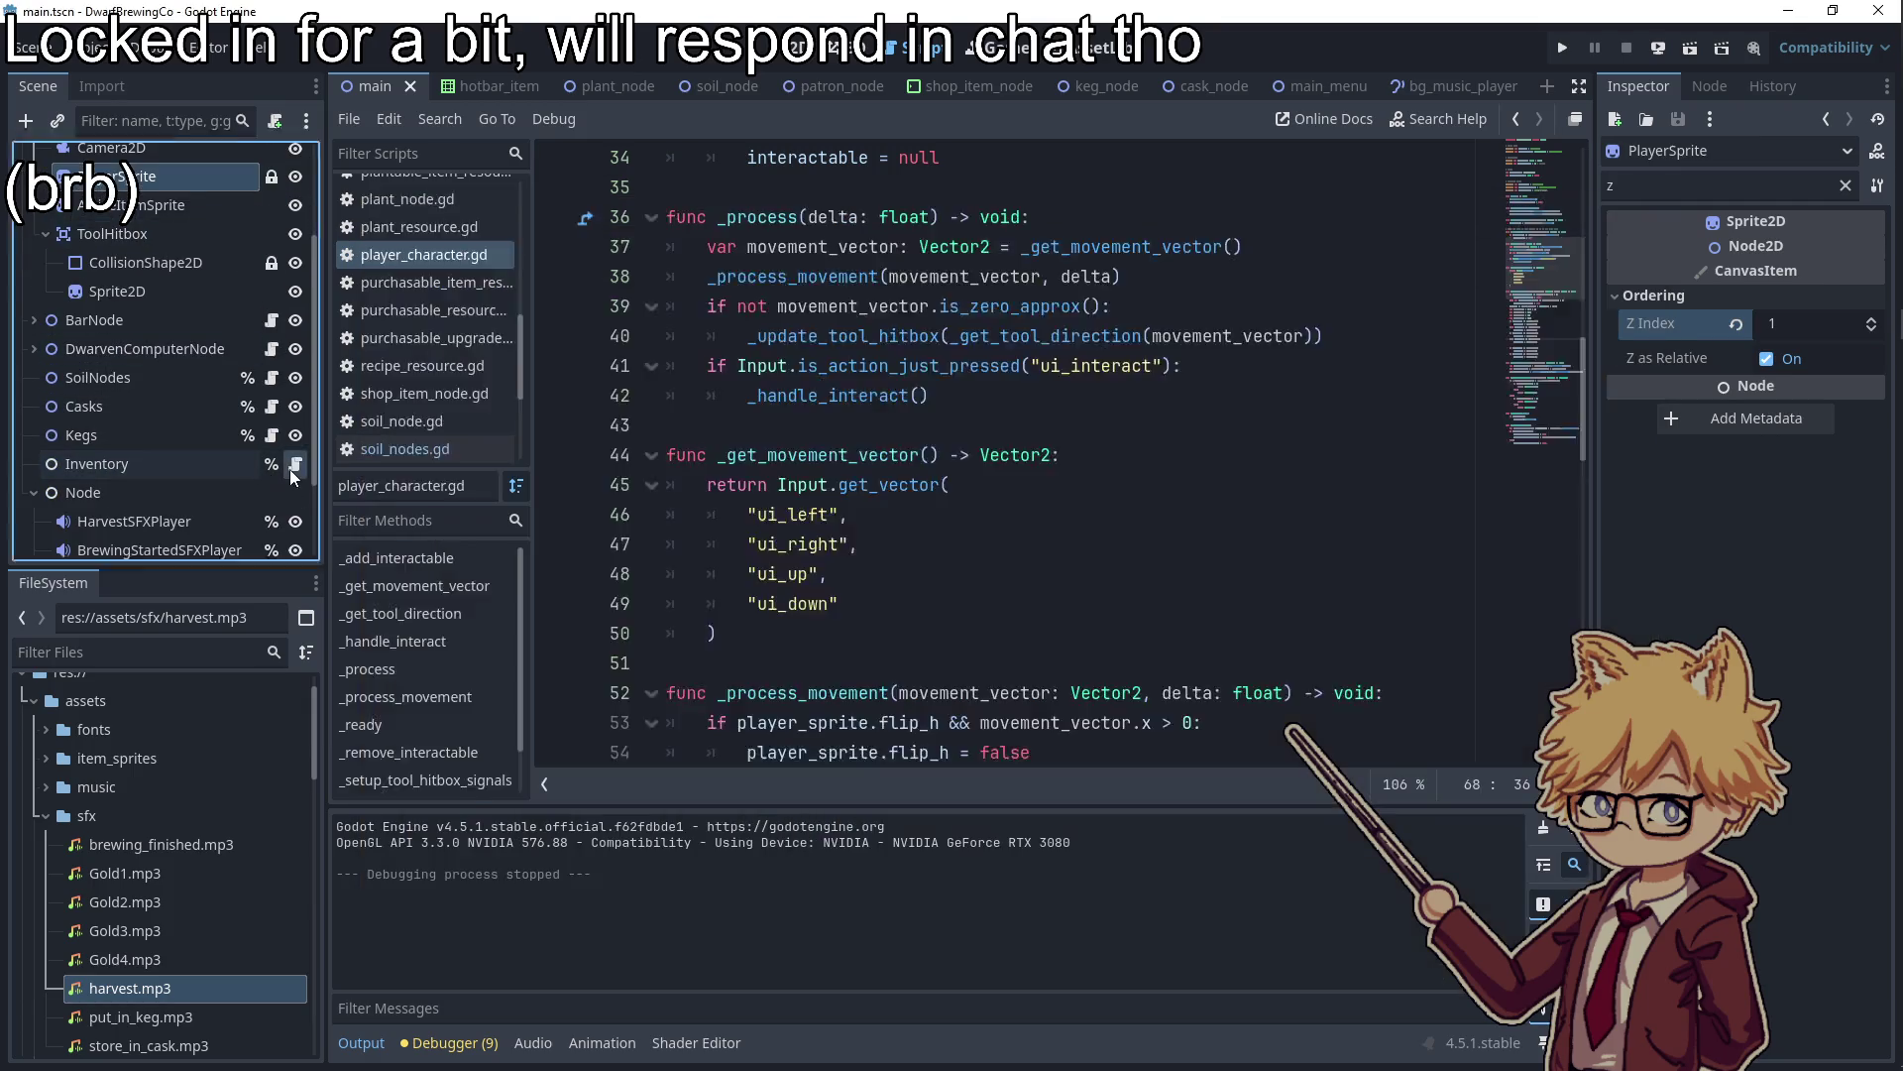
pyautogui.doubleClick(829, 486)
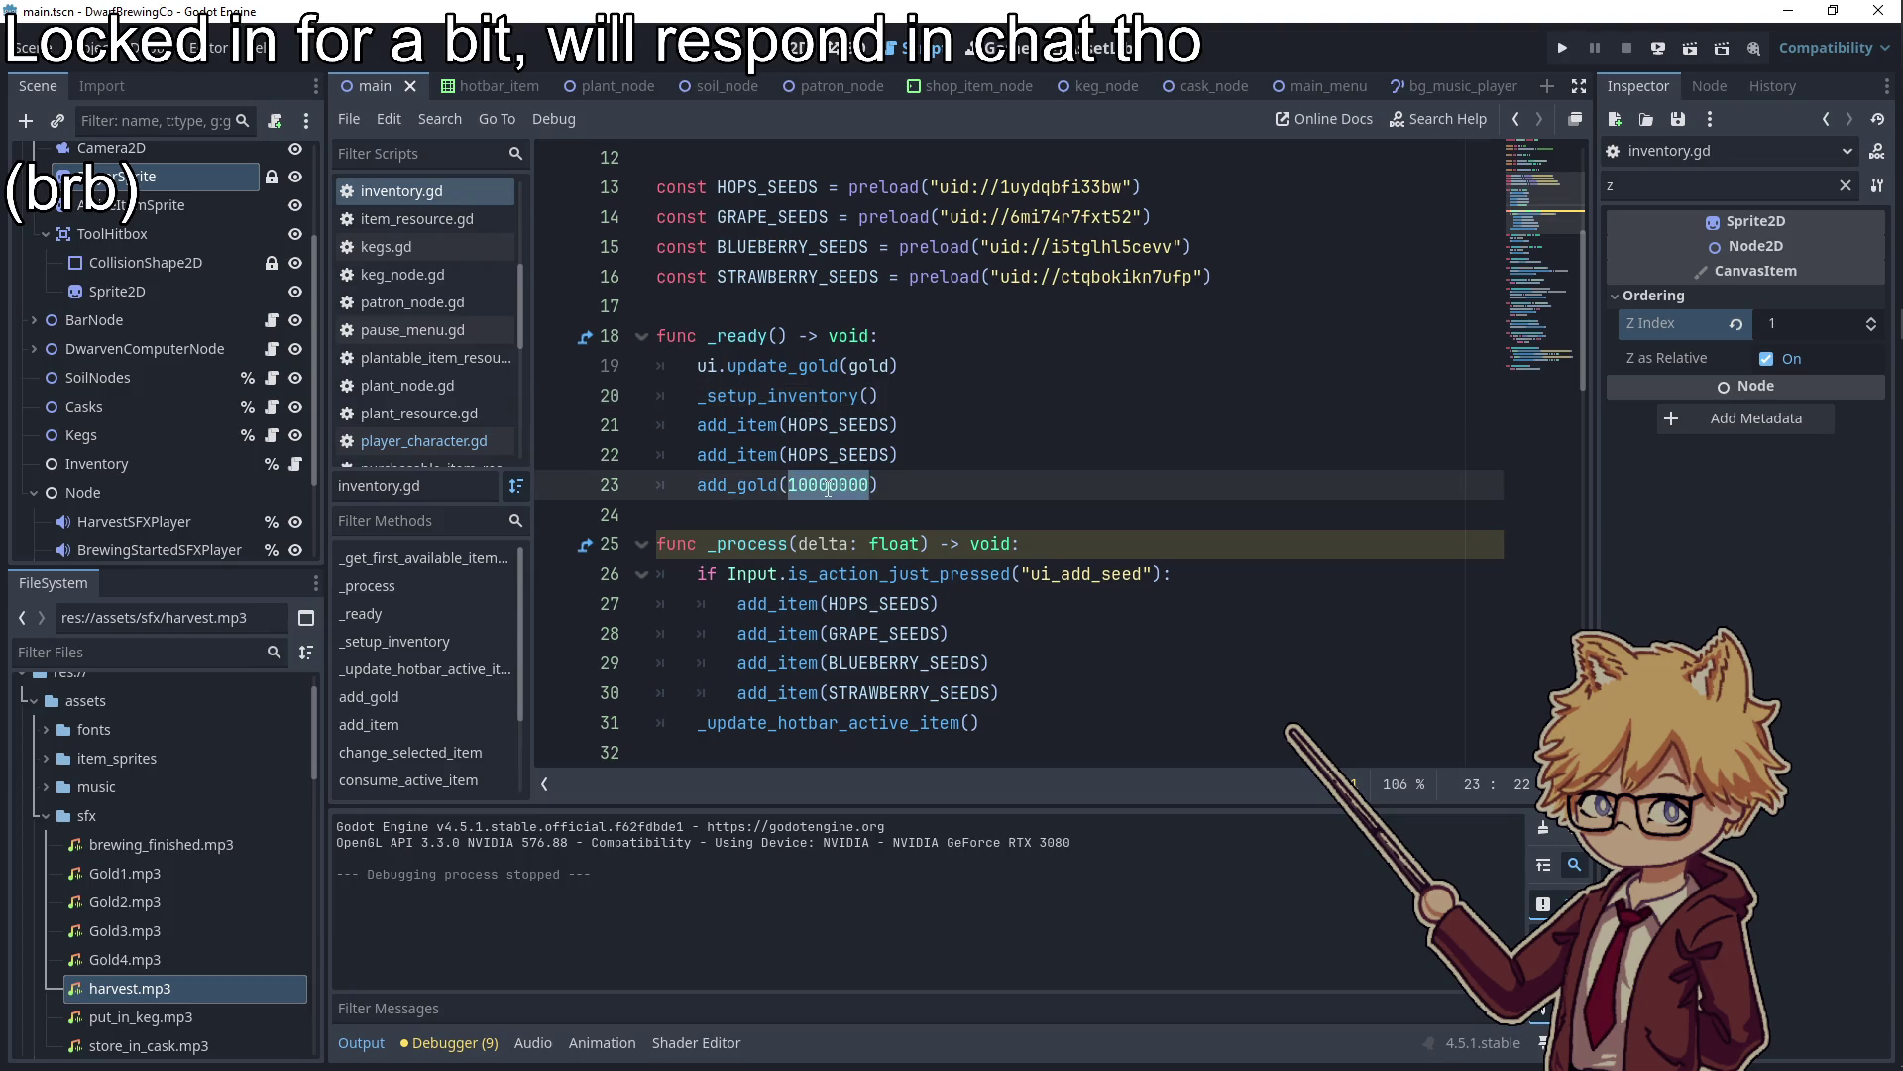
pyautogui.scroll(-4, 975, 446)
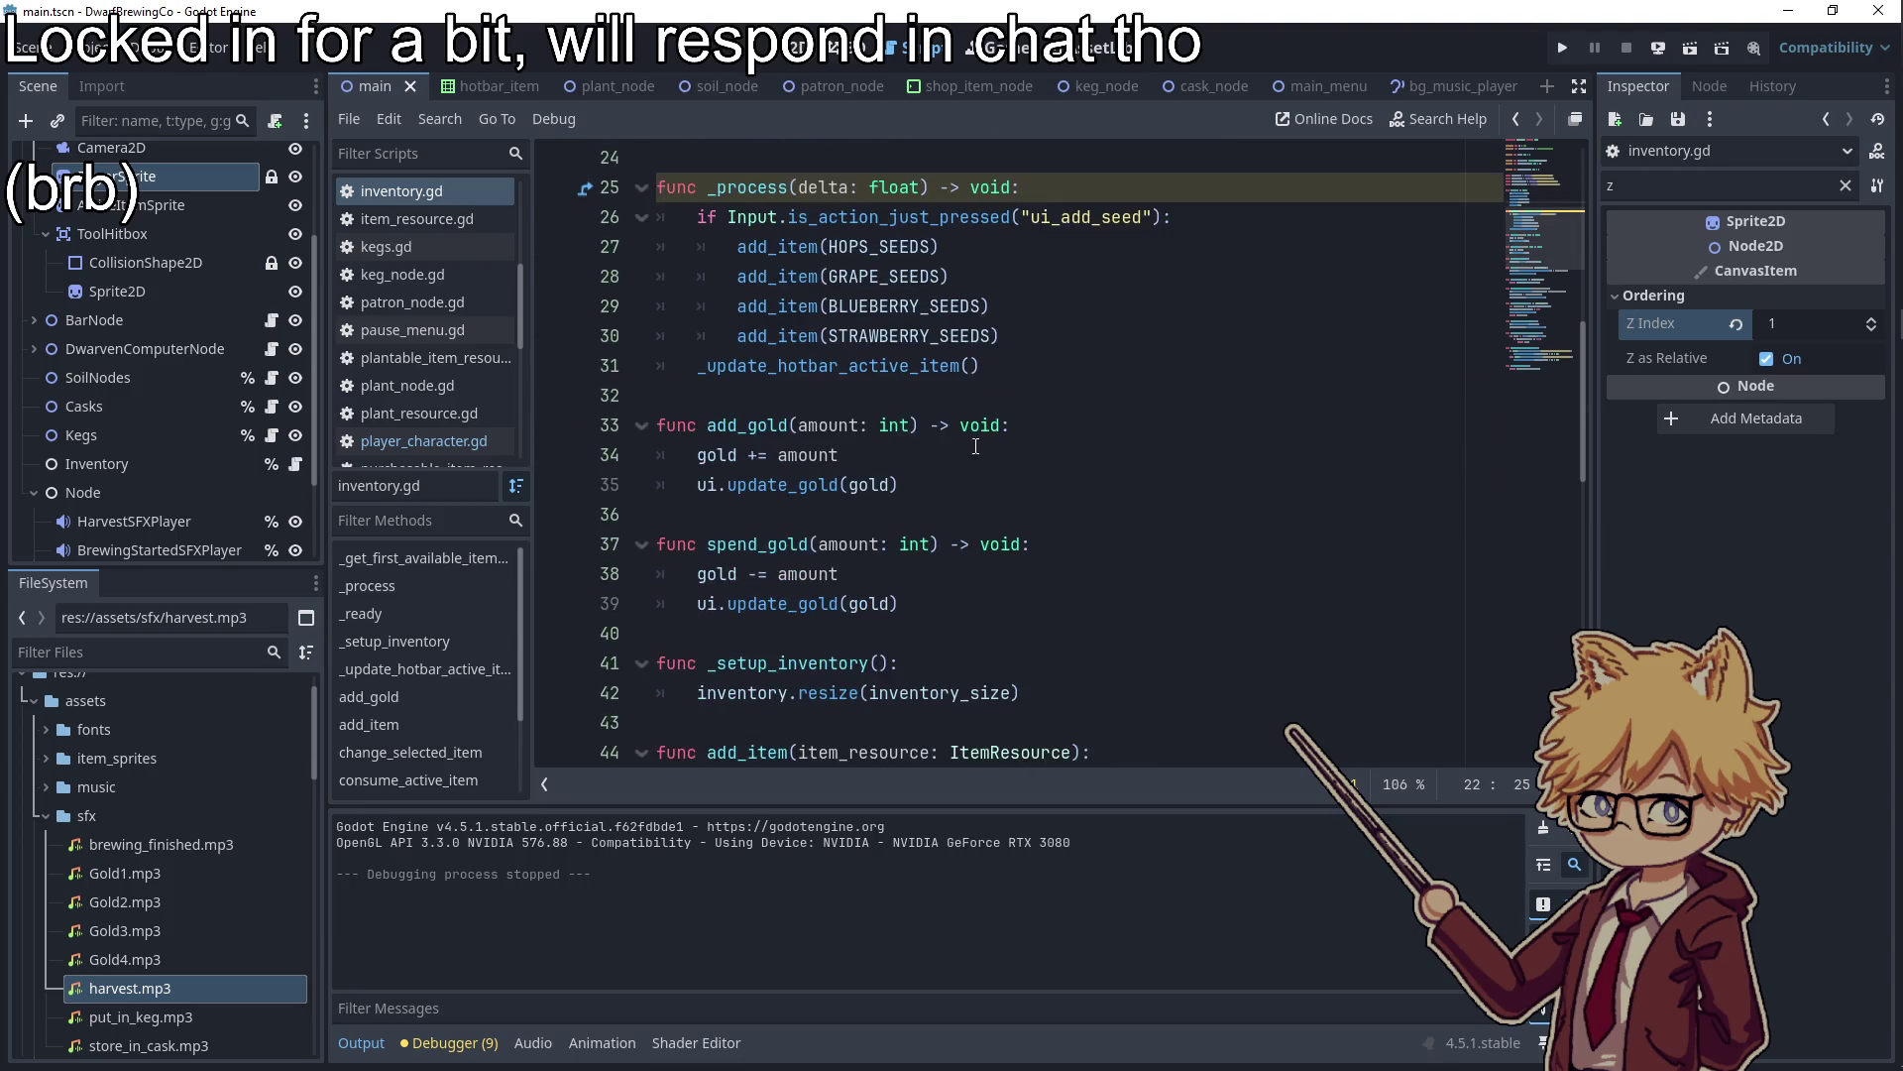
pyautogui.doubleClick(779, 248)
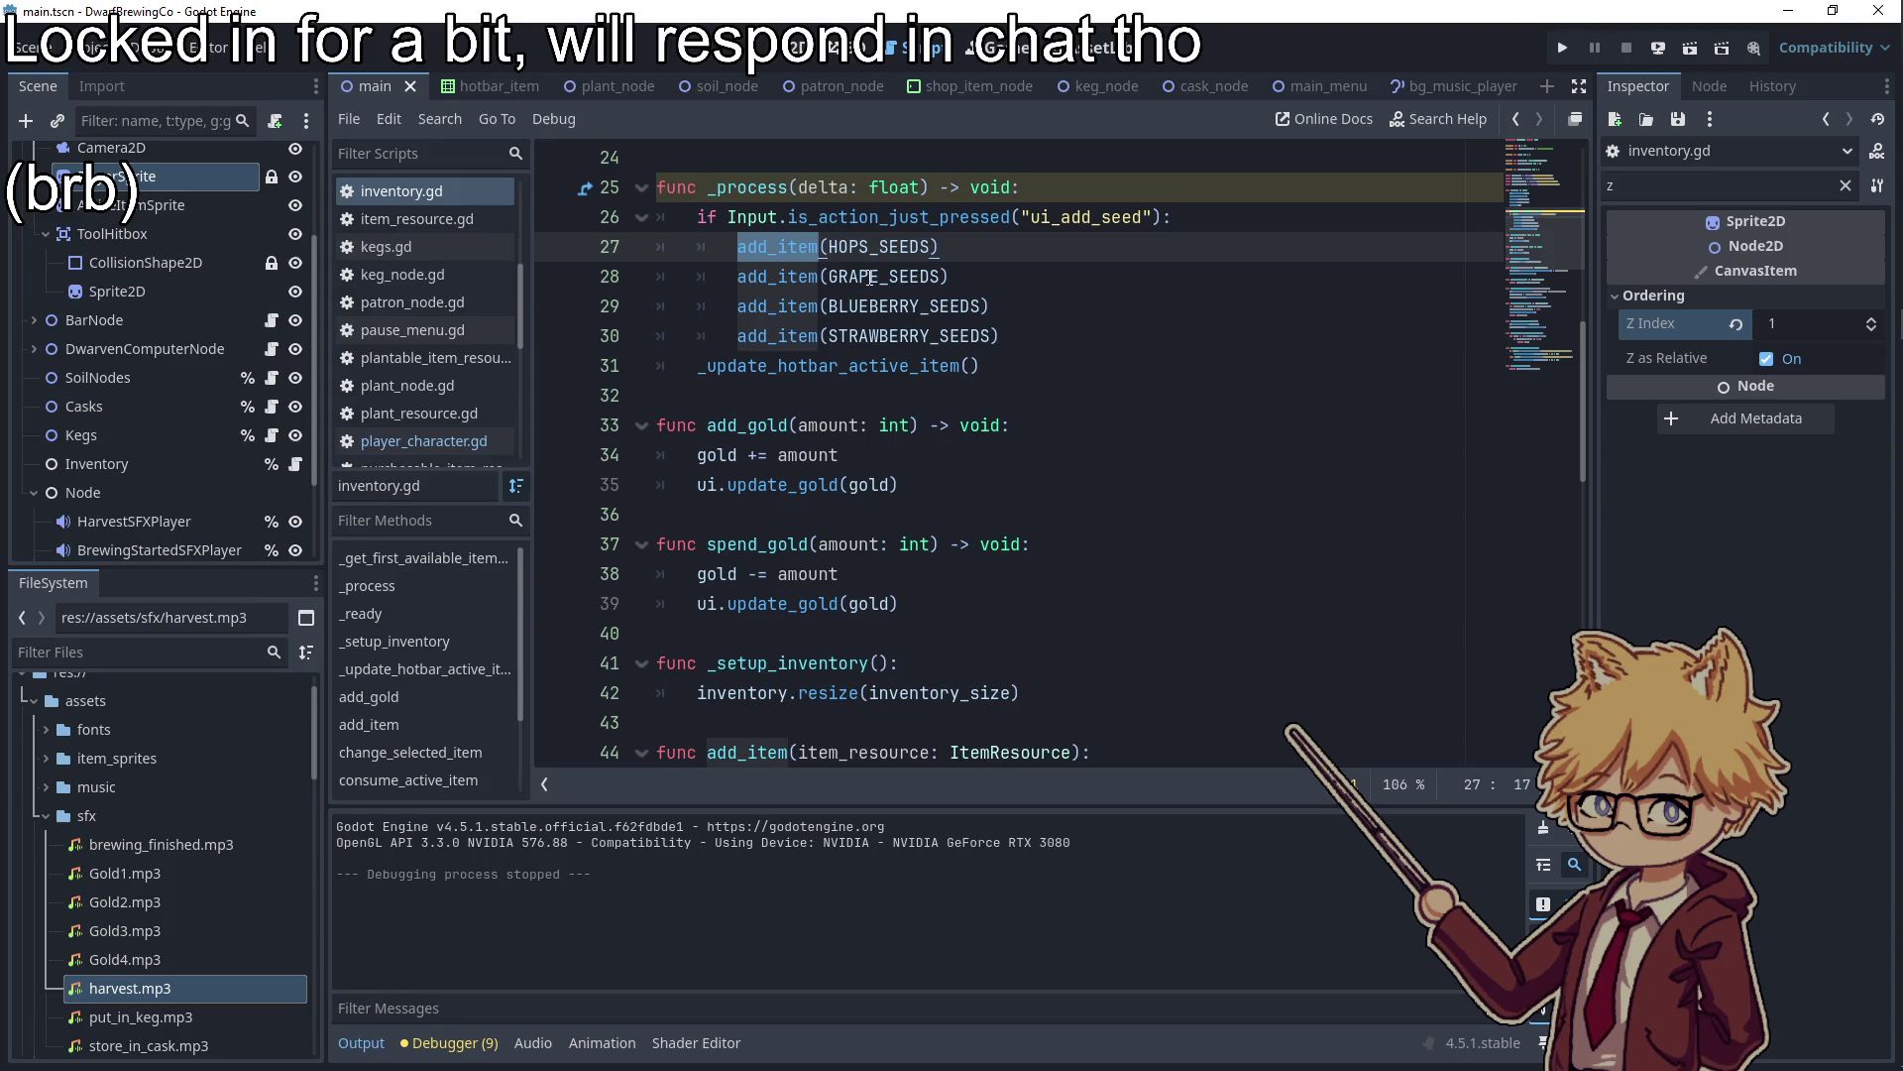
pyautogui.scroll(-5, 813, 427)
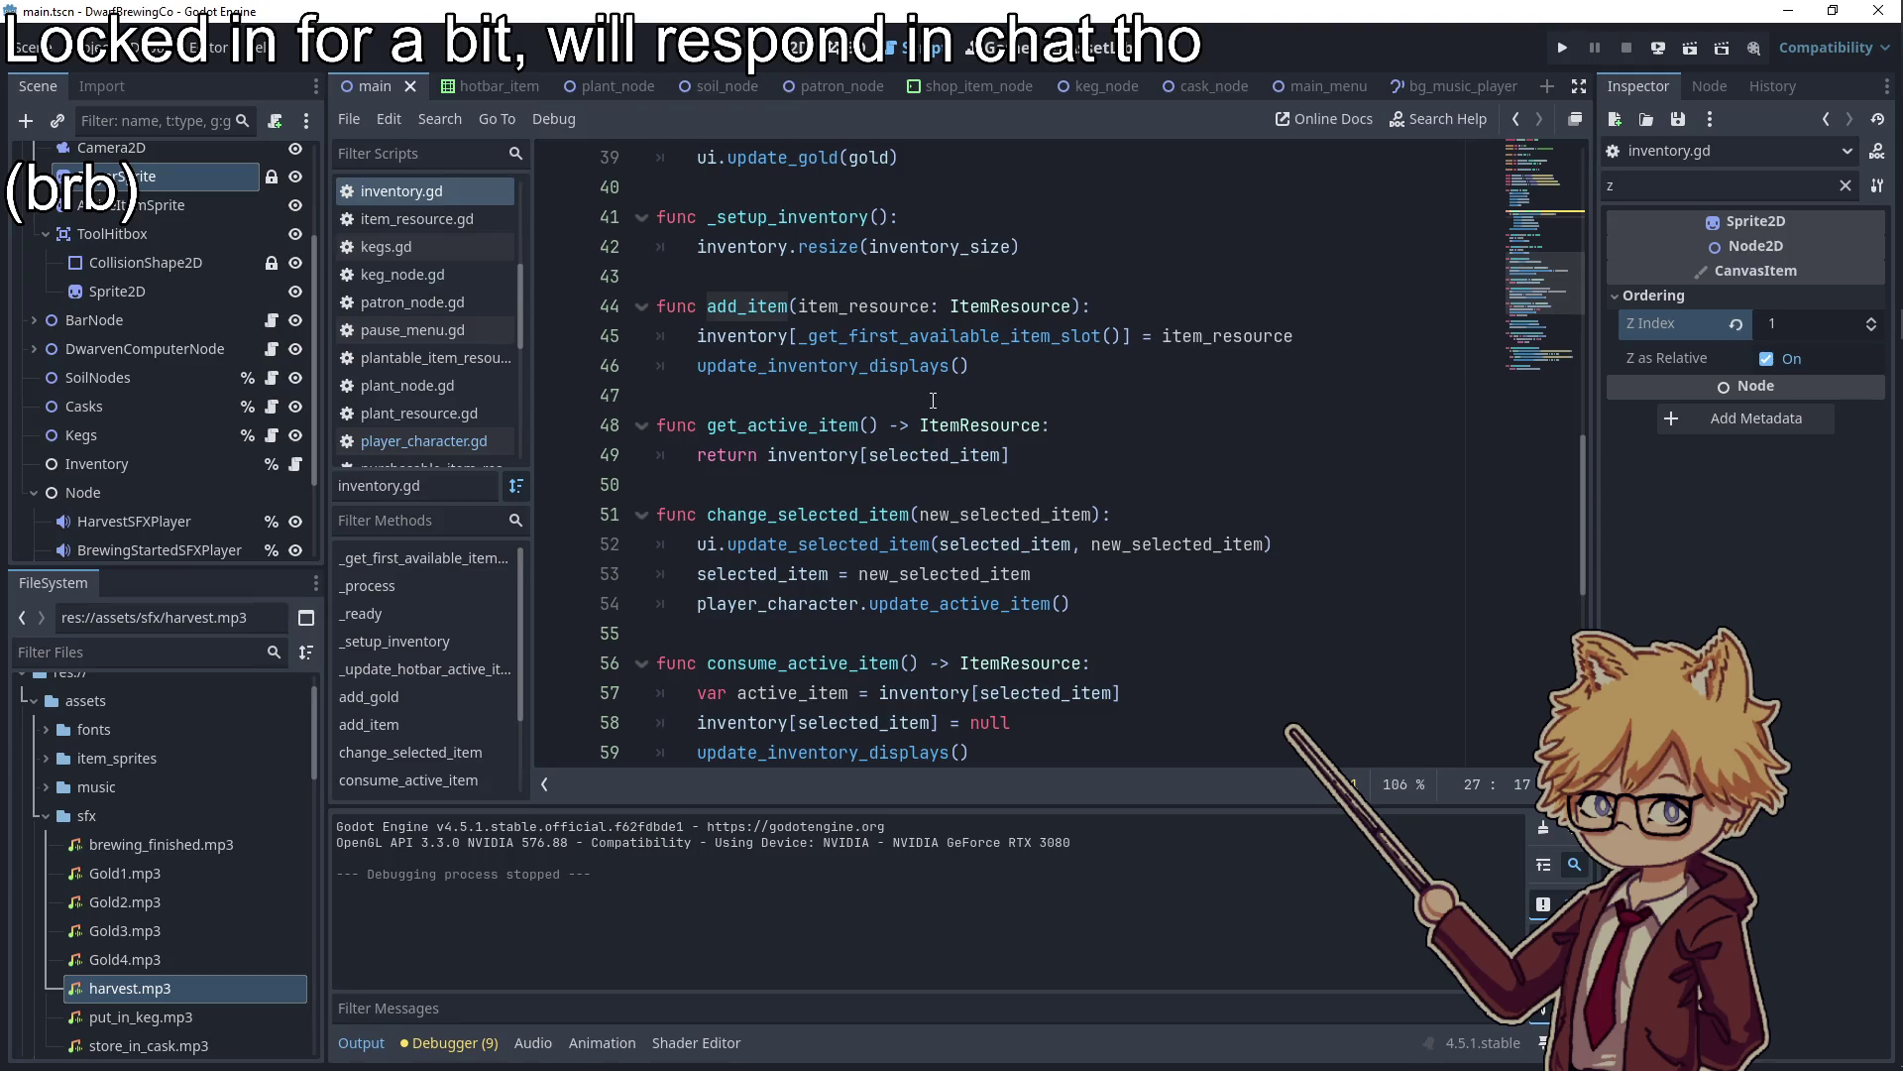
pyautogui.scroll(8, 933, 401)
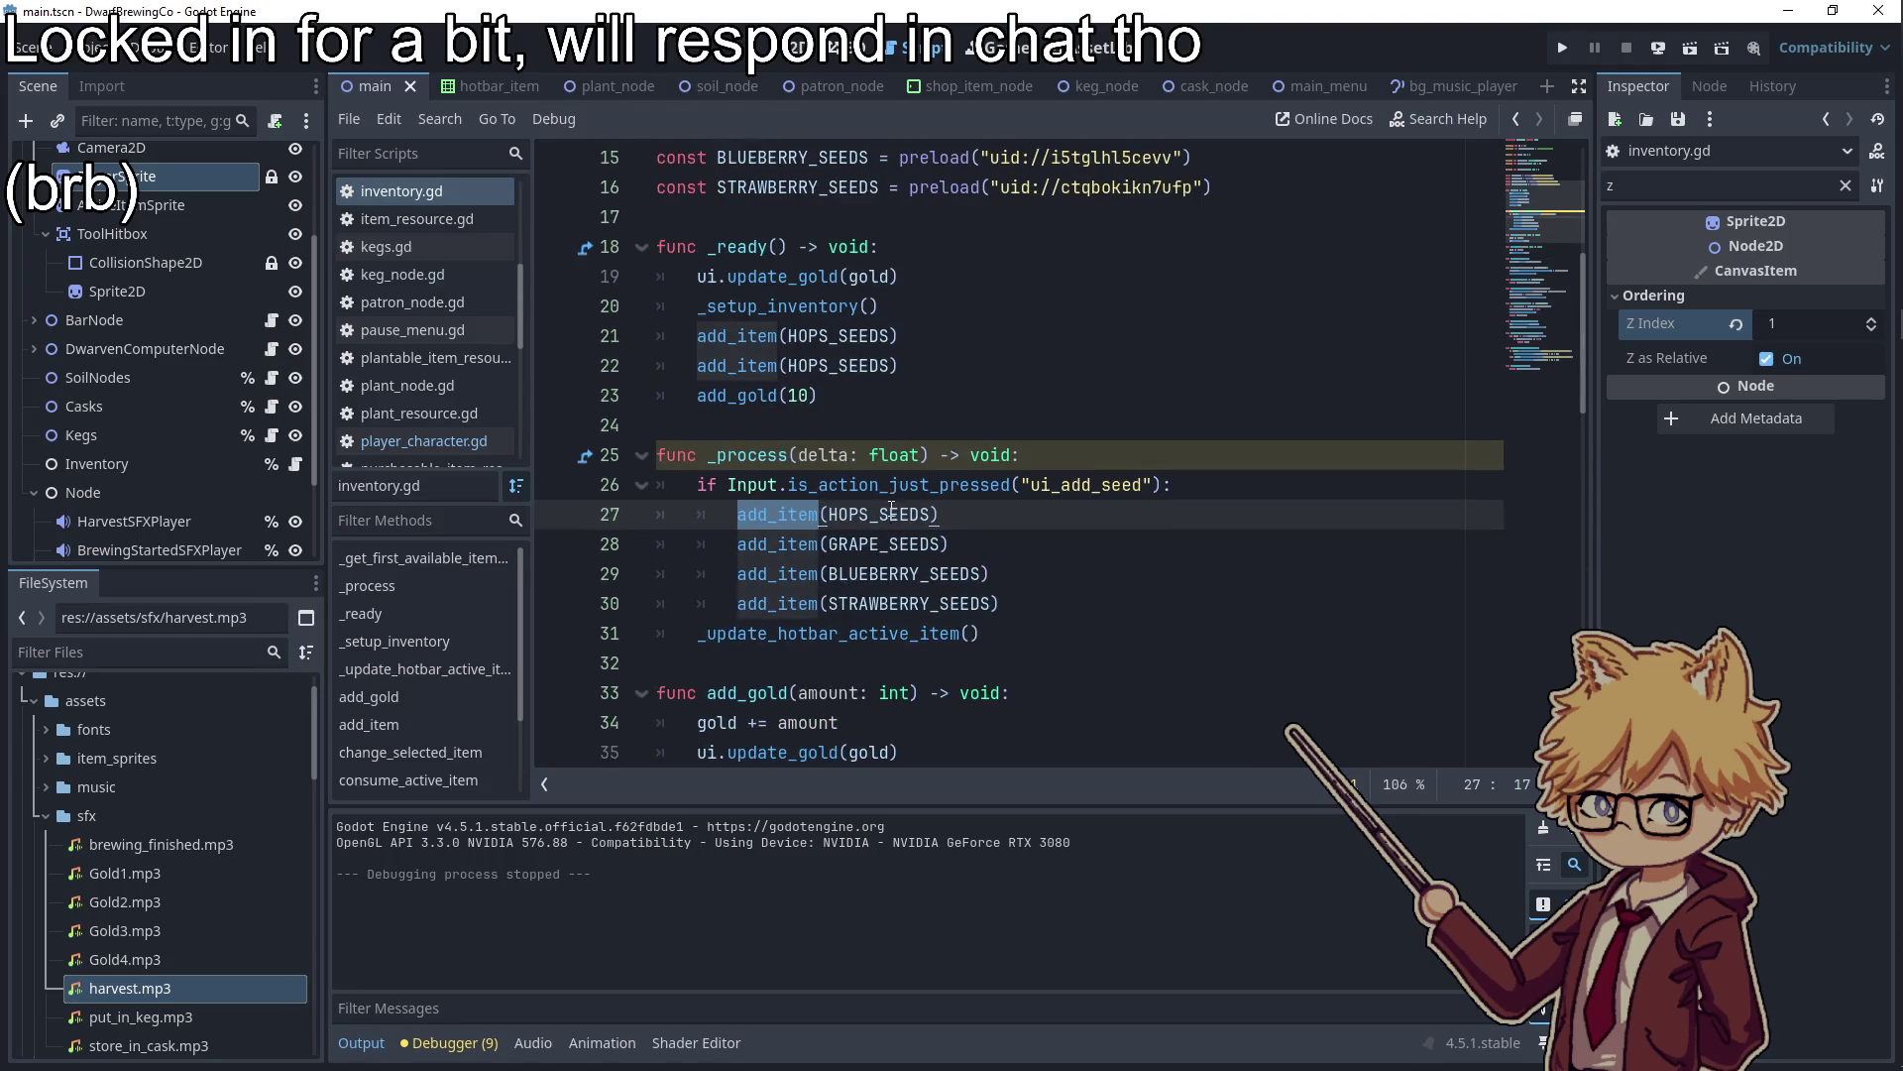
pyautogui.scroll(-1, 892, 510)
pyautogui.click(1046, 367)
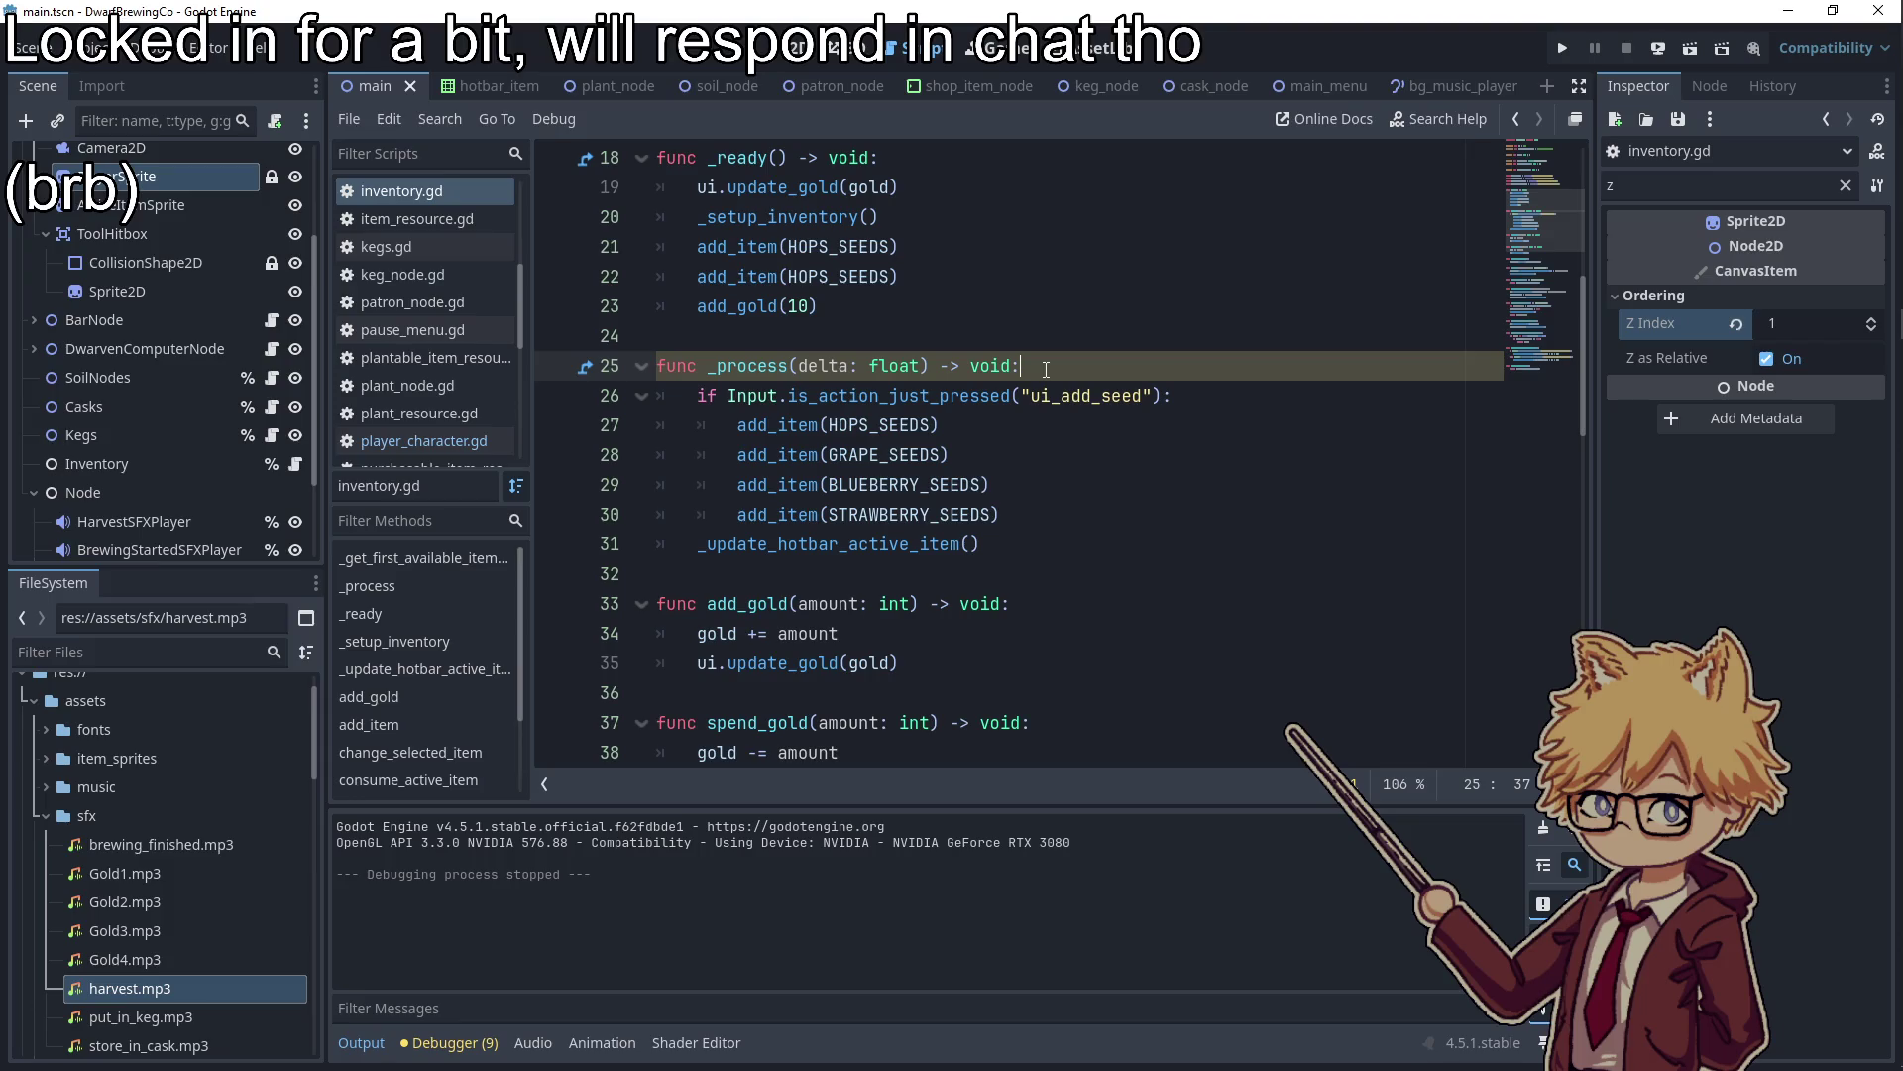
pyautogui.click(793, 339)
# Try adding a can_add_item function above _process, then undo the misplaced line
pyautogui.press('Return')
pyautogui.press('Return')
pyautogui.press('Up')
pyautogui.write('fui')
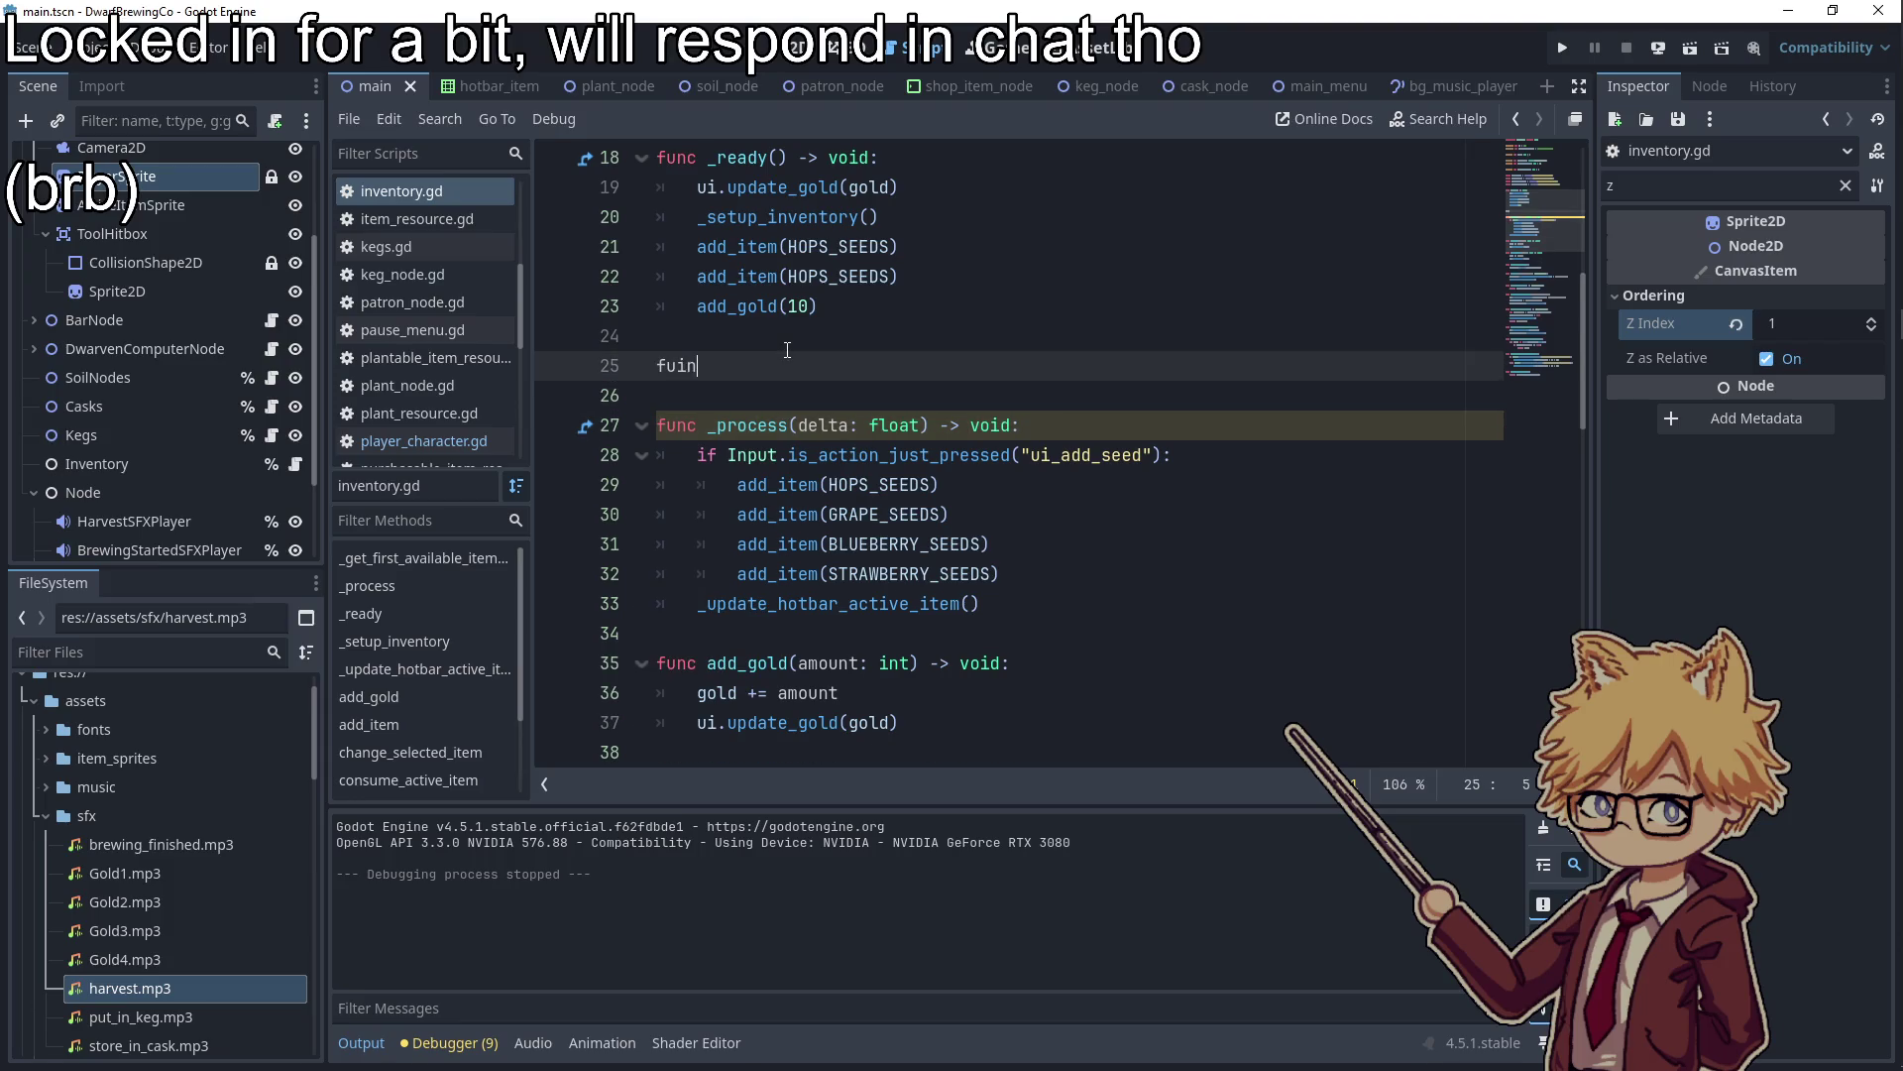
pyautogui.press('BackSpace')
pyautogui.write('nc can_ad')
pyautogui.write('d_item():')
pyautogui.tripleClick(664, 367)
pyautogui.write('f')
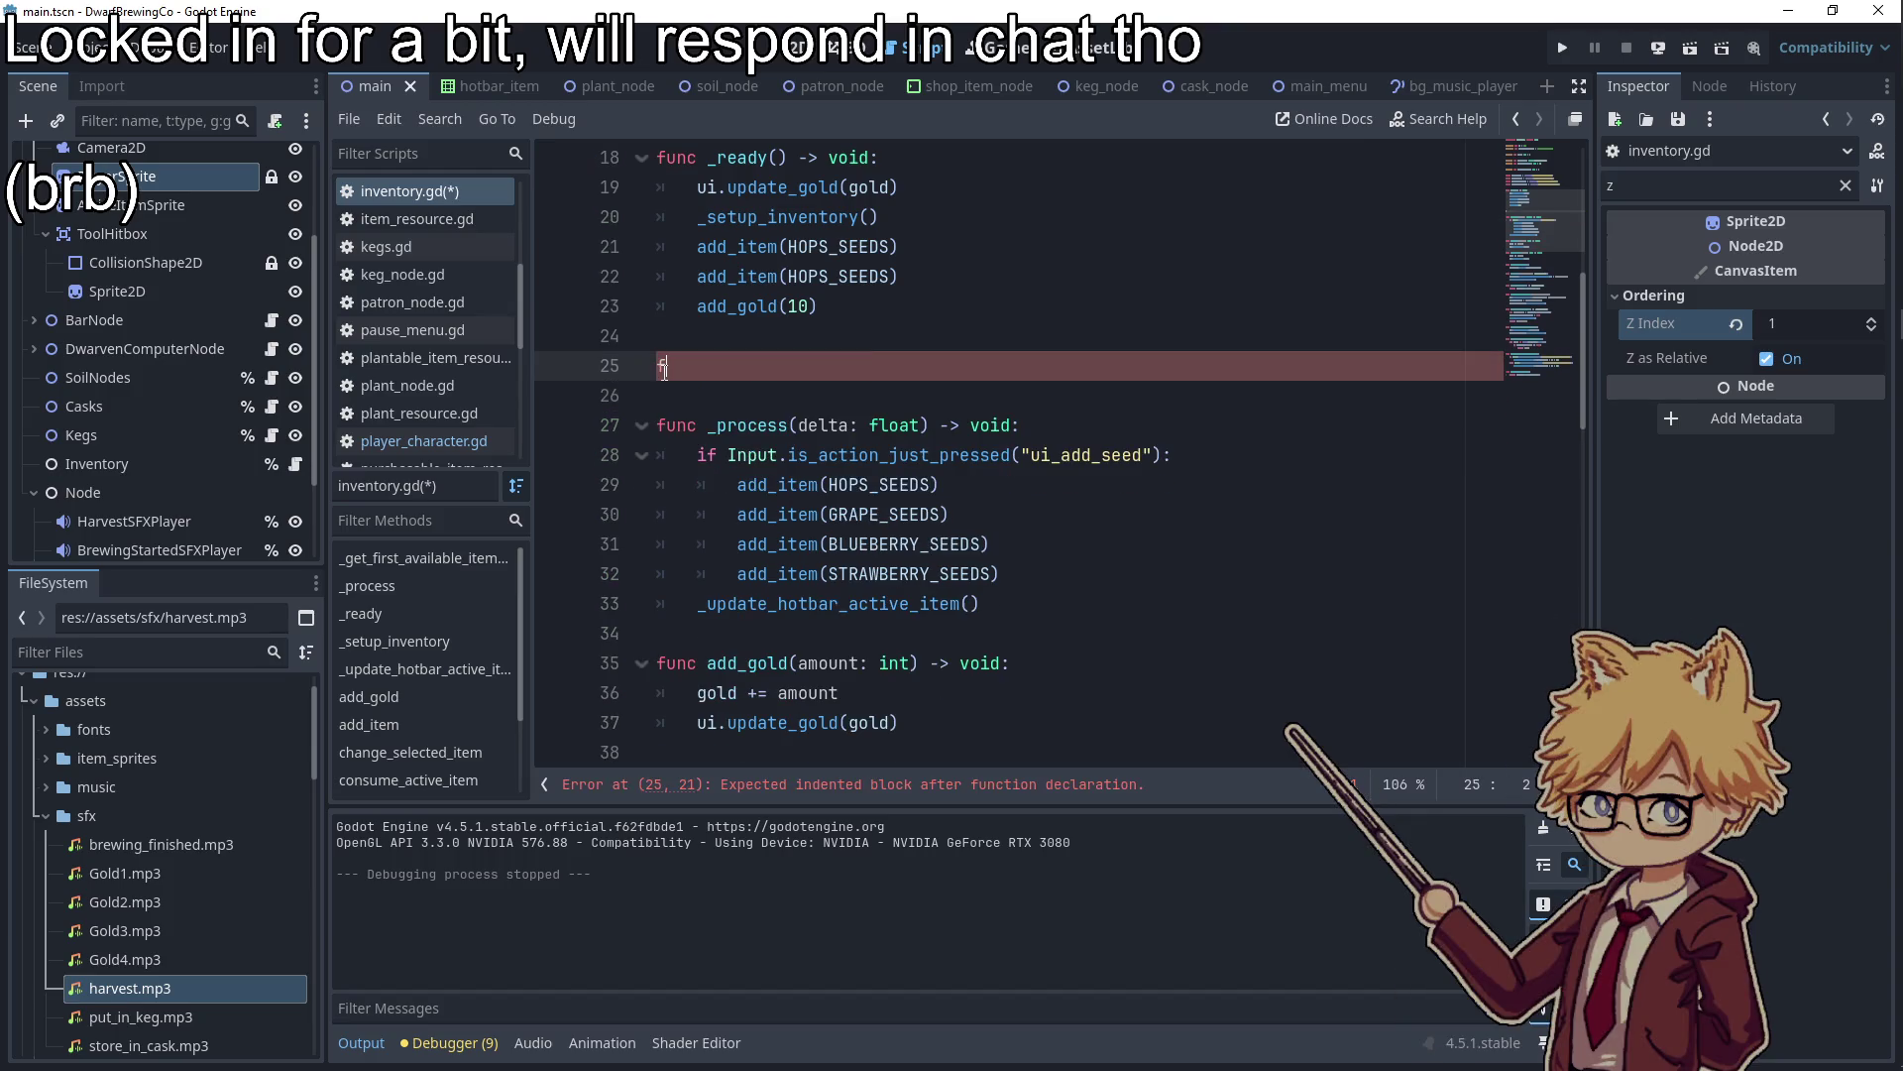
pyautogui.hotkey('ctrl', 'z')
pyautogui.hotkey('ctrl', 'z')
pyautogui.hotkey('ctrl', 'z')
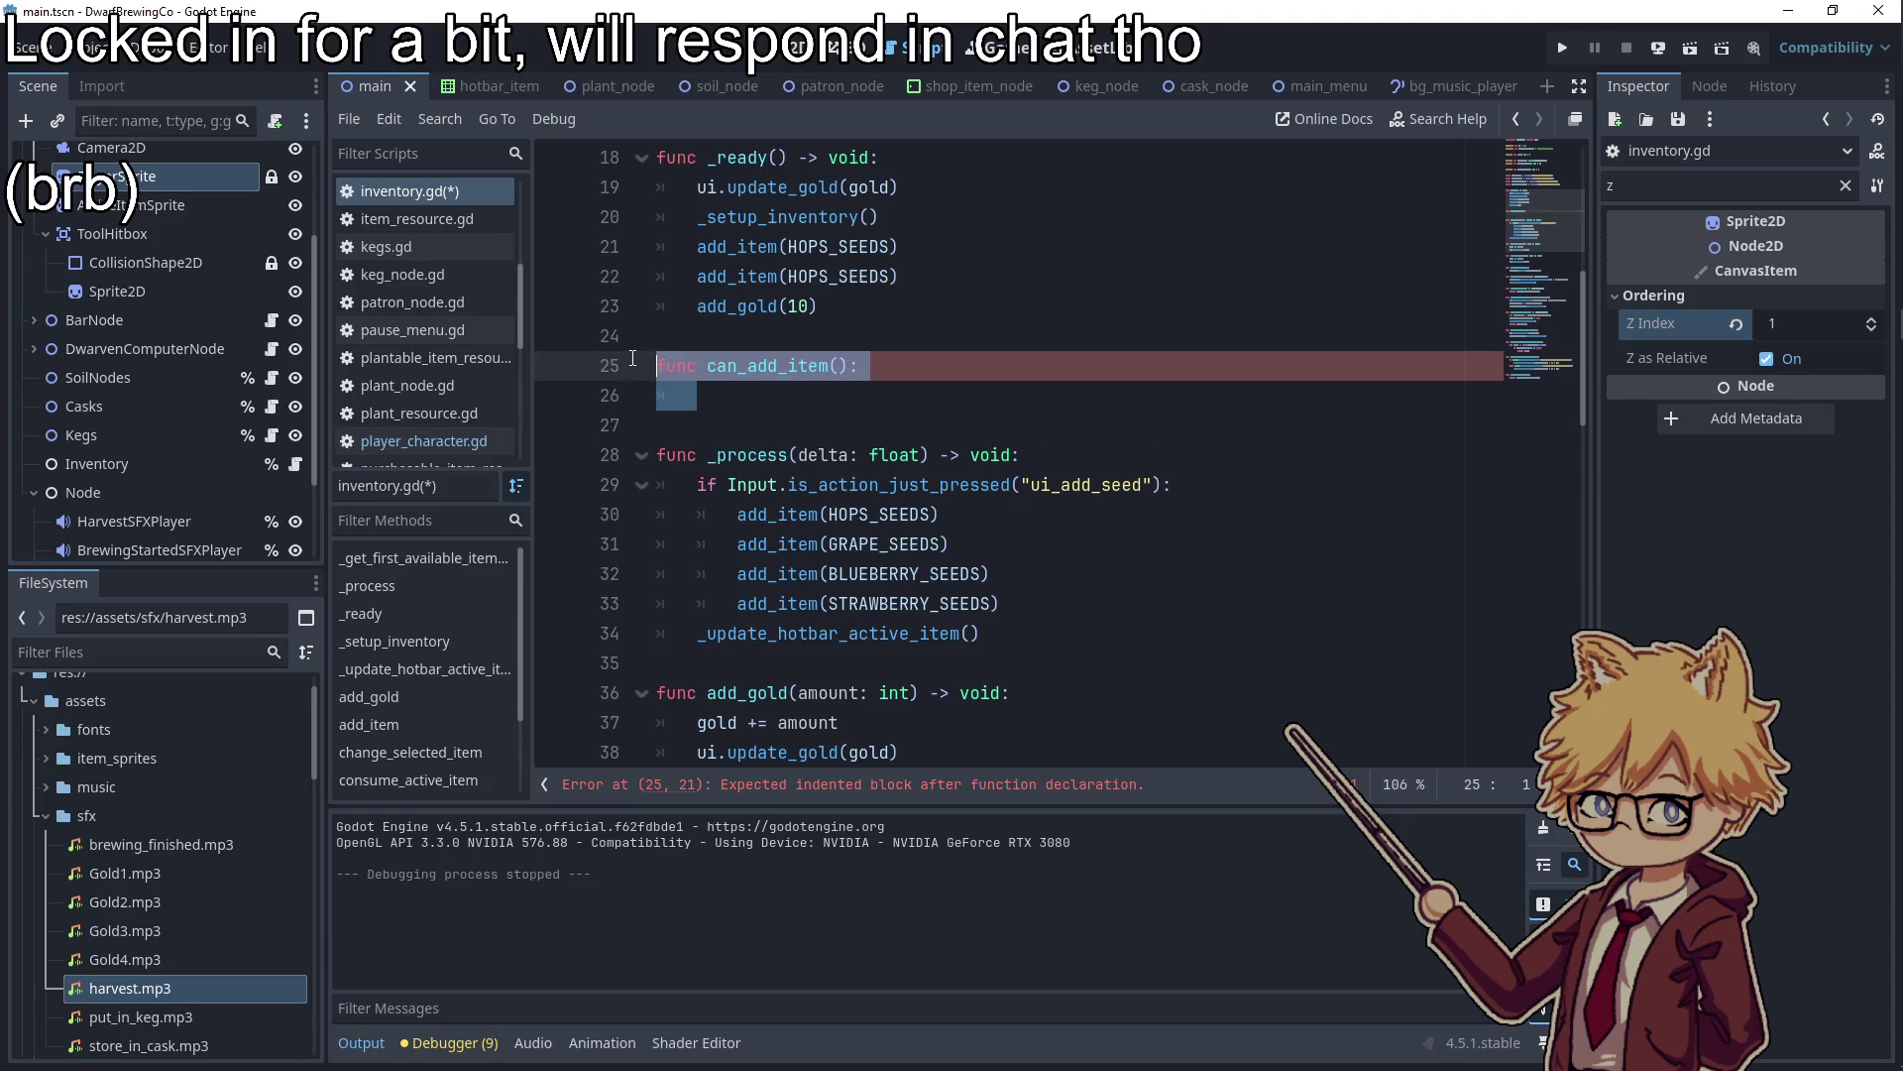
pyautogui.scroll(-9, 782, 456)
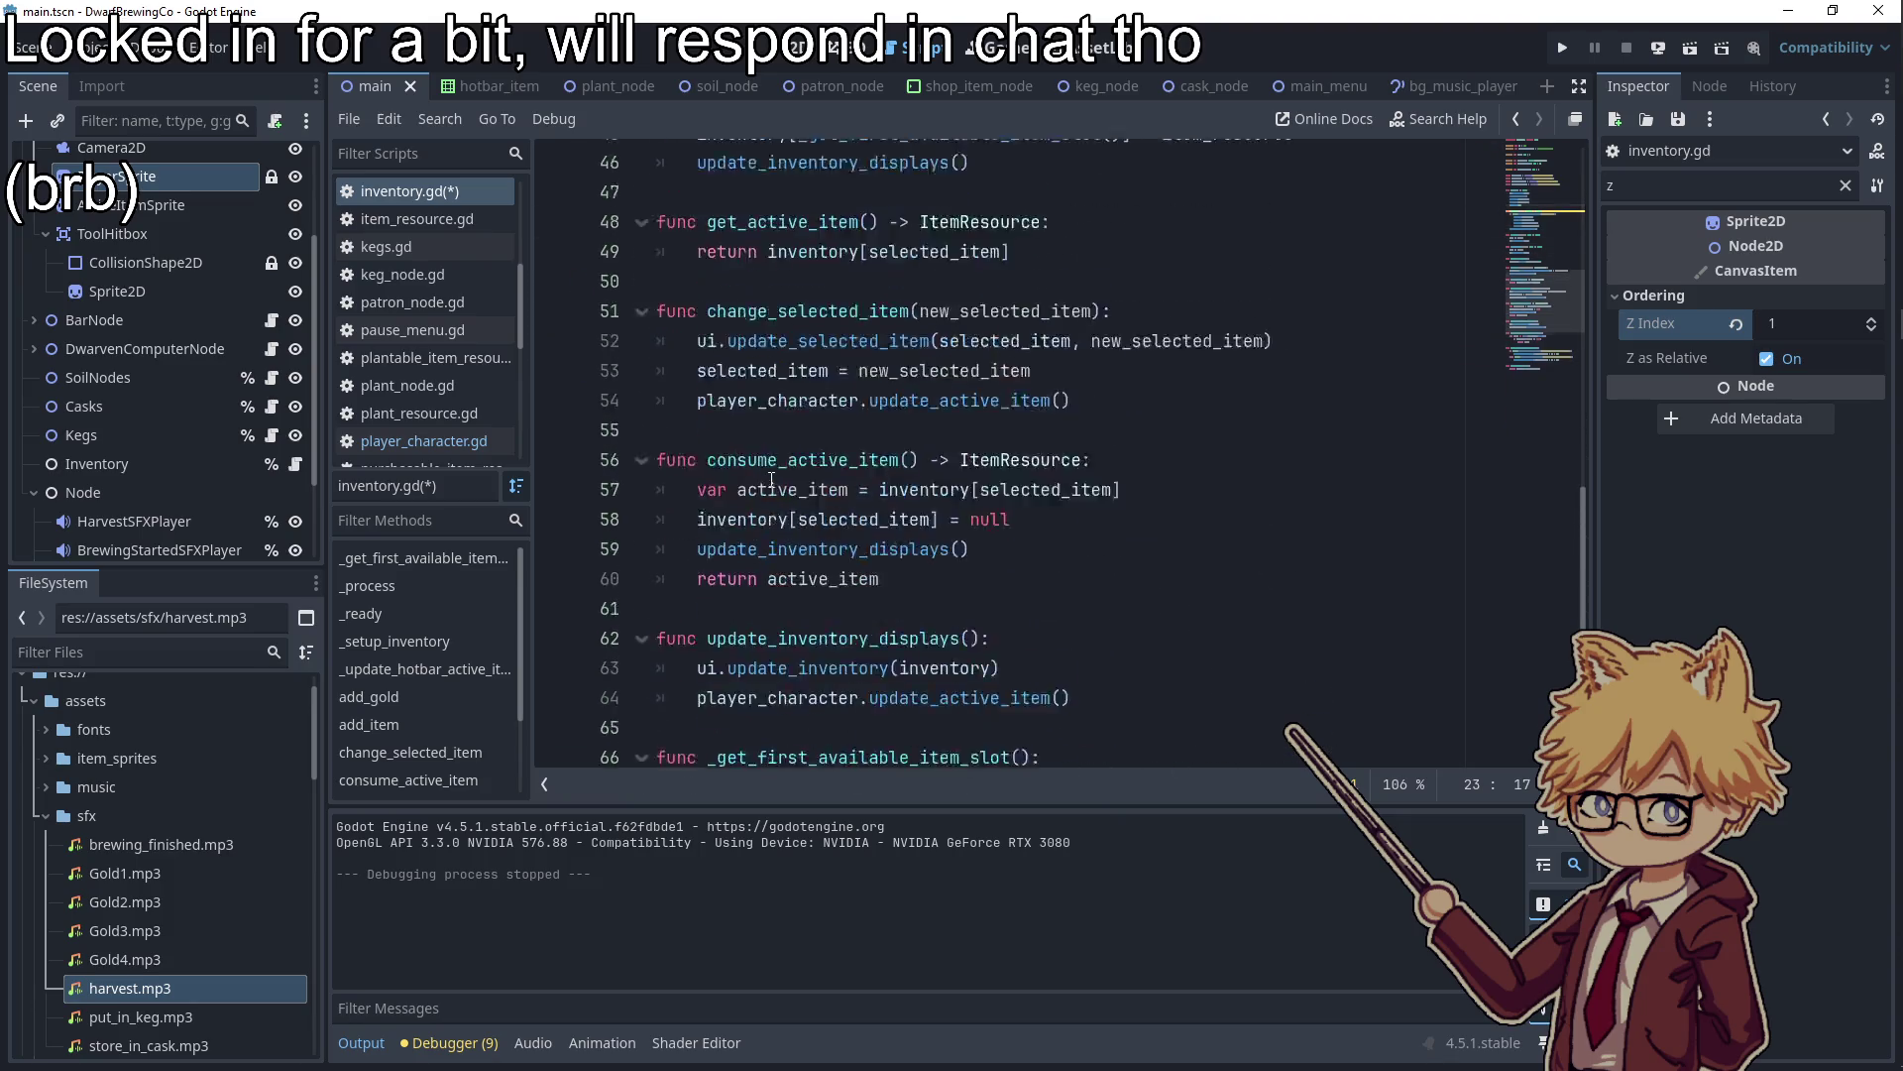
pyautogui.scroll(3, 768, 471)
# Add a 'func can_add_item():' header after _setup_inventory, above add_item
pyautogui.click(726, 379)
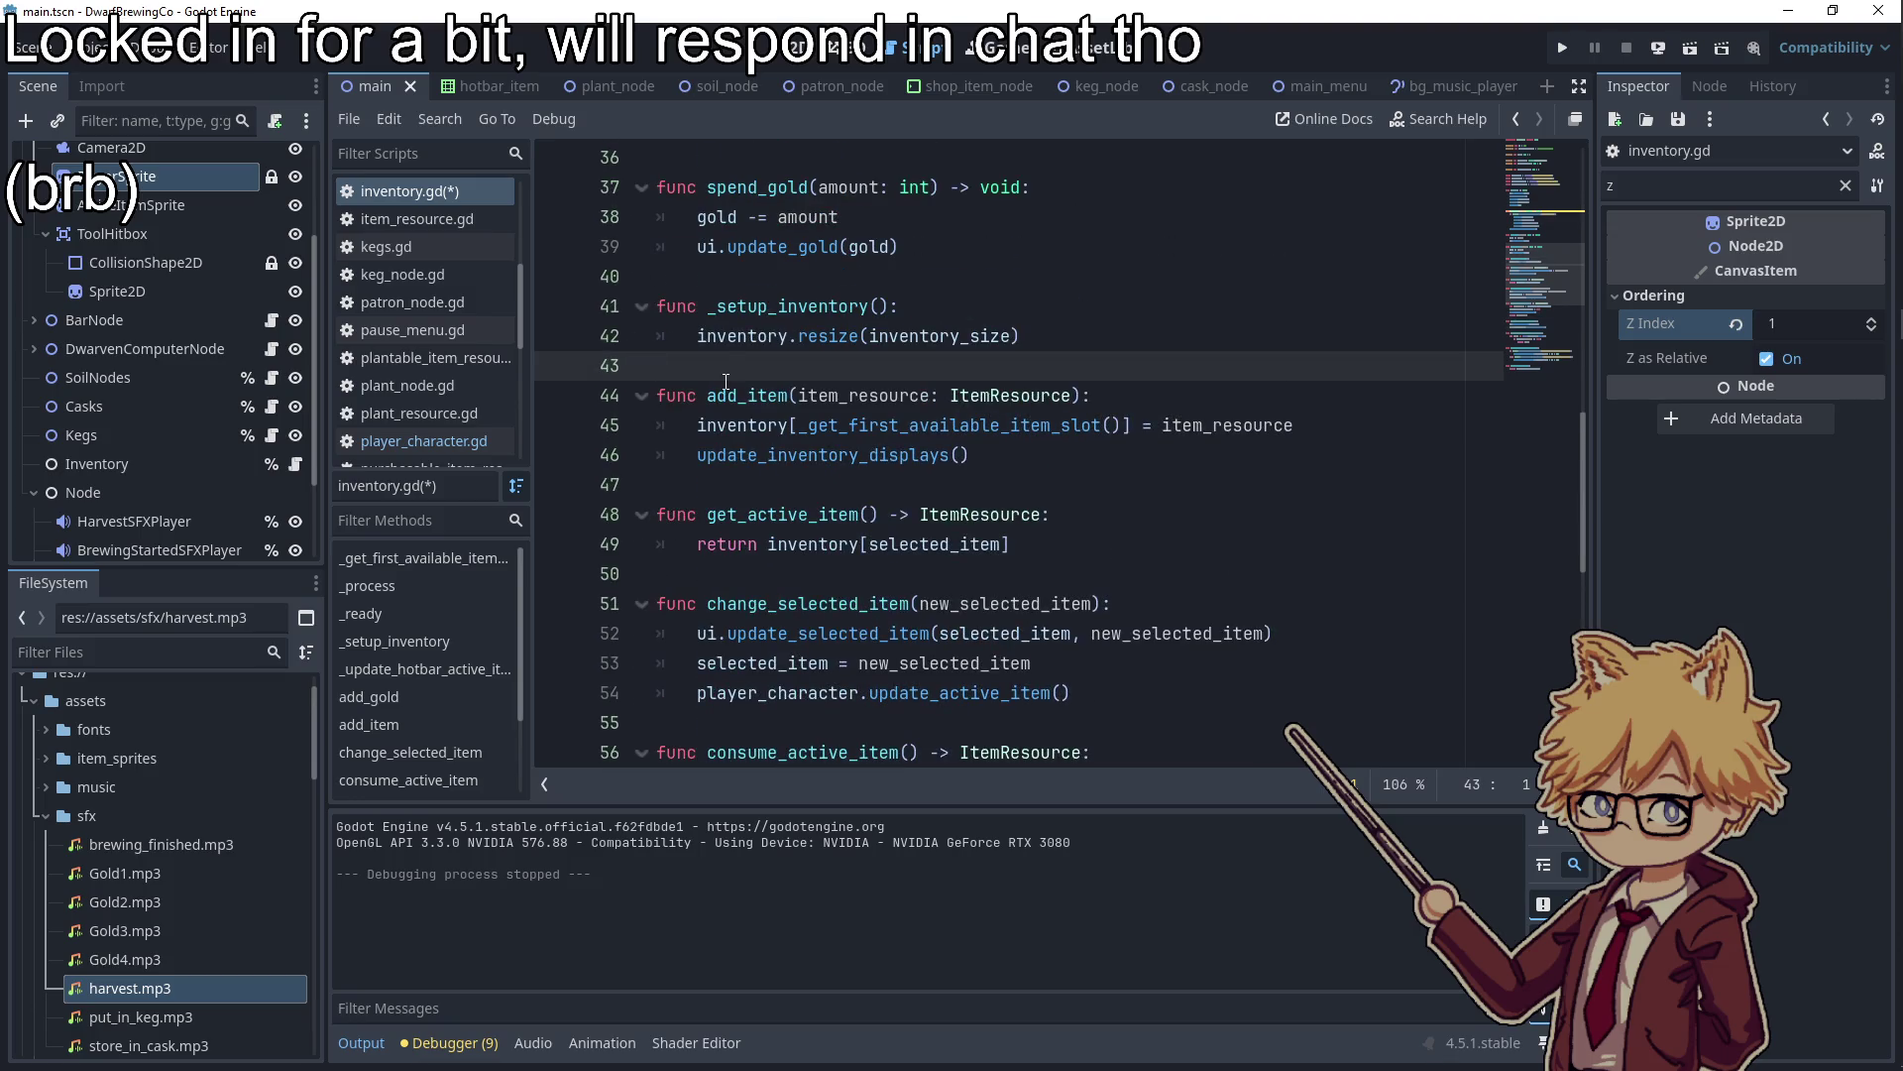
pyautogui.press('Return')
pyautogui.press('Return')
pyautogui.press('Up')
pyautogui.write('func can_add_item():')
pyautogui.press('Return')
# Make can_add_item return true if _get_first_available_item_slot finds a slot, else false
pyautogui.write('inventory[_')
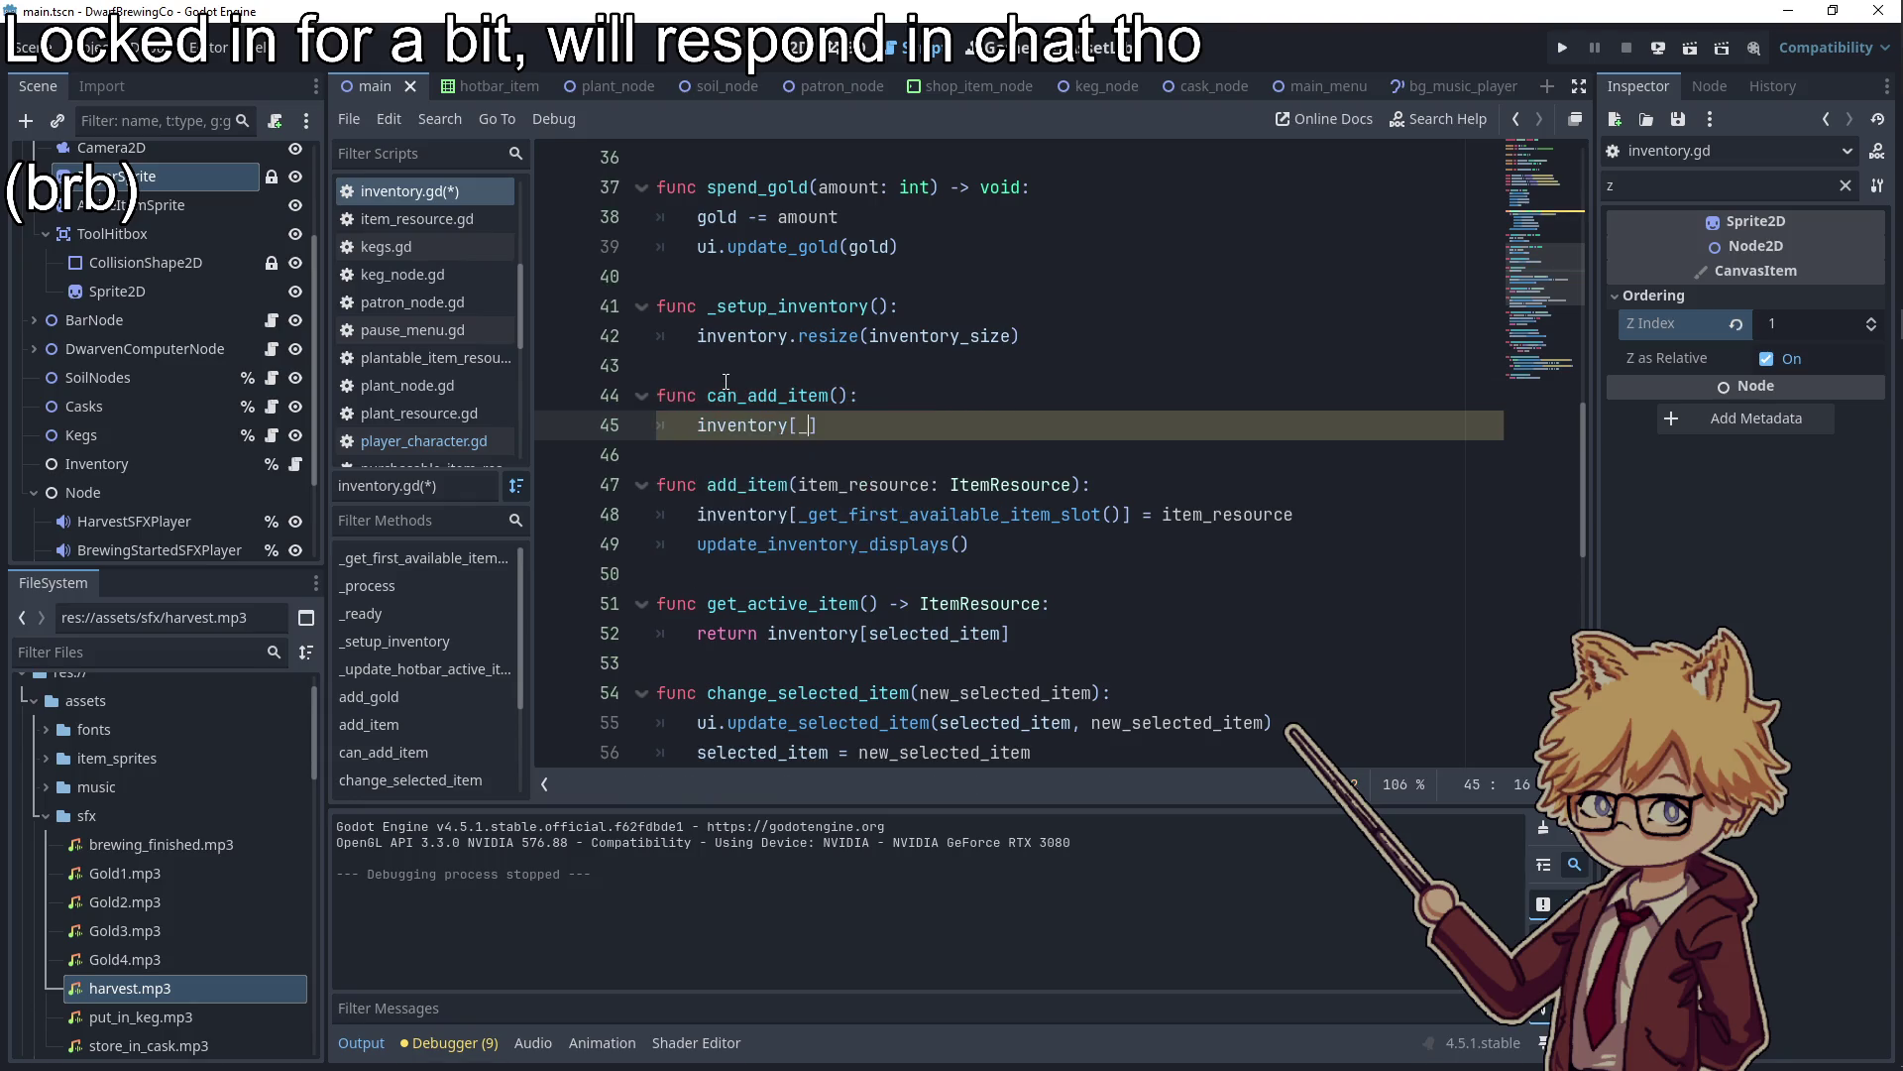
pyautogui.press('BackSpace')
pyautogui.press('BackSpace')
pyautogui.press('BackSpace')
pyautogui.press('BackSpace')
pyautogui.press('BackSpace')
pyautogui.press('BackSpace')
pyautogui.write('if_ge')
pyautogui.press('BackSpace')
pyautogui.press('BackSpace')
pyautogui.press('BackSpace')
pyautogui.write('_ge')
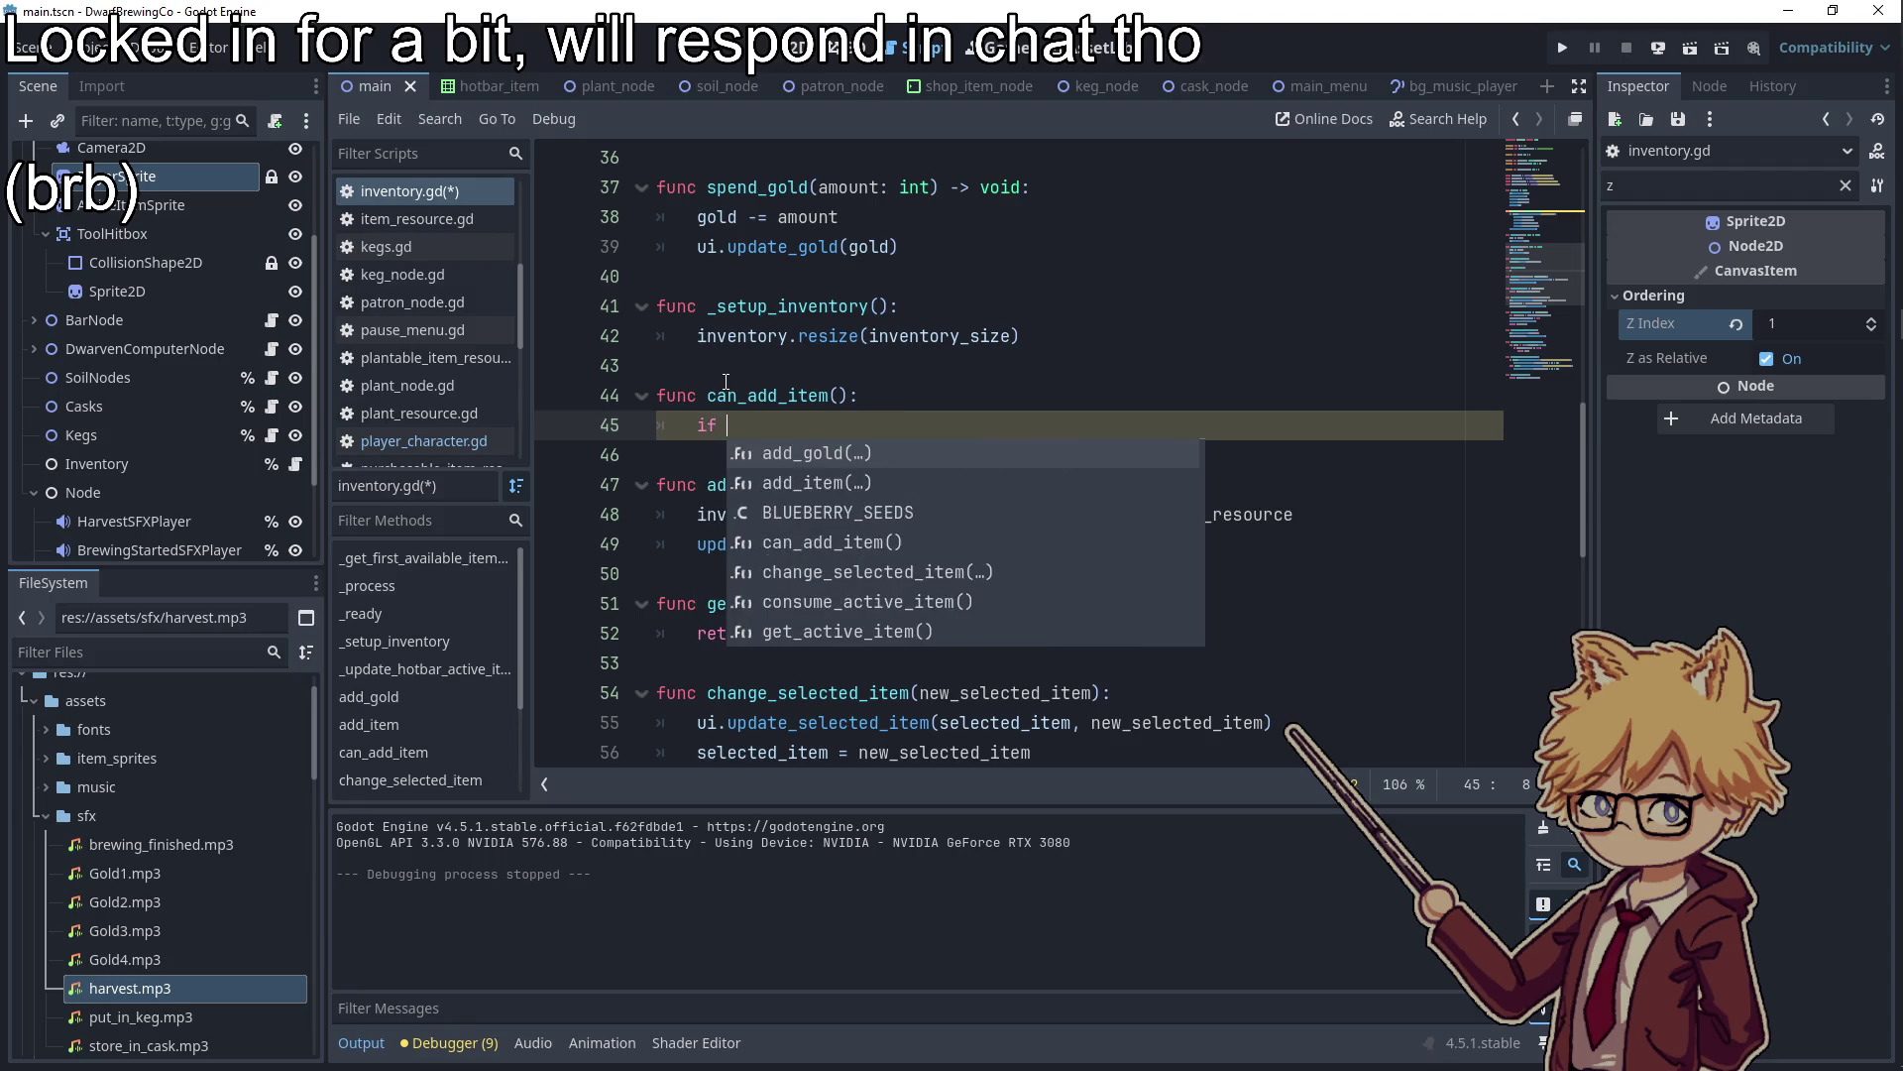
pyautogui.press('Return')
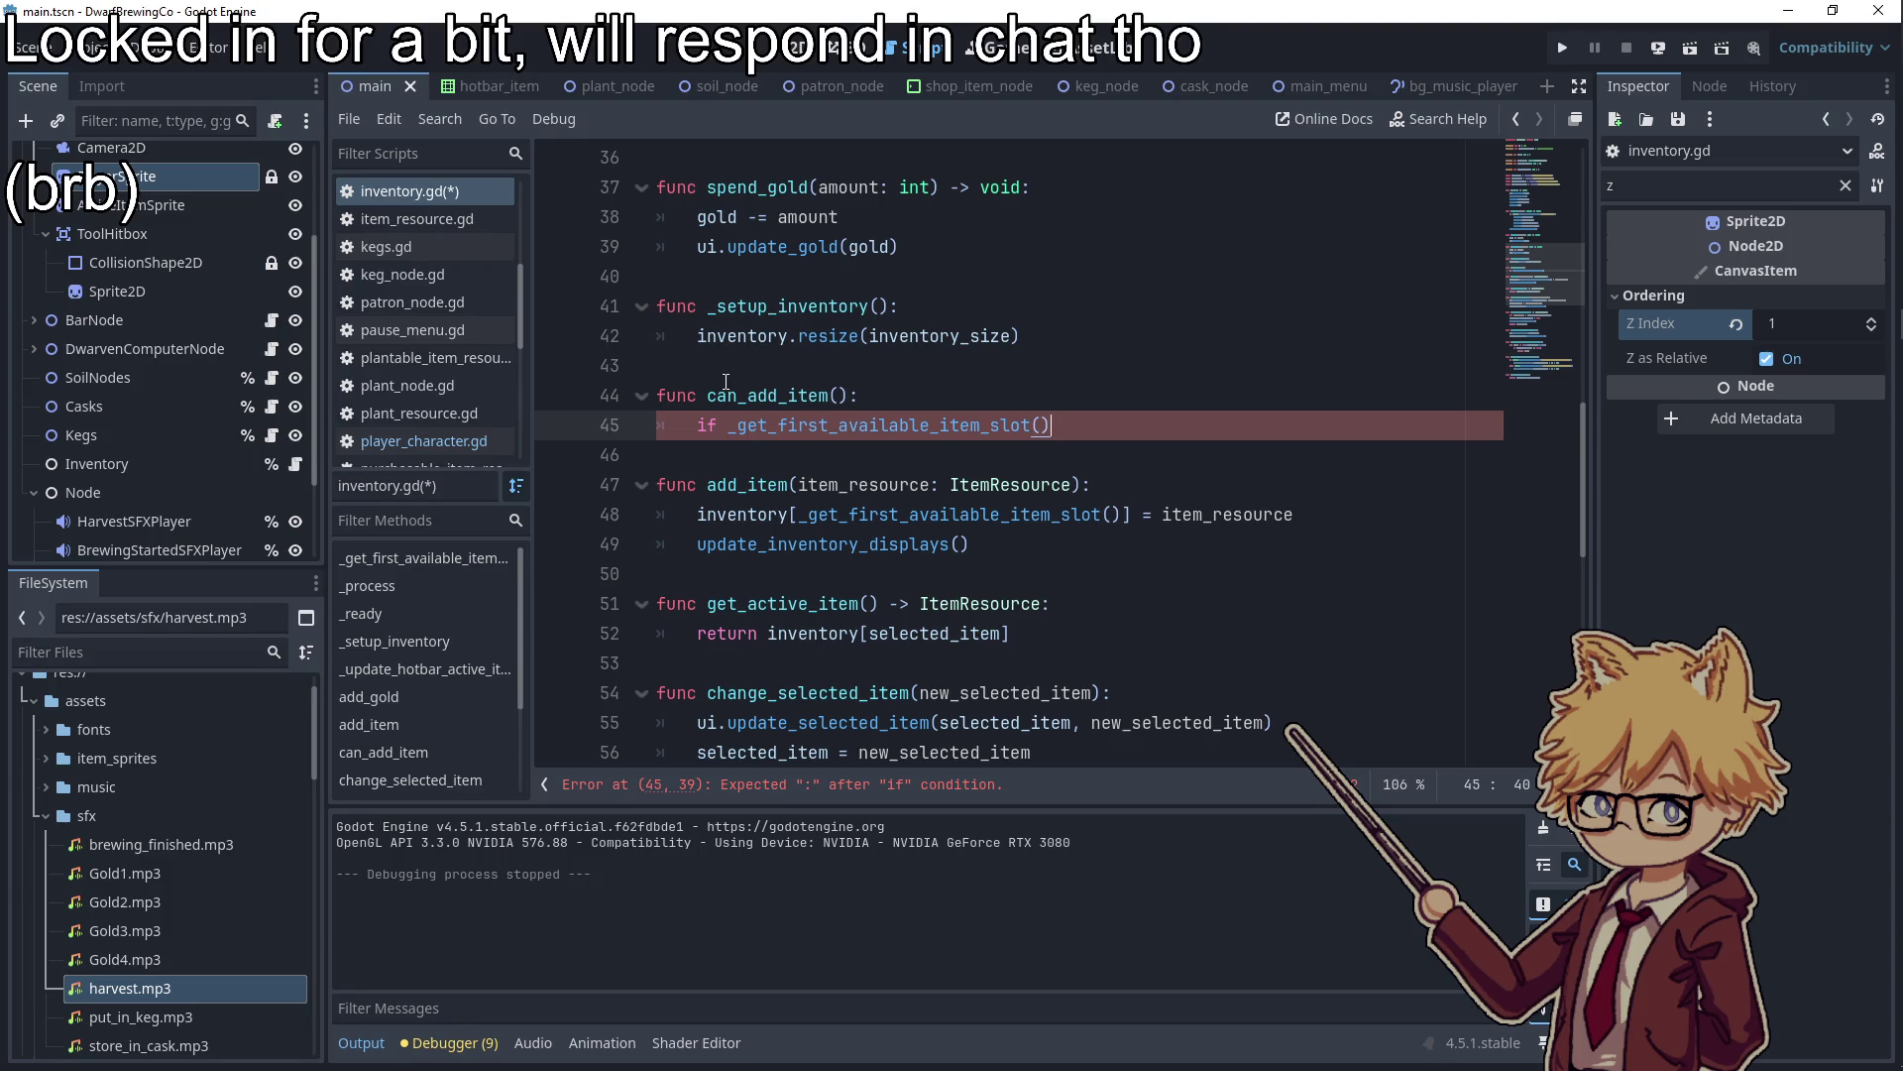
pyautogui.write(':')
pyautogui.press('Return')
pyautogui.write('return true')
pyautogui.press('Return')
pyautogui.write('return false')
# End _get_first_available_item_slot with 'return null' and save inventory.gd
pyautogui.keyDown('ctrl'); pyautogui.click(914, 432); pyautogui.keyUp('ctrl')
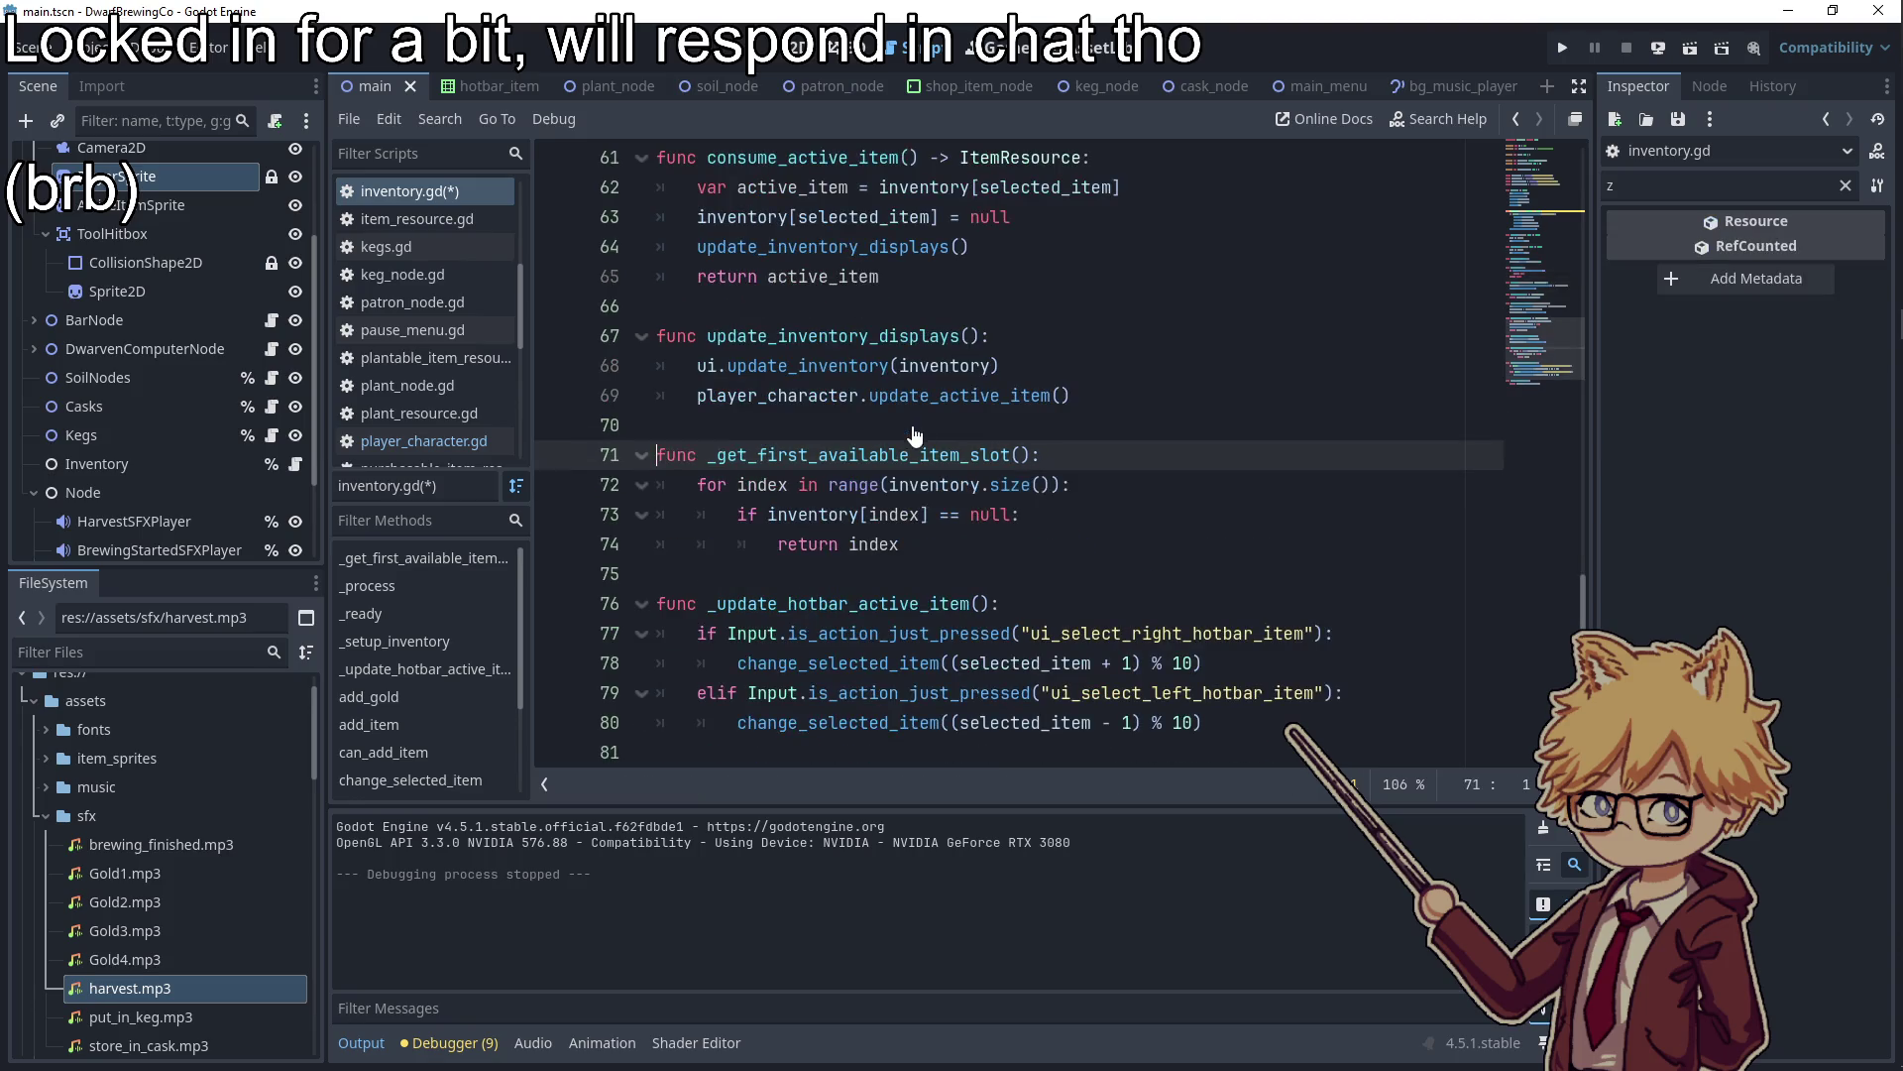
pyautogui.click(913, 536)
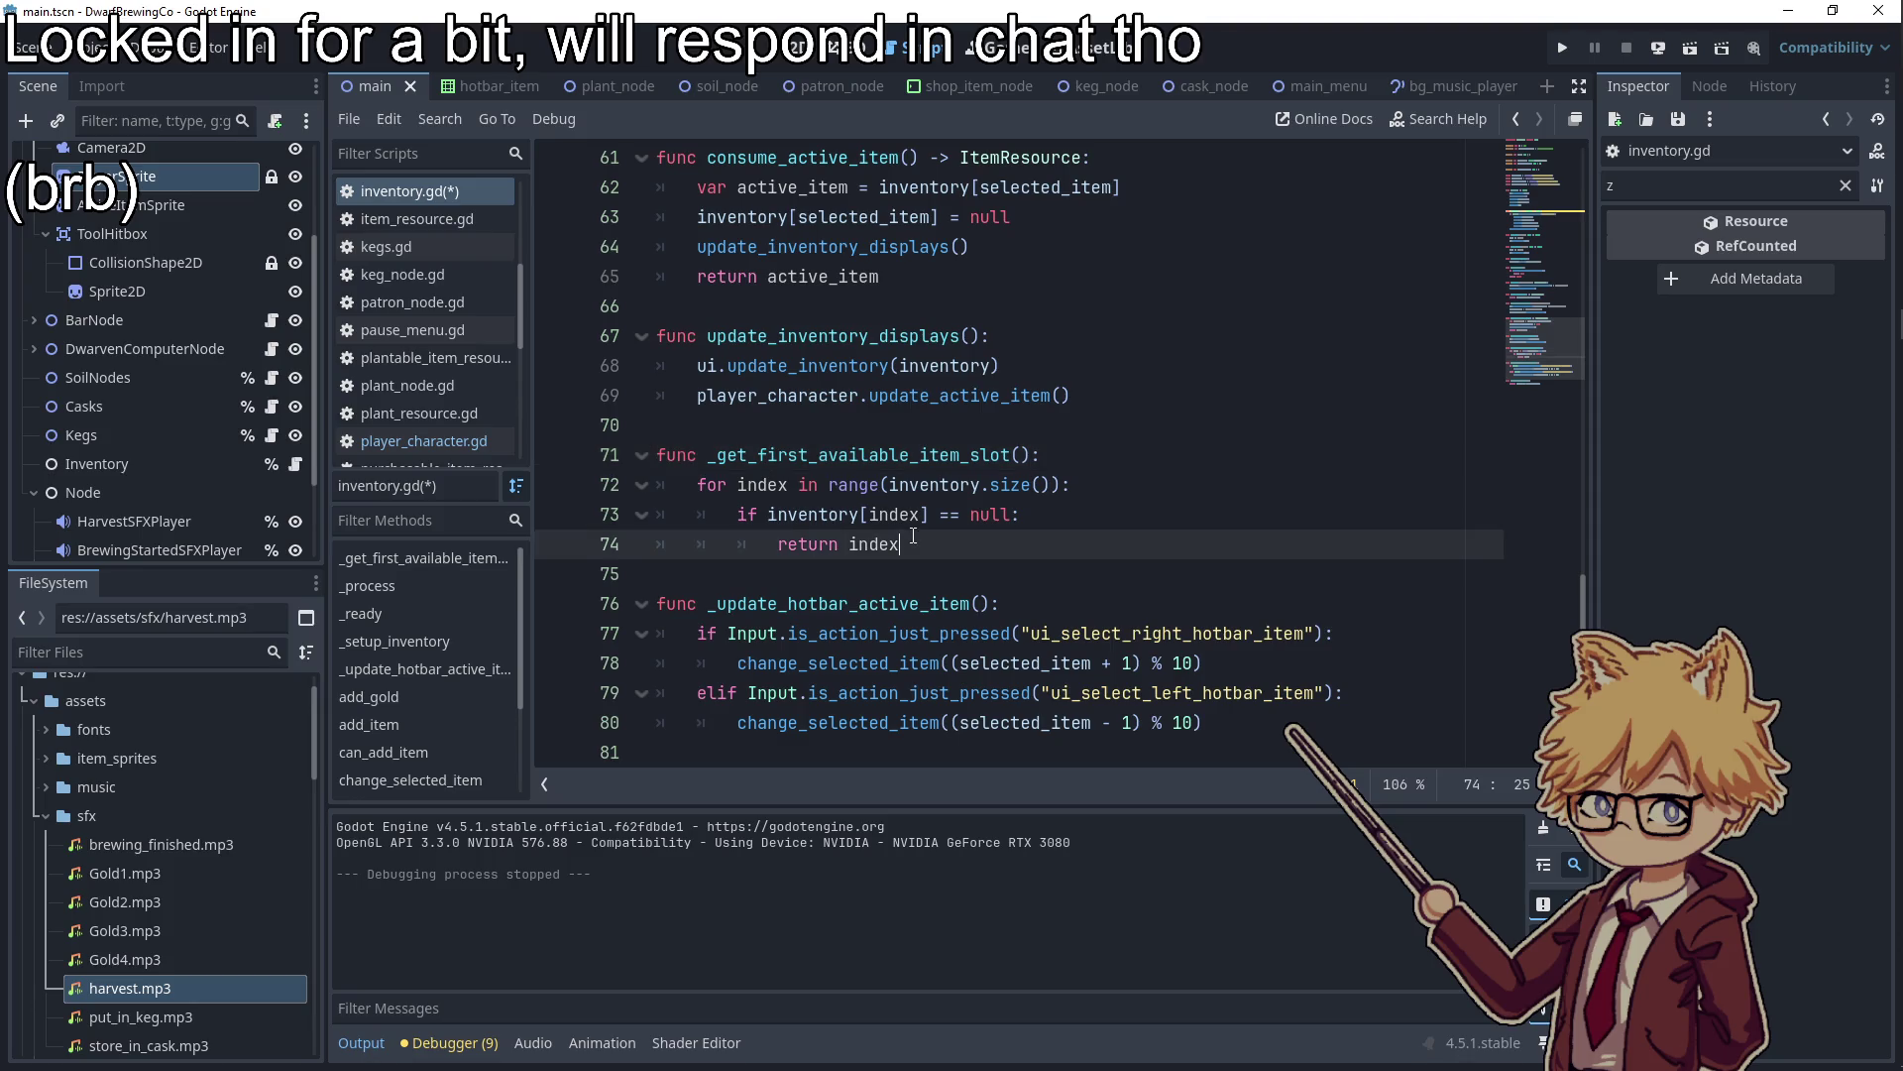
pyautogui.press('Return')
pyautogui.press('BackSpace')
pyautogui.write('return null')
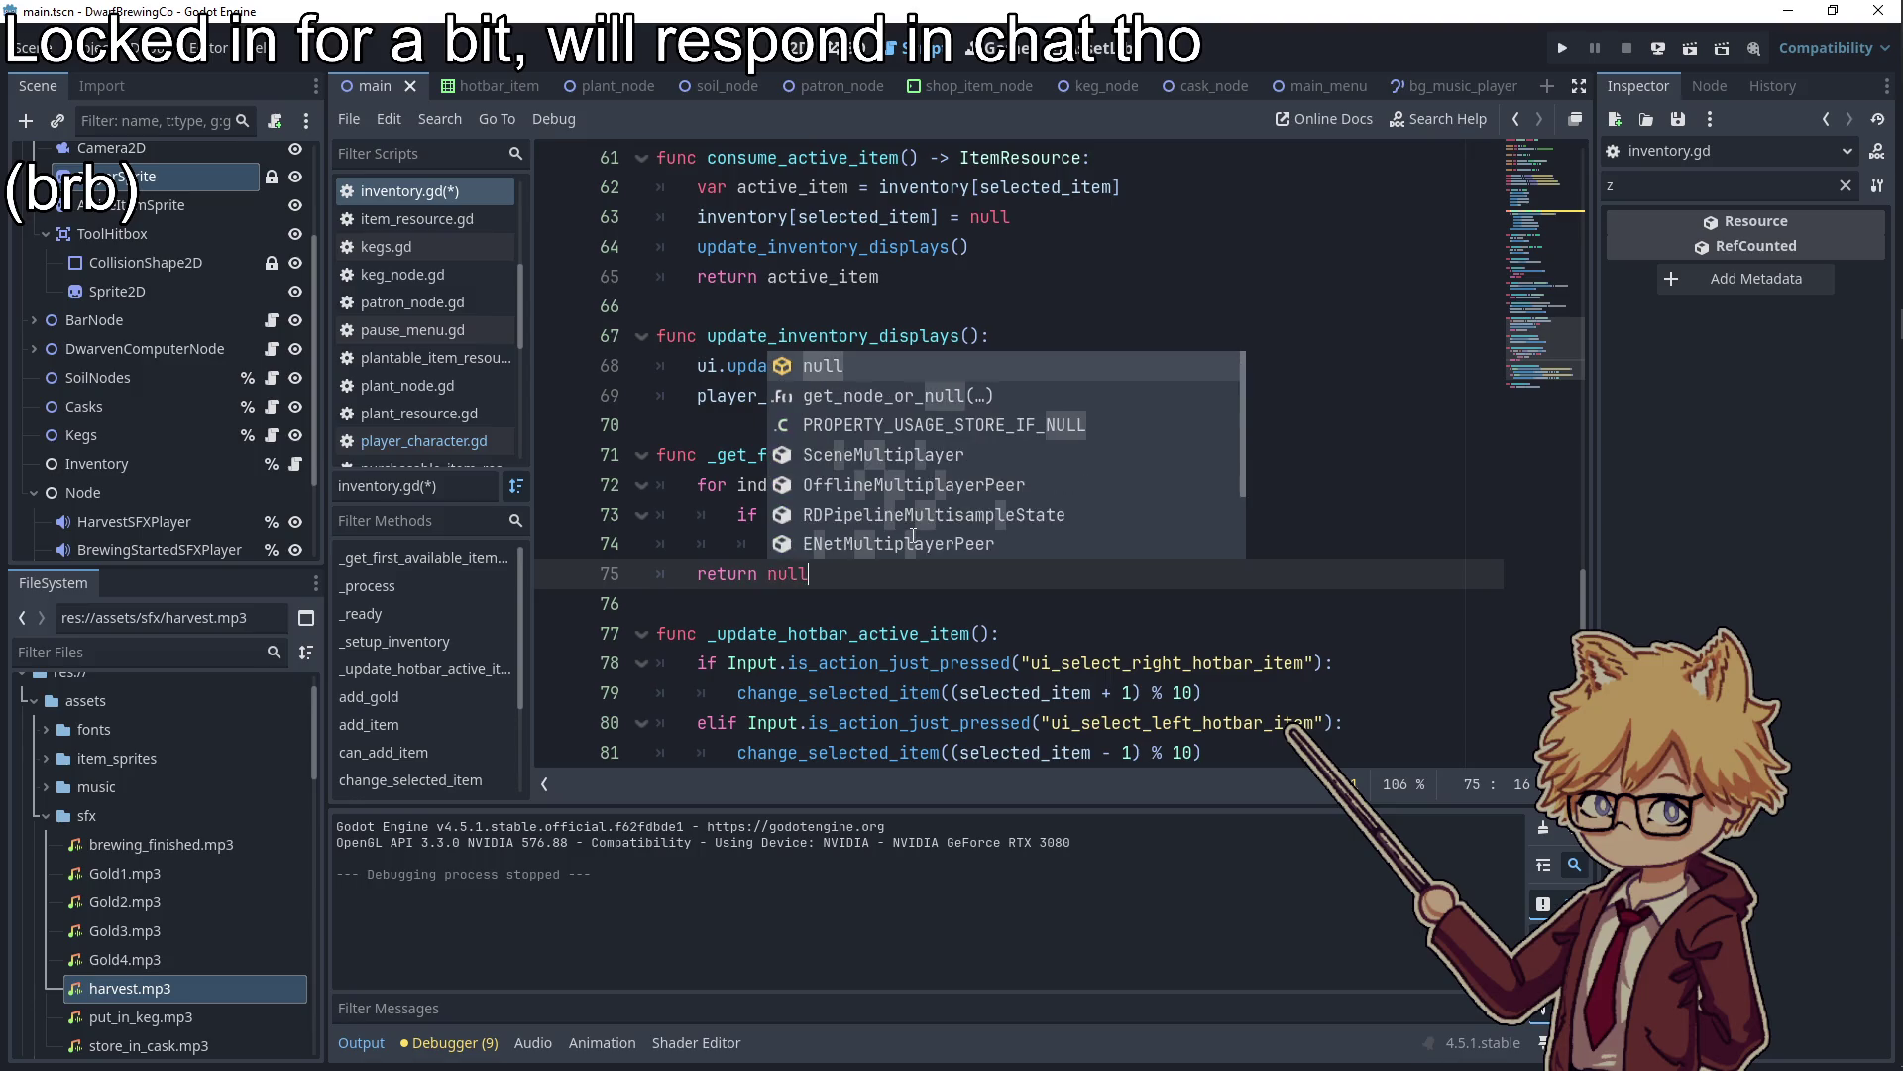
pyautogui.click(944, 336)
pyautogui.hotkey('ctrl', 's')
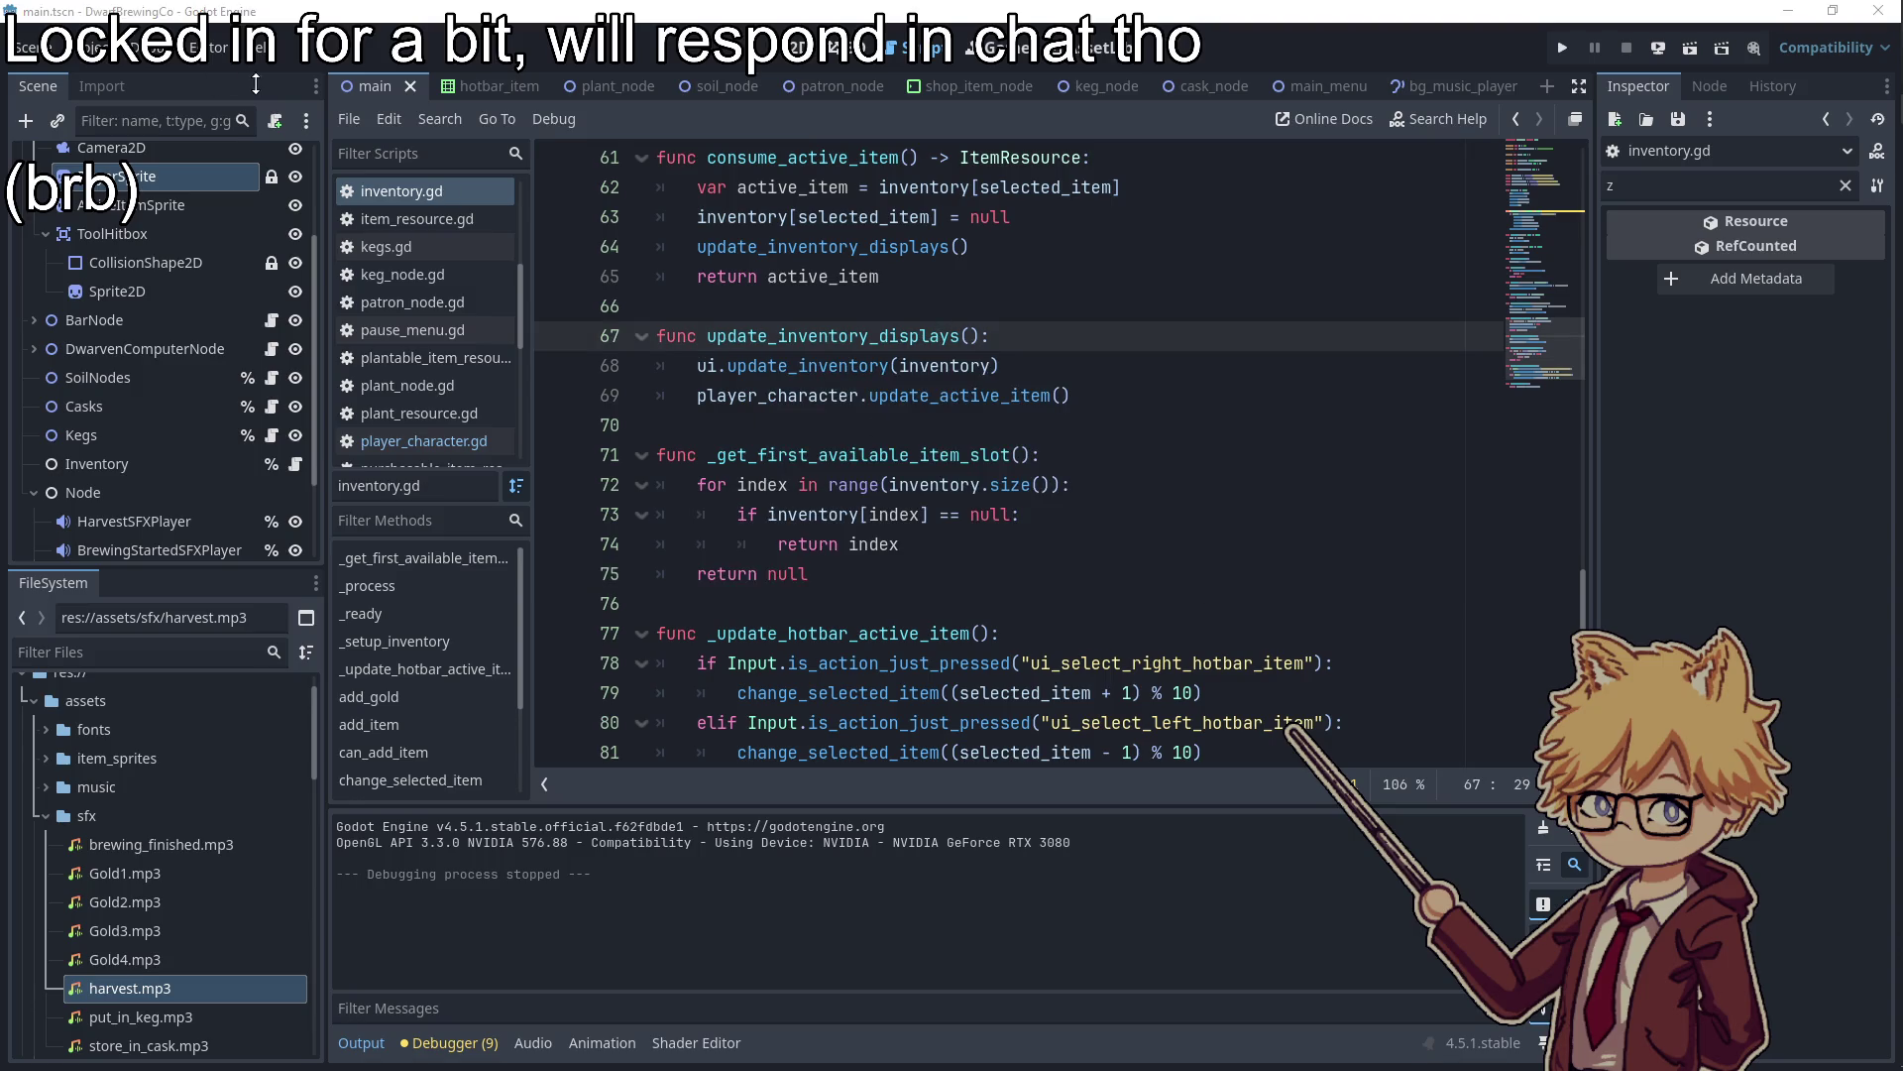
pyautogui.hotkey('alt', 'Tab')
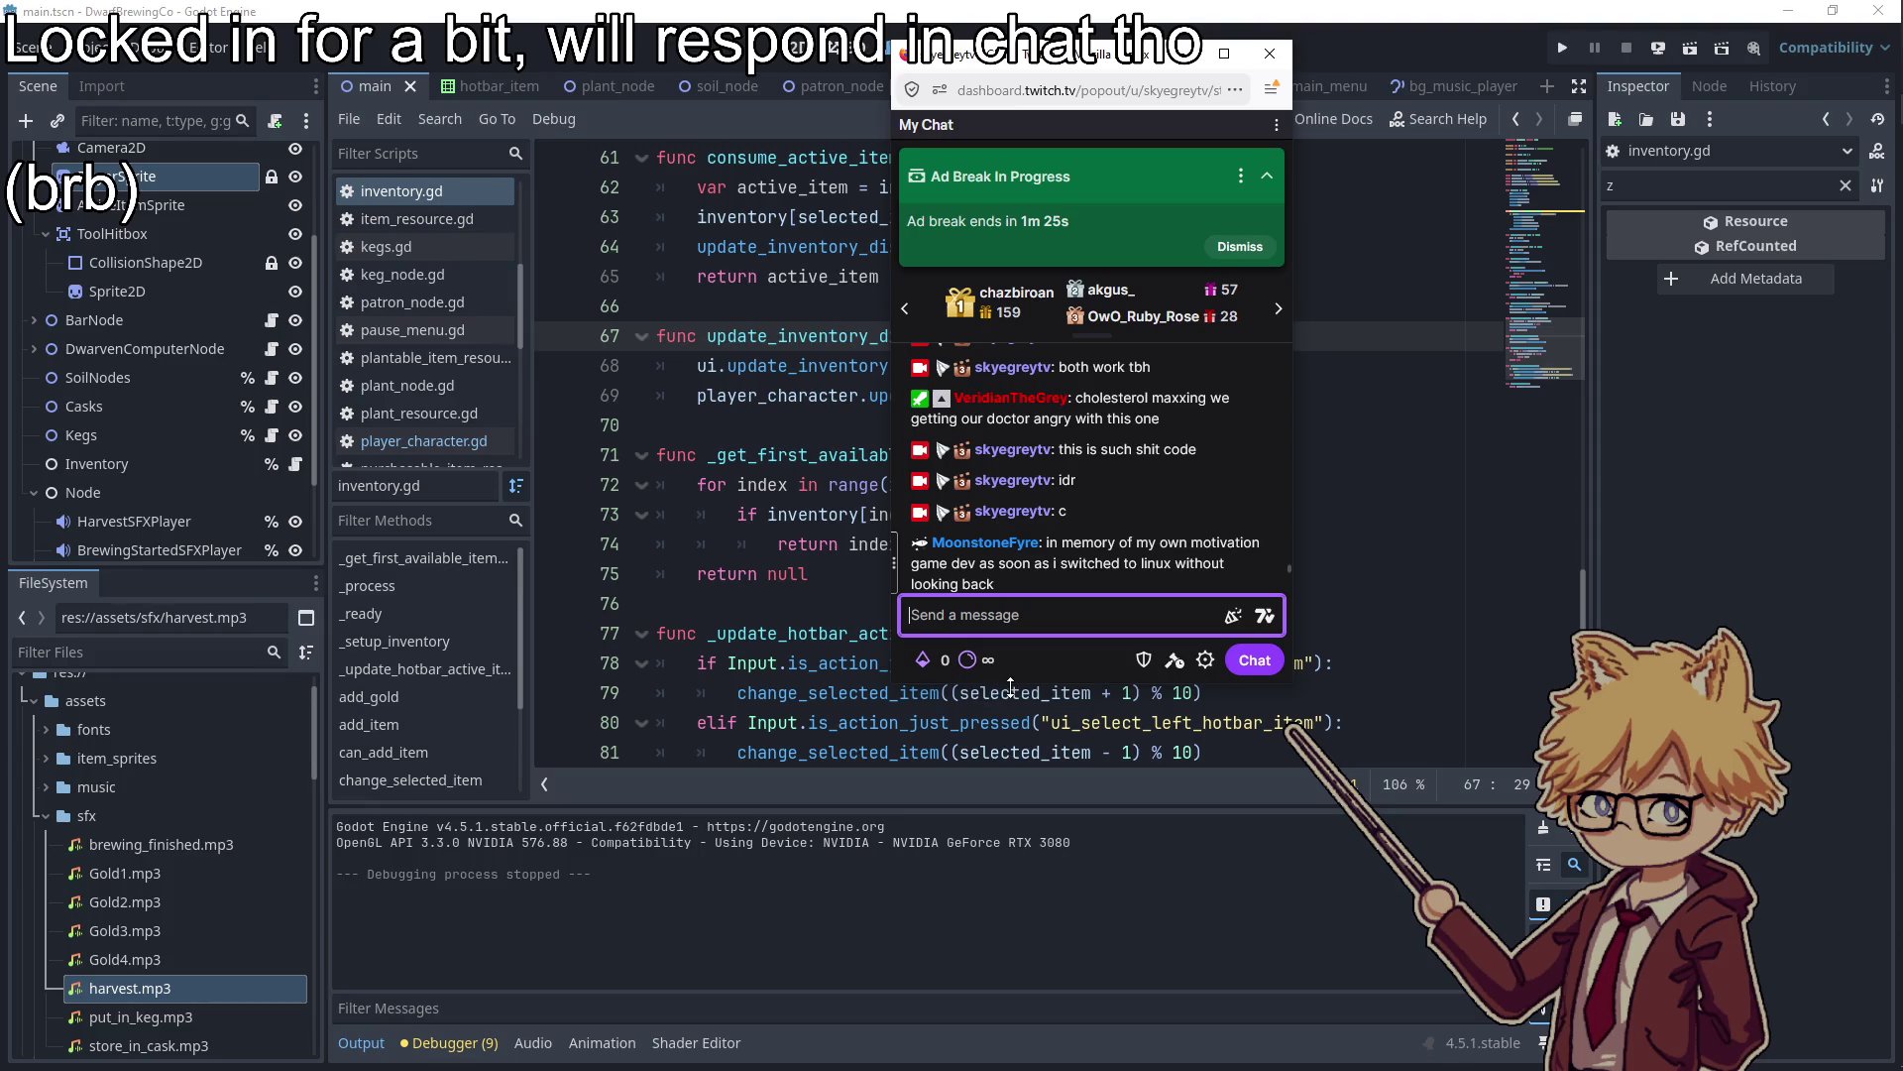
# Enlarge the chat window and post 'twitch', 'you literally', 'played ads', '5 minutes ago'
pyautogui.moveTo(1010, 687); pyautogui.dragTo(1010, 1068)
pyautogui.write('twitch')
pyautogui.press('Return')
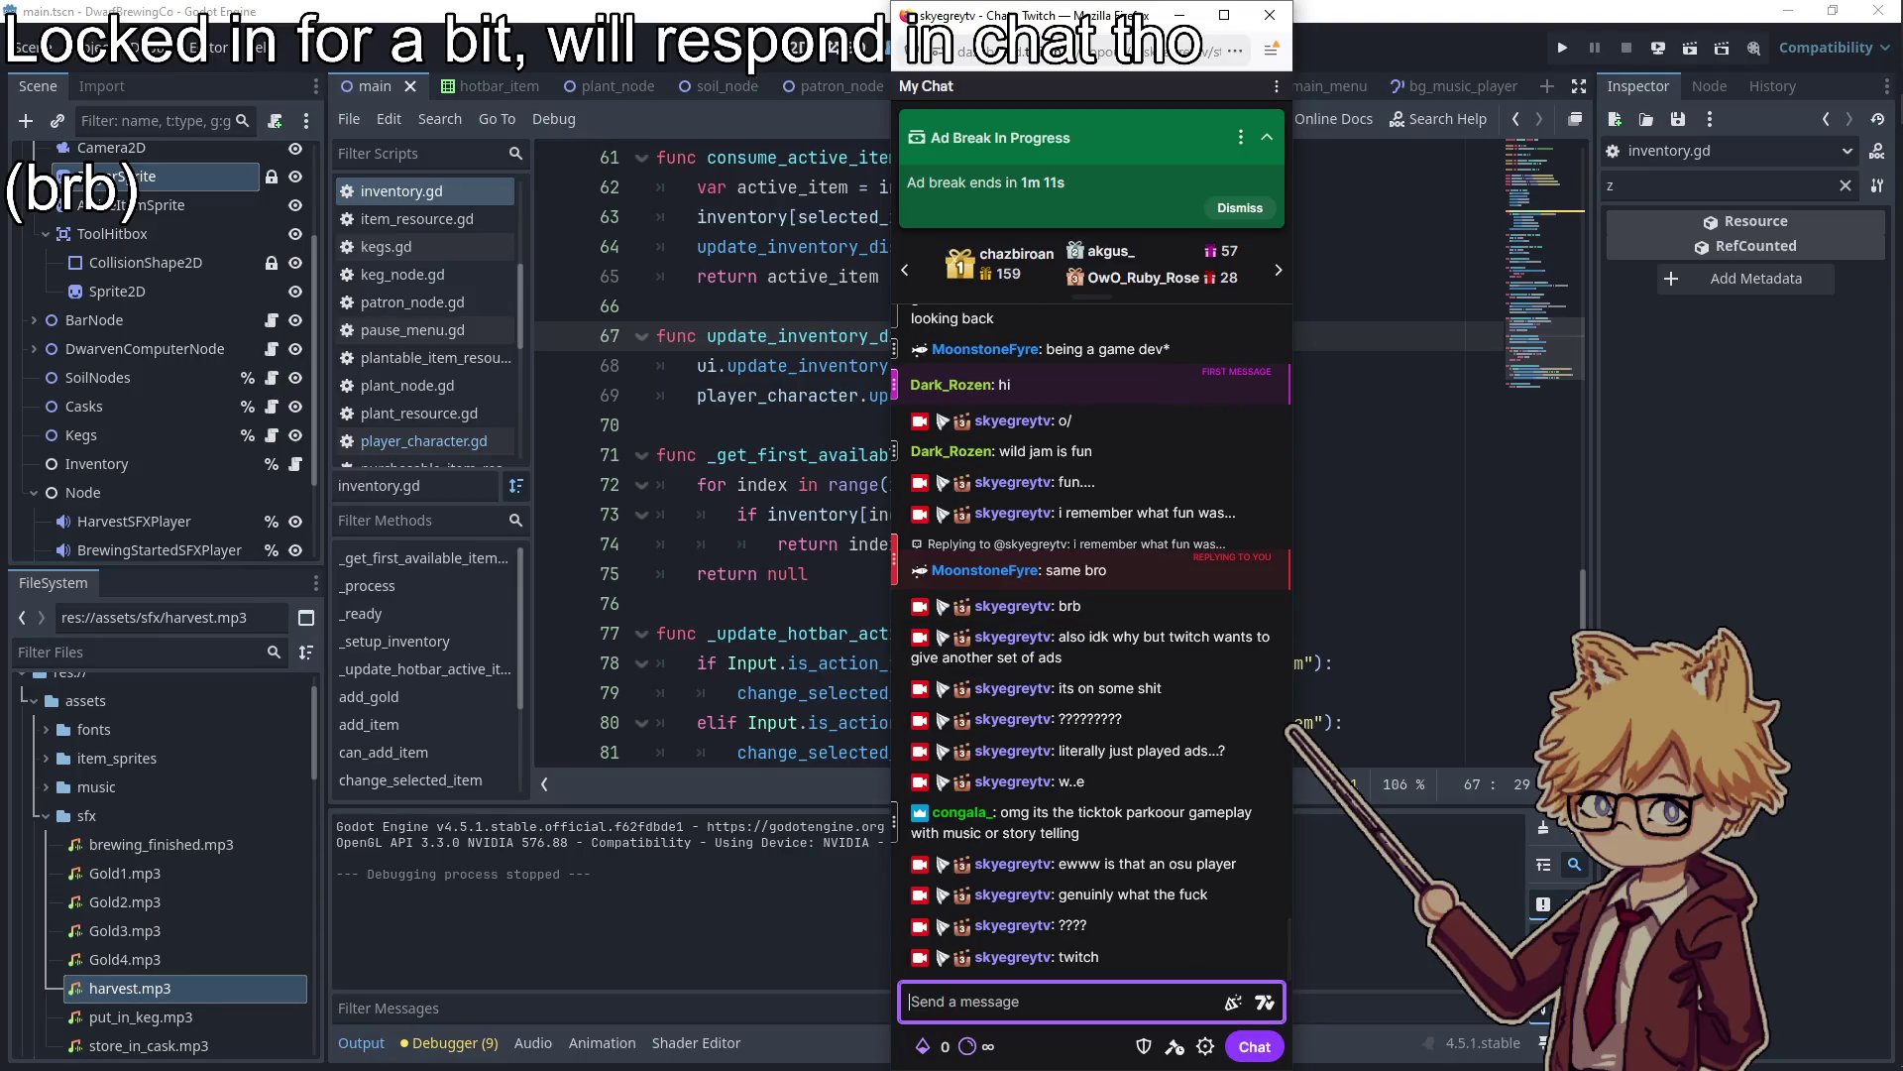
pyautogui.write('you literally')
pyautogui.press('Return')
pyautogui.write('played ads')
pyautogui.press('Return')
pyautogui.write('5 minutes ago')
pyautogui.press('Return')
pyautogui.click(1870, 205)
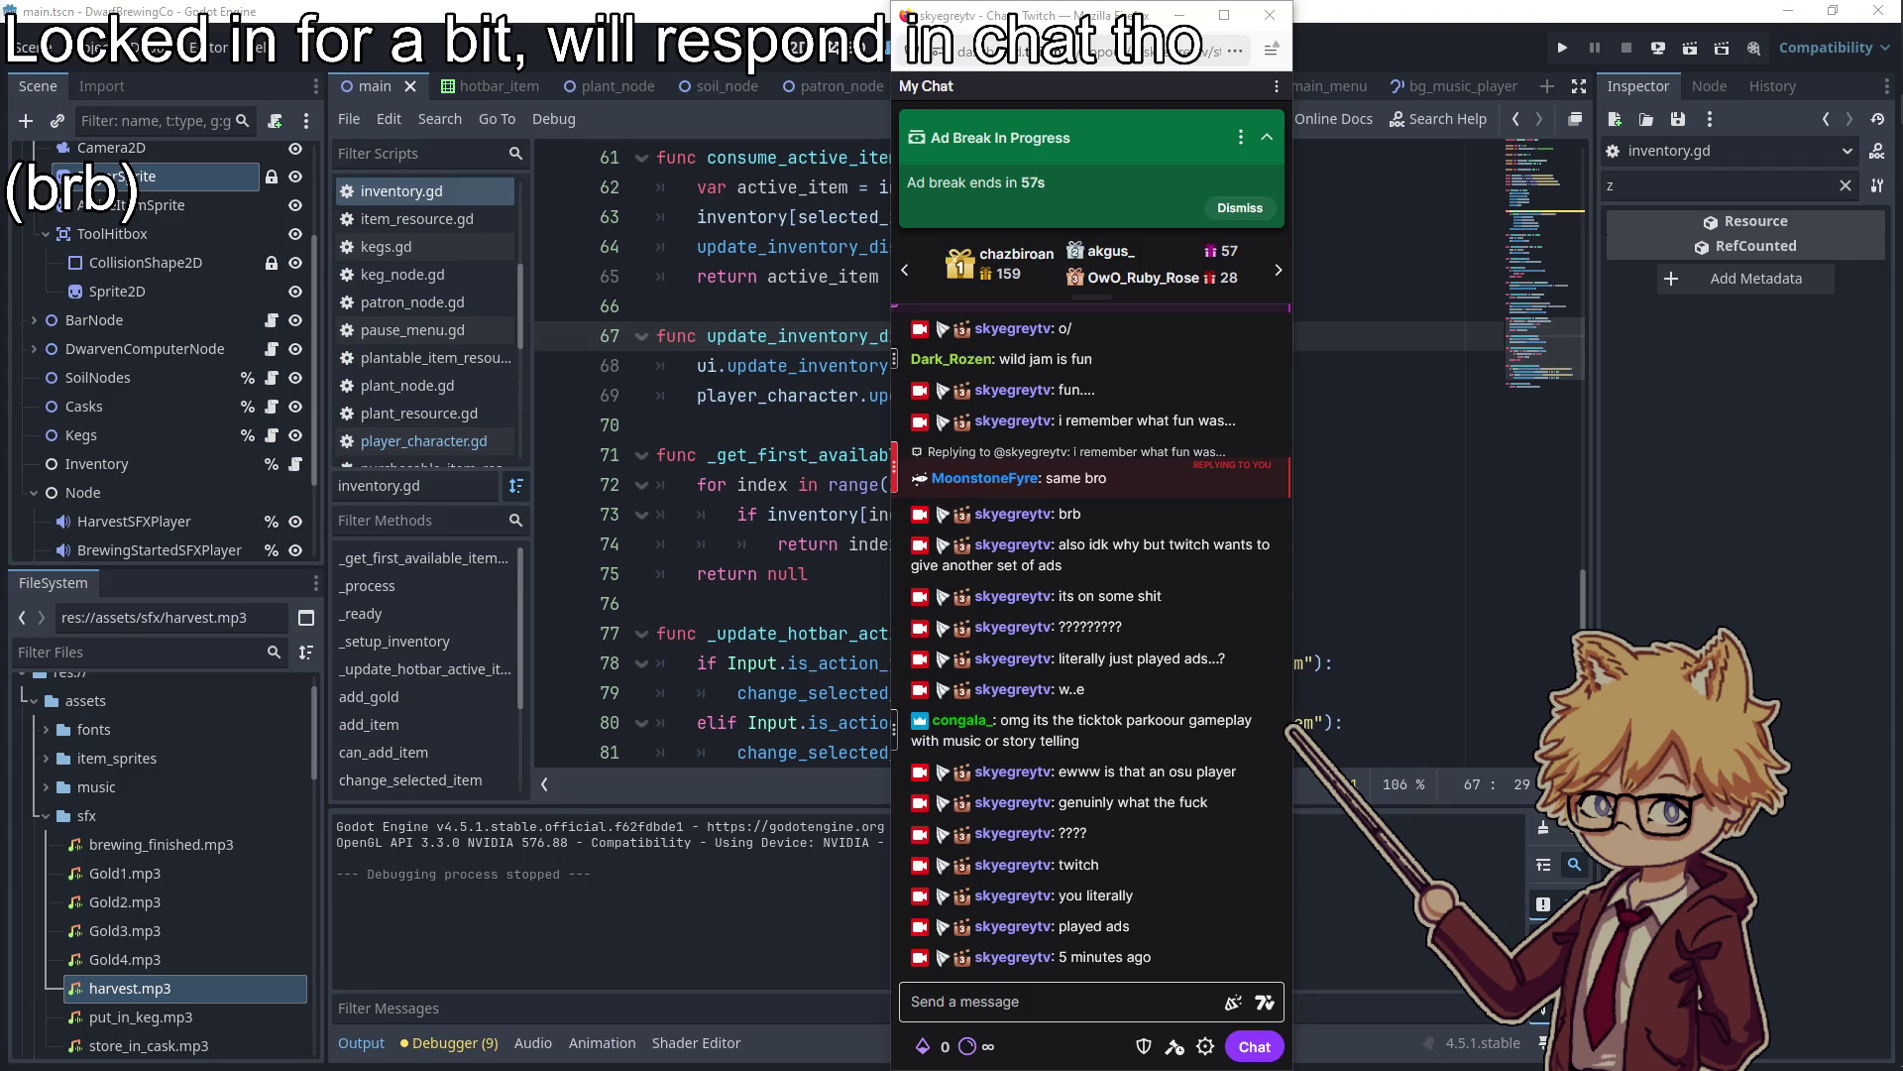
pyautogui.hotkey('alt', 'Tab')
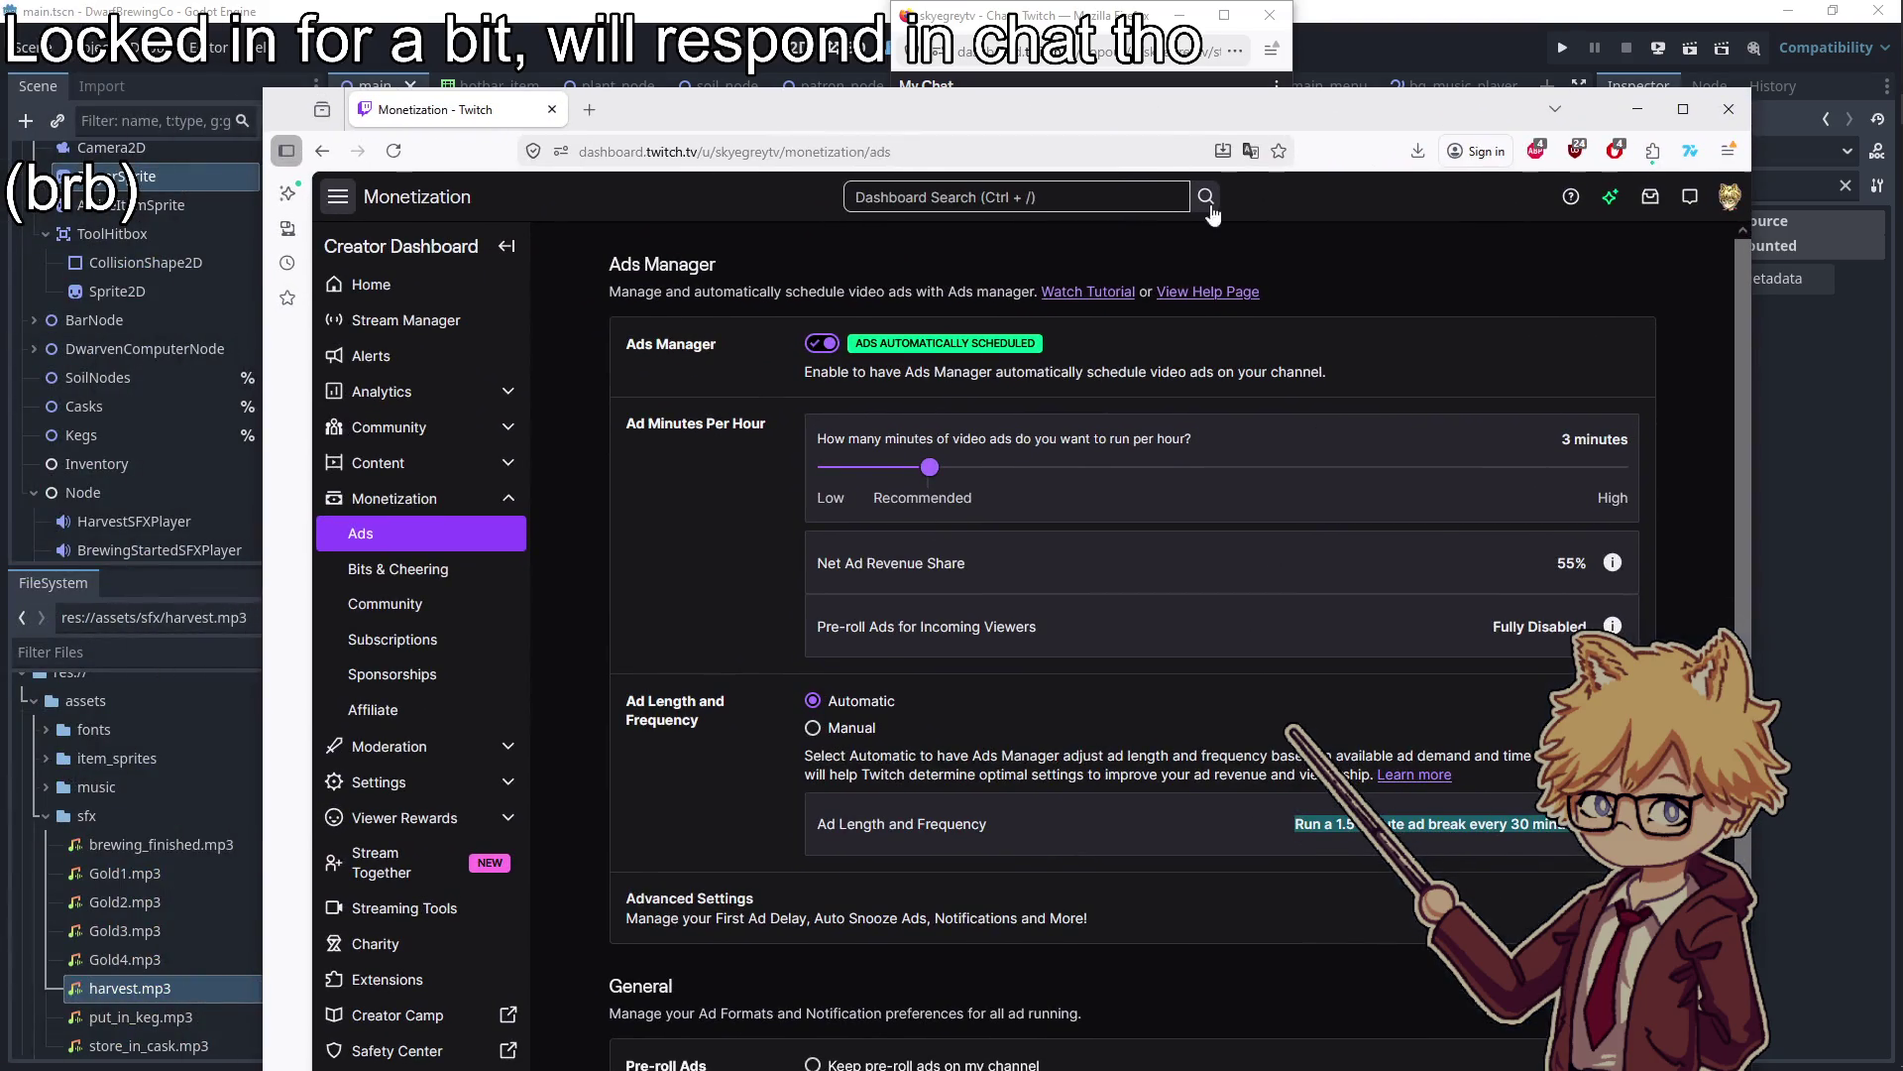
# Move the dashboard left and chat right, then post 'the fuck kinda' and 'what is'
pyautogui.moveTo(1150, 119); pyautogui.dragTo(895, 87)
pyautogui.moveTo(1016, 12); pyautogui.dragTo(1418, 12)
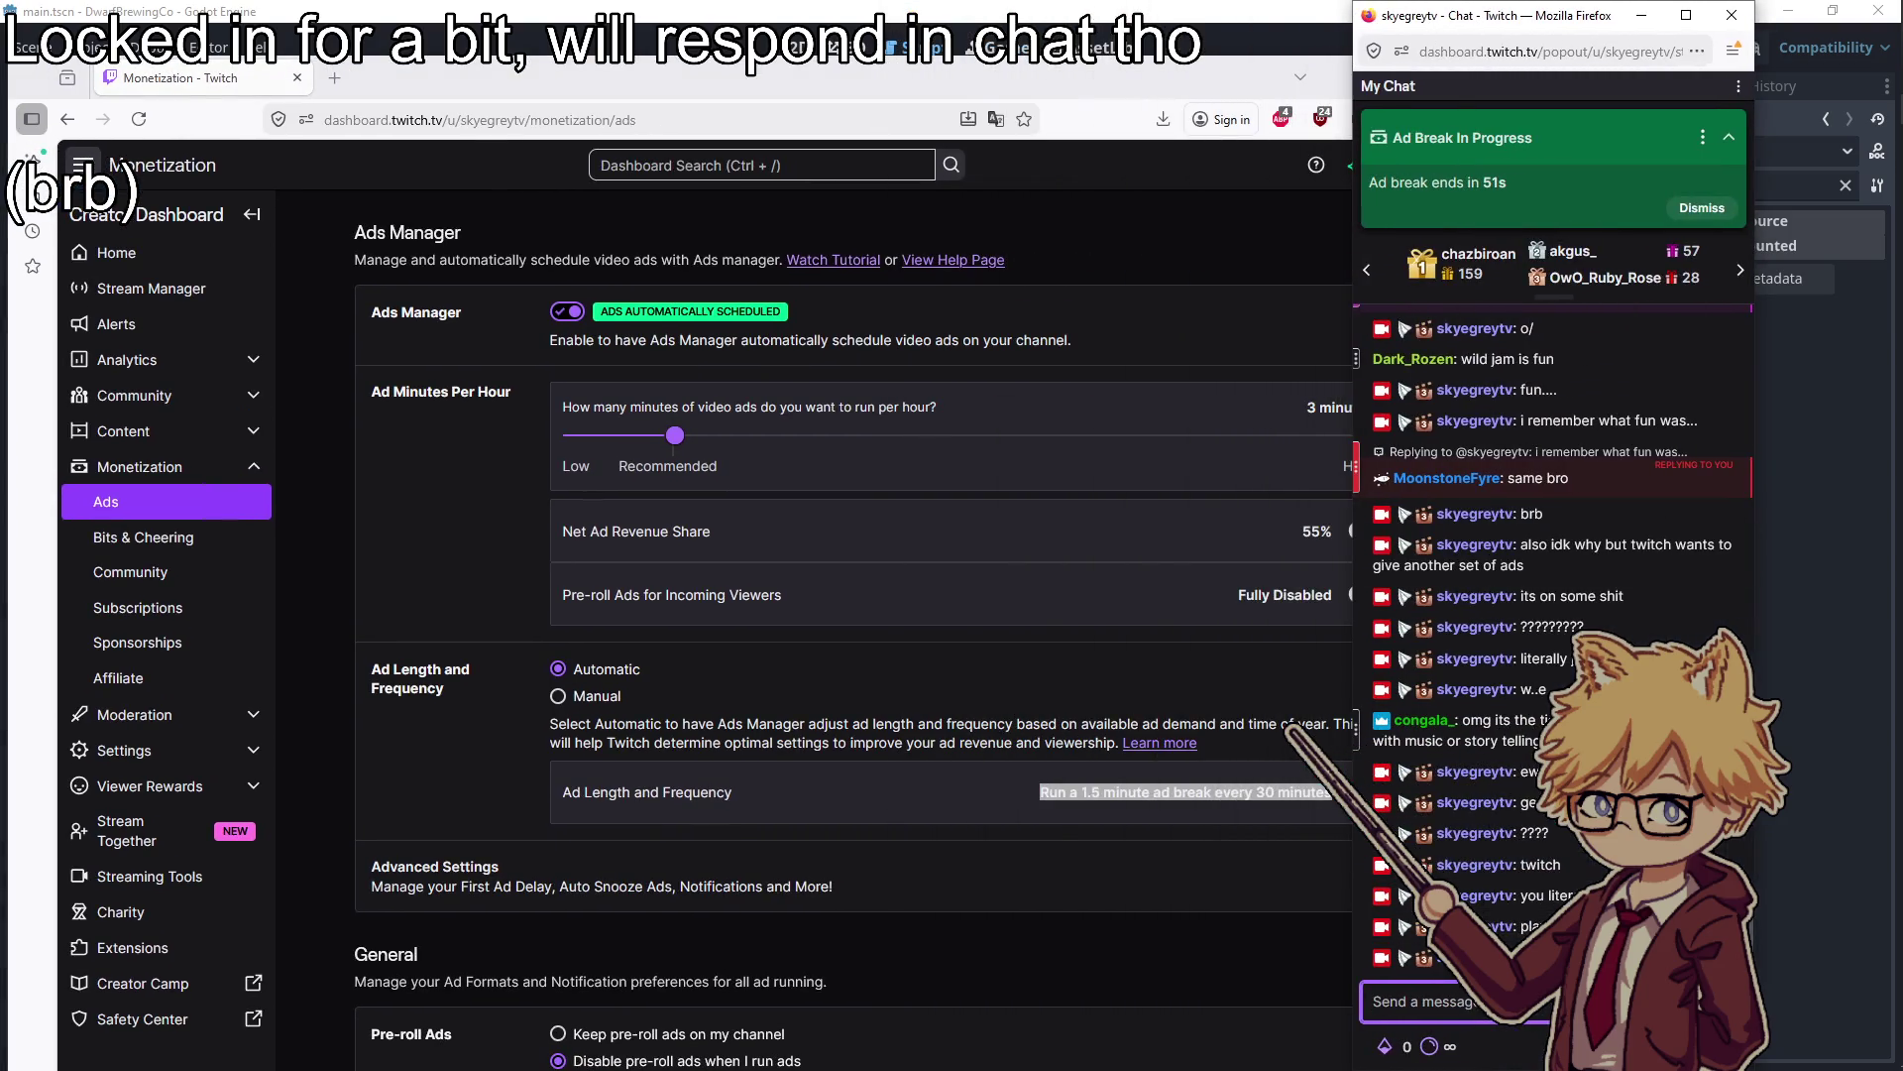
pyautogui.write('the fuck kinda c')
pyautogui.press('Return')
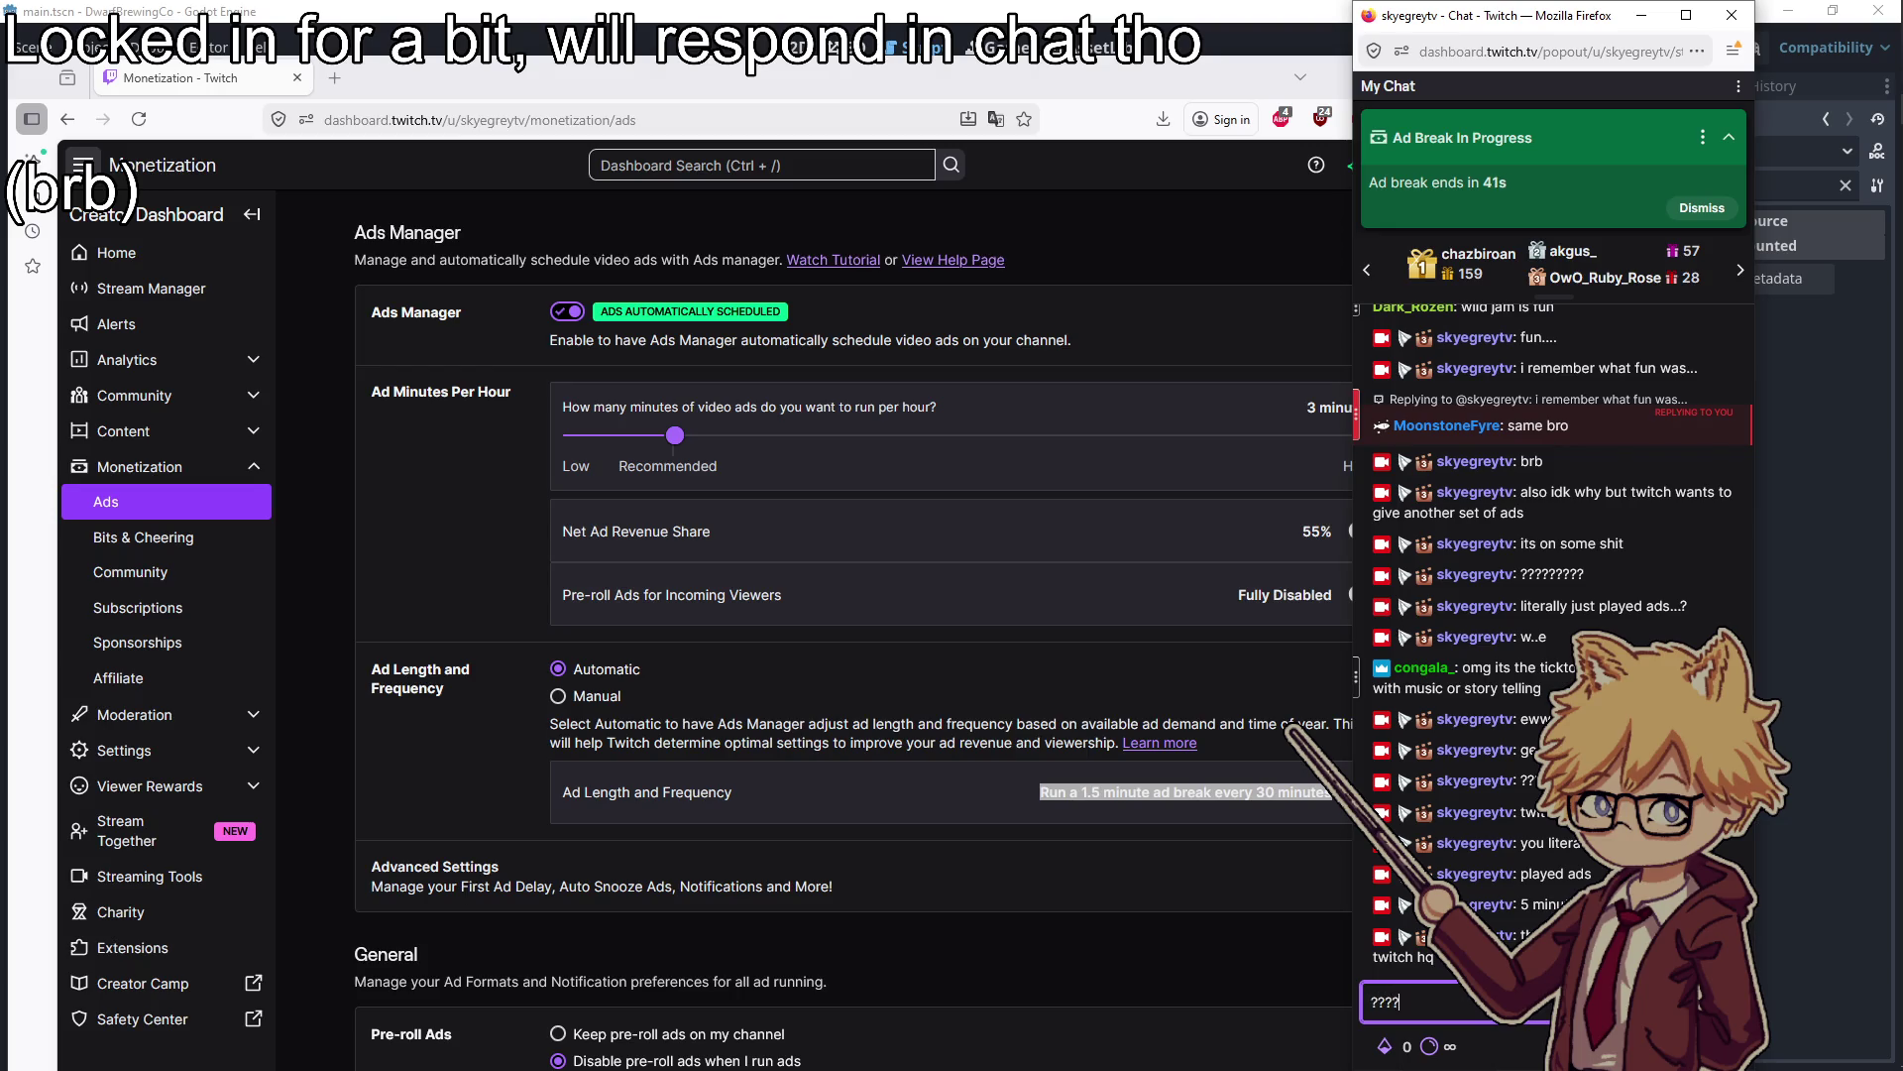
pyautogui.write('what is')
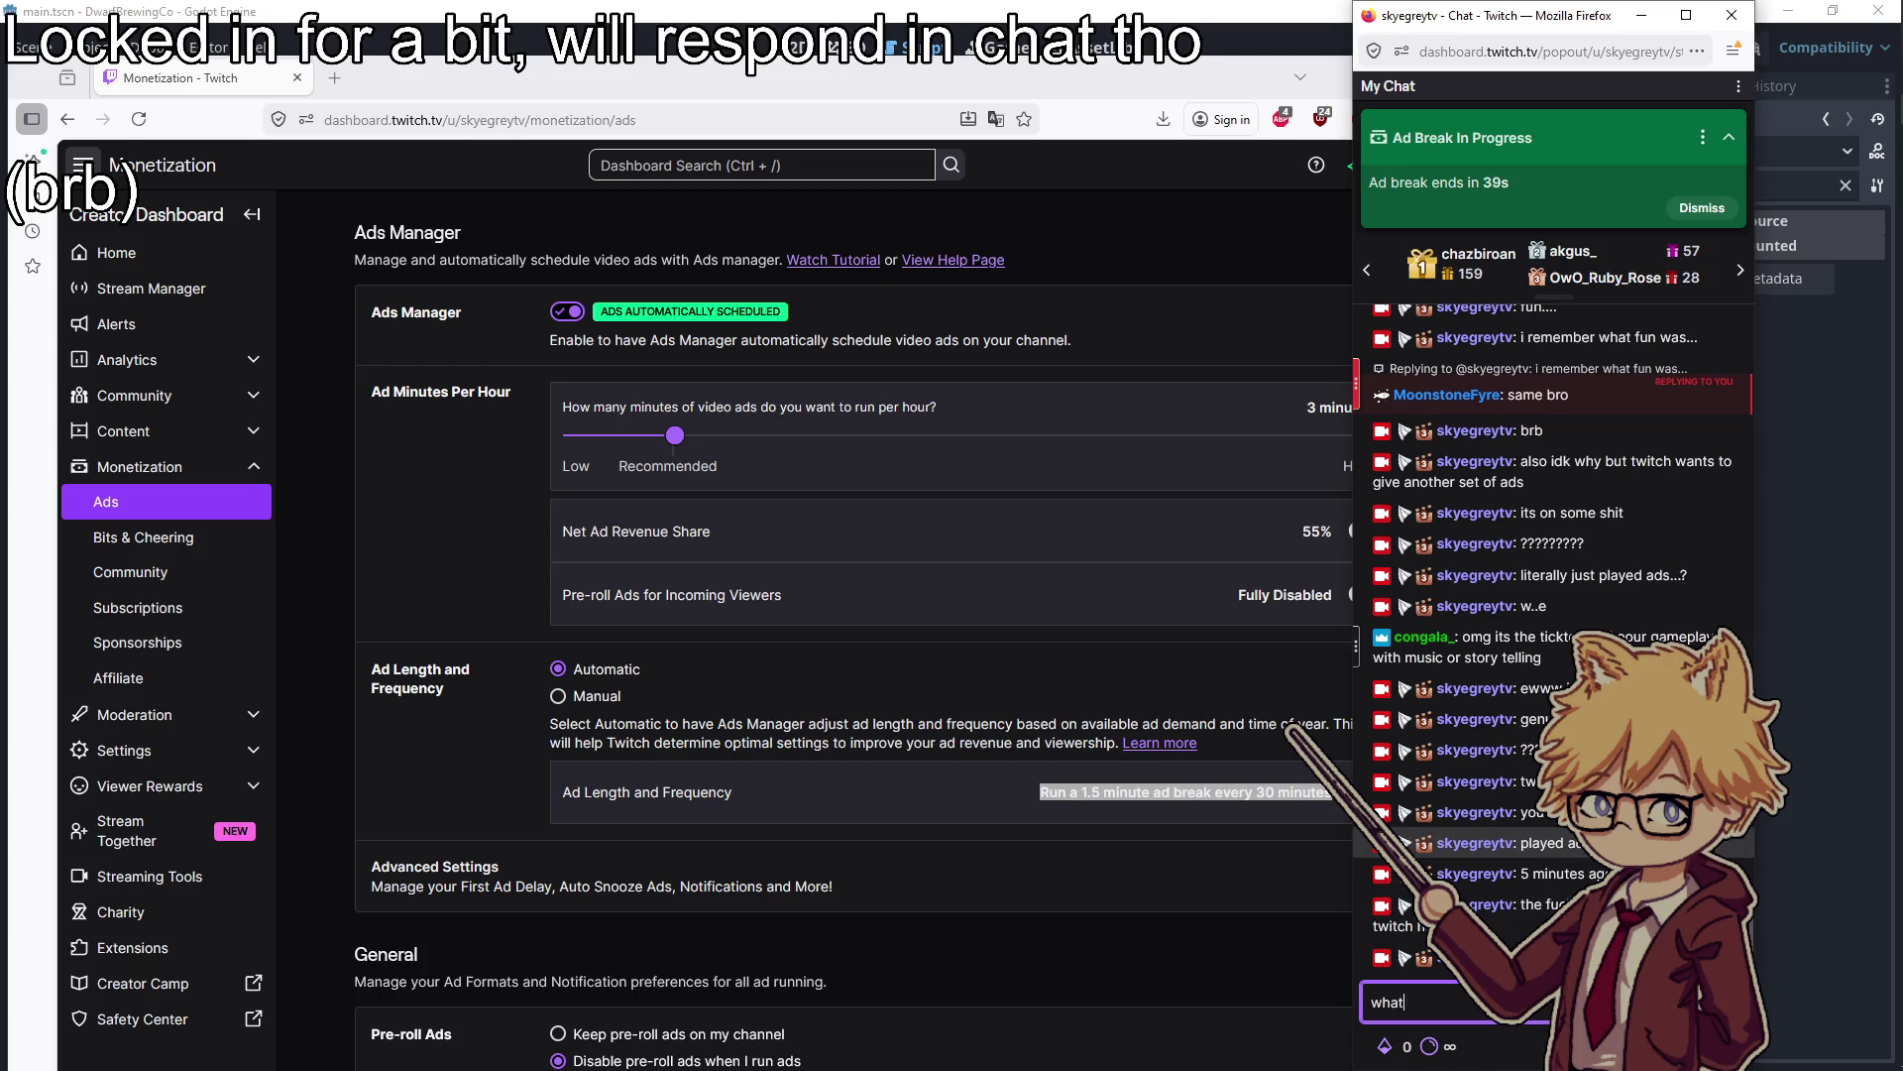
pyautogui.press('Return')
# Minimize the chat popout and return to inventory.gd in Godot at line 73
pyautogui.press('super+Down')
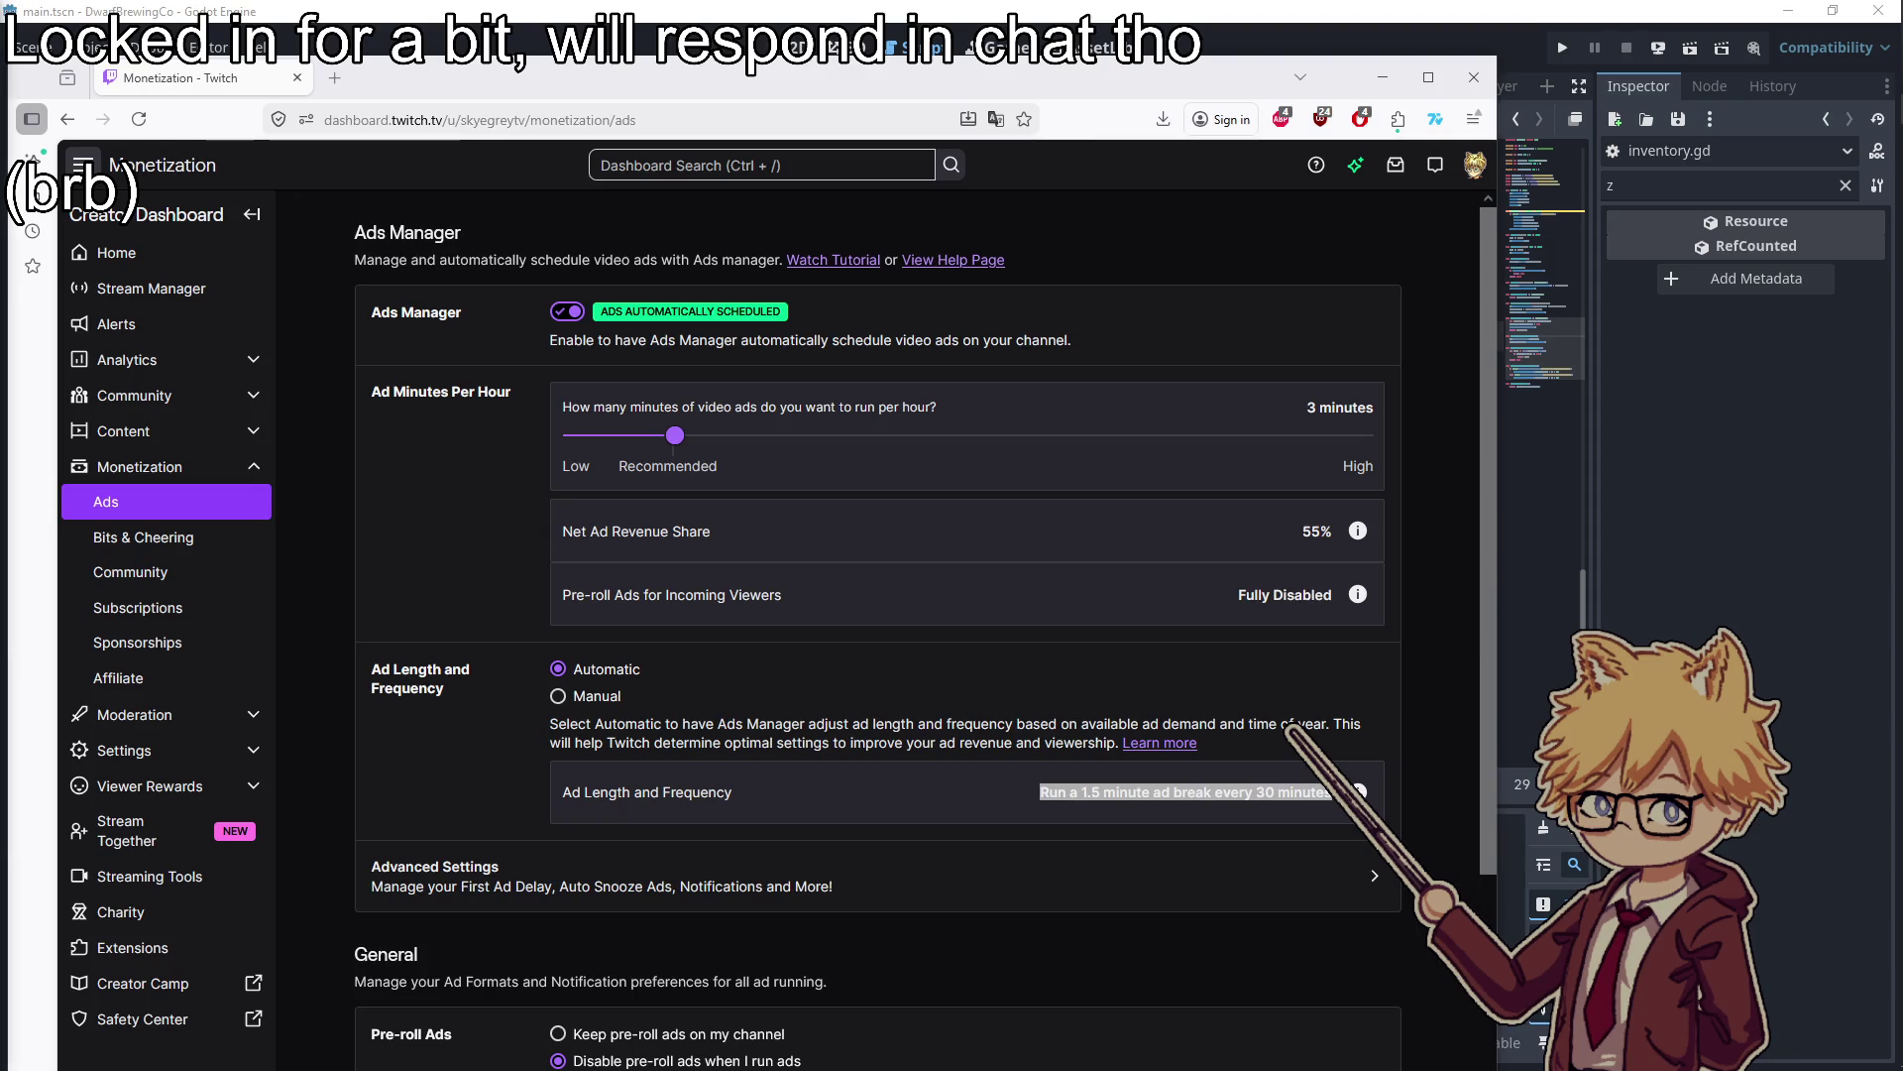
pyautogui.click(205, 79)
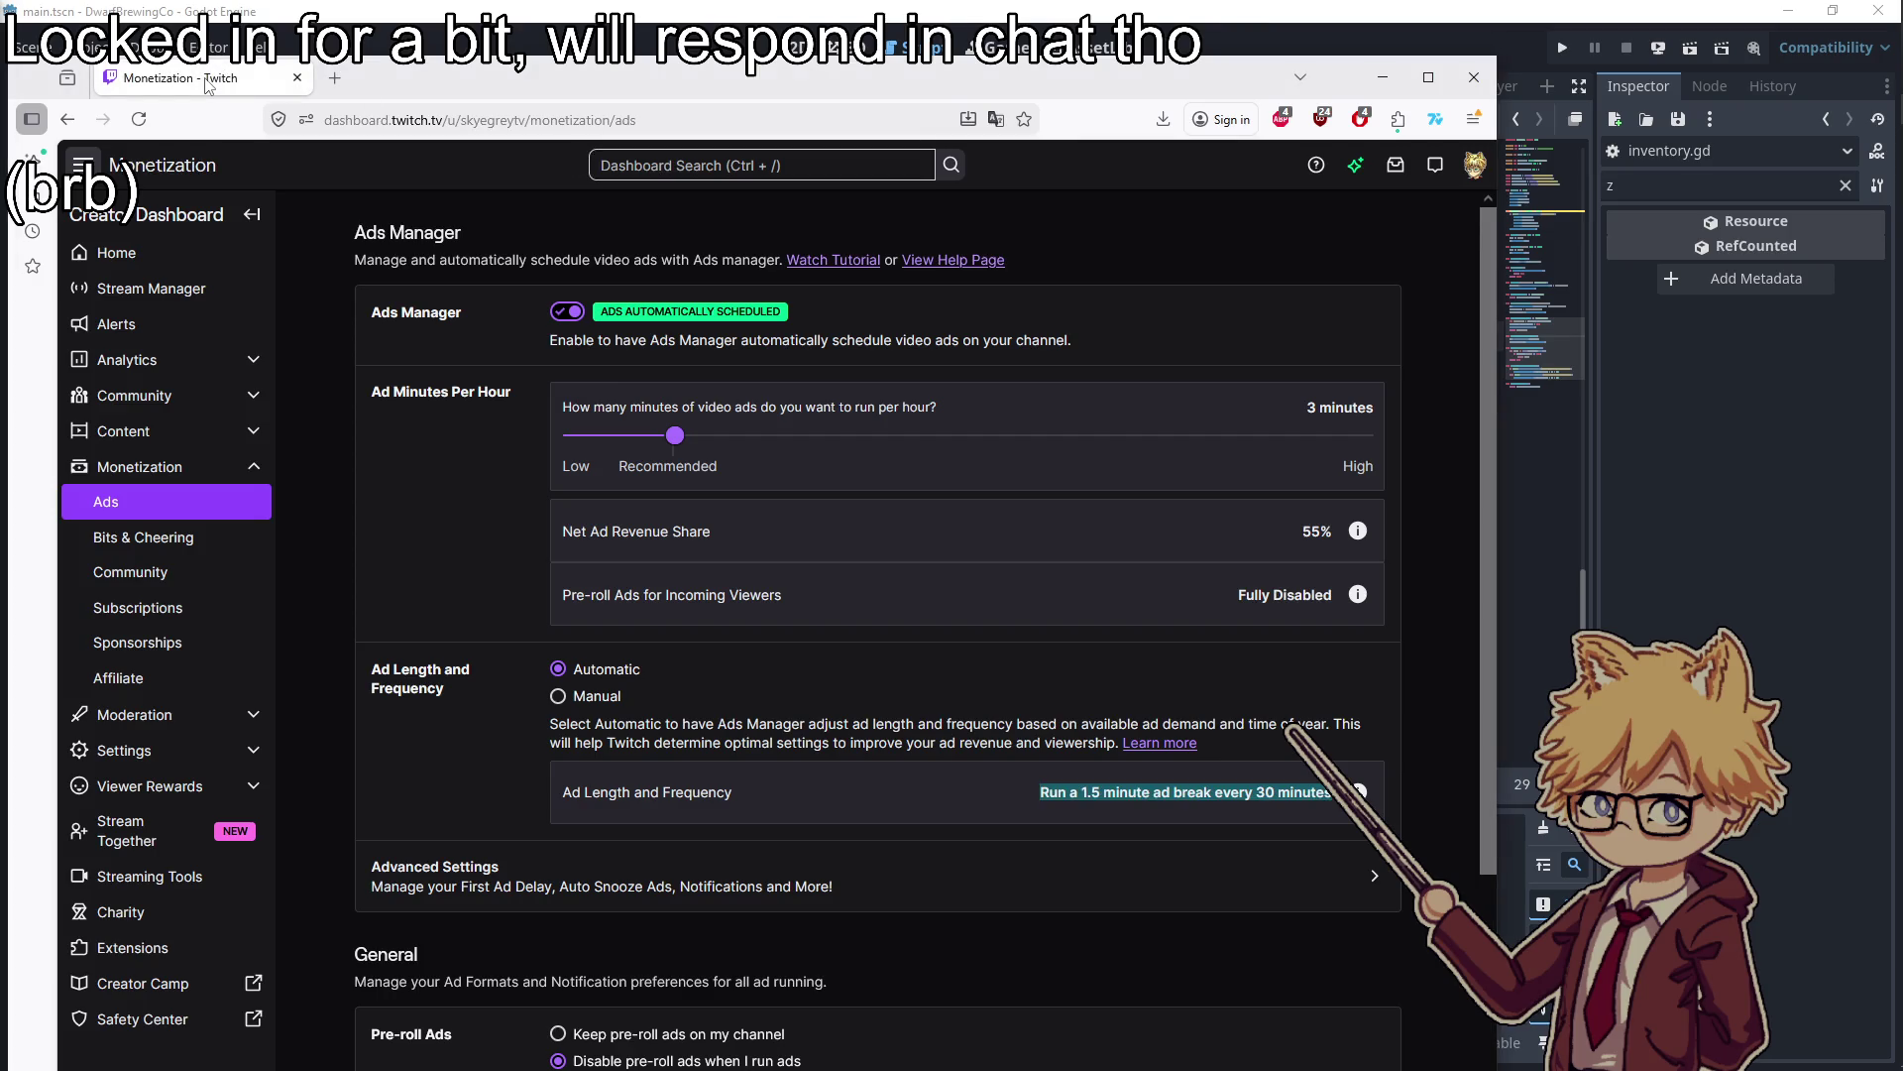
pyautogui.hotkey('alt', 'Tab')
pyautogui.click(919, 514)
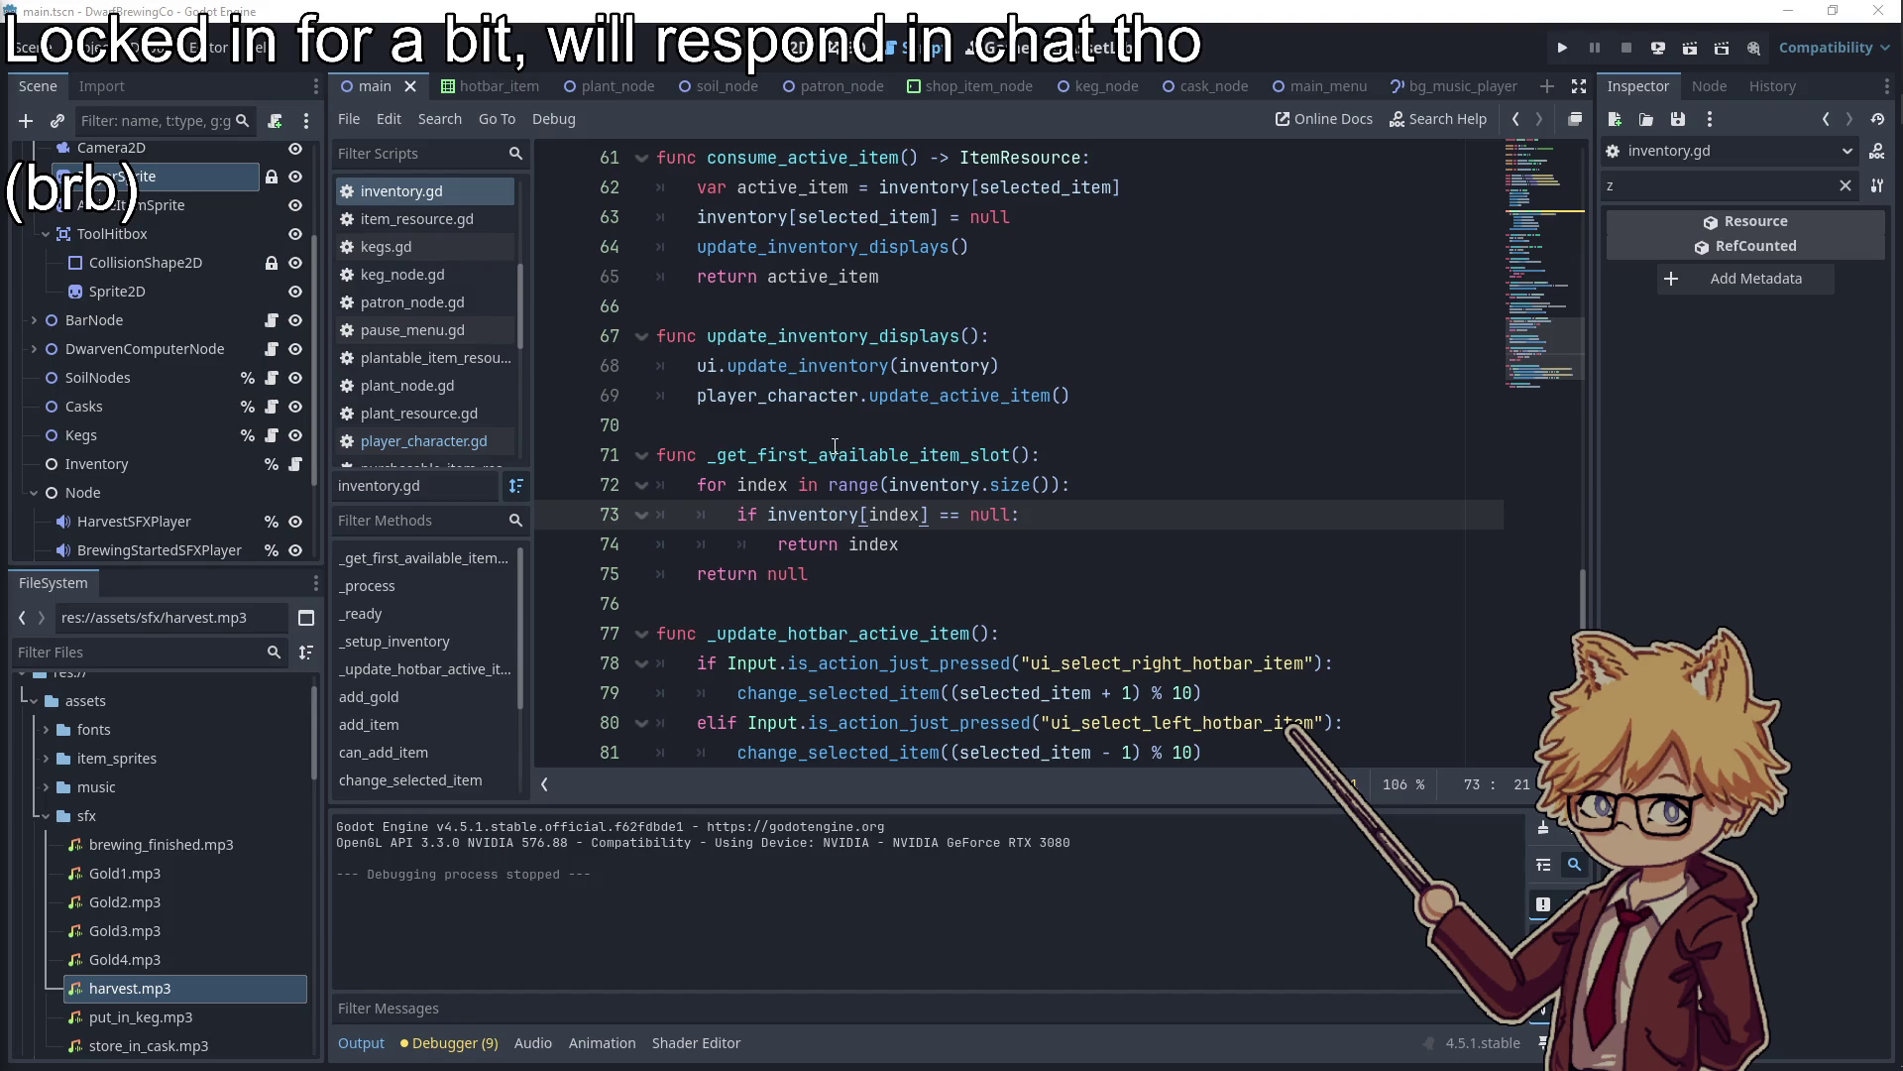
pyautogui.click(975, 510)
pyautogui.scroll(18, 920, 476)
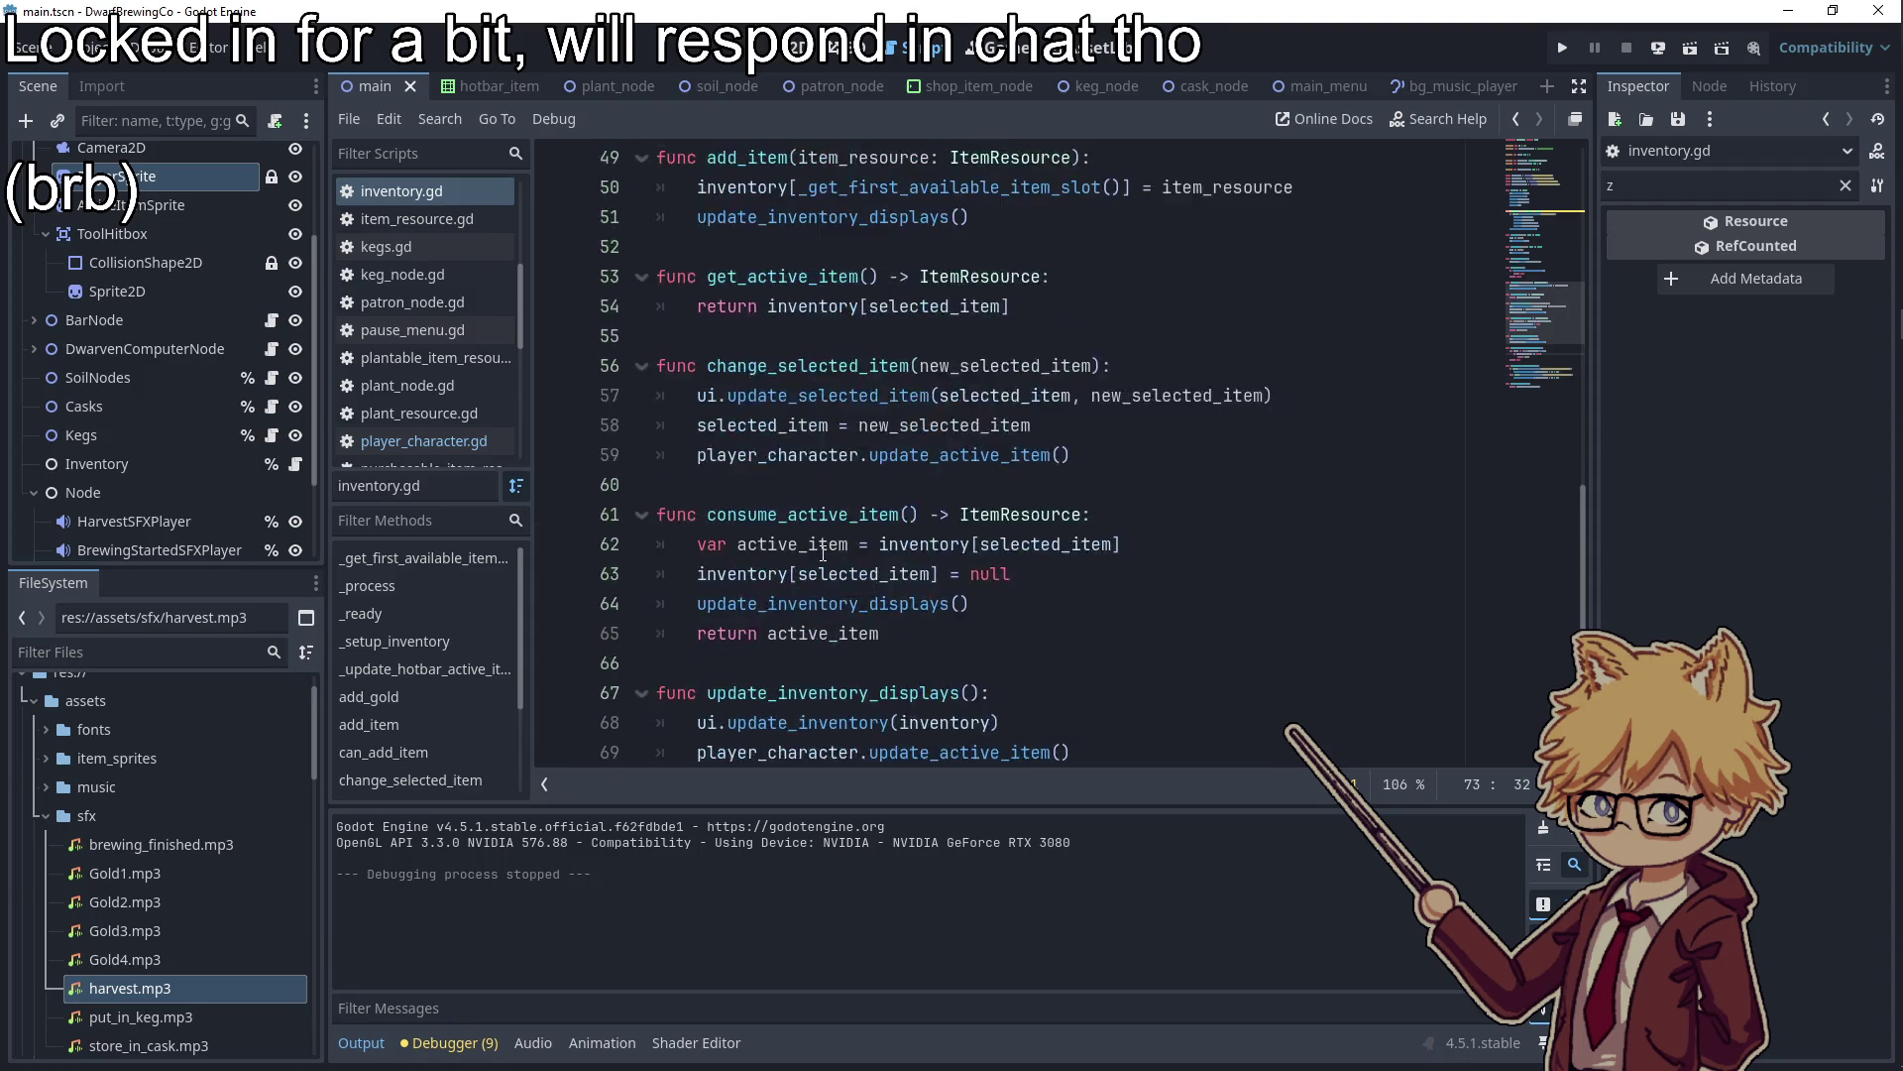
pyautogui.doubleClick(753, 573)
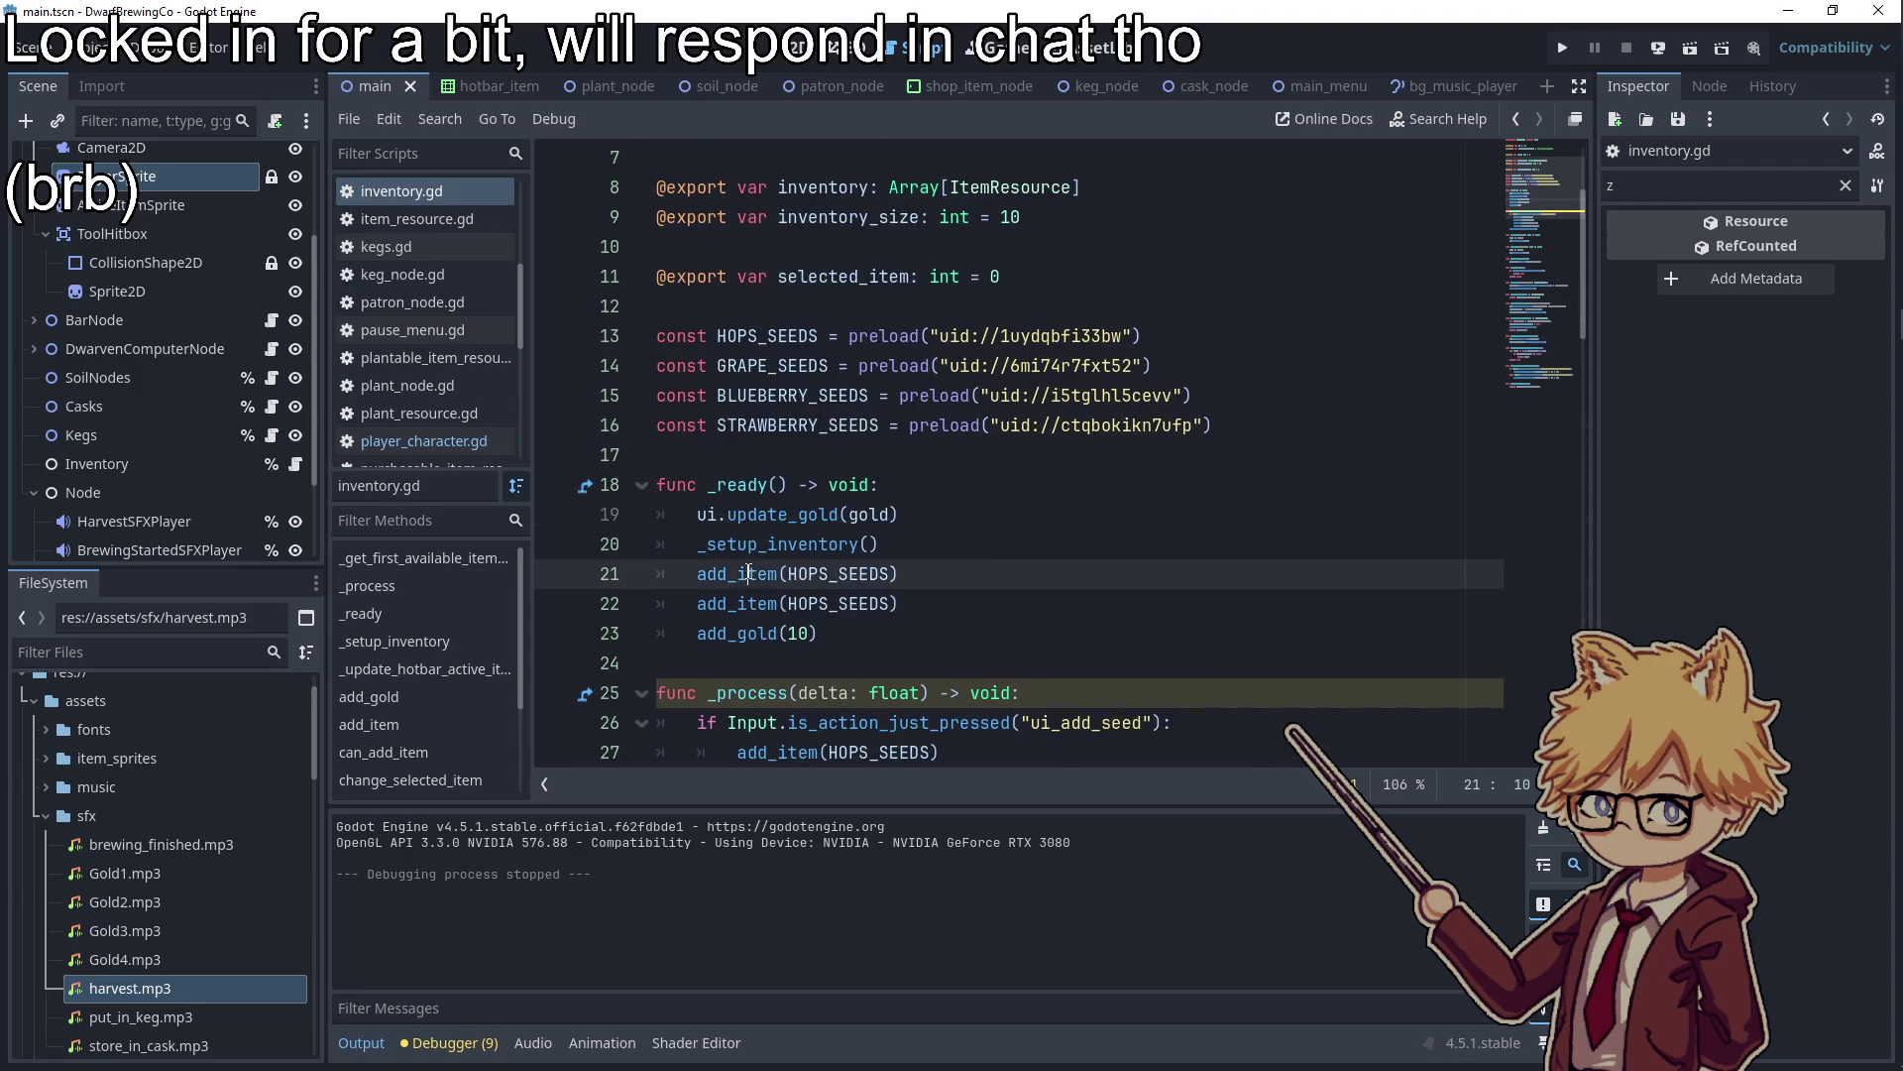
pyautogui.scroll(-3, 761, 500)
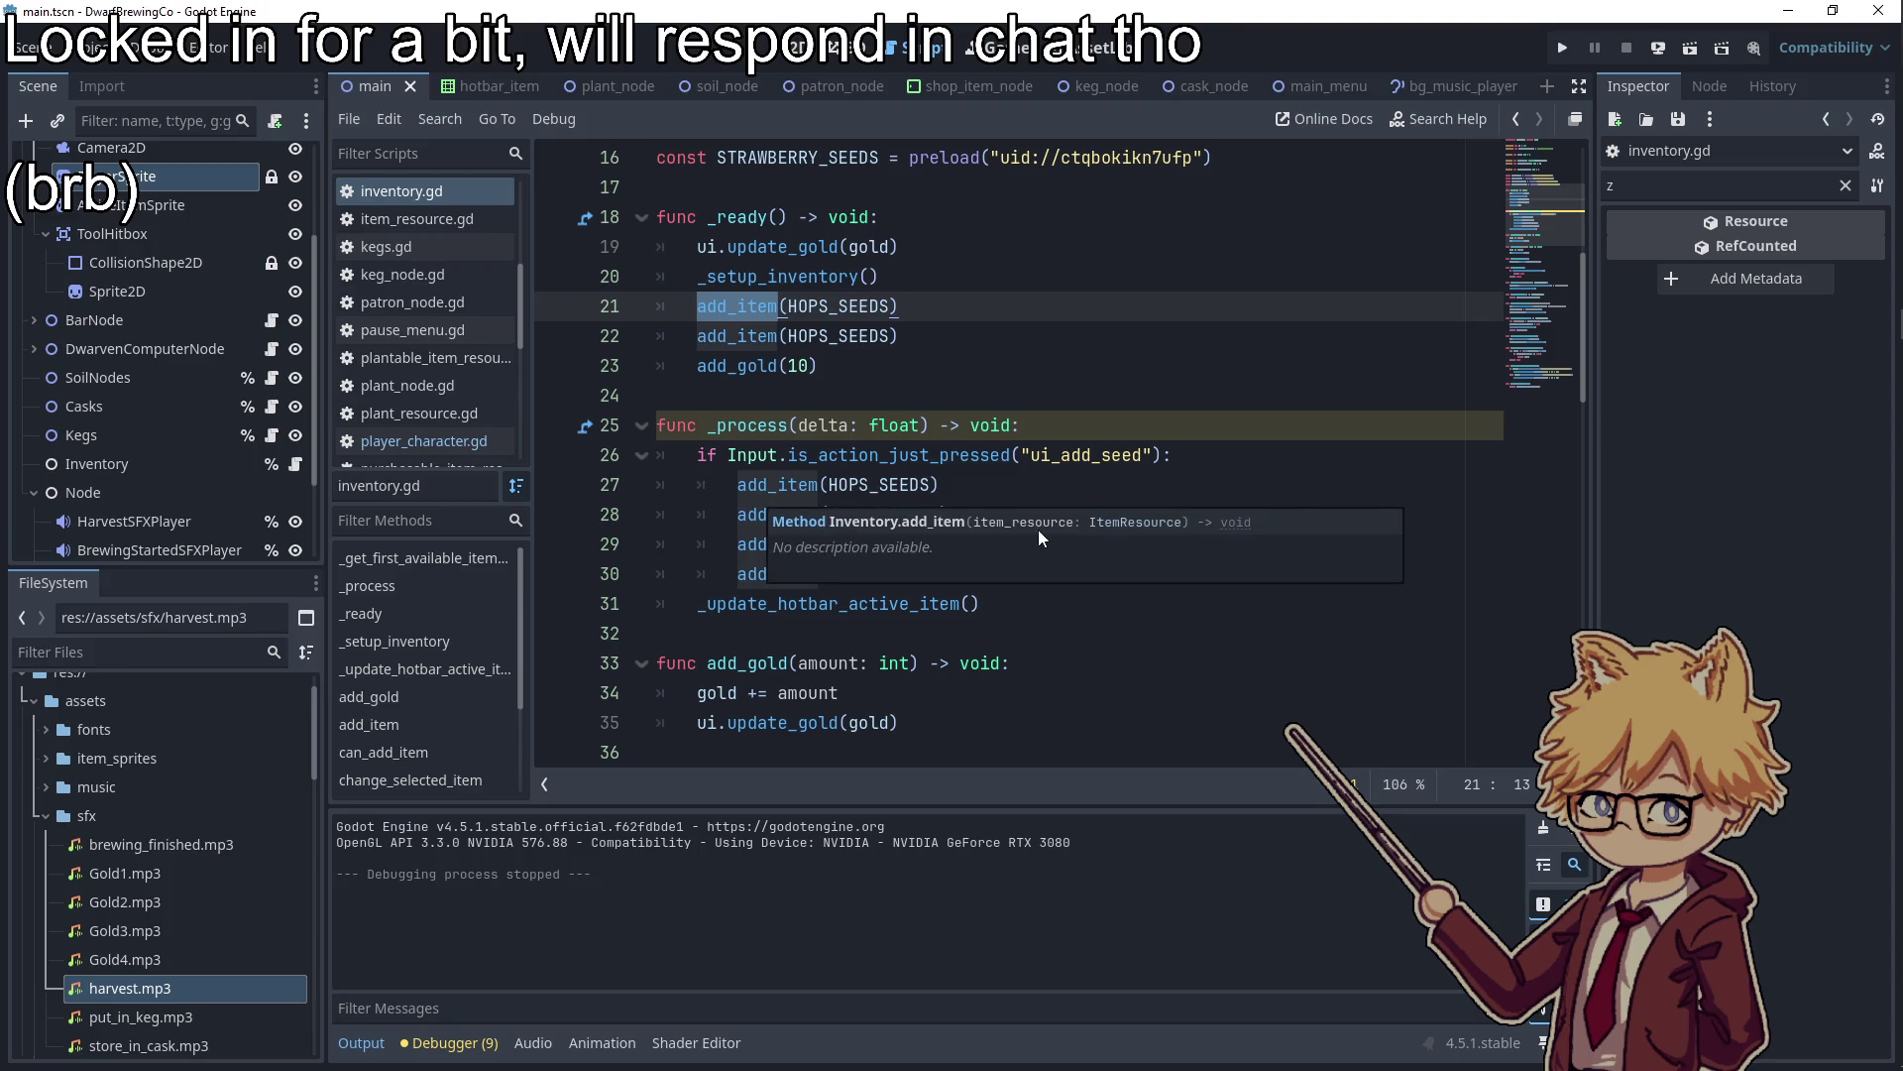
pyautogui.moveTo(1012, 577); pyautogui.dragTo(676, 464)
# Delete the ui_add_seed debug block and its leftover blank line from _process
pyautogui.press('BackSpace')
pyautogui.press('BackSpace')
pyautogui.click(929, 427)
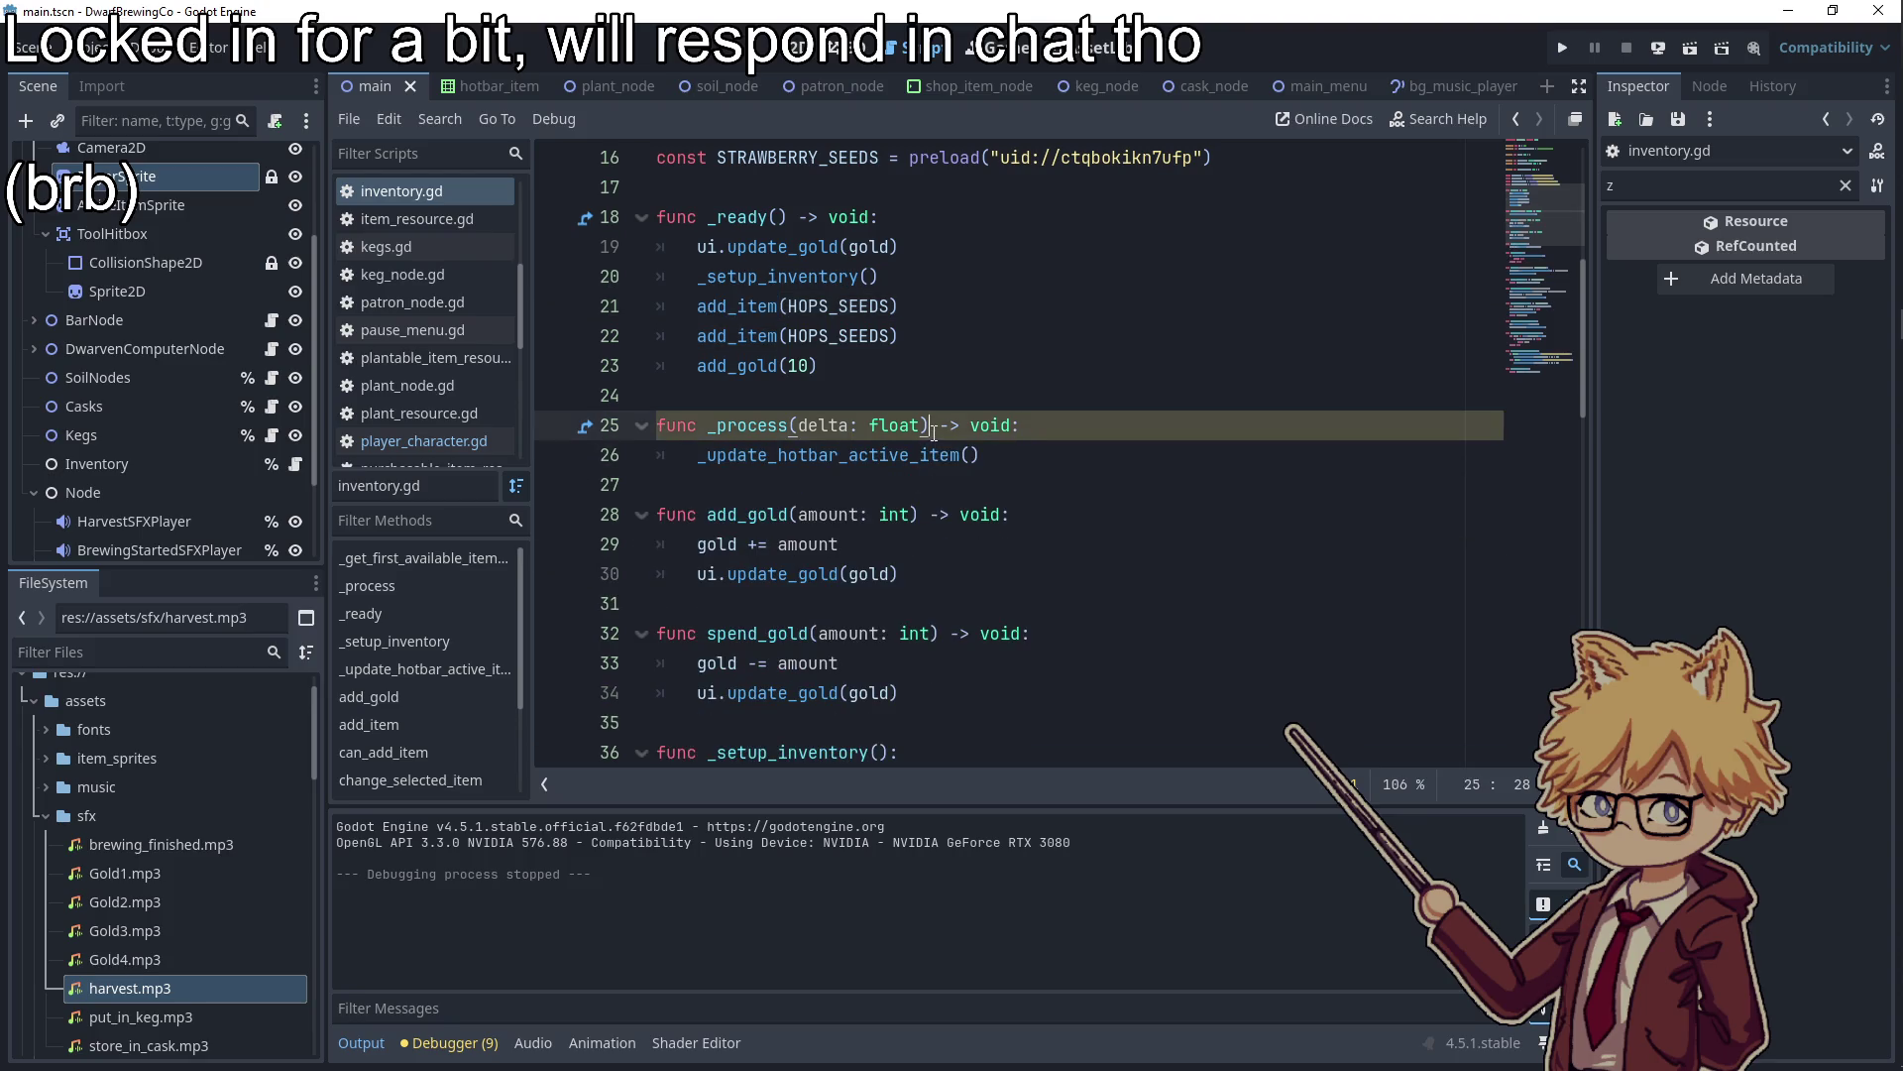
pyautogui.click(933, 349)
# Review the _update_hotbar_active_item and can_add_item functions in inventory.gd
pyautogui.keyDown('ctrl'); pyautogui.click(870, 455); pyautogui.keyUp('ctrl')
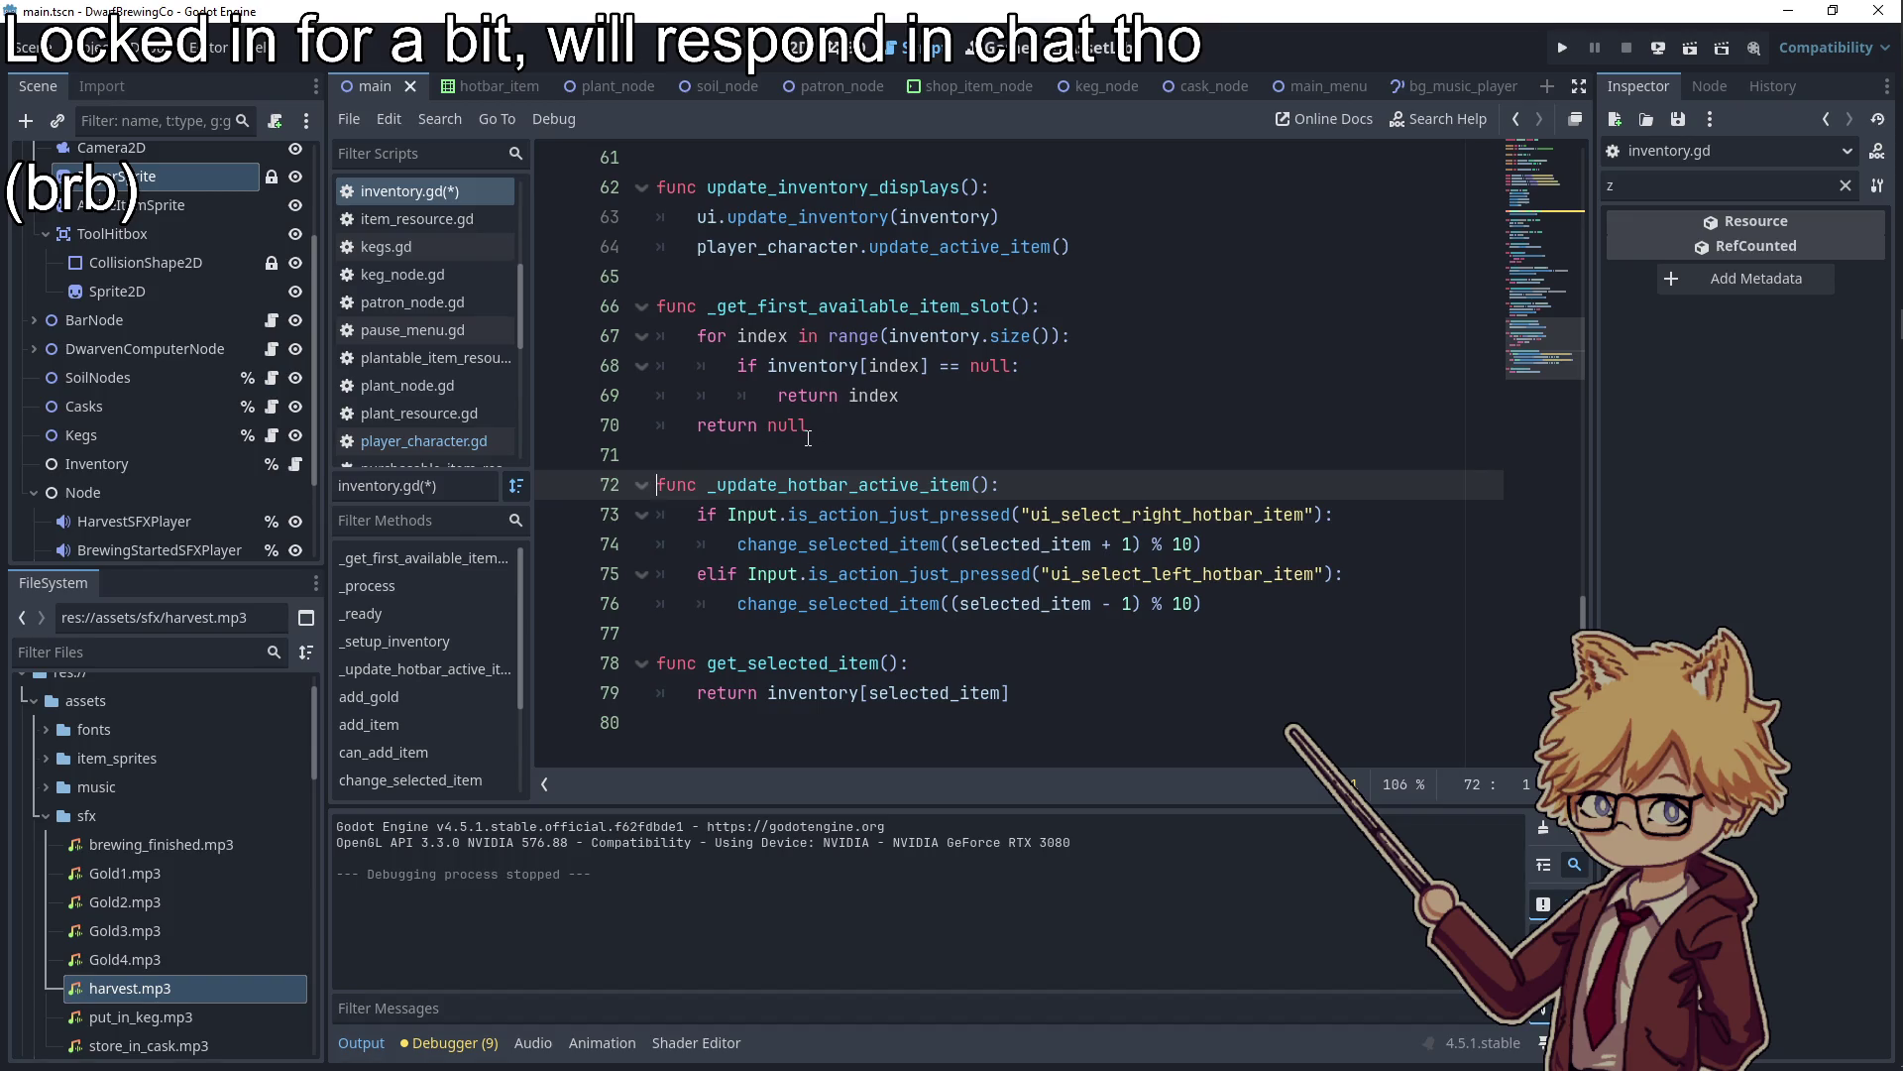
pyautogui.scroll(20, 809, 437)
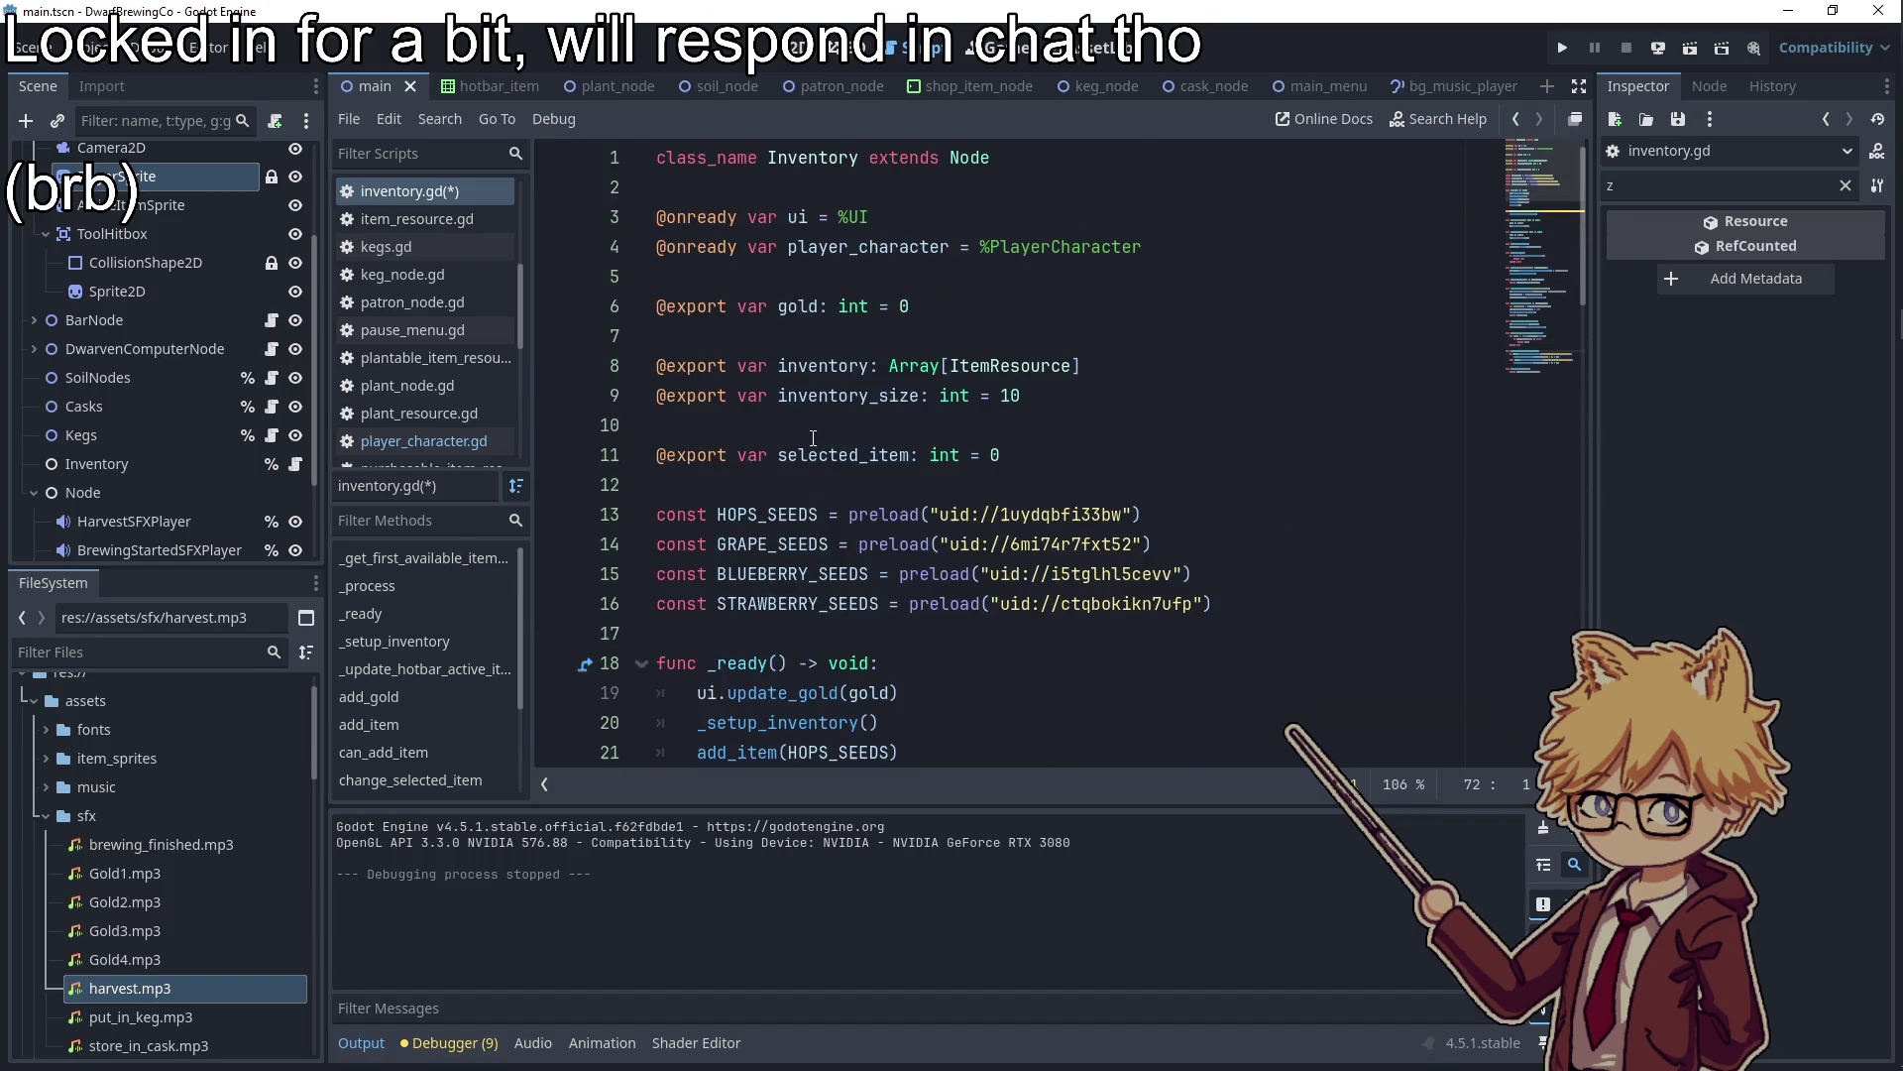
pyautogui.scroll(-4, 794, 511)
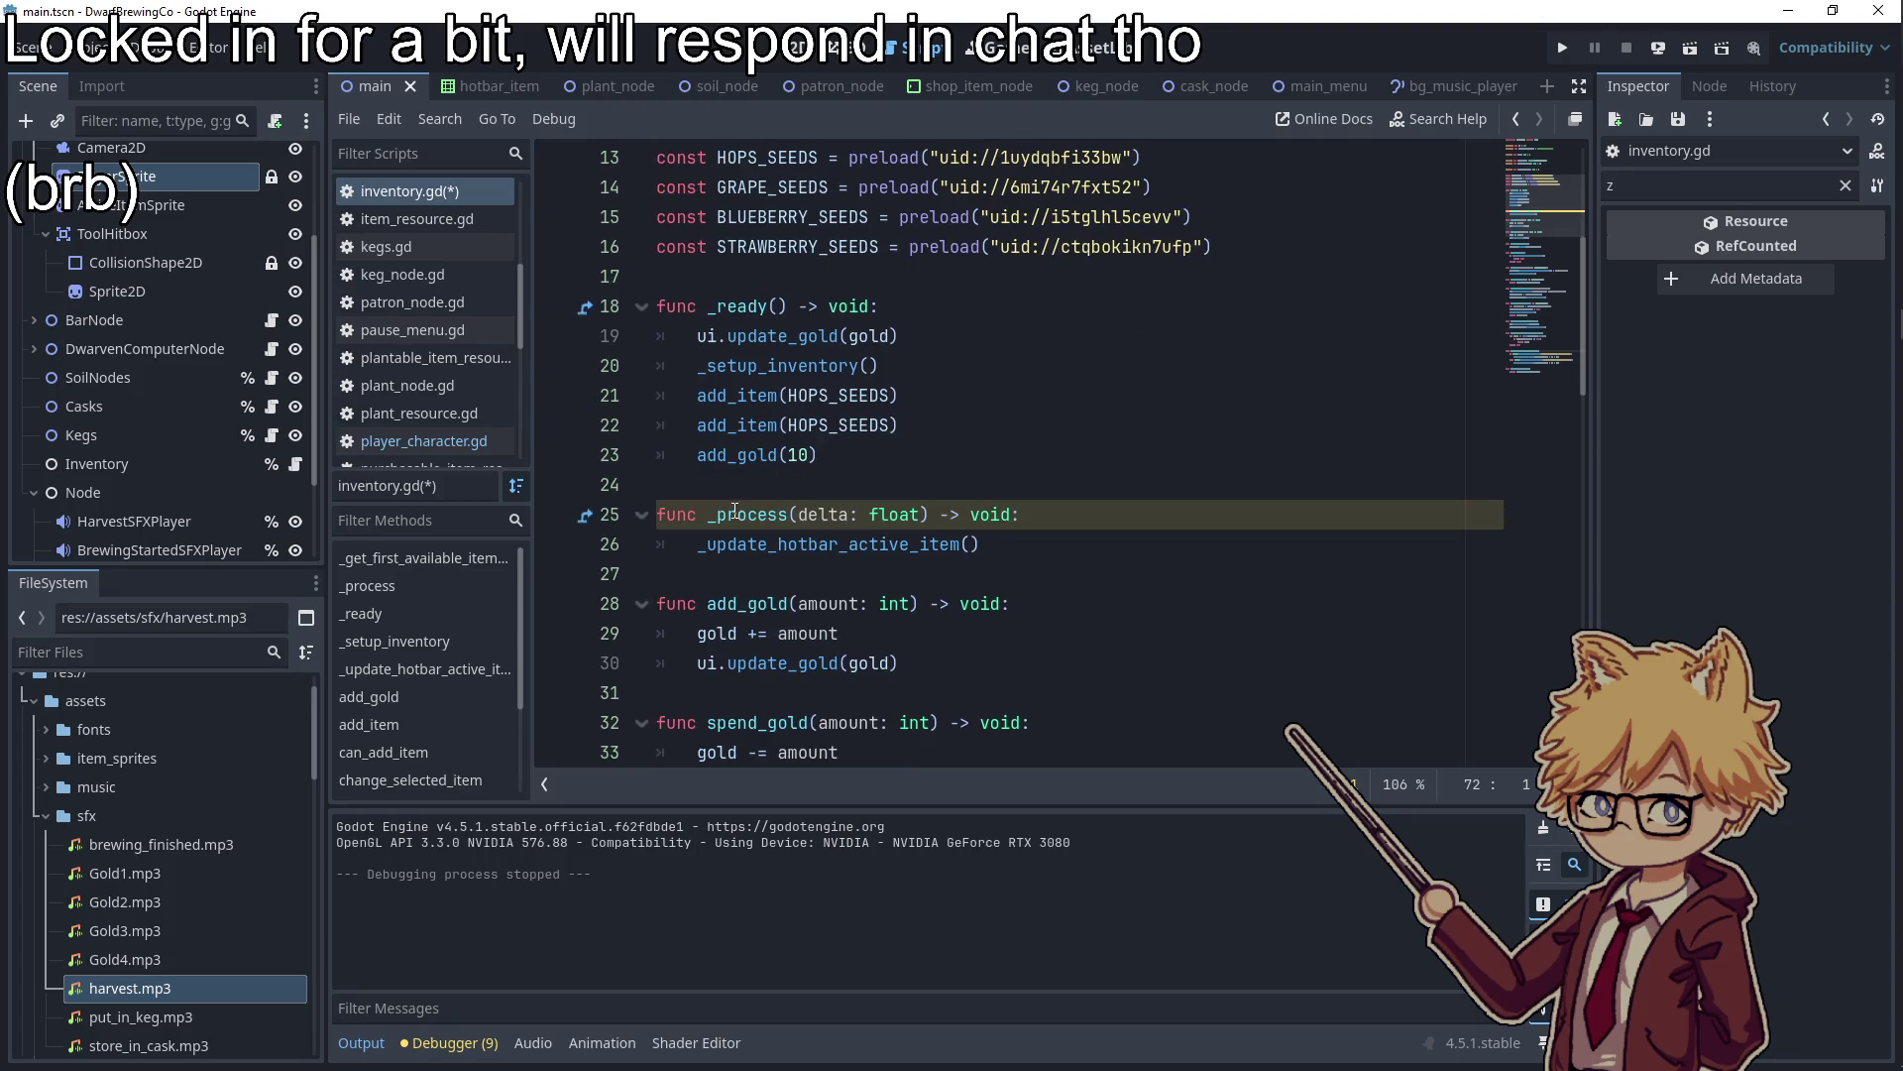
pyautogui.doubleClick(828, 544)
pyautogui.scroll(-7, 776, 562)
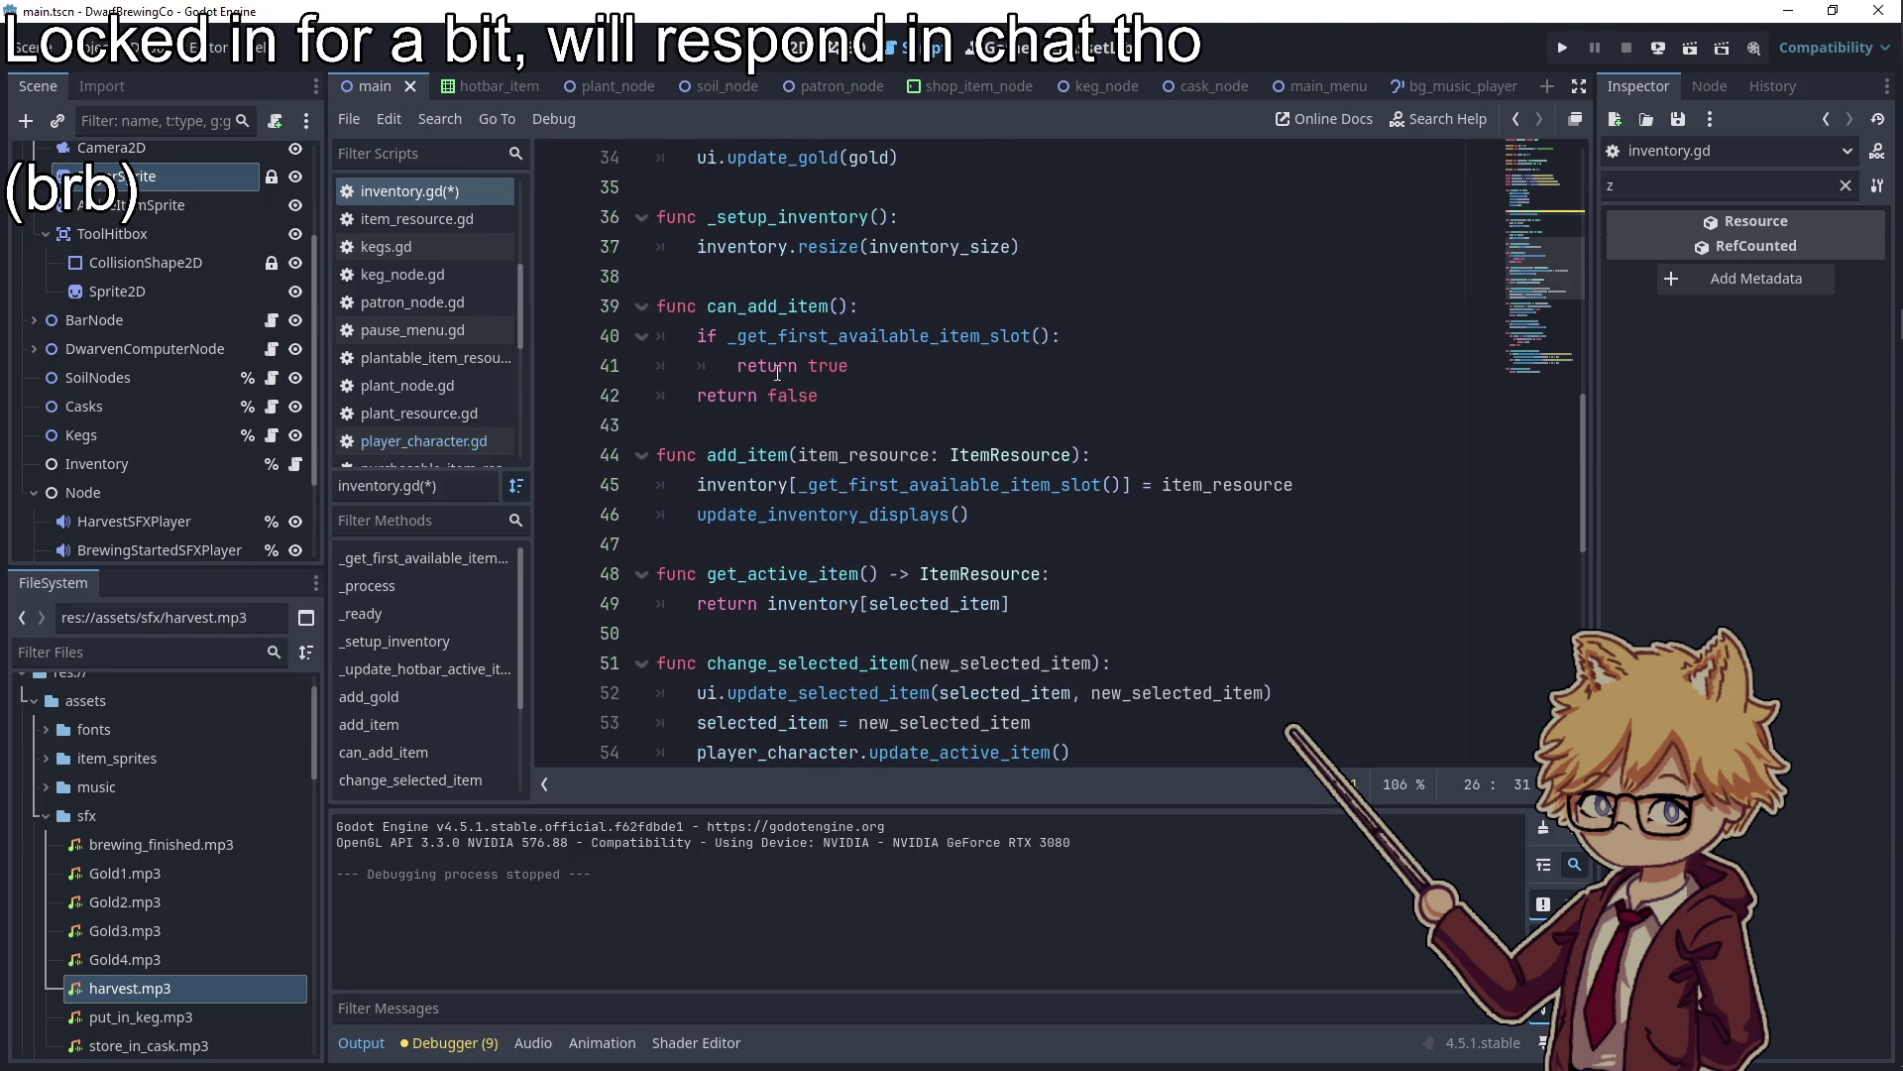
pyautogui.doubleClick(754, 307)
pyautogui.scroll(-1, 168, 461)
# Filter project files for 'keg' and open the keg_node scene and script
pyautogui.click(112, 654)
pyautogui.write('keg')
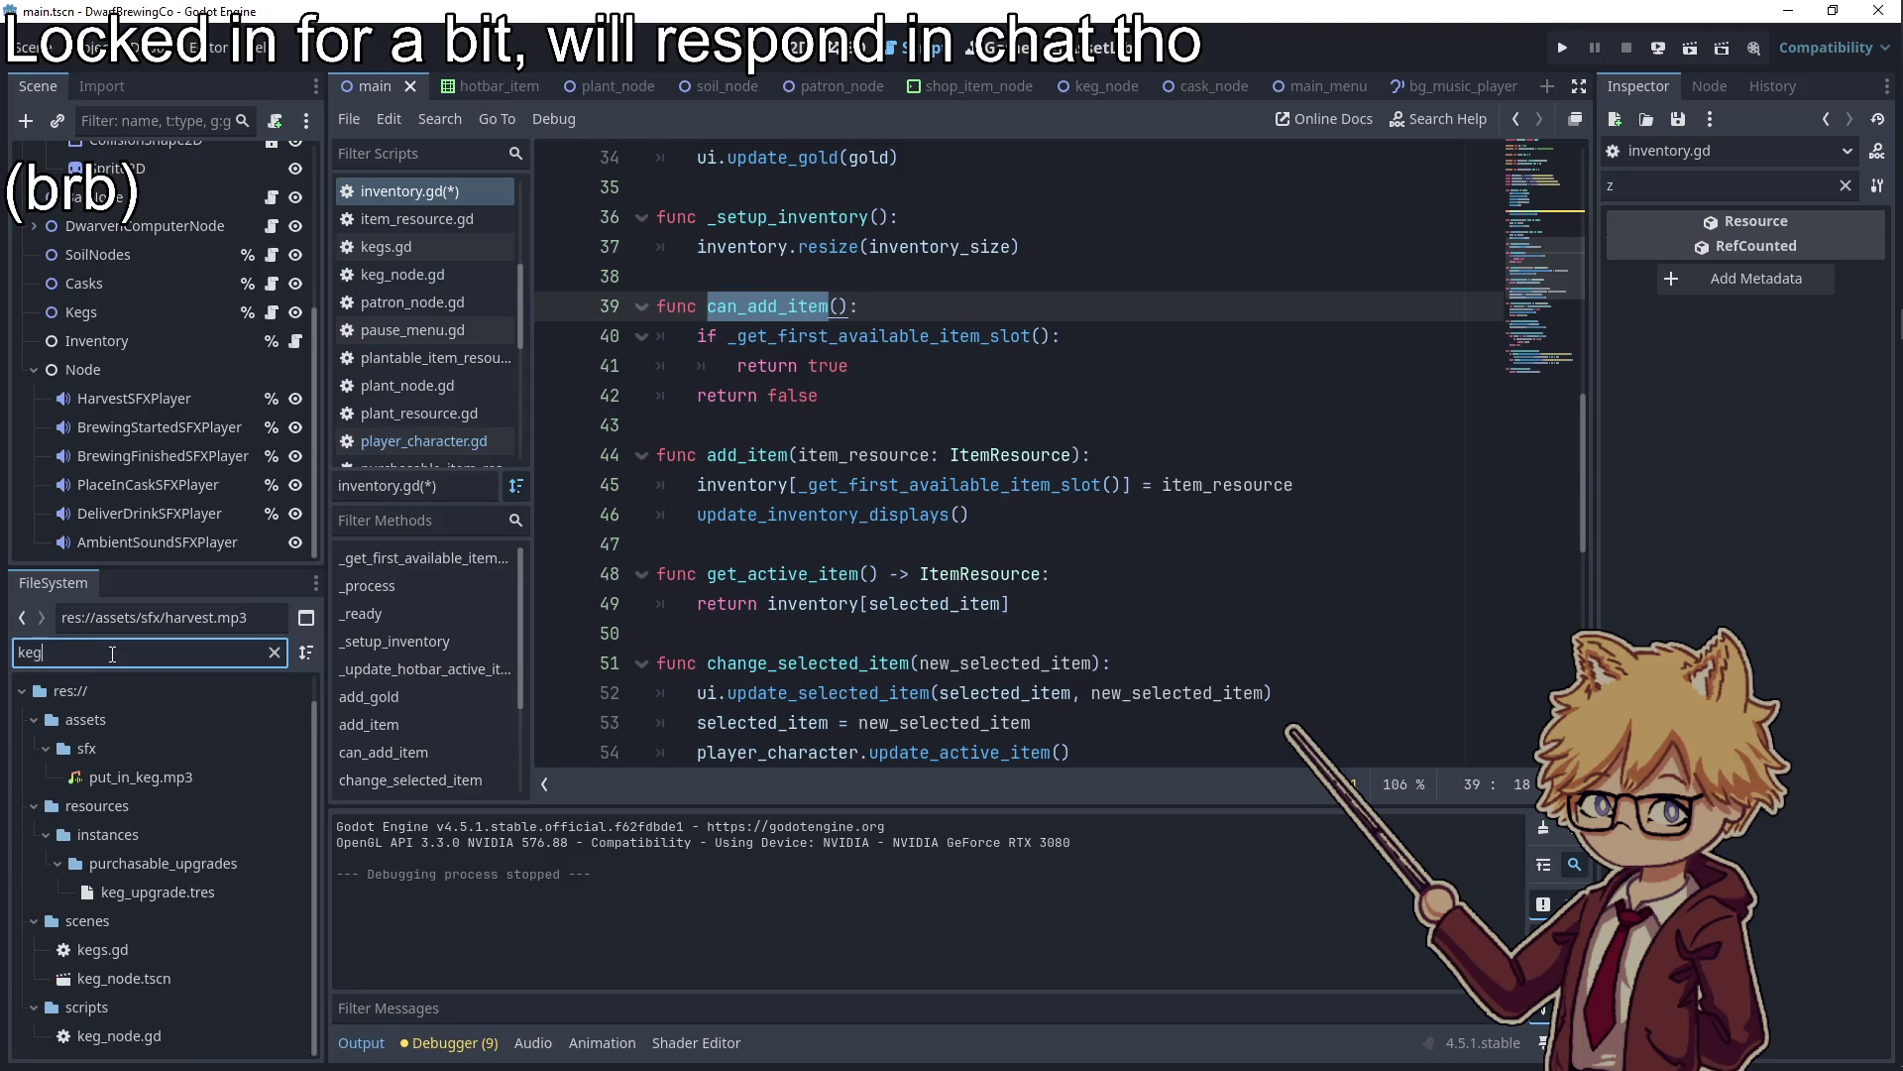
pyautogui.doubleClick(111, 980)
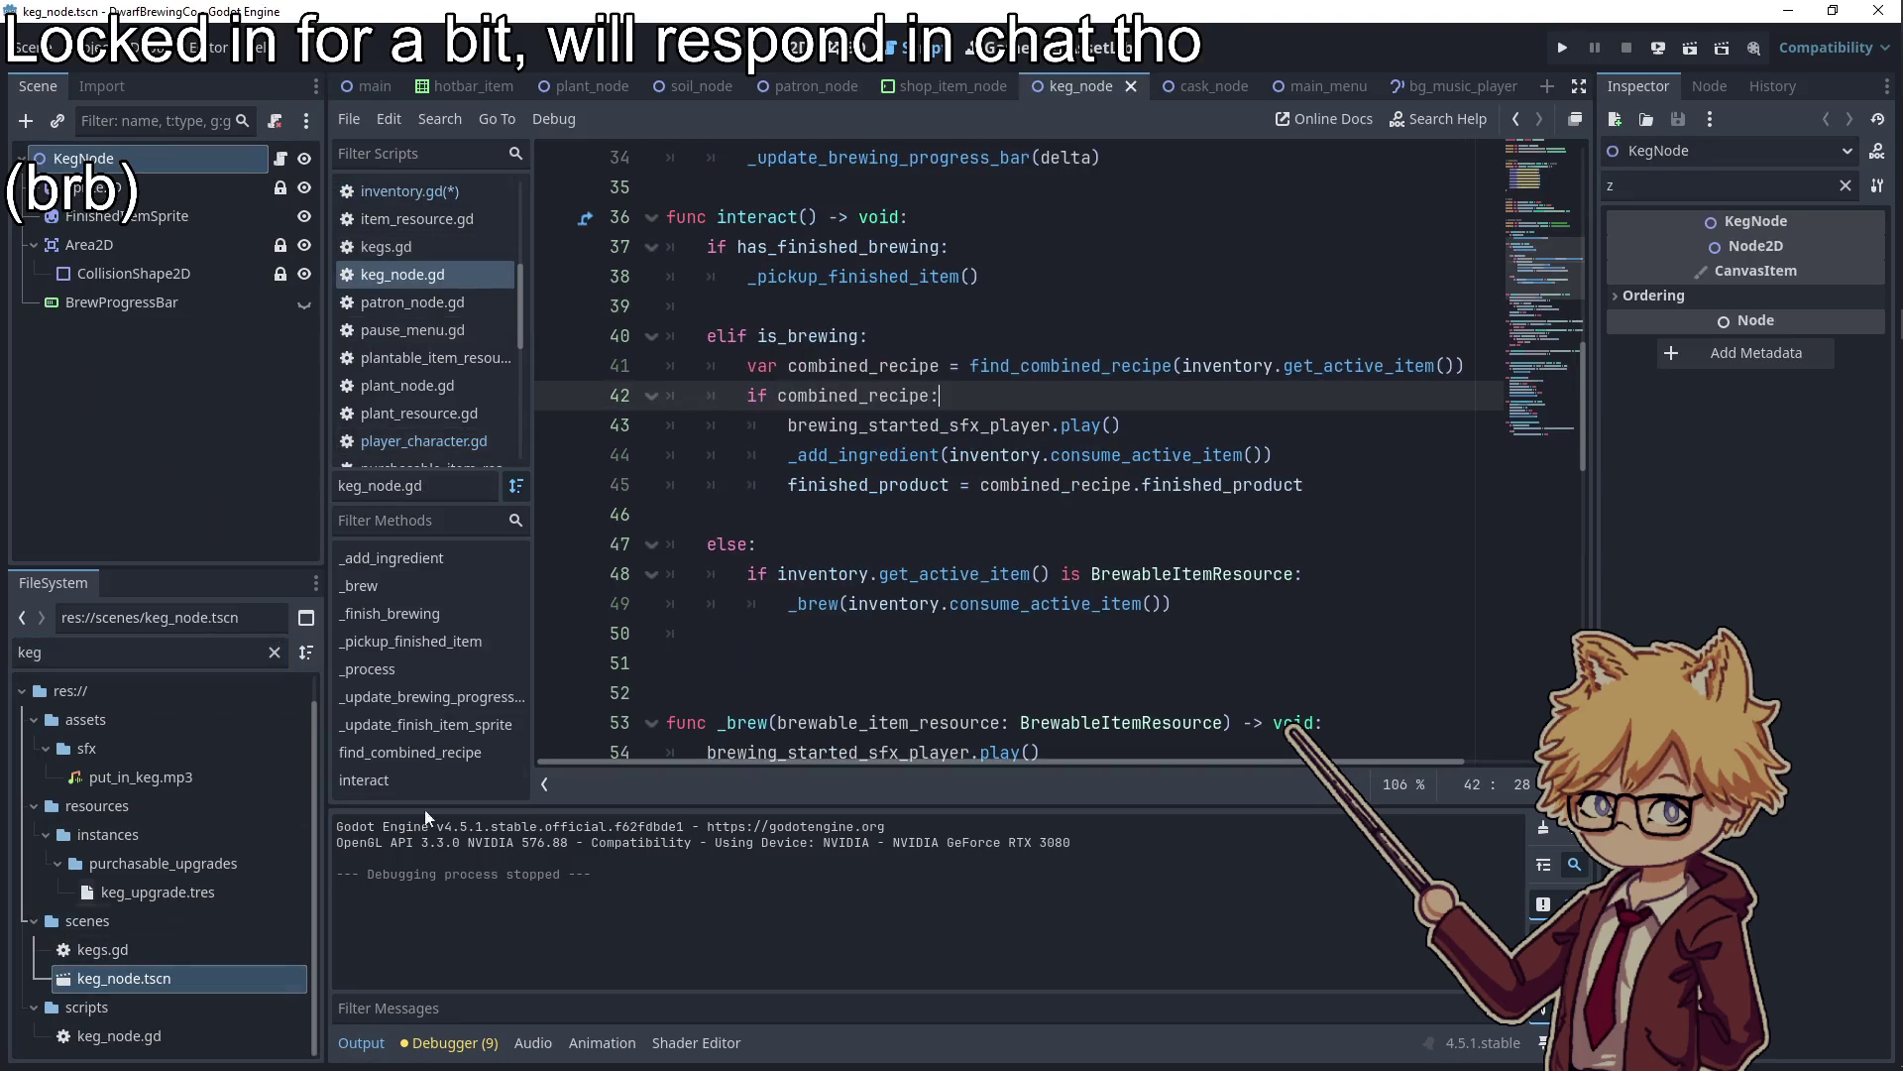
pyautogui.scroll(-2, 877, 426)
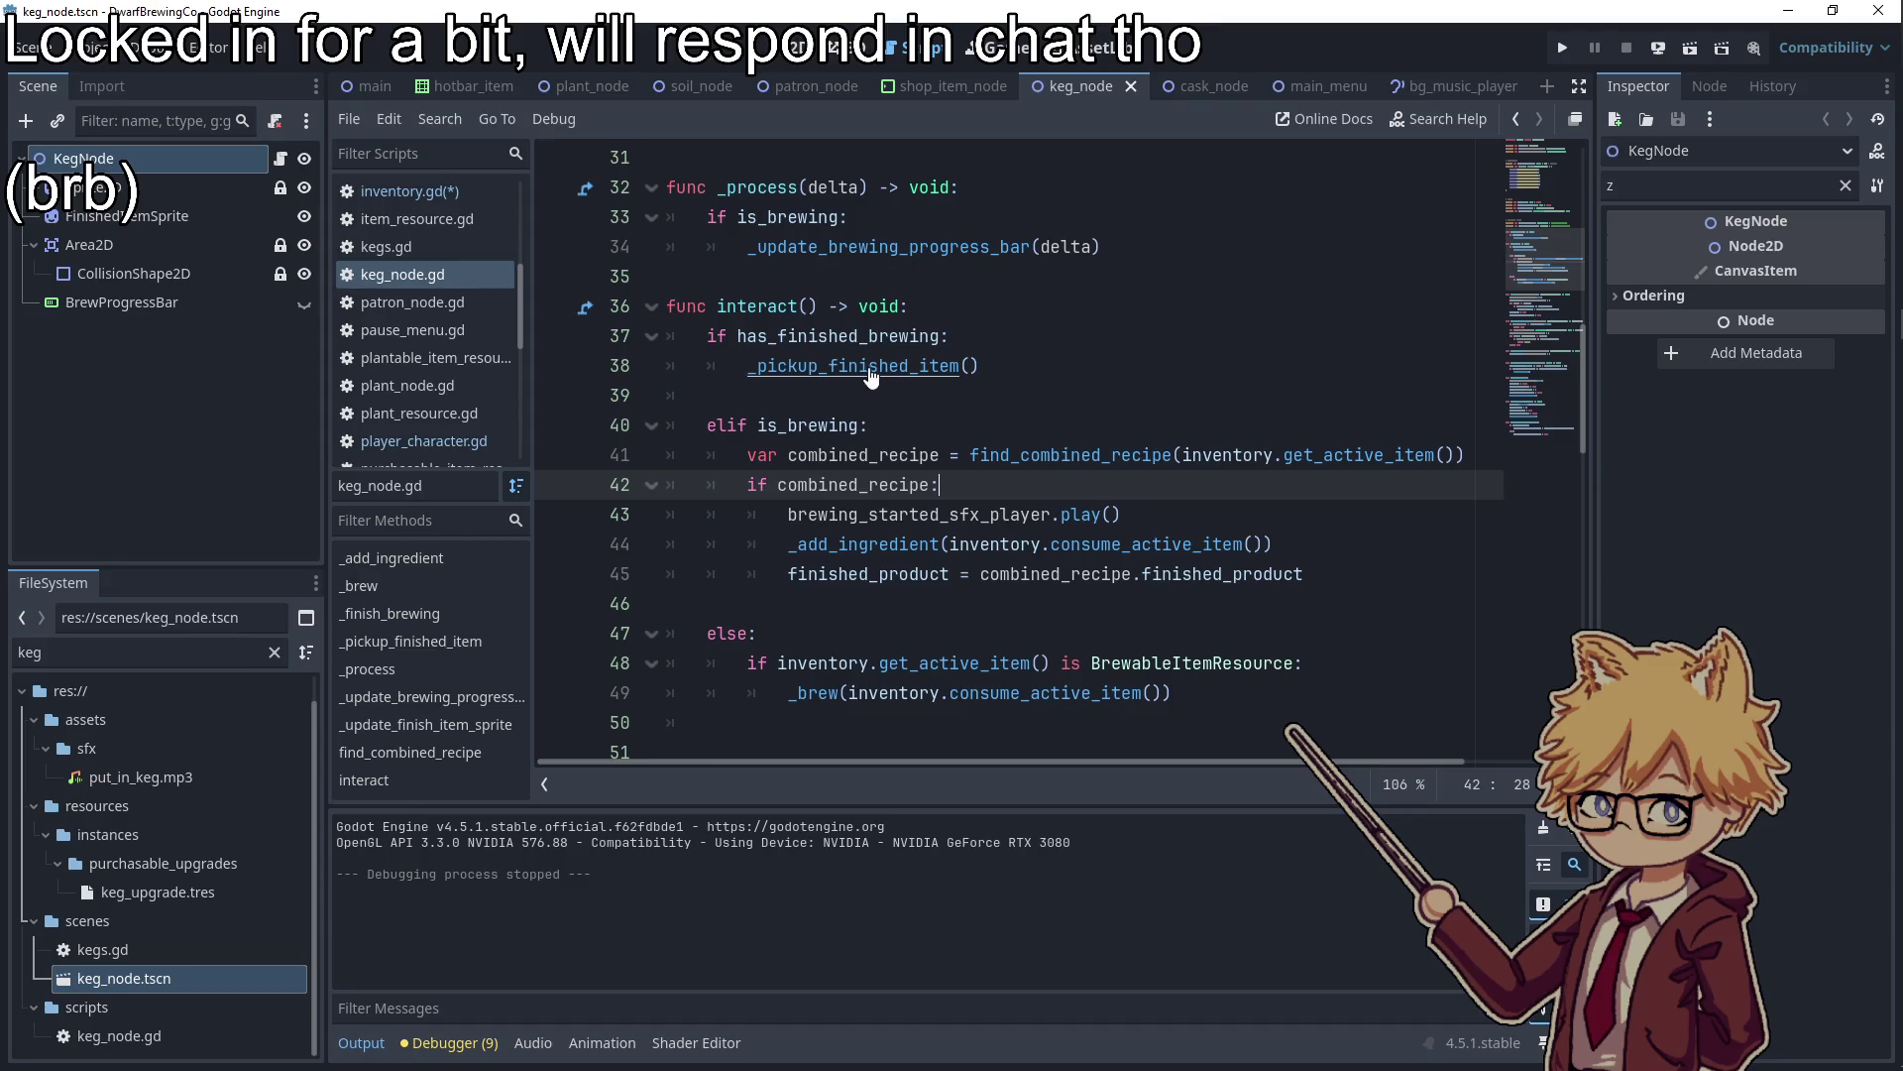
# Wrap _pickup_finished_item's pickup lines in an 'if inventory.can_add_item():' check
pyautogui.keyDown('ctrl'); pyautogui.click(866, 368); pyautogui.keyUp('ctrl')
pyautogui.click(1090, 449)
pyautogui.press('Return')
pyautogui.write('inventory.can')
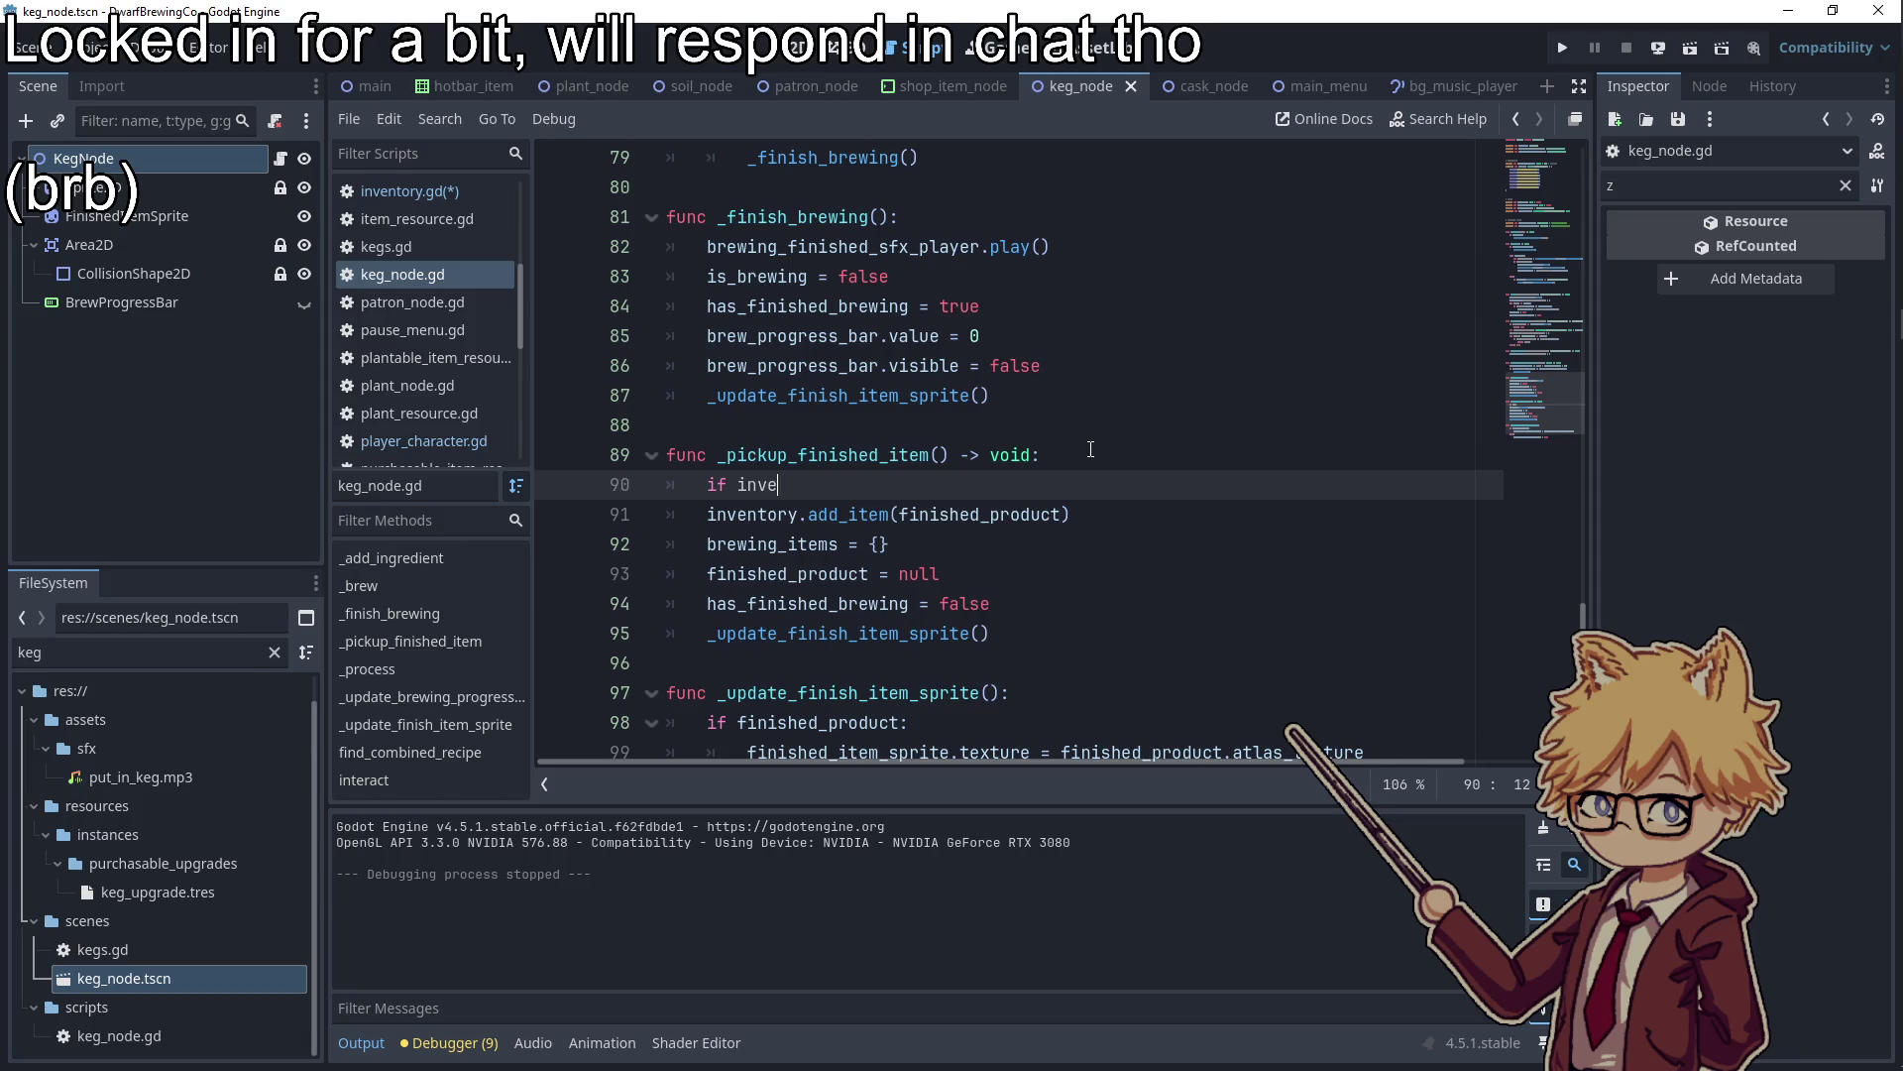
pyautogui.press('Return')
pyautogui.write(':')
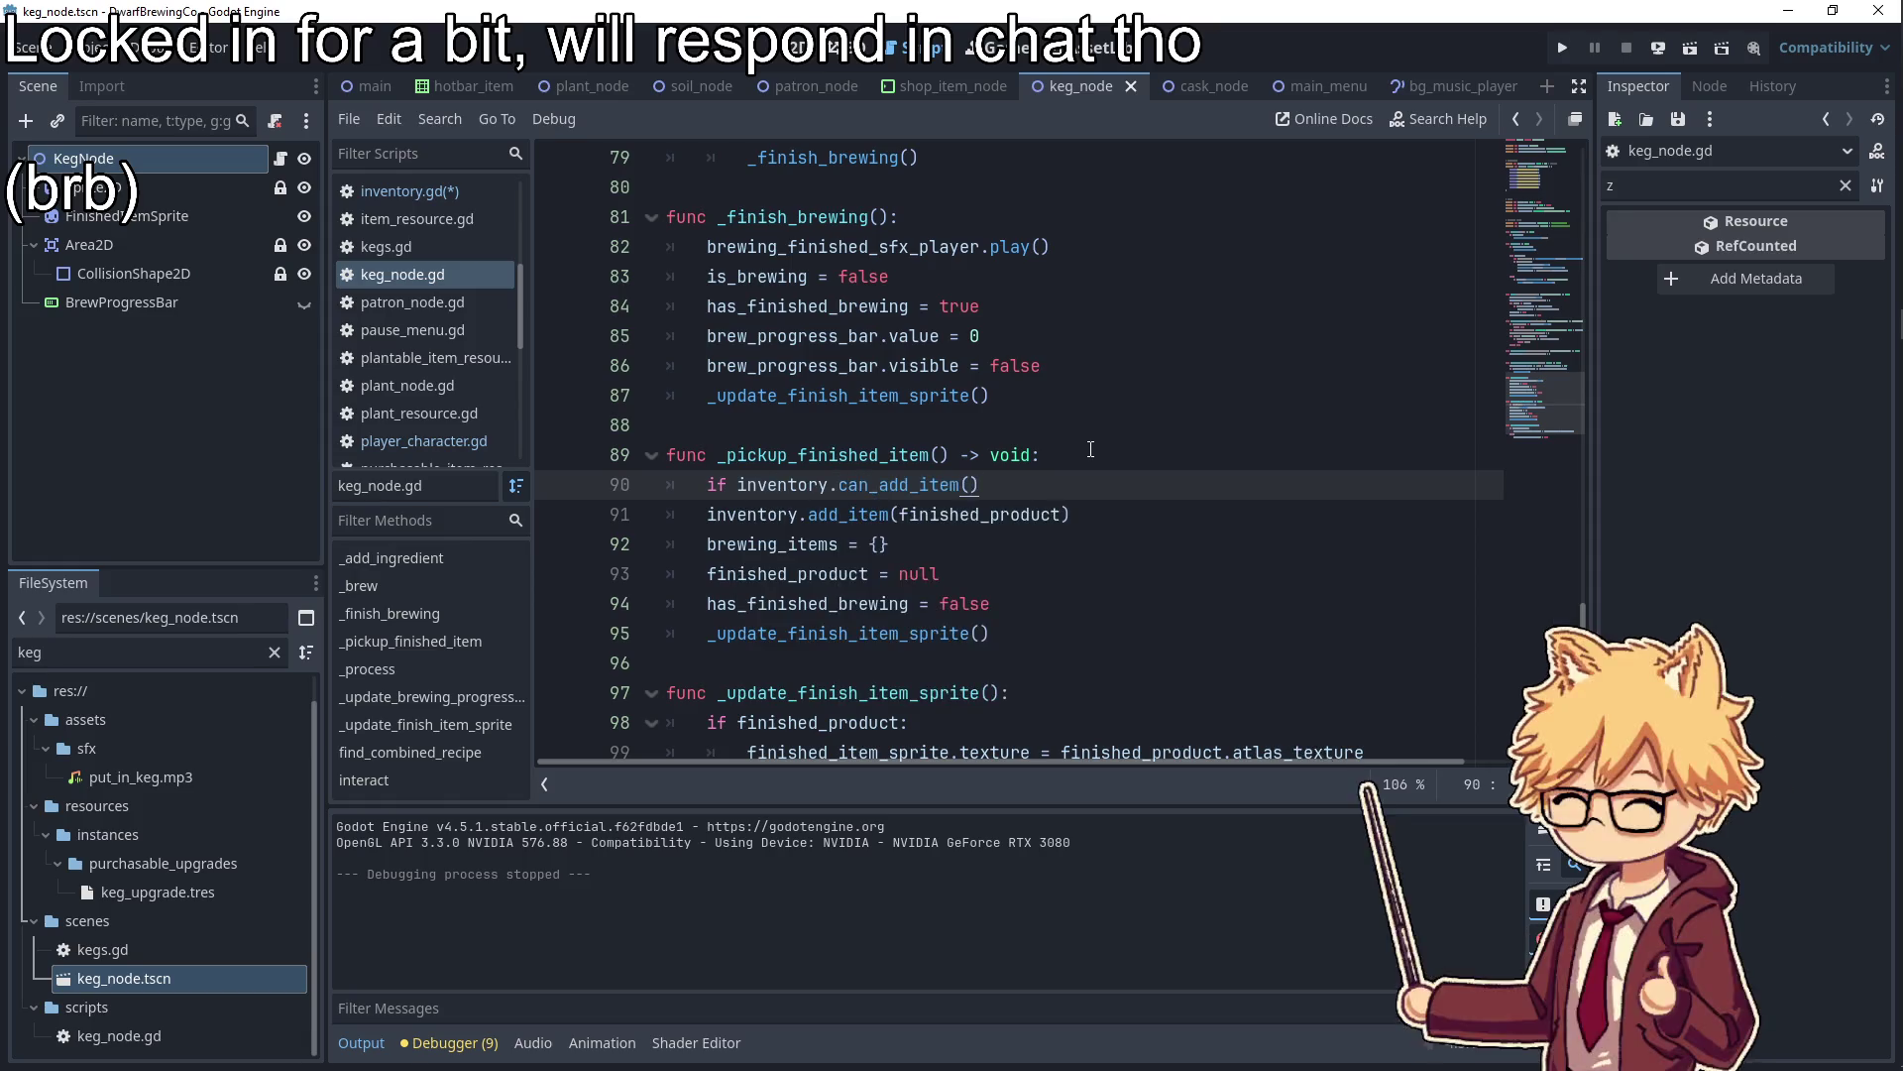
pyautogui.moveTo(1051, 634)
pyautogui.mouseDown()
pyautogui.moveTo(1194, 485)
pyautogui.moveTo(501, 487)
pyautogui.mouseUp()
pyautogui.press('Tab')
pyautogui.press('End')
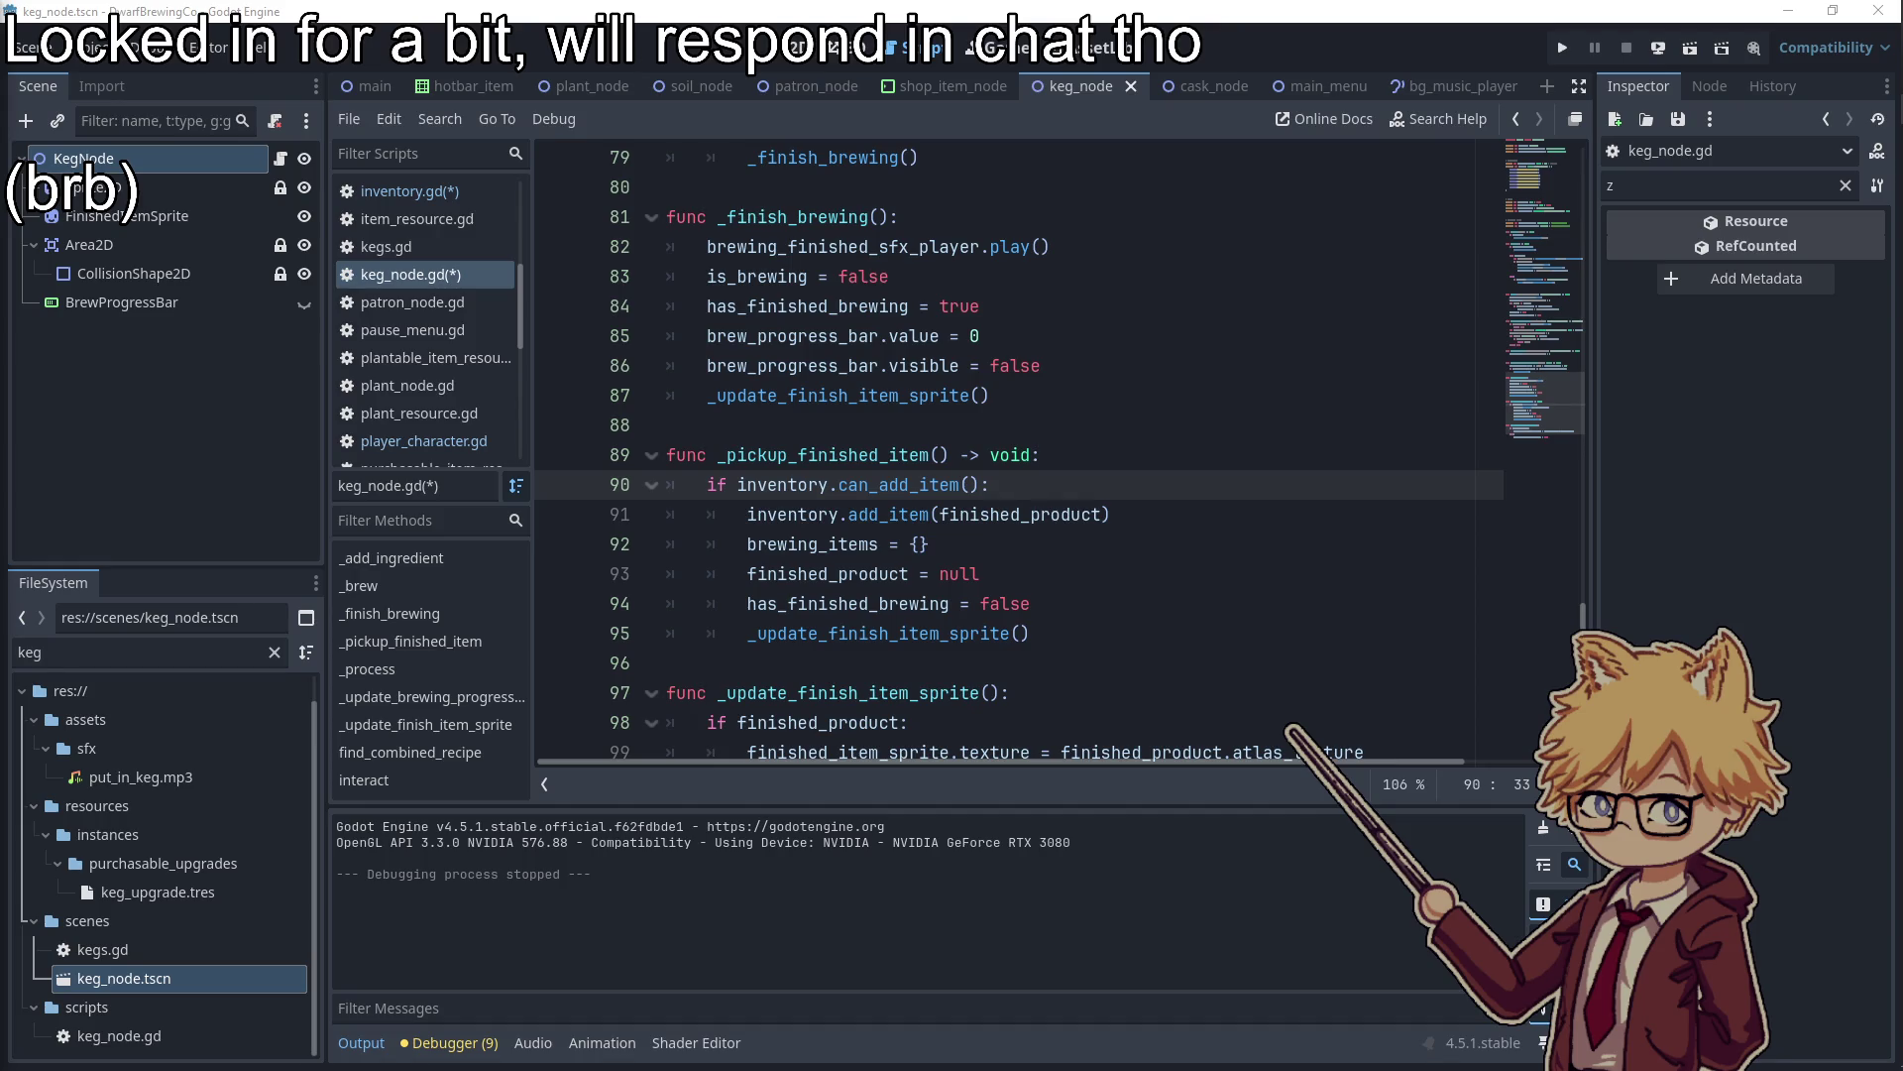
# Change the FileSystem filter from 'keg' to 'cask'
pyautogui.click(889, 454)
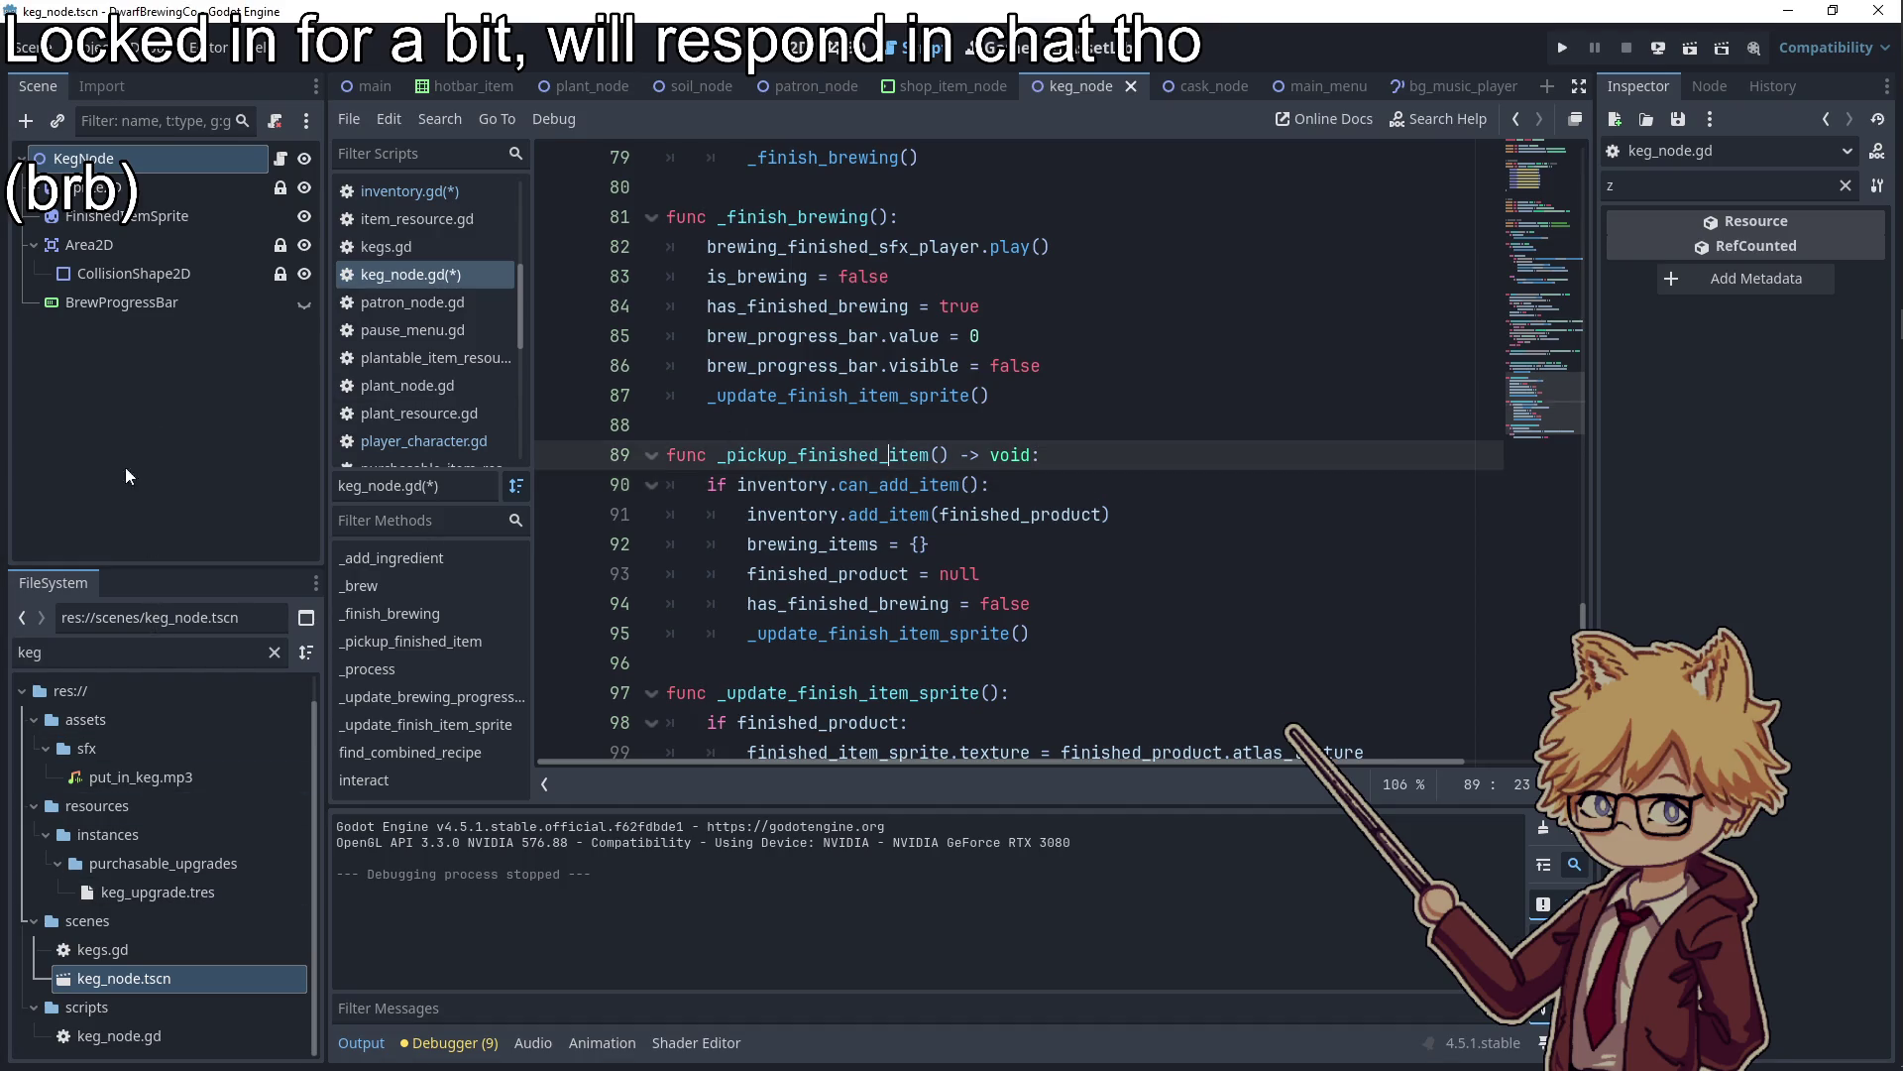
pyautogui.doubleClick(40, 651)
pyautogui.write('cask')
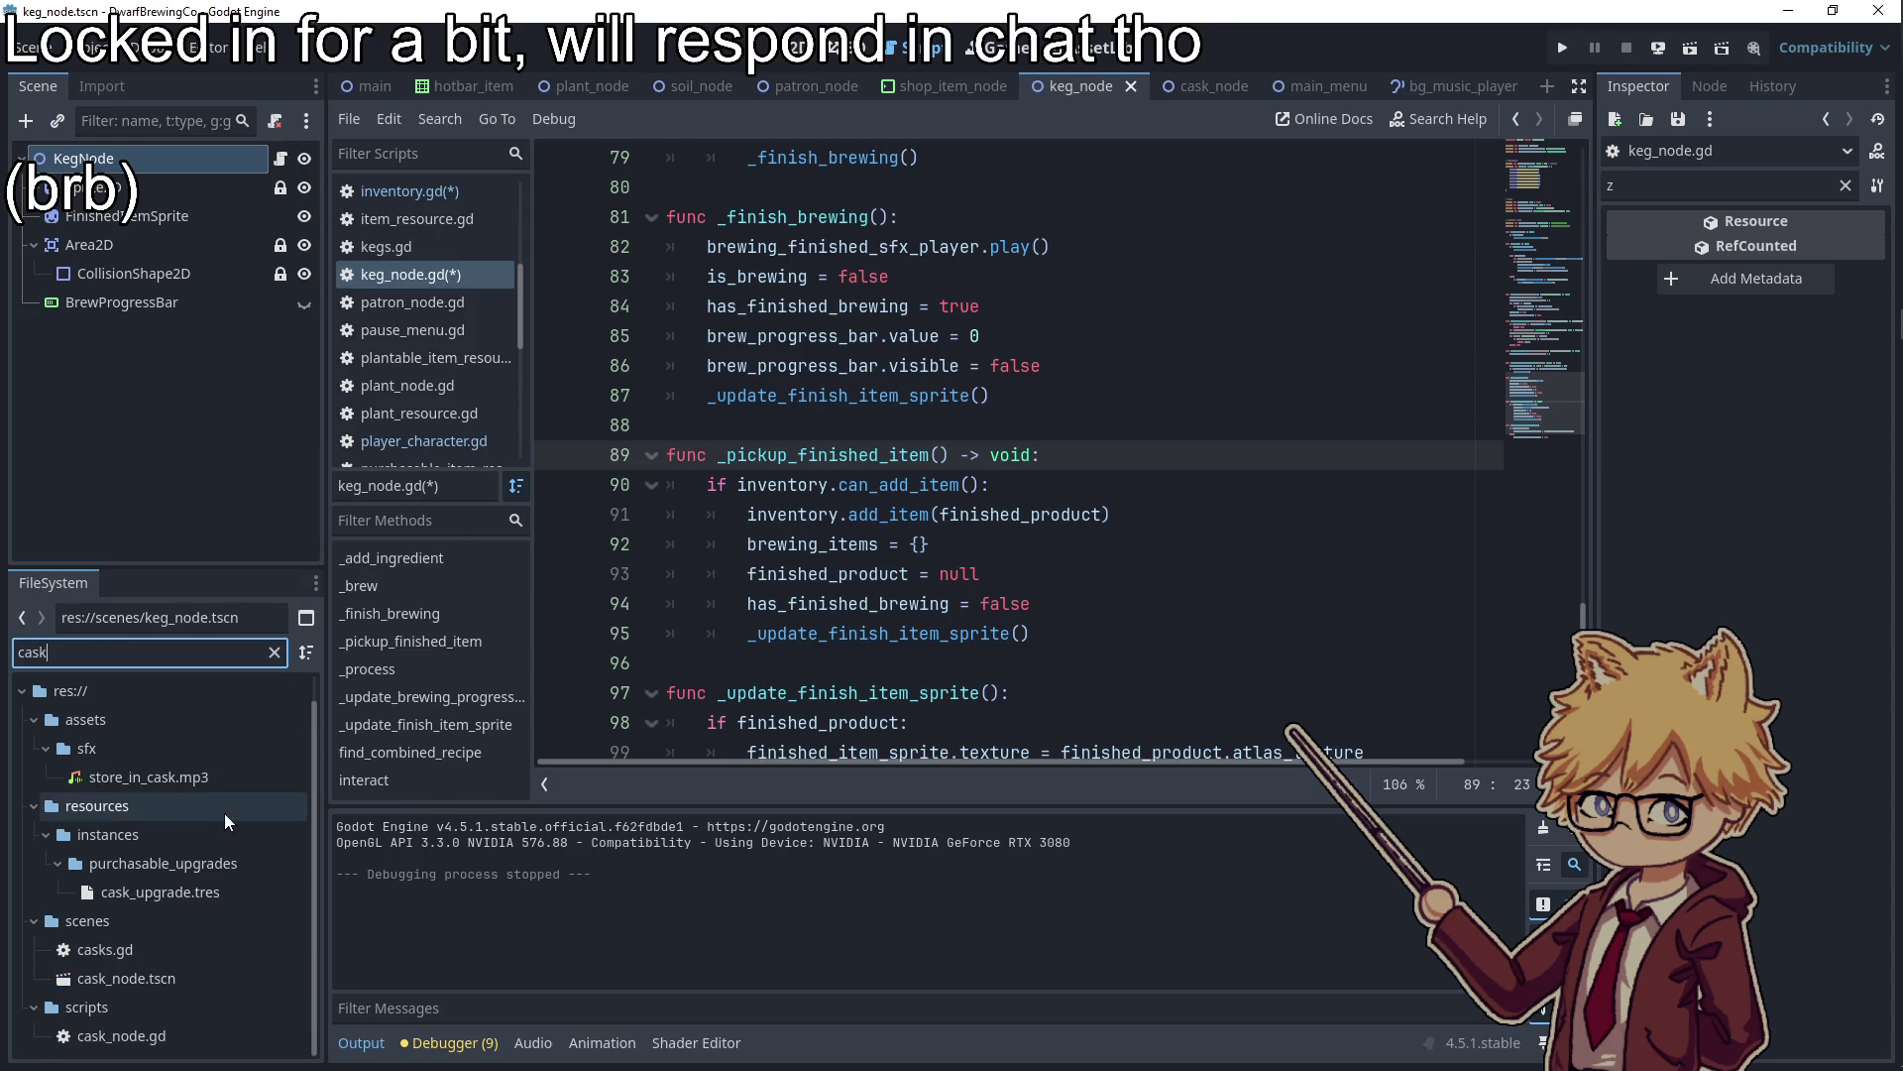
# Open the cask script and inspect stored_drink and active_item in the interact logic
pyautogui.doubleClick(148, 950)
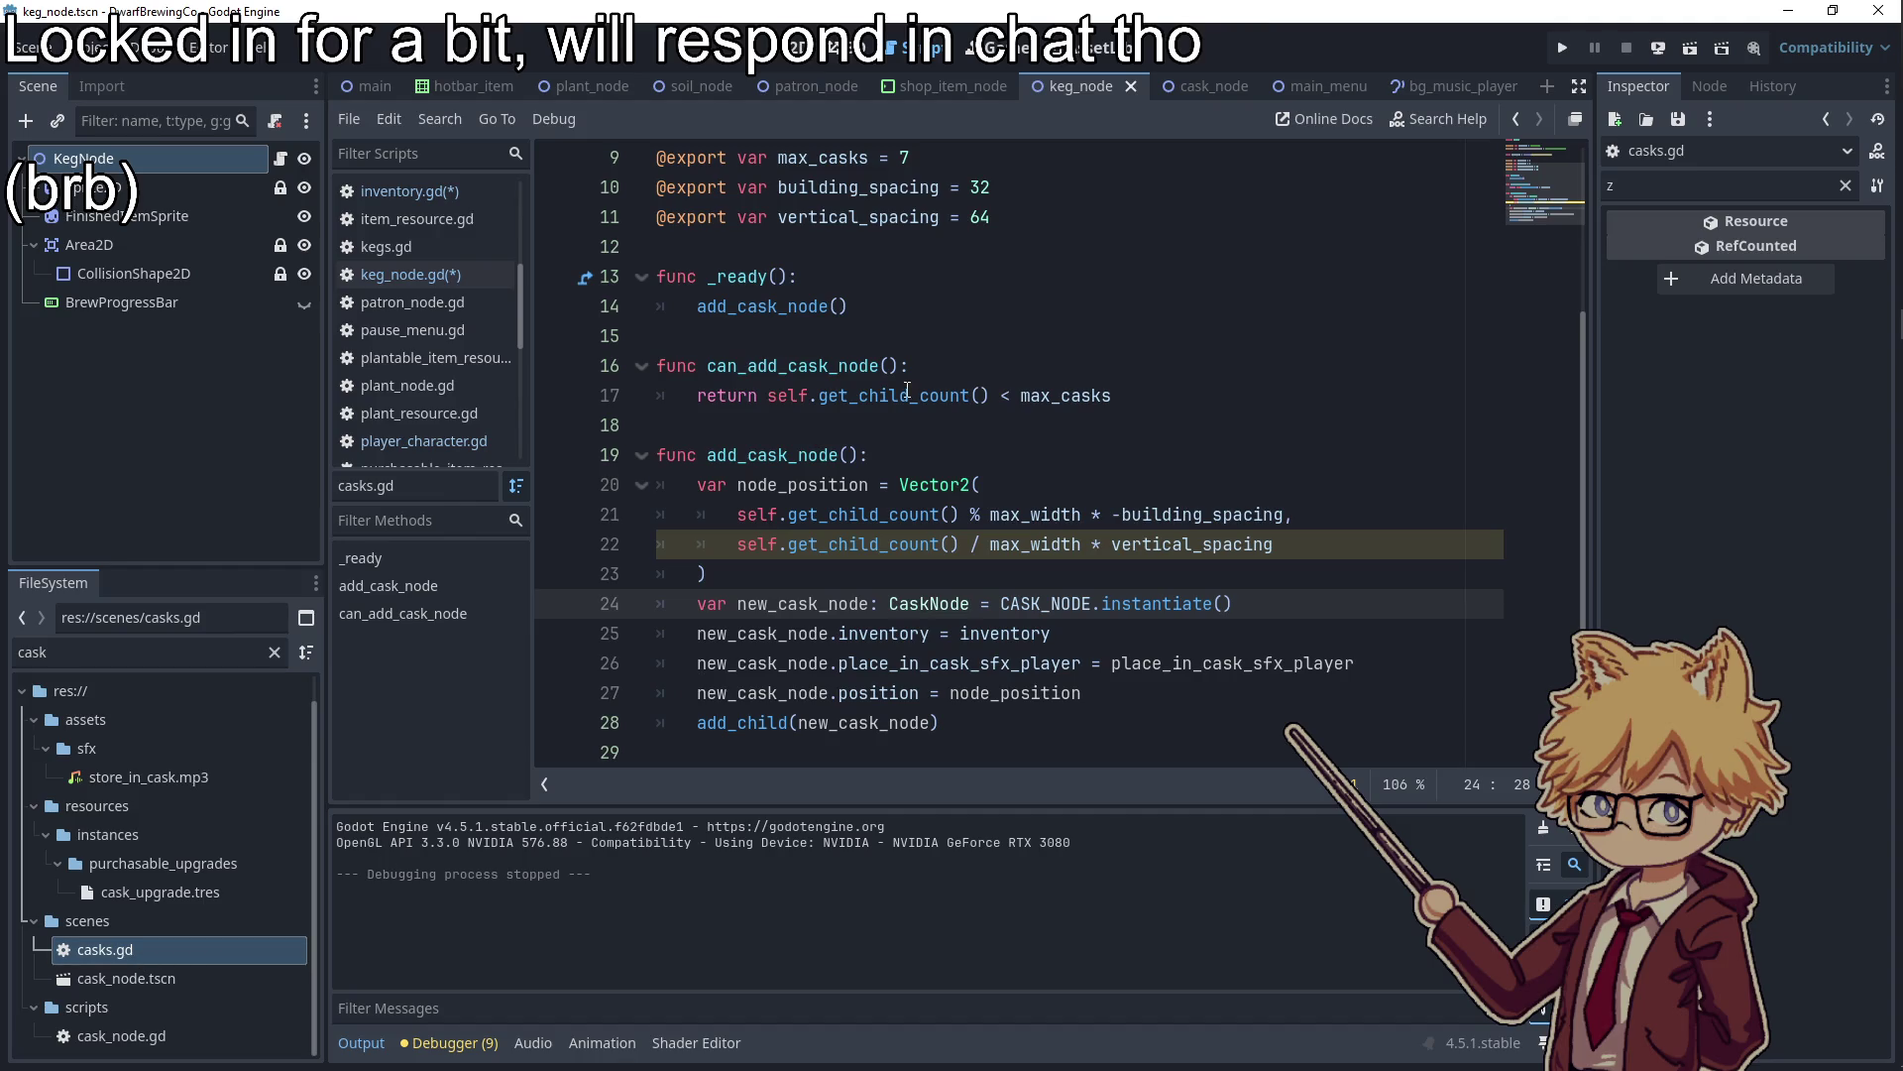
pyautogui.keyDown('ctrl'); pyautogui.click(929, 603); pyautogui.keyUp('ctrl')
pyautogui.doubleClick(811, 307)
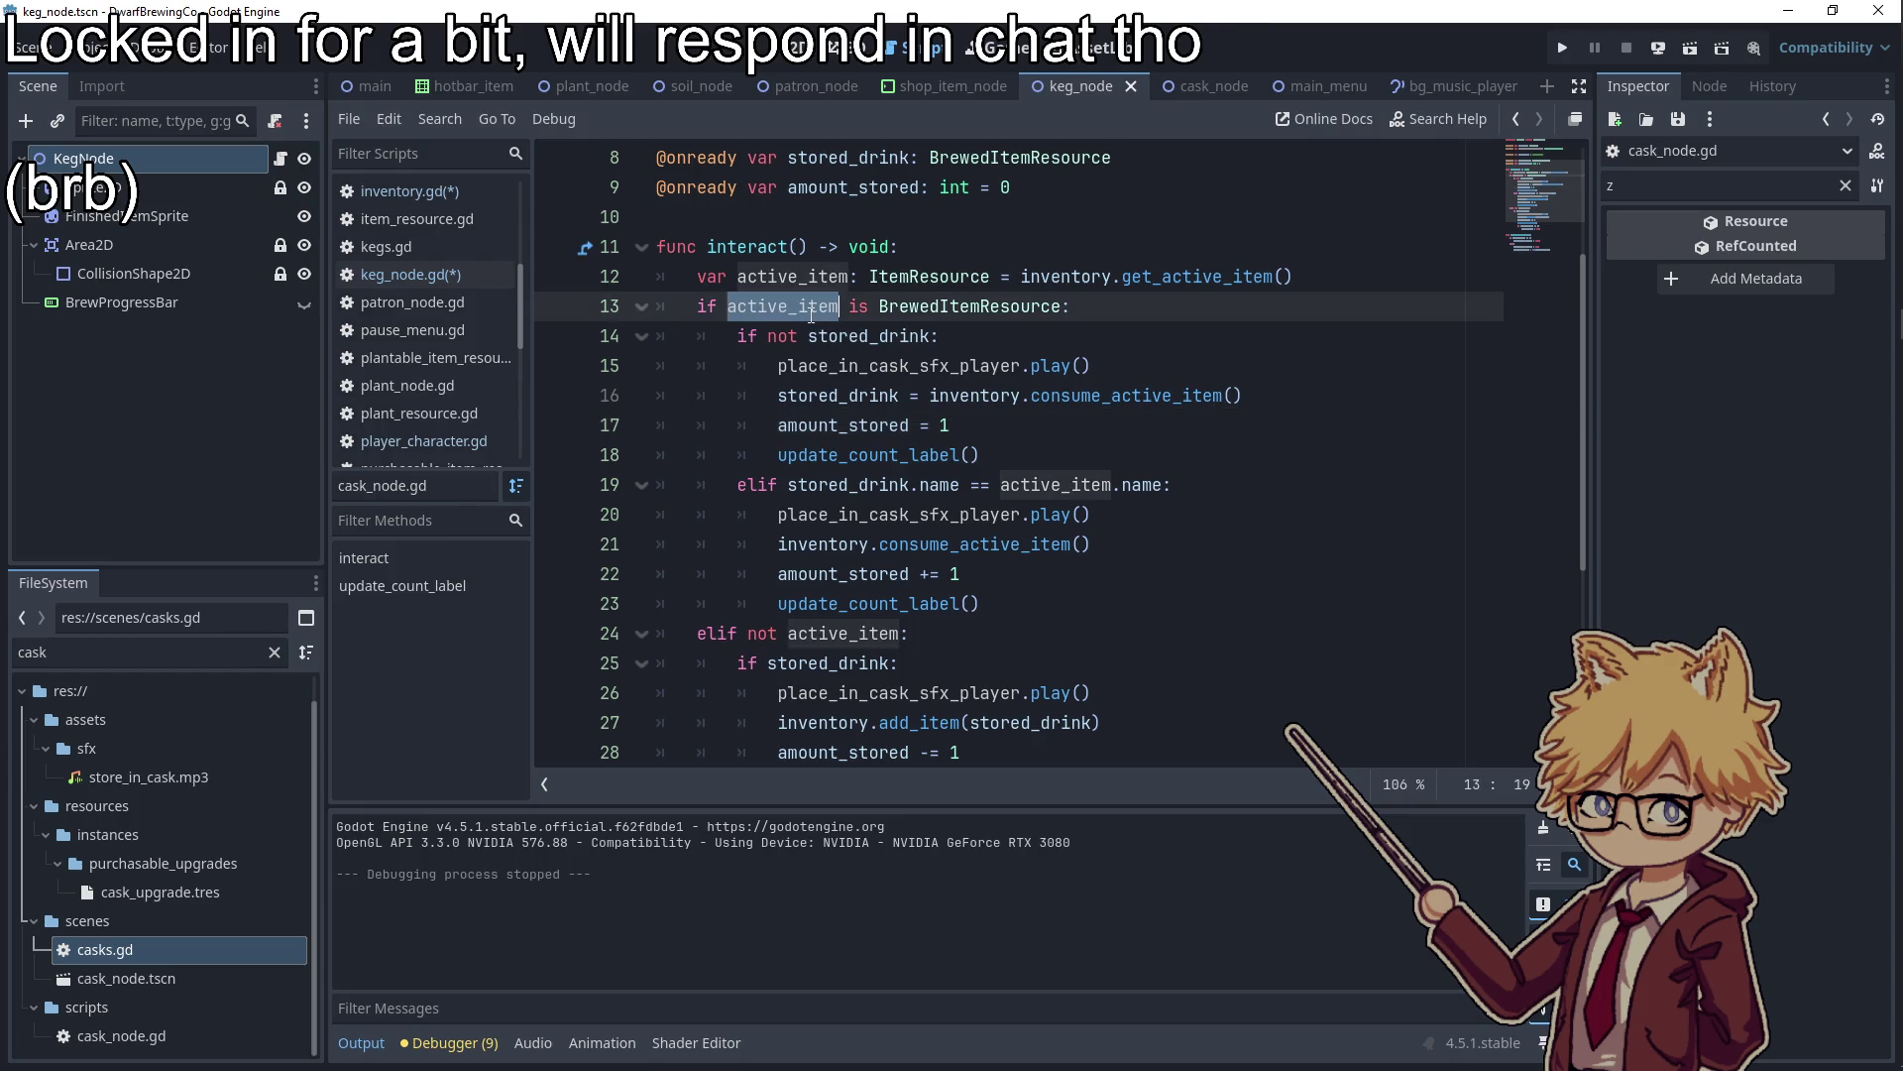
pyautogui.doubleClick(853, 336)
pyautogui.doubleClick(837, 484)
pyautogui.doubleClick(843, 632)
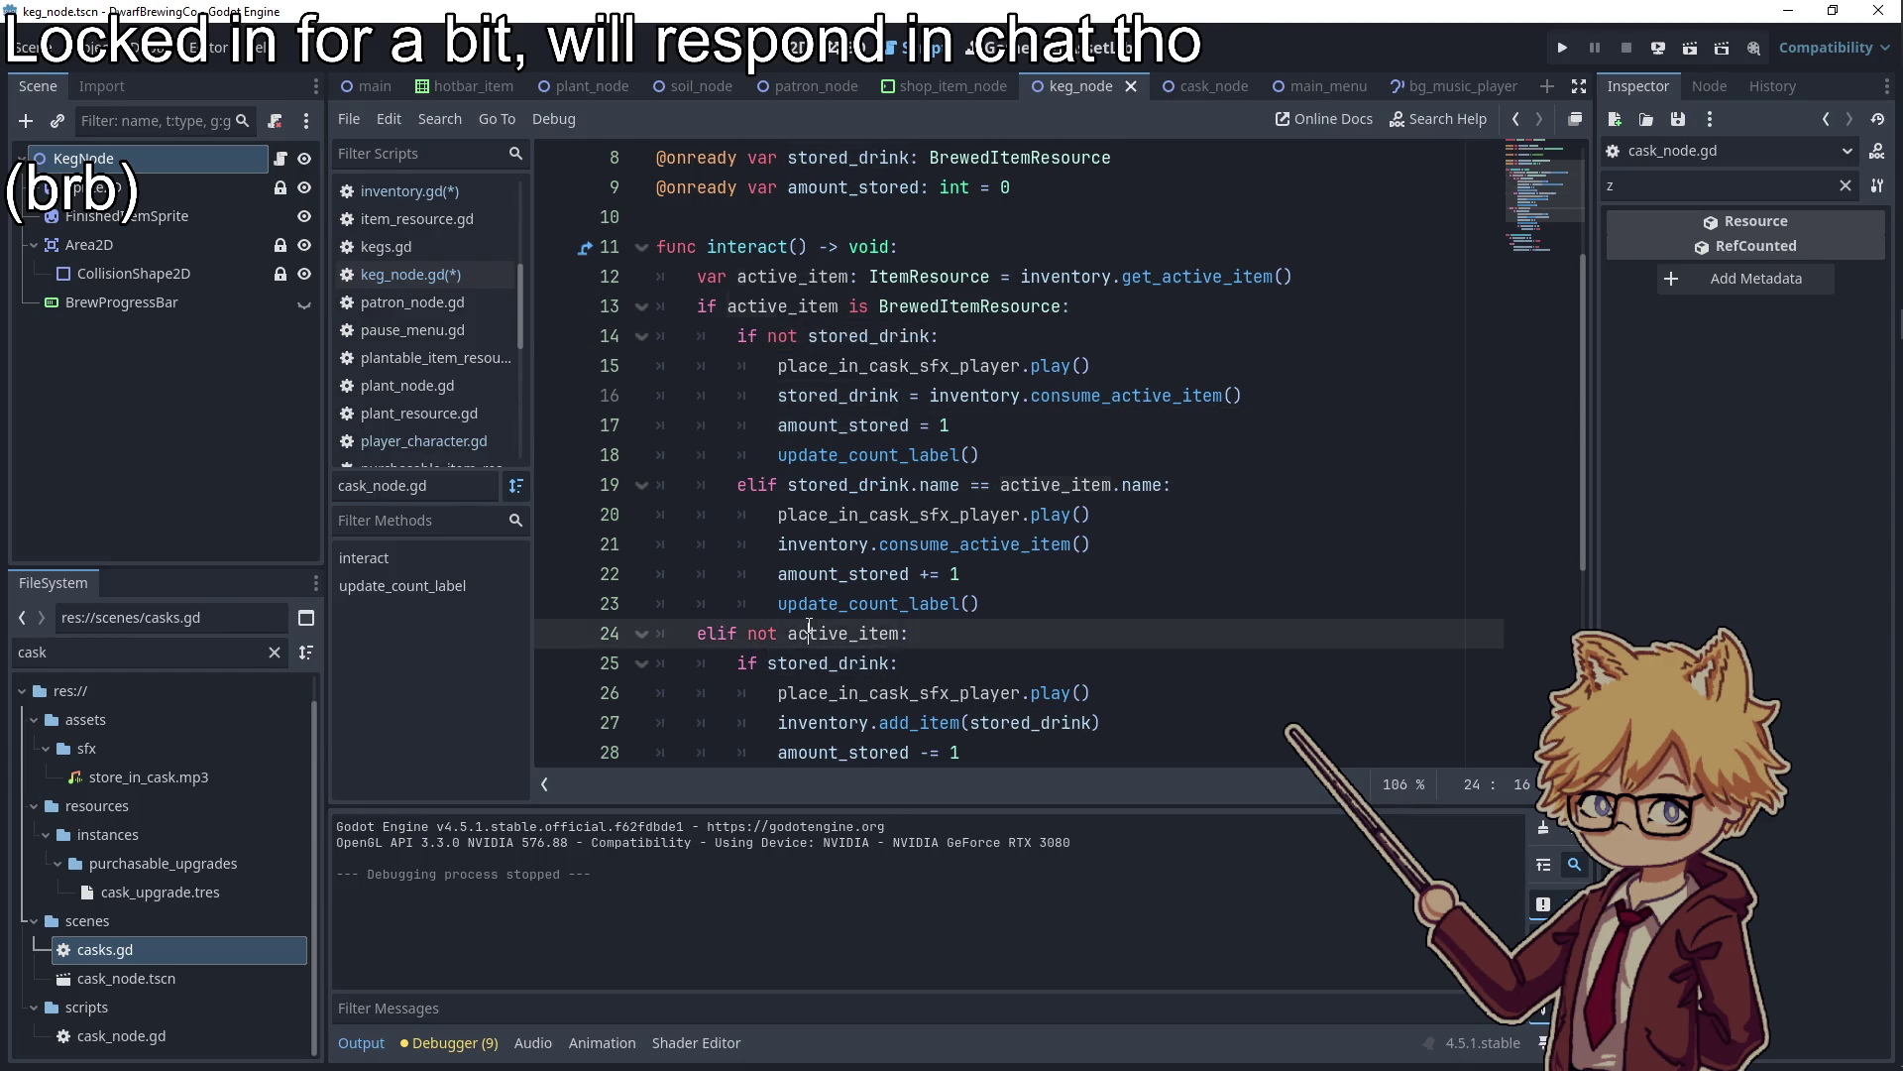
pyautogui.scroll(-2, 844, 619)
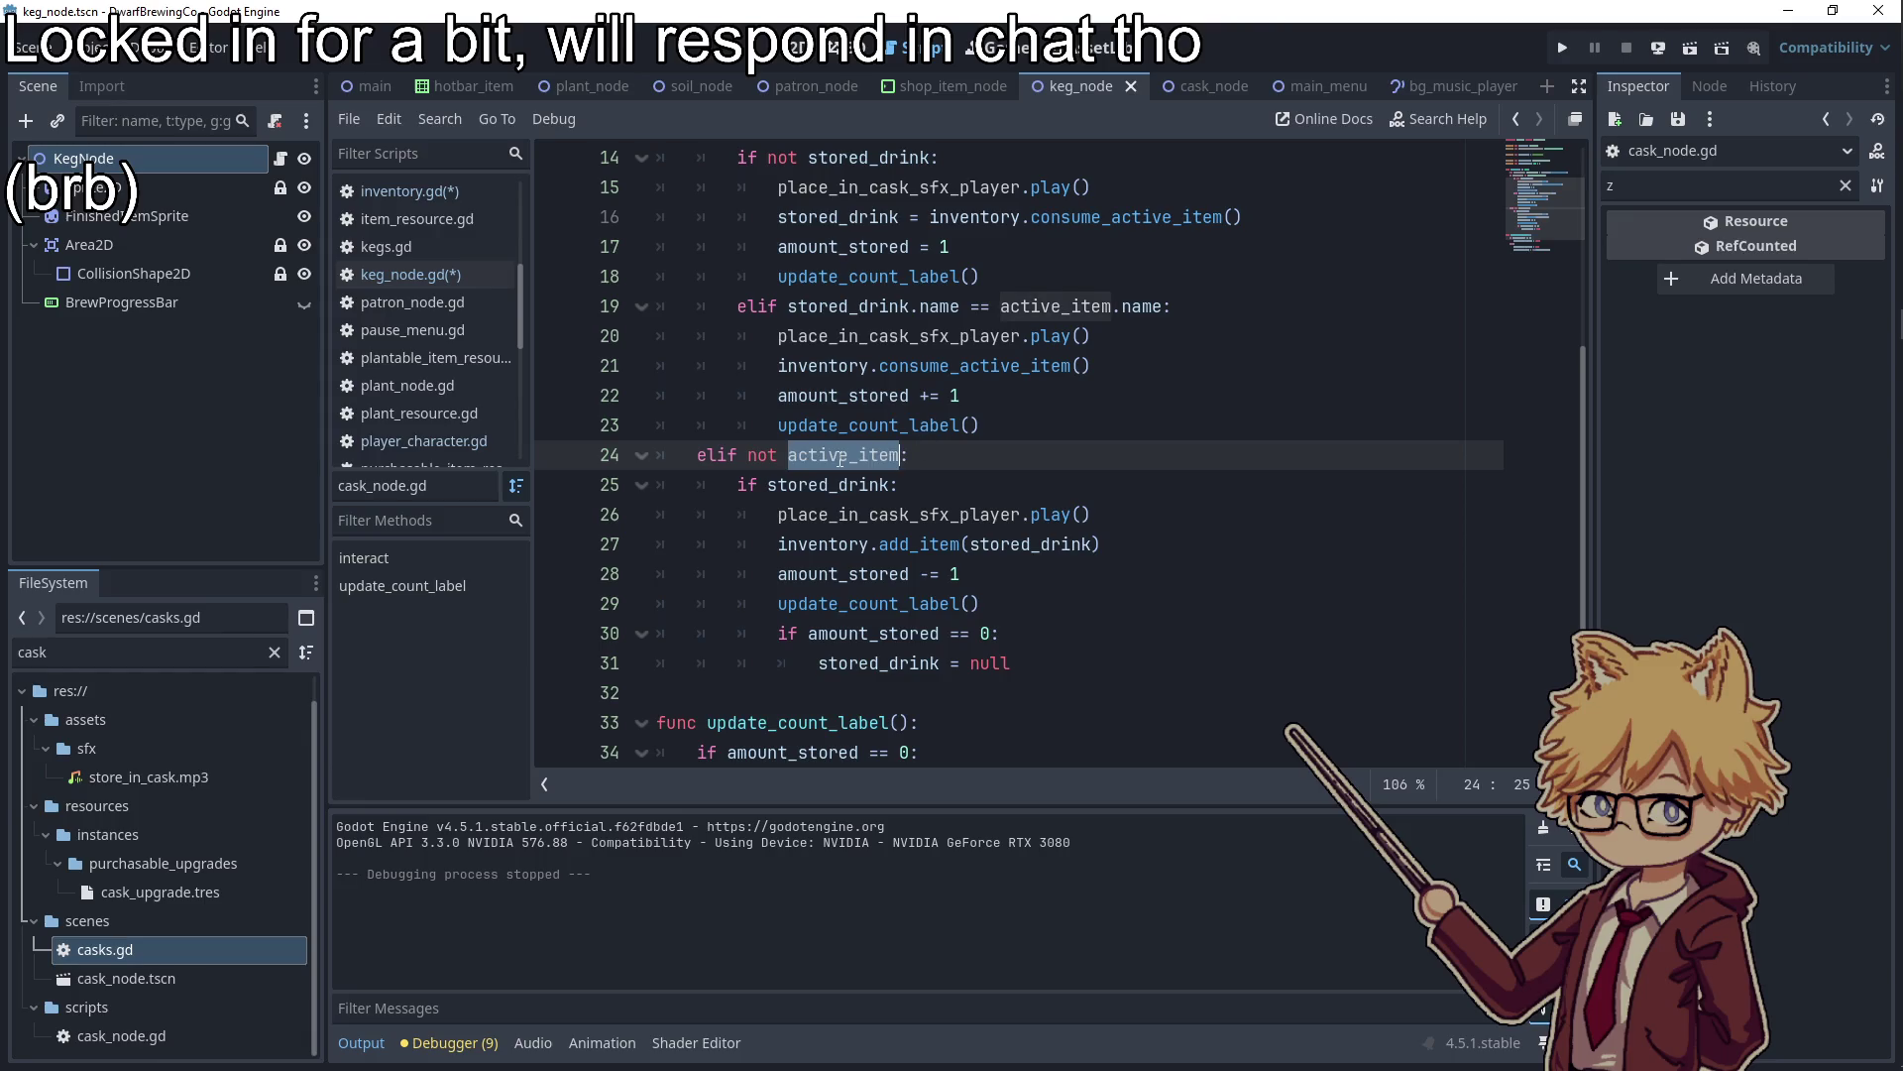
# Append '&& inventory.can_add_item()' to line 24's active_item condition and save
pyautogui.click(897, 456)
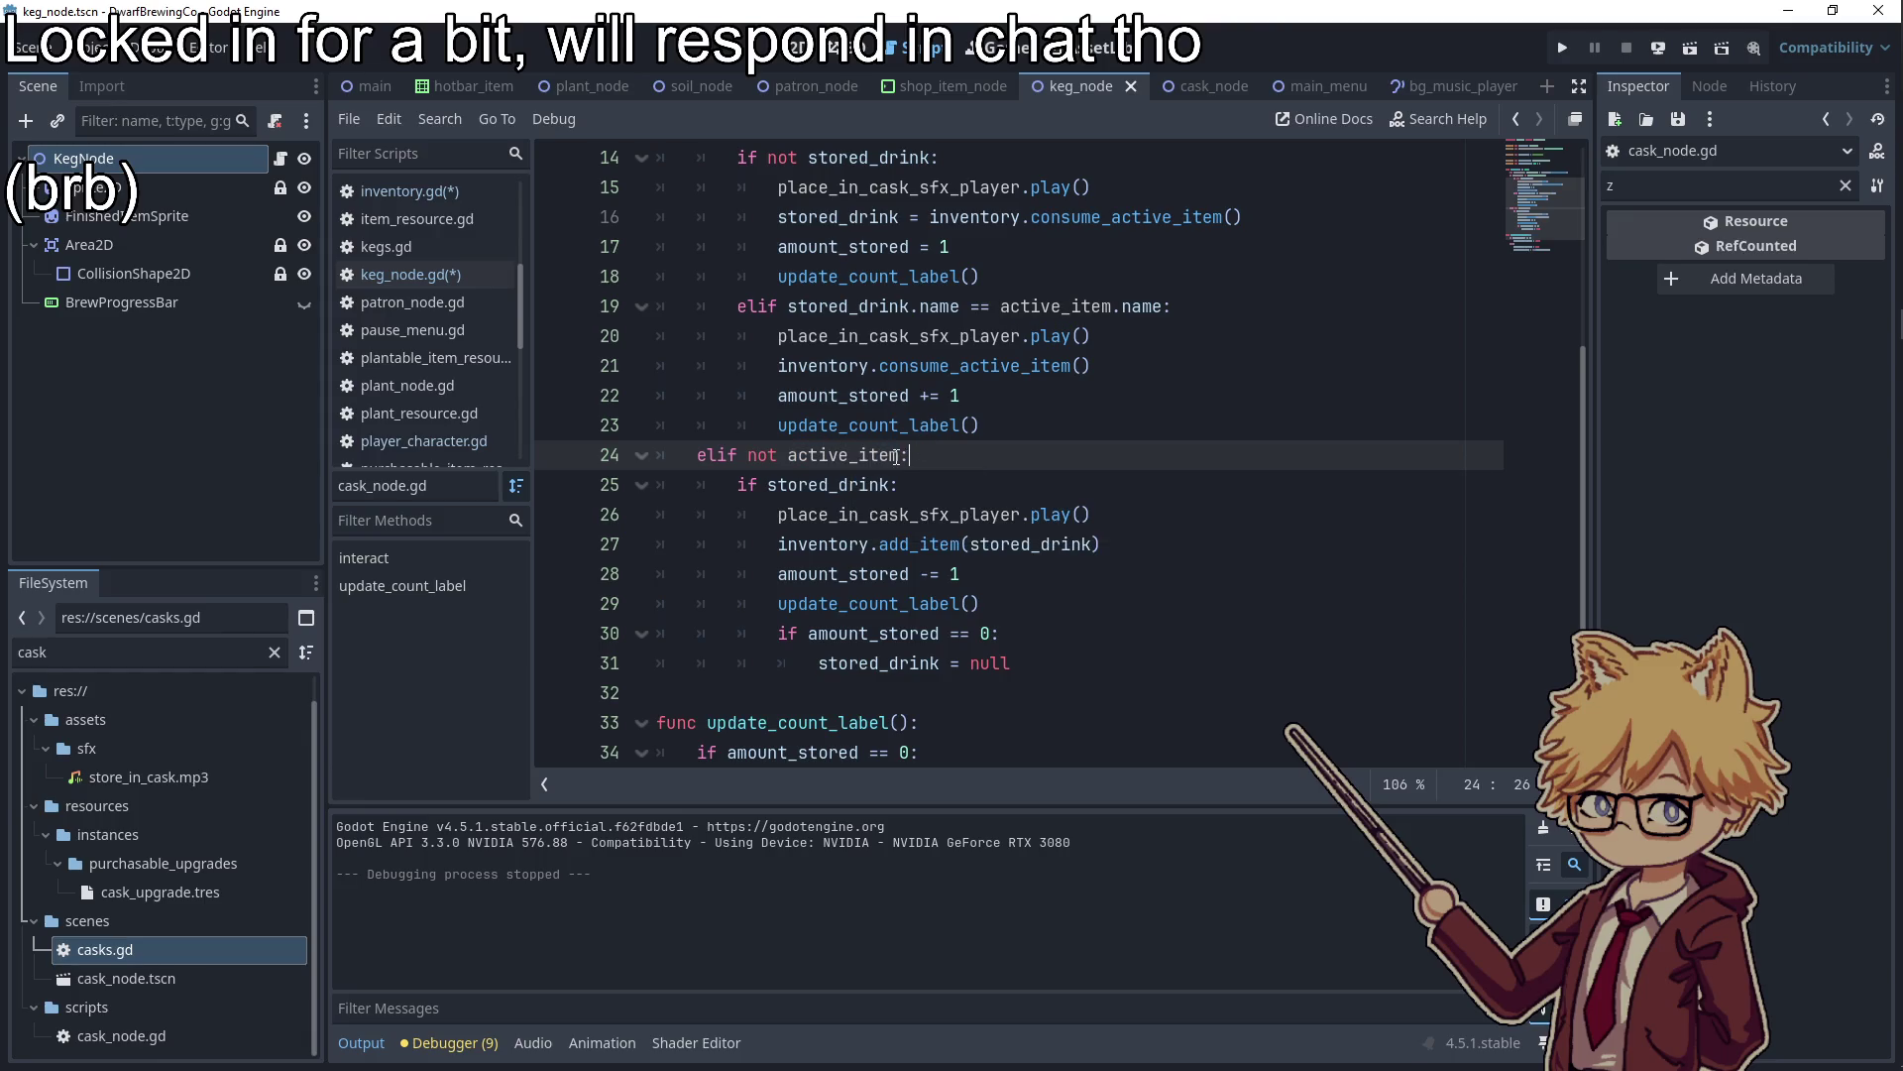
pyautogui.write('&& inven')
pyautogui.press('Return')
pyautogui.write('.can')
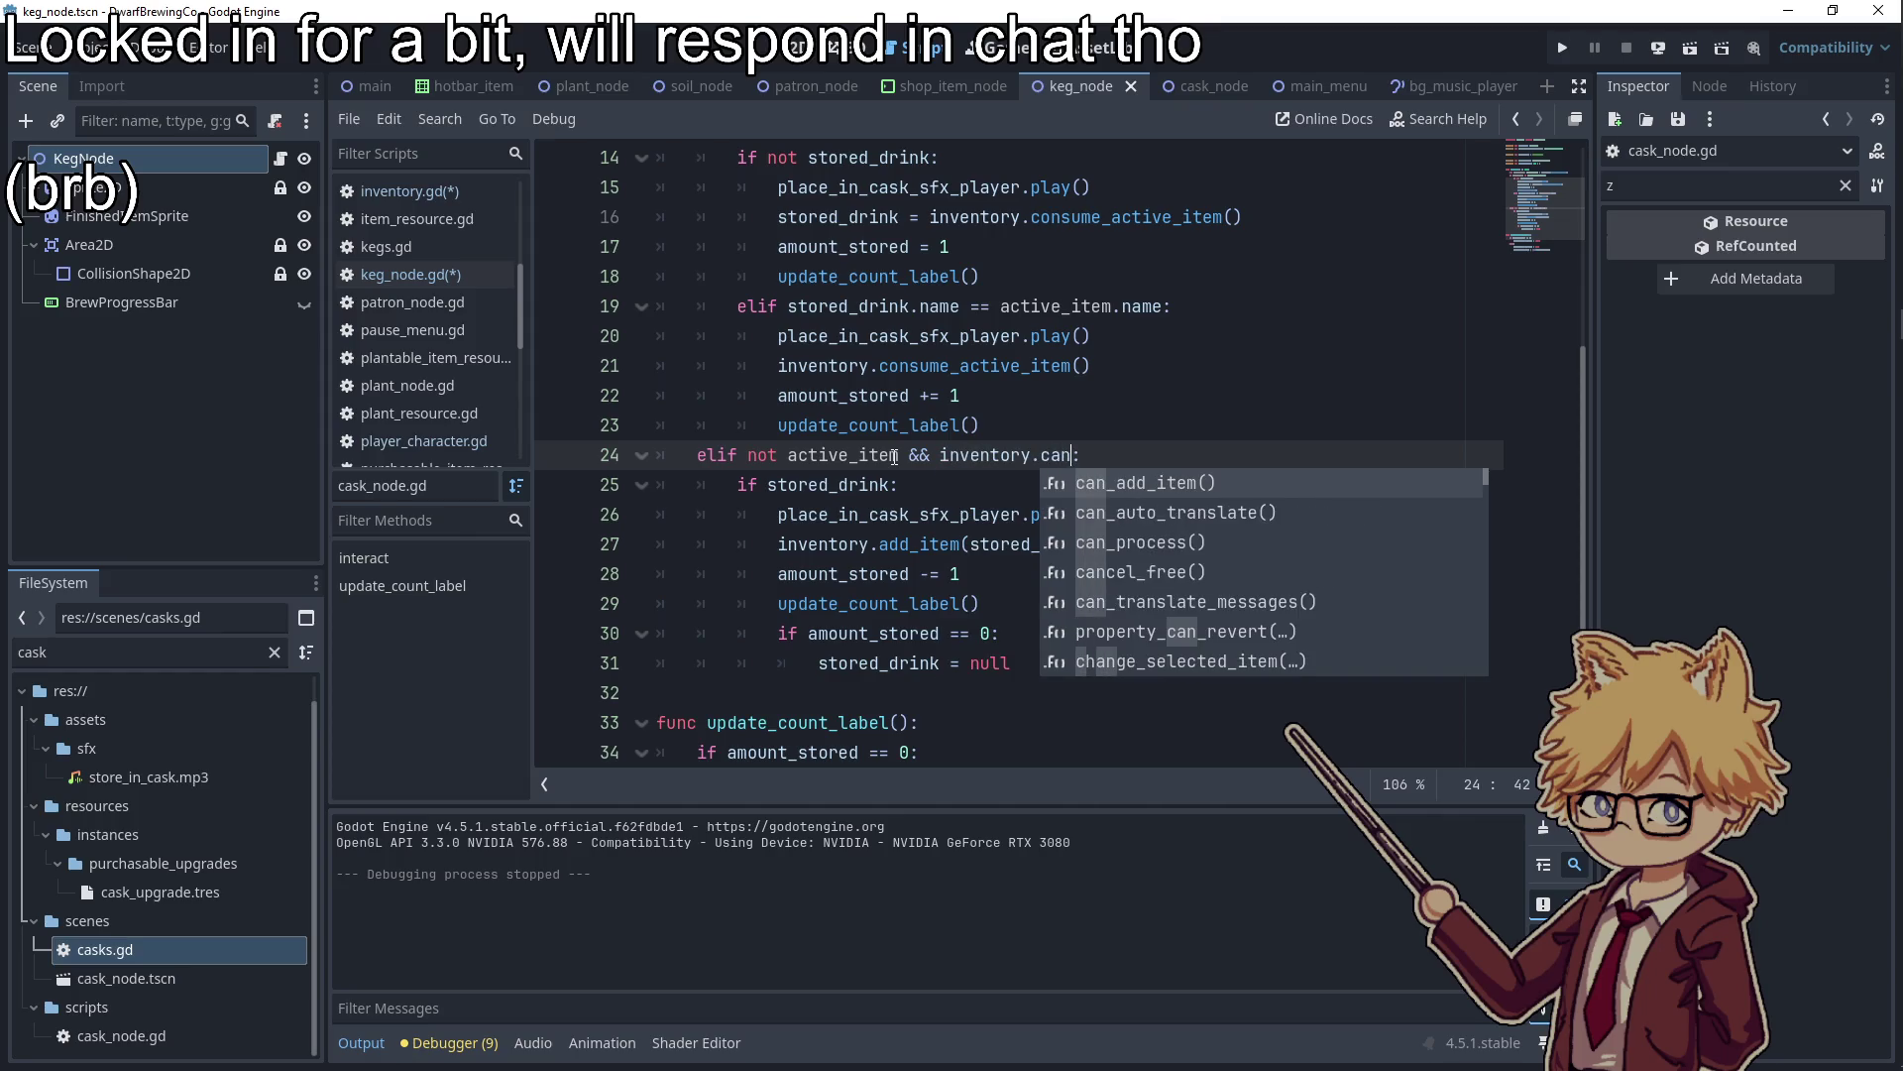
pyautogui.press('Return')
pyautogui.write(':')
pyautogui.press('Up')
pyautogui.hotkey('ctrl', 's')
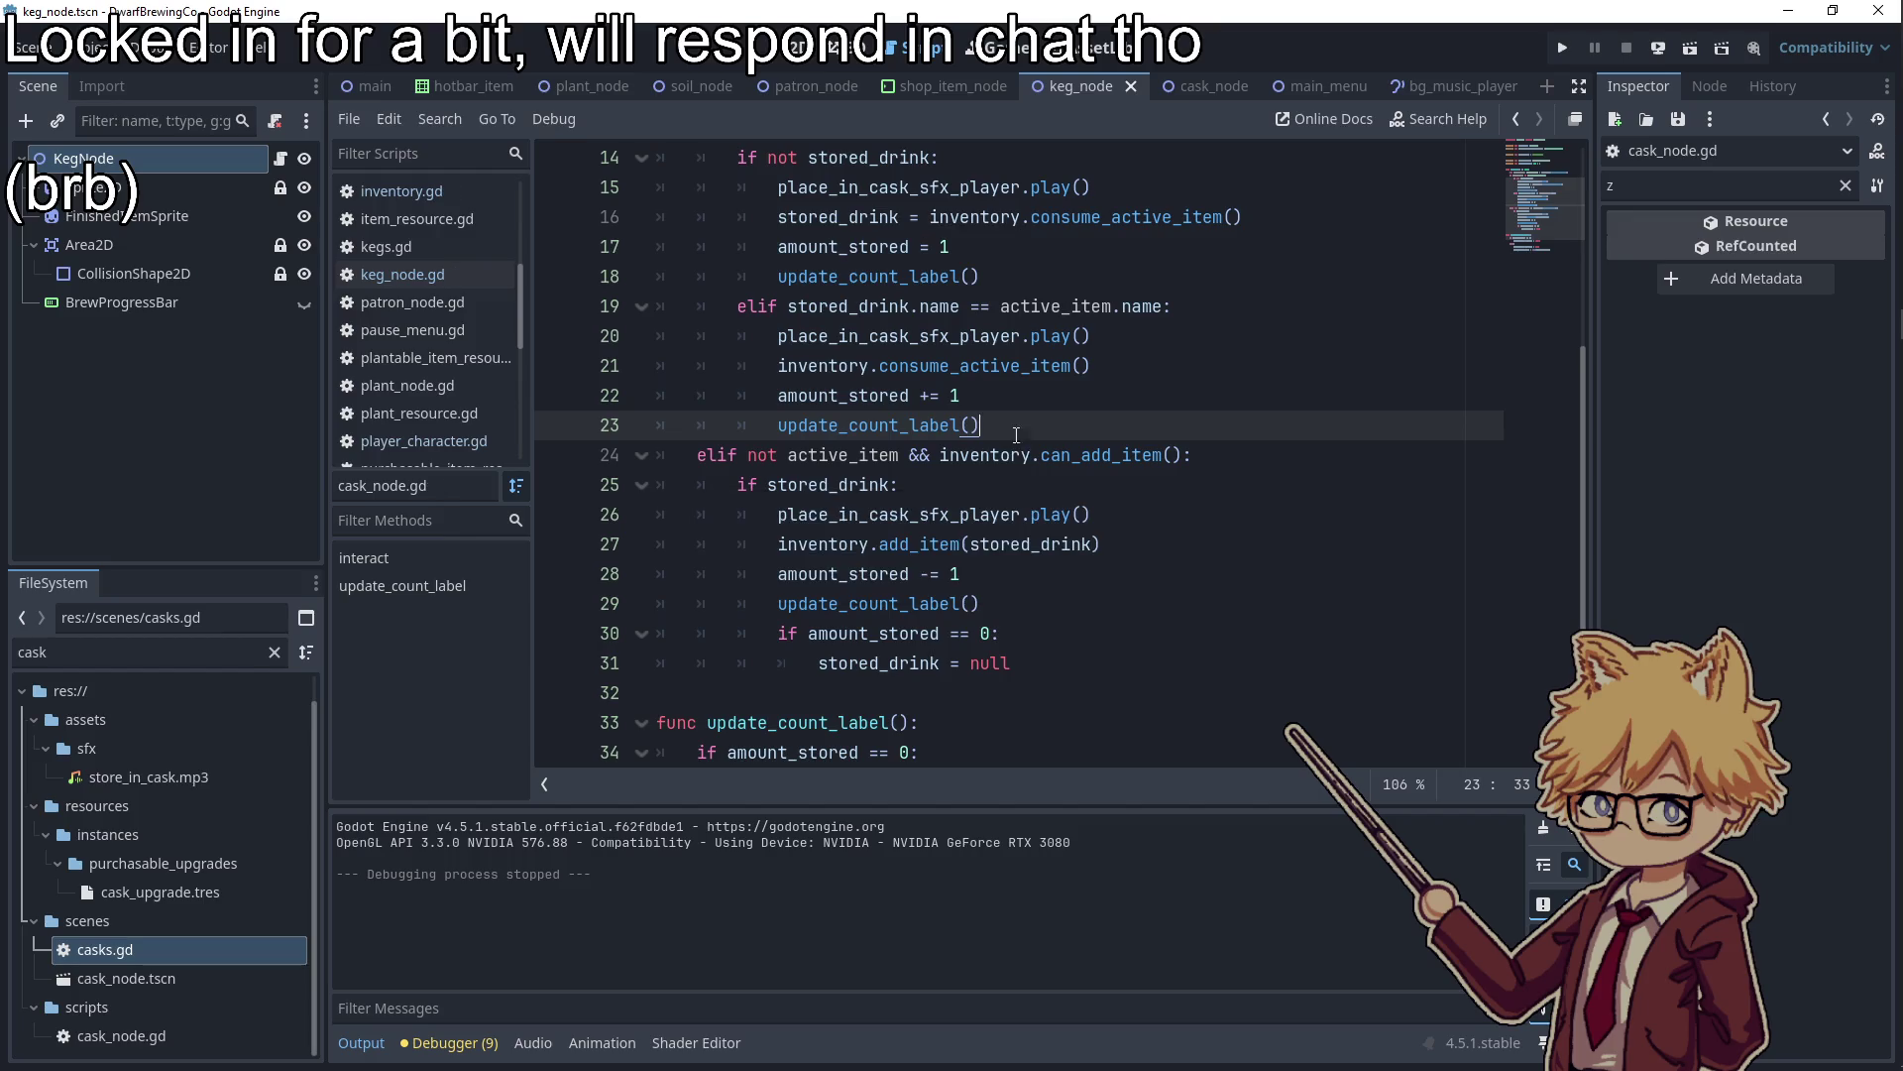
pyautogui.moveTo(939, 456); pyautogui.dragTo(1183, 455)
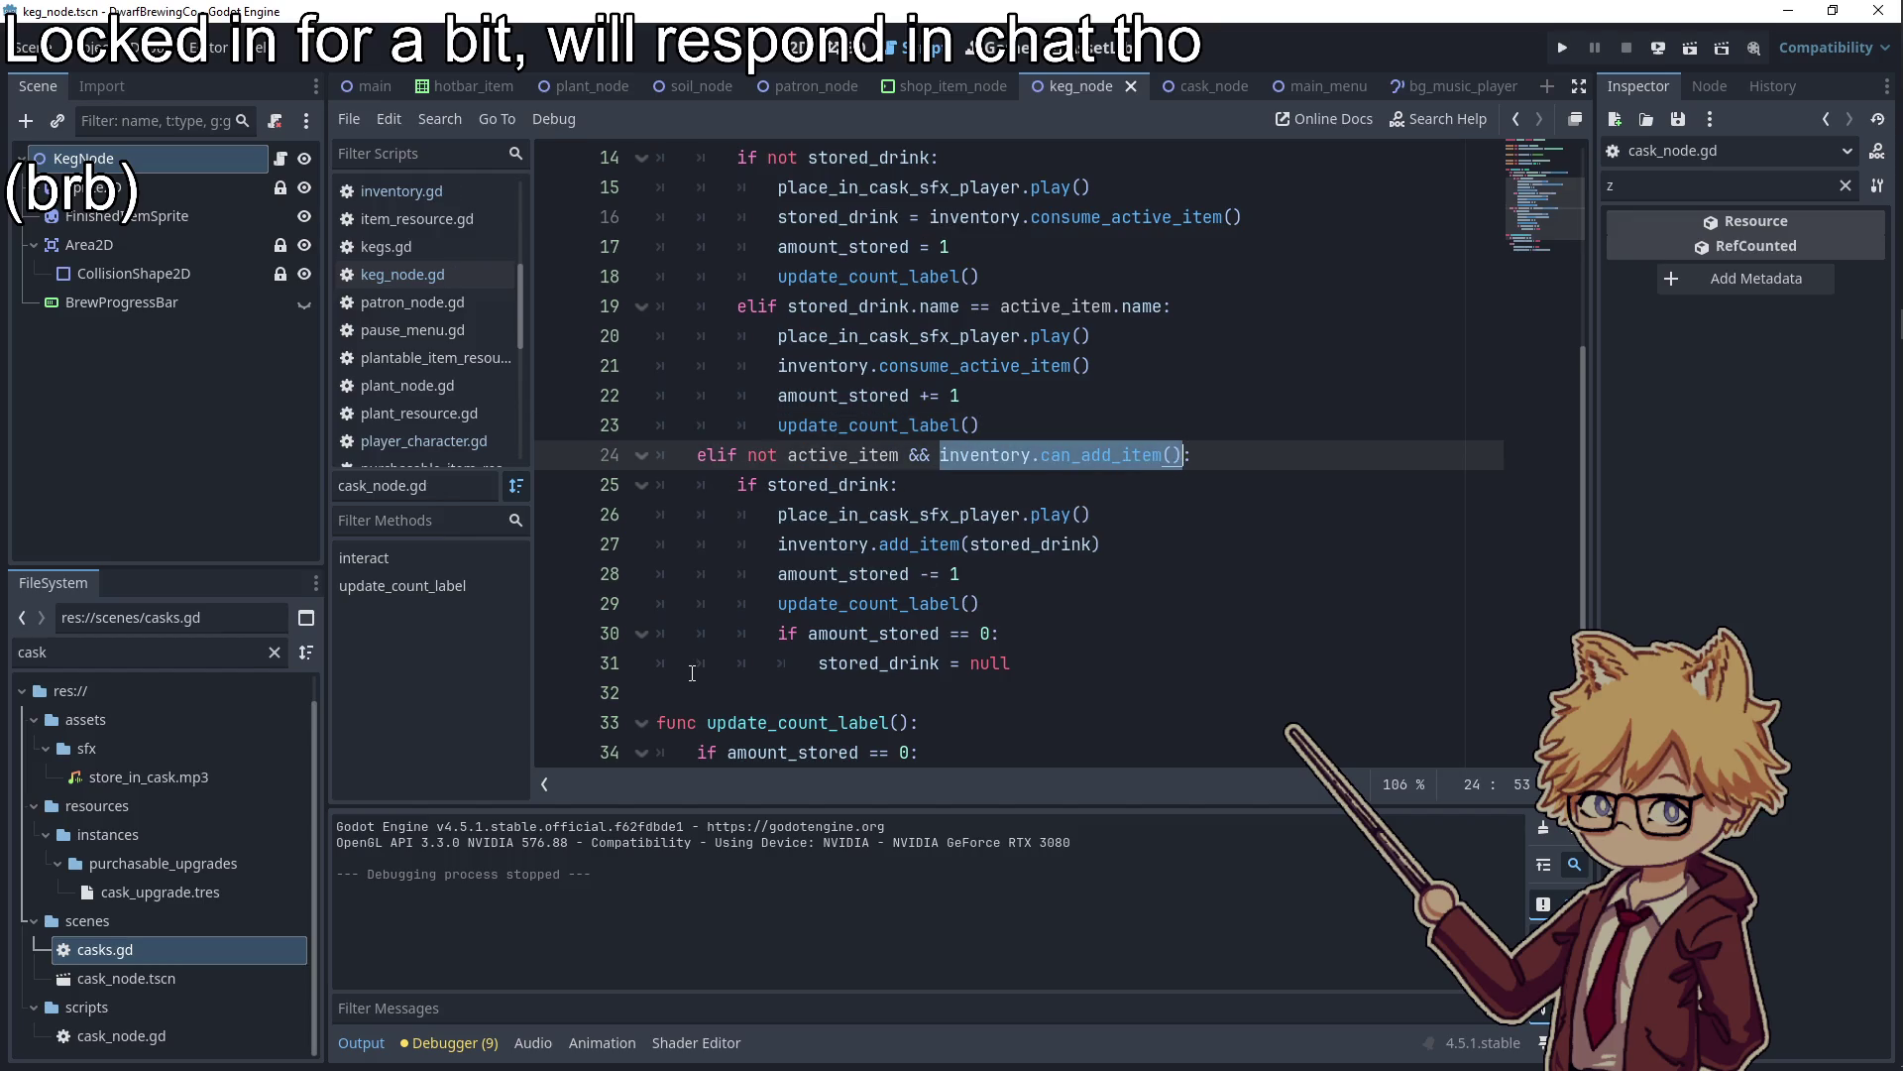
# Filter project files for 'plant' and select plant_resource.gd
pyautogui.hotkey('ctrl', 'f')
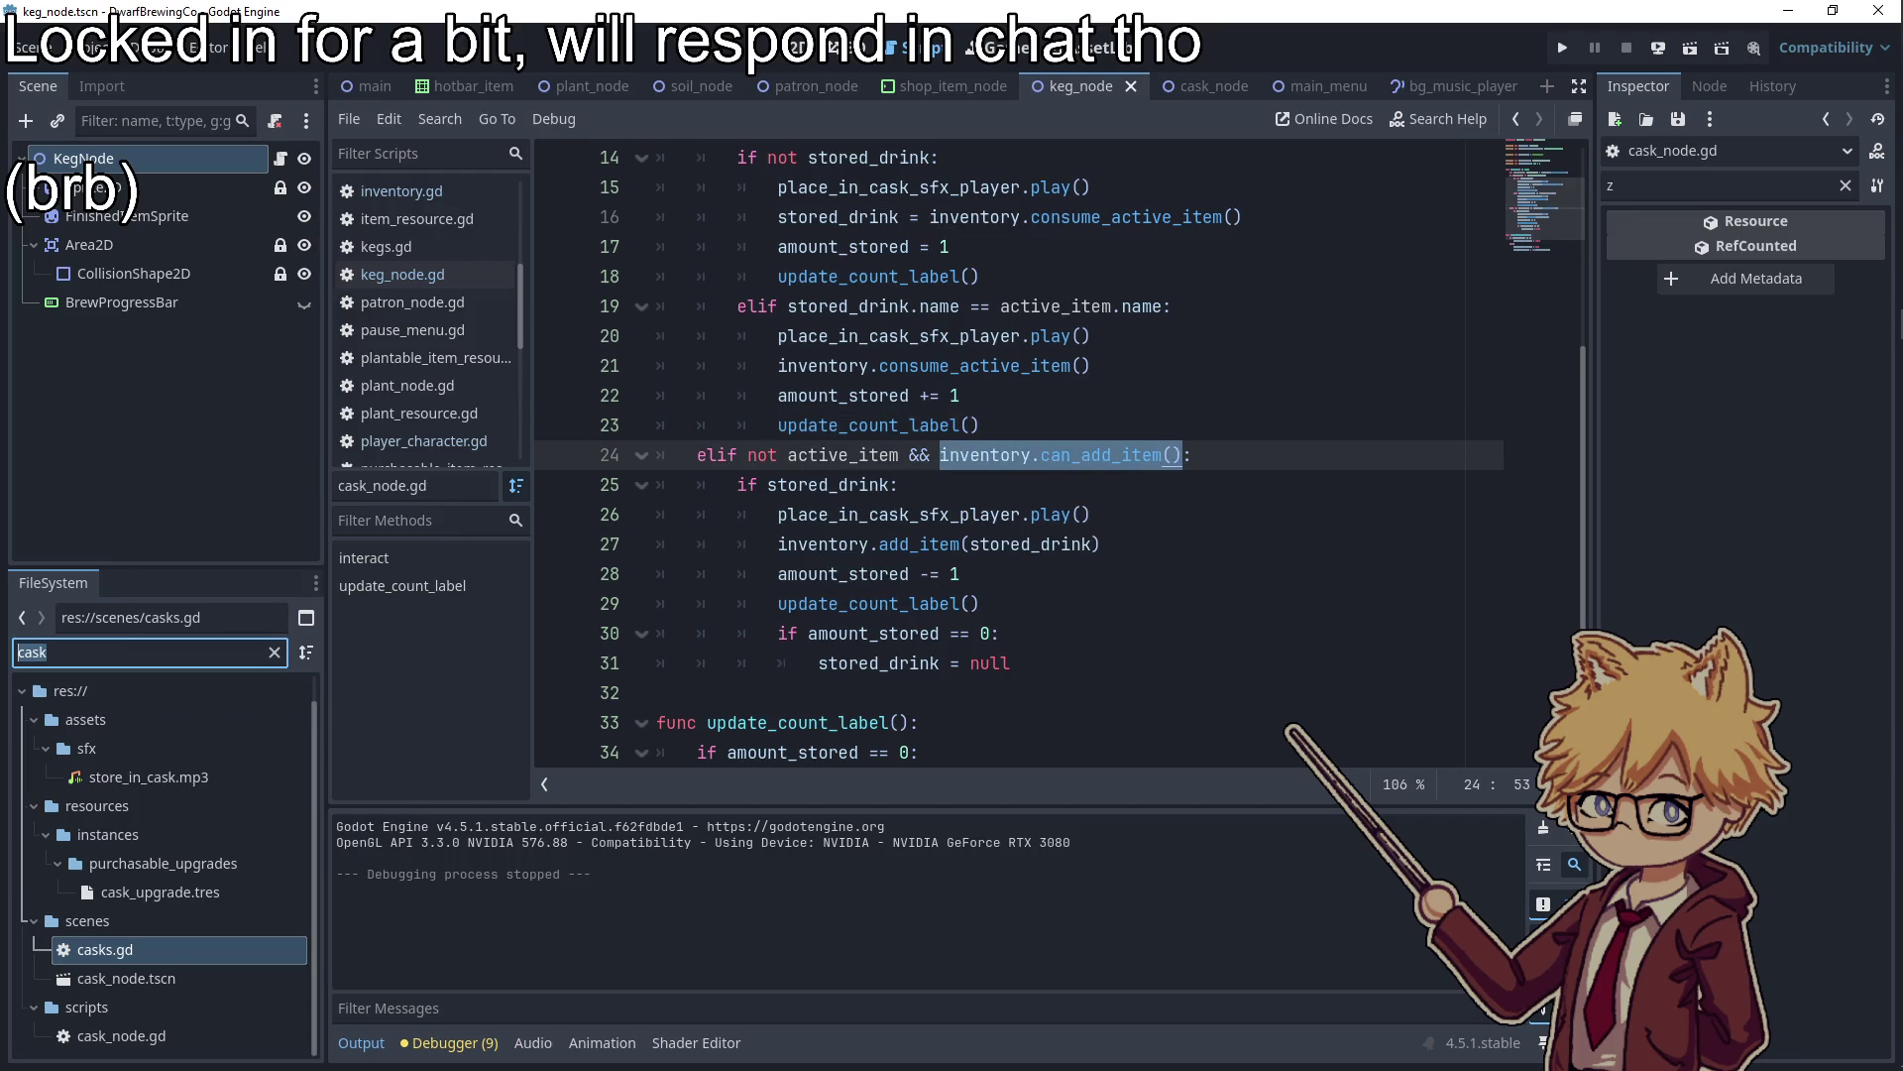
pyautogui.write('plant')
pyautogui.click(140, 808)
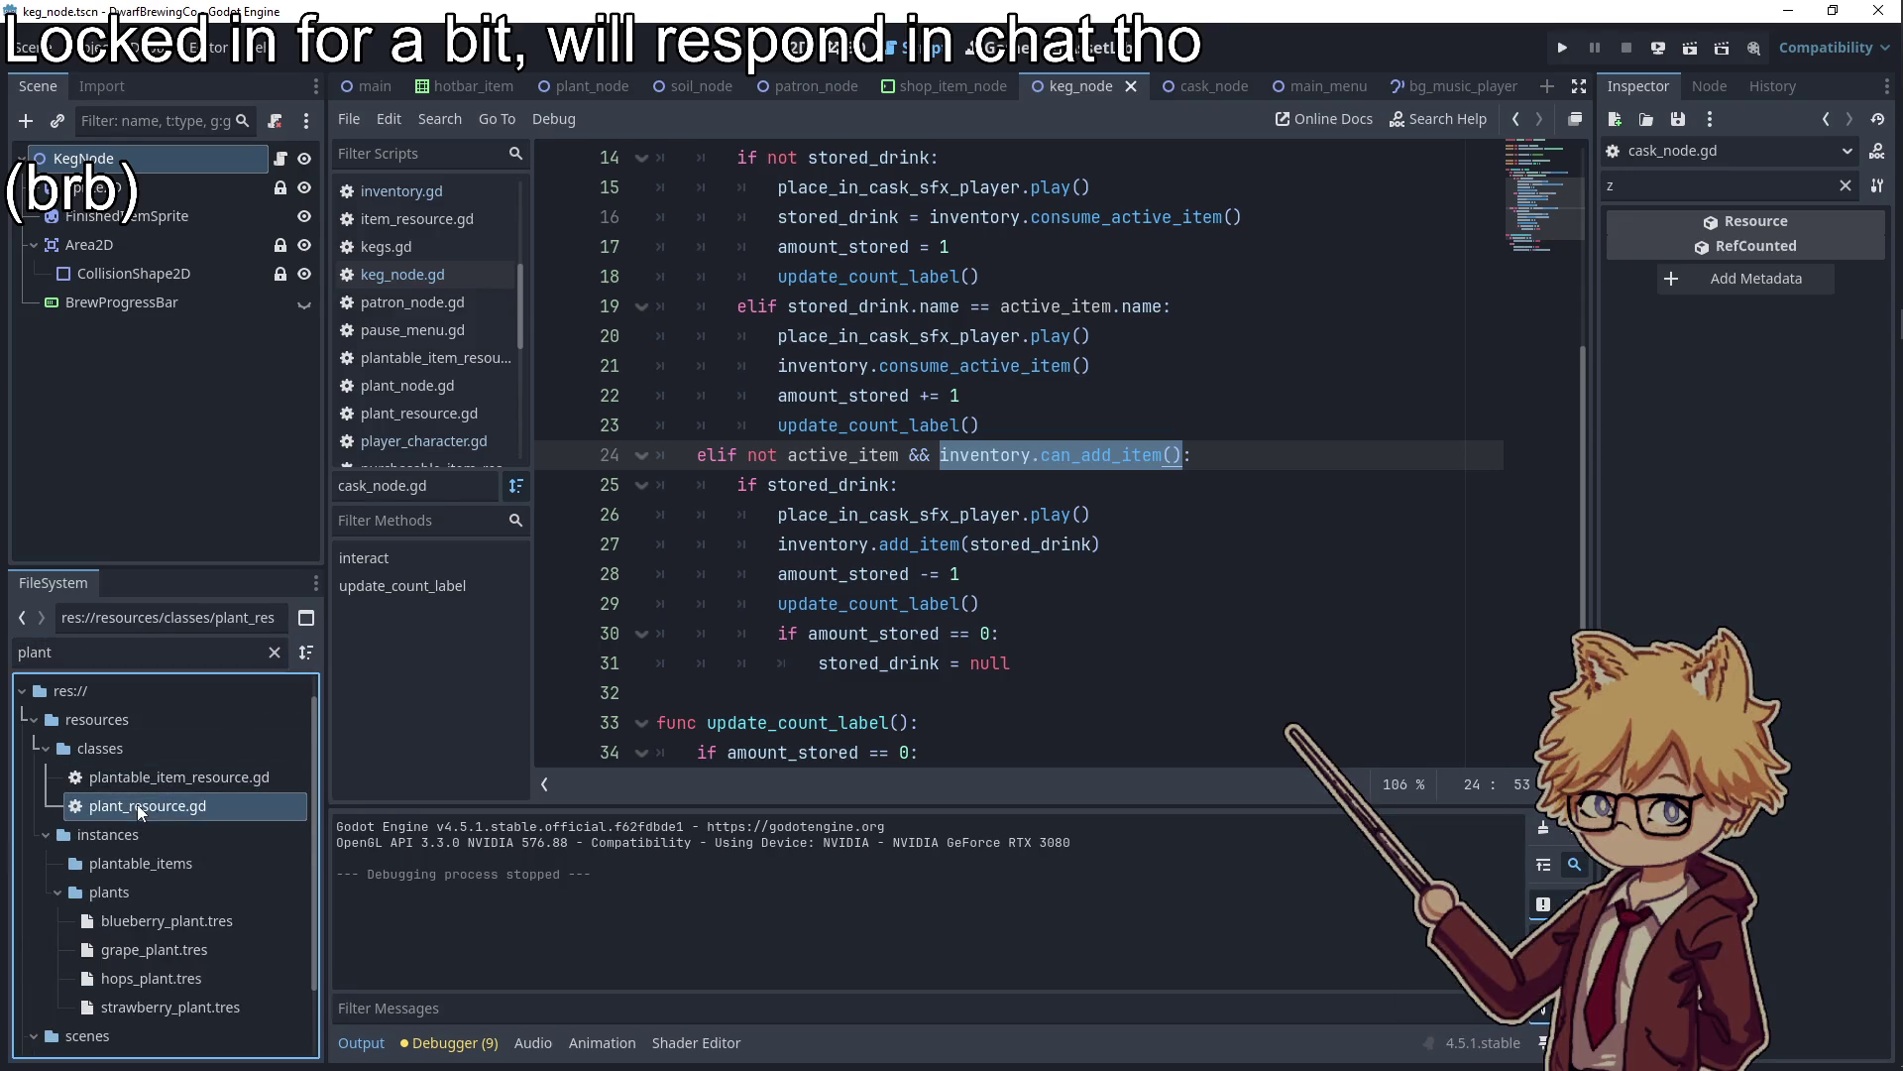
# Open plant_resource.gd, then the plant_node scene and its script
pyautogui.doubleClick(139, 808)
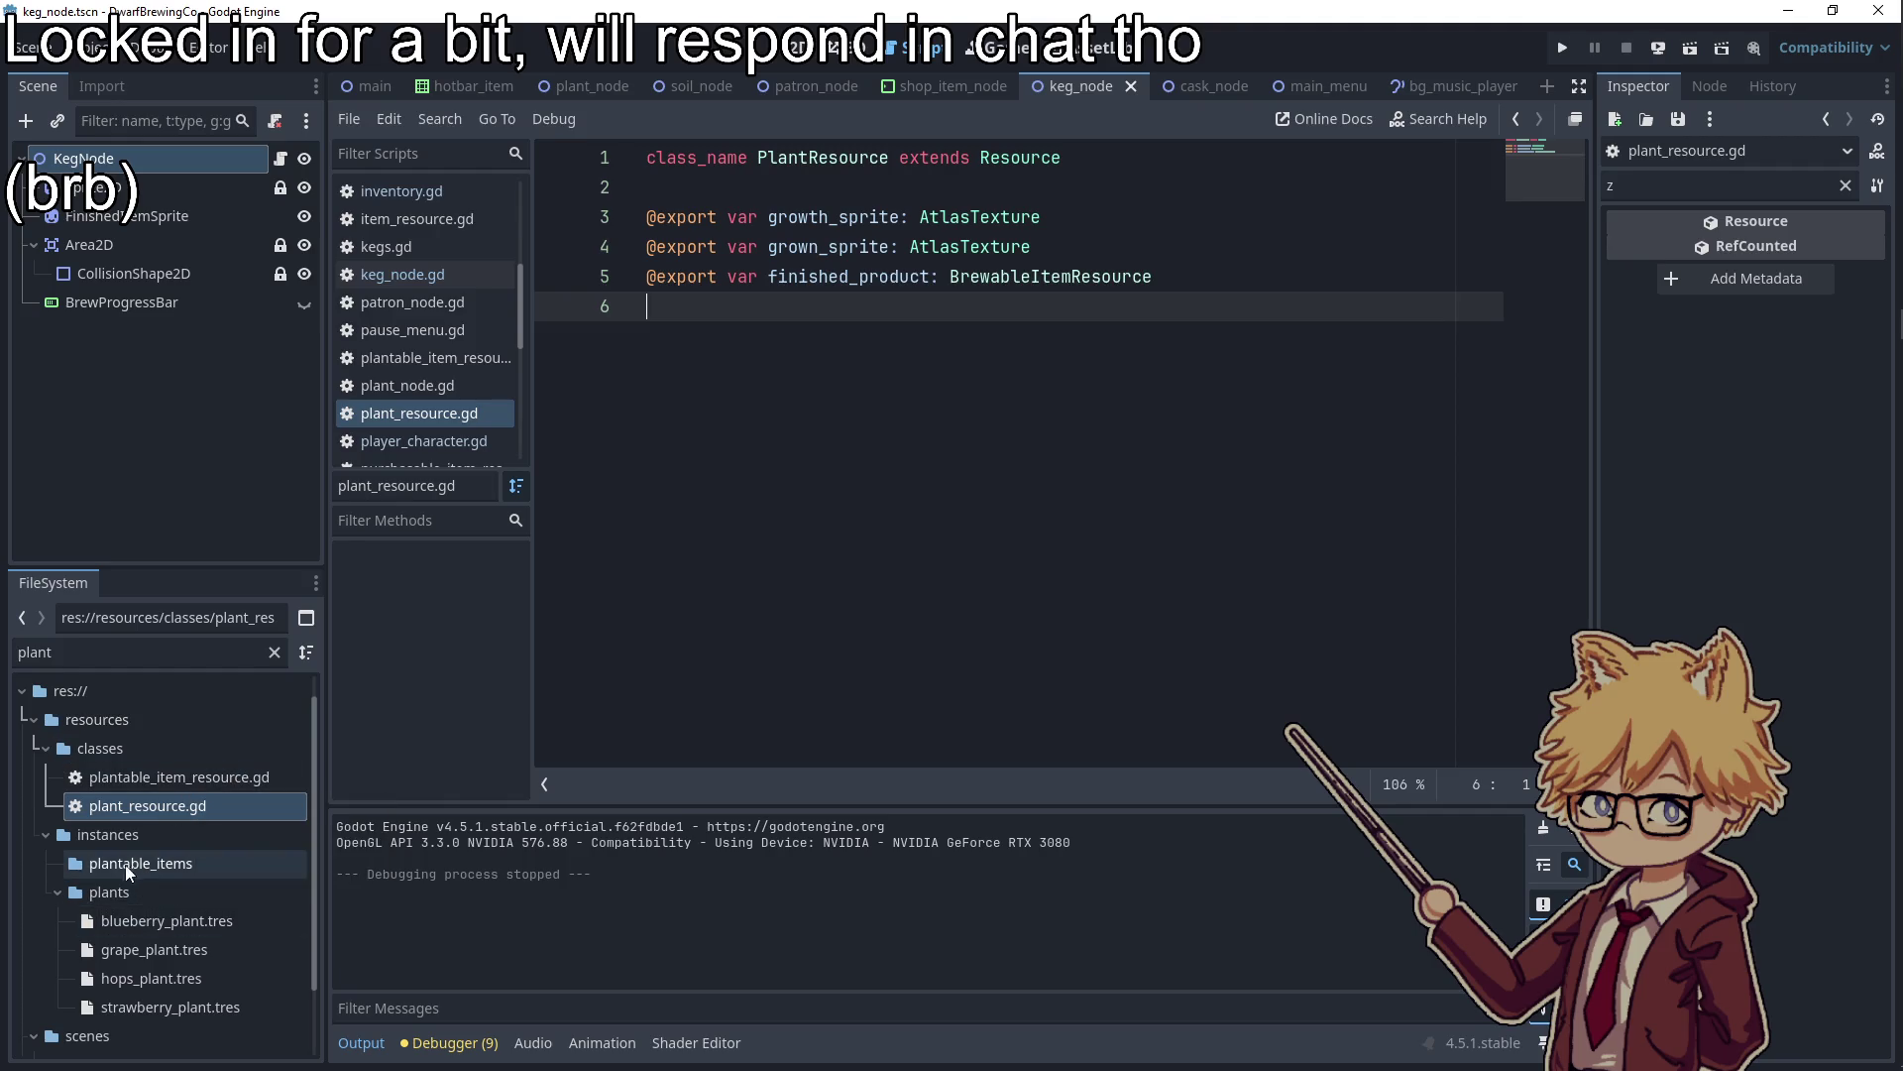
pyautogui.scroll(-2, 129, 941)
pyautogui.doubleClick(135, 978)
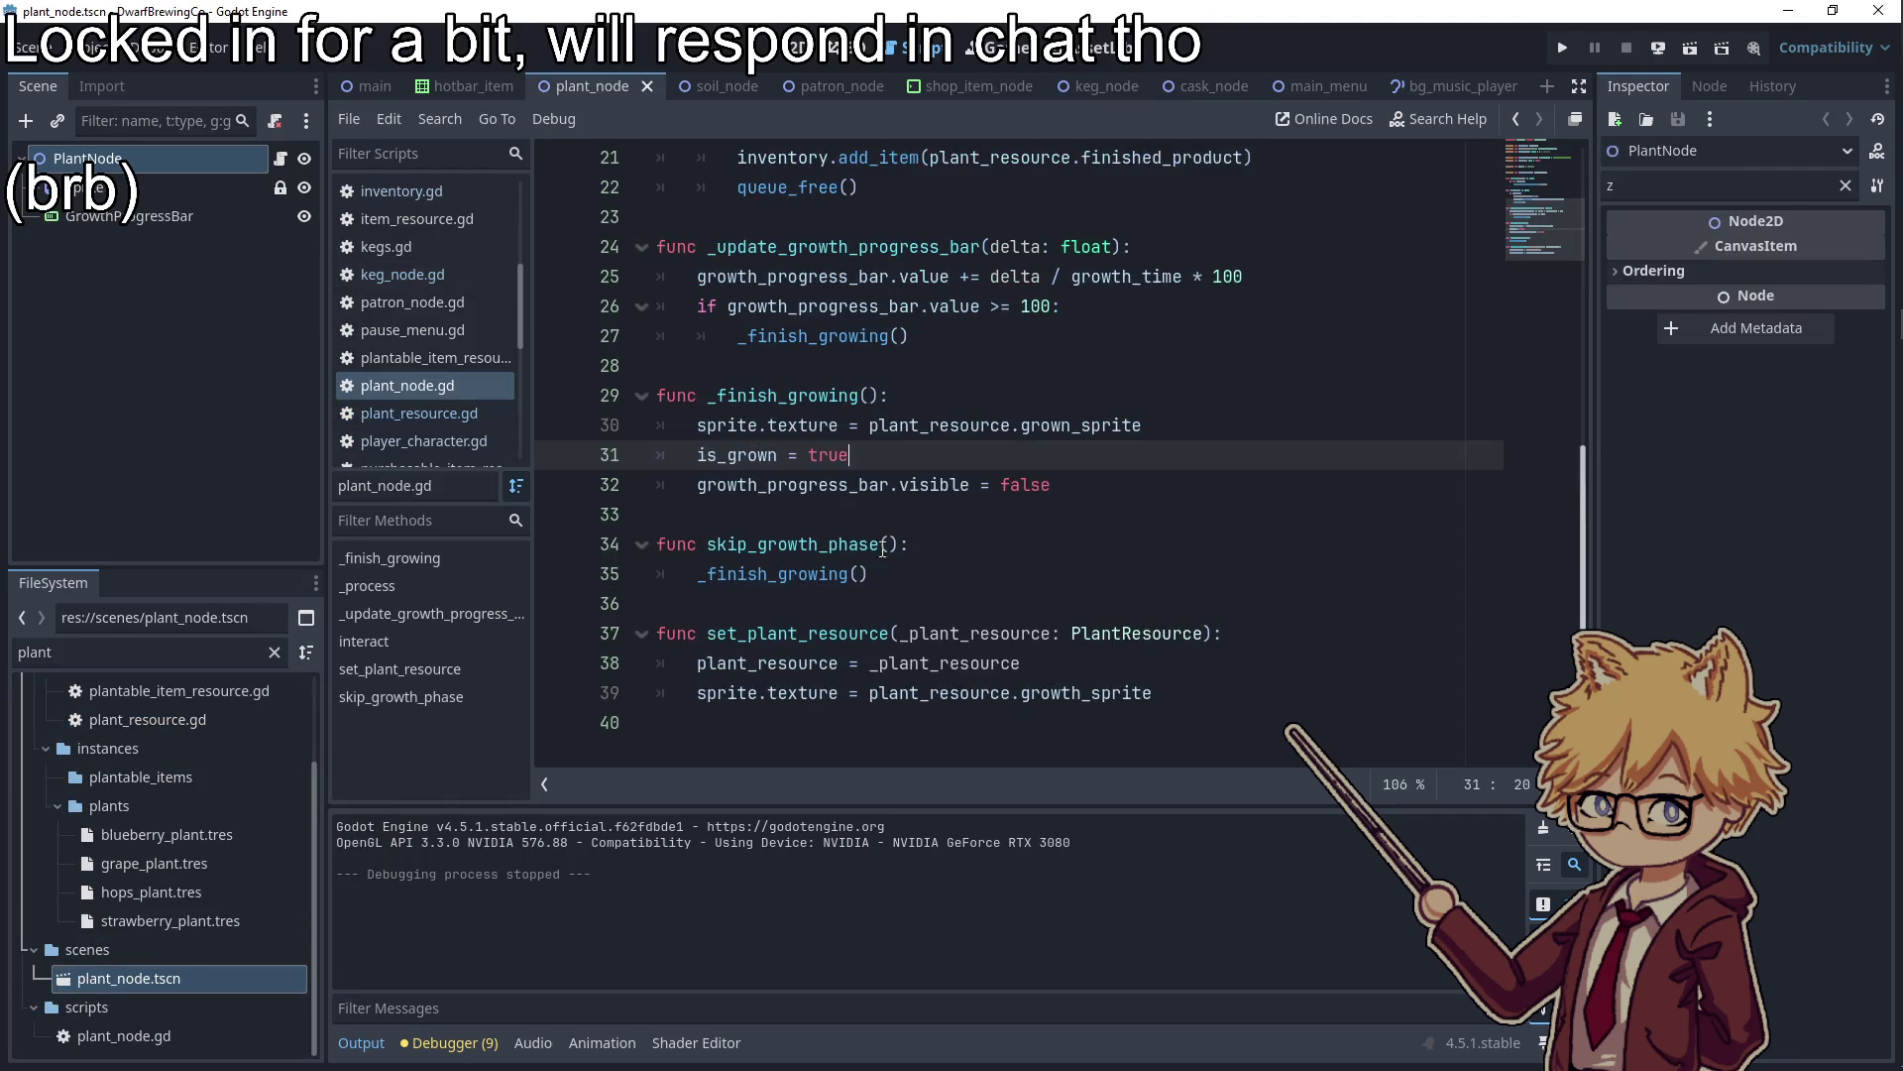
pyautogui.scroll(3, 891, 468)
# Add '&& inventory.can_add_item()' to line 19's is_grown check, save, and run the game
pyautogui.click(782, 368)
pyautogui.press('Down')
pyautogui.press('Down')
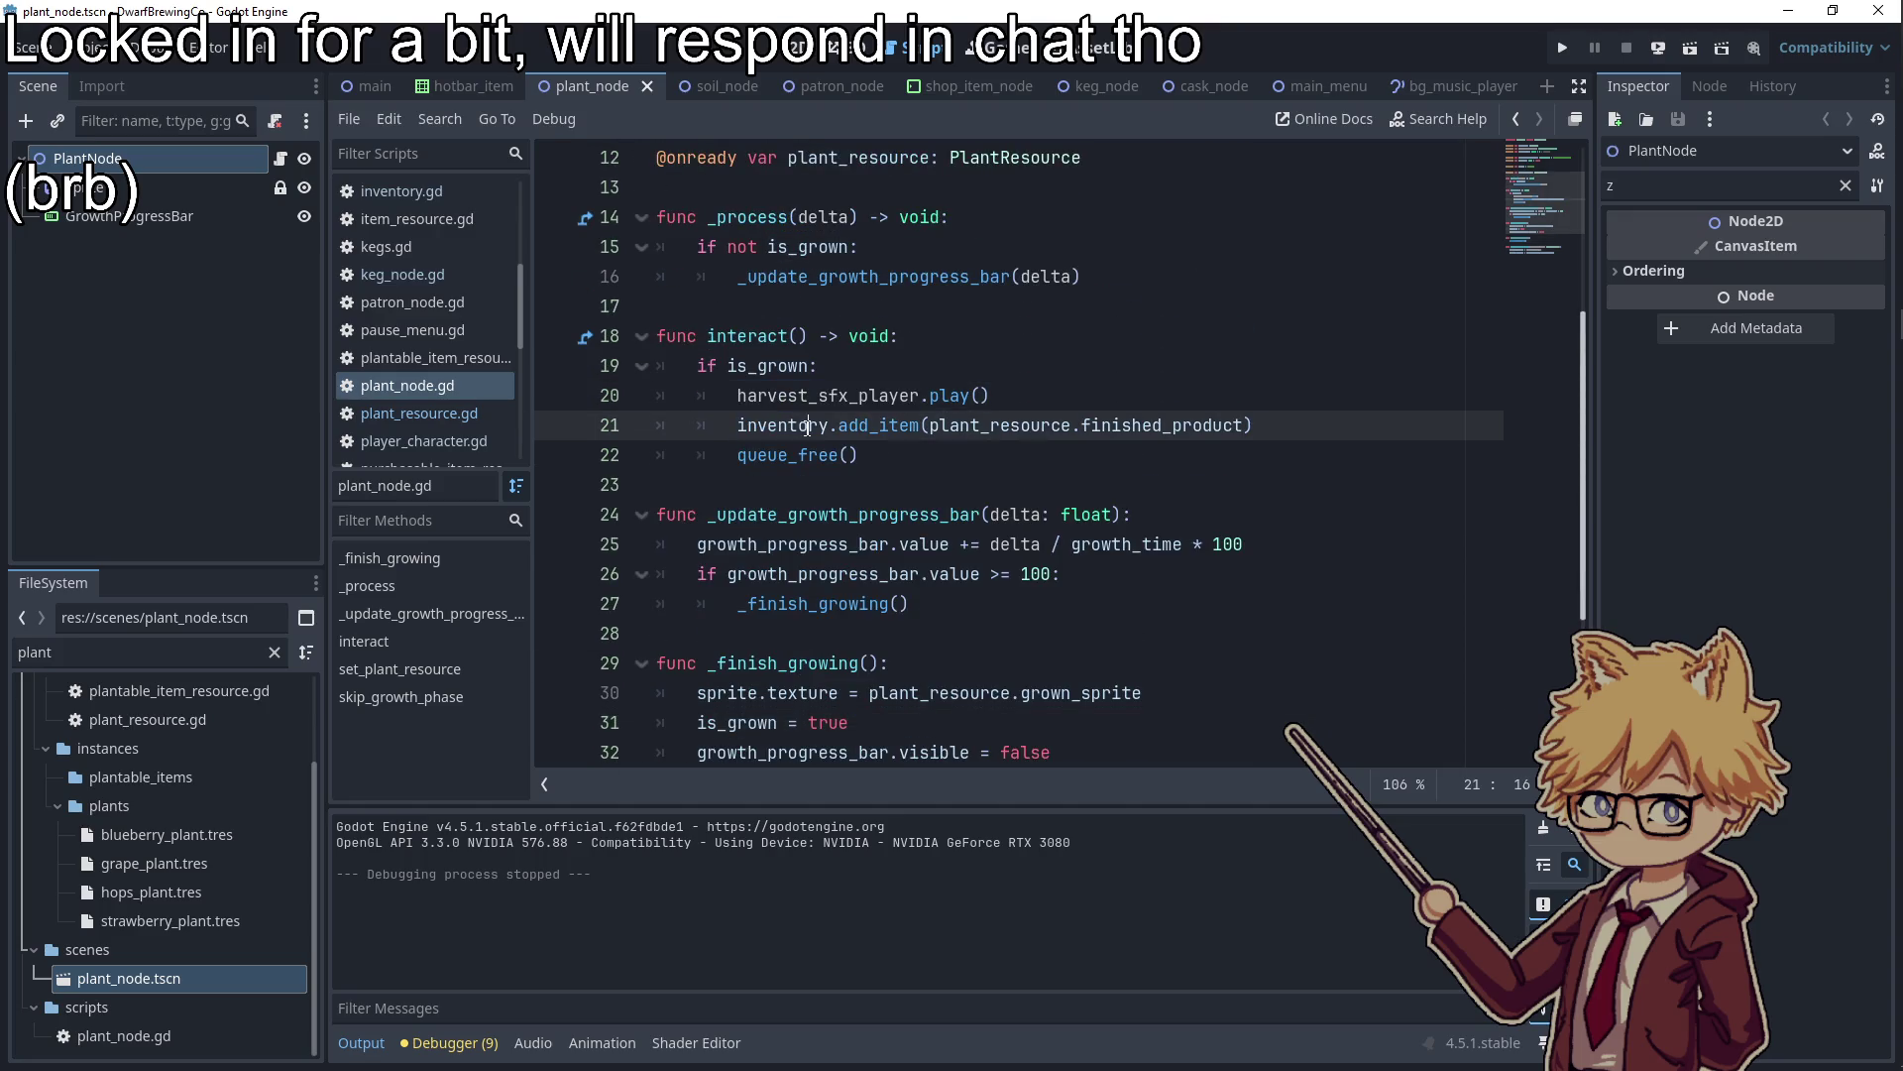
pyautogui.click(840, 374)
pyautogui.click(809, 368)
pyautogui.write('&& inve')
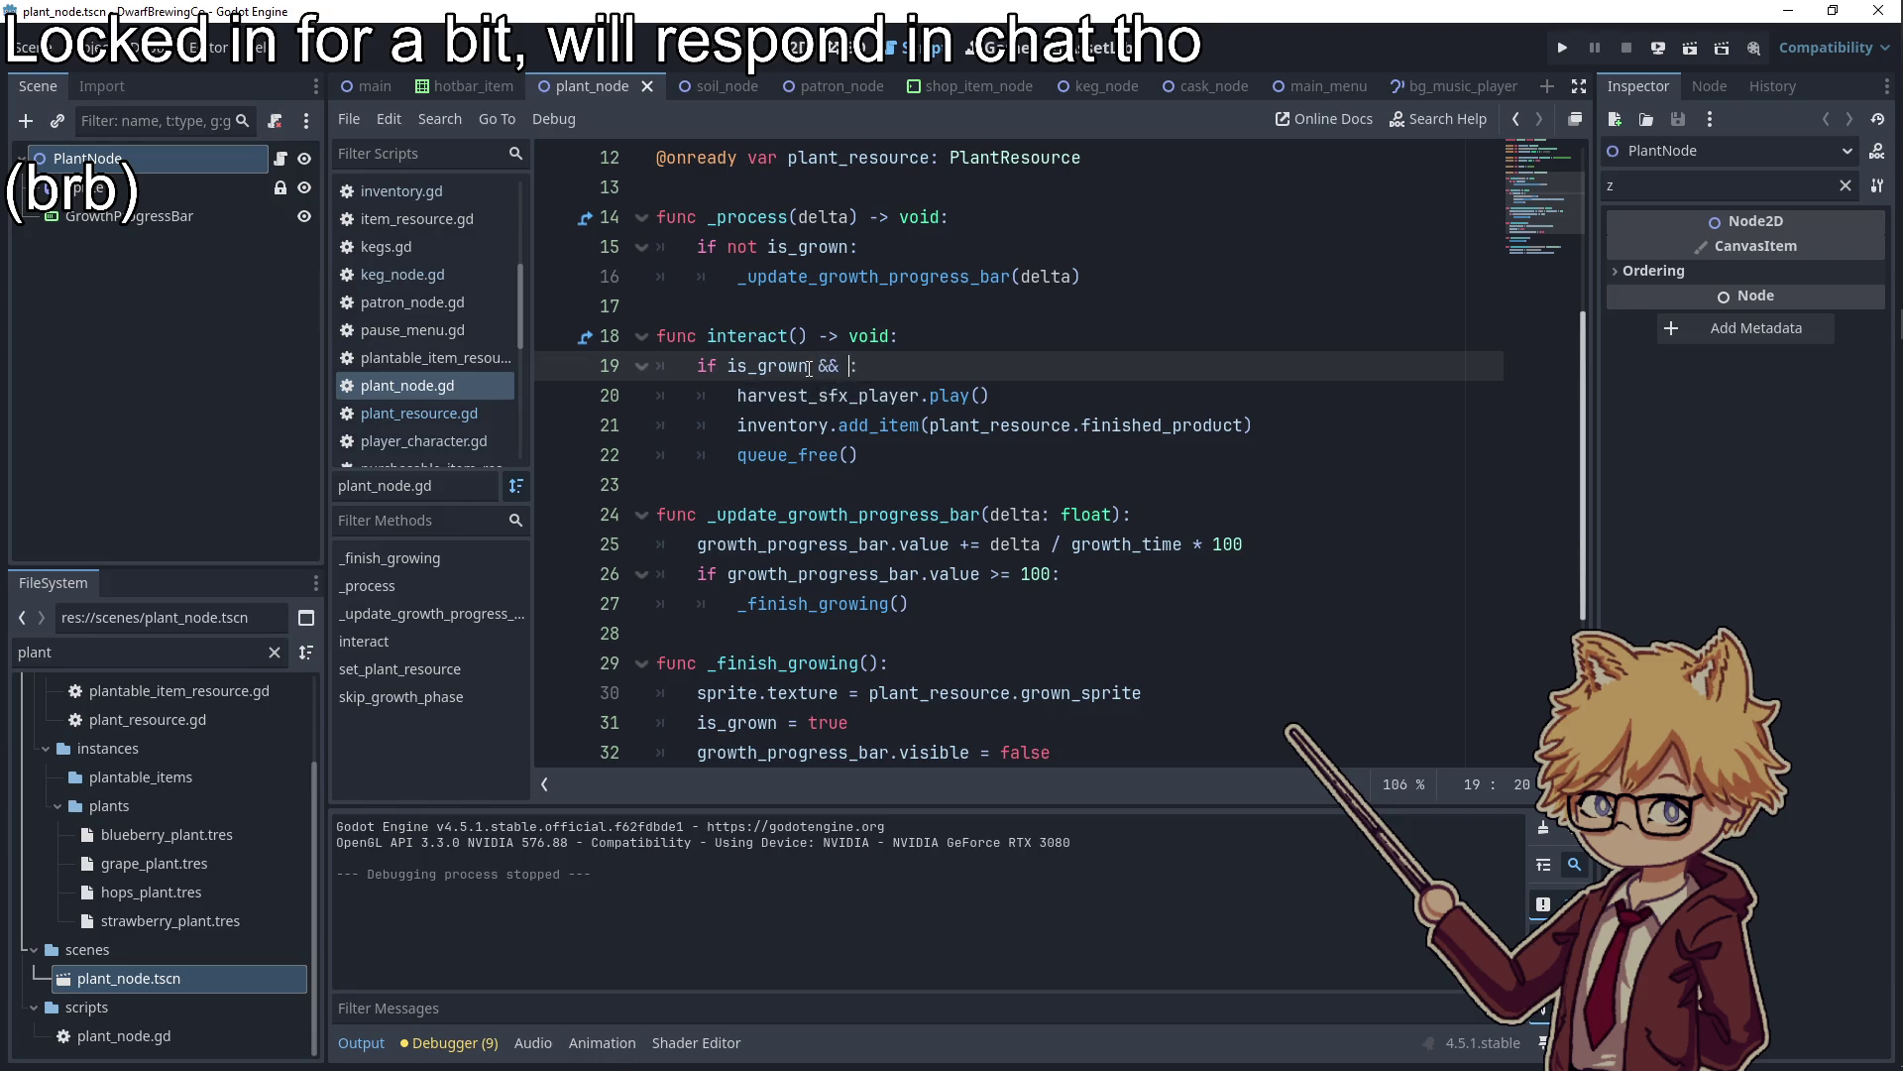
pyautogui.press('Return')
pyautogui.write('.can')
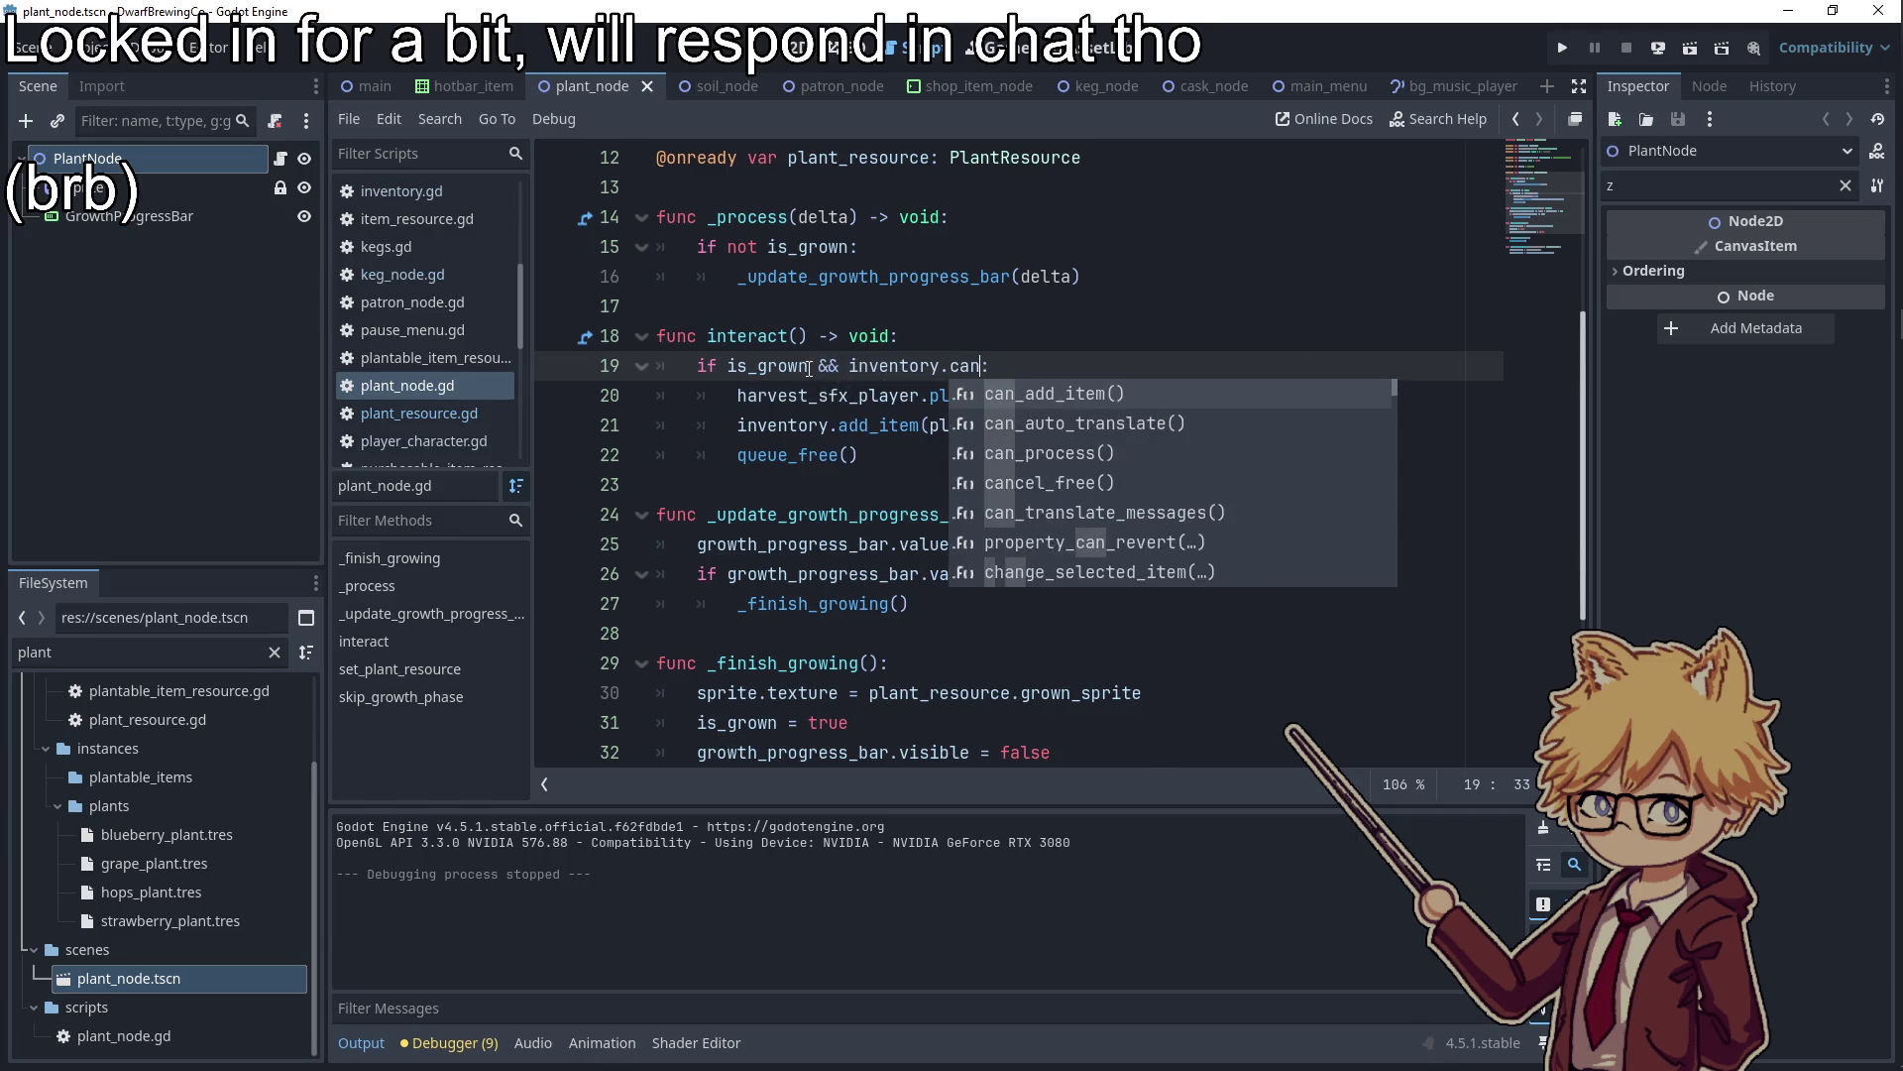
pyautogui.press('Return')
pyautogui.hotkey('ctrl', 's')
pyautogui.click(1570, 49)
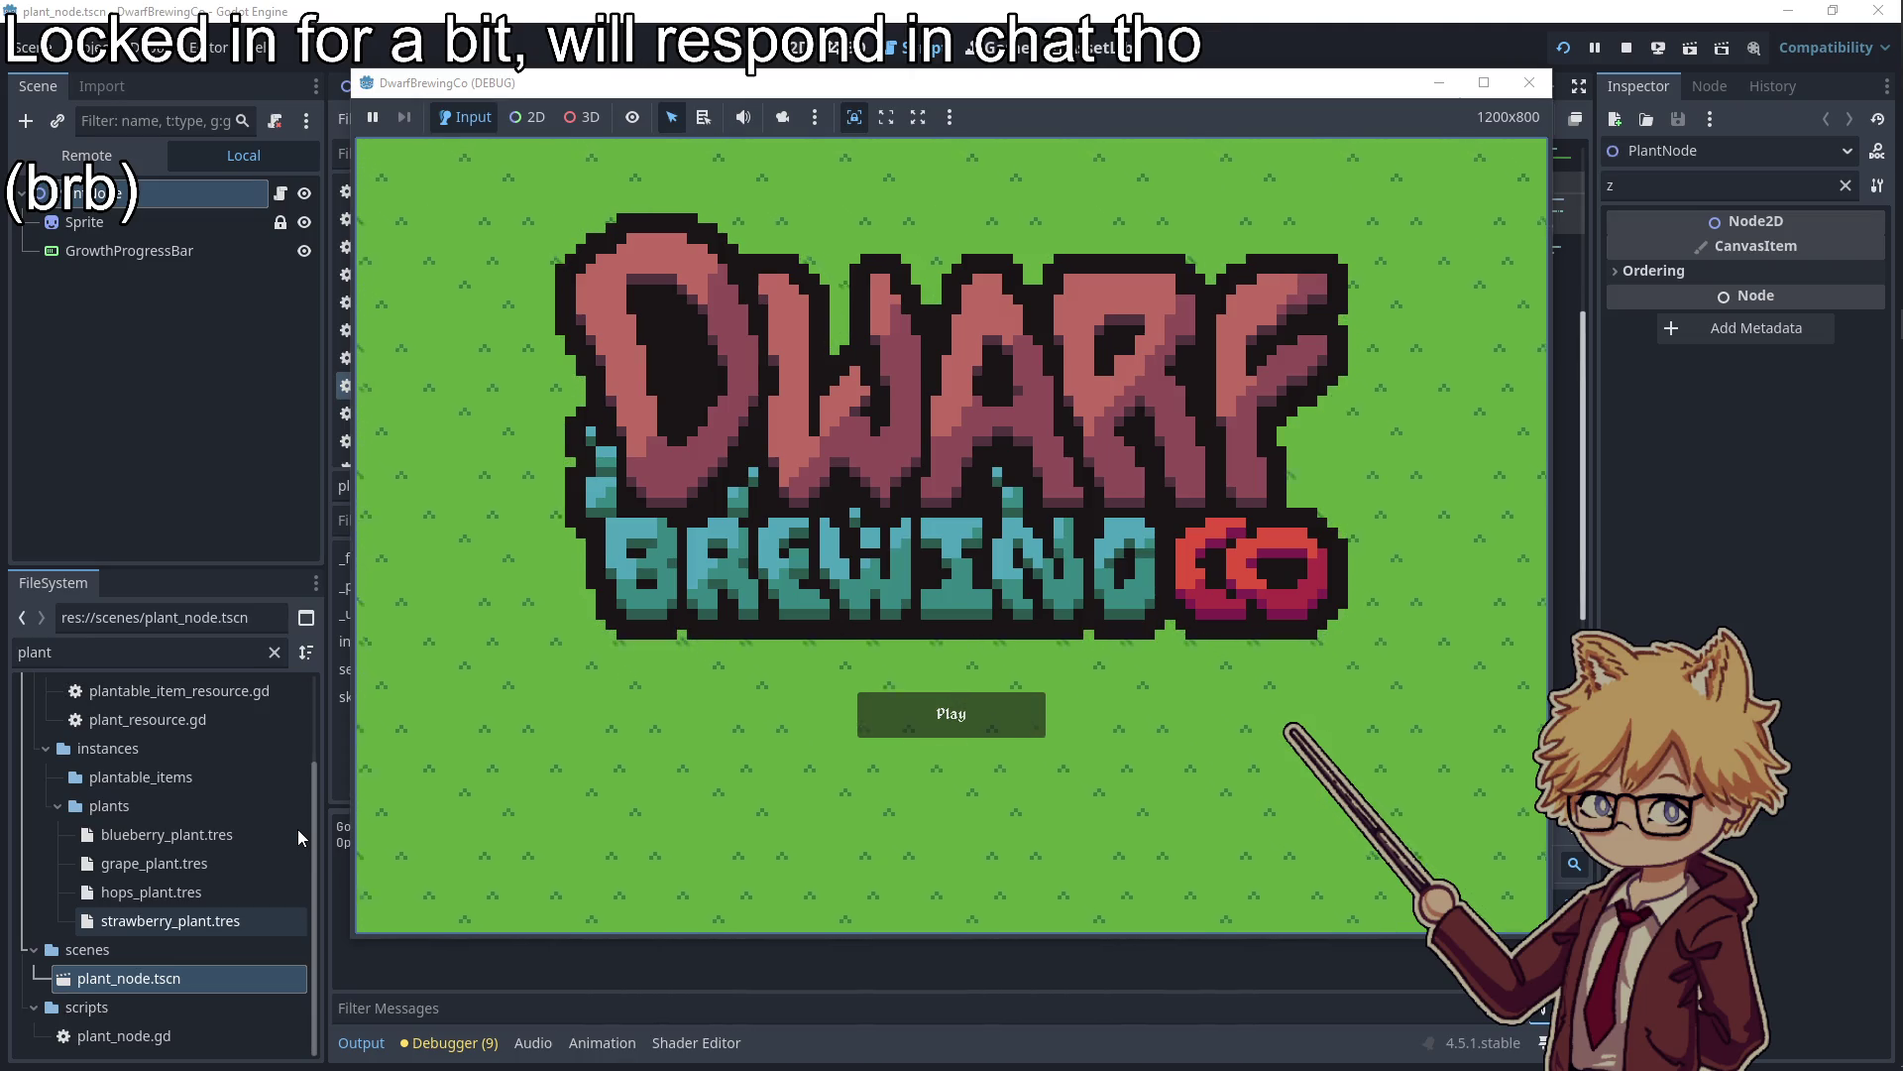
# Start the game and turn the music volume down to zero in the pause menu
pyautogui.click(1026, 712)
pyautogui.press('Escape')
pyautogui.moveTo(992, 365); pyautogui.dragTo(666, 365)
pyautogui.press('Escape')
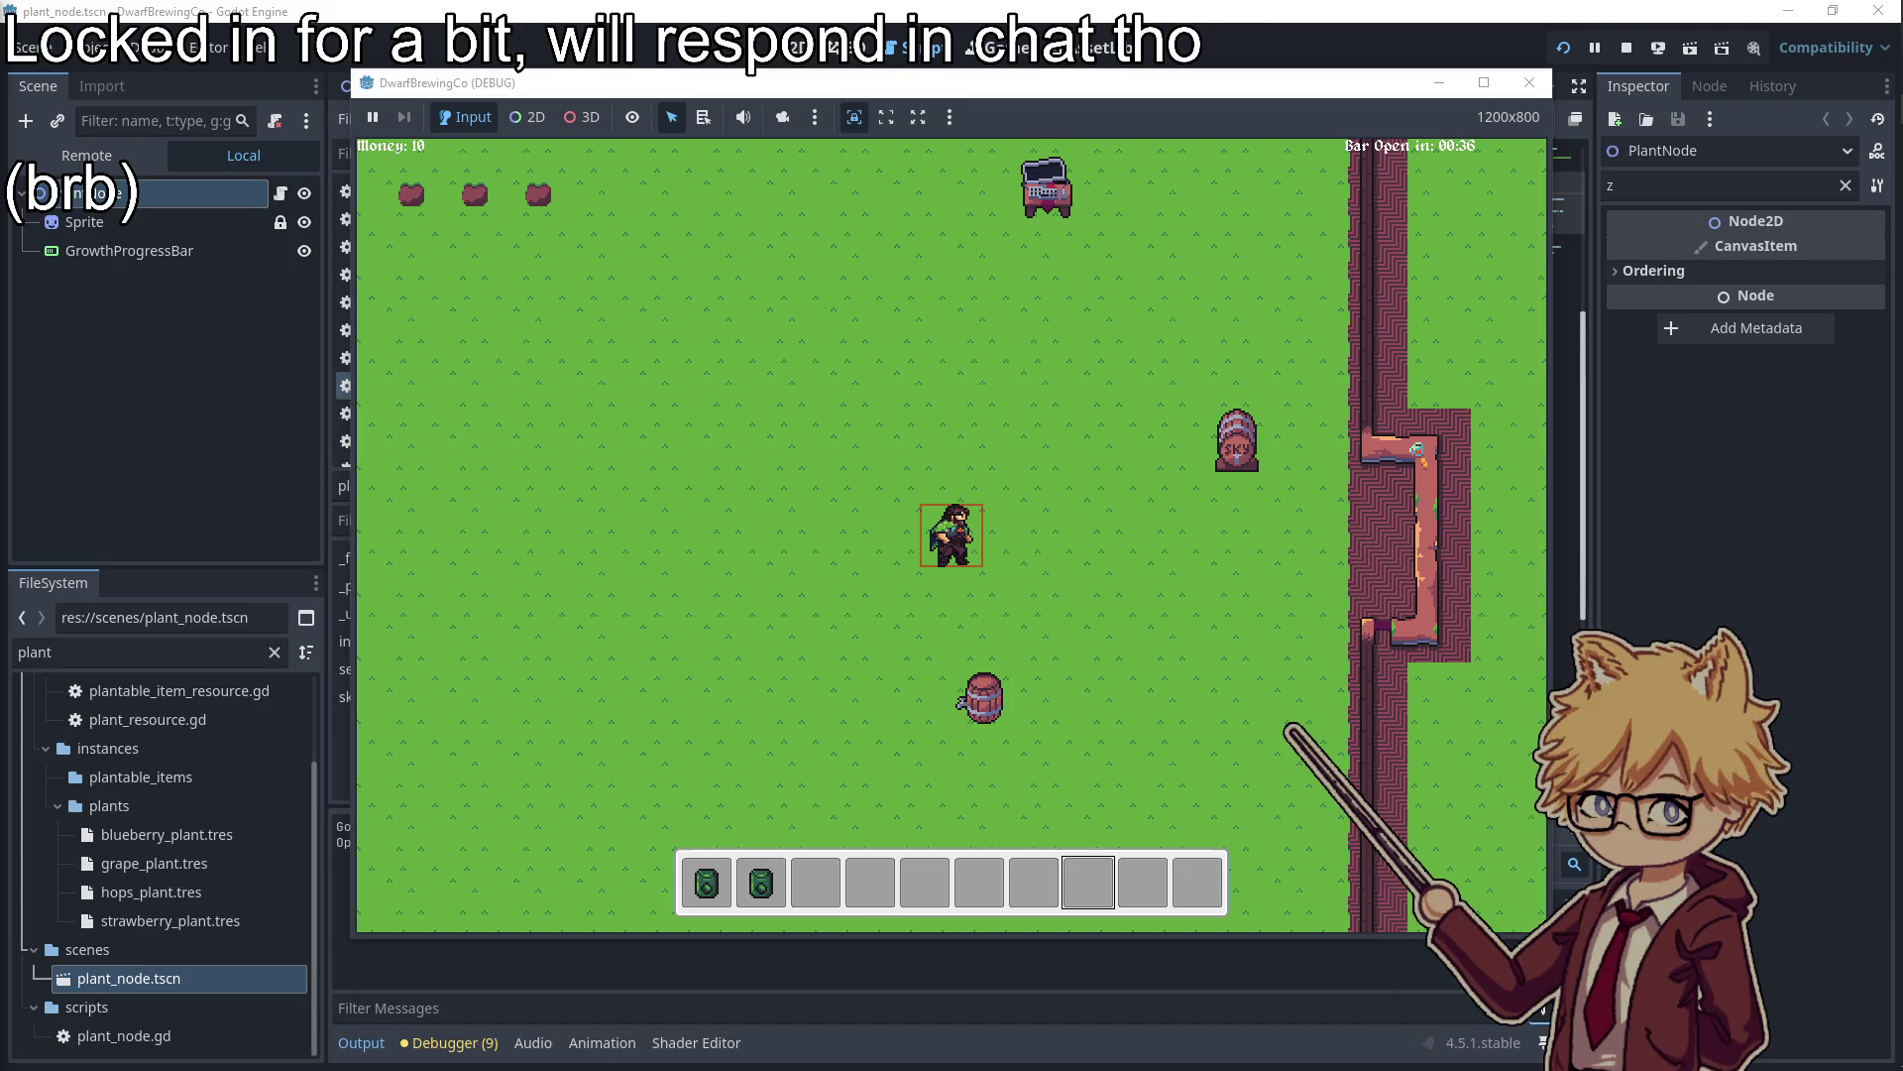
# Walk to the truck and buy a pack of Hops Seeds
pyautogui.press('w')
# Plant hops seeds in three dirt plots
pyautogui.press('w')
pyautogui.press('e')
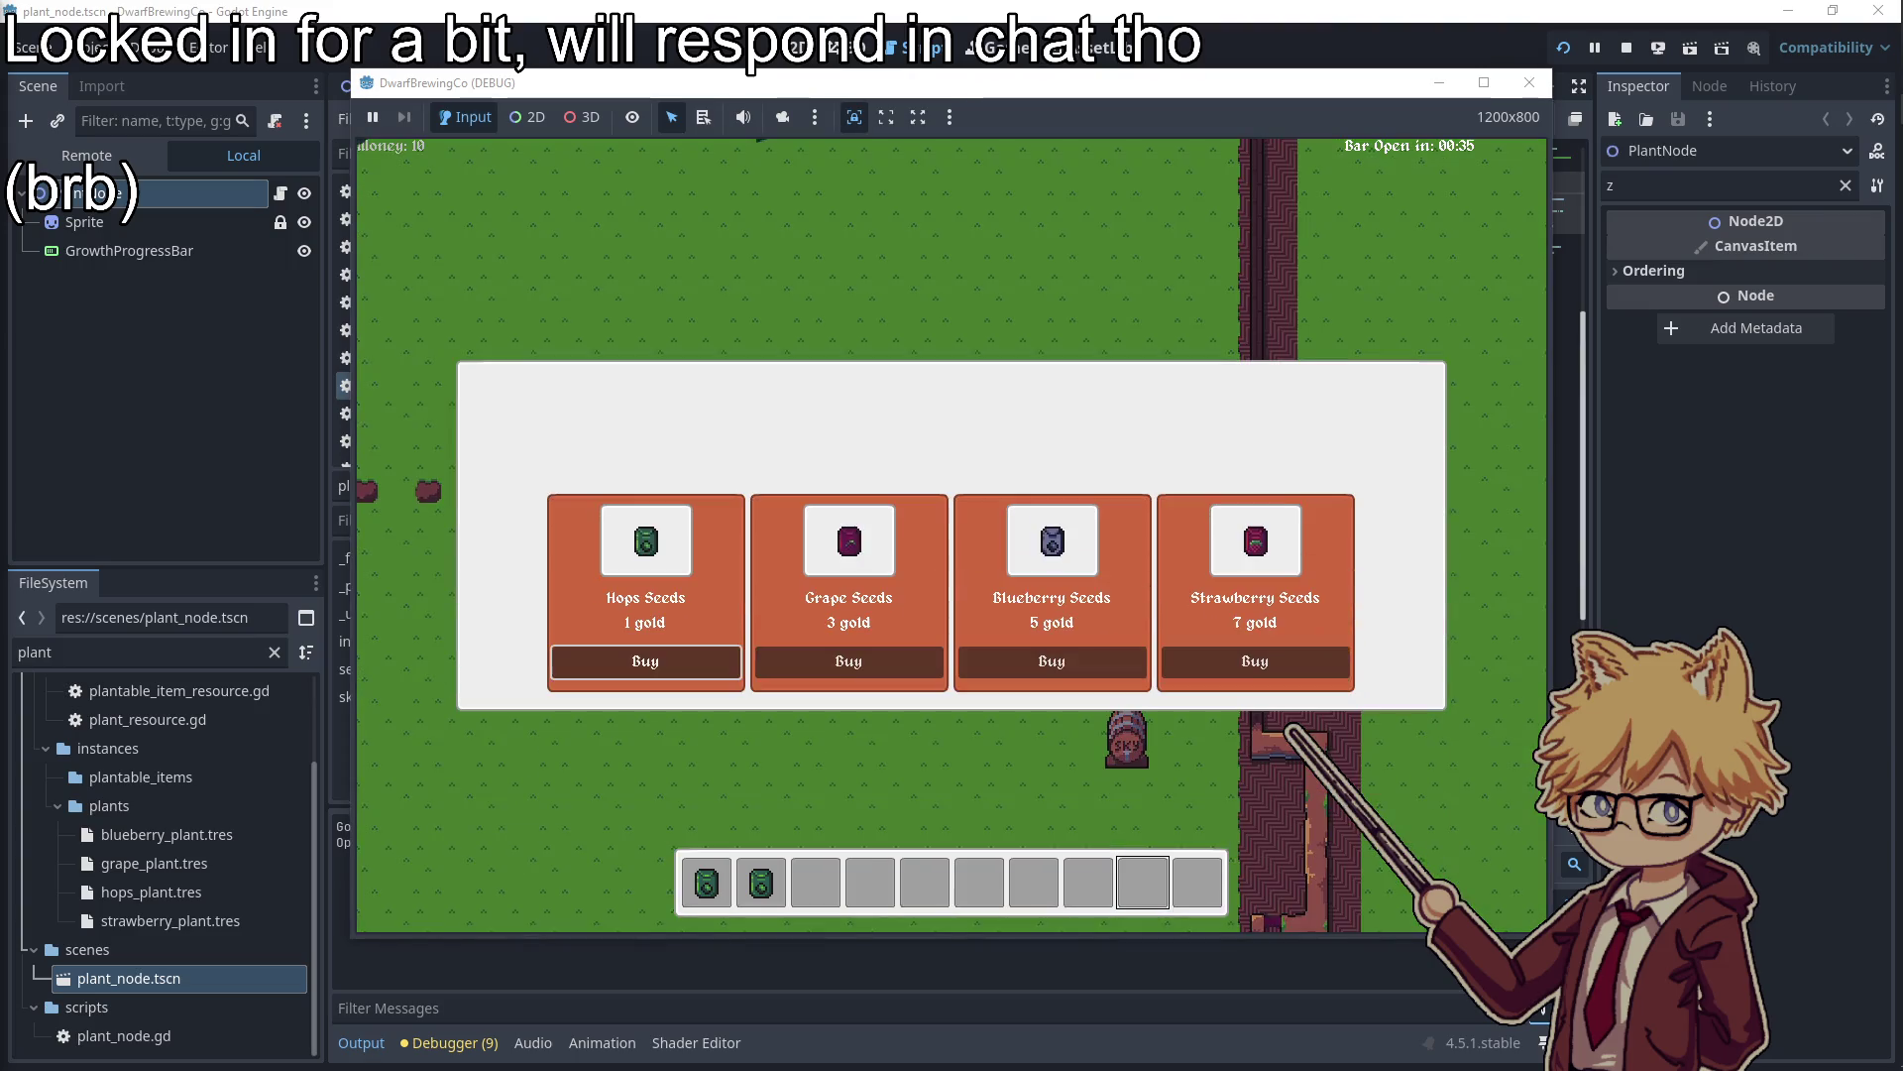
pyautogui.click(629, 664)
pyautogui.press('a')
pyautogui.press('a')
pyautogui.press('1')
pyautogui.press('w')
pyautogui.press('e')
pyautogui.press('a')
pyautogui.press('2')
pyautogui.press('e')
pyautogui.press('3')
pyautogui.press('e')
pyautogui.press('d')
pyautogui.press('d')
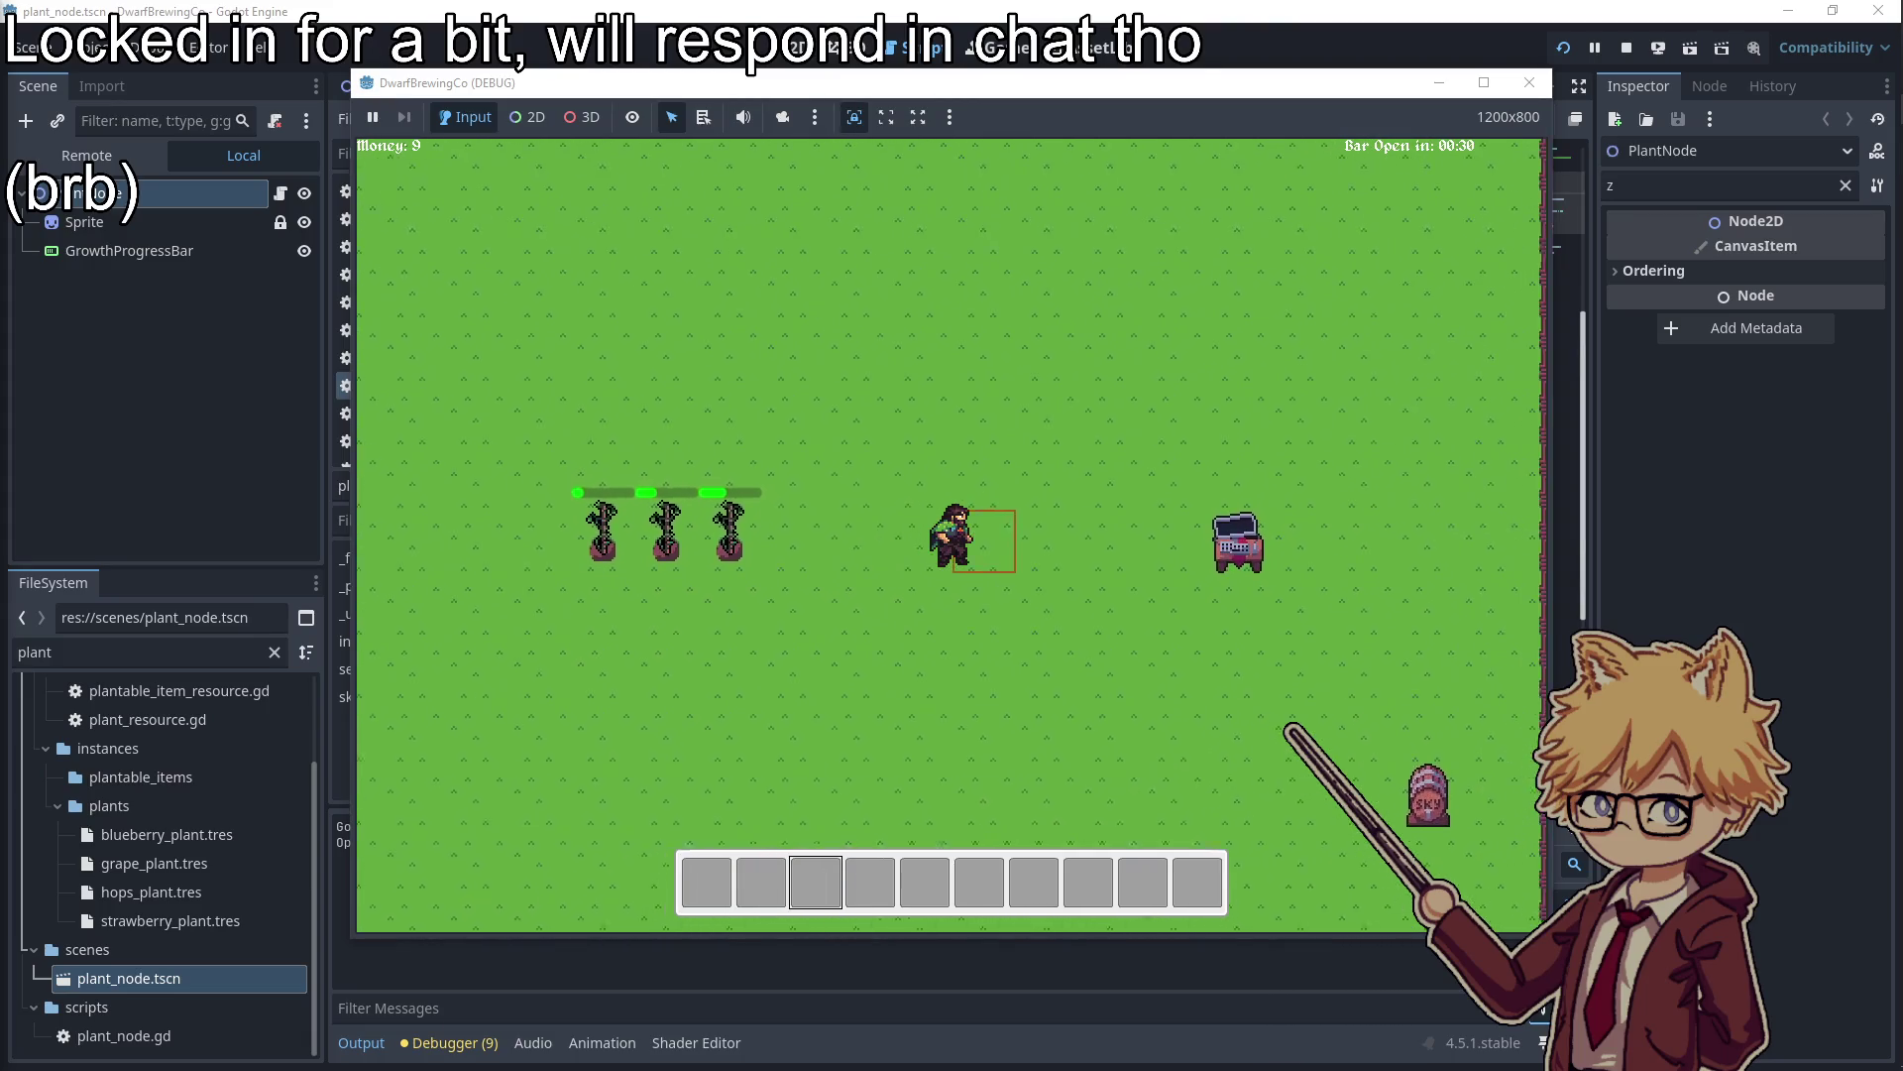
# Buy more Hops Seeds at the truck until money reaches 0 and the hotbar is full
pyautogui.press('e')
pyautogui.click(645, 660)
pyautogui.click(645, 660)
pyautogui.click(645, 660)
pyautogui.click(645, 660)
pyautogui.click(646, 660)
pyautogui.click(645, 660)
pyautogui.click(645, 660)
pyautogui.click(646, 660)
pyautogui.click(645, 660)
pyautogui.press('Escape')
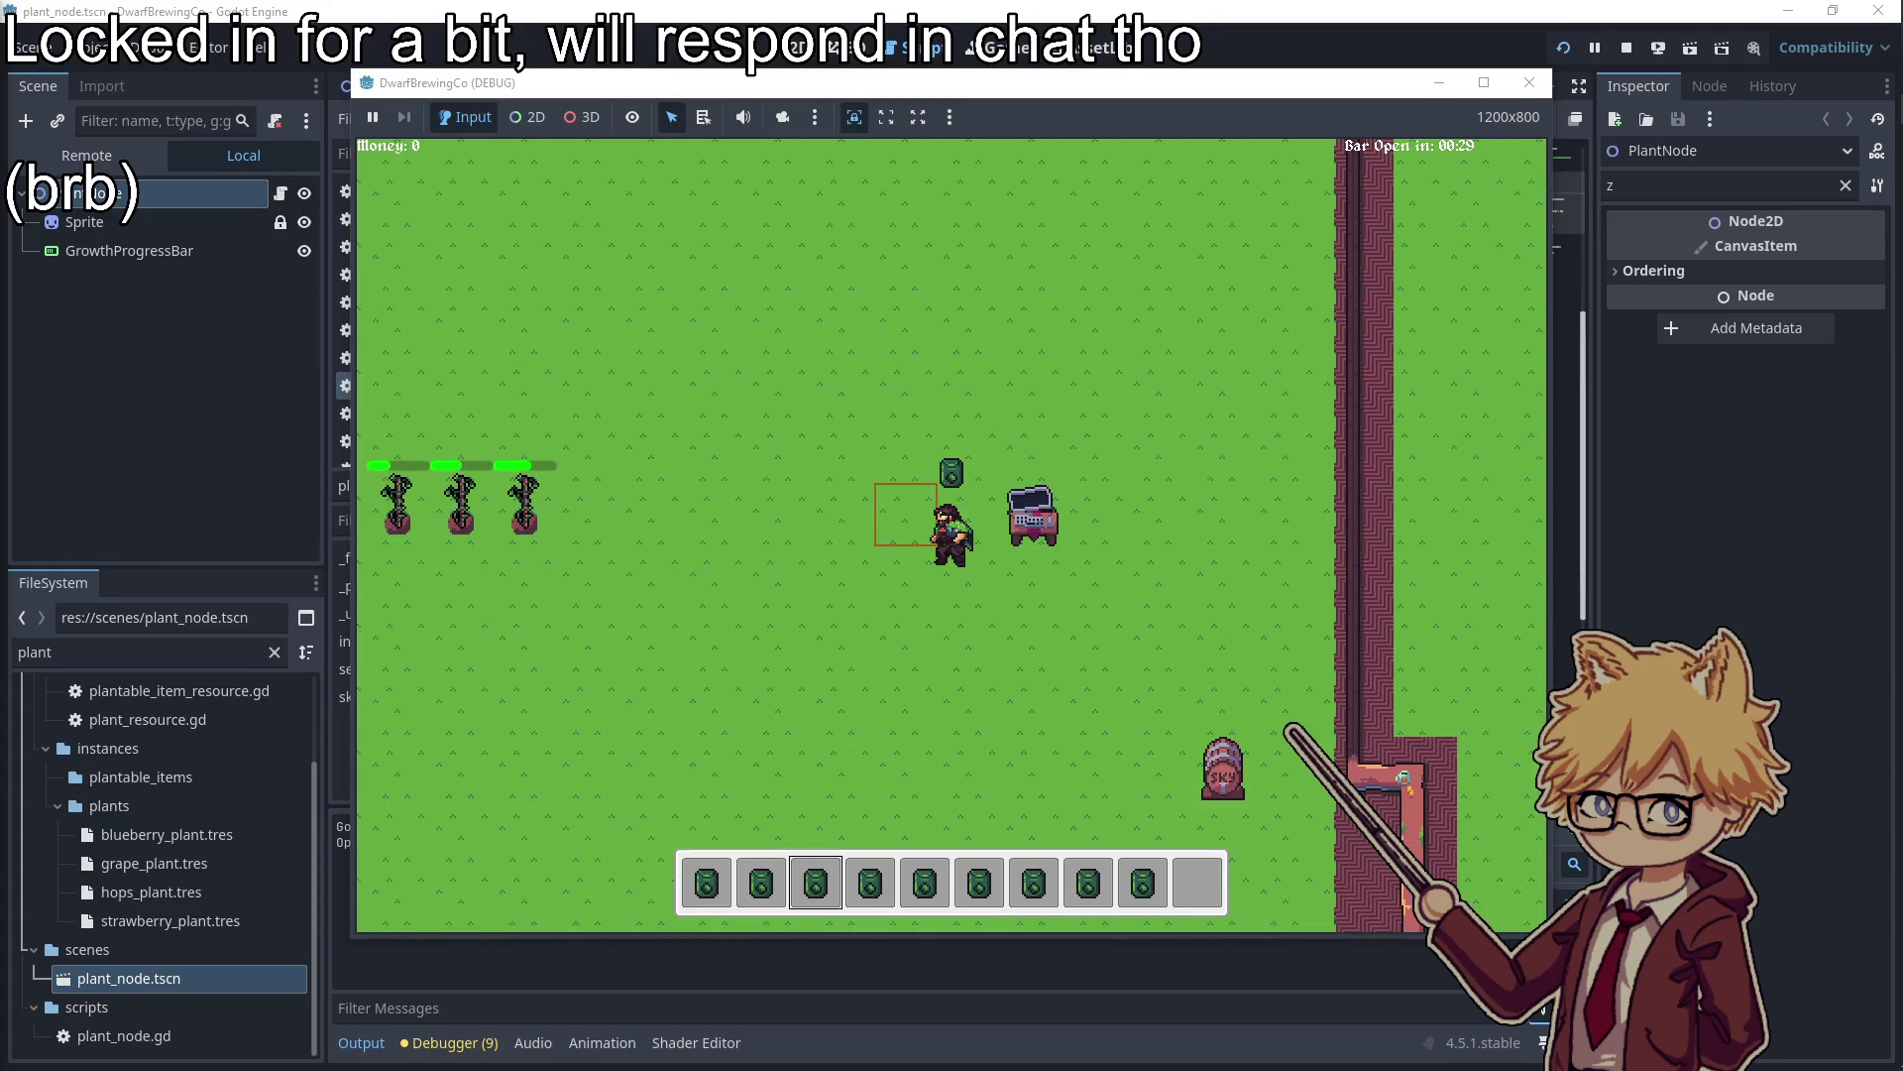
# Browse the shop's Grape, Blueberry and Strawberry Seeds offers, then leave toward the plants
pyautogui.press('e')
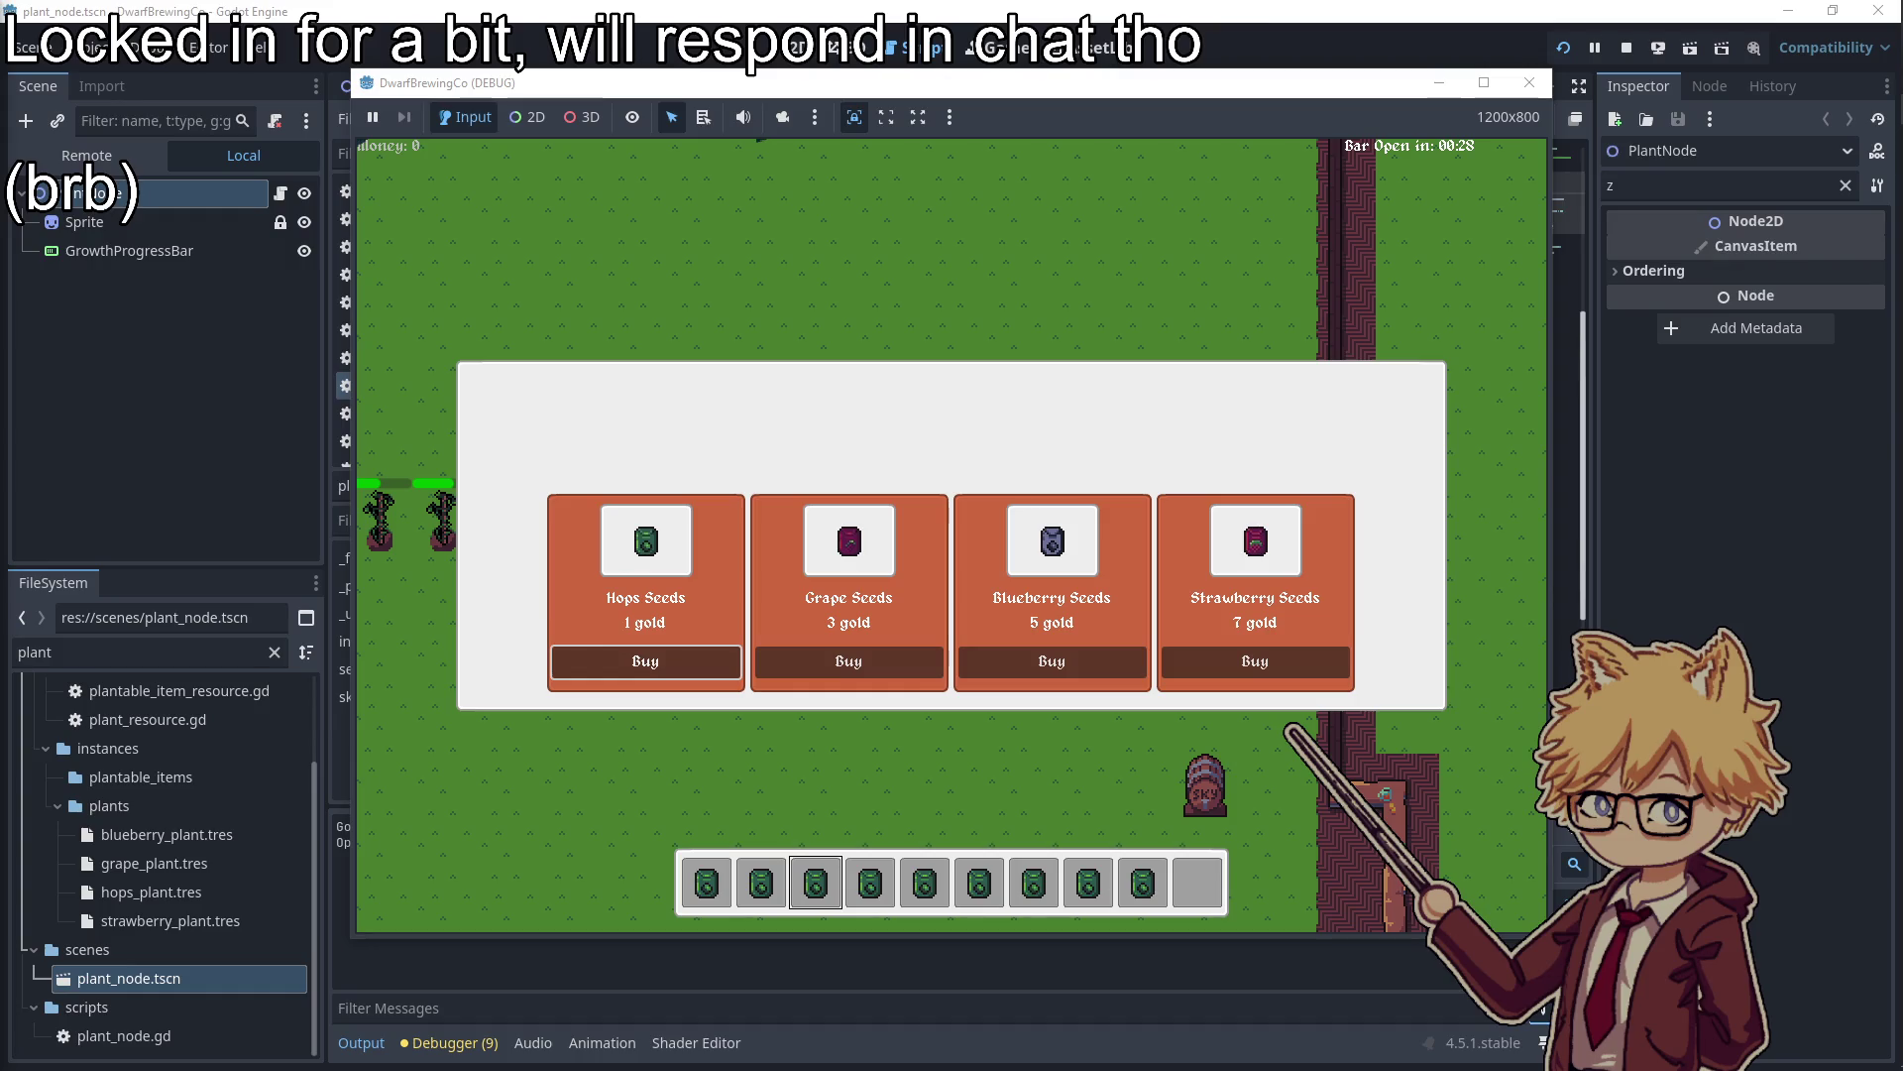
pyautogui.press('Right')
pyautogui.press('Left')
pyautogui.press('Right')
pyautogui.press('Right')
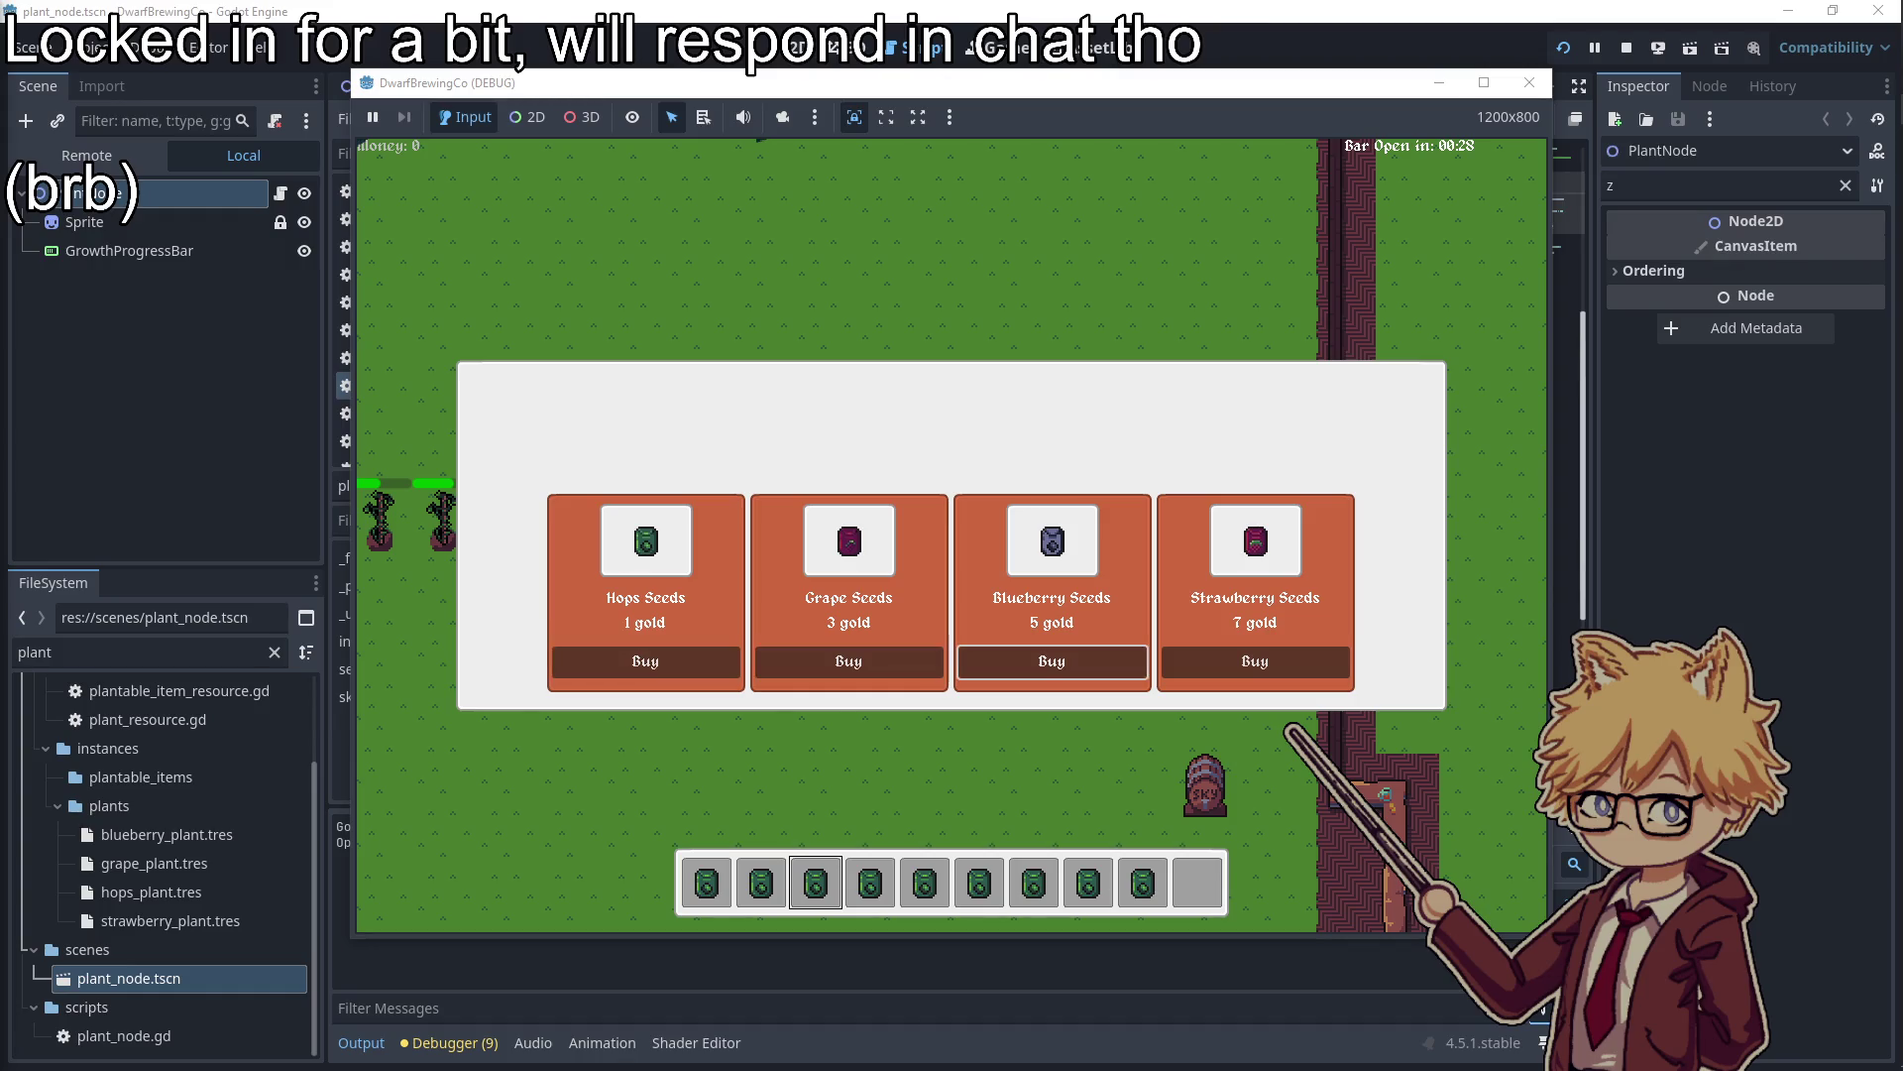
pyautogui.press('Right')
pyautogui.press('Left')
pyautogui.press('Left')
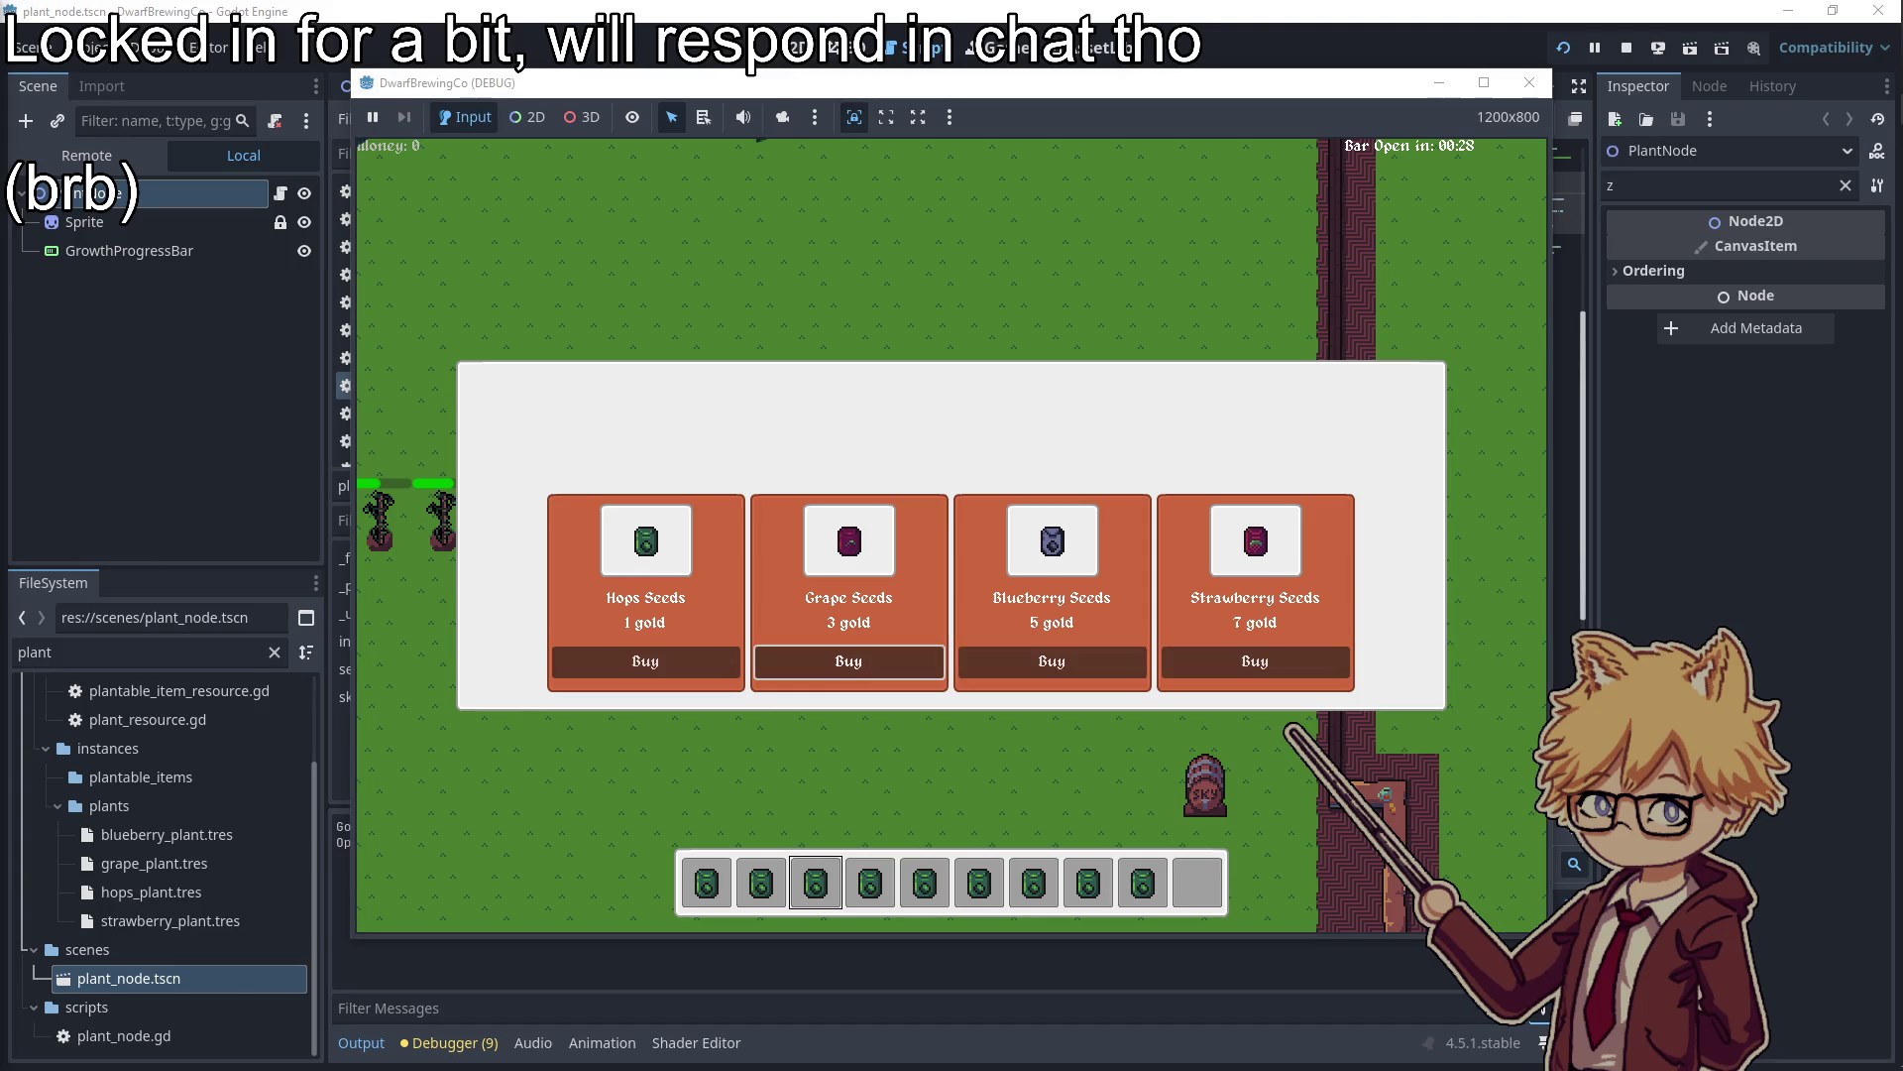
pyautogui.press('Left')
pyautogui.press('Escape')
pyautogui.press('a')
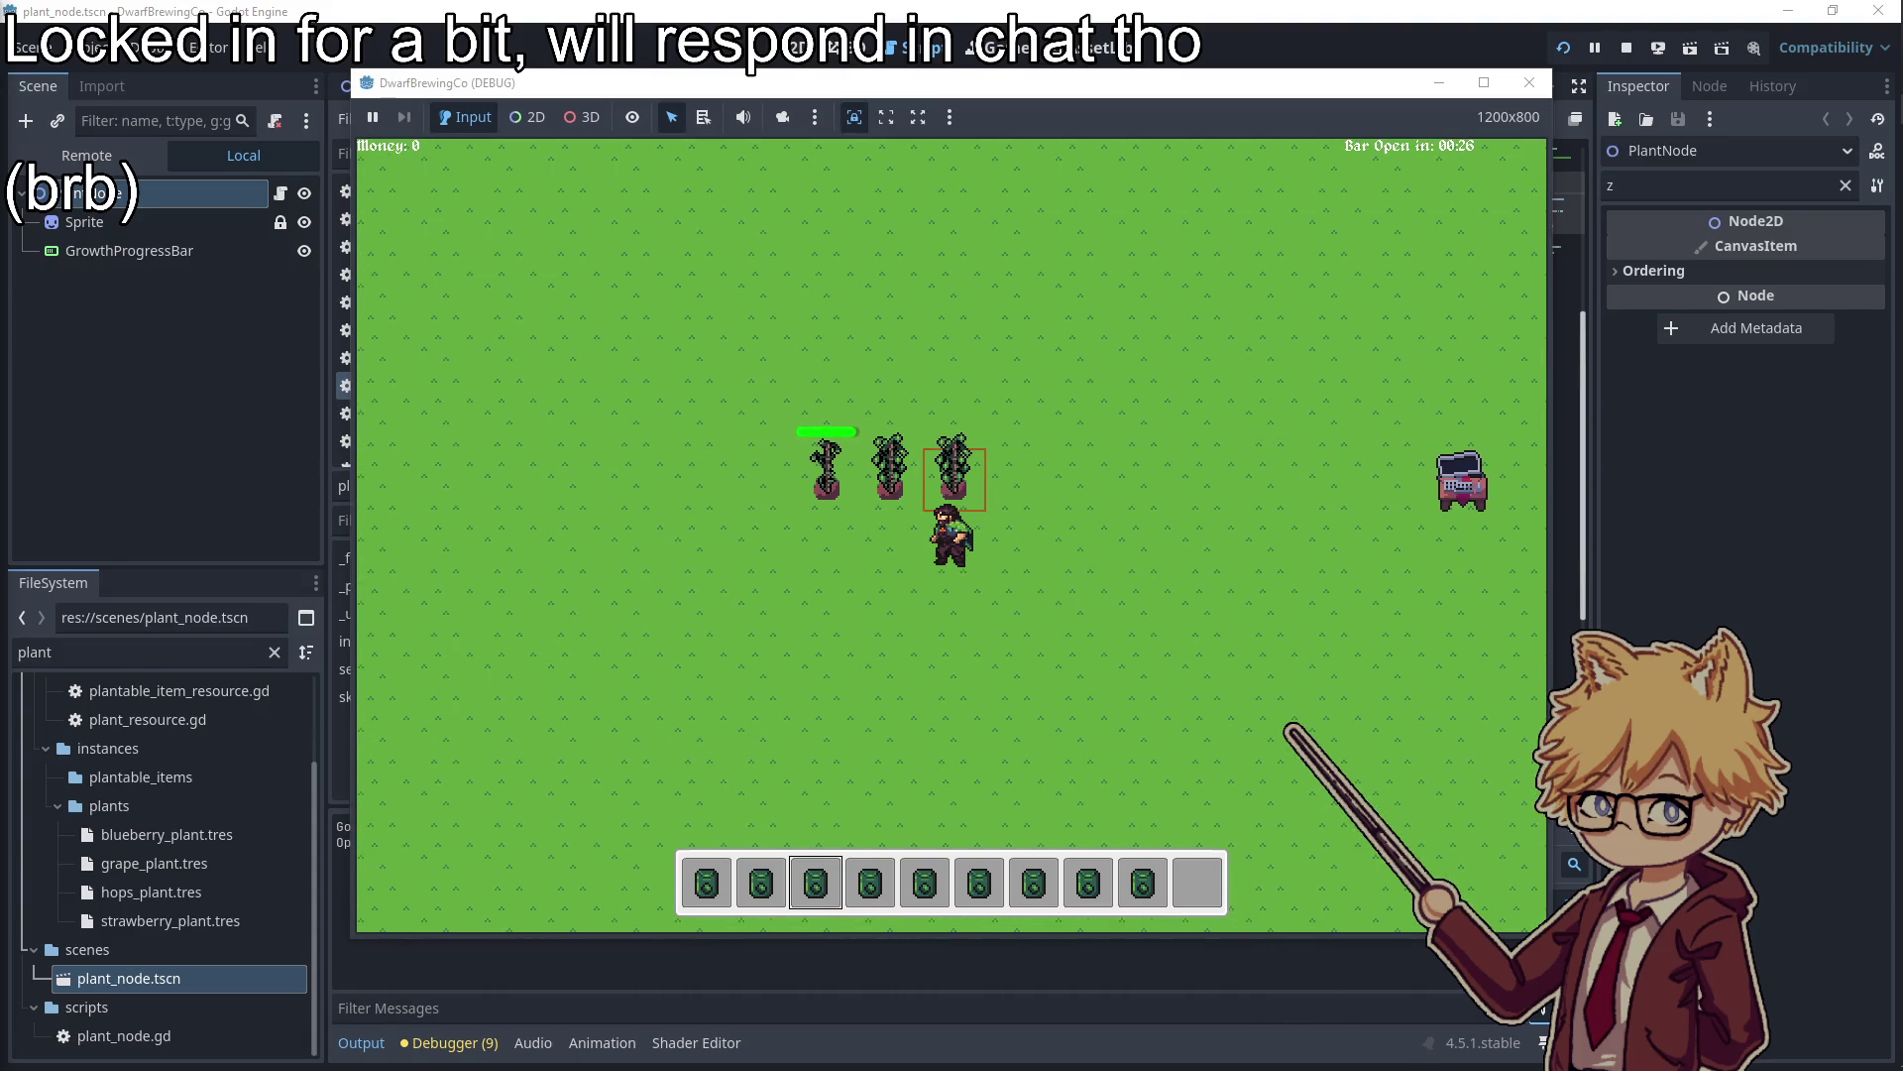
# Harvest the rightmost grown hops plant into the last hotbar slot
pyautogui.press('e')
pyautogui.press('a')
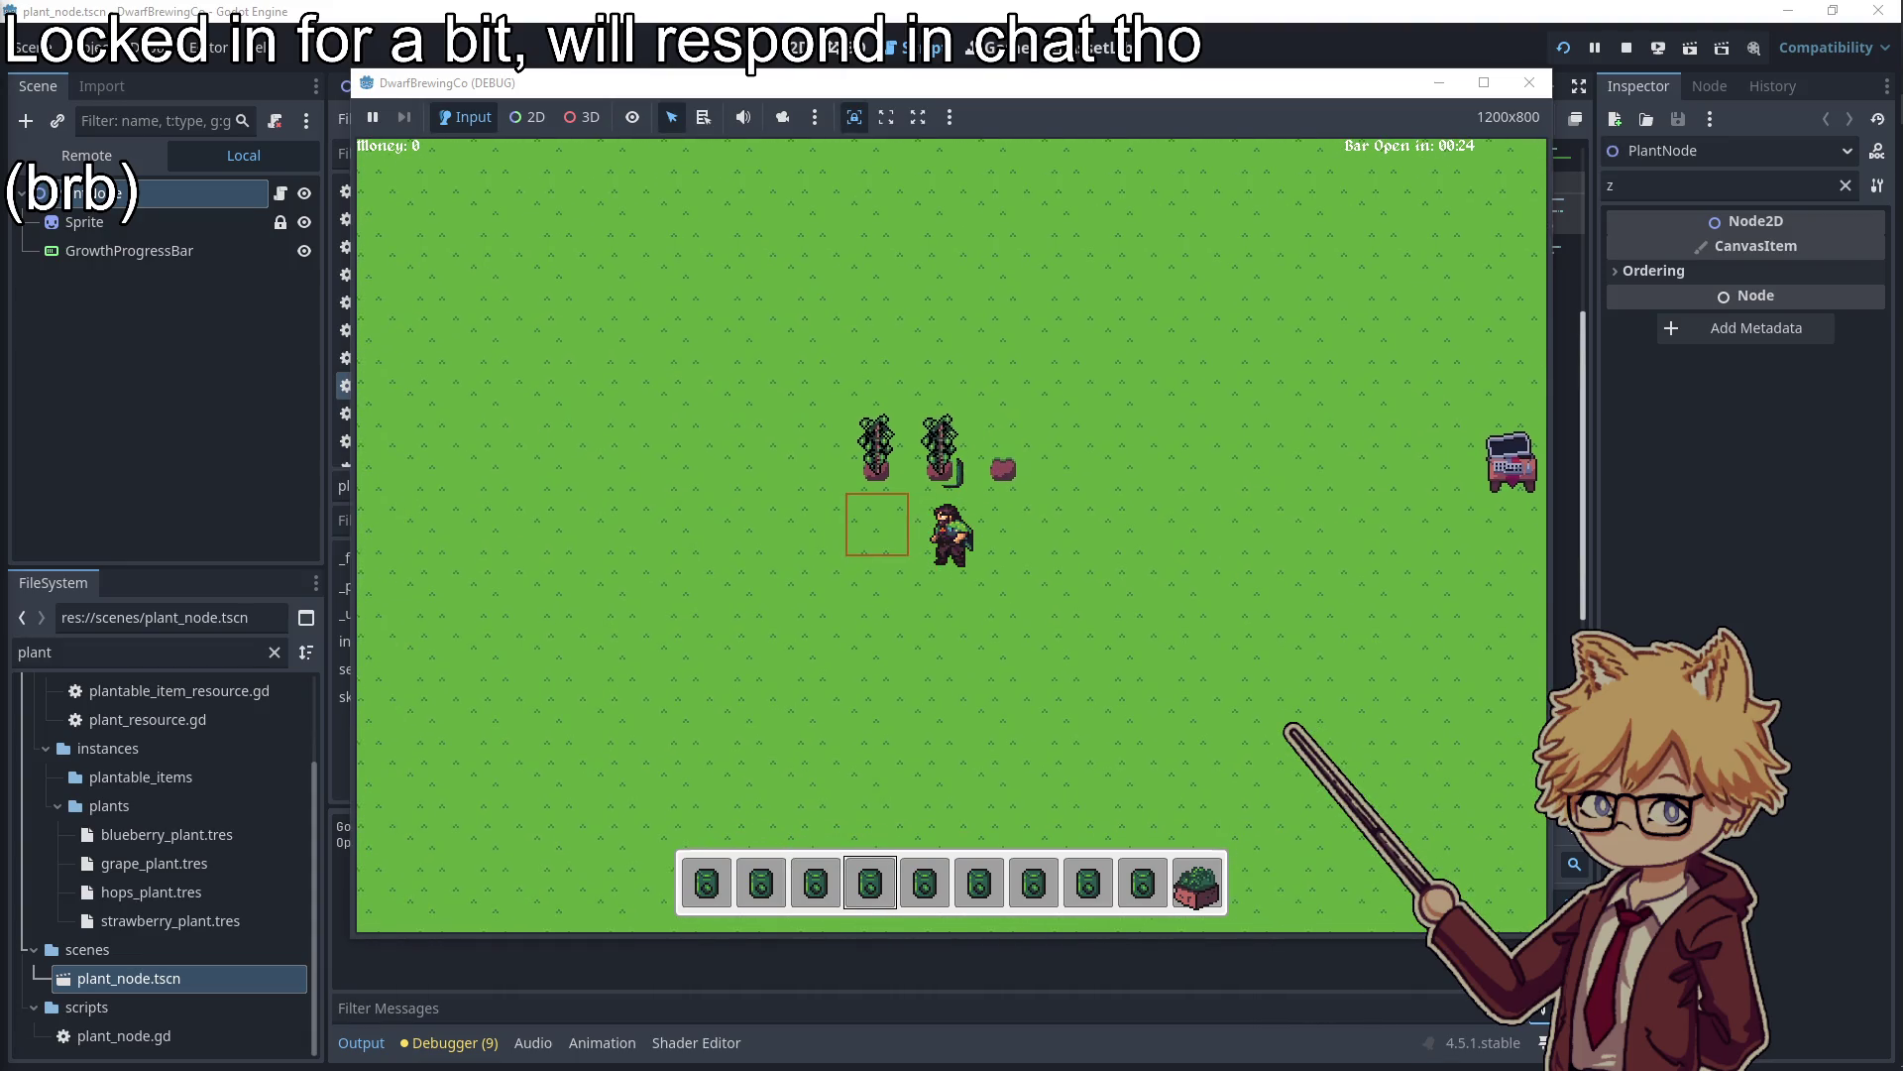
pyautogui.press('w')
pyautogui.scroll(2, 951, 535)
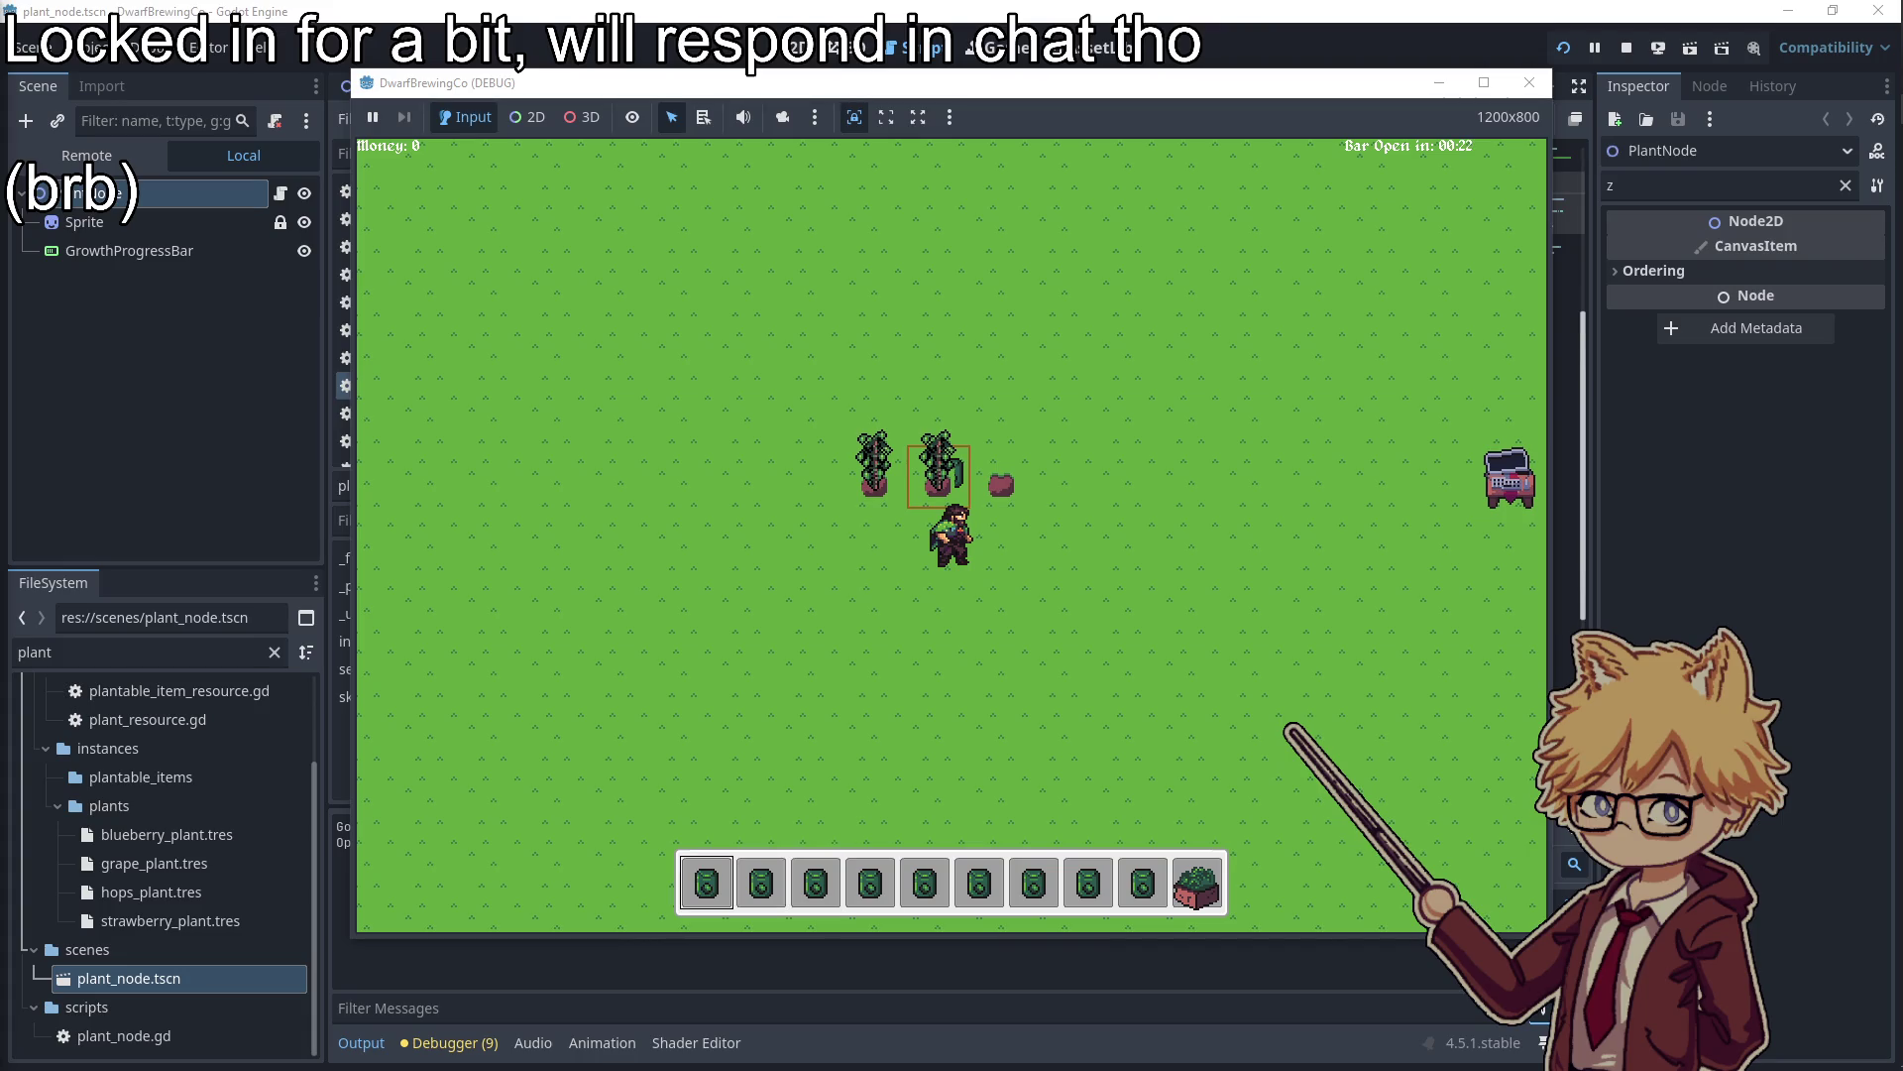
pyautogui.scroll(-8, 952, 535)
# Walk down and right to the barrel
pyautogui.press('d')
pyautogui.press('s')
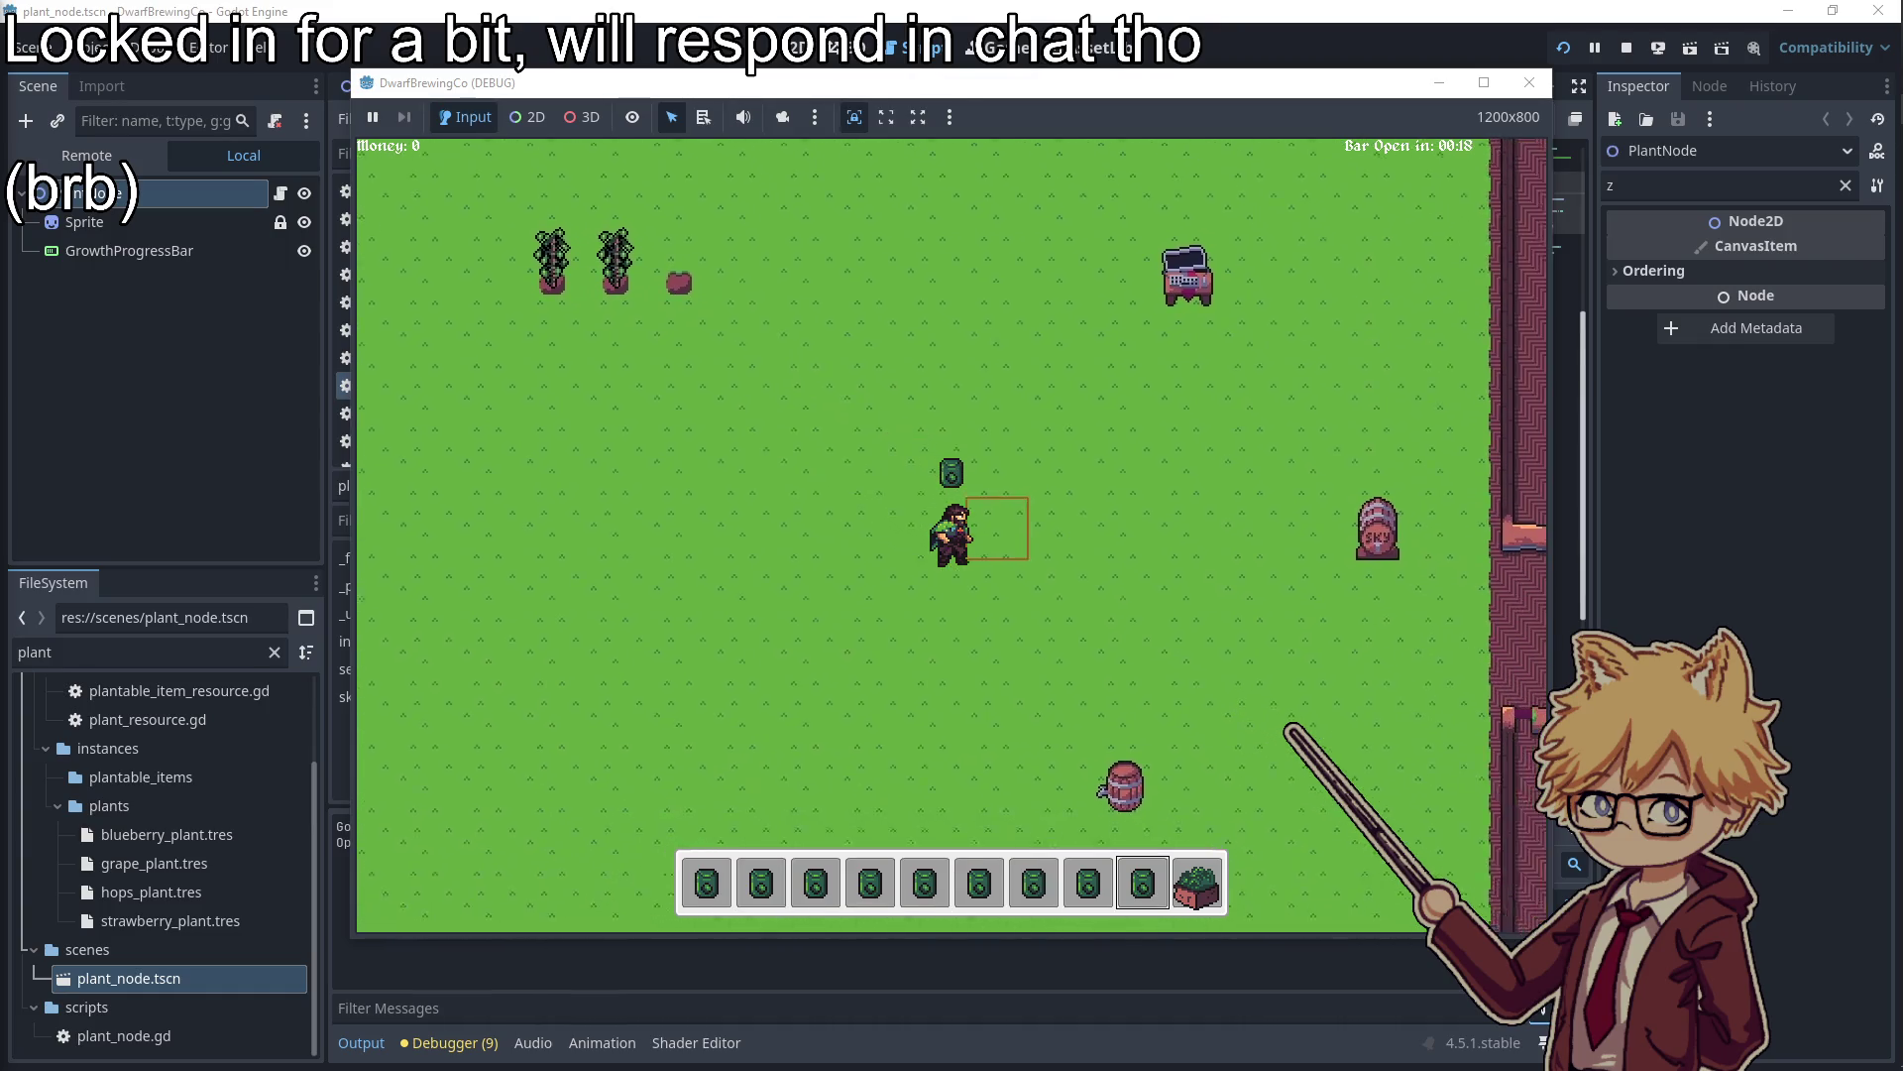
pyautogui.press('d')
pyautogui.press('s')
pyautogui.scroll(-1, 952, 535)
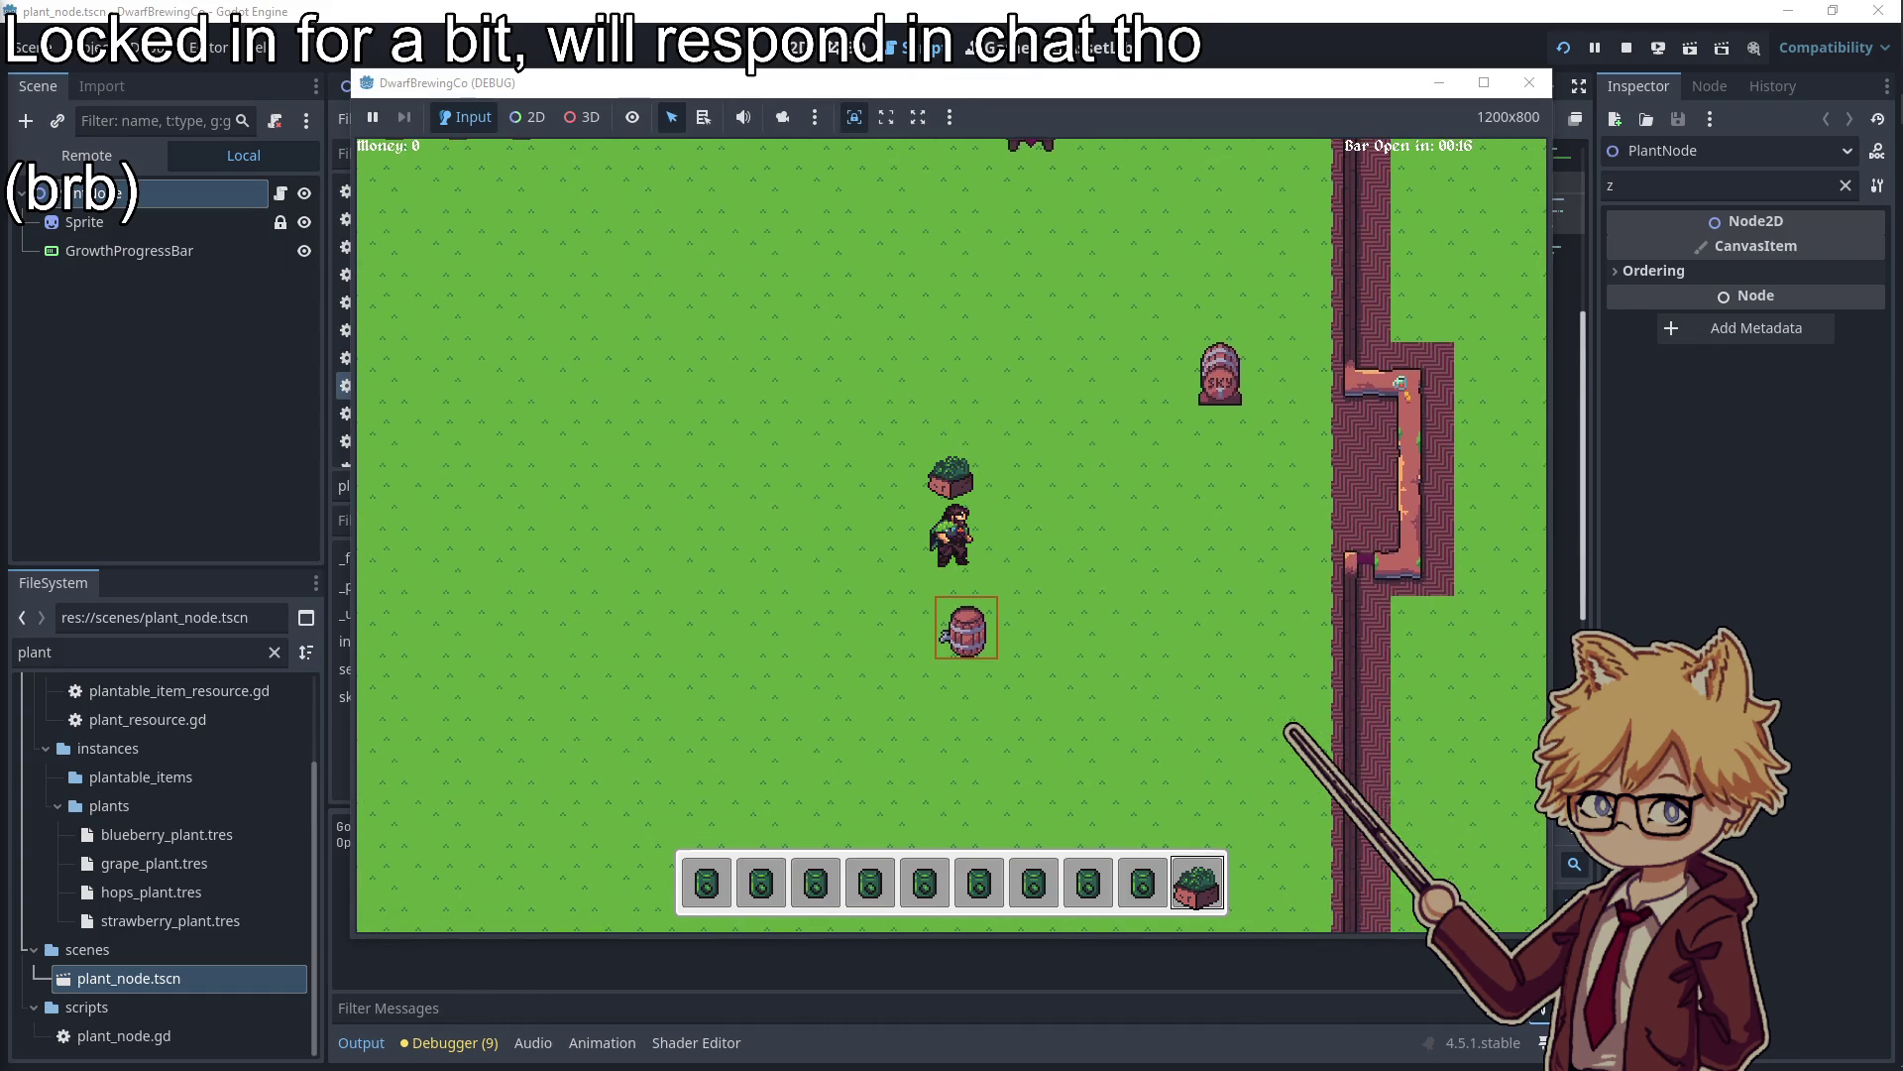
pyautogui.press('a')
pyautogui.press('w')
pyautogui.press('d')
pyautogui.press('s')
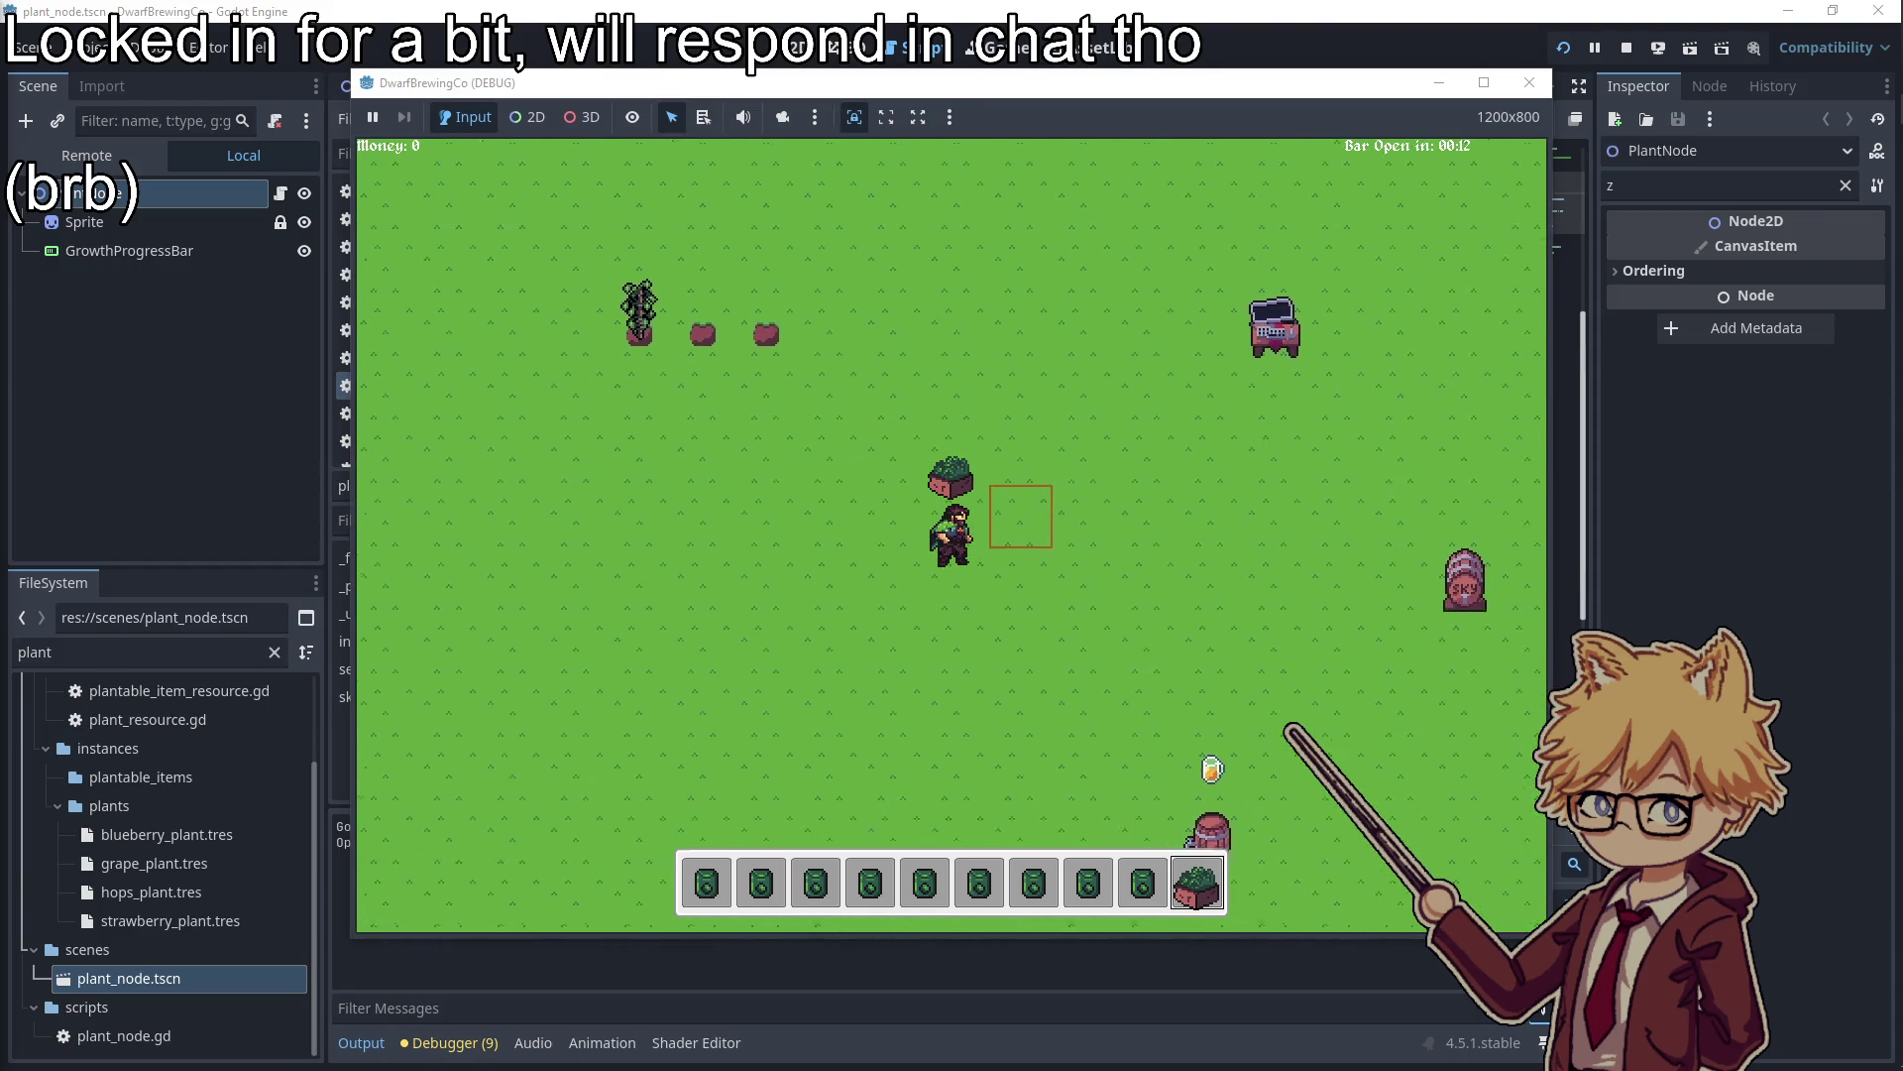
pyautogui.press('d')
pyautogui.press('s')
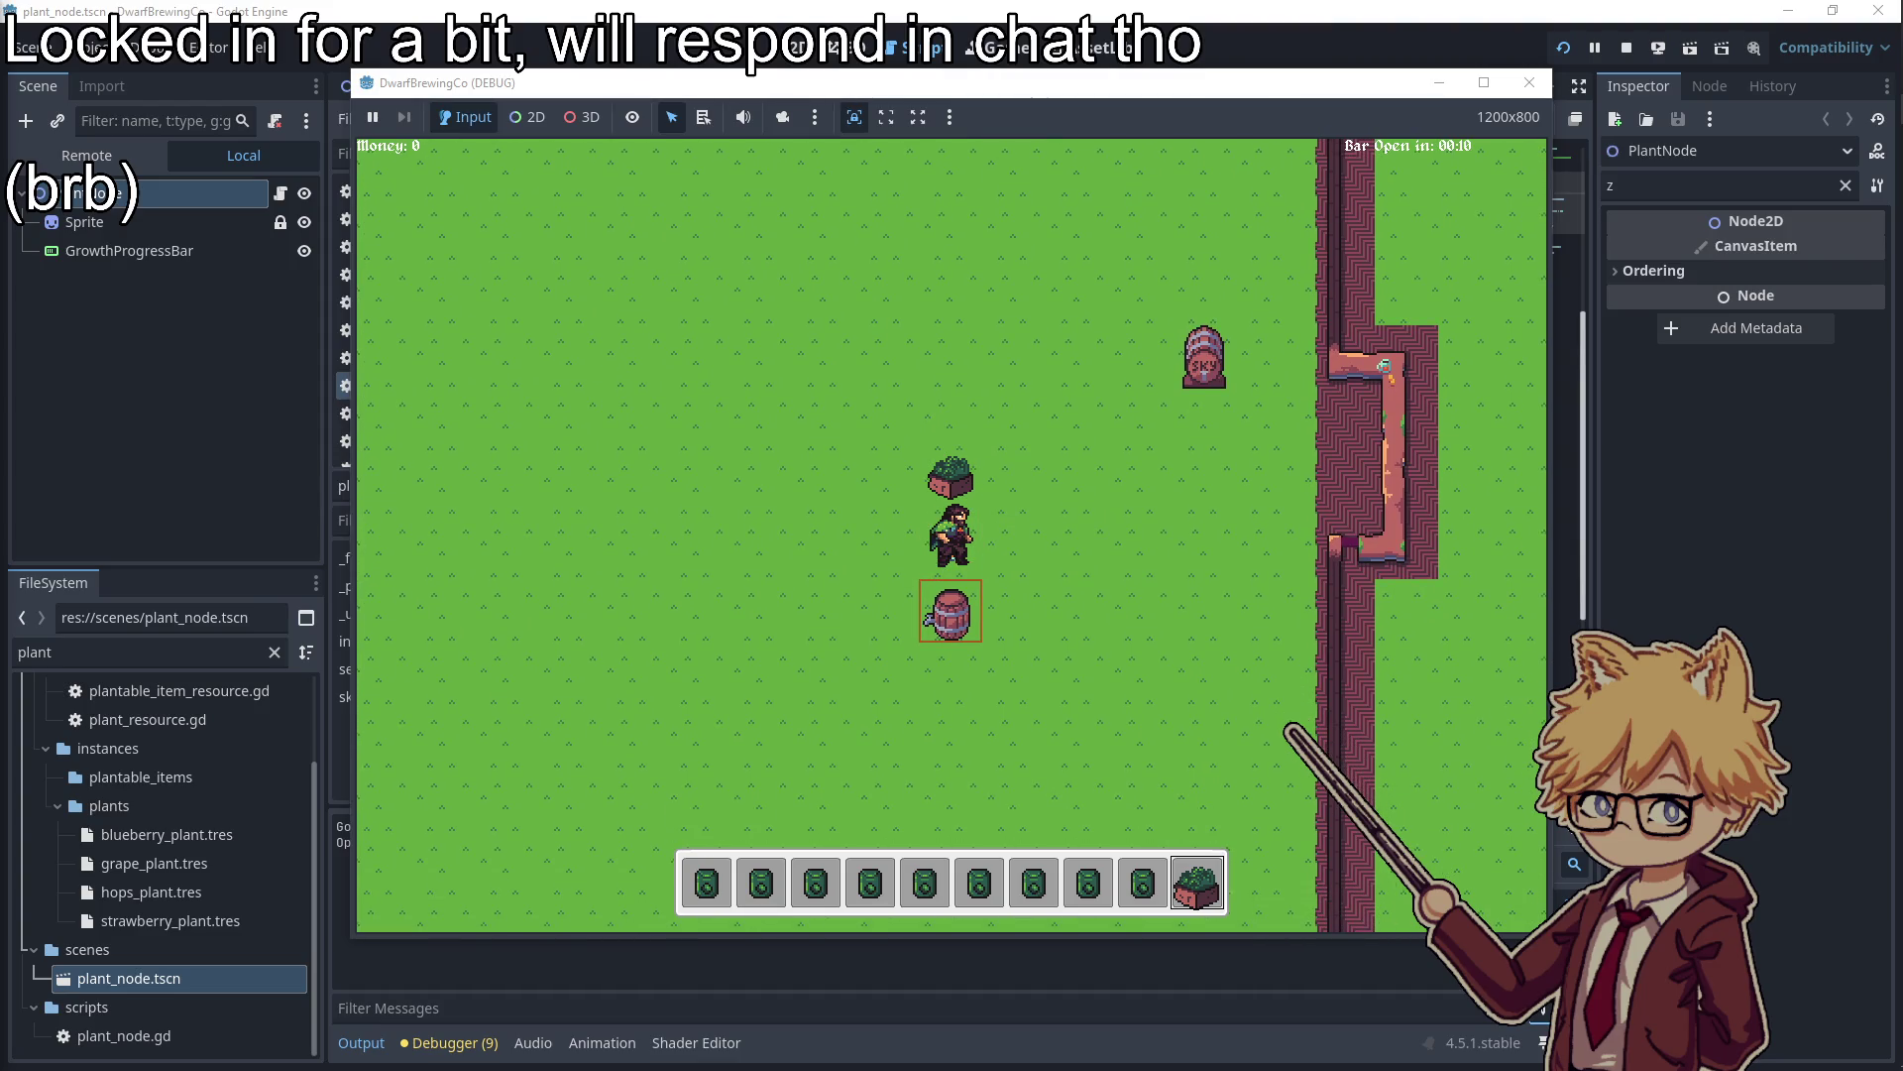
pyautogui.press('d')
pyautogui.press('s')
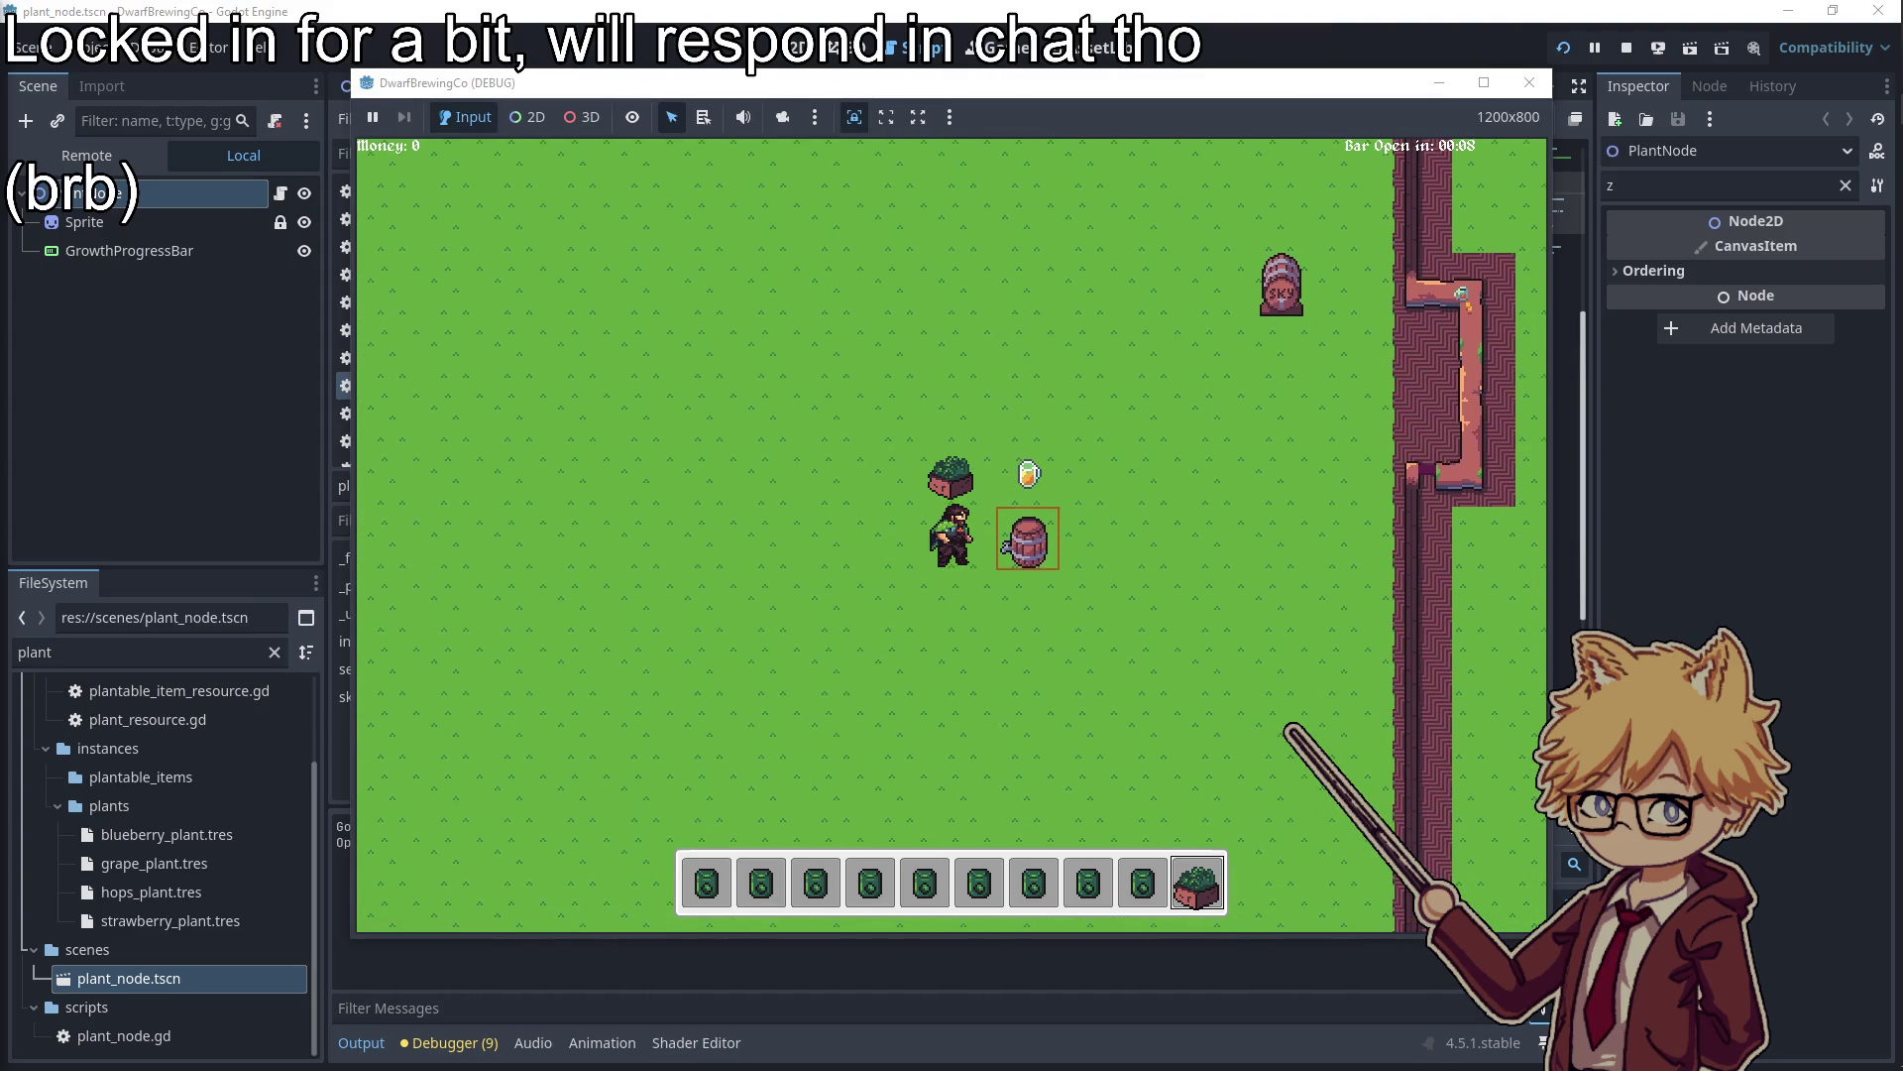
# Swap between slot 9 seeds and slot 0 hops, then open the Pause menu by the drink
pyautogui.press('9')
pyautogui.press('0')
pyautogui.press('w')
pyautogui.press('d')
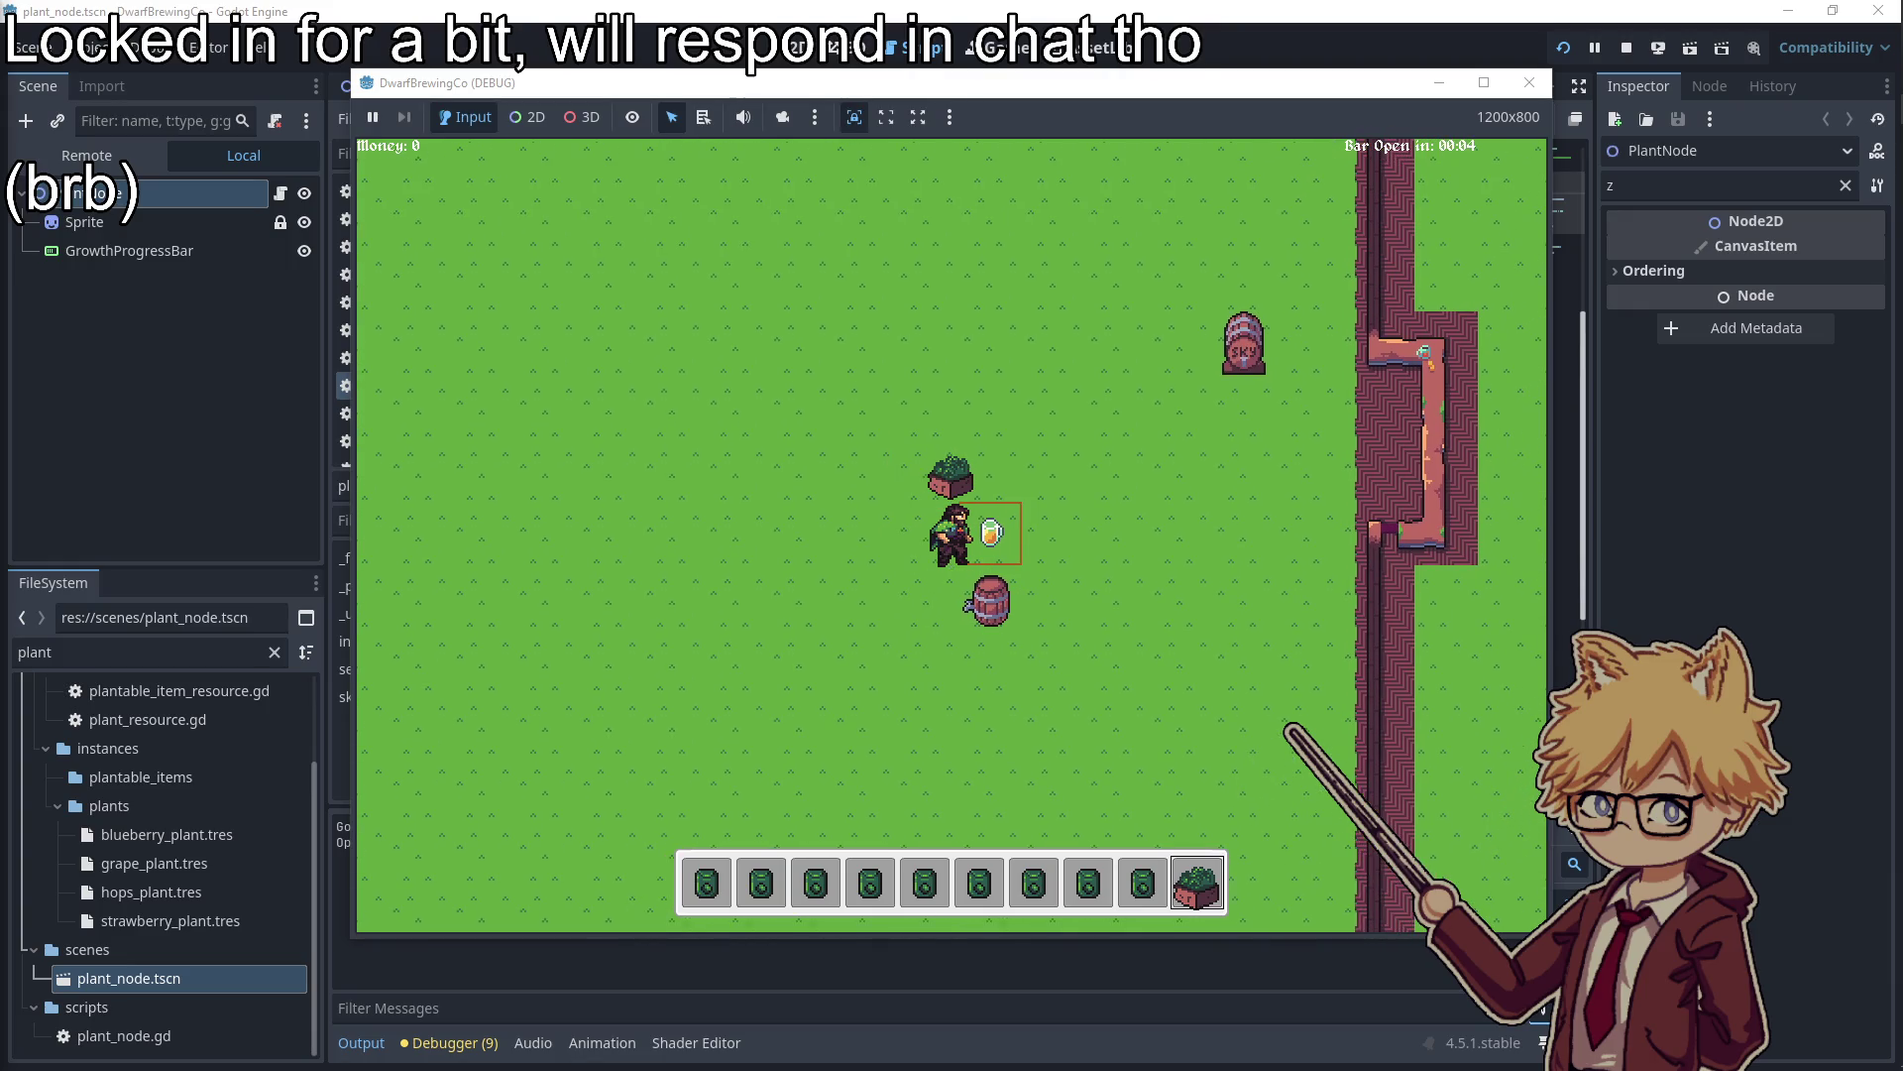
pyautogui.press('Escape')
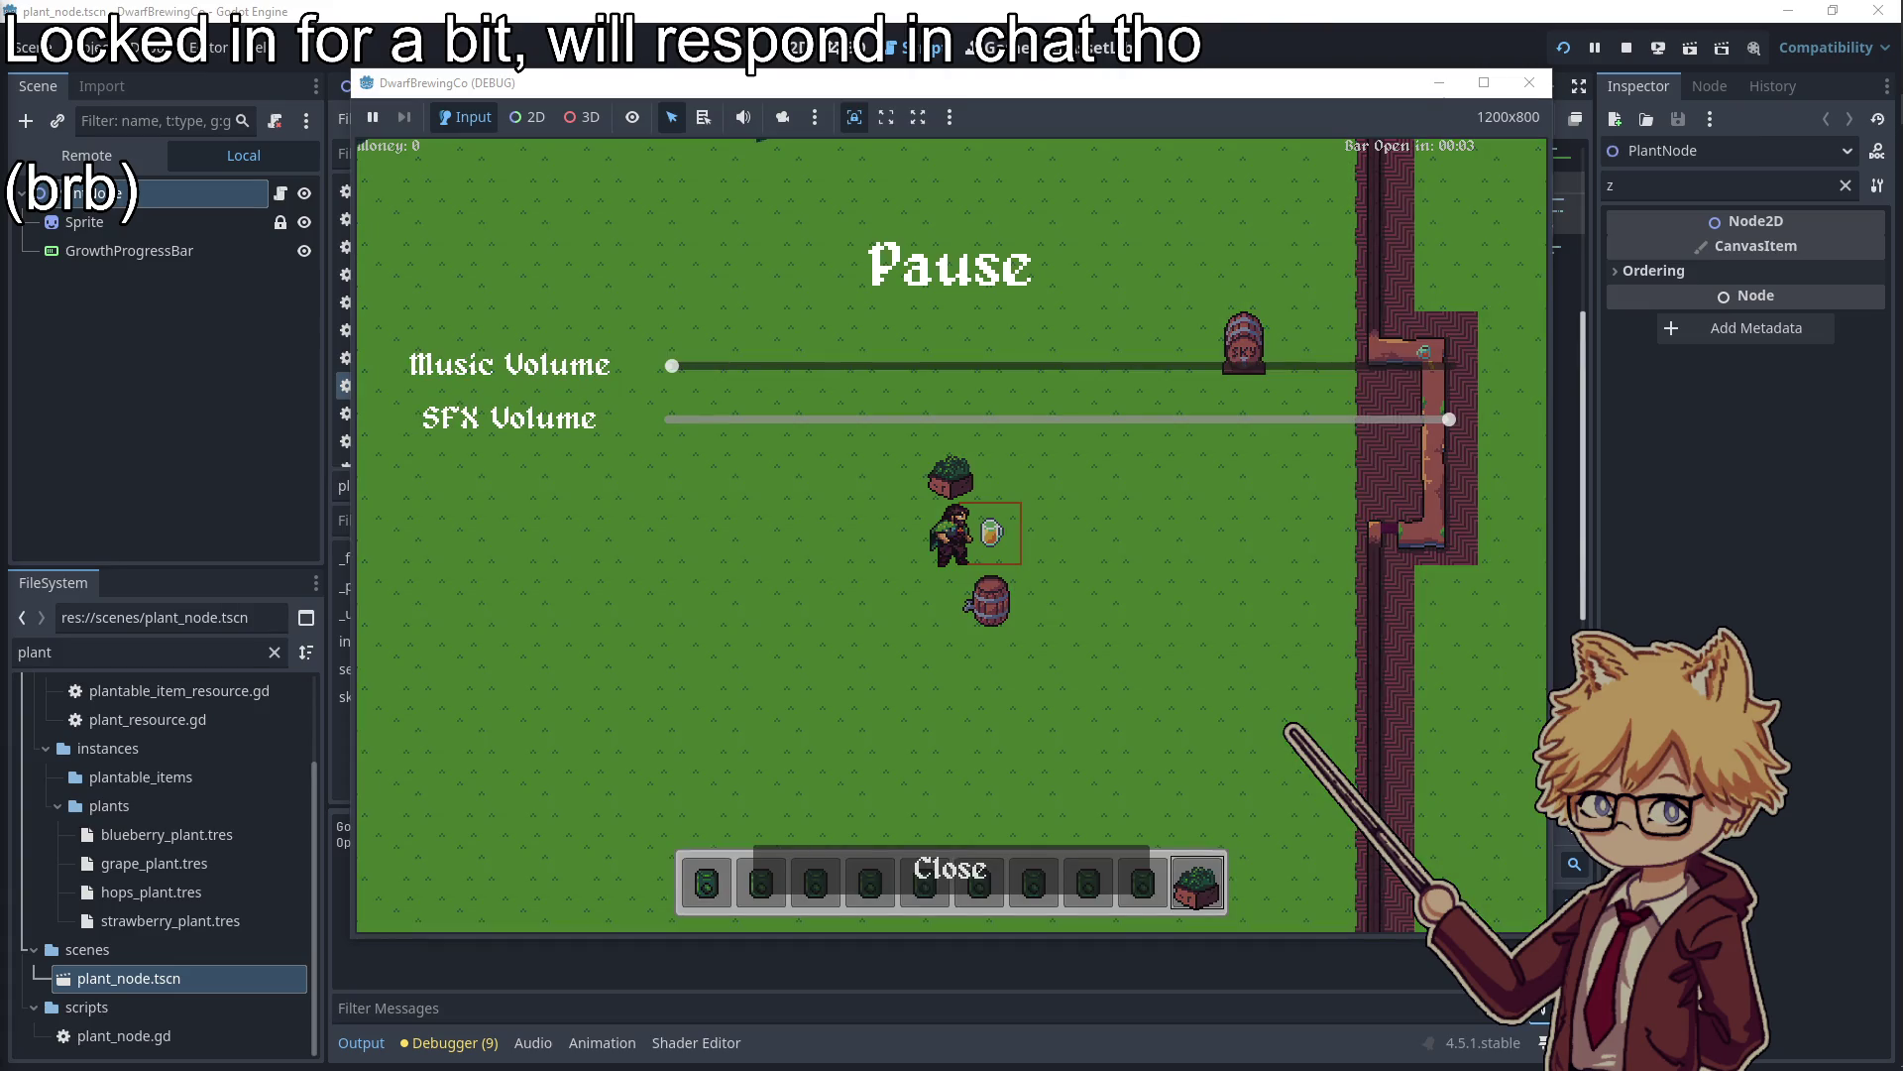
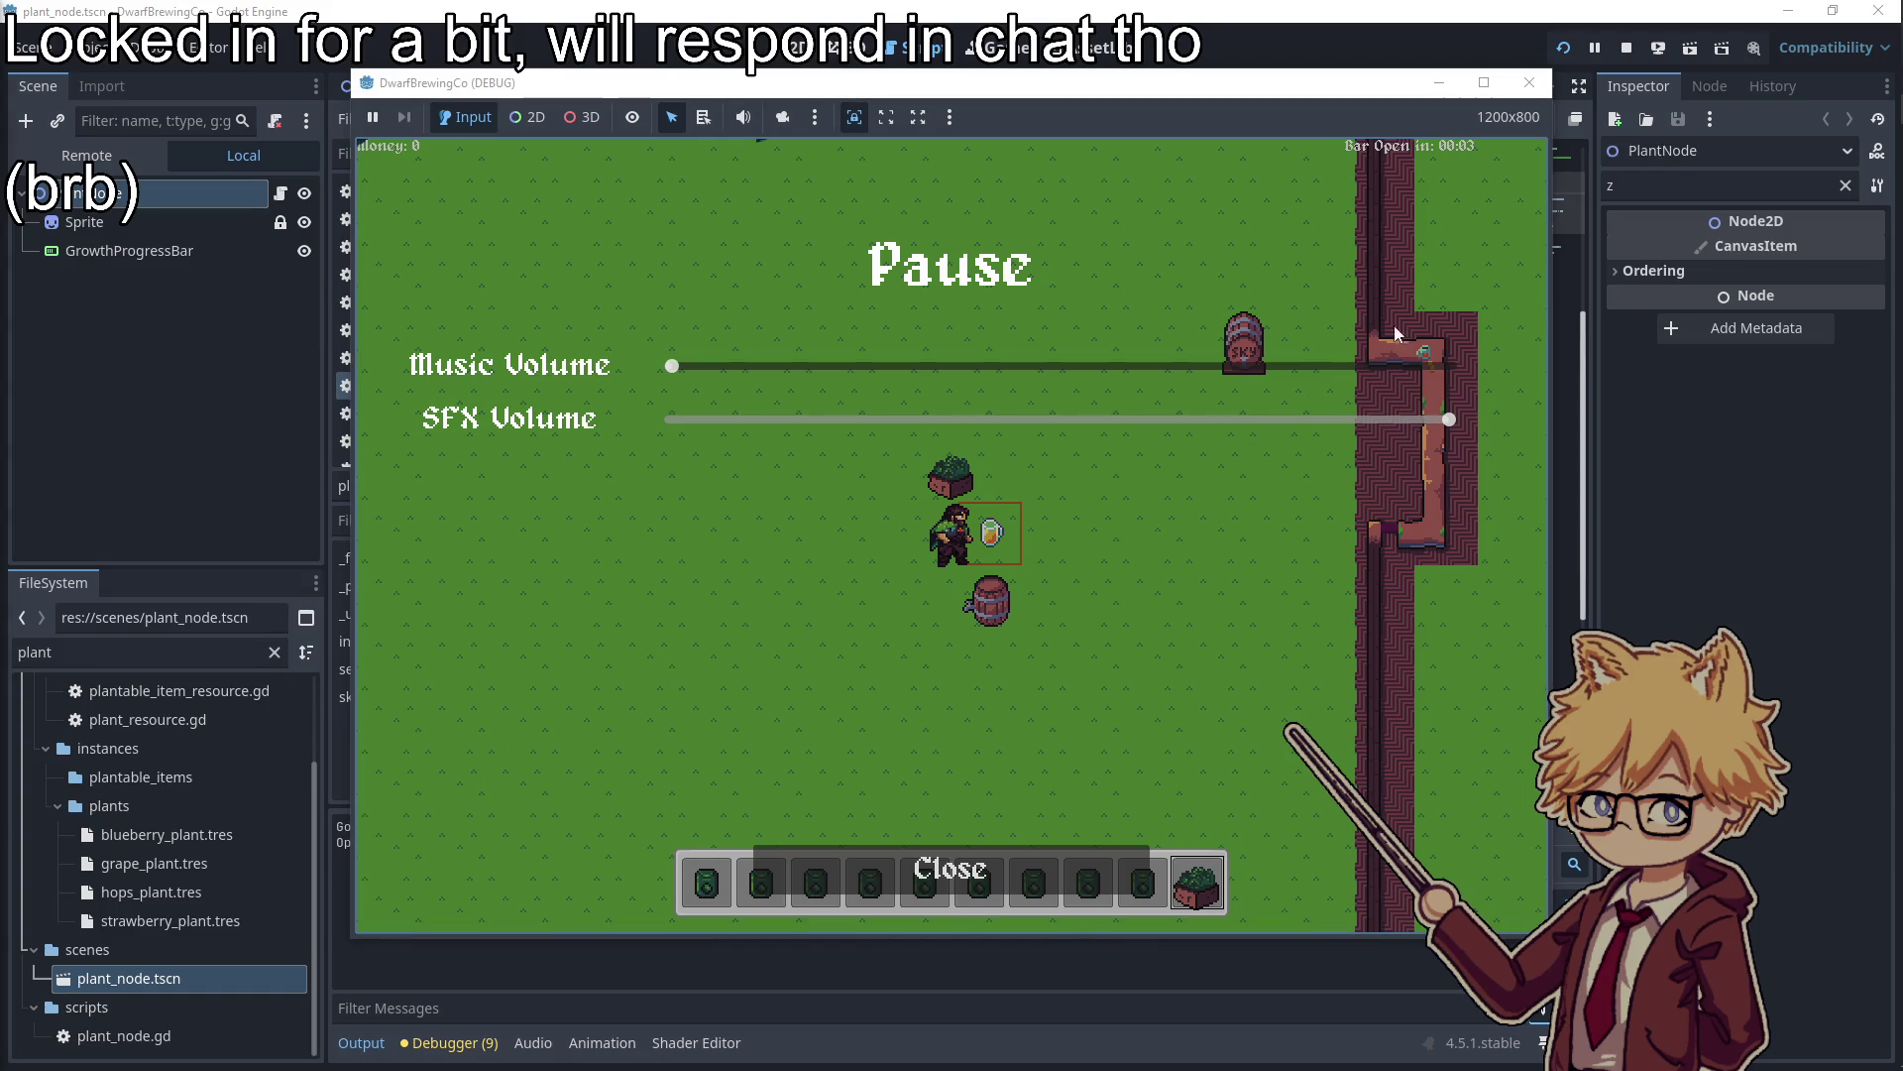
# Close the pause menu and stop the running test game
pyautogui.press('Escape')
pyautogui.click(1522, 87)
pyautogui.click(933, 519)
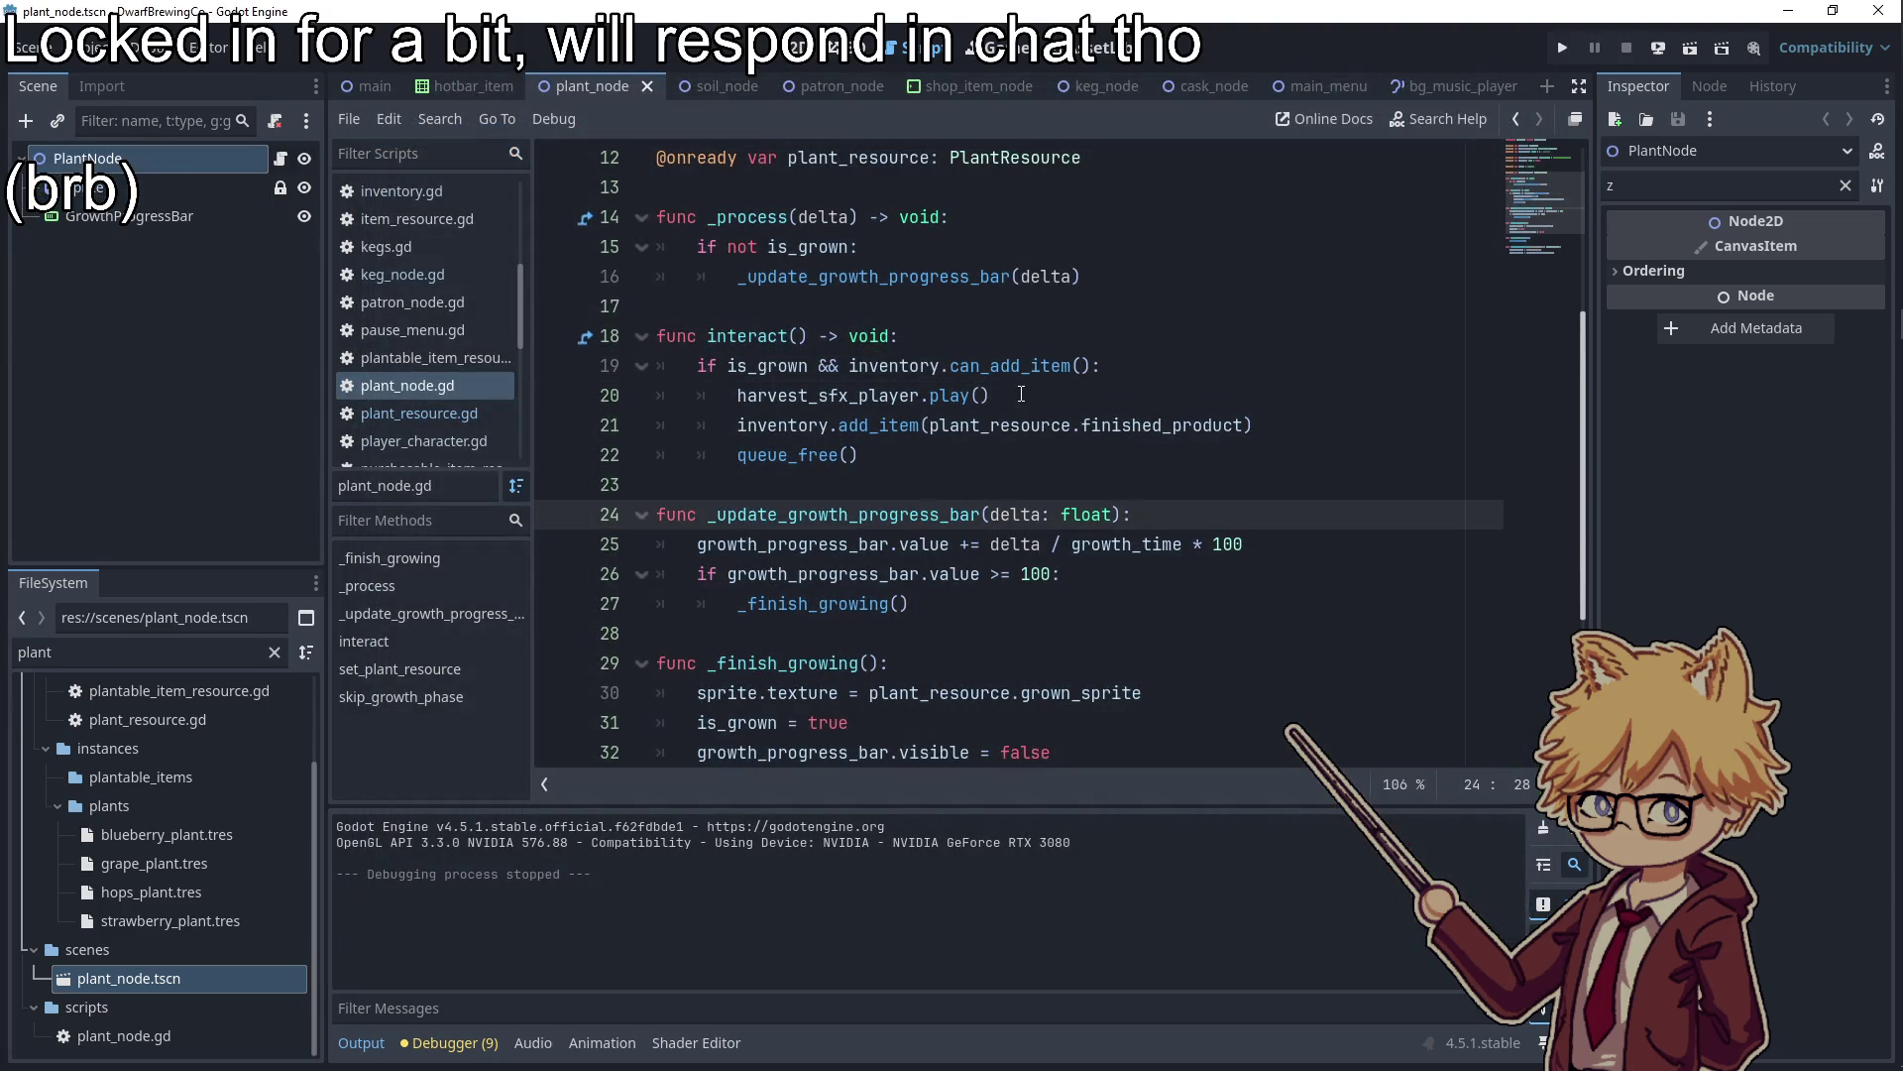
pyautogui.click(893, 365)
pyautogui.click(902, 452)
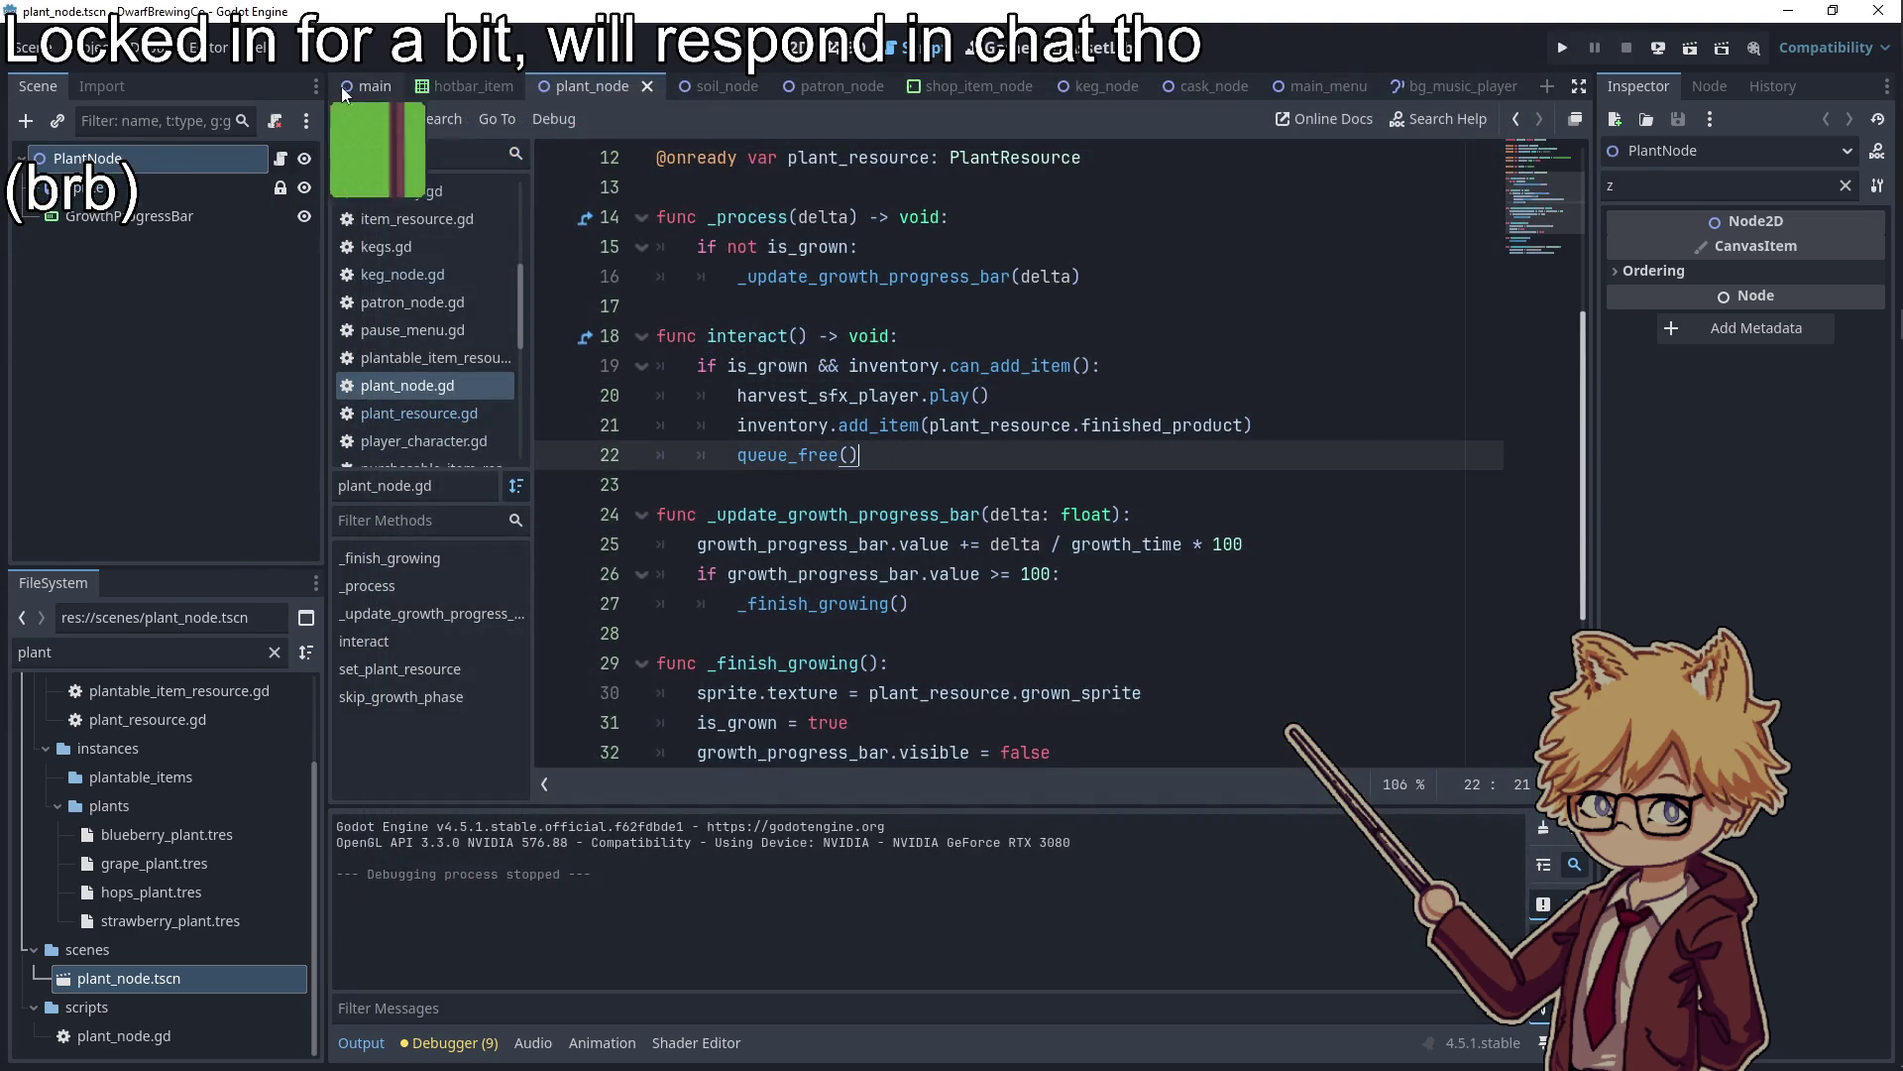
# Switch to the main scene and open its ui.gd script
pyautogui.click(347, 86)
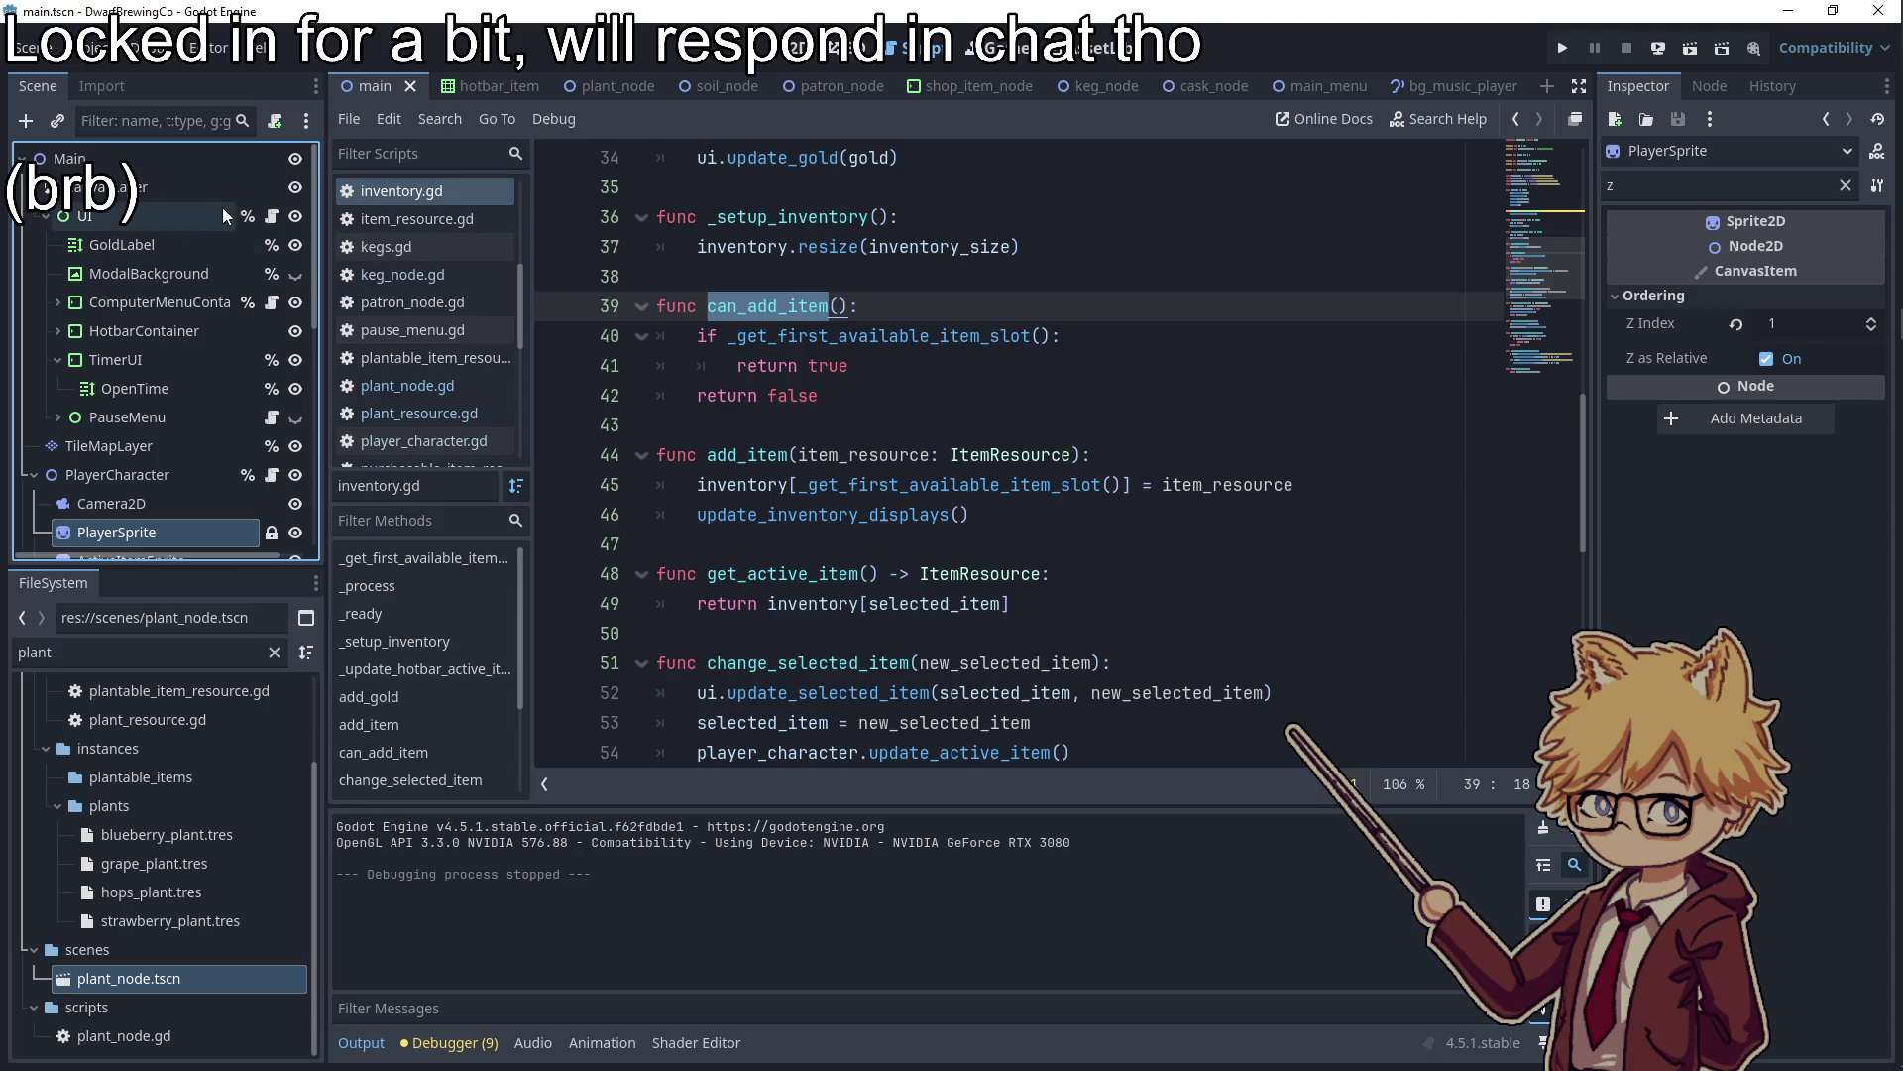
pyautogui.click(271, 303)
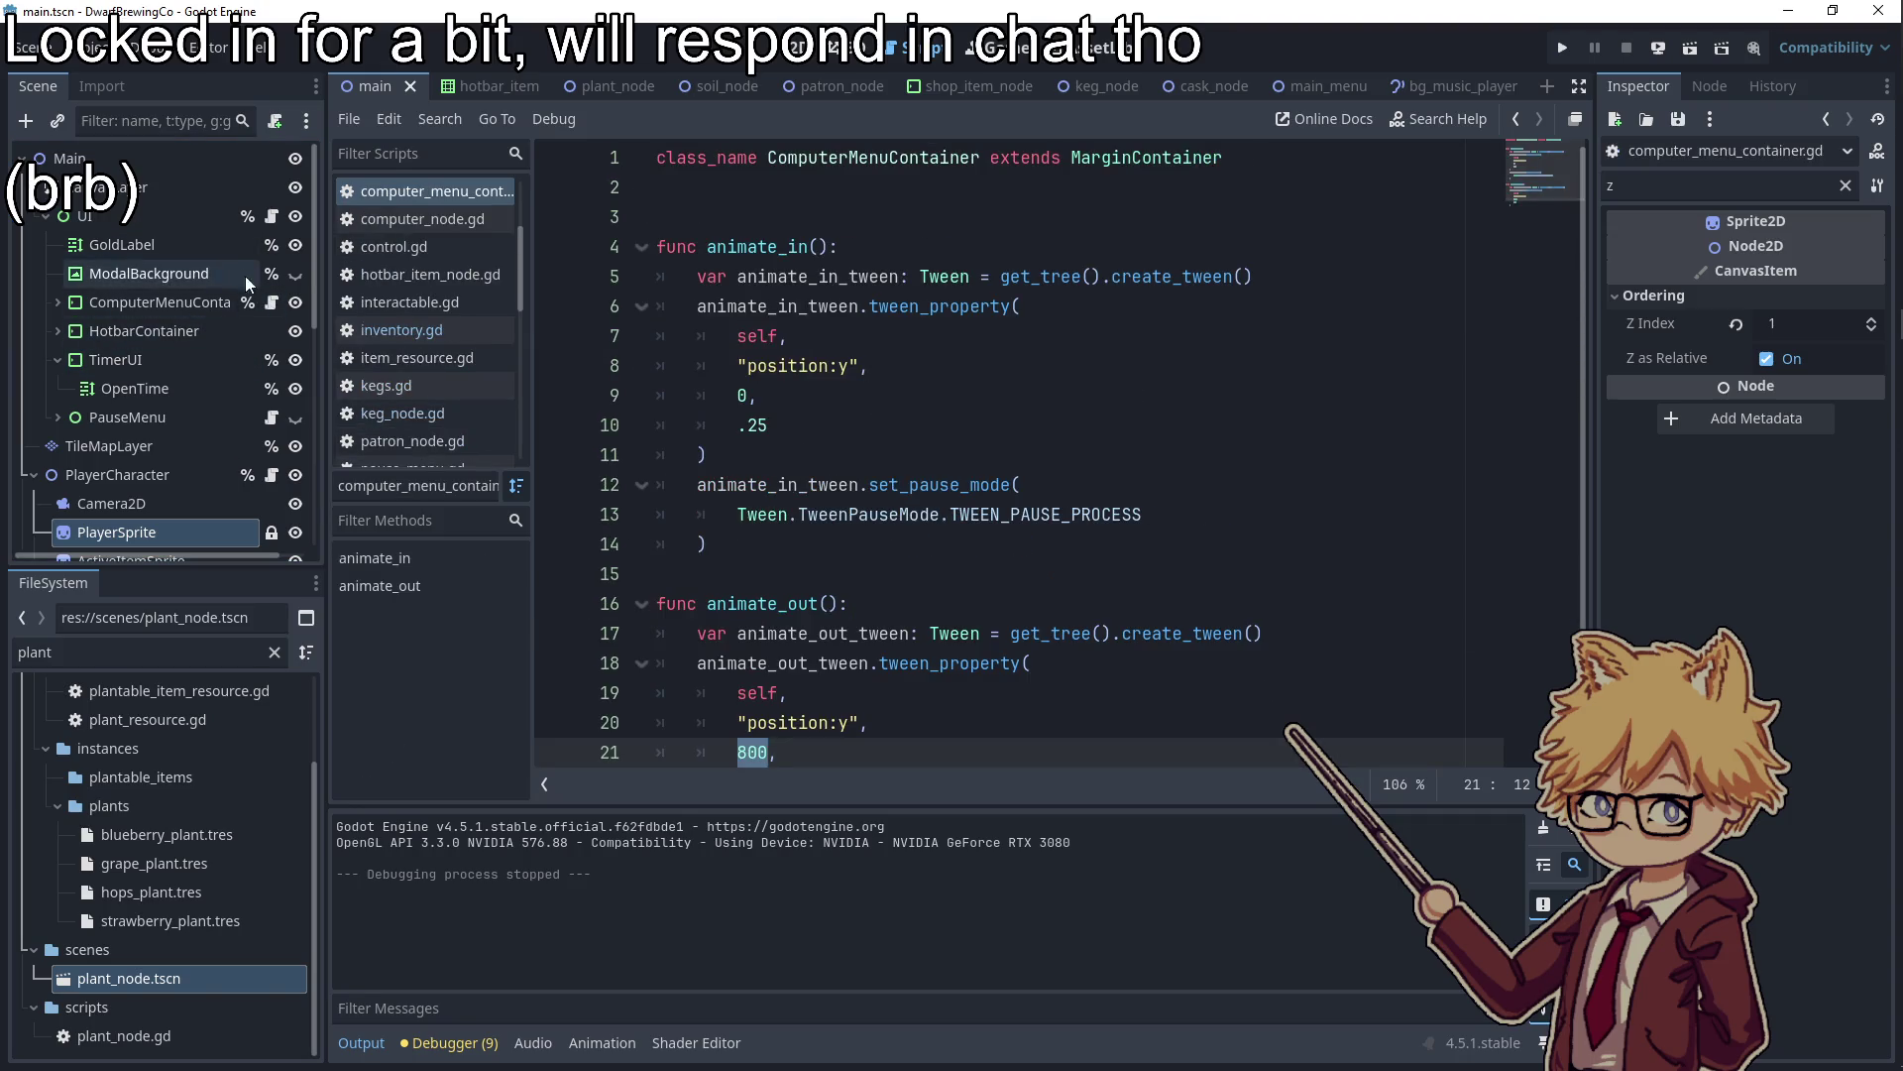
pyautogui.click(270, 216)
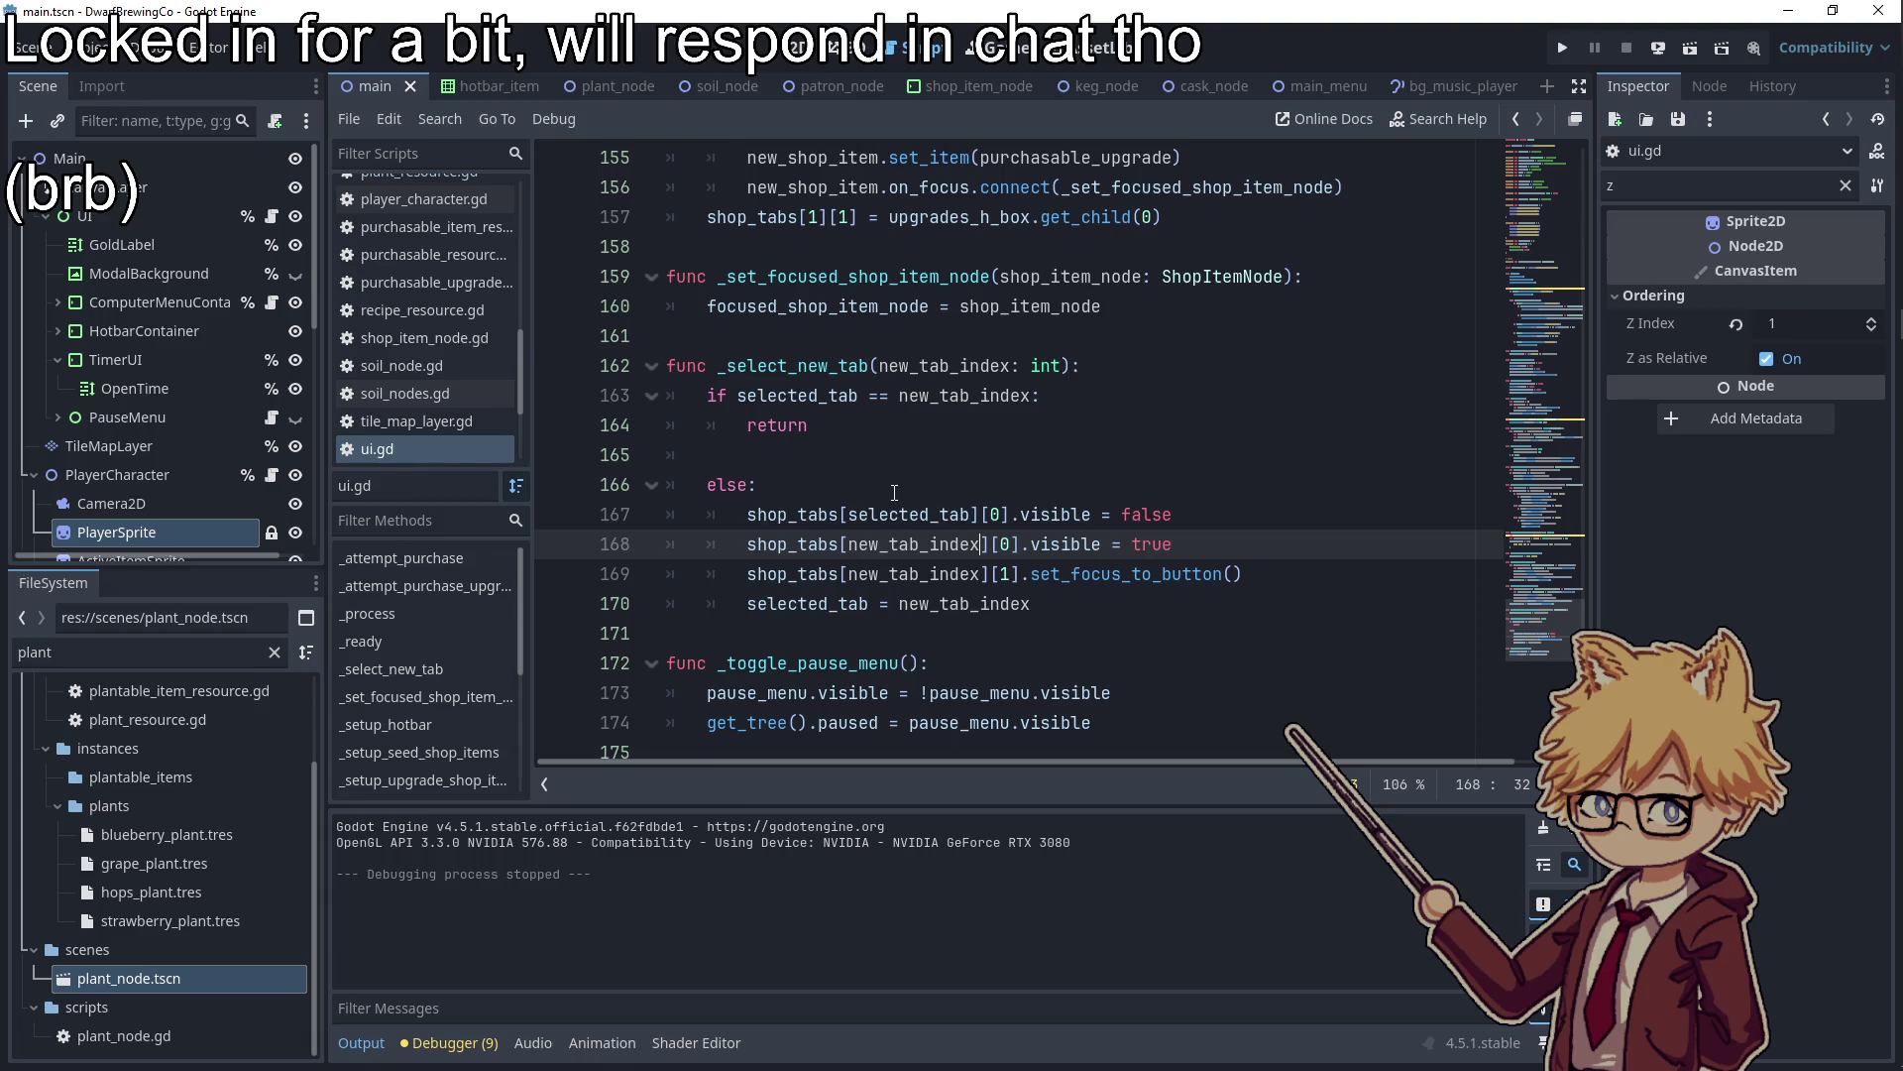
pyautogui.scroll(7, 896, 491)
pyautogui.scroll(12, 899, 489)
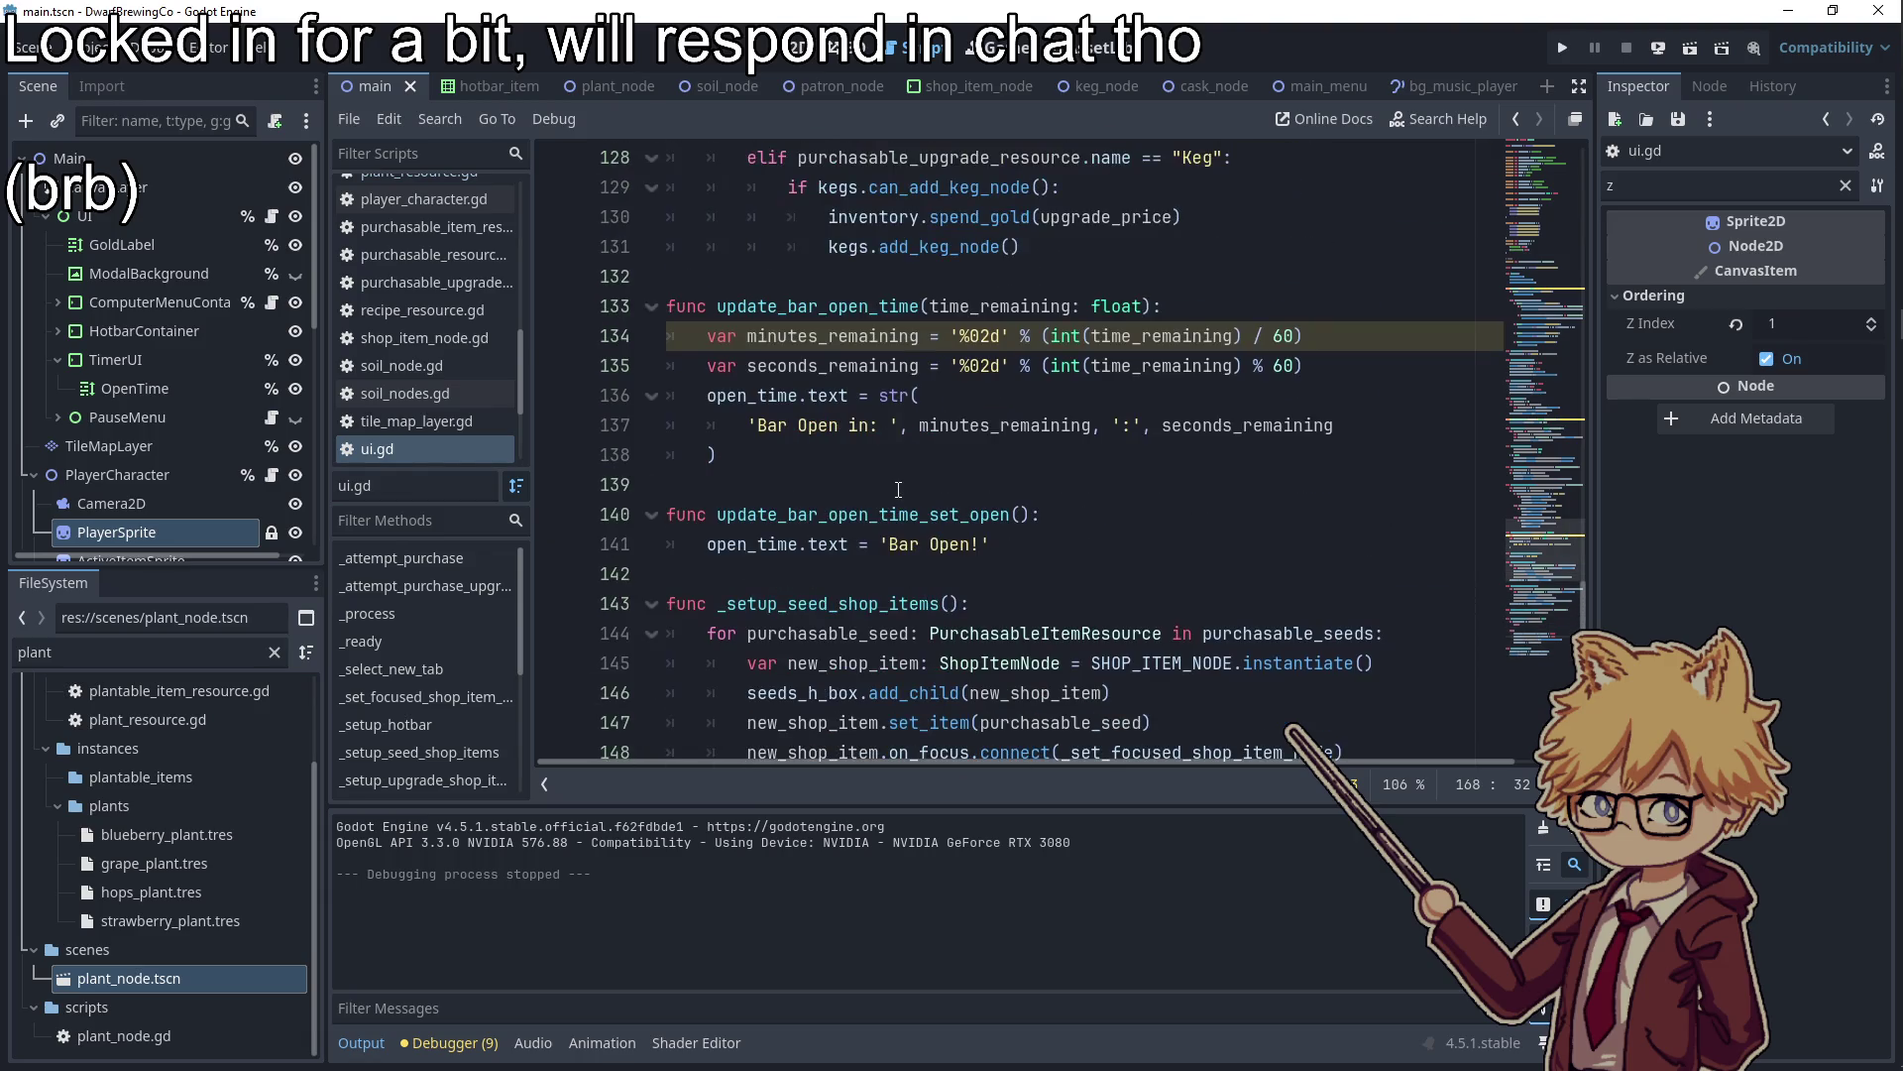
pyautogui.scroll(6, 899, 486)
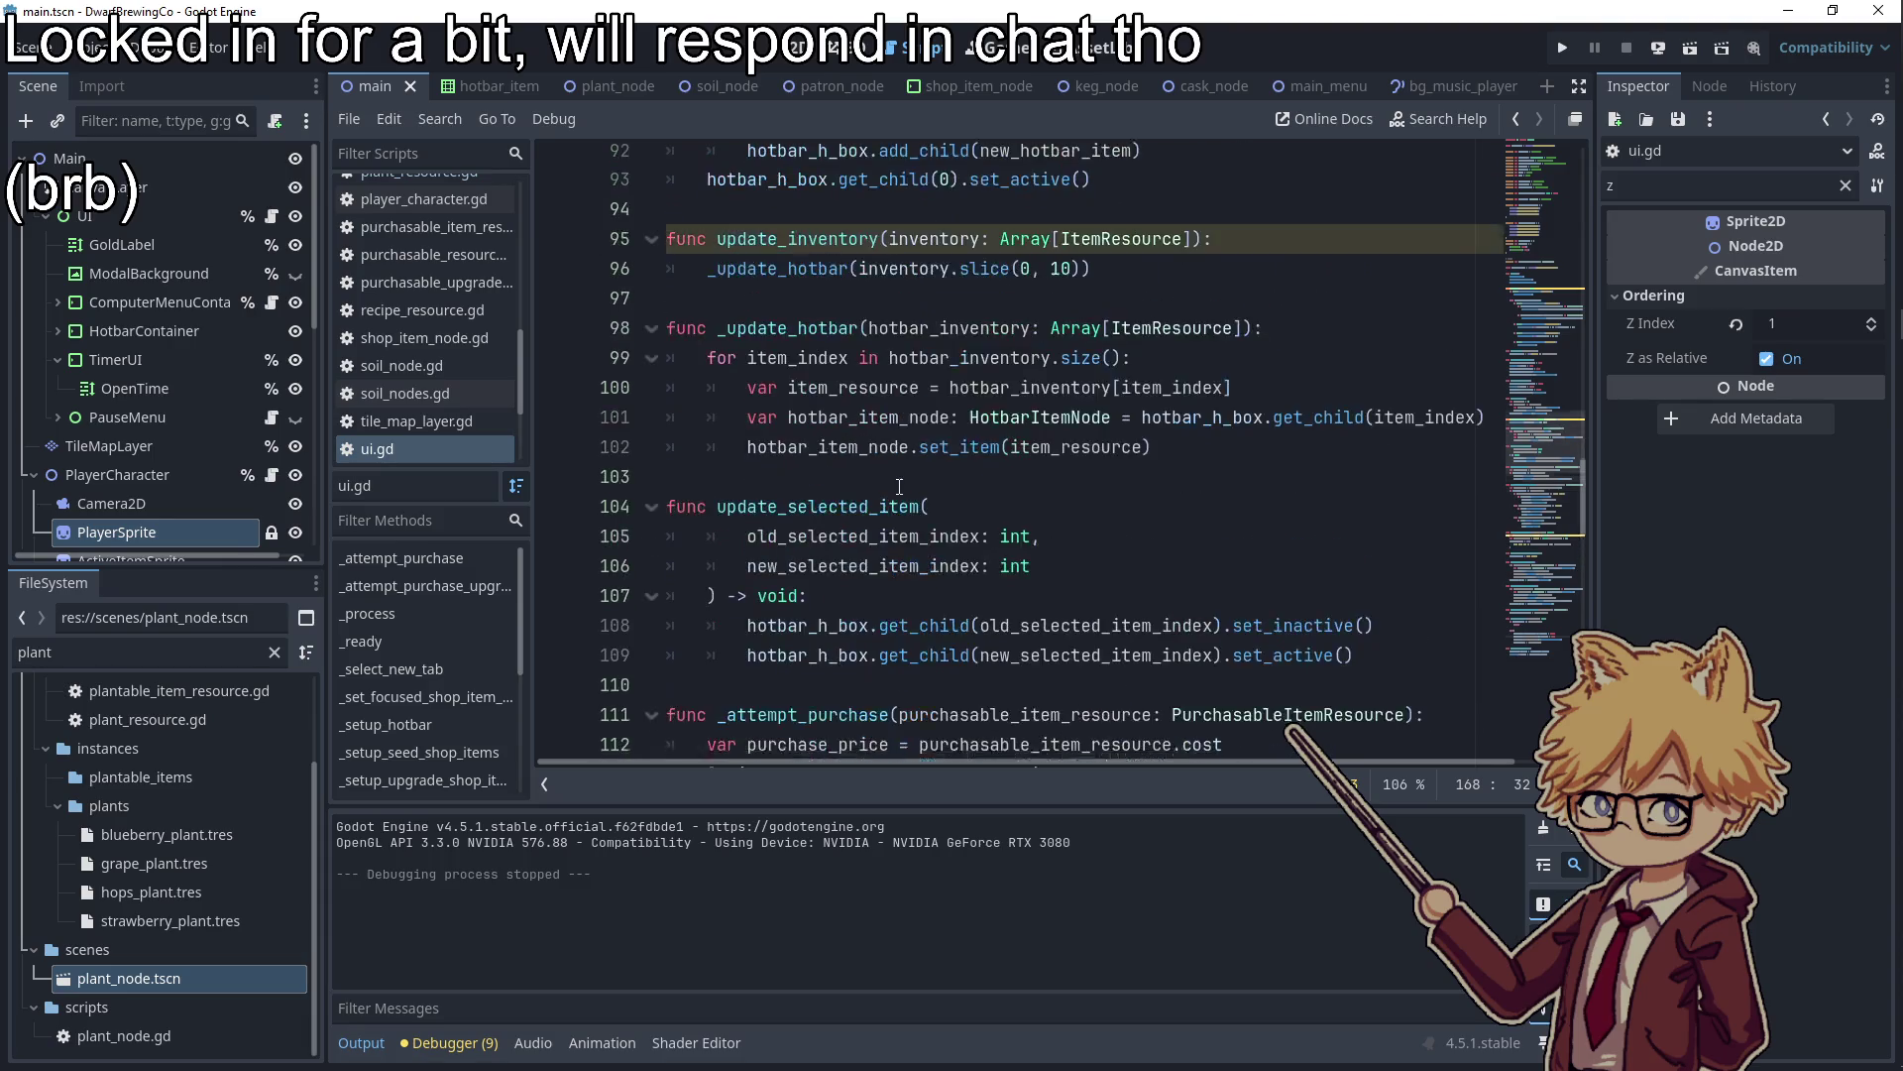
pyautogui.scroll(5, 923, 433)
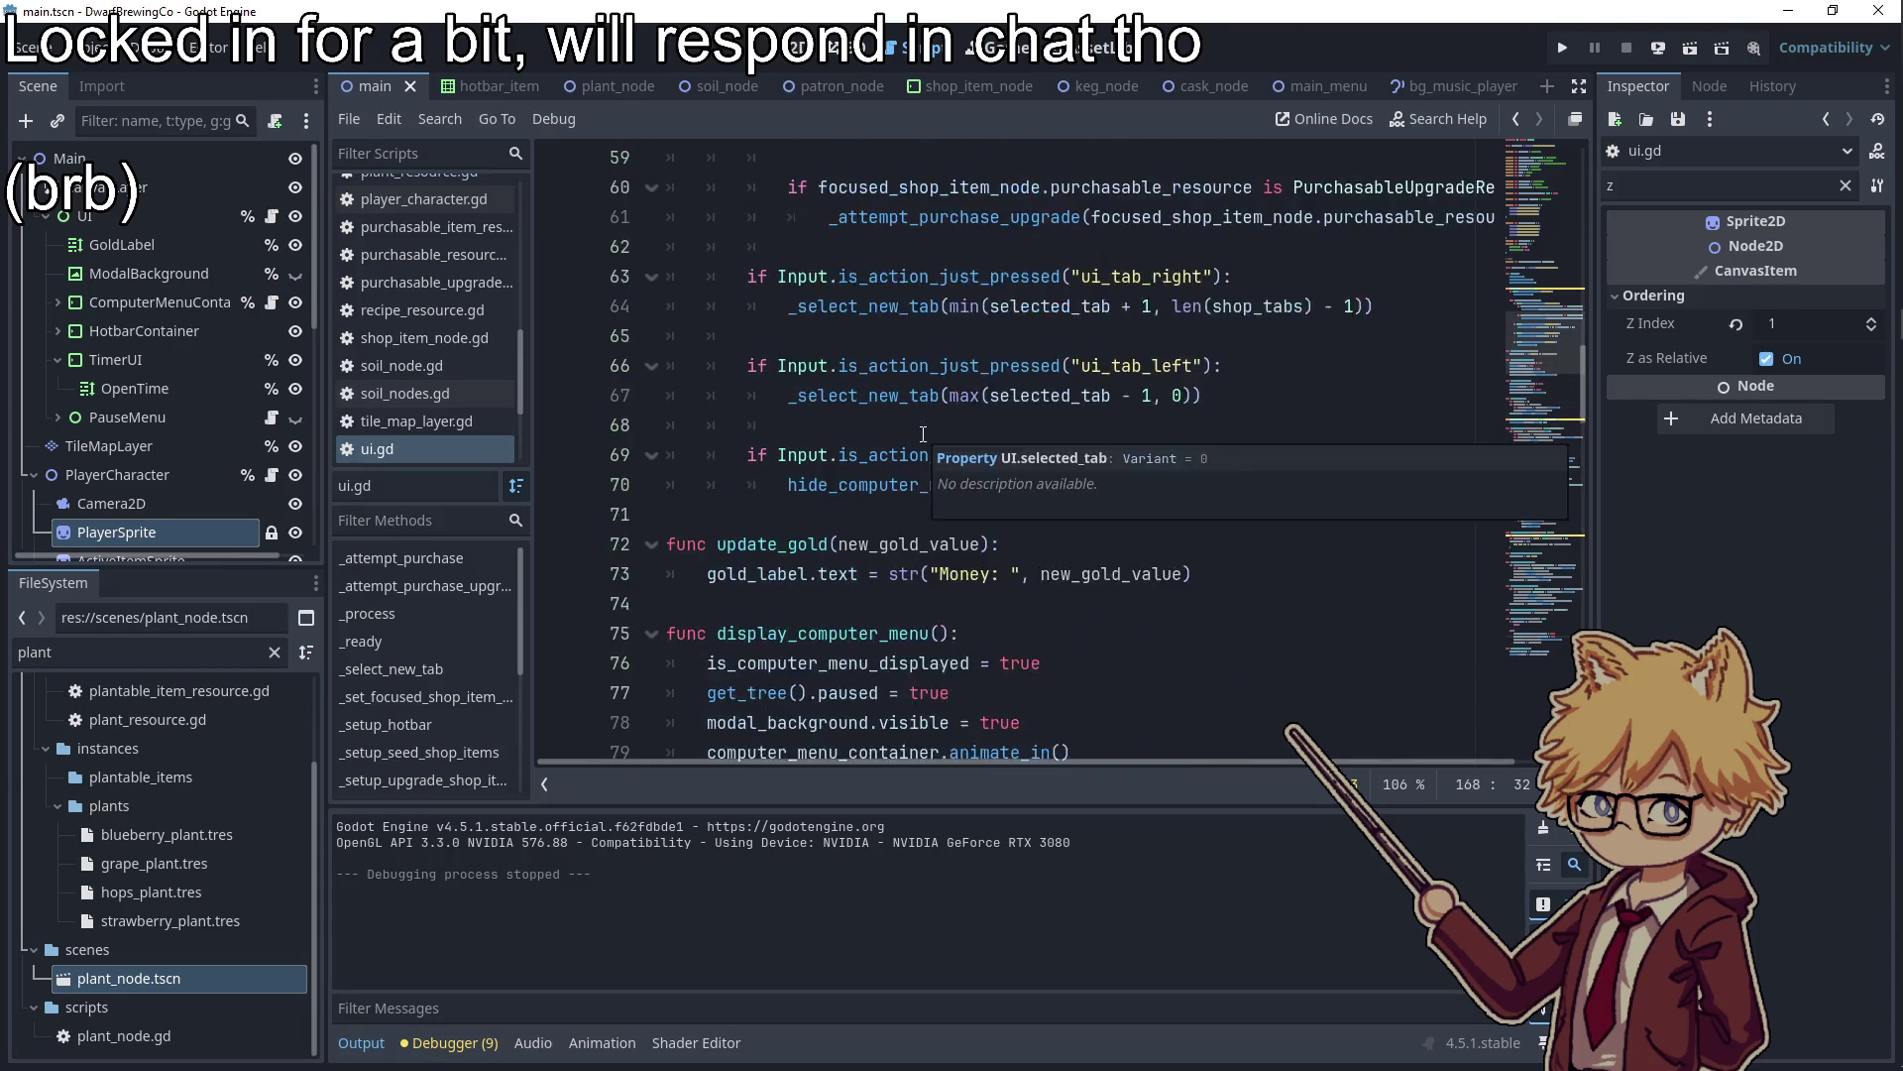
# Jump from the _attempt_purchase call on line 58 to its definition
pyautogui.click(899, 454)
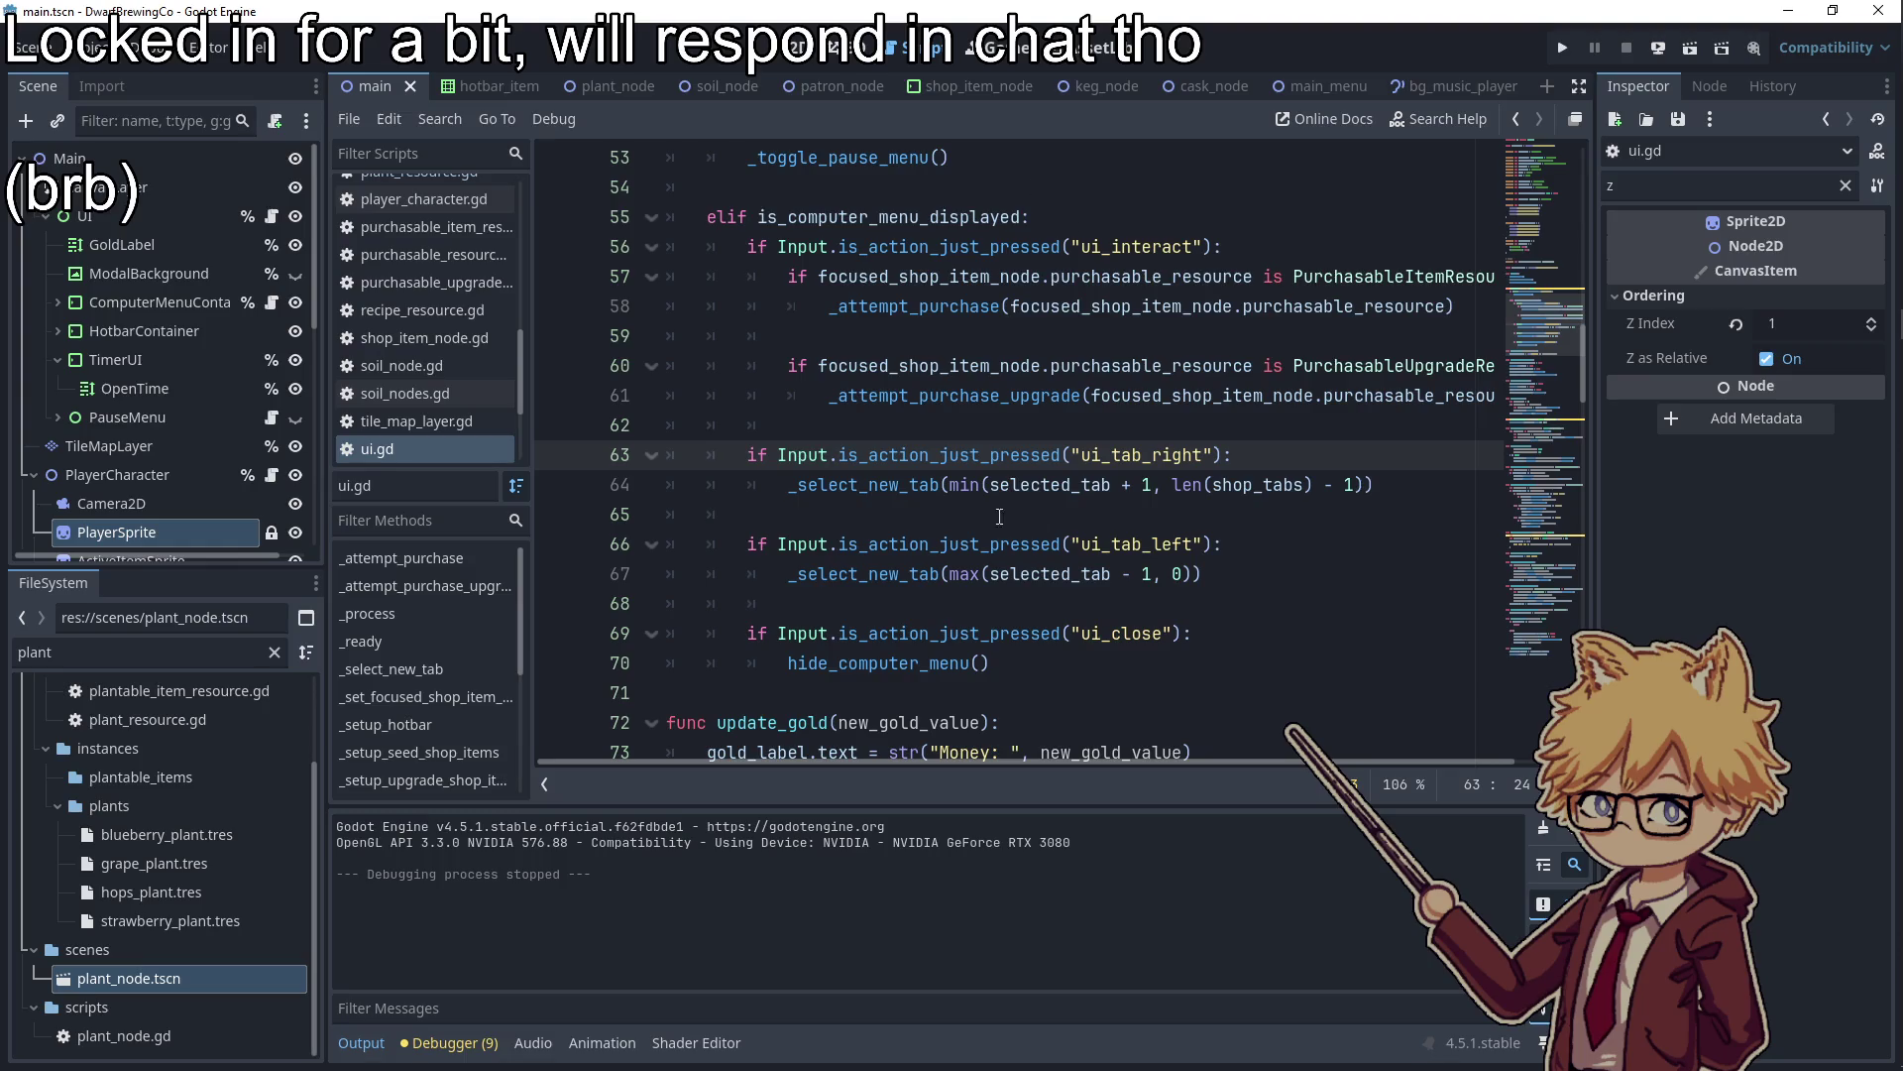
pyautogui.doubleClick(958, 246)
pyautogui.doubleClick(932, 277)
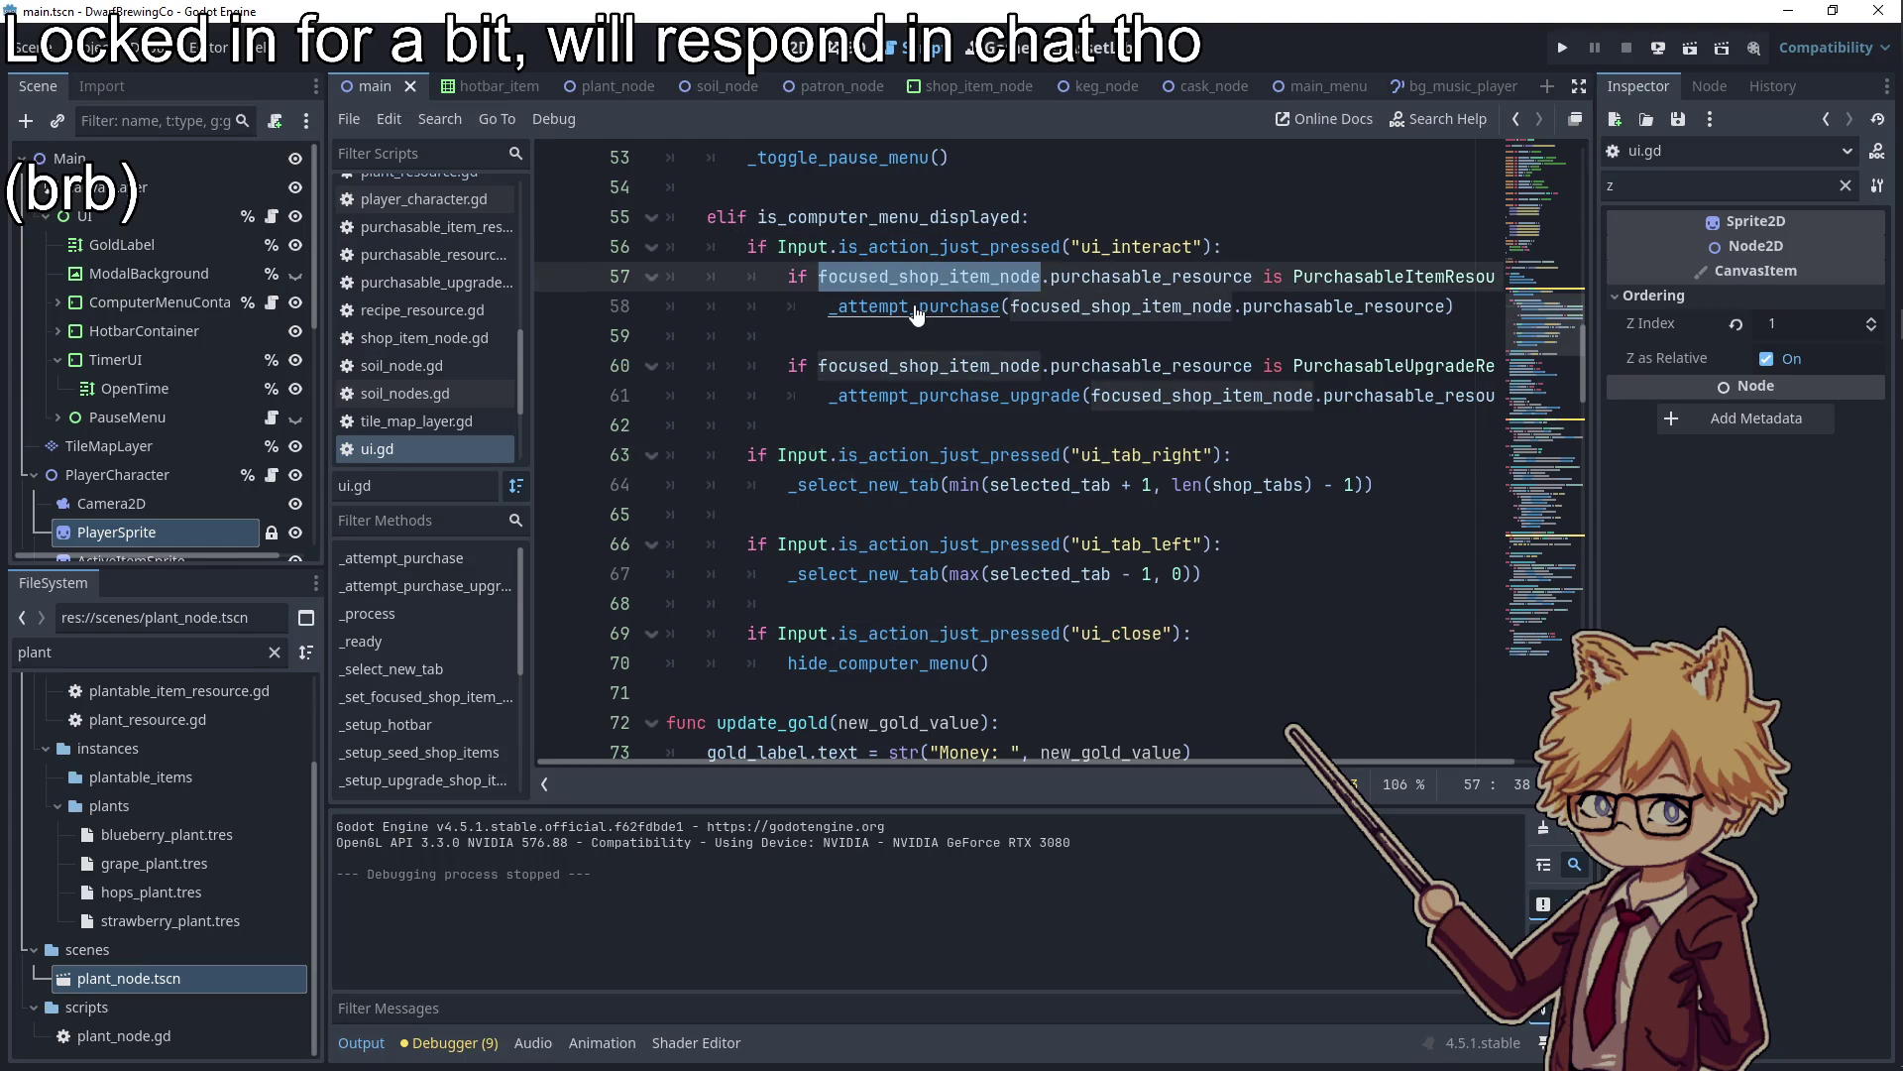
pyautogui.click(917, 307)
pyautogui.keyDown('ctrl'); pyautogui.click(917, 307); pyautogui.keyUp('ctrl')
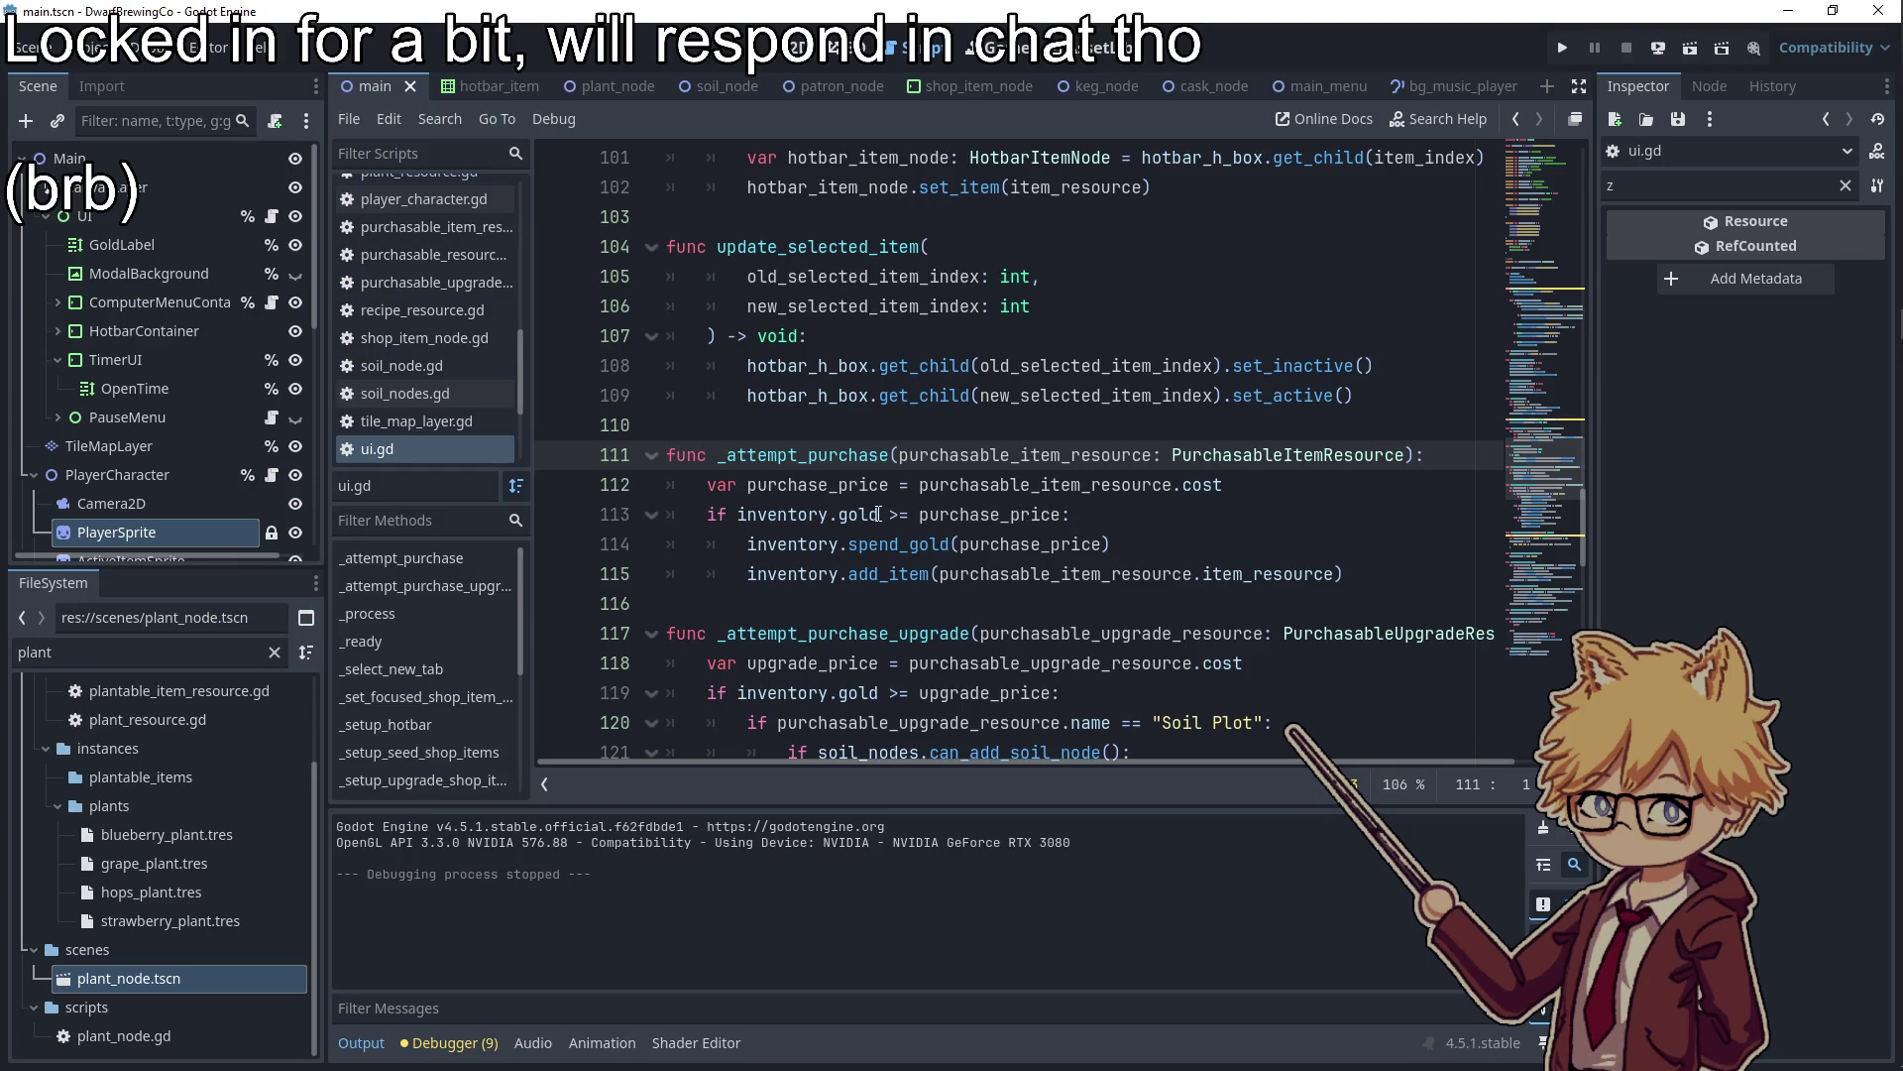
# Append '&& inventory.can_add_item()' to the purchase condition on line 113
pyautogui.click(1057, 513)
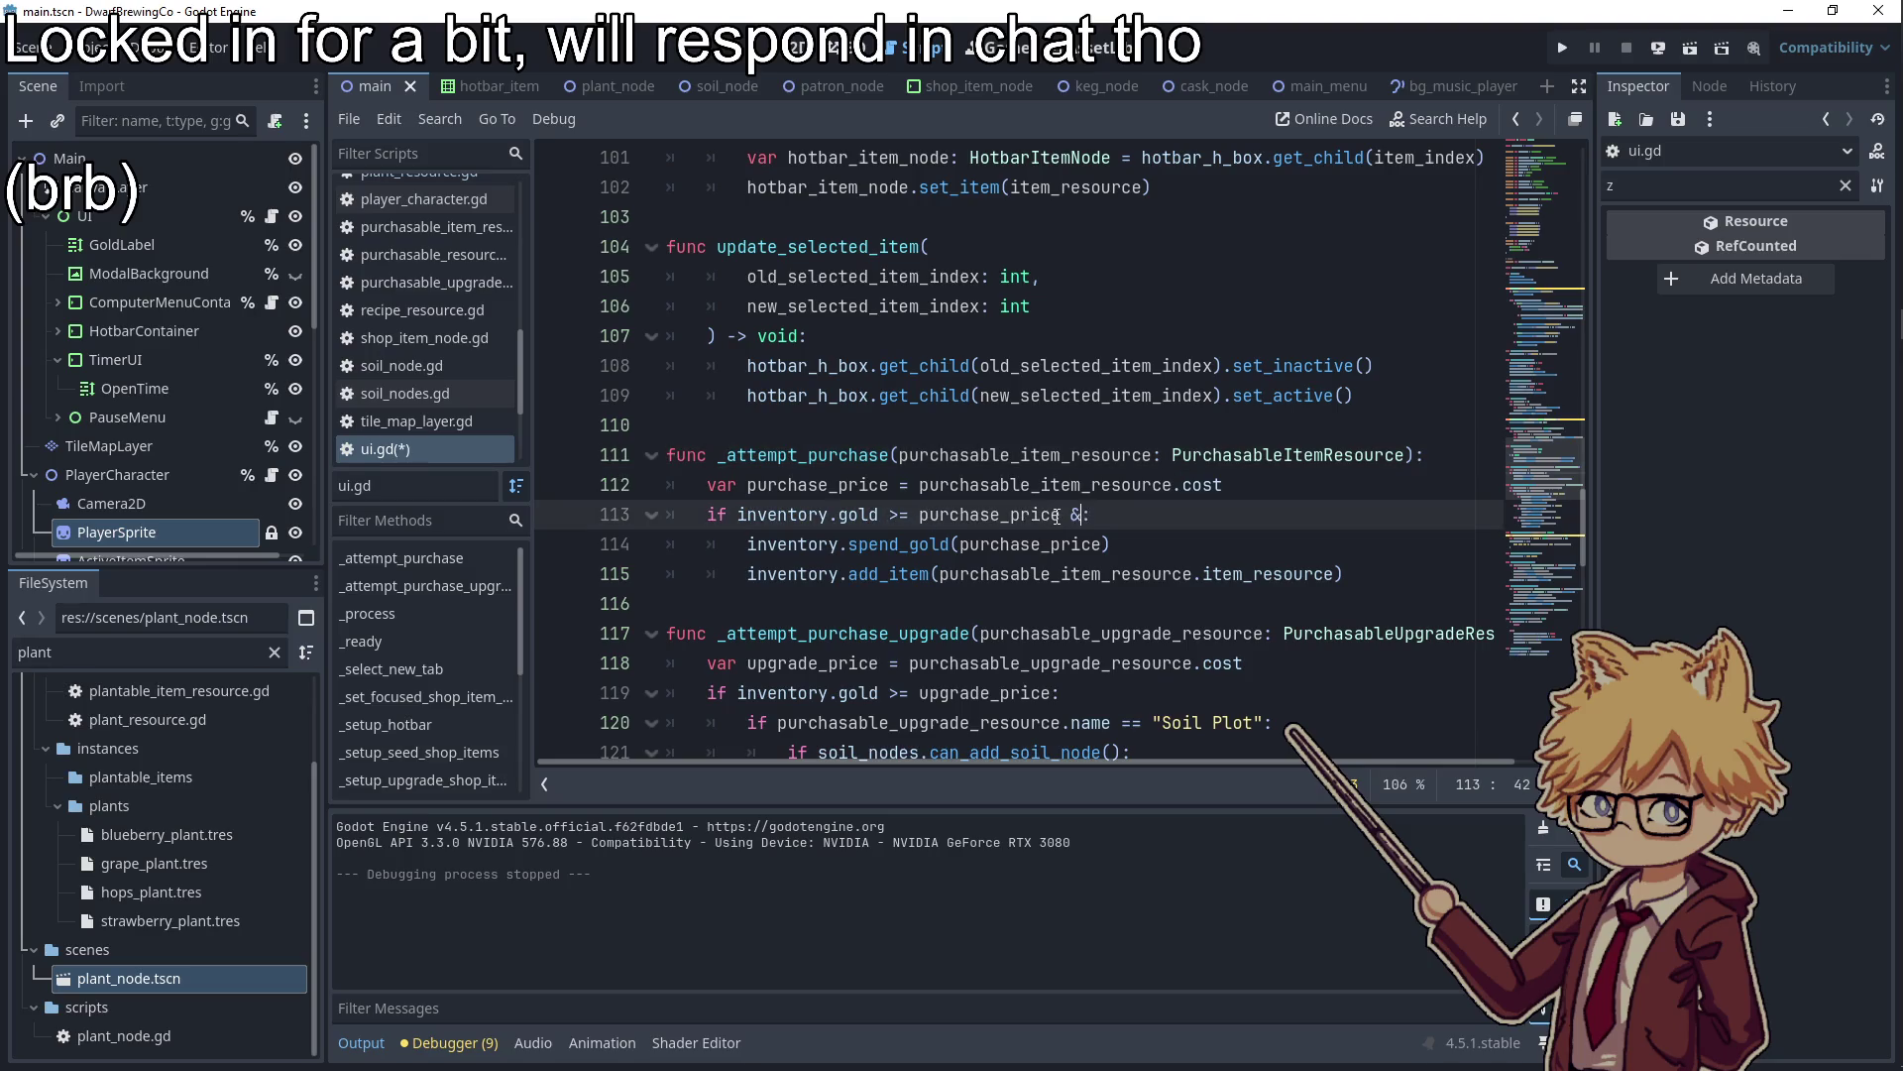
pyautogui.write('& inventory.can')
pyautogui.write('_add')
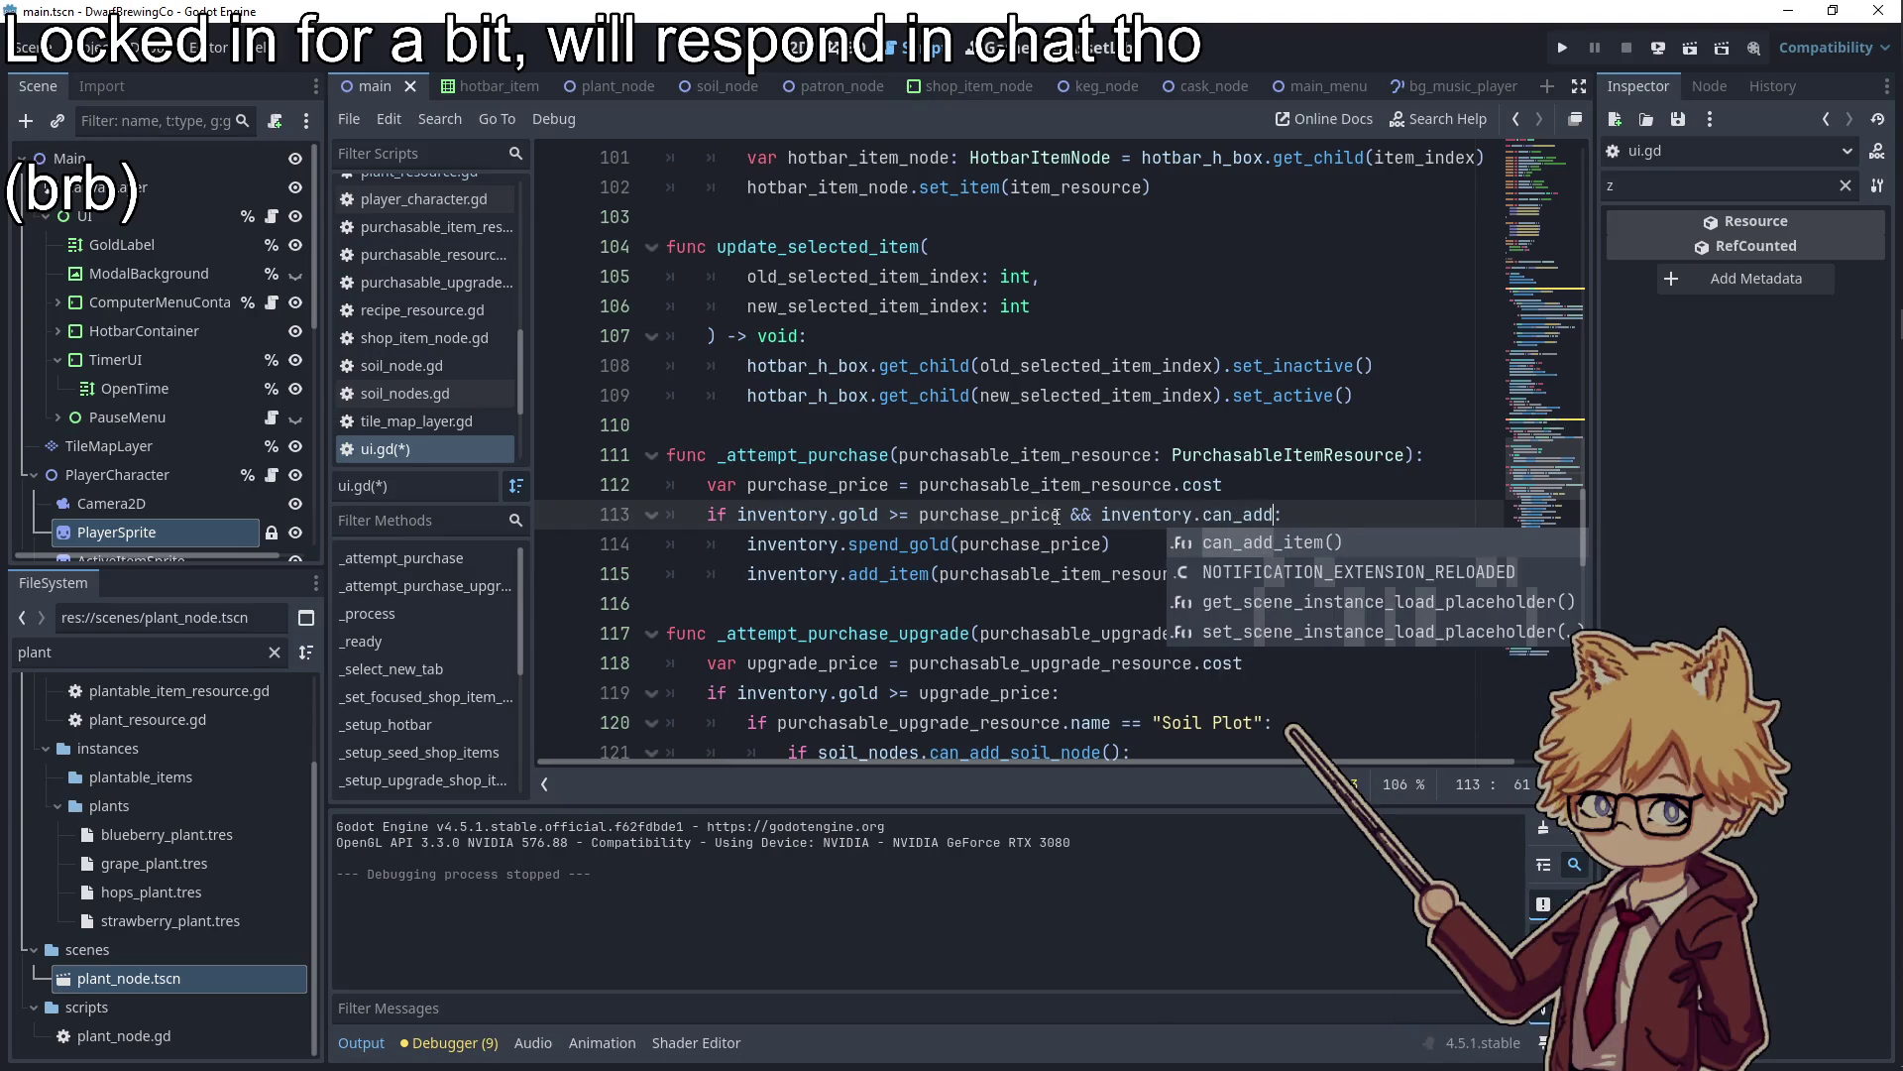
pyautogui.press('Return')
pyautogui.scroll(-1, 1261, 482)
pyautogui.scroll(-2, 1086, 365)
# Copy the can_add_item condition onto the upgrade check on line 119 and save ui.gd
pyautogui.moveTo(1064, 337); pyautogui.dragTo(1344, 337)
pyautogui.hotkey('ctrl', 'c')
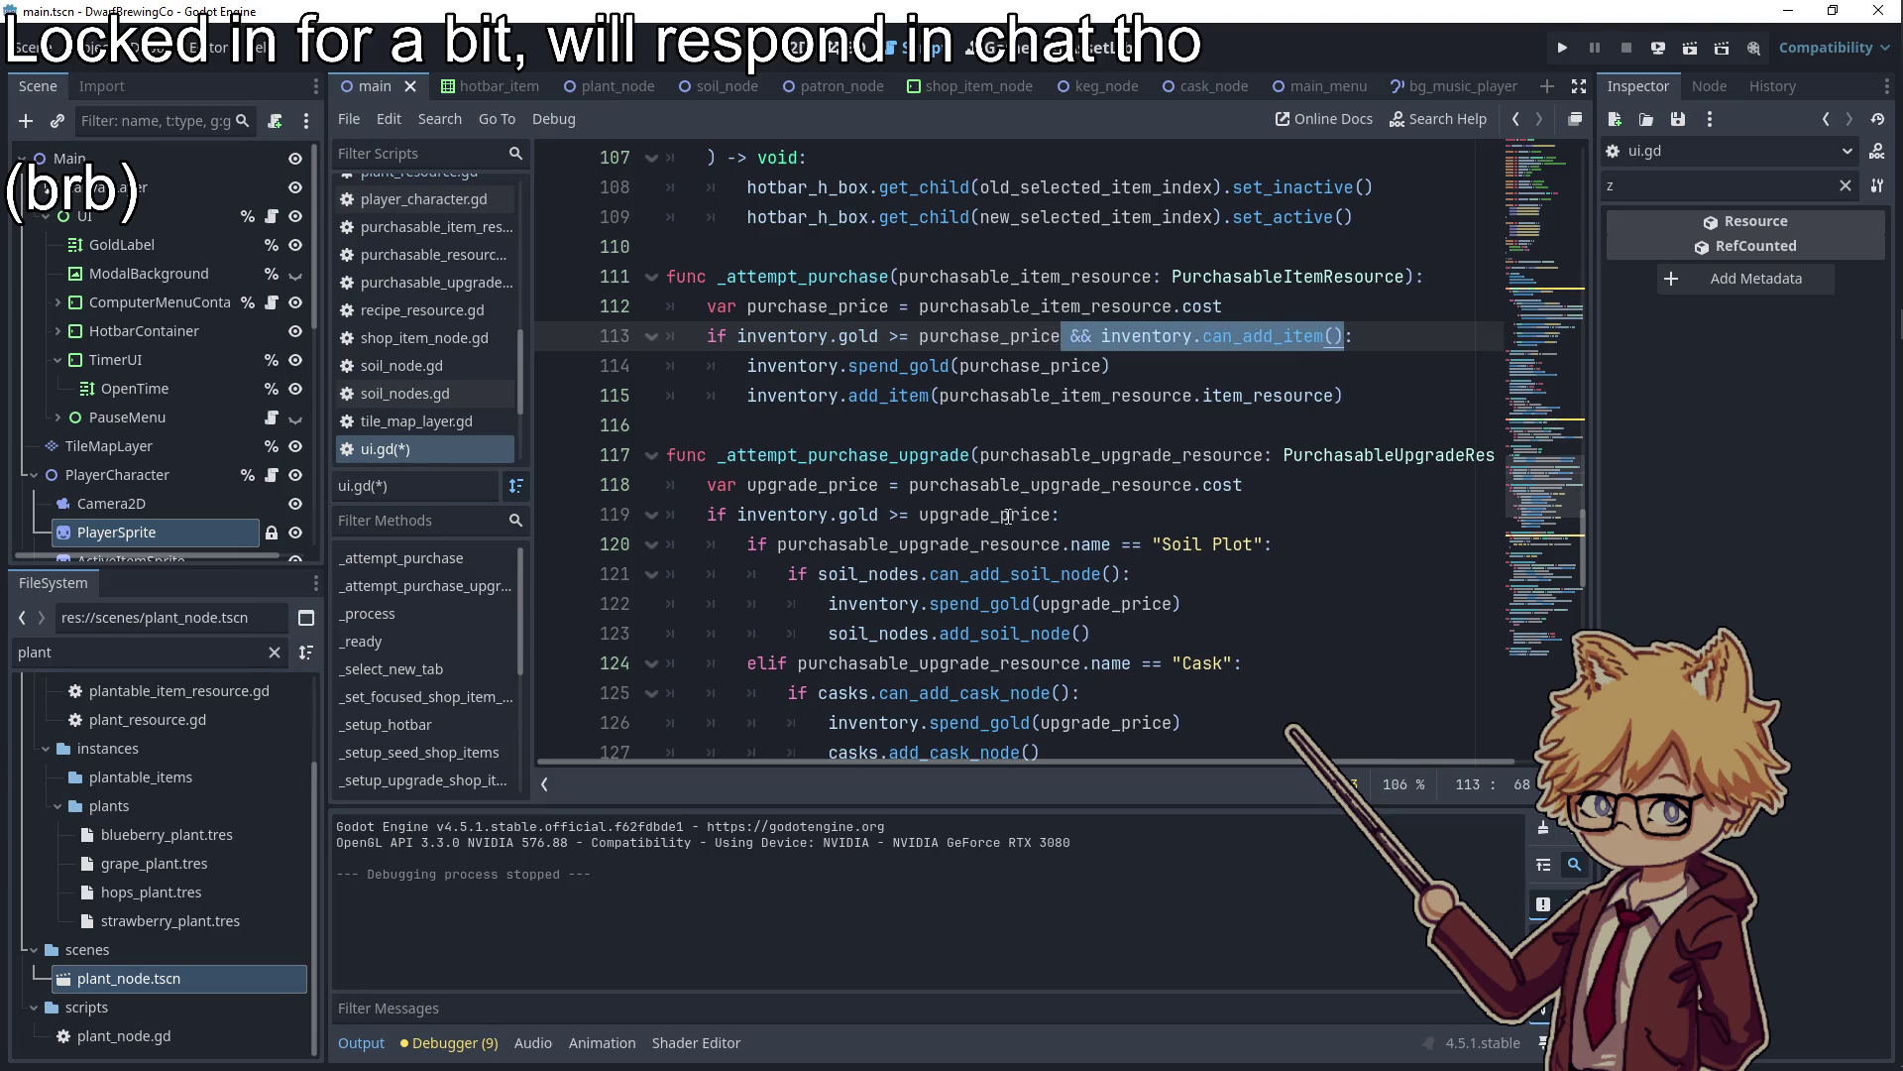
pyautogui.click(1052, 515)
pyautogui.hotkey('ctrl', 'v')
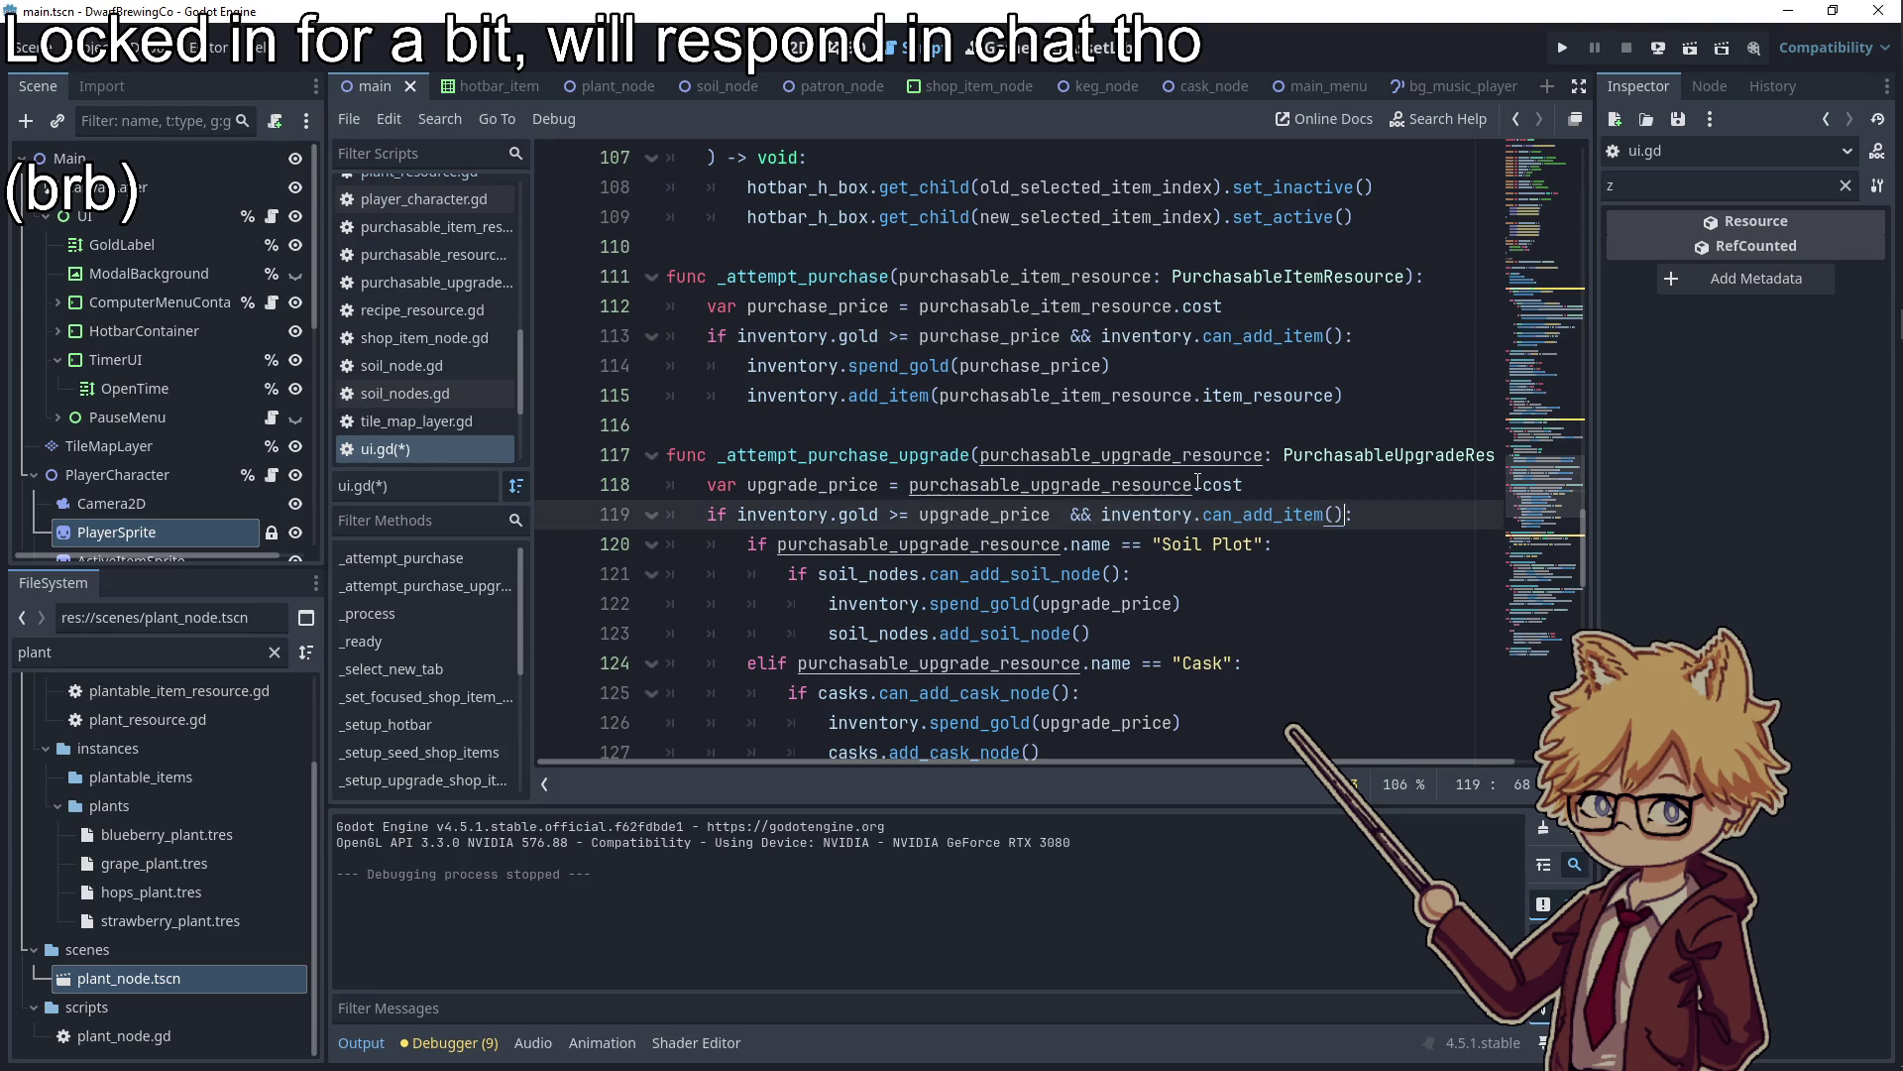
pyautogui.click(1069, 515)
pyautogui.press('BackSpace')
pyautogui.hotkey('ctrl', 's')
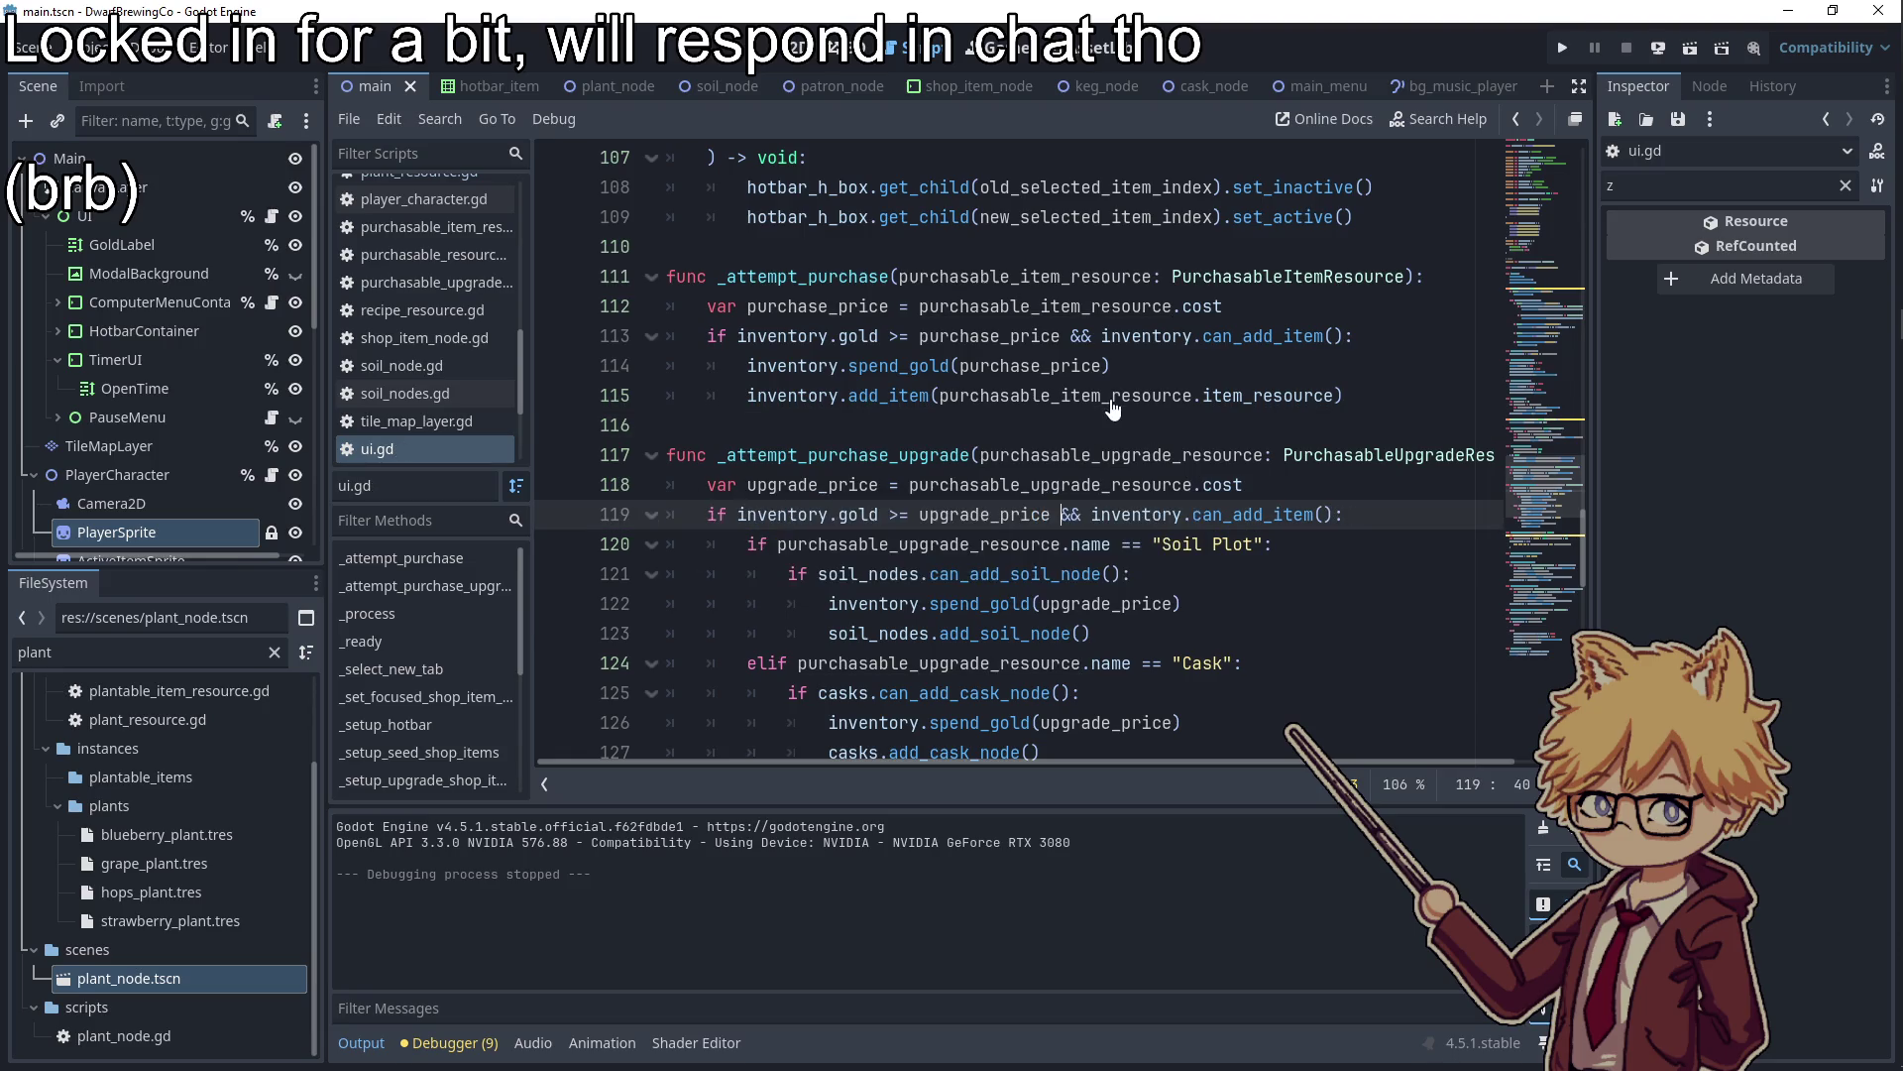
# Remove the can_add_item condition from line 119 again and relaunch the game
pyautogui.click(1113, 396)
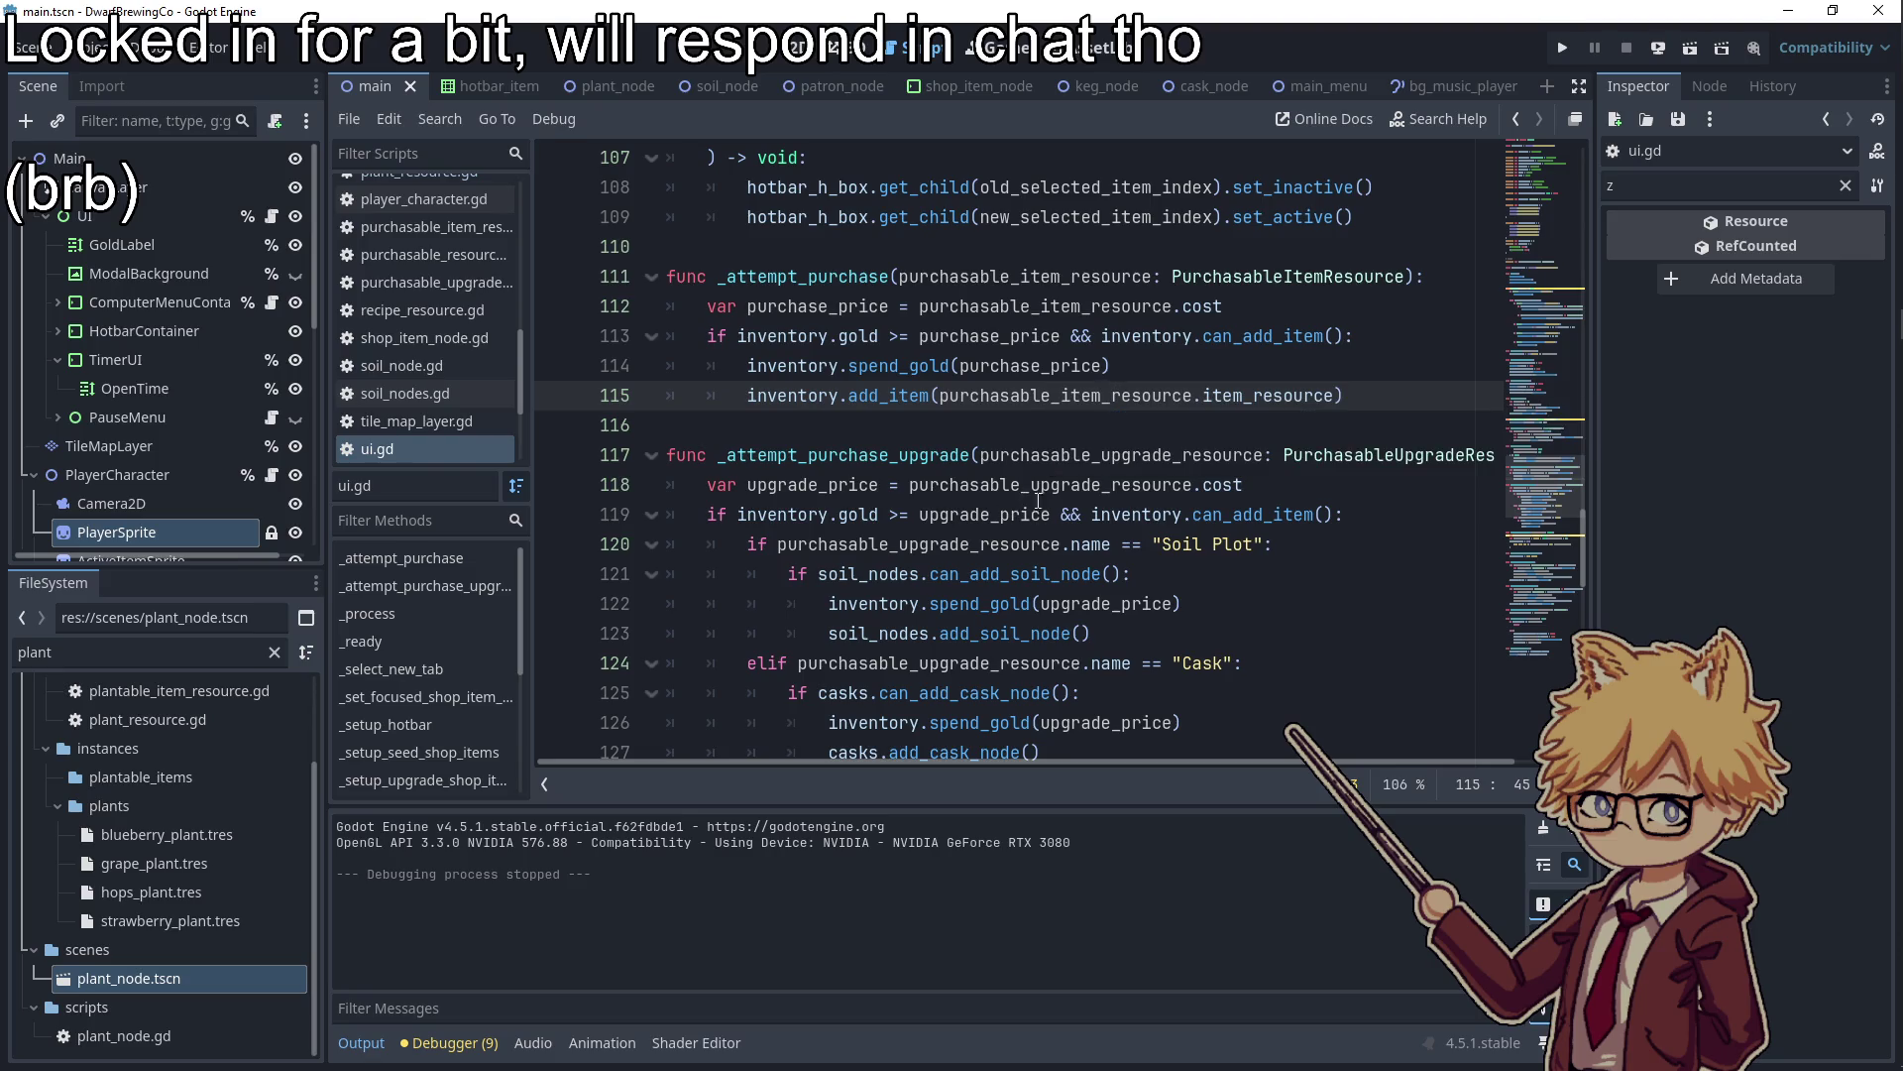
pyautogui.moveTo(1063, 515); pyautogui.dragTo(1332, 515)
pyautogui.press('BackSpace')
pyautogui.press('BackSpace')
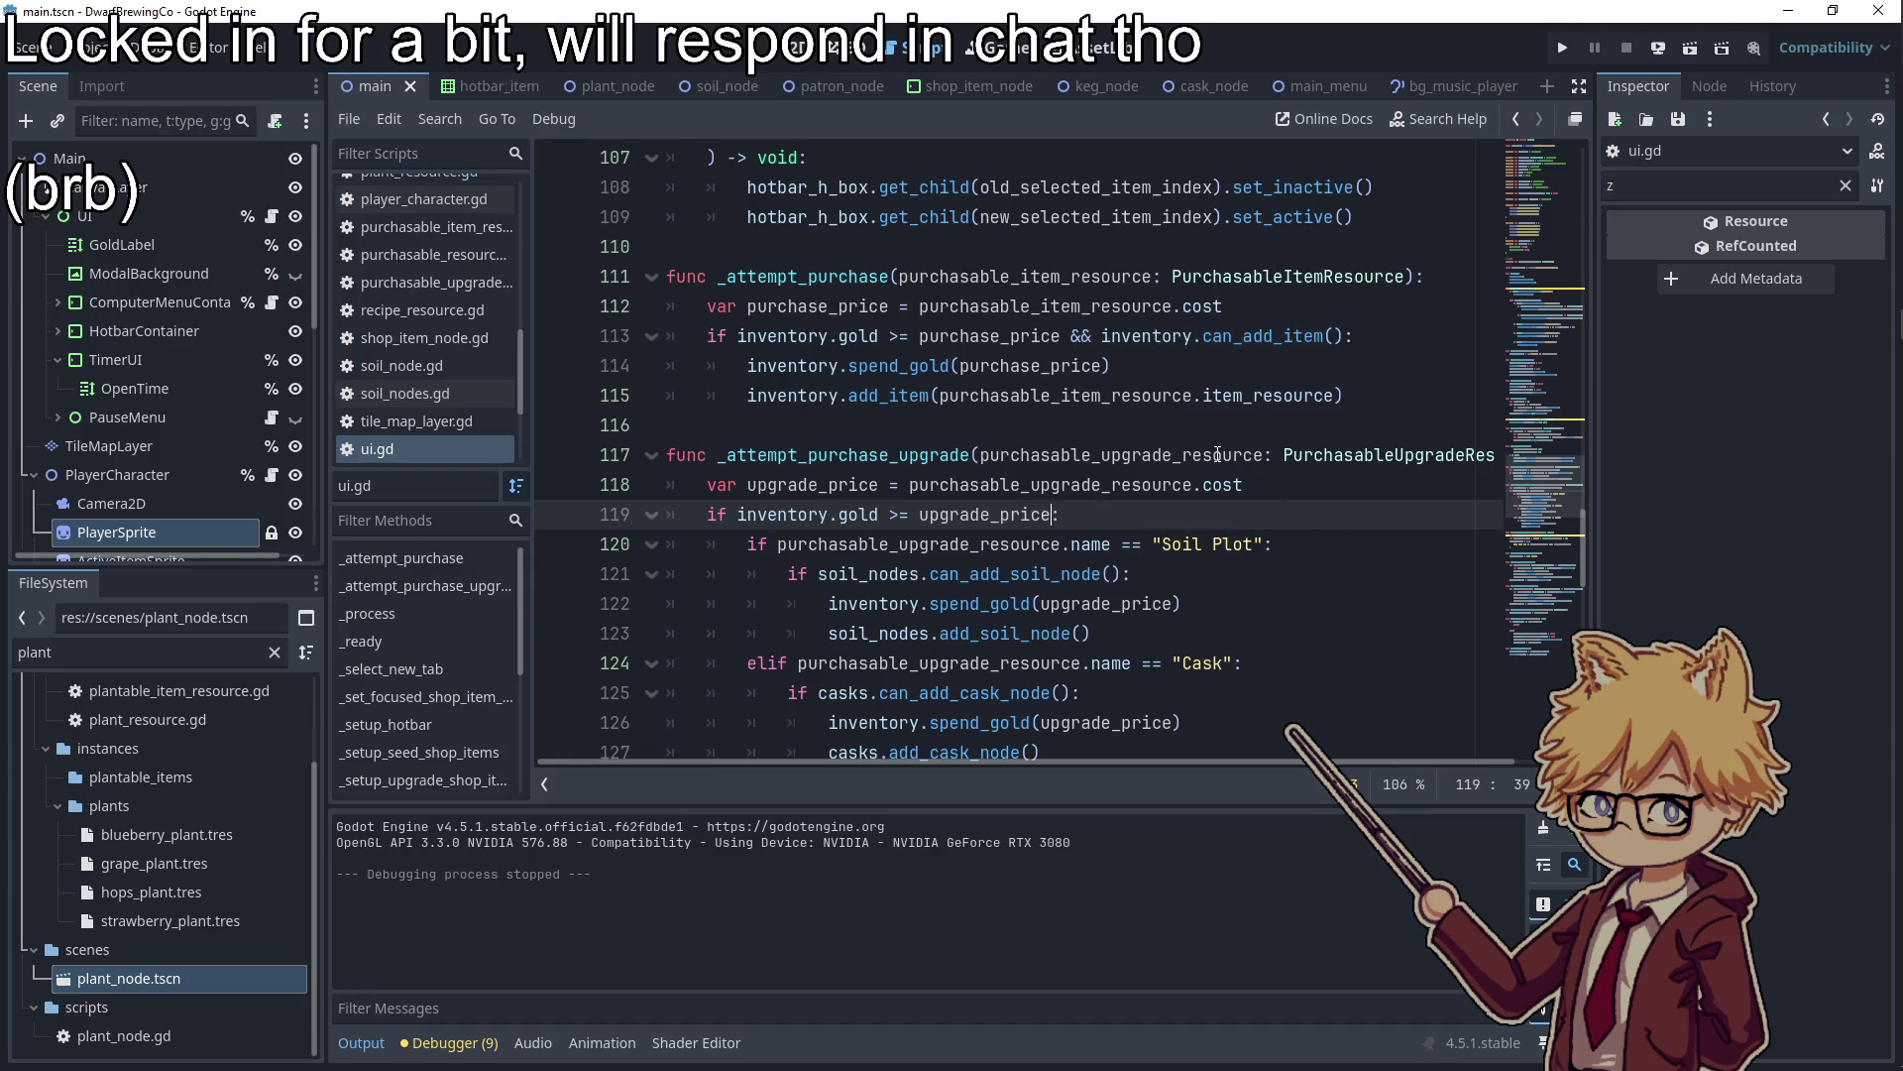
pyautogui.click(1162, 417)
pyautogui.hotkey('alt', 'Tab')
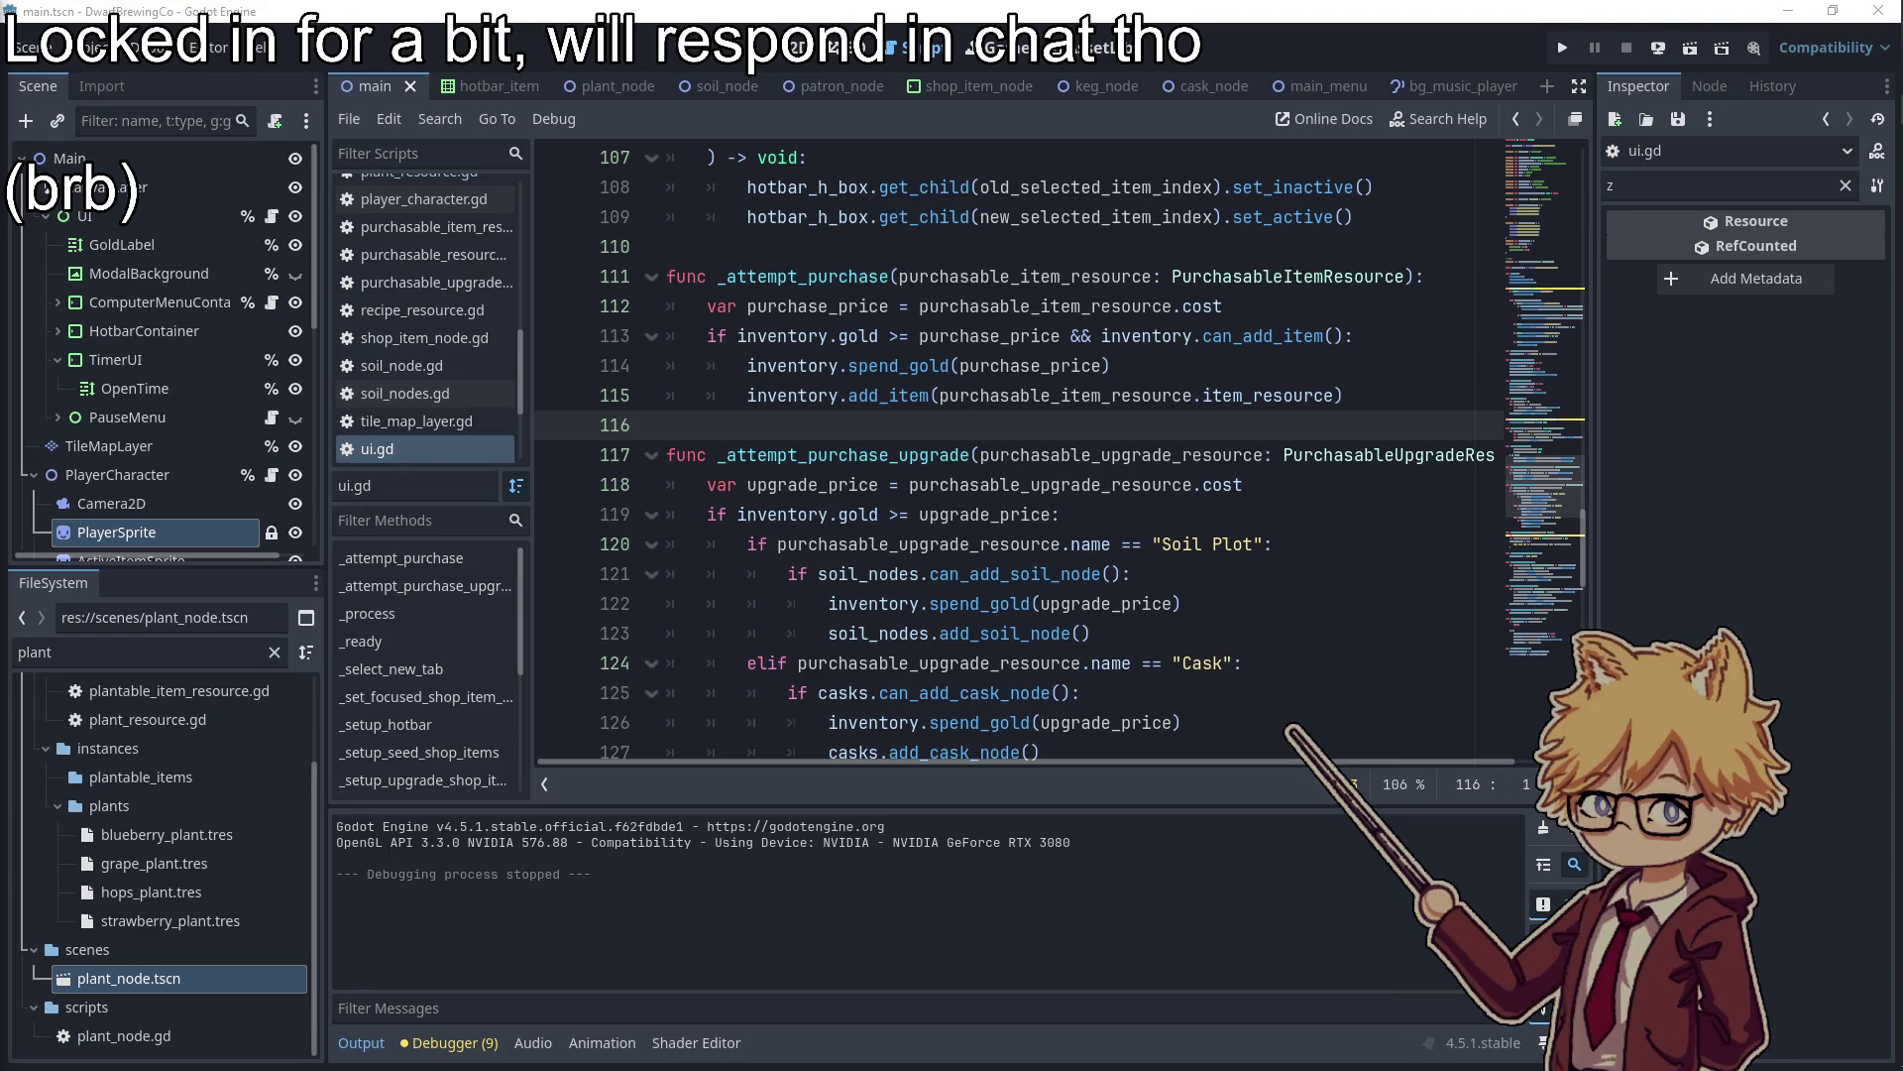
pyautogui.click(1228, 459)
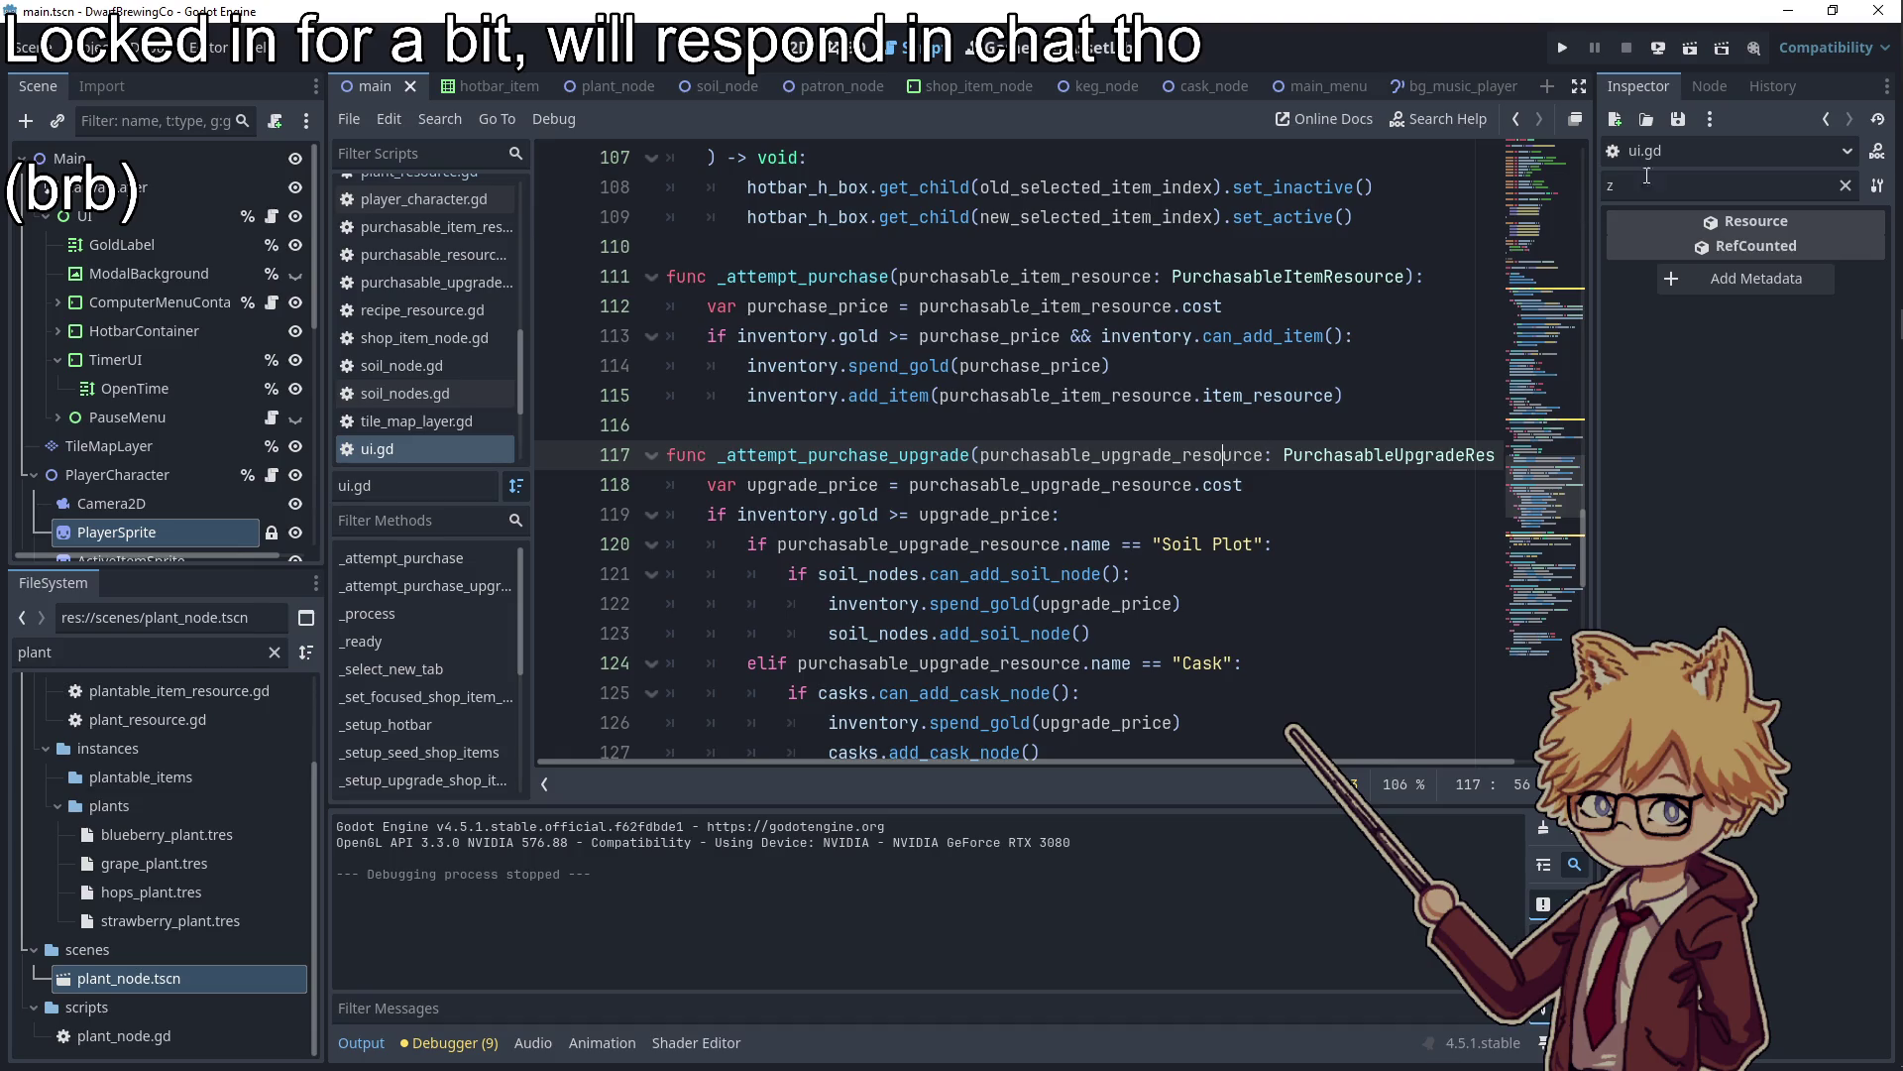
pyautogui.click(1553, 48)
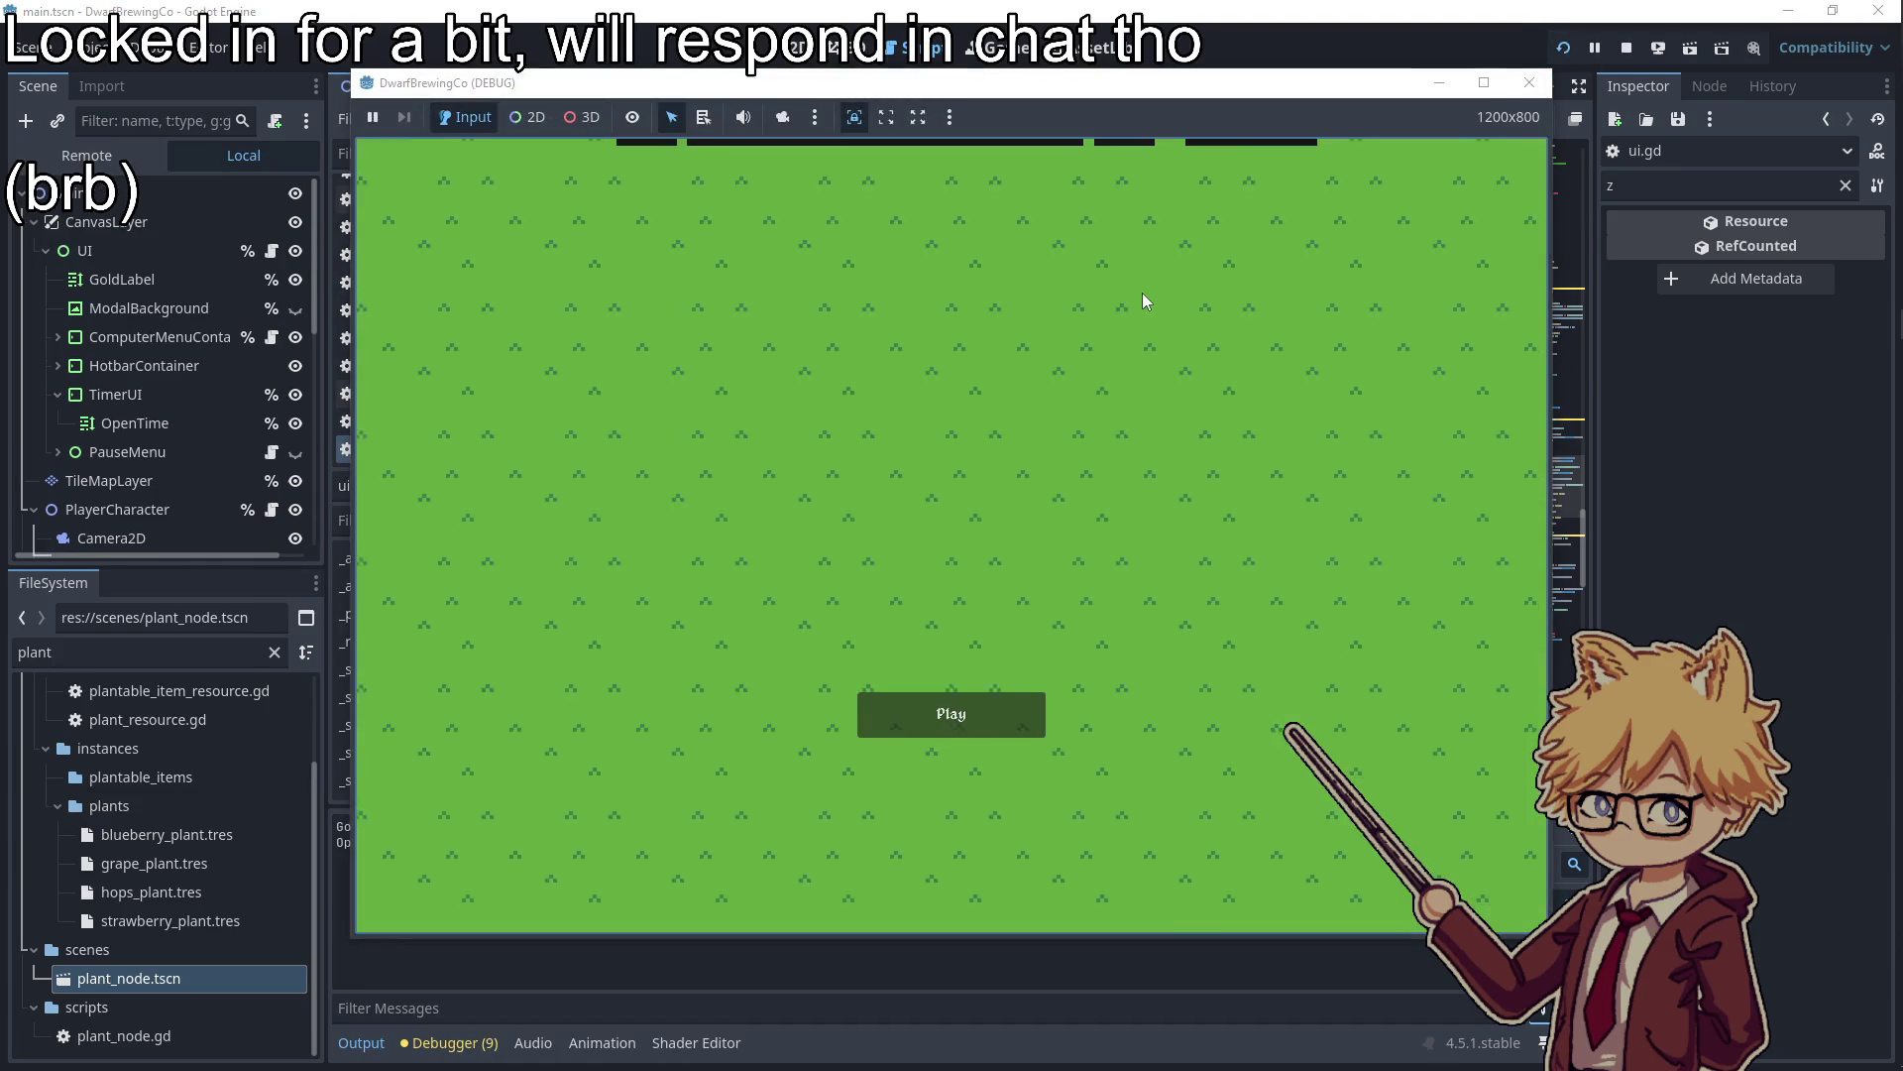
# Start the game, walk to the seed truck and buy hops seeds
pyautogui.click(1007, 694)
pyautogui.press('Escape')
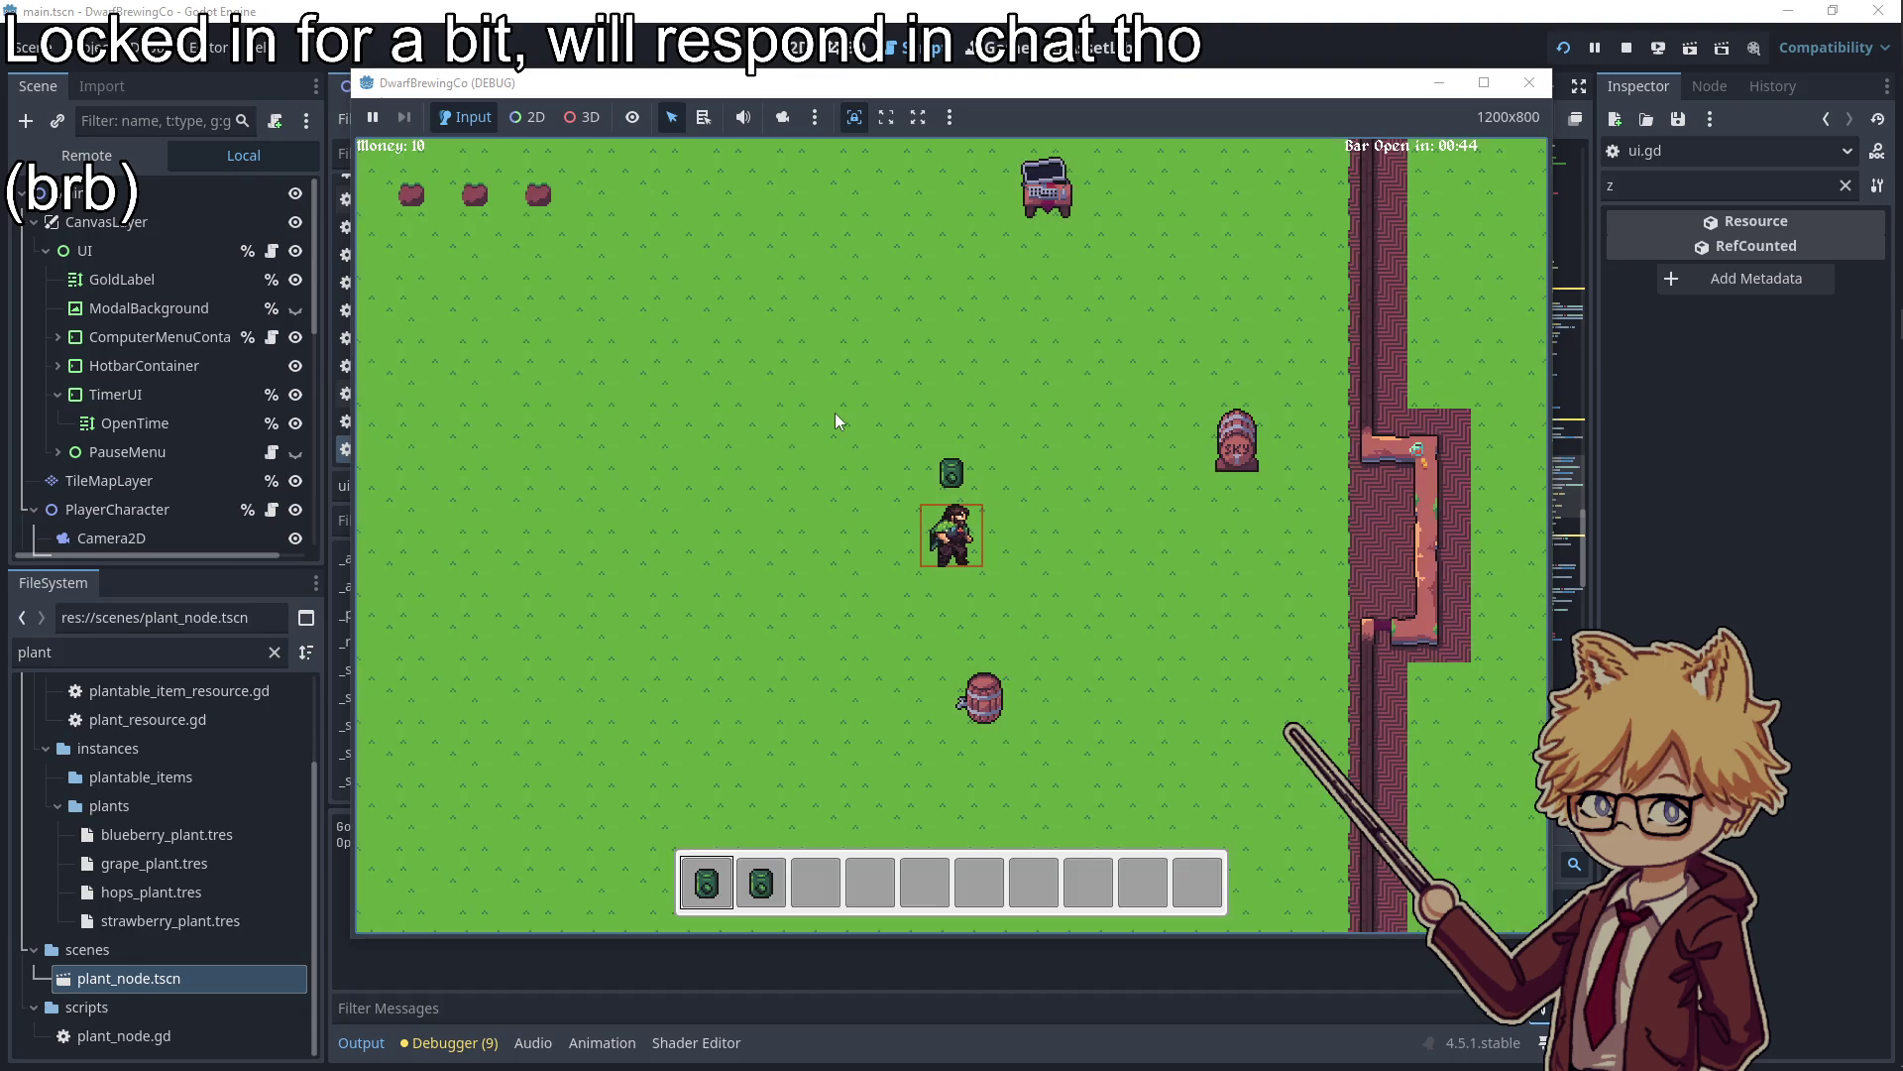
pyautogui.press('w')
pyautogui.press('e')
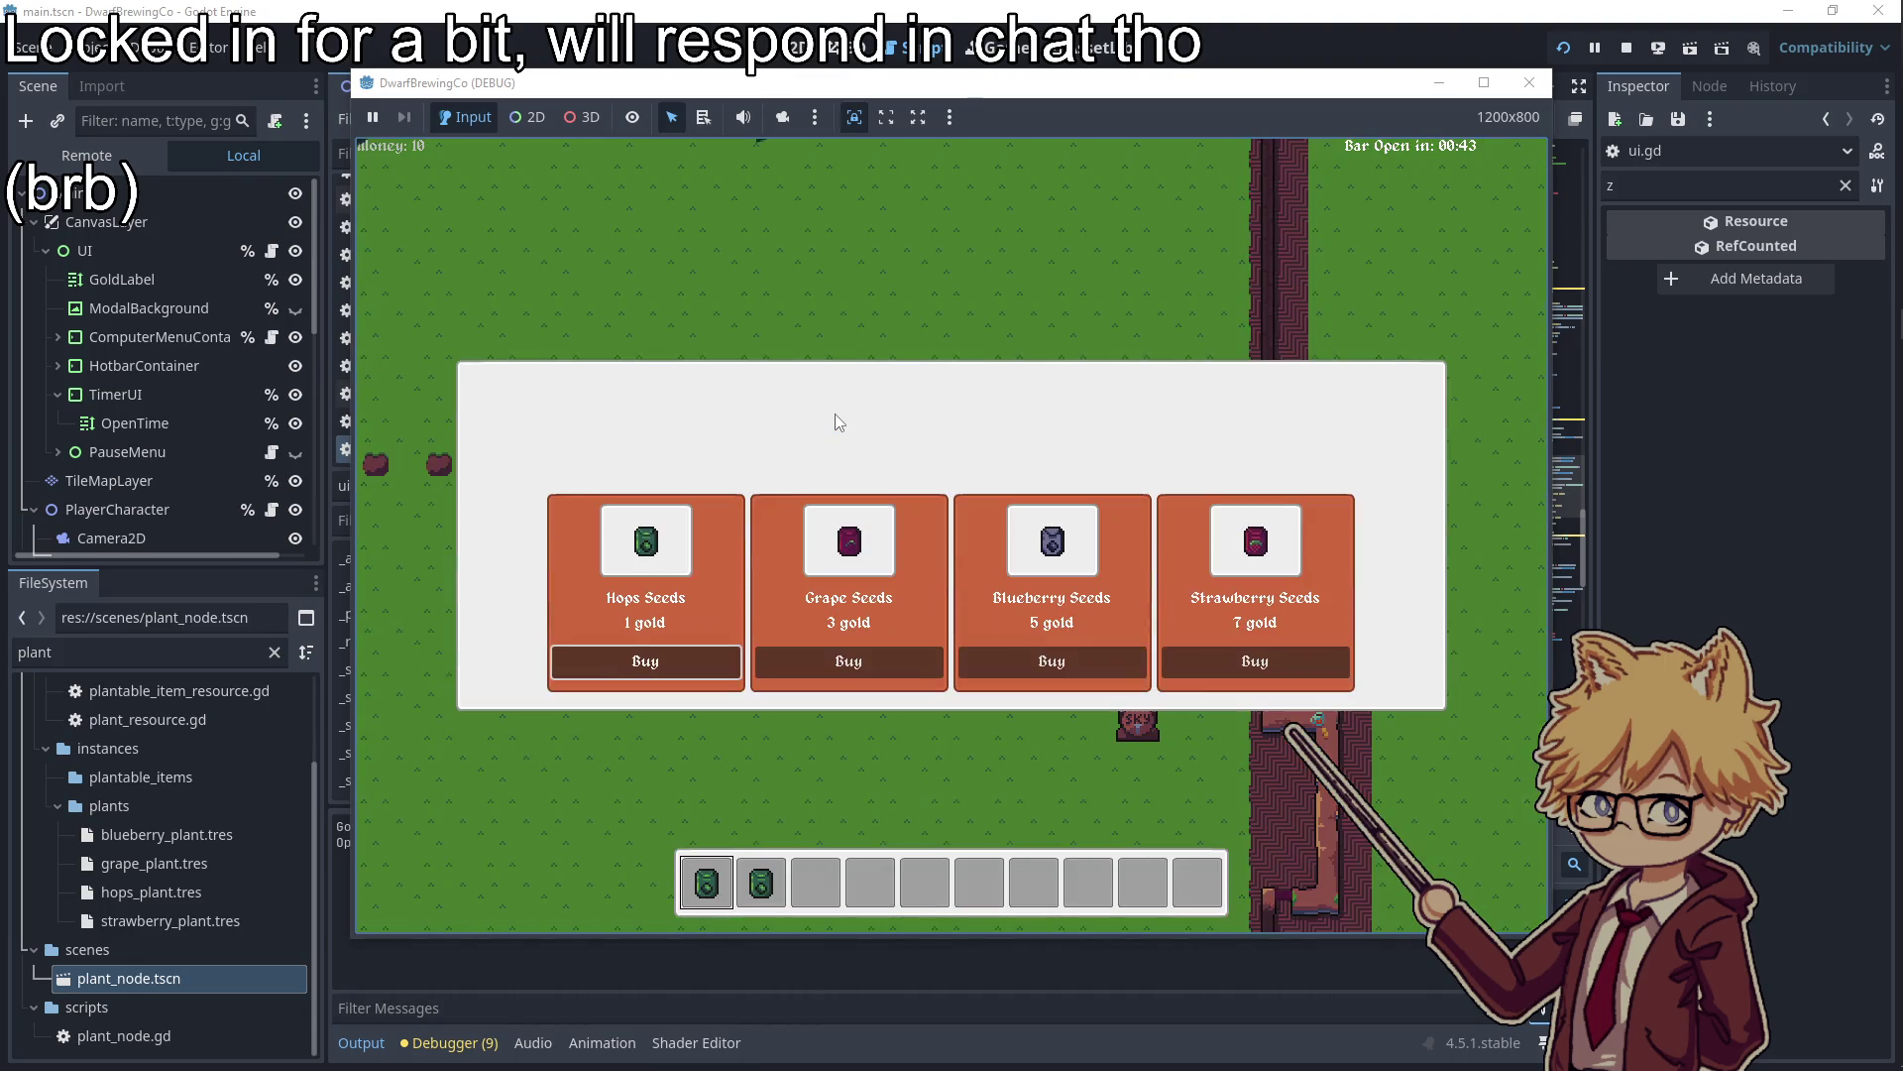
pyautogui.press('Escape')
# Plant the hops seeds in the field
pyautogui.press('a')
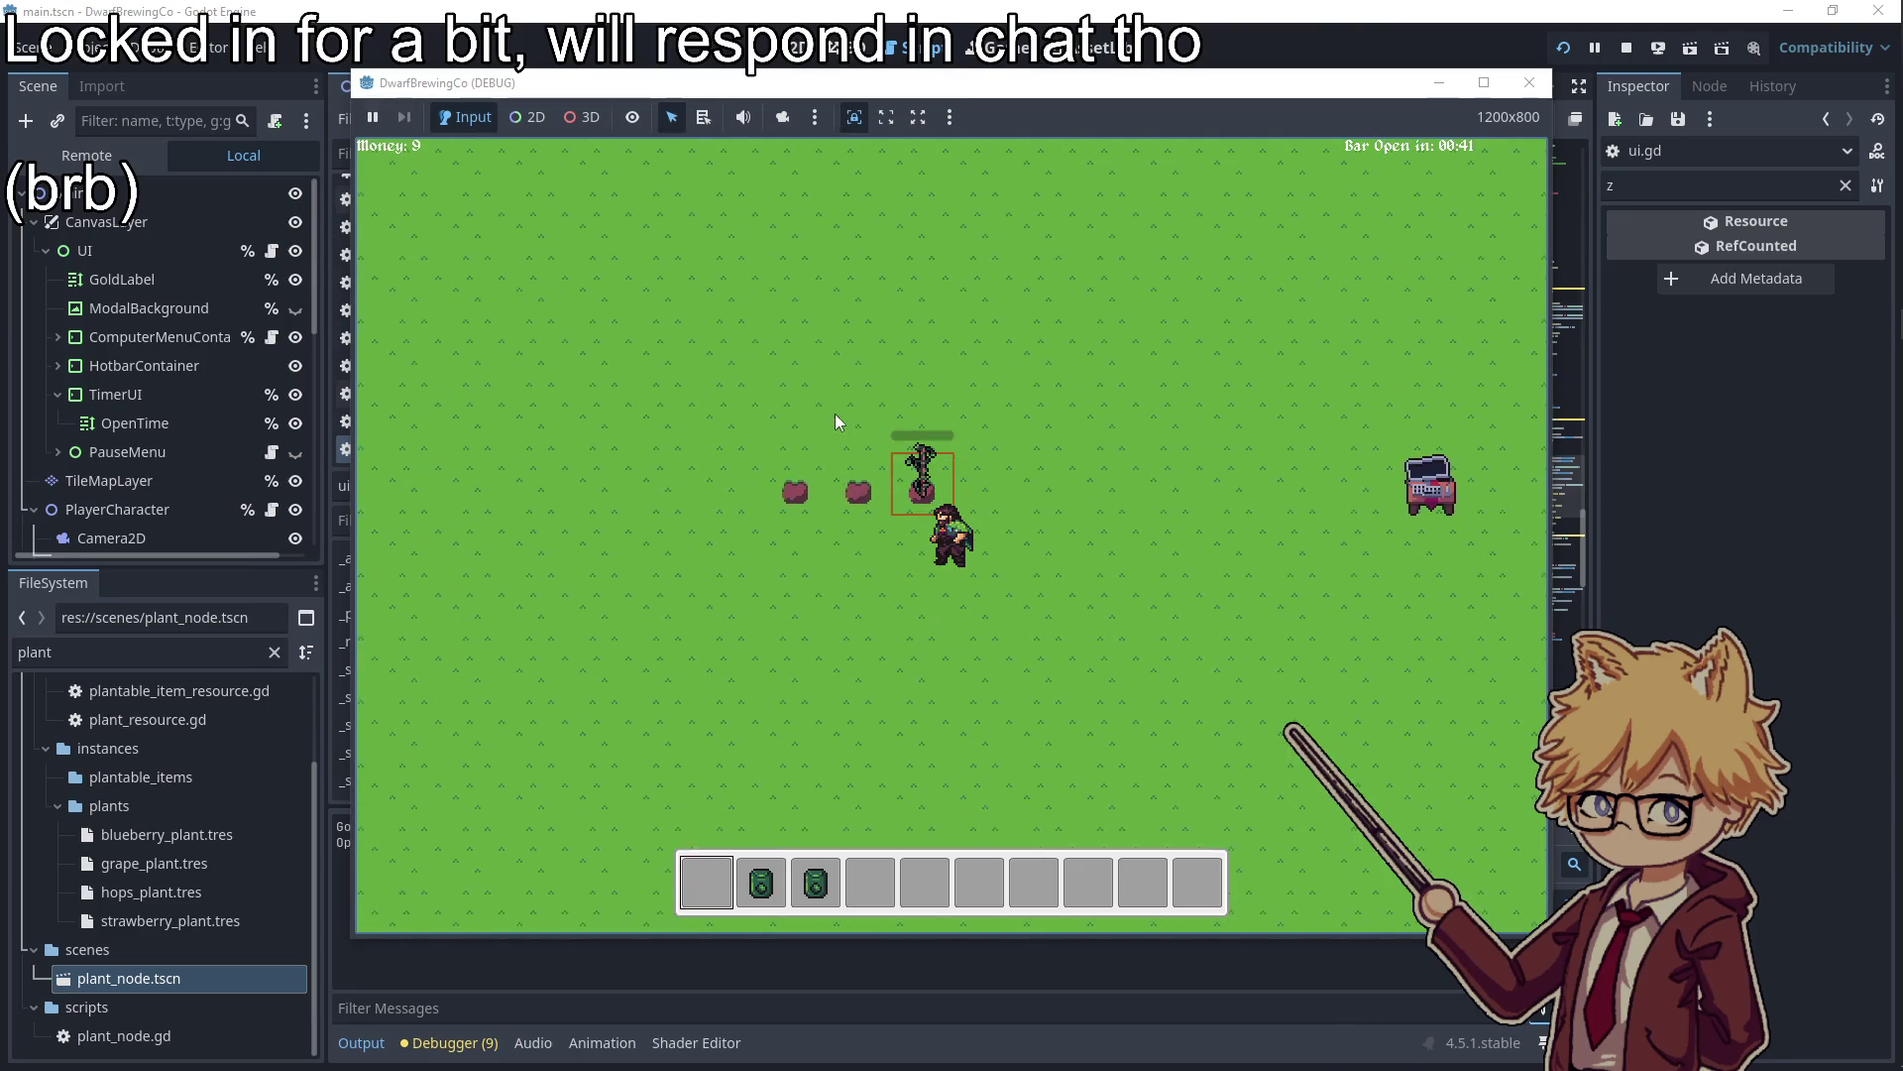
pyautogui.press('e')
pyautogui.press('e')
pyautogui.press('s')
# Lower the SFX volume in the pause menu
pyautogui.press('Escape')
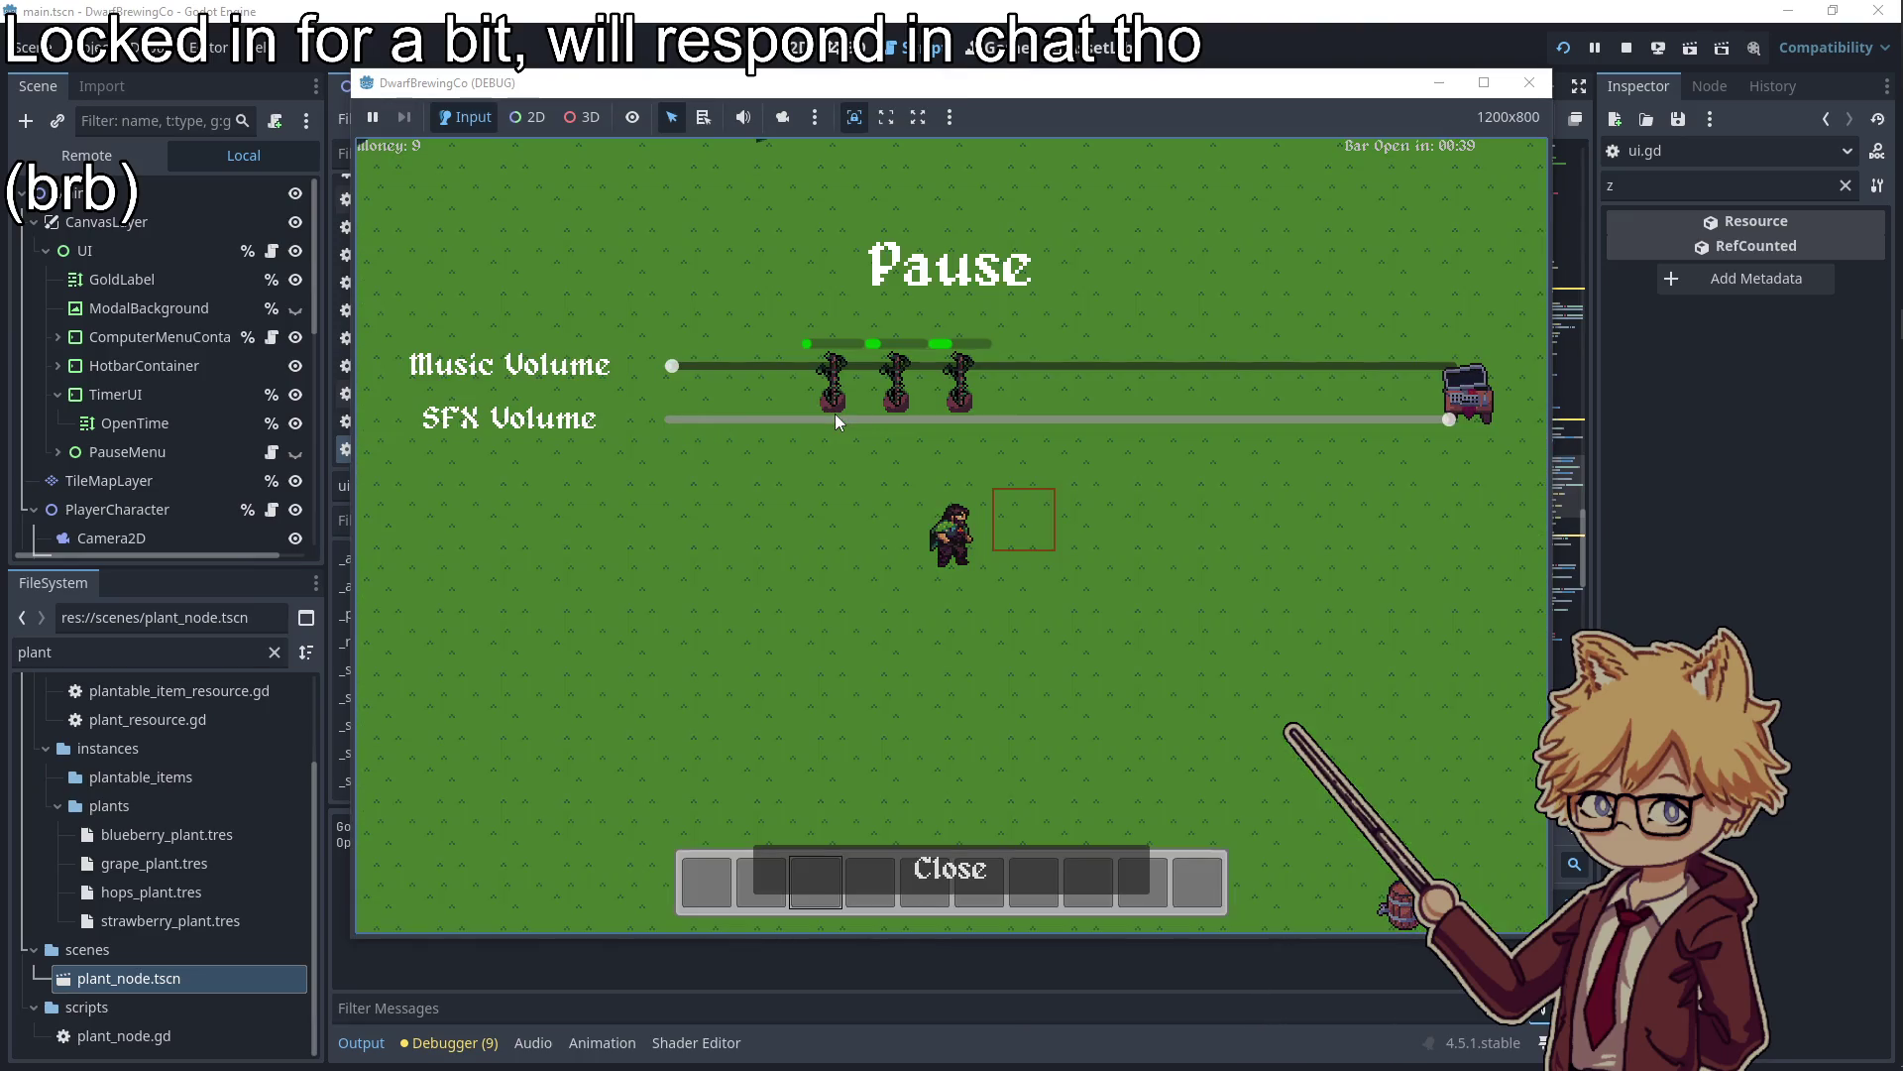
pyautogui.moveTo(834, 416); pyautogui.dragTo(763, 426)
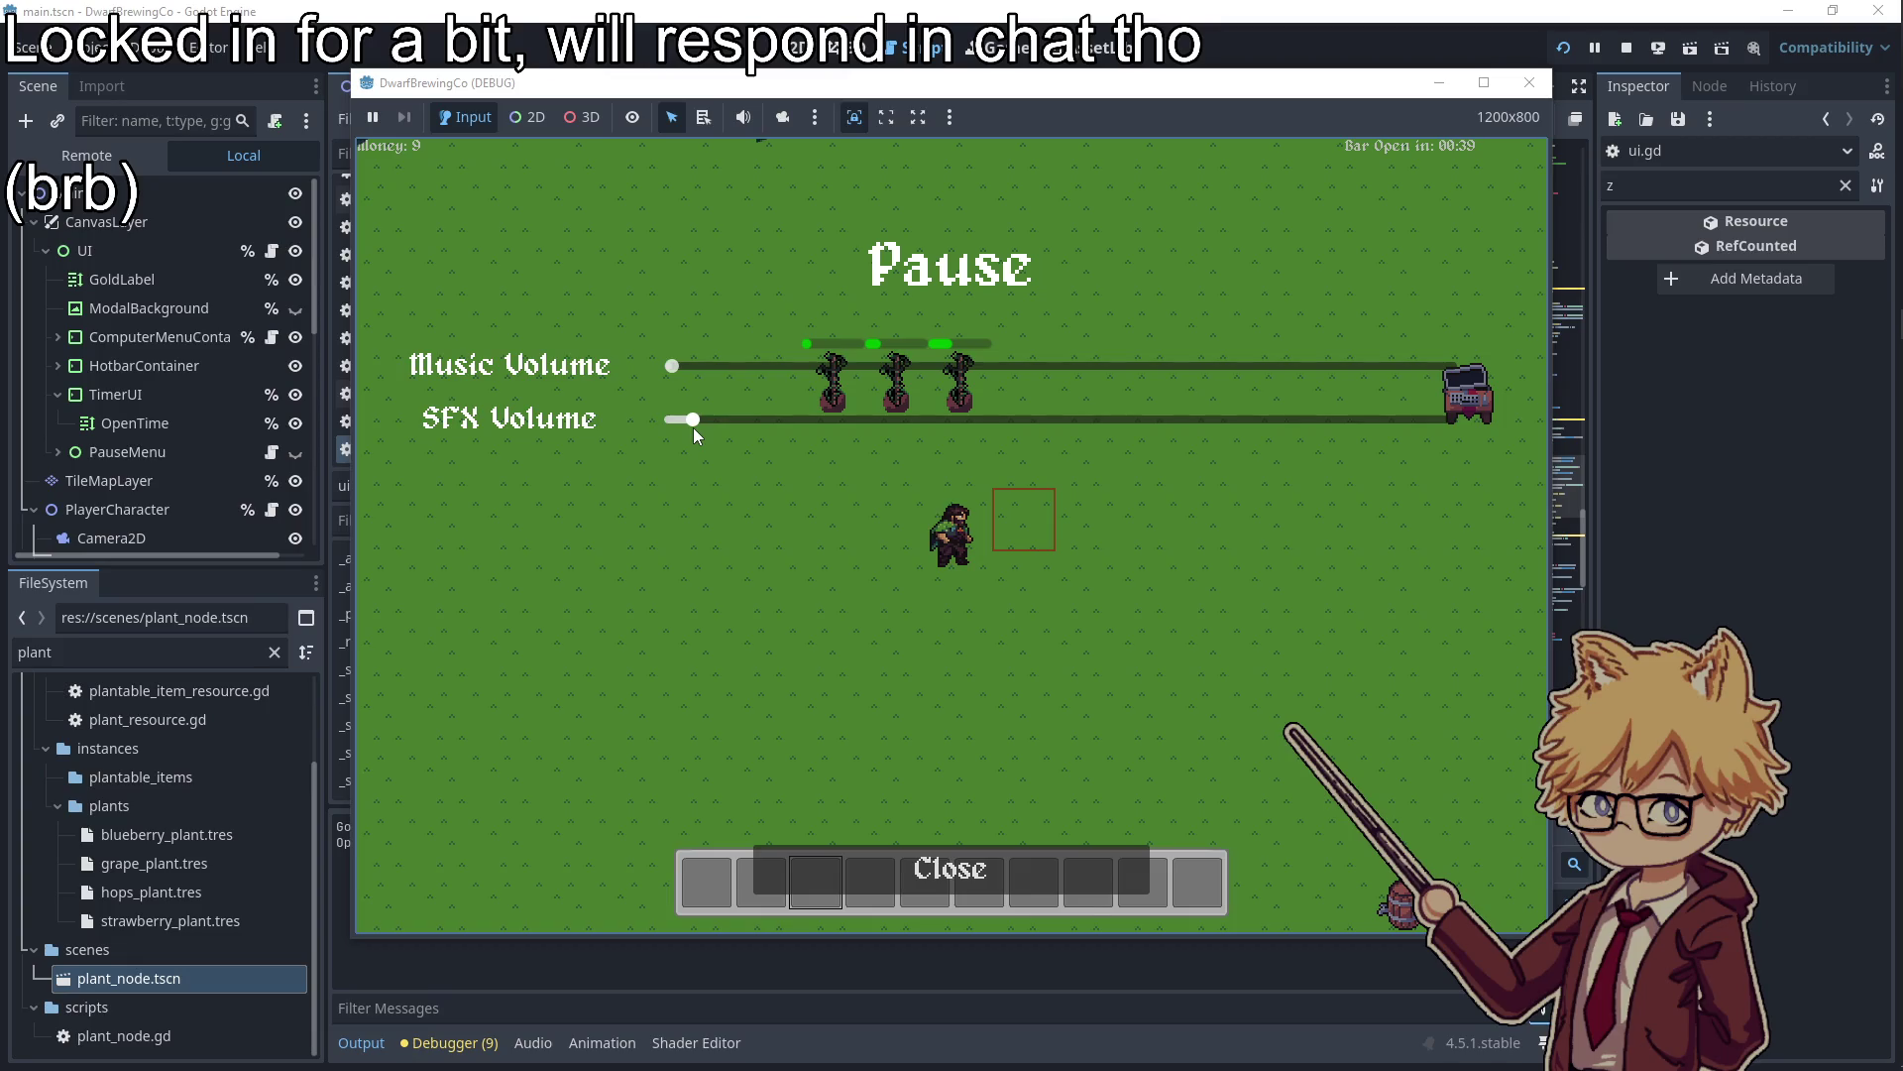
pyautogui.press('Escape')
# Walk beside the third plant, cycle the hotbar back to slot 1, then stop the game
pyautogui.press('w')
pyautogui.press('s')
pyautogui.press('w')
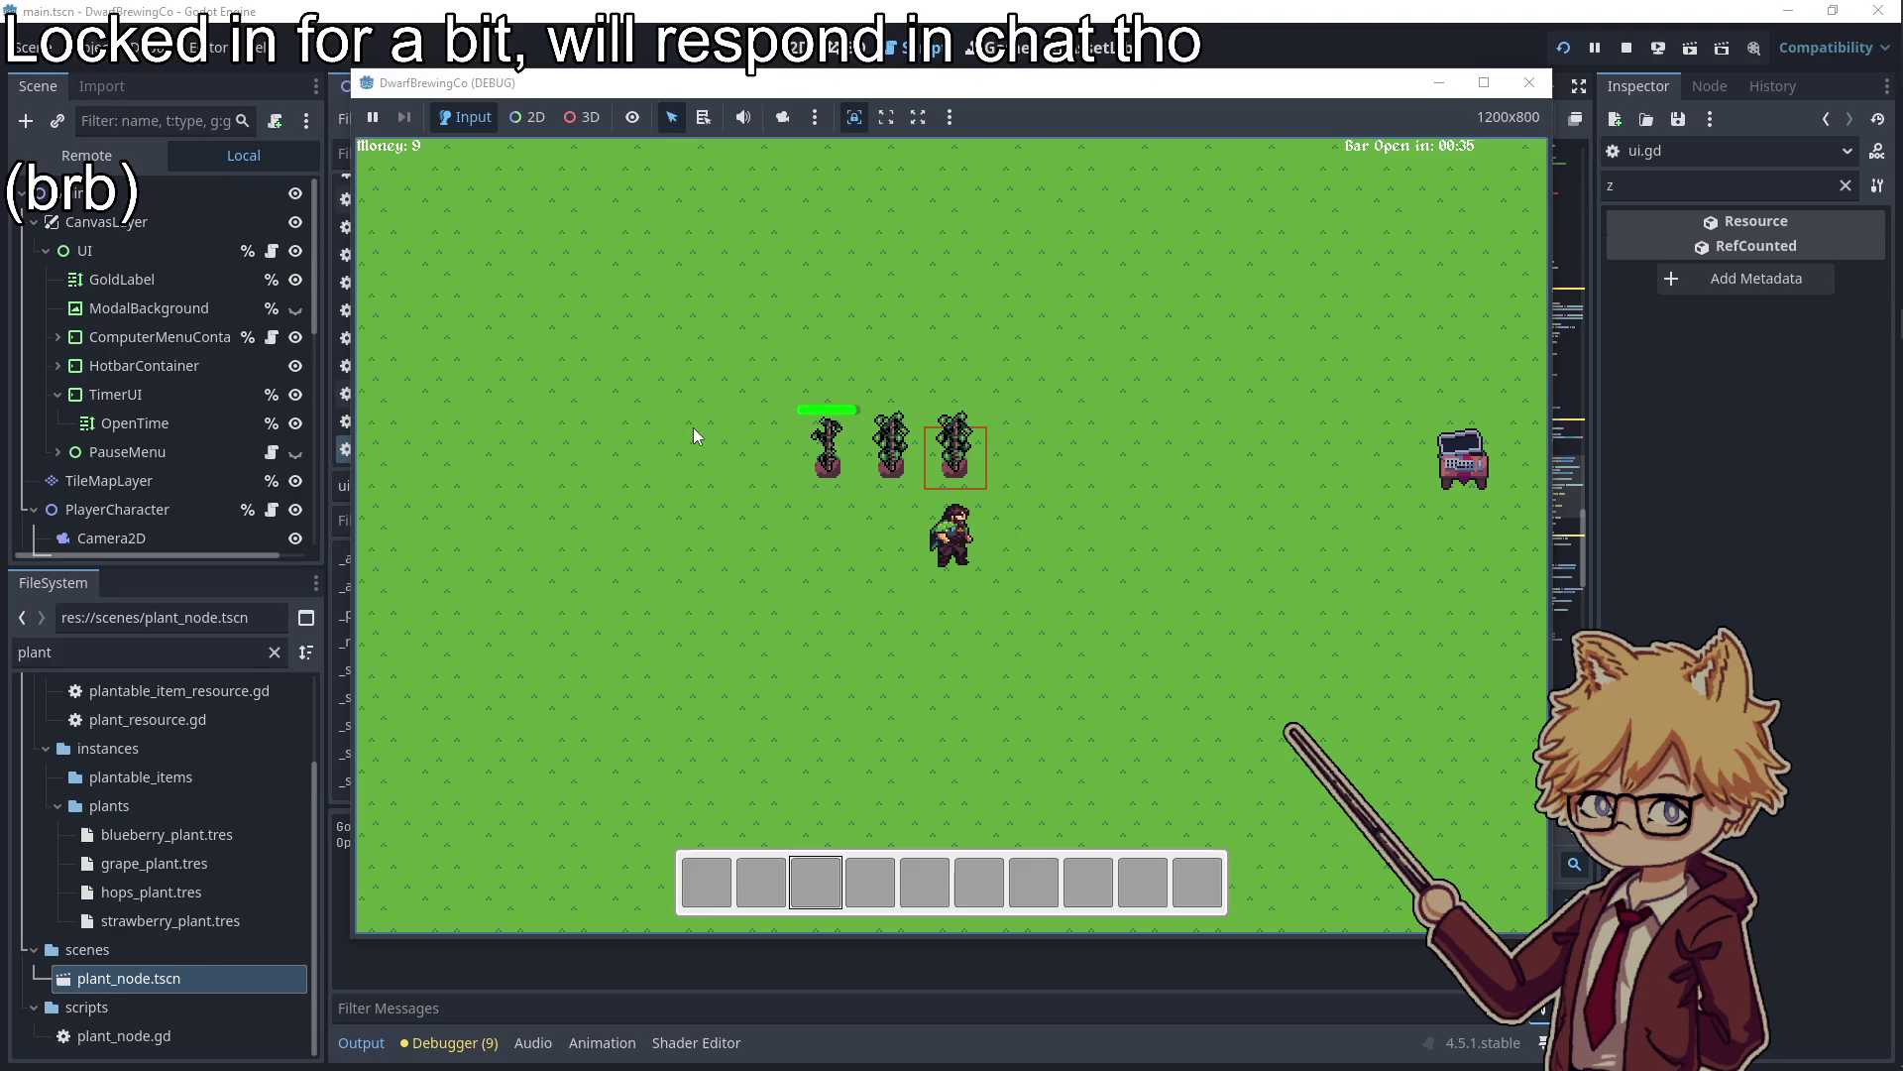
pyautogui.press('w')
pyautogui.scroll(2, 693, 426)
pyautogui.press('s')
pyautogui.press('a')
pyautogui.press('w')
pyautogui.press('d')
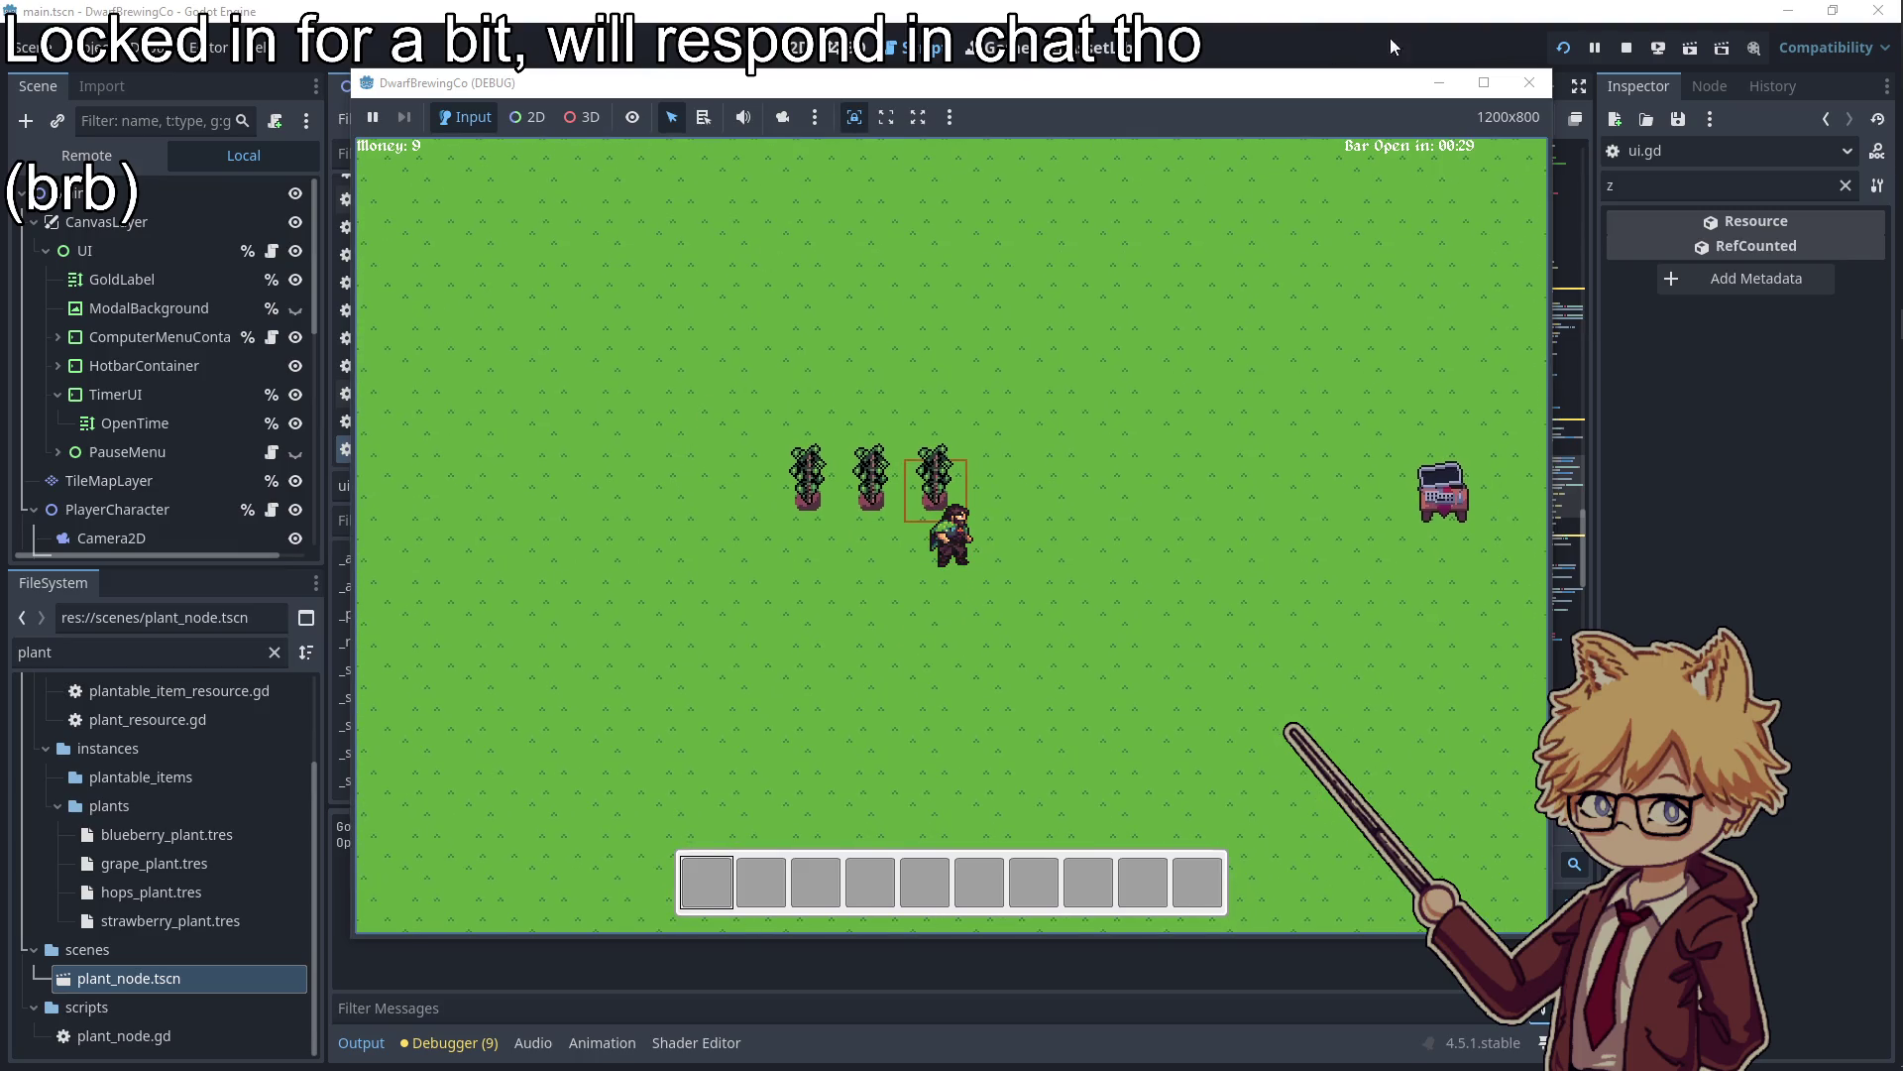
pyautogui.click(1528, 82)
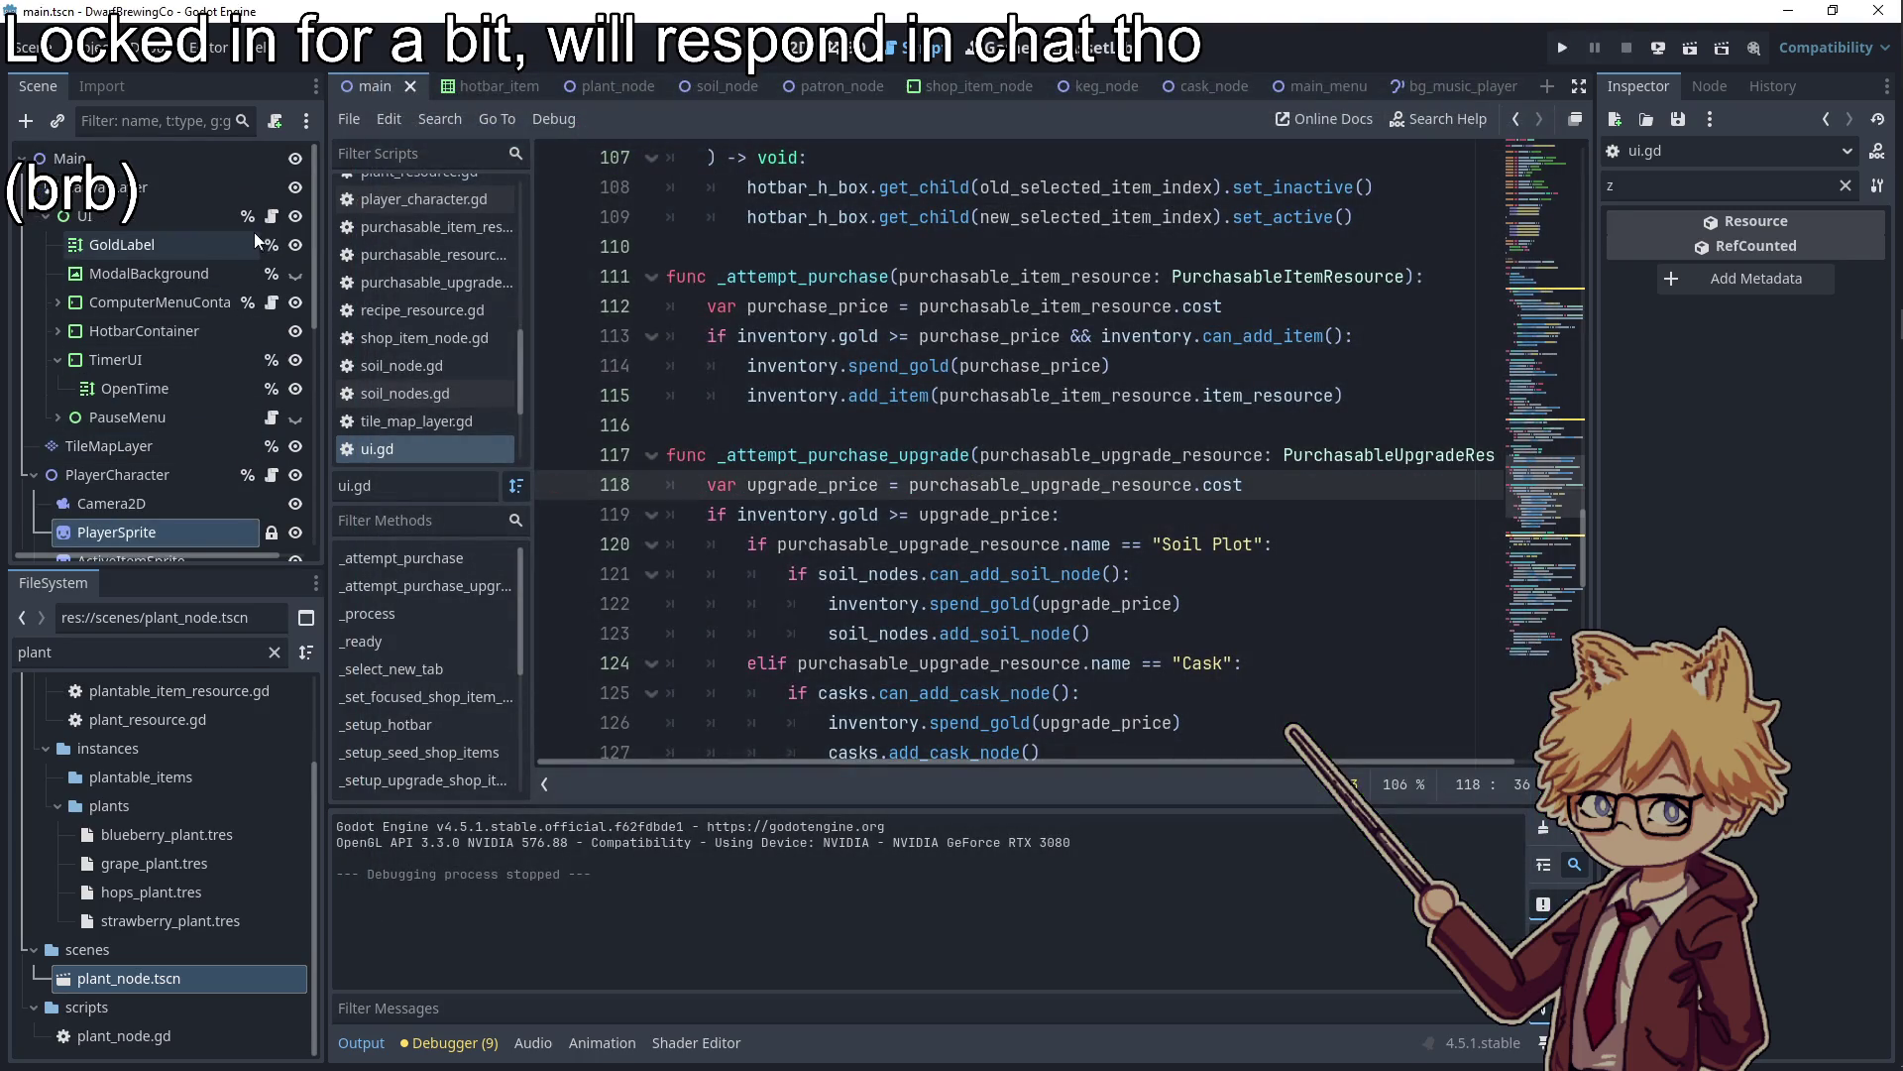
# Change line 40 of inventory.gd to 'if _get_first_available_item_slot() != null:', save, and relaunch the game
pyautogui.scroll(-5, 222, 398)
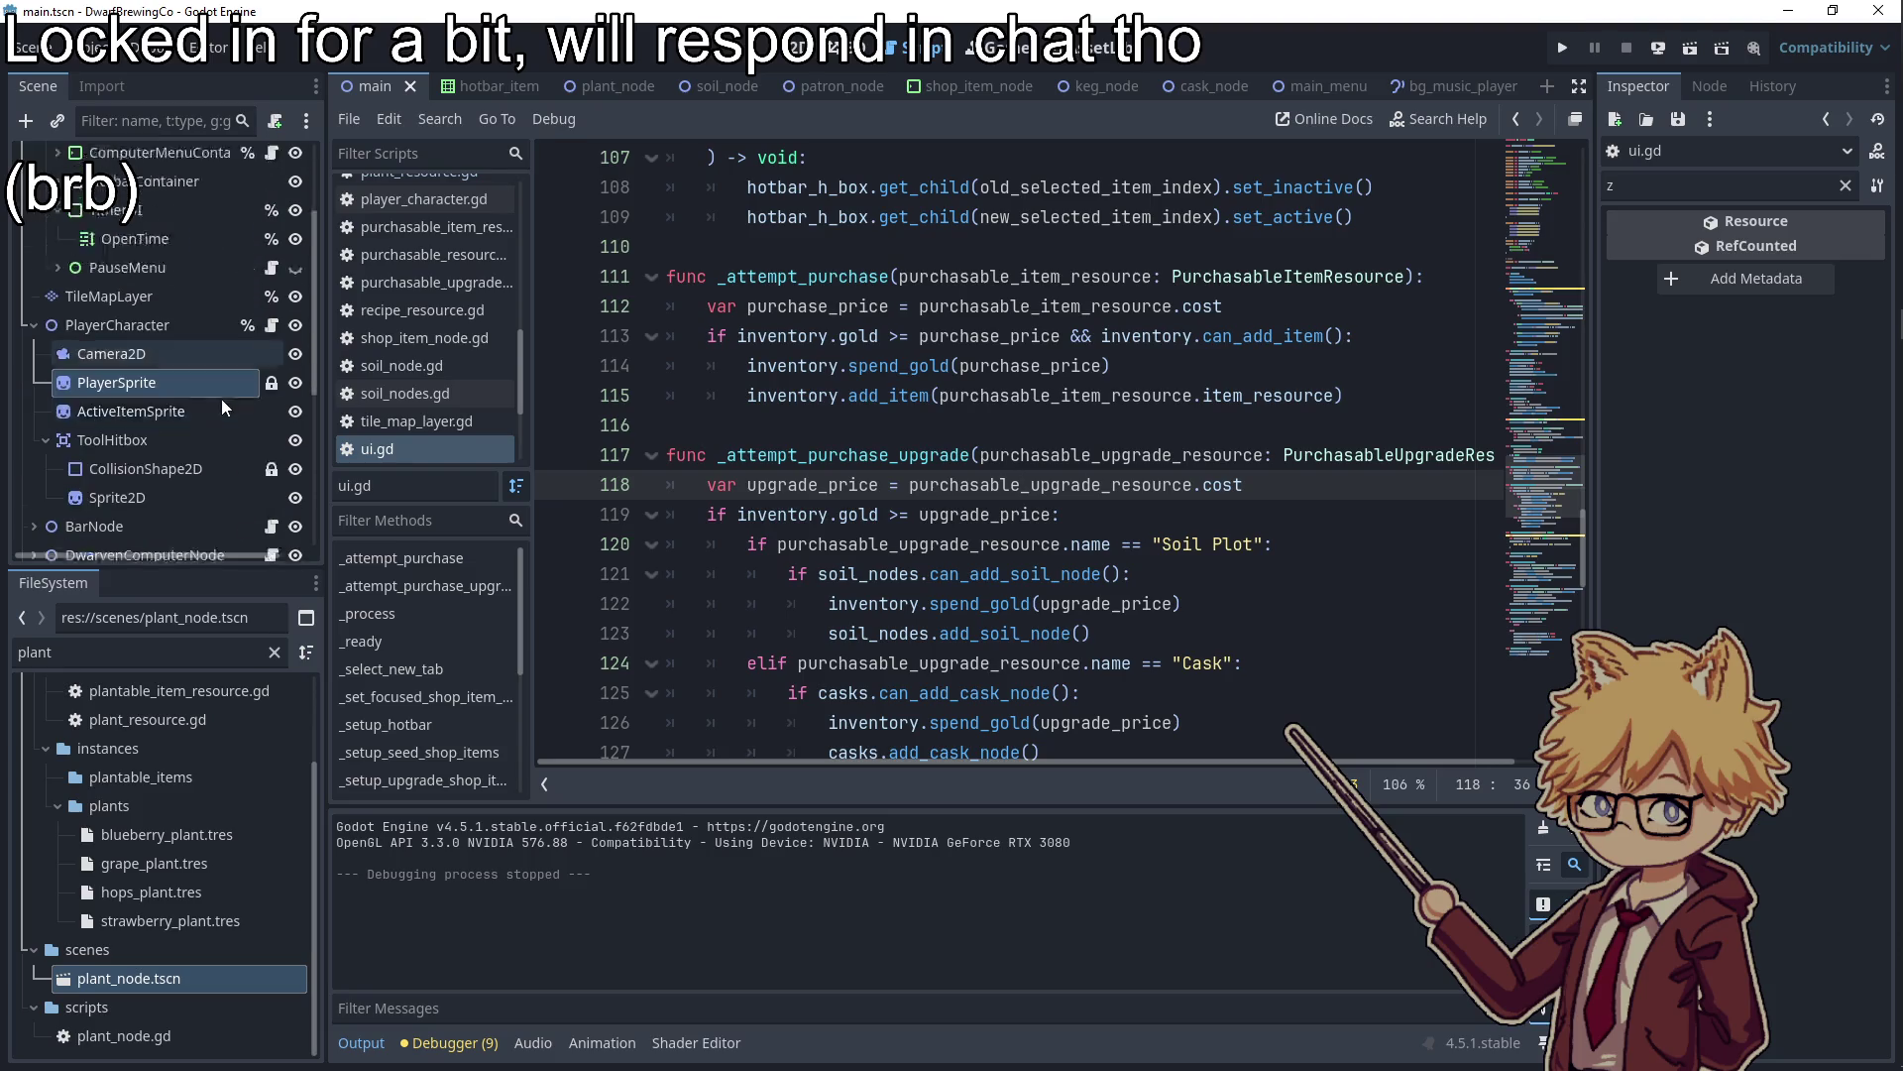
pyautogui.scroll(-1, 226, 460)
pyautogui.click(296, 328)
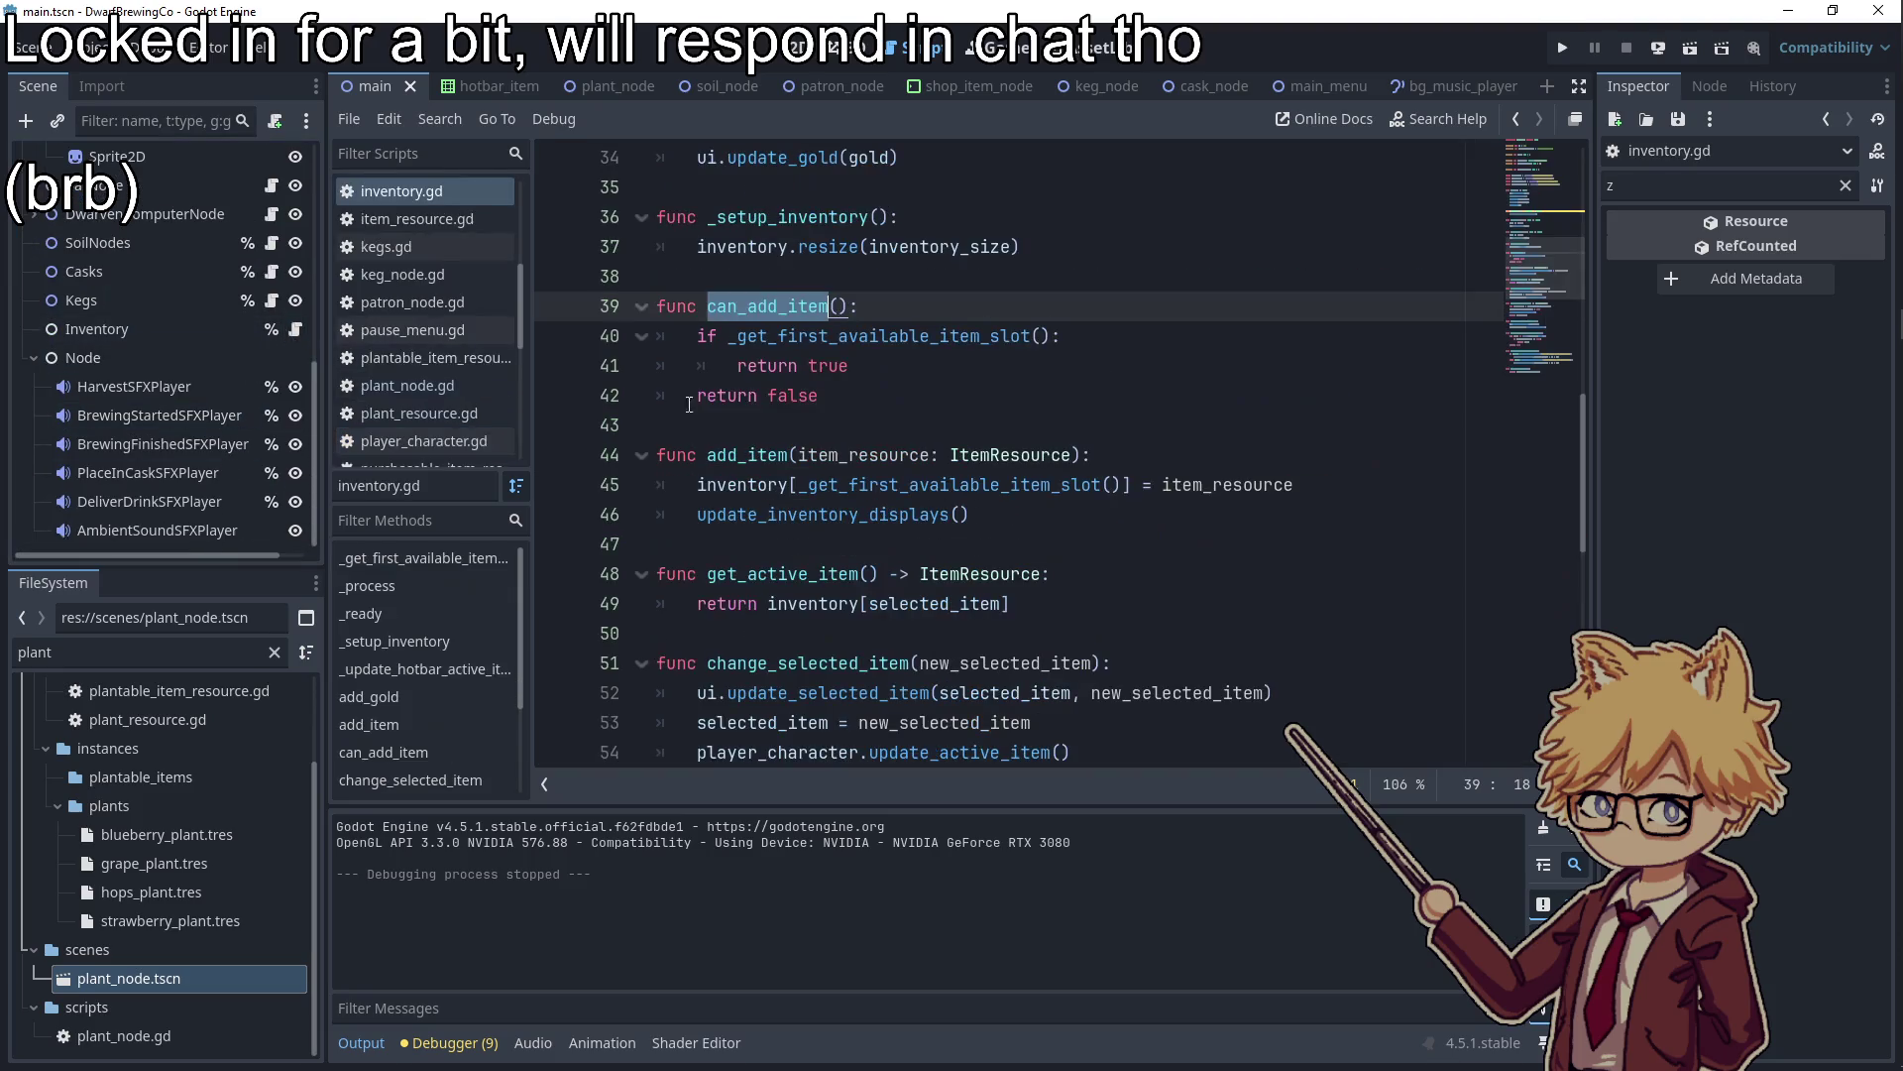
pyautogui.doubleClick(845, 338)
pyautogui.click(1054, 338)
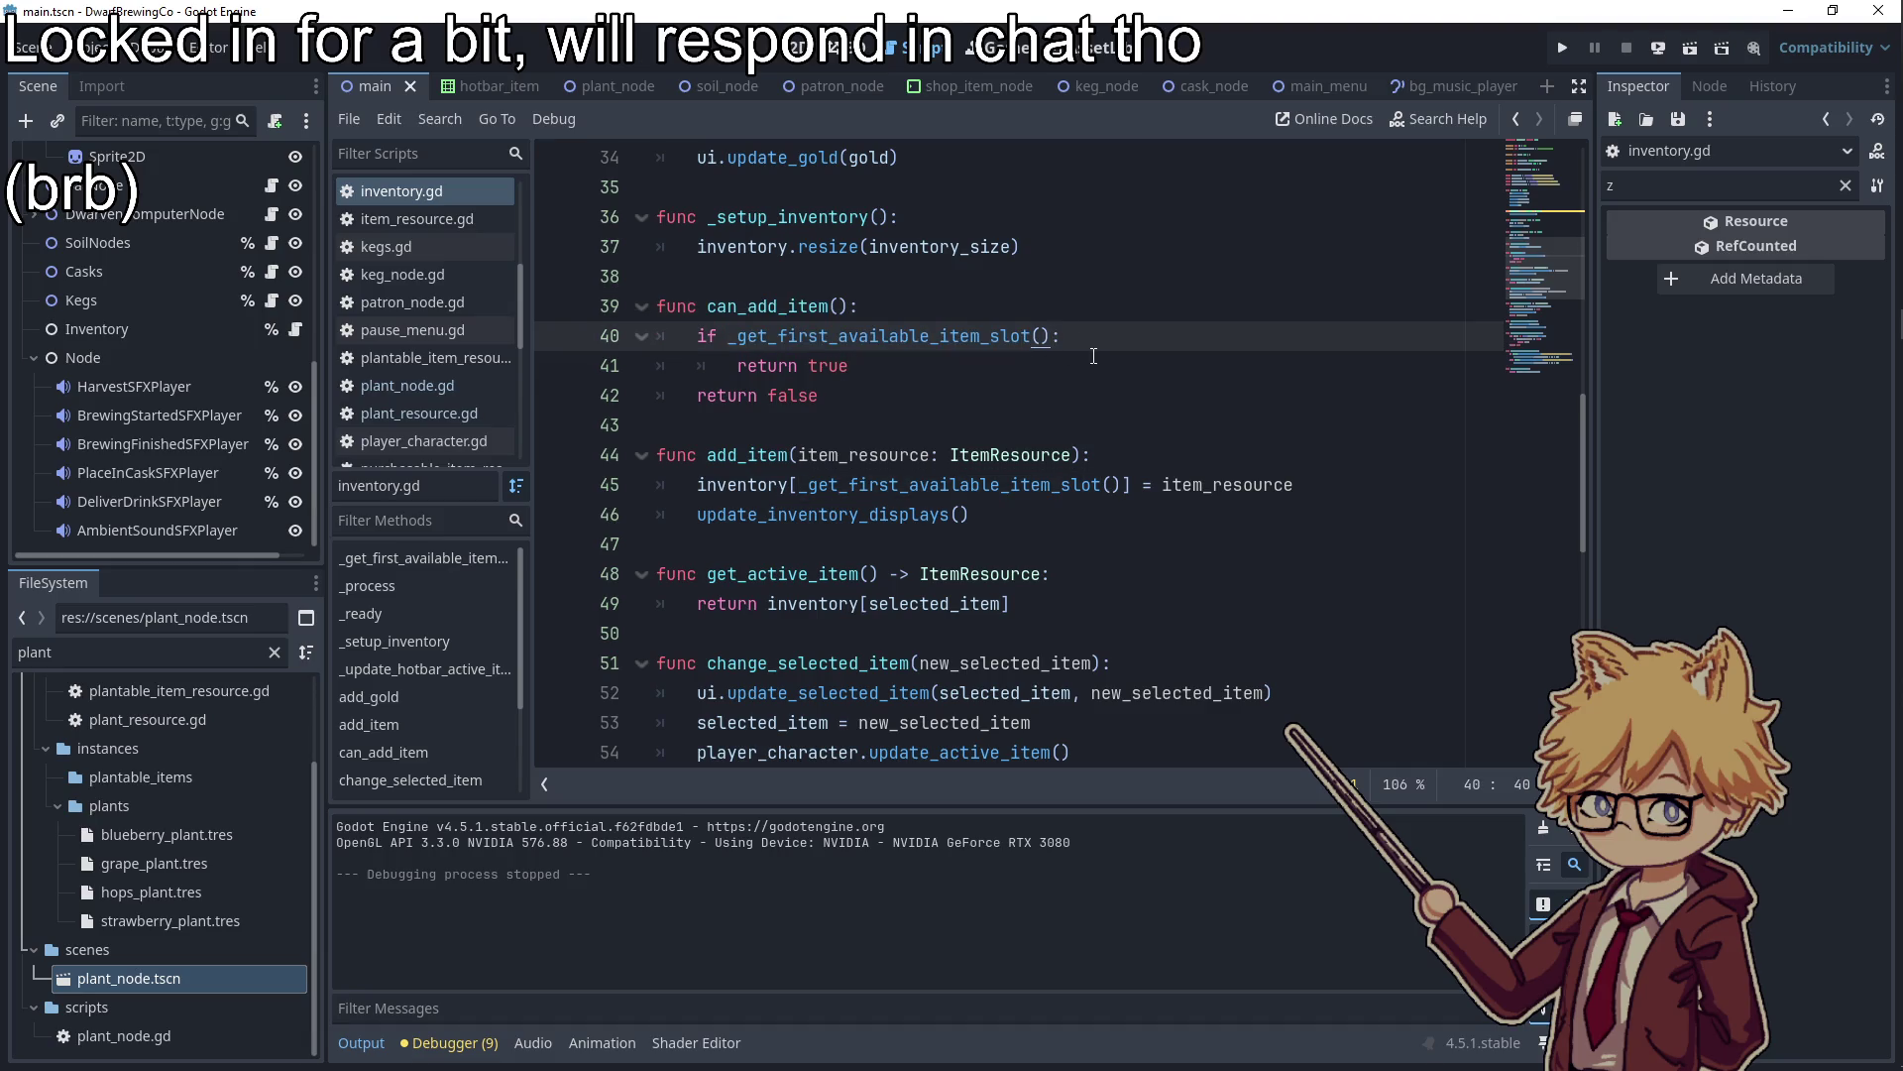
pyautogui.write('!= null')
pyautogui.click(1093, 356)
pyautogui.click(1568, 53)
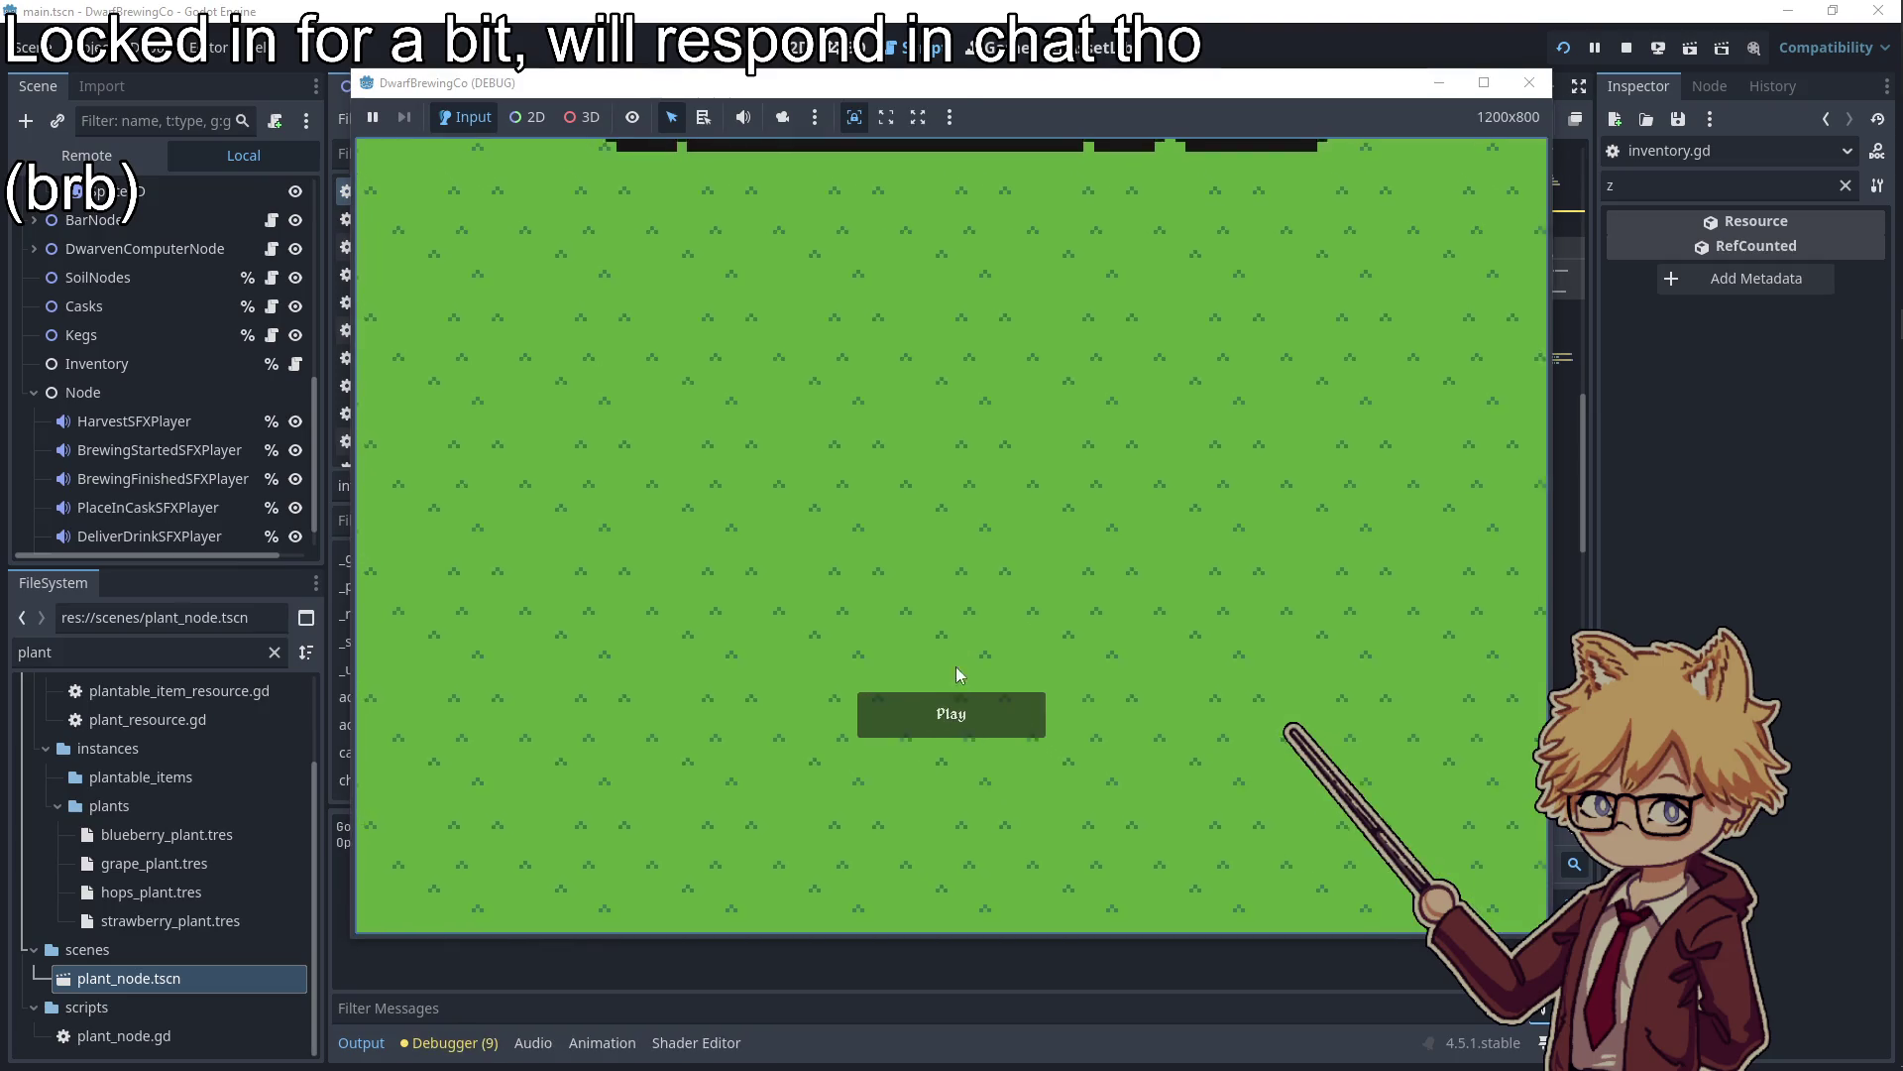
pyautogui.click(958, 699)
pyautogui.press('Escape')
# Lower the game's music volume to about 13% in the pause settings, then resume
pyautogui.moveTo(684, 367)
pyautogui.mouseDown()
pyautogui.moveTo(667, 369)
pyautogui.moveTo(776, 371)
pyautogui.moveTo(728, 426)
pyautogui.mouseUp()
pyautogui.press('Escape')
pyautogui.press('Escape')
pyautogui.click(692, 378)
pyautogui.press('Escape')
pyautogui.press('Escape')
pyautogui.press('Escape')
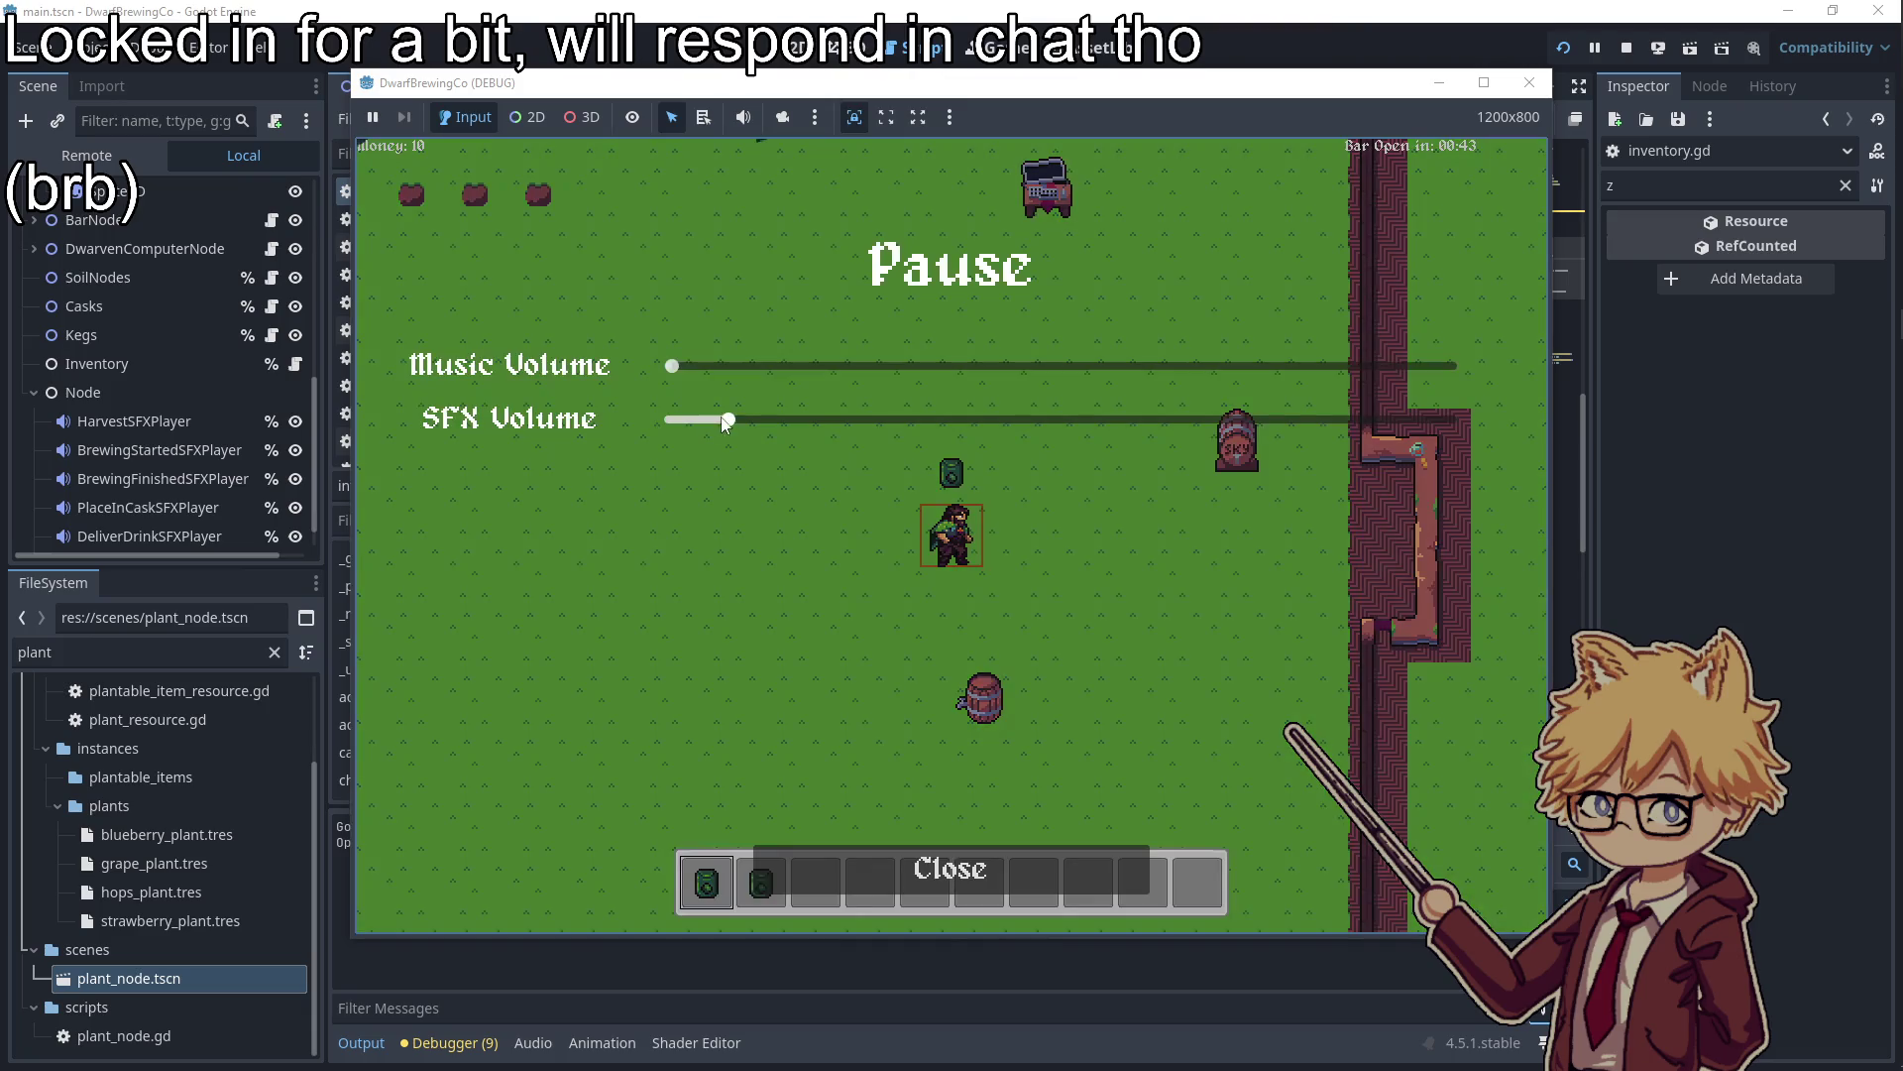
pyautogui.press('w')
# Plant two hops seeds in the empty soil plots
pyautogui.press('w')
# Buy two Hops Seeds packets from the seed shop
pyautogui.press('d')
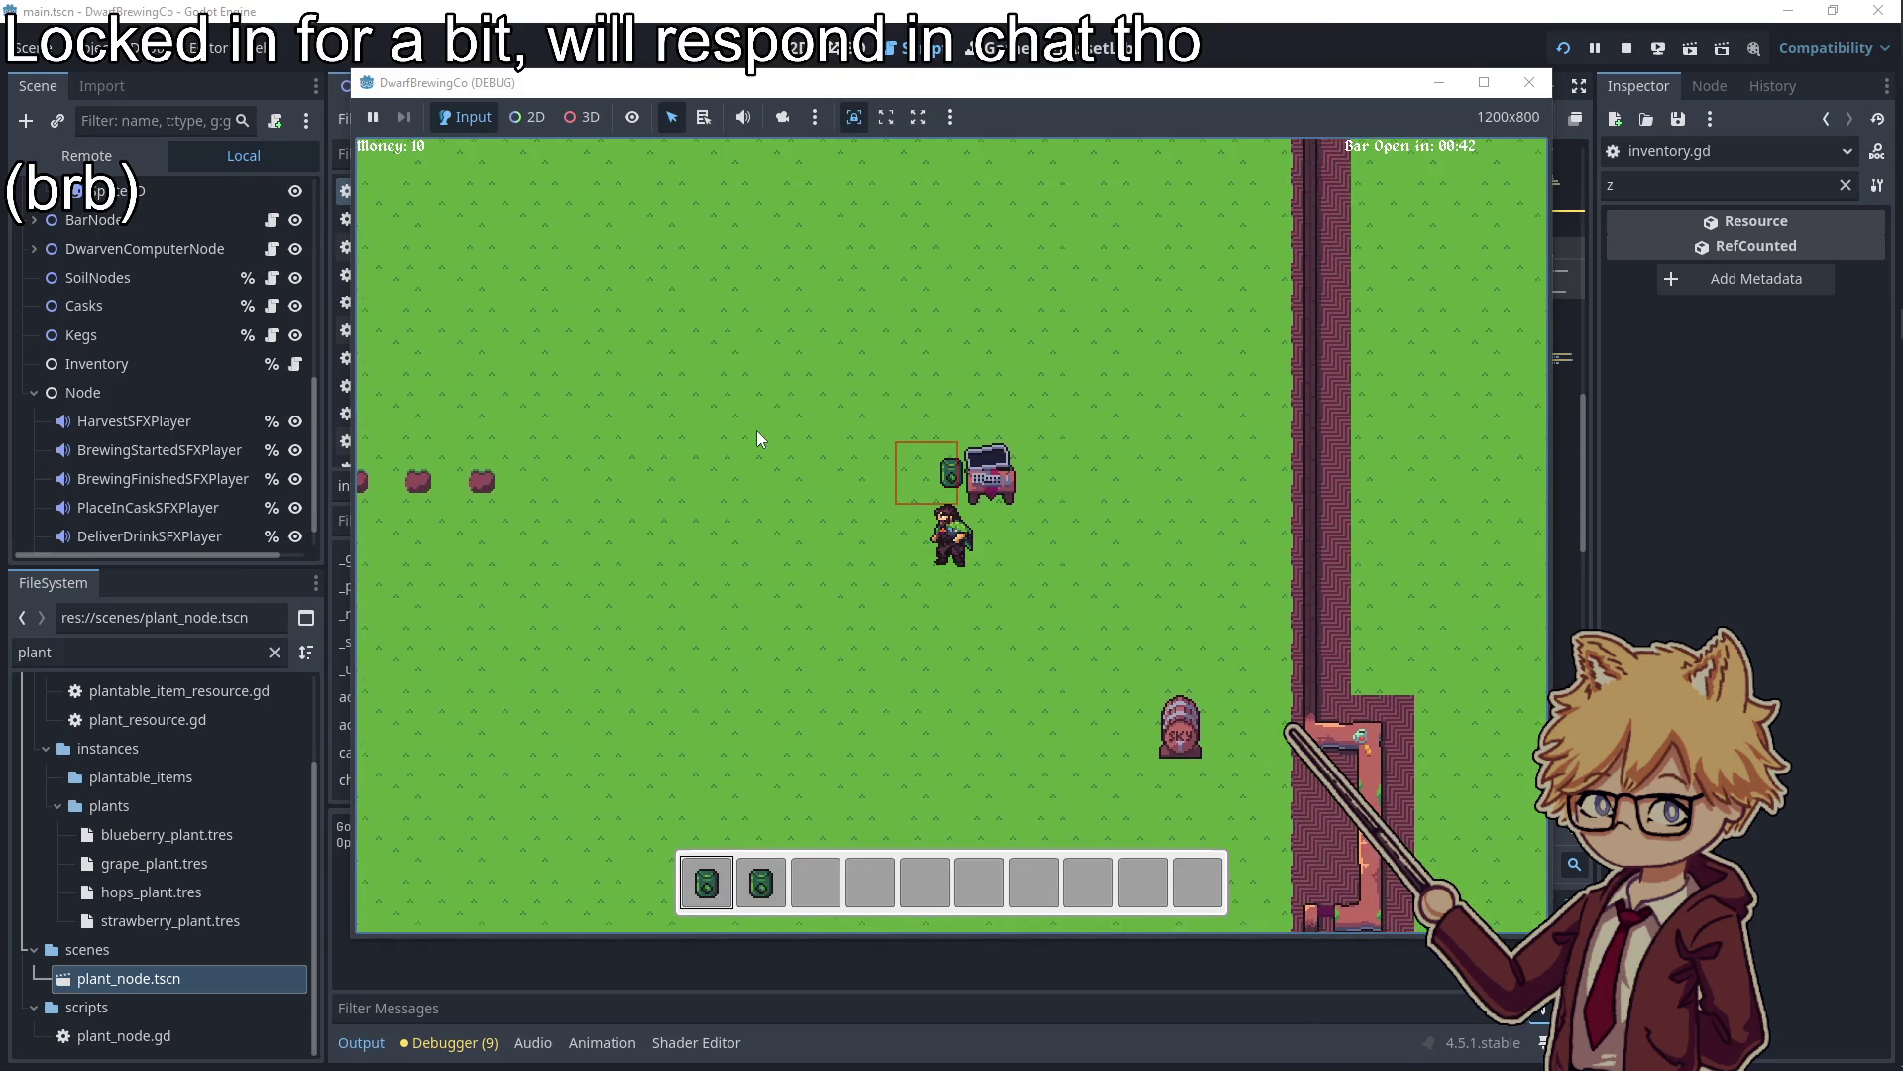
pyautogui.press('e')
pyautogui.press('Return')
pyautogui.press('Return')
pyautogui.press('Escape')
pyautogui.press('w')
pyautogui.press('a')
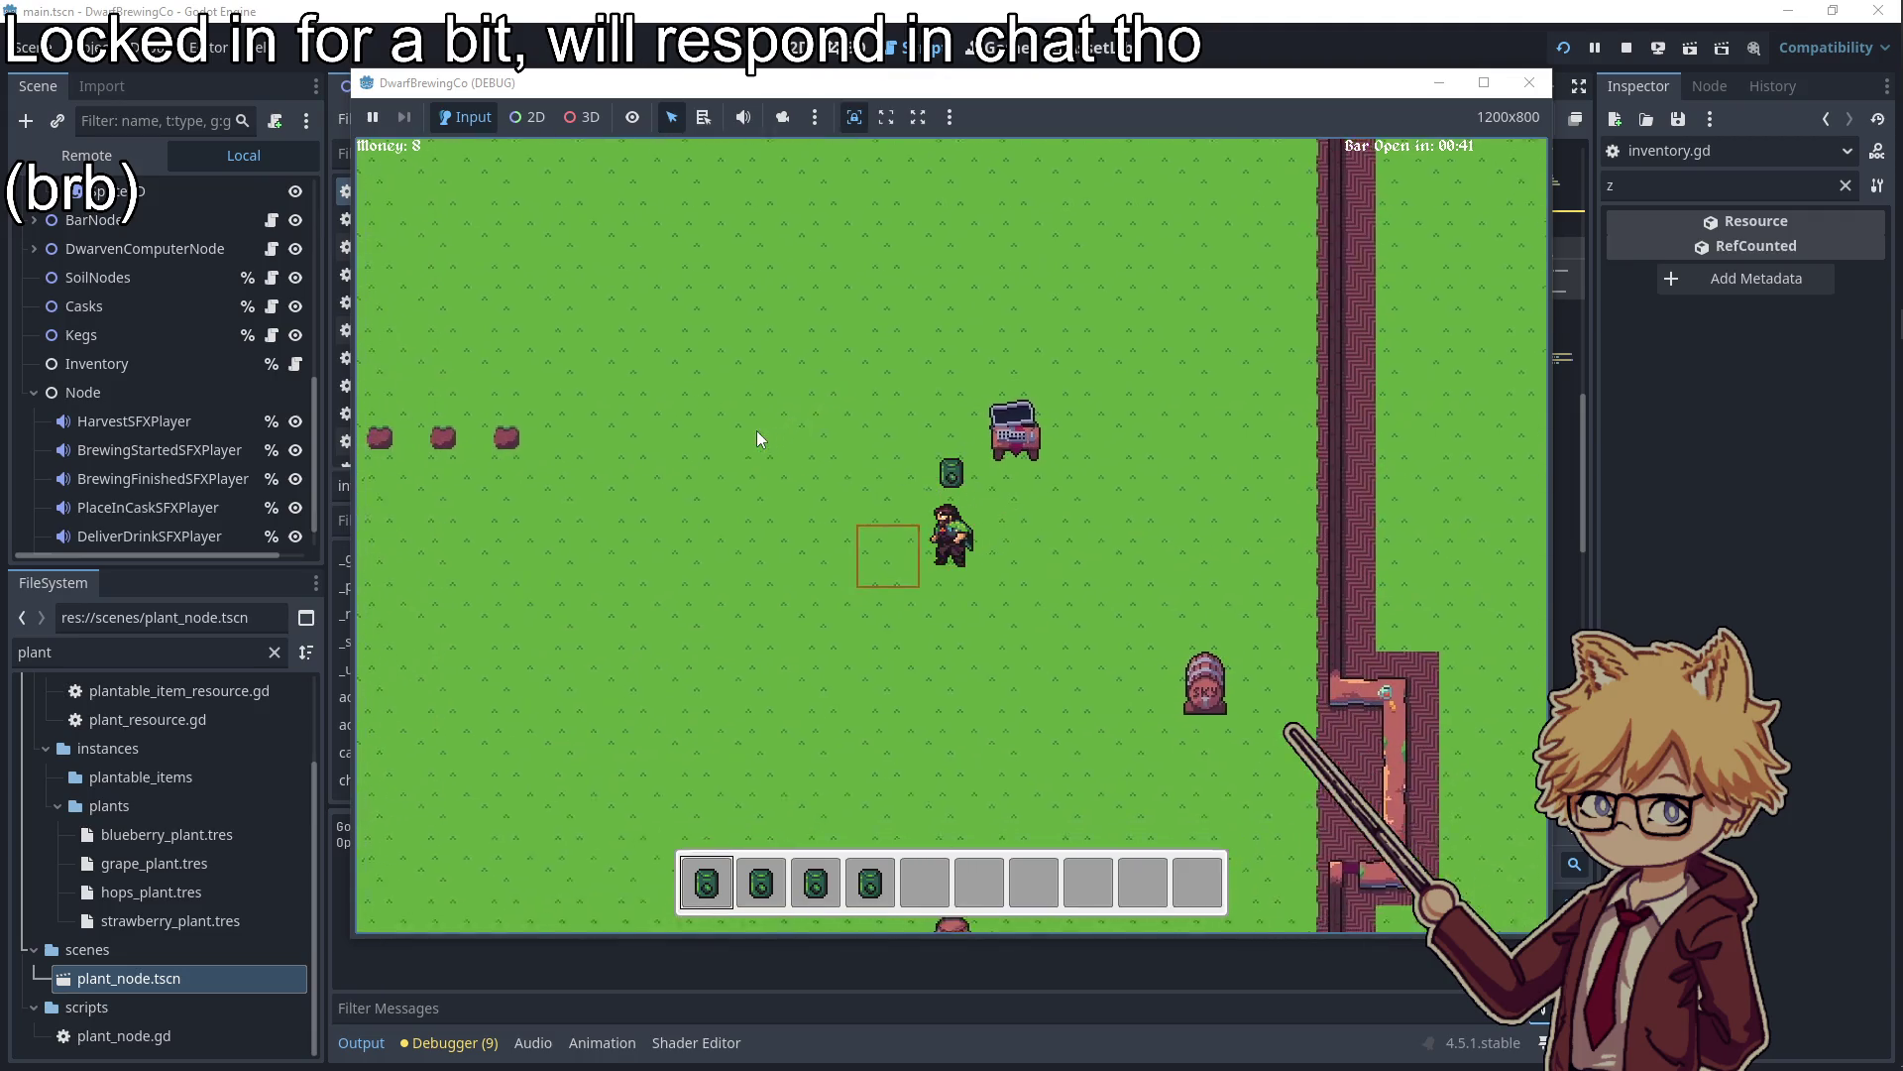
pyautogui.press('e')
pyautogui.press('a')
pyautogui.press('e')
pyautogui.press('s')
# Raise the SFX volume to near maximum from the pause menu
pyautogui.press('Escape')
pyautogui.moveTo(752, 438)
pyautogui.mouseDown()
pyautogui.moveTo(788, 411)
pyautogui.moveTo(1441, 422)
pyautogui.mouseUp()
pyautogui.press('Escape')
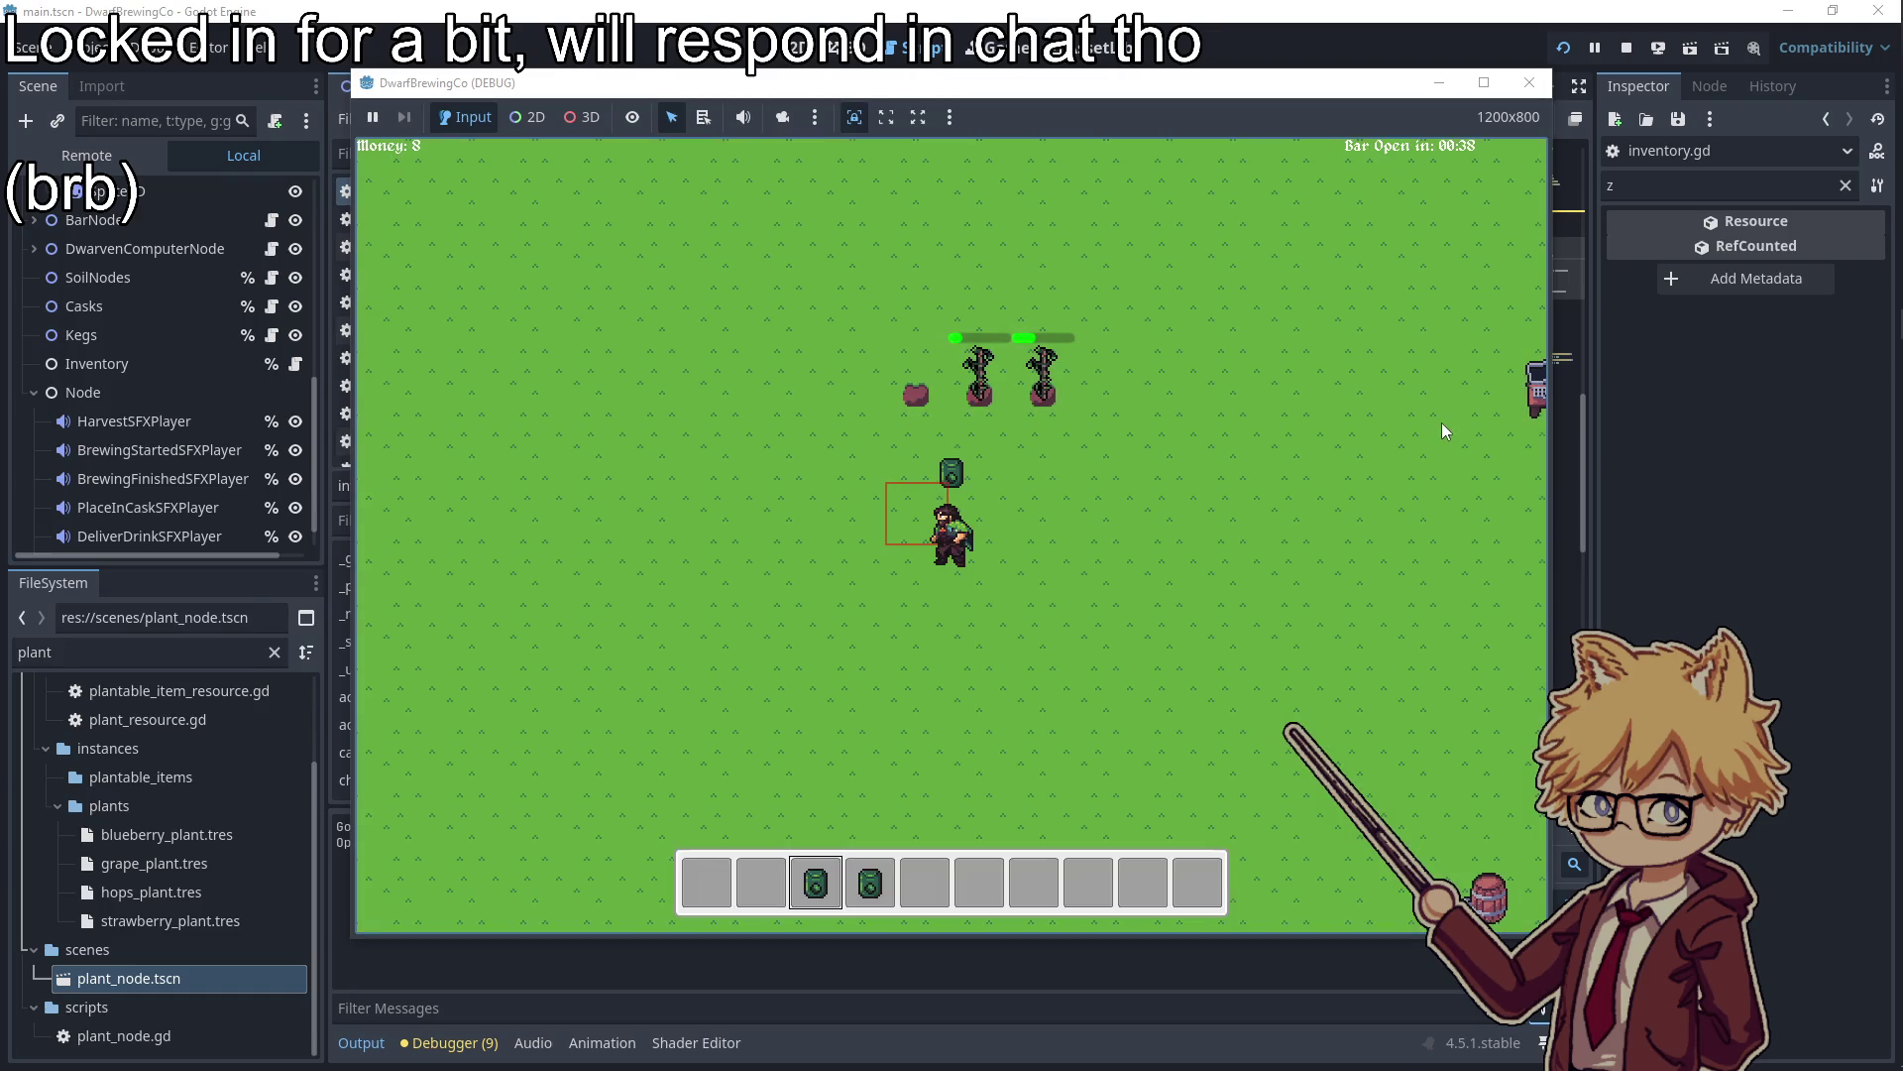
# Plant a third seed and harvest the three grown plants
pyautogui.press('d')
pyautogui.press('e')
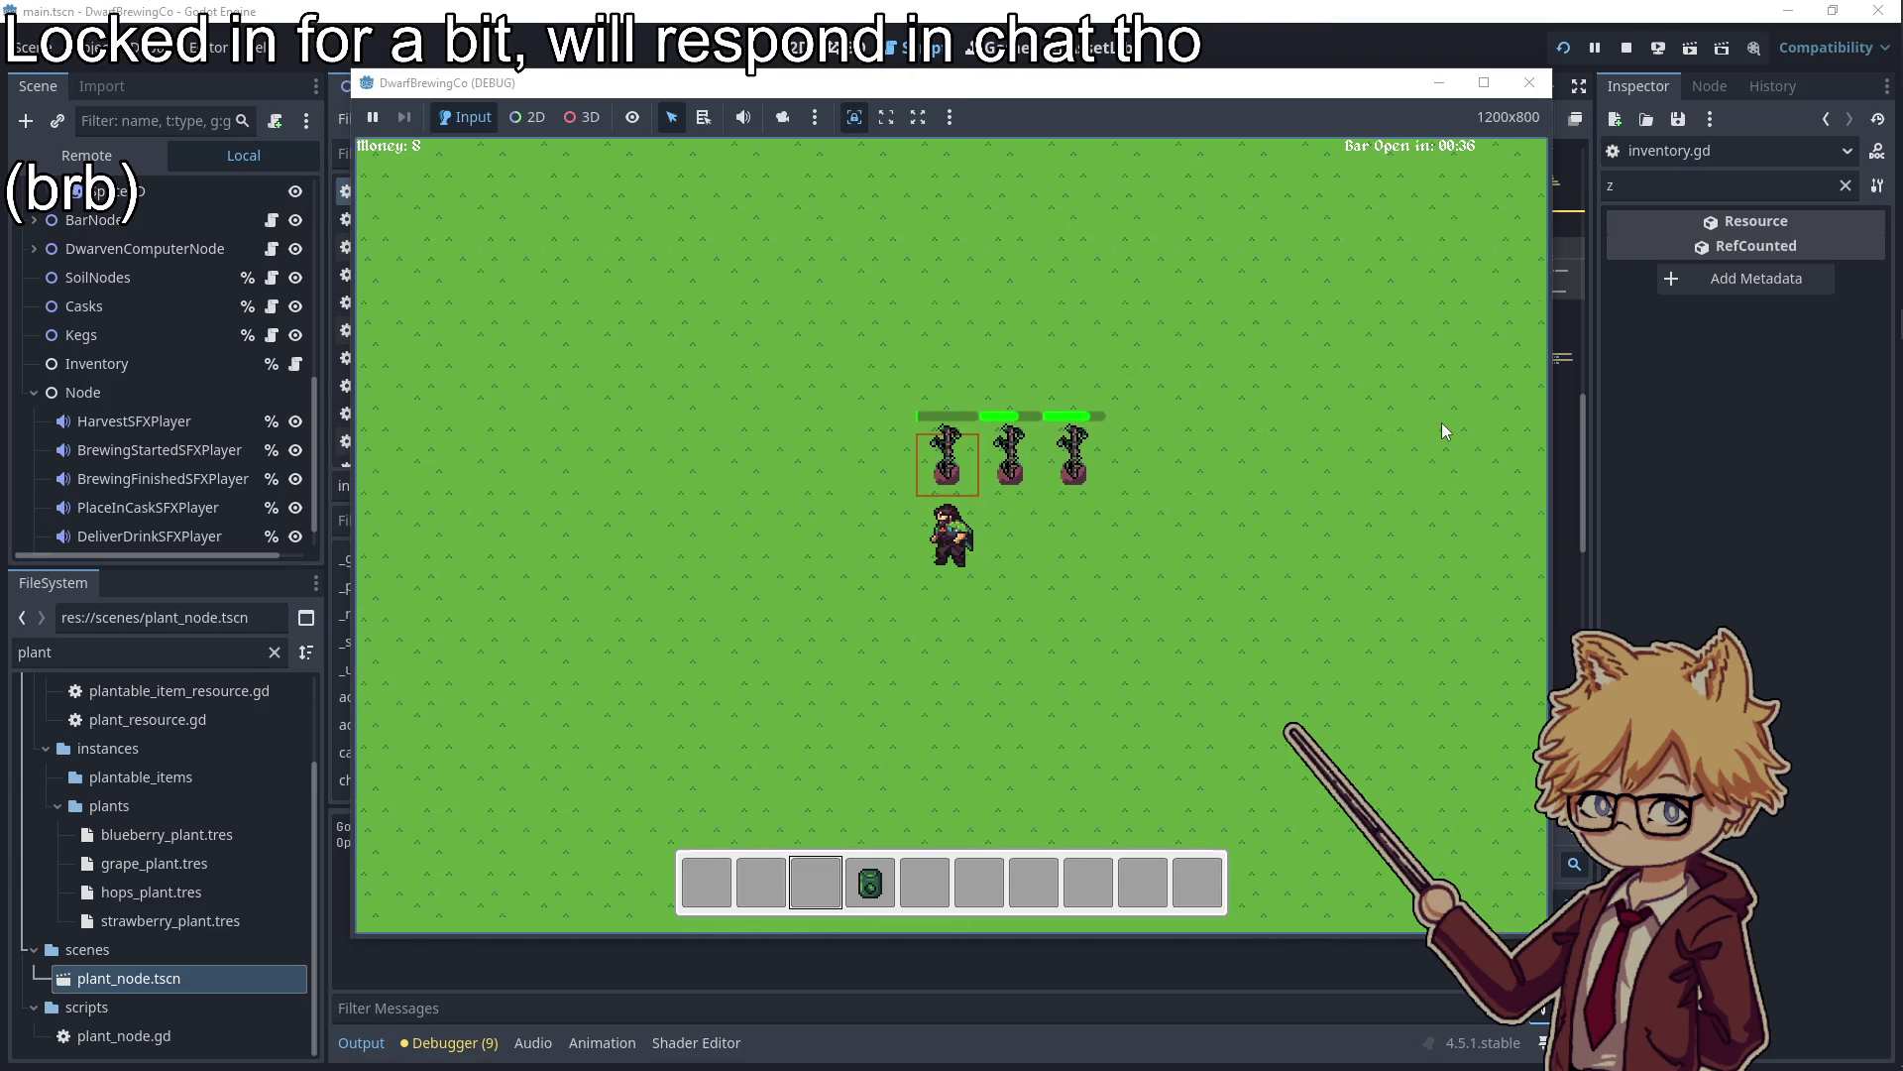
pyautogui.press('w')
pyautogui.press('e')
pyautogui.press('a')
pyautogui.press('e')
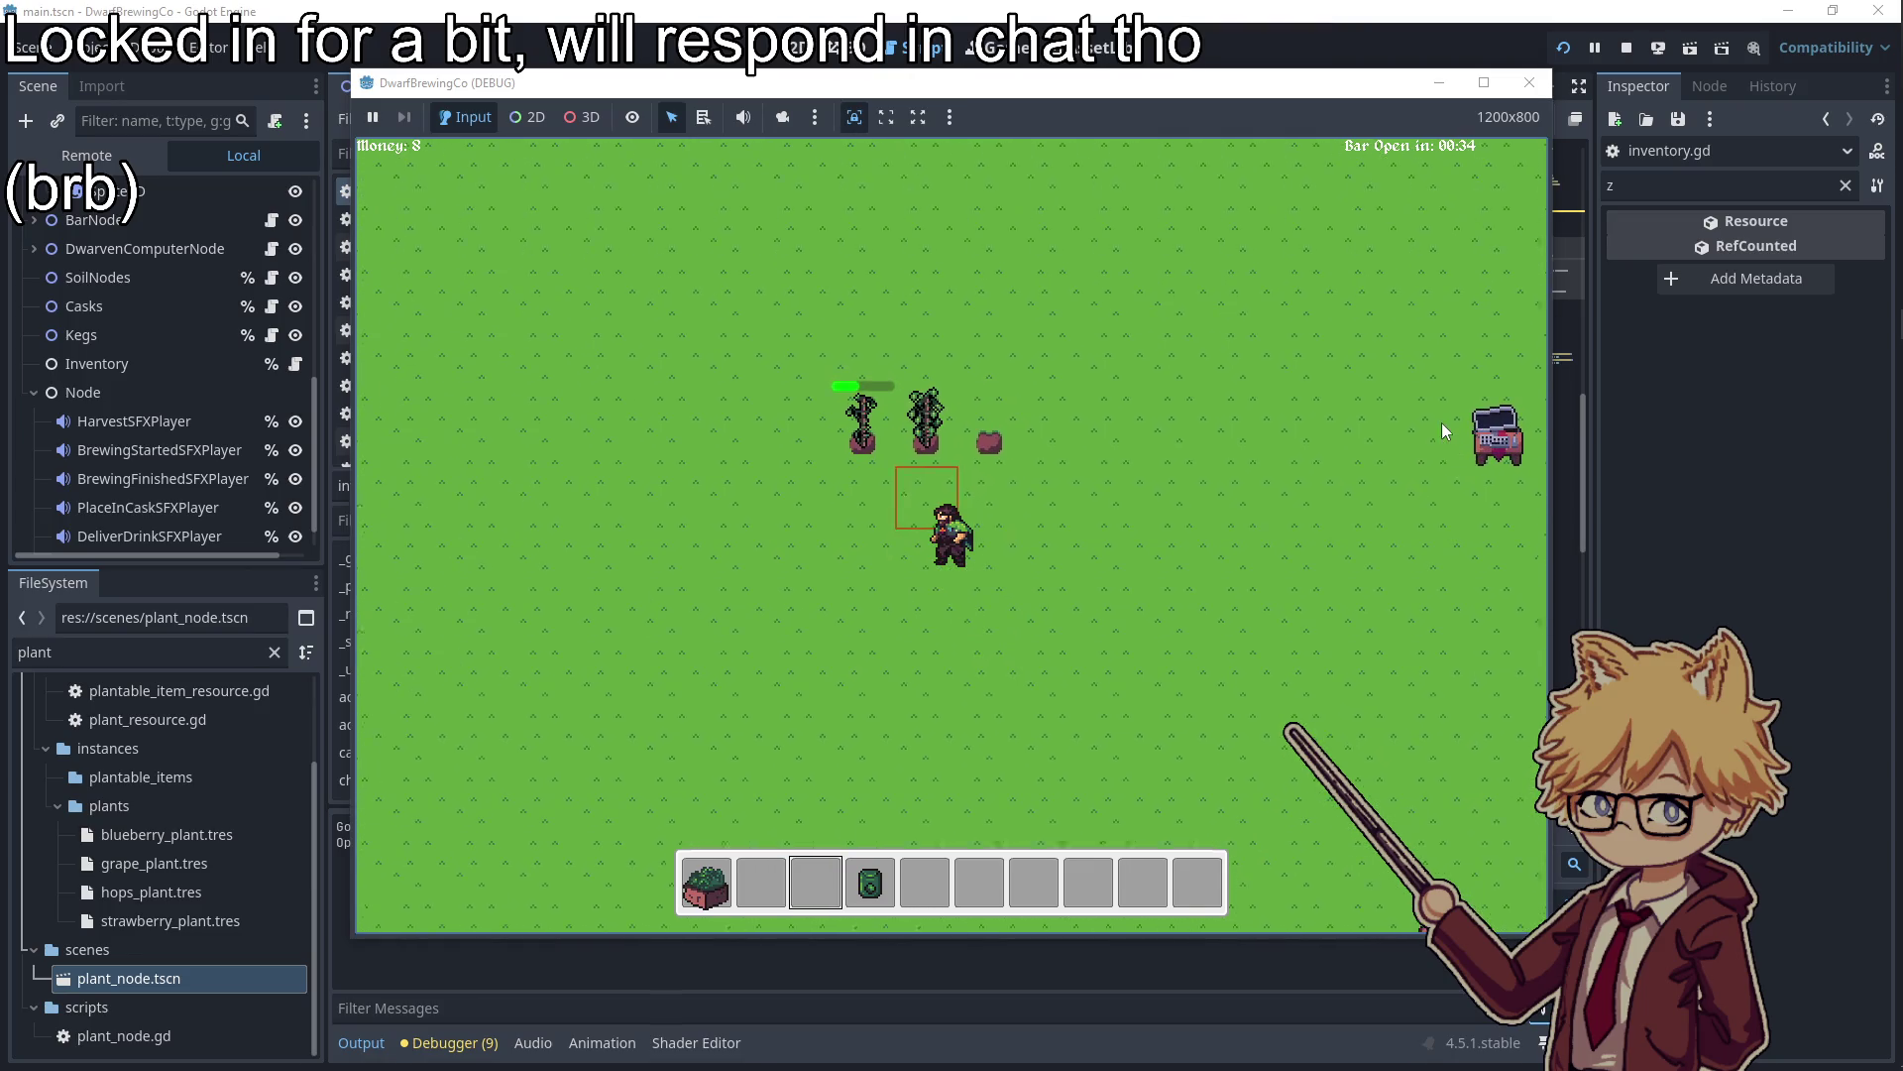
pyautogui.press('s')
pyautogui.press('w')
pyautogui.press('a')
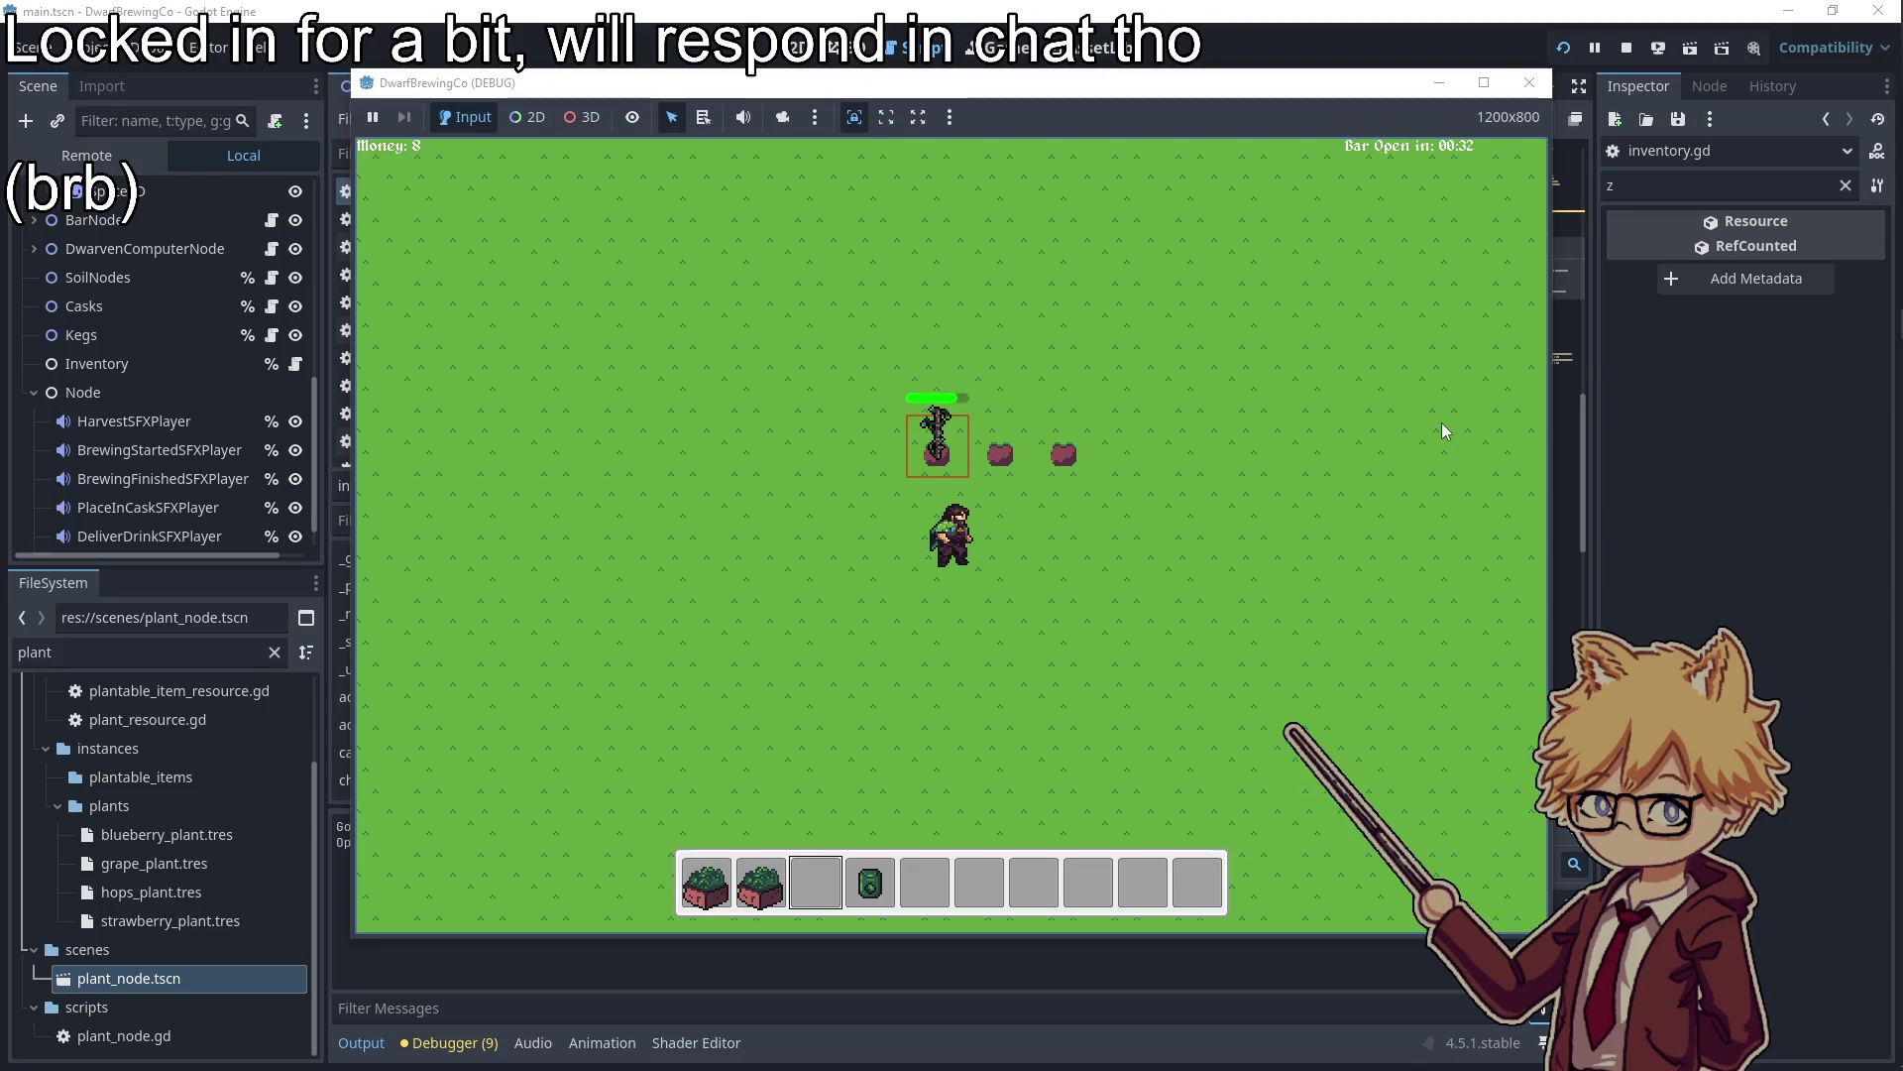
pyautogui.press('e')
# Start brewing a harvested plant at the cask
pyautogui.press('d')
pyautogui.press('s')
pyautogui.press('d')
pyautogui.press('s')
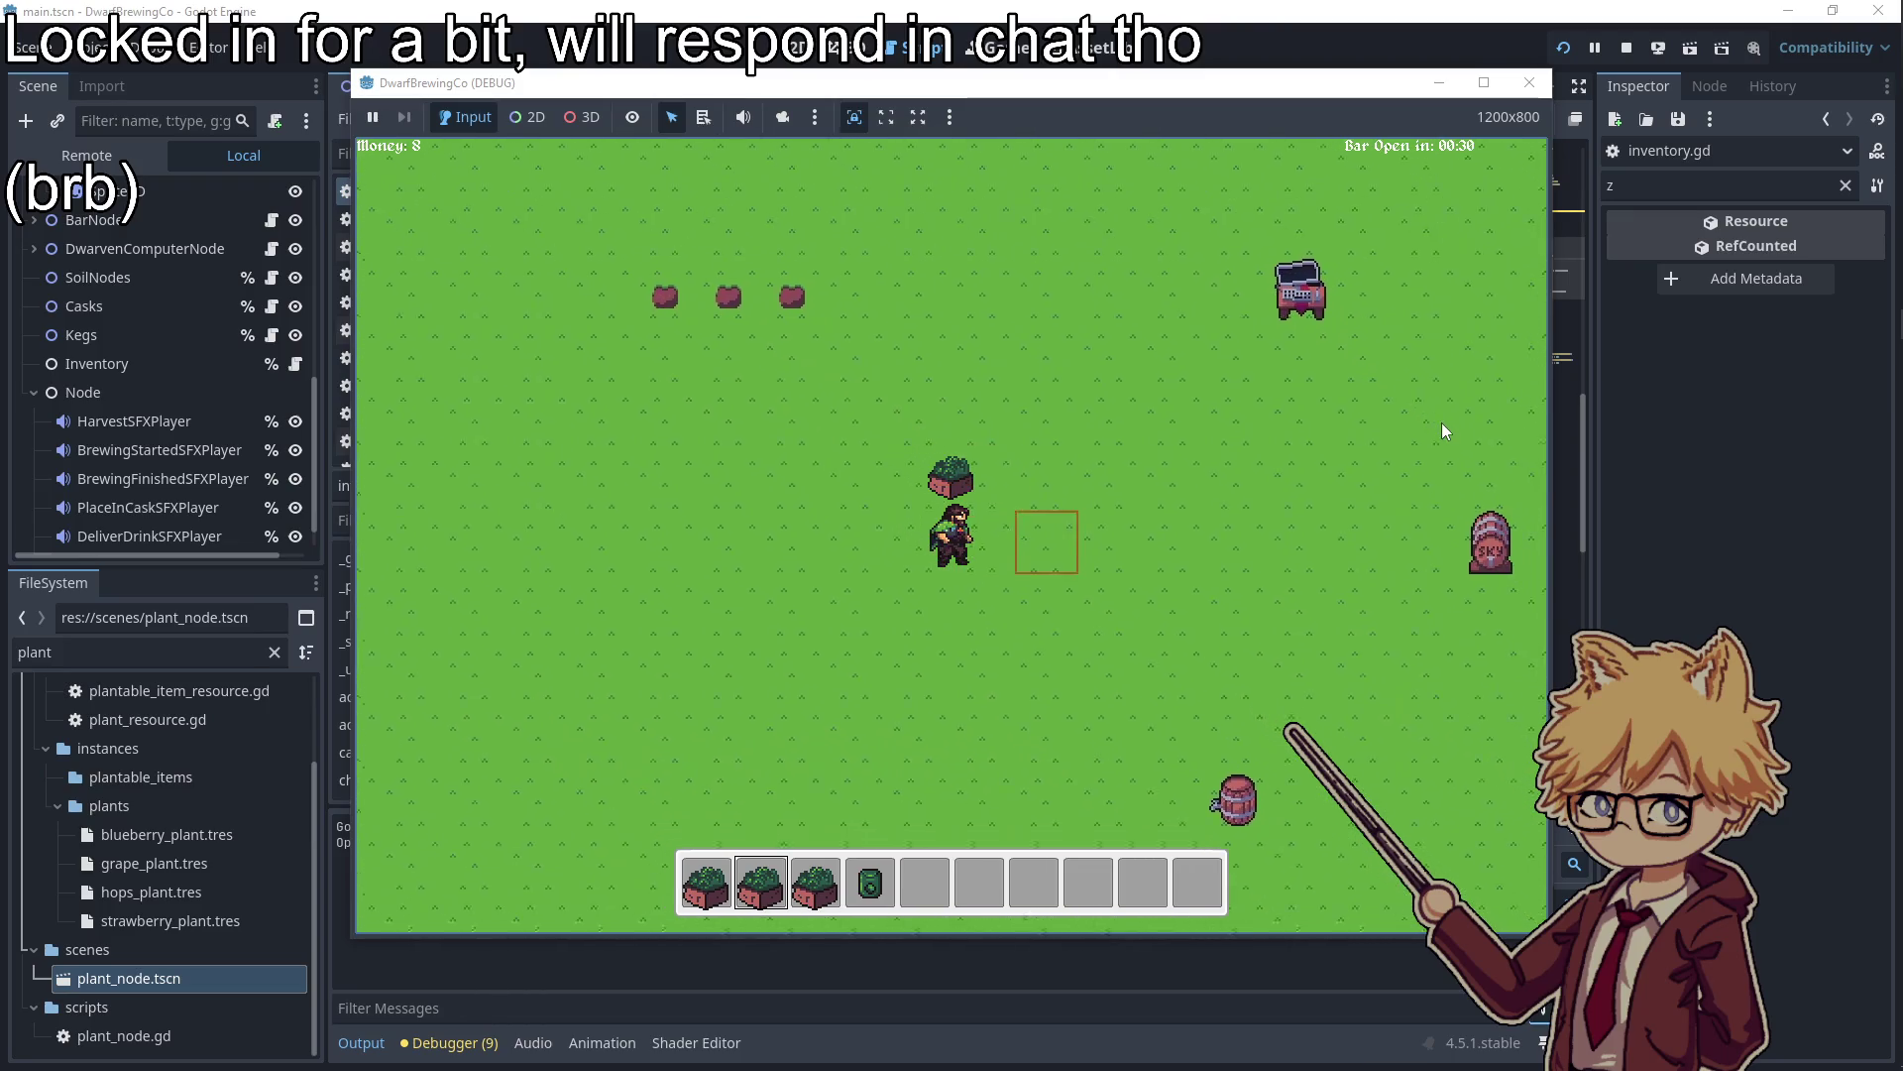
pyautogui.press('e')
pyautogui.press('w')
pyautogui.press('w')
# Check the upgrade shop at the truck
pyautogui.press('d')
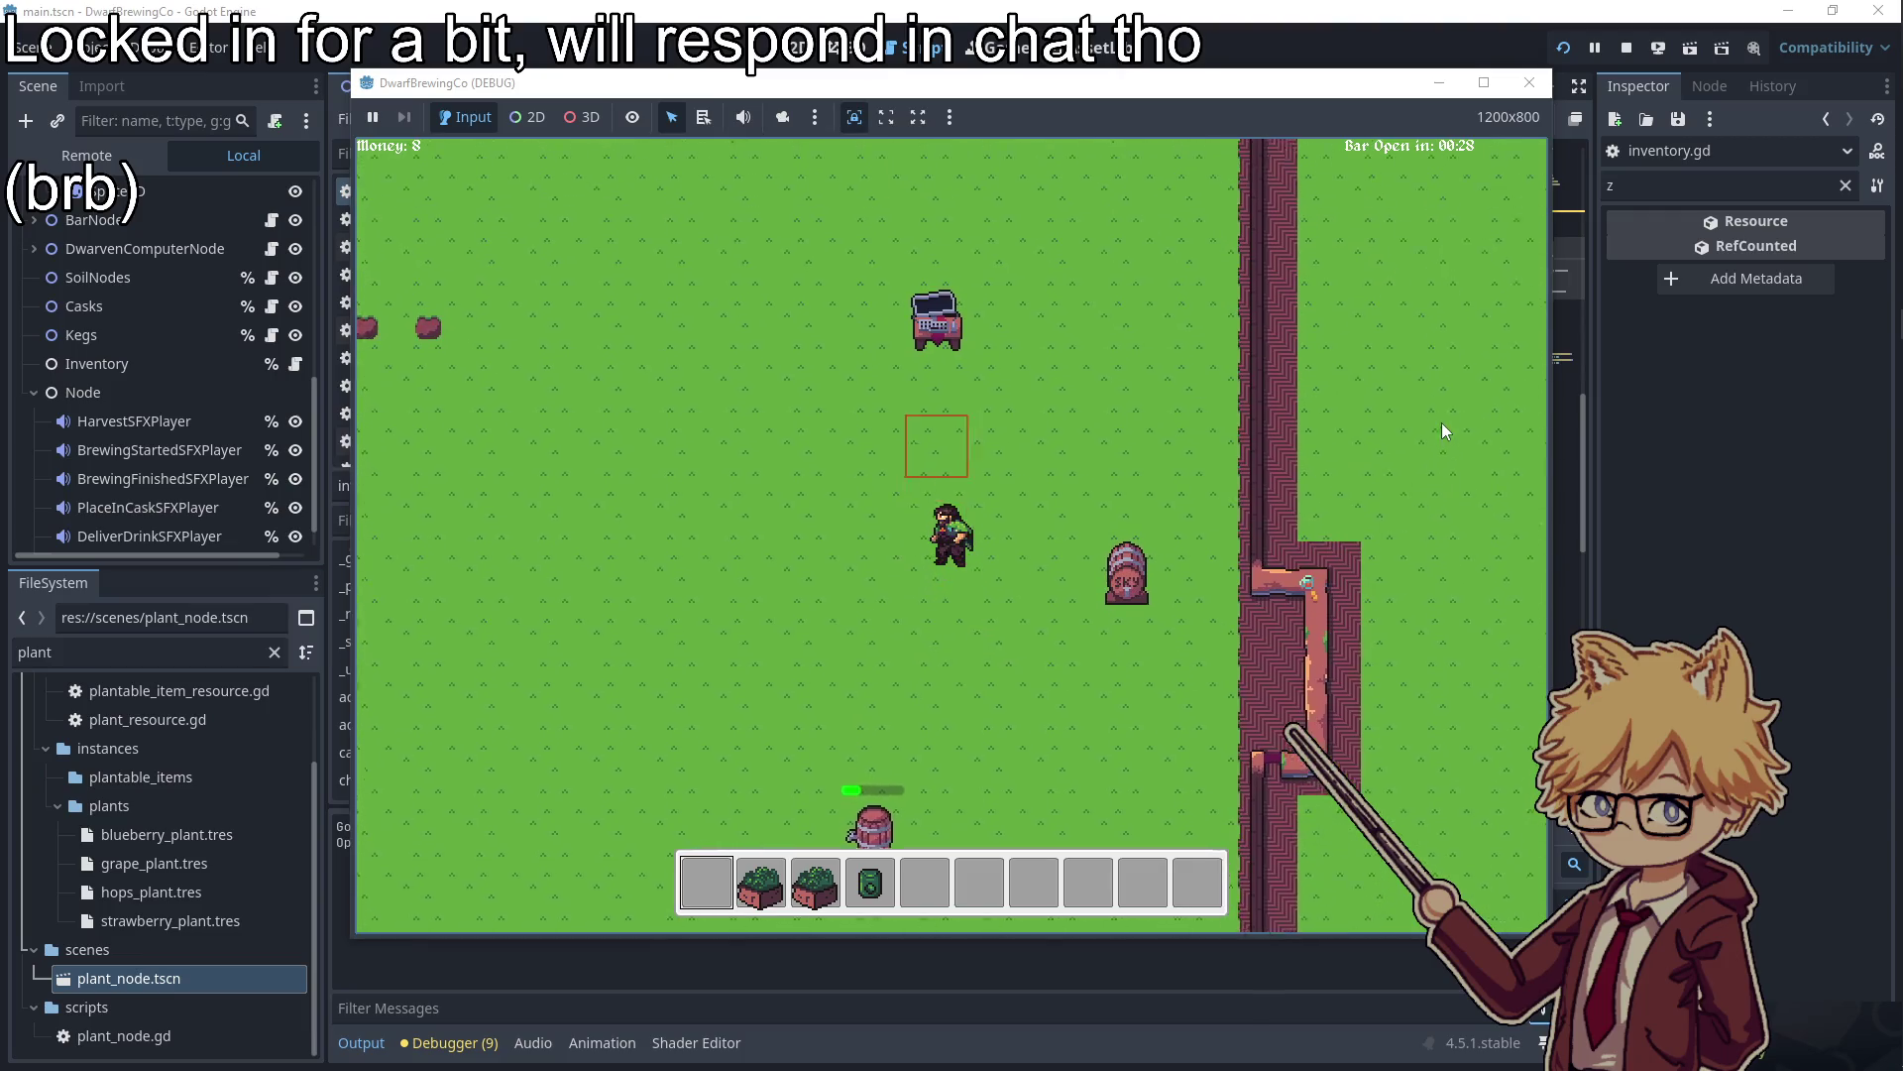
pyautogui.press('e')
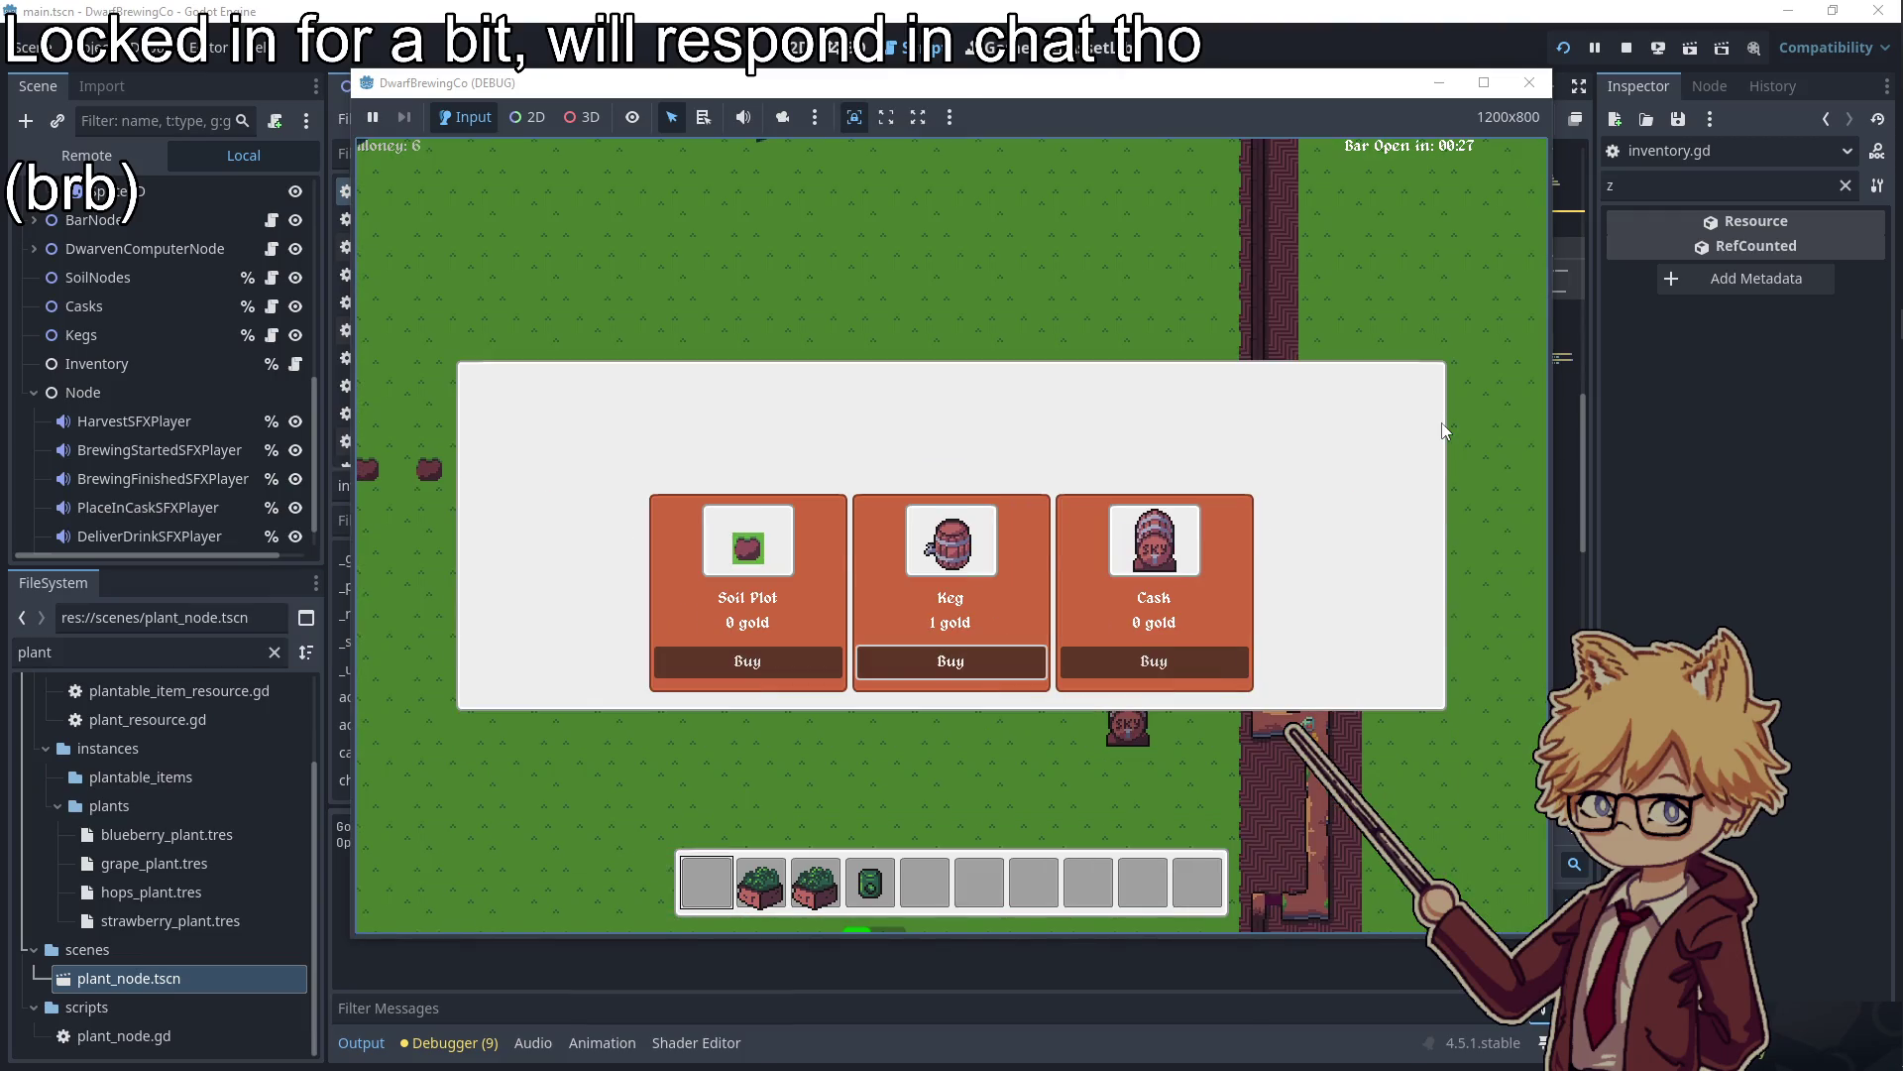
pyautogui.press('Escape')
# Load two plants into the kegs and pick up the dropped mug
pyautogui.press('s')
pyautogui.press('a')
pyautogui.press('e')
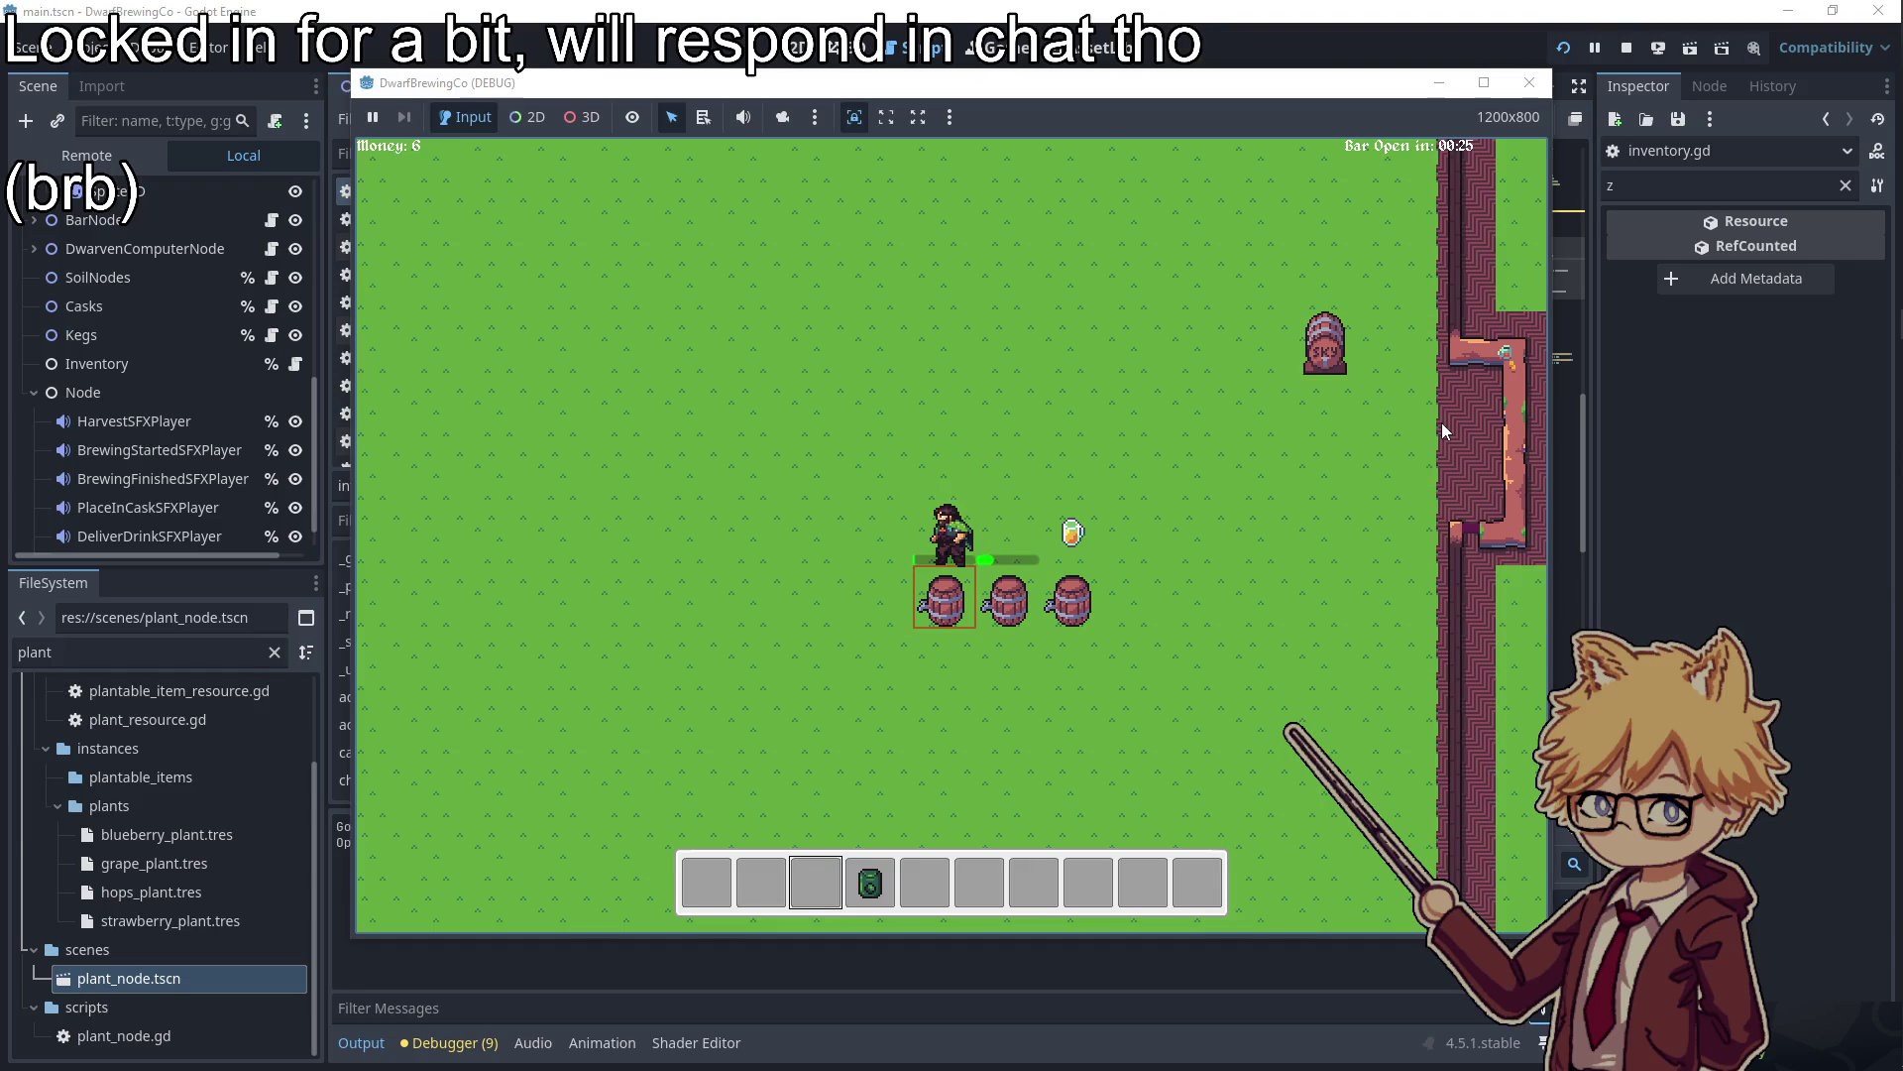
pyautogui.press('d')
pyautogui.press('w')
pyautogui.press('s')
pyautogui.press('a')
pyautogui.press('w')
pyautogui.press('s')
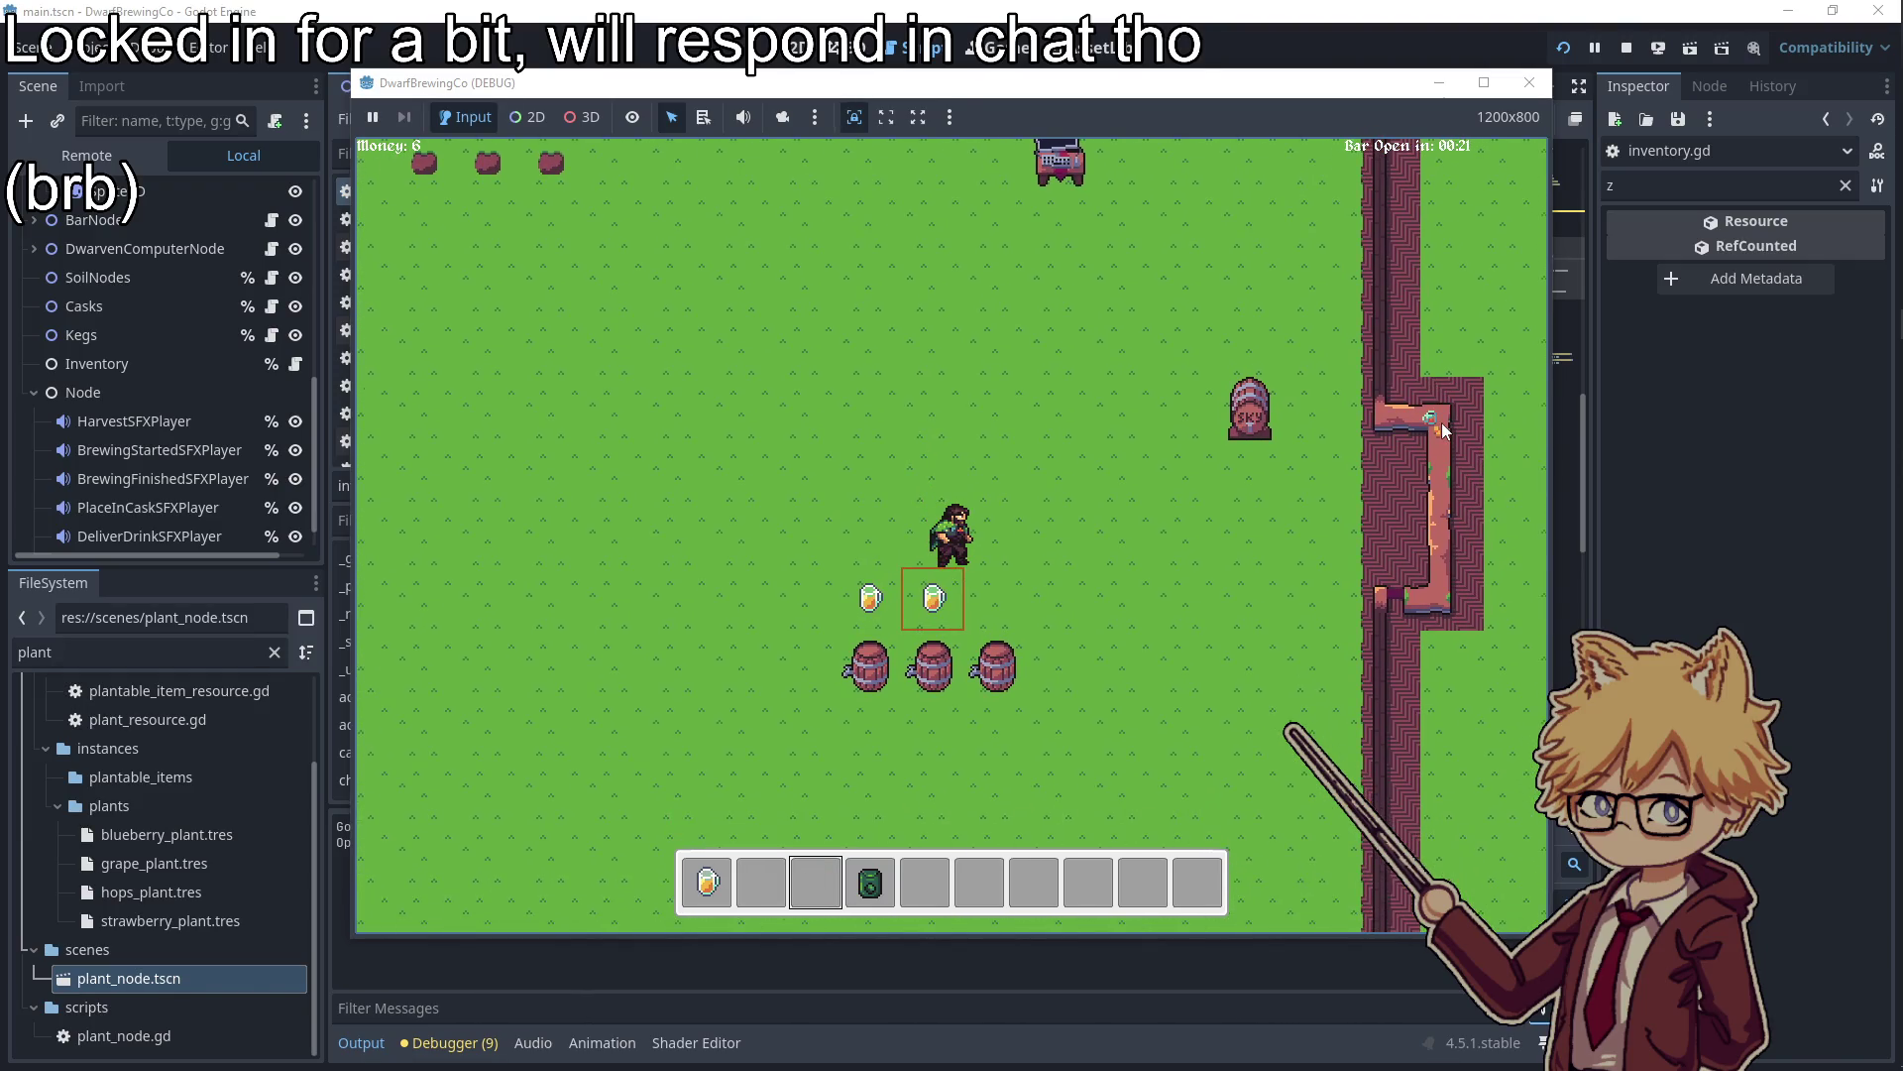
# Collect the two finished mugs and take a beer from the SKY keg
pyautogui.press('a')
pyautogui.press('s')
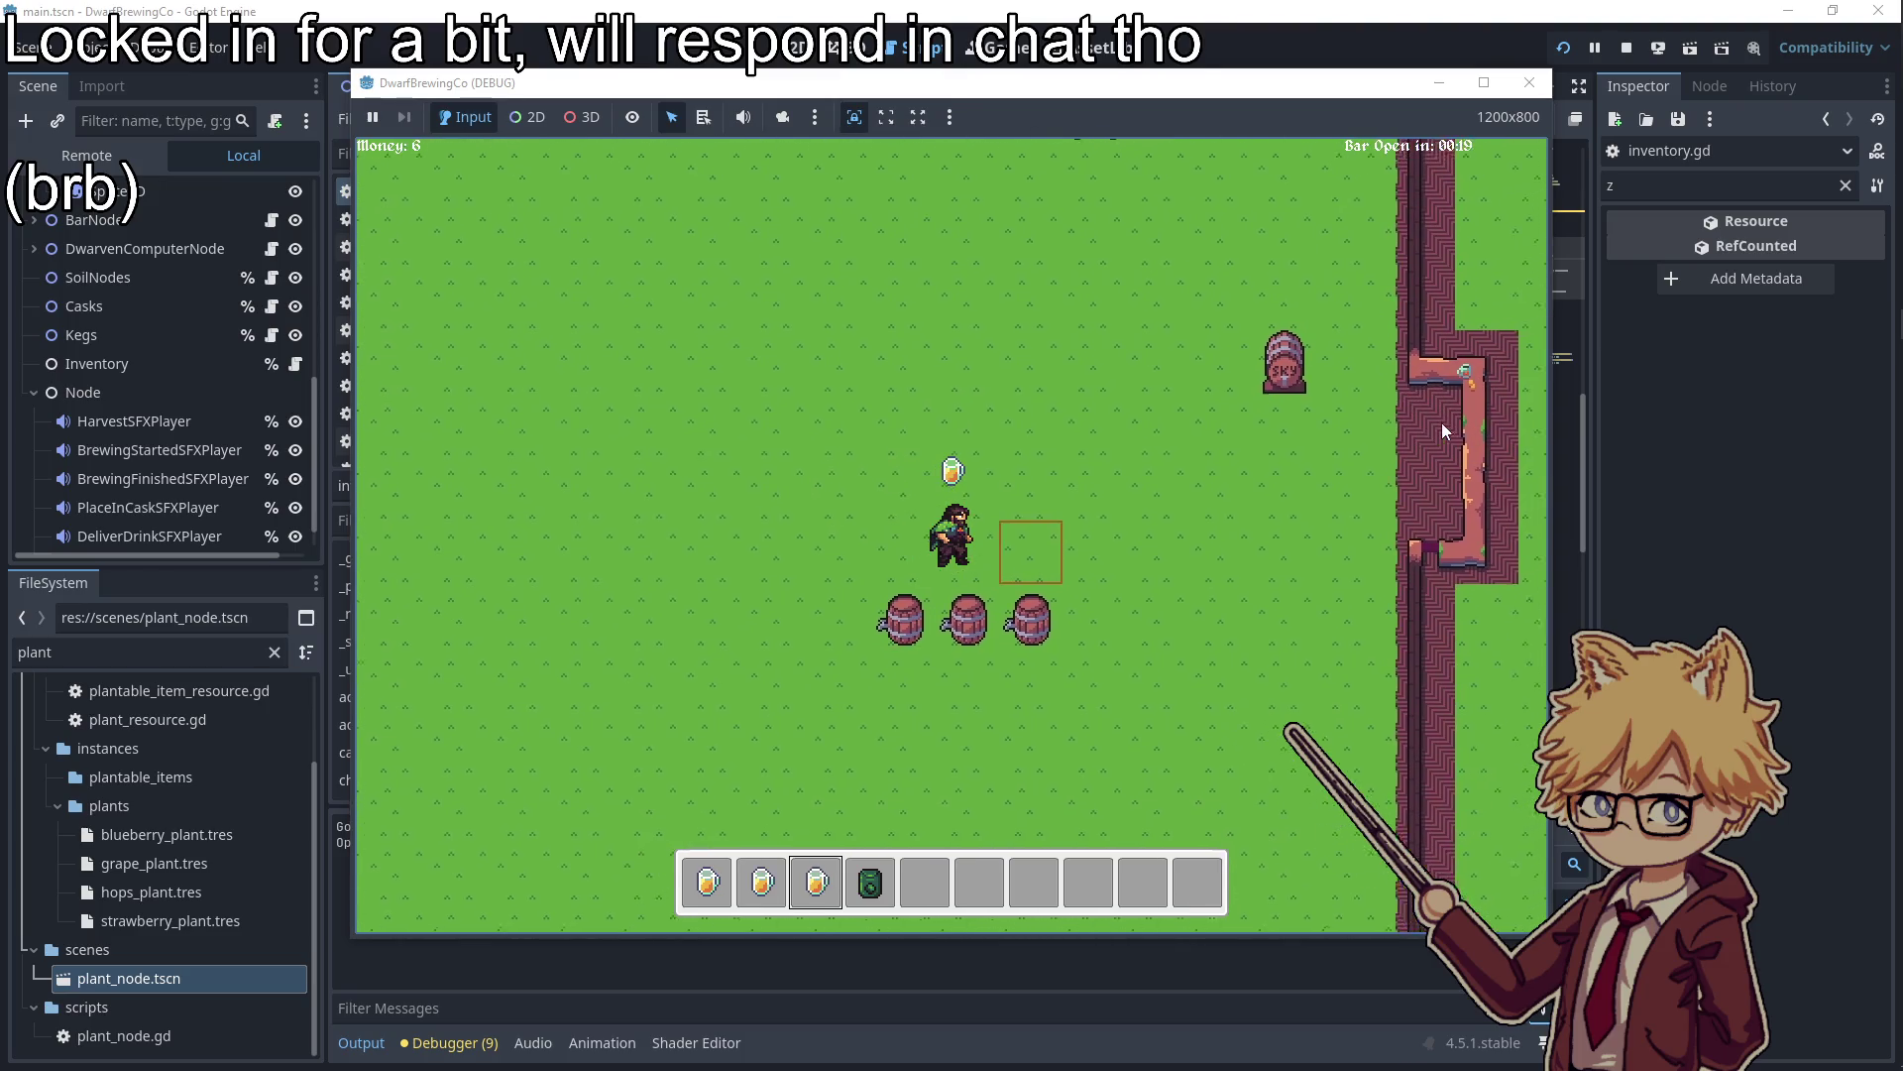
pyautogui.press('d')
pyautogui.press('w')
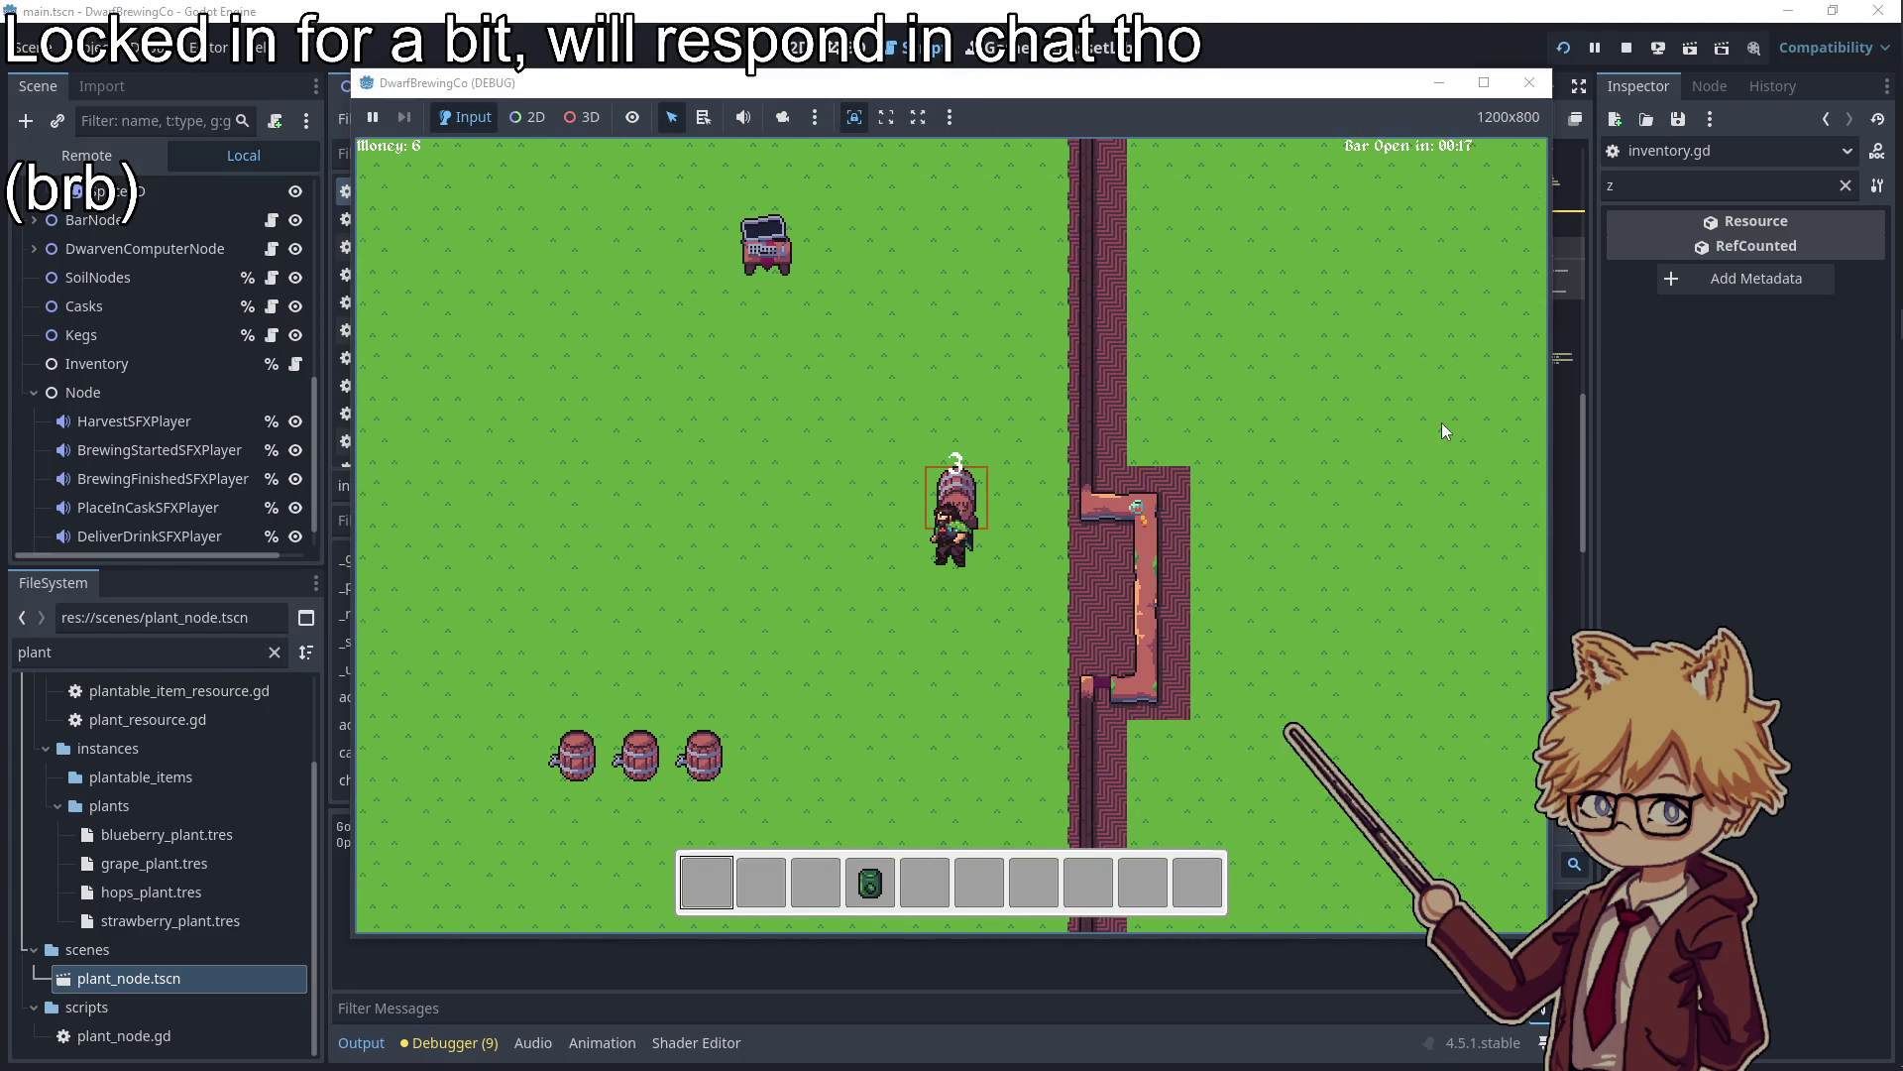
pyautogui.press('s')
# Buy seeds at the computer shop and plant one on an empty plot
pyautogui.press('a')
pyautogui.press('w')
pyautogui.press('e')
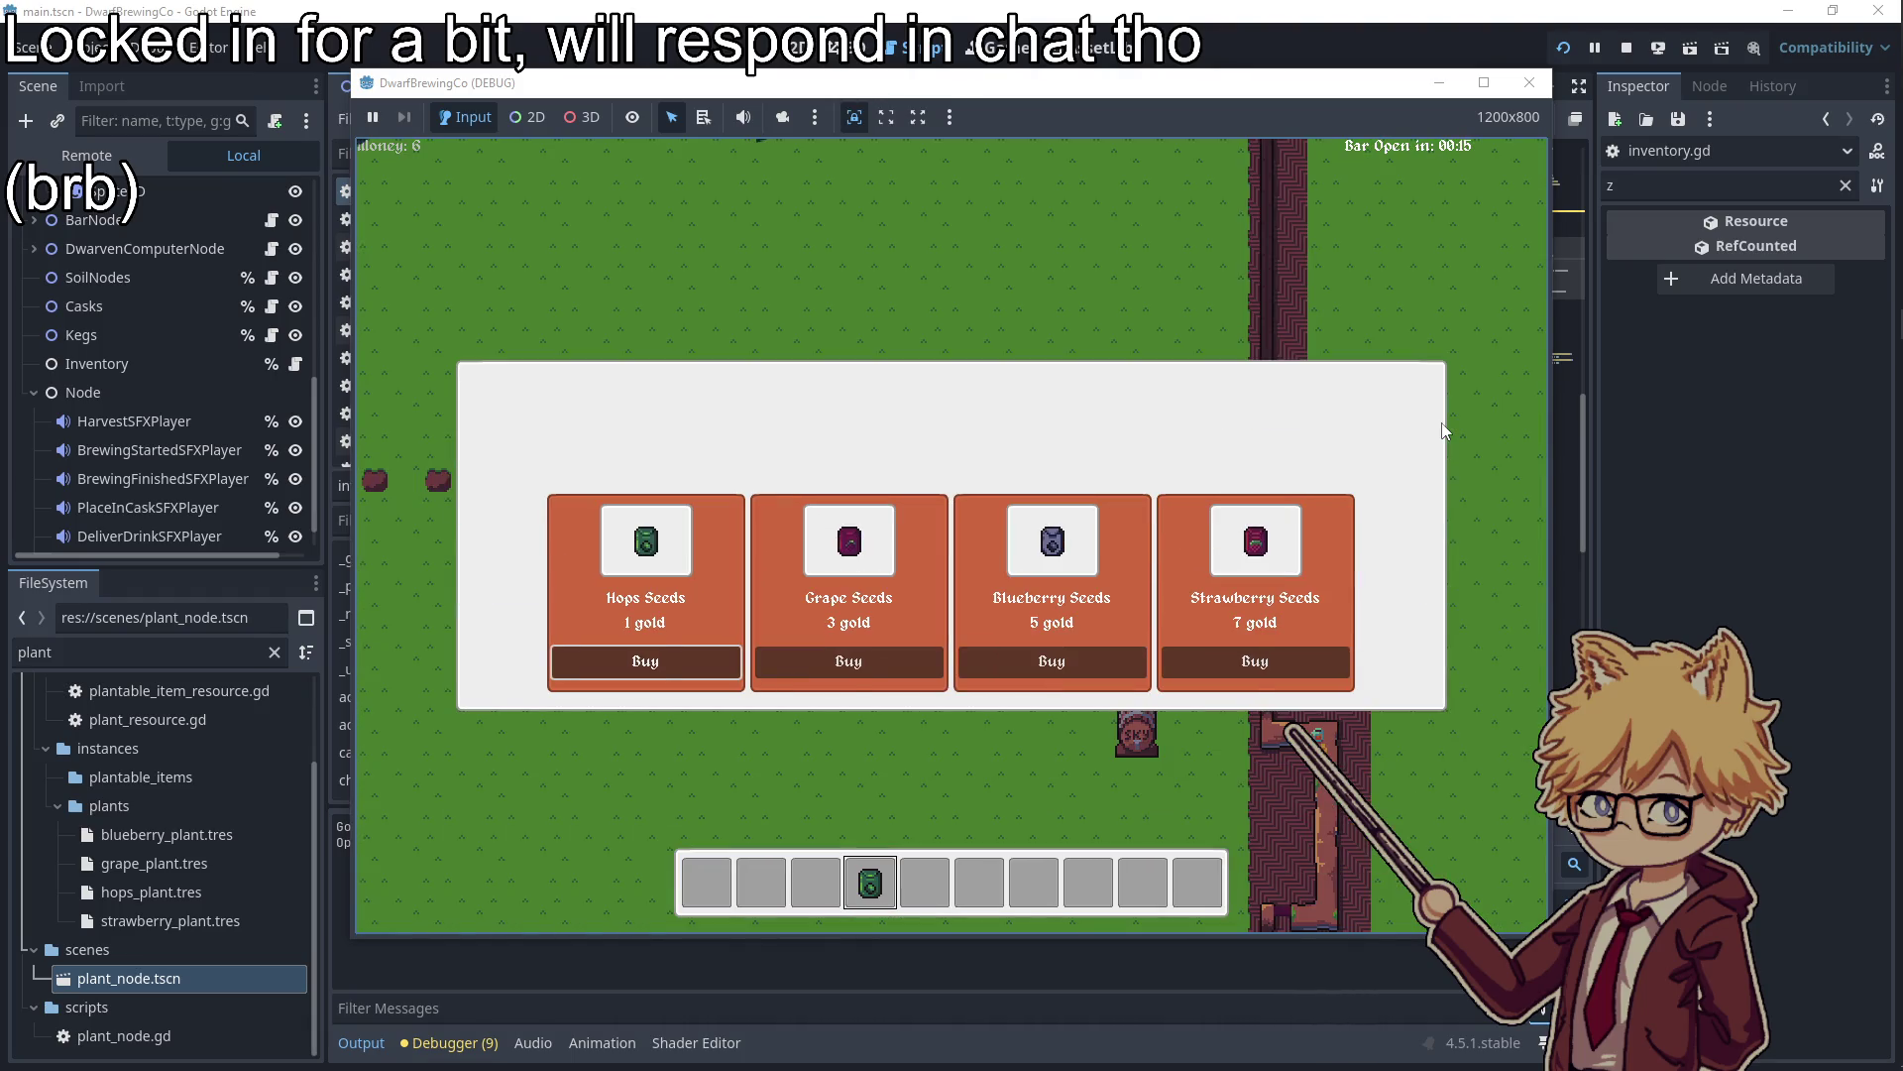
pyautogui.press('a')
# Plant seeds on the middle and last plots, switching hotbar slots 4 and 1
pyautogui.press('a')
pyautogui.press('s')
pyautogui.press('e')
pyautogui.press('3')
pyautogui.press('a')
pyautogui.press('w')
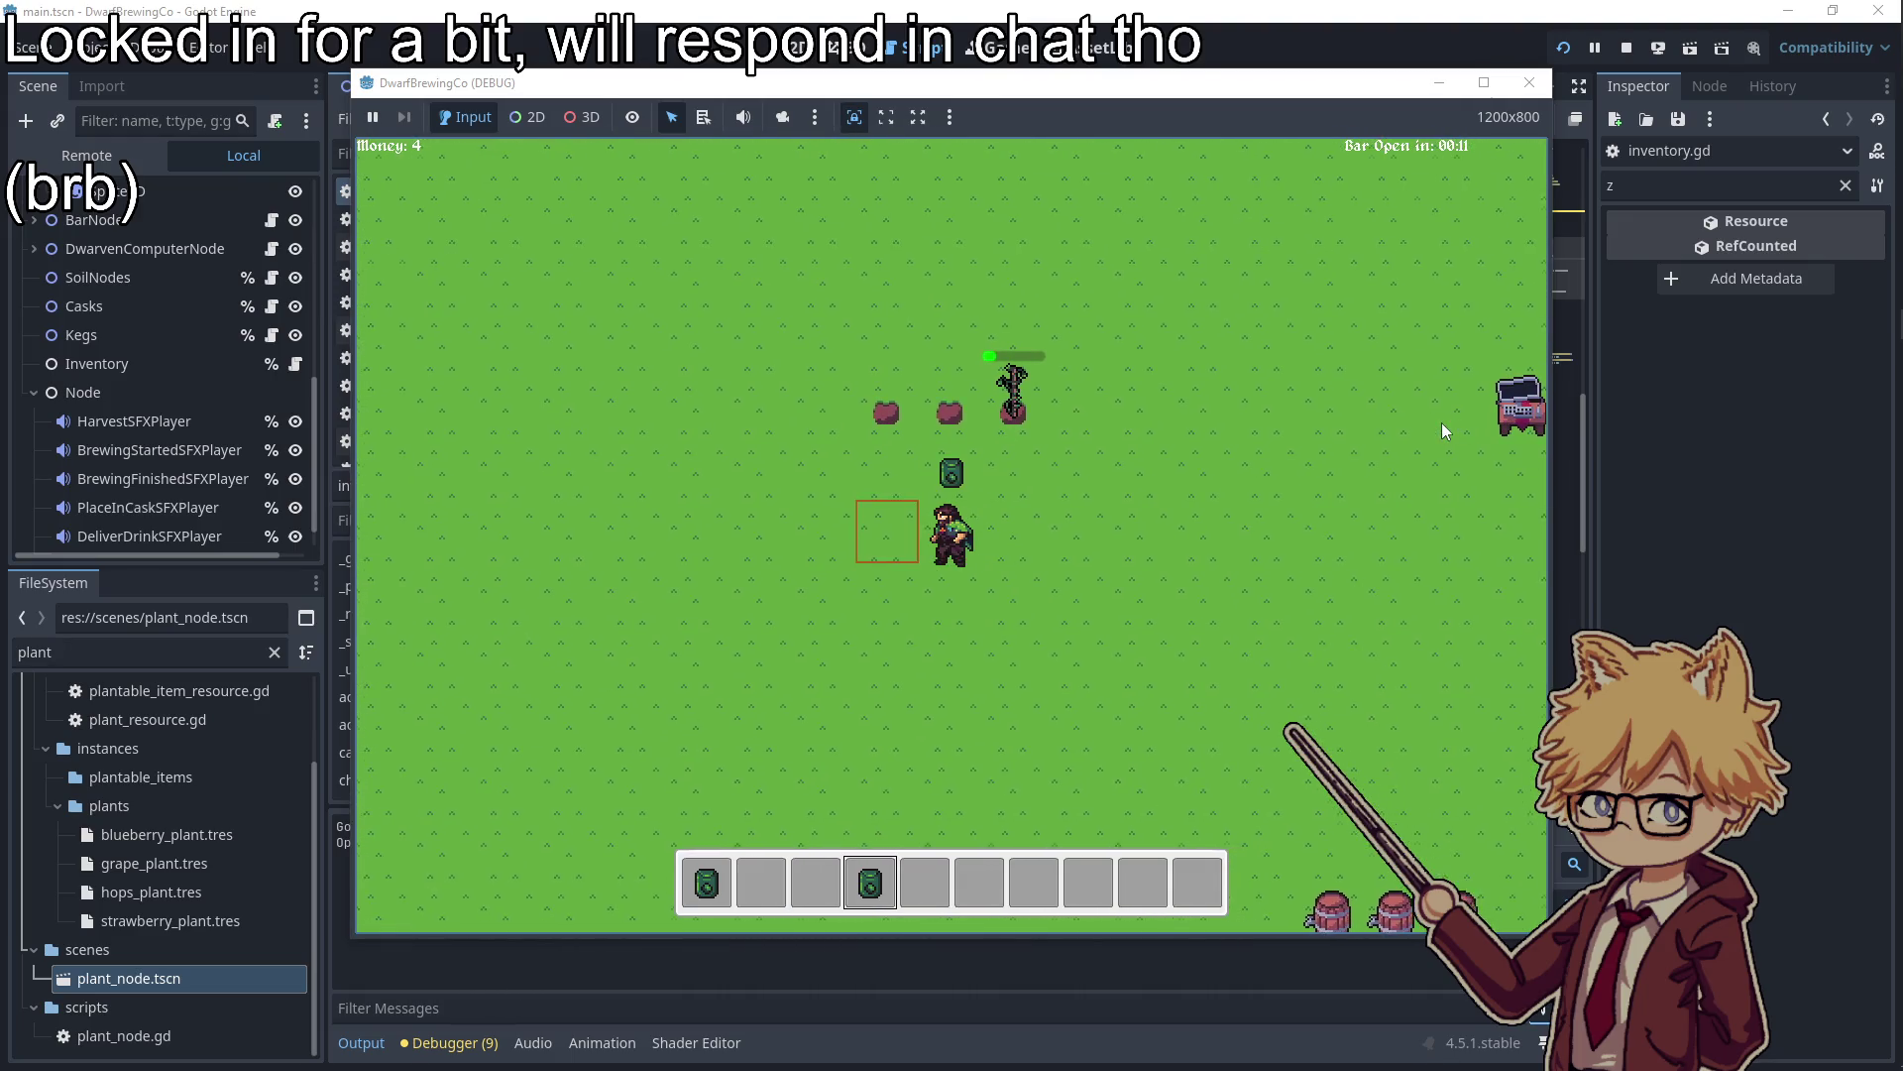
pyautogui.press('4')
pyautogui.press('e')
pyautogui.press('1')
pyautogui.press('e')
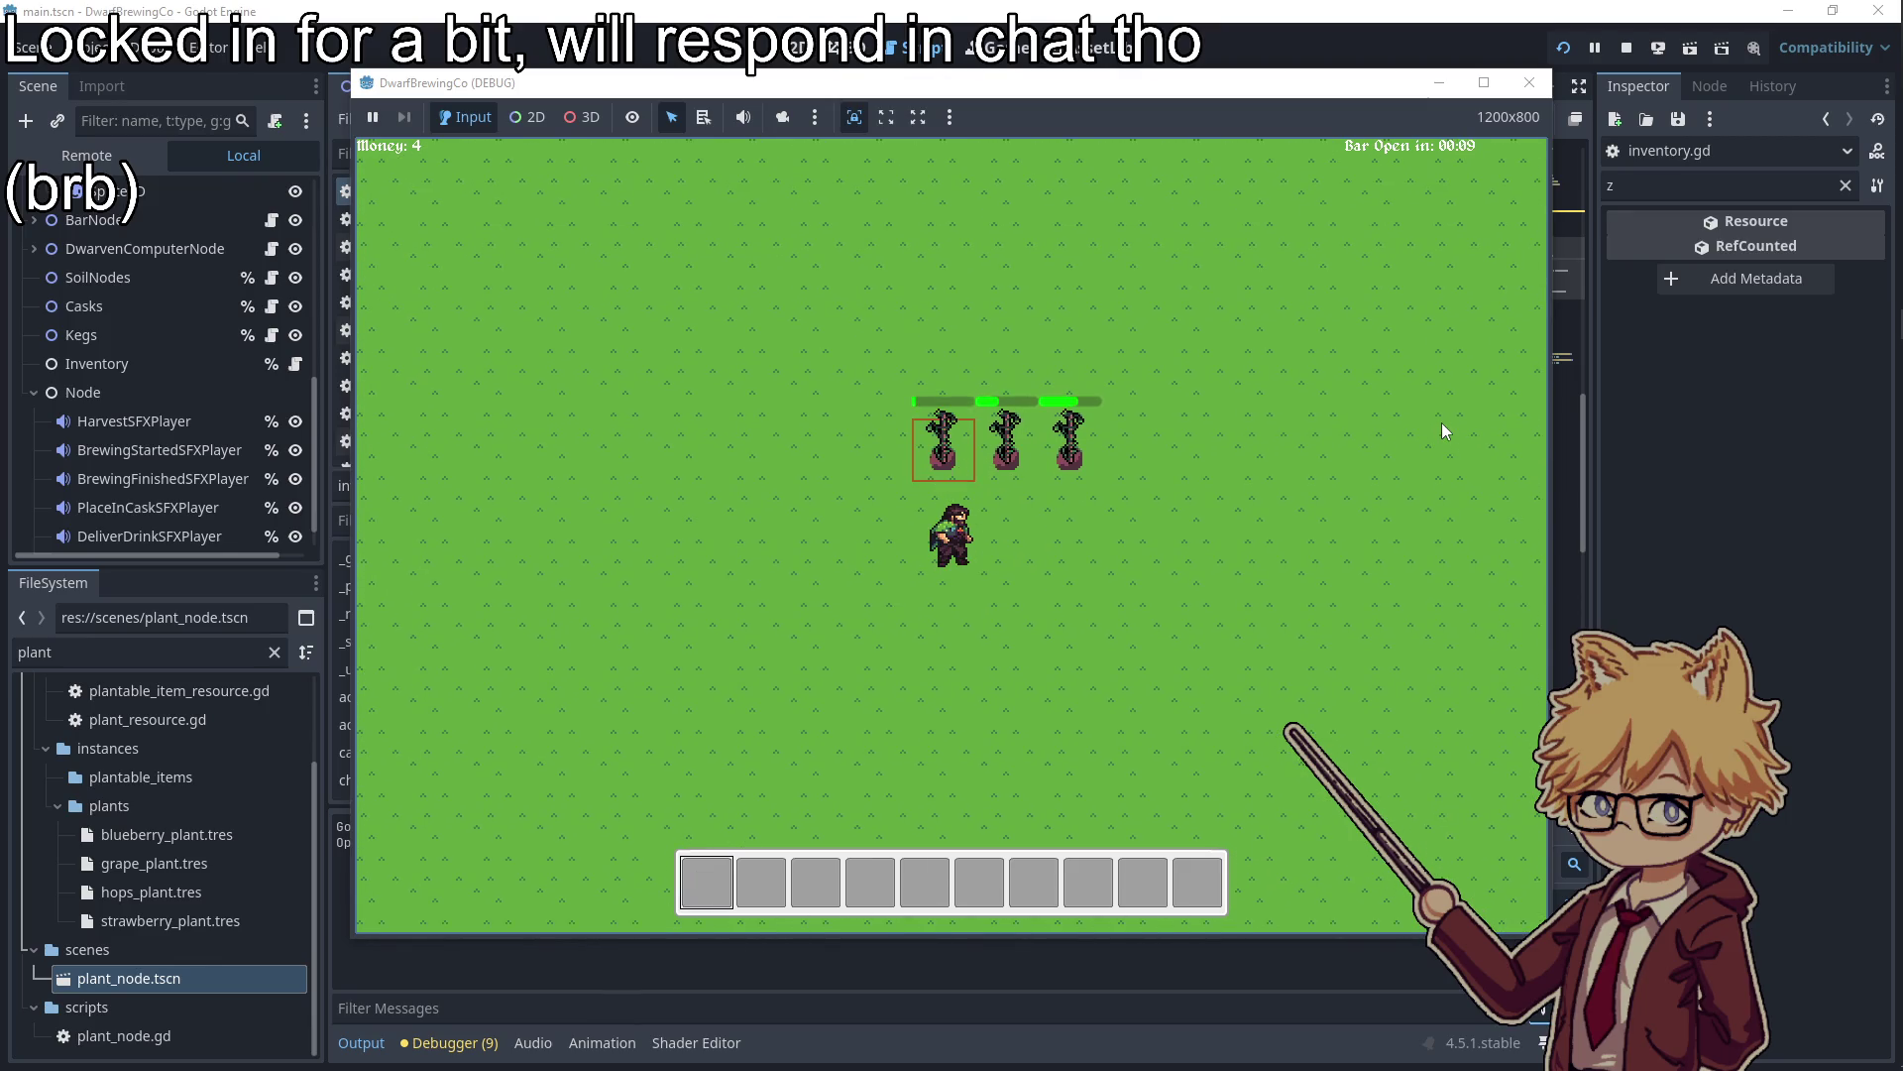
# Harvest the three grown plants
pyautogui.press('d')
pyautogui.press('s')
pyautogui.press('a')
pyautogui.press('w')
pyautogui.press('e')
pyautogui.press('e')
pyautogui.press('a')
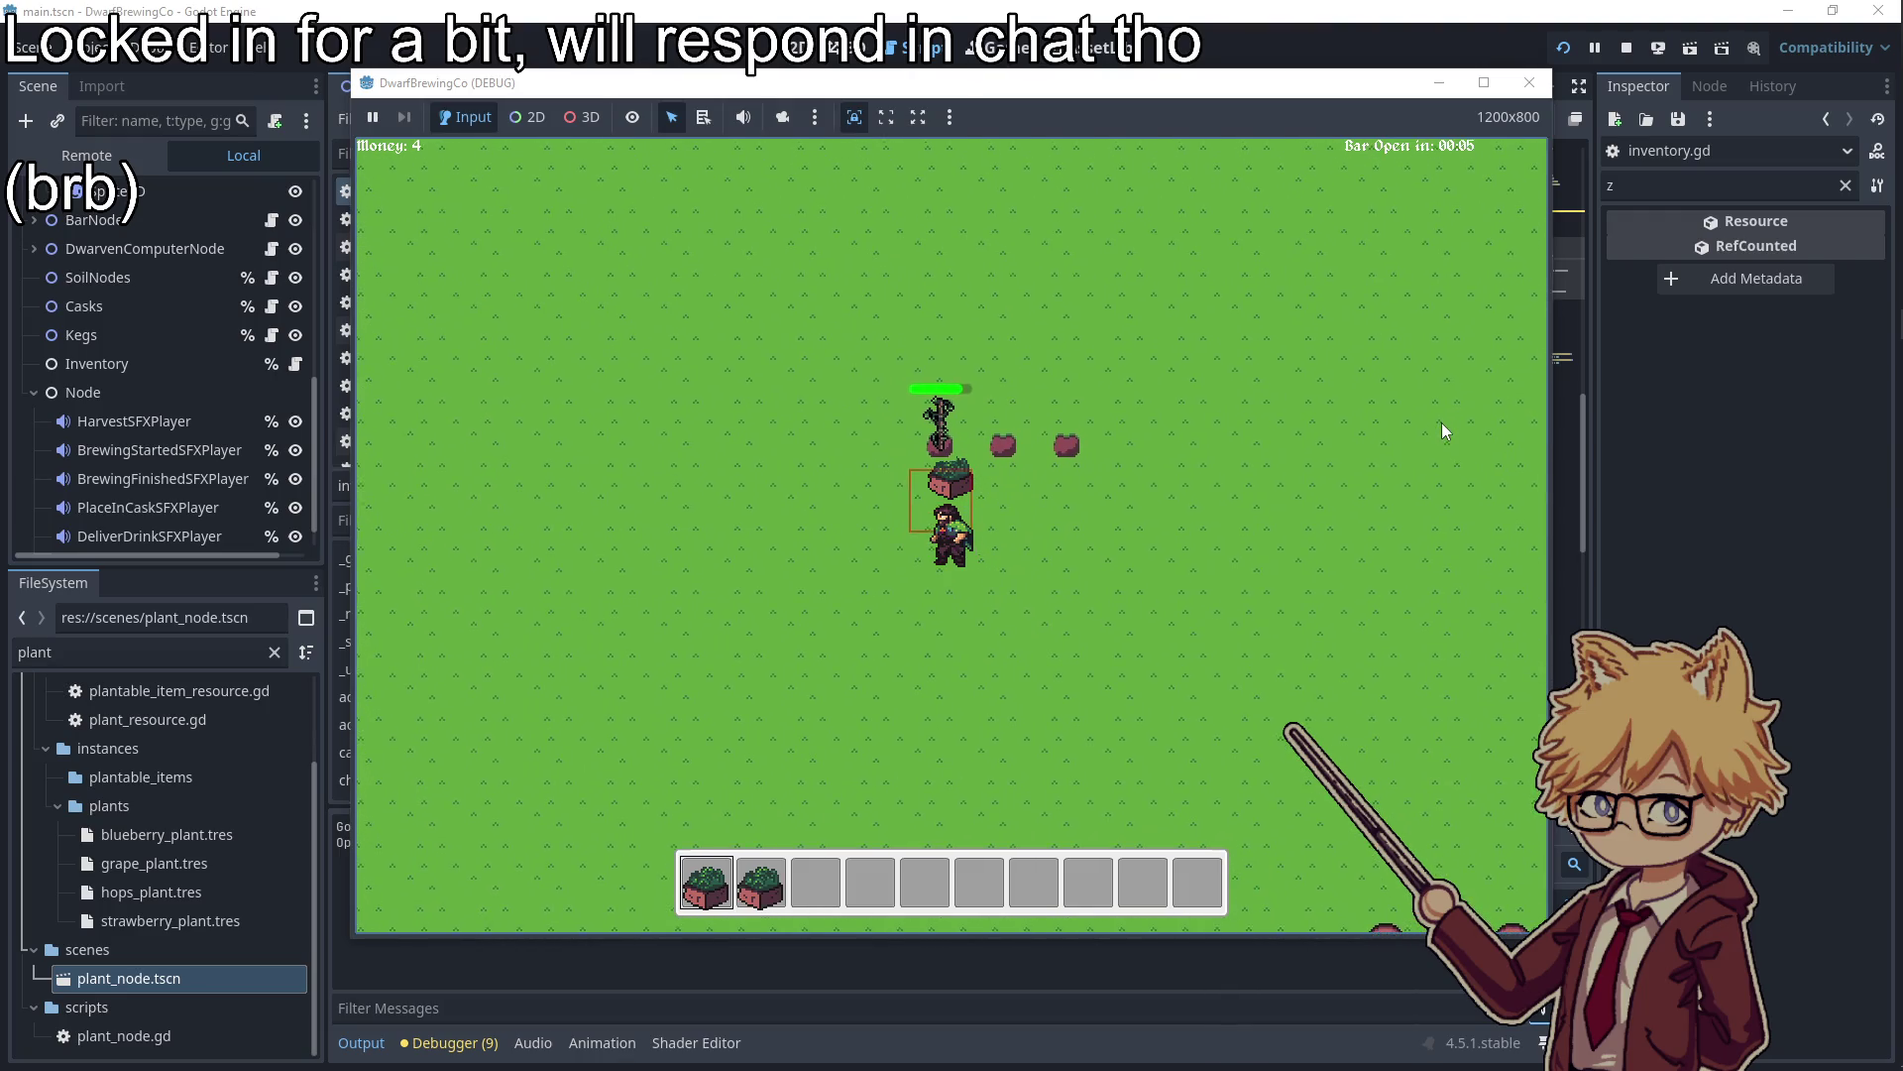
pyautogui.press('e')
pyautogui.press('d')
# Load harvested plants into the three barrels
pyautogui.press('s')
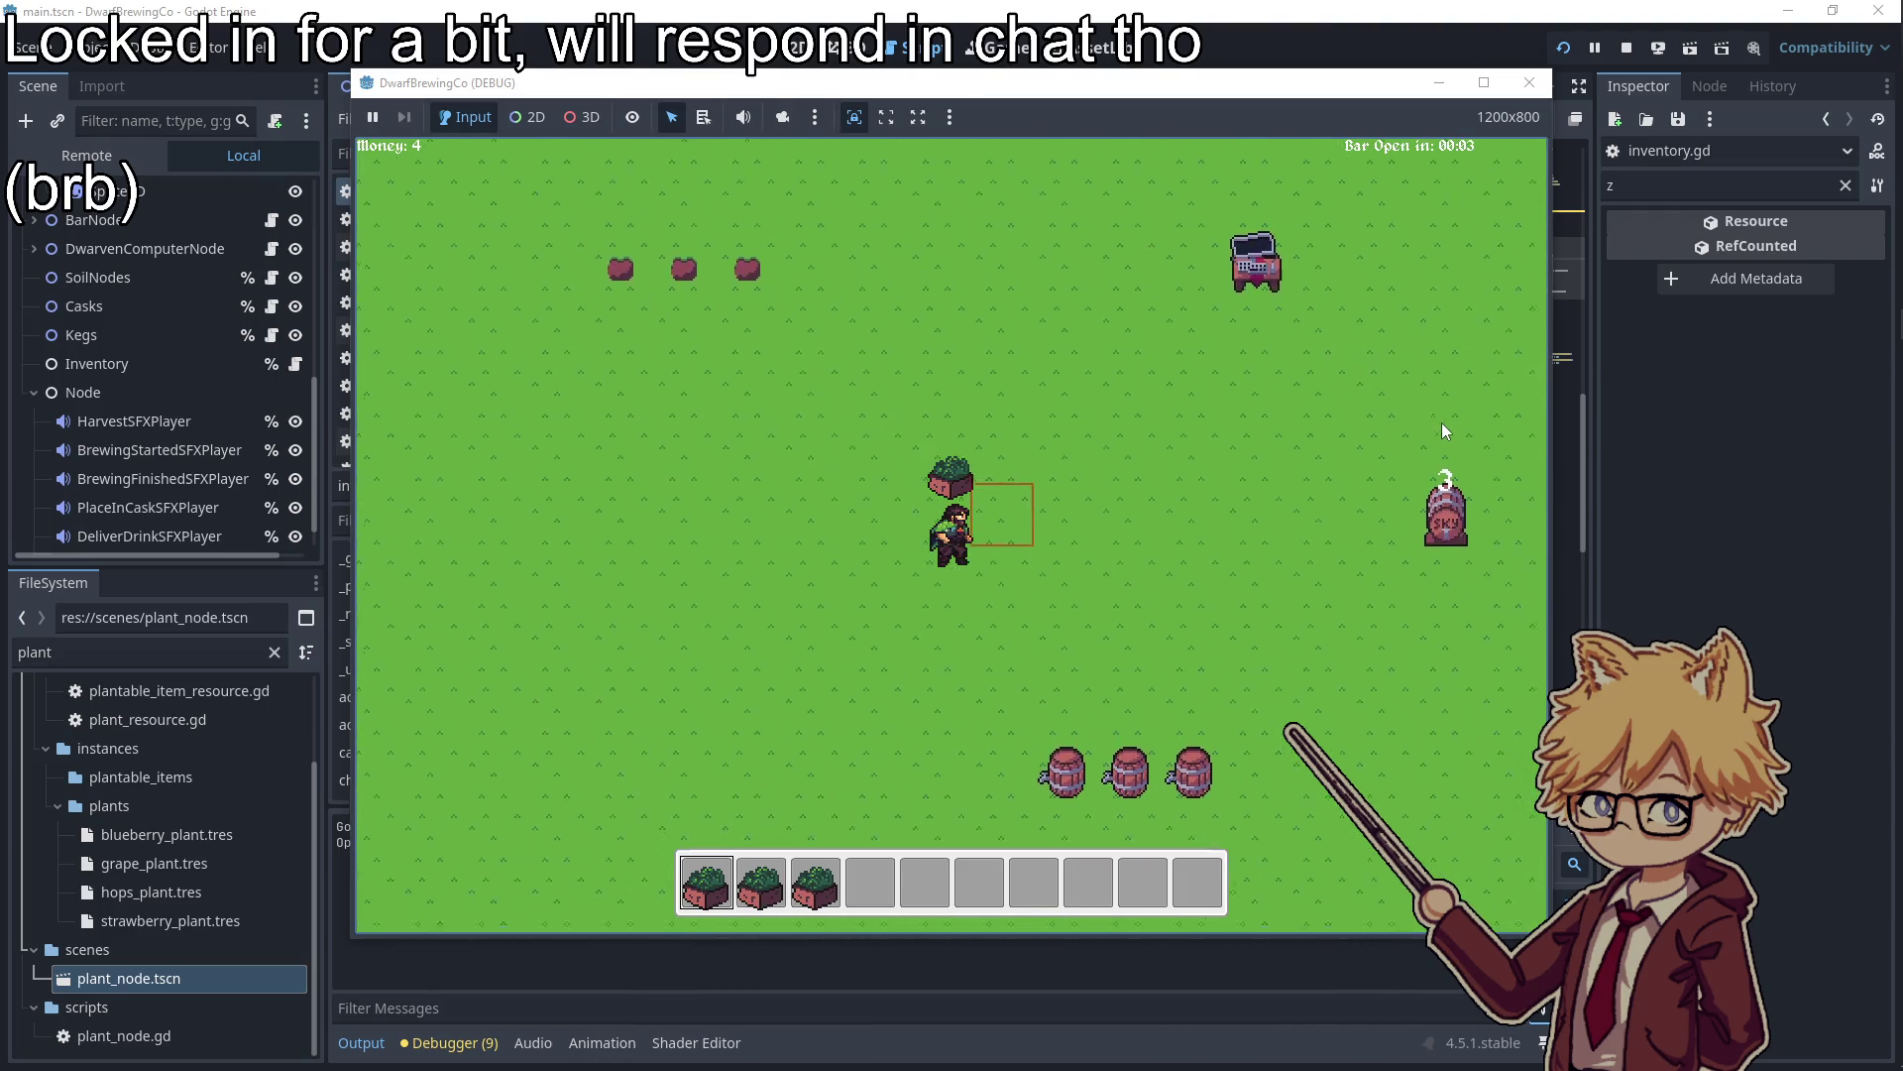
pyautogui.press('e')
pyautogui.press('d')
pyautogui.press('e')
pyautogui.press('e')
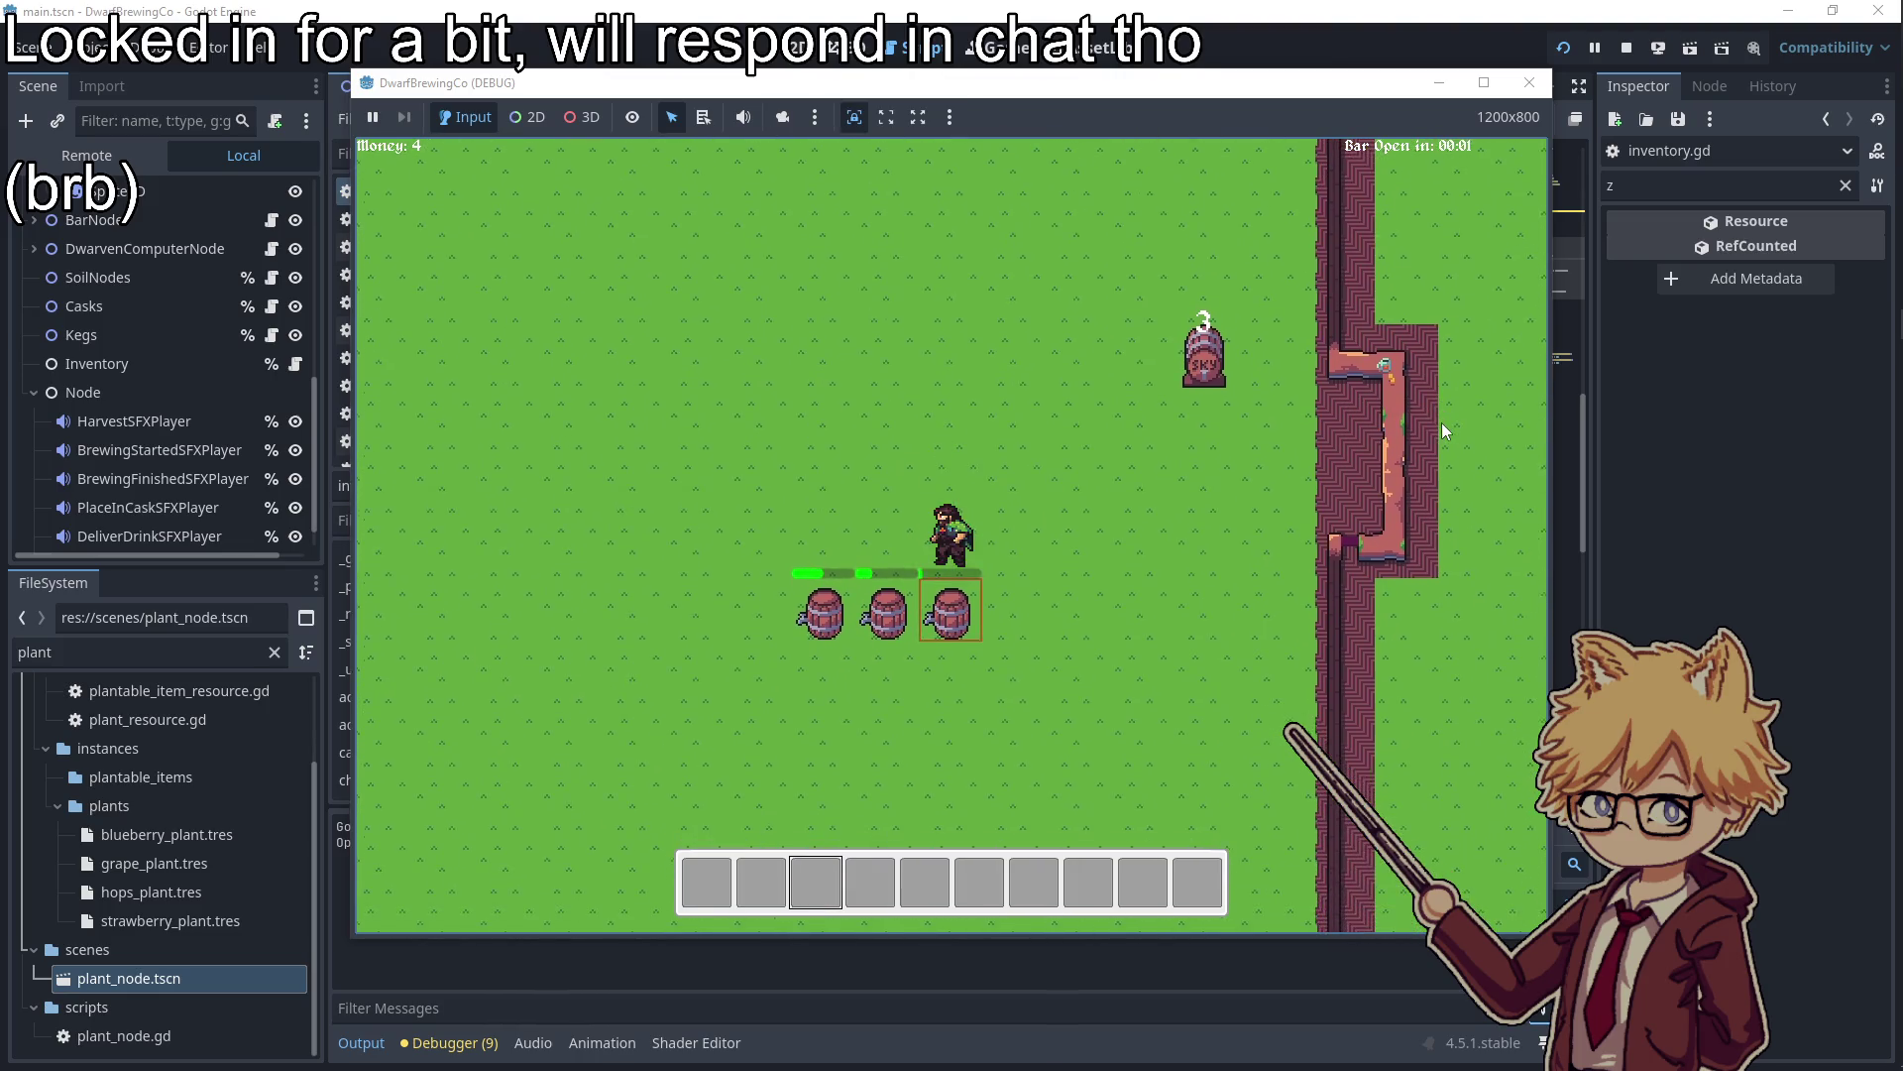
pyautogui.press('w')
pyautogui.press('e')
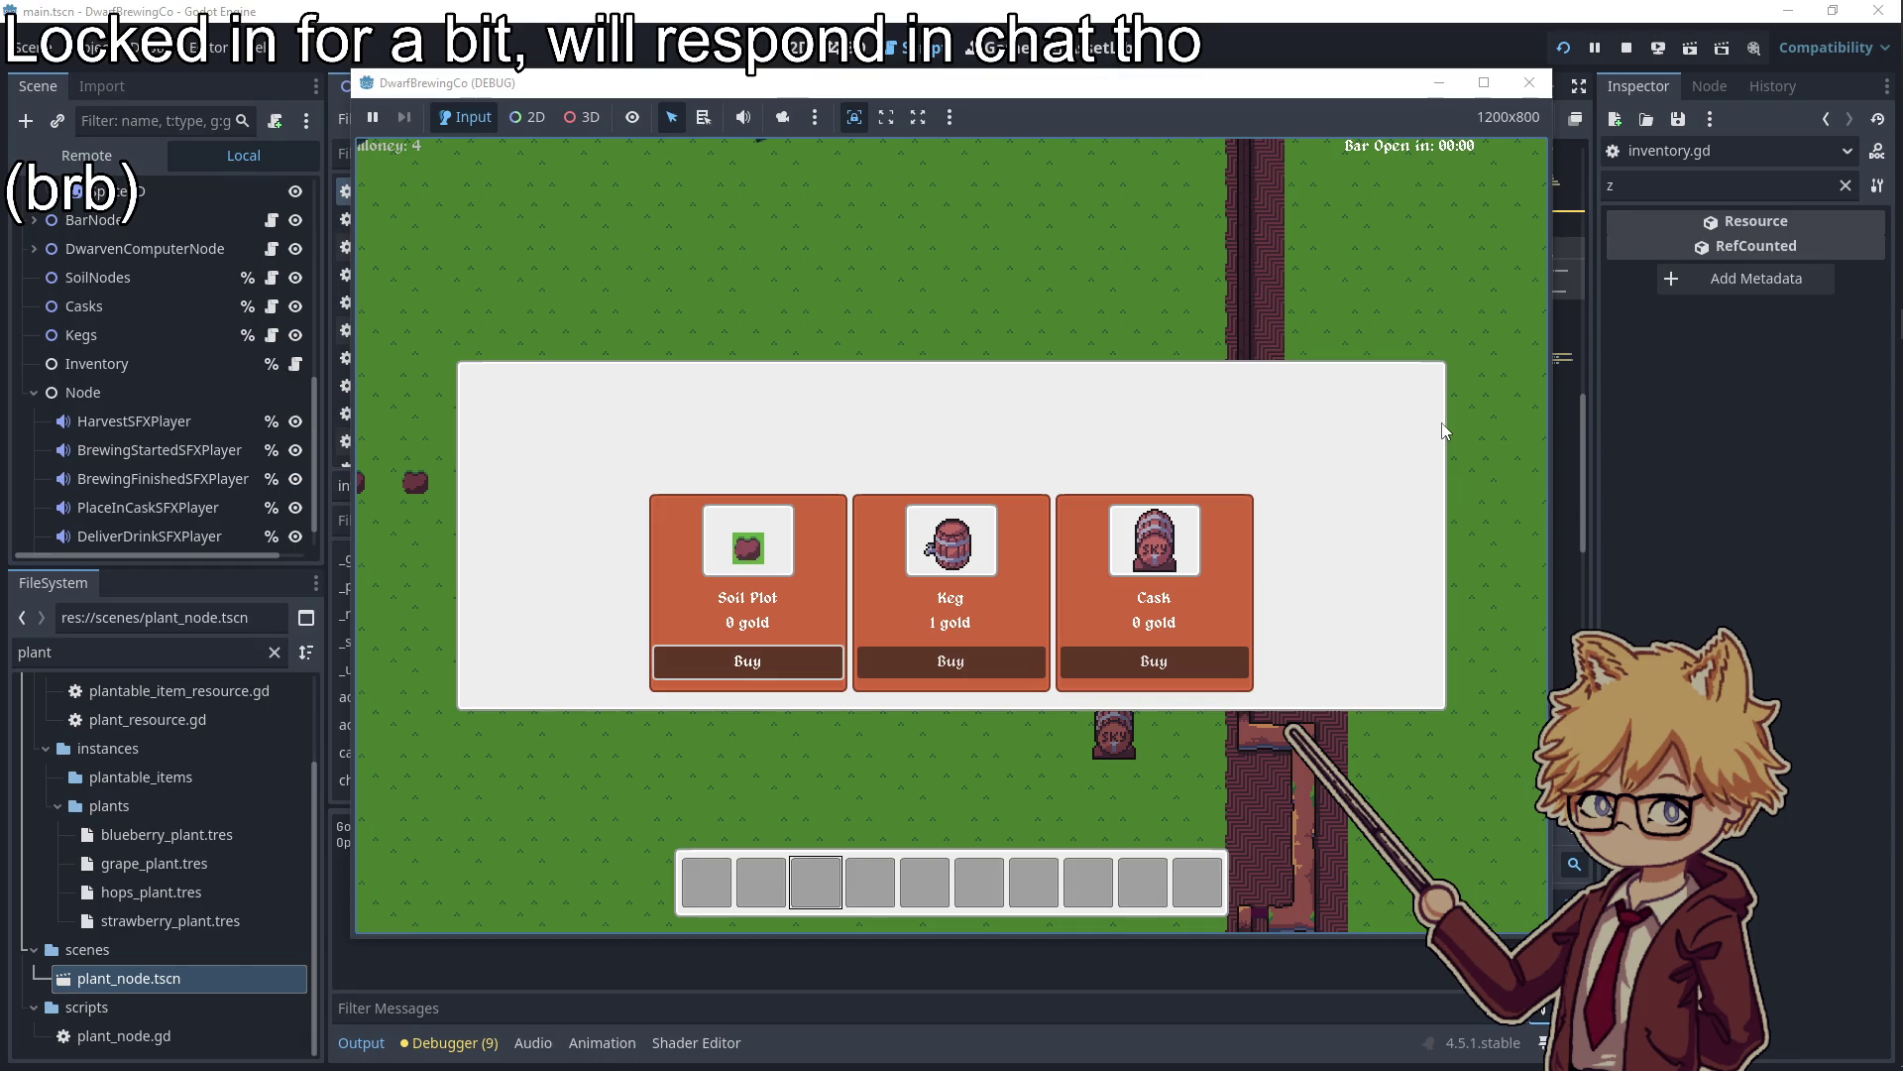
# Browse the Keg offer, then buy seeds from the seed shop page
pyautogui.press('Right')
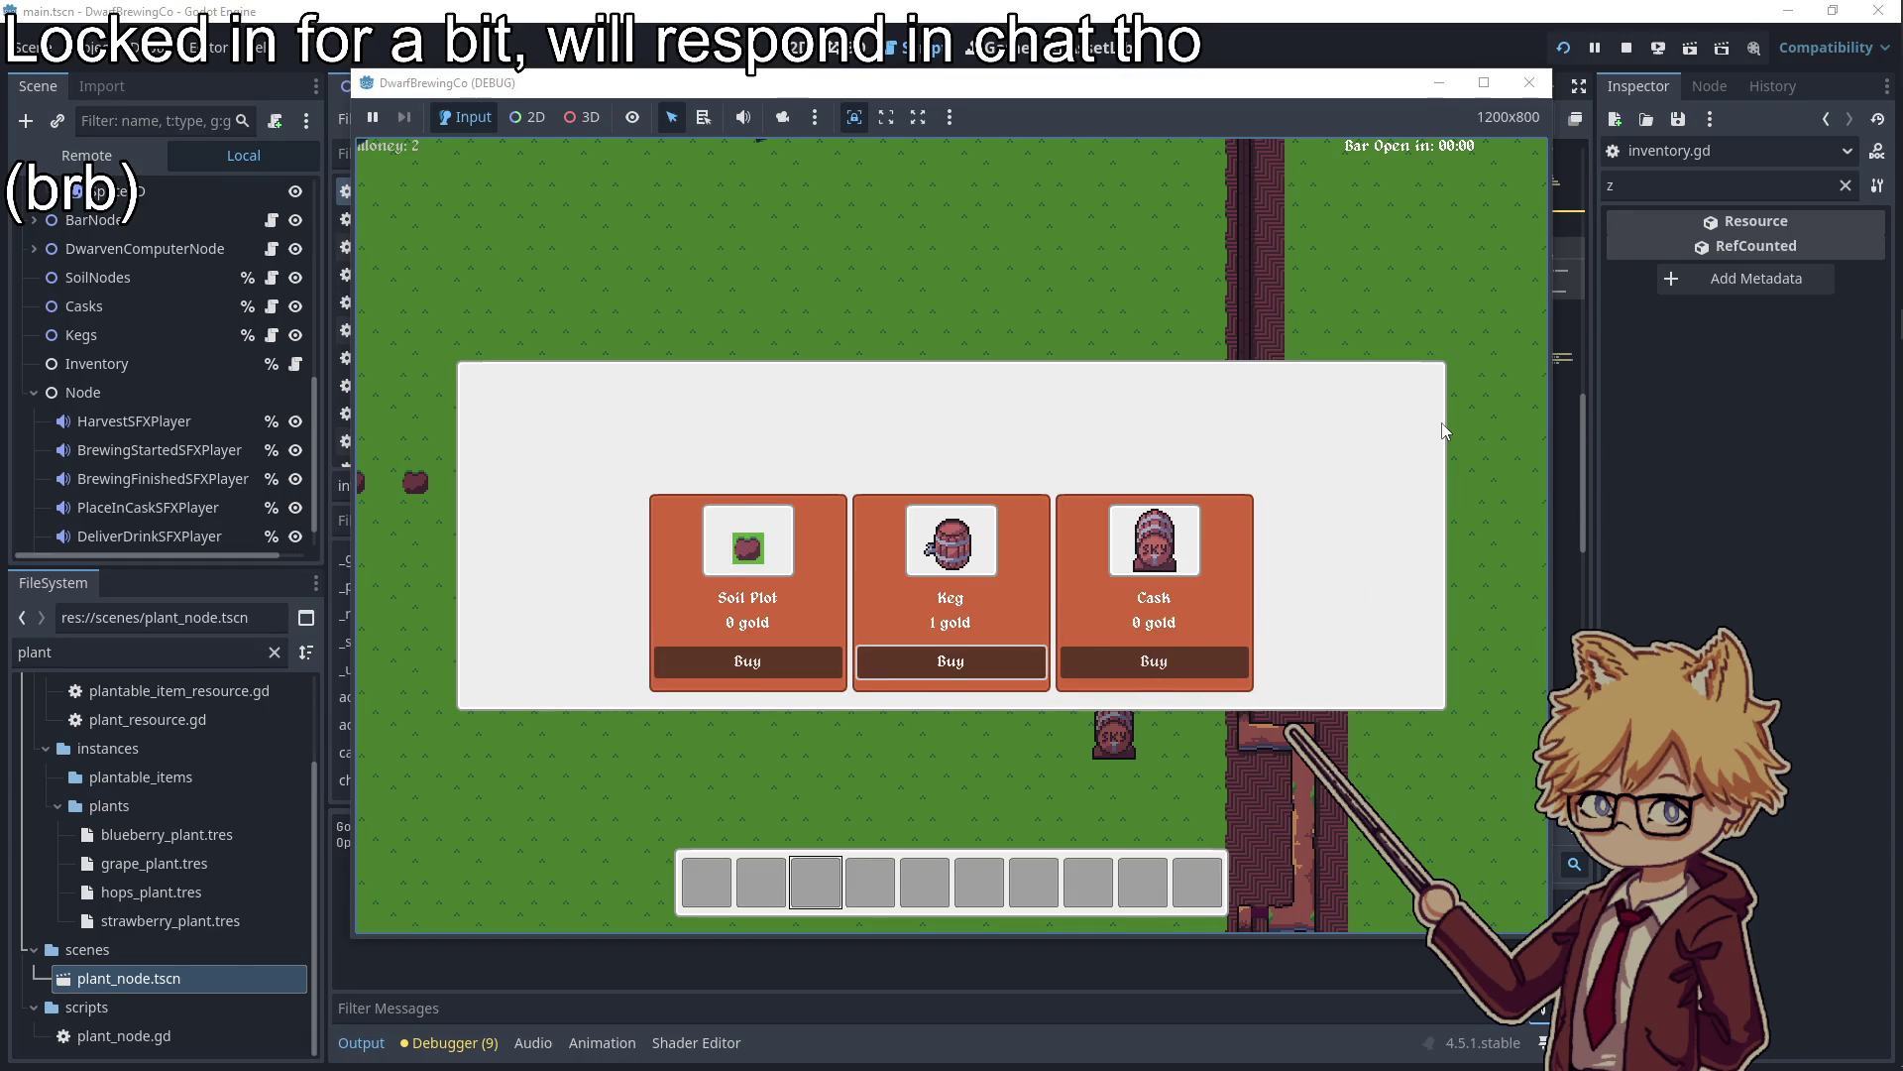
pyautogui.press('Escape')
pyautogui.press('a')
pyautogui.press('e')
pyautogui.press('Return')
pyautogui.press('Escape')
pyautogui.press('e')
# Plant the seed and pick up the three finished beers
pyautogui.press('a')
pyautogui.press('e')
pyautogui.press('d')
pyautogui.press('s')
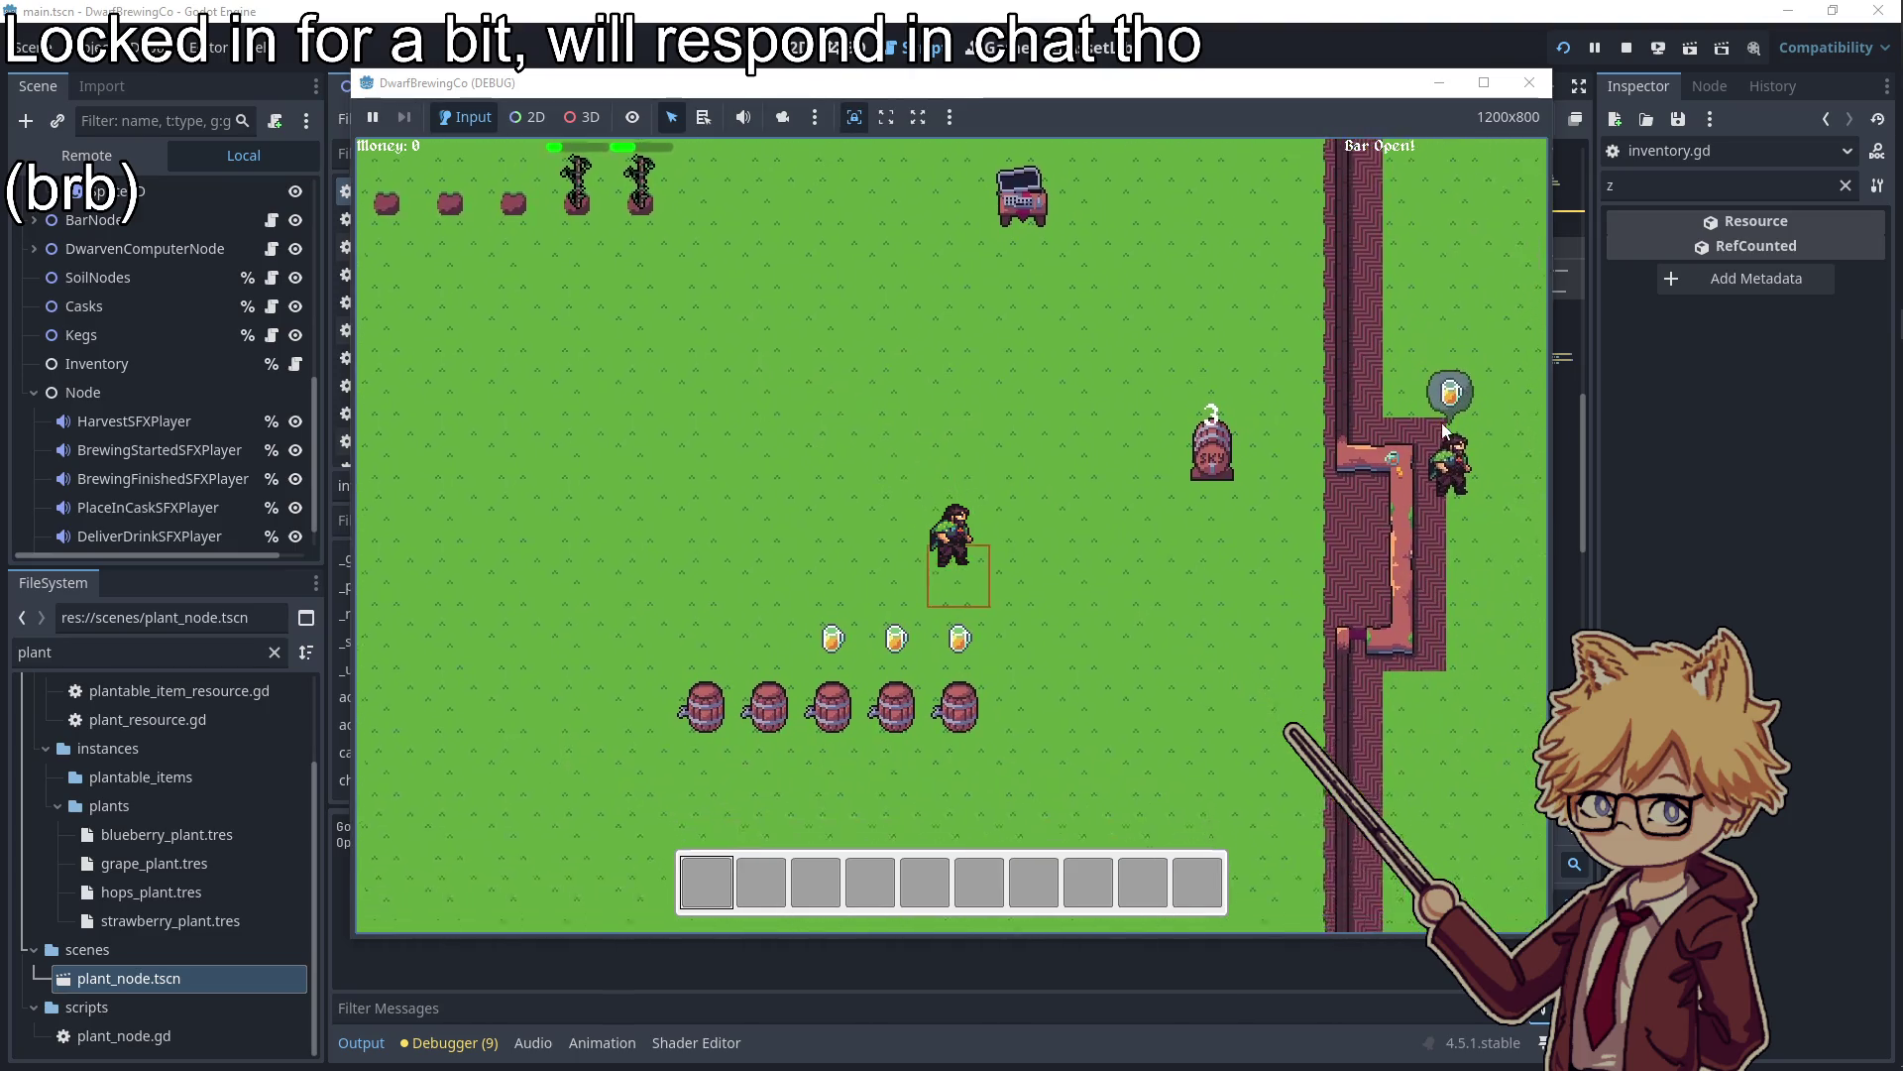
pyautogui.press('s')
pyautogui.press('a')
pyautogui.press('d')
pyautogui.press('w')
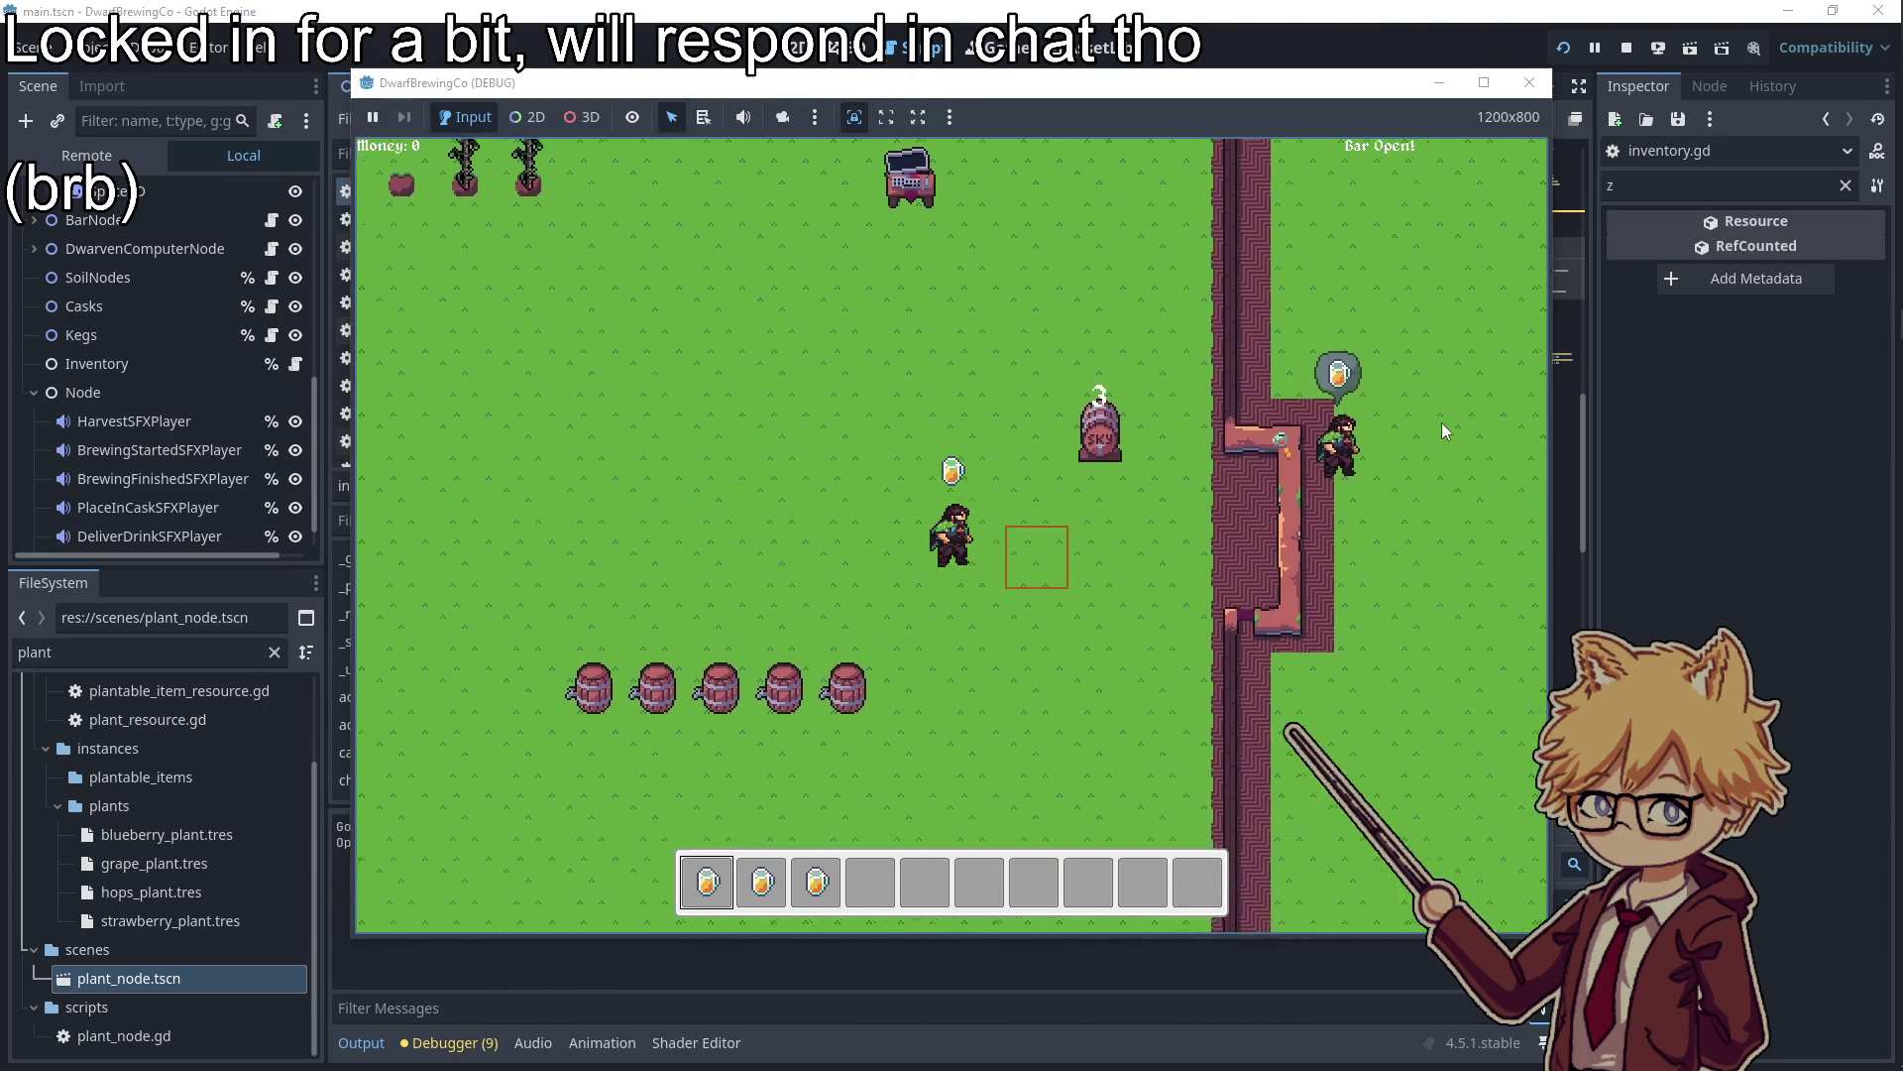
# Deliver a beer to the waiting customer and take another from the keg
pyautogui.press('d')
pyautogui.press('e')
pyautogui.press('a')
pyautogui.press('e')
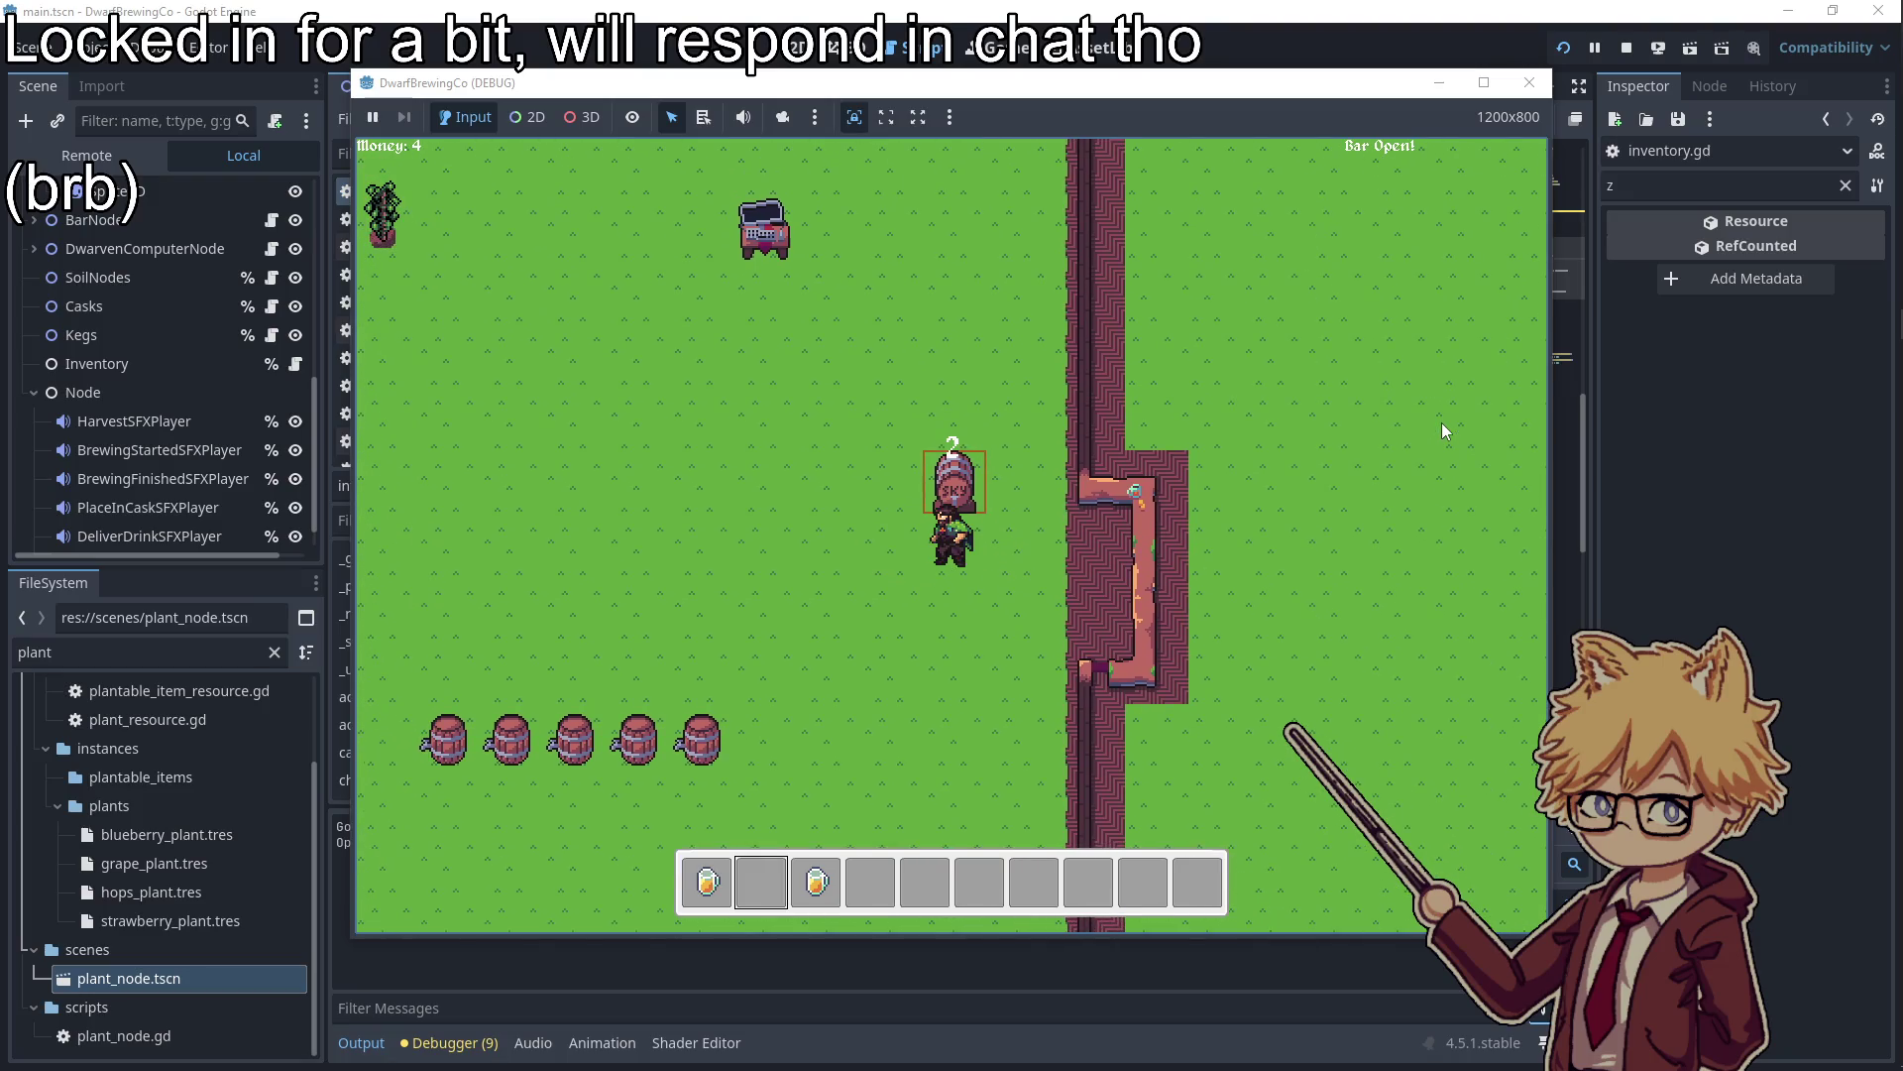
pyautogui.press('d')
pyautogui.press('s')
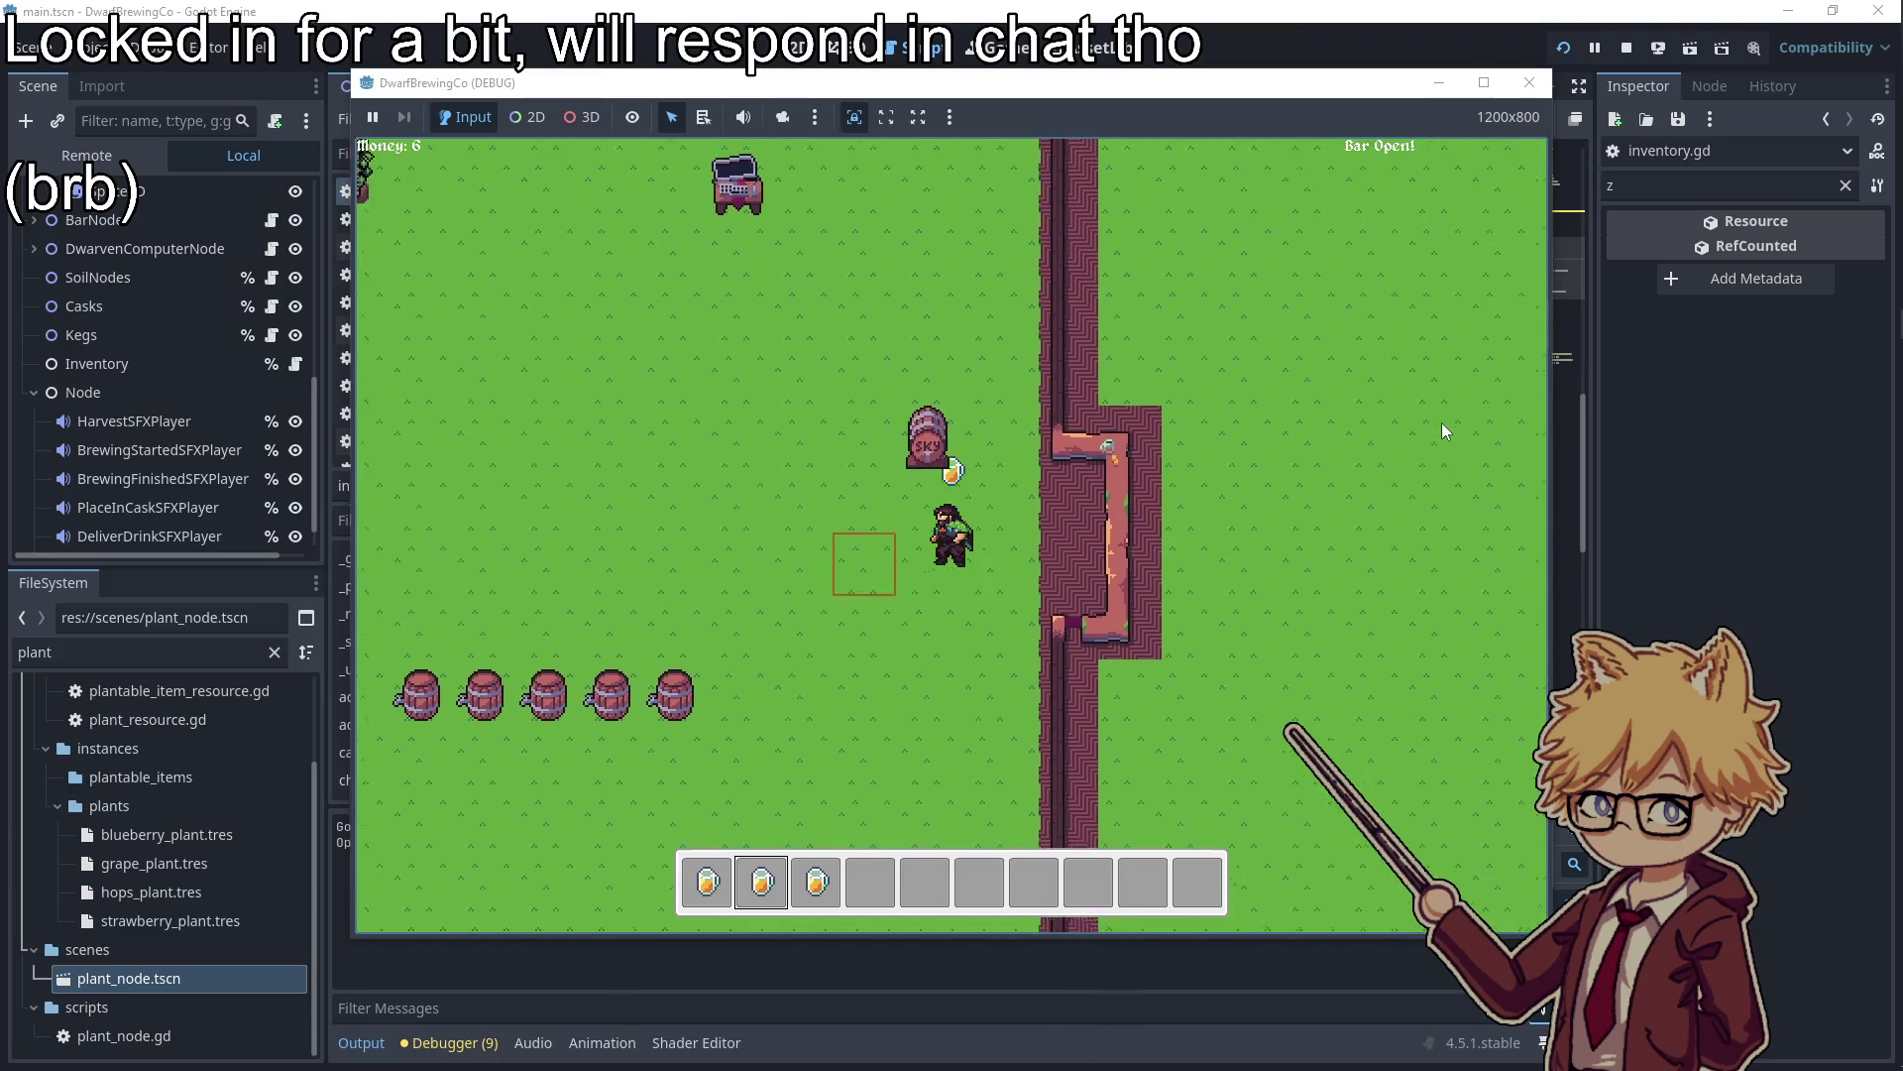
# Buy hops seeds at the vendor truck
pyautogui.press('a')
pyautogui.press('w')
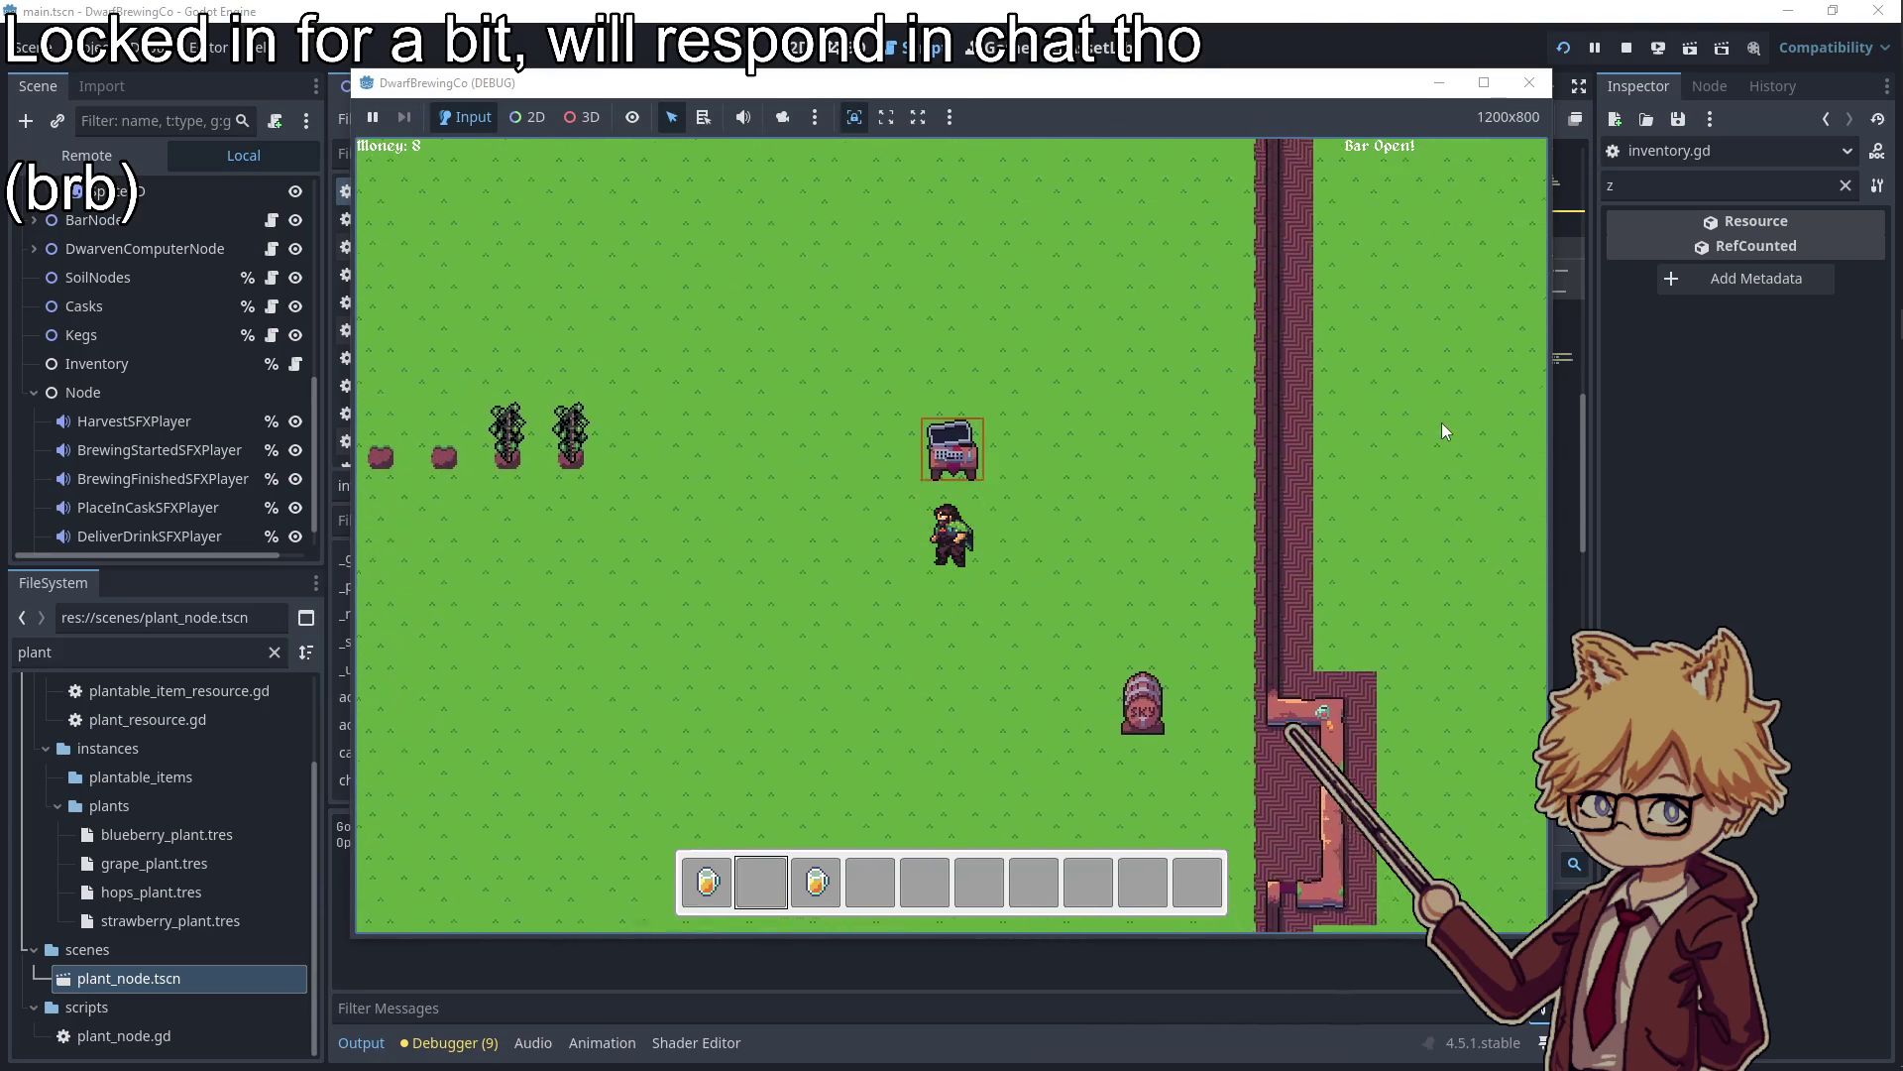
pyautogui.press('e')
pyautogui.press('Return')
pyautogui.press('Return')
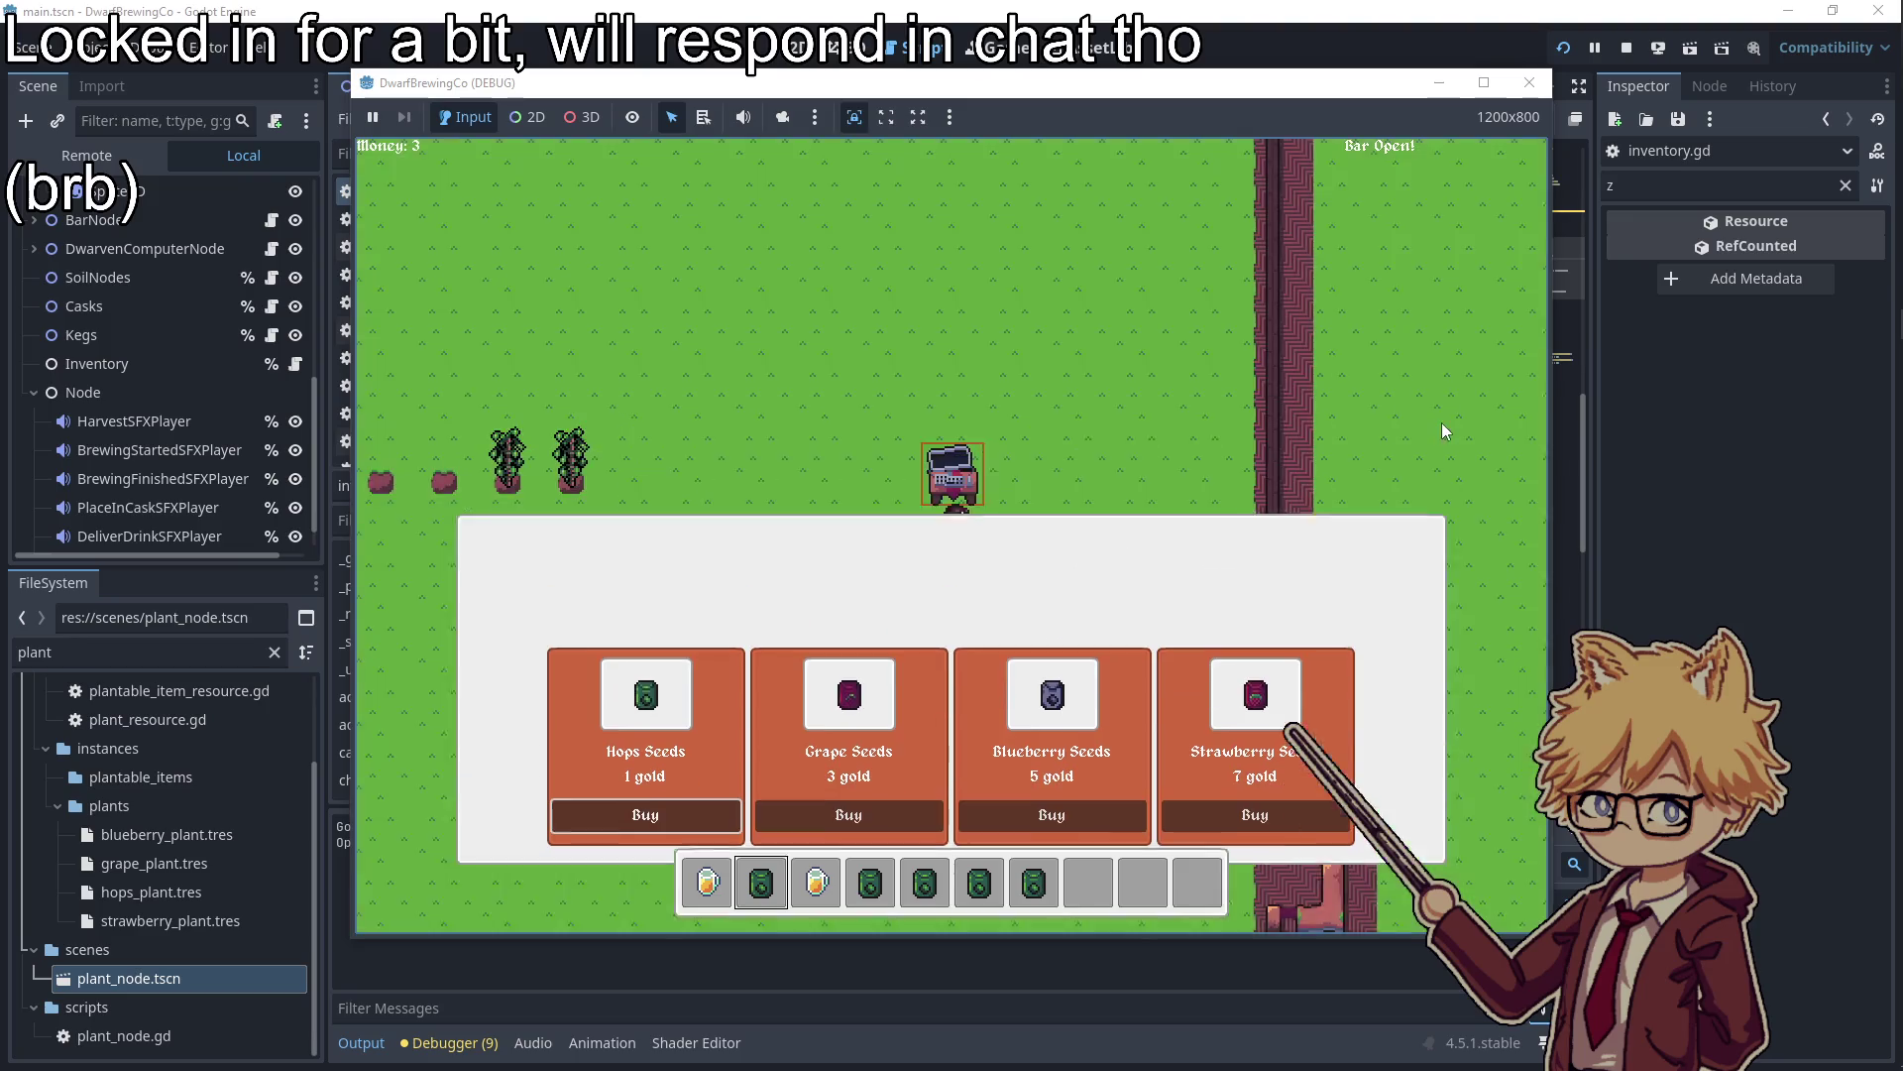
pyautogui.press('Escape')
# Plant hops seeds across the soil patches, switching hotbar slots
pyautogui.press('a')
pyautogui.press('e')
pyautogui.press('a')
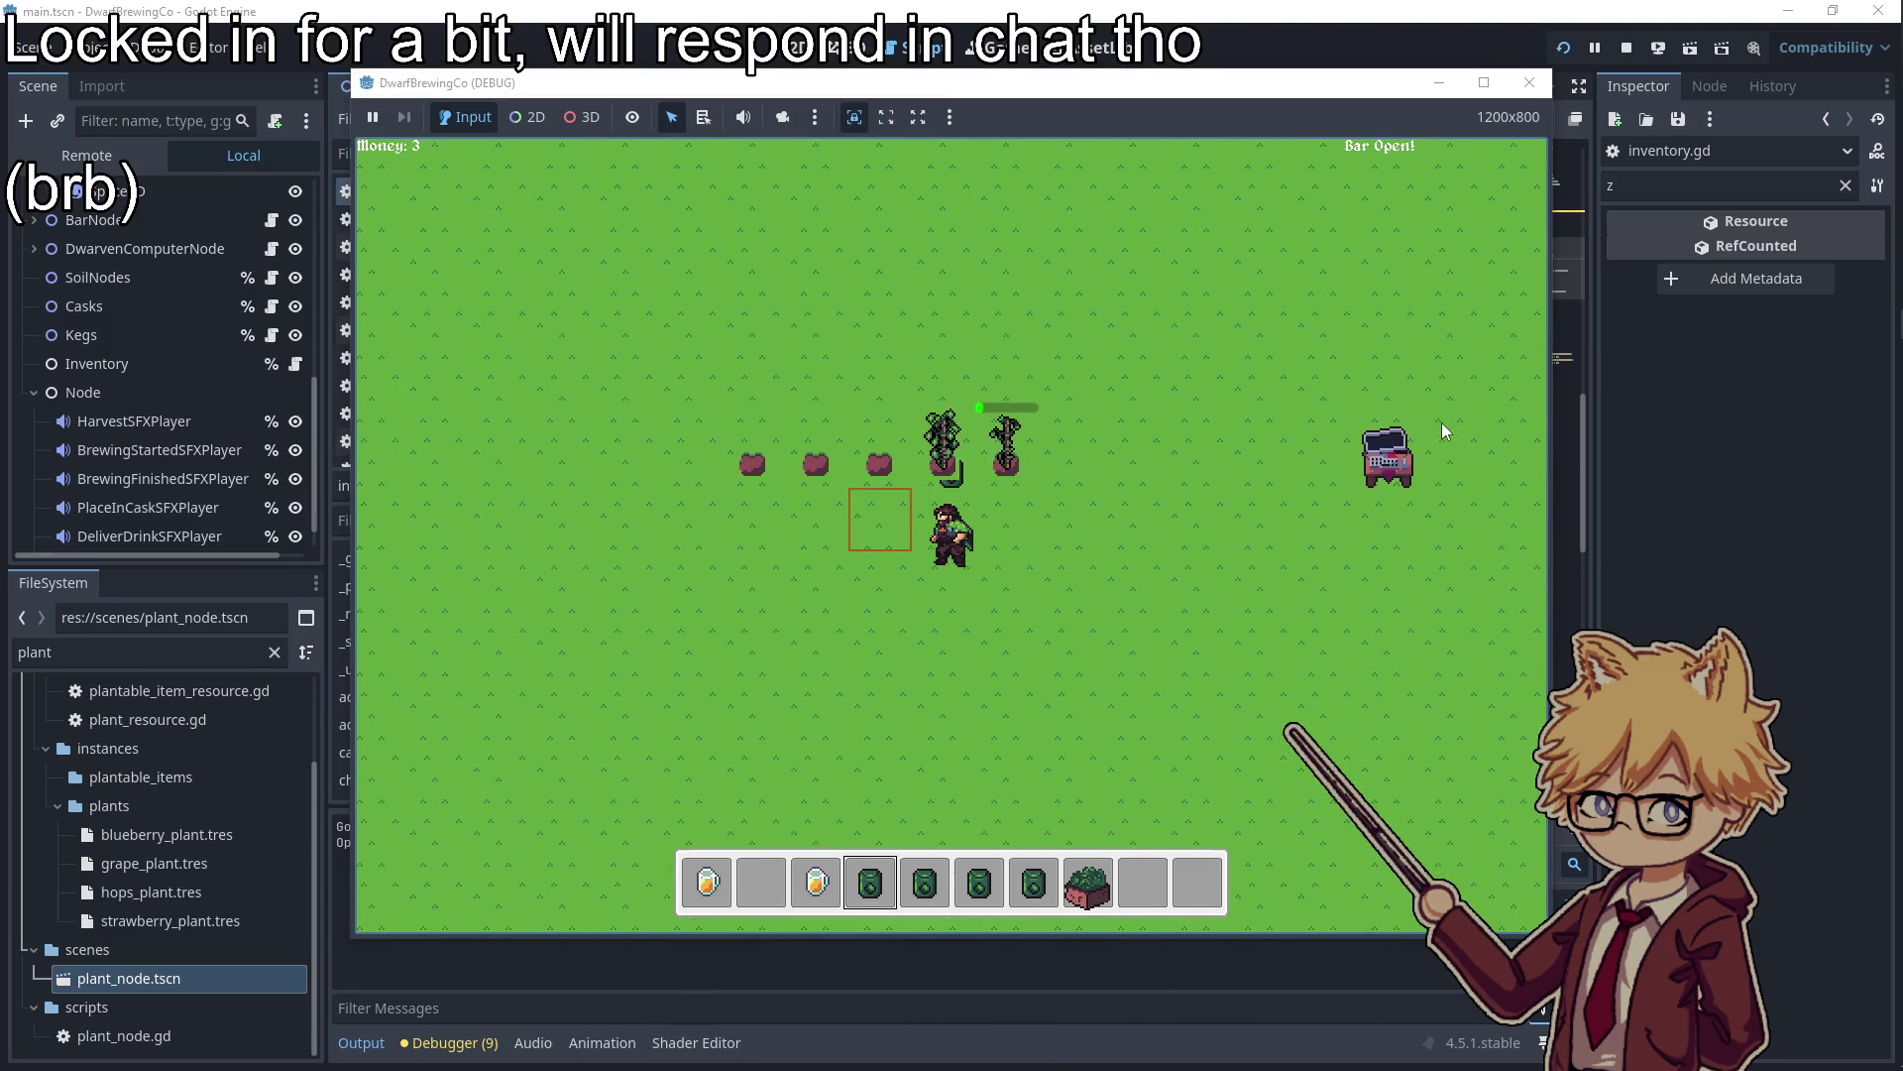
pyautogui.press('e')
pyautogui.press('s')
pyautogui.press('a')
pyautogui.press('e')
pyautogui.press('s')
pyautogui.press('d')
# Brew hops in two barrels and serve two drinks to customers for gold
pyautogui.press('s')
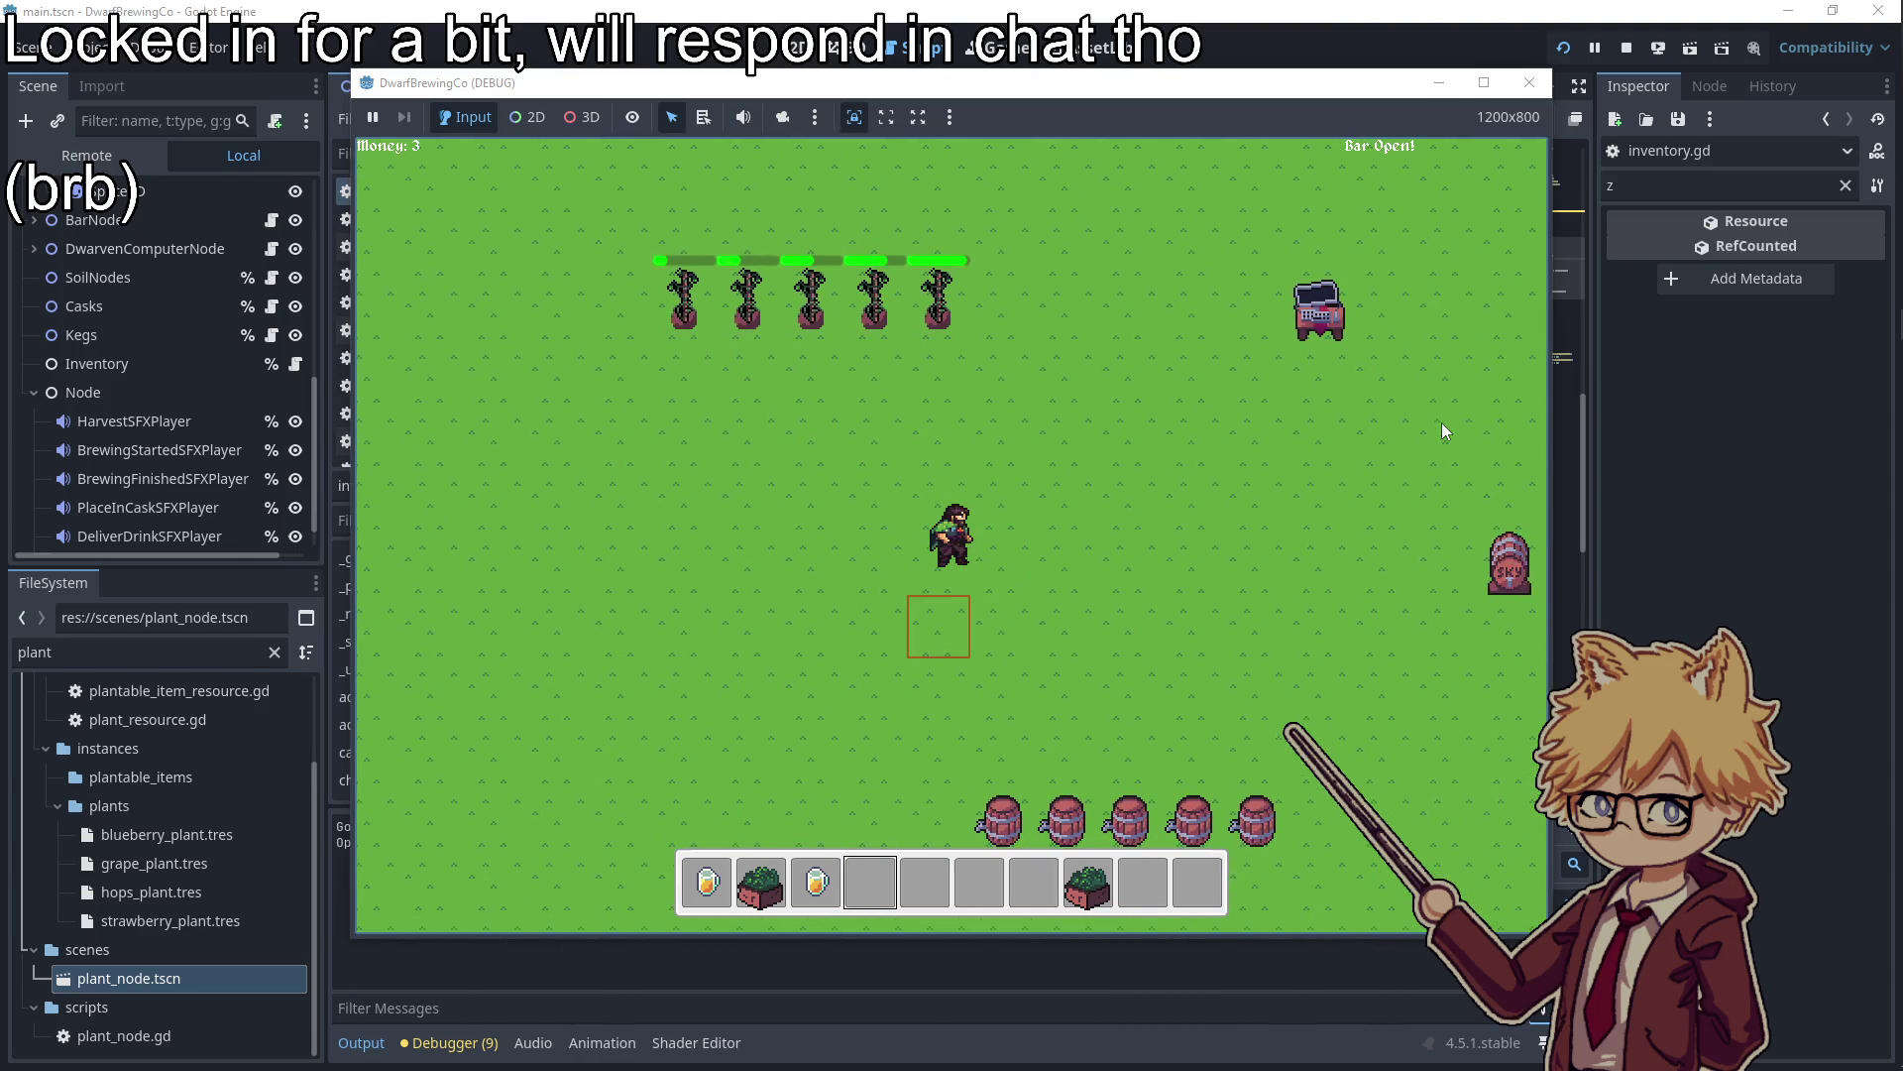
pyautogui.press('e')
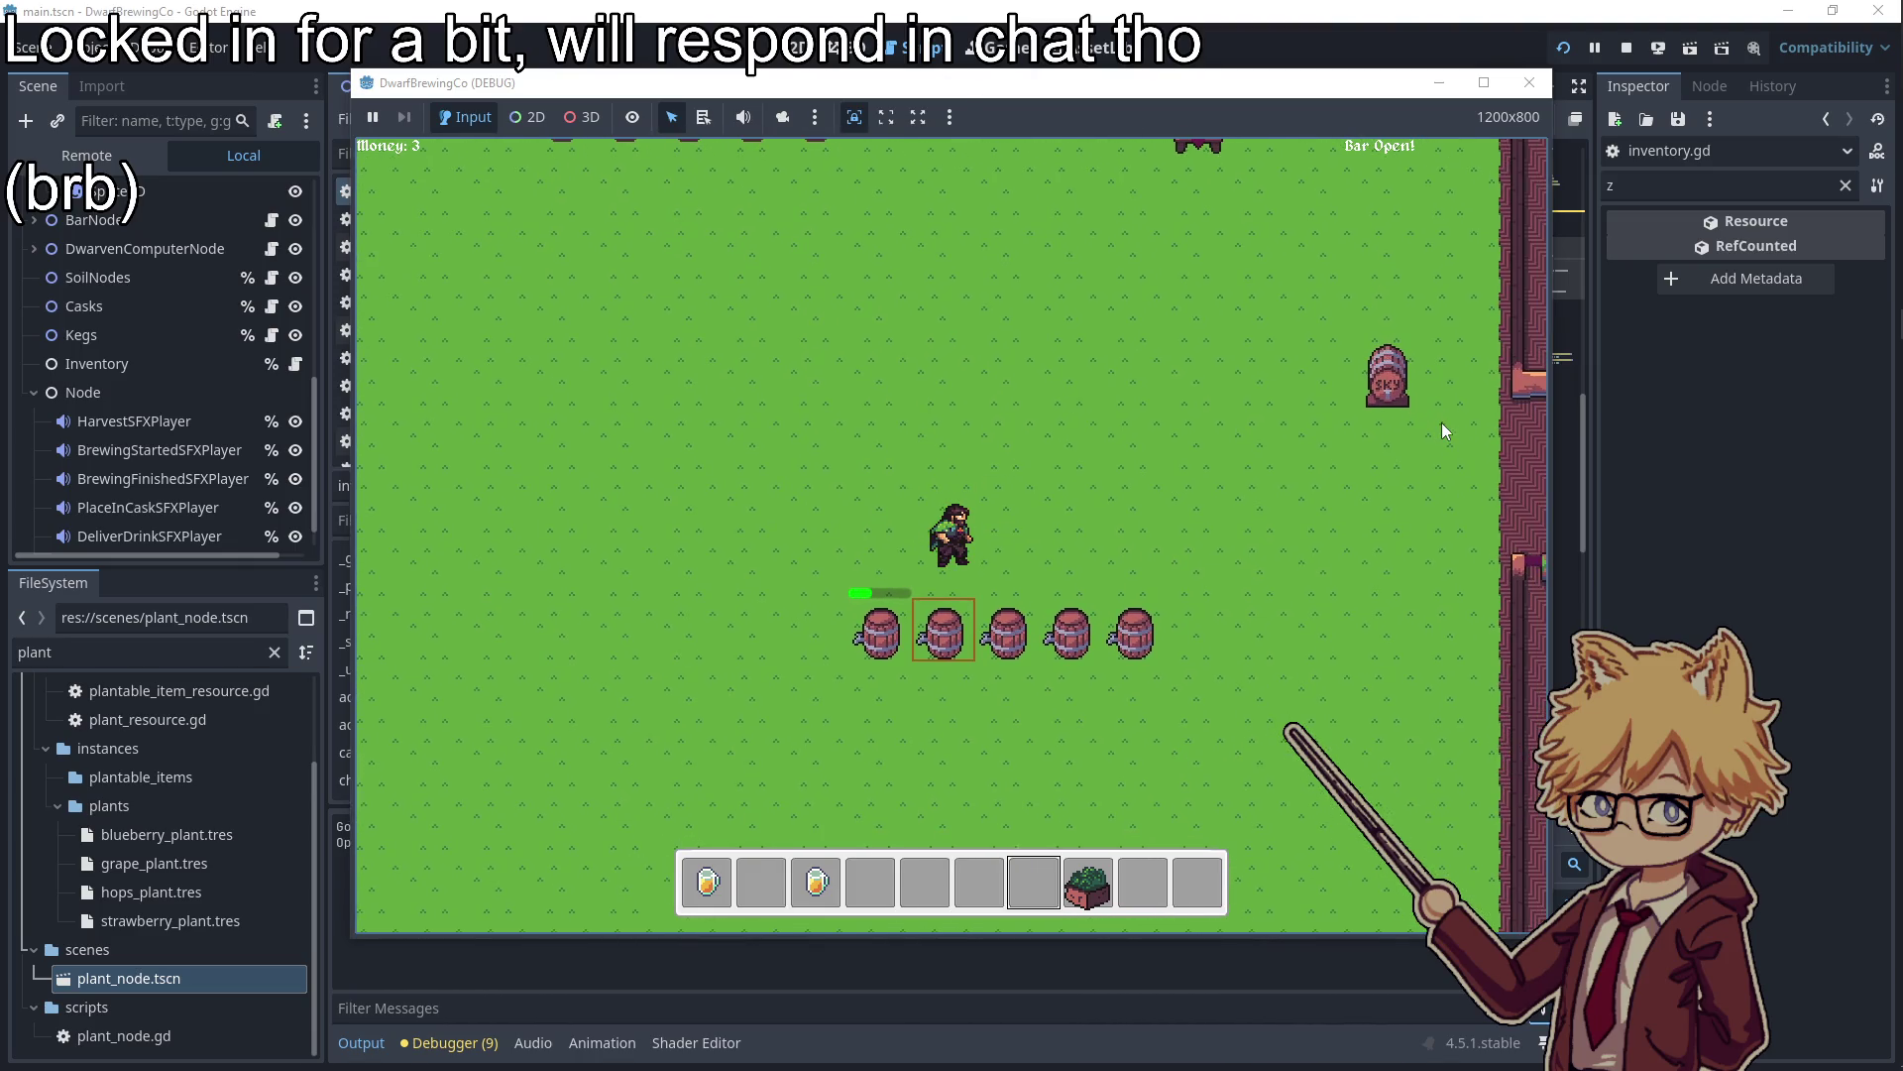
pyautogui.press('e')
pyautogui.press('d')
pyautogui.press('w')
pyautogui.press('d')
pyautogui.press('e')
pyautogui.press('e')
# Stop the running game and return to lines 44–46 of inventory.gd
pyautogui.press('Escape')
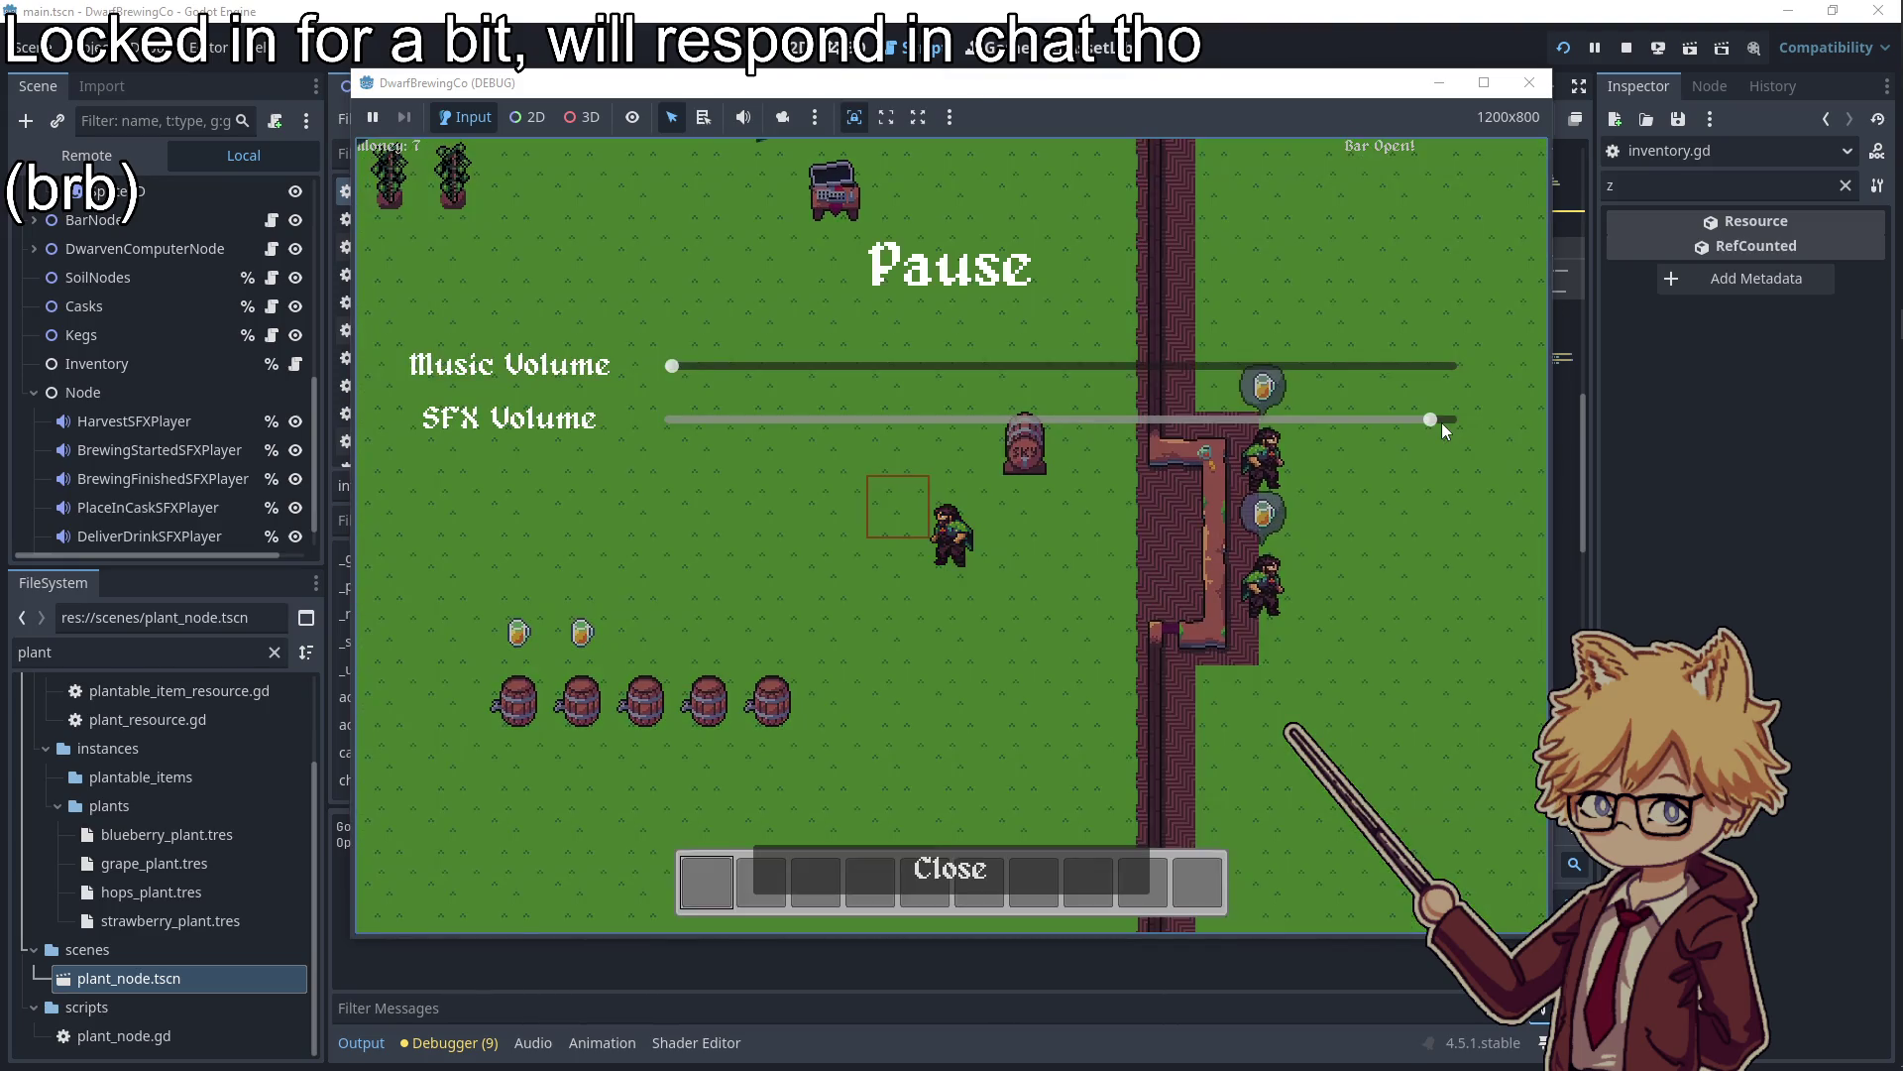
pyautogui.click(1530, 83)
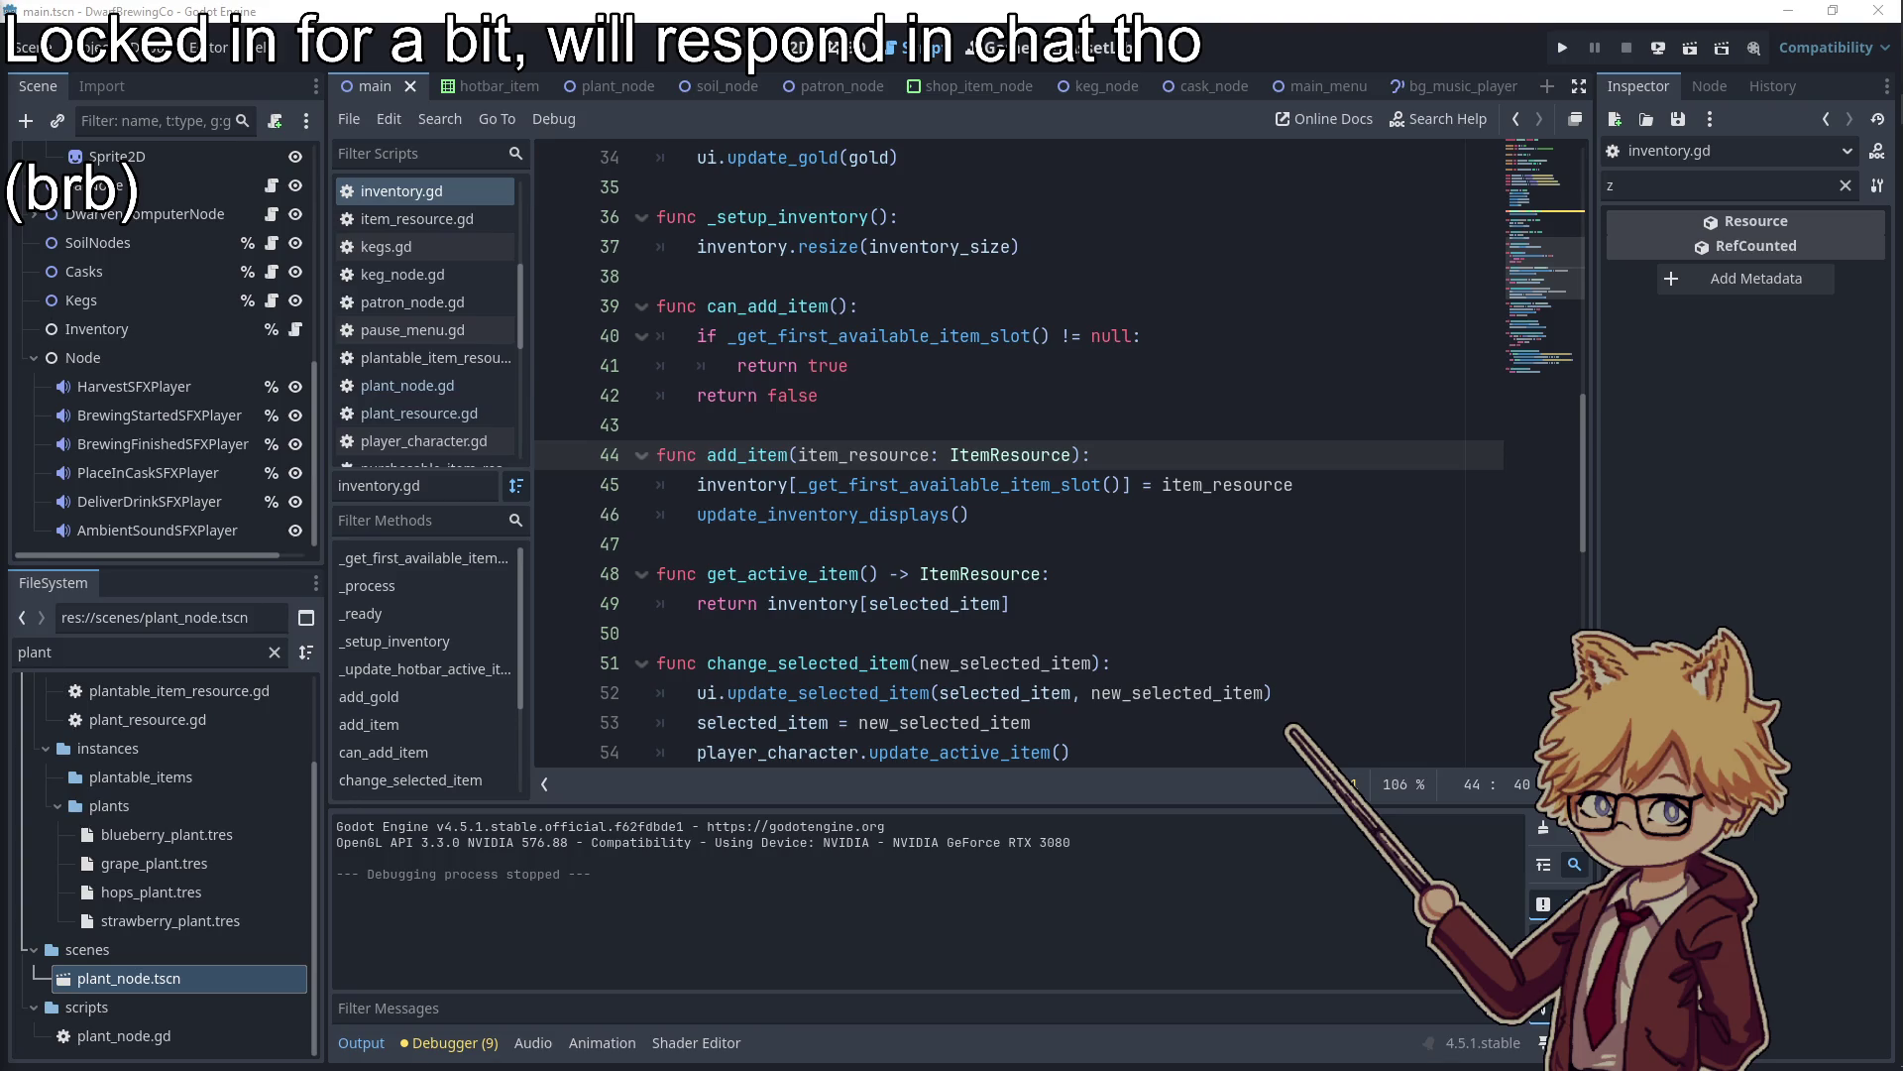
pyautogui.click(921, 514)
pyautogui.click(934, 454)
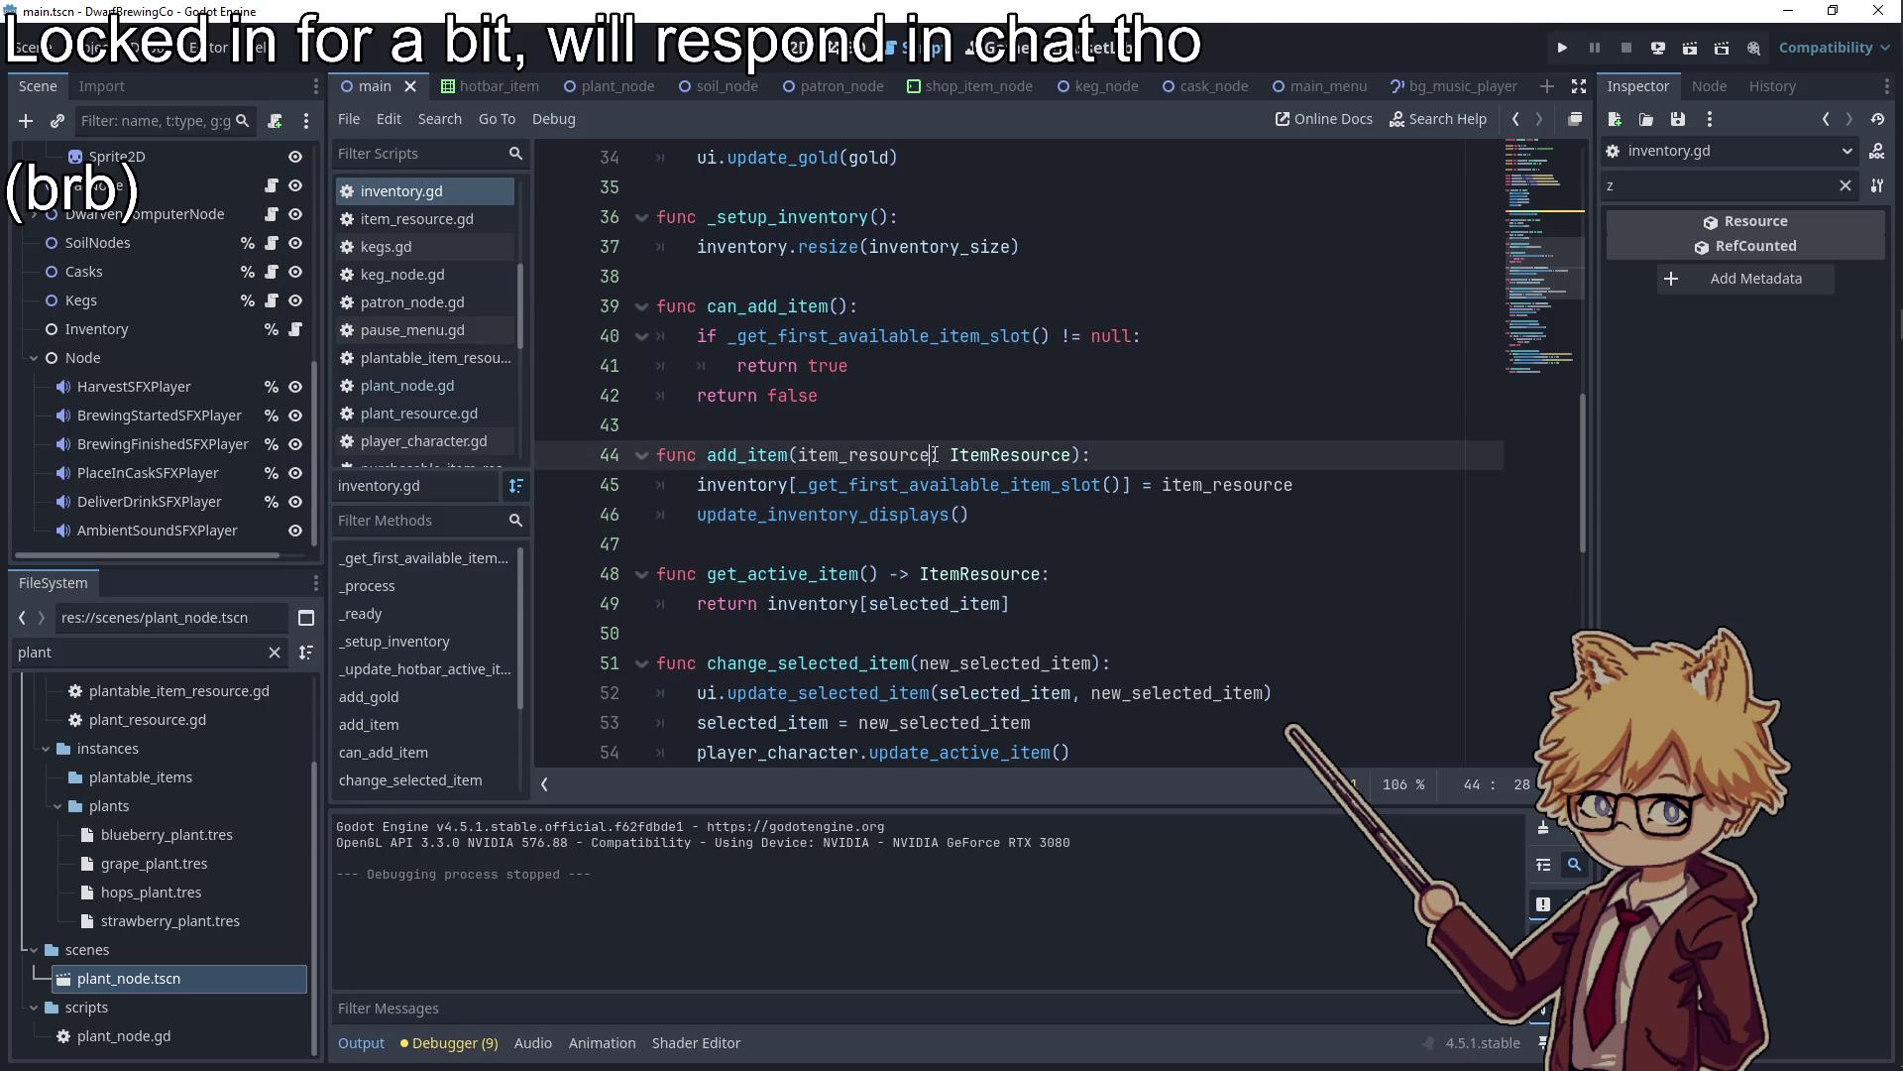
# Open the to-do notes and tick 'Inventory breaks when too full'
pyautogui.moveTo(1898, 347)
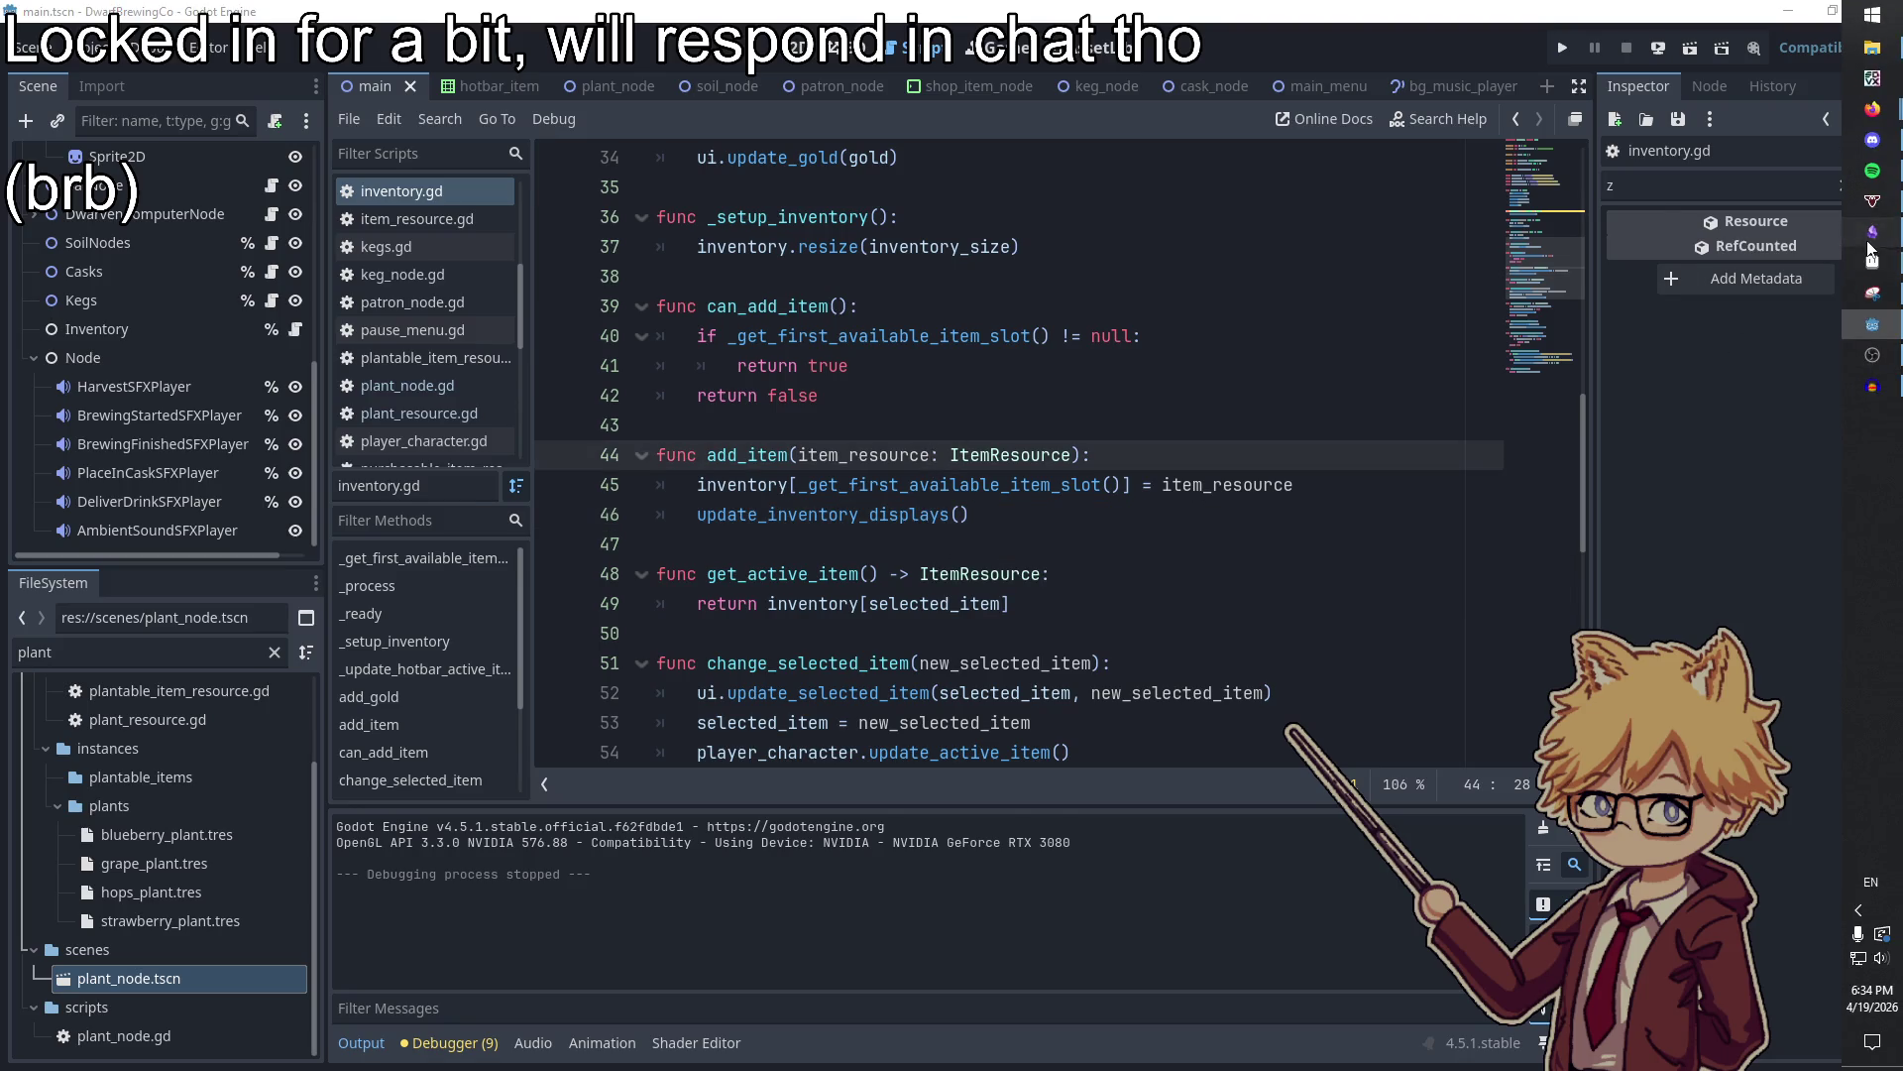
pyautogui.click(1875, 231)
pyautogui.click(843, 565)
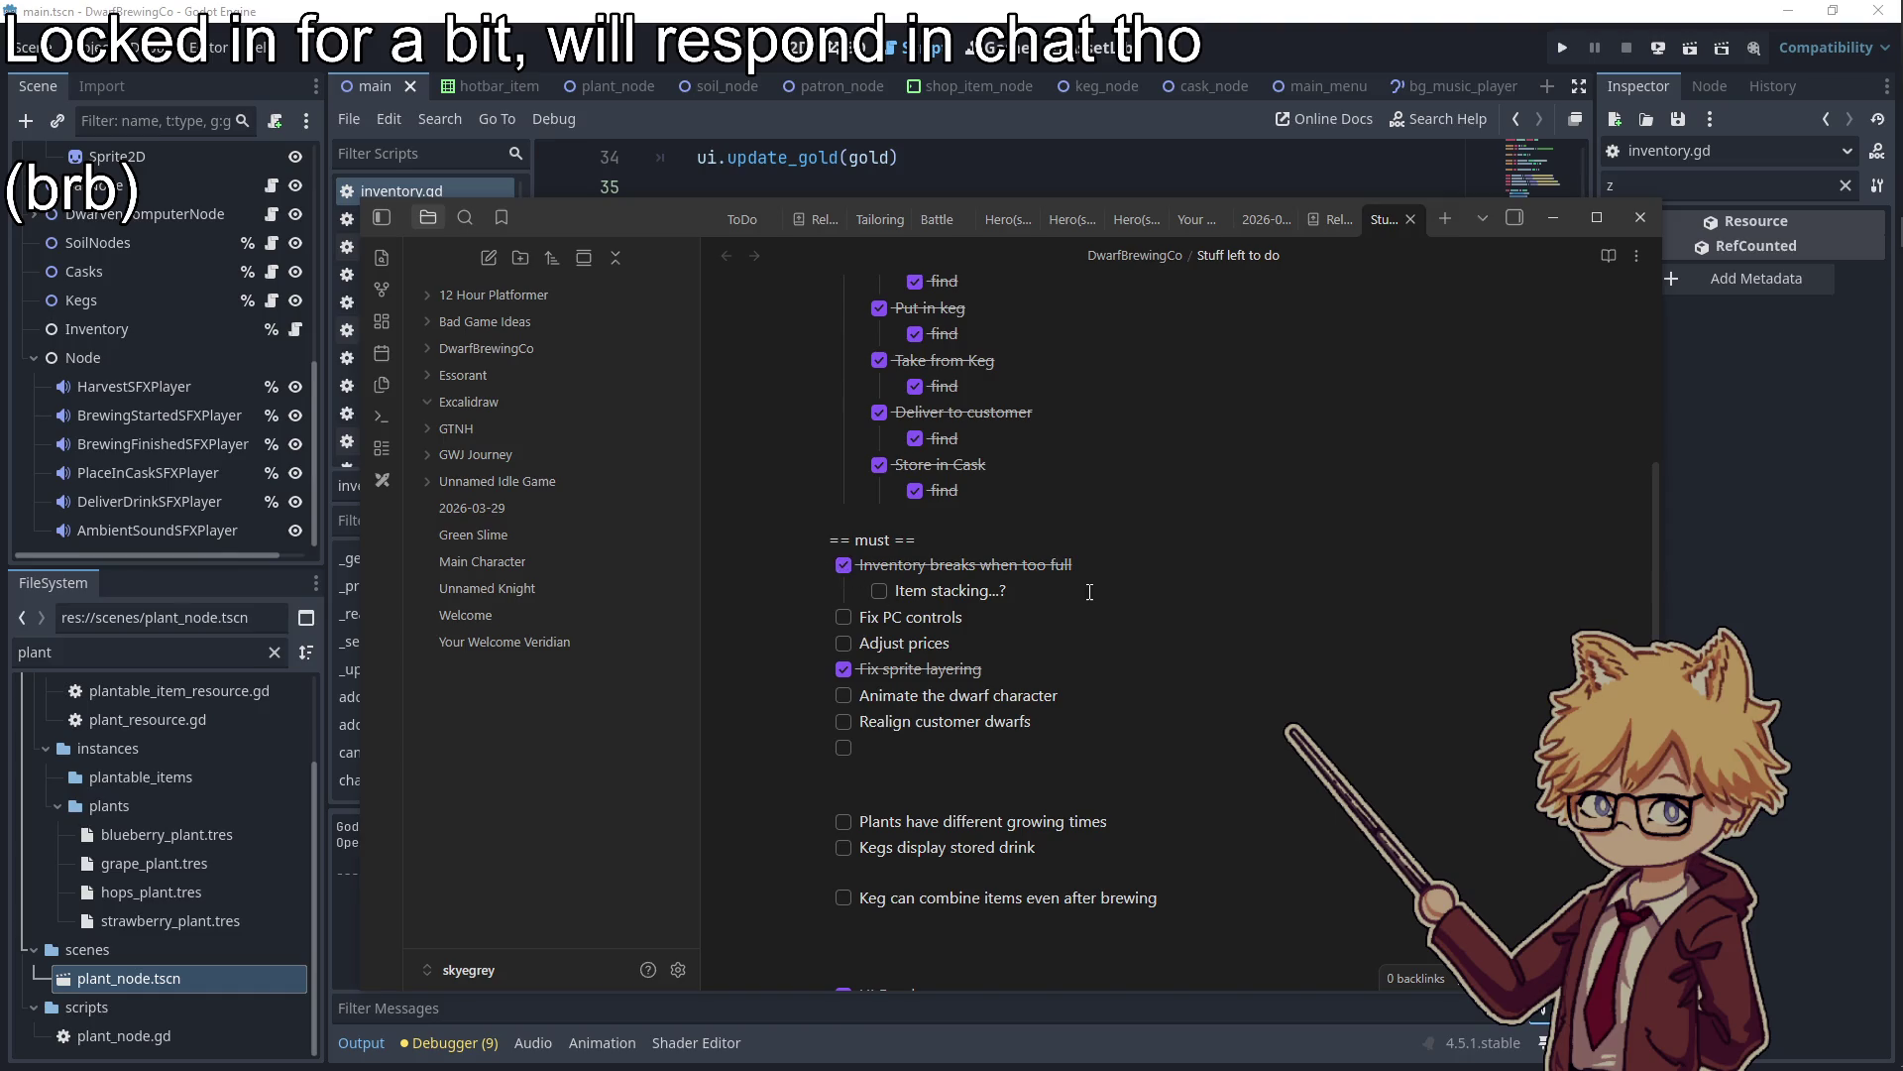
# Replace the 'Item stacking...?' sub-item with a remark about fixing a softlock
pyautogui.tripleClick(904, 590)
pyautogui.press('BackSpace')
pyautogui.write('ck yeah haha just')
pyautogui.write('ing dont softlock idiot see you on the next pika')
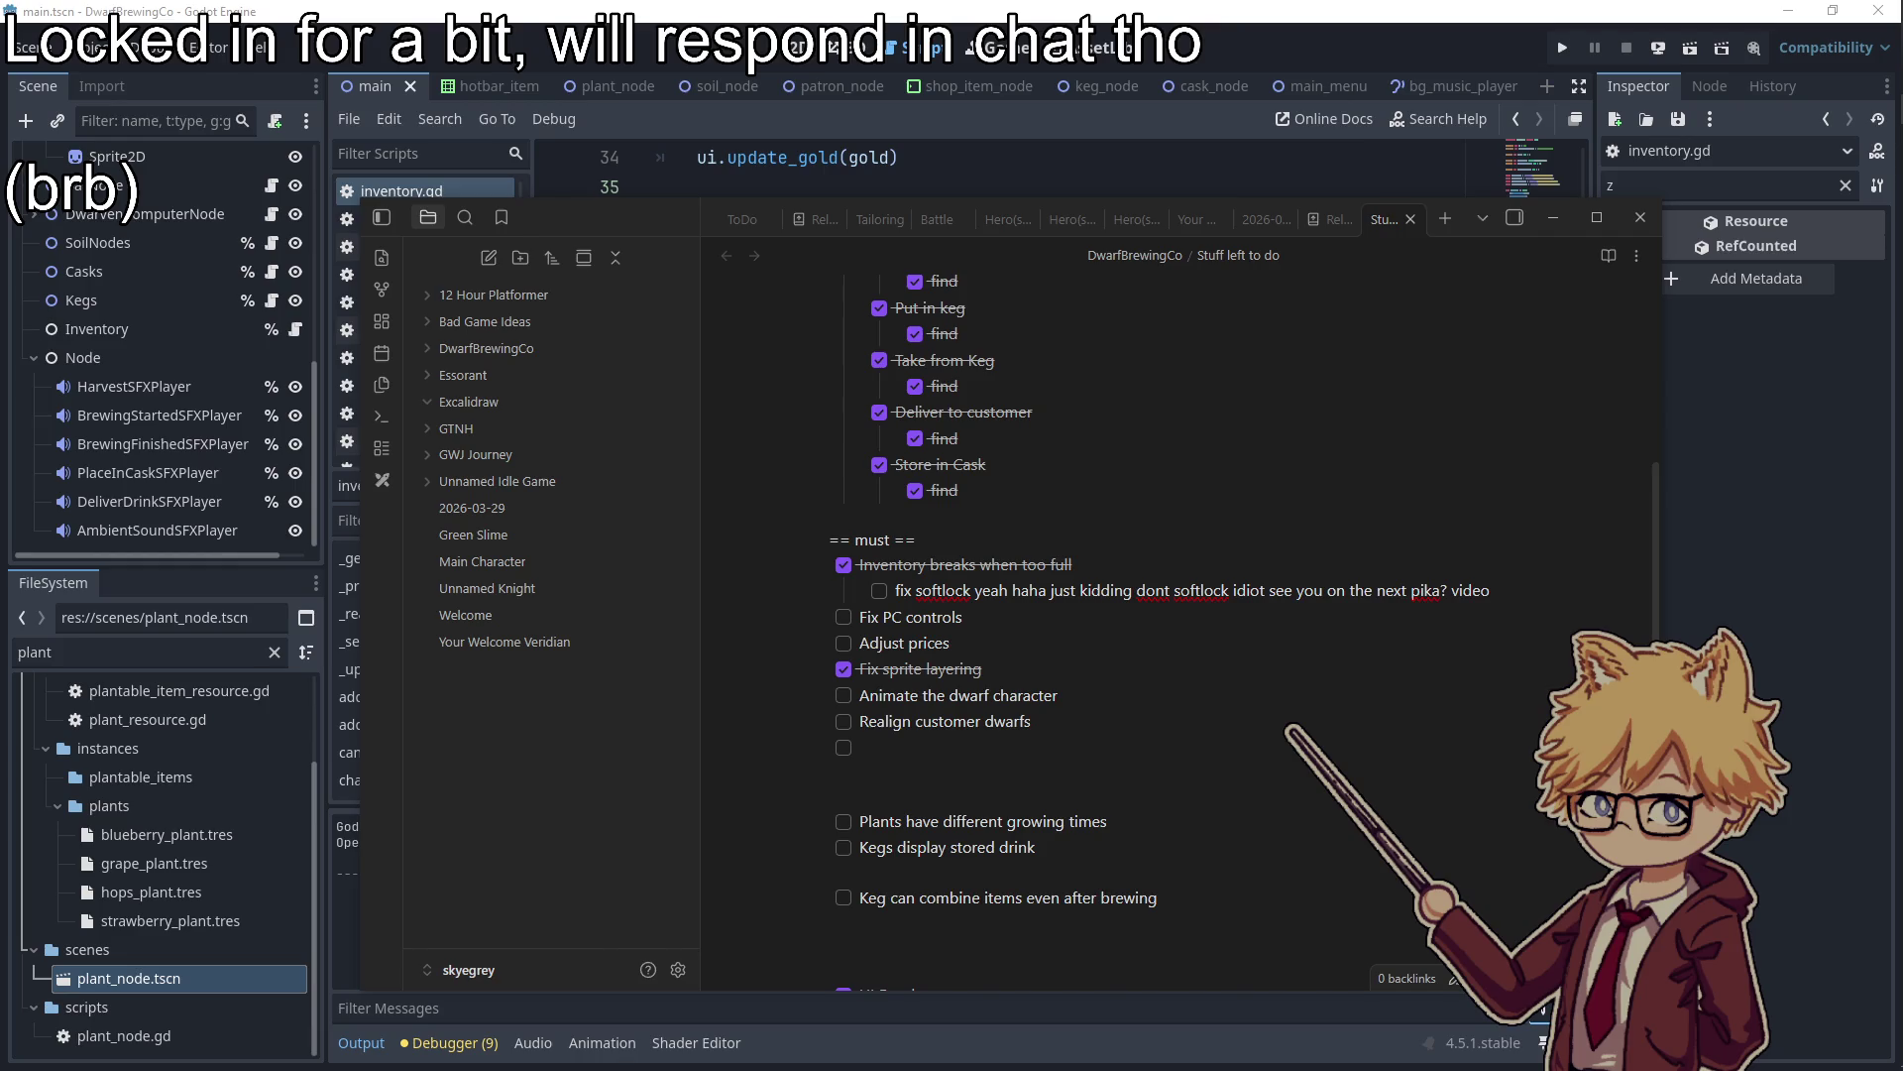
pyautogui.click(1441, 590)
pyautogui.write('sprey Ye')
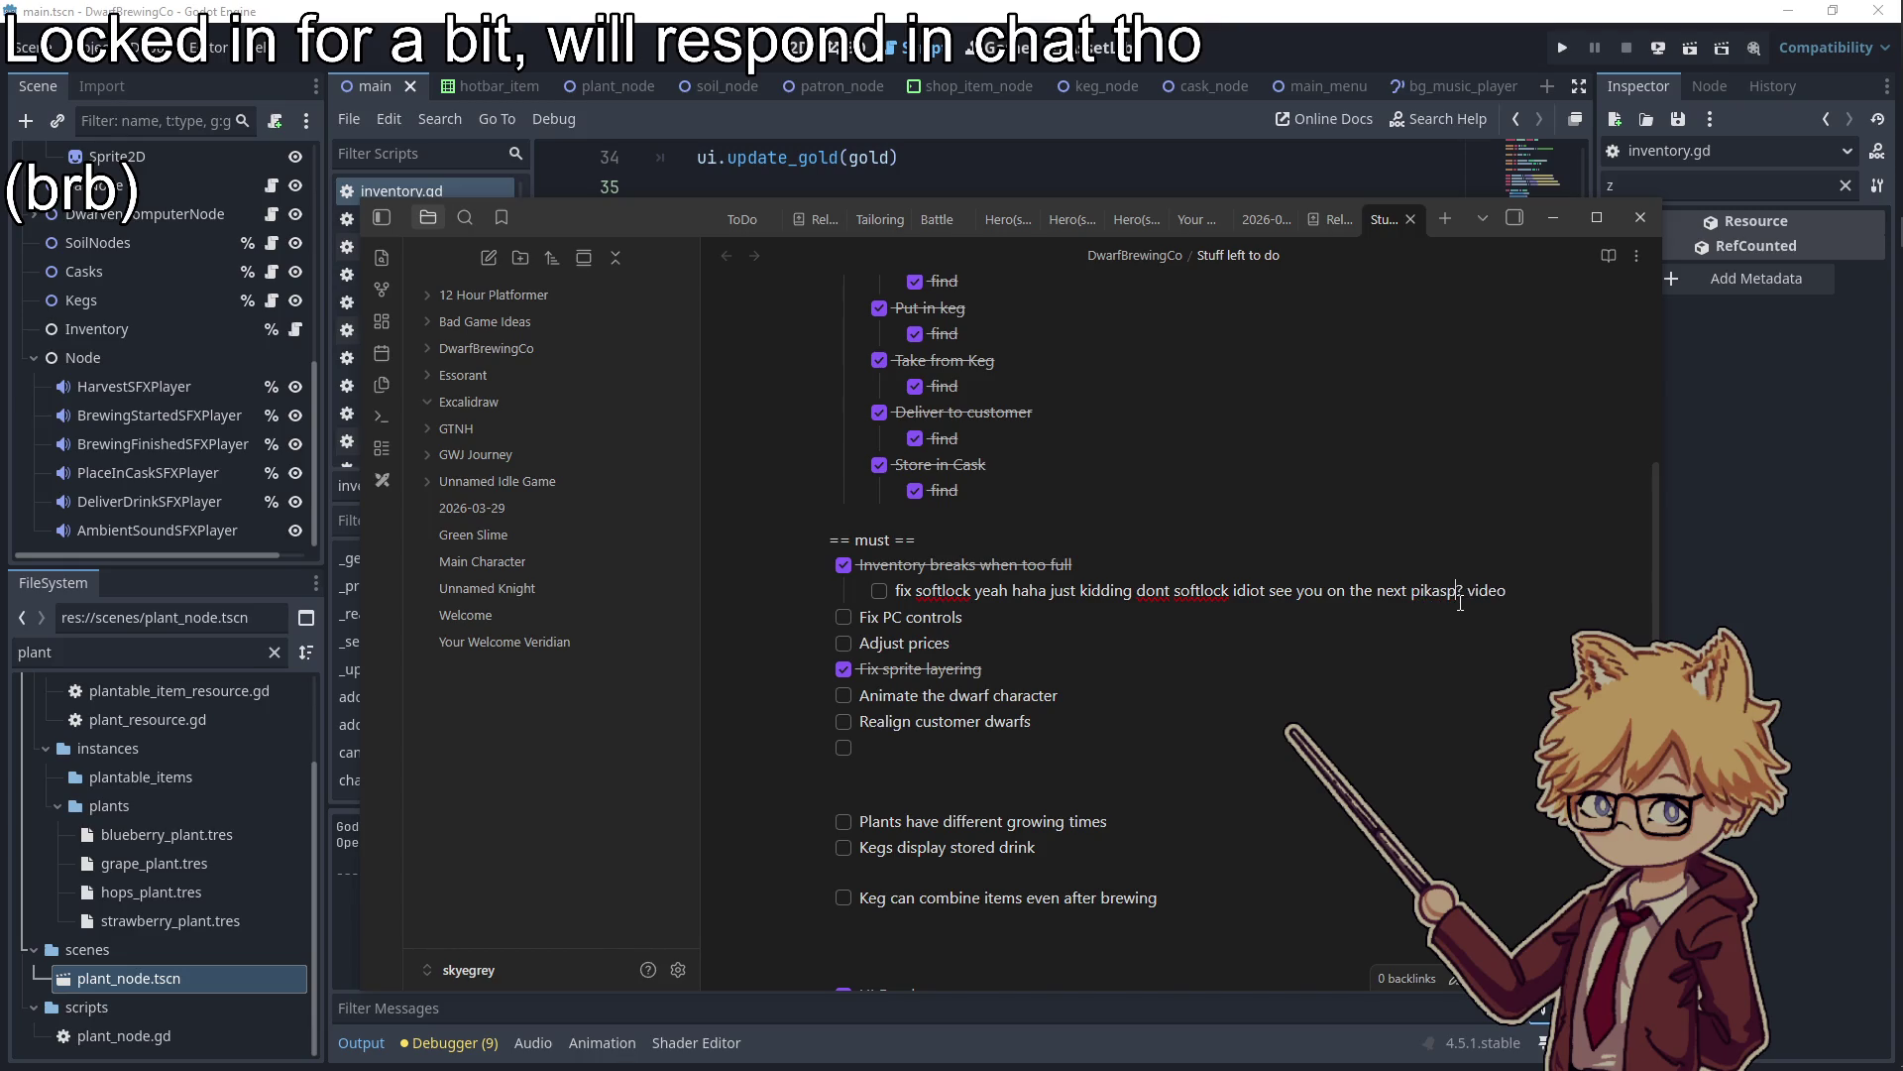
pyautogui.write('llow video')
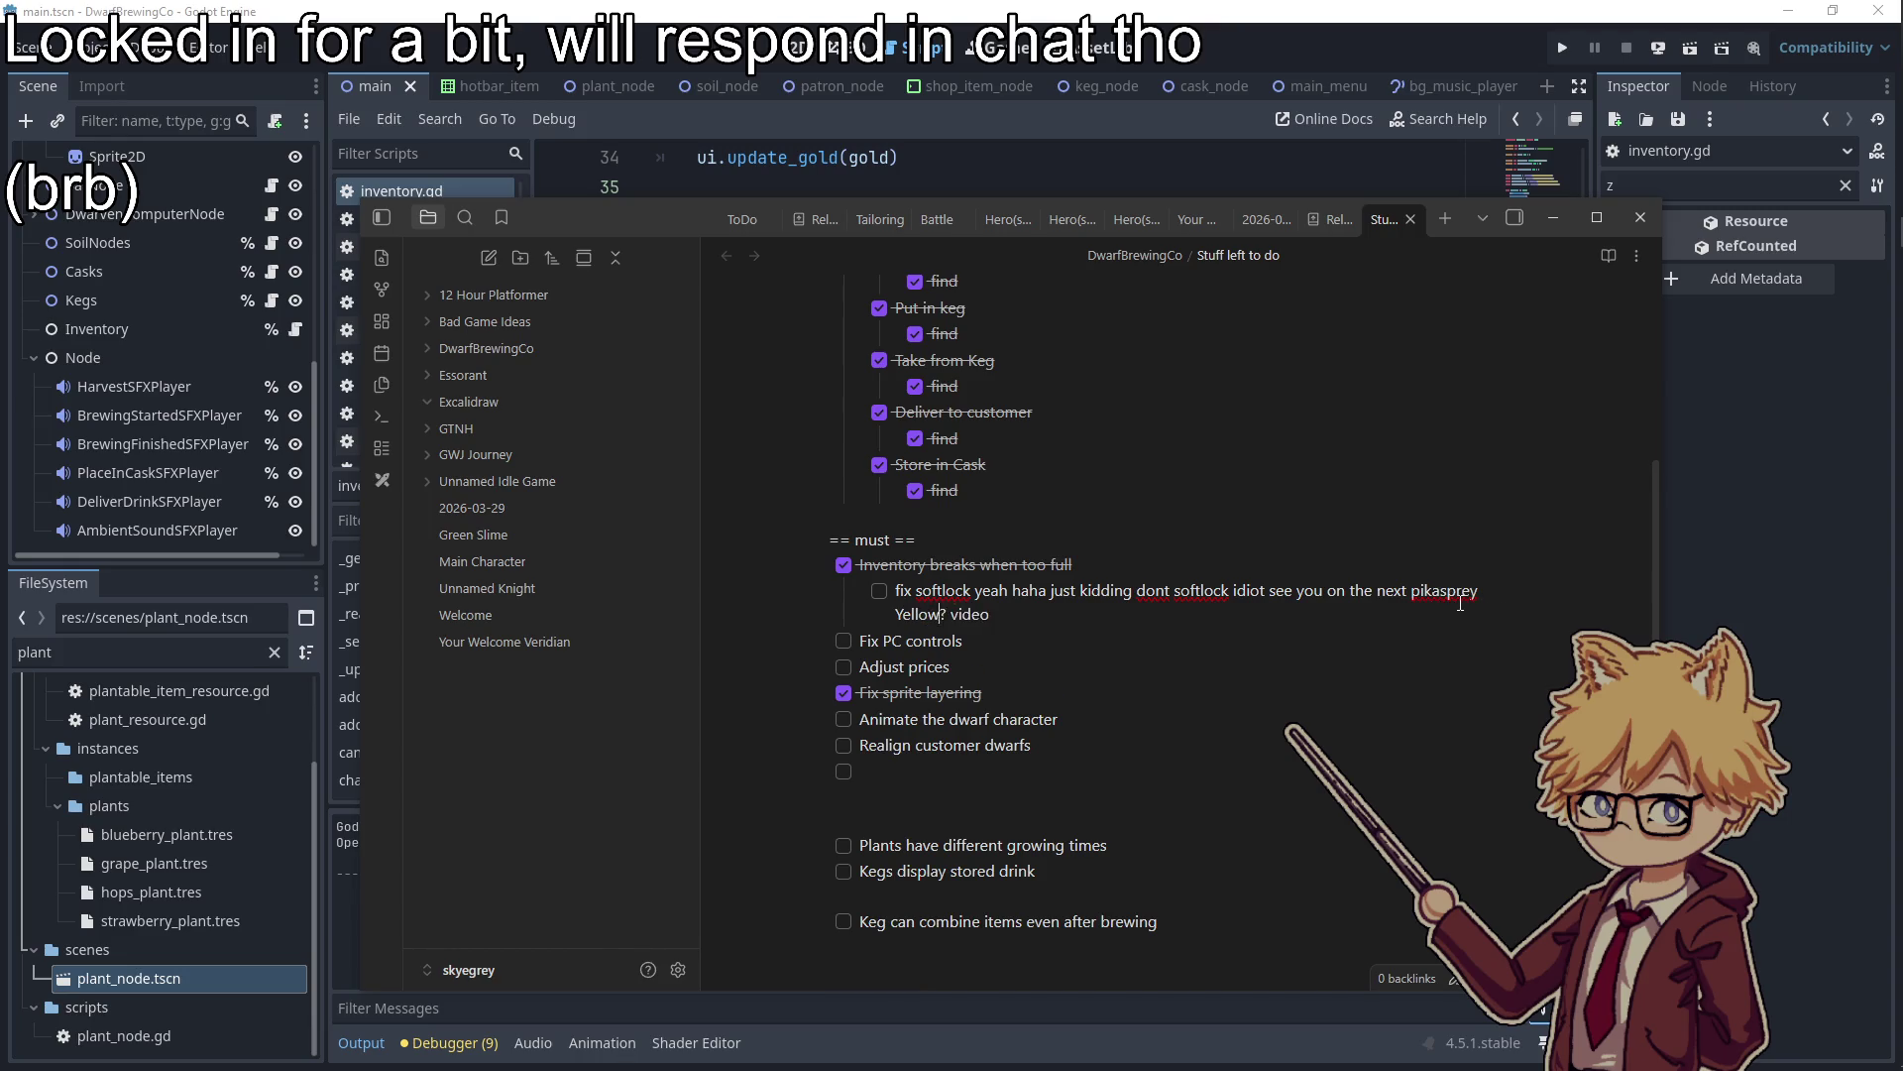
pyautogui.press('BackSpace')
pyautogui.press('BackSpace')
pyautogui.press('BackSpace')
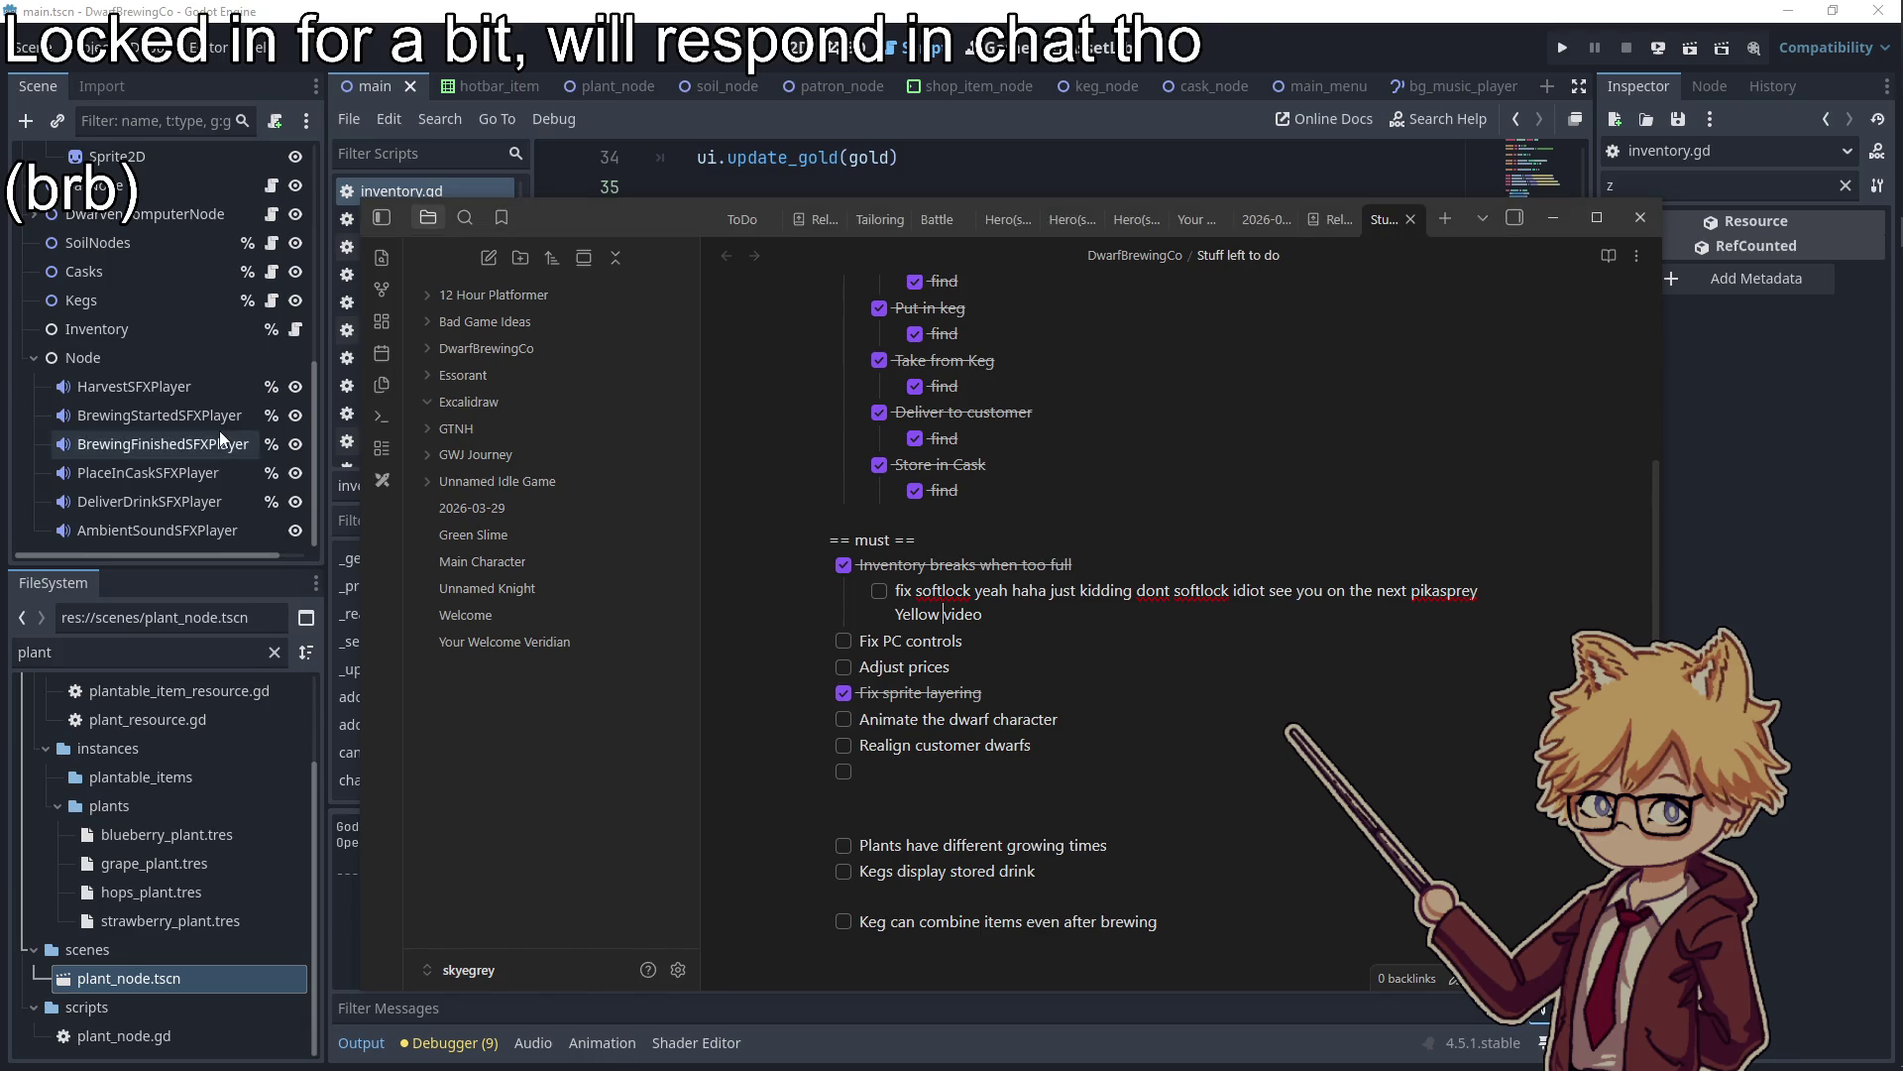
# Turn the softlock sub-item into a plain bullet and close Obsidian
pyautogui.click(901, 590)
pyautogui.press('BackSpace')
pyautogui.press('BackSpace')
pyautogui.press('BackSpace')
pyautogui.write('f')
pyautogui.scroll(-2, 1025, 643)
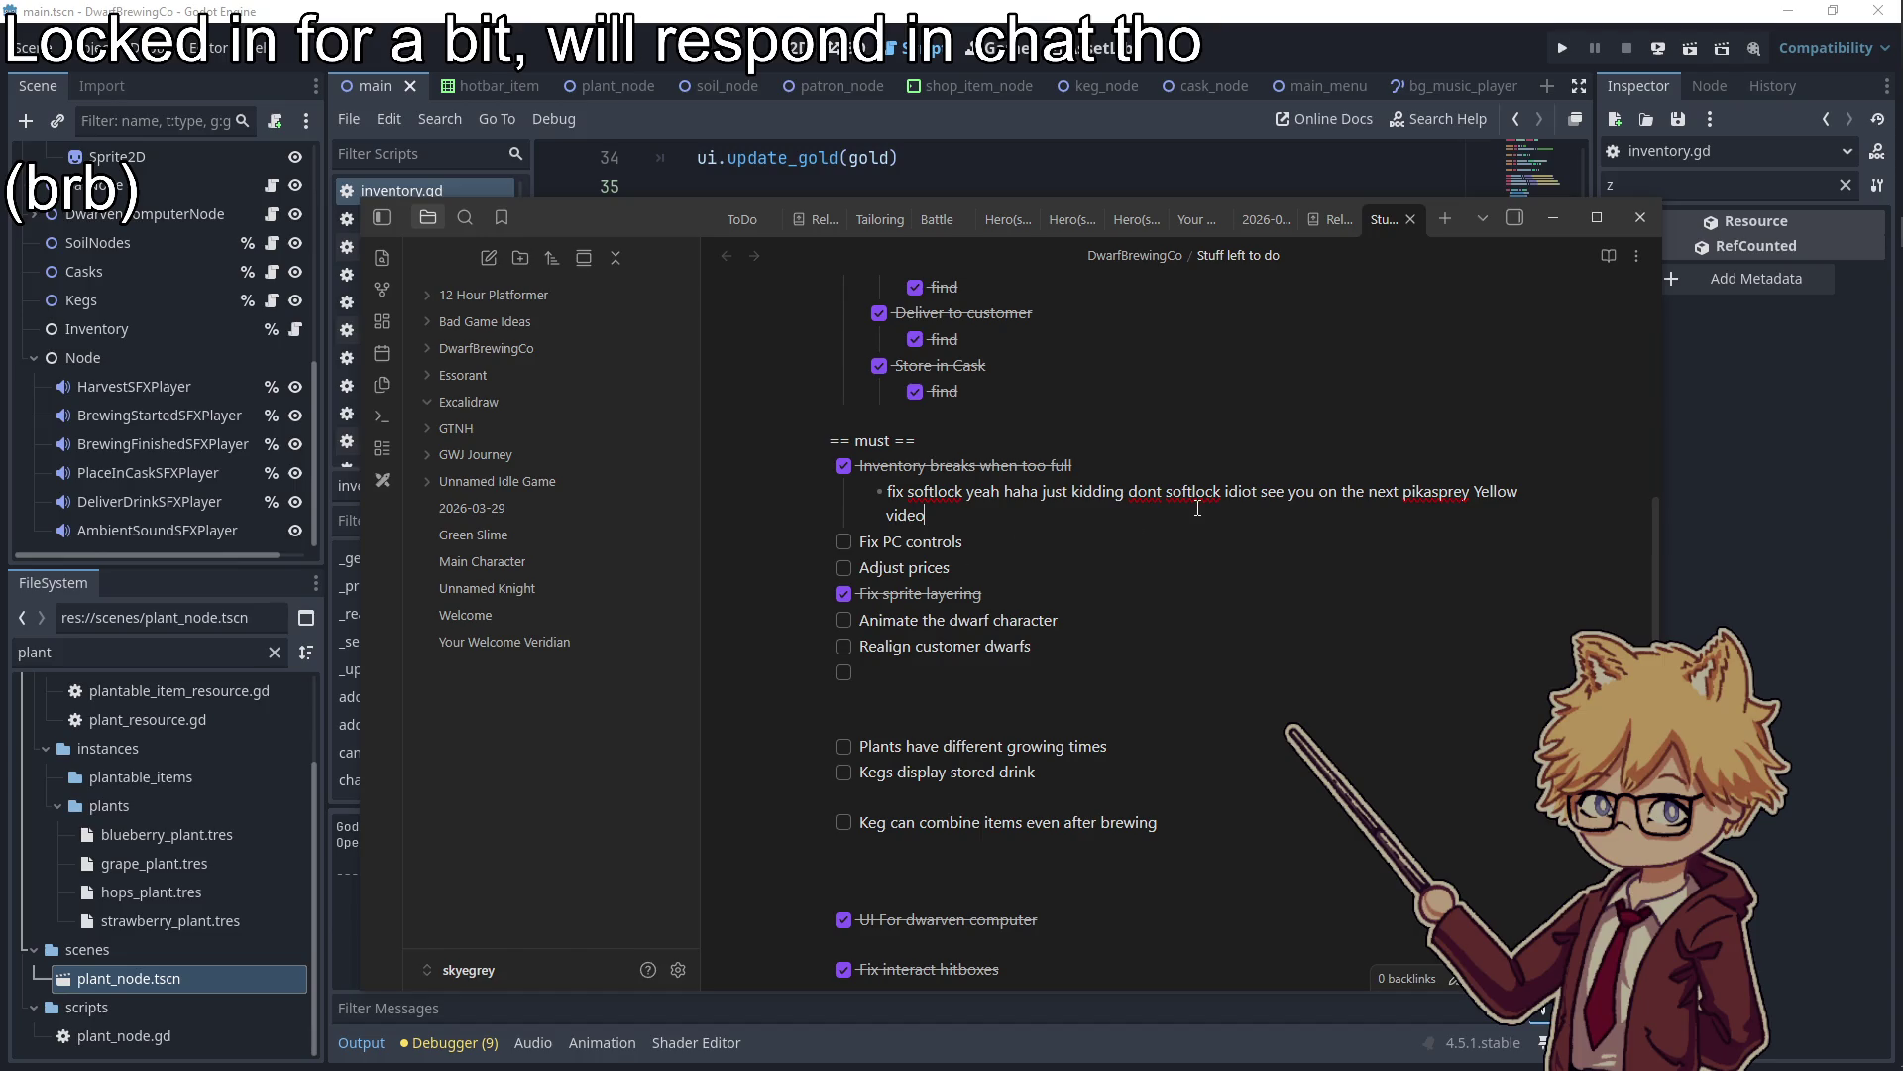
pyautogui.click(1644, 216)
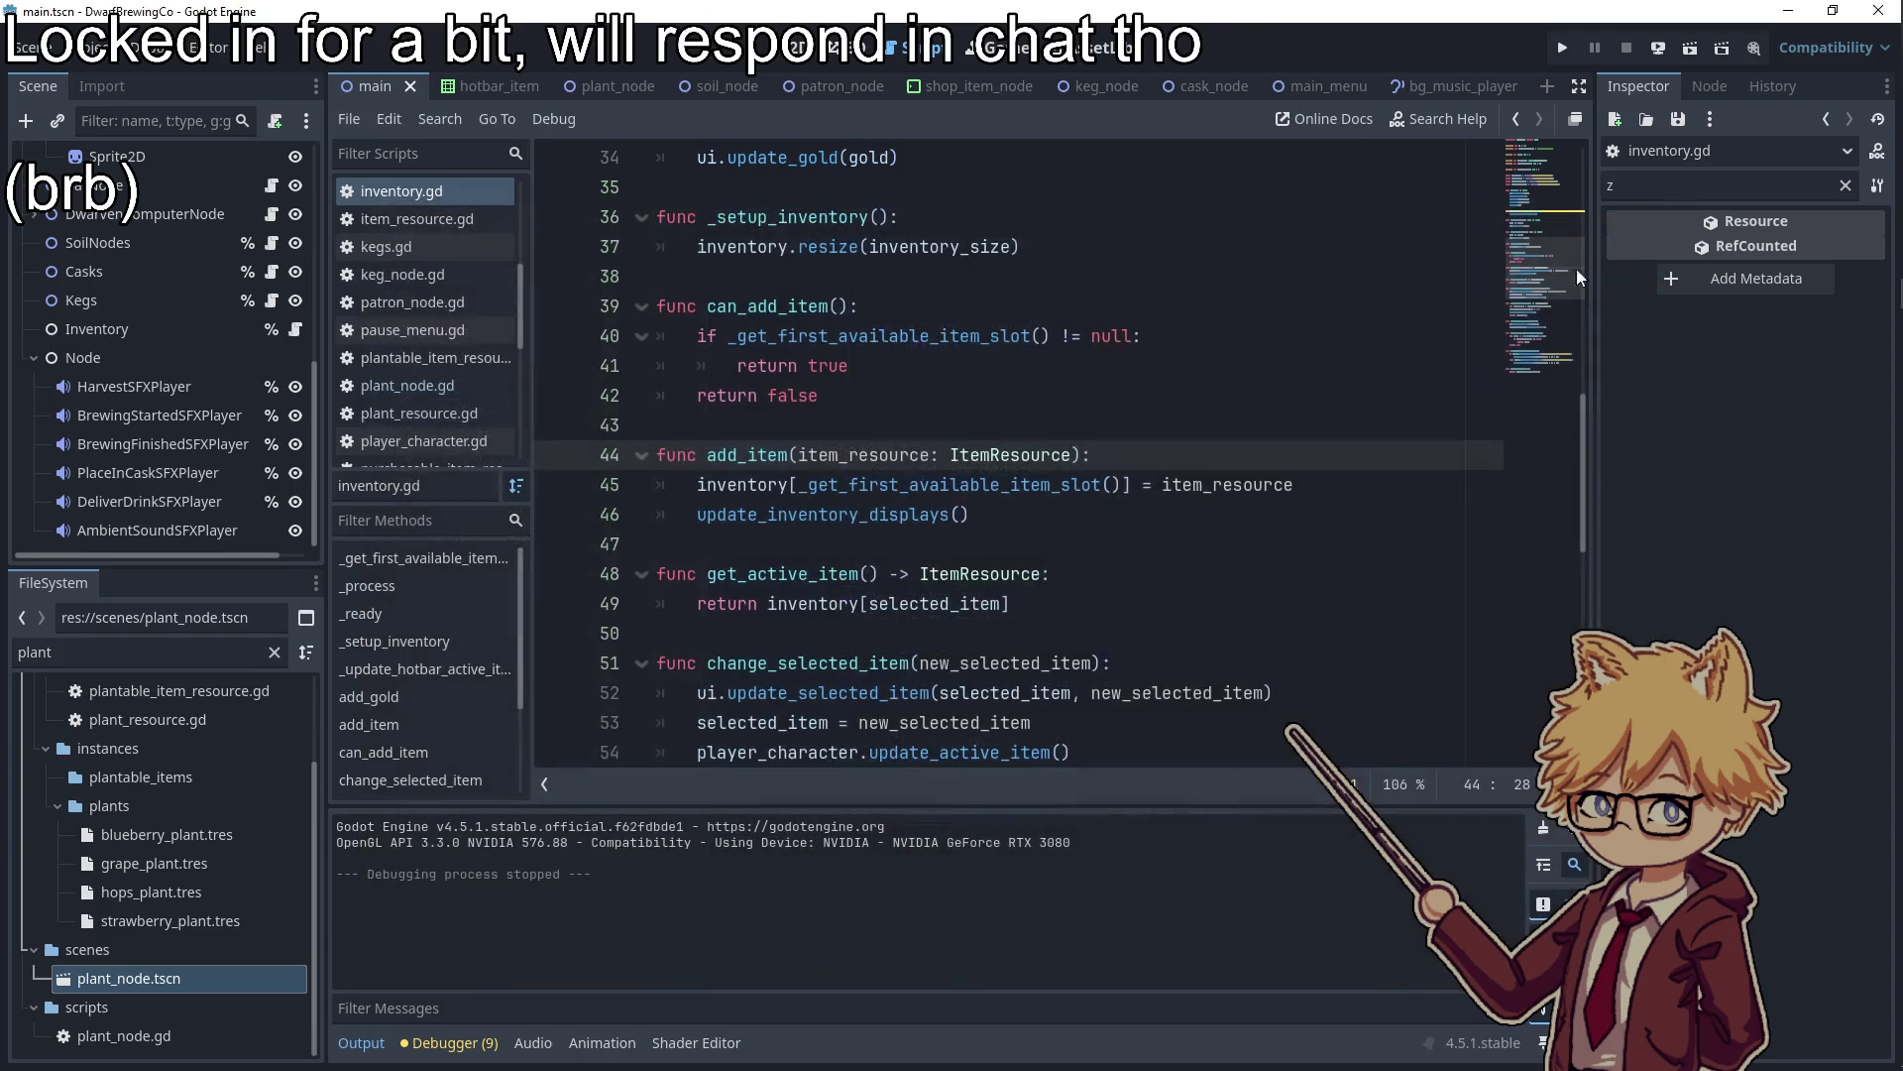
# In _update_hotbar_active_item, add an Input.is_action_just_pressed check for the hotbar_1 action
pyautogui.scroll(3, 171, 295)
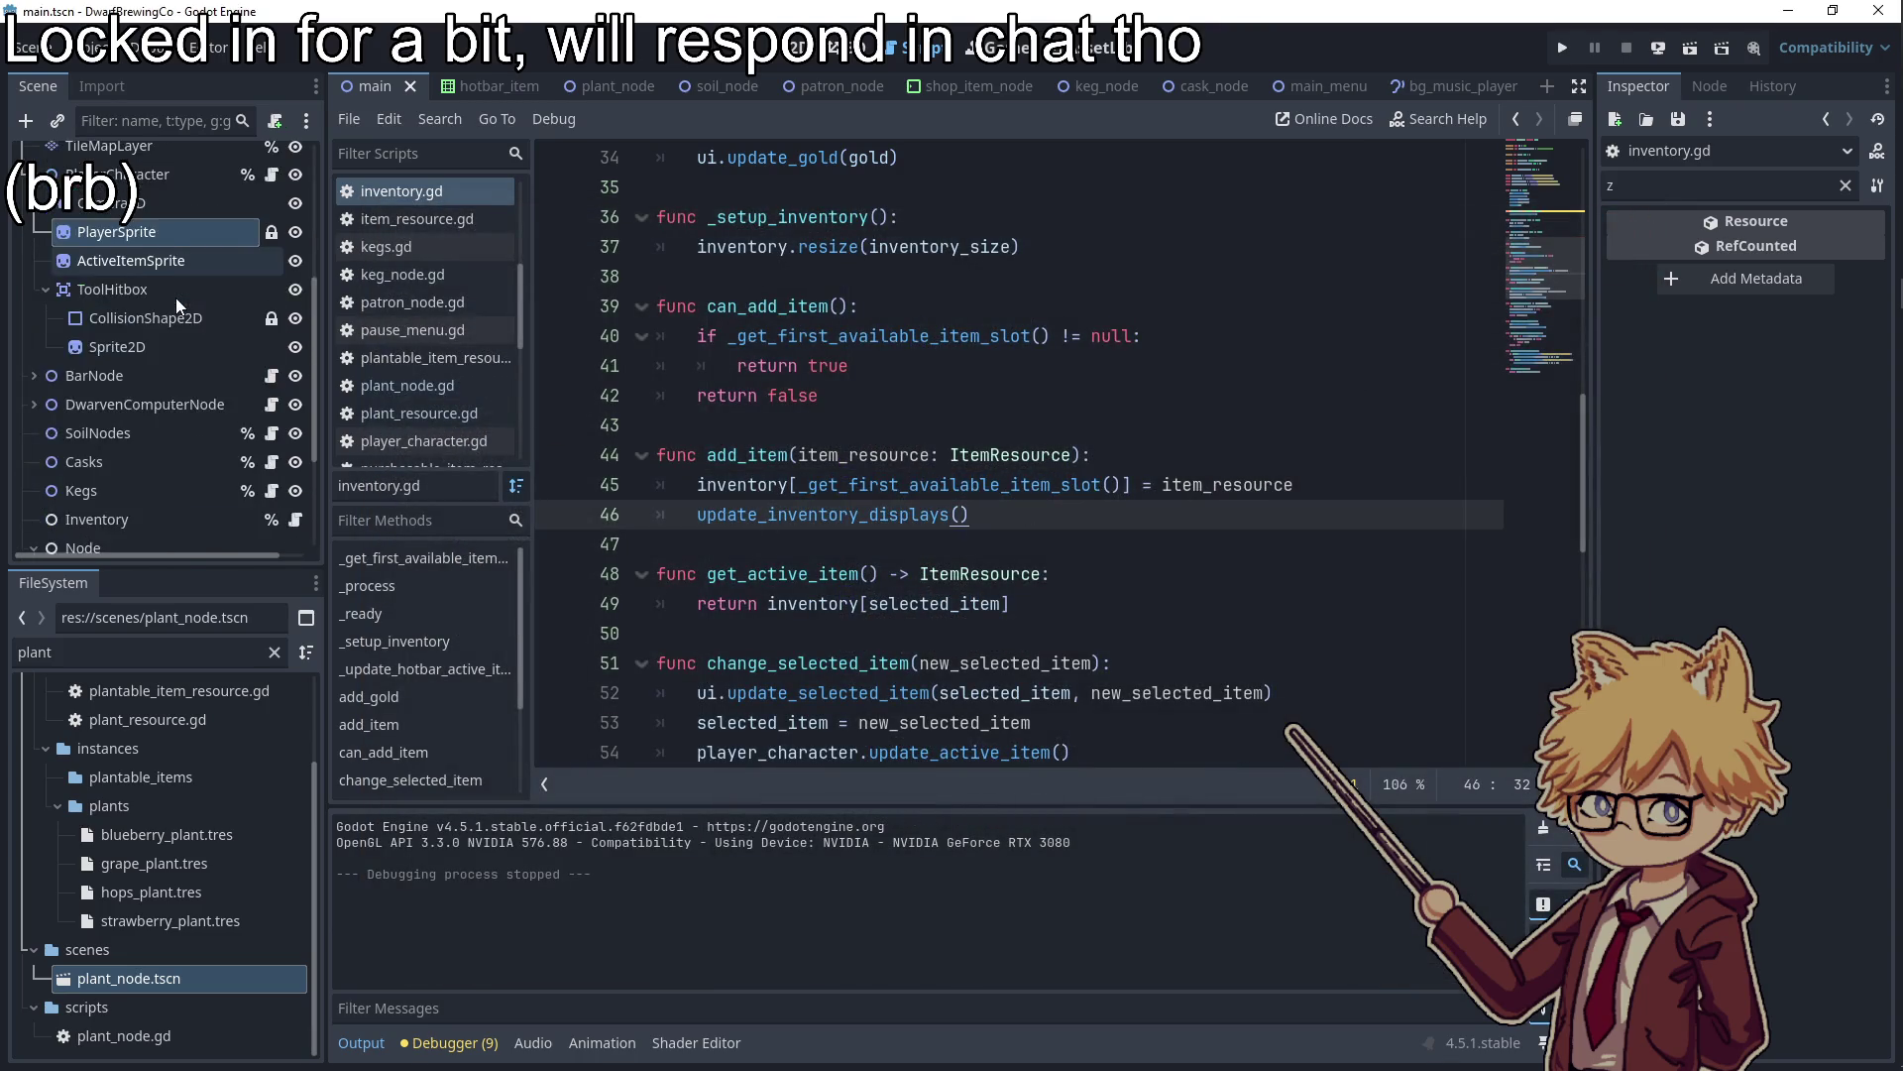
pyautogui.scroll(10, 894, 489)
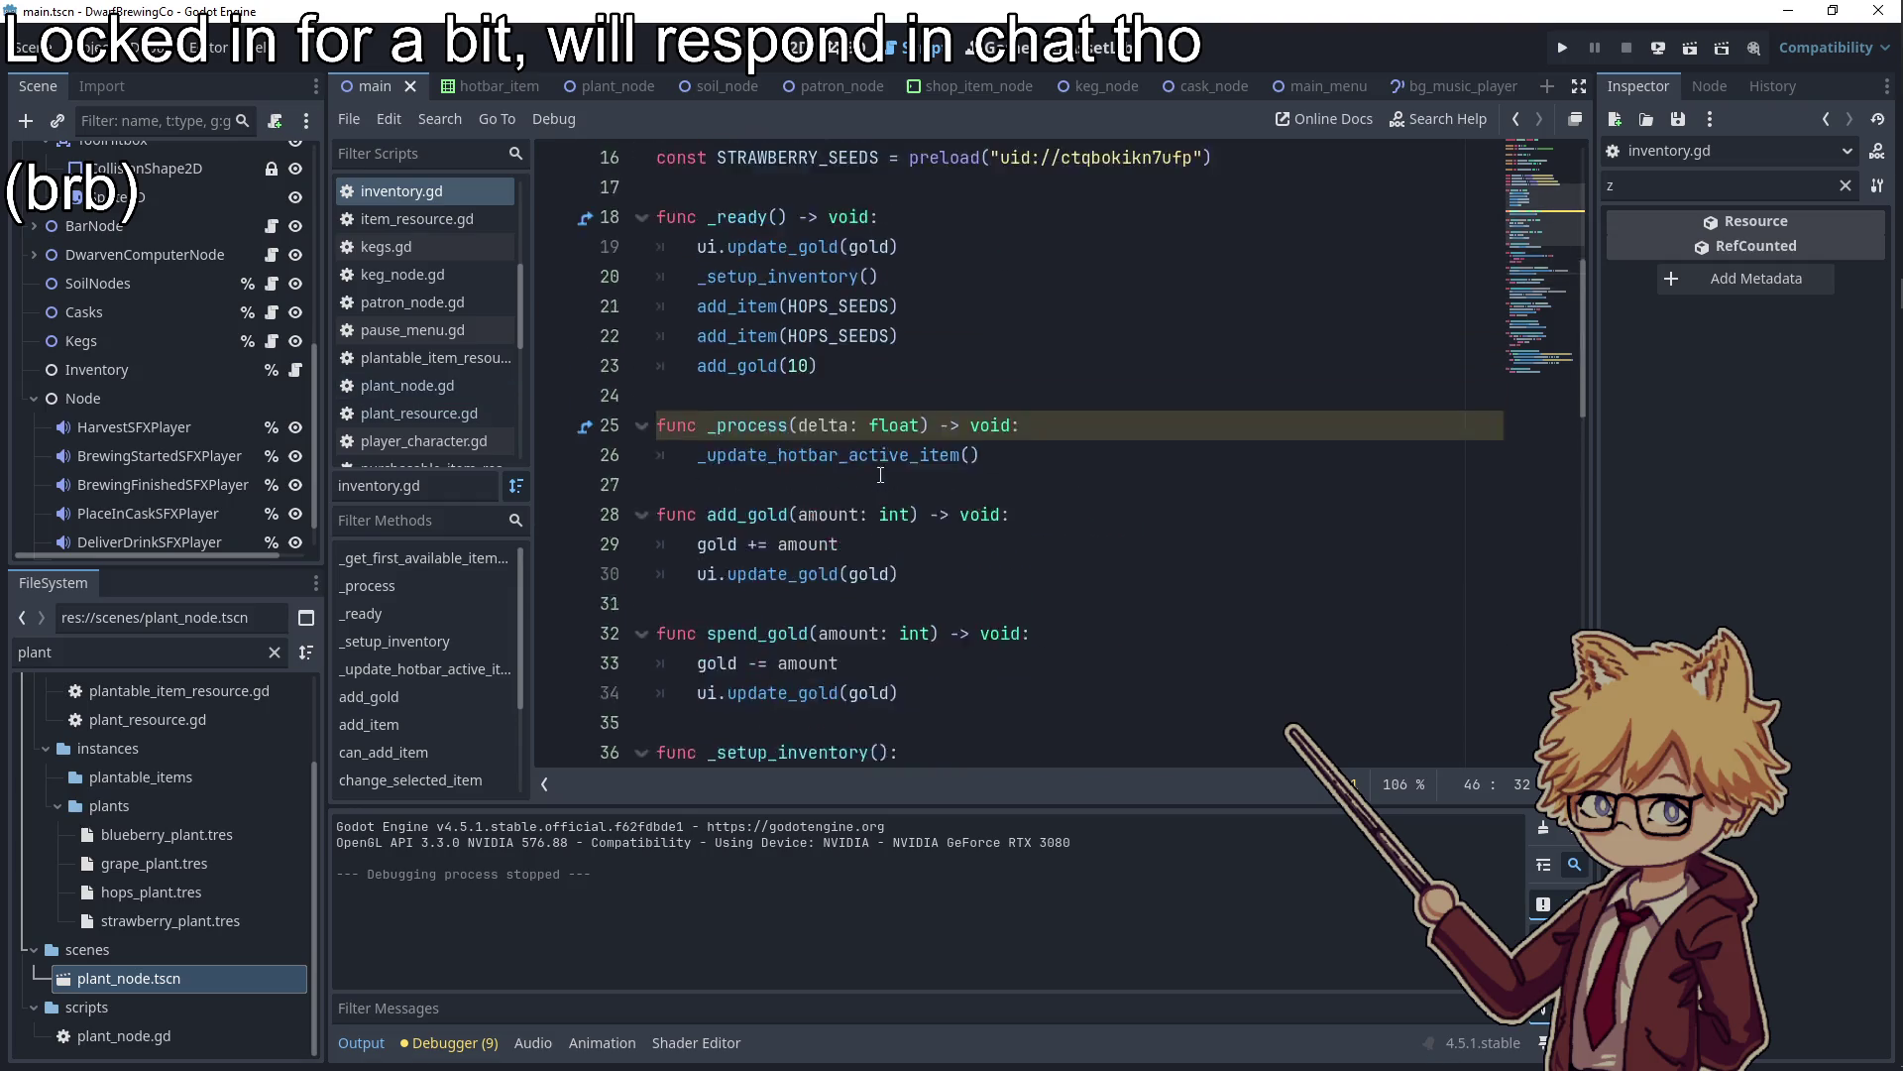
pyautogui.scroll(-6, 893, 489)
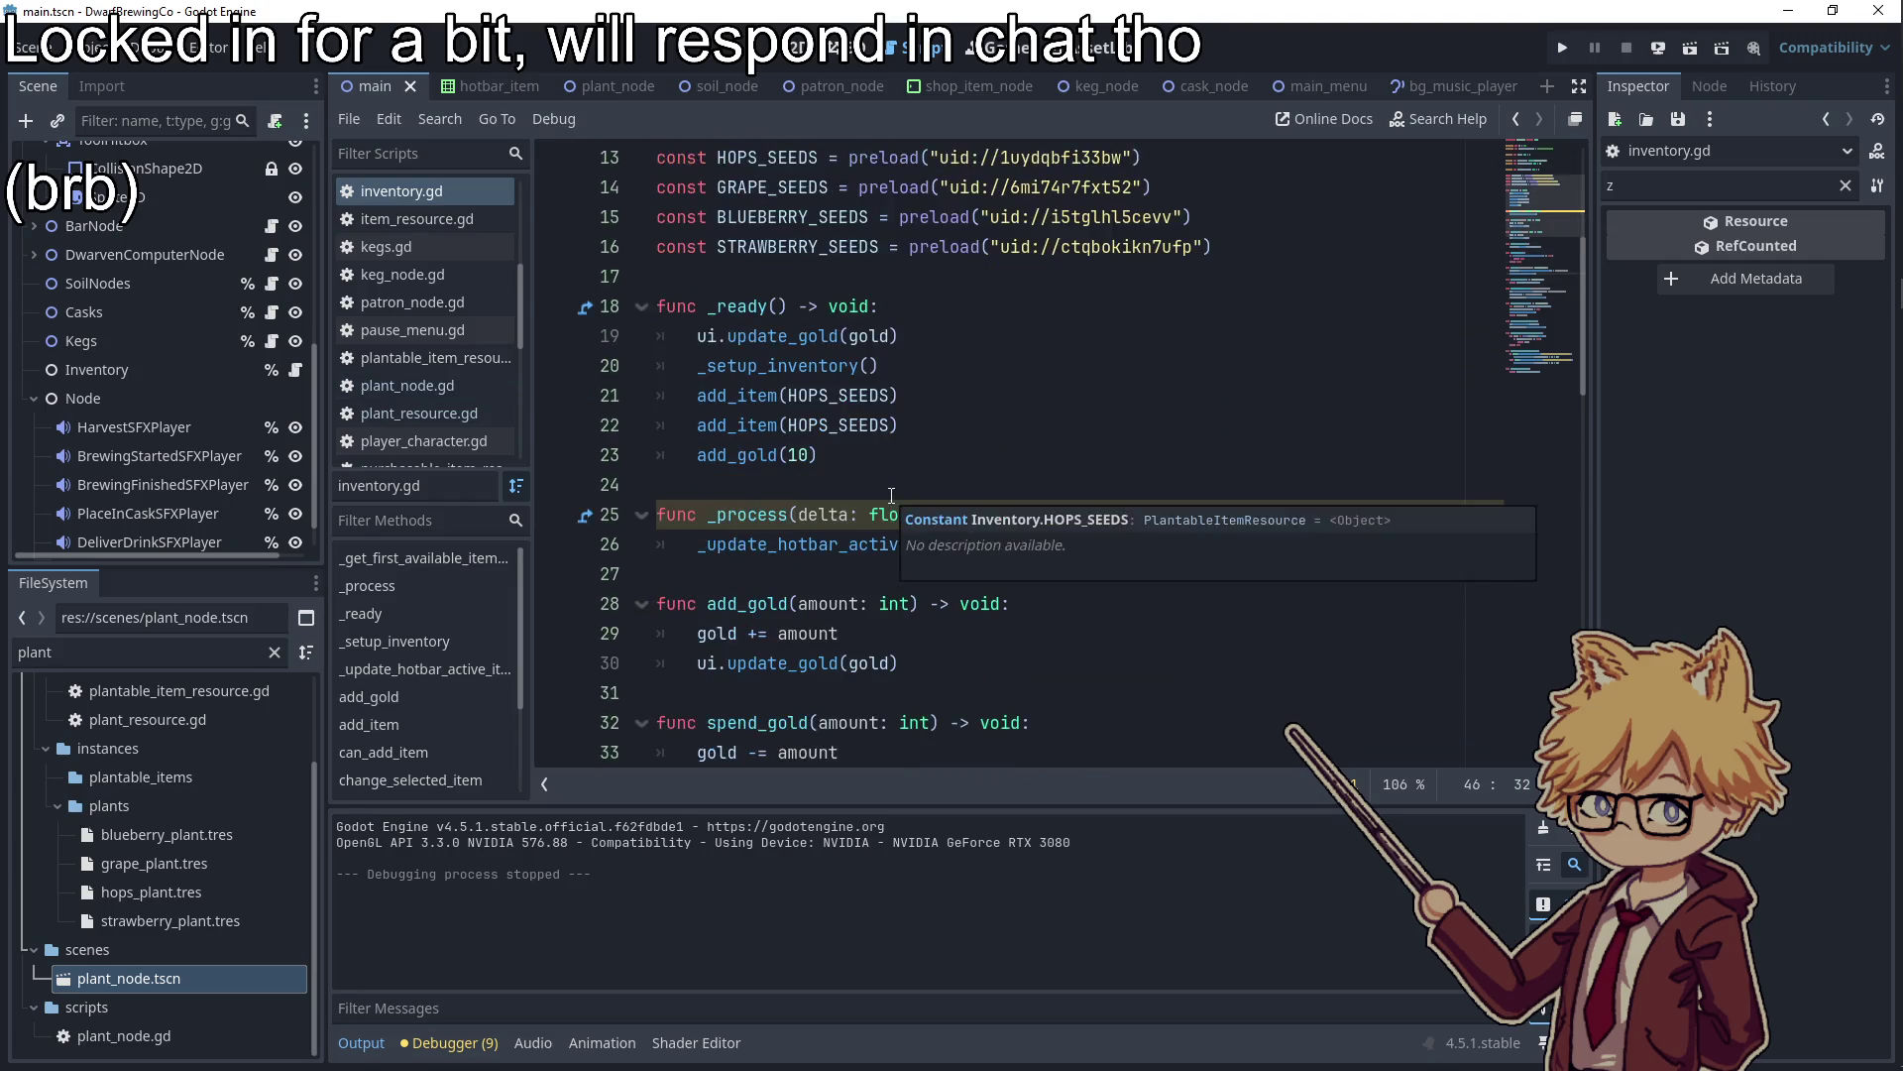
pyautogui.scroll(-5, 891, 495)
pyautogui.scroll(5, 862, 446)
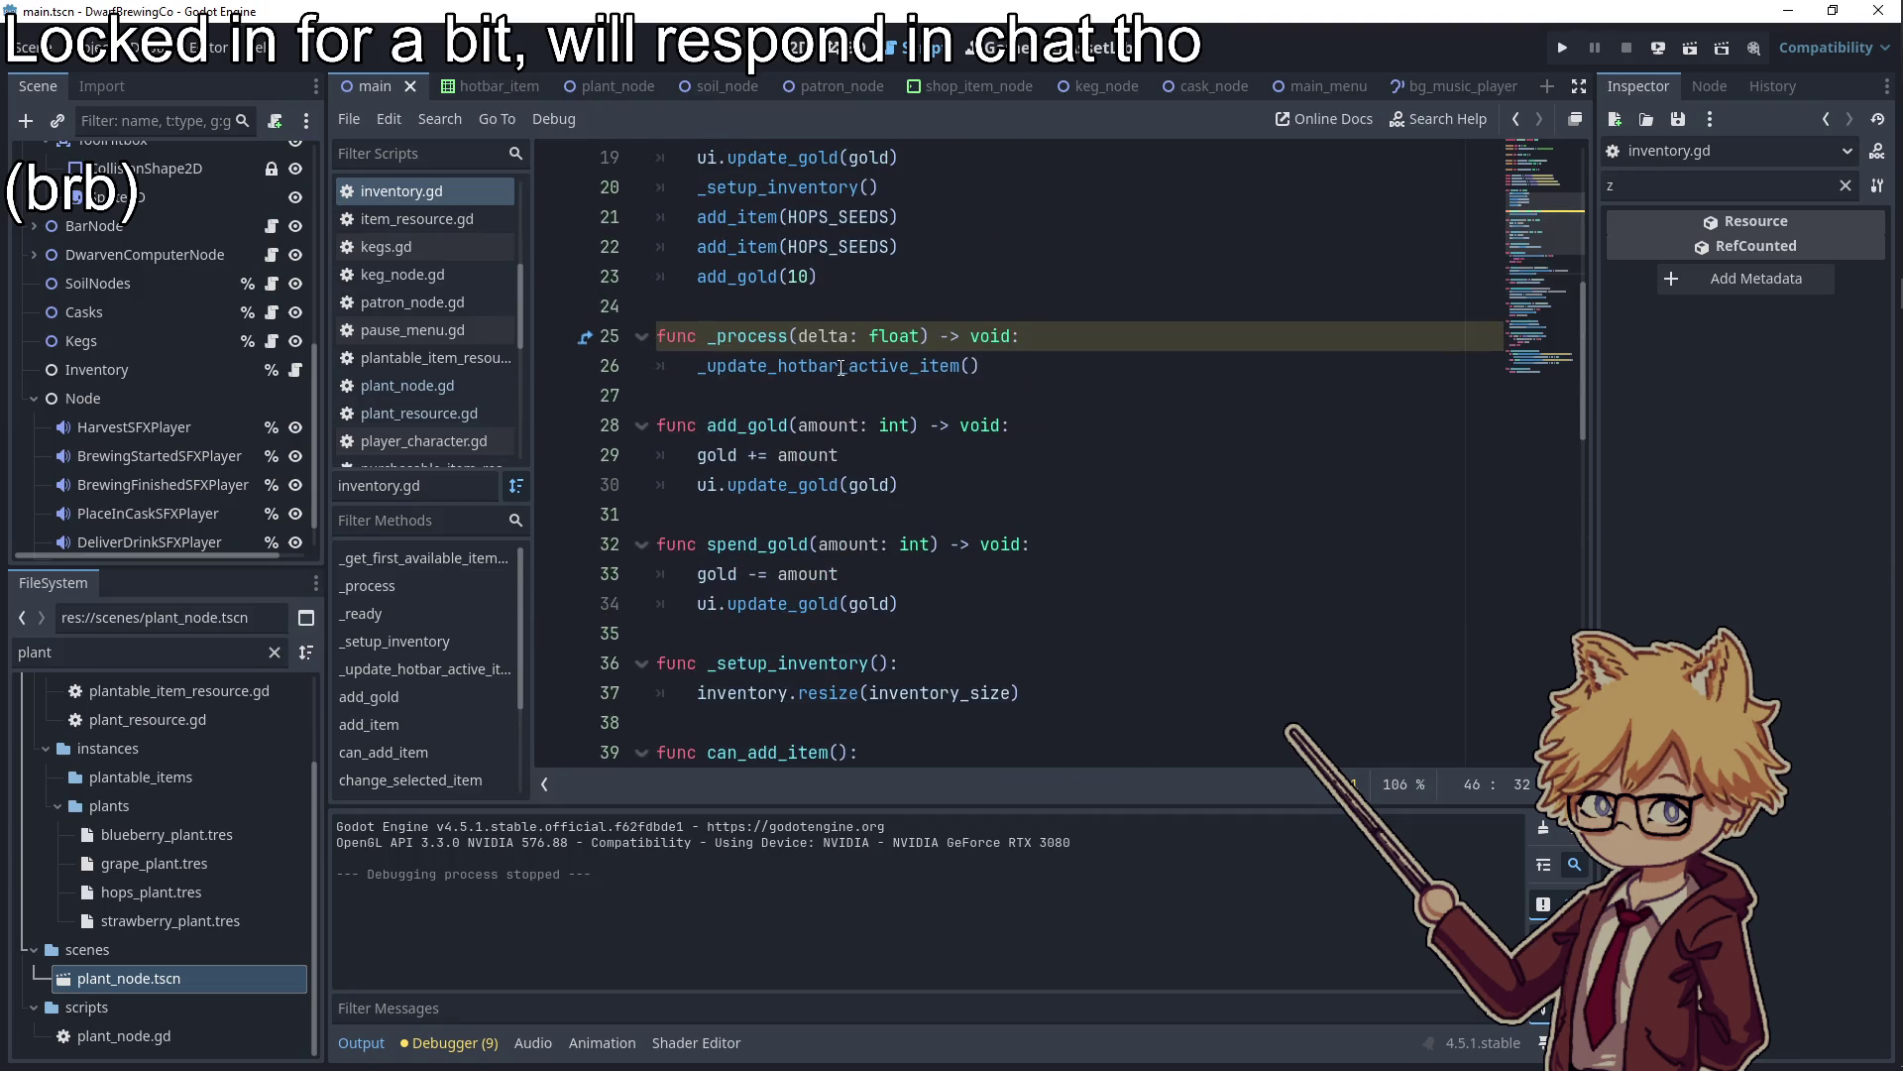
pyautogui.keyDown('ctrl'); pyautogui.click(816, 367); pyautogui.keyUp('ctrl')
pyautogui.click(1220, 606)
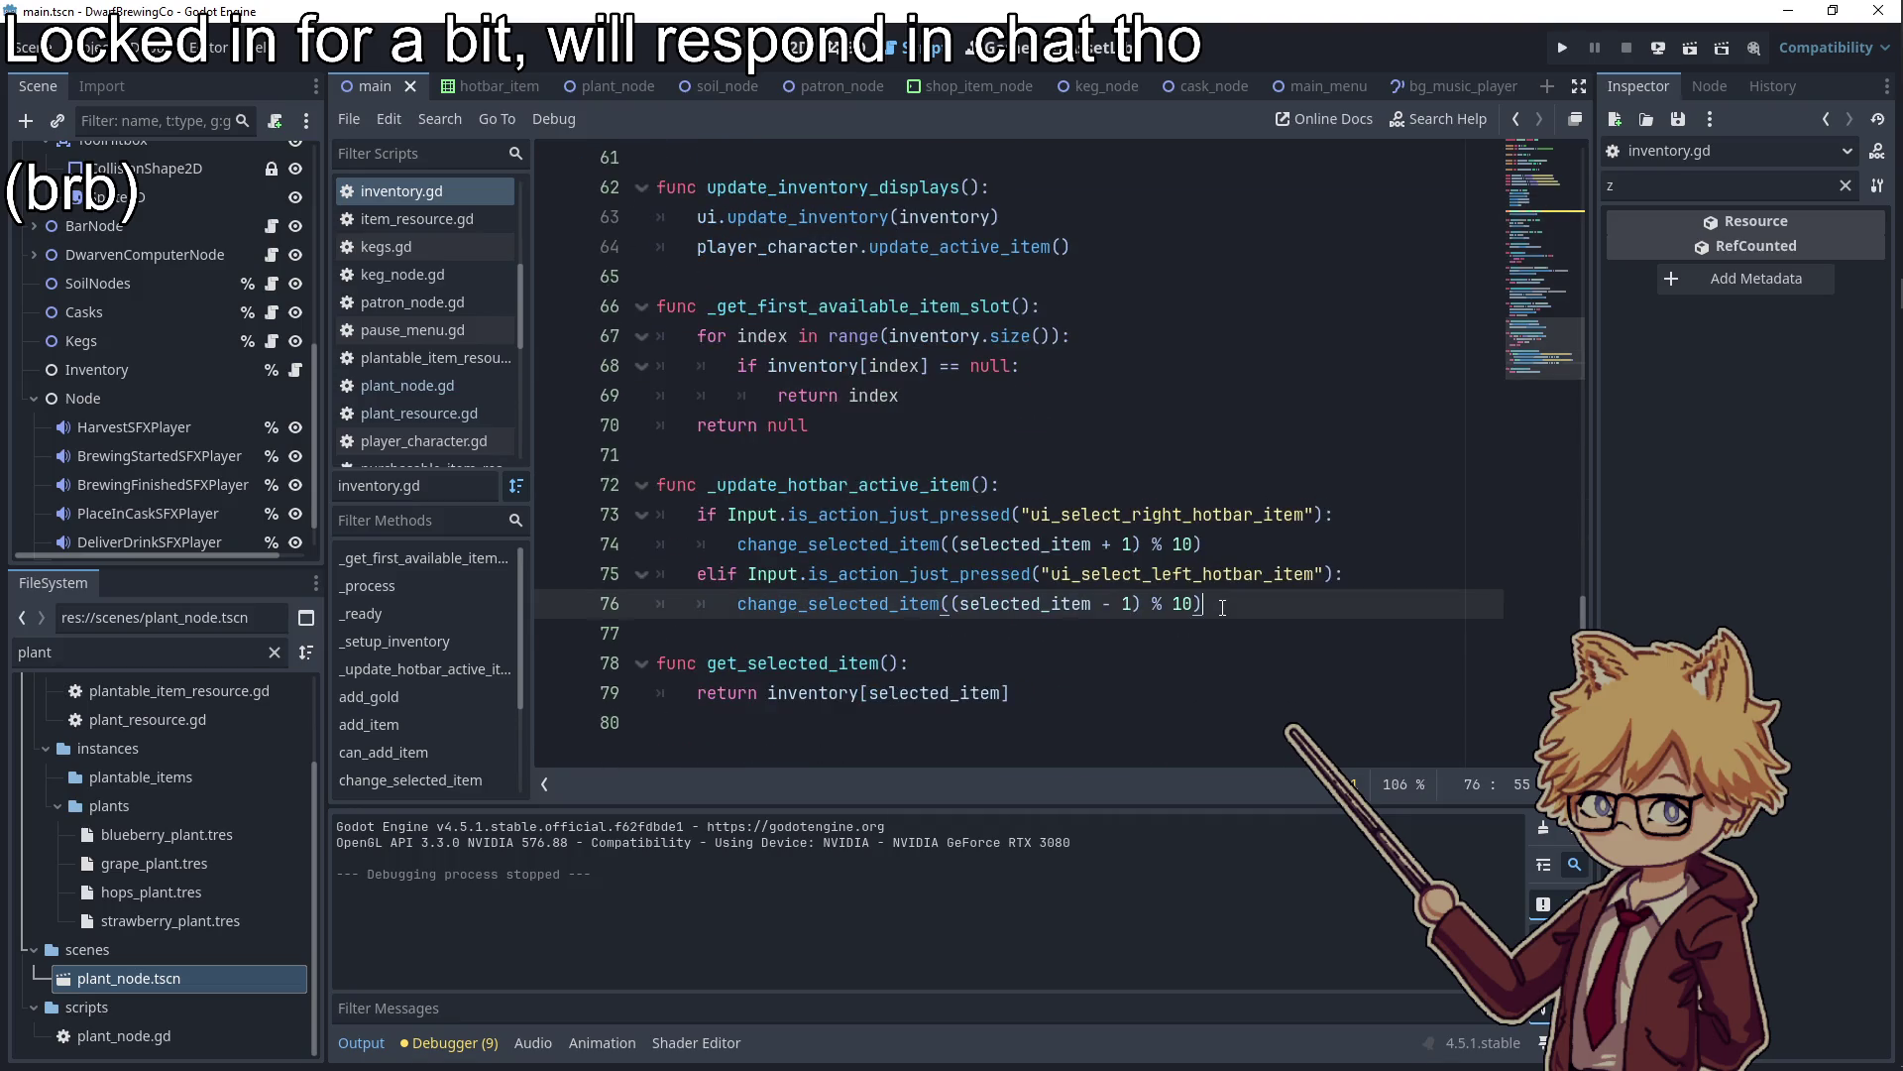
pyautogui.press('Return')
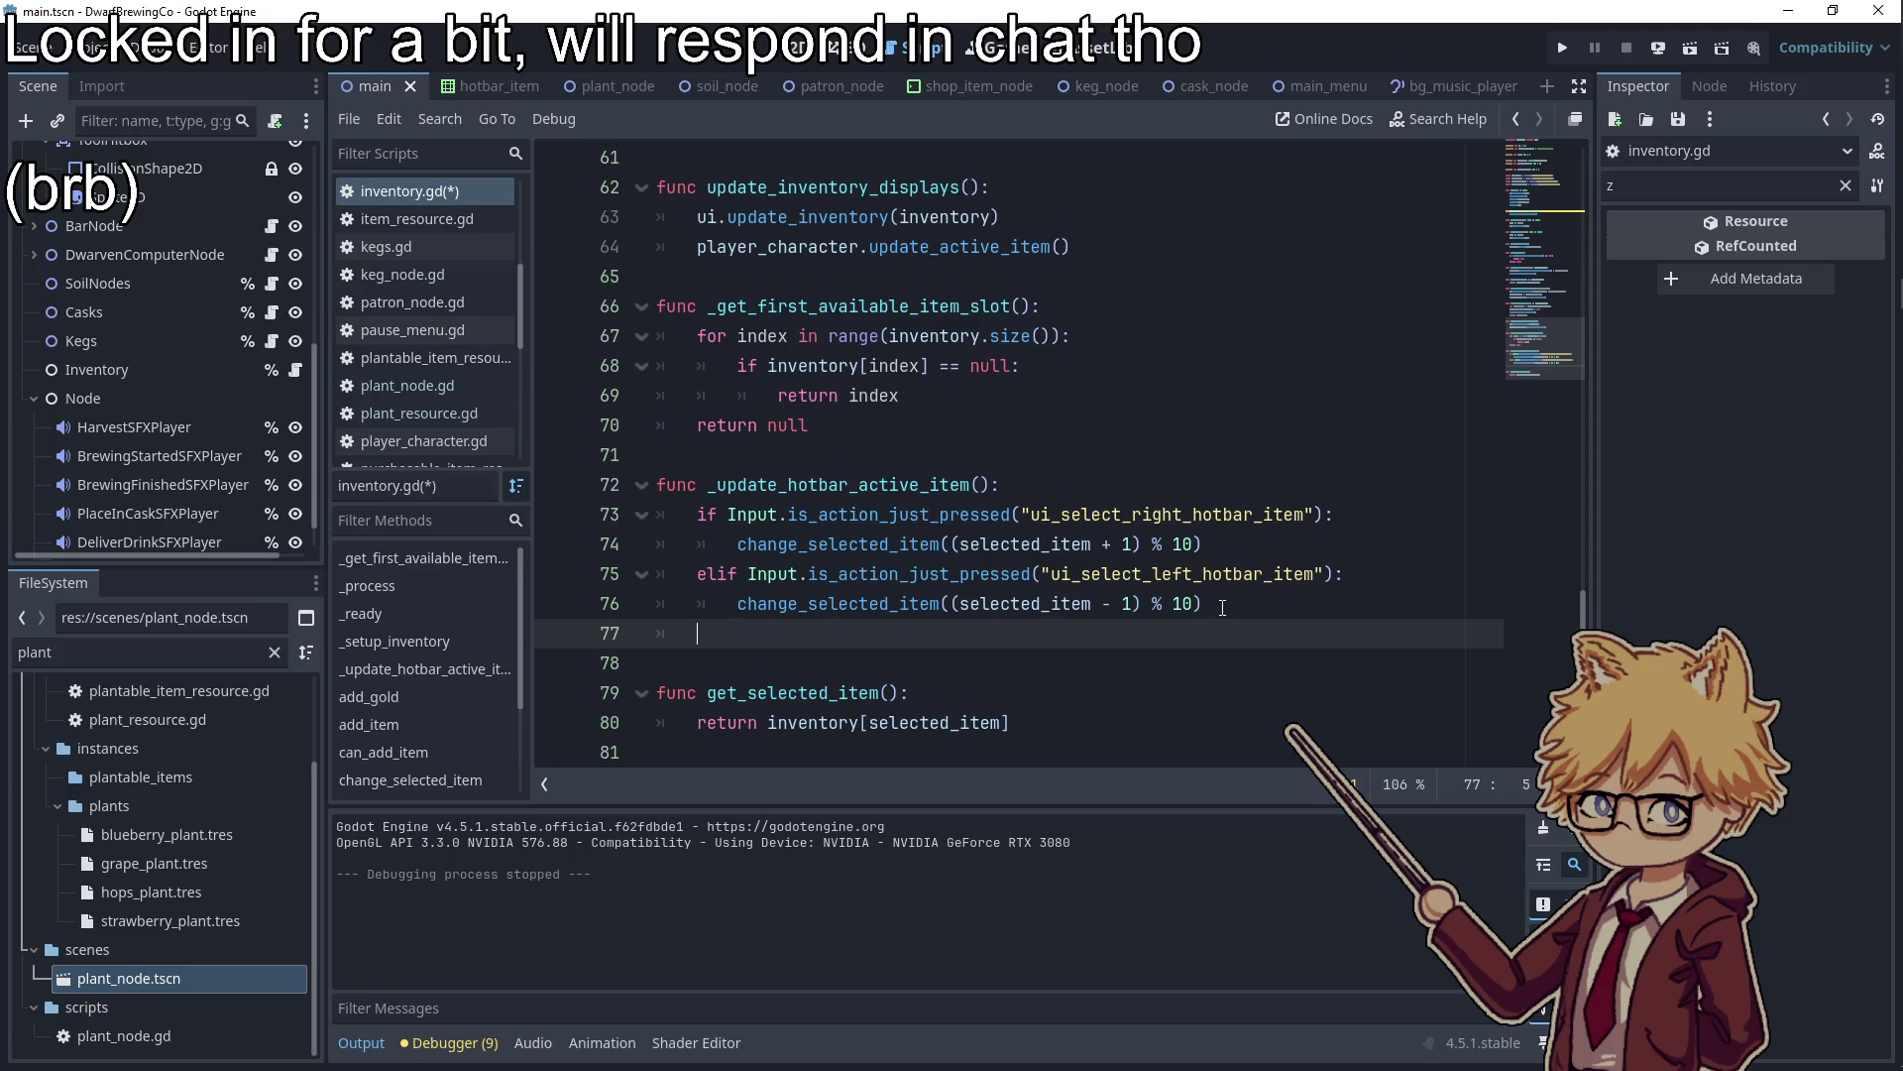
pyautogui.write('ifInput')
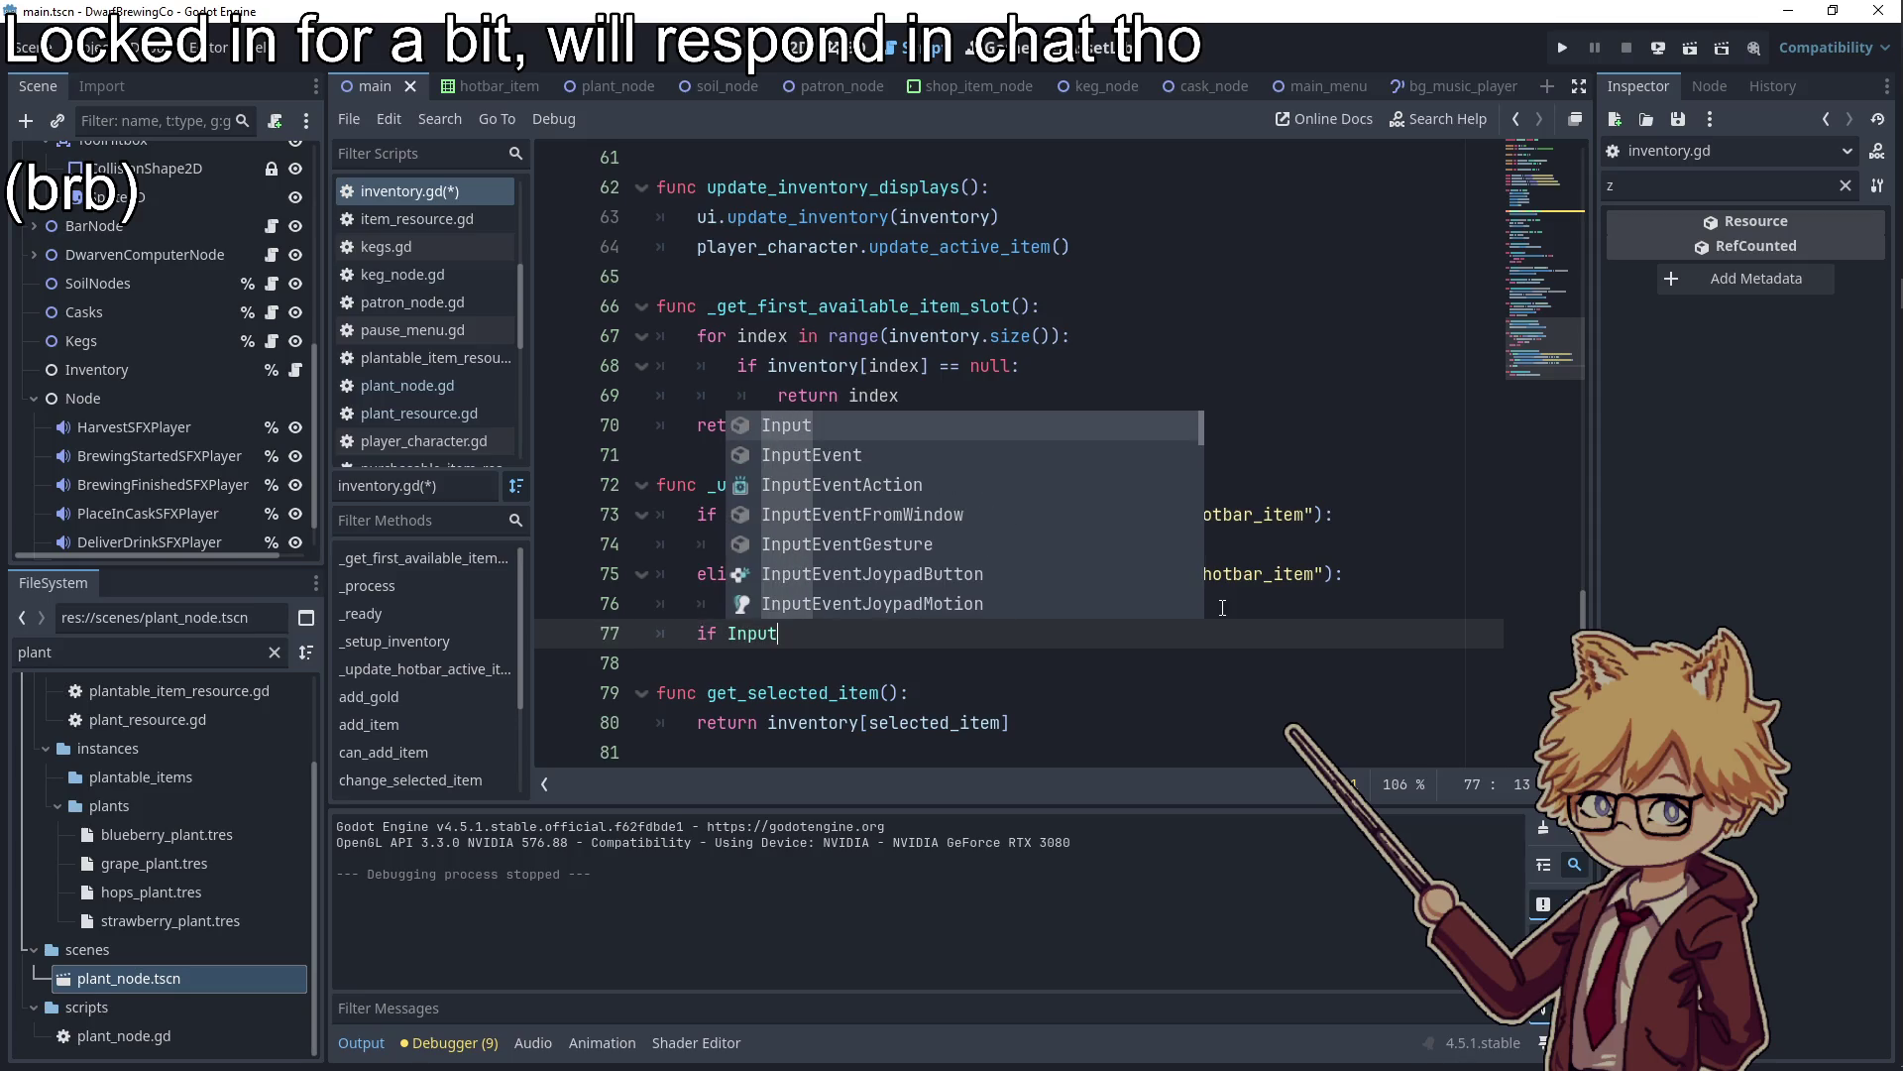
pyautogui.write('.is_action_just_pressed("')
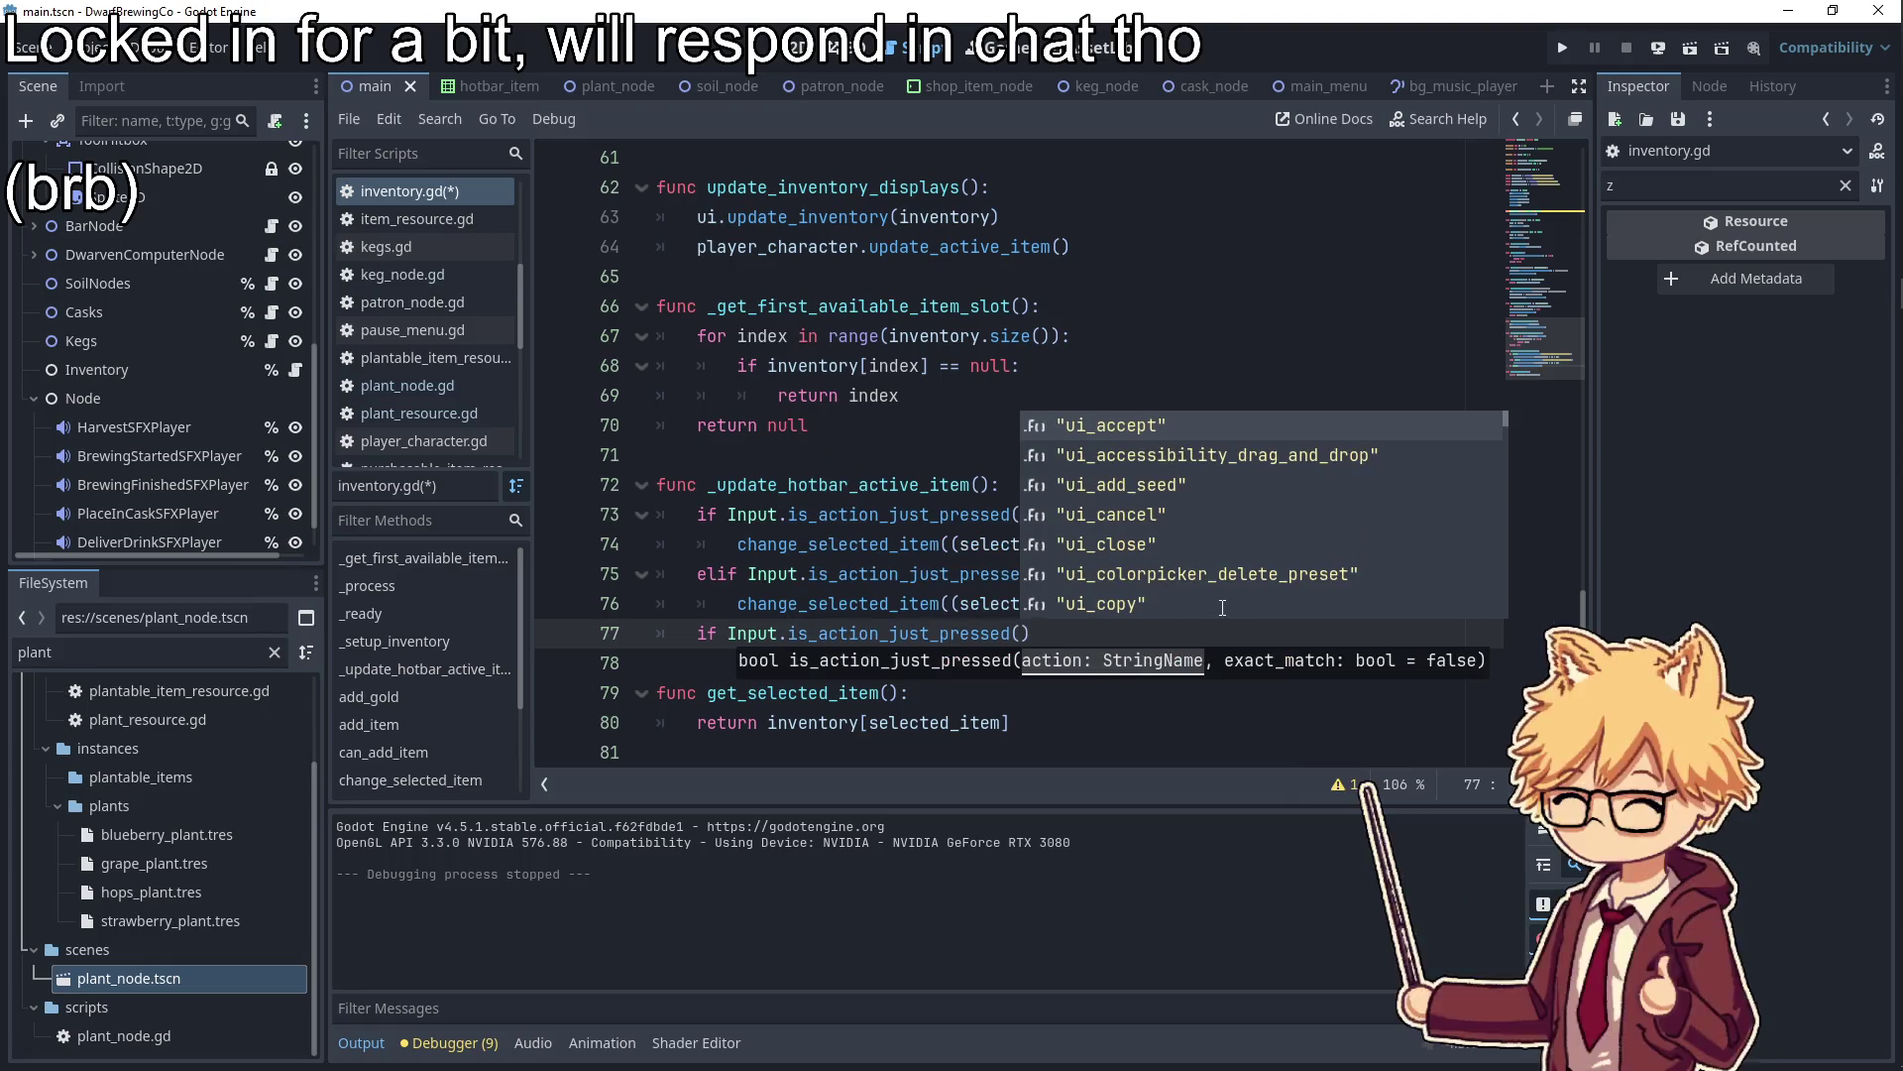
pyautogui.write('u')
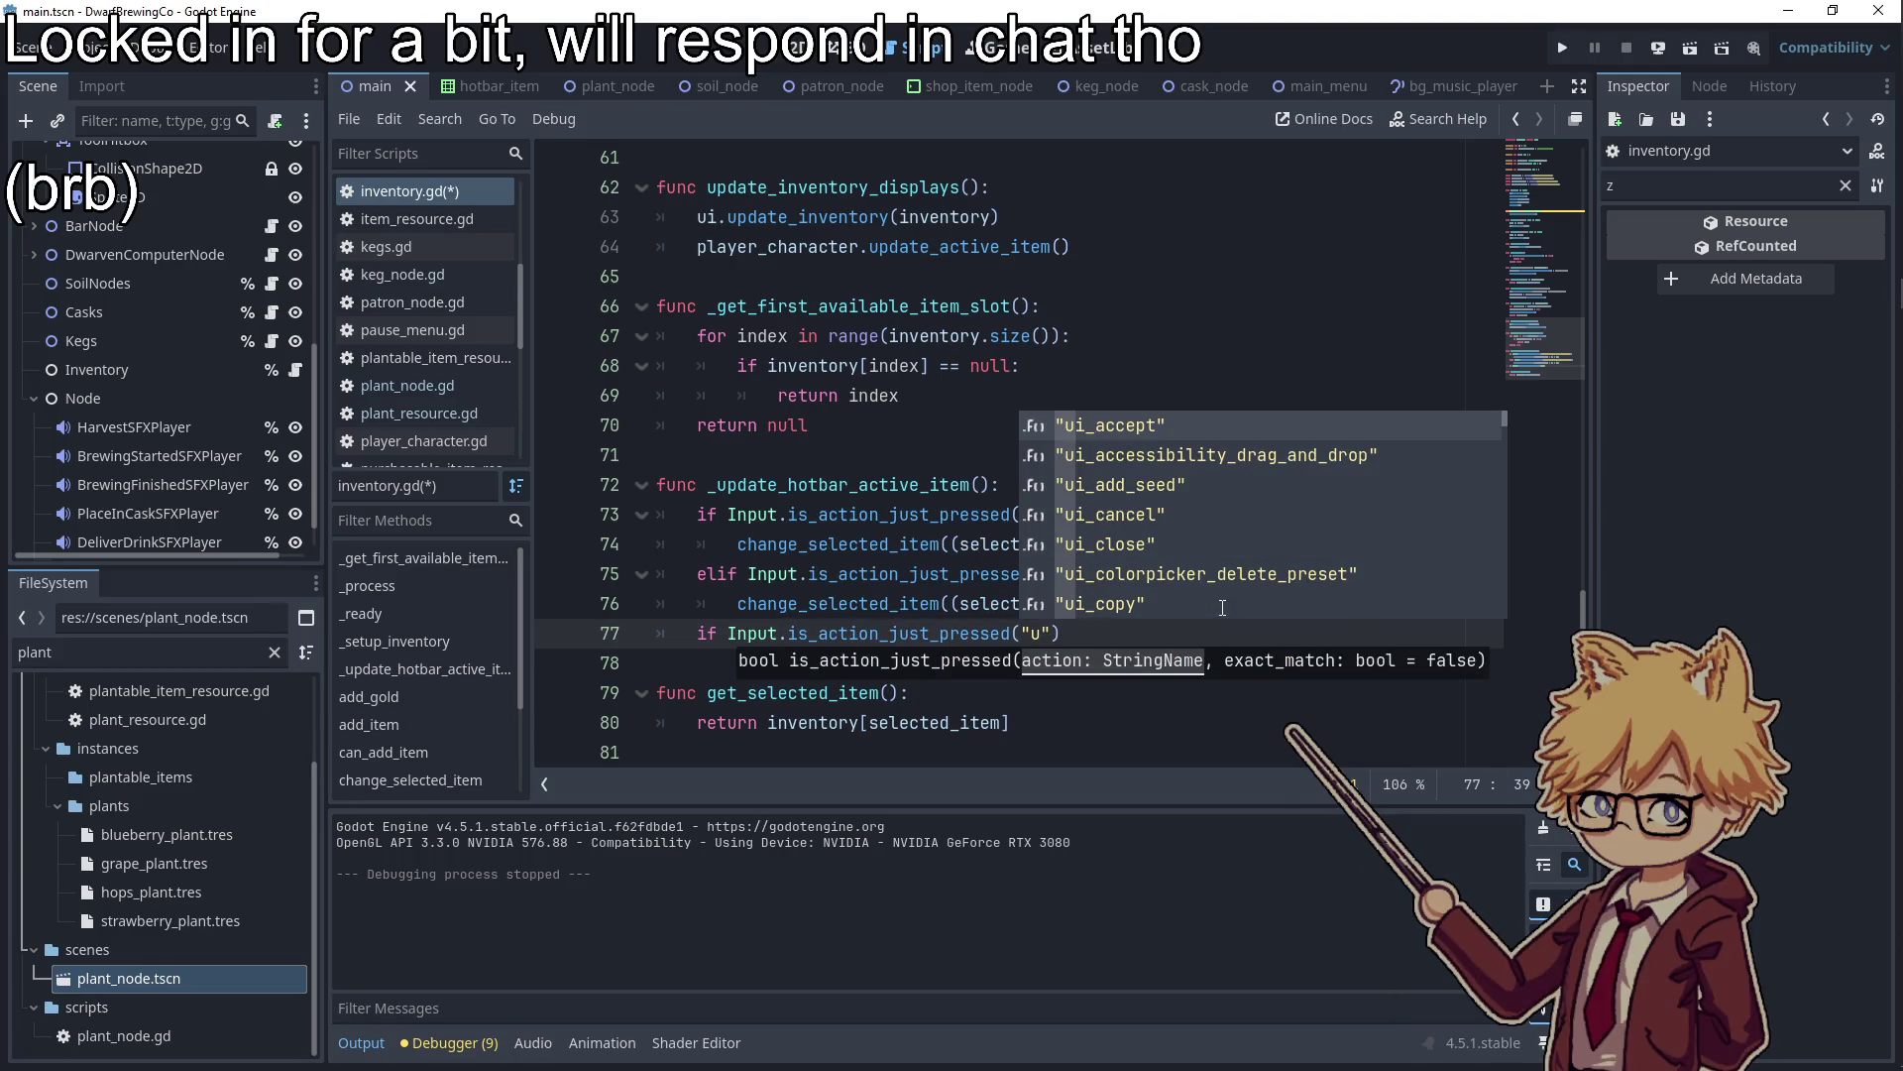
pyautogui.press('BackSpace')
pyautogui.write('hotbar_1')
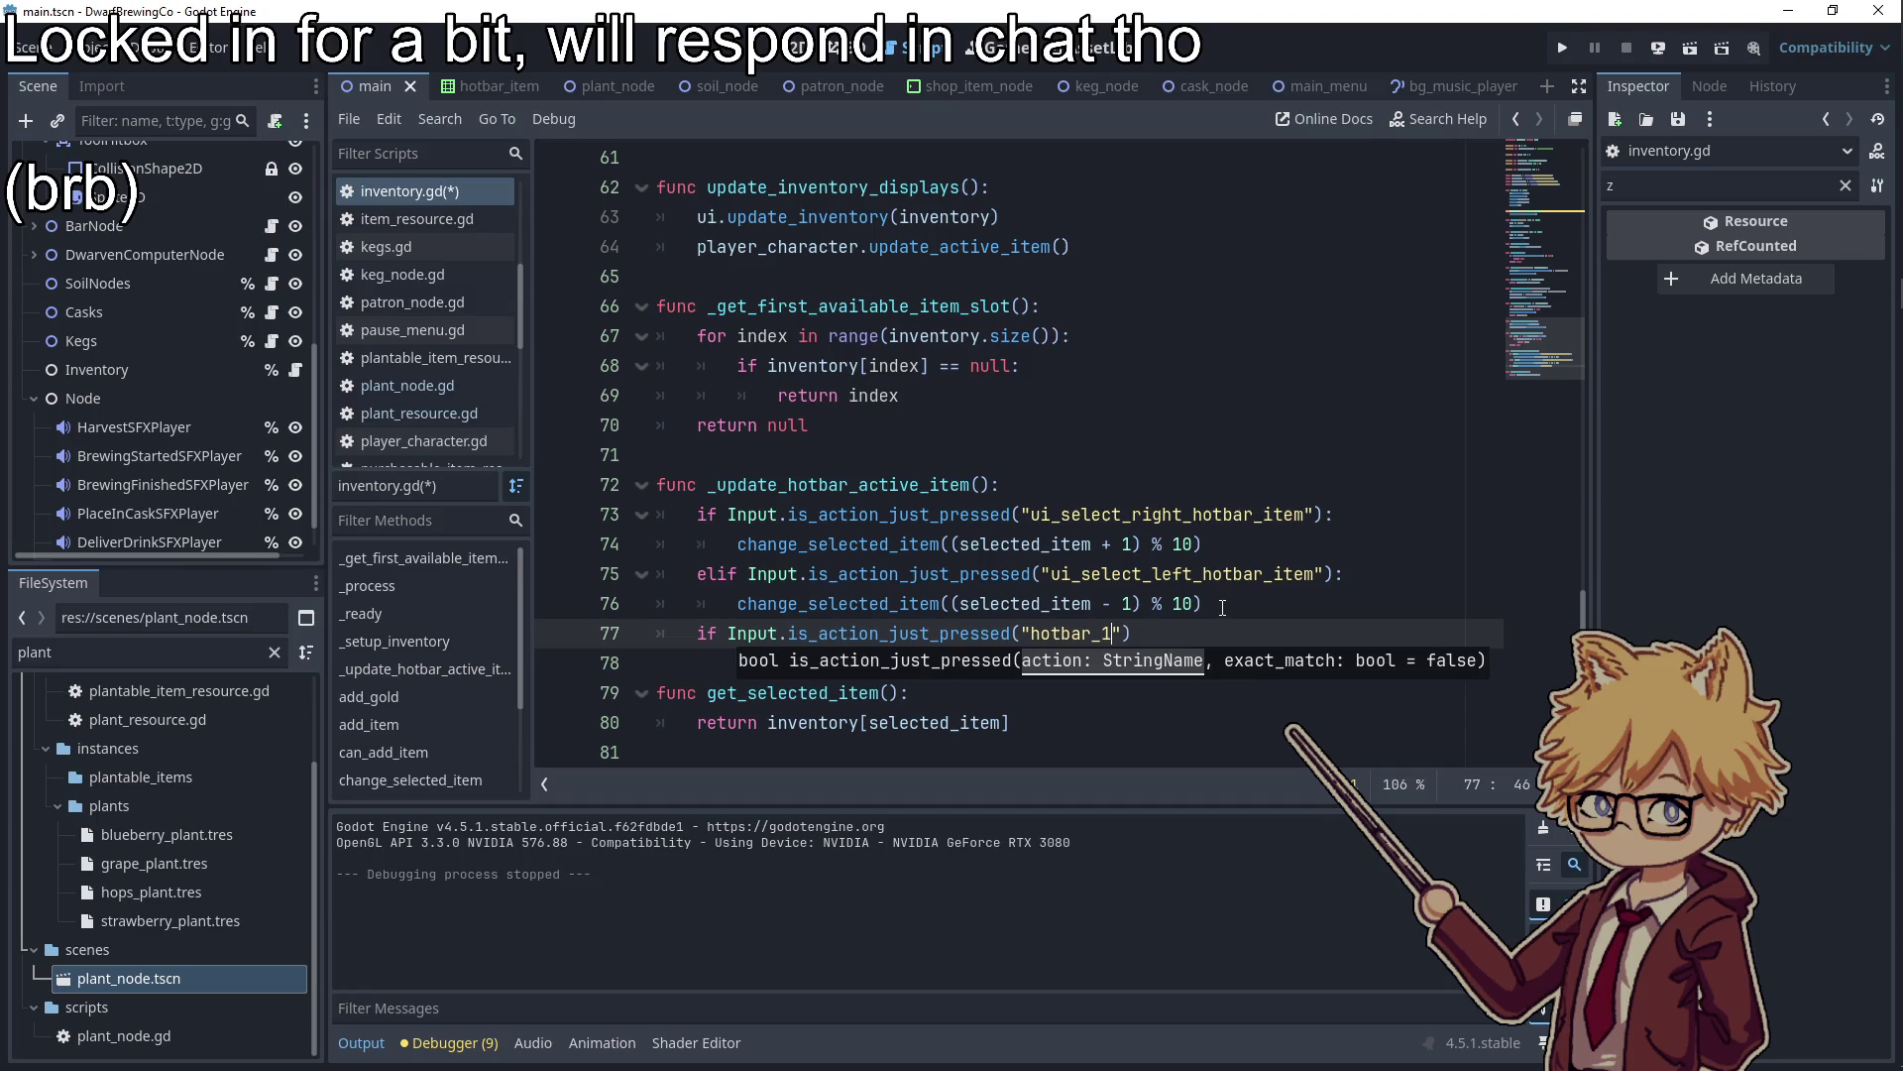
pyautogui.press('End')
pyautogui.write(':')
pyautogui.press('Return')
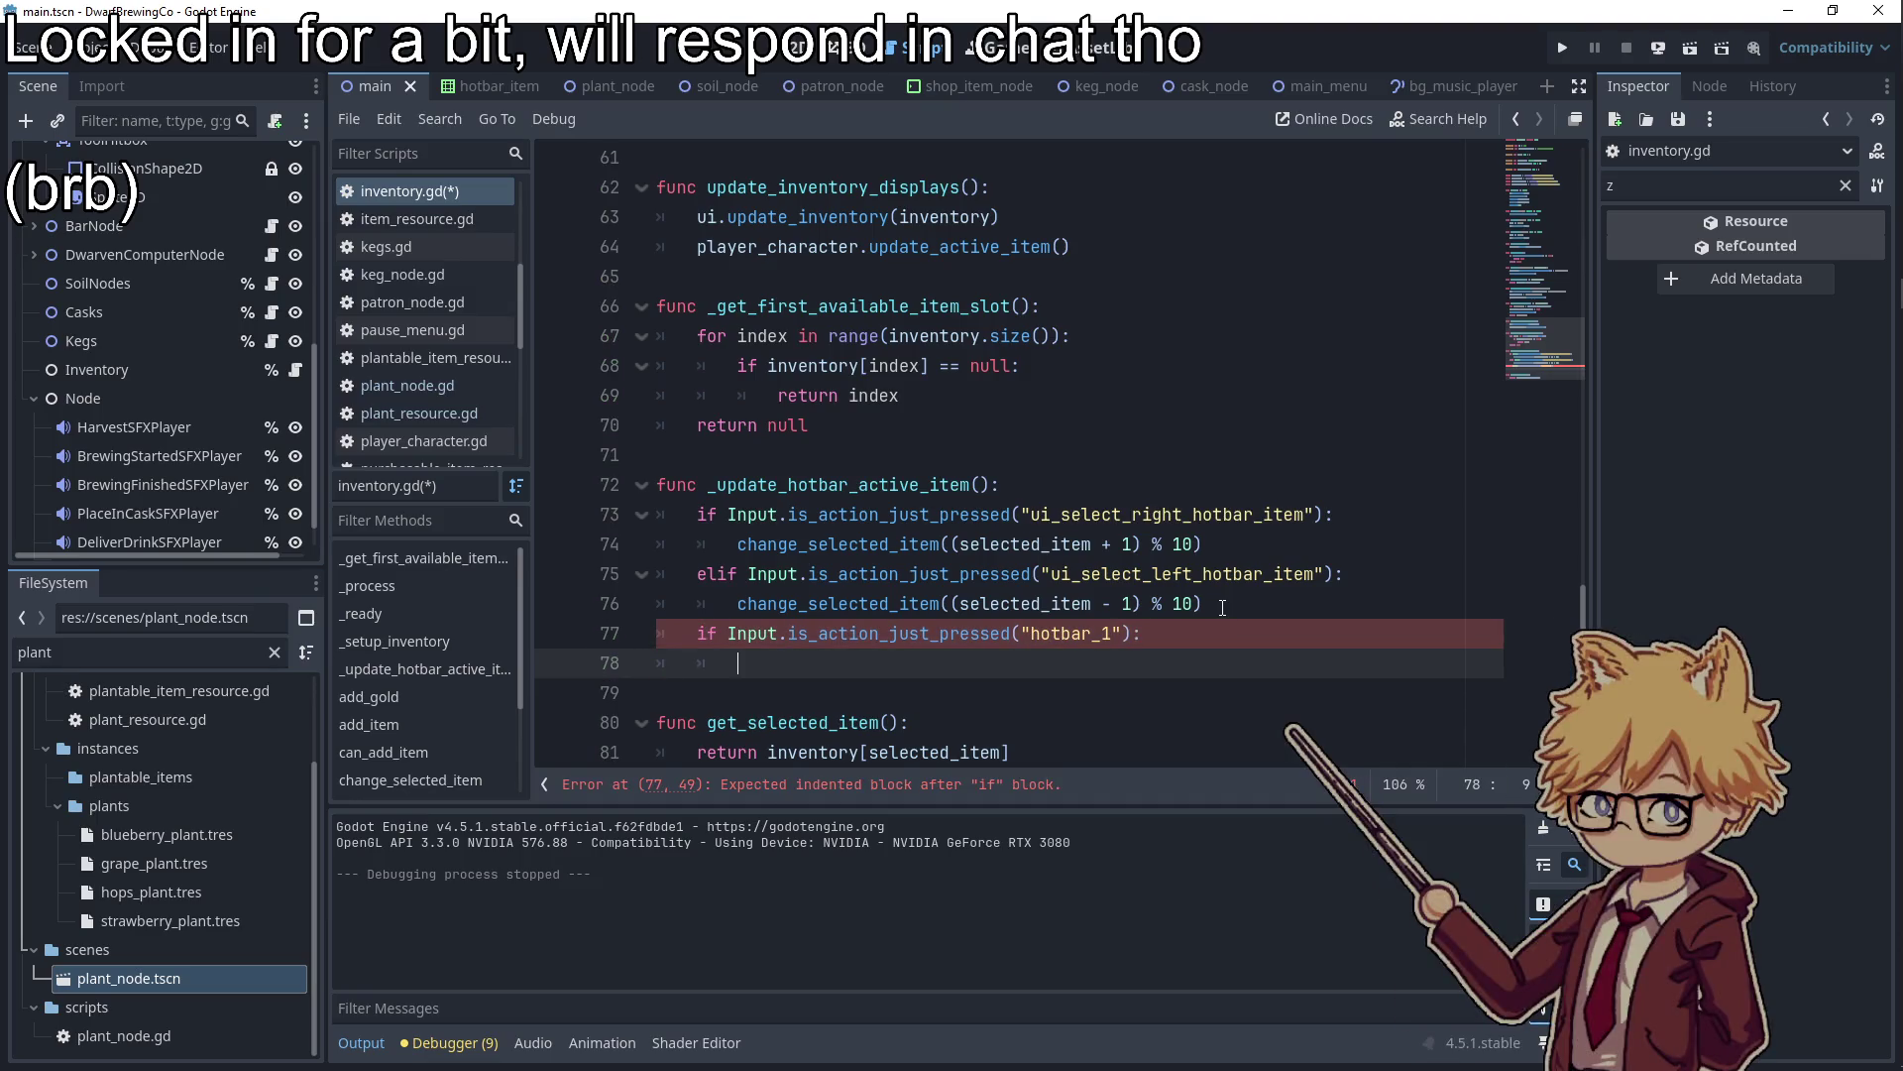
# Wrap it in a 'for hotbar_item in range(10):' loop checking str("ui_hotbar_", hotbar_index)
pyautogui.scroll(-1, 1222, 607)
pyautogui.moveTo(1145, 574); pyautogui.dragTo(696, 574)
pyautogui.write('fo')
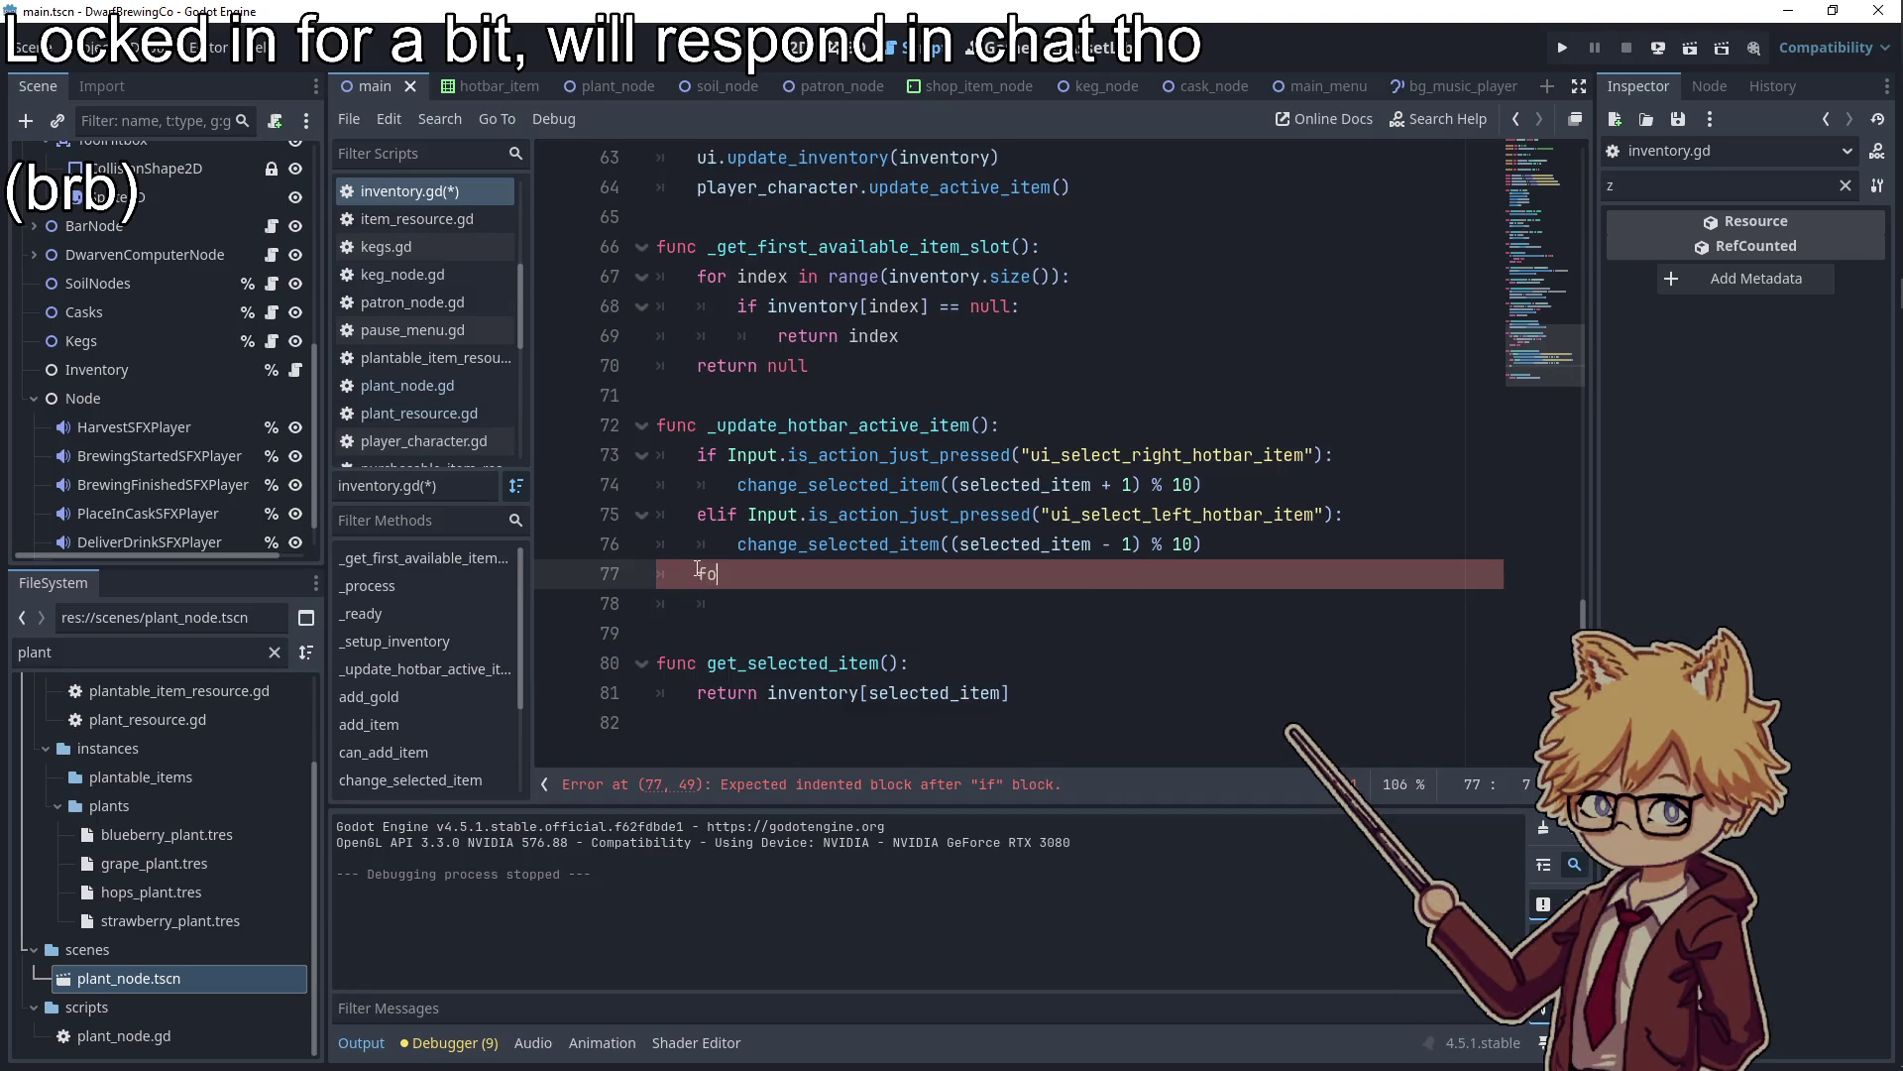
pyautogui.write('r hotbar_item in range(10')
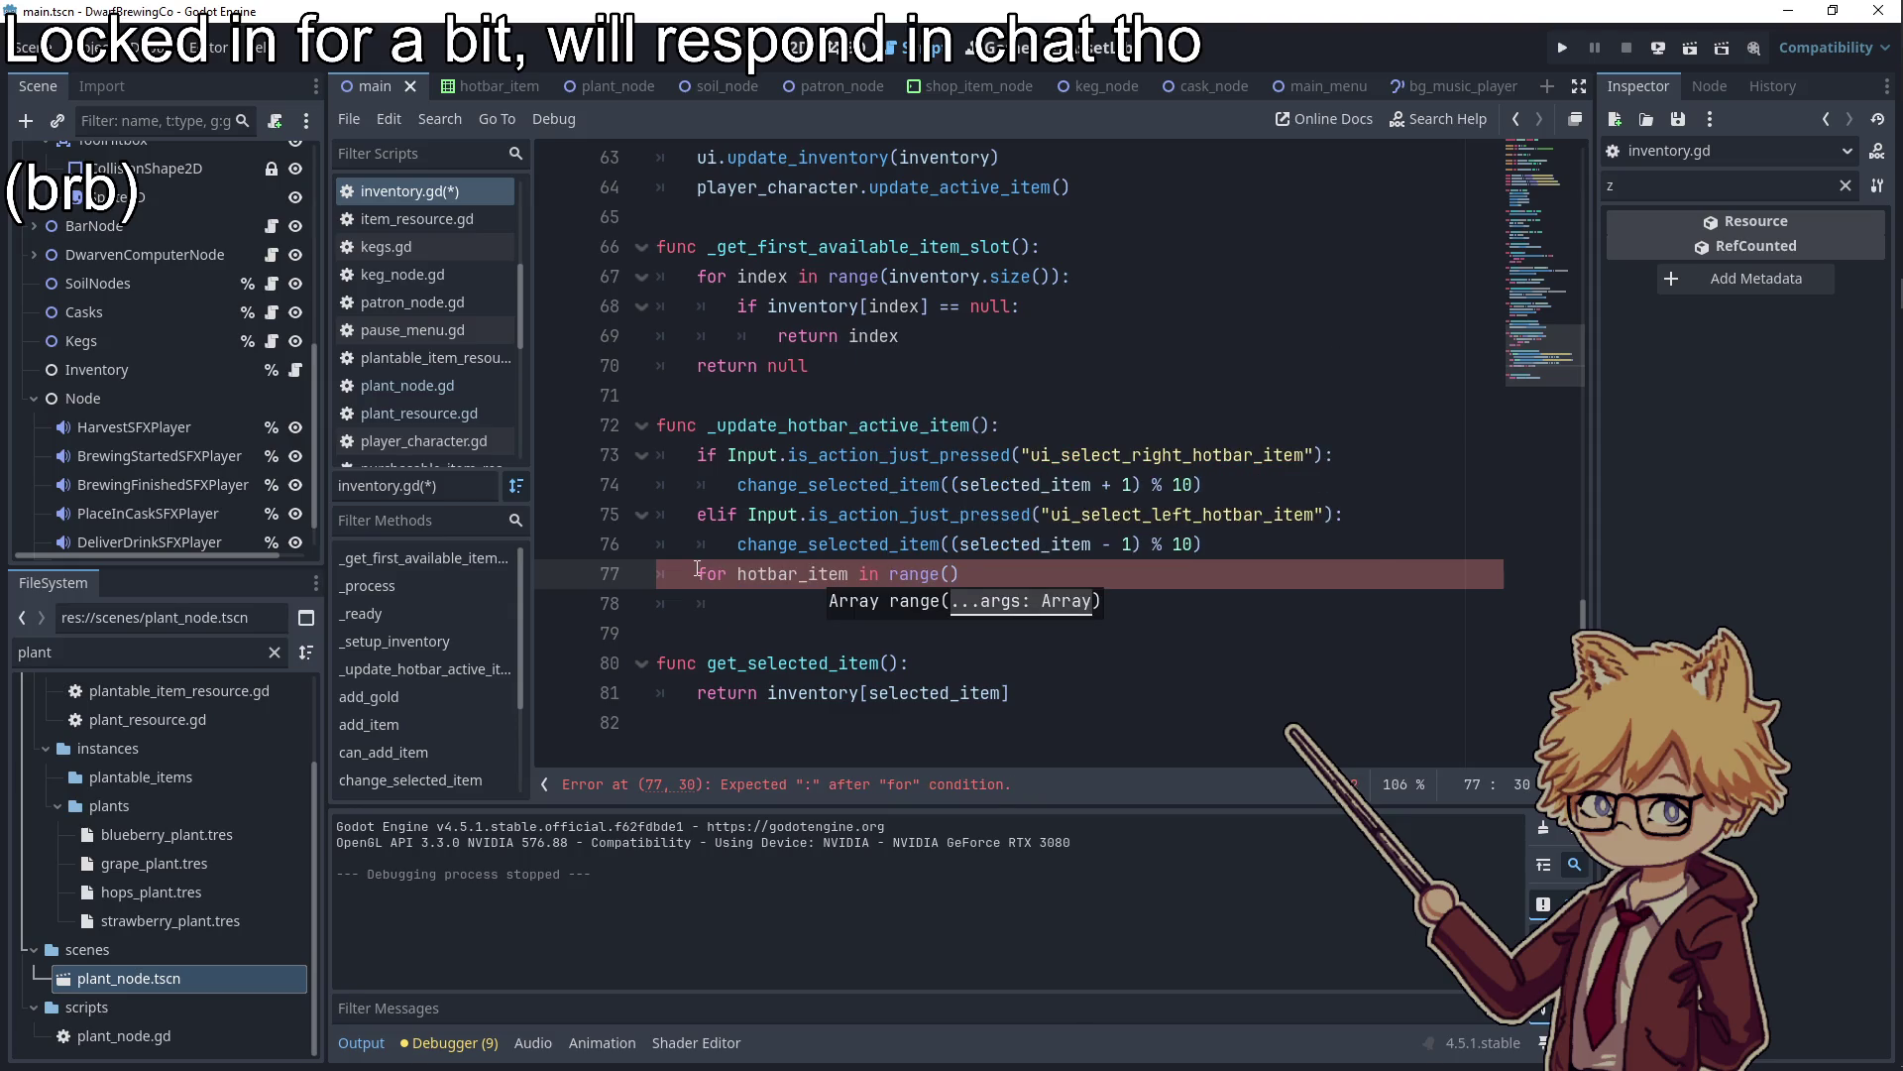
pyautogui.write('):')
pyautogui.press('Return')
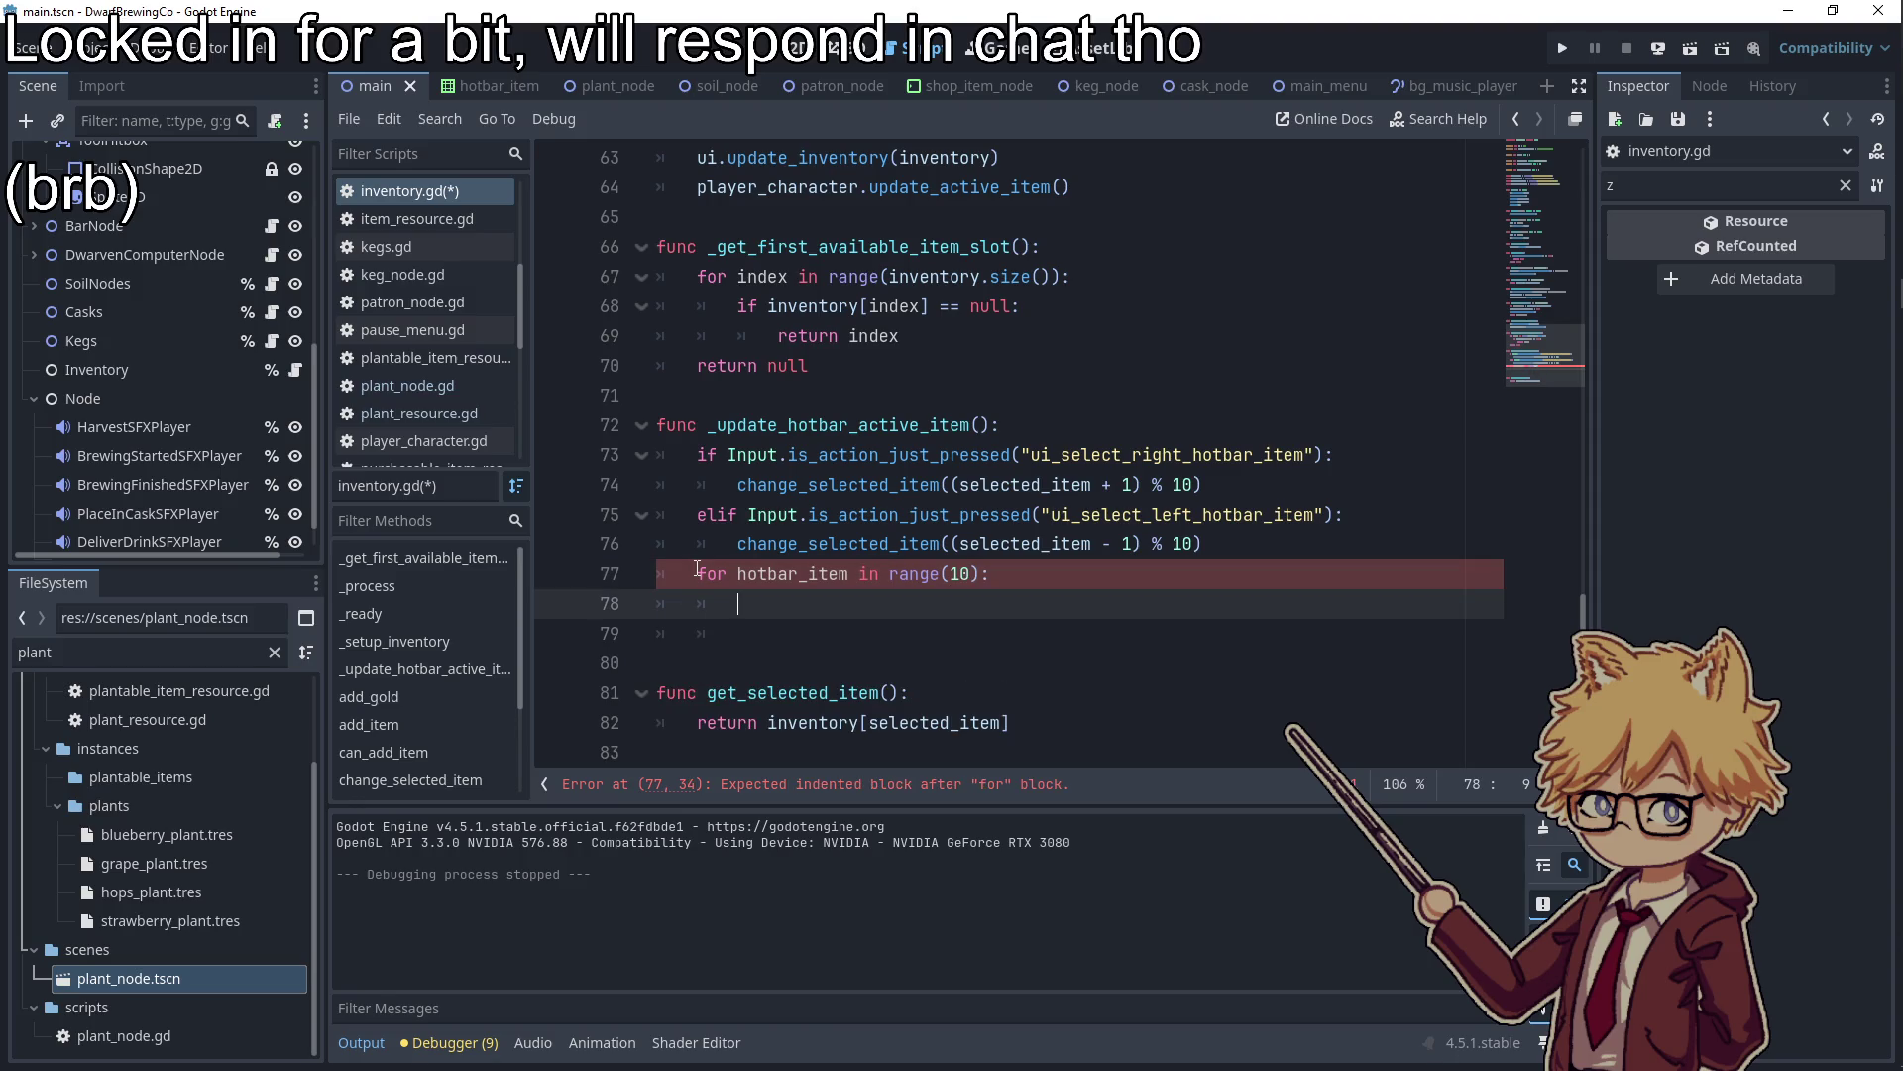
pyautogui.write('put.is_a')
pyautogui.write('ction_ju')
pyautogui.write('st_presse')
pyautogui.write('d("ui')
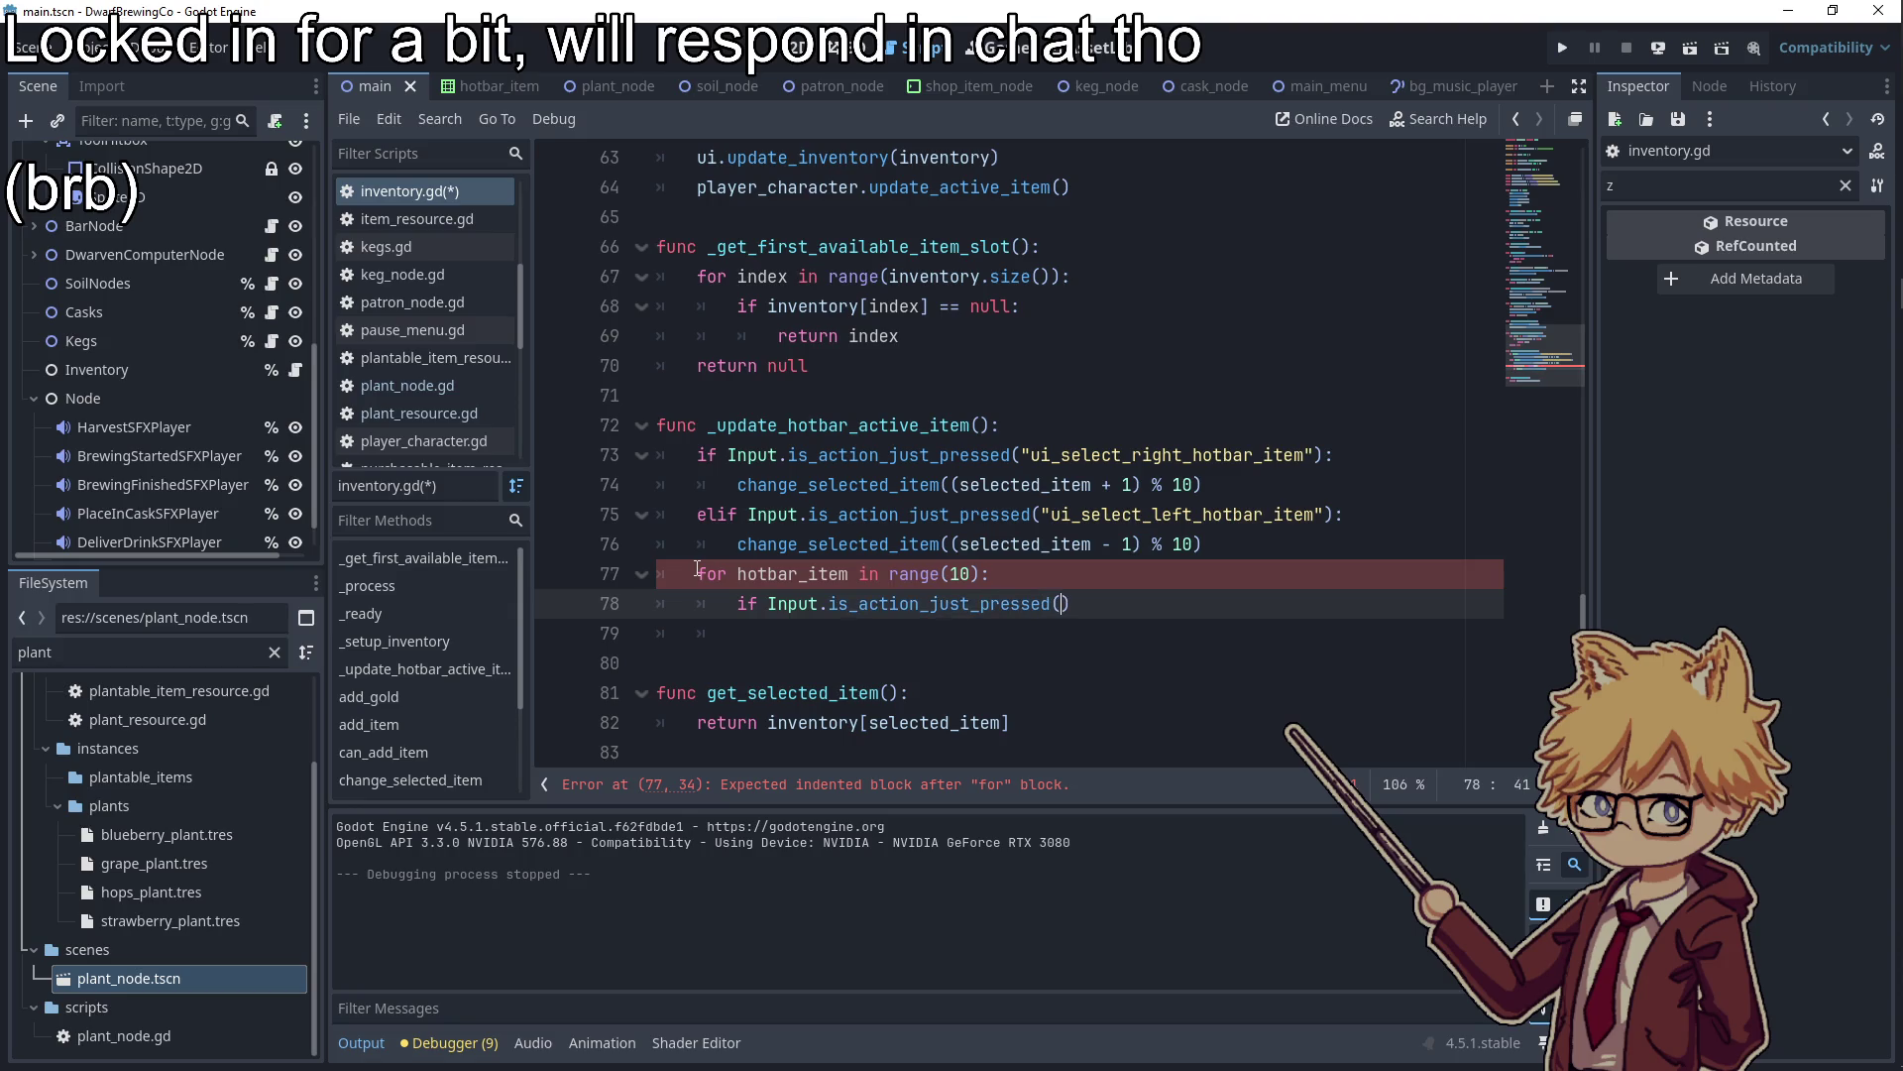
pyautogui.press('BackSpace')
pyautogui.press('BackSpace')
pyautogui.press('BackSpace')
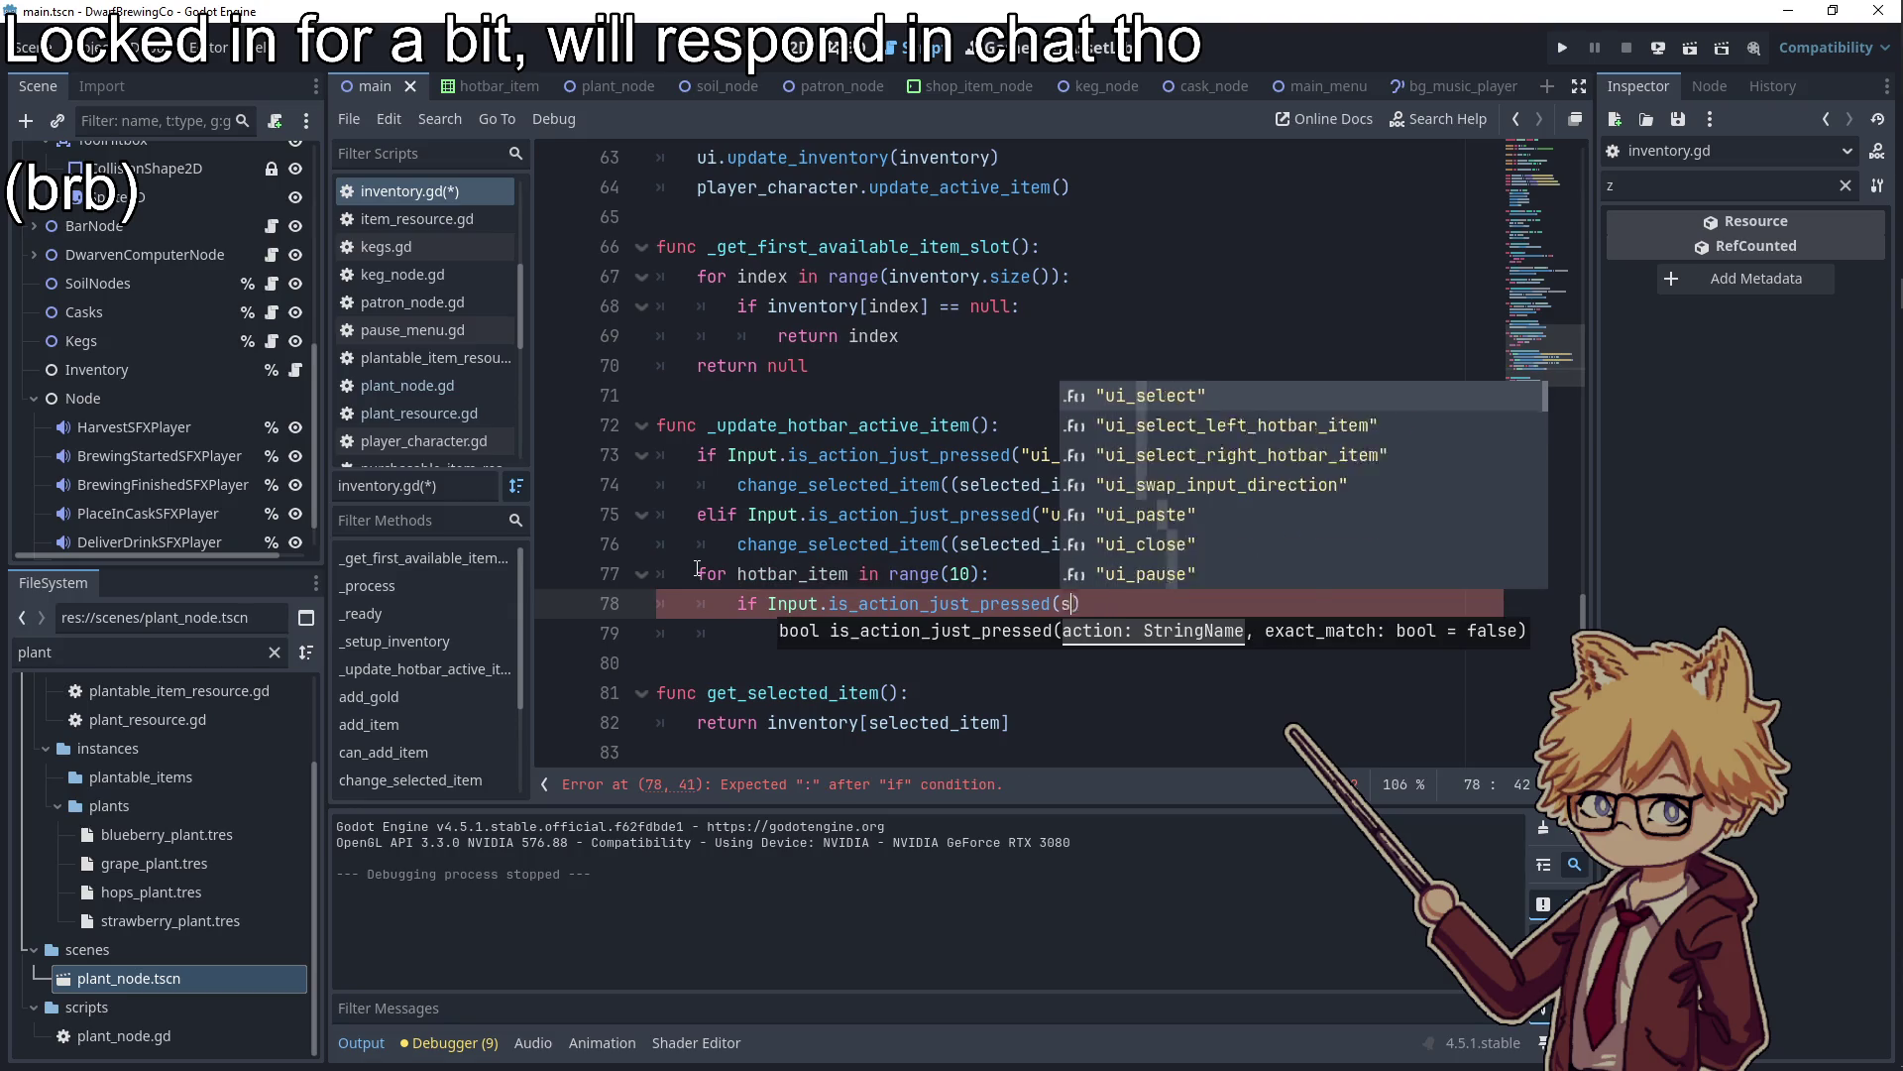
pyautogui.write('str("ui_hotbar')
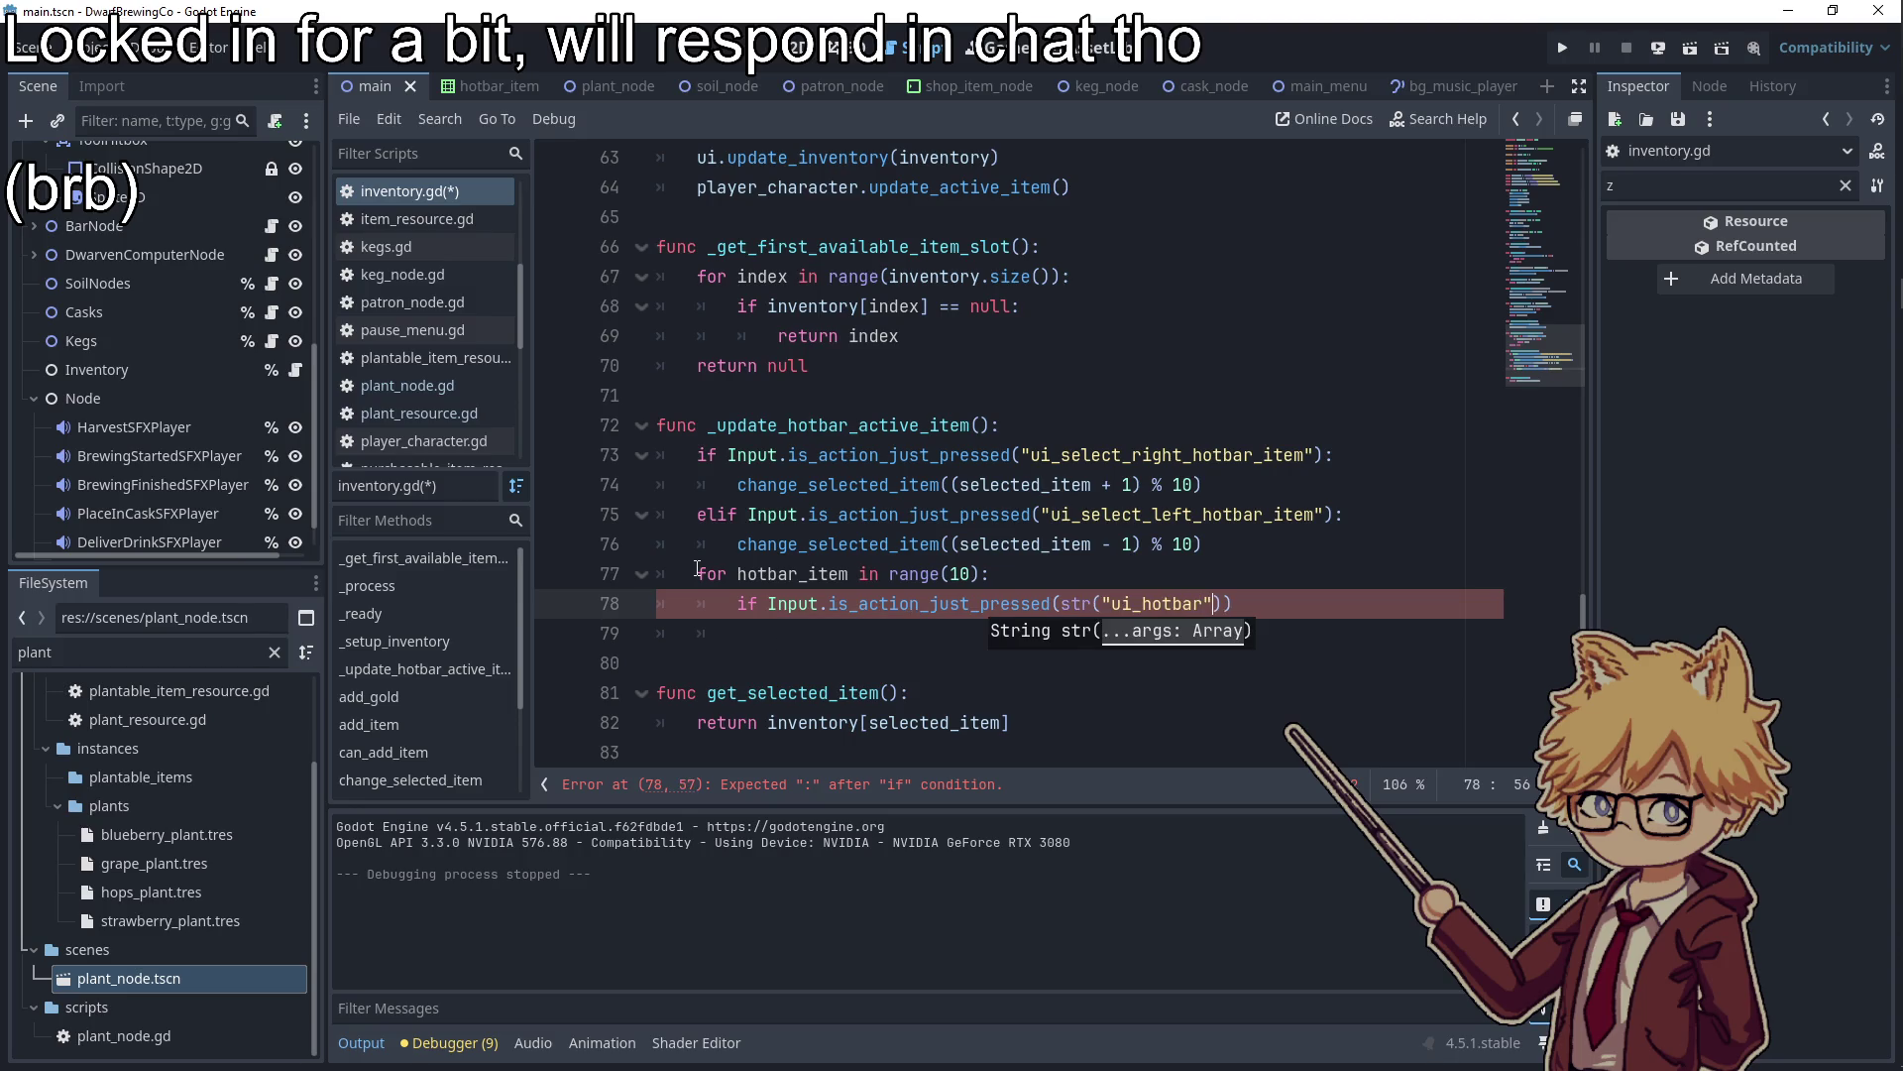
pyautogui.press('Down')
pyautogui.press('Down')
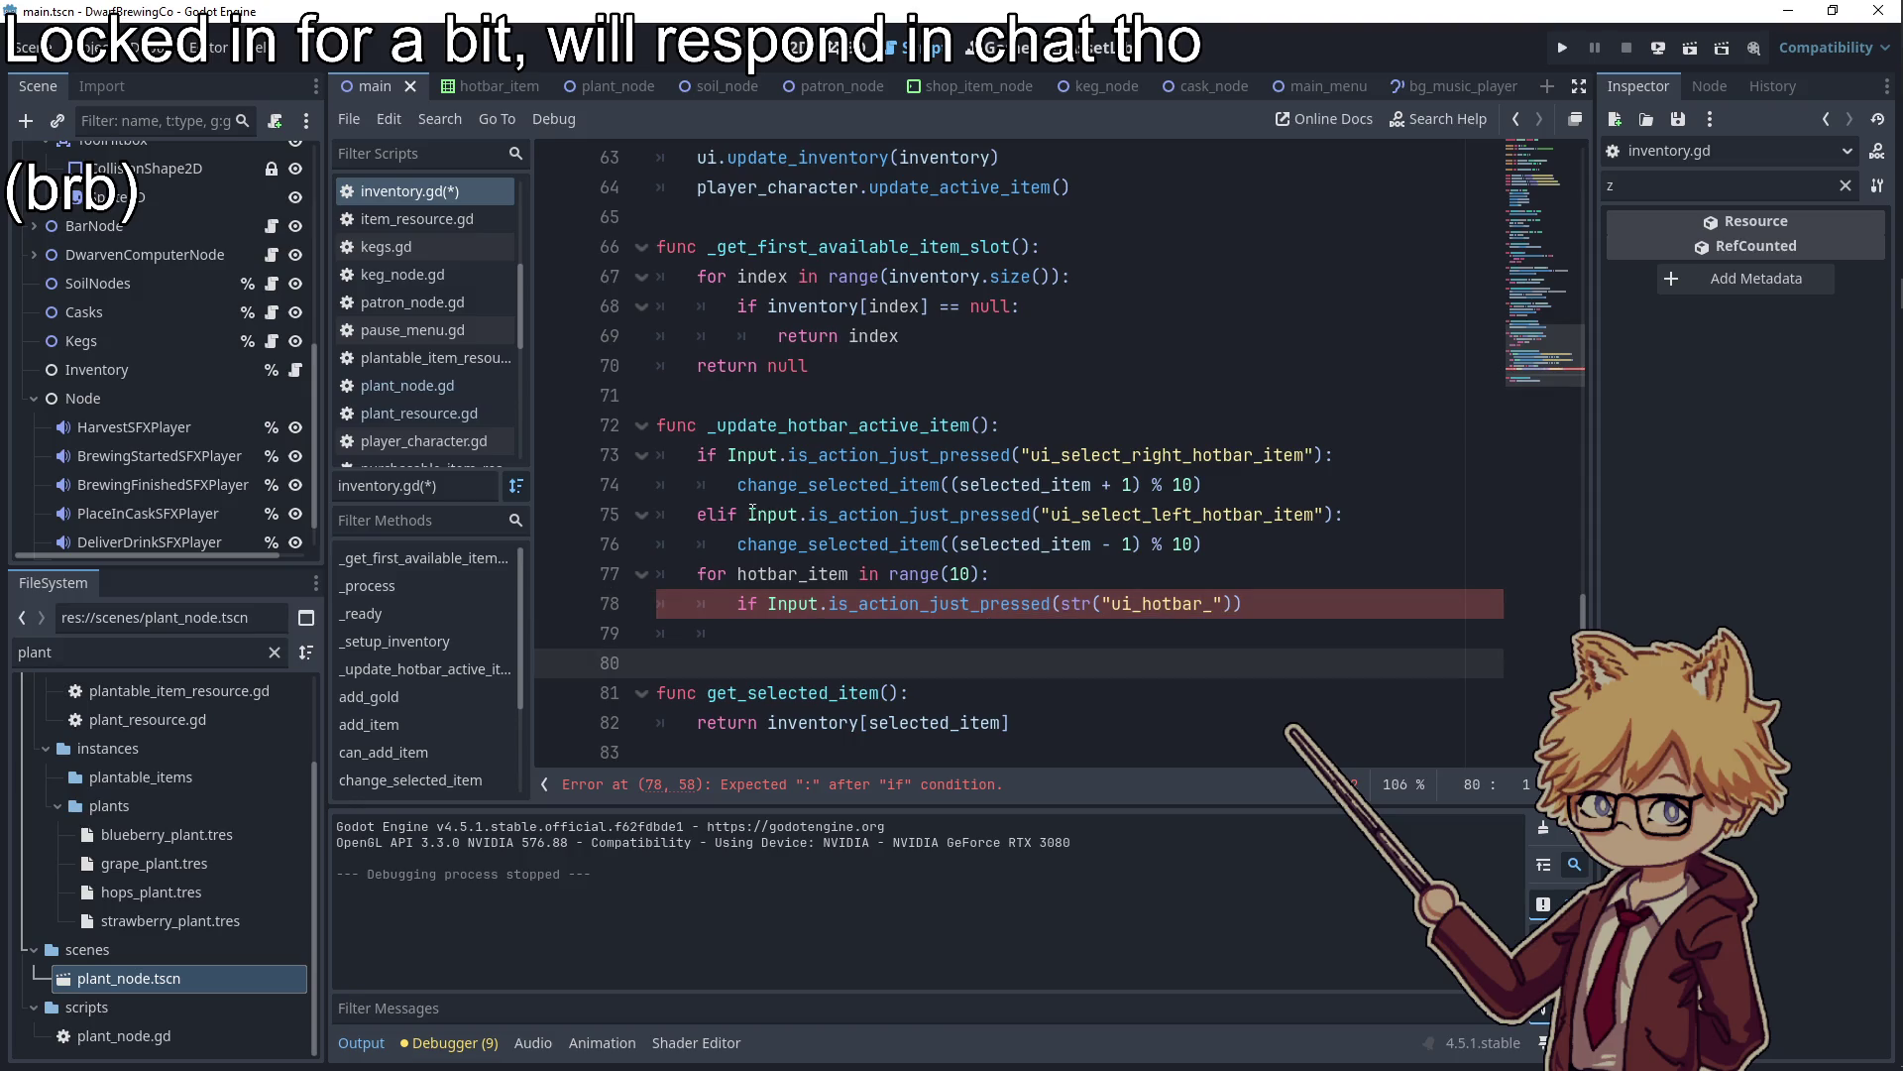
pyautogui.click(1225, 608)
pyautogui.write('hotbar_i')
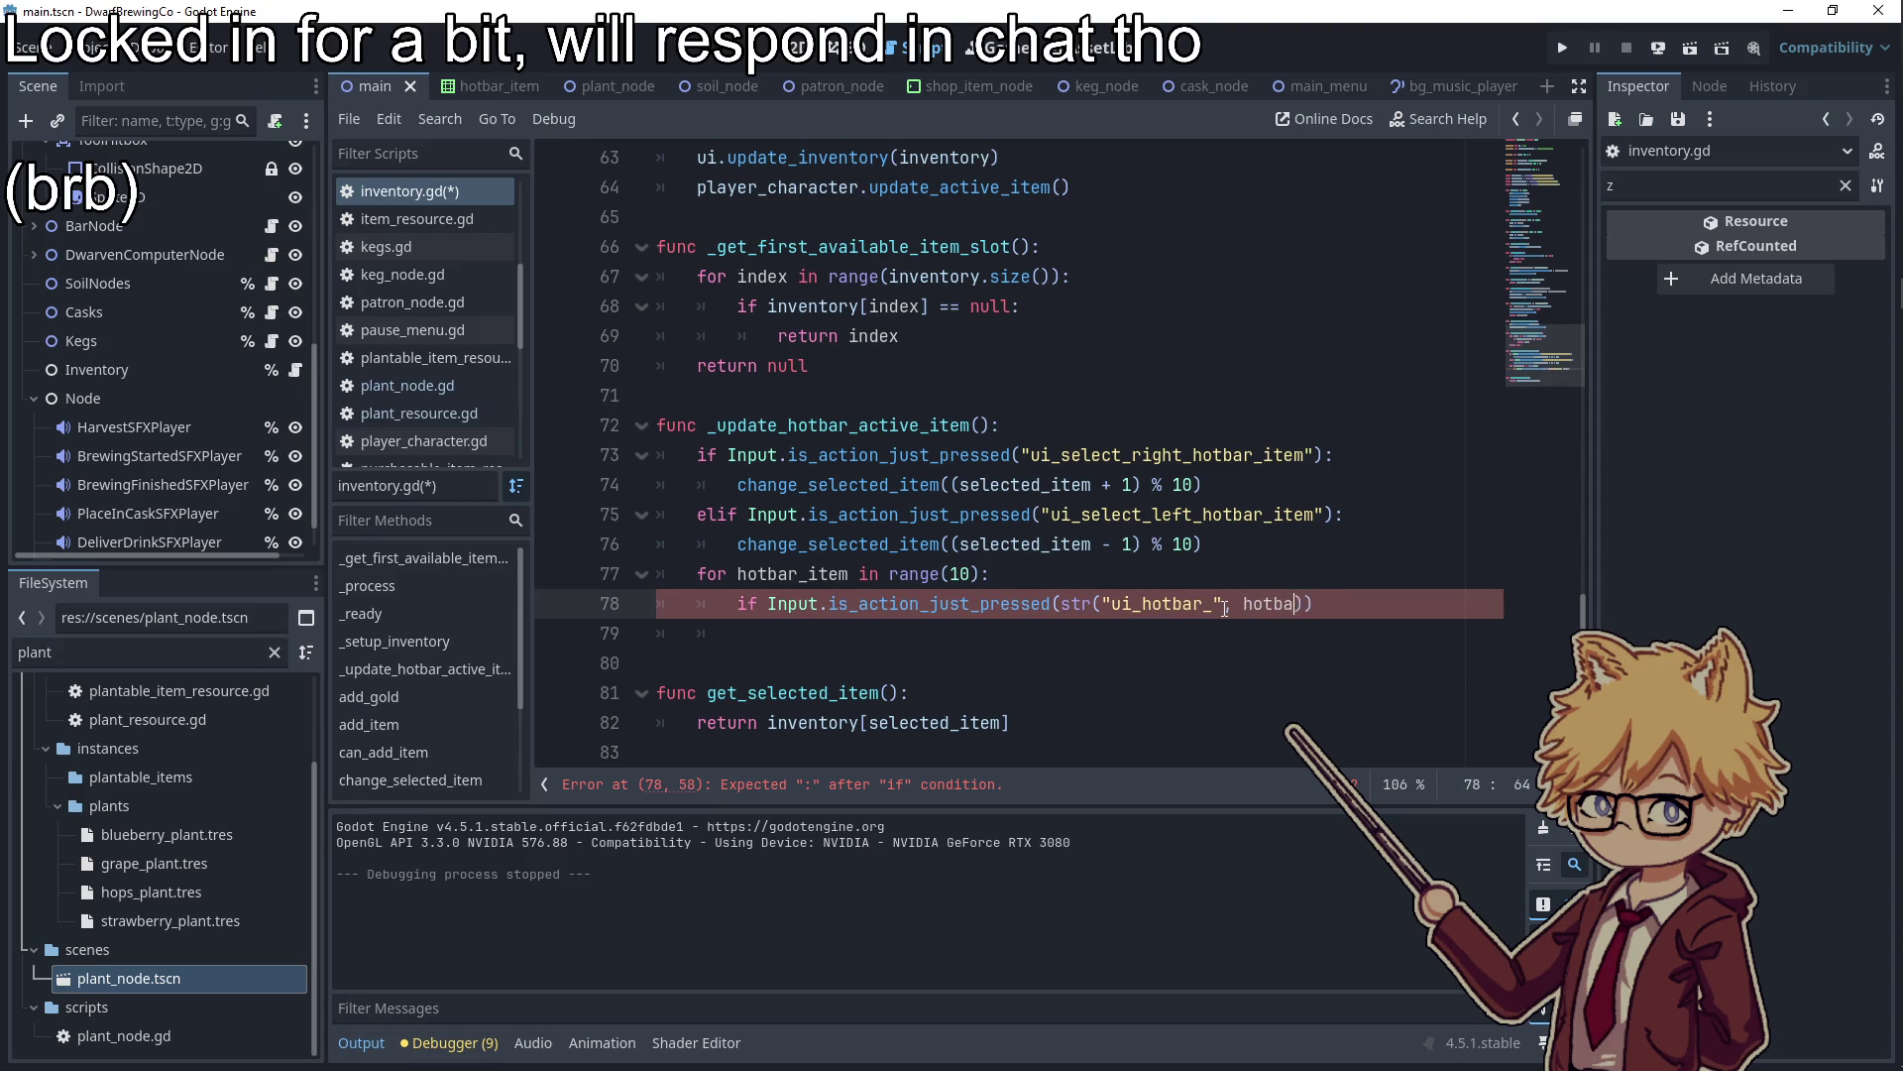
pyautogui.write('ndex')
# Rename the loop variable to hotbar_index and have the if call change_selected_item(hotbar_index)
pyautogui.doubleClick(1333, 607)
pyautogui.hotkey('ctrl', 'c')
pyautogui.doubleClick(788, 574)
pyautogui.hotkey('ctrl', 'v')
pyautogui.click(1420, 605)
pyautogui.write(':')
pyautogui.press('Return')
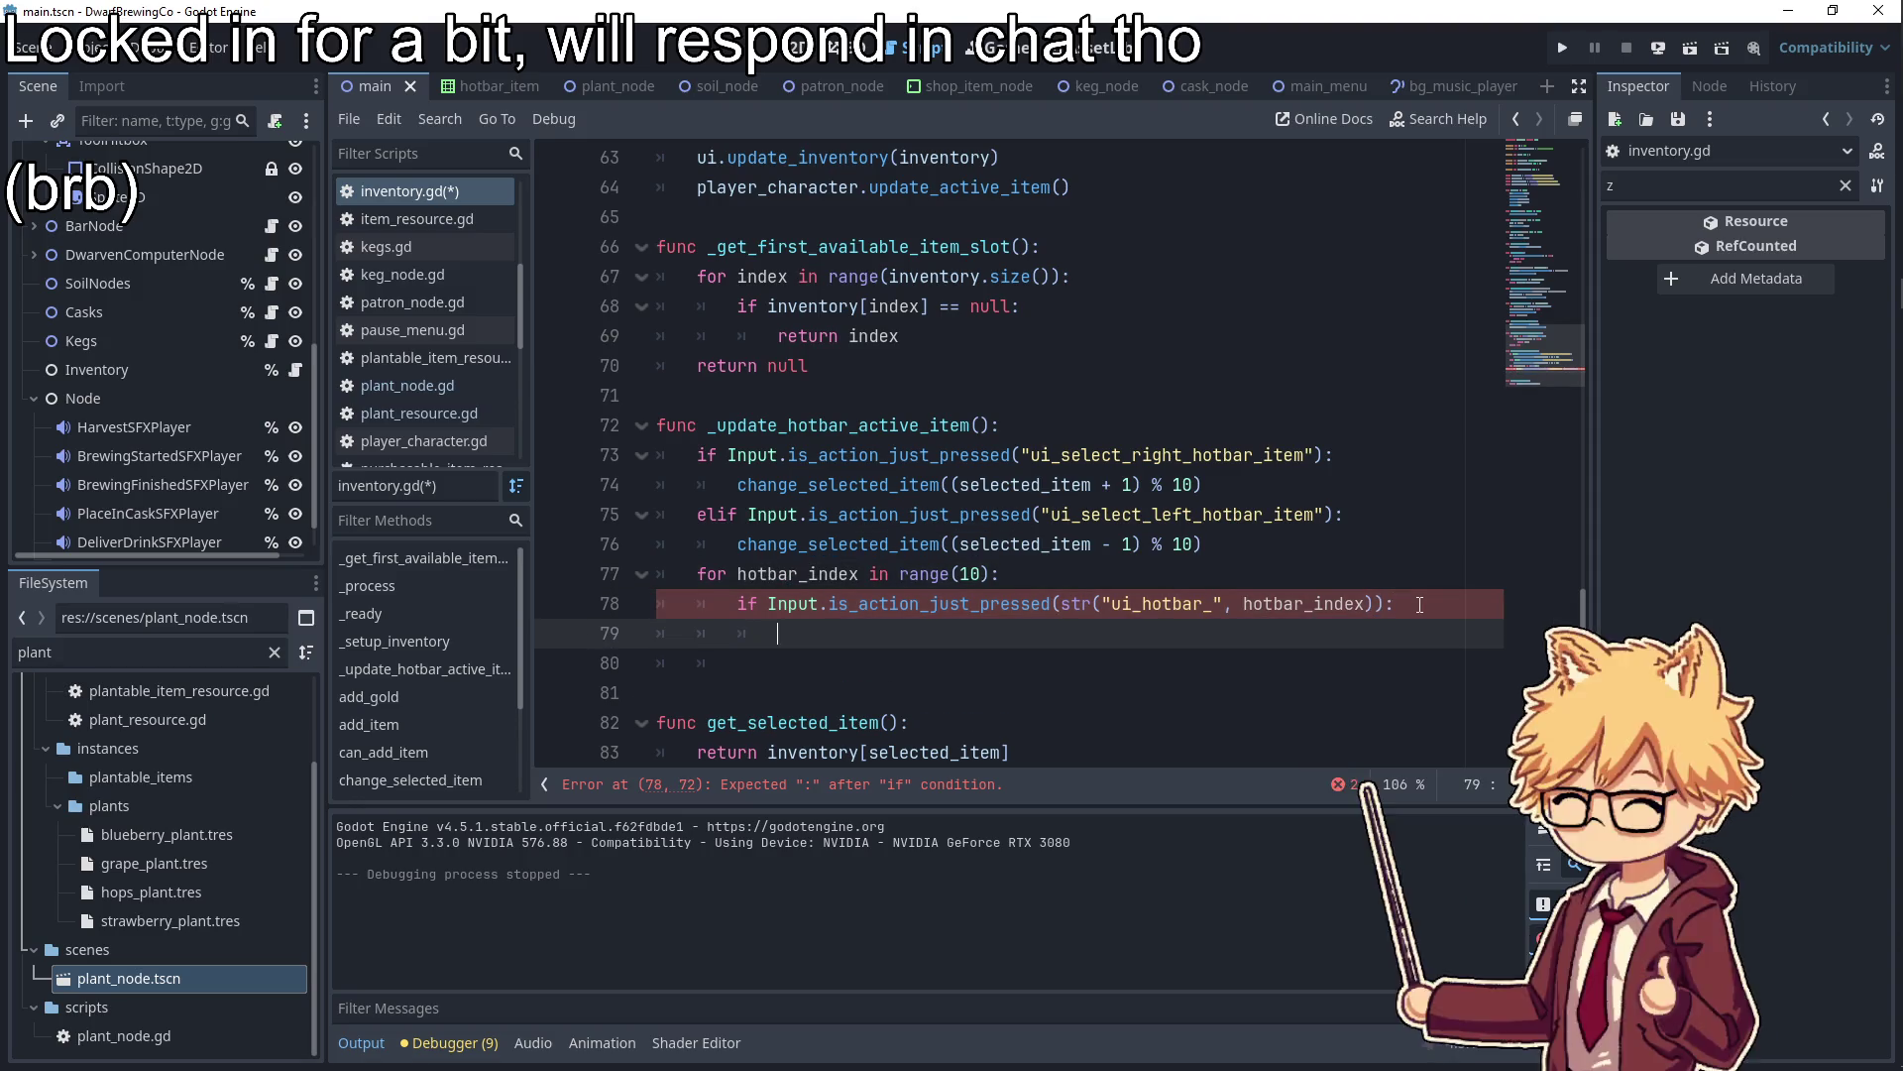
pyautogui.write('chan')
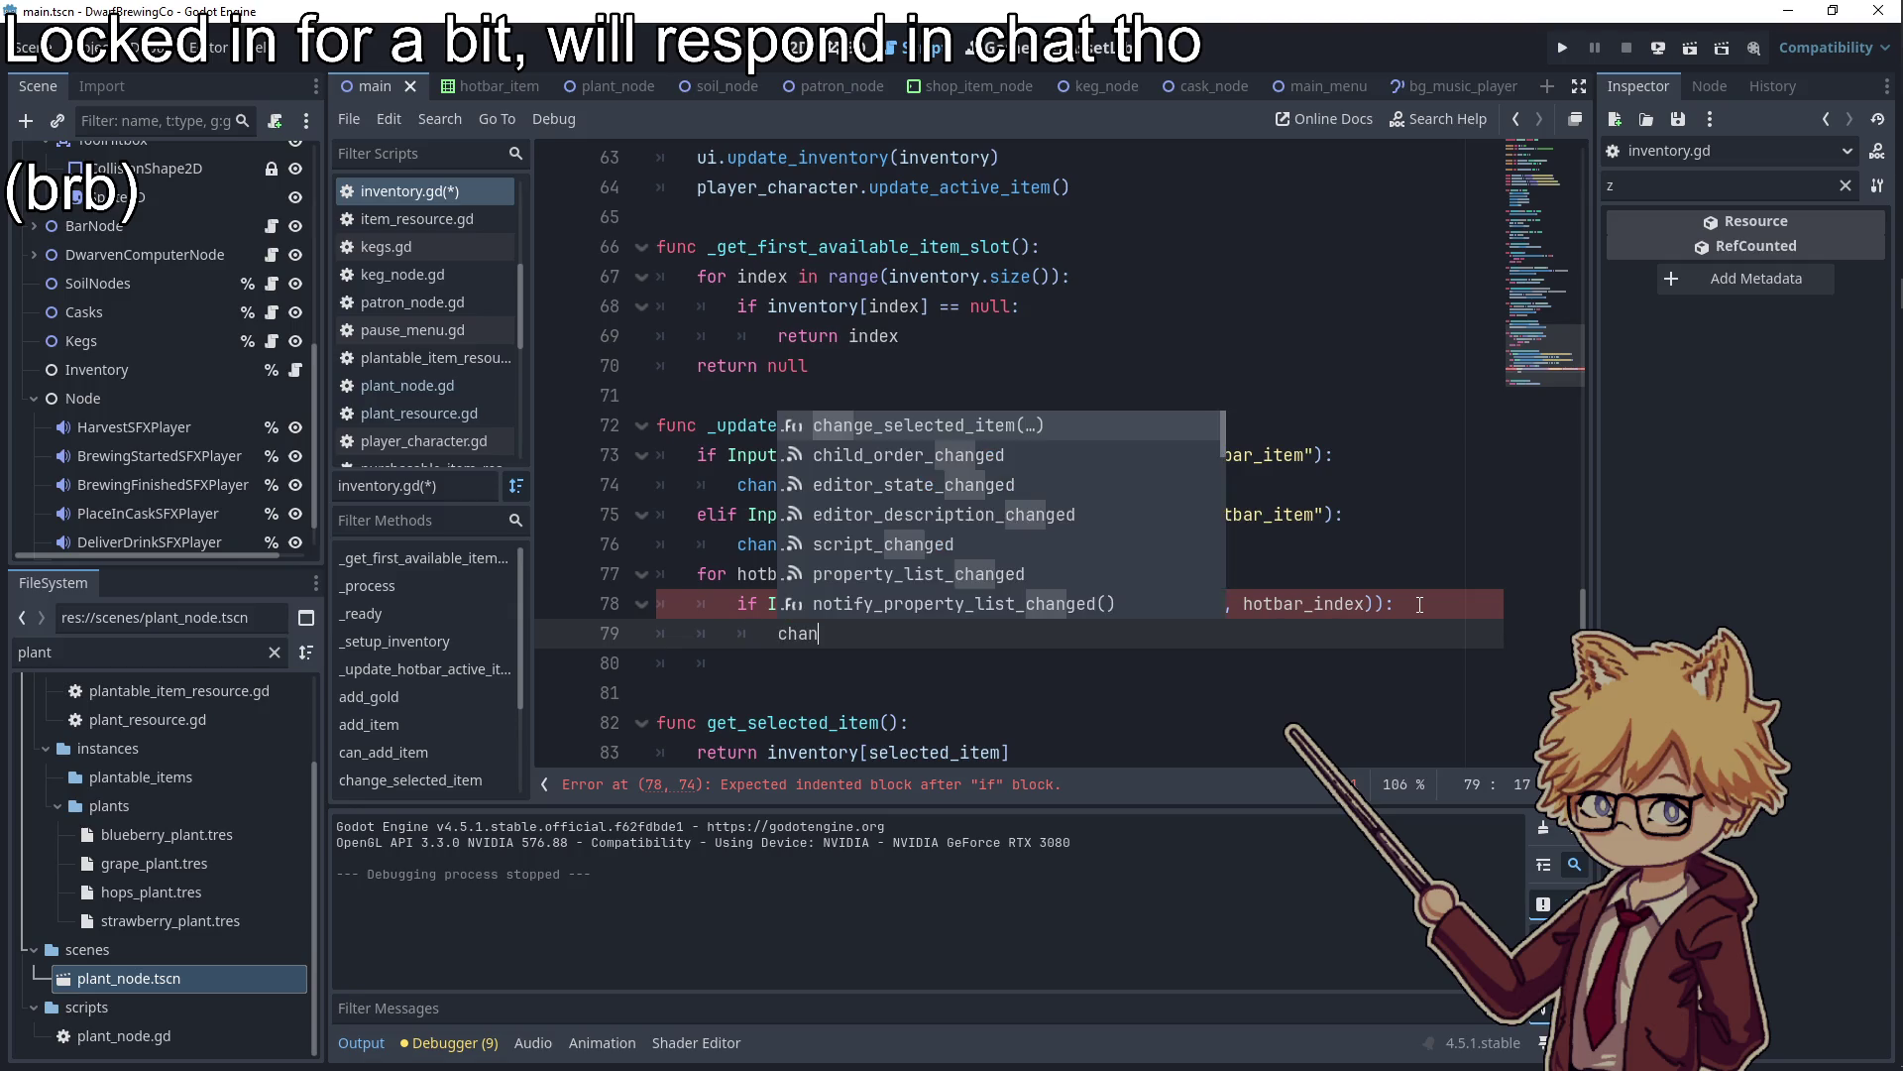
pyautogui.press('Return')
pyautogui.write('hotbar_index')
# Check where hotbar_index is used and select the ui_hotbar_ action prefix
pyautogui.click(1172, 544)
pyautogui.doubleClick(1091, 633)
pyautogui.scroll(-1, 924, 721)
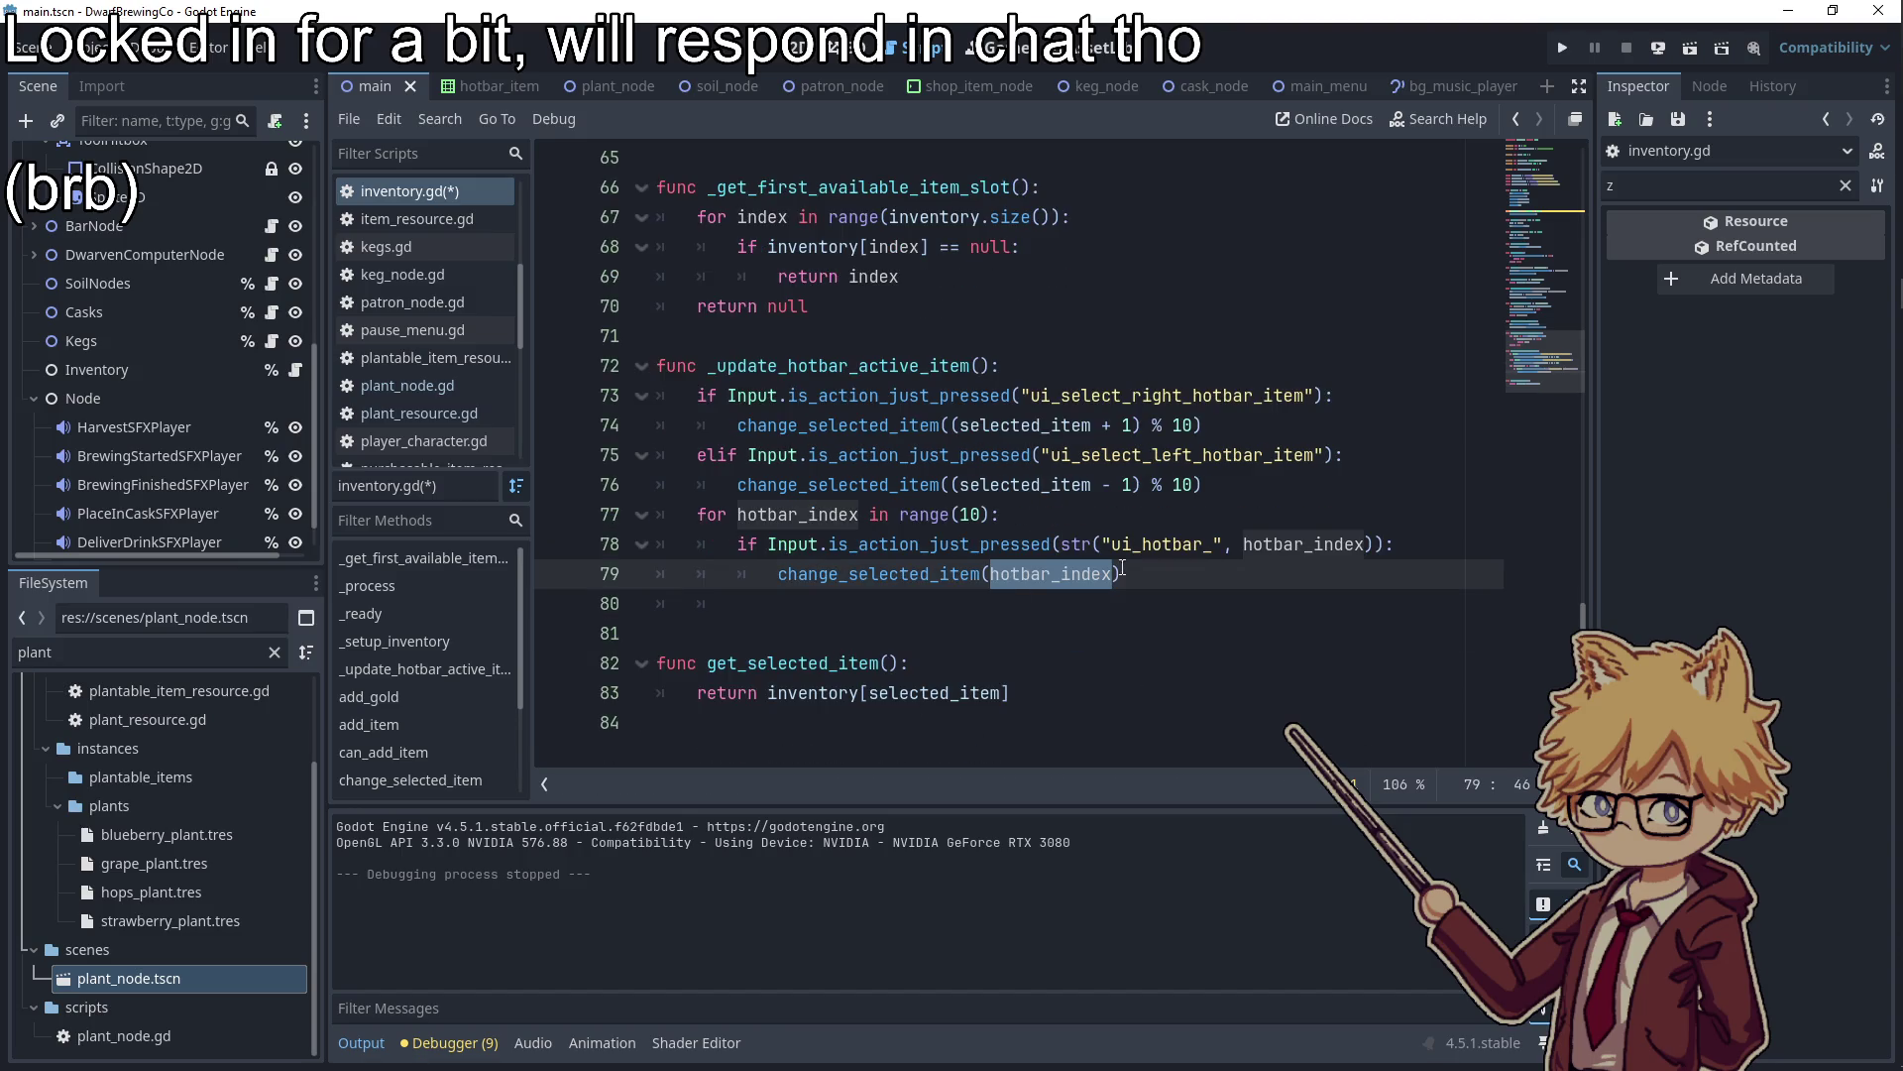
pyautogui.doubleClick(1160, 545)
pyautogui.click(99, 46)
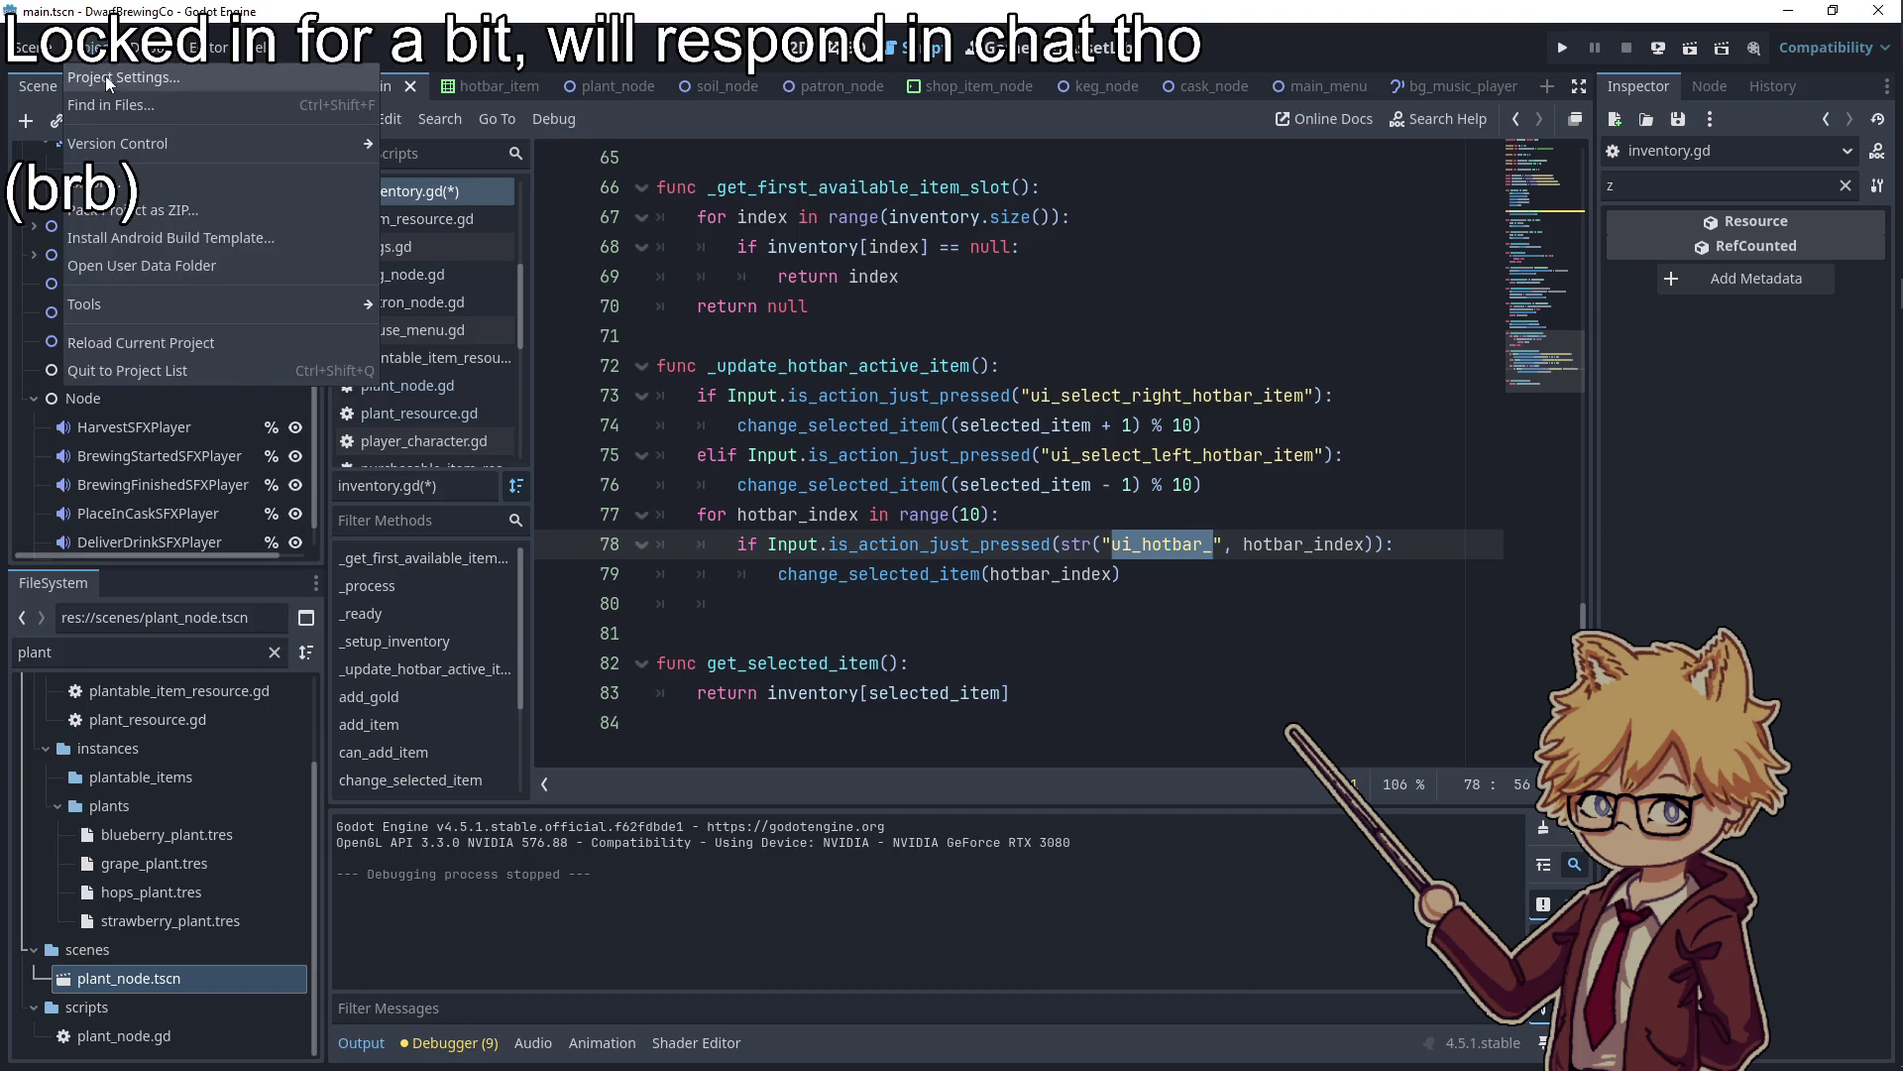
# In the Input Map, add a ui_hotbar_1 action bound to the 1 key
pyautogui.click(105, 77)
pyautogui.click(488, 278)
pyautogui.hotkey('ctrl', 'v')
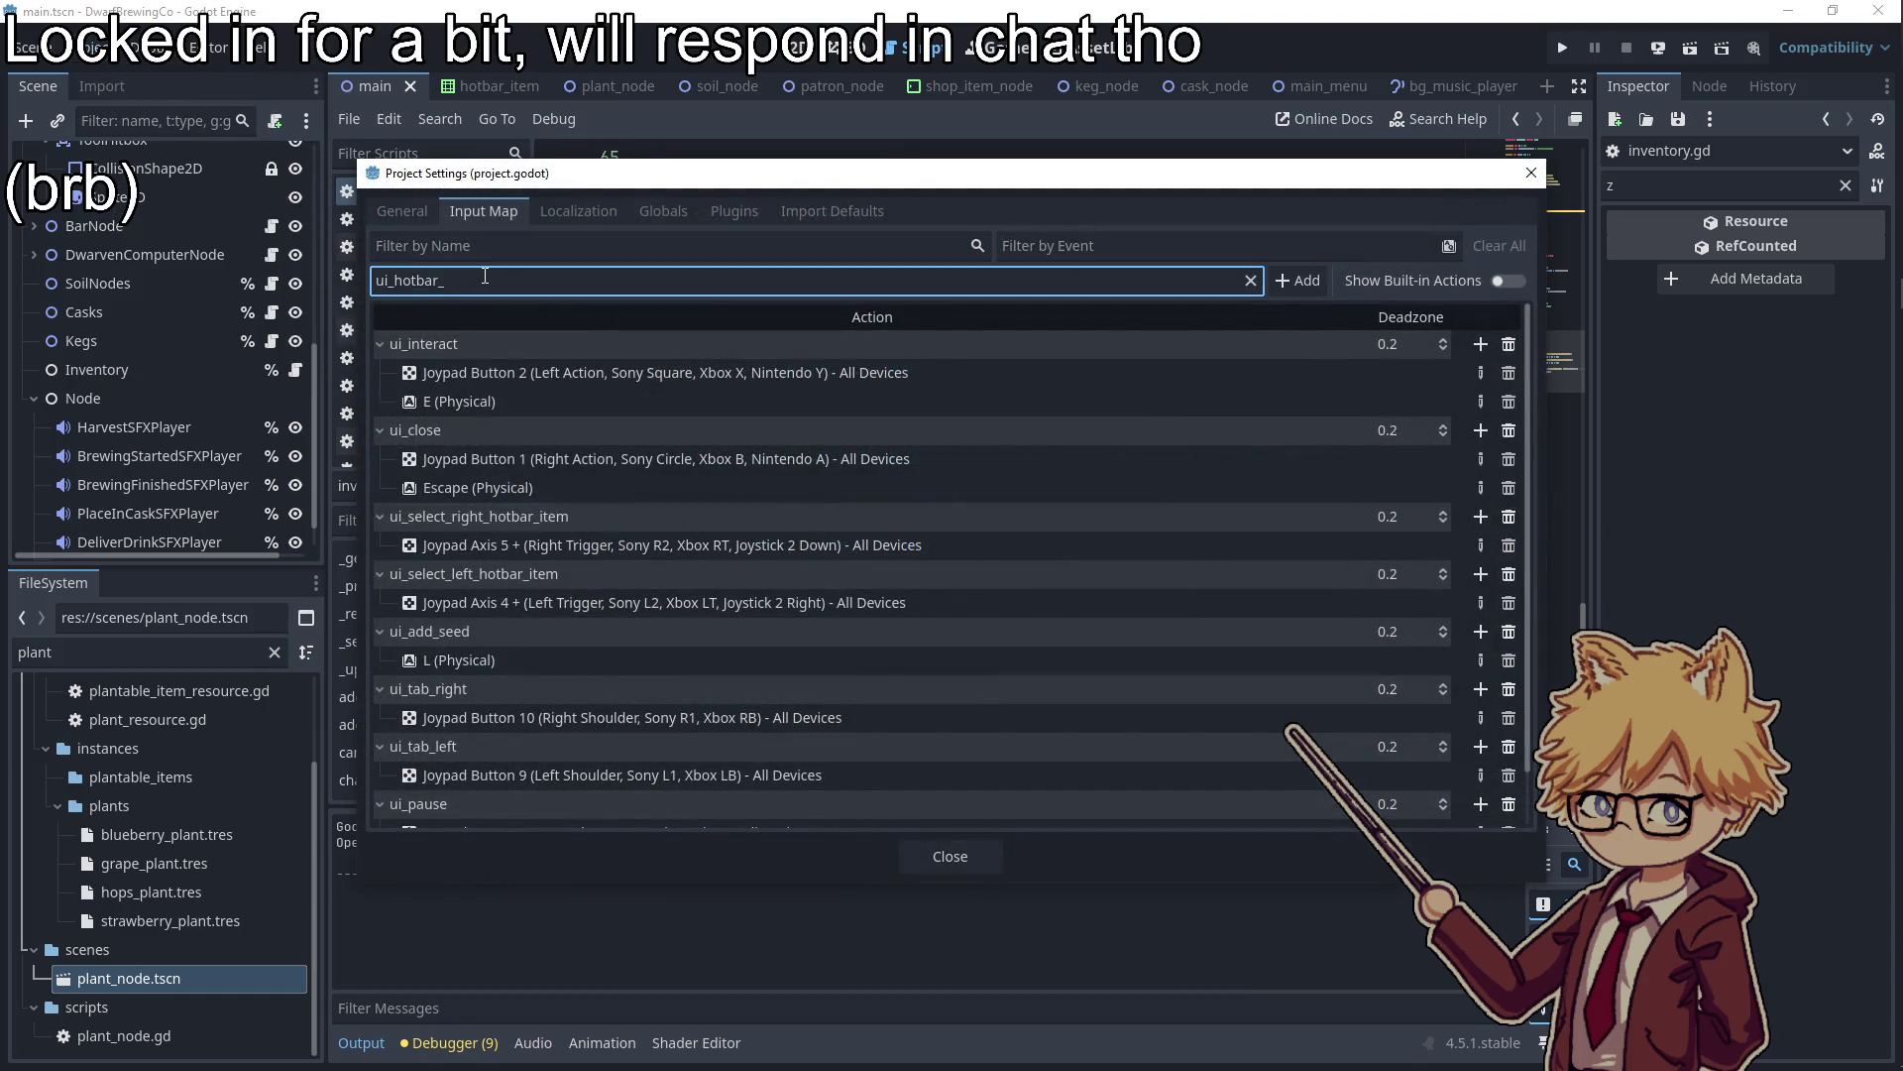
pyautogui.press('Return')
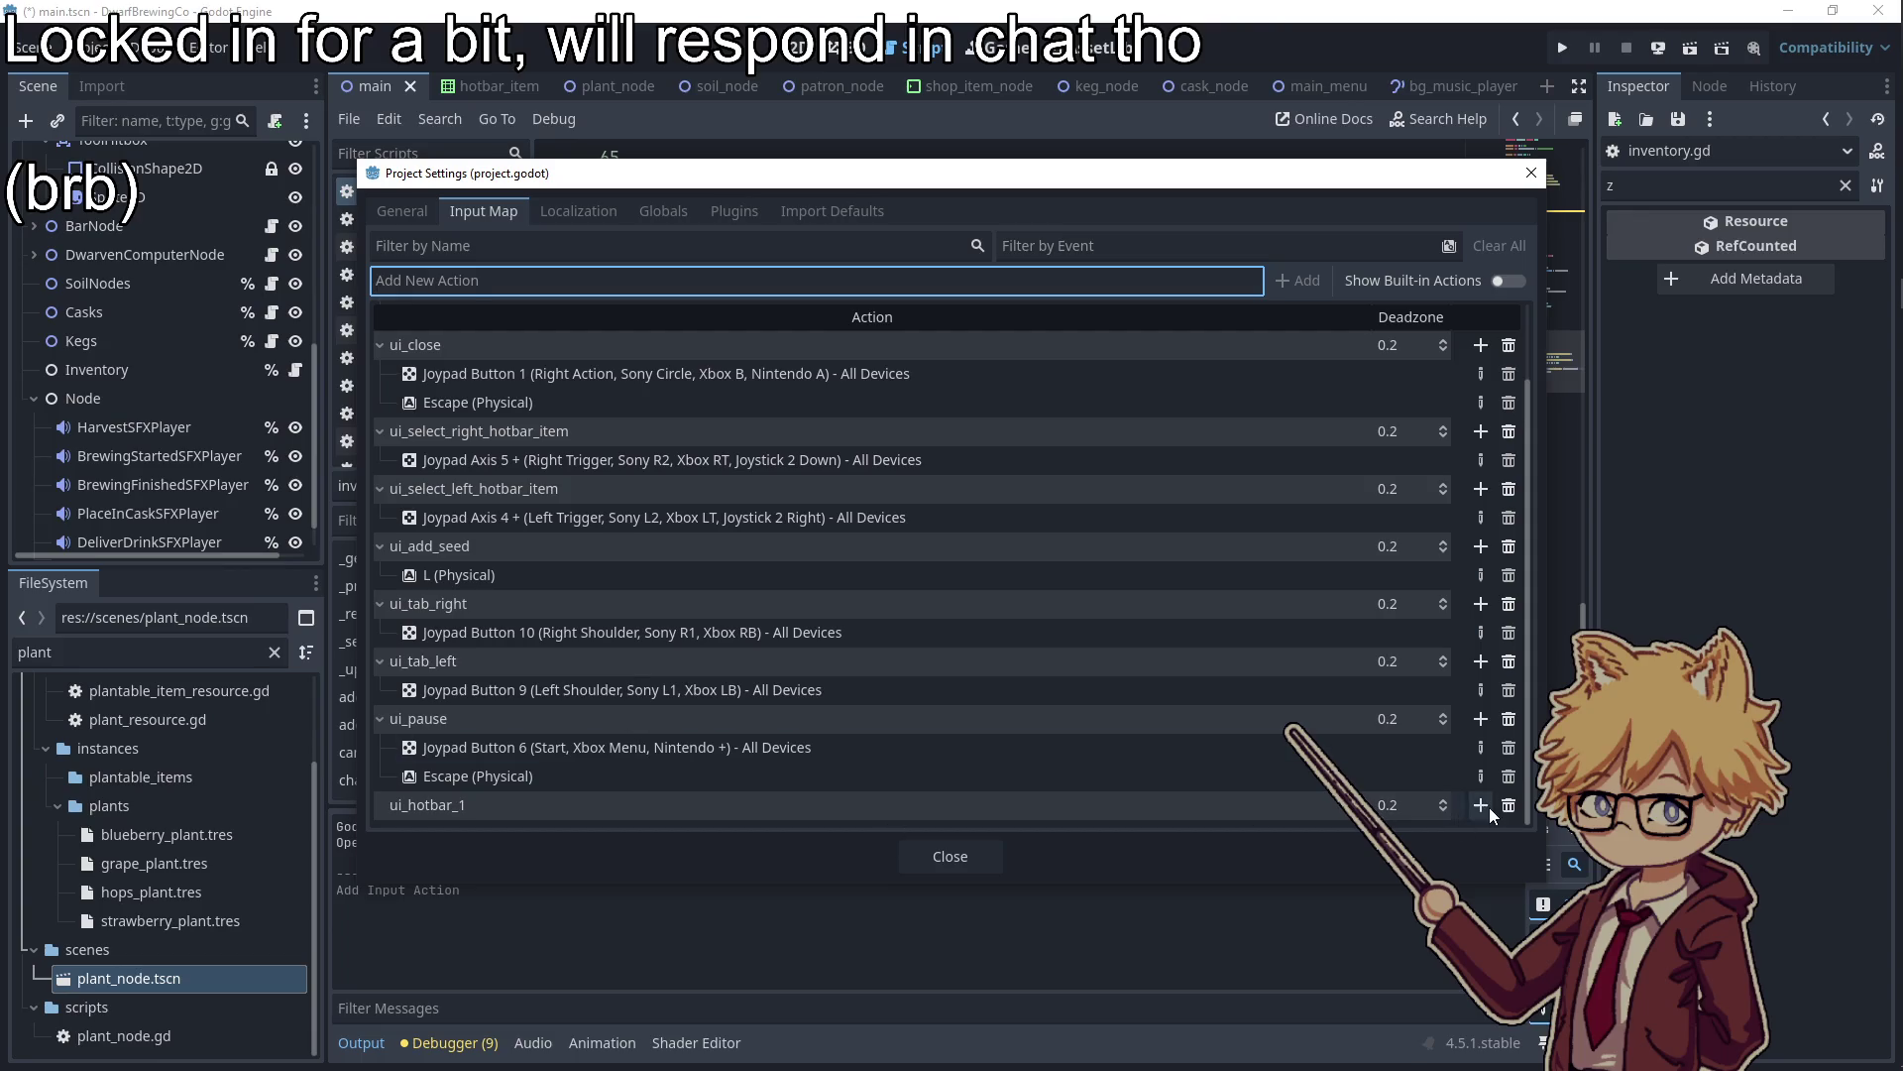
pyautogui.click(1487, 807)
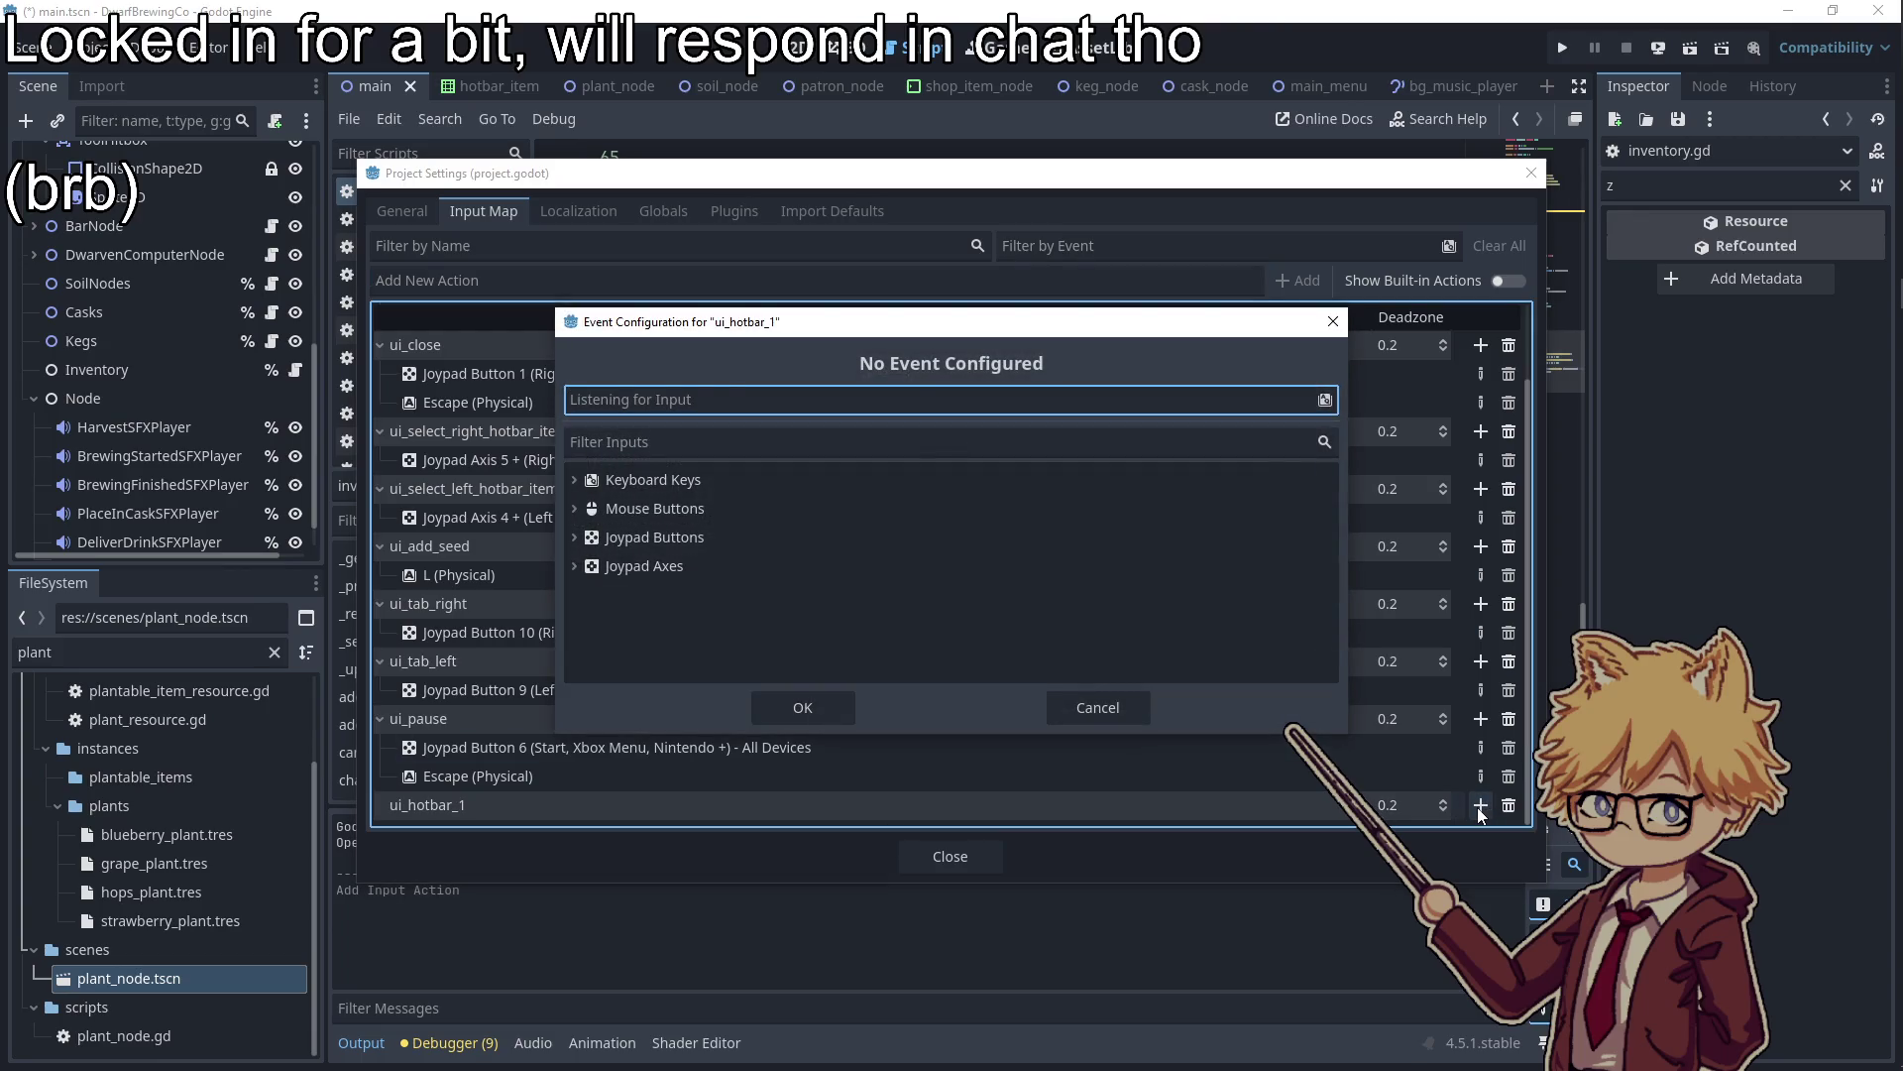
pyautogui.press('1')
pyautogui.click(823, 698)
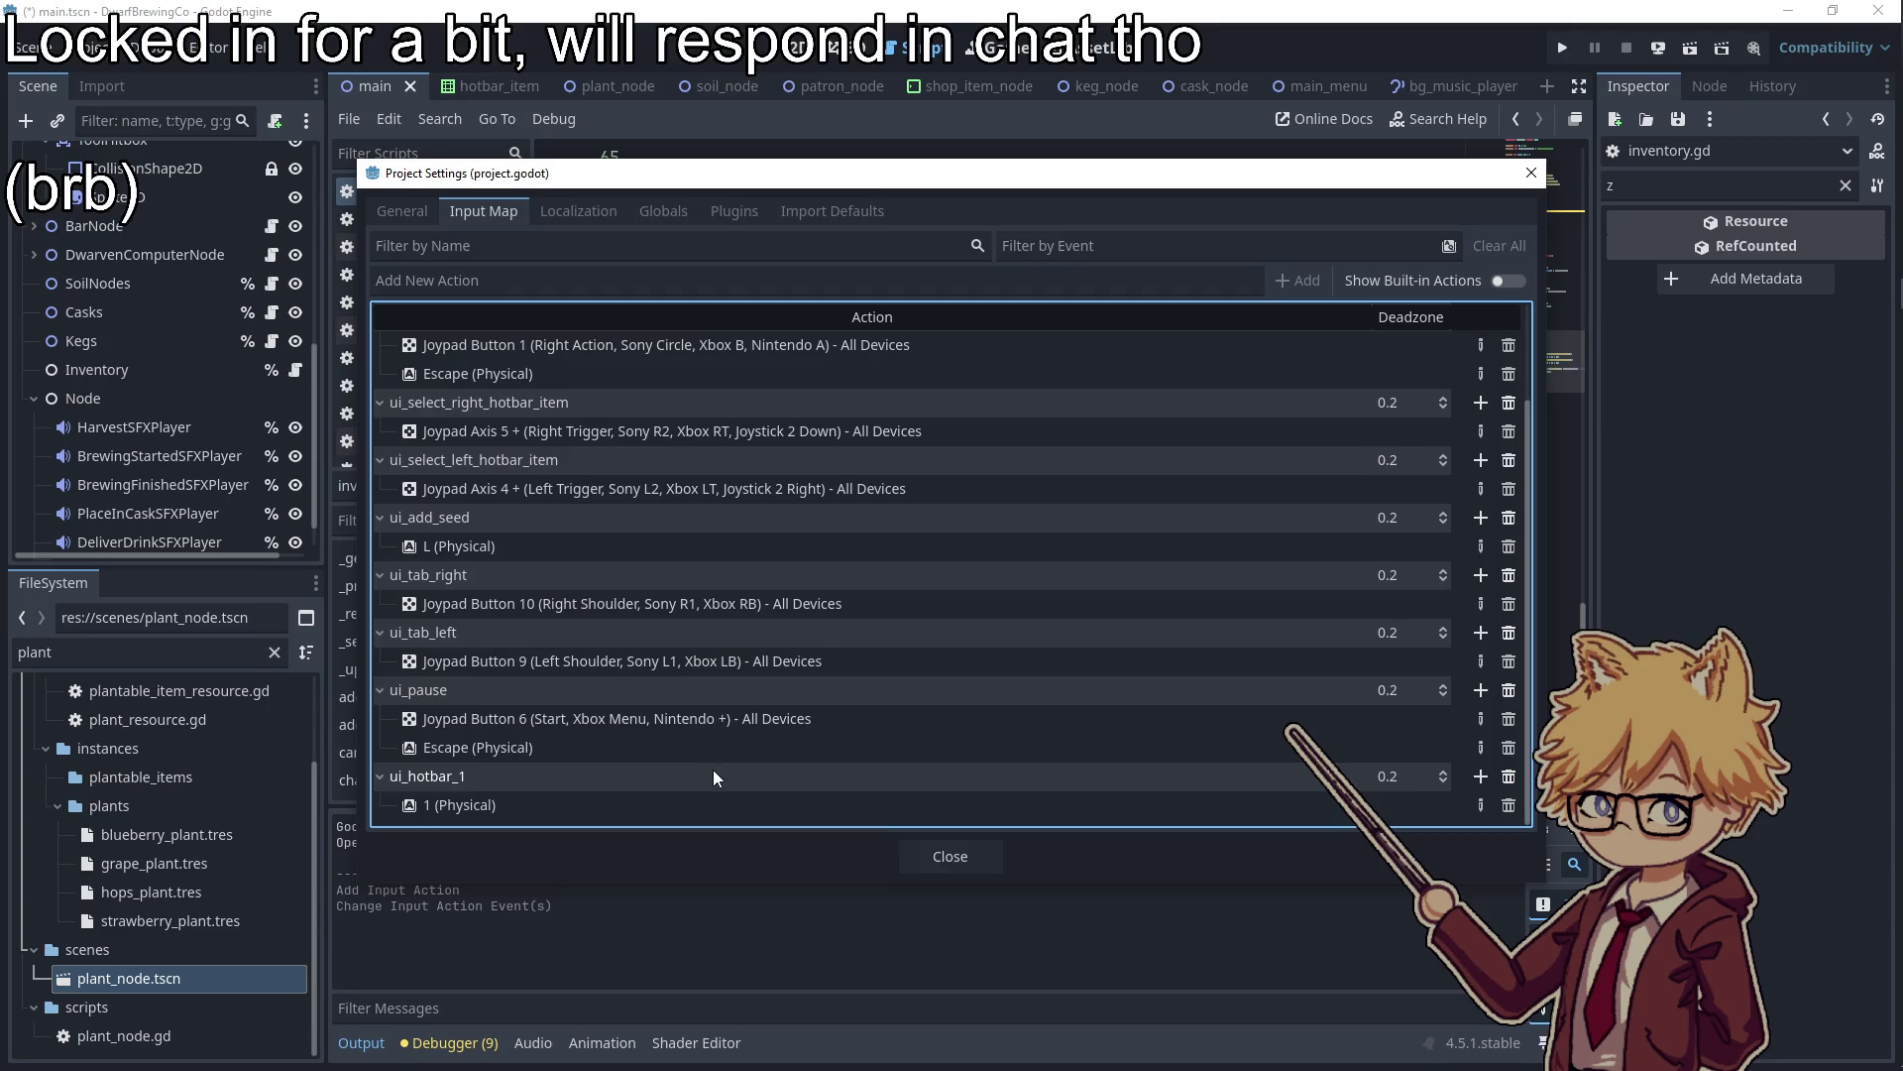
# Change the loop to range(1, 11) and call change_selected_item(hotbar_index - 1)
pyautogui.click(954, 871)
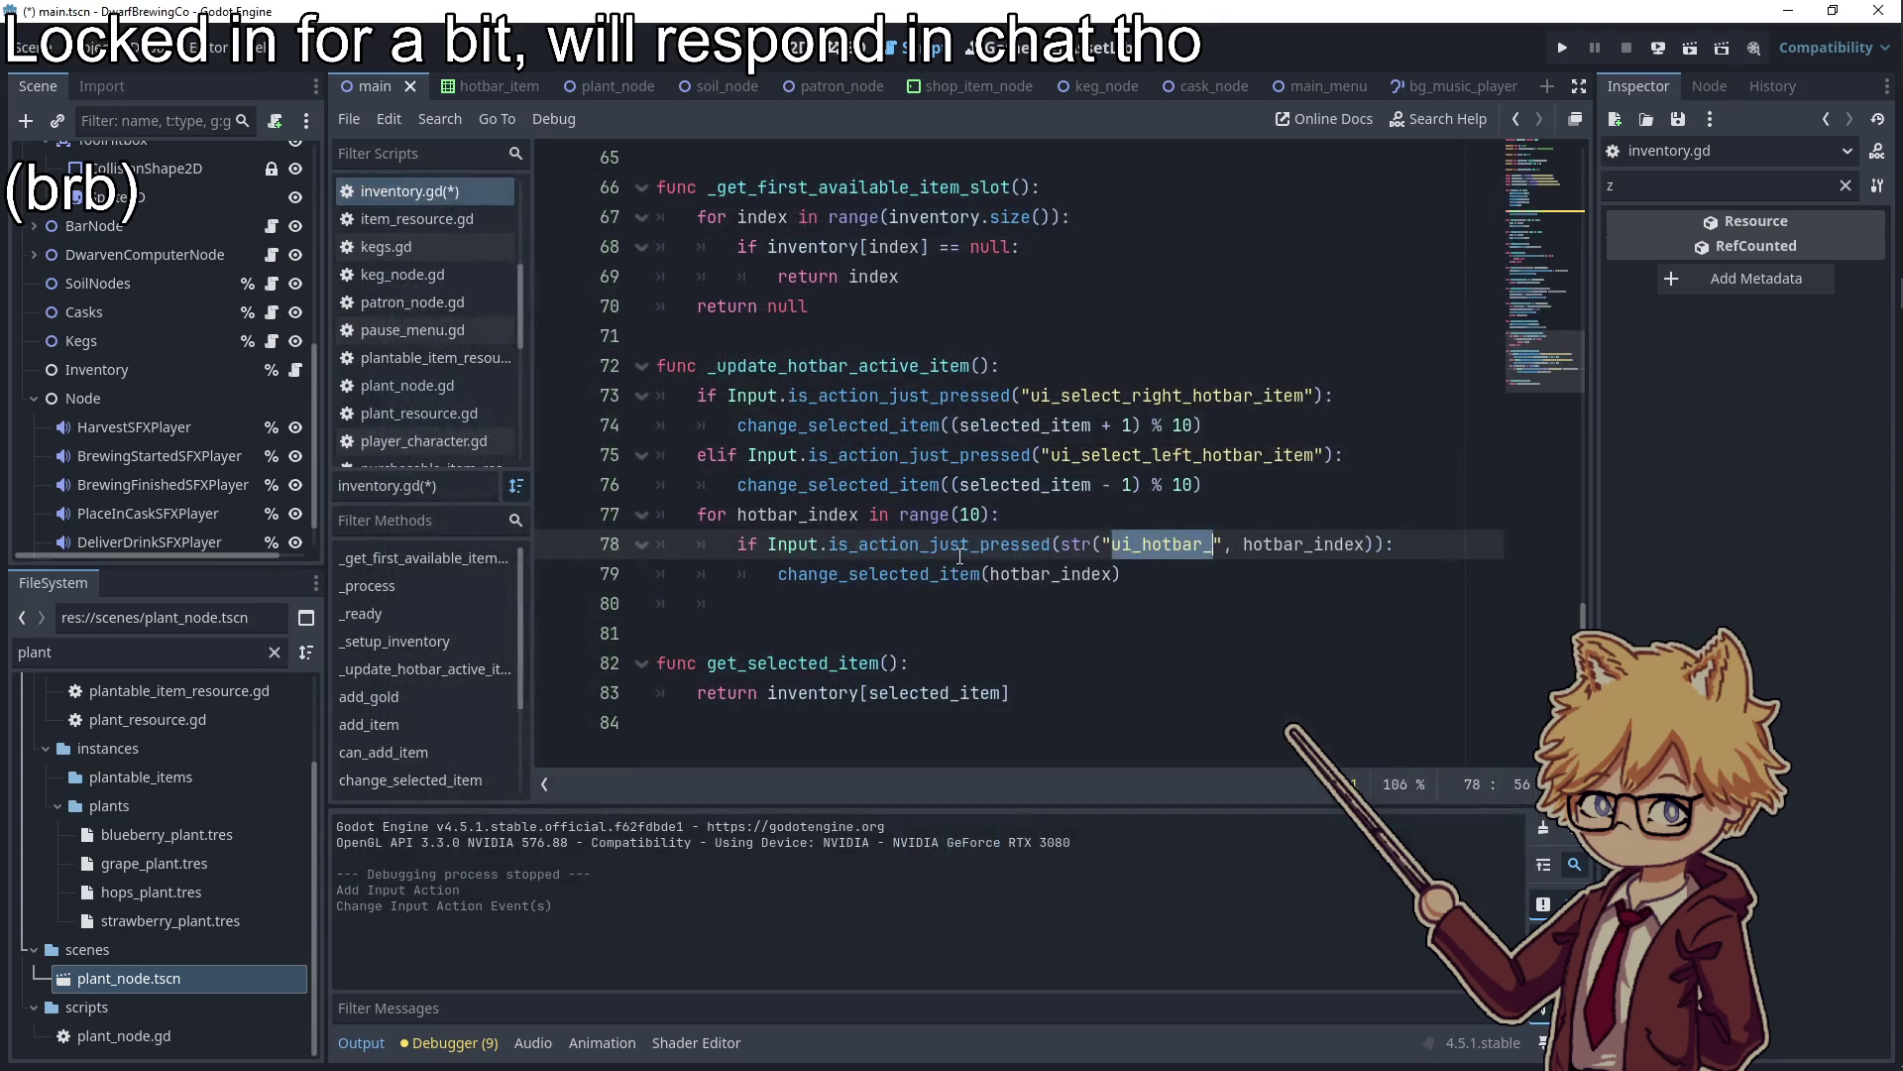
pyautogui.click(963, 514)
pyautogui.write('1, 1')
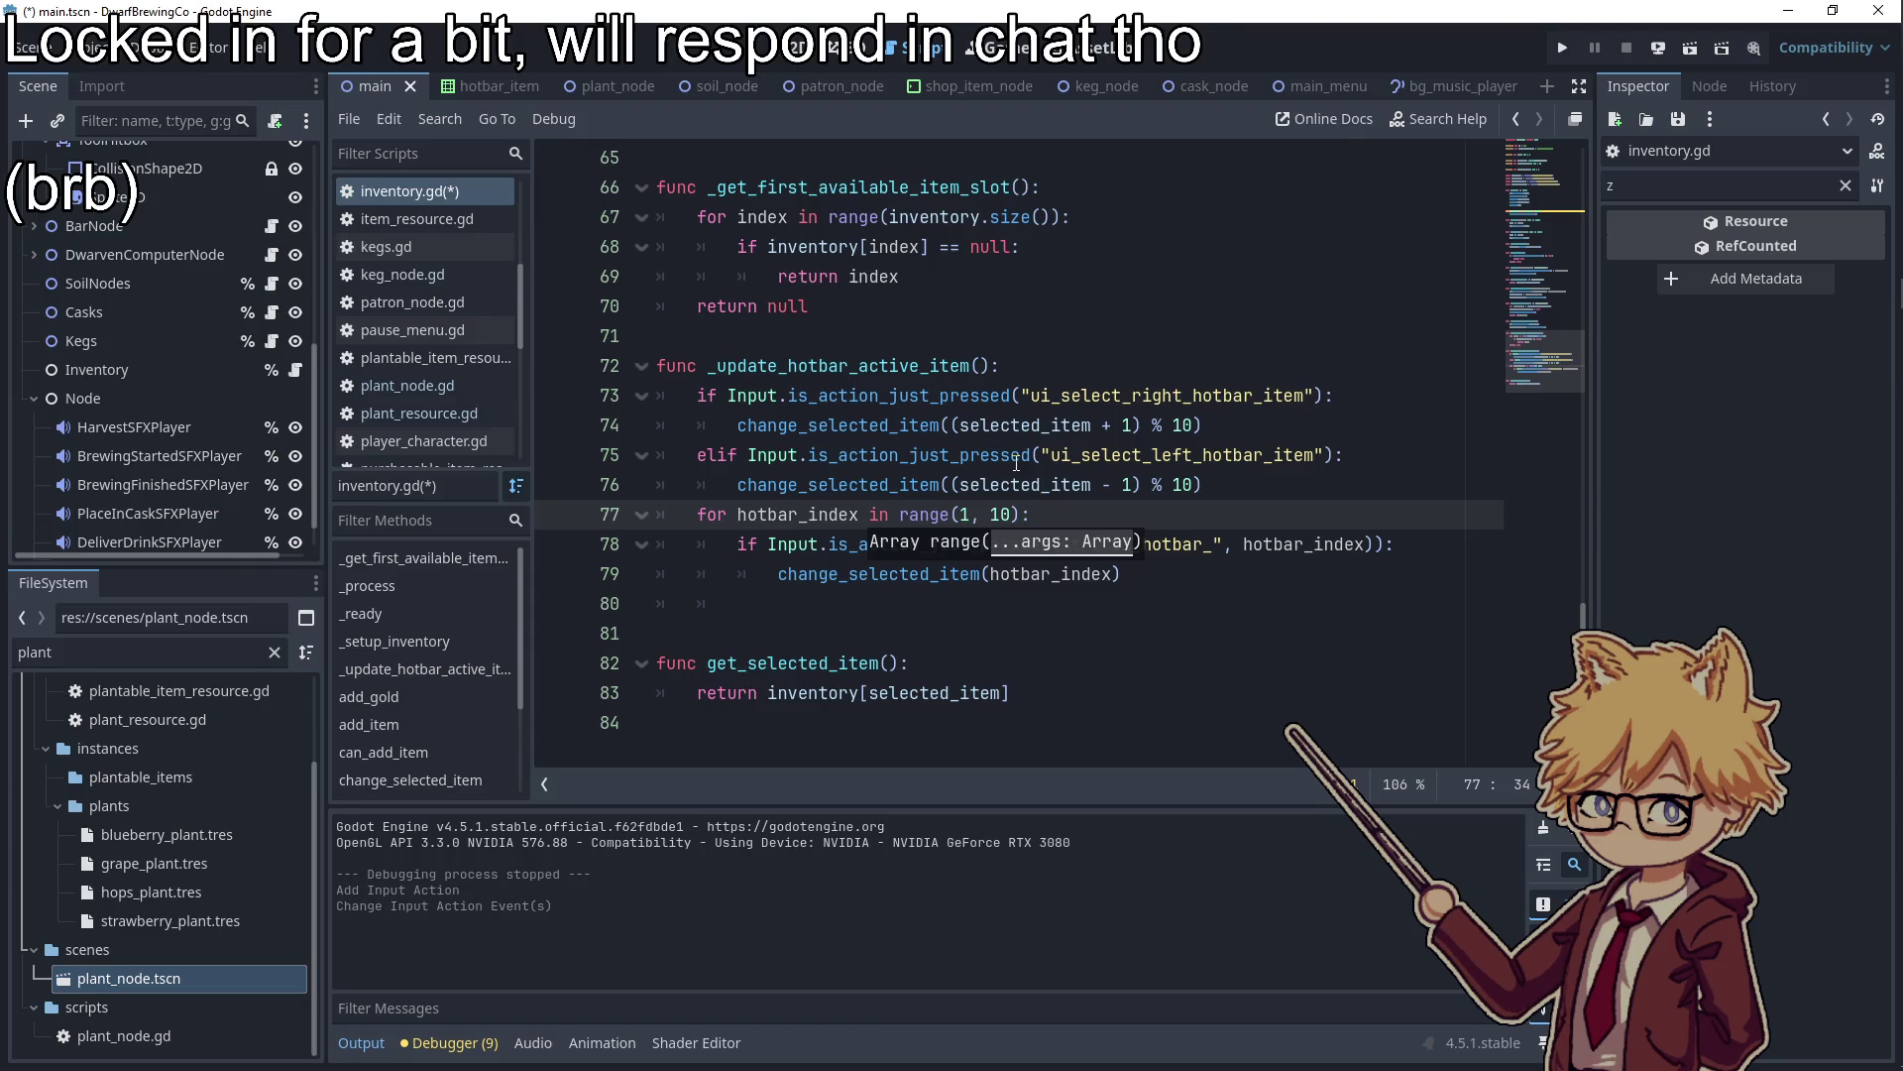
pyautogui.click(1015, 507)
pyautogui.press('BackSpace')
pyautogui.write('1')
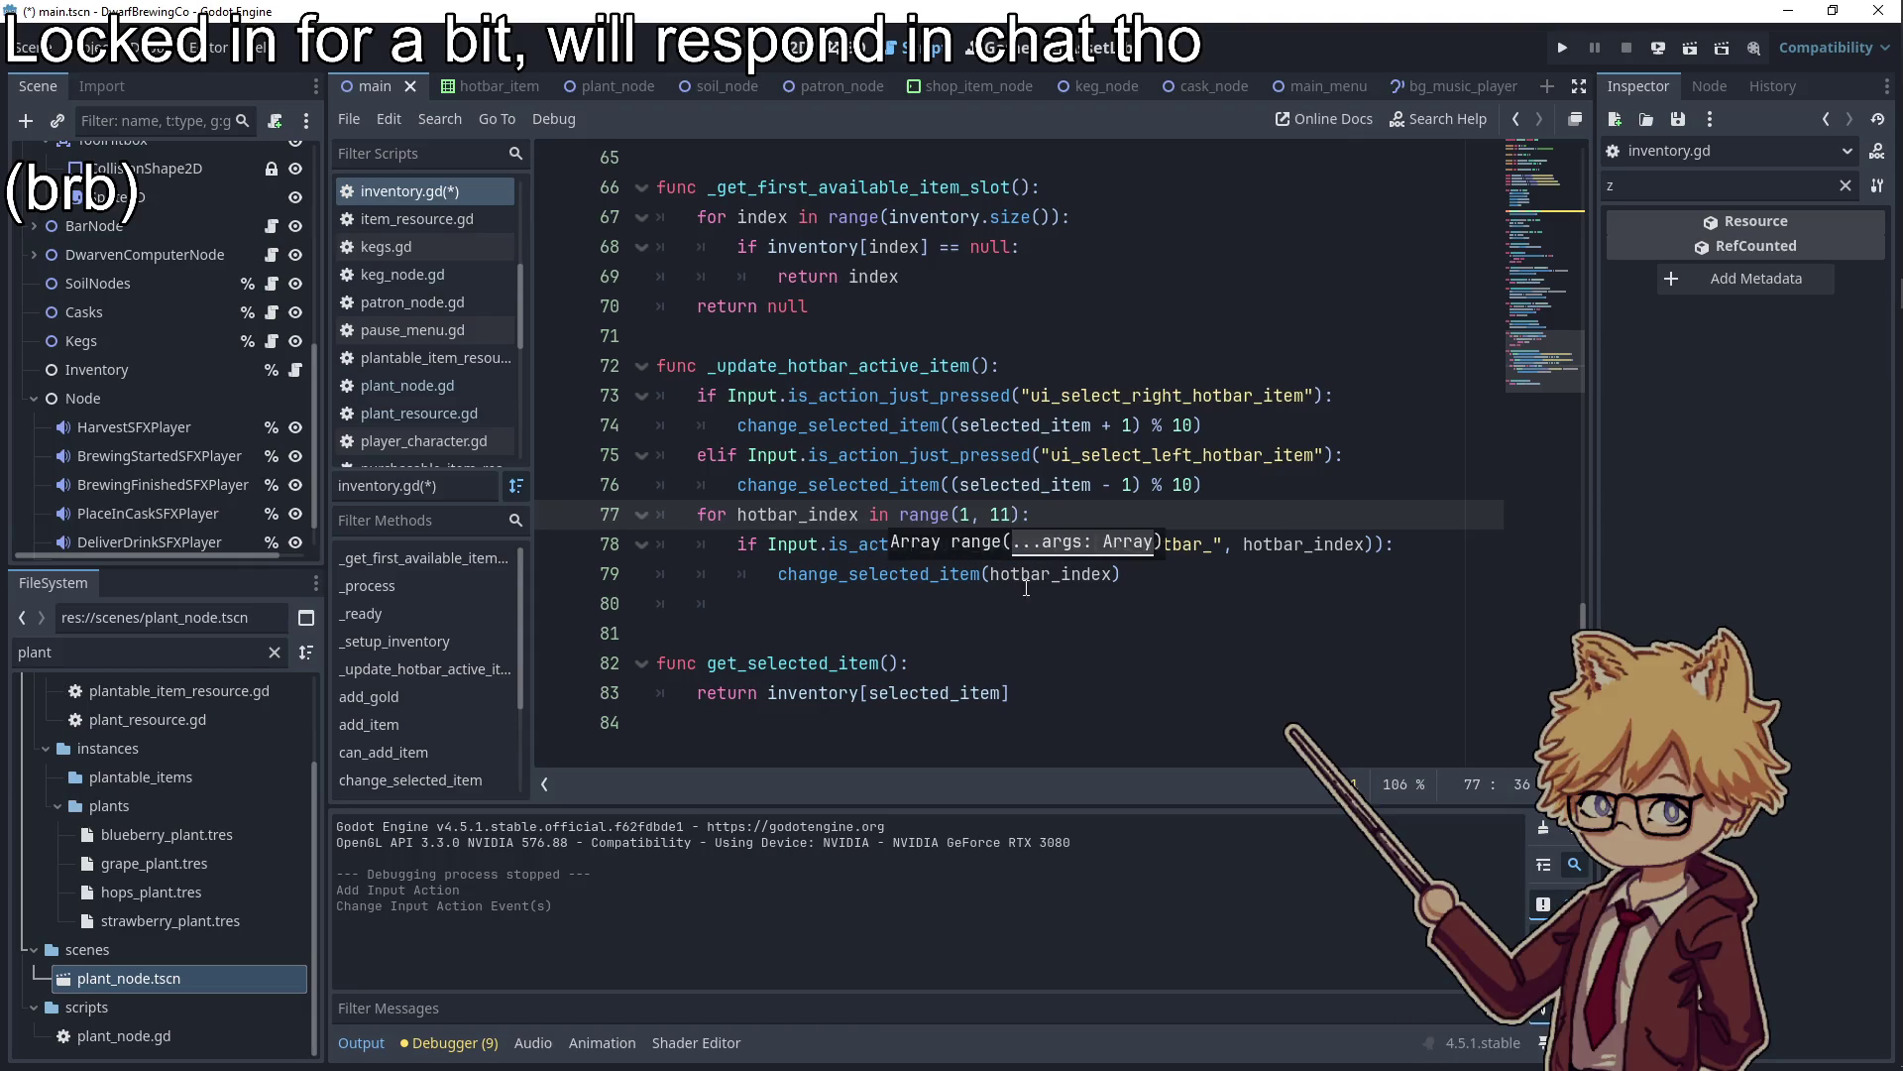
pyautogui.click(1116, 575)
pyautogui.write('- 1')
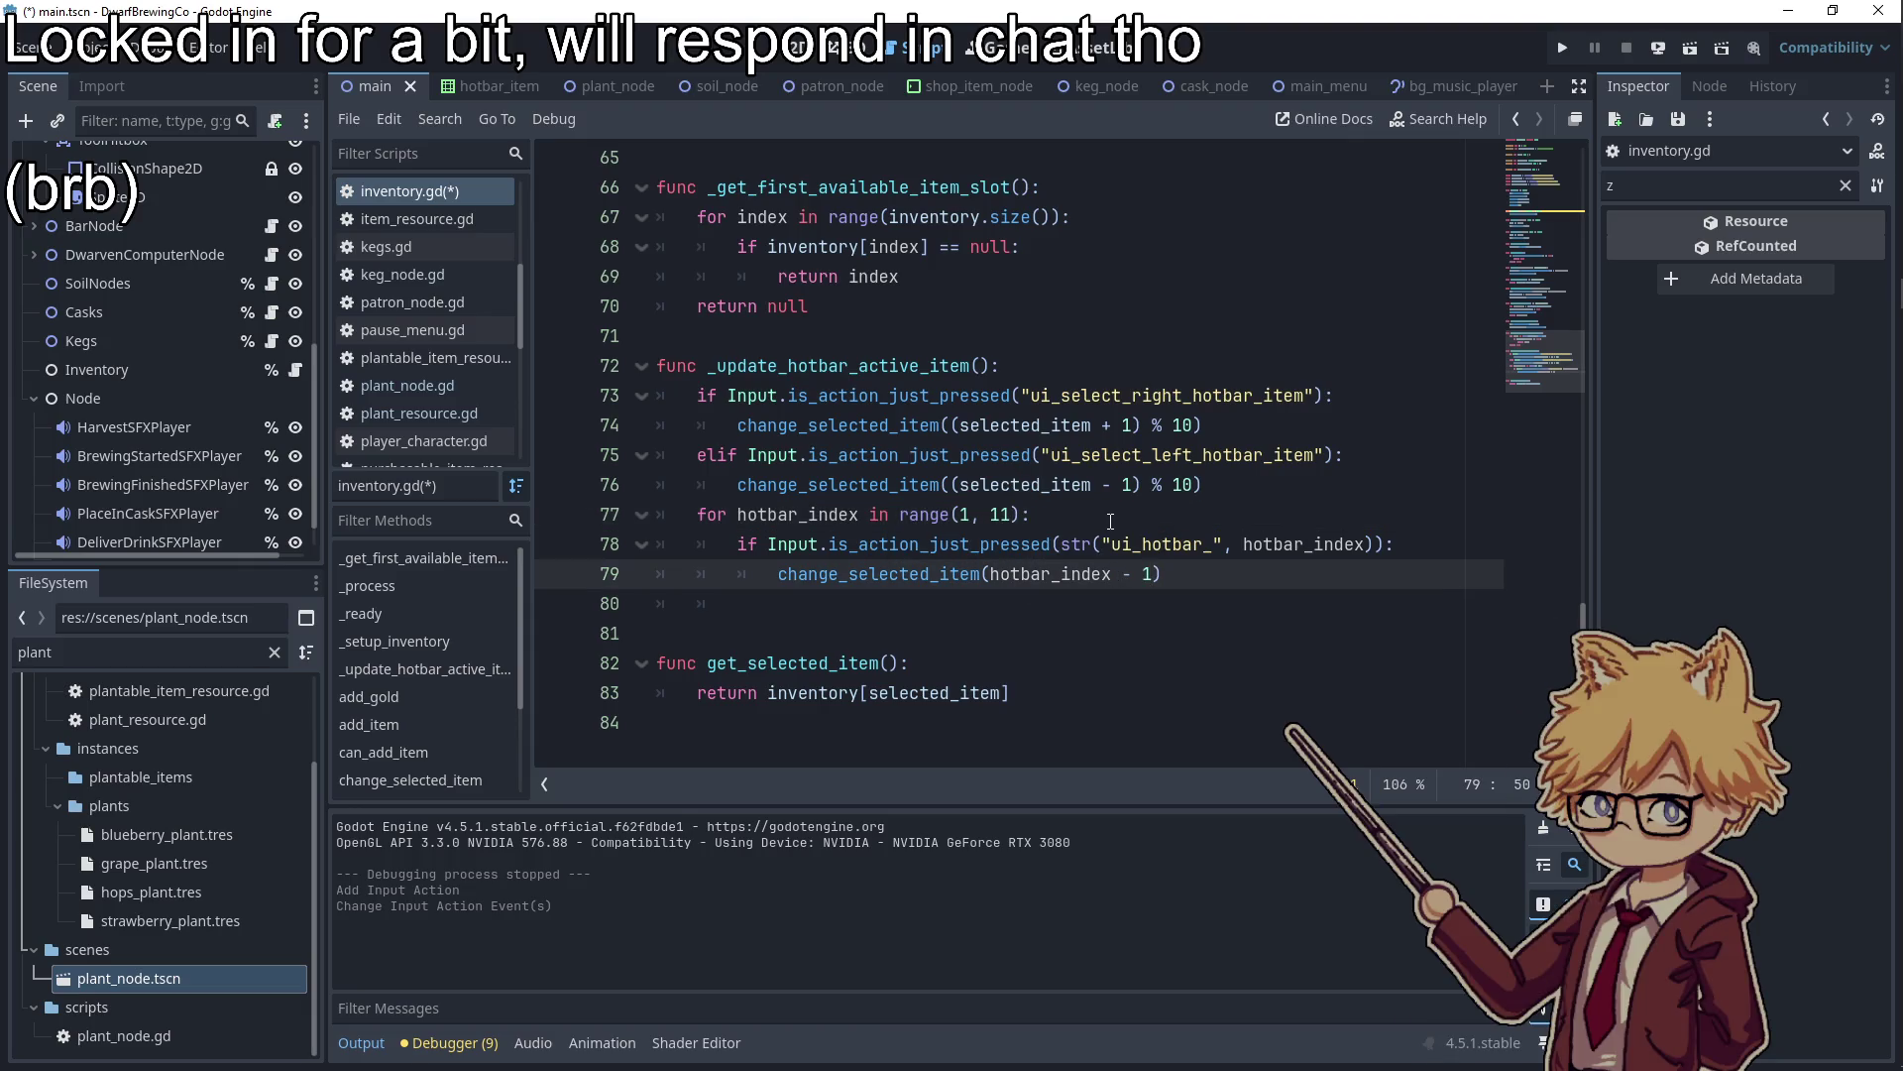
# Add a ui_hotbar_2 action bound to the 2 key, then run the game
pyautogui.doubleClick(1155, 545)
pyautogui.hotkey('ctrl', 'c')
pyautogui.click(85, 47)
pyautogui.click(149, 74)
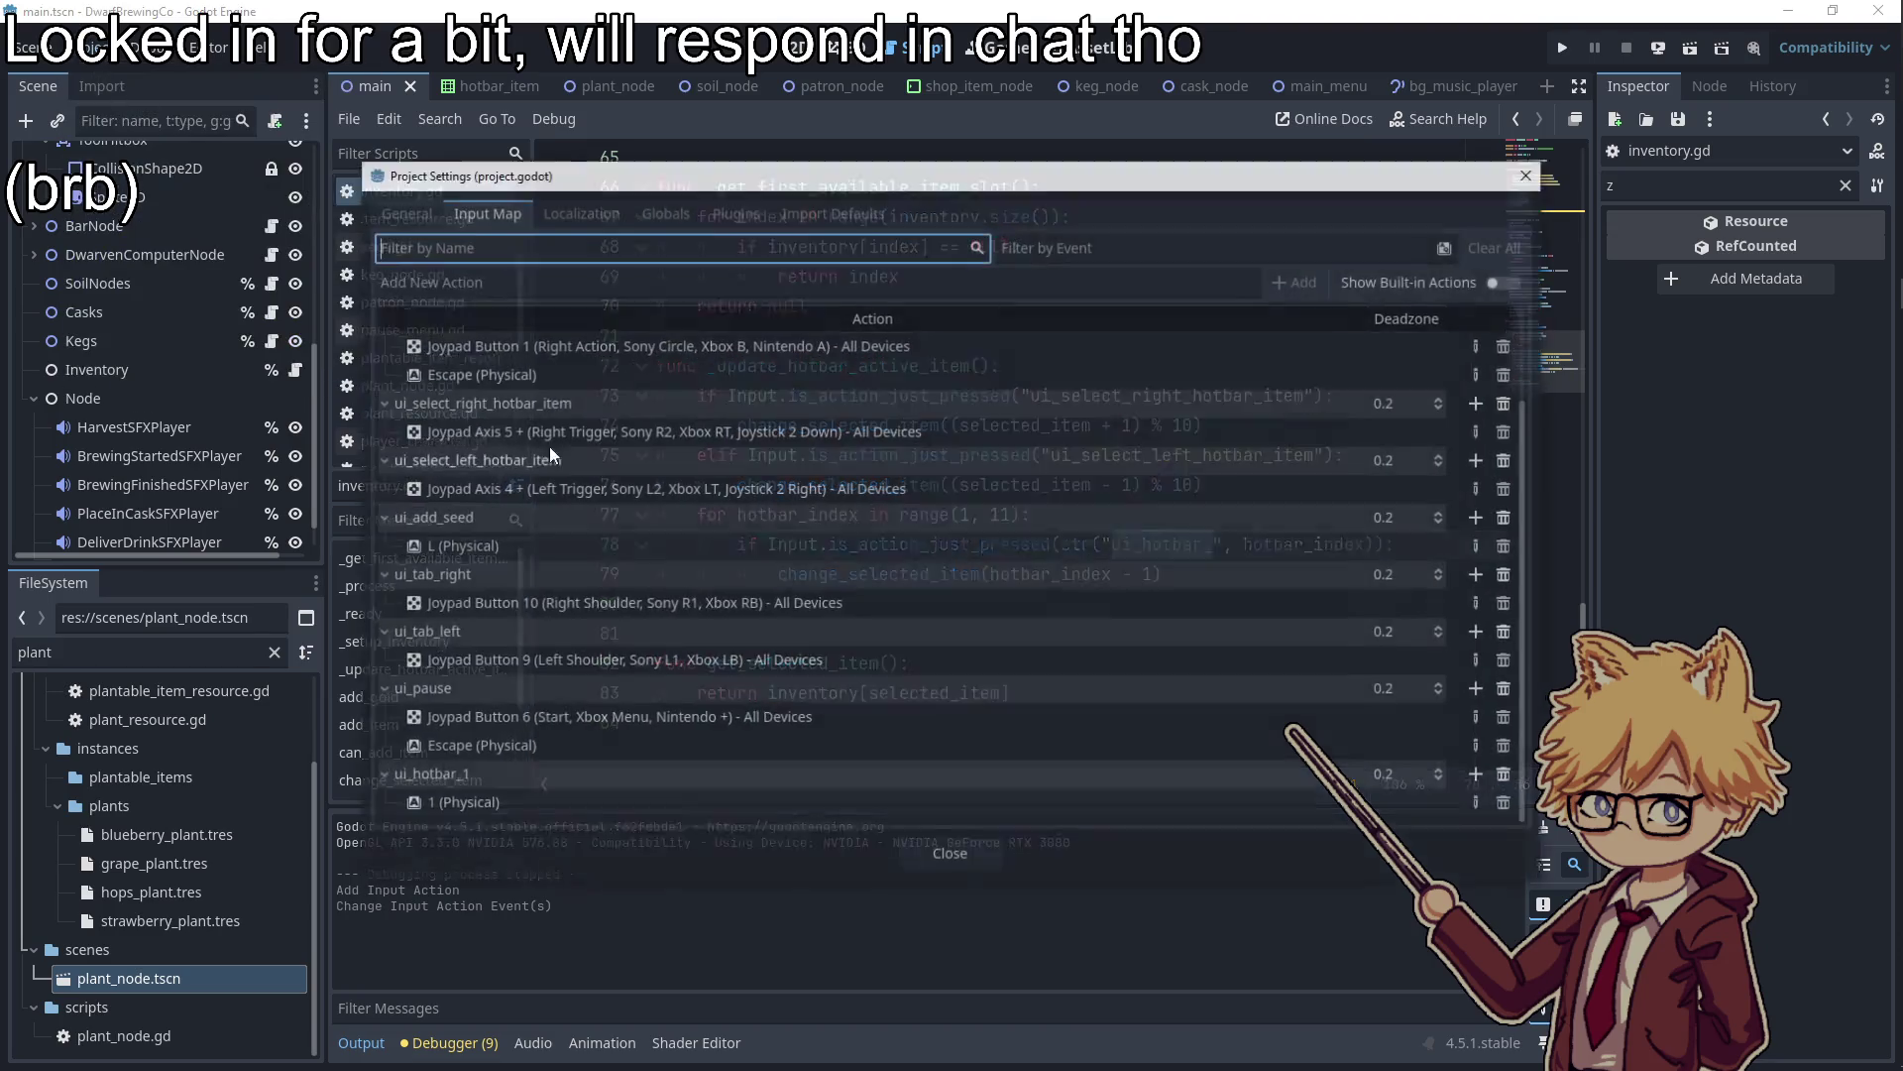
pyautogui.click(505, 281)
pyautogui.hotkey('ctrl', 'v')
pyautogui.write('2')
pyautogui.press('Return')
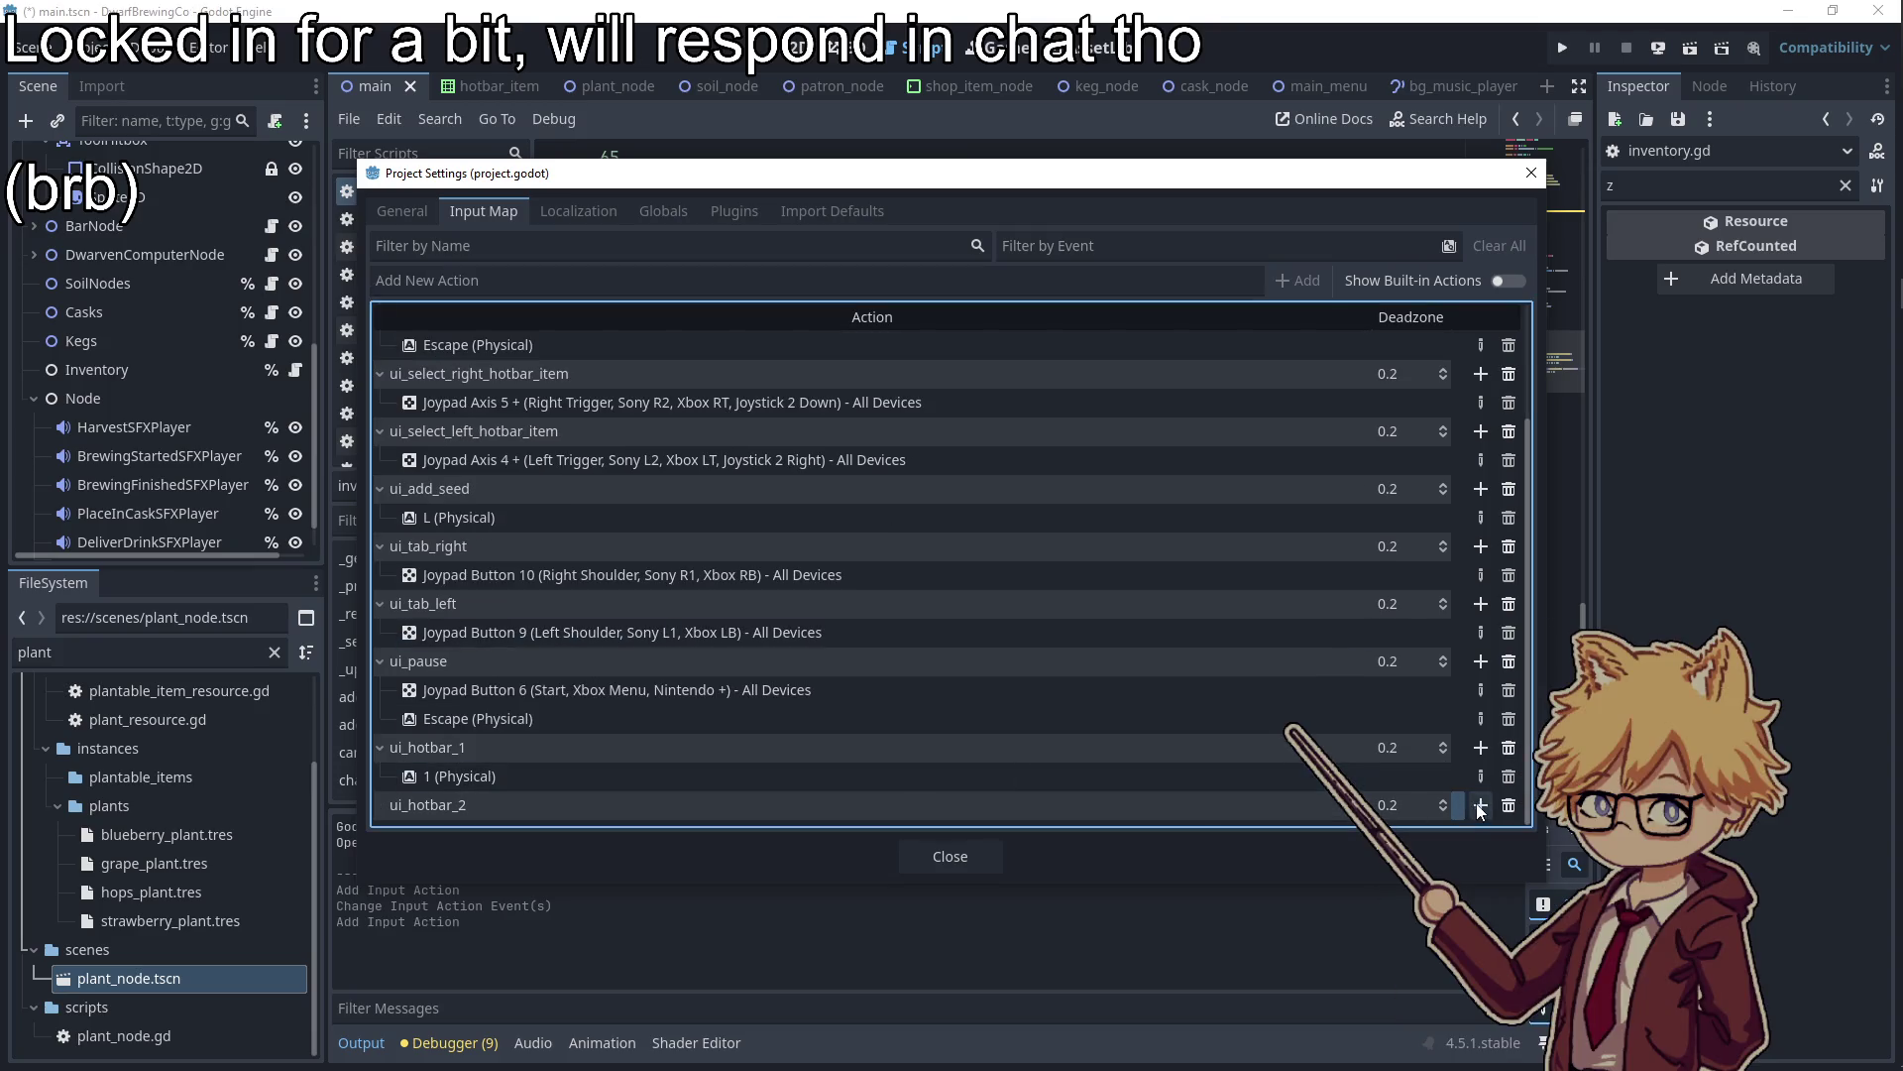
pyautogui.click(1479, 805)
pyautogui.press('2')
pyautogui.click(791, 707)
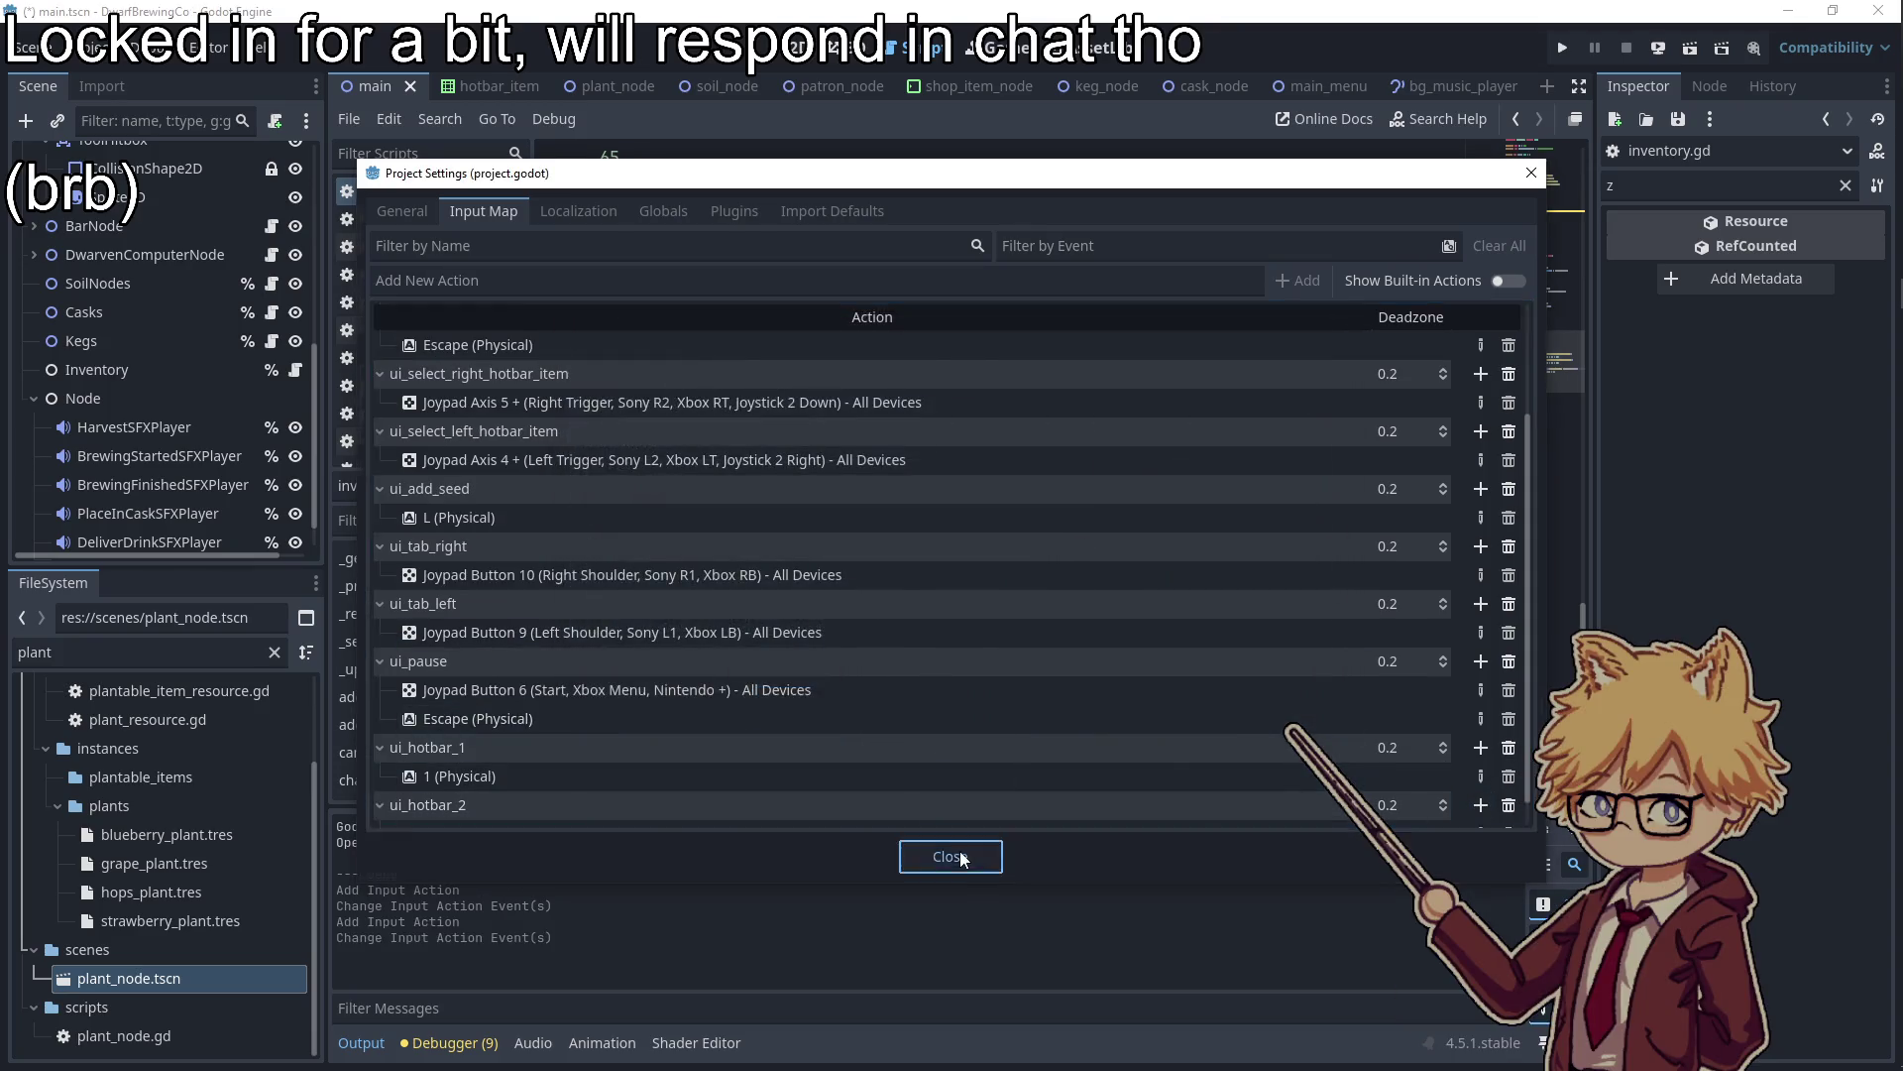
pyautogui.click(963, 859)
pyautogui.click(1571, 47)
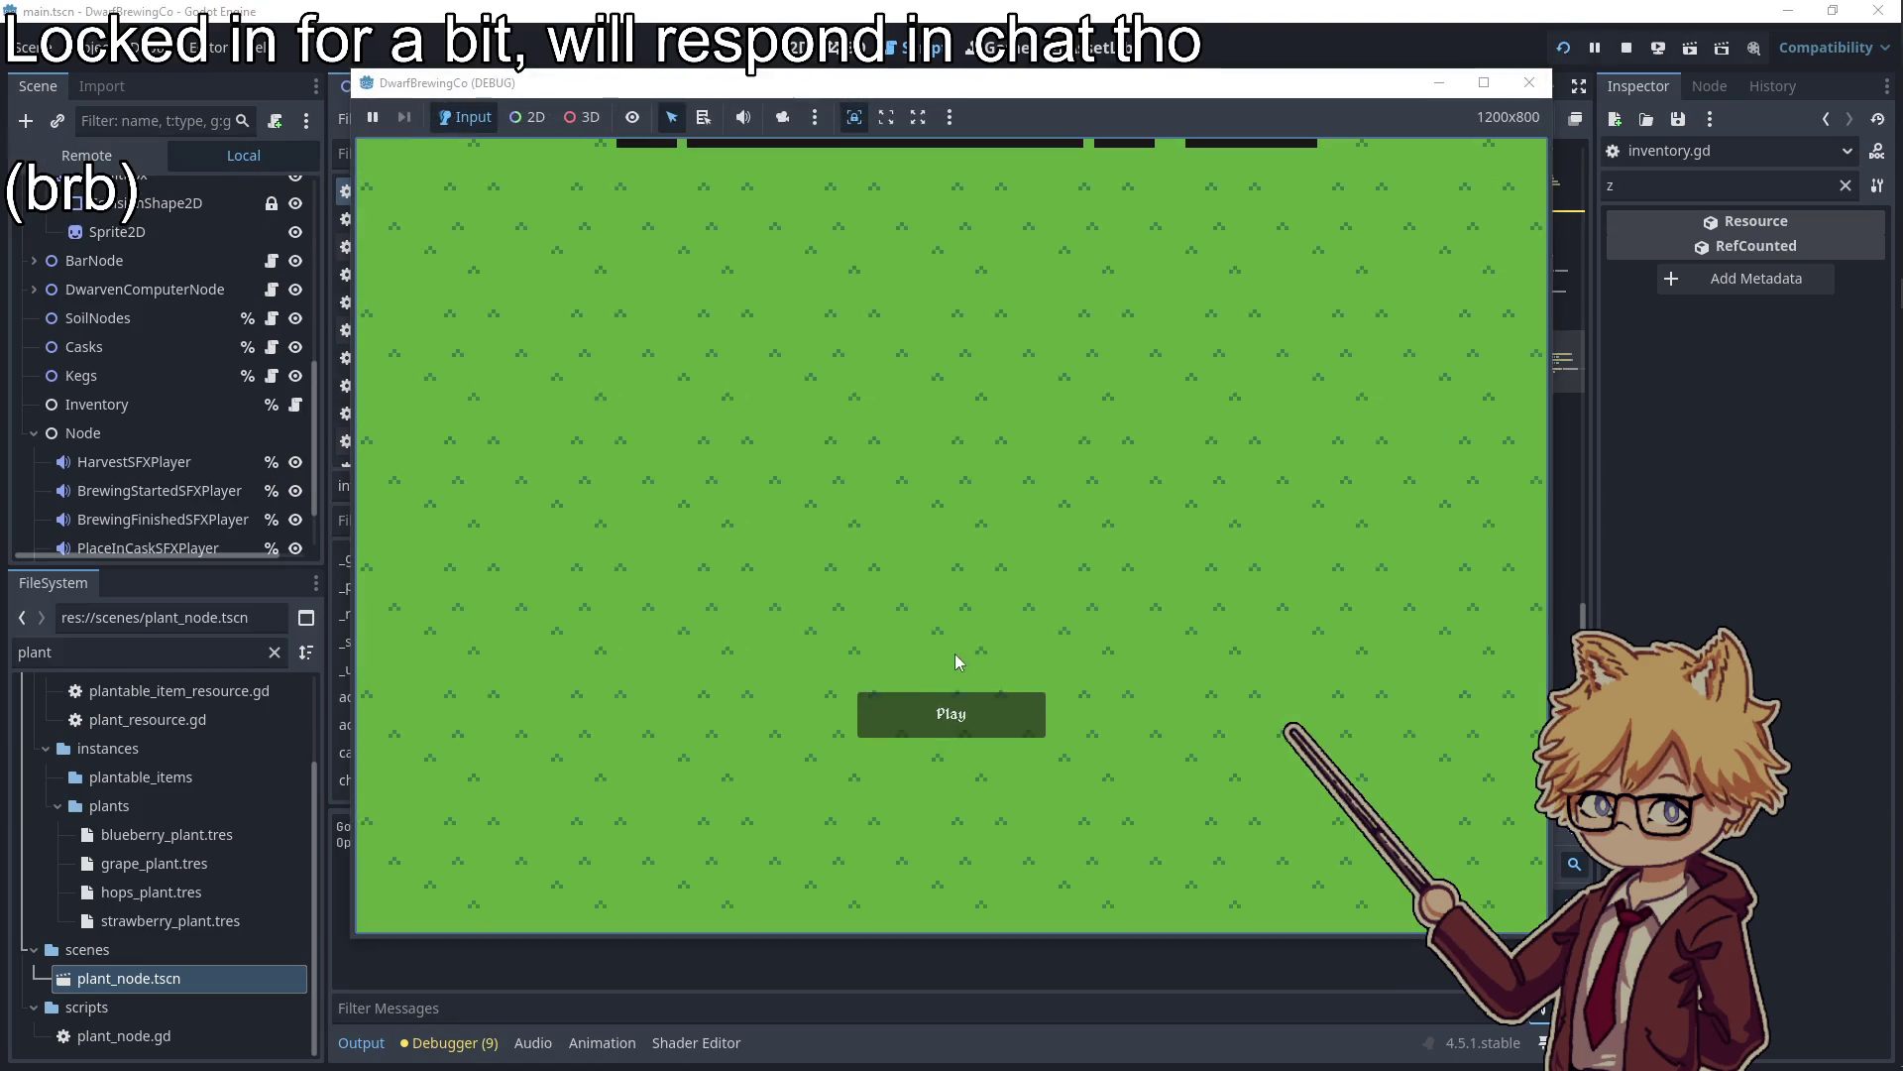
# Start the game, switch hotbar slots with keys 2 and 1, then stop the run
pyautogui.click(952, 714)
pyautogui.press('Escape')
pyautogui.press('2')
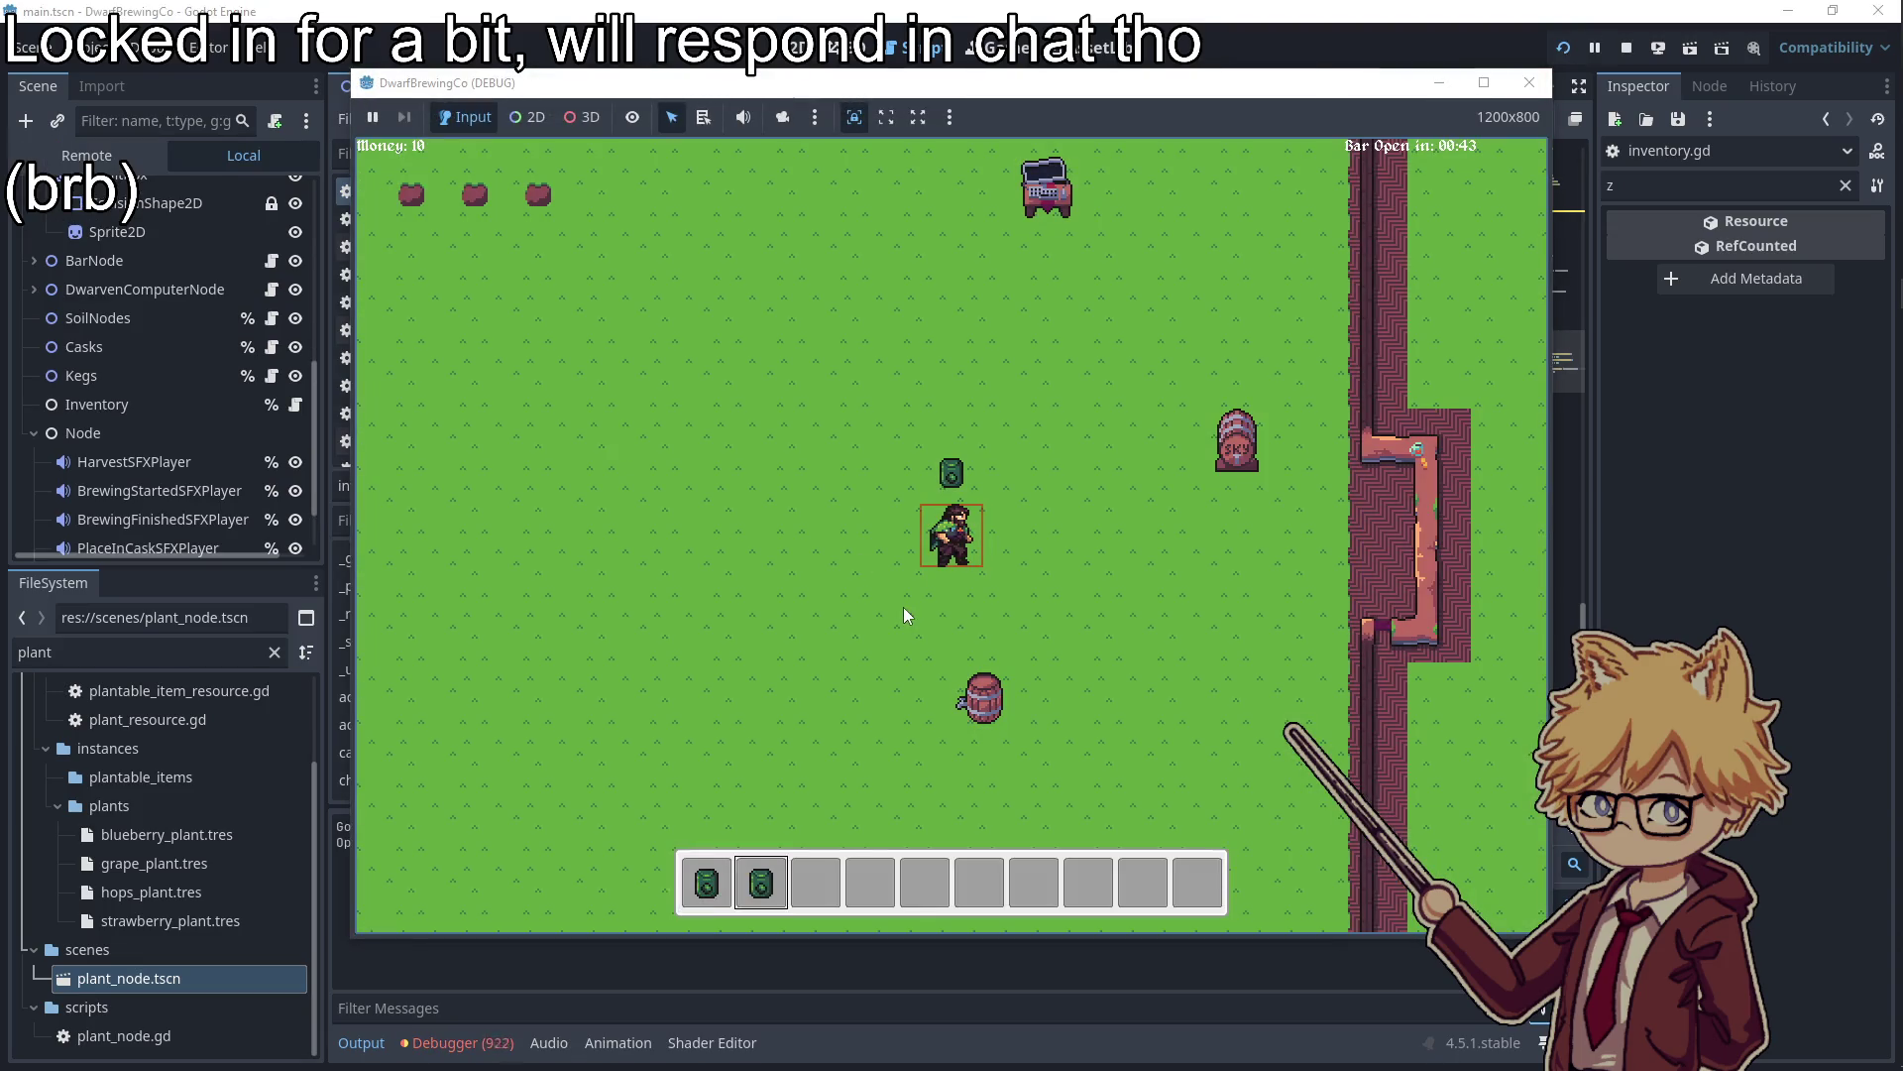
pyautogui.press('1')
pyautogui.press('F8')
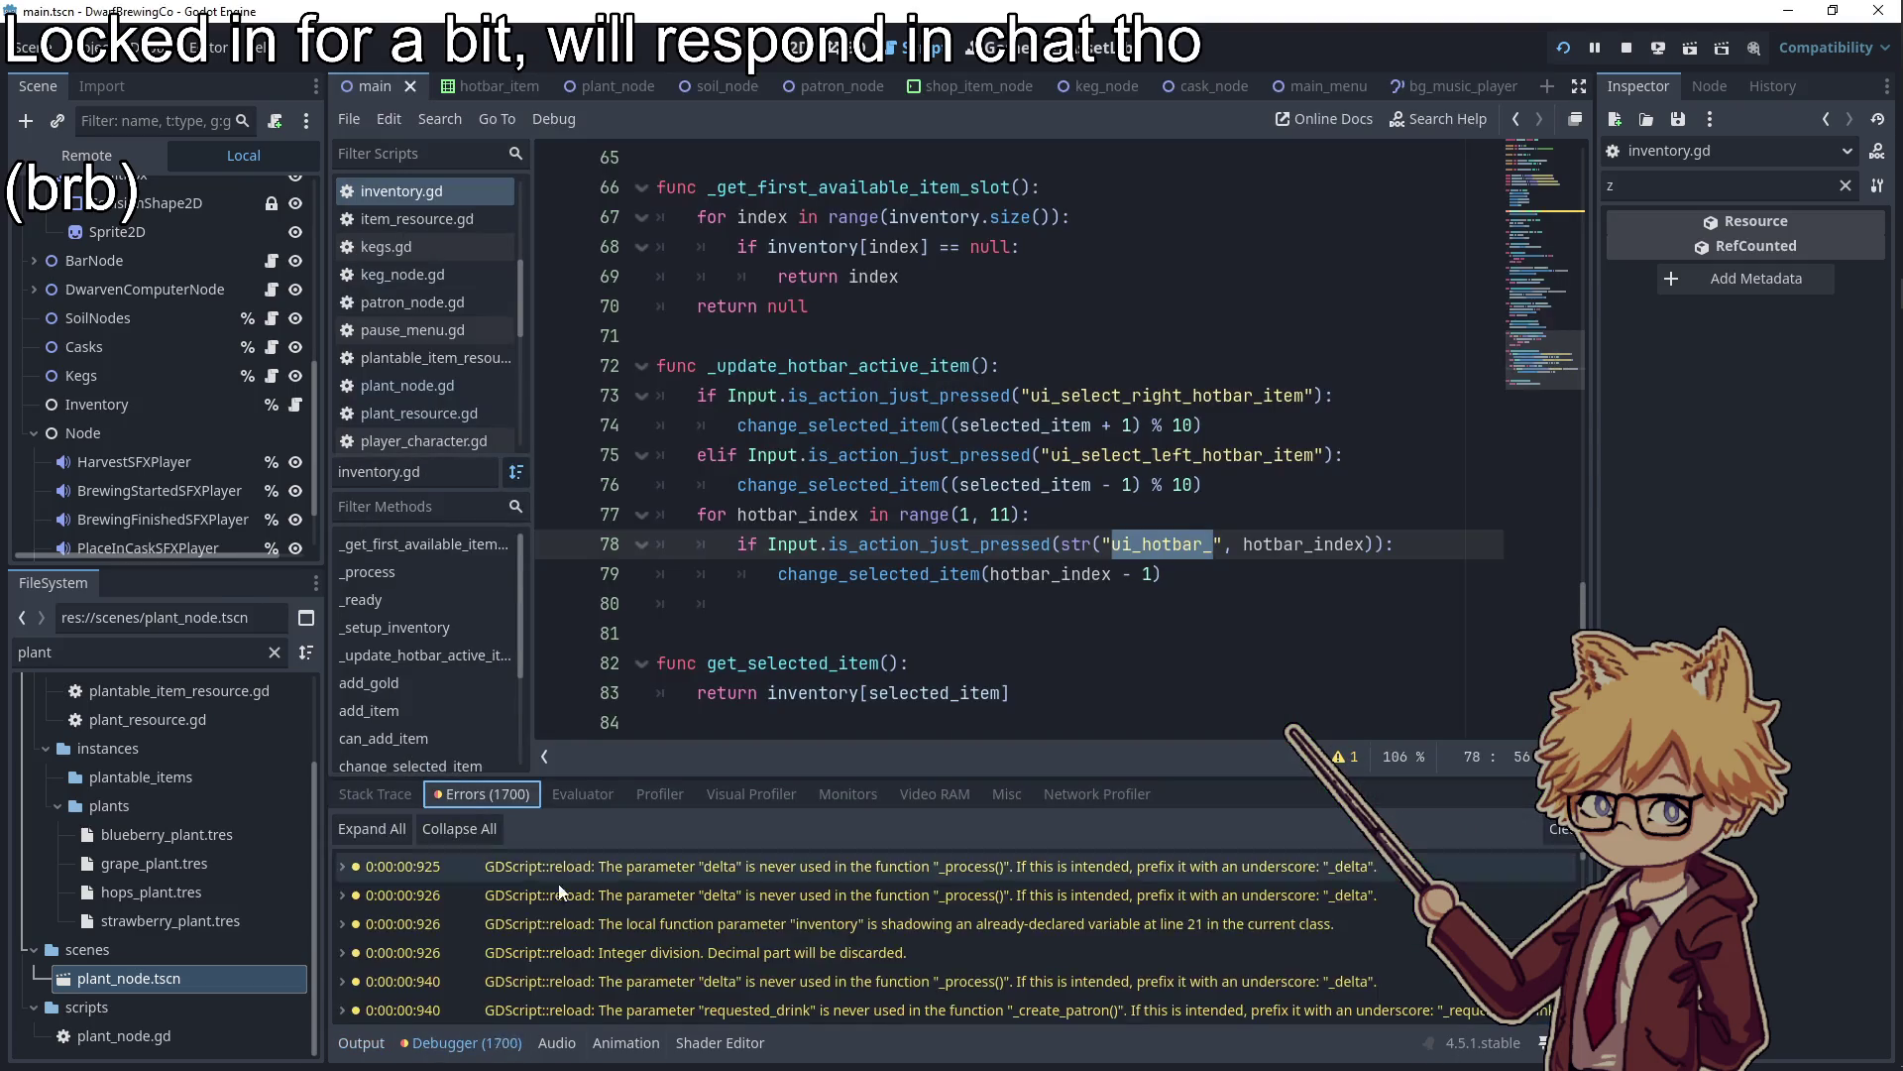
pyautogui.scroll(-2, 664, 963)
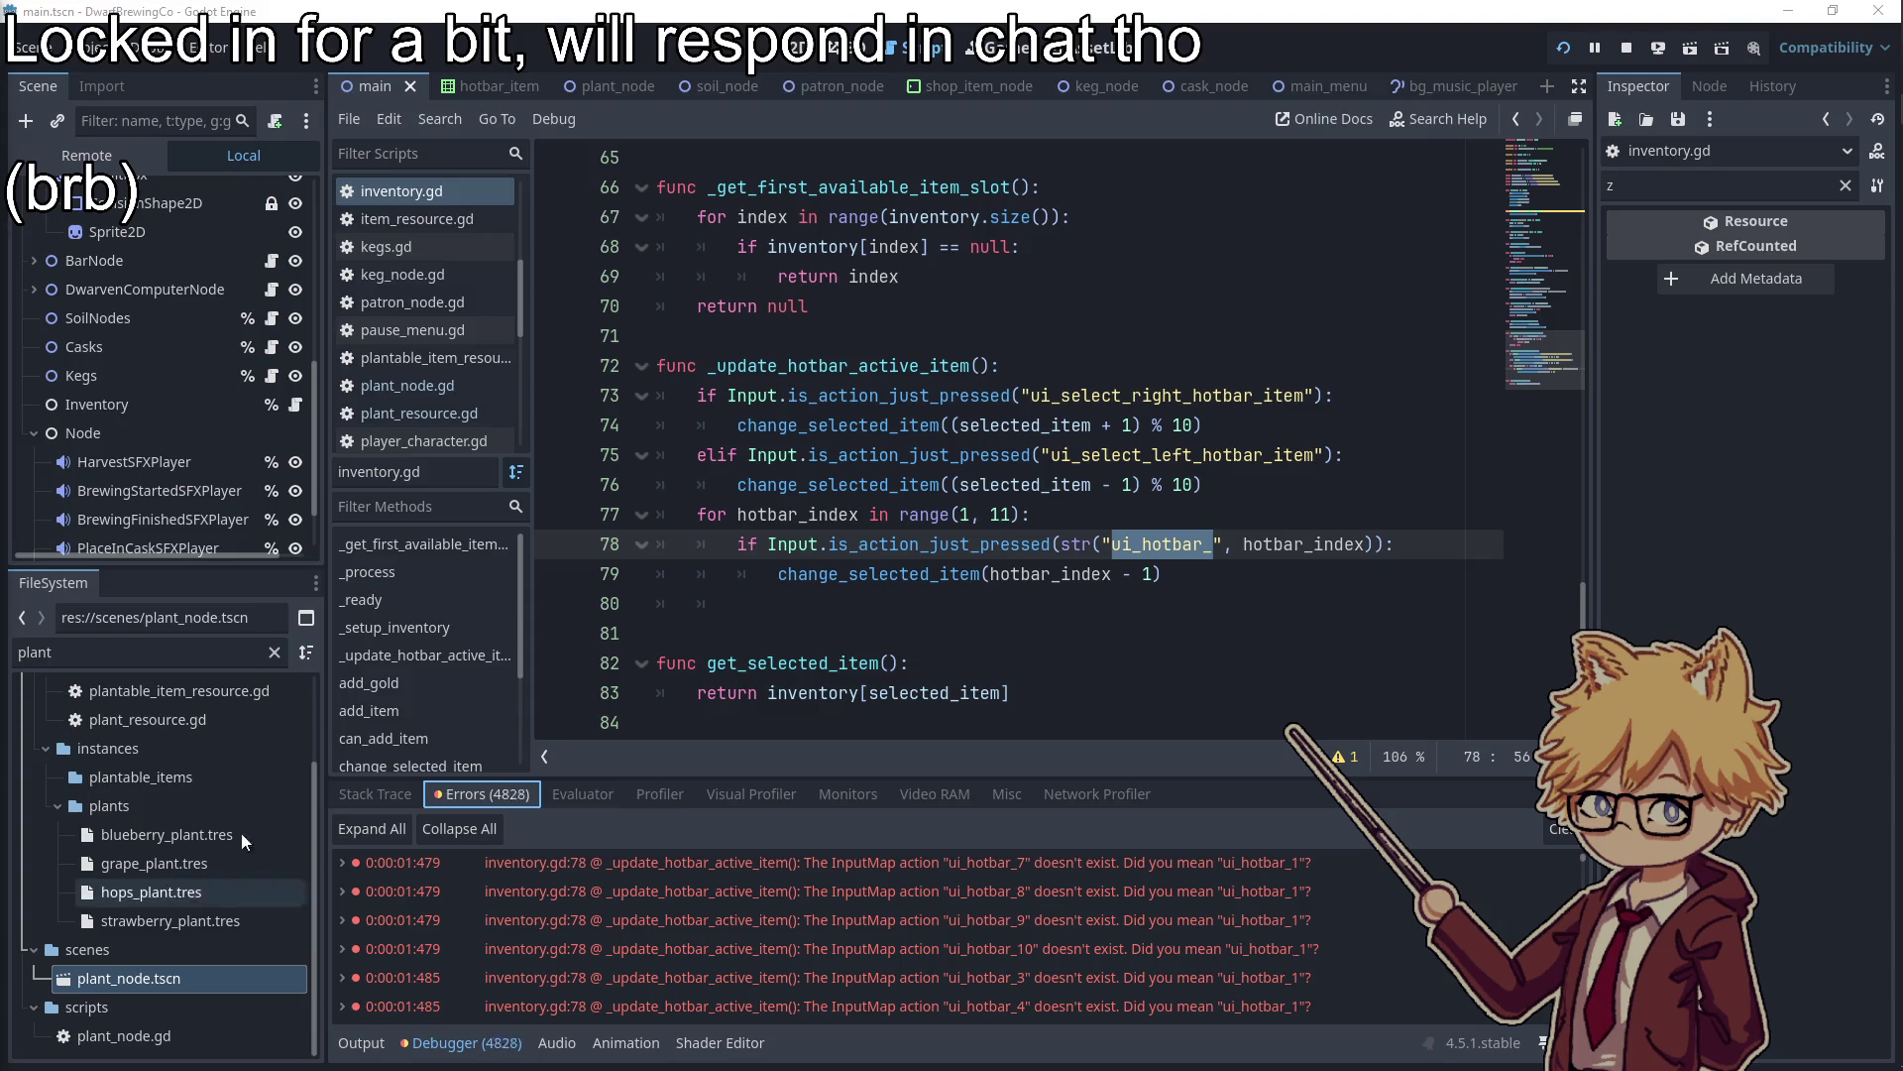
pyautogui.click(1618, 49)
pyautogui.click(94, 48)
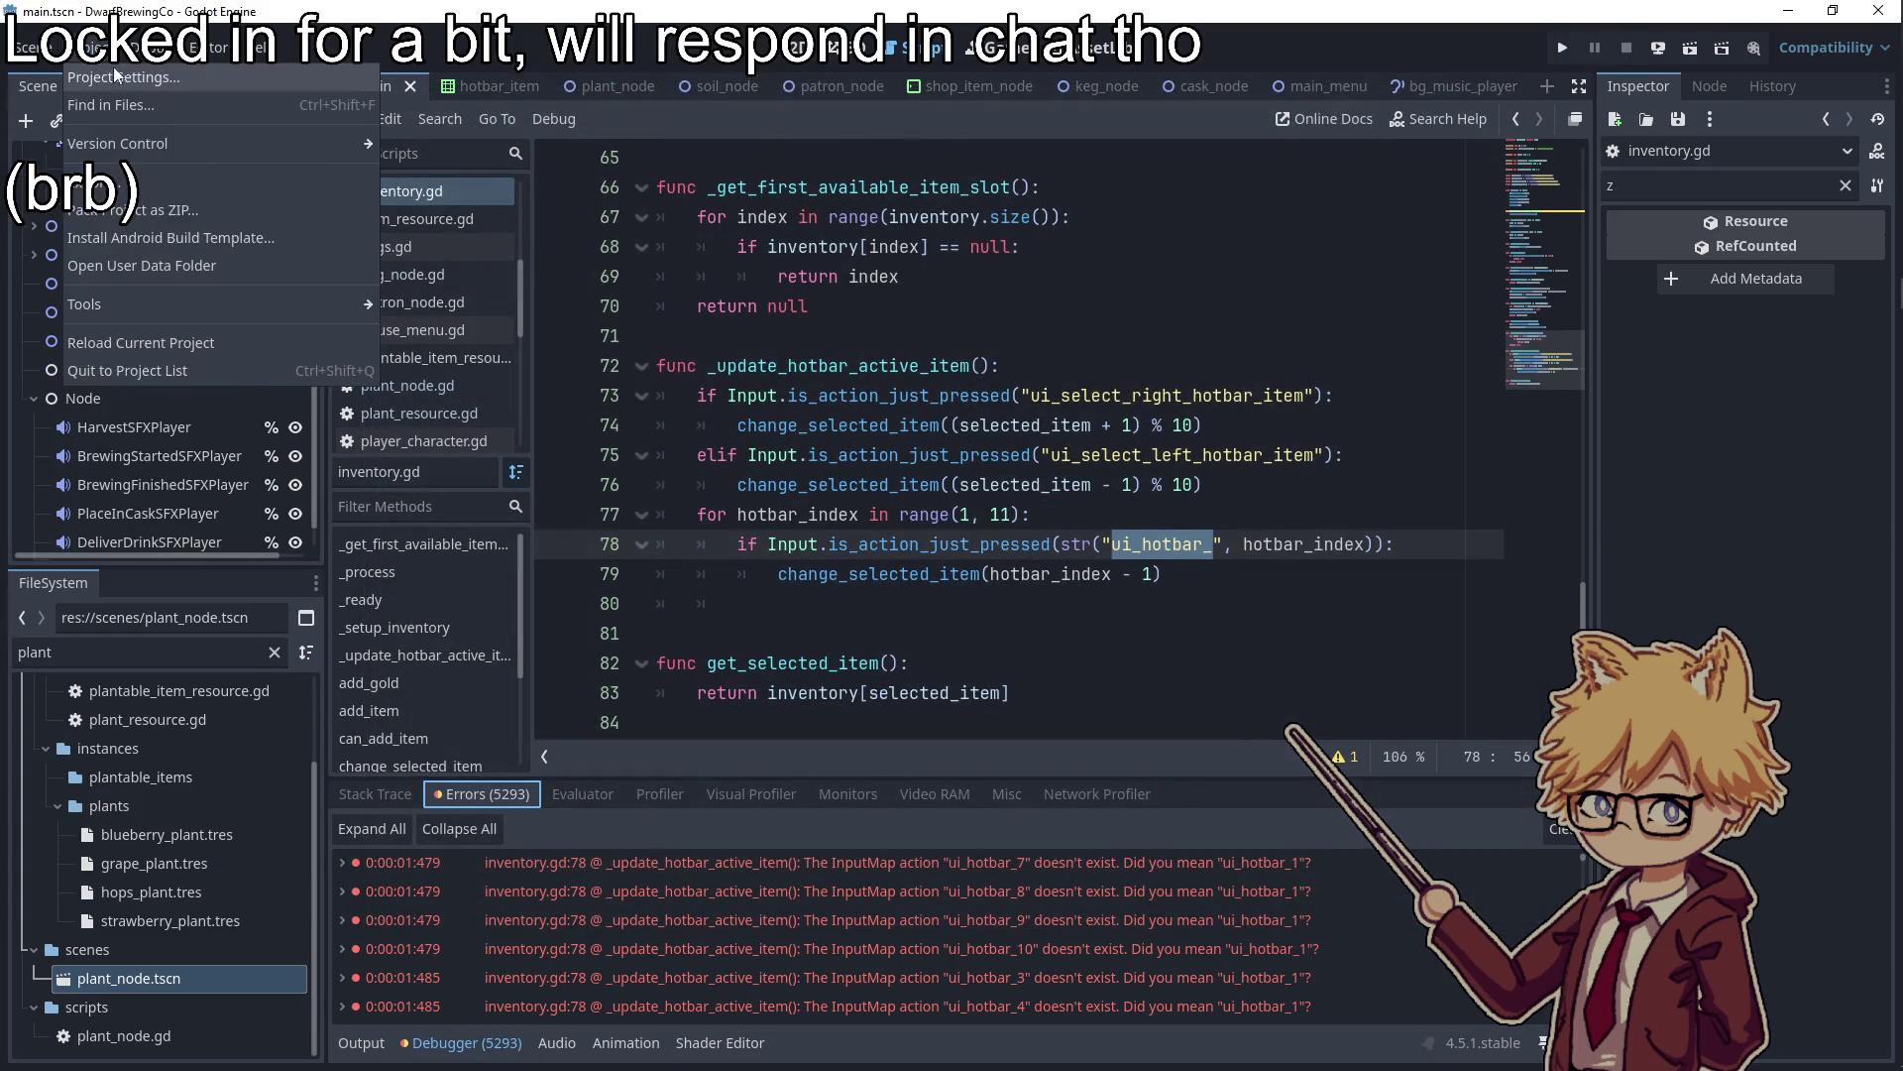
# Add a ui_hotbar_3 input action bound to the 3 key
pyautogui.click(109, 72)
pyautogui.click(546, 280)
pyautogui.write('ui_hotbar_3')
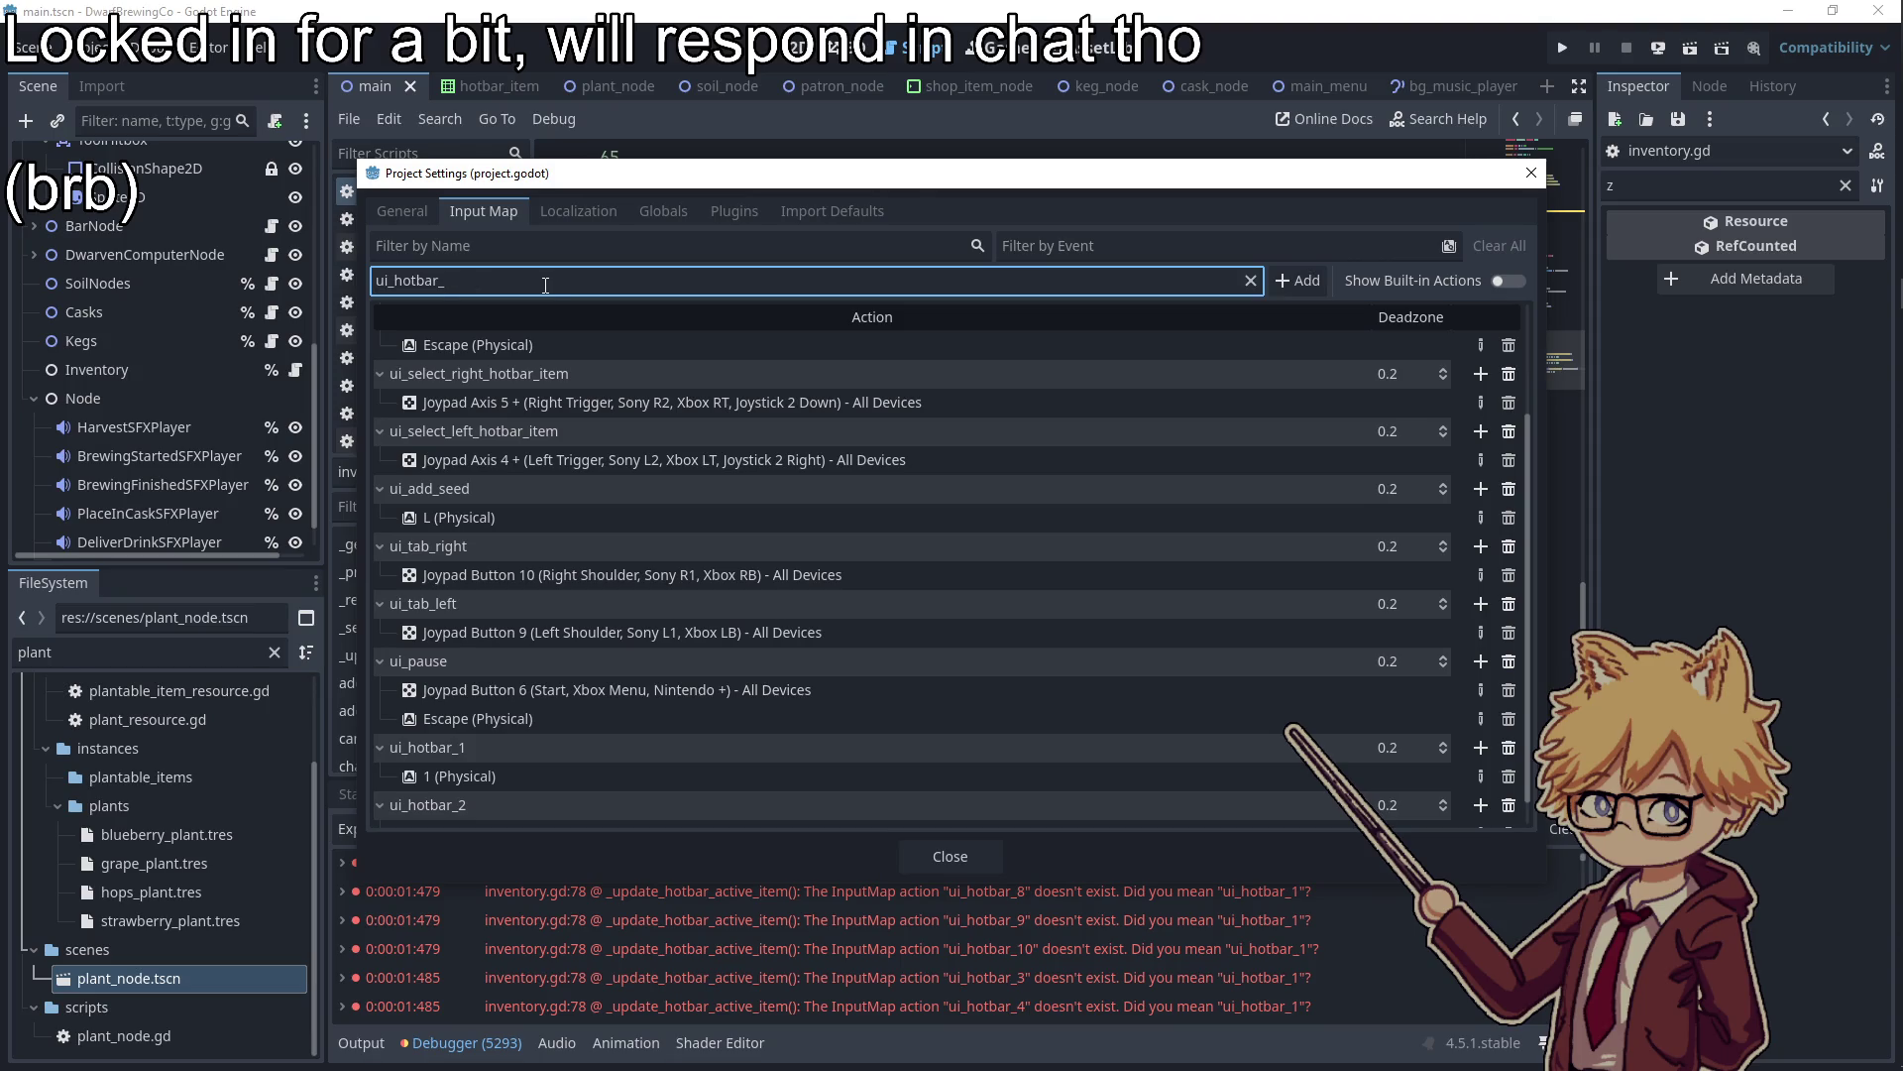
pyautogui.press('Return')
pyautogui.click(1480, 805)
pyautogui.press('3')
pyautogui.press('Return')
pyautogui.click(950, 856)
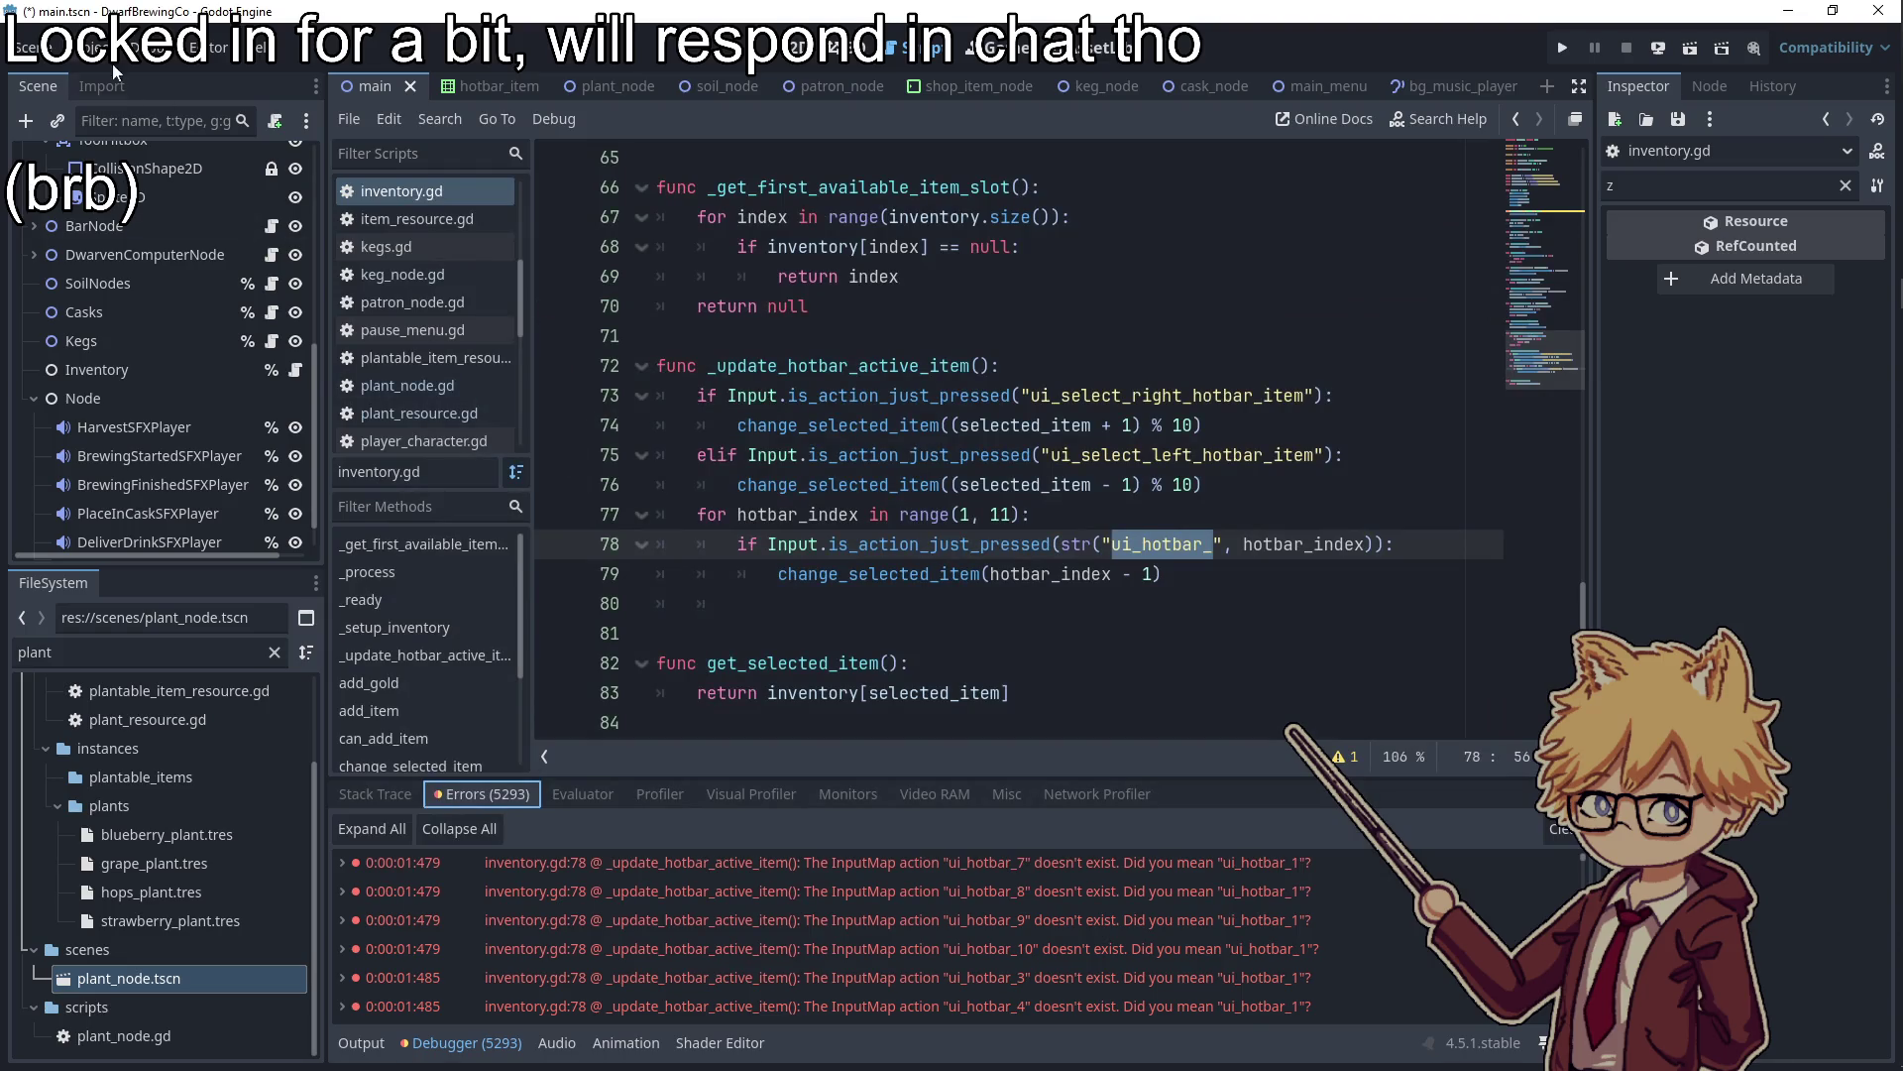
# Add ui_hotbar_4 and ui_hotbar_5 actions bound to keys 4 and 5
pyautogui.click(99, 47)
pyautogui.click(111, 74)
pyautogui.click(467, 286)
pyautogui.write('ui_hotbar_4')
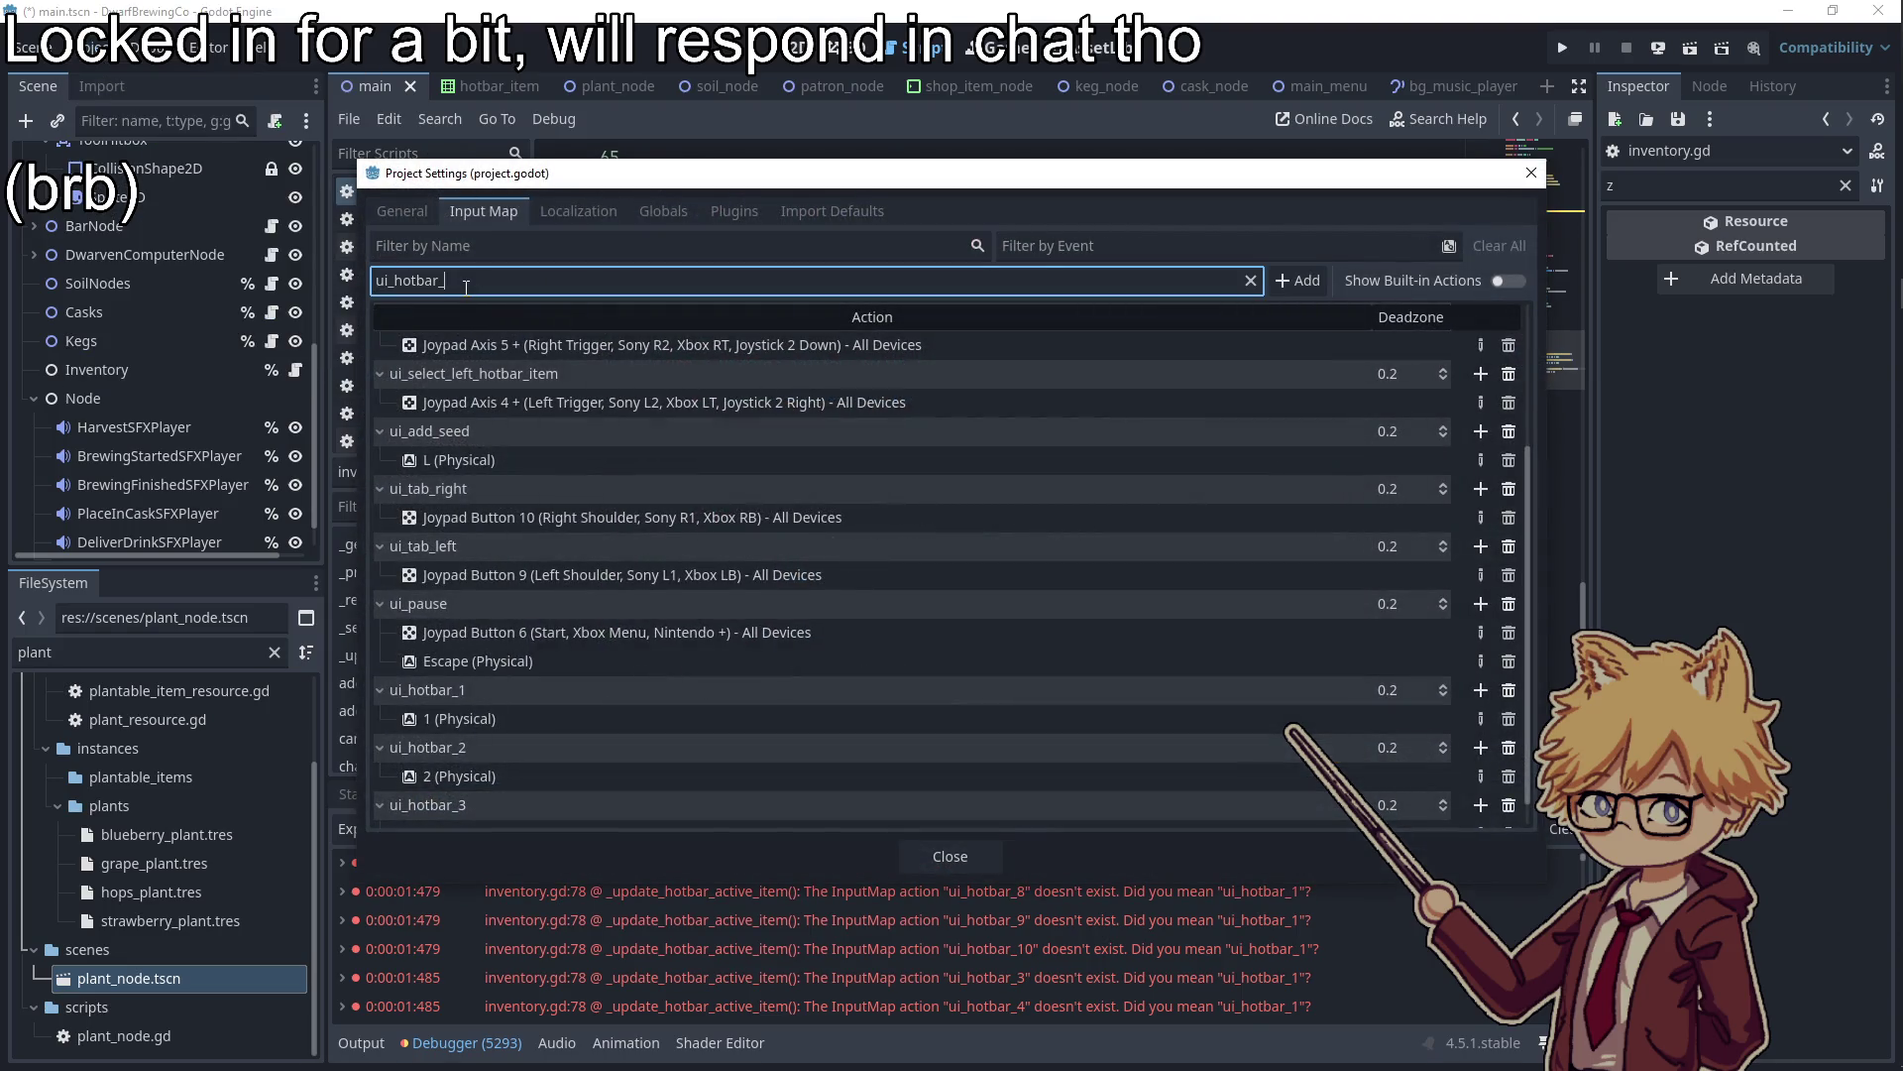
pyautogui.click(1303, 281)
pyautogui.click(1481, 805)
pyautogui.press('4')
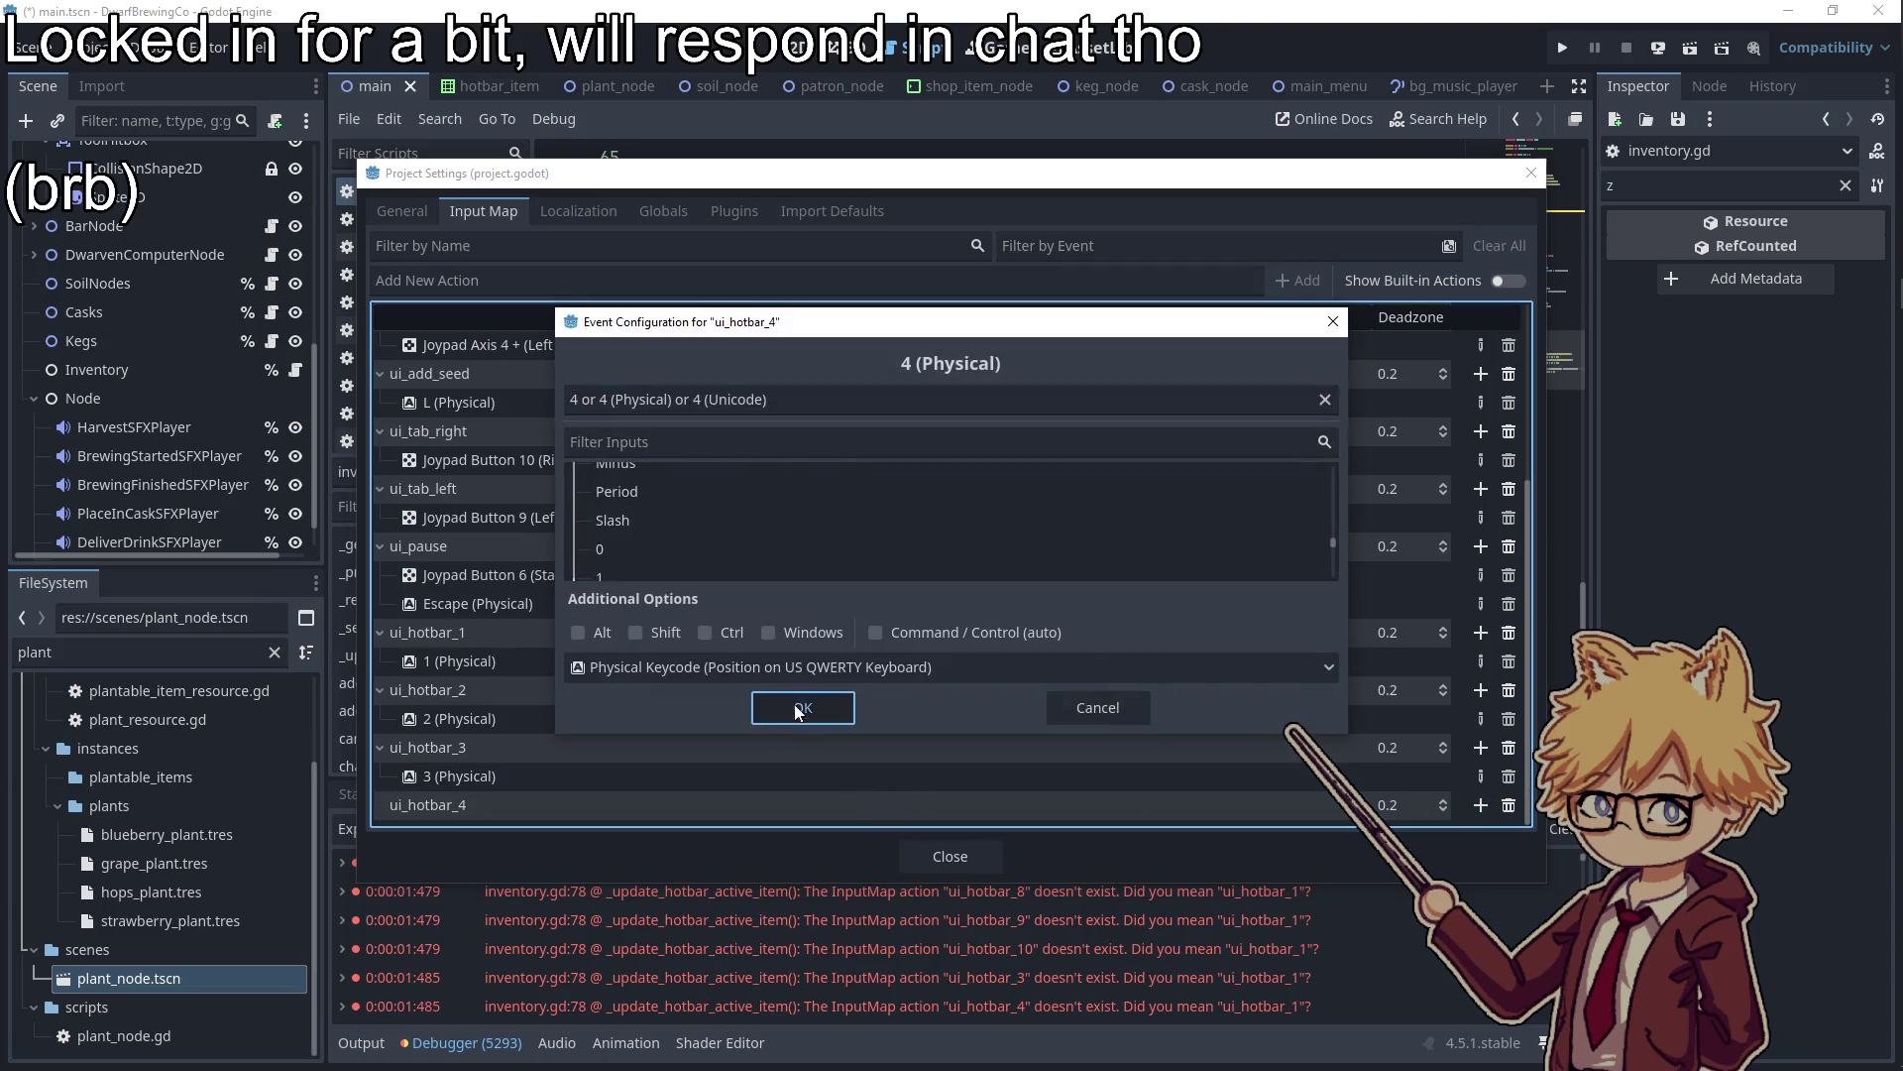
pyautogui.click(803, 707)
pyautogui.click(504, 284)
pyautogui.write('ui_hotbar_5')
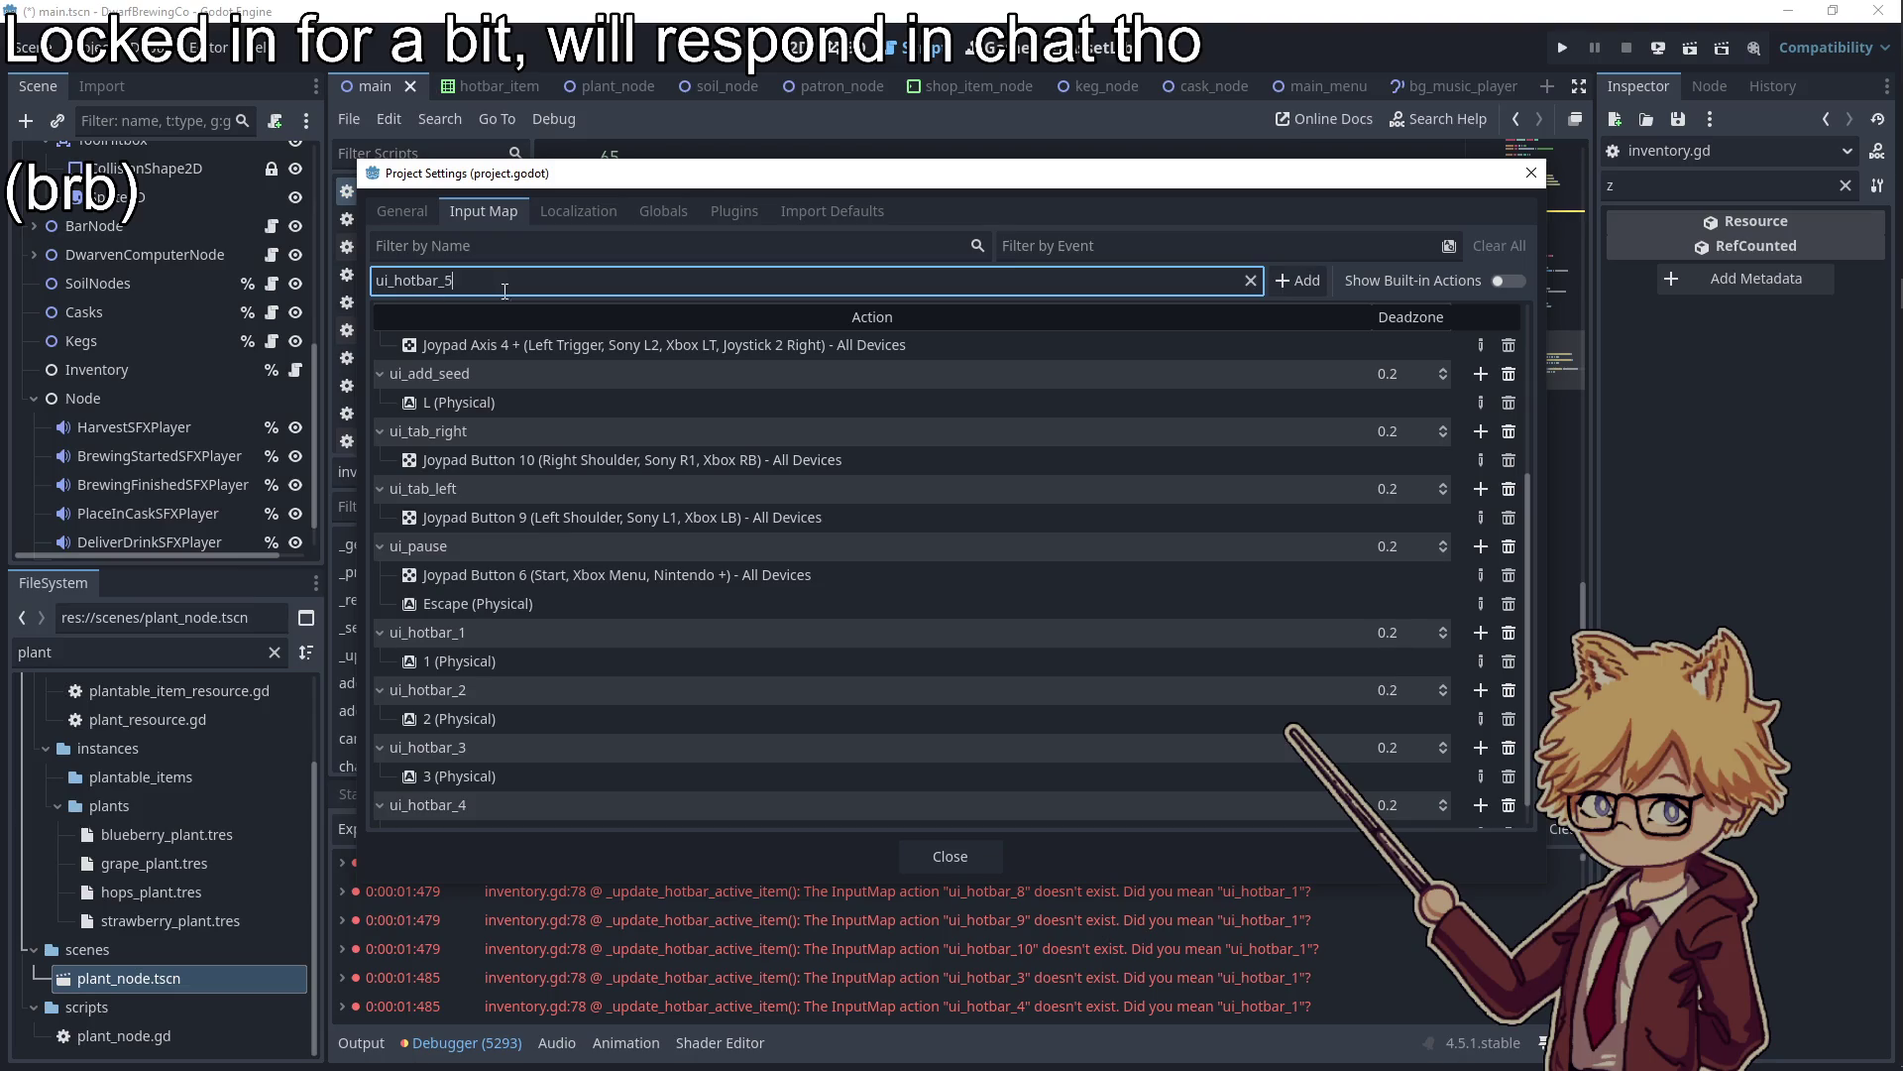
pyautogui.click(1294, 281)
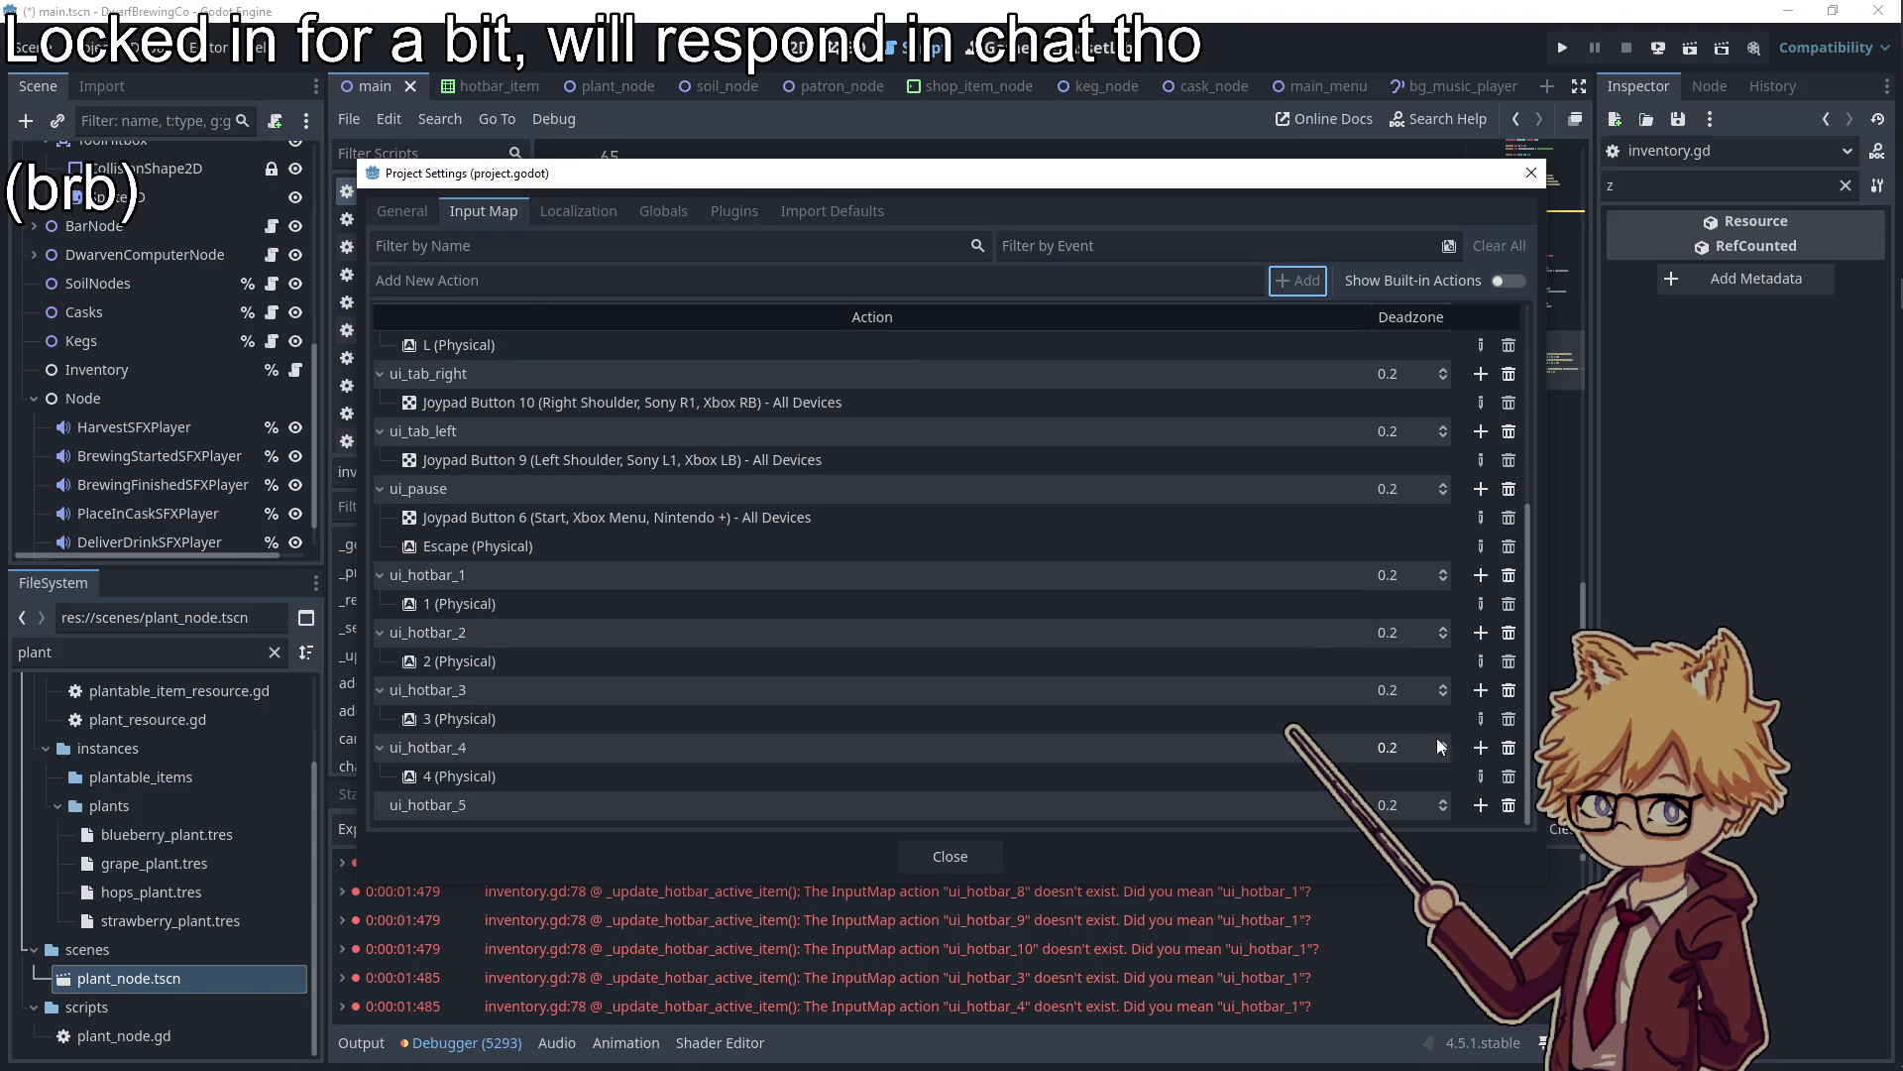
pyautogui.click(1480, 805)
pyautogui.press('5')
pyautogui.click(818, 709)
# Add ui_hotbar_6 and ui_hotbar_7 actions bound to keys 6 and 7
pyautogui.click(560, 281)
pyautogui.write('ui_hotbar_')
pyautogui.click(1294, 281)
pyautogui.scroll(-1, 1154, 674)
pyautogui.click(1480, 805)
pyautogui.press('6')
pyautogui.click(803, 705)
pyautogui.click(575, 283)
pyautogui.write('ui_hotbar_7')
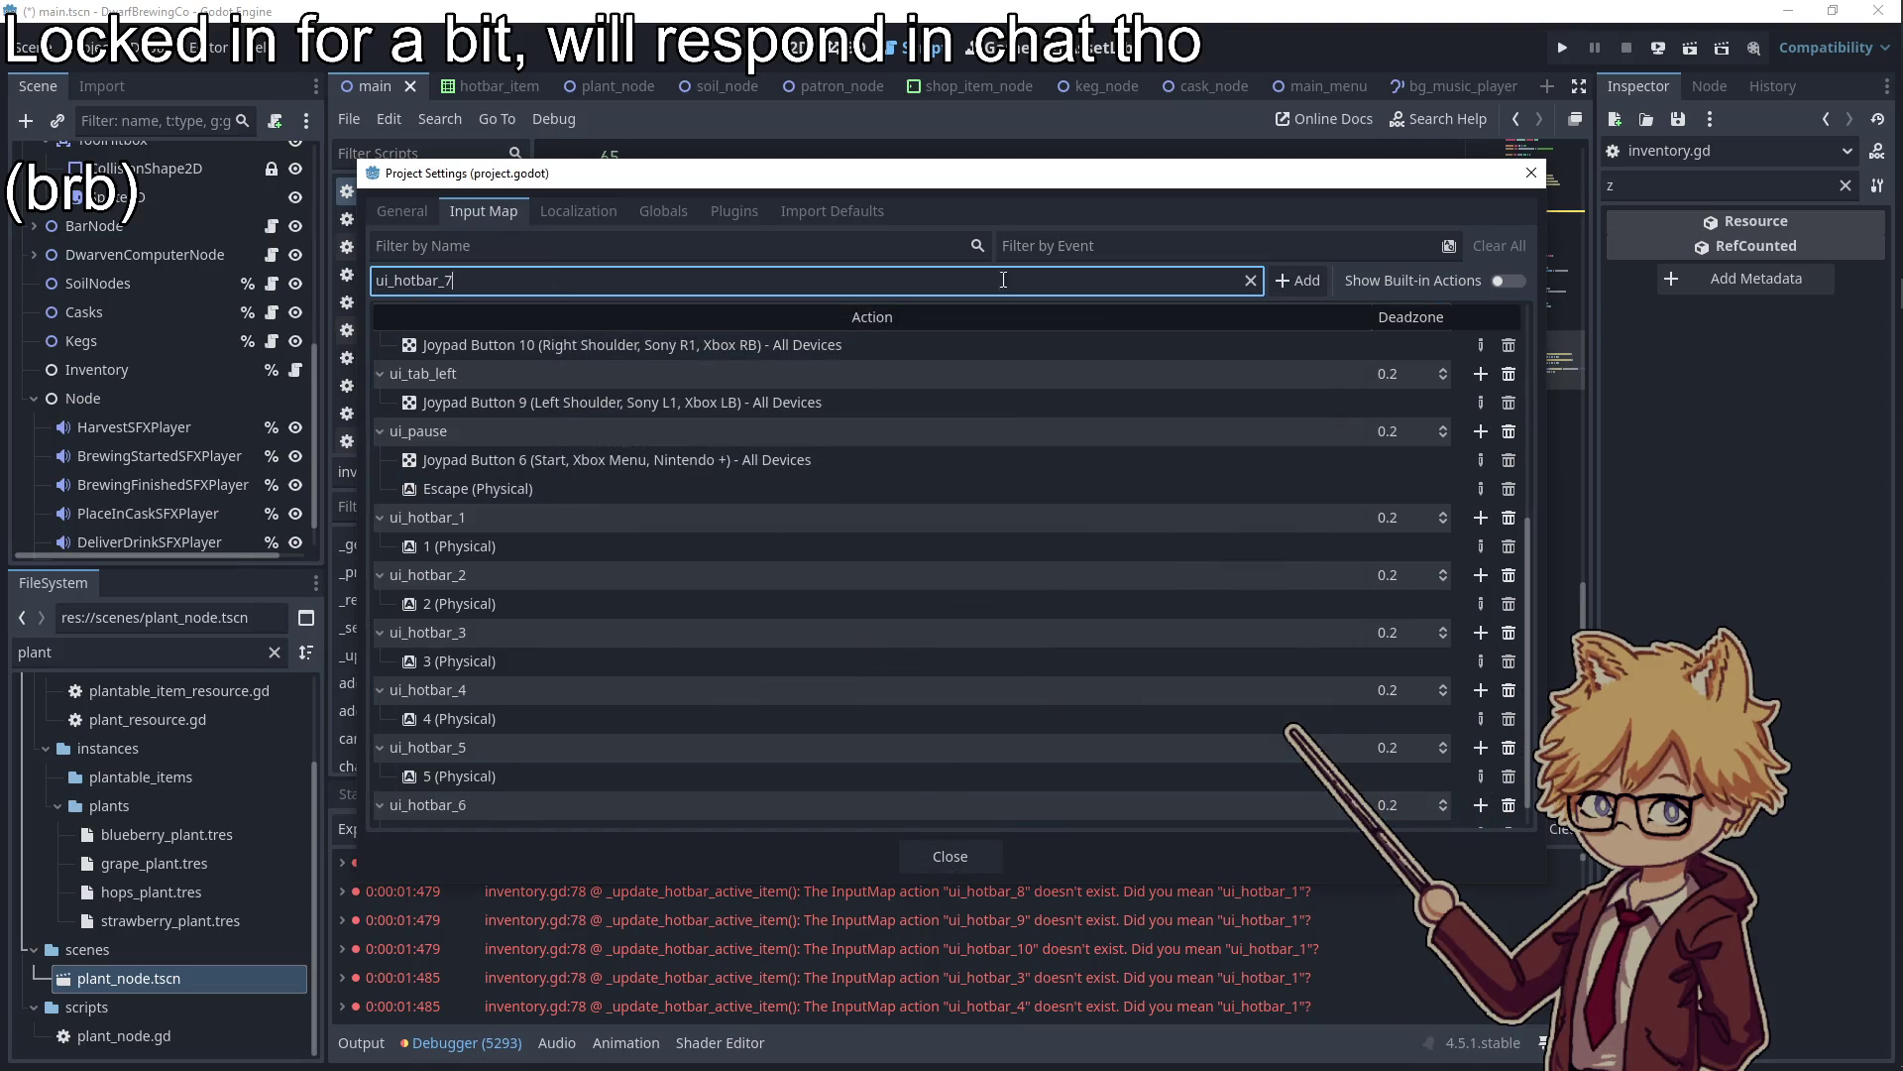
pyautogui.click(1295, 281)
pyautogui.scroll(-1, 1444, 788)
pyautogui.click(1480, 805)
pyautogui.press('7')
pyautogui.press('Return')
# Add ui_hotbar_8 and ui_hotbar_9 actions bound to keys 8 and 9
pyautogui.click(561, 285)
pyautogui.write('ui_hotbar_')
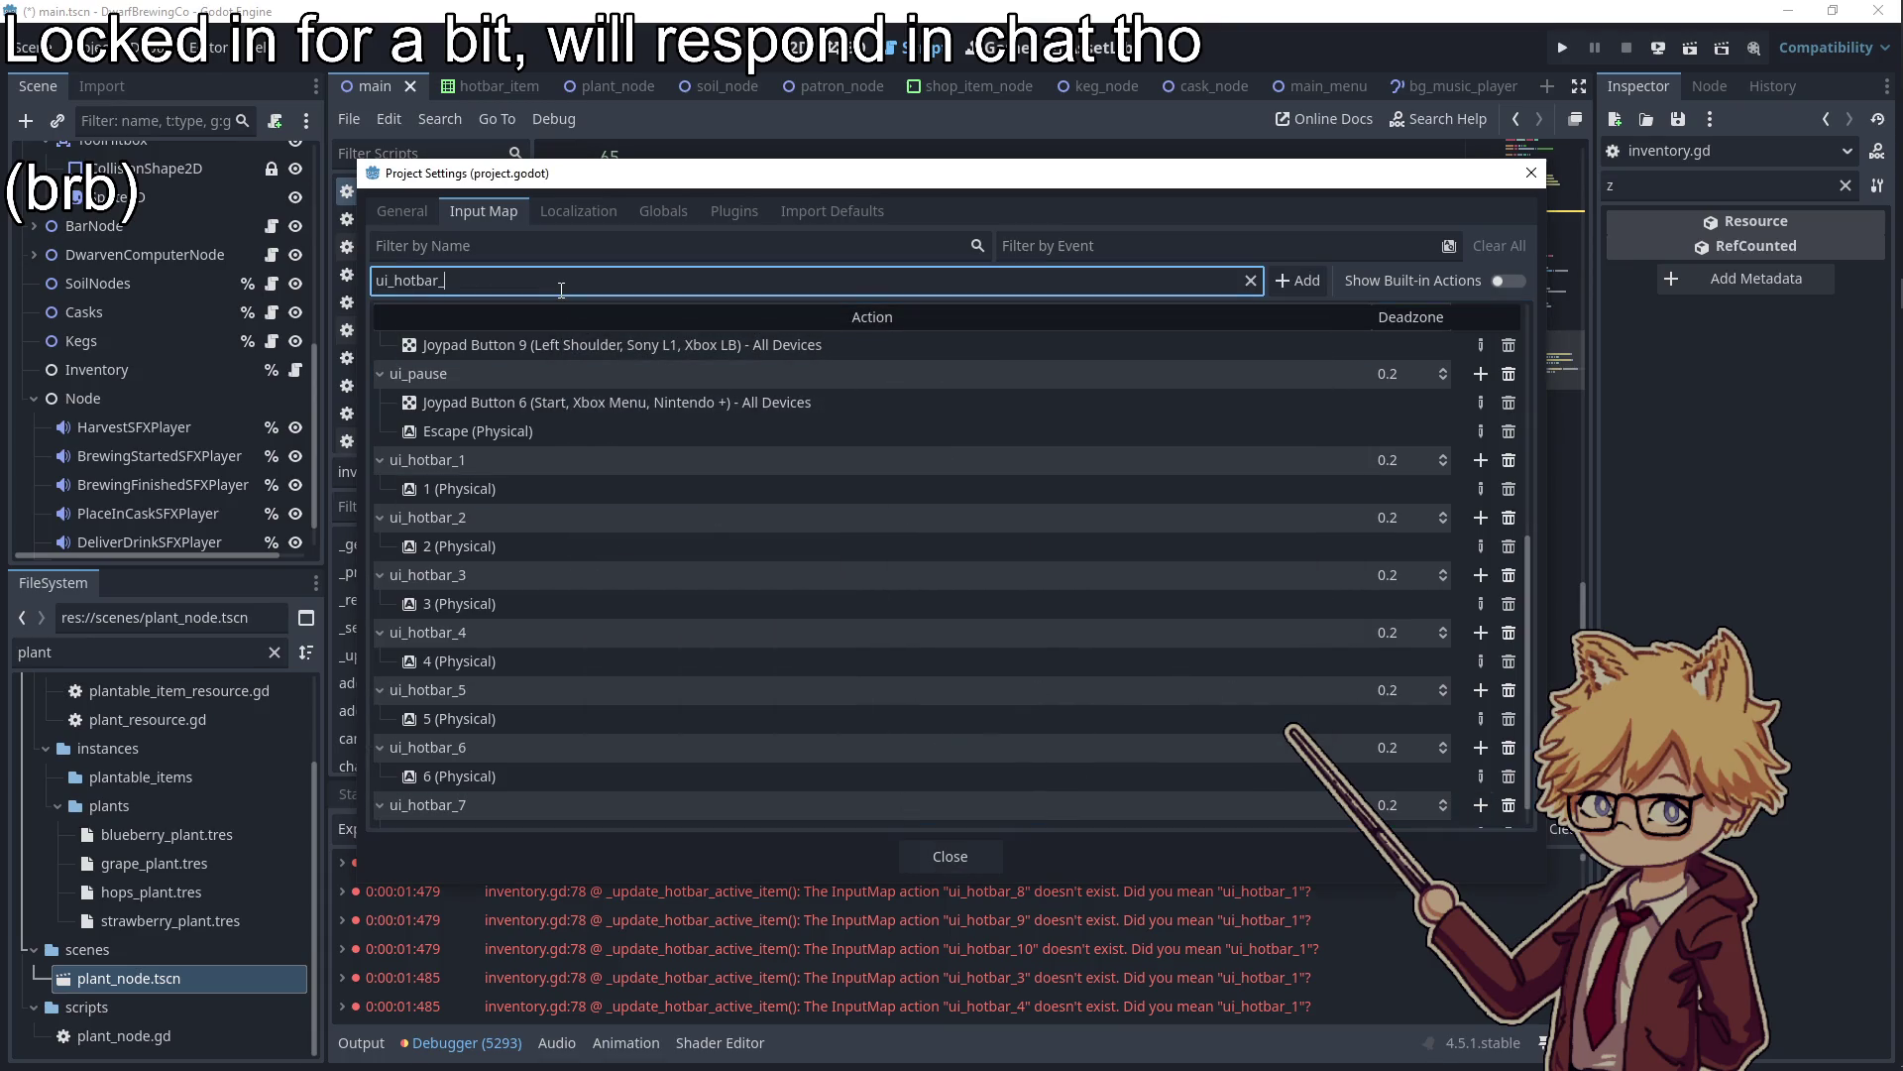
pyautogui.click(1298, 281)
pyautogui.scroll(-1, 1479, 807)
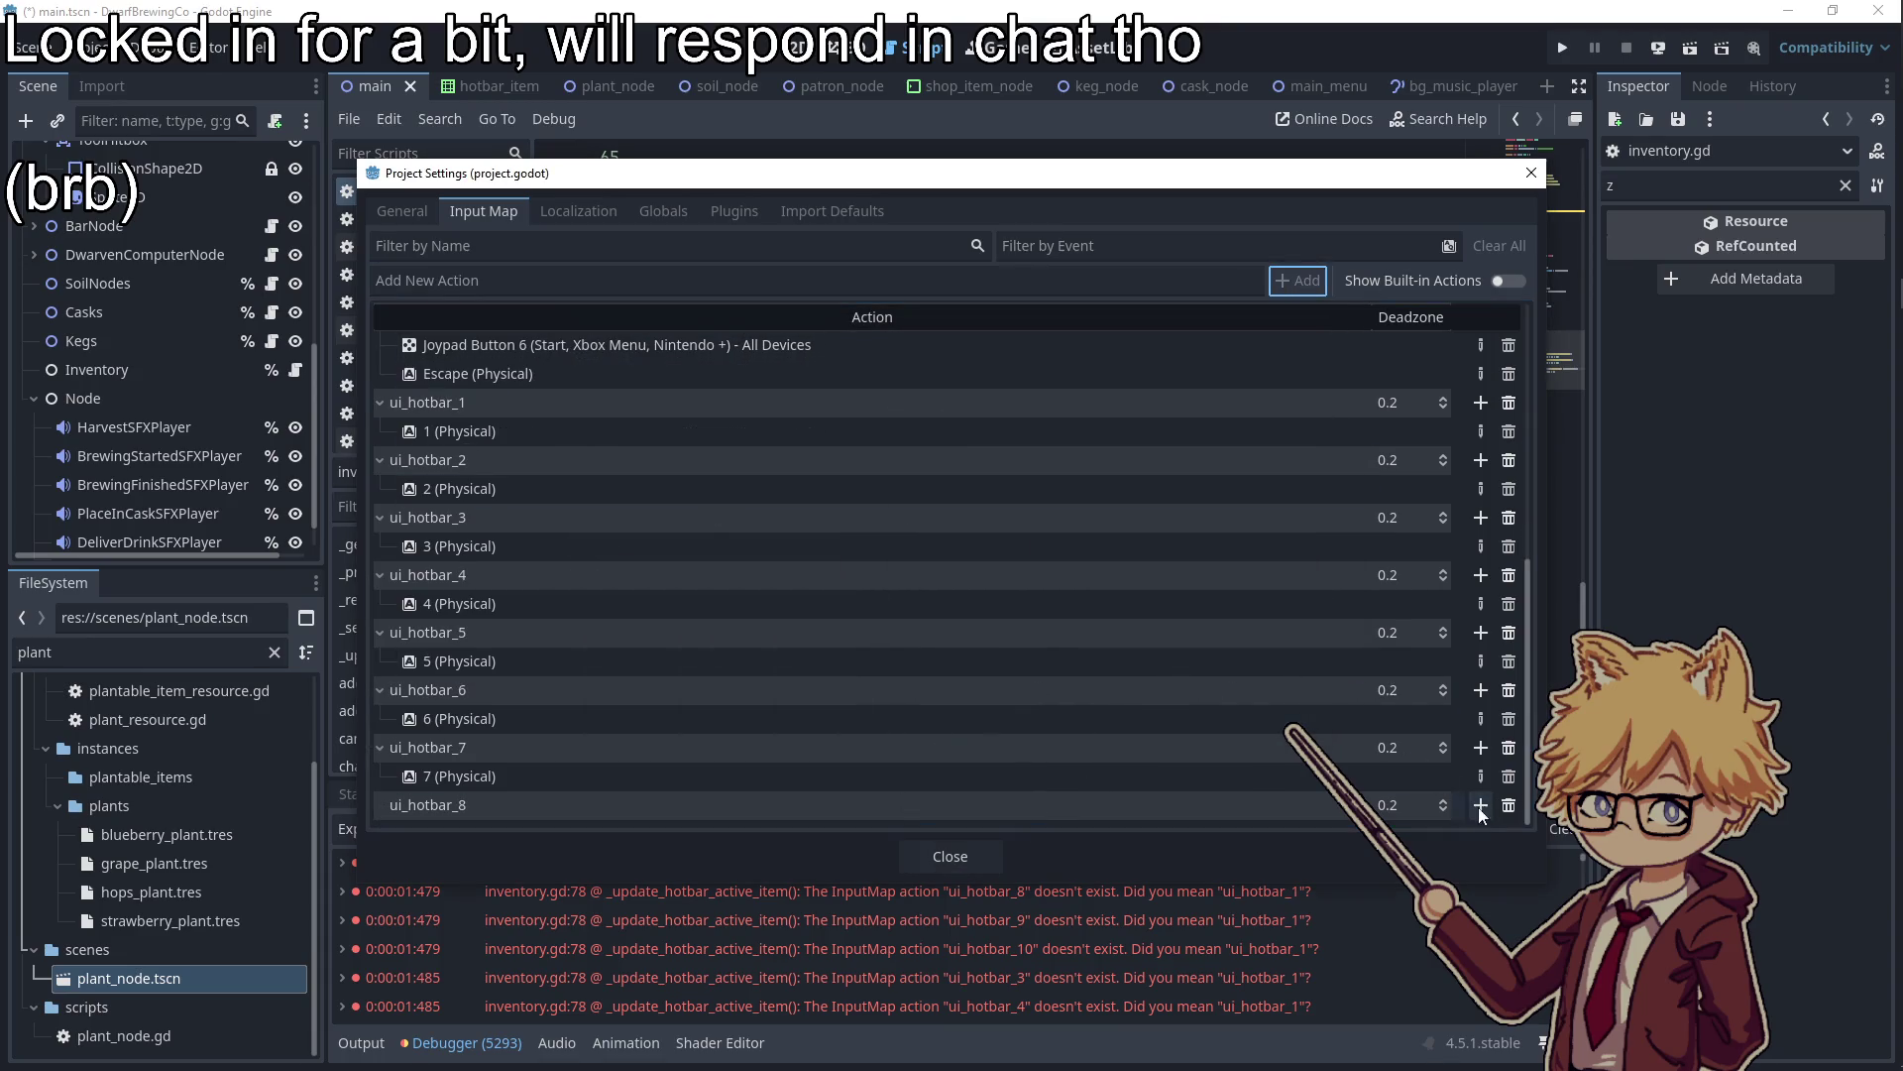
pyautogui.click(1480, 805)
pyautogui.press('8')
pyautogui.press('Return')
pyautogui.click(680, 285)
pyautogui.write('ui_hotbar_')
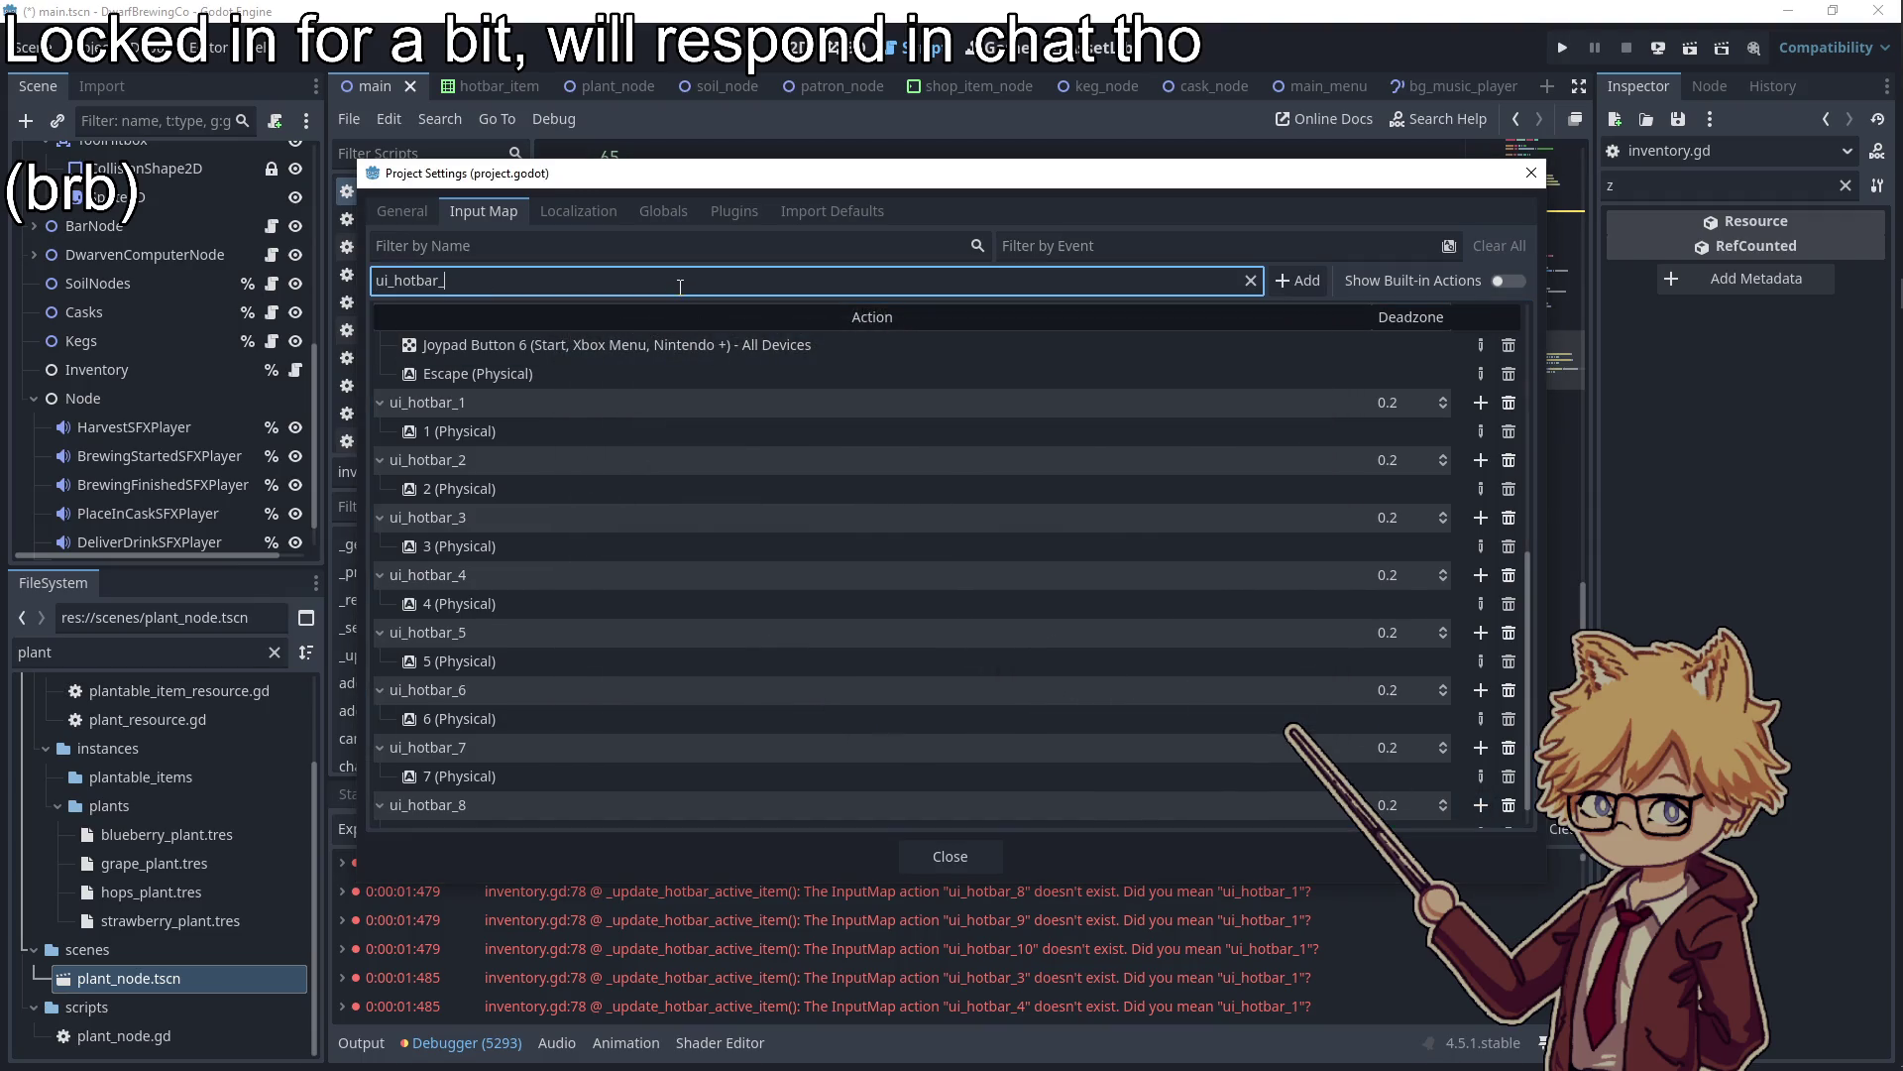
pyautogui.click(1298, 281)
pyautogui.scroll(-1, 1478, 807)
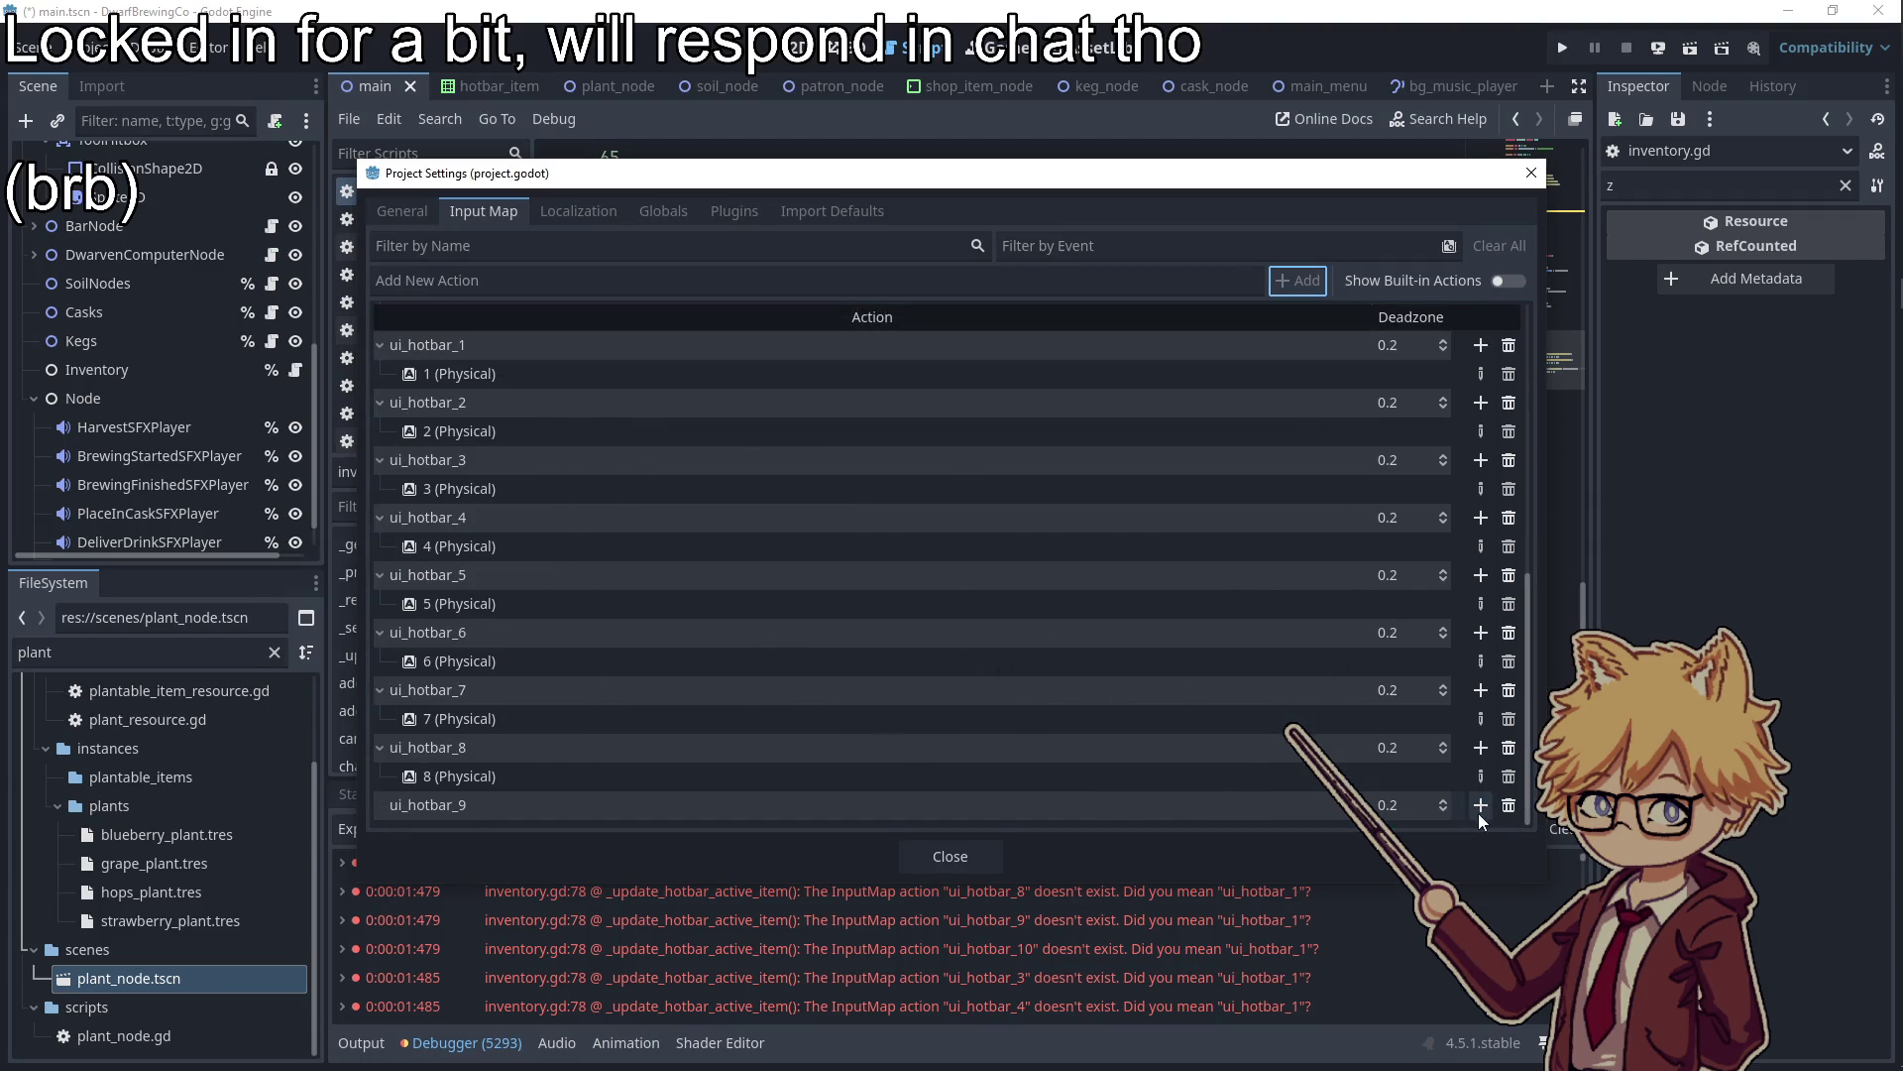
pyautogui.click(1480, 805)
pyautogui.press('9')
pyautogui.click(798, 717)
# Add a ui_hotbar_0 action bound to the 0 key and close Project Settings
pyautogui.click(608, 282)
pyautogui.write('ui_hotbar_')
pyautogui.click(1297, 280)
pyautogui.scroll(-1, 1413, 741)
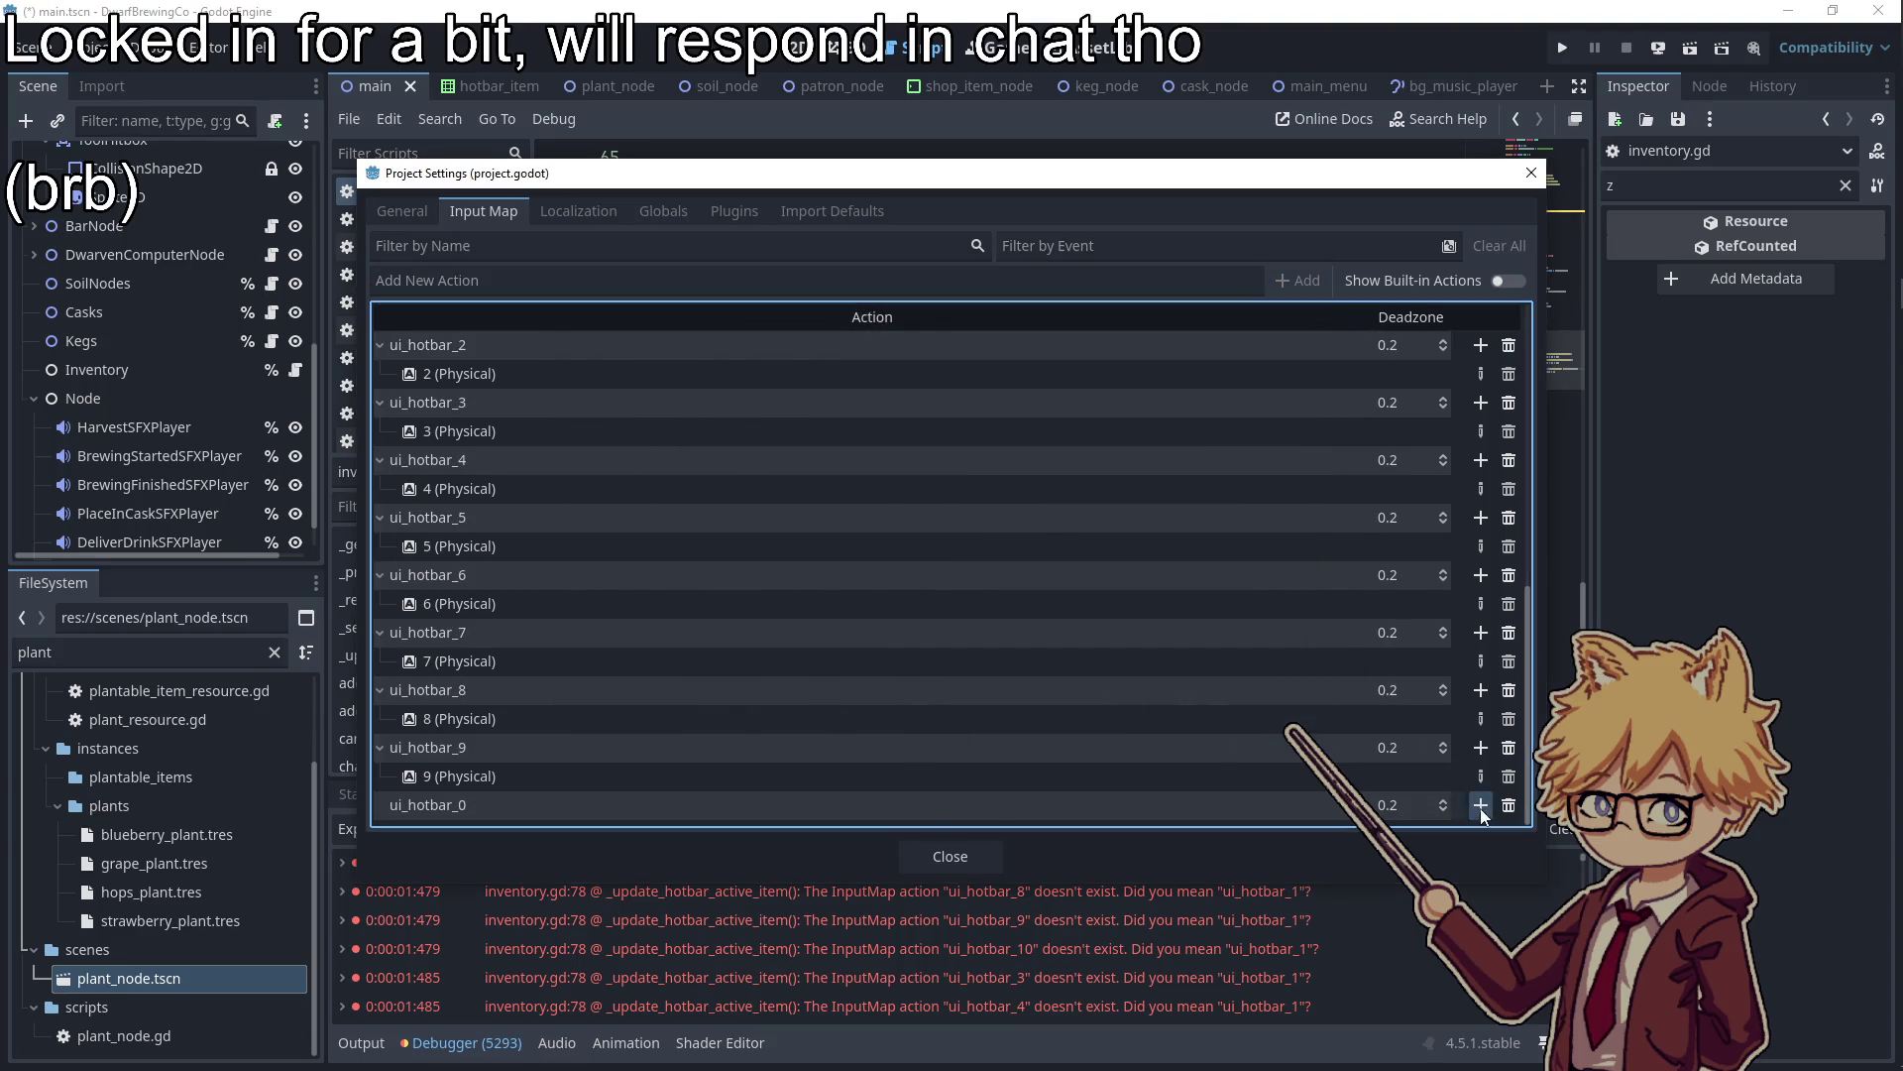
pyautogui.click(1480, 805)
pyautogui.press('0')
pyautogui.click(783, 715)
pyautogui.click(950, 856)
# Launch Obsidian from the system search to view the Stuff left to do note
pyautogui.moveTo(1876, 153)
pyautogui.press('super')
pyautogui.write('obsi')
pyautogui.press('Return')
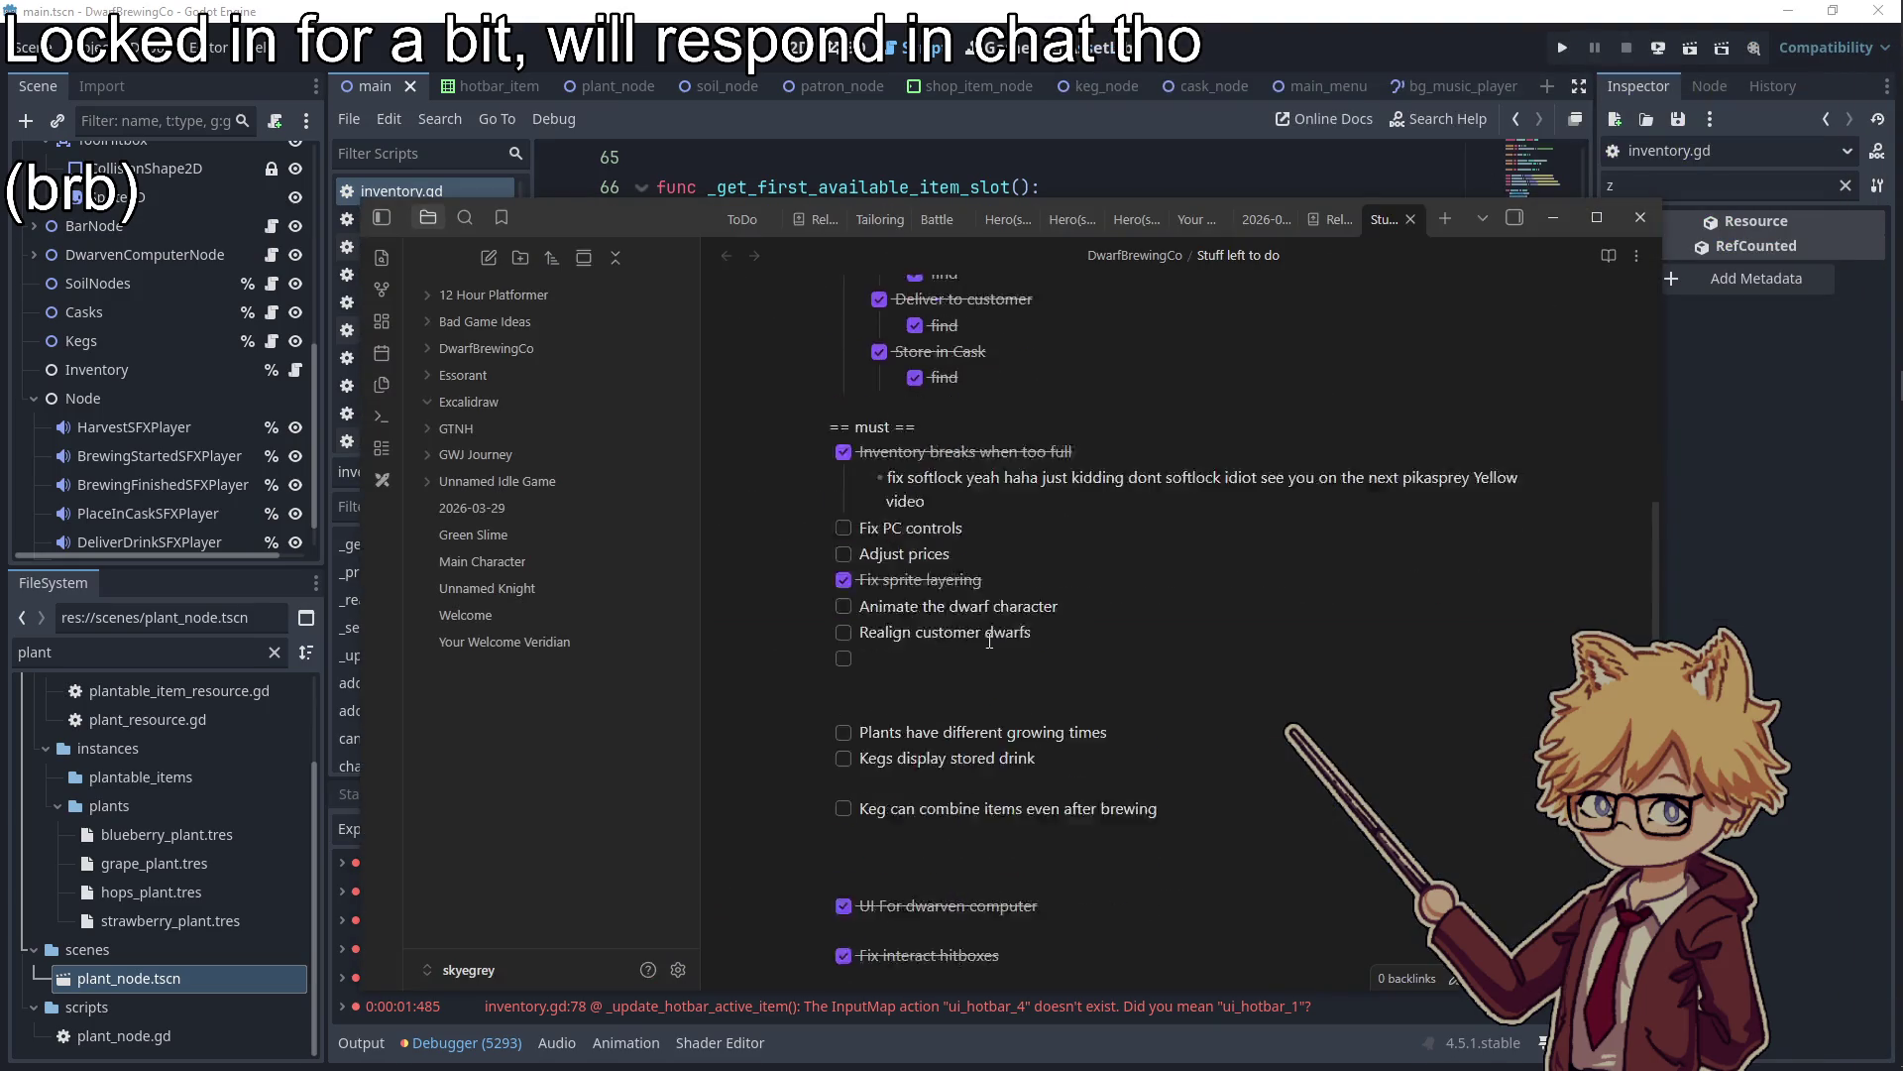
pyautogui.scroll(3, 1049, 697)
# Tick Fix PC controls in the to-do note, then play-test the game and inspect the Debugger error
pyautogui.click(844, 640)
pyautogui.click(1554, 218)
pyautogui.click(1562, 48)
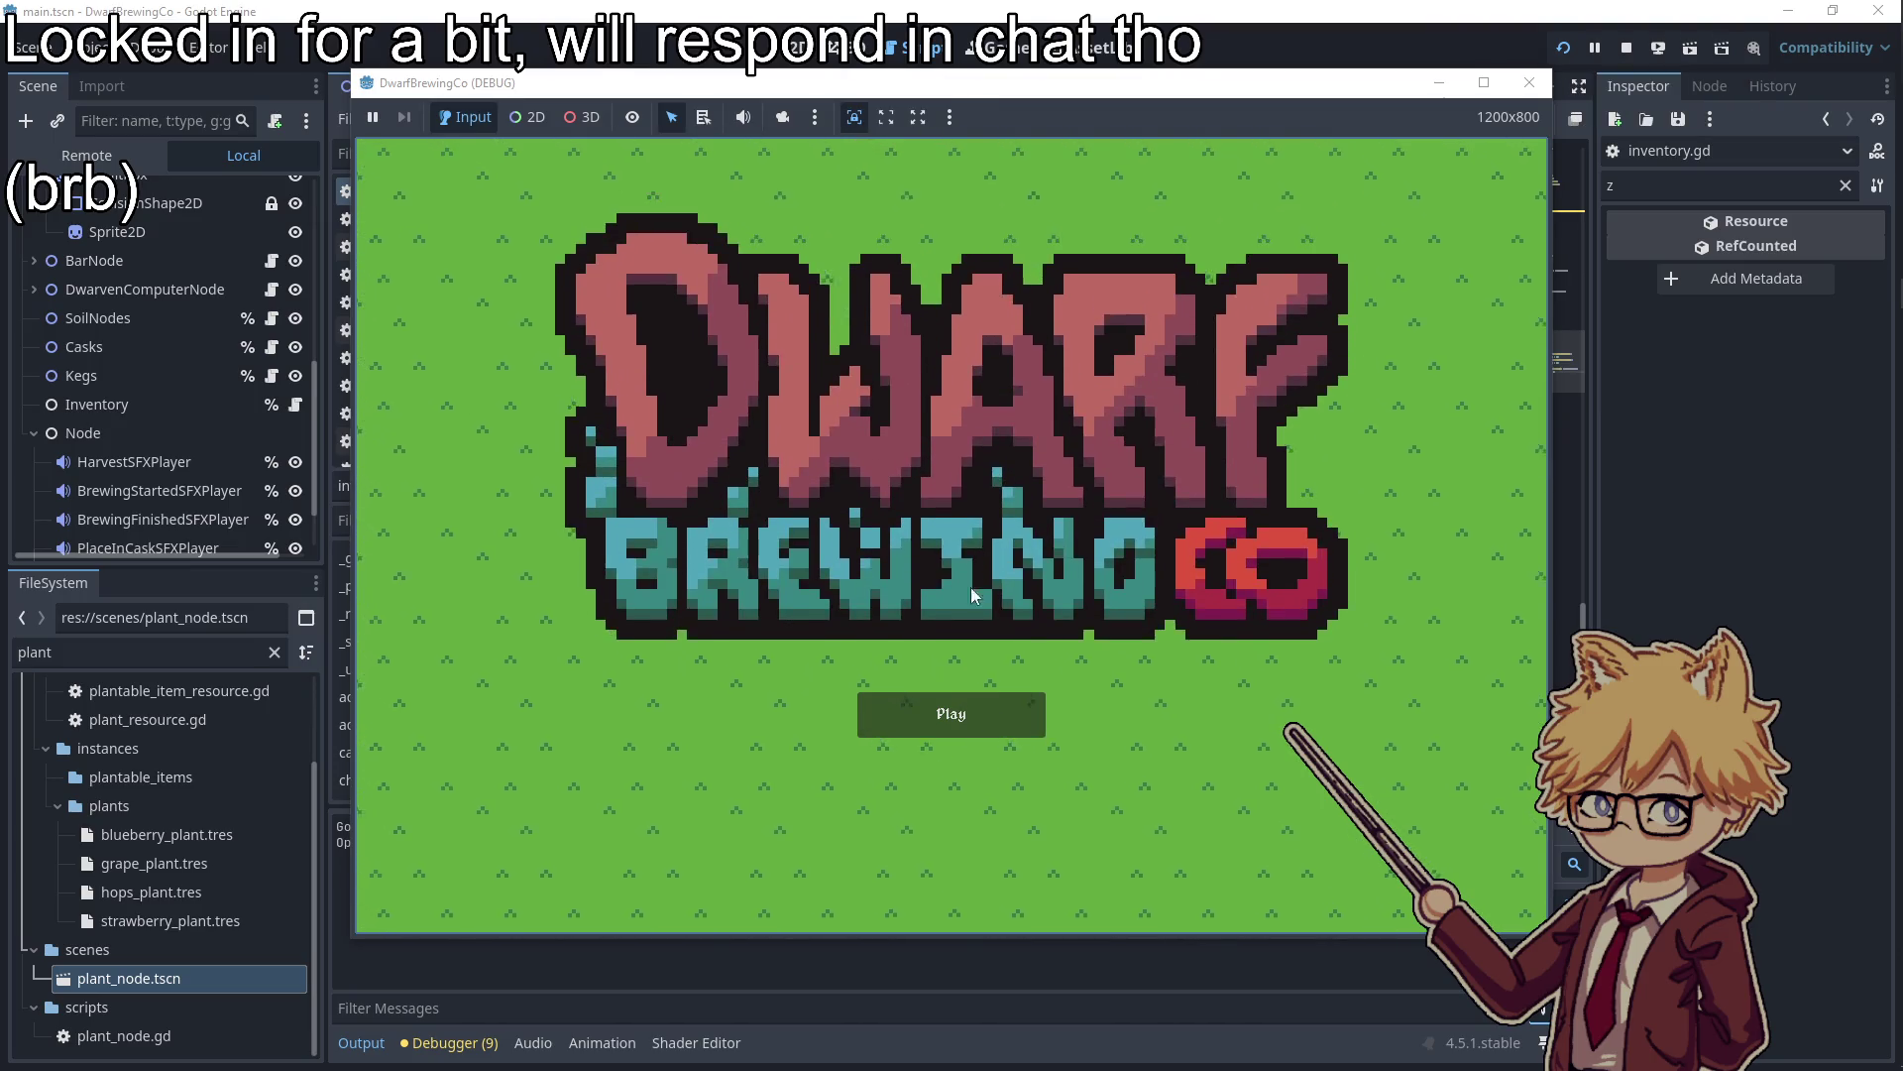
pyautogui.click(960, 716)
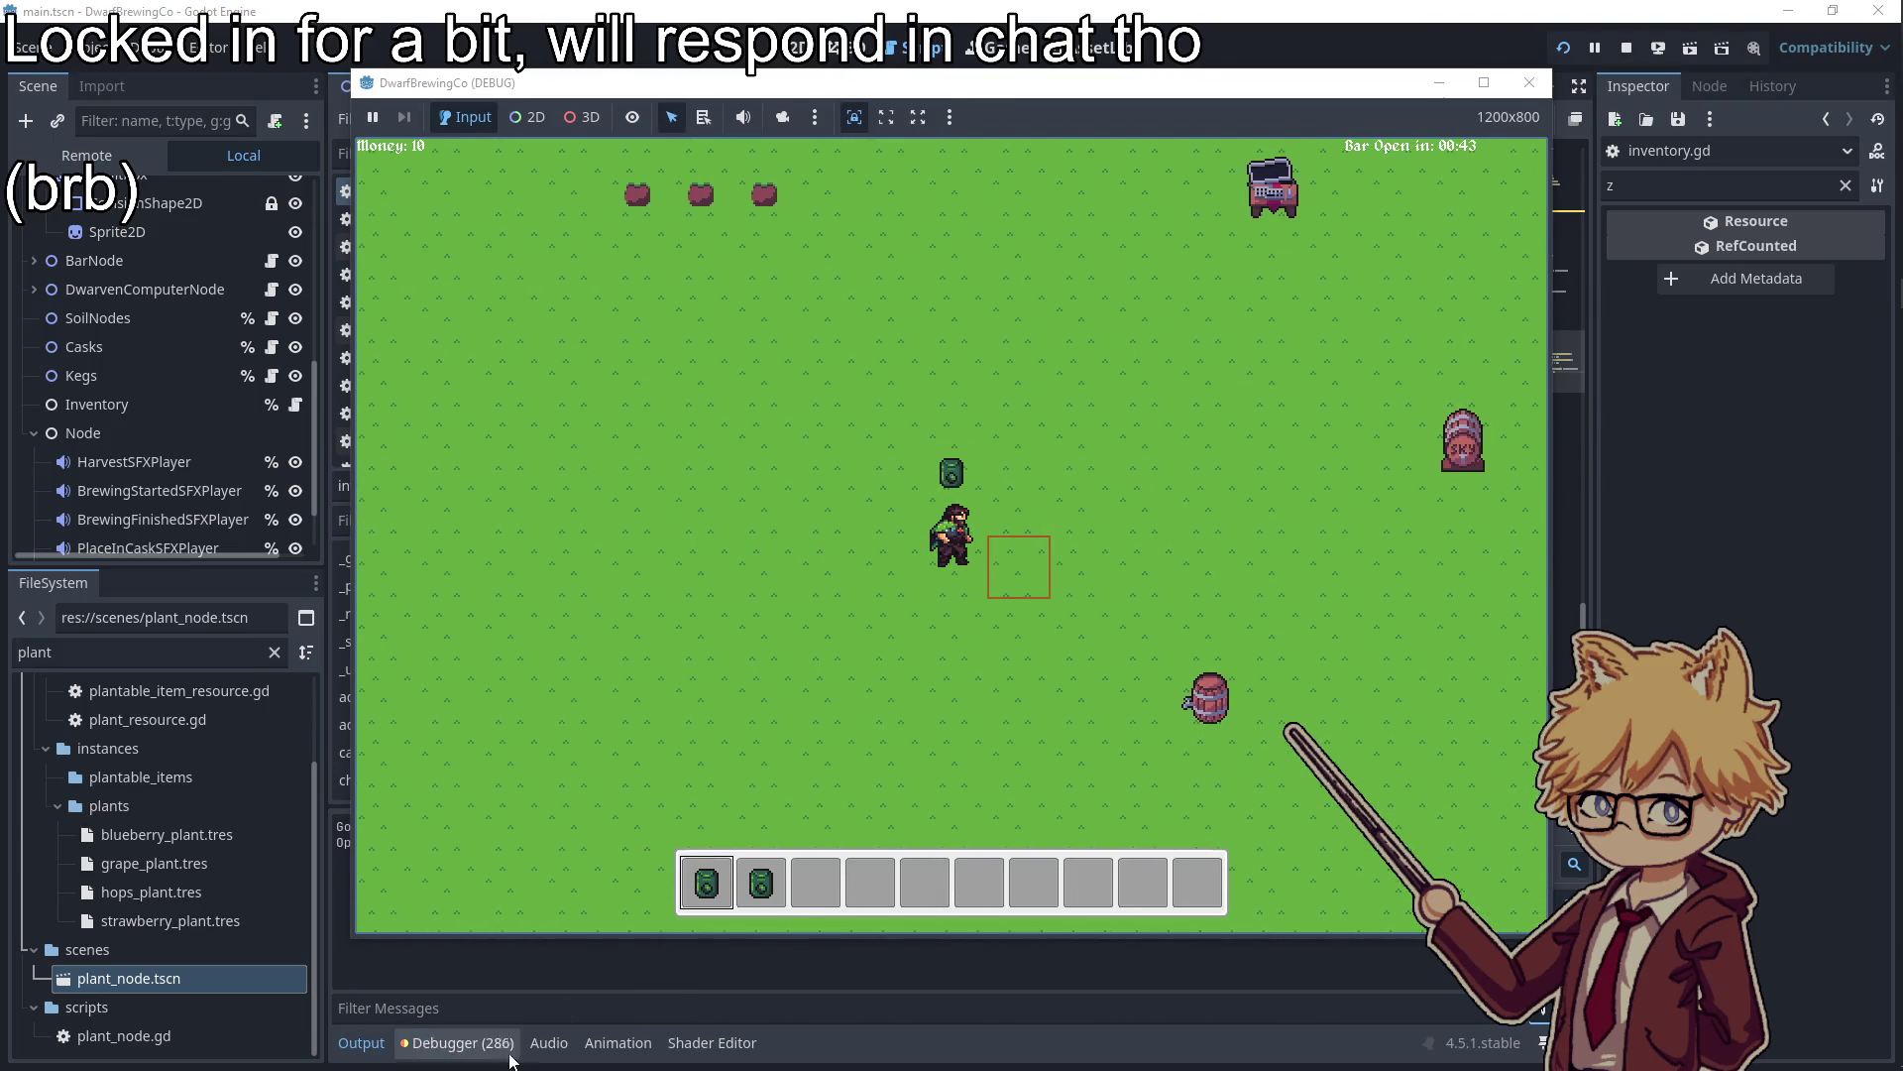
pyautogui.click(462, 1043)
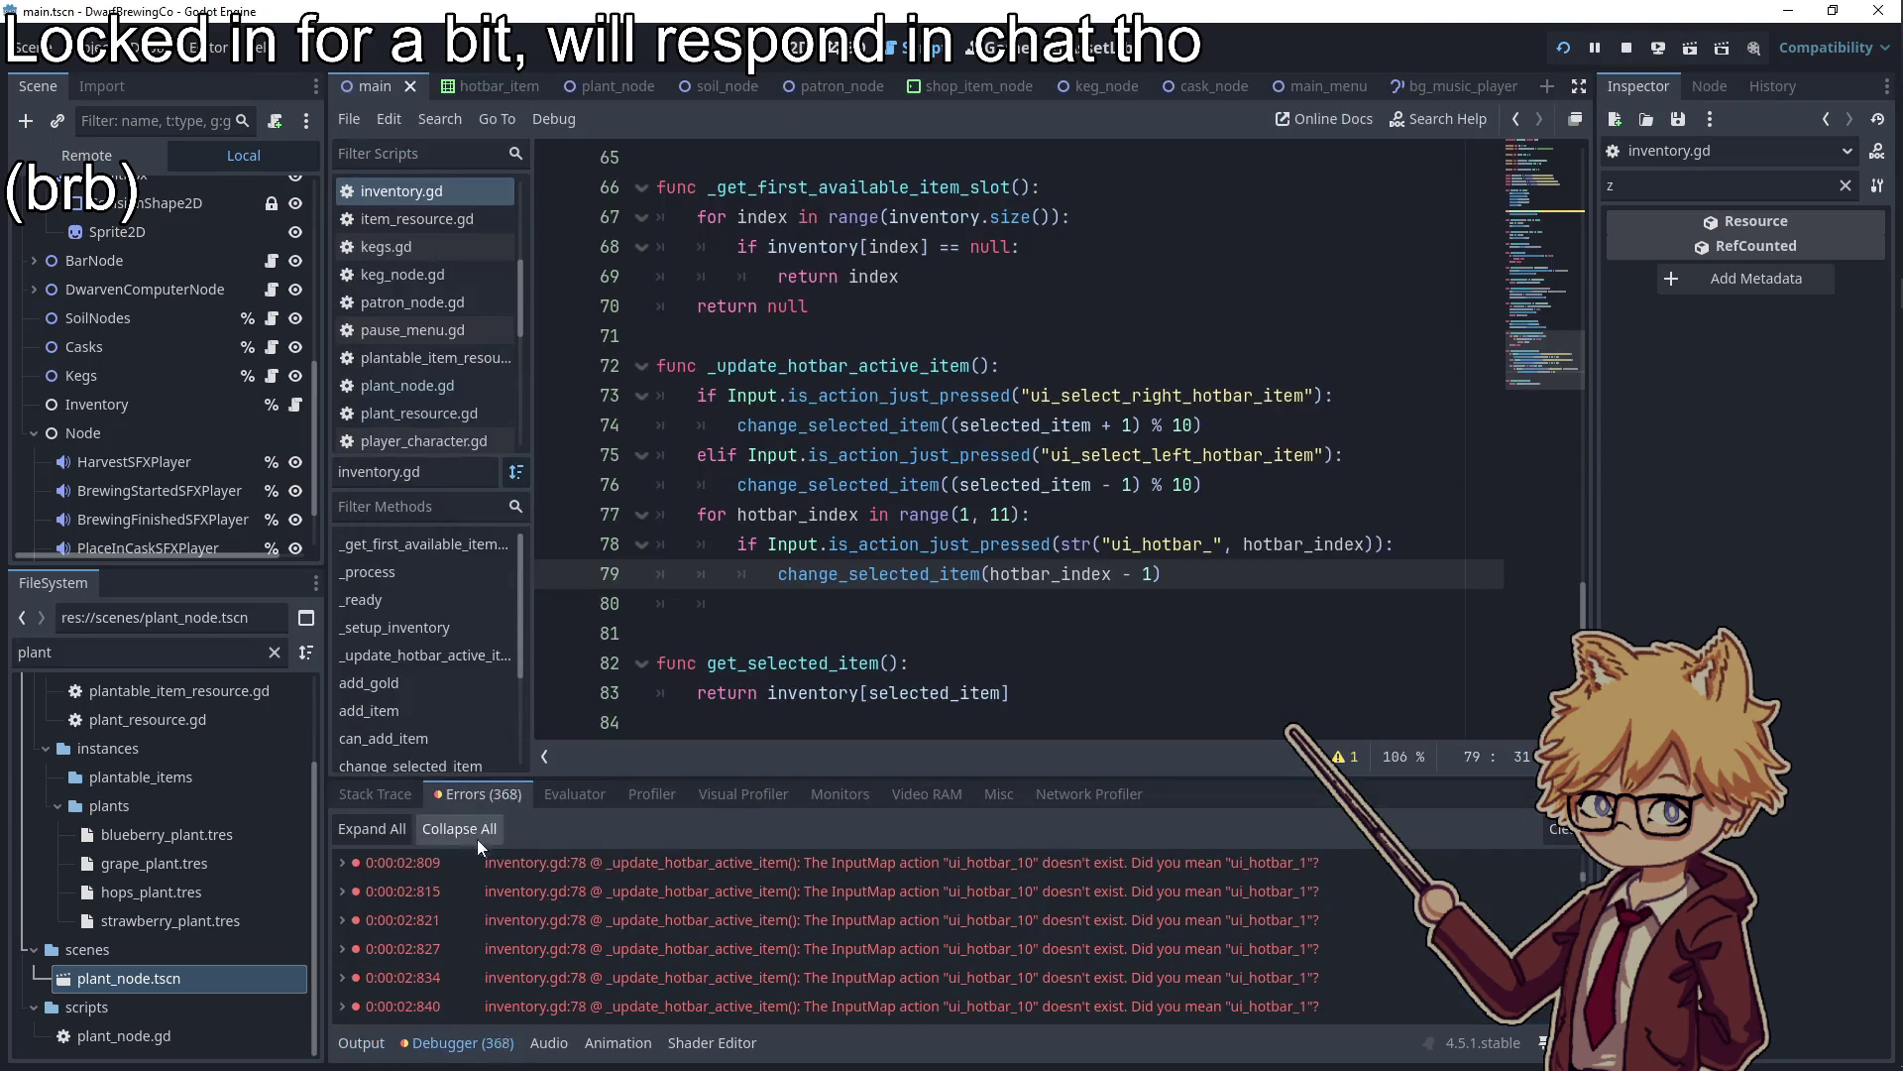
pyautogui.click(824, 931)
pyautogui.press('F8')
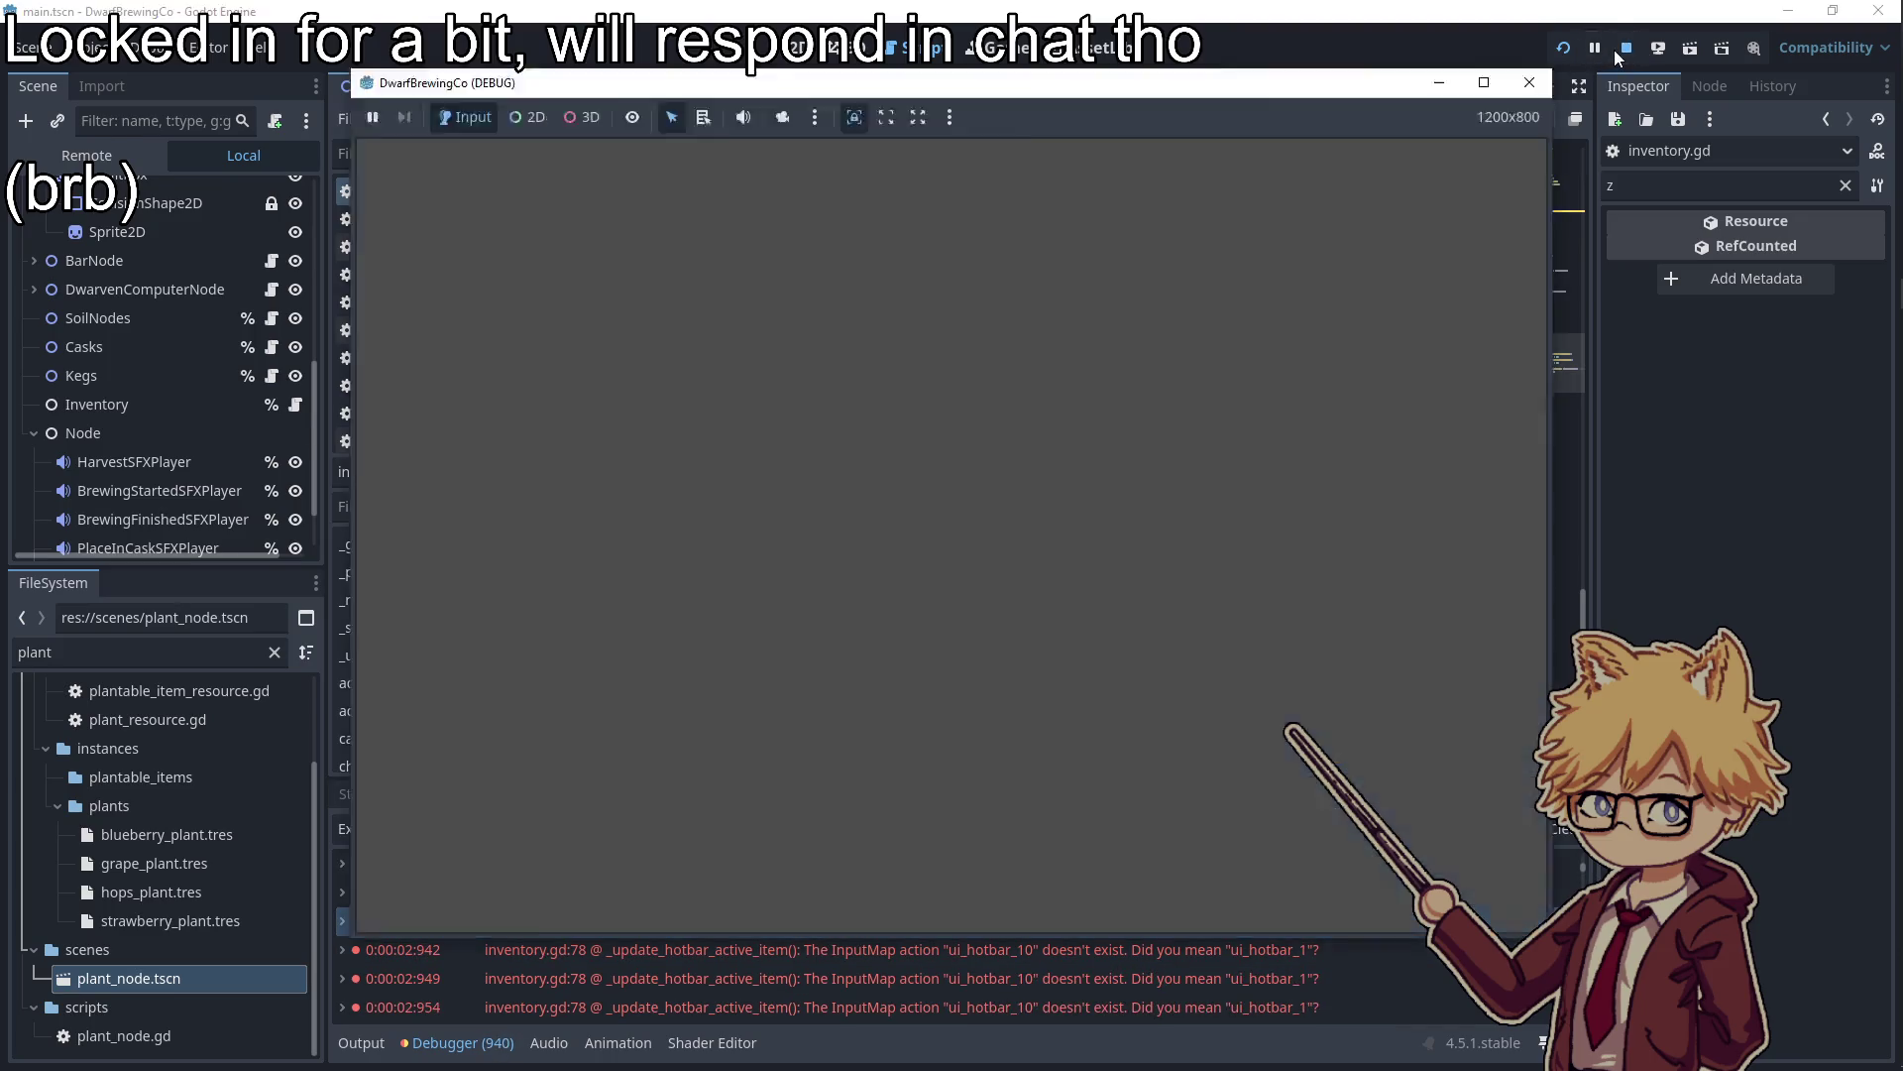
# Rename ui_hotbar_0 to ui_hotbar_10 in the Input Map, save, and add a blank line after line 79
pyautogui.scroll(-5, 721, 734)
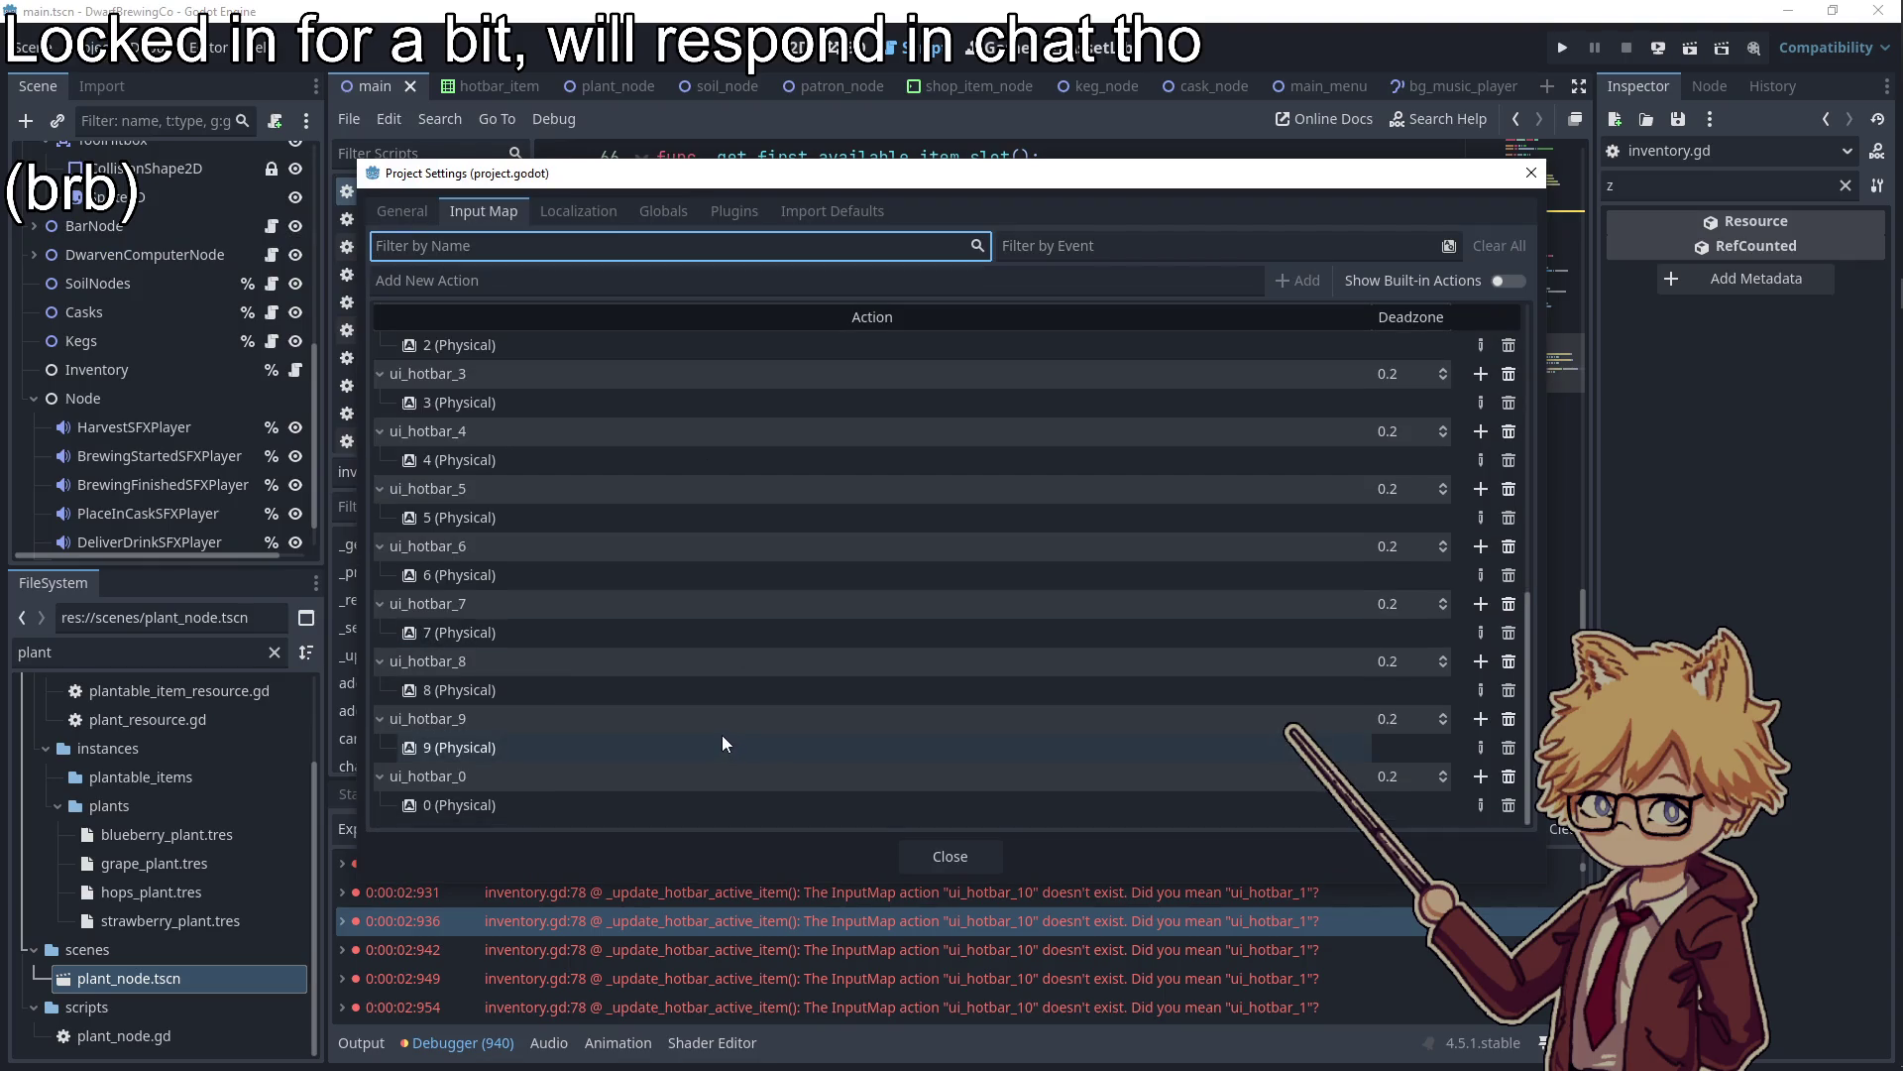
pyautogui.click(462, 776)
pyautogui.write('1')
pyautogui.press('Return')
pyautogui.click(948, 854)
pyautogui.hotkey('ctrl', 's')
pyautogui.click(1203, 548)
pyautogui.press('Return')
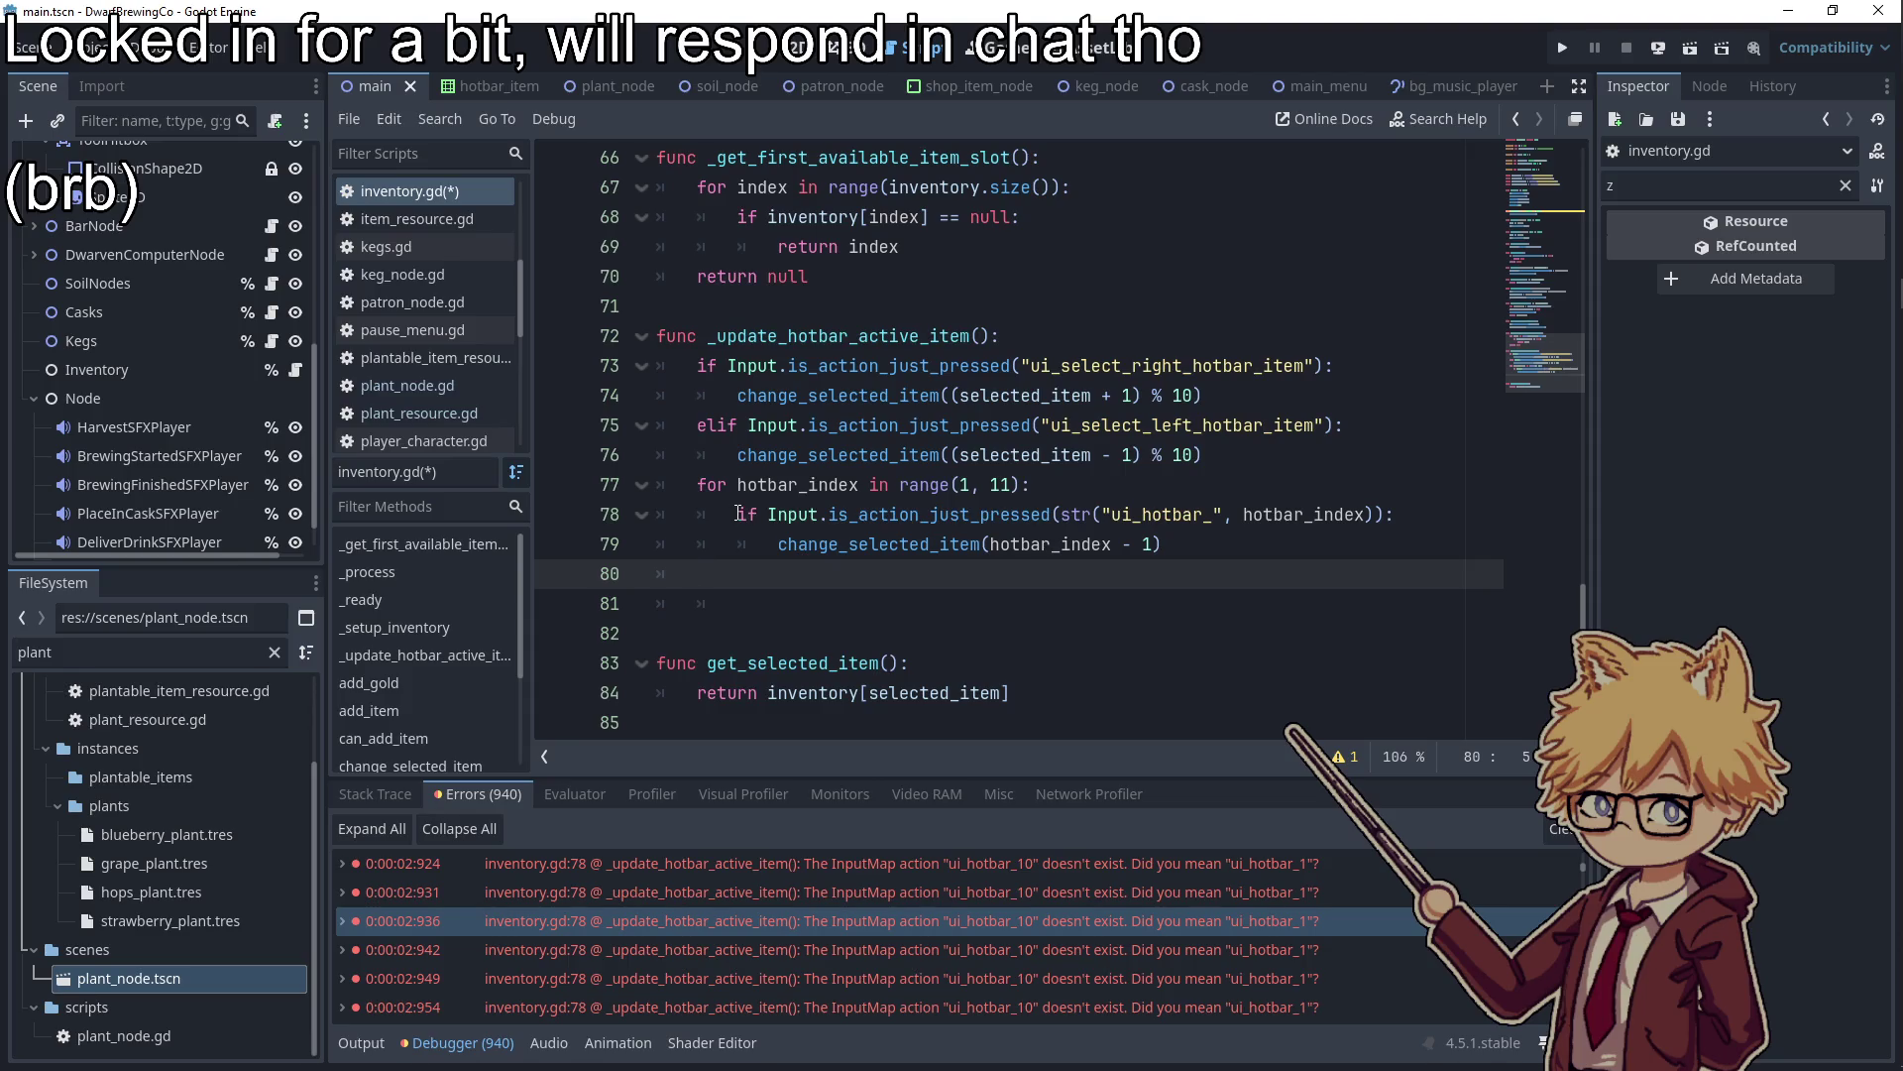
# Insert an elif line above the for hotbar_index loop and indent loop lines 78-80 under it
pyautogui.moveTo(749, 585); pyautogui.dragTo(621, 577)
pyautogui.click(724, 486)
pyautogui.press('Home')
pyautogui.press('Return')
pyautogui.press('Up')
pyautogui.write('elif')
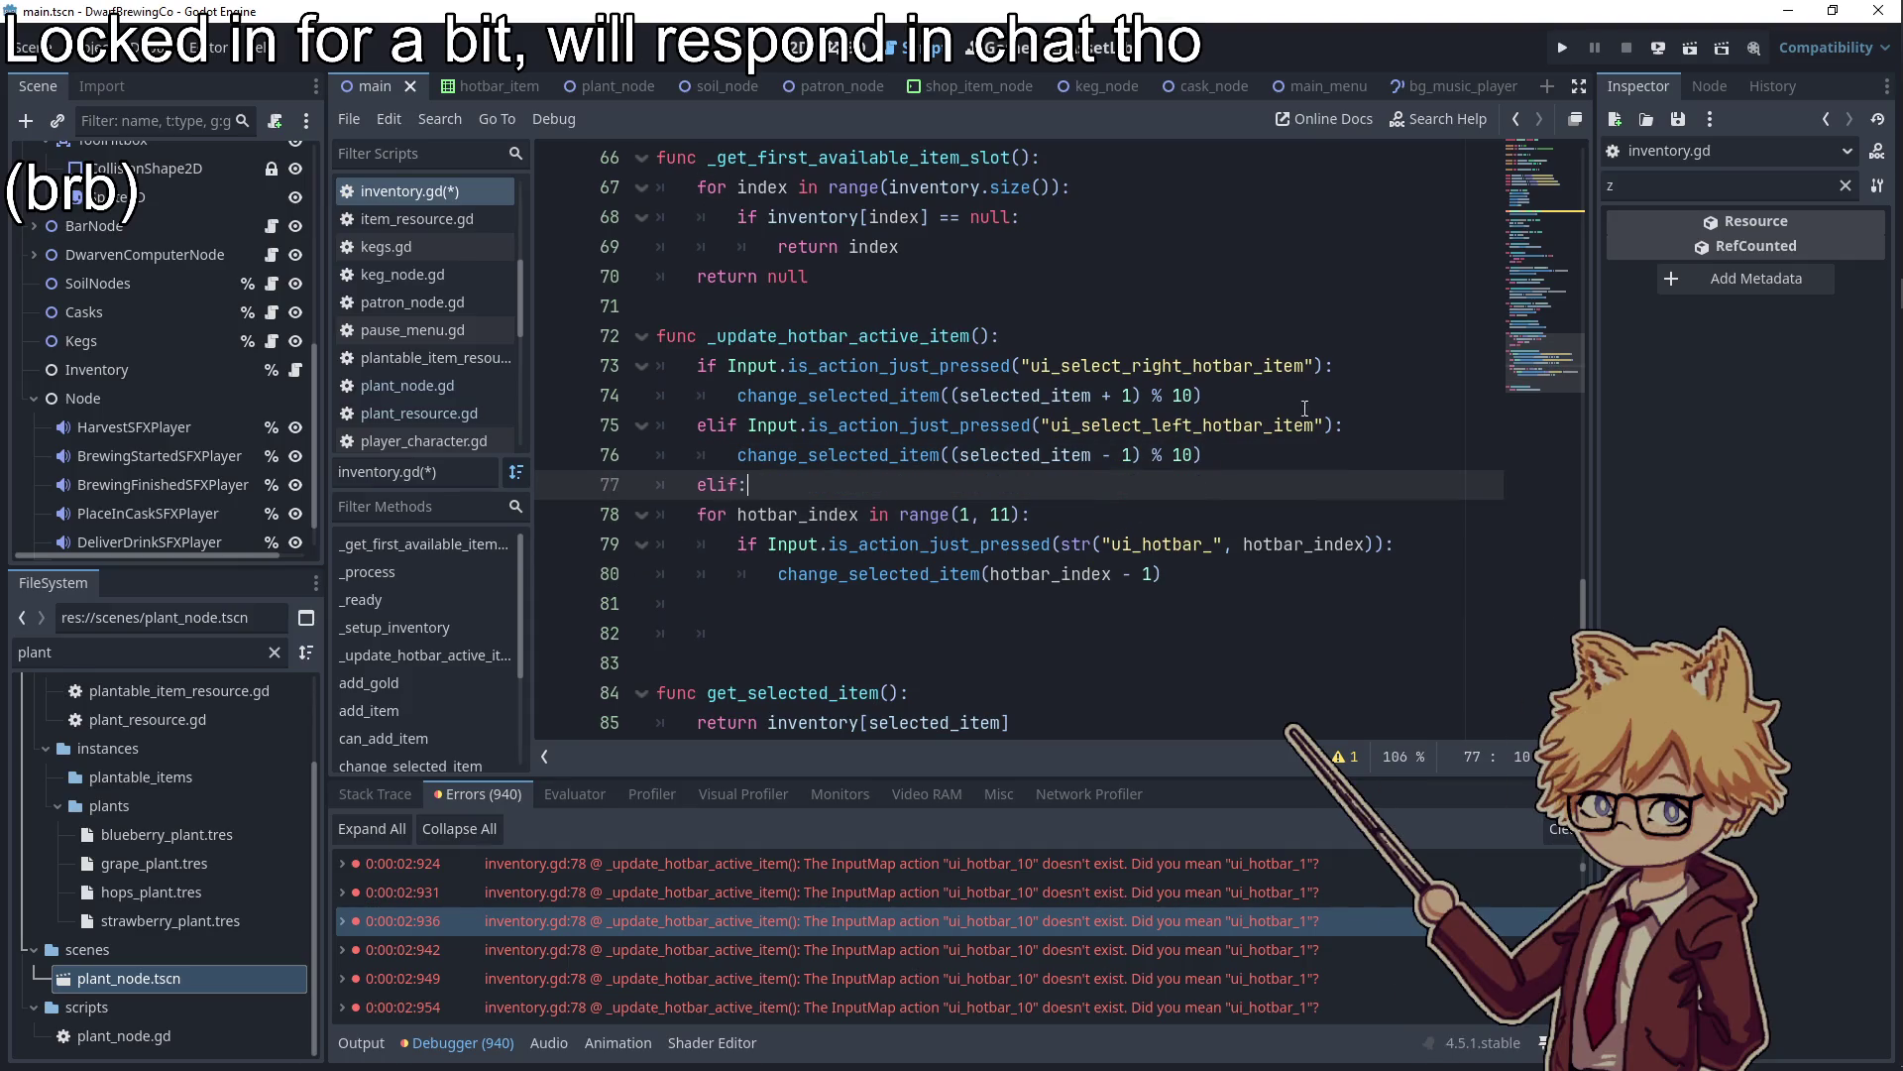
pyautogui.moveTo(1201, 587); pyautogui.dragTo(658, 513)
pyautogui.press('Tab')
# Delete the empty line 82 and change the elif on line 77 to else:
pyautogui.click(825, 631)
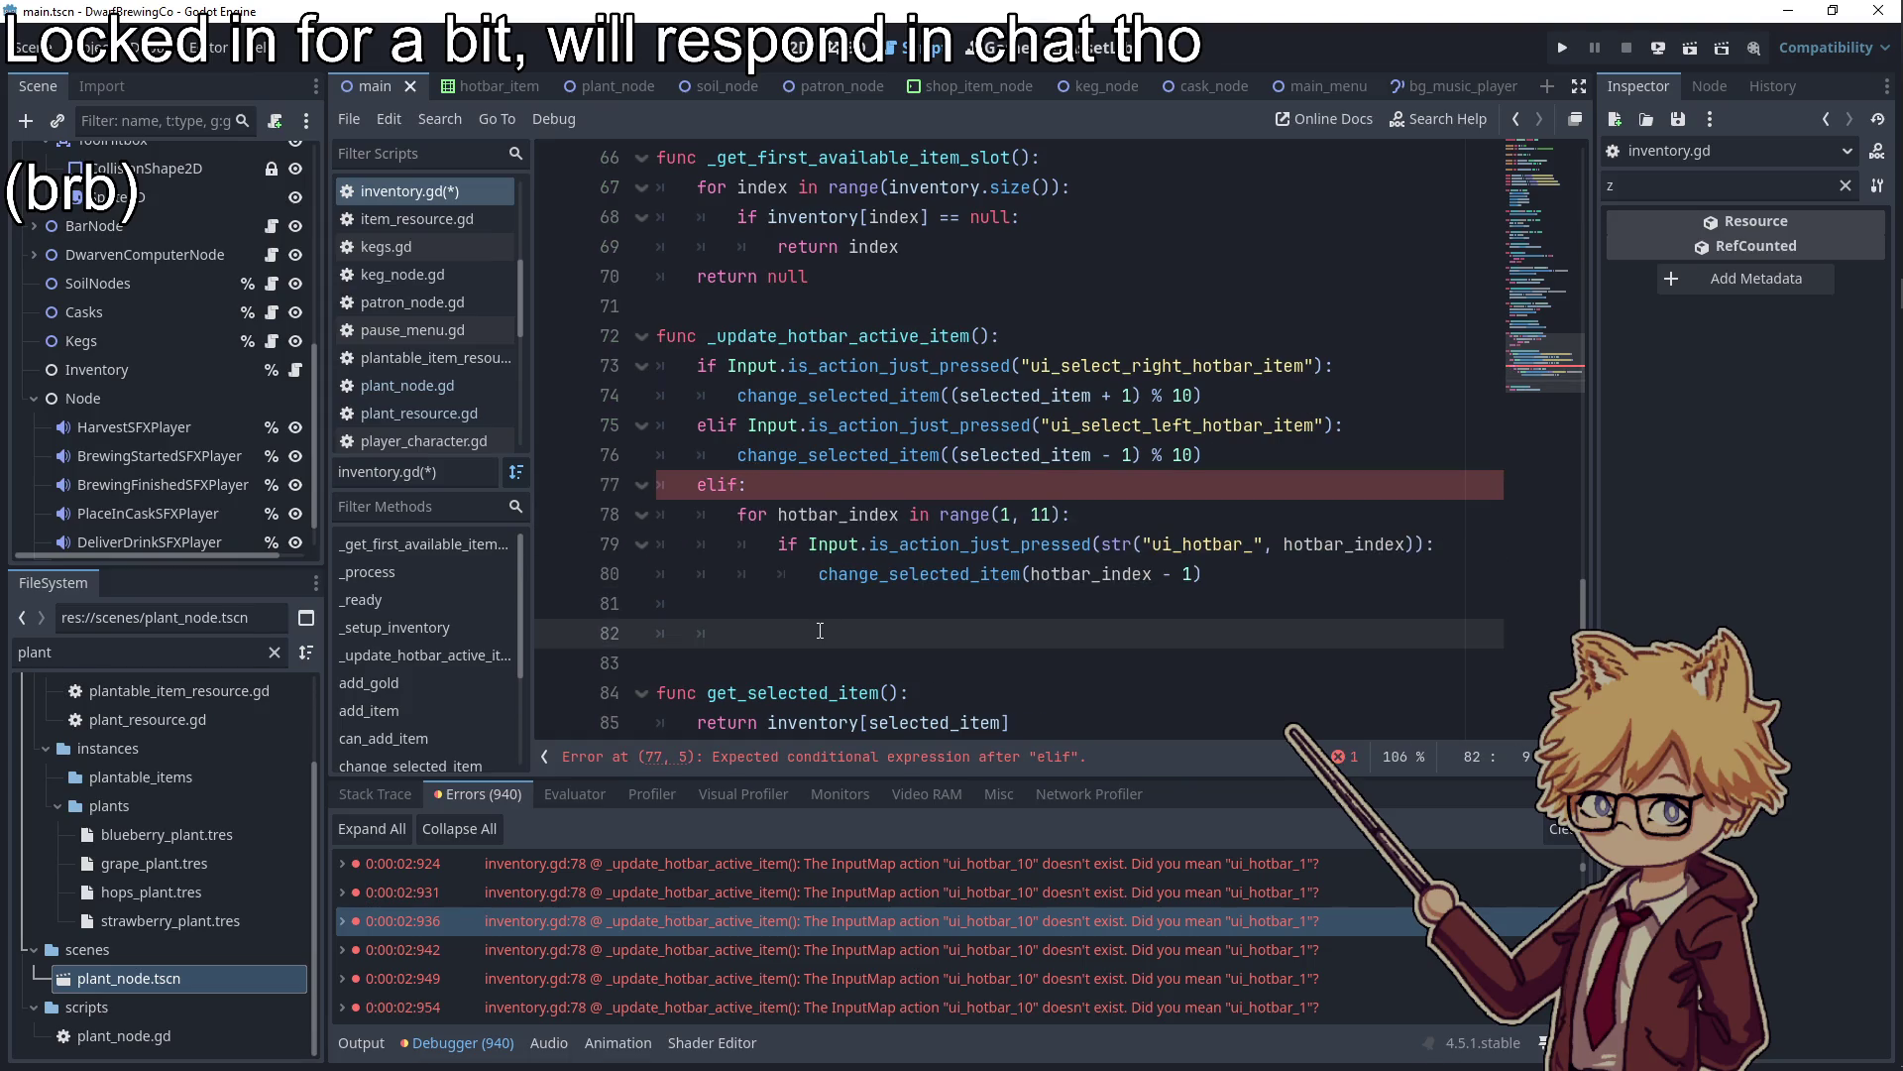
pyautogui.press('BackSpace')
pyautogui.press('BackSpace')
pyautogui.press('BackSpace')
pyautogui.press('BackSpace')
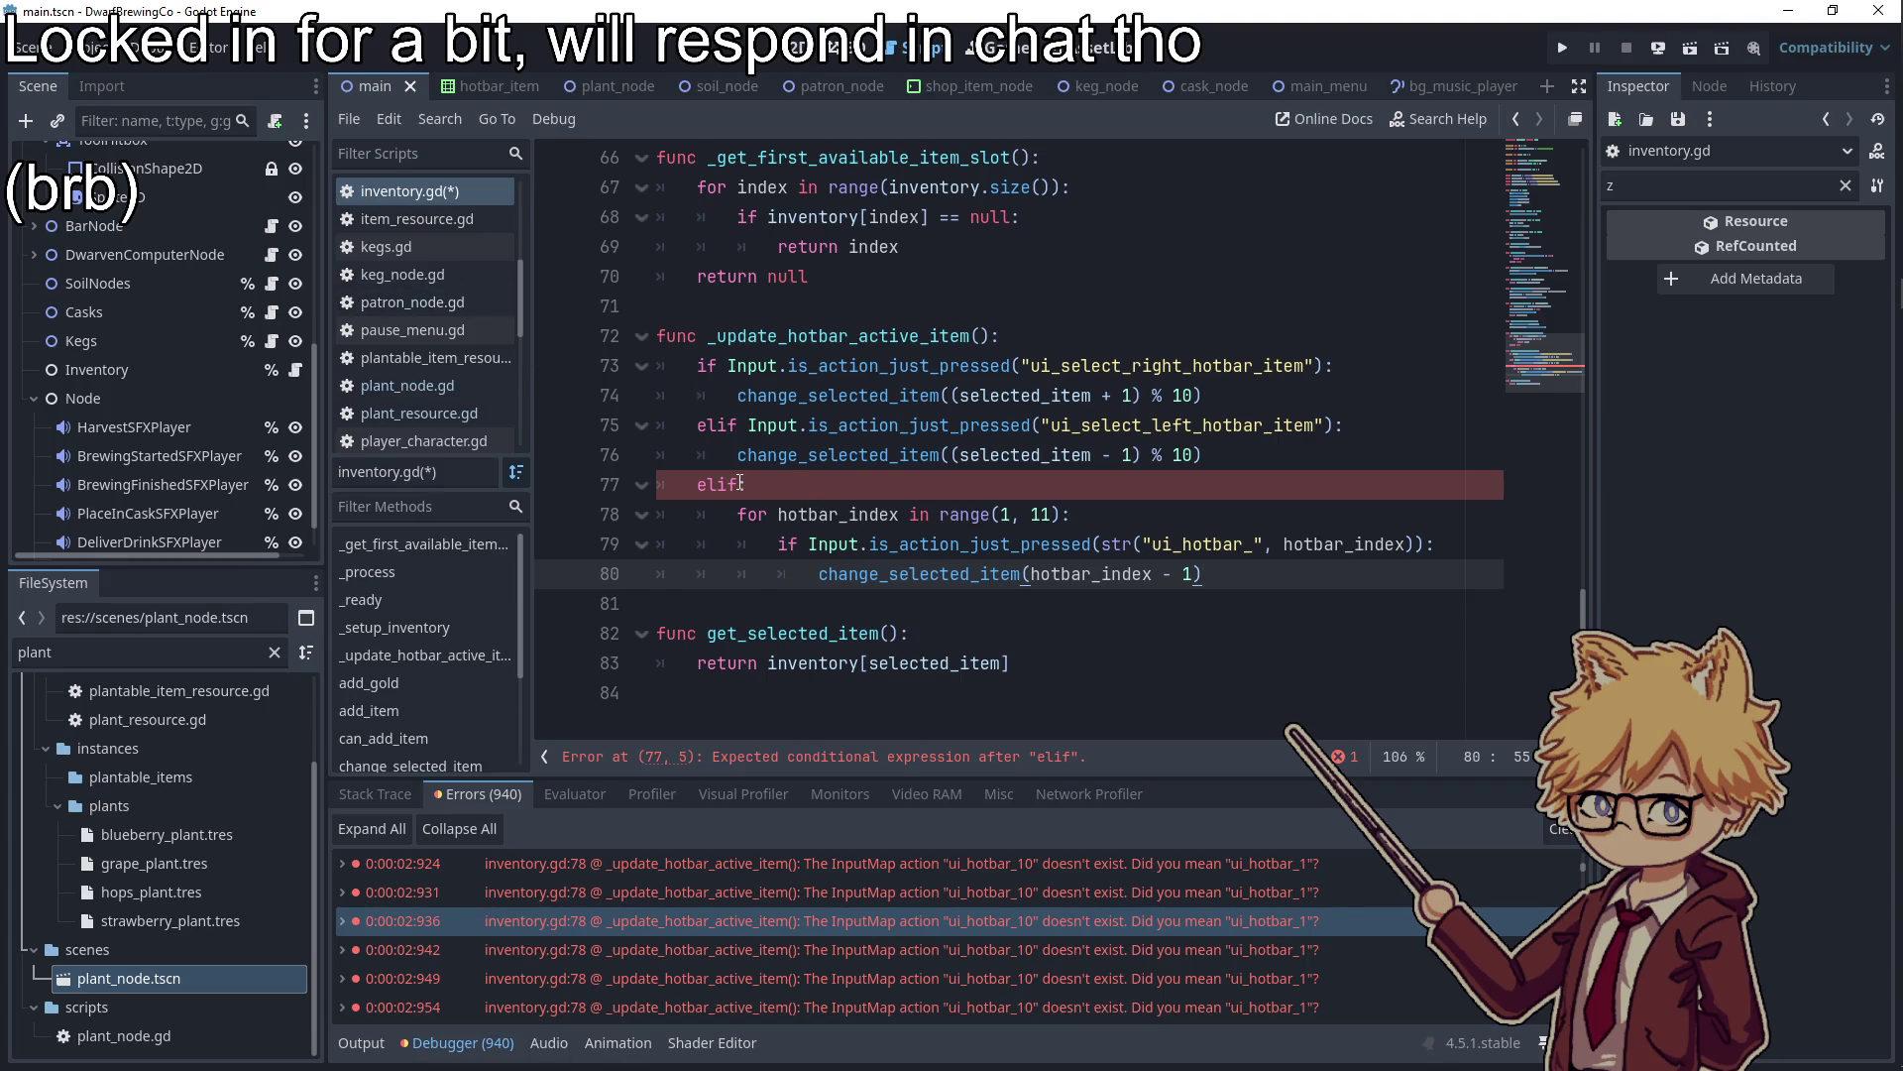
pyautogui.click(742, 484)
pyautogui.press('BackSpace')
pyautogui.press('BackSpace')
pyautogui.write('se:')
pyautogui.click(898, 506)
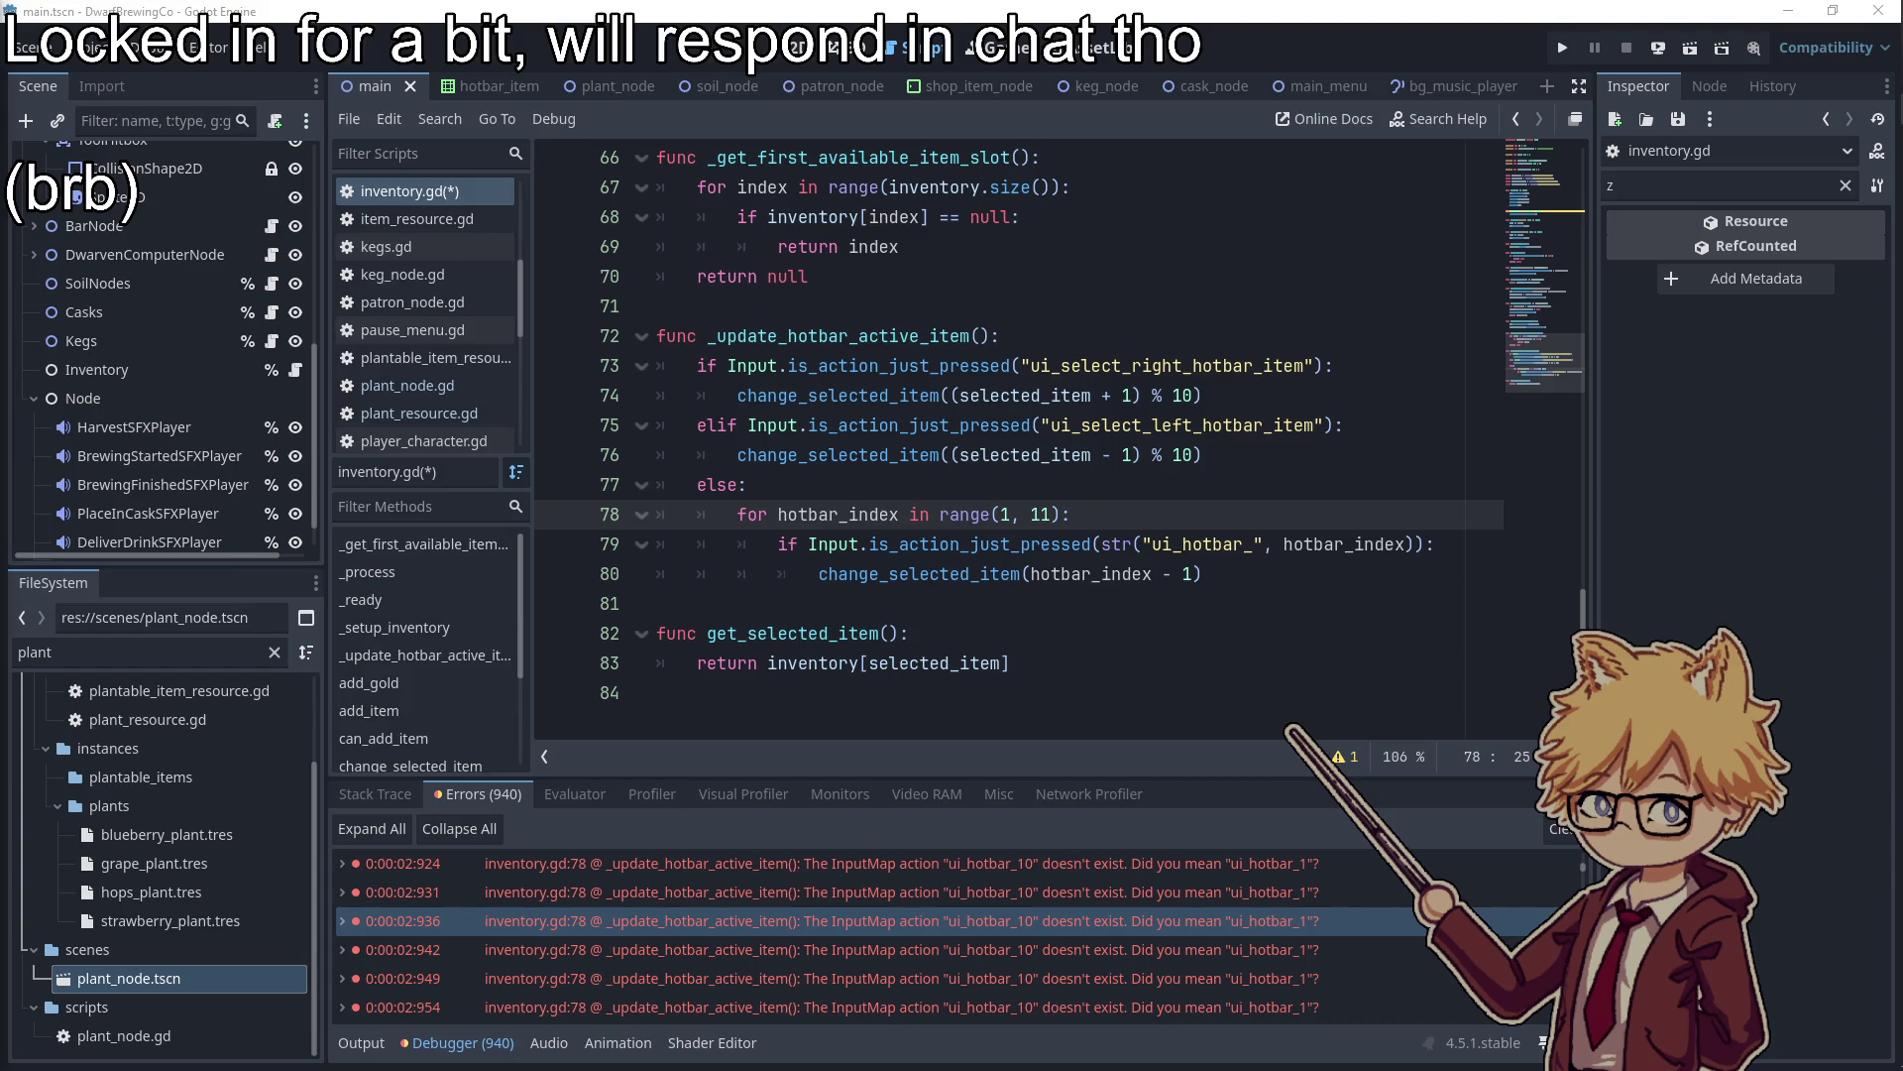
pyautogui.press('Up')
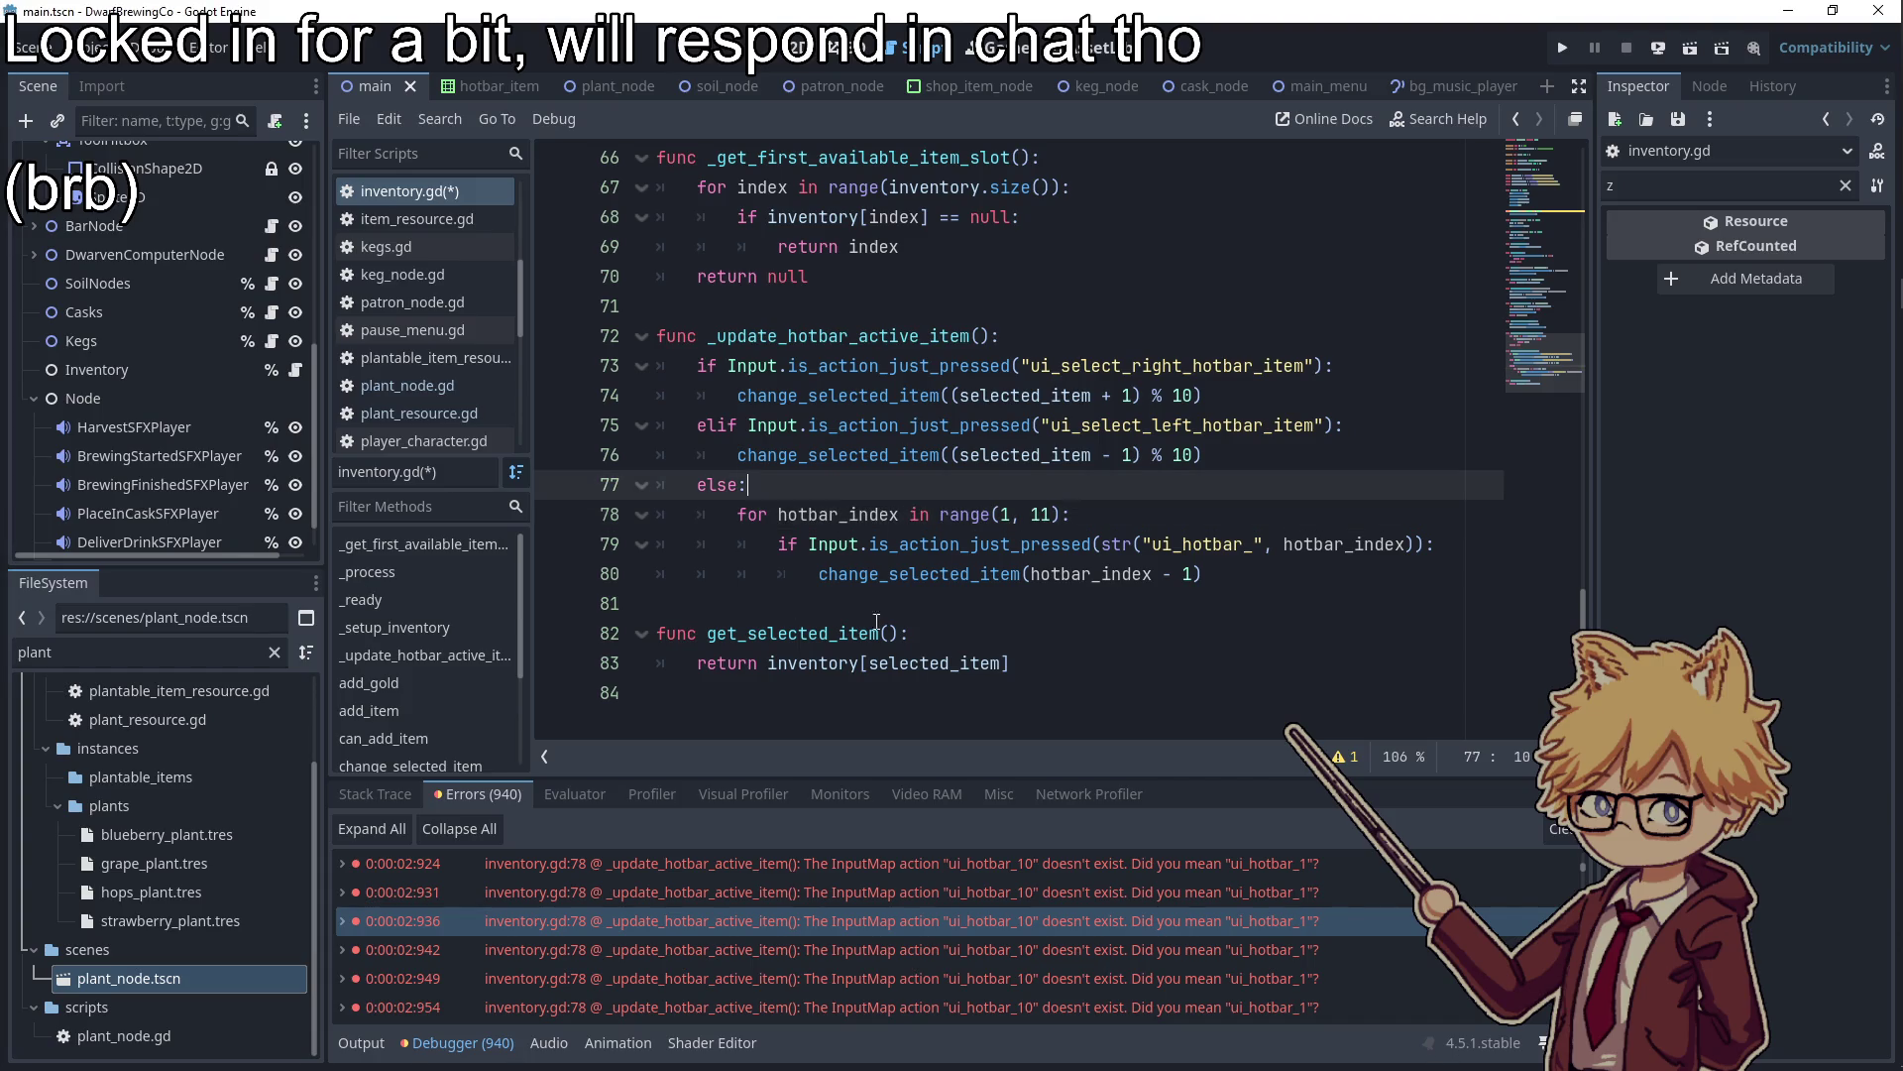
pyautogui.click(105, 49)
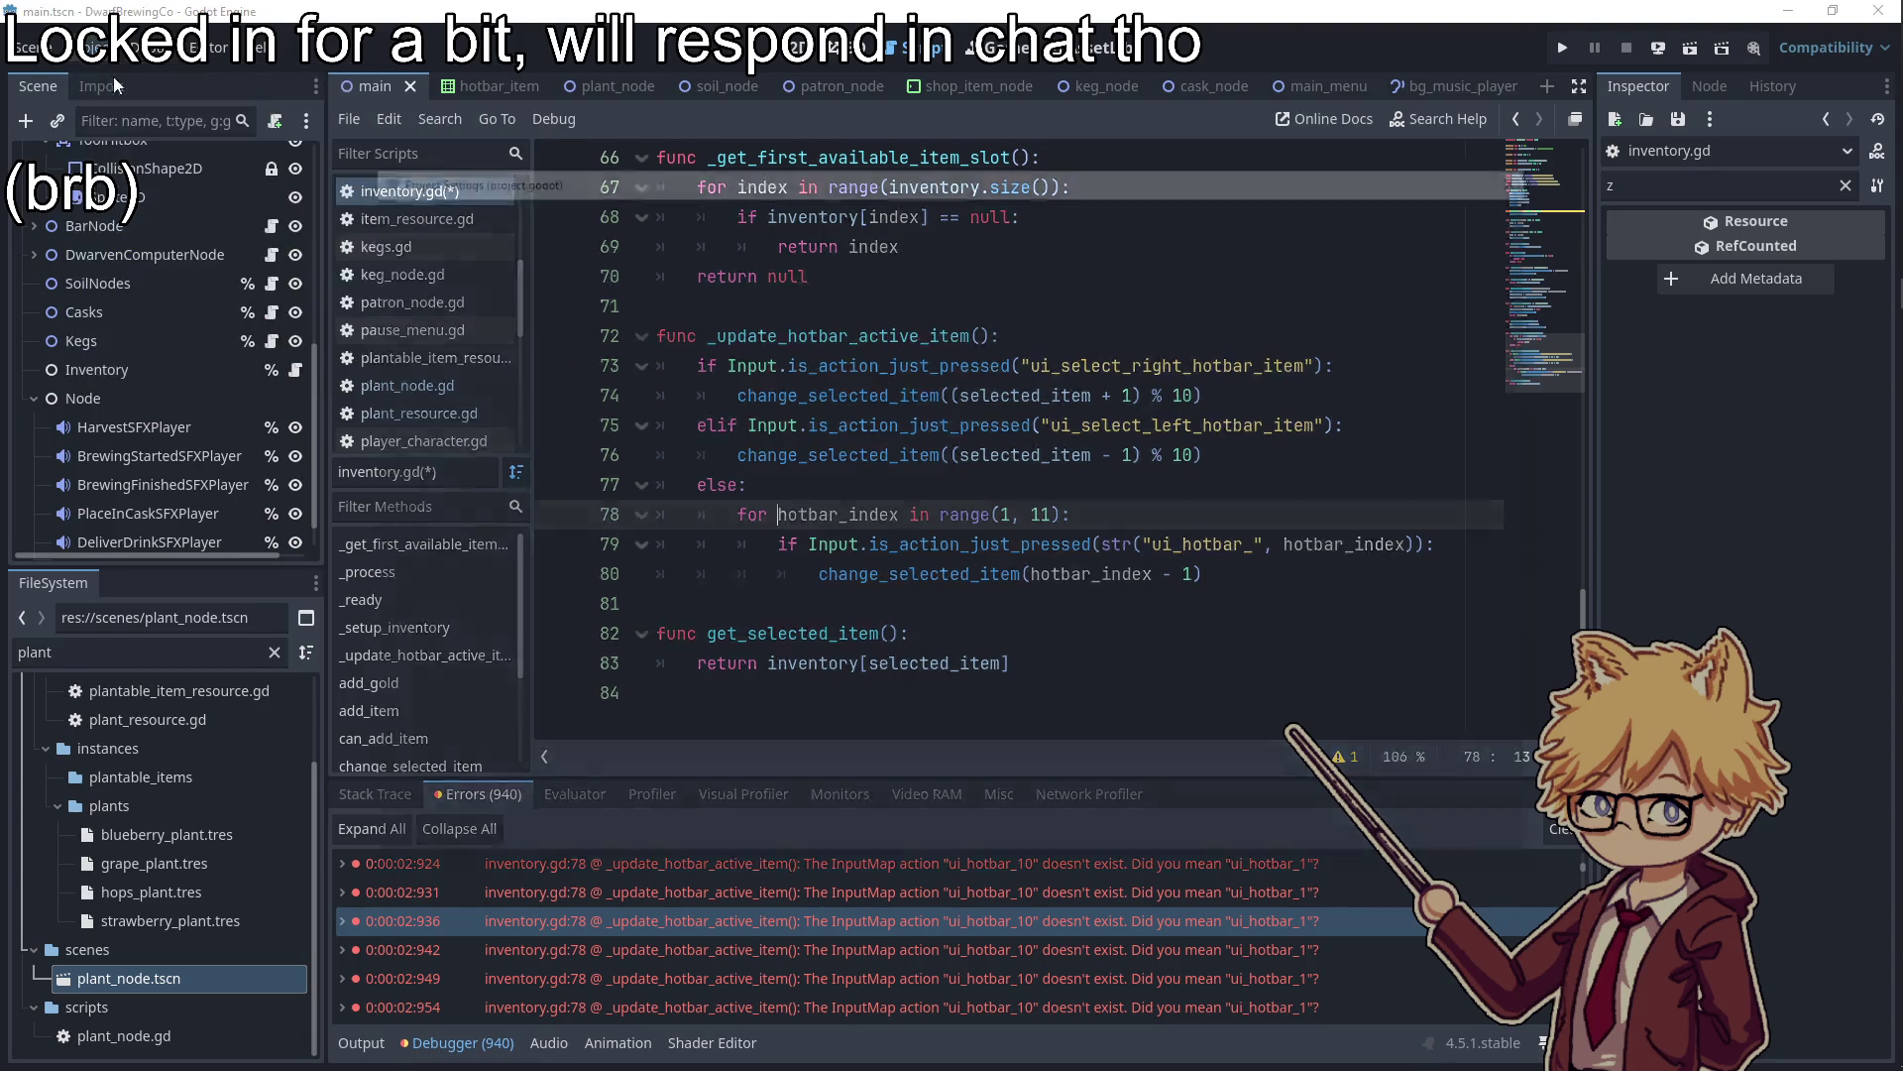
# Filter the Input Map to the existing ui_select_right_hotbar_item action
pyautogui.click(113, 75)
pyautogui.click(615, 281)
pyautogui.moveTo(615, 185); pyautogui.dragTo(628, 565)
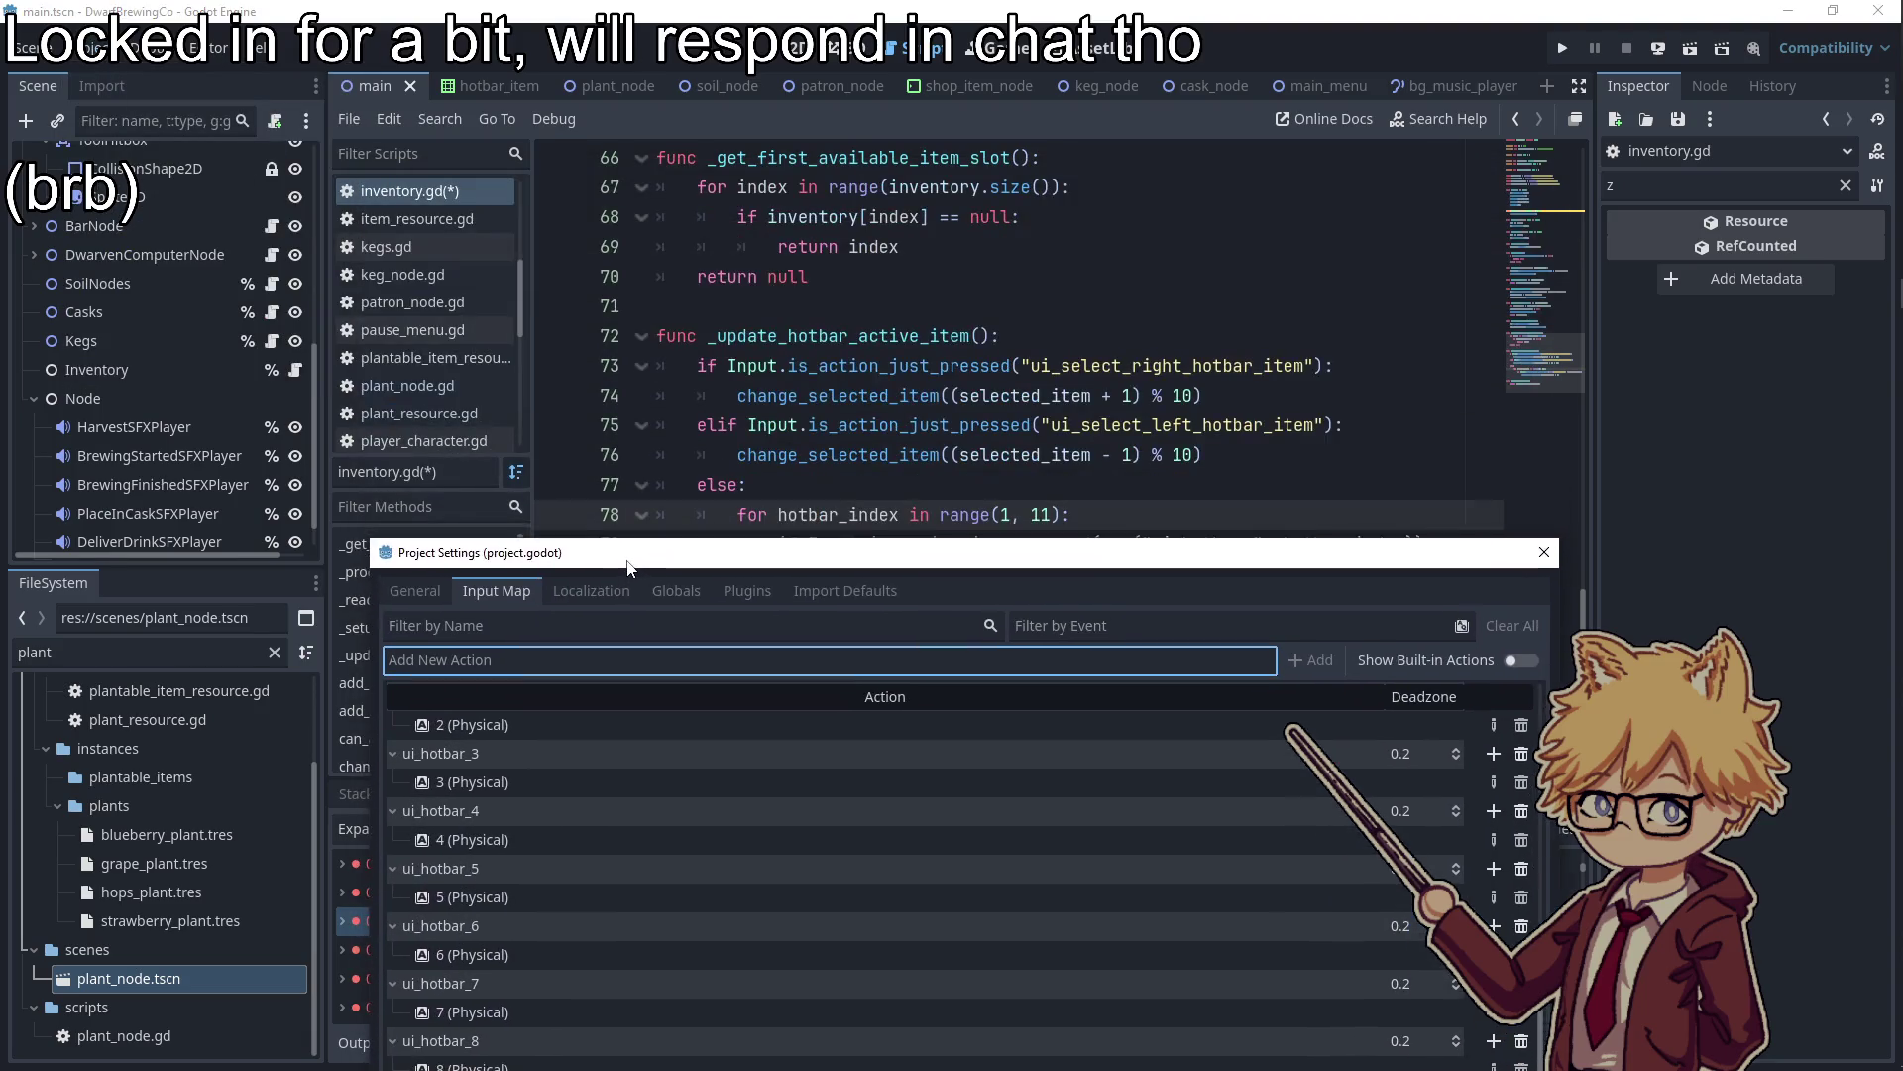
pyautogui.write('ui_select_right_hotbar_item')
pyautogui.press('Return')
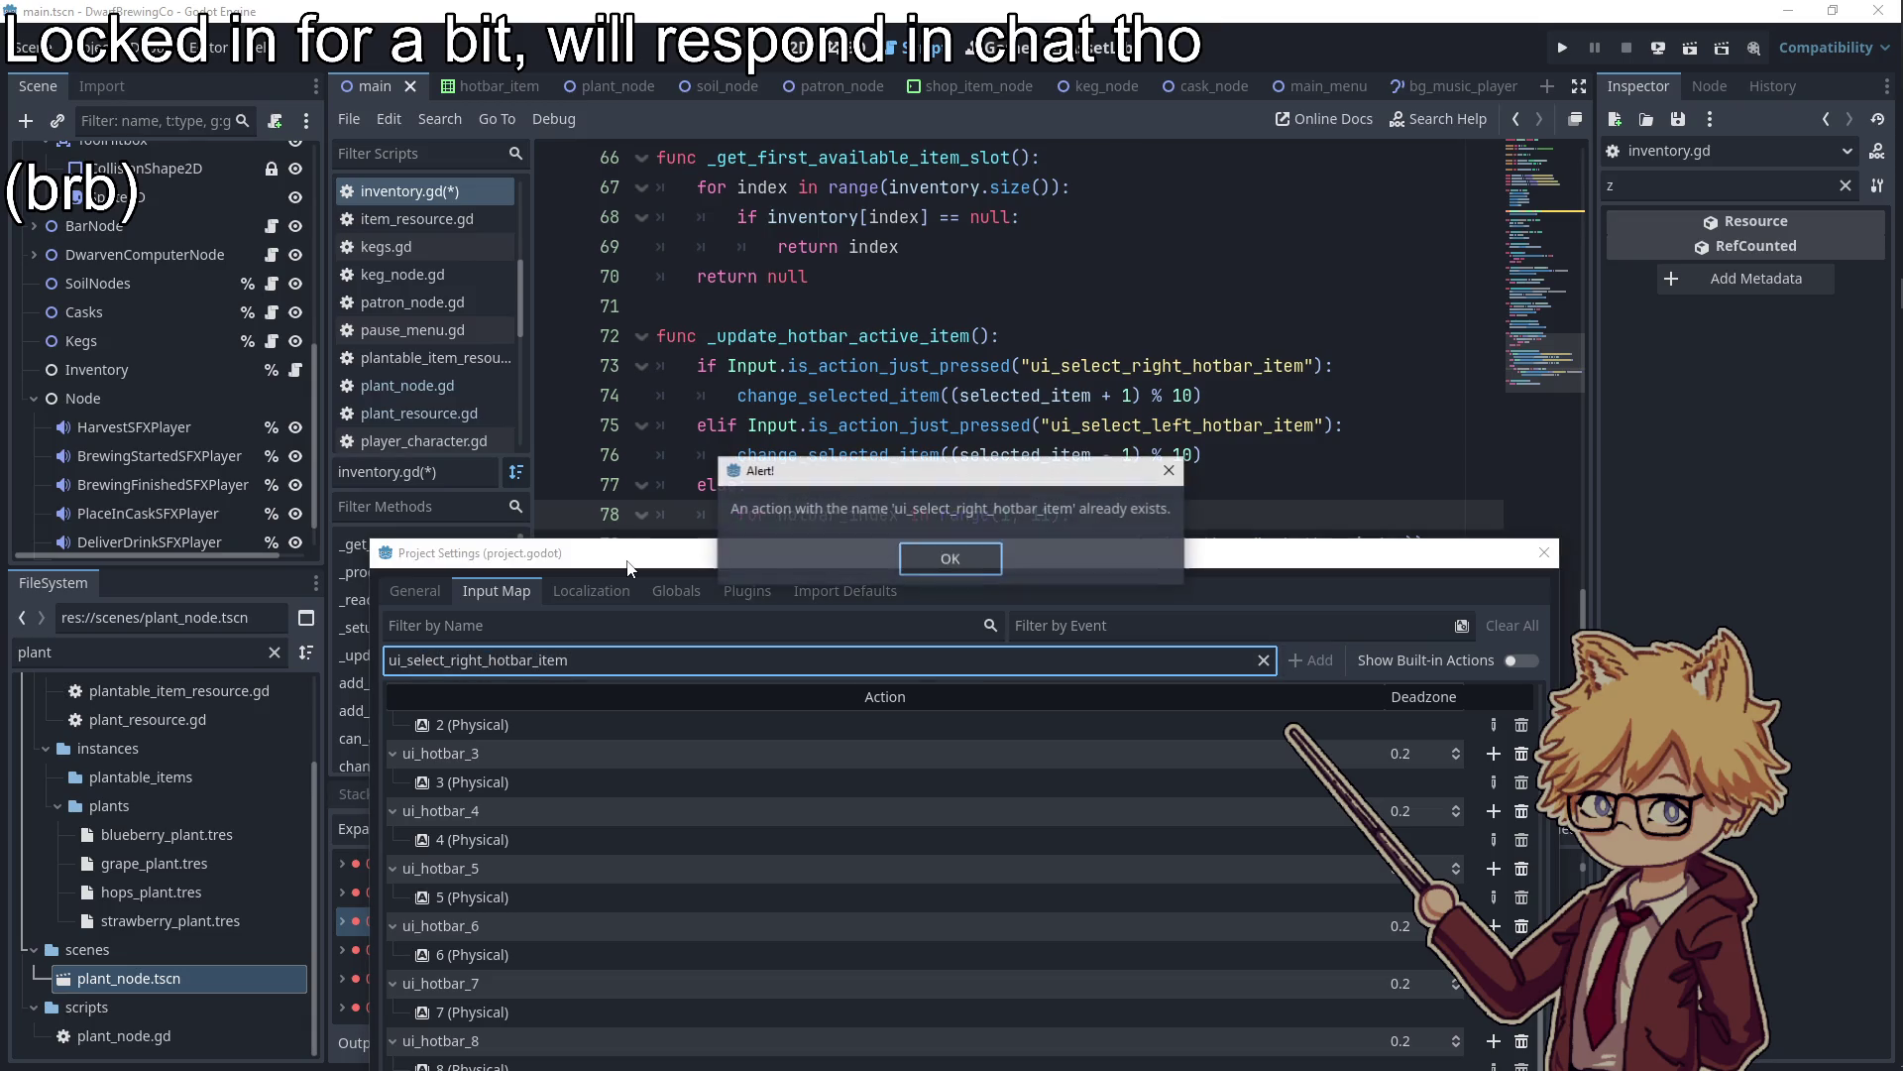
pyautogui.click(952, 557)
pyautogui.hotkey('ctrl', 'a')
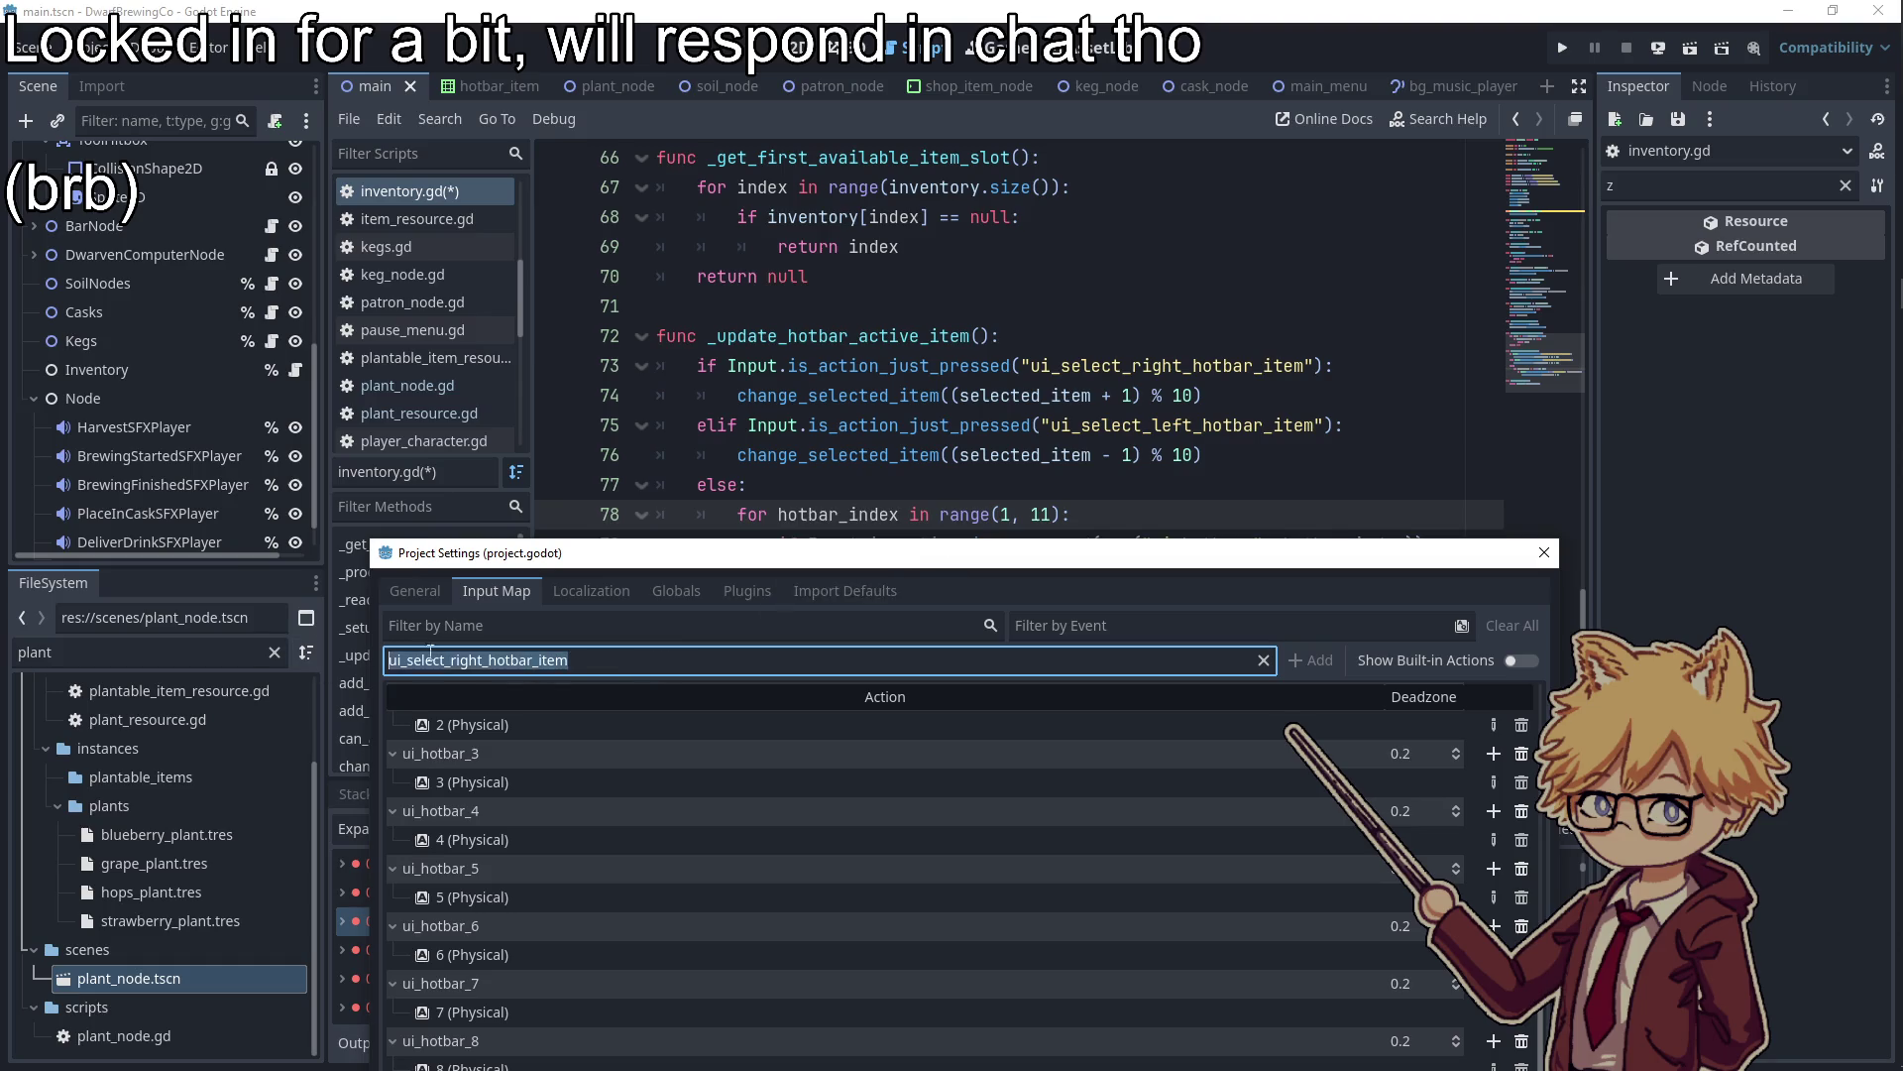
pyautogui.hotkey('ctrl', 'x')
pyautogui.click(634, 624)
pyautogui.hotkey('ctrl', 'v')
pyautogui.click(1490, 726)
# Bind Mouse Wheel Up to ui_select_right_hotbar_item
pyautogui.click(1495, 725)
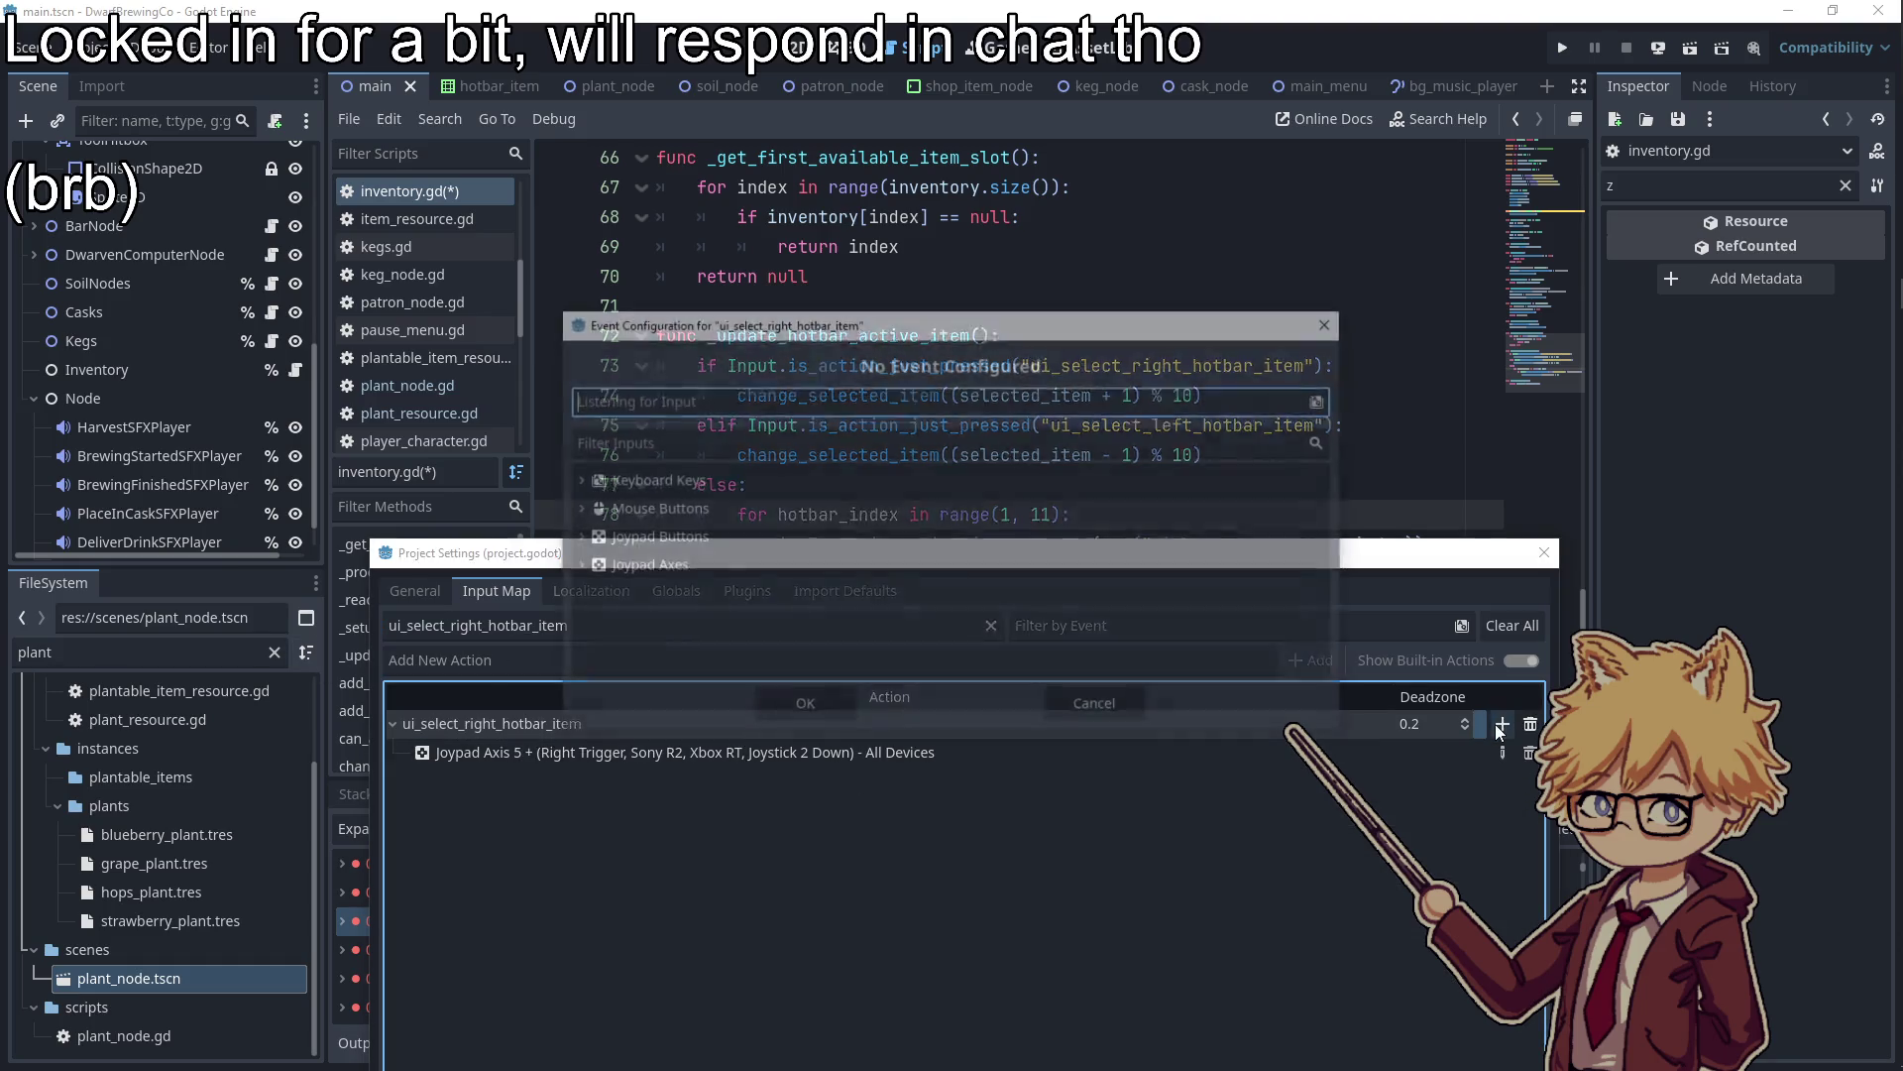
pyautogui.click(575, 508)
pyautogui.scroll(-3, 746, 593)
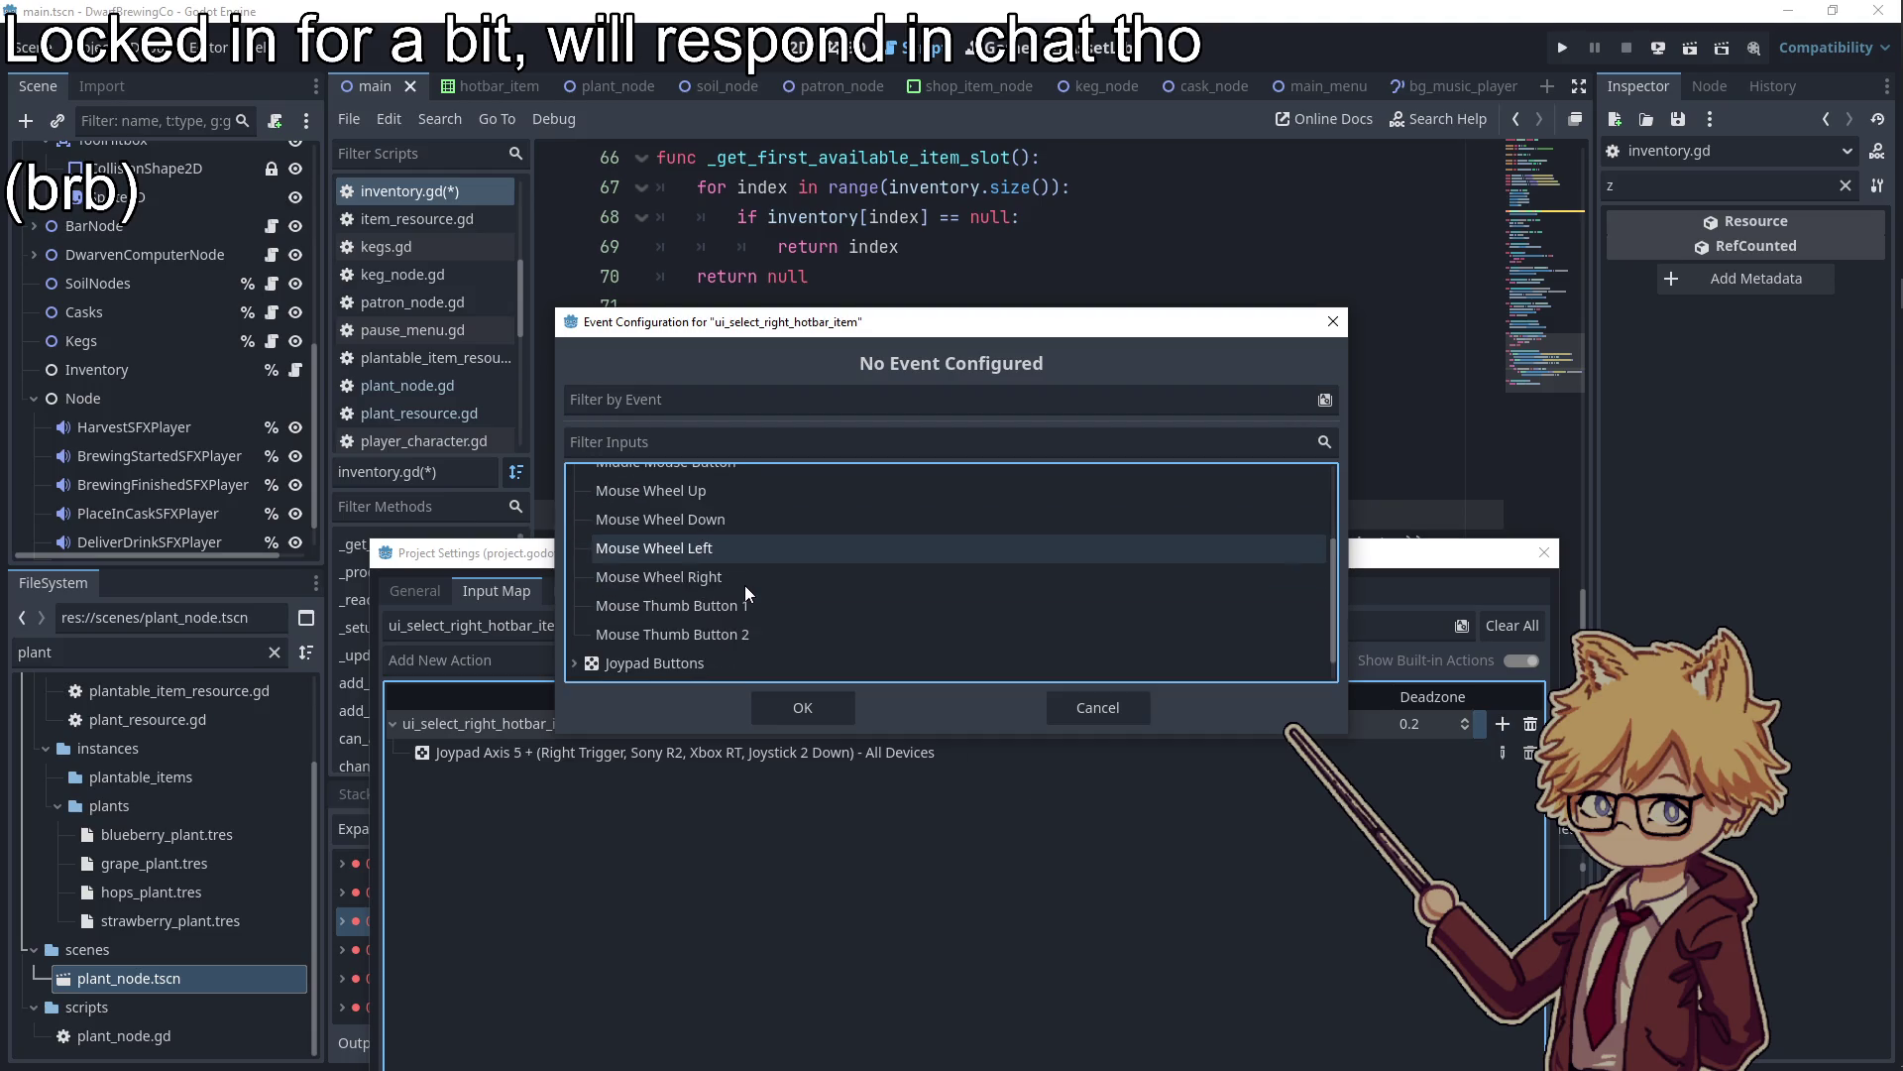
pyautogui.click(687, 493)
pyautogui.click(800, 708)
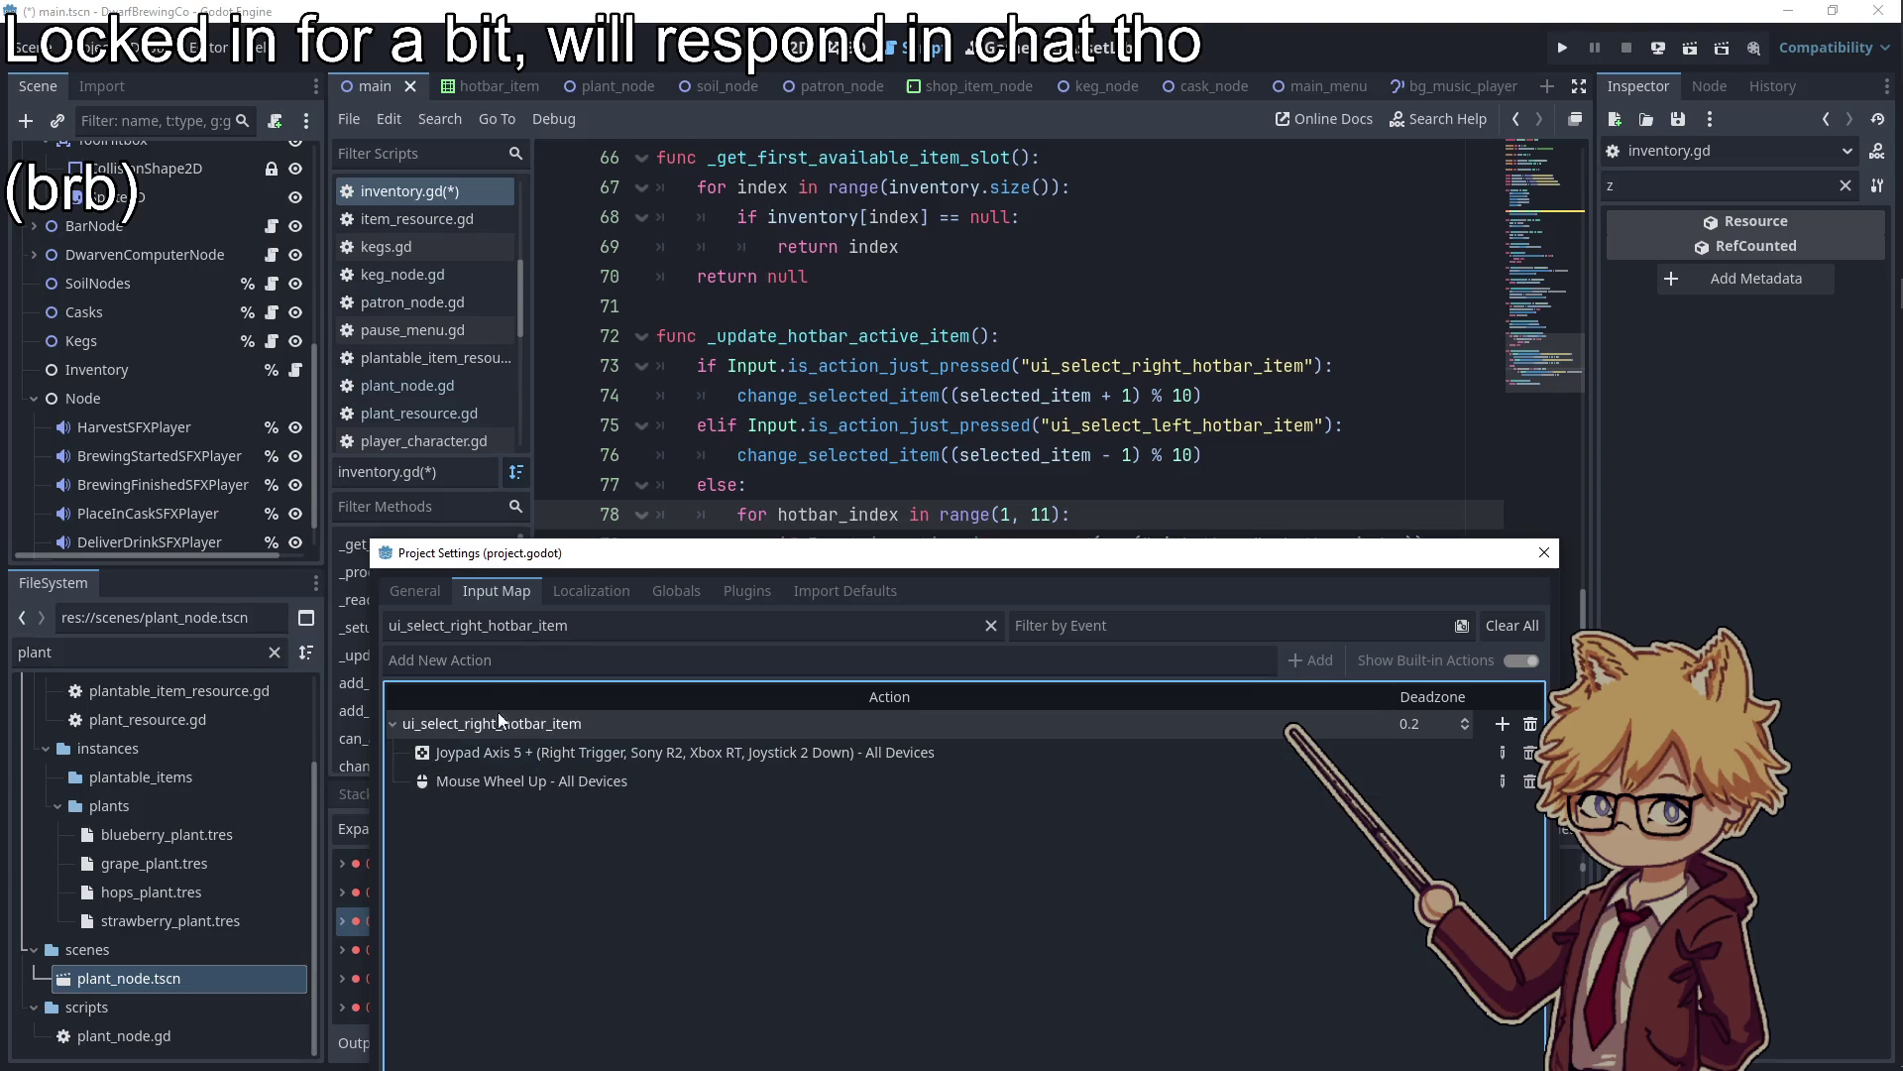
# Bind Mouse Wheel Down to ui_select_left_hotbar_item and run the game with F5
pyautogui.moveTo(580, 625); pyautogui.dragTo(457, 626)
pyautogui.write('left')
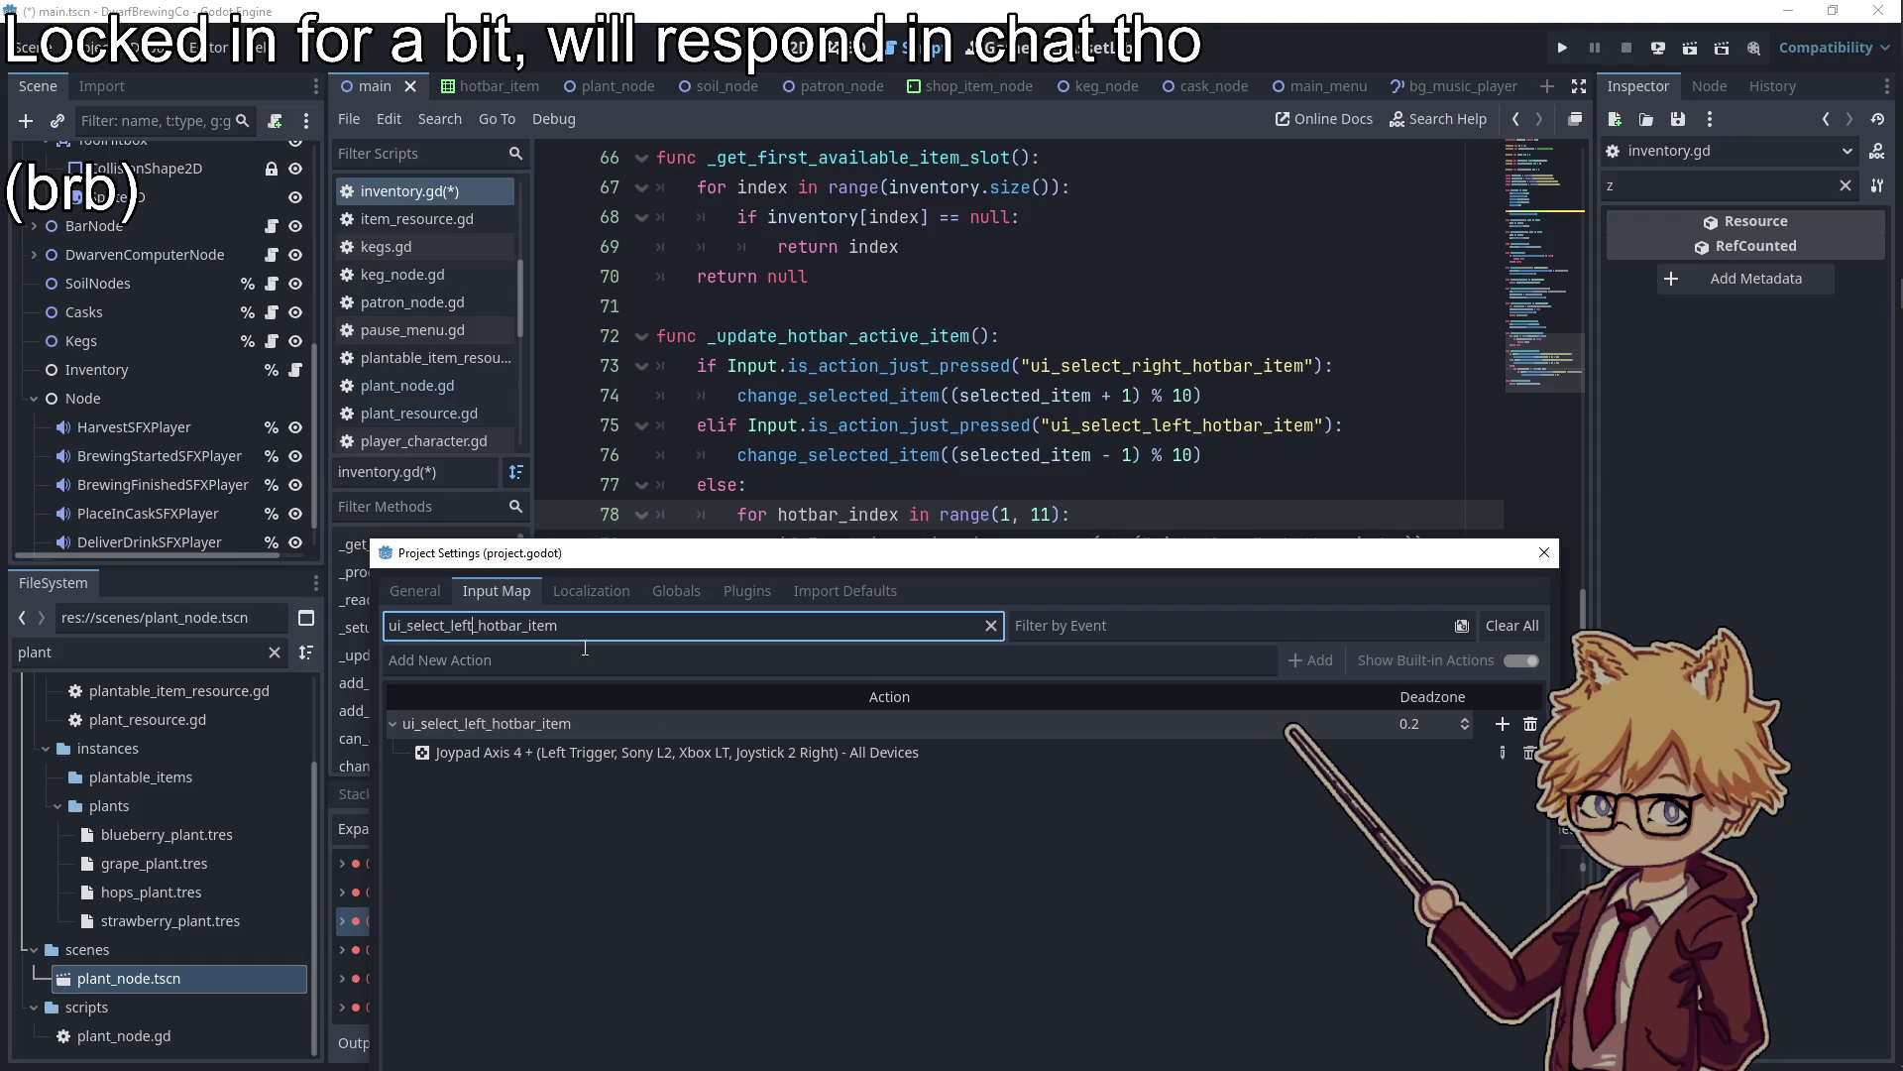
pyautogui.click(1500, 723)
pyautogui.click(576, 502)
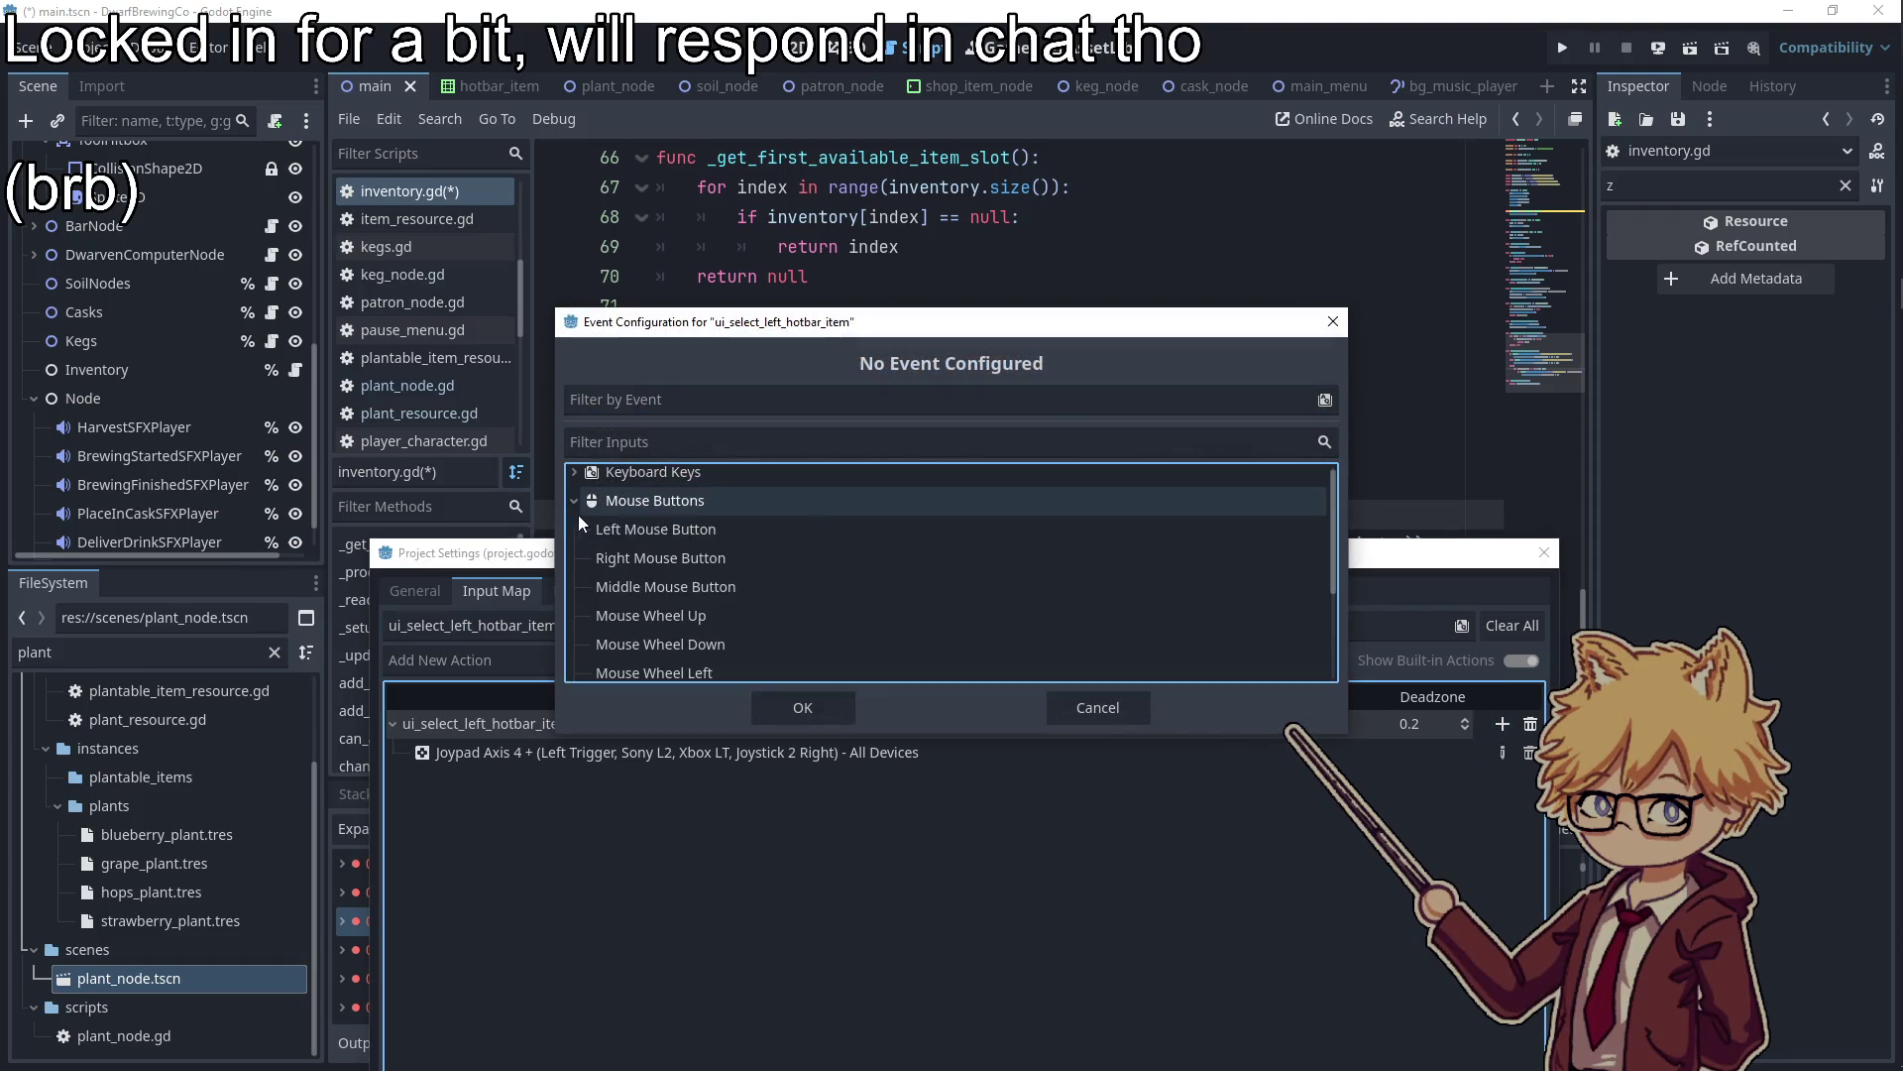
pyautogui.scroll(-1, 686, 632)
pyautogui.click(710, 623)
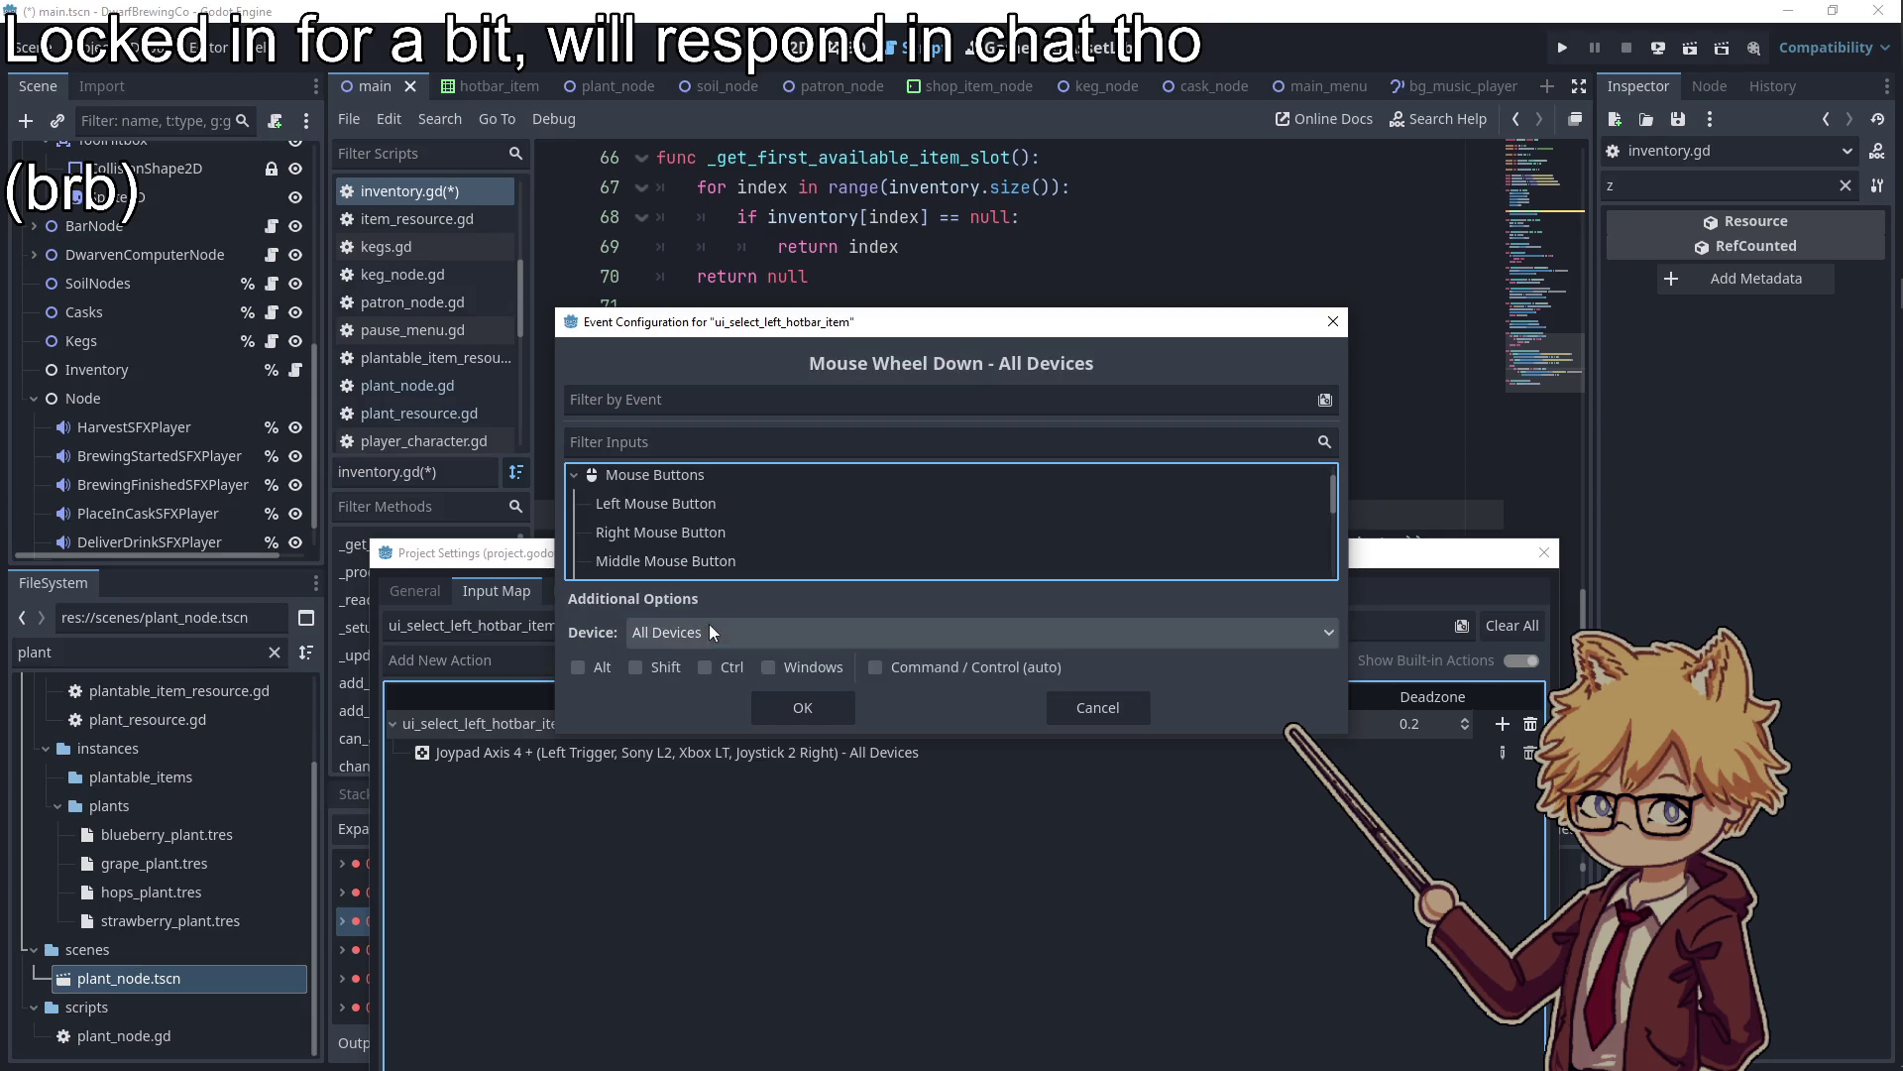
pyautogui.click(793, 705)
pyautogui.press('F5')
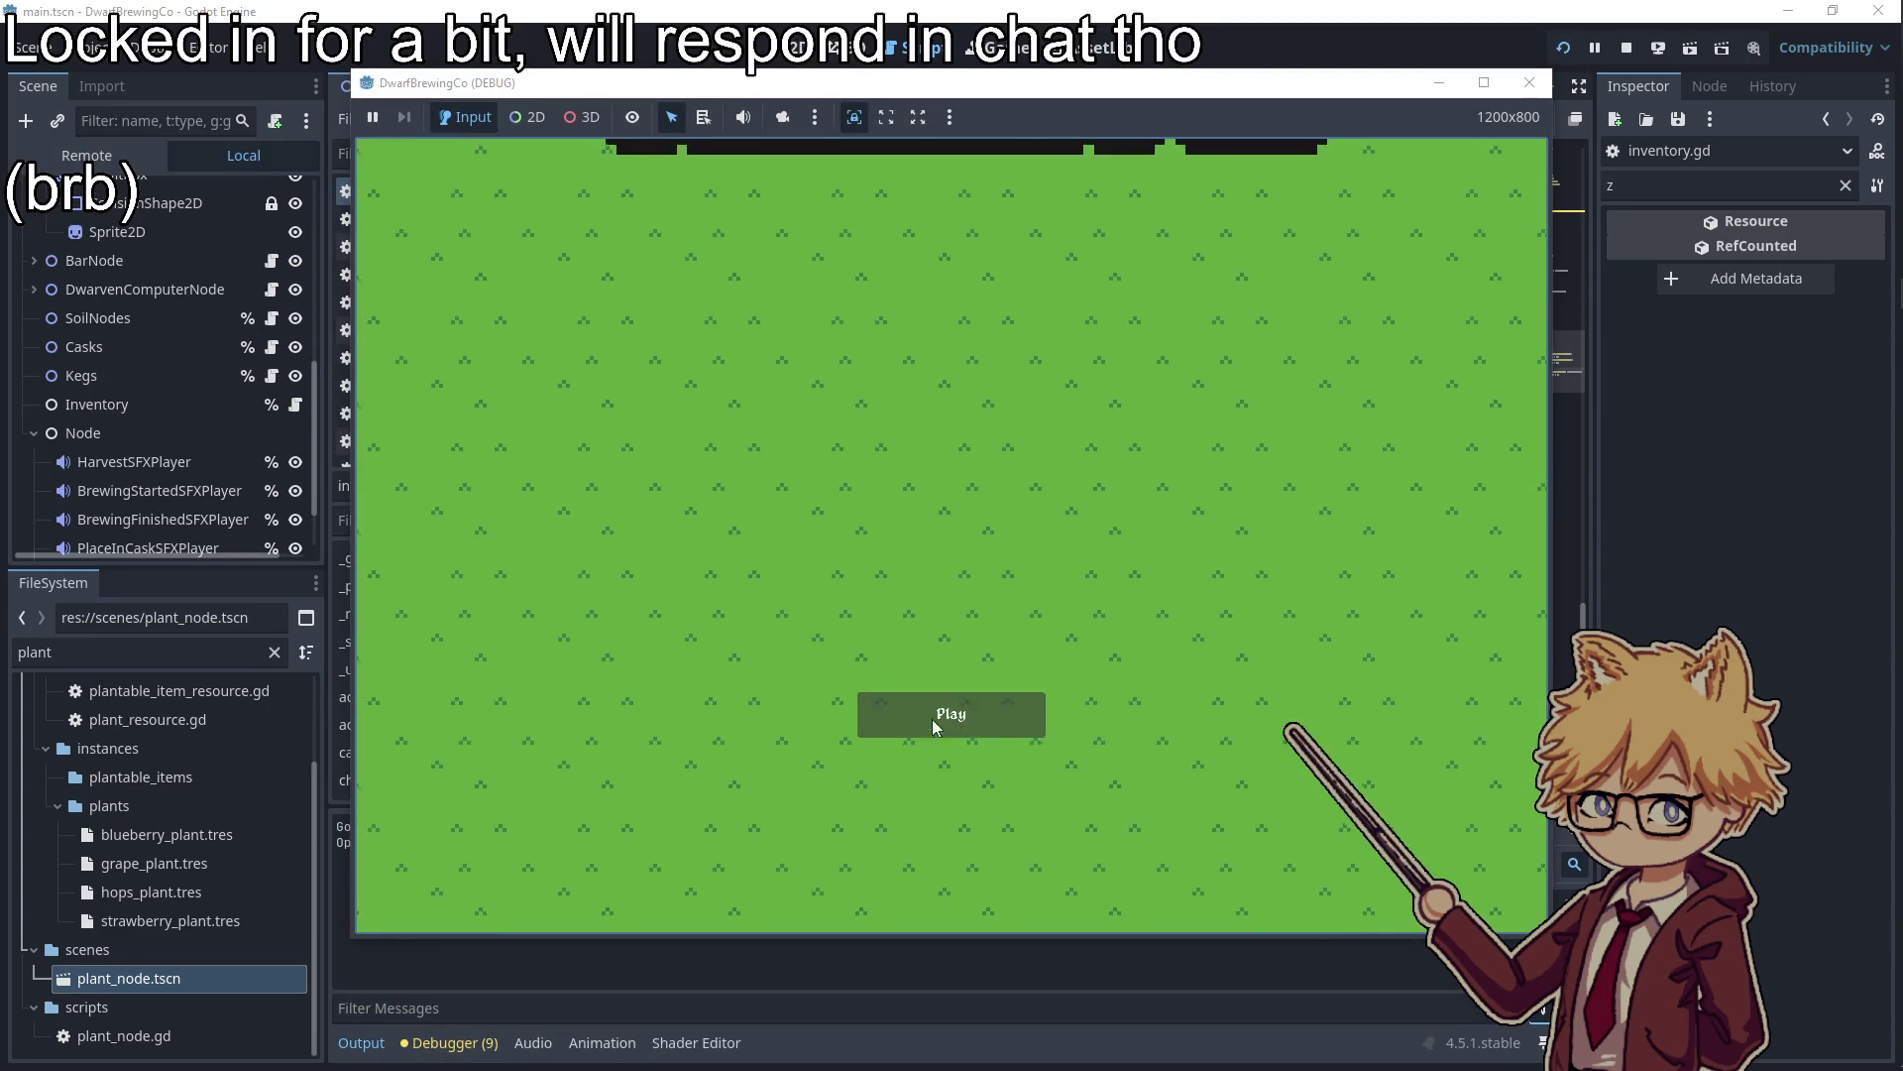
# Start the game, walk across the field with WASD and plant seeds on two soil tiles
pyautogui.click(932, 717)
pyautogui.press('Escape')
pyautogui.press('Escape')
pyautogui.scroll(-5, 890, 660)
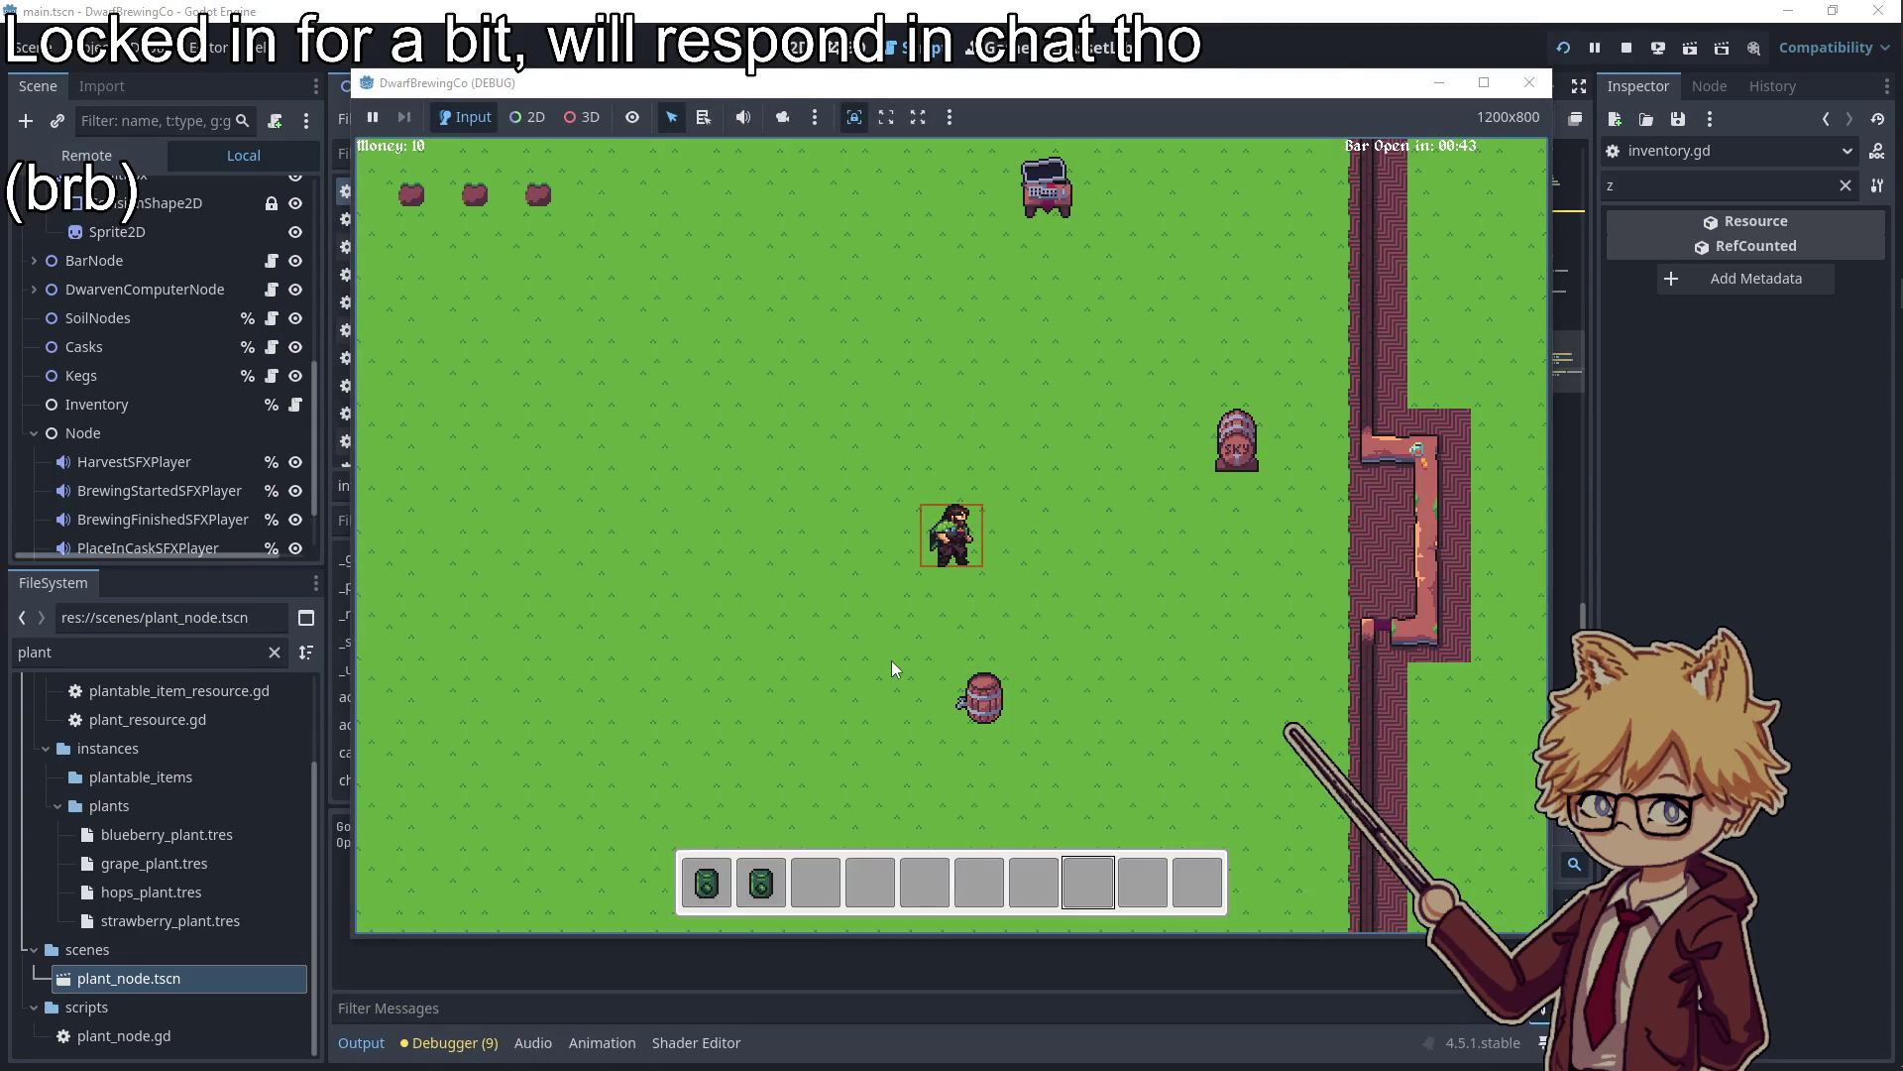
pyautogui.press('a')
pyautogui.press('w')
pyautogui.scroll(3, 898, 651)
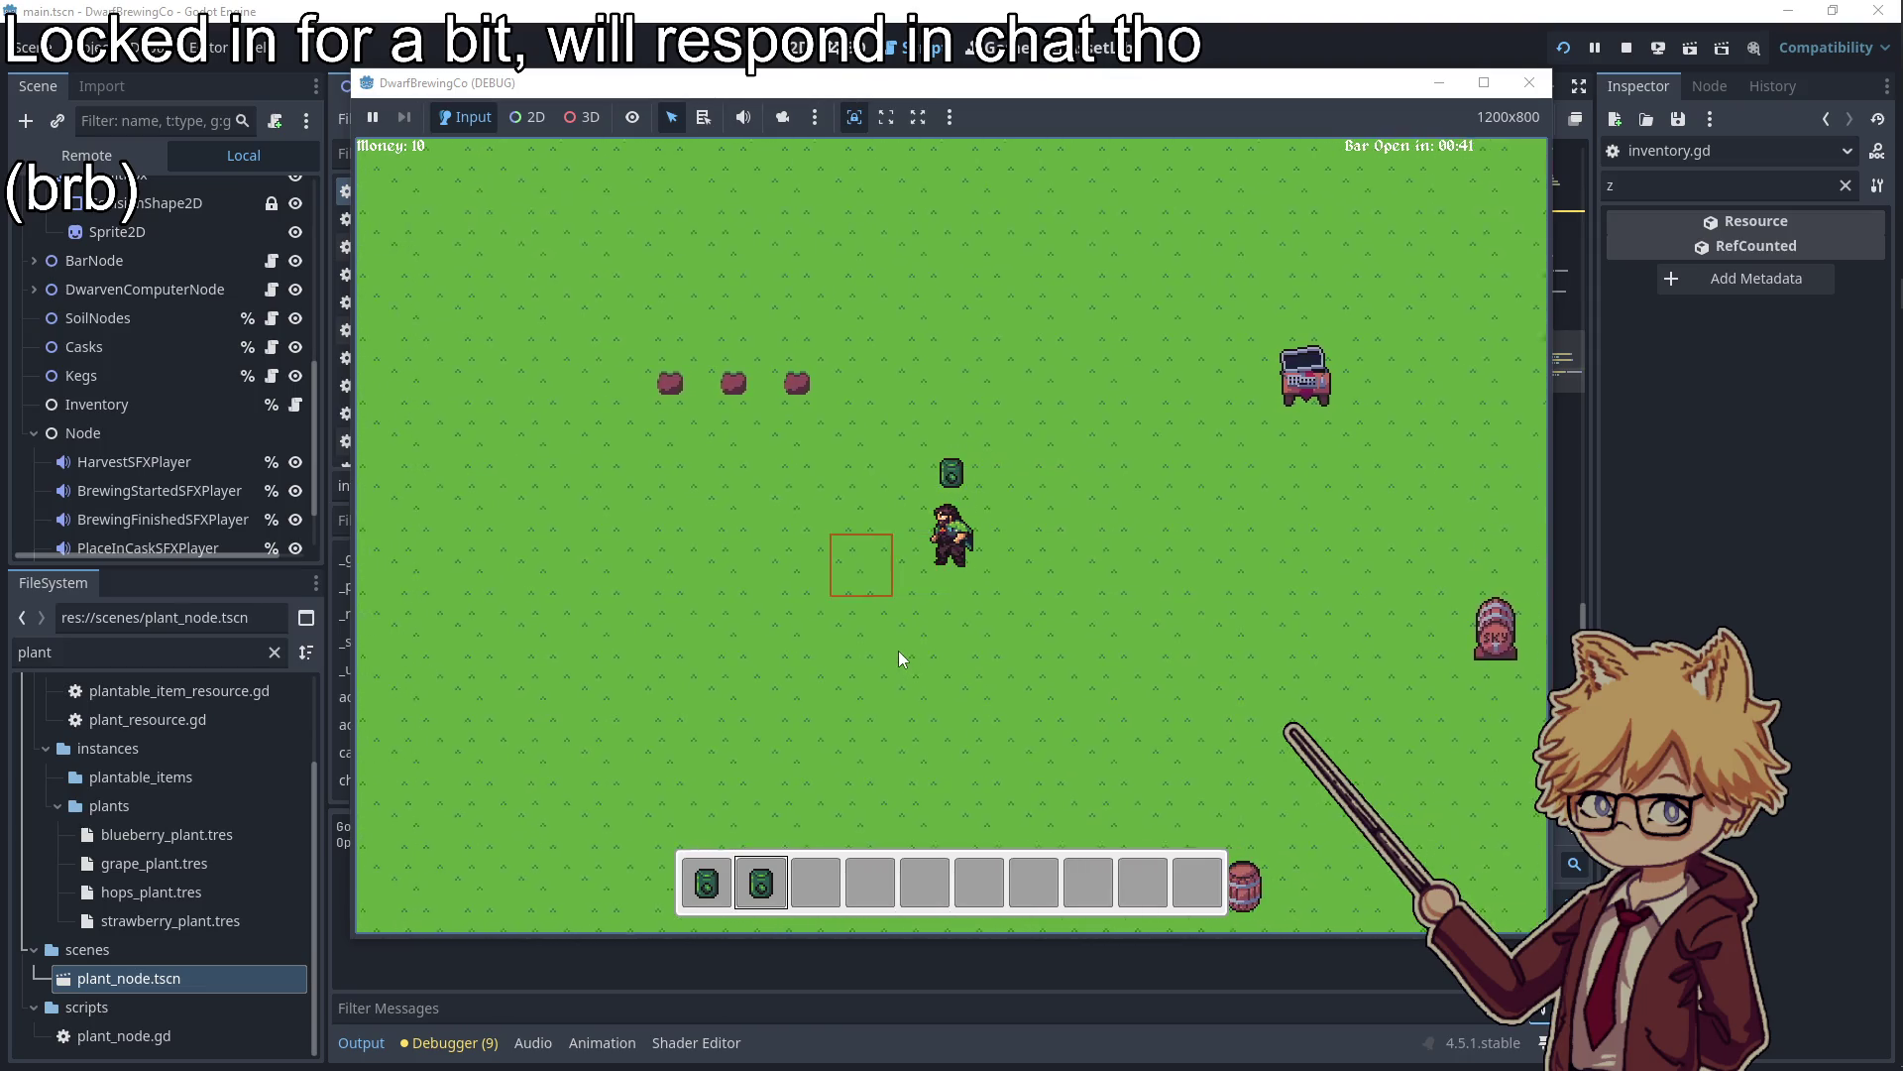
pyautogui.press('d')
pyautogui.click(950, 541)
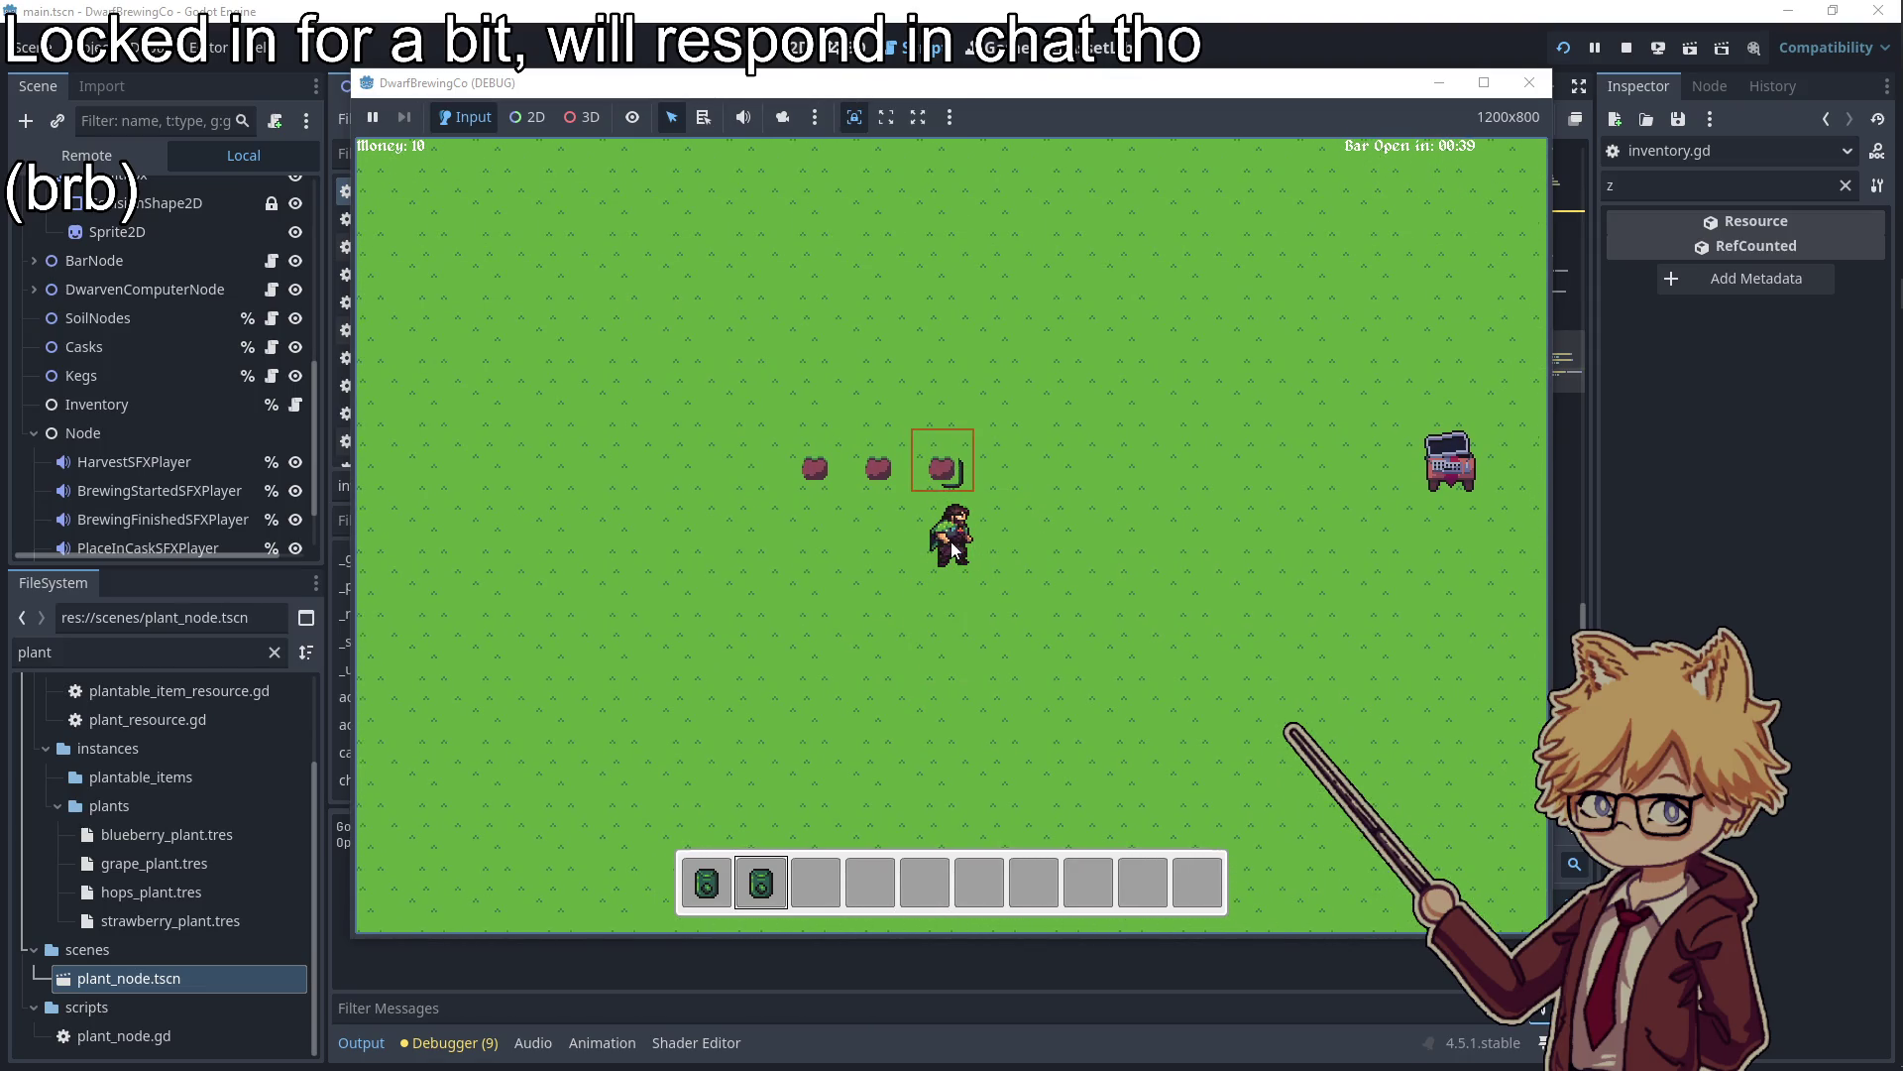
pyautogui.press('a')
pyautogui.scroll(1, 950, 543)
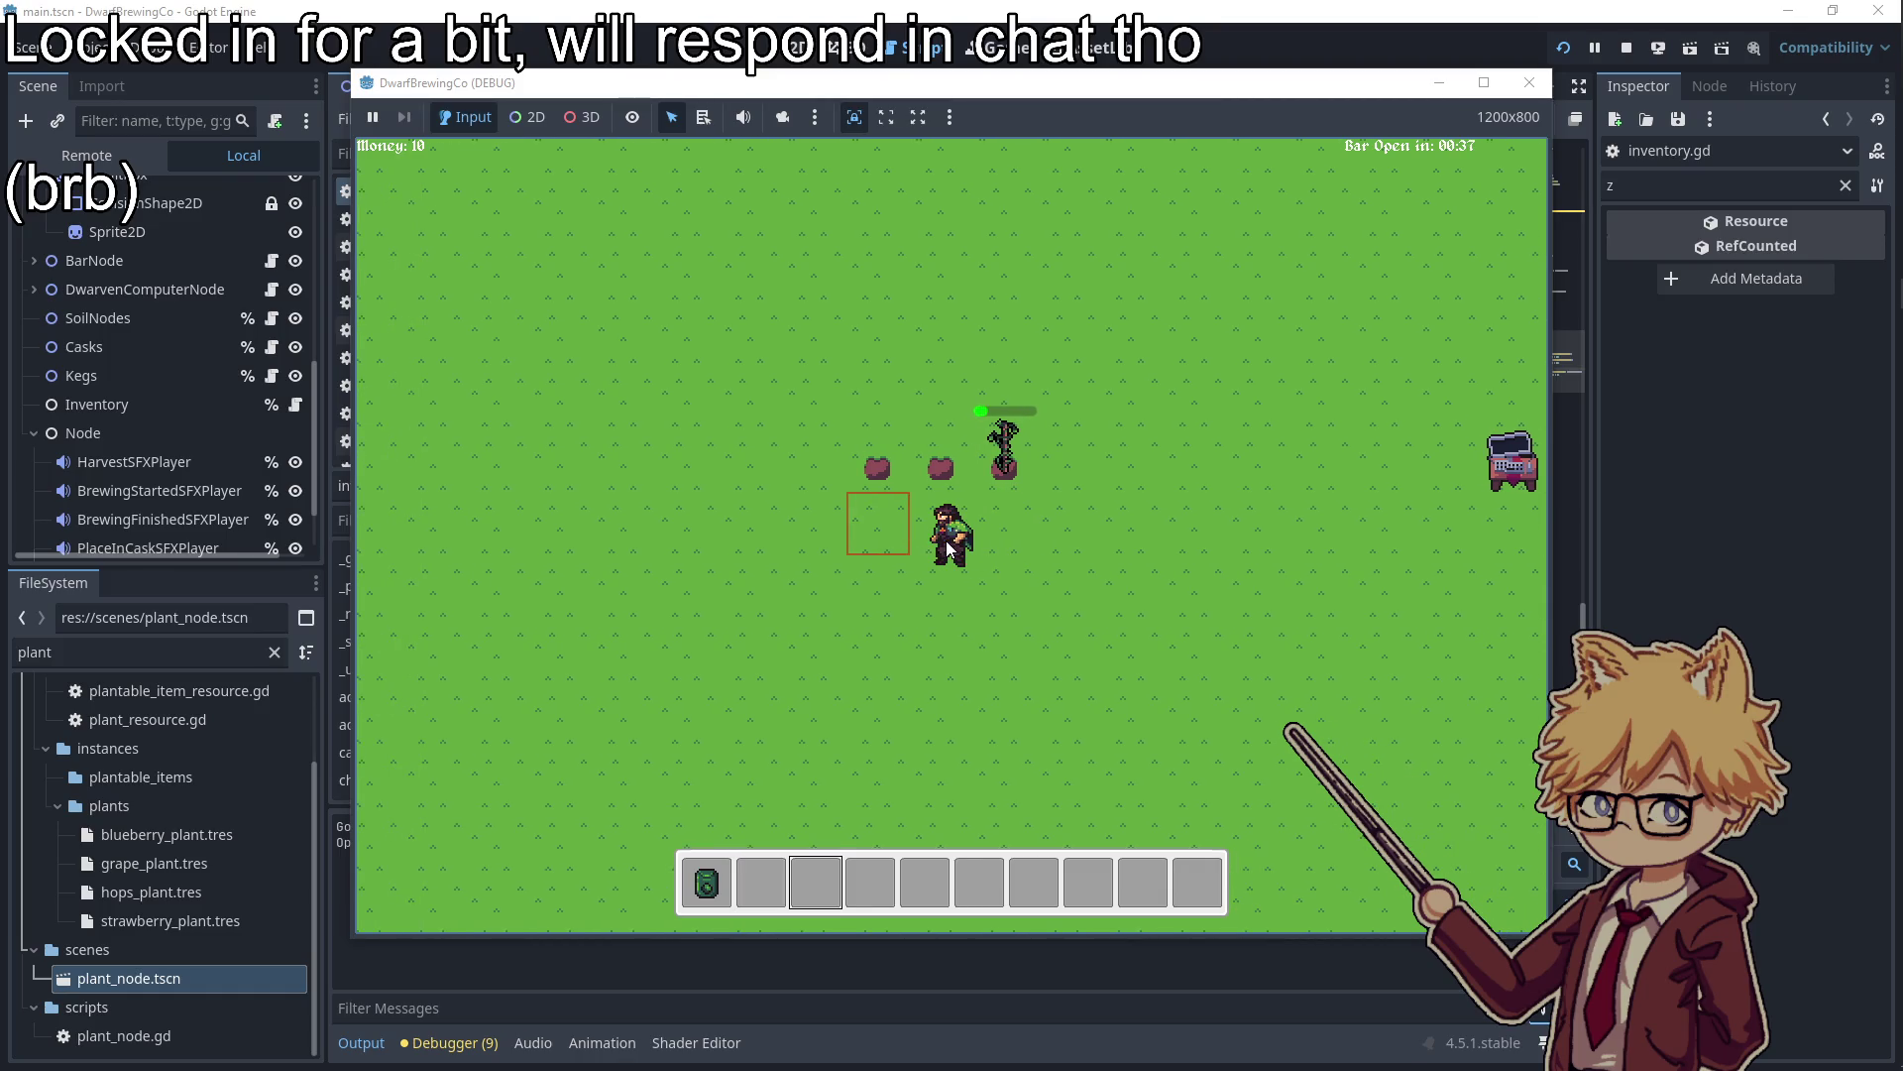
pyautogui.press('a')
pyautogui.press('w')
pyautogui.click(946, 548)
pyautogui.press('s')
pyautogui.press('d')
# Scroll the mouse wheel up and down to cycle hotbar slots, then stop the game
pyautogui.scroll(-14, 946, 548)
pyautogui.scroll(-6, 947, 548)
pyautogui.scroll(9, 949, 555)
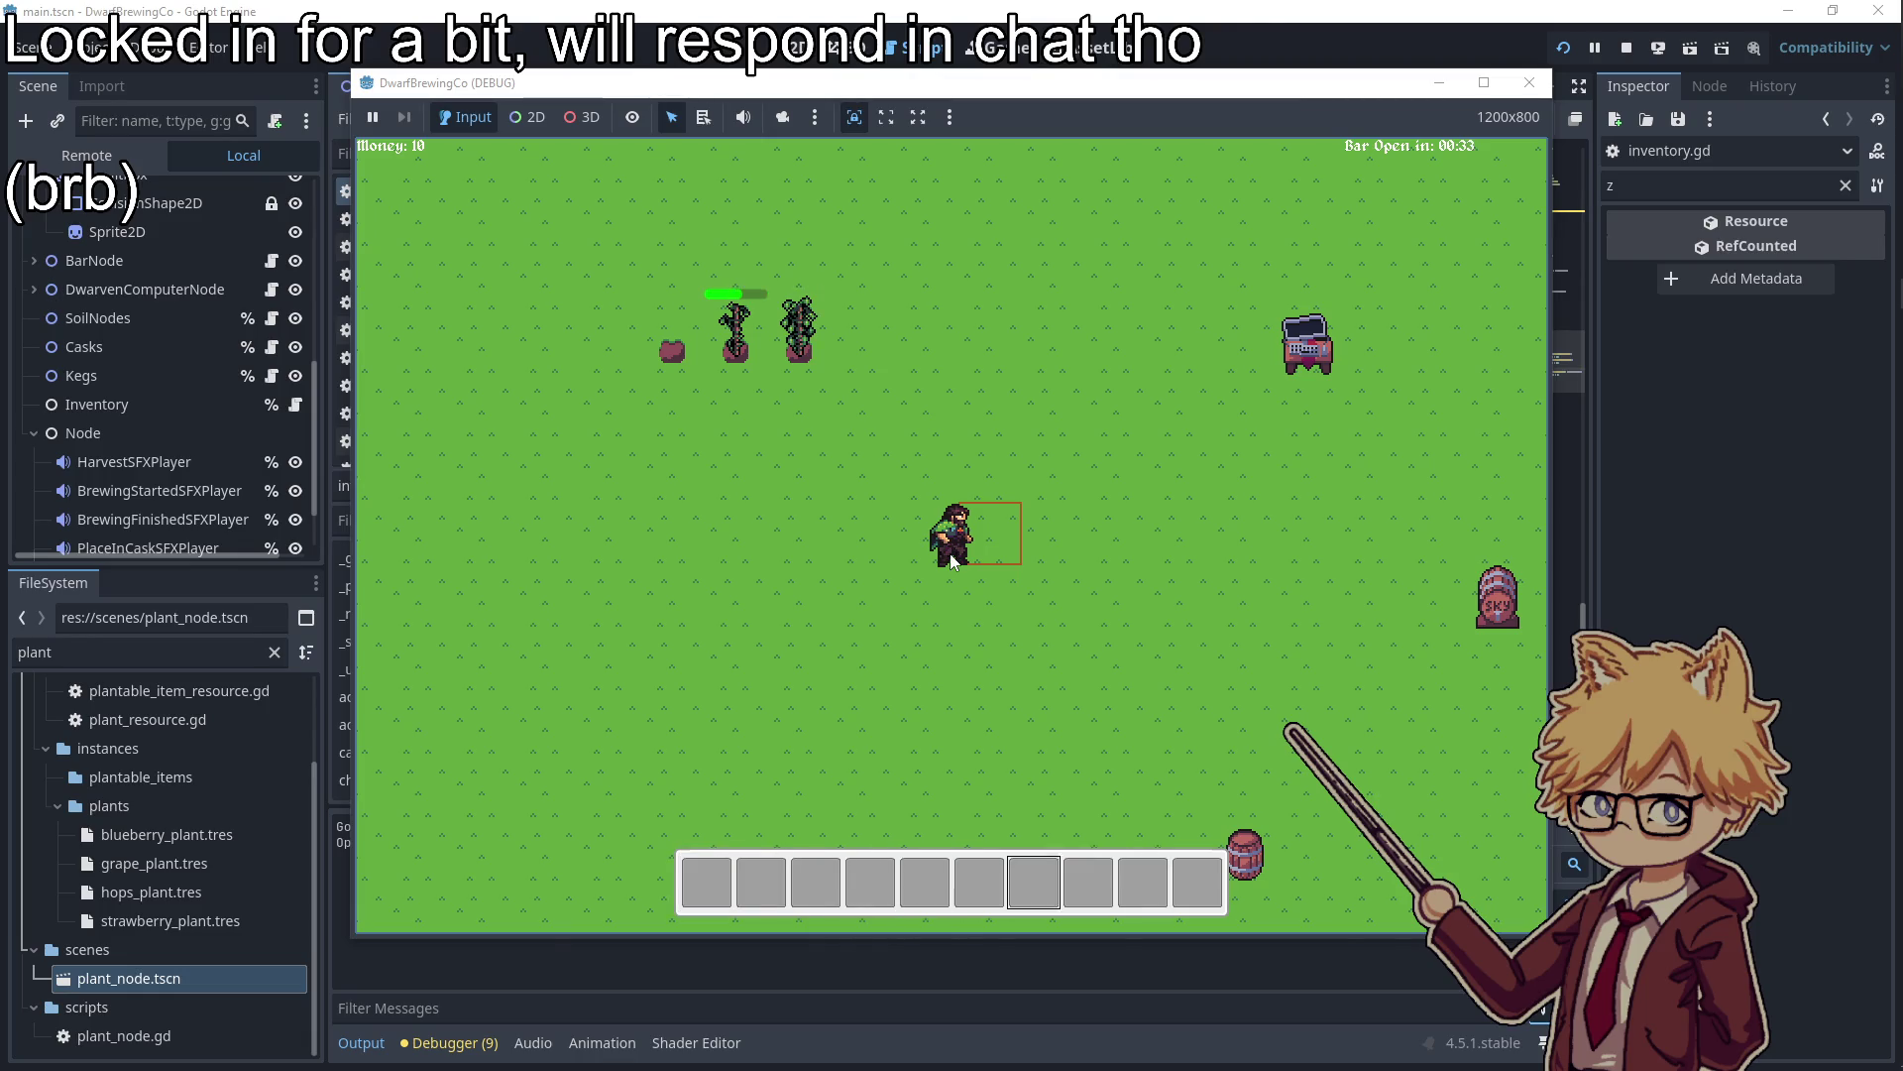
pyautogui.scroll(3, 949, 561)
pyautogui.scroll(-5, 950, 561)
pyautogui.scroll(1, 950, 561)
pyautogui.scroll(8, 950, 561)
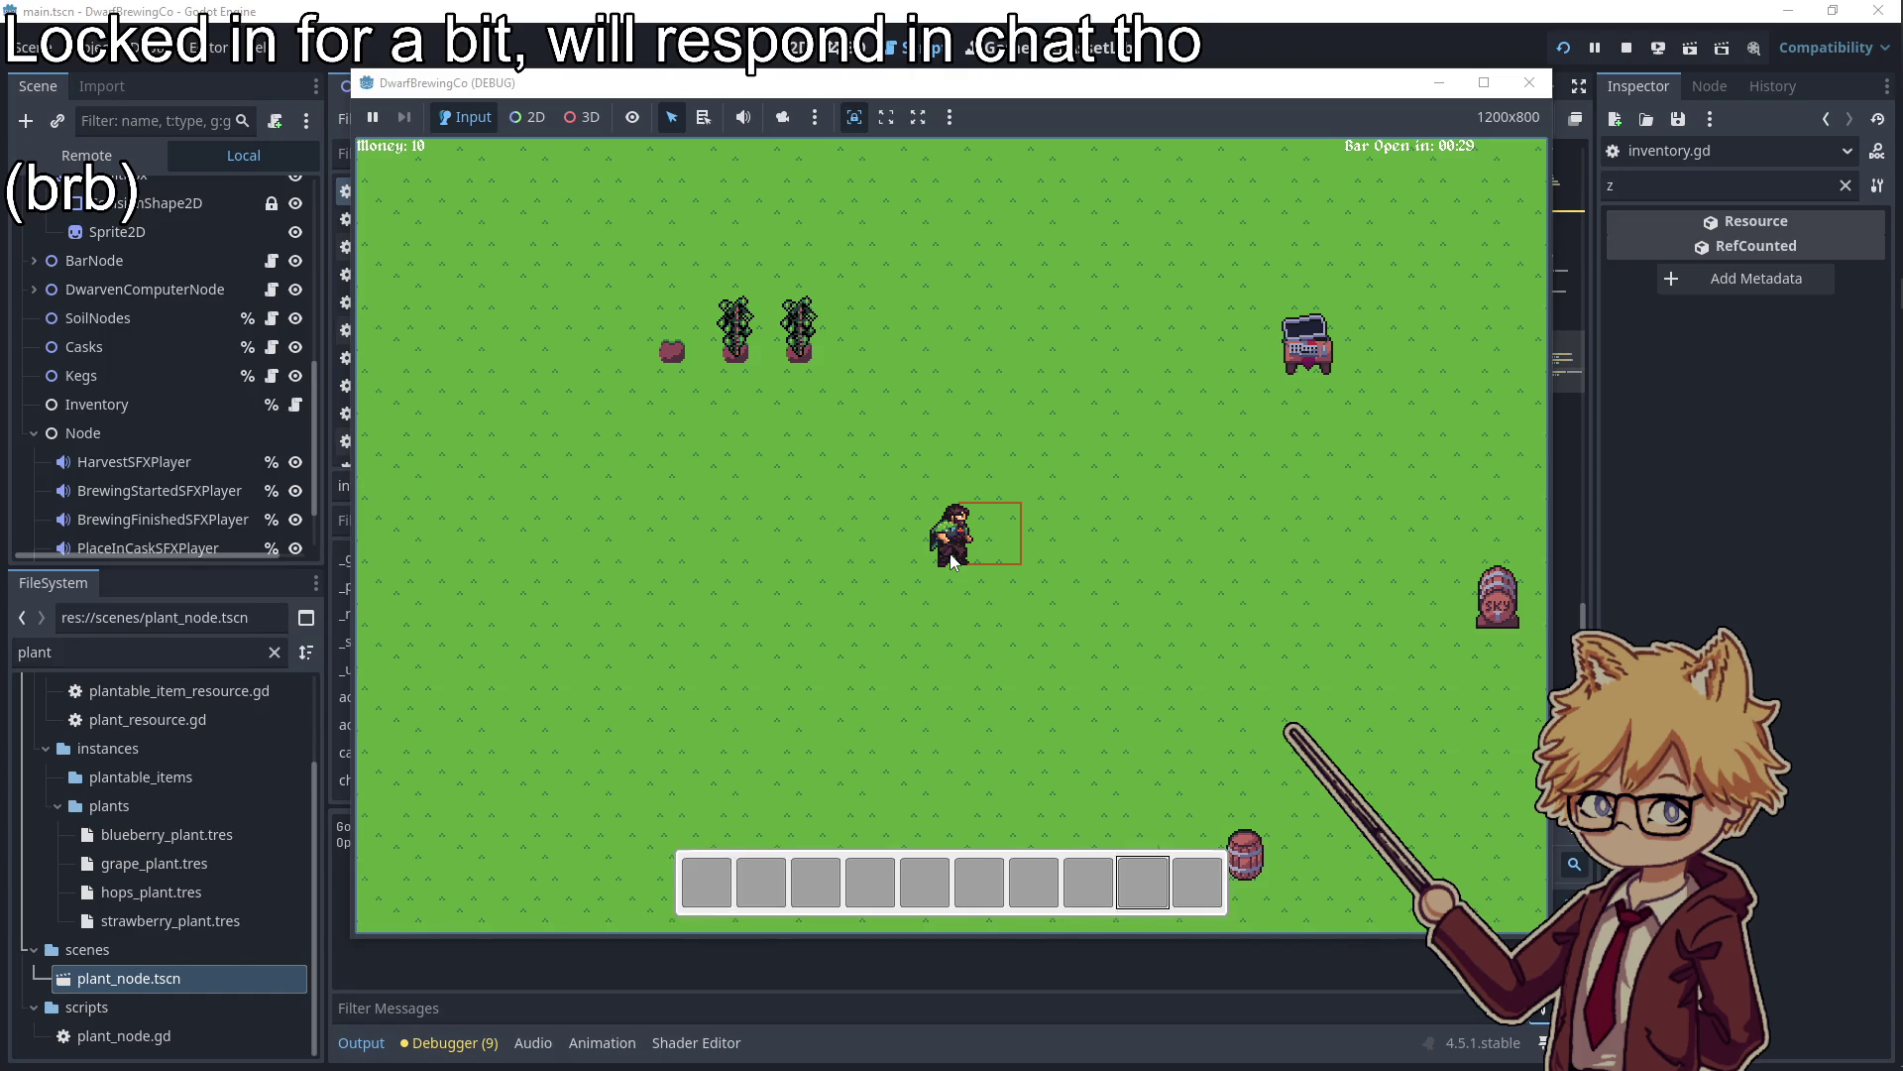
pyautogui.scroll(-1, 949, 561)
pyautogui.scroll(2, 949, 561)
pyautogui.scroll(7, 951, 561)
pyautogui.scroll(-1, 944, 565)
pyautogui.press('d')
pyautogui.press('w')
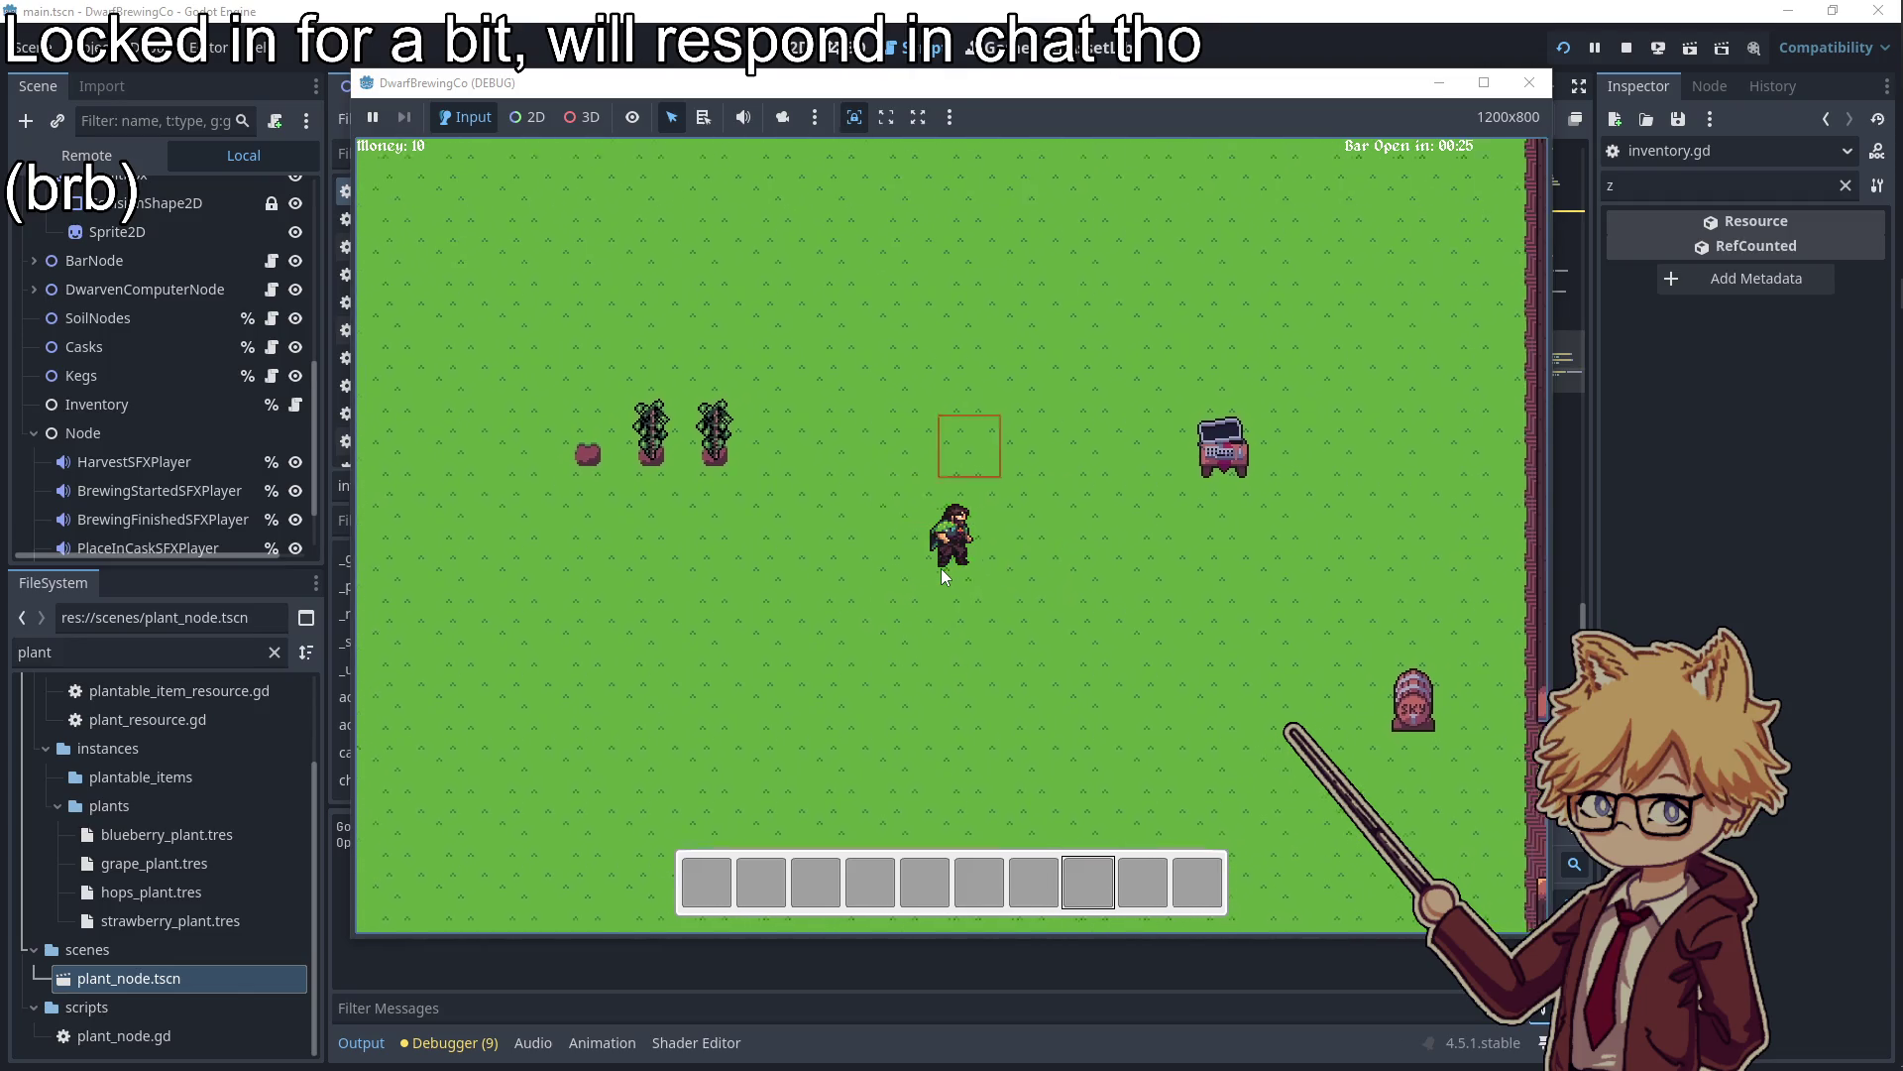
pyautogui.click(1529, 85)
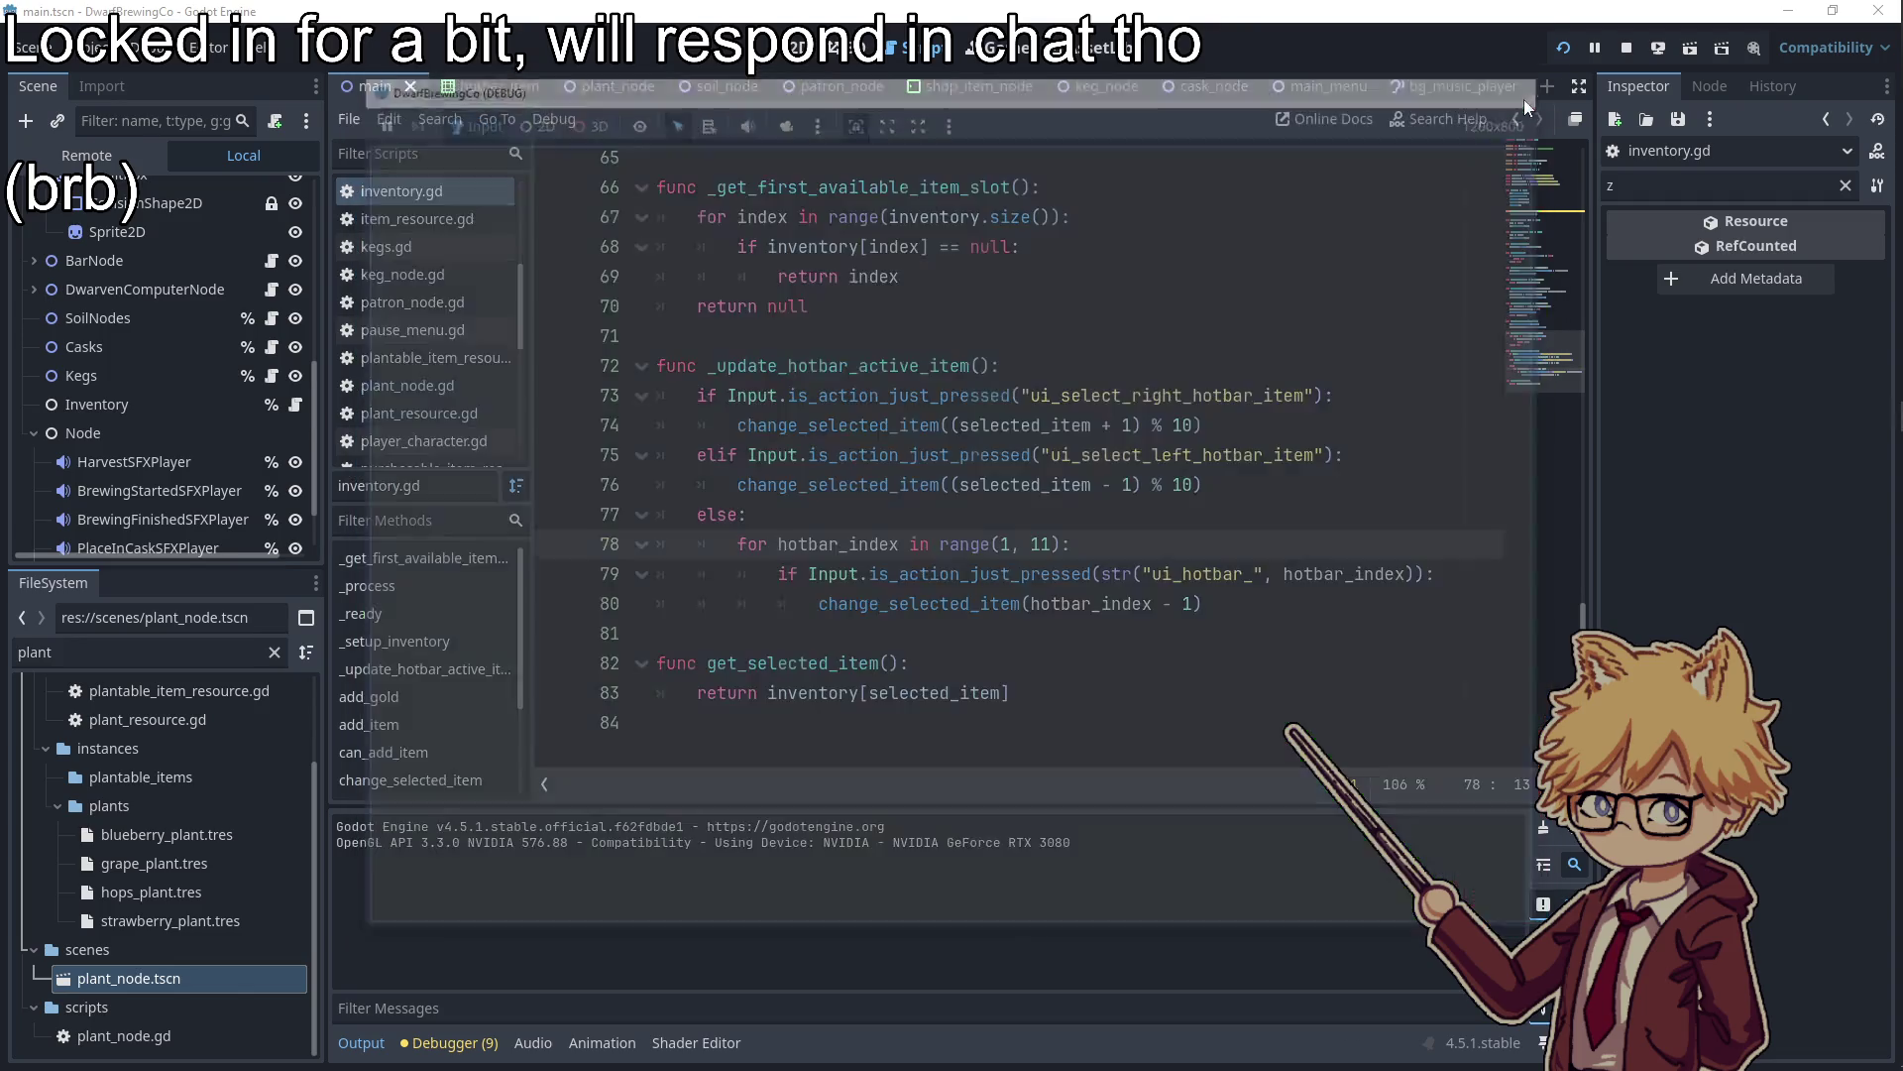
# Filter the Input Map for 'ui_inter', bind Left Mouse Button to ui_interact, then run with F5
pyautogui.click(86, 48)
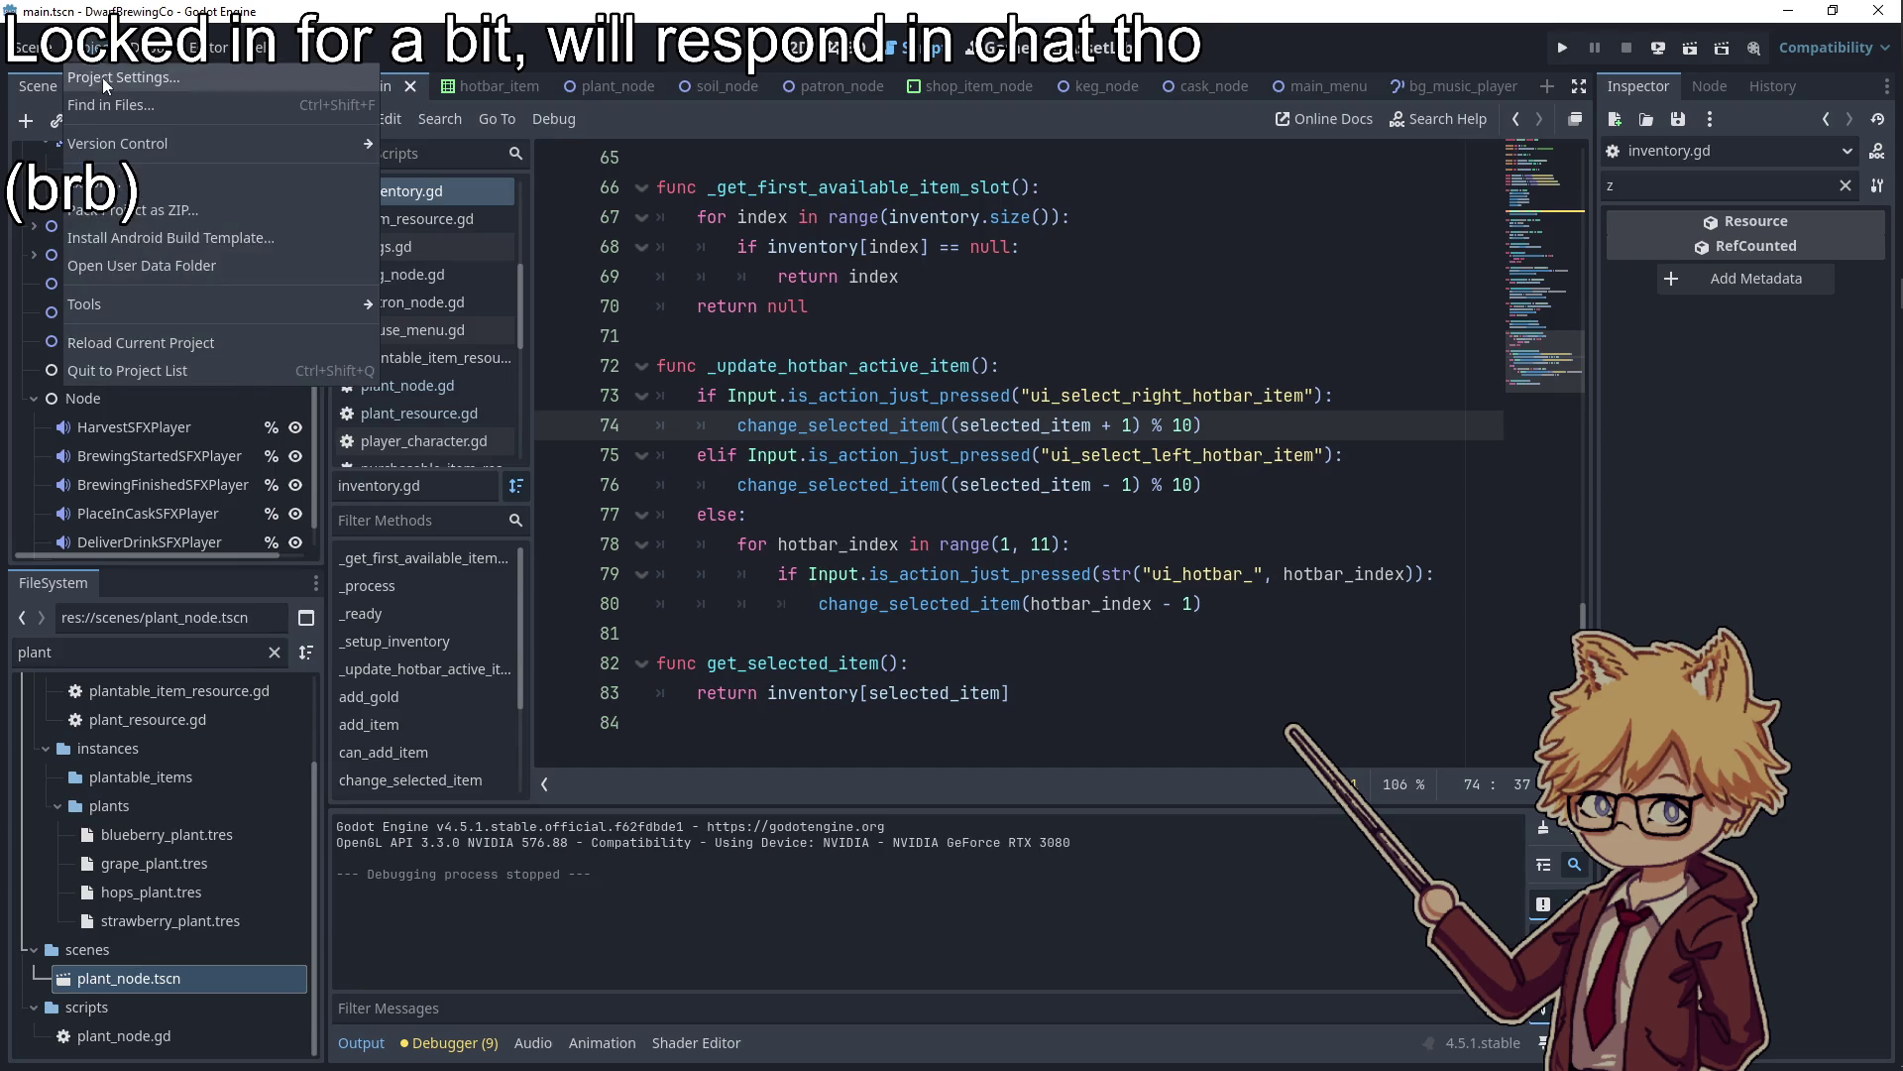
pyautogui.click(103, 77)
pyautogui.write('ui_inter')
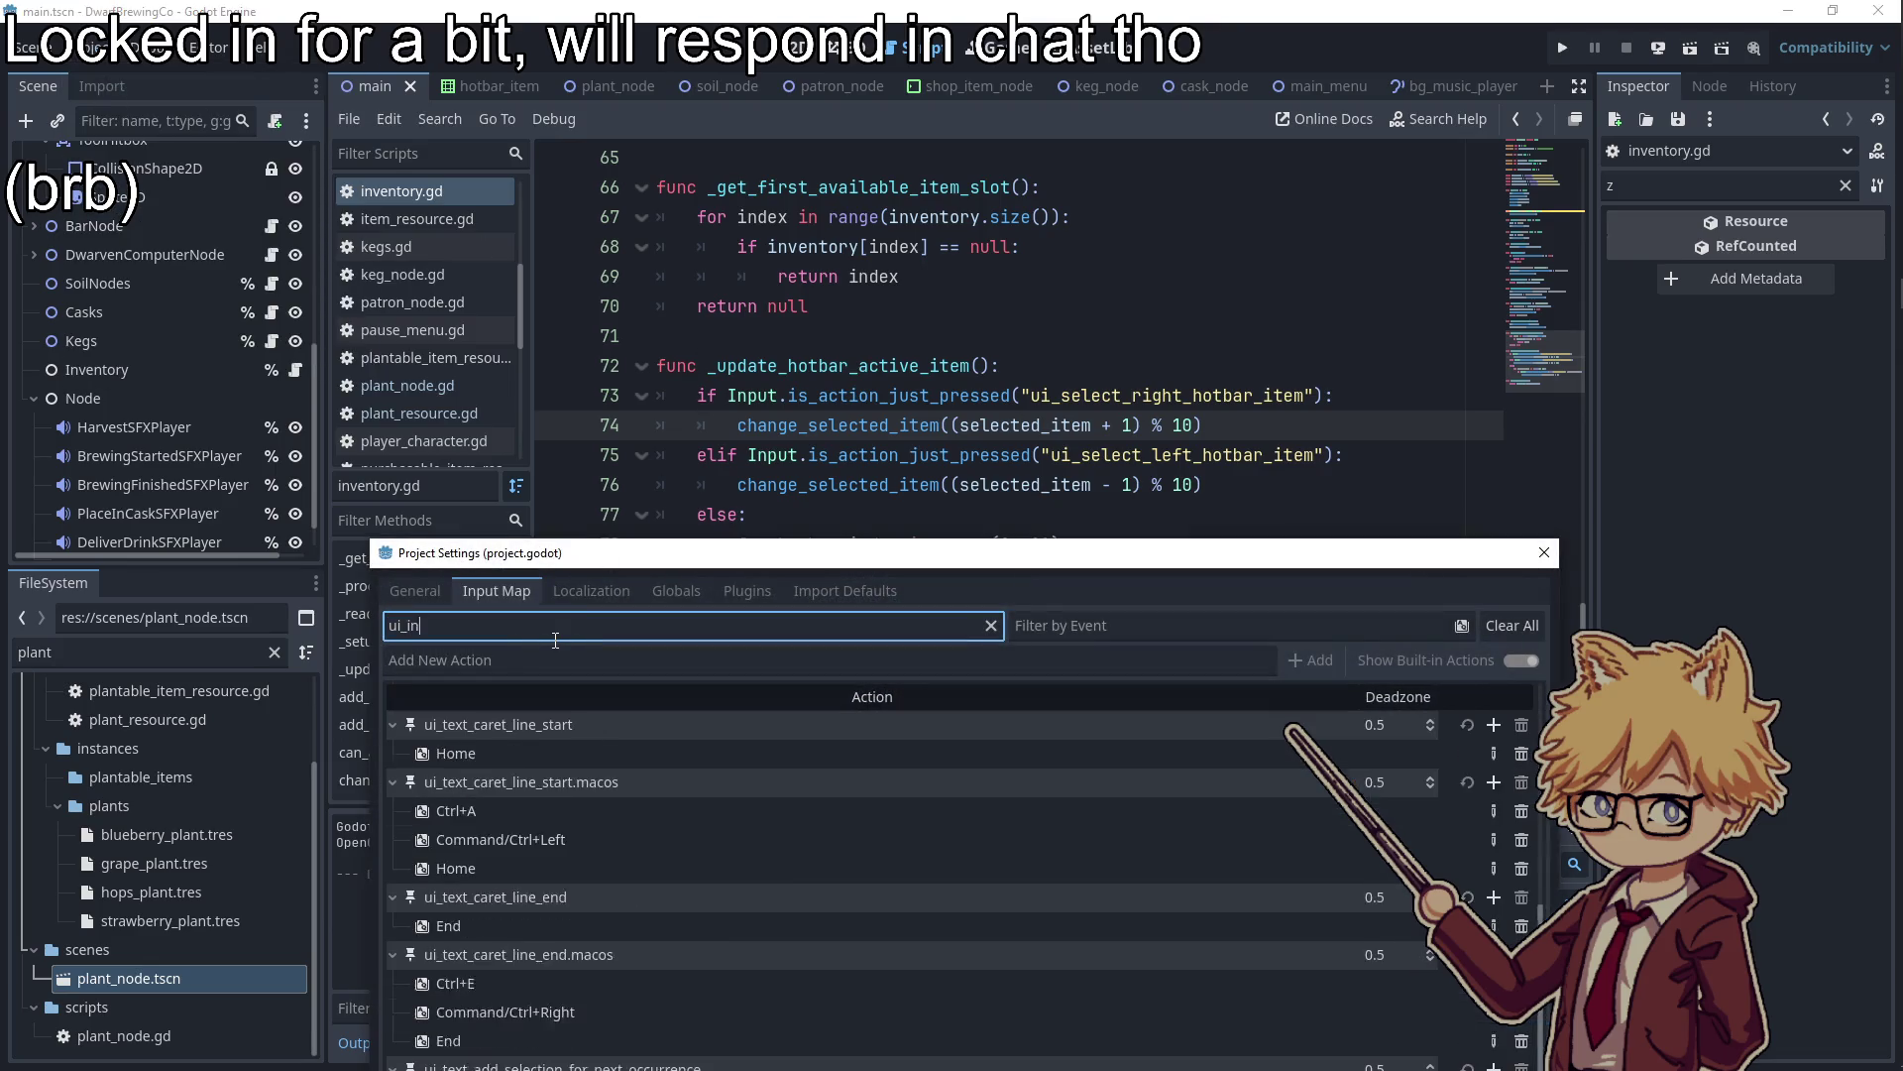
pyautogui.click(1502, 723)
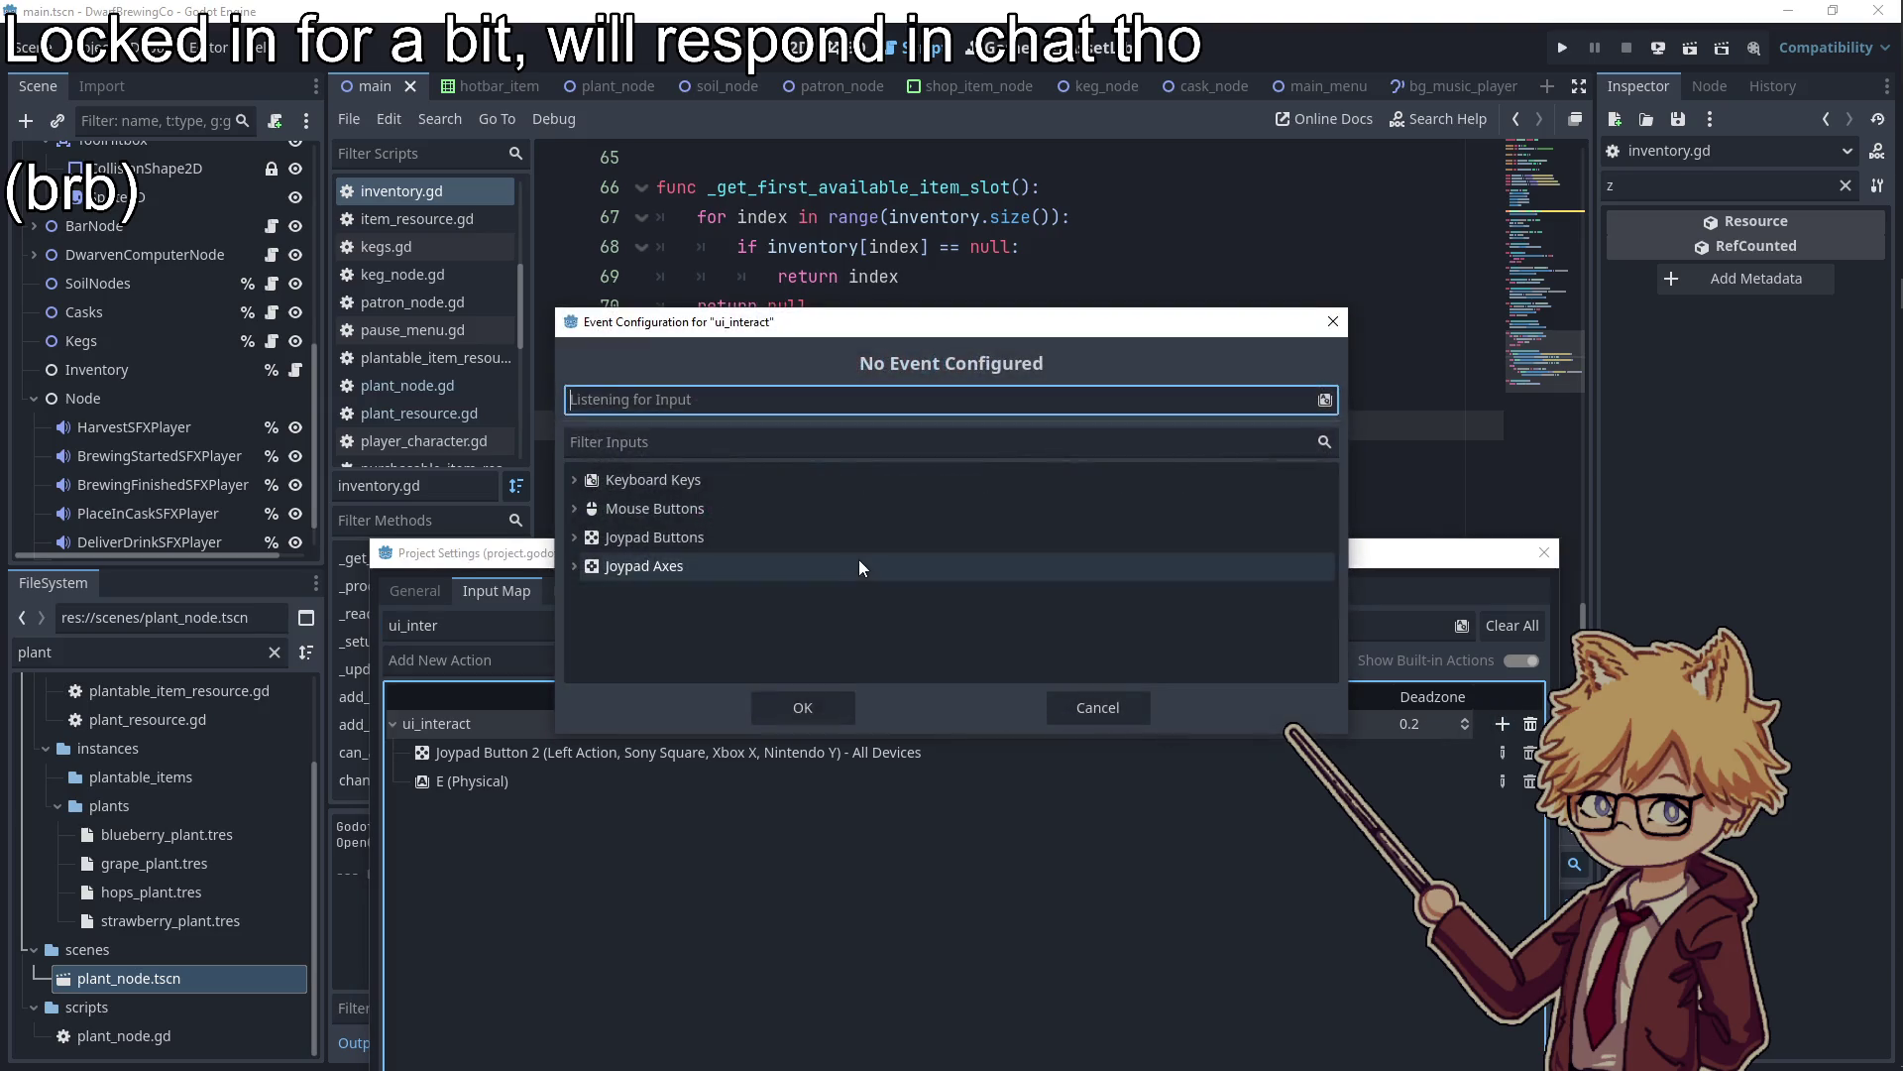
pyautogui.click(574, 509)
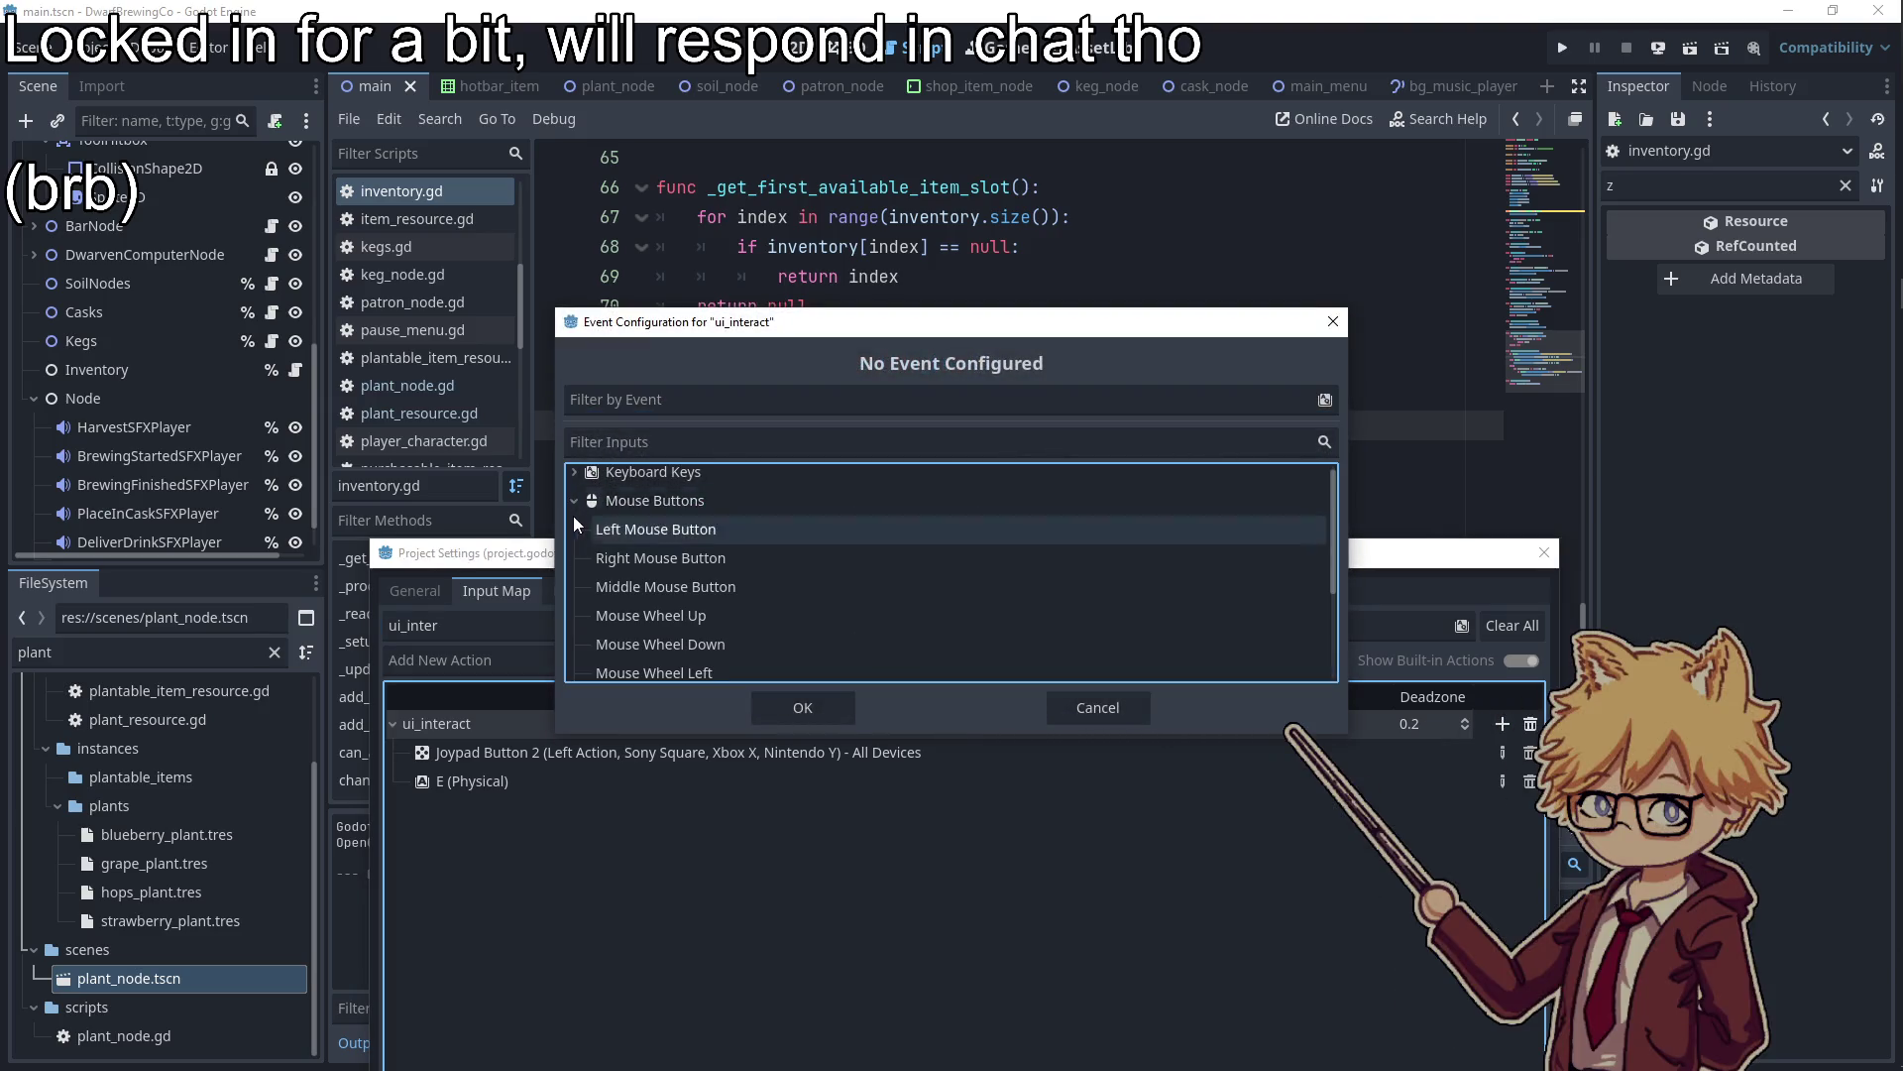
pyautogui.click(633, 529)
pyautogui.click(788, 706)
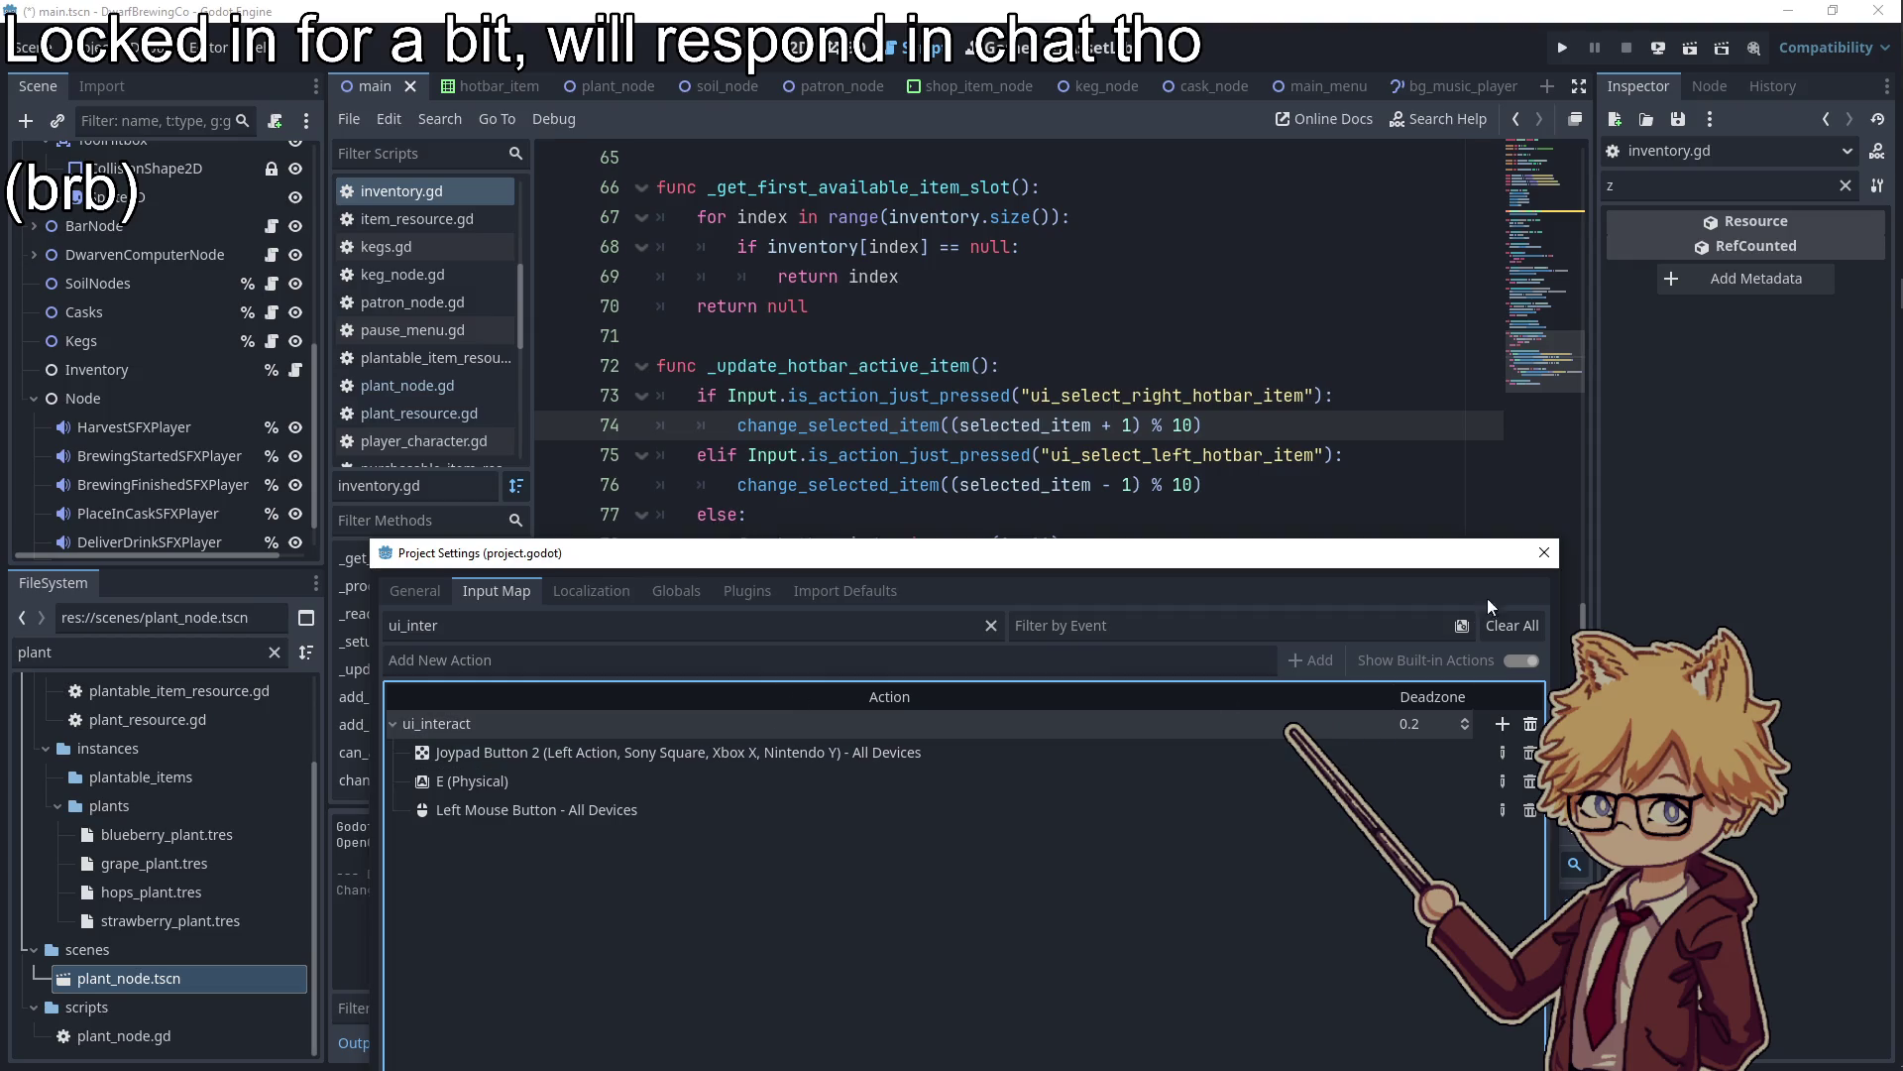
pyautogui.click(1544, 553)
pyautogui.press('F5')
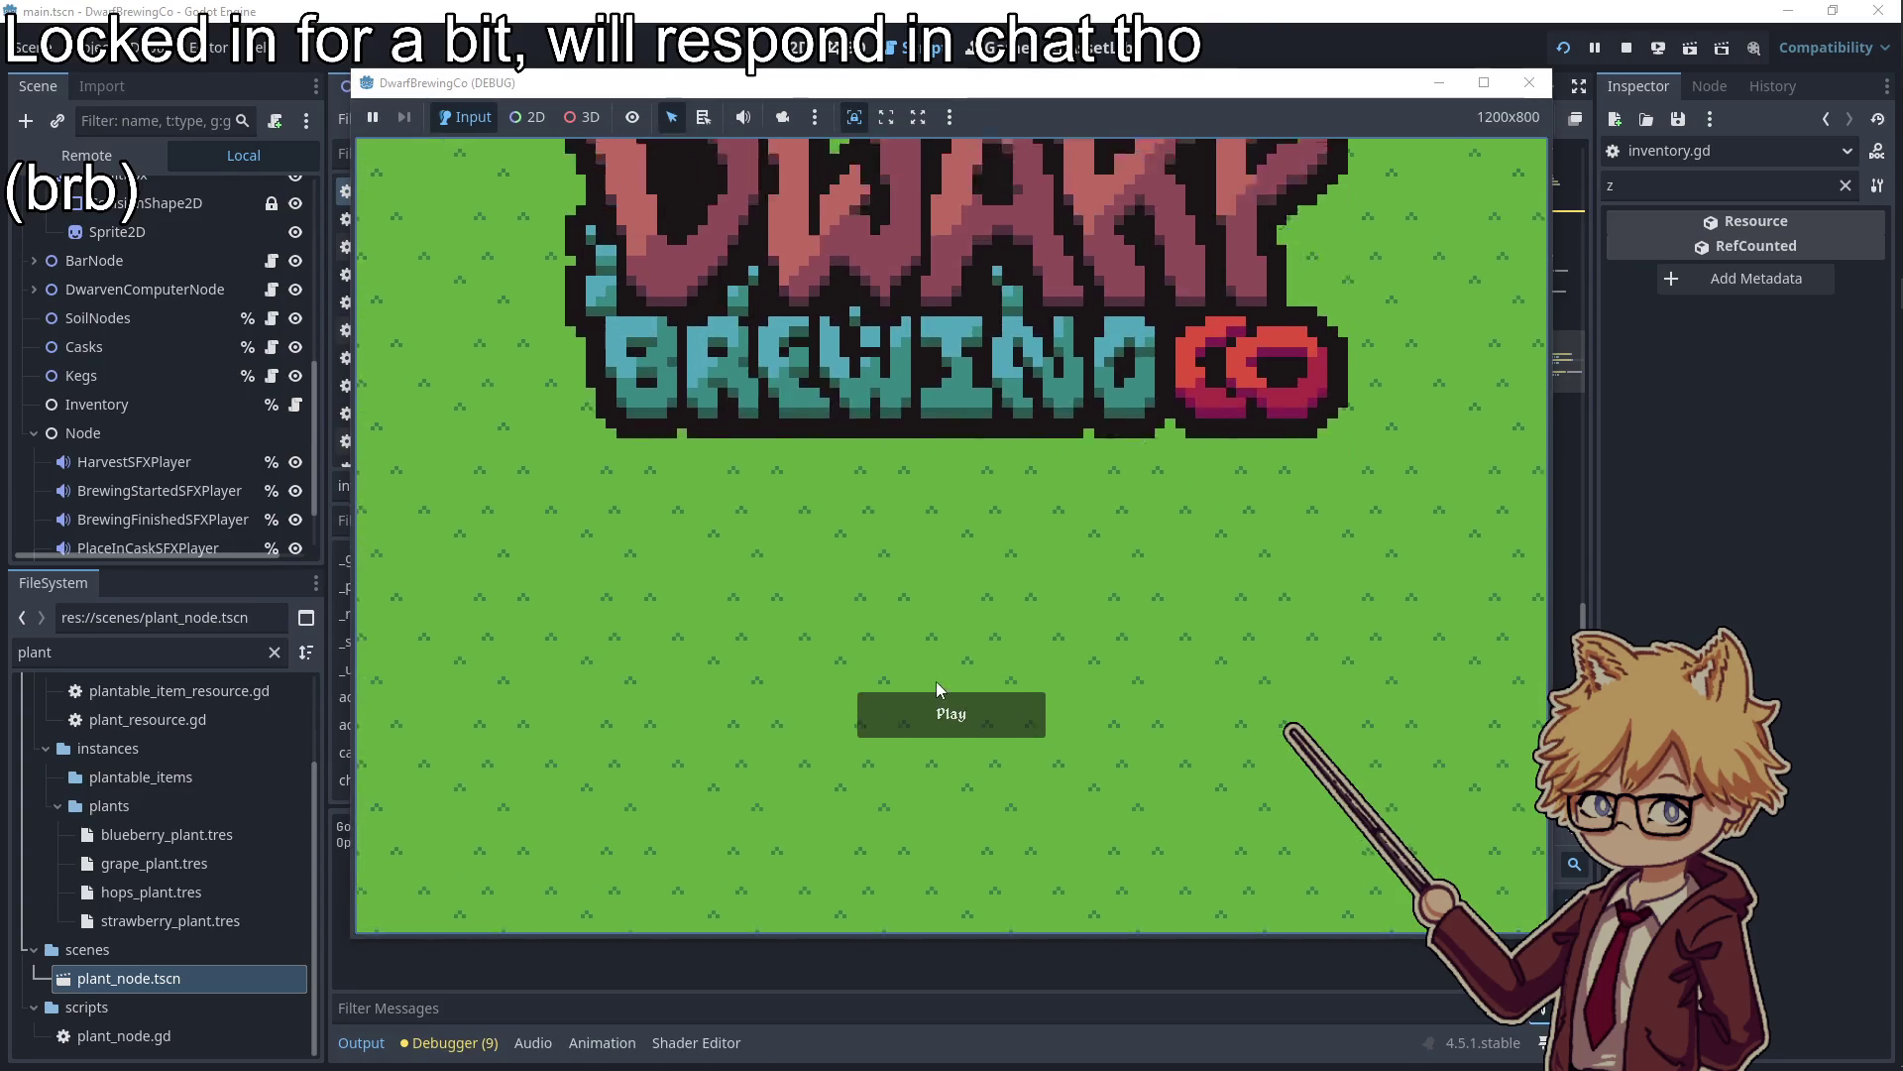
# Start the game, plant seeds on the soil, and walk to the van to open the shop
pyautogui.click(939, 699)
pyautogui.press('Escape')
pyautogui.press('Escape')
pyautogui.press('w')
pyautogui.press('a')
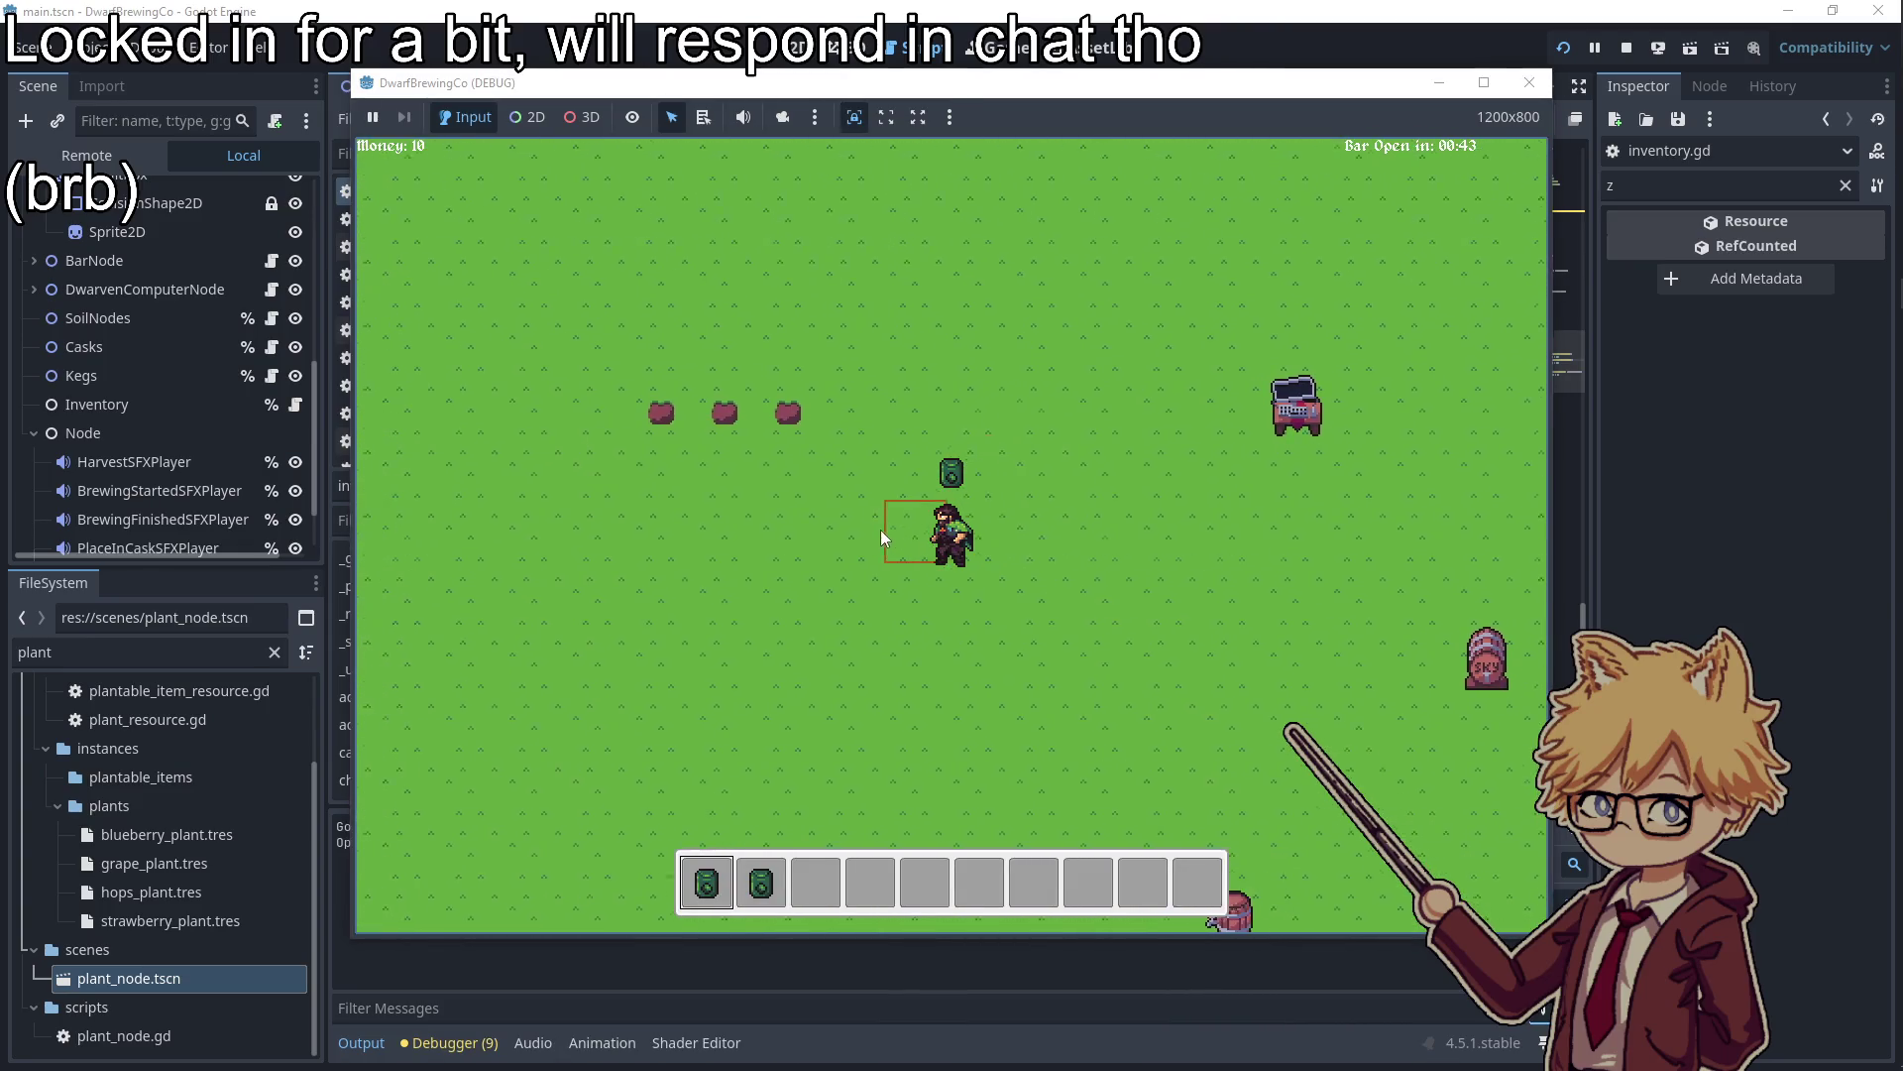
pyautogui.press('a')
pyautogui.press('e')
pyautogui.press('d')
pyautogui.press('e')
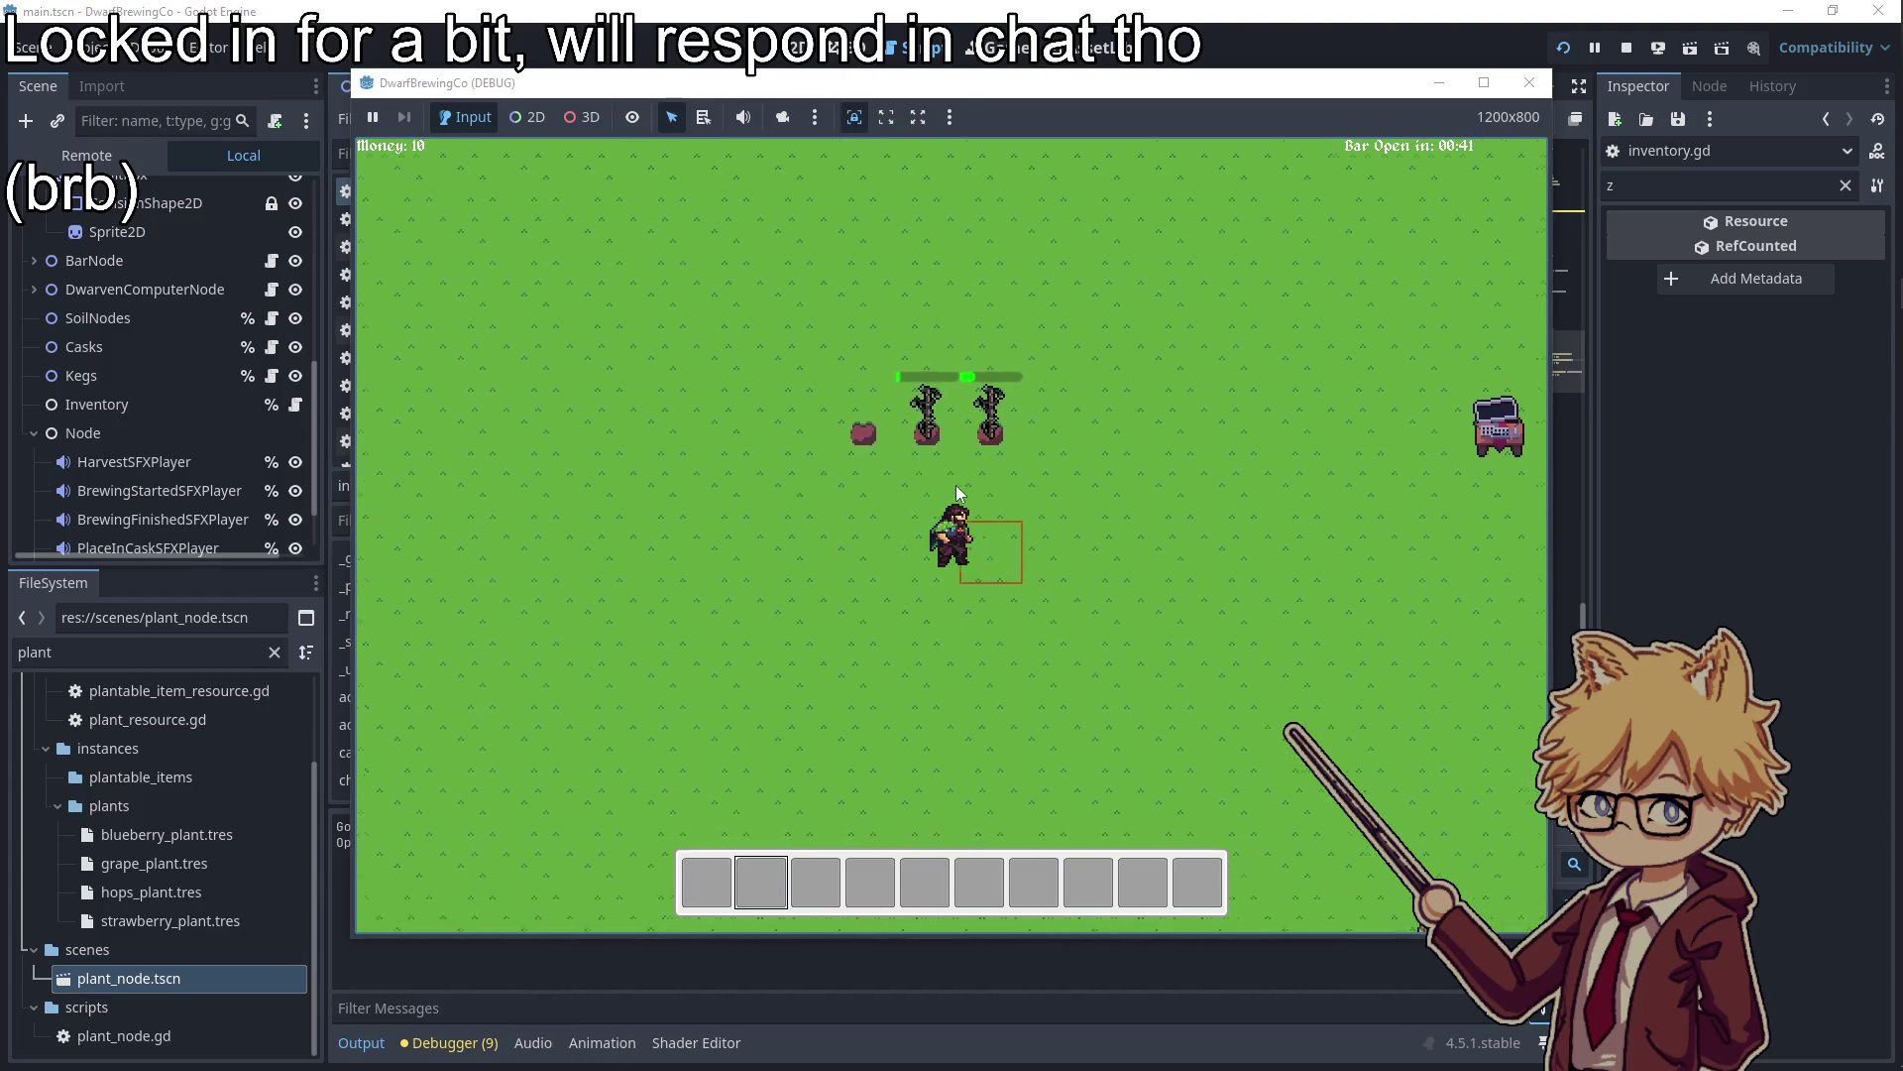
pyautogui.press('w')
pyautogui.press('d')
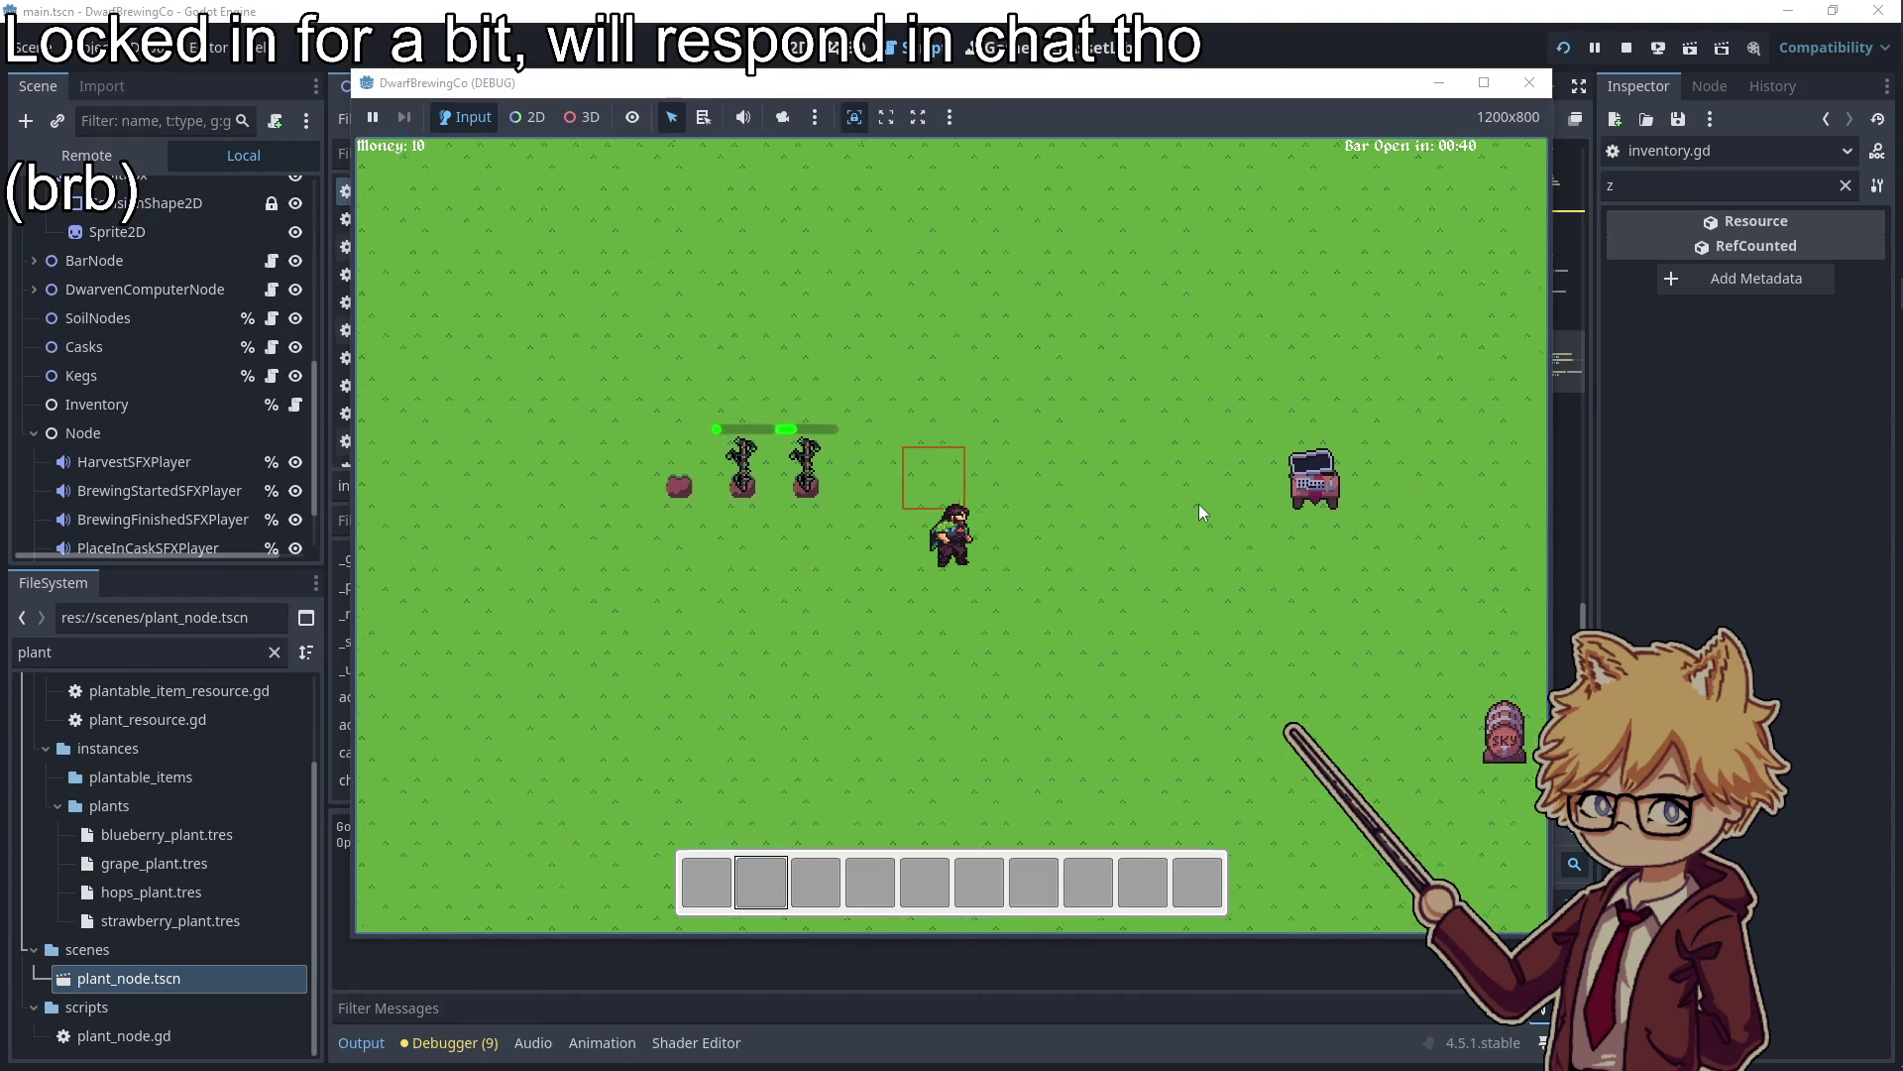
pyautogui.press('e')
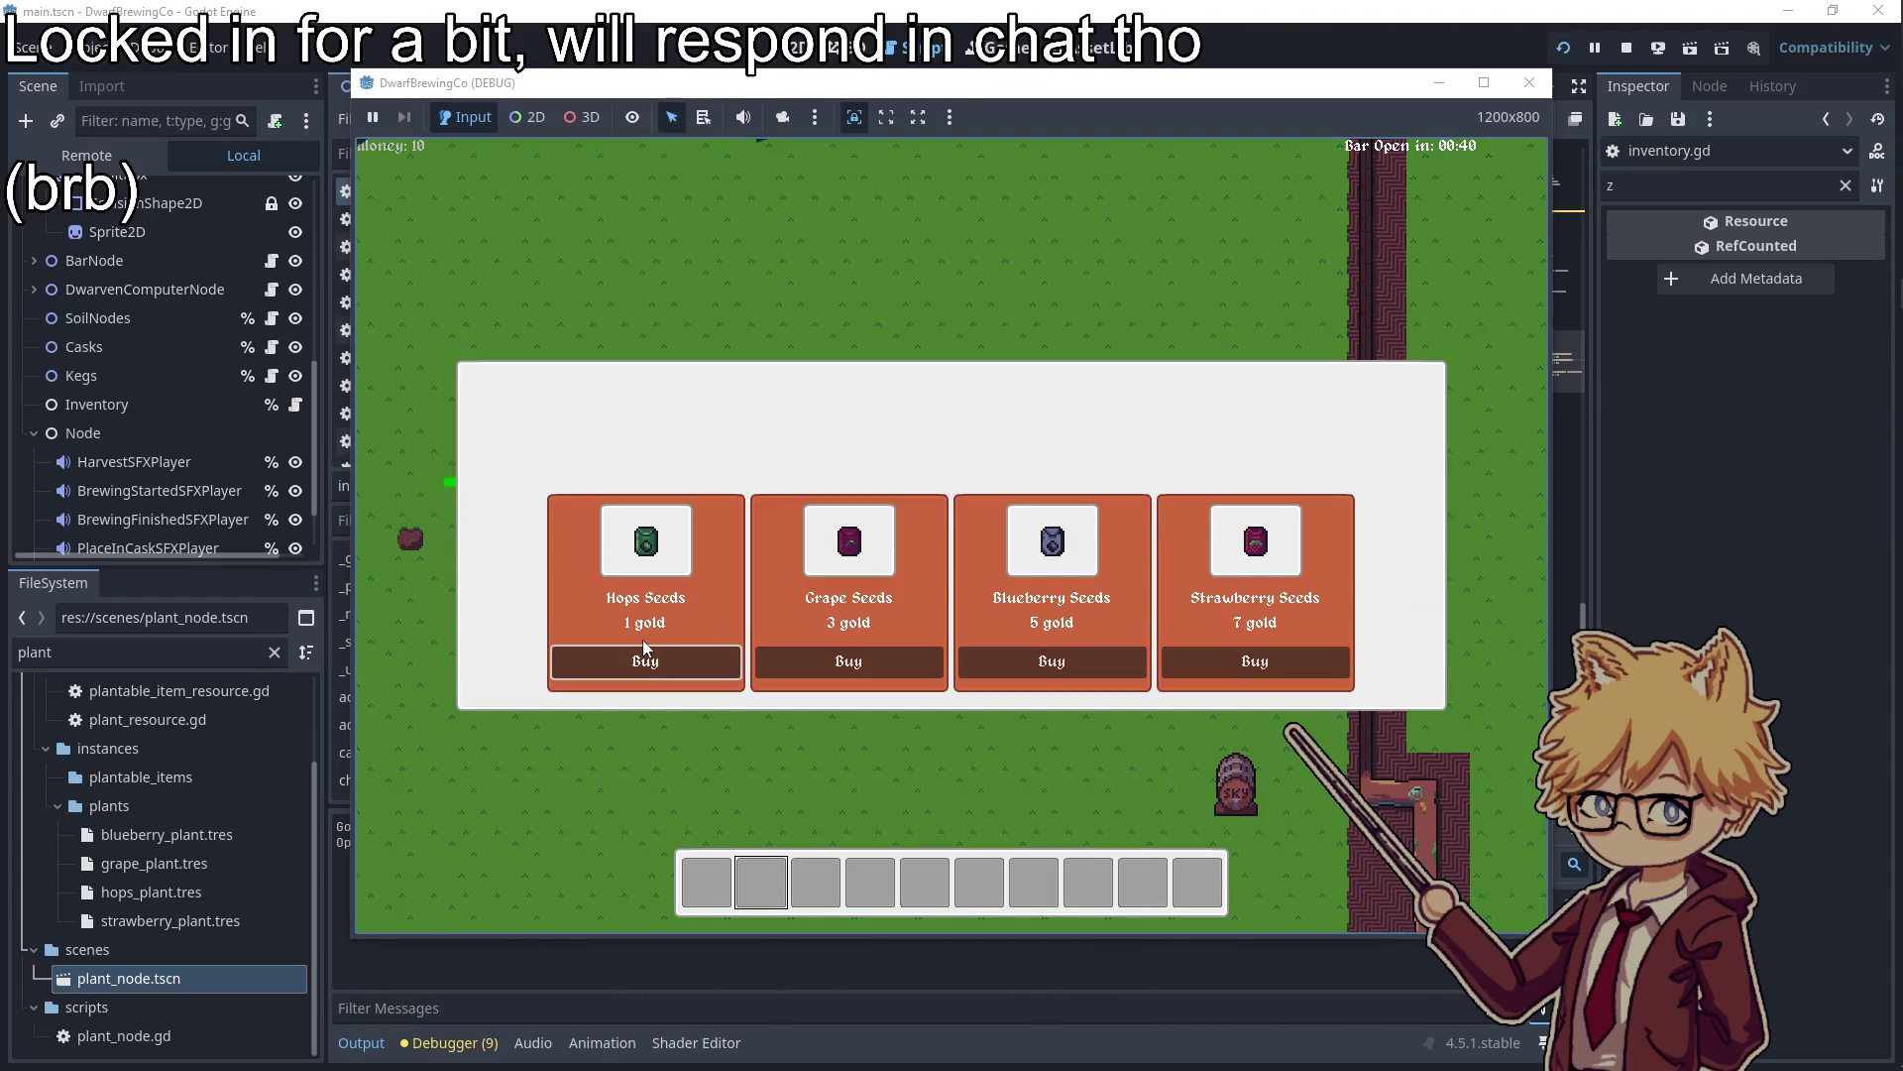
# Buy Hops Seeds repeatedly until money drops to 4, then stop the game
pyautogui.click(649, 655)
pyautogui.click(674, 660)
pyautogui.click(702, 666)
pyautogui.click(691, 669)
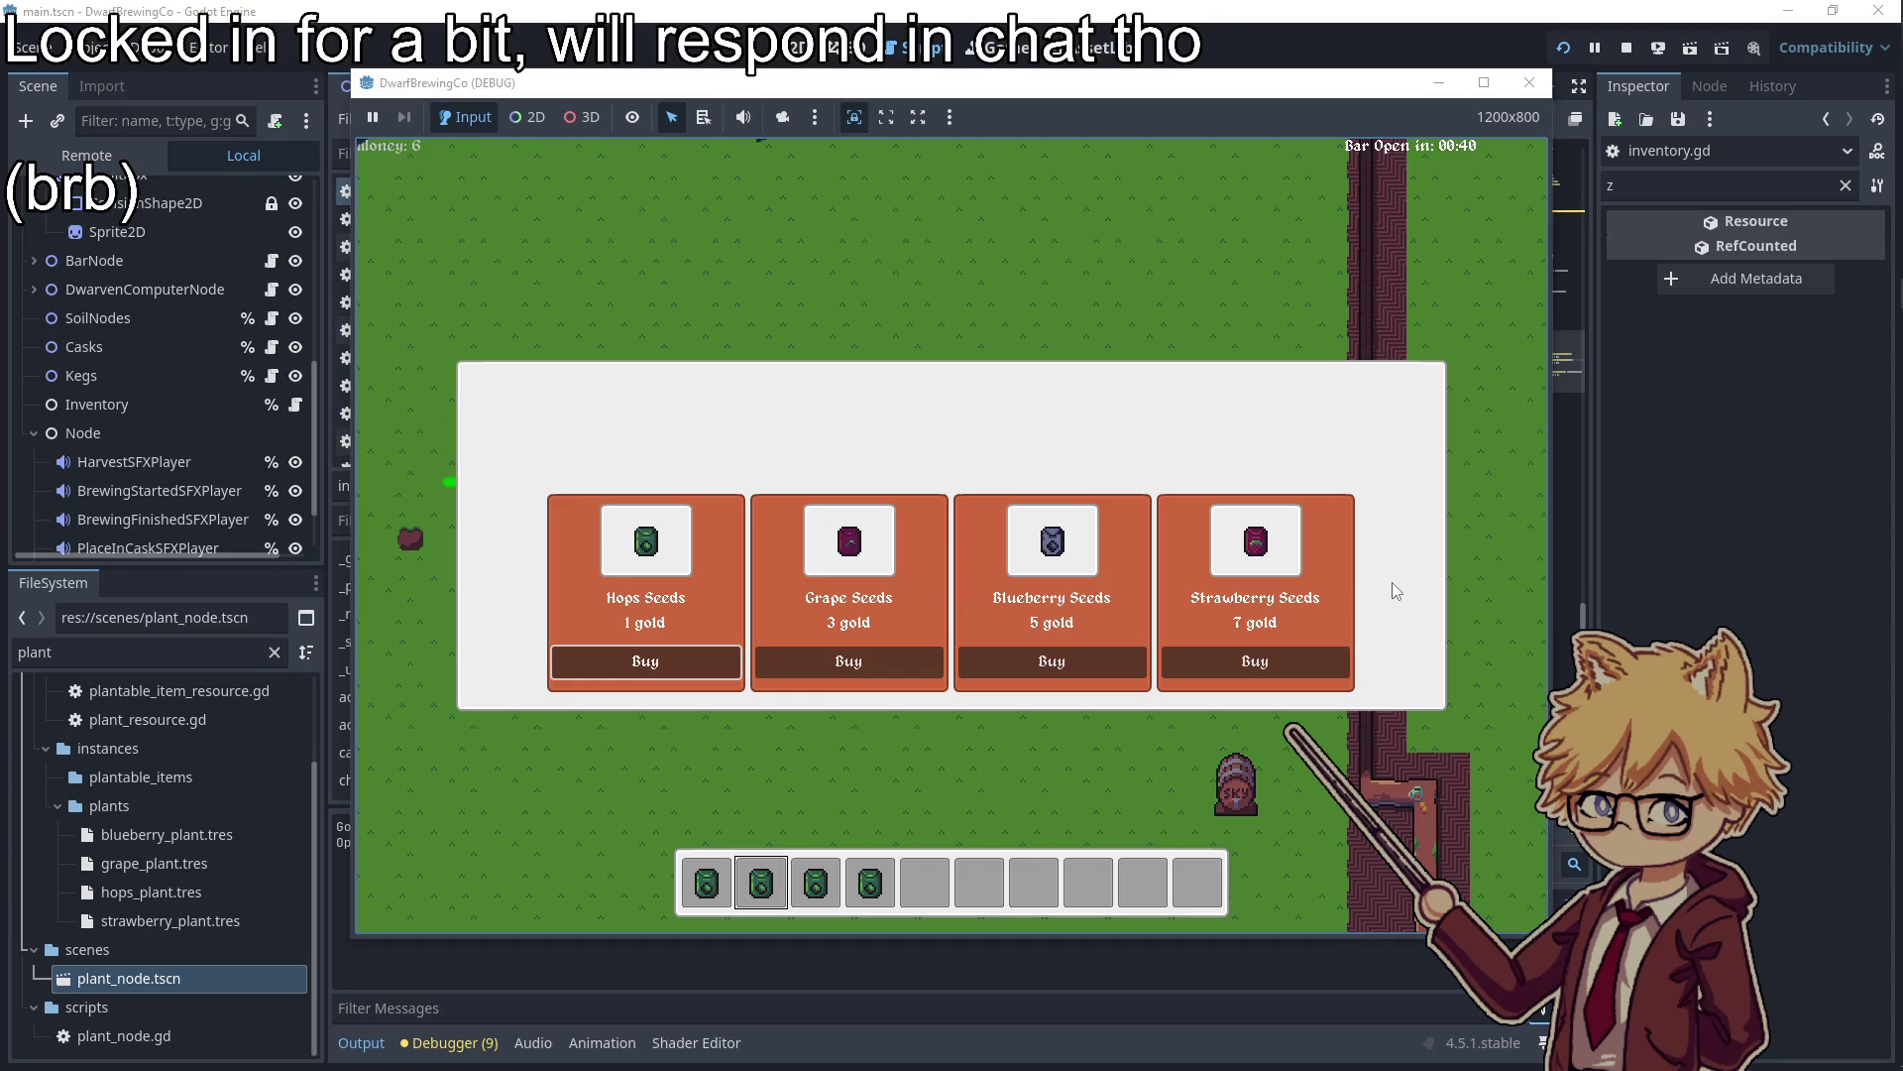
pyautogui.press('space')
pyautogui.press('space')
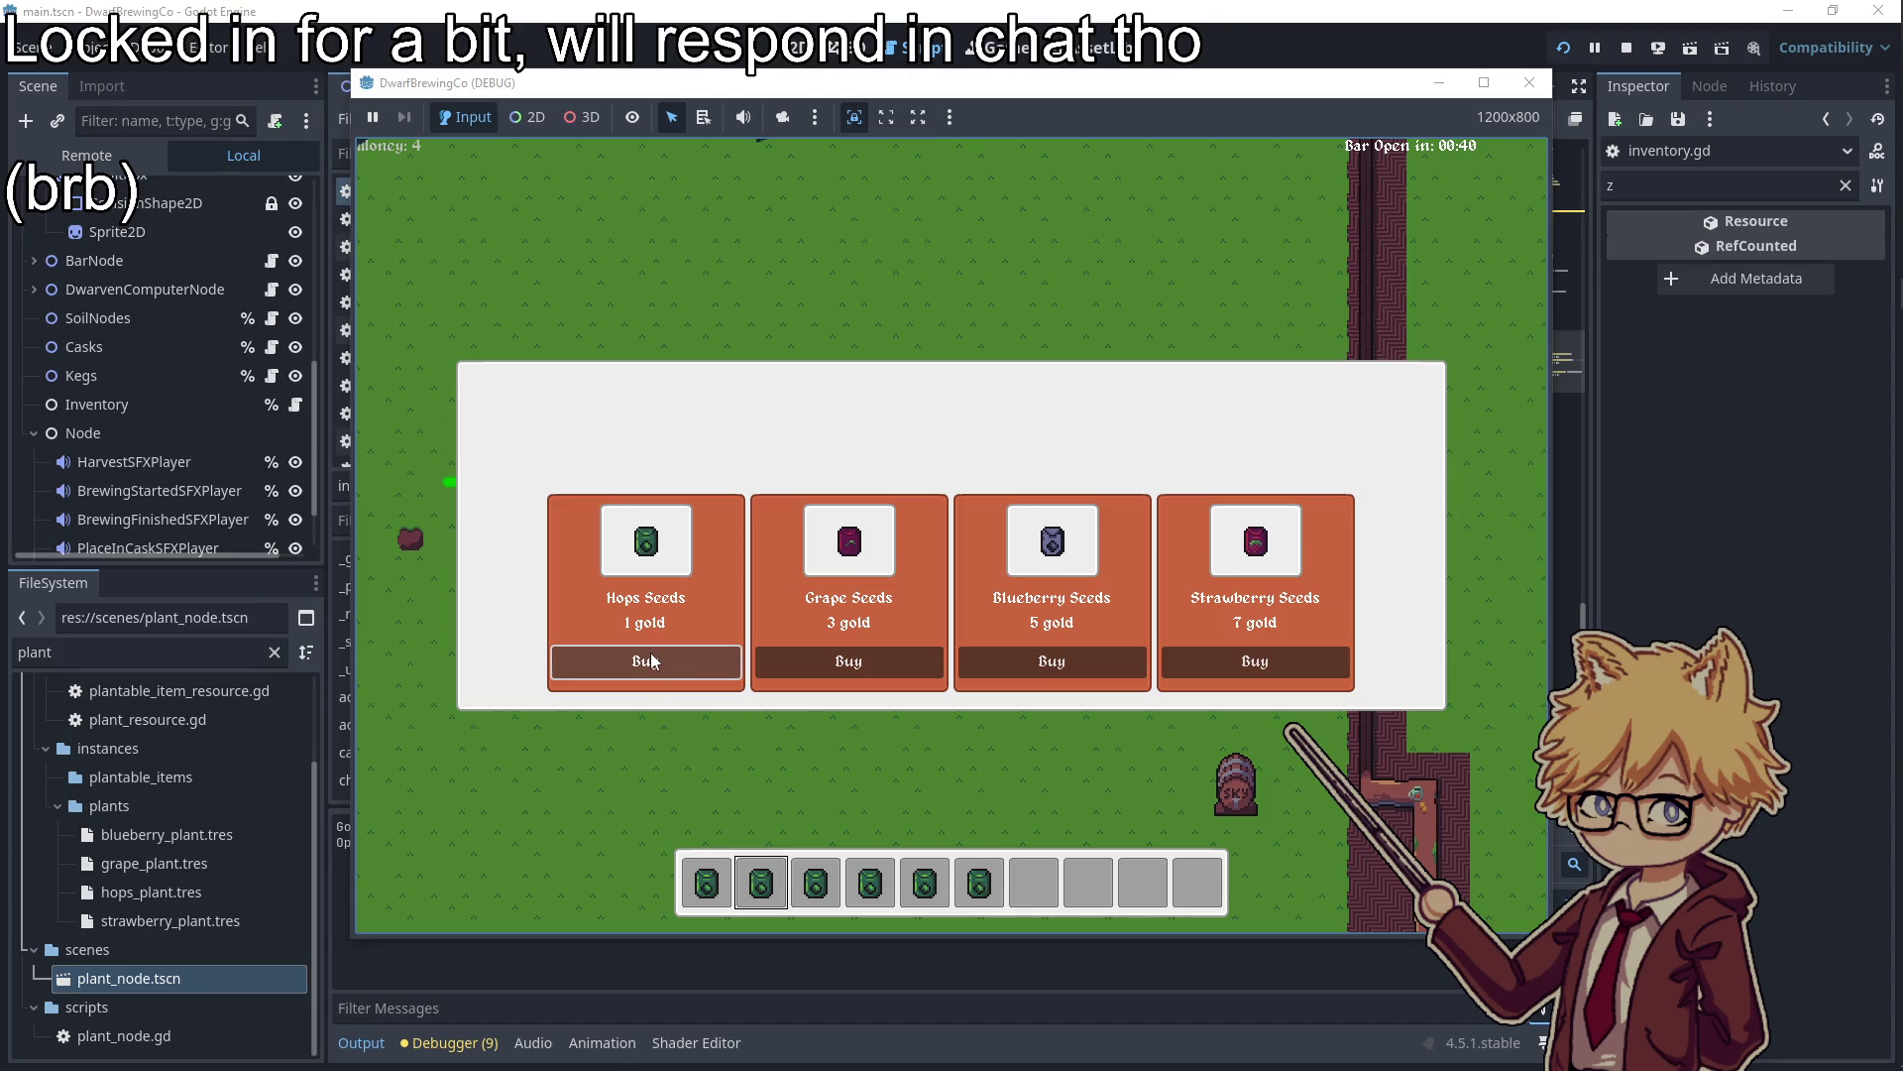
pyautogui.click(1529, 83)
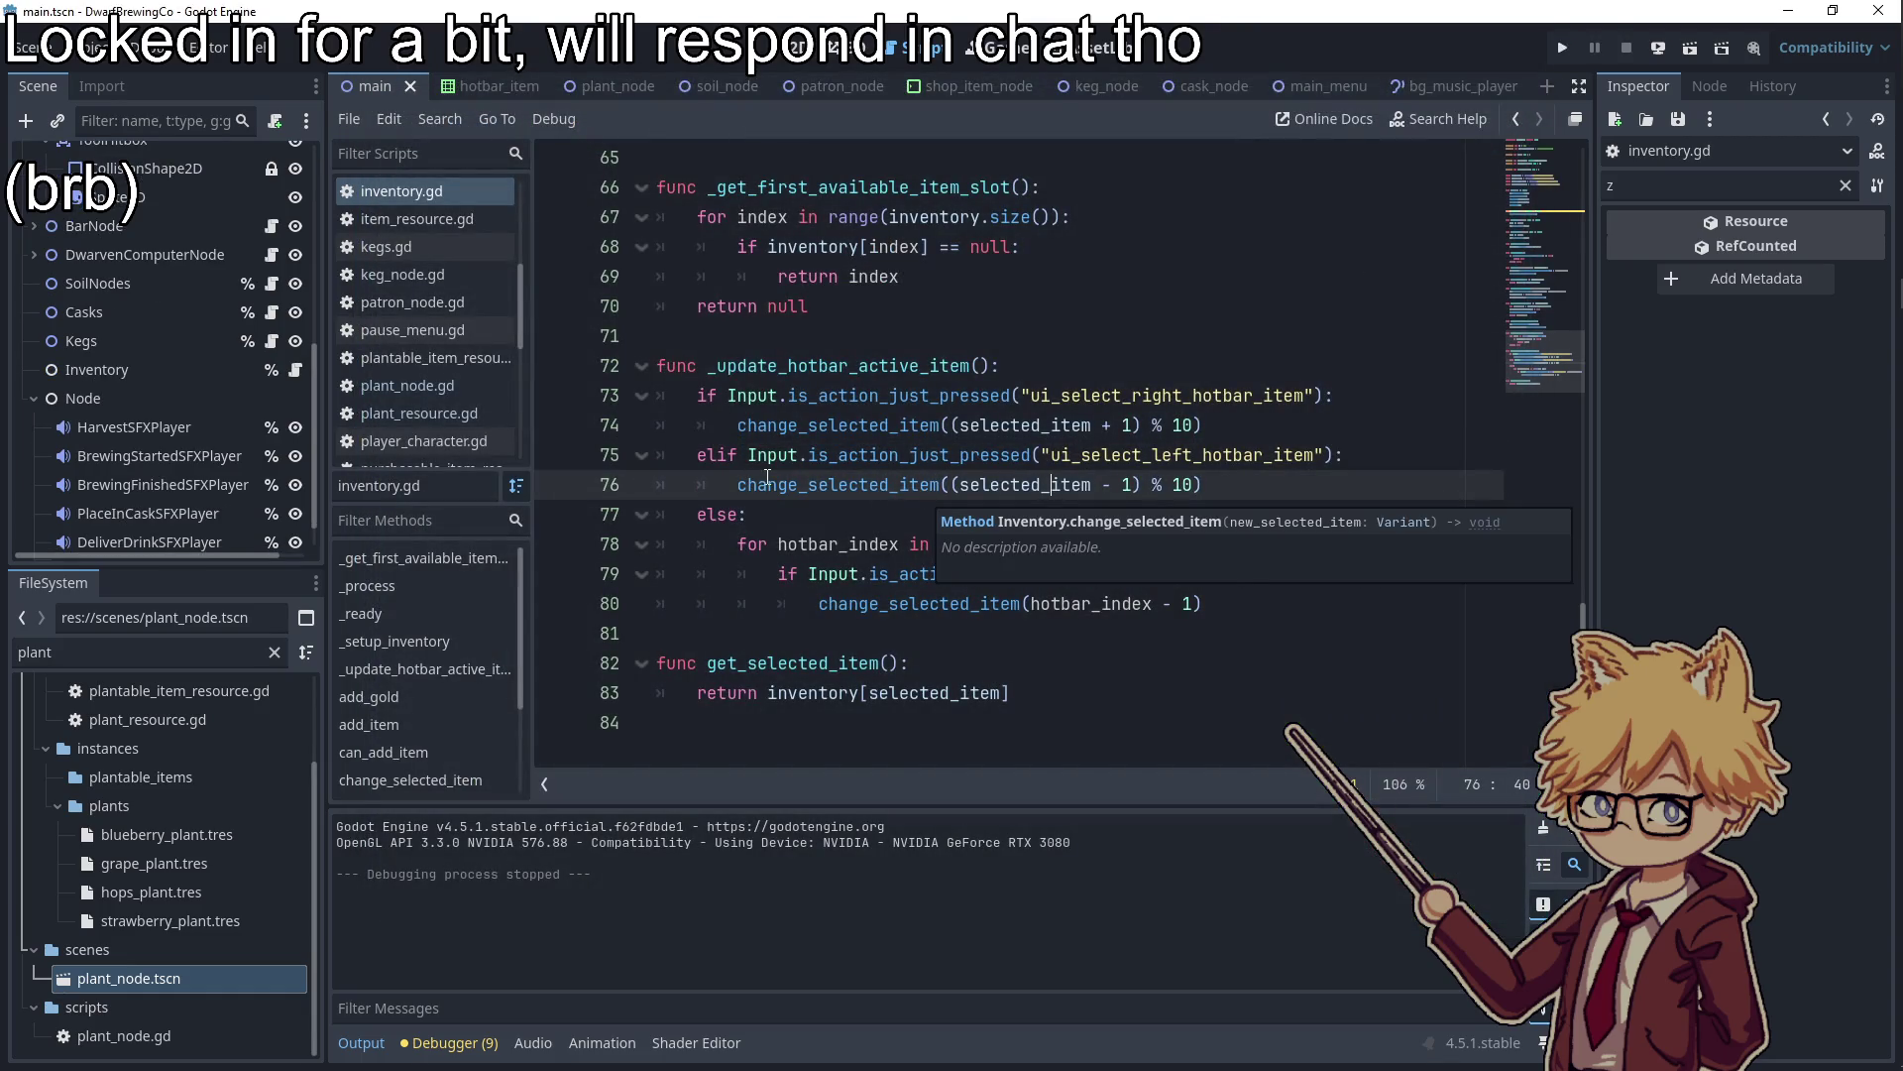
# Add a new ui_press action to the Input Map in Project Settings
pyautogui.scroll(19, 767, 477)
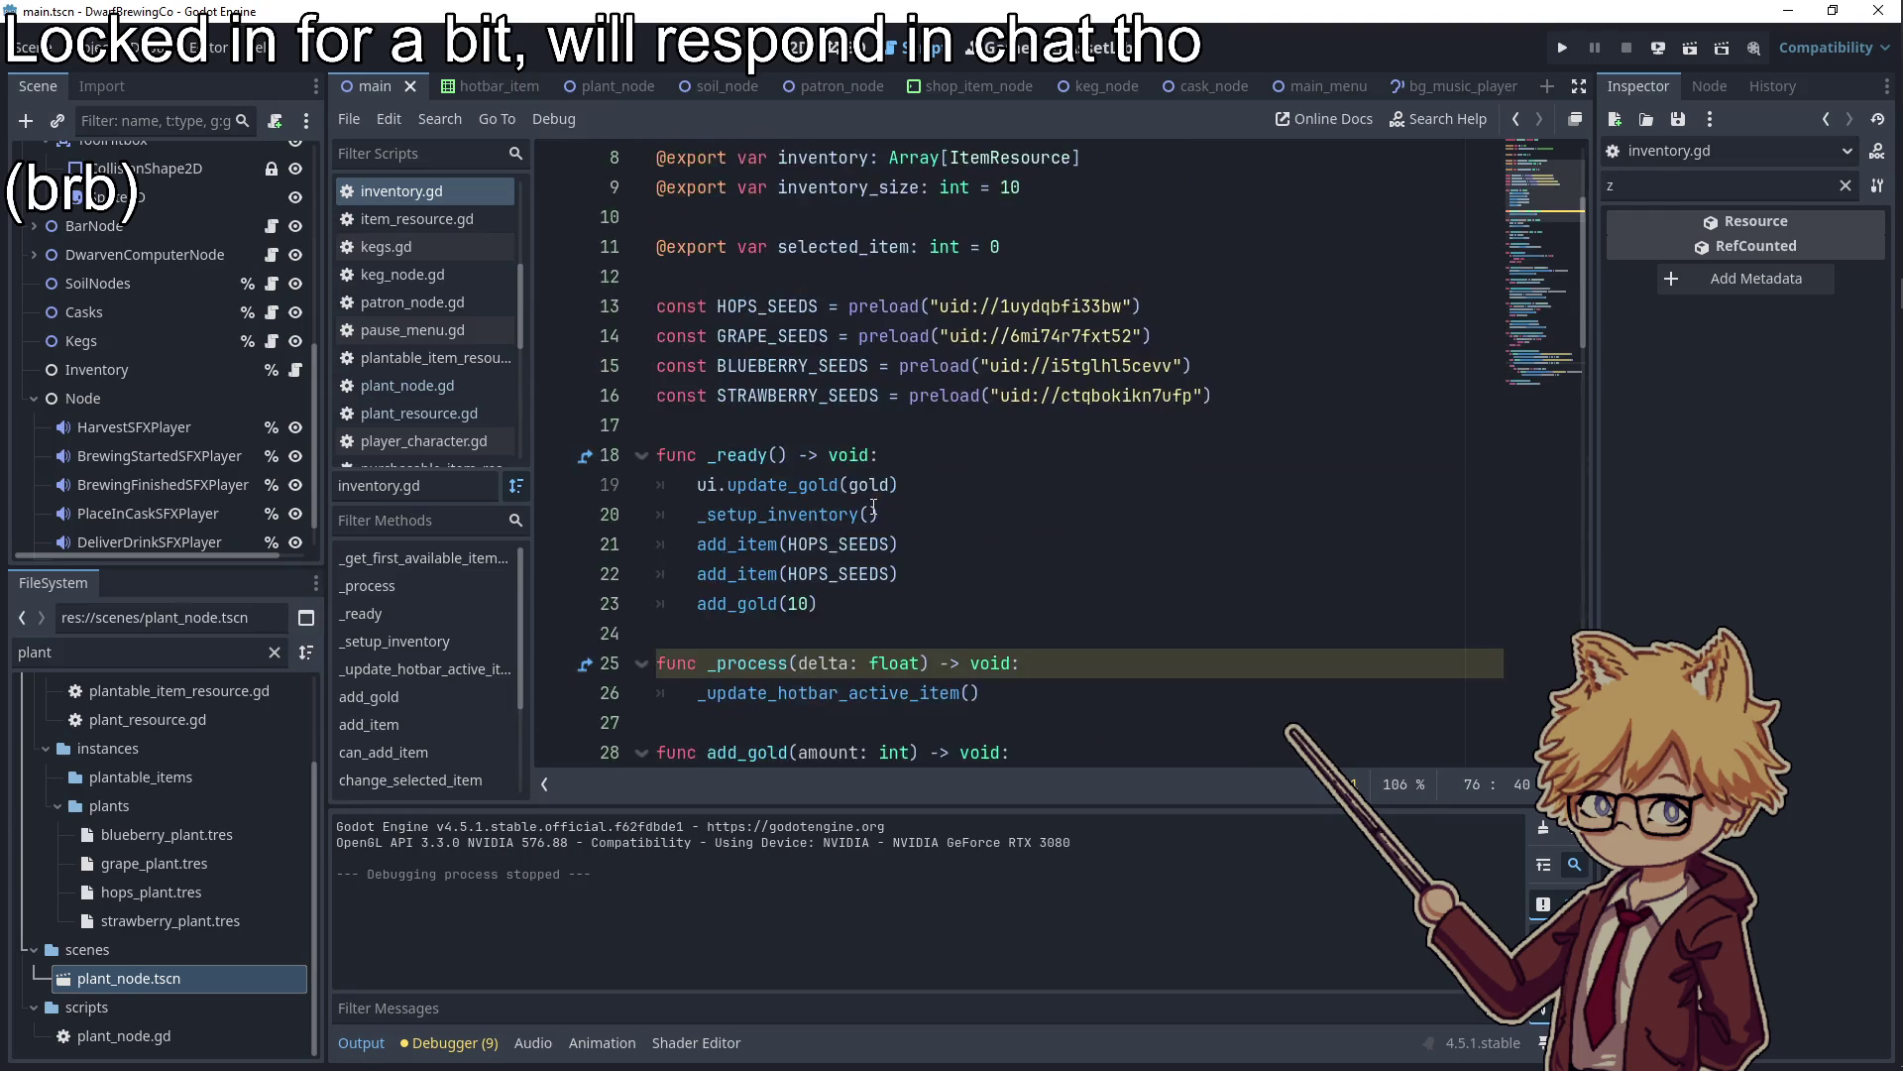
pyautogui.scroll(3, 874, 506)
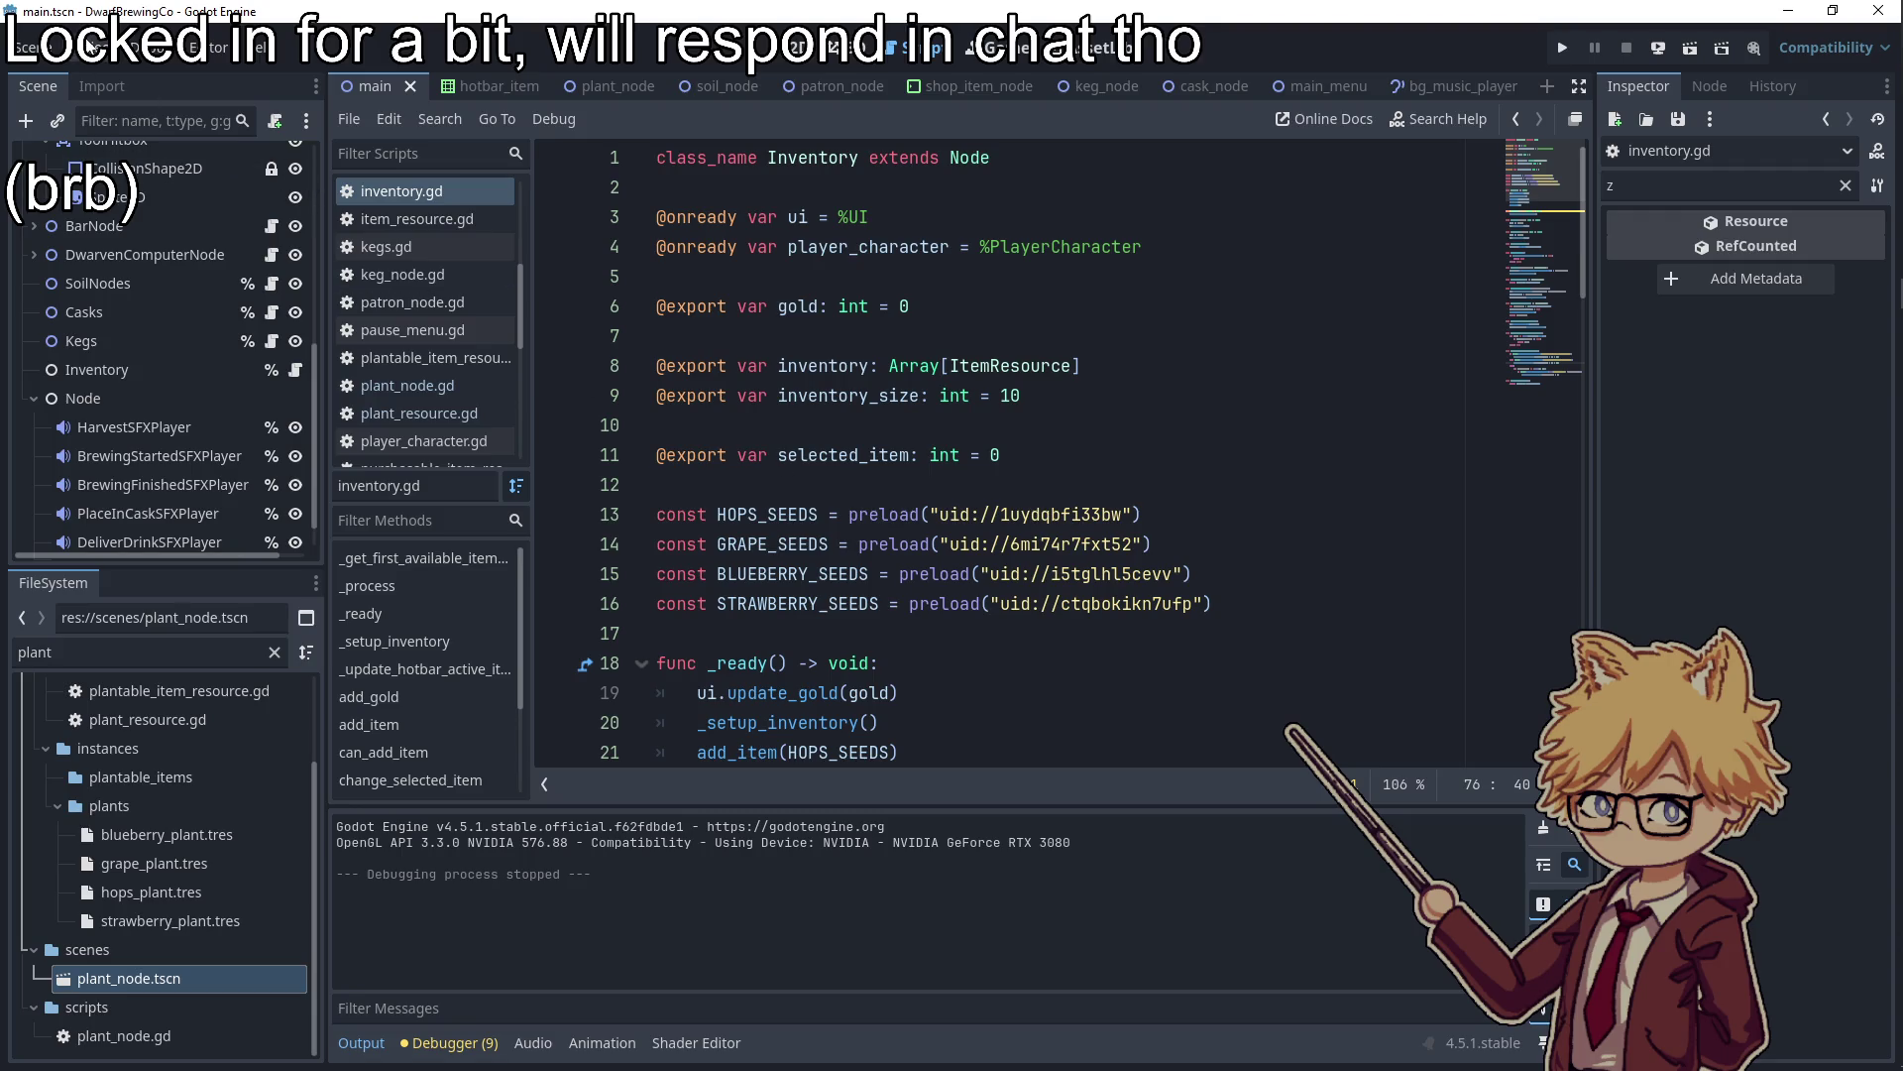
pyautogui.click(91, 45)
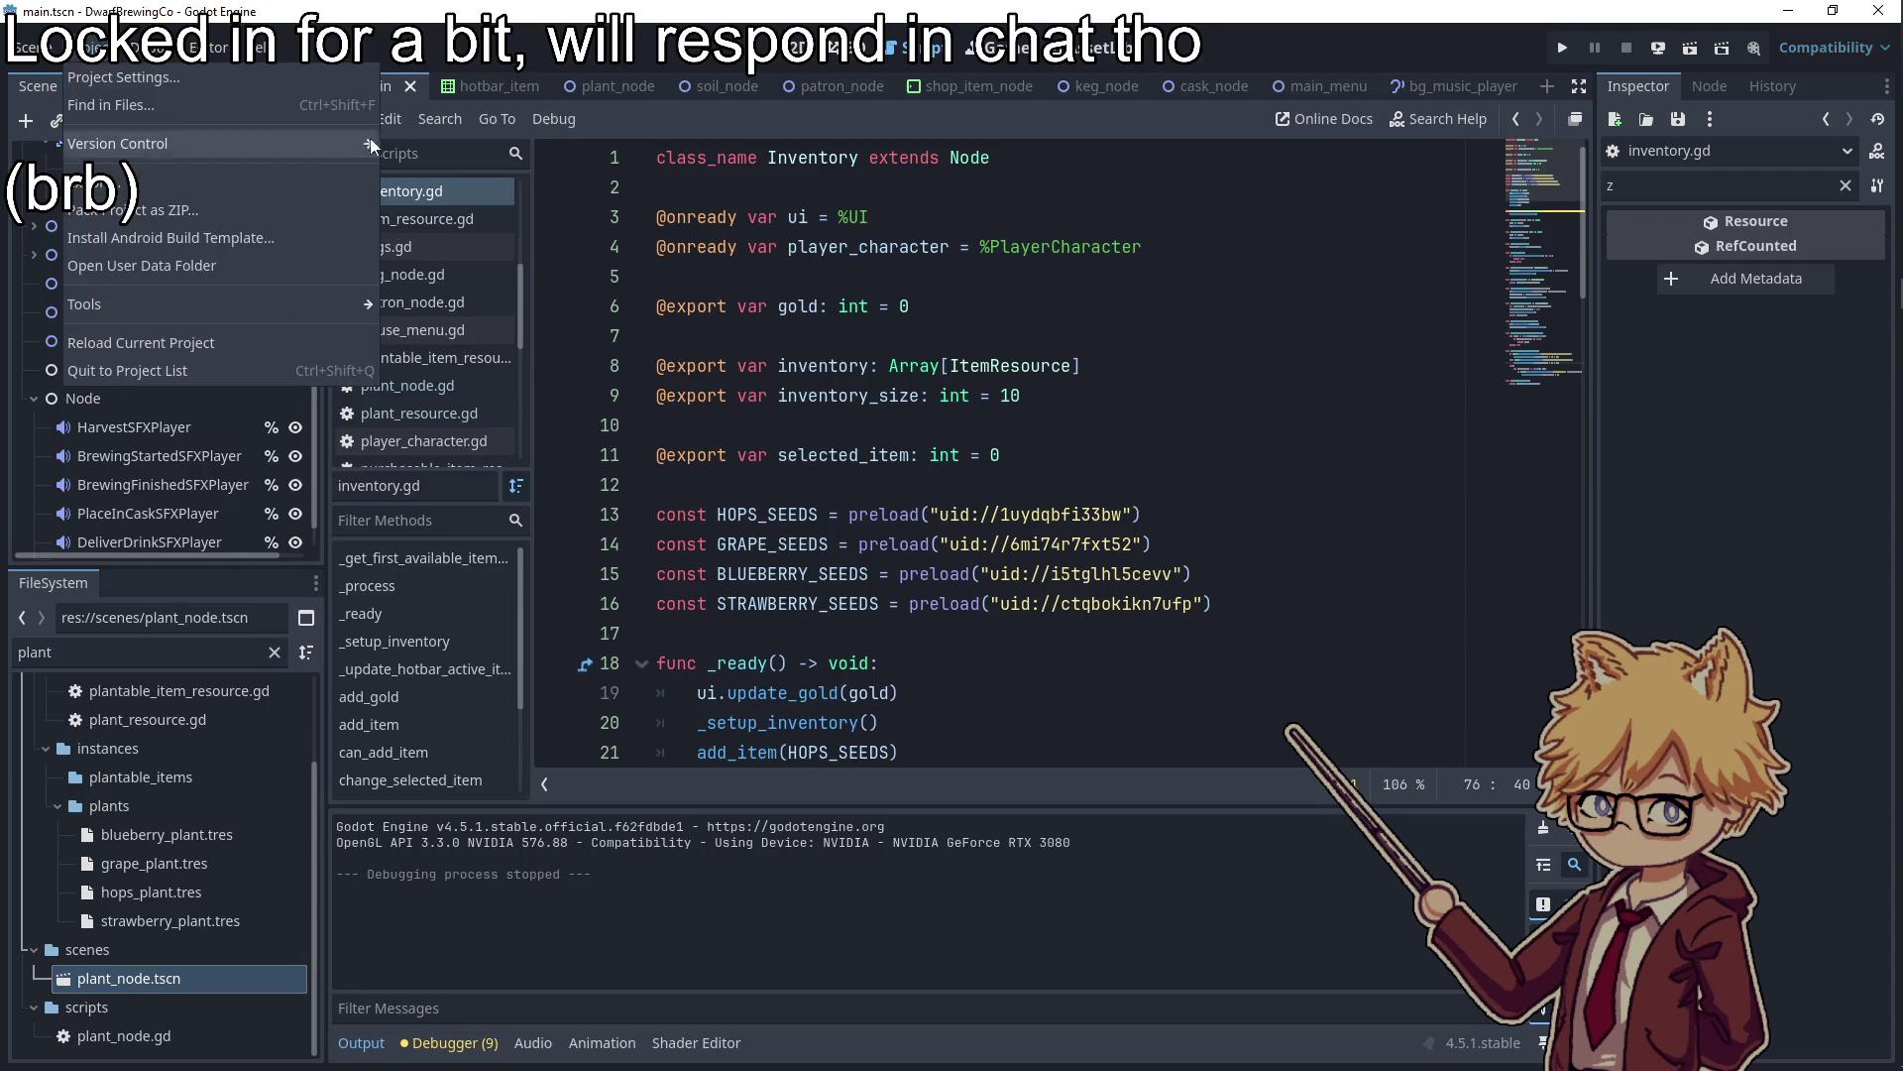
pyautogui.click(94, 45)
pyautogui.click(96, 45)
pyautogui.click(96, 70)
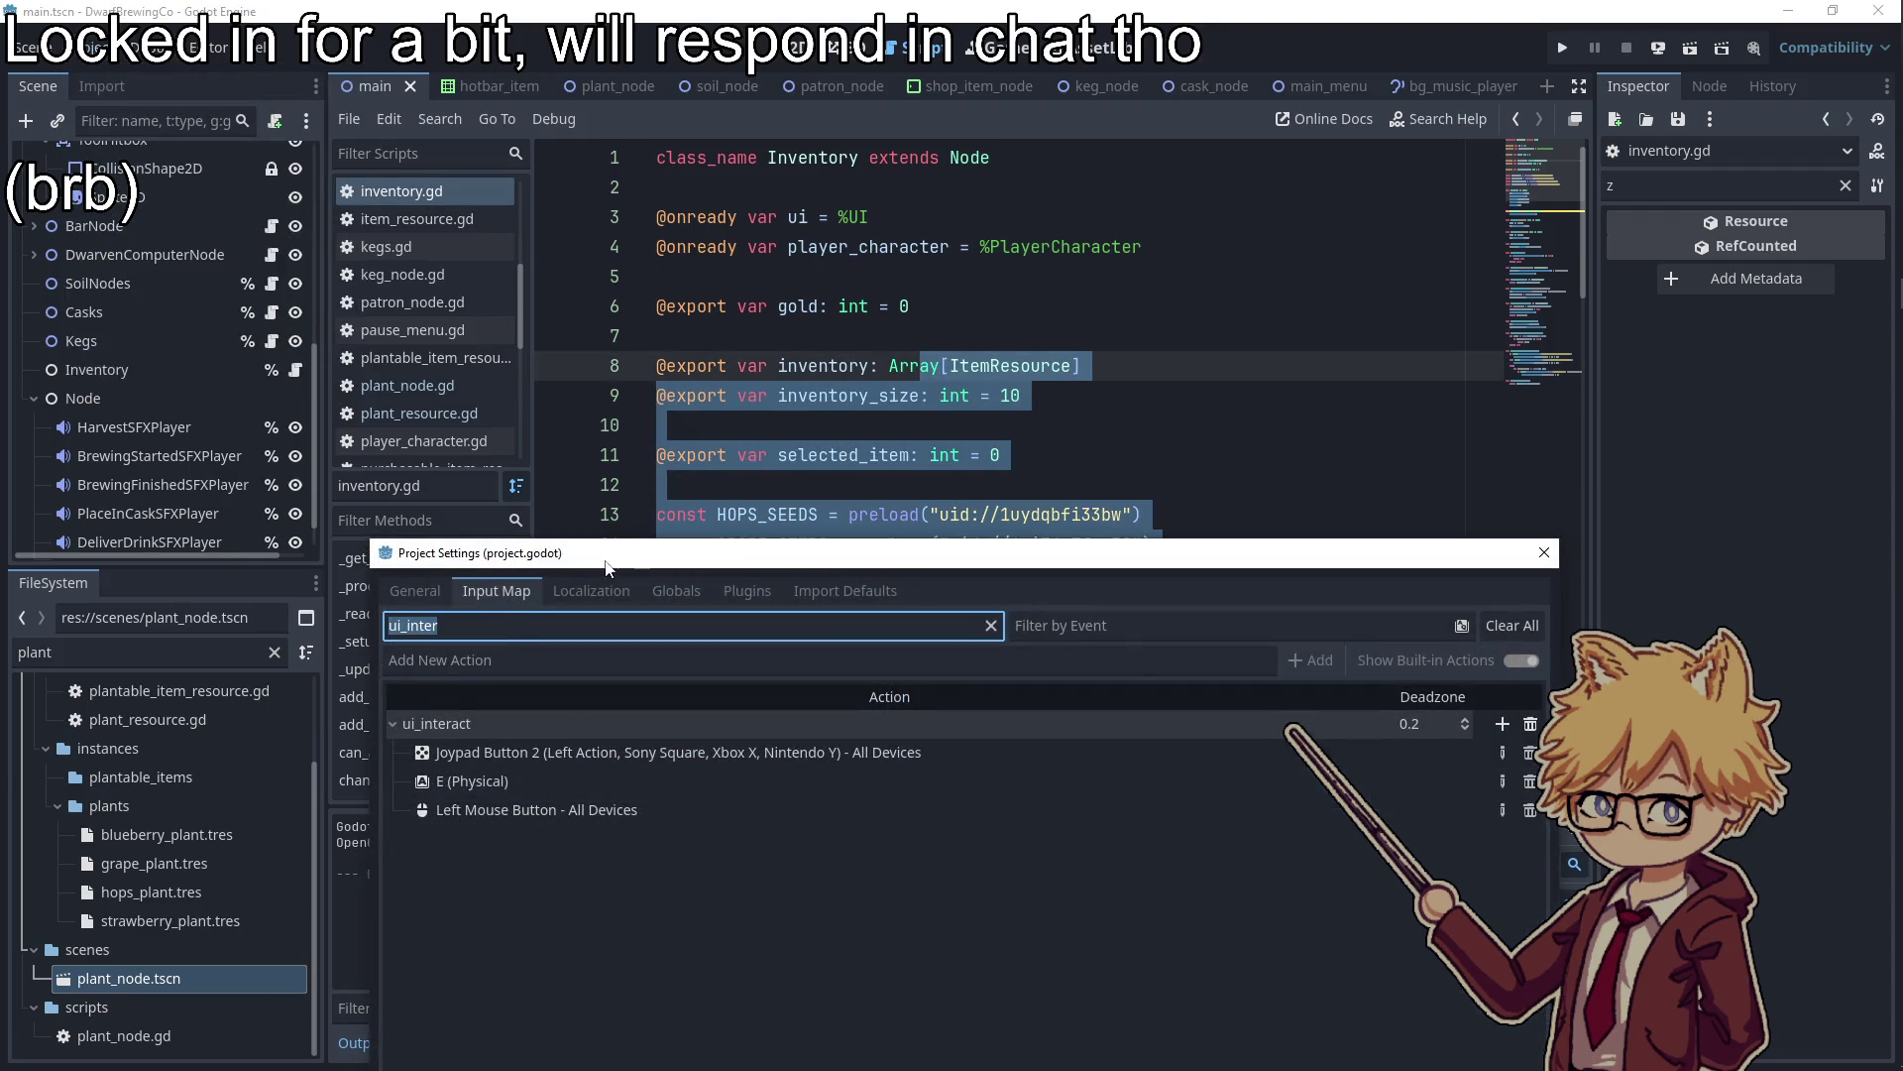
pyautogui.moveTo(578, 660); pyautogui.dragTo(564, 242)
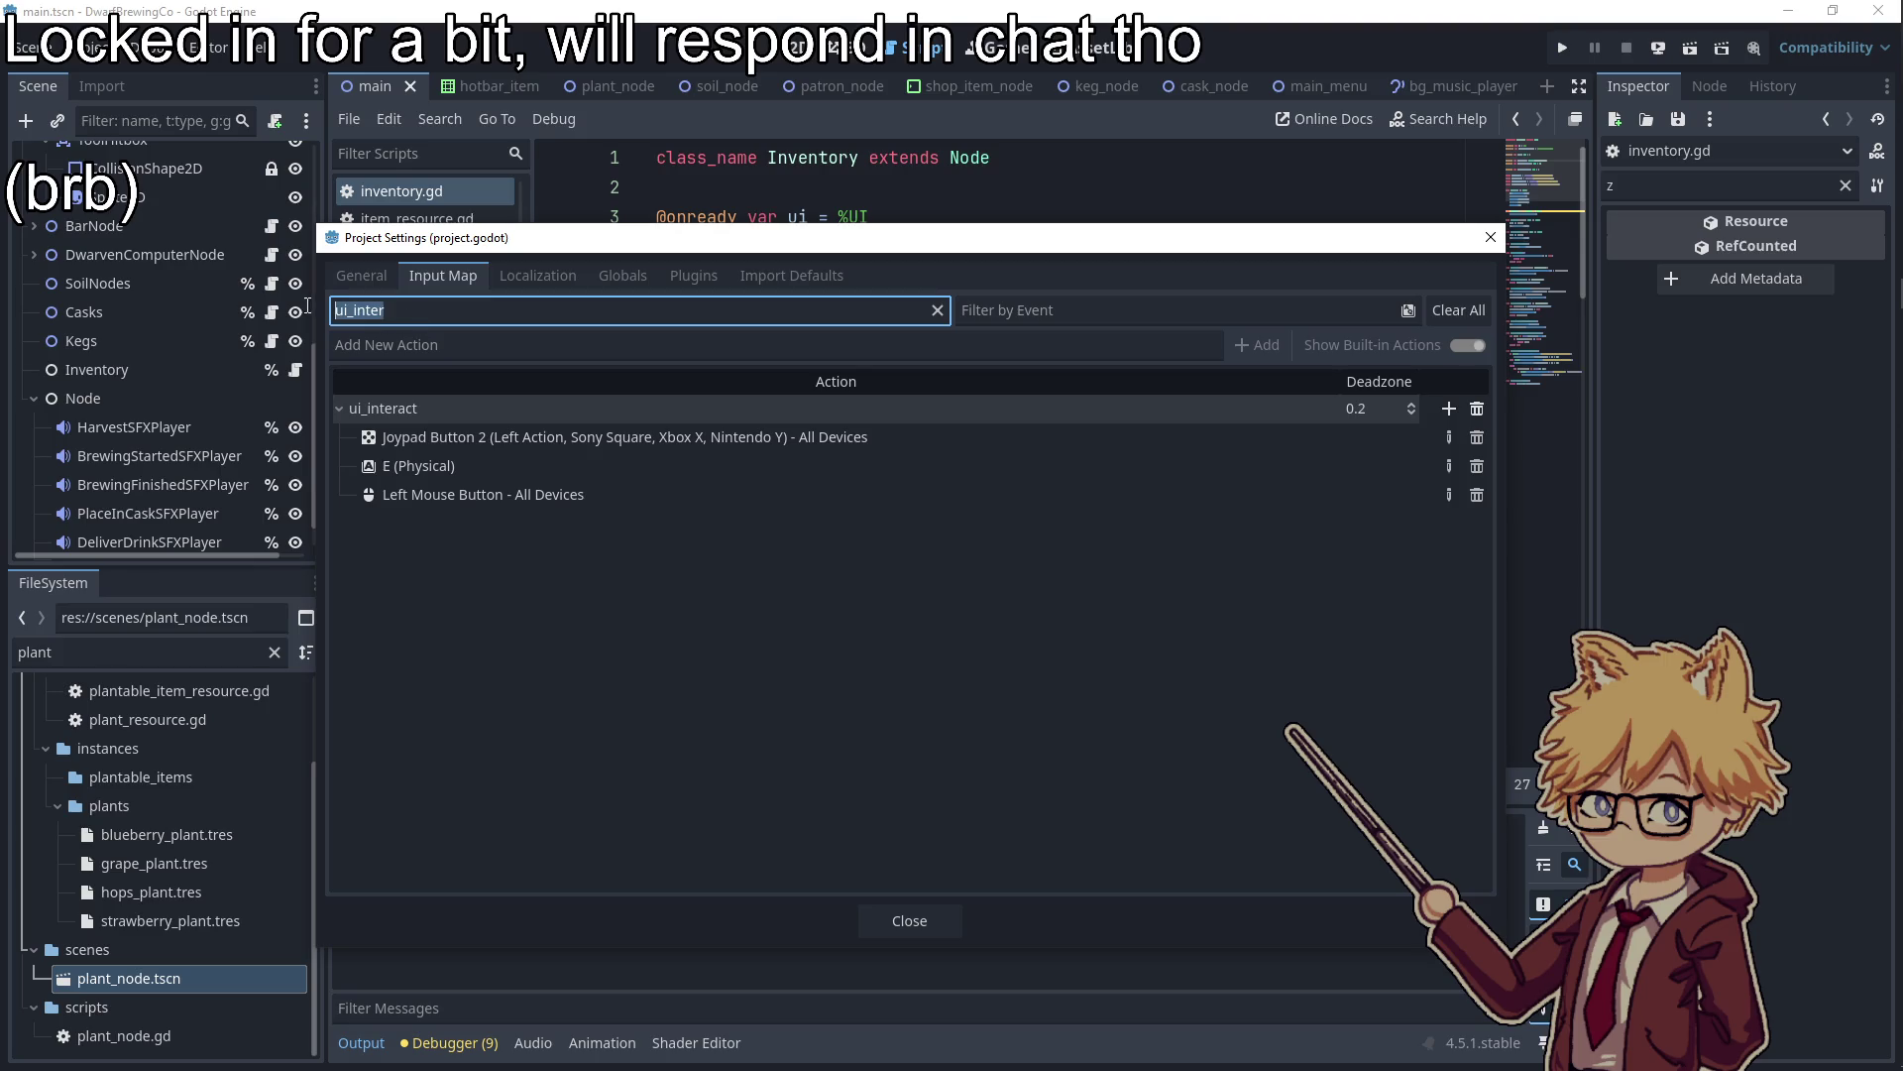
pyautogui.write('ui_purchas')
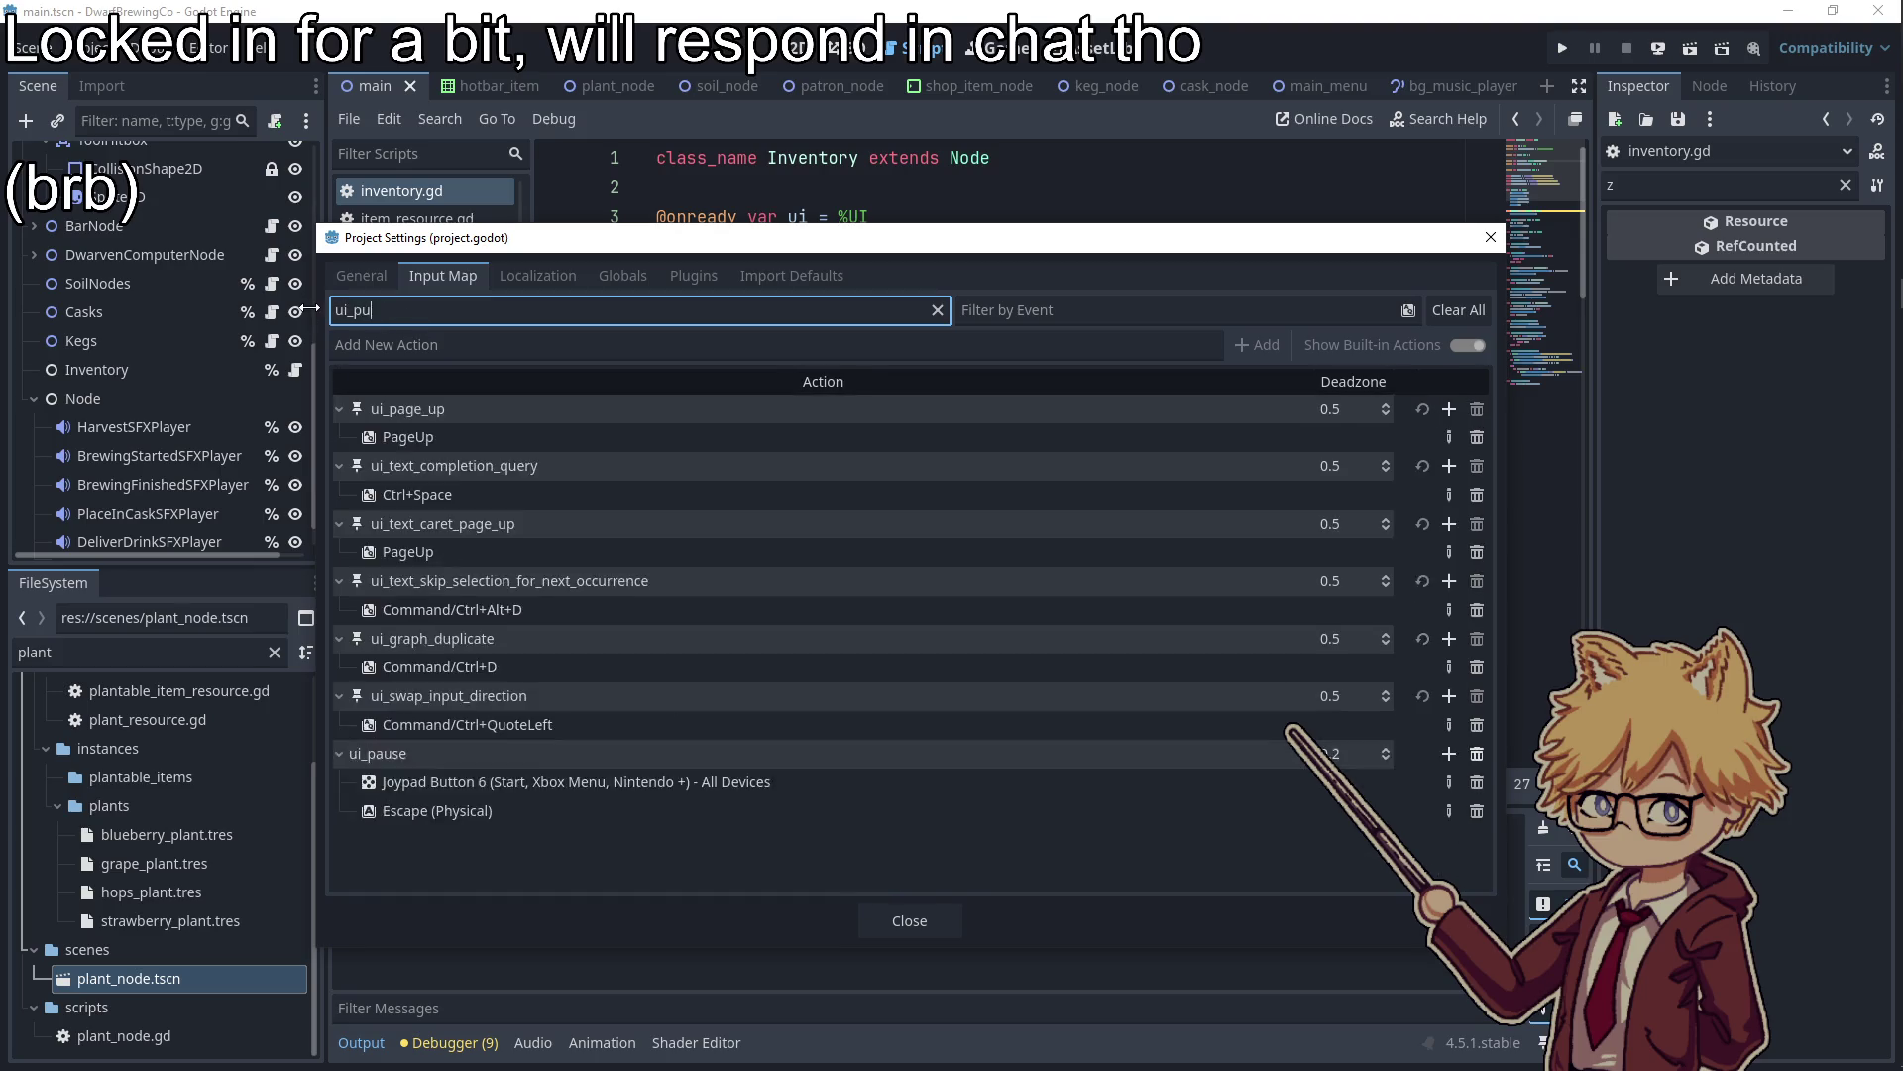
pyautogui.moveTo(413, 309); pyautogui.dragTo(353, 309)
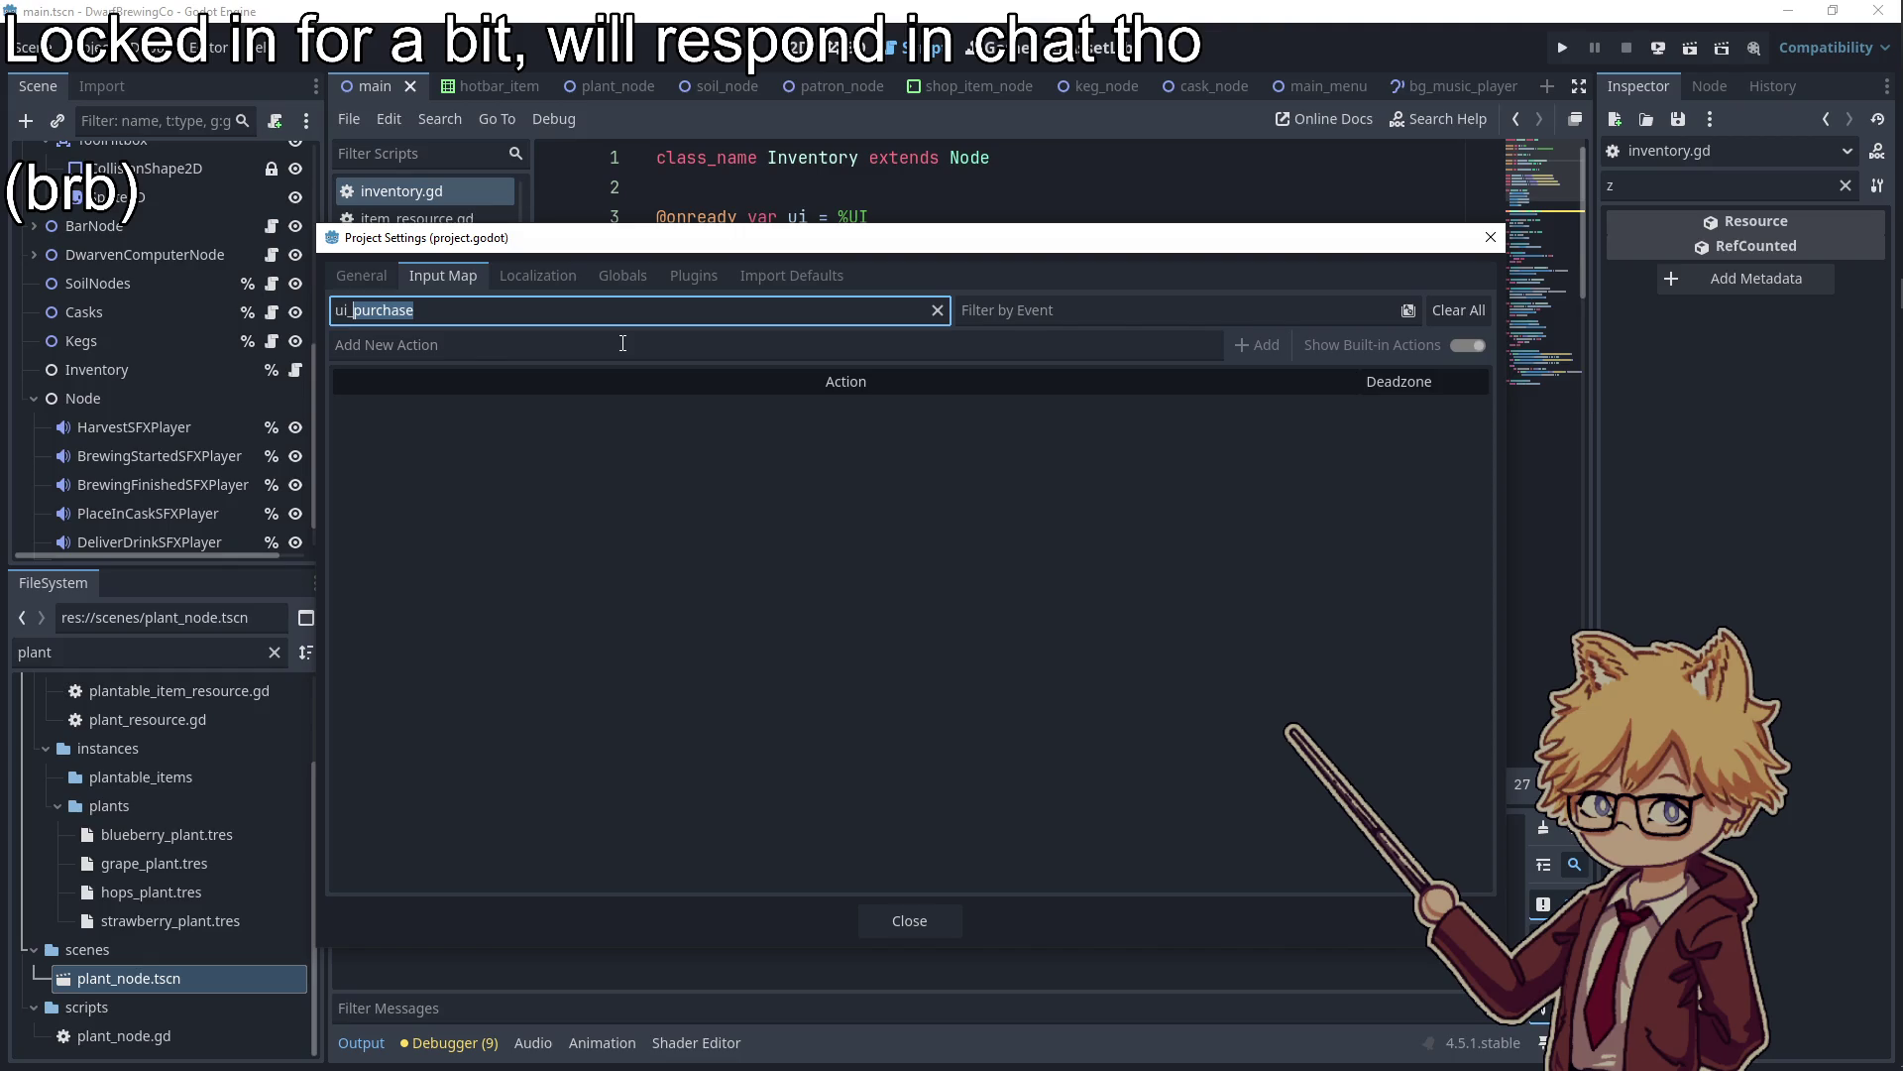
pyautogui.write('press')
pyautogui.click(980, 535)
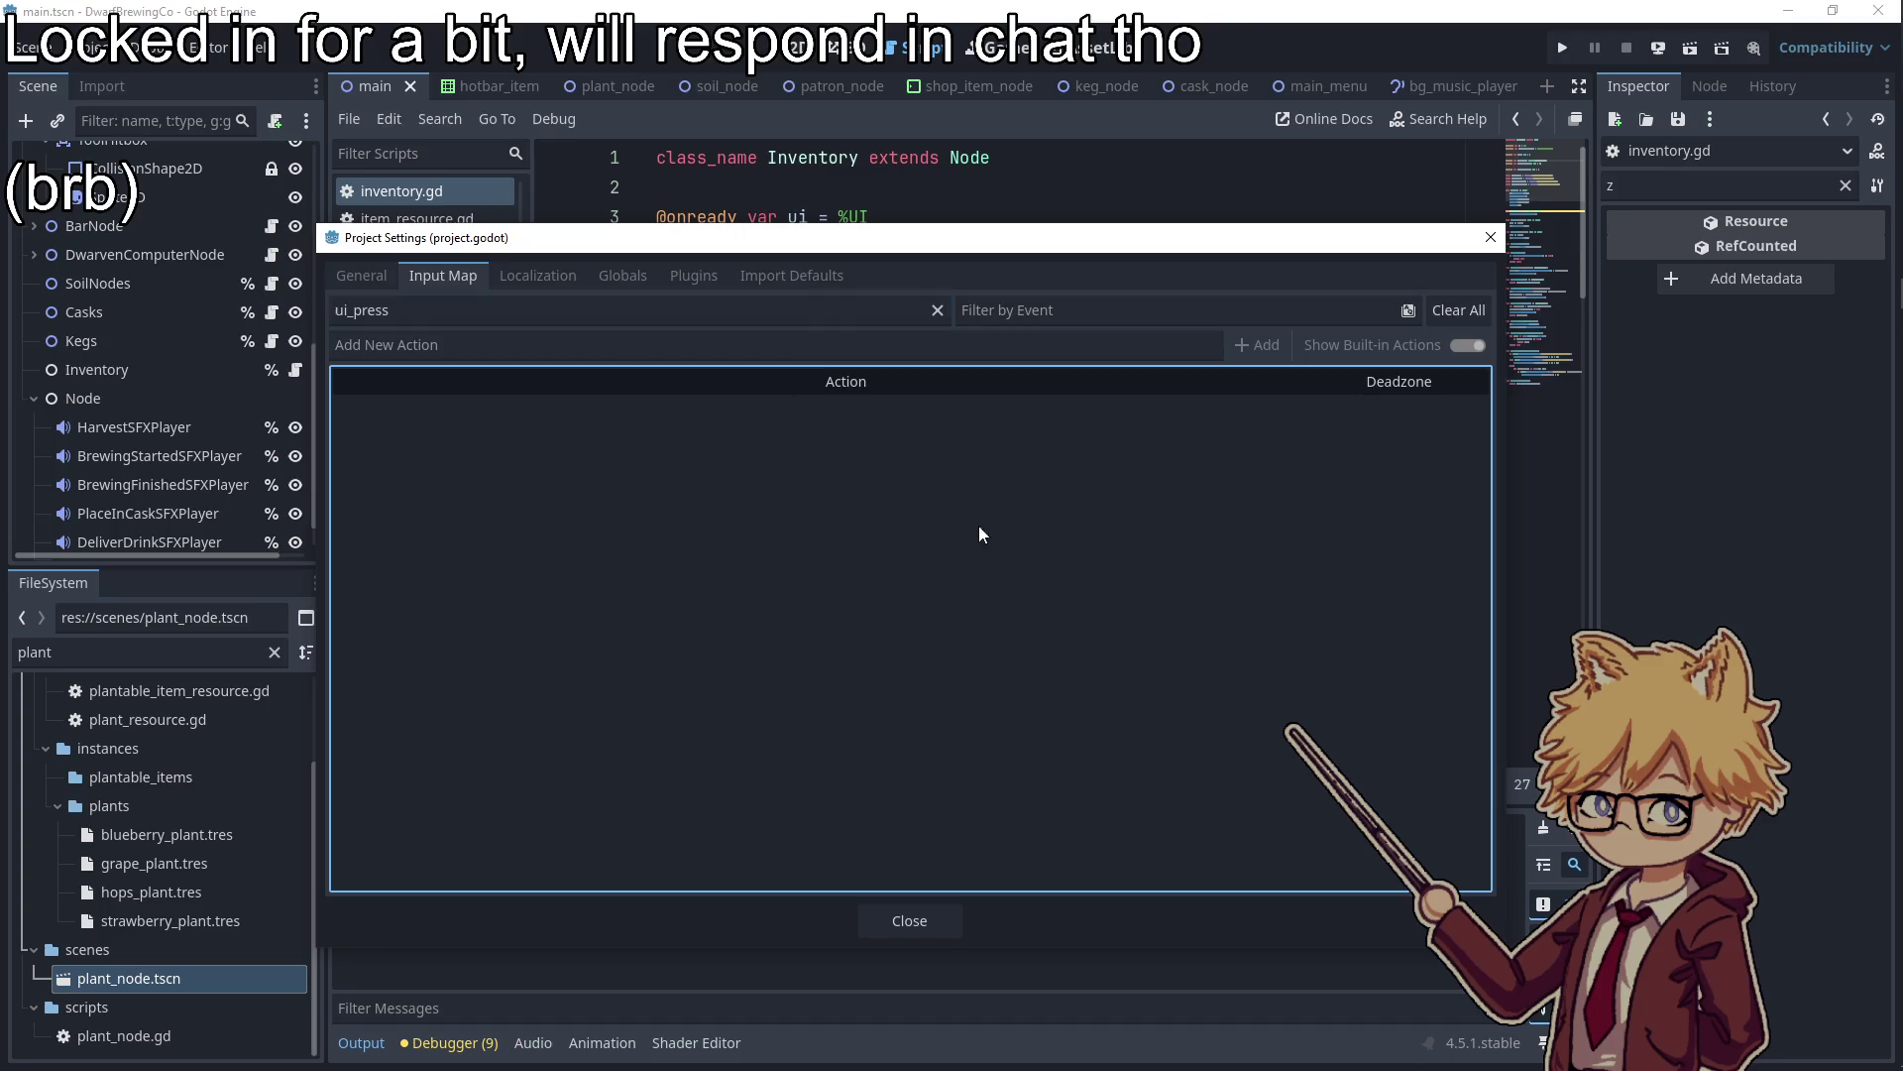
pyautogui.click(459, 310)
pyautogui.hotkey('ctrl', 'a')
pyautogui.hotkey('ctrl', 'x')
pyautogui.click(1176, 348)
pyautogui.hotkey('ctrl', 'v')
pyautogui.click(1257, 345)
# Give ui_press a gamepad button event and close Project Settings
pyautogui.scroll(-5, 813, 761)
pyautogui.click(504, 320)
pyautogui.hotkey('ctrl', 'v')
pyautogui.click(1433, 415)
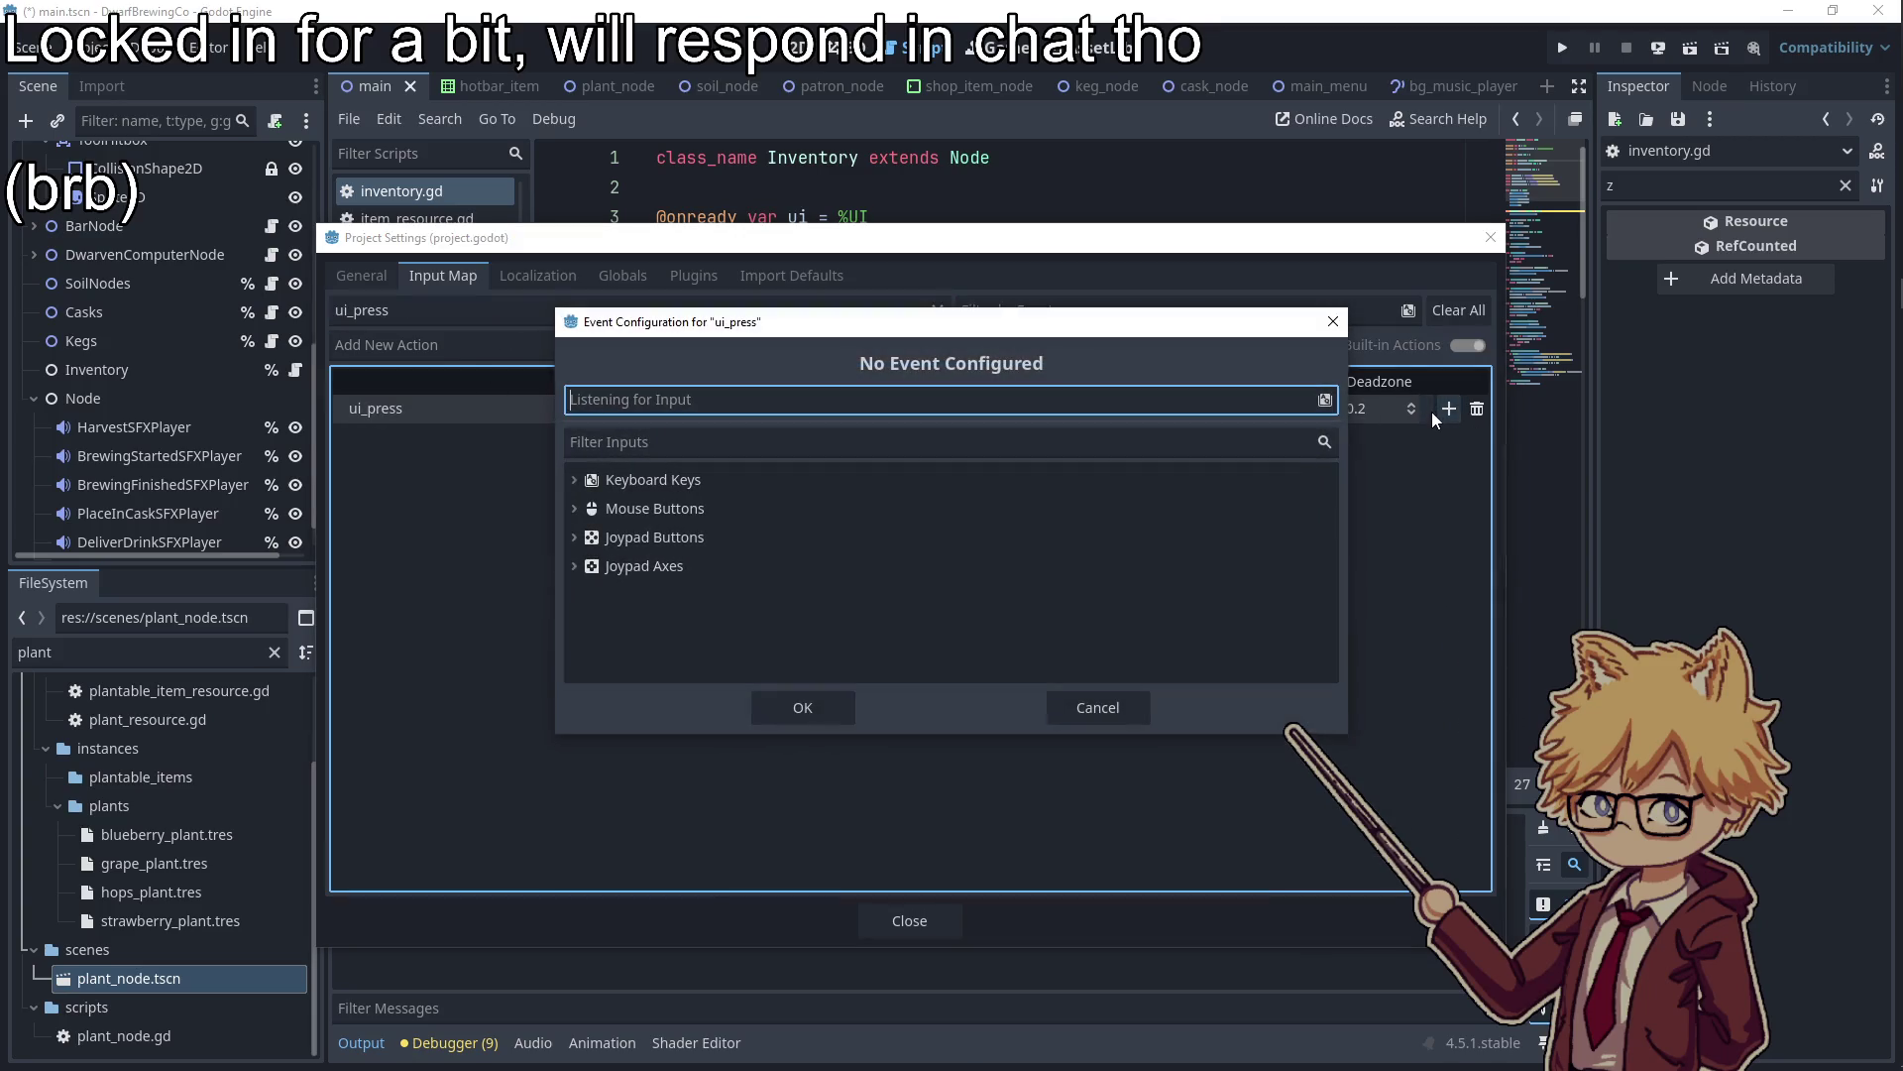
pyautogui.press('Return')
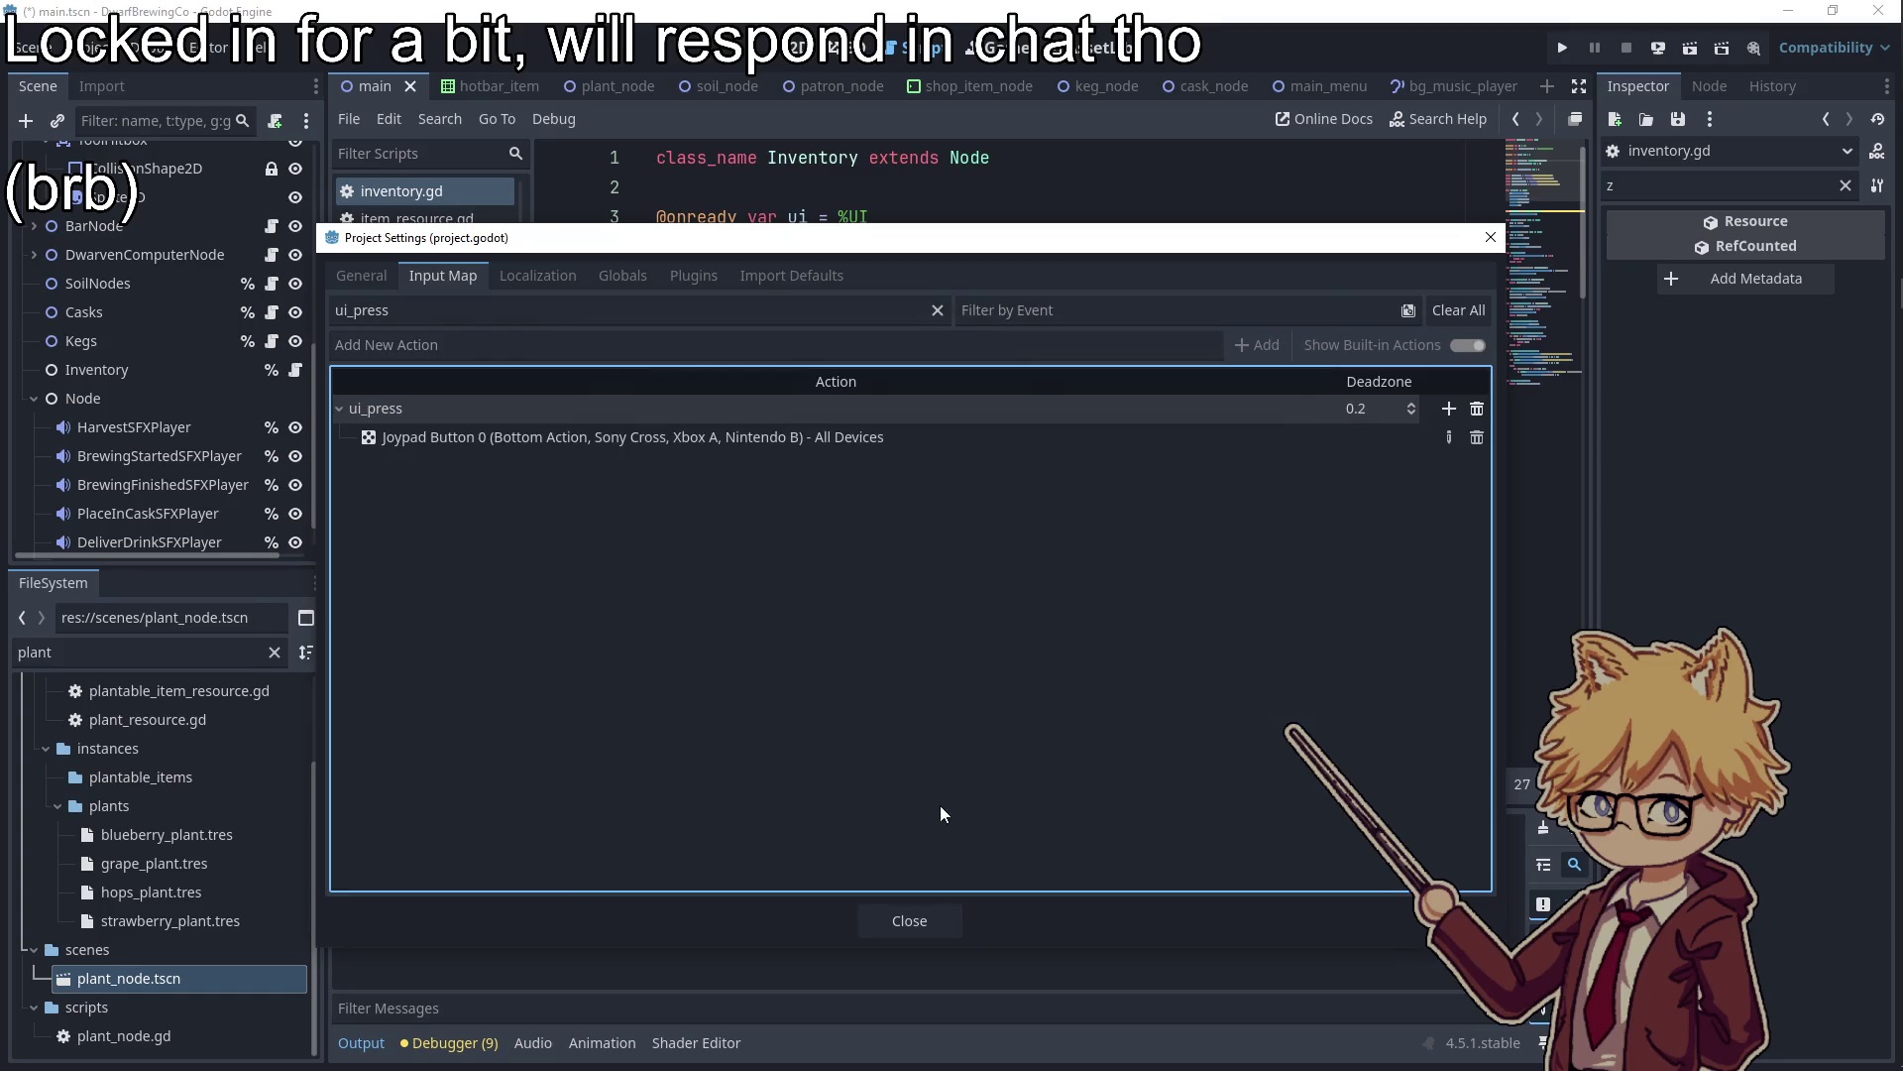
pyautogui.click(909, 920)
# Change ui_interact to ui_press on line 56 of ui.gd and run the project
pyautogui.scroll(5, 216, 247)
pyautogui.scroll(3, 216, 247)
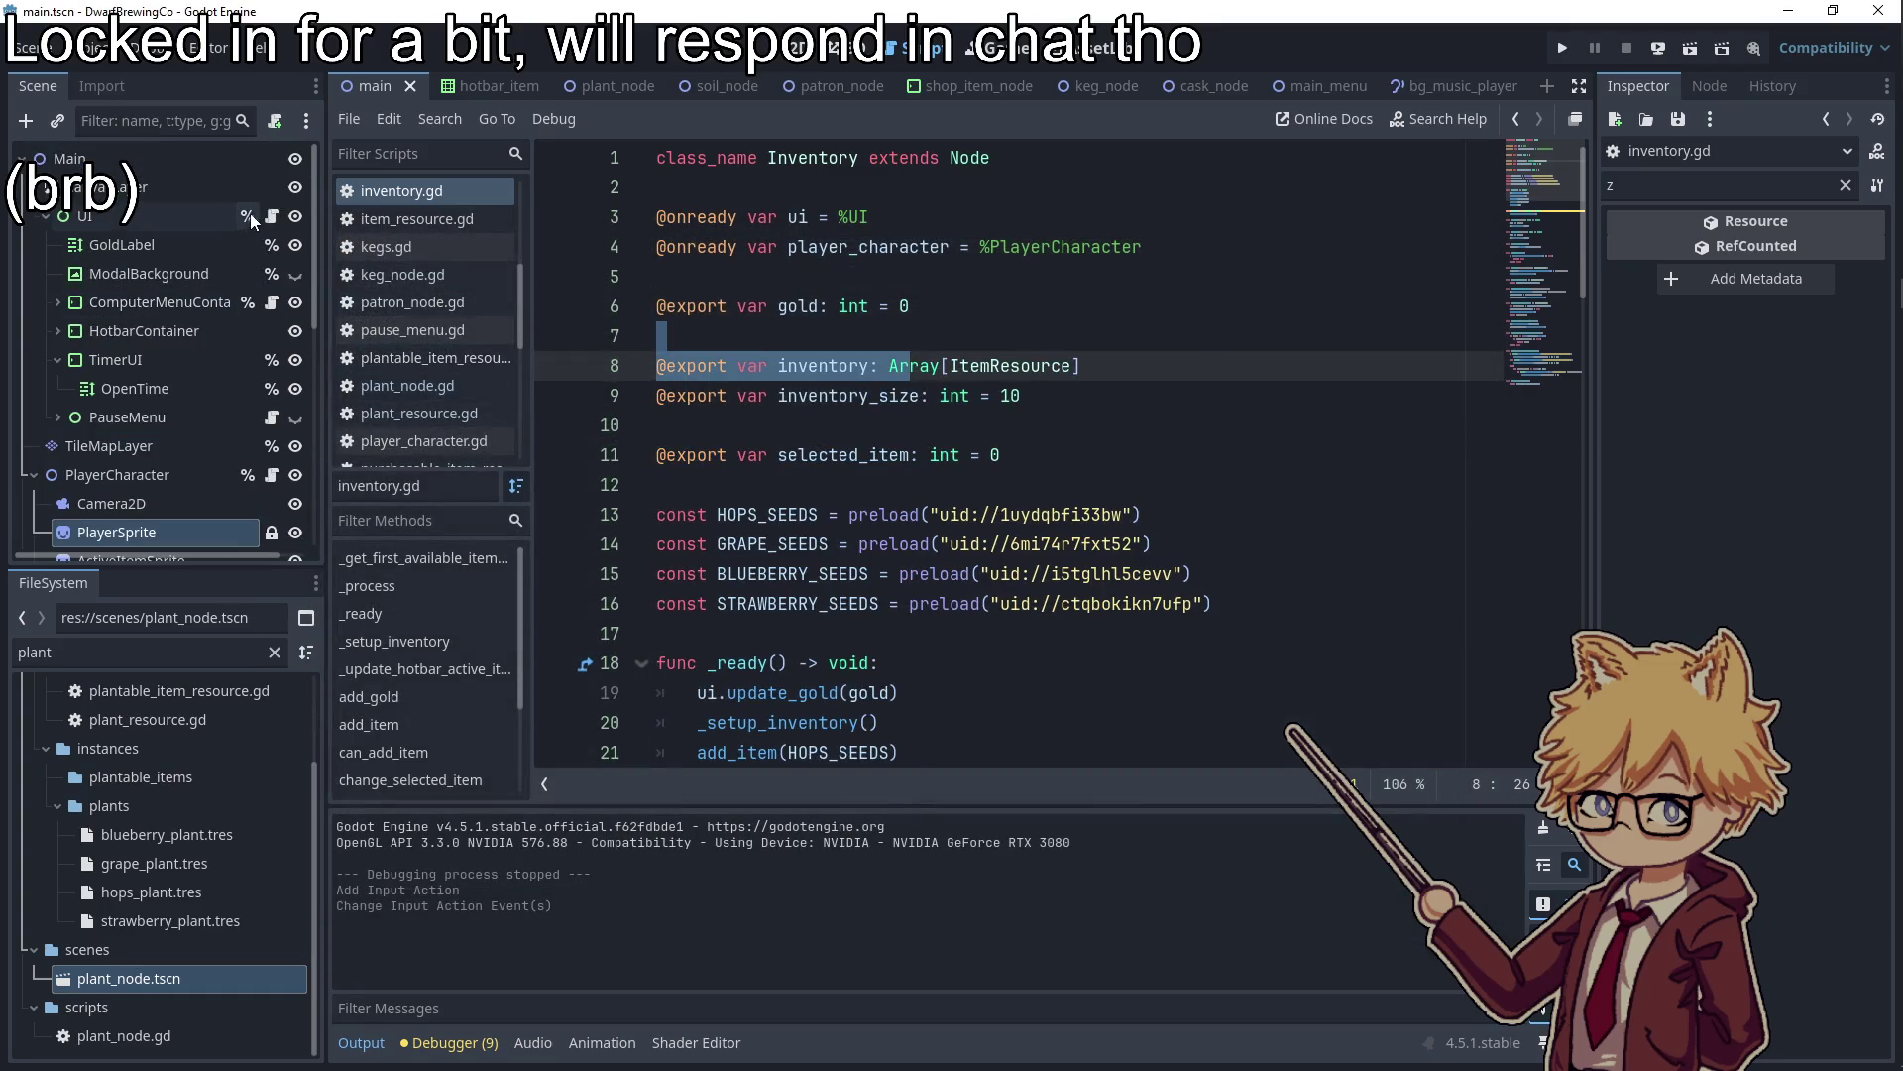
pyautogui.click(271, 215)
pyautogui.scroll(8, 1093, 483)
pyautogui.scroll(-12, 1093, 482)
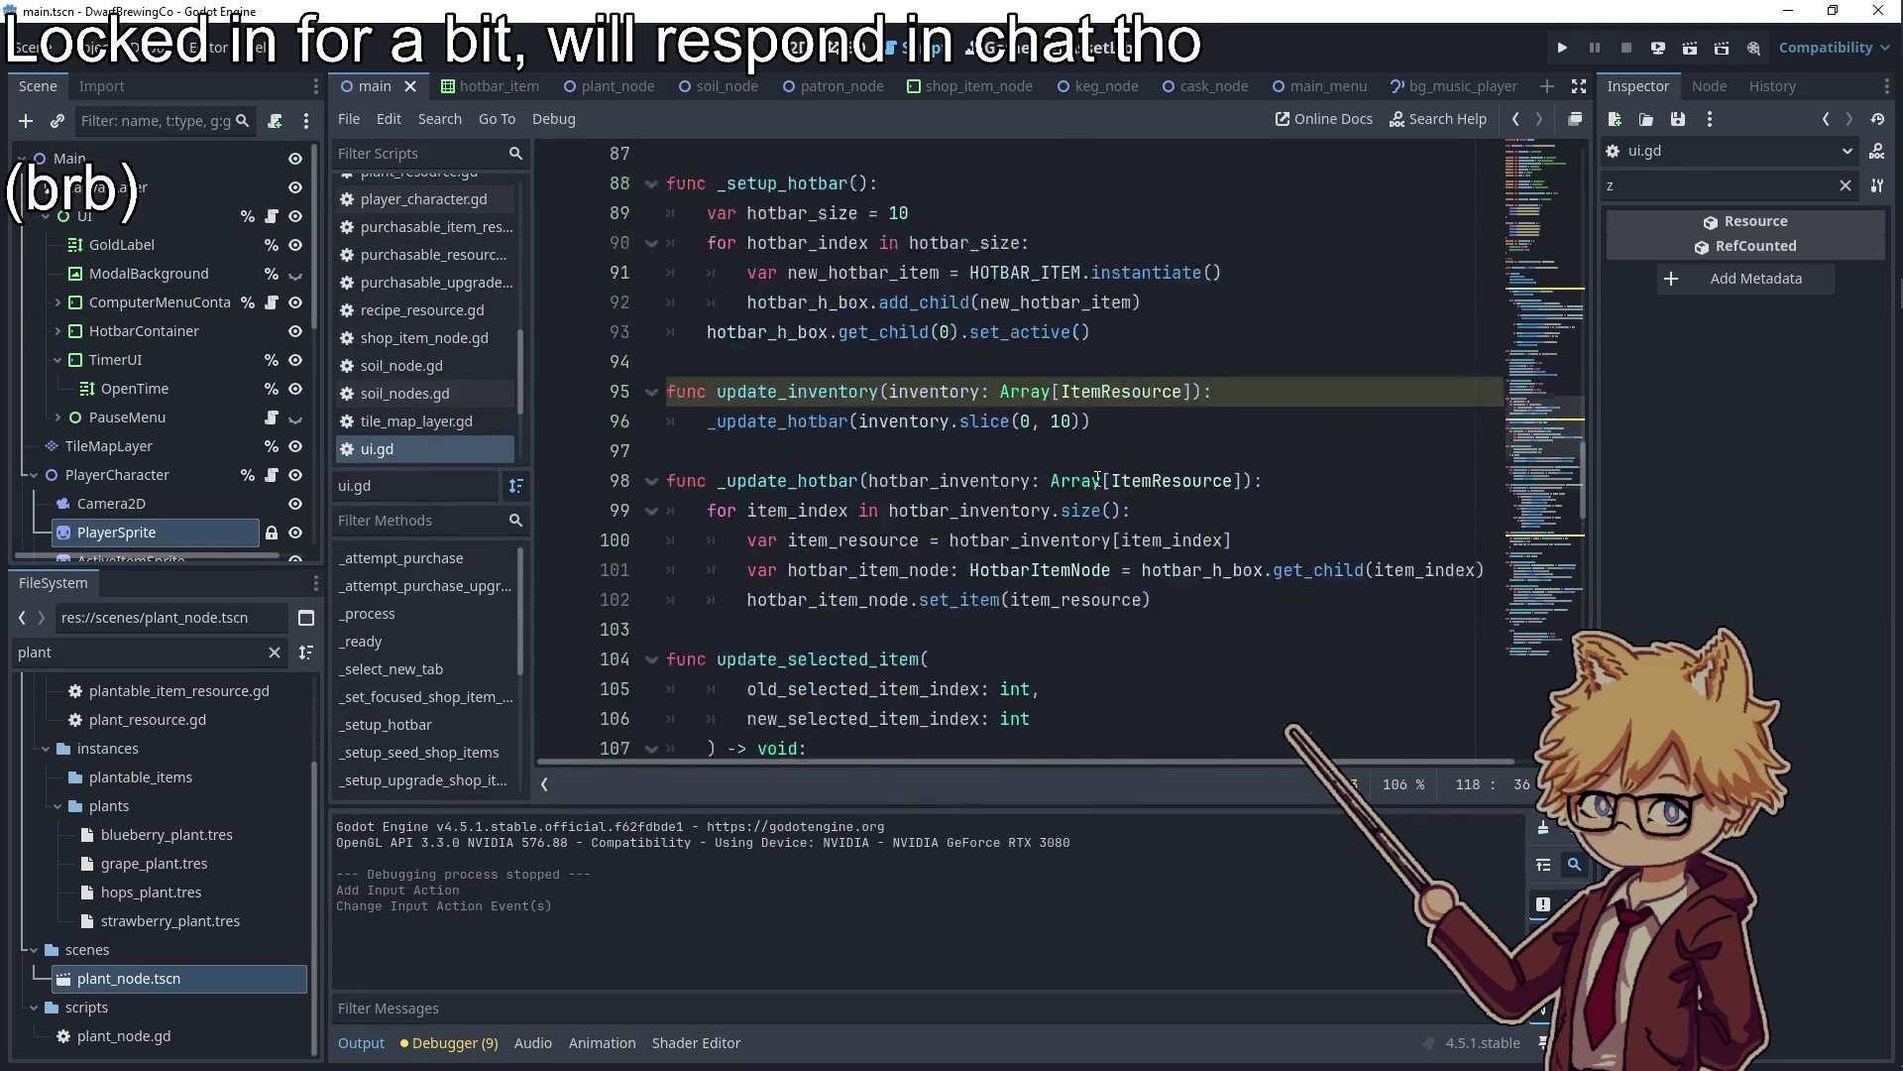
pyautogui.scroll(2, 1229, 307)
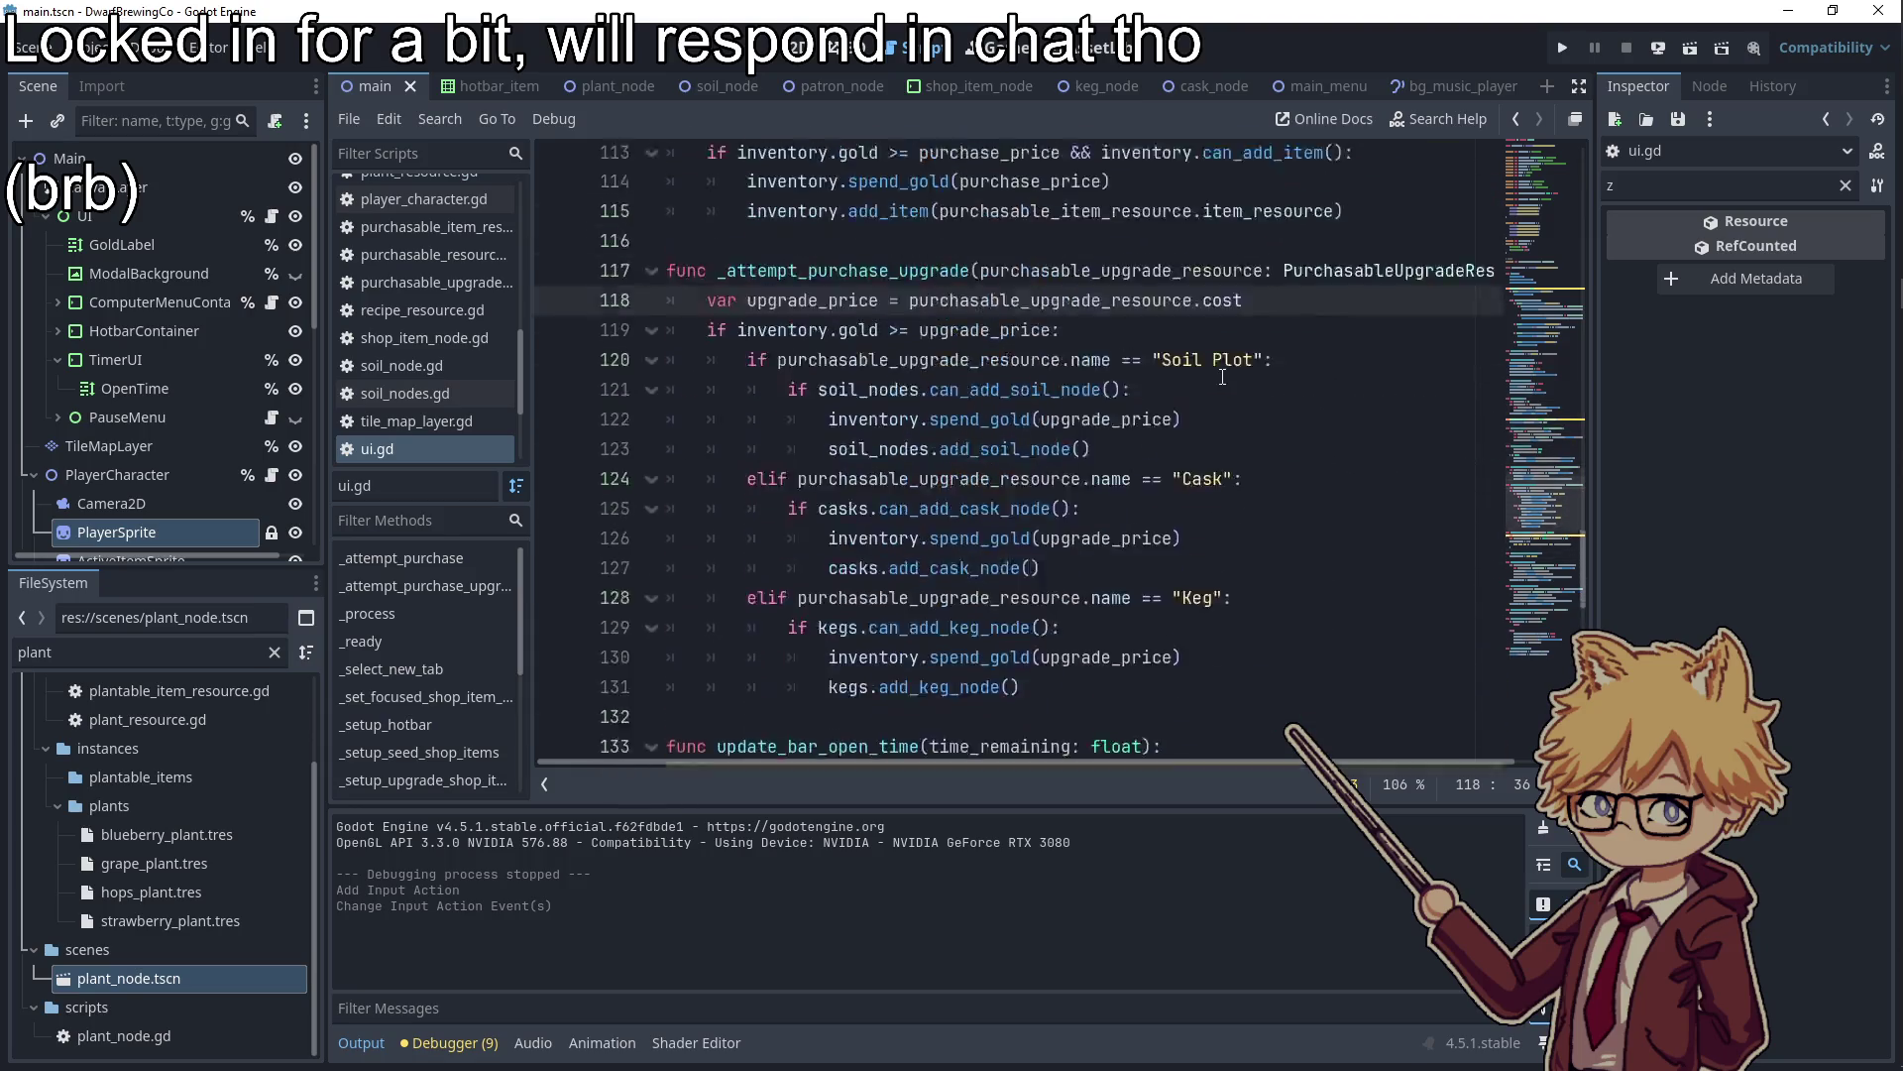
pyautogui.scroll(20, 1225, 337)
pyautogui.doubleClick(1142, 390)
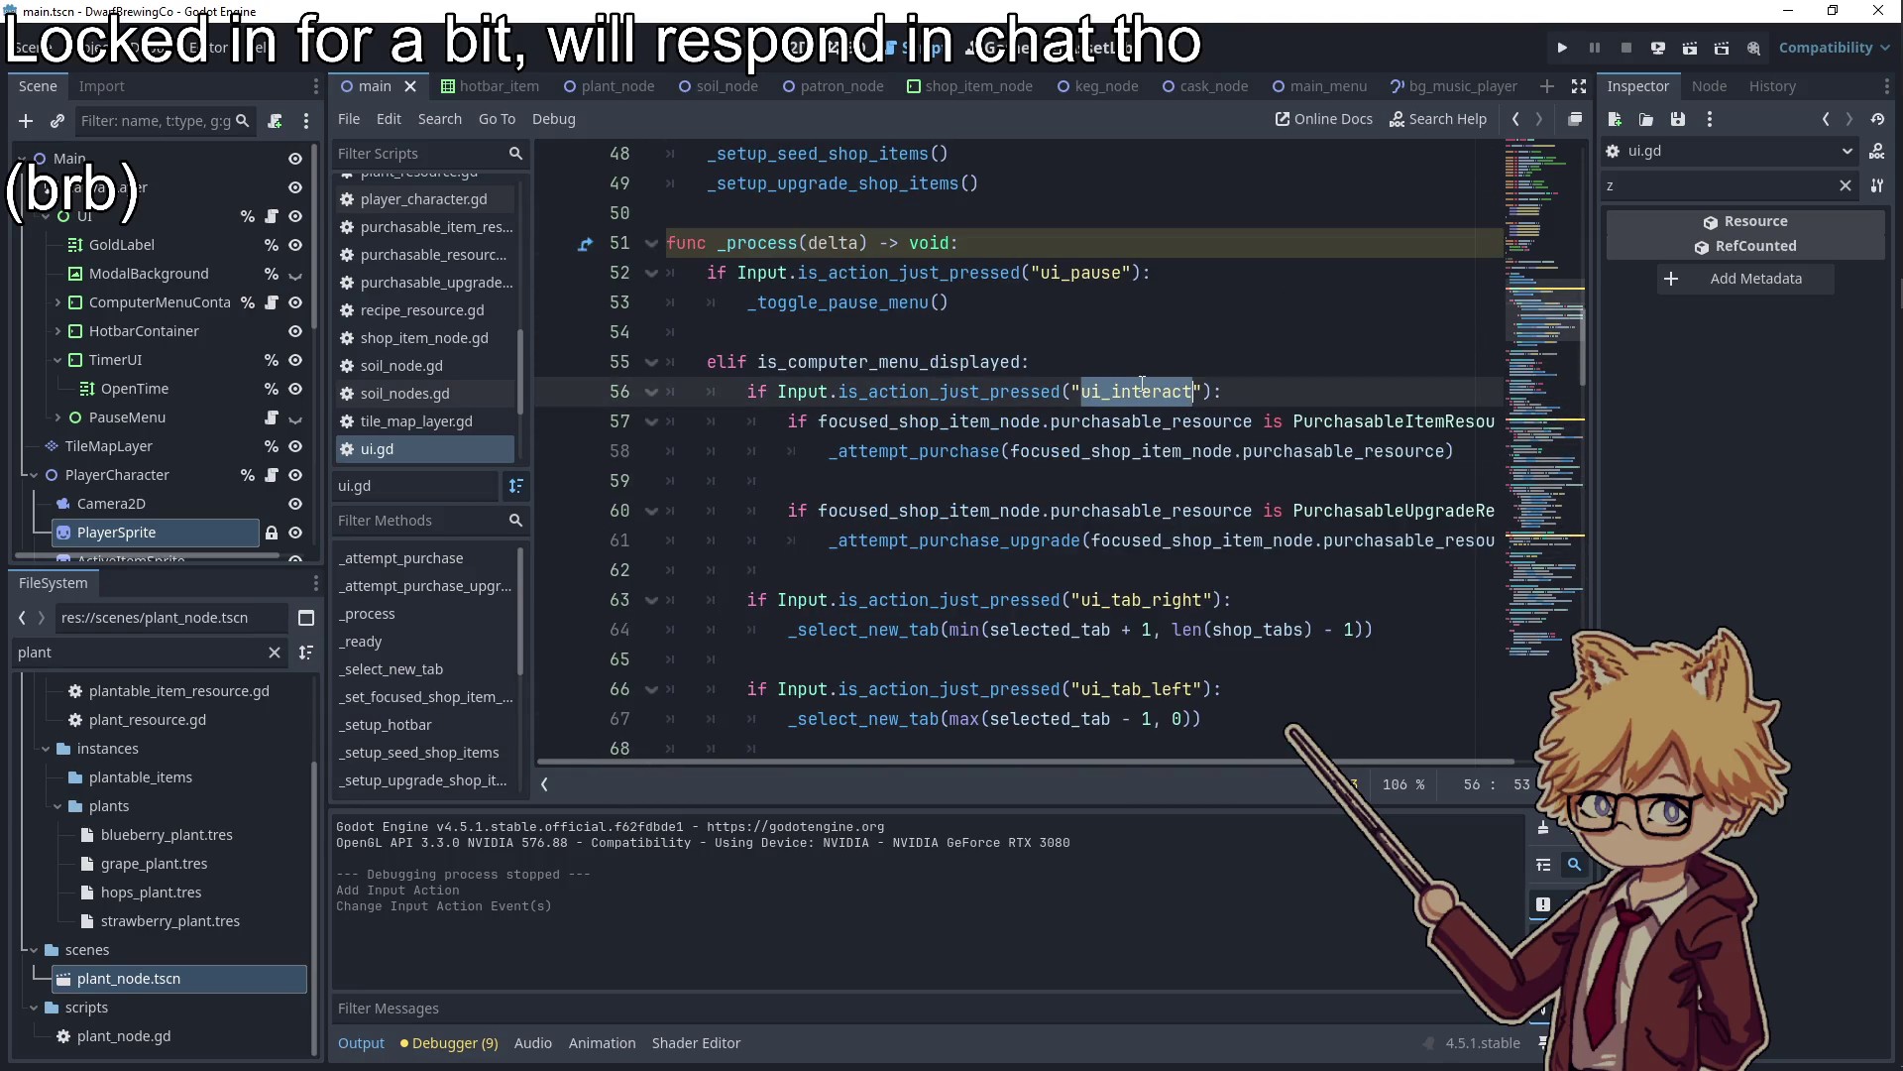
pyautogui.moveTo(1193, 390); pyautogui.dragTo(1112, 390)
pyautogui.write('press')
pyautogui.click(1166, 348)
pyautogui.doubleClick(1145, 599)
pyautogui.doubleClick(1130, 391)
pyautogui.click(1110, 486)
pyautogui.click(1563, 48)
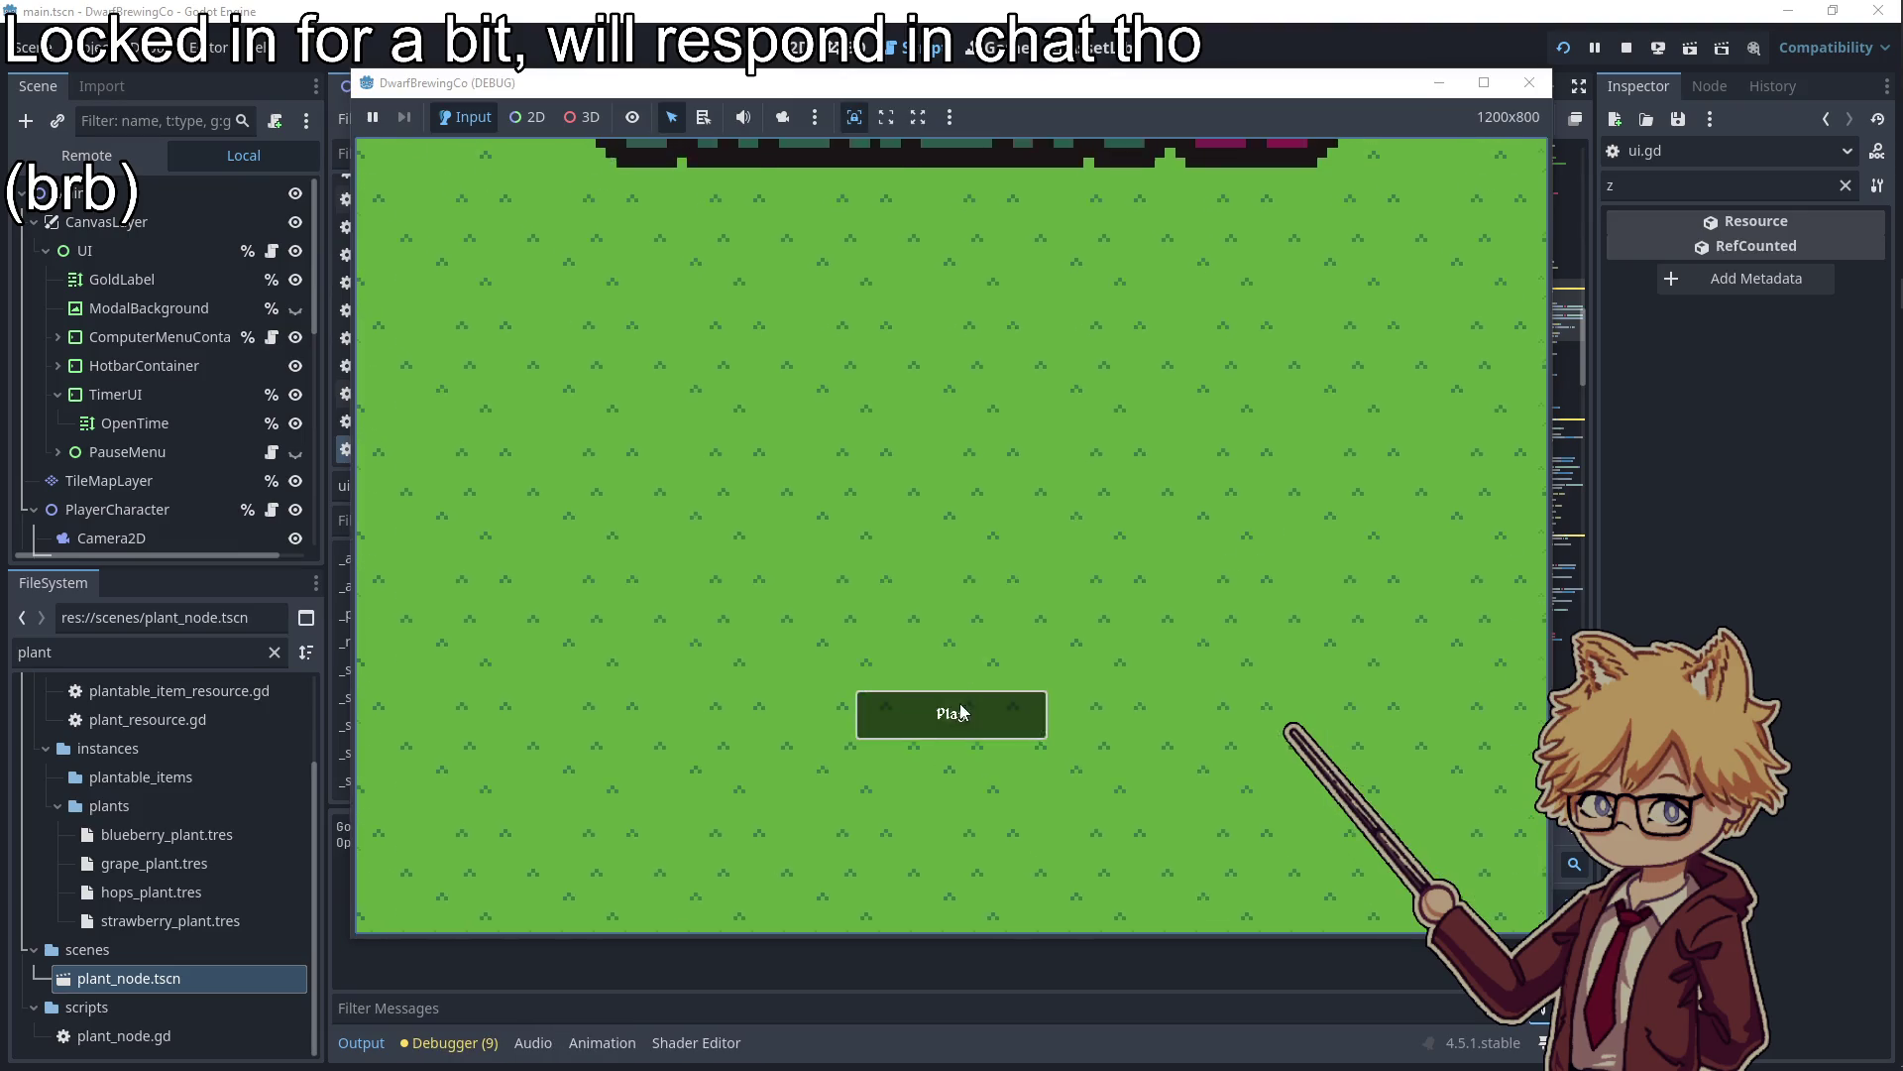
# Start a game, walk to the computer, open the seed shop and buy Hops Seeds twice
pyautogui.click(960, 712)
pyautogui.press('Escape')
pyautogui.press('w')
pyautogui.press('e')
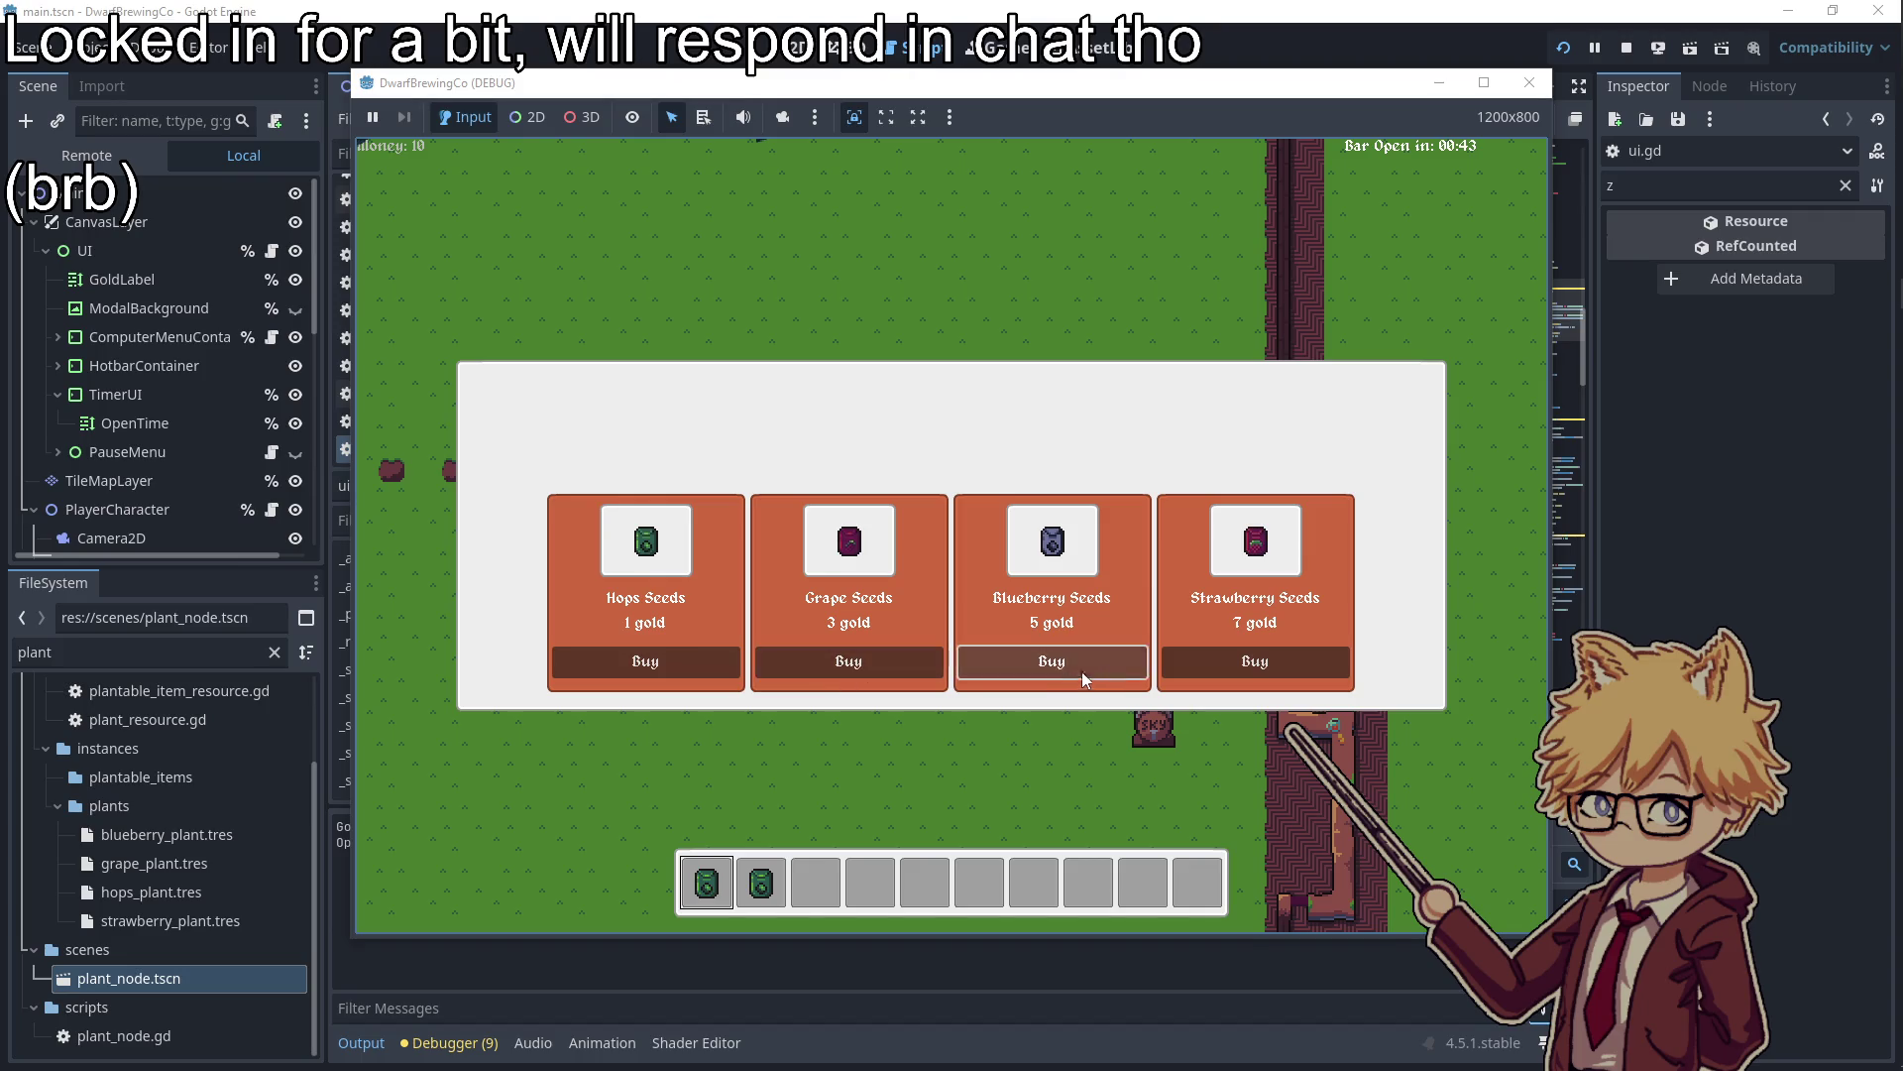
pyautogui.click(682, 670)
pyautogui.click(682, 670)
pyautogui.click(682, 670)
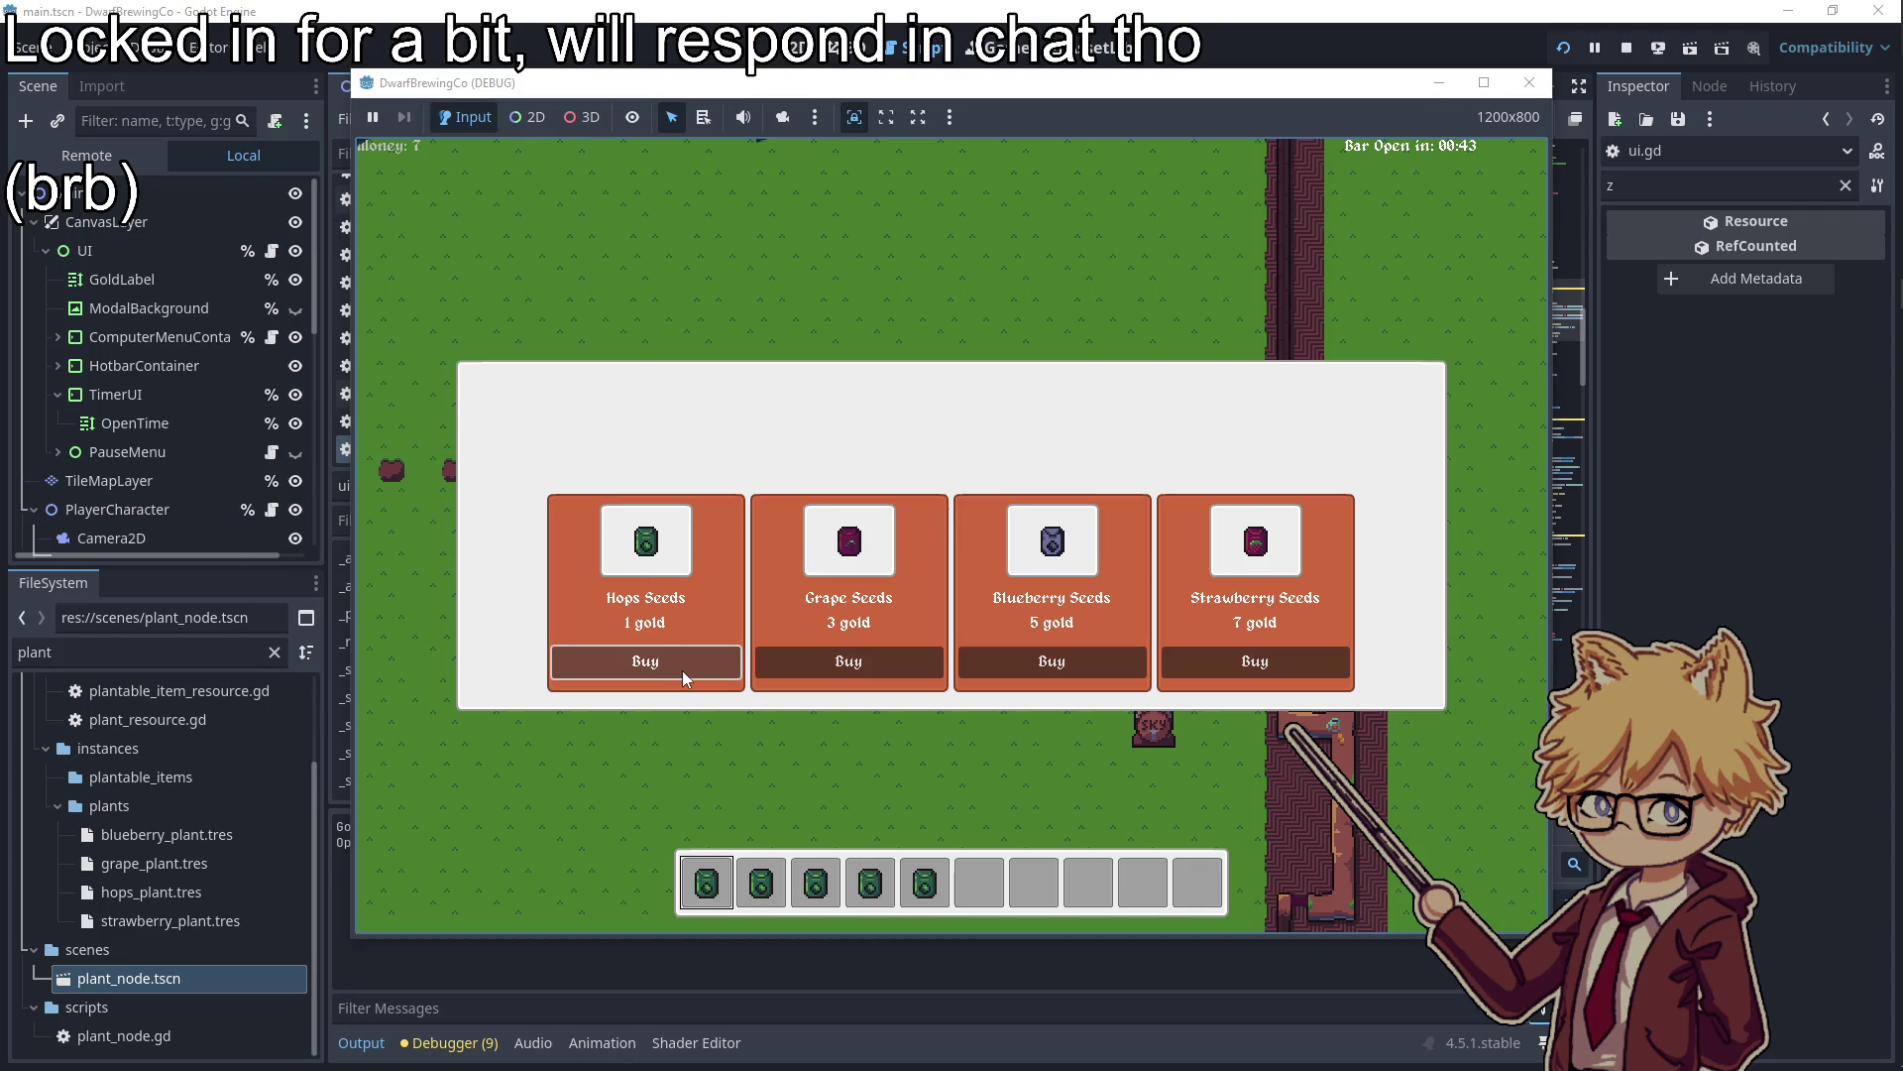
# Buy Hops Seeds once more, leave the shop and stop the running game
pyautogui.press('e')
pyautogui.press('a')
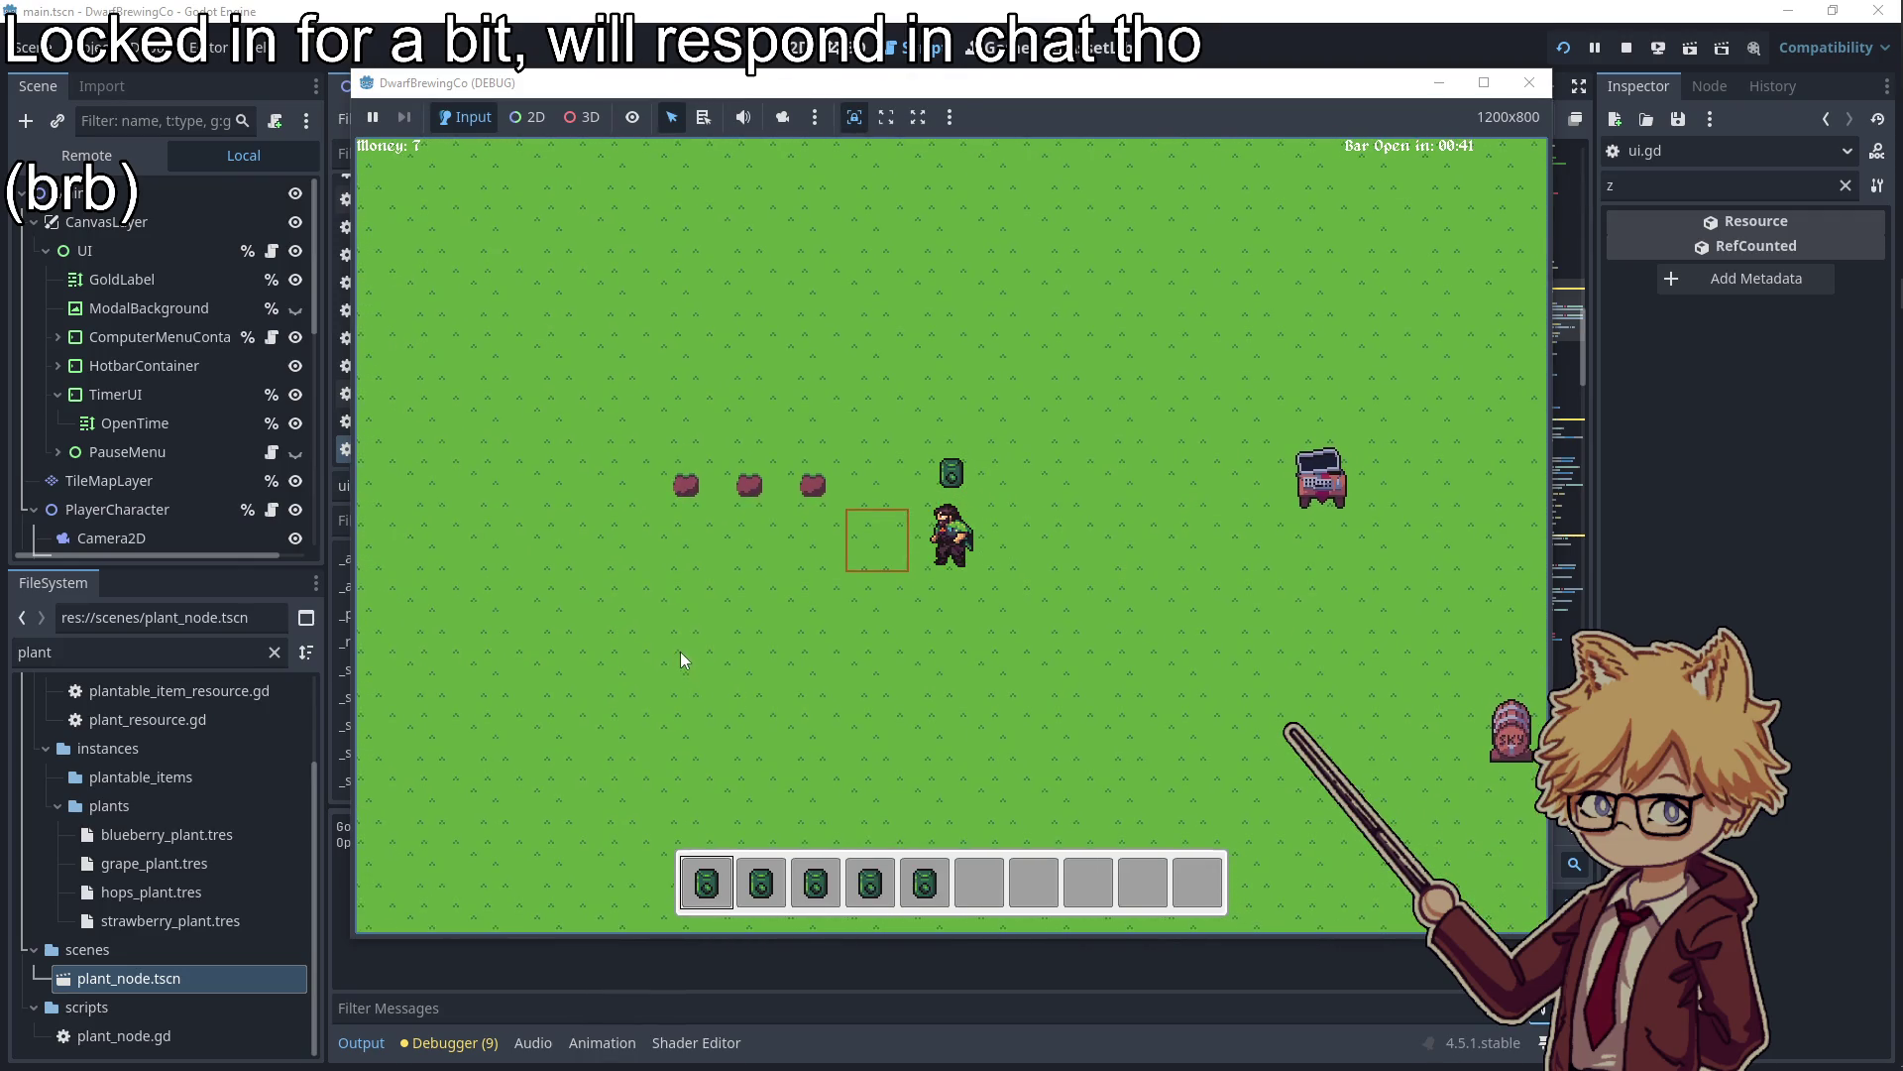
pyautogui.press('Escape')
pyautogui.click(1529, 82)
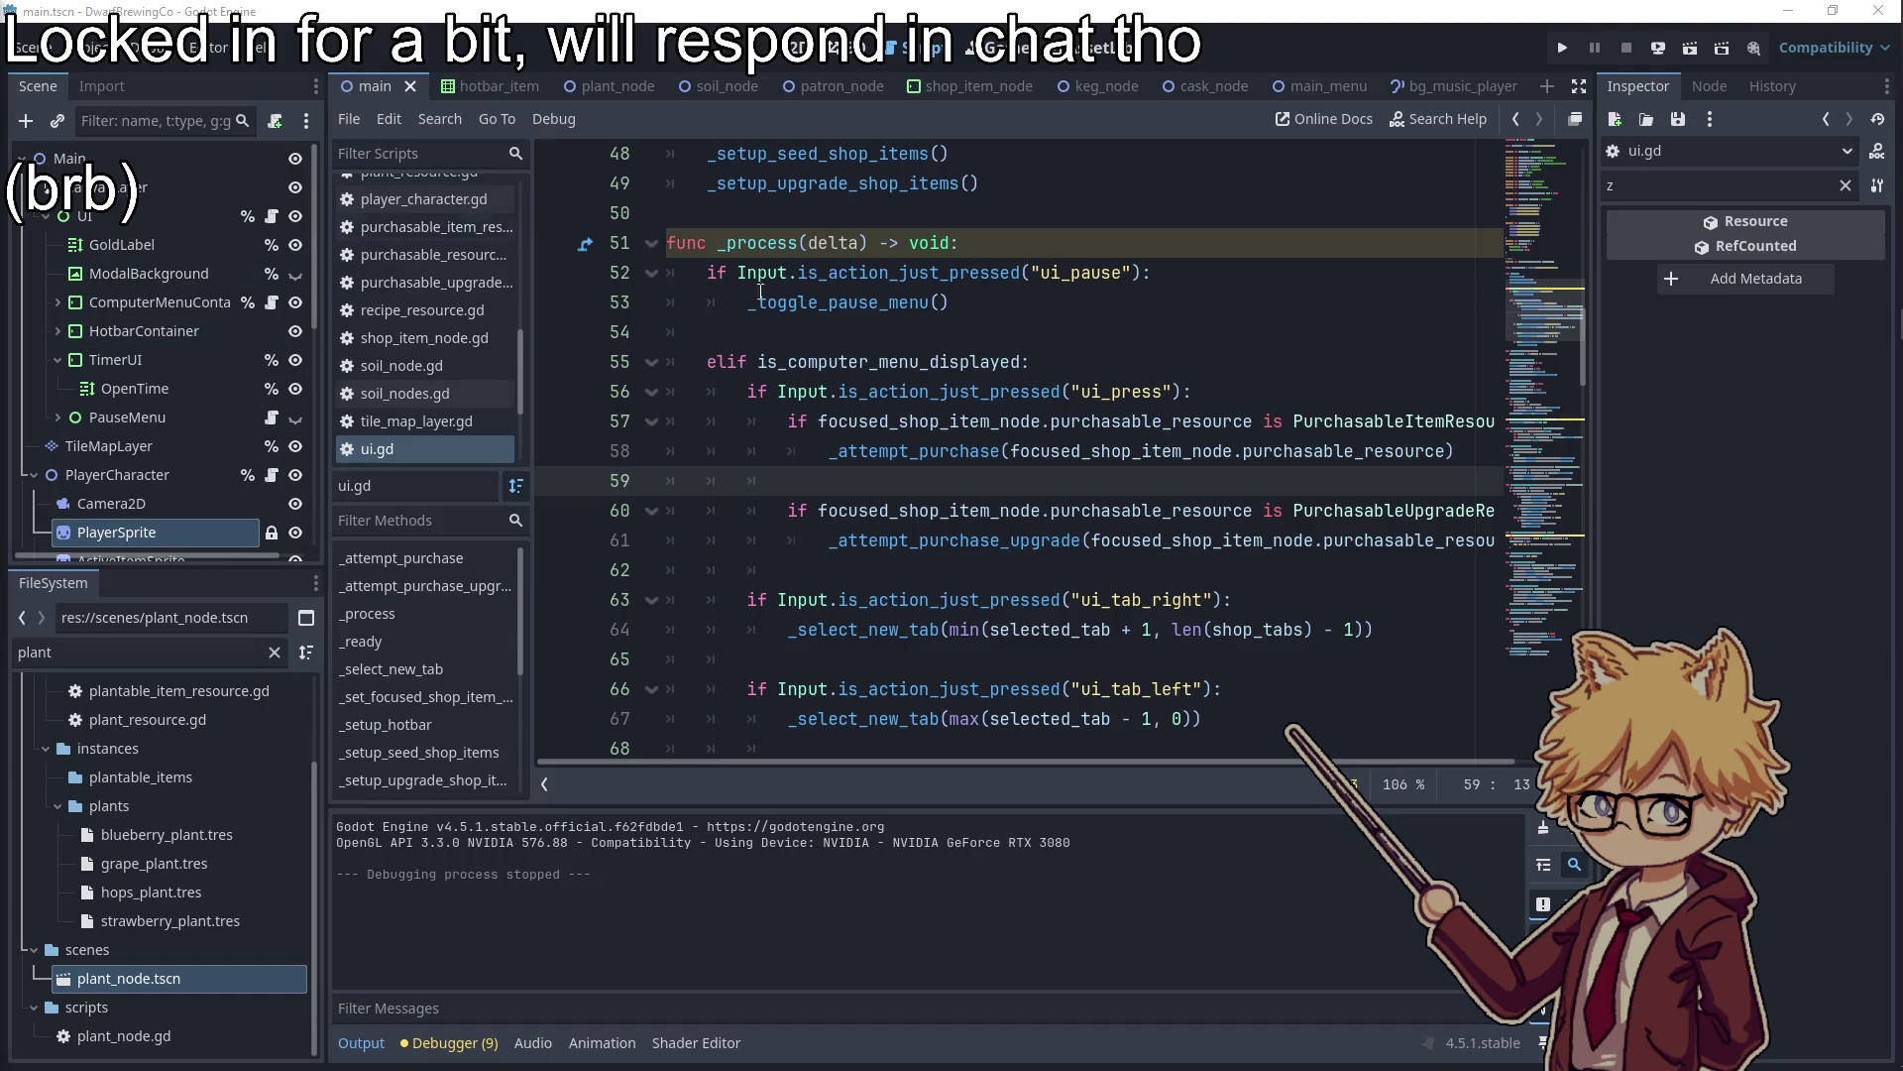
pyautogui.click(904, 340)
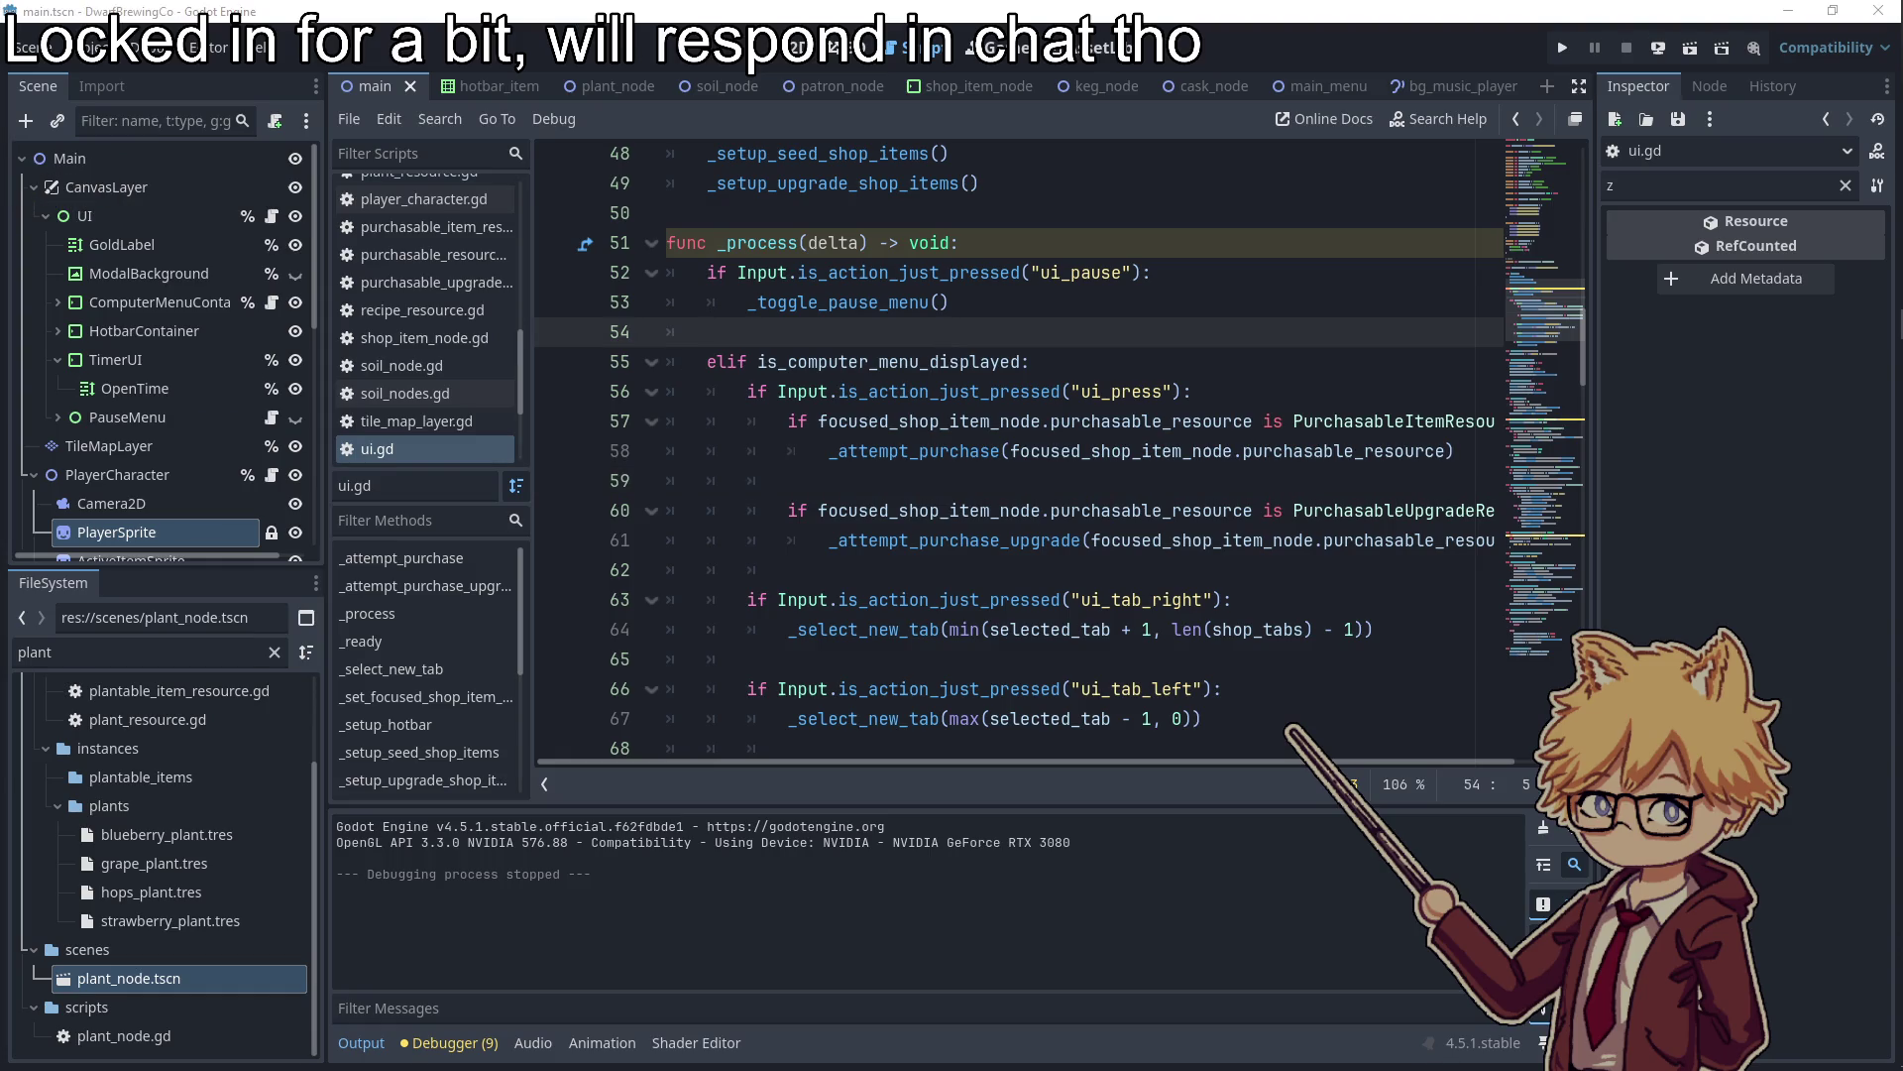
pyautogui.click(893, 537)
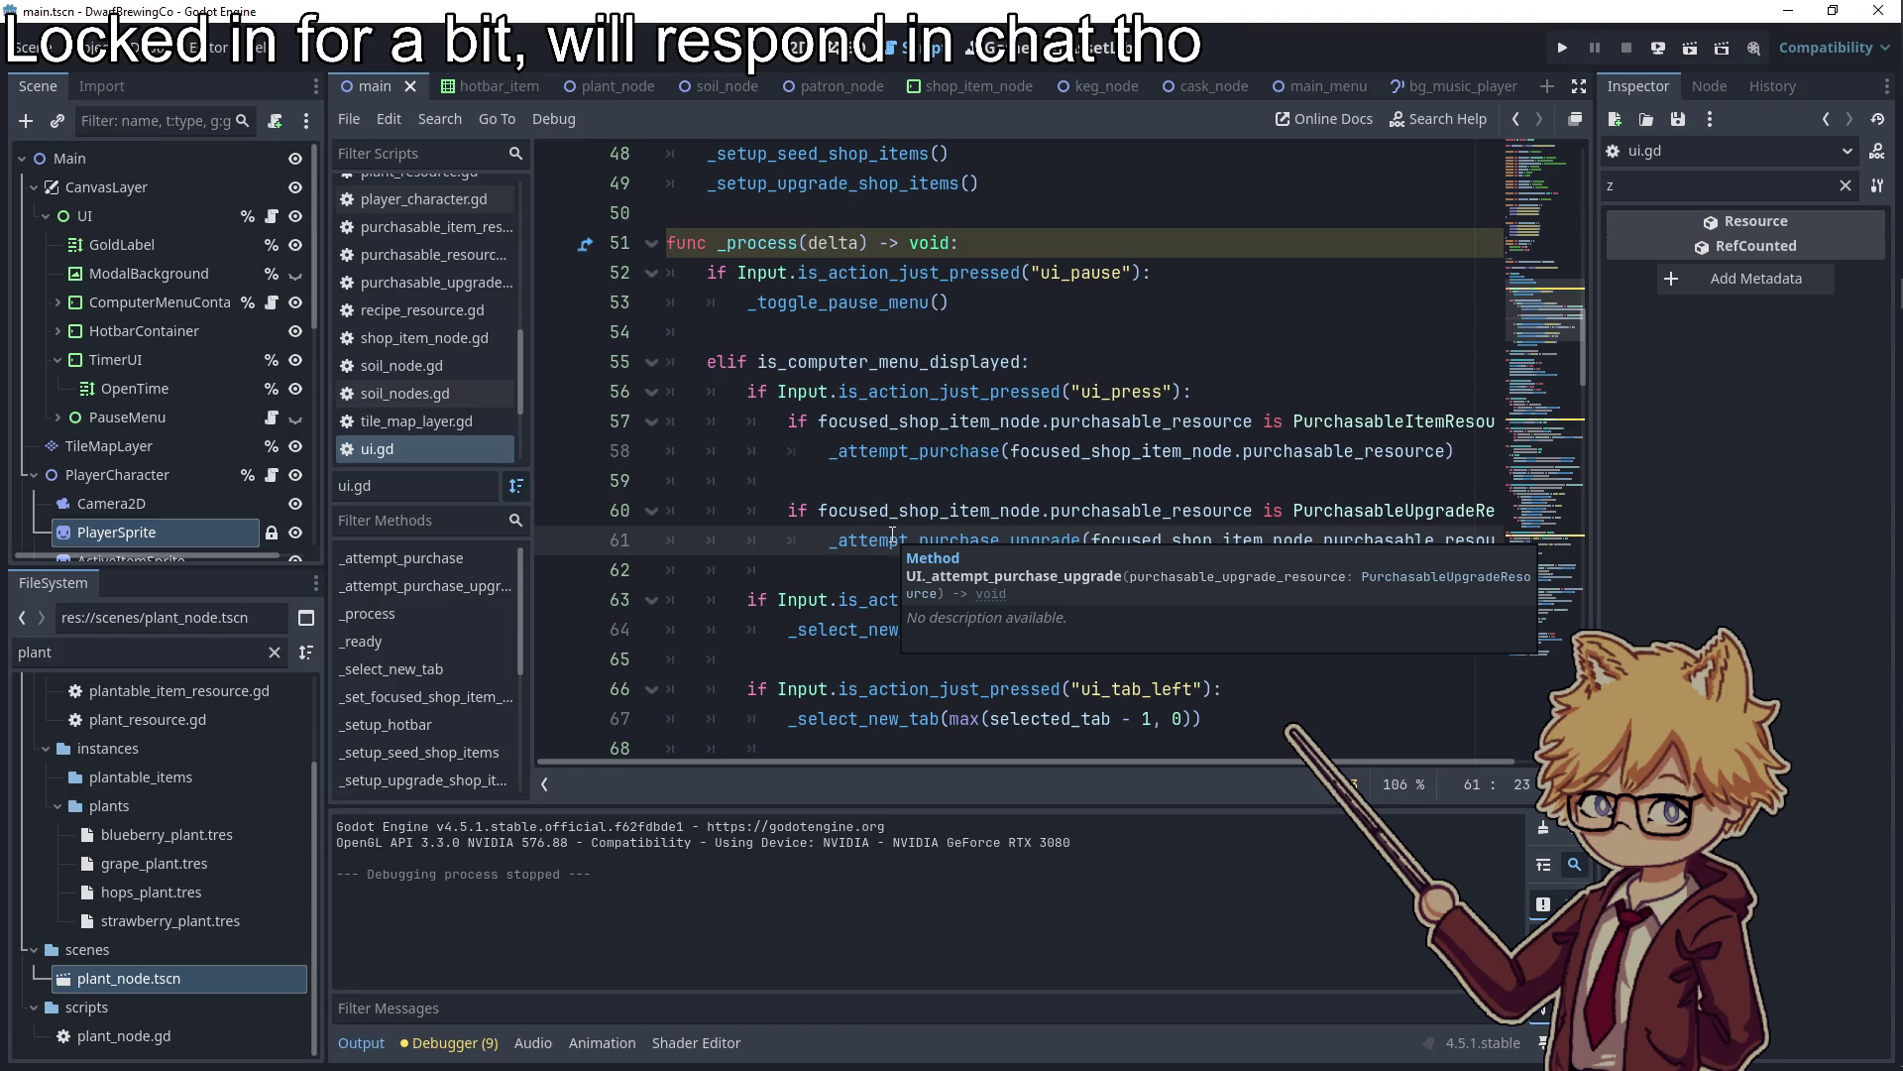
pyautogui.click(831, 630)
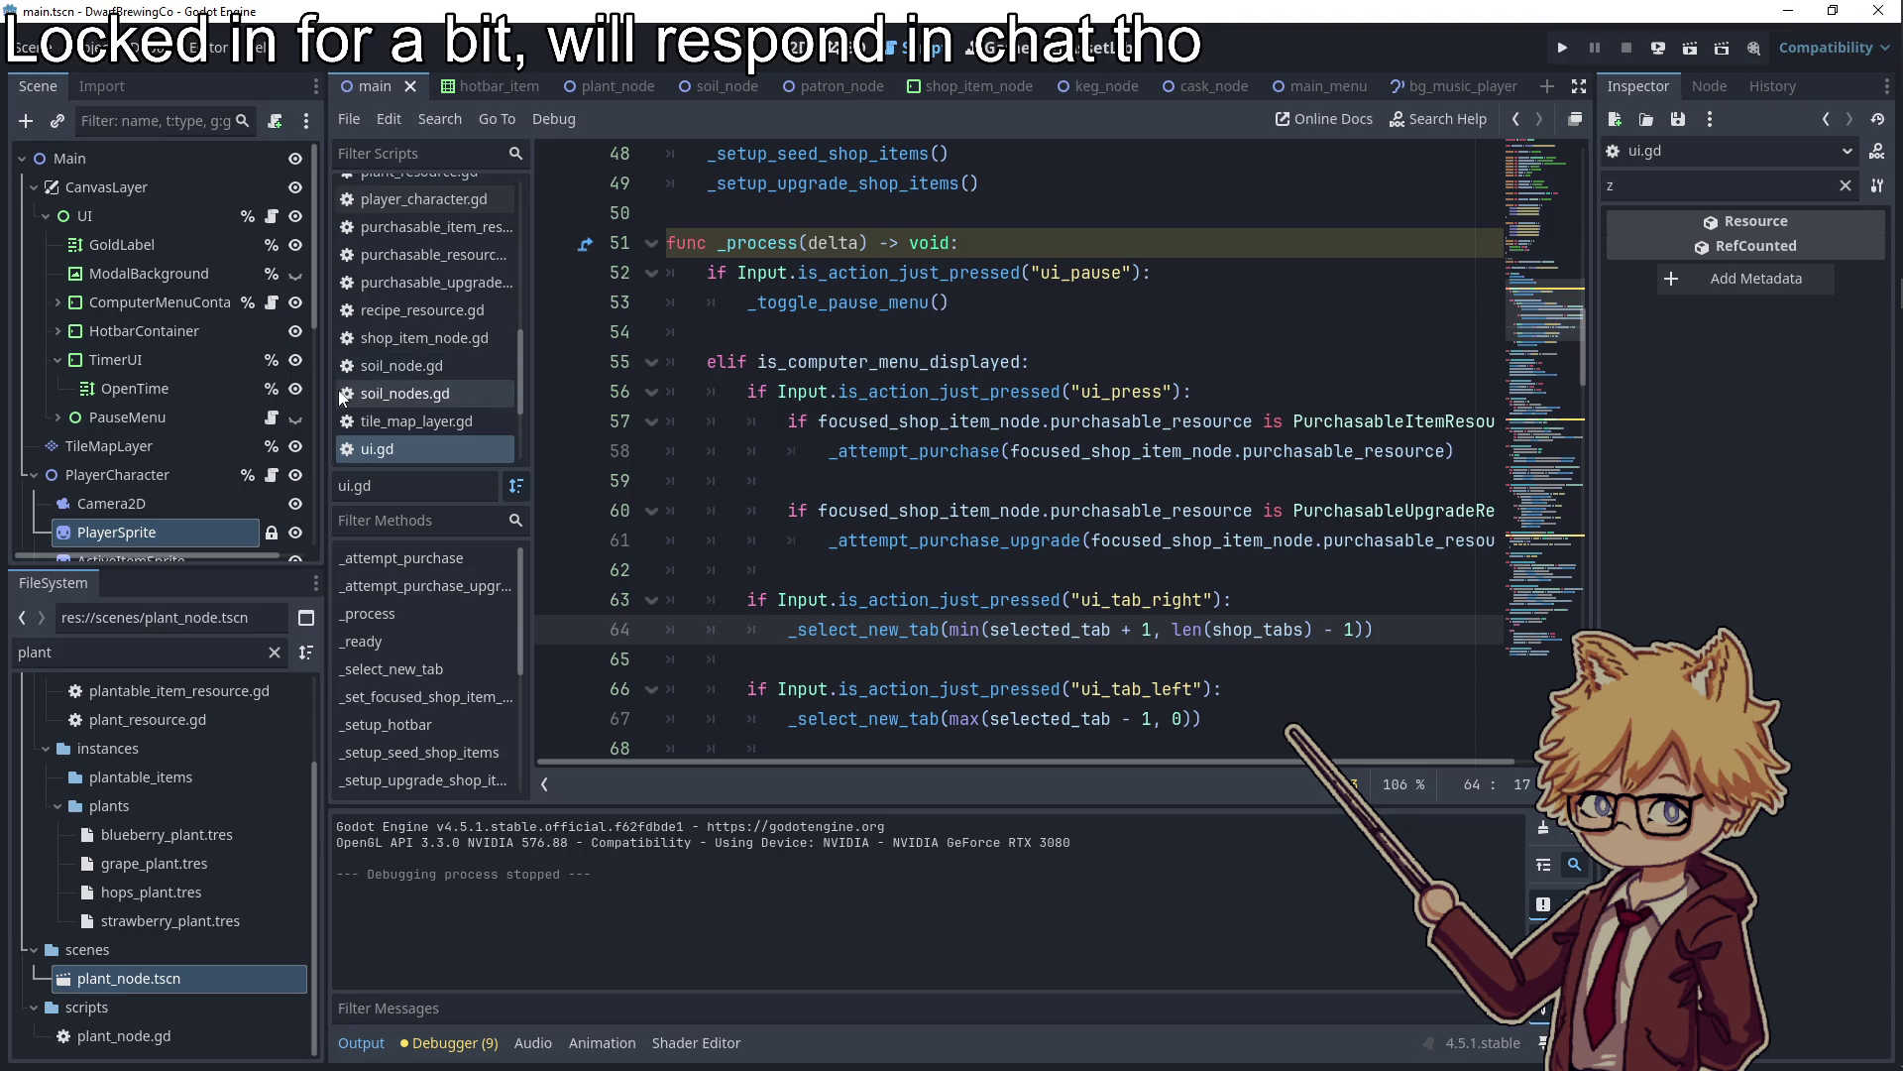
pyautogui.scroll(-5, 284, 397)
pyautogui.scroll(-3, 285, 401)
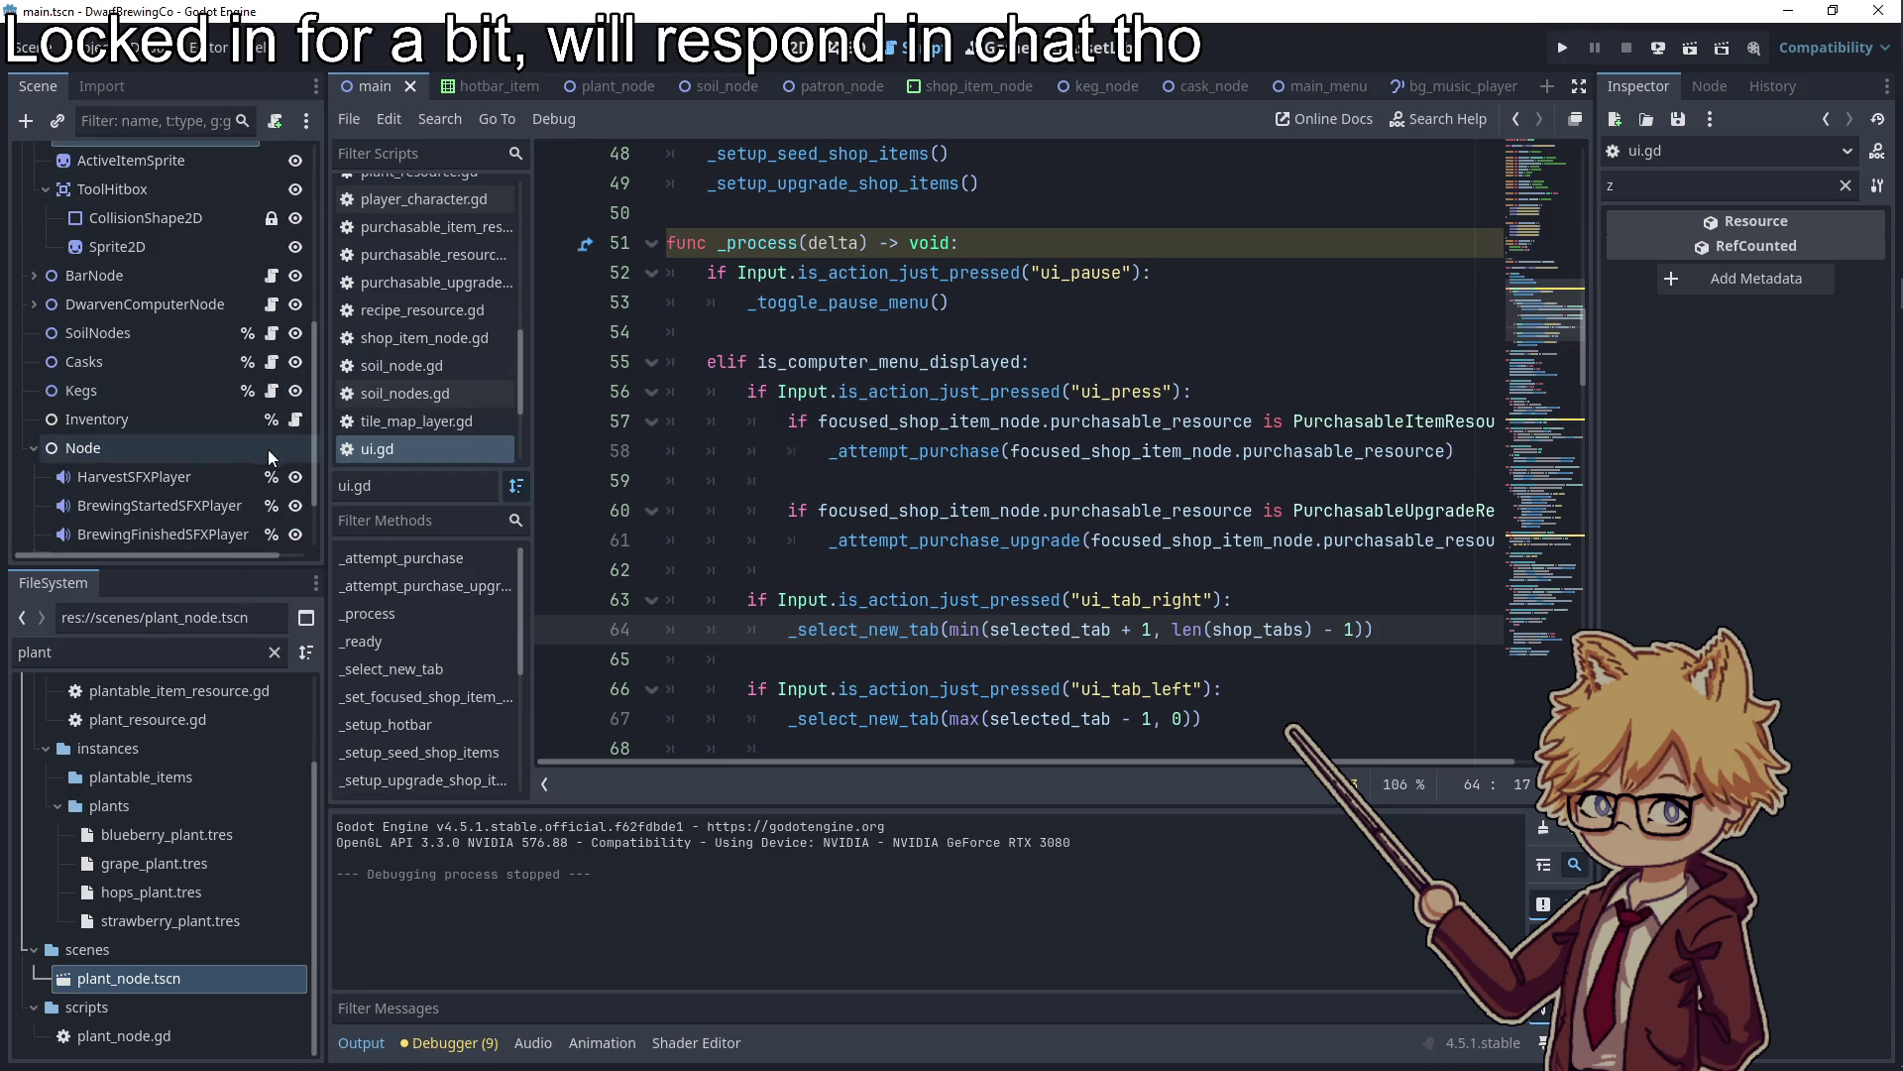
# Filter the FileSystem for 'shop' and open shop_item_node.tscn to show its script
pyautogui.scroll(8, 218, 449)
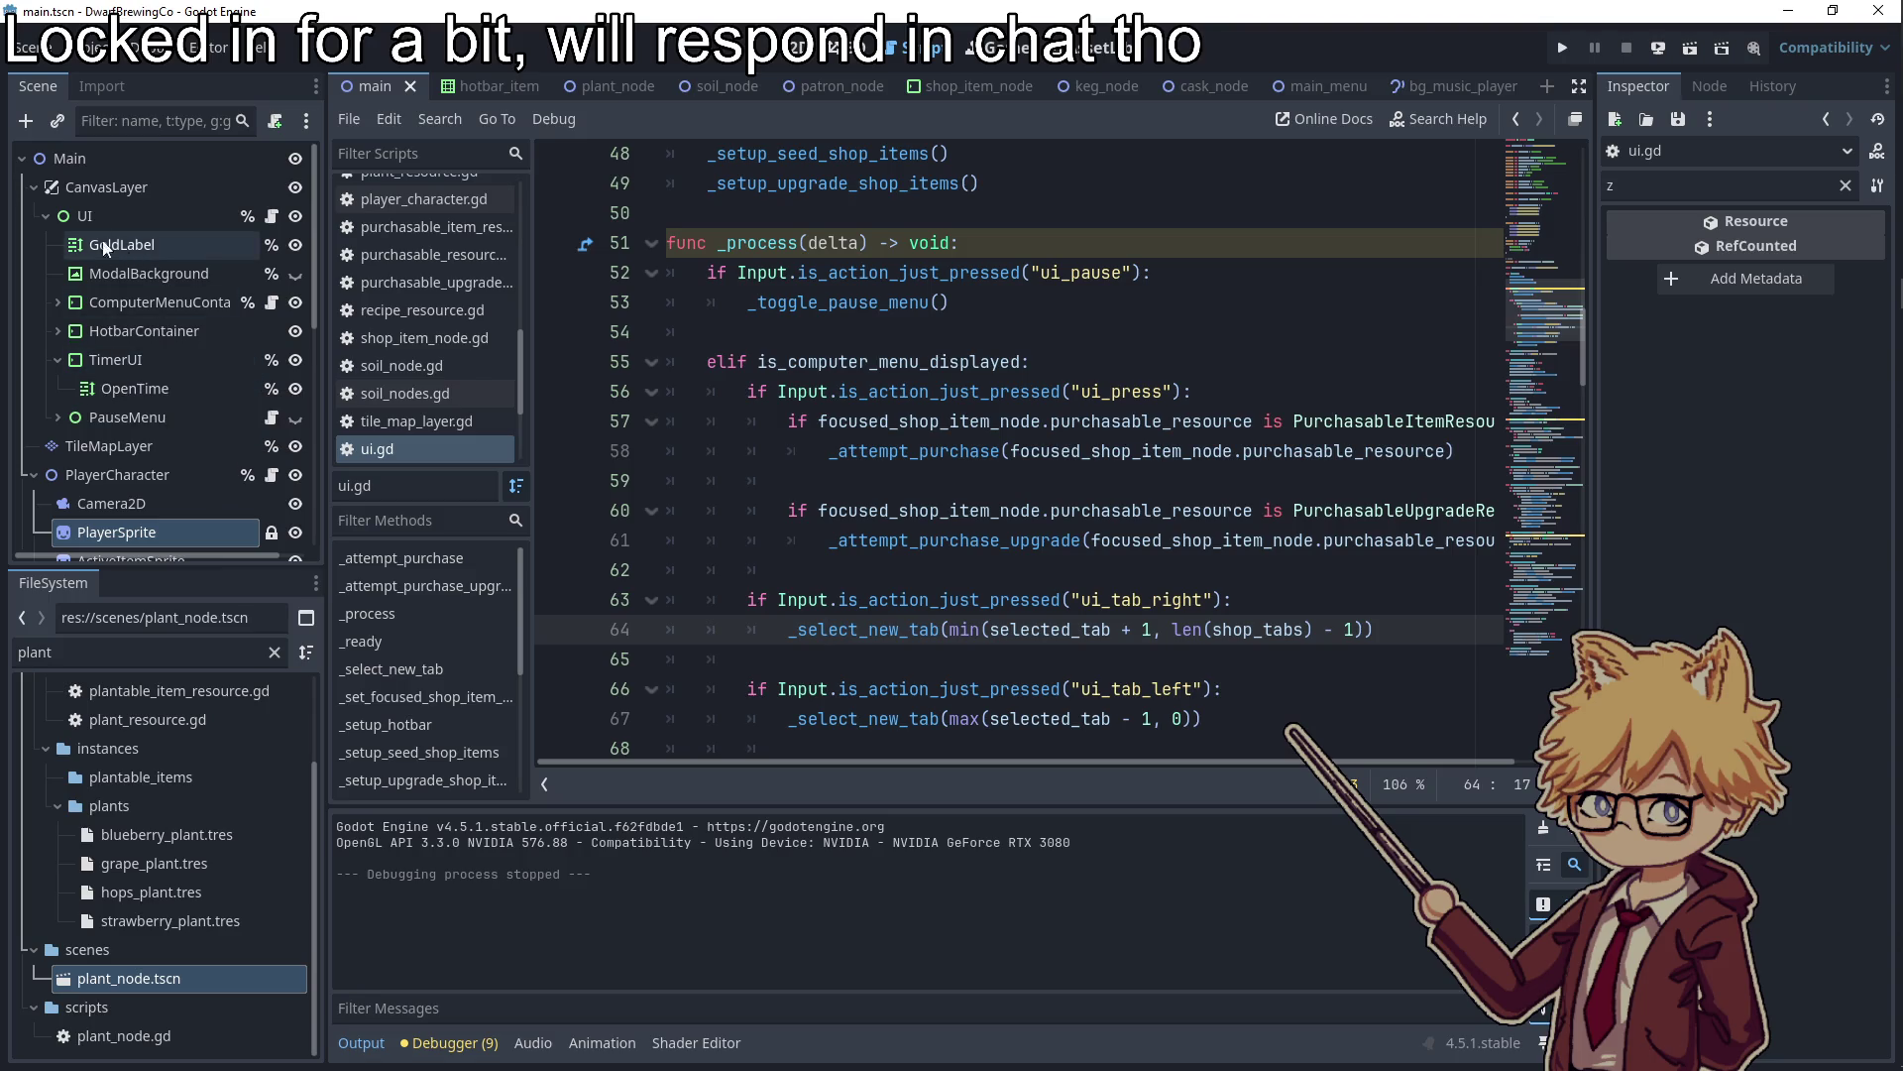
pyautogui.click(48, 217)
pyautogui.click(48, 217)
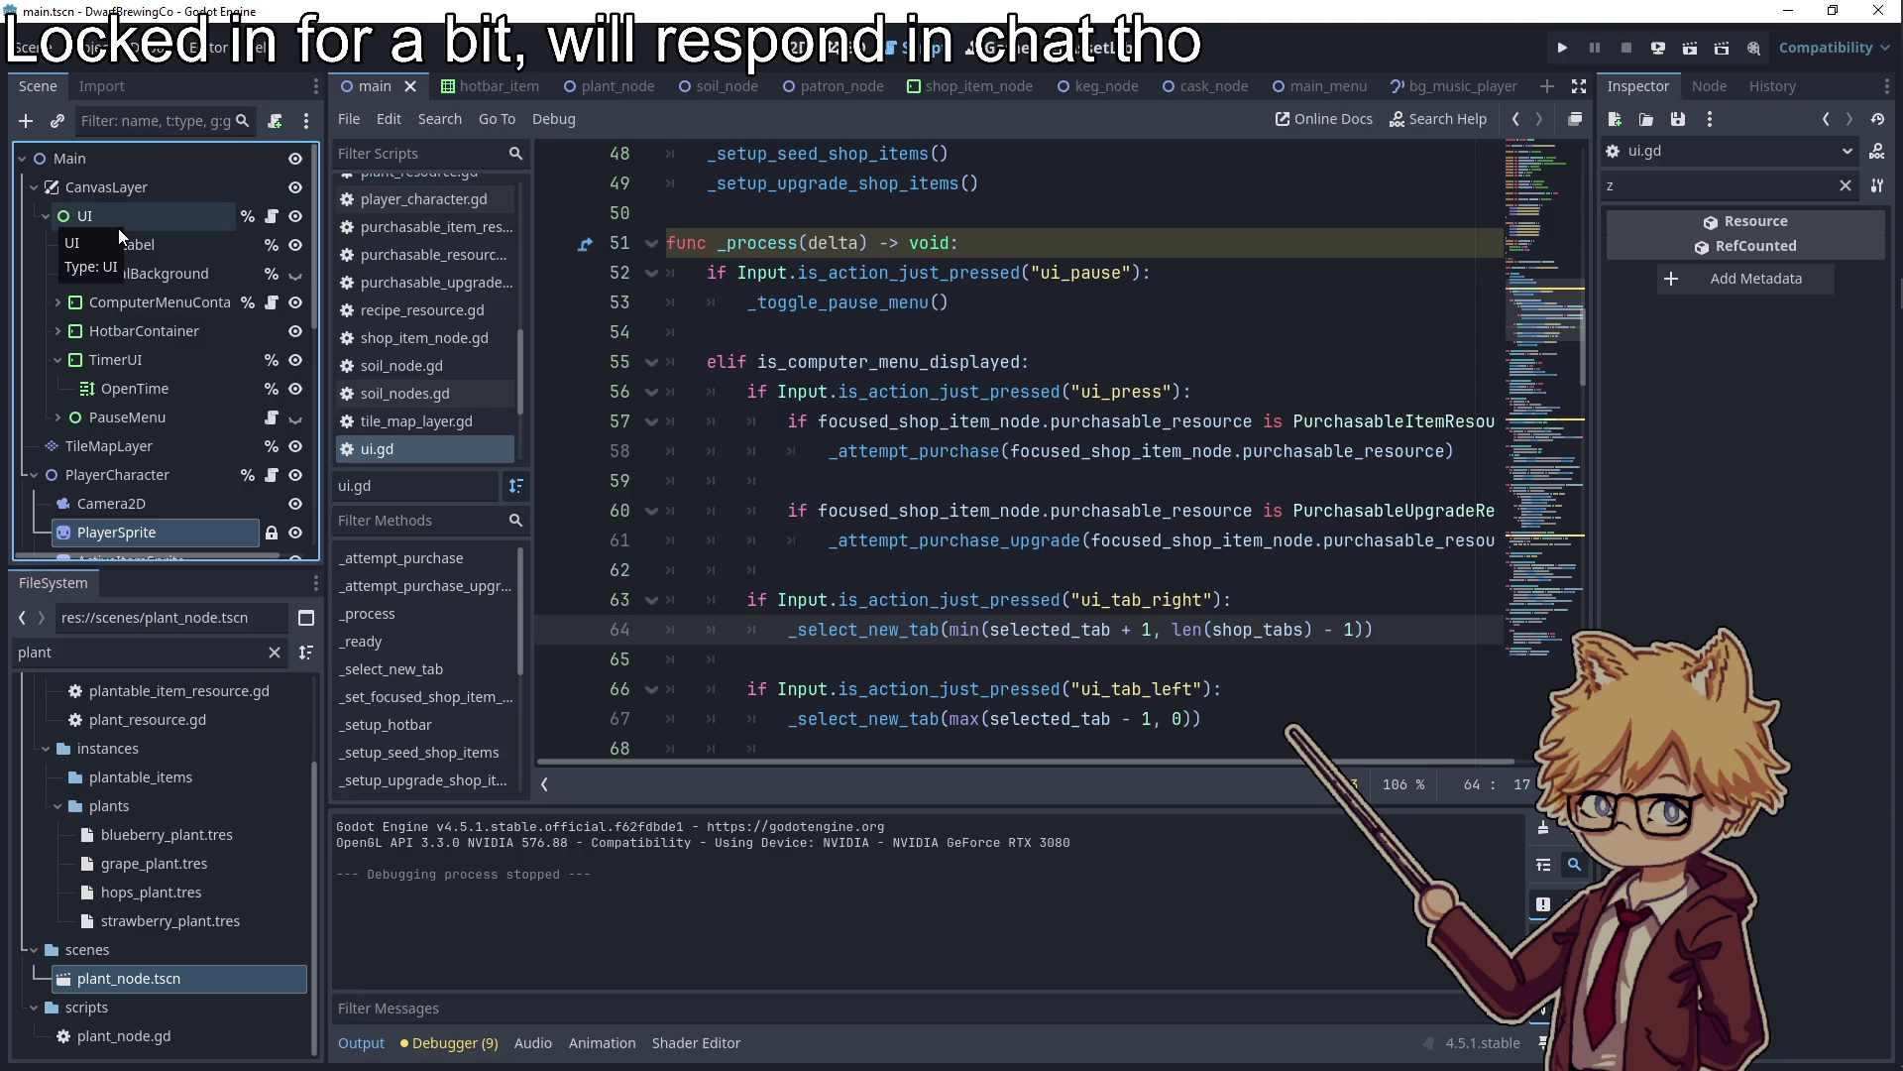
pyautogui.click(982, 316)
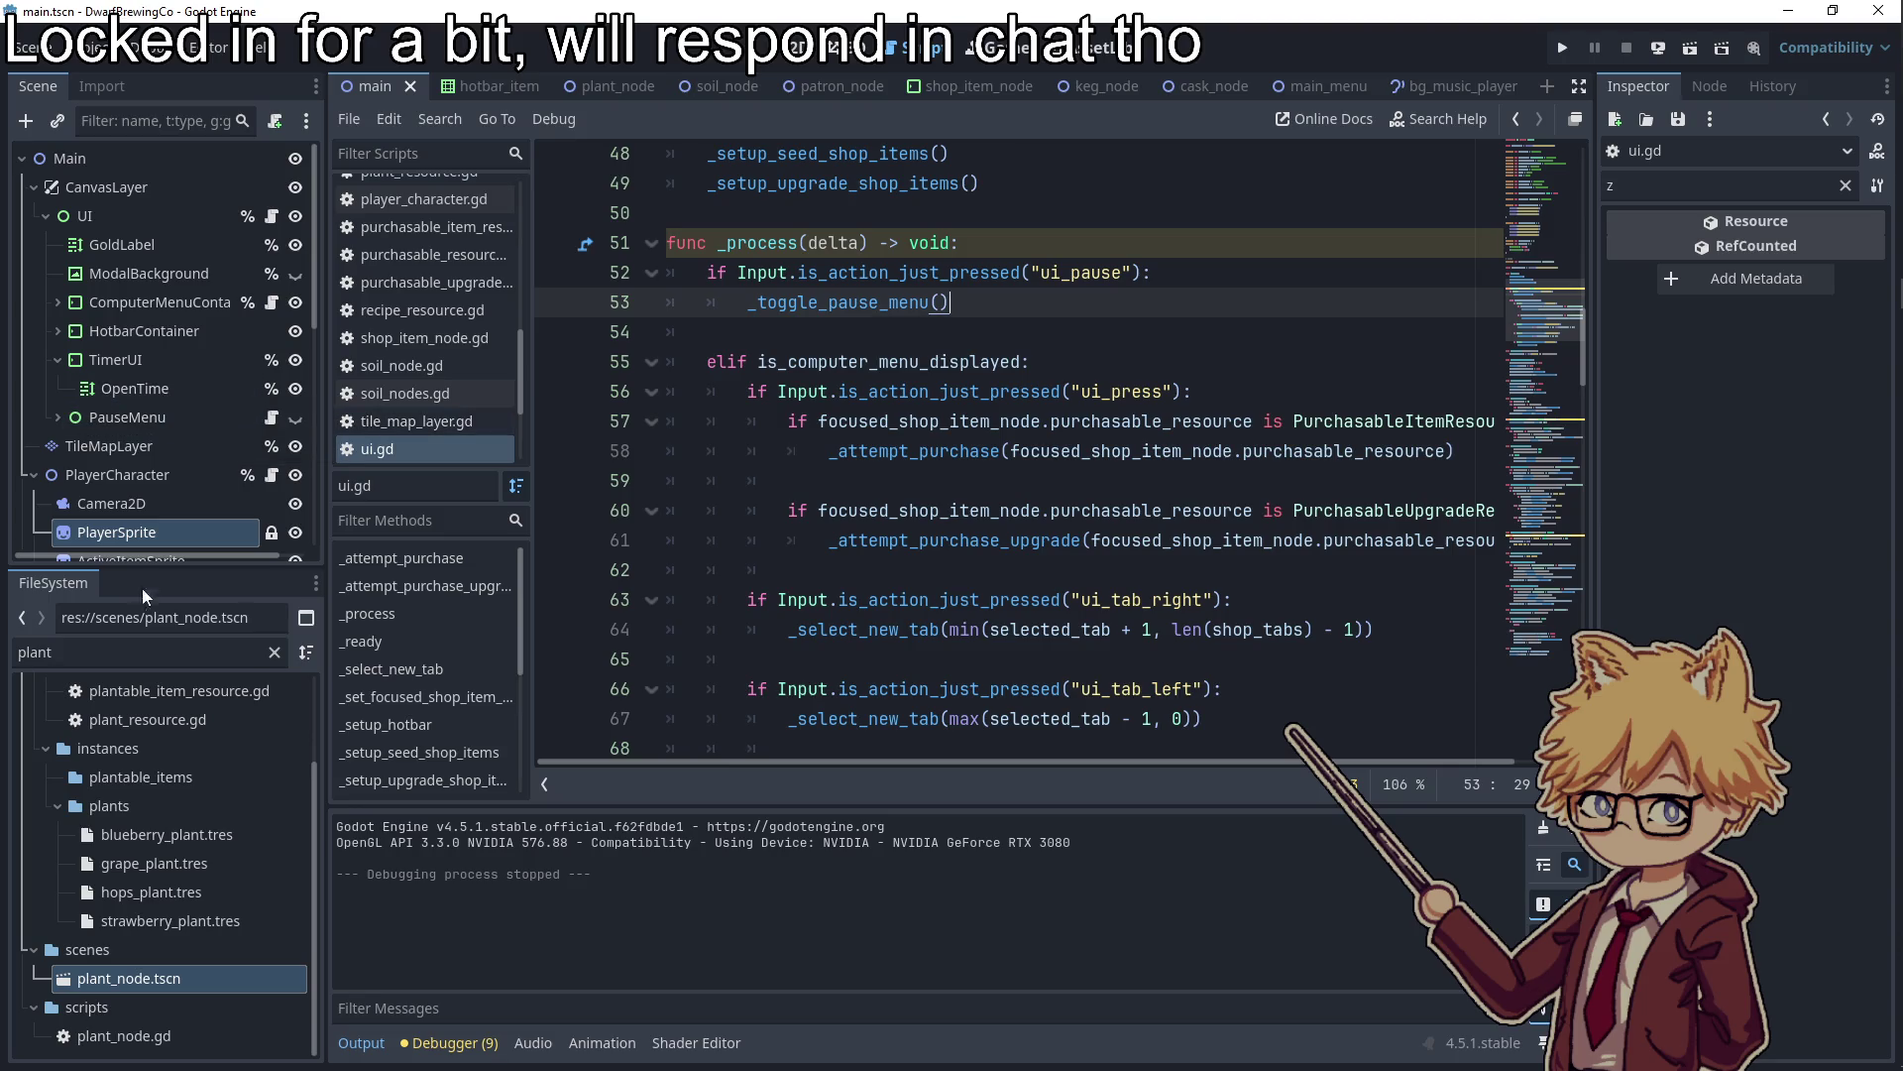
pyautogui.doubleClick(101, 644)
pyautogui.write('shop')
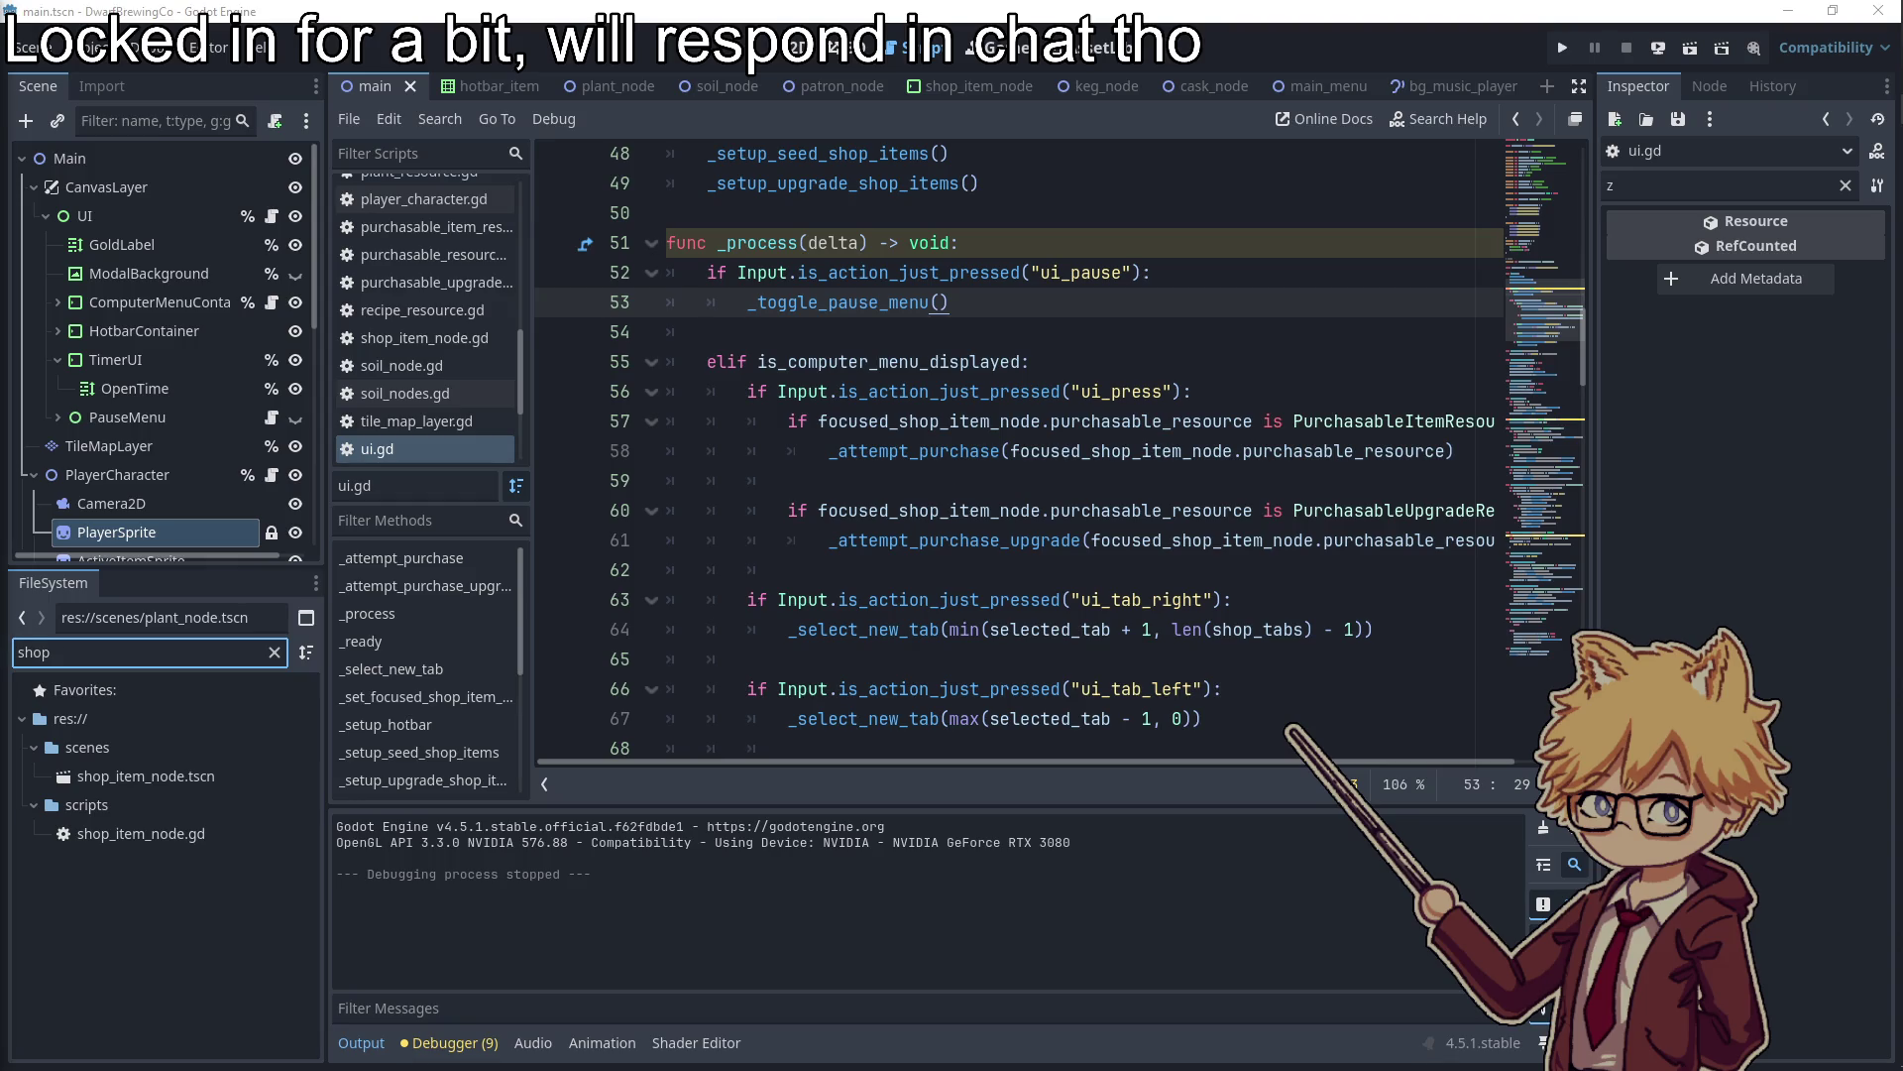
pyautogui.doubleClick(146, 776)
pyautogui.click(931, 410)
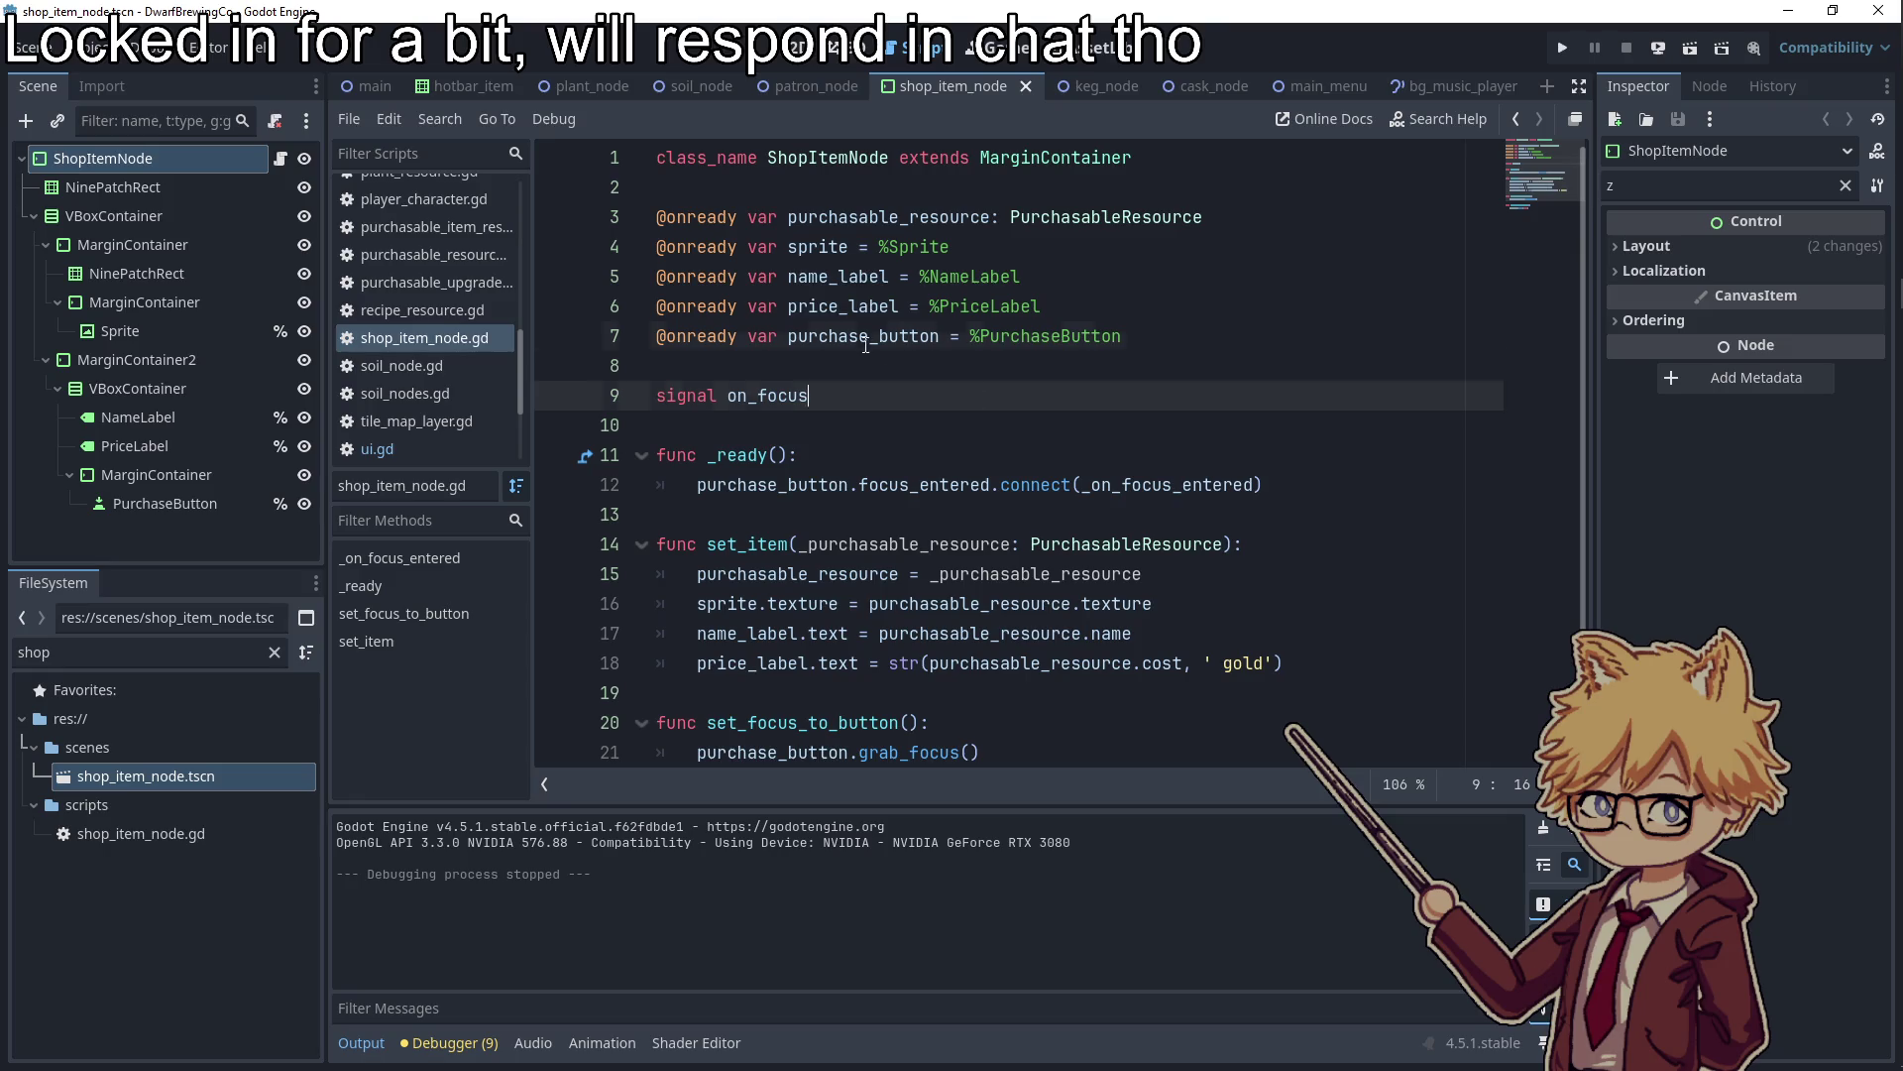
# In _ready, connect purchase_button.pressed to _on_purchase_button_pressed
pyautogui.doubleClick(865, 346)
pyautogui.hotkey('ctrl', 'c')
pyautogui.scroll(-1, 1189, 397)
pyautogui.click(1304, 403)
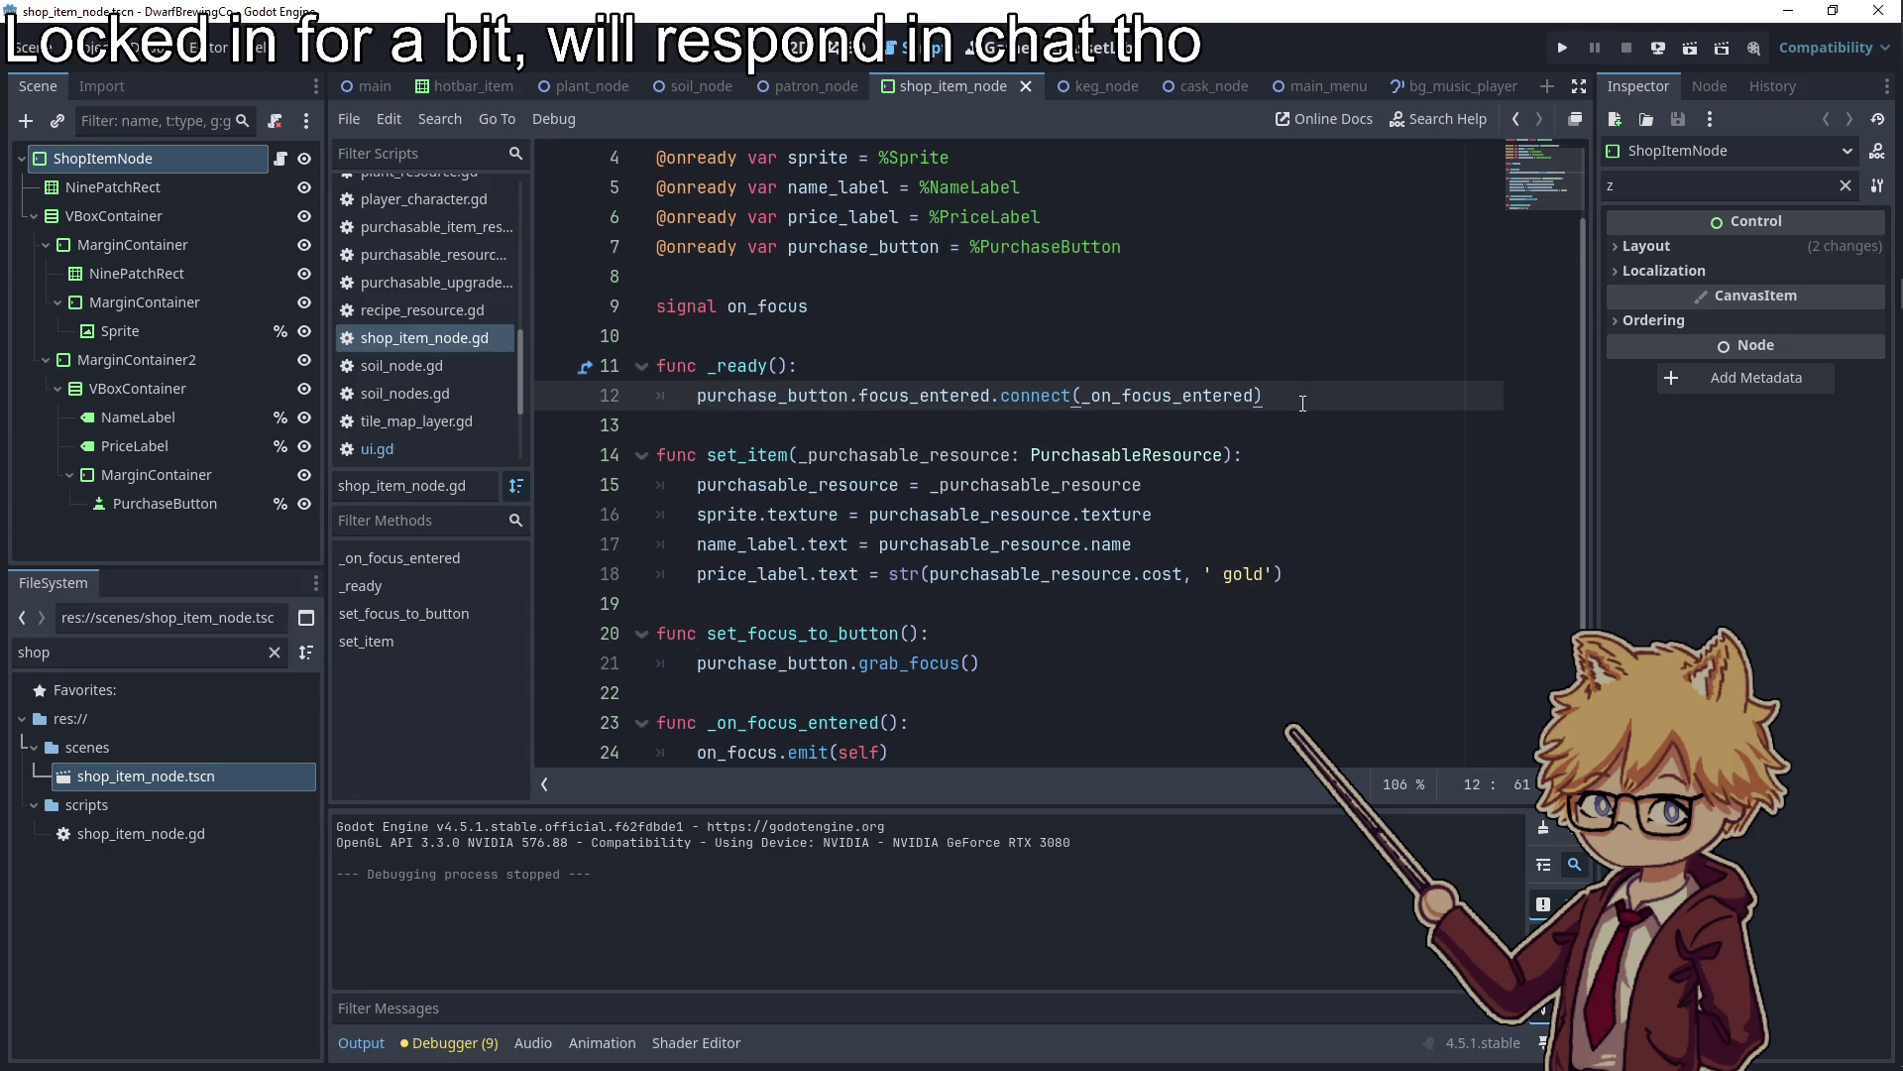
pyautogui.press('Return')
pyautogui.hotkey('ctrl', 'v')
pyautogui.write('.pressed.connect(')
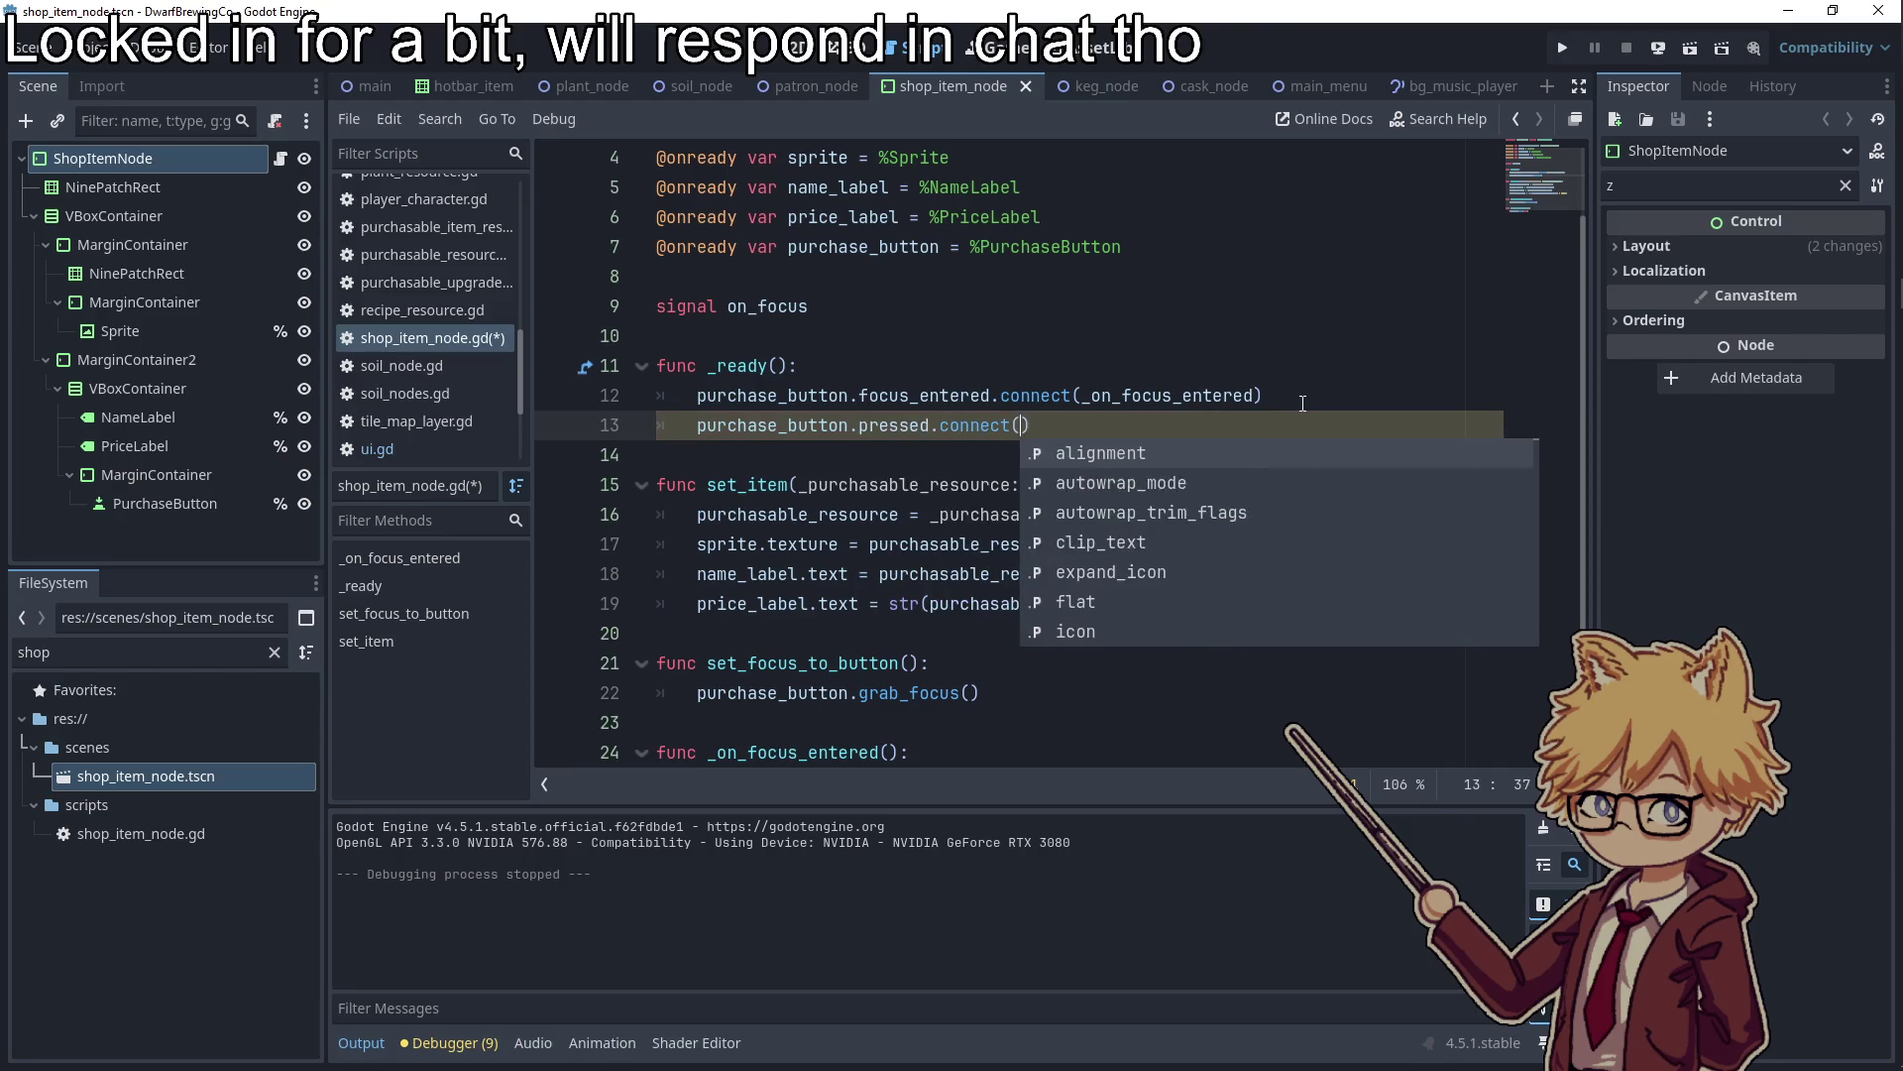
pyautogui.write('_on_purchase_button_pressed')
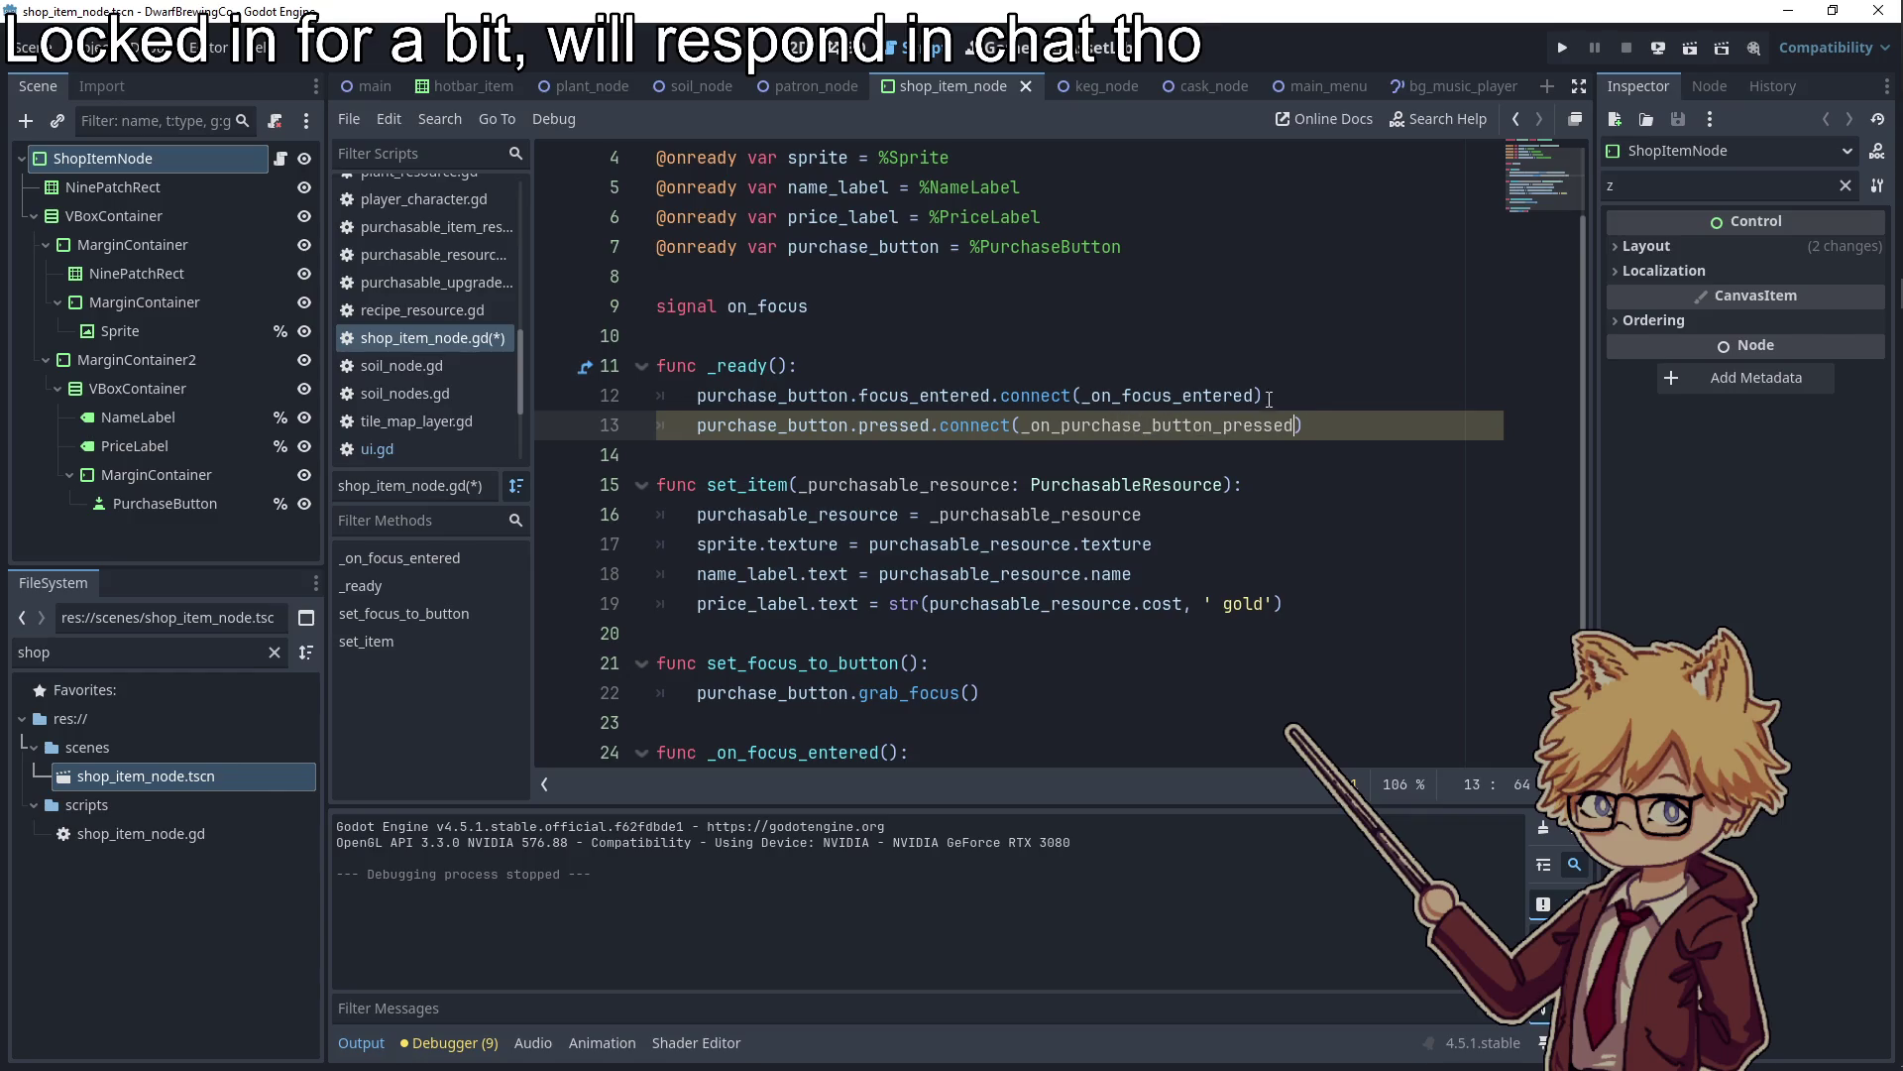
# Add an empty _on_purchase_button_pressed() function at the end of the script
pyautogui.doubleClick(1152, 426)
pyautogui.scroll(-1, 882, 661)
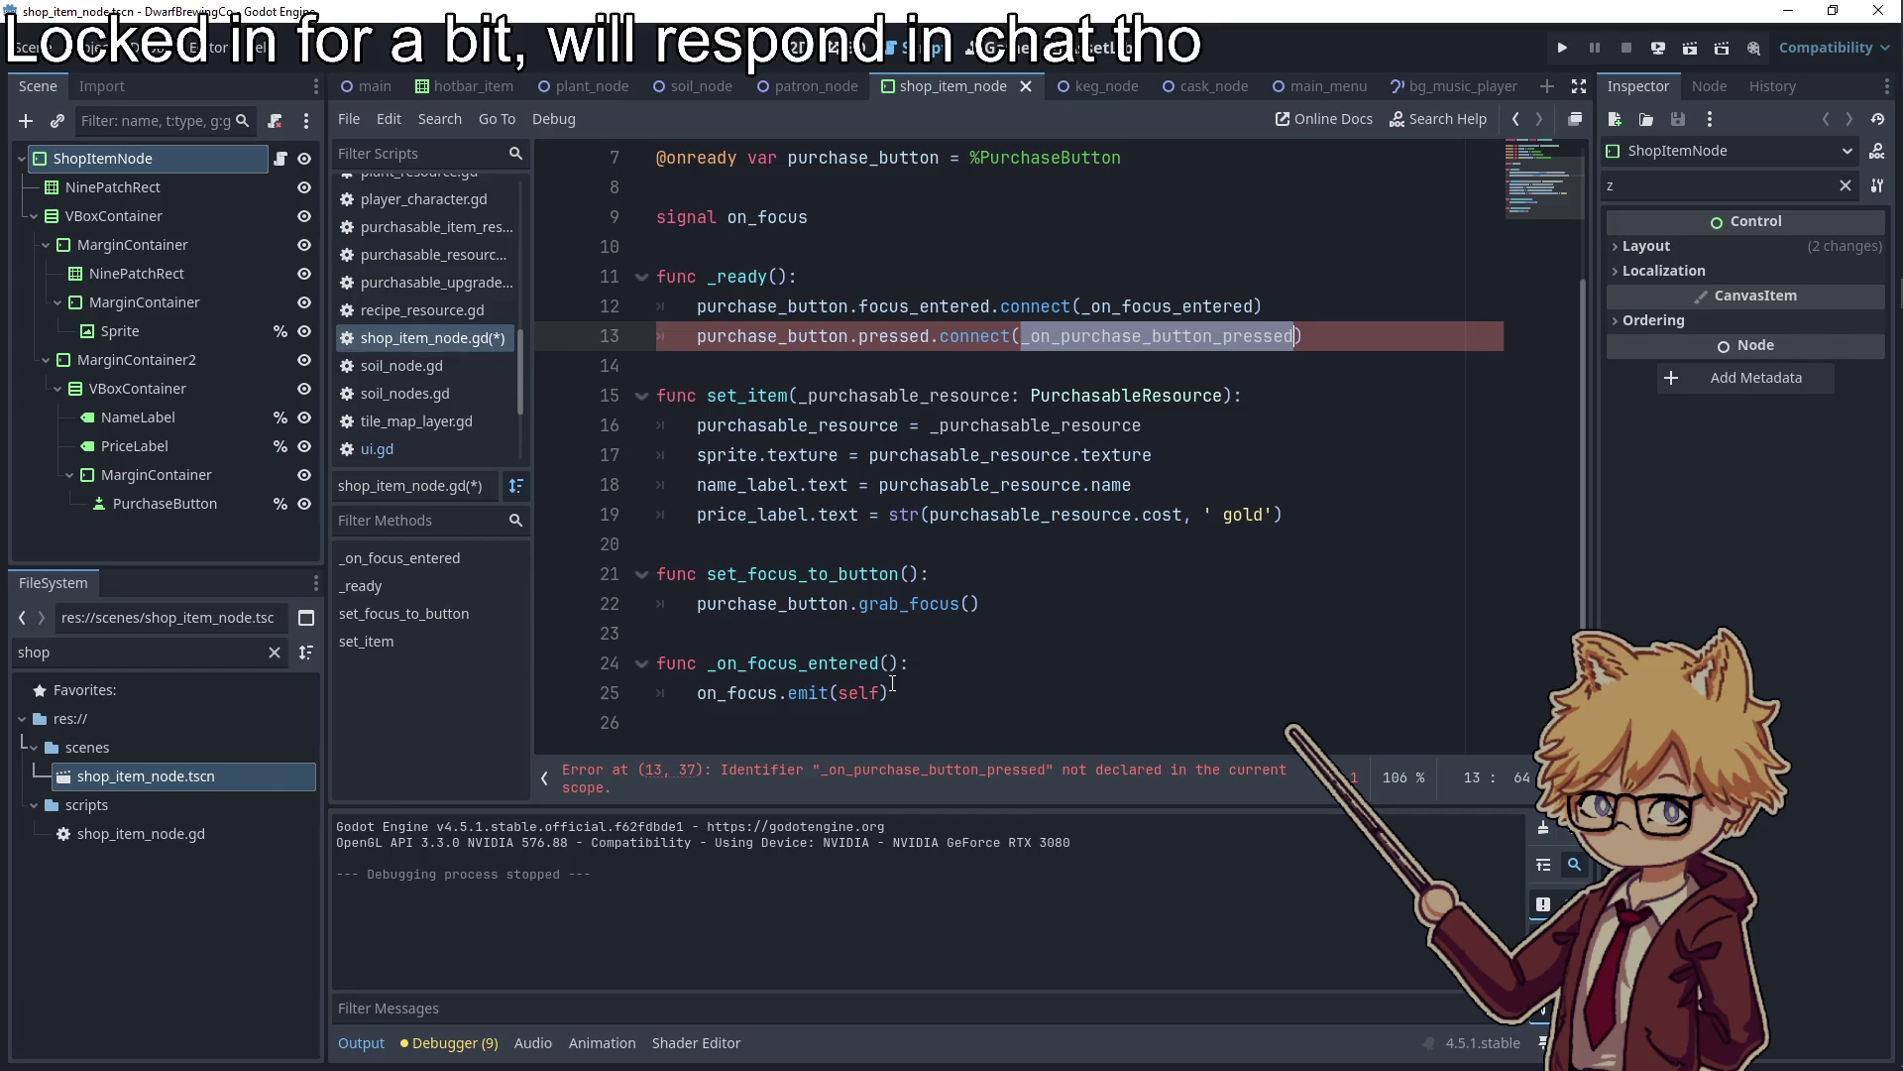
pyautogui.hotkey('ctrl', 'c')
pyautogui.click(892, 692)
pyautogui.press('Return')
pyautogui.press('Down')
pyautogui.write('func')
pyautogui.hotkey('ctrl', 'v')
pyautogui.write('():')
pyautogui.press('Return')
# Declare signal purchase_button_pressed below the on_focus signal
pyautogui.scroll(3, 786, 357)
pyautogui.click(747, 421)
pyautogui.press('Return')
pyautogui.press('Return')
pyautogui.press('Up')
pyautogui.press('Up')
pyautogui.write('signal purchase_button_pressed')
# Make the handler call purchase_button_pressed.emit(self)
pyautogui.doubleClick(747, 422)
pyautogui.scroll(-3, 800, 585)
pyautogui.click(901, 740)
pyautogui.hotkey('ctrl', 'v')
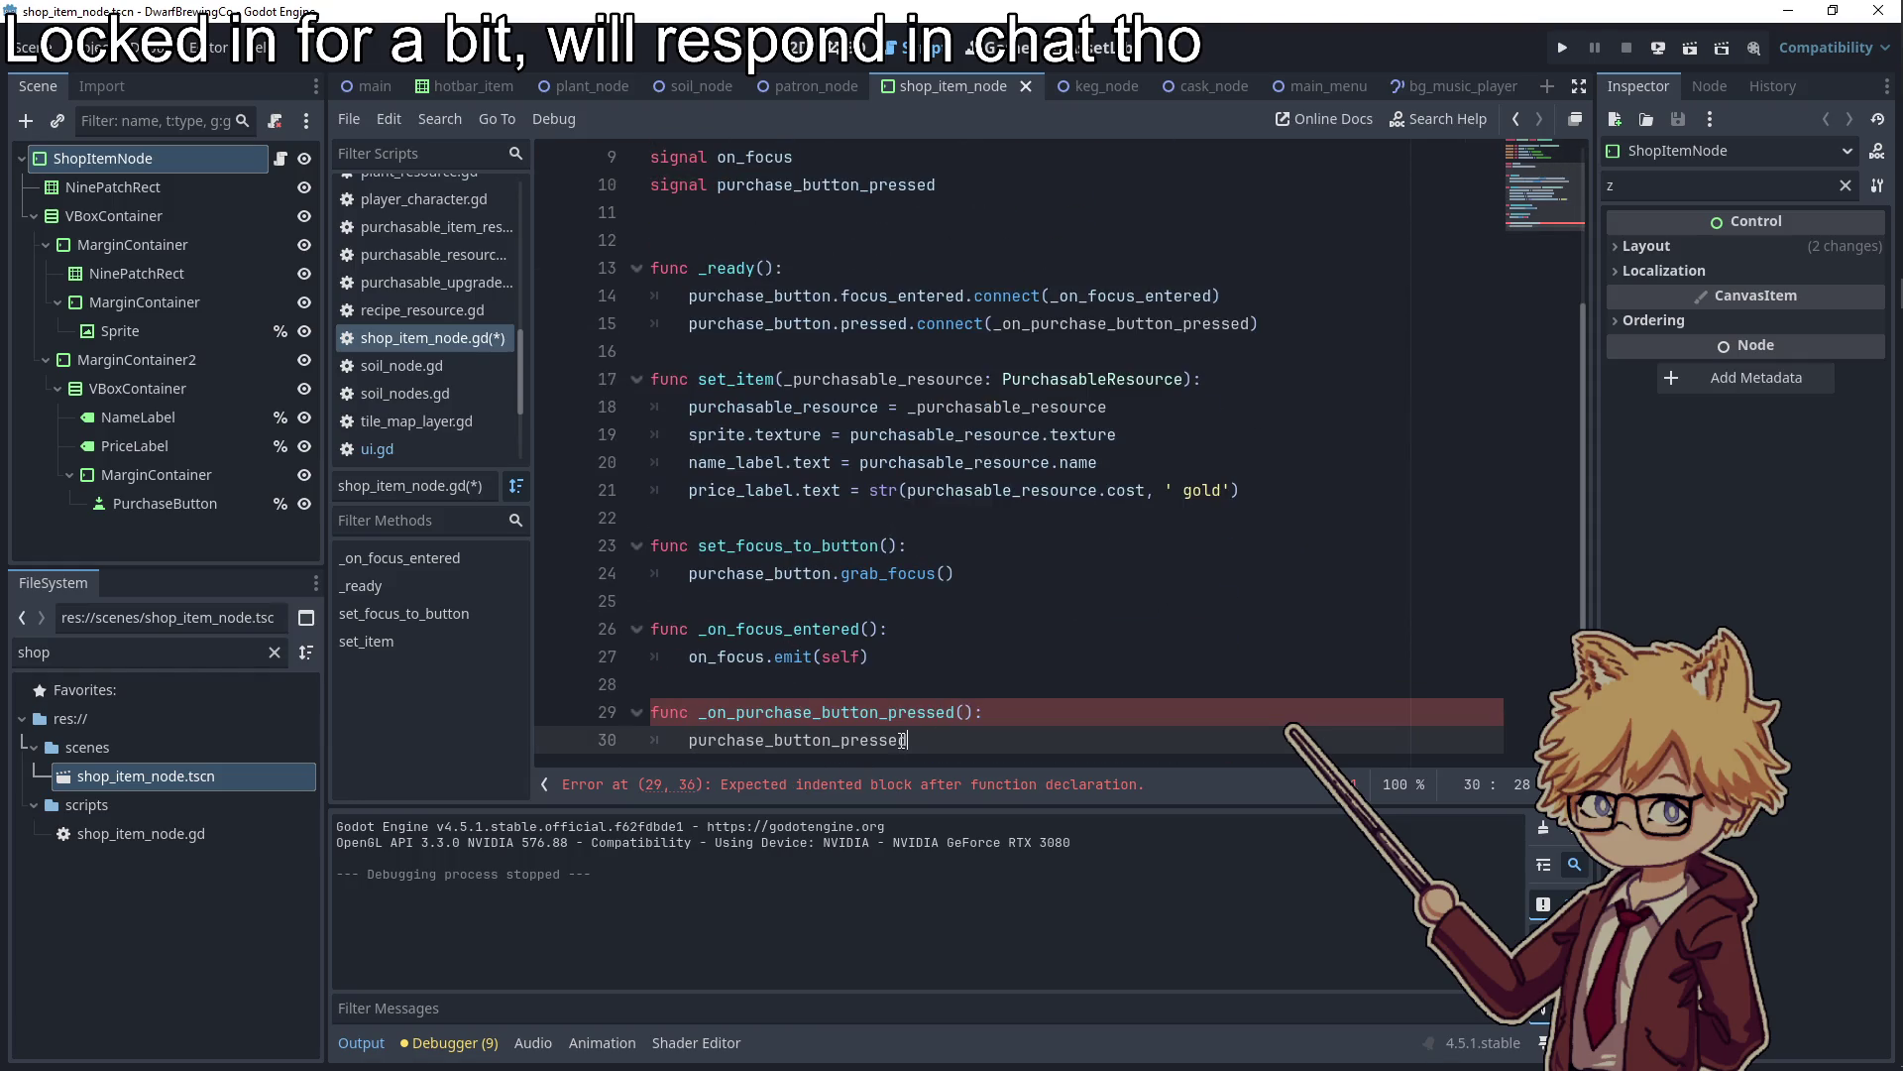
pyautogui.write('.emit(self)')
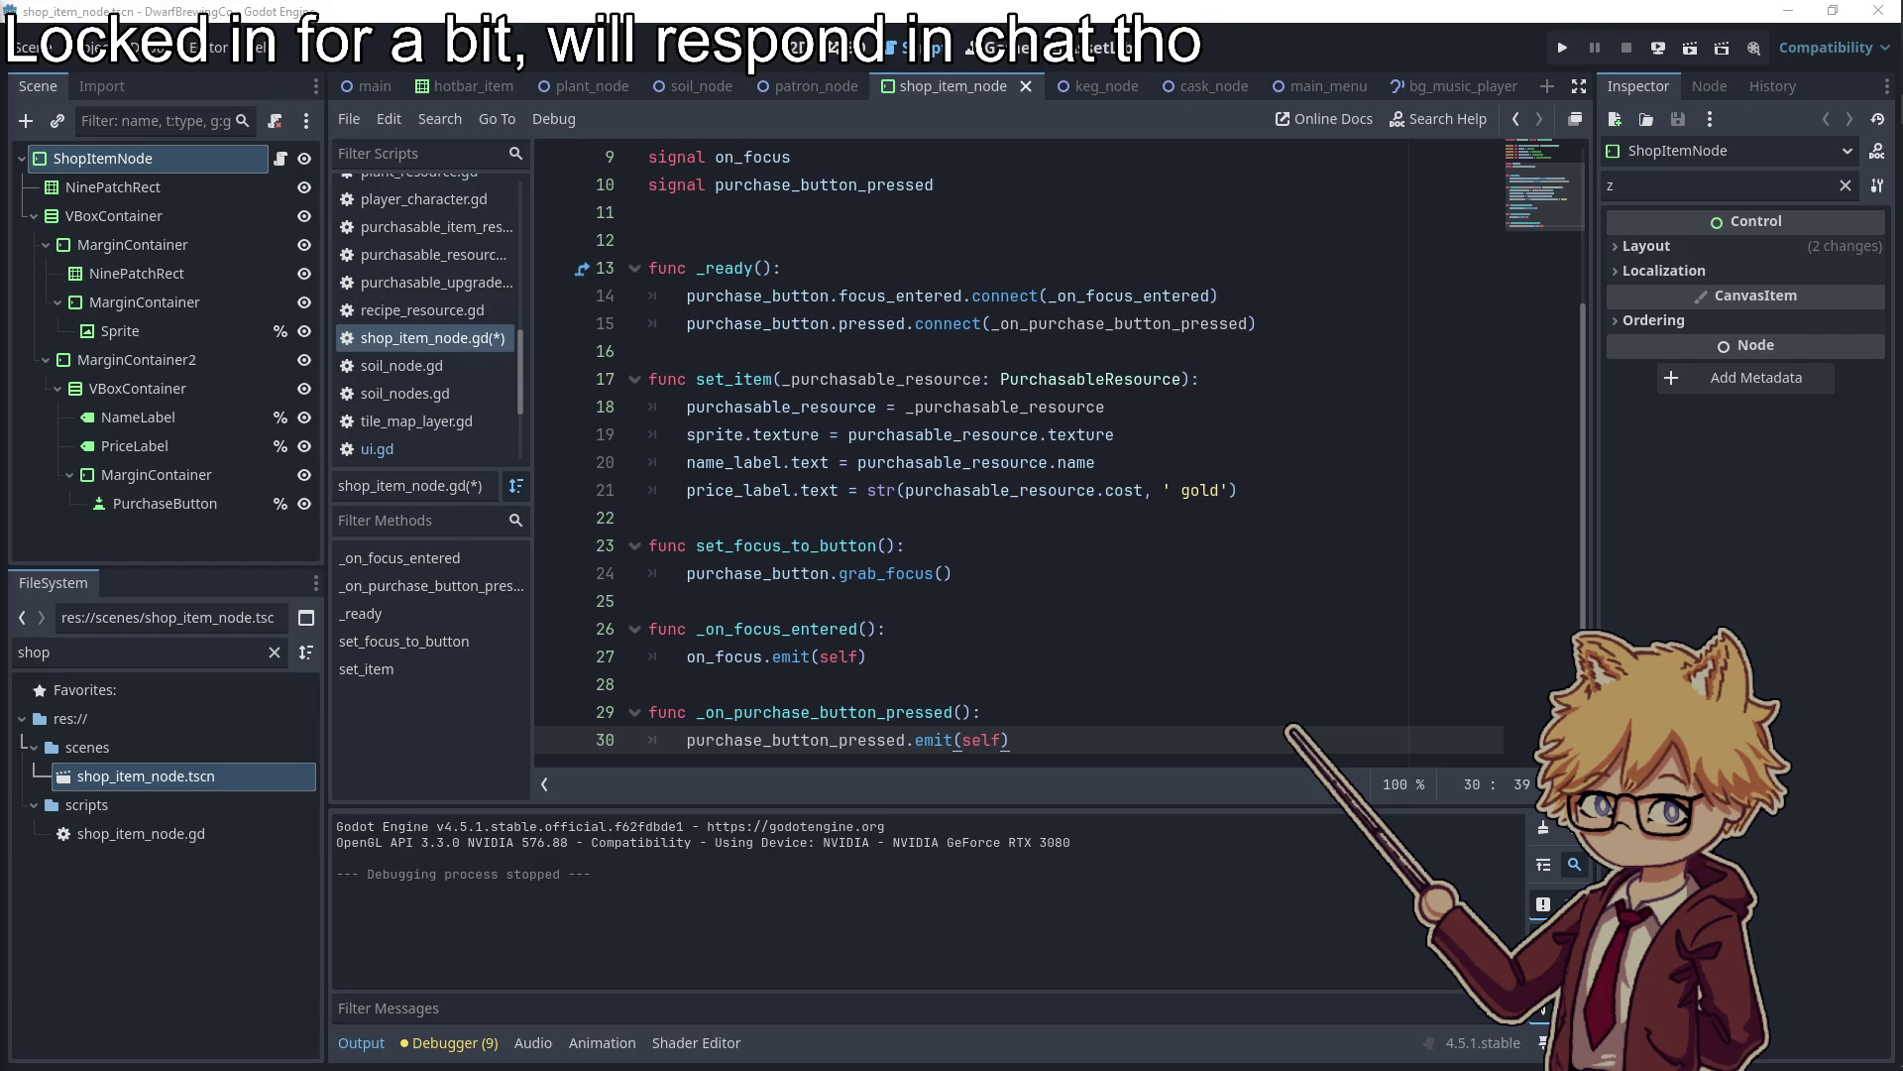
pyautogui.doubleClick(892, 734)
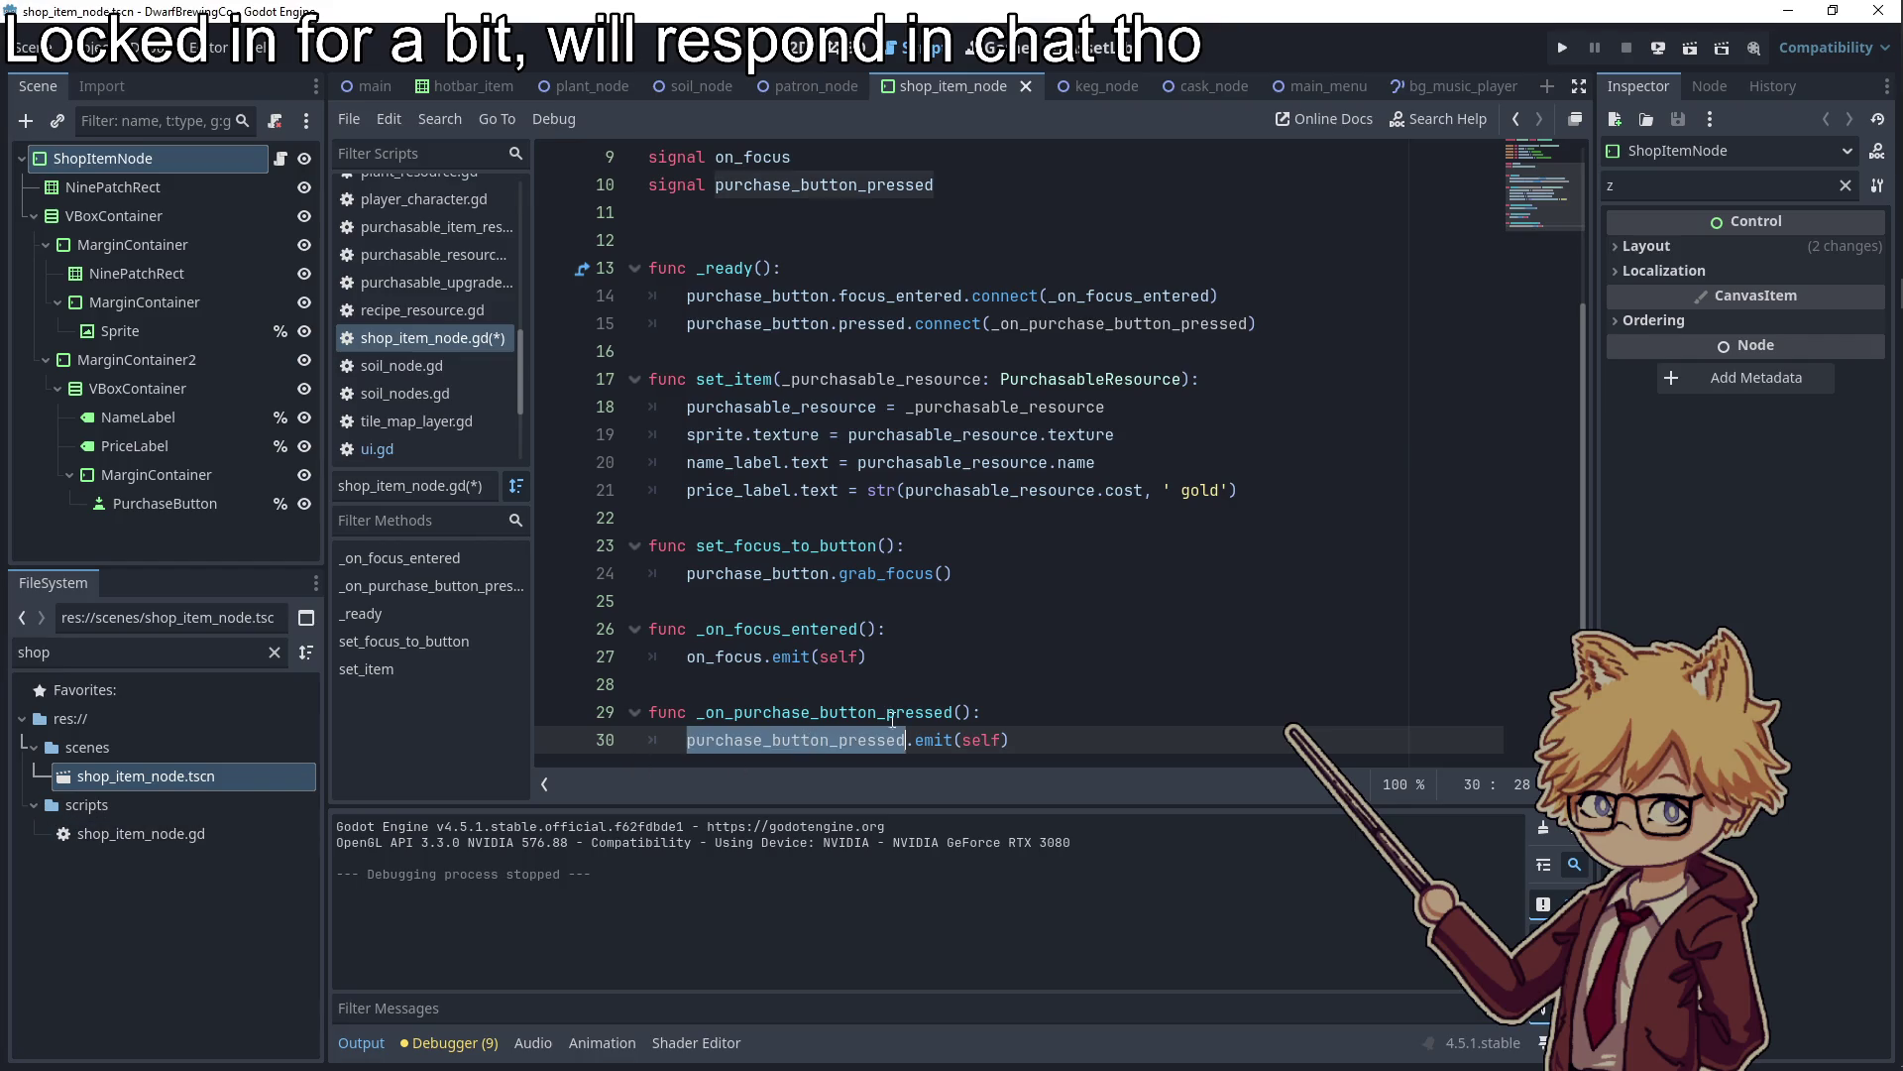
pyautogui.click(466, 86)
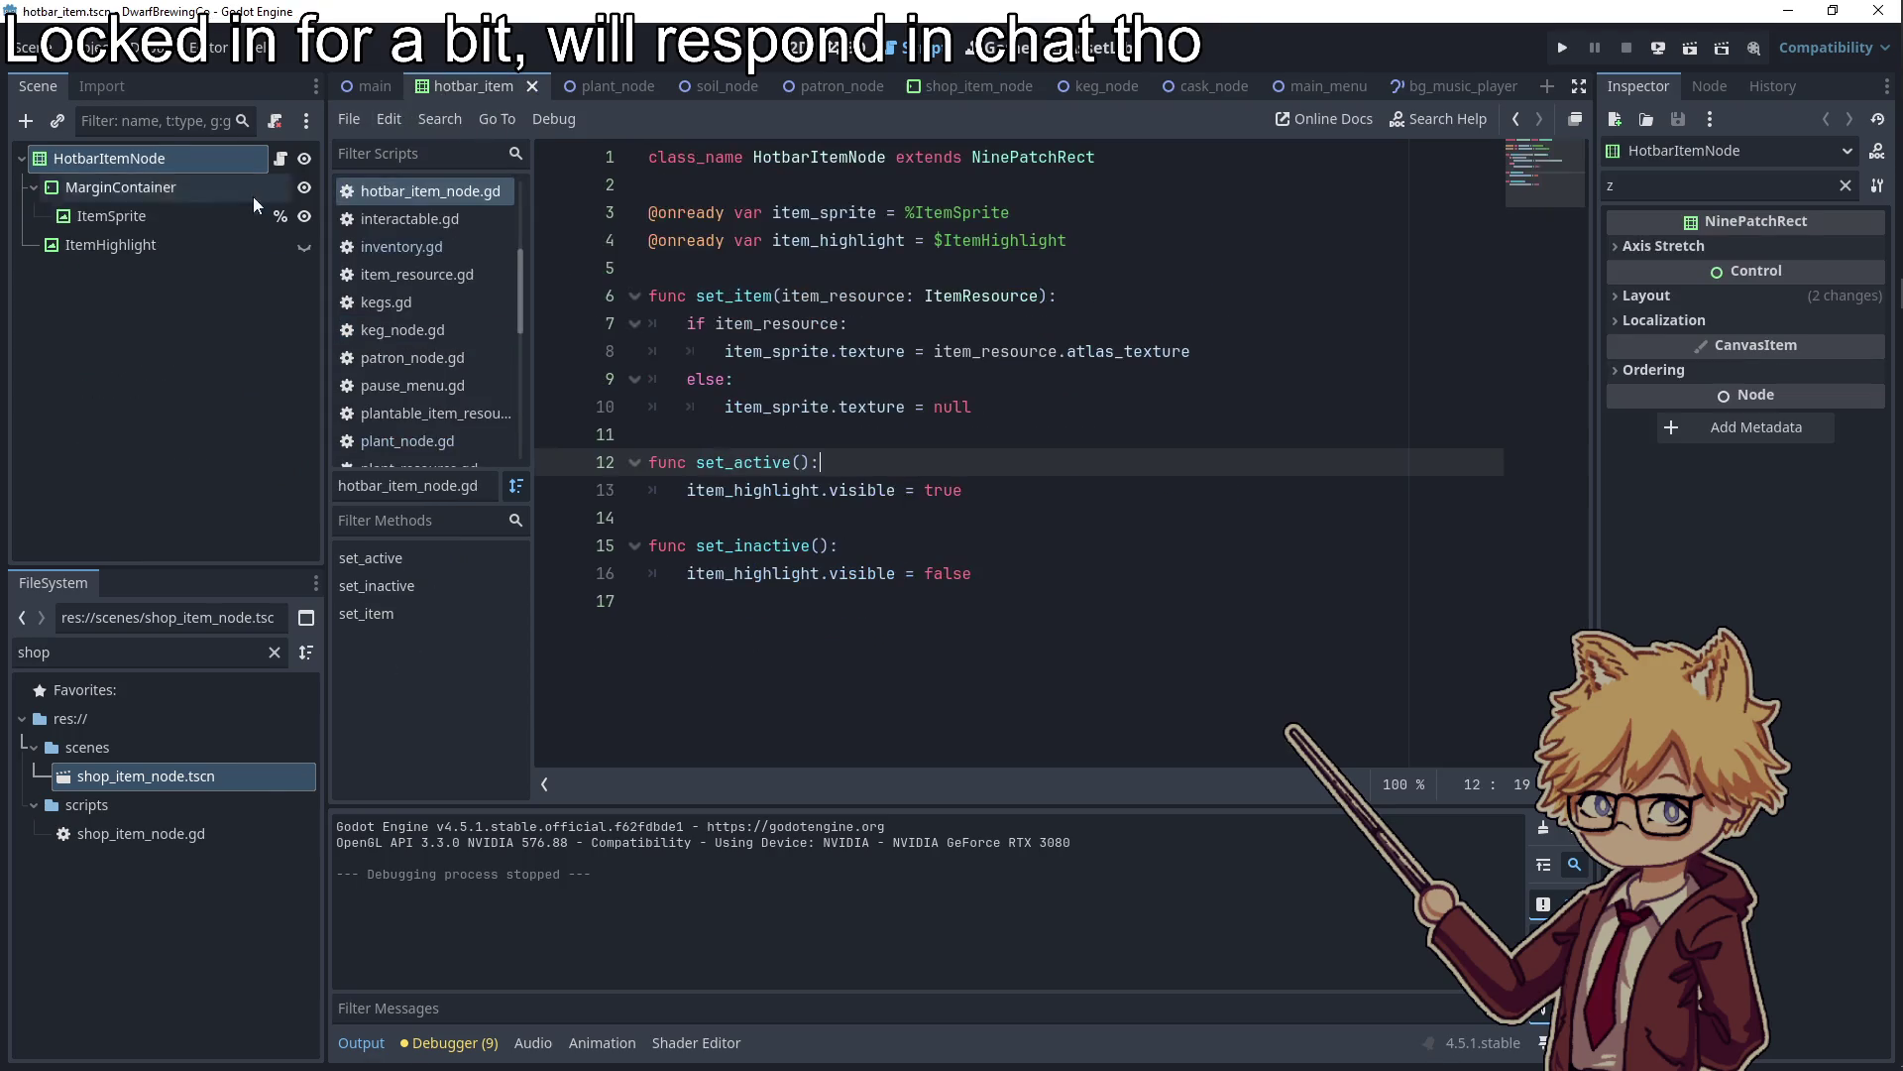
# Search ui.gd for 'setup' to reach the seed shop setup loop
pyautogui.click(369, 86)
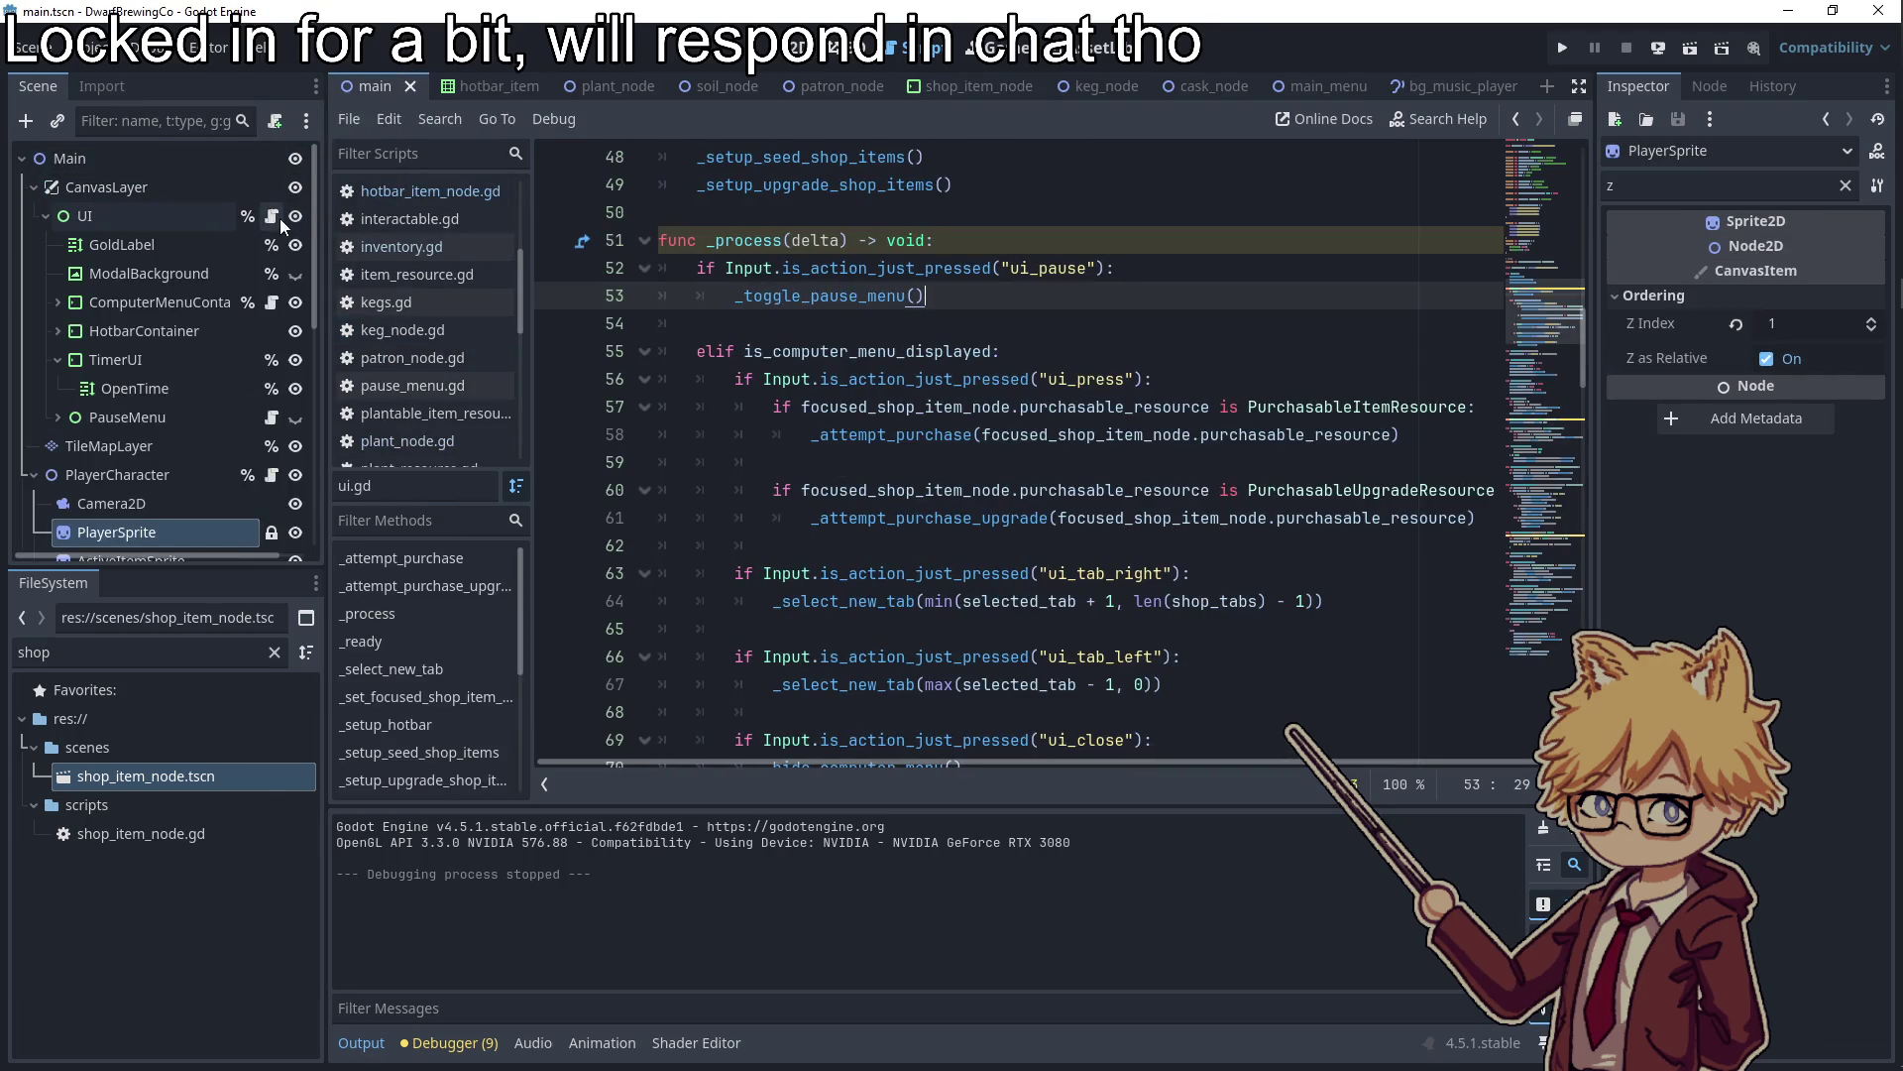
pyautogui.click(998, 464)
pyautogui.hotkey('ctrl', 'f')
pyautogui.write('setup')
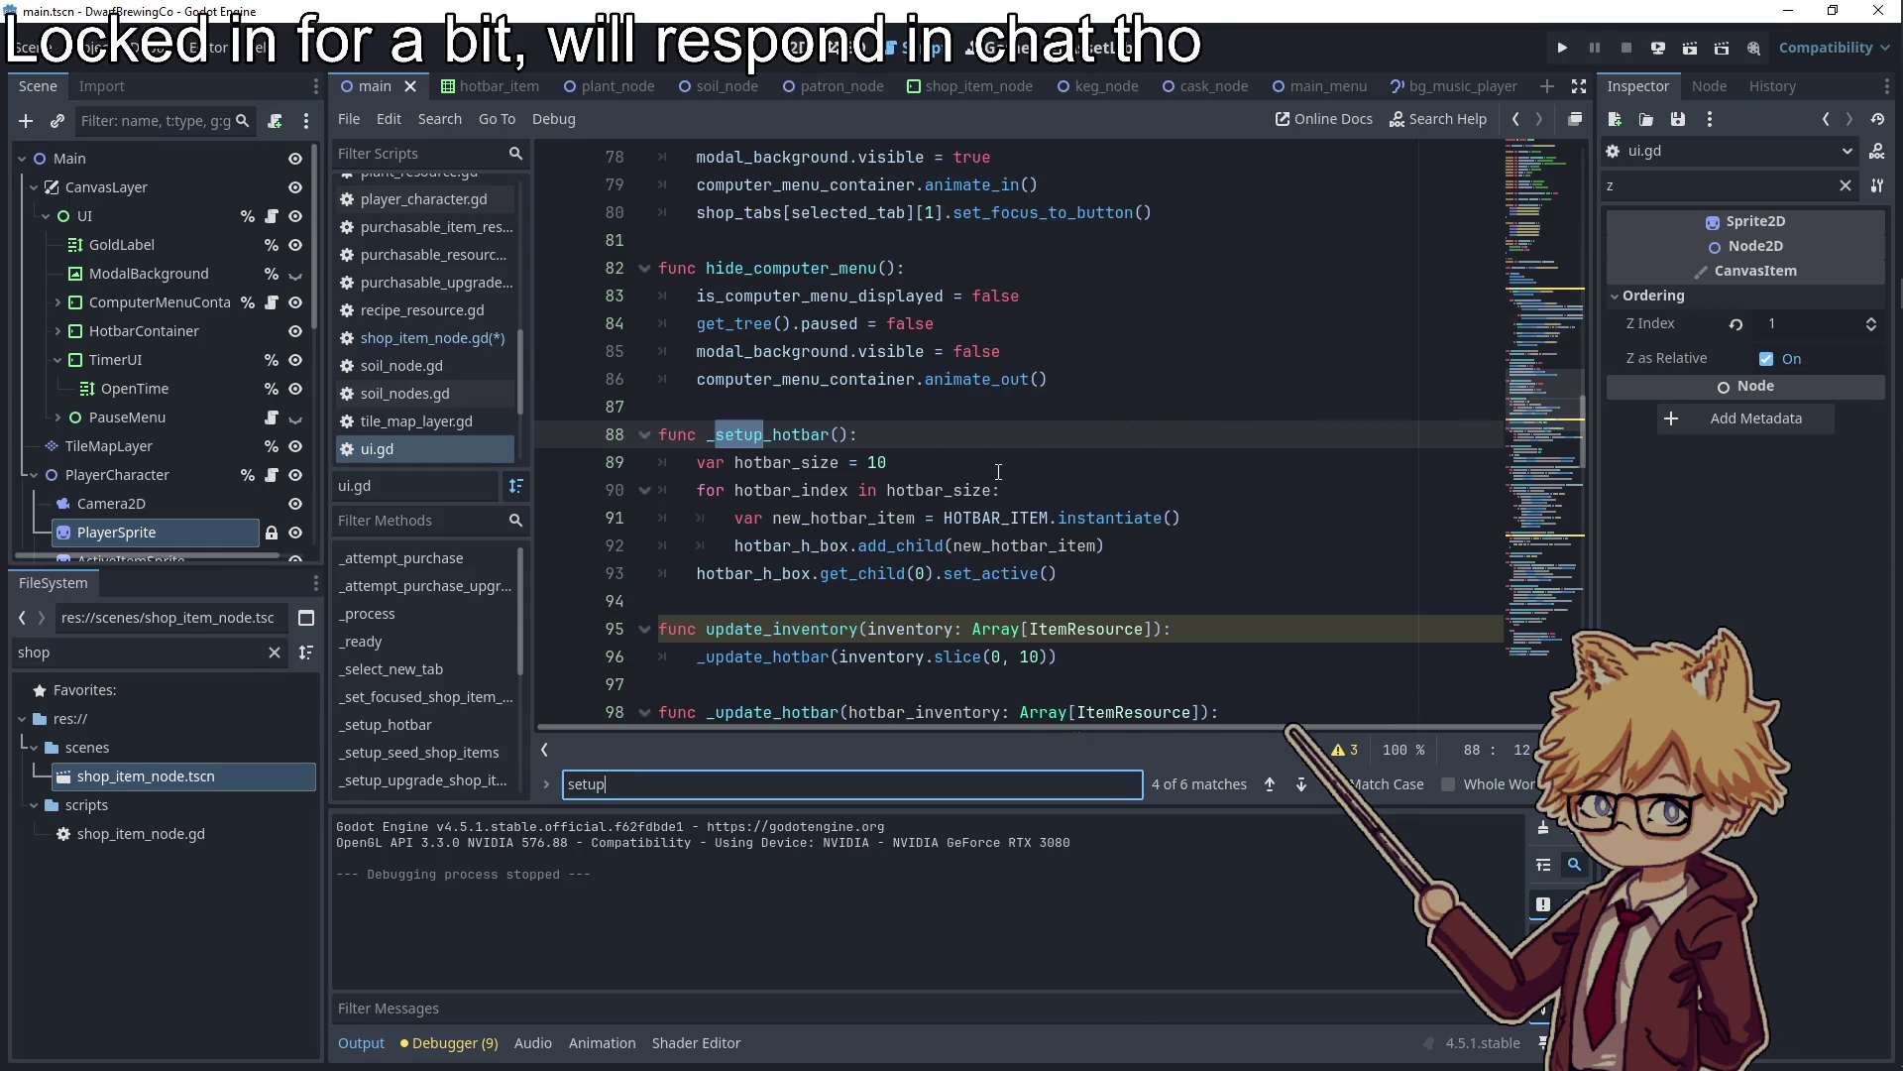
pyautogui.scroll(-5, 790, 437)
pyautogui.click(822, 387)
pyautogui.scroll(-1, 853, 486)
pyautogui.scroll(-3, 852, 485)
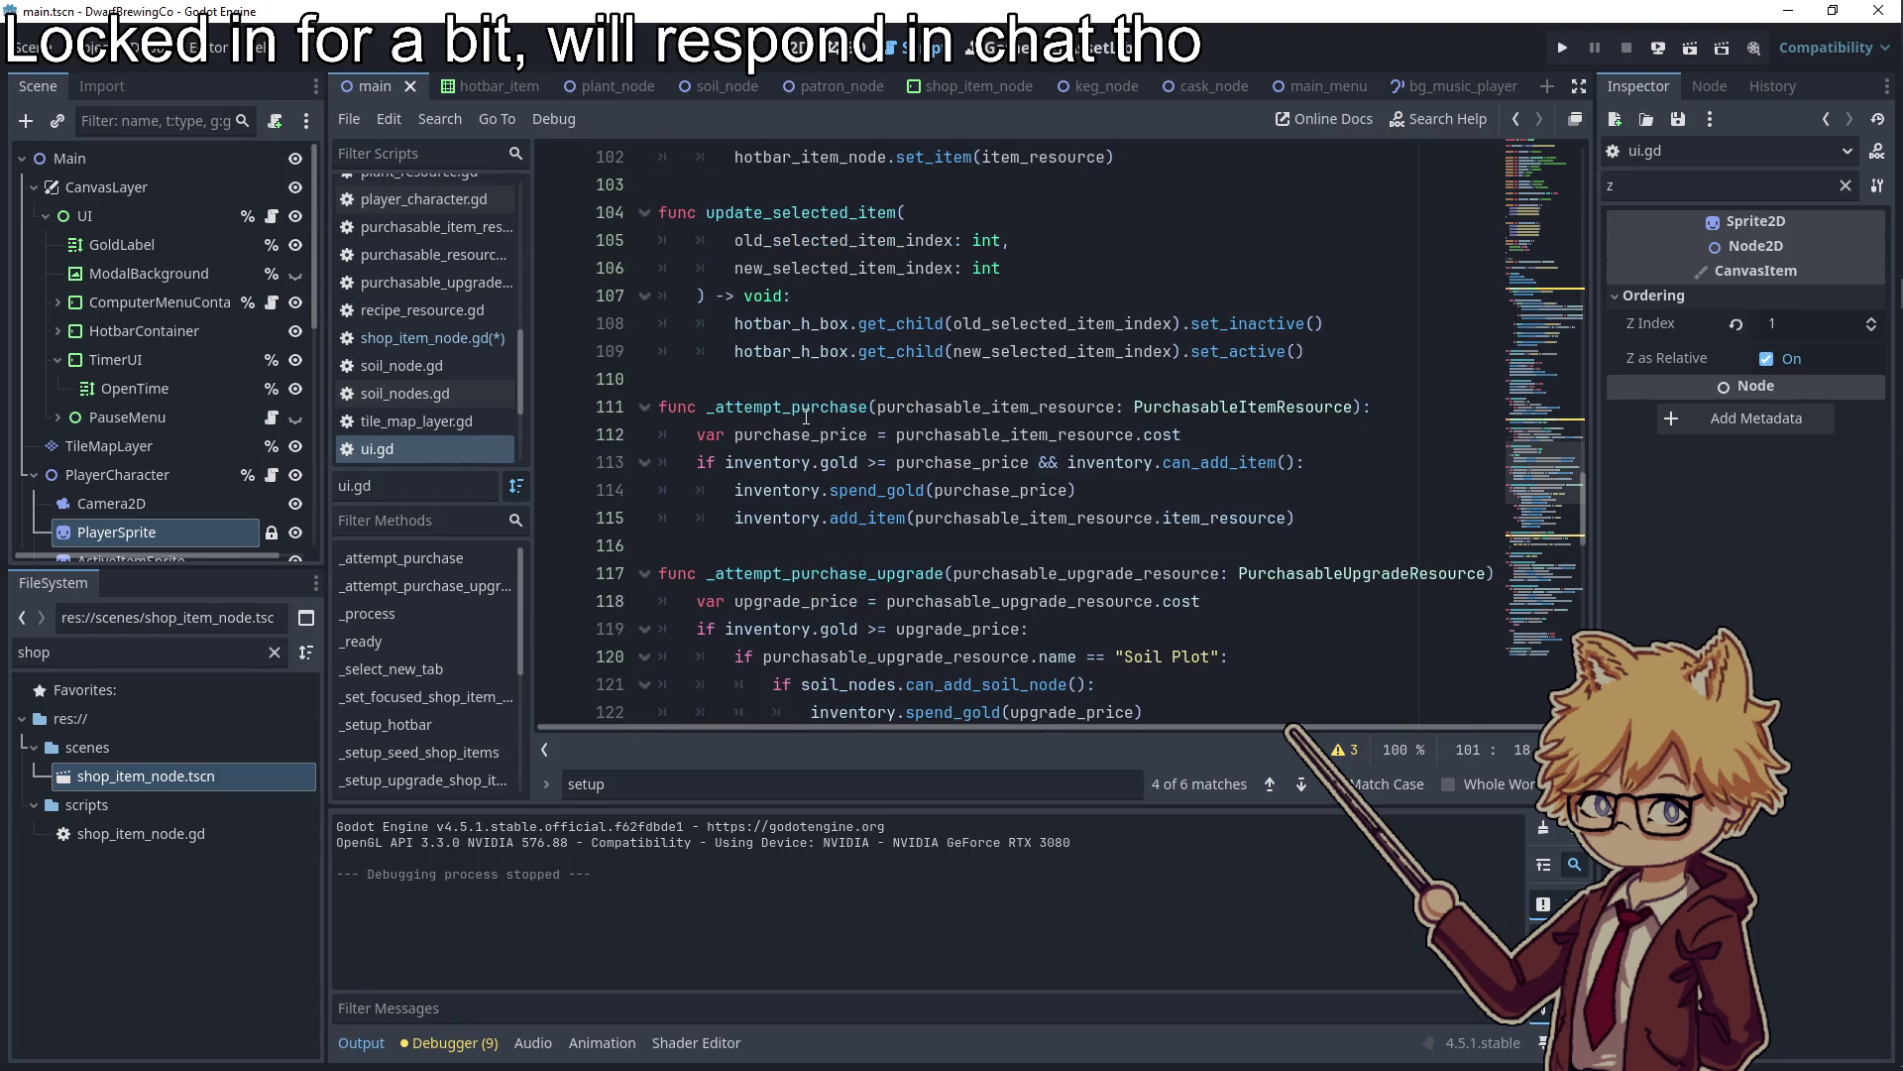
pyautogui.scroll(-9, 806, 416)
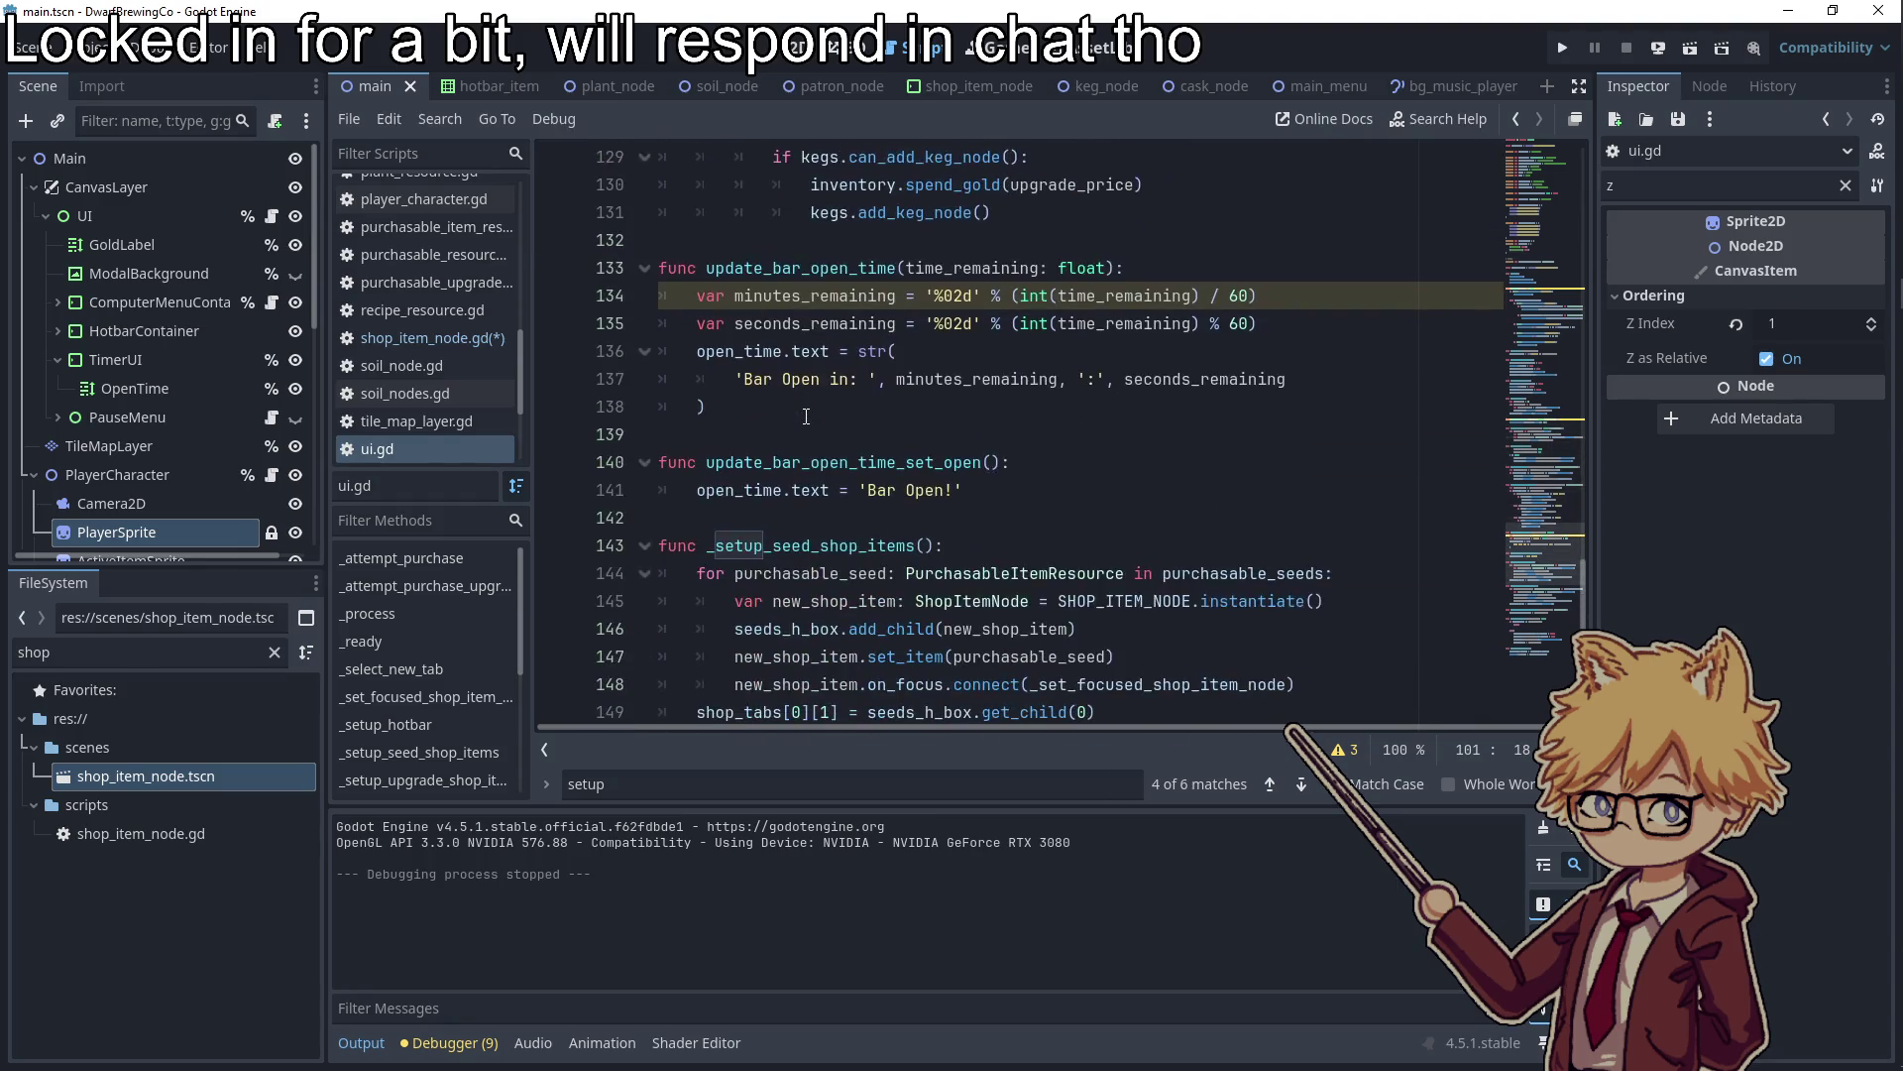
pyautogui.scroll(-2, 806, 416)
pyautogui.click(1335, 517)
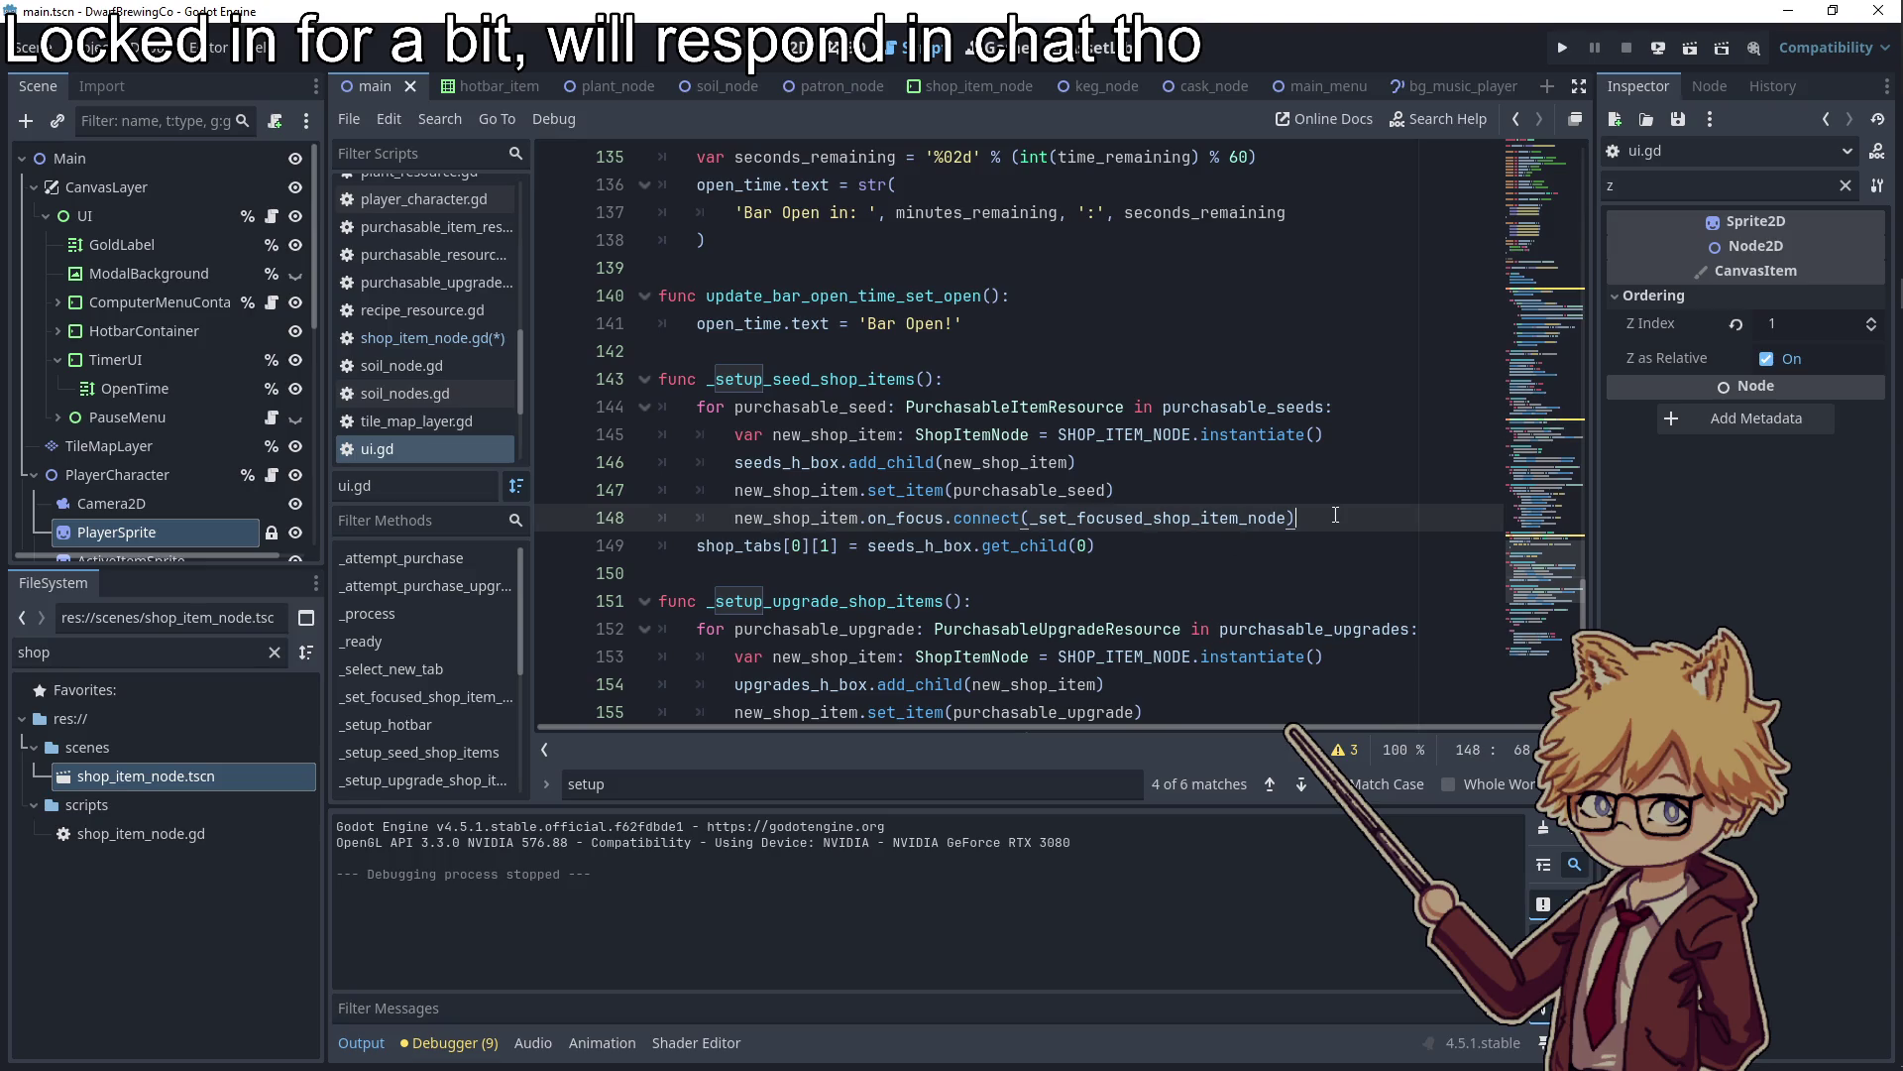
# In the seed setup loop, connect new_shop_item.purchase_button_pressed to _attempt_purchase(new_shop_item.purchasable_resource)
pyautogui.press('Return')
pyautogui.write('purchase_button_pressed.')
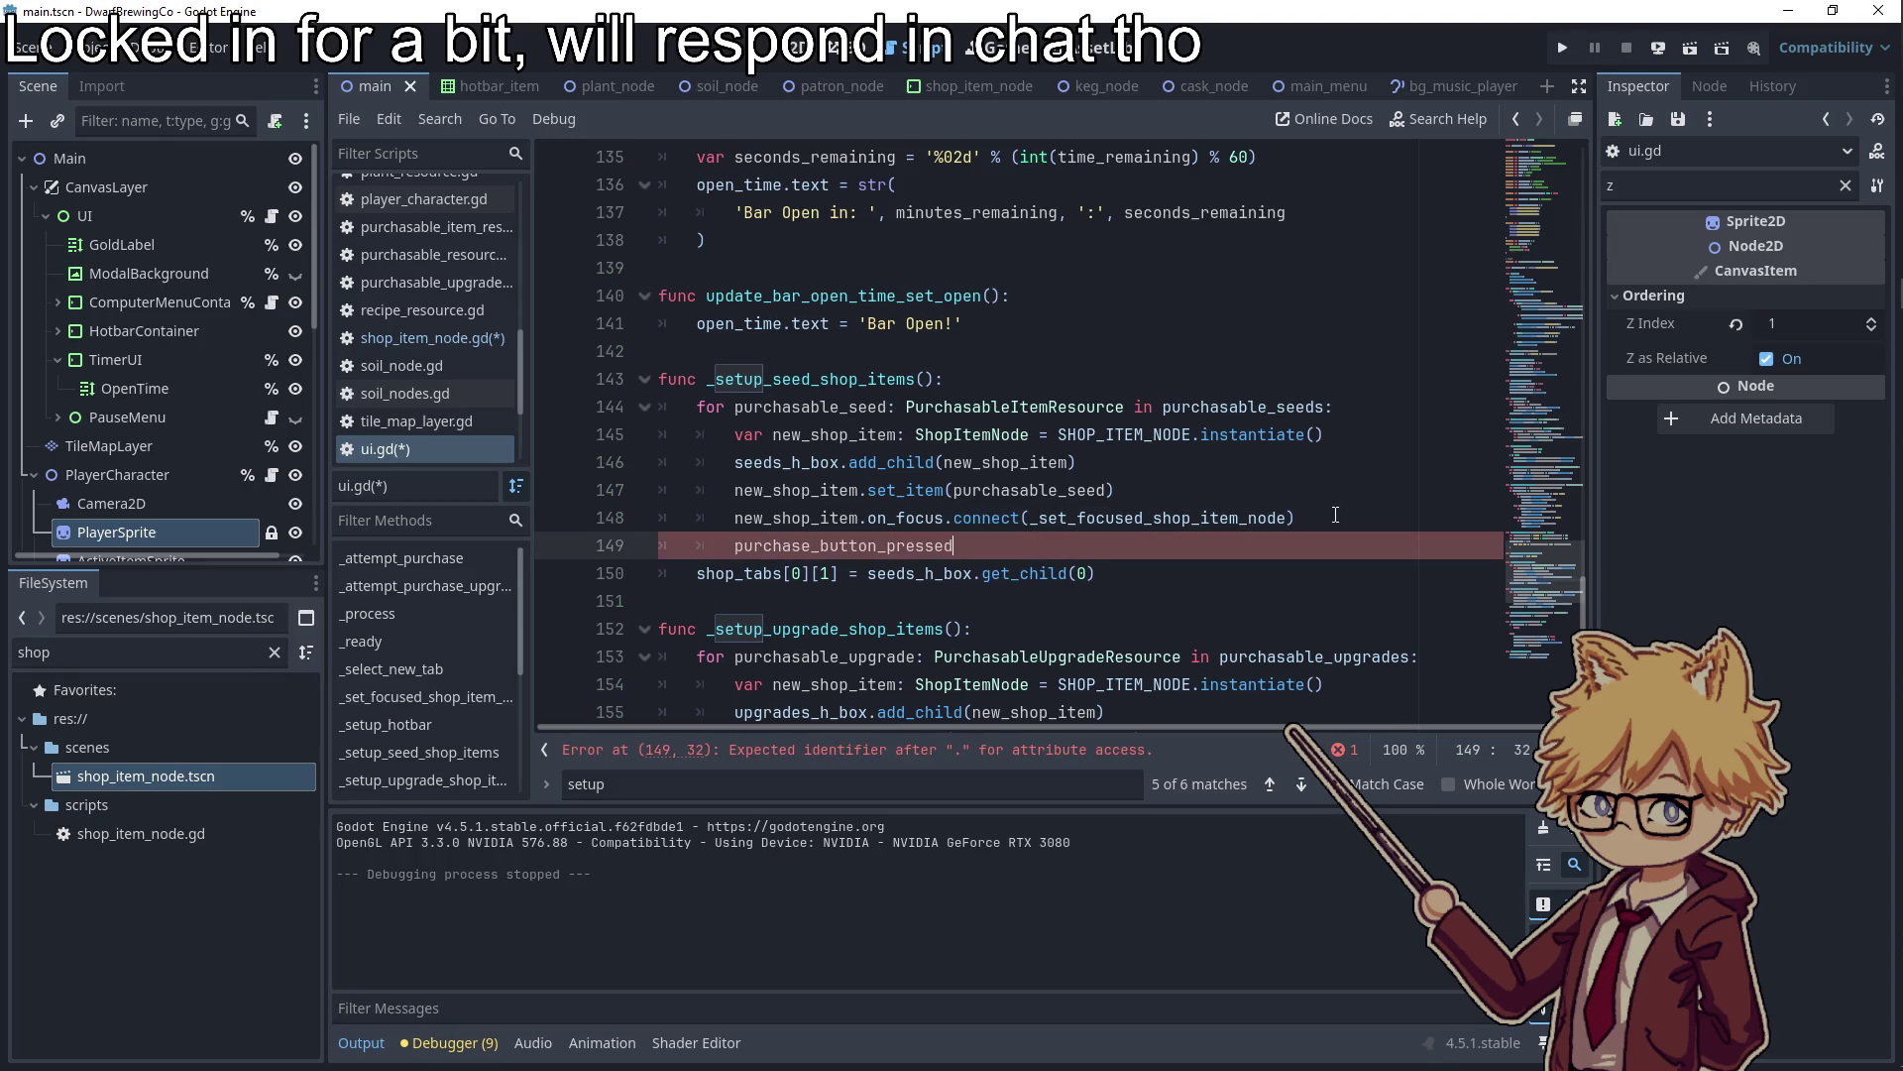
pyautogui.hotkey('ctrl', 'BackSpace')
pyautogui.hotkey('ctrl', 'BackSpace')
pyautogui.write('new_s')
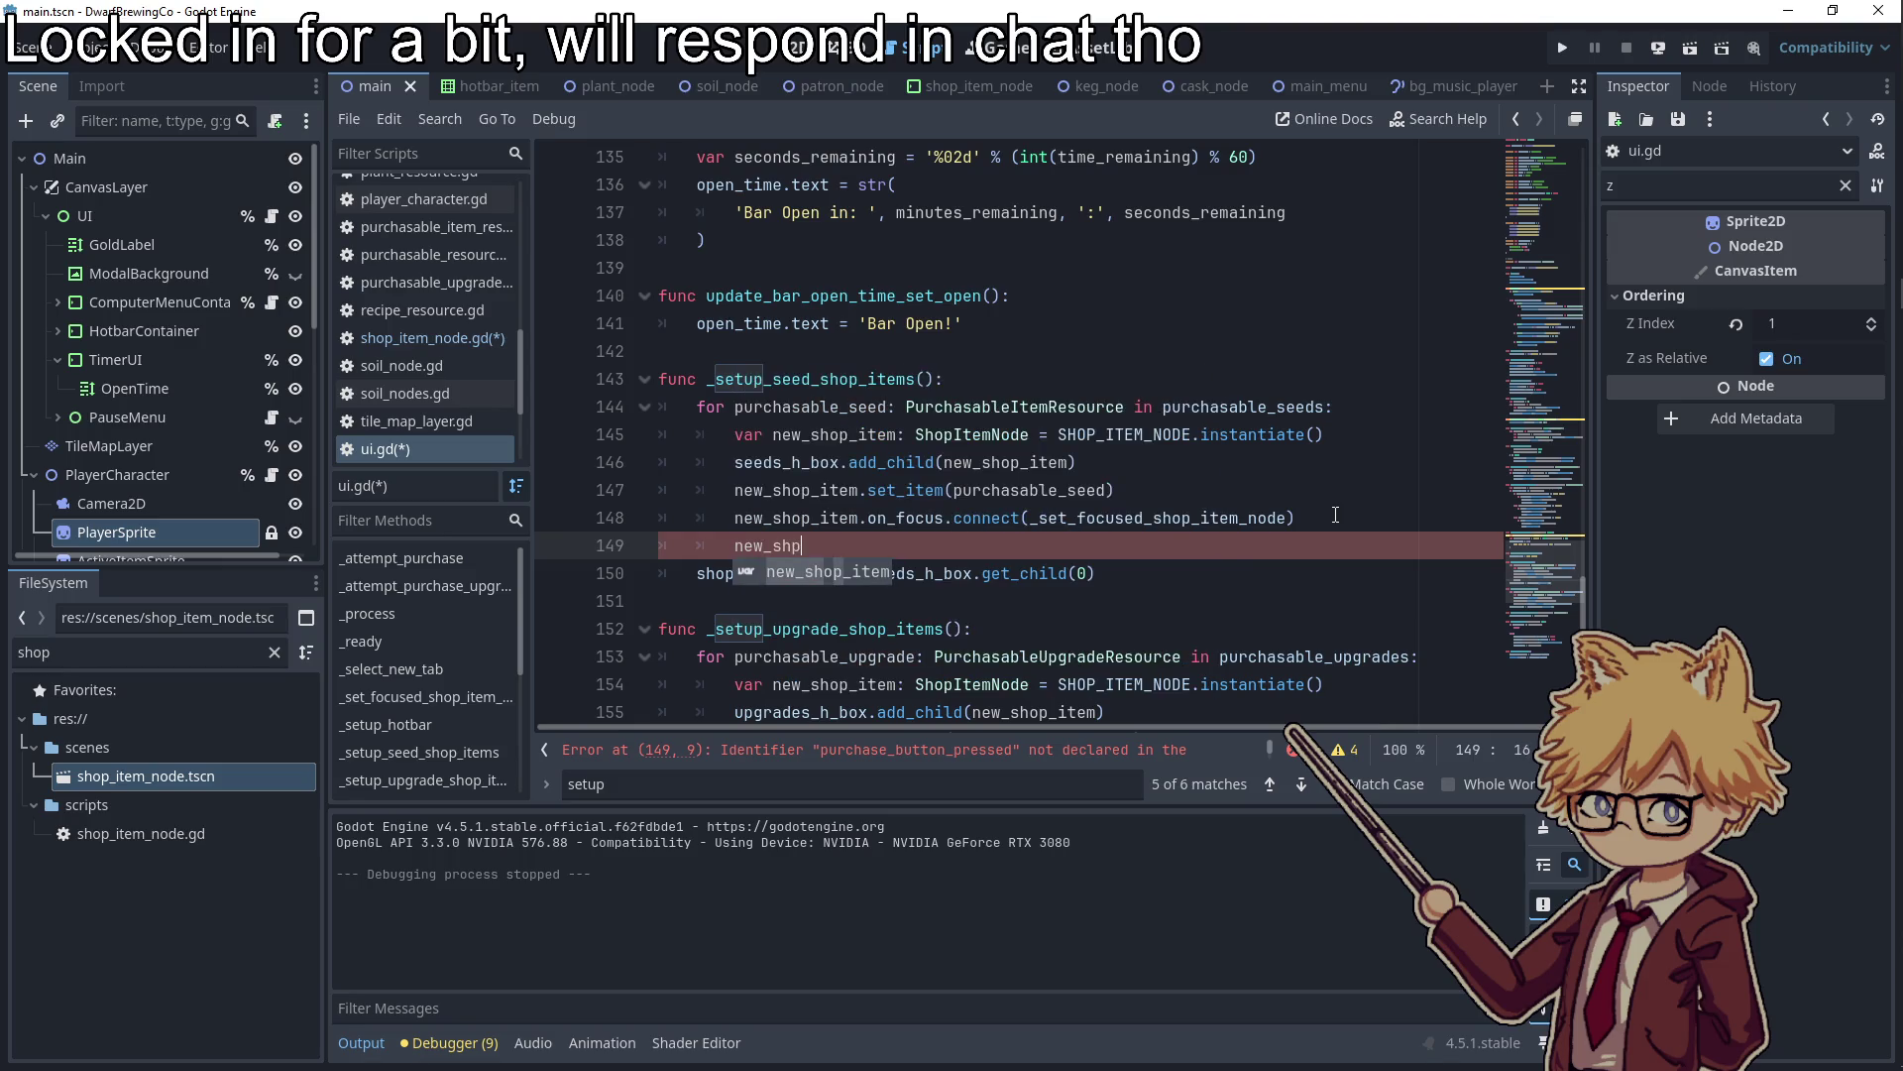
pyautogui.press('Return')
pyautogui.write('.purchase_button_pressed.')
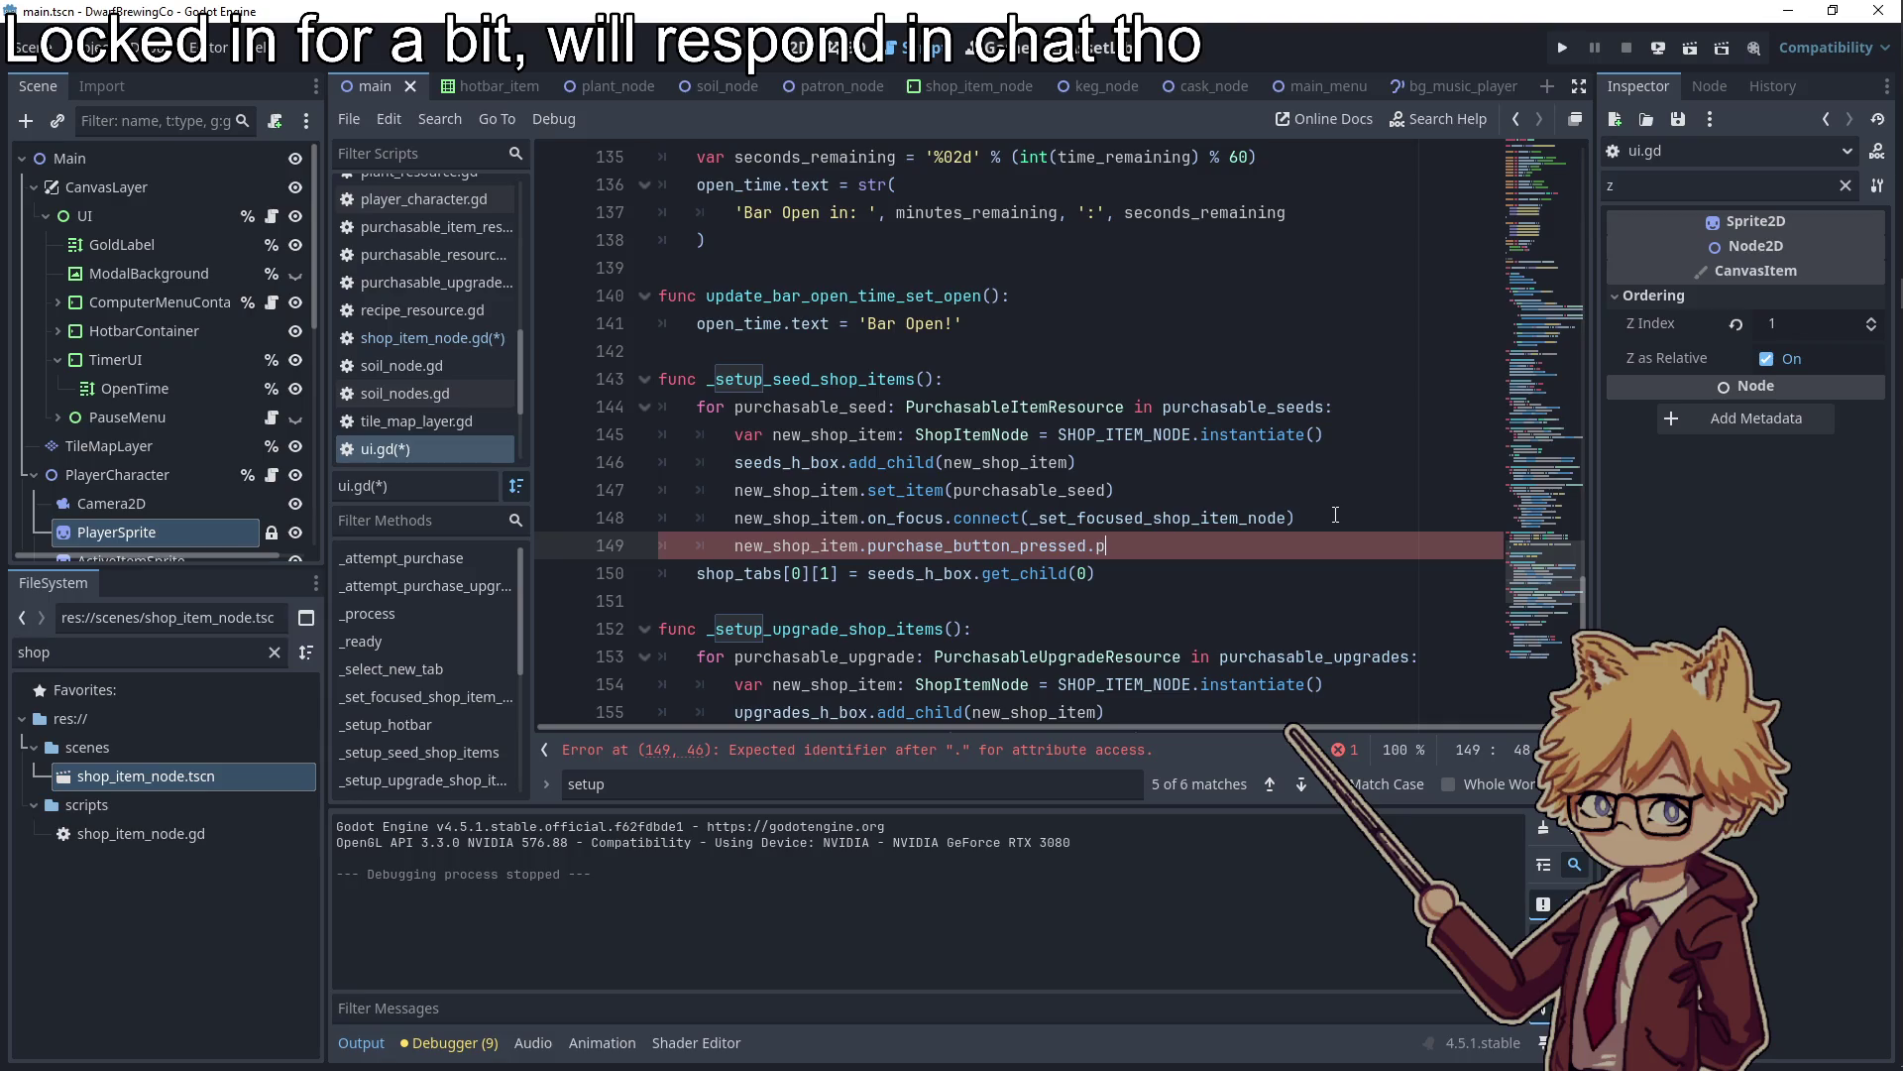
pyautogui.write('connect')
pyautogui.write('(_atte')
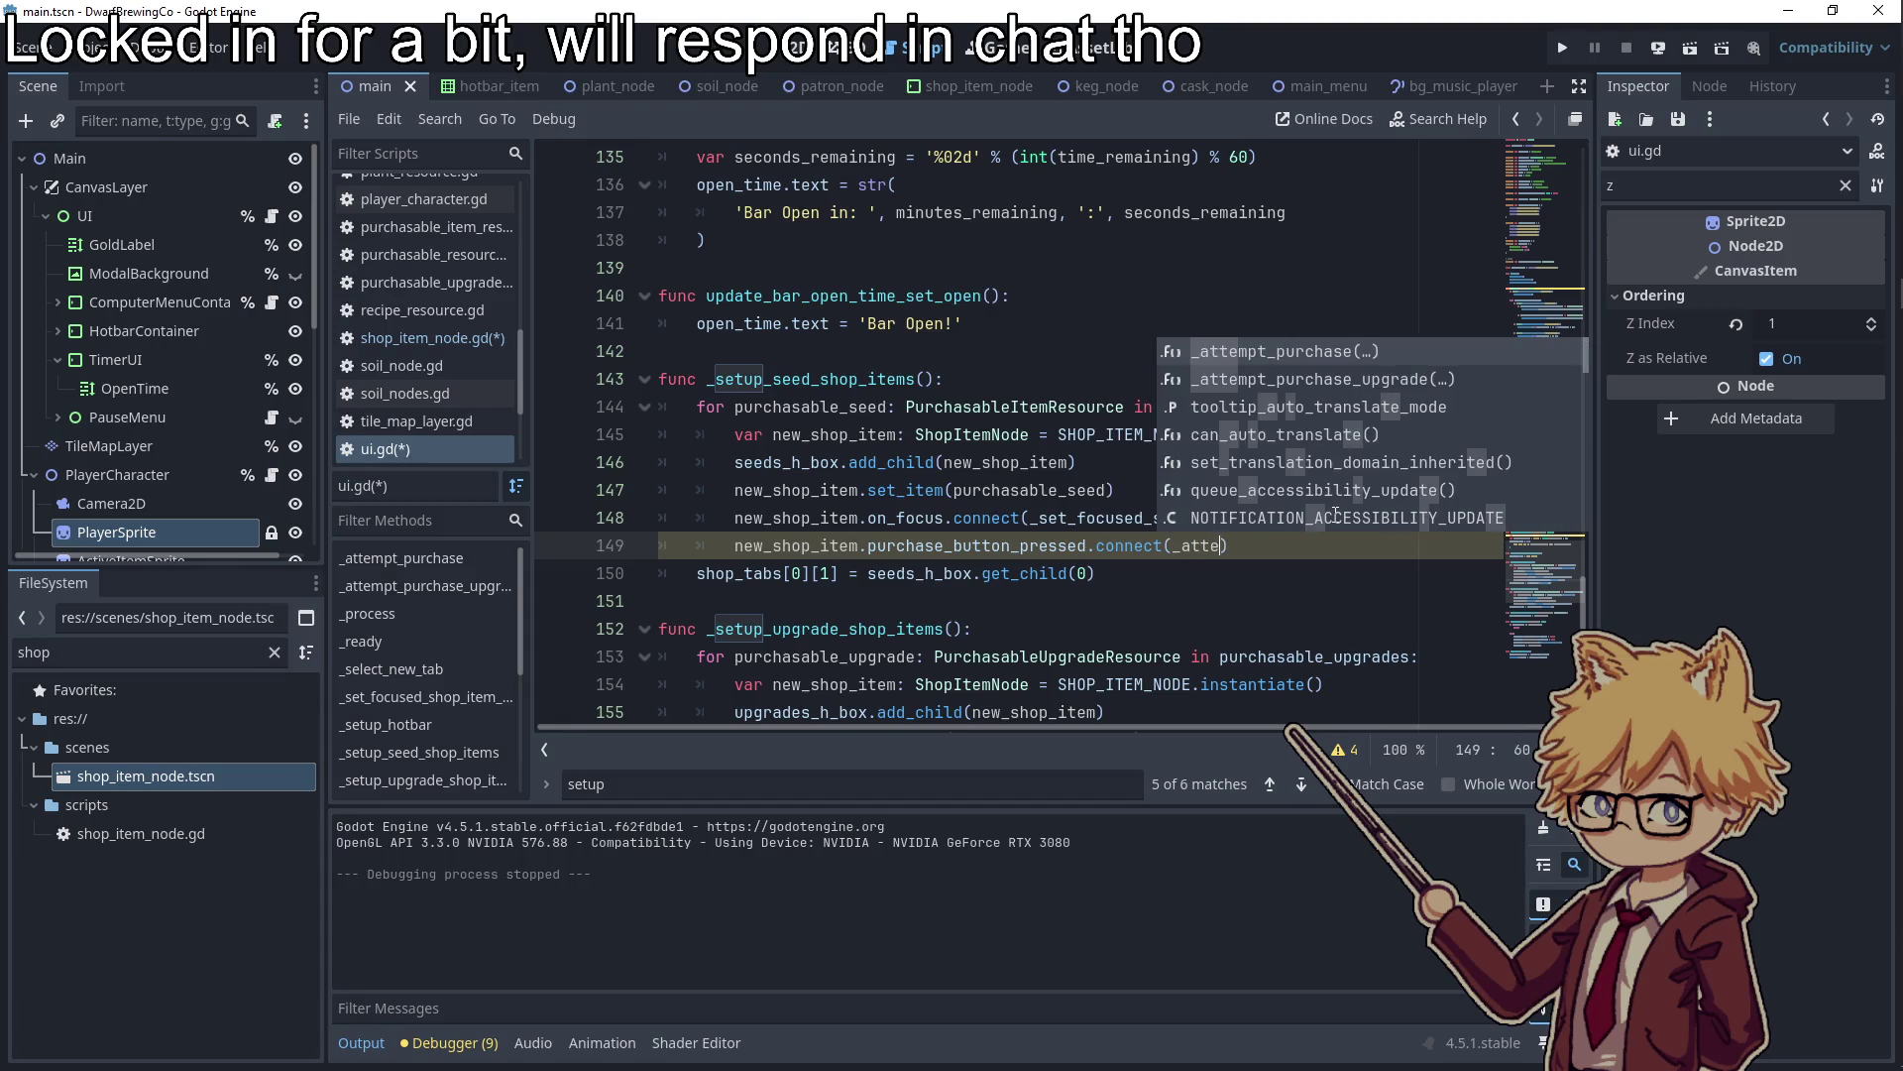
pyautogui.press('Return')
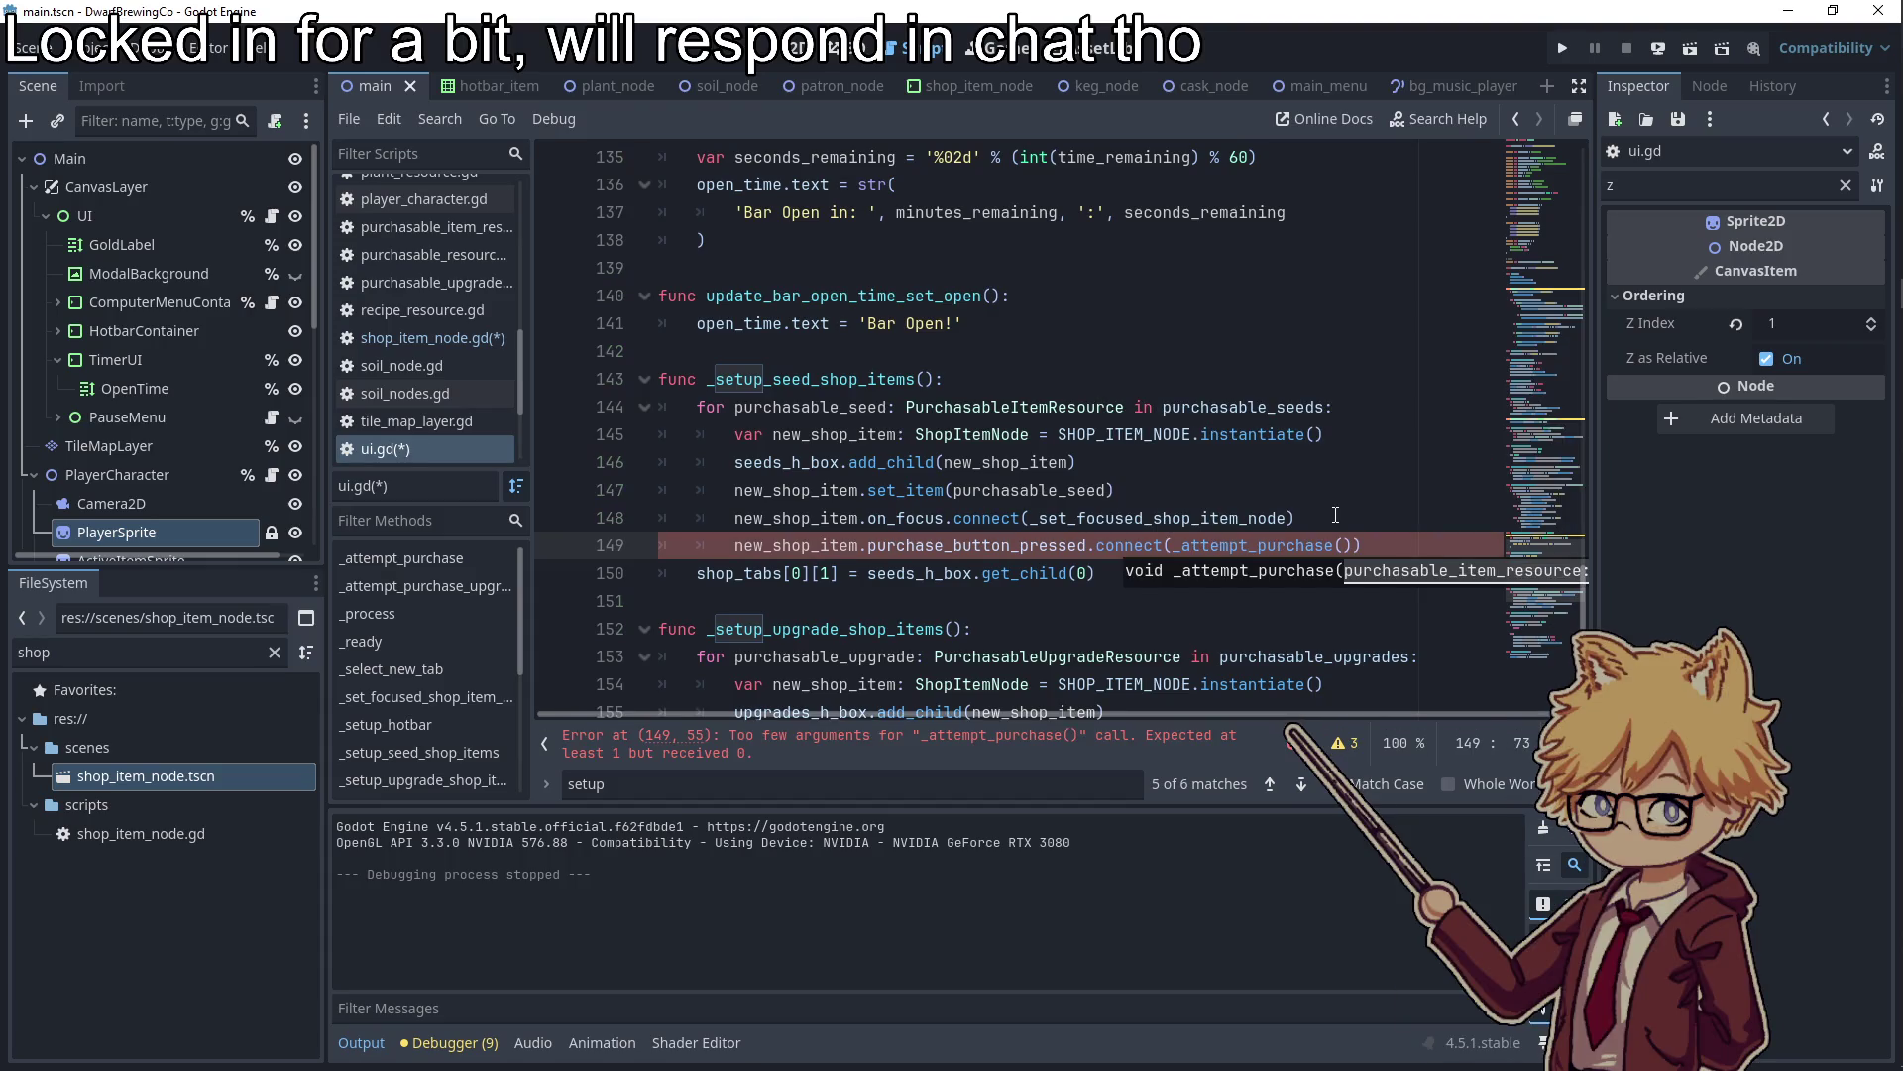
pyautogui.press('Return')
pyautogui.write('new')
pyautogui.press('Return')
pyautogui.write('.')
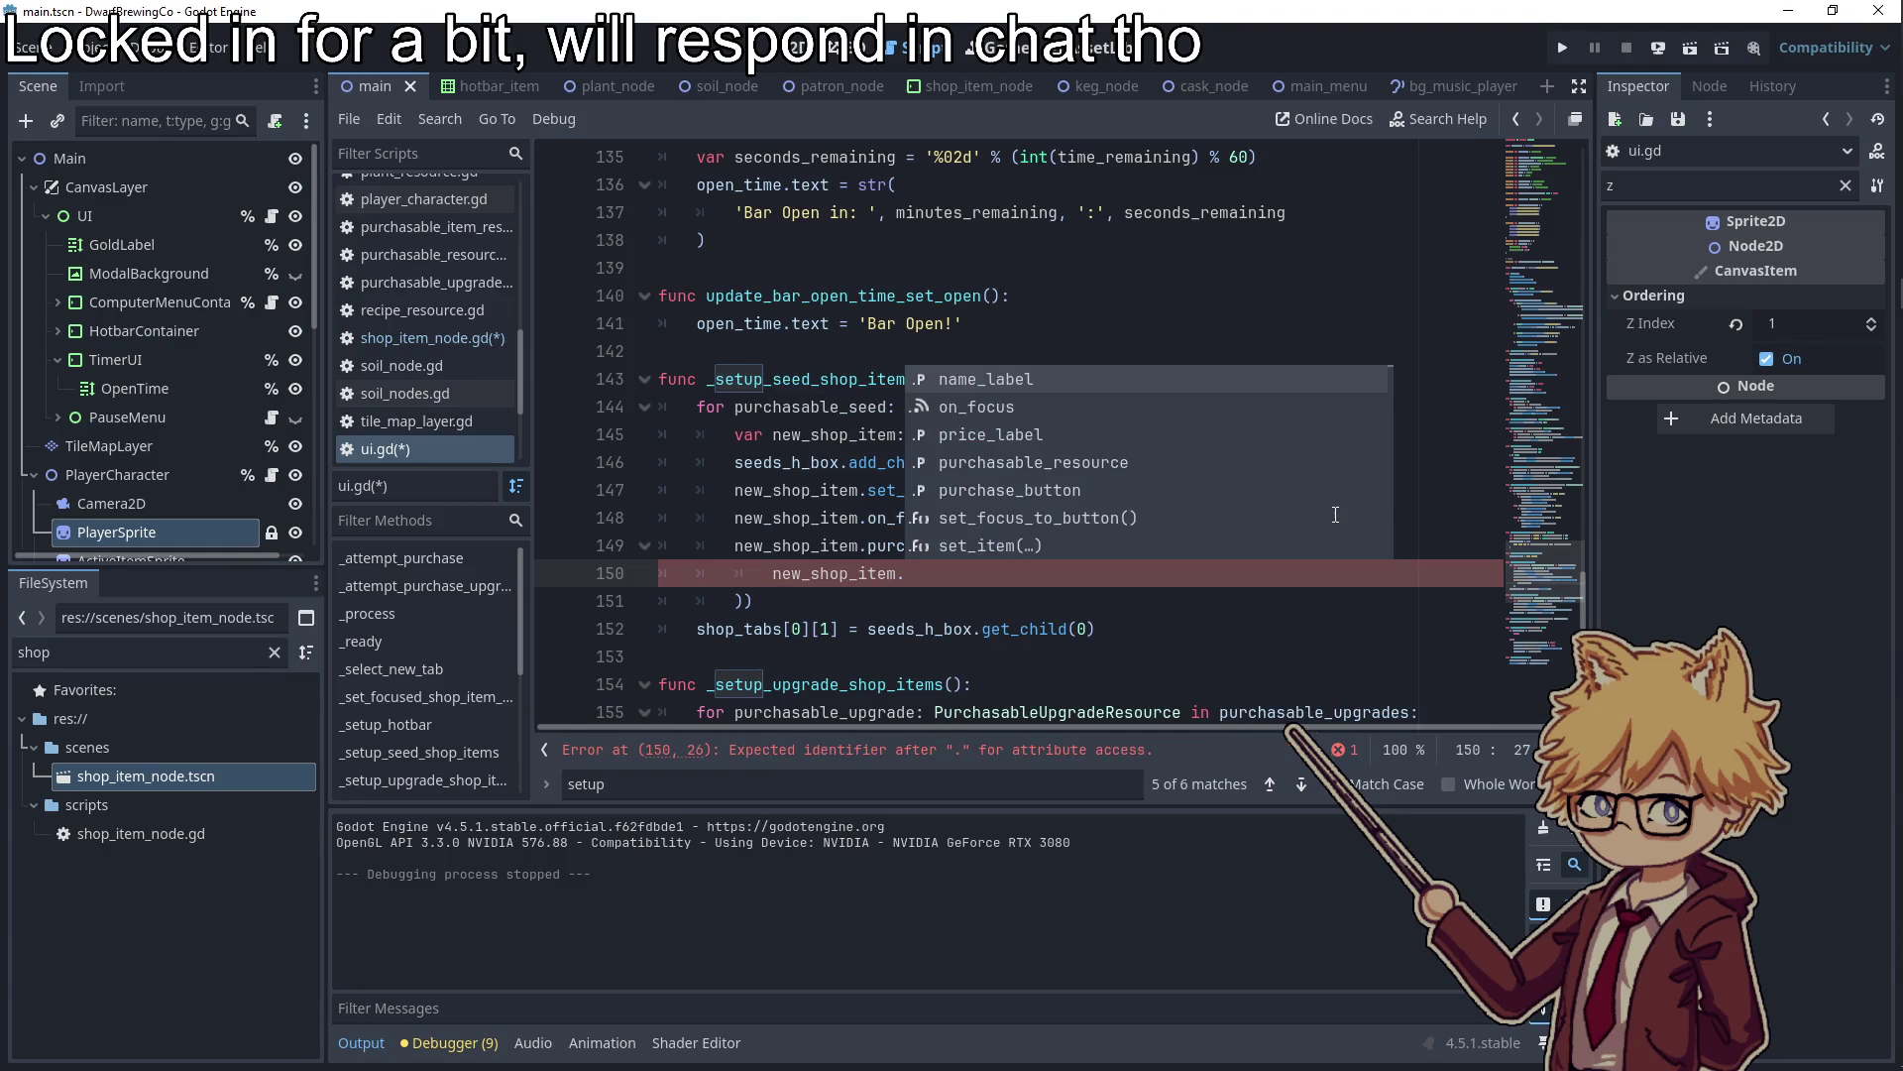
pyautogui.write('pur')
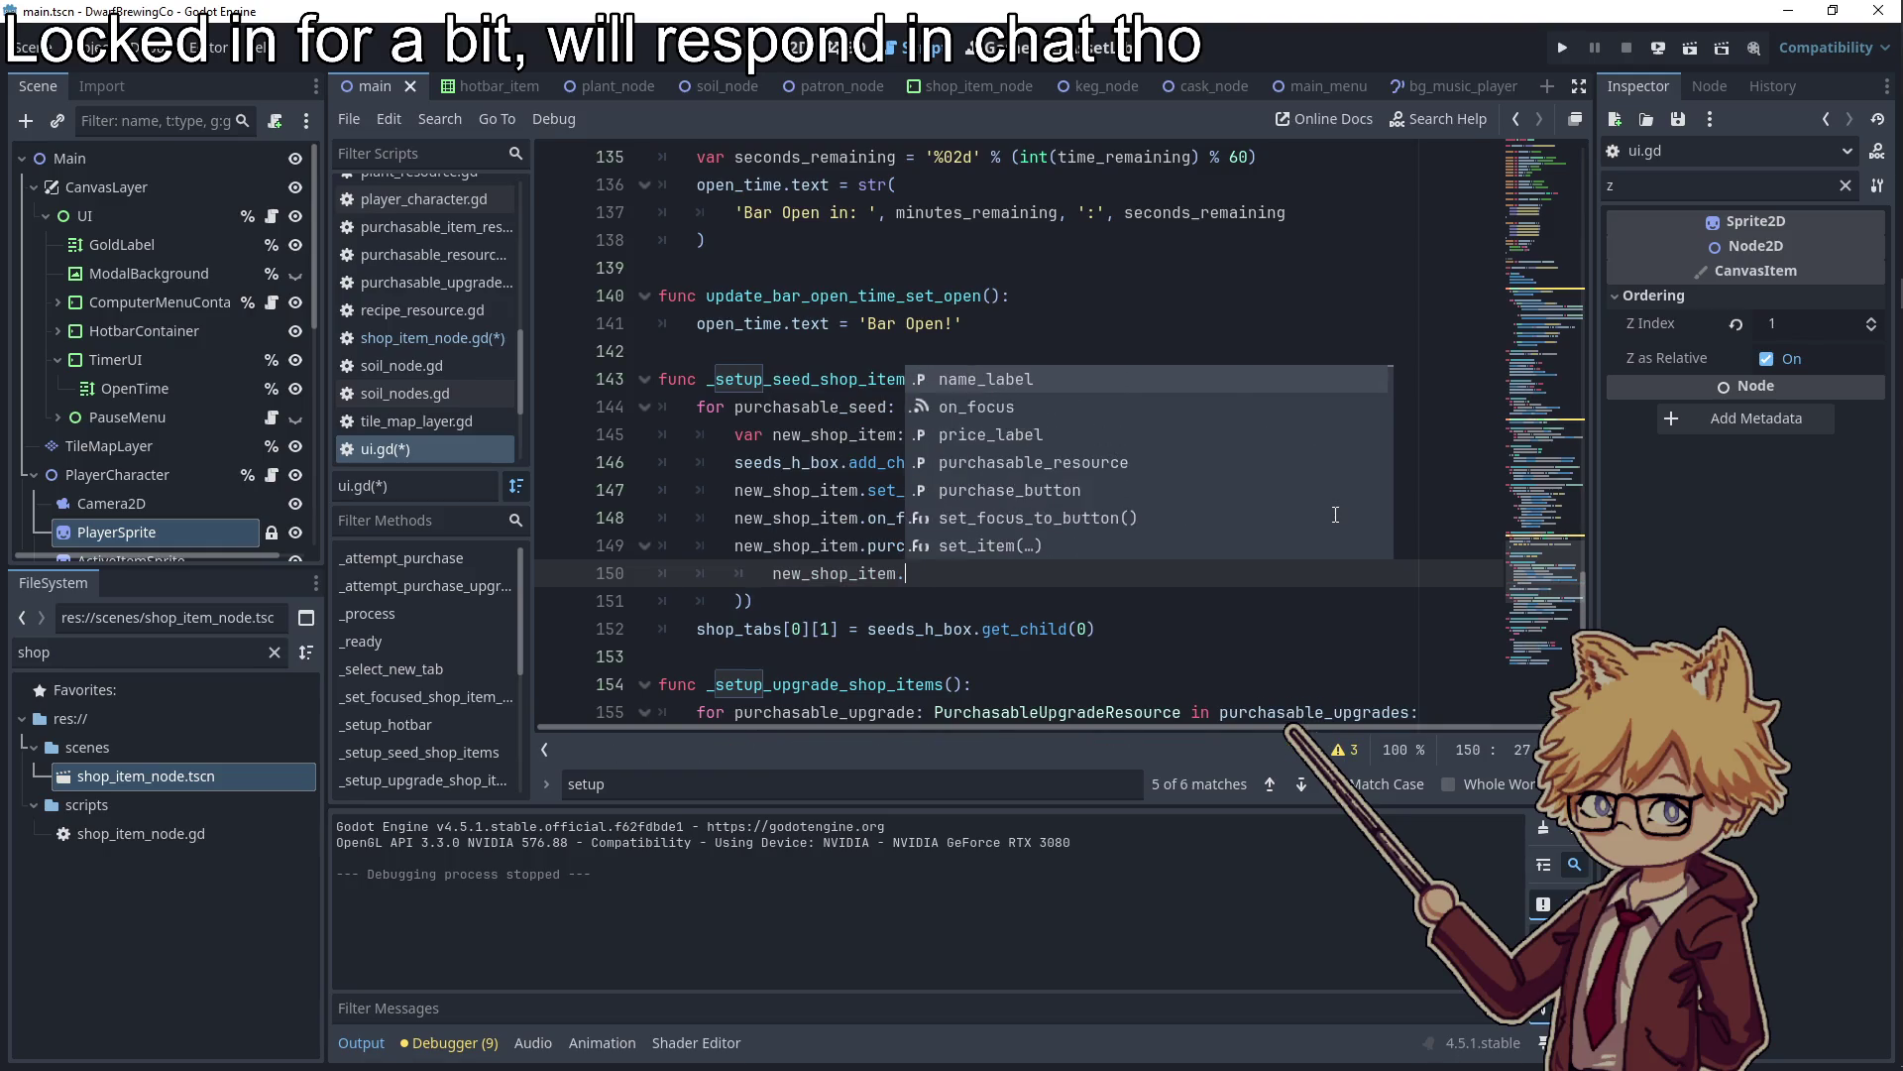
pyautogui.press('Return')
# Copy the same connection into the upgrade shop setup loop after line 159
pyautogui.doubleClick(1034, 574)
pyautogui.moveTo(811, 600); pyautogui.dragTo(578, 553)
pyautogui.hotkey('ctrl', 'c')
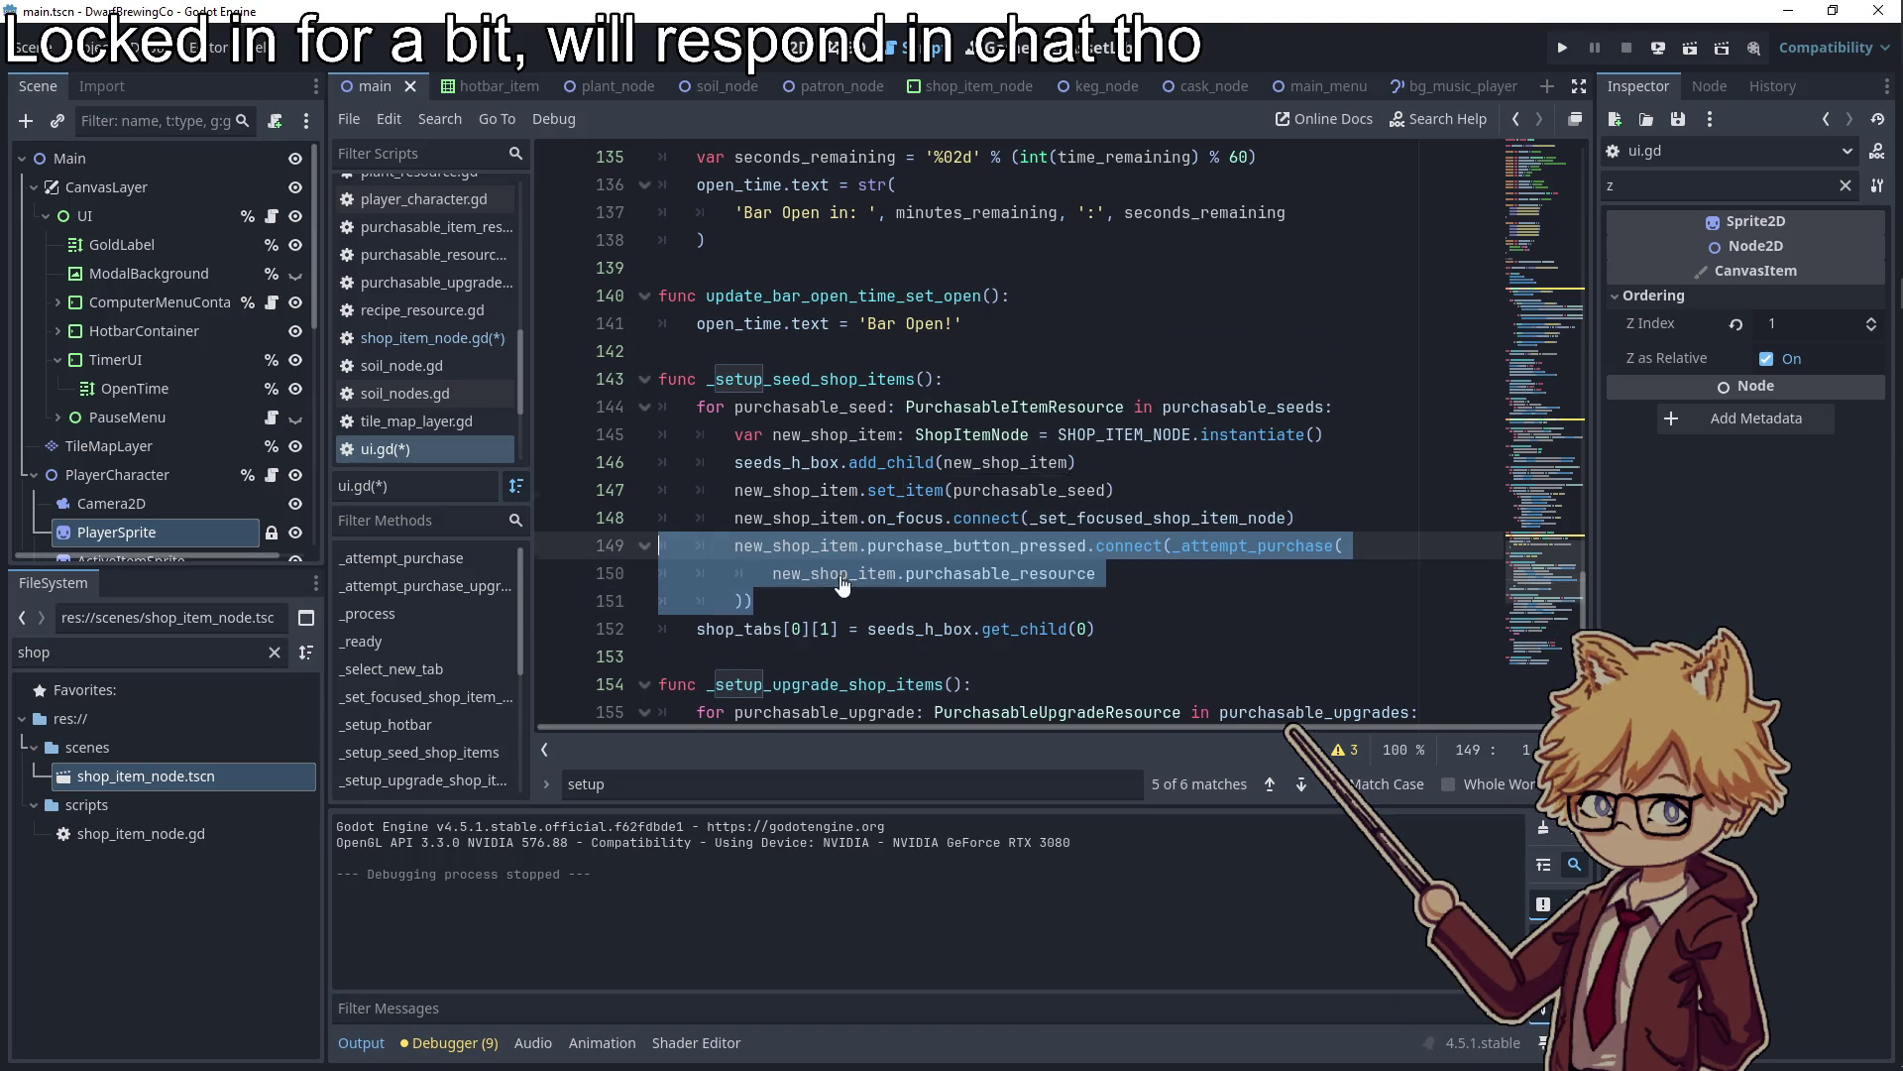
pyautogui.scroll(-5, 842, 585)
pyautogui.click(1320, 410)
pyautogui.press('Return')
pyautogui.hotkey('ctrl', 'v')
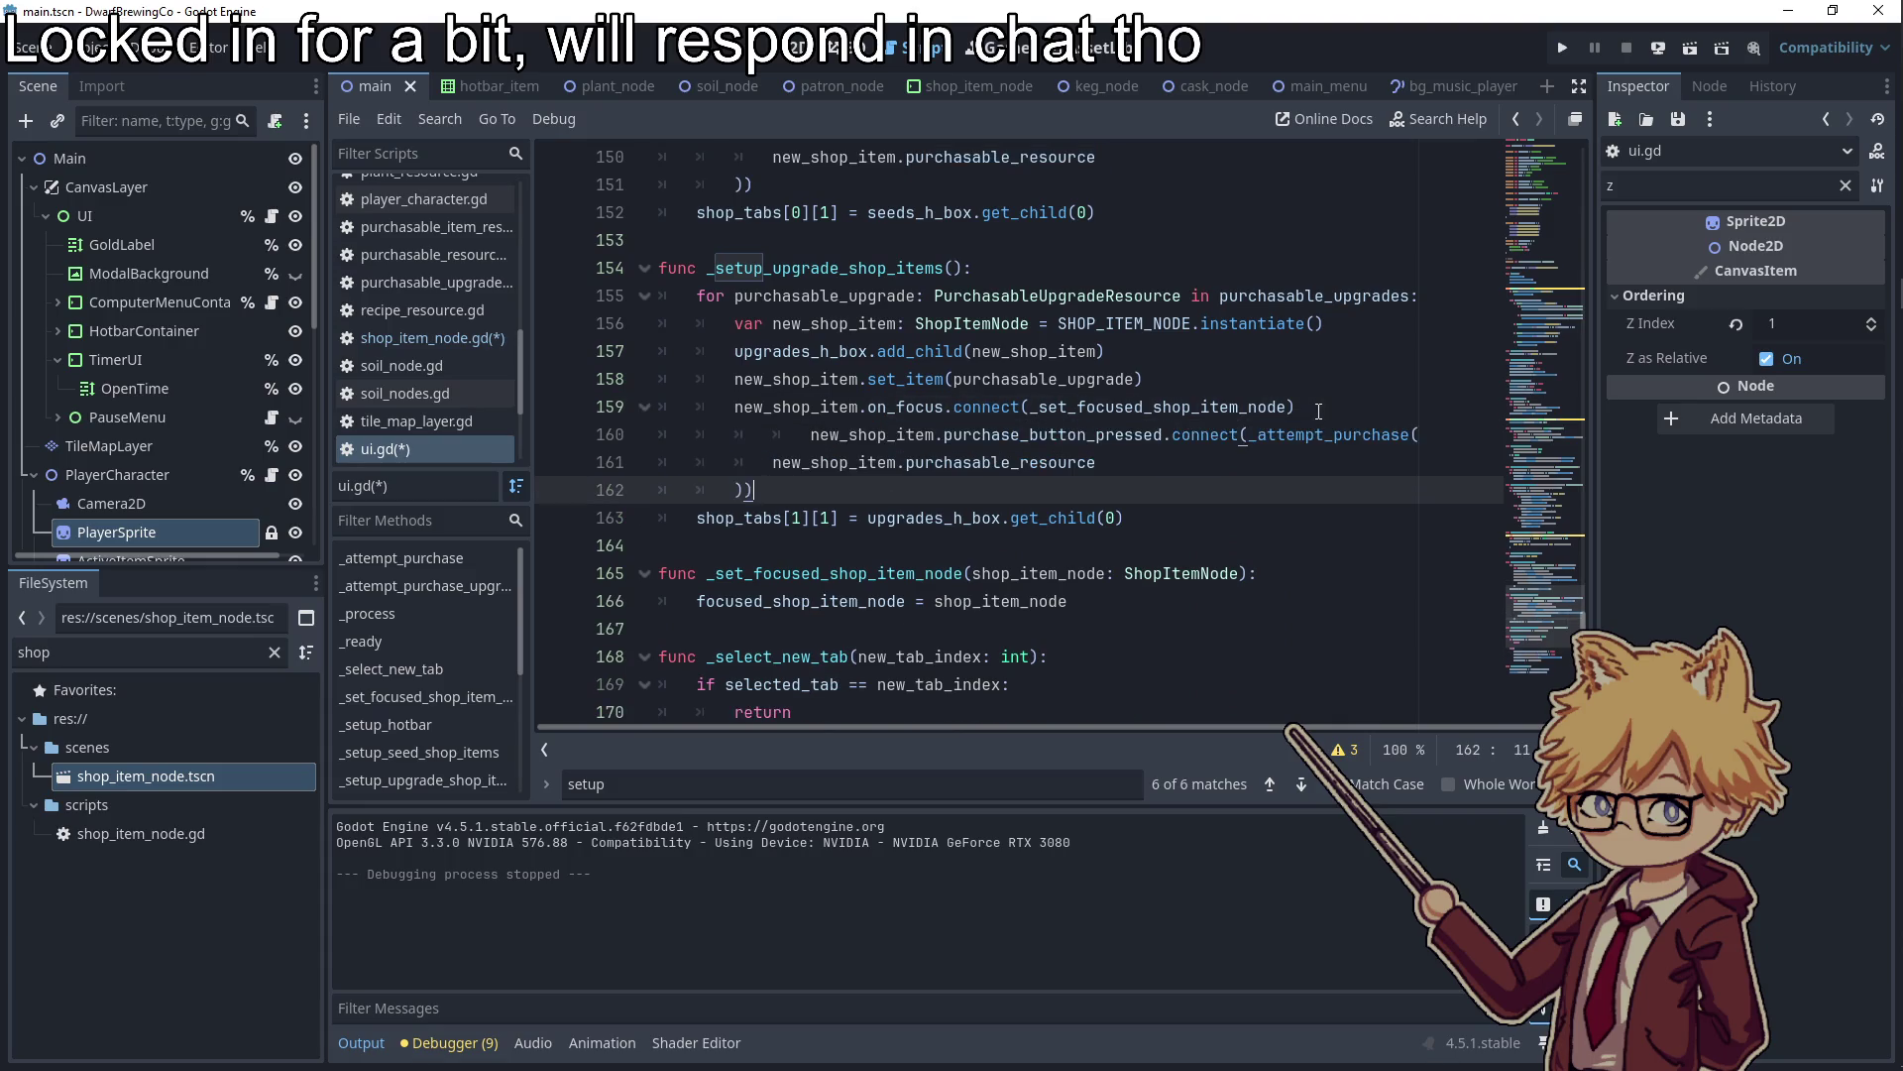
pyautogui.click(784, 434)
pyautogui.press('BackSpace')
pyautogui.press('BackSpace')
# Save ui.gd and run the project with F5
pyautogui.hotkey('ctrl', 's')
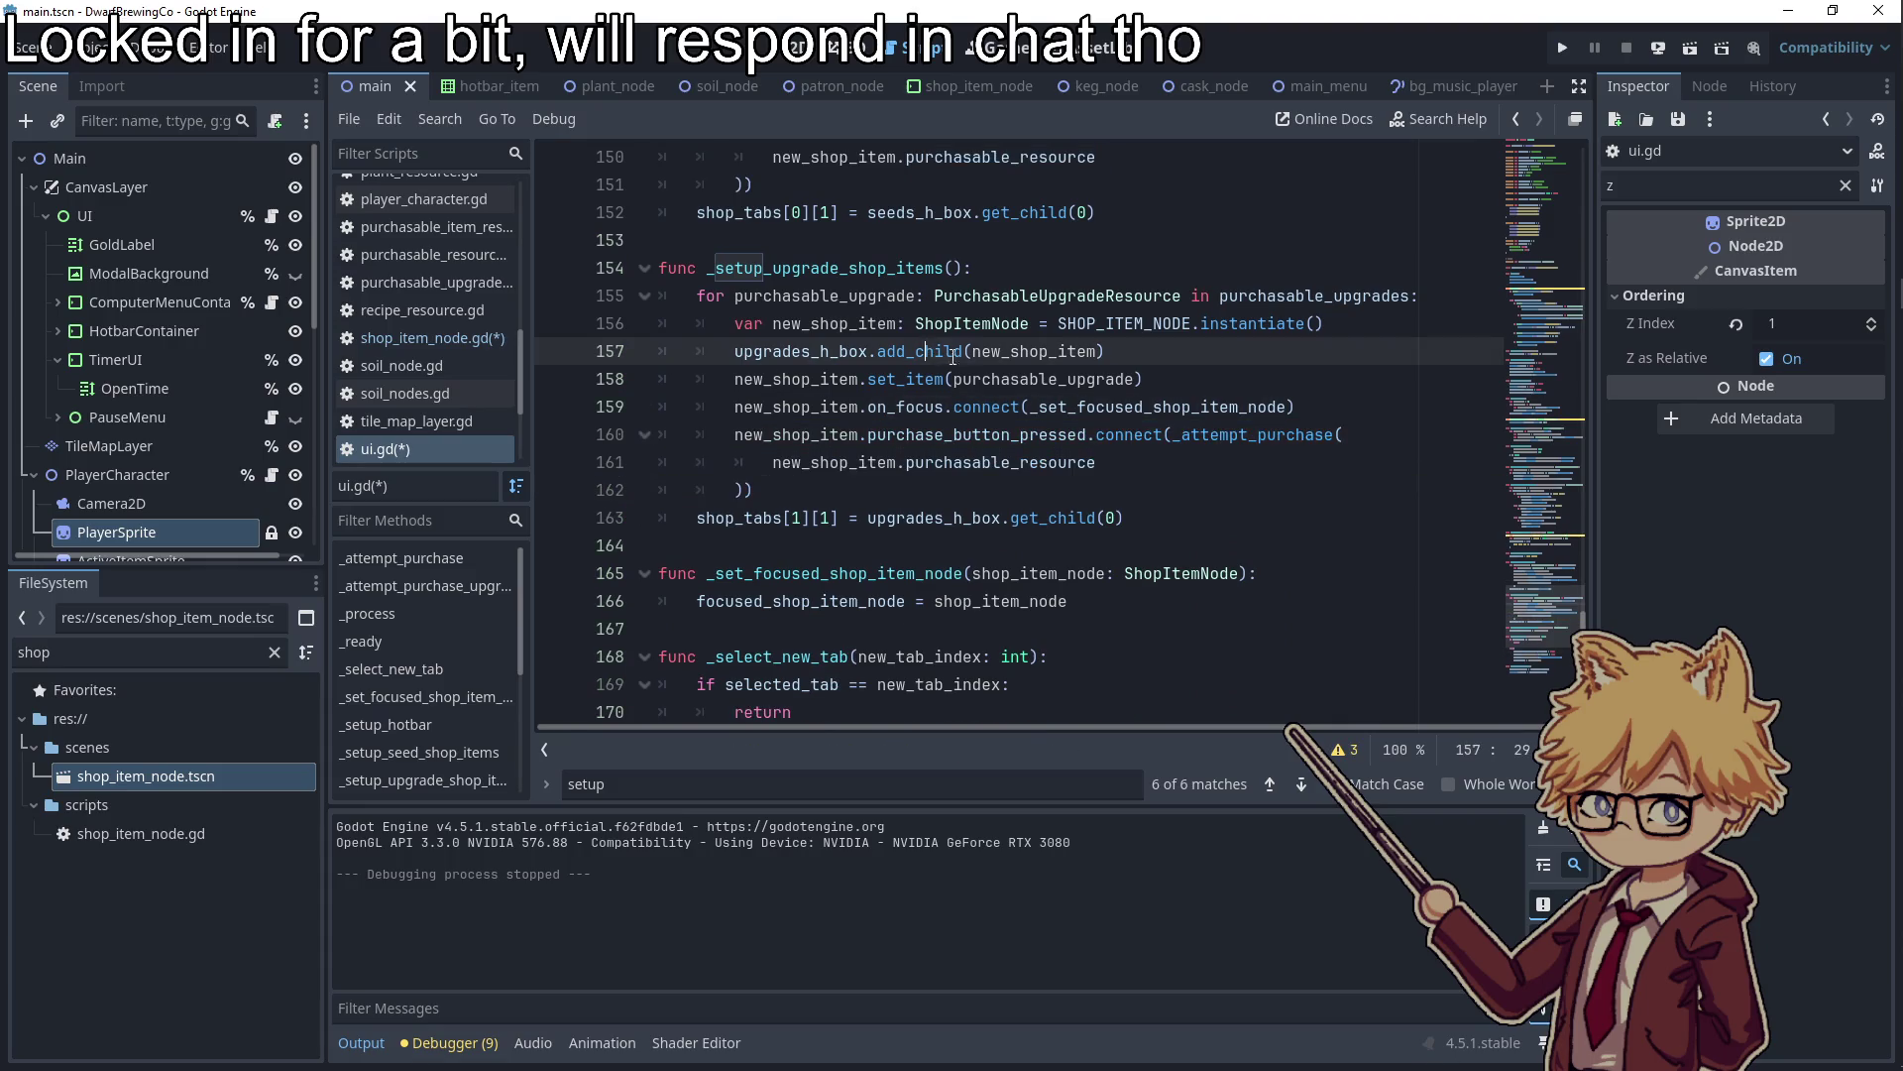
pyautogui.click(1127, 232)
pyautogui.press('F5')
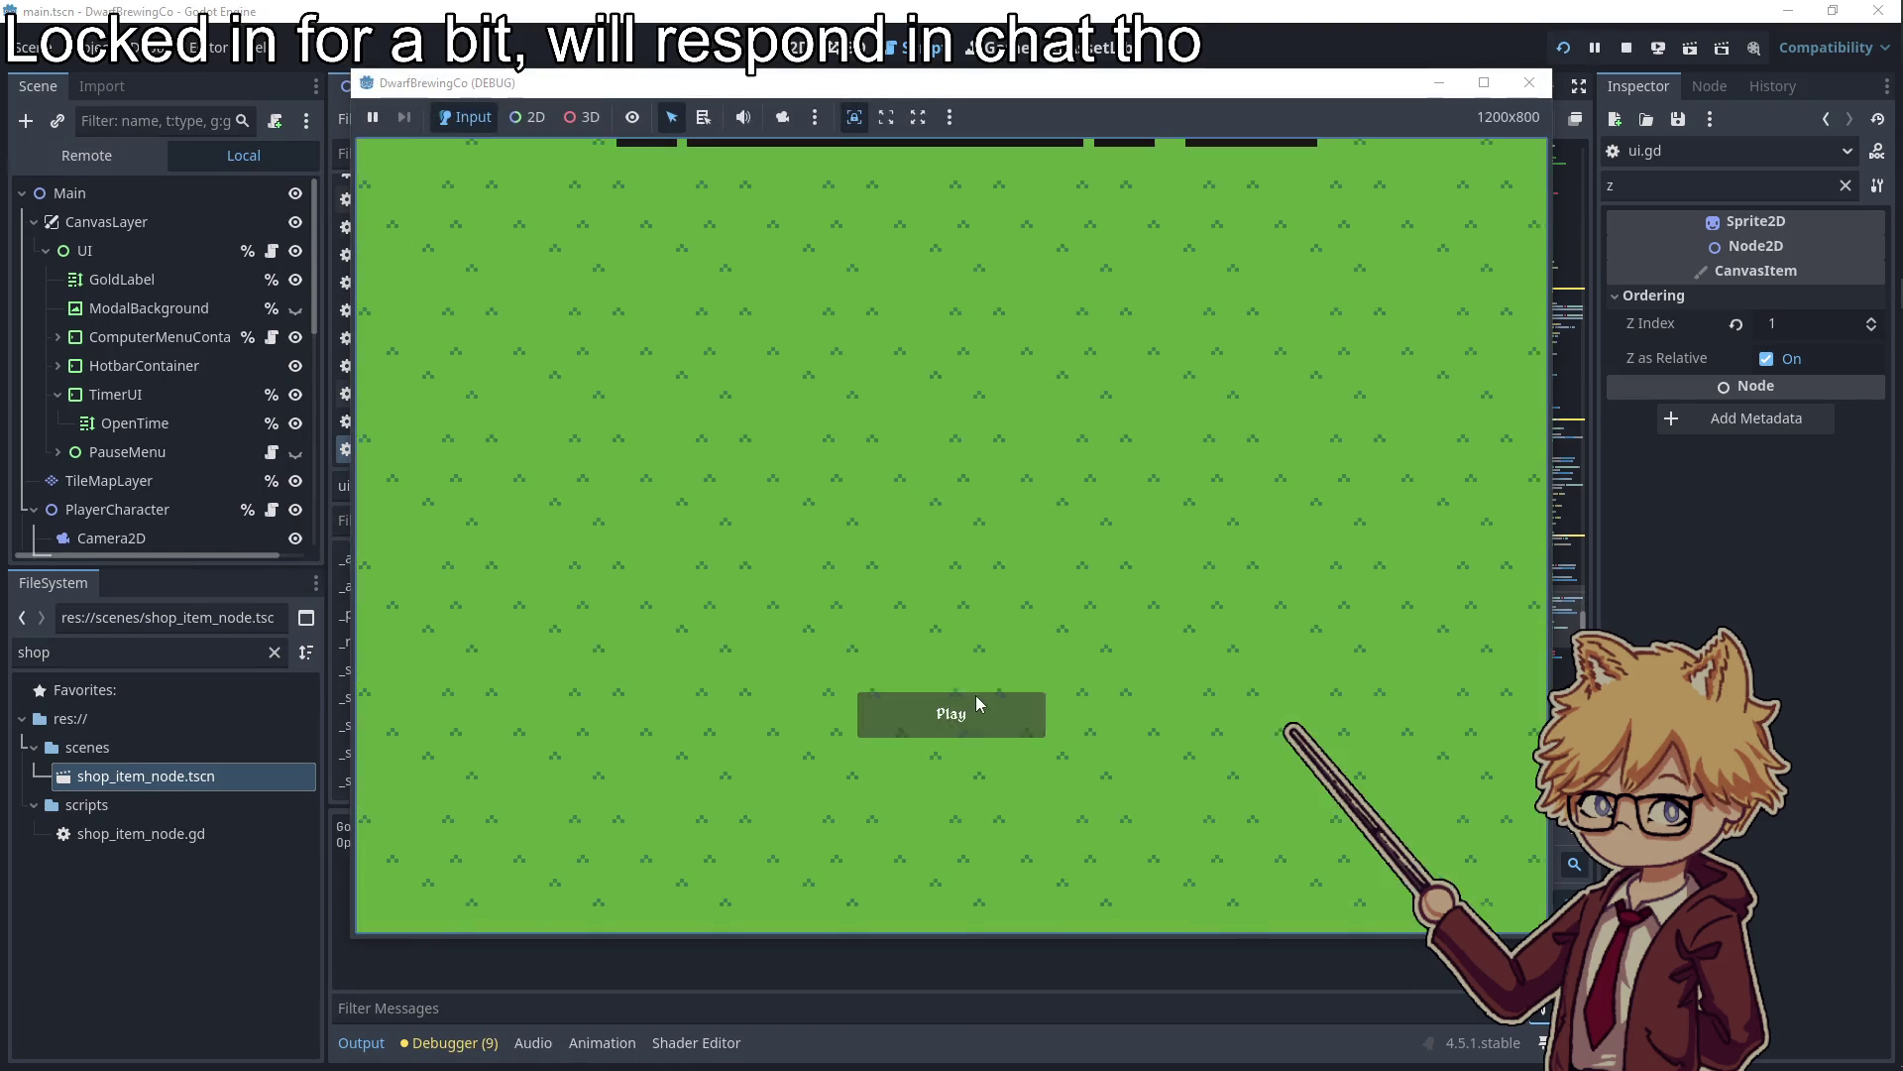
# Start the game, stop the crashed session, and review the runtime errors
pyautogui.click(977, 699)
pyautogui.click(1657, 52)
pyautogui.click(1626, 47)
pyautogui.click(1098, 434)
pyautogui.scroll(1, 959, 566)
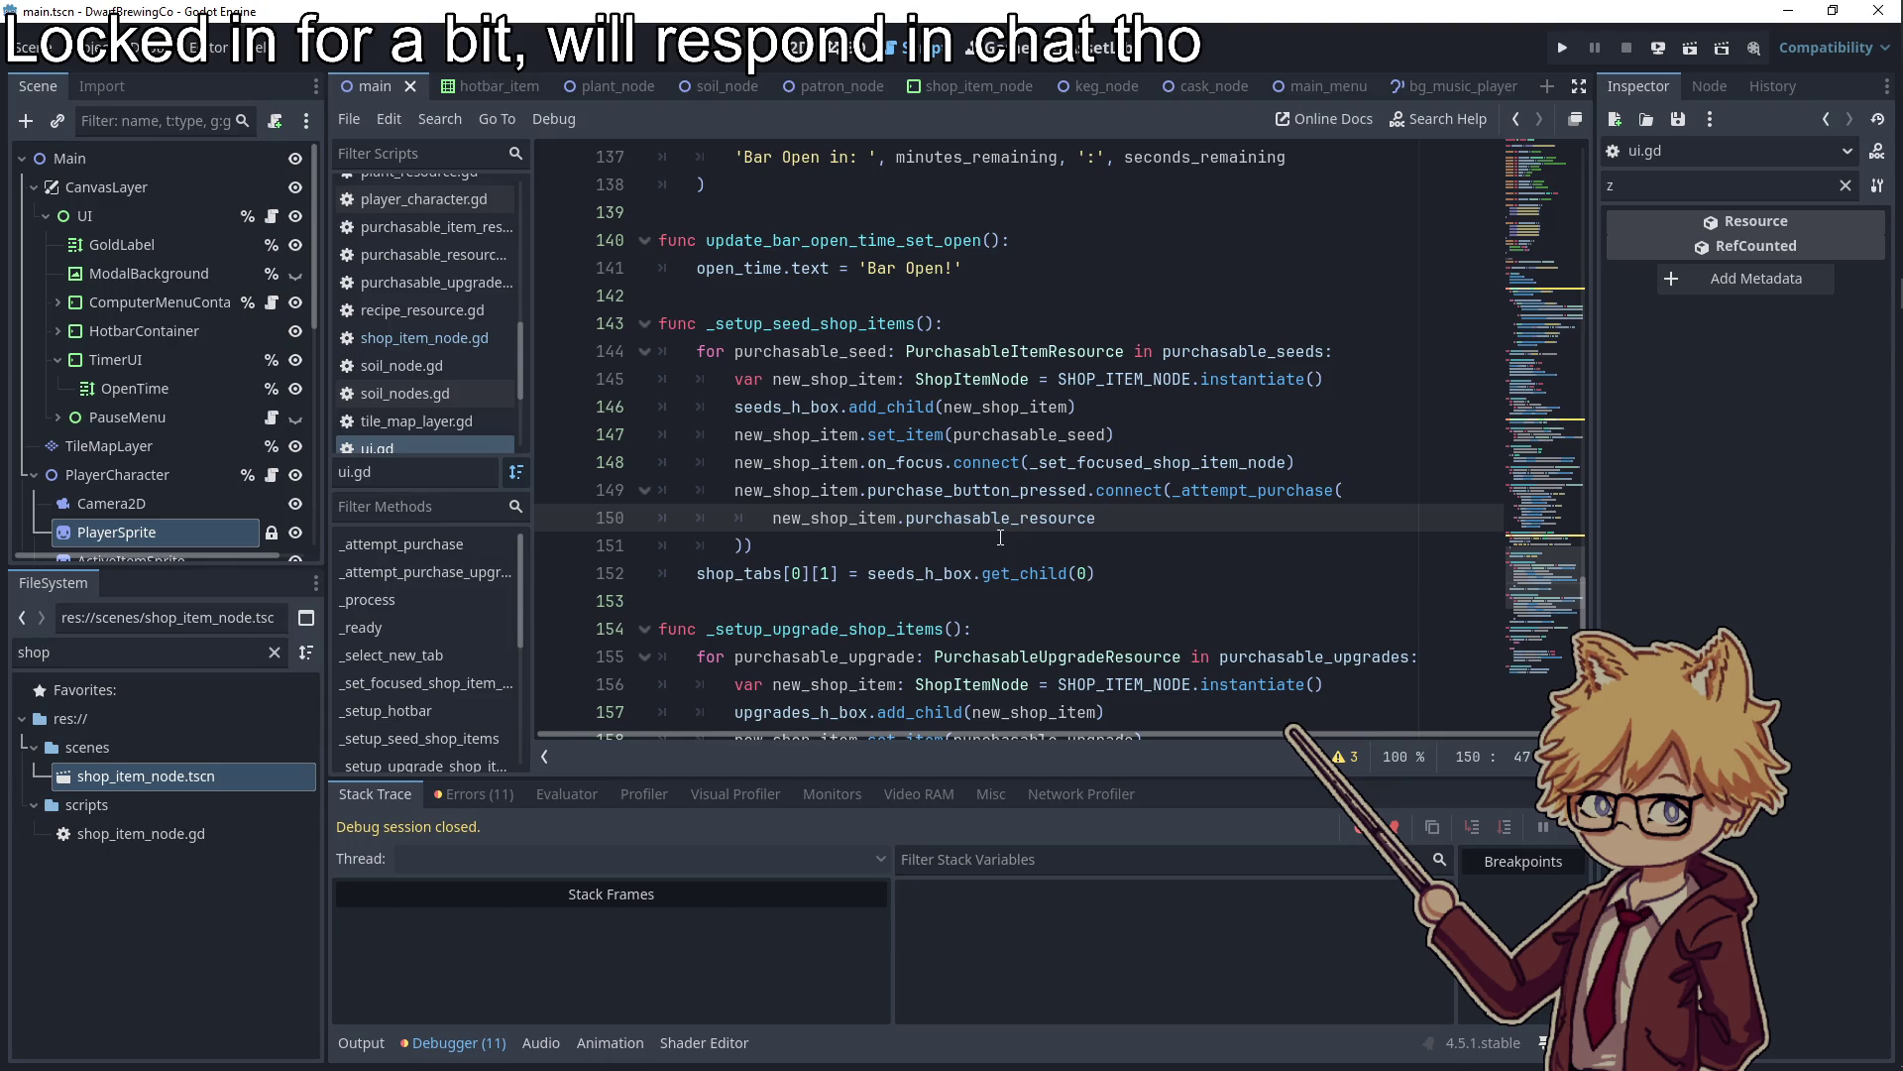
pyautogui.moveTo(992, 529)
pyautogui.click(474, 793)
pyautogui.moveTo(708, 1001)
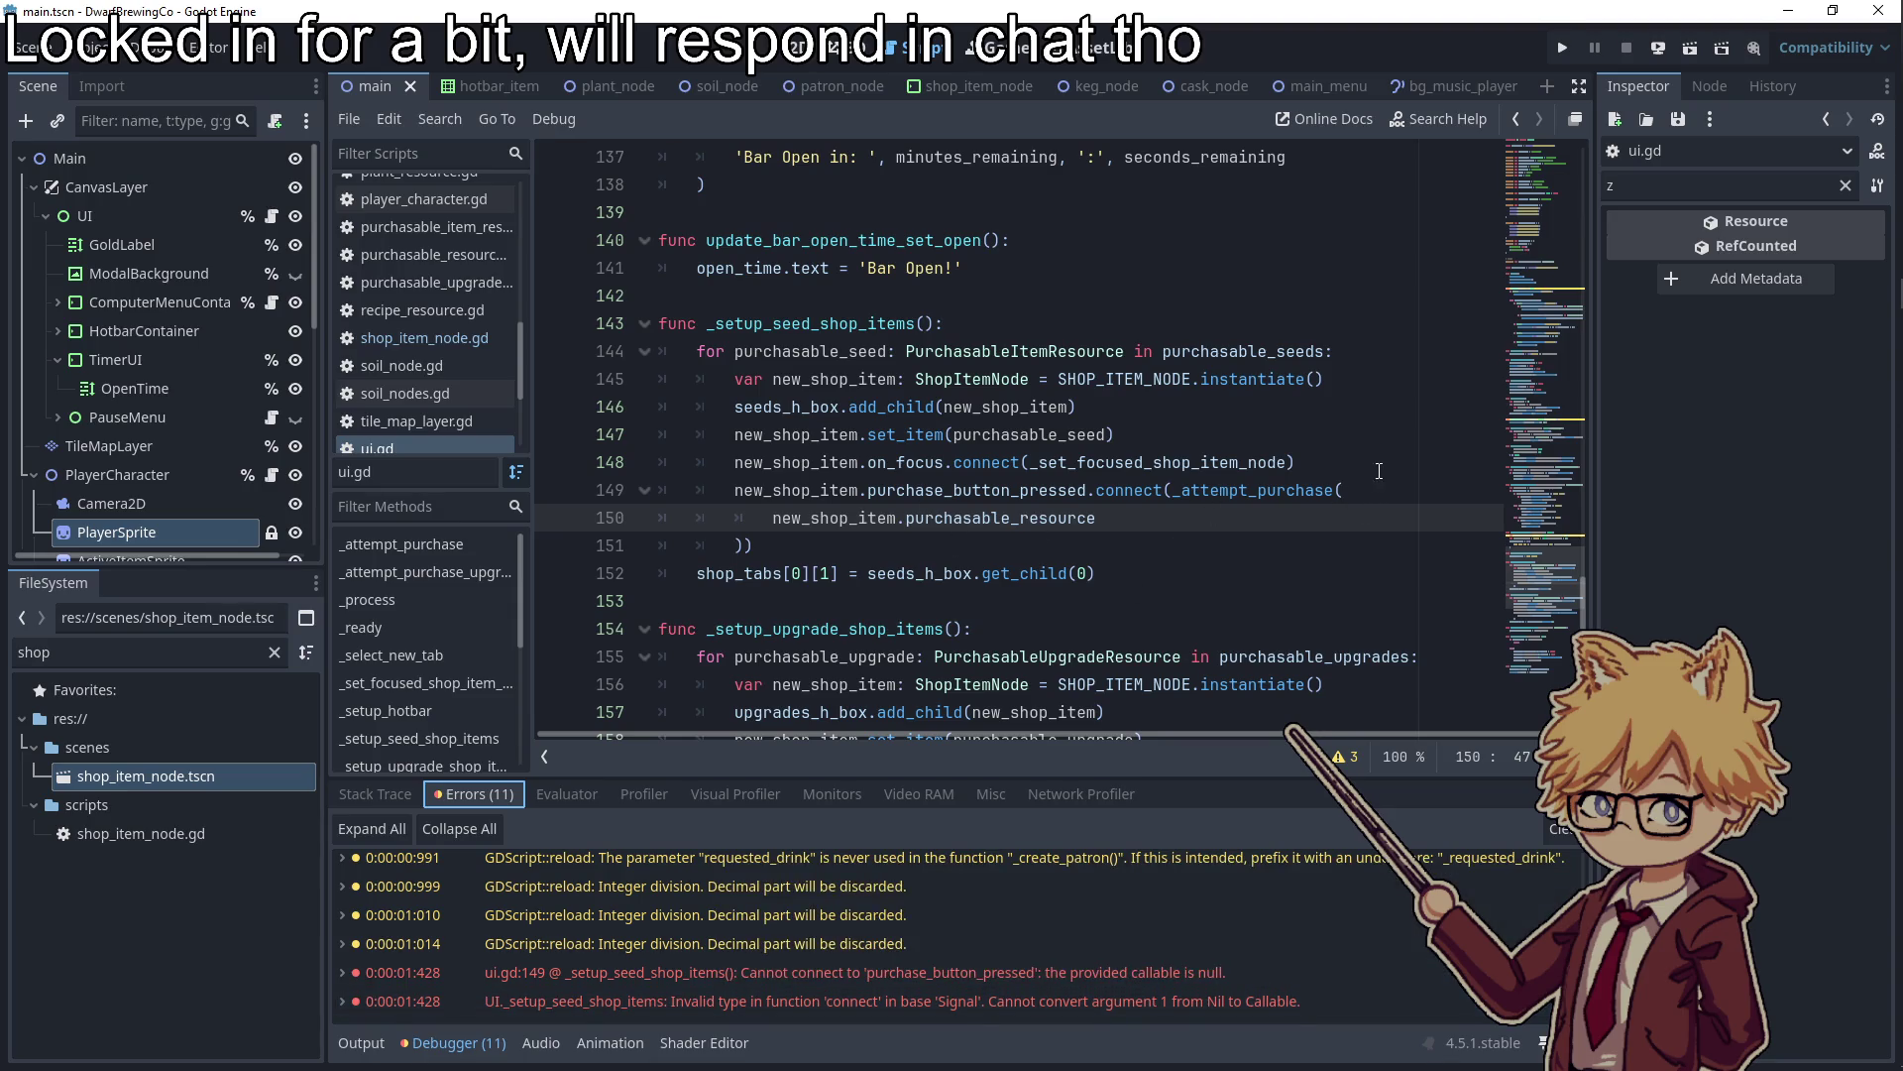
# Insert .bind after _attempt_purchase on lines 149 and 160
pyautogui.click(1334, 474)
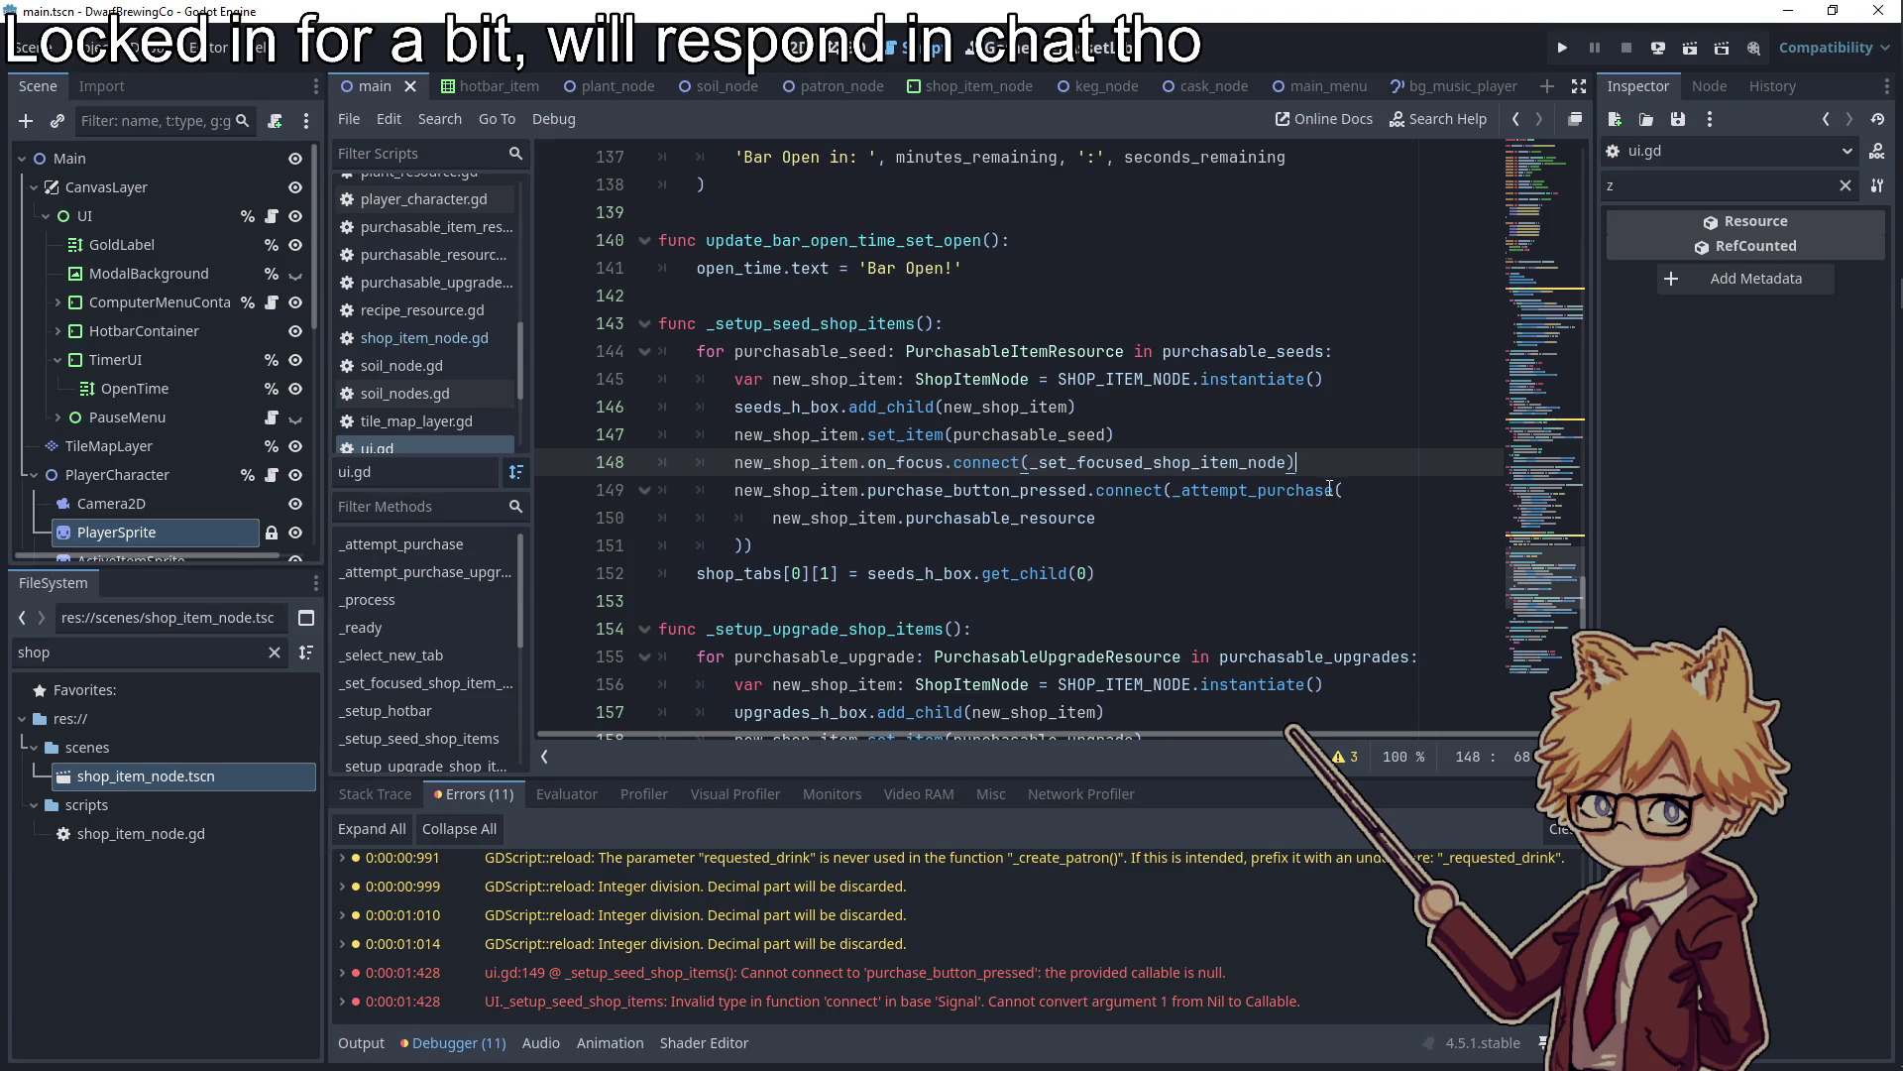
pyautogui.click(1327, 489)
pyautogui.write('bind')
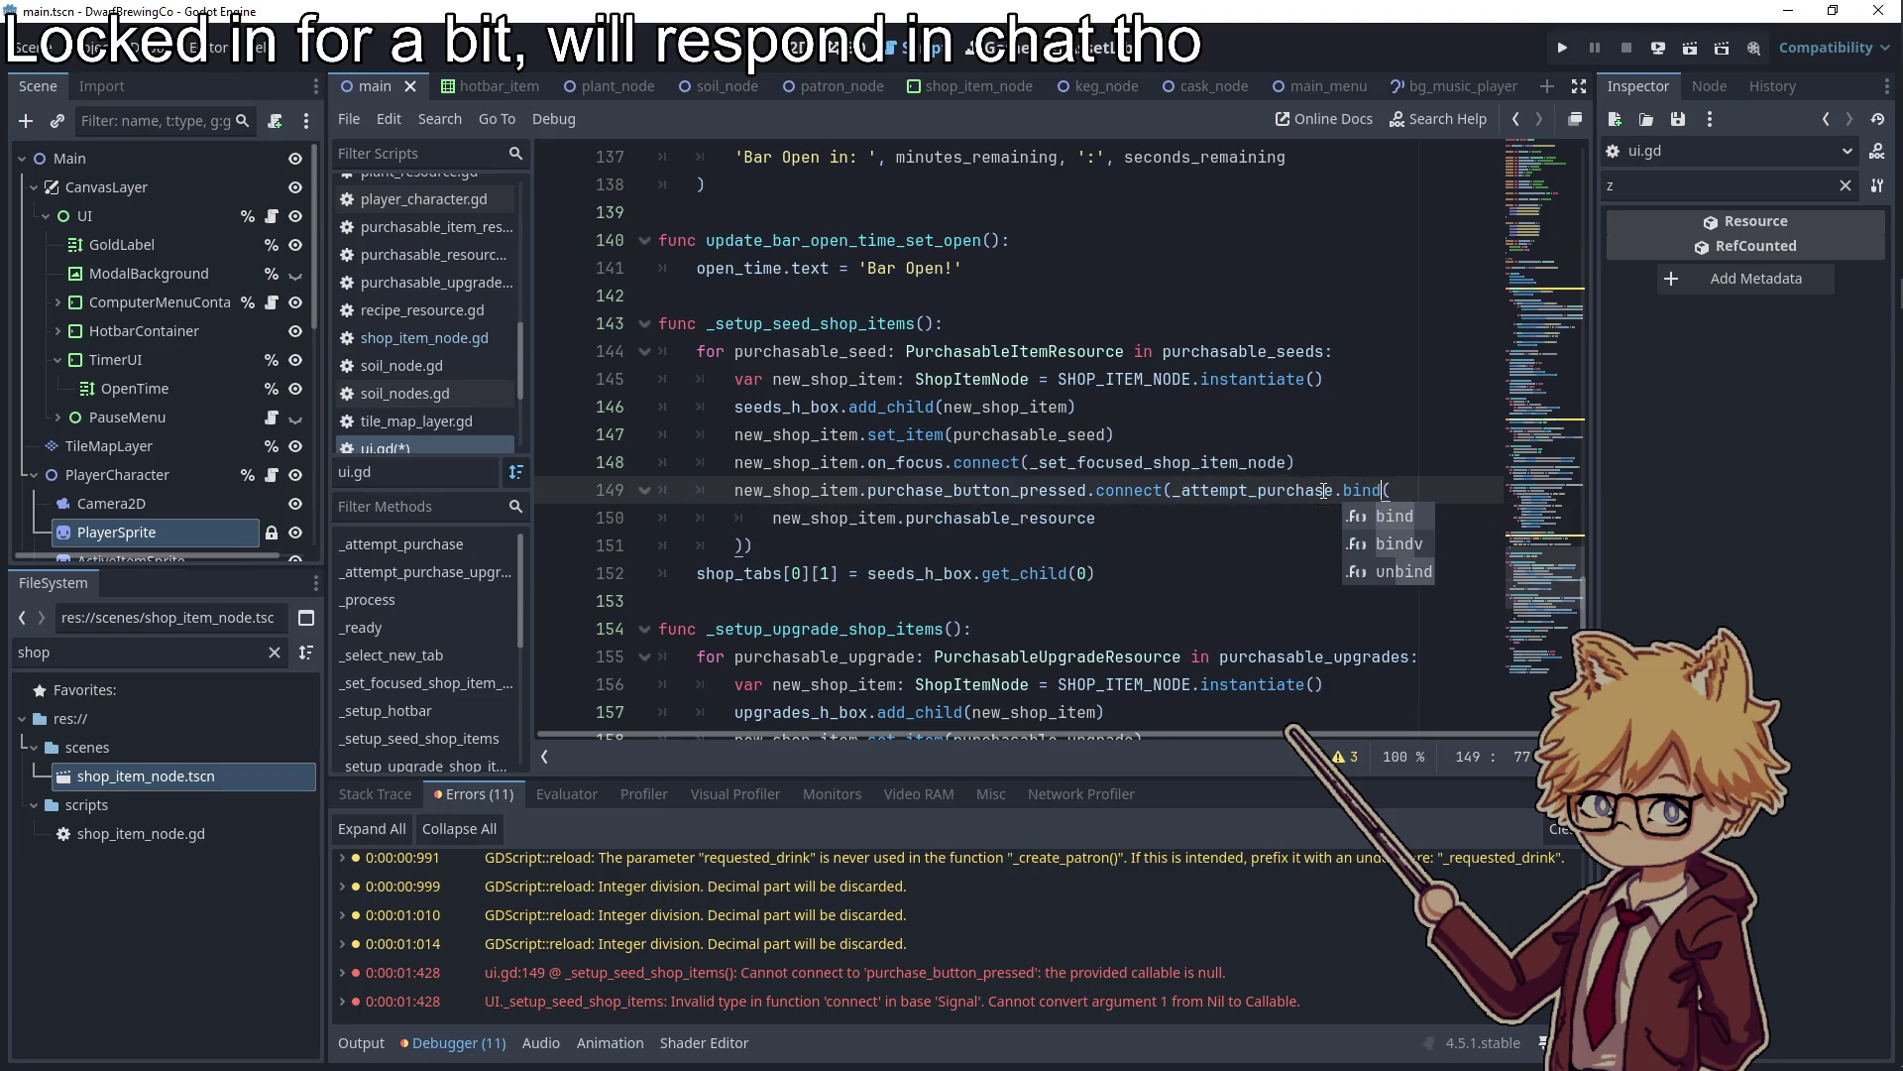
pyautogui.doubleClick(1351, 490)
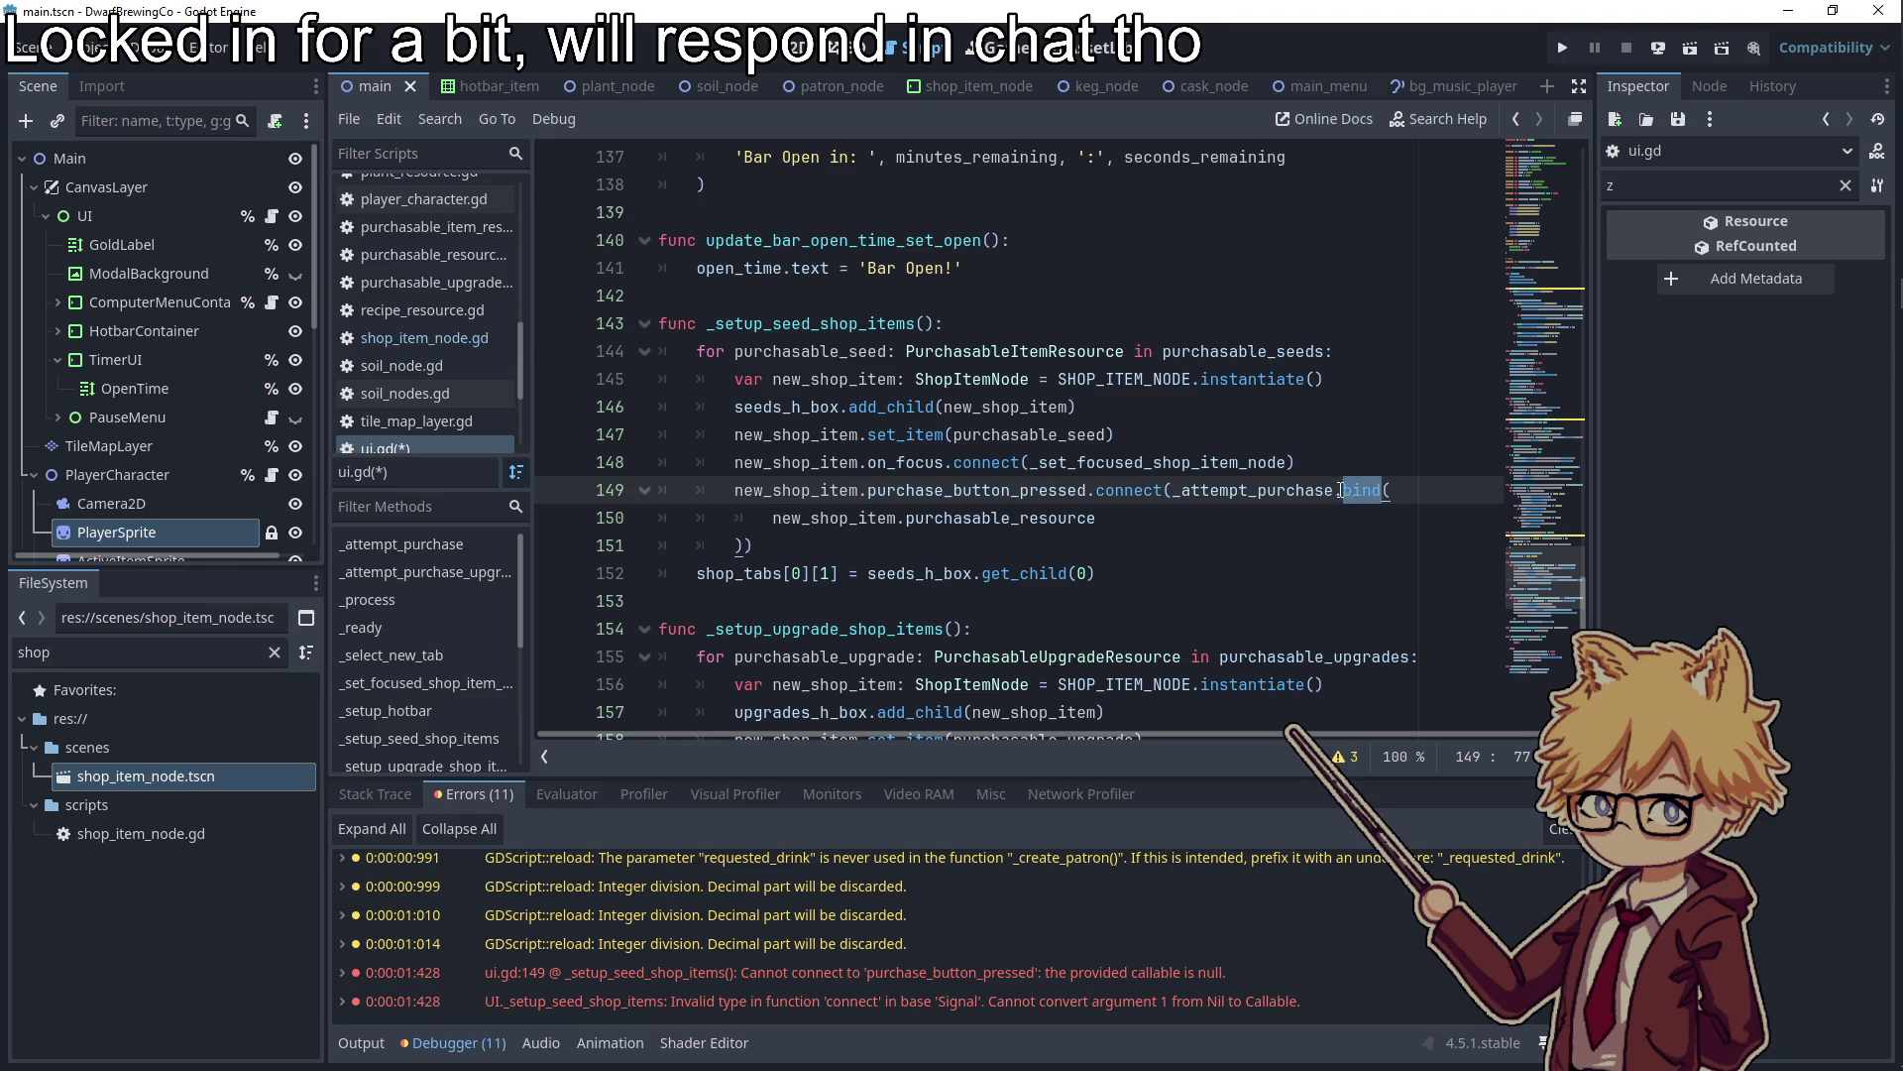
pyautogui.scroll(4, 1279, 474)
pyautogui.scroll(-7, 1212, 457)
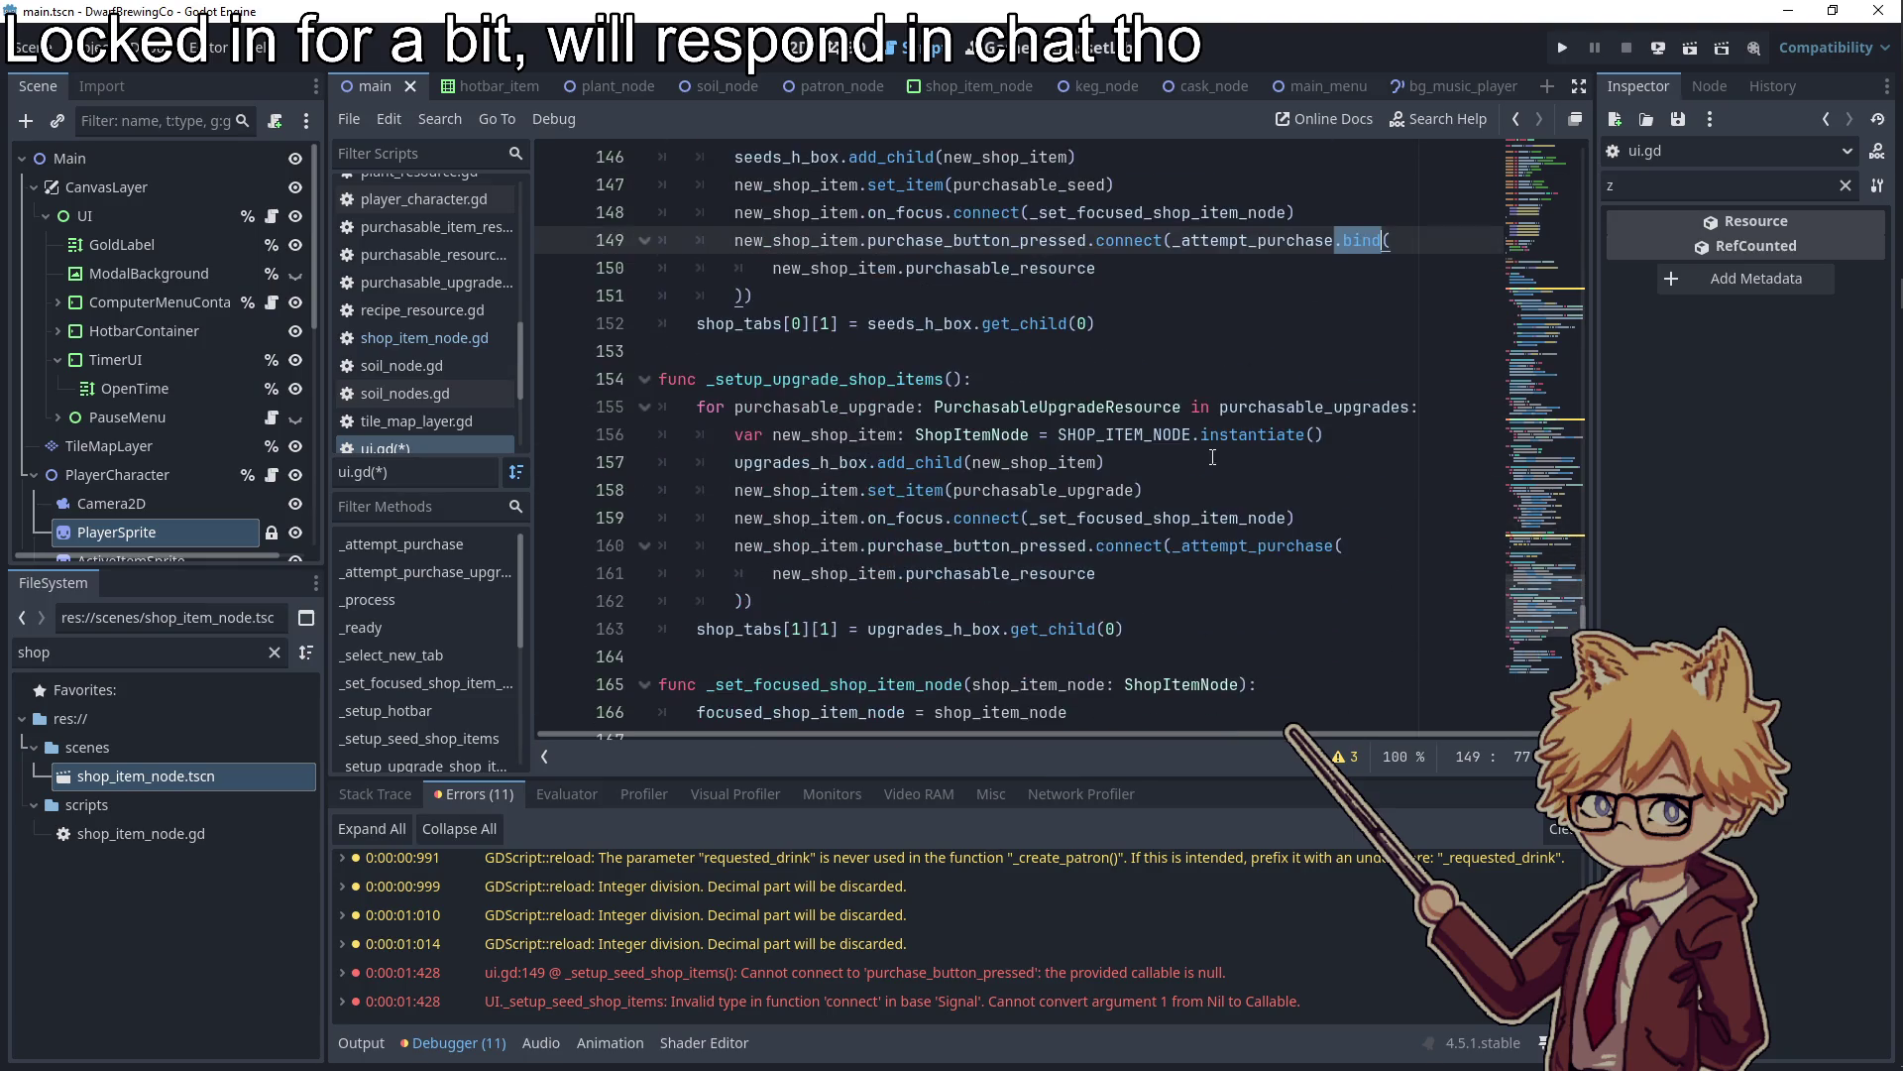
pyautogui.click(1334, 548)
pyautogui.write('.bind(')
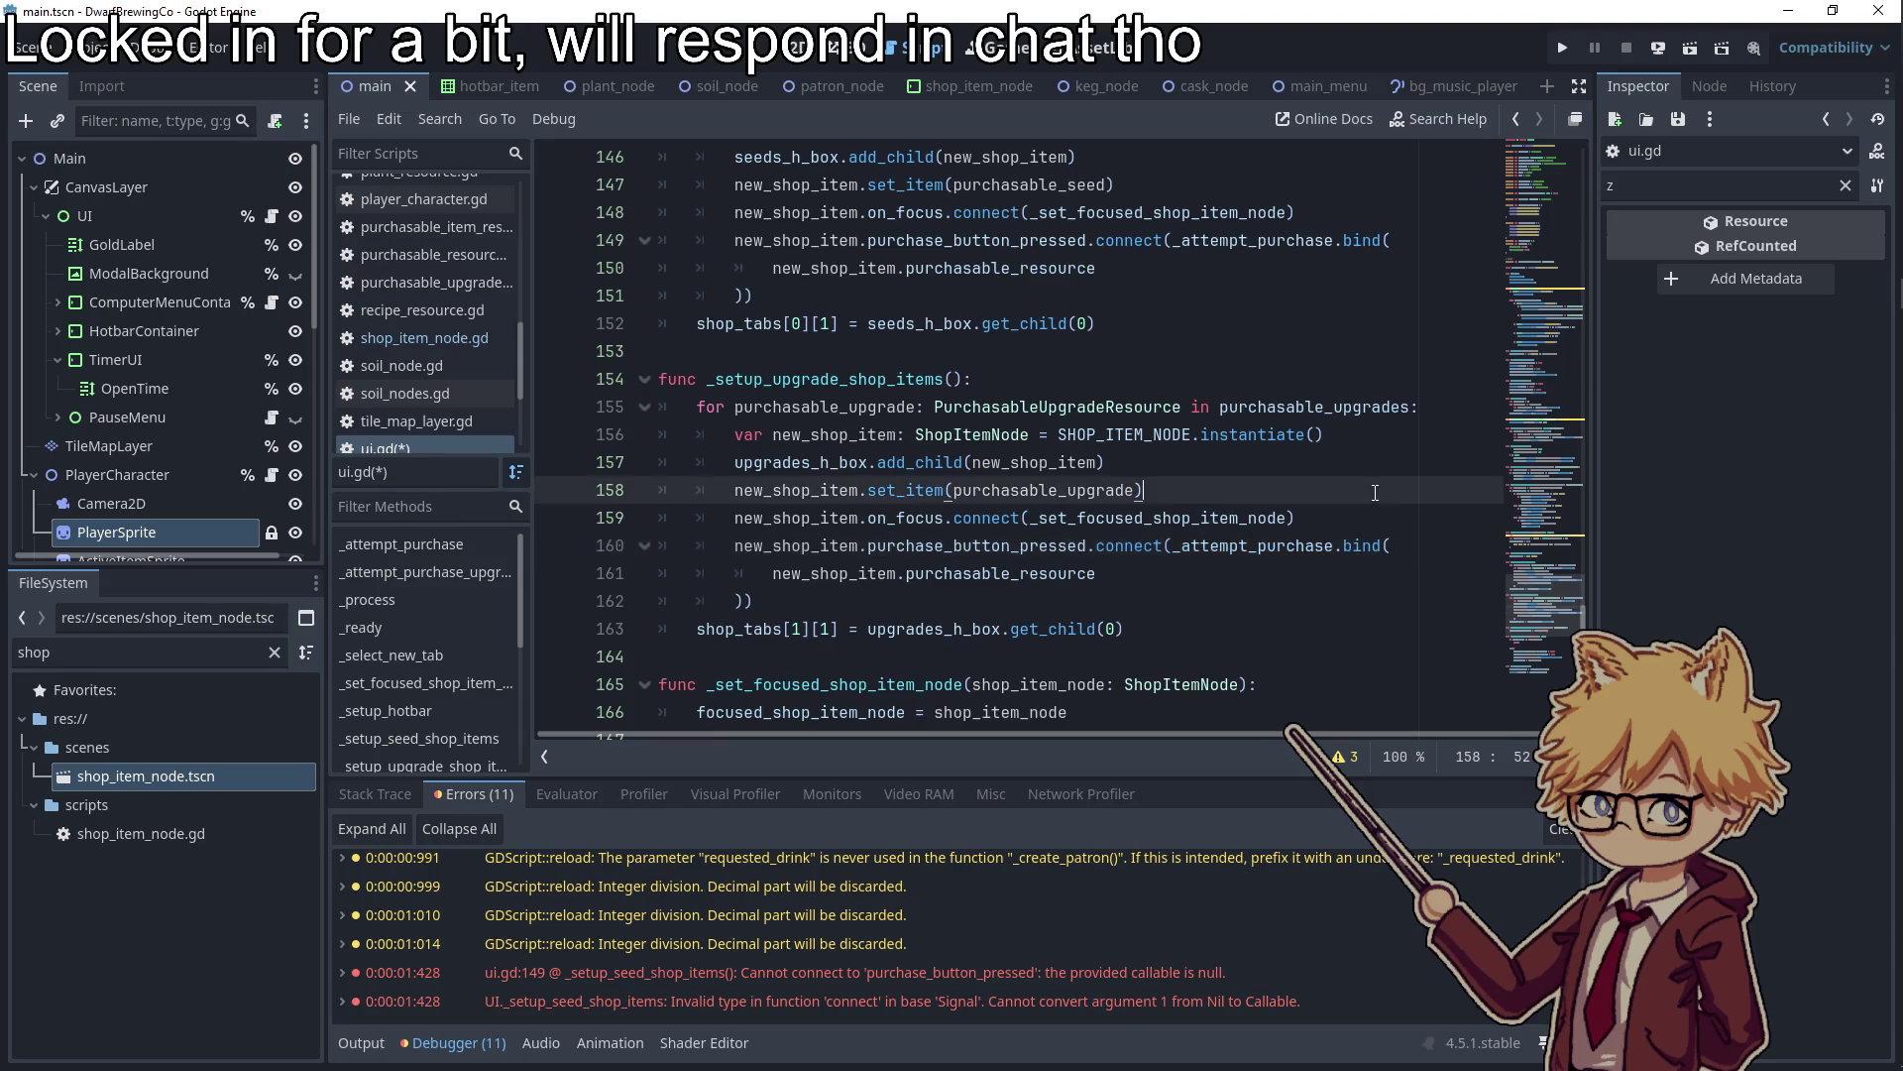
# Run the project again and start a game from the title screen
pyautogui.press('F5')
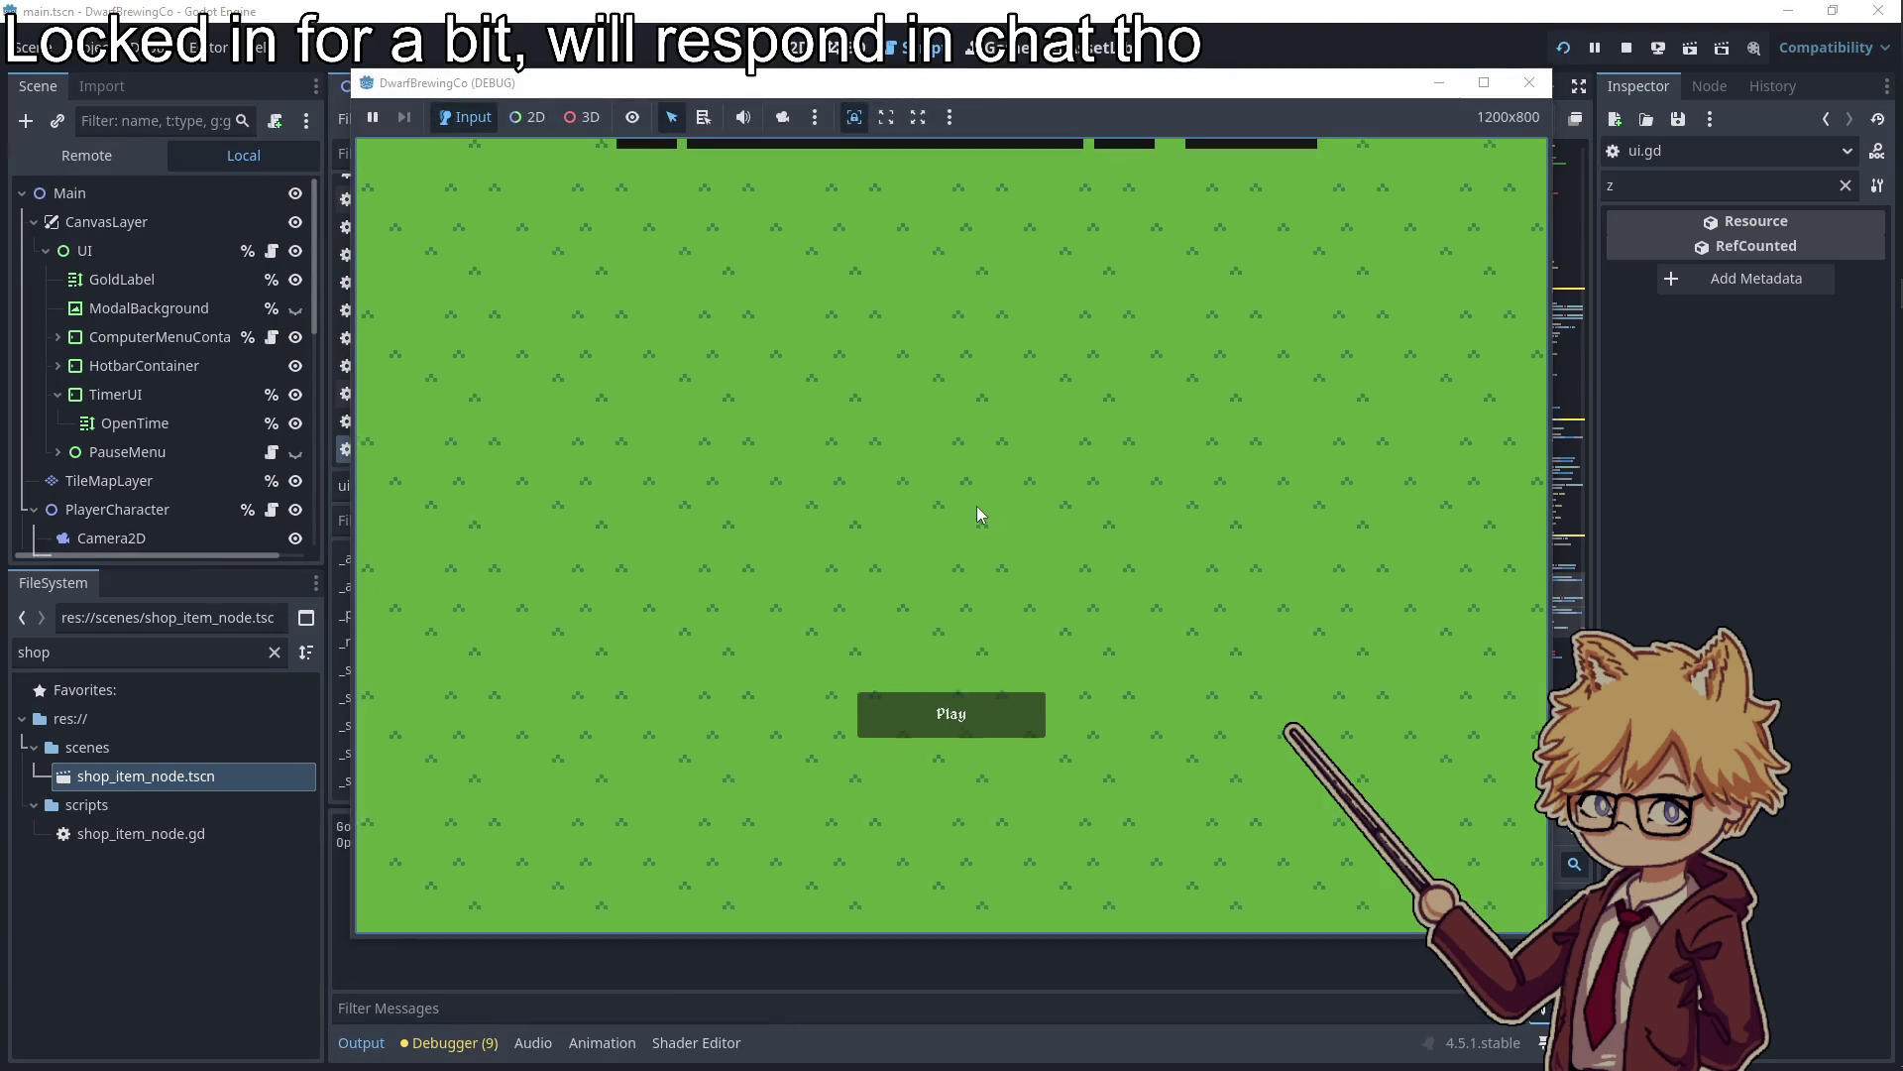
pyautogui.click(954, 712)
pyautogui.press('Escape')
pyautogui.press('Escape')
# Walk the player to the computer, open the seed shop and try buying Hops Seeds
pyautogui.press('w')
pyautogui.press('d')
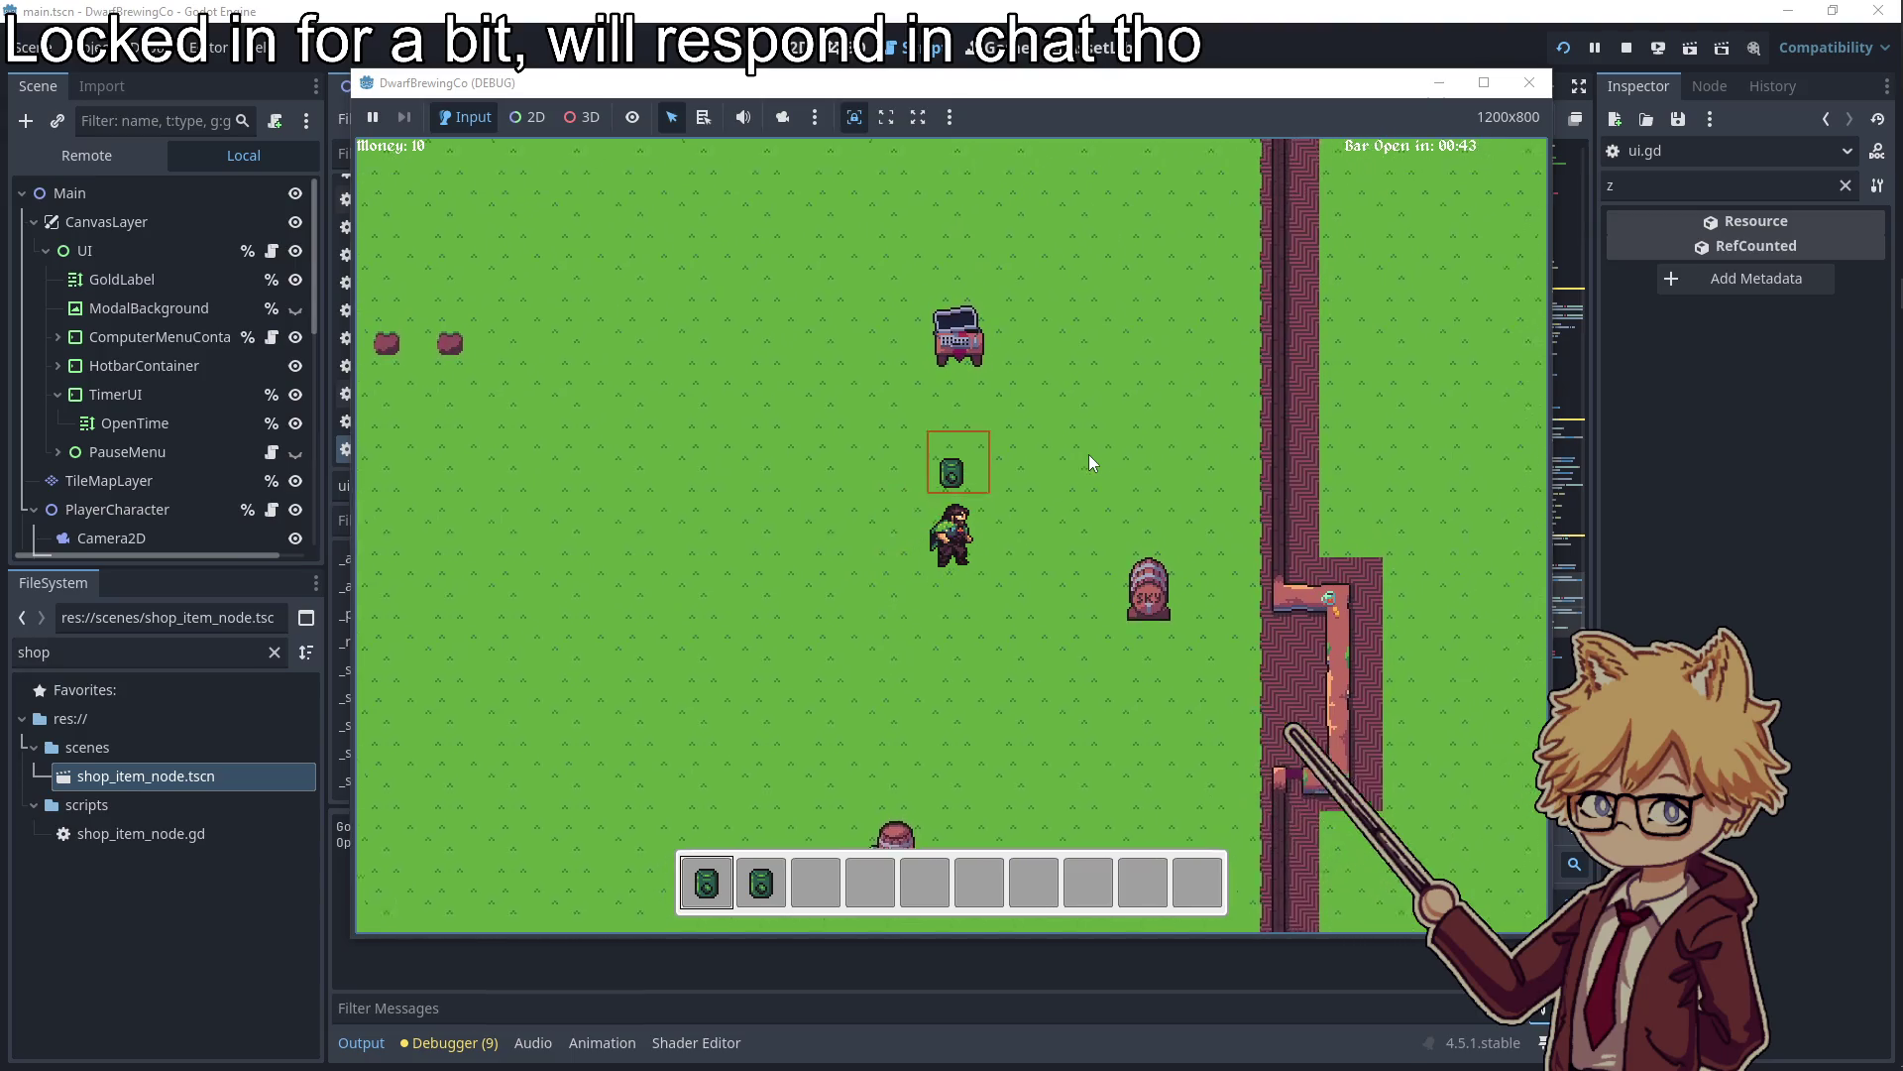
pyautogui.press('e')
pyautogui.click(656, 664)
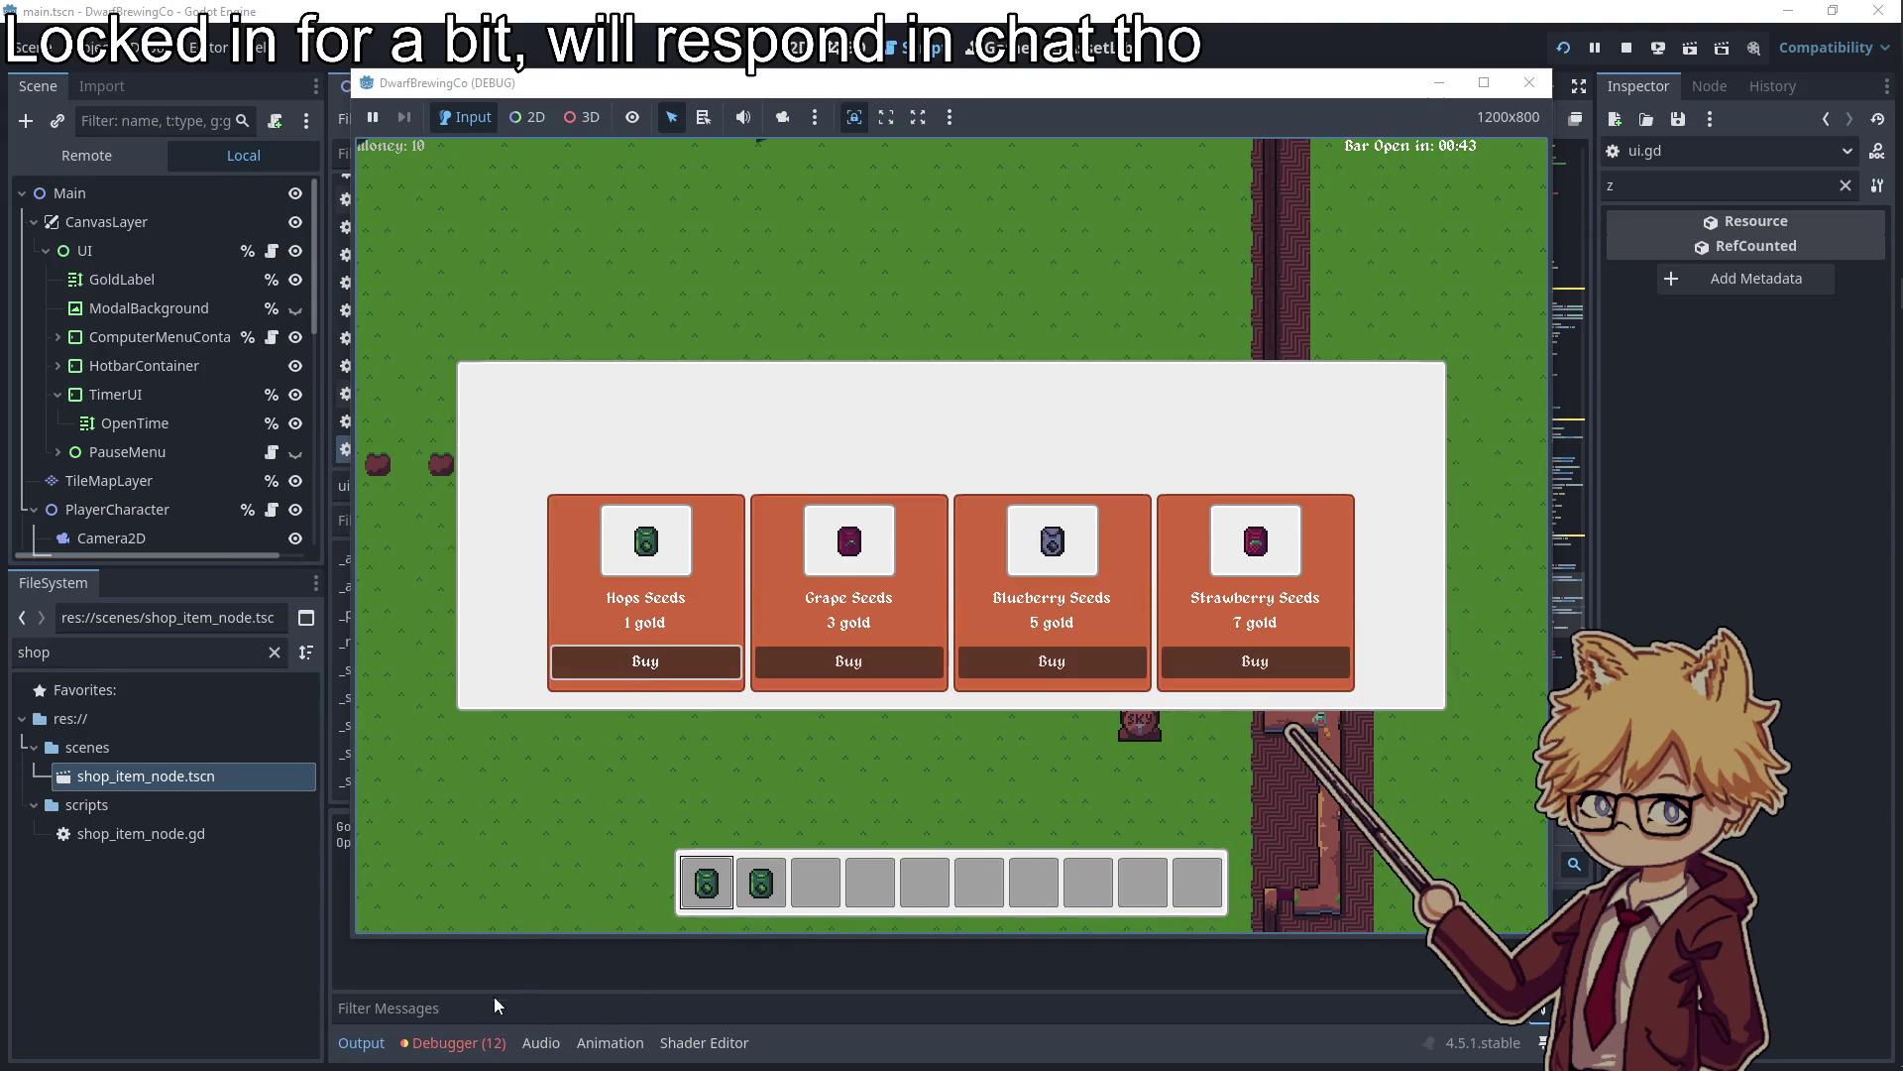
# Jump to the error in shop_item_node.gd and change emit(self) to emit() on line 30
pyautogui.click(494, 997)
pyautogui.click(912, 959)
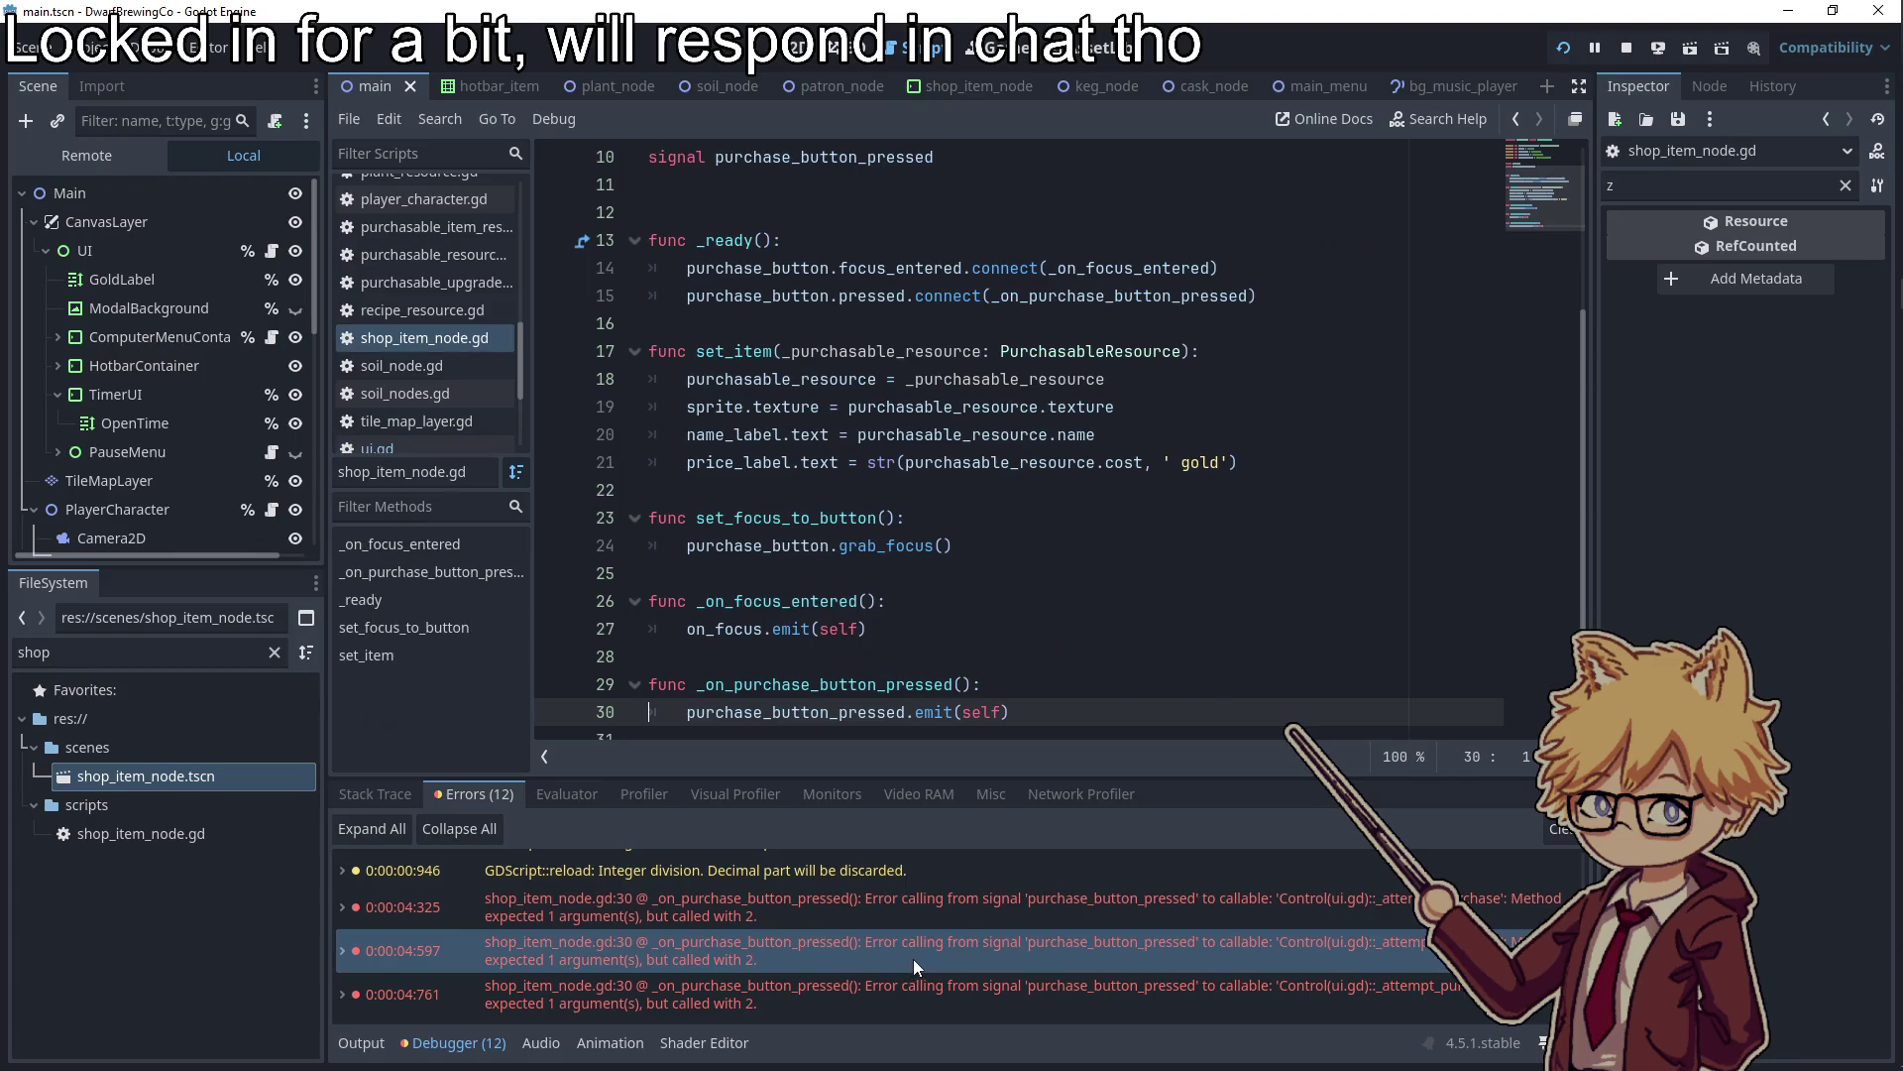
pyautogui.doubleClick(981, 684)
pyautogui.press('BackSpace')
pyautogui.click(907, 573)
pyautogui.click(1202, 359)
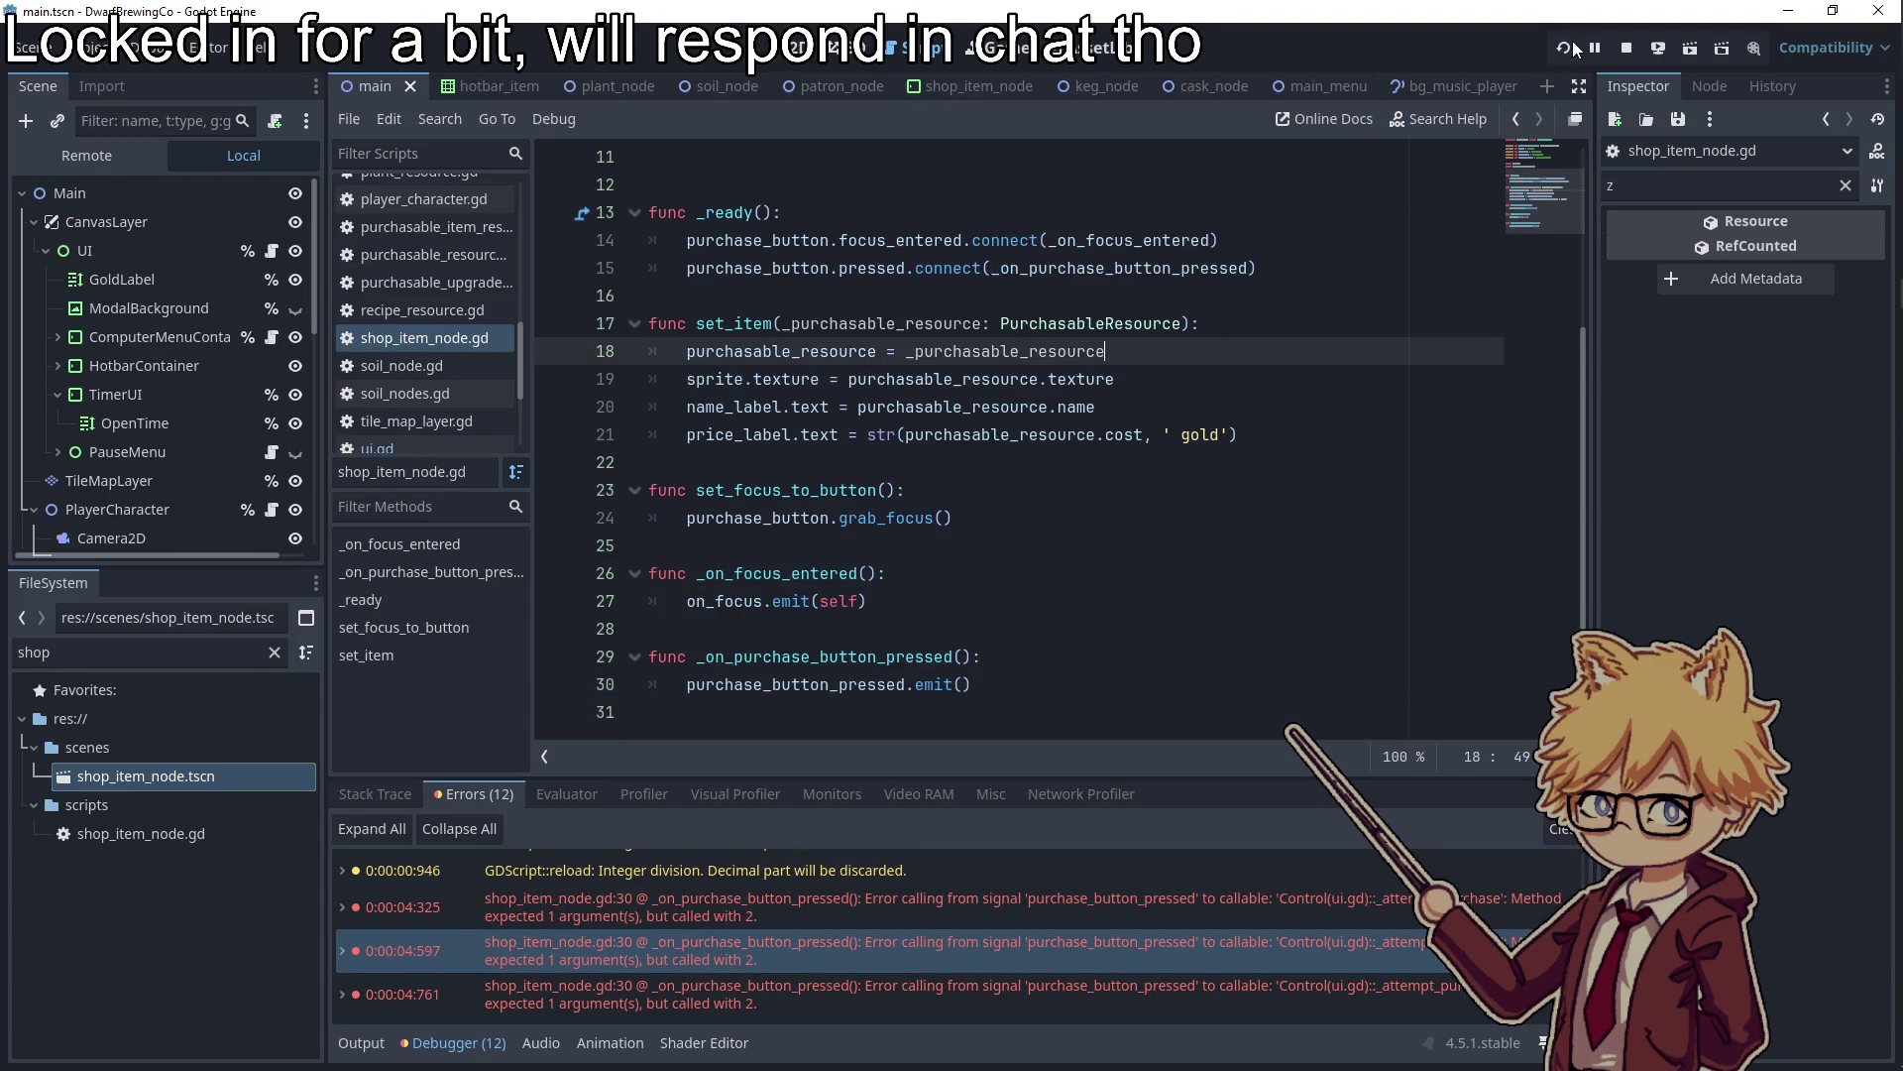
# Restart the game from the main menu and walk the player back to the seed shop
pyautogui.click(1567, 48)
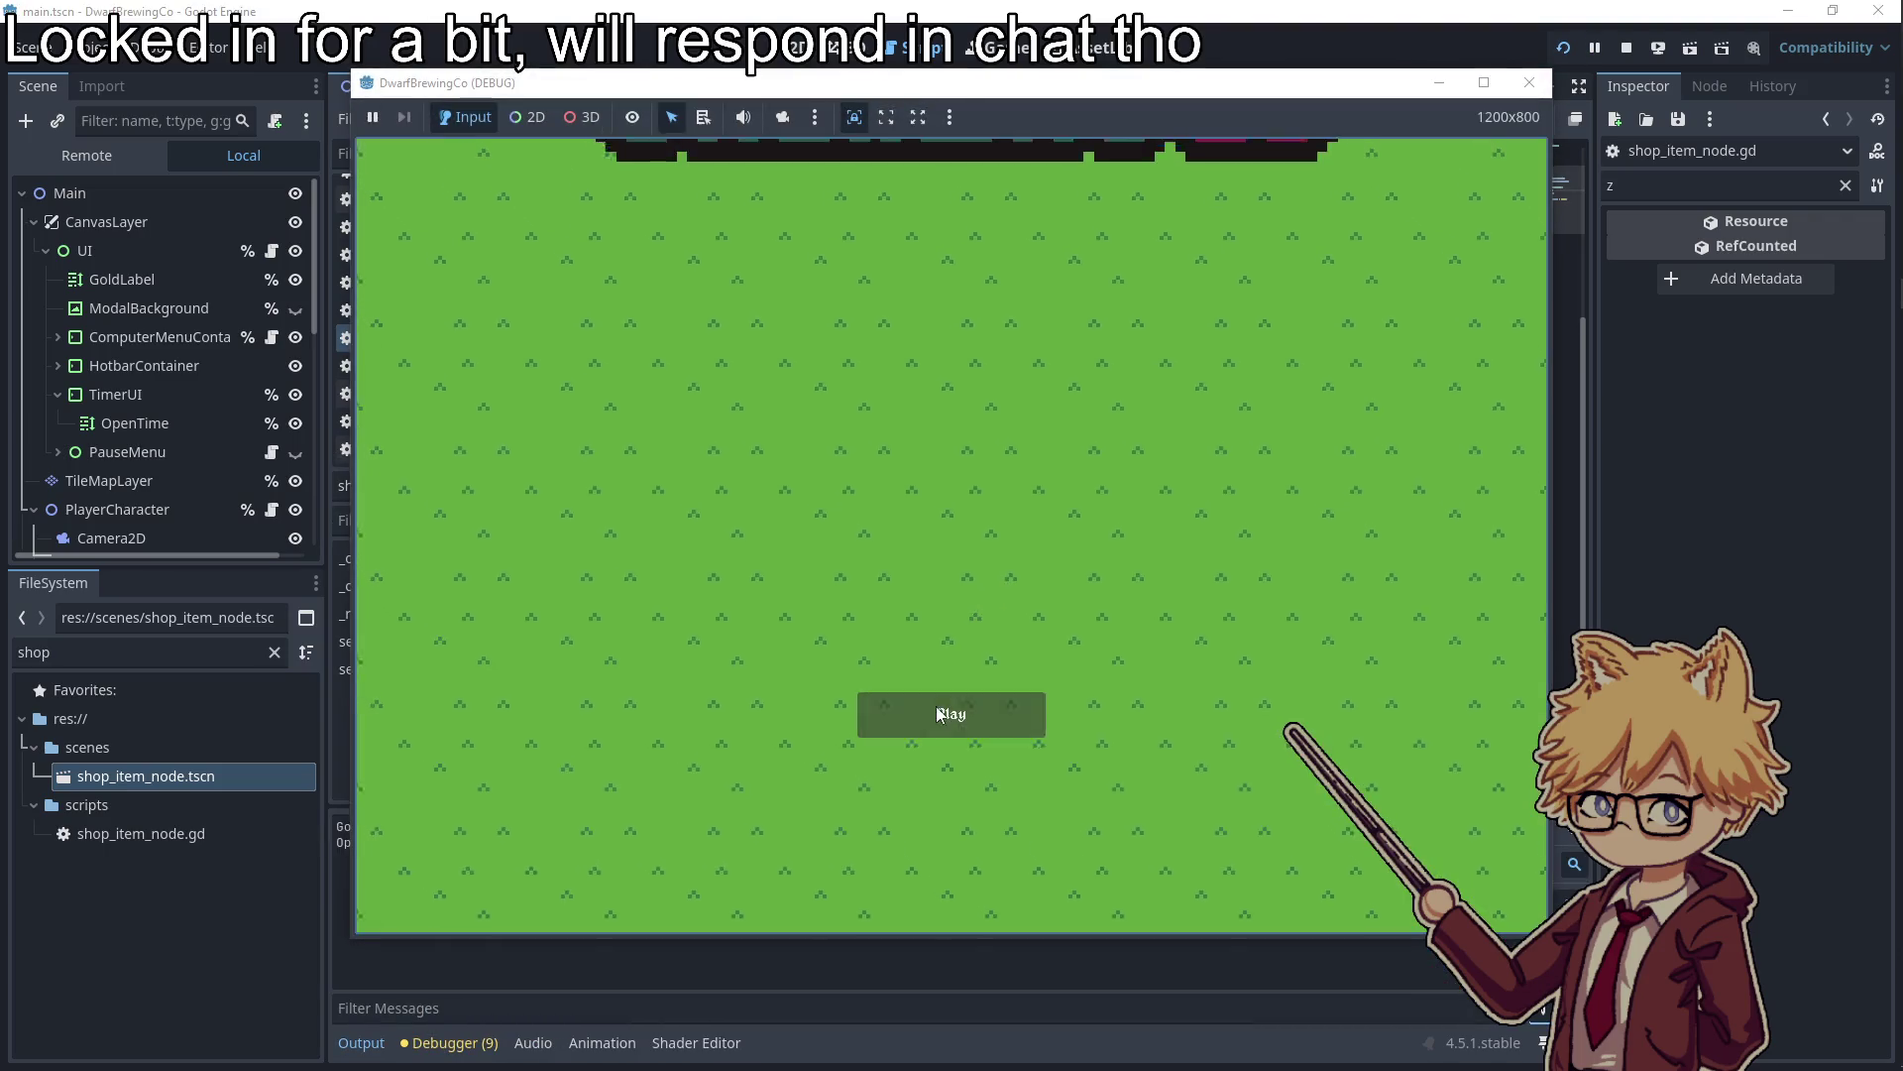
pyautogui.click(936, 706)
pyautogui.press('Escape')
pyautogui.press('Escape')
pyautogui.press('w')
pyautogui.press('d')
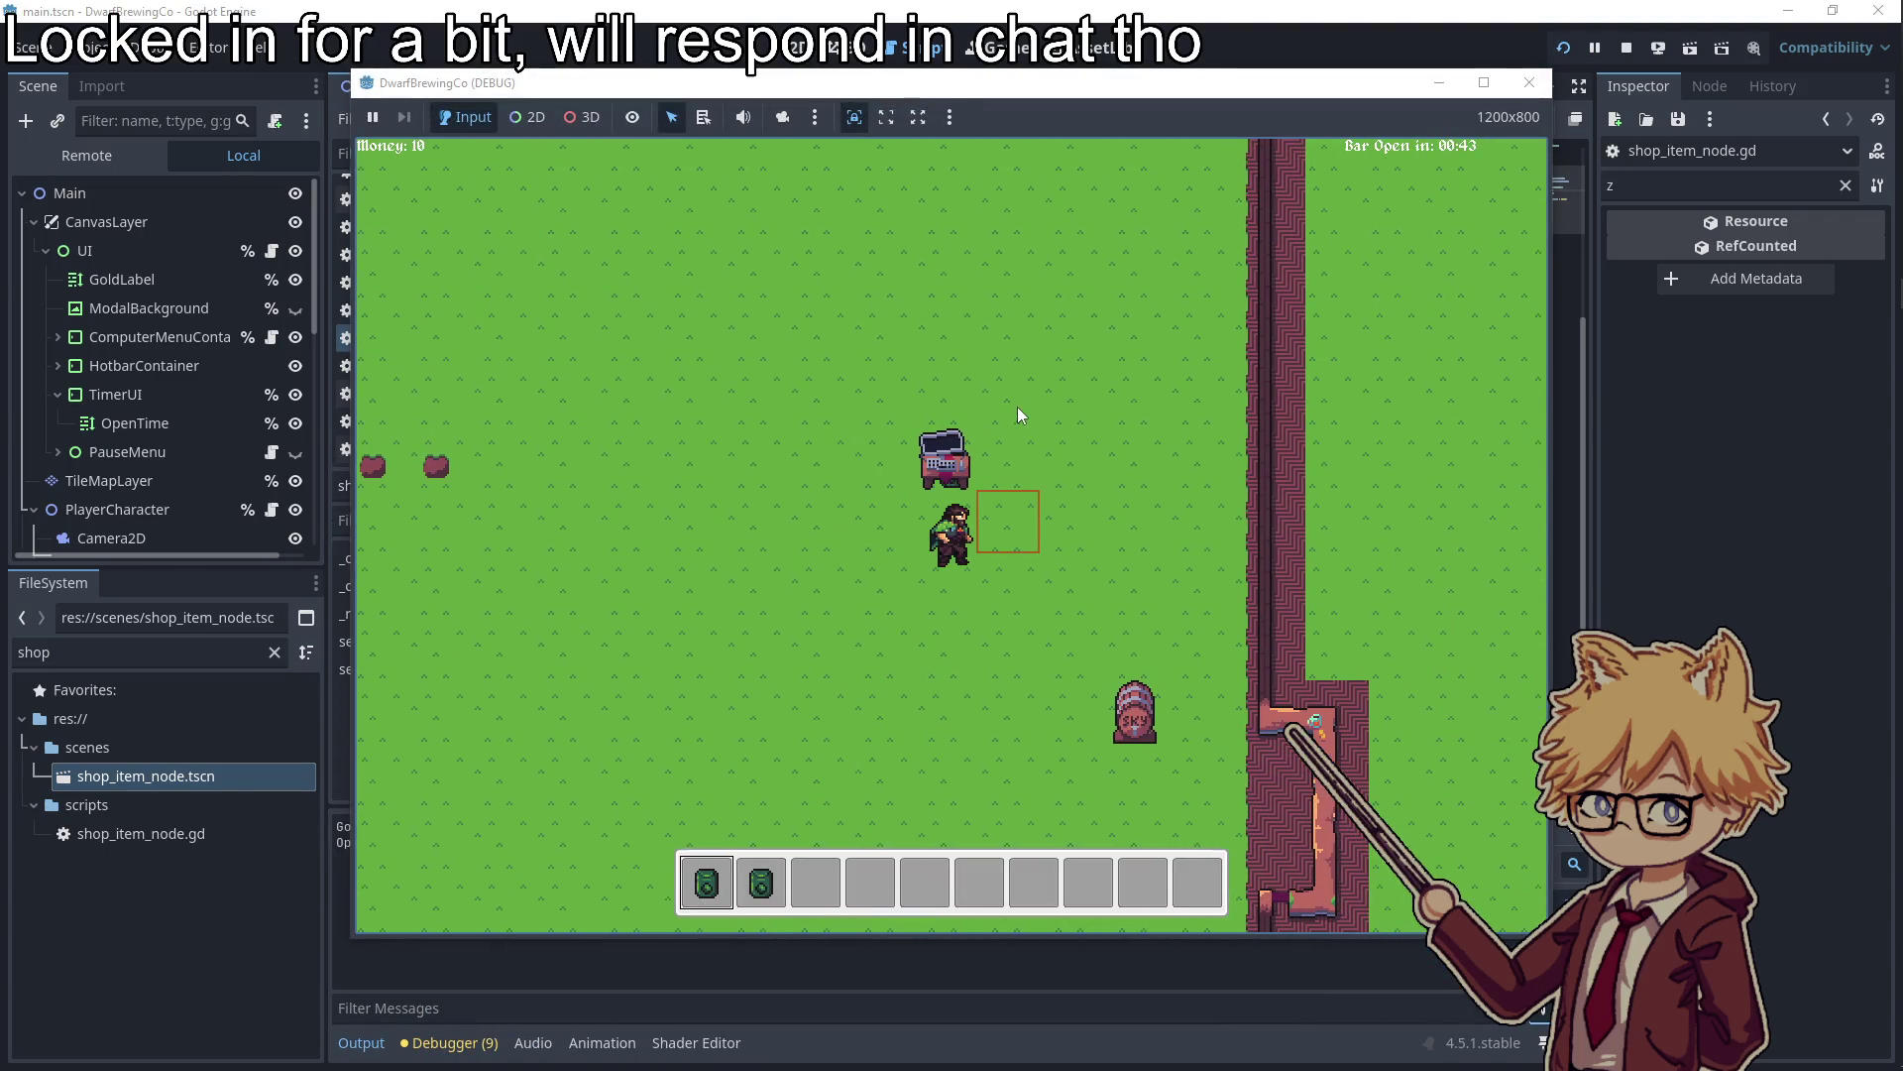
pyautogui.press('e')
# Buy Hops Seeds packs and Grape Seeds, dropping money from 10 to 2, then walk around
pyautogui.click(645, 661)
pyautogui.click(670, 670)
pyautogui.click(669, 670)
pyautogui.click(669, 670)
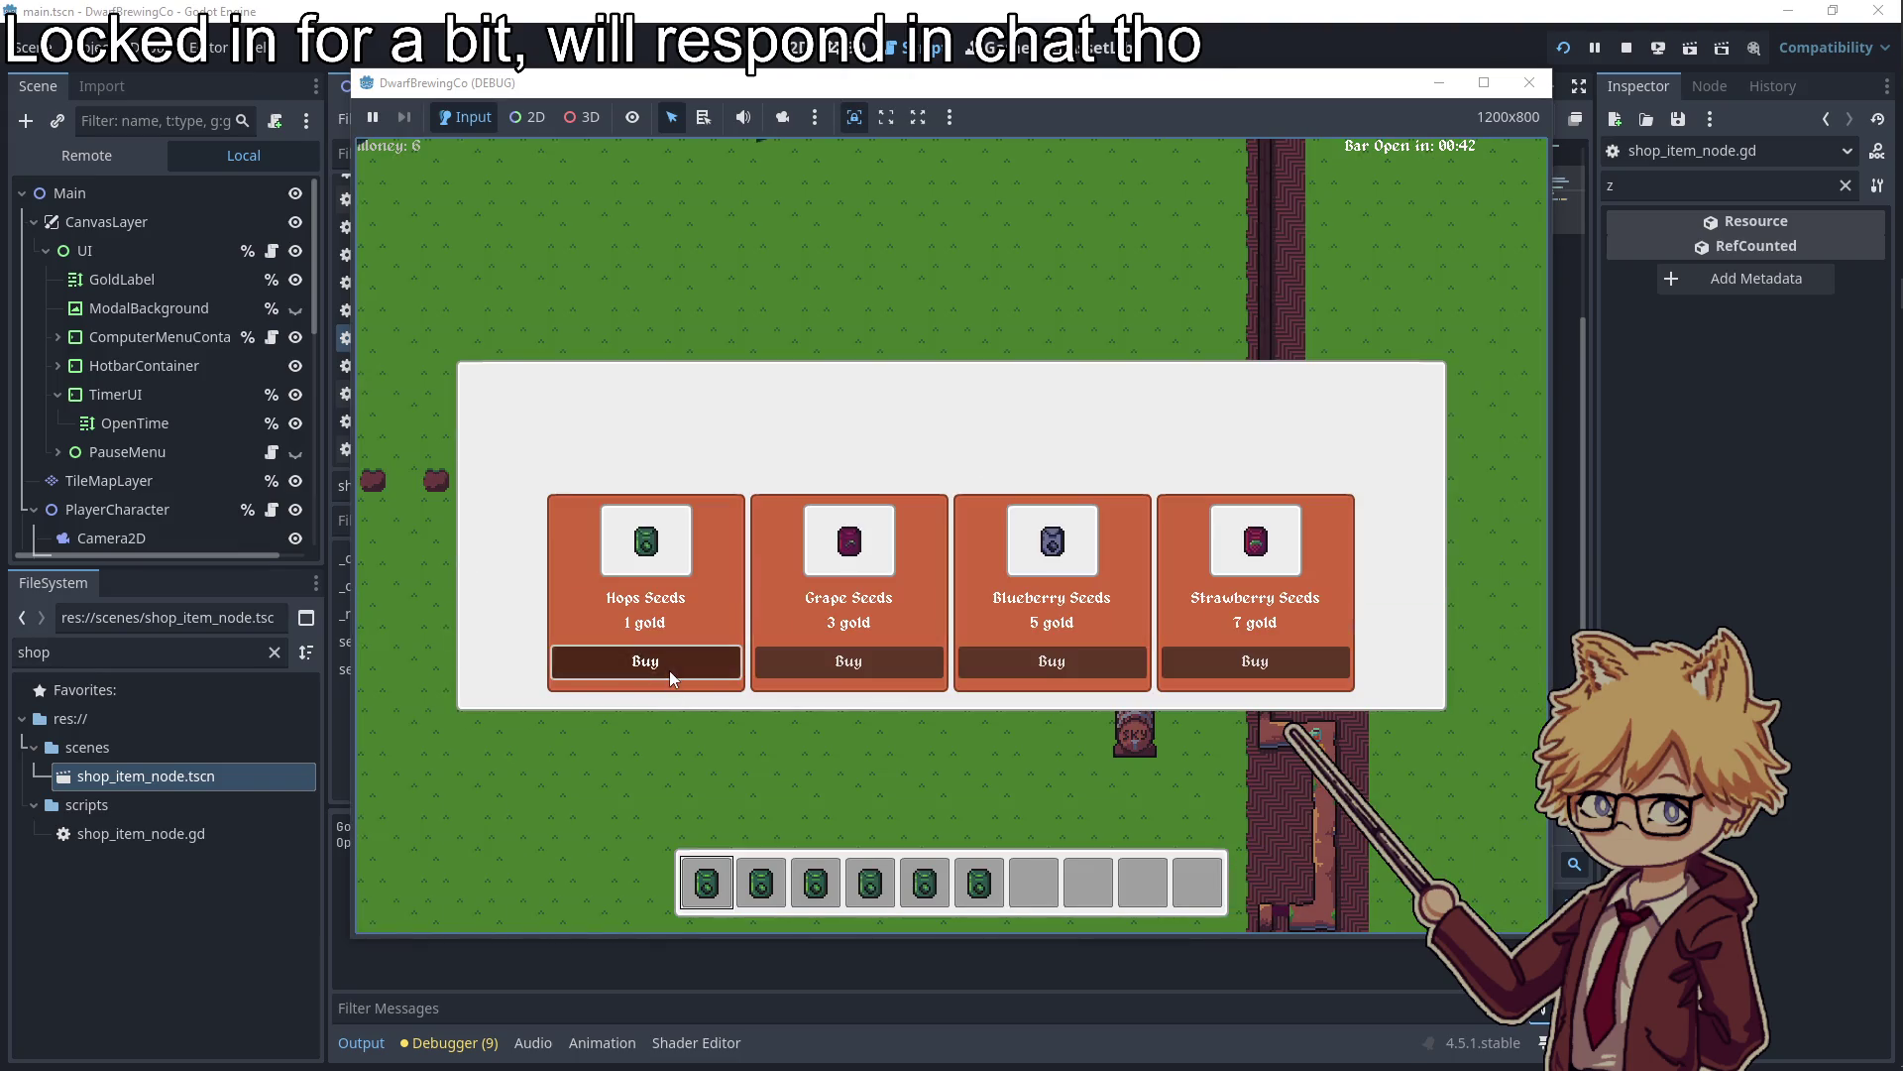
pyautogui.click(669, 670)
pyautogui.click(854, 664)
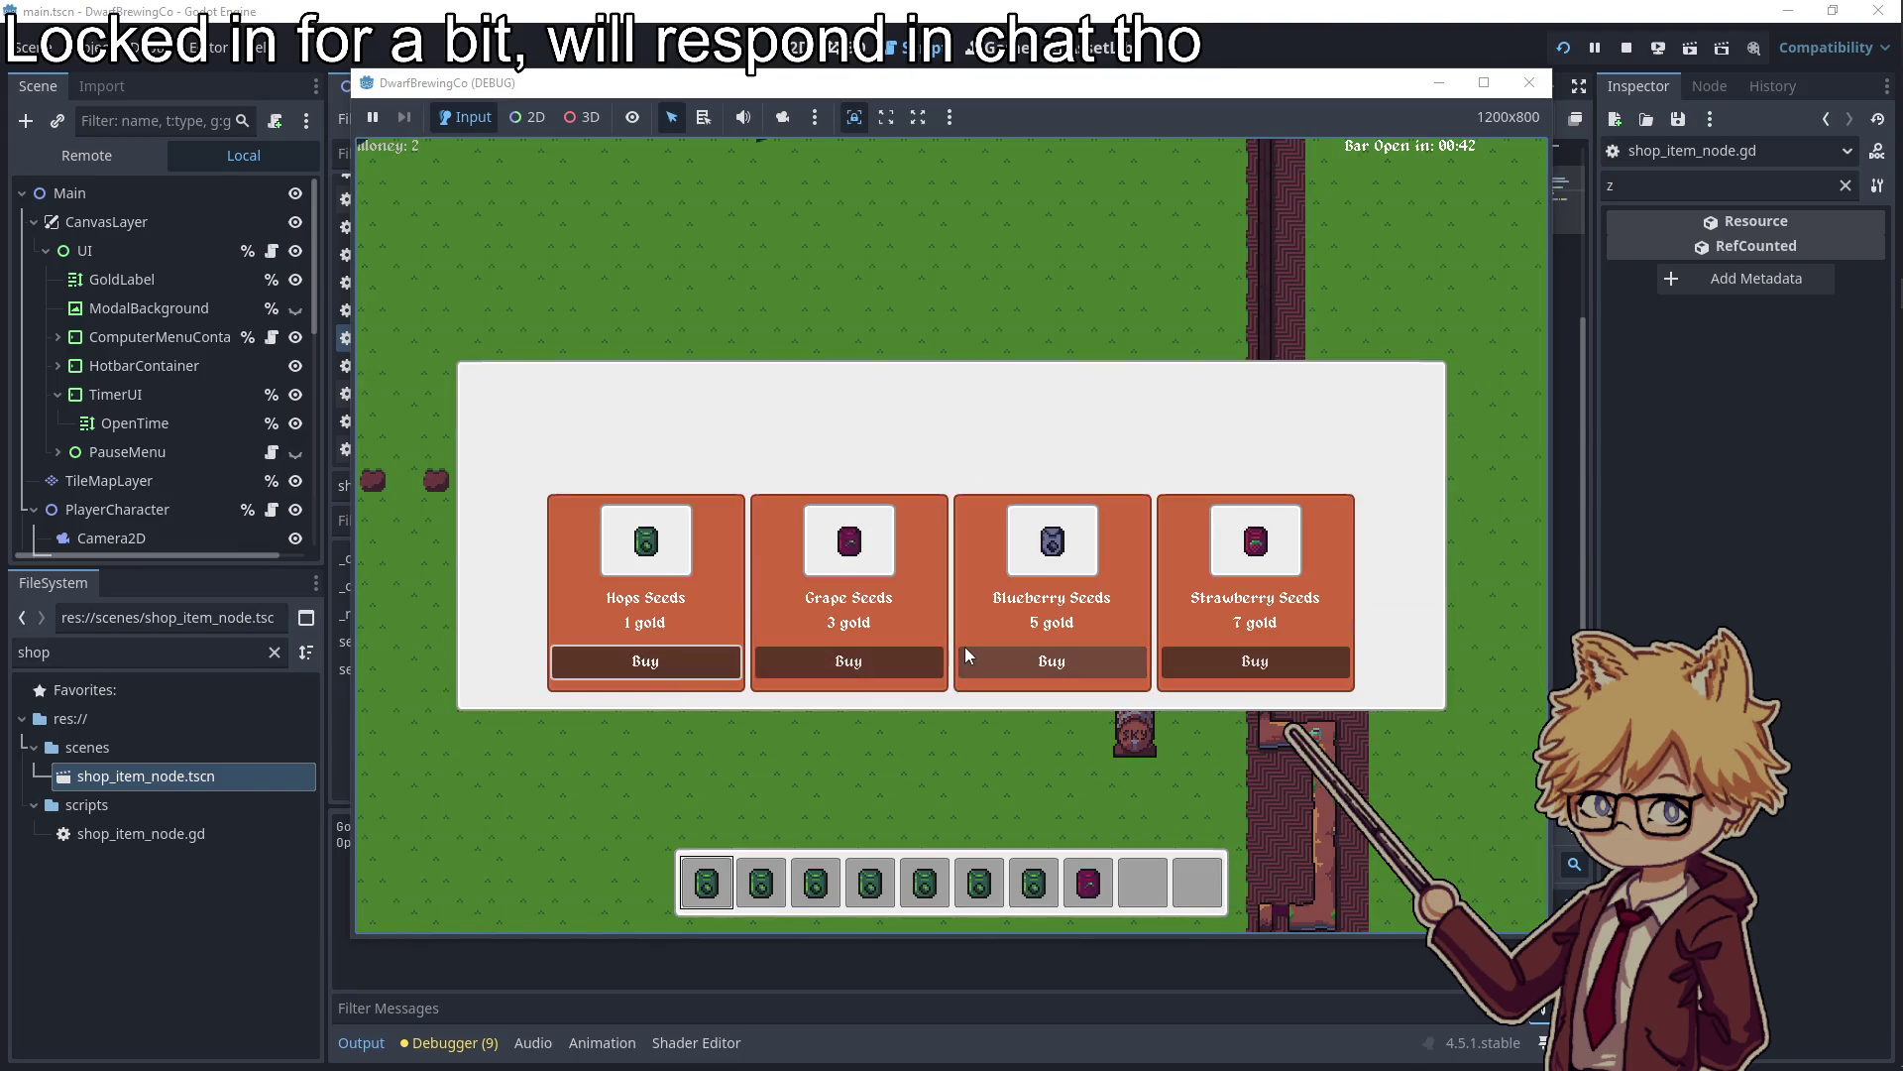
pyautogui.press('Escape')
pyautogui.press('Escape')
pyautogui.press('a')
pyautogui.press('s')
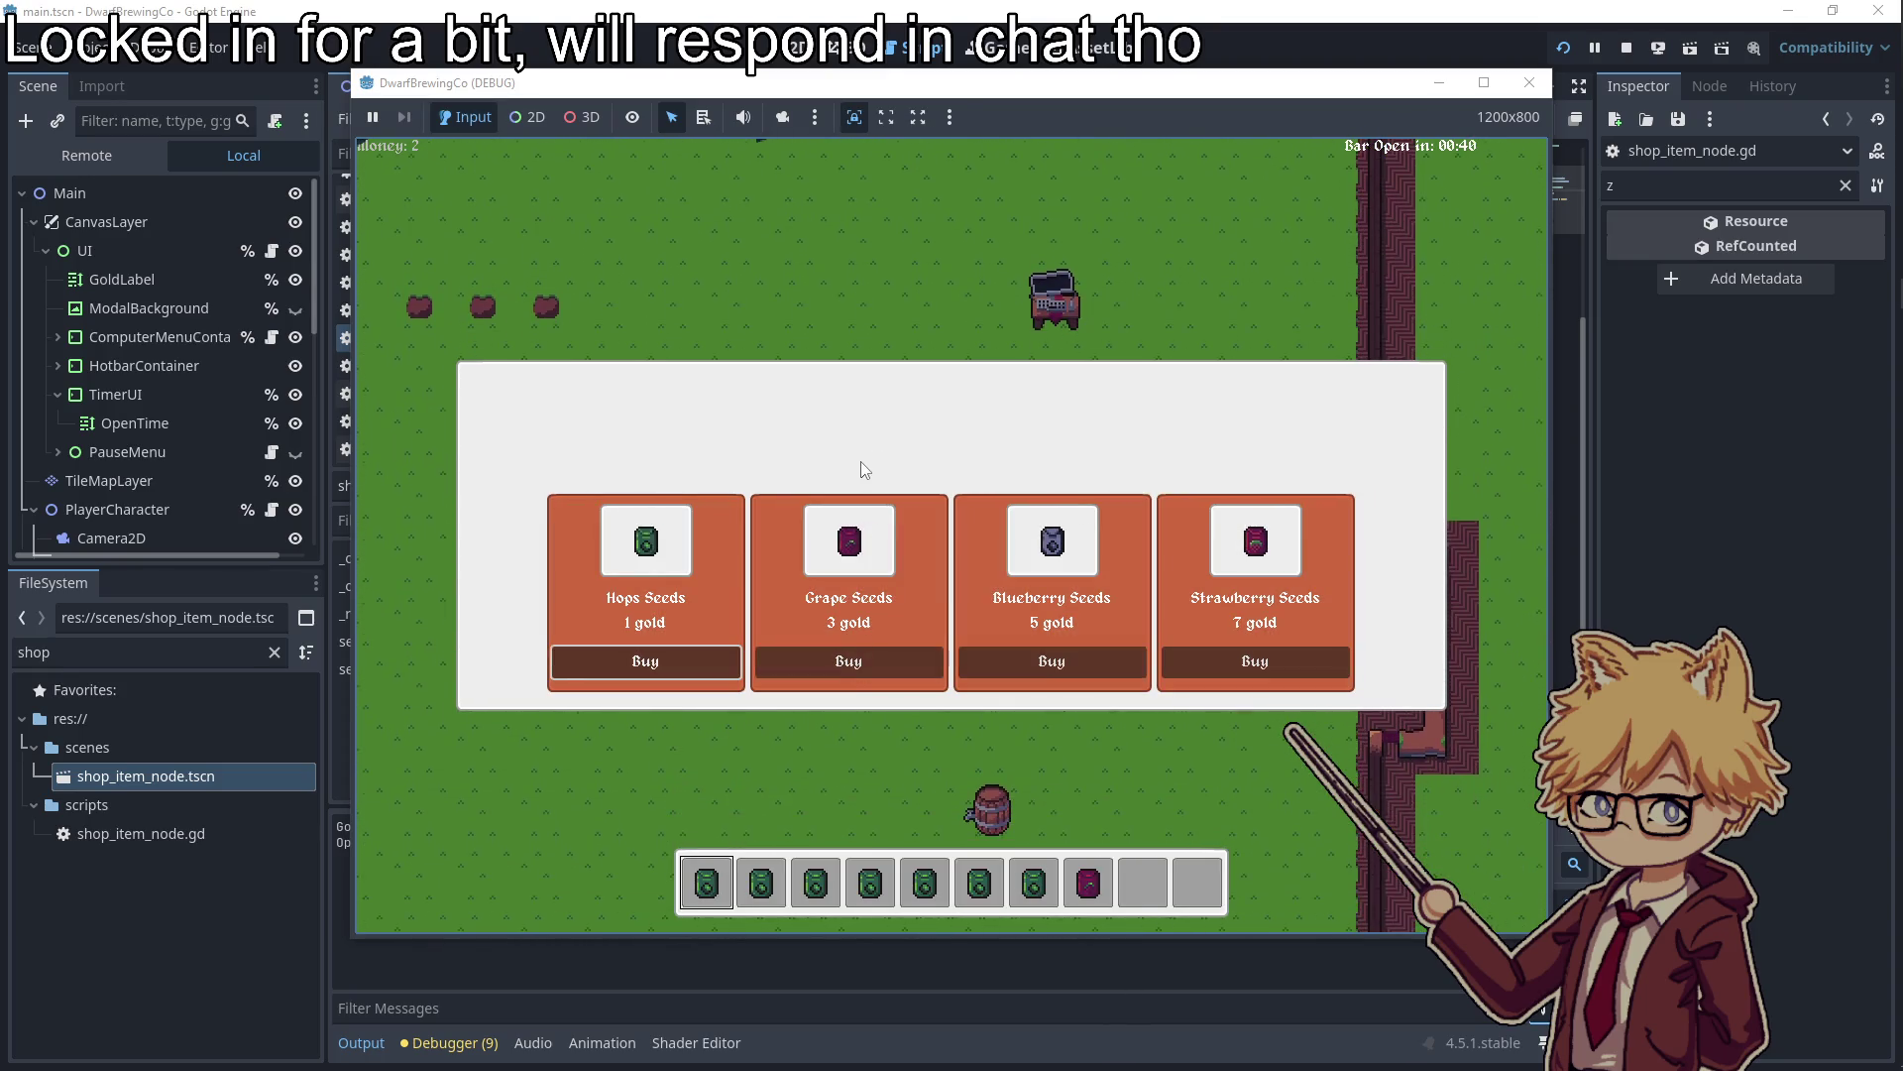
pyautogui.press('w')
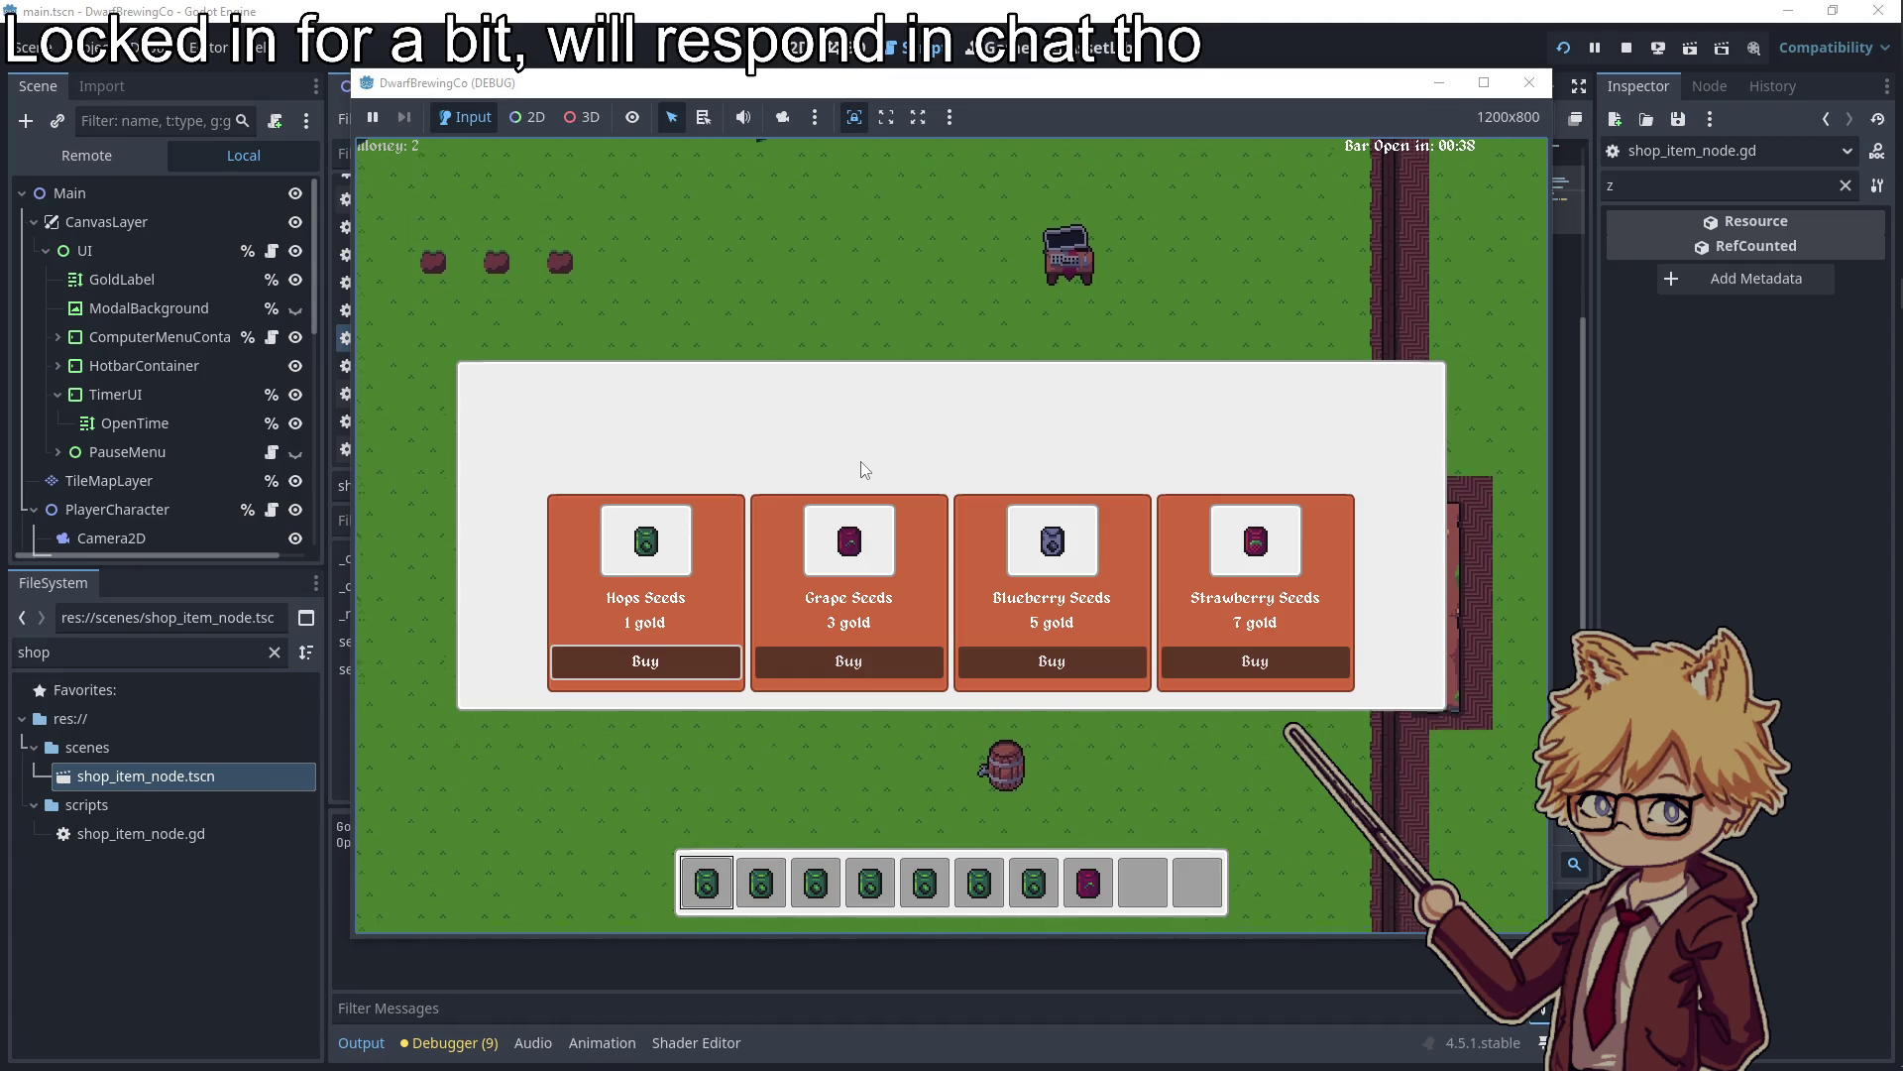
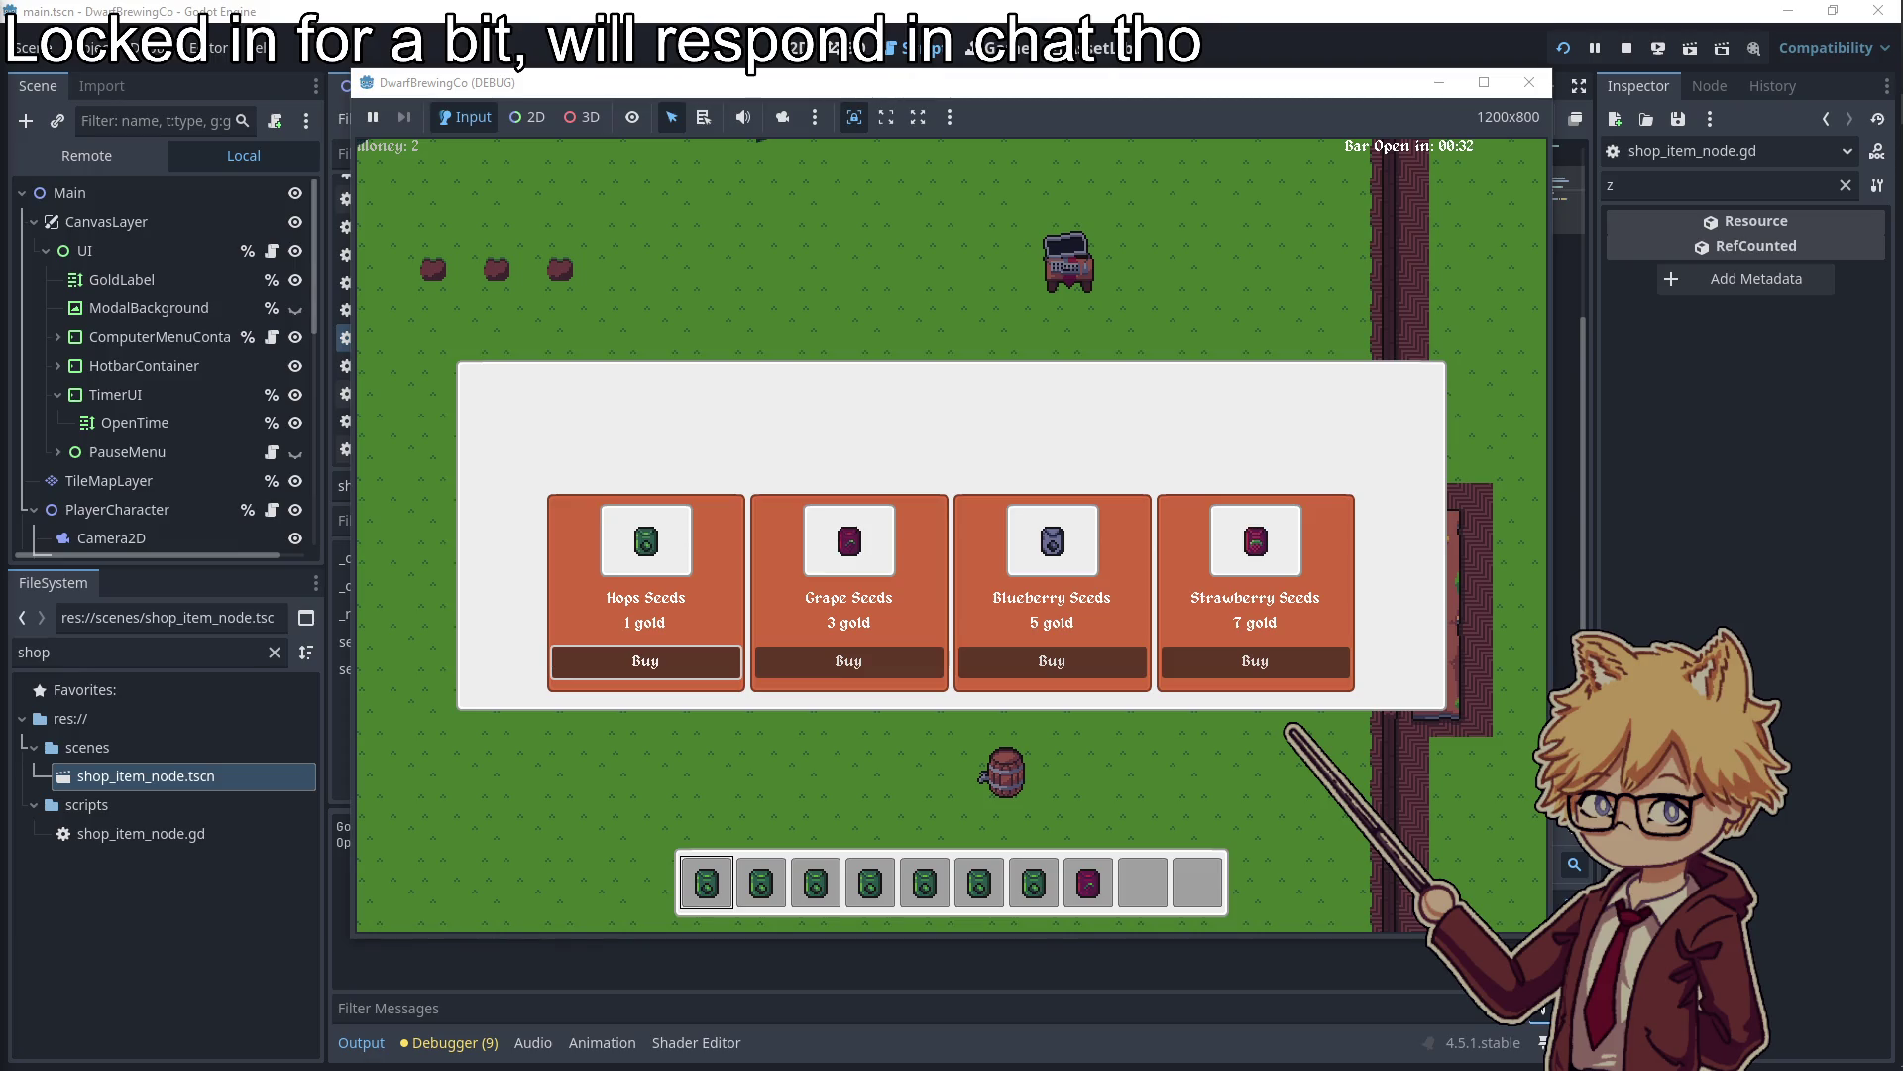
# Close the test game and open ui.gd, scrolling to its _process function
pyautogui.click(1530, 82)
pyautogui.scroll(3, 942, 451)
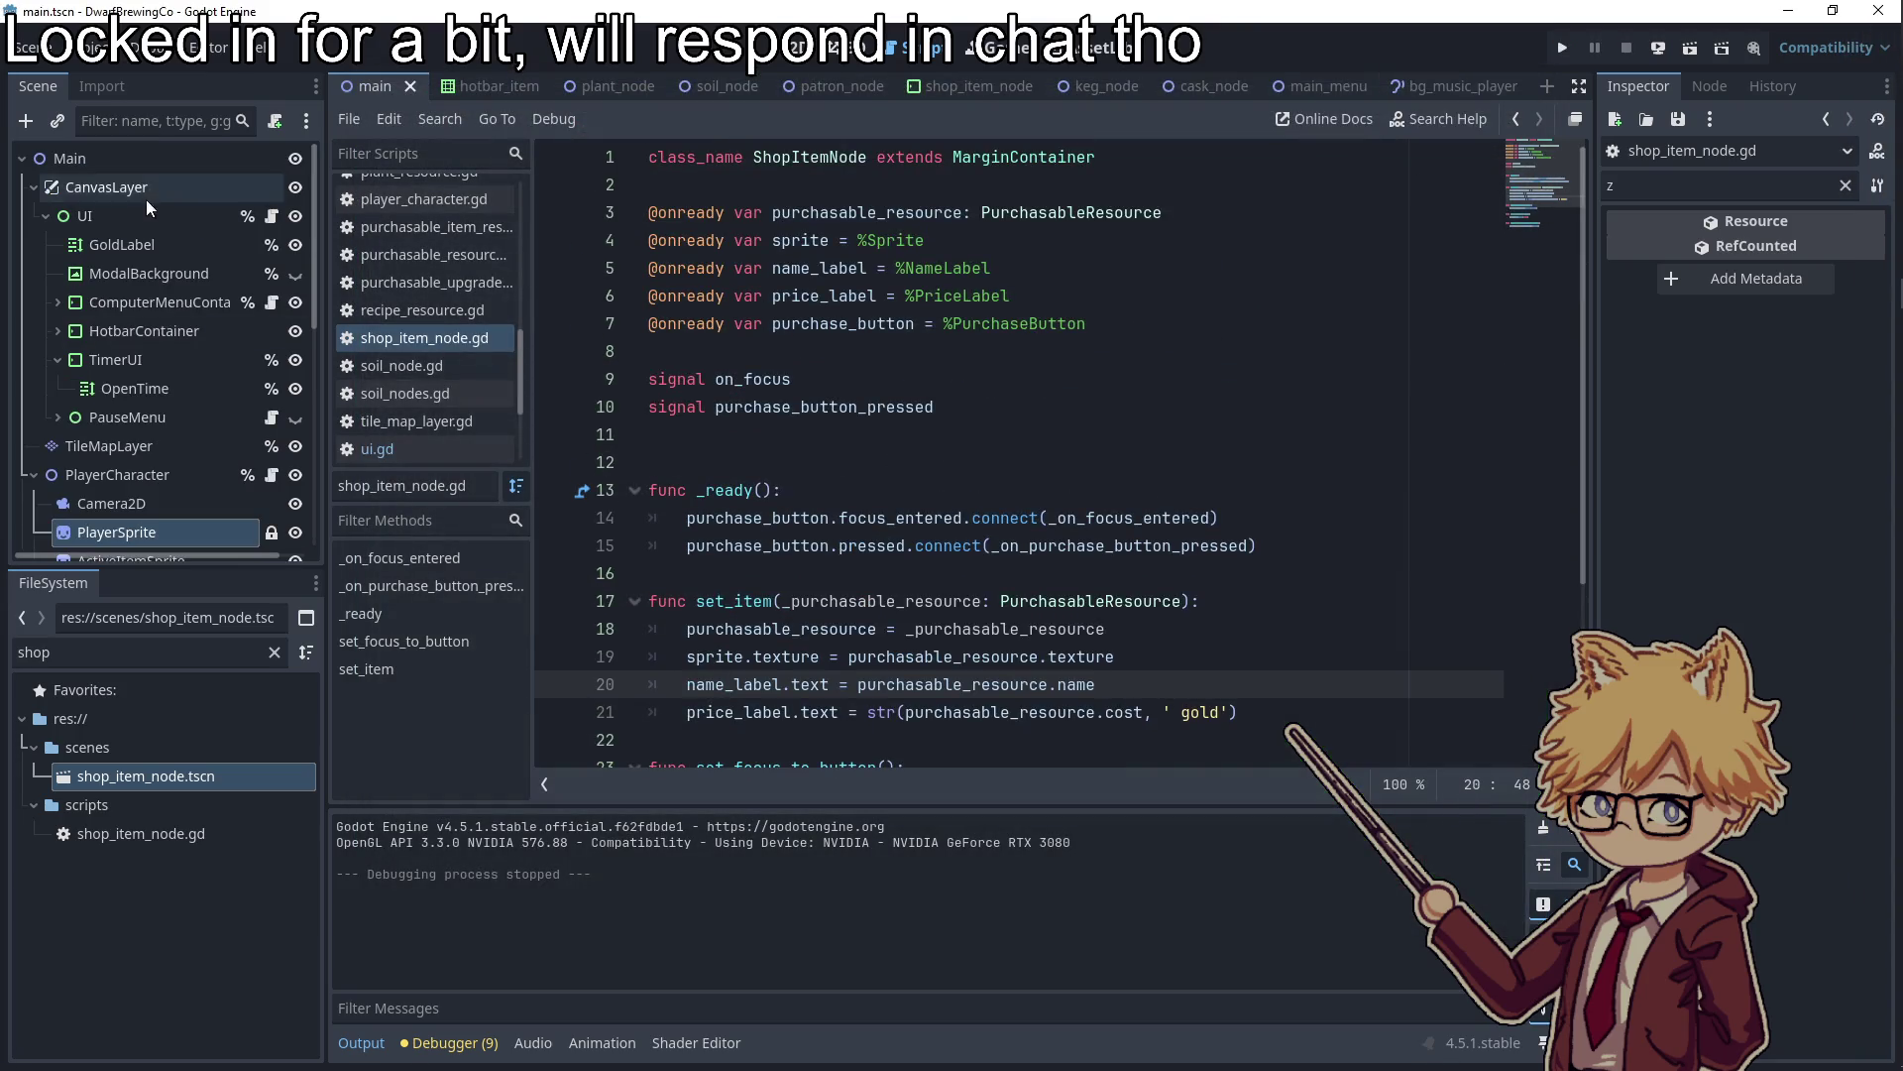
pyautogui.click(271, 216)
pyautogui.scroll(5, 966, 453)
pyautogui.scroll(14, 966, 453)
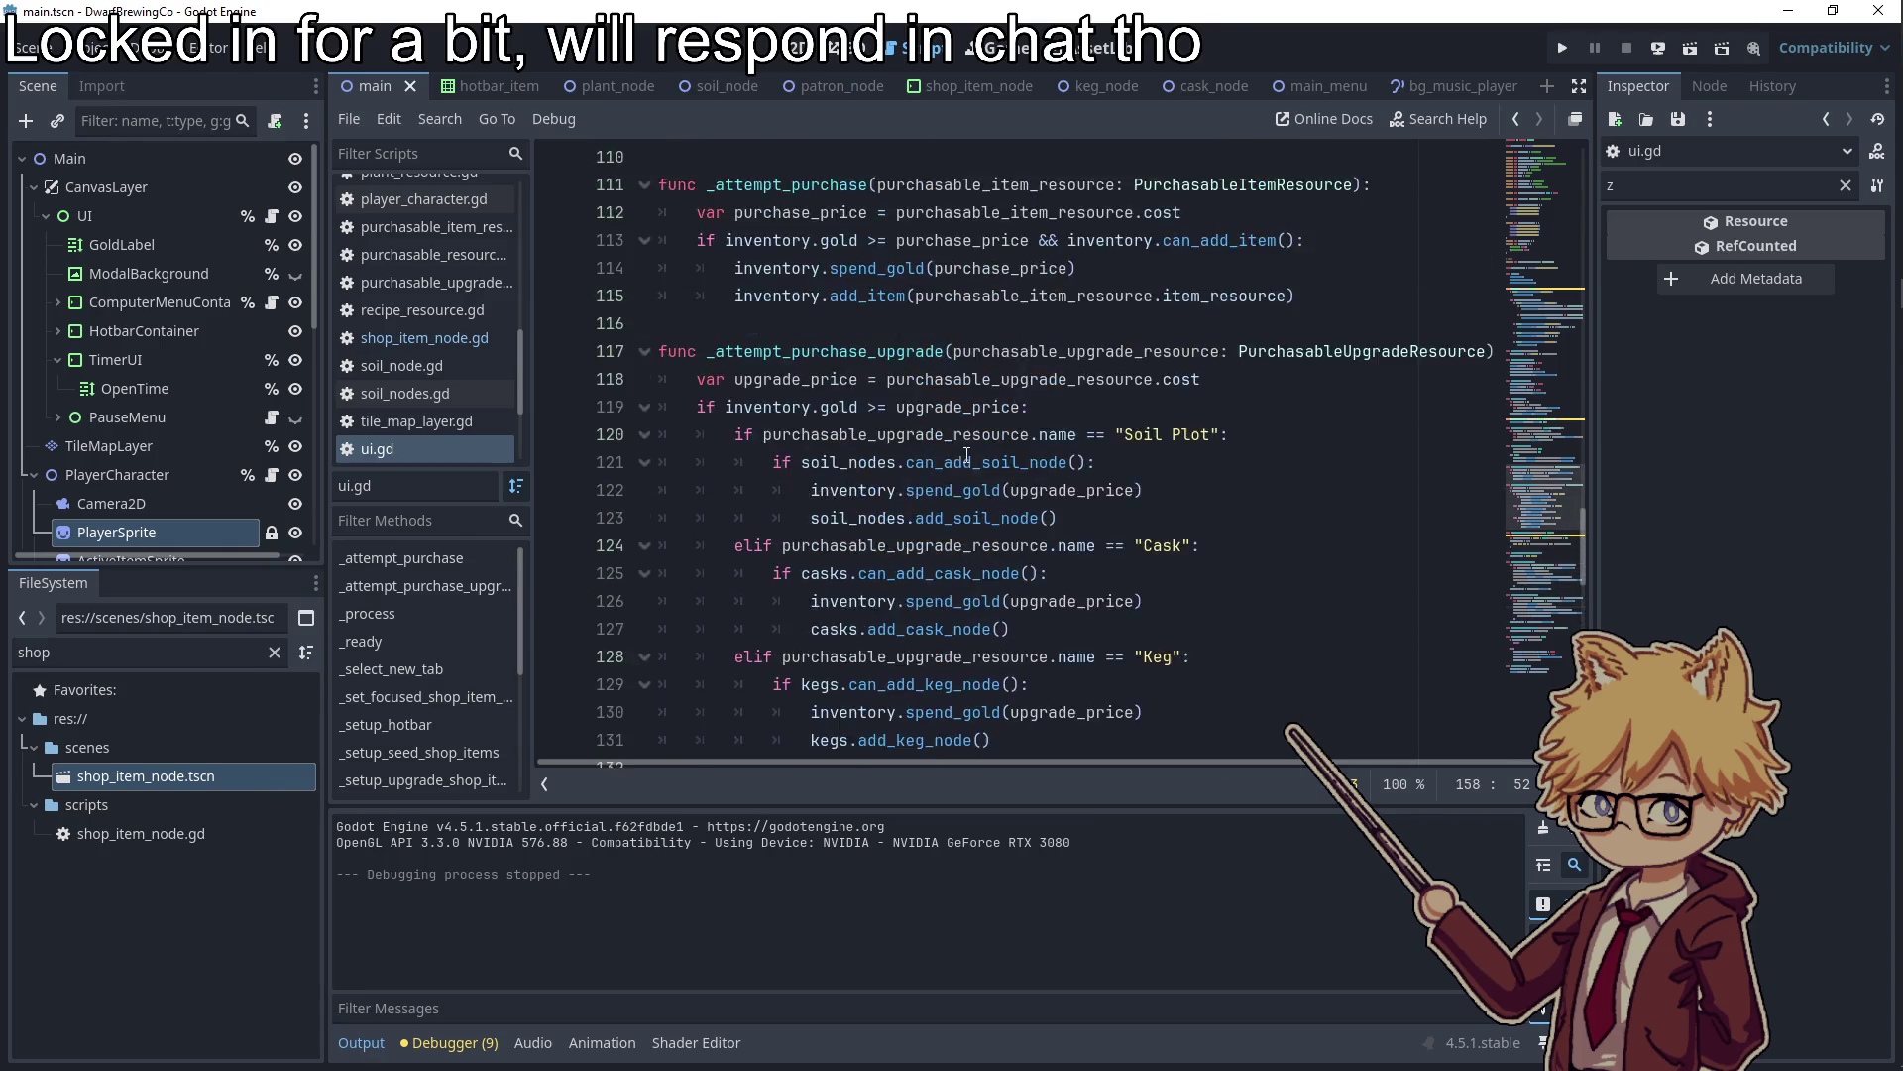
pyautogui.scroll(10, 987, 468)
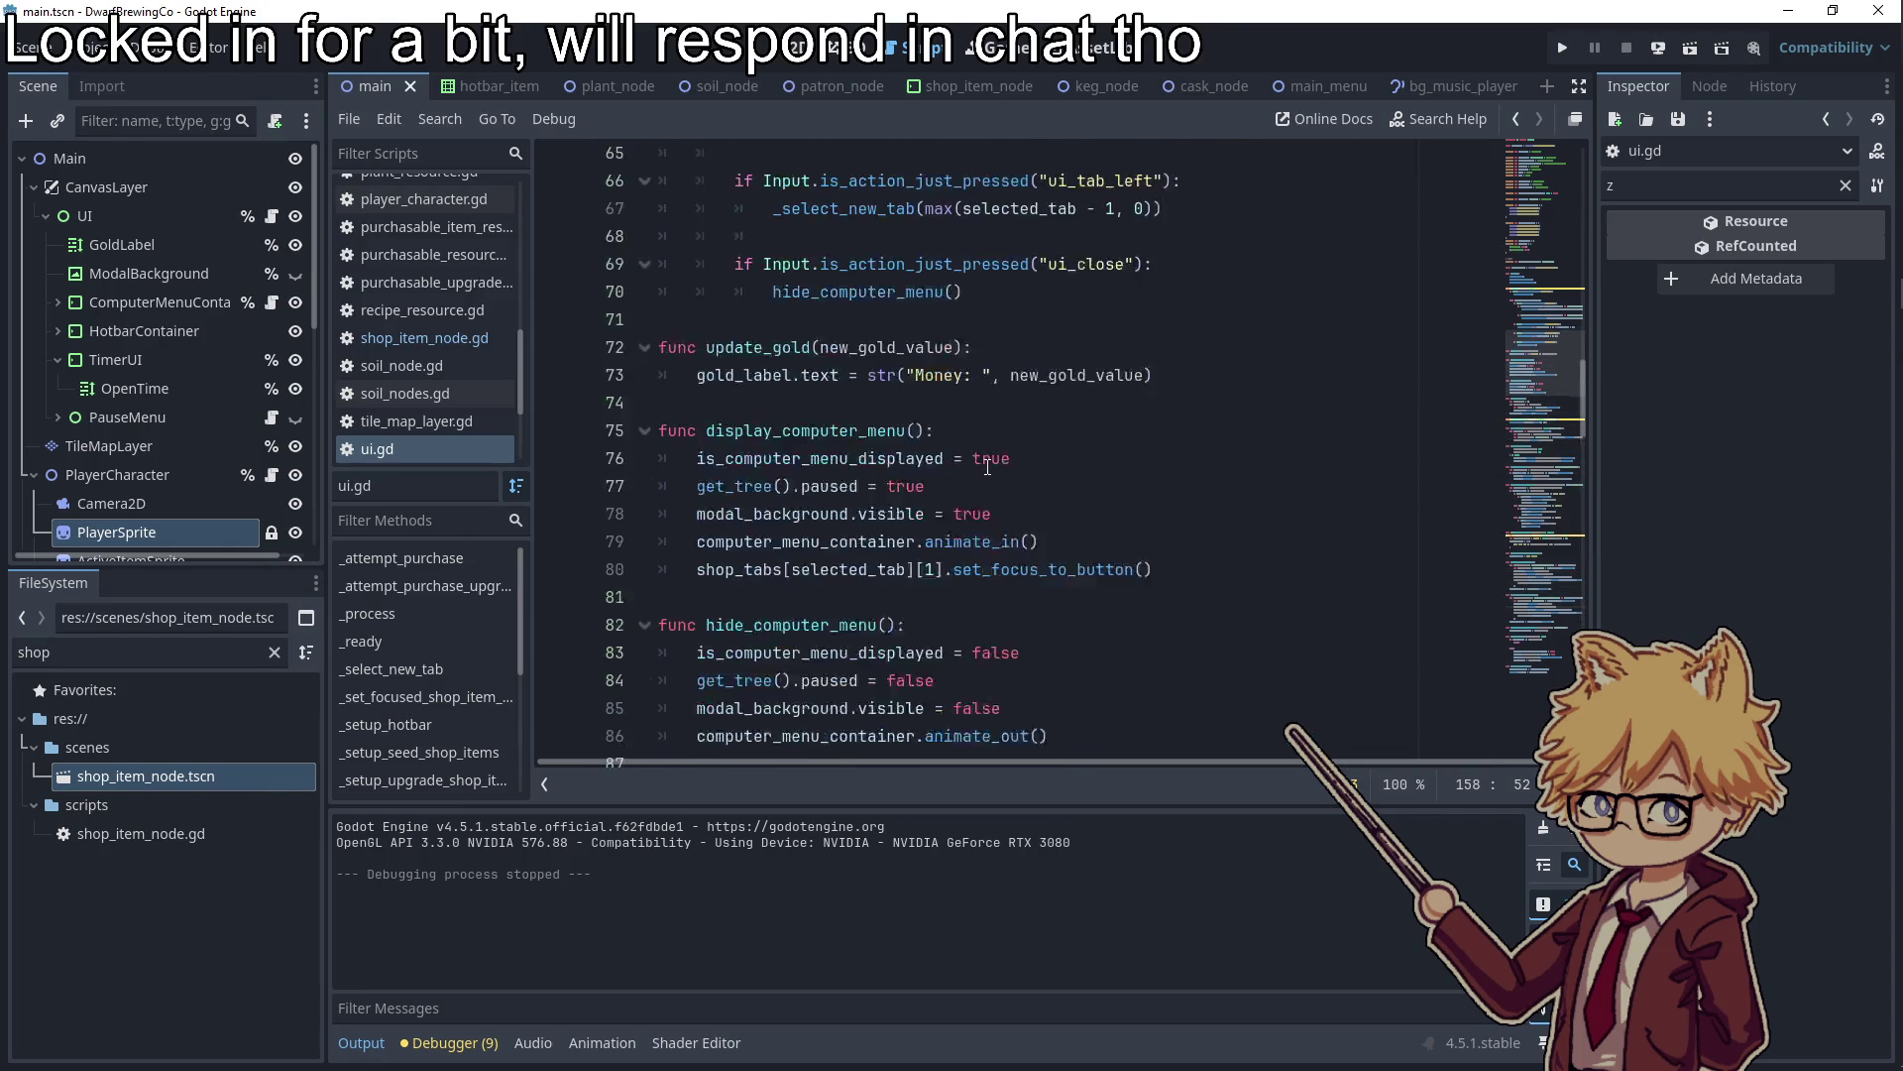
# Review the is_action_just_pressed checks and ui_close on line 69, then relaunch the game
pyautogui.doubleClick(899, 324)
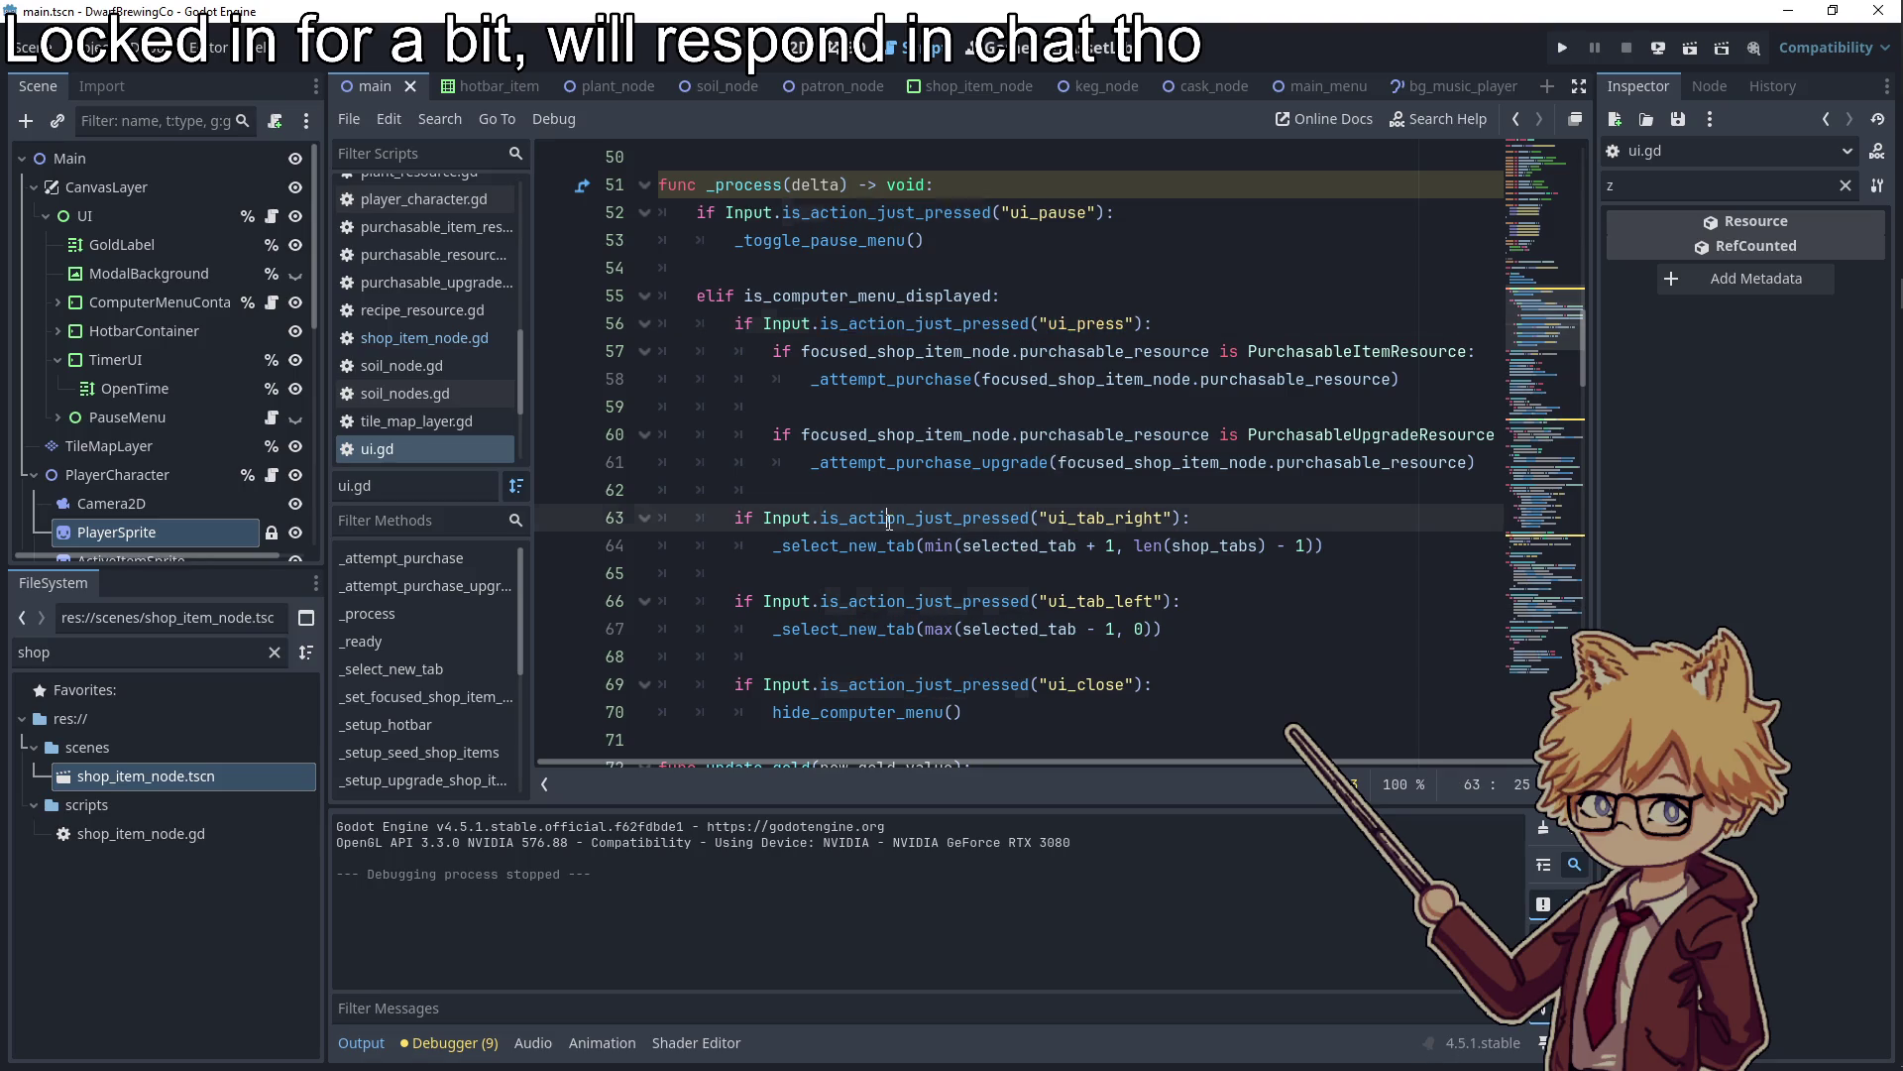
pyautogui.doubleClick(1100, 518)
pyautogui.doubleClick(1081, 684)
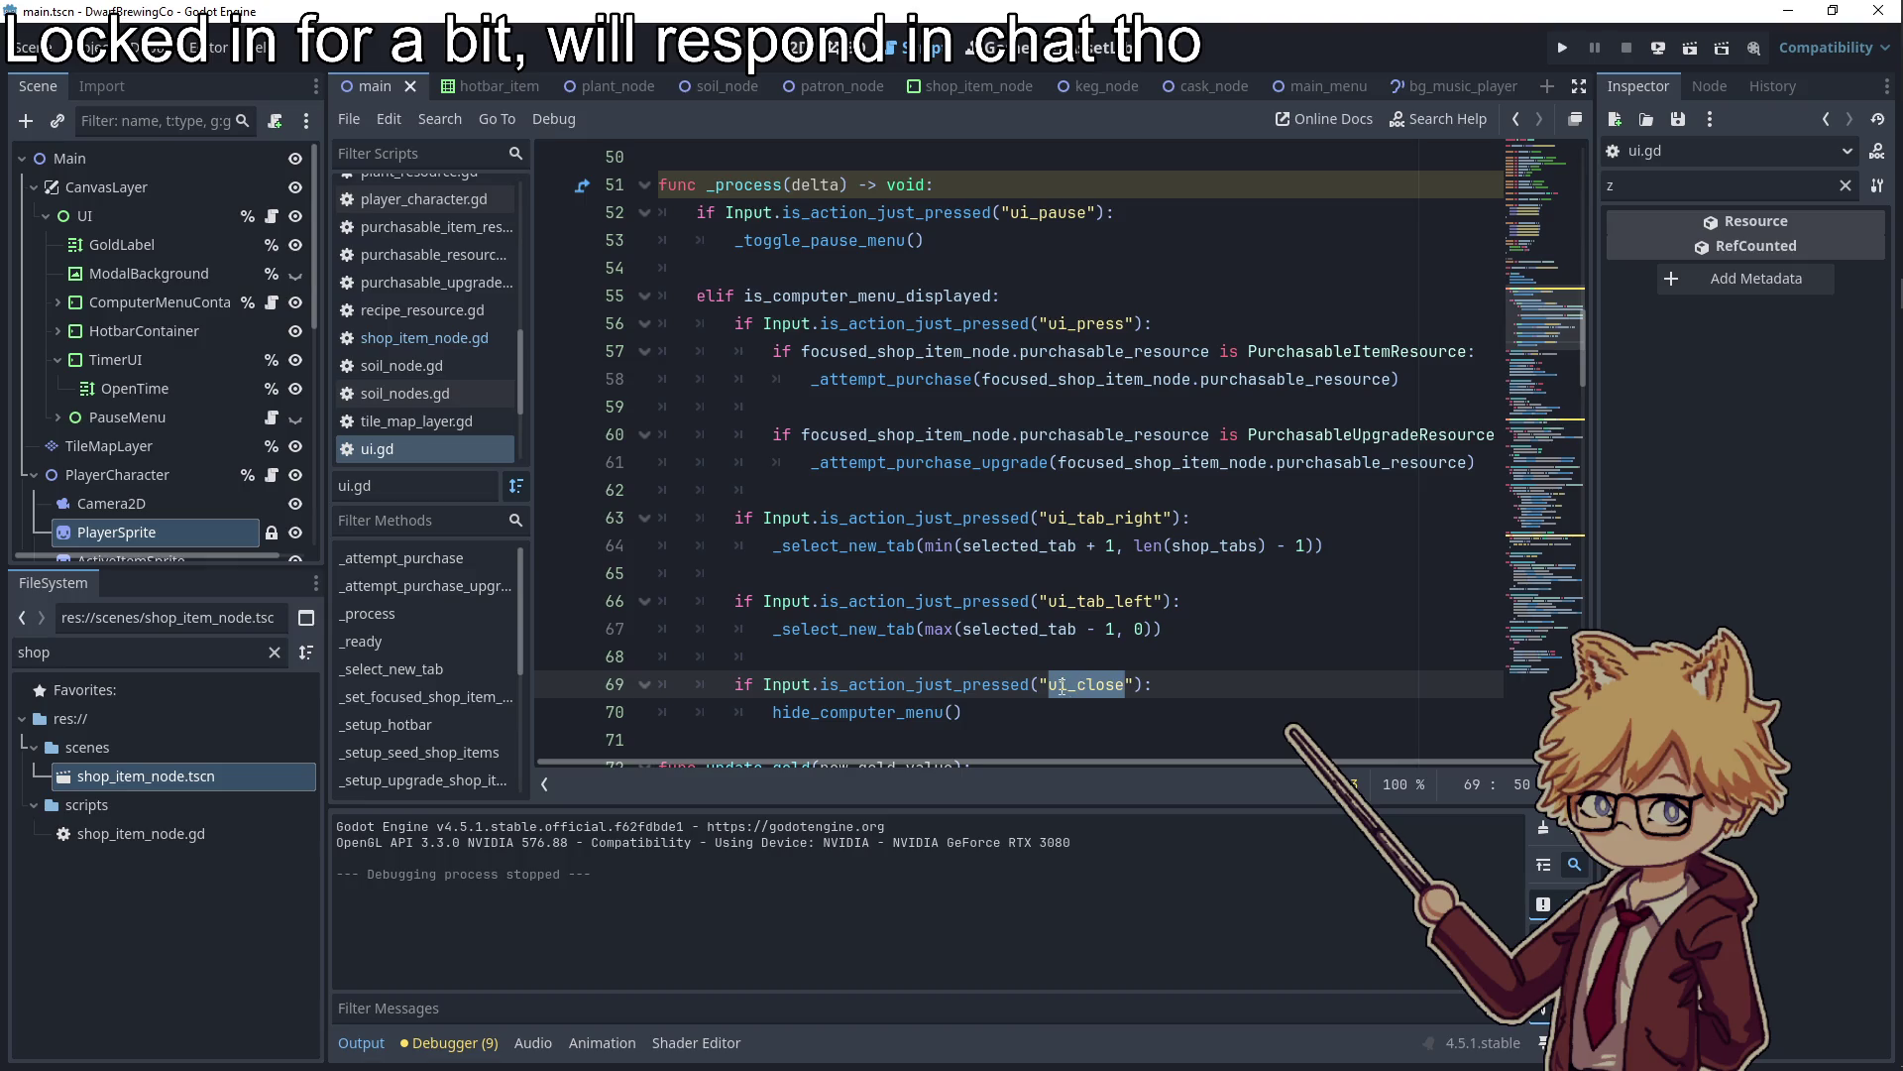
pyautogui.click(1061, 686)
pyautogui.hotkey('ctrl', 'space')
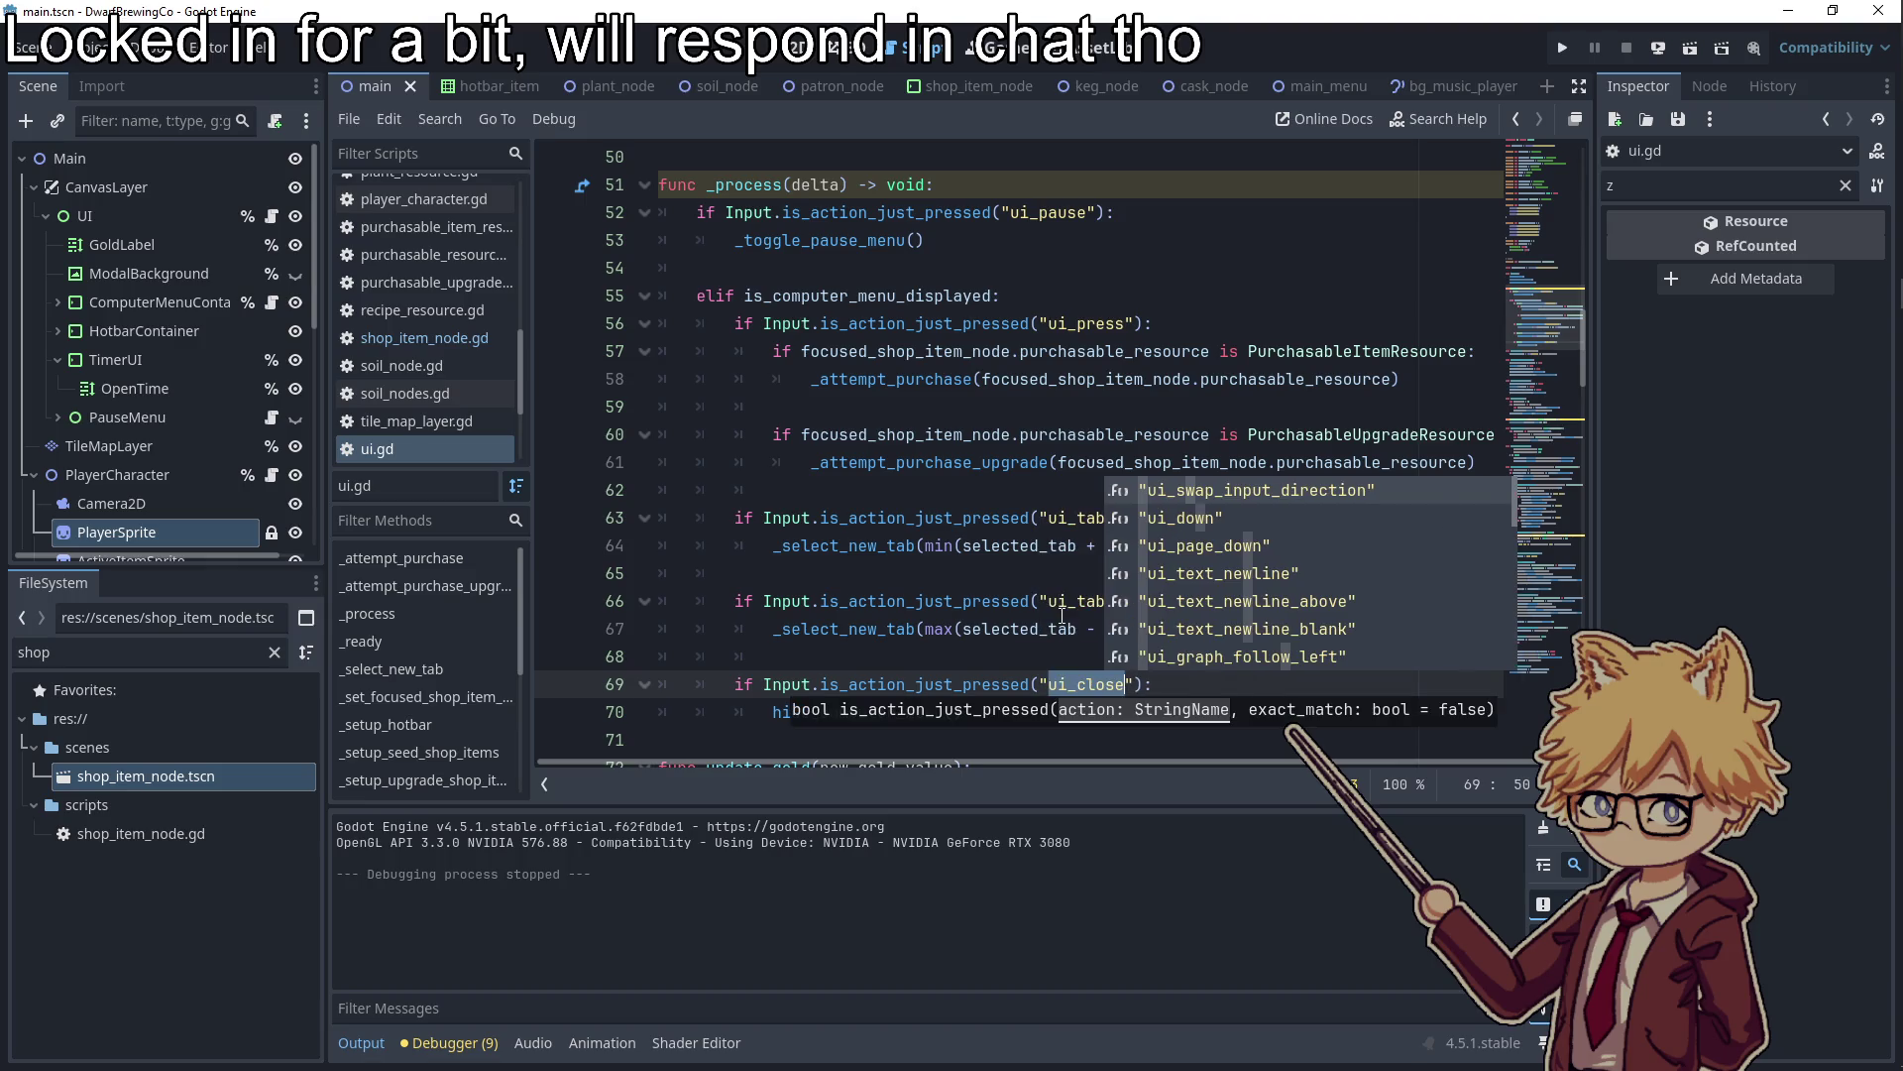
pyautogui.click(1040, 601)
pyautogui.doubleClick(1080, 684)
pyautogui.click(1030, 654)
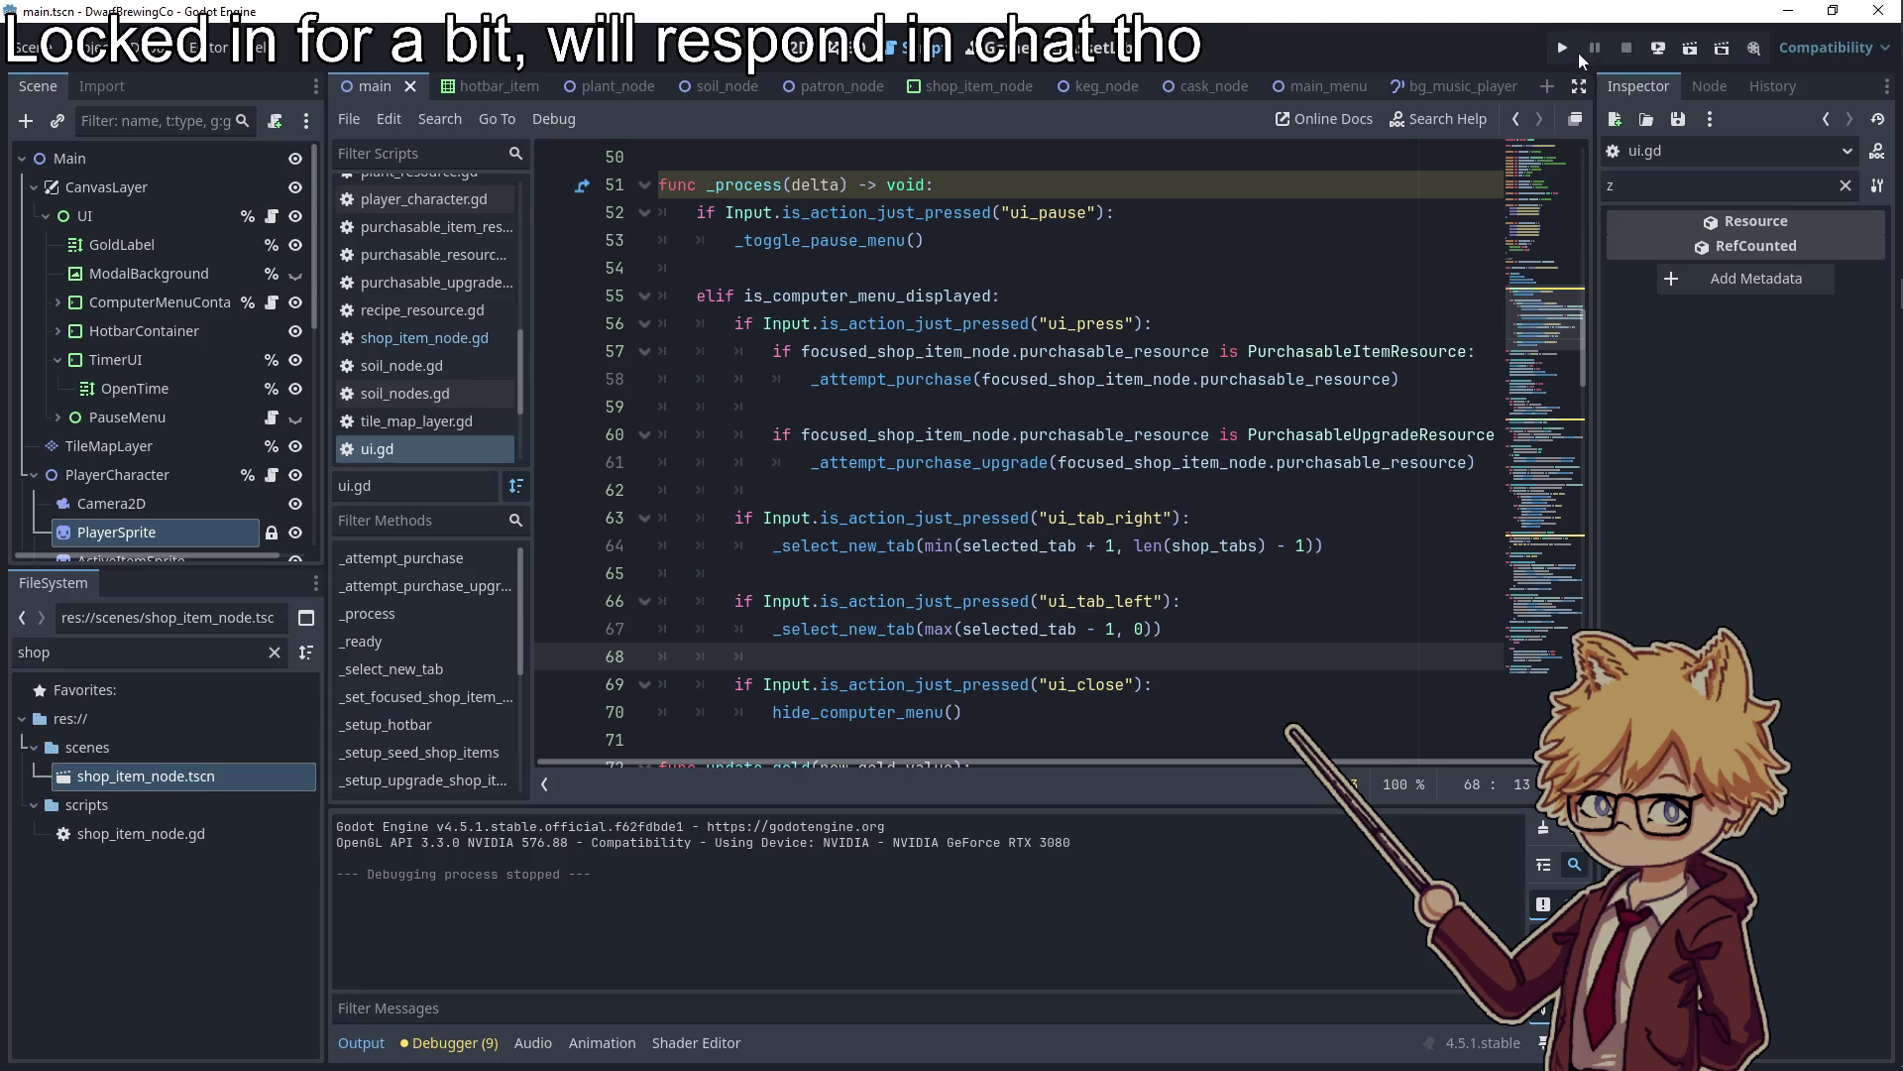
pyautogui.click(1564, 49)
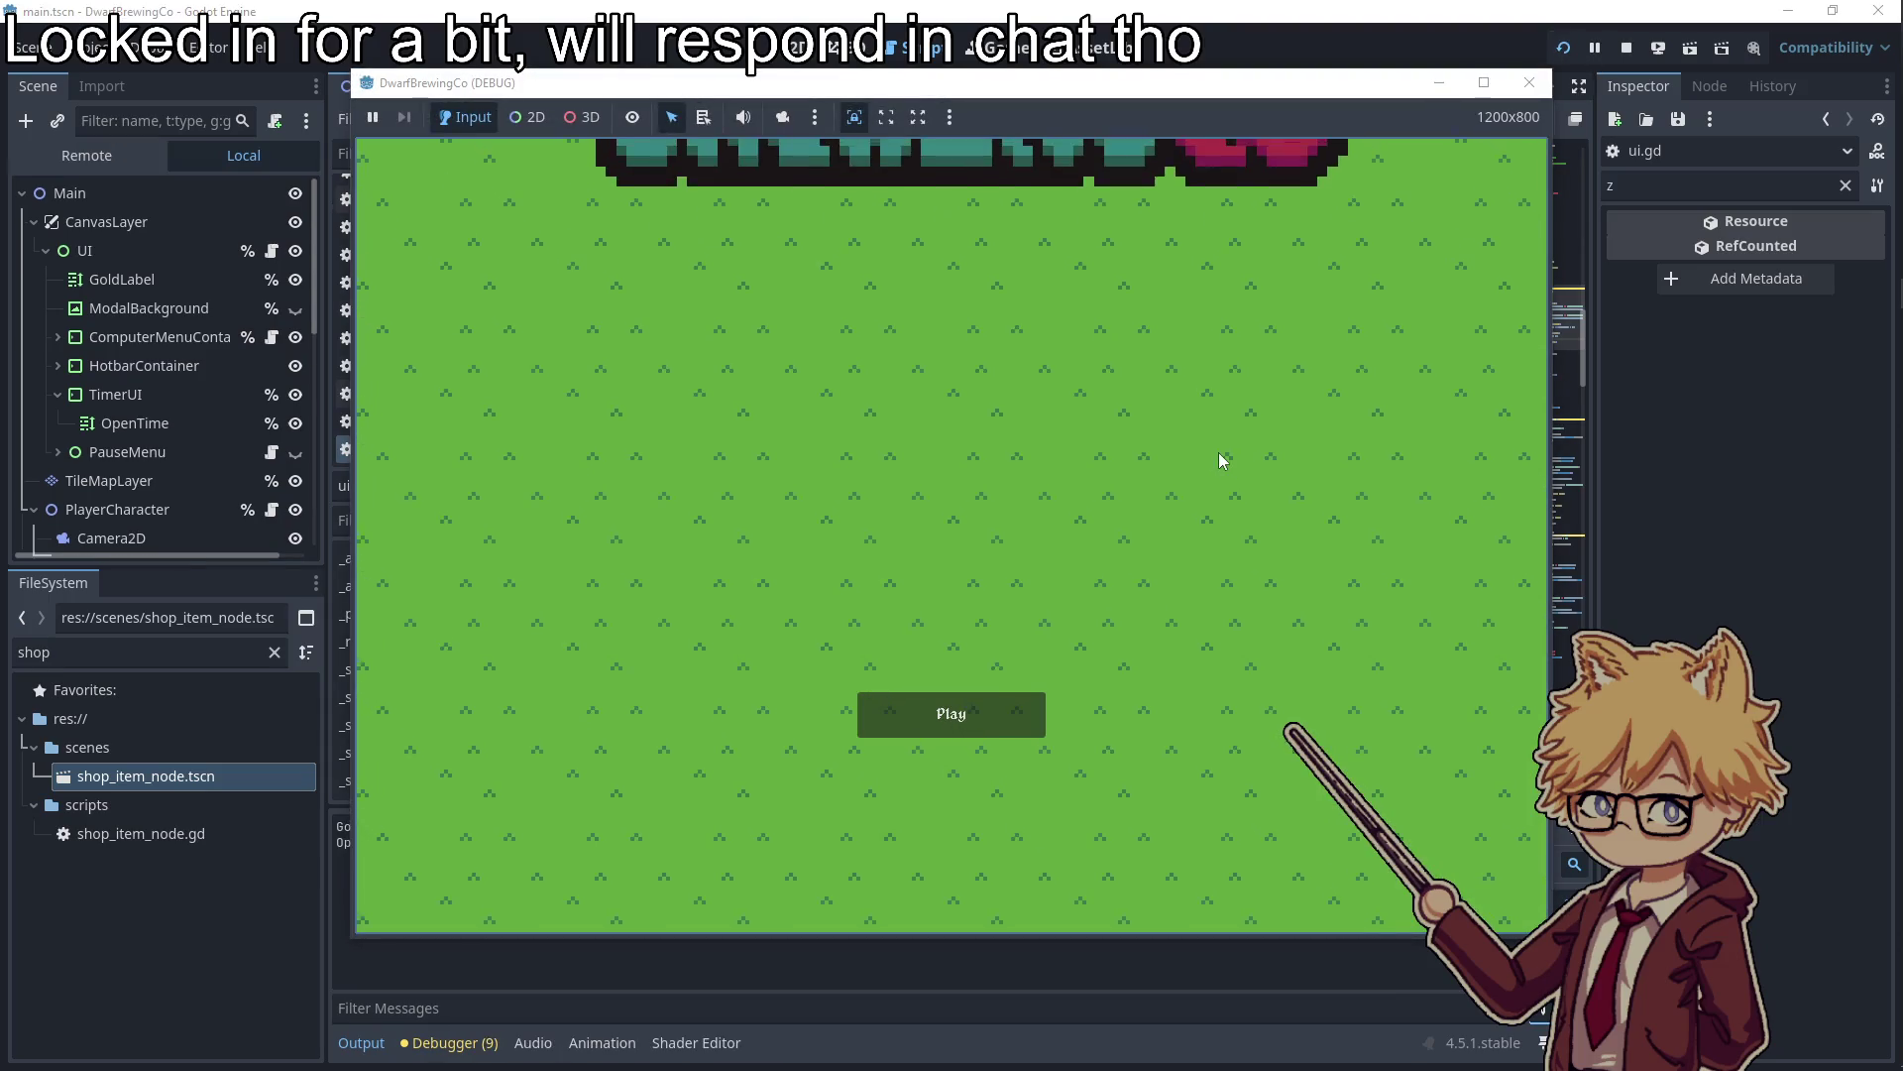
# Start the game, walk to the computer and buy a packet of Hops Seeds
pyautogui.click(930, 714)
pyautogui.press('Escape')
pyautogui.press('Escape')
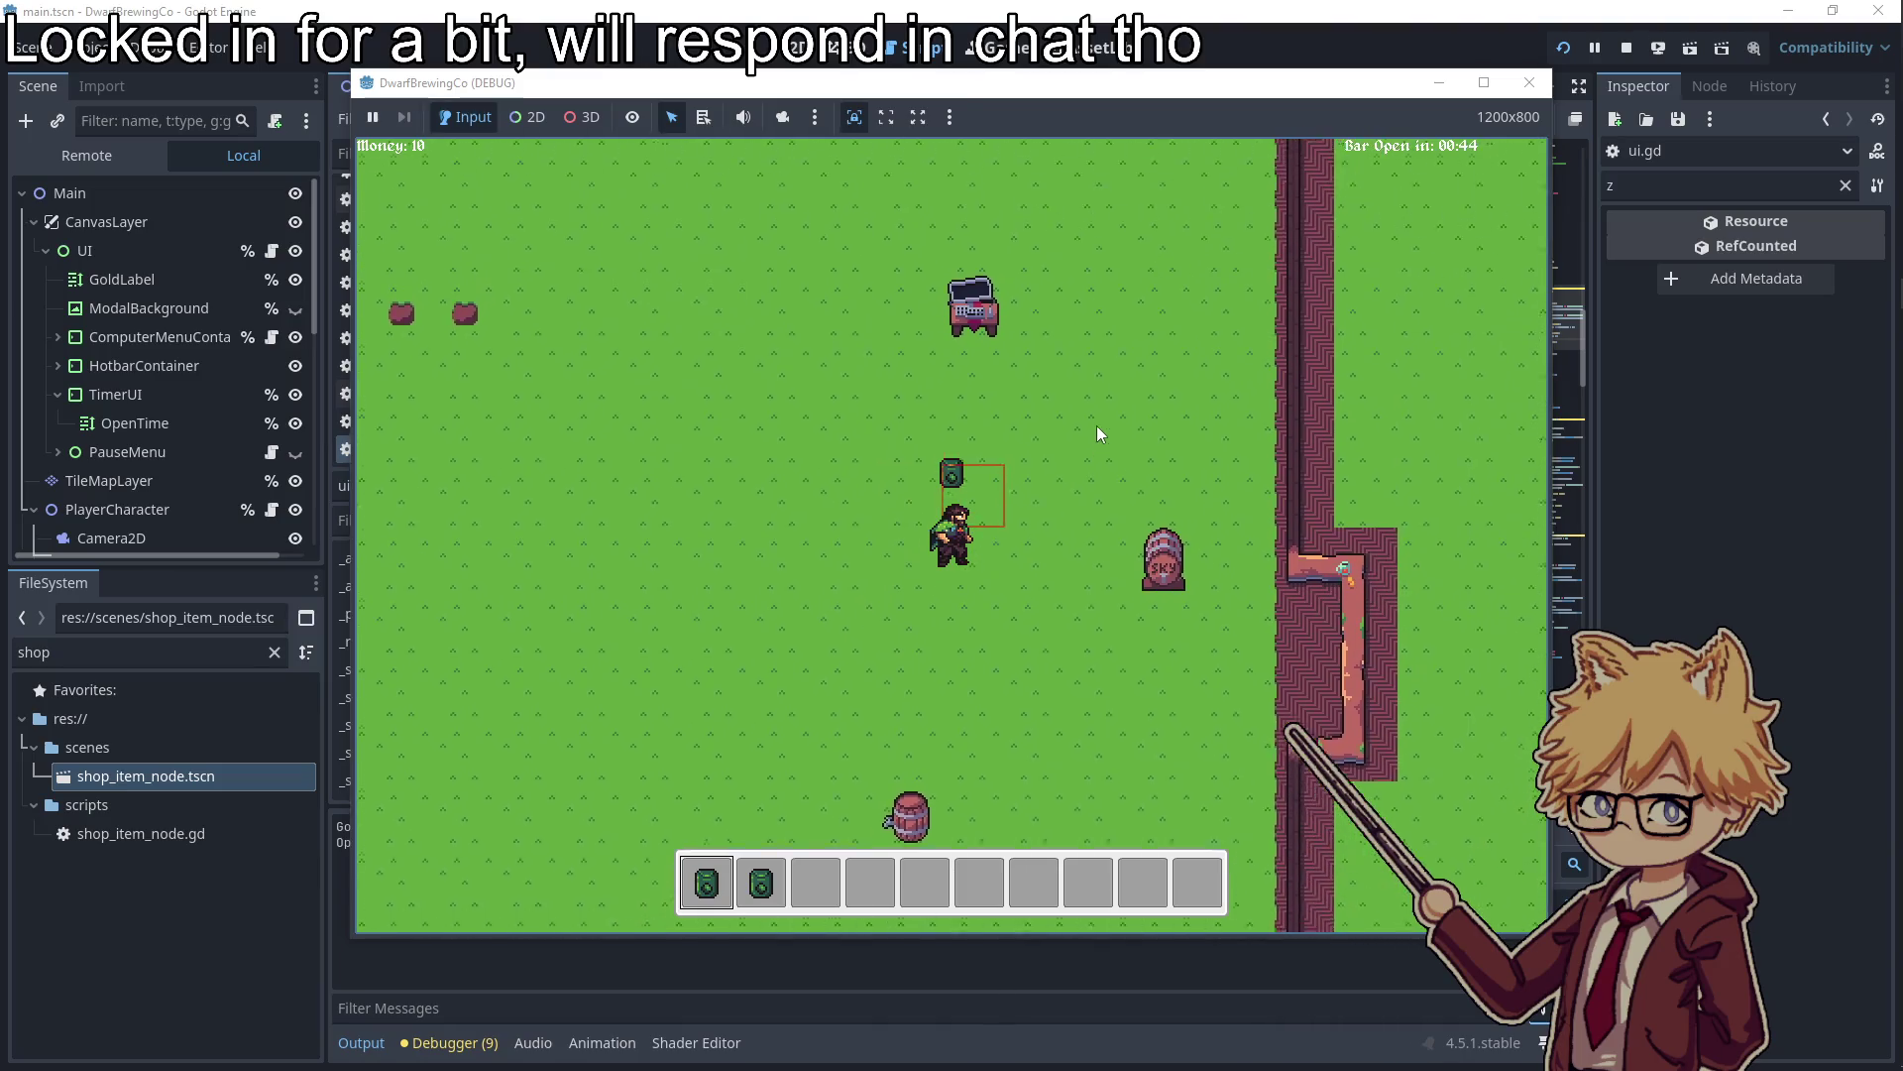
pyautogui.press('w')
pyautogui.click(670, 656)
# Browse the seed offers, try closing the shop with Escape, and stop the game
pyautogui.press('Right')
pyautogui.press('Left')
pyautogui.press('Right')
pyautogui.press('Right')
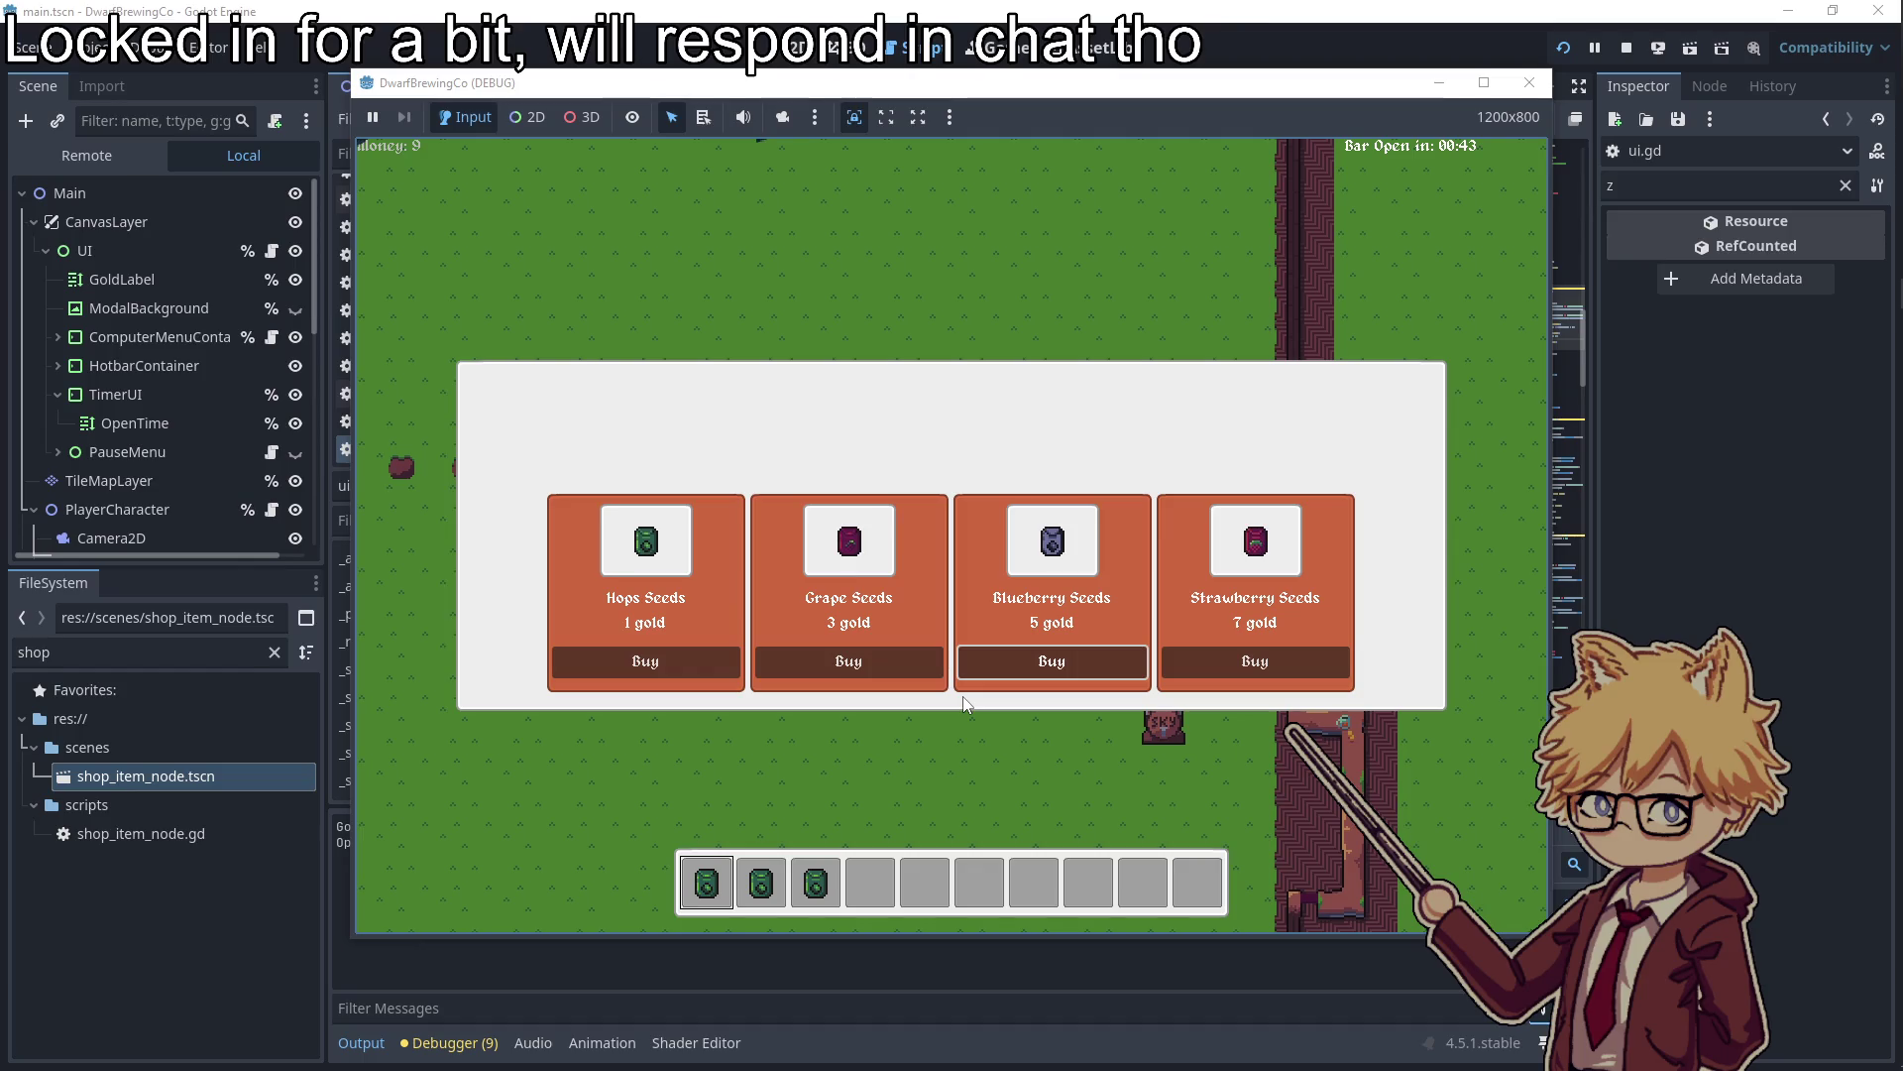
pyautogui.press('Left')
pyautogui.press('Escape')
pyautogui.press('Escape')
pyautogui.press('s')
pyautogui.press('a')
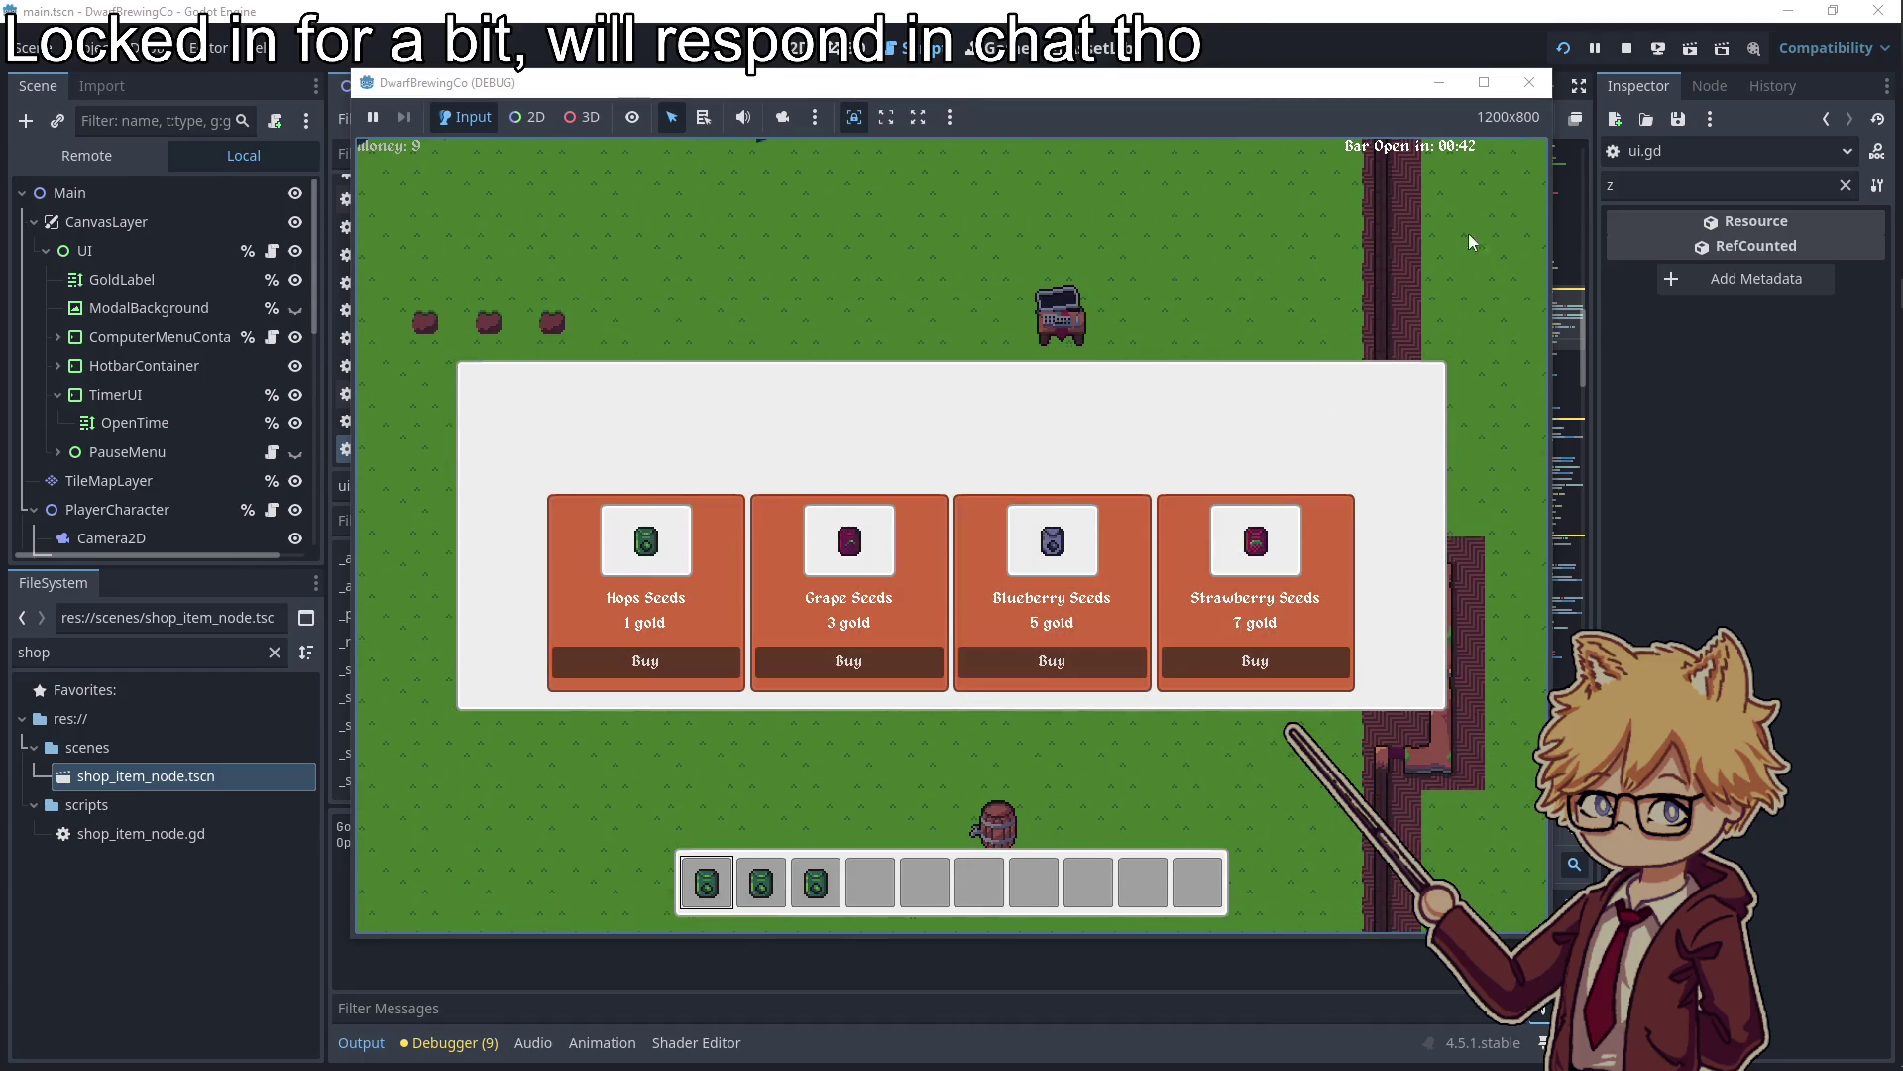
pyautogui.click(1529, 83)
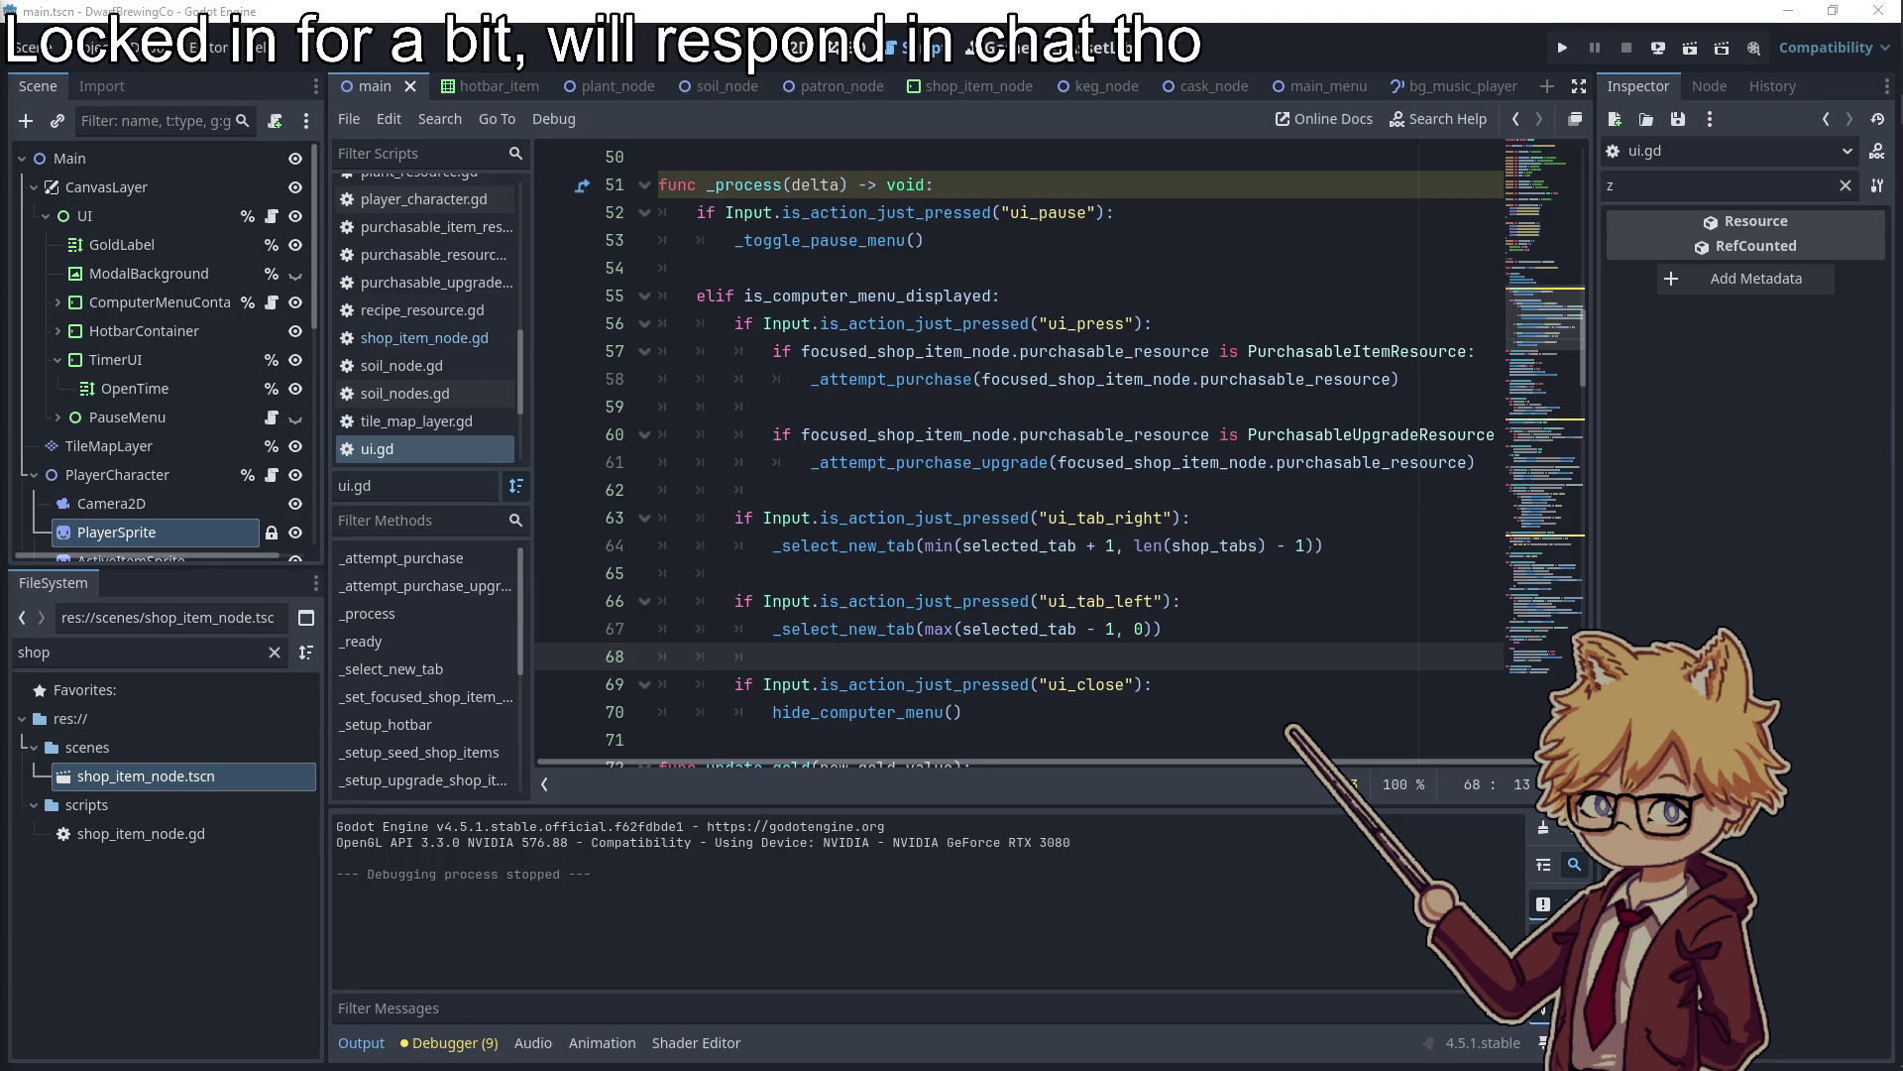
# Replace ui_close with ui_interact on line 69 of ui.gd
pyautogui.click(1041, 491)
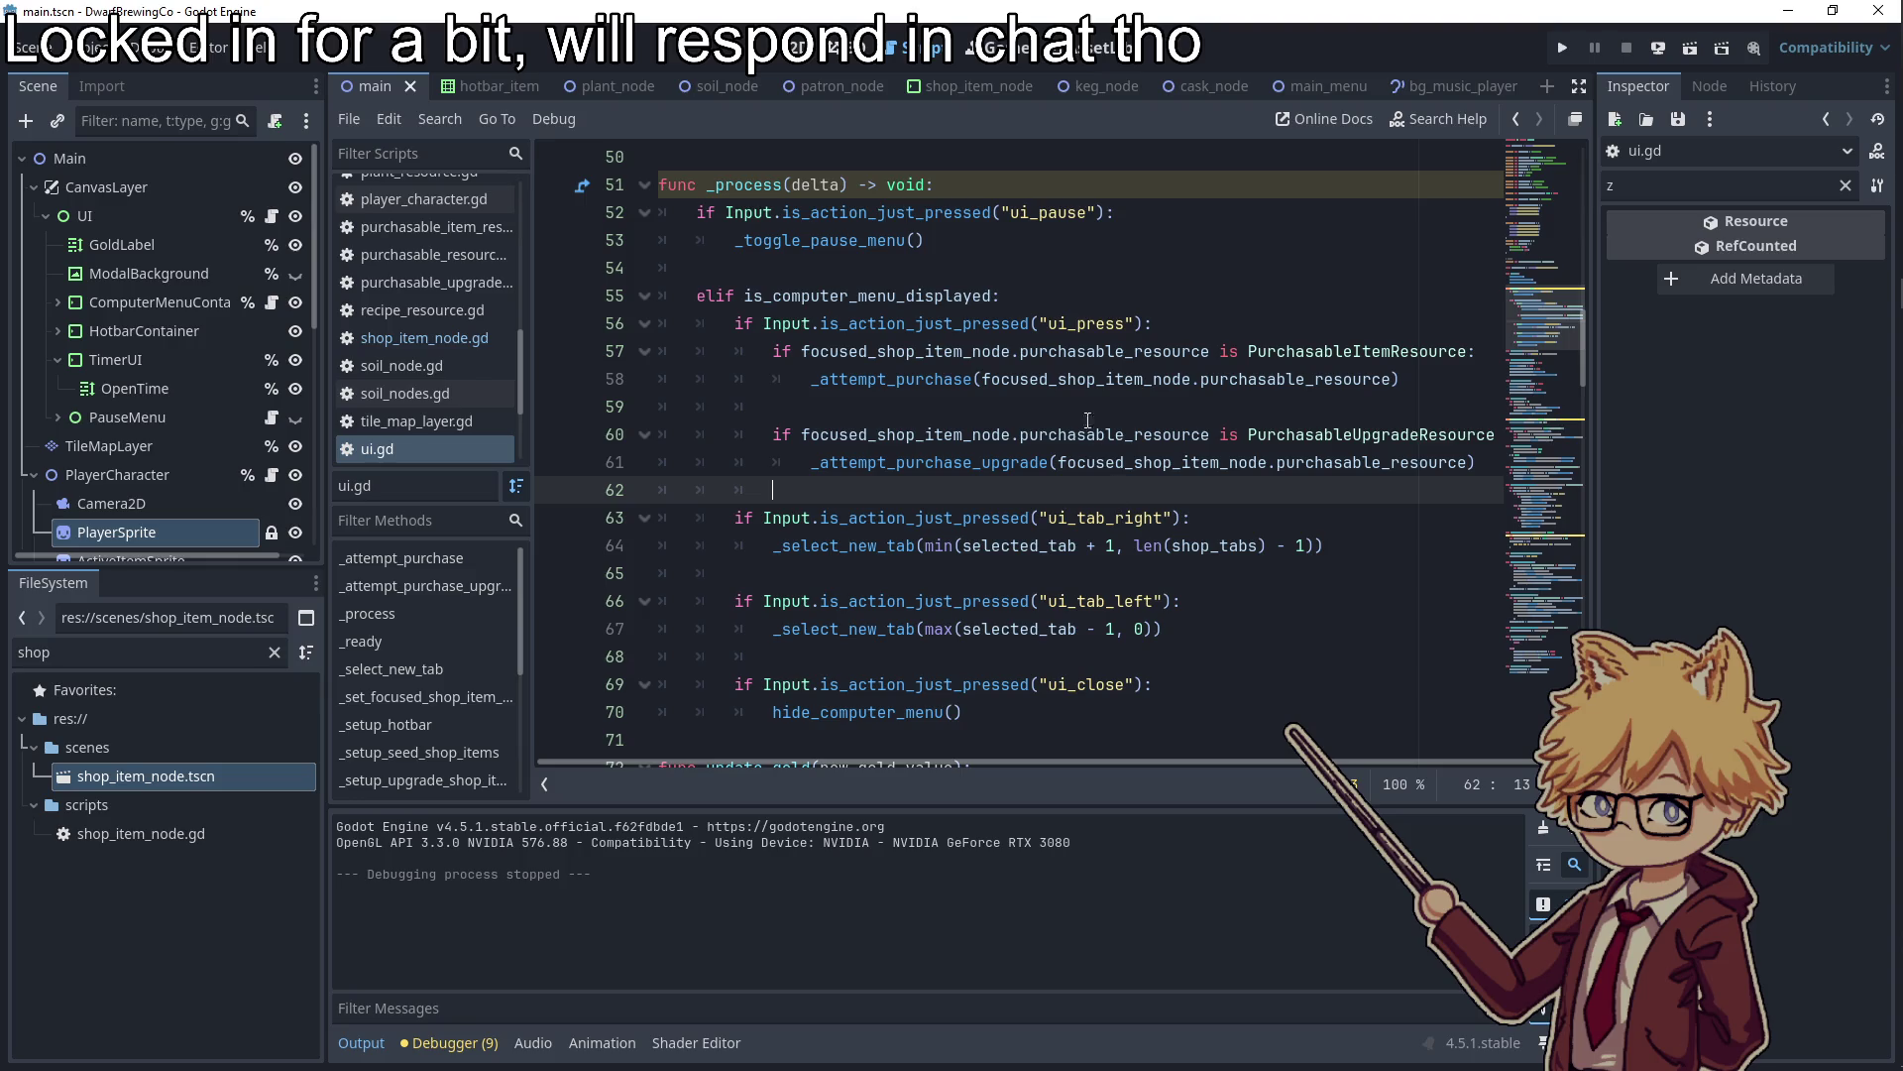
pyautogui.doubleClick(876, 518)
pyautogui.doubleClick(1057, 674)
pyautogui.write('ui_inte')
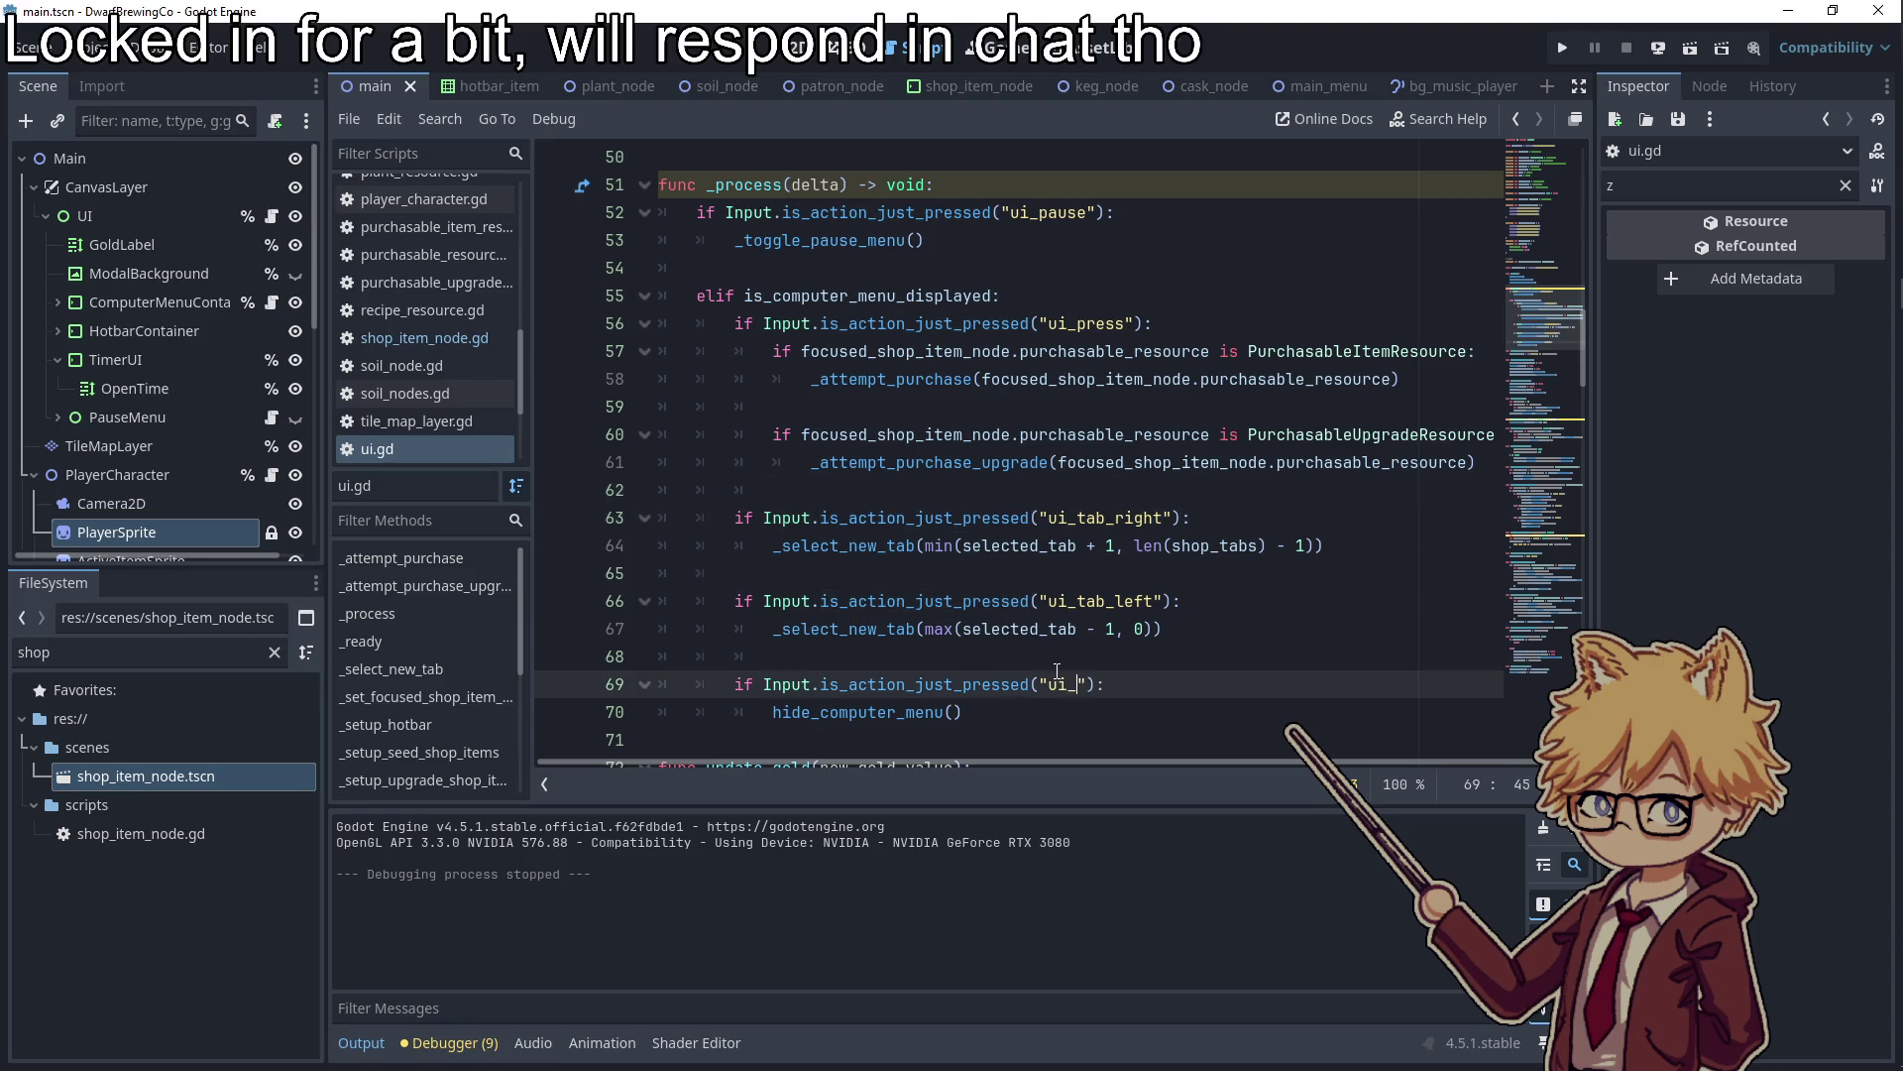
pyautogui.write('ract')
pyautogui.click(1079, 629)
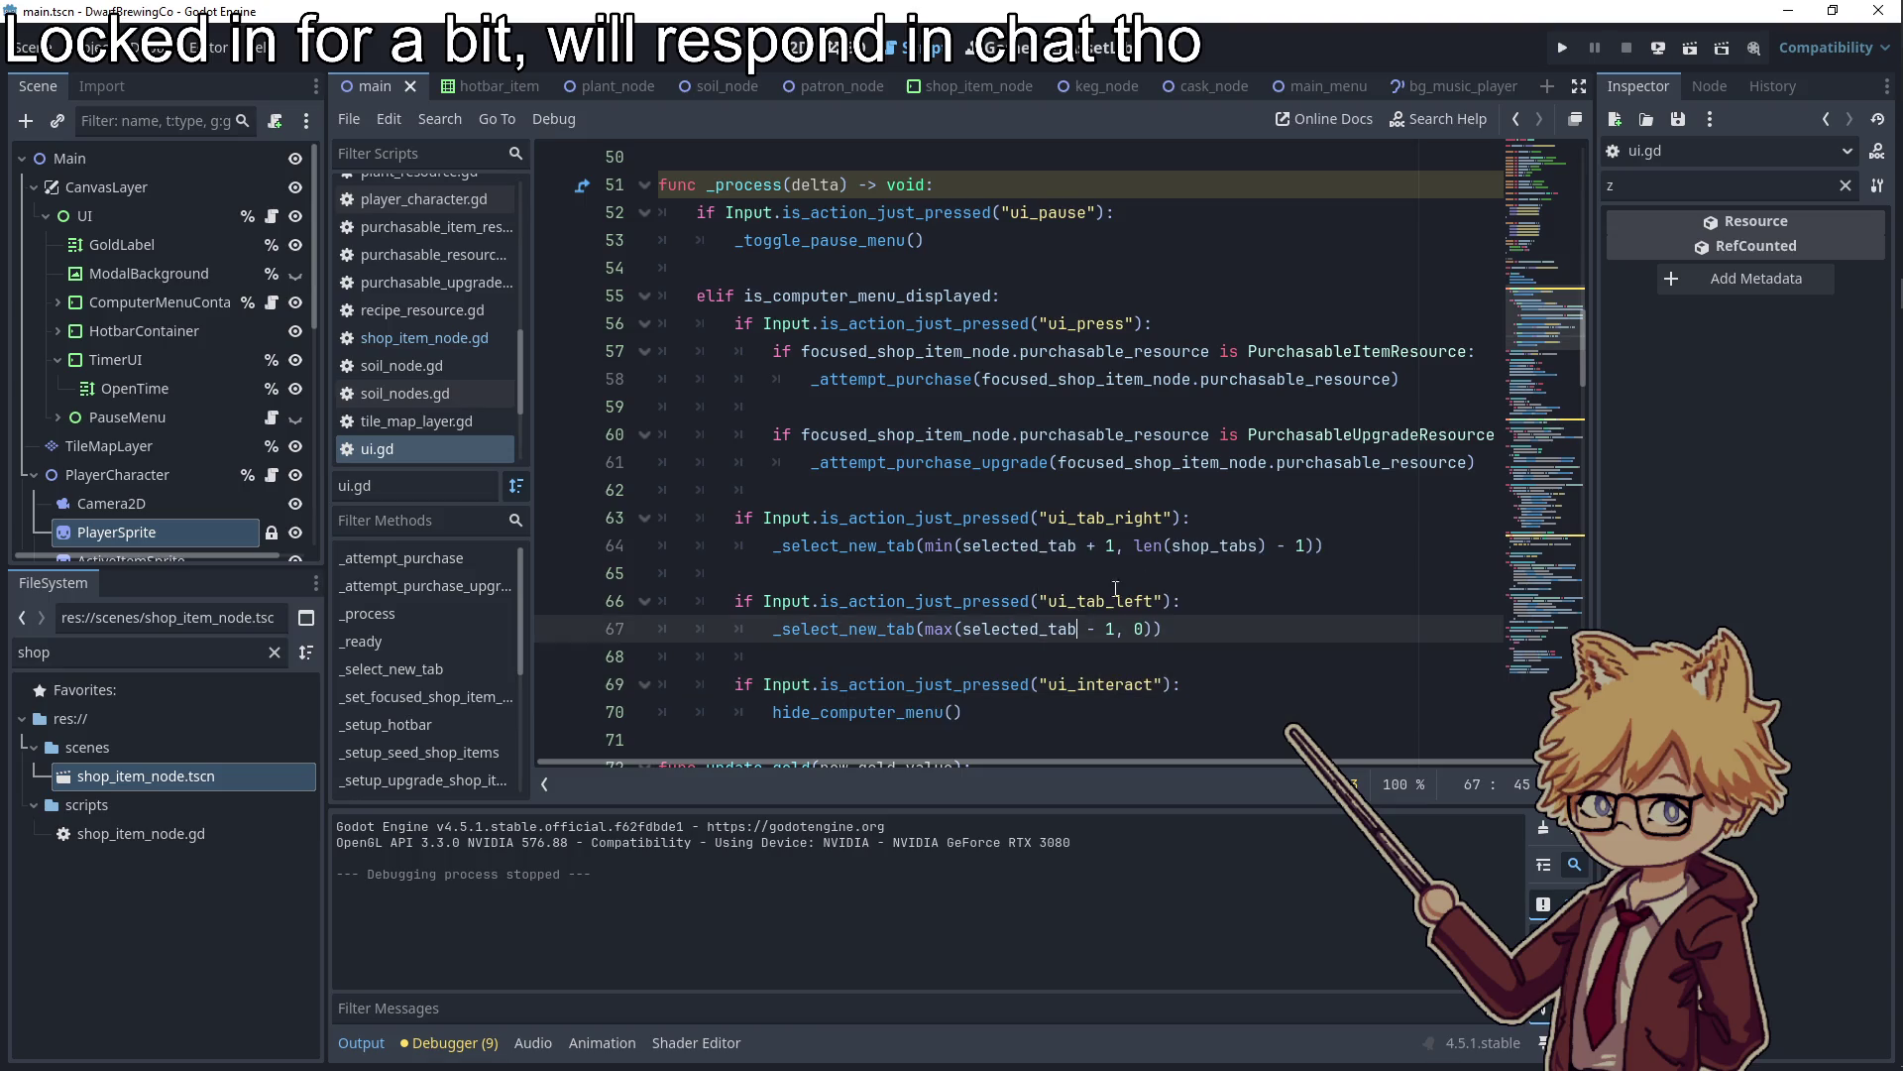
# Test the change by opening the seed shop with E and trying to close it, then stop
pyautogui.press('F5')
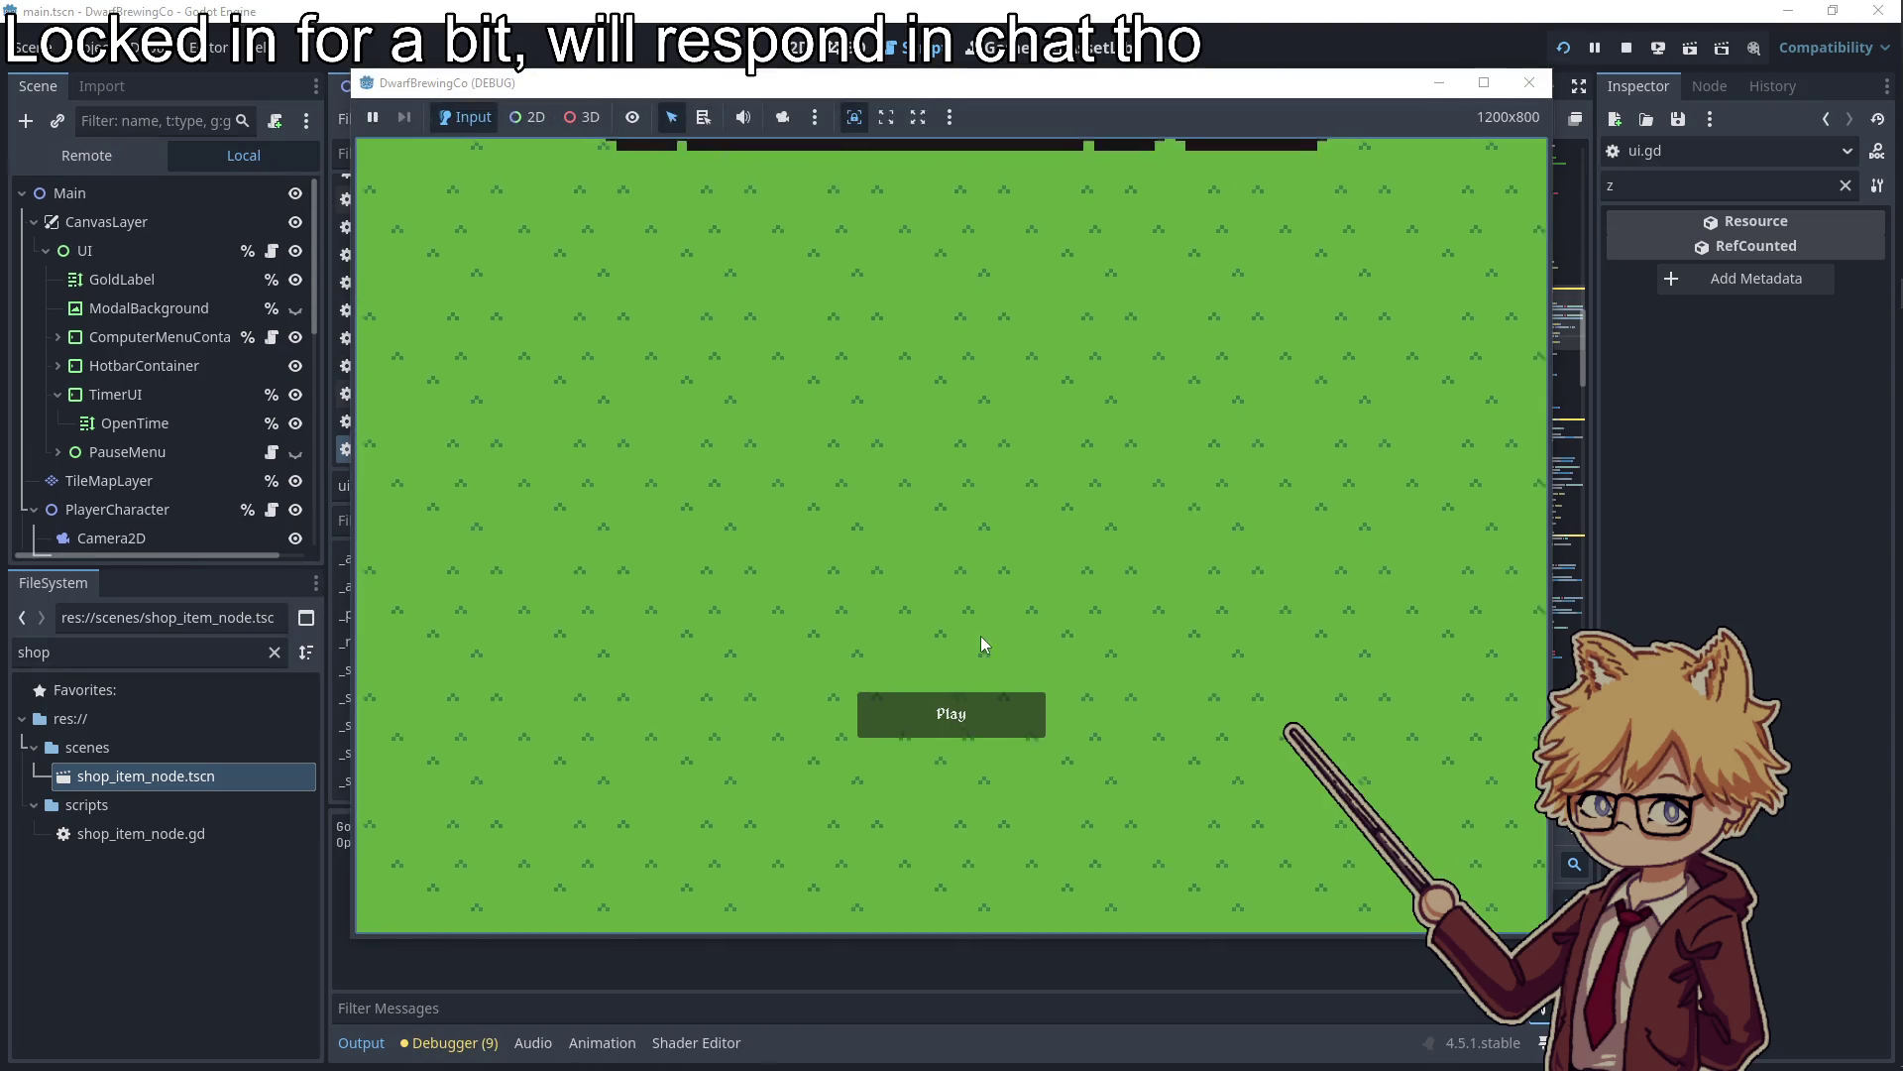
pyautogui.click(983, 710)
pyautogui.click(665, 365)
pyautogui.press('Escape')
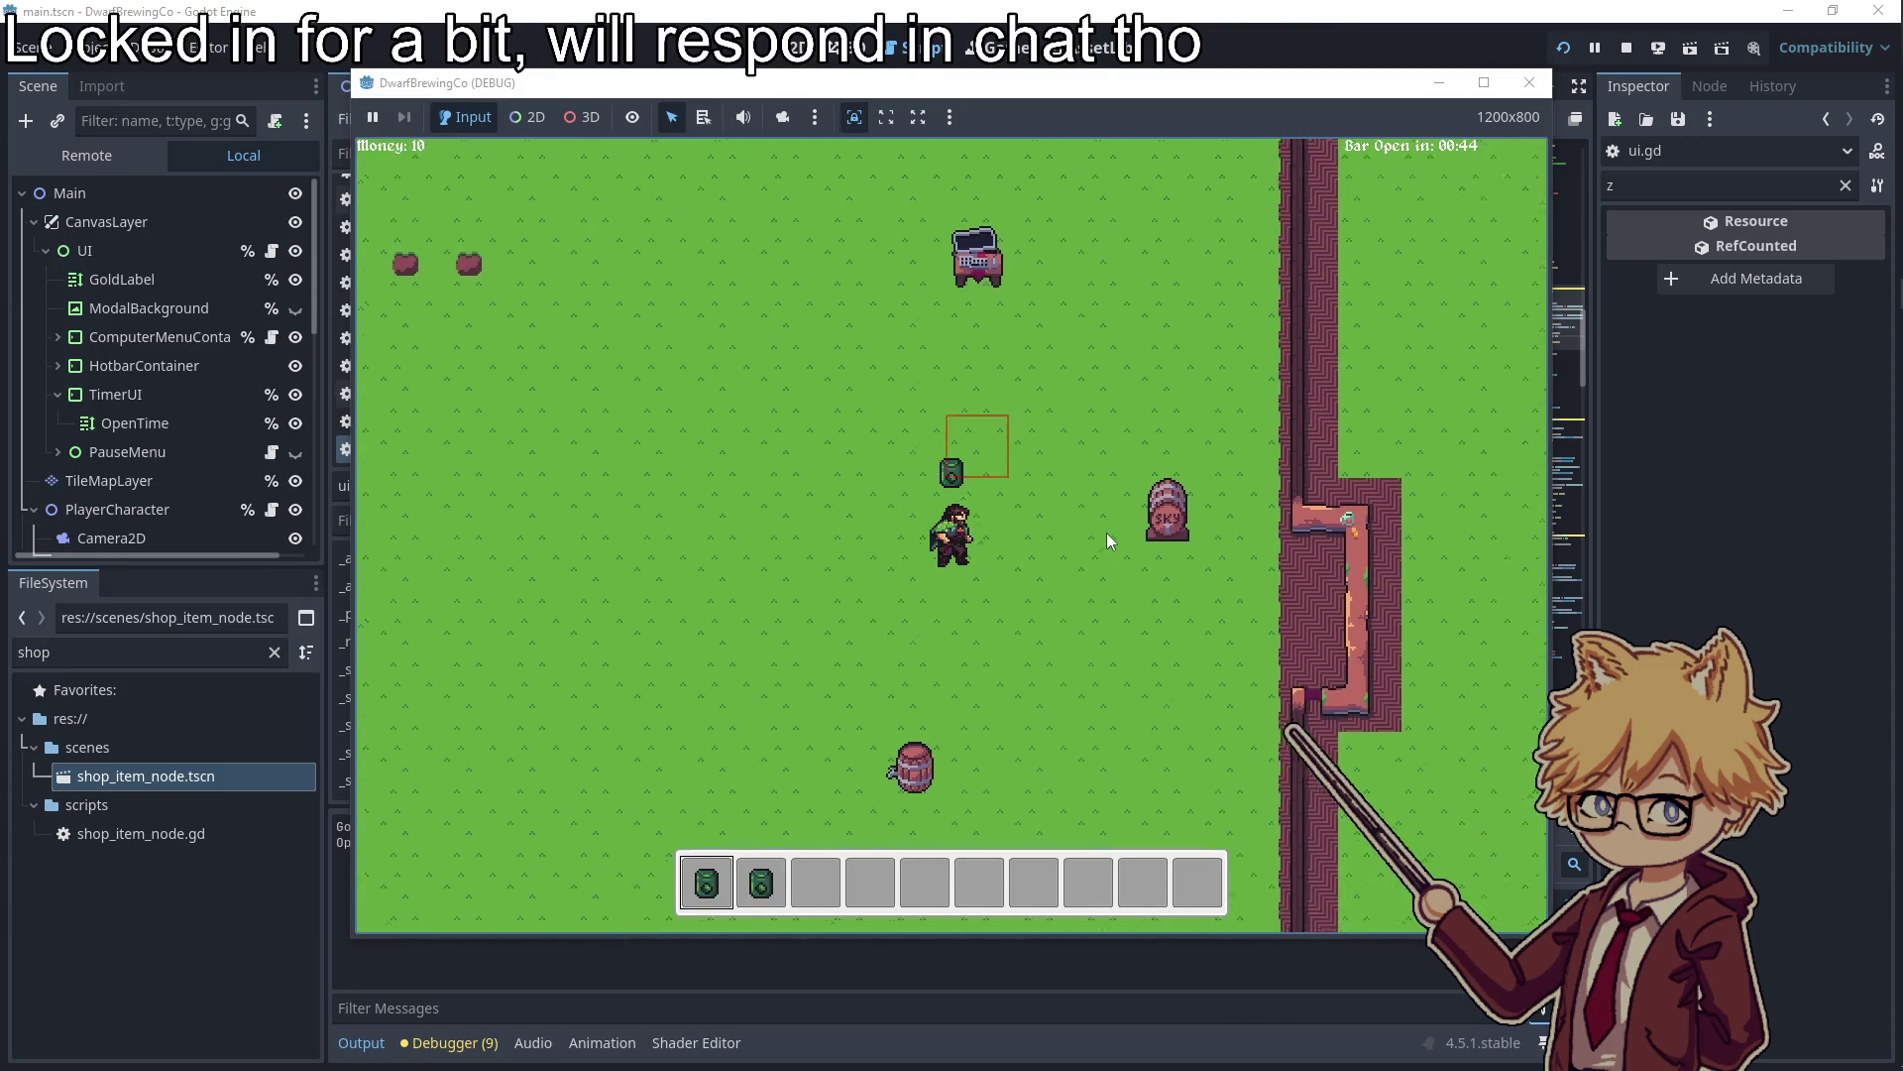
pyautogui.press('e')
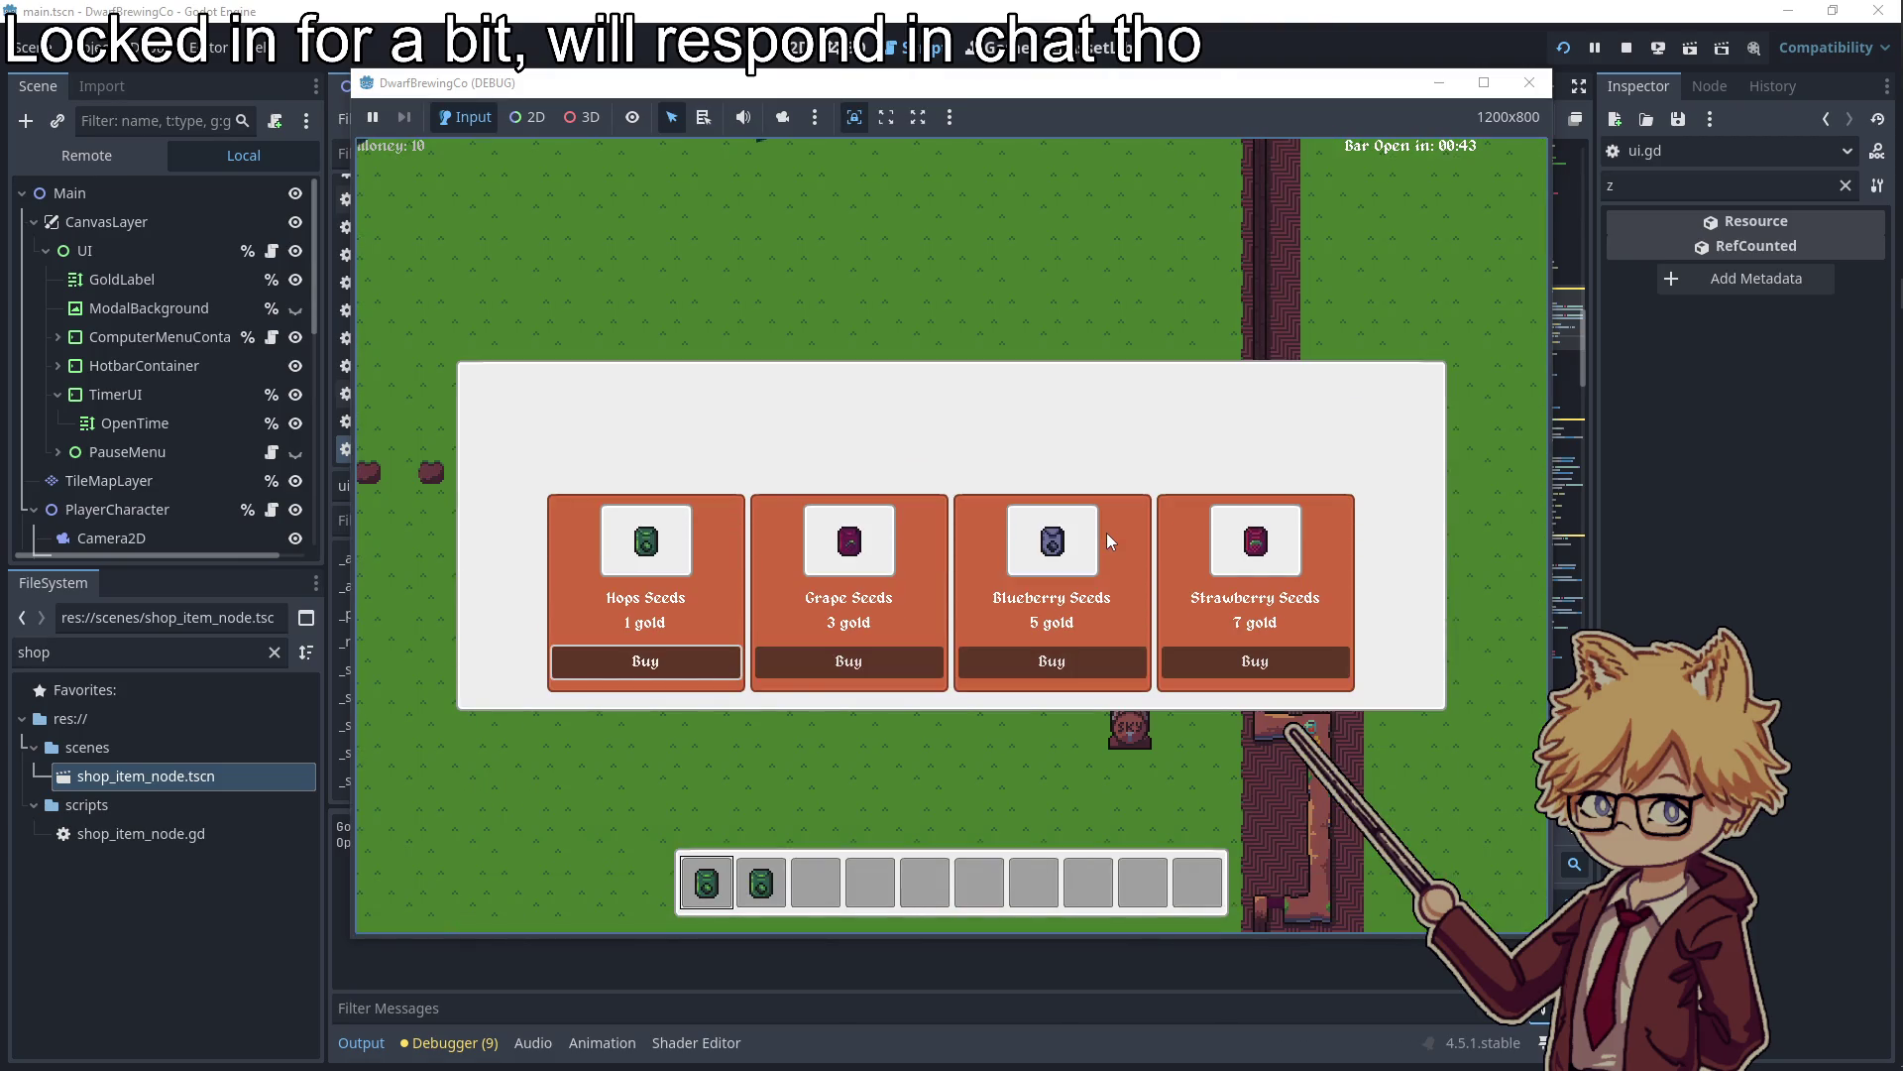
pyautogui.press('Escape')
pyautogui.press('Escape')
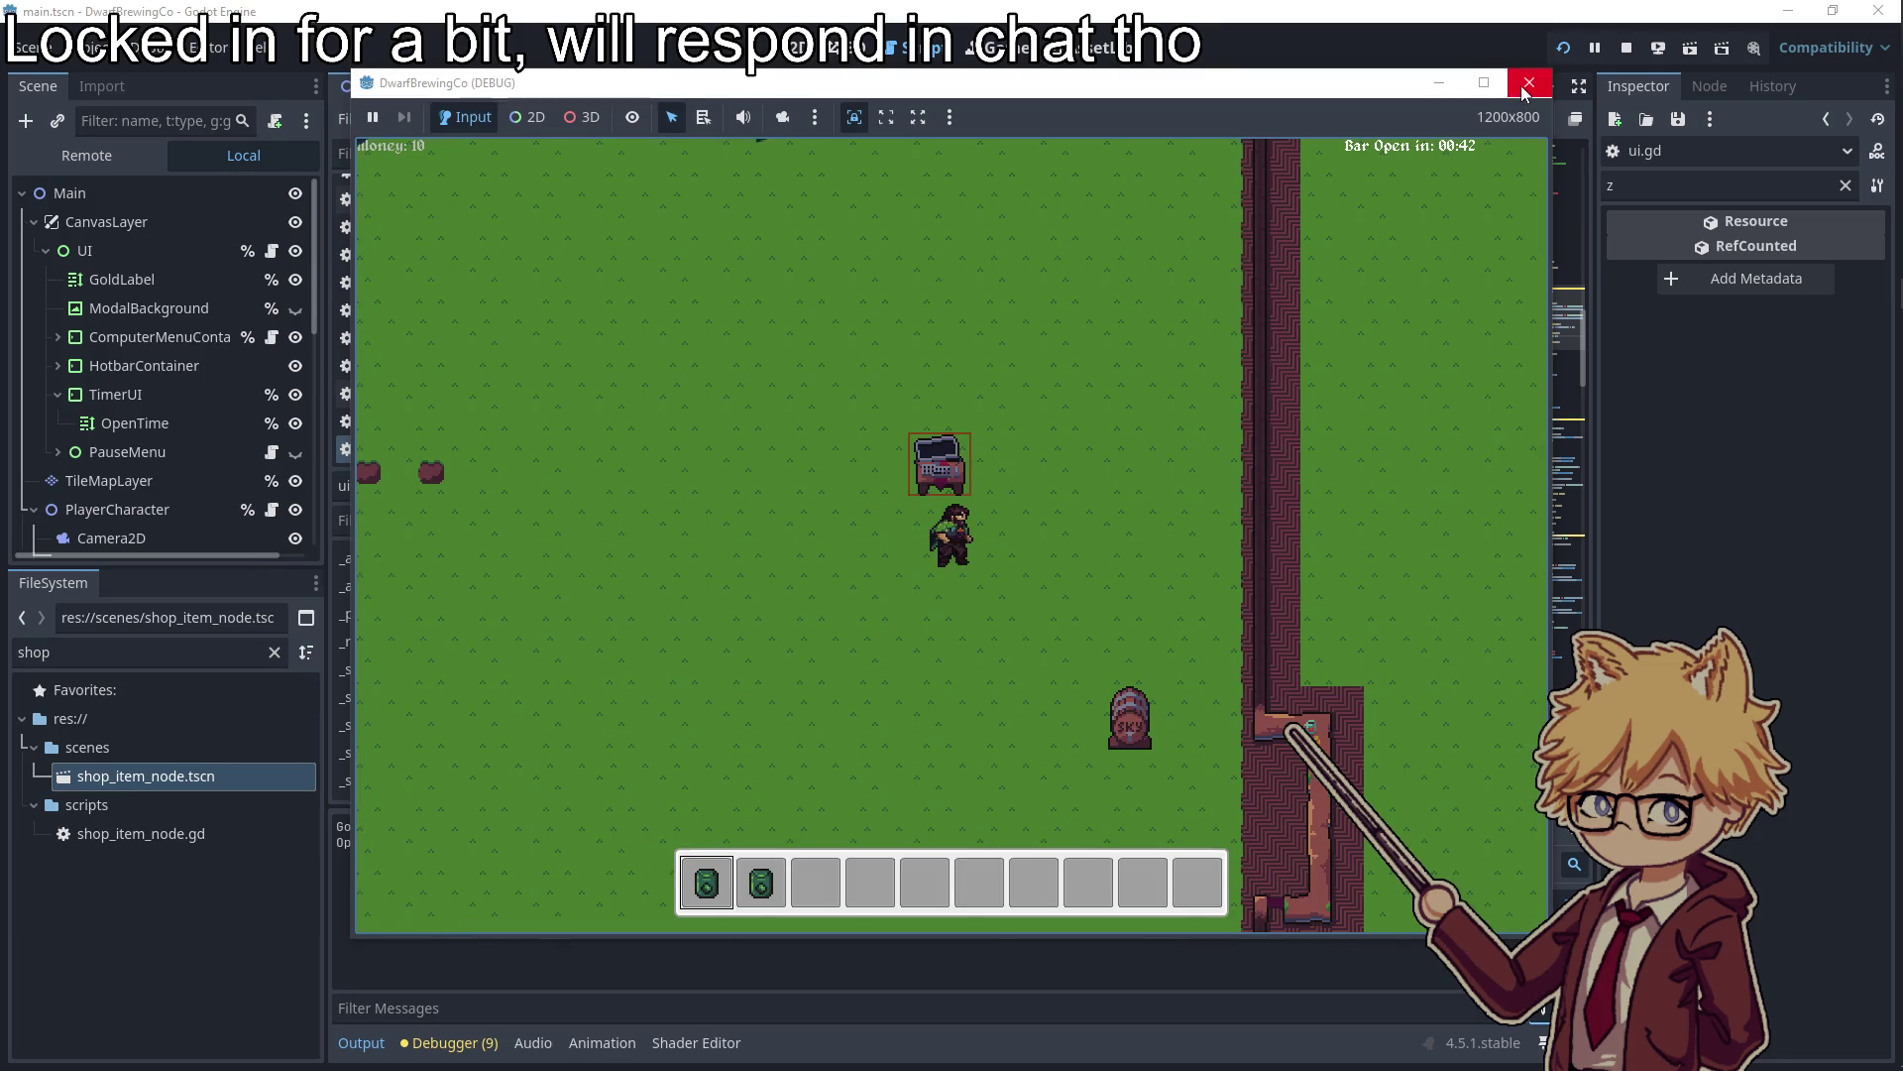
pyautogui.click(1528, 83)
pyautogui.doubleClick(1091, 684)
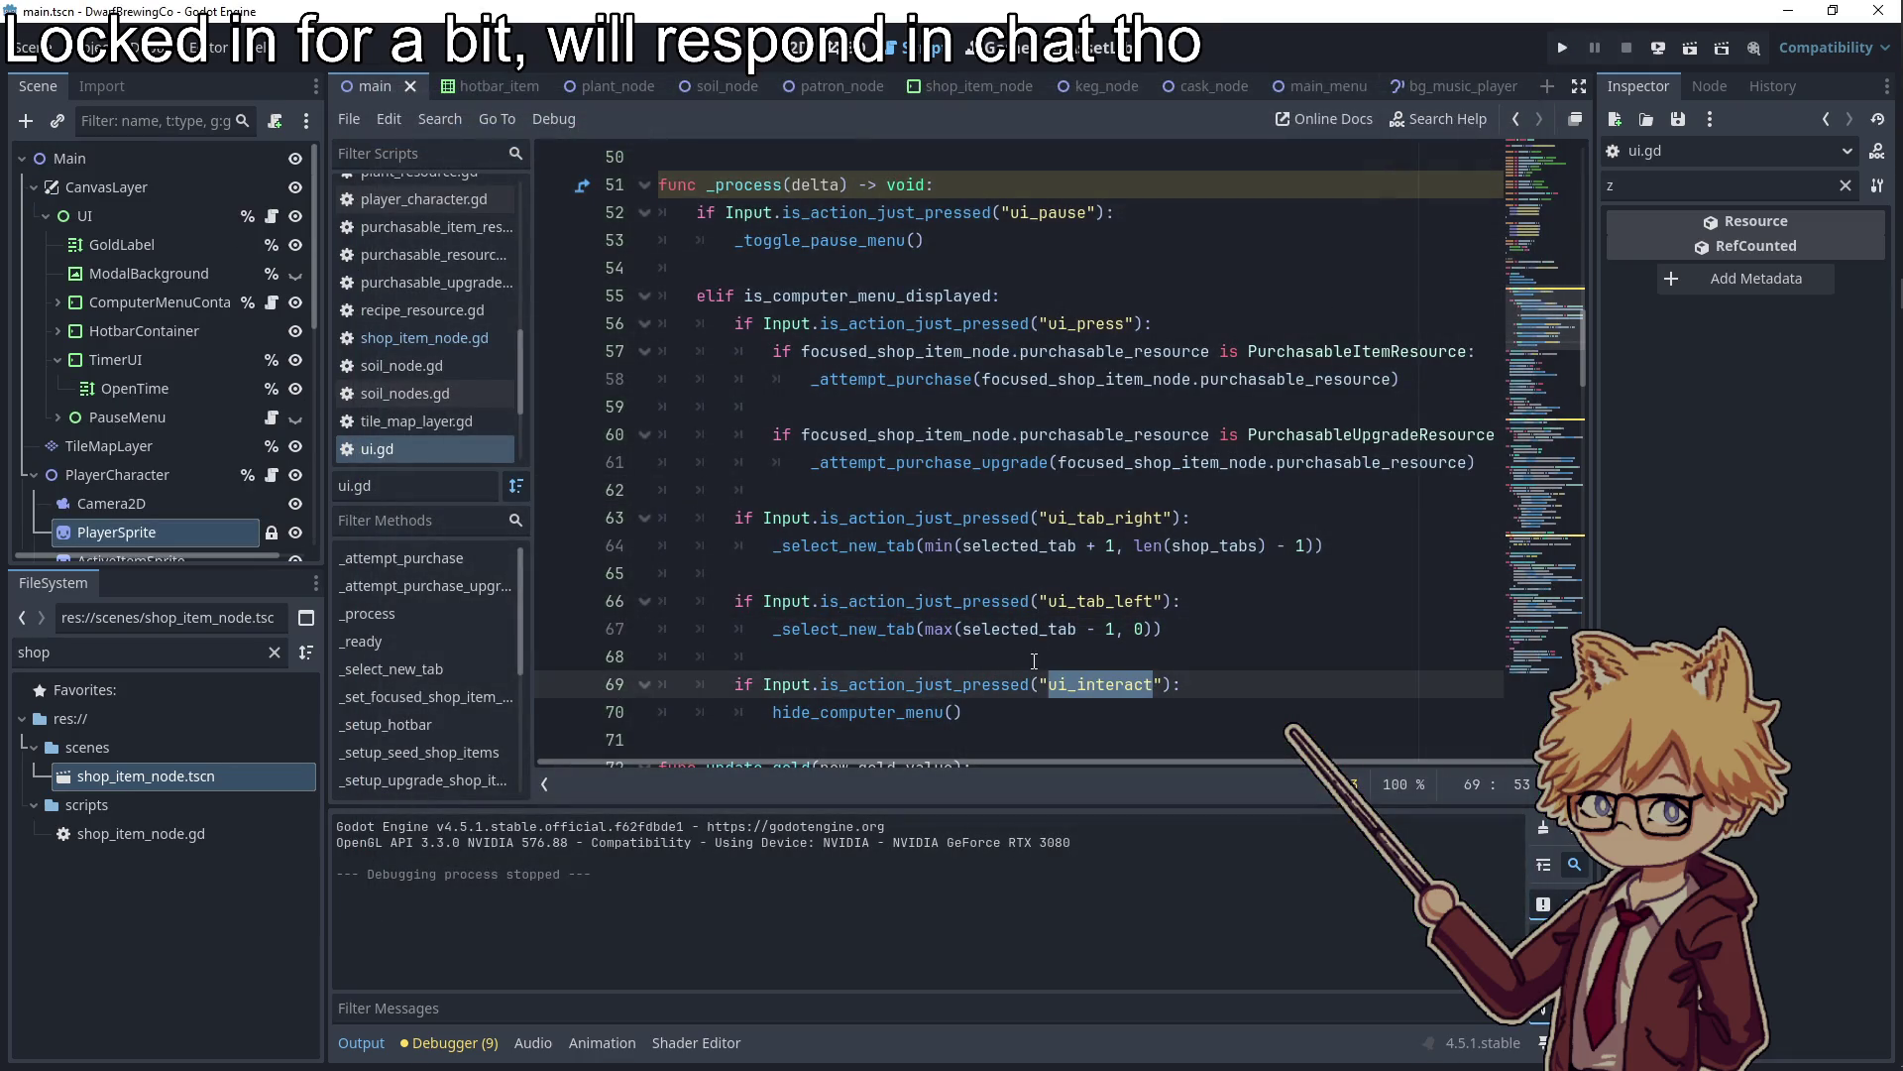
# Examine the ui_interact check on line 69 with a breakpoint on line 70
pyautogui.press('Up')
pyautogui.doubleClick(1090, 684)
pyautogui.click(1055, 654)
pyautogui.doubleClick(1086, 684)
pyautogui.click(952, 664)
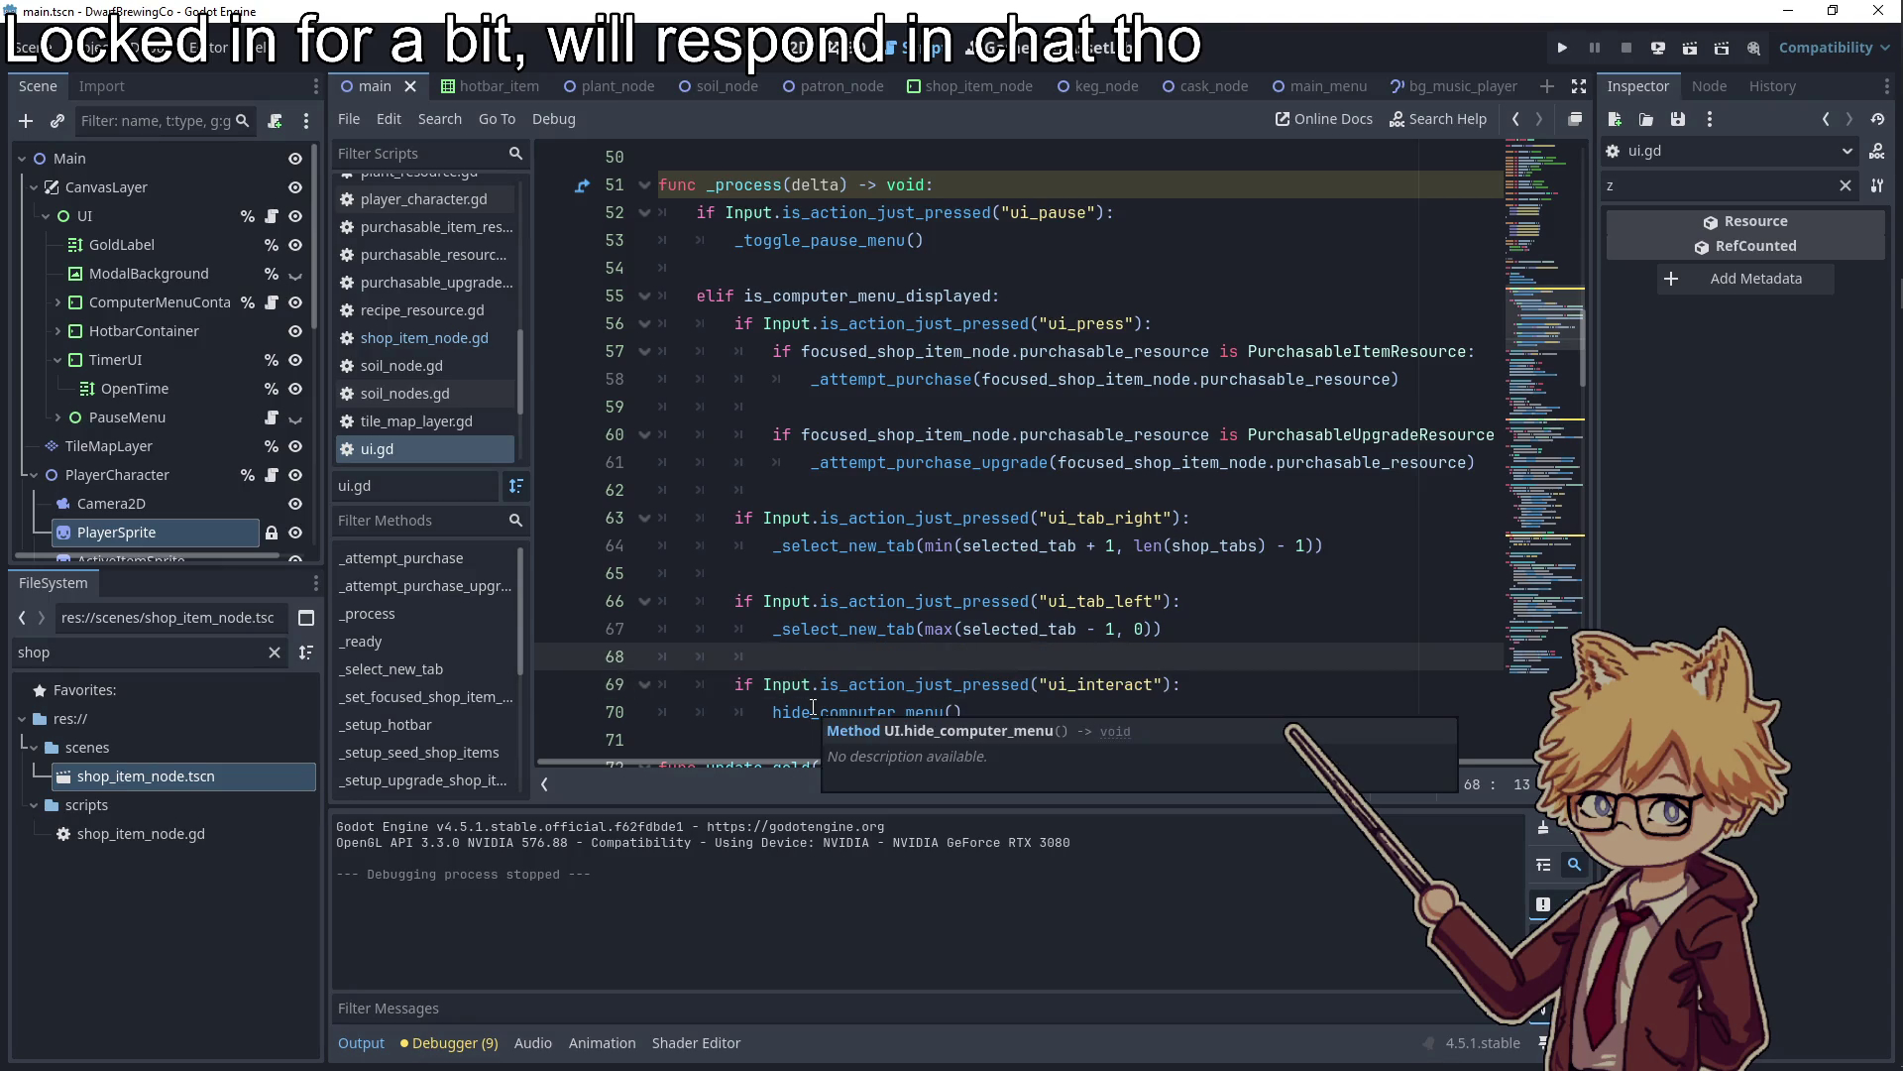
# Run the game and open the seed shop at the computer to hit the breakpoint
pyautogui.click(1562, 47)
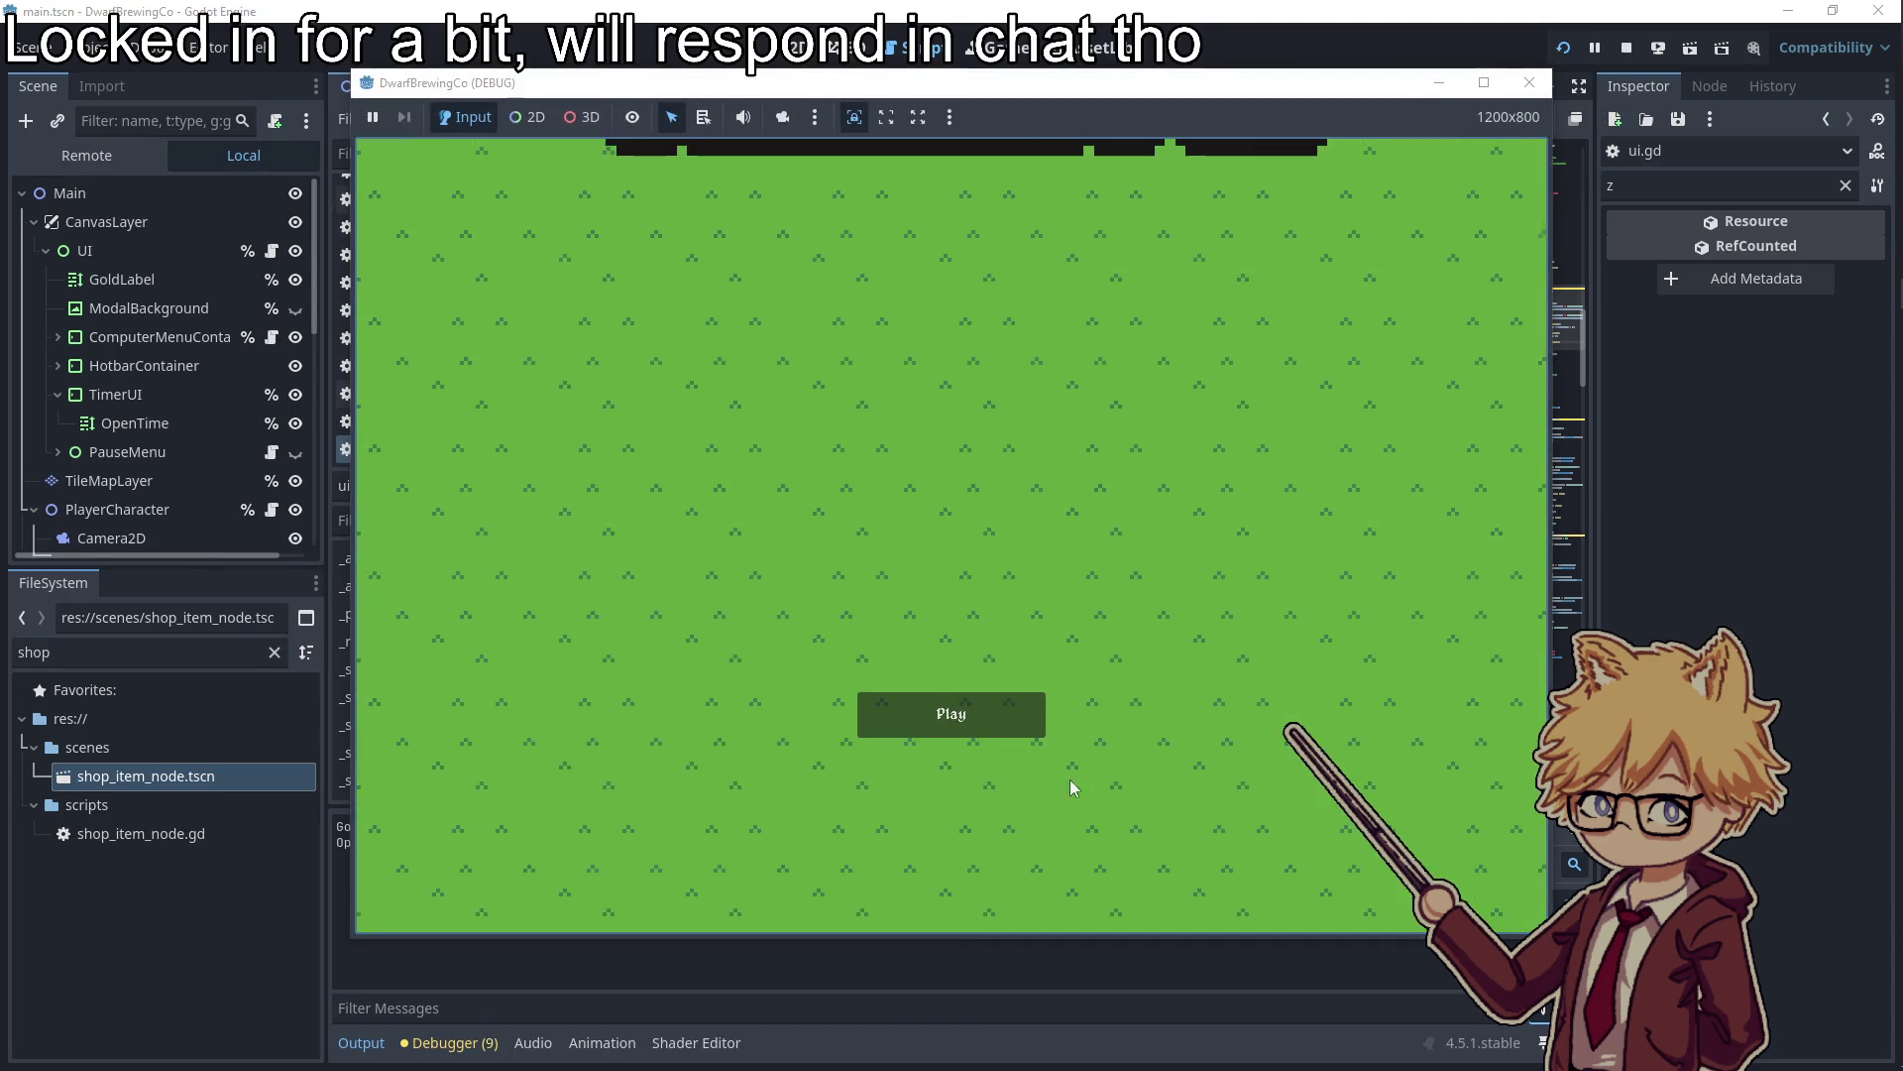
pyautogui.click(980, 732)
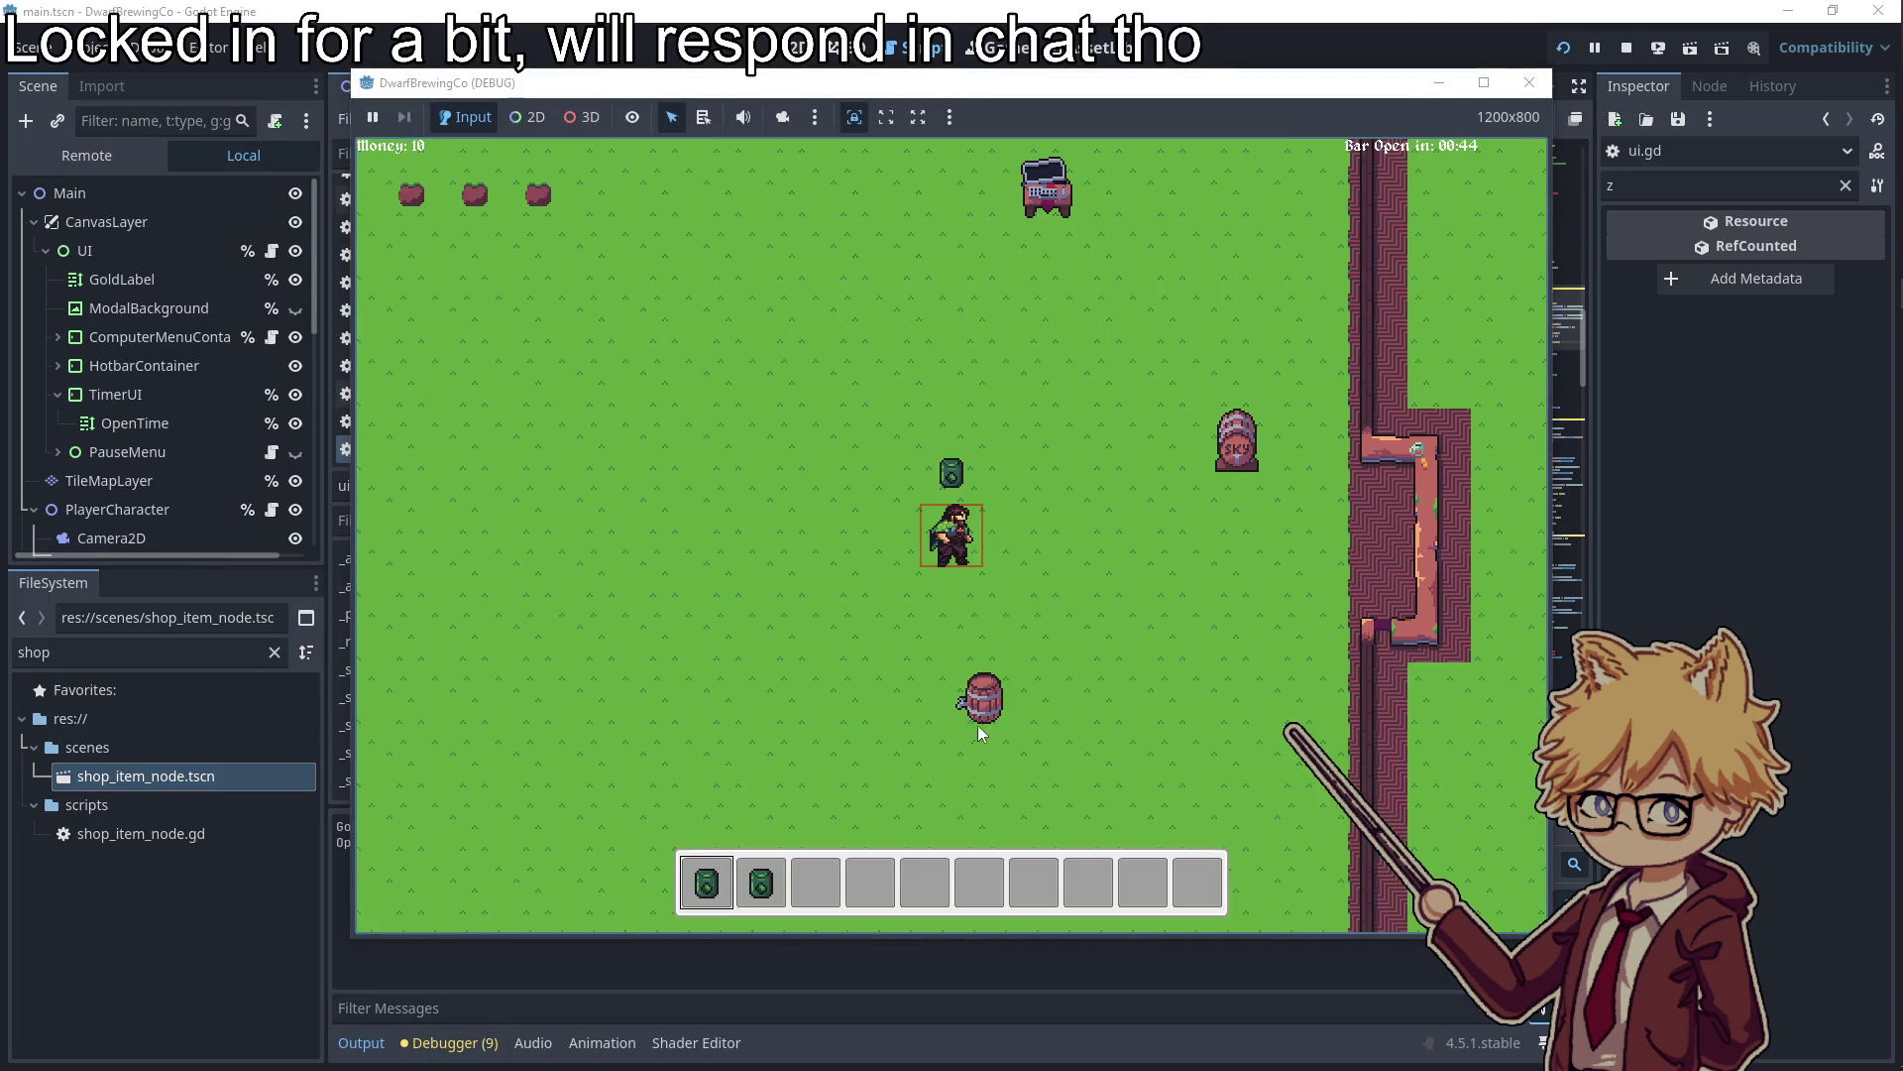
pyautogui.press('Escape')
pyautogui.press('Escape')
pyautogui.press('w')
pyautogui.press('d')
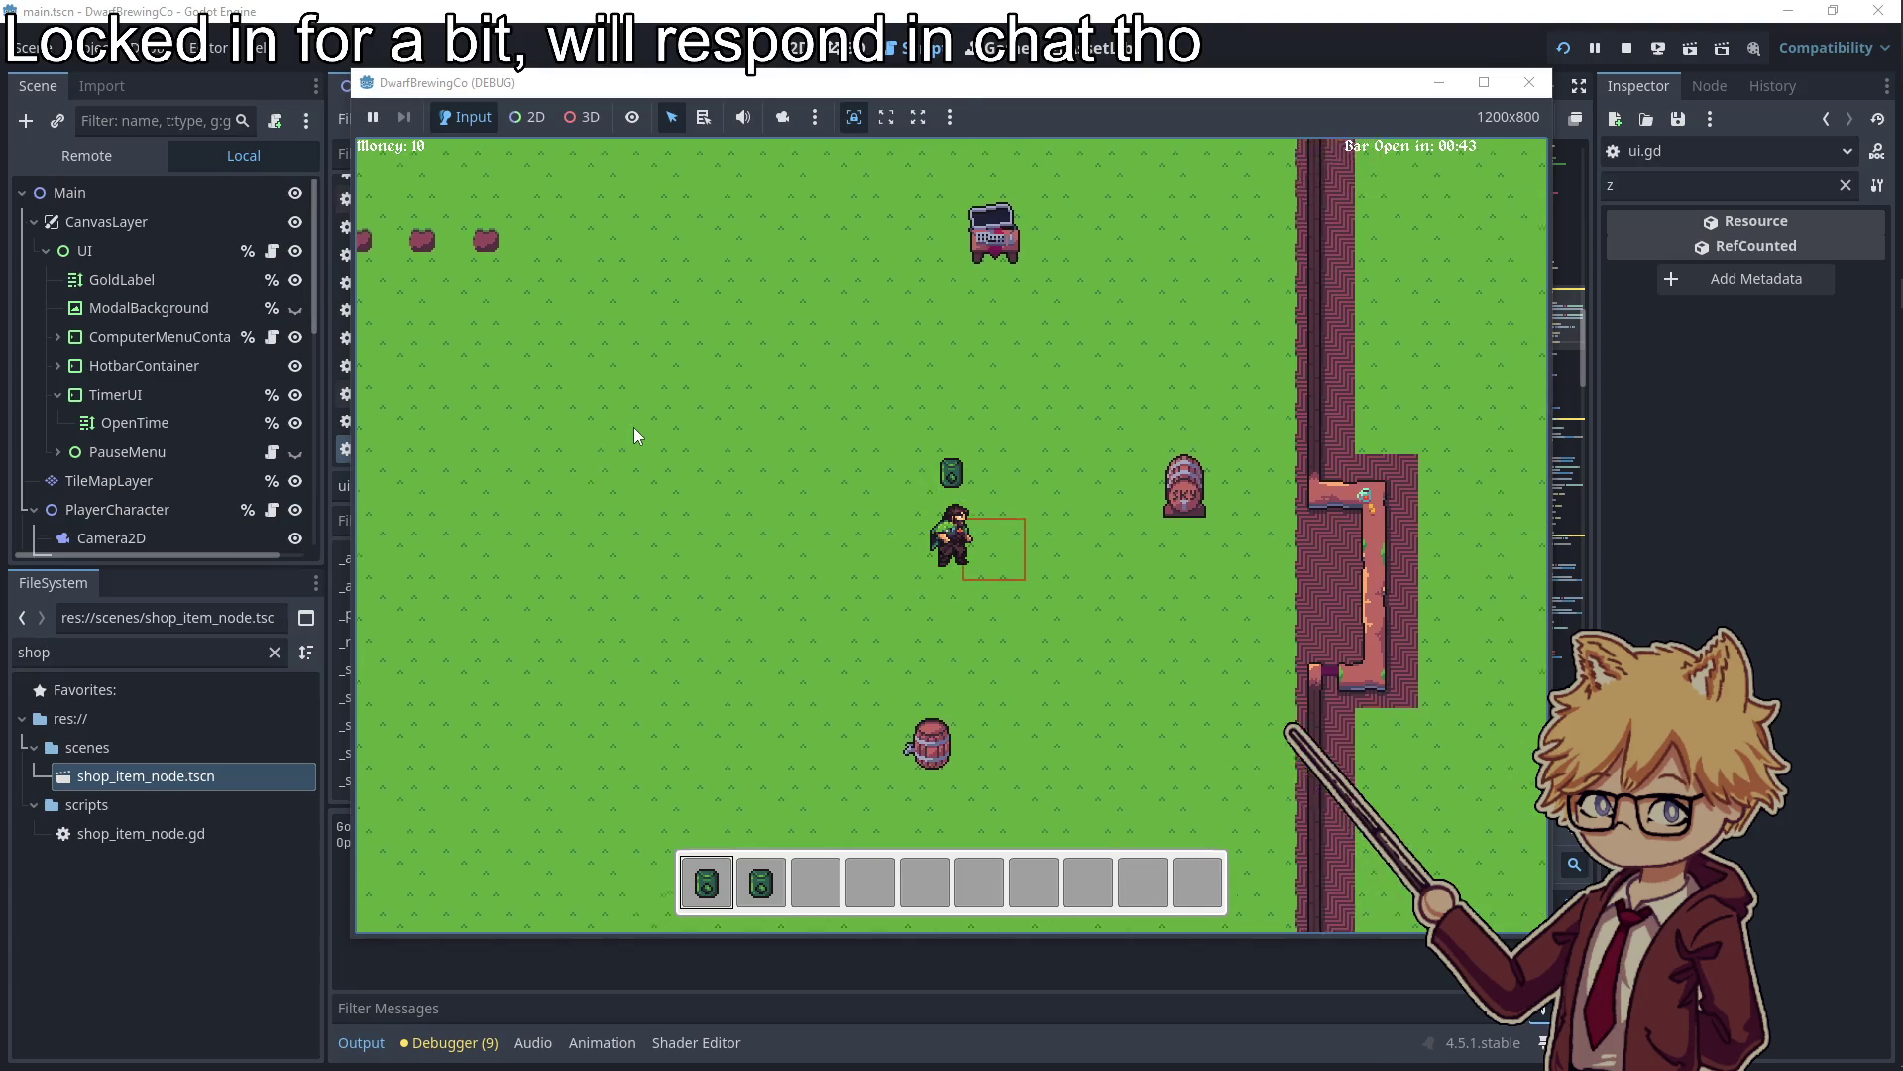
pyautogui.press('e')
pyautogui.press('e')
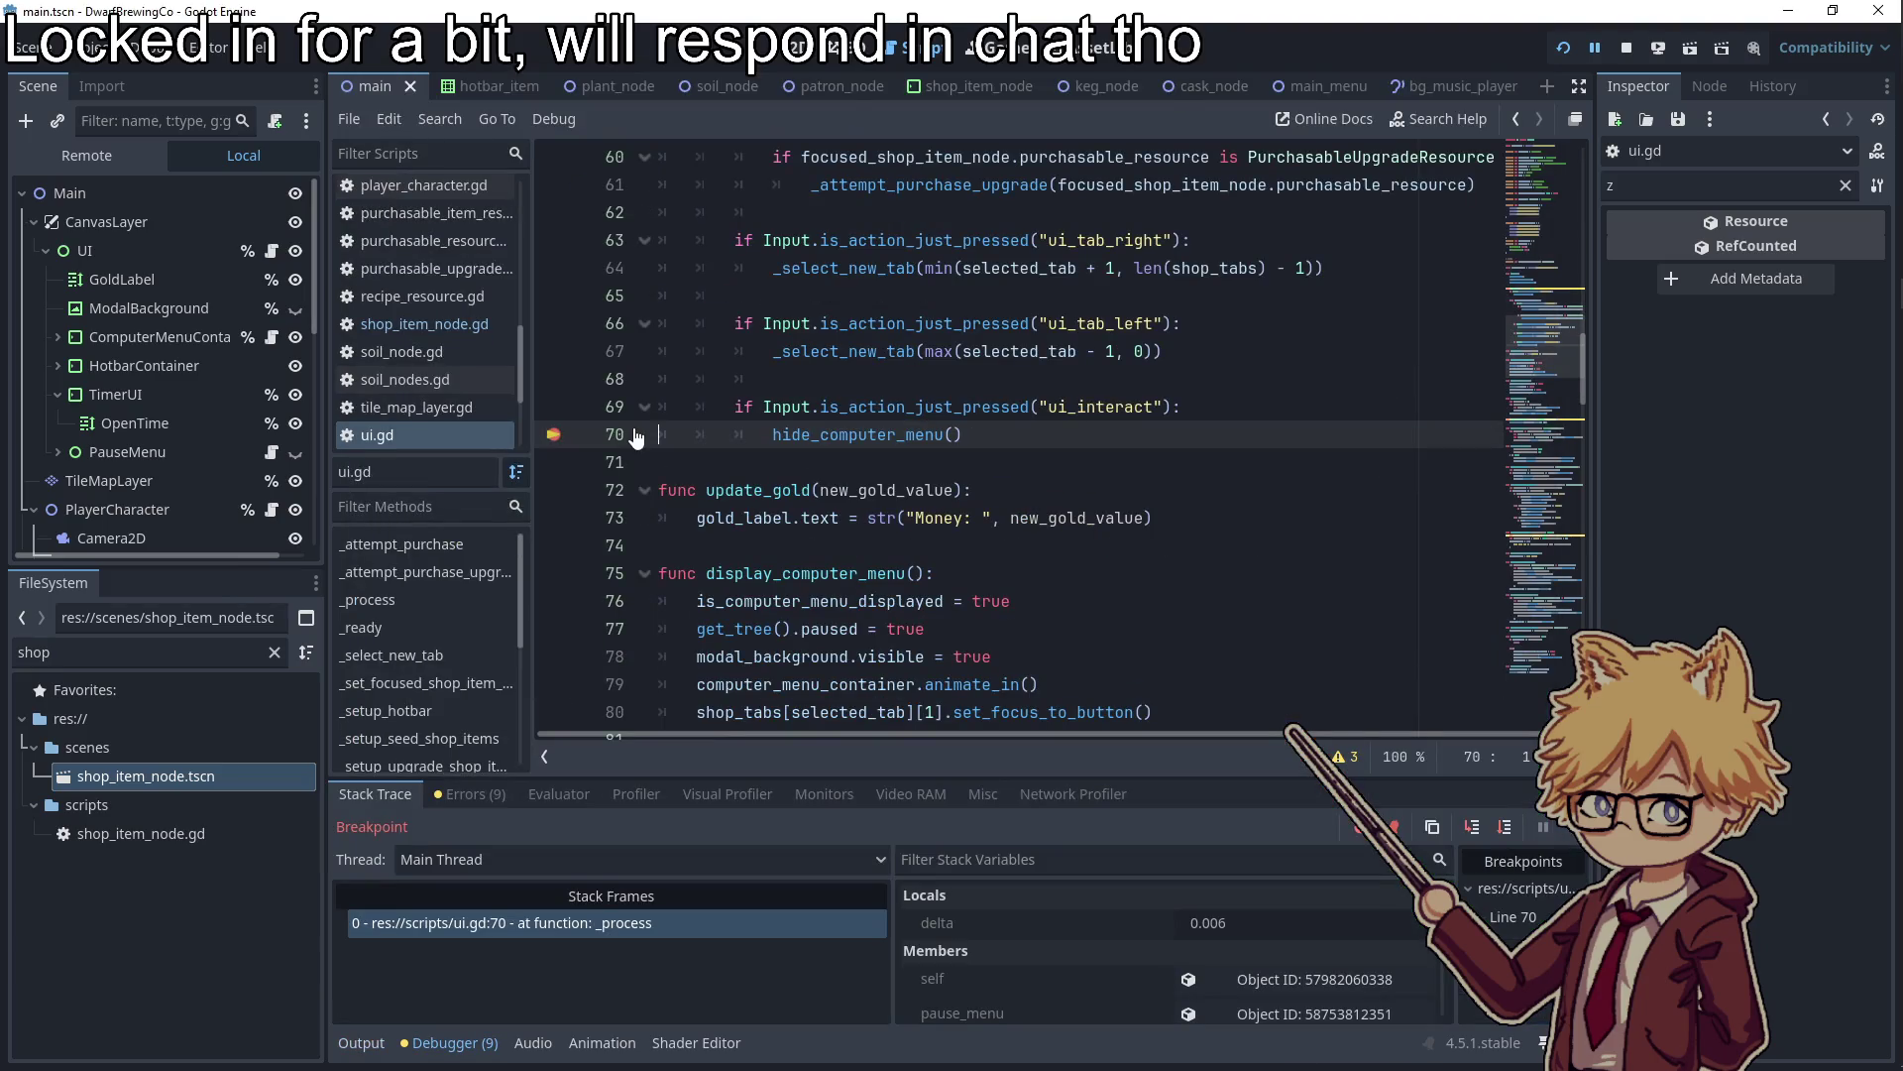
# Remove the line 70 breakpoint, resume the game, and end the debug session
pyautogui.click(553, 434)
pyautogui.click(1579, 826)
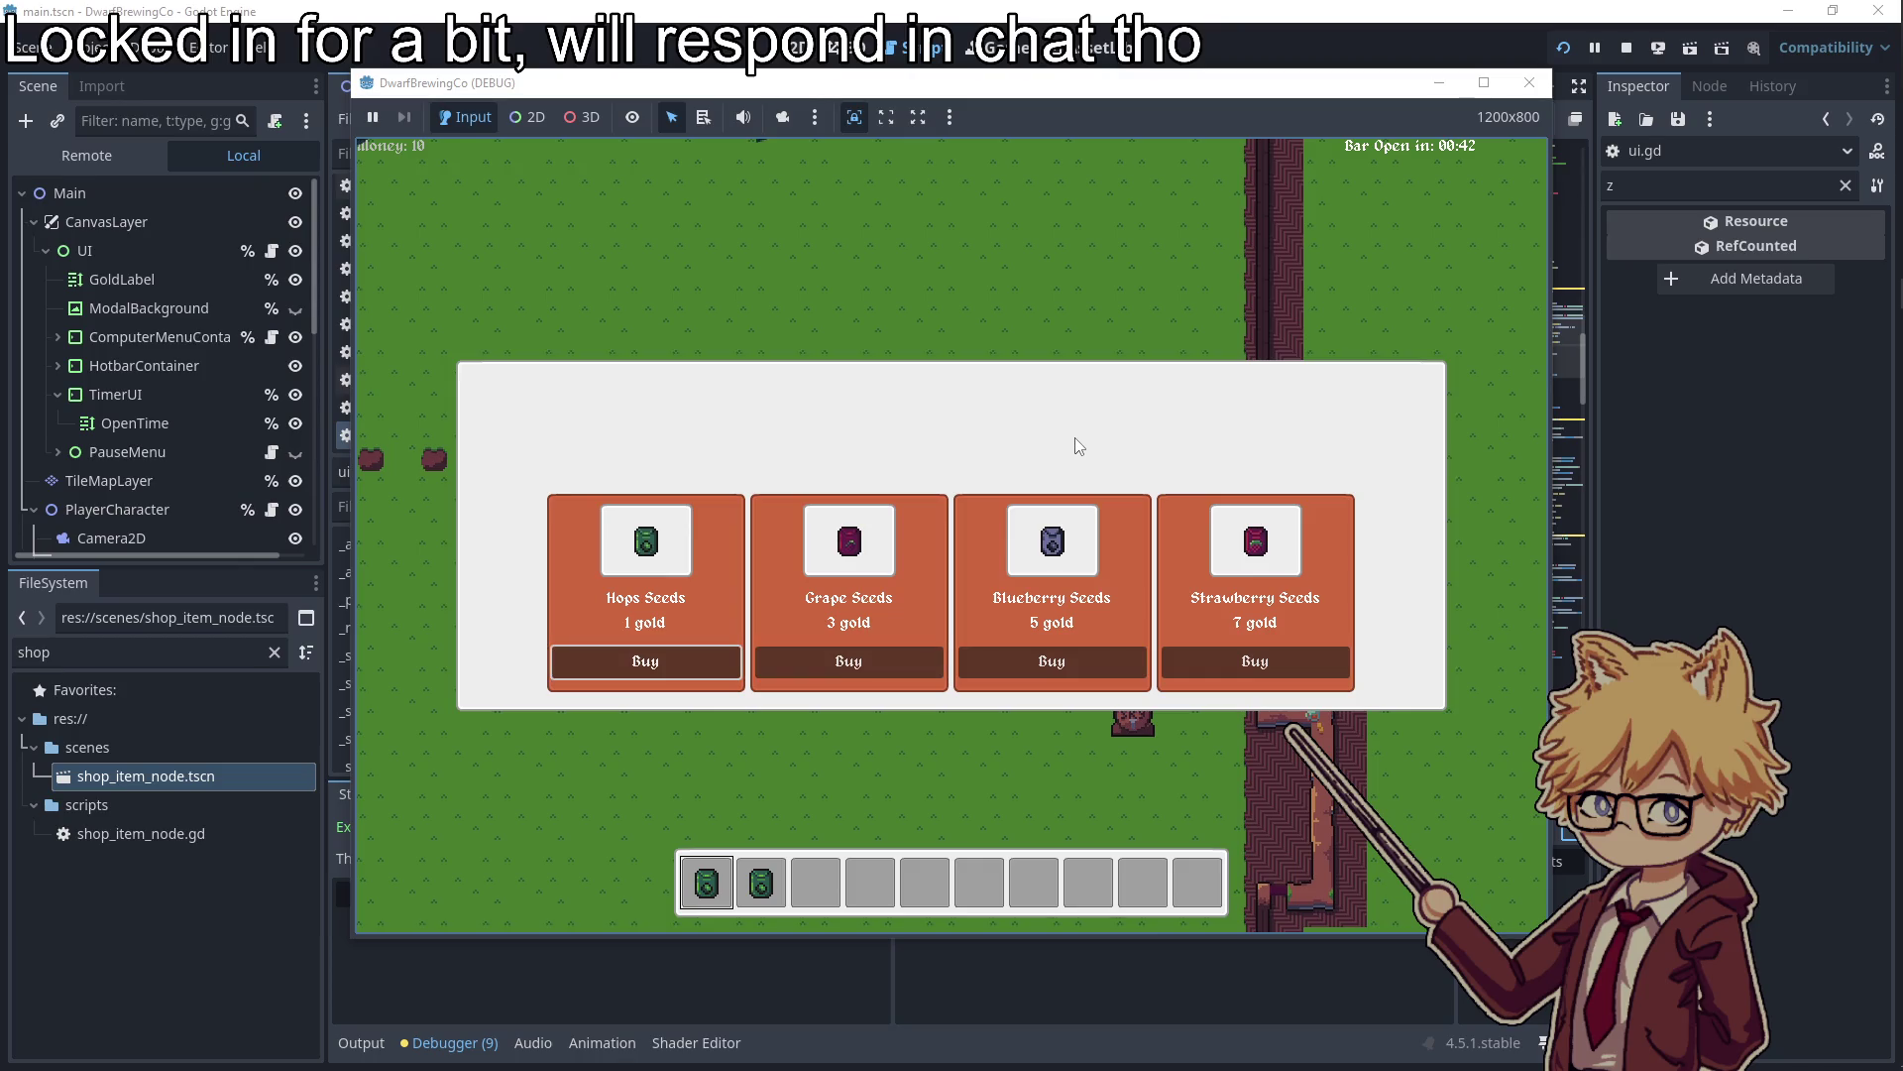
pyautogui.press('F8')
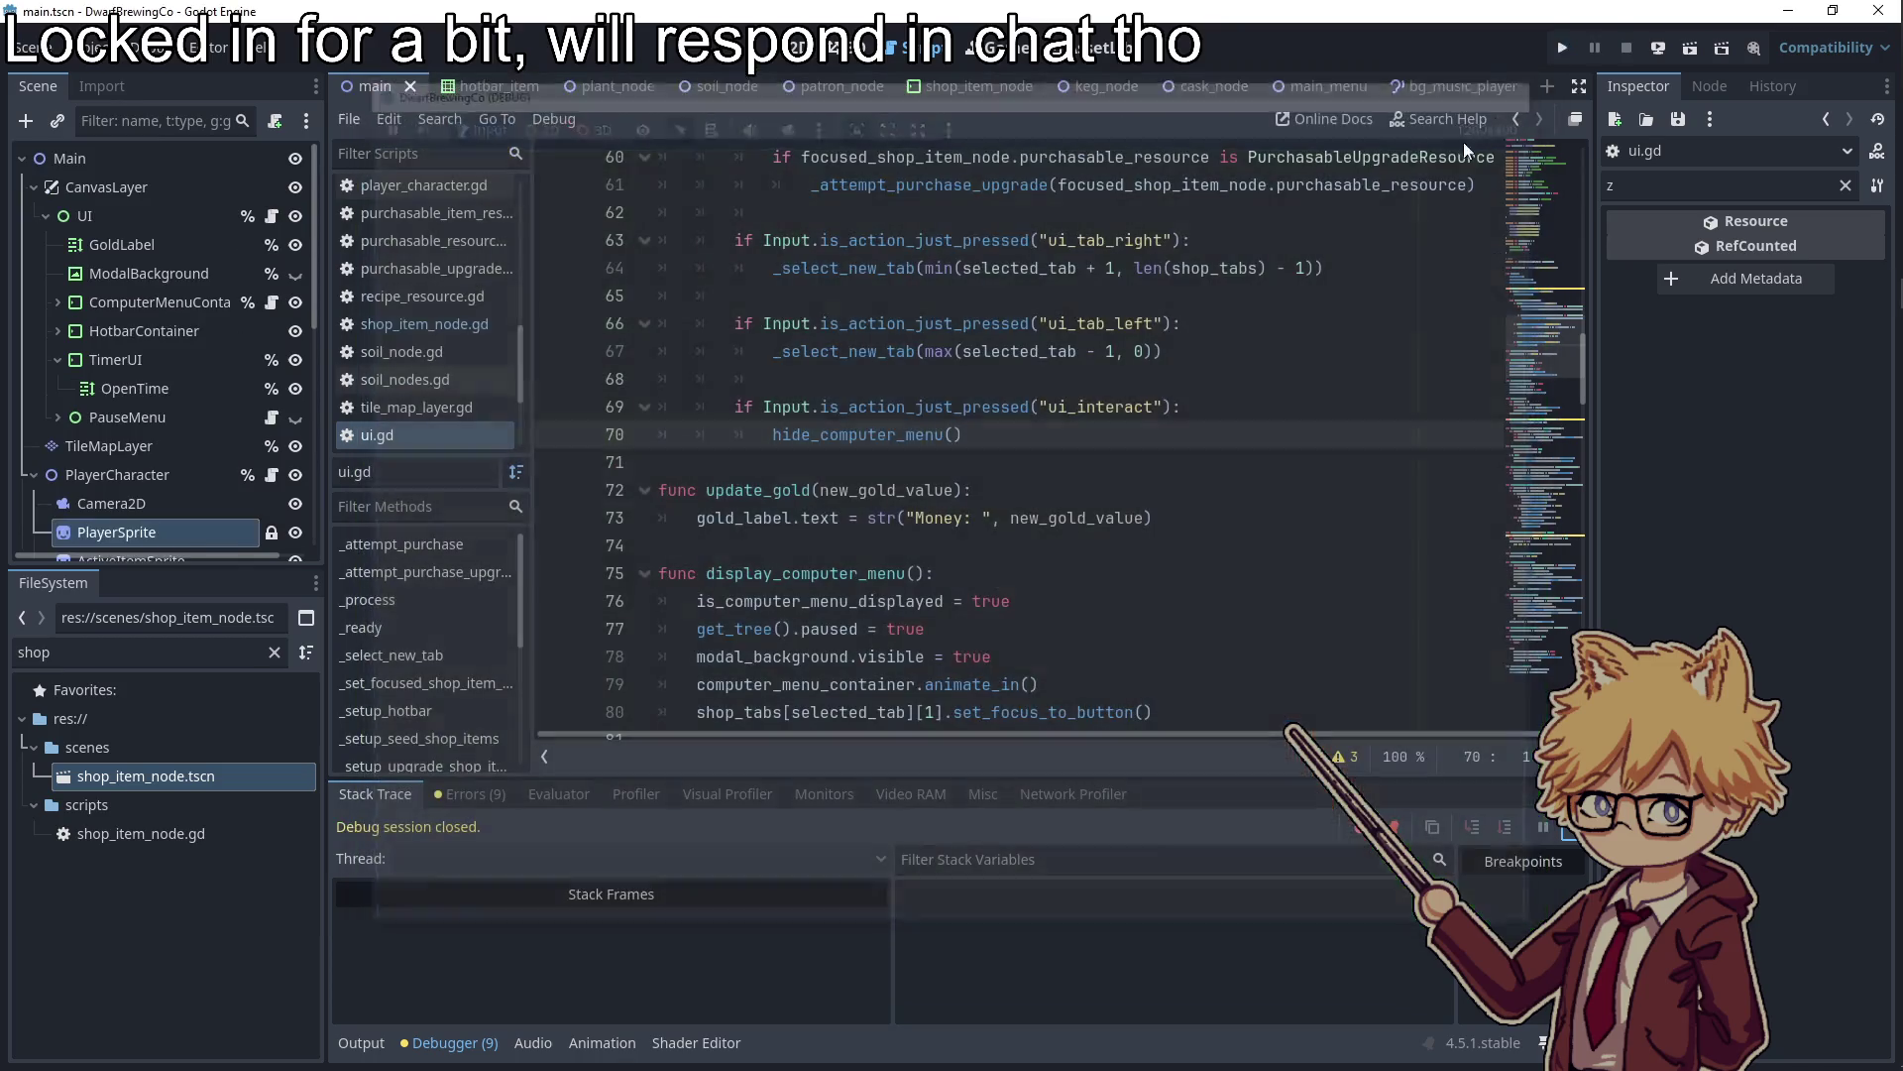
pyautogui.write('clos')
pyautogui.click(1100, 448)
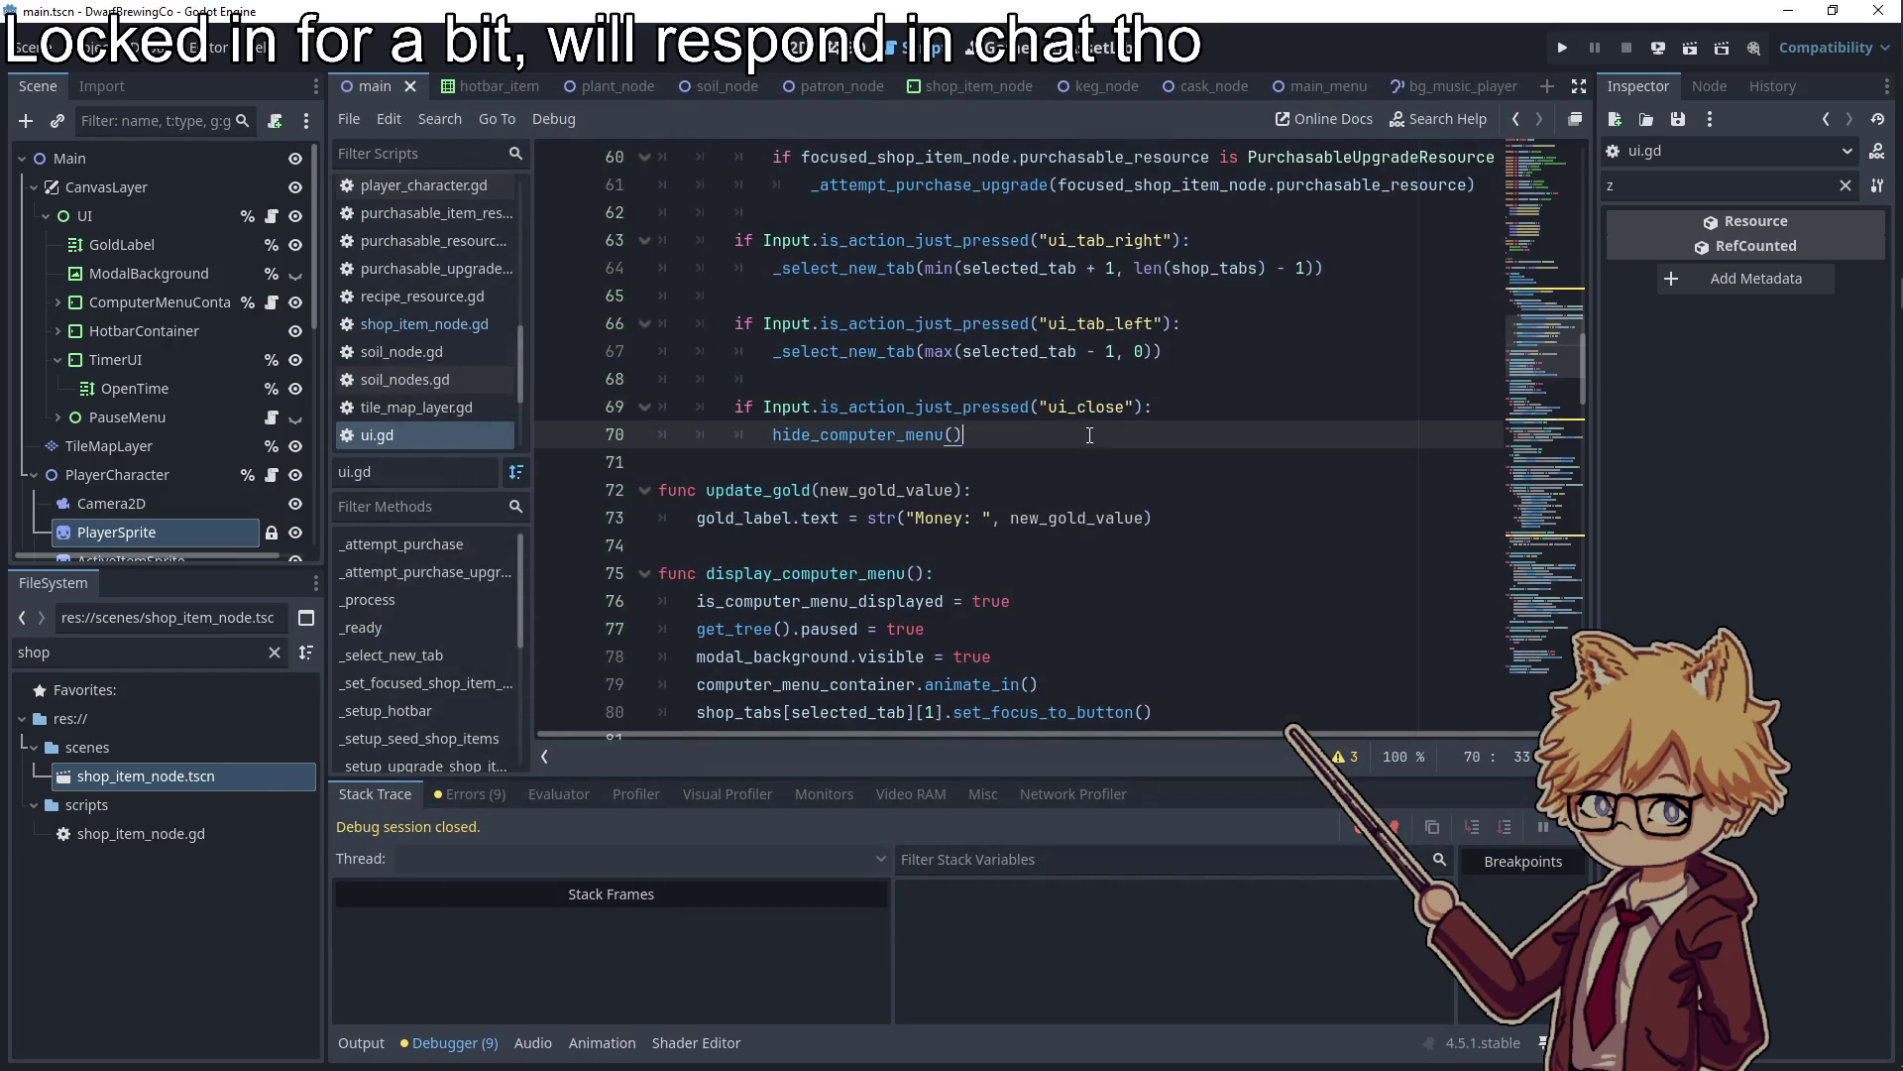
# Remove the ui_pause check from its original place in _process, along with the blank lines
pyautogui.scroll(6, 1091, 444)
pyautogui.scroll(-3, 1084, 443)
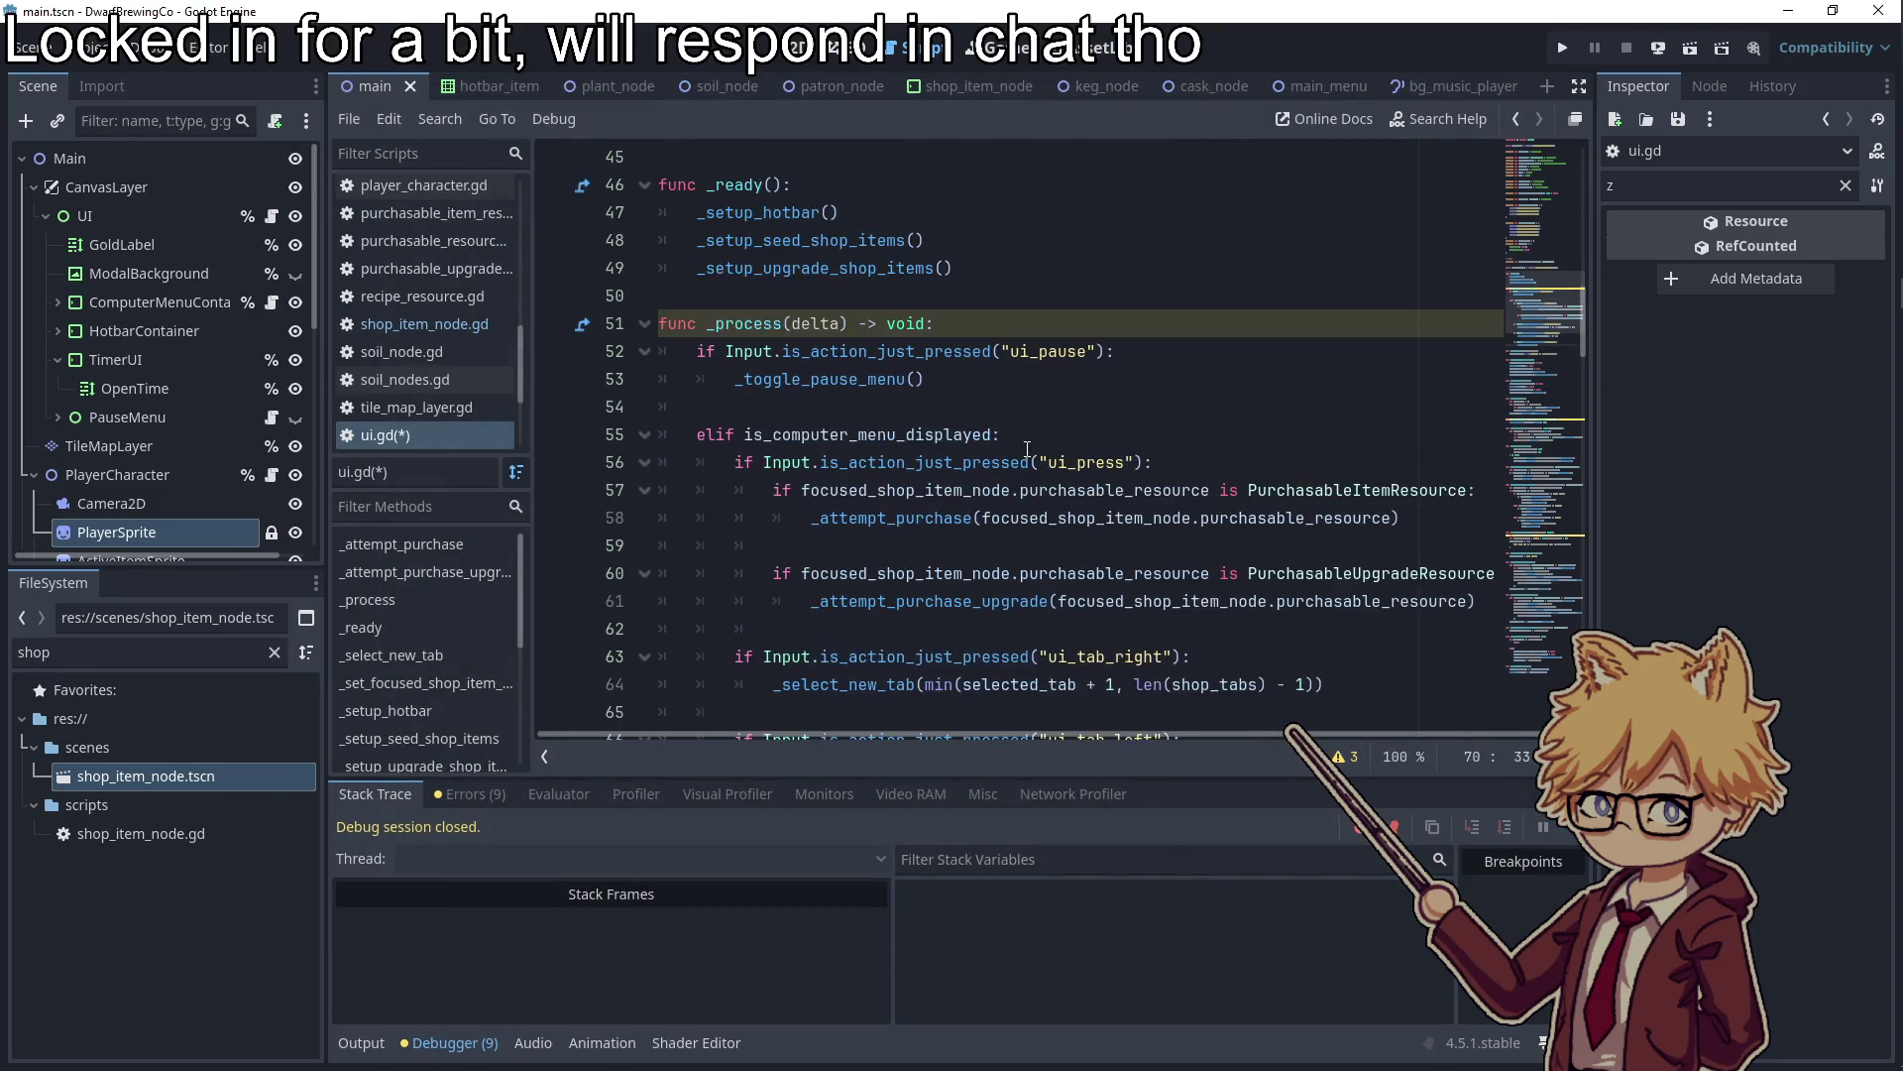
pyautogui.scroll(2, 1027, 449)
pyautogui.scroll(-1, 977, 417)
pyautogui.moveTo(656, 268)
pyautogui.mouseDown()
pyautogui.moveTo(1115, 273)
pyautogui.moveTo(927, 295)
pyautogui.mouseUp()
pyautogui.hotkey('ctrl', 'c')
pyautogui.press('BackSpace')
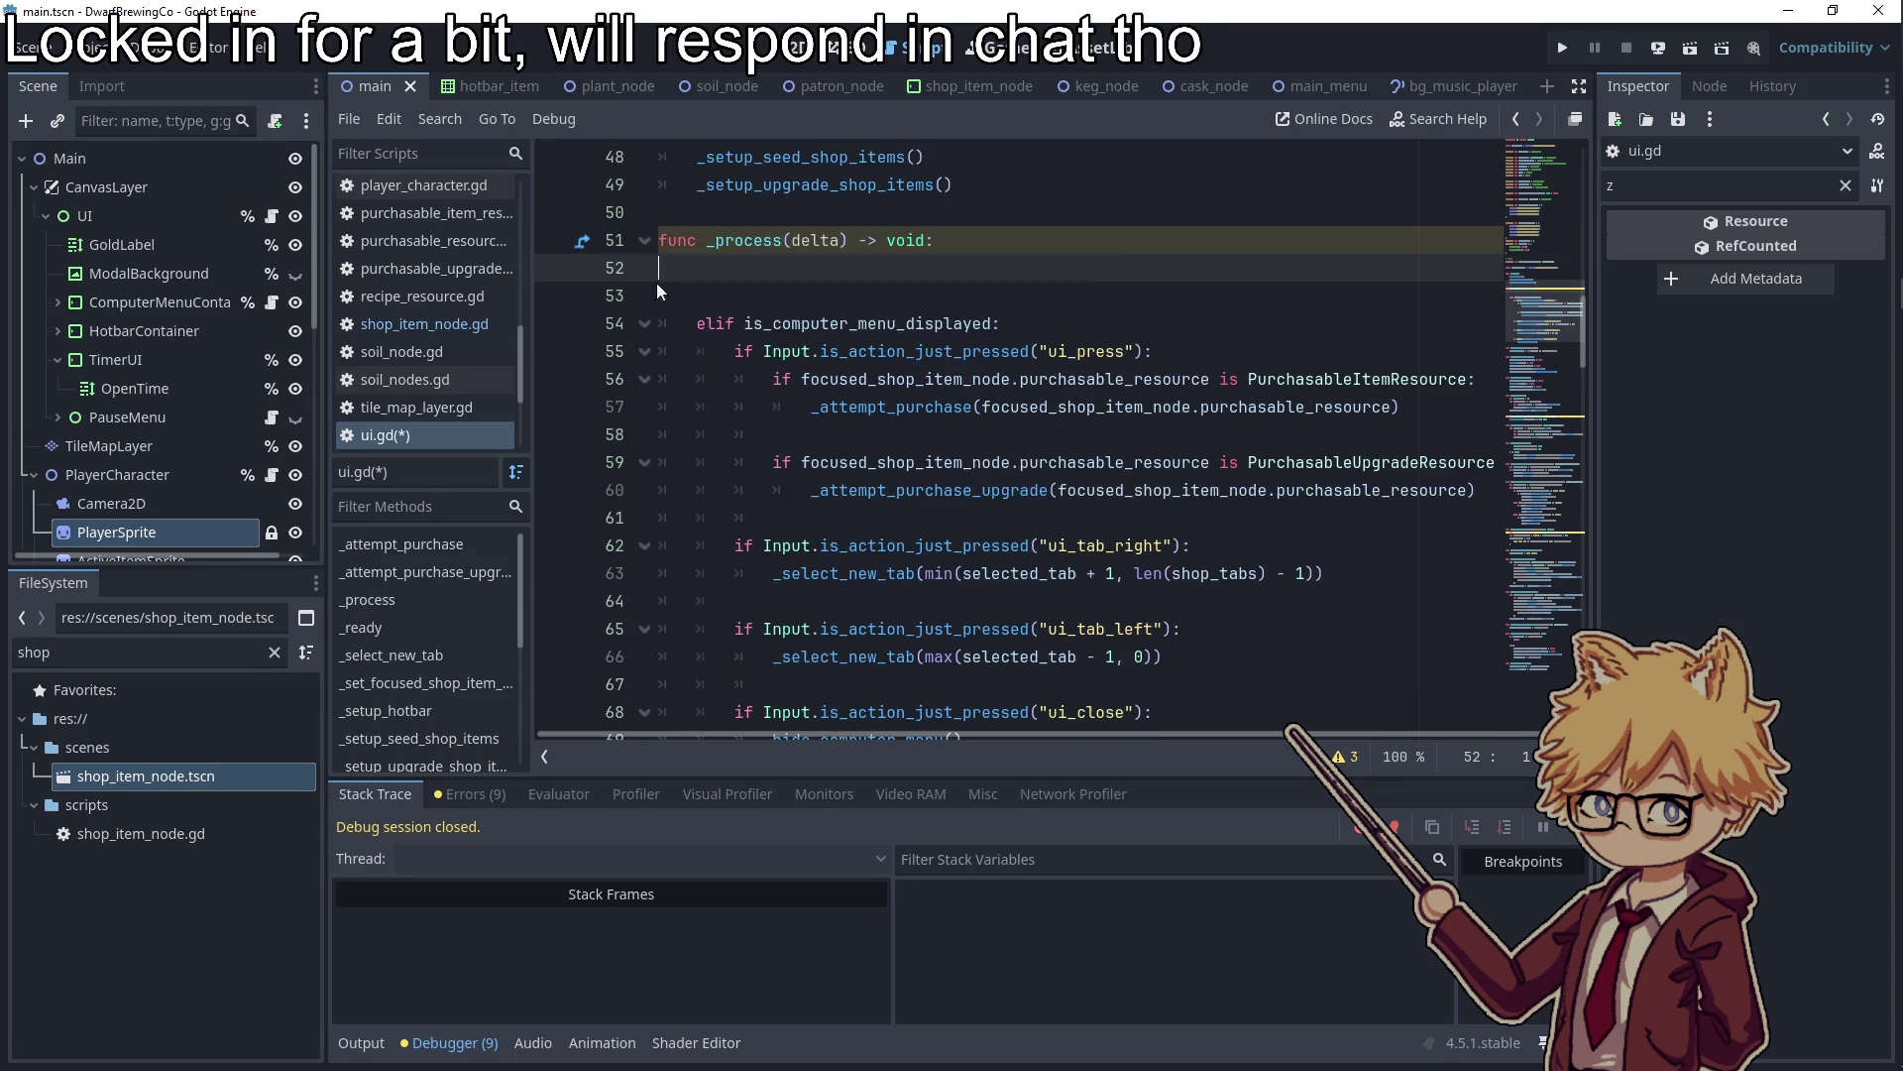
pyautogui.click(725, 295)
pyautogui.press('BackSpace')
pyautogui.press('BackSpace')
# Paste the ui_pause check after the close-menu block and dedent it one level
pyautogui.scroll(-1, 852, 437)
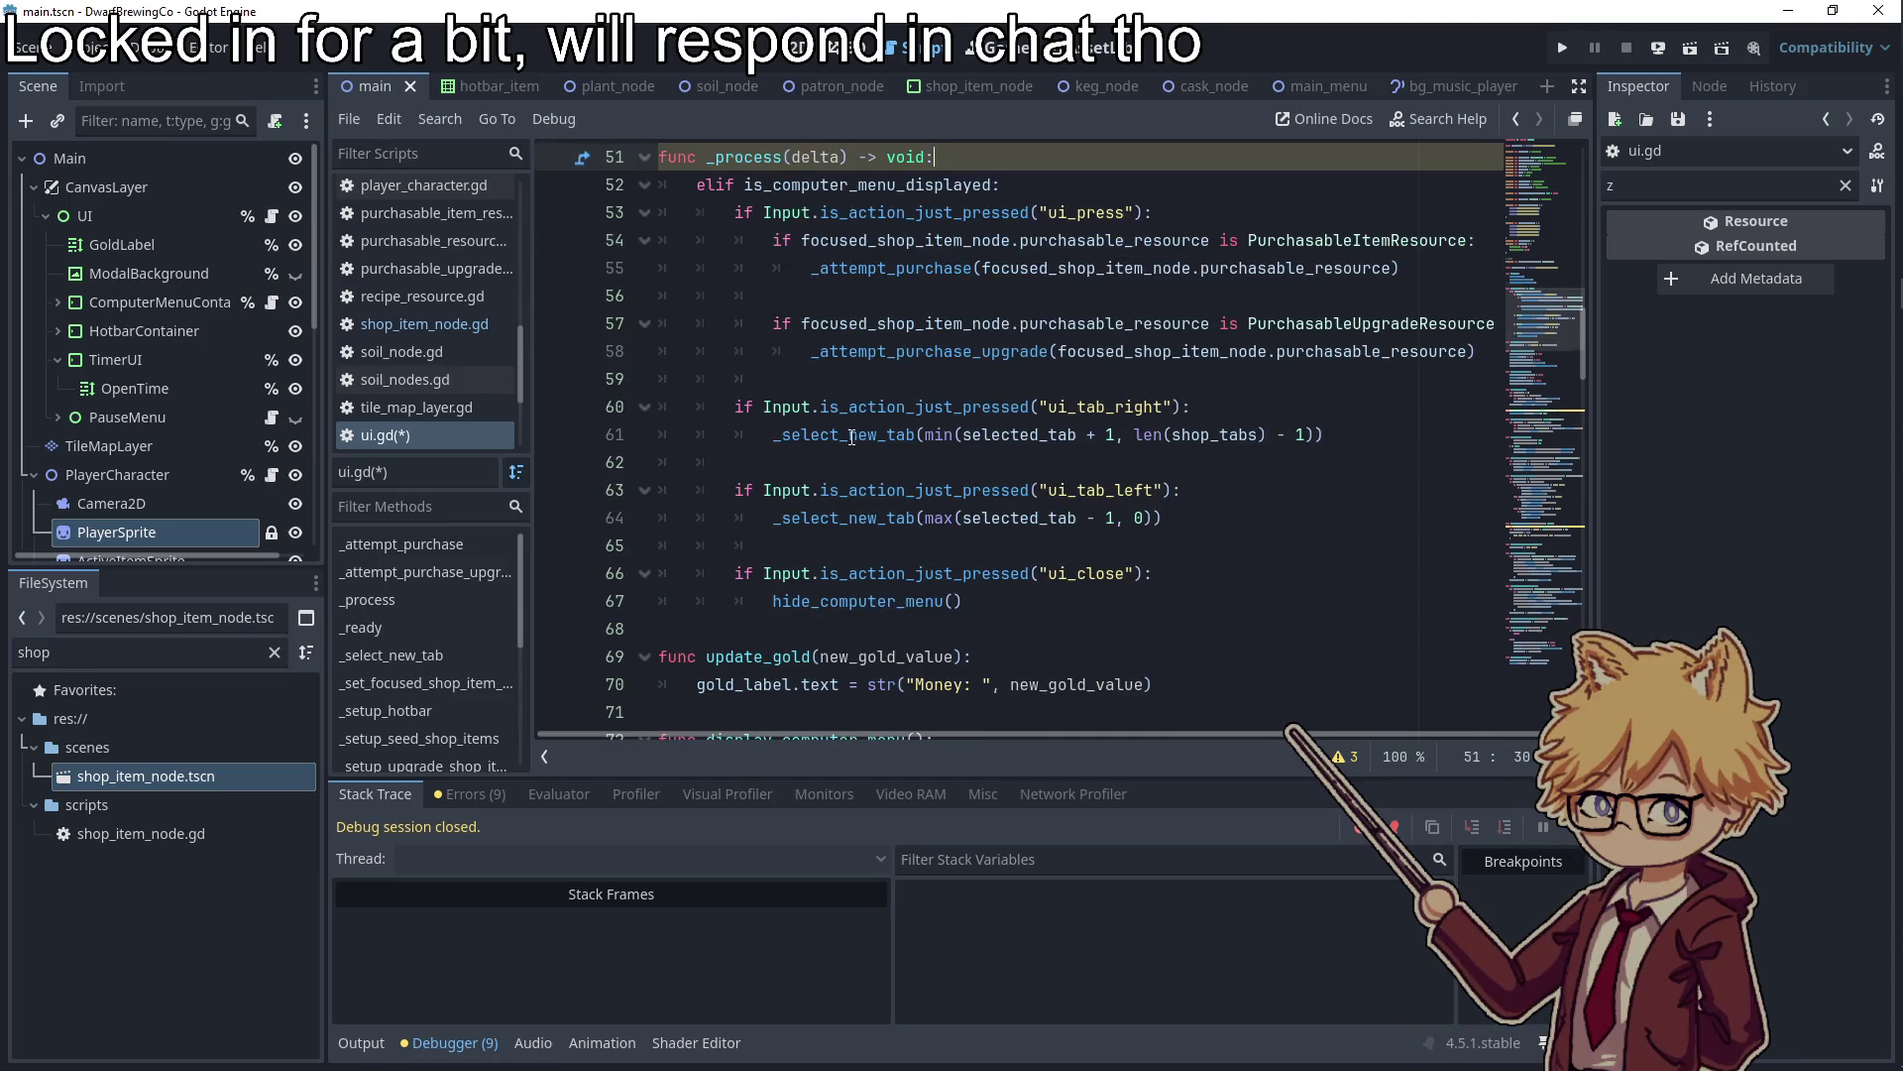
pyautogui.click(971, 595)
pyautogui.press('Return')
pyautogui.hotkey('ctrl', 'v')
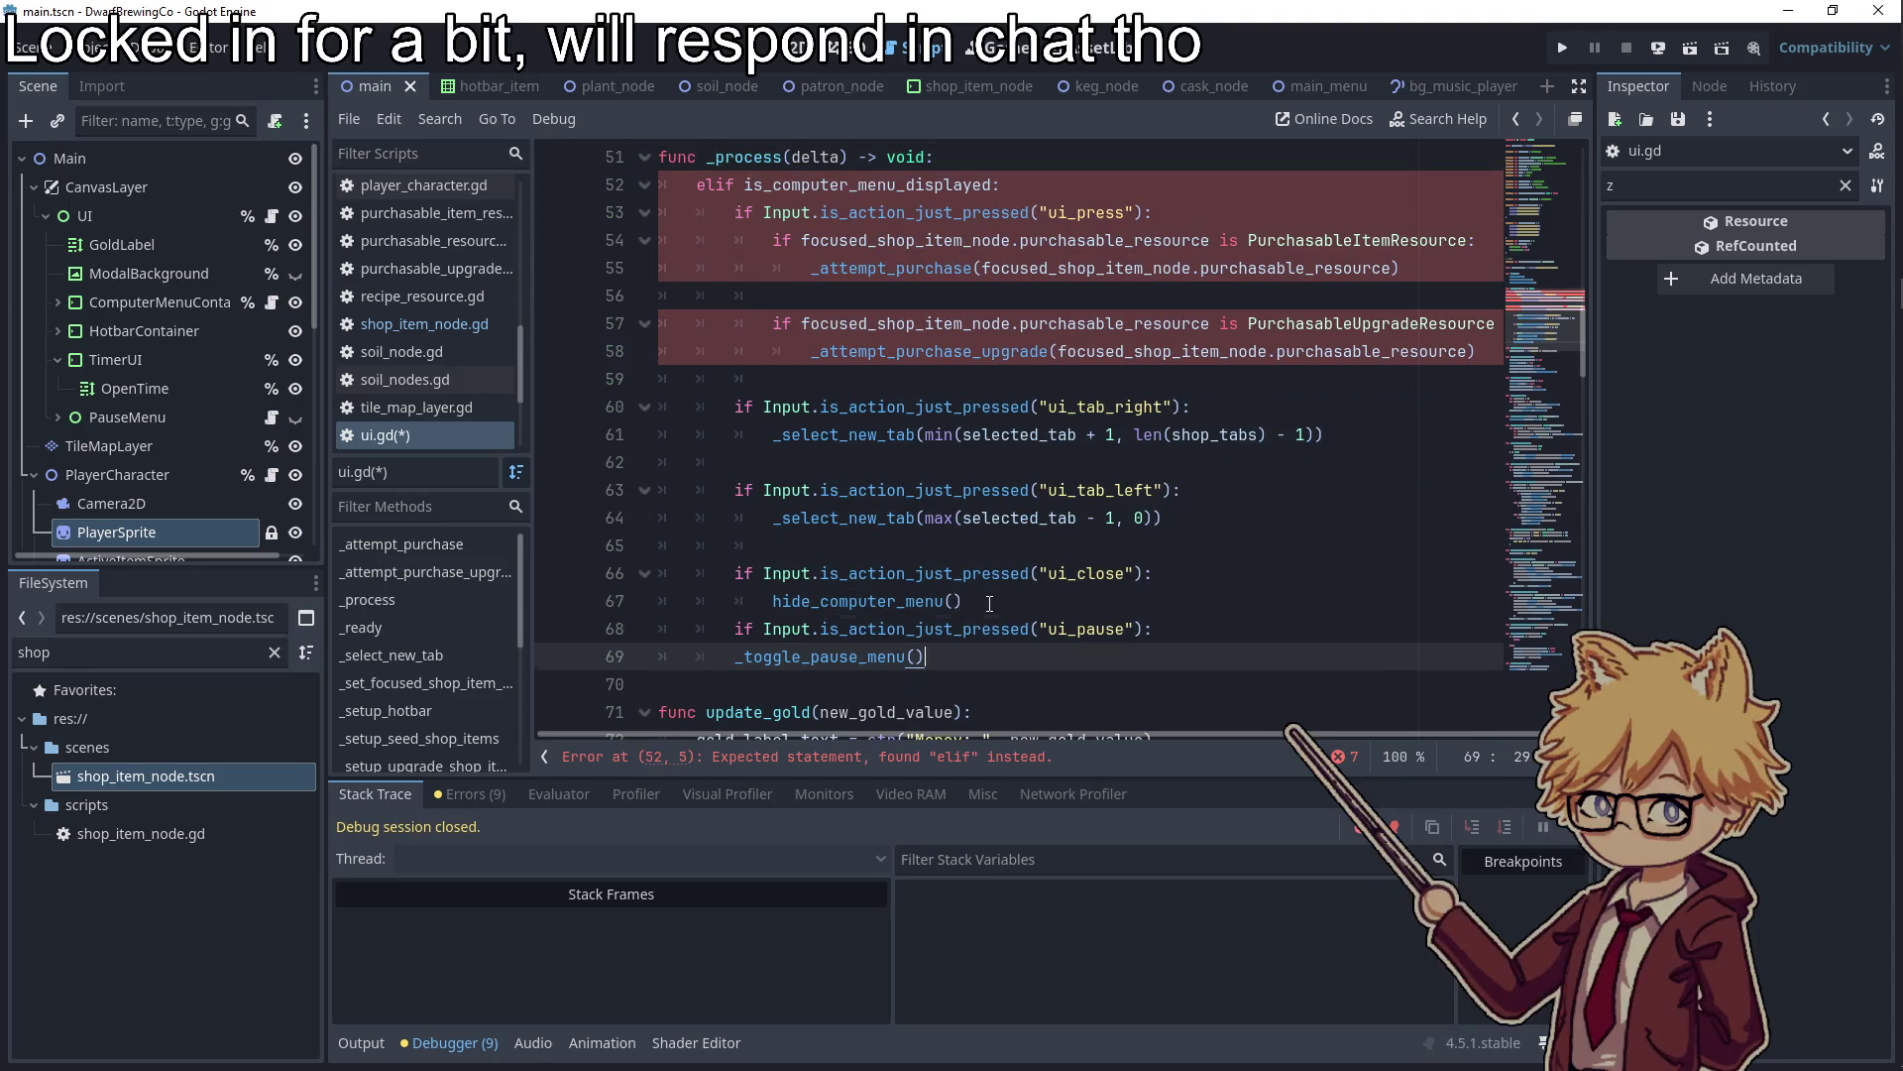
pyautogui.click(750, 633)
pyautogui.press('Home')
pyautogui.press('BackSpace')
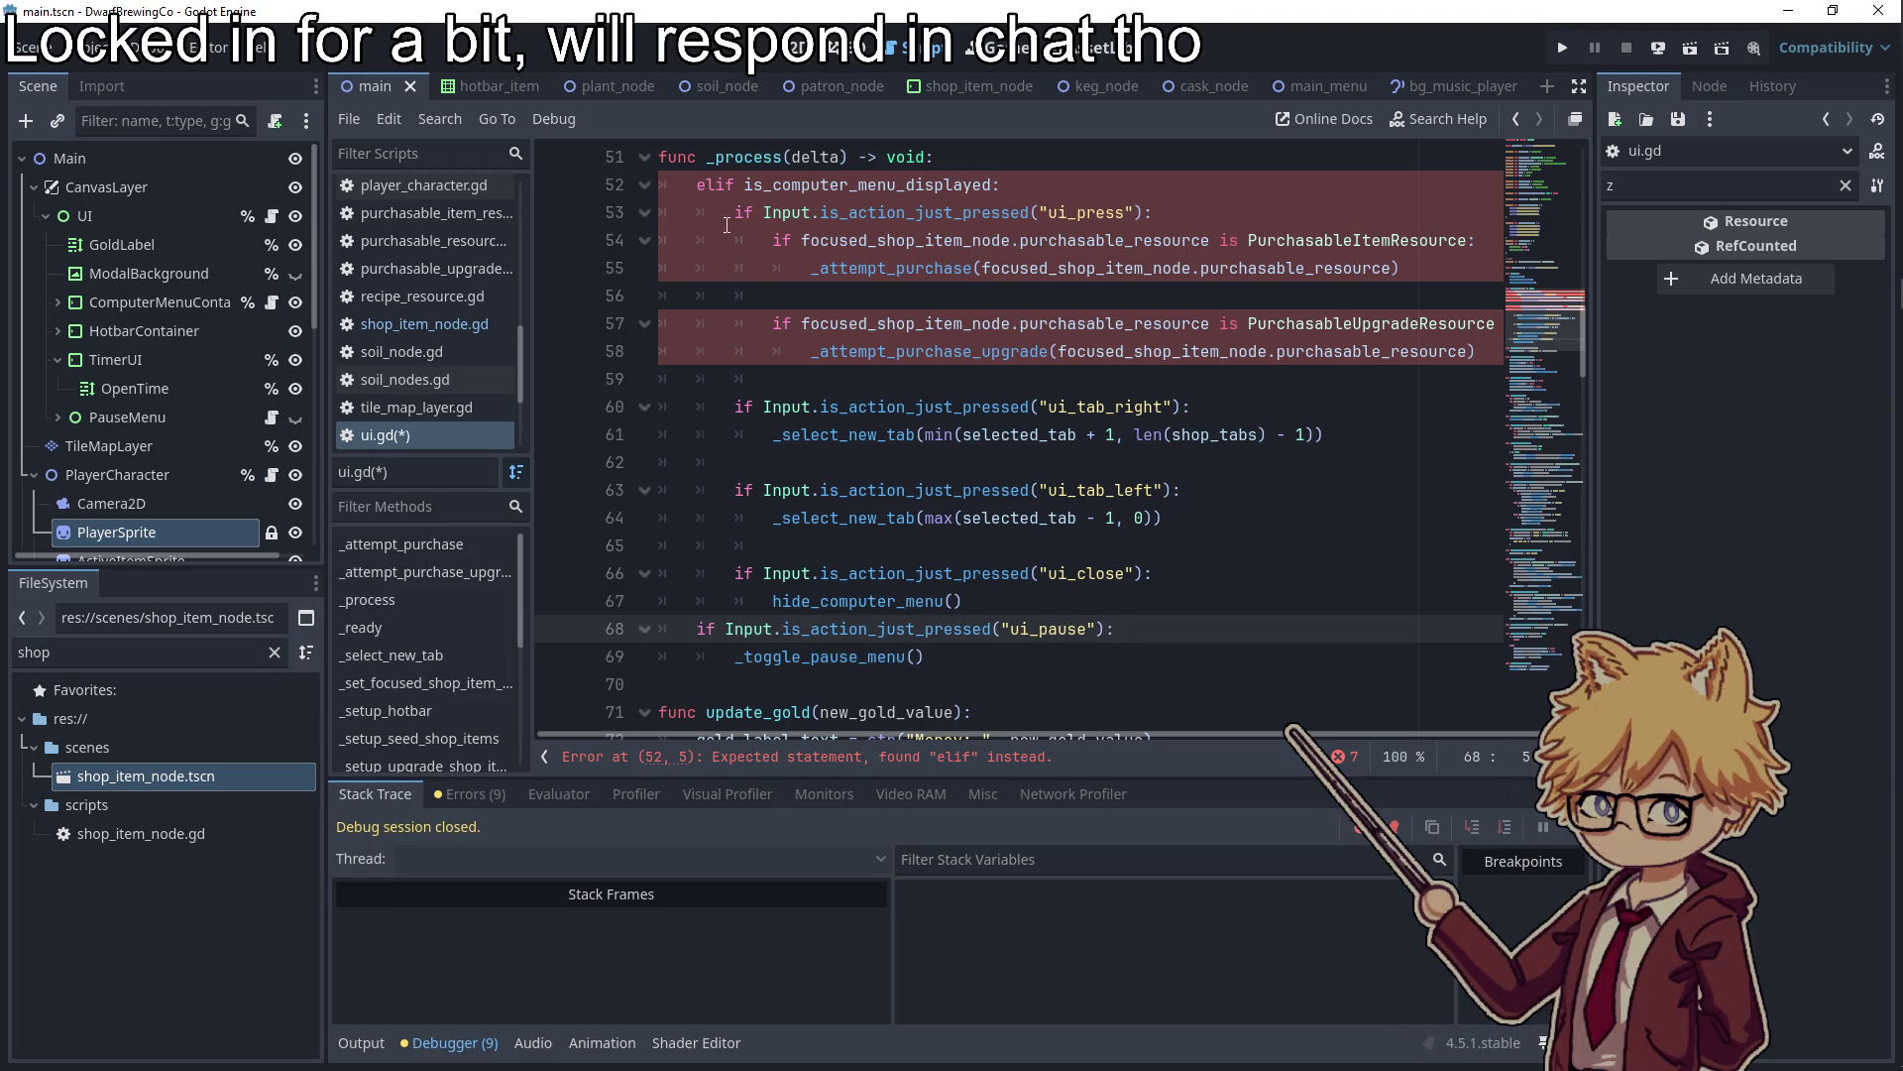
# Change line 52's elif to if, make the pause check an elif, and relaunch the game
pyautogui.click(720, 185)
pyautogui.press('BackSpace')
pyautogui.press('BackSpace')
pyautogui.click(696, 629)
pyautogui.write('ell')
pyautogui.press('Escape')
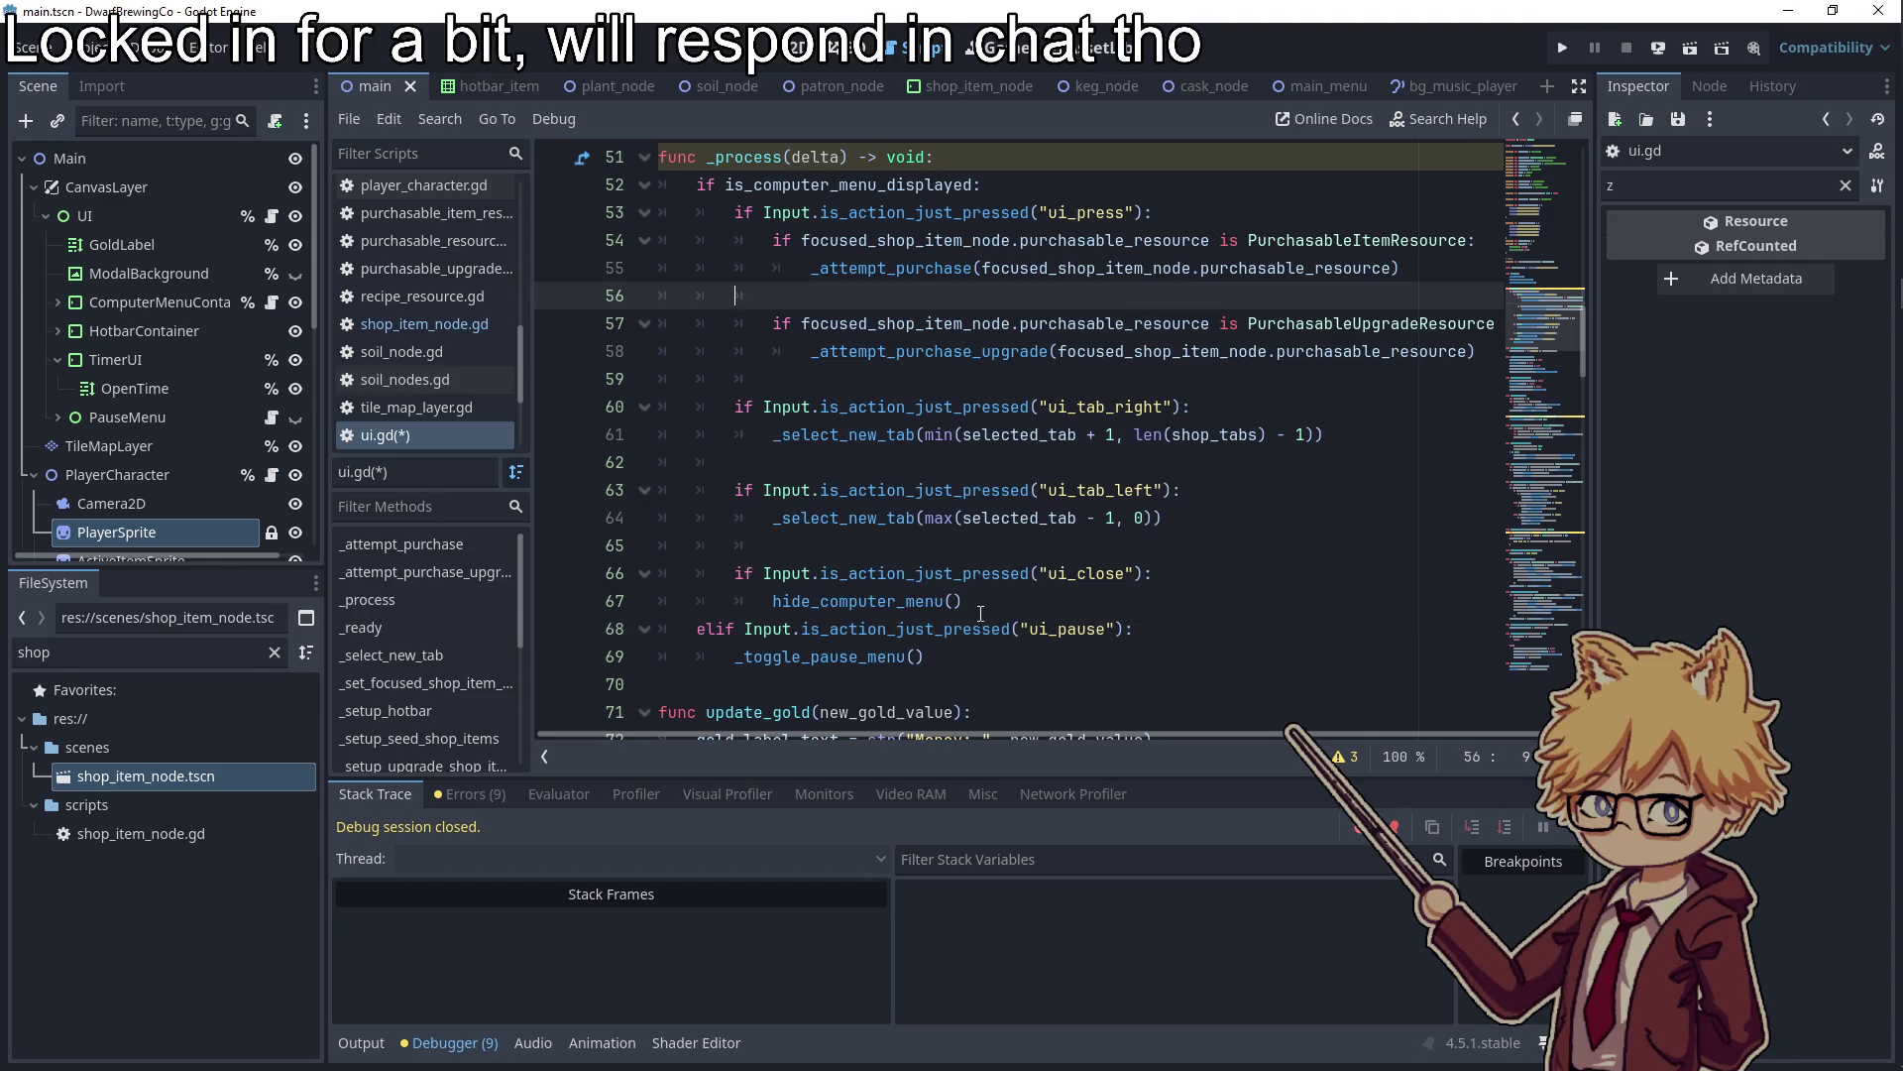
pyautogui.press('Home')
pyautogui.press('Return')
pyautogui.press('Up')
pyautogui.doubleClick(1052, 580)
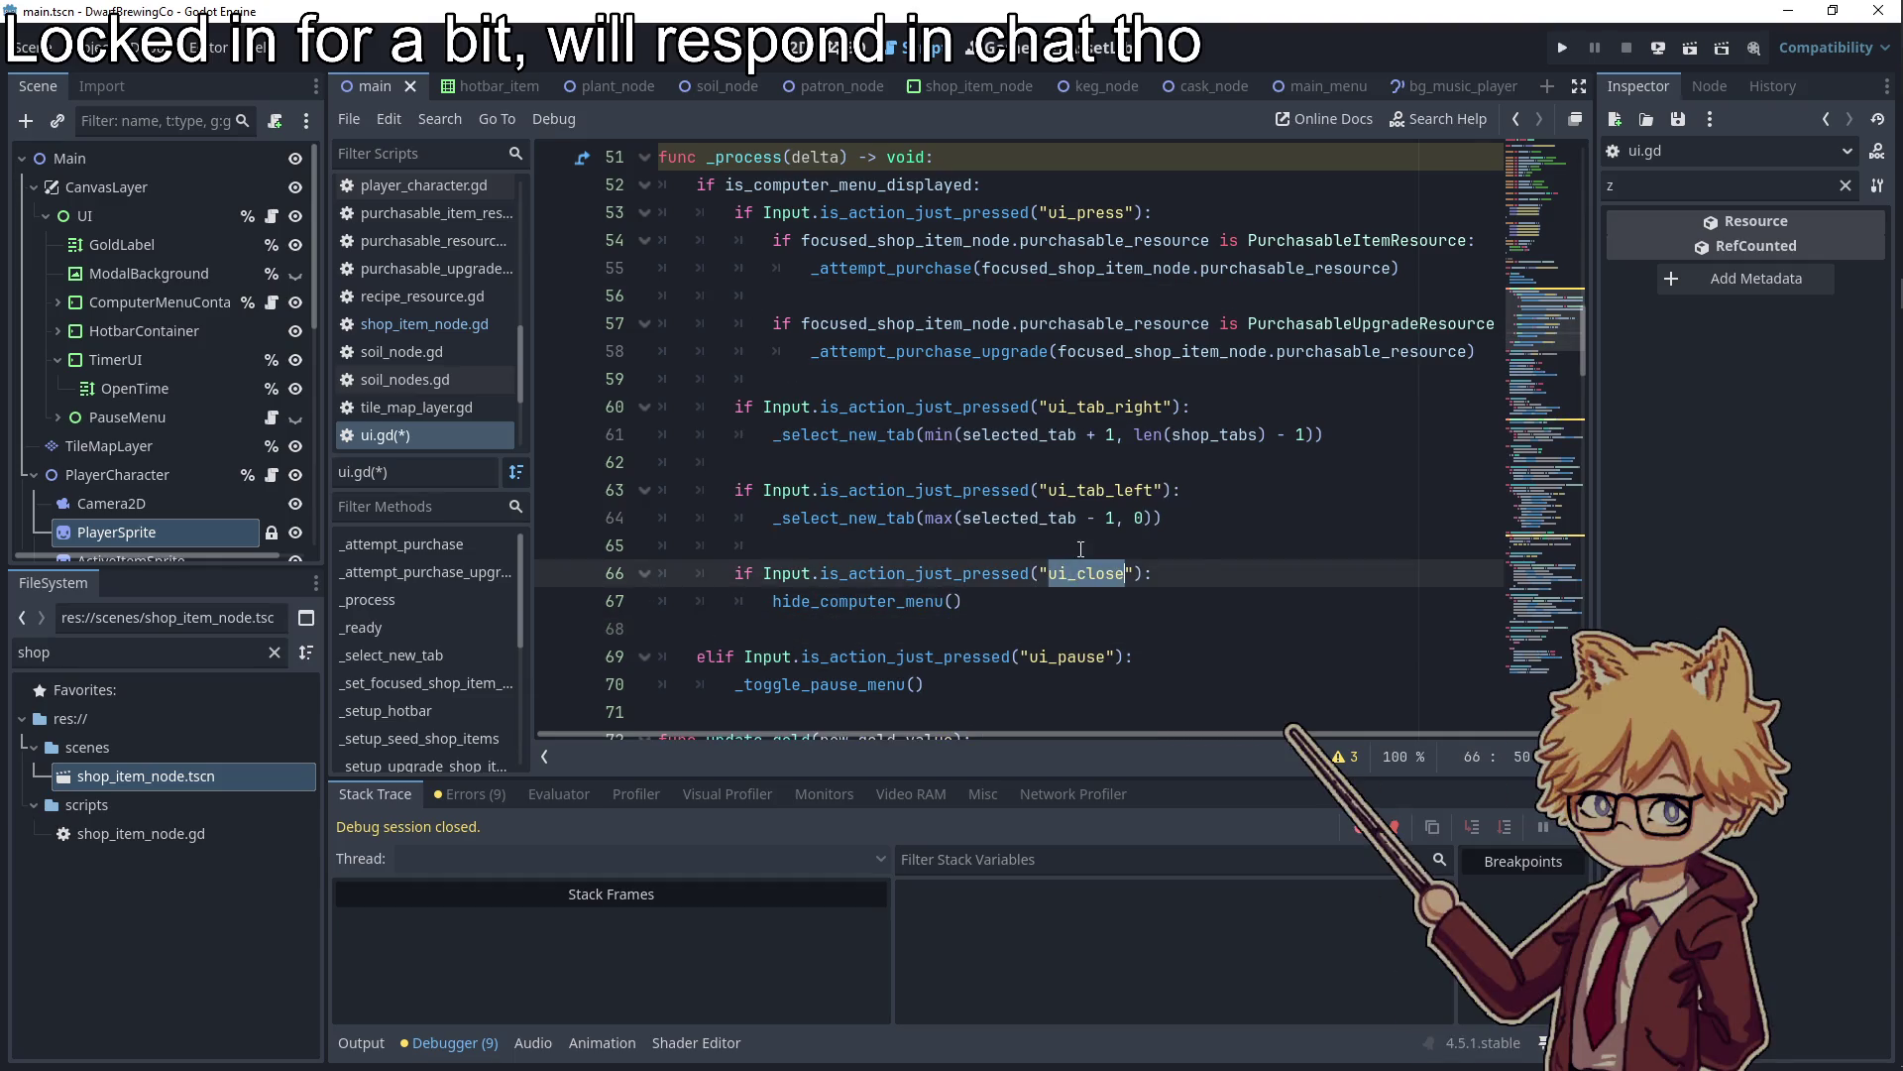
pyautogui.press('F5')
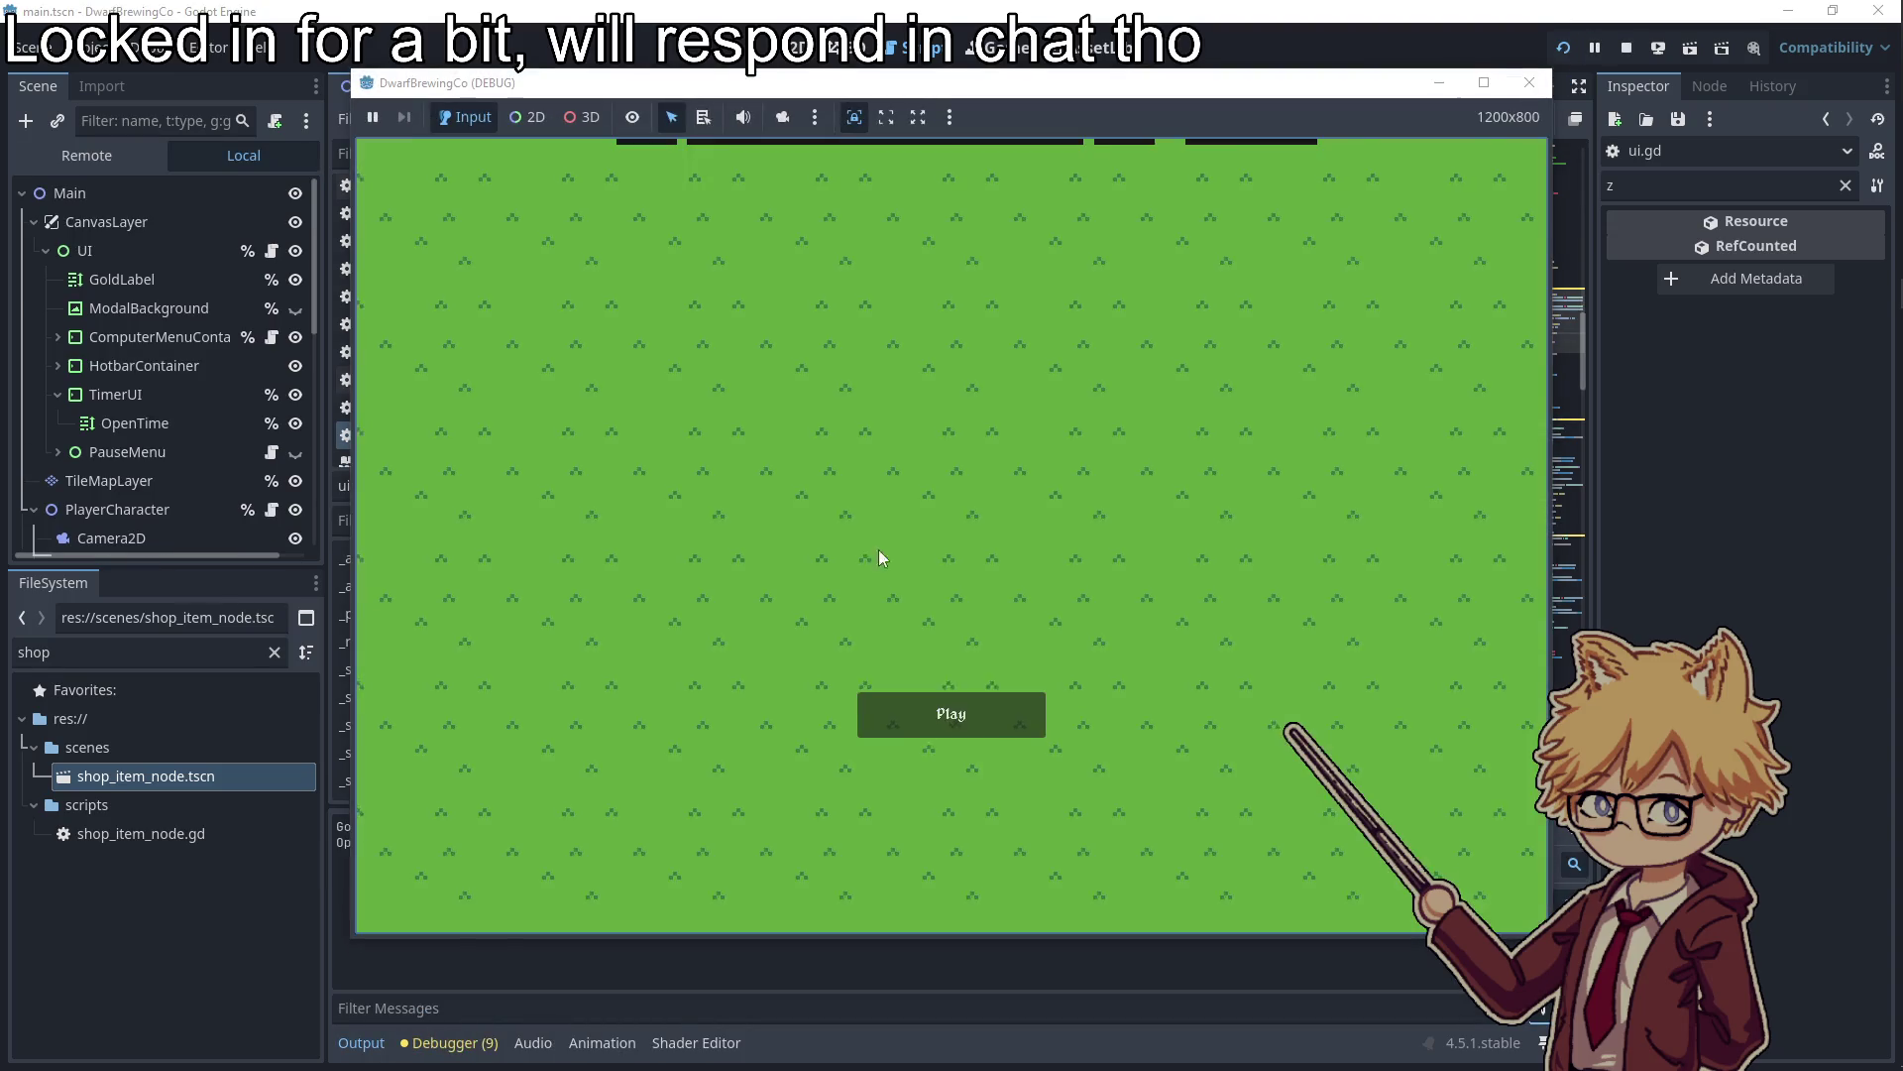
# Start the game, walk to the computer, and open and close the seed shop
pyautogui.click(948, 717)
pyautogui.press('Escape')
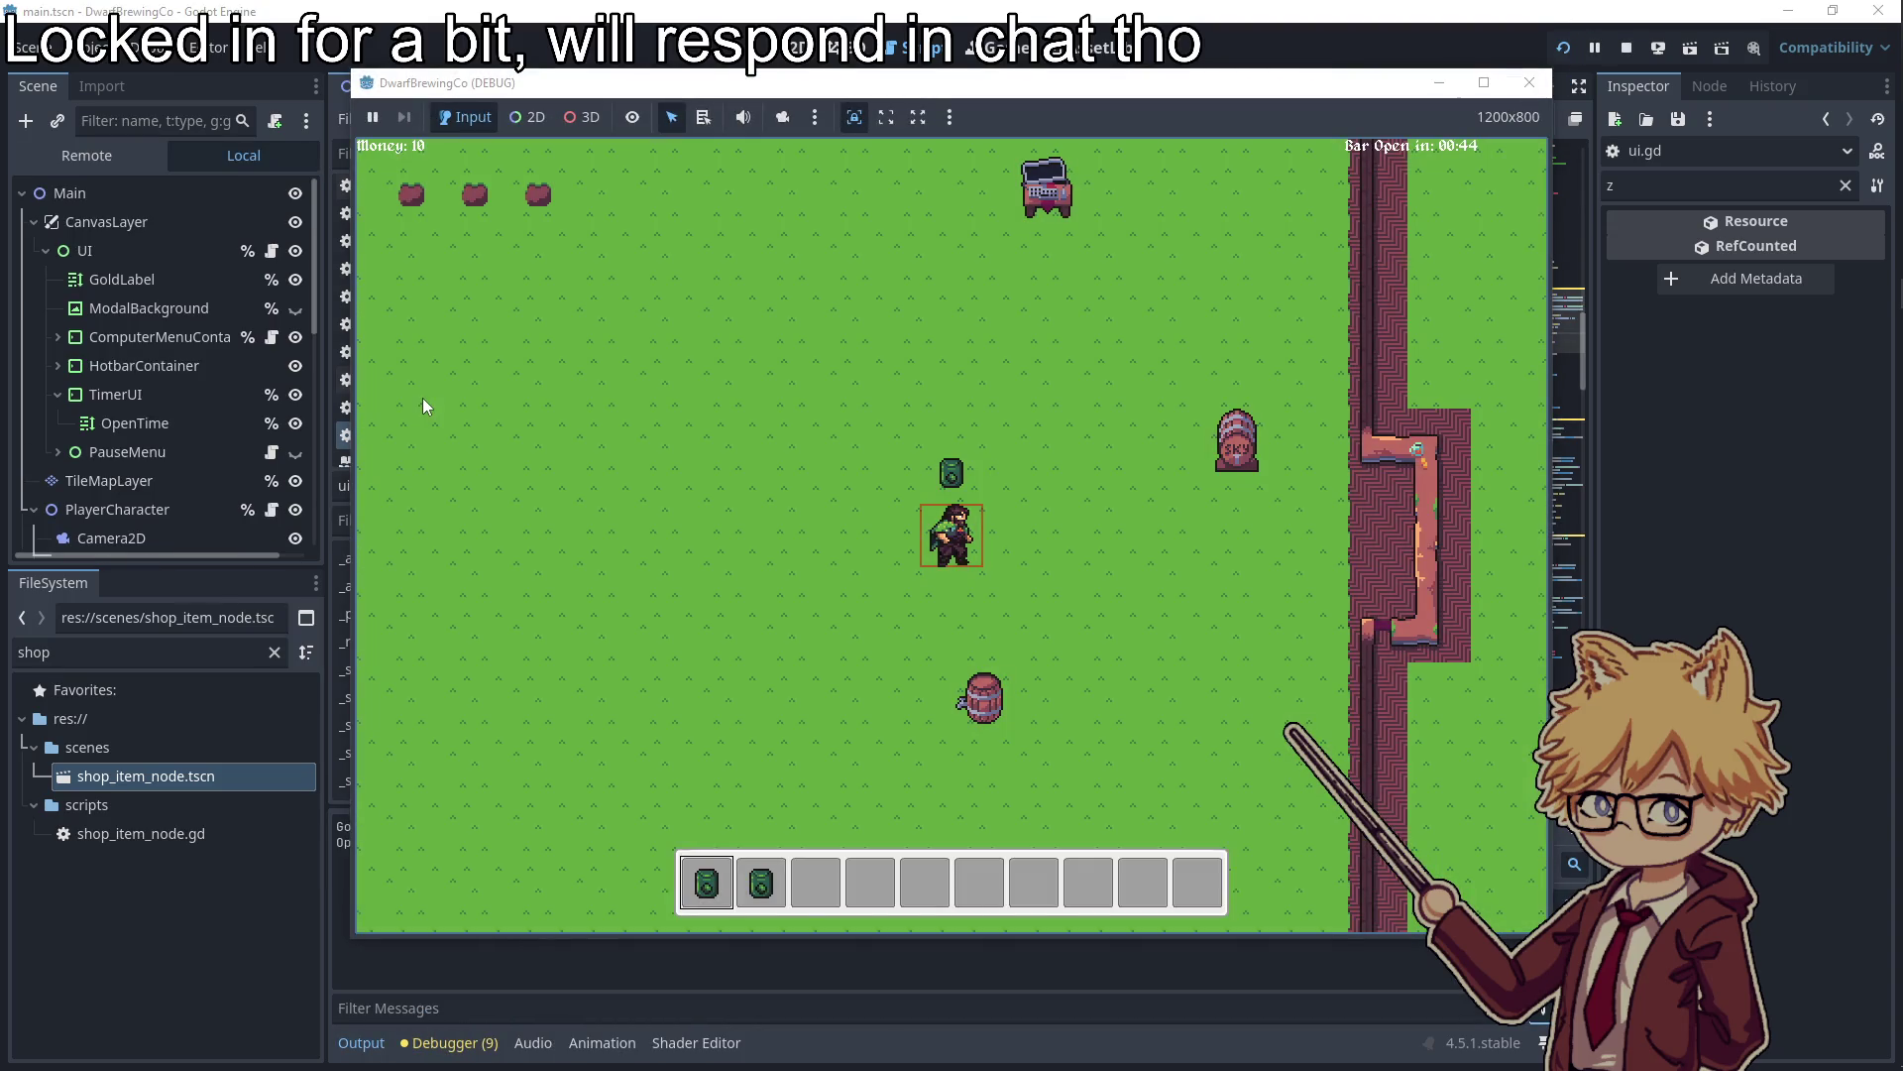
pyautogui.press('Up')
pyautogui.press('e')
pyautogui.press('Down')
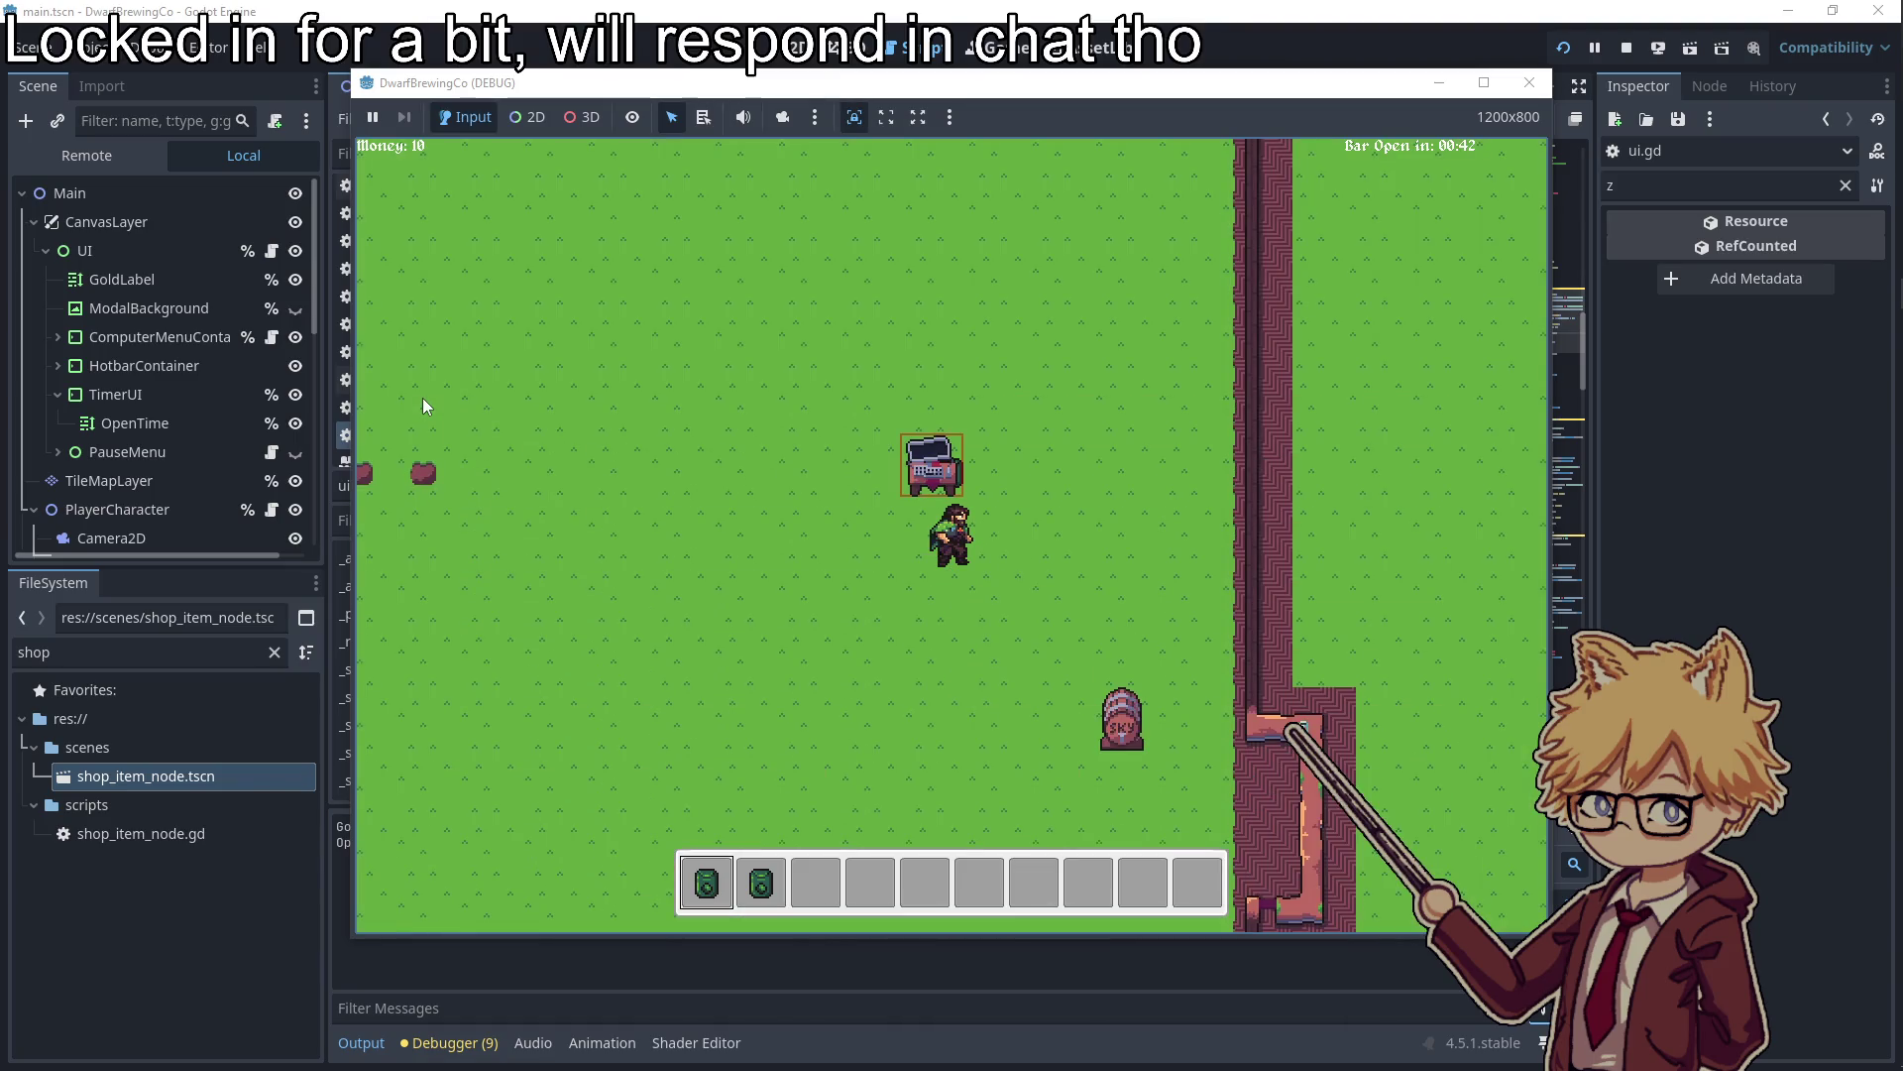
pyautogui.press('e')
pyautogui.press('Down')
pyautogui.press('Left')
pyautogui.press('Right')
pyautogui.press('e')
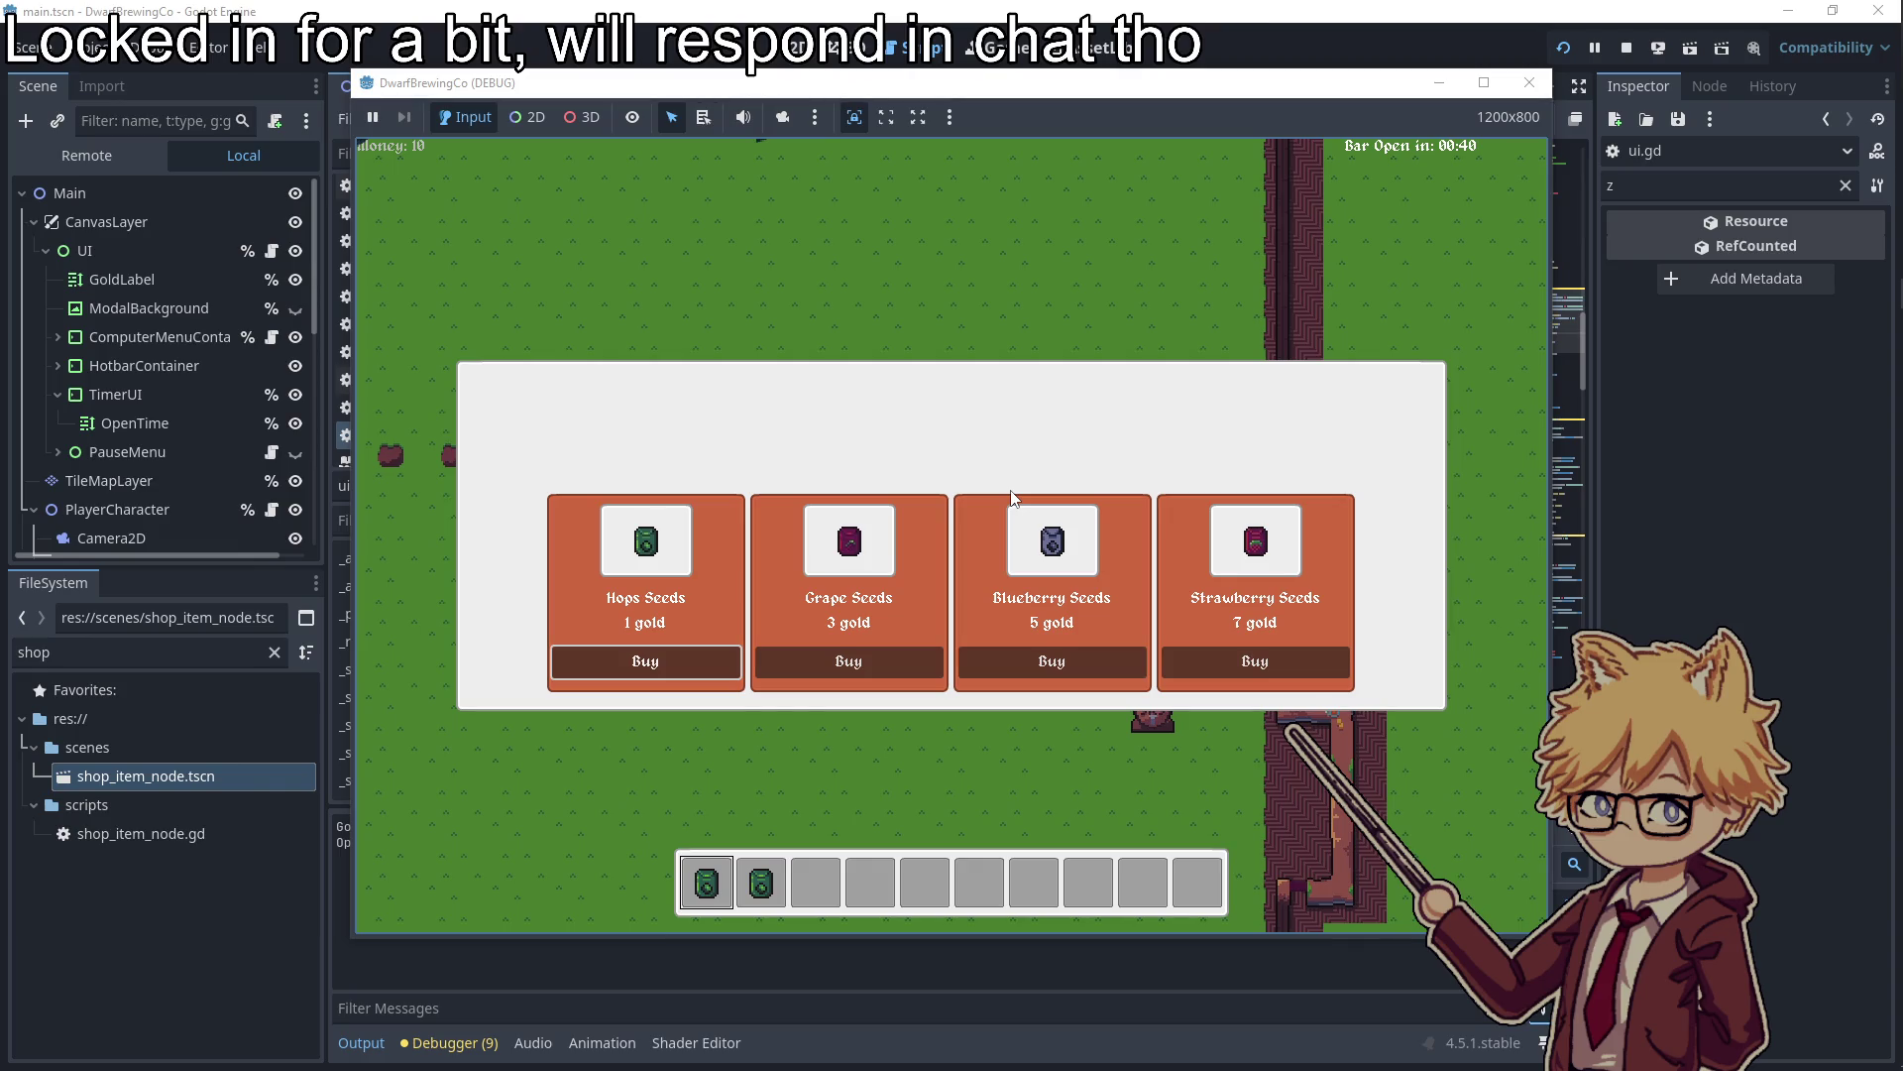
pyautogui.press('e')
pyautogui.press('Left')
pyautogui.press('Right')
# Plant a seed, then return to the shop and buy three packets of Hops Seeds
pyautogui.press('e')
pyautogui.press('Right')
pyautogui.press('e')
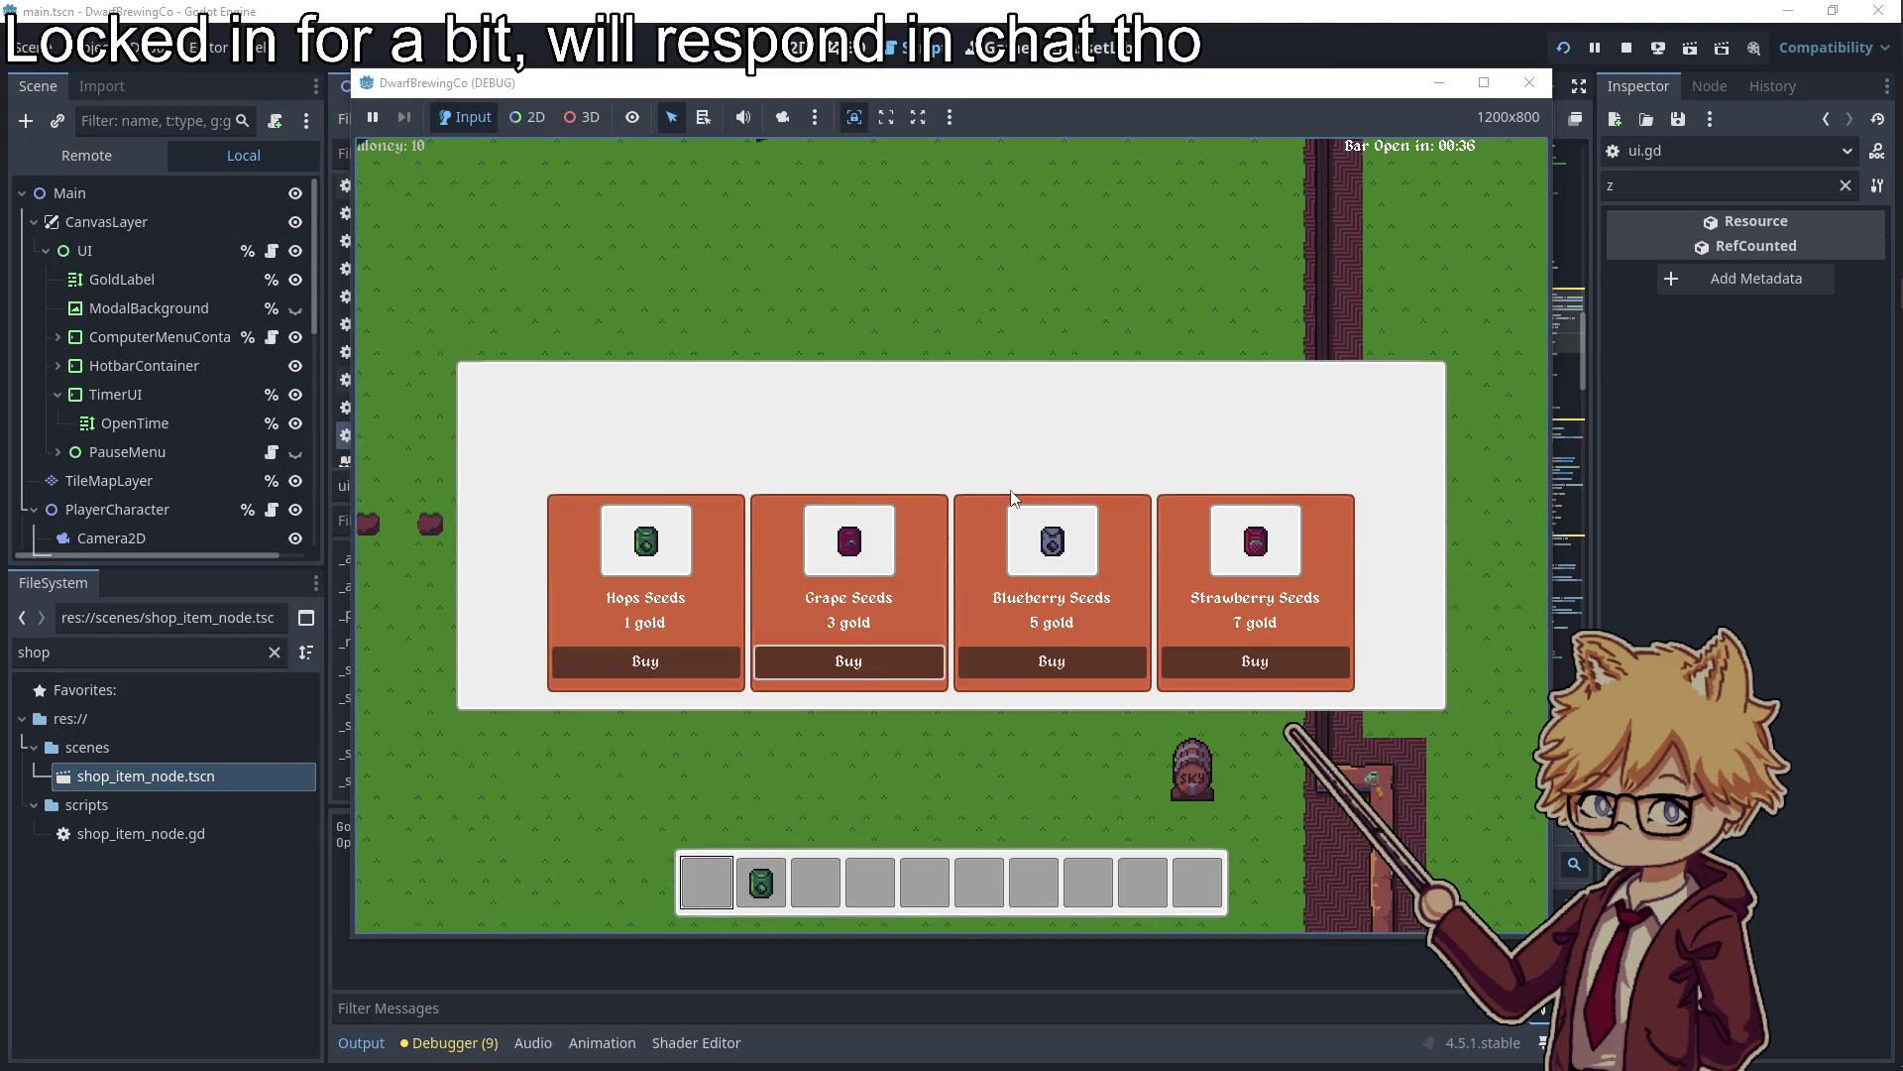
pyautogui.press('Left')
pyautogui.press('Right')
pyautogui.press('Left')
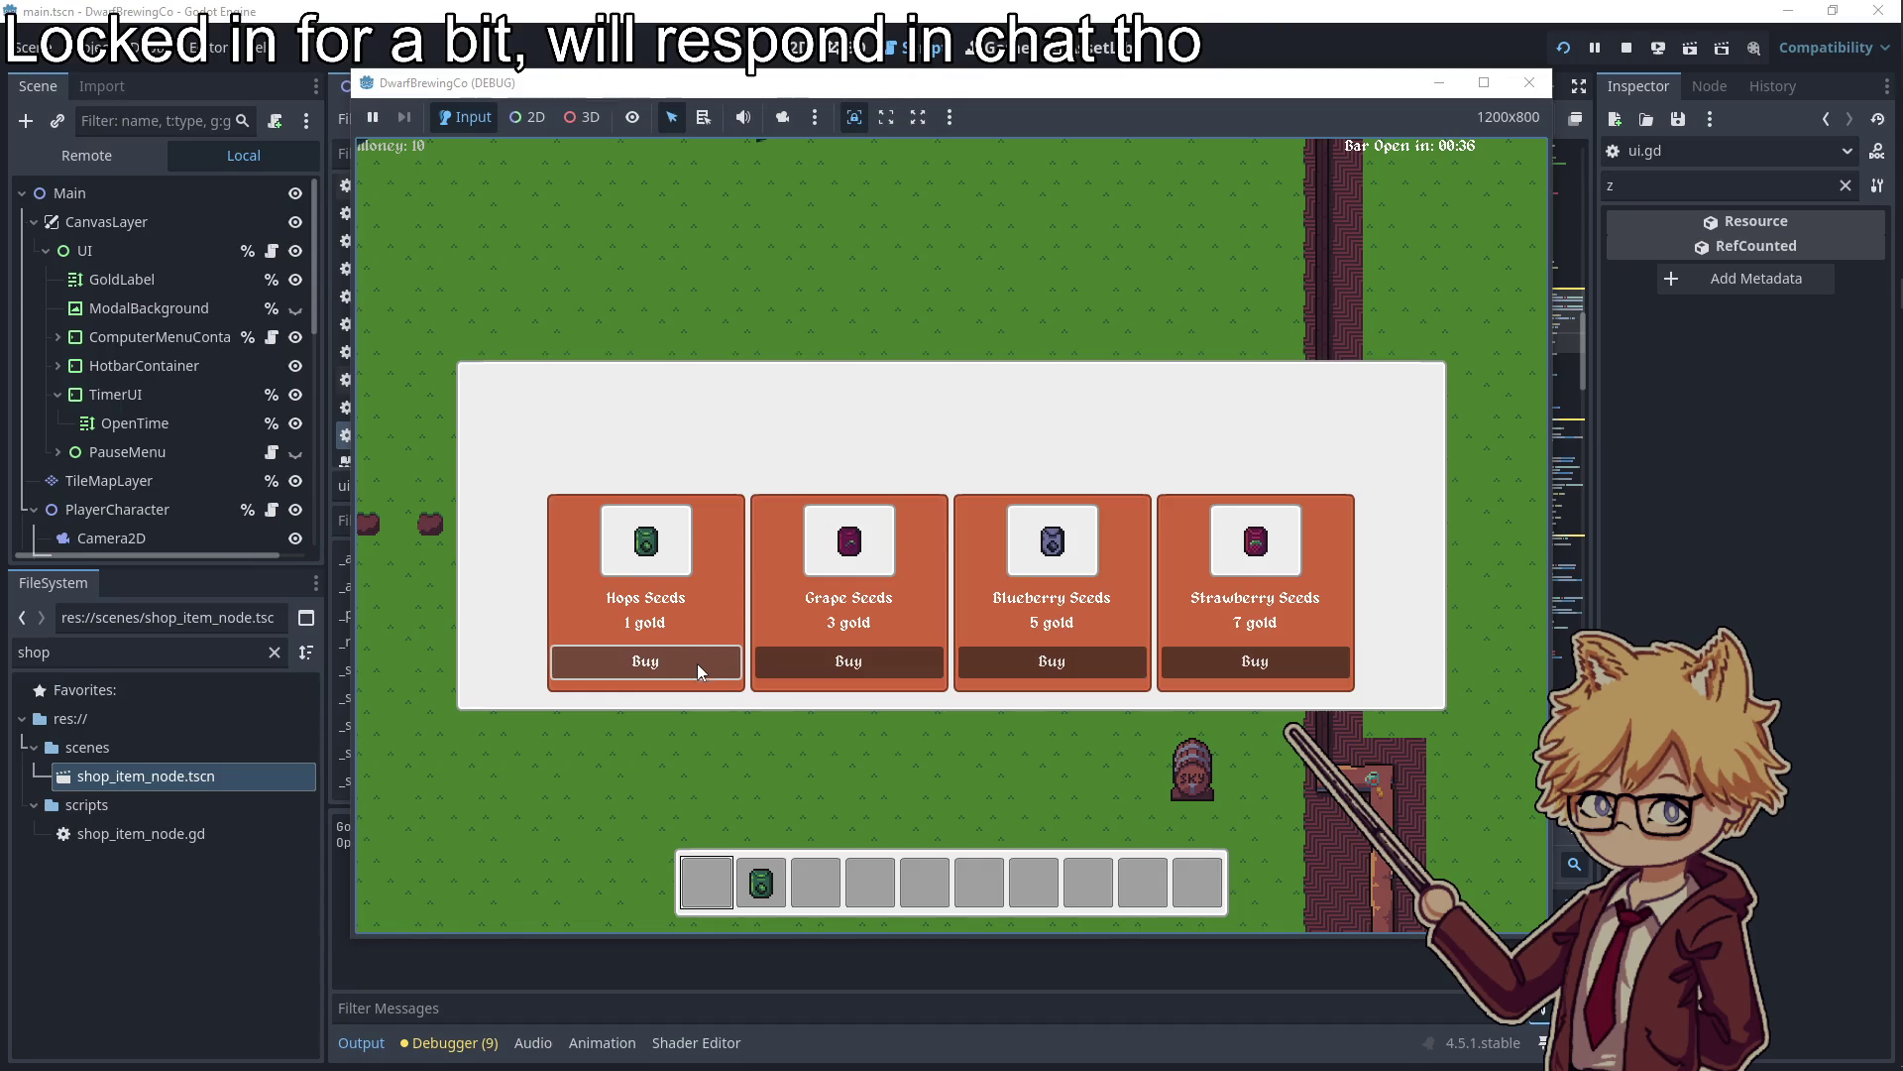
pyautogui.click(692, 668)
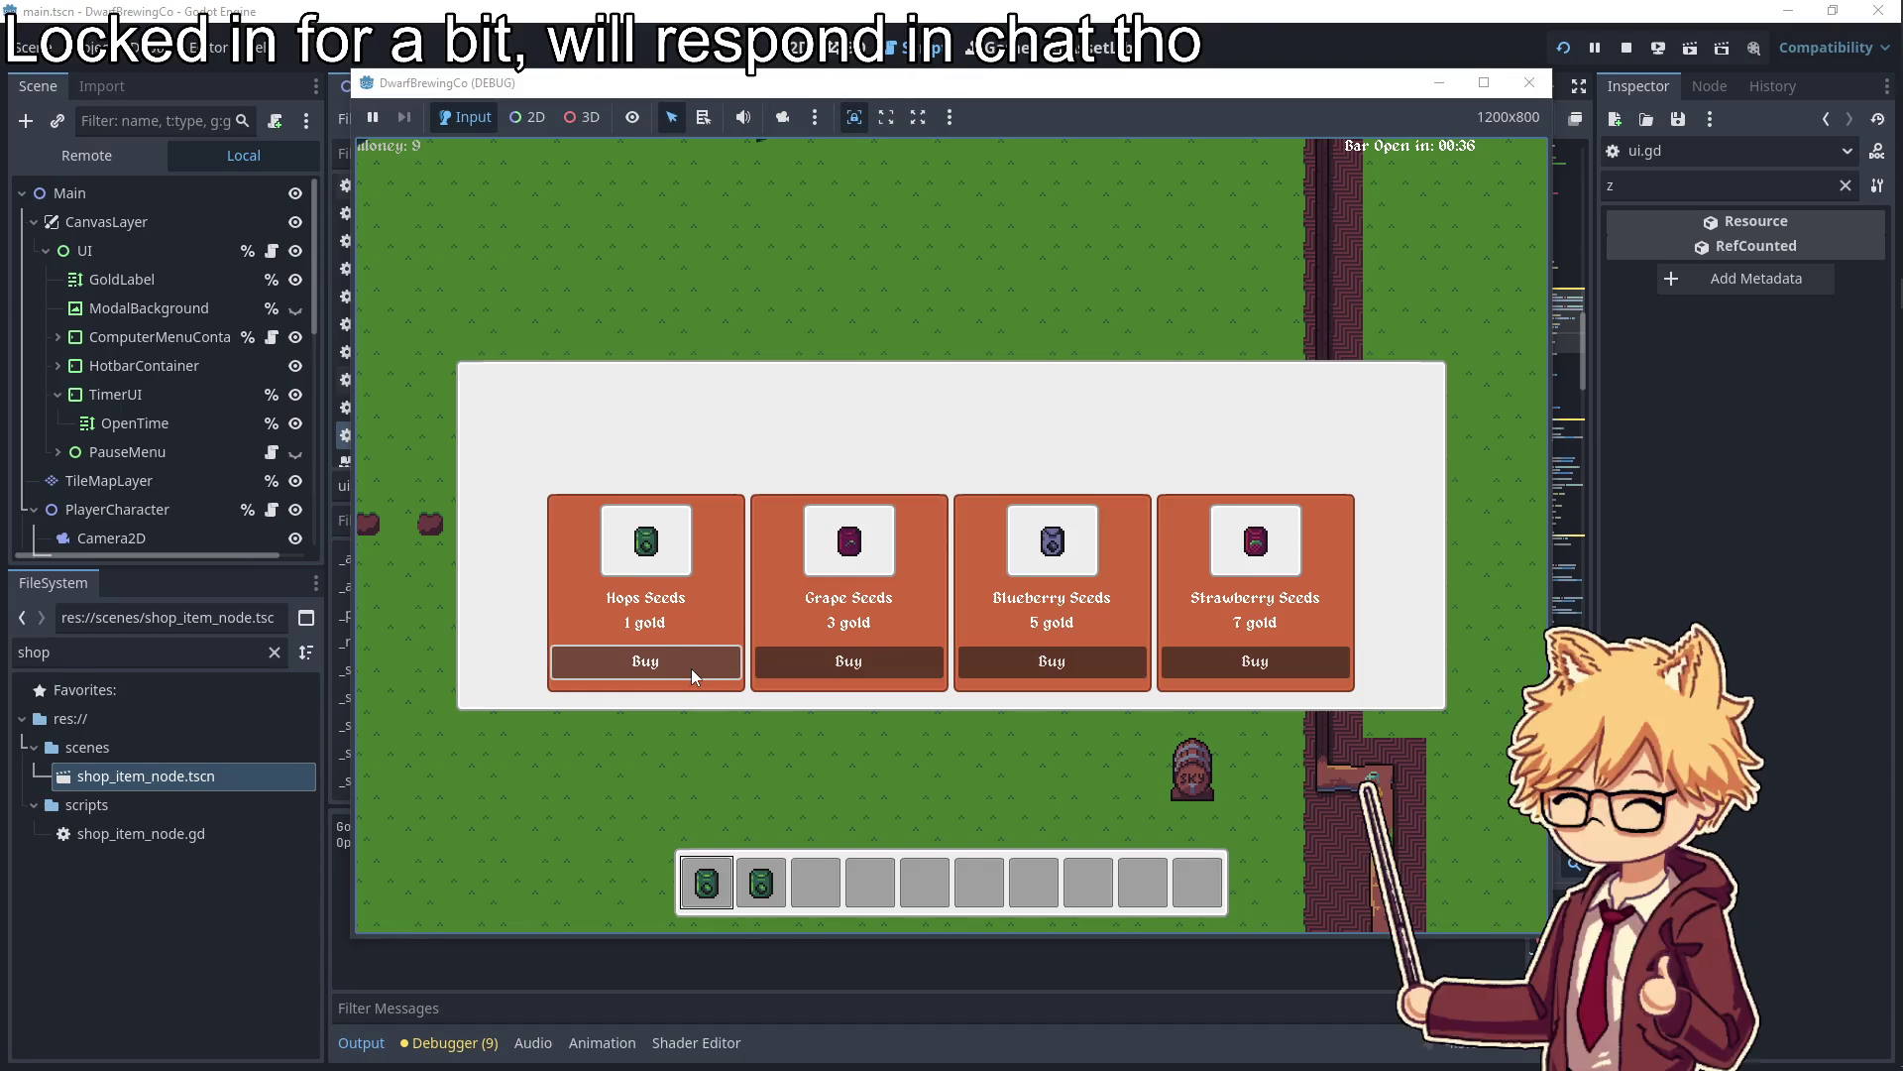
pyautogui.click(692, 668)
pyautogui.click(692, 668)
pyautogui.click(692, 668)
pyautogui.press('Escape')
# Plant a Hops seed on a dirt plot, stop the game, and return to the editor
pyautogui.press('a')
pyautogui.press('w')
pyautogui.click(907, 629)
pyautogui.press('d')
pyautogui.click(1625, 48)
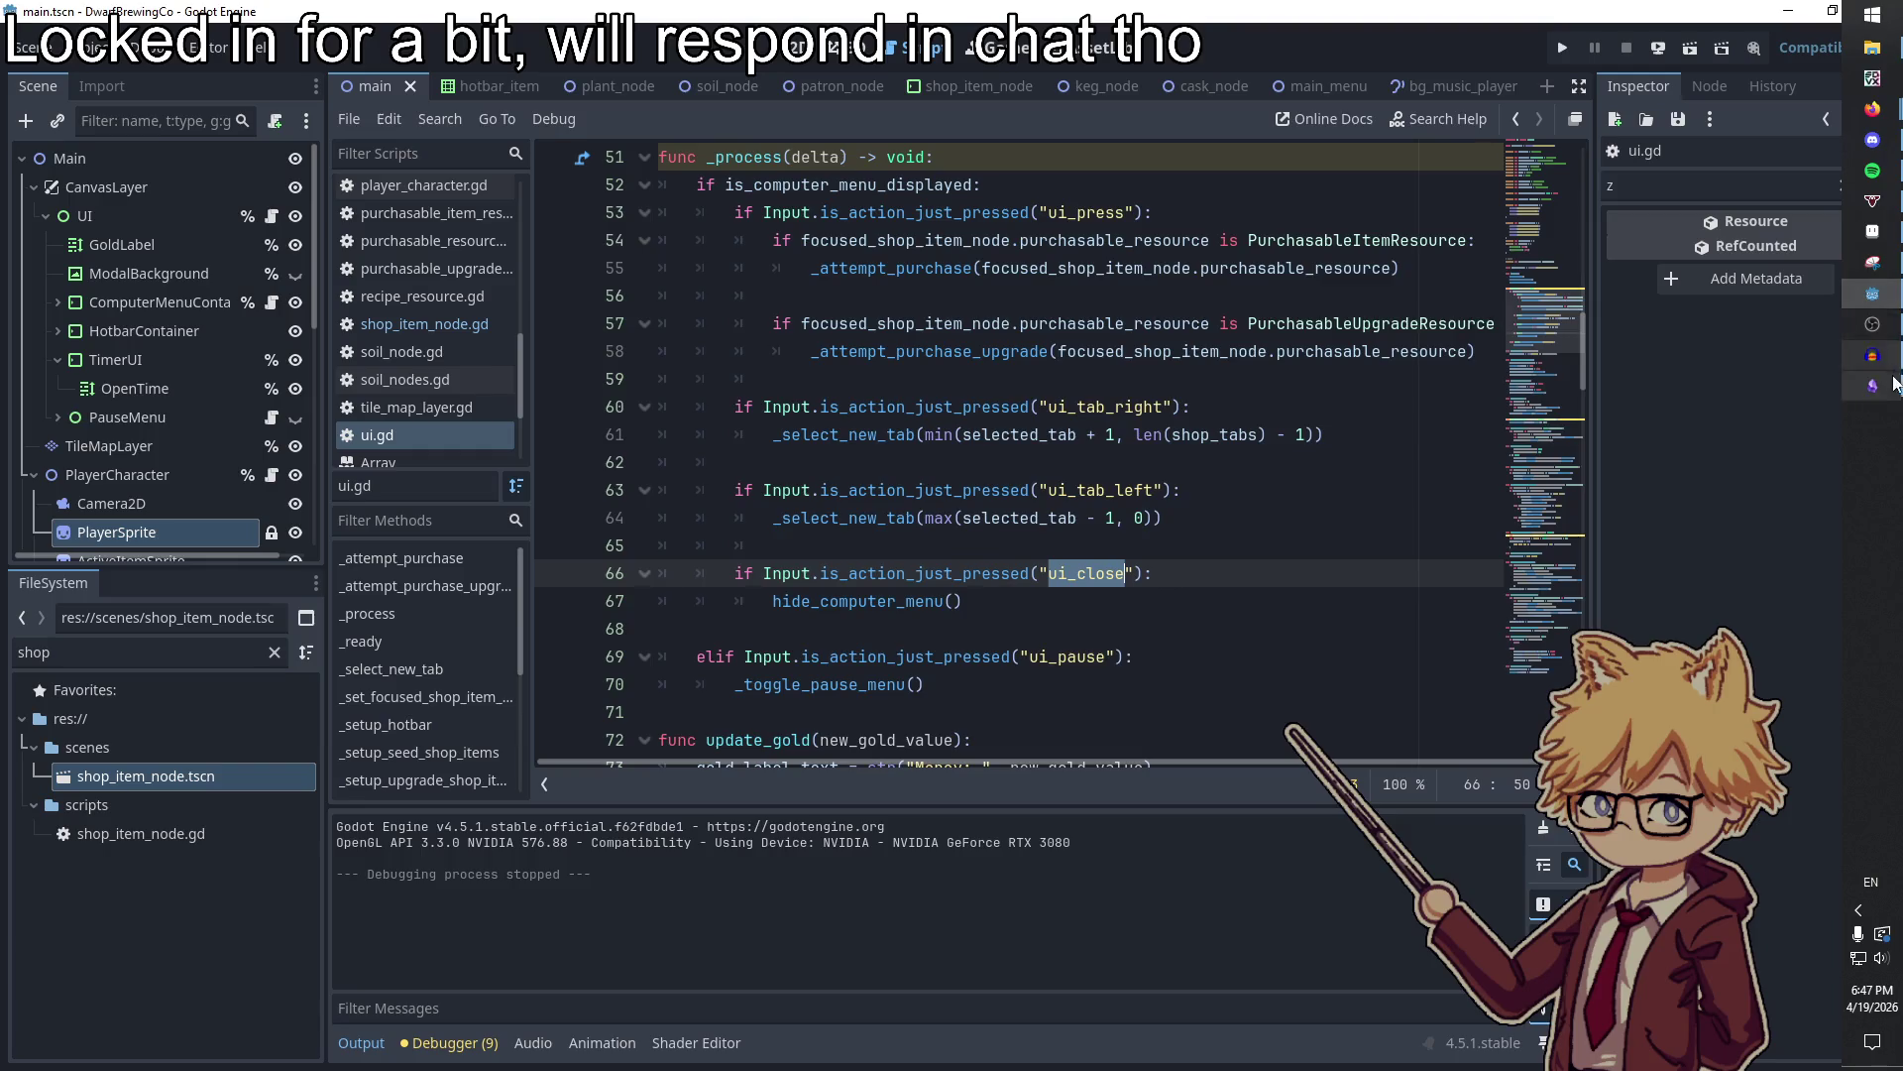
pyautogui.click(1872, 386)
pyautogui.click(1291, 30)
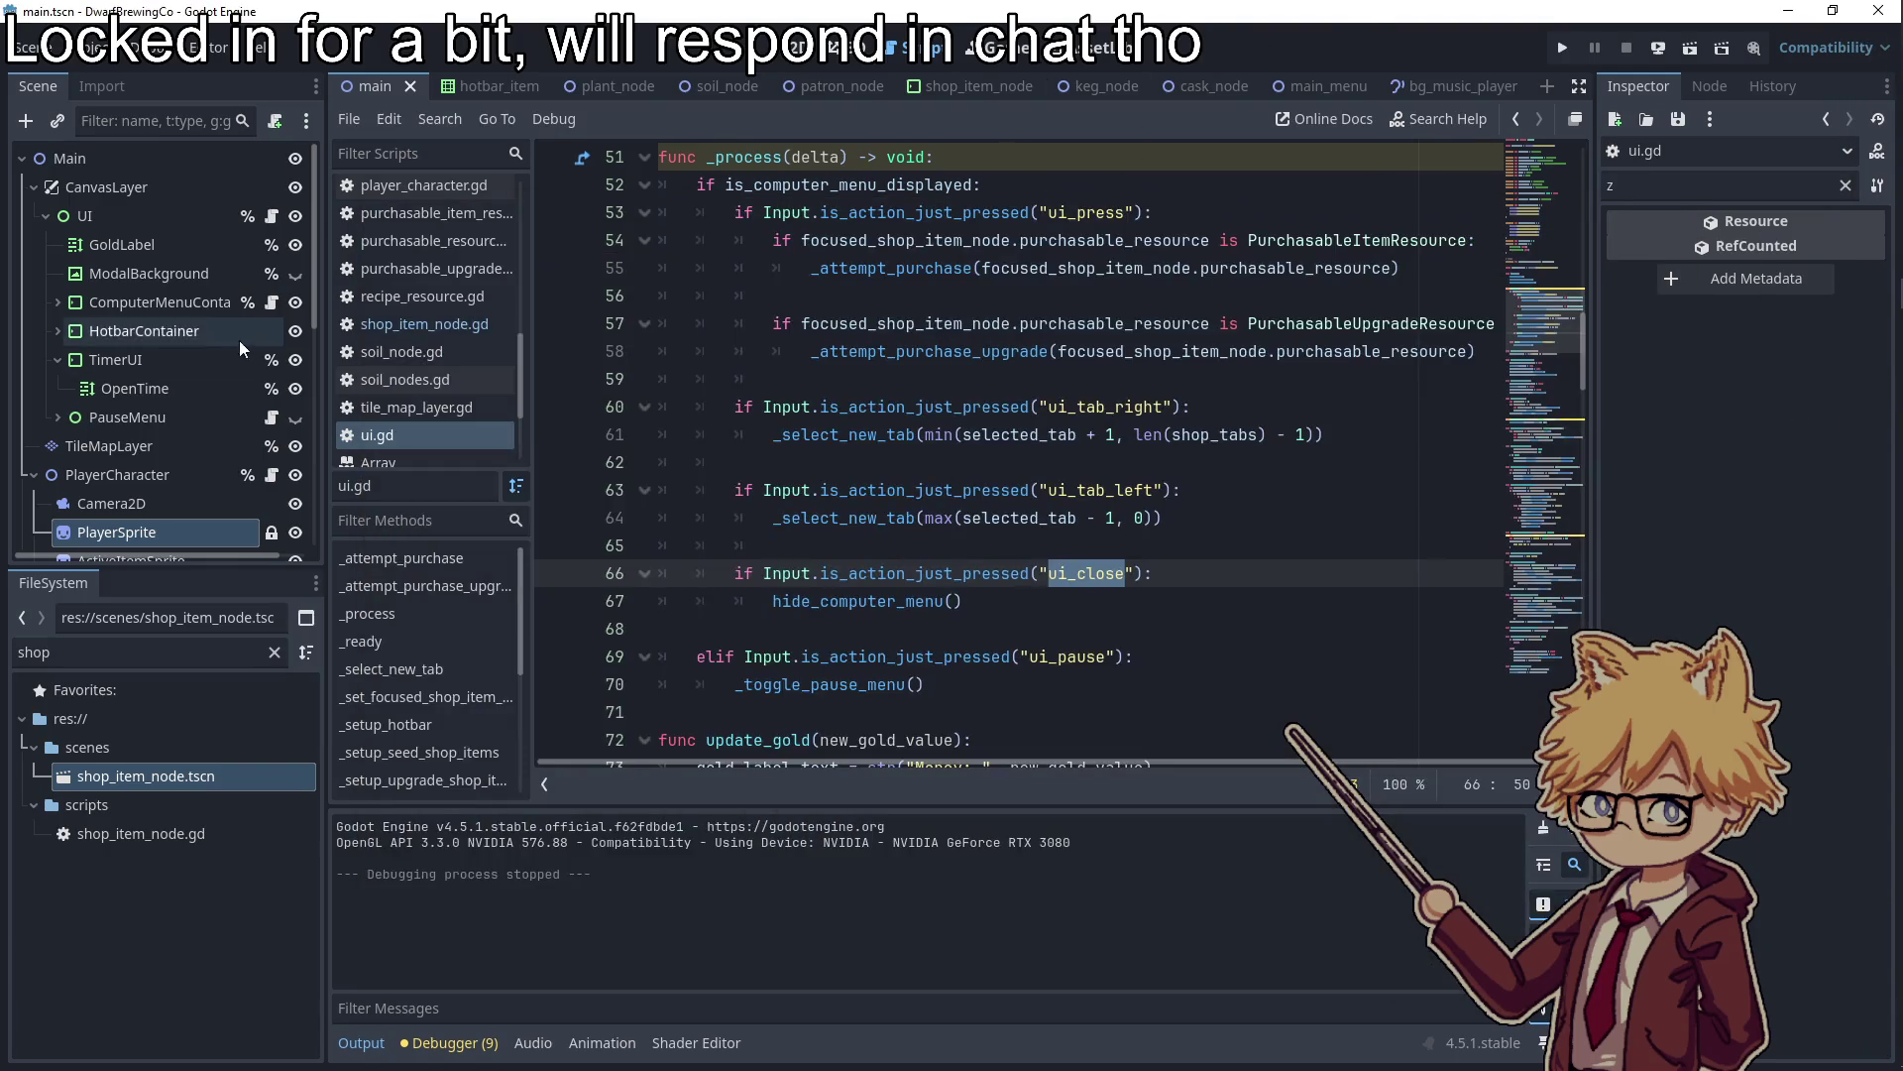
# Switch to the 2D view and expand ComputerMenuContainer in the Scene dock
pyautogui.click(184, 215)
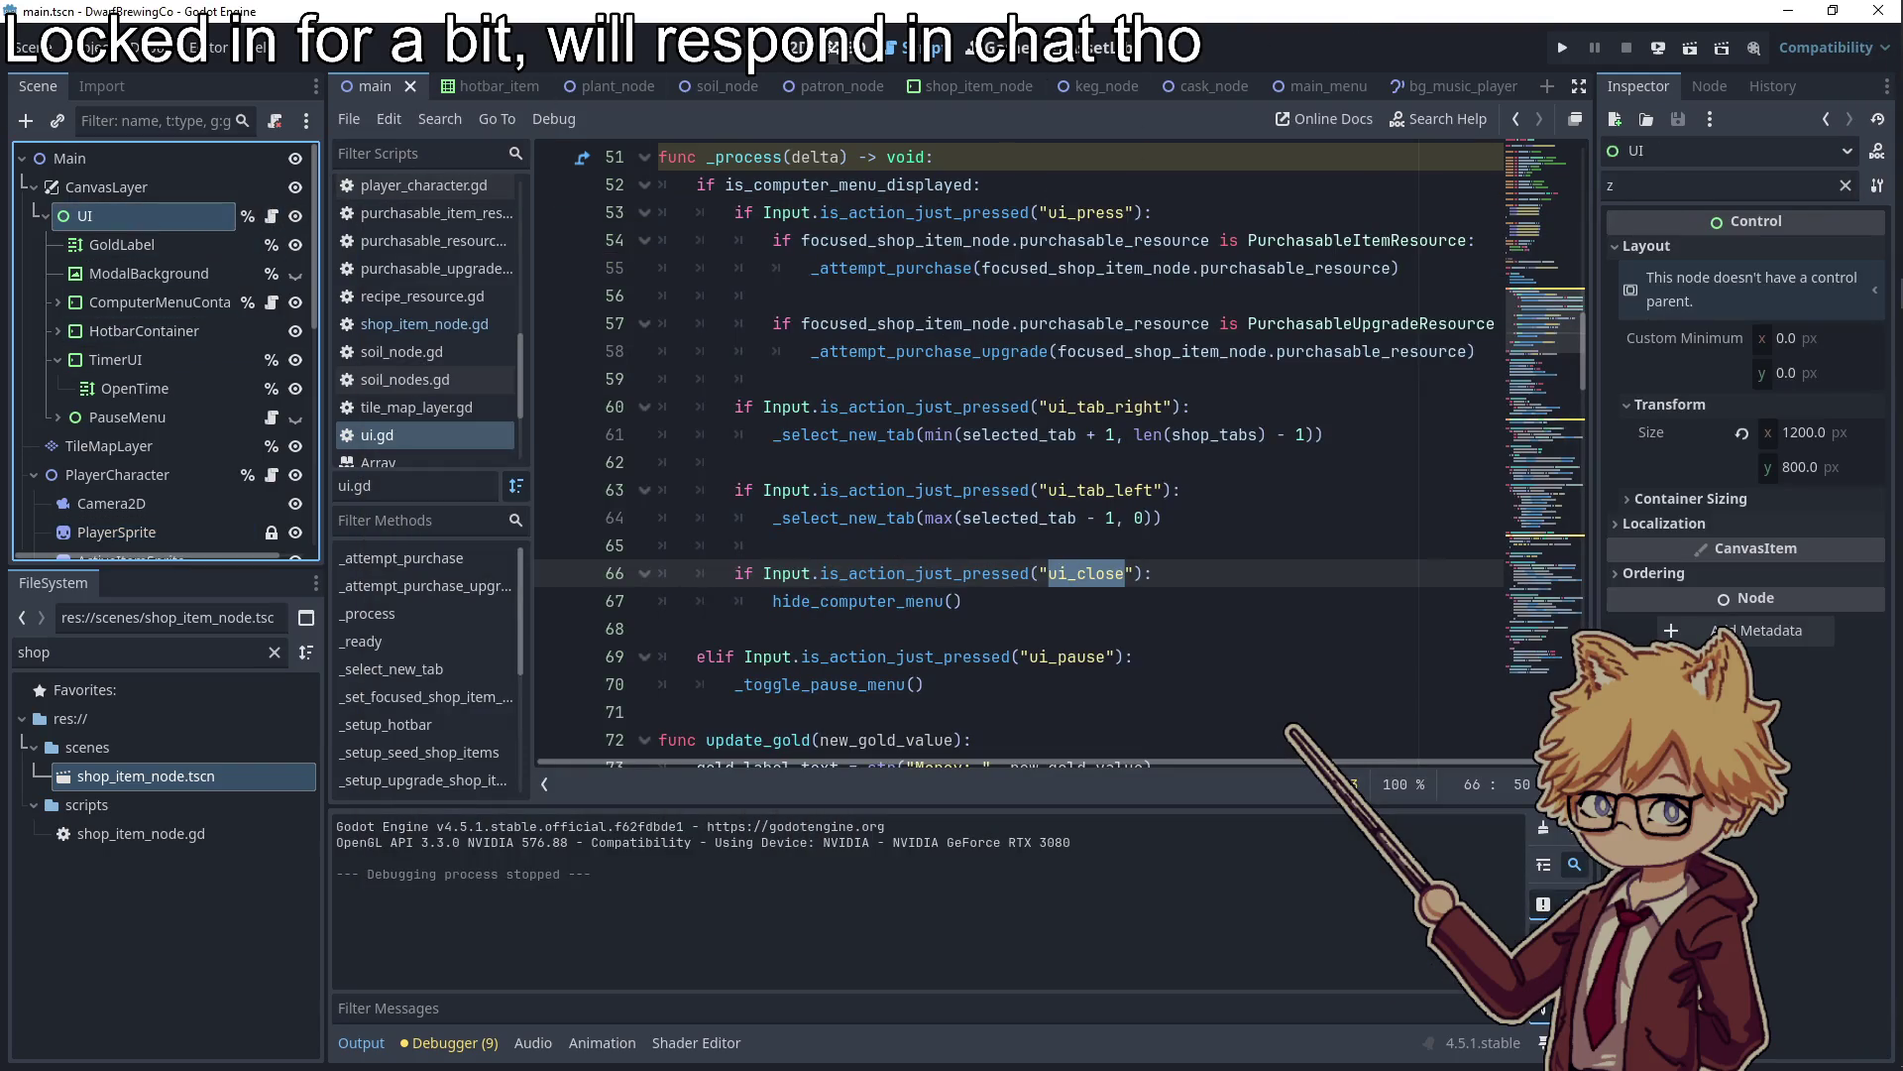
pyautogui.click(805, 47)
pyautogui.scroll(2, 891, 510)
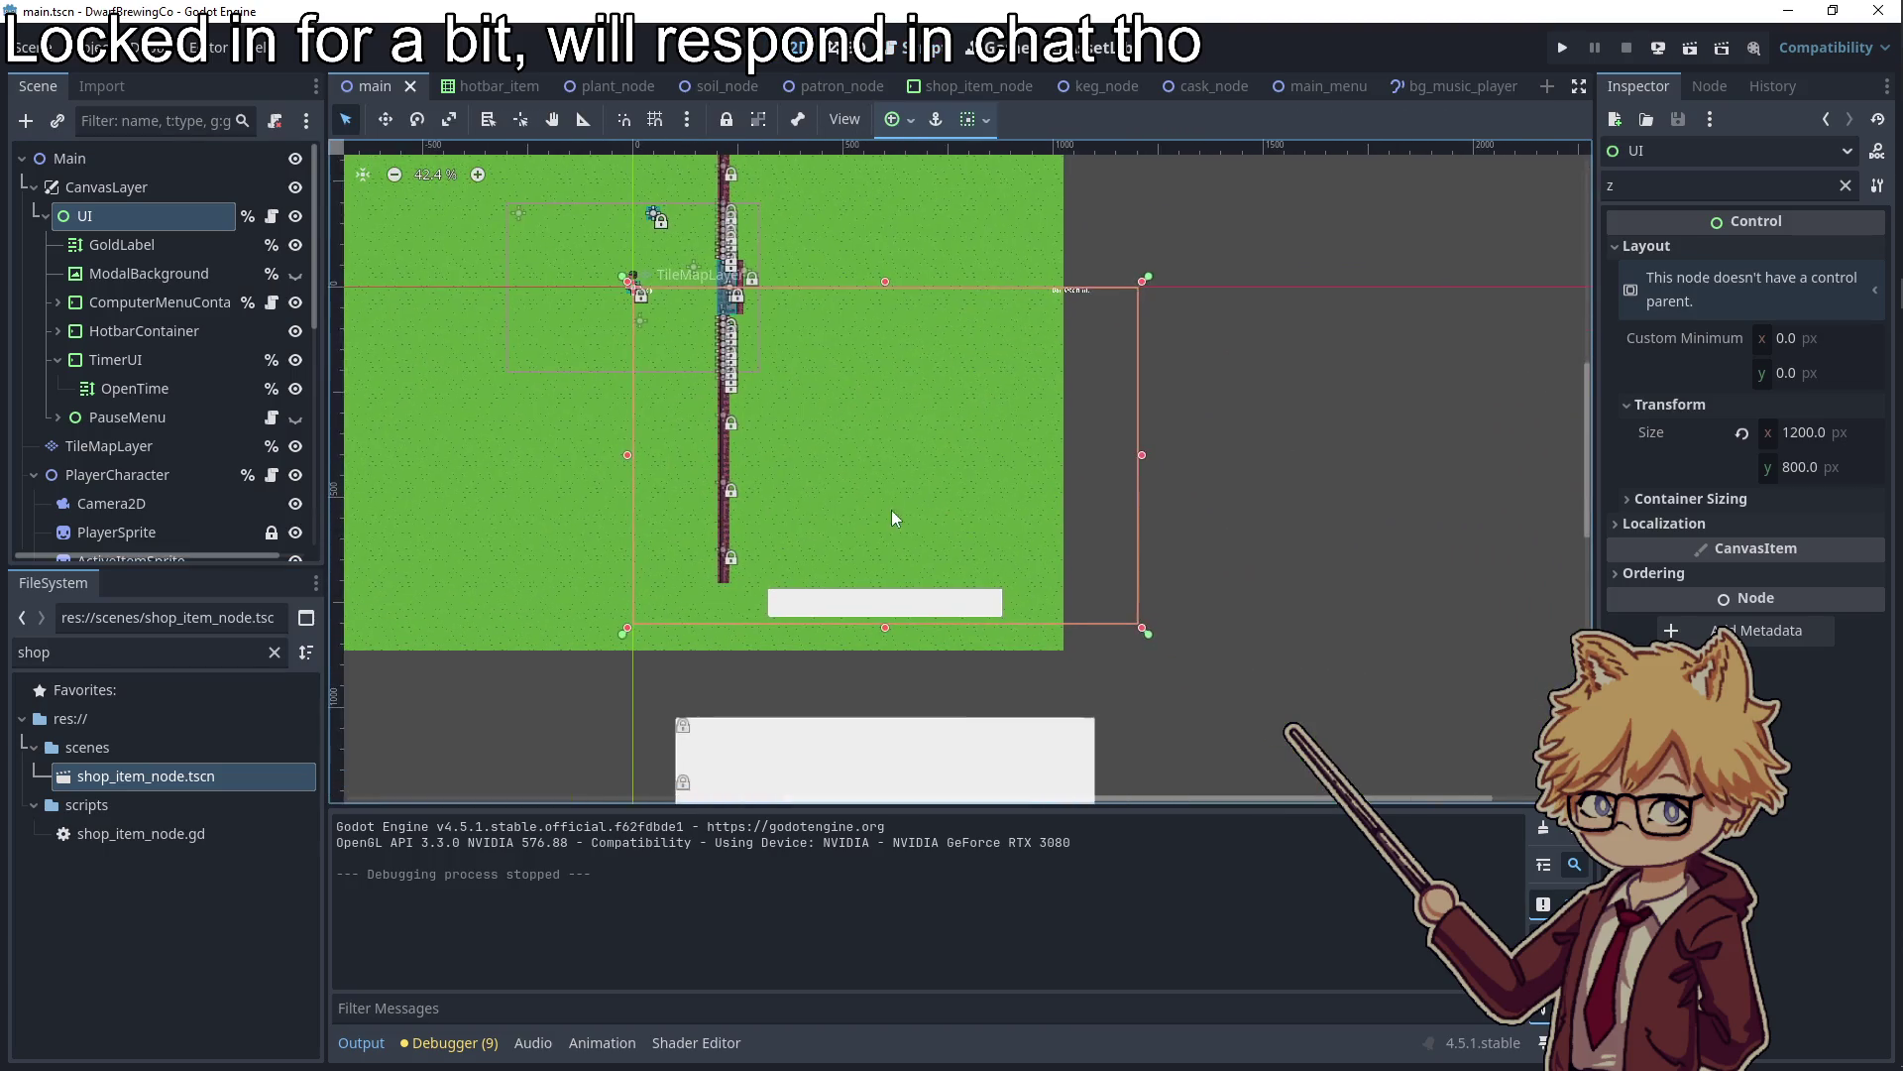
pyautogui.scroll(-3, 904, 638)
pyautogui.scroll(1, 850, 522)
pyautogui.scroll(1, 850, 521)
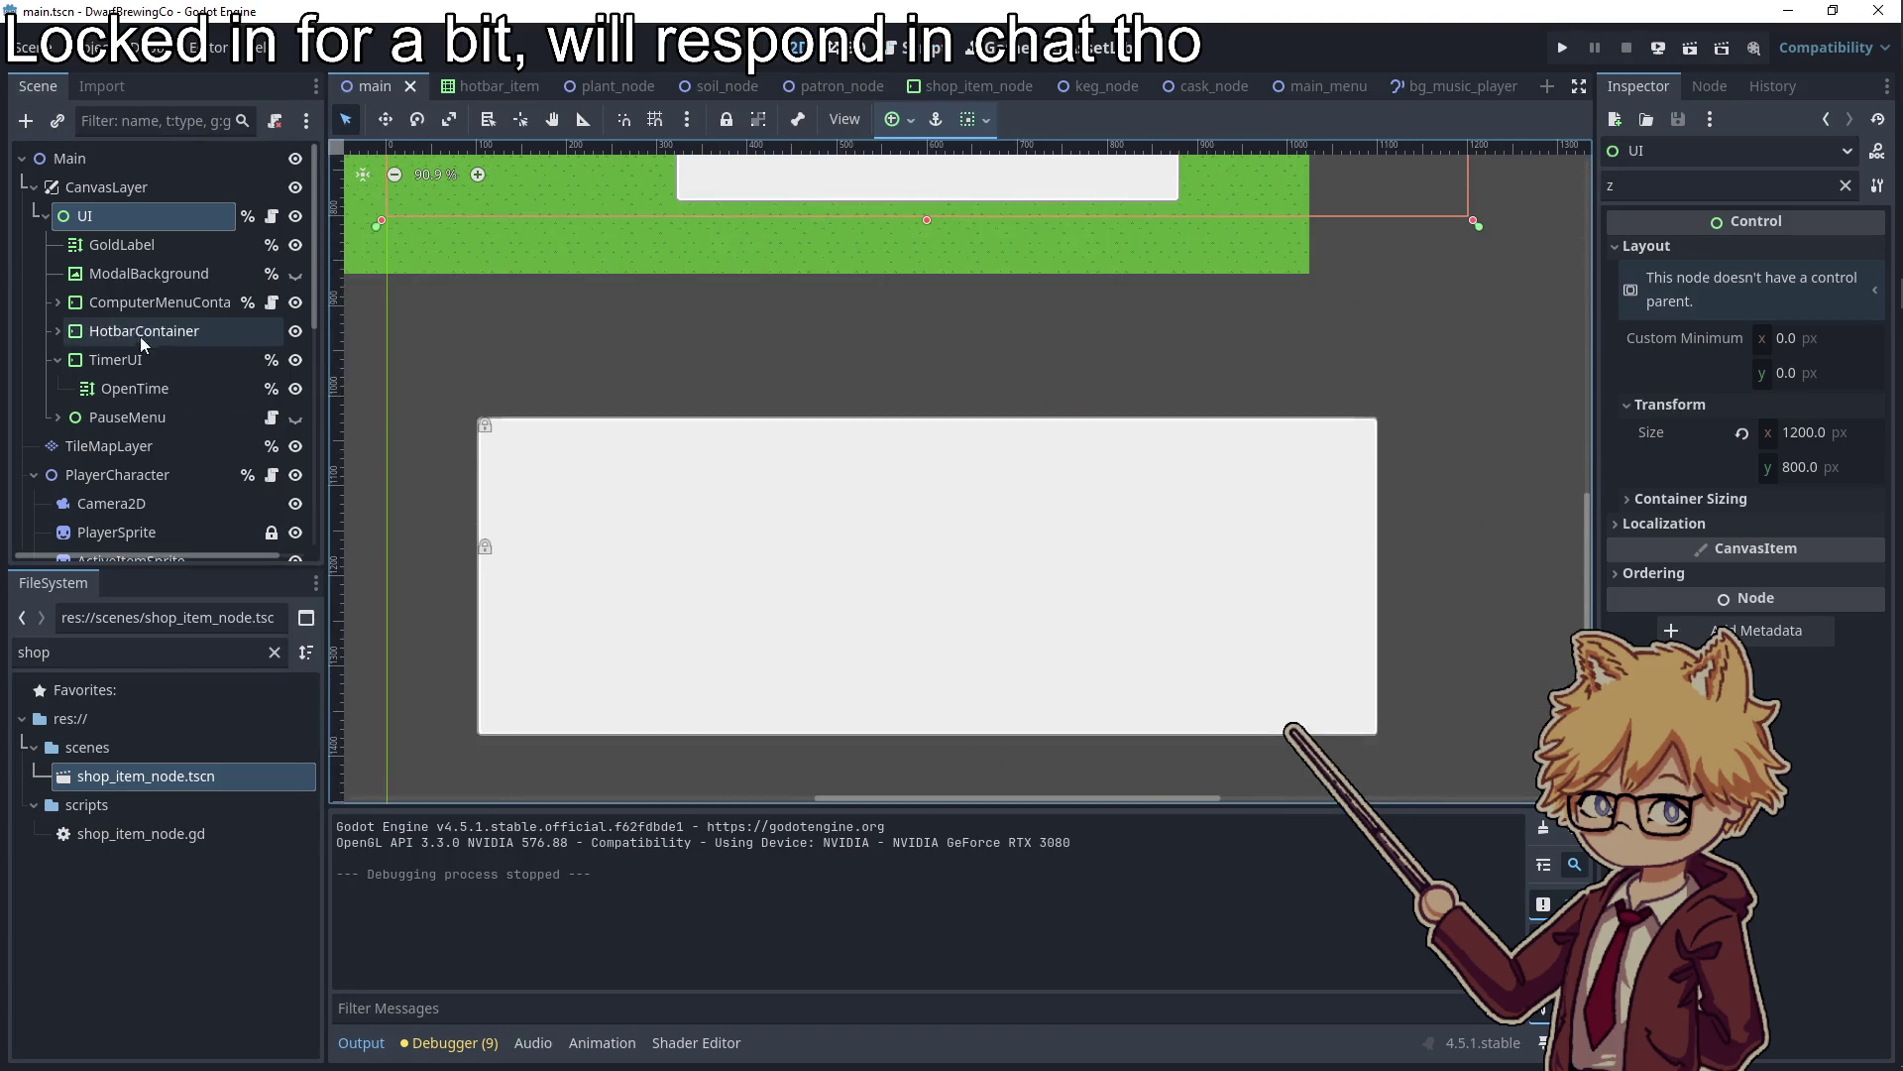
pyautogui.click(129, 359)
pyautogui.click(133, 301)
pyautogui.click(54, 301)
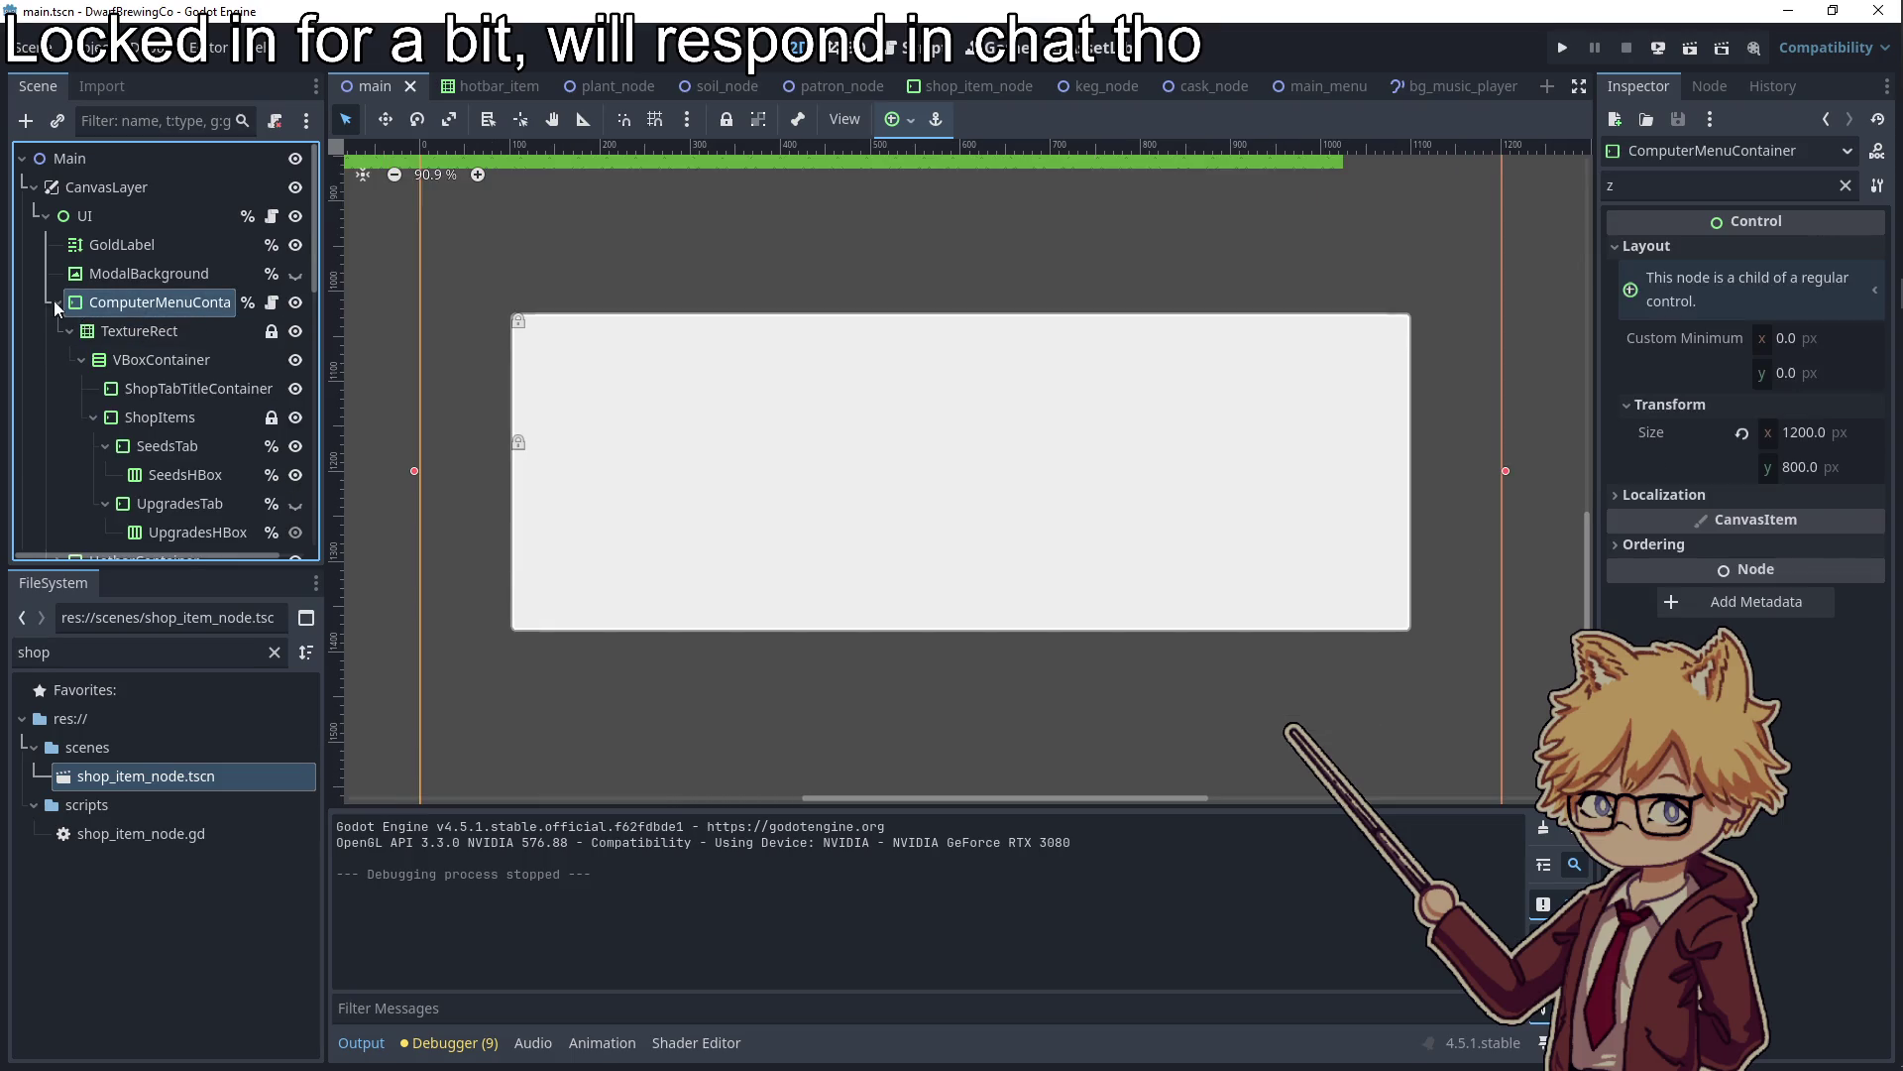
# Move VBoxContainer directly under ComputerMenuContainer, delete TextureRect, and run the game
pyautogui.click(109, 331)
pyautogui.click(135, 354)
pyautogui.moveTo(135, 354); pyautogui.dragTo(135, 300)
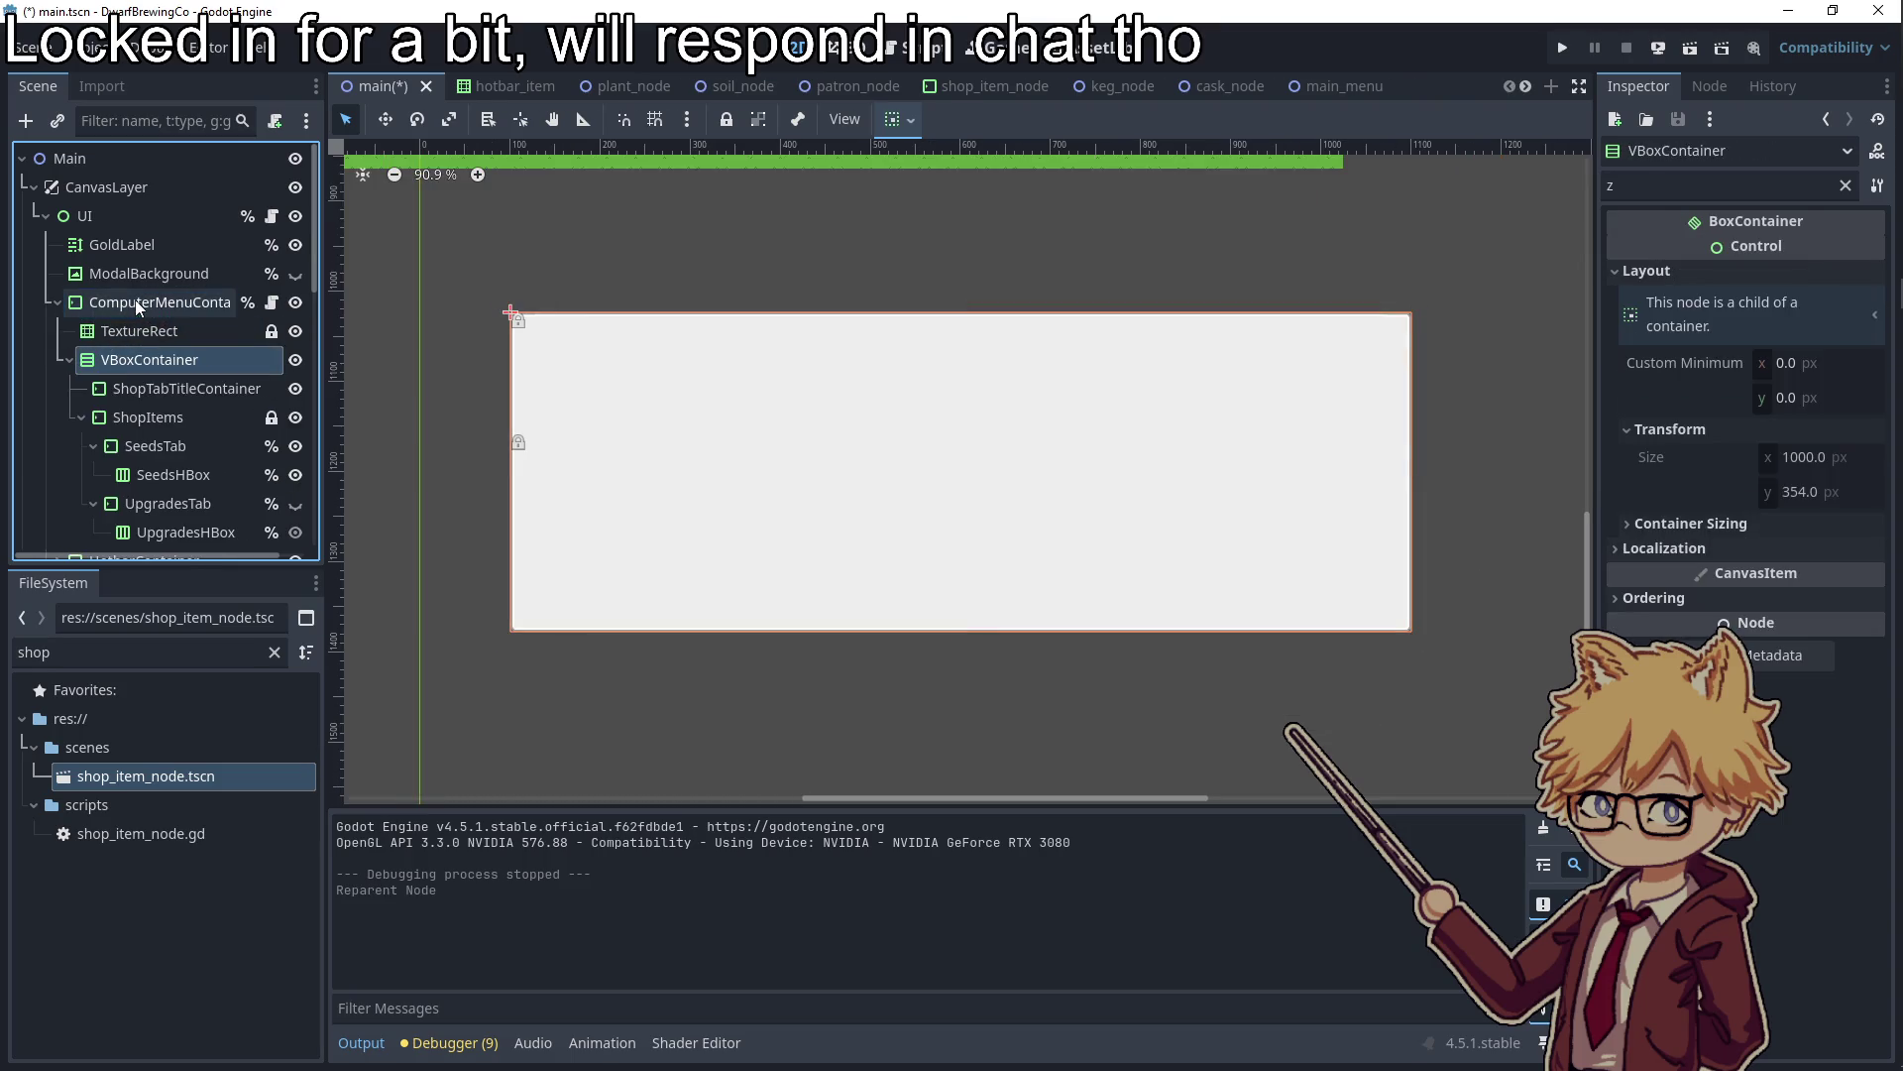
pyautogui.click(132, 332)
pyautogui.press('Delete')
pyautogui.click(895, 553)
pyautogui.press('F5')
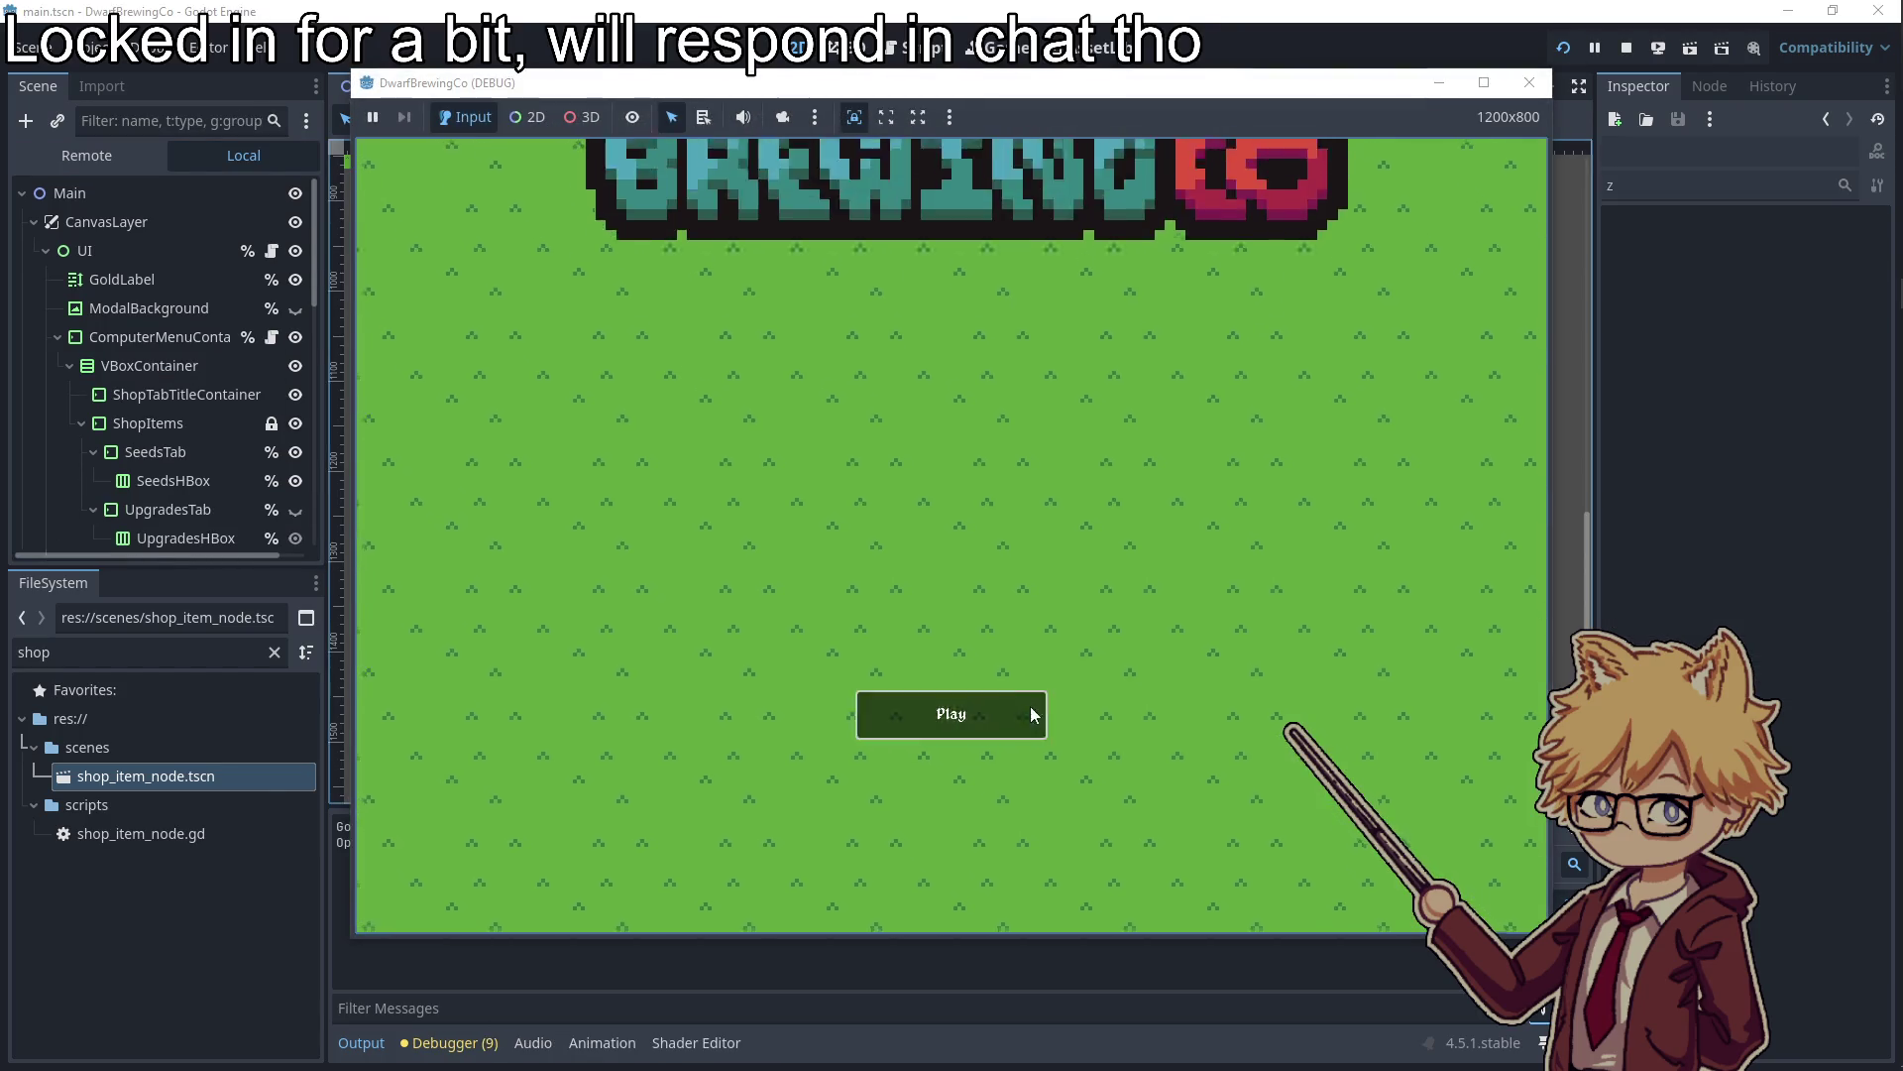
# Open the seed shop in game, check the Grape, Blueberry and Strawberry cards, then close it
pyautogui.click(1031, 706)
pyautogui.press('Escape')
pyautogui.press('w')
pyautogui.press('e')
pyautogui.press('Right')
pyautogui.press('Right')
pyautogui.press('Left')
pyautogui.press('Right')
pyautogui.press('Right')
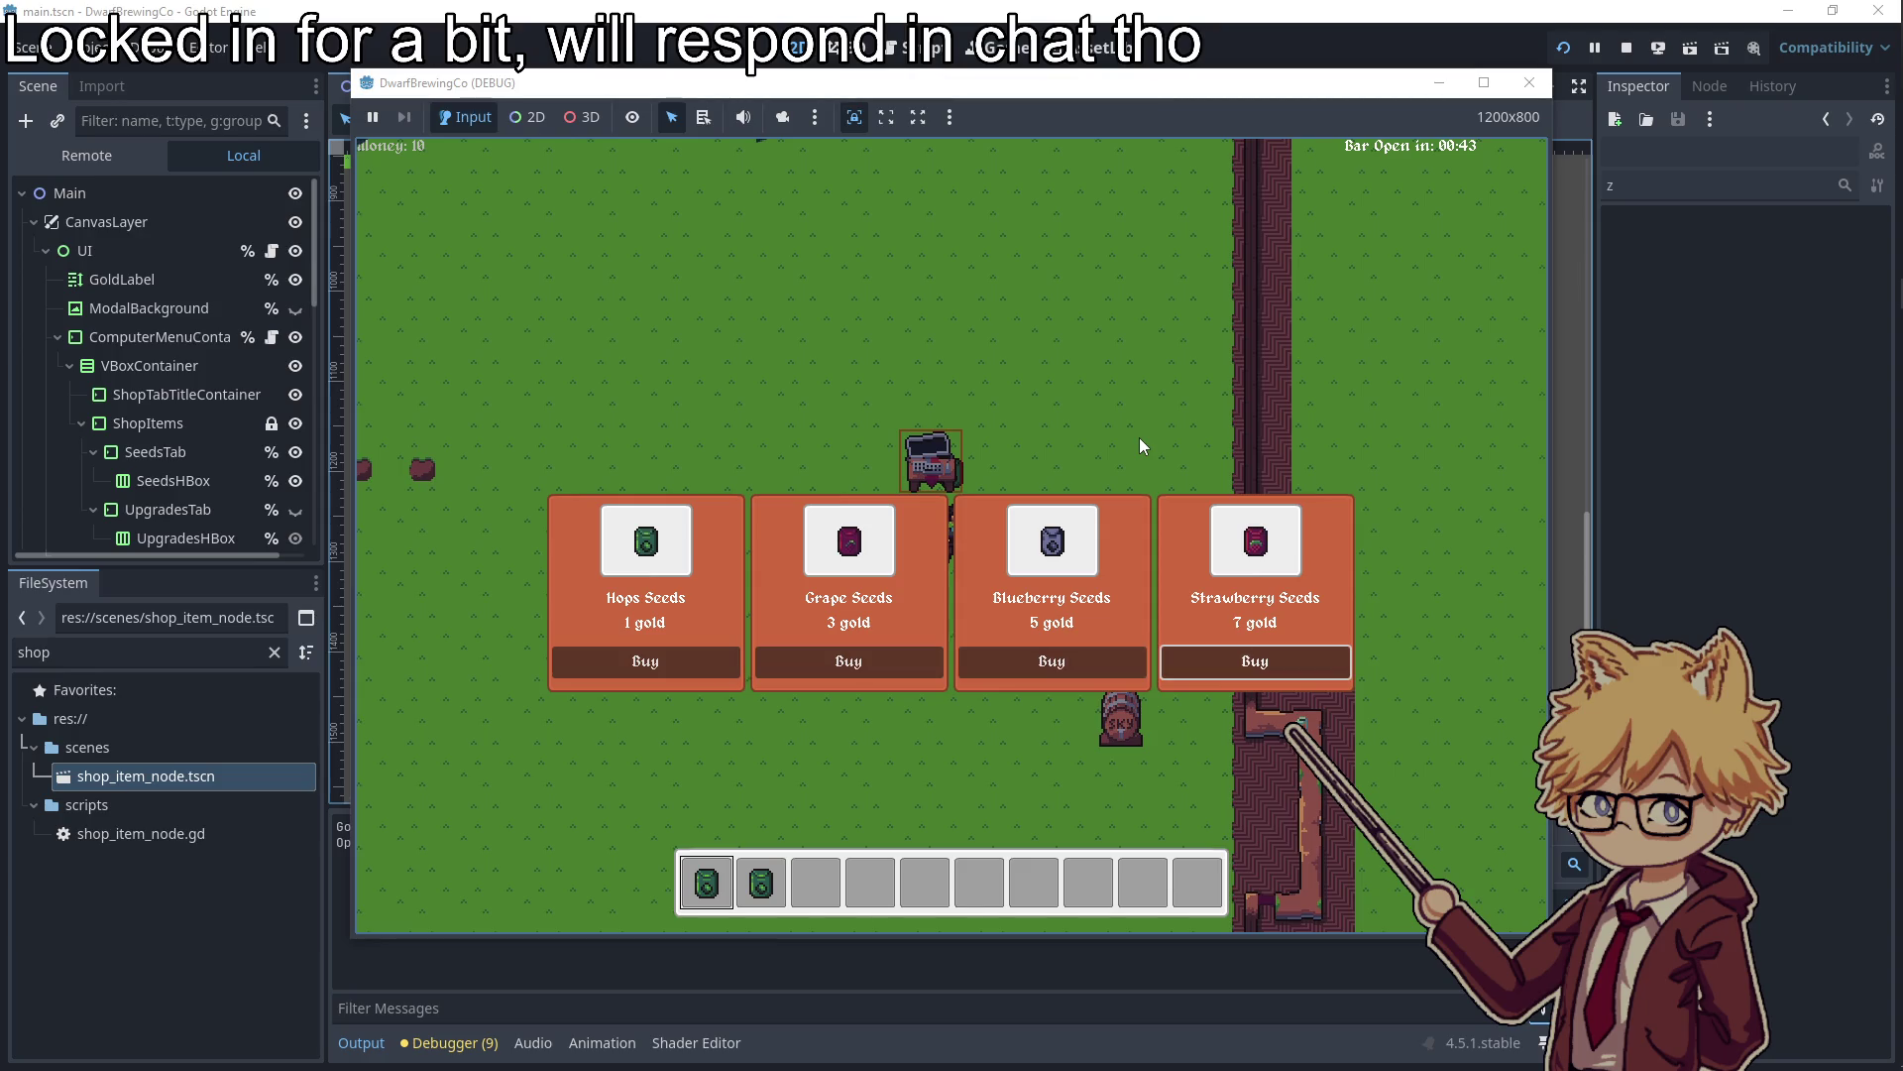
pyautogui.click(1519, 94)
pyautogui.click(1537, 92)
pyautogui.click(176, 330)
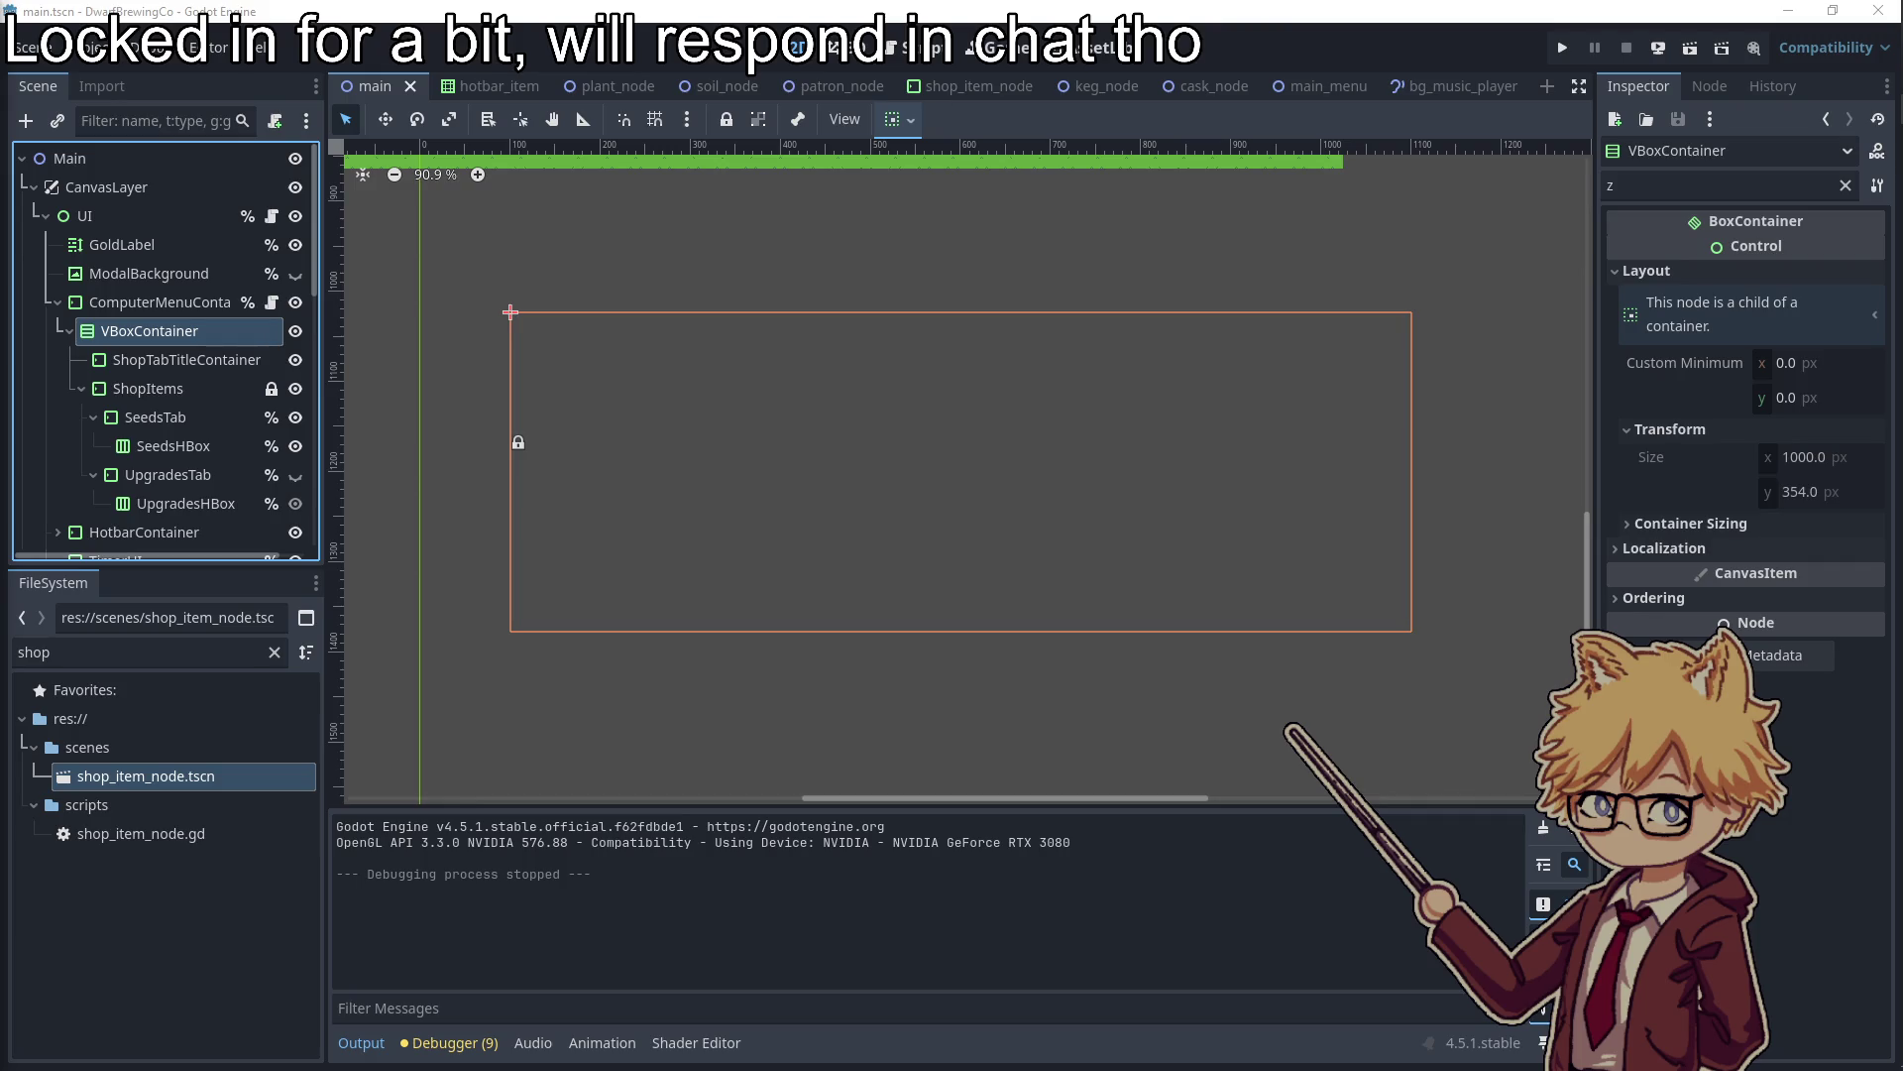
# Select ComputerMenuContainer and VBoxContainer in turn to compare their bounds in the 2D view
pyautogui.click(147, 315)
pyautogui.press('Down')
pyautogui.click(149, 314)
pyautogui.click(147, 337)
pyautogui.click(147, 310)
pyautogui.click(146, 339)
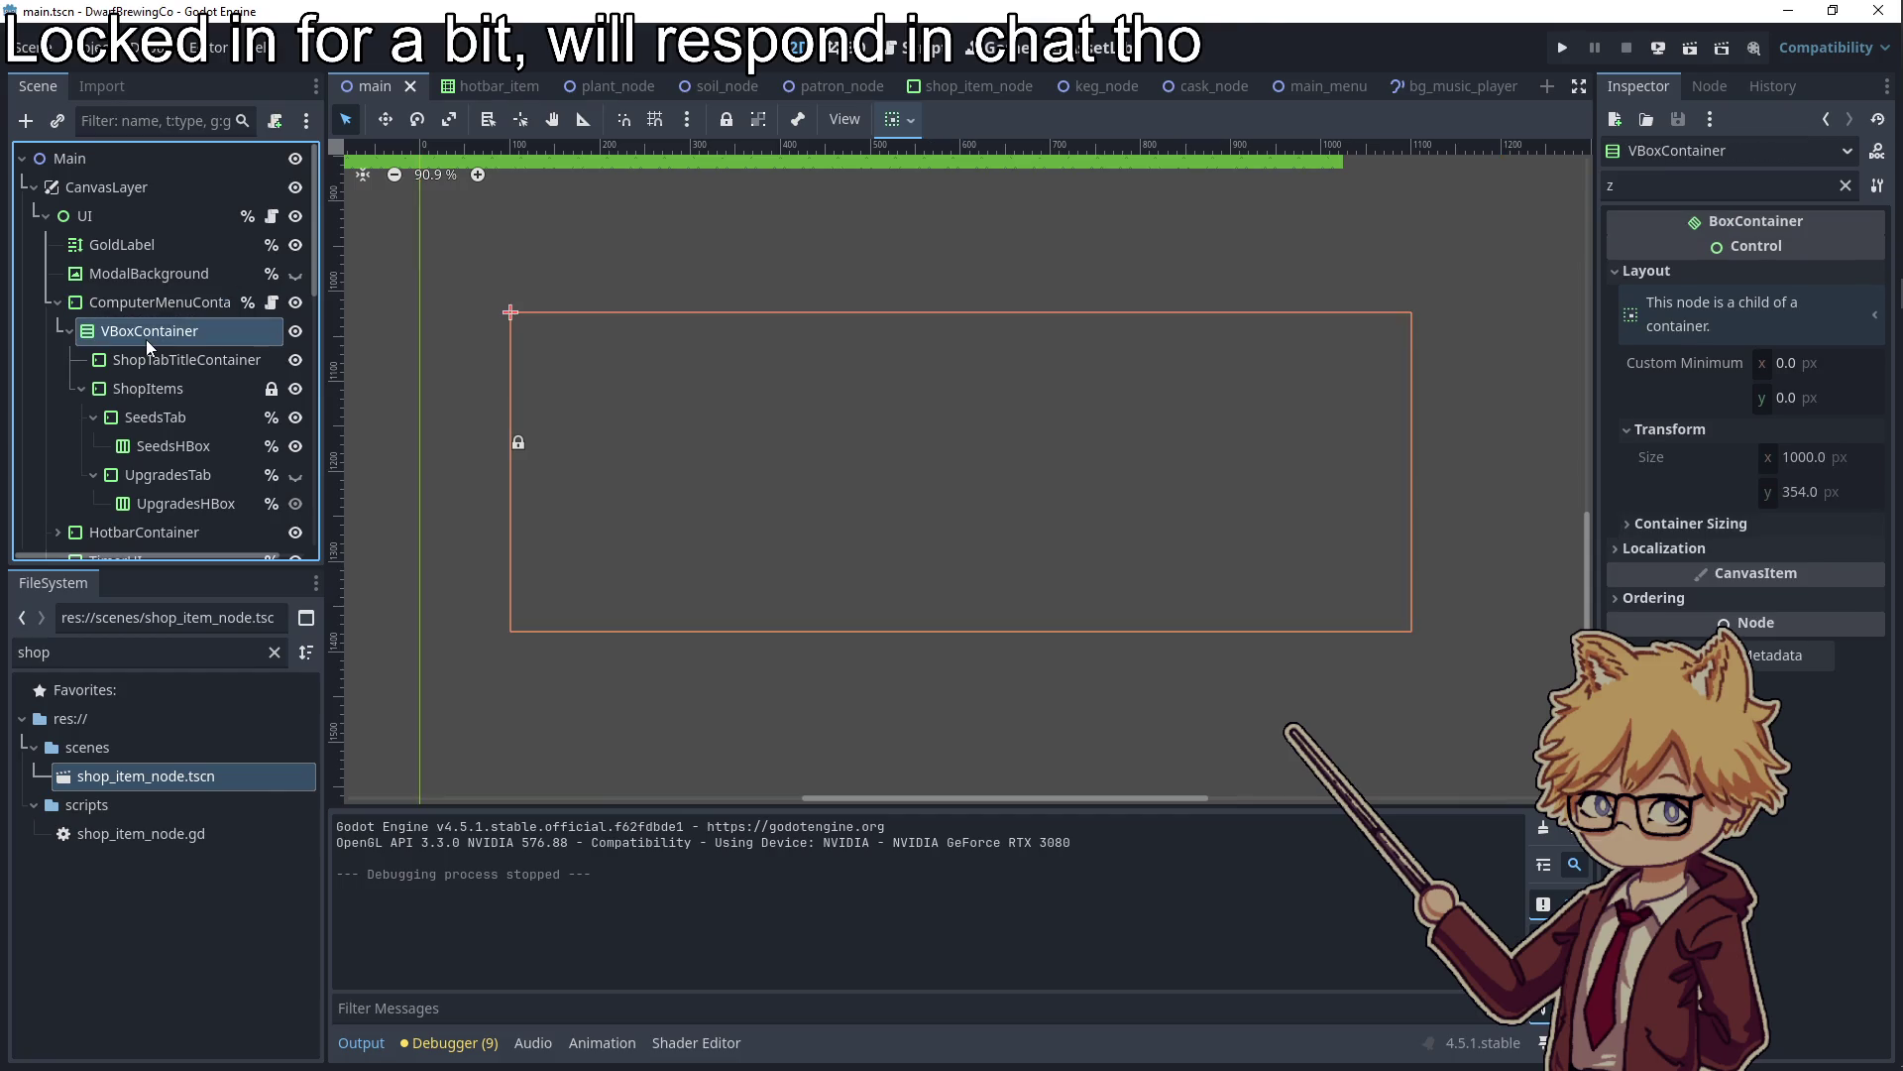
pyautogui.click(145, 301)
pyautogui.click(143, 273)
pyautogui.click(141, 305)
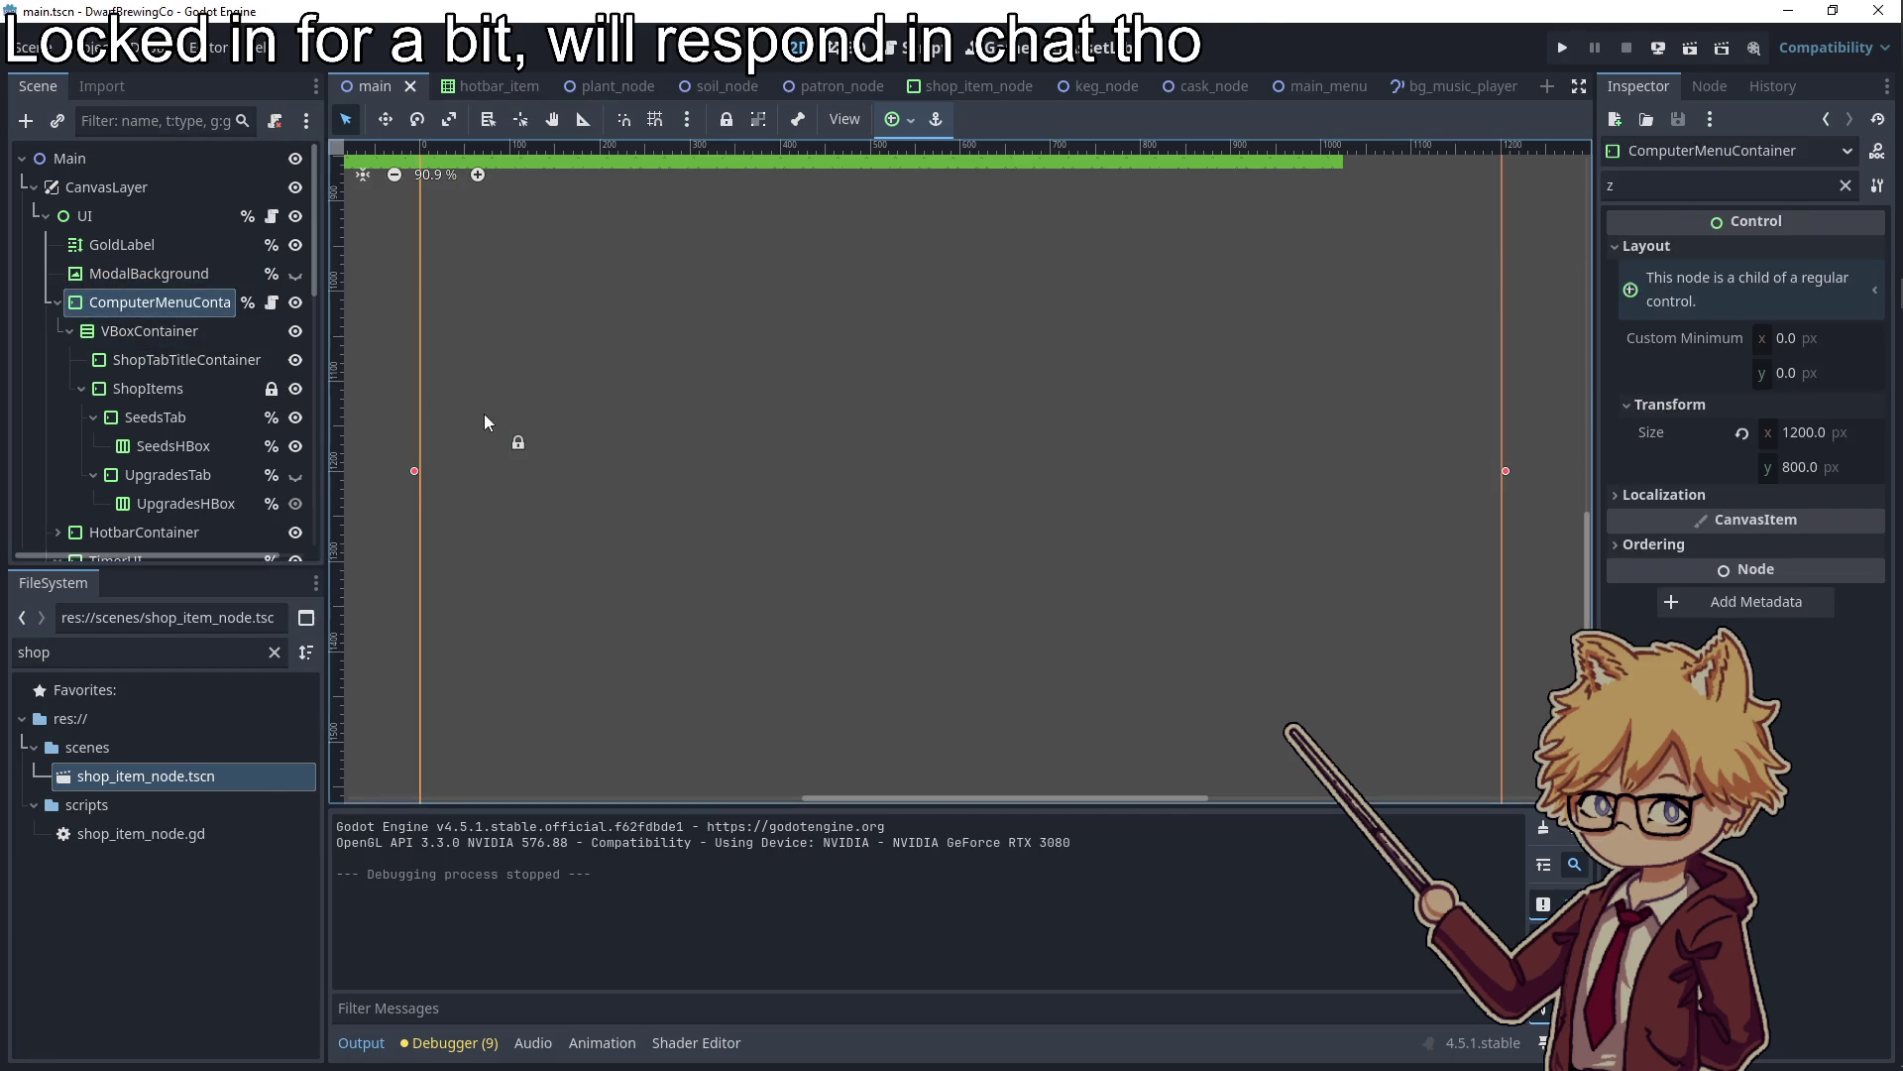
pyautogui.click(170, 335)
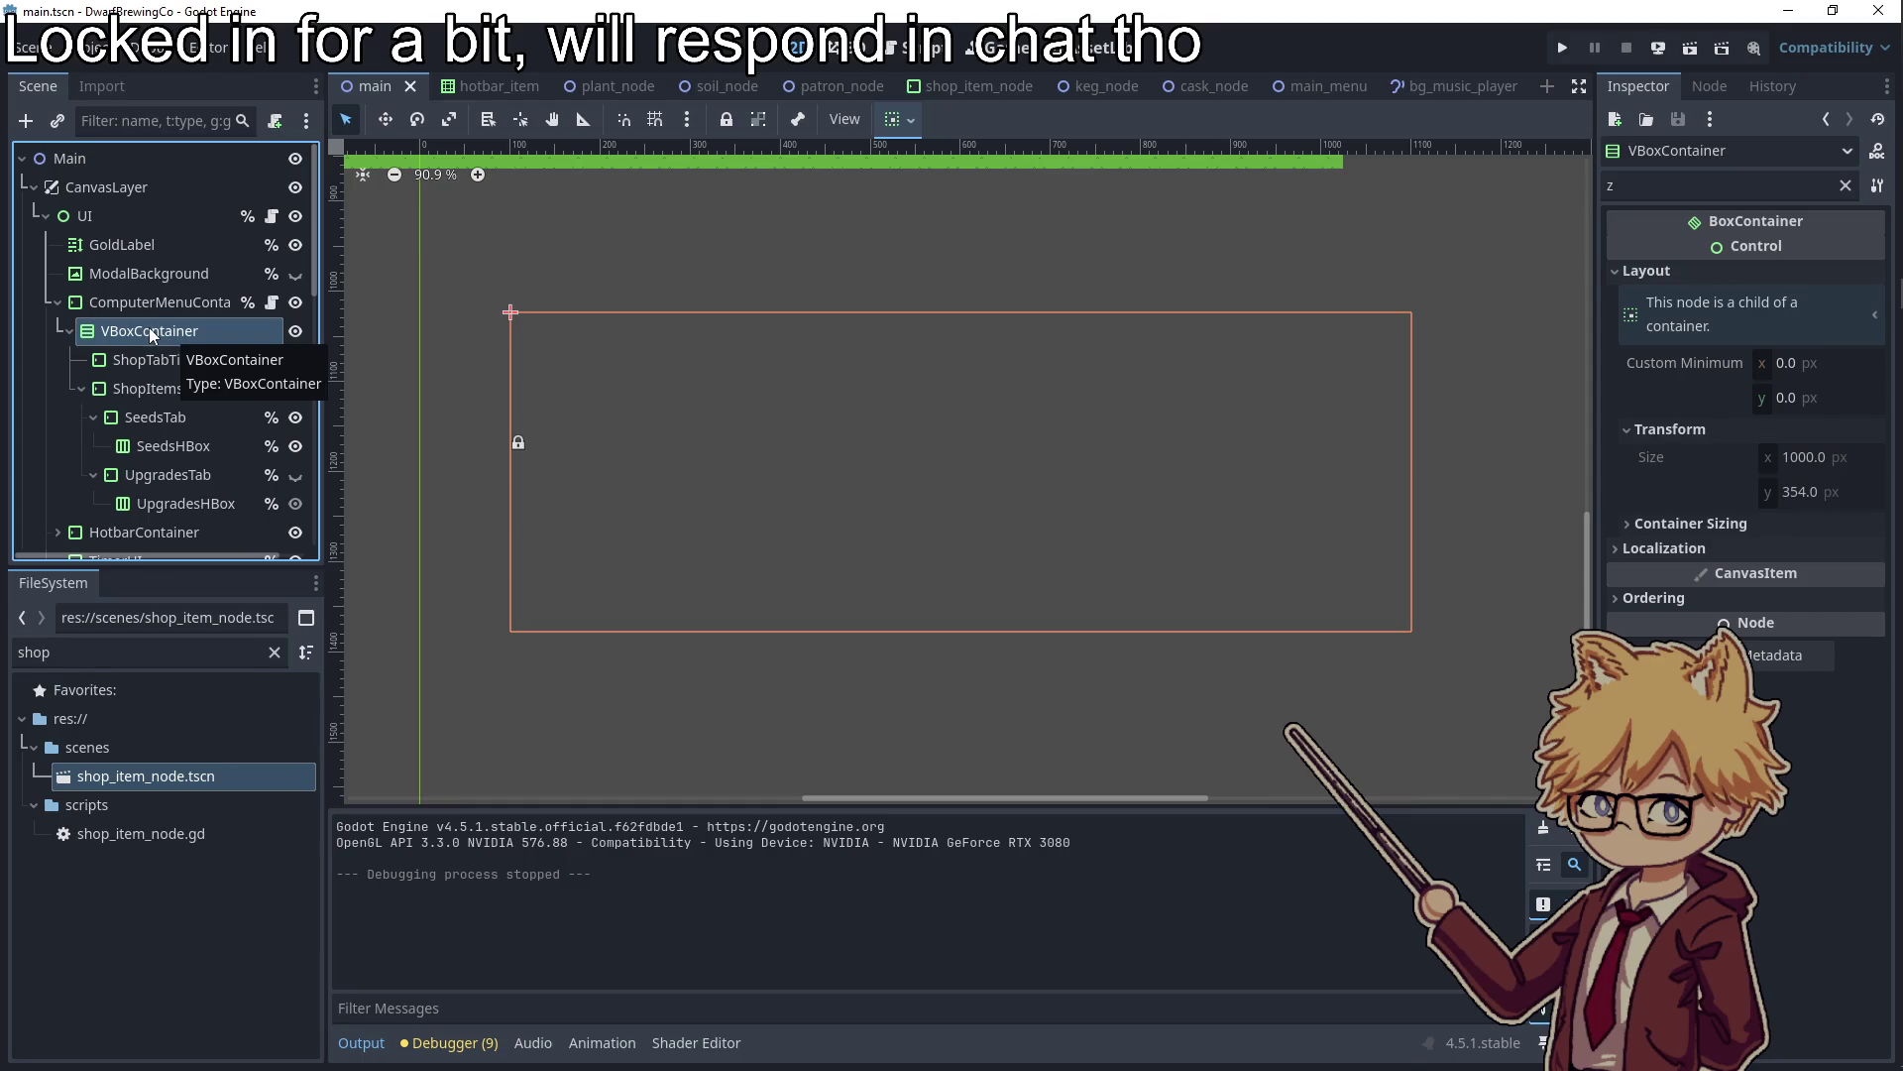
# Recheck both containers' bounds, dismiss ComputerMenuContainer's context menu, and bring ui.gd back up
pyautogui.click(144, 297)
pyautogui.click(151, 323)
pyautogui.click(159, 297)
pyautogui.press('Down')
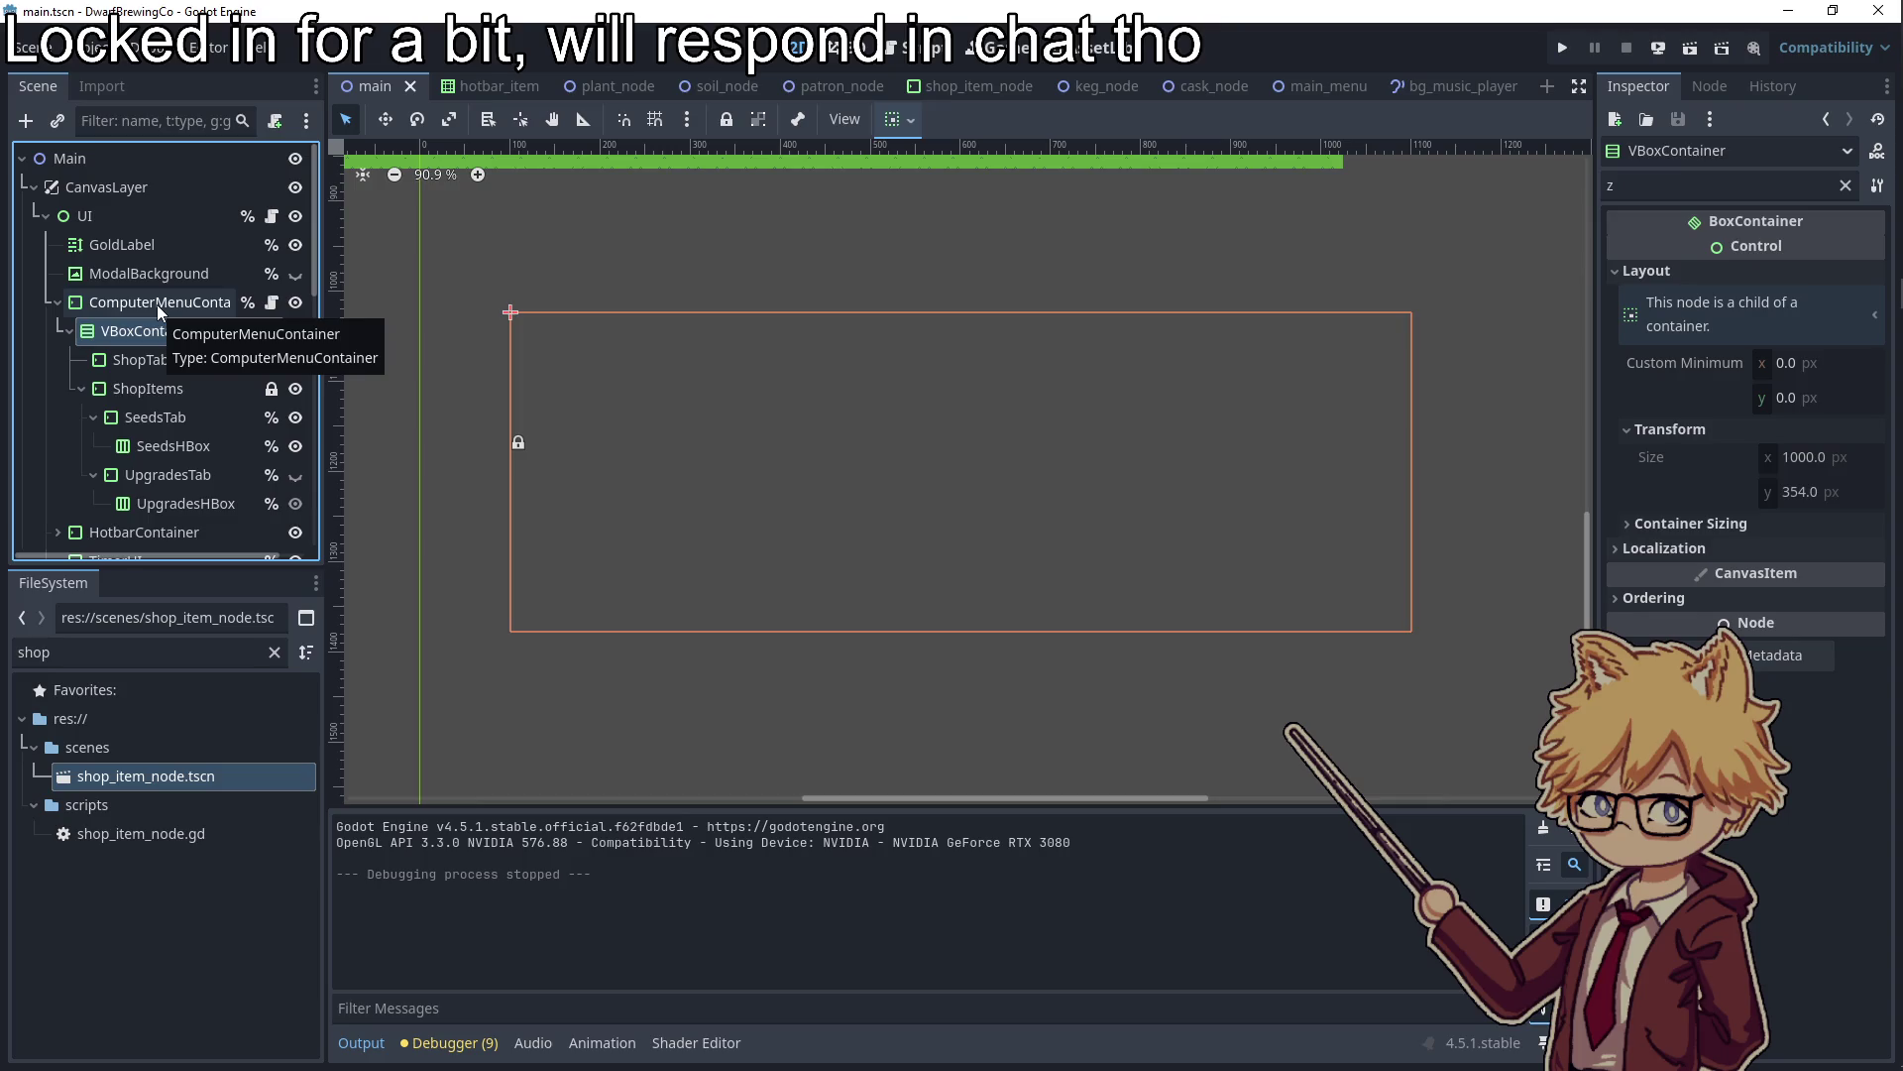
pyautogui.rightClick(157, 305)
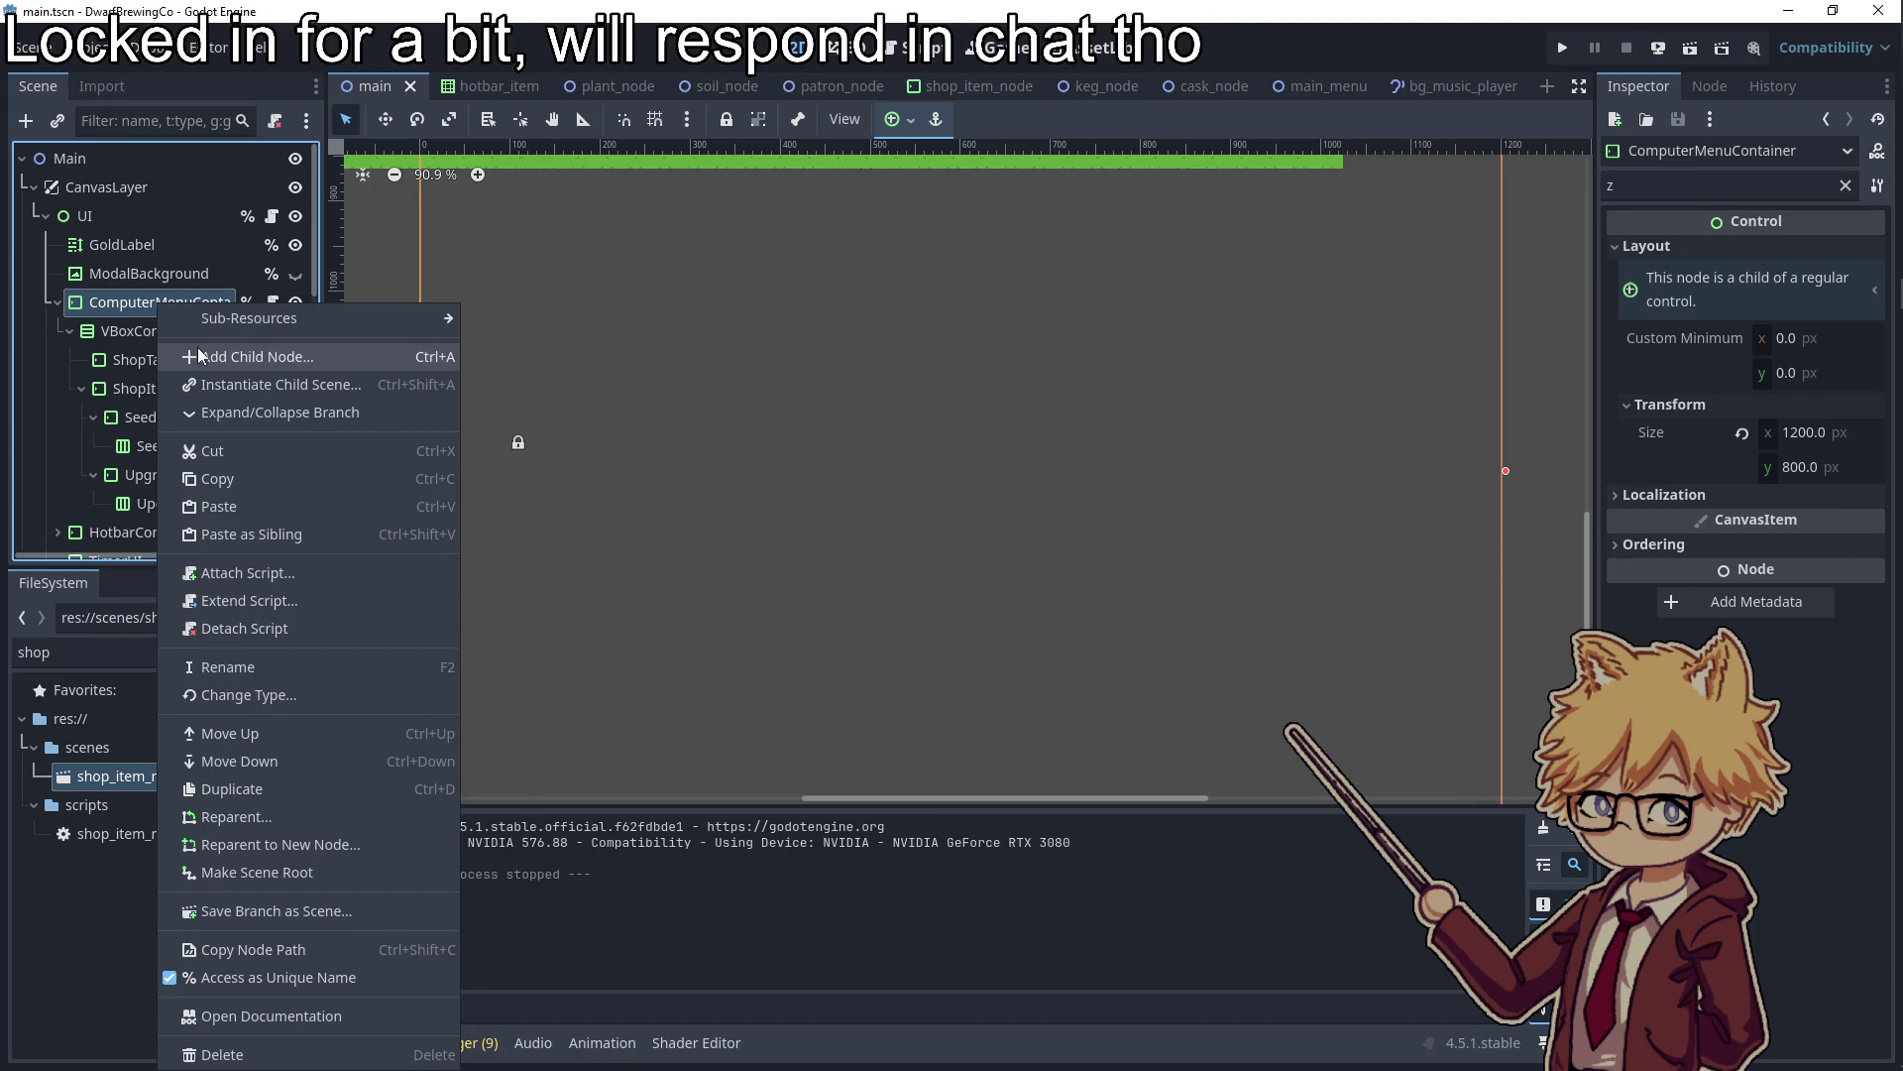
pyautogui.hotkey('alt', 'Tab')
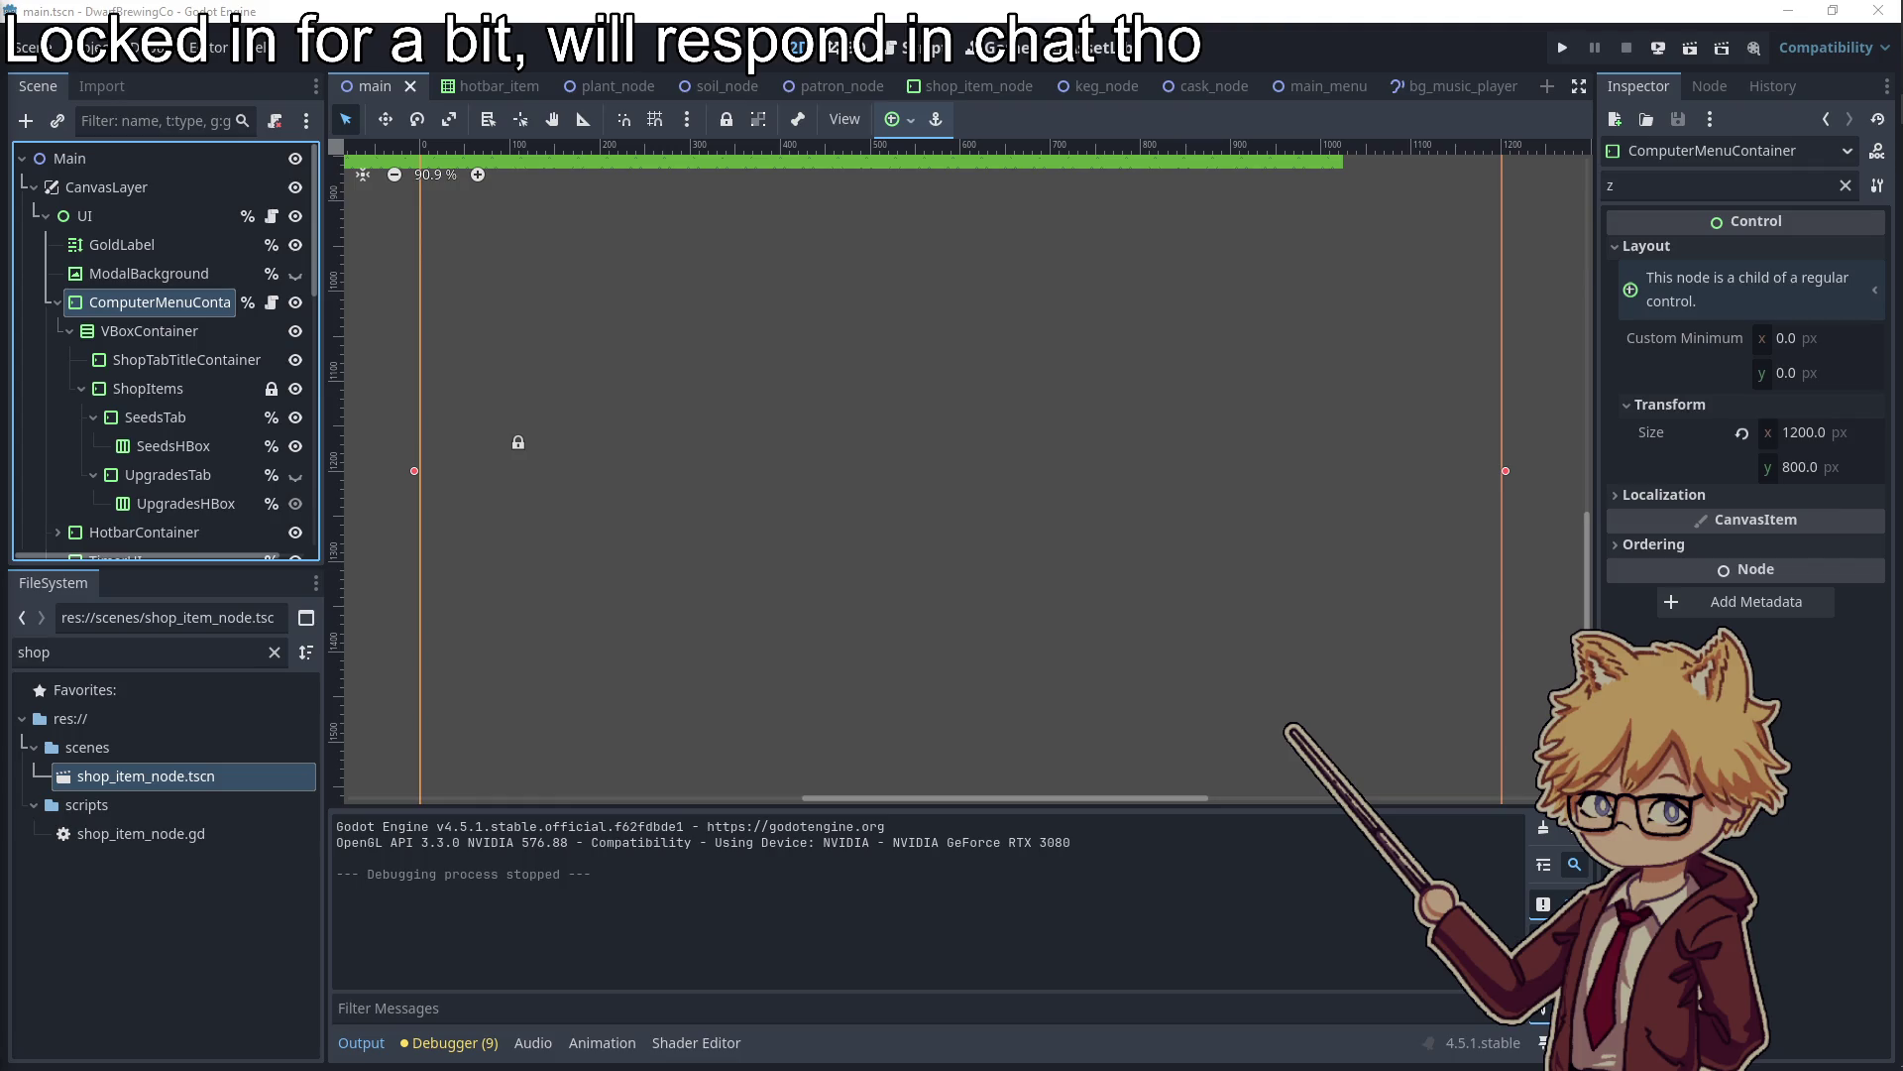
pyautogui.click(270, 215)
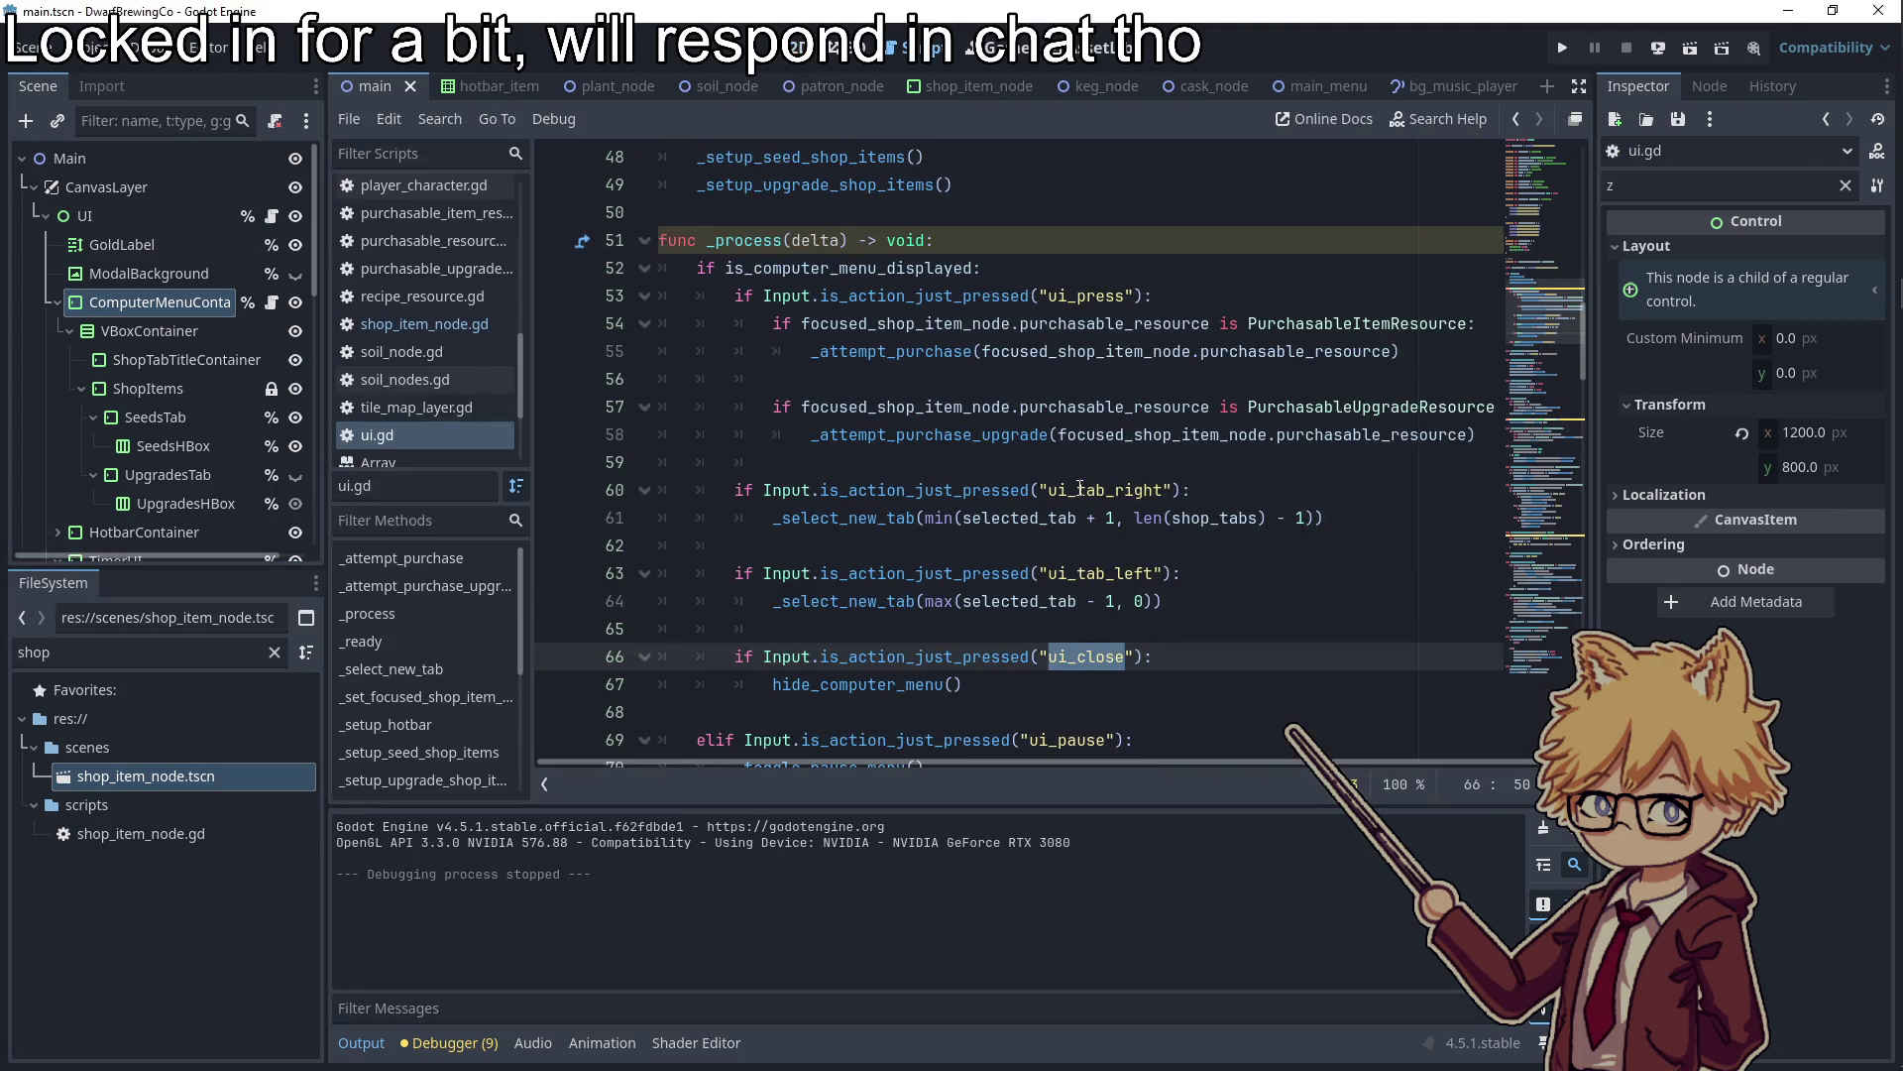
# Copy the ui_tab_right action name and open the Input Map in Project Settings
pyautogui.doubleClick(1093, 491)
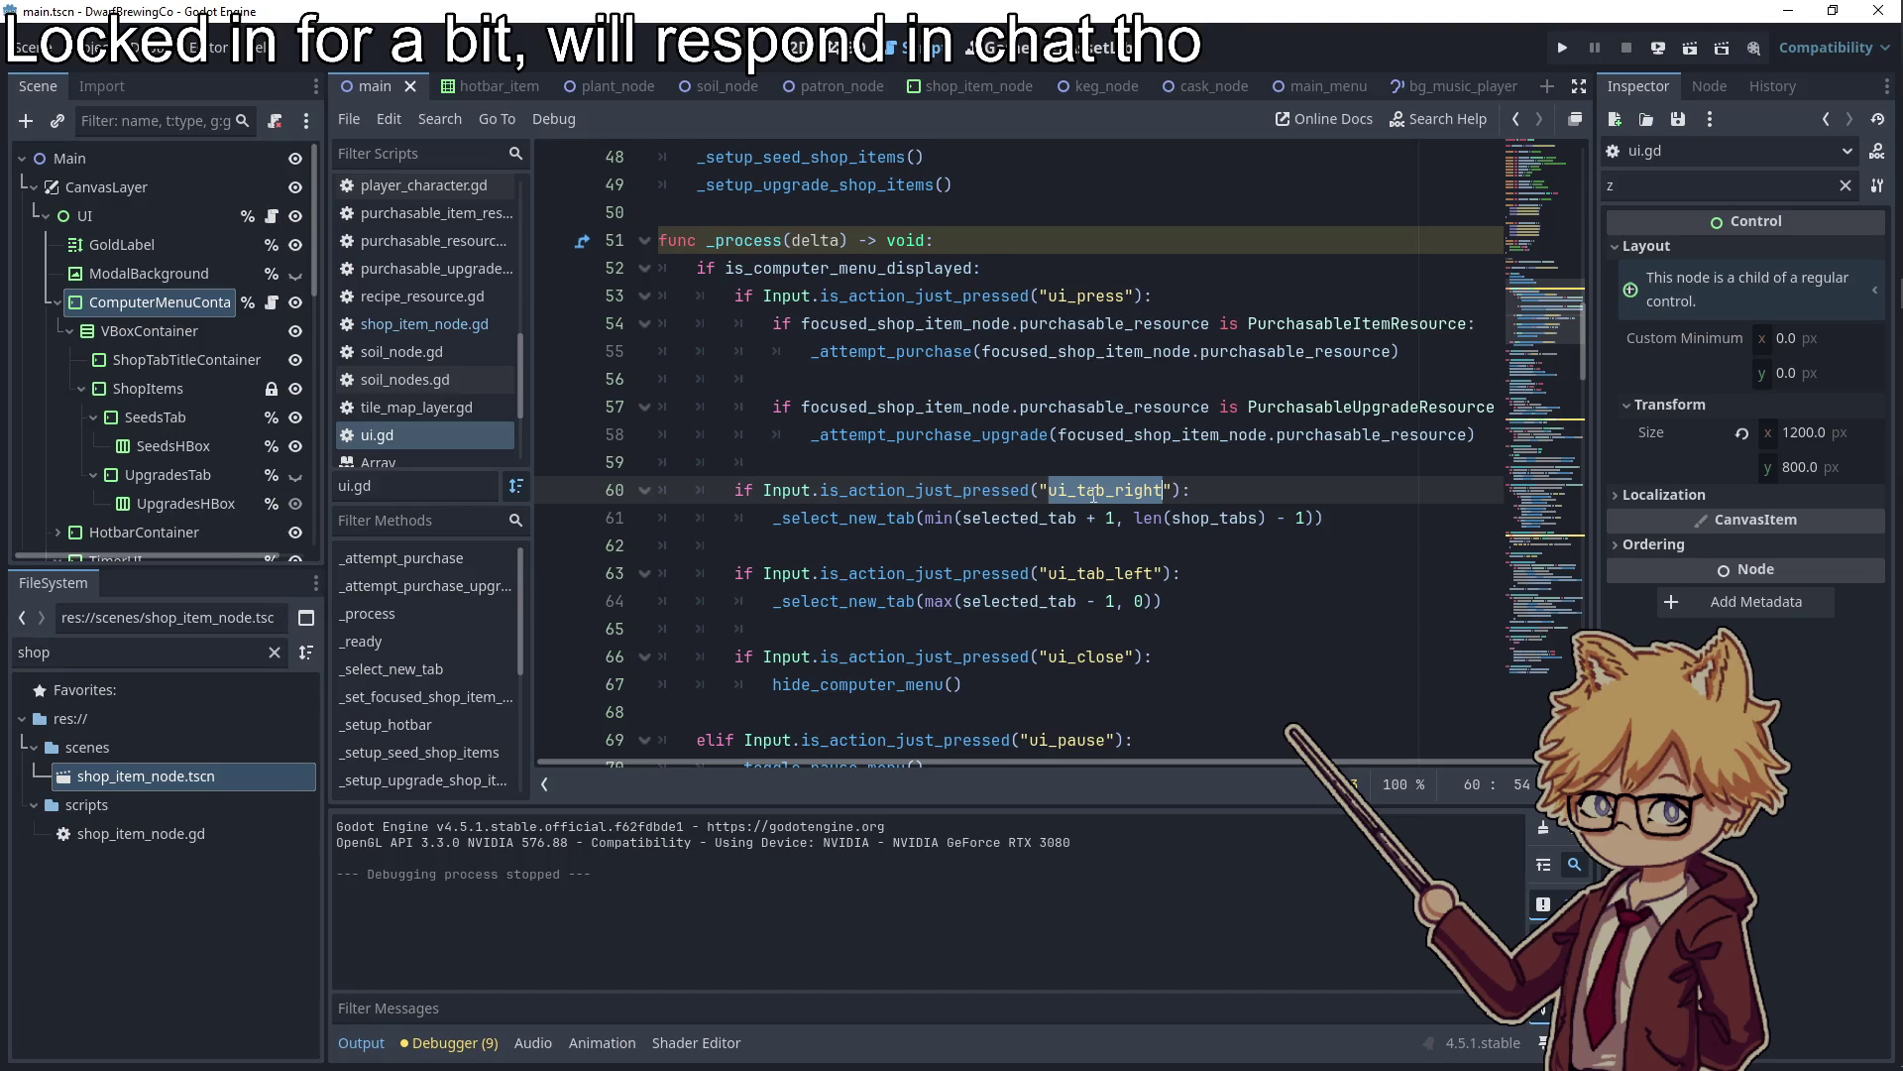
pyautogui.click(98, 43)
pyautogui.click(139, 80)
pyautogui.click(450, 347)
pyautogui.write('ui_tab_right')
pyautogui.click(937, 309)
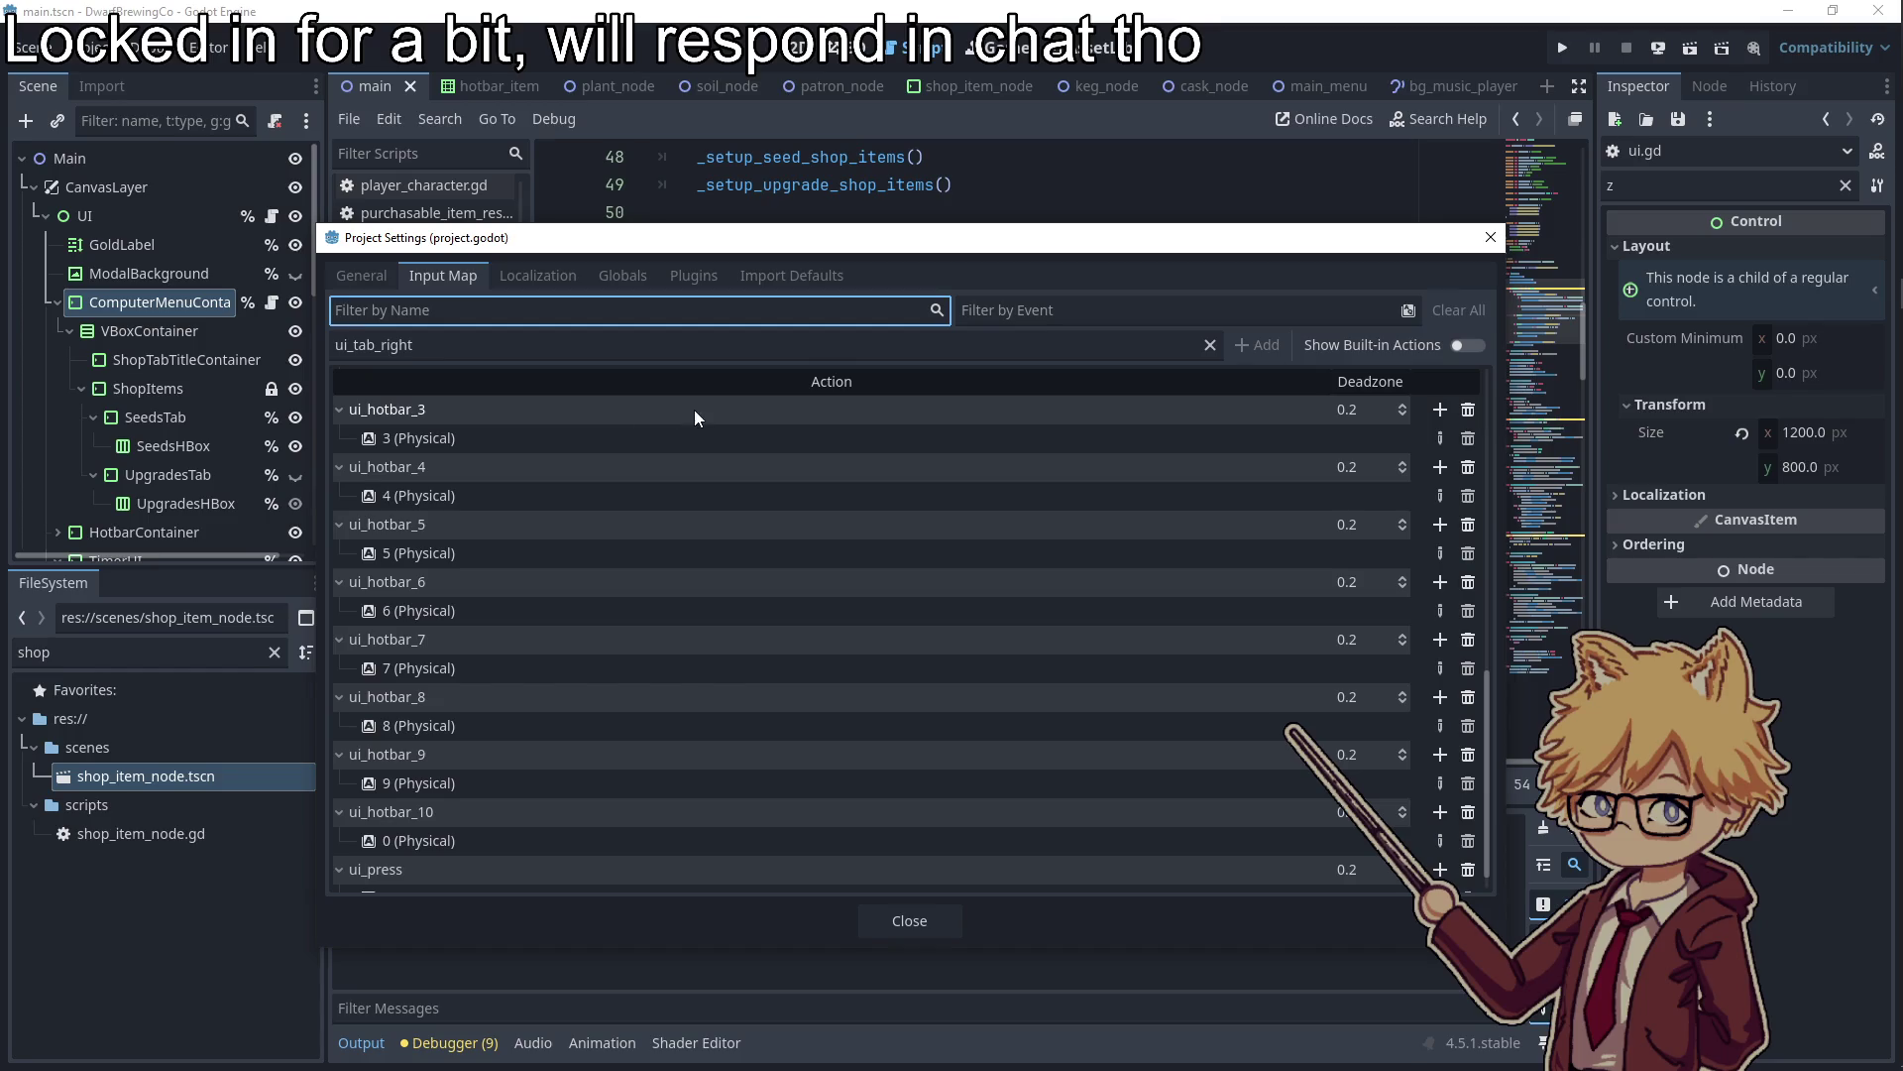
# Filter the Input Map action list down to ui_tab_right after the already-exists alert
pyautogui.scroll(3, 694, 526)
pyautogui.scroll(3, 694, 525)
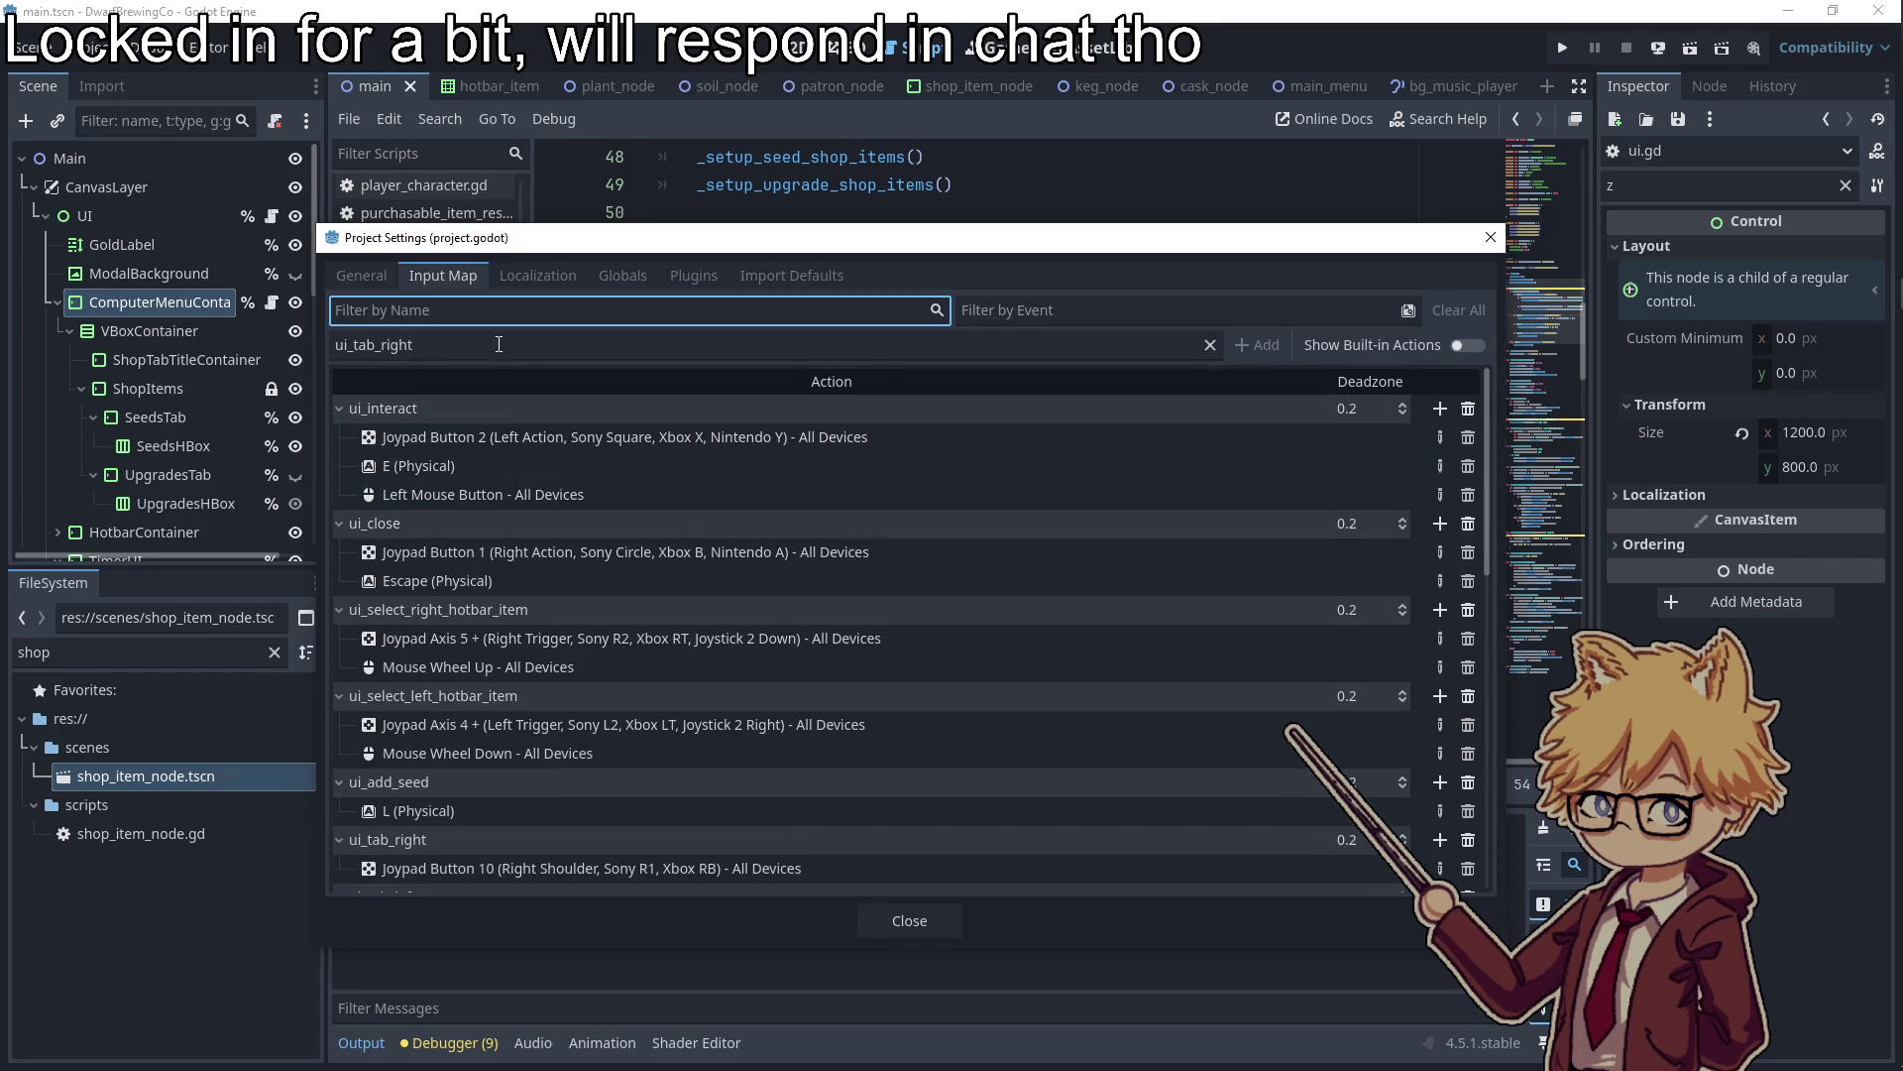
pyautogui.click(342, 345)
pyautogui.click(365, 345)
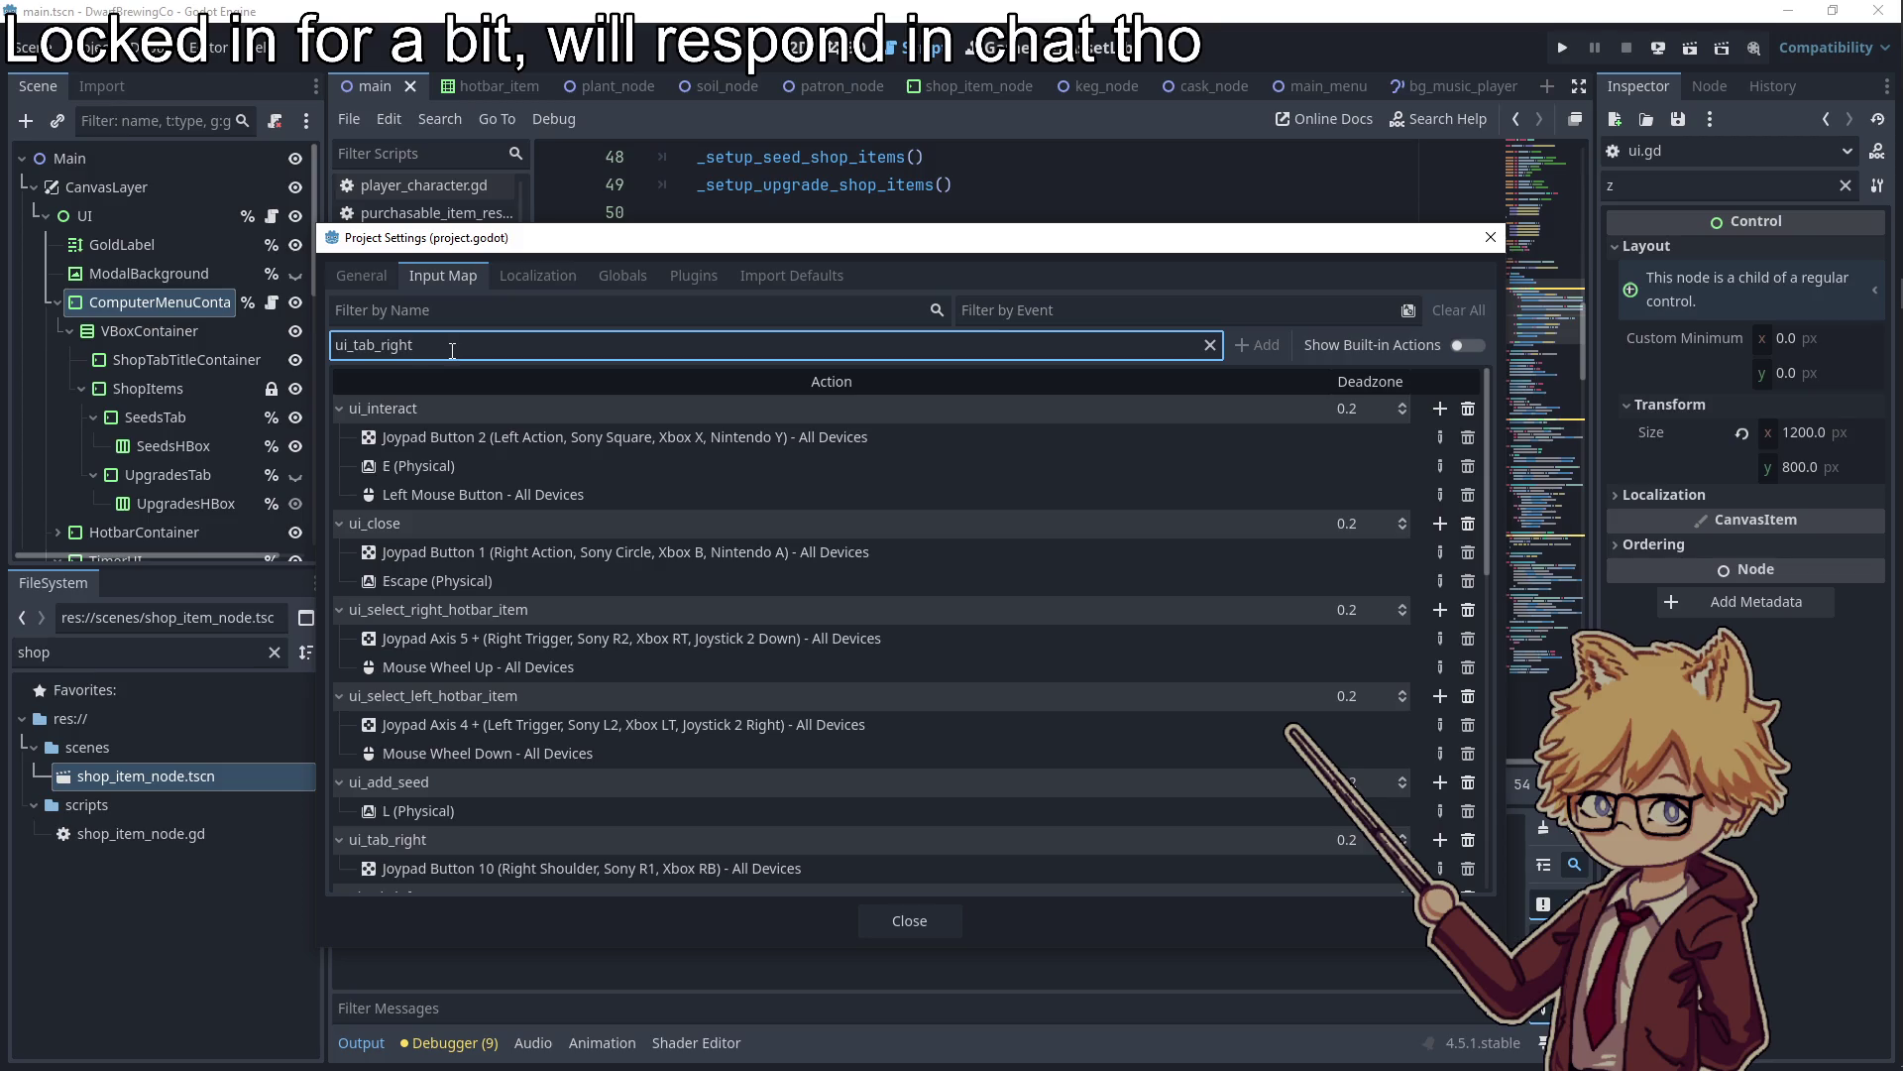
pyautogui.press('Return')
pyautogui.click(946, 551)
pyautogui.hotkey('ctrl', 'a')
pyautogui.hotkey('ctrl', 'x')
pyautogui.click(521, 310)
pyautogui.hotkey('ctrl', 'v')
# Bind the D key (Physical) to ui_tab_right and close Project Settings
pyautogui.click(1152, 444)
pyautogui.click(1448, 408)
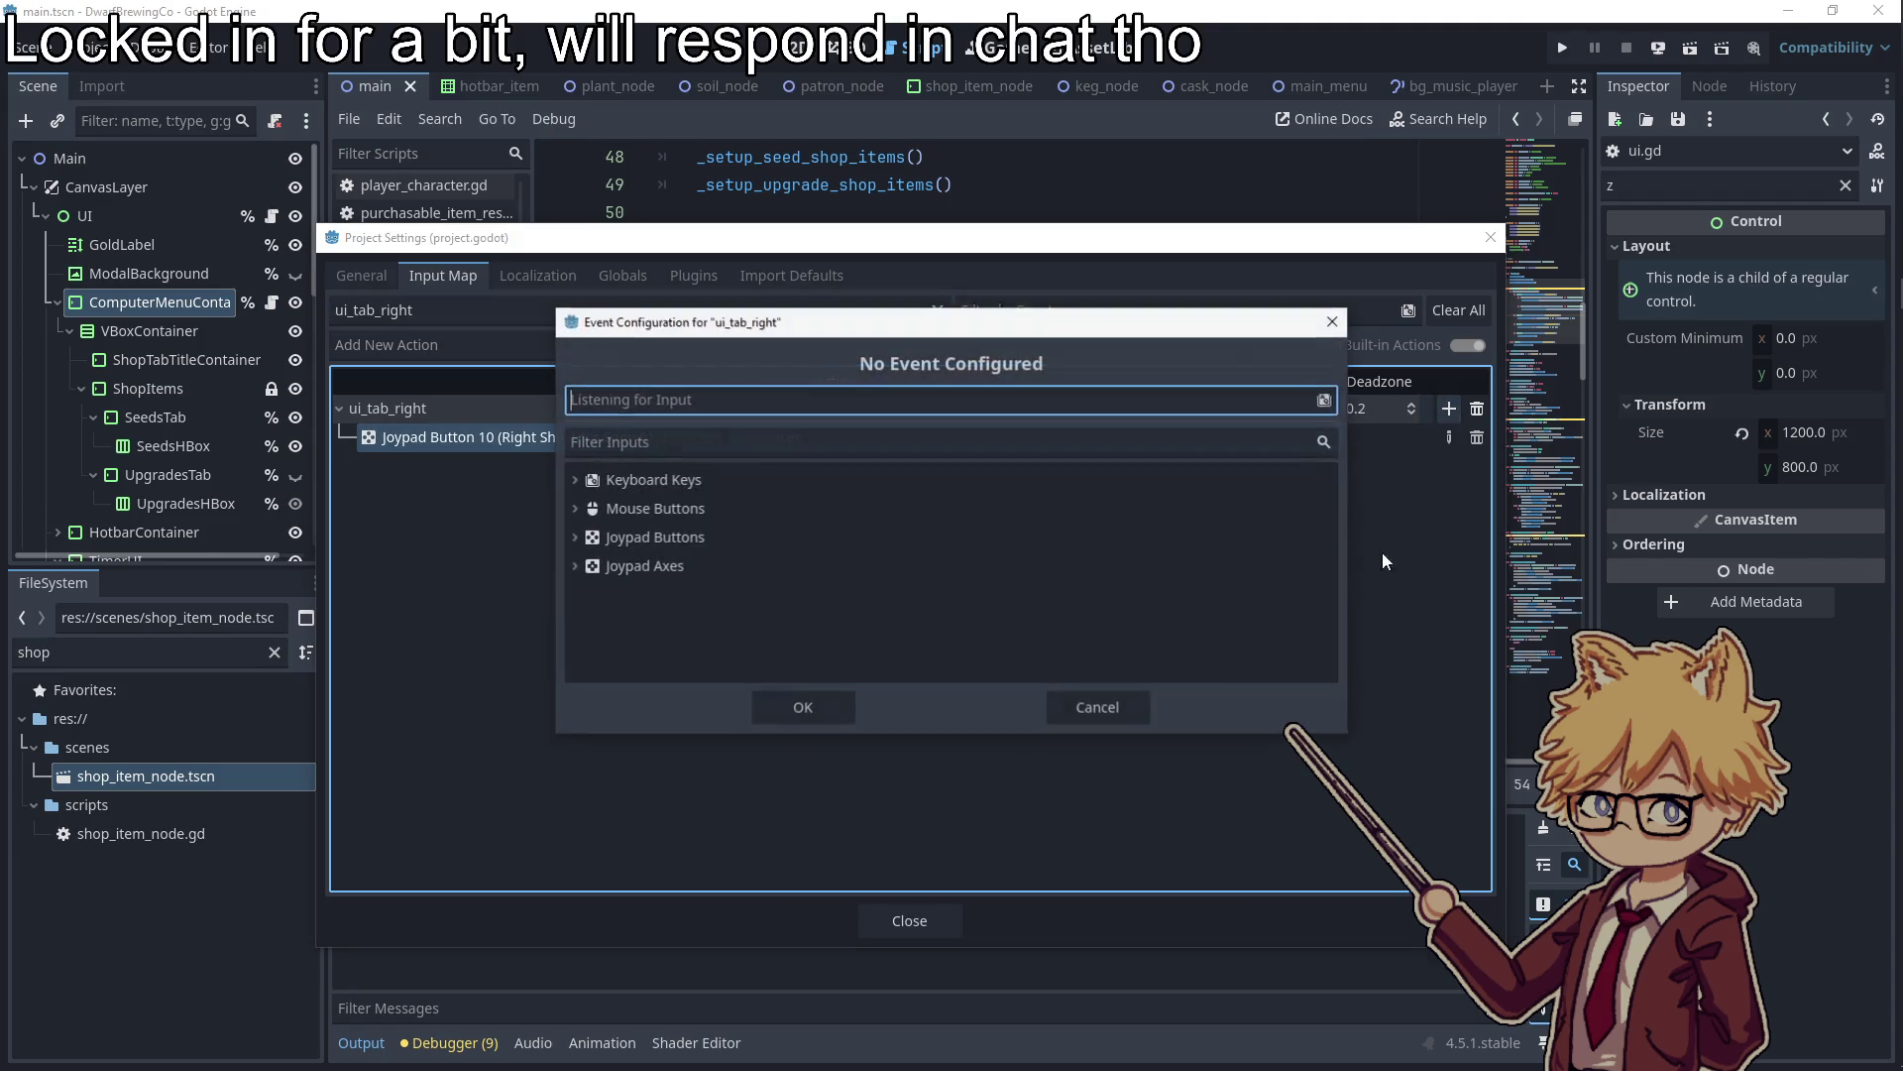
pyautogui.press('d')
pyautogui.click(802, 707)
pyautogui.click(909, 920)
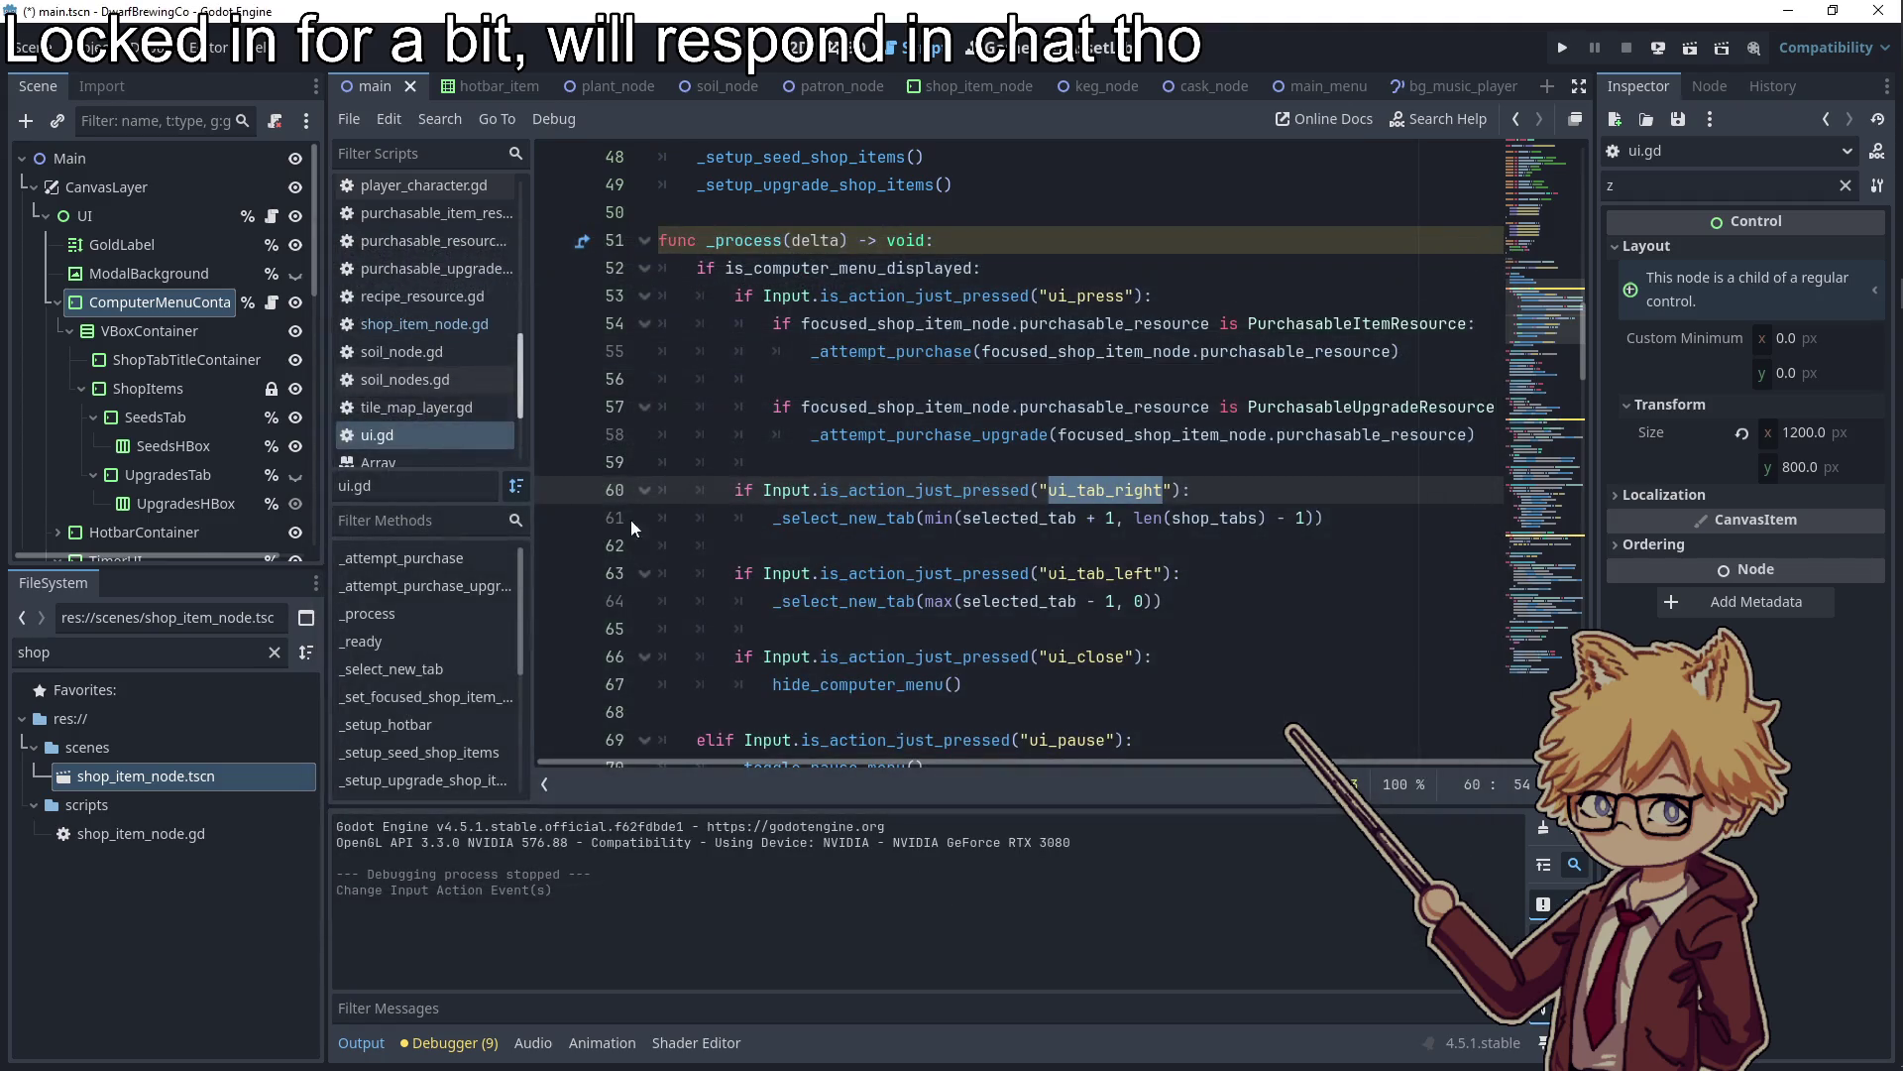
# Bind the A key (Physical) to ui_tab_left, then launch the game to test
pyautogui.click(95, 47)
pyautogui.click(129, 68)
pyautogui.click(474, 310)
pyautogui.press('BackSpace')
pyautogui.write('lef')
pyautogui.click(1449, 408)
pyautogui.press('a')
pyautogui.click(793, 716)
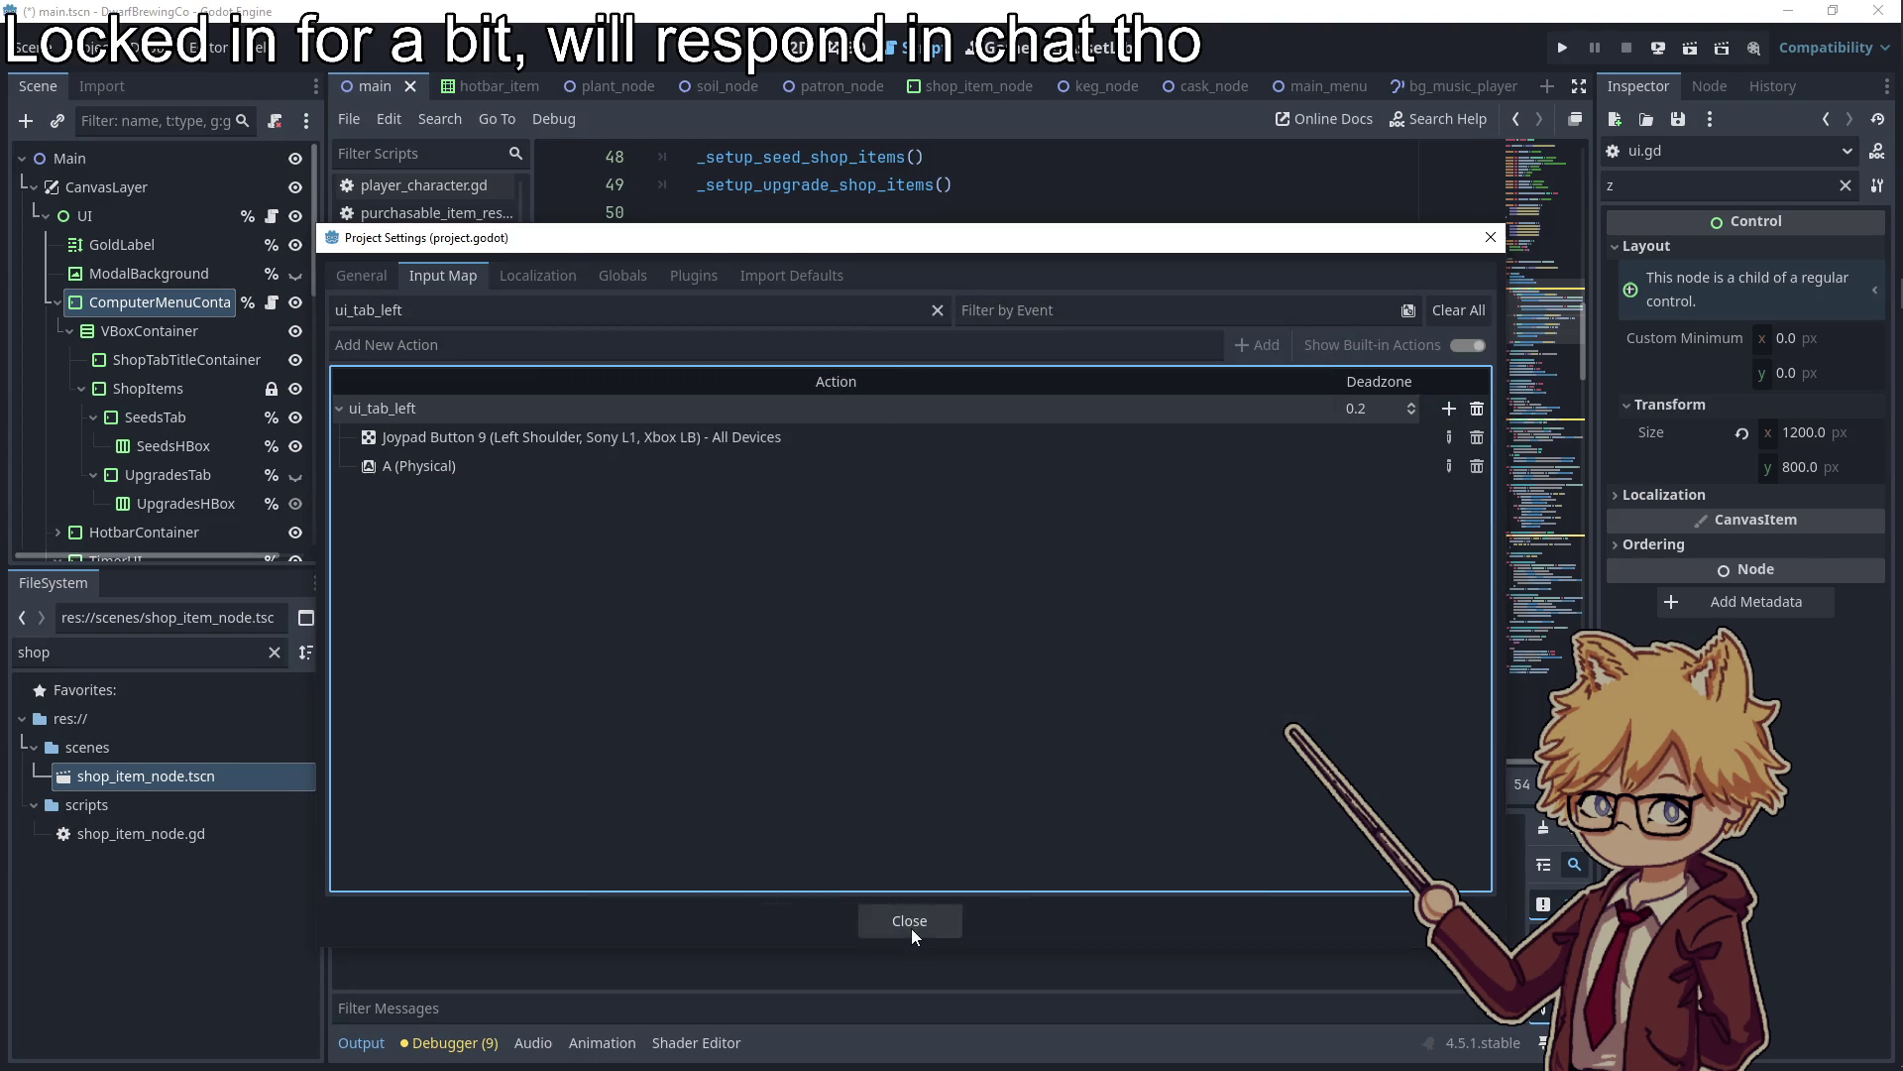
pyautogui.click(910, 930)
pyautogui.click(1562, 47)
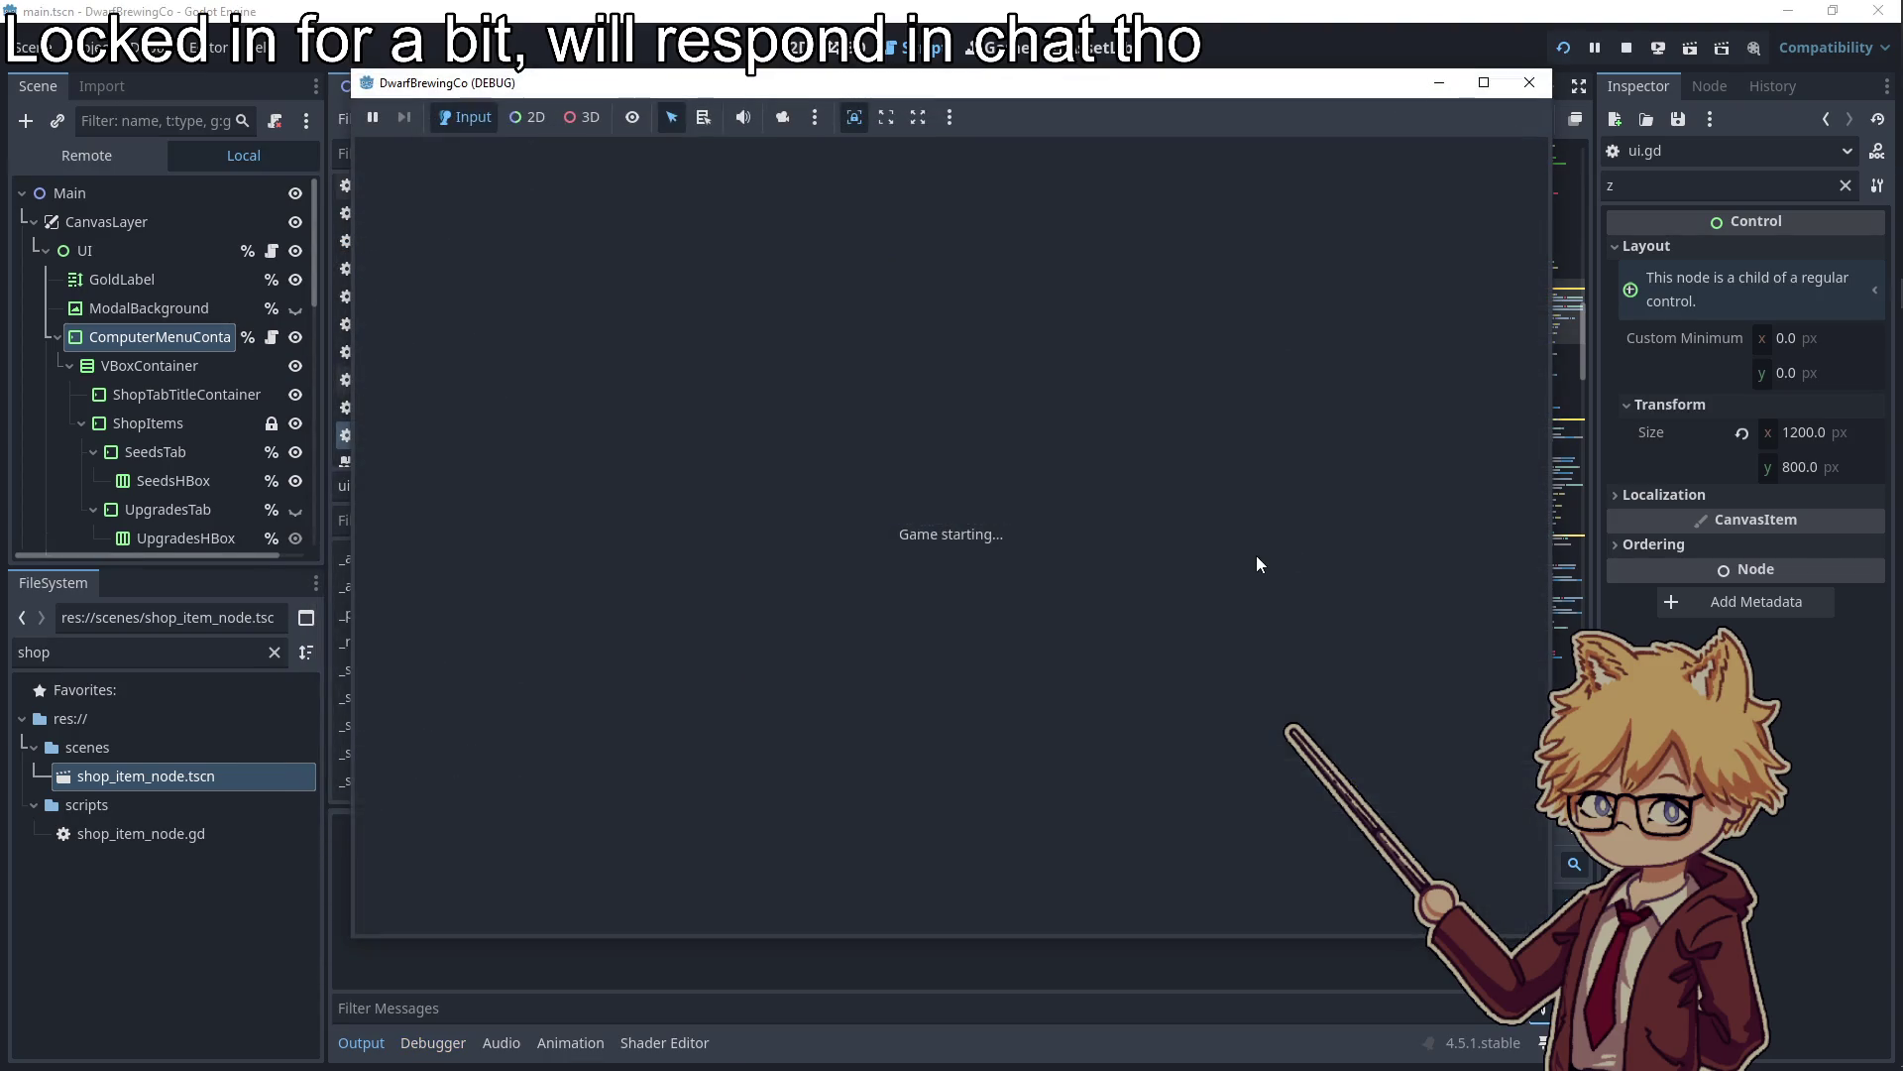
# Open the in-game shop, switch between the upgrades and seeds tabs, then close it
pyautogui.press('Escape')
pyautogui.press('Escape')
pyautogui.press('w')
pyautogui.press('d')
pyautogui.press('e')
pyautogui.press('Tab')
pyautogui.hotkey('shift', 'Tab')
pyautogui.press('Tab')
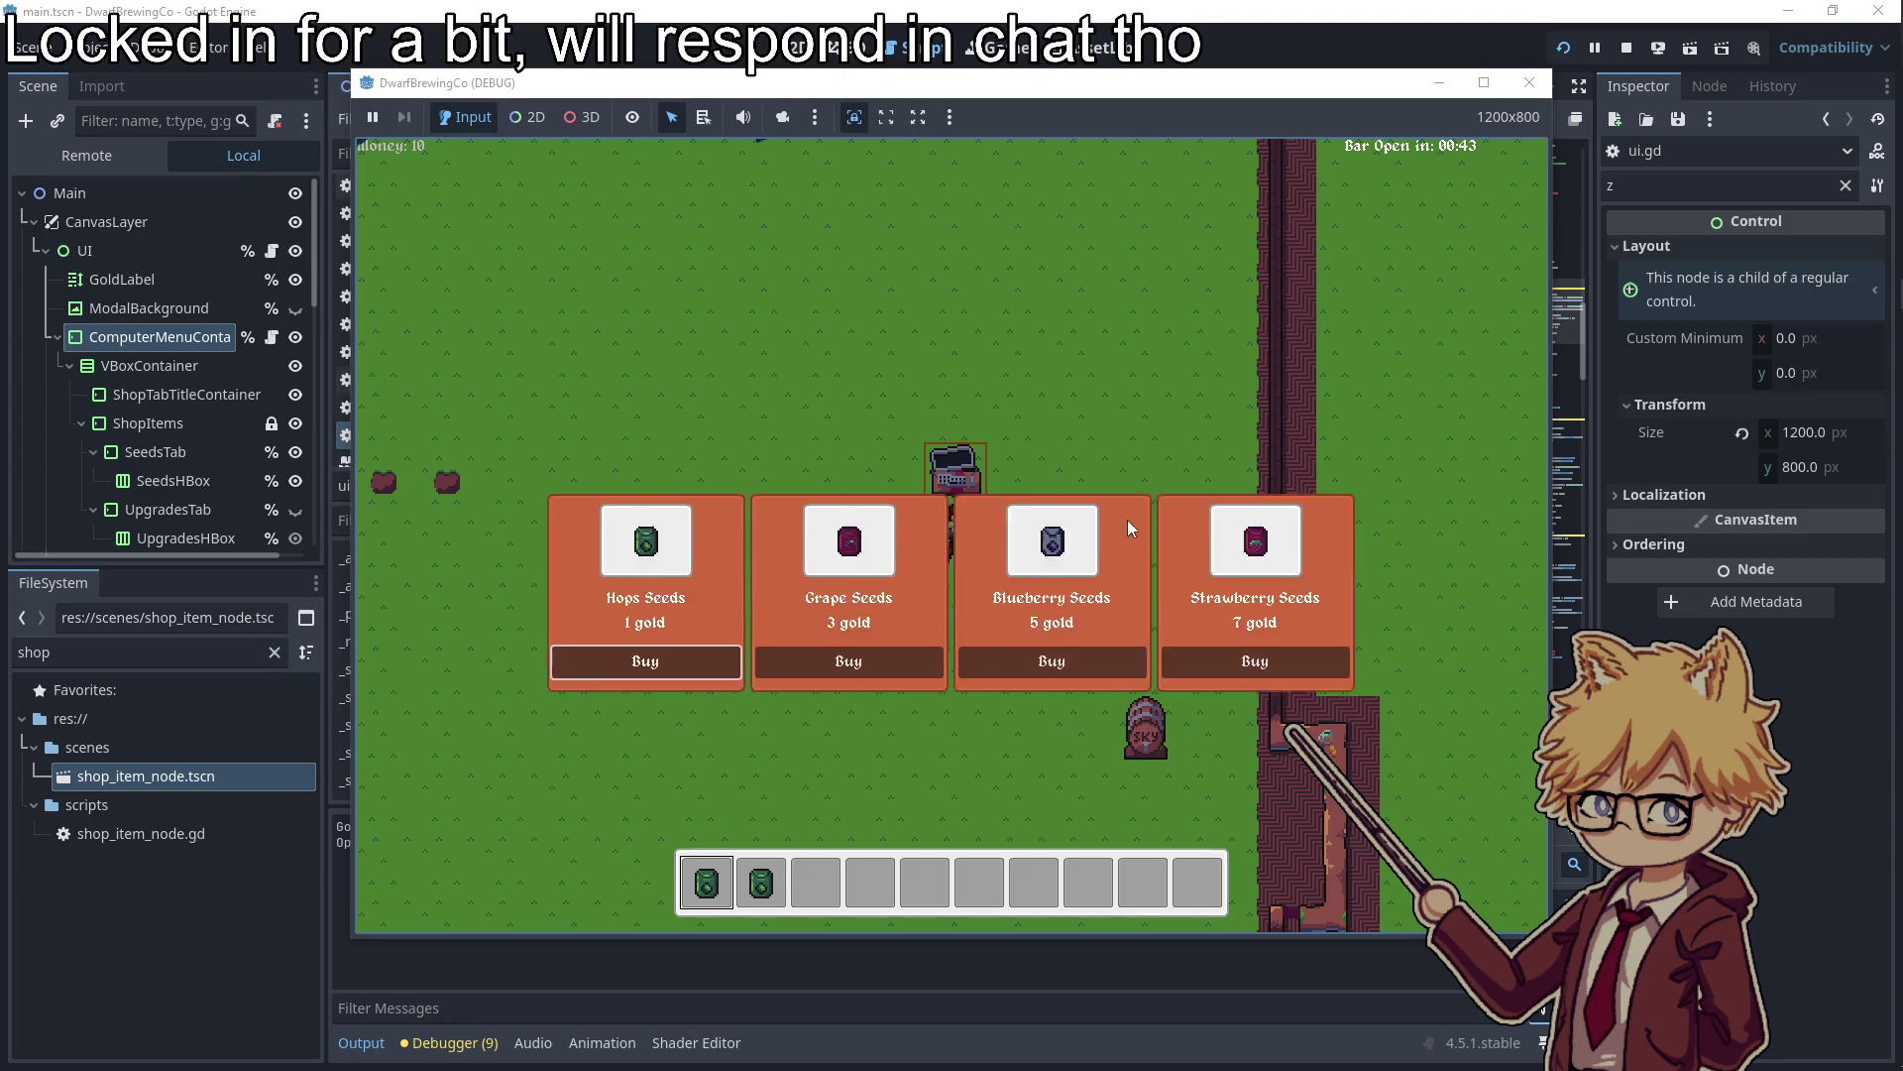
pyautogui.press('e')
# Walk the player around with WASD and close the running game window
pyautogui.press('a')
pyautogui.press('s')
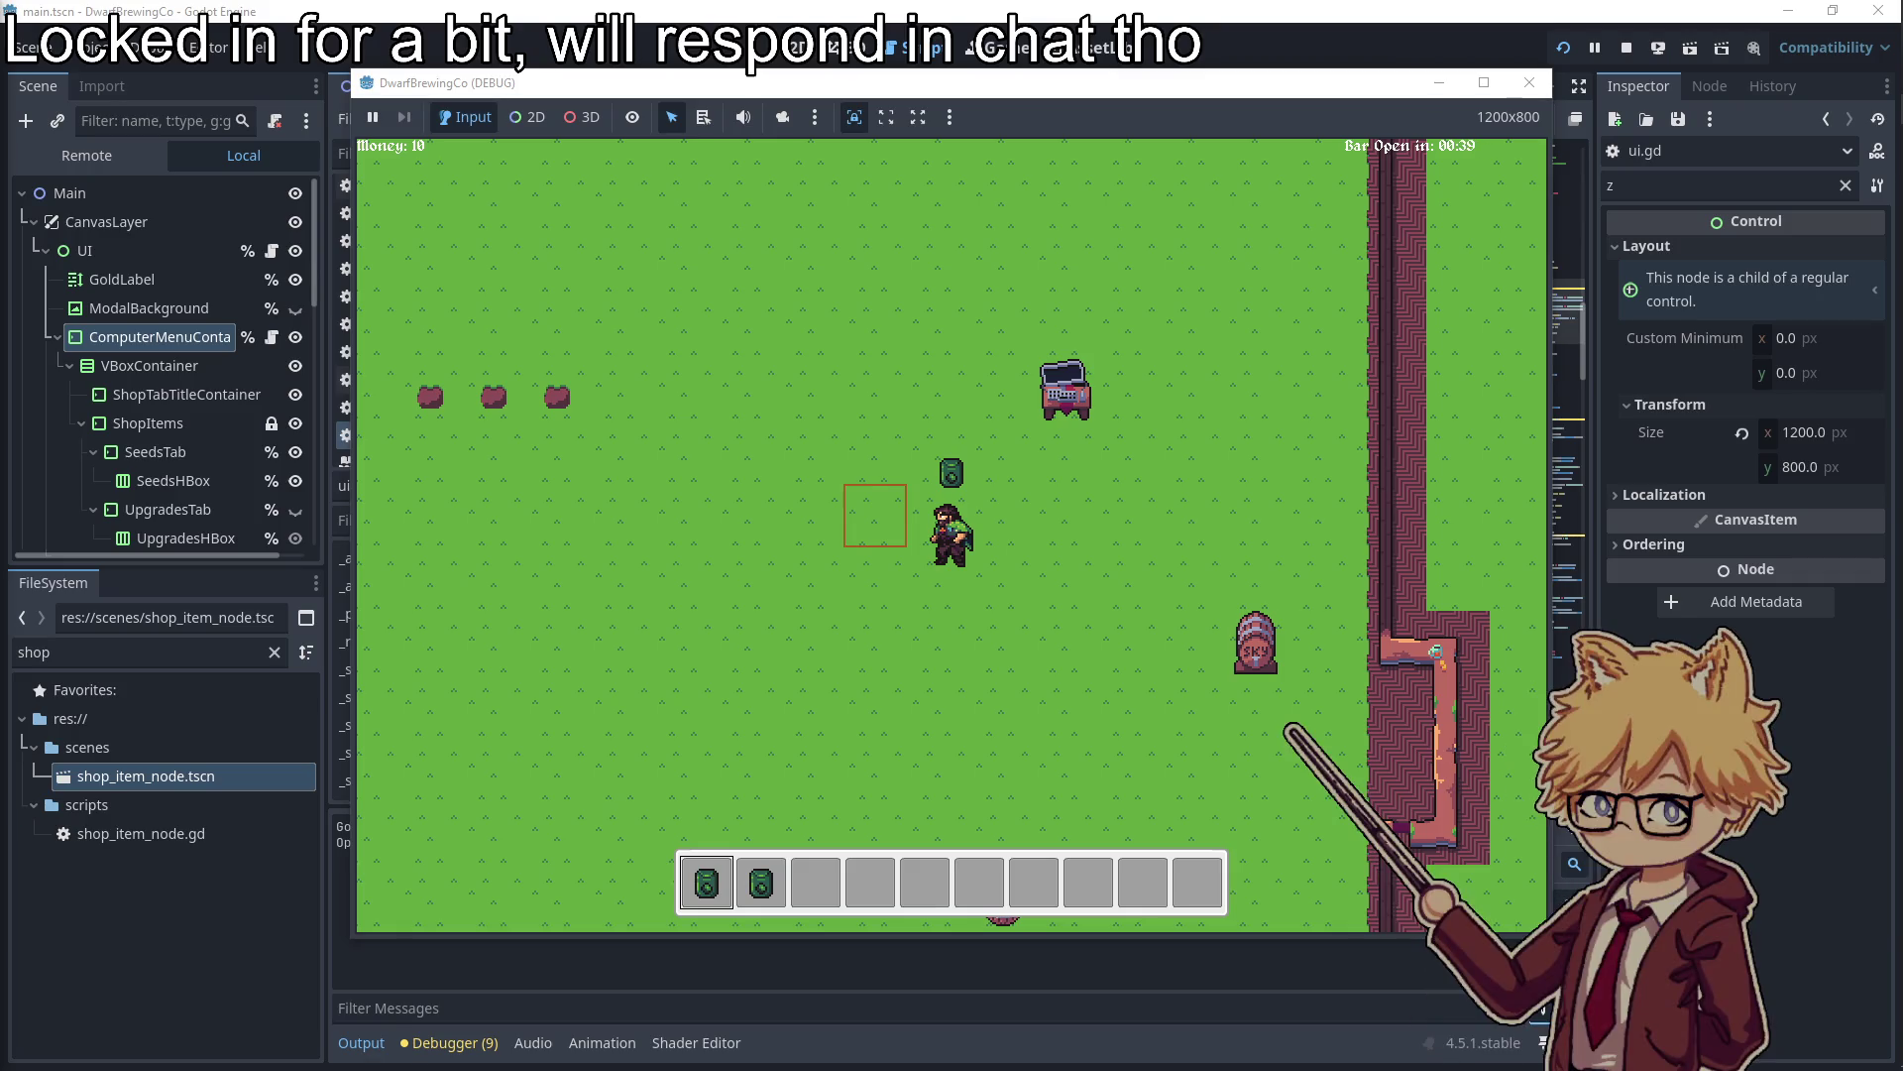
pyautogui.press('s')
pyautogui.press('a')
pyautogui.press('w')
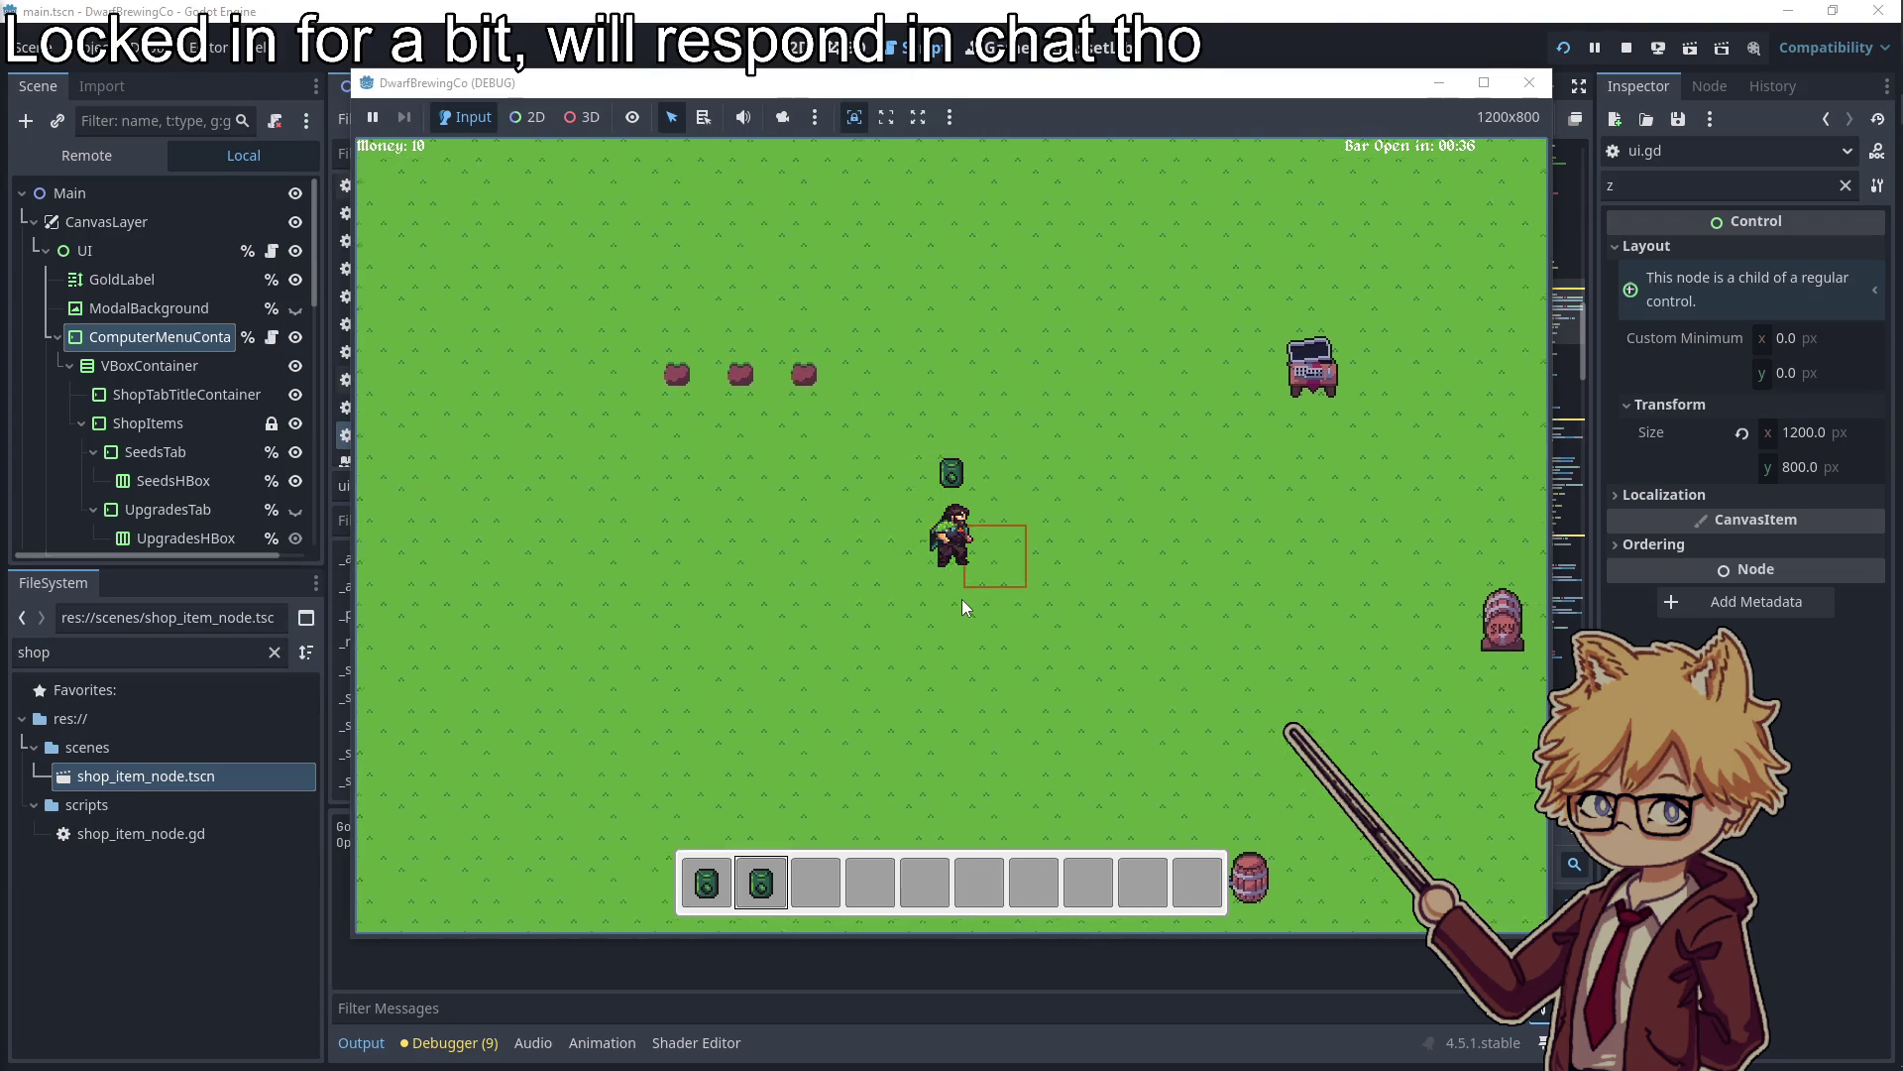
pyautogui.press('d')
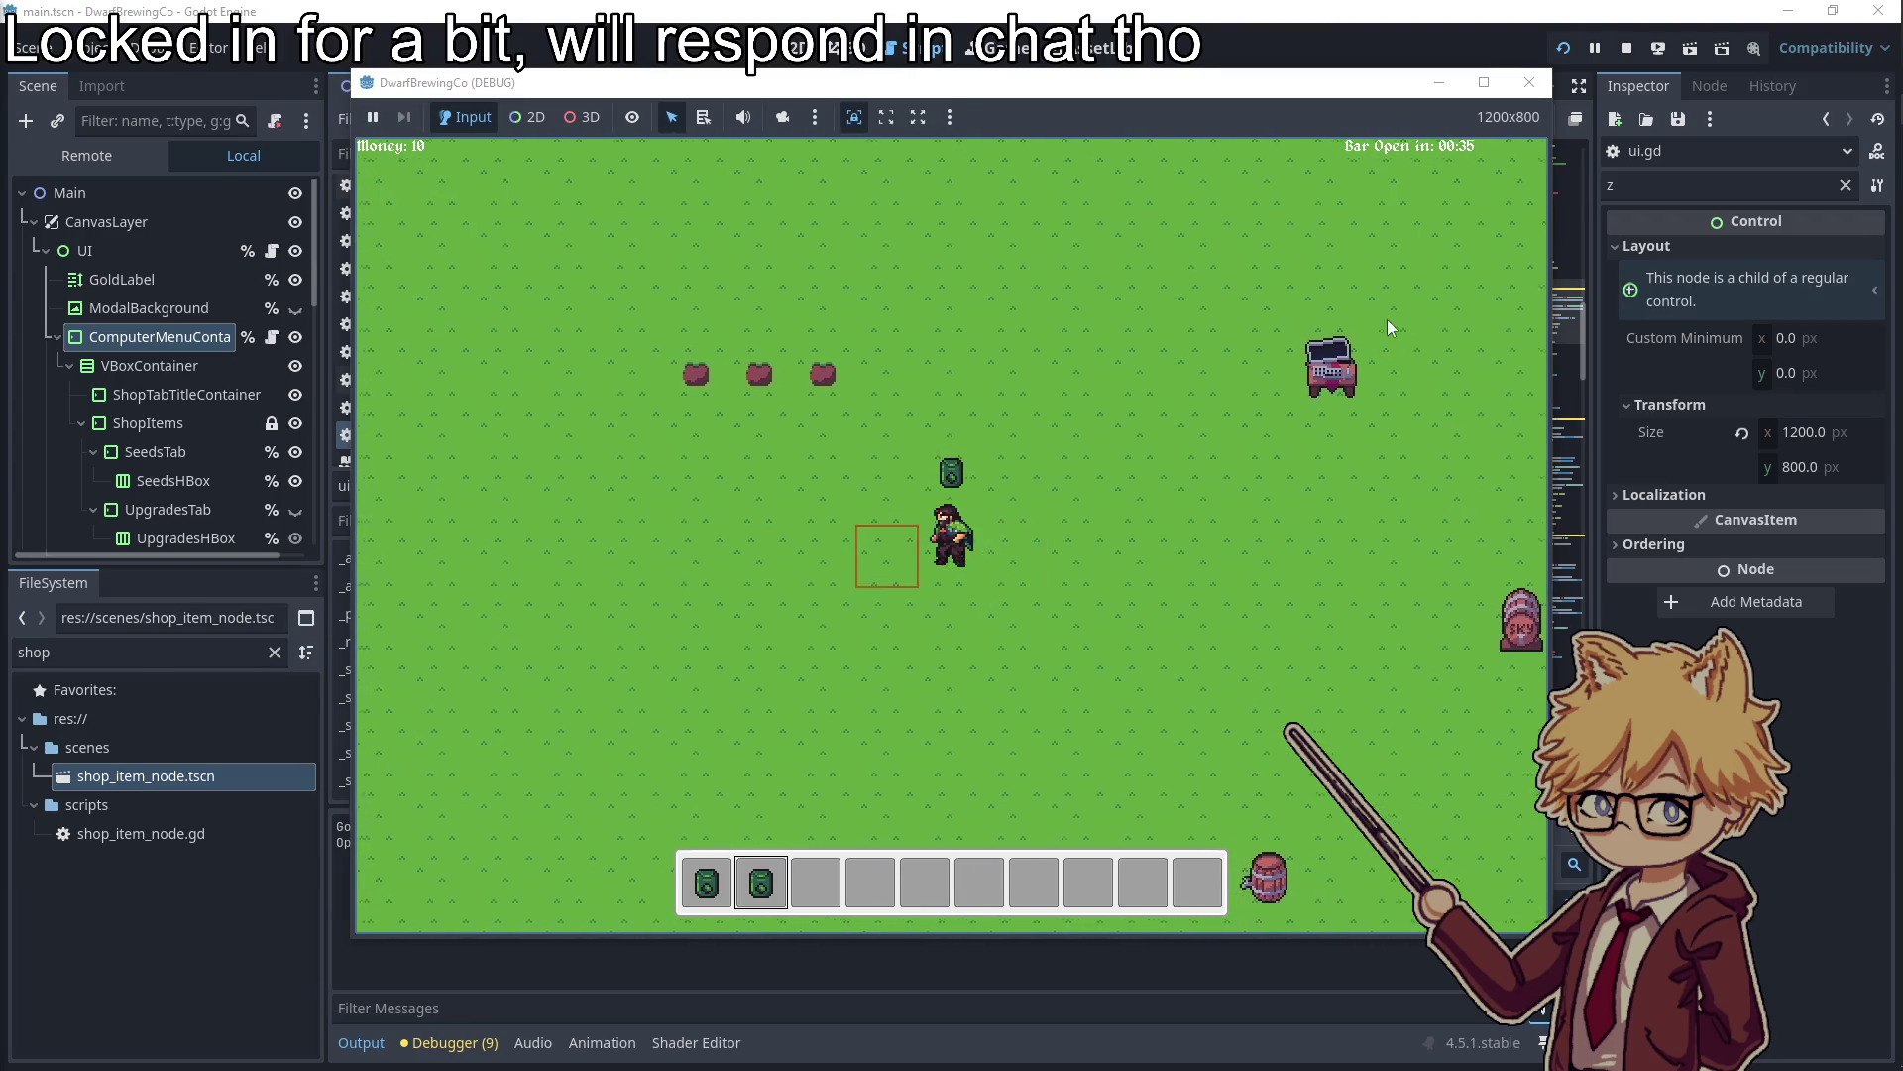
pyautogui.click(1530, 82)
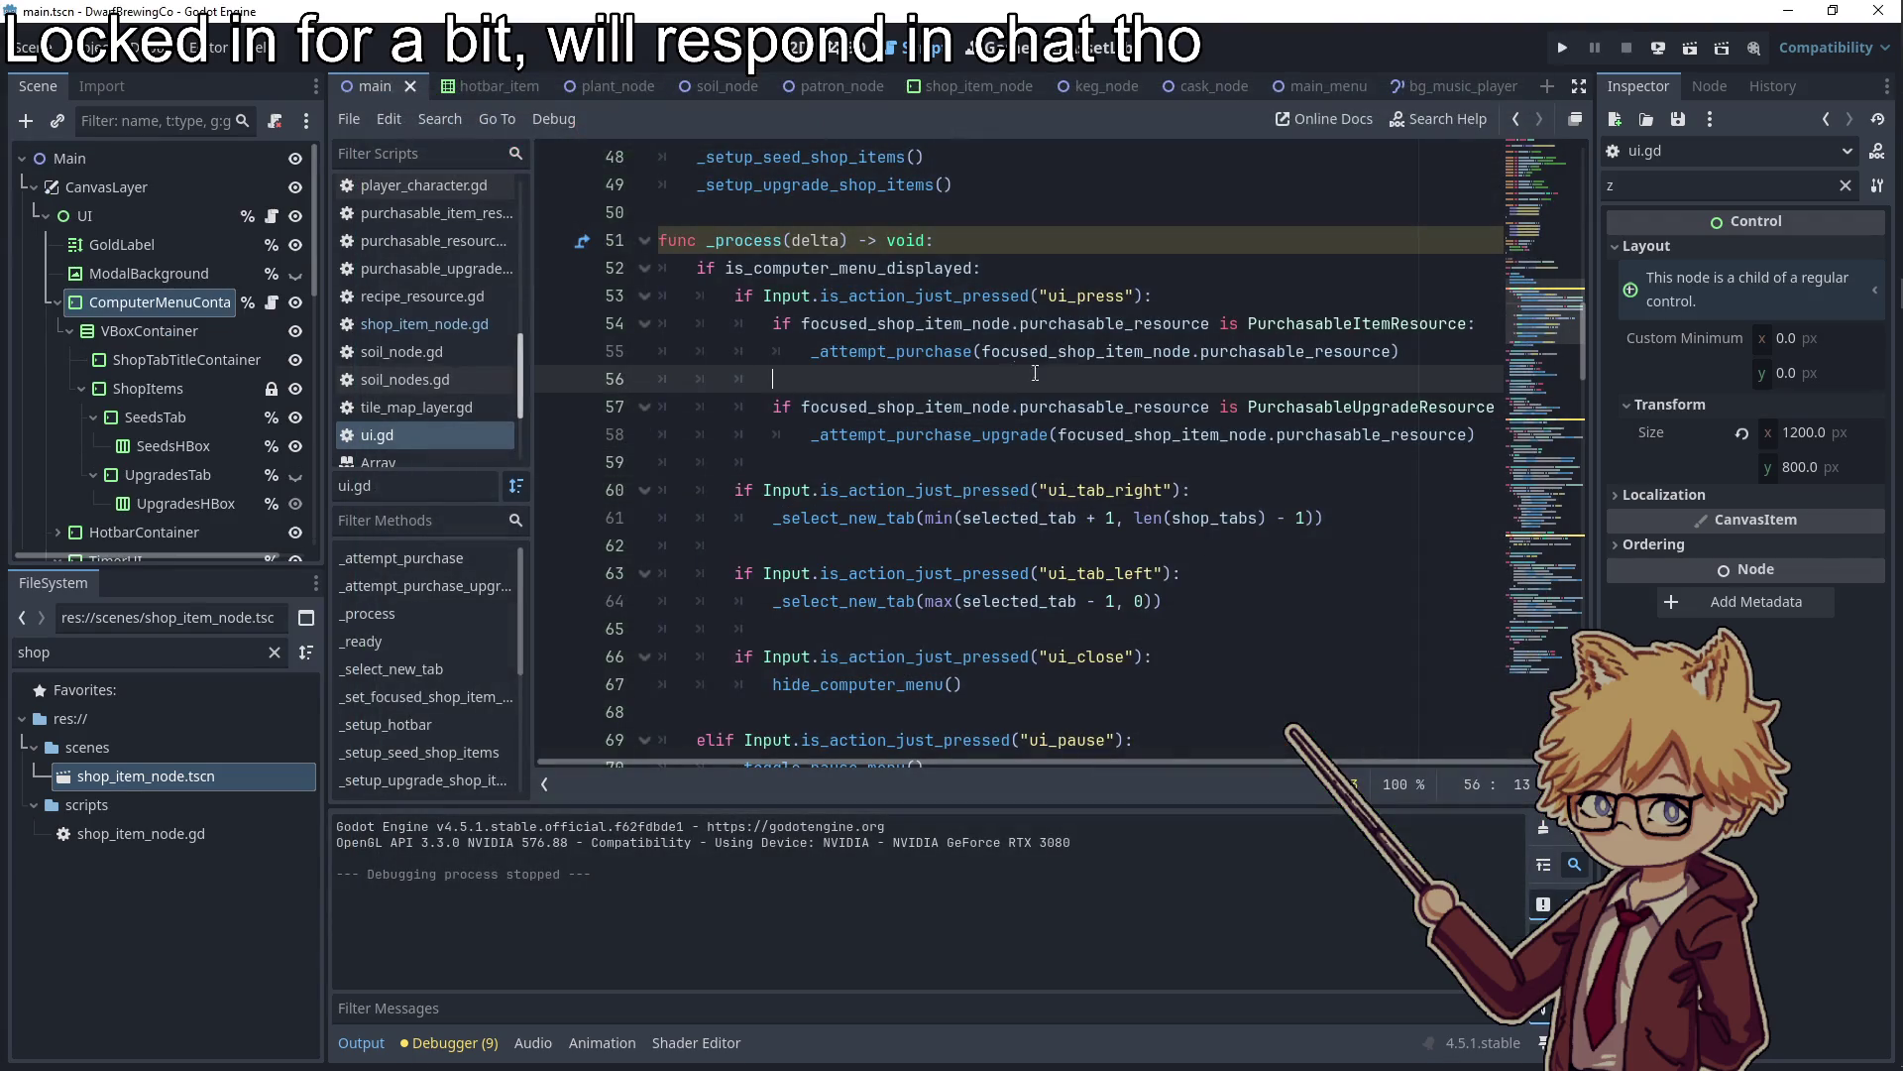
# Review the Obsidian to-do note, then return Godot to the main scene's 2D view with ComputerMenuContainer selected
pyautogui.hotkey('alt', 'Tab')
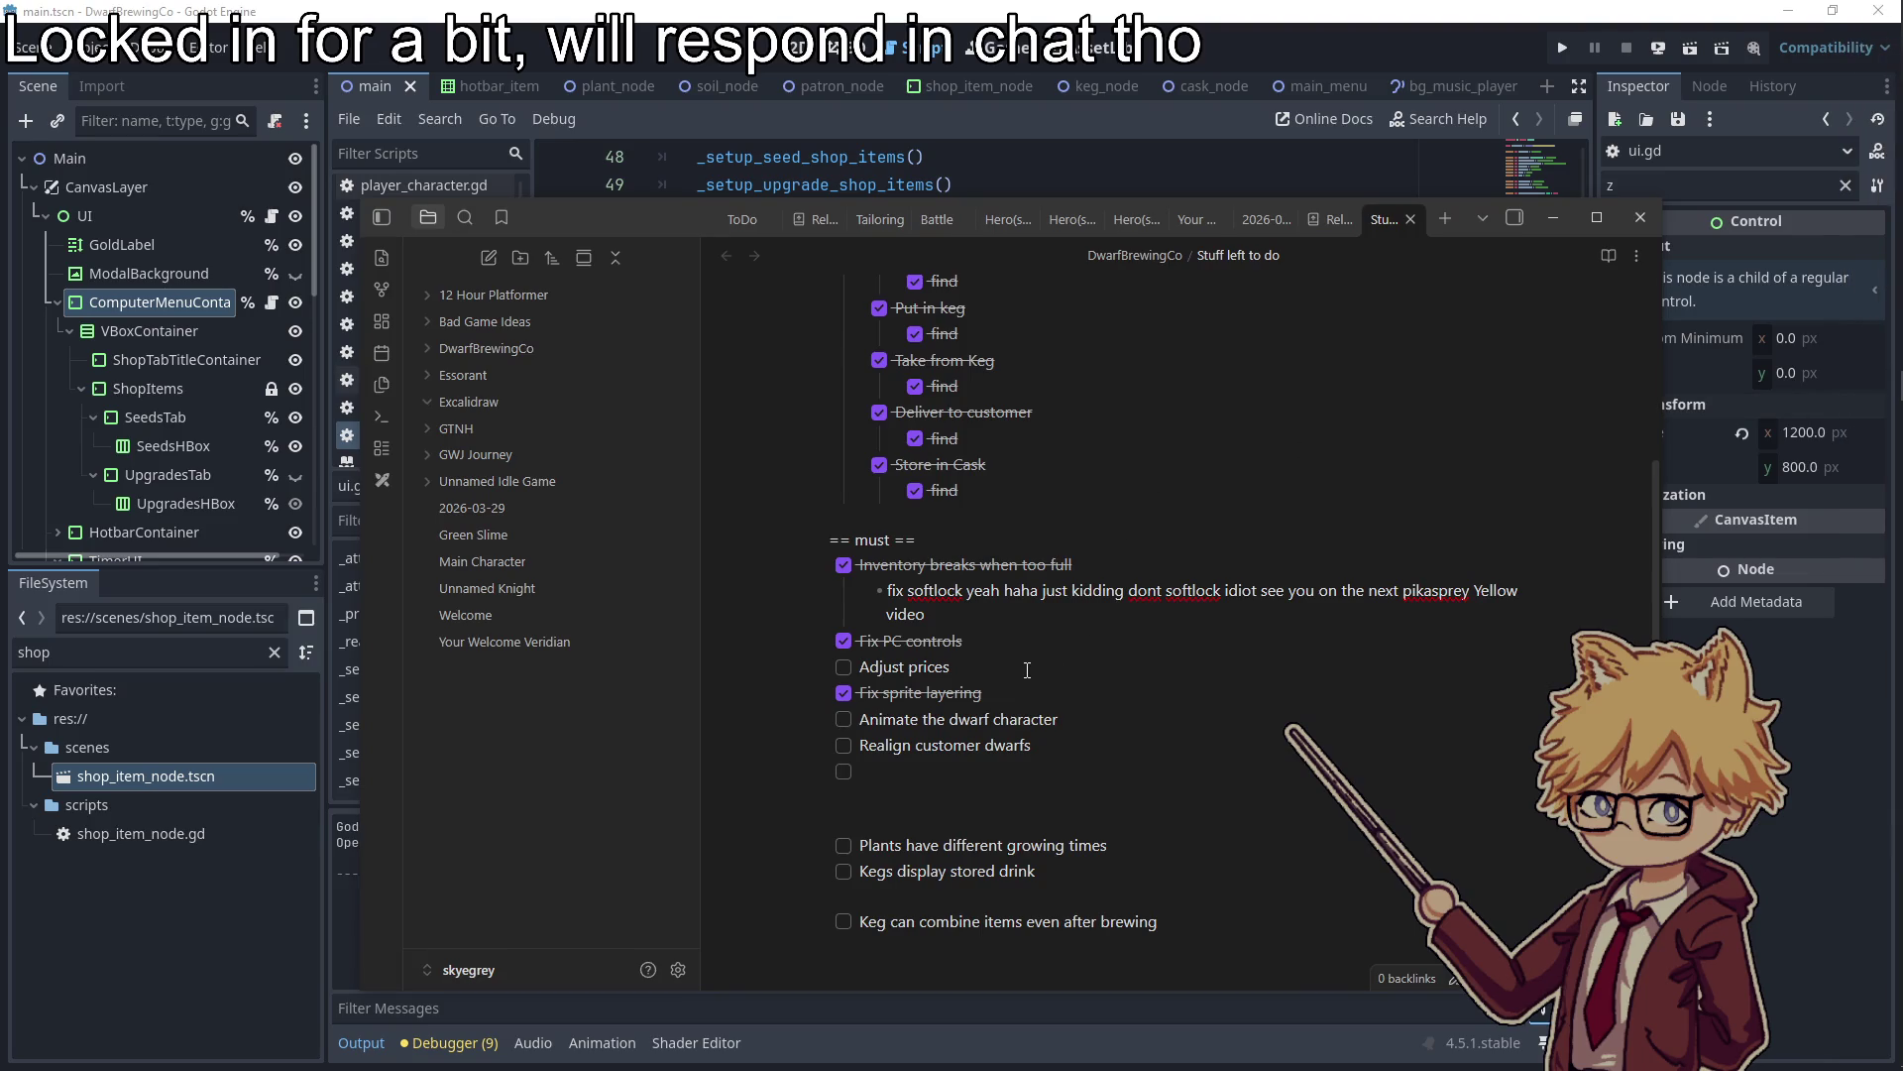
pyautogui.click(1554, 217)
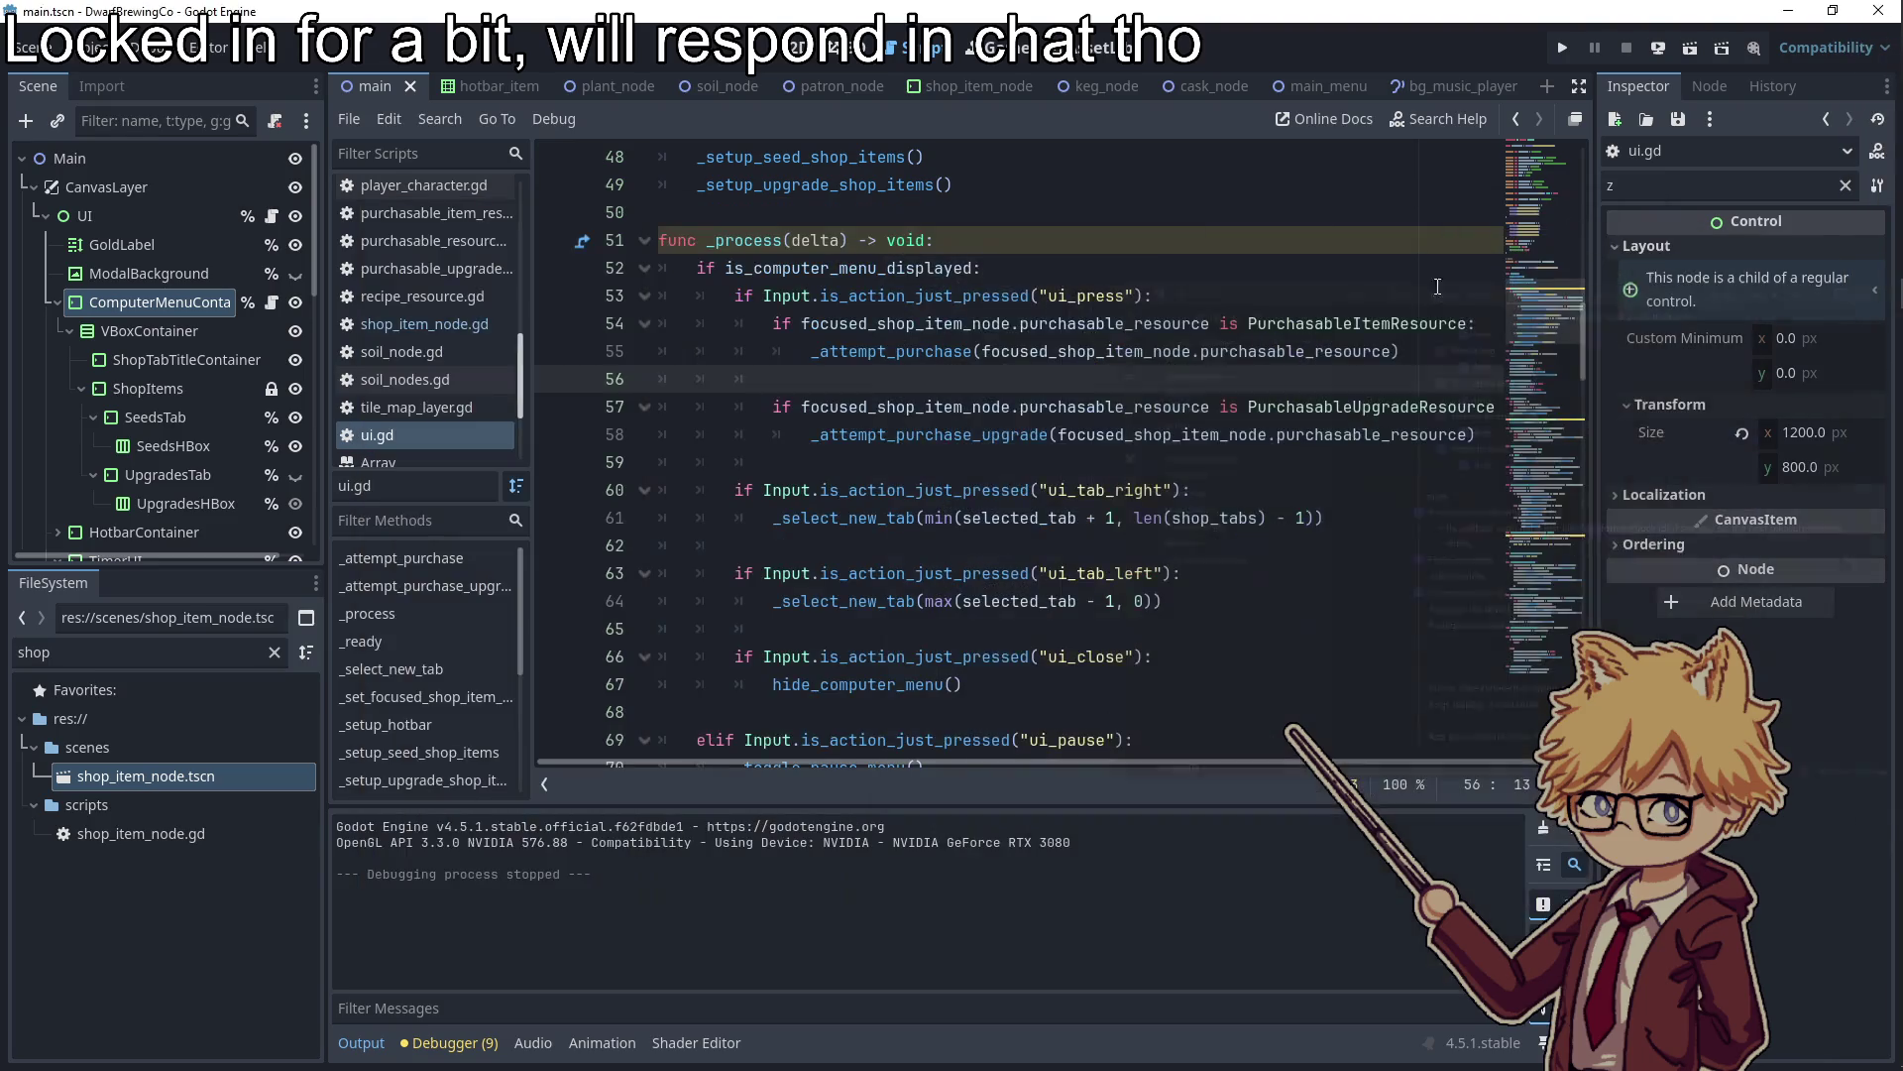
pyautogui.click(945, 434)
pyautogui.click(490, 86)
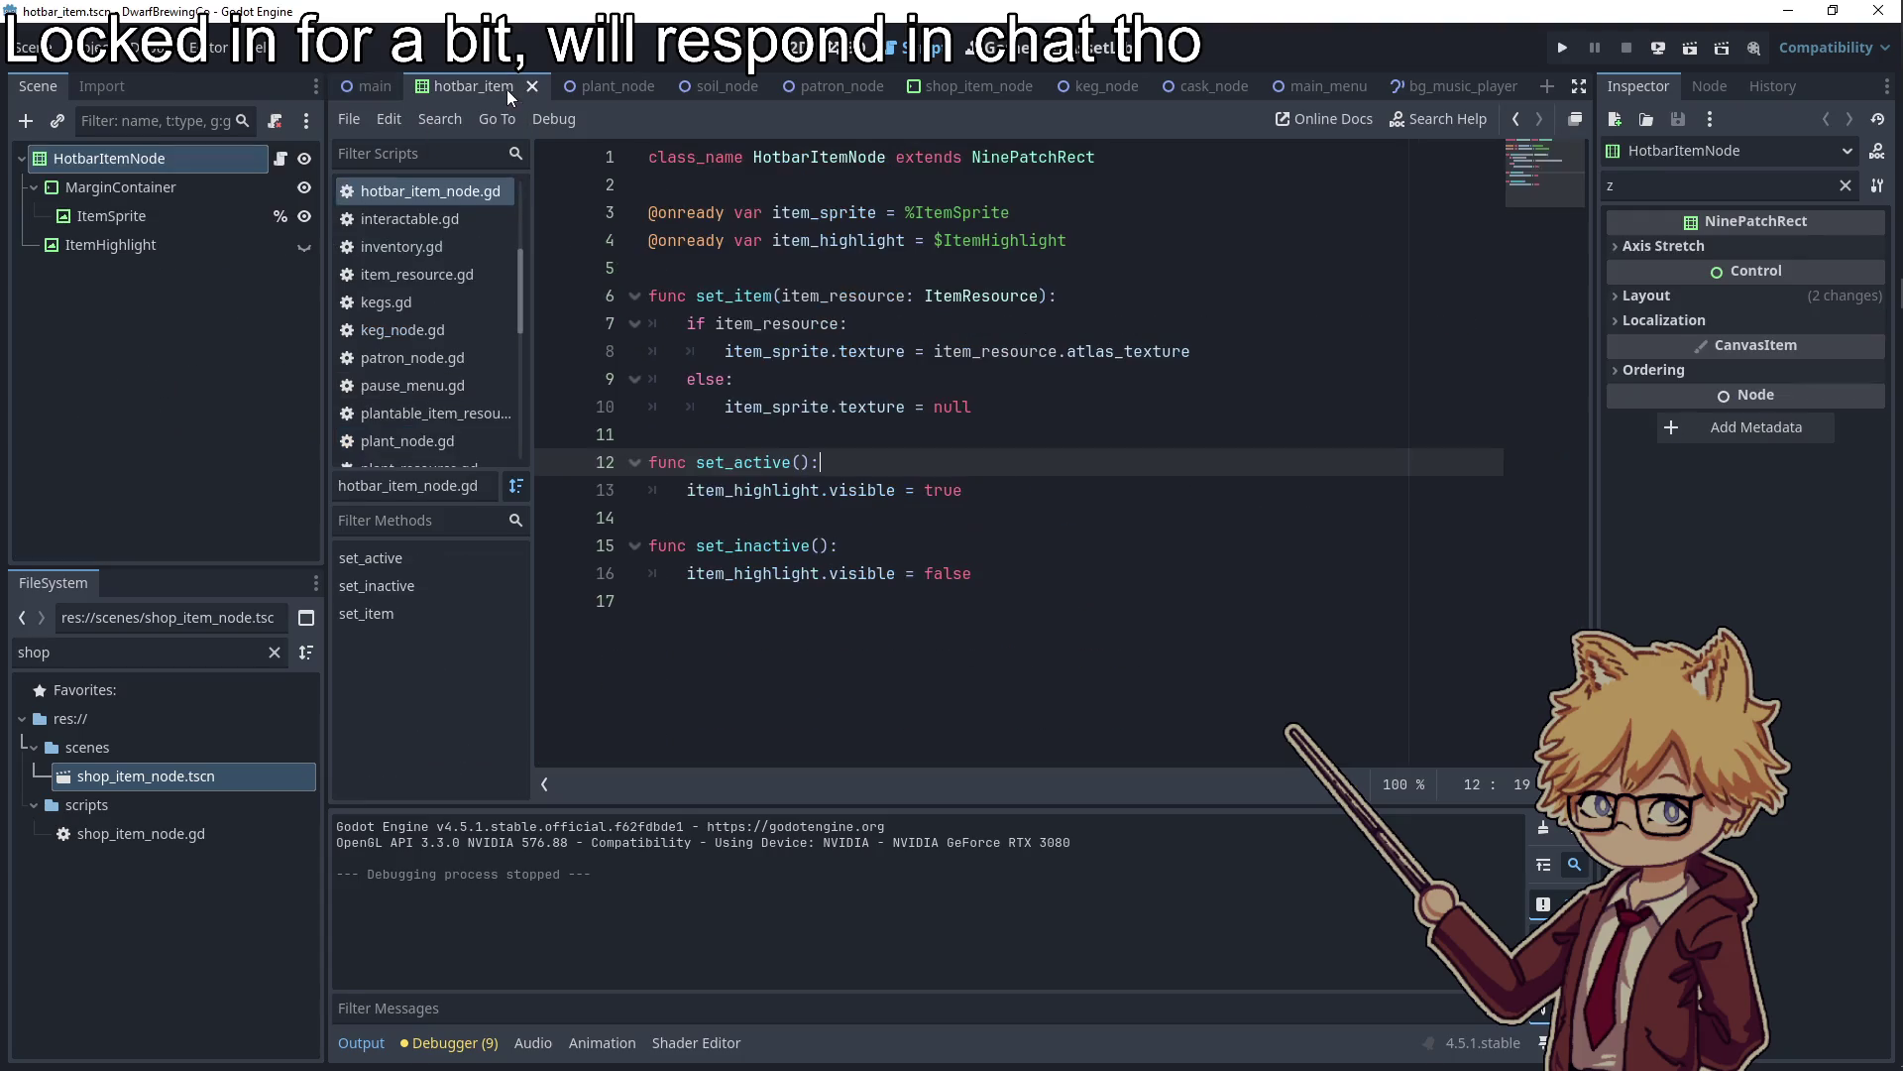
pyautogui.click(372, 86)
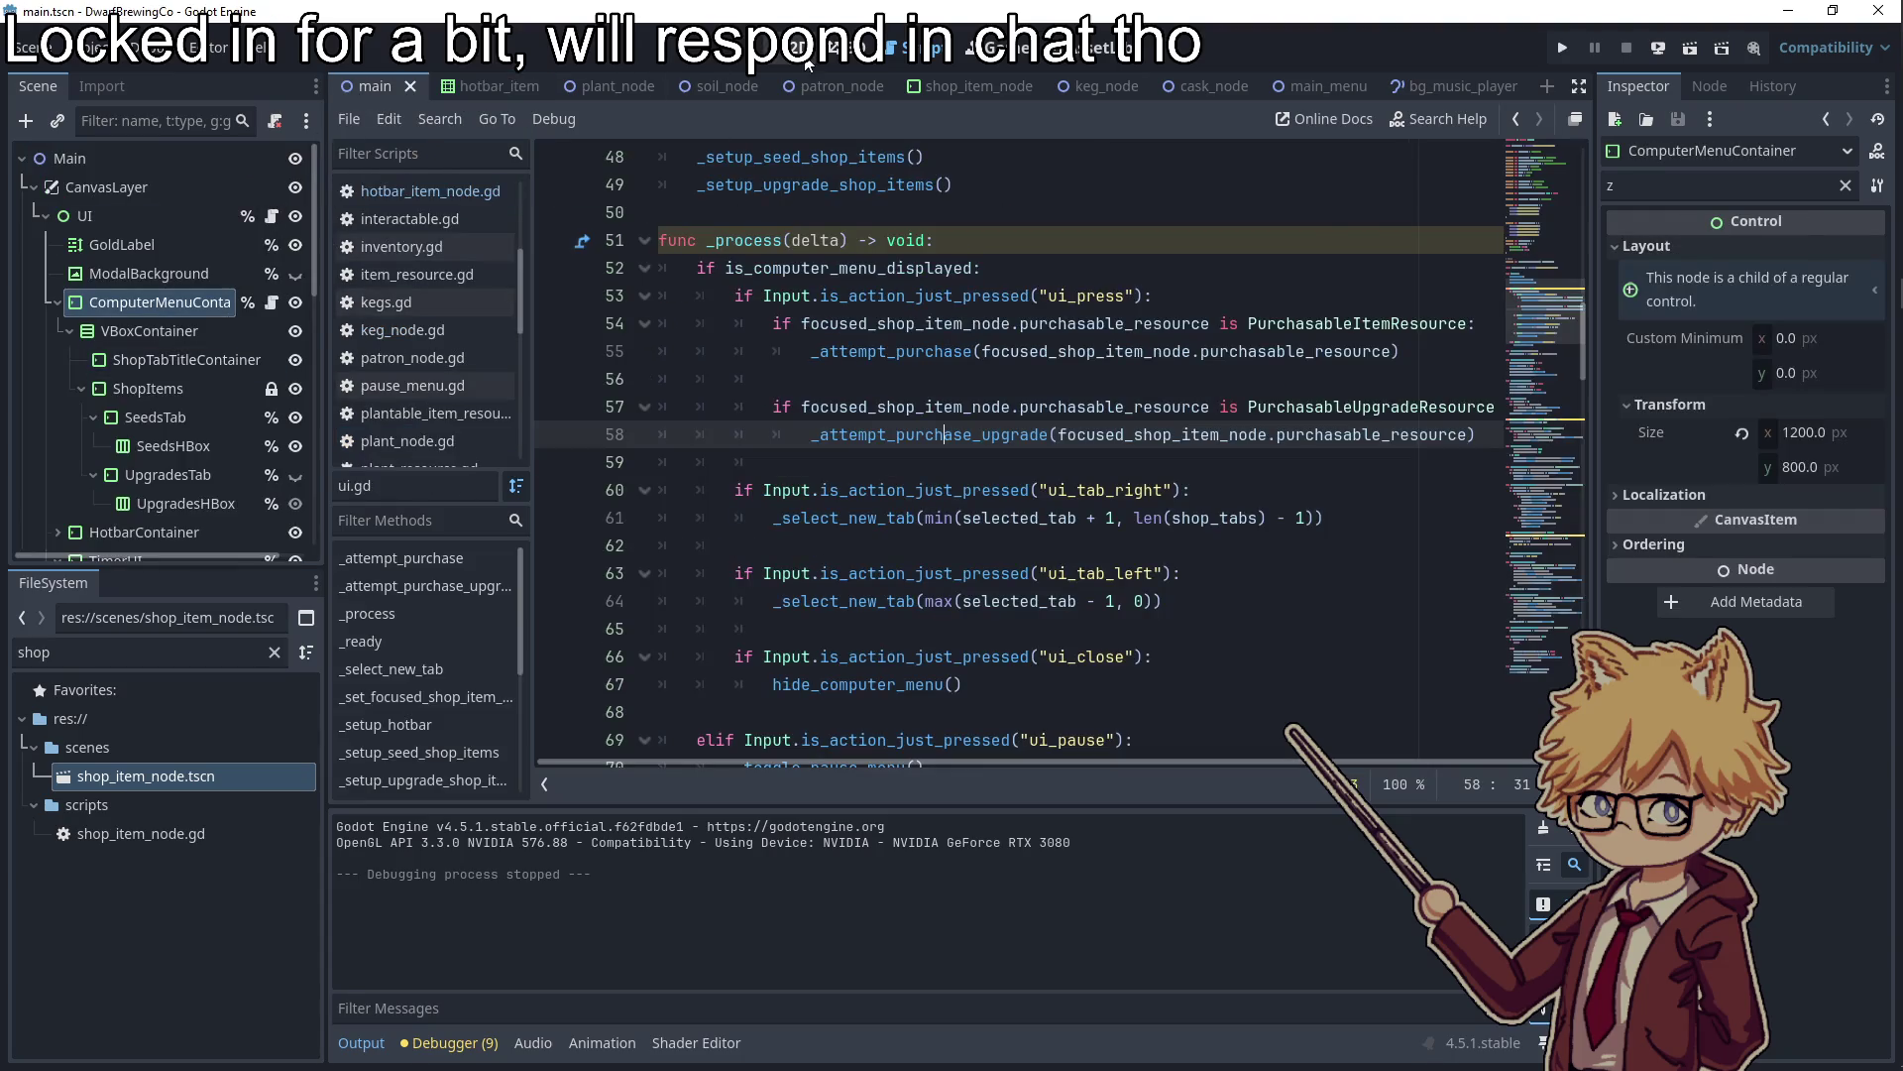
pyautogui.click(799, 46)
pyautogui.click(188, 331)
pyautogui.click(187, 302)
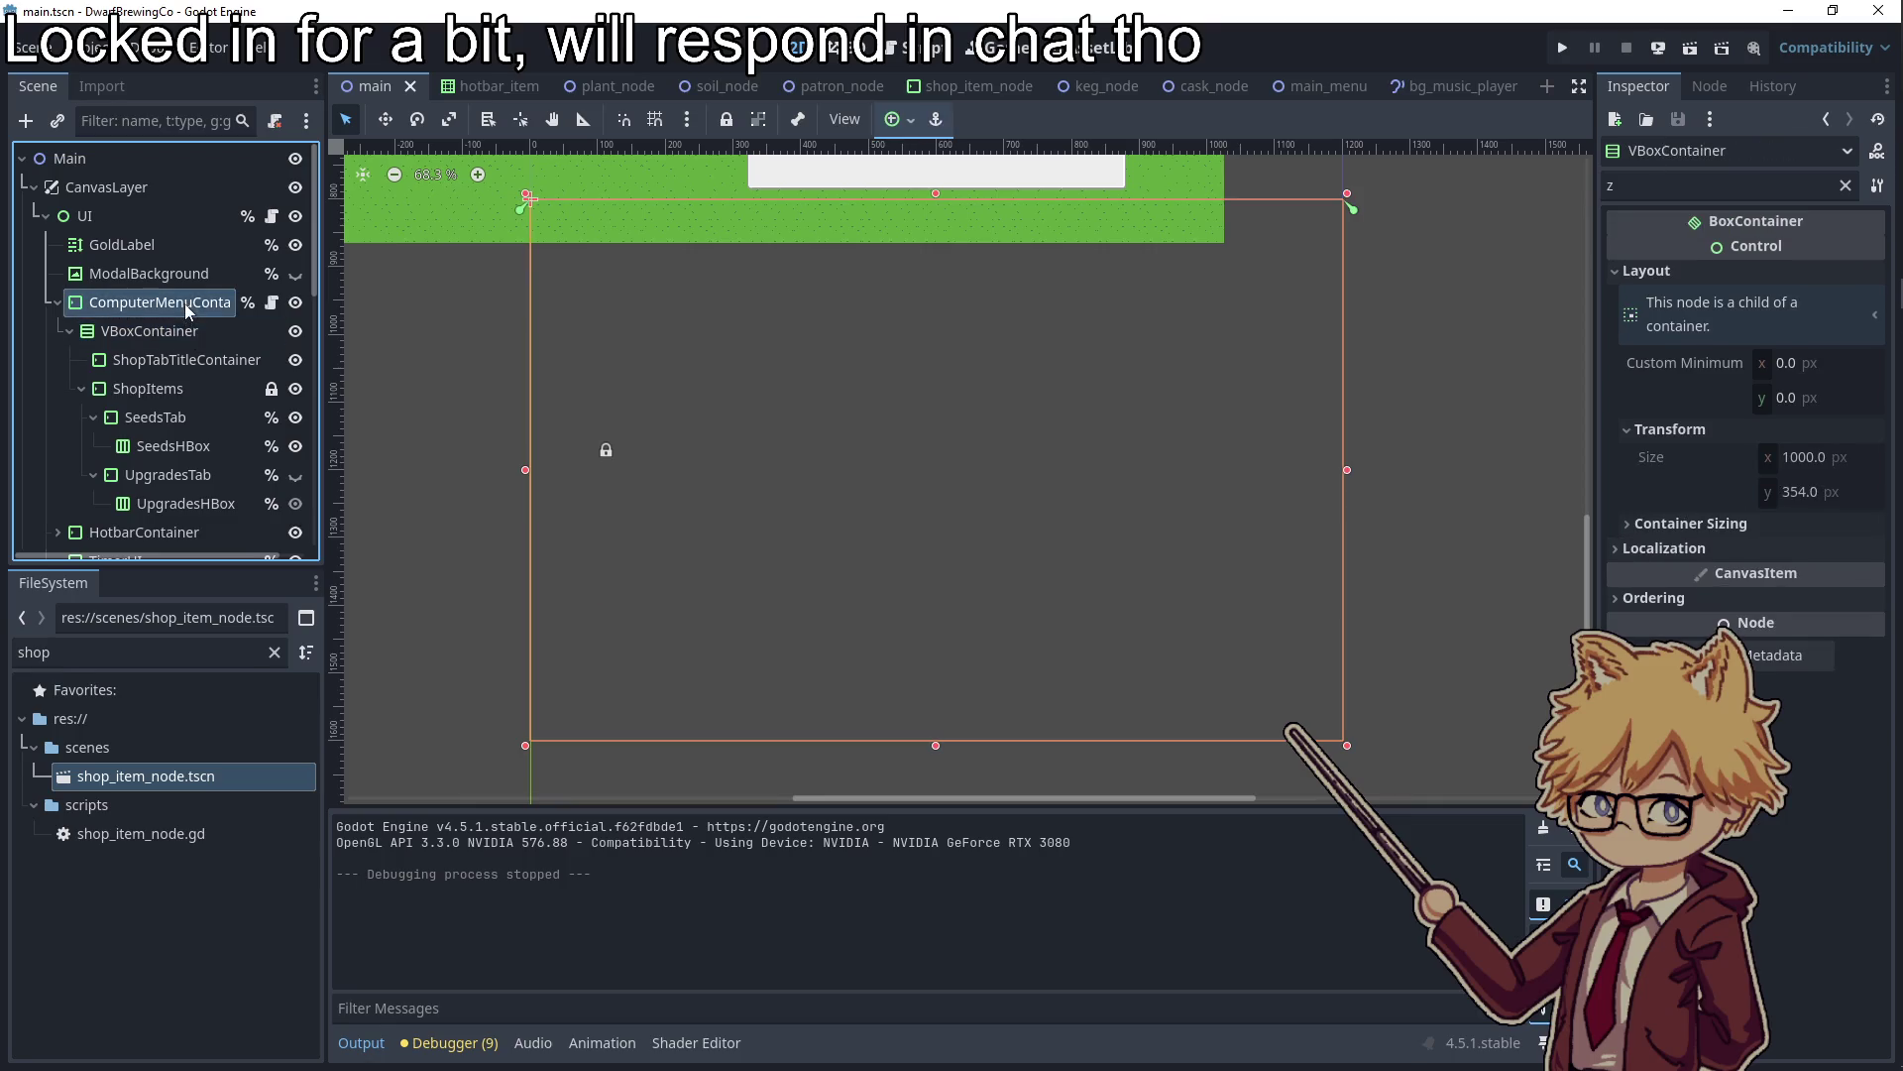
# Add a Label child node directly under ComputerMenuContainer
pyautogui.rightClick(187, 303)
pyautogui.click(248, 353)
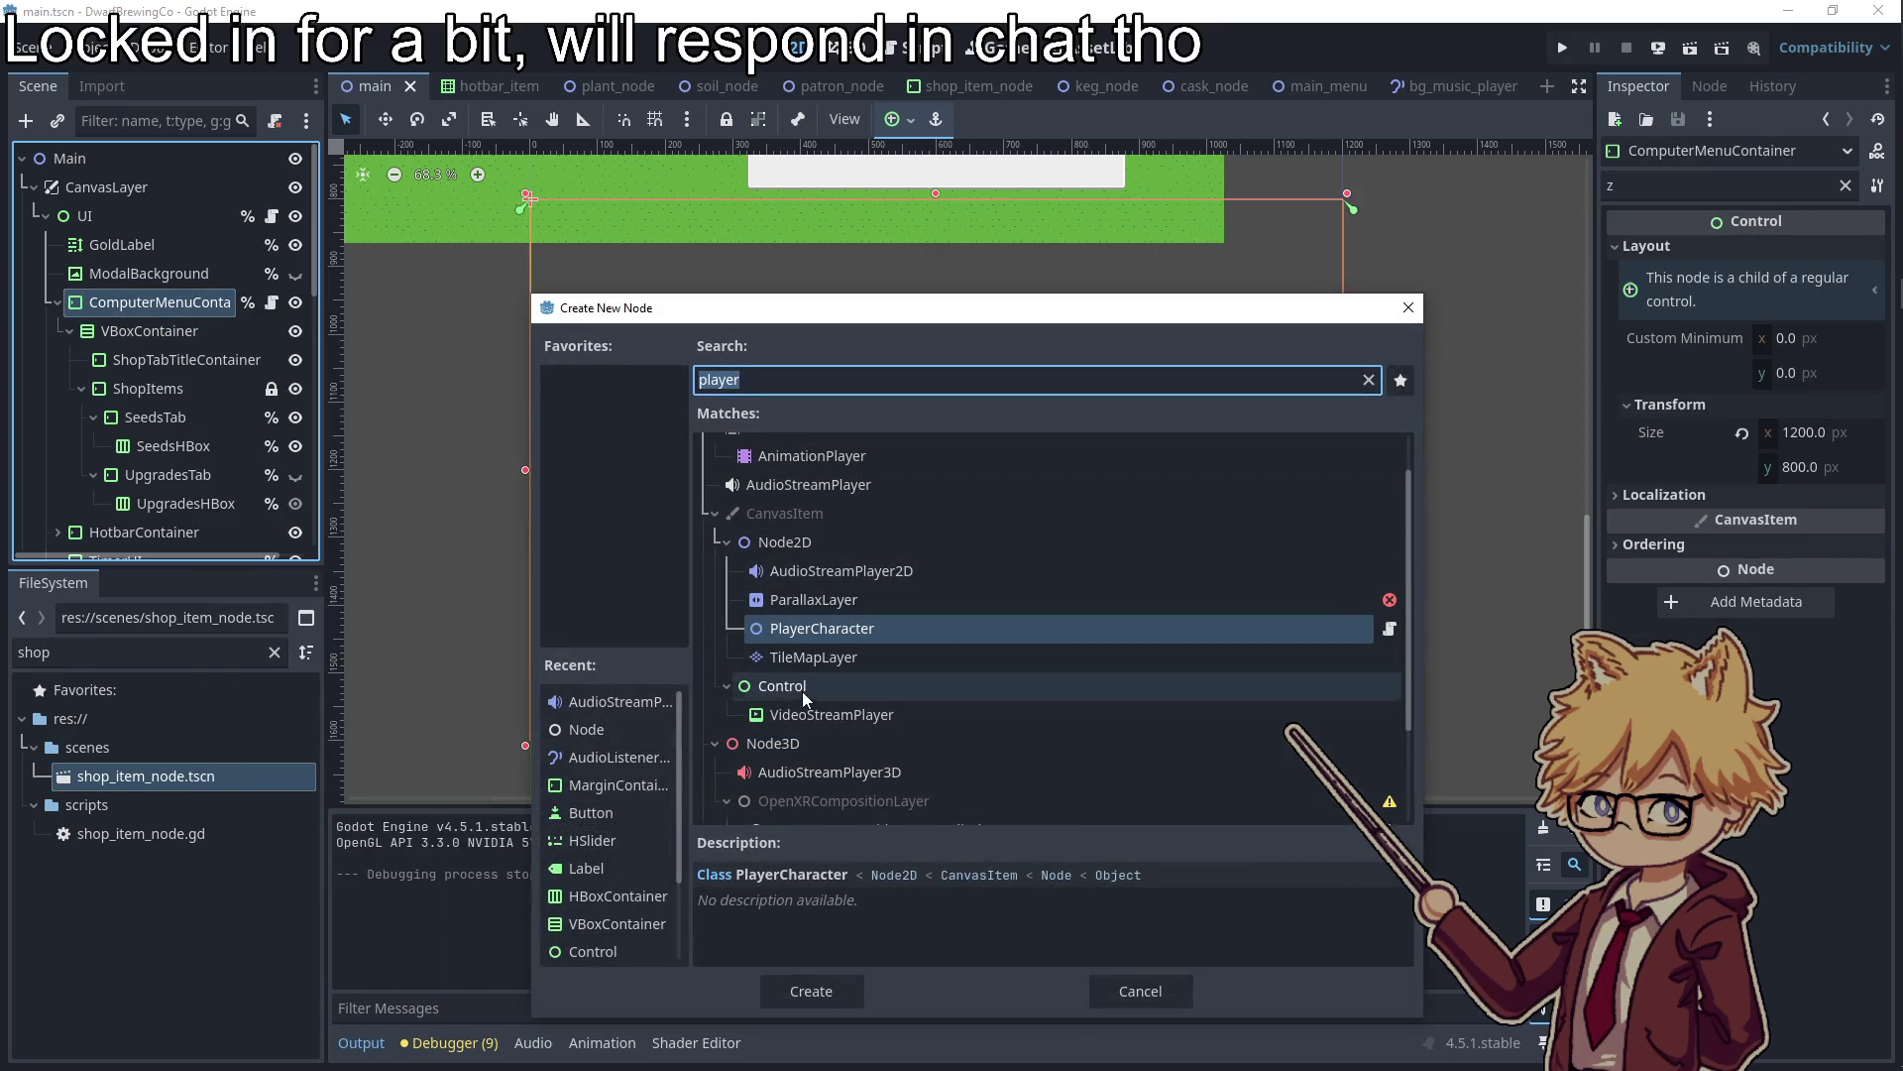
pyautogui.write('label')
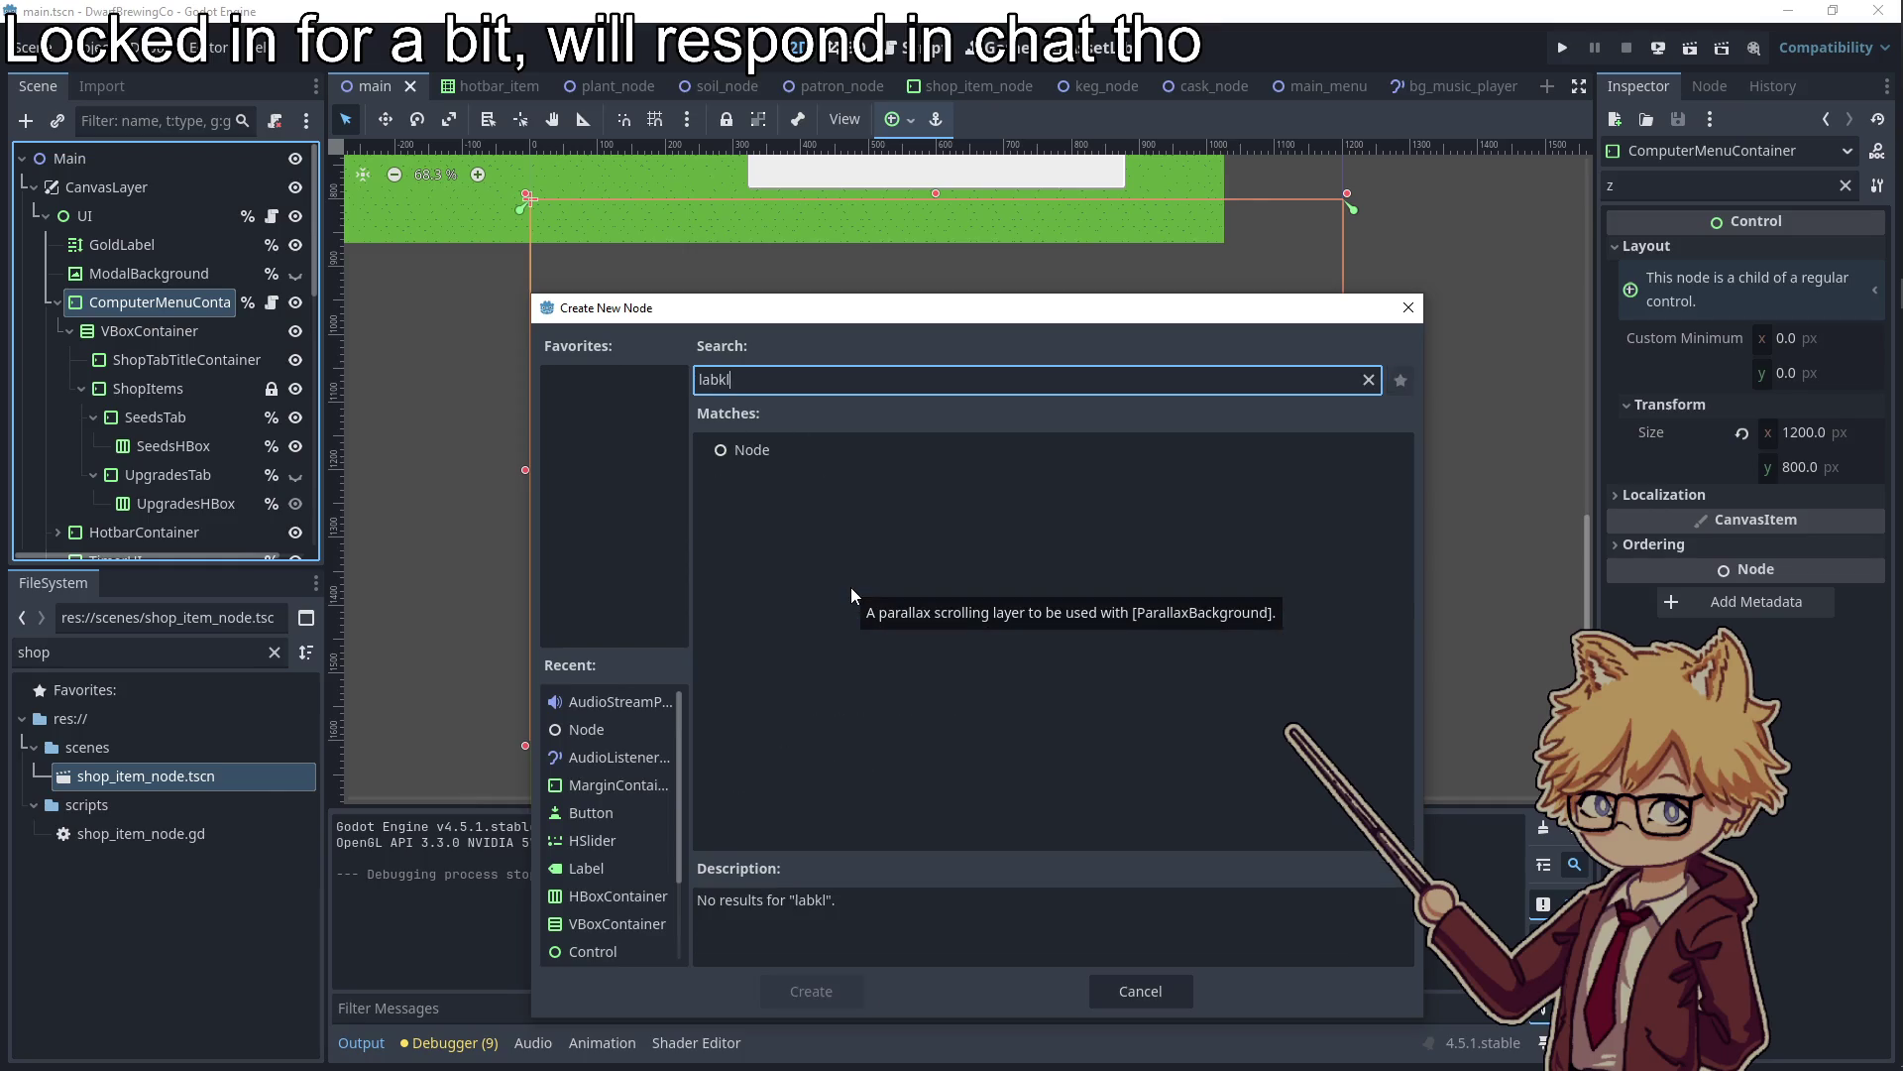
pyautogui.press('Return')
pyautogui.moveTo(147, 526); pyautogui.dragTo(147, 334)
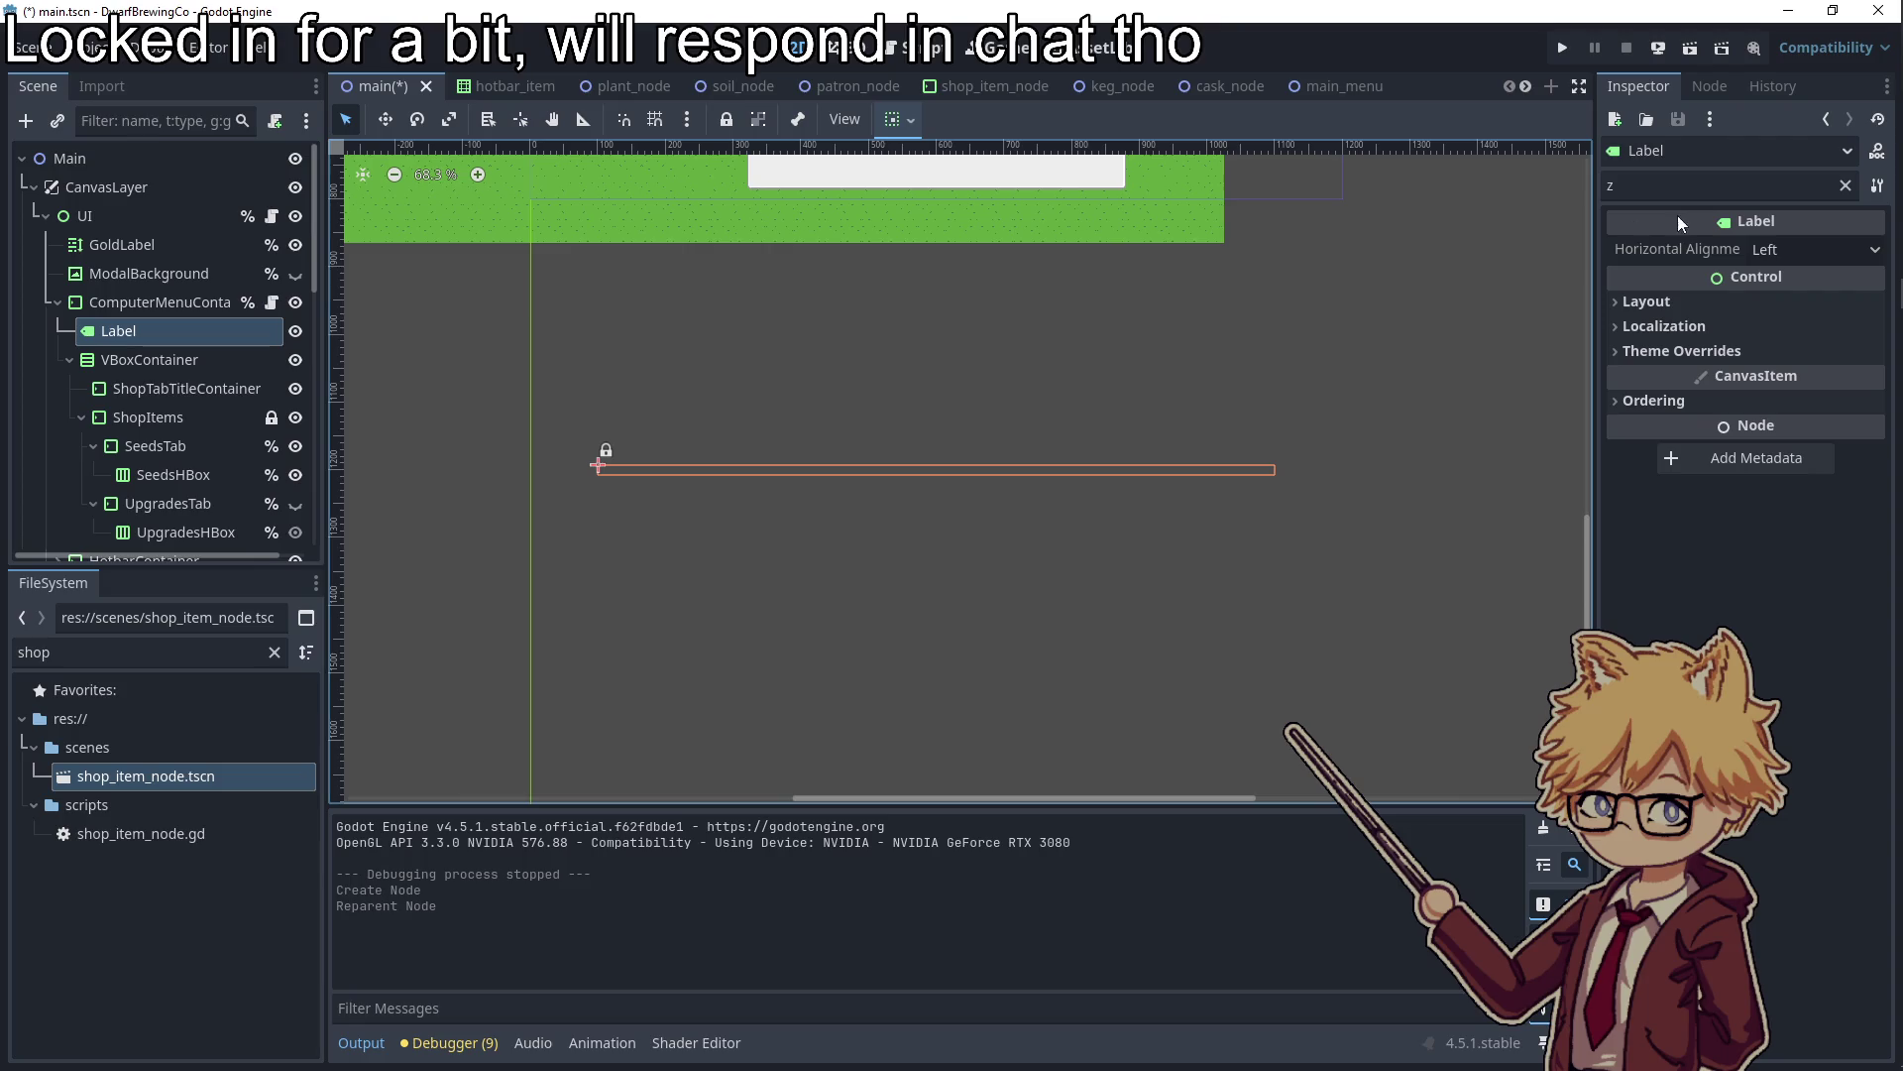
# Set the label text to 'Shop' with Center horizontal and vertical alignment
pyautogui.press('BackSpace')
pyautogui.click(1707, 324)
pyautogui.write('Shop')
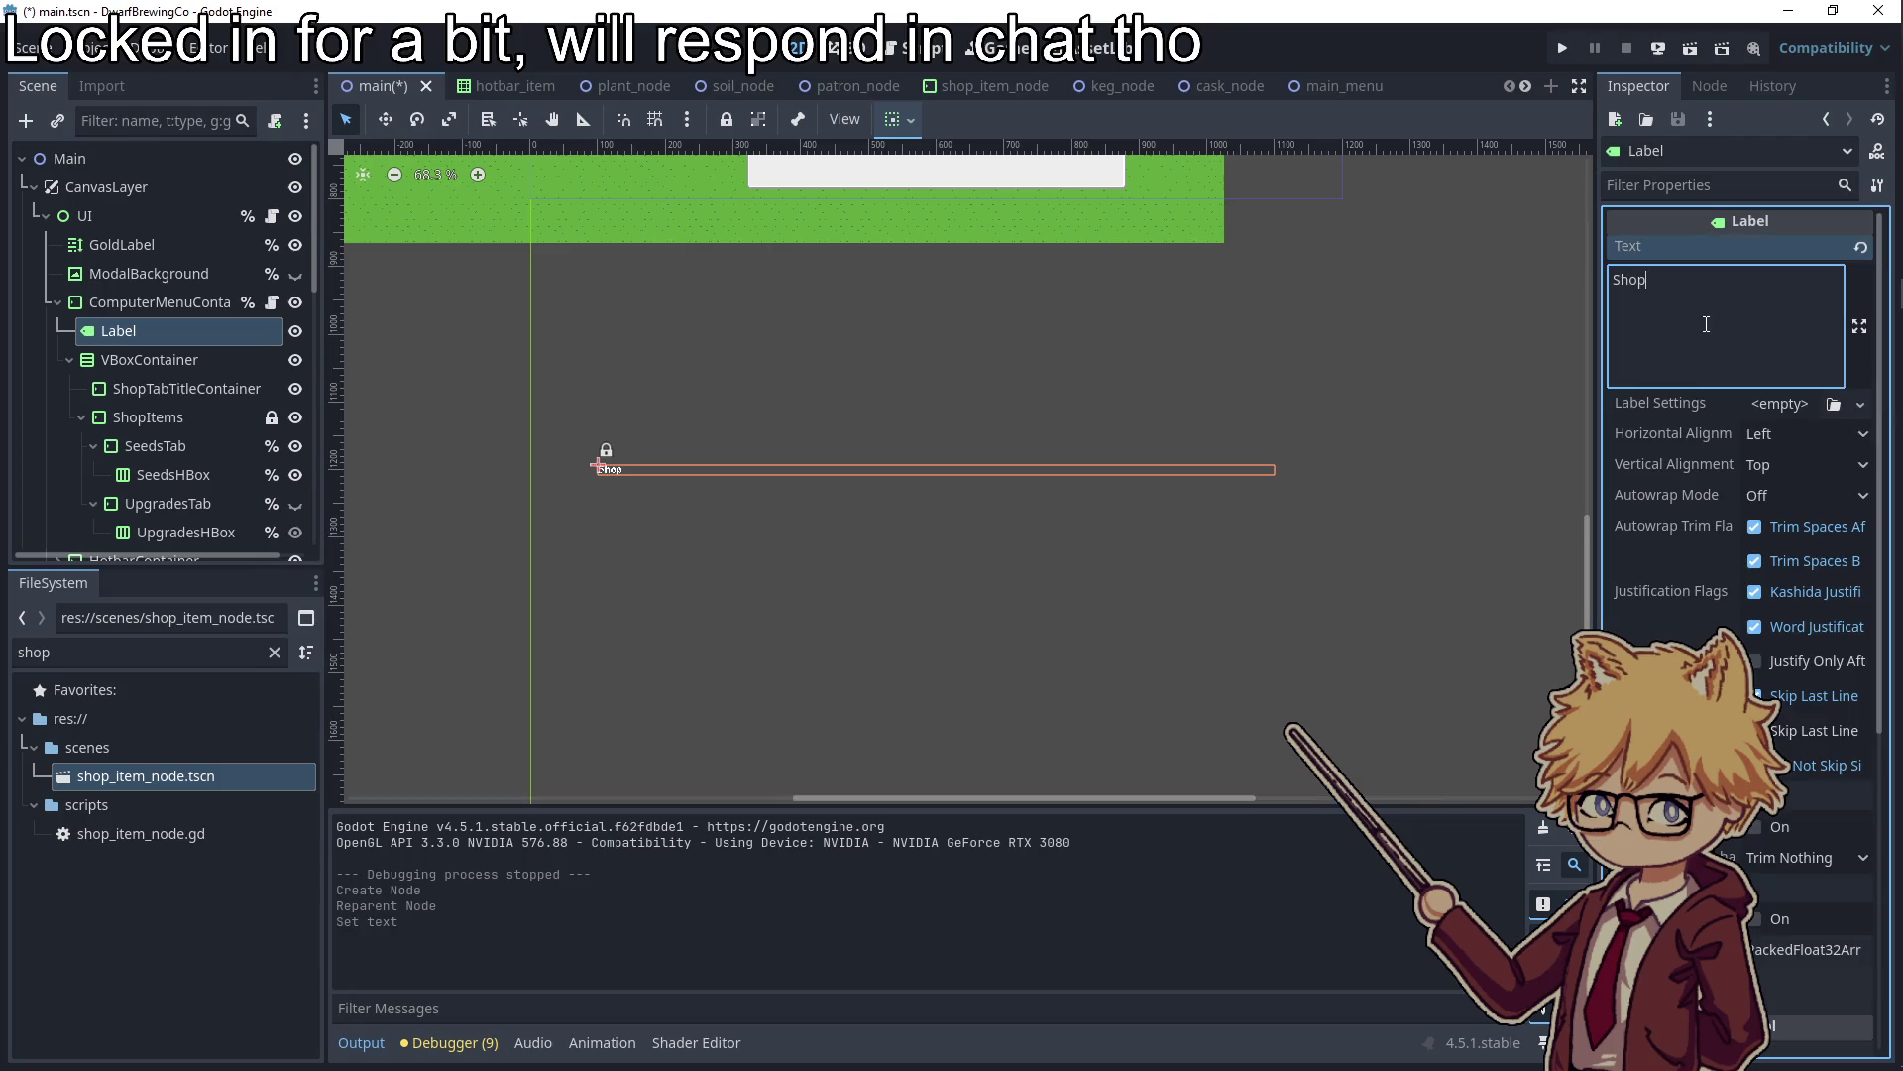
pyautogui.click(1755, 439)
pyautogui.click(1784, 487)
pyautogui.click(1784, 466)
pyautogui.click(1781, 520)
# Enable the label's theme font size override and set it to 64
pyautogui.click(1678, 188)
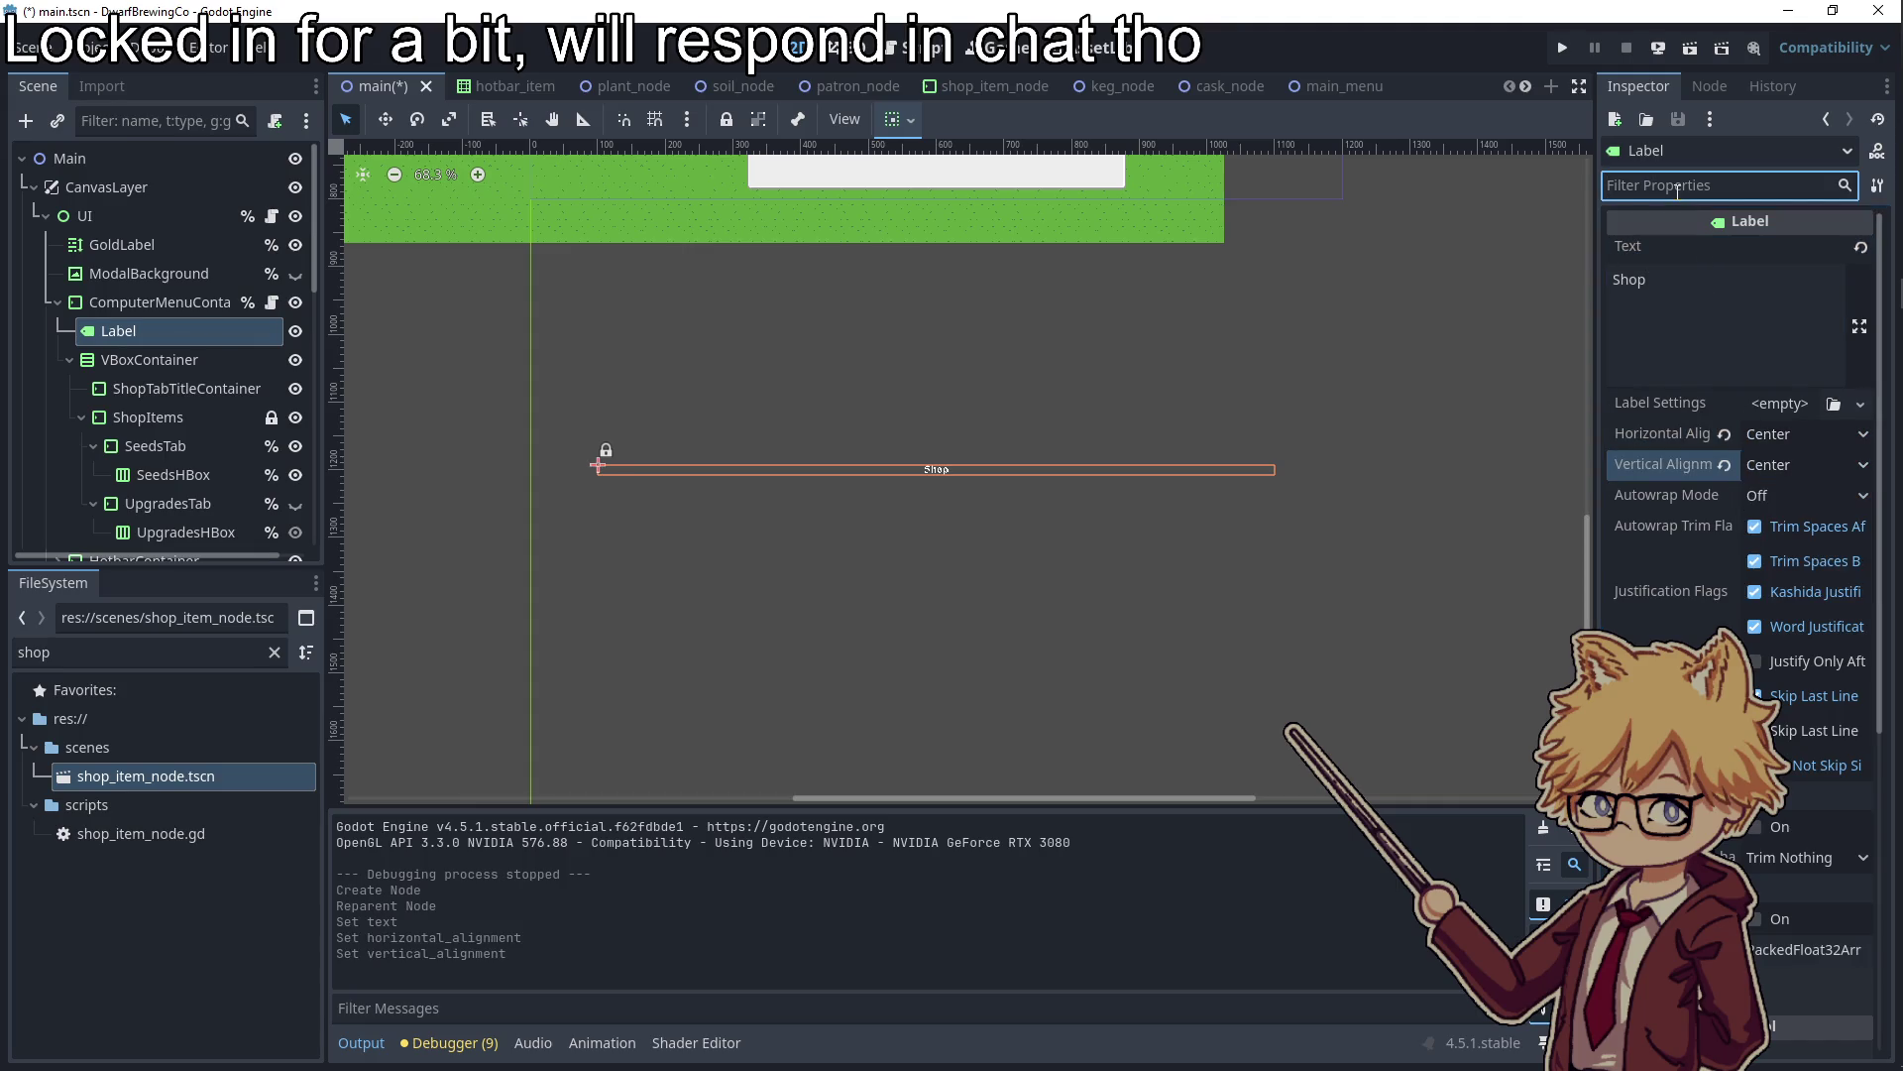
pyautogui.write('theme')
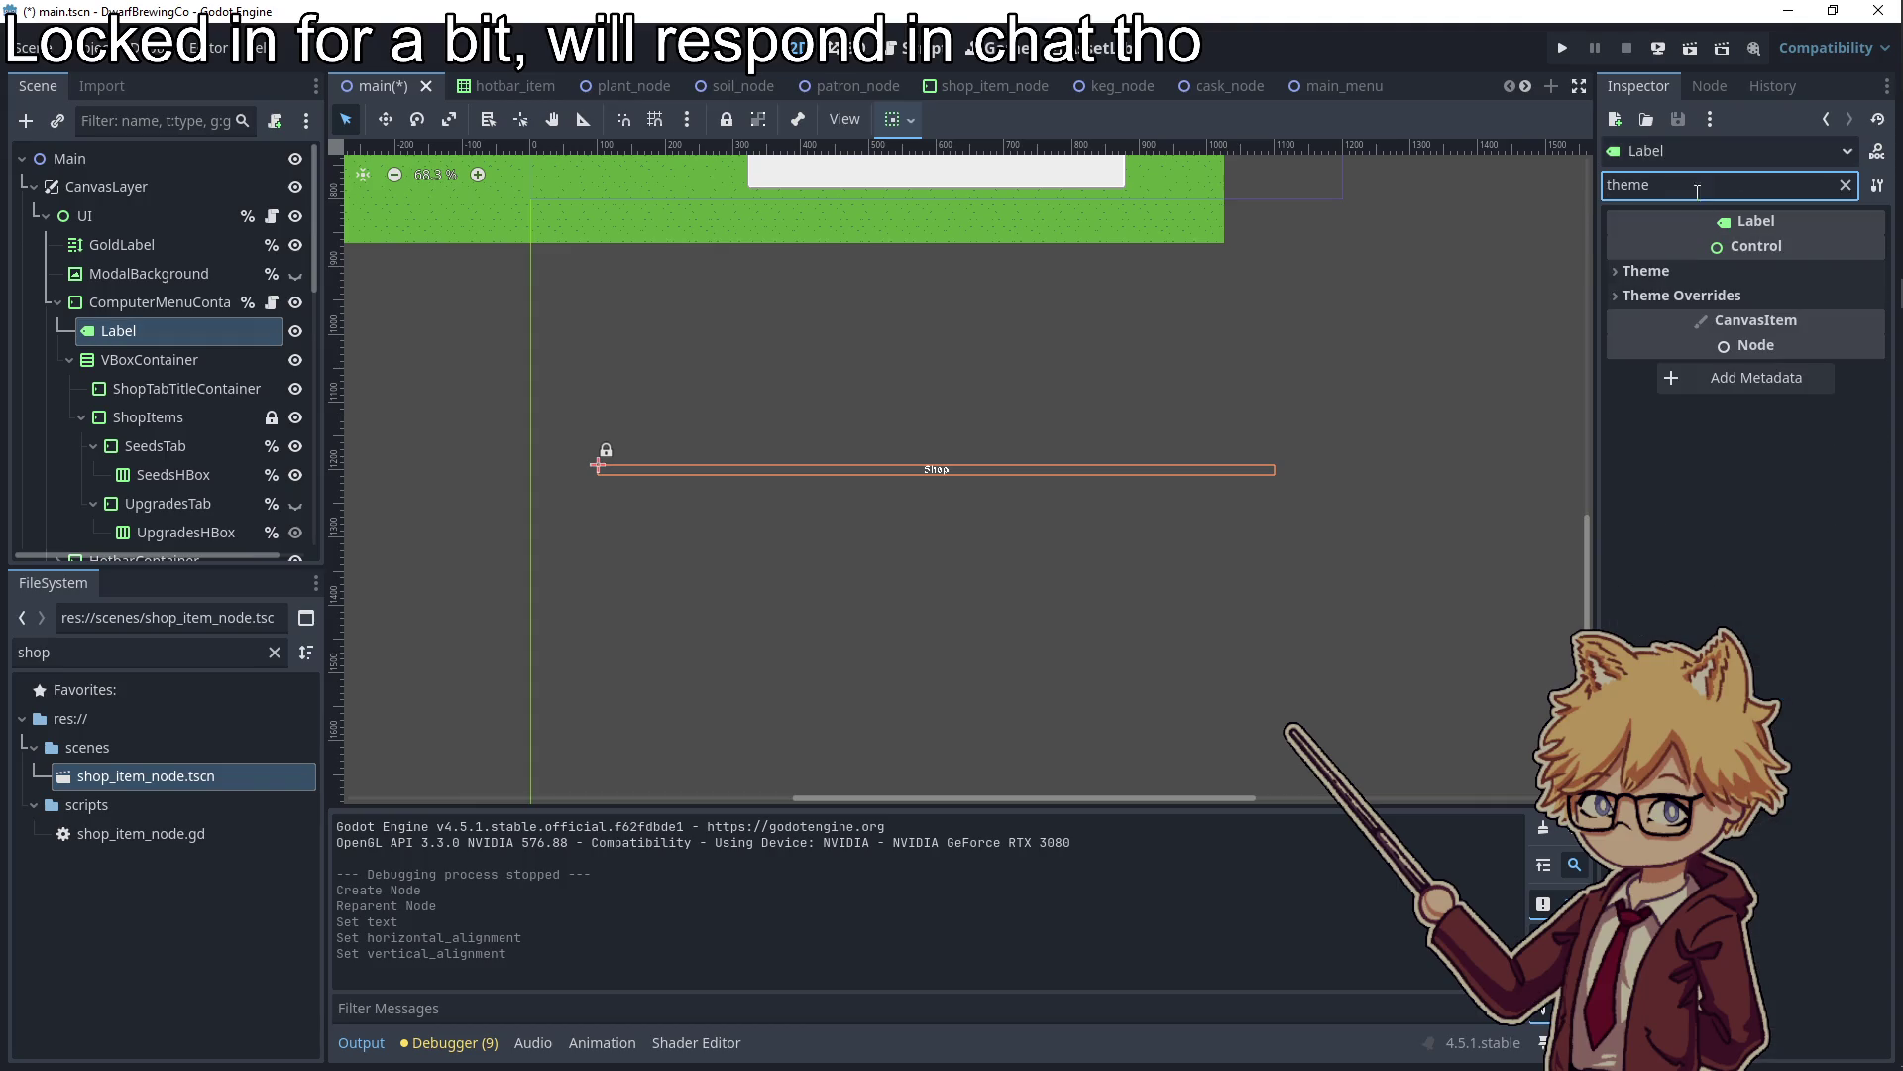
pyautogui.click(1682, 296)
pyautogui.click(1676, 408)
pyautogui.click(1823, 437)
pyautogui.click(1648, 435)
pyautogui.click(1782, 434)
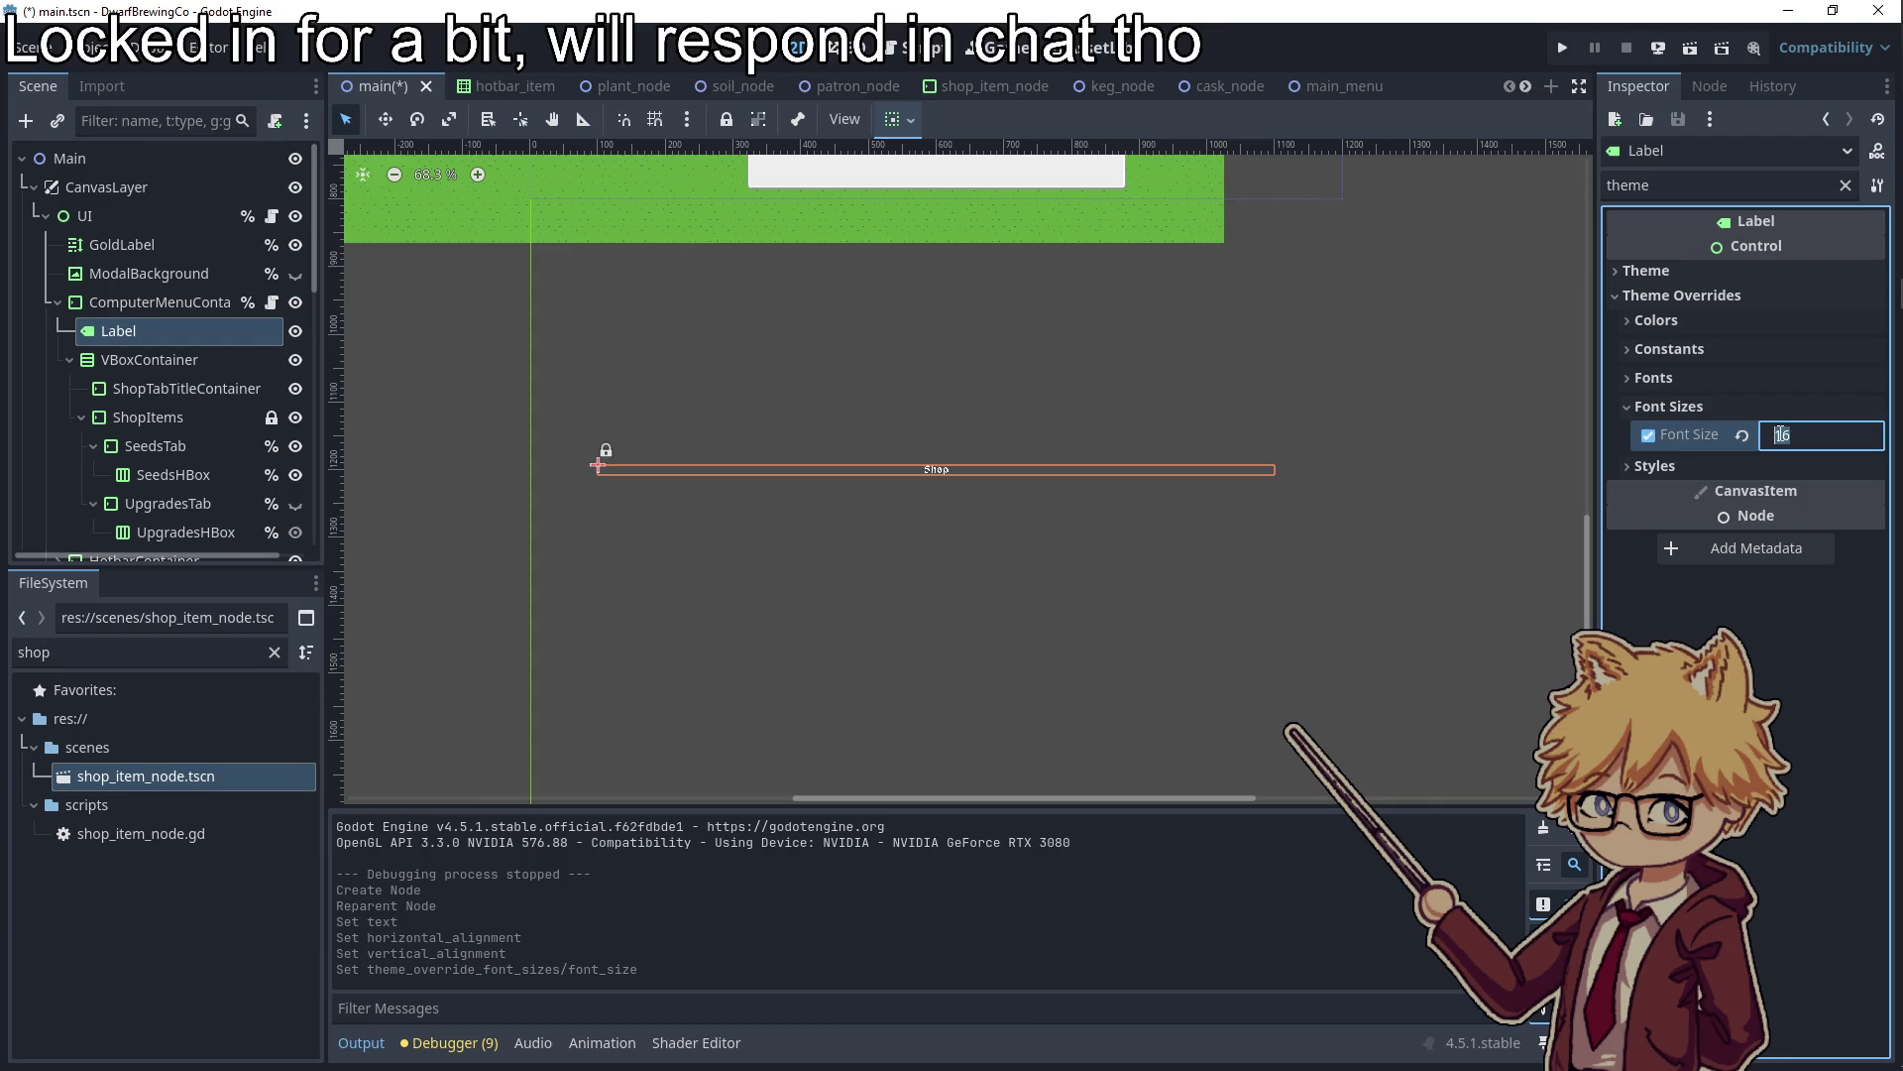
pyautogui.write('64')
pyautogui.press('Return')
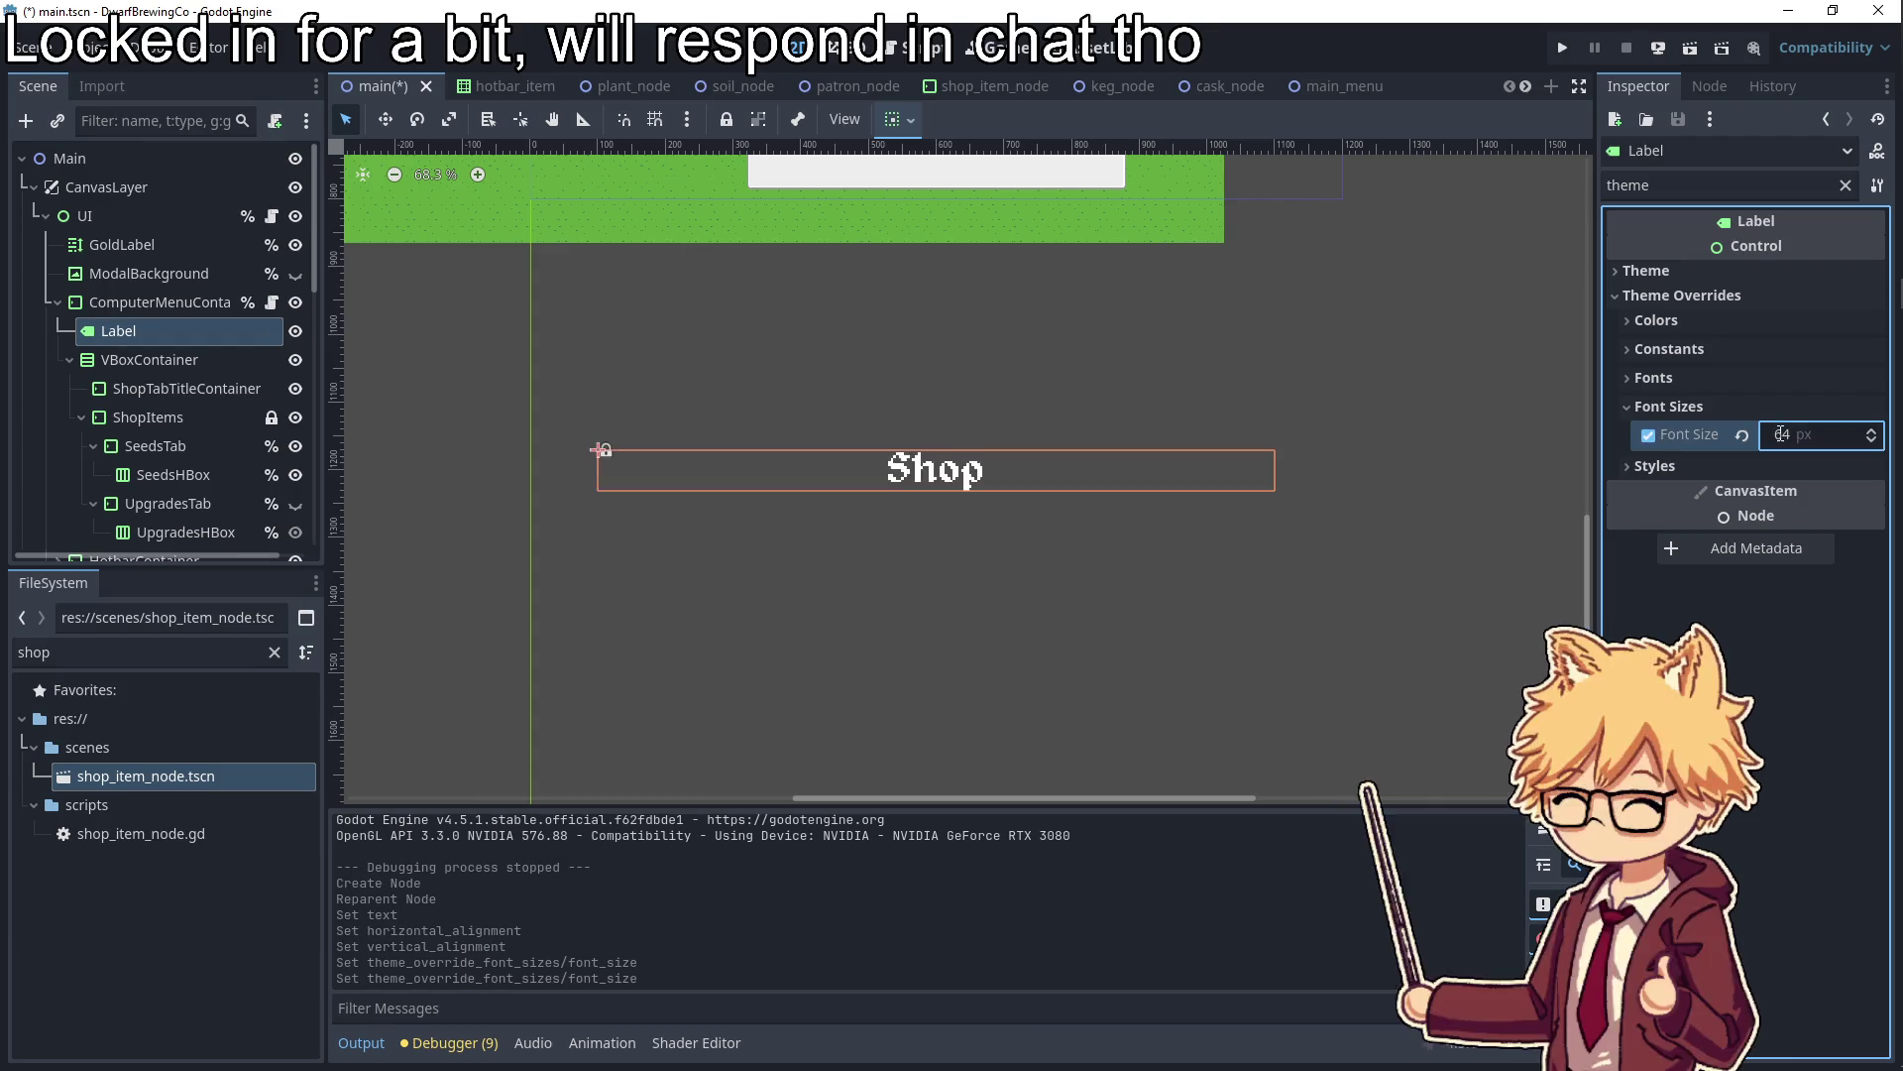
# Set the Shop label's container alignment so it sits at the top of the menu
pyautogui.click(178, 353)
pyautogui.click(179, 335)
pyautogui.click(178, 361)
pyautogui.click(176, 327)
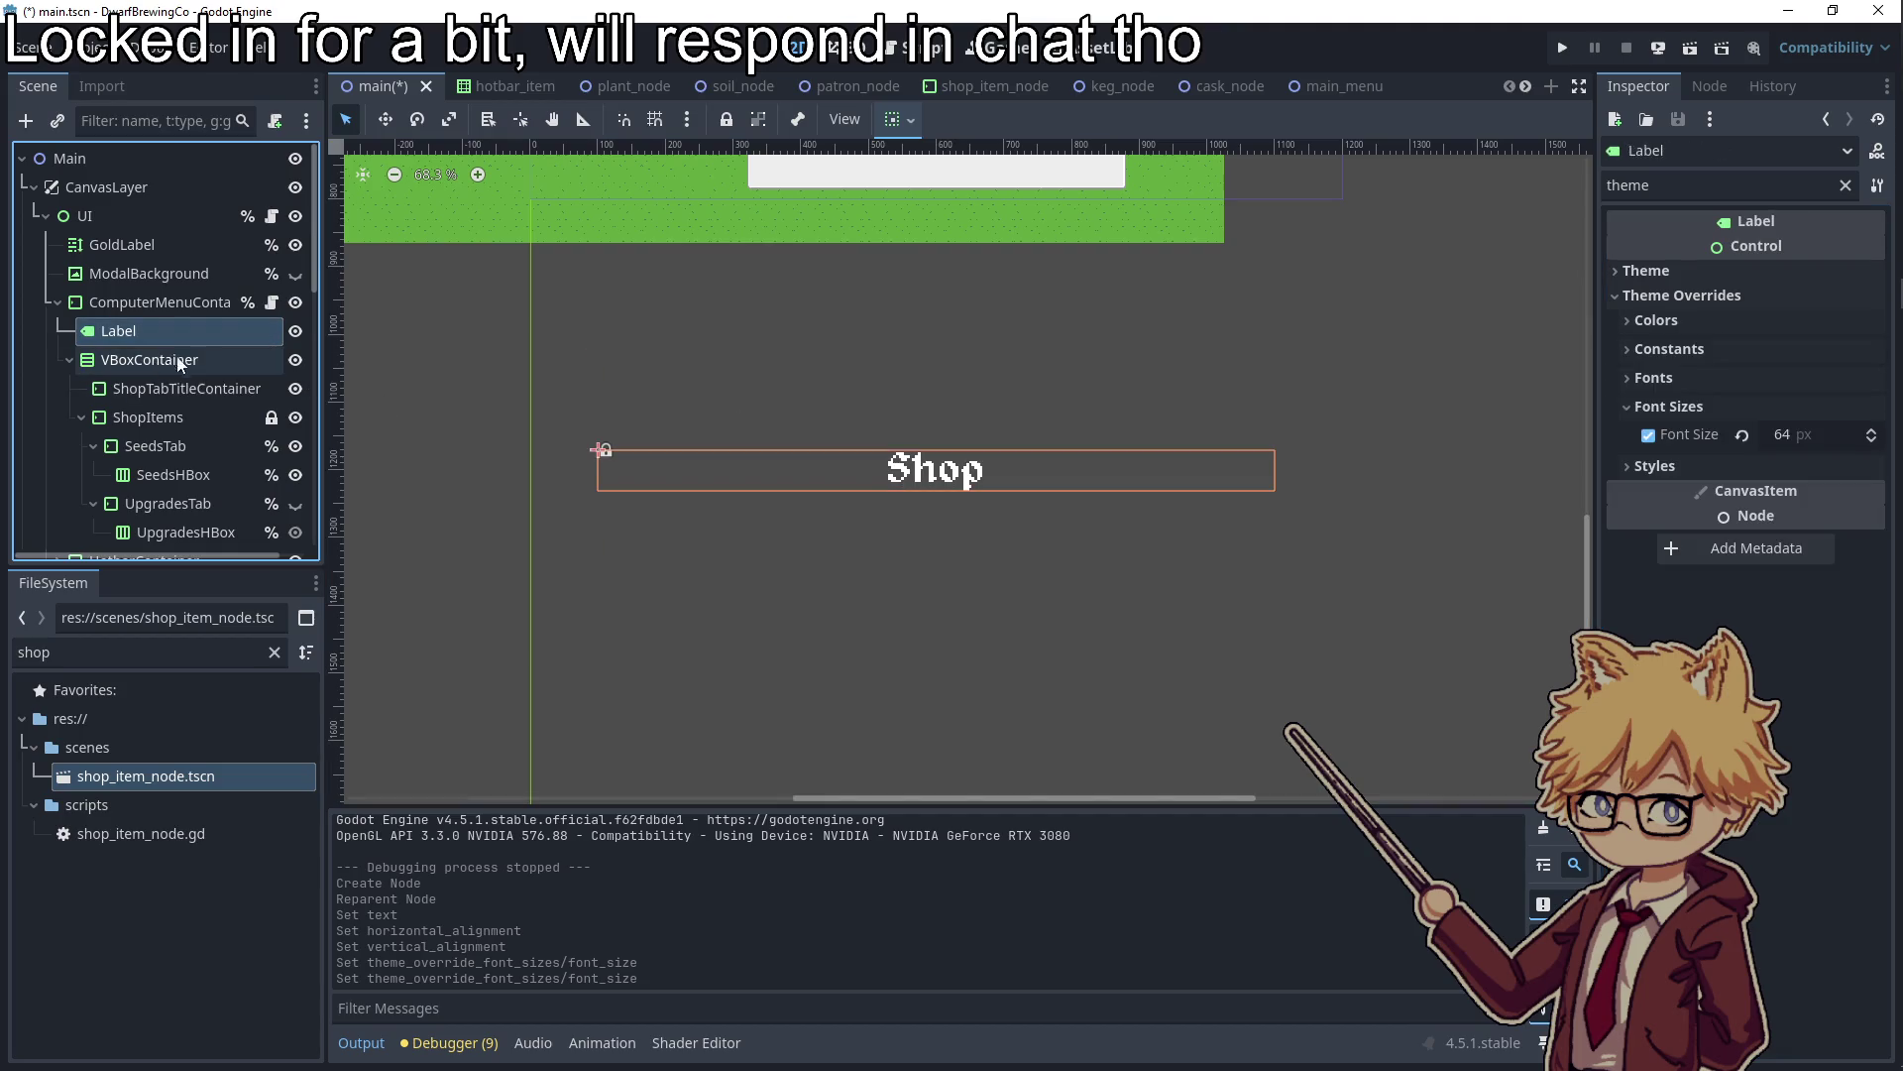
pyautogui.click(1844, 185)
pyautogui.click(897, 120)
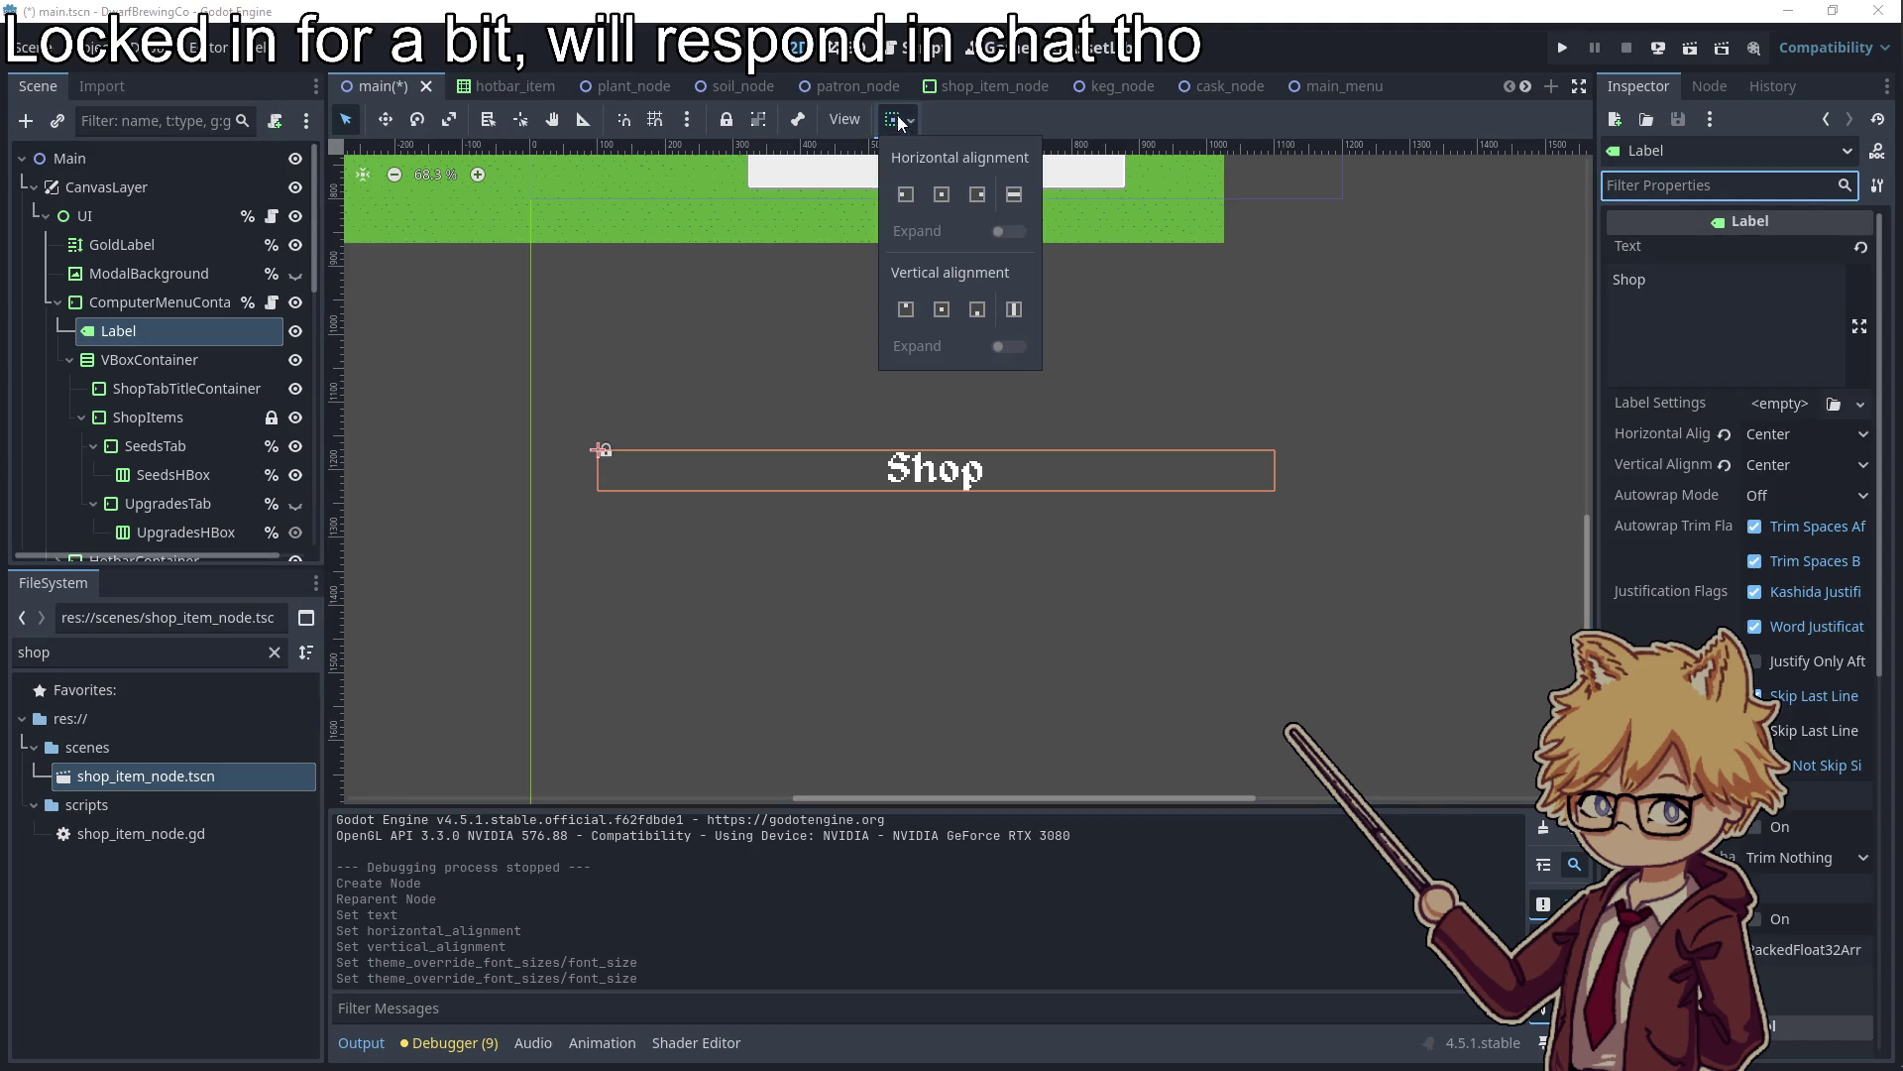
pyautogui.click(907, 310)
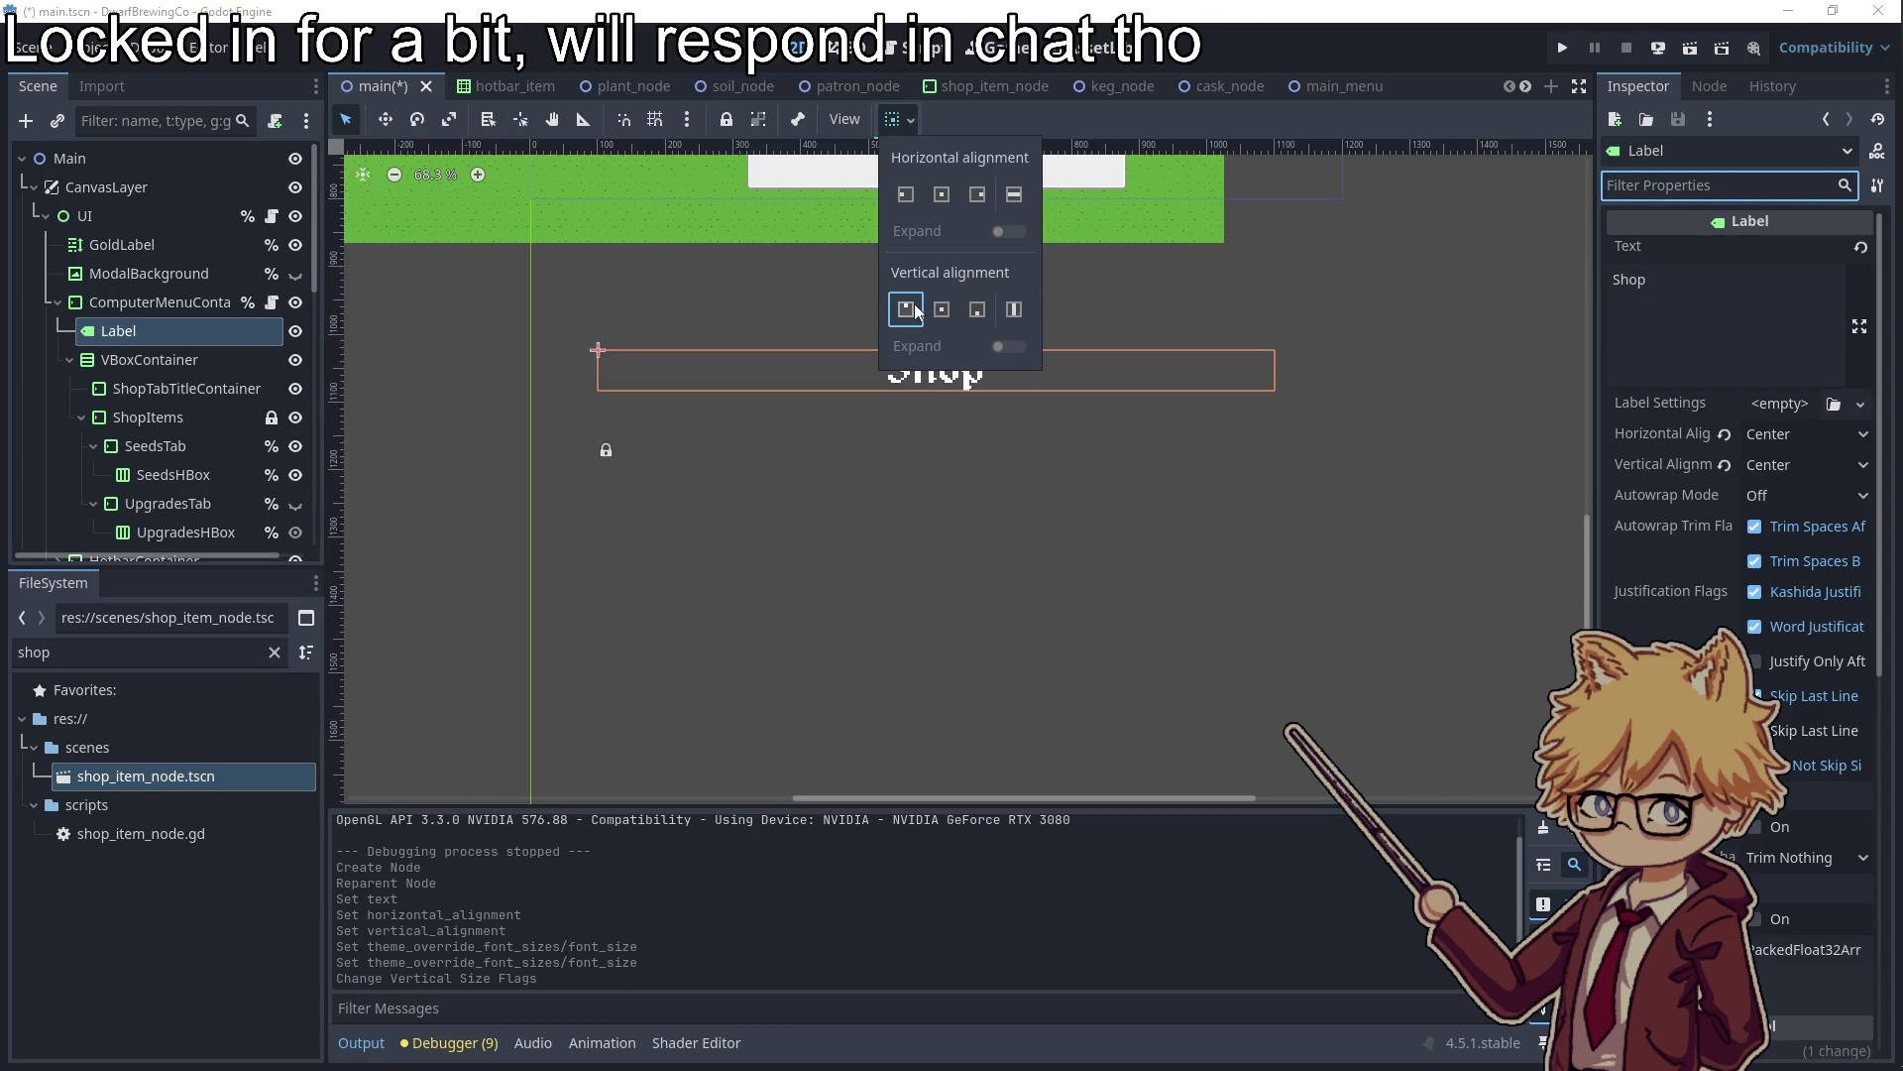
pyautogui.click(156, 367)
pyautogui.click(157, 367)
pyautogui.click(151, 343)
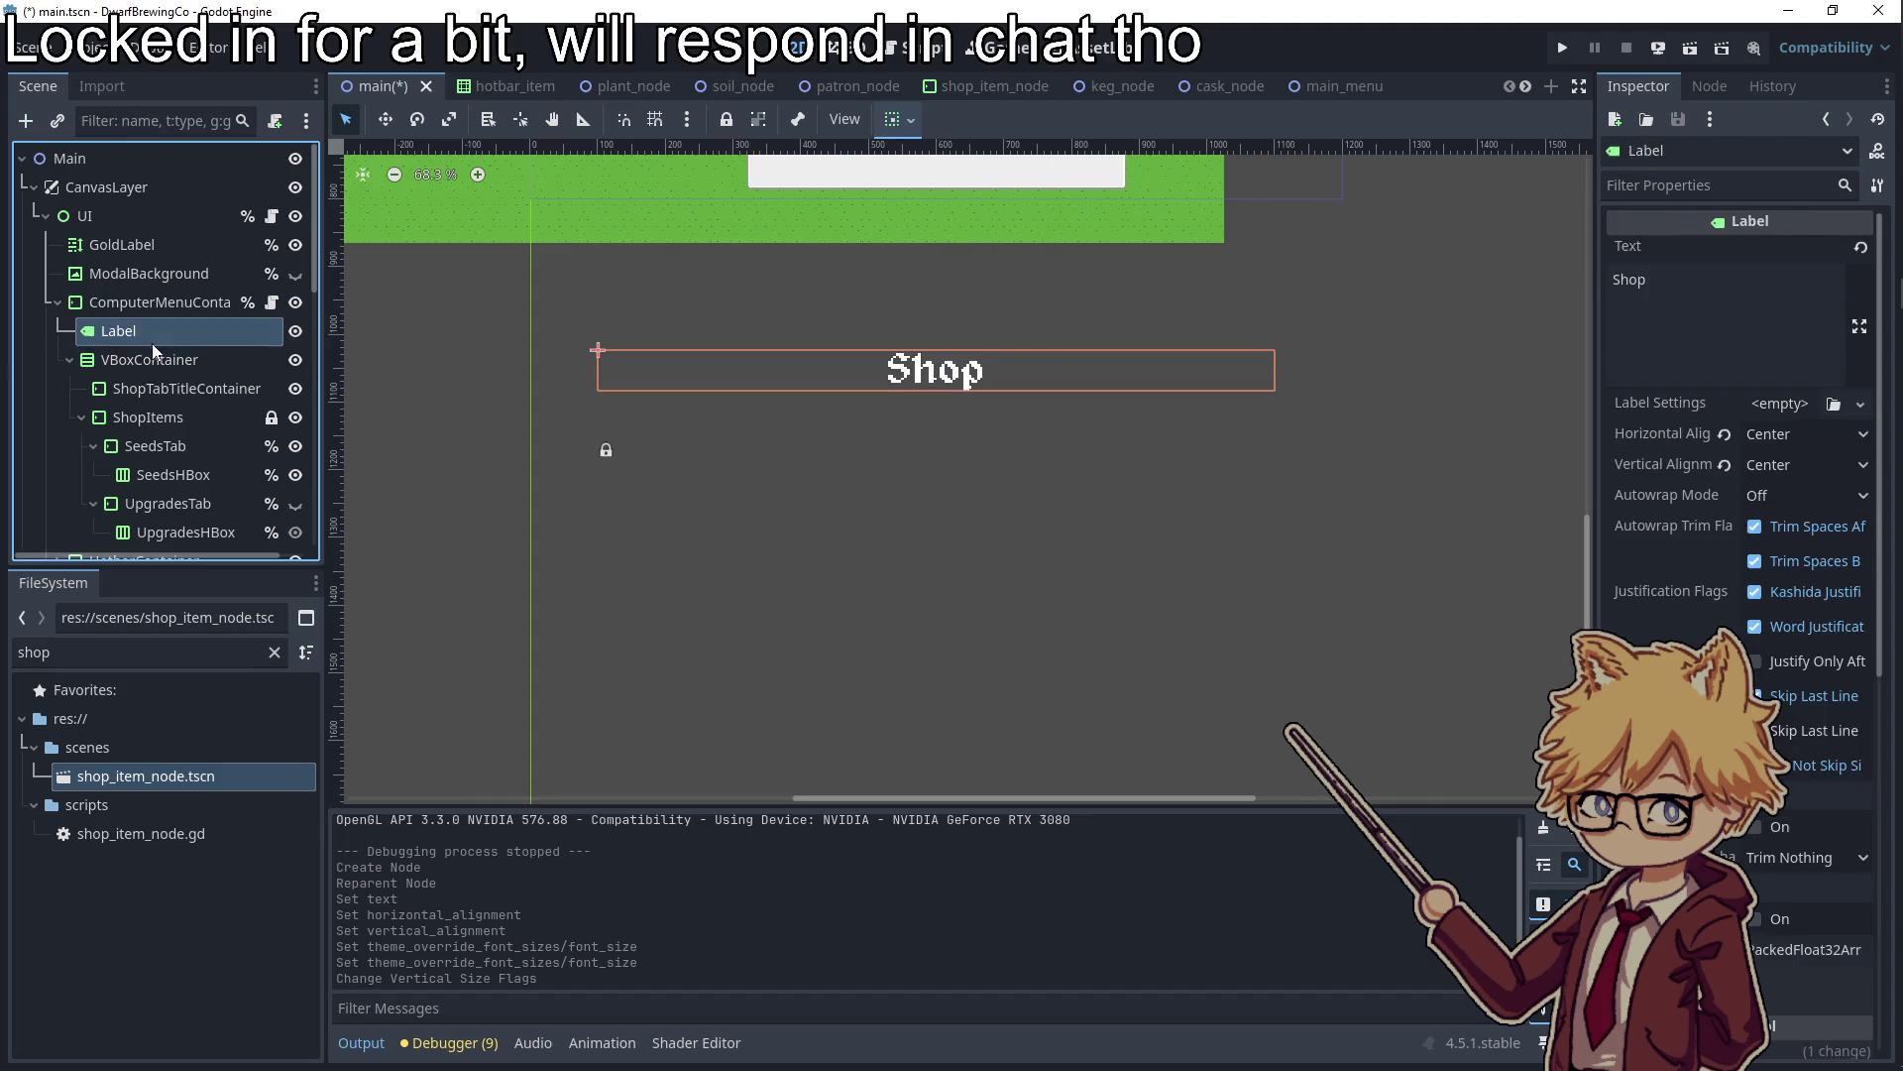
# Run the game, walk to the computer, and check the Shop title in the shop
pyautogui.click(148, 363)
pyautogui.click(152, 333)
pyautogui.click(149, 362)
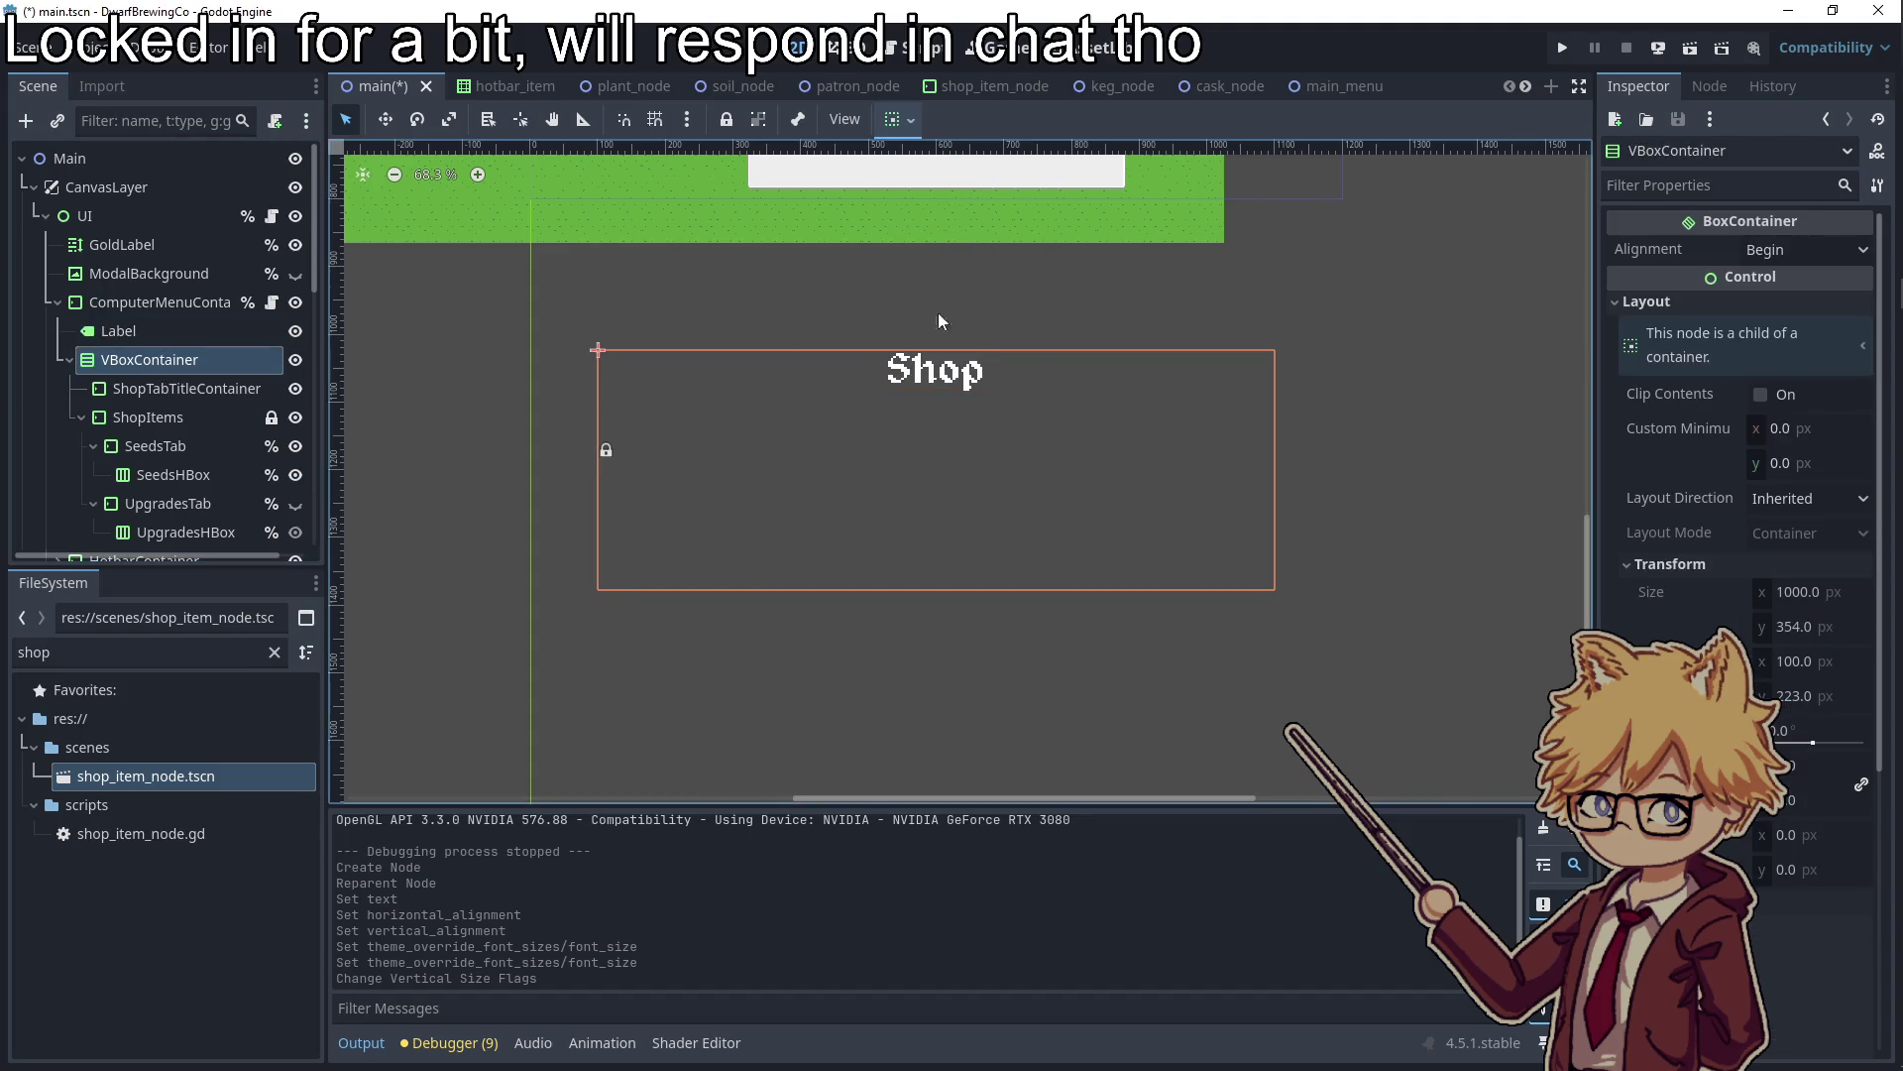
pyautogui.click(1552, 48)
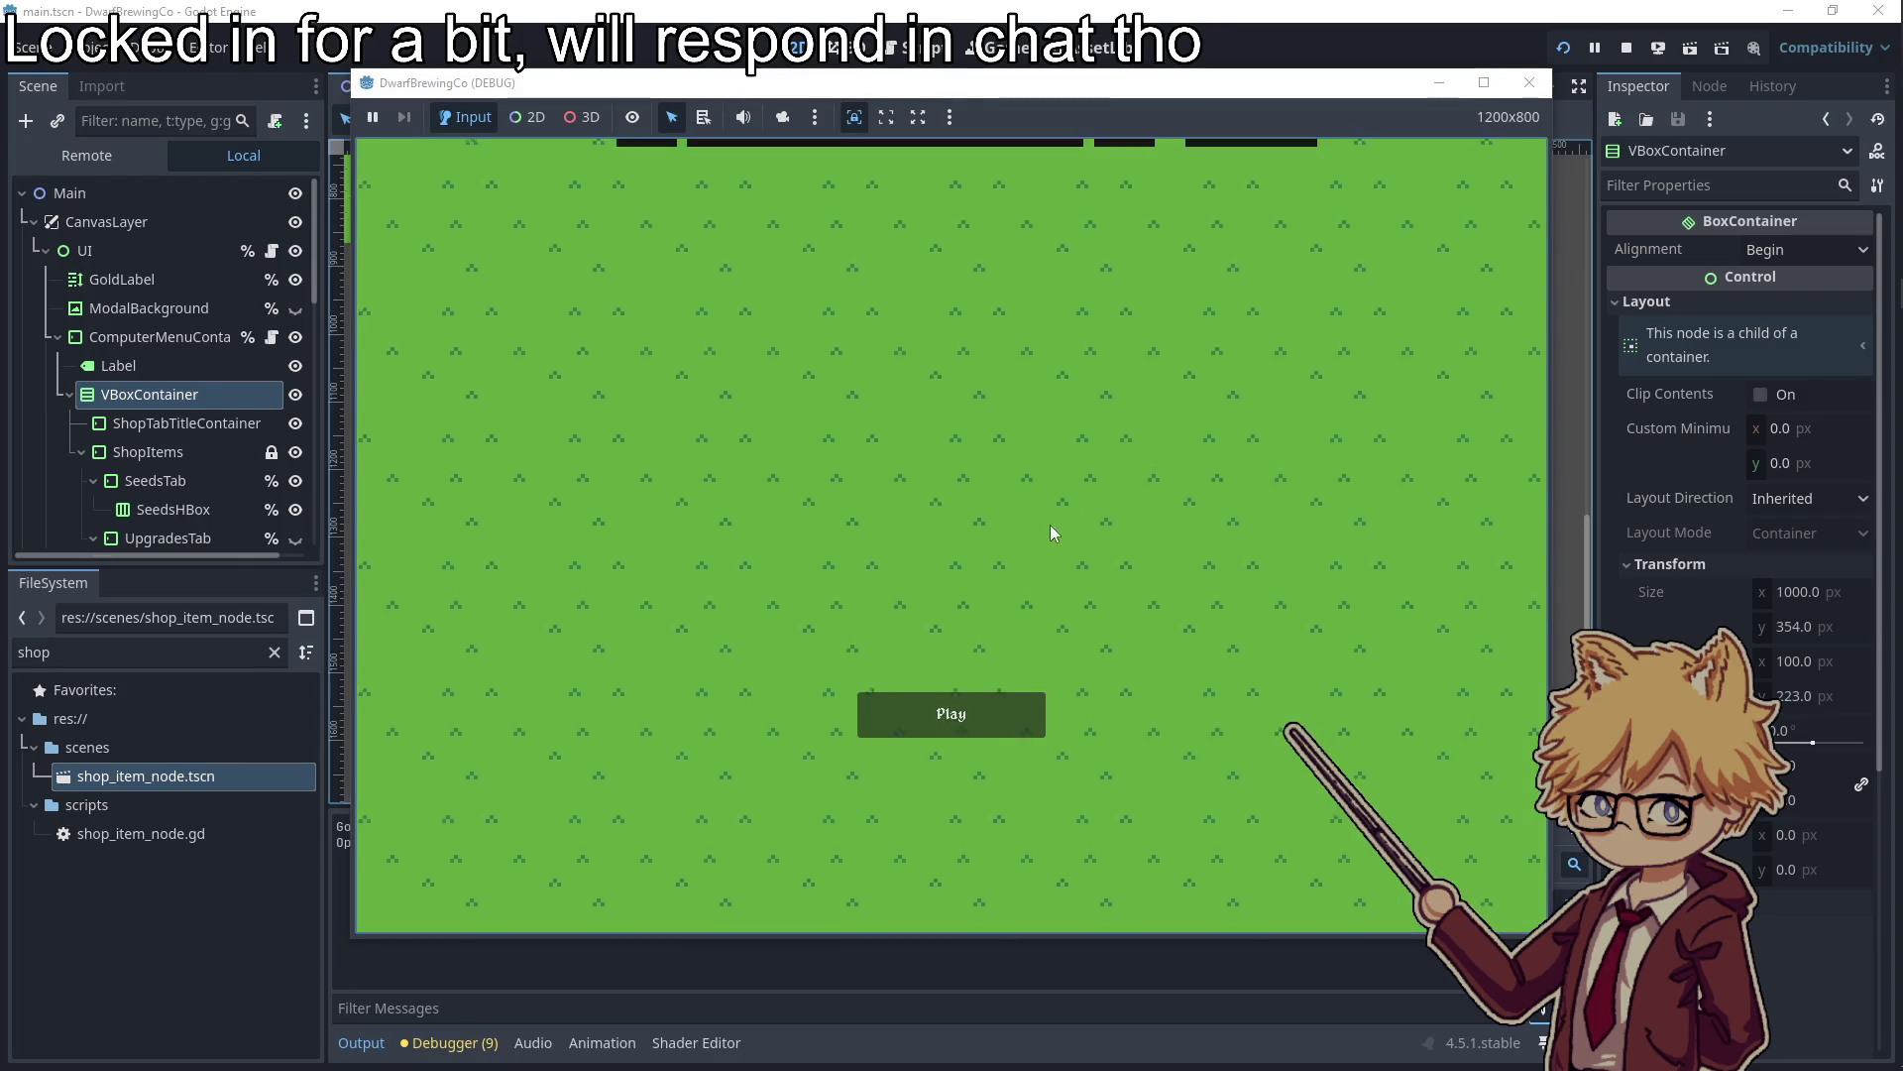
pyautogui.click(947, 708)
pyautogui.press('Escape')
pyautogui.press('Escape')
pyautogui.press('w')
pyautogui.press('e')
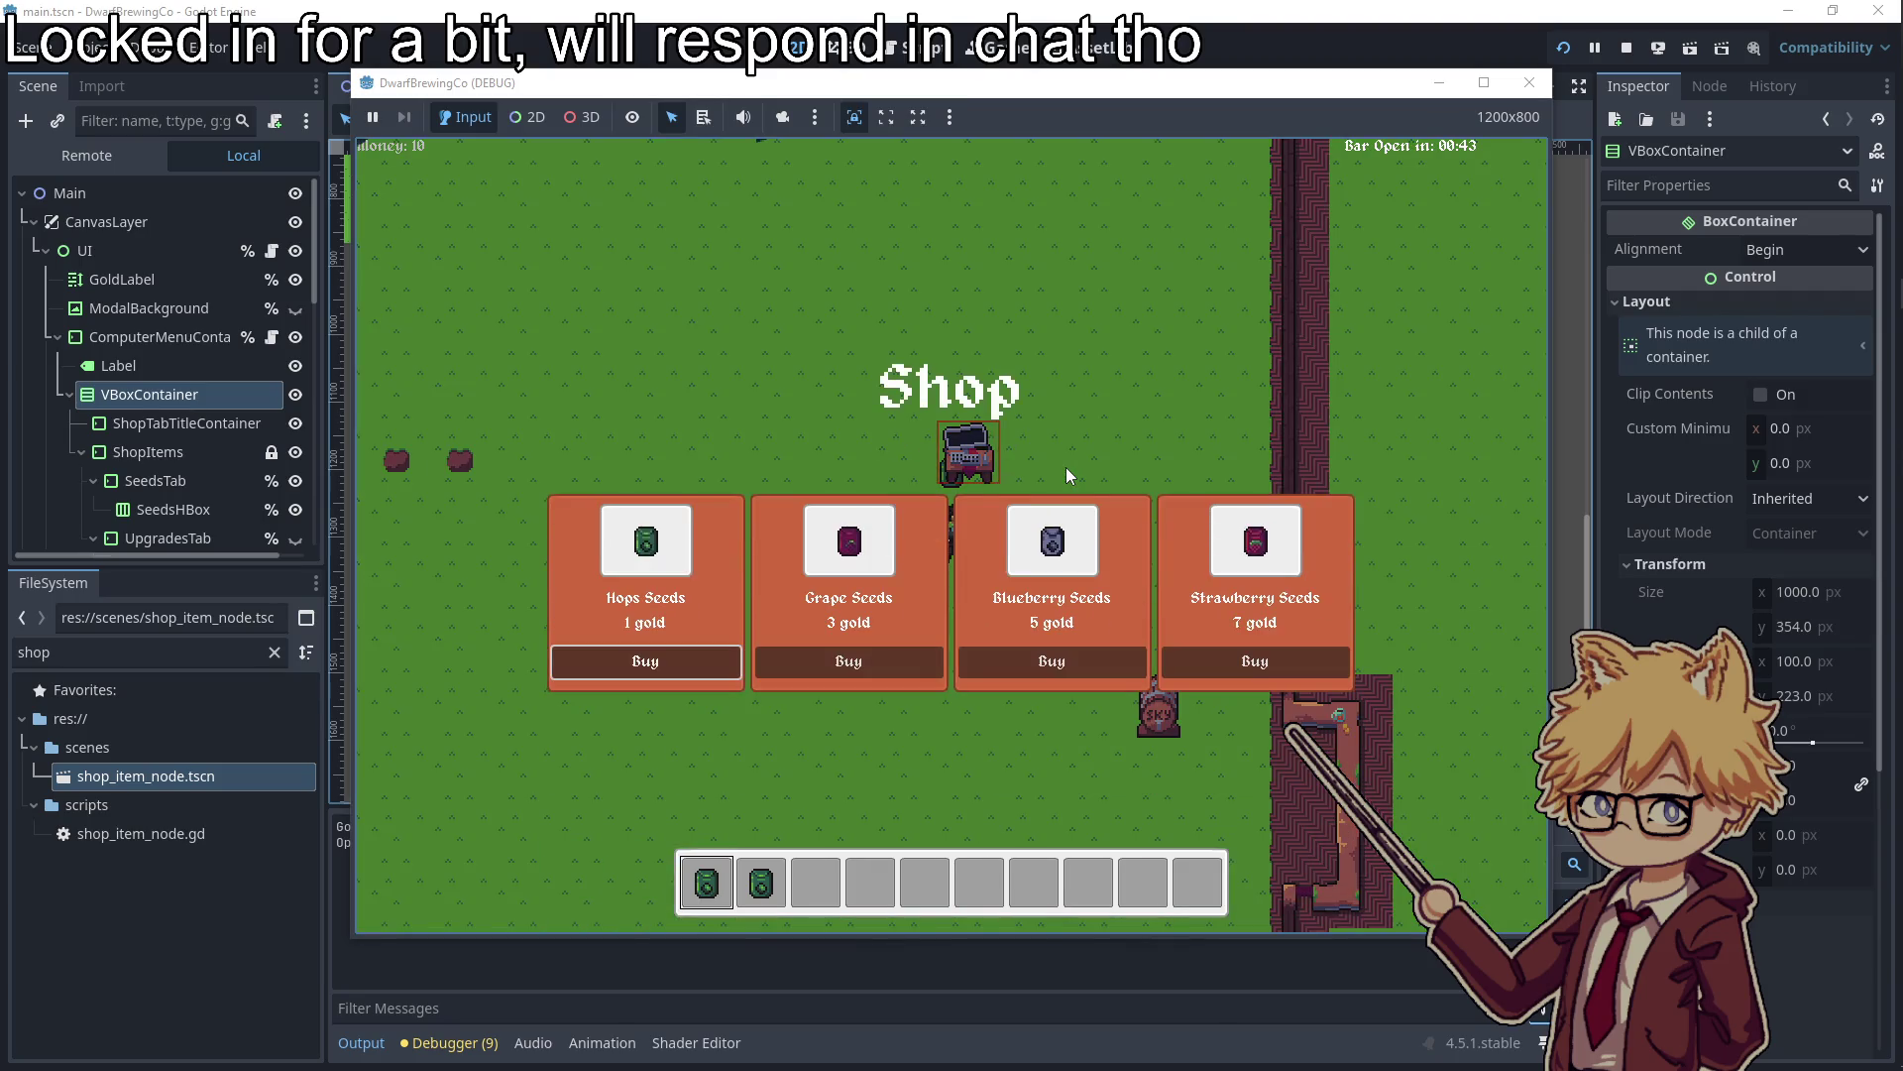
pyautogui.click(1529, 83)
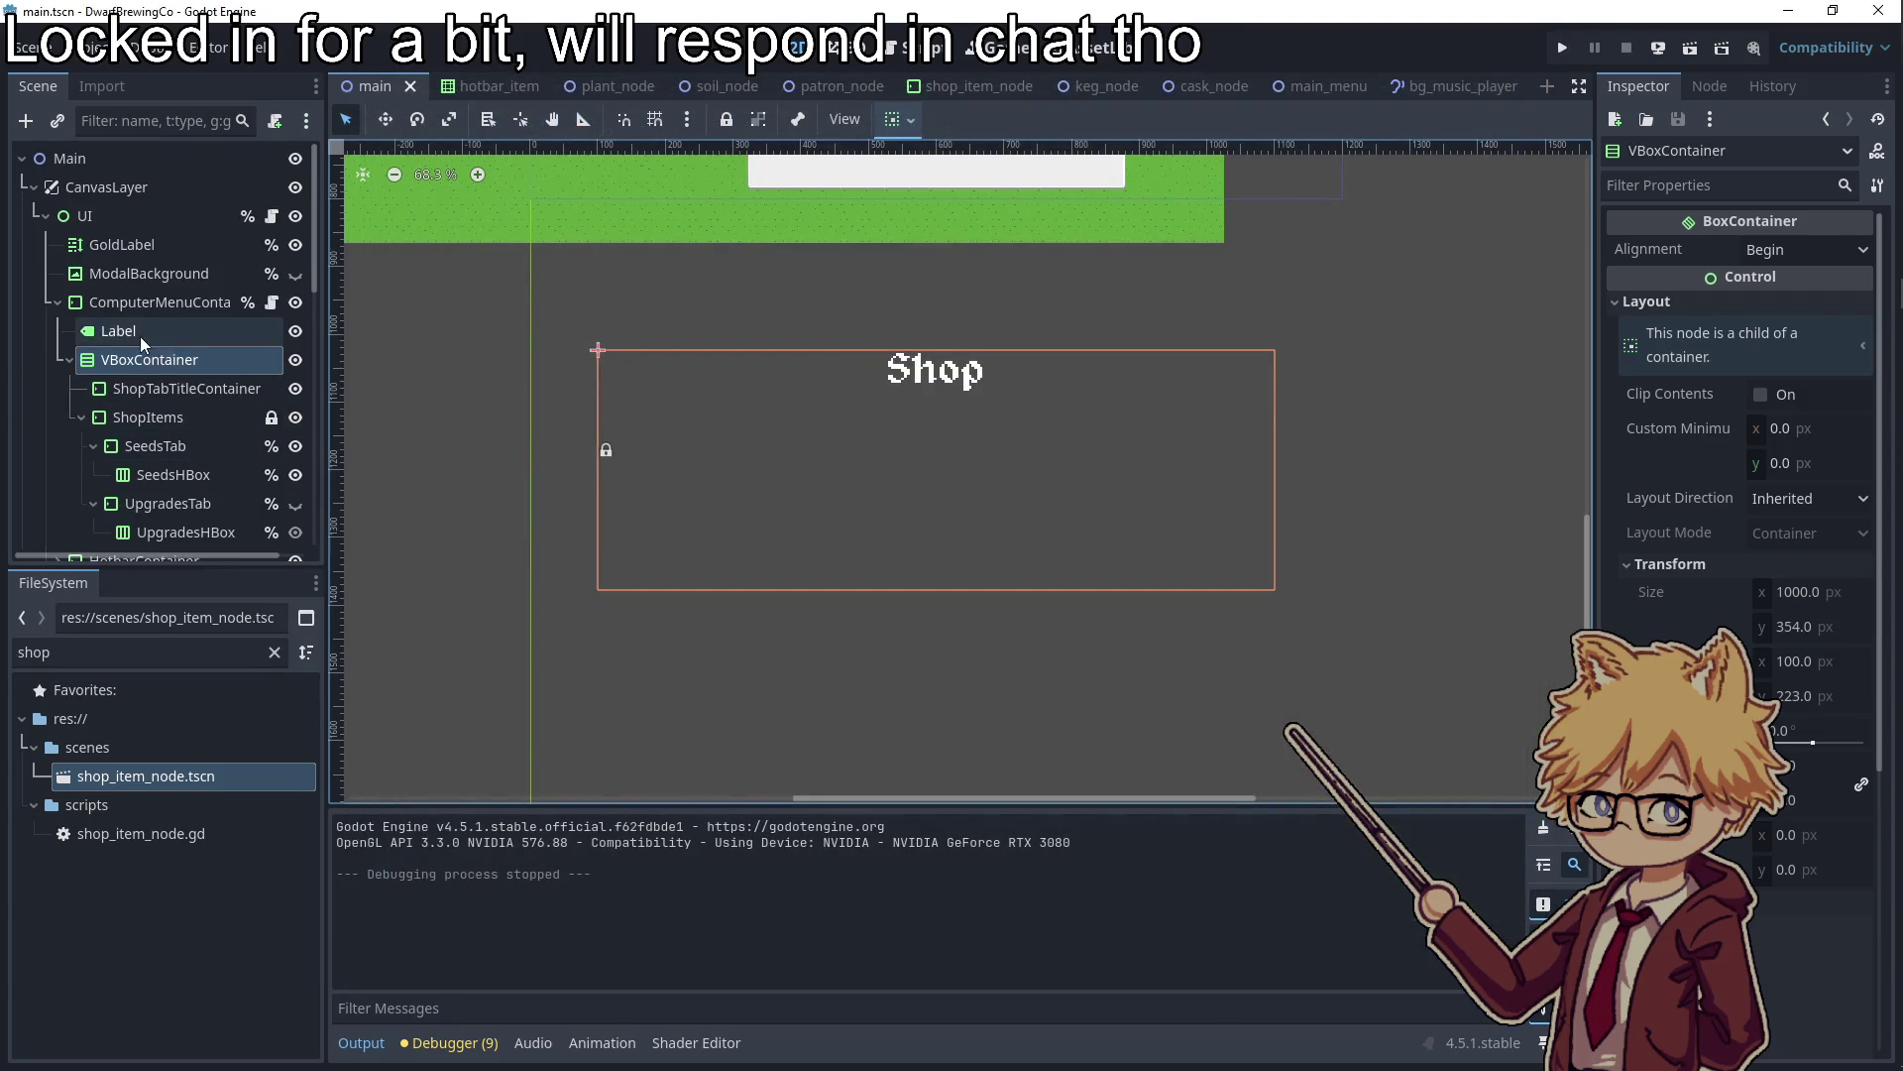
# Add a new Label child node under the Shop label
pyautogui.rightClick(140, 336)
pyautogui.click(175, 354)
pyautogui.click(812, 990)
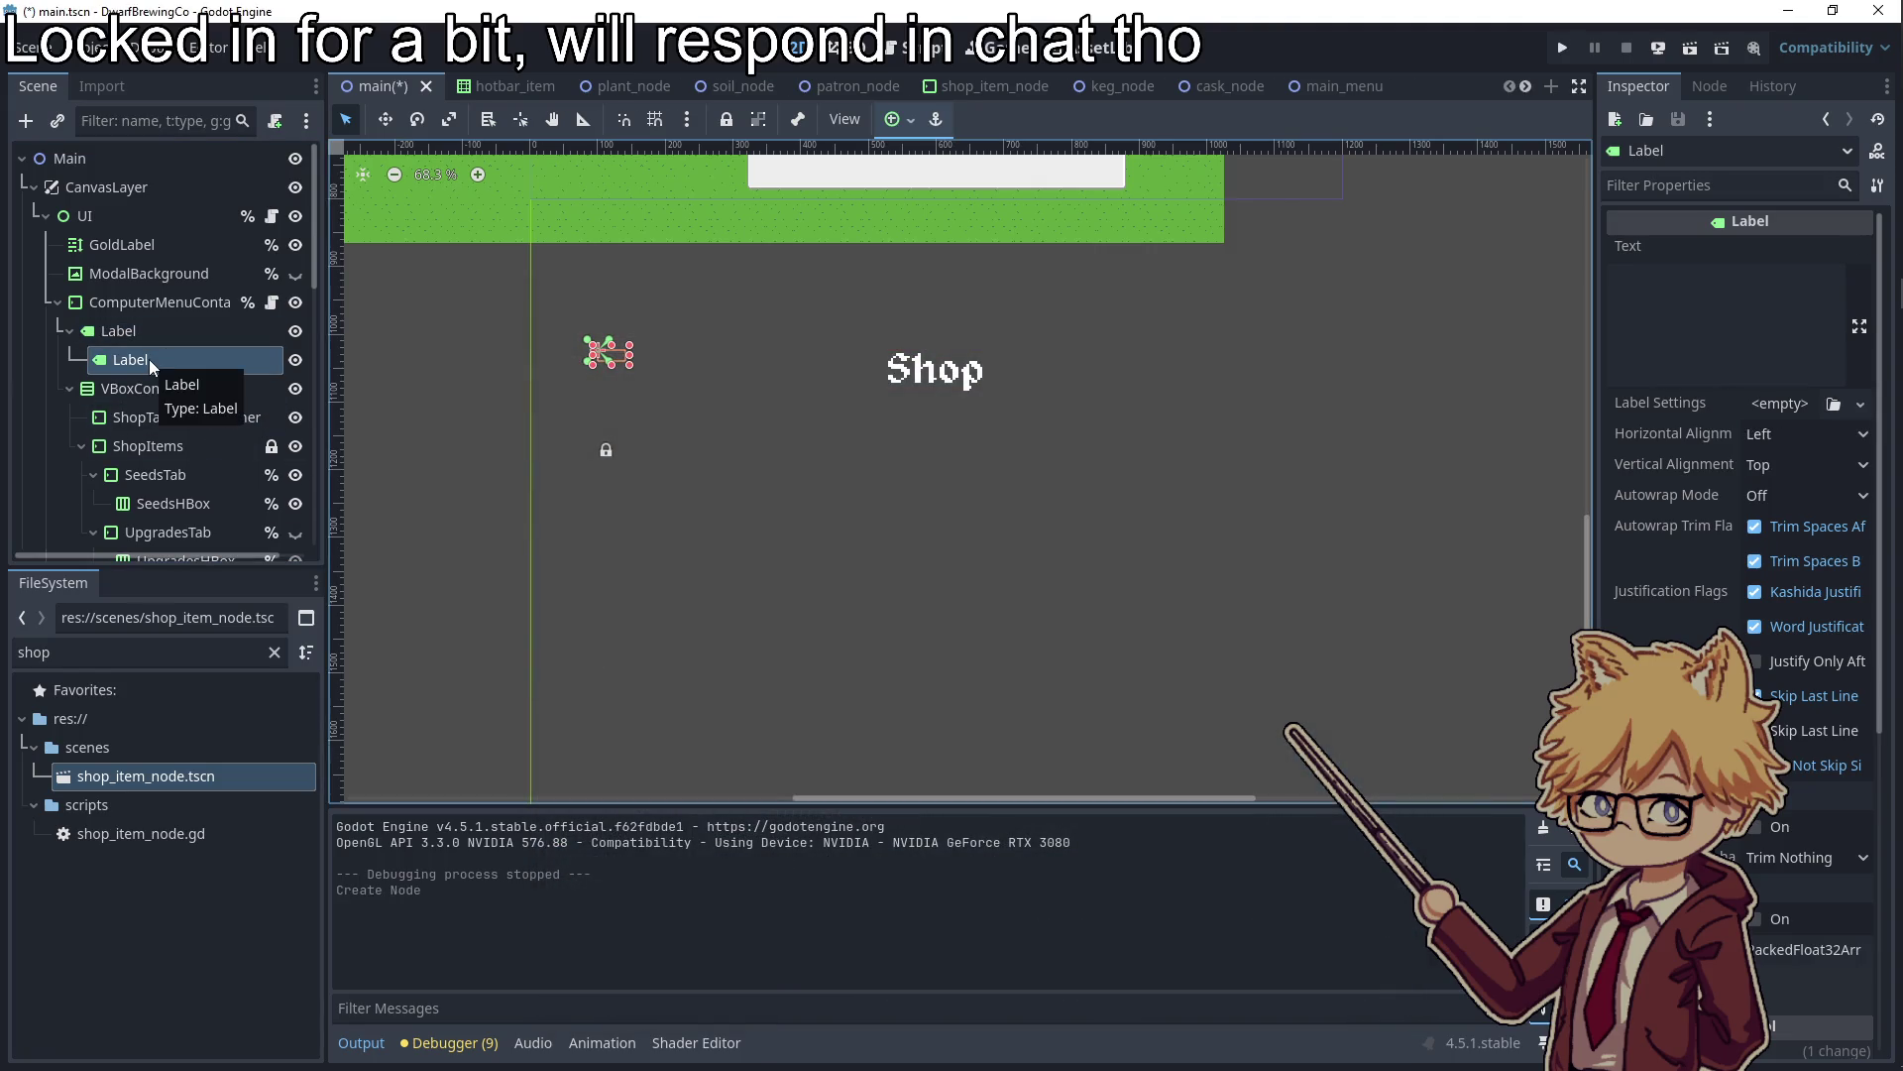
# Move Label2 right after the Shop label under ComputerMenuContainer and top-align it in the container
pyautogui.moveTo(149, 358); pyautogui.dragTo(149, 302)
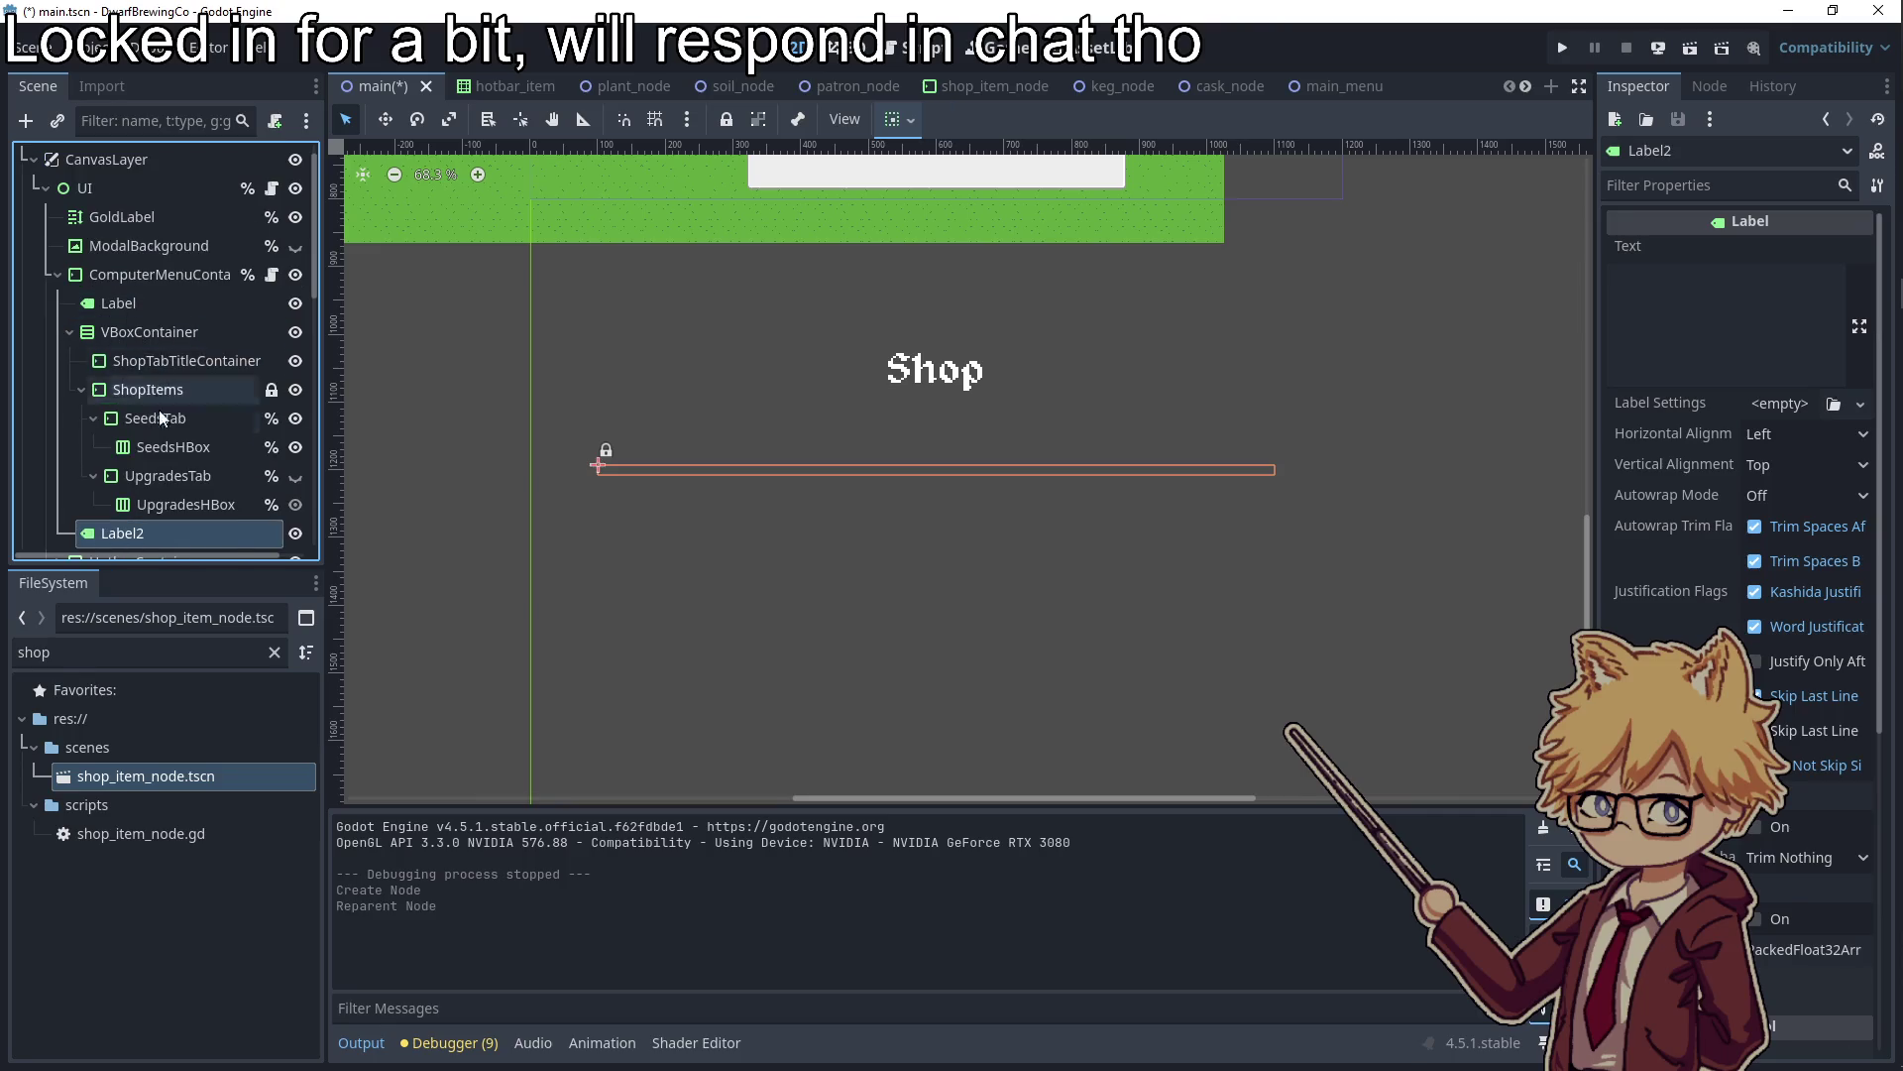
pyautogui.moveTo(145, 532); pyautogui.dragTo(149, 332)
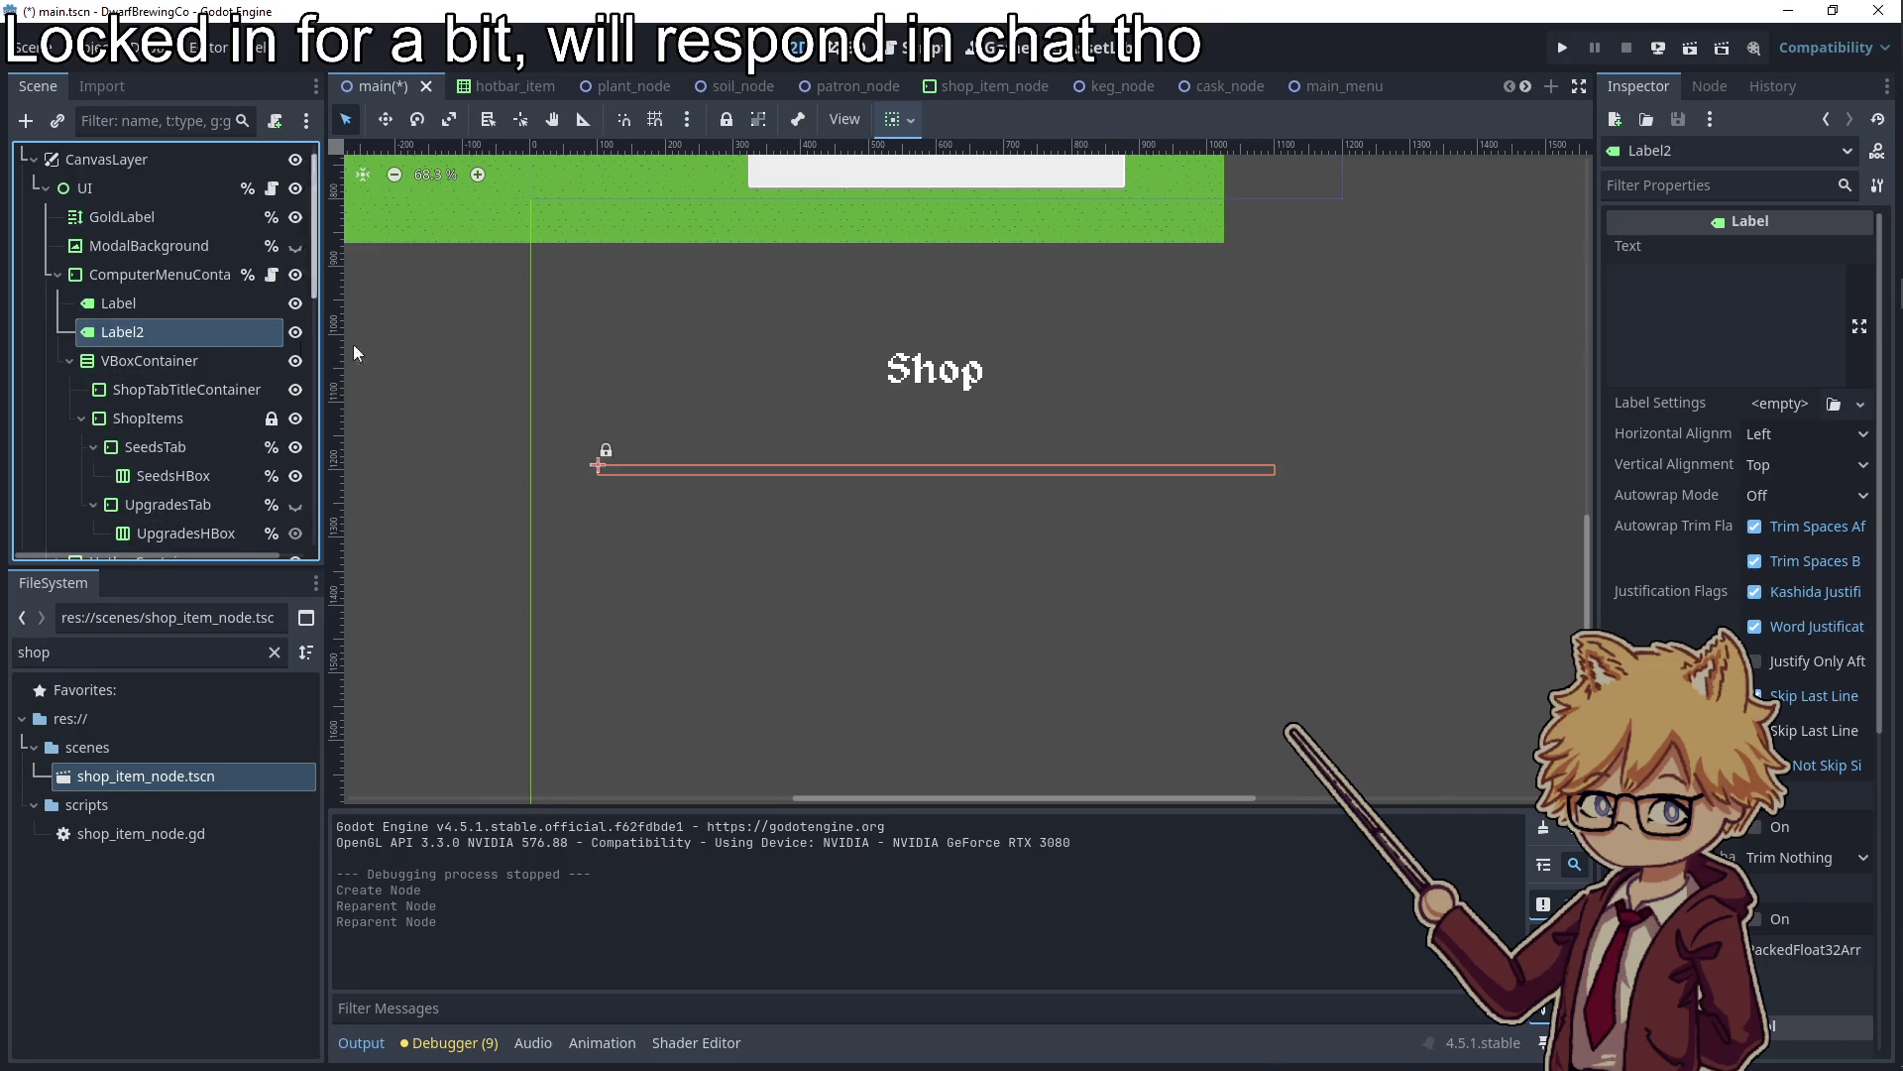
pyautogui.click(900, 119)
pyautogui.click(905, 312)
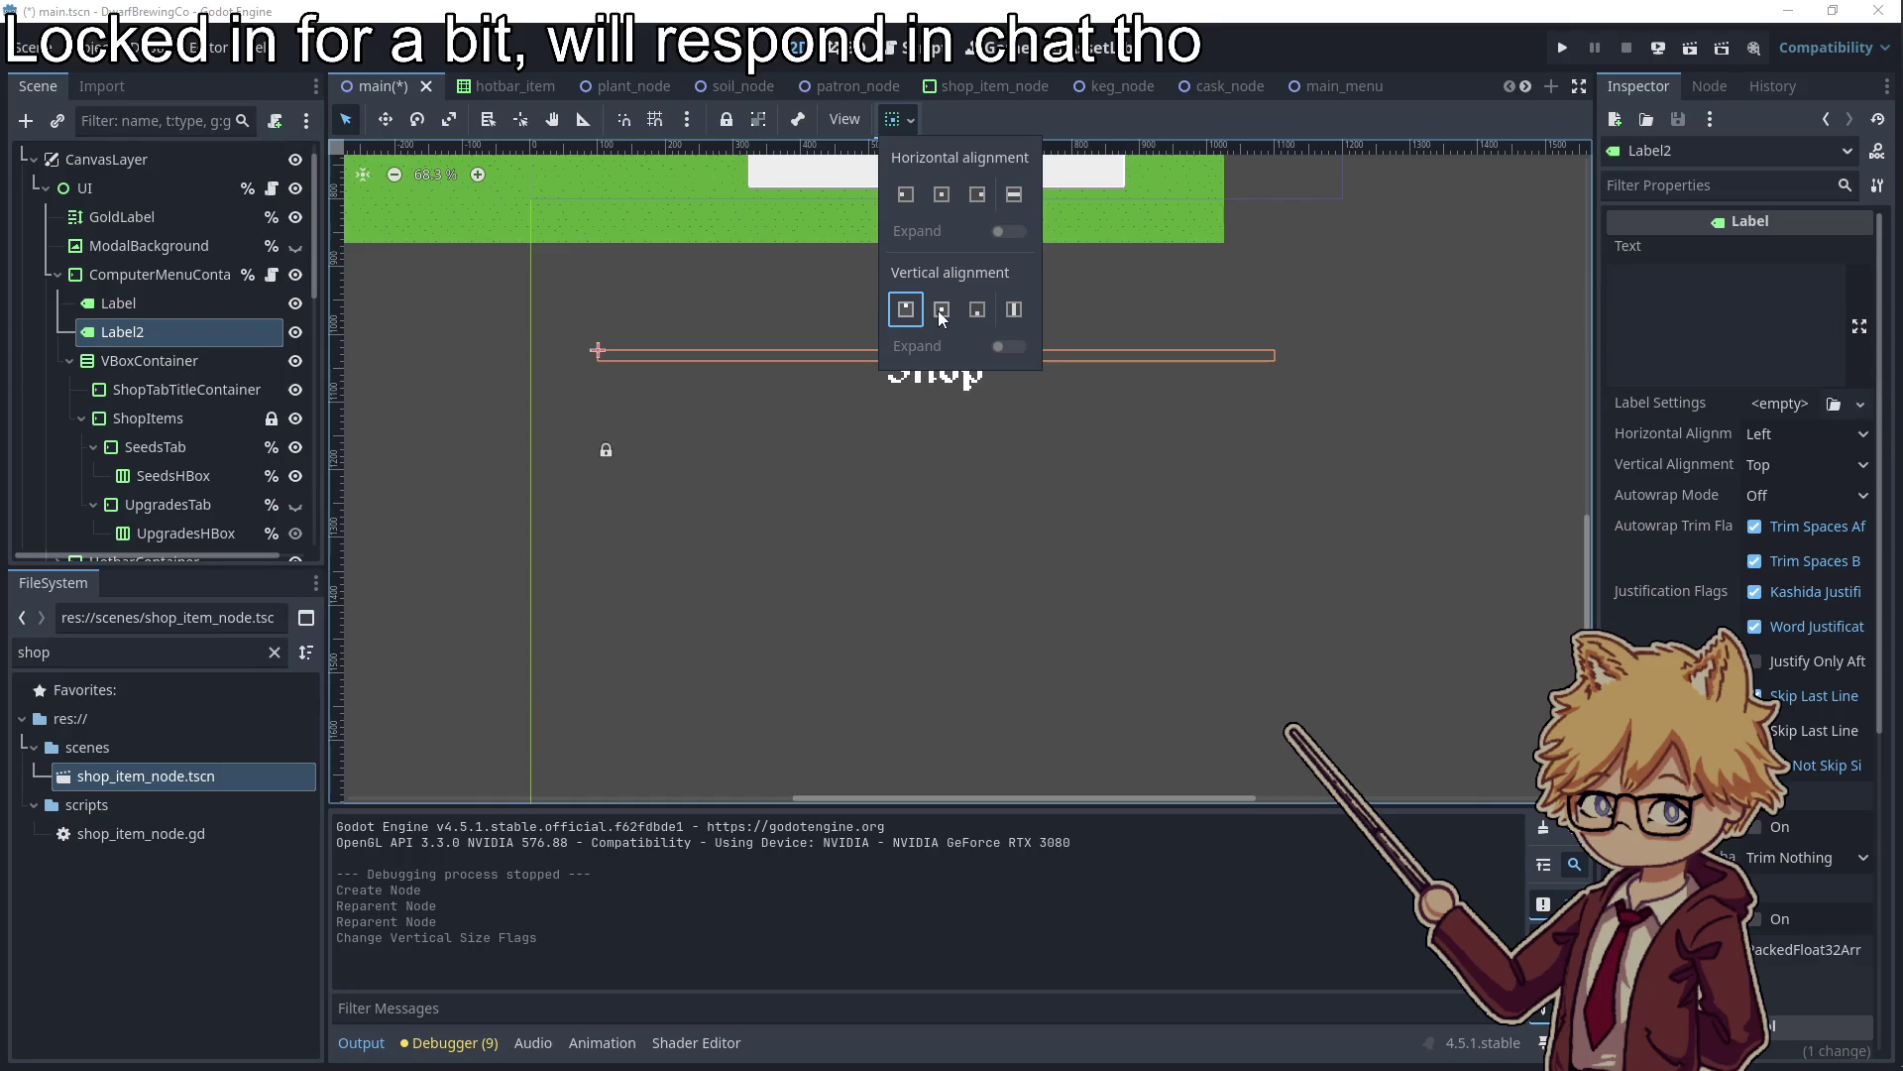
# Give Label2 a custom minimum height of 150, reduced from an initial 200
pyautogui.click(1659, 187)
pyautogui.write('mini')
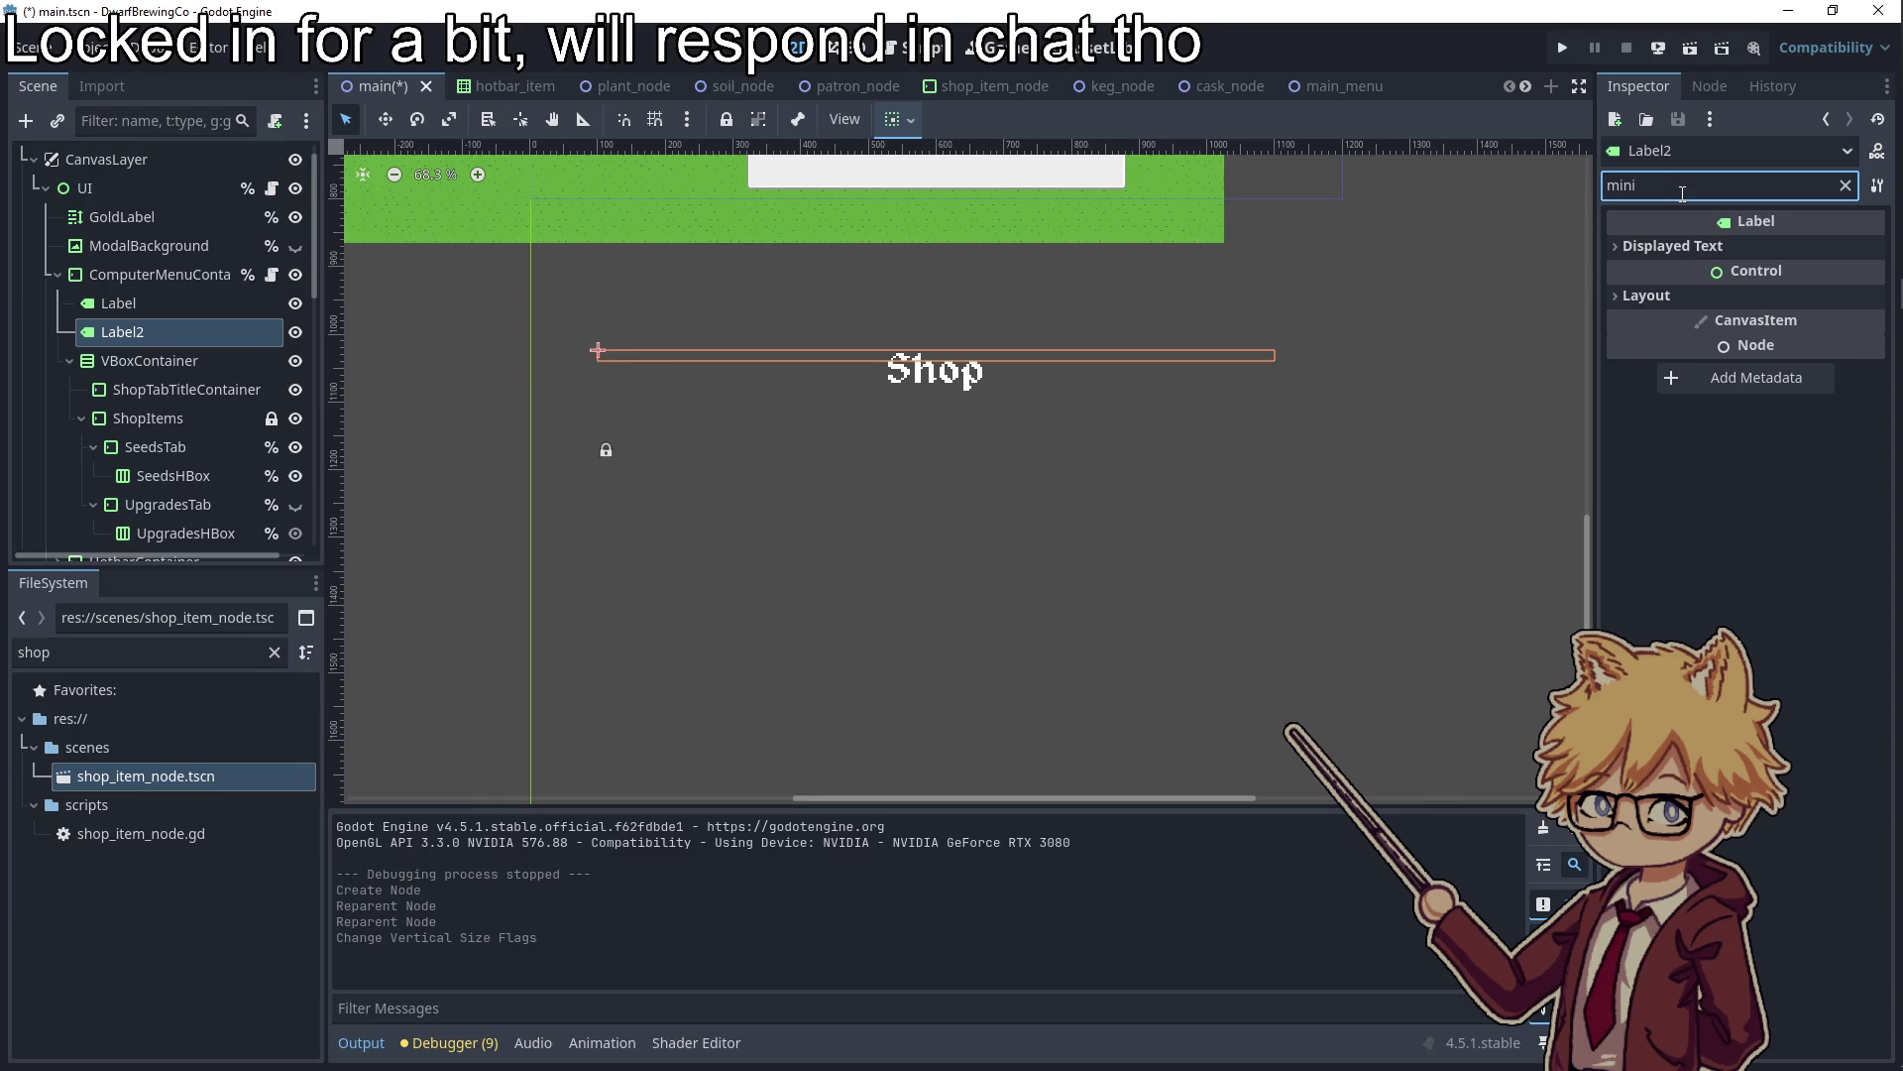
pyautogui.click(1673, 246)
pyautogui.click(1645, 326)
pyautogui.click(1794, 419)
pyautogui.click(1799, 455)
pyautogui.write('200')
pyautogui.press('Return')
pyautogui.click(1784, 453)
pyautogui.write('150')
pyautogui.press('Return')
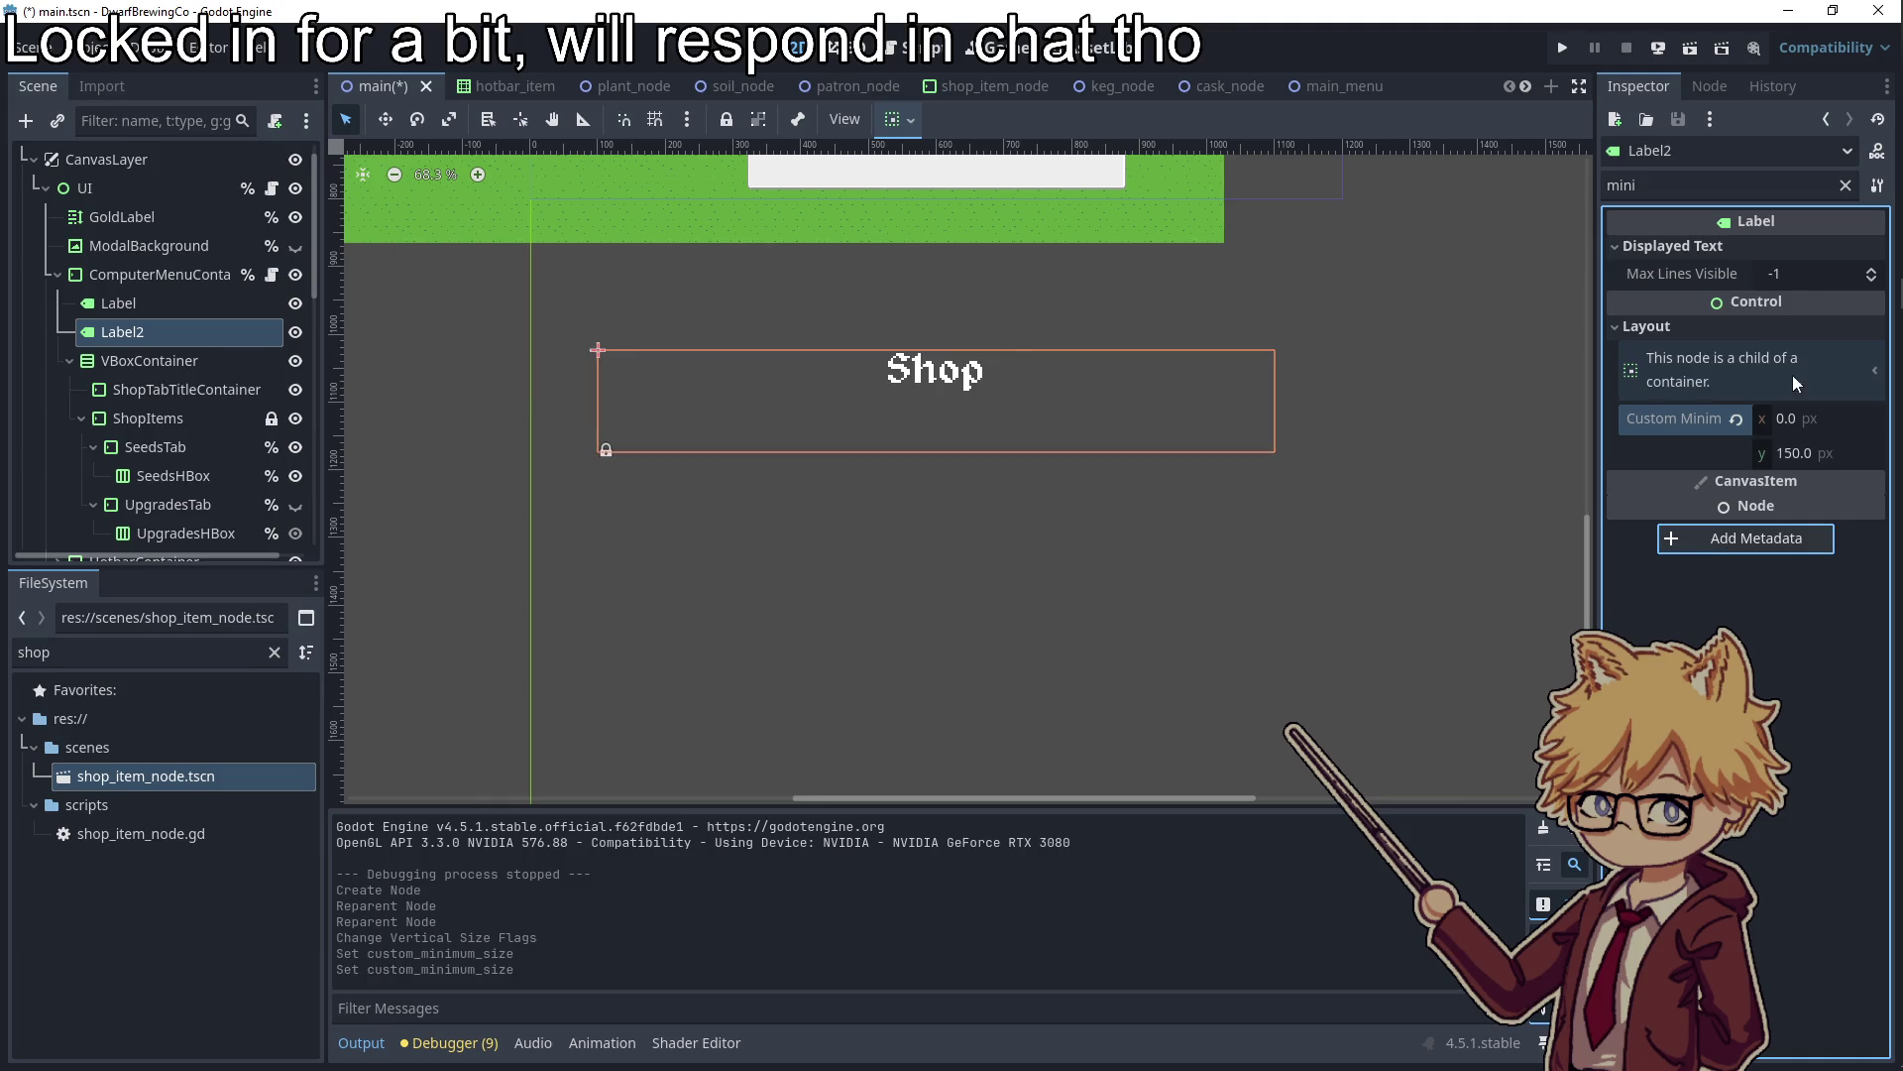
# Set Label2's horizontal alignment to Center and vertical alignment to Bottom
pyautogui.click(1845, 185)
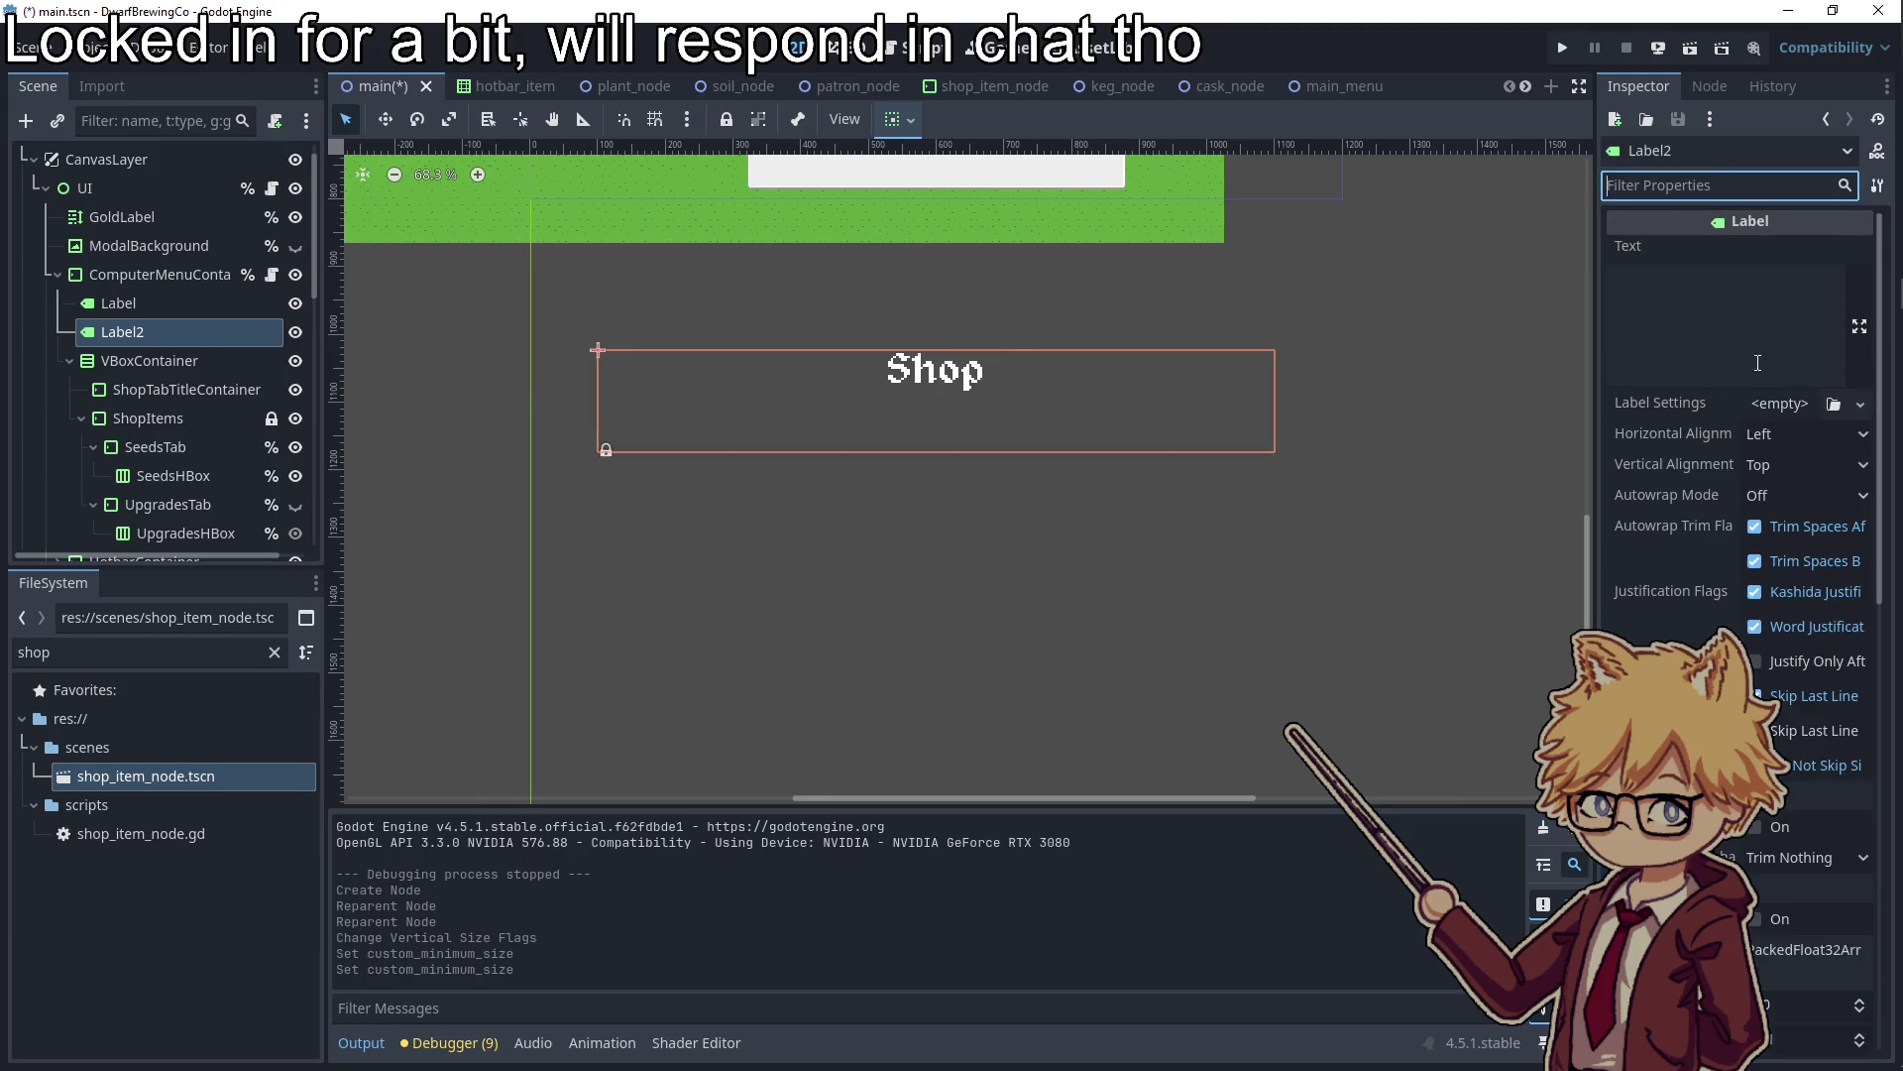
pyautogui.click(1772, 439)
pyautogui.click(1771, 446)
pyautogui.click(1771, 441)
pyautogui.click(1787, 494)
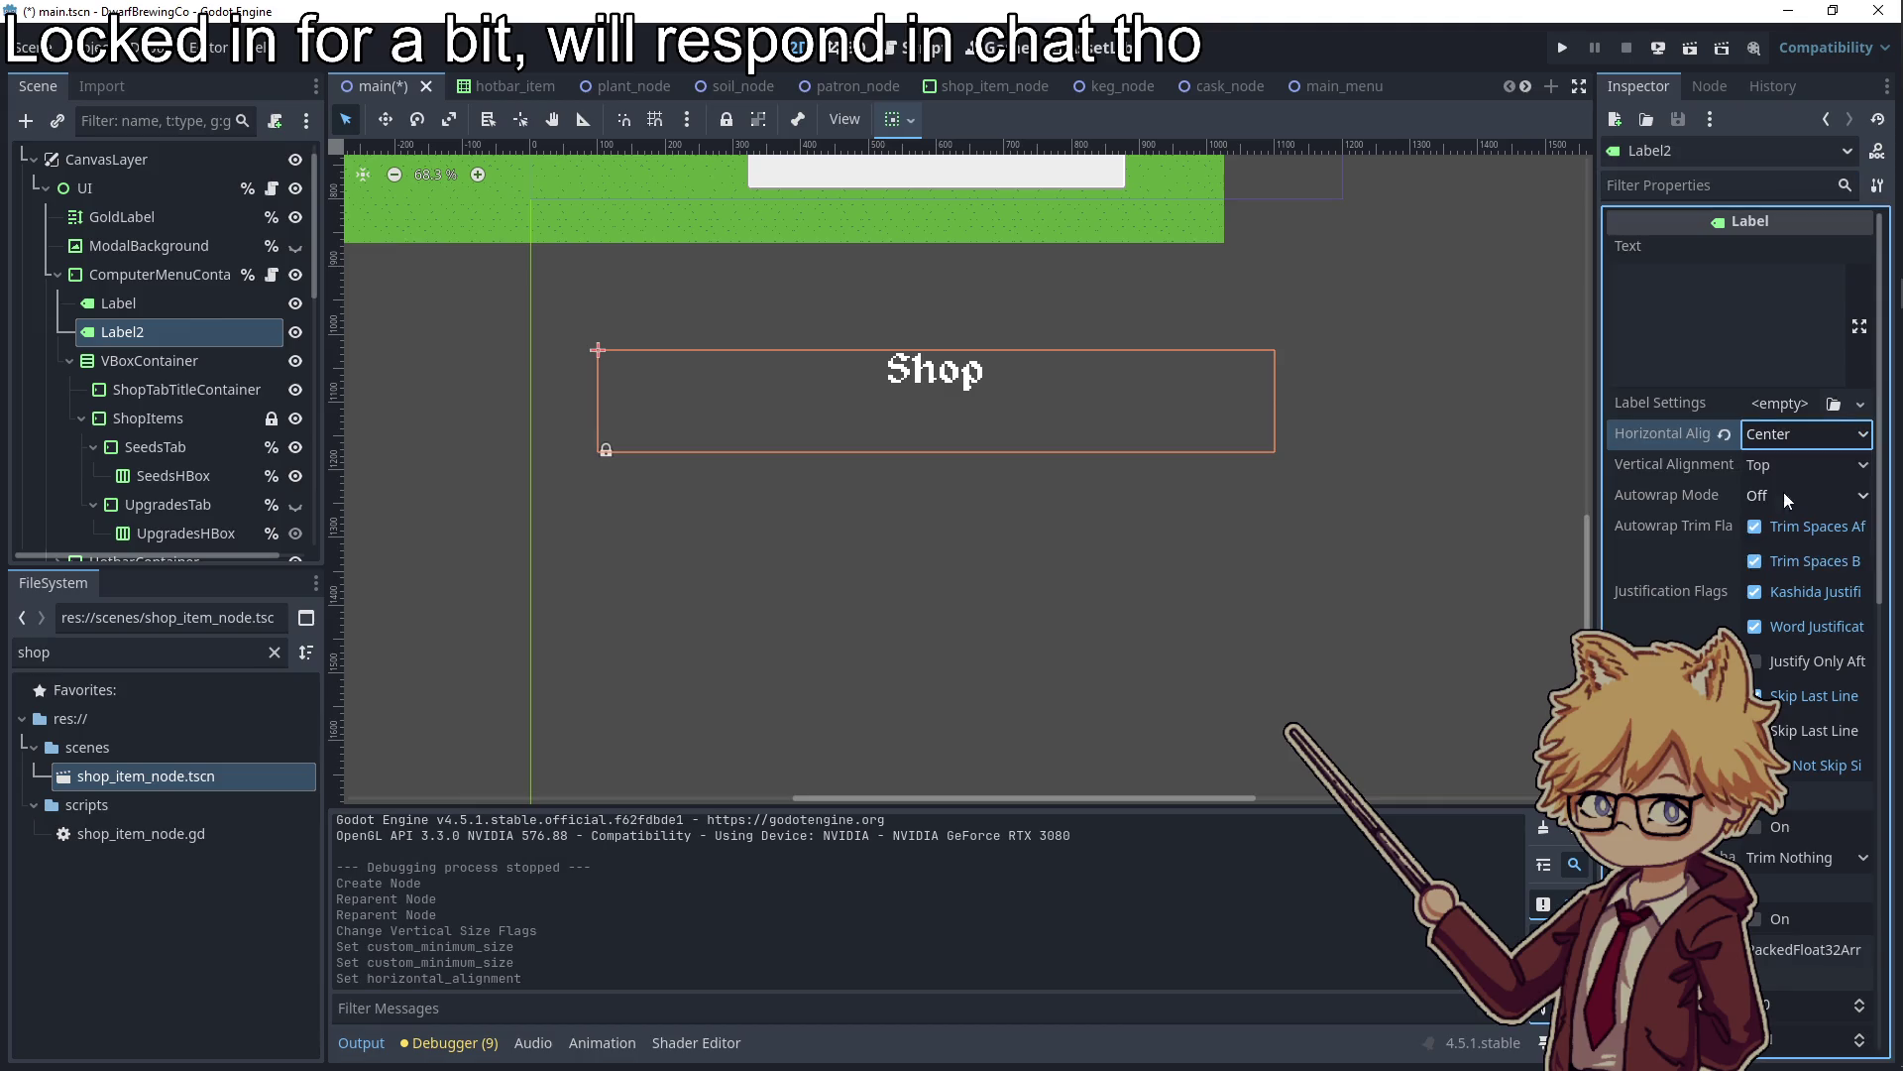
pyautogui.click(1792, 468)
pyautogui.click(1788, 555)
pyautogui.click(1715, 315)
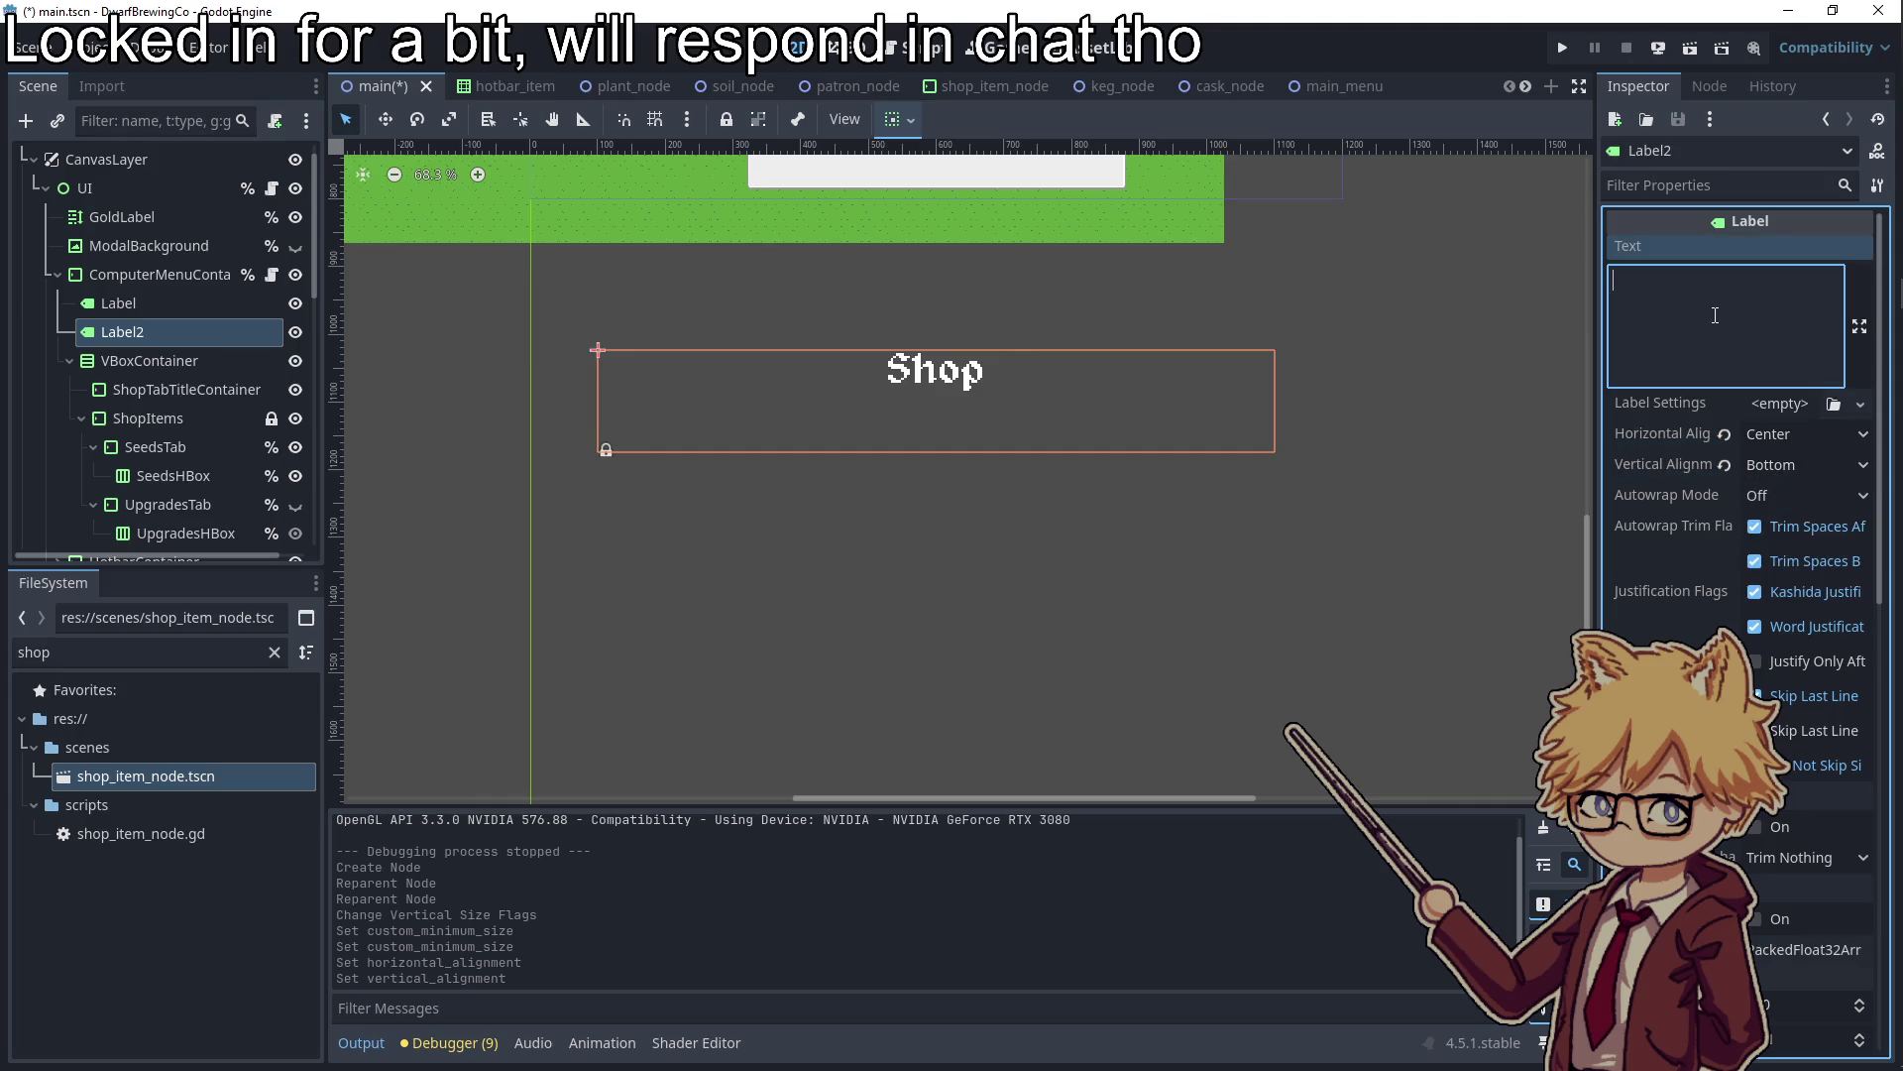
# Enter the A / D menu hint text in Label2 and override its font size to 32
pyautogui.write('A / D To Change Menus (')
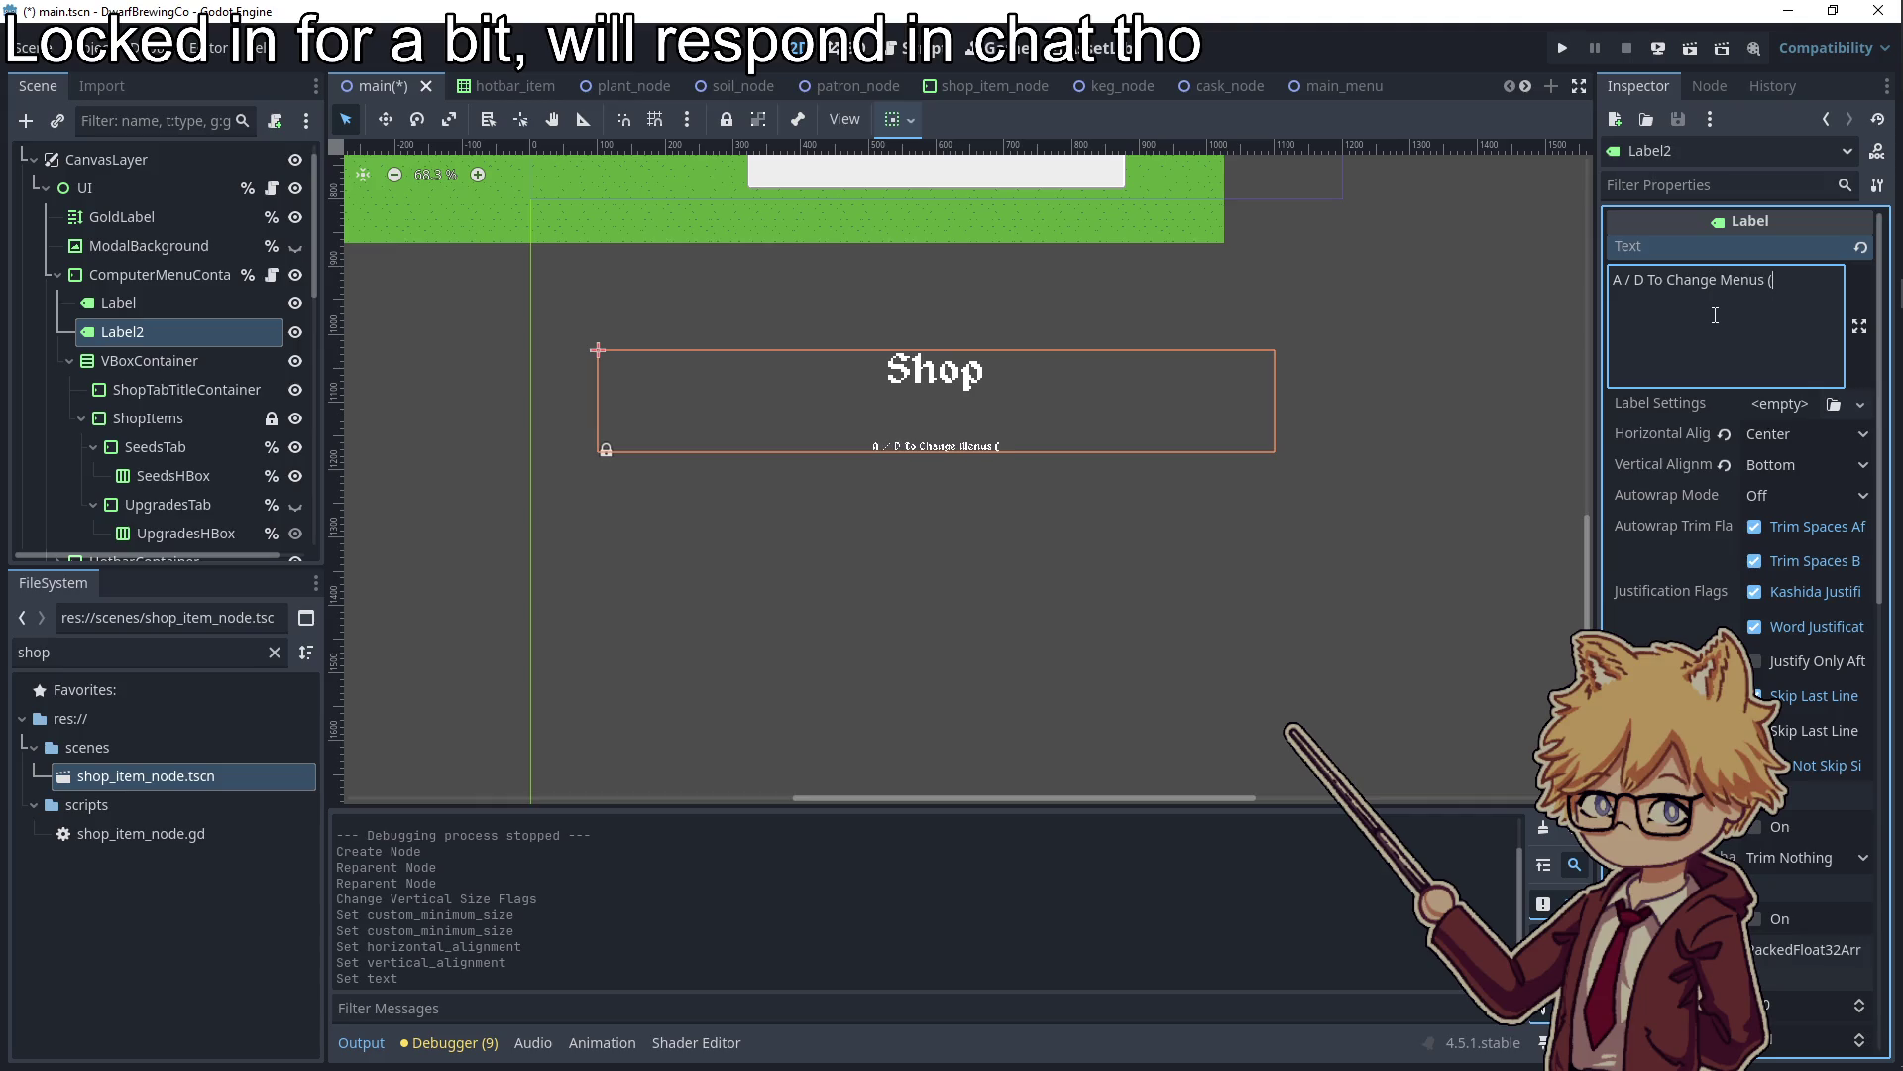
pyautogui.write('Shoulder B')
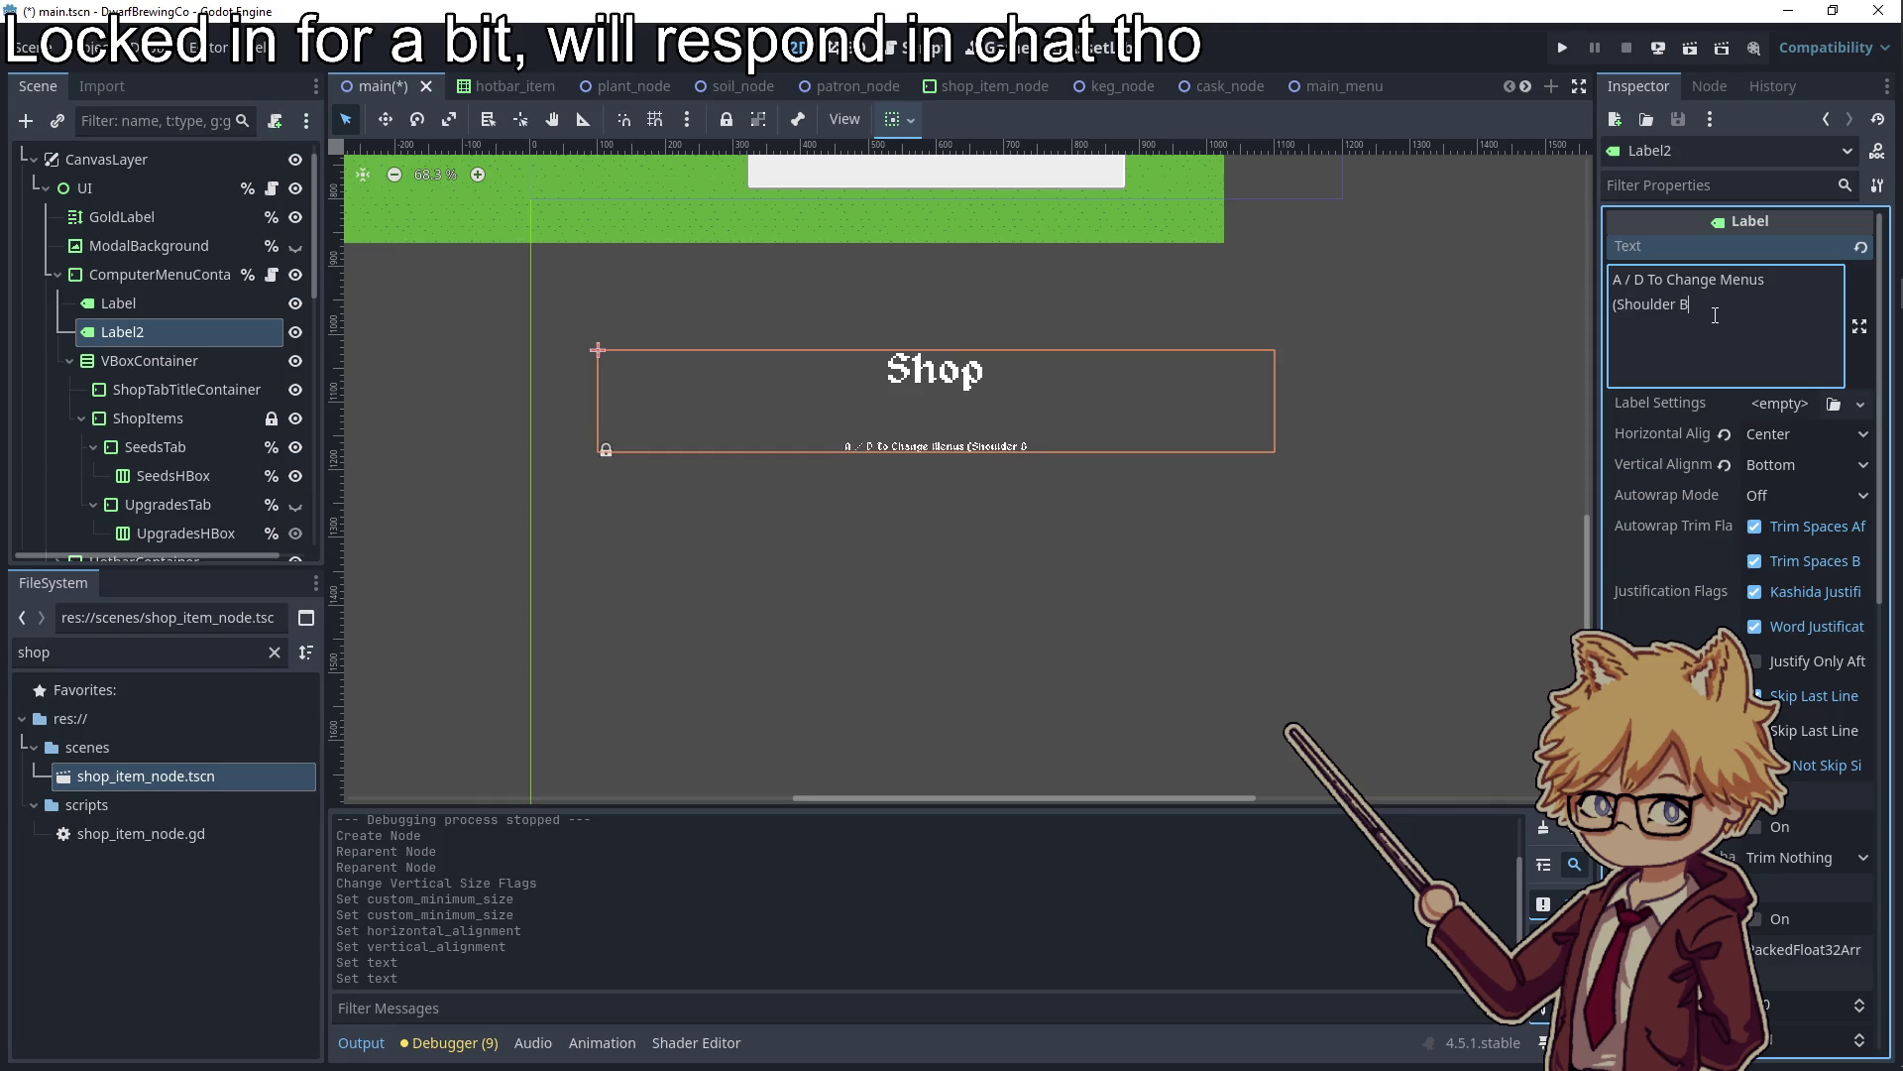
pyautogui.write('uttons on Controller')
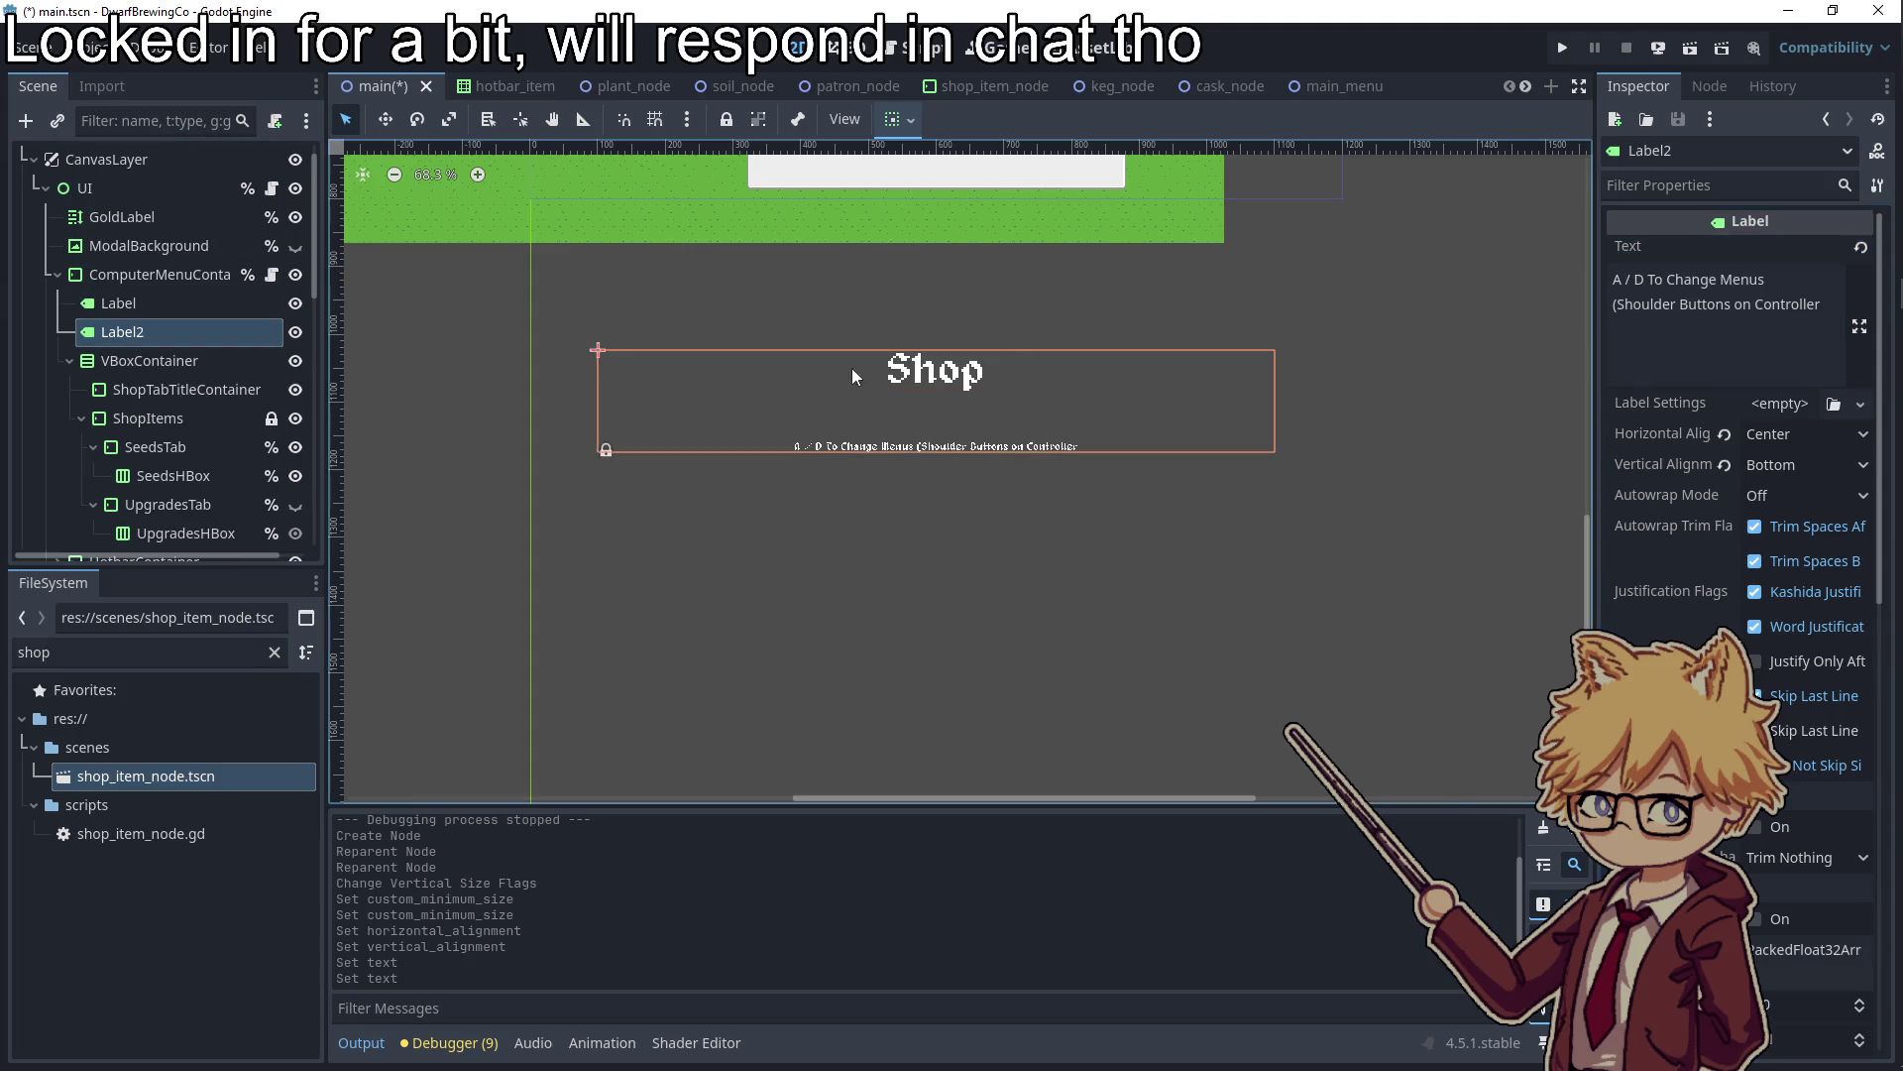
pyautogui.click(1689, 184)
pyautogui.write('t')
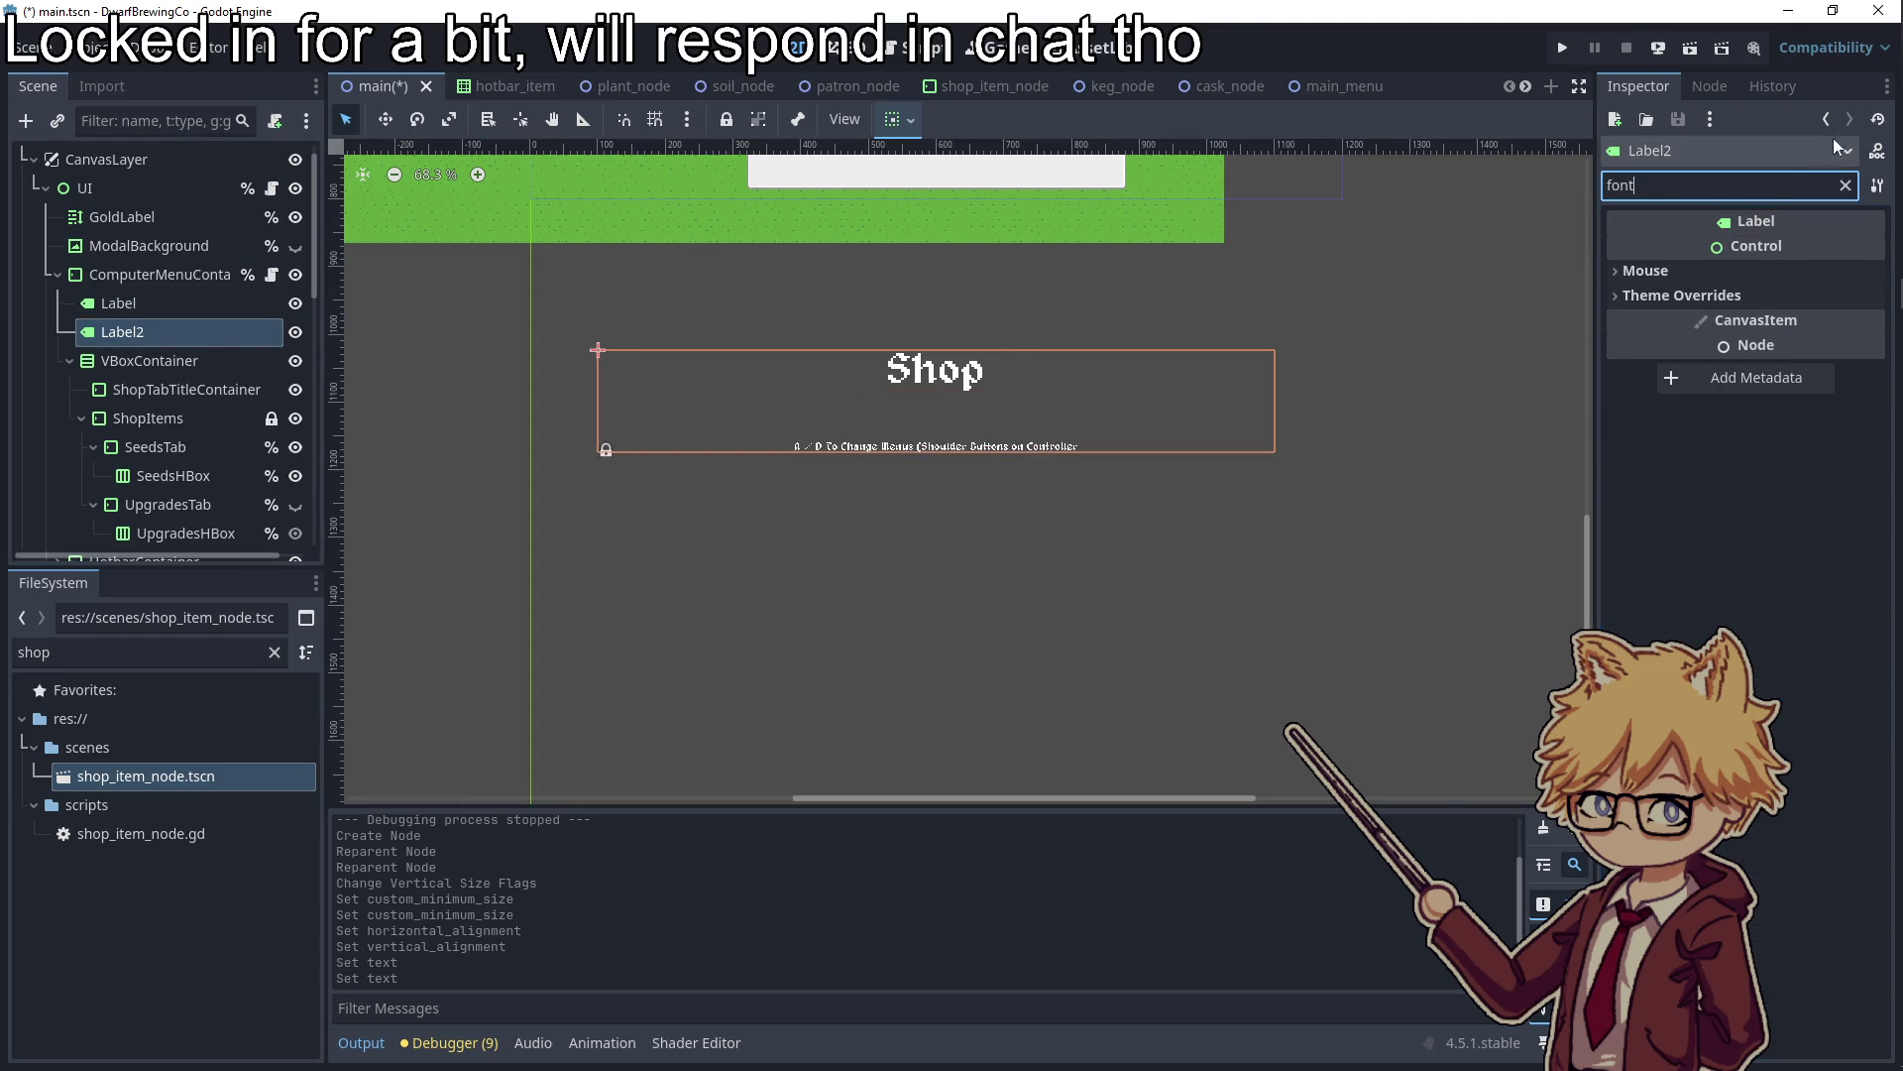
pyautogui.click(1681, 295)
pyautogui.click(1668, 377)
pyautogui.click(1781, 406)
pyautogui.write('32')
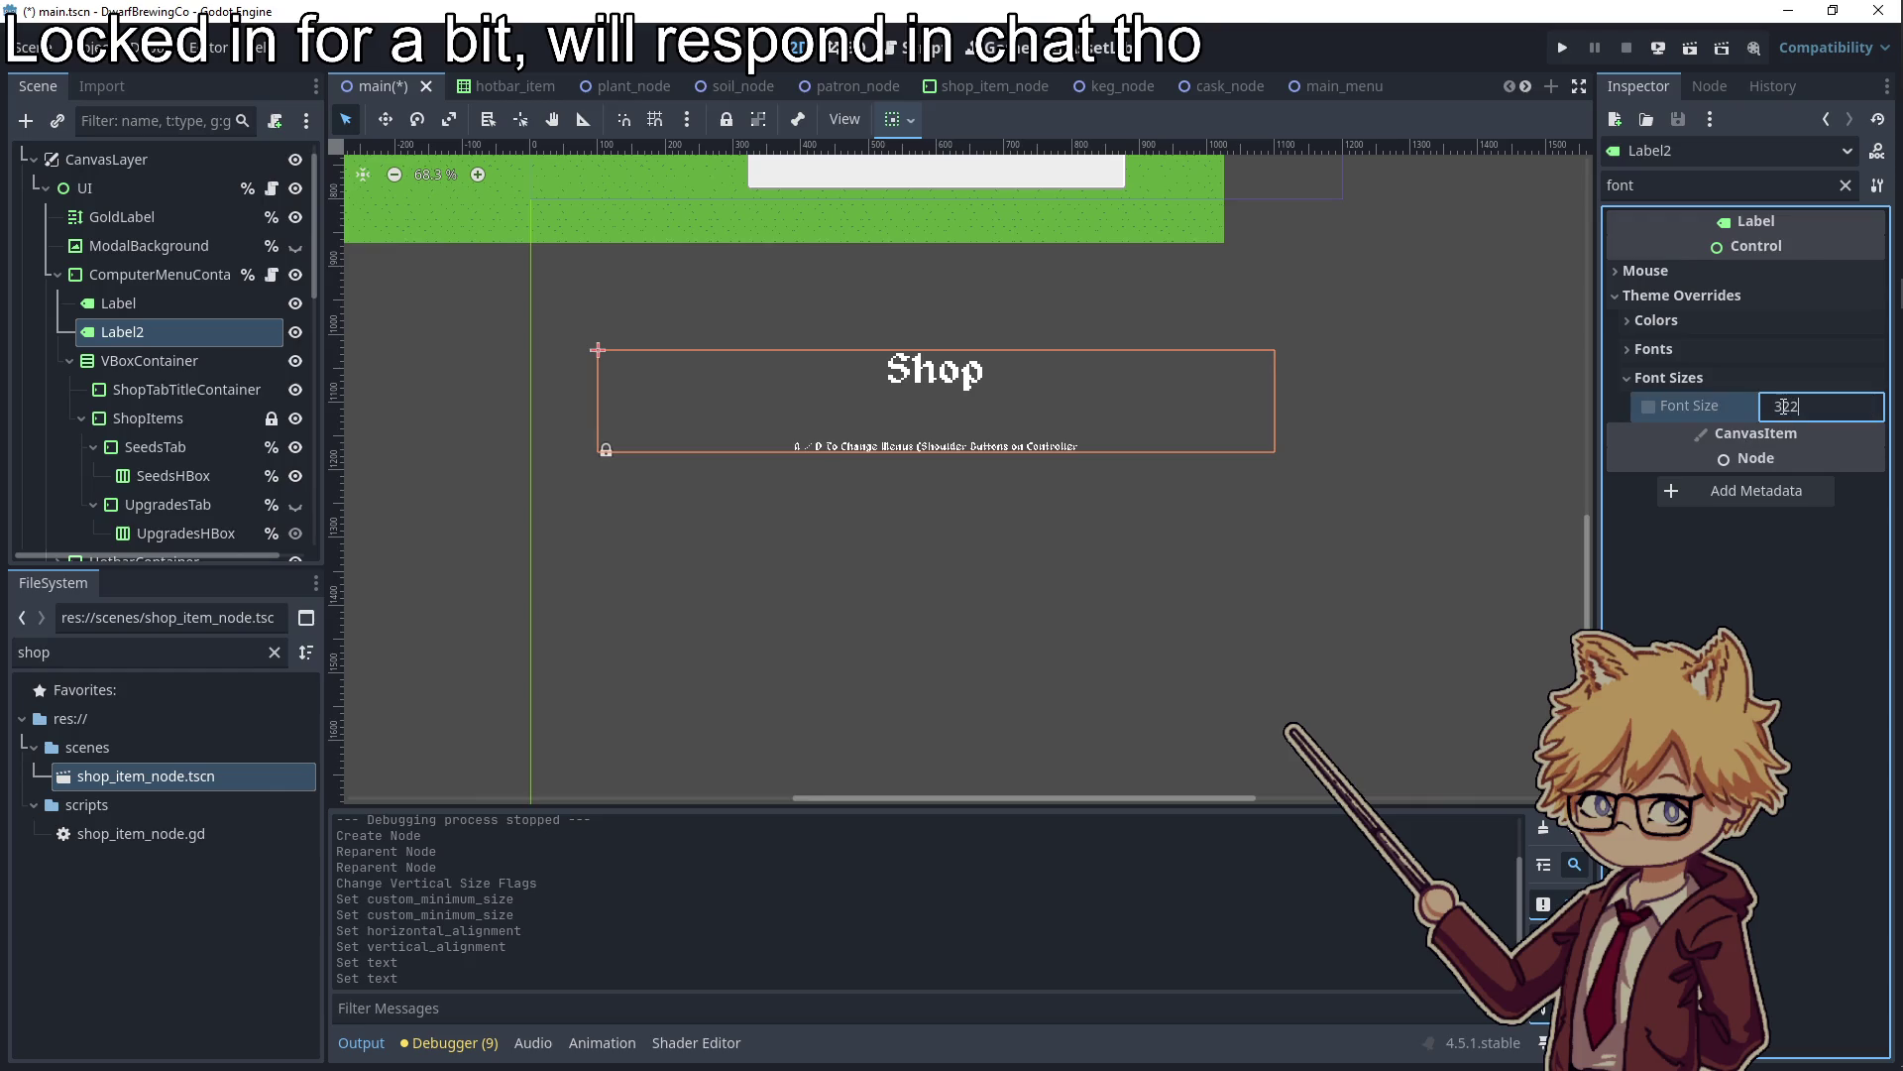
pyautogui.press('Return')
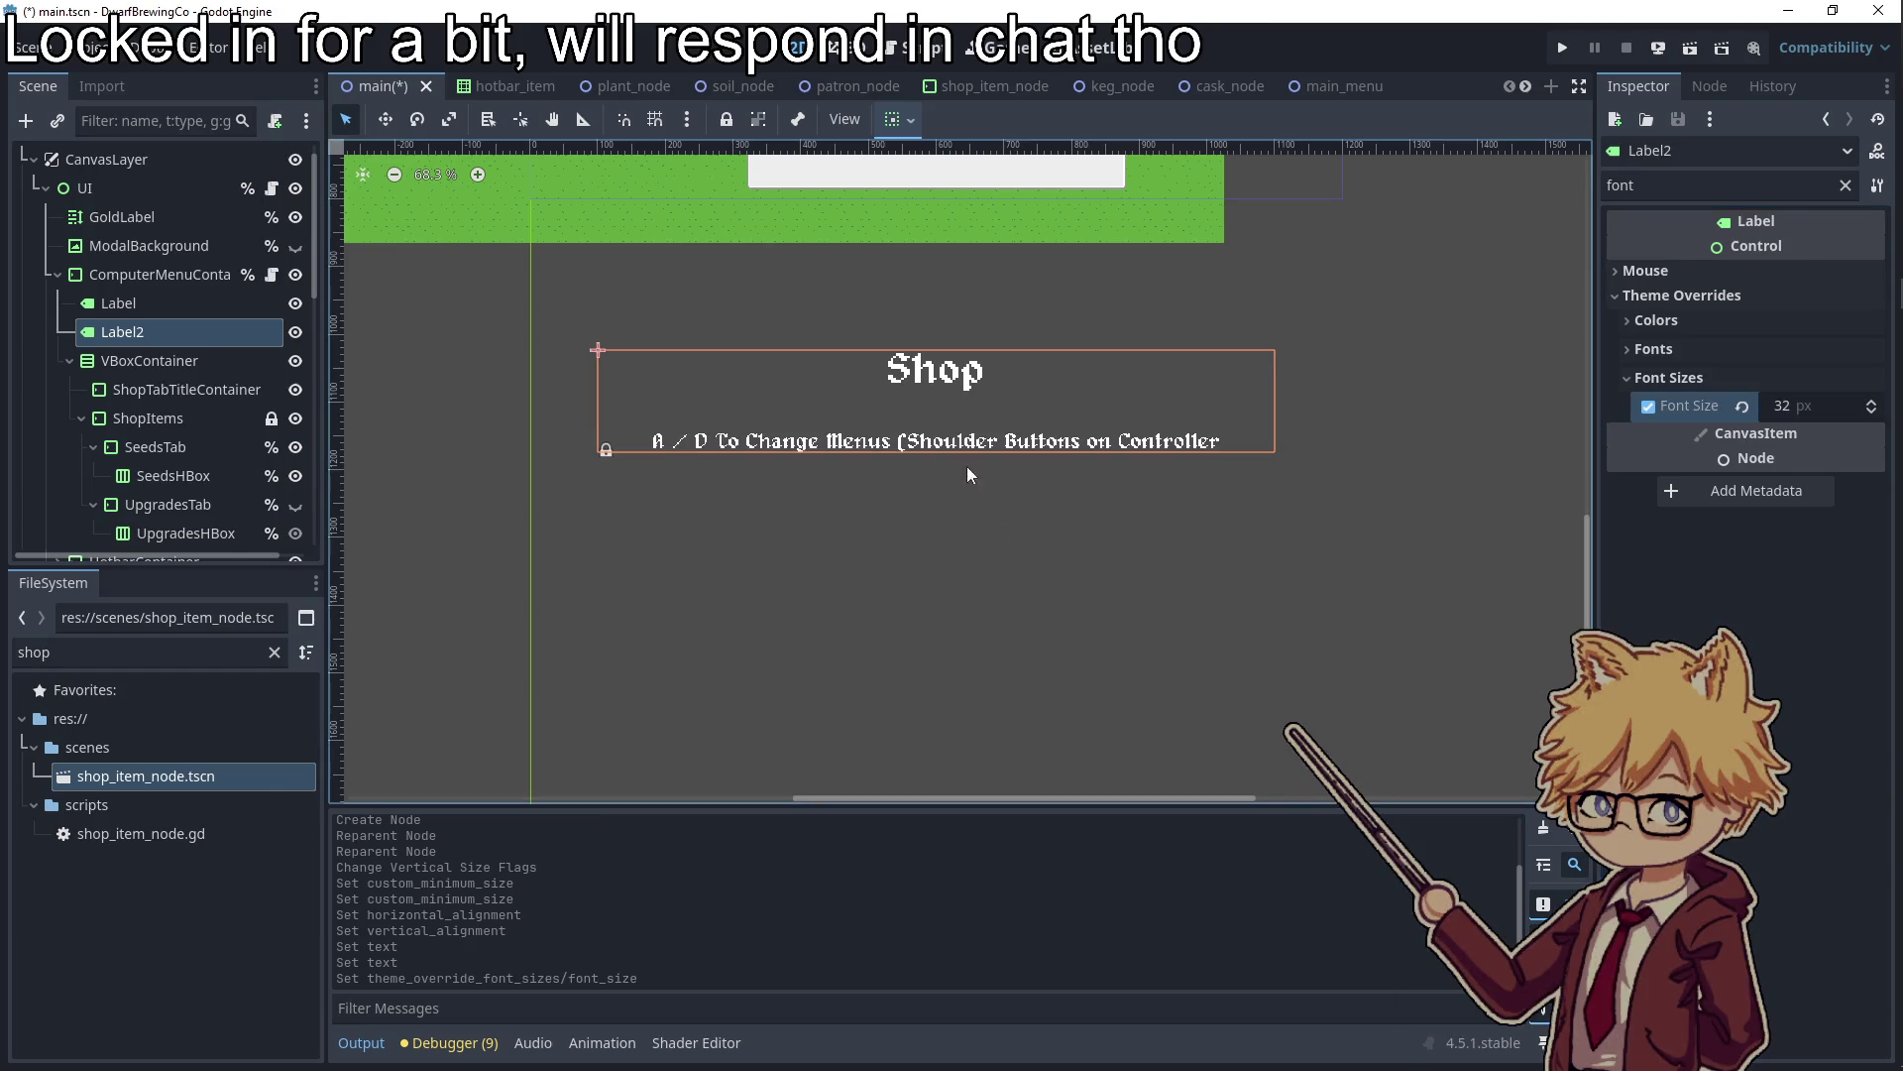
# Set the subtitle label's custom minimum height to 100
pyautogui.click(119, 303)
pyautogui.click(176, 331)
pyautogui.doubleClick(1685, 185)
pyautogui.write('mini')
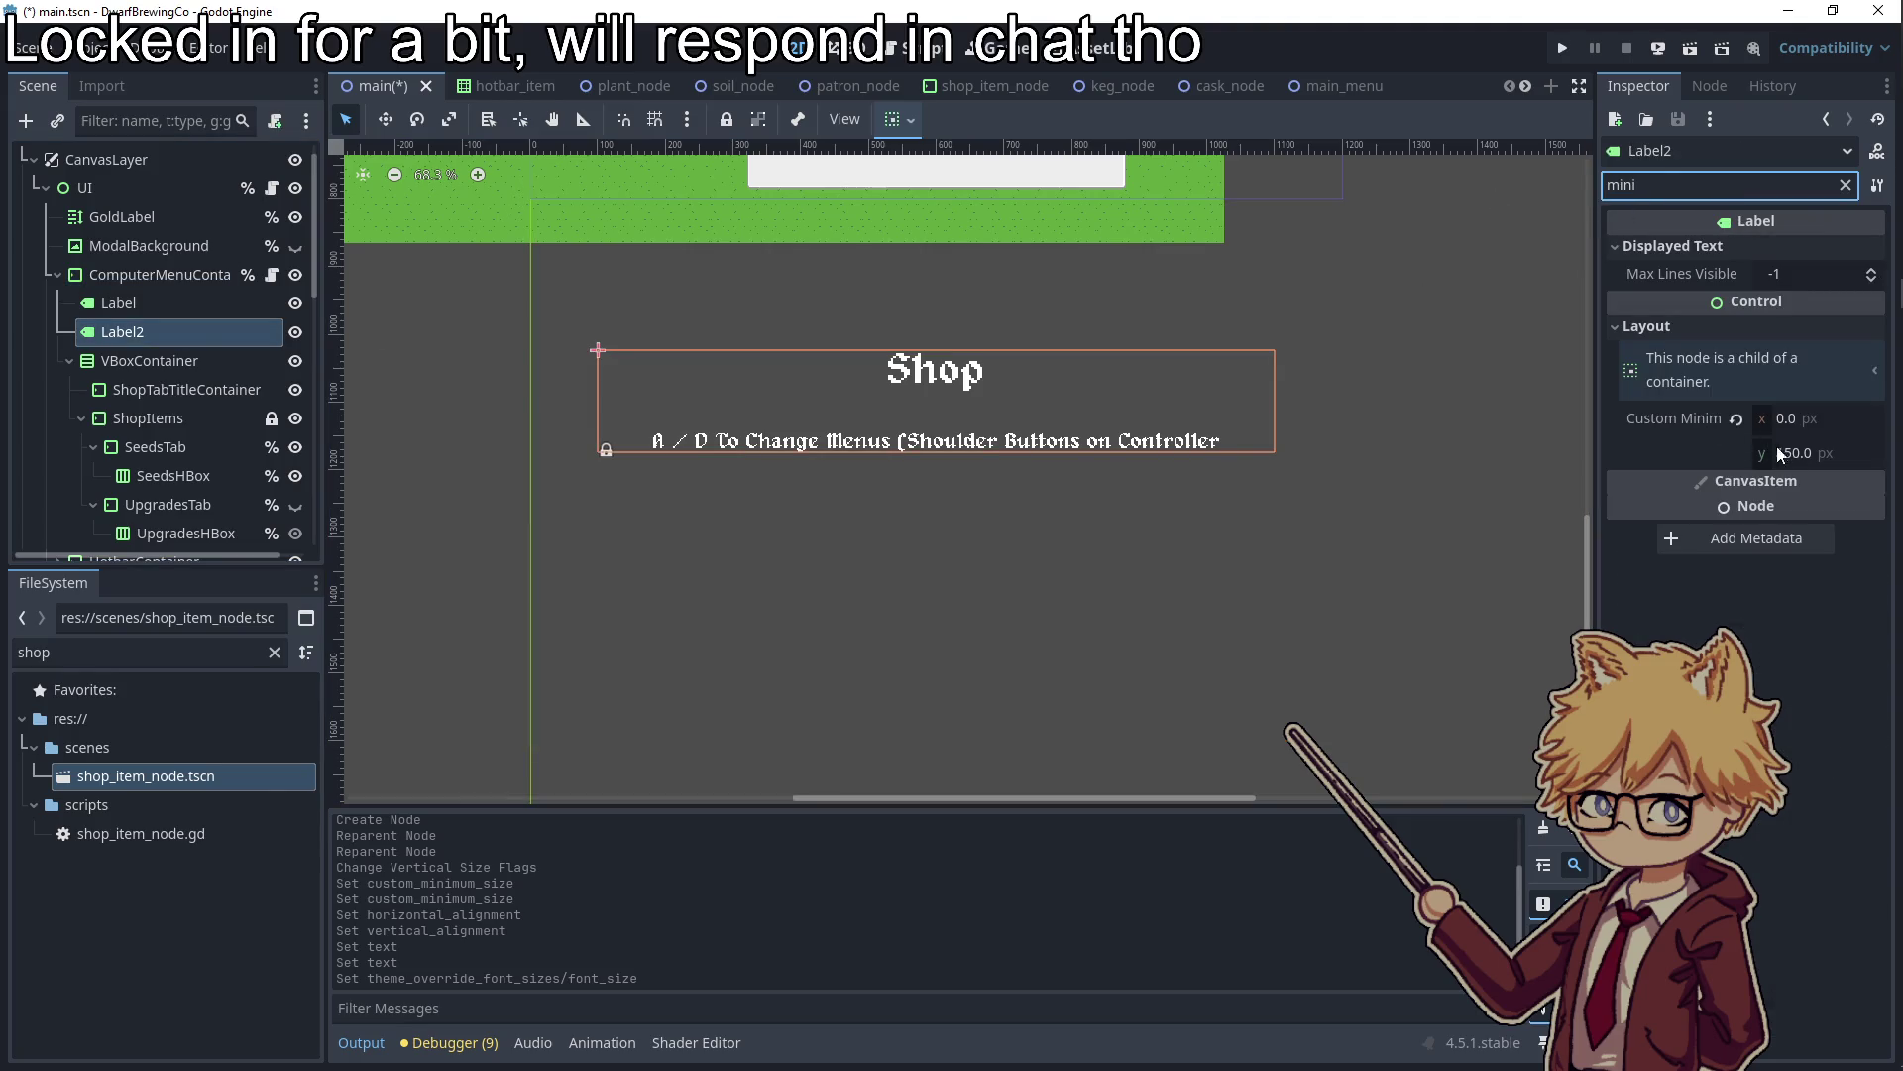
pyautogui.click(1802, 453)
pyautogui.press('Down')
pyautogui.press('Down')
pyautogui.press('Down')
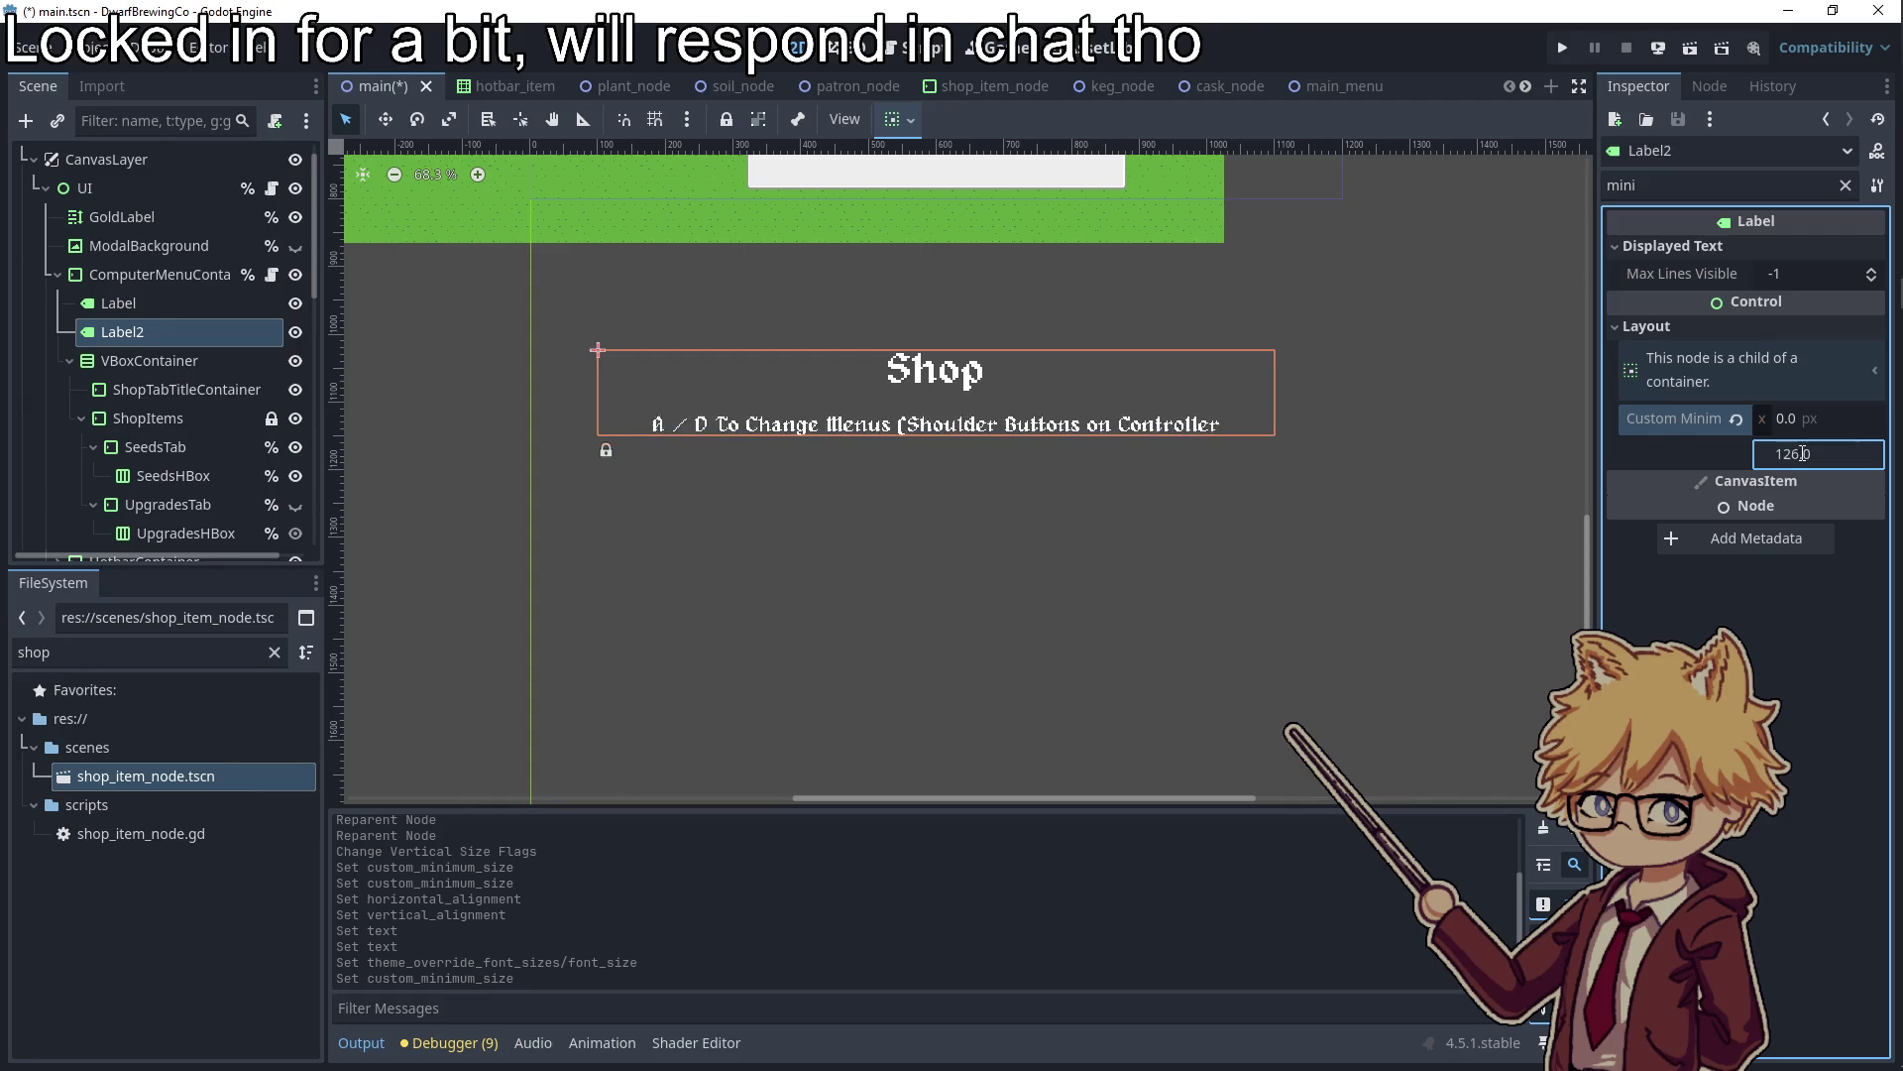
pyautogui.press('Down')
pyautogui.press('Down')
pyautogui.press('Down')
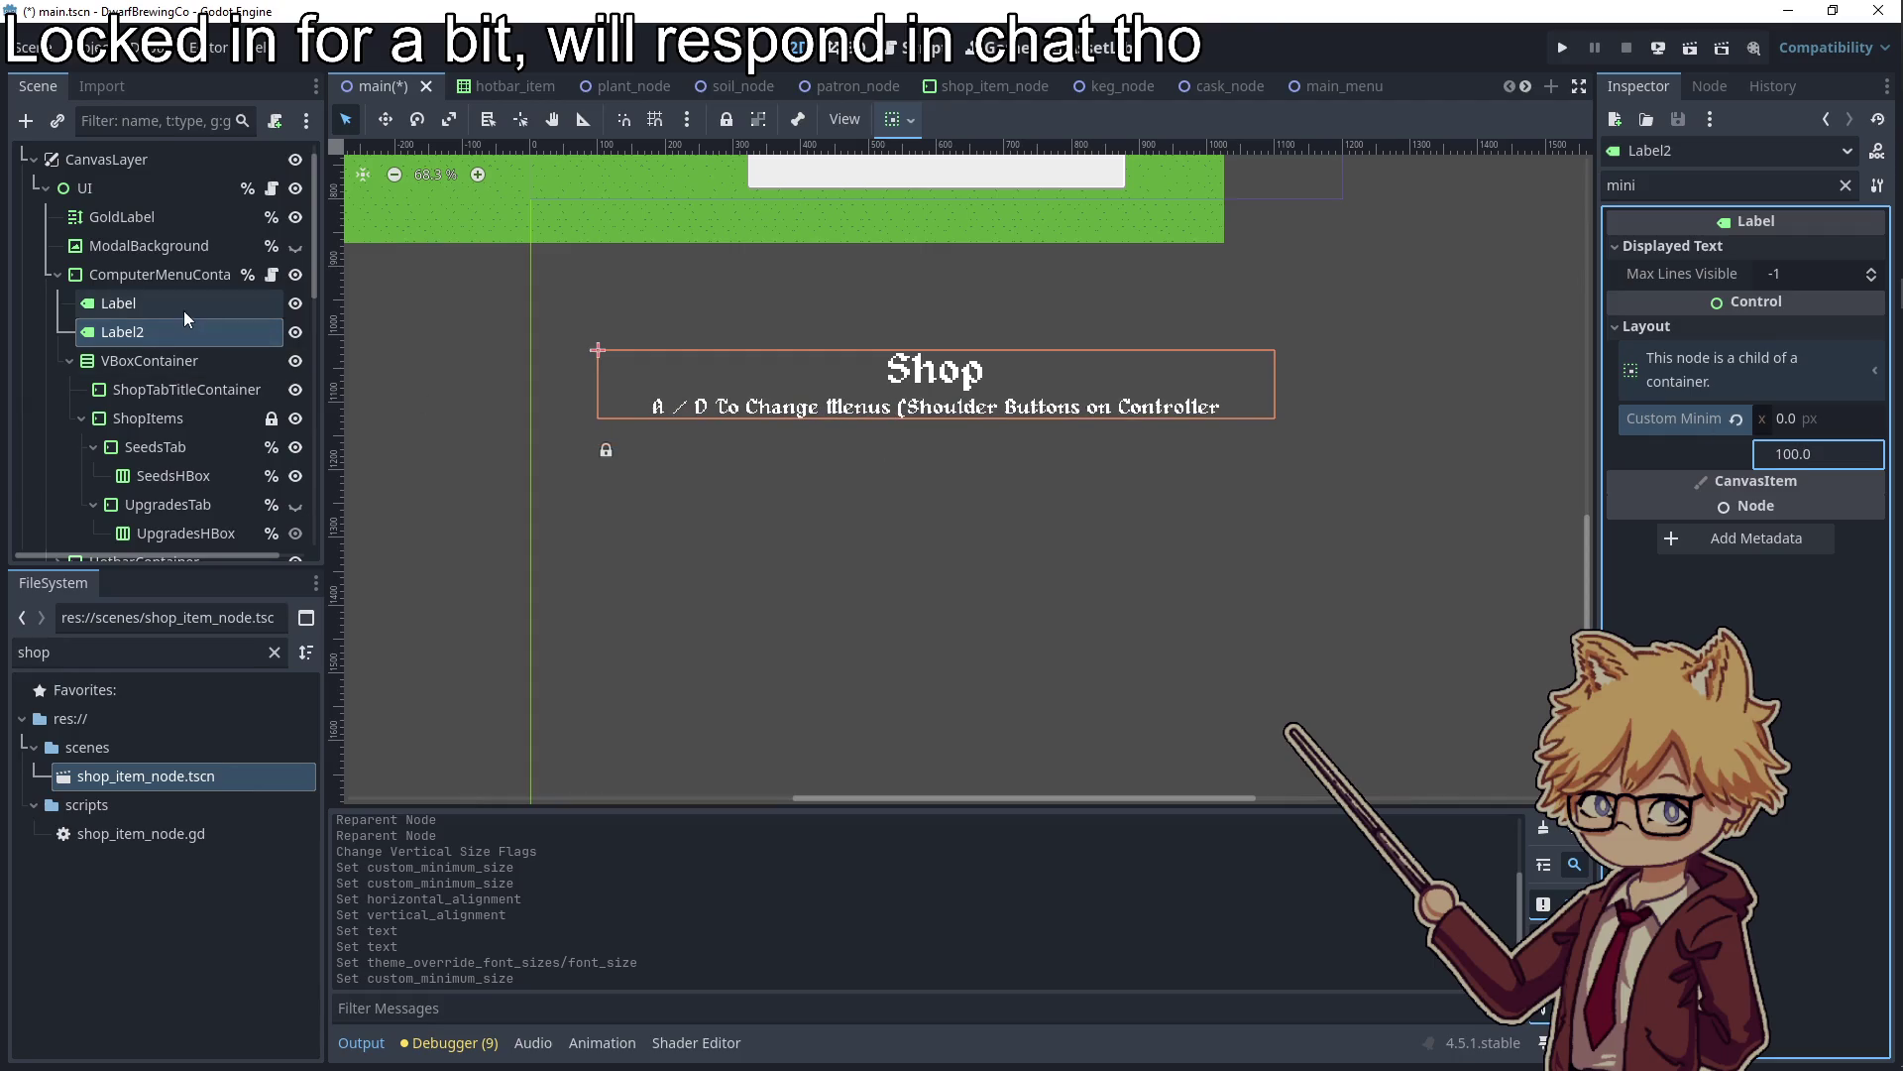
pyautogui.press('Return')
# Add the closing ')' to the label text and run the game with F5
pyautogui.click(1824, 187)
pyautogui.click(1846, 185)
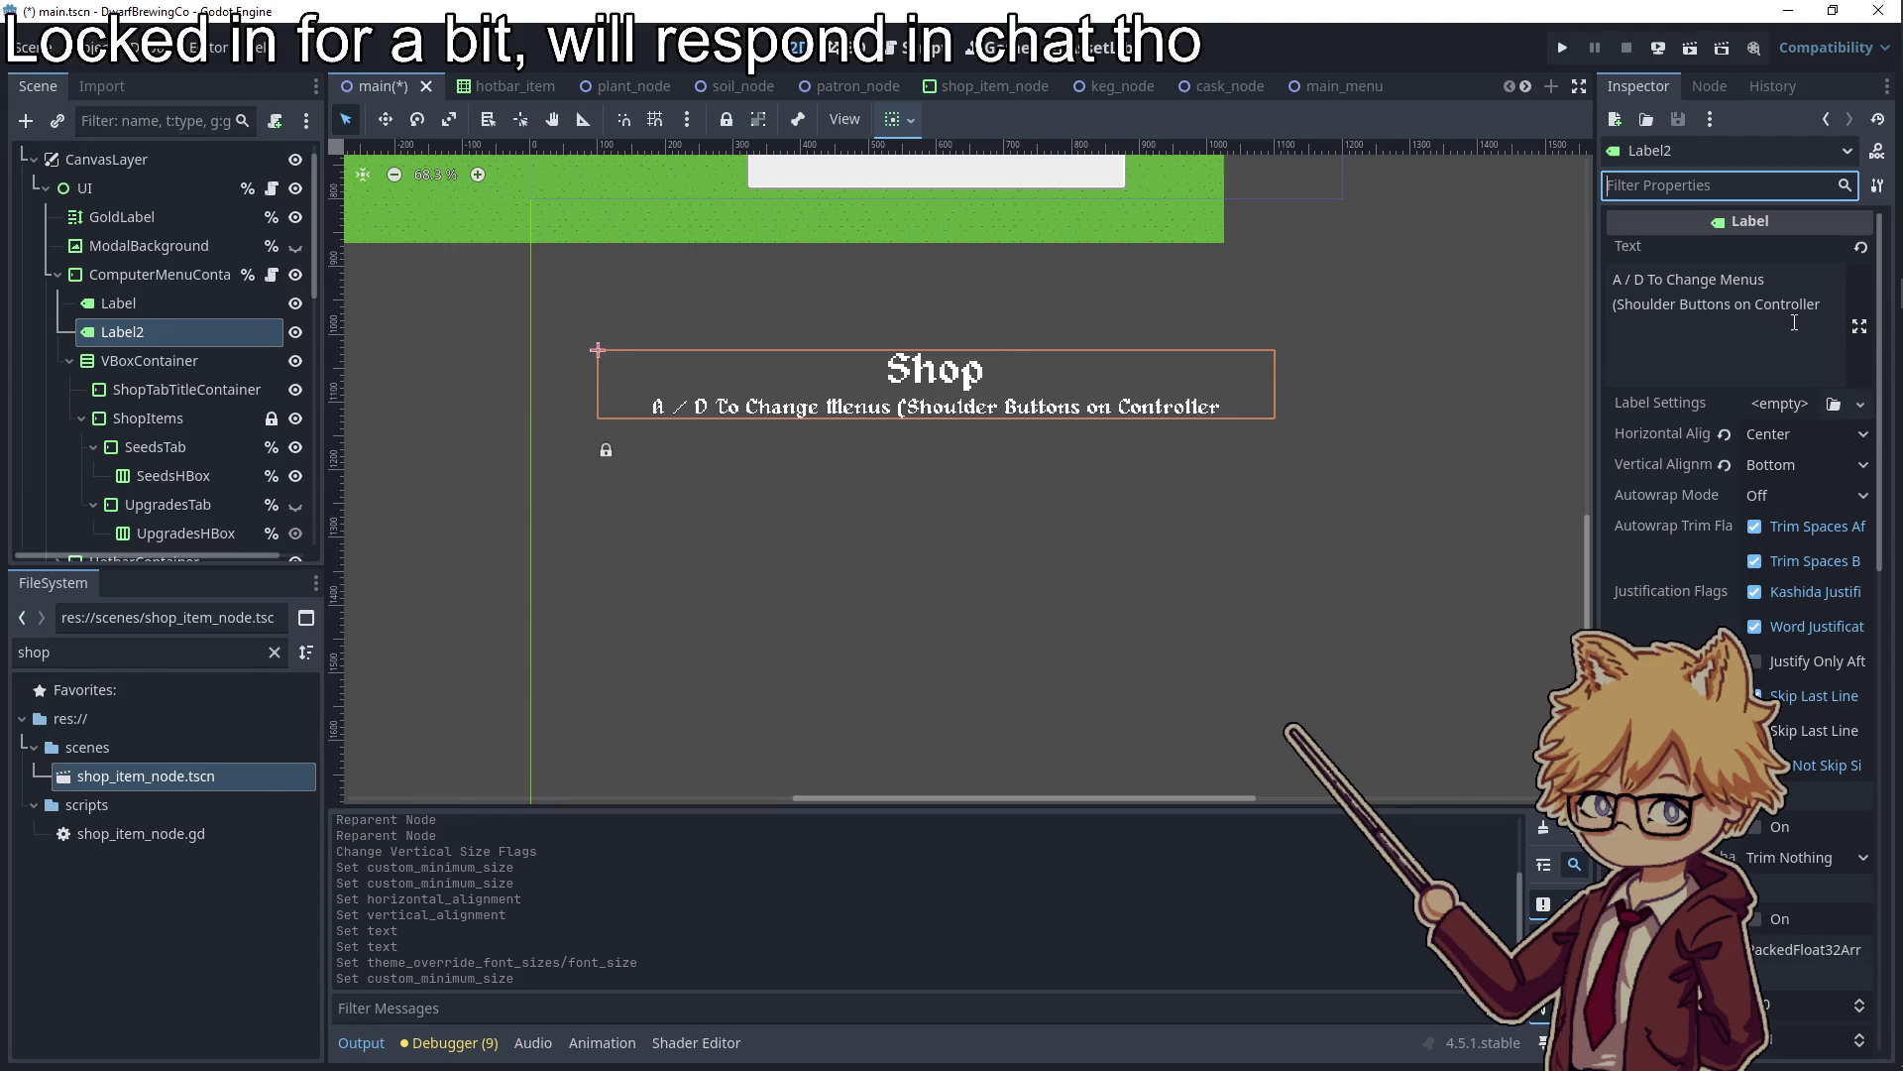
pyautogui.click(1829, 307)
pyautogui.write(')')
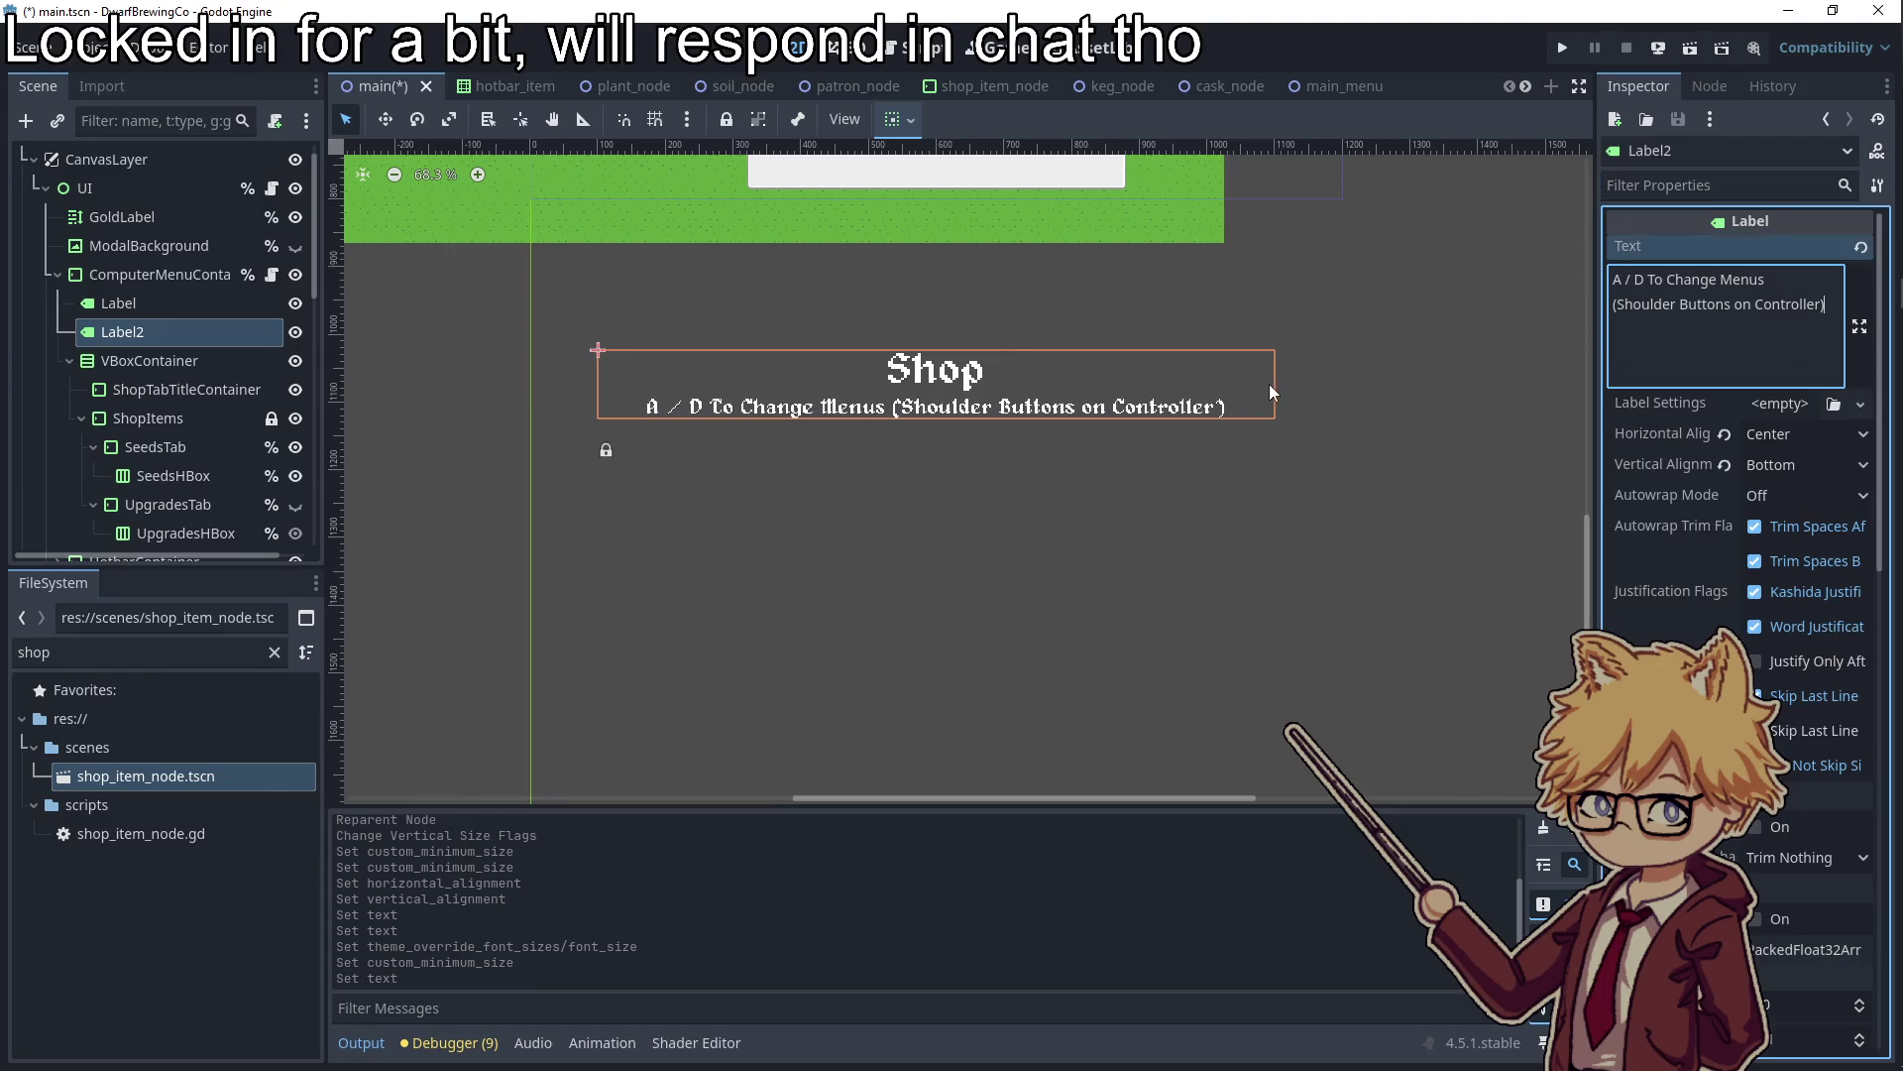
pyautogui.click(1272, 391)
pyautogui.press('F5')
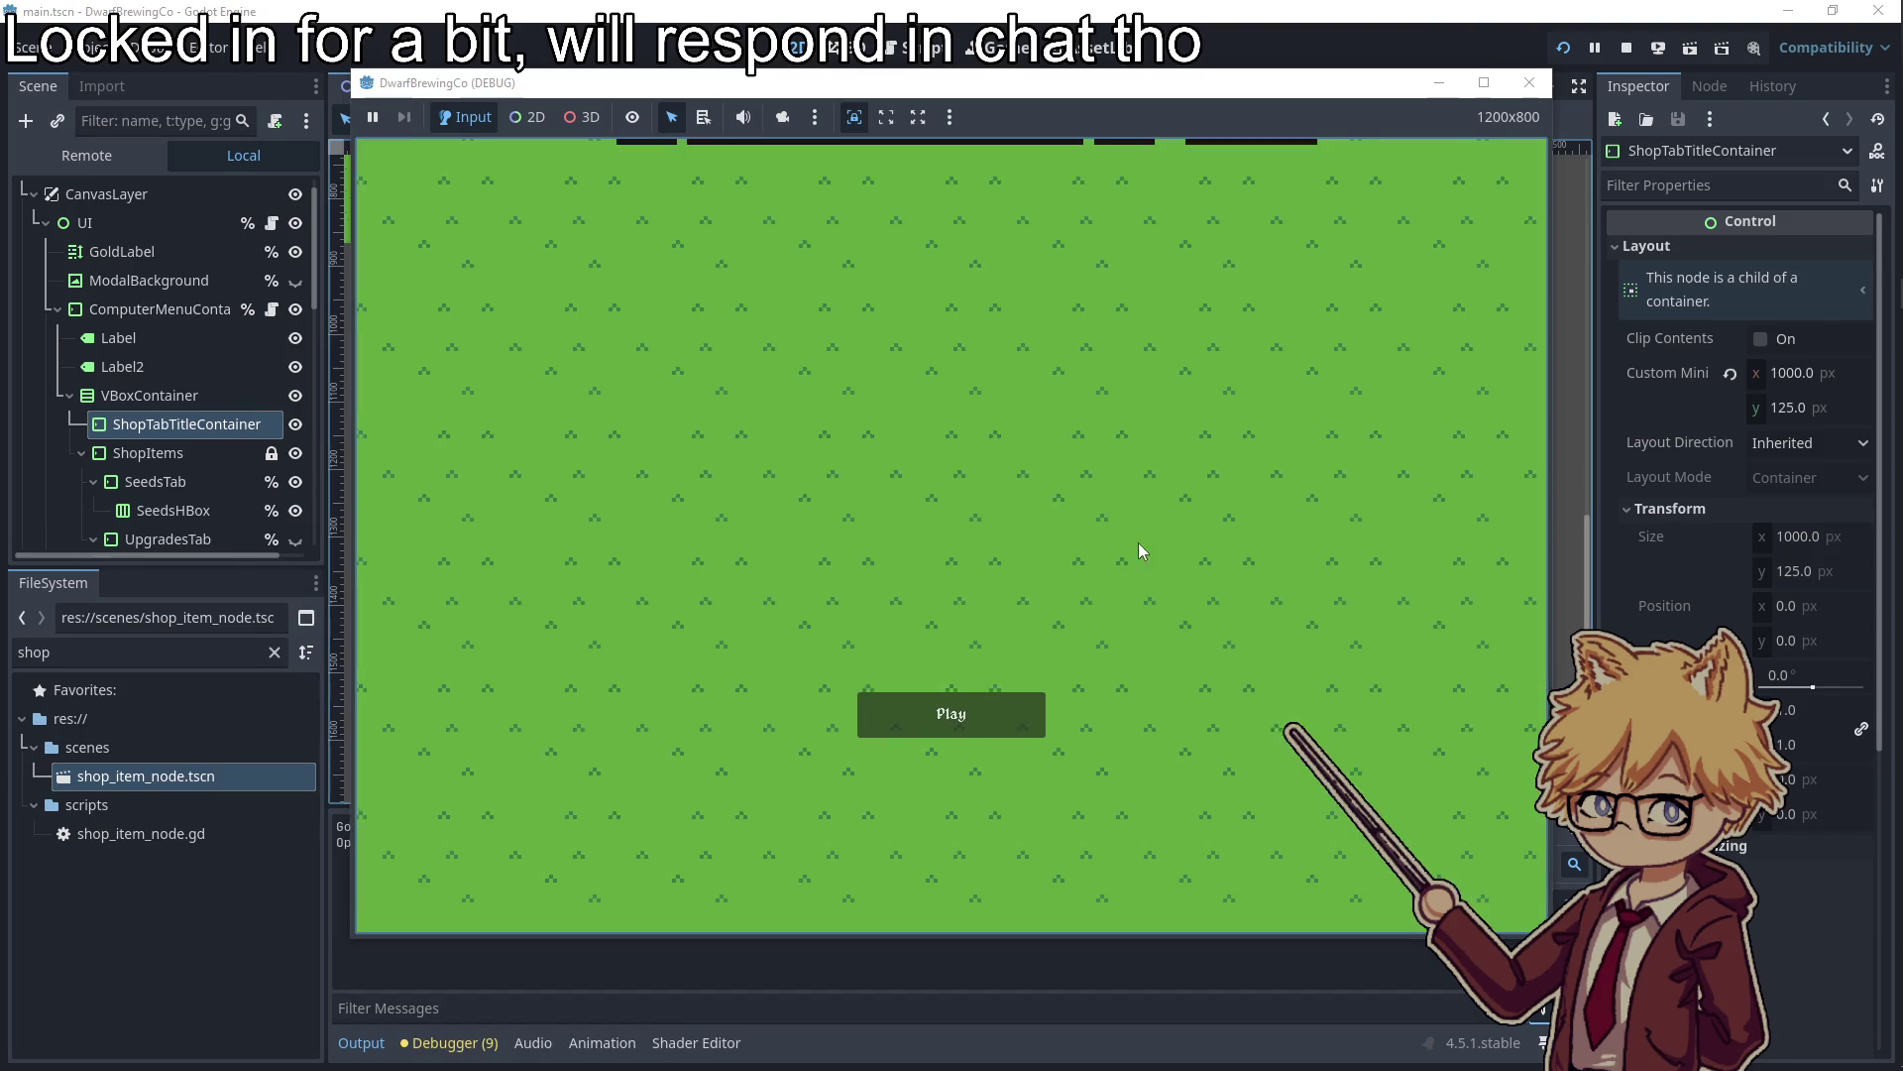
# Start the game from the title screen, walk to the computer and open the shop
pyautogui.click(966, 708)
pyautogui.press('Escape')
pyautogui.press('Escape')
pyautogui.press('w')
pyautogui.press('d')
pyautogui.press('e')
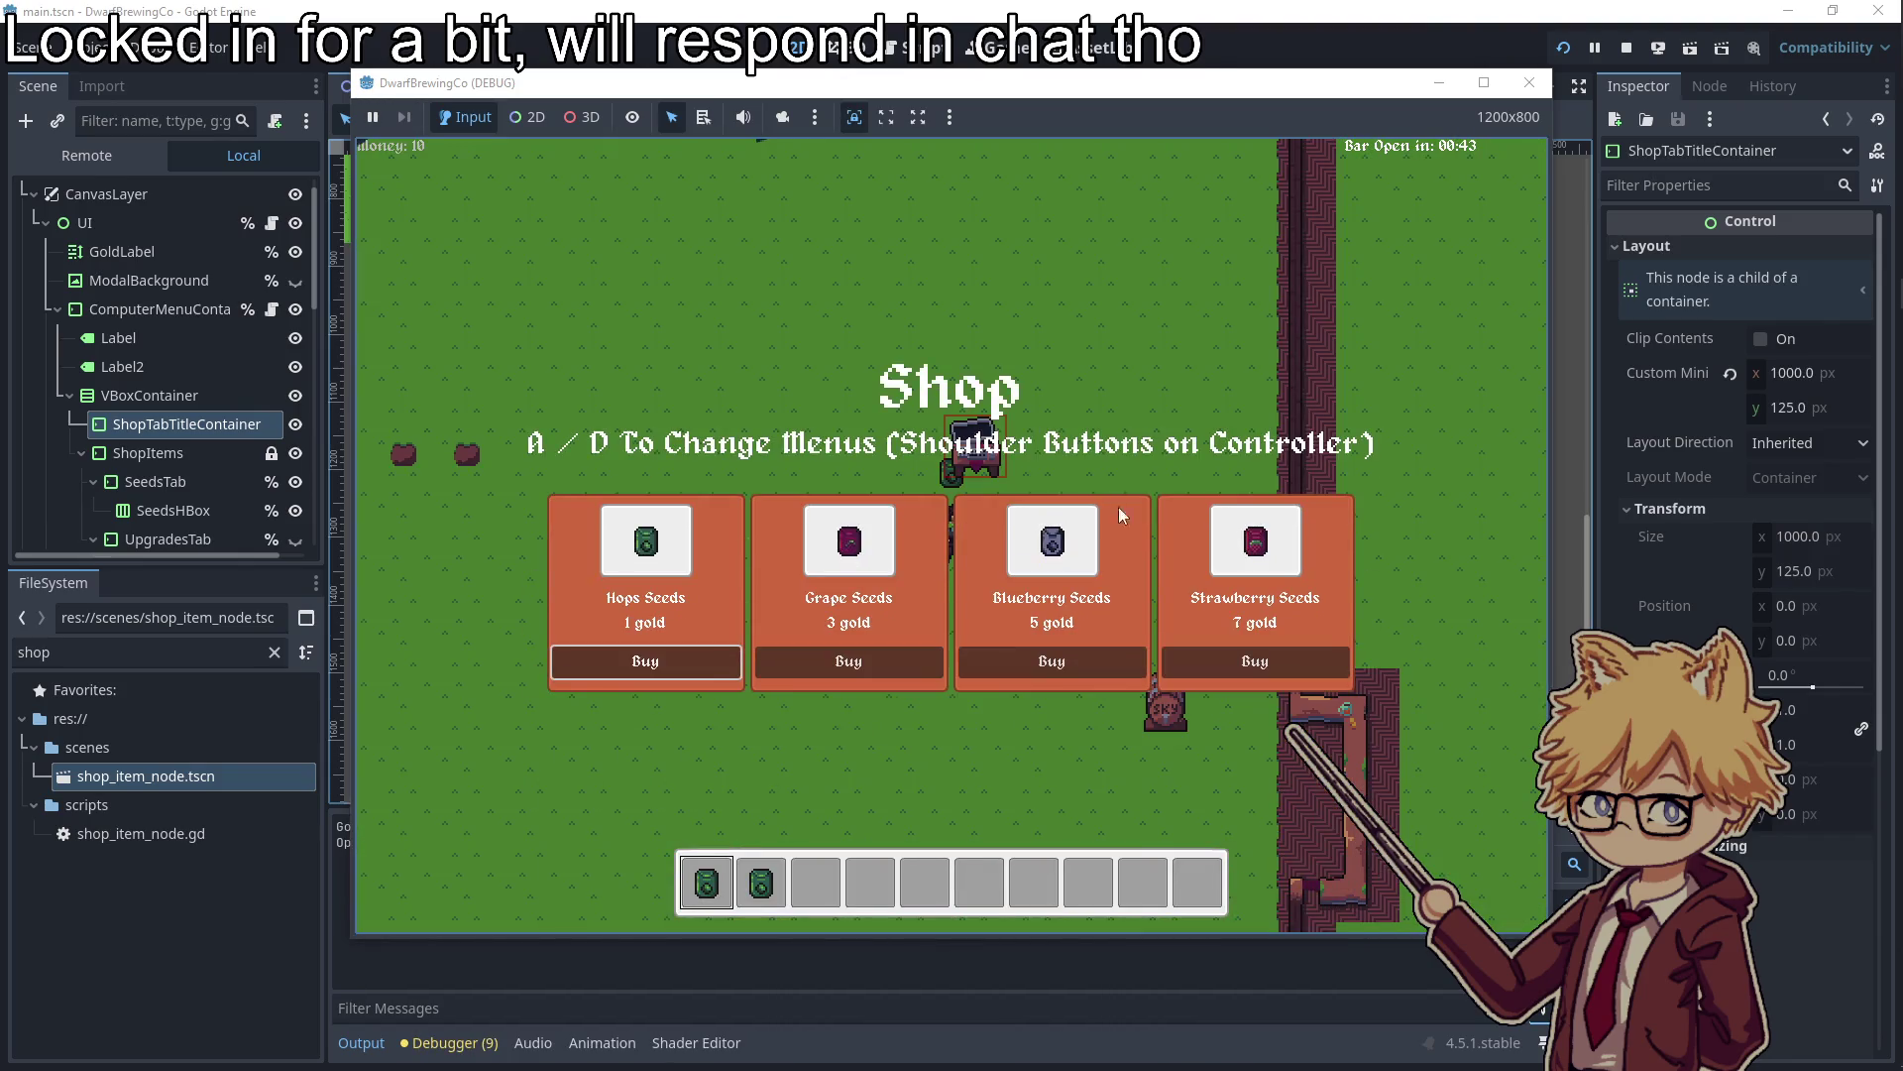
# Flip between the shop tabs repeatedly with A and D, then close the game window
pyautogui.press('d')
pyautogui.press('a')
pyautogui.press('d')
pyautogui.press('a')
pyautogui.press('d')
pyautogui.press('a')
pyautogui.press('d')
pyautogui.press('a')
pyautogui.press('d')
pyautogui.press('a')
pyautogui.press('d')
pyautogui.press('a')
pyautogui.press('d')
pyautogui.press('a')
pyautogui.press('d')
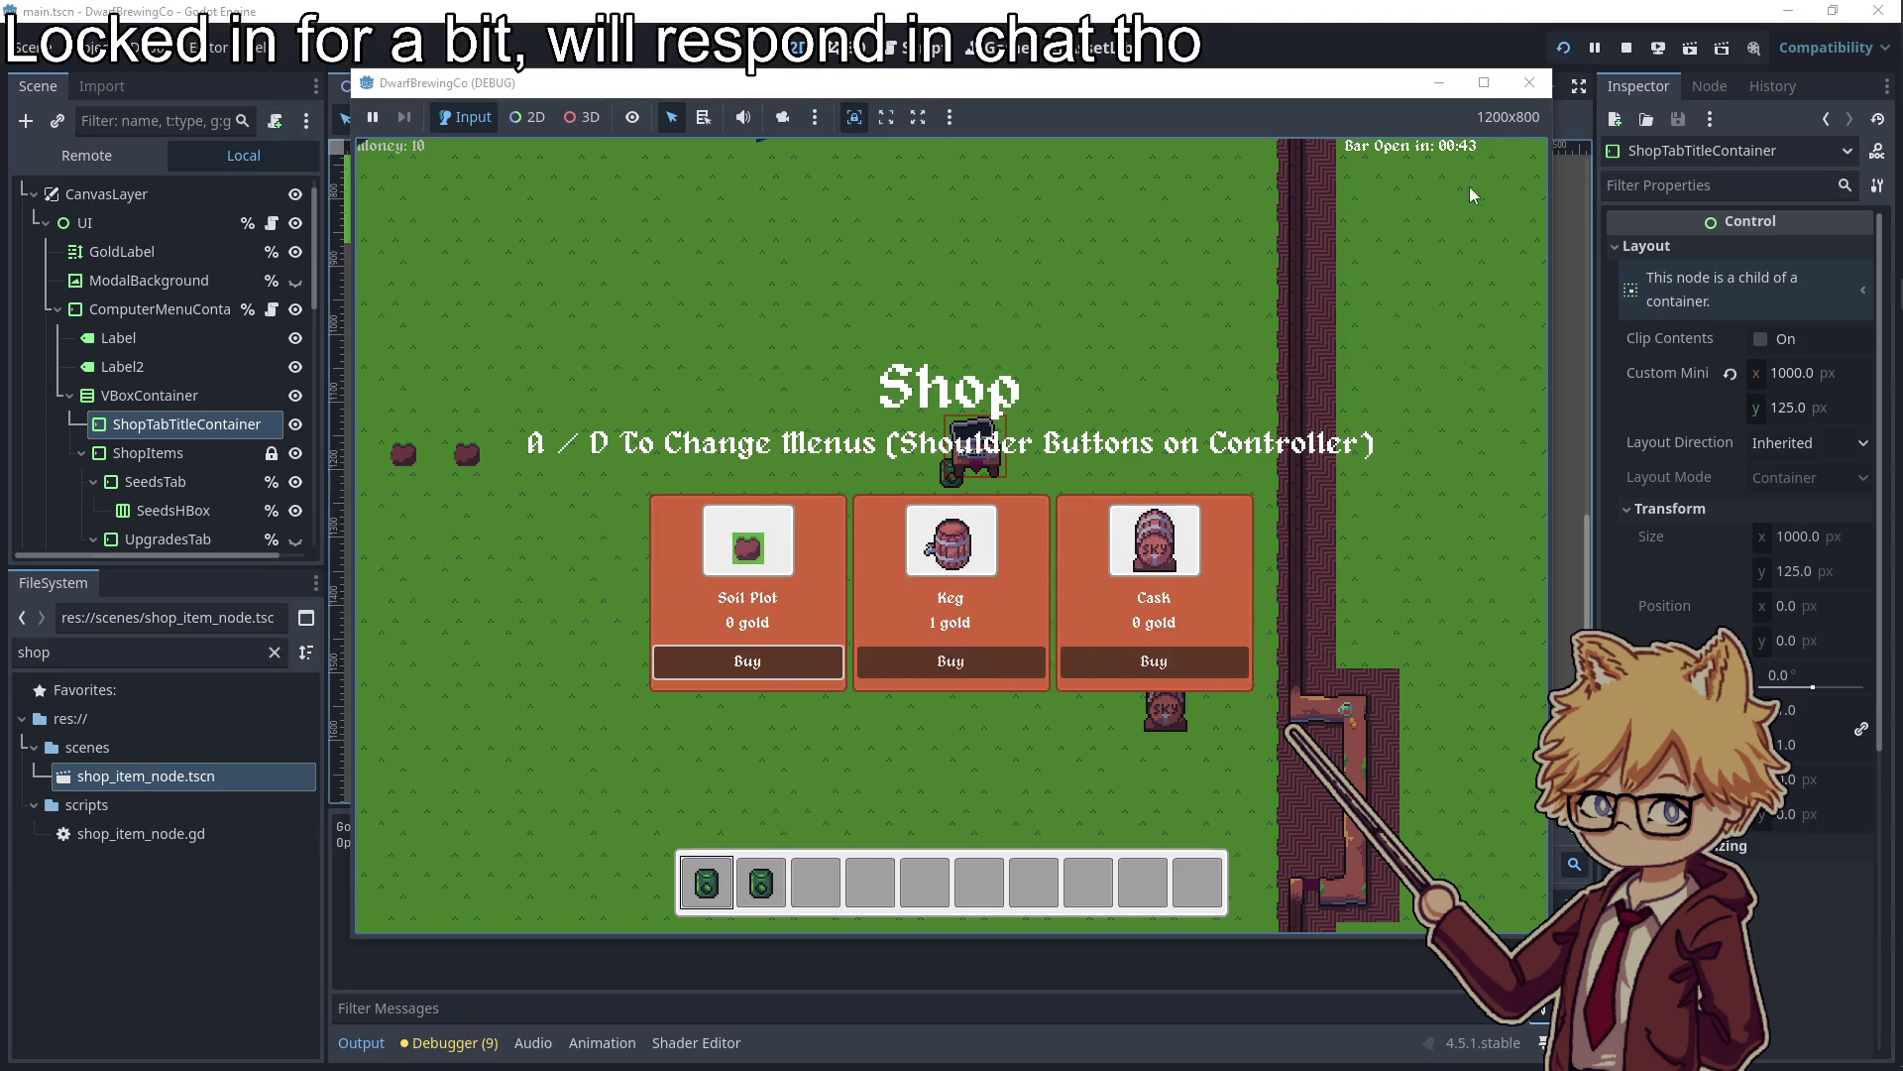
pyautogui.click(1528, 84)
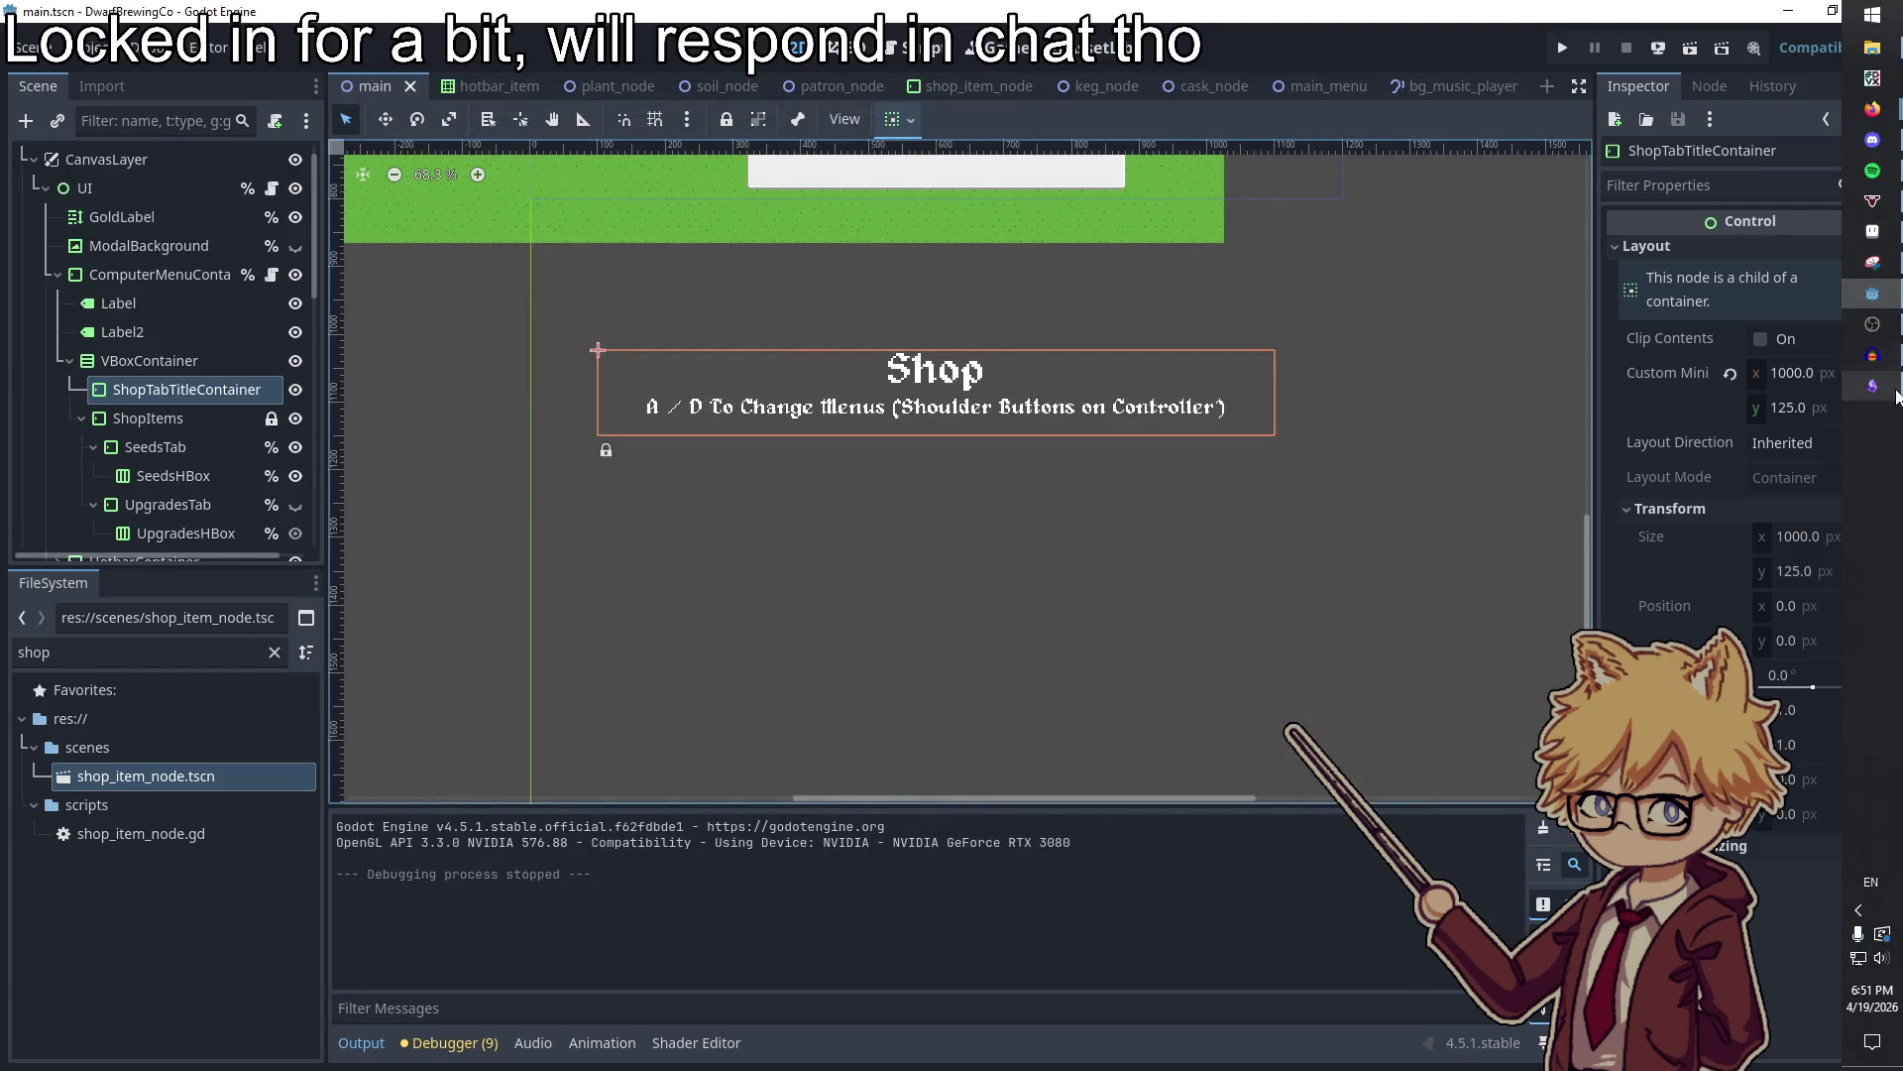
# Add 'Customer Requests scale on turned in quests' and 'Tutorial Images in Itchi page' to the to-do list
pyautogui.click(1873, 385)
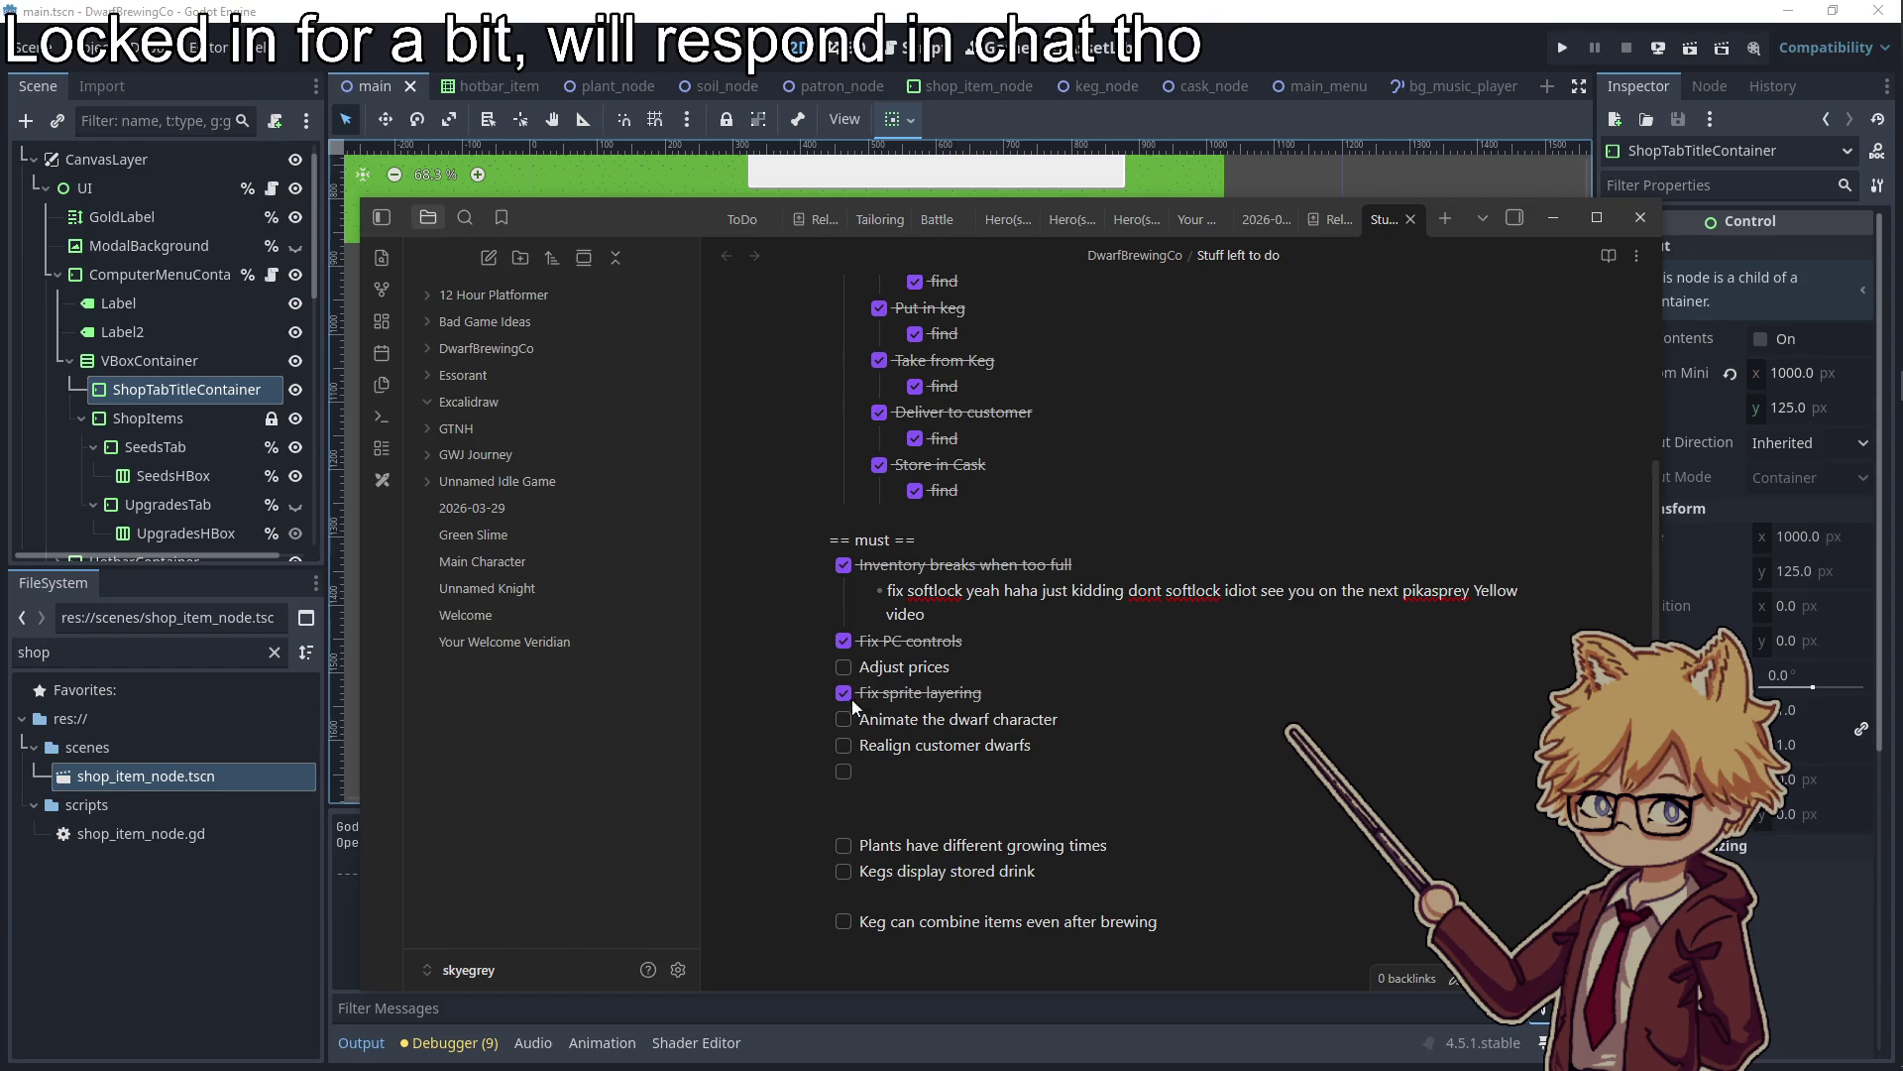
pyautogui.click(988, 643)
pyautogui.click(1141, 662)
pyautogui.click(844, 772)
pyautogui.click(940, 783)
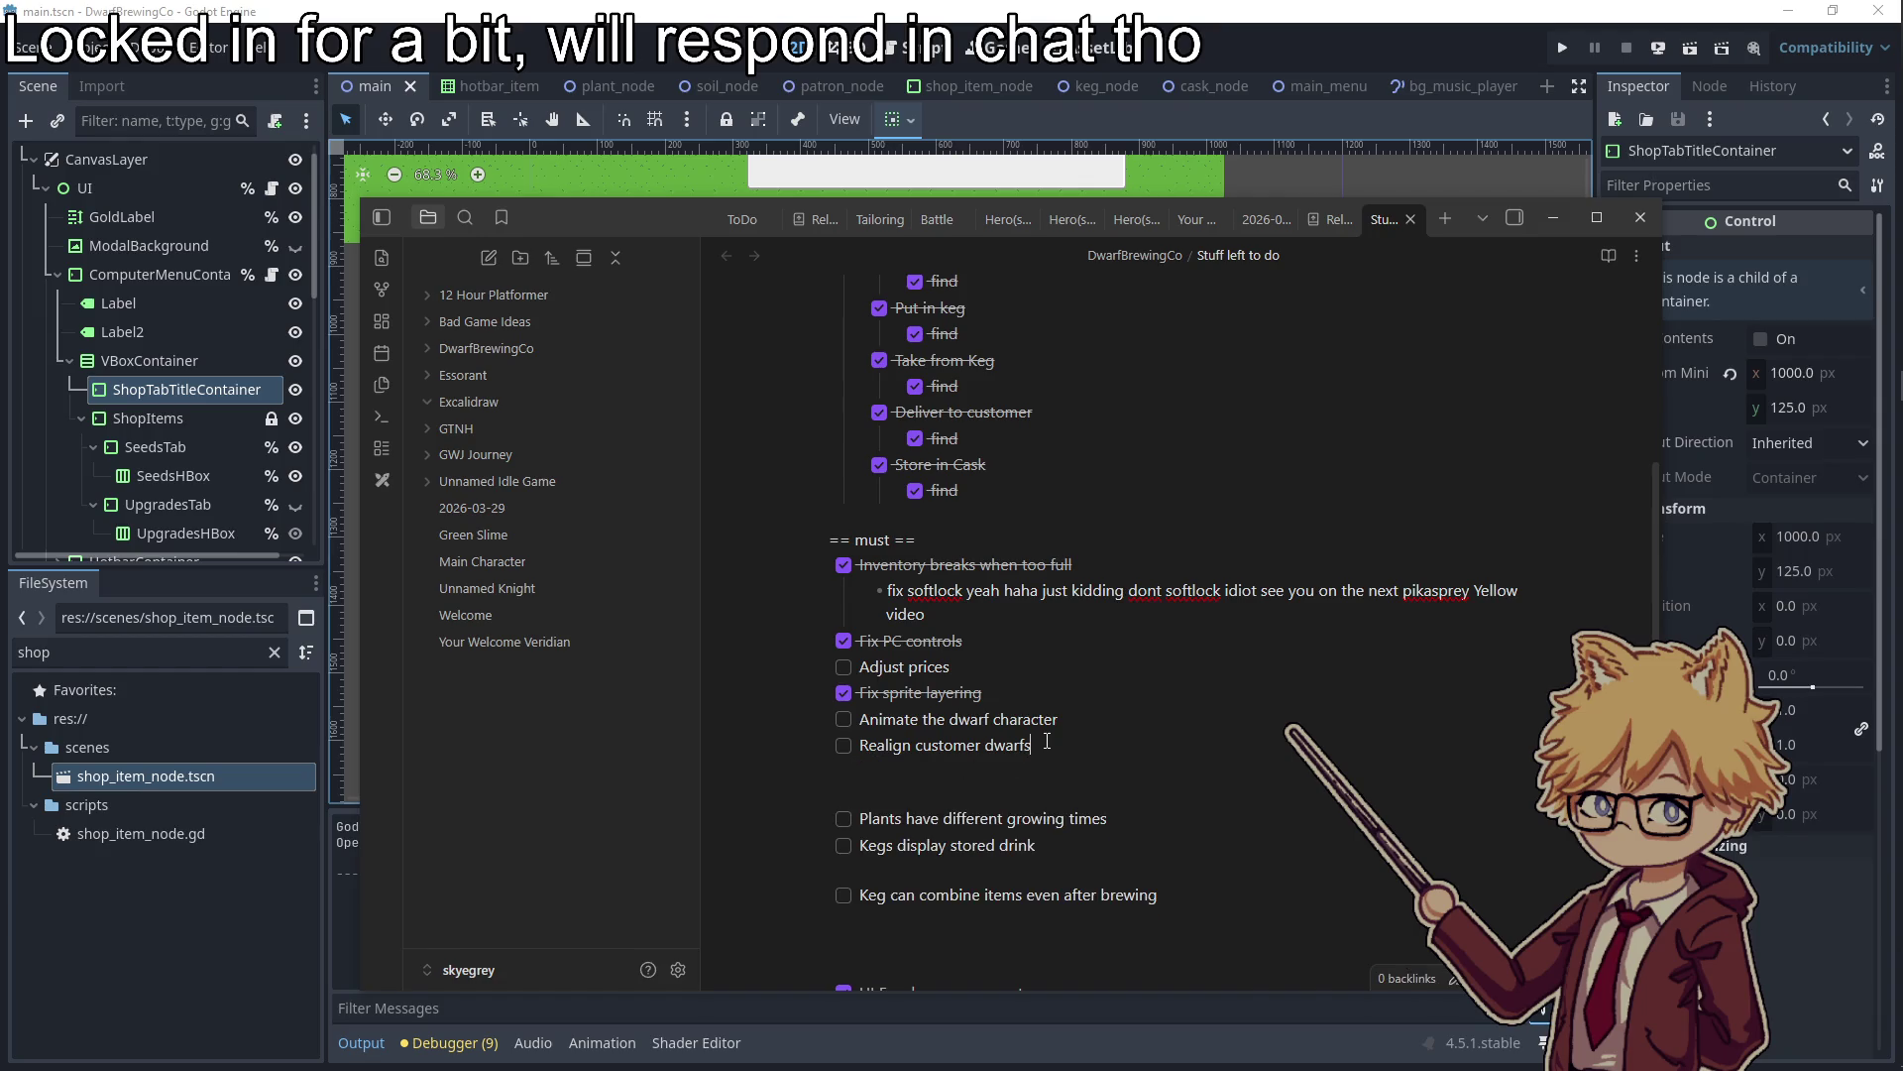
pyautogui.write('Customer')
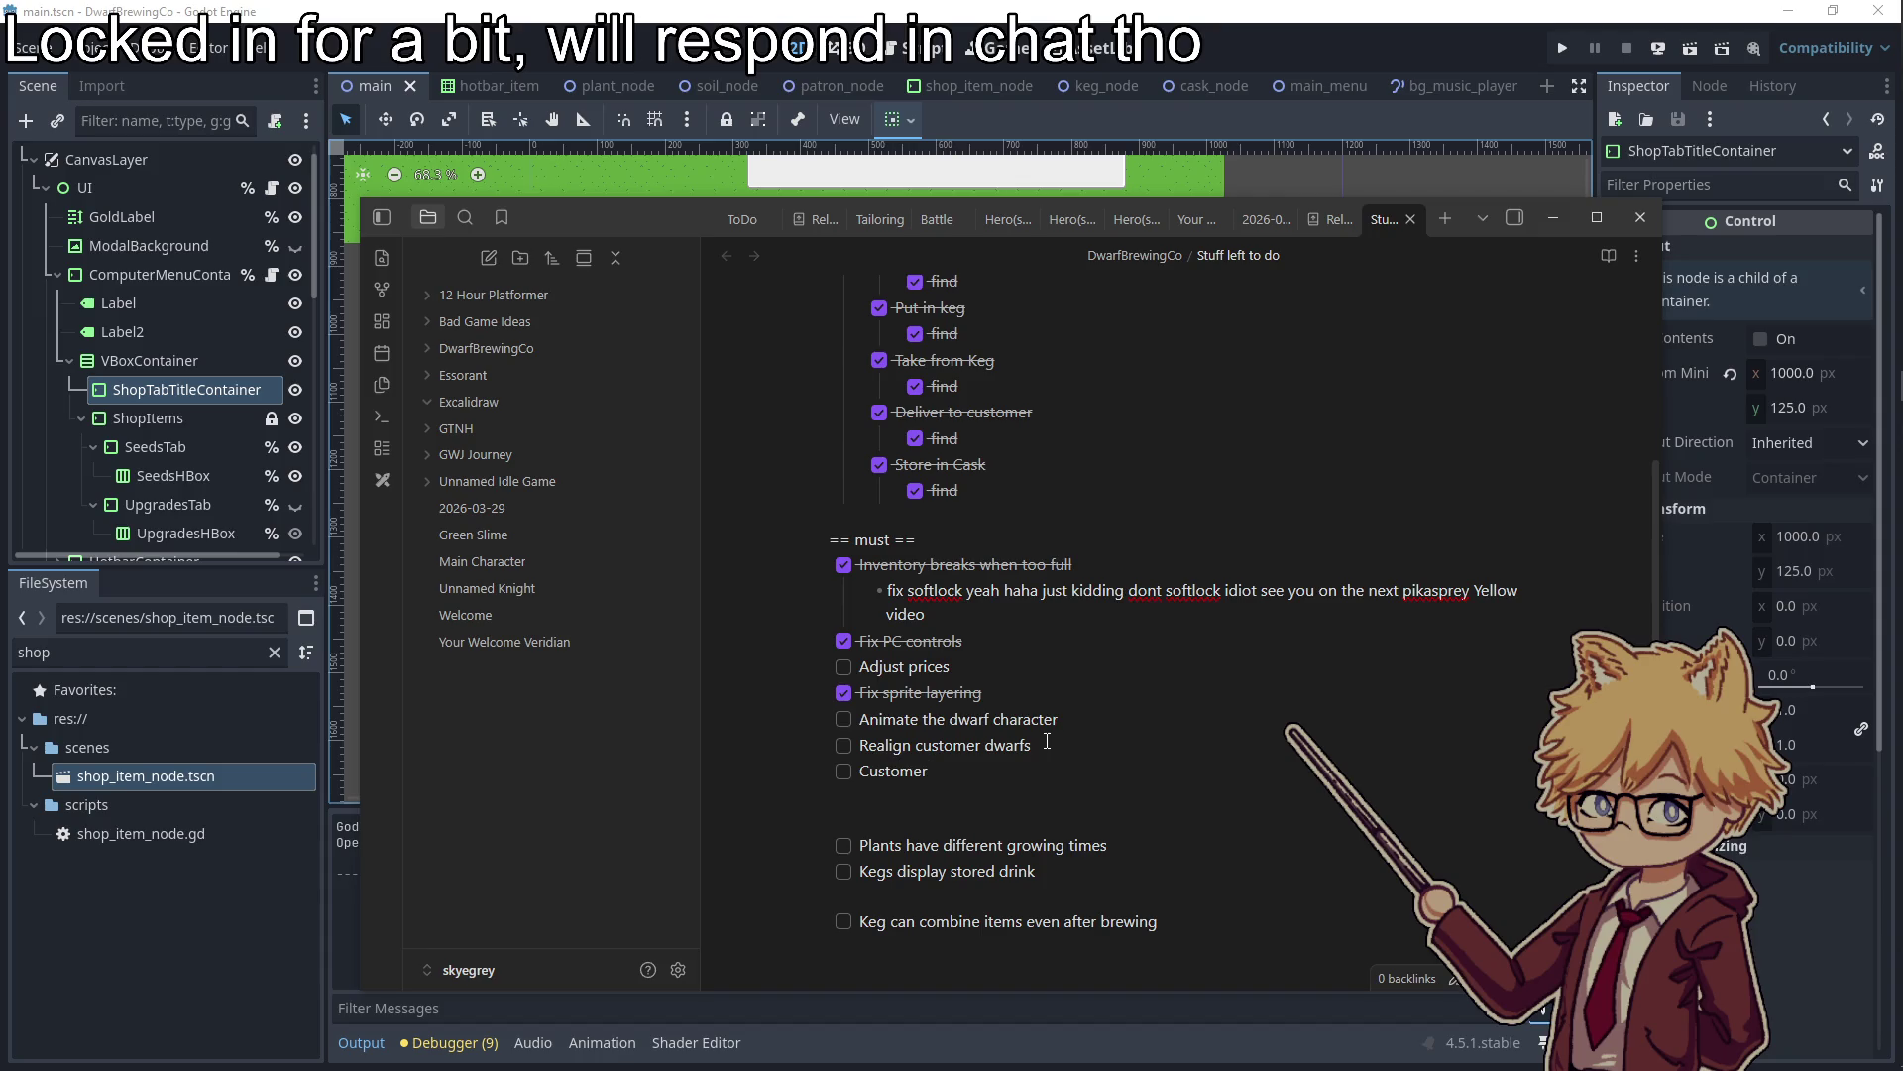
pyautogui.write(' Requests scale on turned in quests')
pyautogui.press('Return')
pyautogui.write('Tutorial Images in')
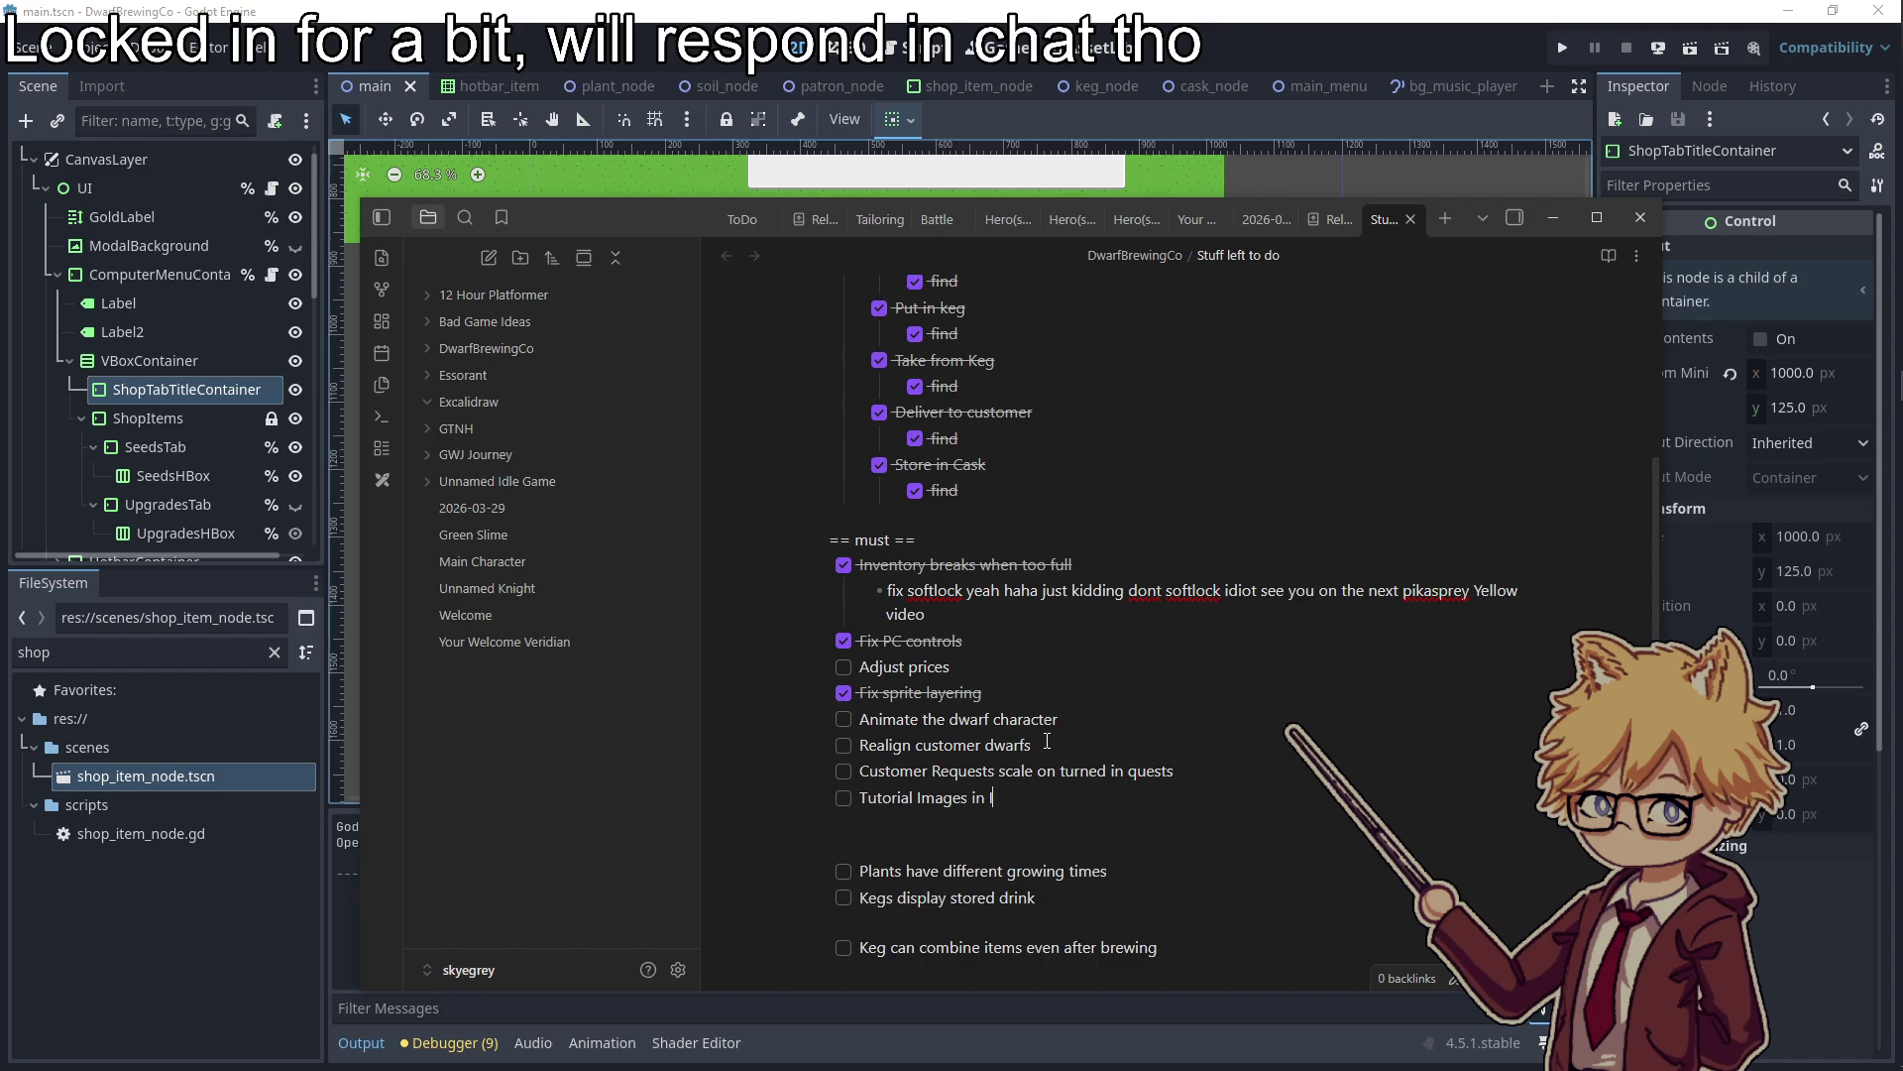
pyautogui.write(' Itchi page')
# Delete the blank lines in the list and minimize the notes window
pyautogui.scroll(-3, 1075, 602)
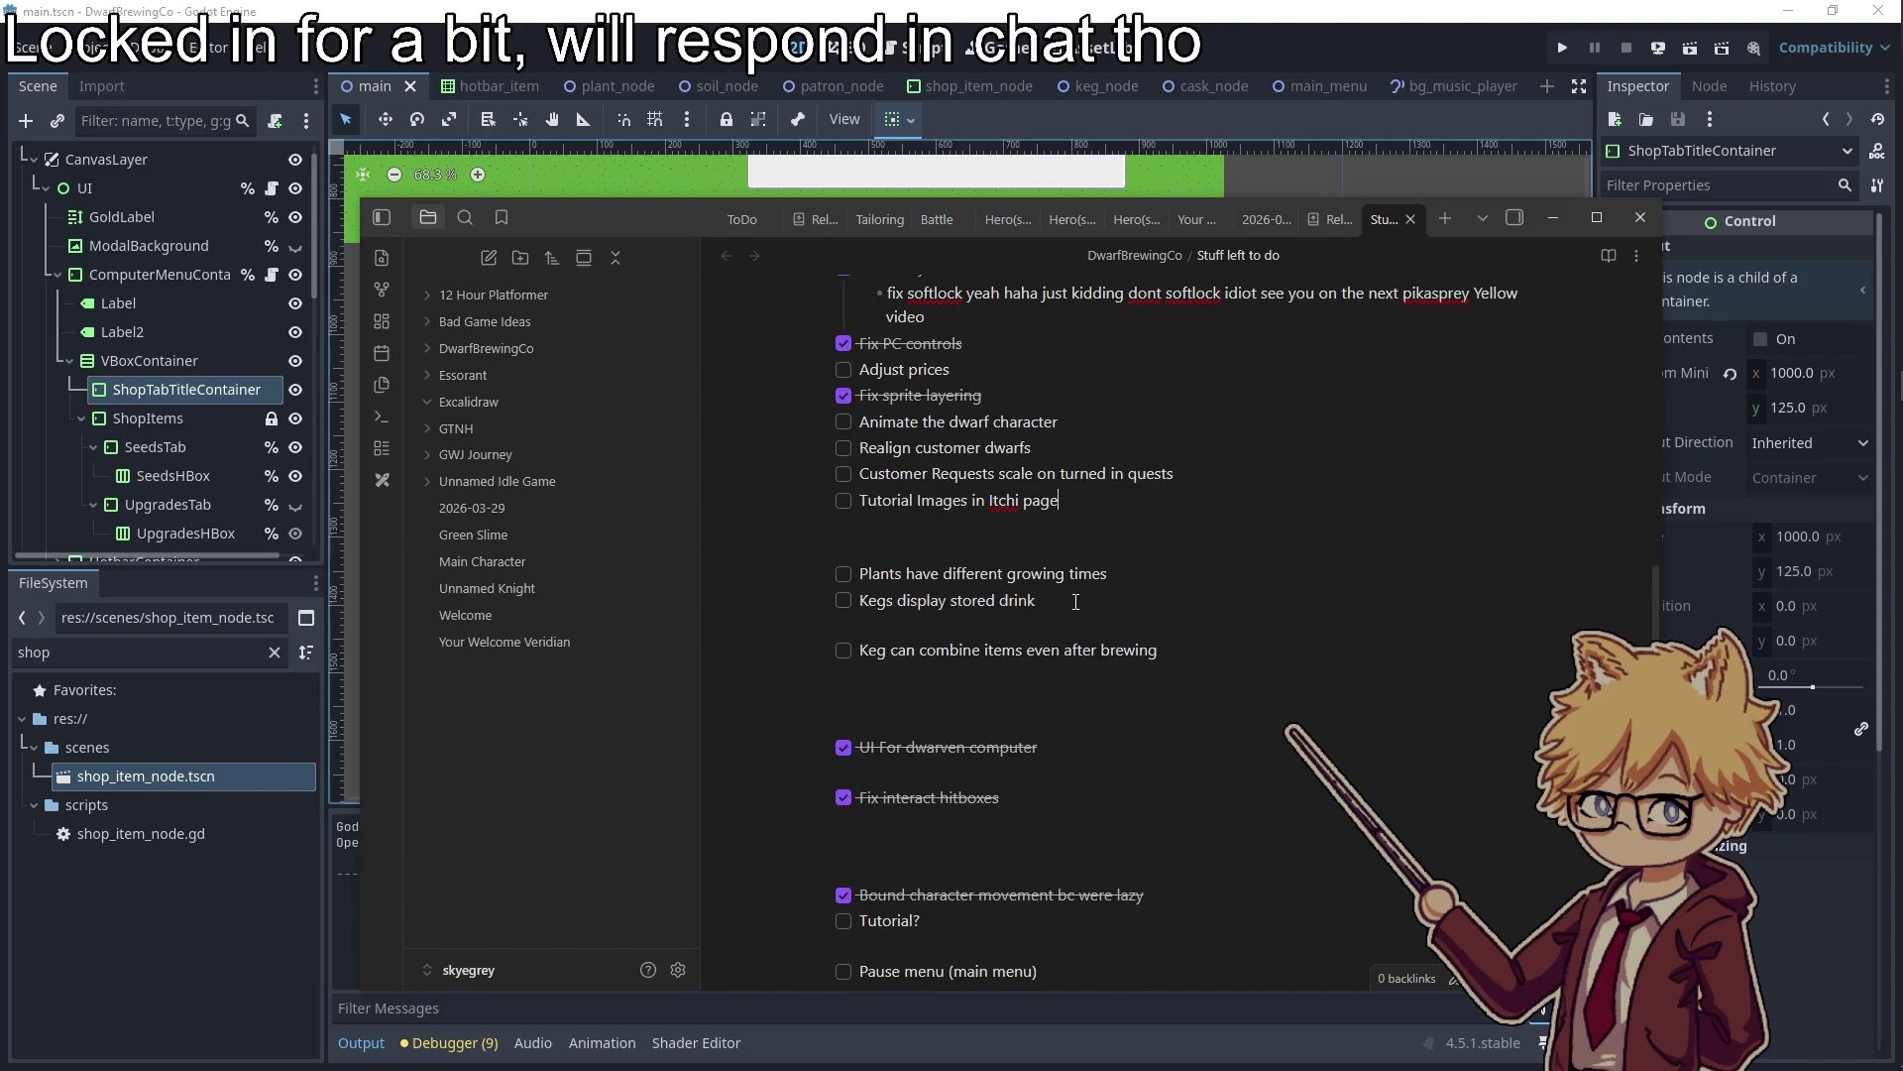
pyautogui.moveTo(1078, 599)
pyautogui.mouseDown()
pyautogui.moveTo(1041, 573)
pyautogui.moveTo(858, 573)
pyautogui.moveTo(862, 600)
pyautogui.moveTo(793, 602)
pyautogui.mouseUp()
pyautogui.click(913, 567)
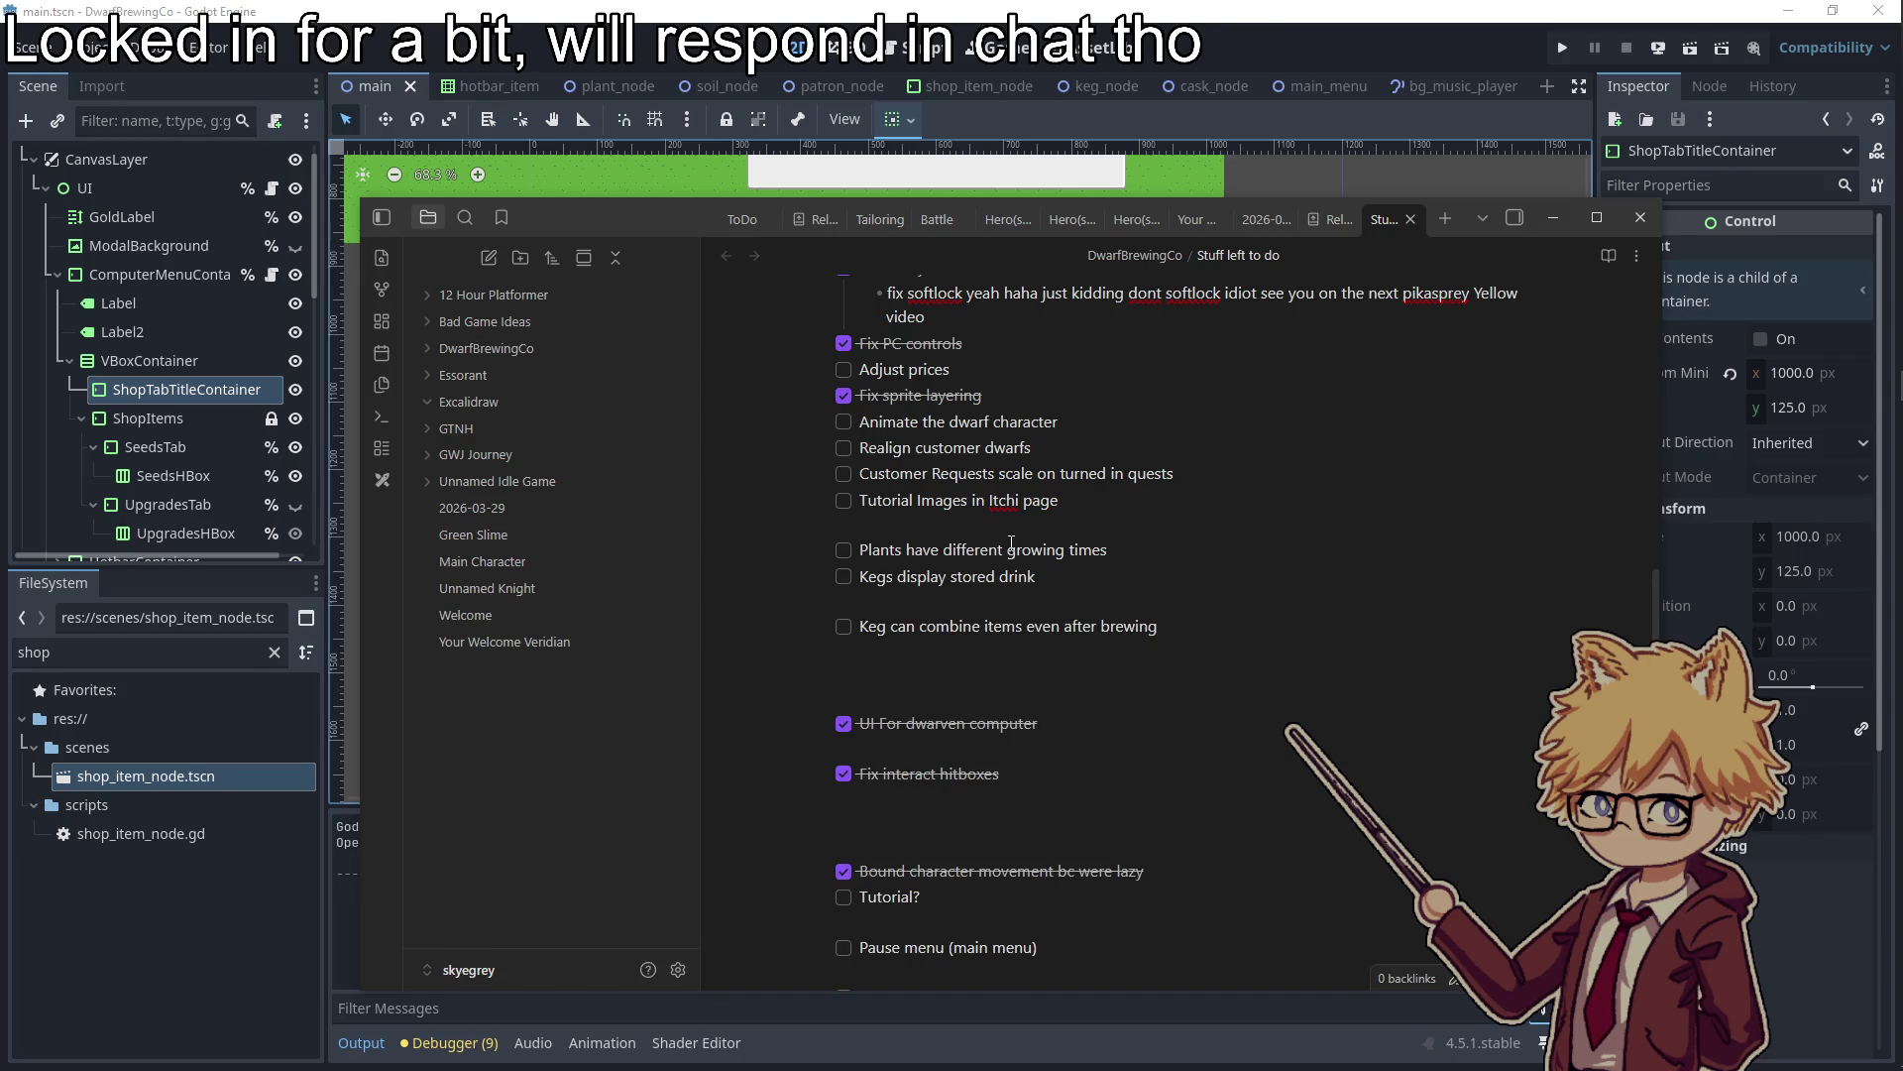
pyautogui.press('BackSpace')
pyautogui.click(1116, 597)
pyautogui.press('BackSpace')
pyautogui.scroll(3, 1116, 593)
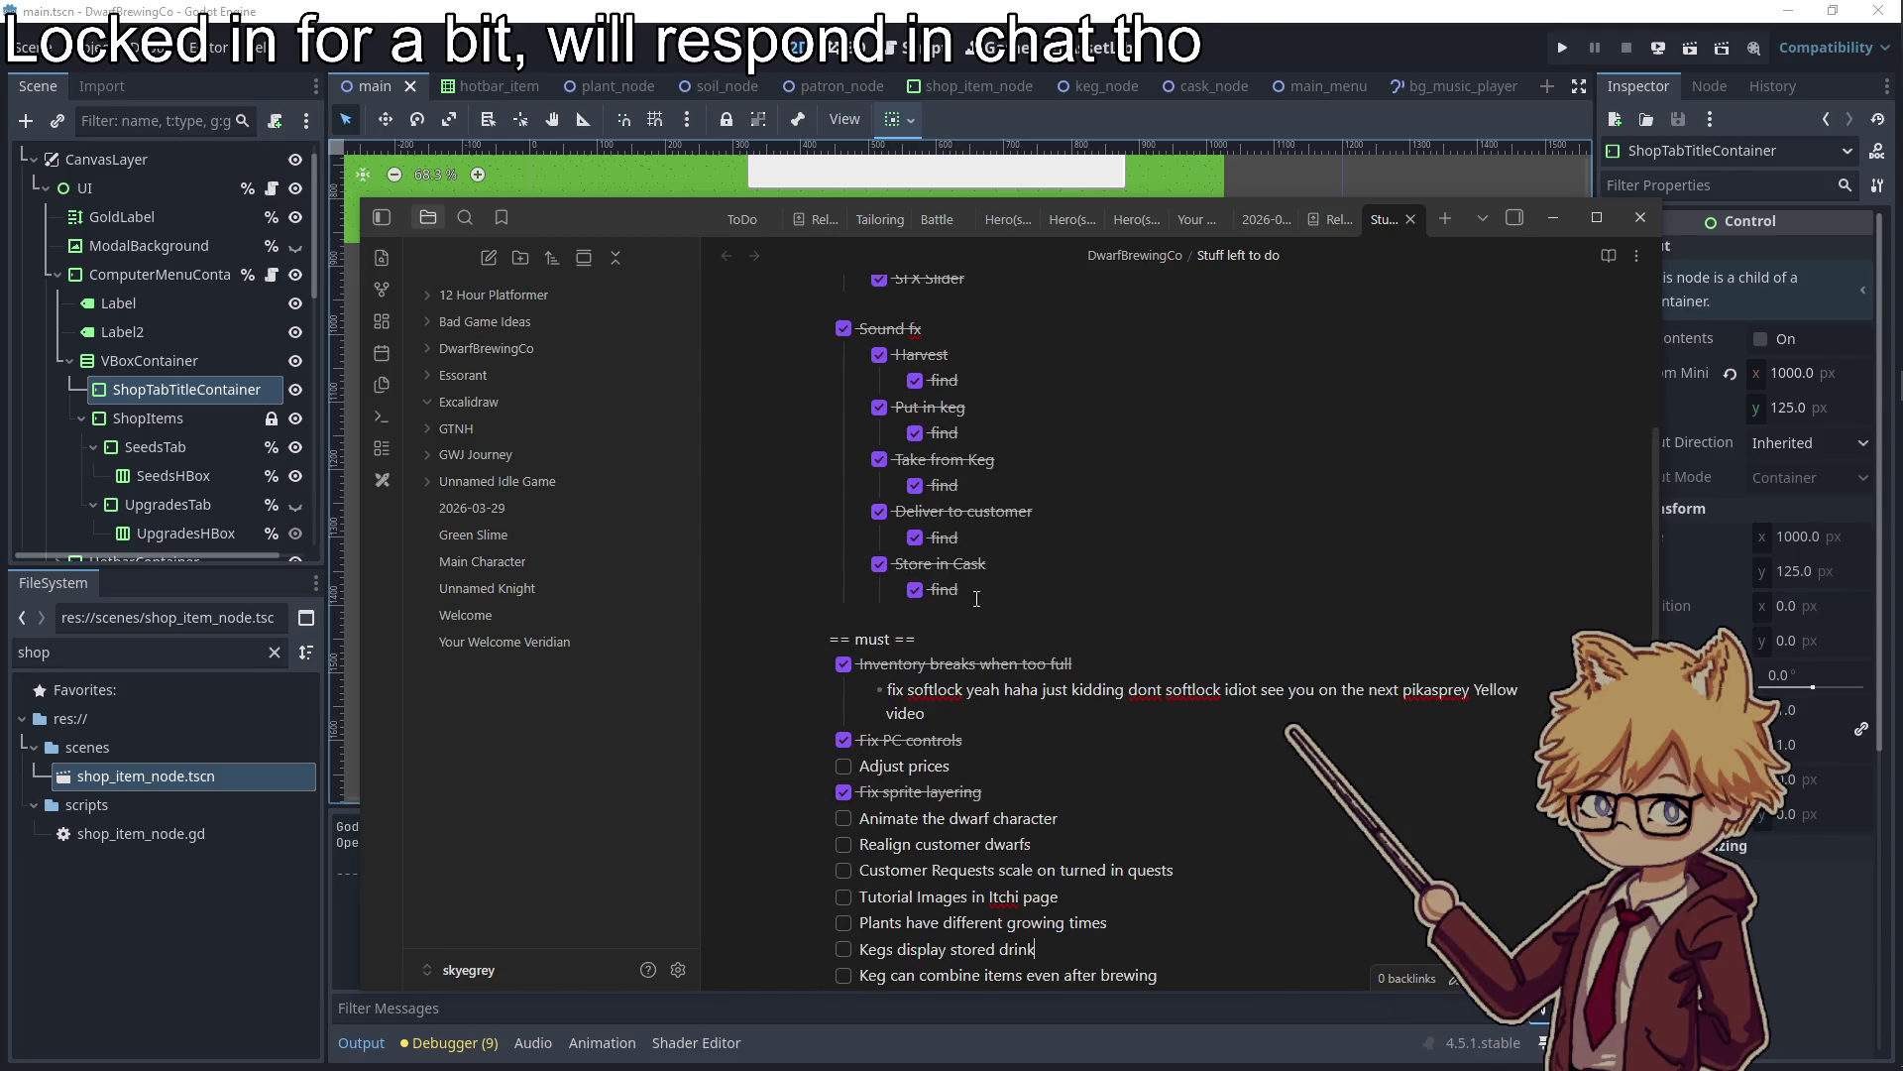
pyautogui.scroll(-2, 731, 755)
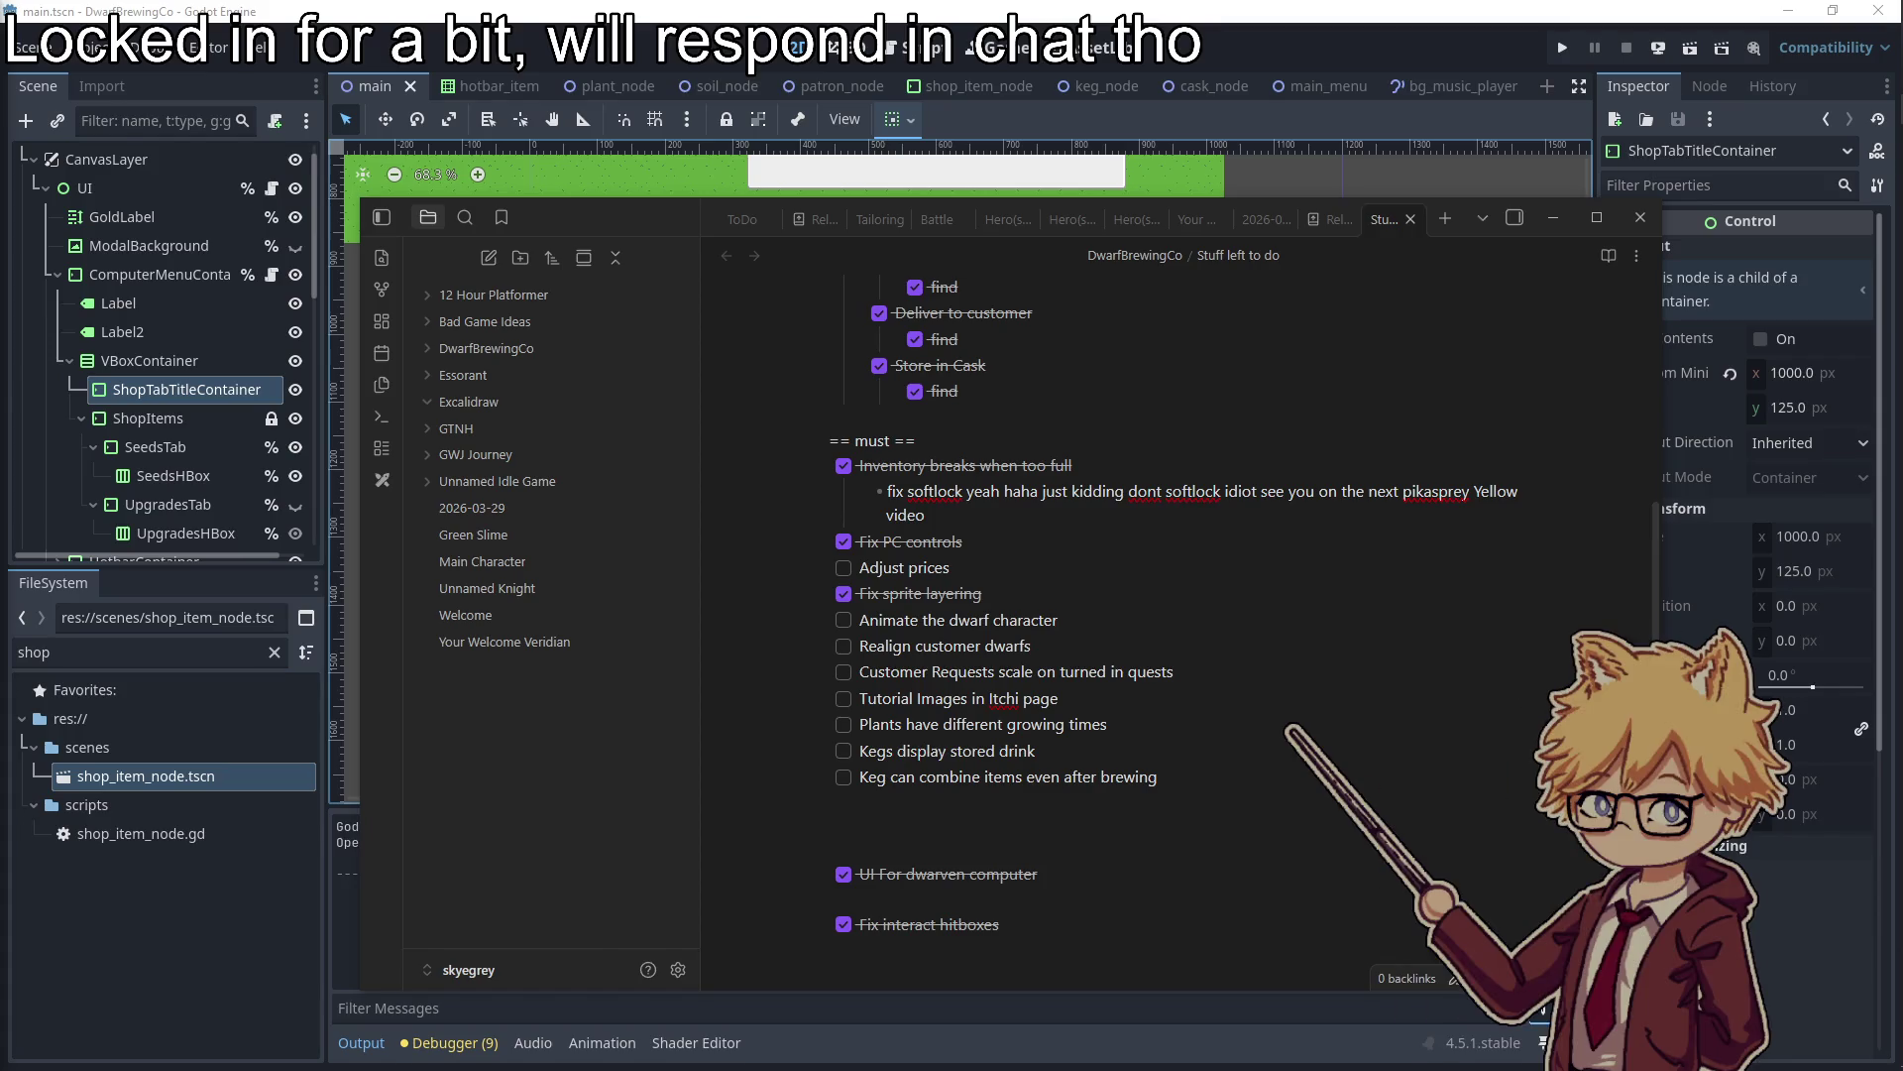
pyautogui.scroll(-2, 1113, 745)
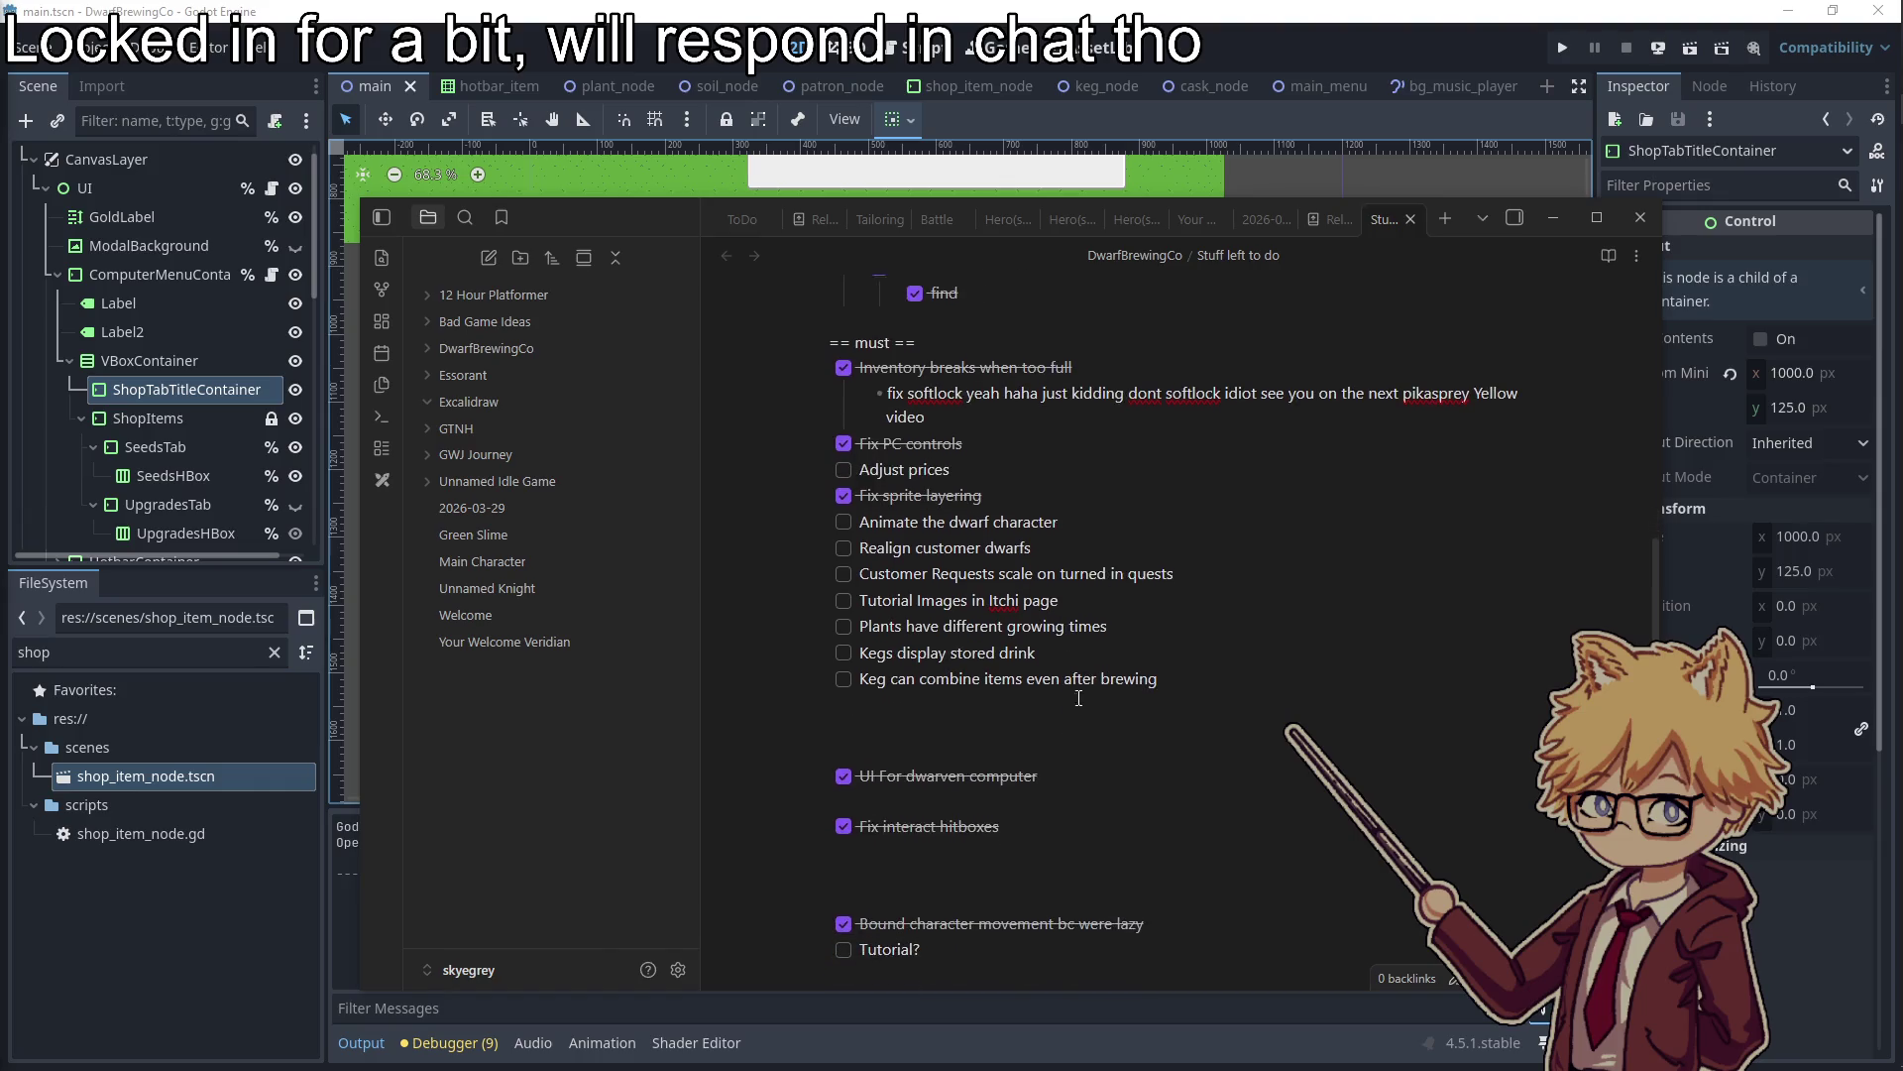
pyautogui.click(1554, 217)
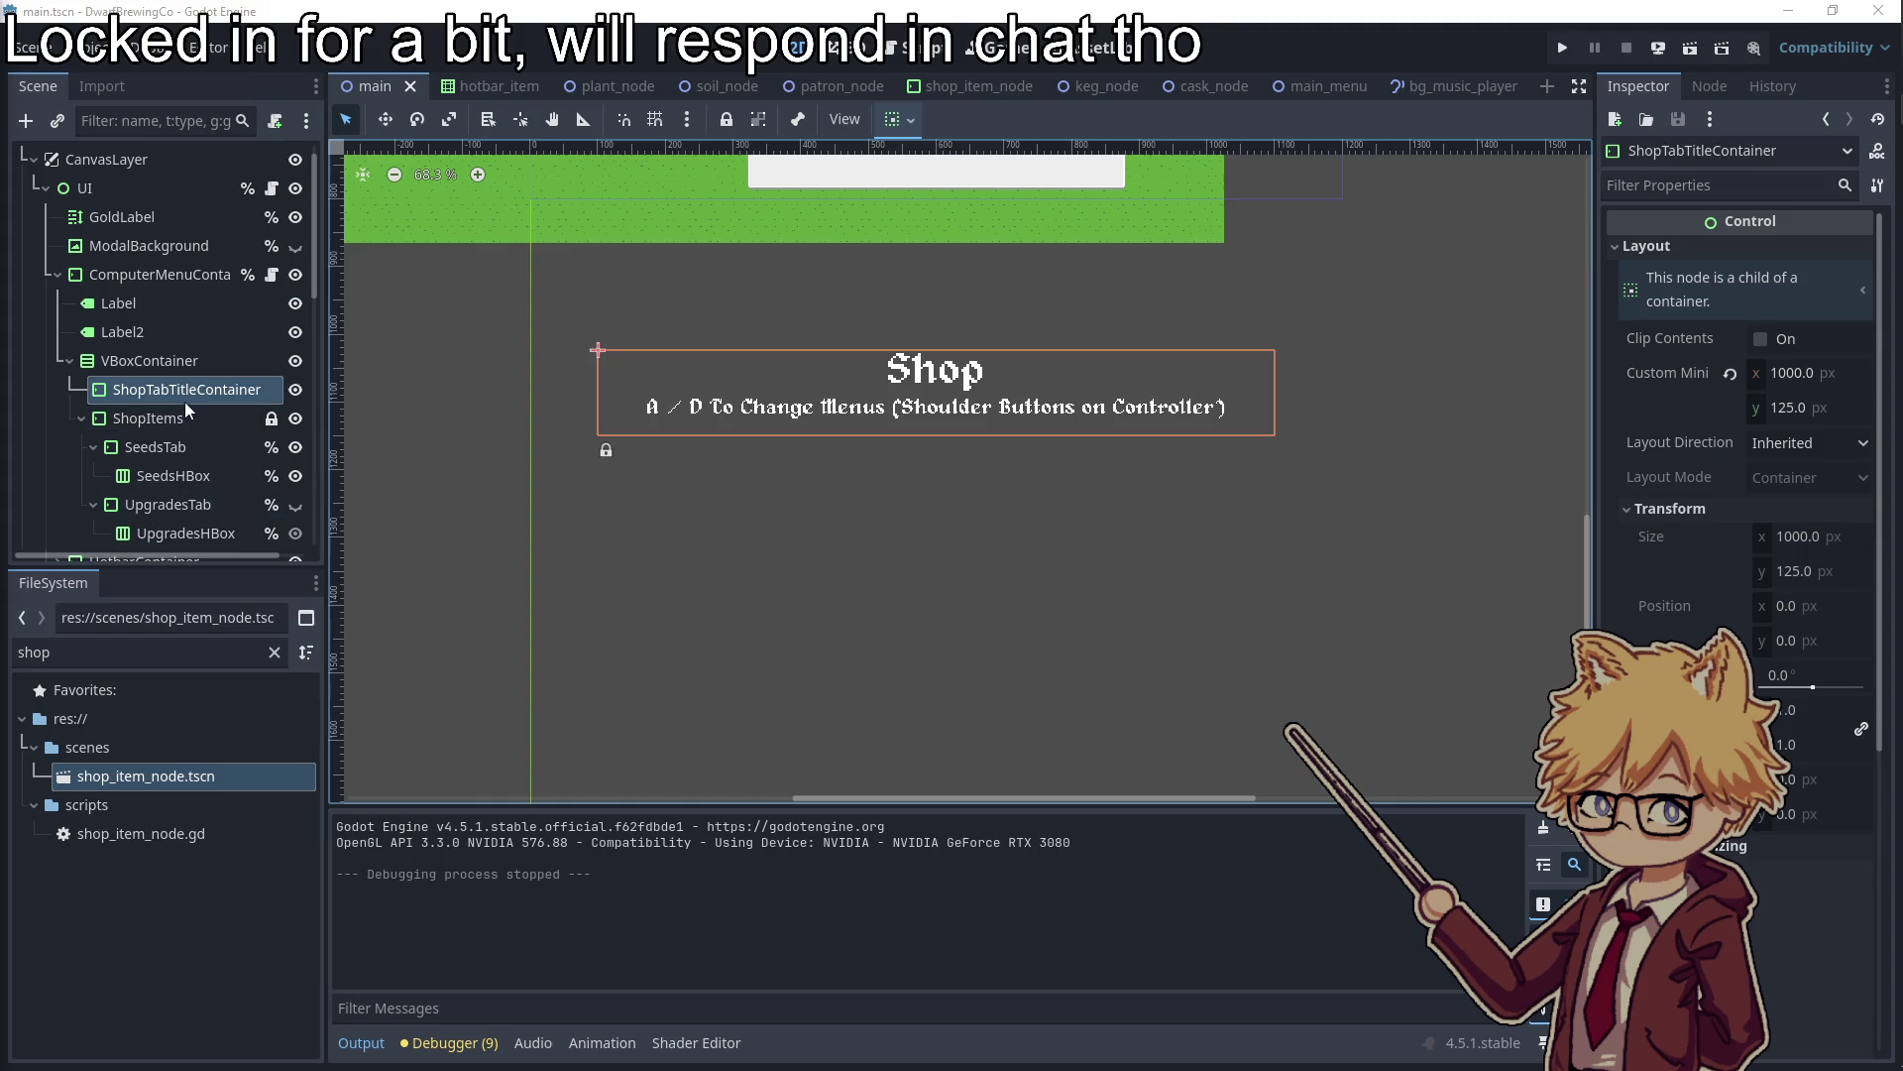
# Filter the FileSystem for 'pur' and expand the purchasable_upgrades folder
pyautogui.click(56, 274)
pyautogui.click(45, 187)
pyautogui.scroll(-1, 148, 446)
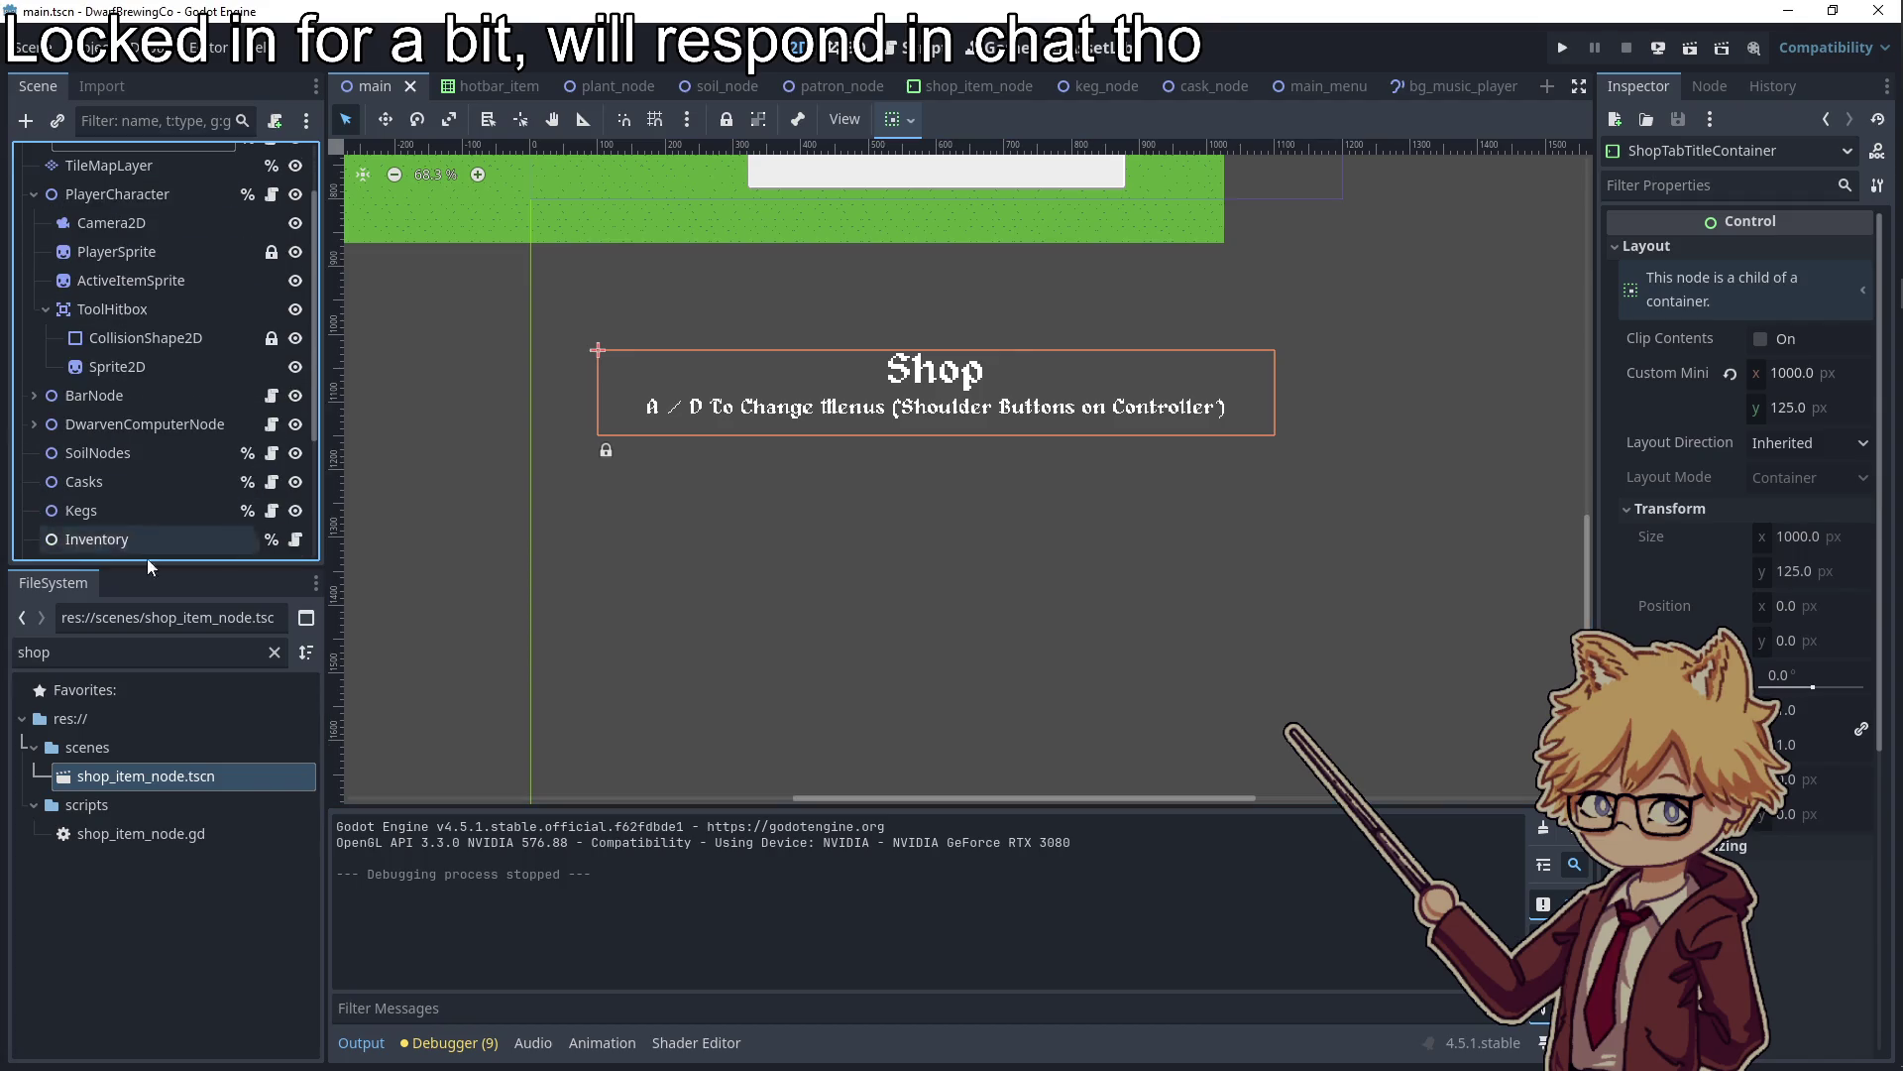
pyautogui.doubleClick(34, 652)
pyautogui.write('purh')
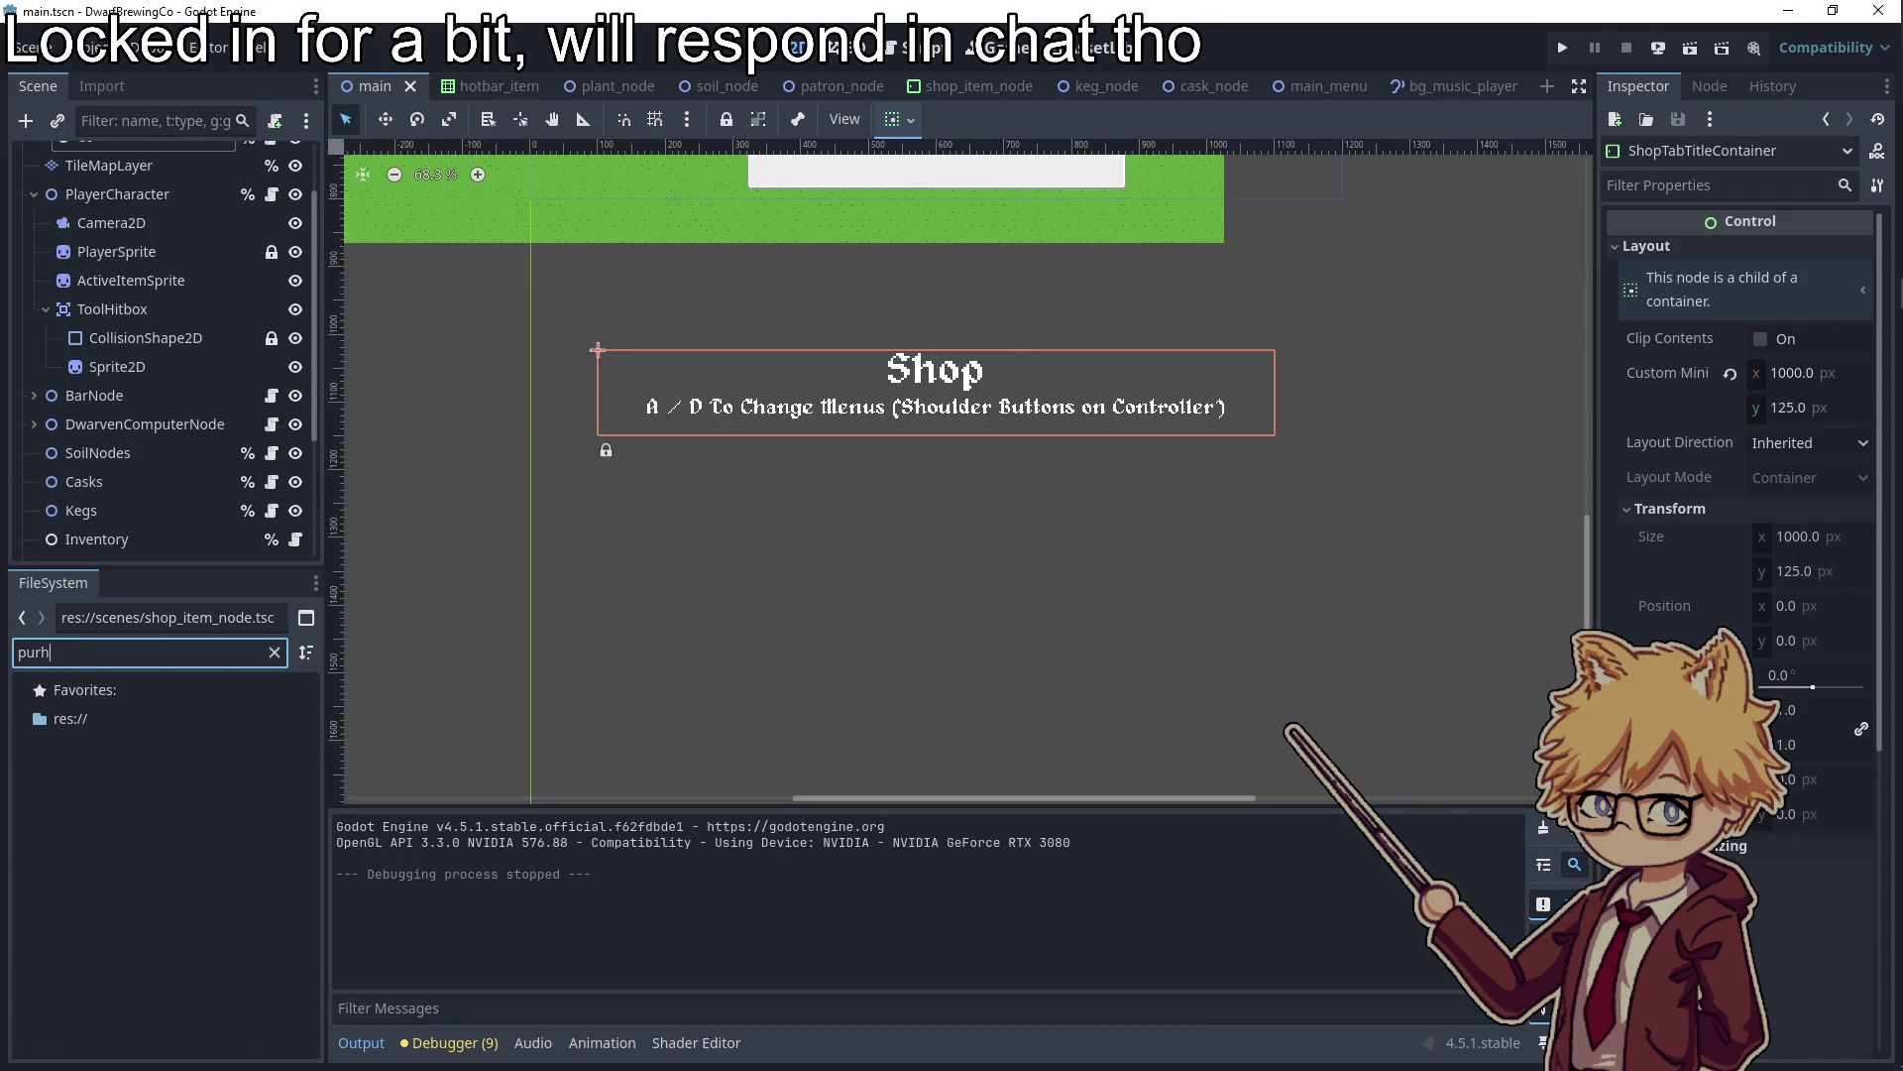
pyautogui.press('BackSpace')
pyautogui.click(158, 920)
pyautogui.click(274, 652)
pyautogui.doubleClick(159, 1024)
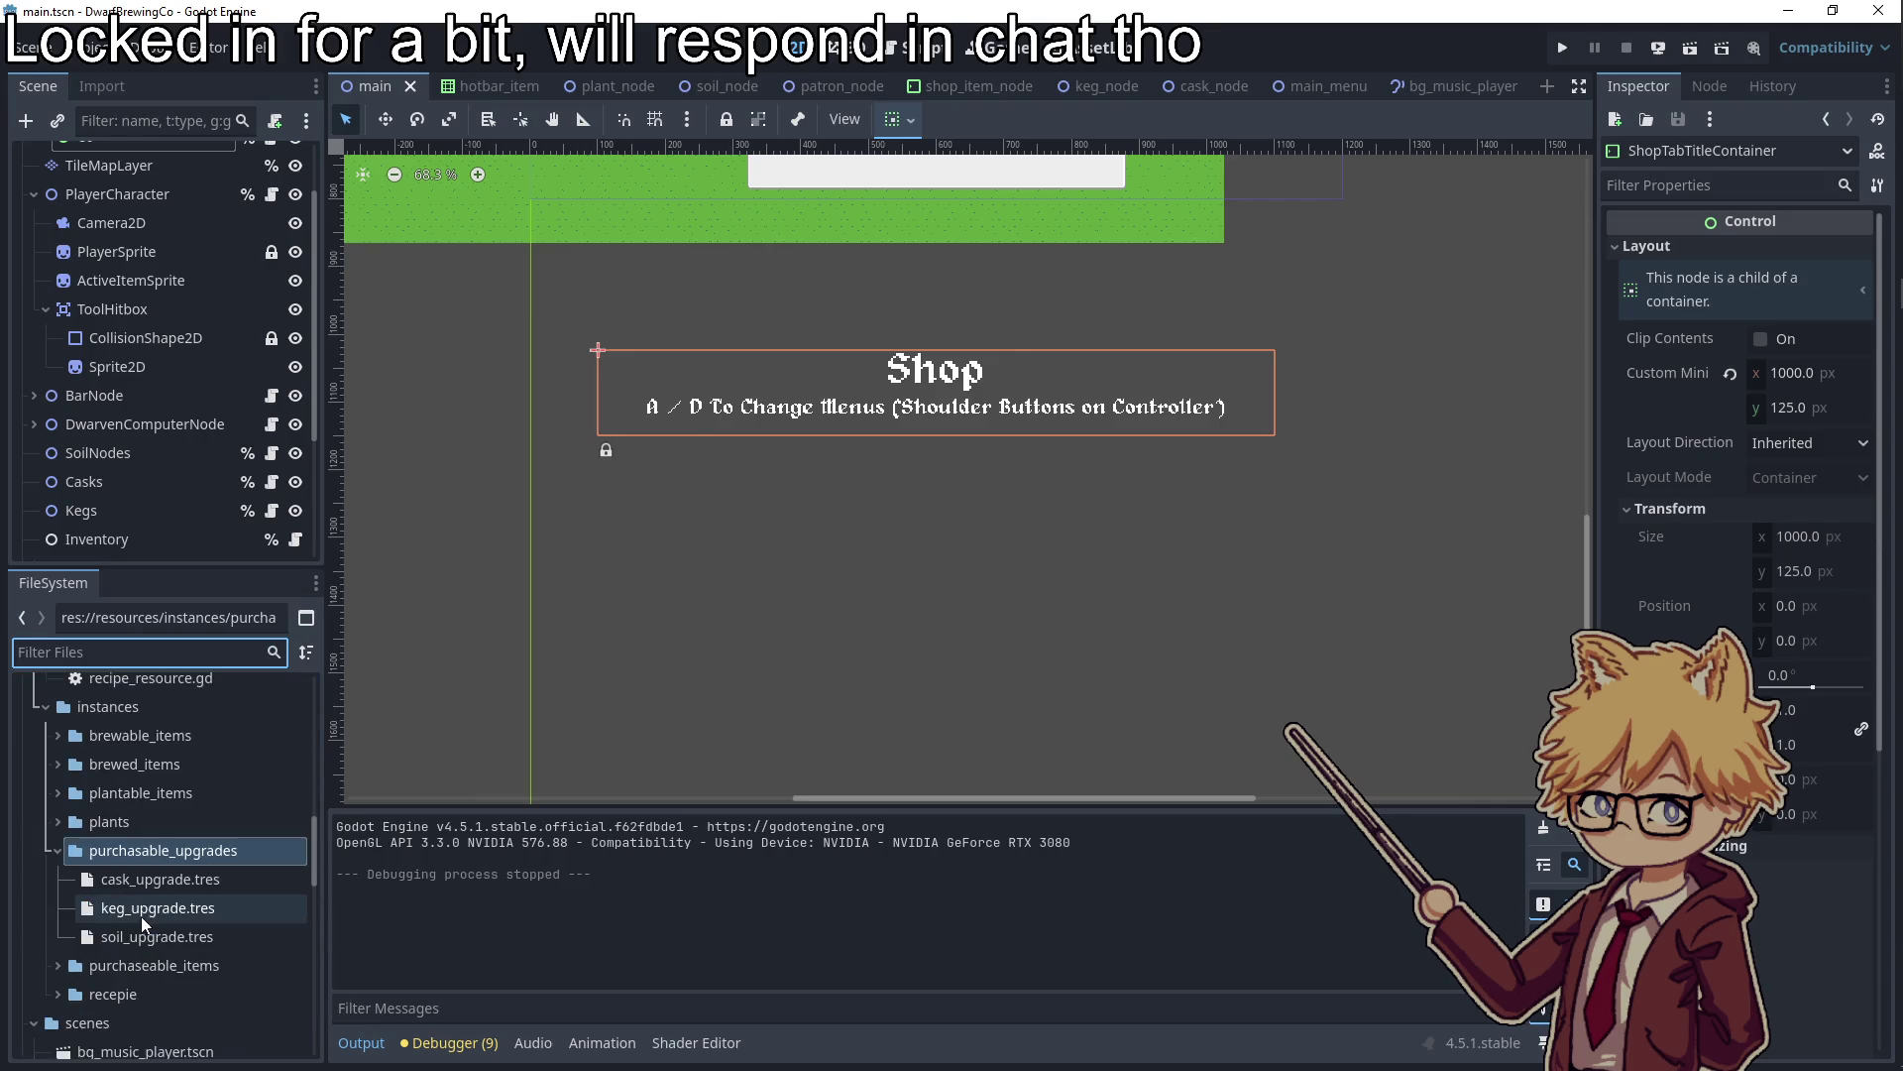
# Set the Cask, Keg and Soil Plot upgrade resources to cost 5 and save the scene
pyautogui.click(159, 879)
pyautogui.click(1774, 345)
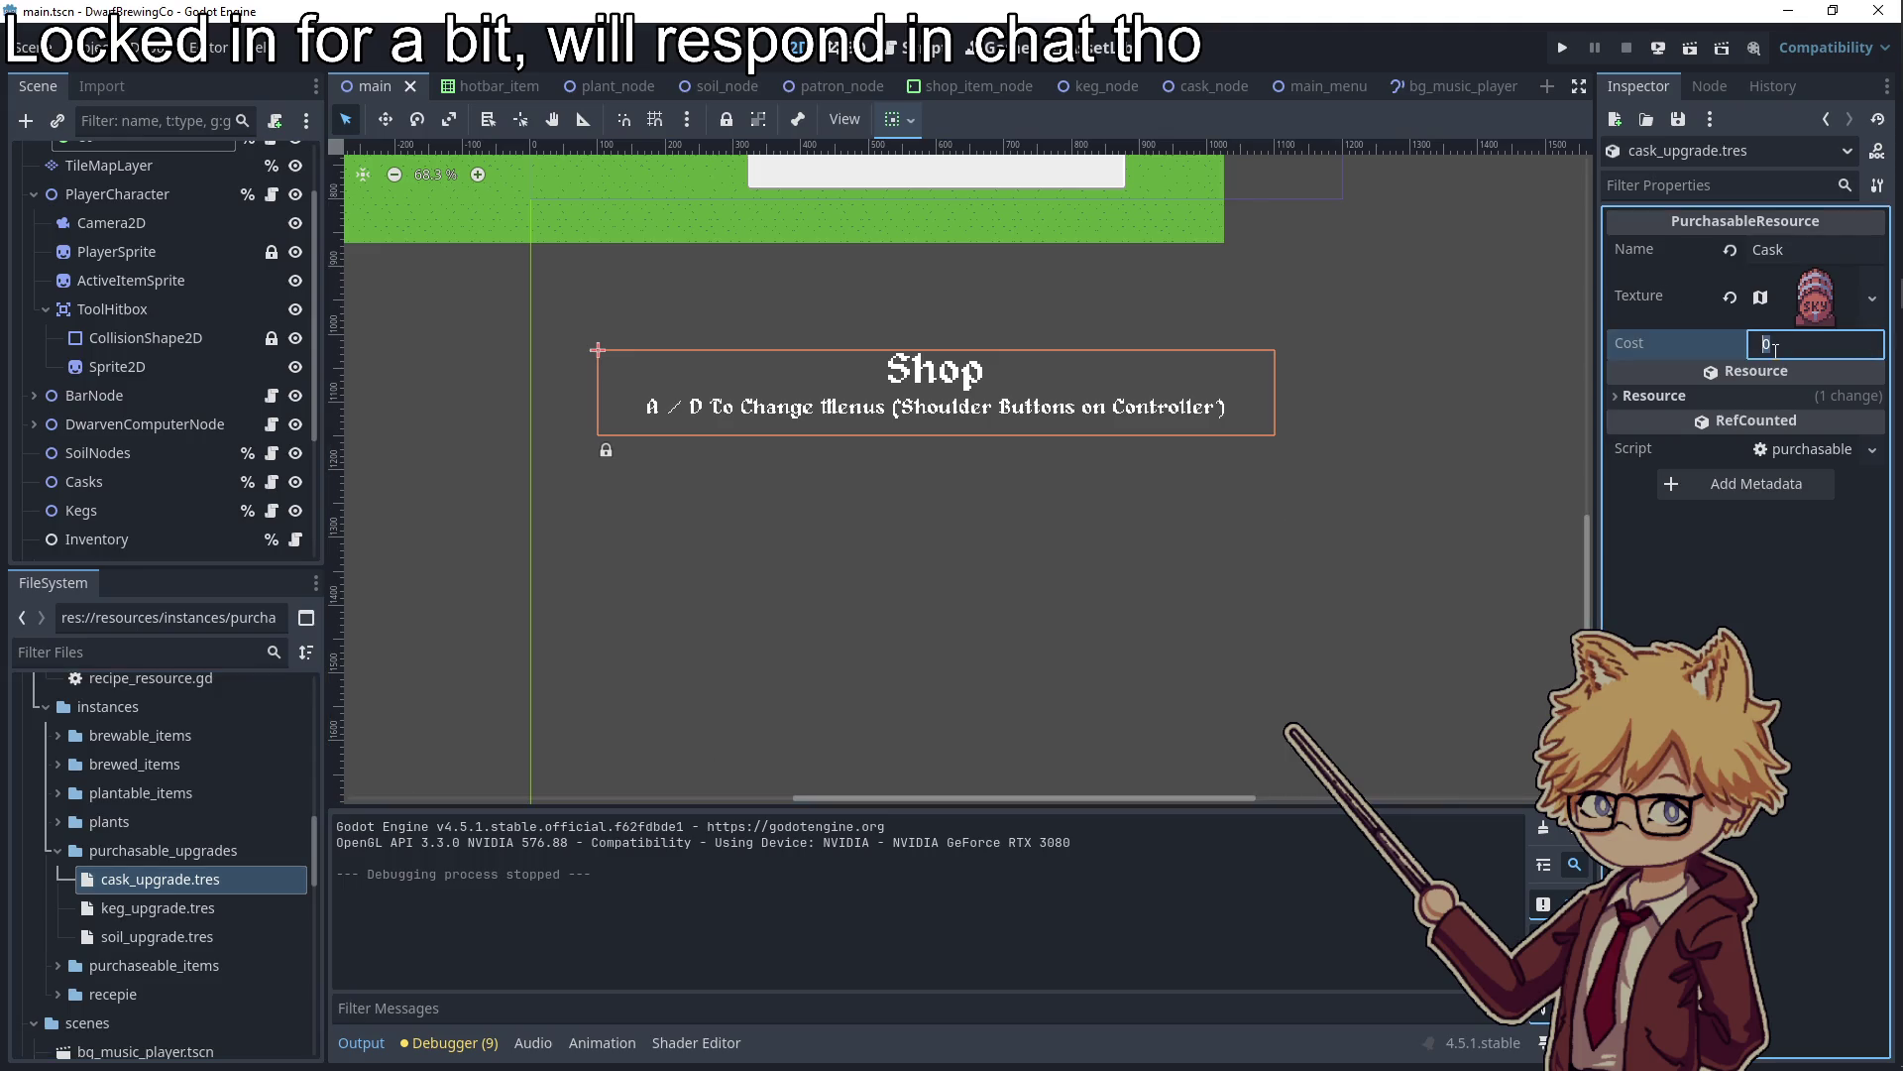
pyautogui.write('1')
pyautogui.click(1116, 595)
pyautogui.click(159, 908)
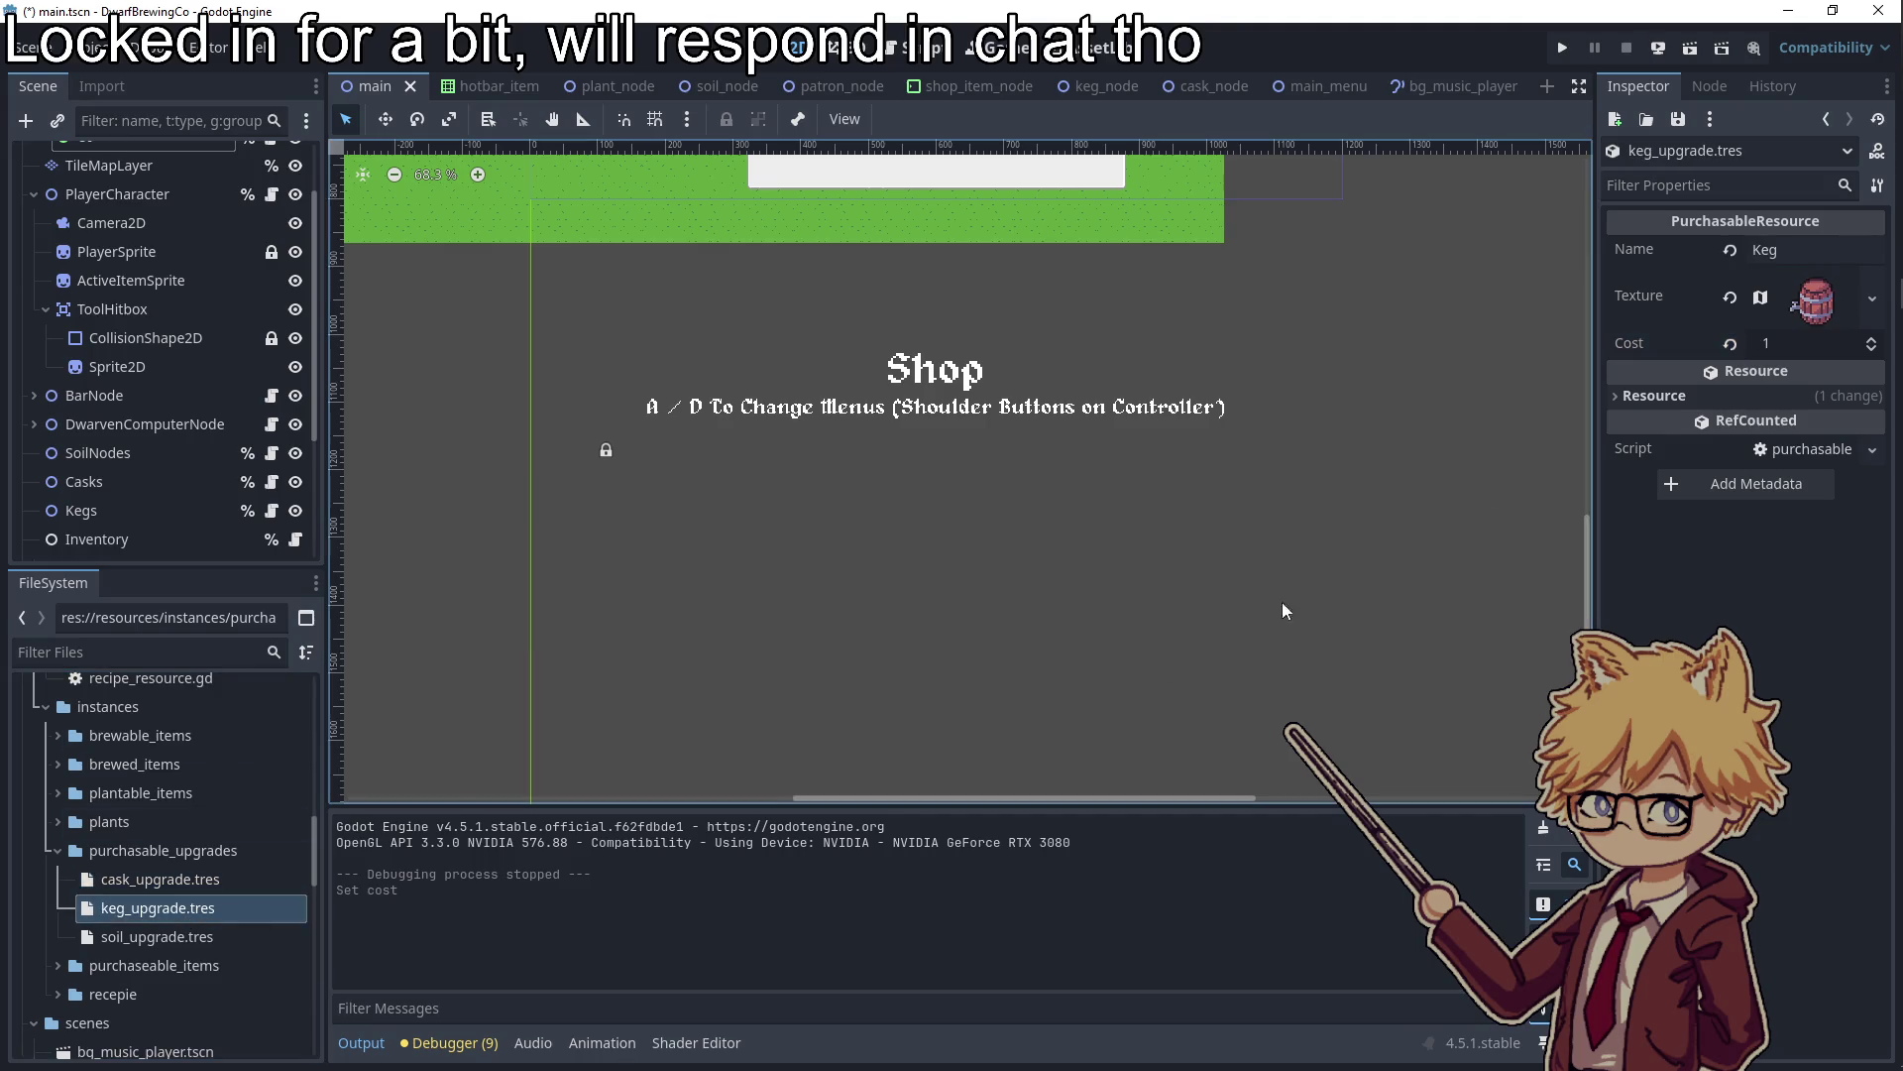
pyautogui.click(1771, 343)
pyautogui.click(992, 595)
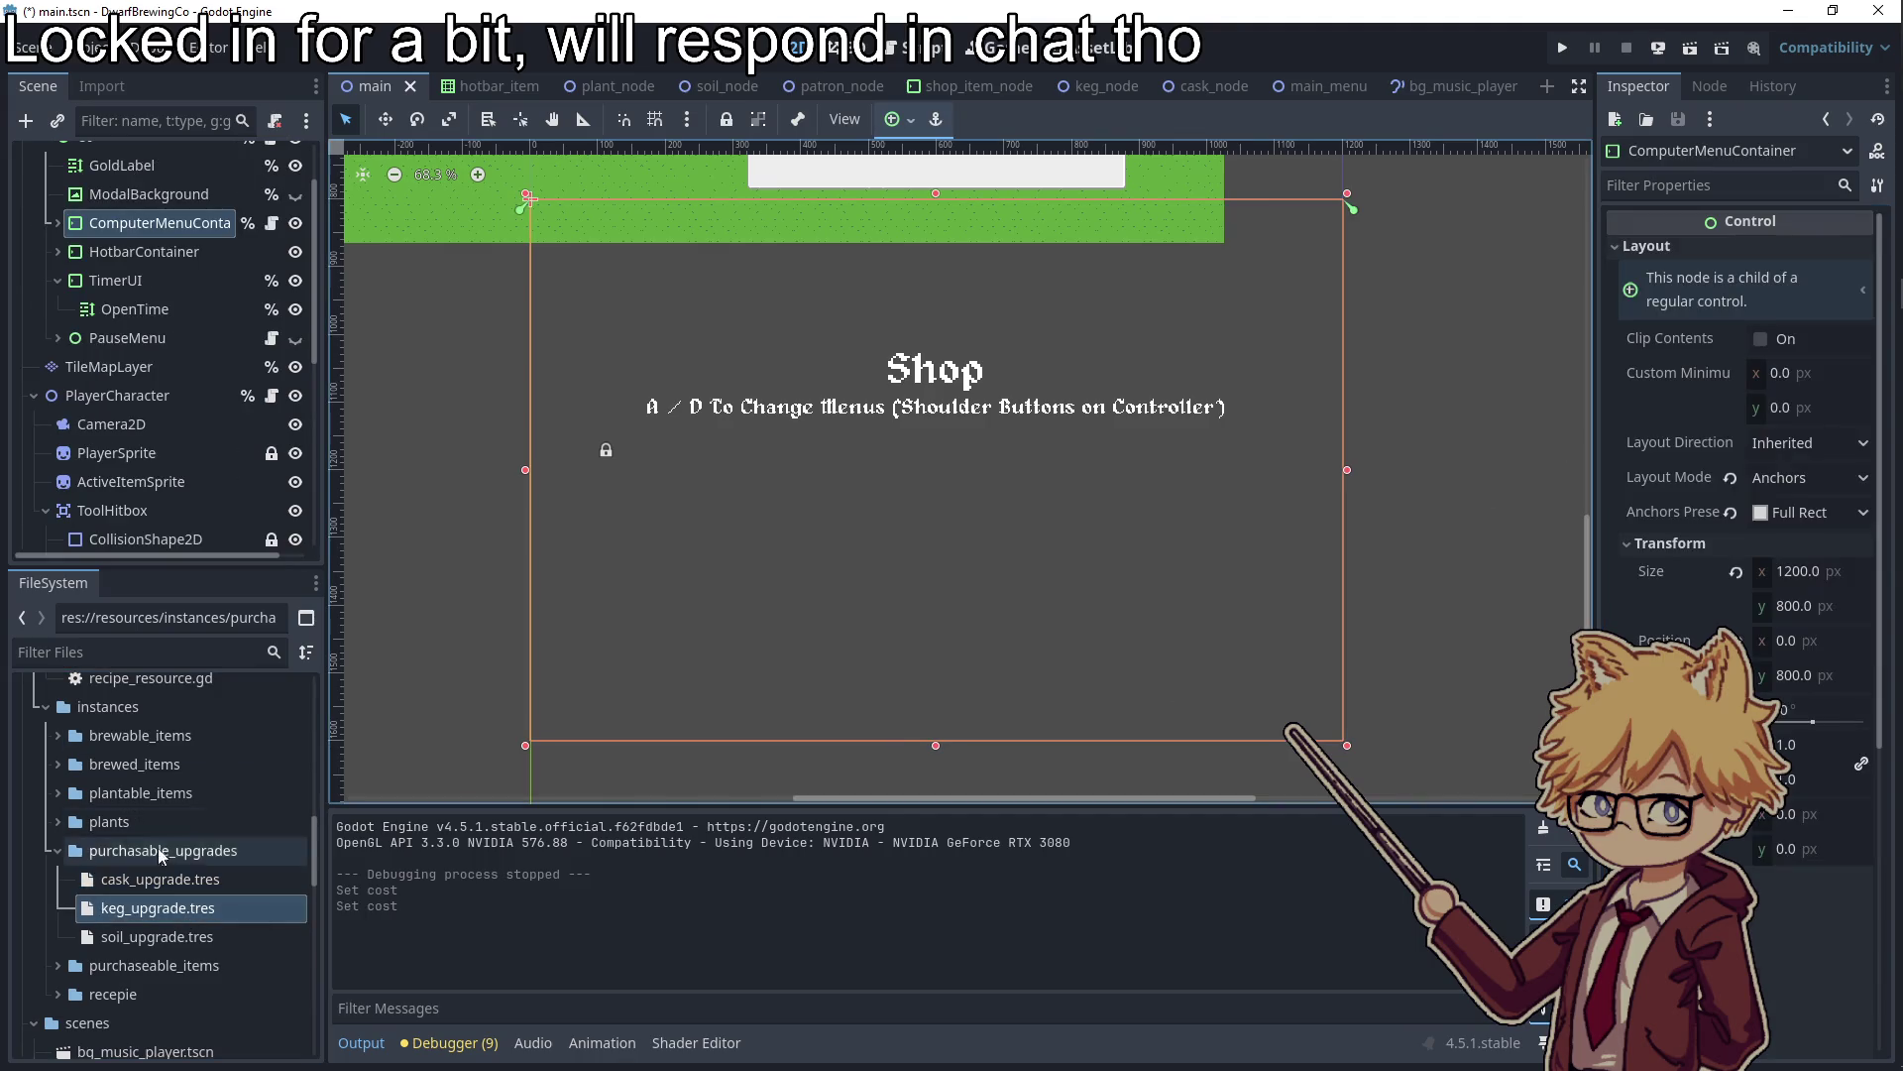
pyautogui.click(156, 937)
pyautogui.click(1773, 343)
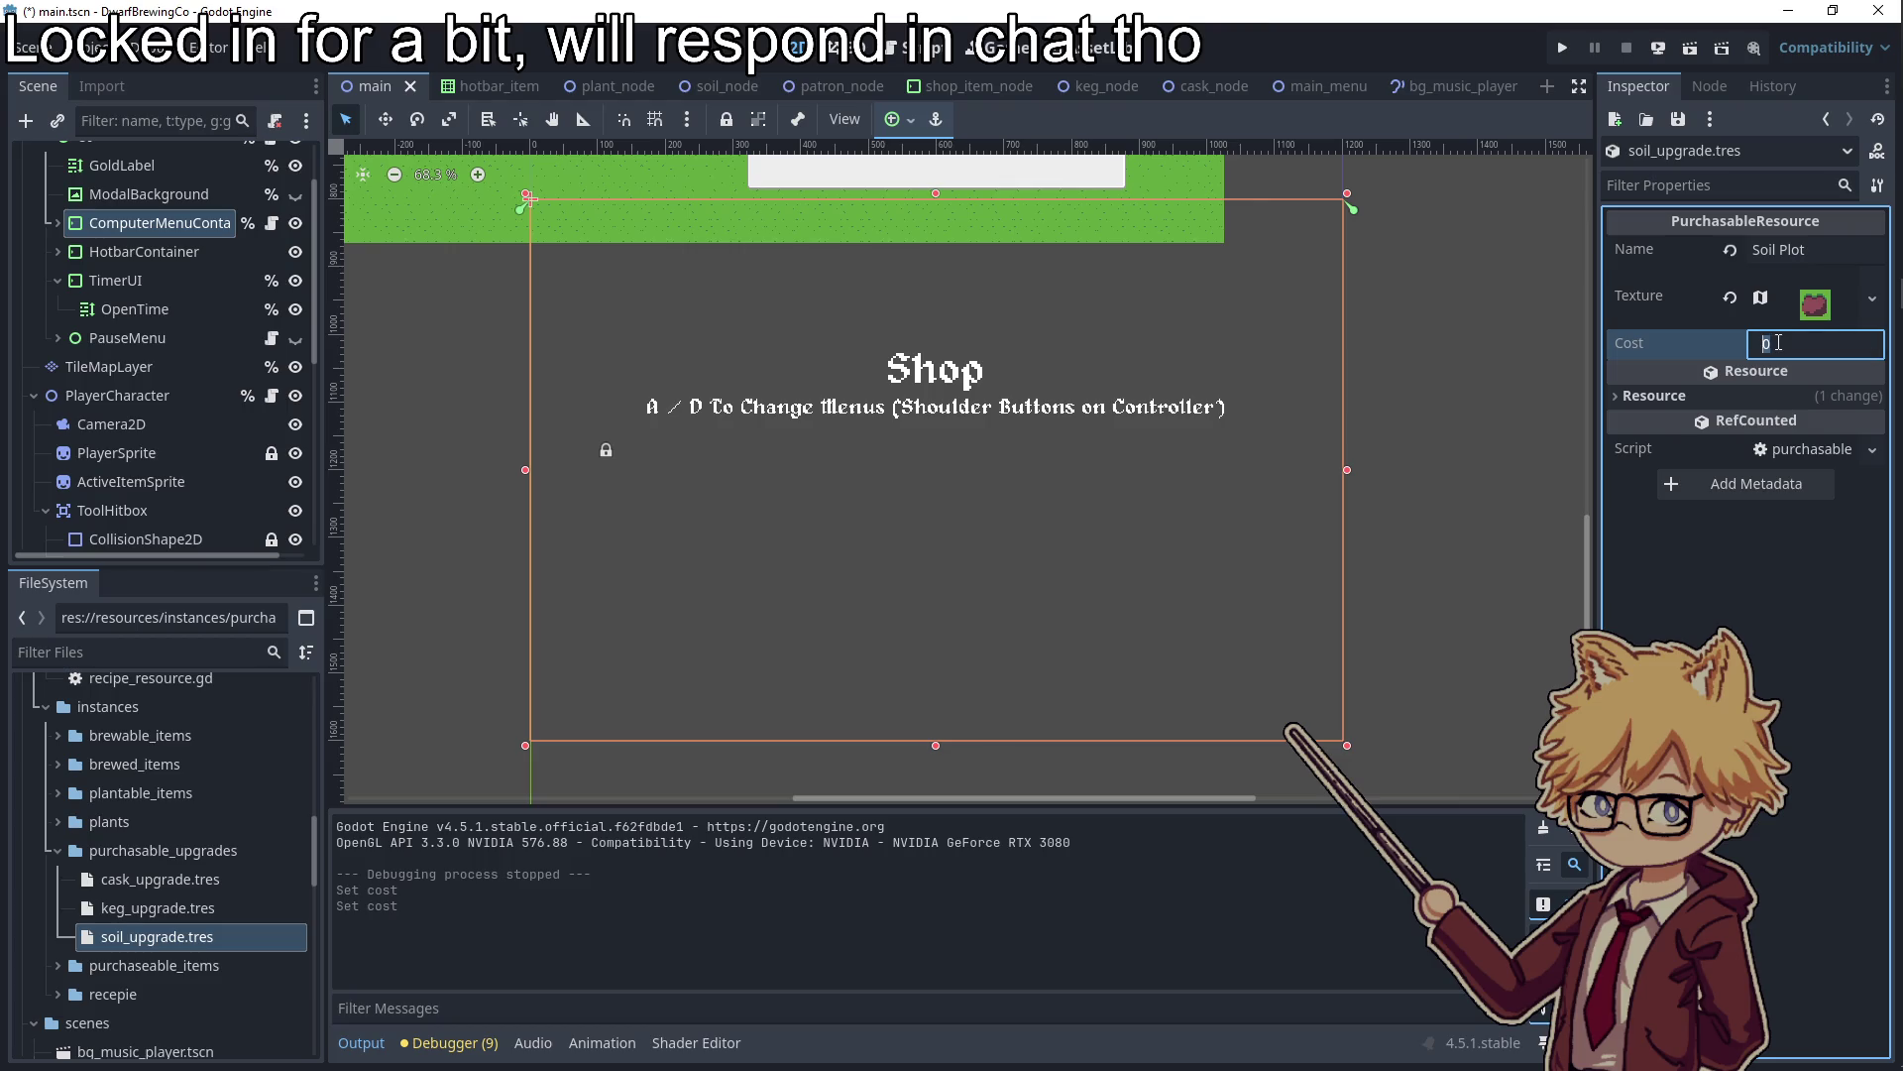
pyautogui.click(1458, 640)
pyautogui.hotkey('ctrl', 's')
pyautogui.click(173, 908)
pyautogui.click(191, 886)
pyautogui.click(1839, 338)
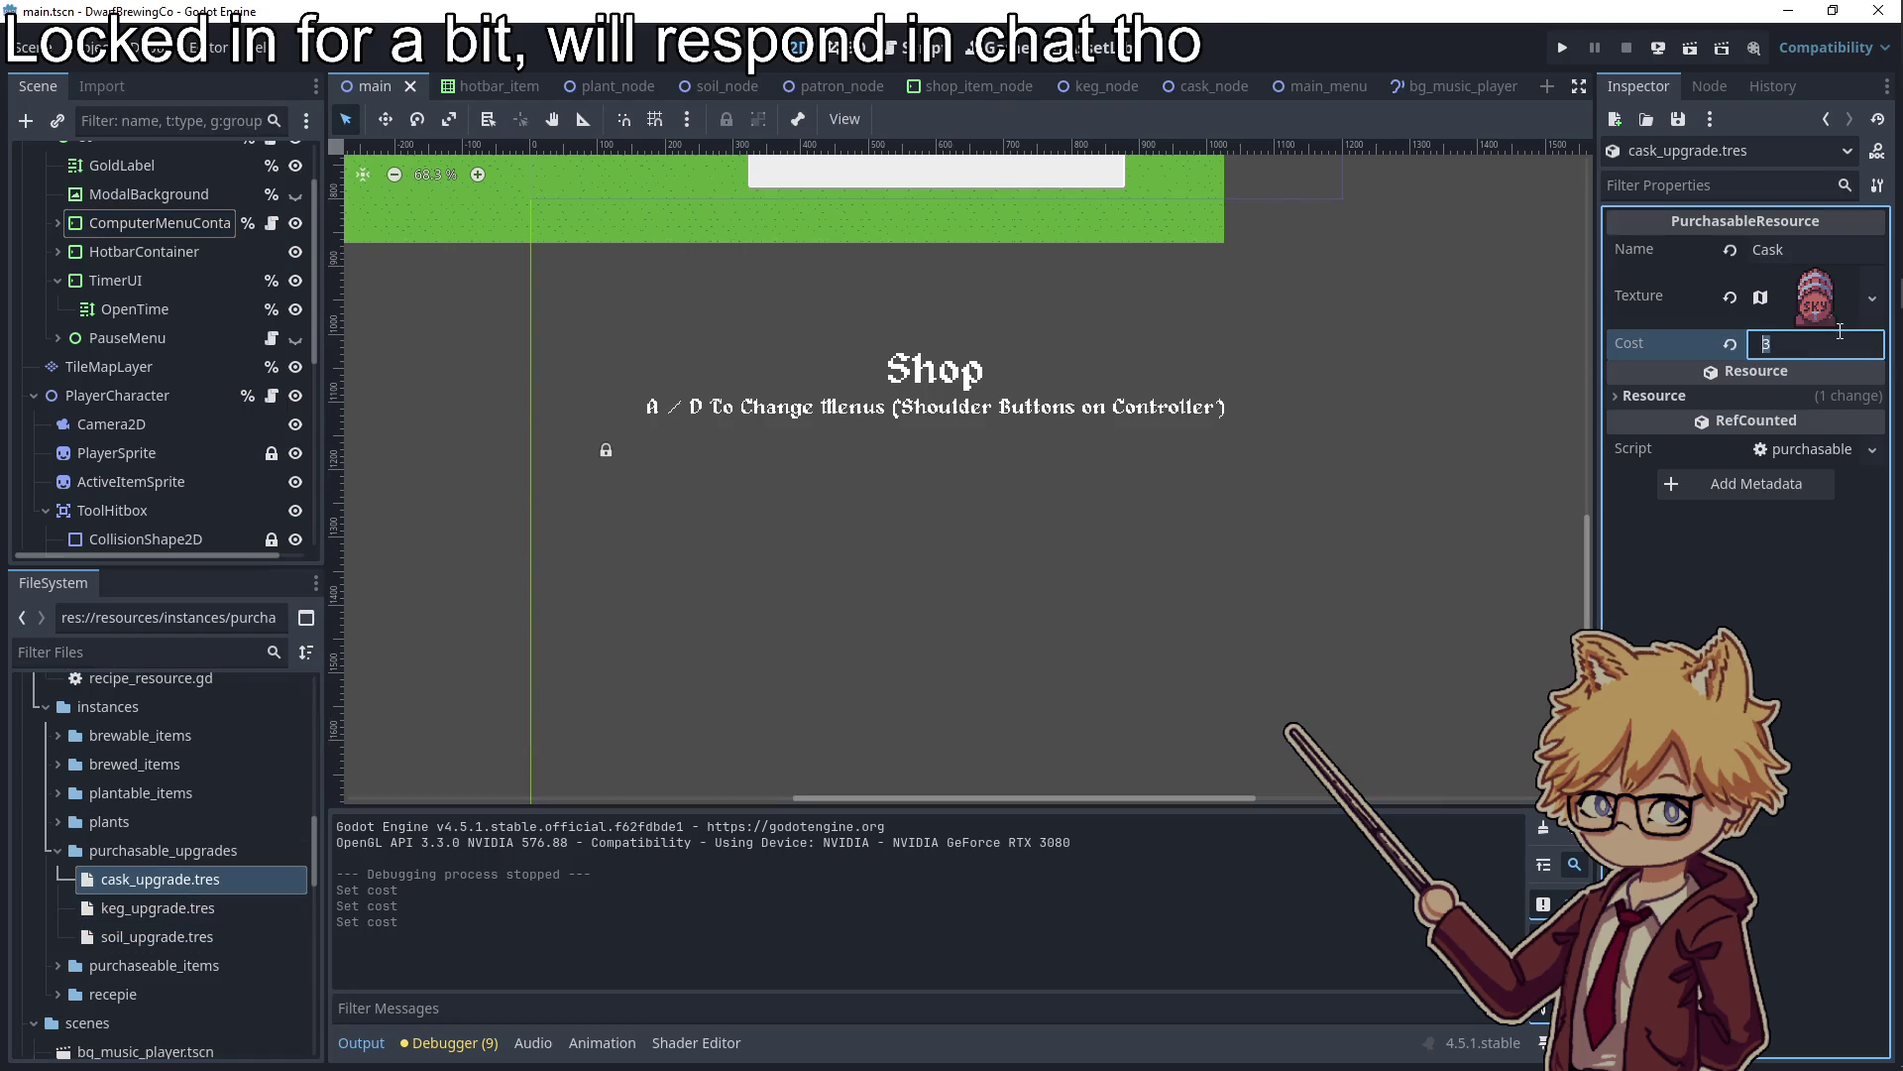
pyautogui.click(1316, 569)
# Review the blueberry, grape, hops and strawberry seed costs, save, and open ui.gd
pyautogui.scroll(-2, 56, 872)
pyautogui.click(56, 872)
pyautogui.scroll(-2, 59, 872)
pyautogui.click(169, 804)
pyautogui.click(157, 833)
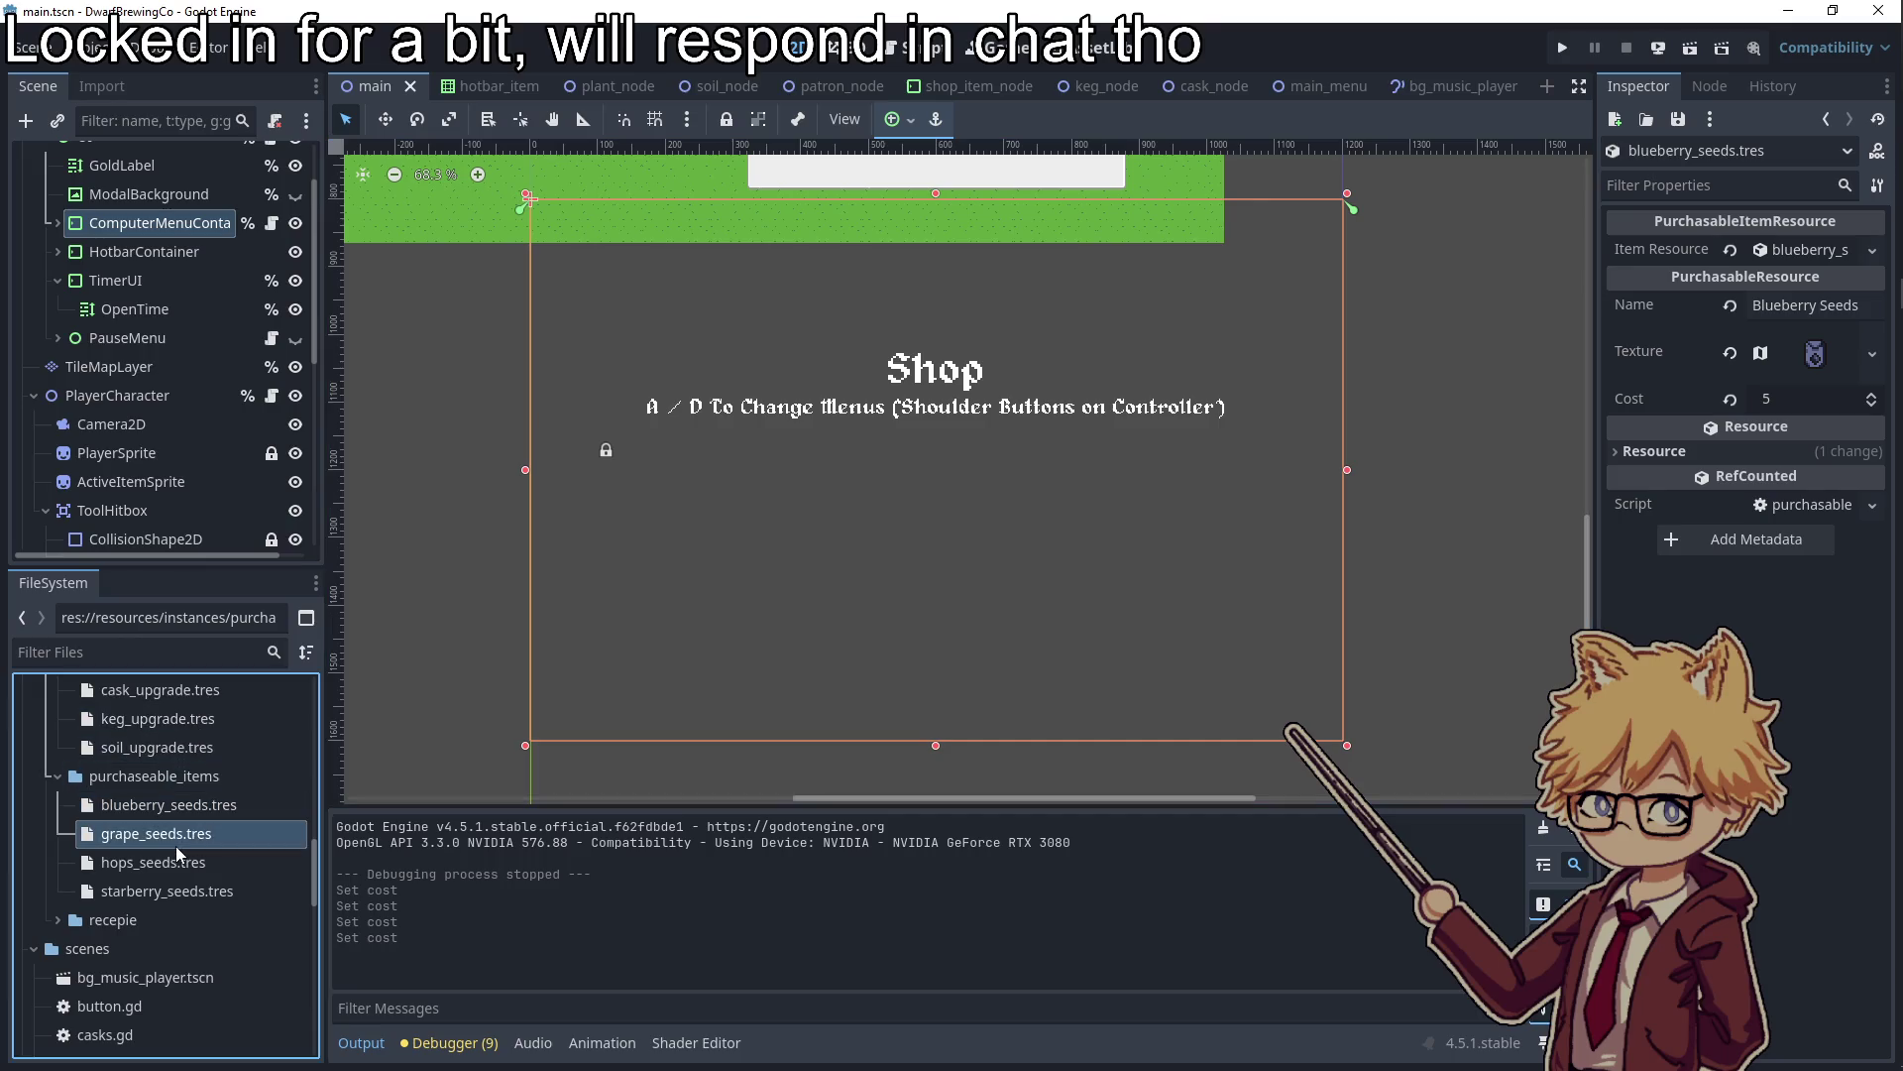
pyautogui.click(154, 862)
pyautogui.click(166, 891)
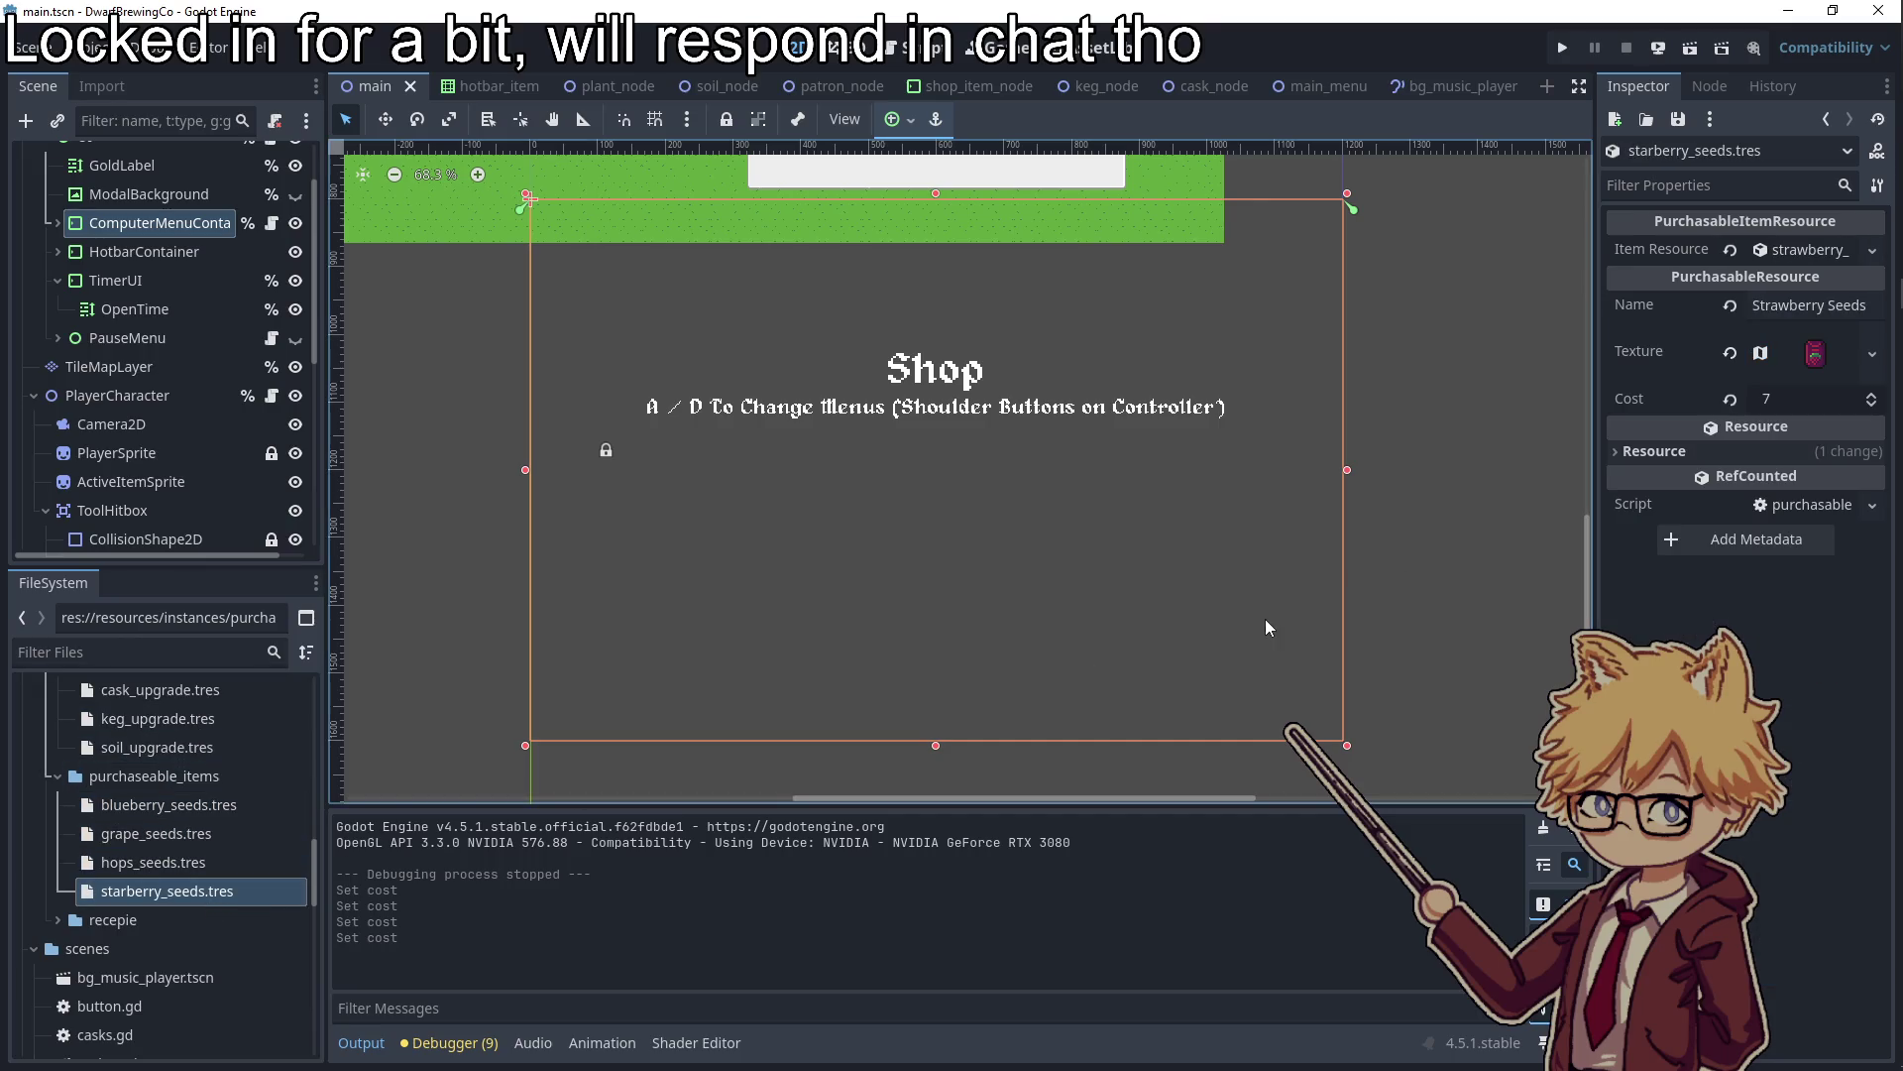
pyautogui.click(1487, 555)
pyautogui.hotkey('ctrl', 's')
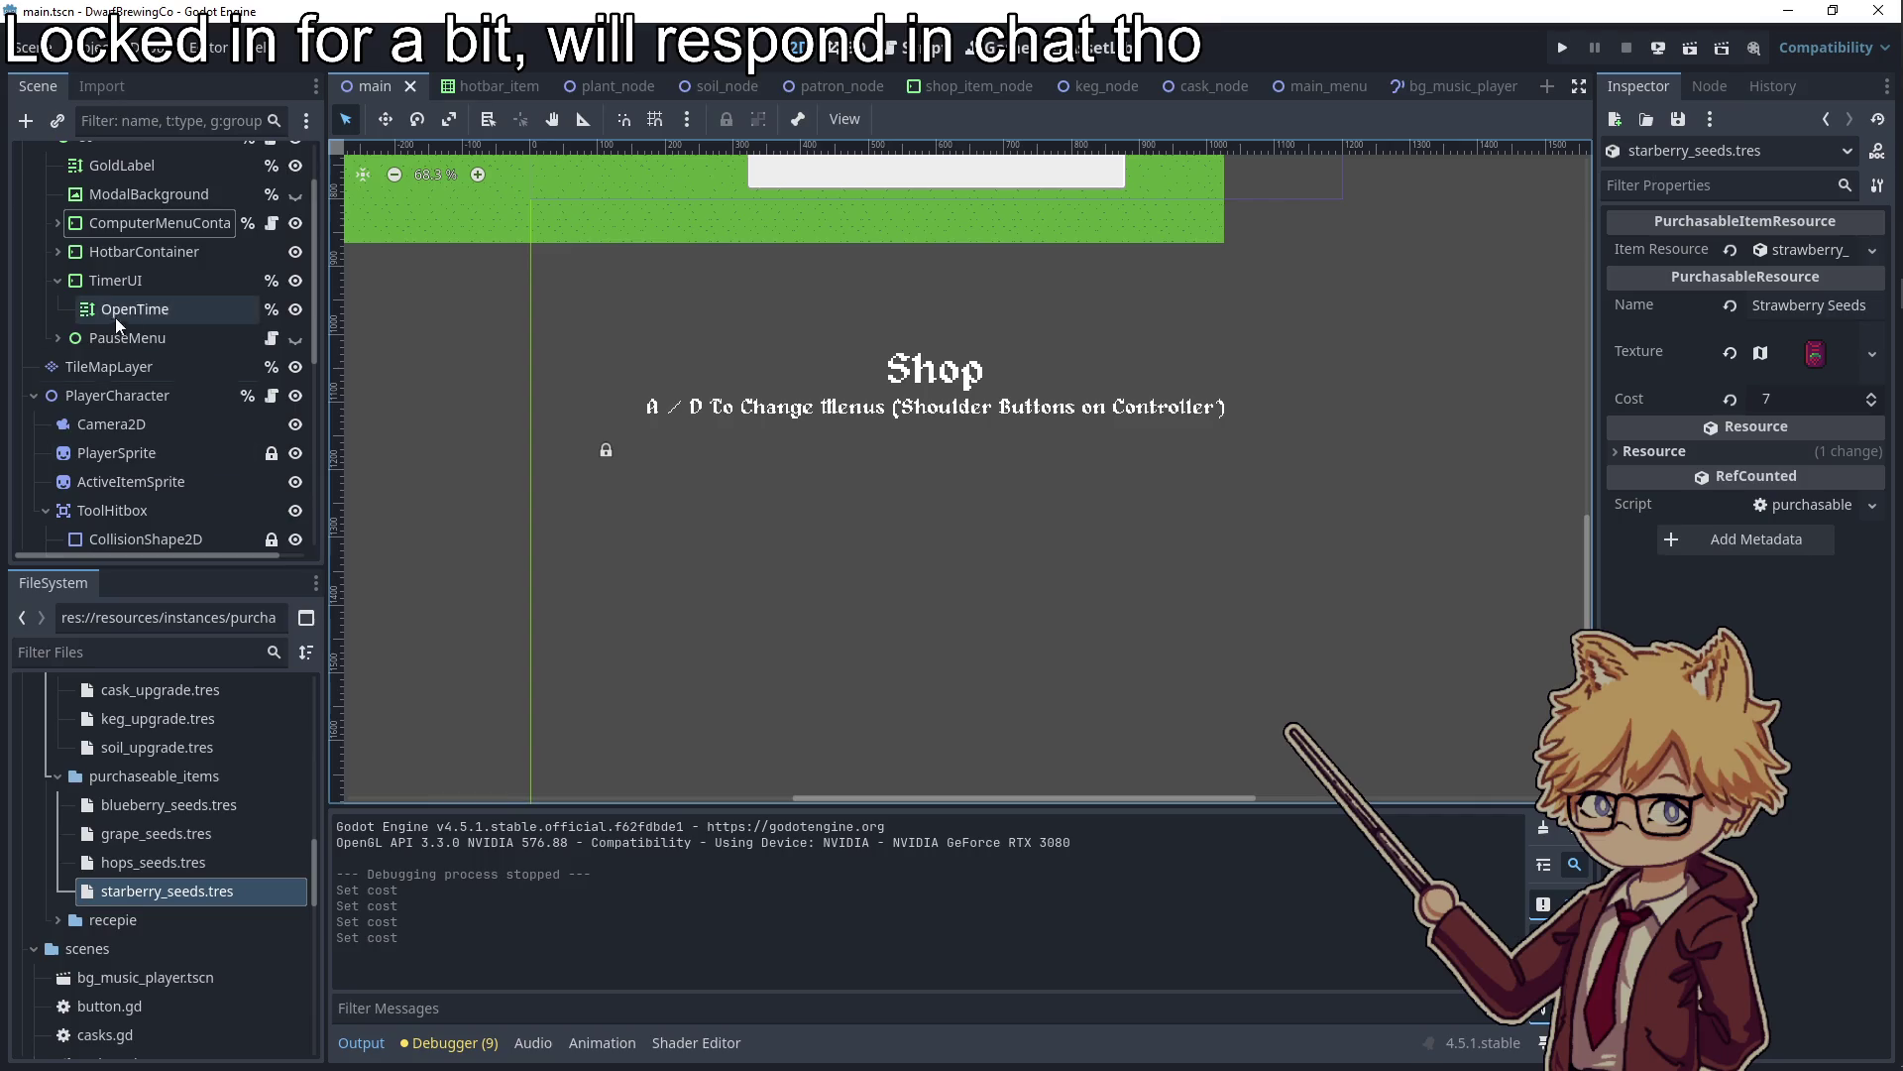
pyautogui.scroll(3, 119, 310)
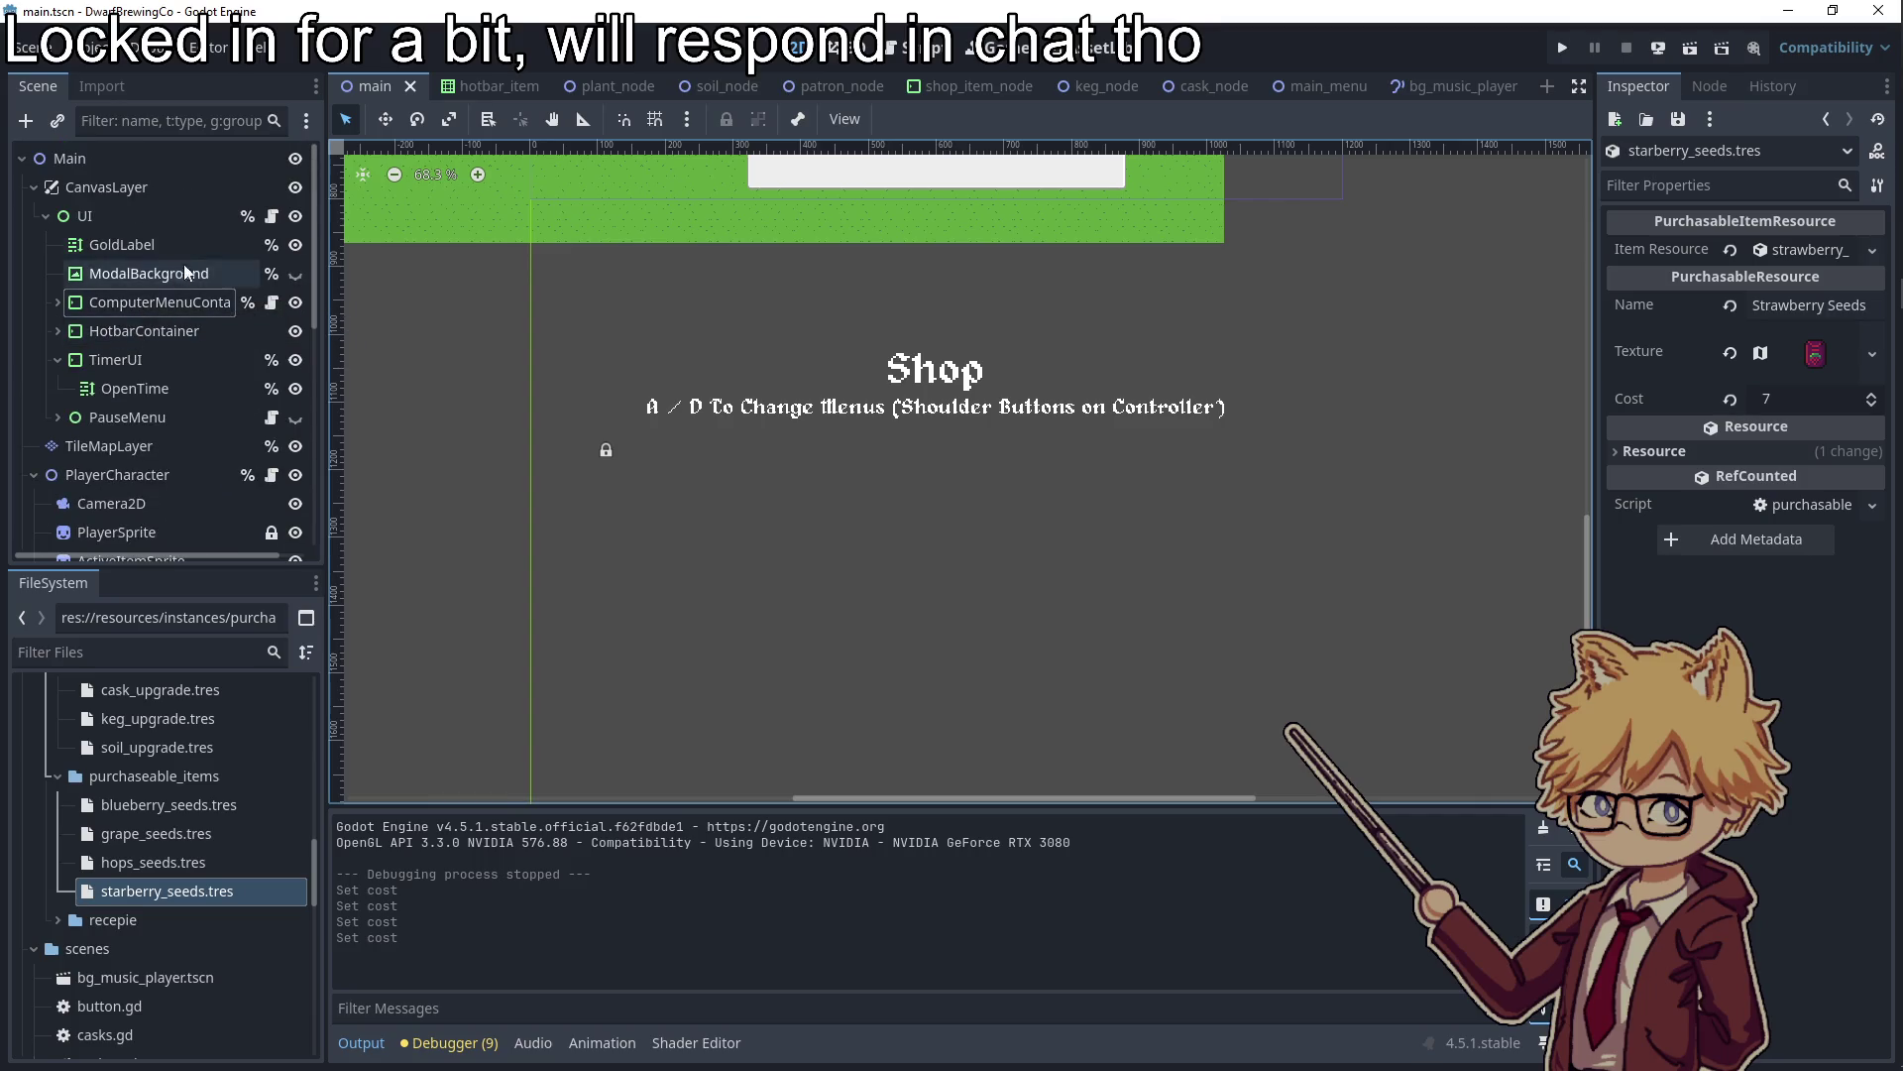
pyautogui.click(269, 218)
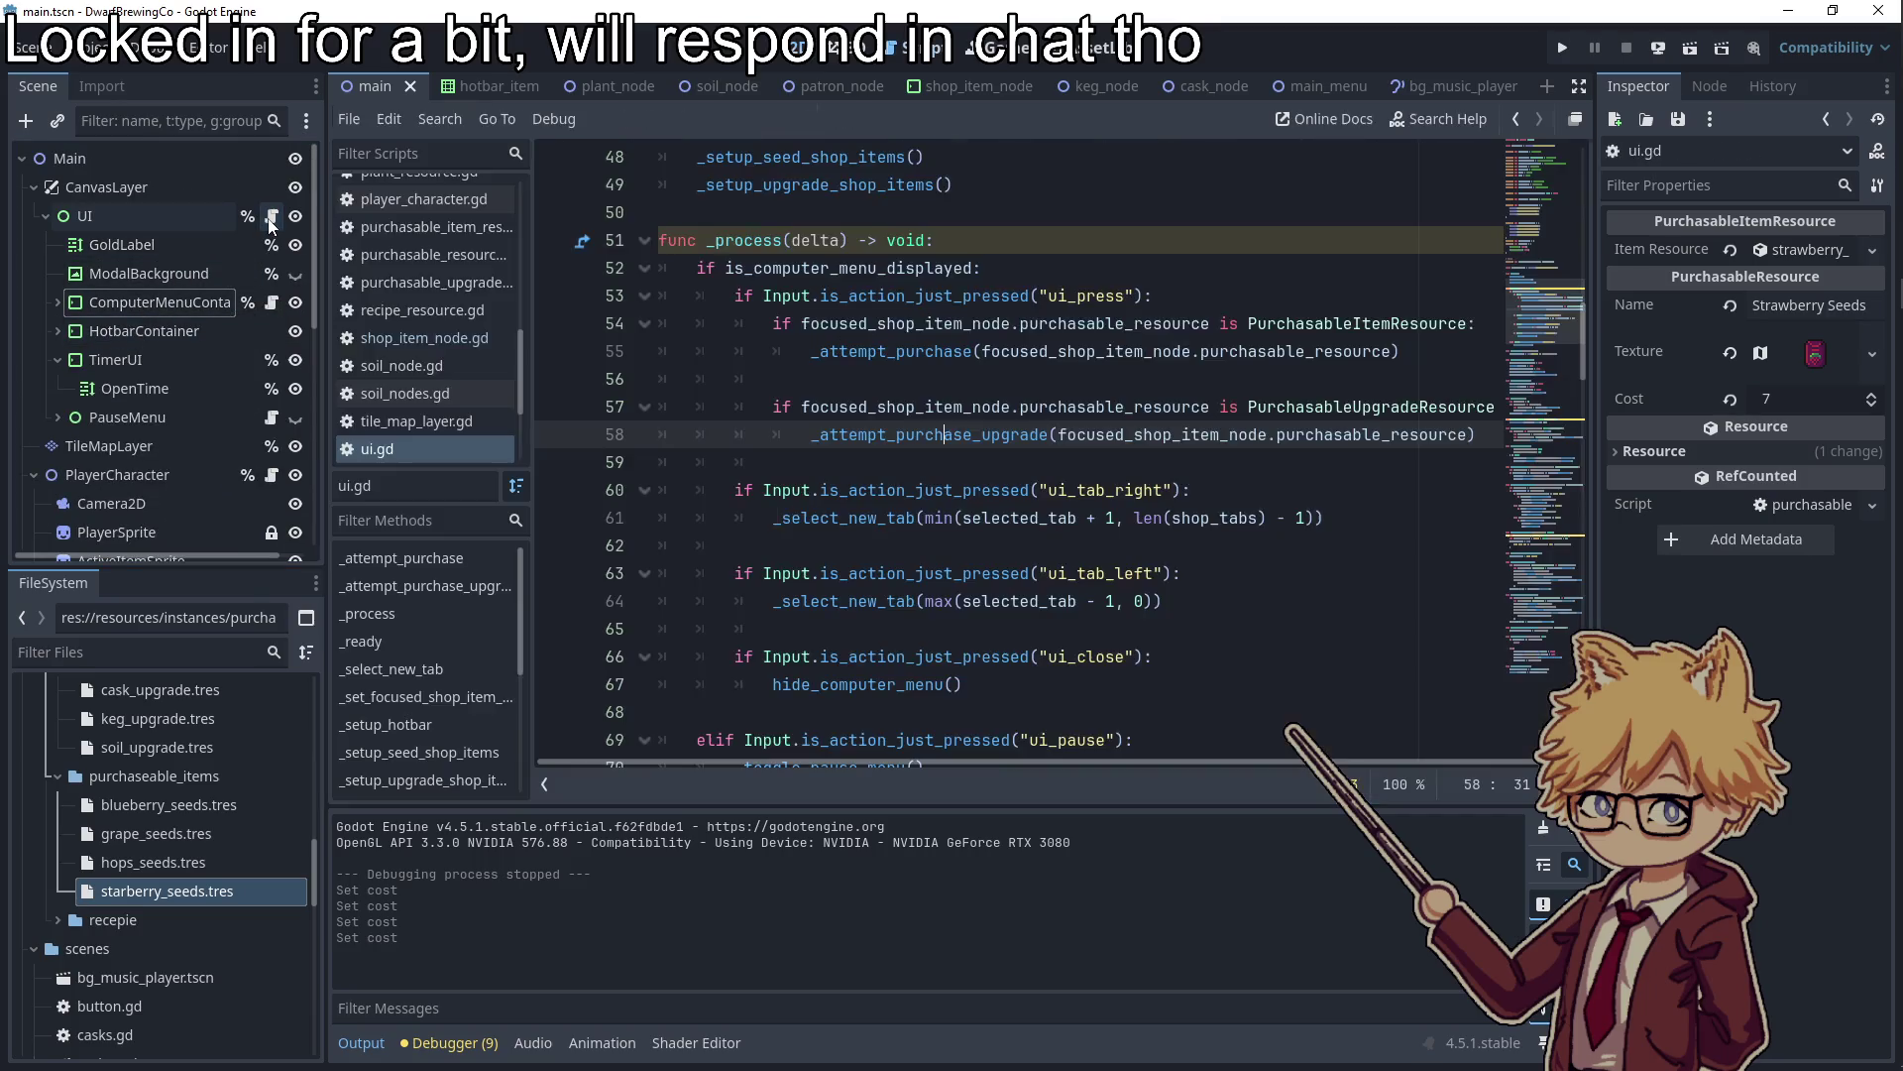
# Find _attempt_purchase_upgrade in ui.gd and copy the purchasable_upgrade_resource reference
pyautogui.click(975, 390)
pyautogui.scroll(-1, 952, 437)
pyautogui.scroll(2, 936, 486)
pyautogui.scroll(-1, 936, 485)
pyautogui.scroll(1, 936, 486)
pyautogui.keyDown('ctrl'); pyautogui.click(1041, 376); pyautogui.keyUp('ctrl')
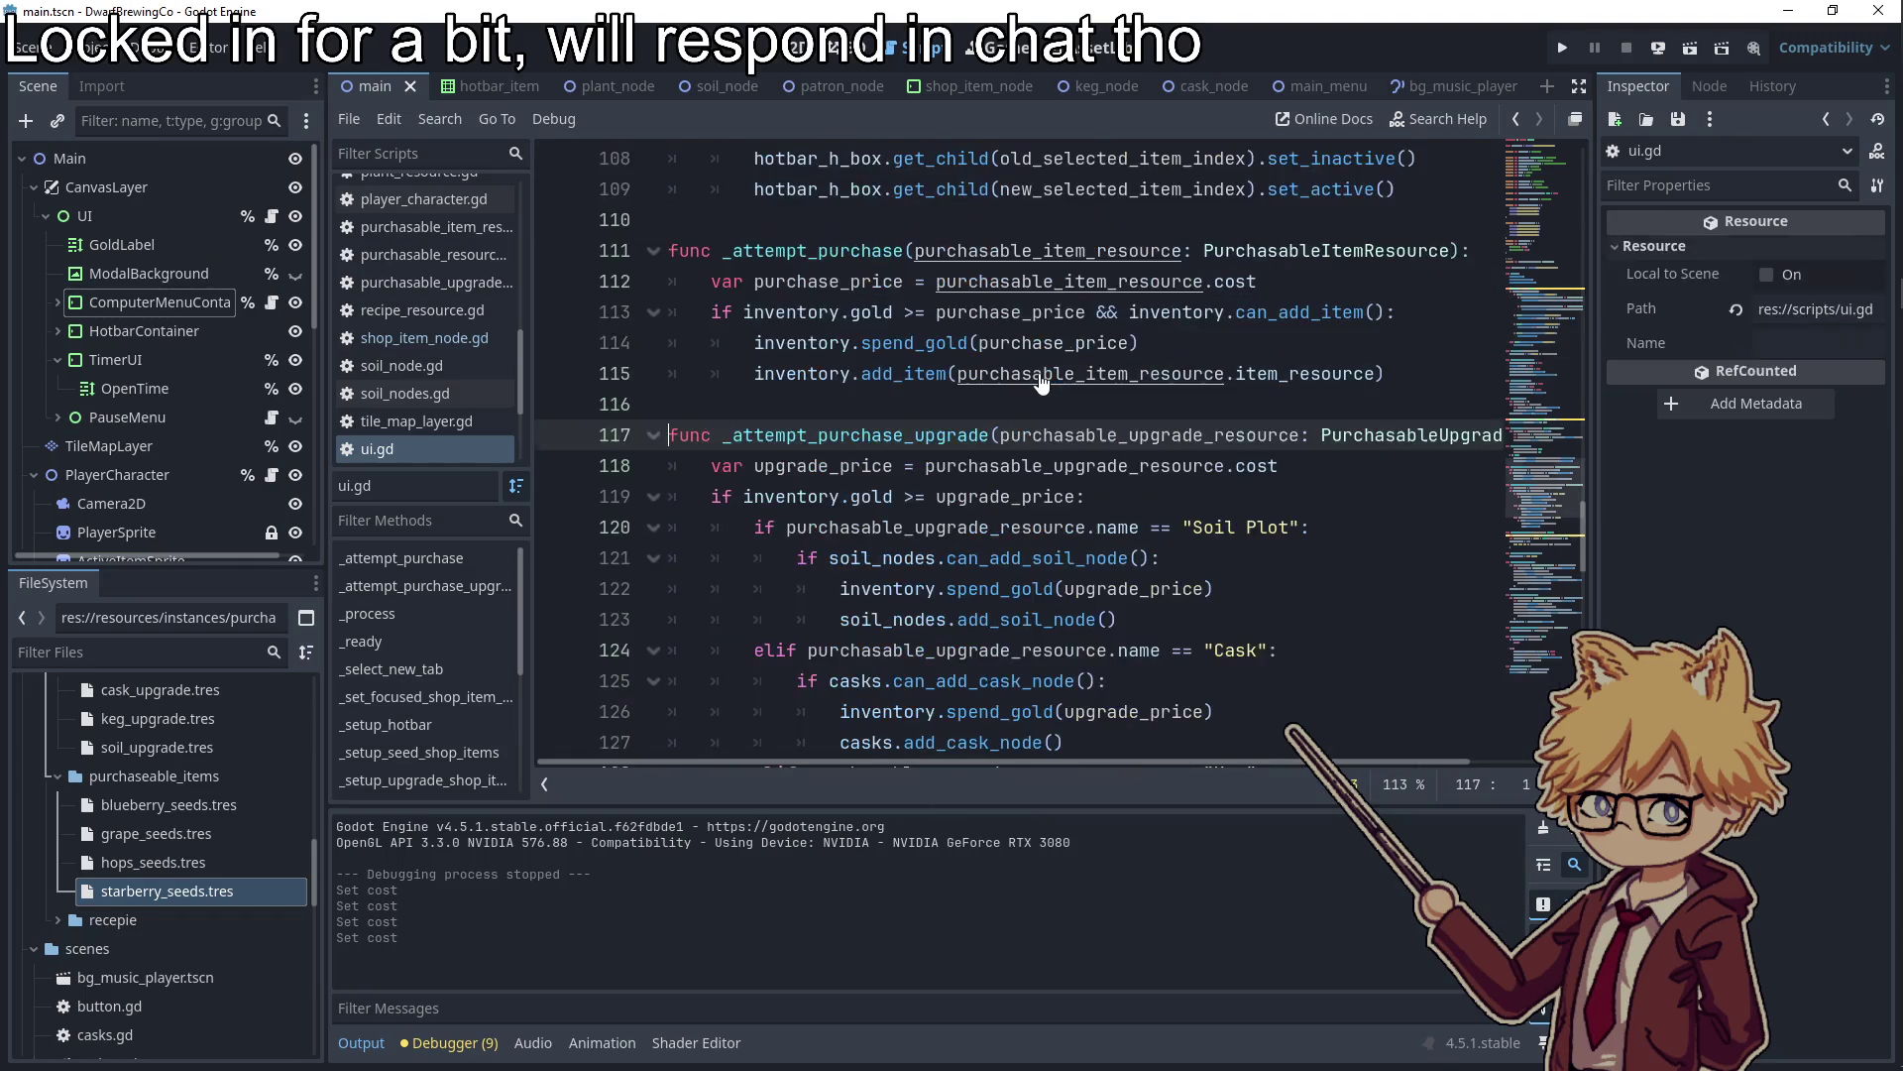
pyautogui.scroll(-1, 984, 430)
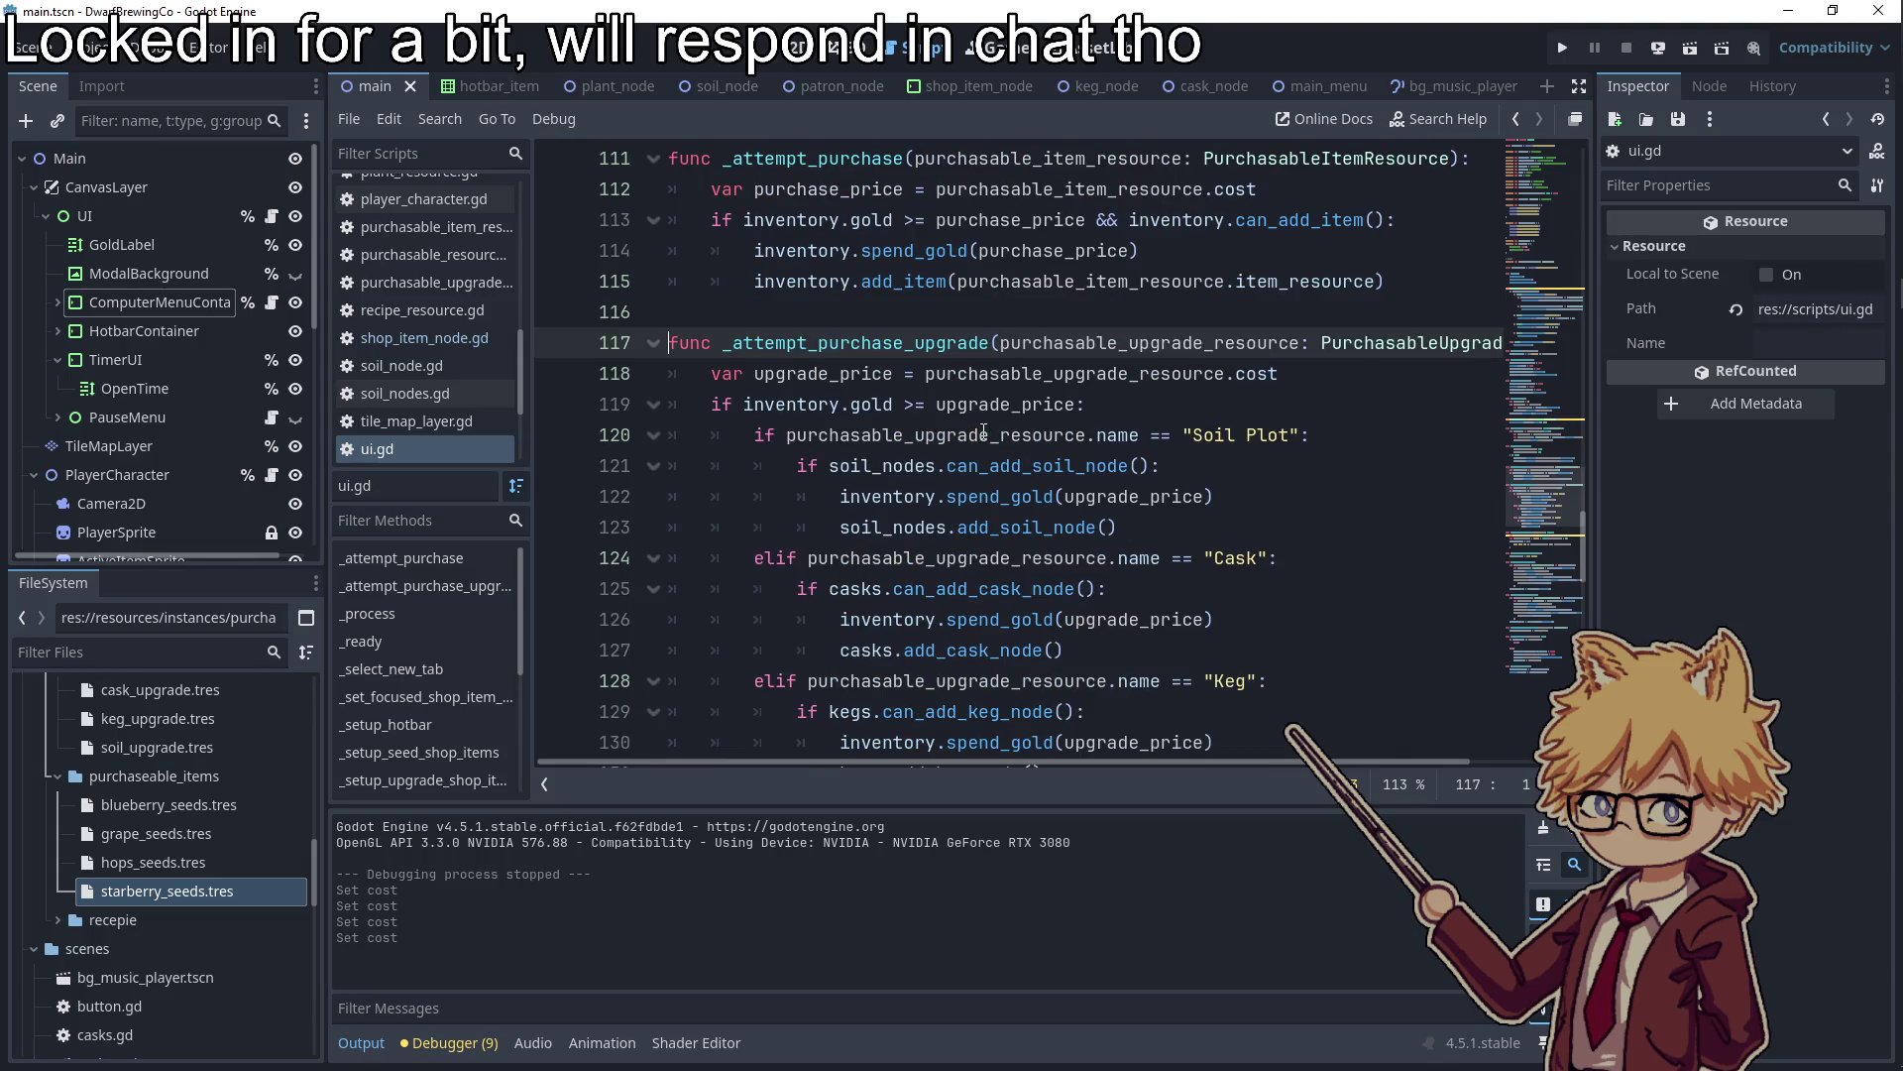
pyautogui.scroll(-2, 981, 420)
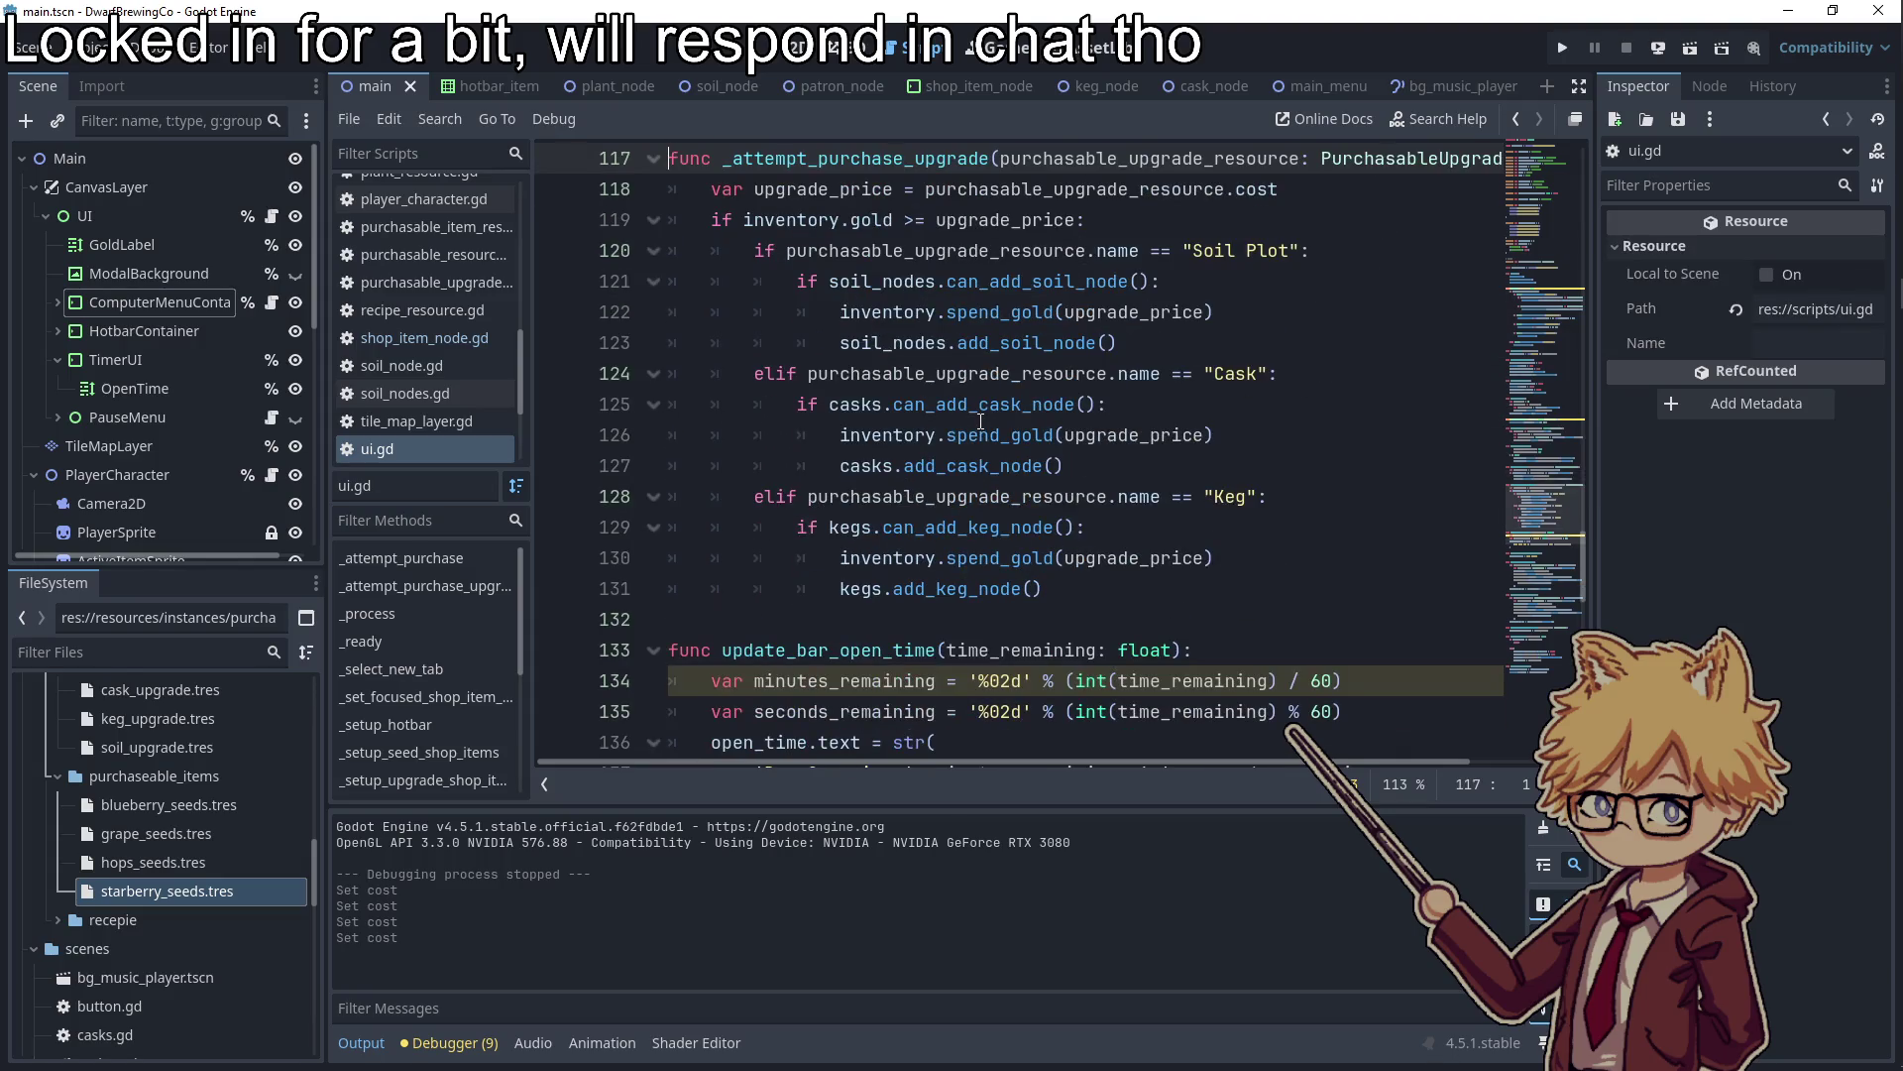
pyautogui.scroll(1, 995, 536)
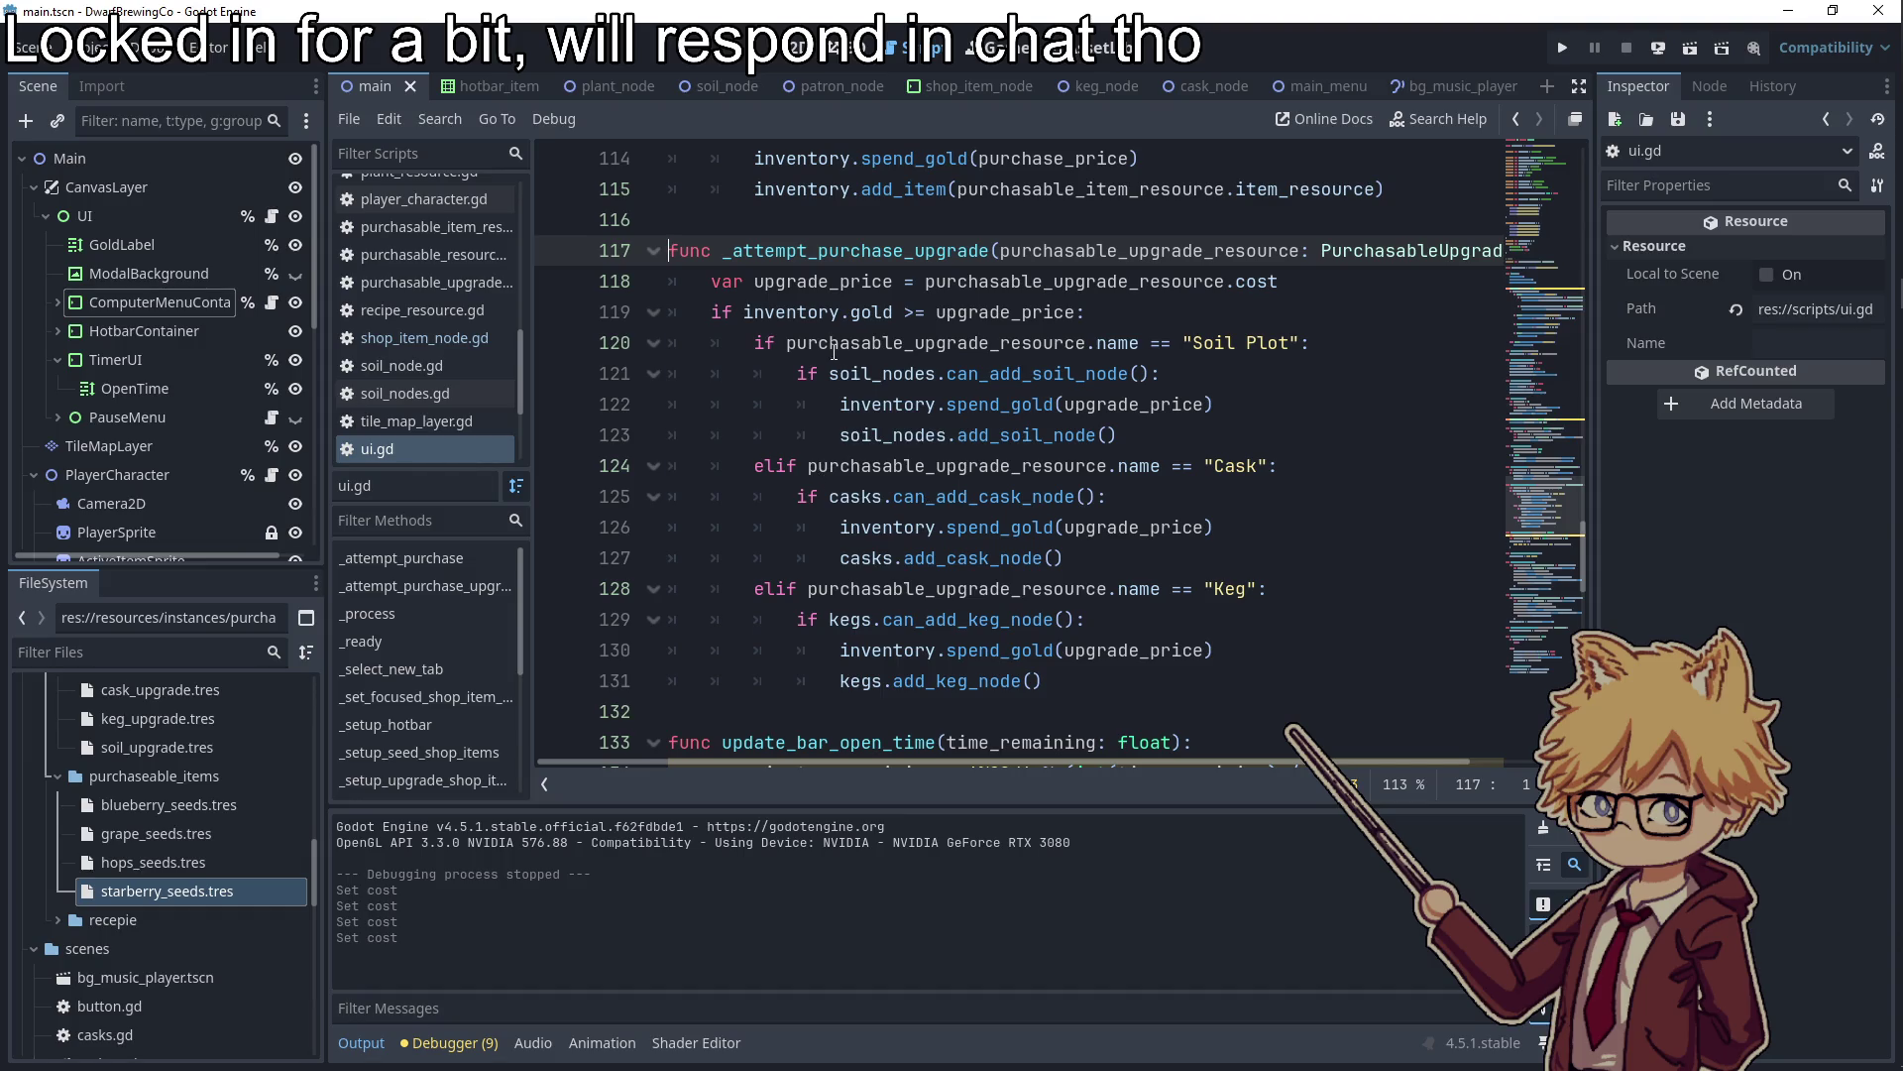
pyautogui.moveTo(788, 347); pyautogui.dragTo(1138, 347)
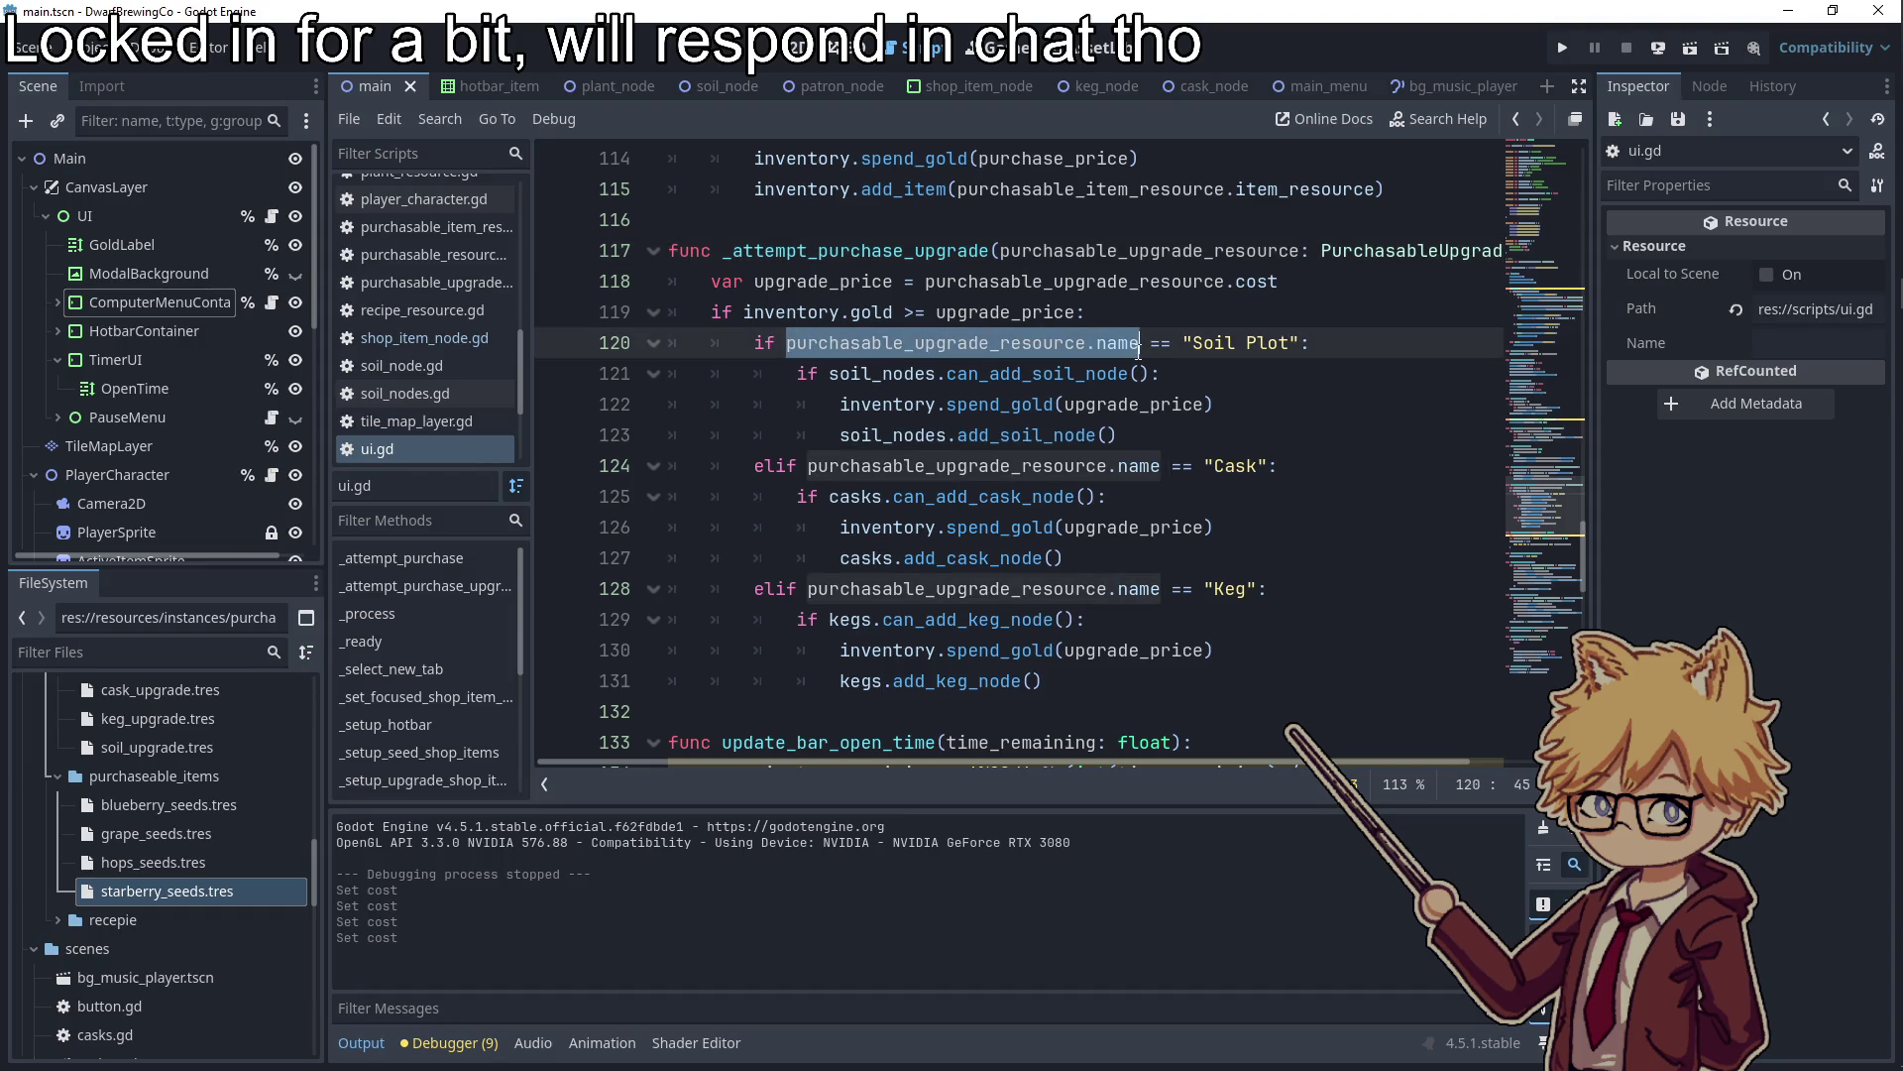
pyautogui.hotkey('ctrl', 'c')
# Add 'purchasable_upgrade_resource.cost += 5' to the Soil Plot branch after add_soil_node
pyautogui.click(1191, 377)
pyautogui.press('Return')
pyautogui.hotkey('ctrl', 'v')
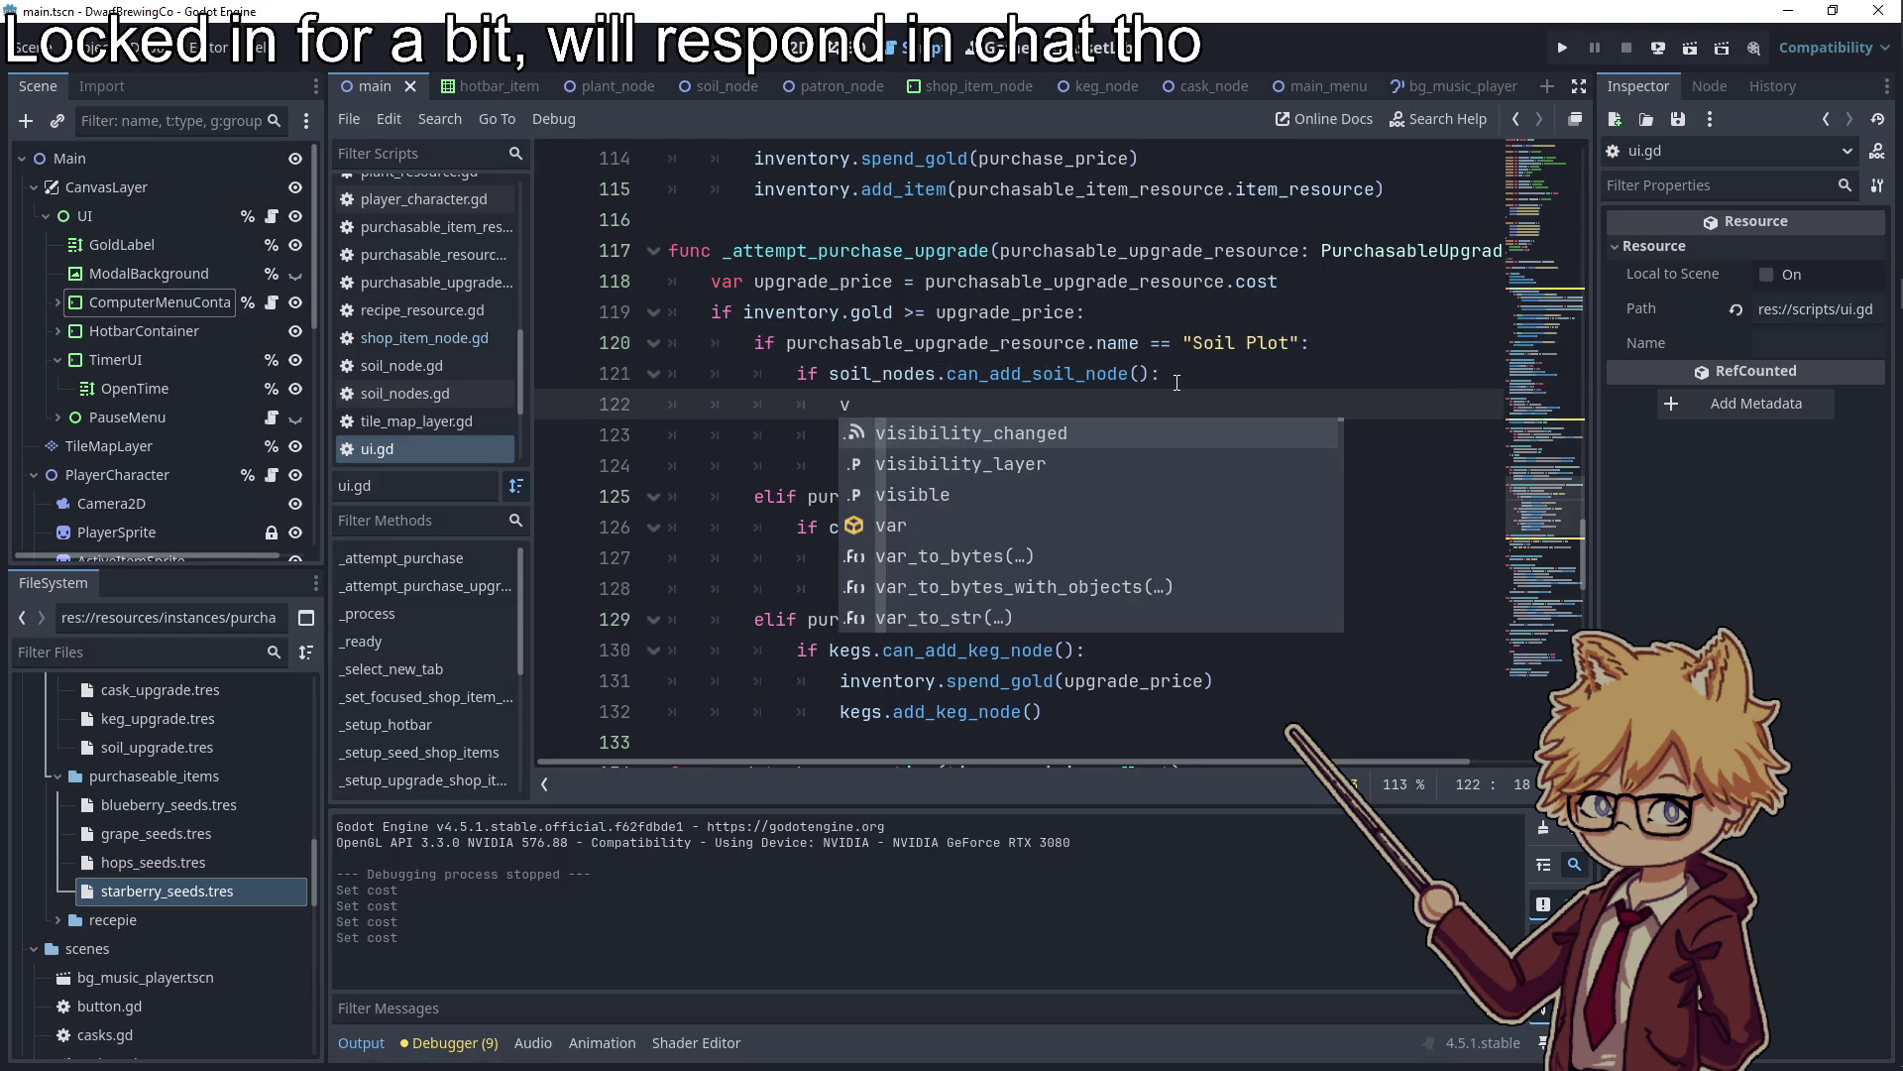
pyautogui.press('BackSpace')
pyautogui.press('BackSpace')
pyautogui.press('BackSpace')
pyautogui.write('up')
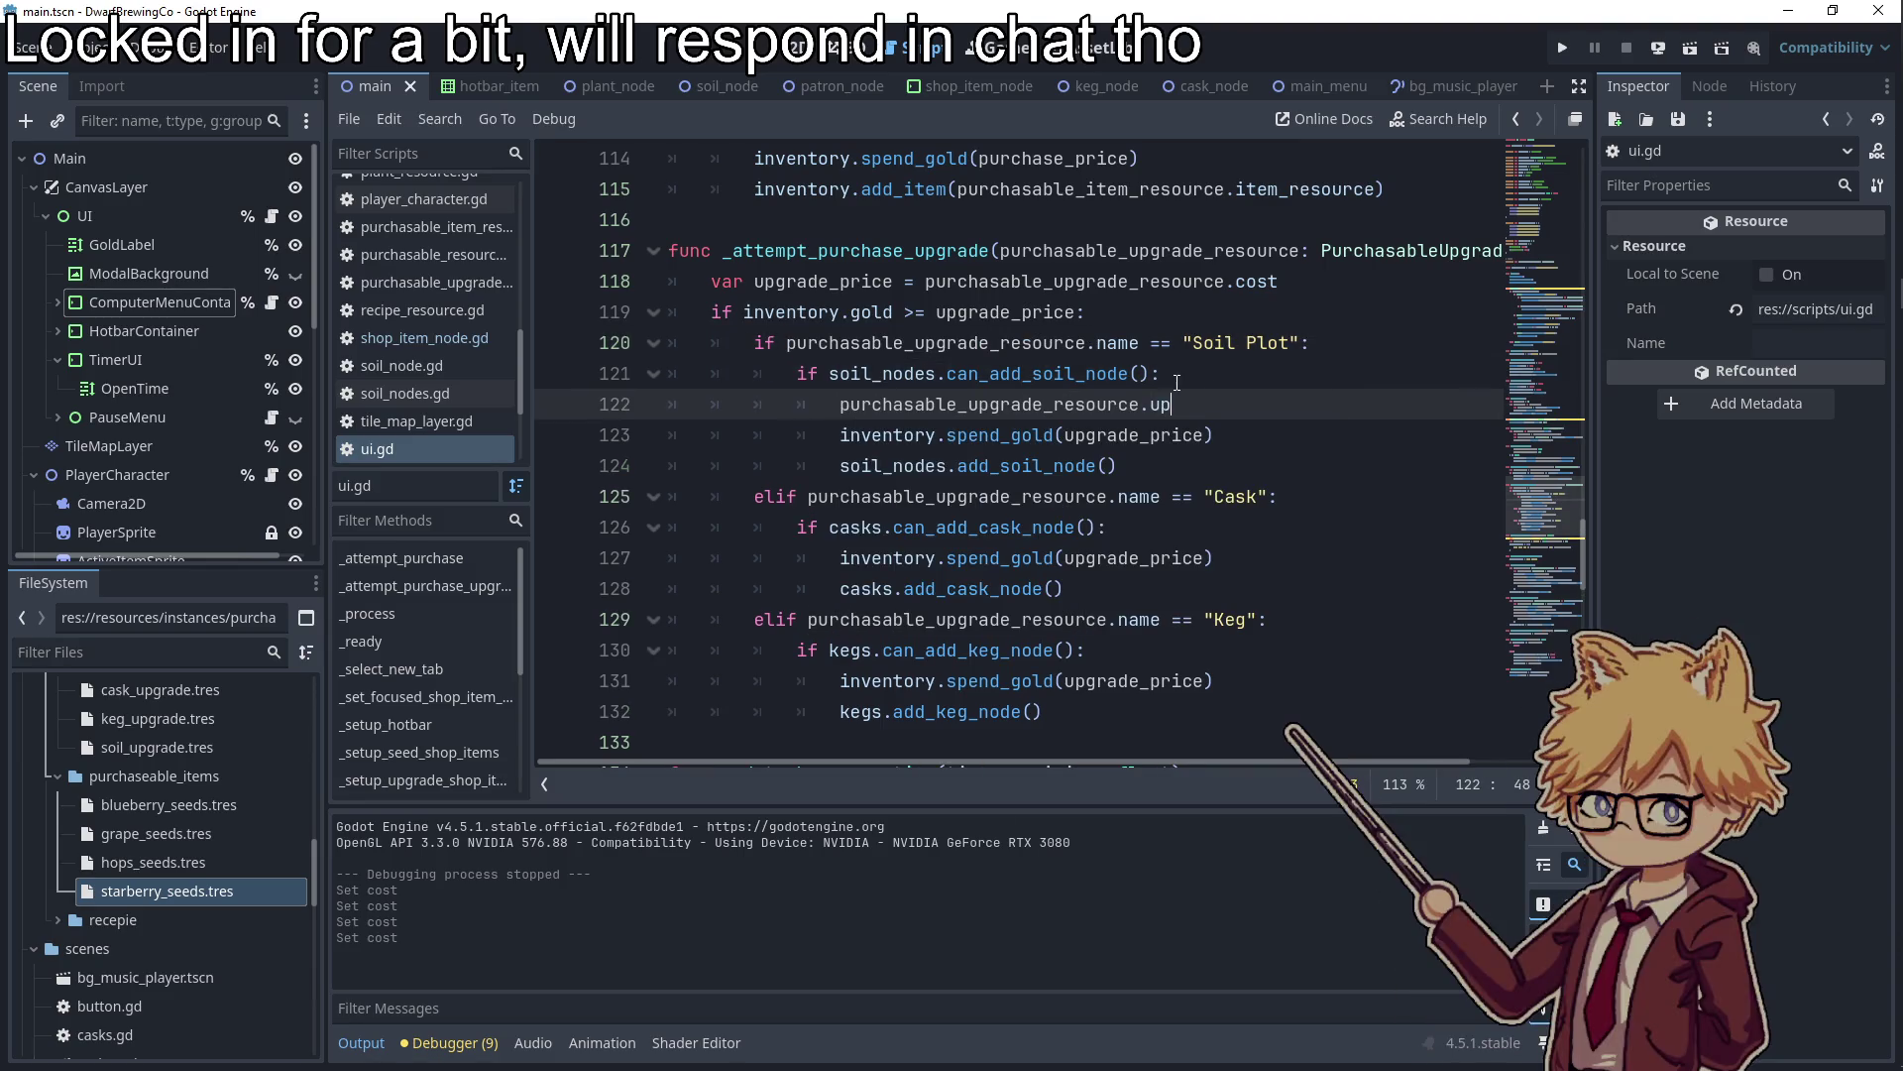
pyautogui.write('gra')
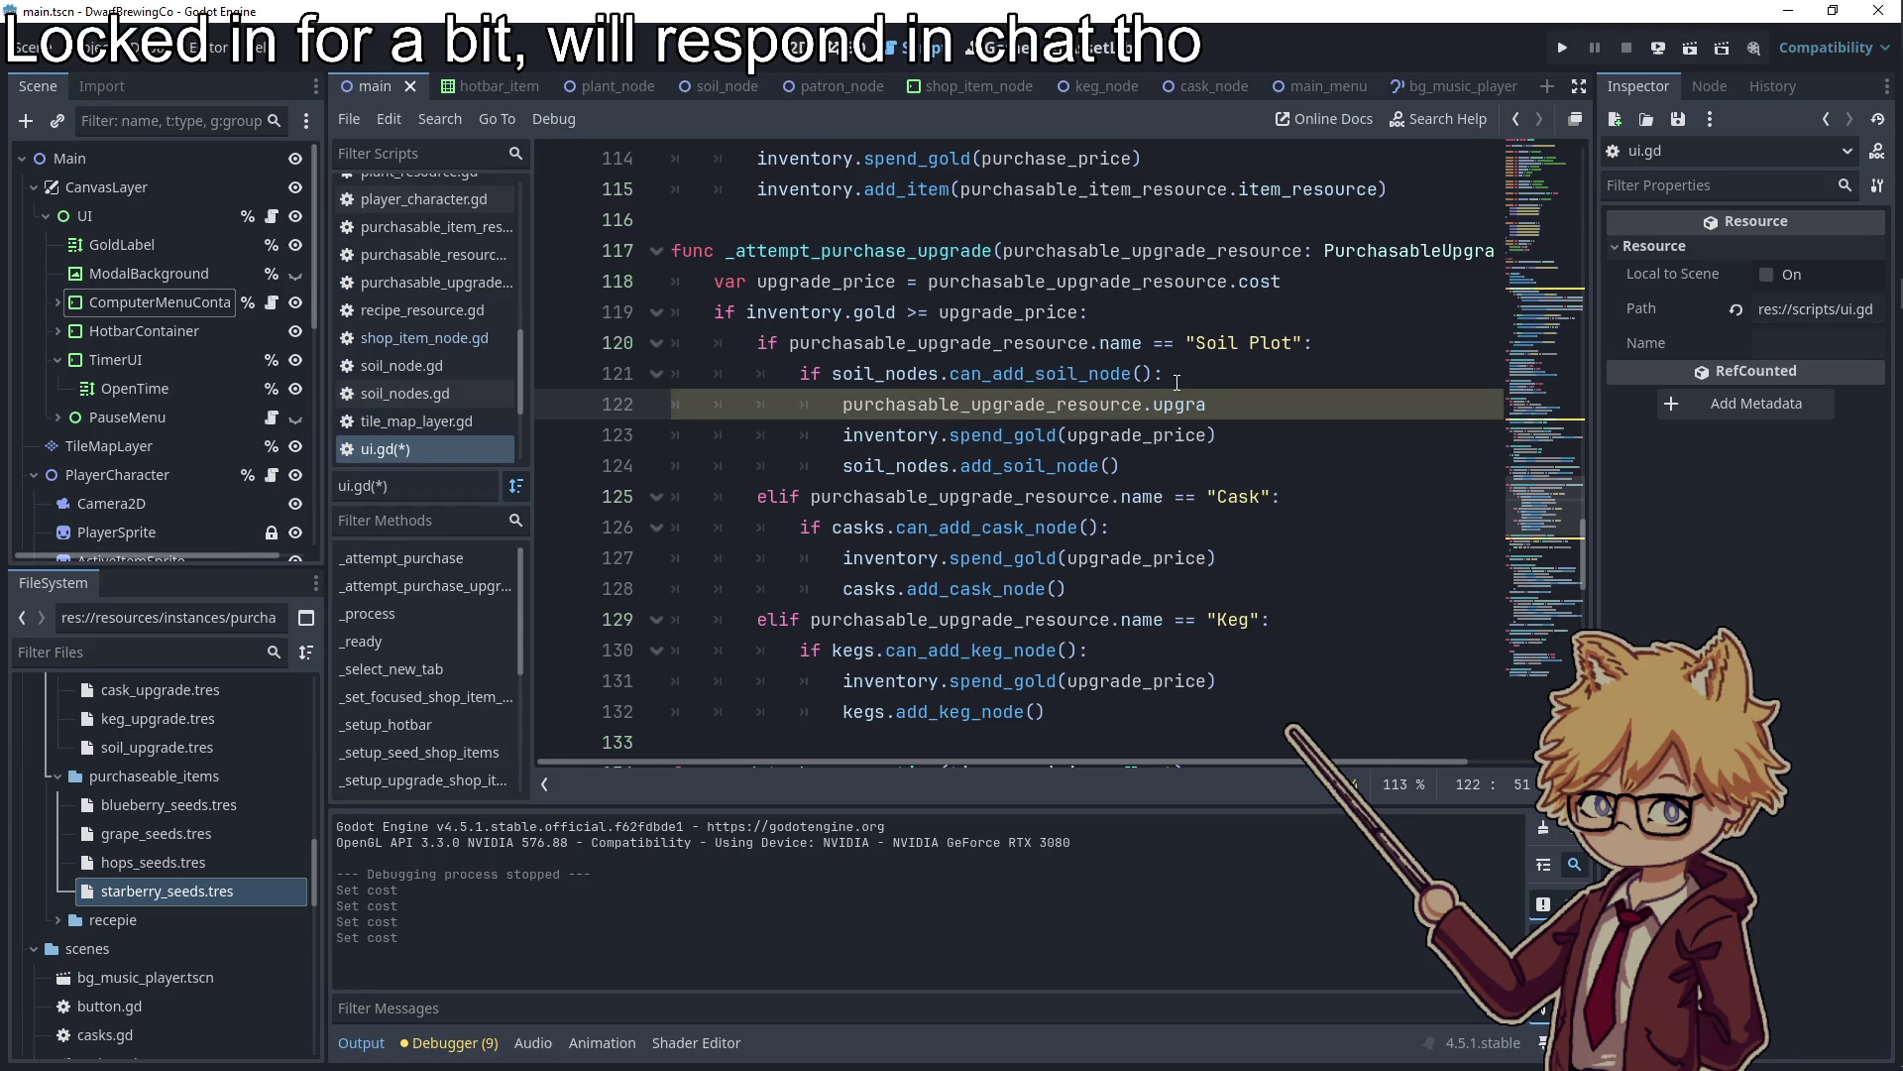
pyautogui.press('BackSpace')
pyautogui.press('BackSpace')
pyautogui.press('BackSpace')
pyautogui.write('ost +')
pyautogui.hotkey('shift', 'Home')
pyautogui.press('BackSpace')
pyautogui.click(1128, 455)
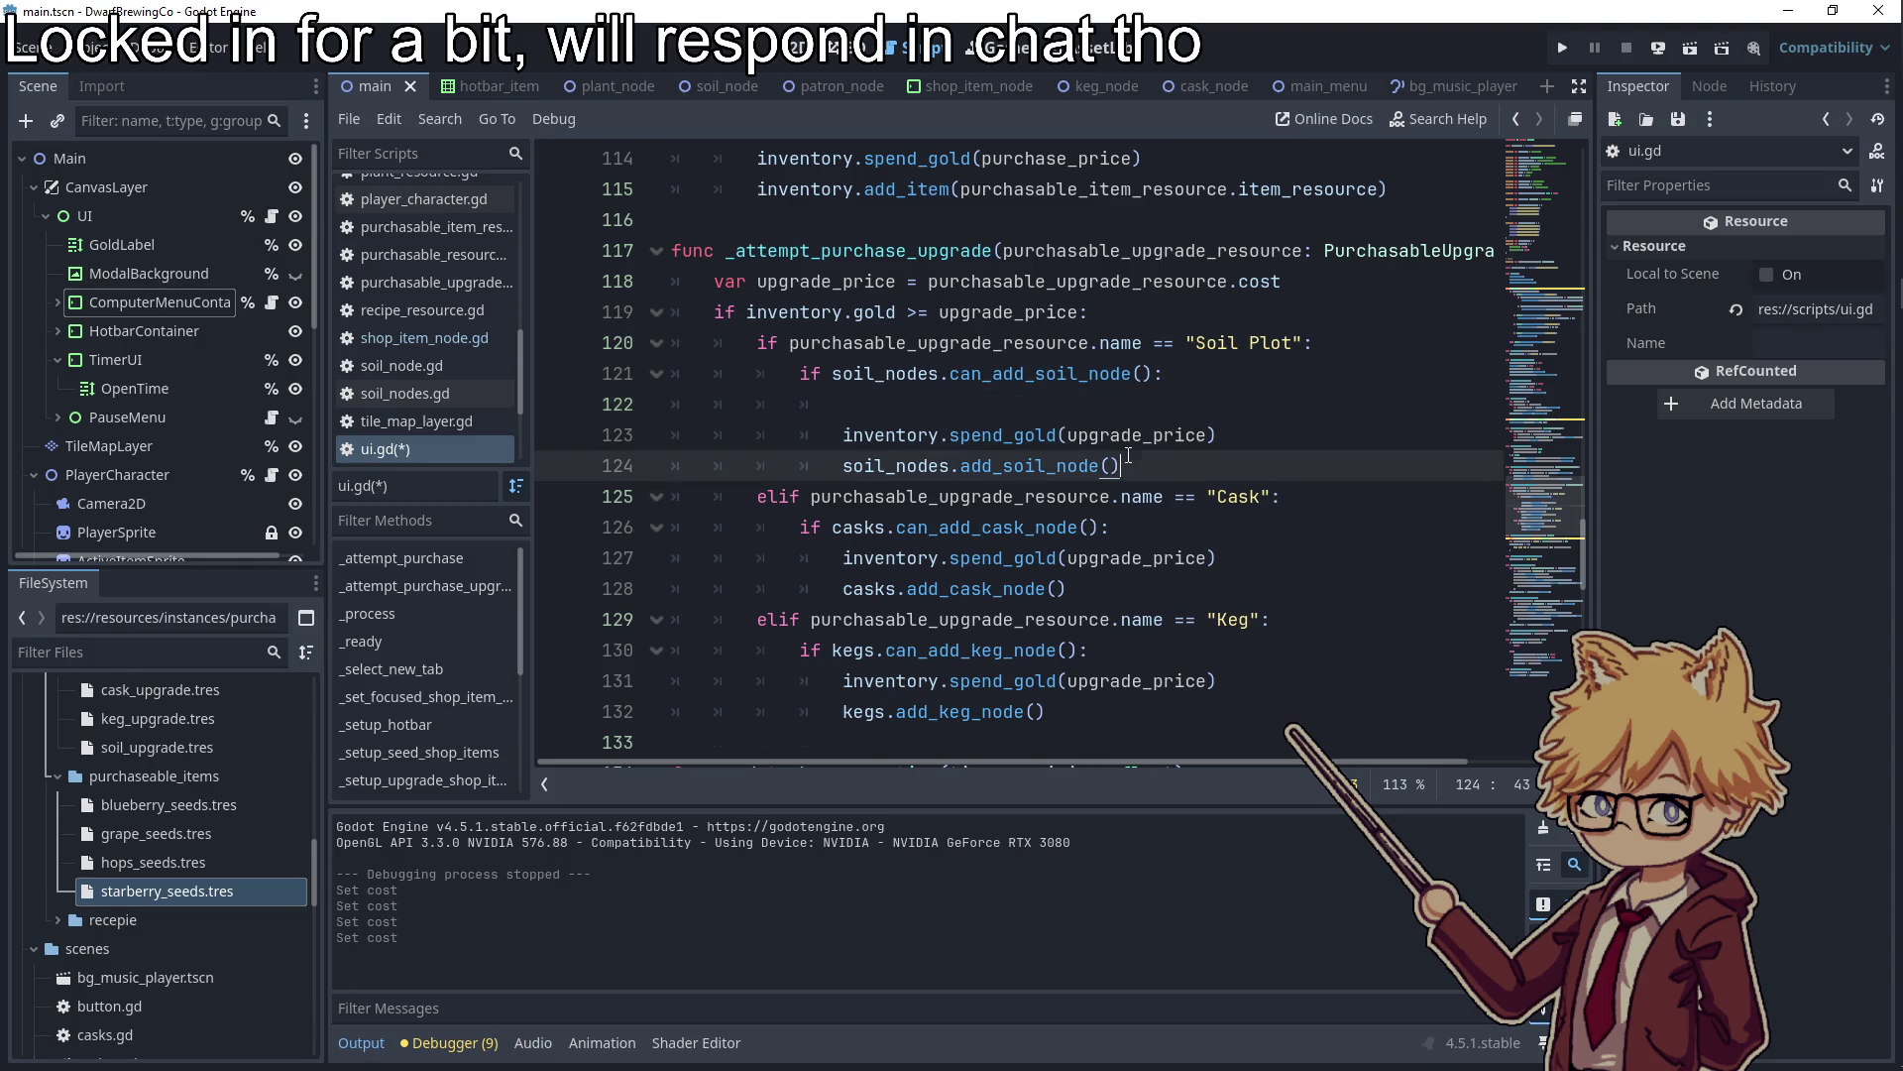
pyautogui.press('Return')
pyautogui.hotkey('ctrl', 'v')
pyautogui.click(953, 406)
pyautogui.hotkey('ctrl', 'shift', 'k')
# Add the same cost += 5 line after add_cask_node and add_keg_node, then run with F5
pyautogui.moveTo(843, 465); pyautogui.dragTo(1251, 465)
pyautogui.hotkey('ctrl', 'c')
pyautogui.press('BackSpace')
pyautogui.click(1088, 588)
pyautogui.hotkey('ctrl', 'z')
pyautogui.click(1087, 588)
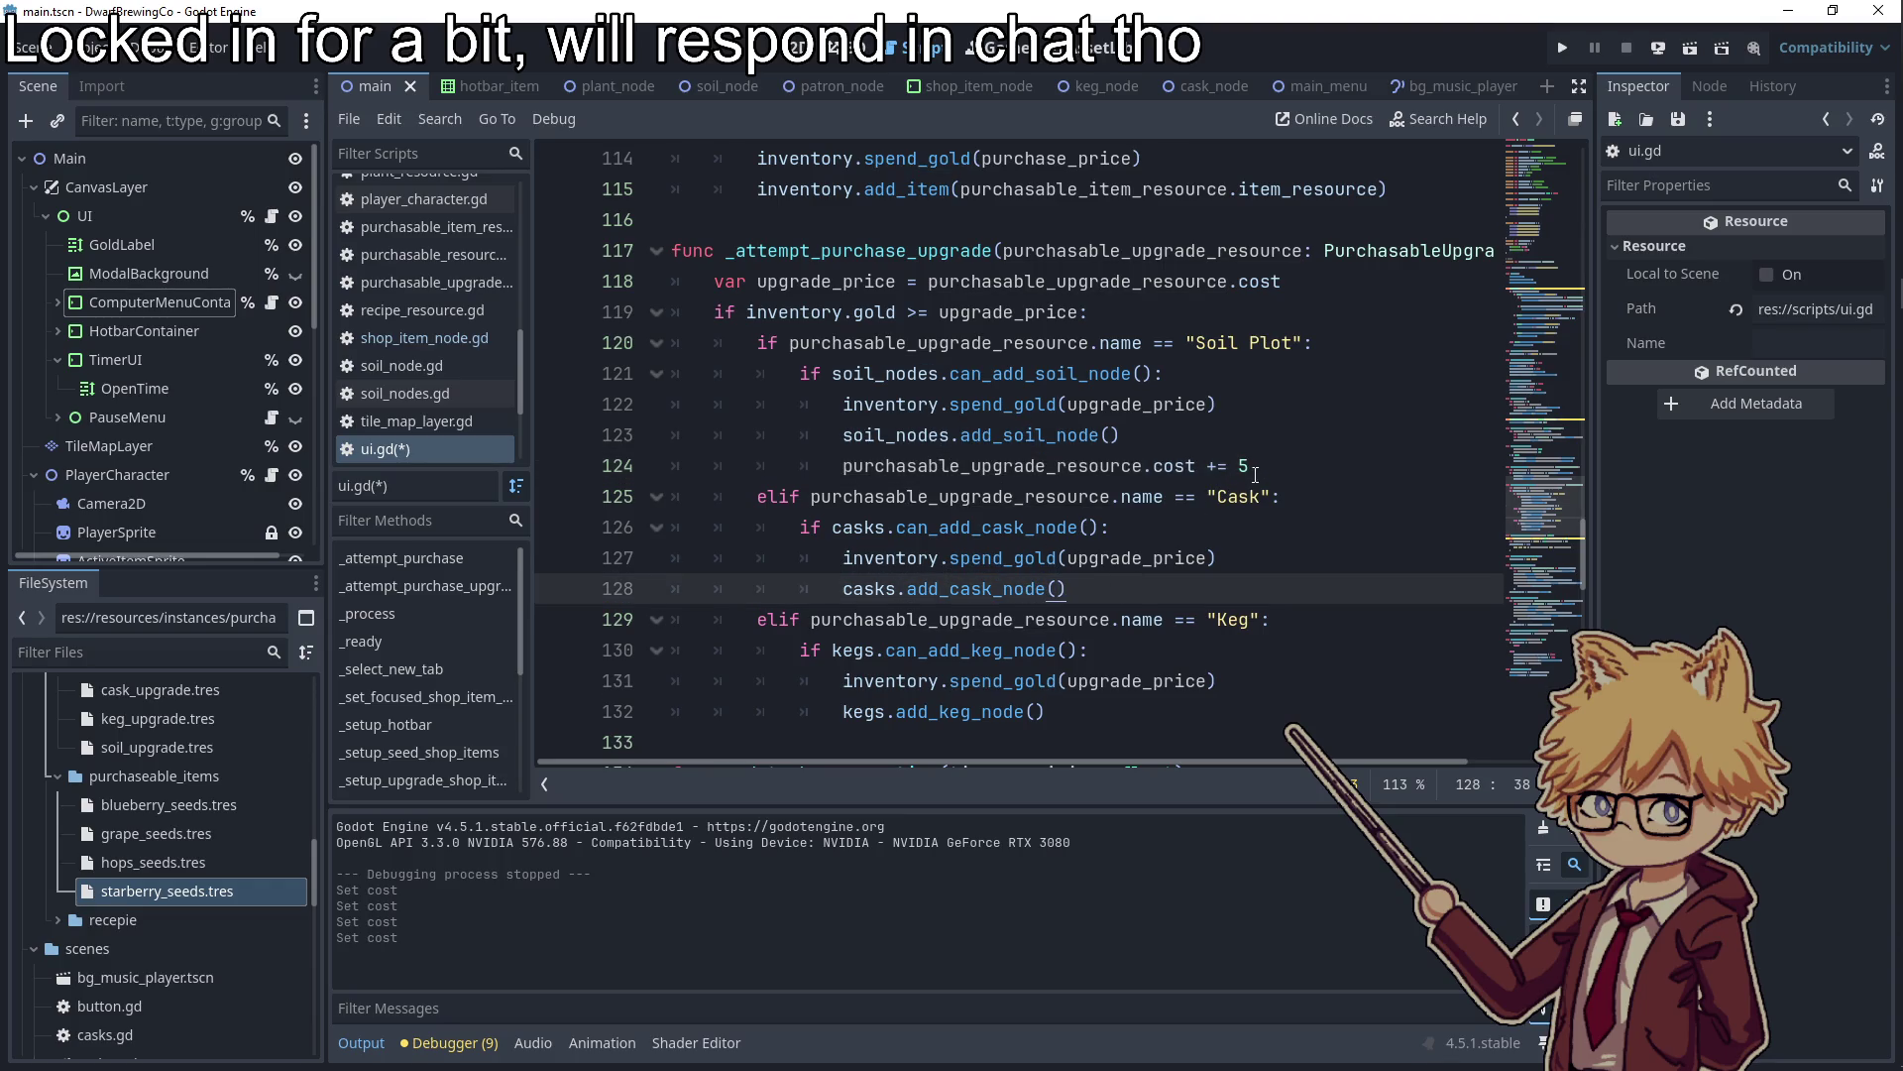
pyautogui.press('Return')
pyautogui.hotkey('ctrl', 'v')
pyautogui.scroll(-2, 1140, 515)
pyautogui.click(1107, 553)
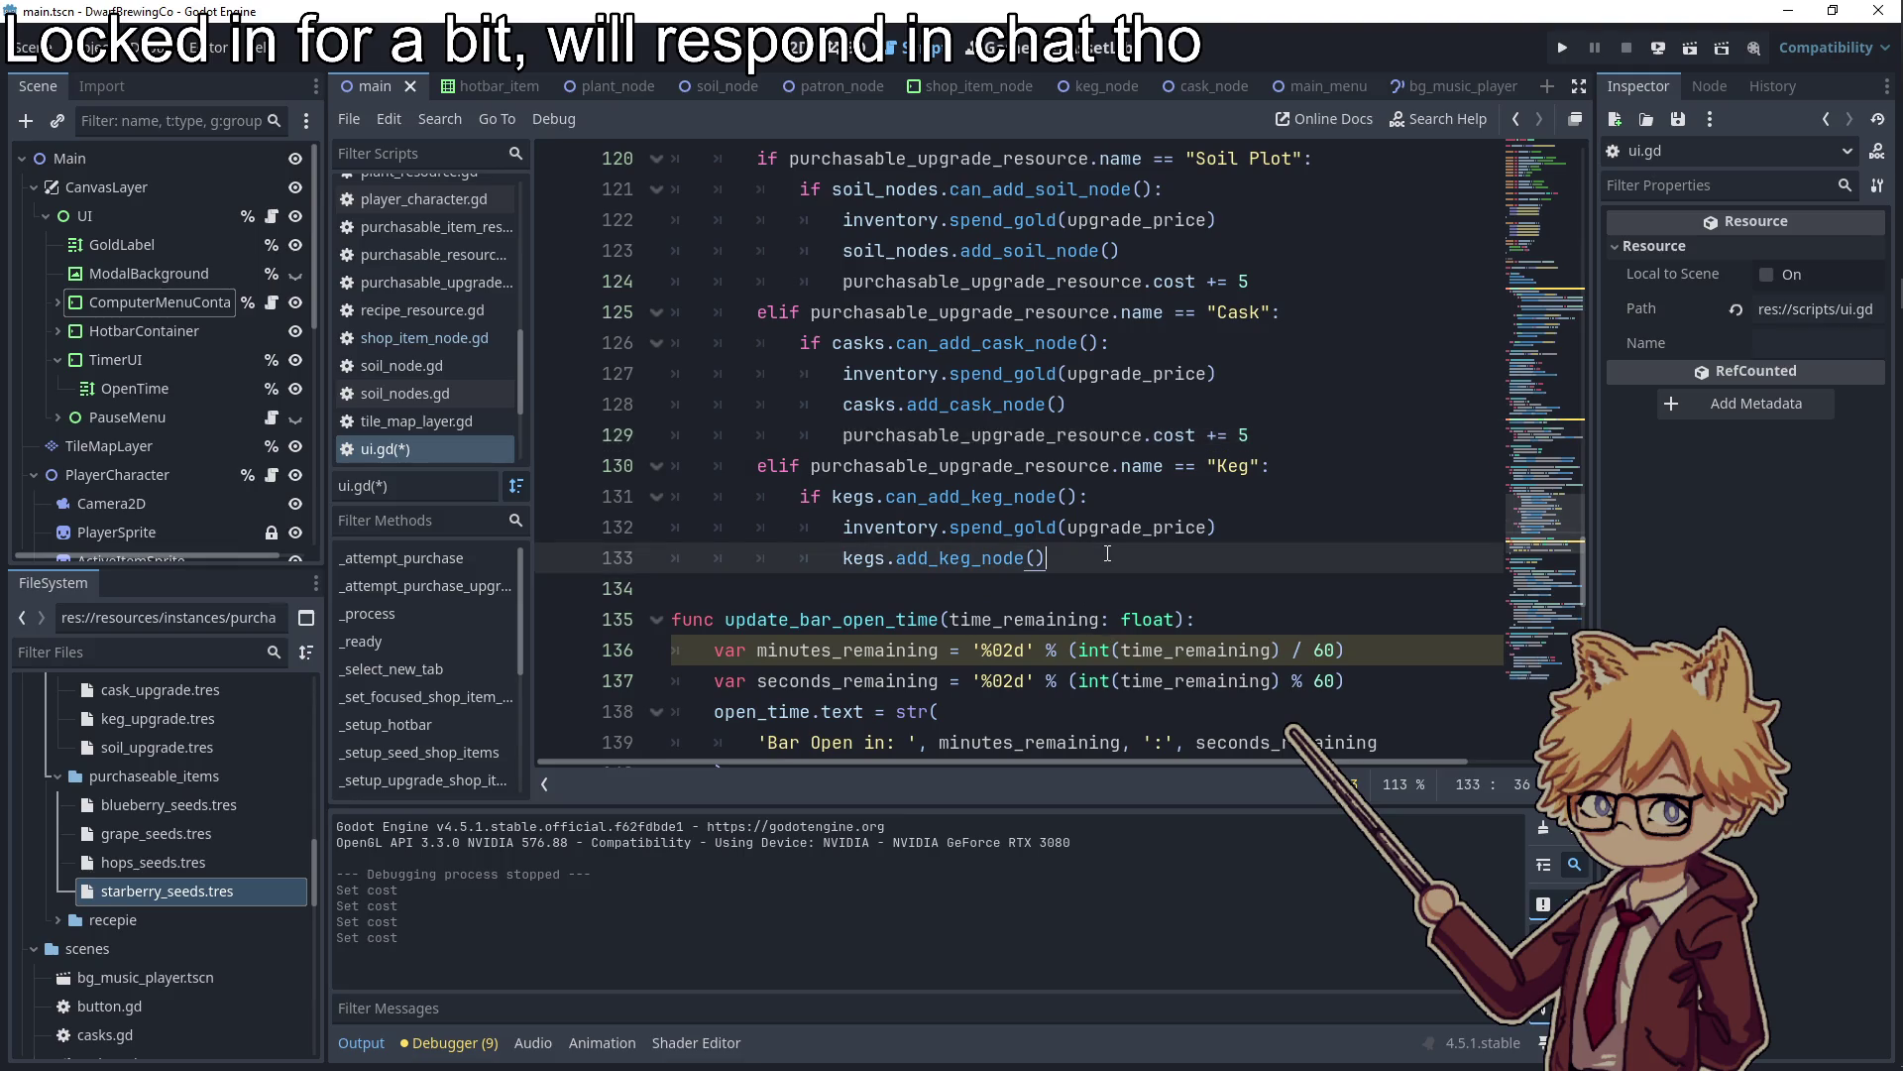
pyautogui.press('Return')
pyautogui.hotkey('ctrl', 'v')
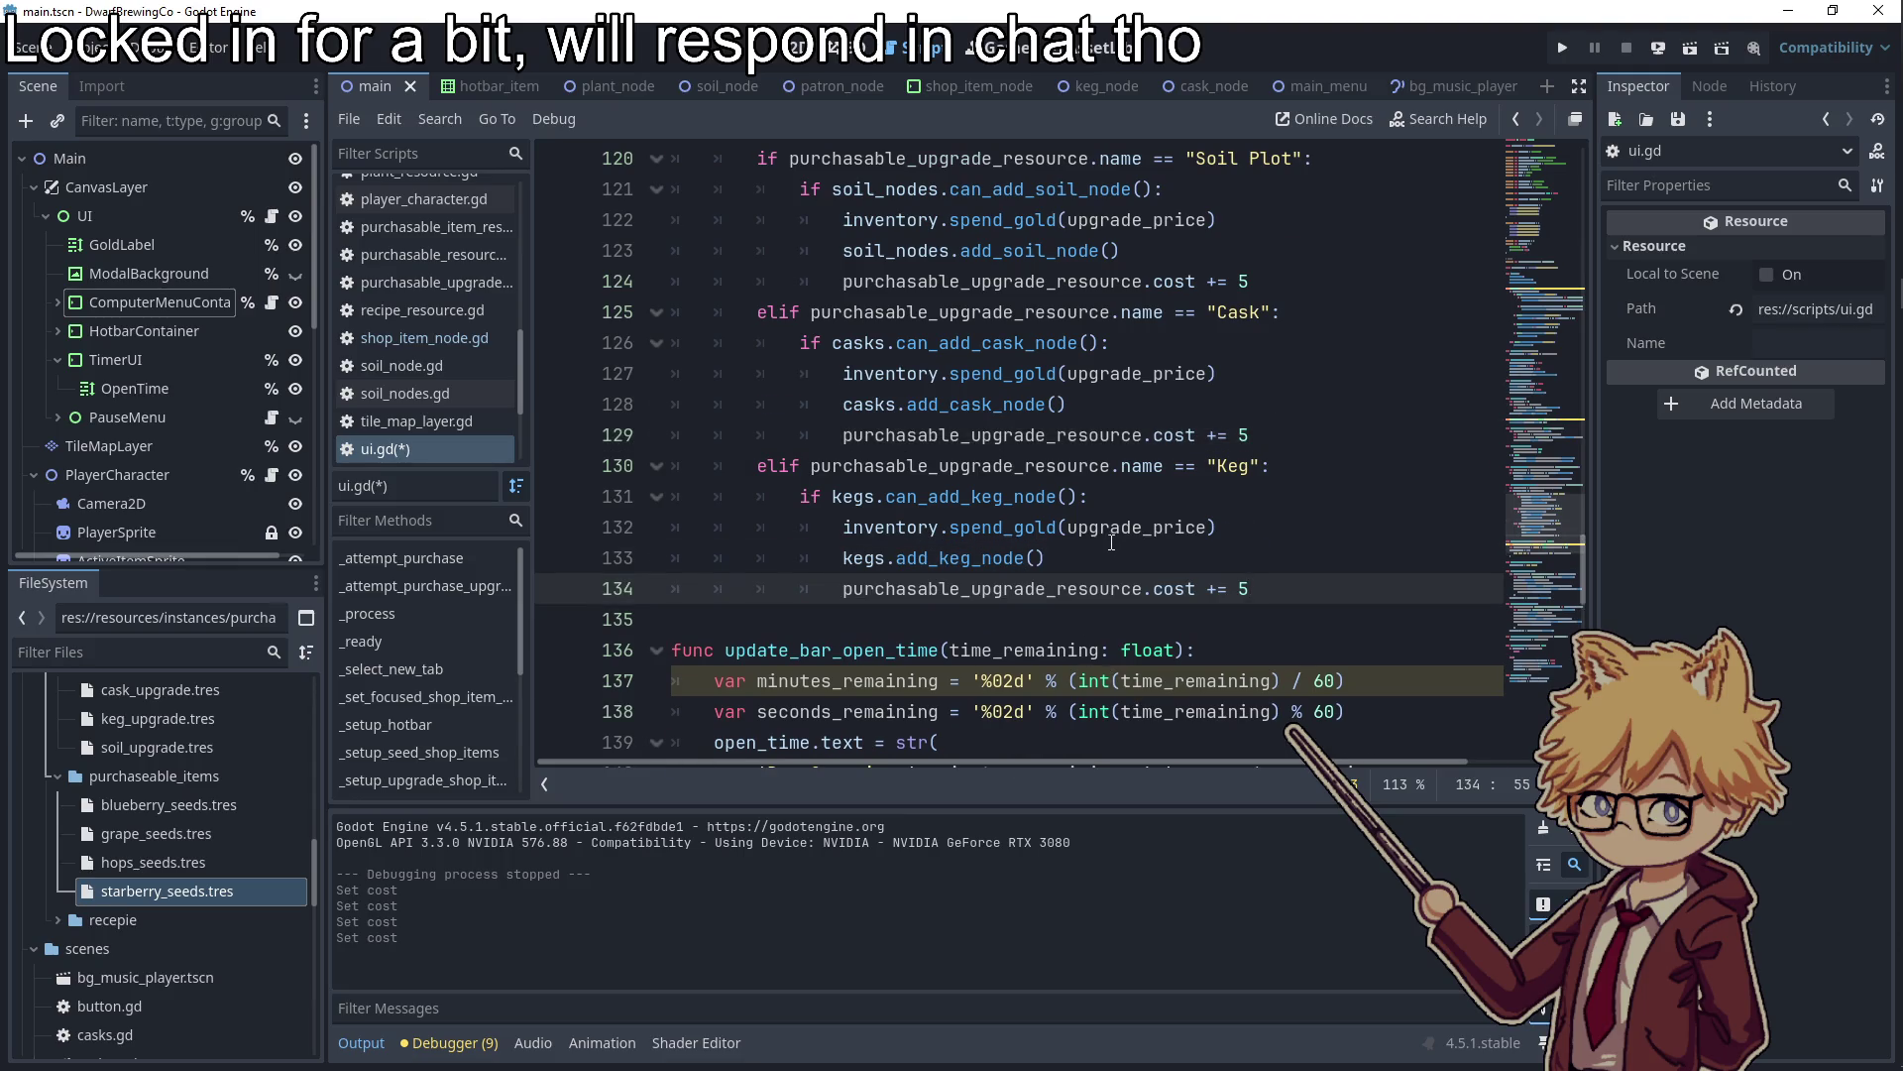
pyautogui.scroll(2, 1111, 543)
pyautogui.press('F5')
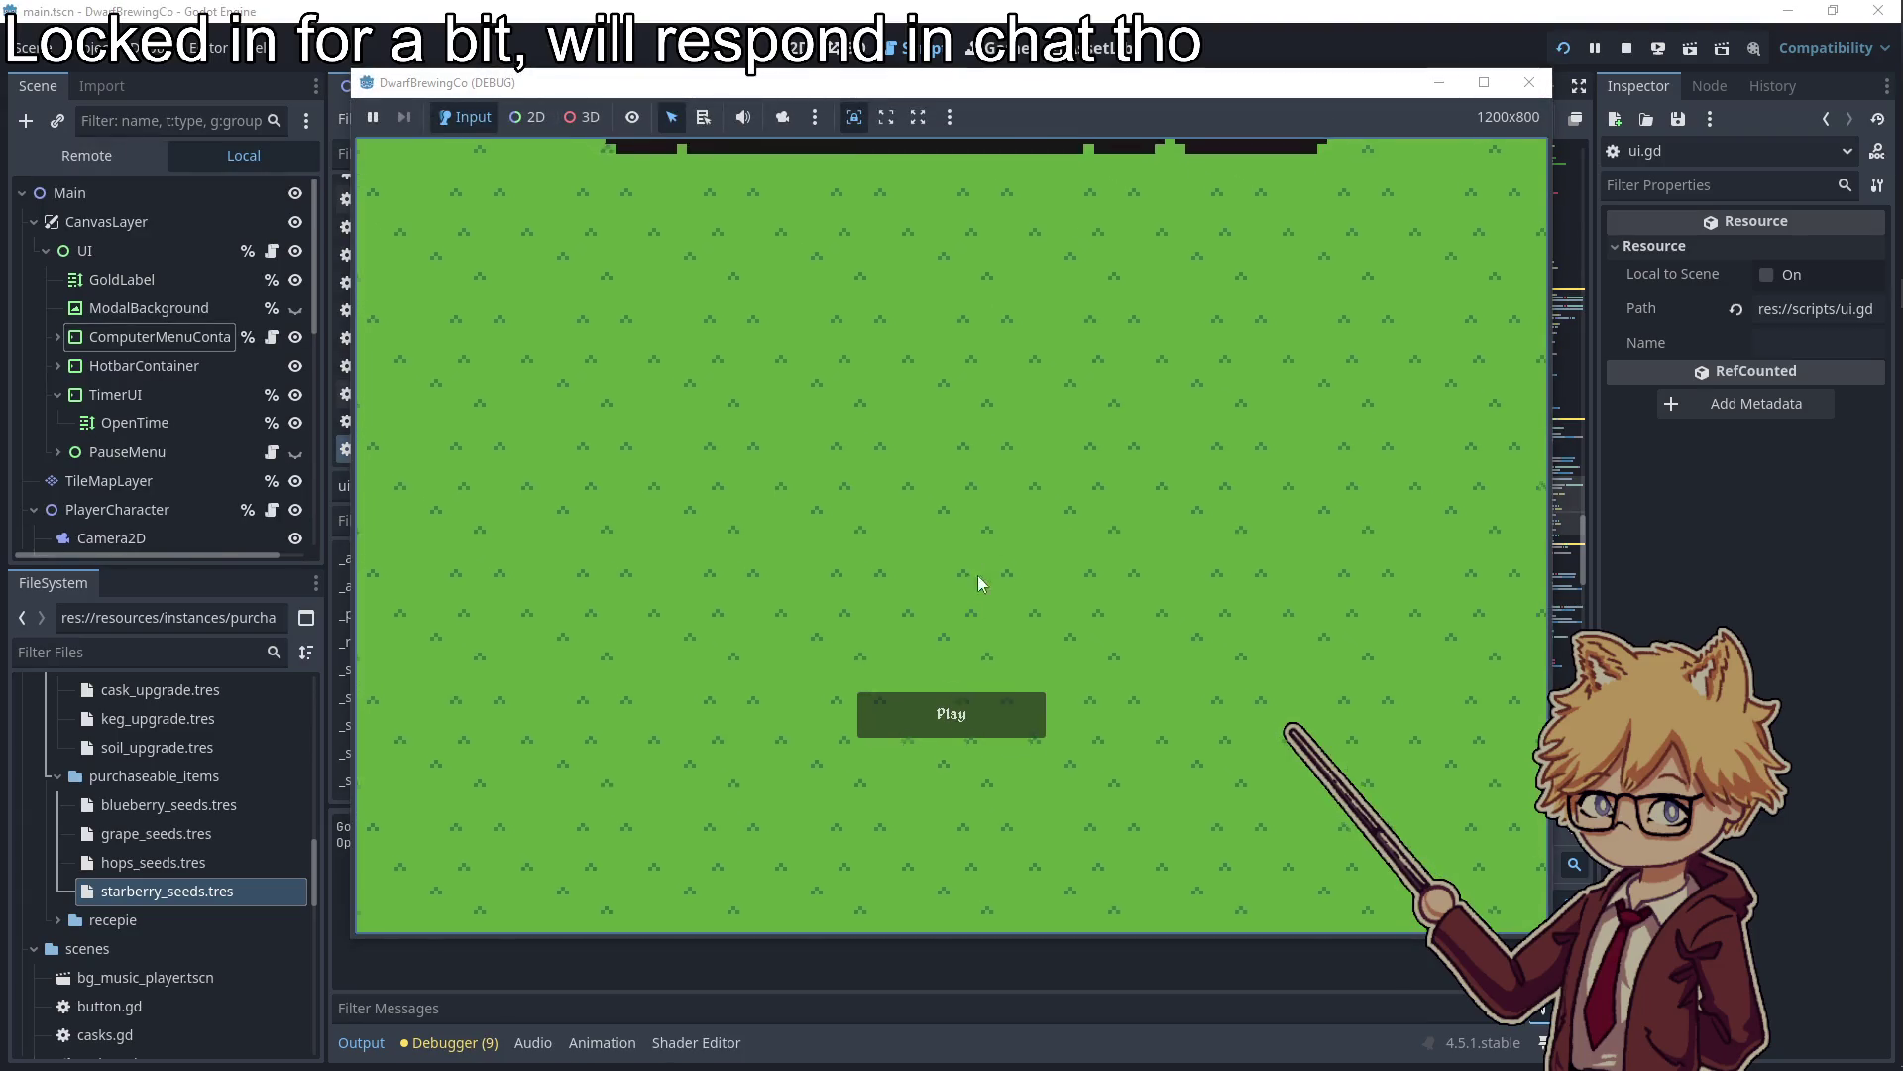
# Start the game from the Play menu and mute the music in the pause menu
pyautogui.click(952, 710)
pyautogui.press('Escape')
pyautogui.click(762, 366)
pyautogui.moveTo(763, 372); pyautogui.dragTo(666, 366)
pyautogui.press('Escape')
# Walk to the computer and buy a 5-gold upgrade, dropping gold from 10 to 5, then close the game
pyautogui.press('w')
pyautogui.press('d')
pyautogui.press('w')
pyautogui.press('e')
pyautogui.press('d')
pyautogui.press('Right')
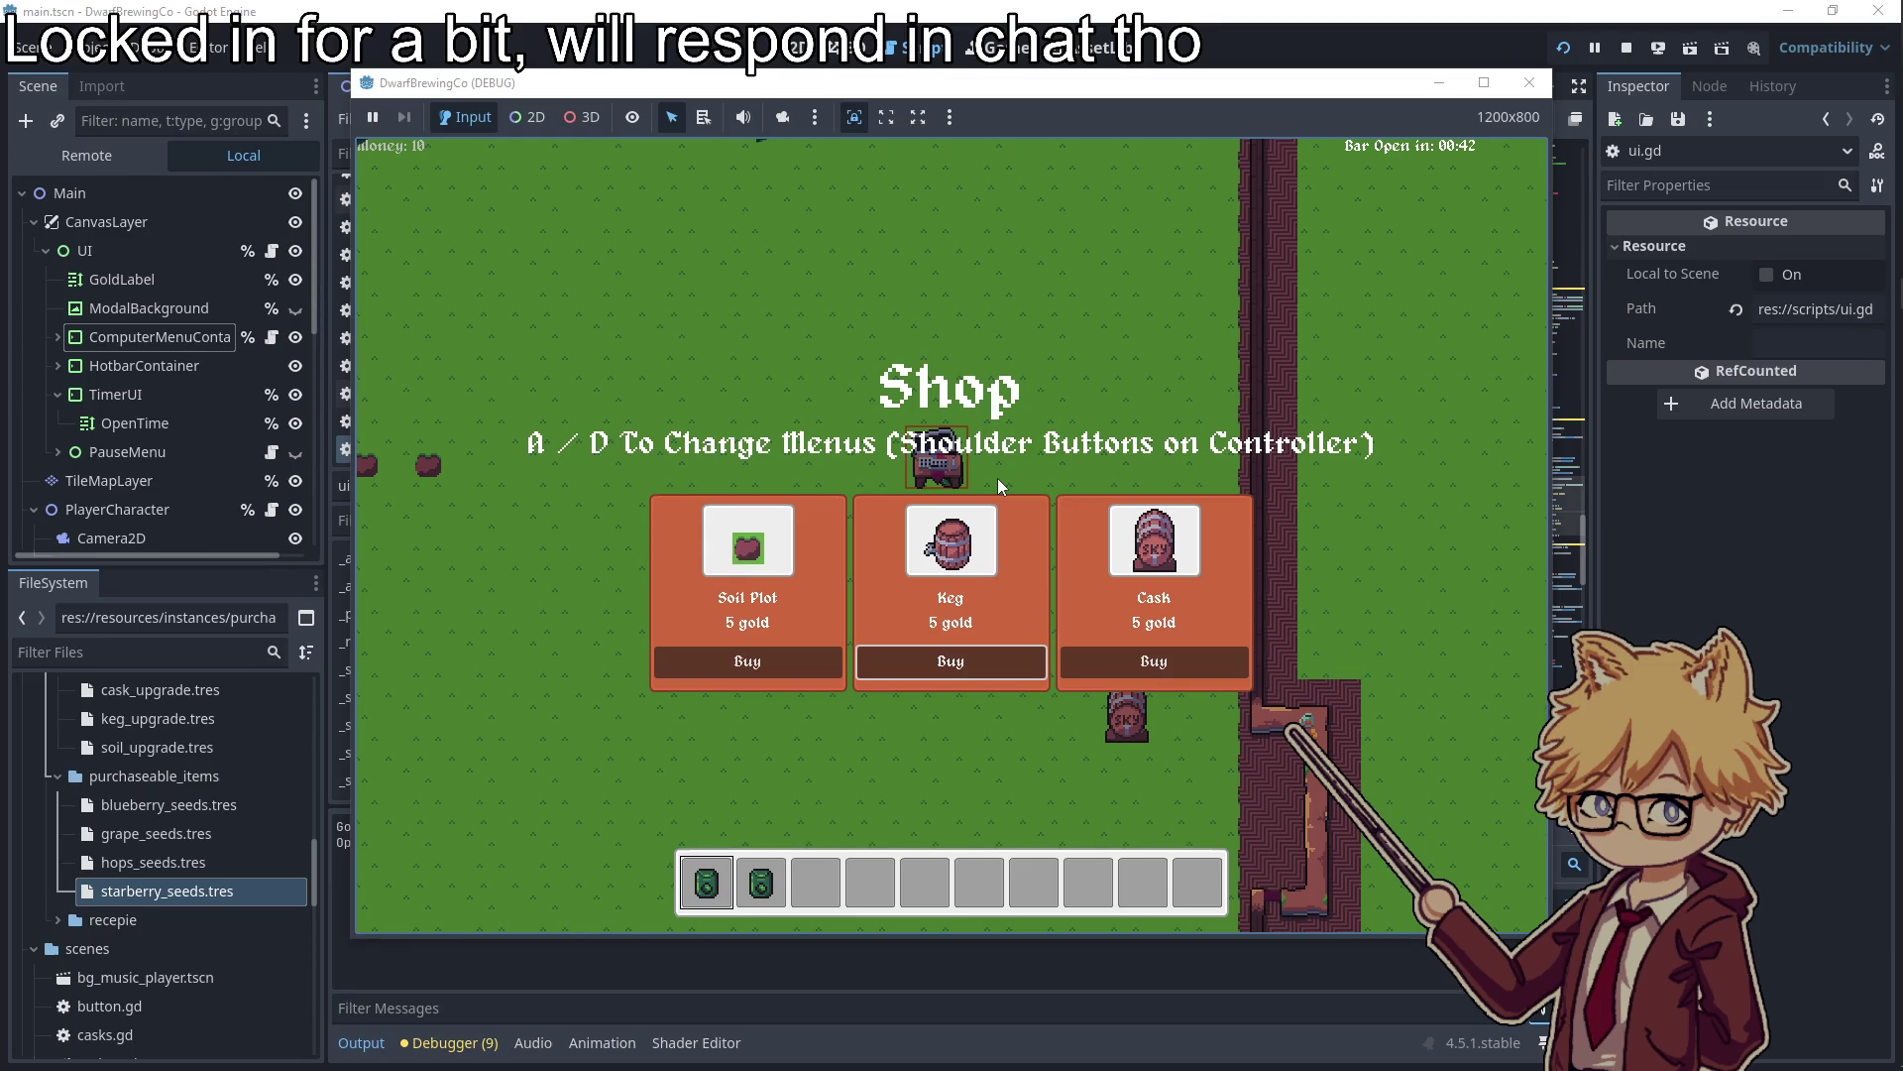
pyautogui.press('Left')
pyautogui.press('Right')
pyautogui.press('Escape')
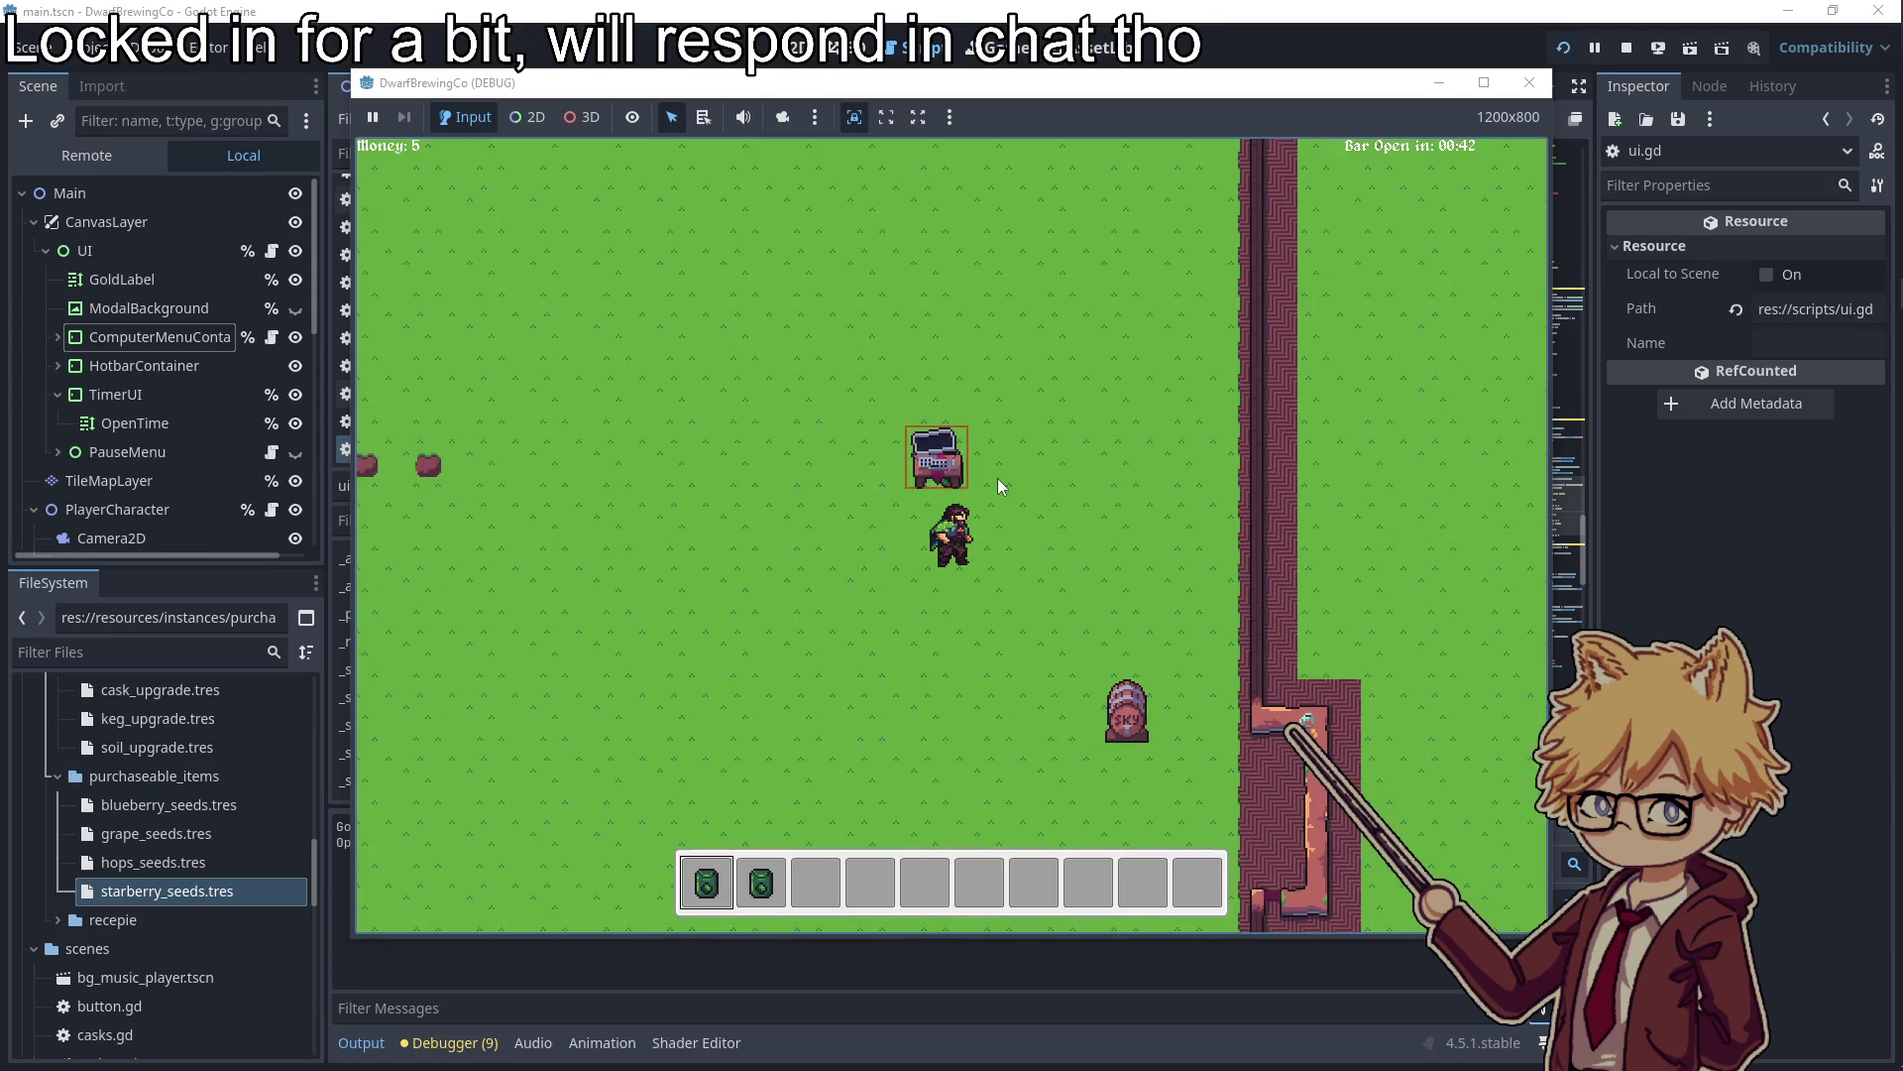
pyautogui.click(1526, 84)
pyautogui.click(1127, 447)
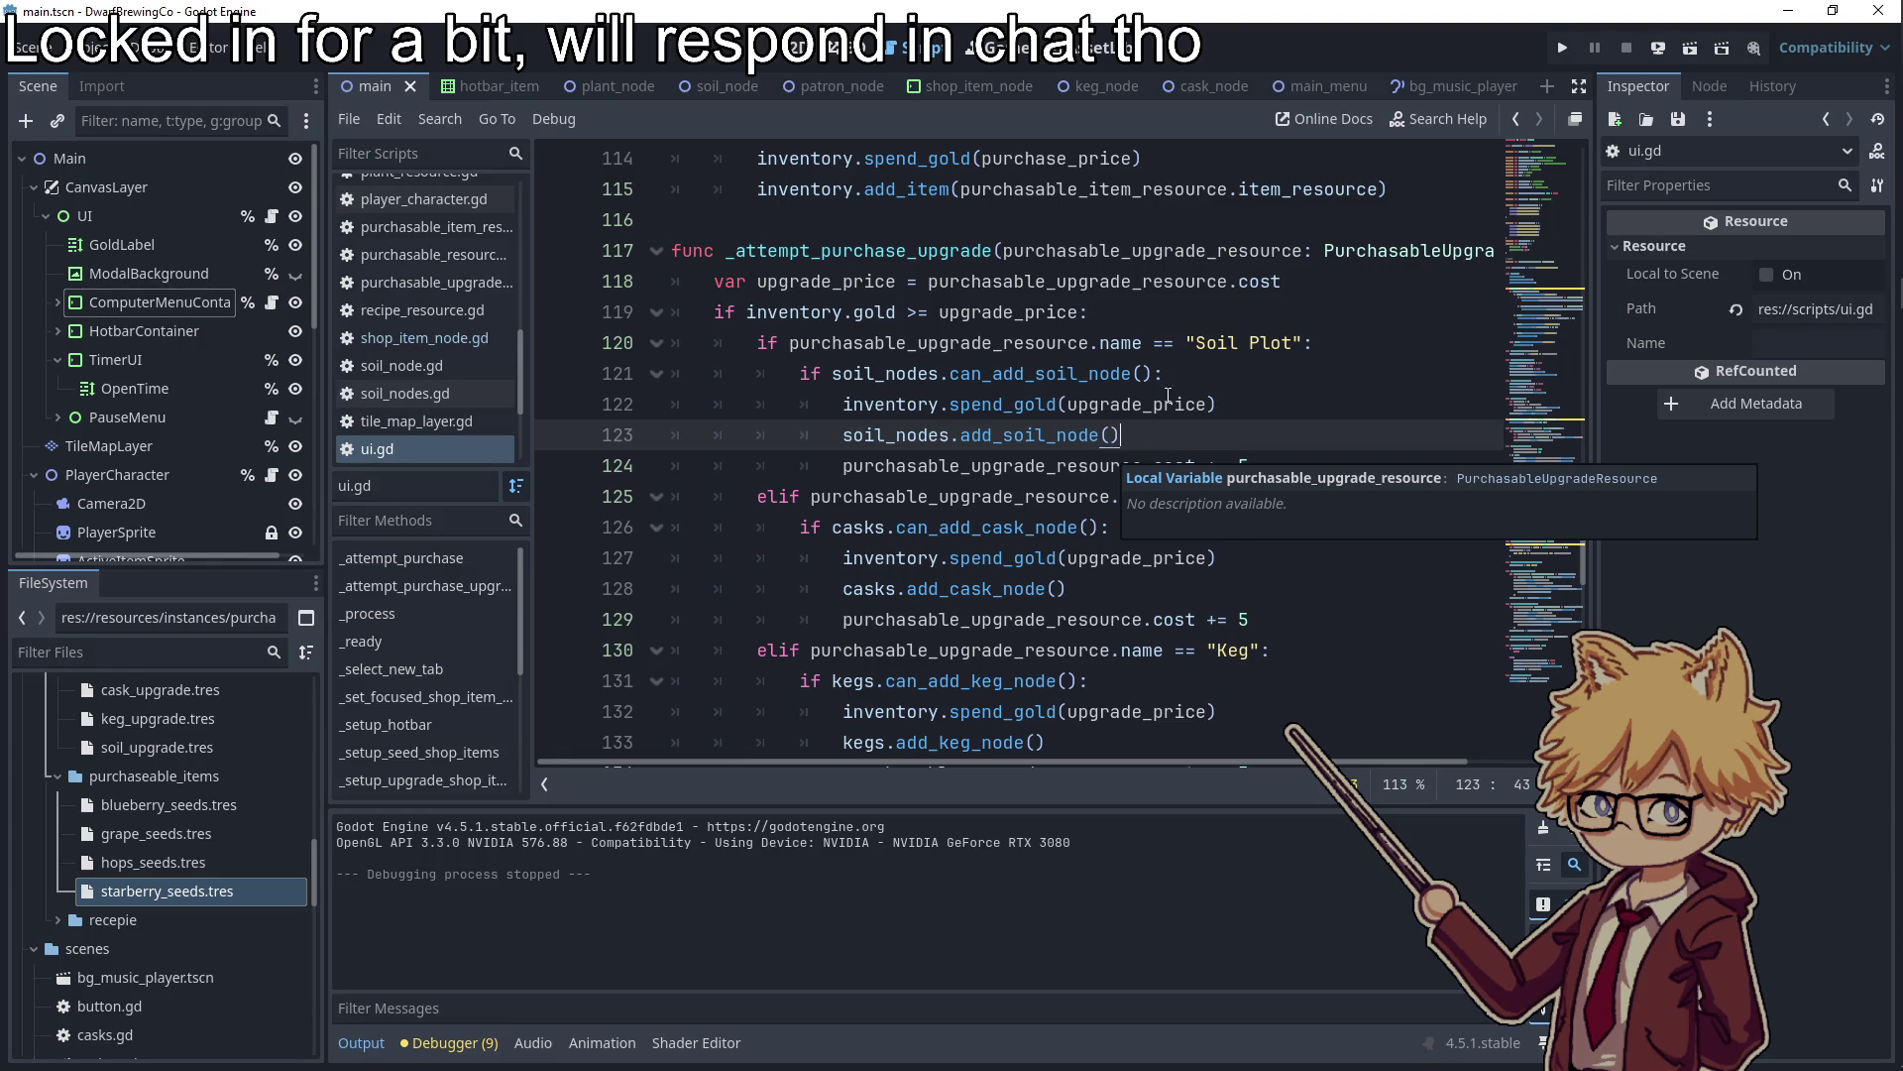
# Review purchasable_upgrade_resource uses and the Soil Plot cost line in ui.gd, then relaunch the game
pyautogui.doubleClick(1157, 253)
pyautogui.click(1293, 459)
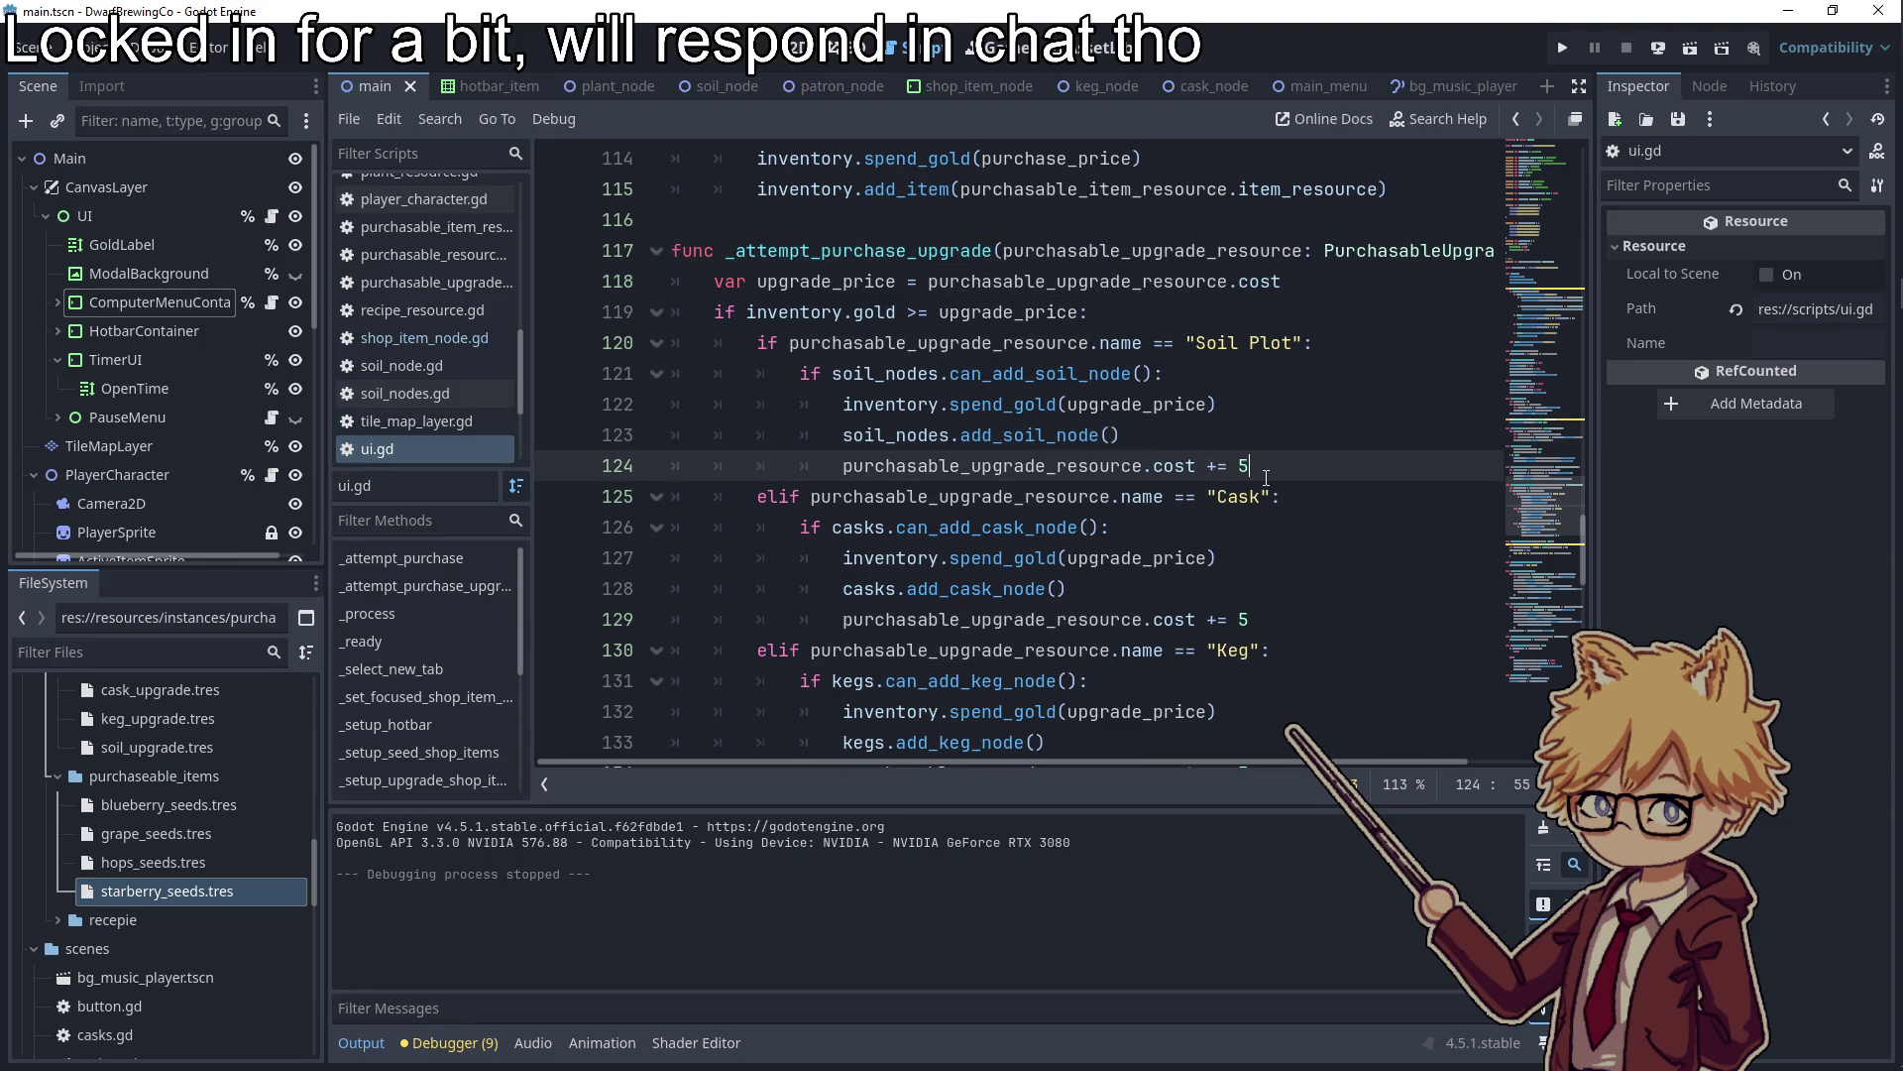
pyautogui.scroll(20, 1266, 478)
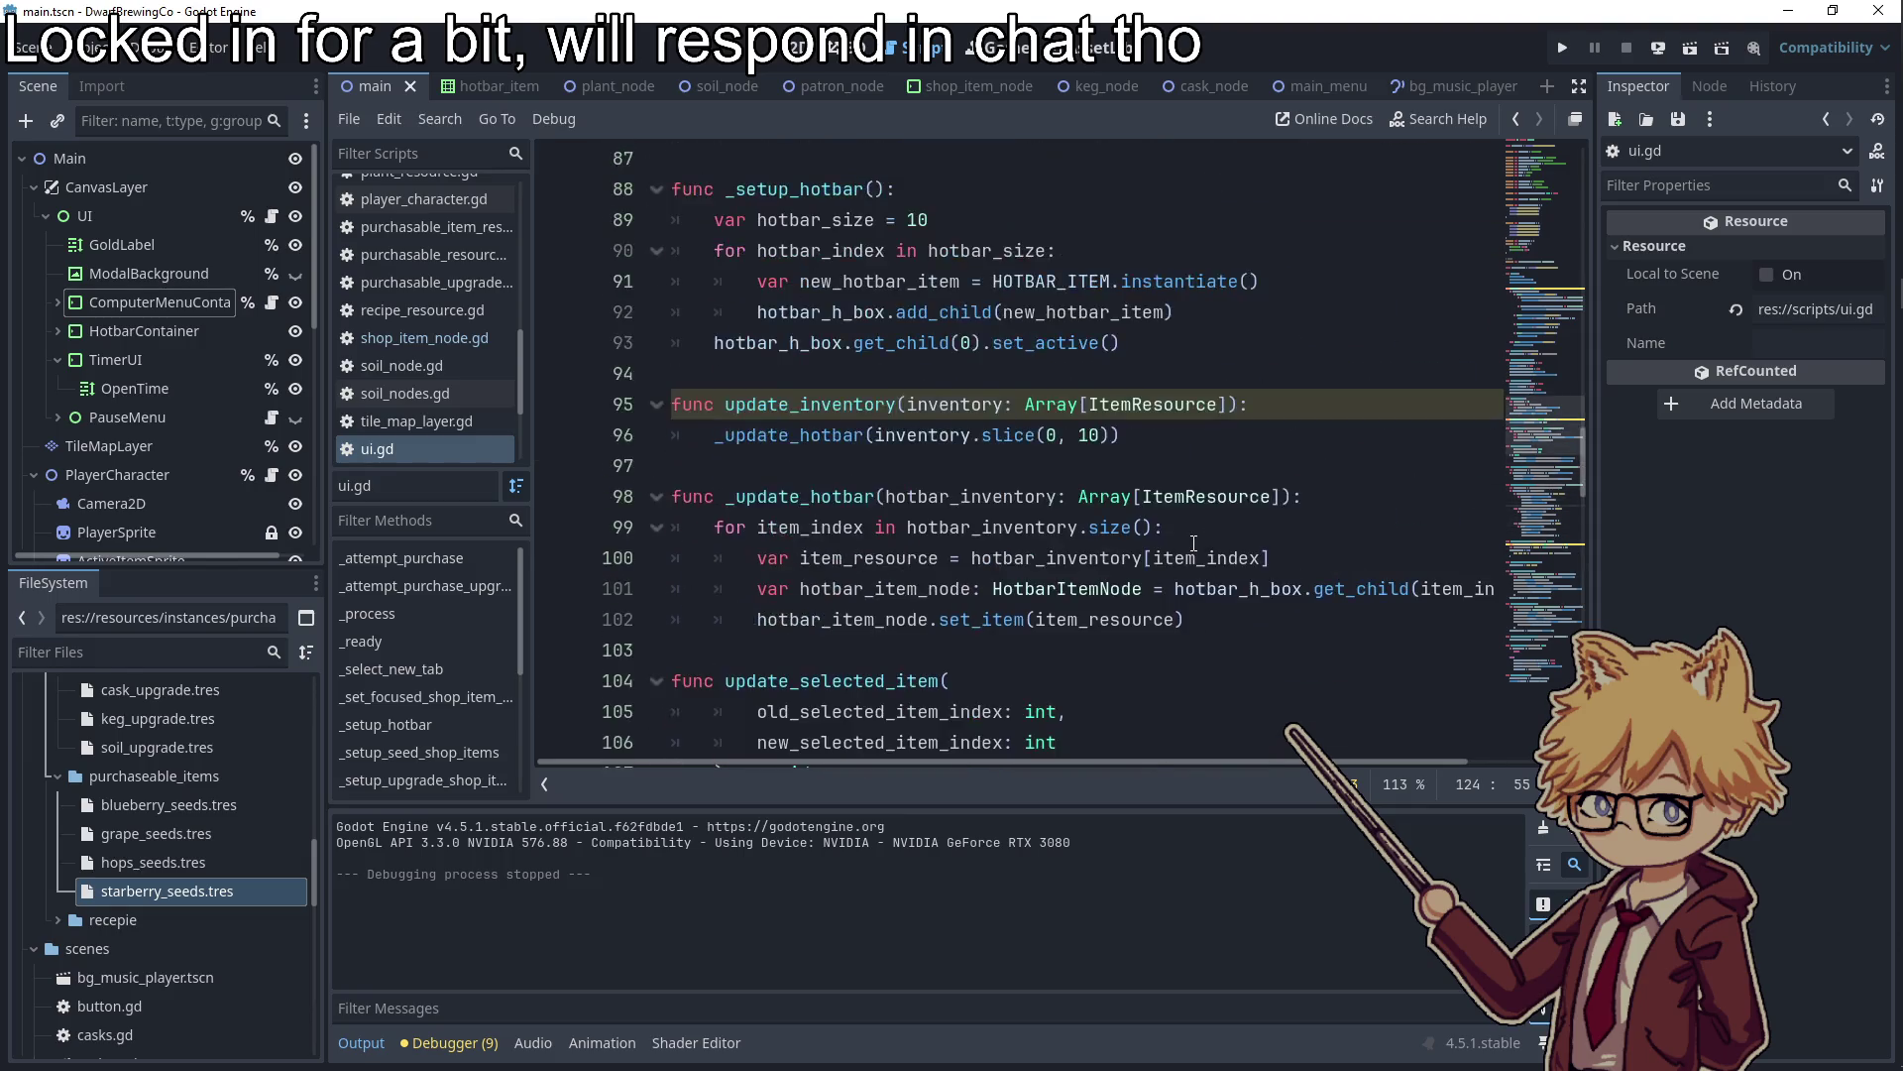
pyautogui.scroll(5, 1194, 543)
pyautogui.scroll(-4, 1193, 543)
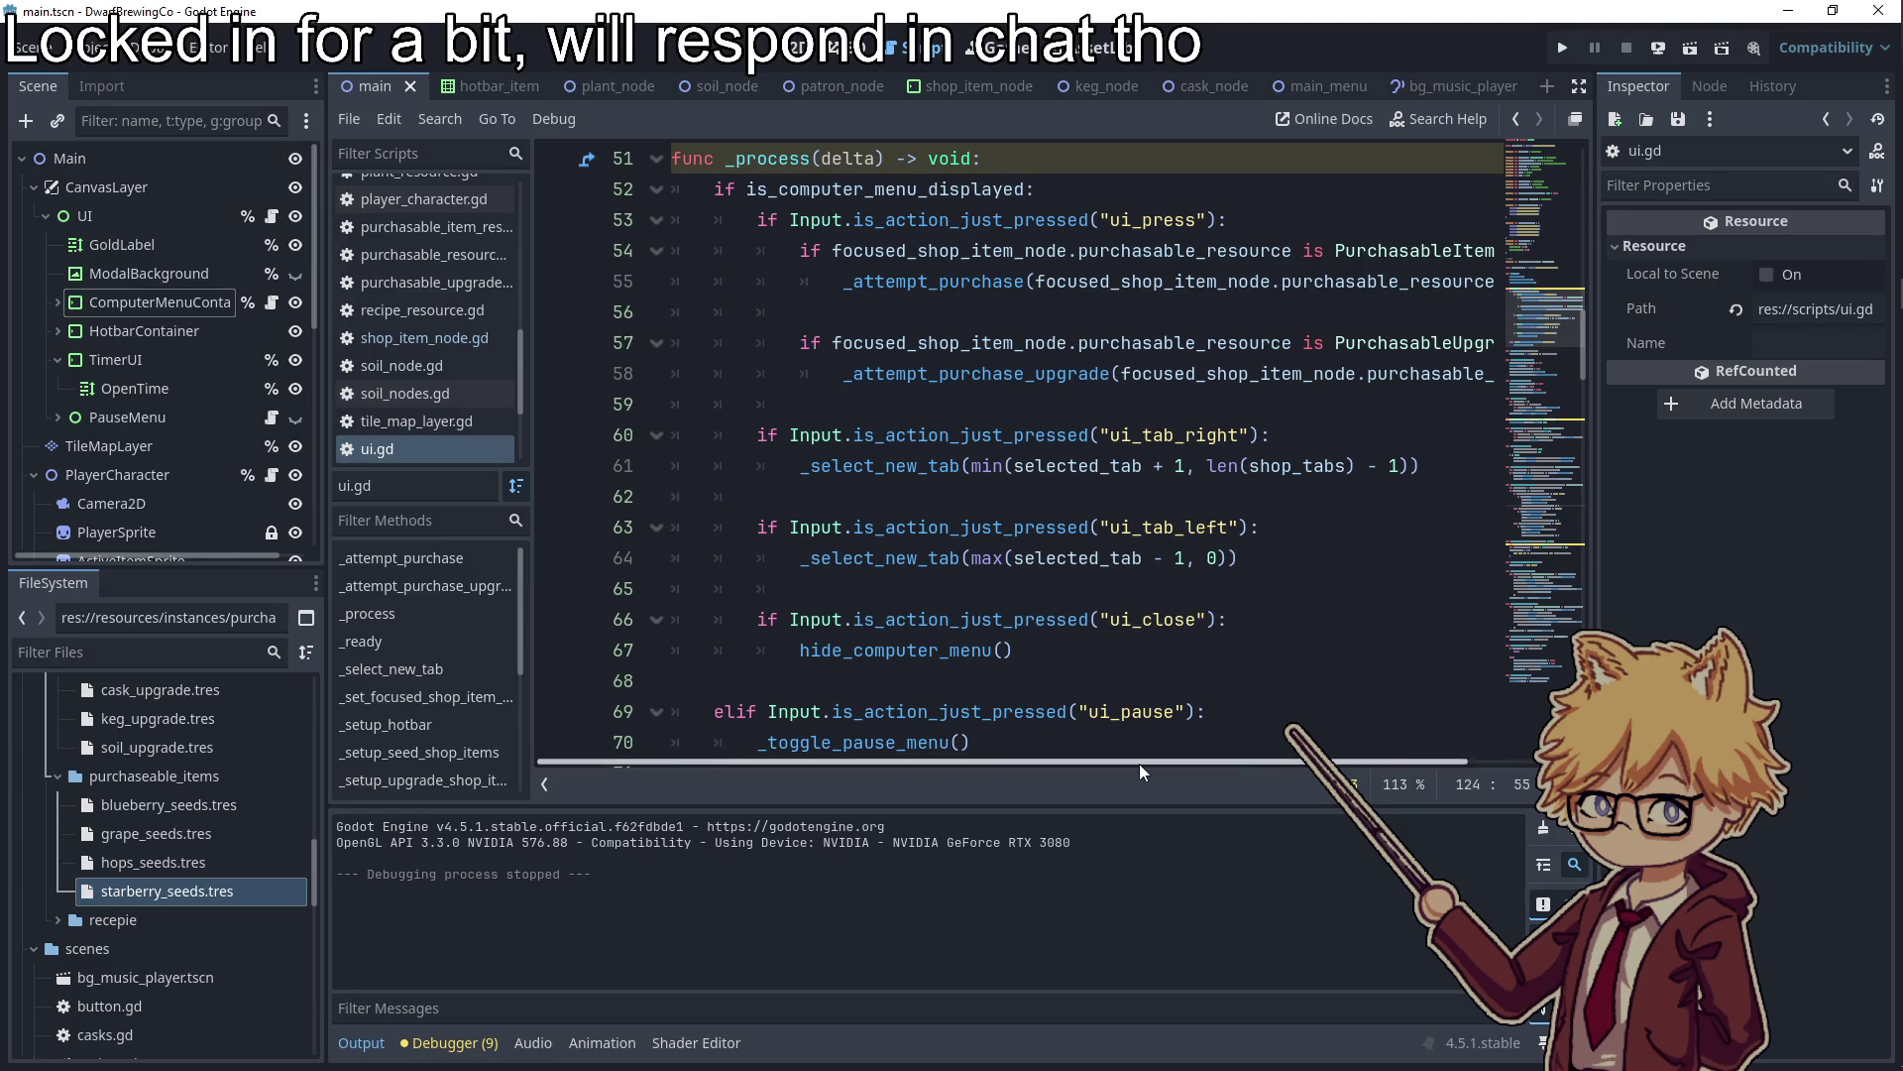
pyautogui.hscroll(3, 1189, 728)
pyautogui.hscroll(-2, 1172, 762)
pyautogui.hscroll(-1, 1172, 762)
pyautogui.hscroll(3, 1053, 744)
pyautogui.hscroll(-3, 1340, 741)
pyautogui.hscroll(3, 962, 734)
pyautogui.click(1562, 48)
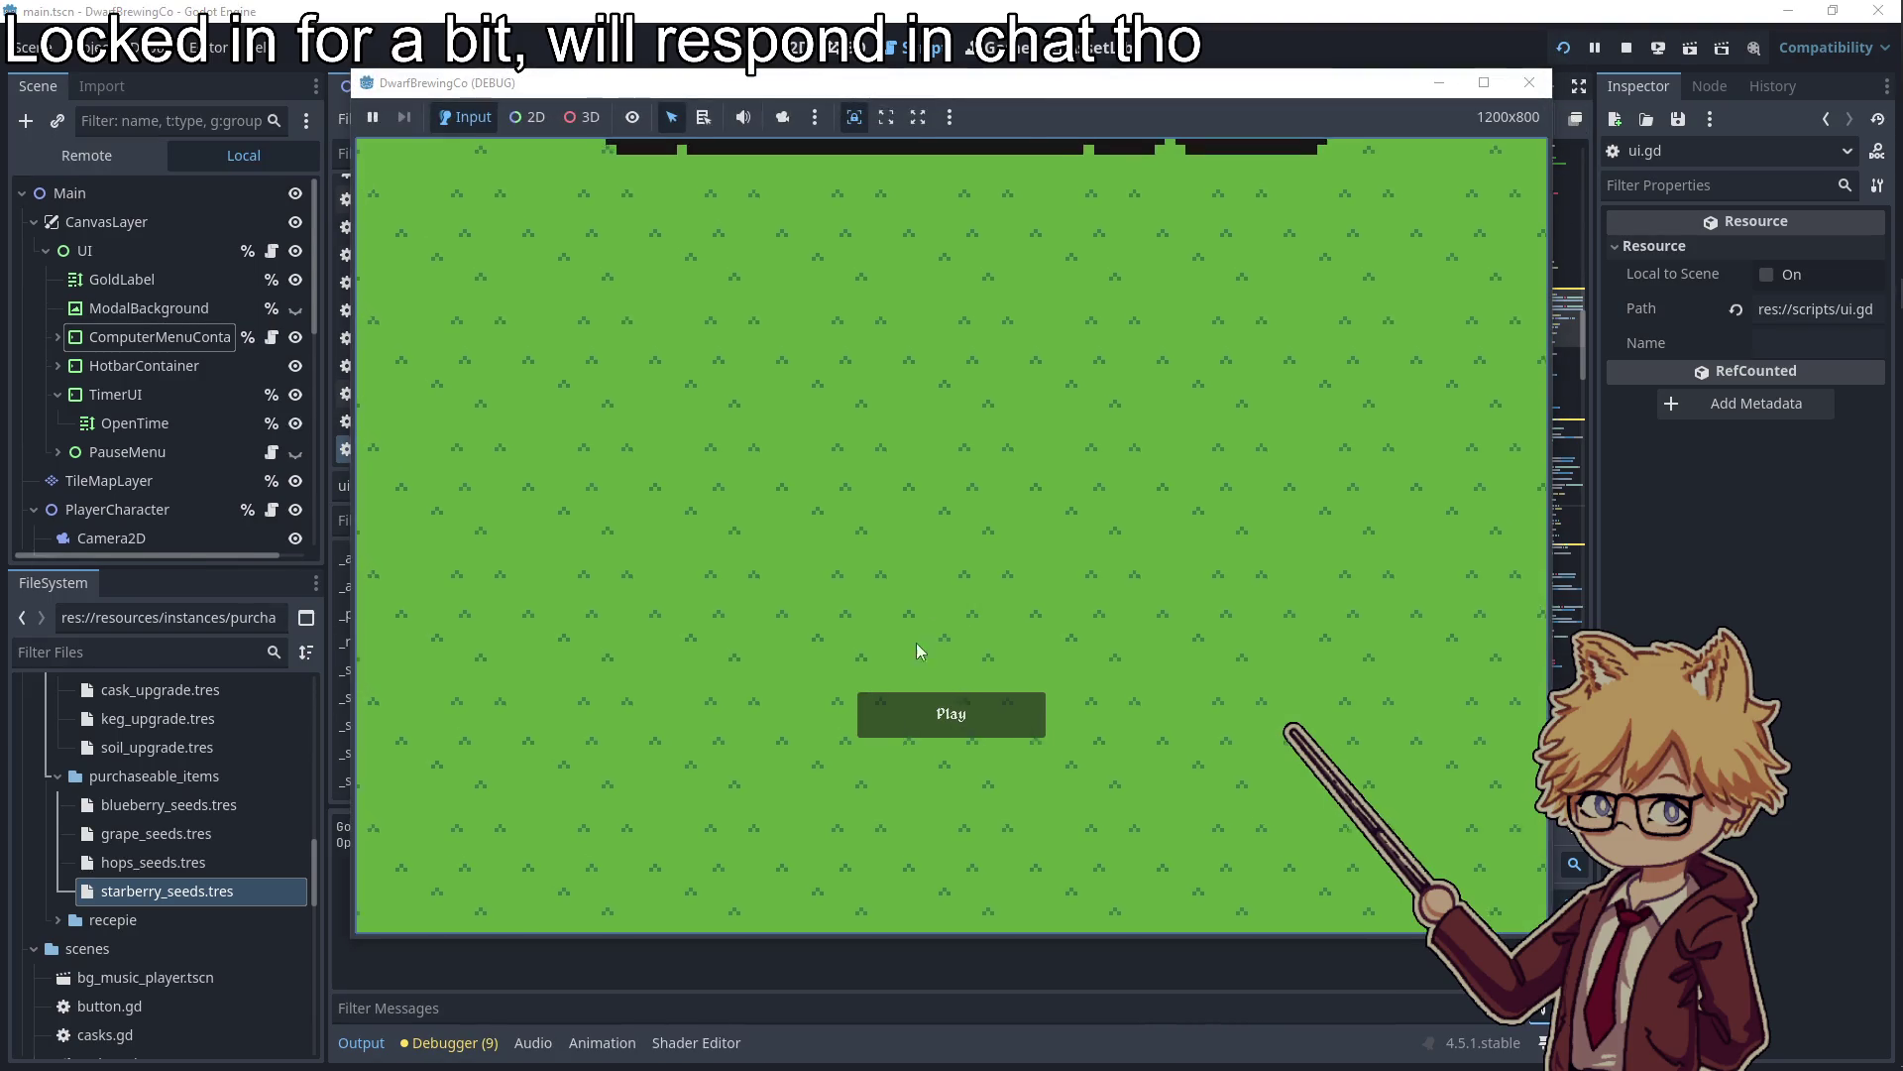
# Start the game and open the shop at the computer on its upgrades page
pyautogui.click(922, 710)
pyautogui.press('Escape')
pyautogui.press('Escape')
pyautogui.press('w')
pyautogui.press('e')
pyautogui.press('d')
# Close and reopen the shop, checking seeds at 1, 3, 5 and 7 gold, then stop the game
pyautogui.press('Escape')
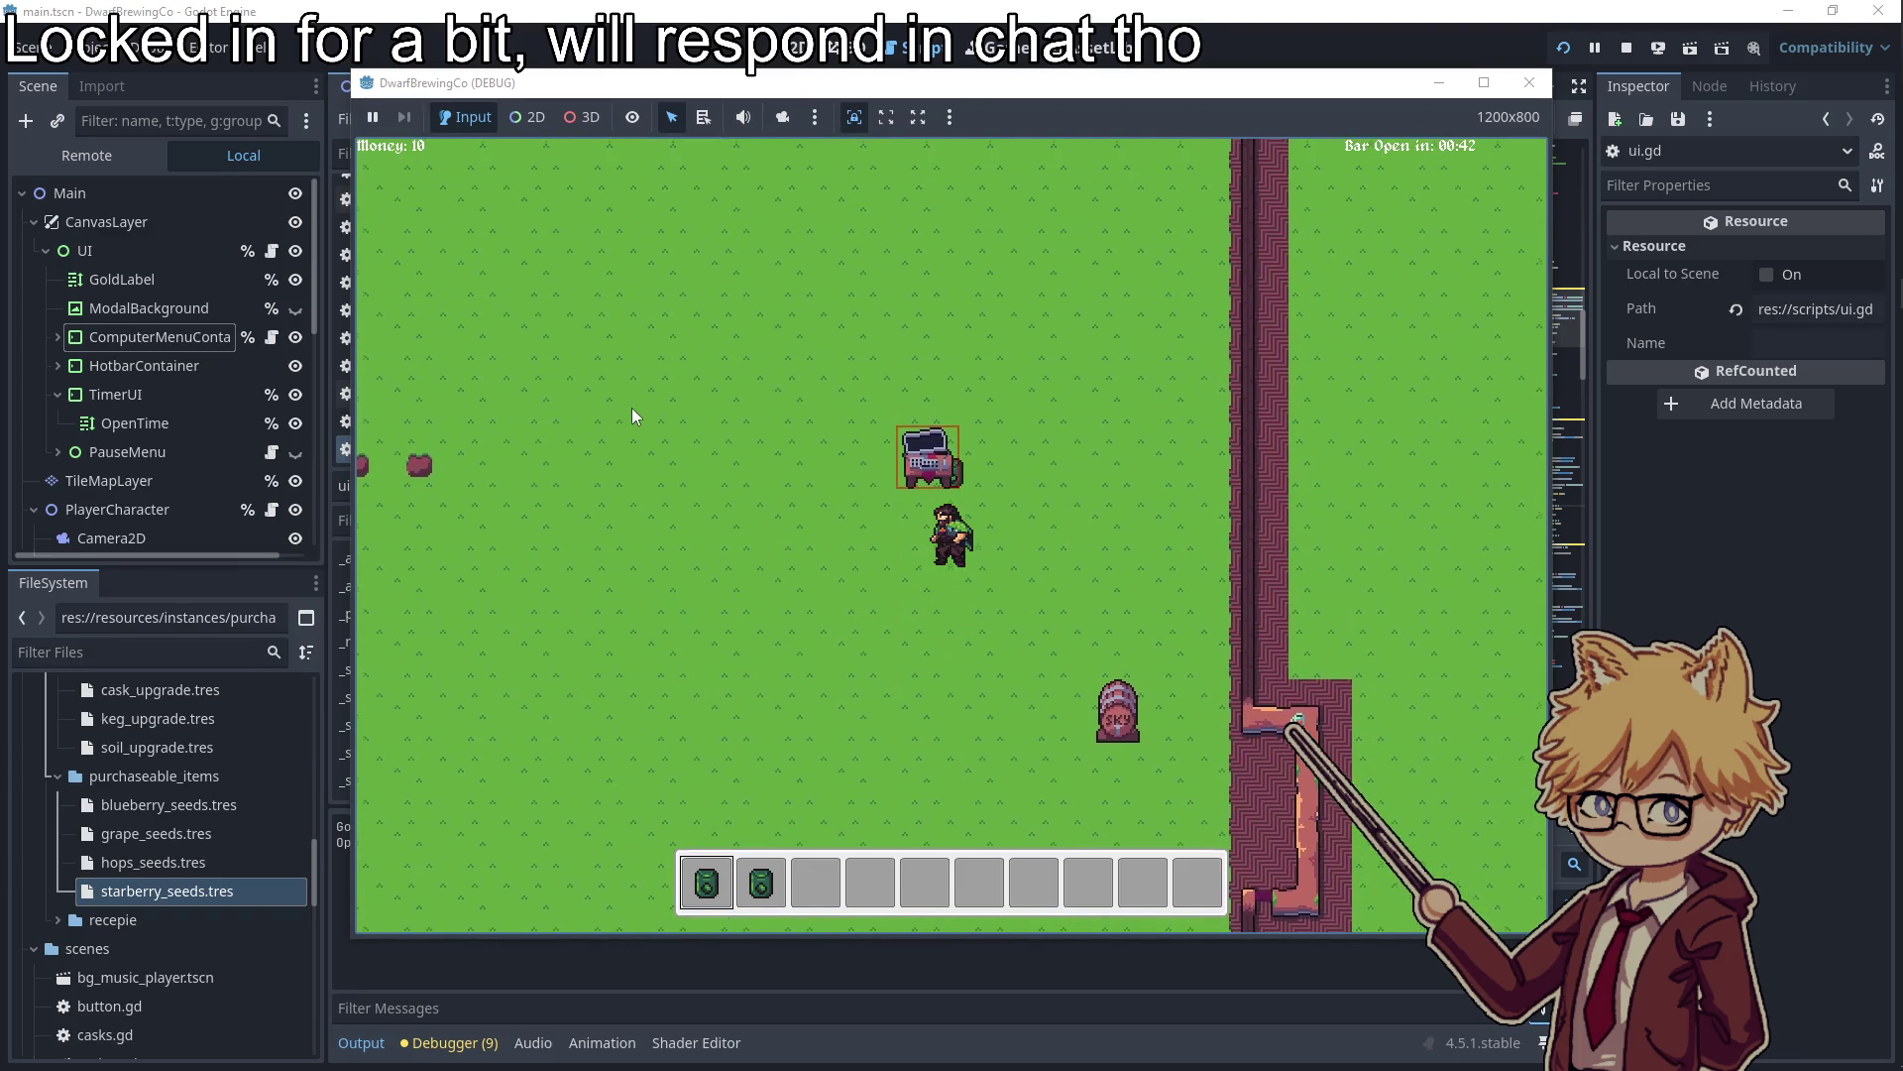
pyautogui.press('e')
pyautogui.press('Escape')
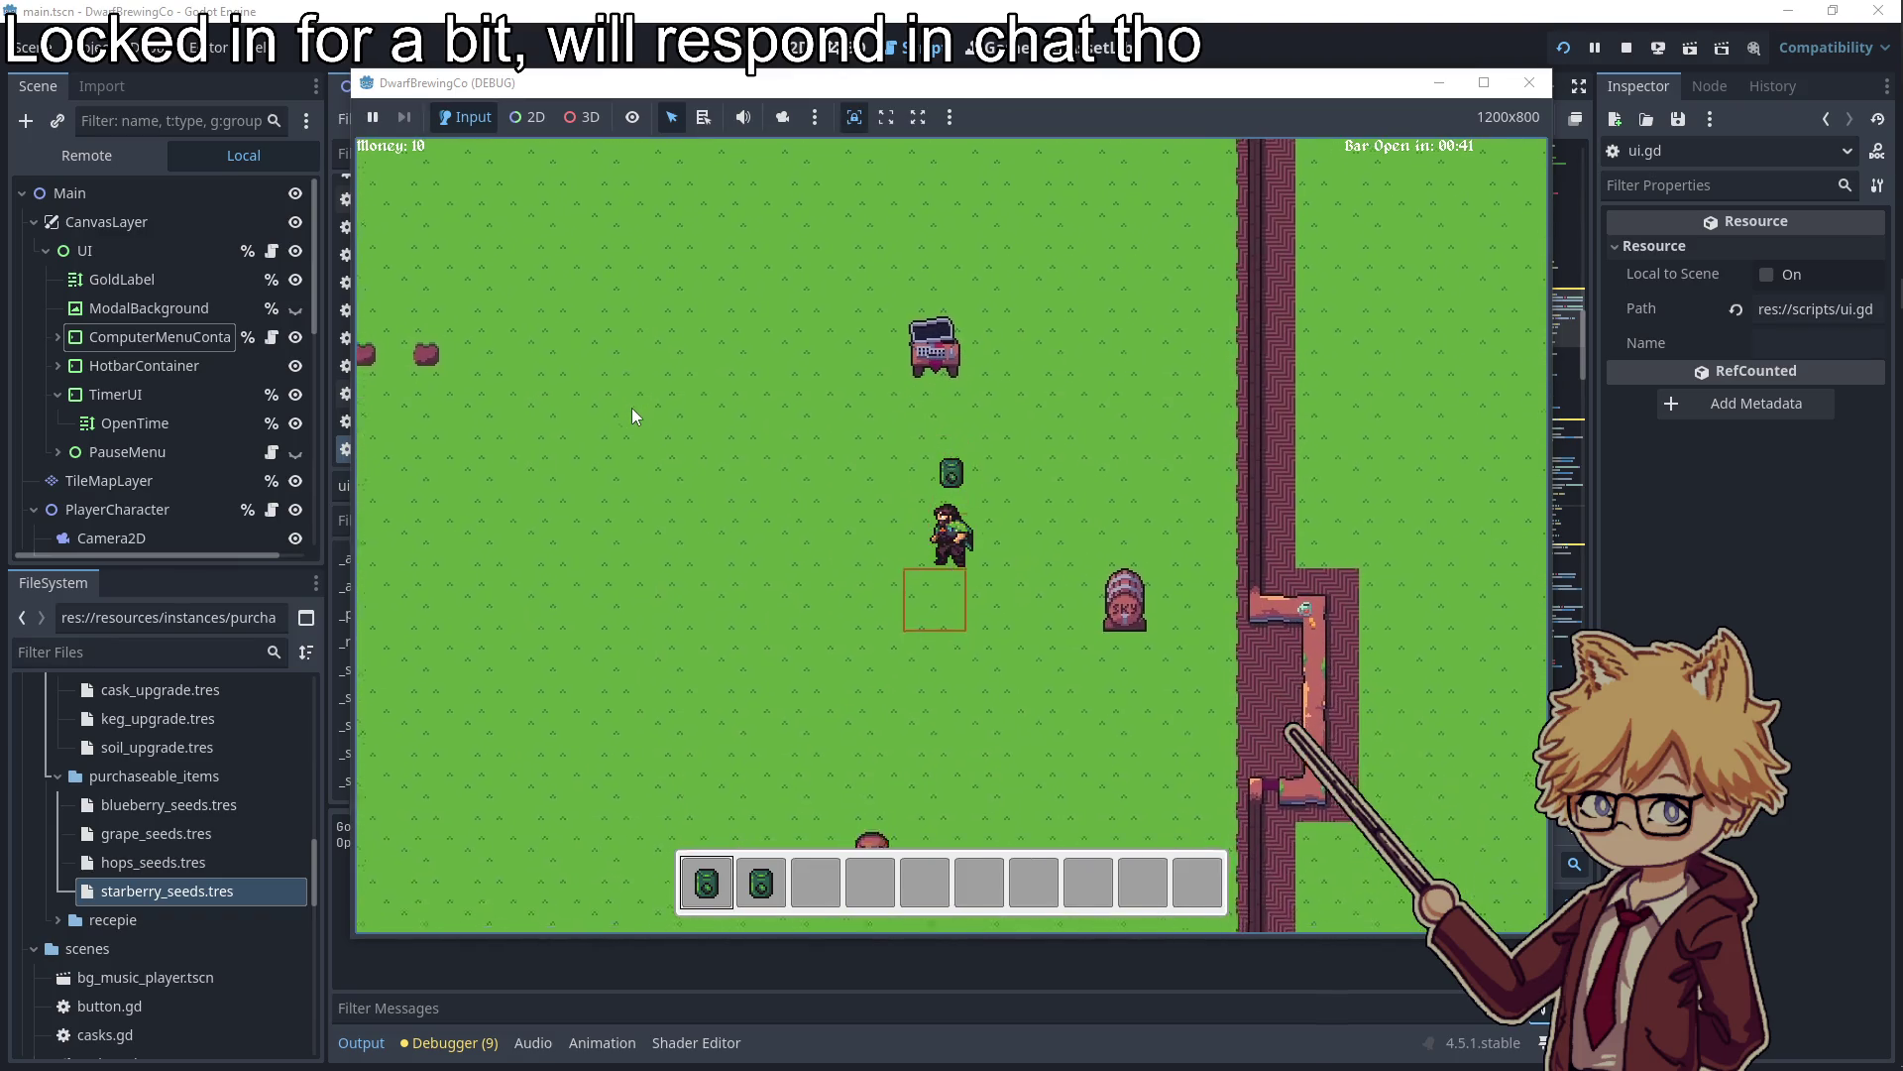
pyautogui.press('e')
pyautogui.press('Escape')
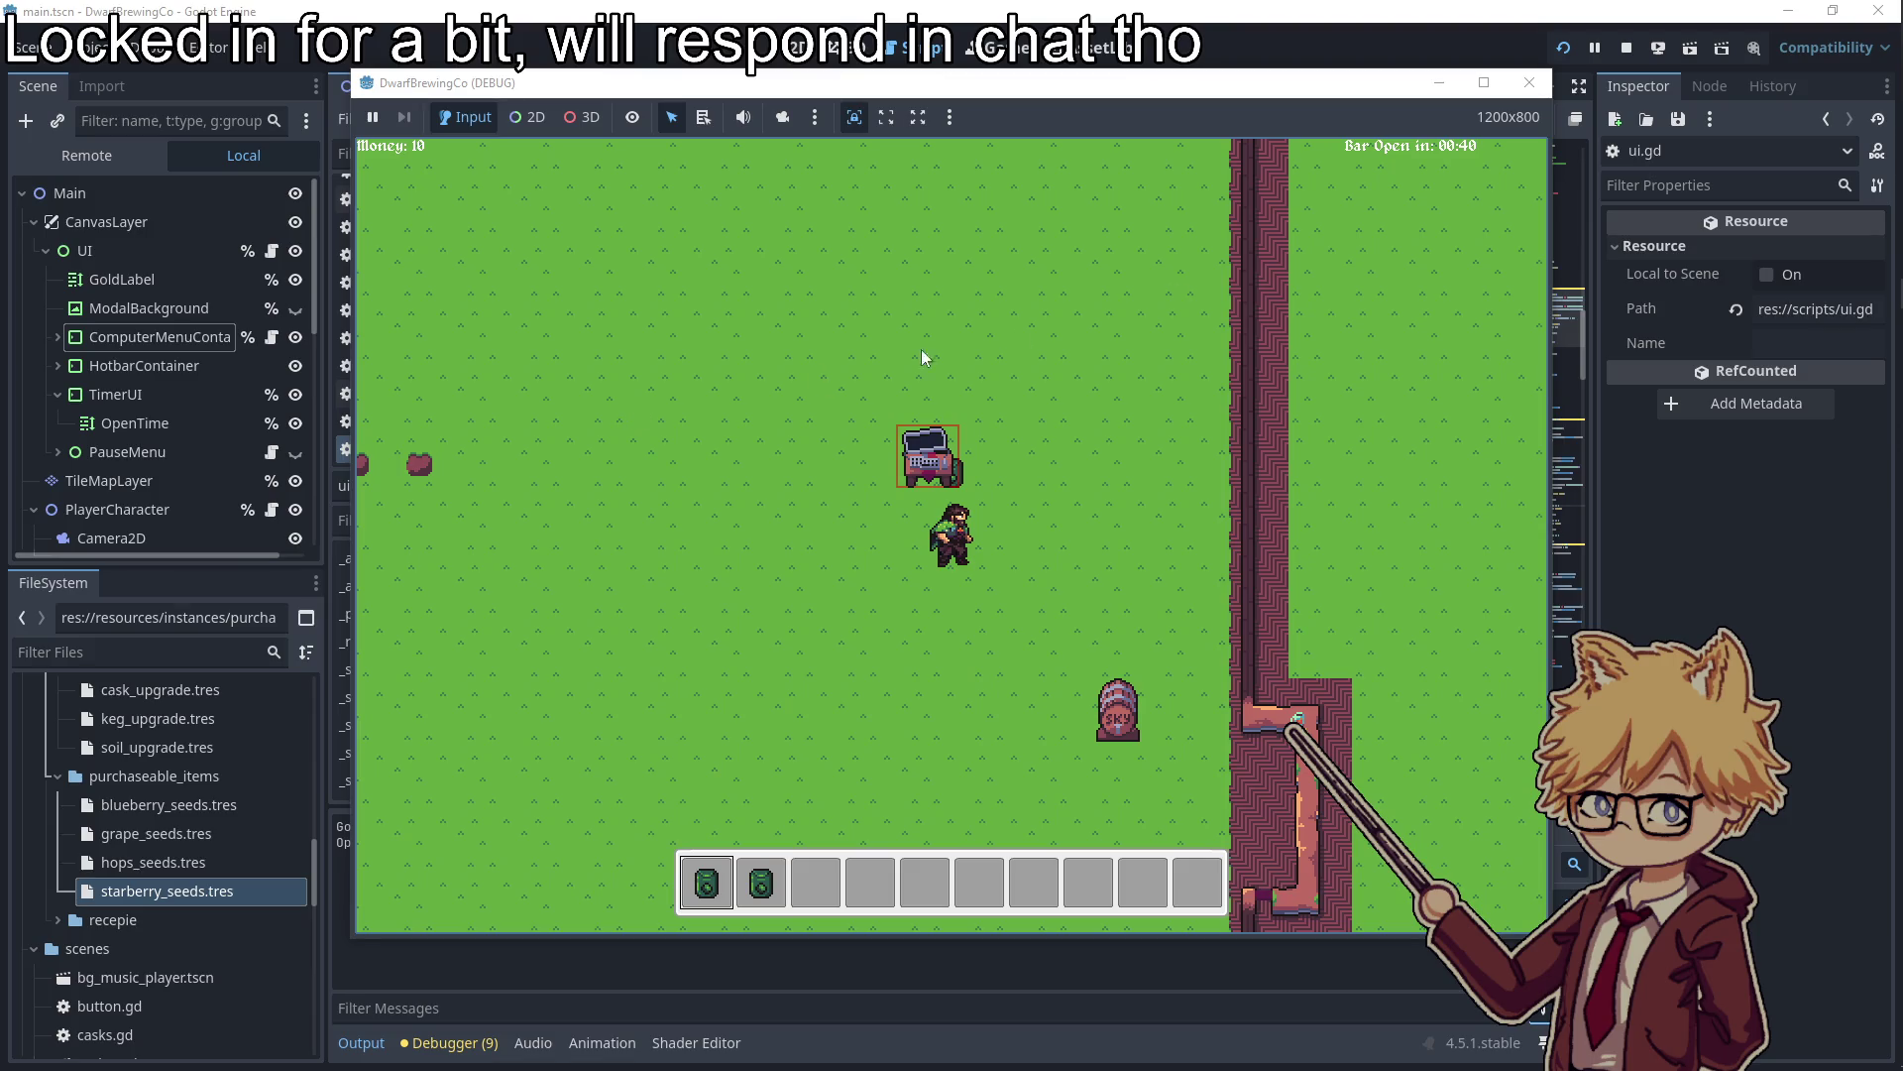
pyautogui.click(1529, 82)
pyautogui.scroll(-5, 189, 447)
# Filter the FileSystem by 'shop' and open shop_item_node.tscn with its script
pyautogui.click(139, 651)
pyautogui.write('shop')
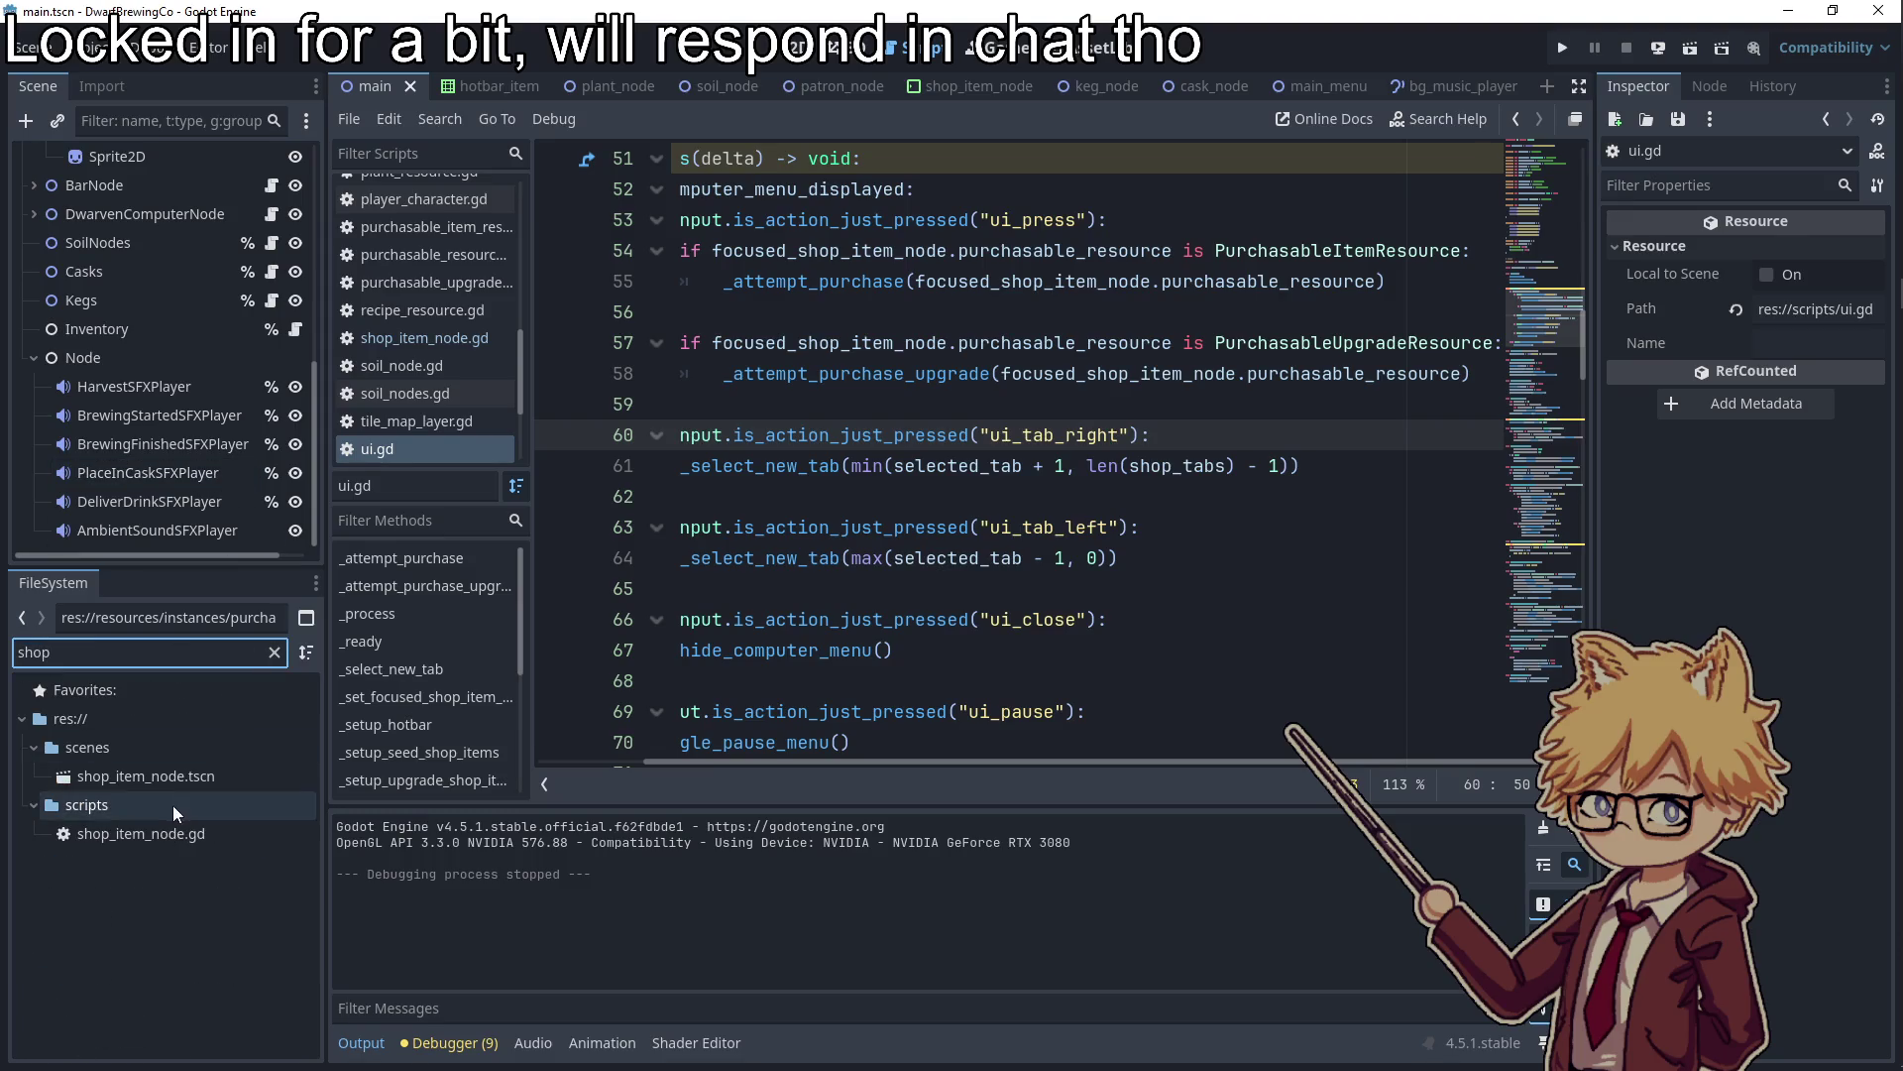
pyautogui.doubleClick(176, 779)
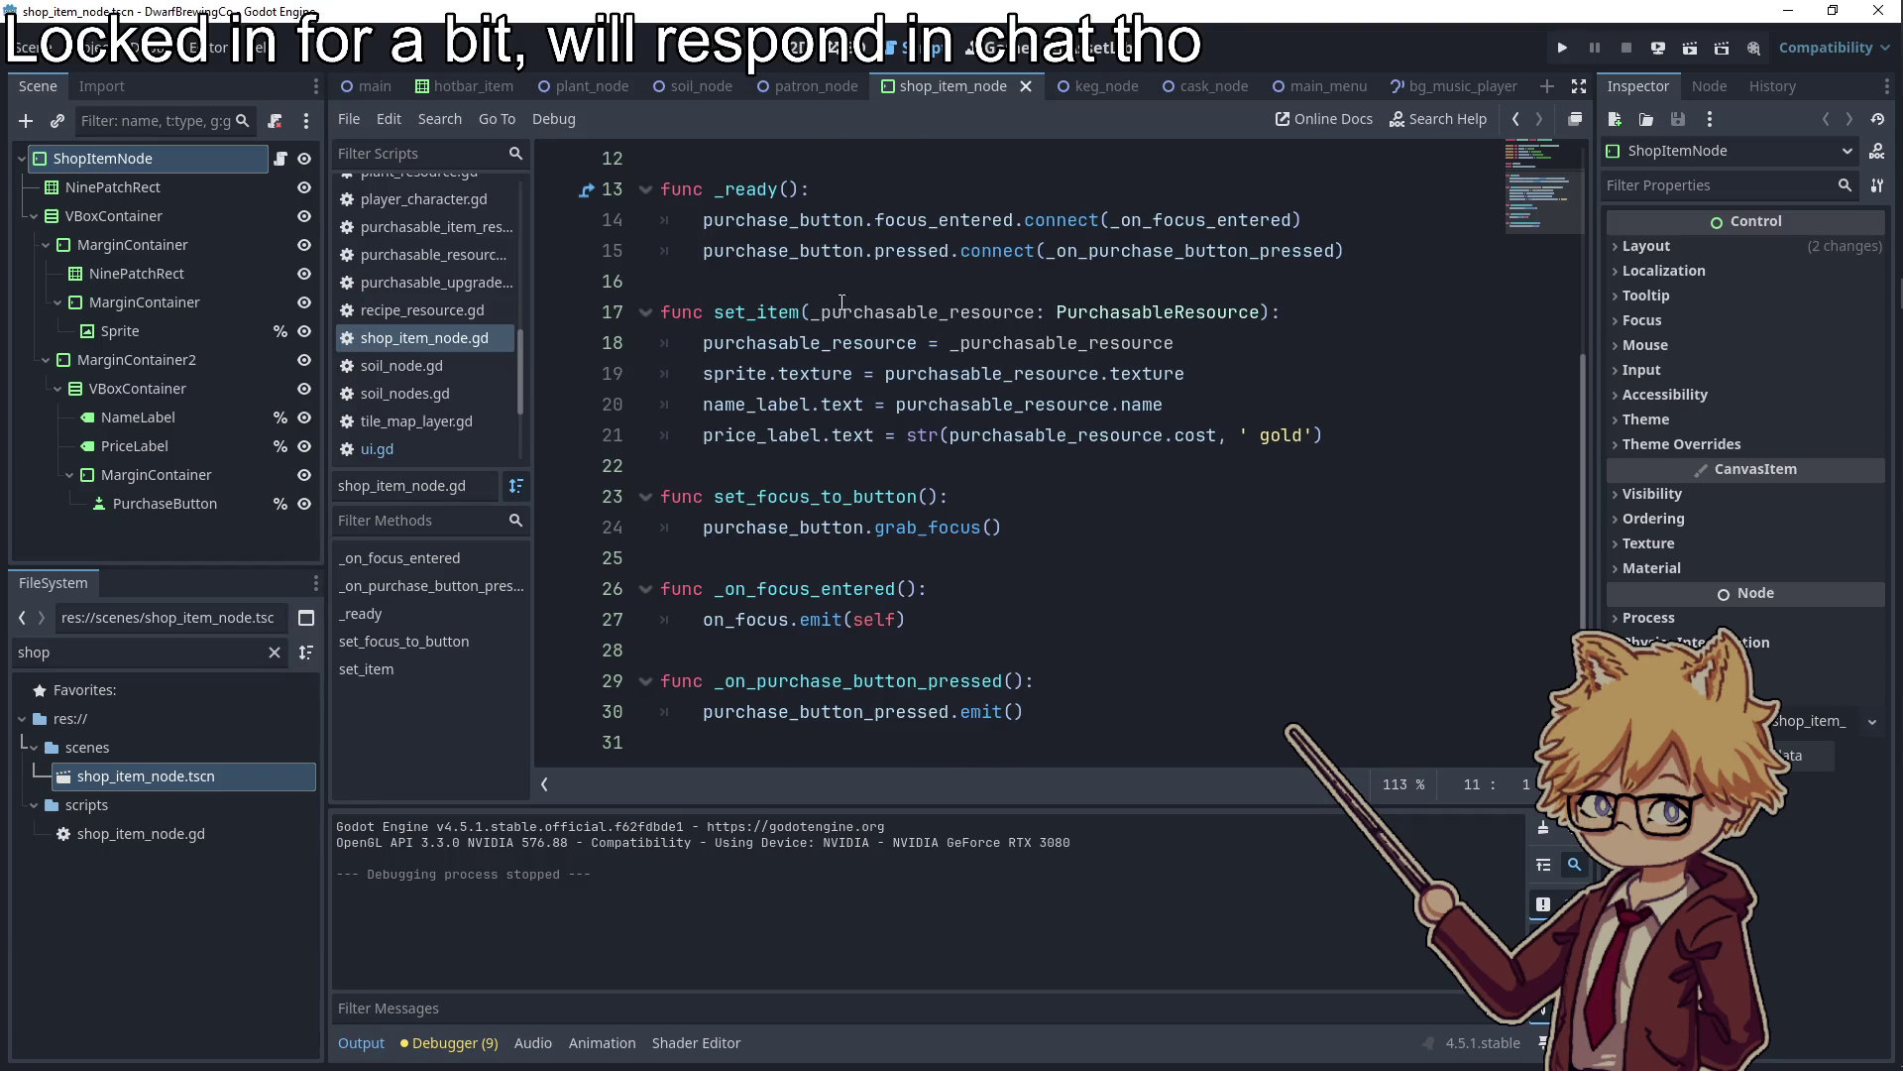
# Add func _process(delta) setting price_label.text to the copied cost expression
pyautogui.scroll(2, 842, 302)
pyautogui.click(806, 315)
pyautogui.press('Return')
pyautogui.write('func _proce')
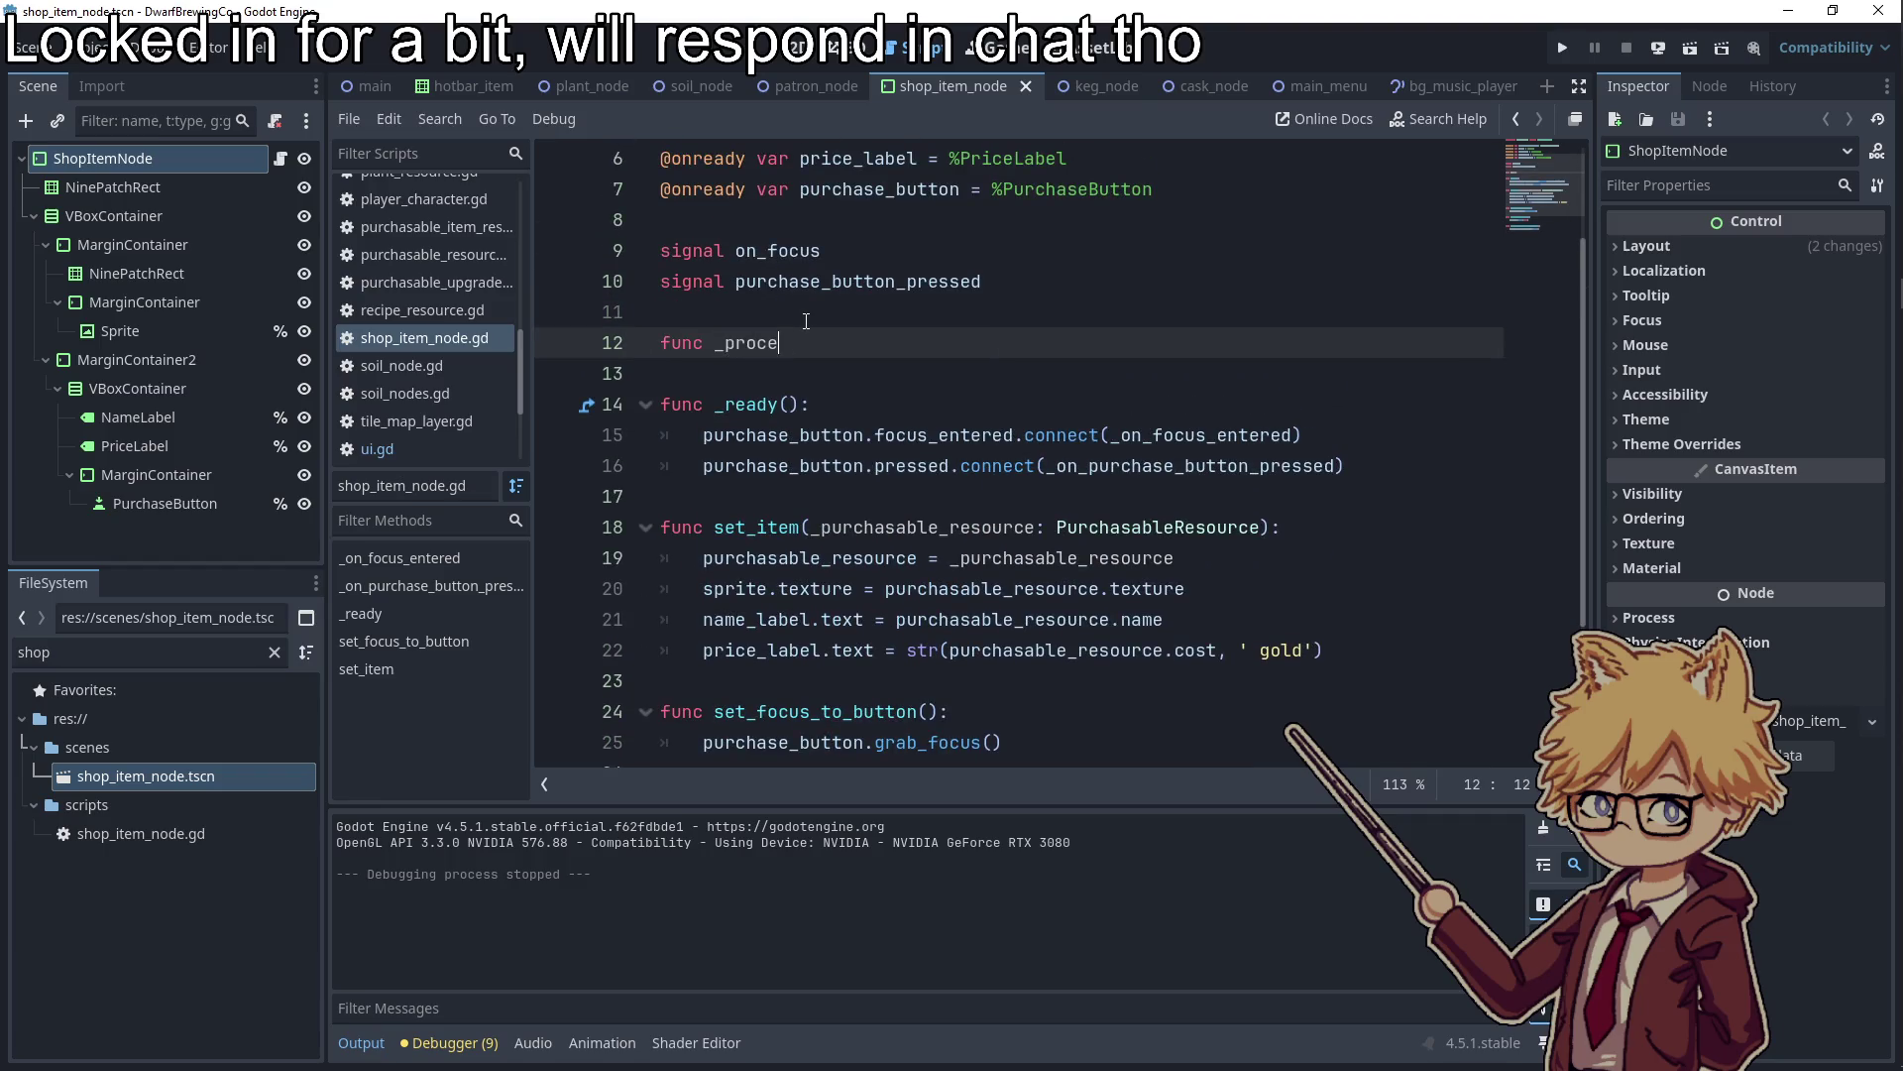
pyautogui.write('ss')
pyautogui.press('Return')
pyautogui.press('Return')
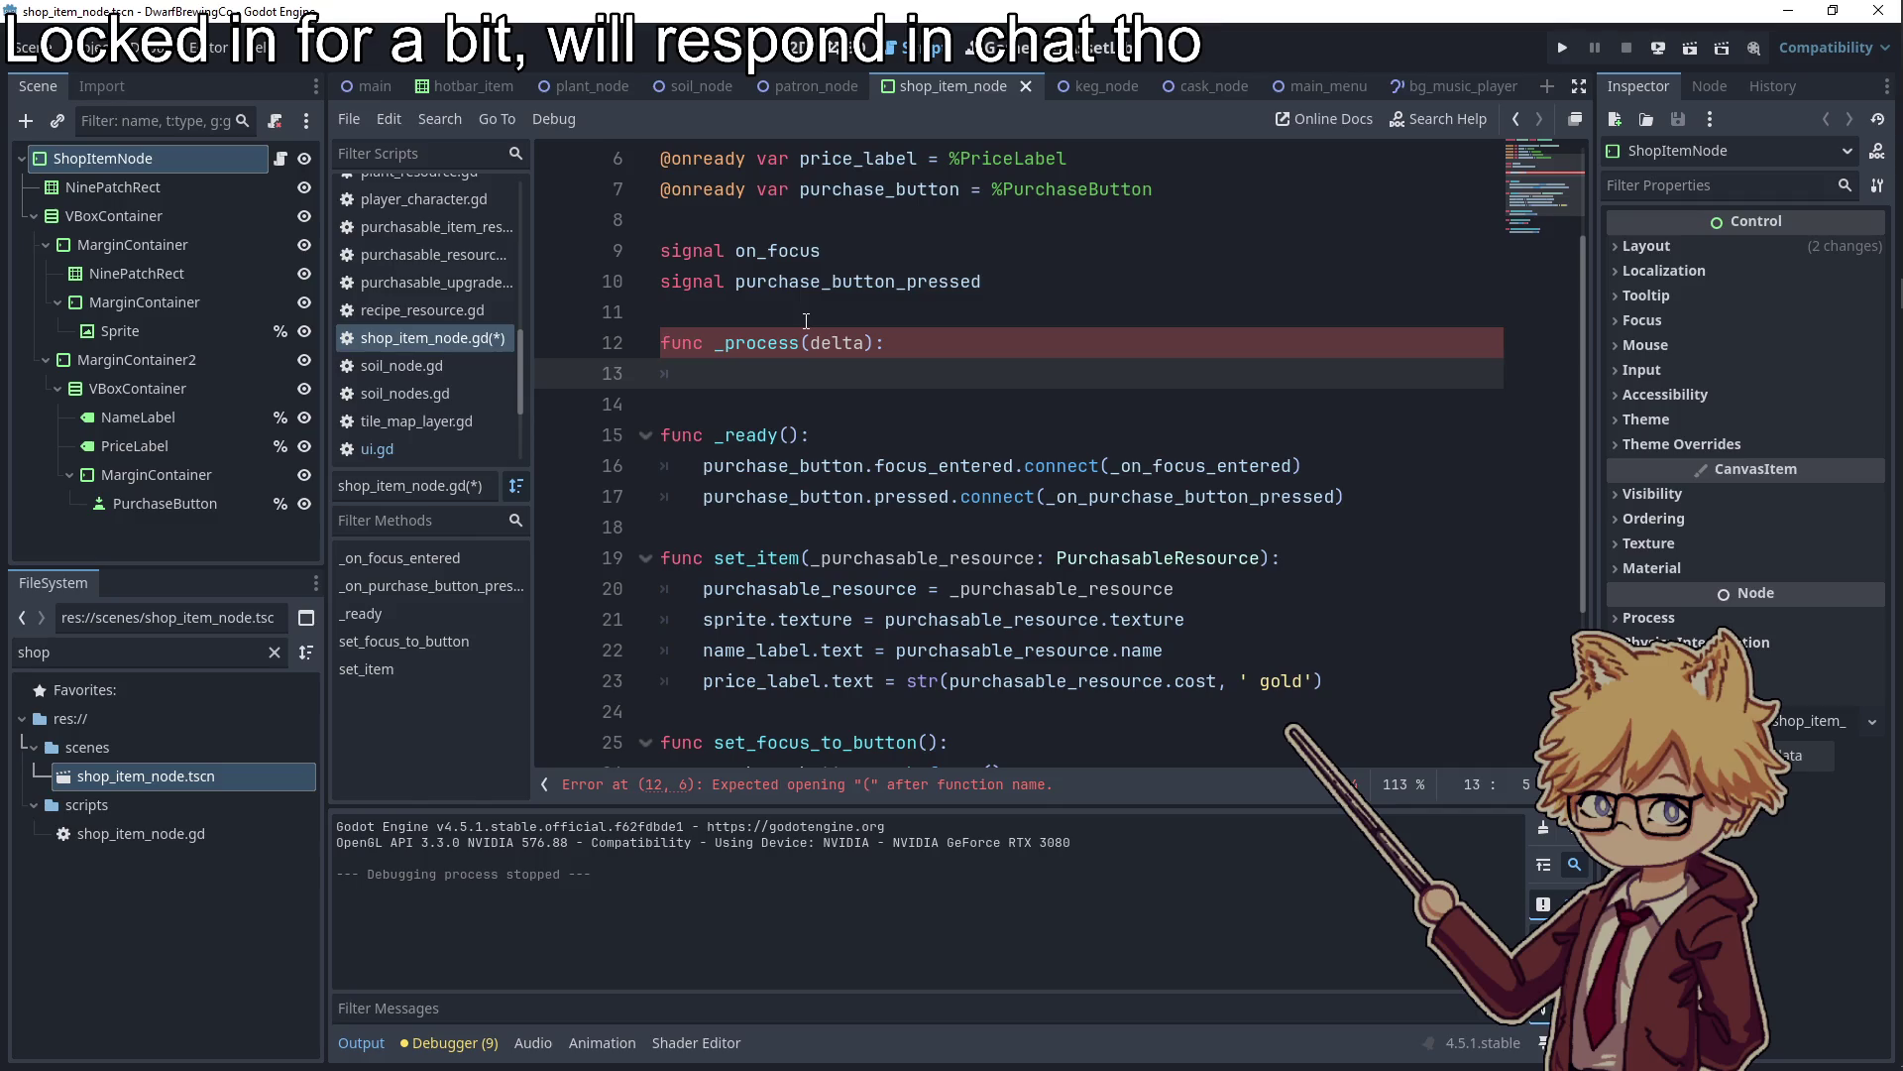
pyautogui.write('price')
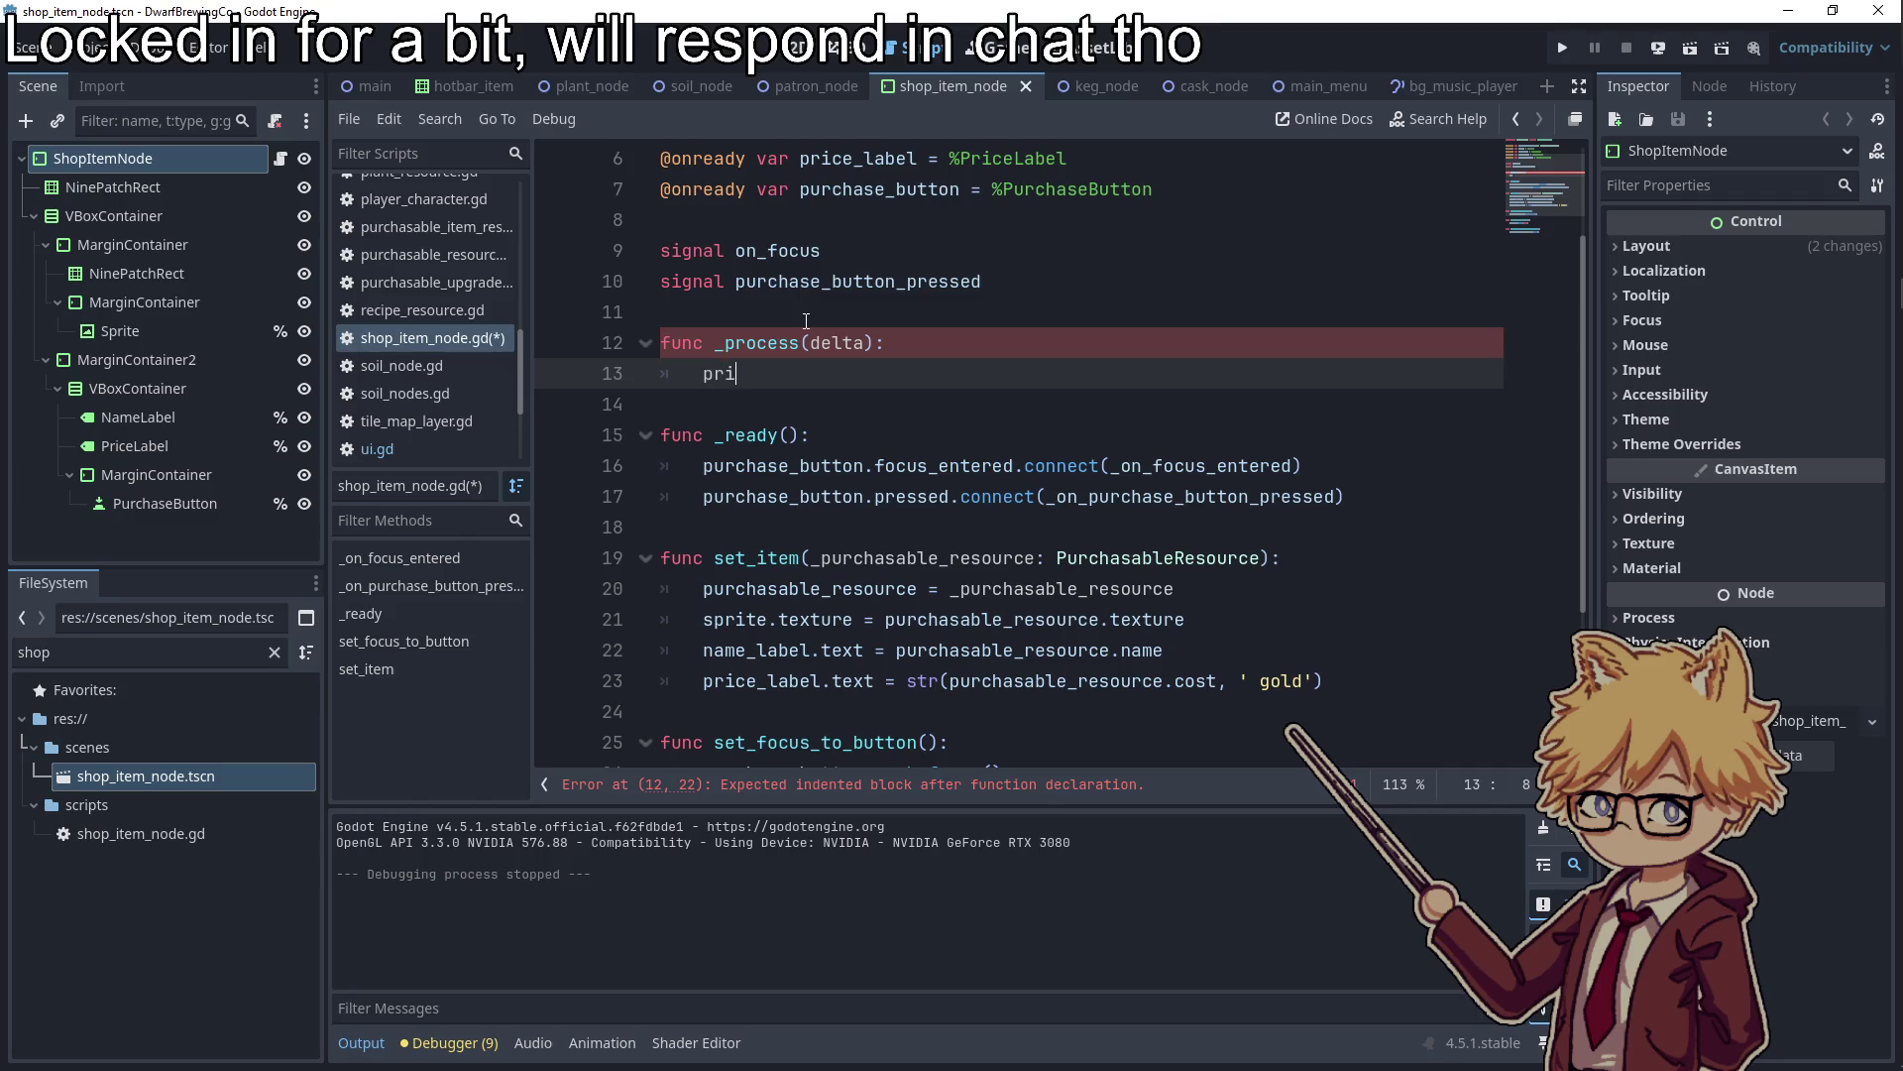
pyautogui.press('Return')
pyautogui.write('.text =')
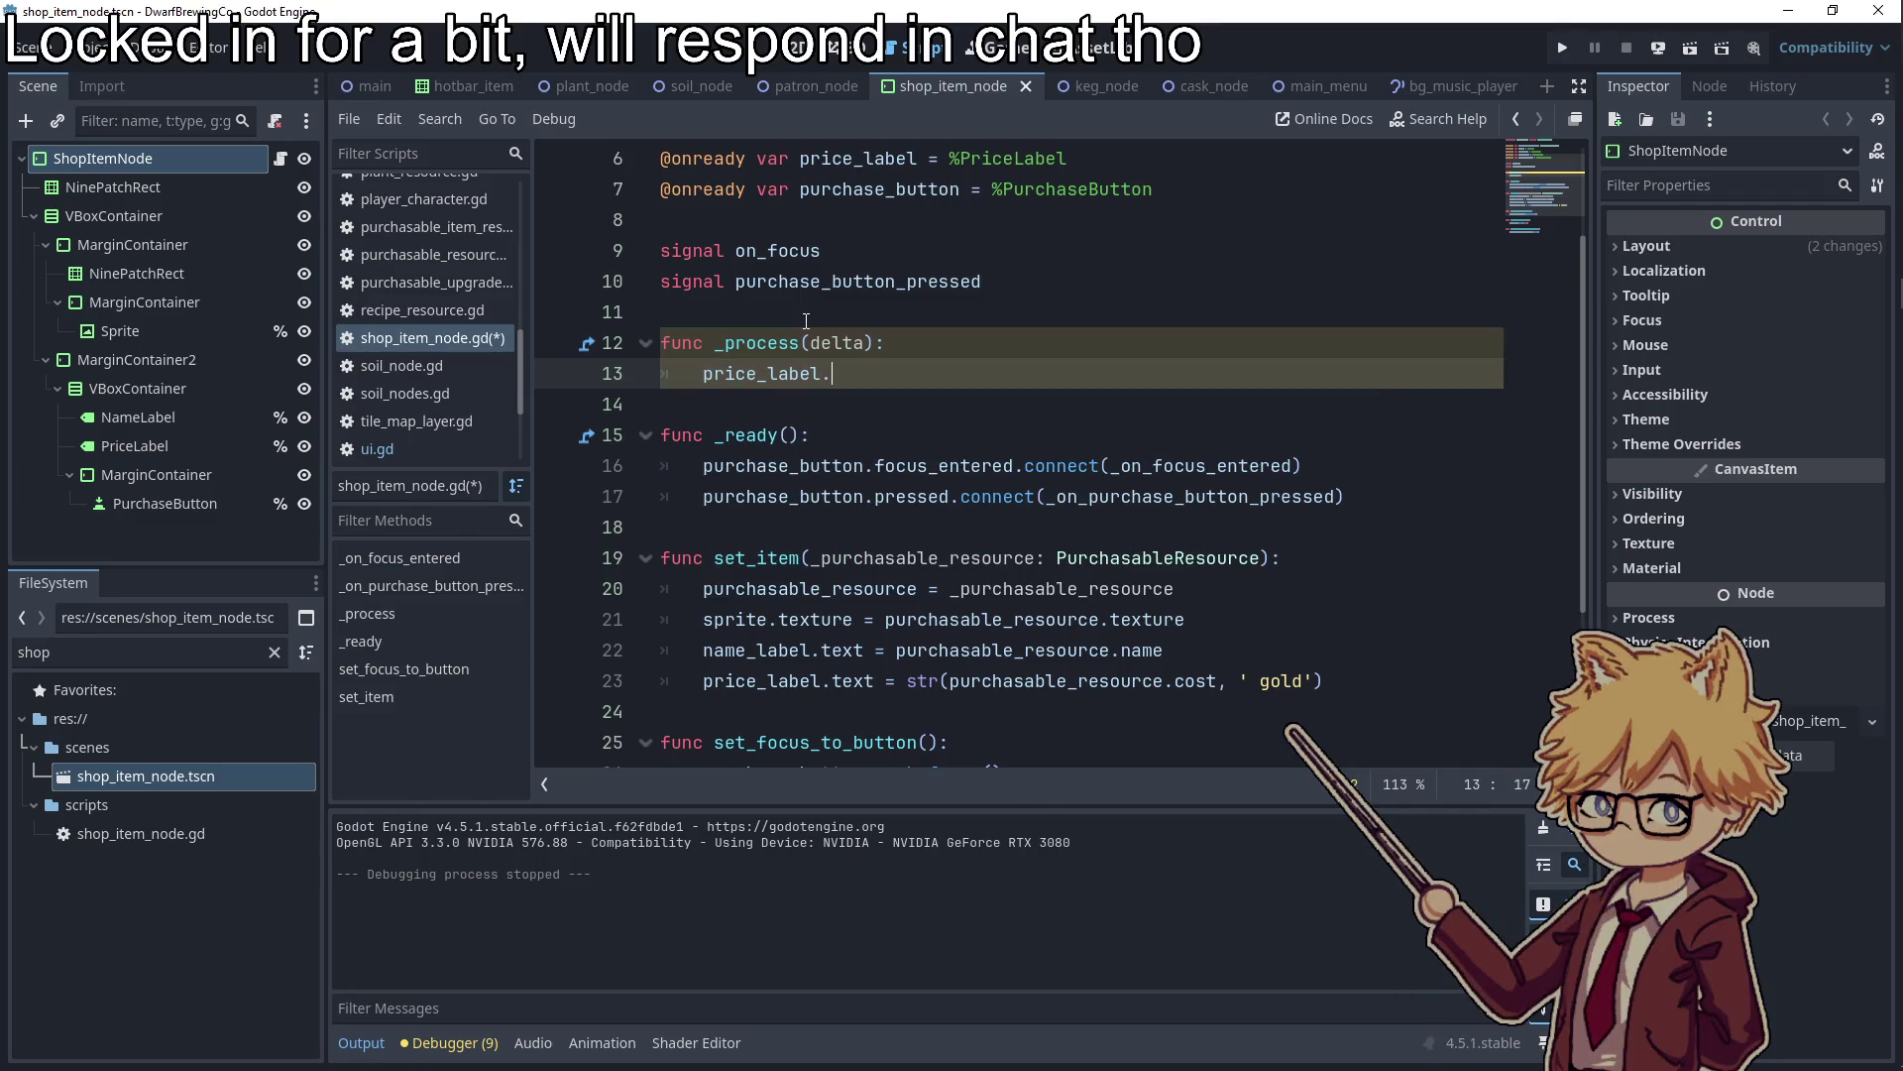
pyautogui.moveTo(1324, 680); pyautogui.dragTo(914, 680)
pyautogui.hotkey('ctrl', 'c')
pyautogui.click(898, 376)
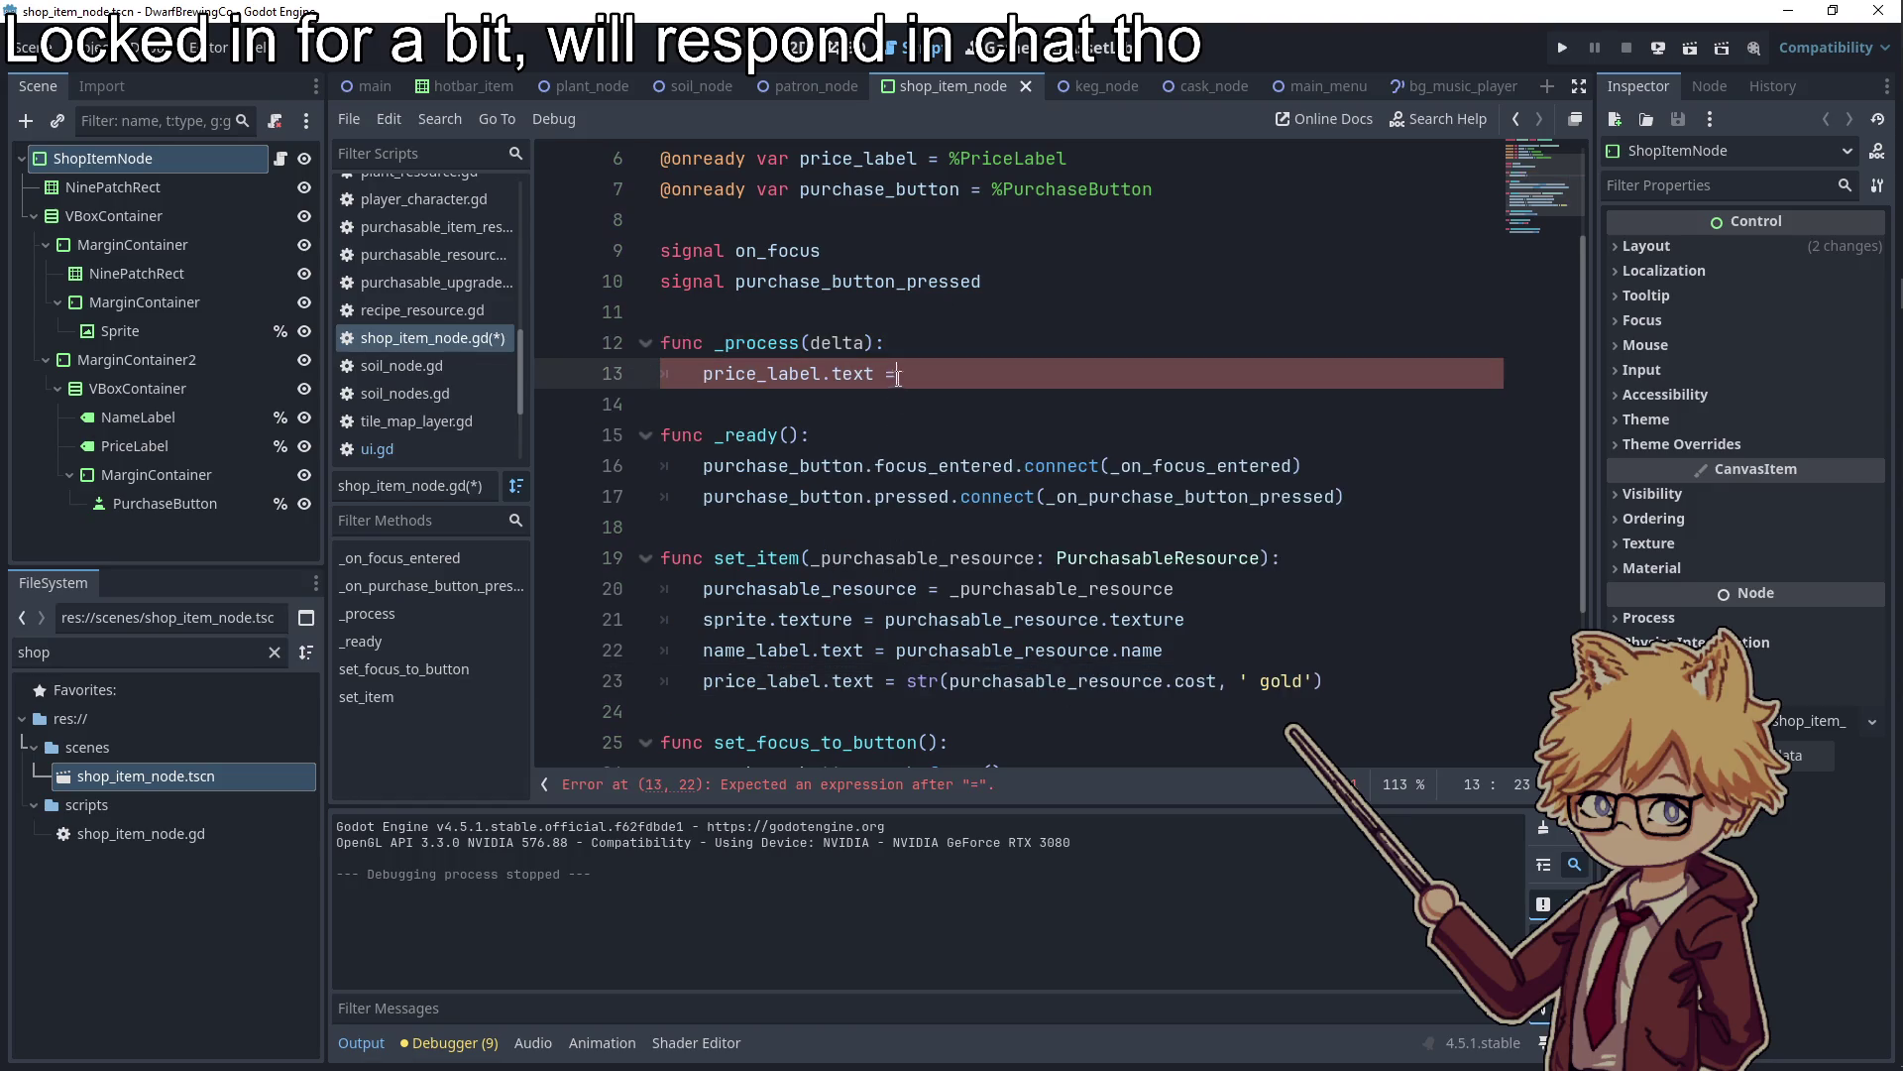
pyautogui.hotkey('ctrl', 'v')
# Add the comment '# Yeah fuck it set it every frame who cares at this point', save, and run with F5
pyautogui.click(972, 351)
pyautogui.press('Return')
pyautogui.write('# ')
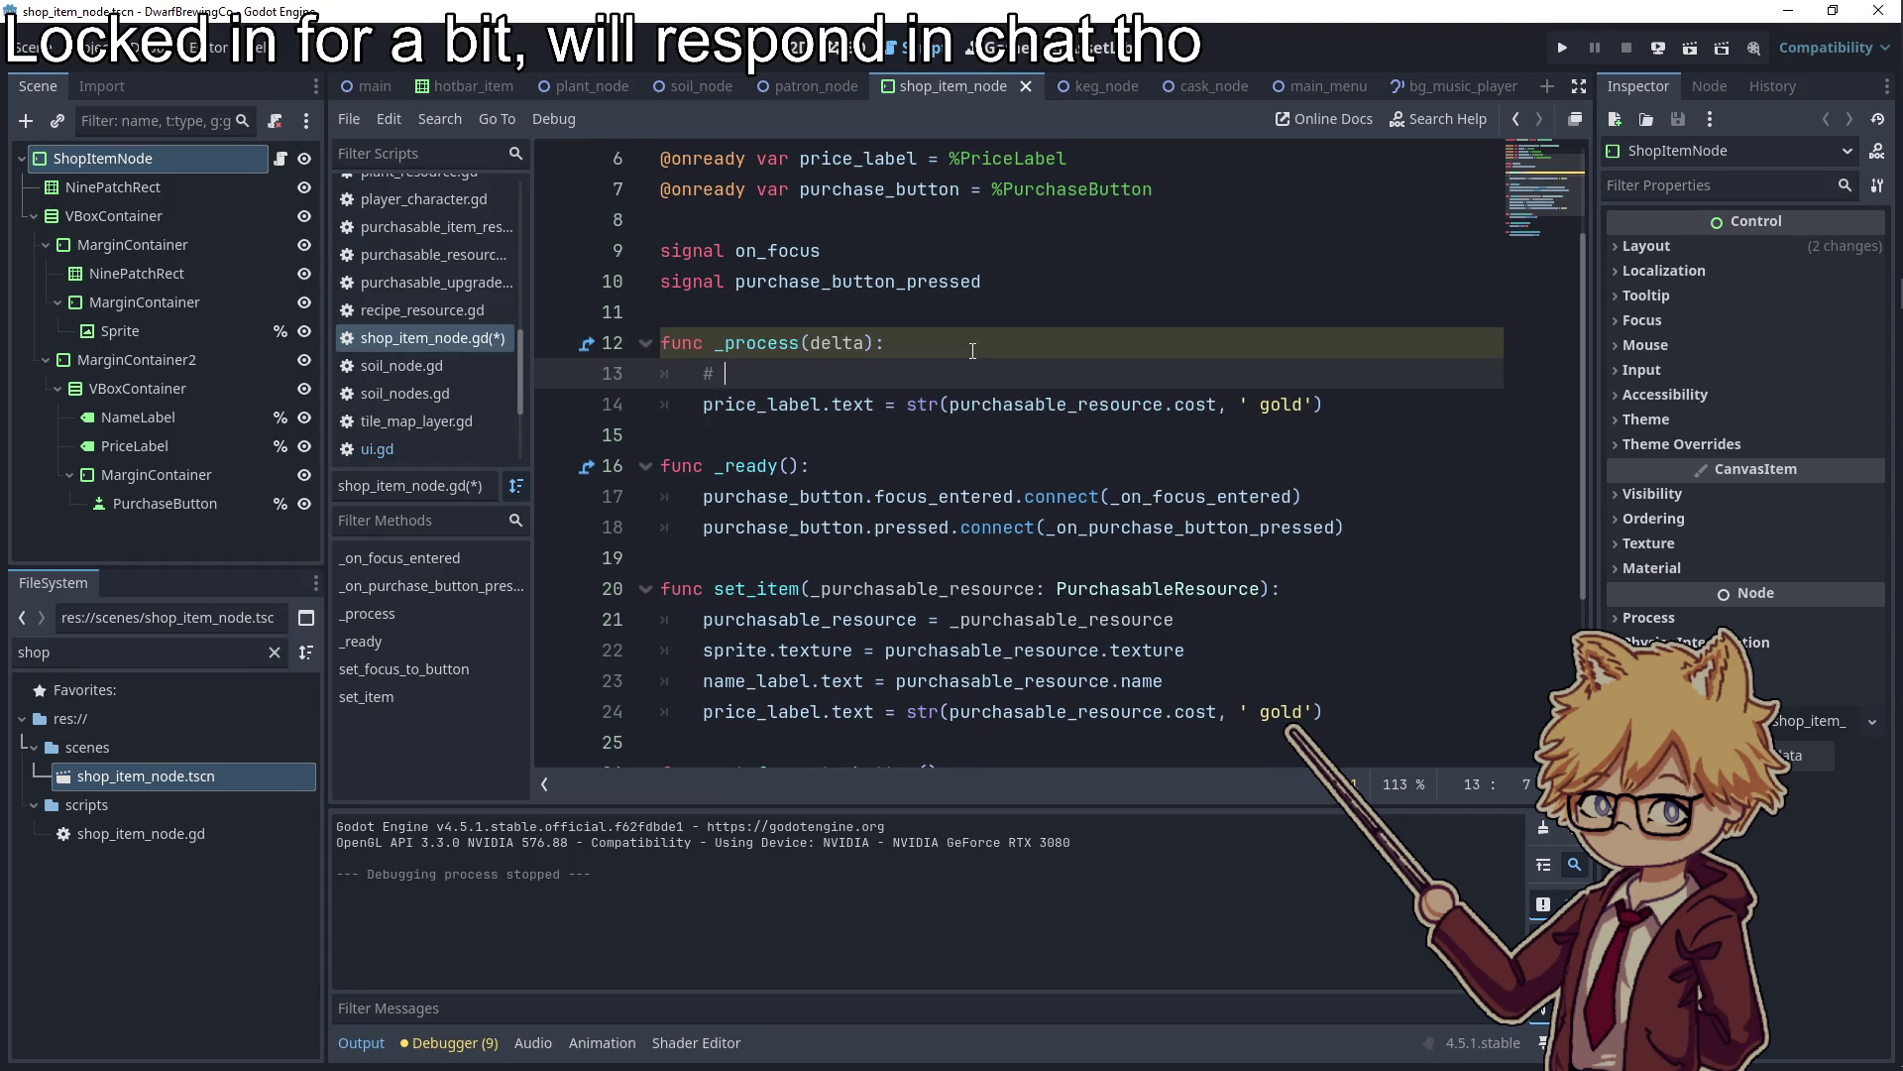
pyautogui.write('Yeah fuck it set it every fra')
pyautogui.write('me who cares at this point')
pyautogui.hotkey('ctrl', 's')
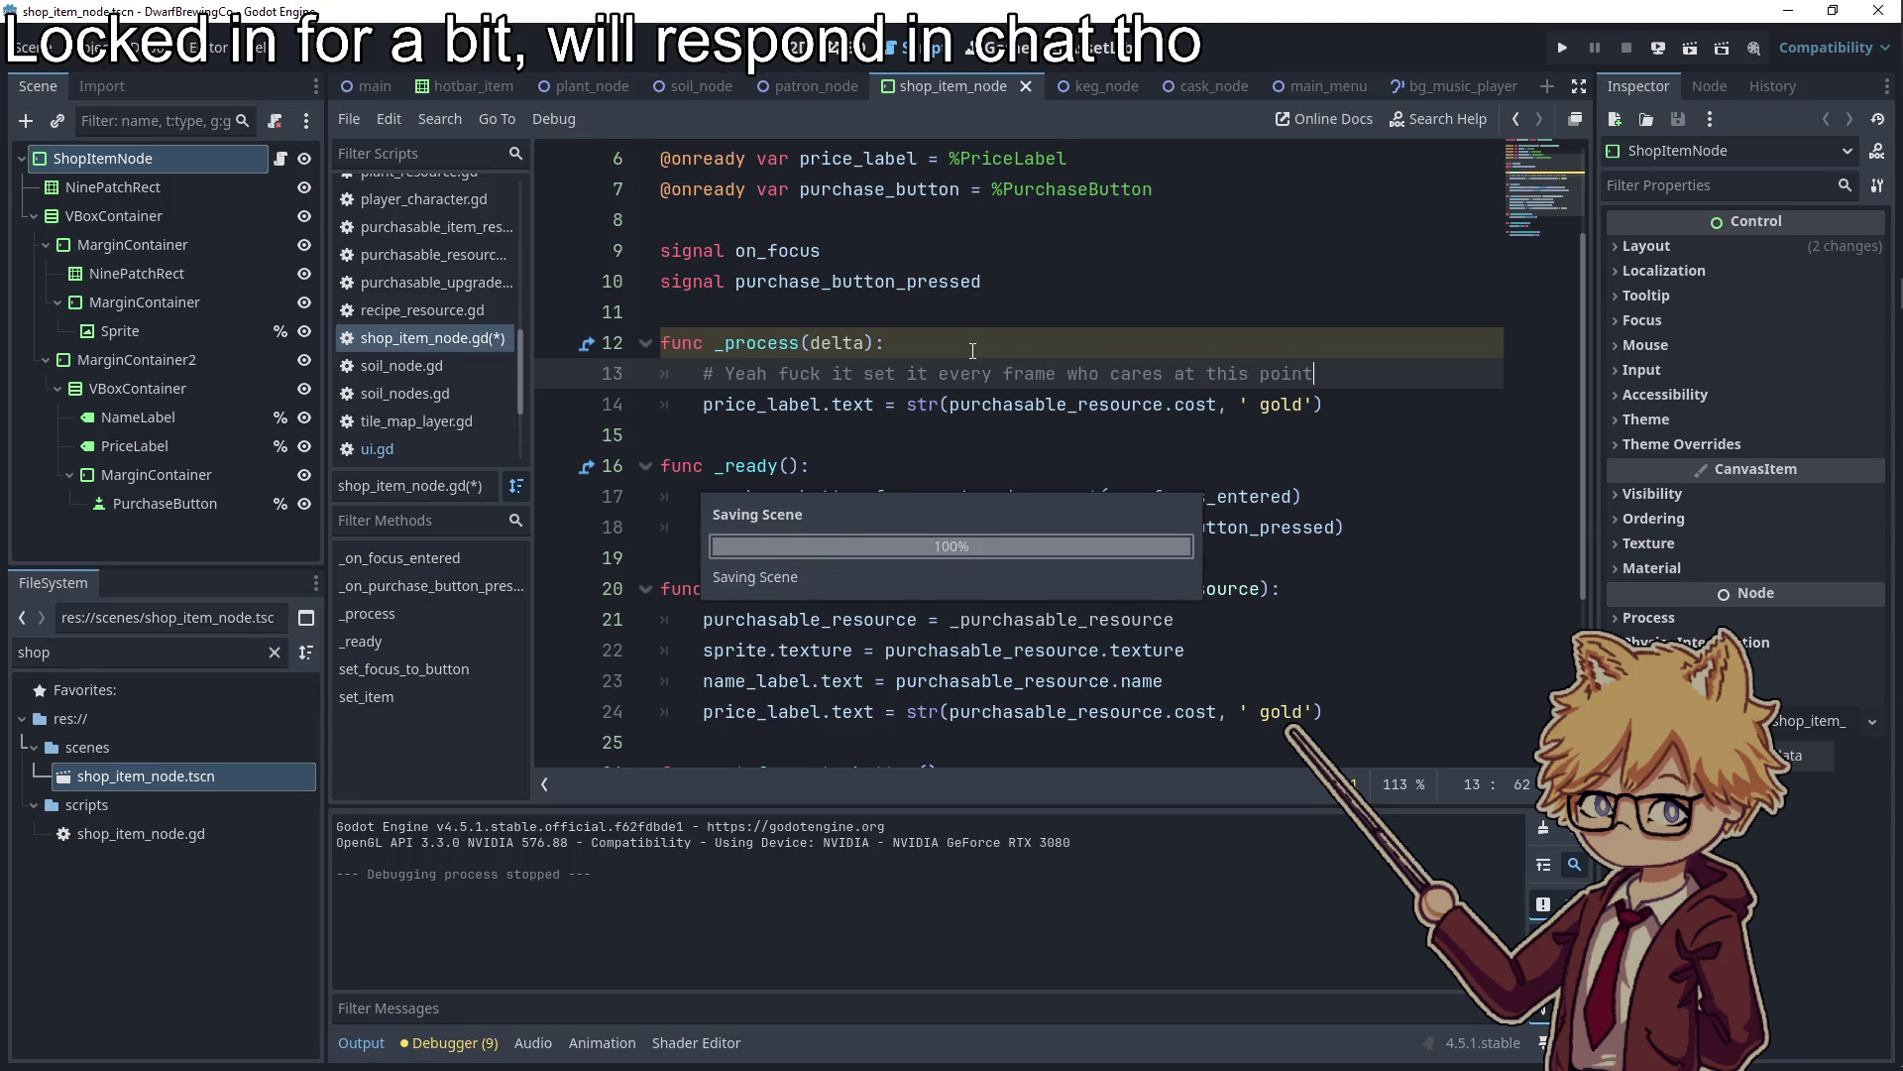
pyautogui.press('F5')
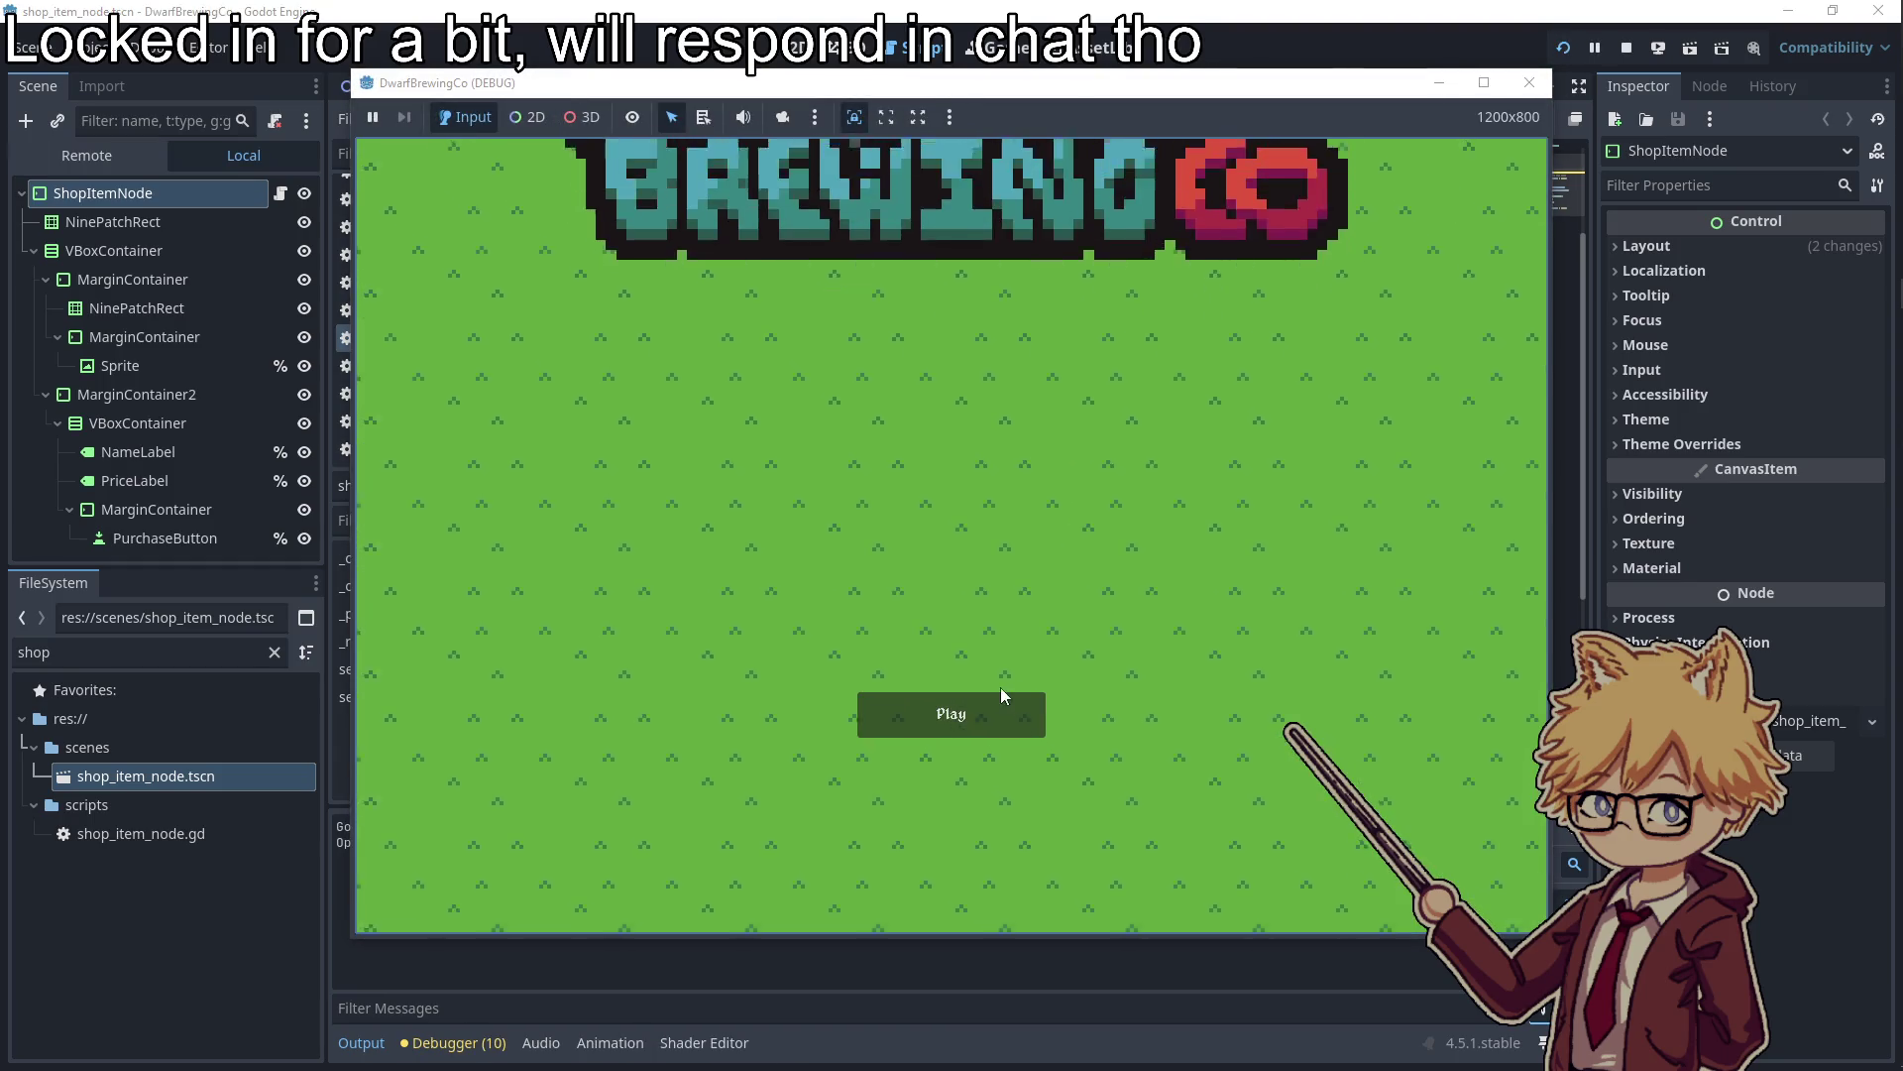
# Start the game, walk to the van, and open the shop showing Soil Plot, Keg and Cask at 5 gold
pyautogui.click(999, 699)
pyautogui.press('Escape')
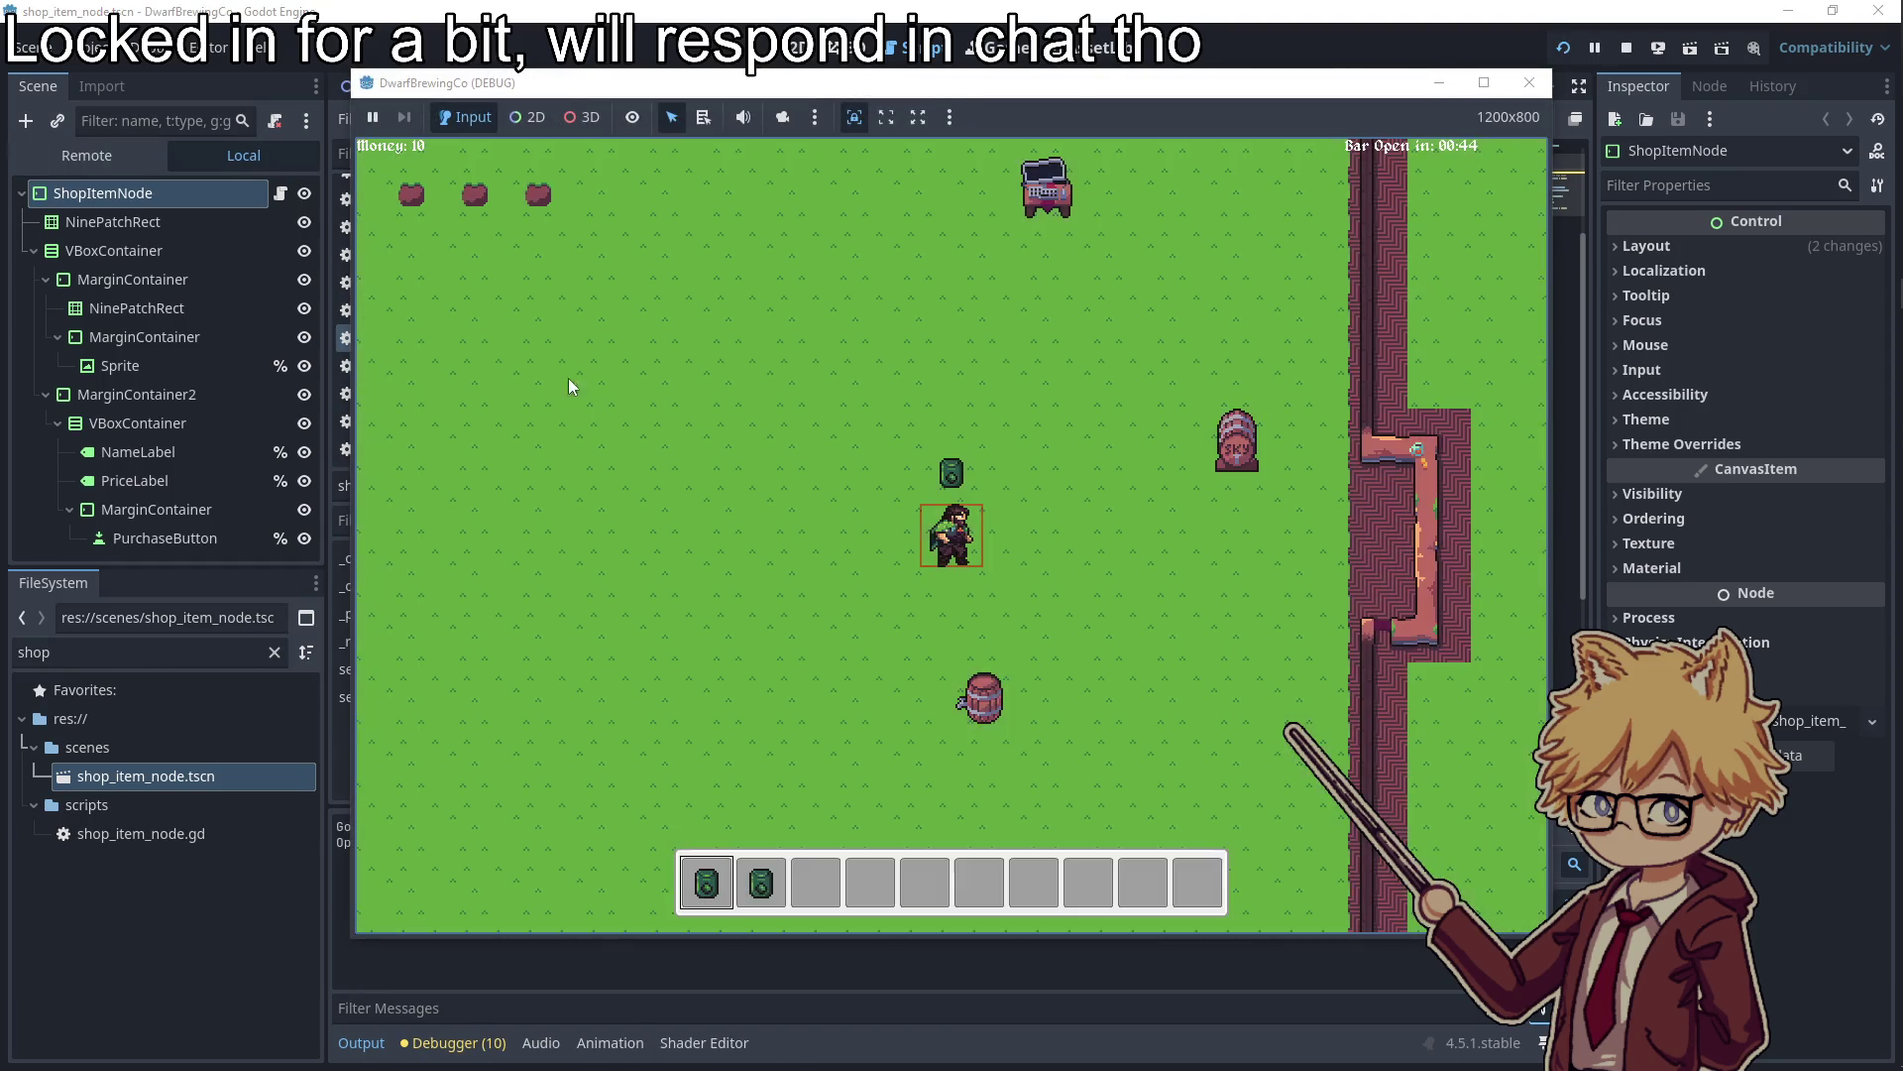
pyautogui.press('w')
pyautogui.press('e')
pyautogui.press('Right')
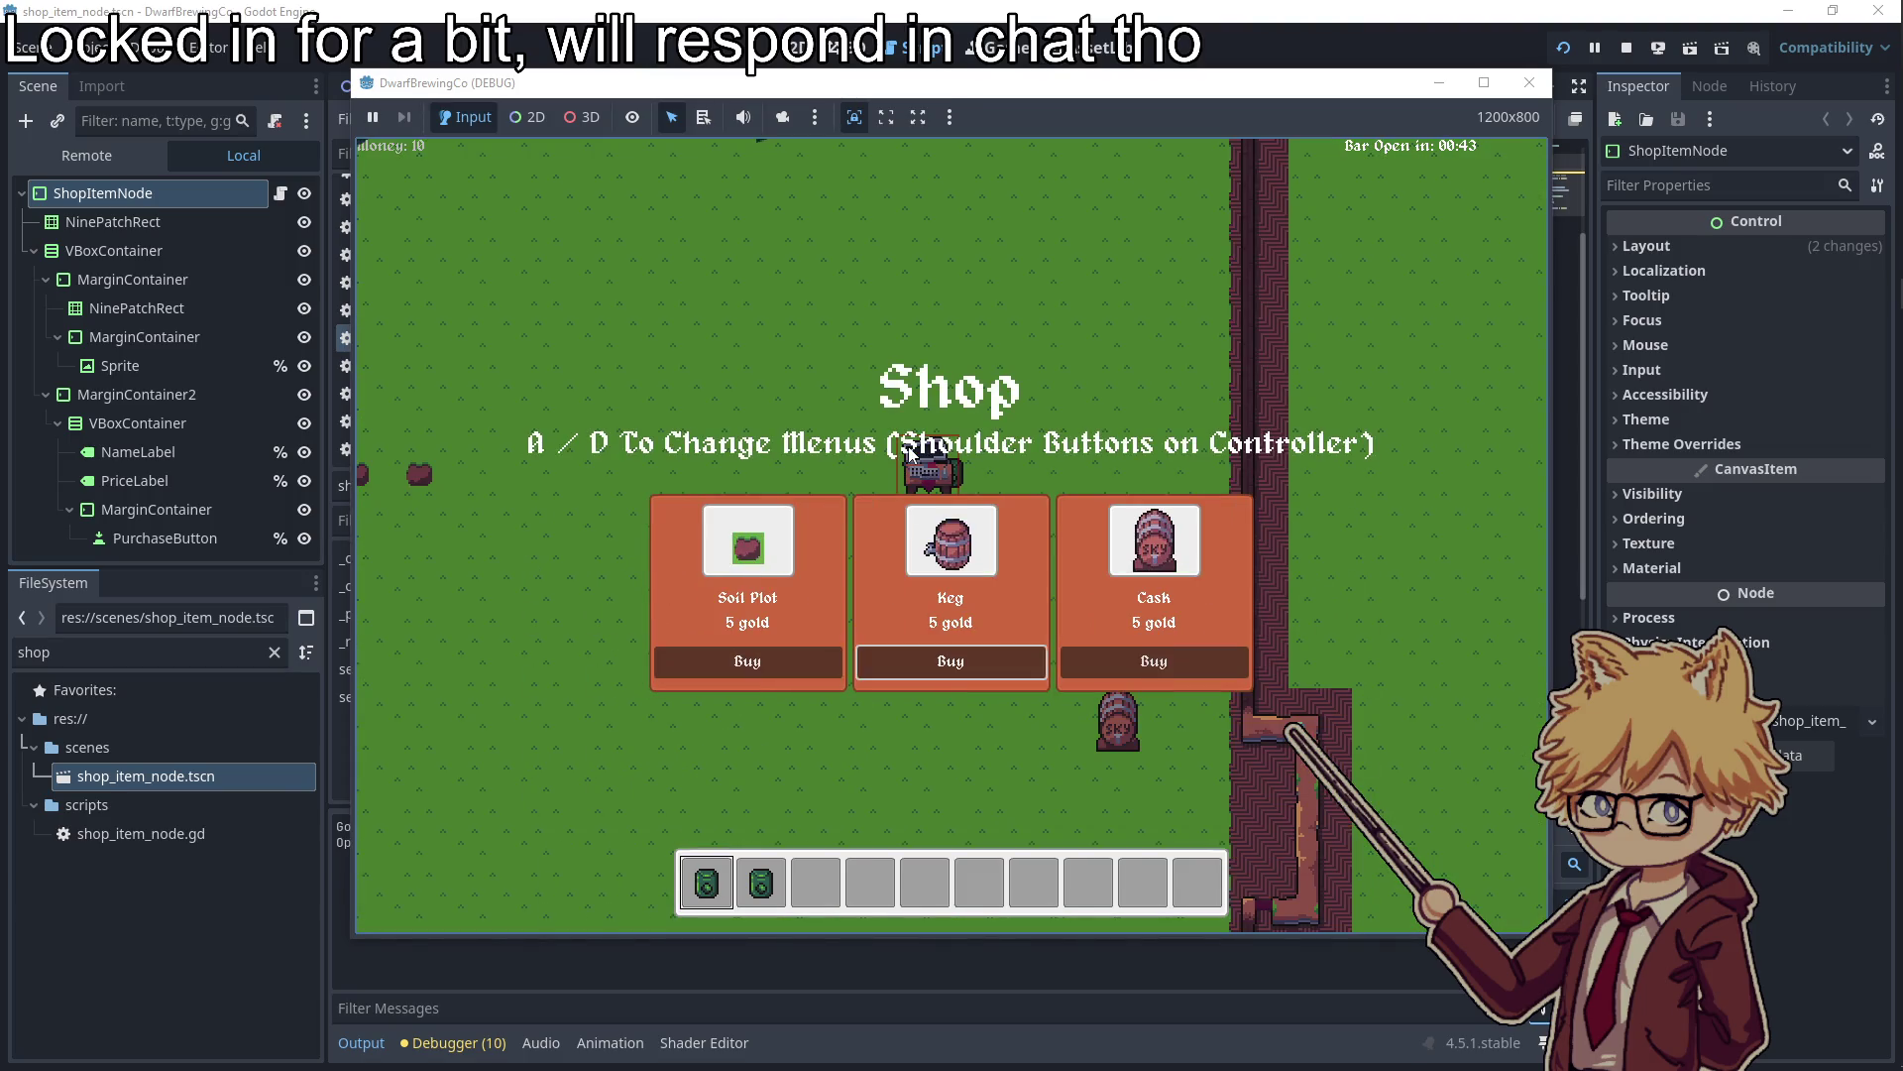
pyautogui.press('Escape')
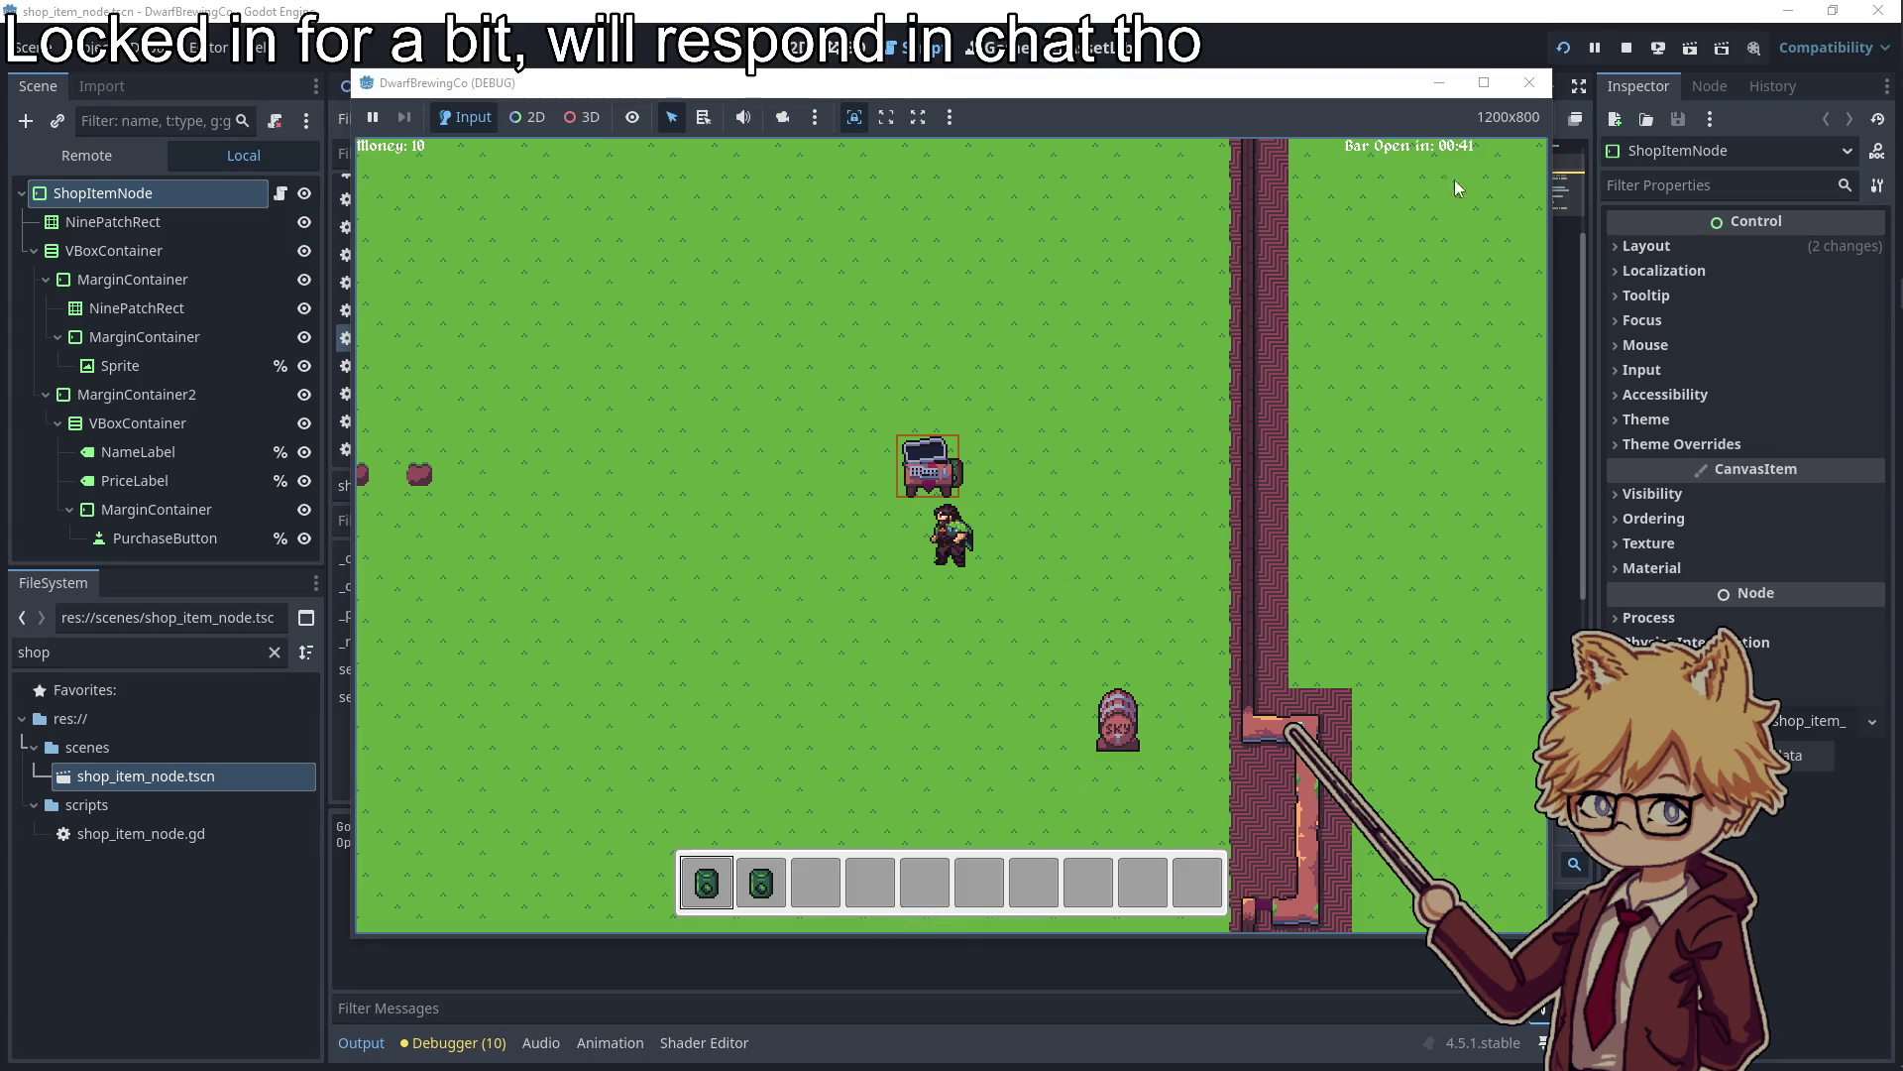
# Reopen the shop a couple more times to recheck prices, then stop the game
pyautogui.press('e')
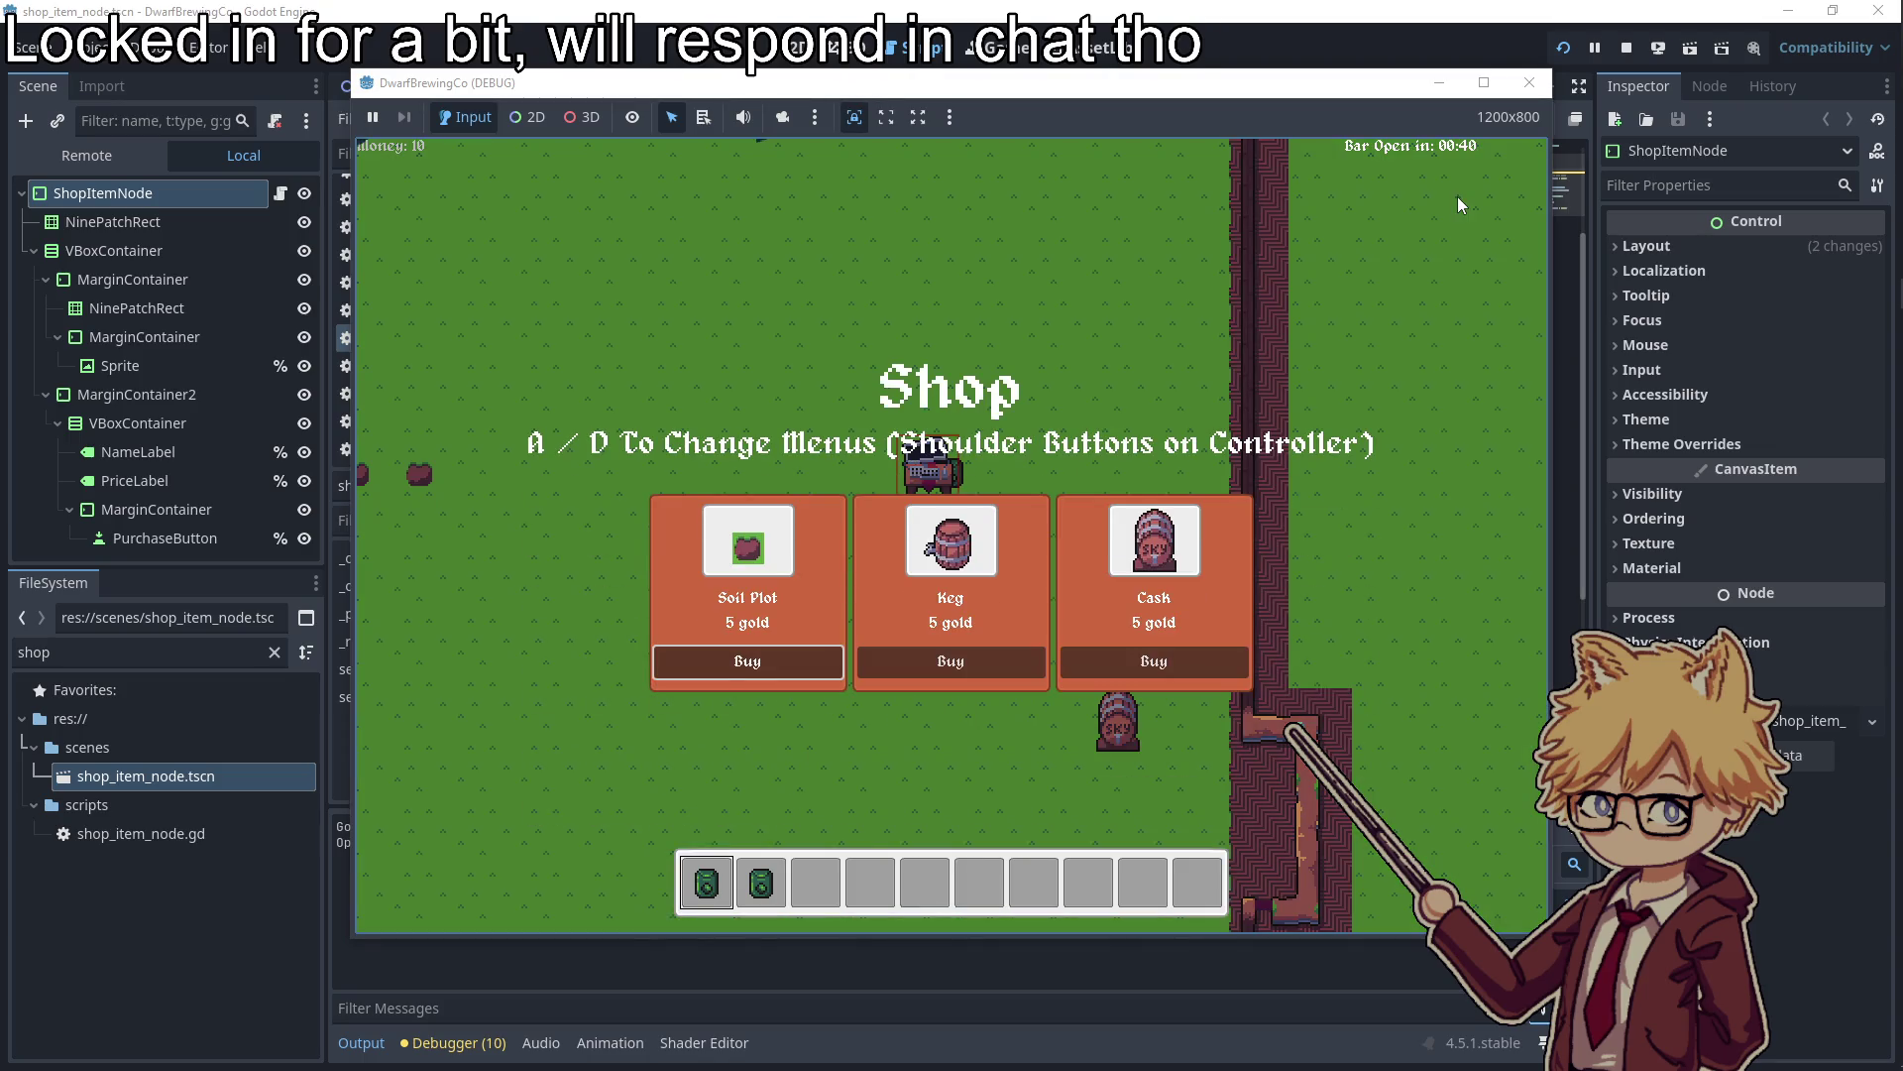
pyautogui.press('Escape')
pyautogui.press('s')
pyautogui.press('w')
pyautogui.press('e')
pyautogui.press('Escape')
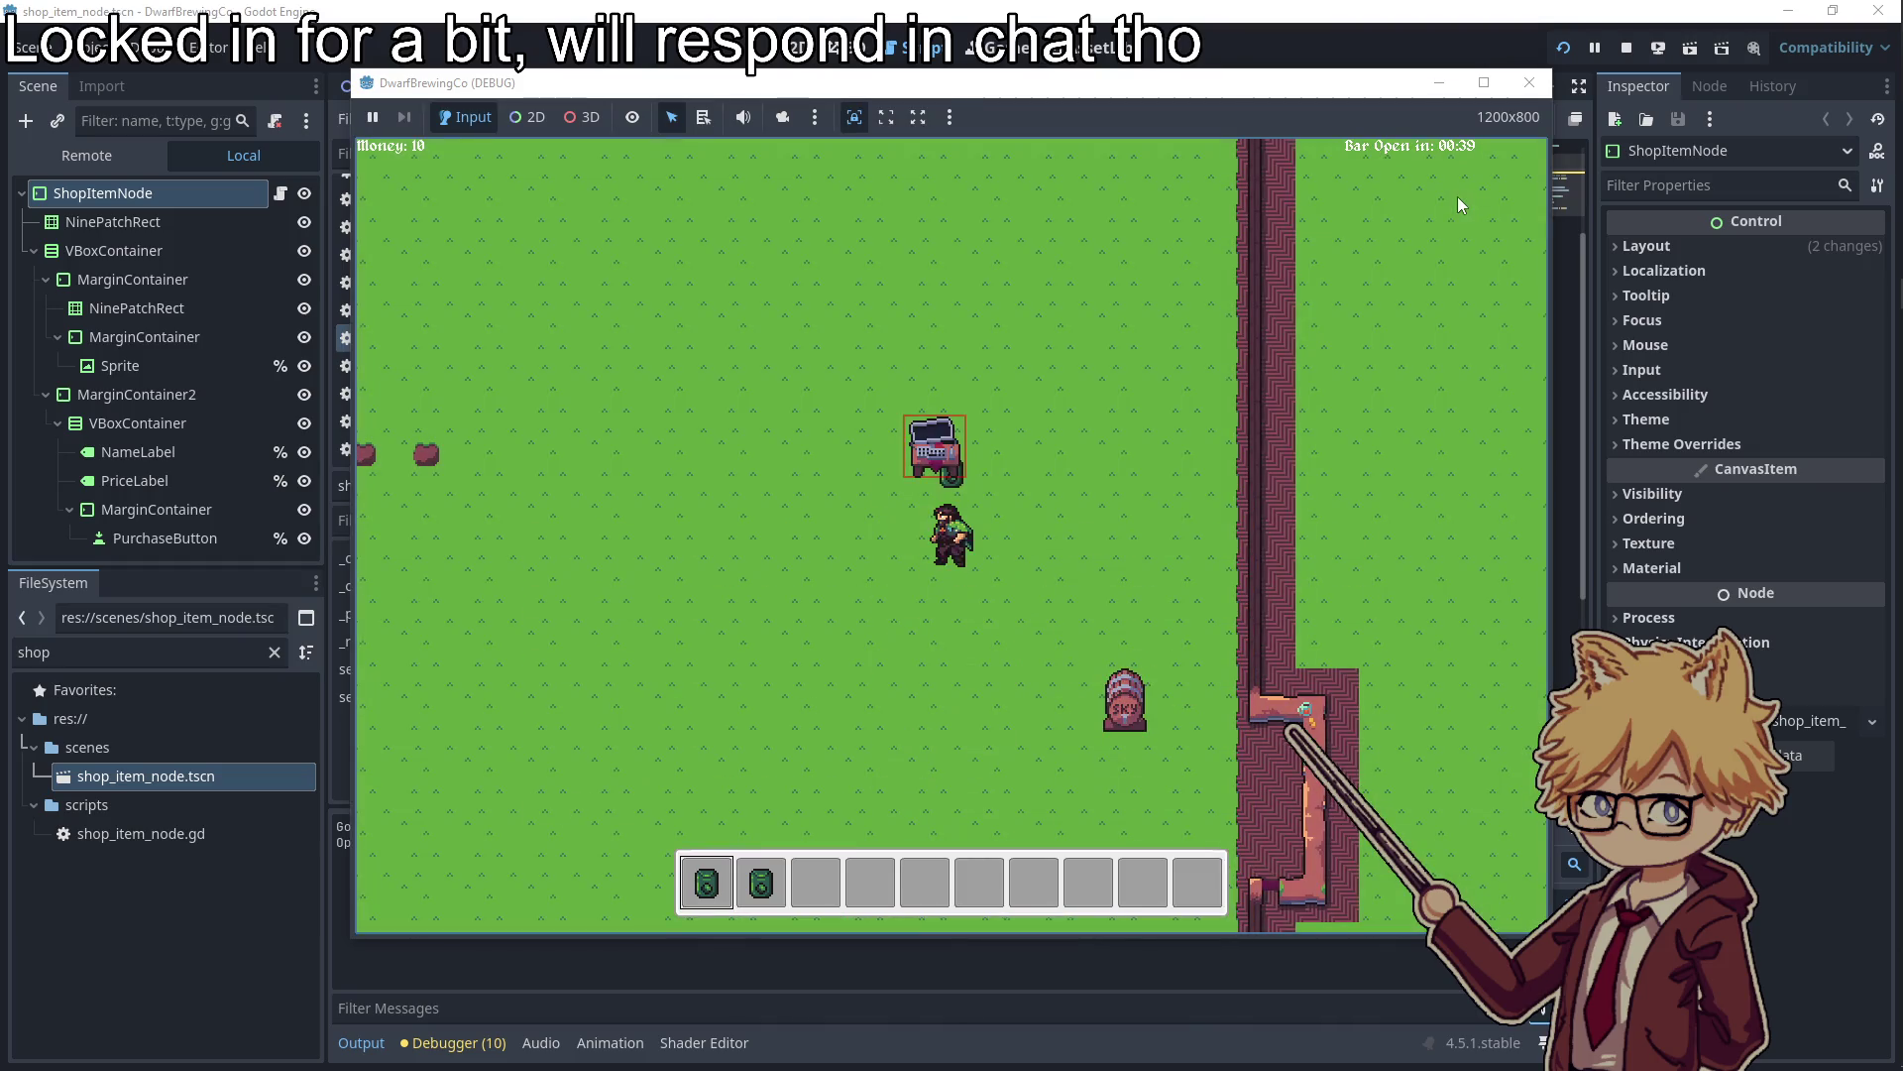
pyautogui.click(1529, 83)
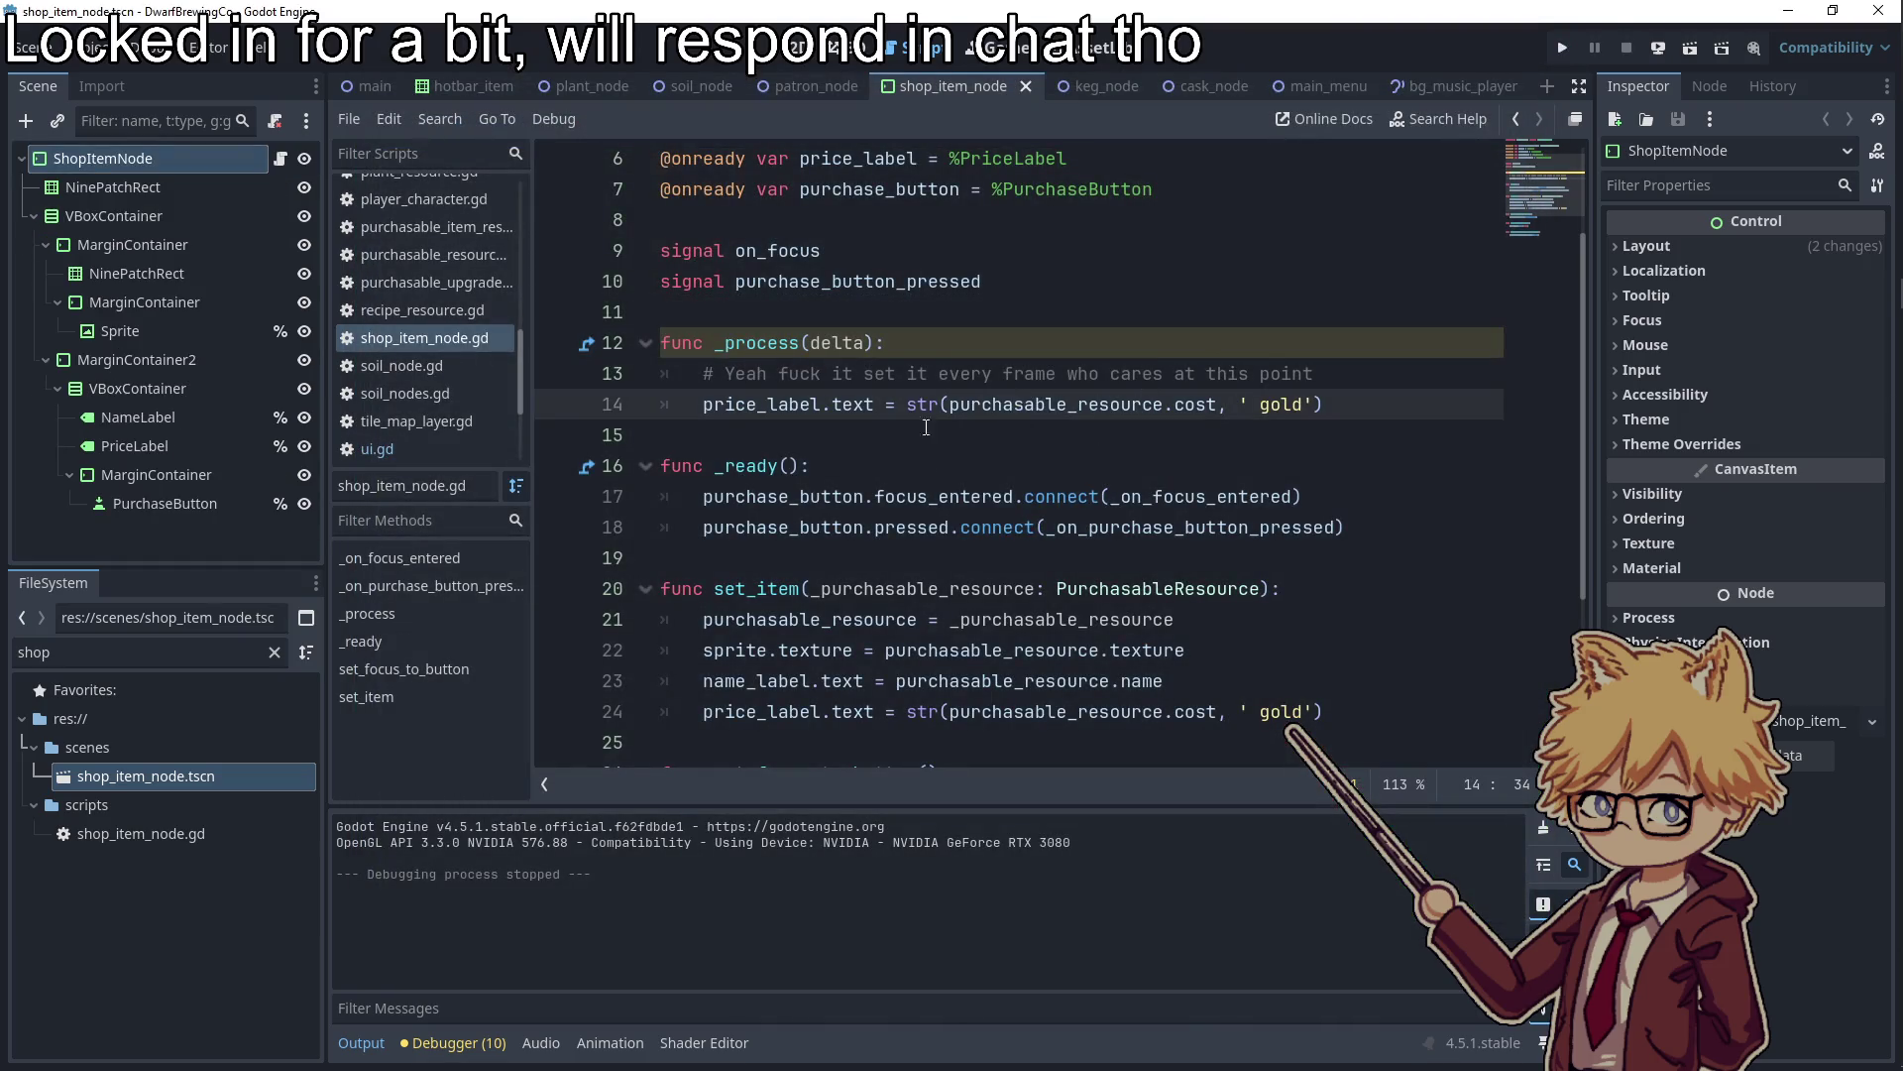
# Review the price_label usages in shop_item_node.gd and expand the Inspector's Process section
pyautogui.doubleClick(797, 407)
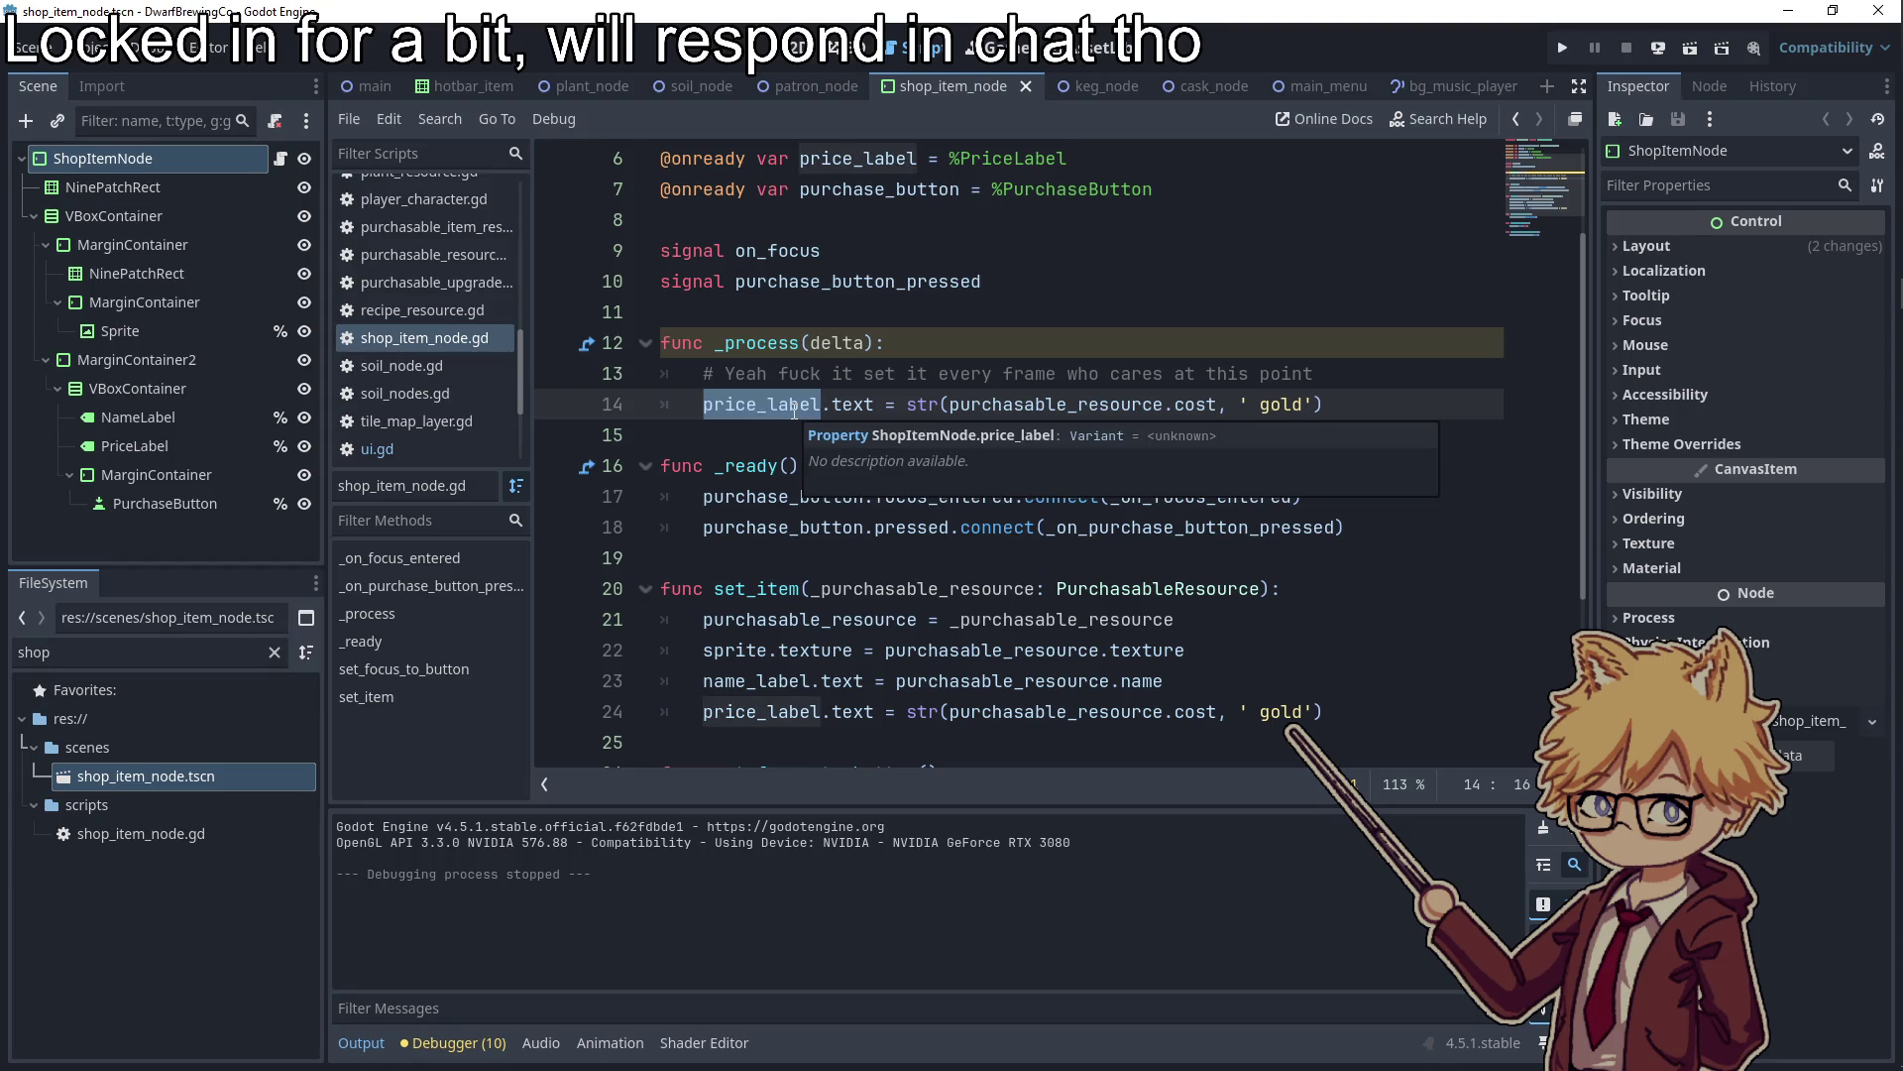
pyautogui.click(311, 176)
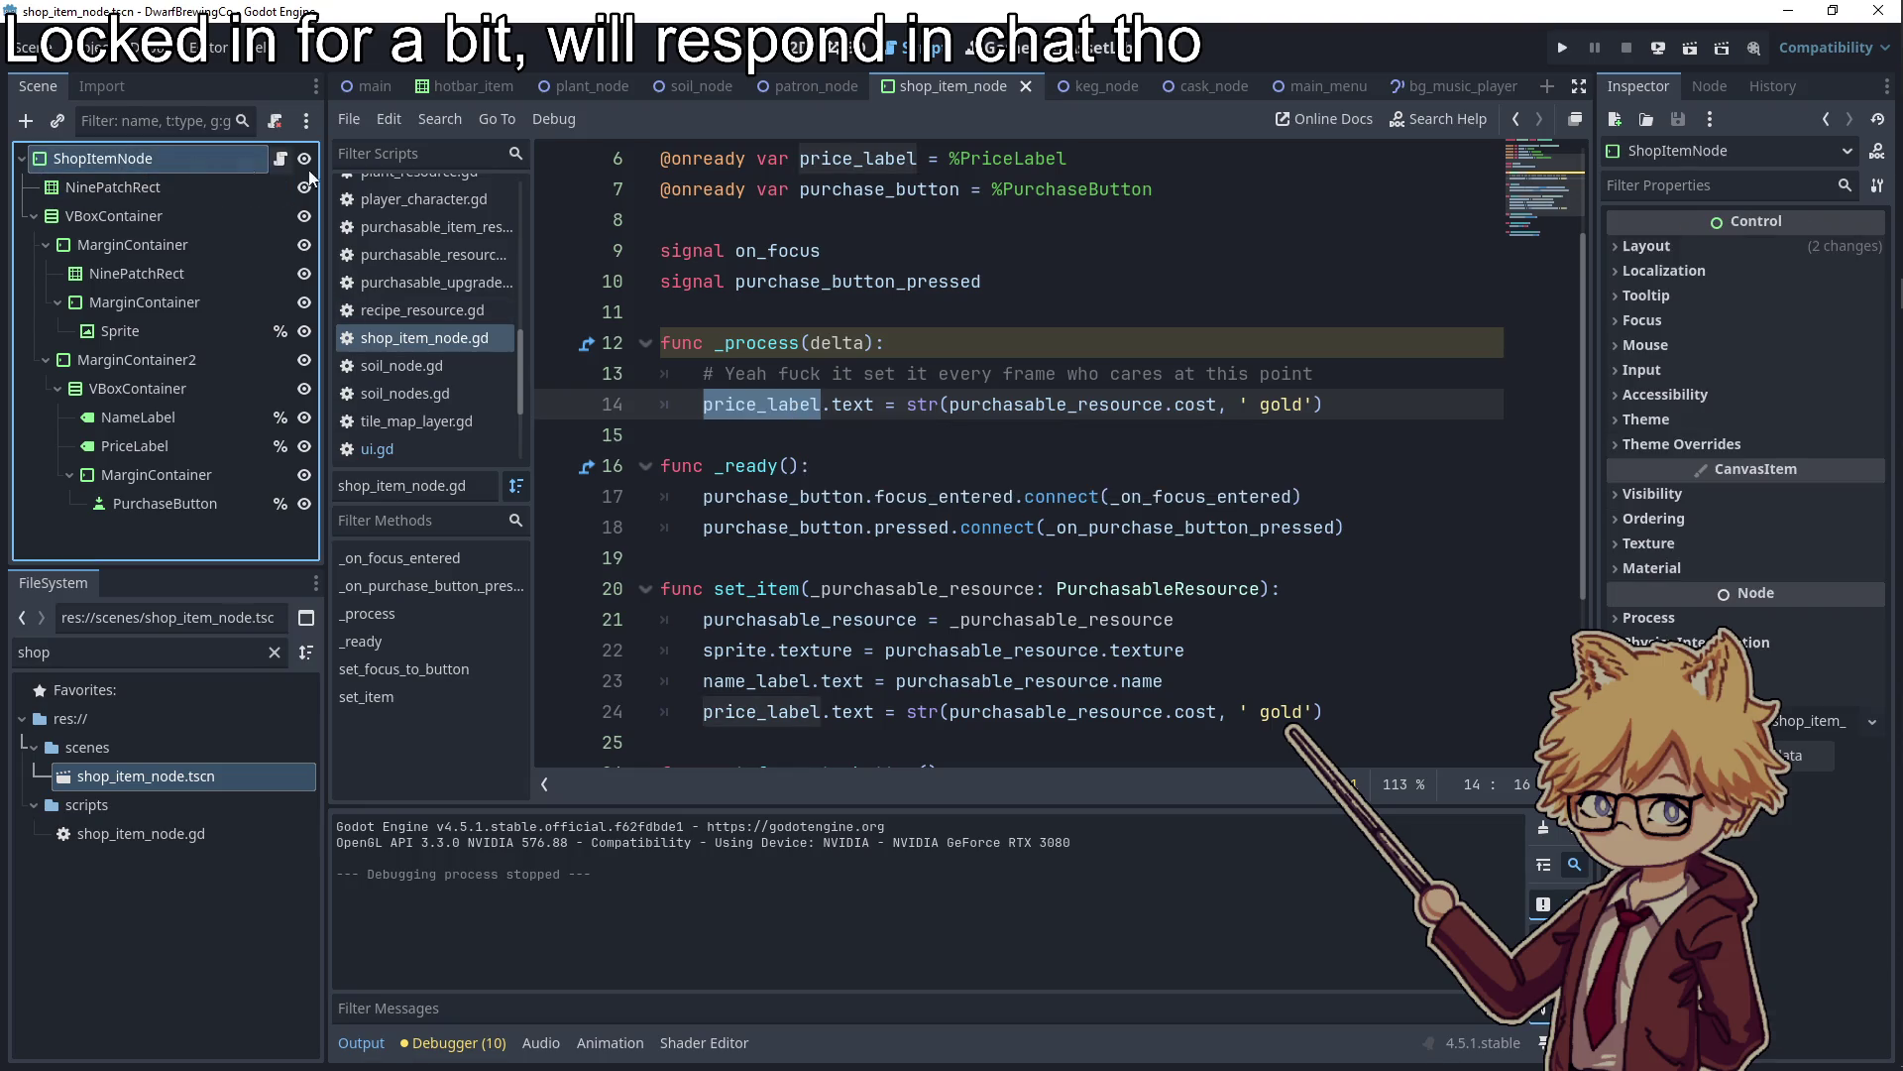
pyautogui.click(1687, 624)
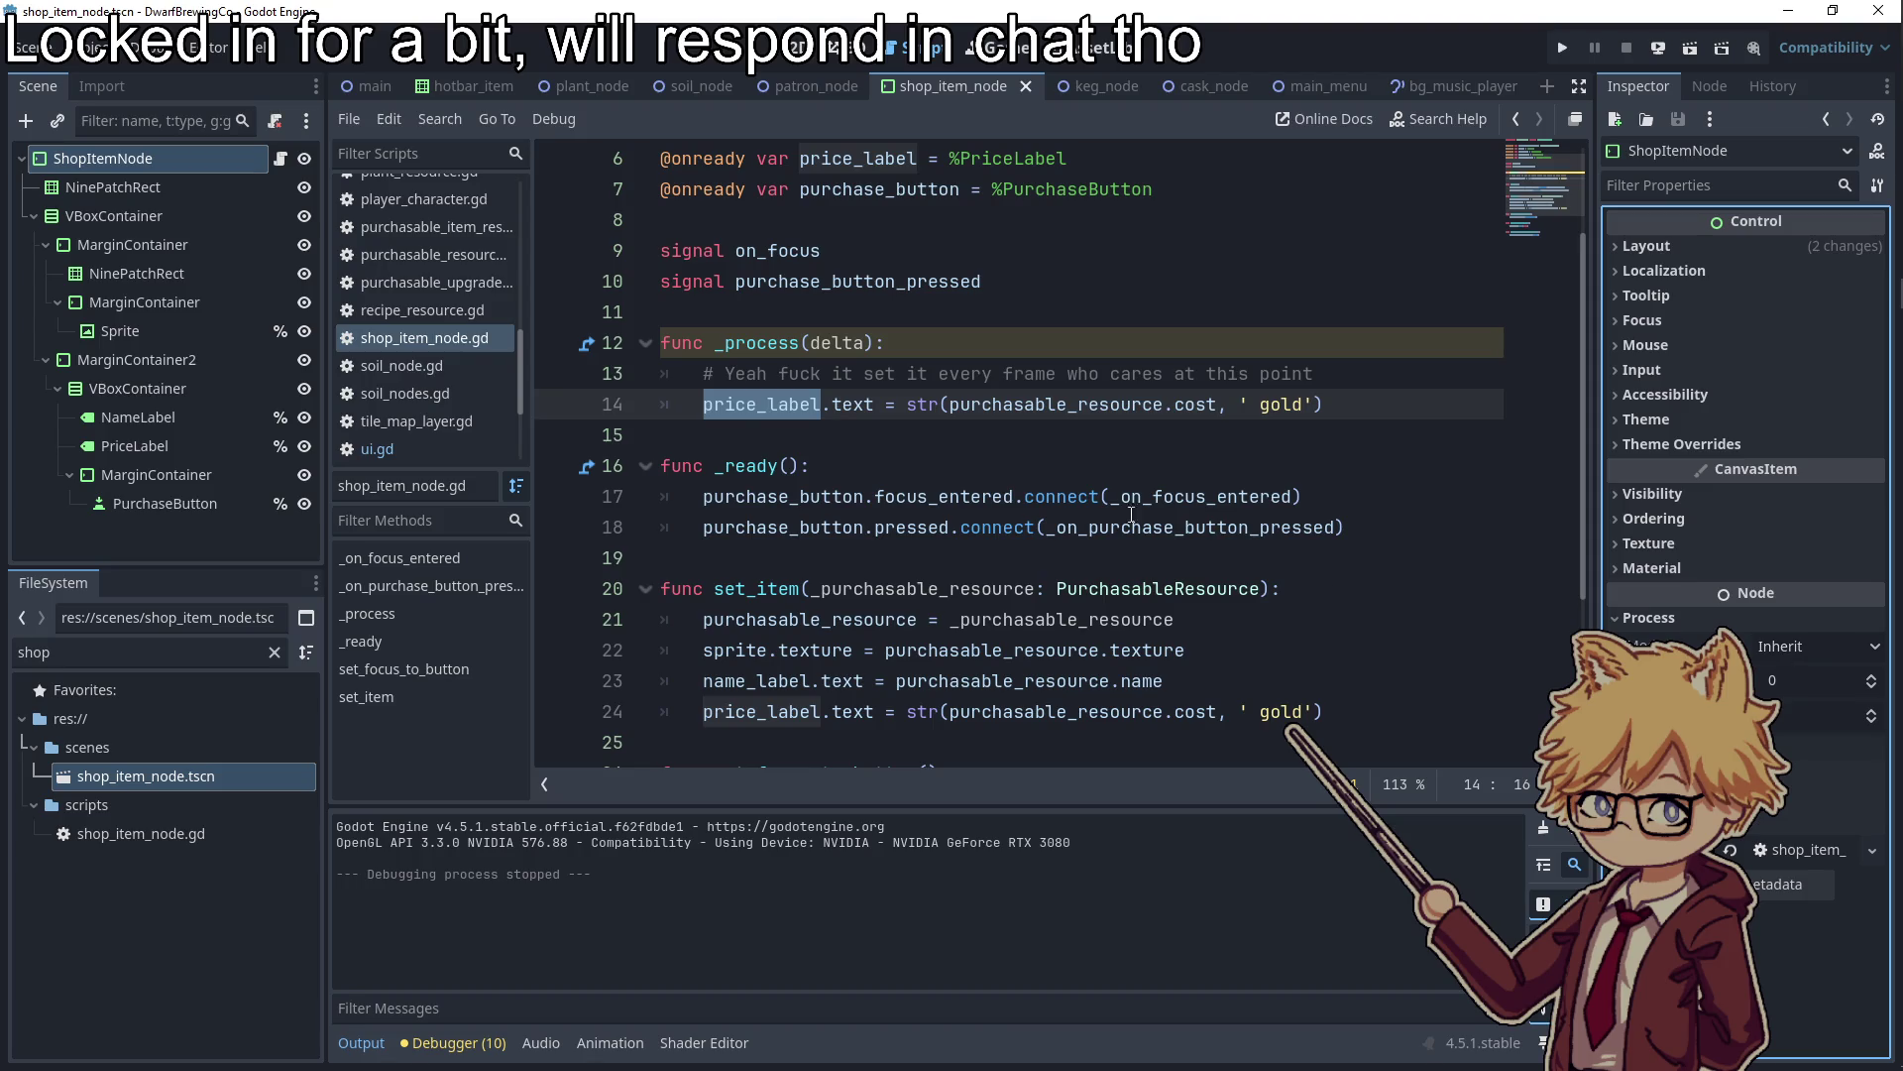
pyautogui.click(1026, 443)
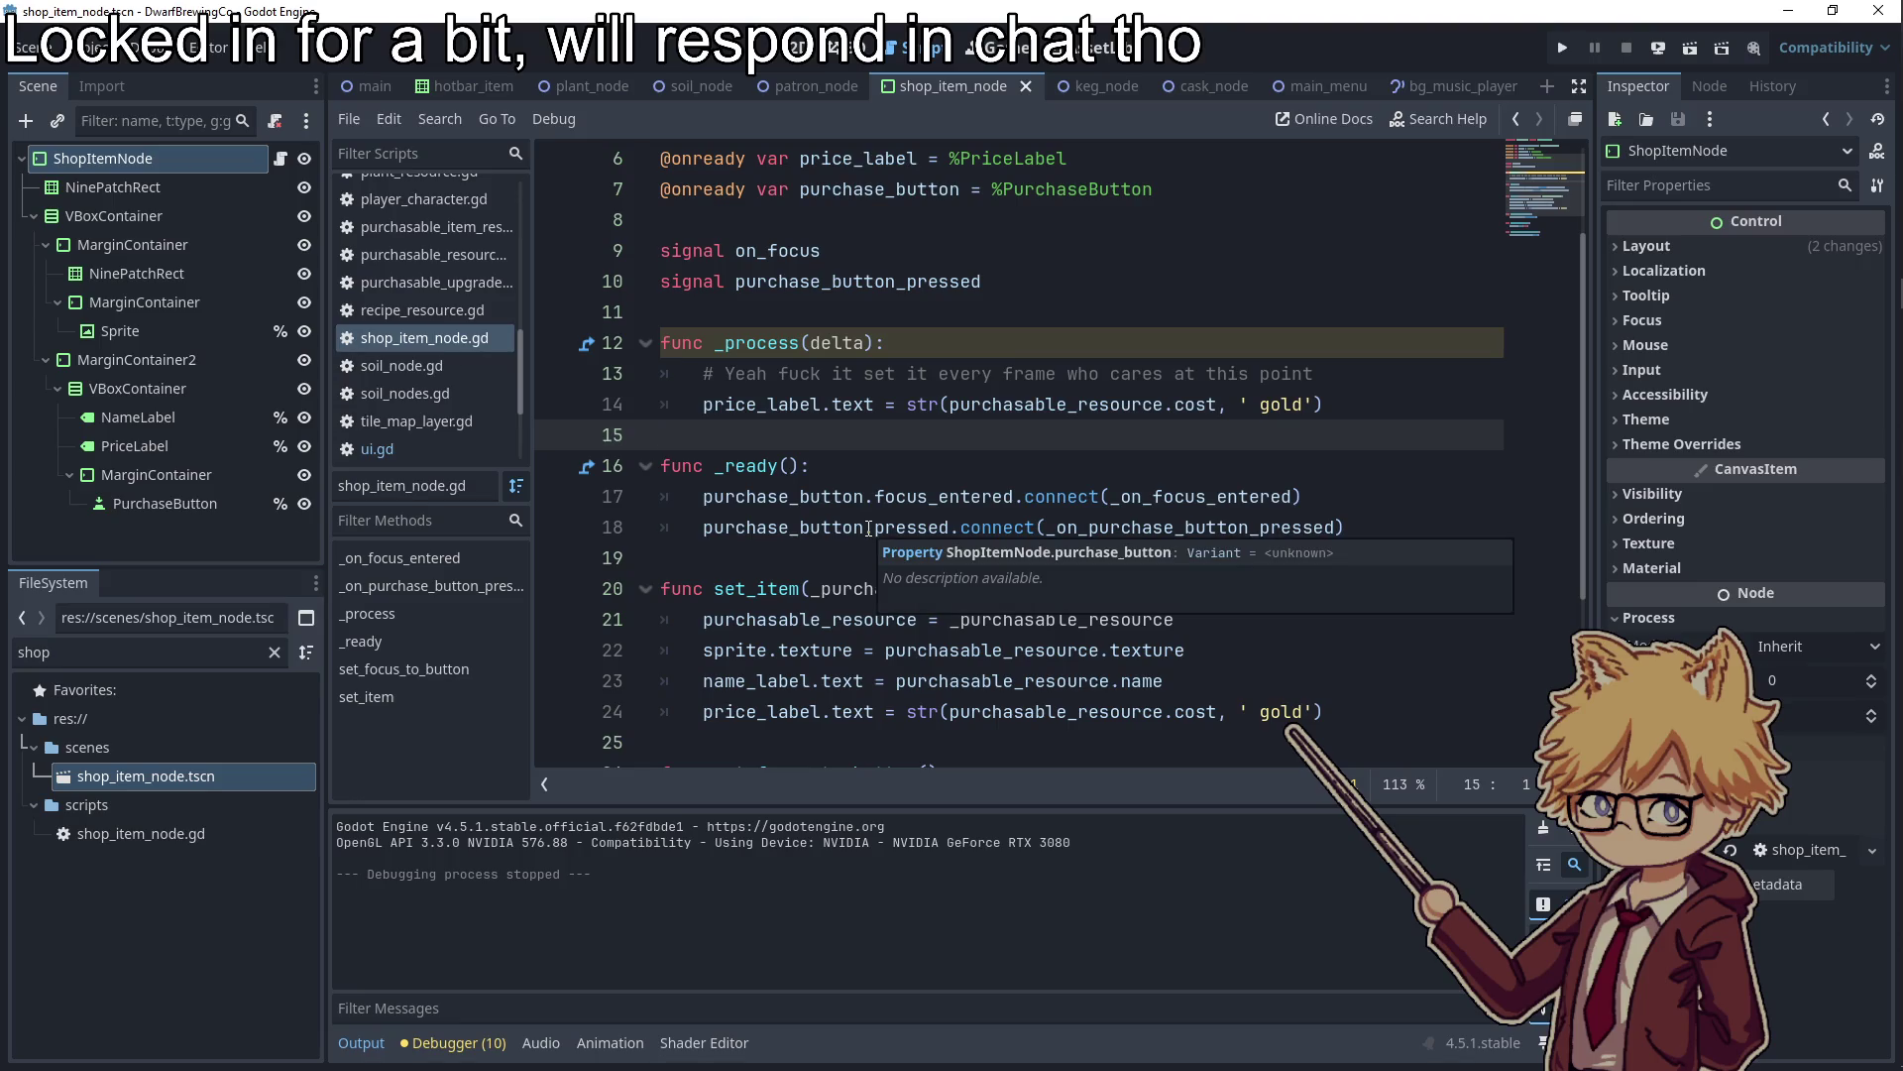
pyautogui.scroll(-1, 806, 577)
pyautogui.doubleClick(785, 616)
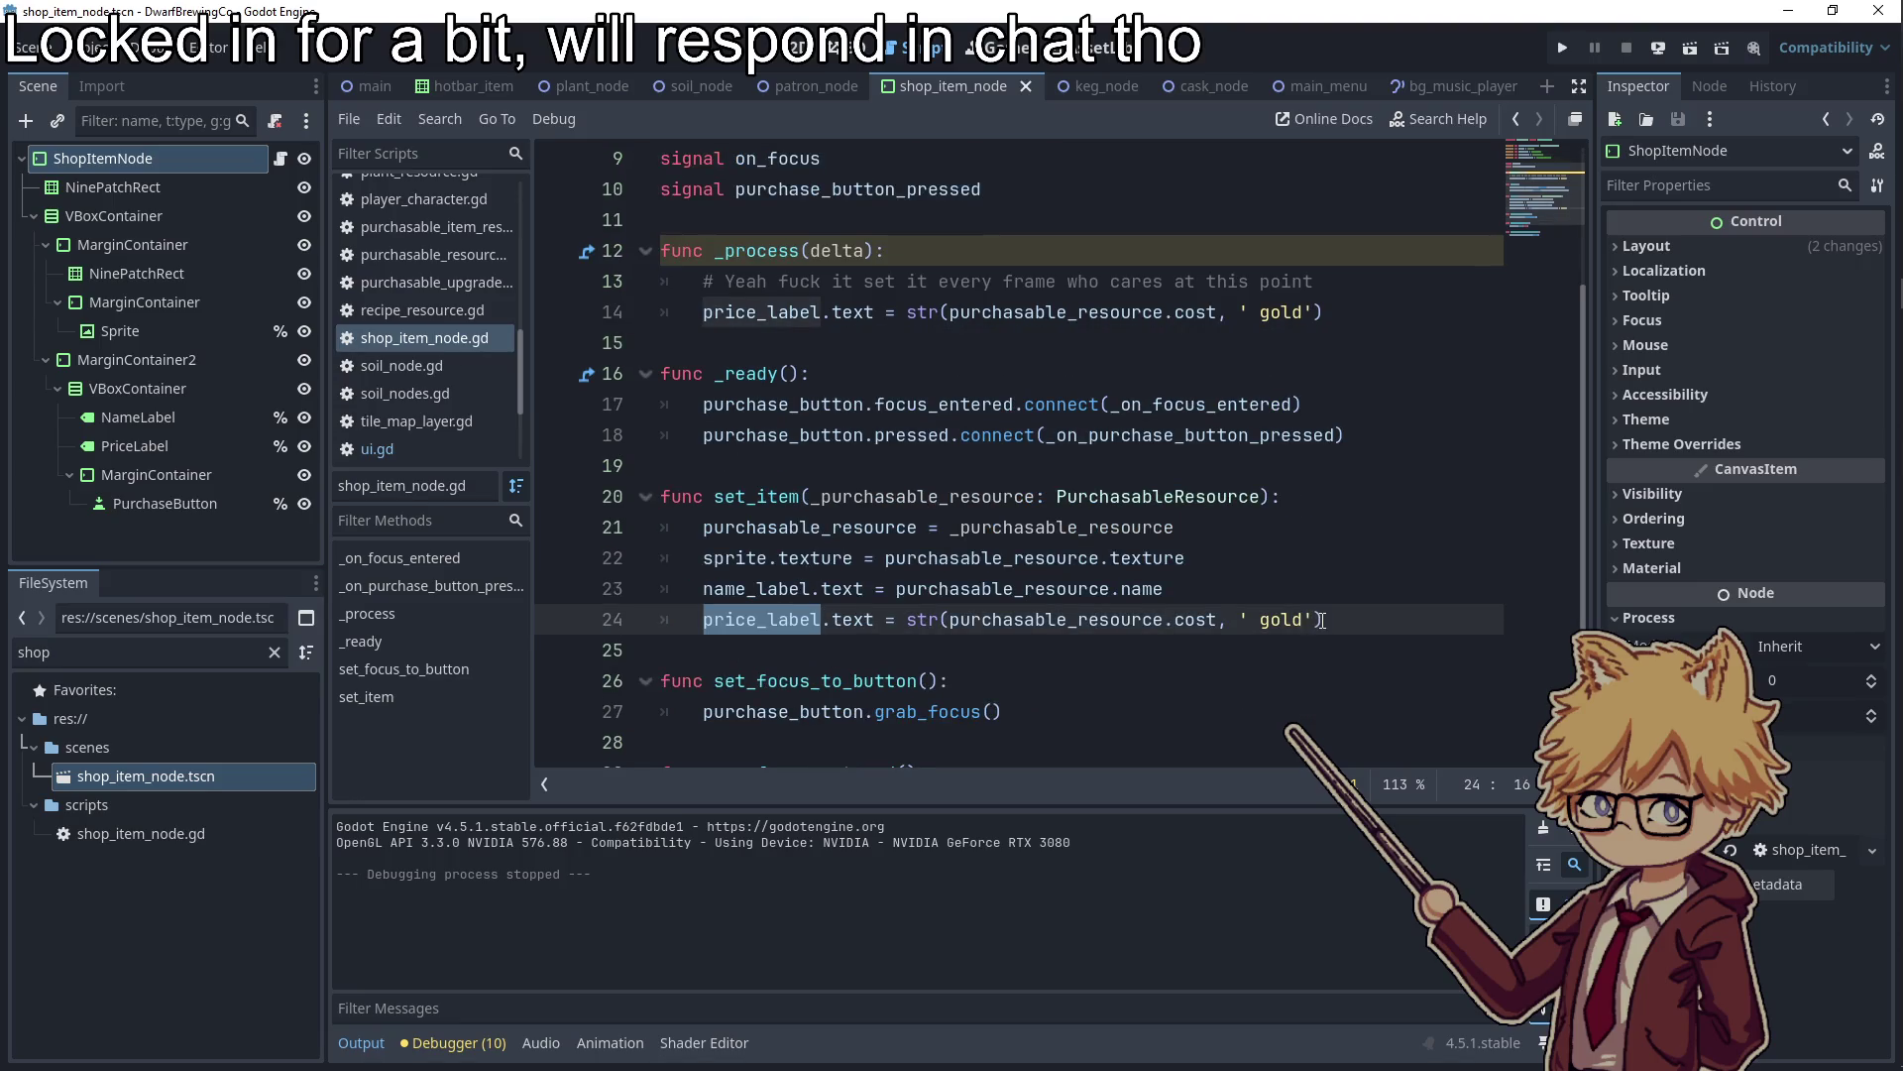
pyautogui.scroll(-2, 910, 587)
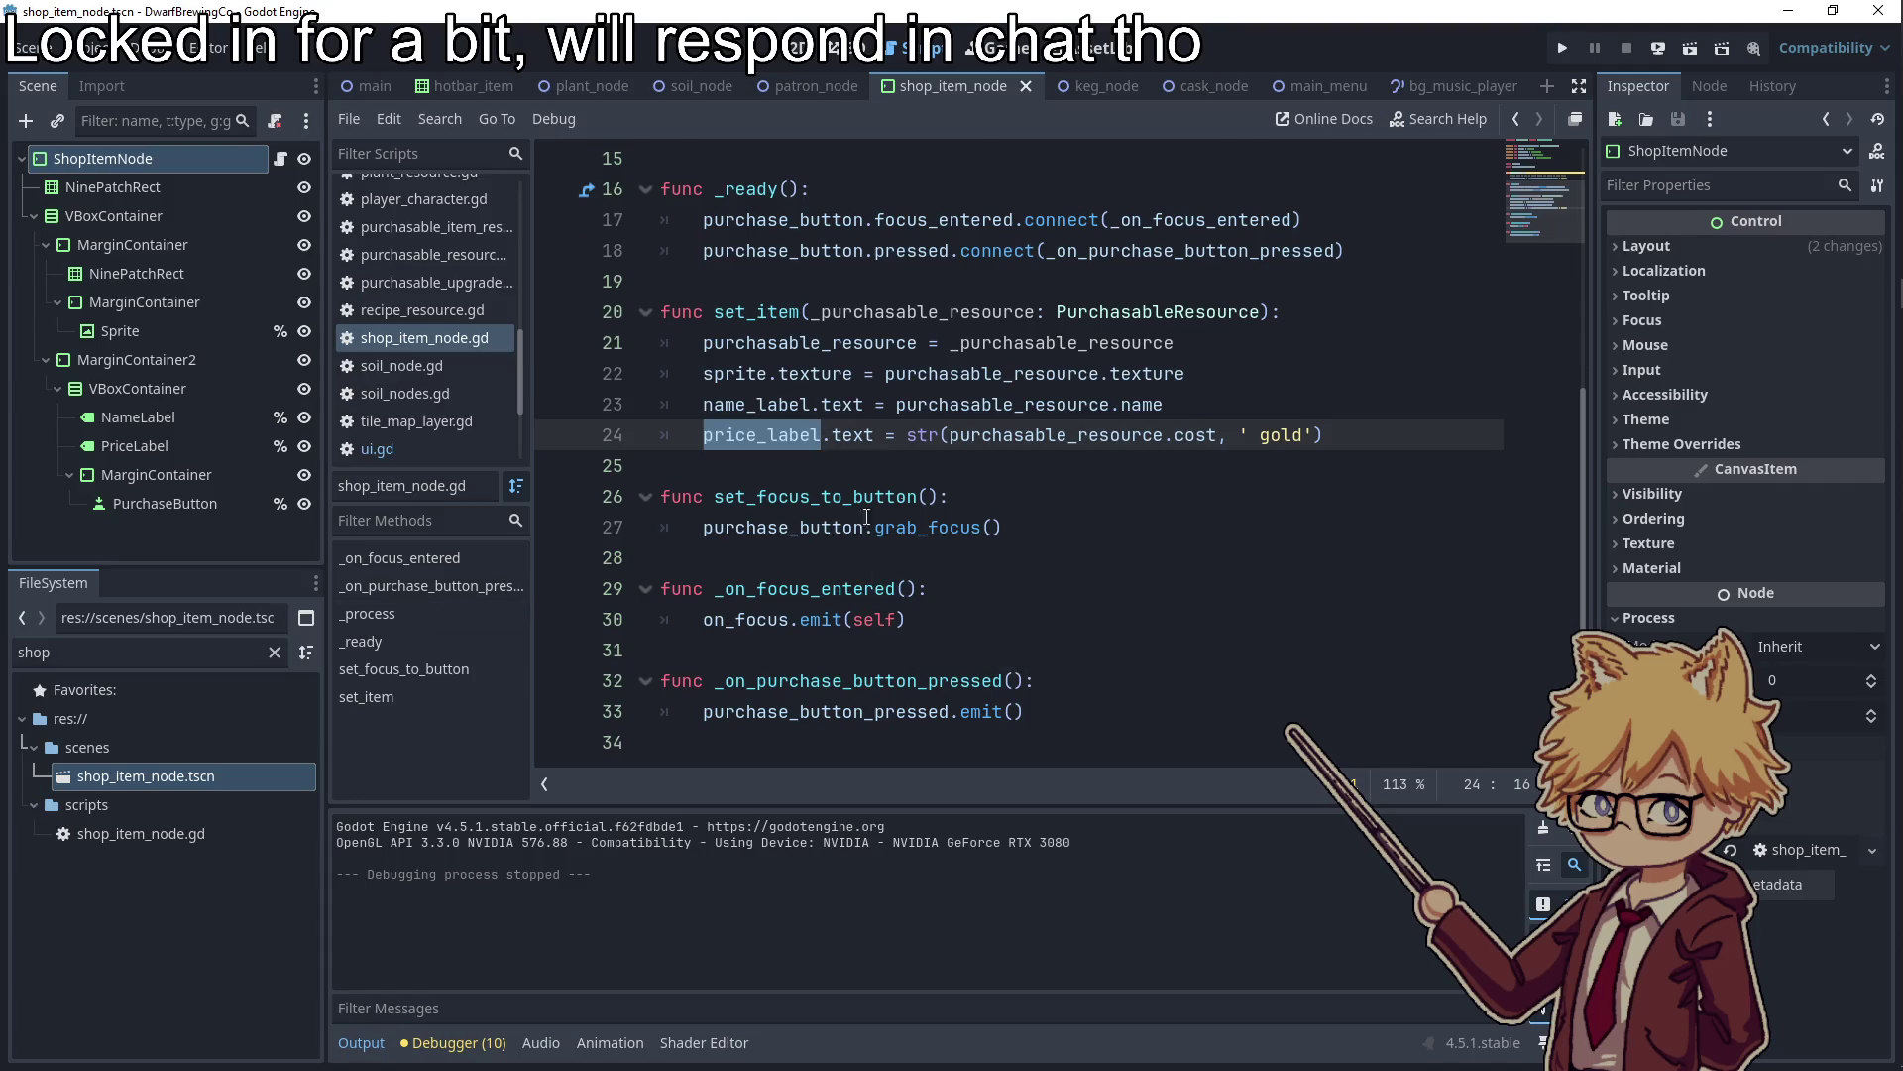
pyautogui.scroll(5, 867, 516)
pyautogui.click(920, 517)
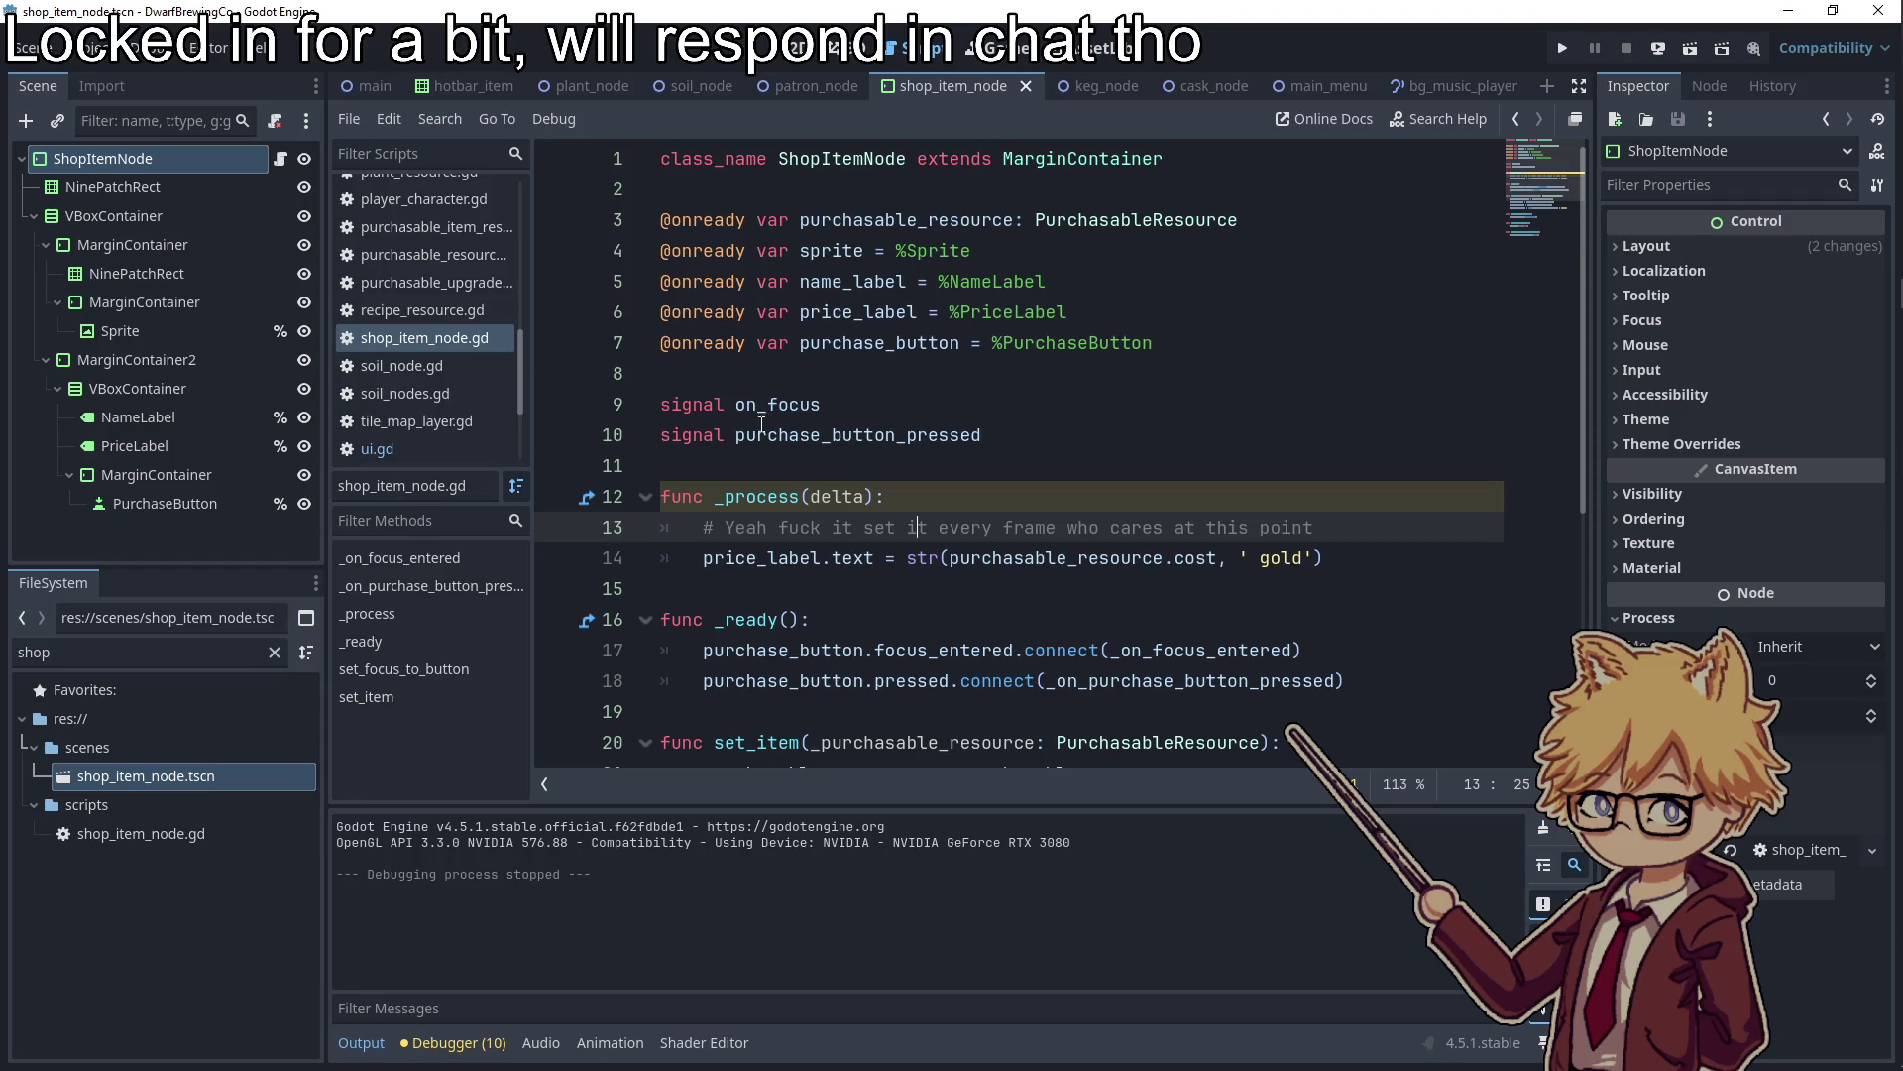
pyautogui.scroll(-3, 1071, 456)
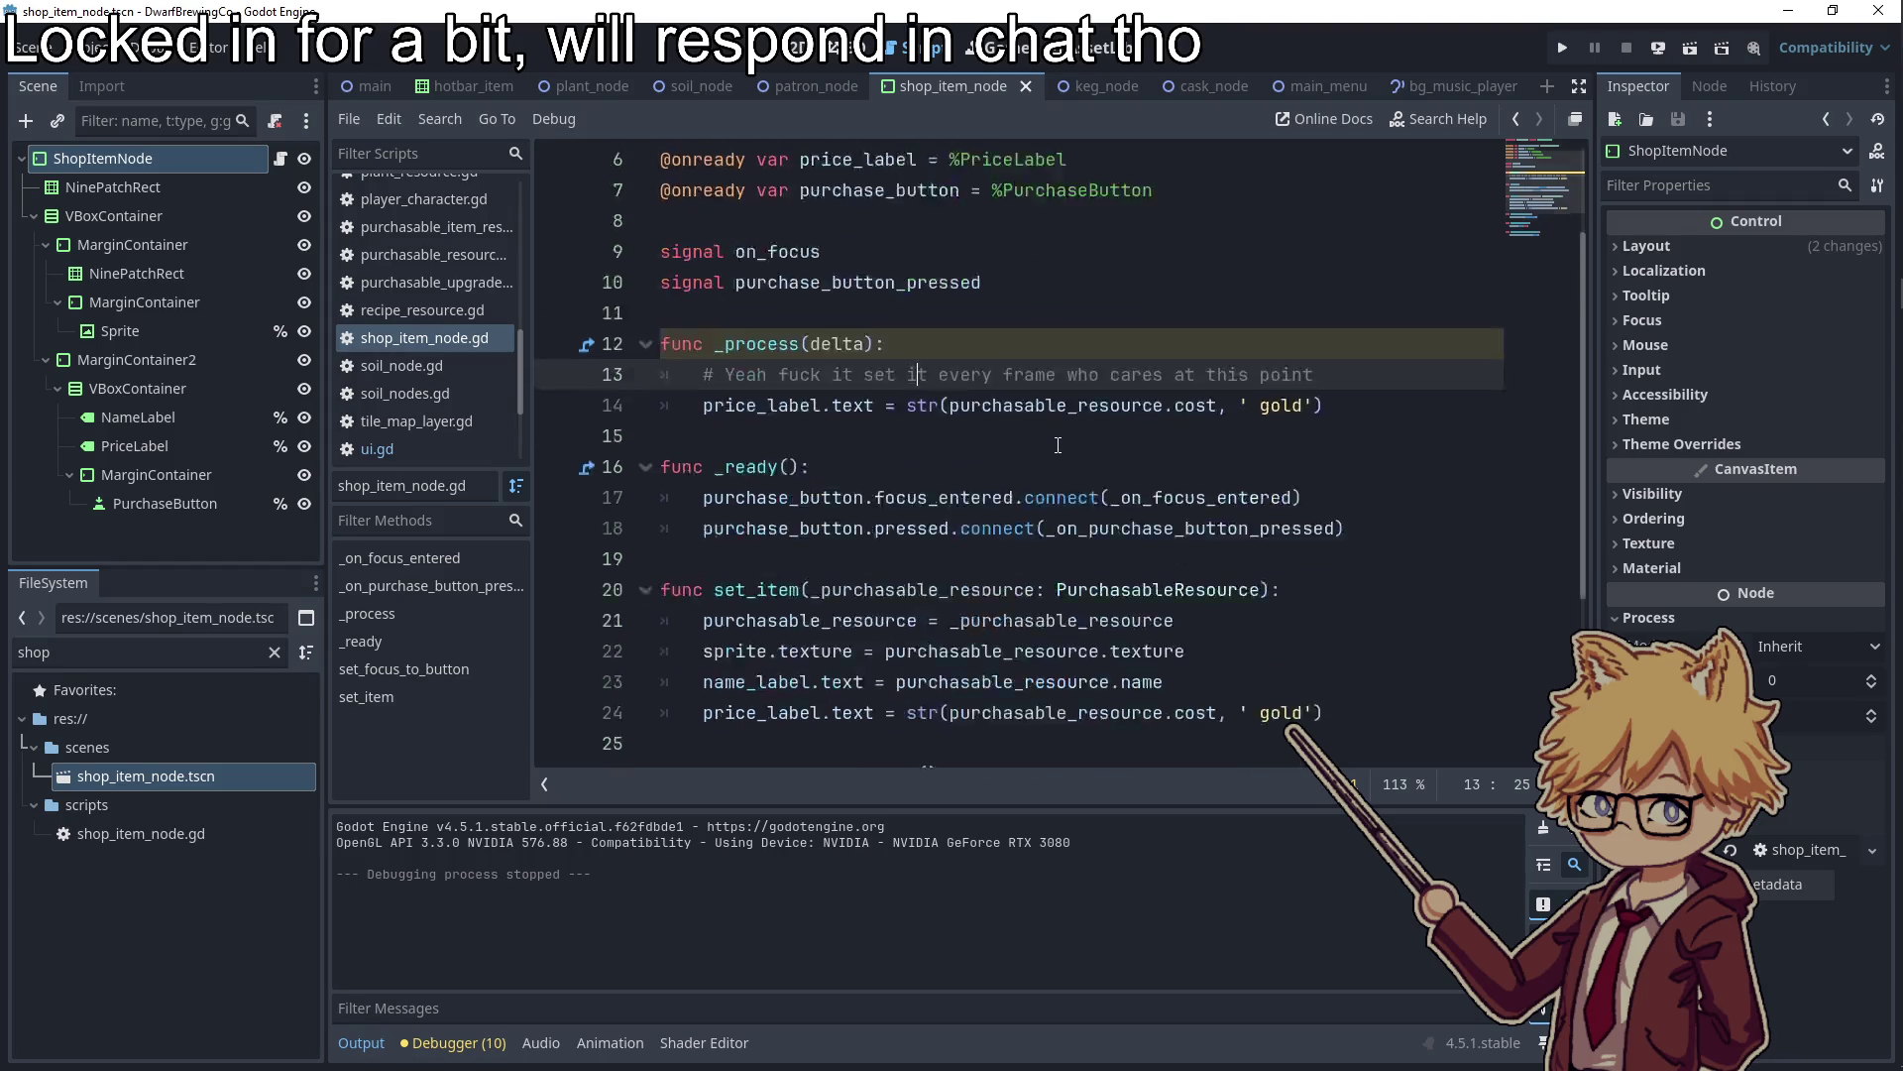
pyautogui.scroll(1, 944, 274)
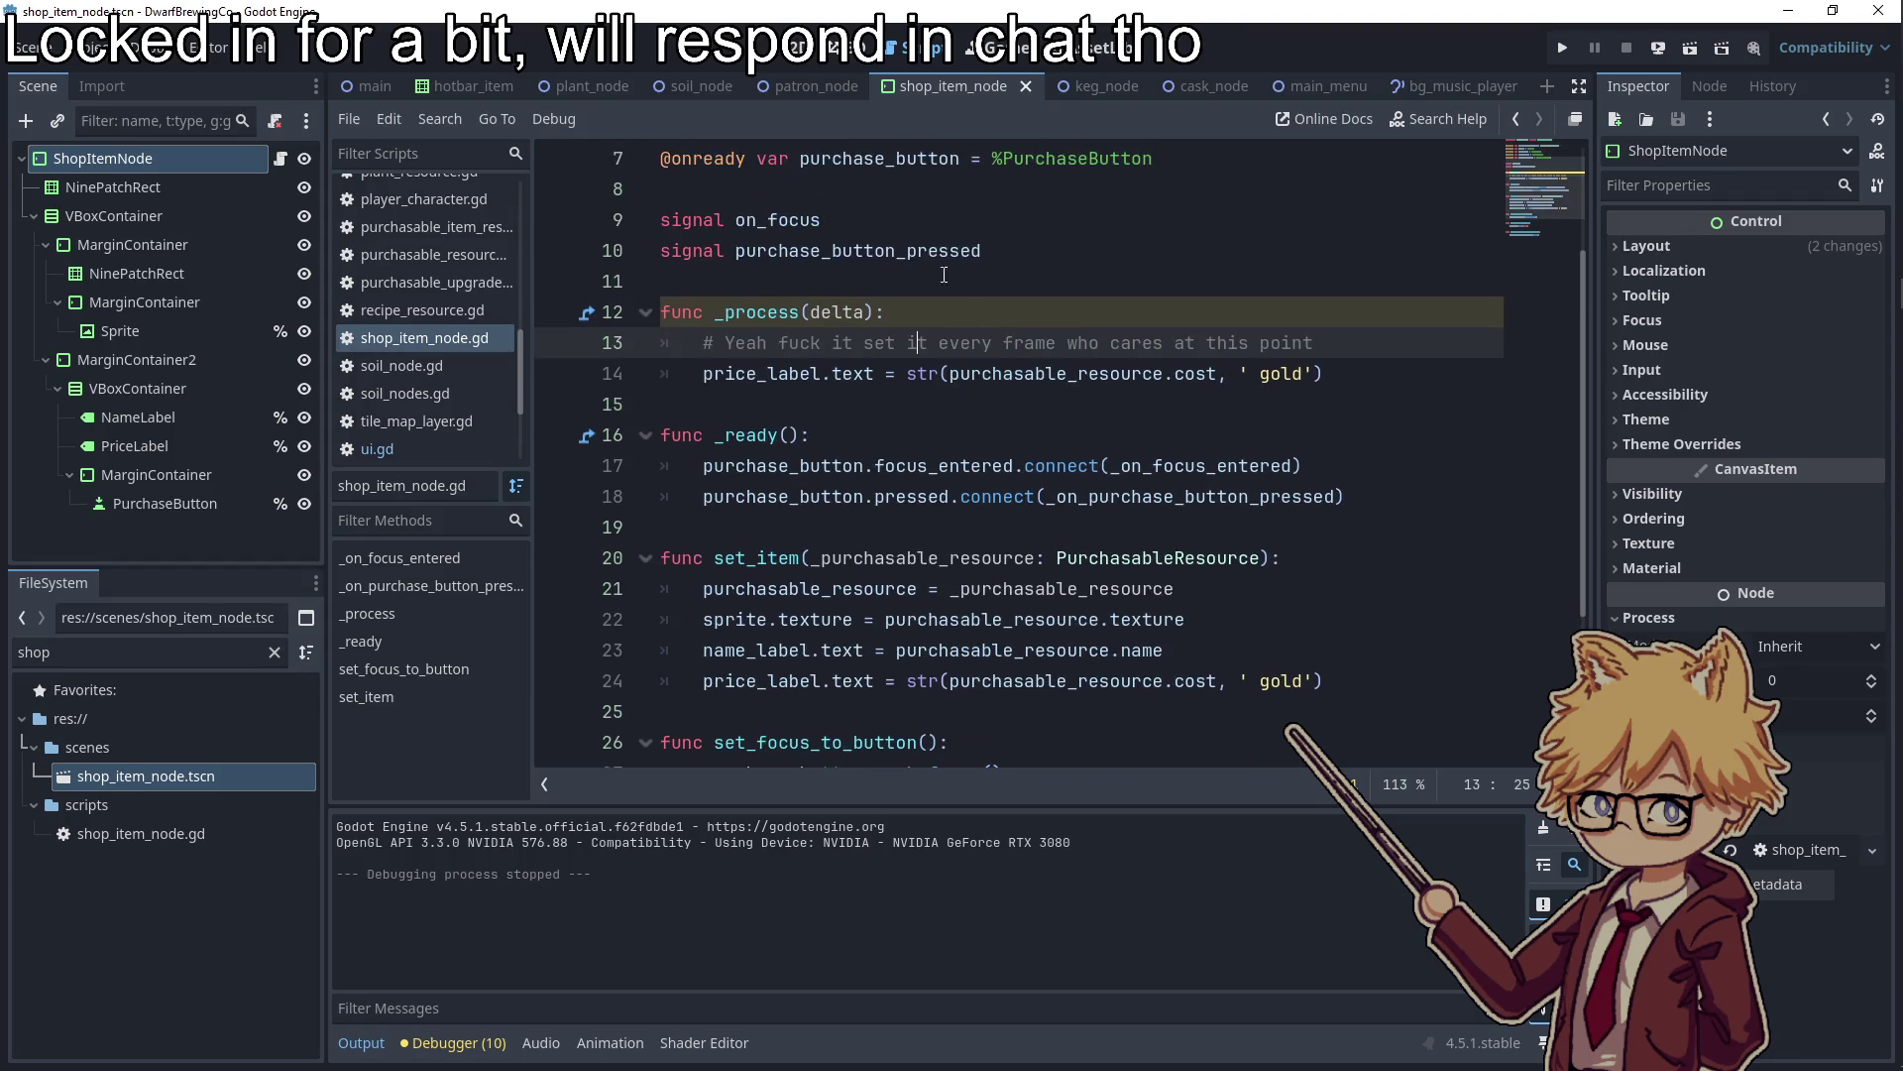
# Return to the main scene tab with ui.gd's _process input checks showing
pyautogui.click(798, 48)
pyautogui.click(907, 48)
pyautogui.click(371, 94)
pyautogui.scroll(3, 218, 262)
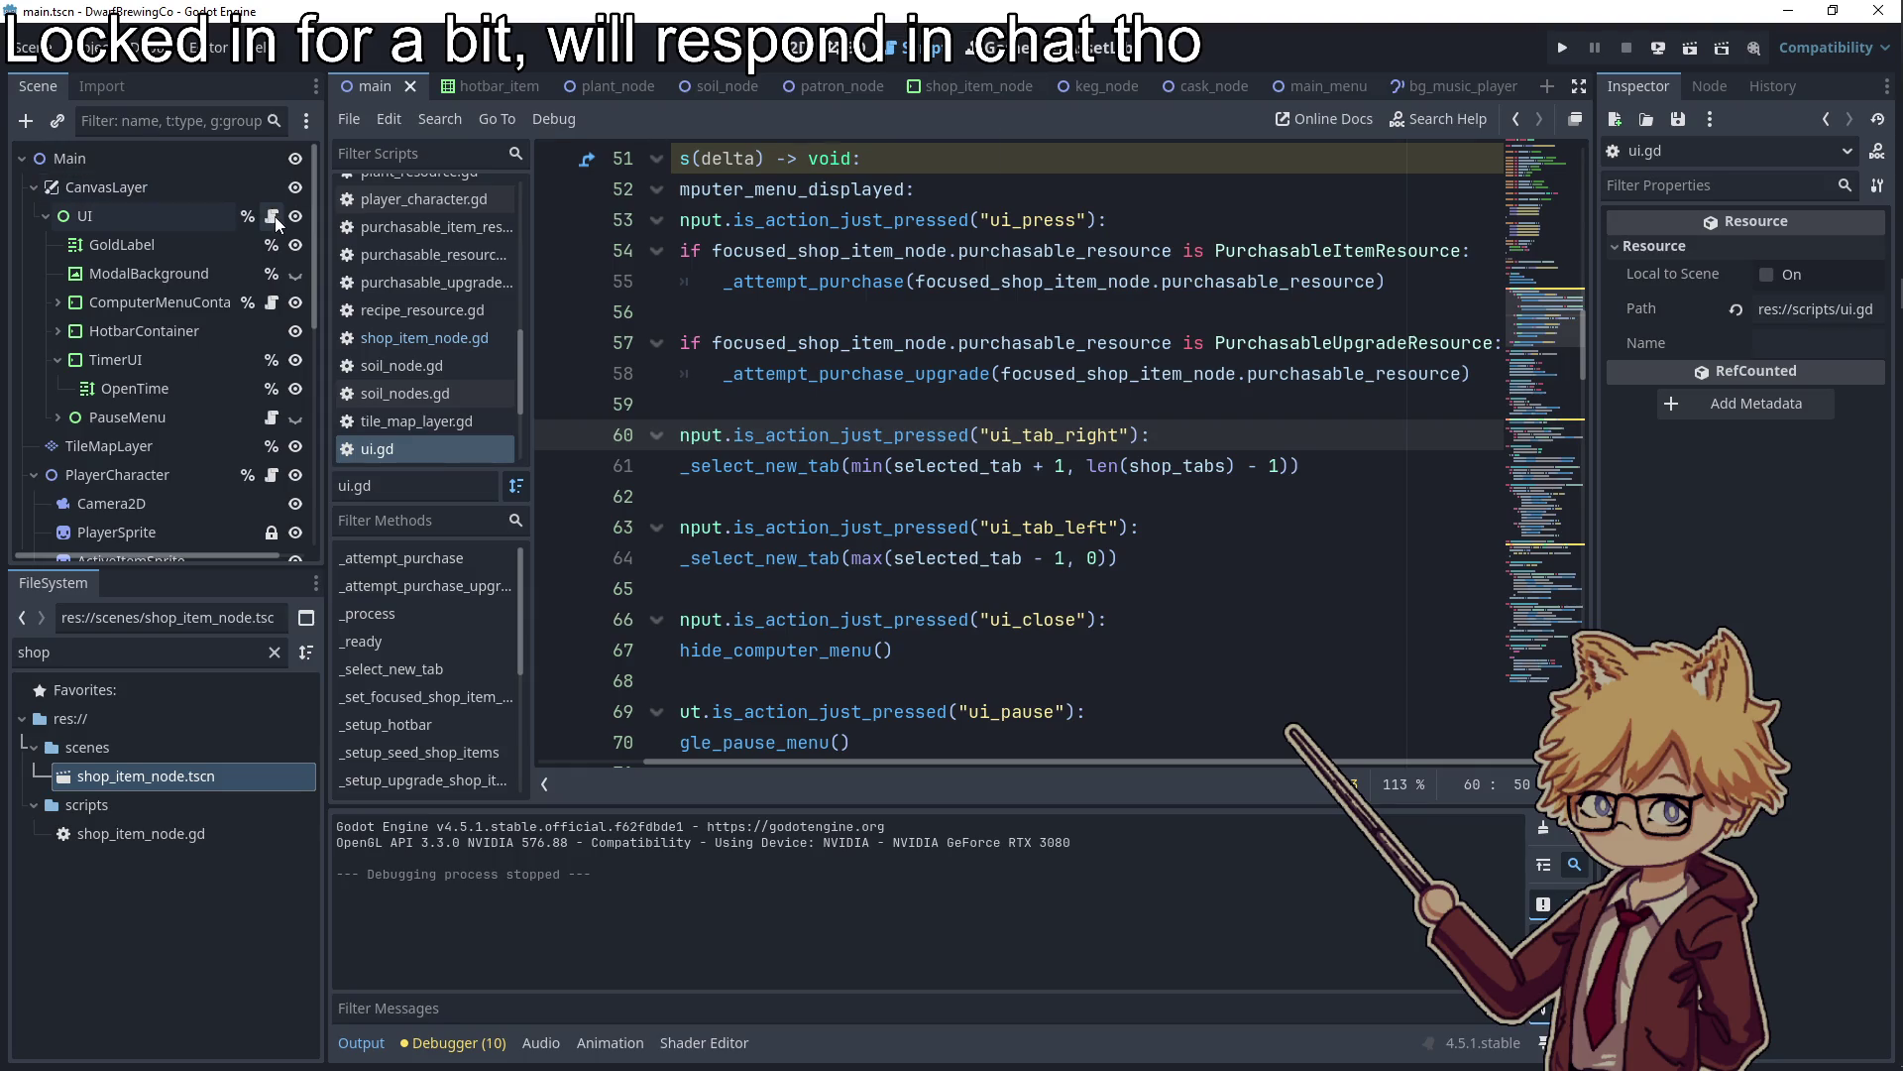
# Add an empty line after the Keg cost increase line in ui.gd
pyautogui.scroll(-15, 885, 507)
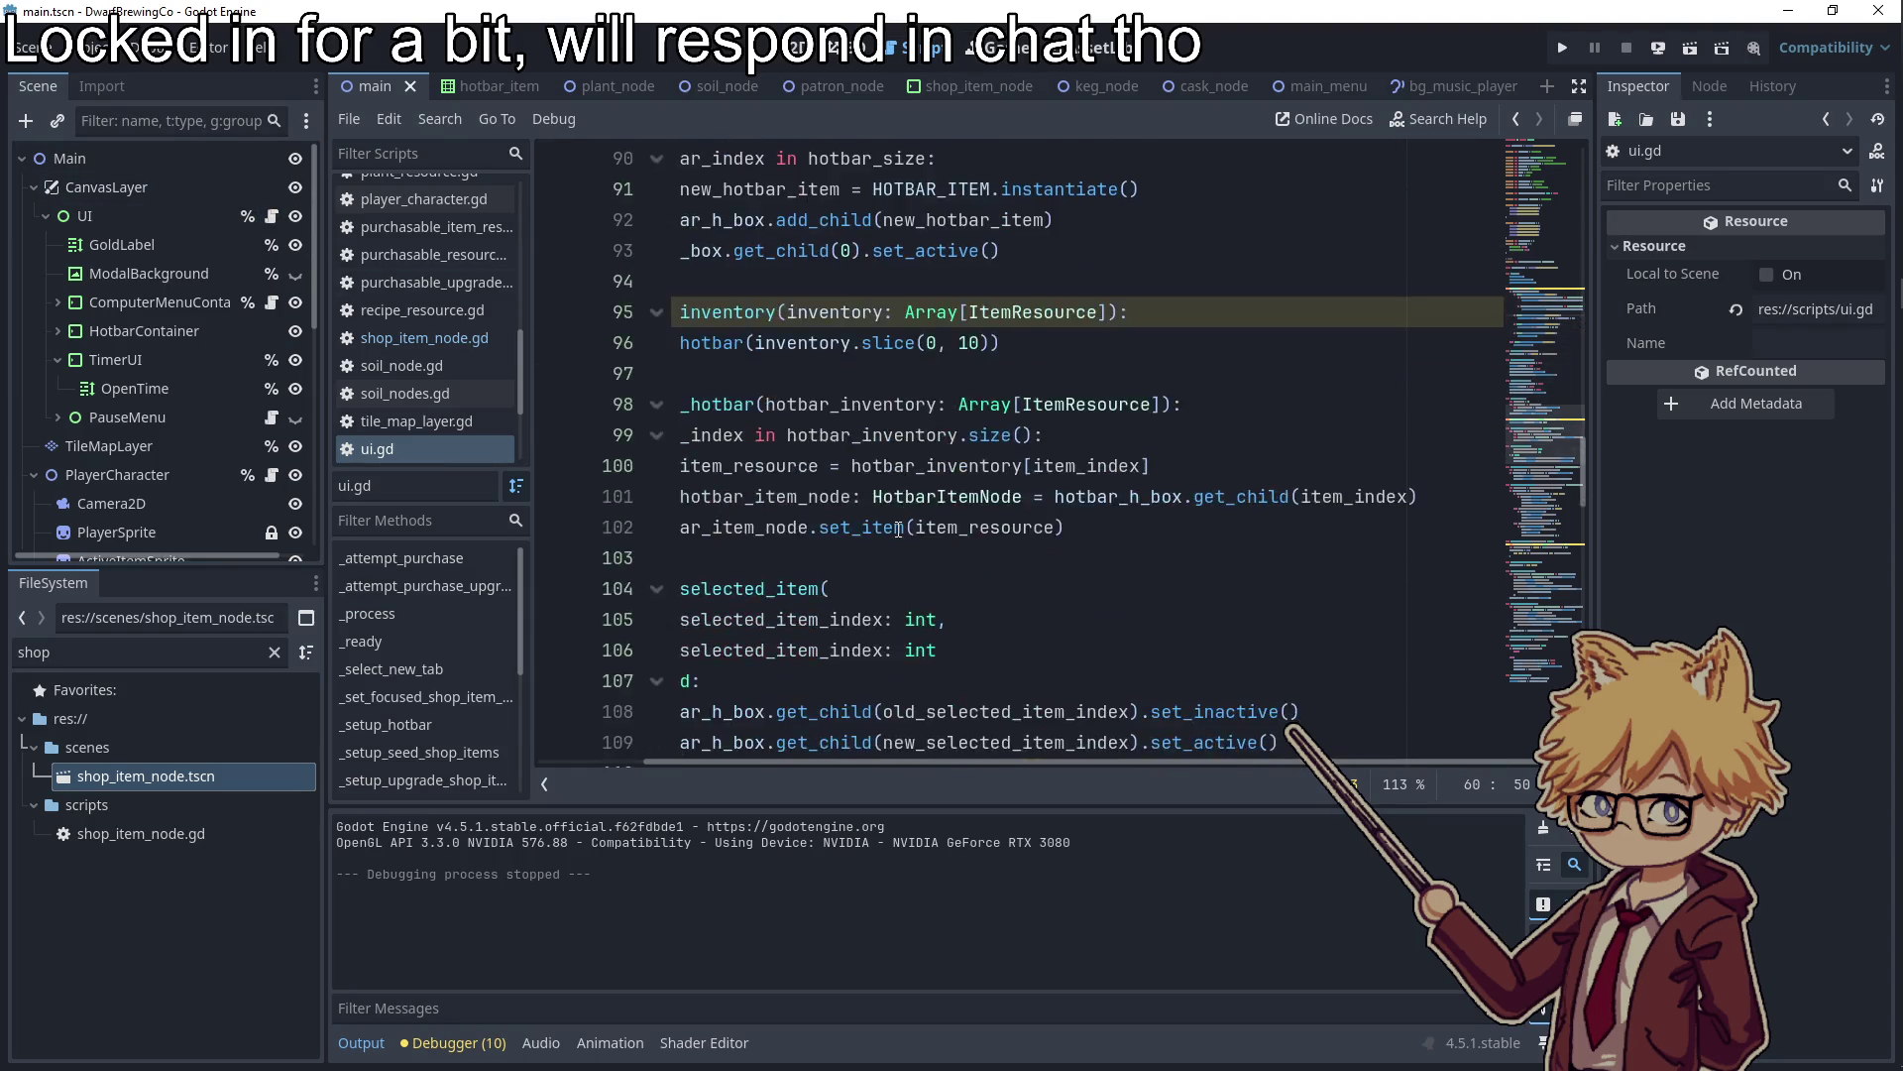
pyautogui.scroll(-4, 885, 508)
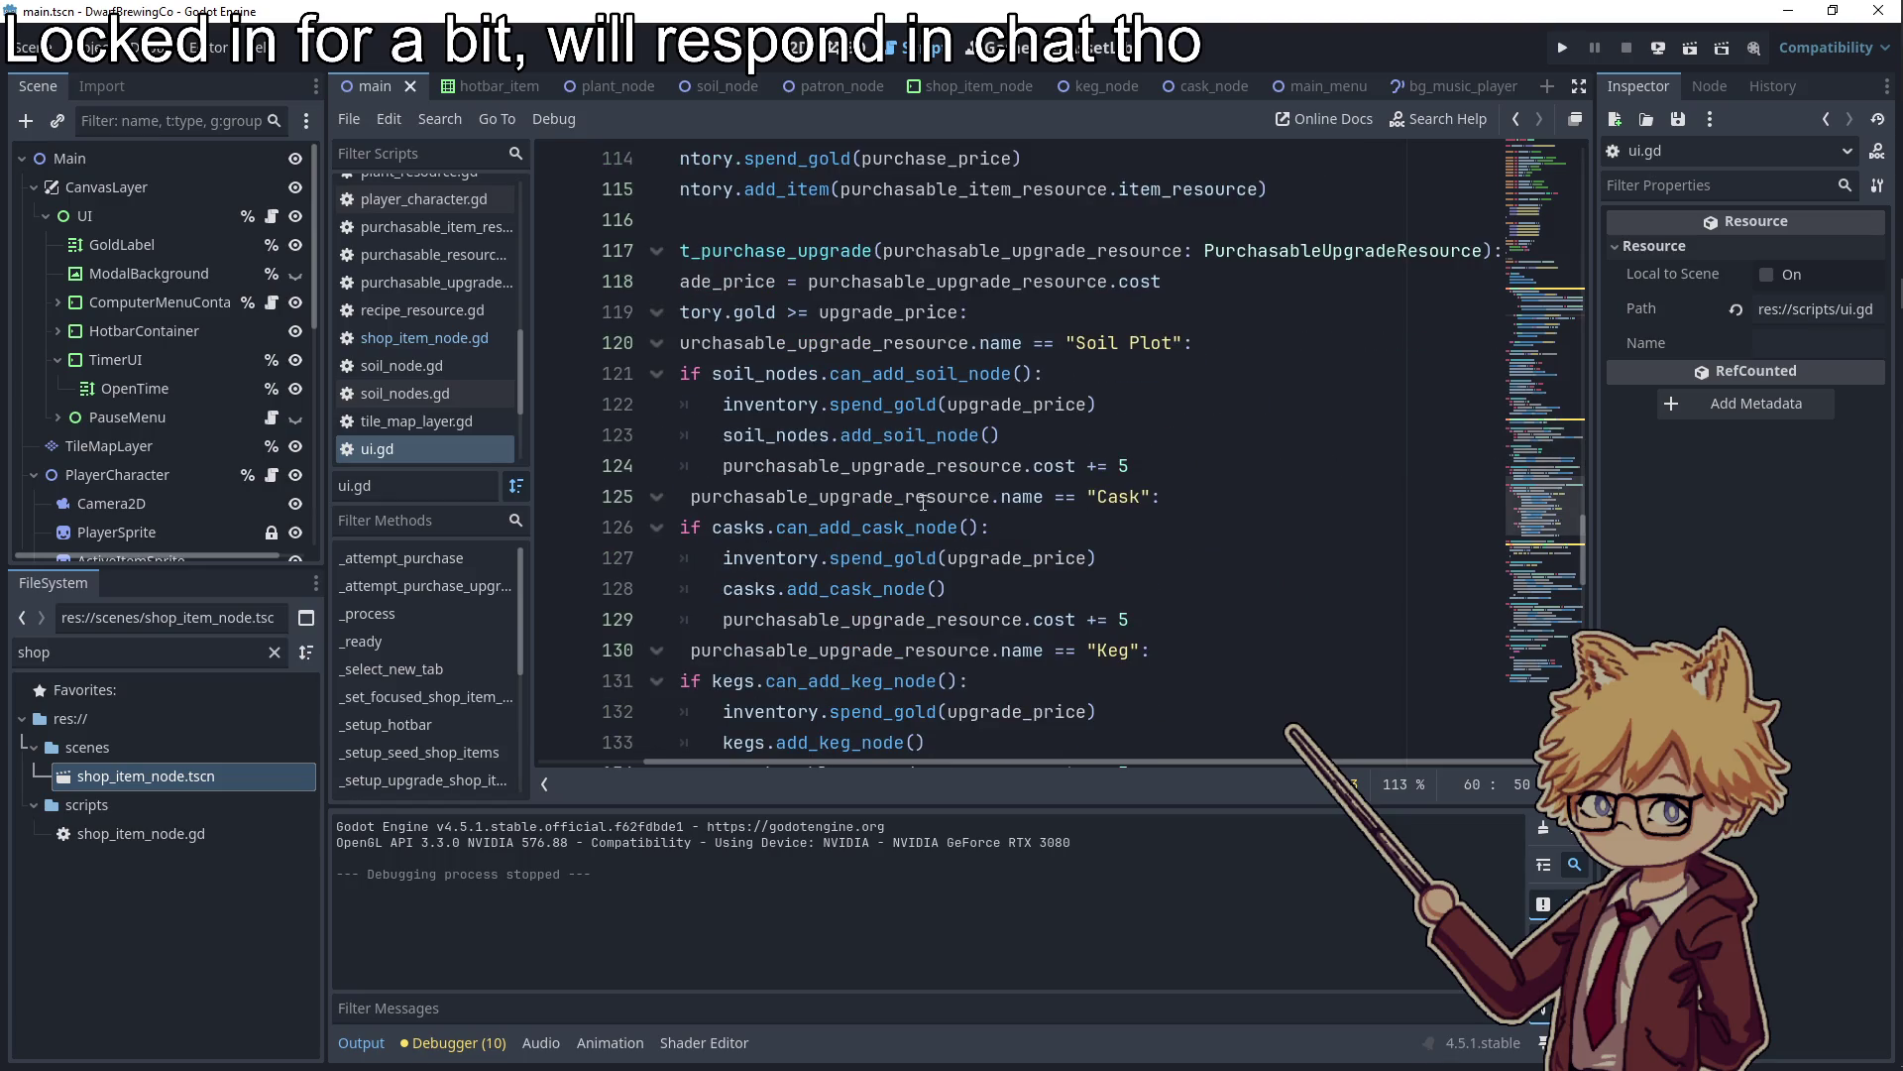
pyautogui.scroll(-1, 1060, 570)
pyautogui.click(1178, 692)
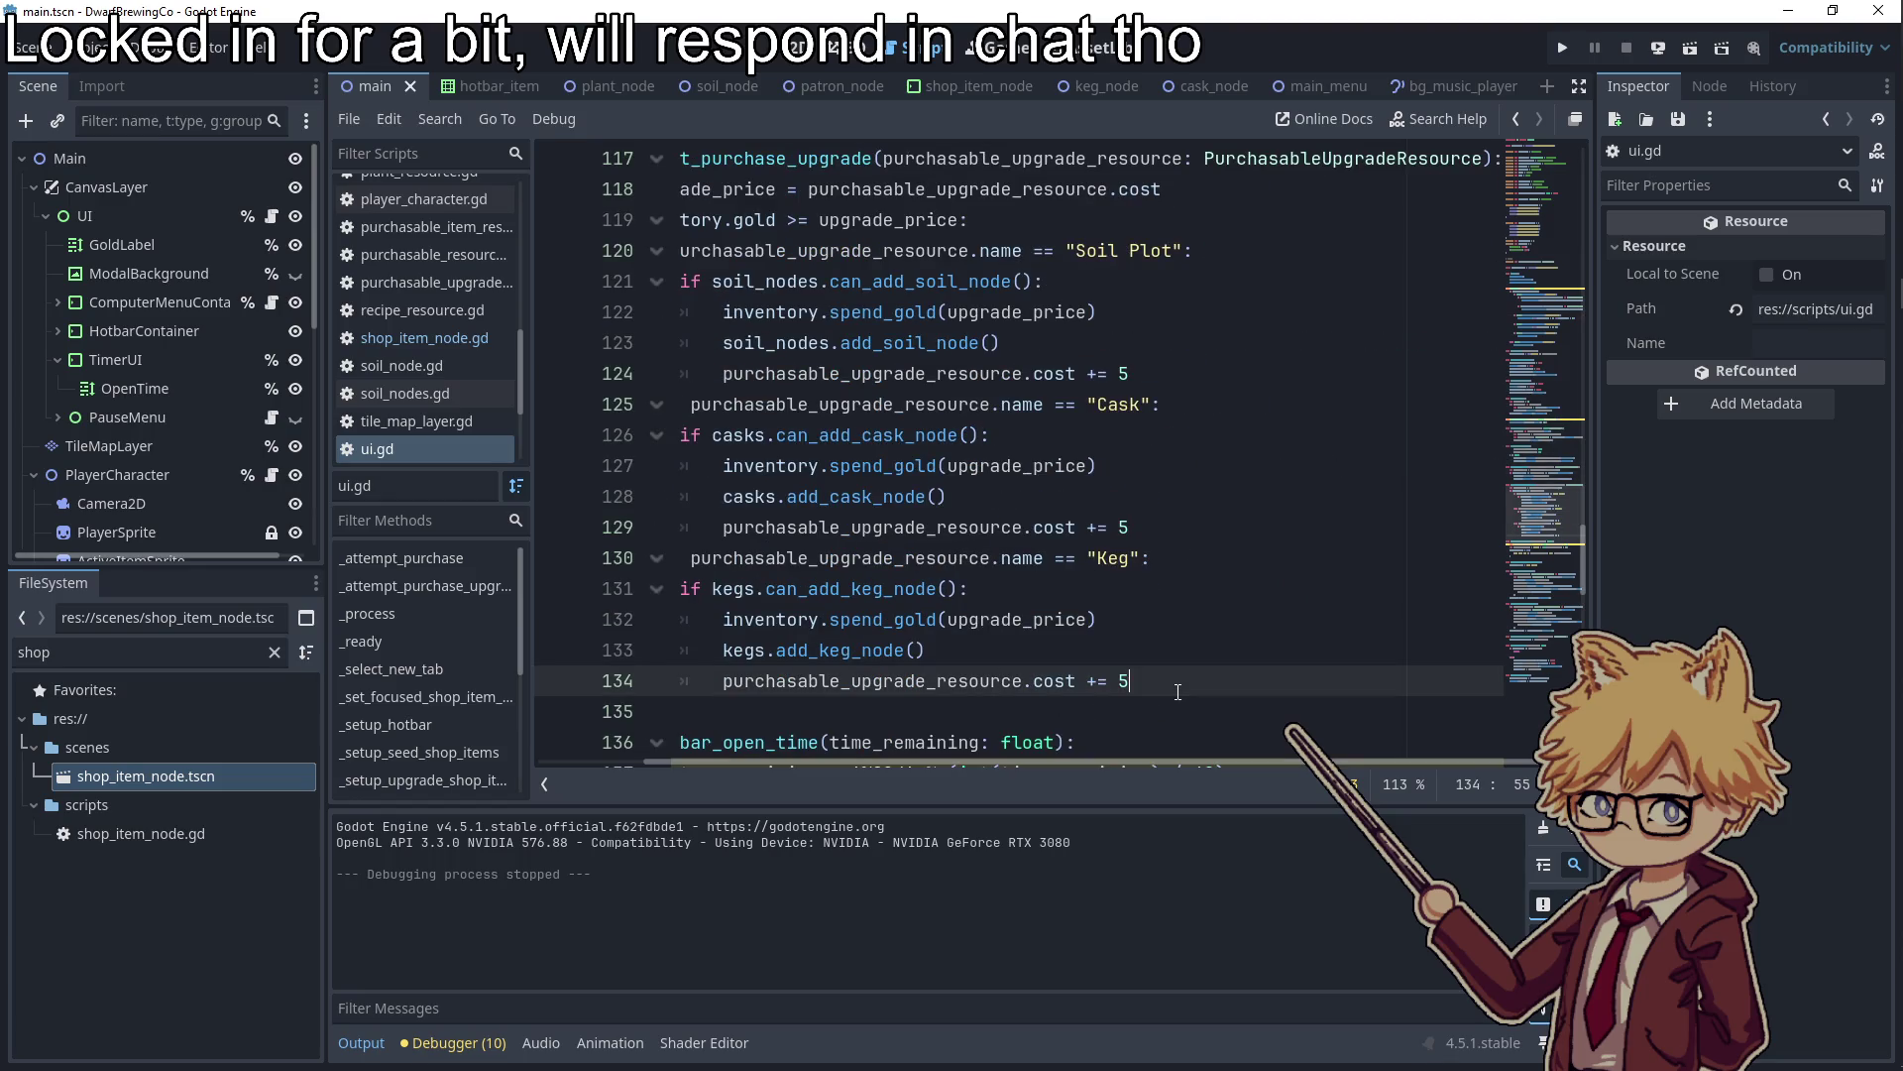
pyautogui.press('Return')
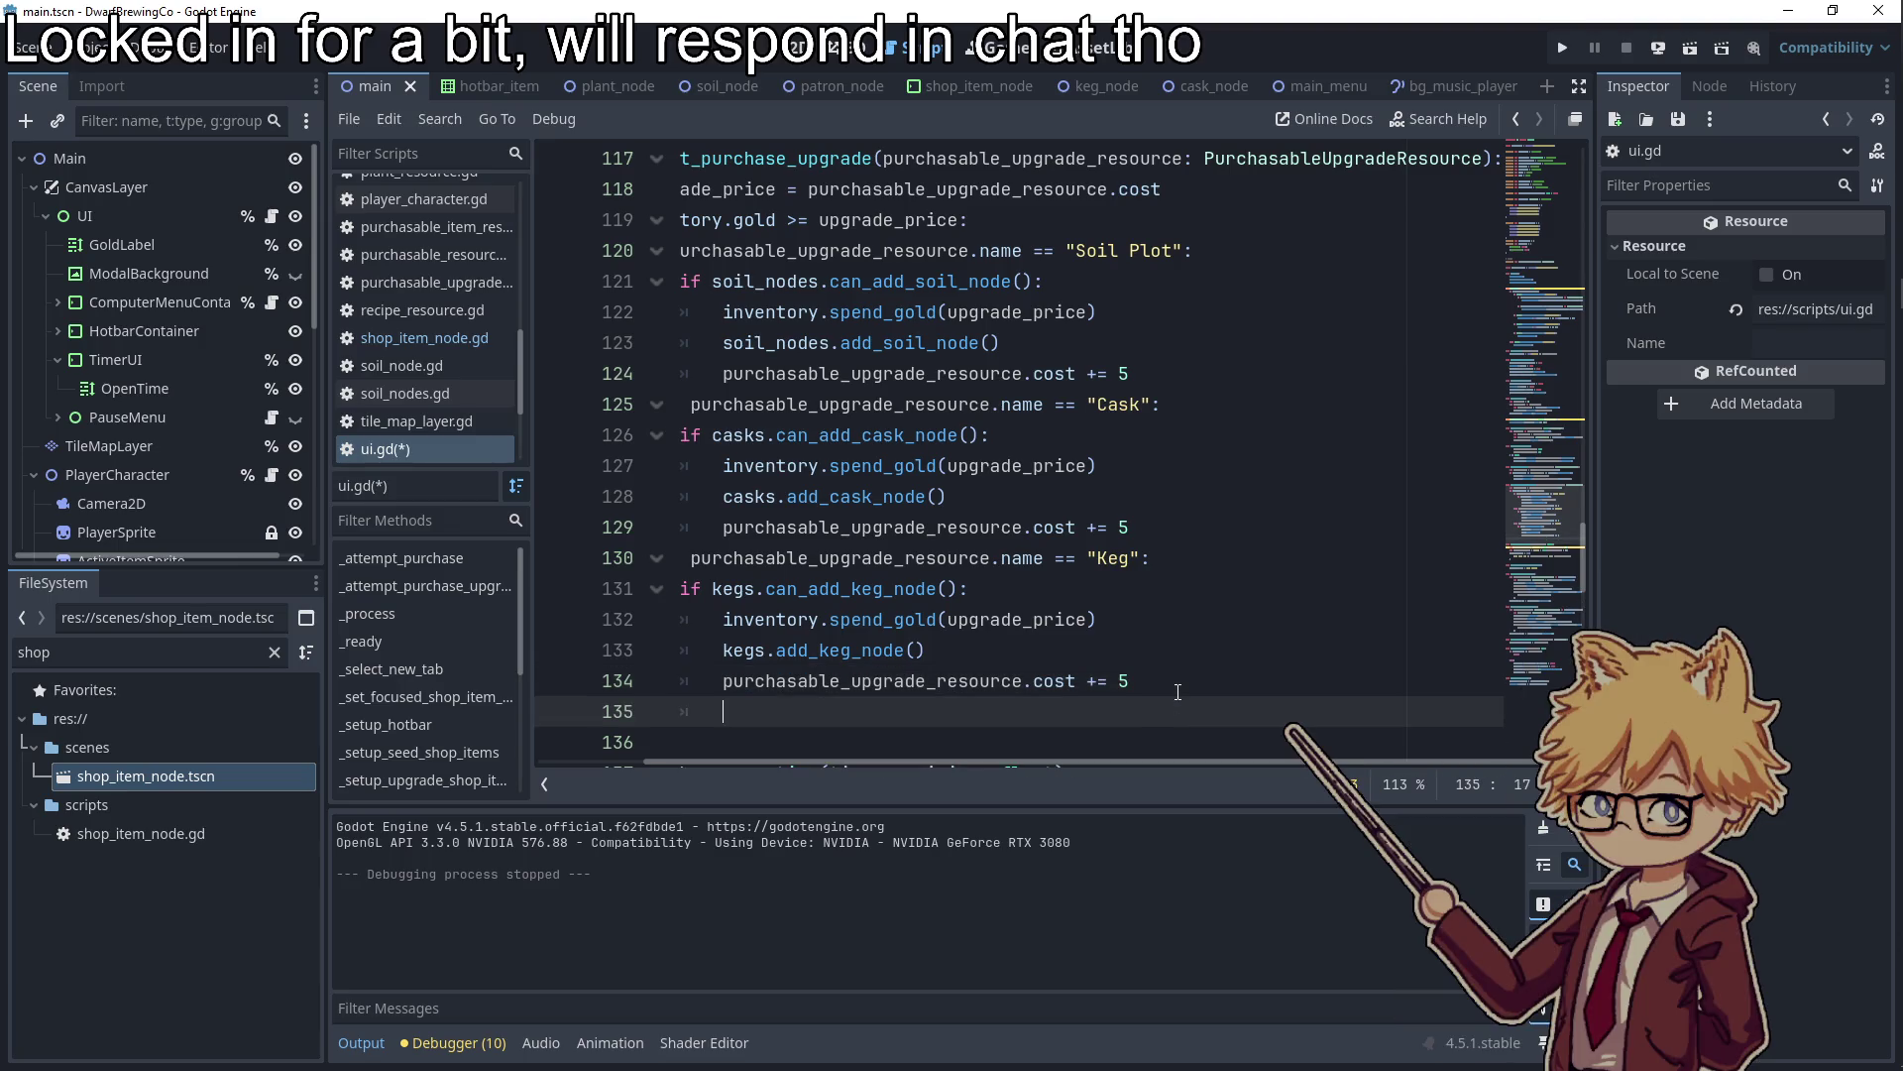
# Reopen shop_item_node from the 'shop' filter and delete its _process function
pyautogui.click(17, 655)
pyautogui.click(216, 658)
pyautogui.press('Return')
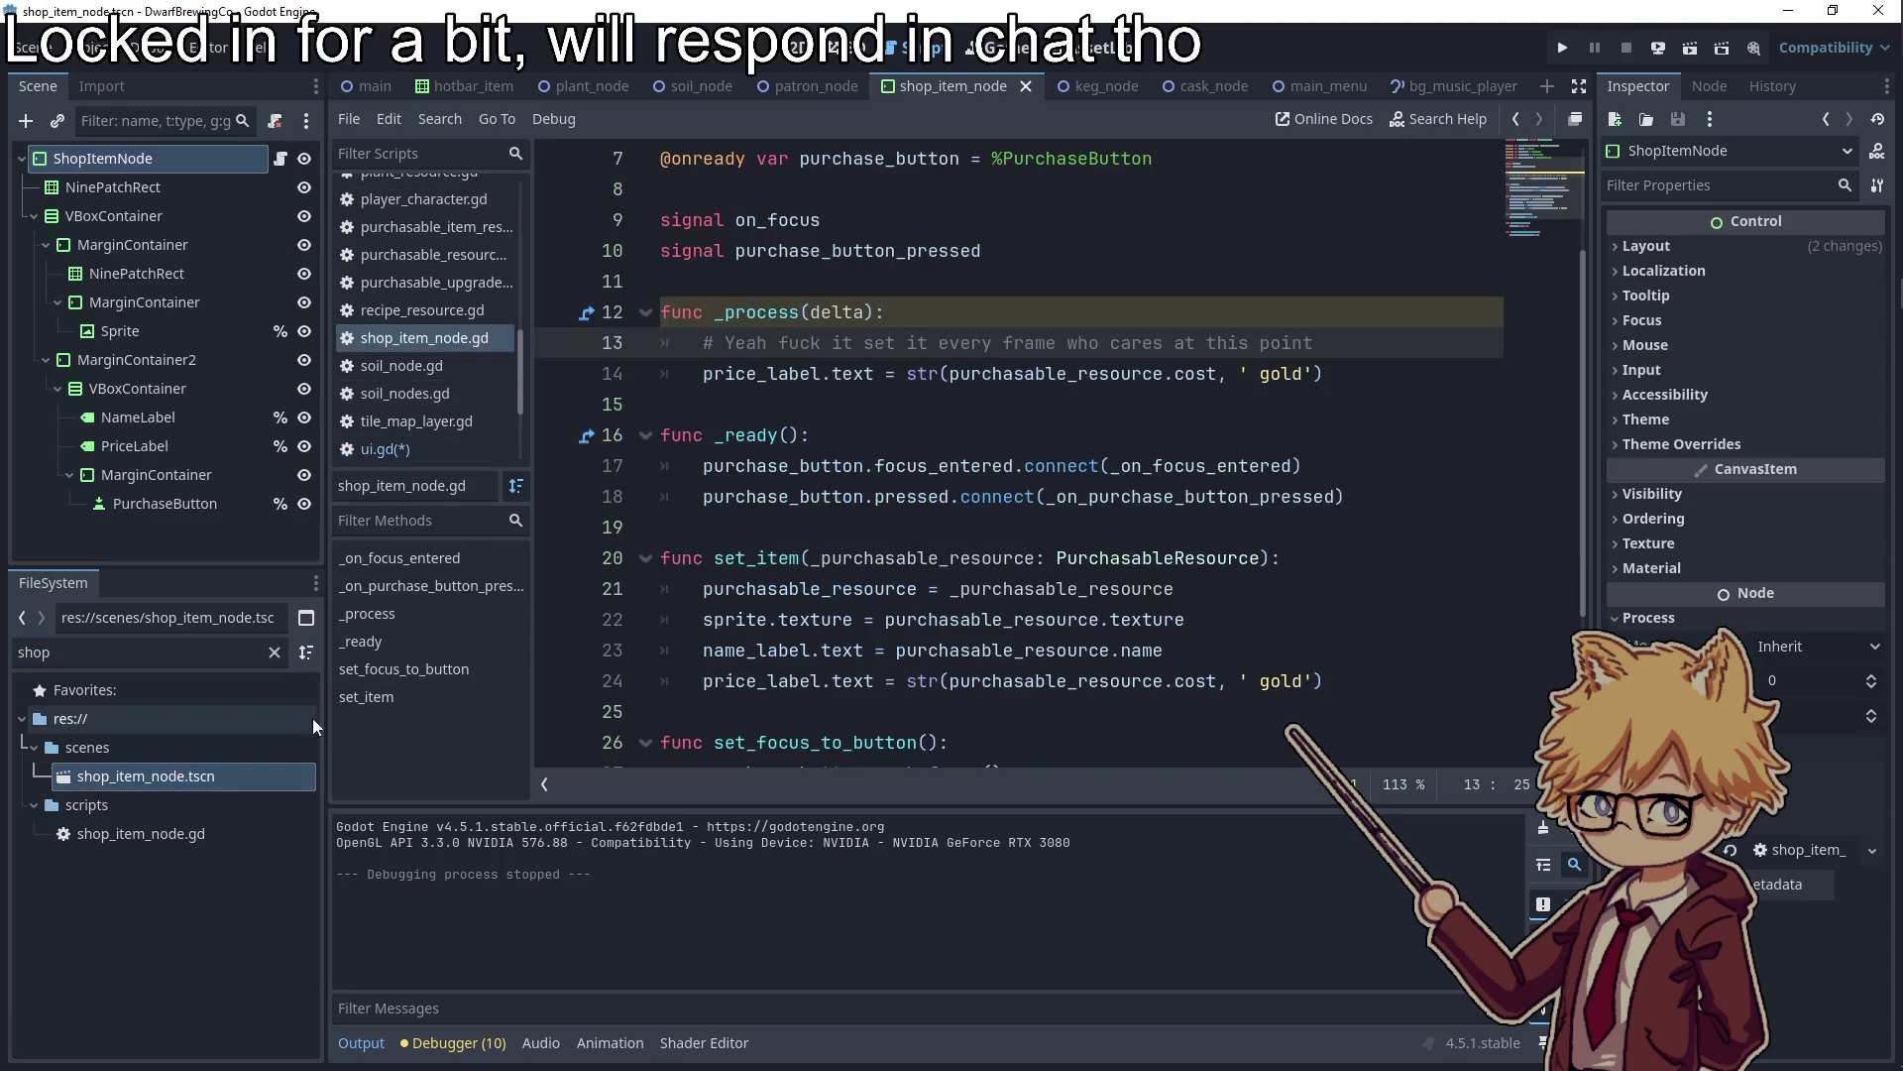
pyautogui.click(570, 376)
pyautogui.moveTo(570, 376); pyautogui.dragTo(512, 330)
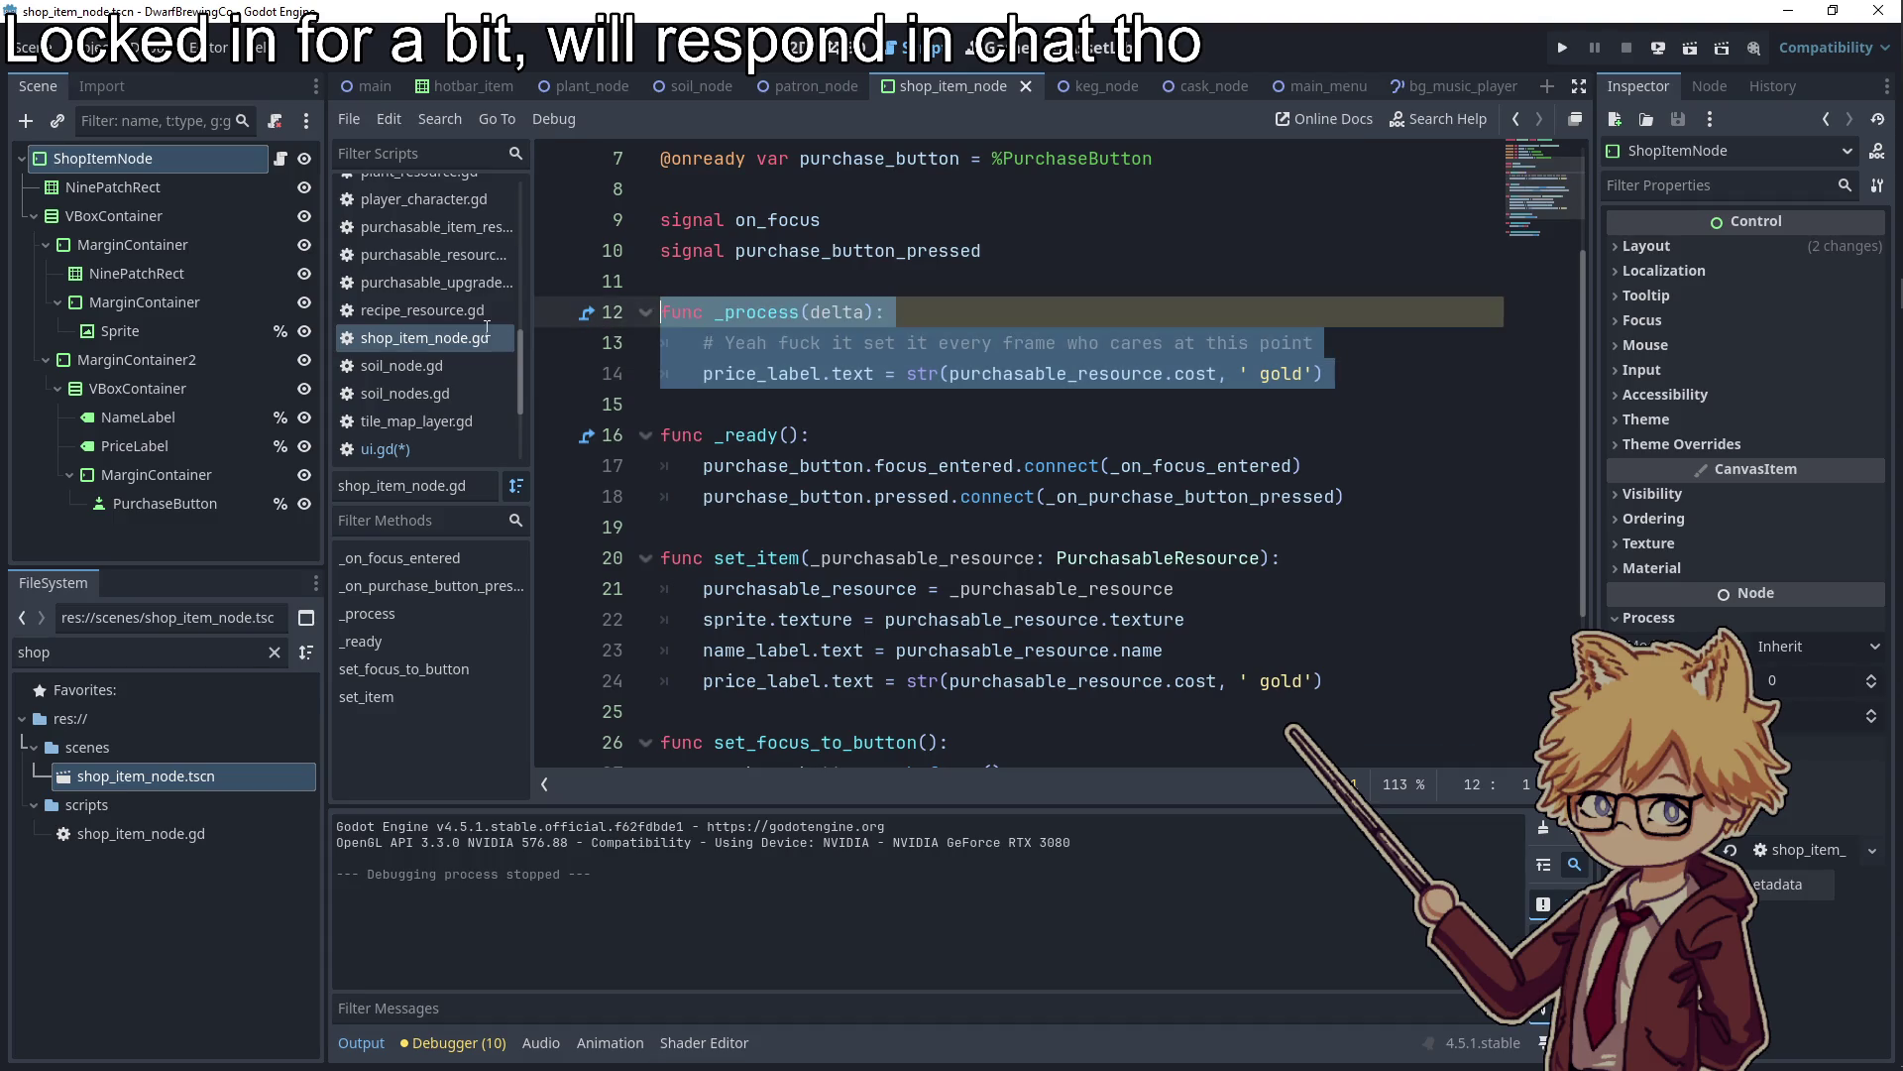
pyautogui.press('BackSpace')
pyautogui.press('BackSpace')
pyautogui.press('BackSpace')
# Undo the deletion to restore the per-frame price refresh in _process
pyautogui.scroll(-1, 992, 396)
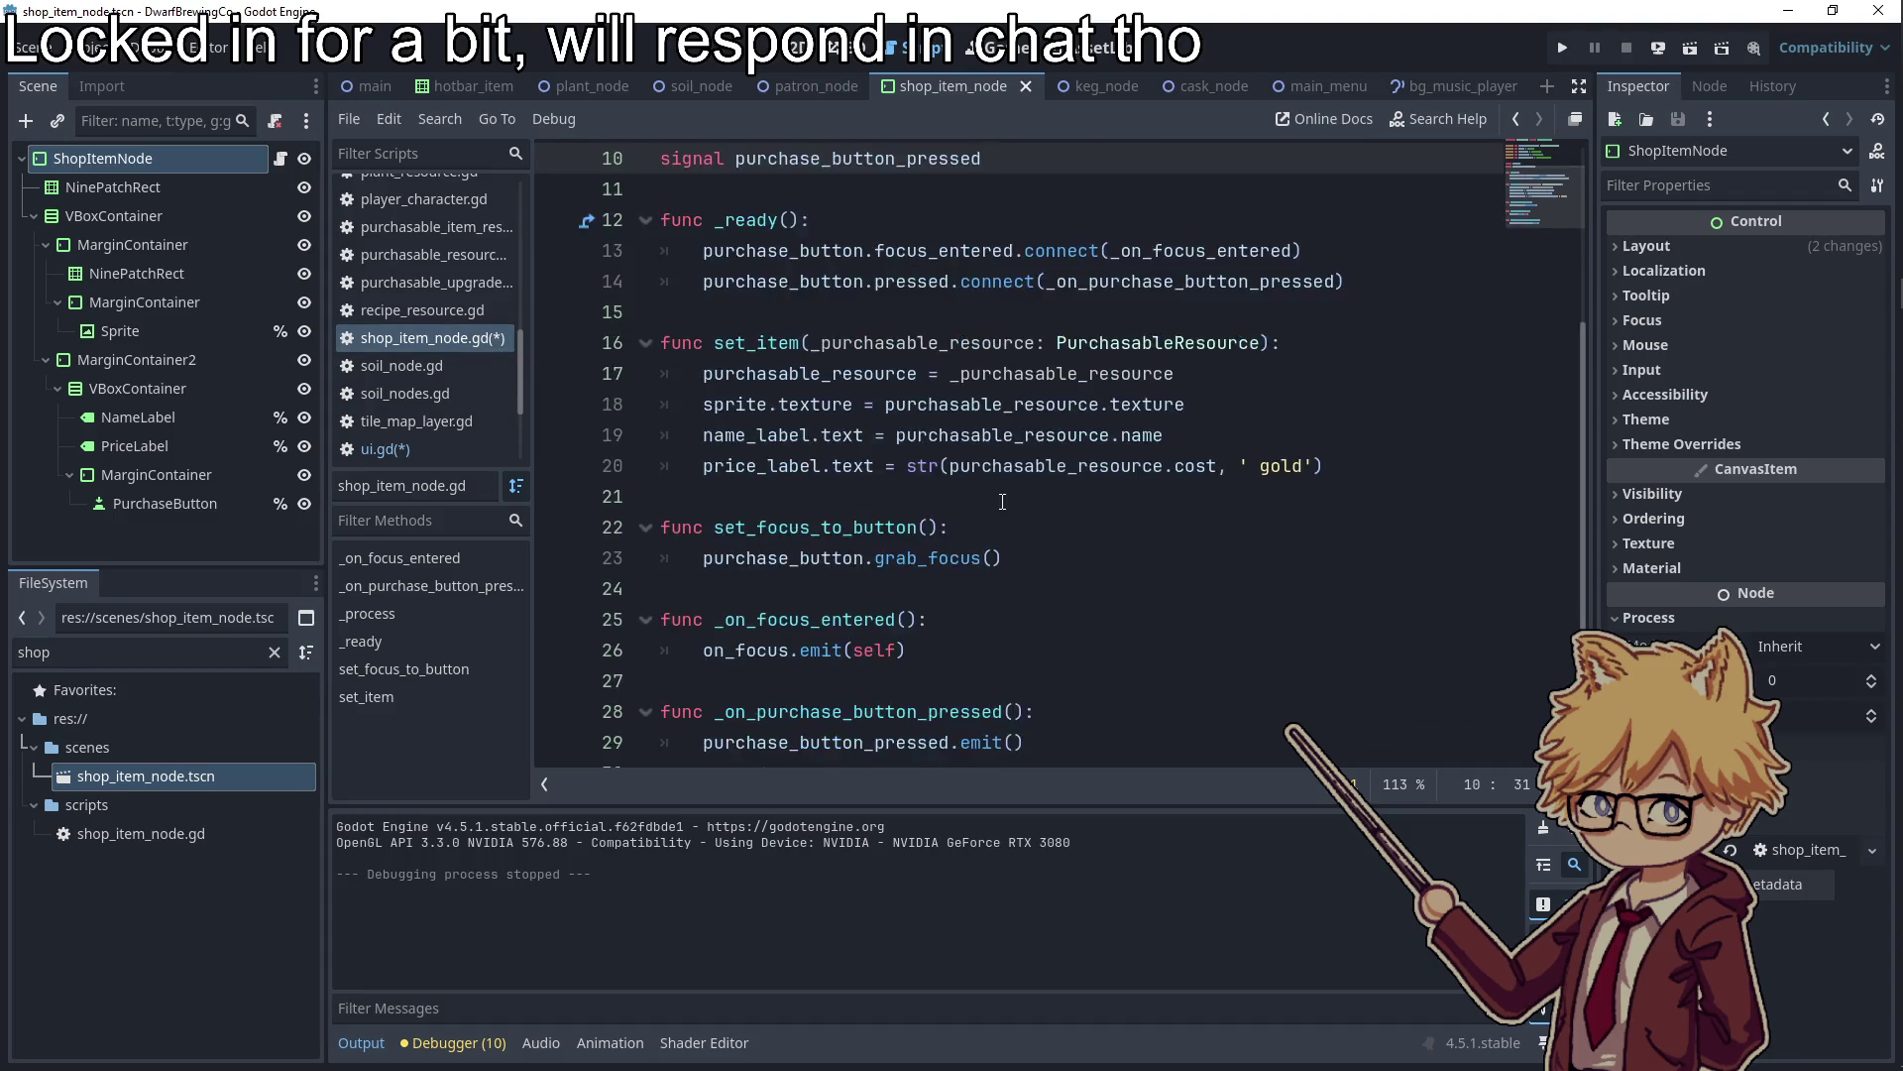
pyautogui.scroll(3, 1090, 297)
pyautogui.doubleClick(1136, 220)
pyautogui.scroll(-3, 1083, 461)
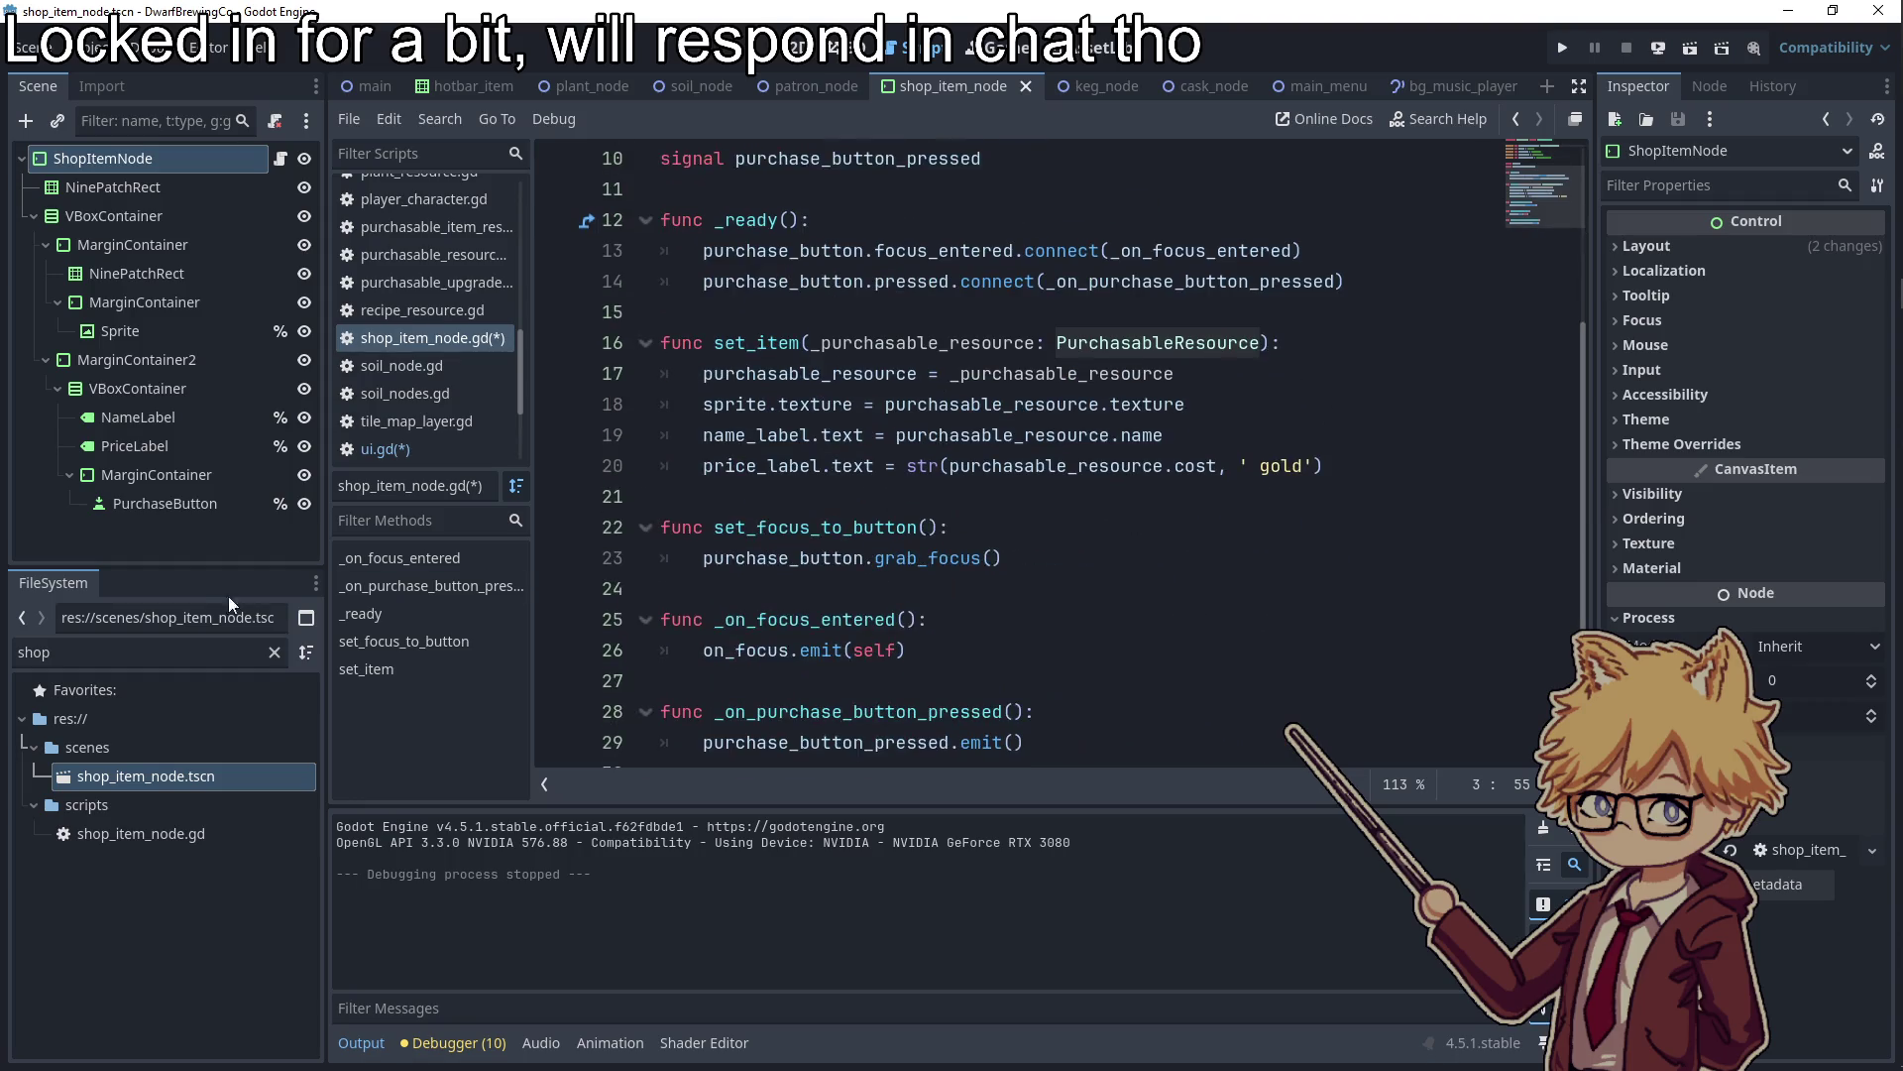
pyautogui.scroll(3, 881, 529)
pyautogui.hotkey('ctrl', 'z')
pyautogui.hotkey('ctrl', 'z')
pyautogui.hotkey('ctrl', 'z')
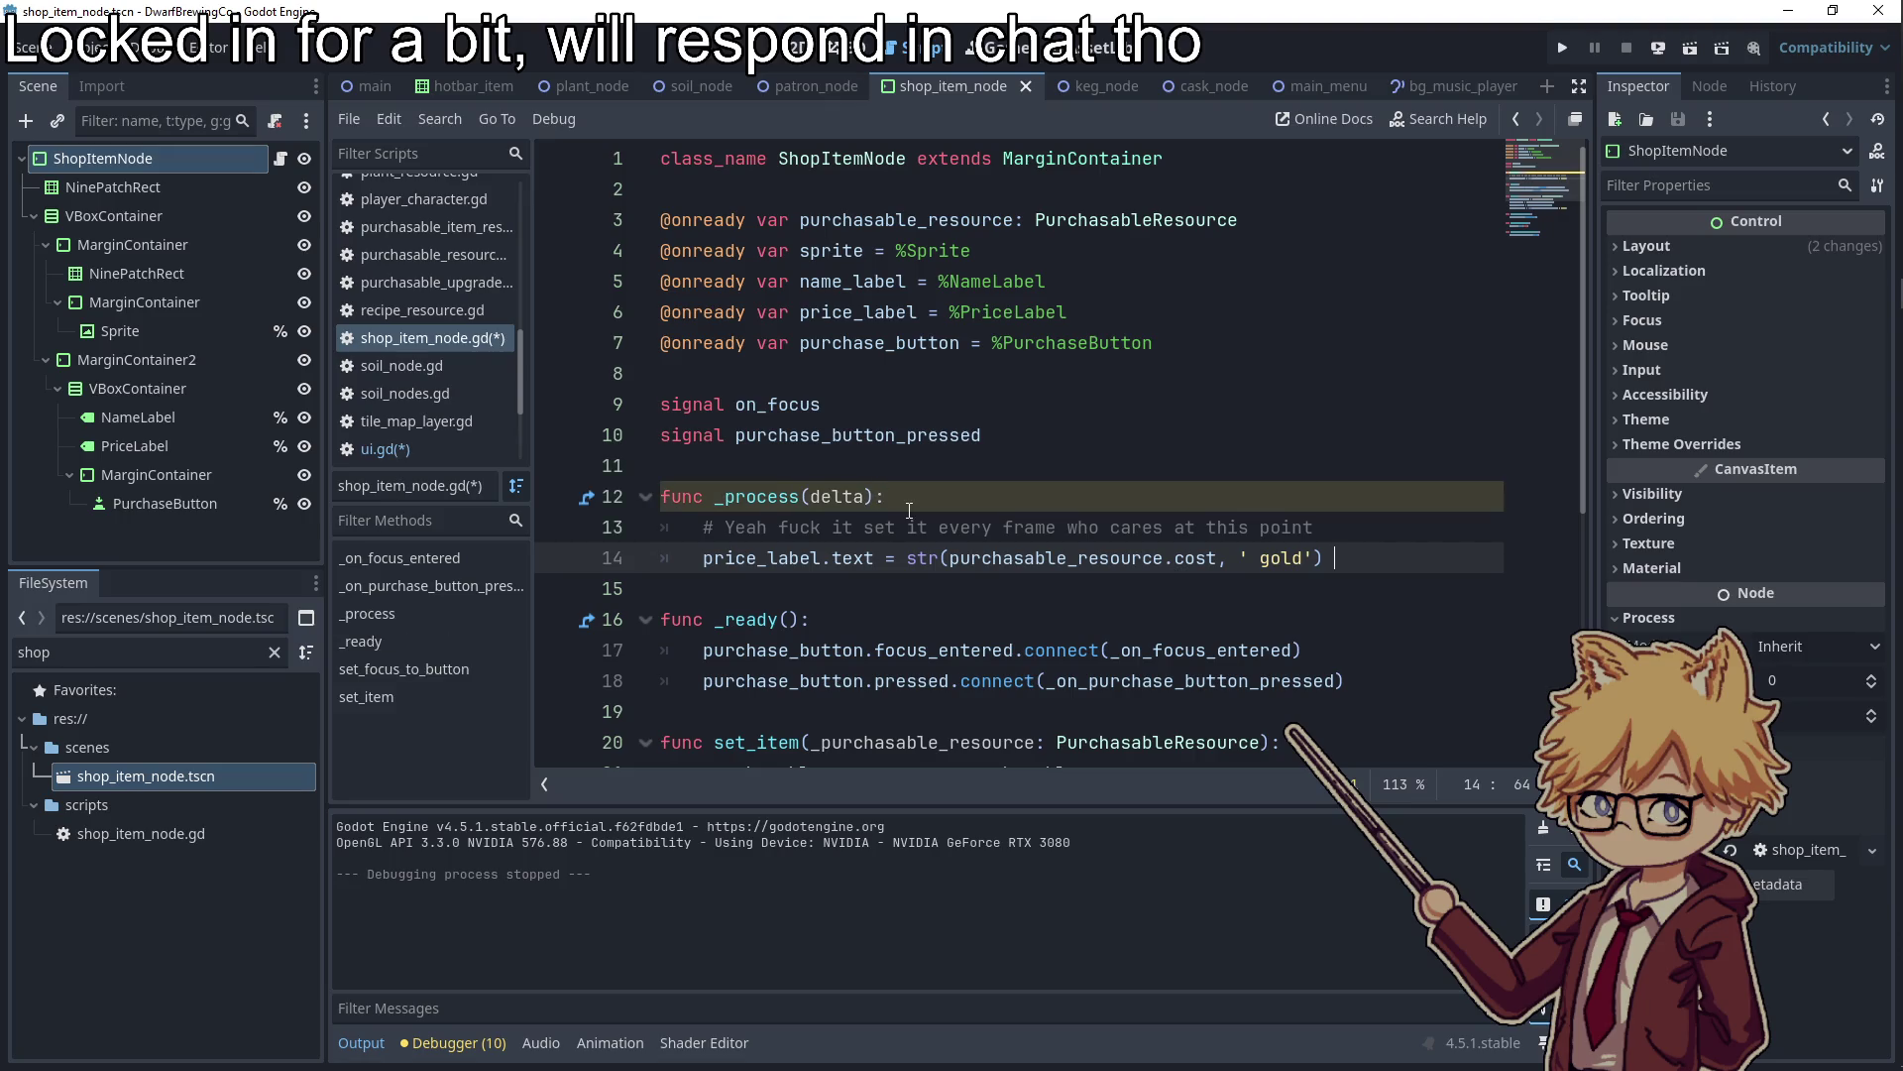
pyautogui.click(912, 497)
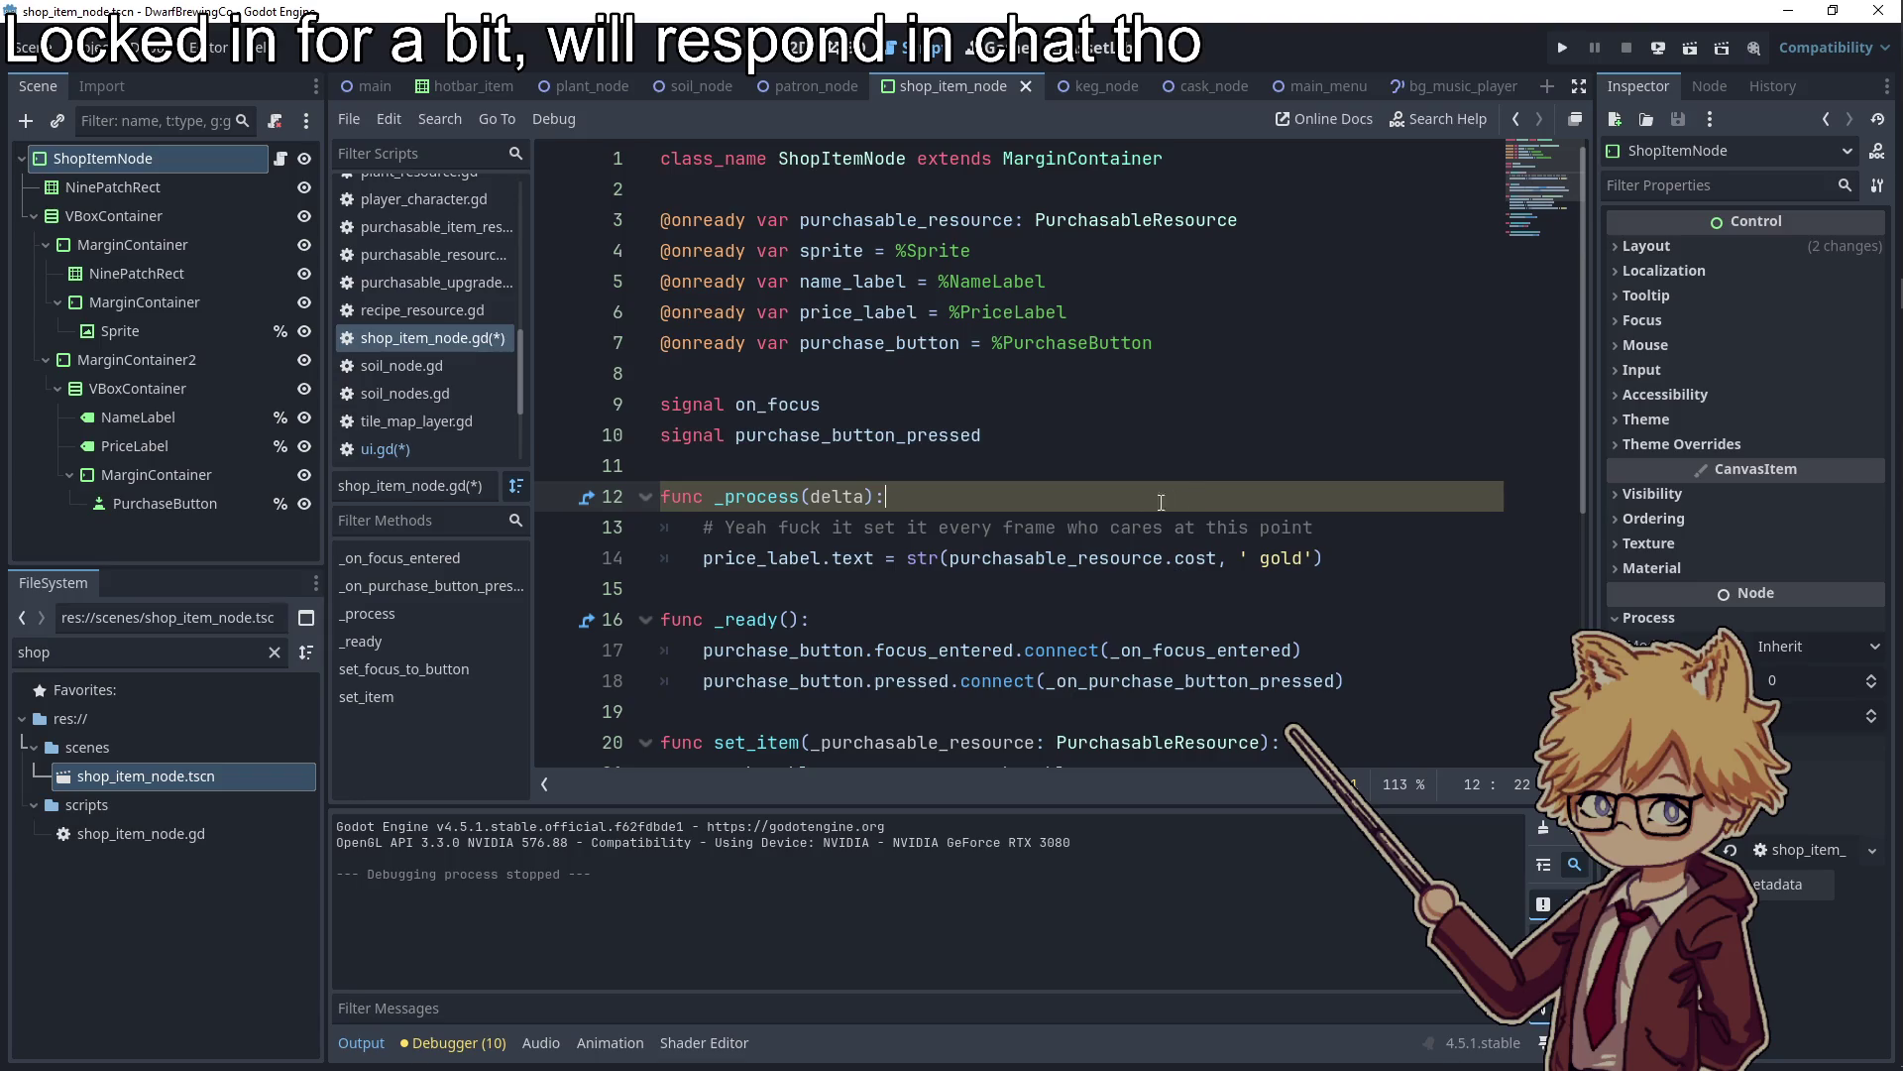
pyautogui.scroll(-3, 957, 487)
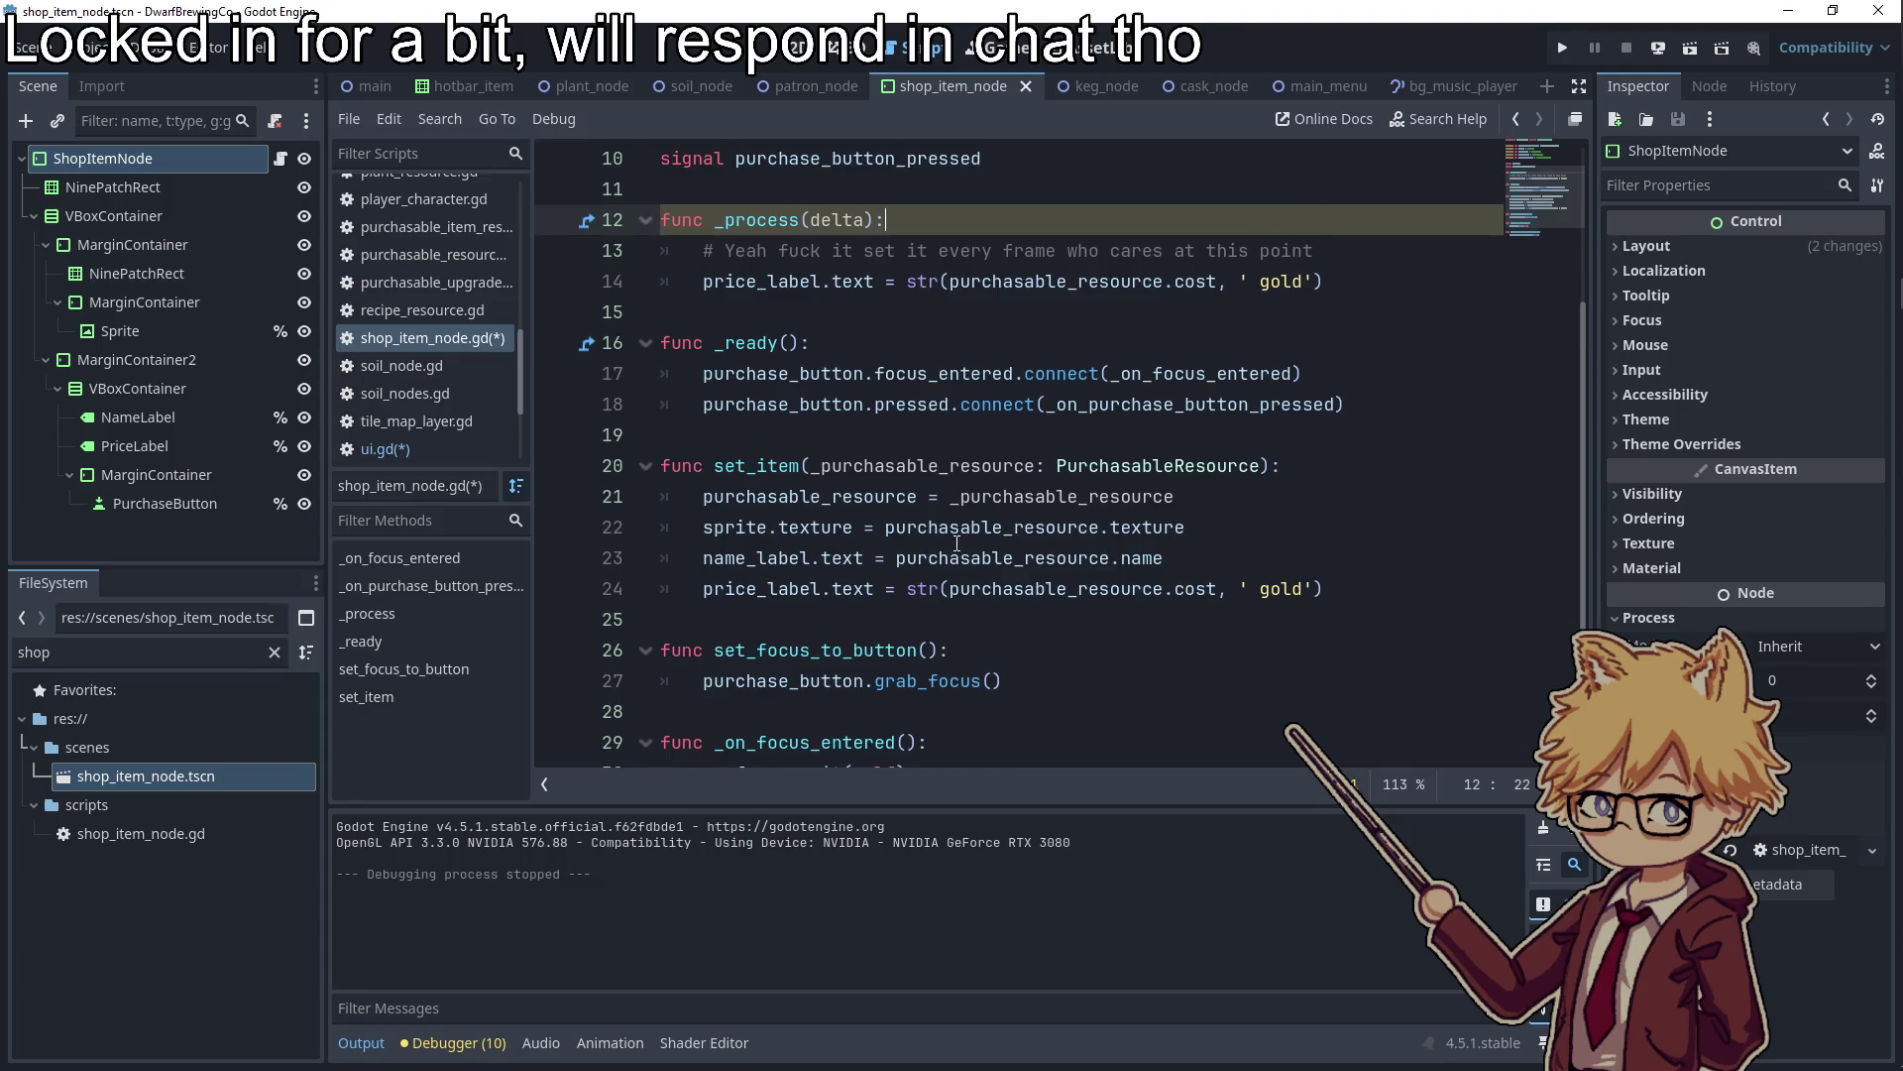
pyautogui.scroll(-1, 958, 544)
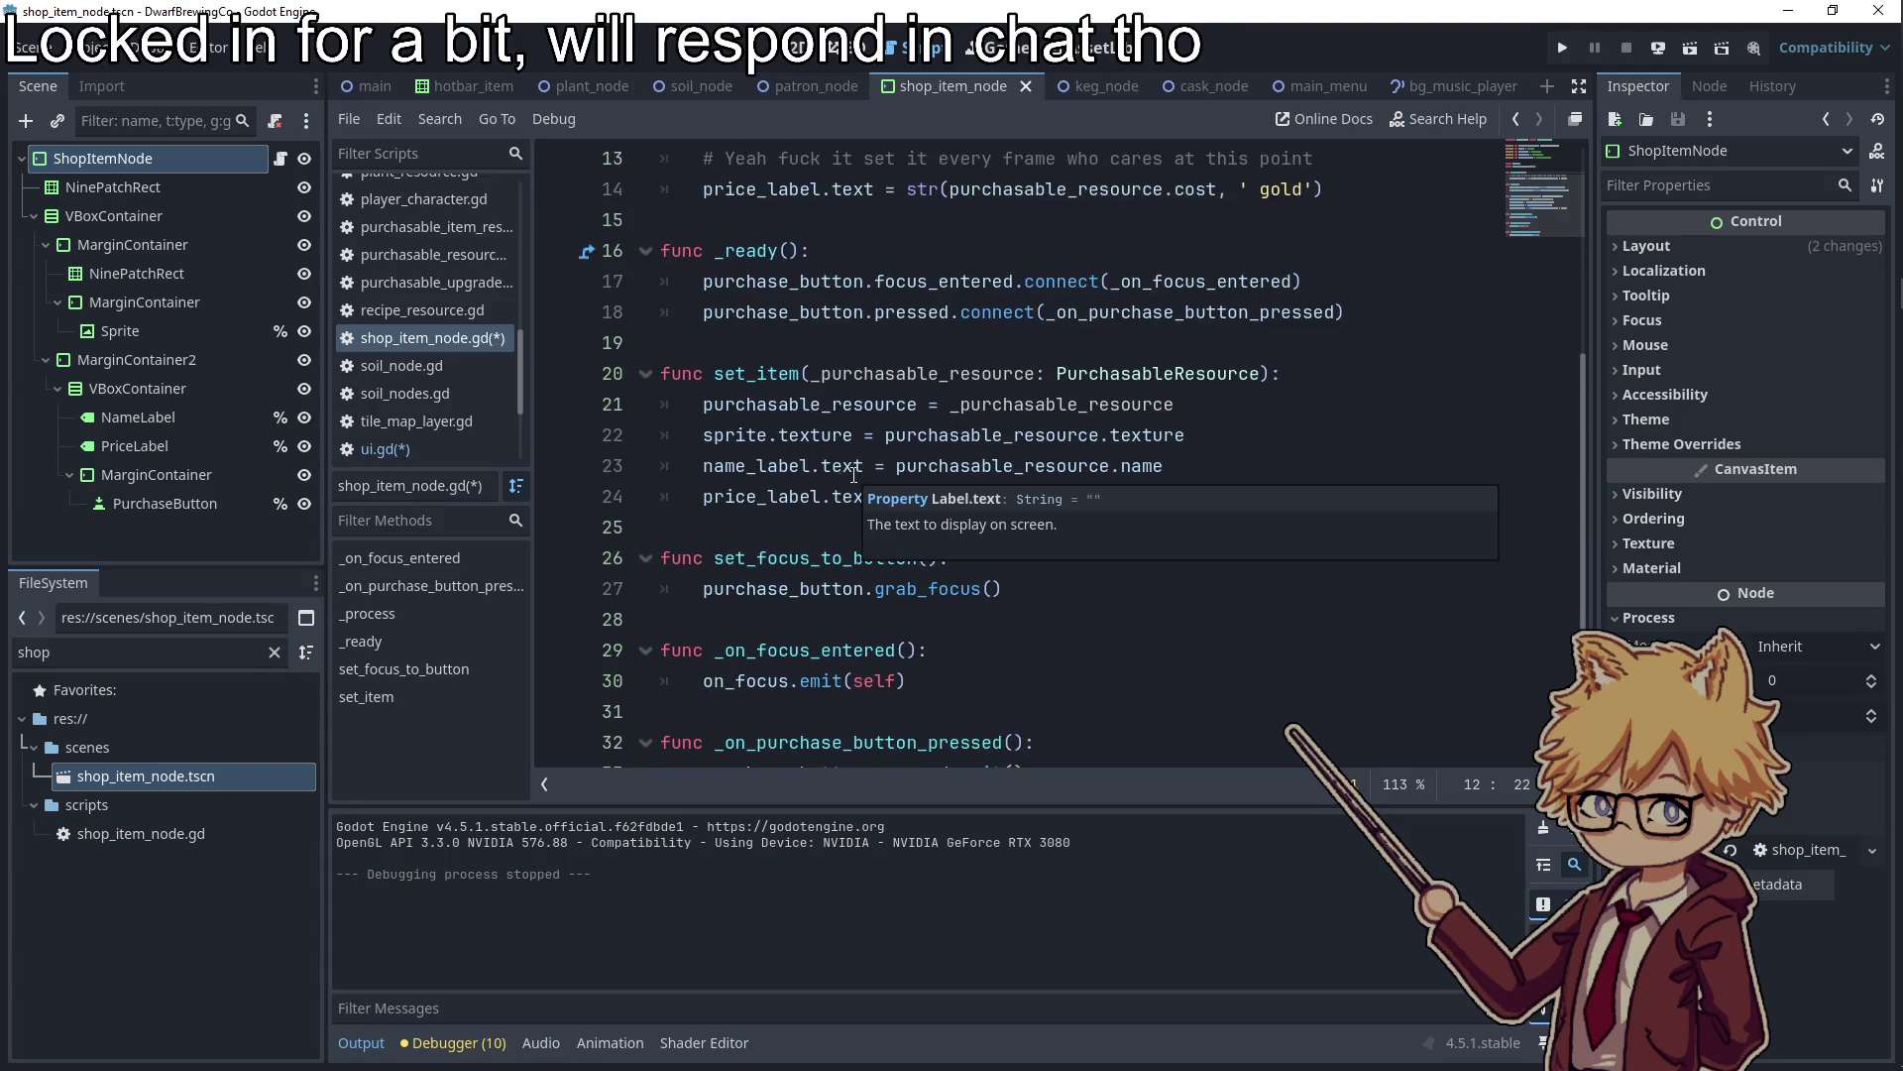
# Back in ui.gd, review purchasable_upgrade_resource uses on lines 118, 120 and 134
pyautogui.click(358, 87)
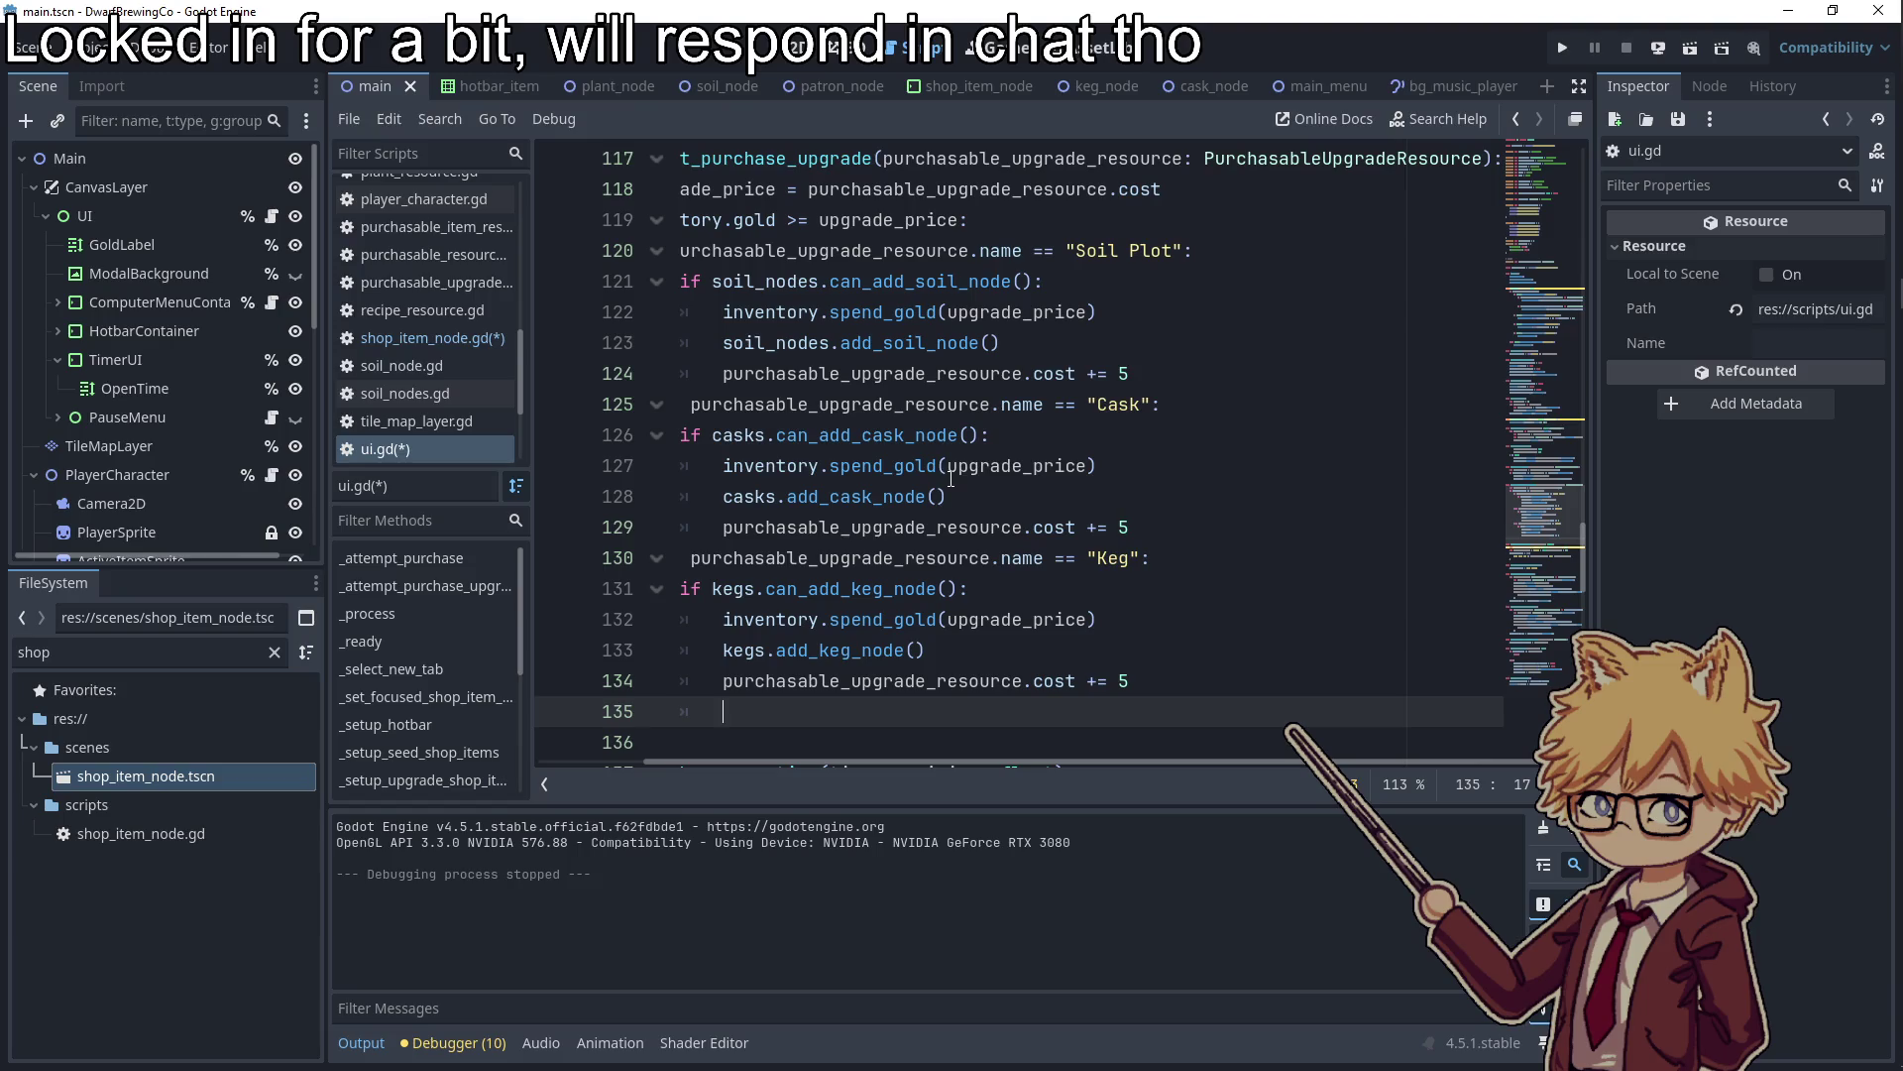
pyautogui.moveTo(866, 762); pyautogui.dragTo(706, 759)
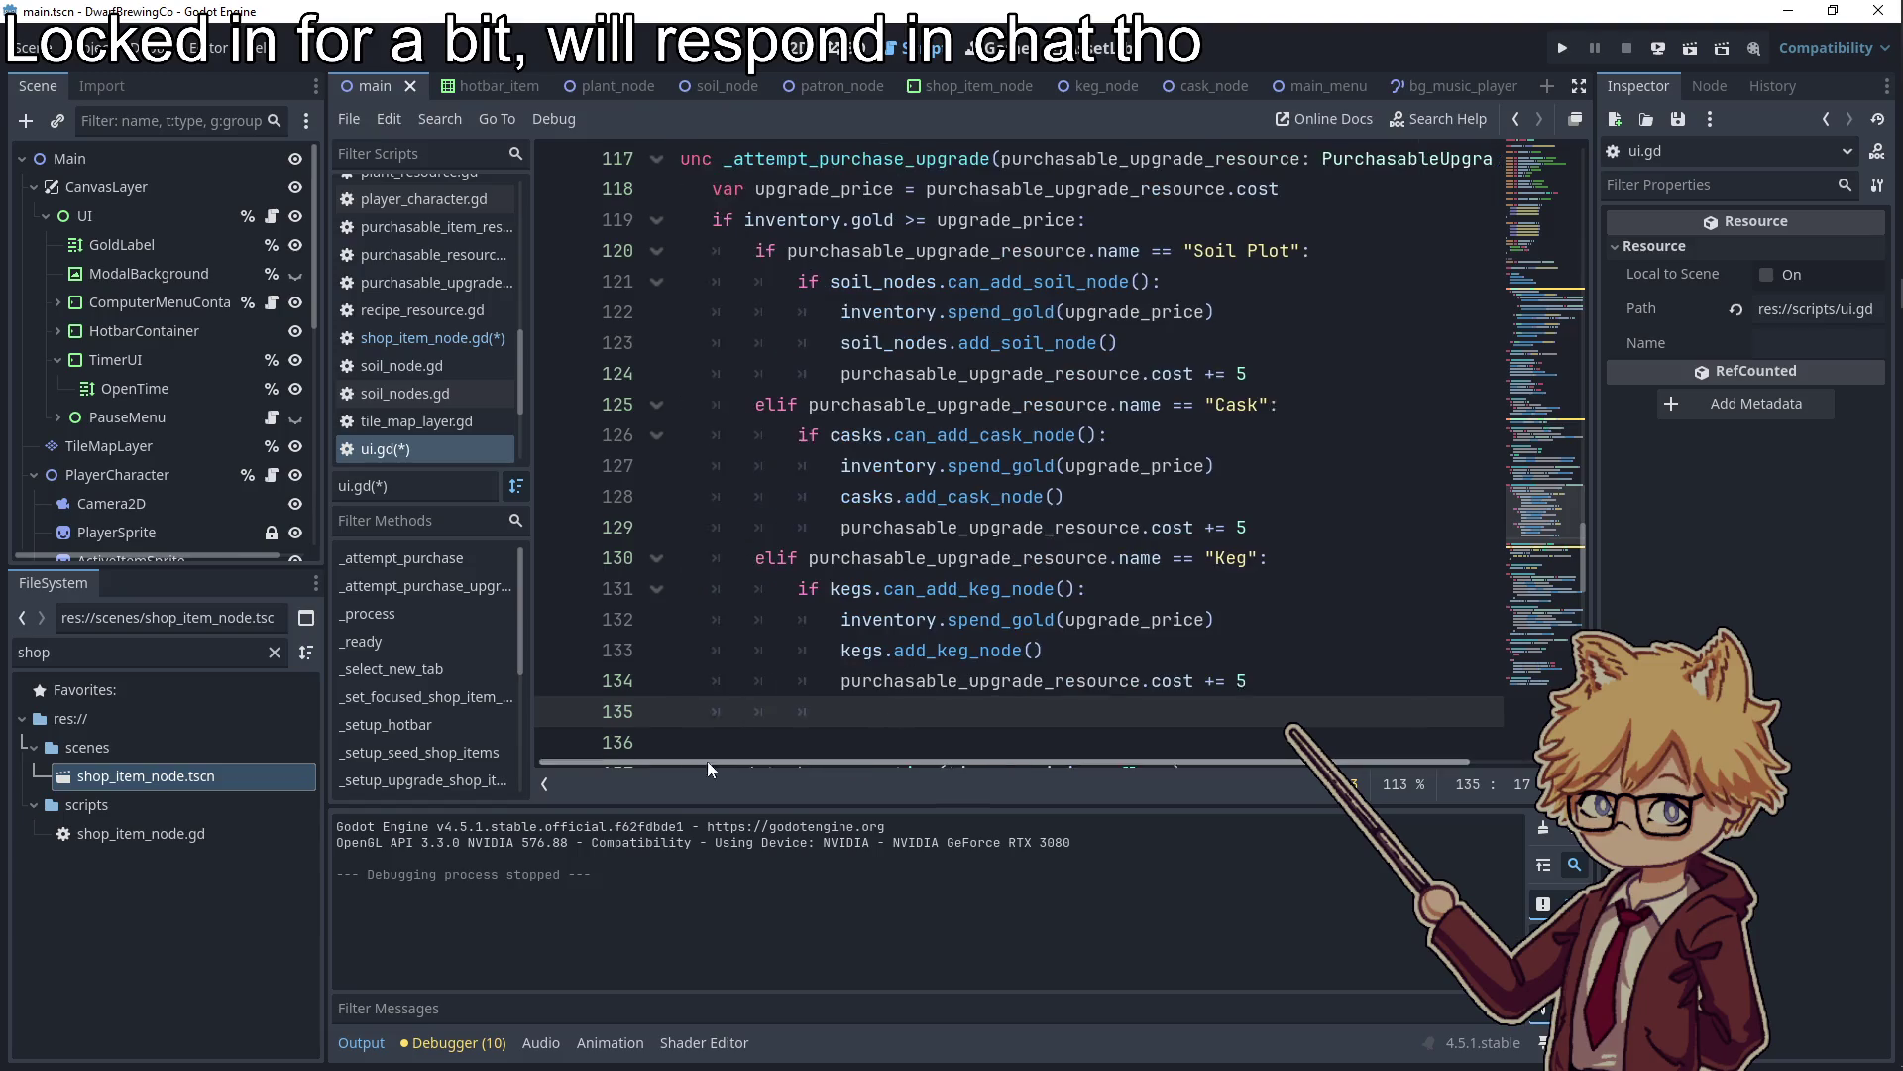
pyautogui.doubleClick(991, 681)
pyautogui.scroll(1, 1059, 611)
pyautogui.doubleClick(965, 347)
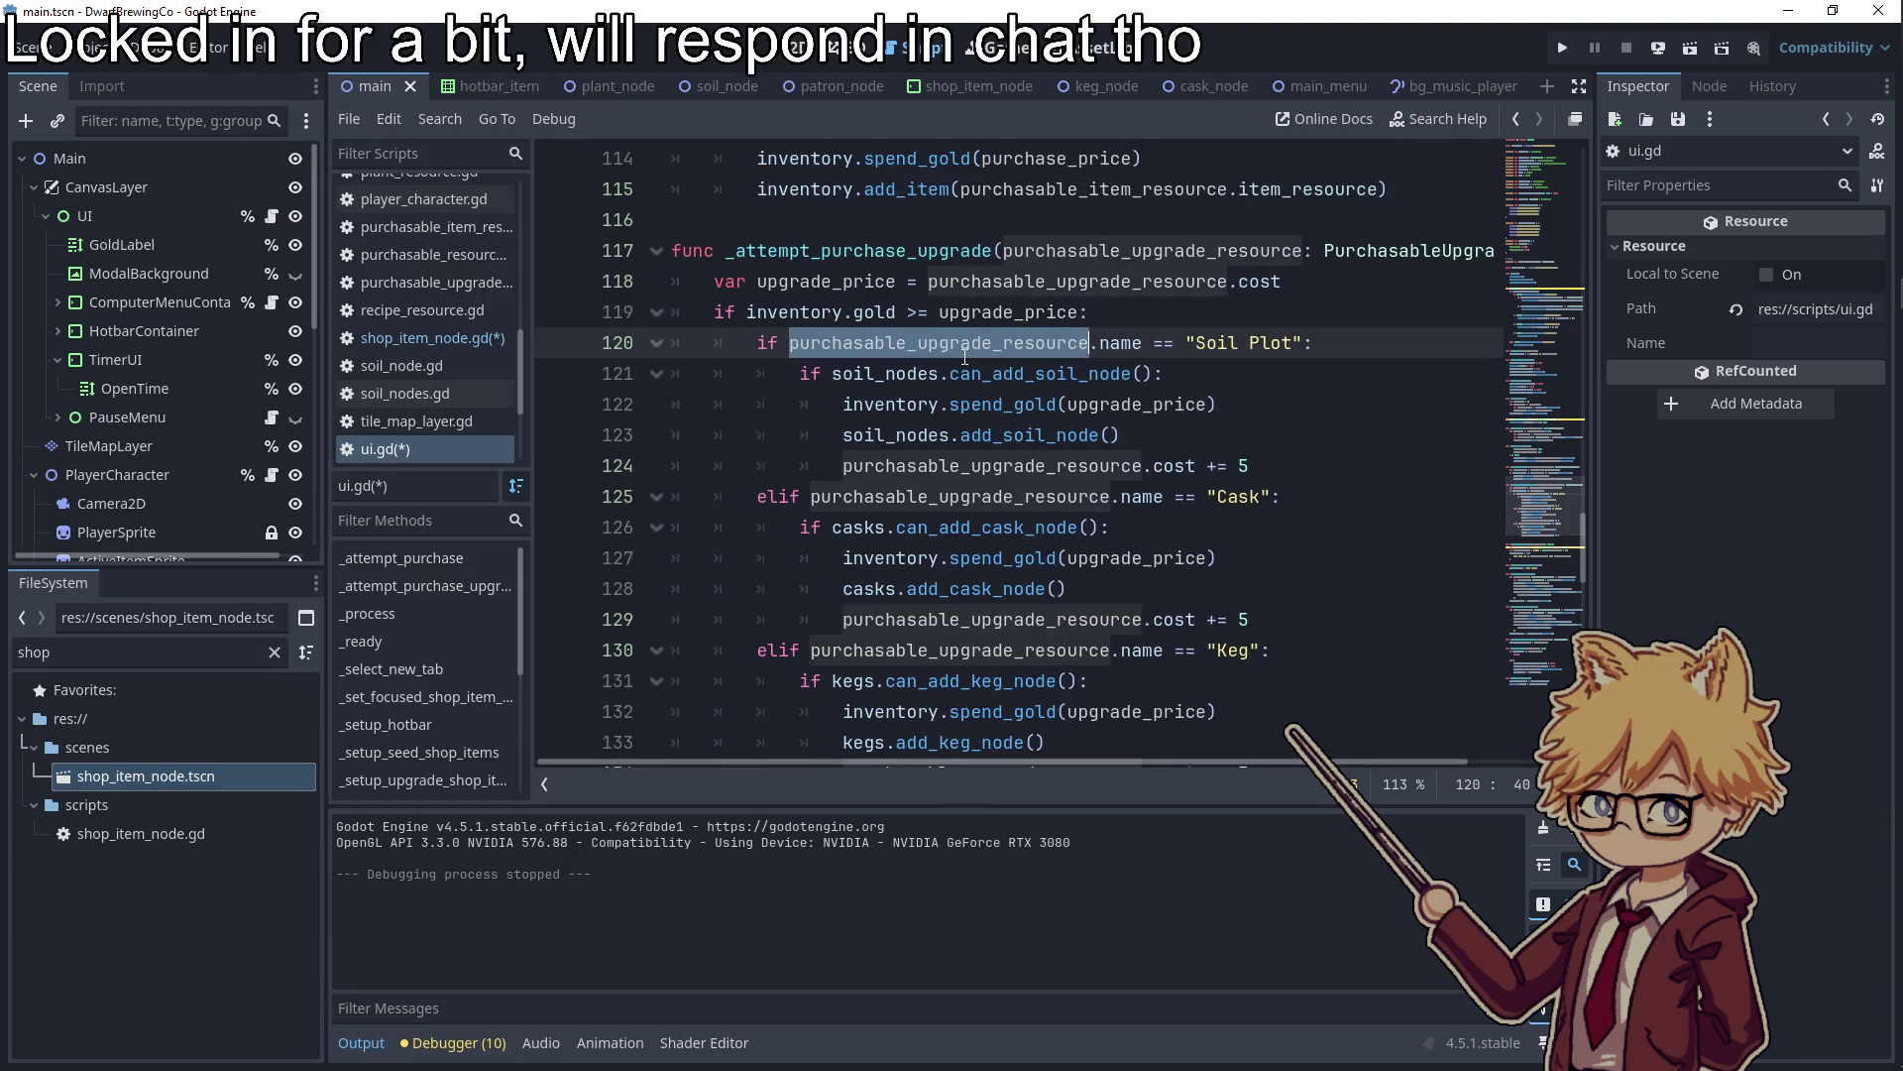
pyautogui.doubleClick(1091, 281)
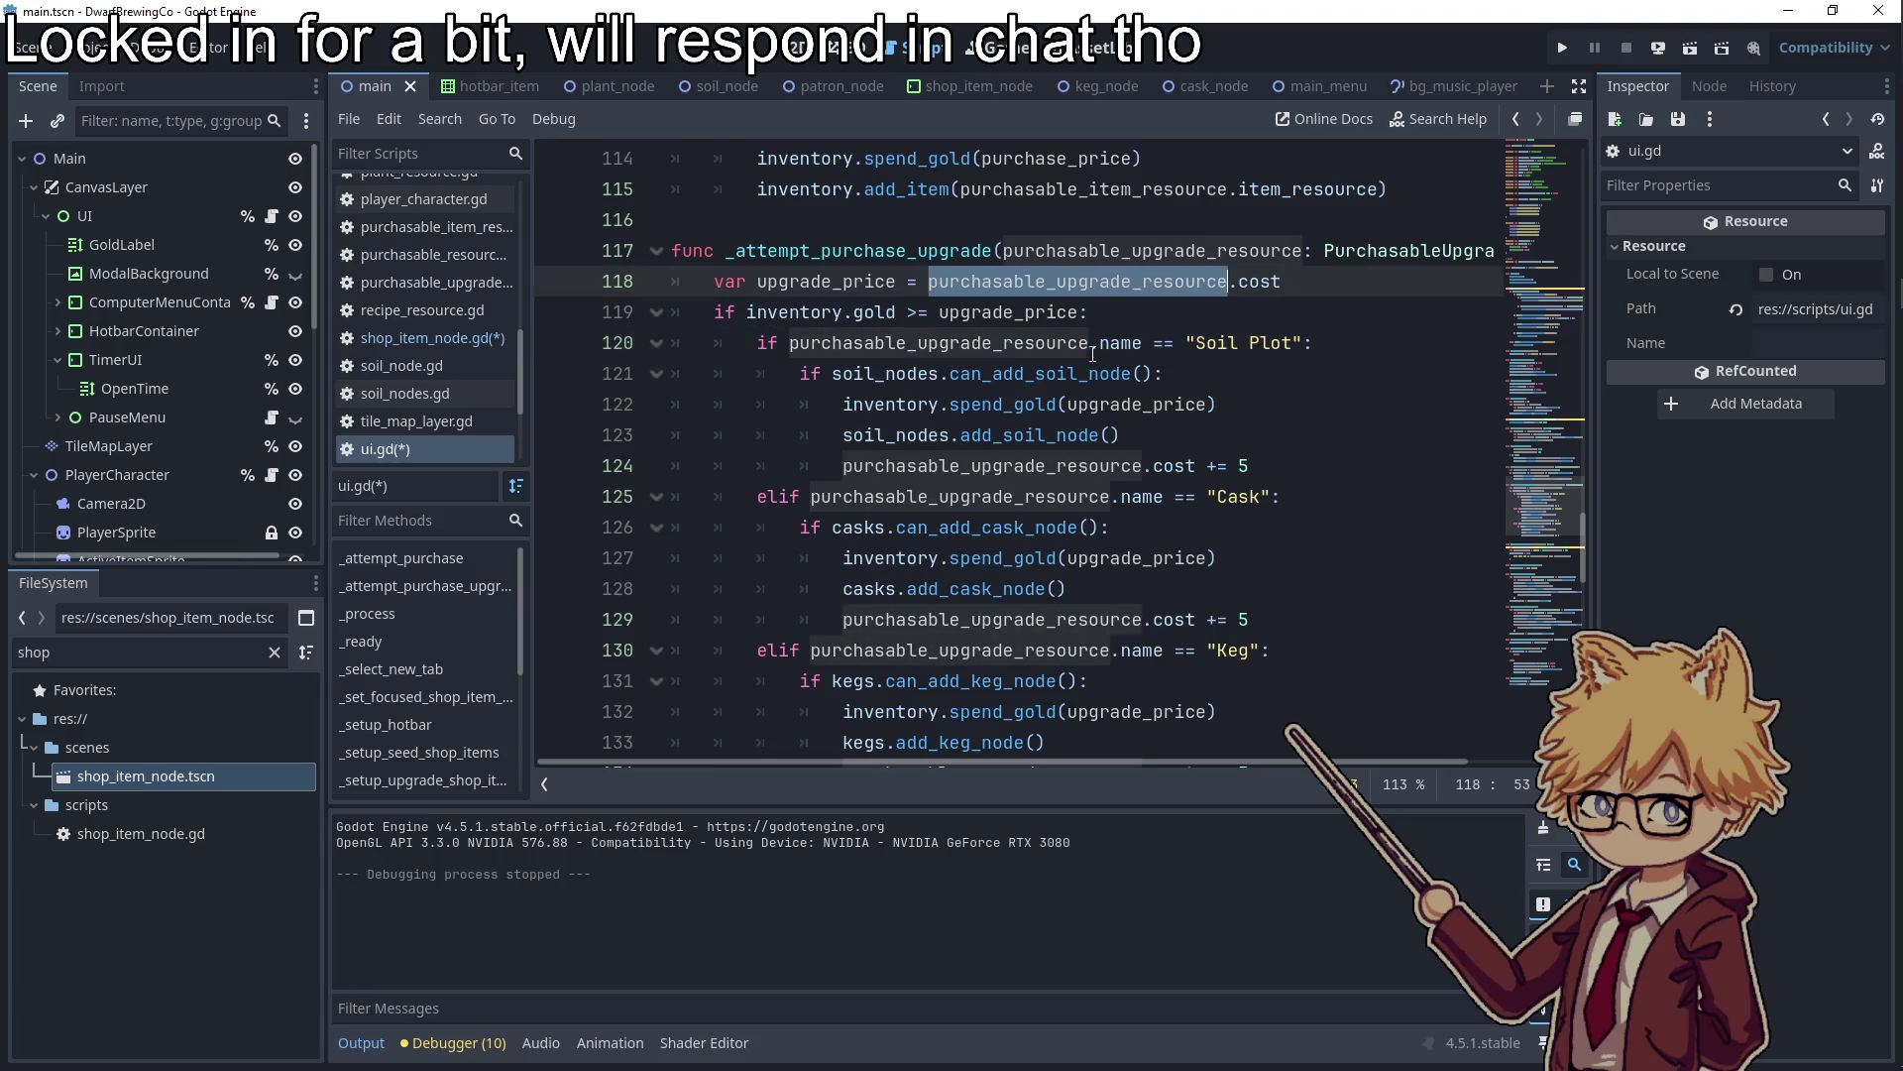
pyautogui.click(1078, 471)
pyautogui.click(1303, 477)
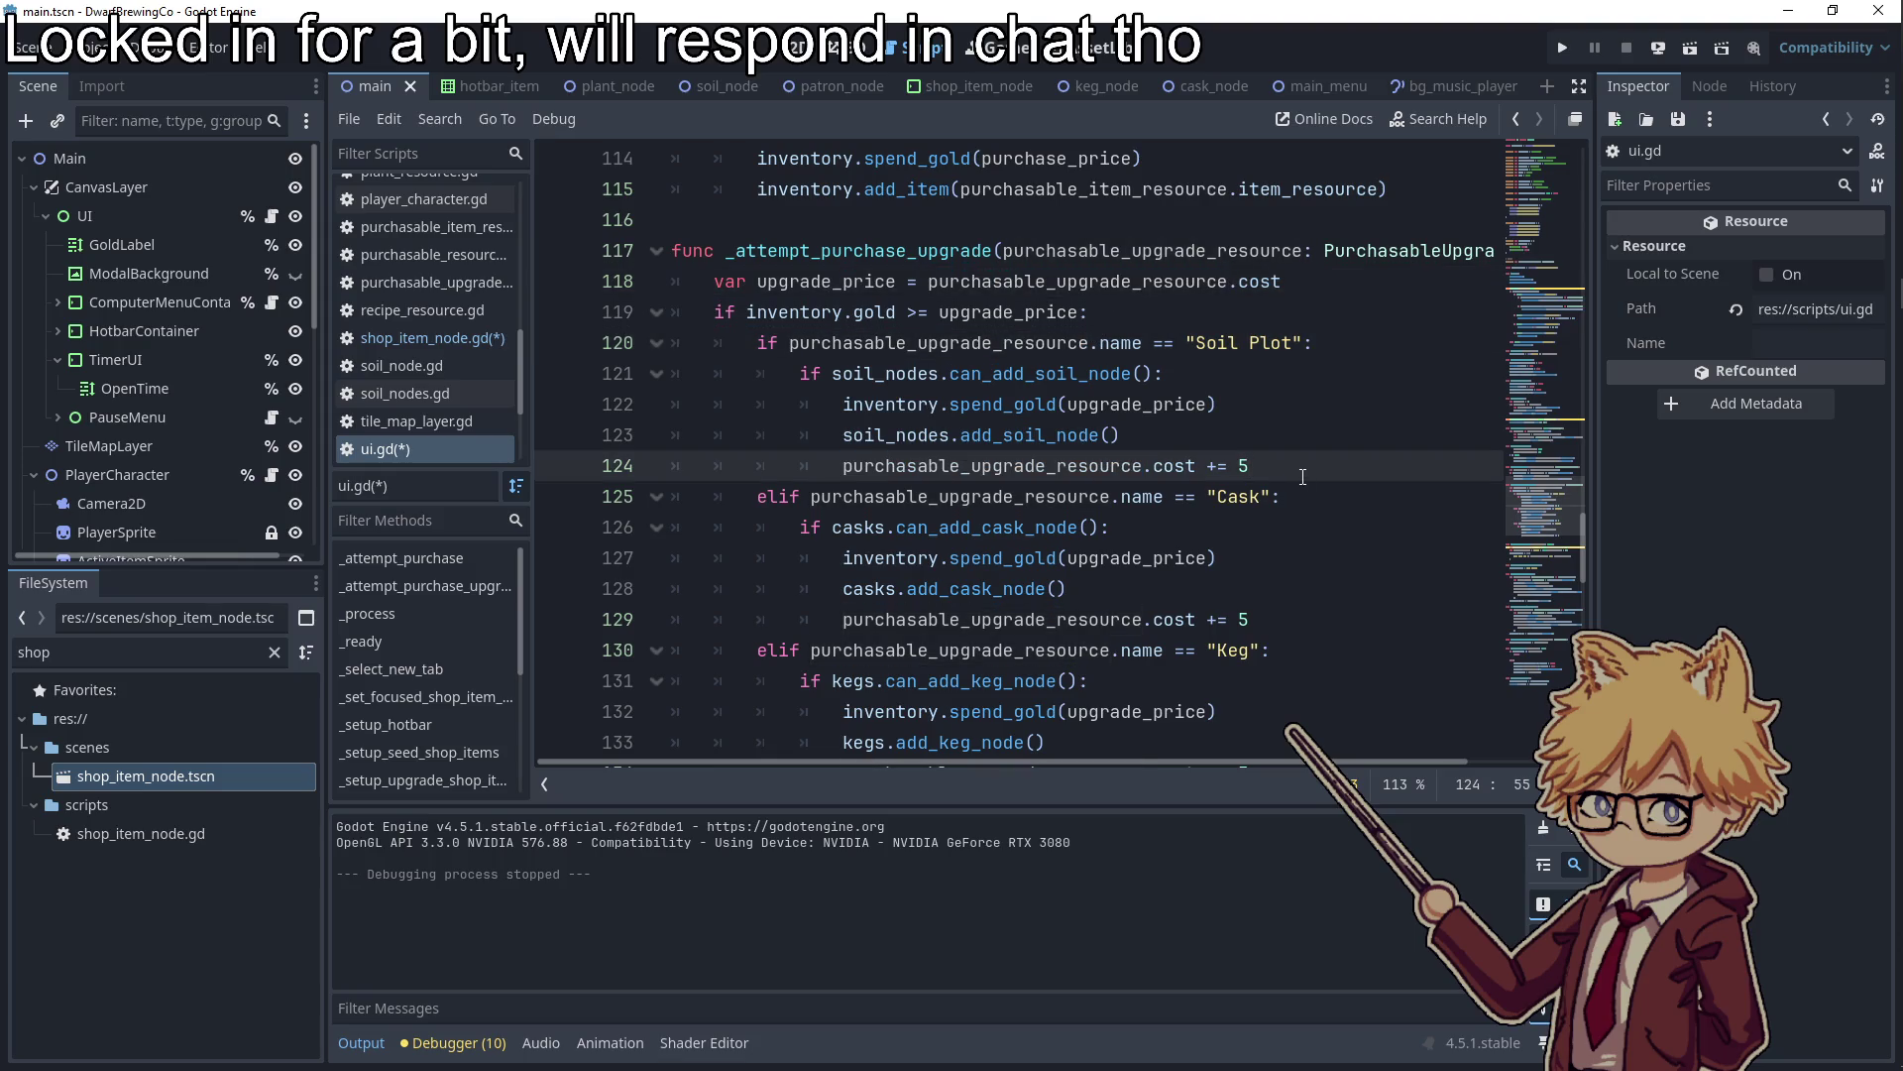
pyautogui.scroll(-2, 1270, 660)
# Add a 'pass' line after line 134 and run the game with F5
pyautogui.click(1299, 589)
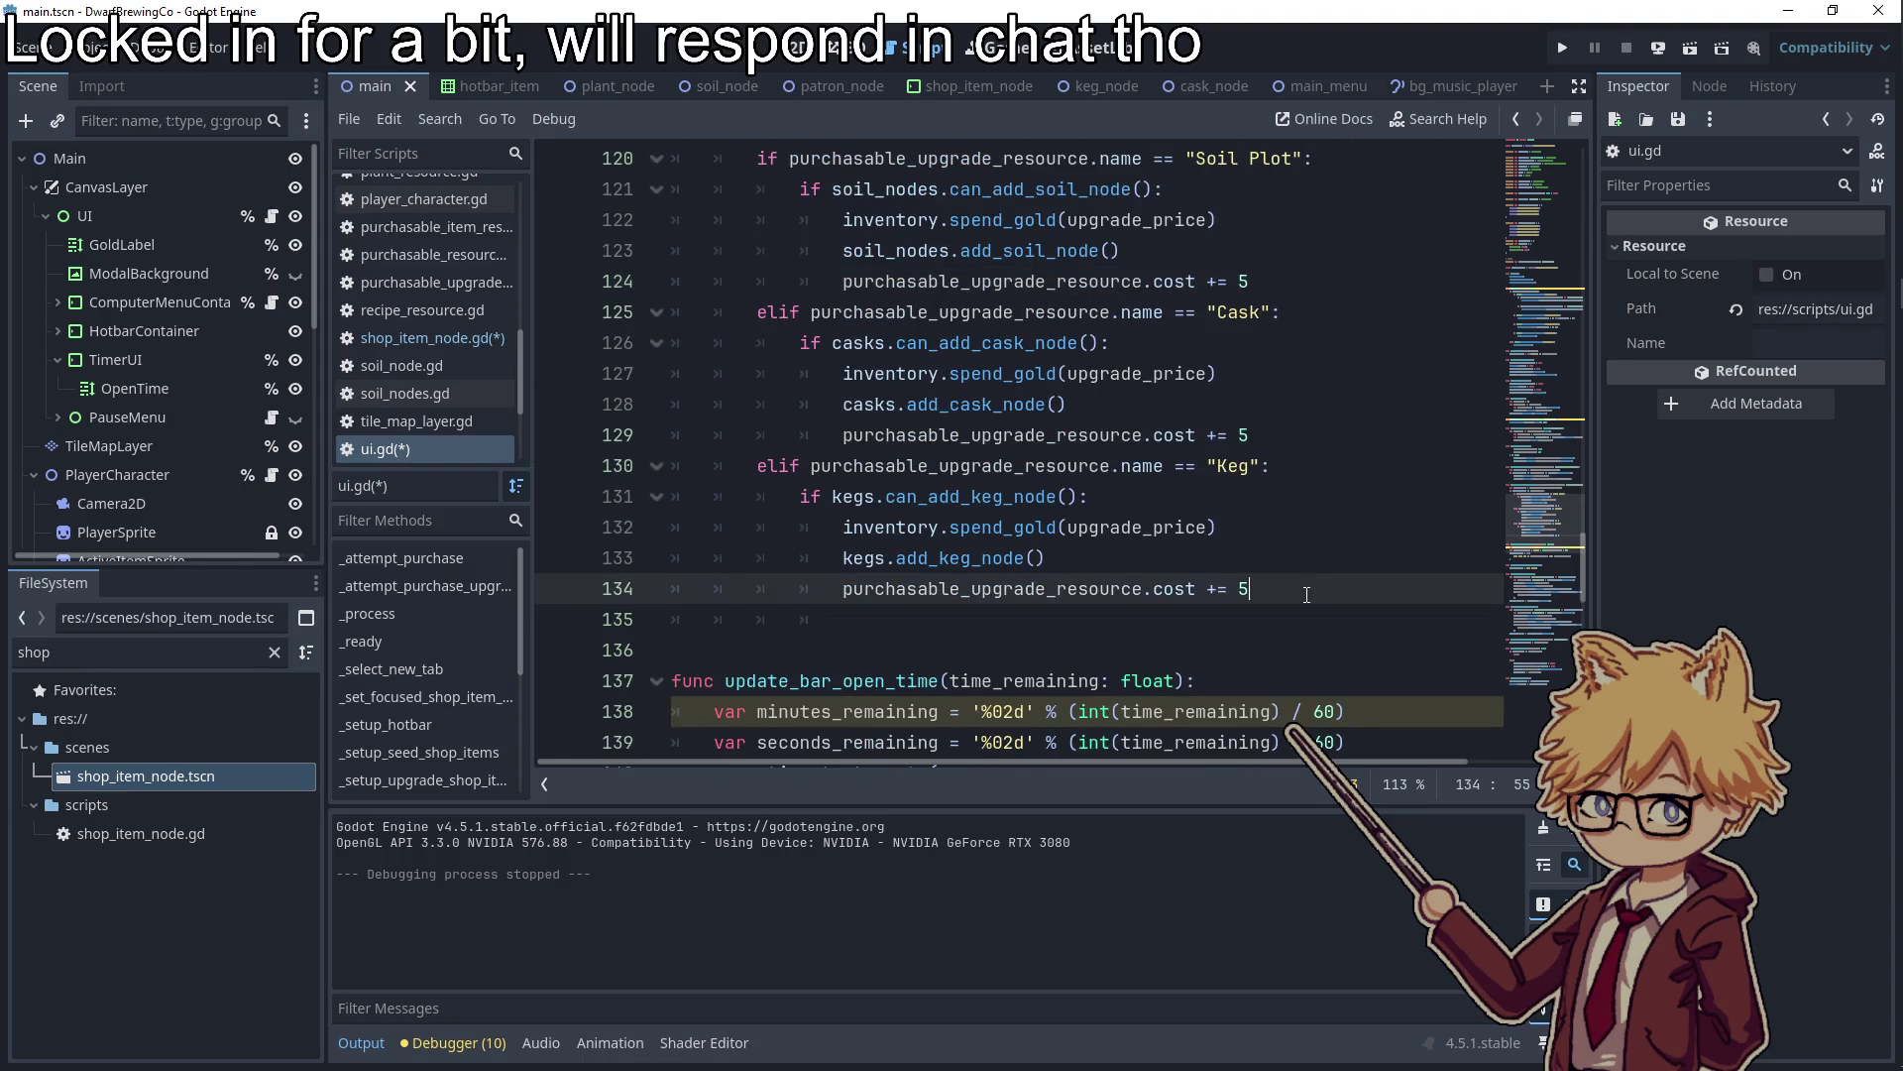
pyautogui.press('Return')
pyautogui.write('pass')
pyautogui.press('F5')
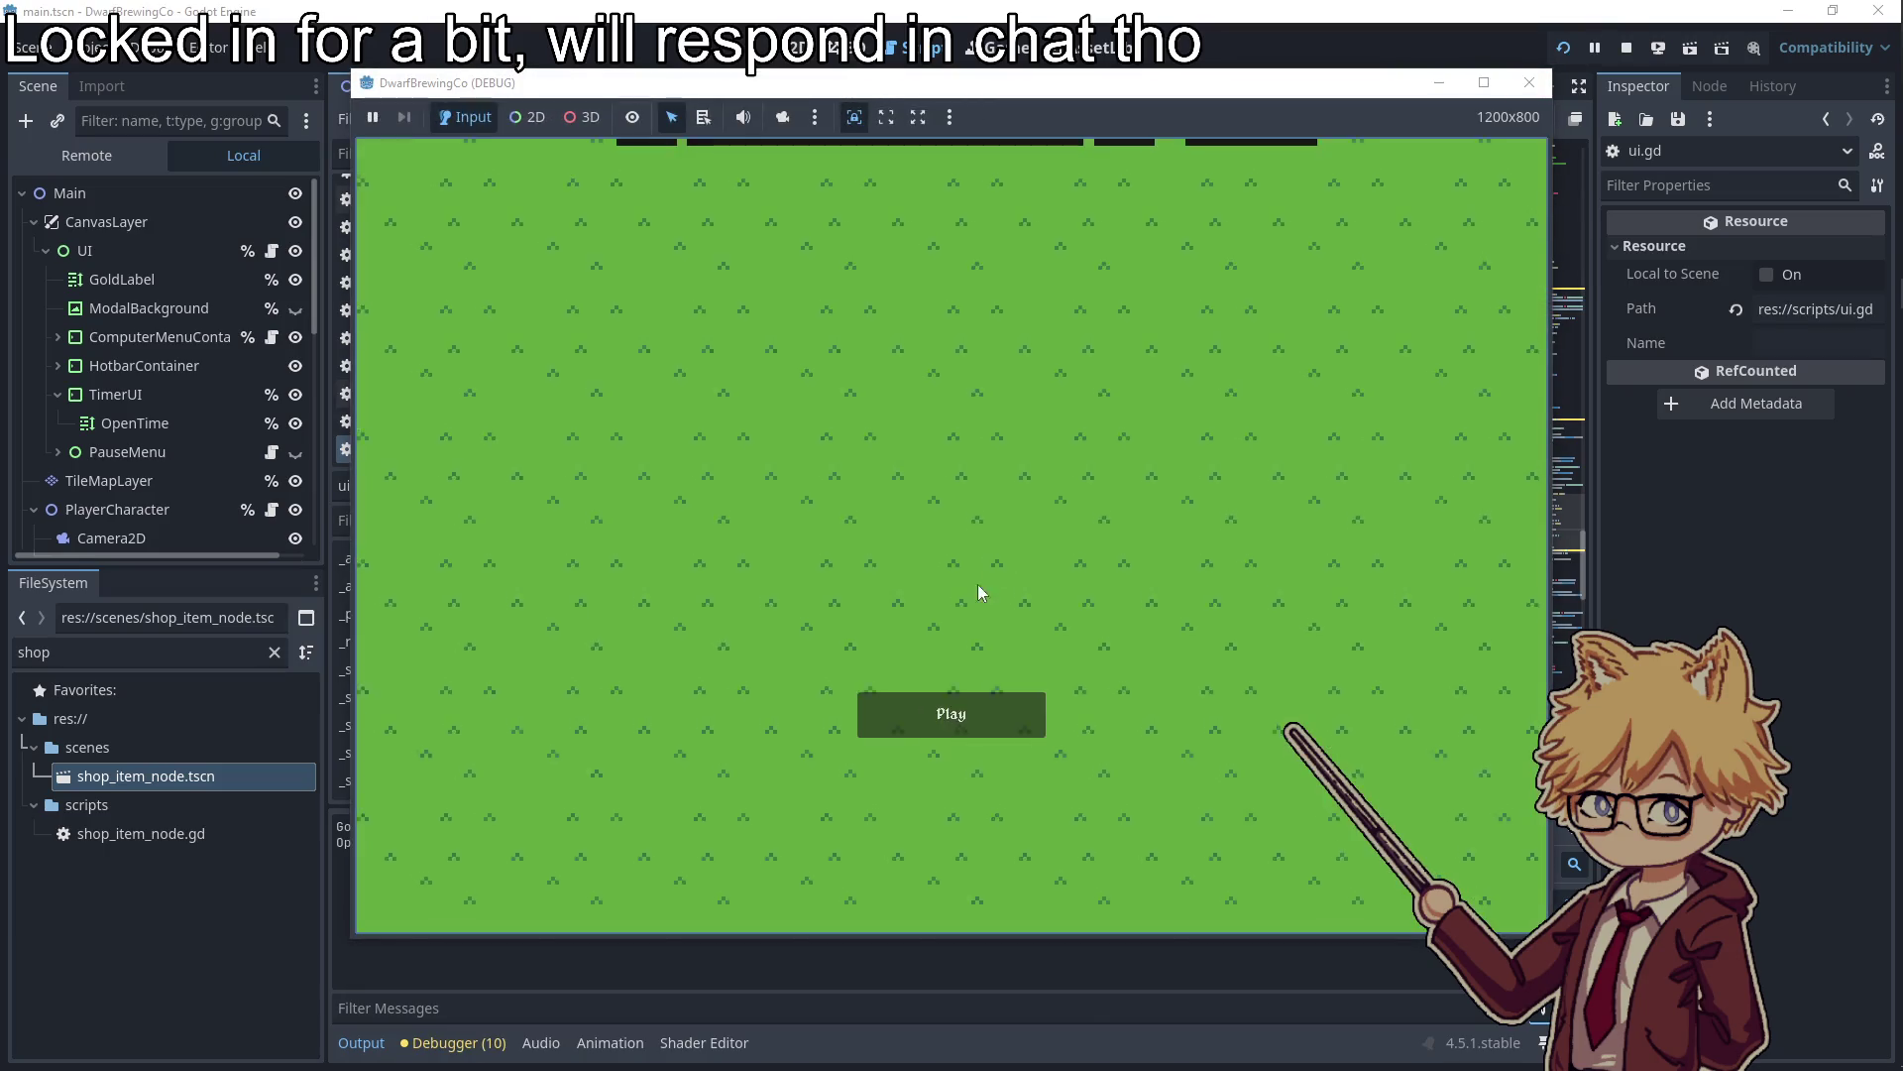
pyautogui.click(951, 713)
# Unpause, walk to the computer, and open the shop's upgrades page
pyautogui.press('Escape')
pyautogui.press('d')
pyautogui.press('w')
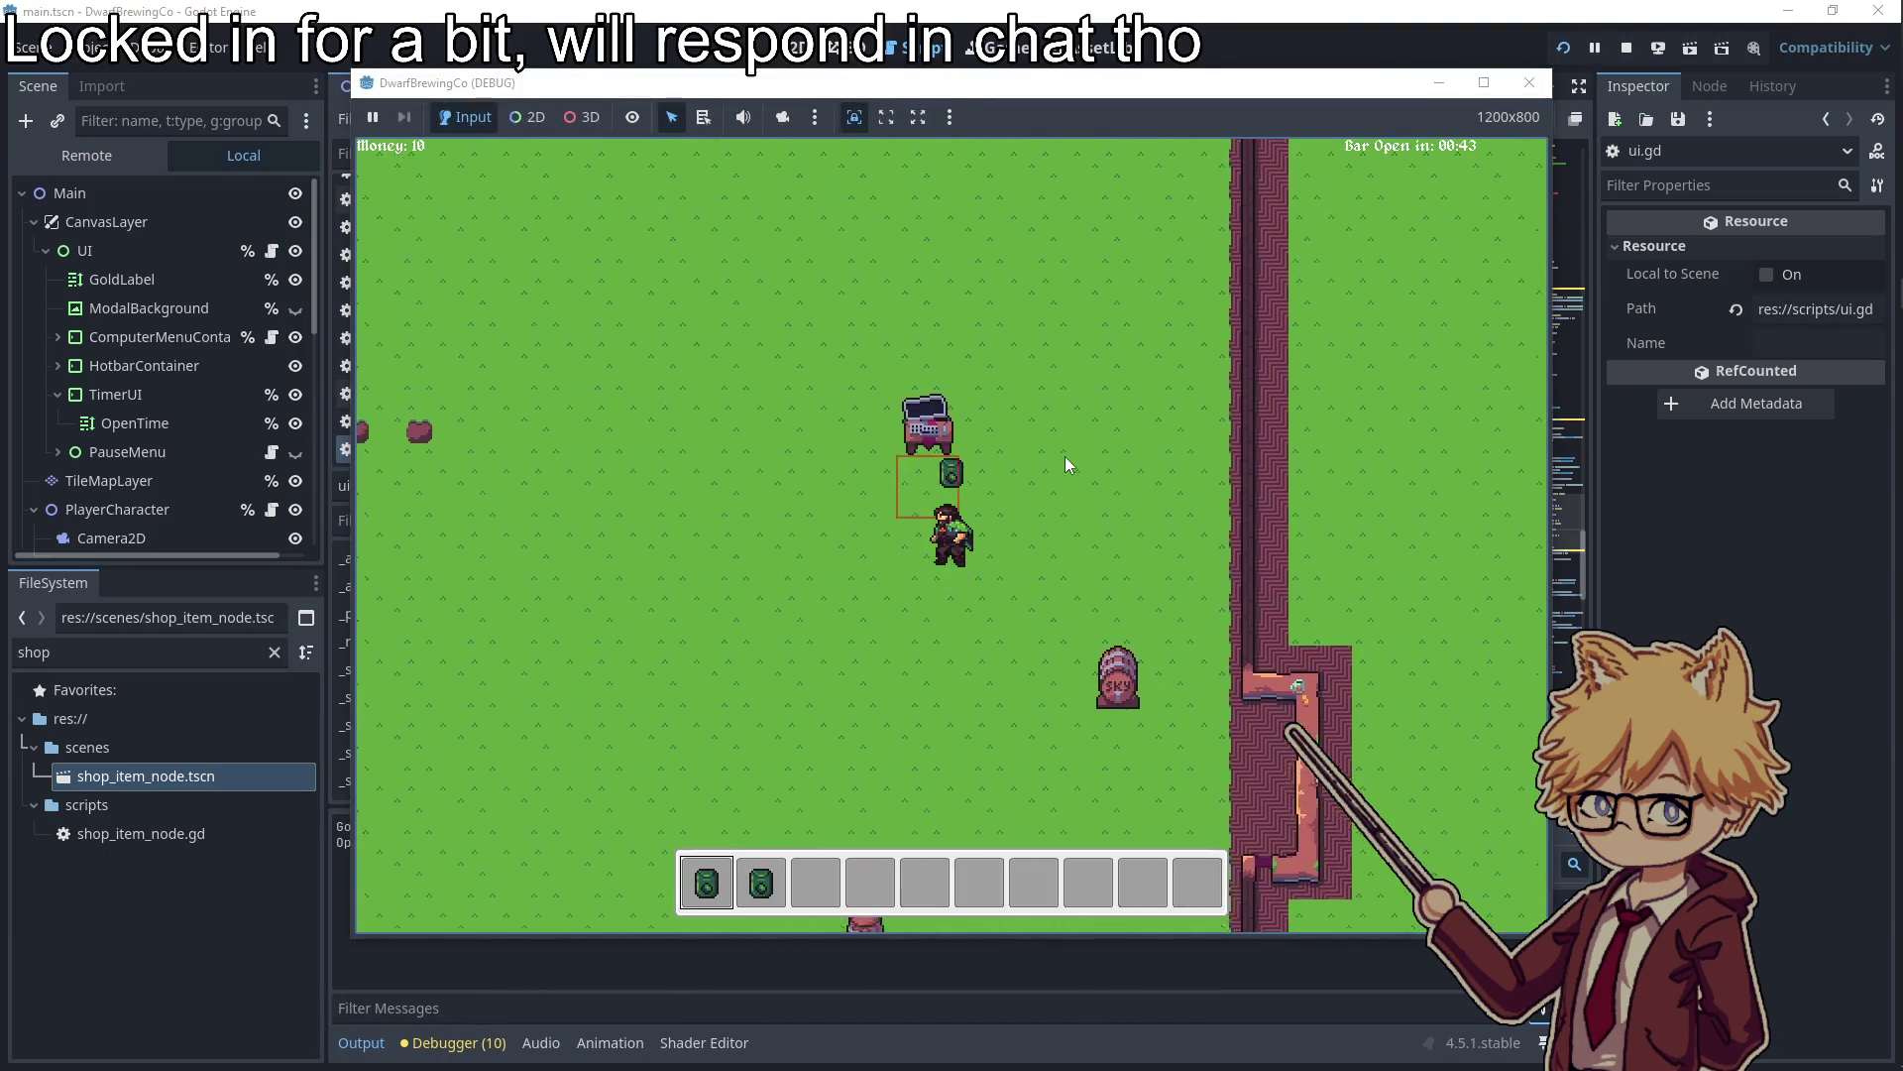
pyautogui.press('e')
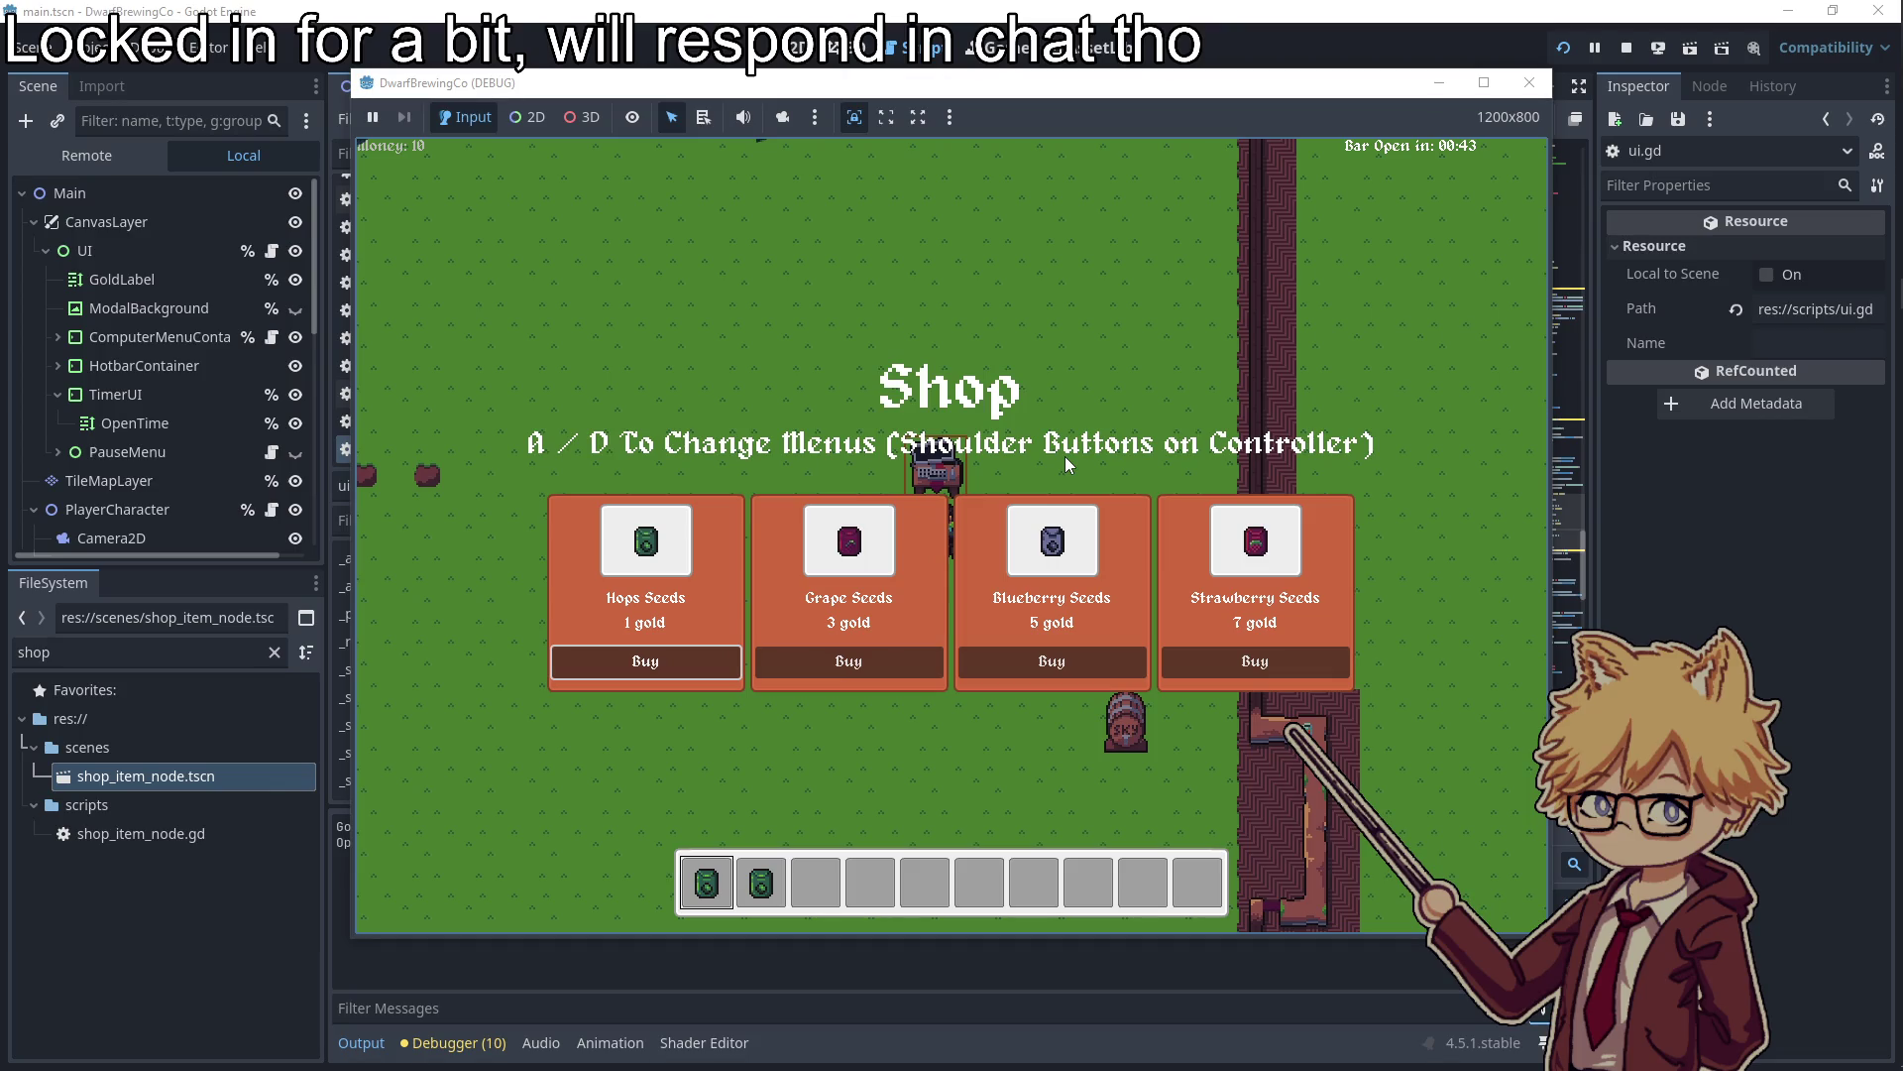
pyautogui.press('d')
pyautogui.press('Right')
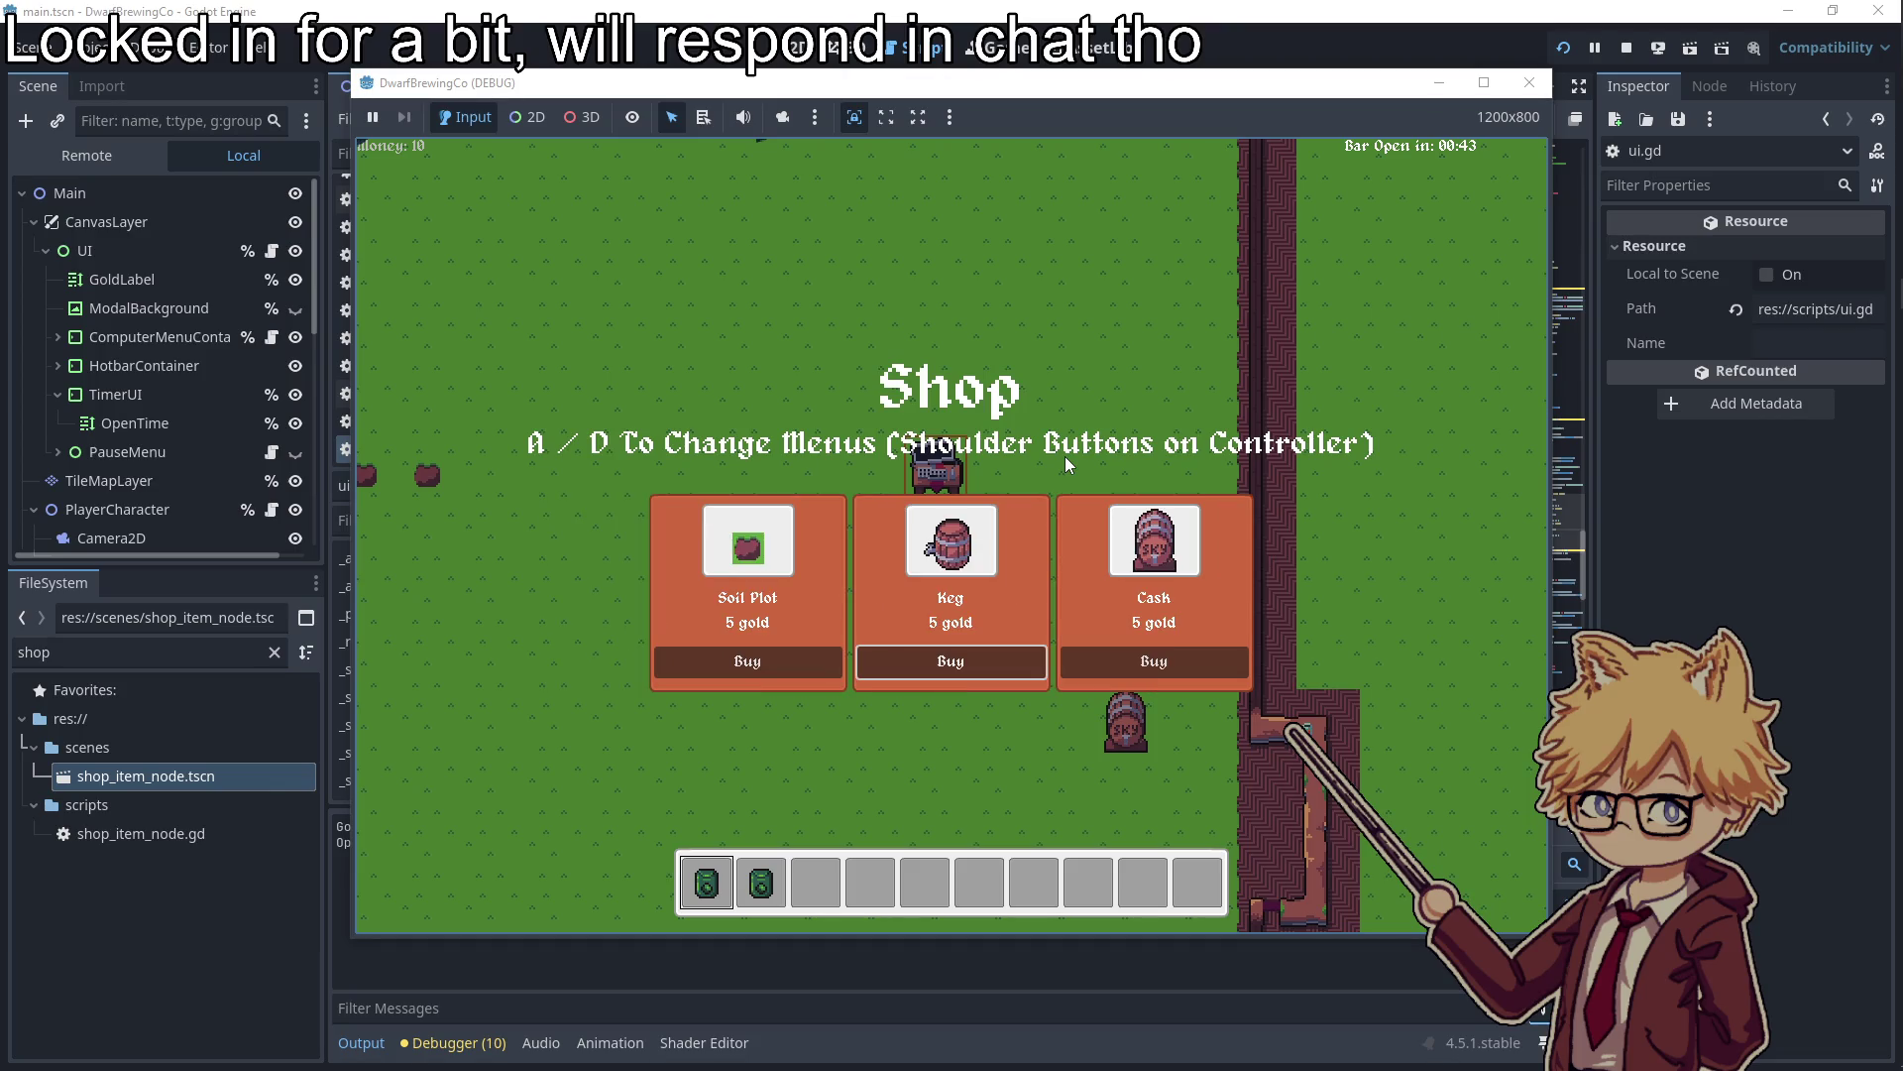
pyautogui.press('Right')
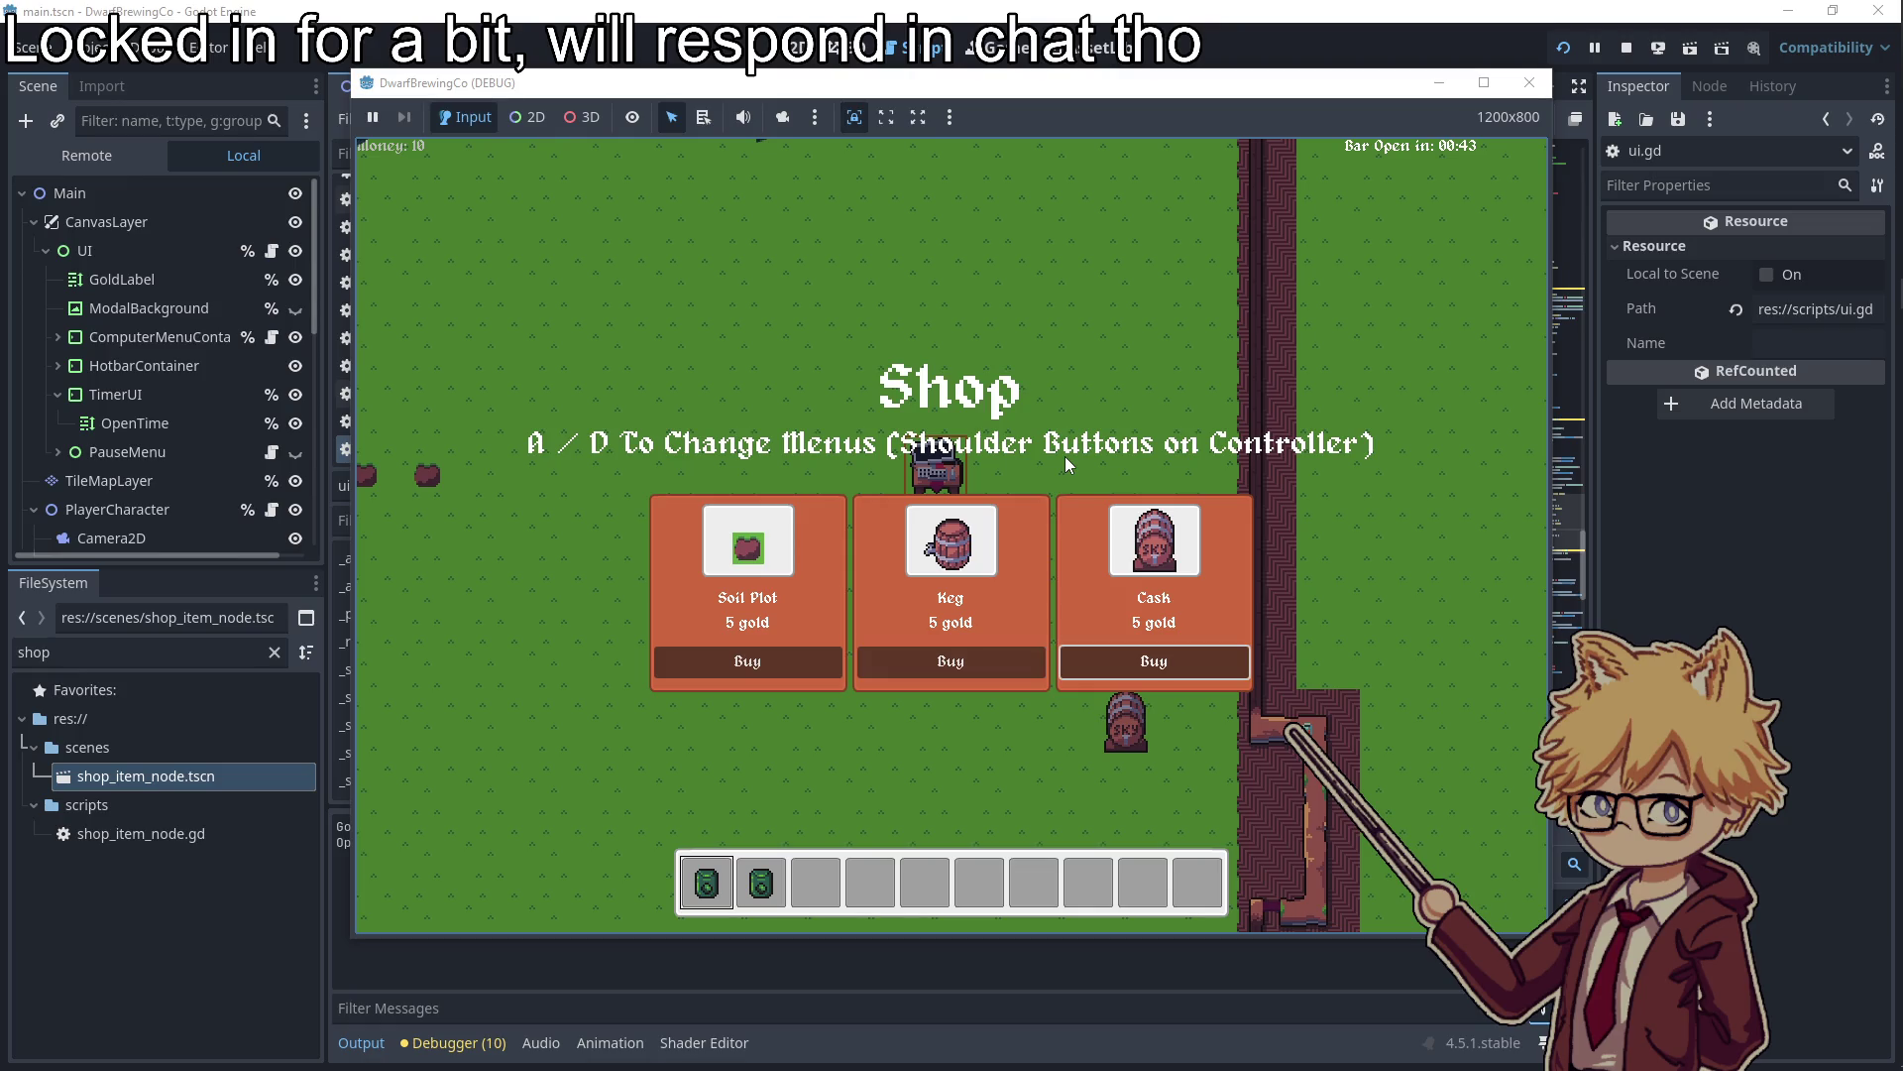
pyautogui.press('Left')
# Buy Keg and Soil Plot for 5 gold each, seeing them rise to 10, then stop the game
pyautogui.press('Return')
pyautogui.press('Right')
pyautogui.press('Left')
pyautogui.press('Left')
pyautogui.press('Return')
pyautogui.press('Right')
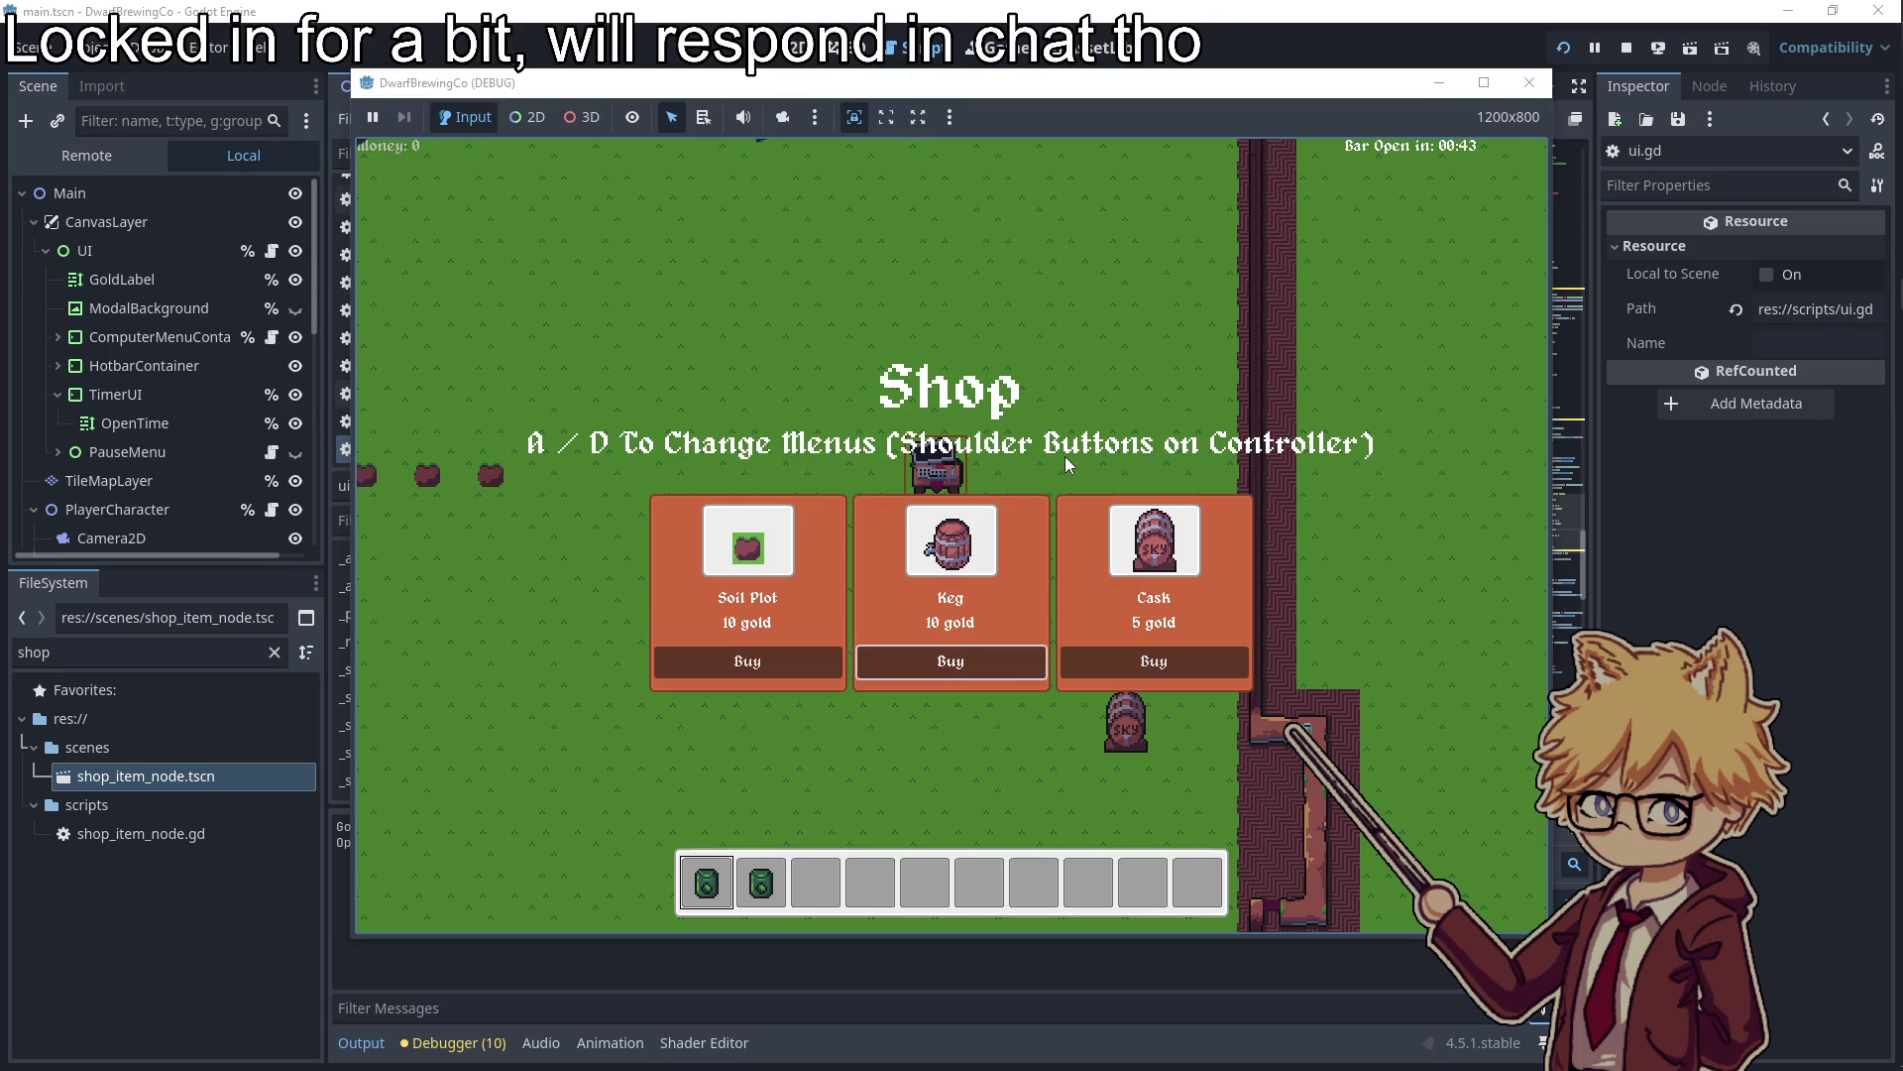
pyautogui.press('Escape')
pyautogui.click(1528, 82)
pyautogui.click(1099, 468)
pyautogui.tripleClick(980, 623)
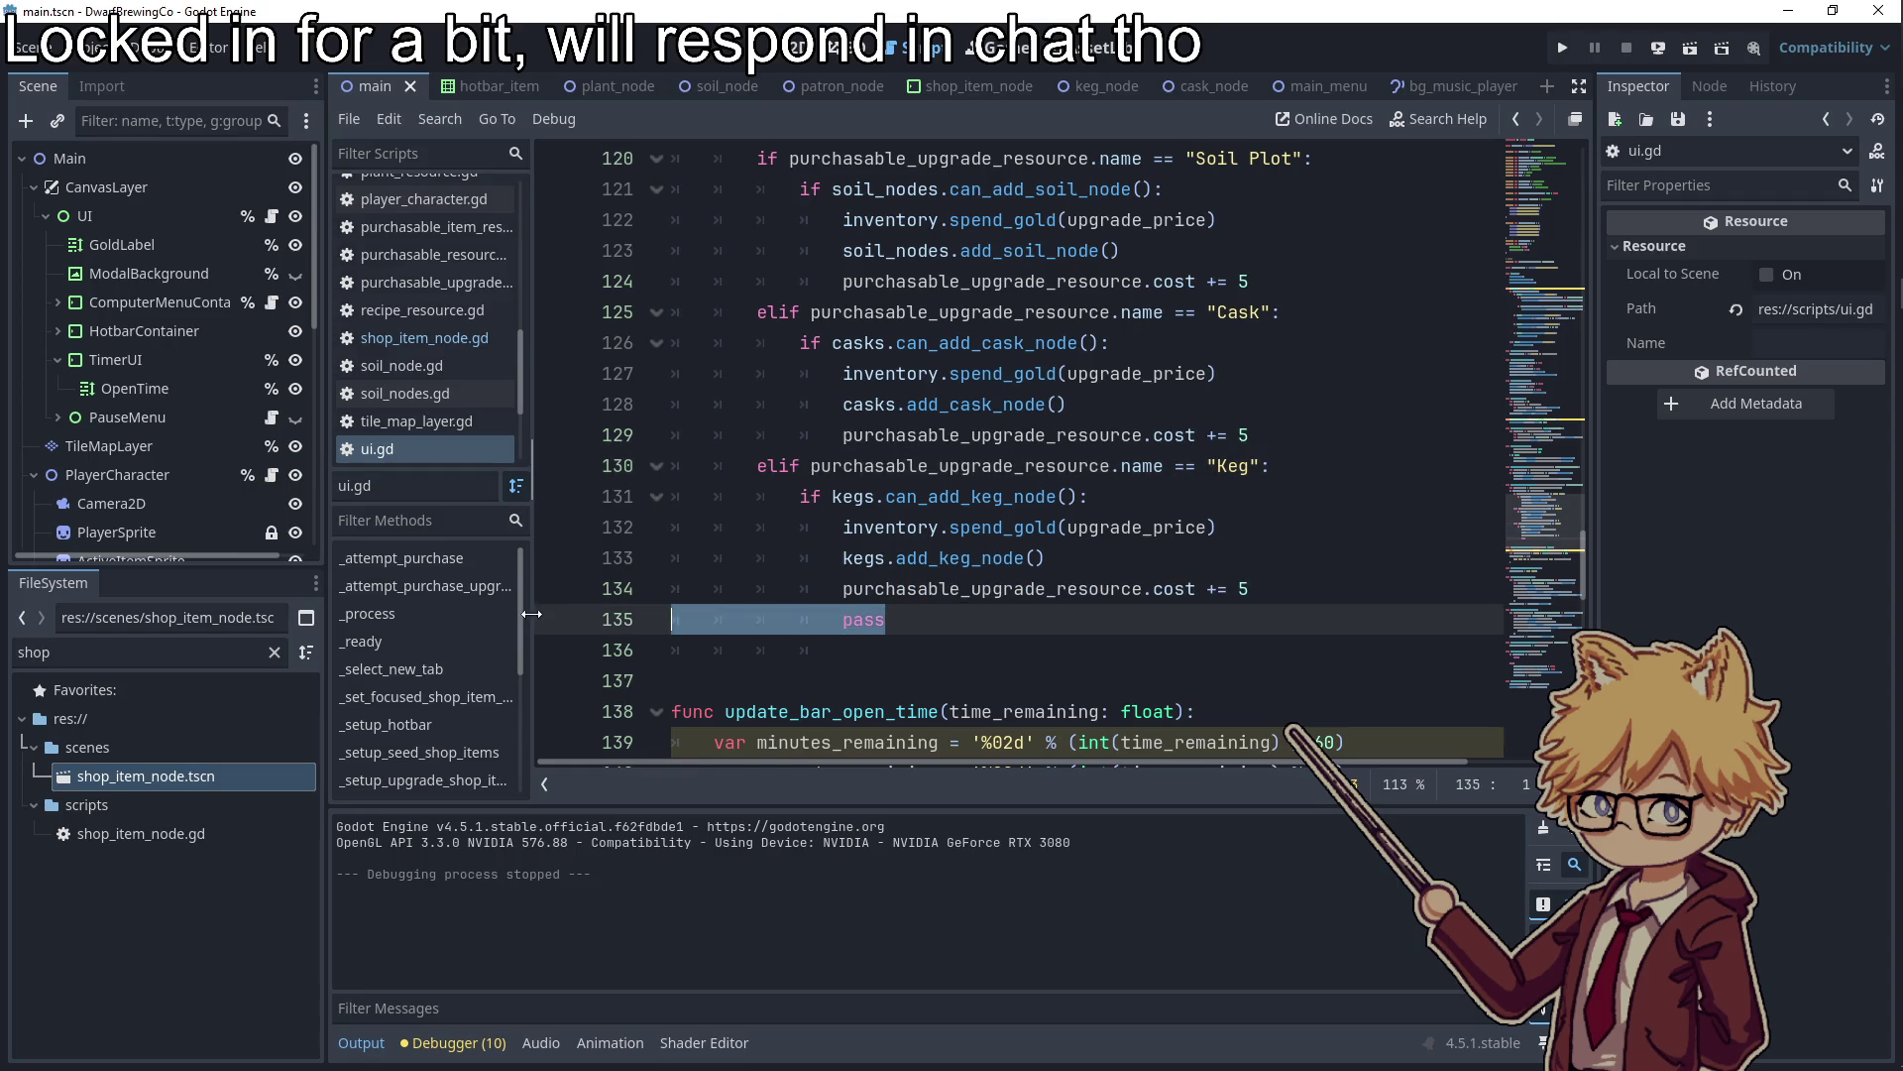
# Delete the pass line and its leftover indentation after the Keg branch, then save ui.gd
pyautogui.press('BackSpace')
pyautogui.moveTo(842, 619); pyautogui.dragTo(532, 605)
pyautogui.press('BackSpace')
pyautogui.press('BackSpace')
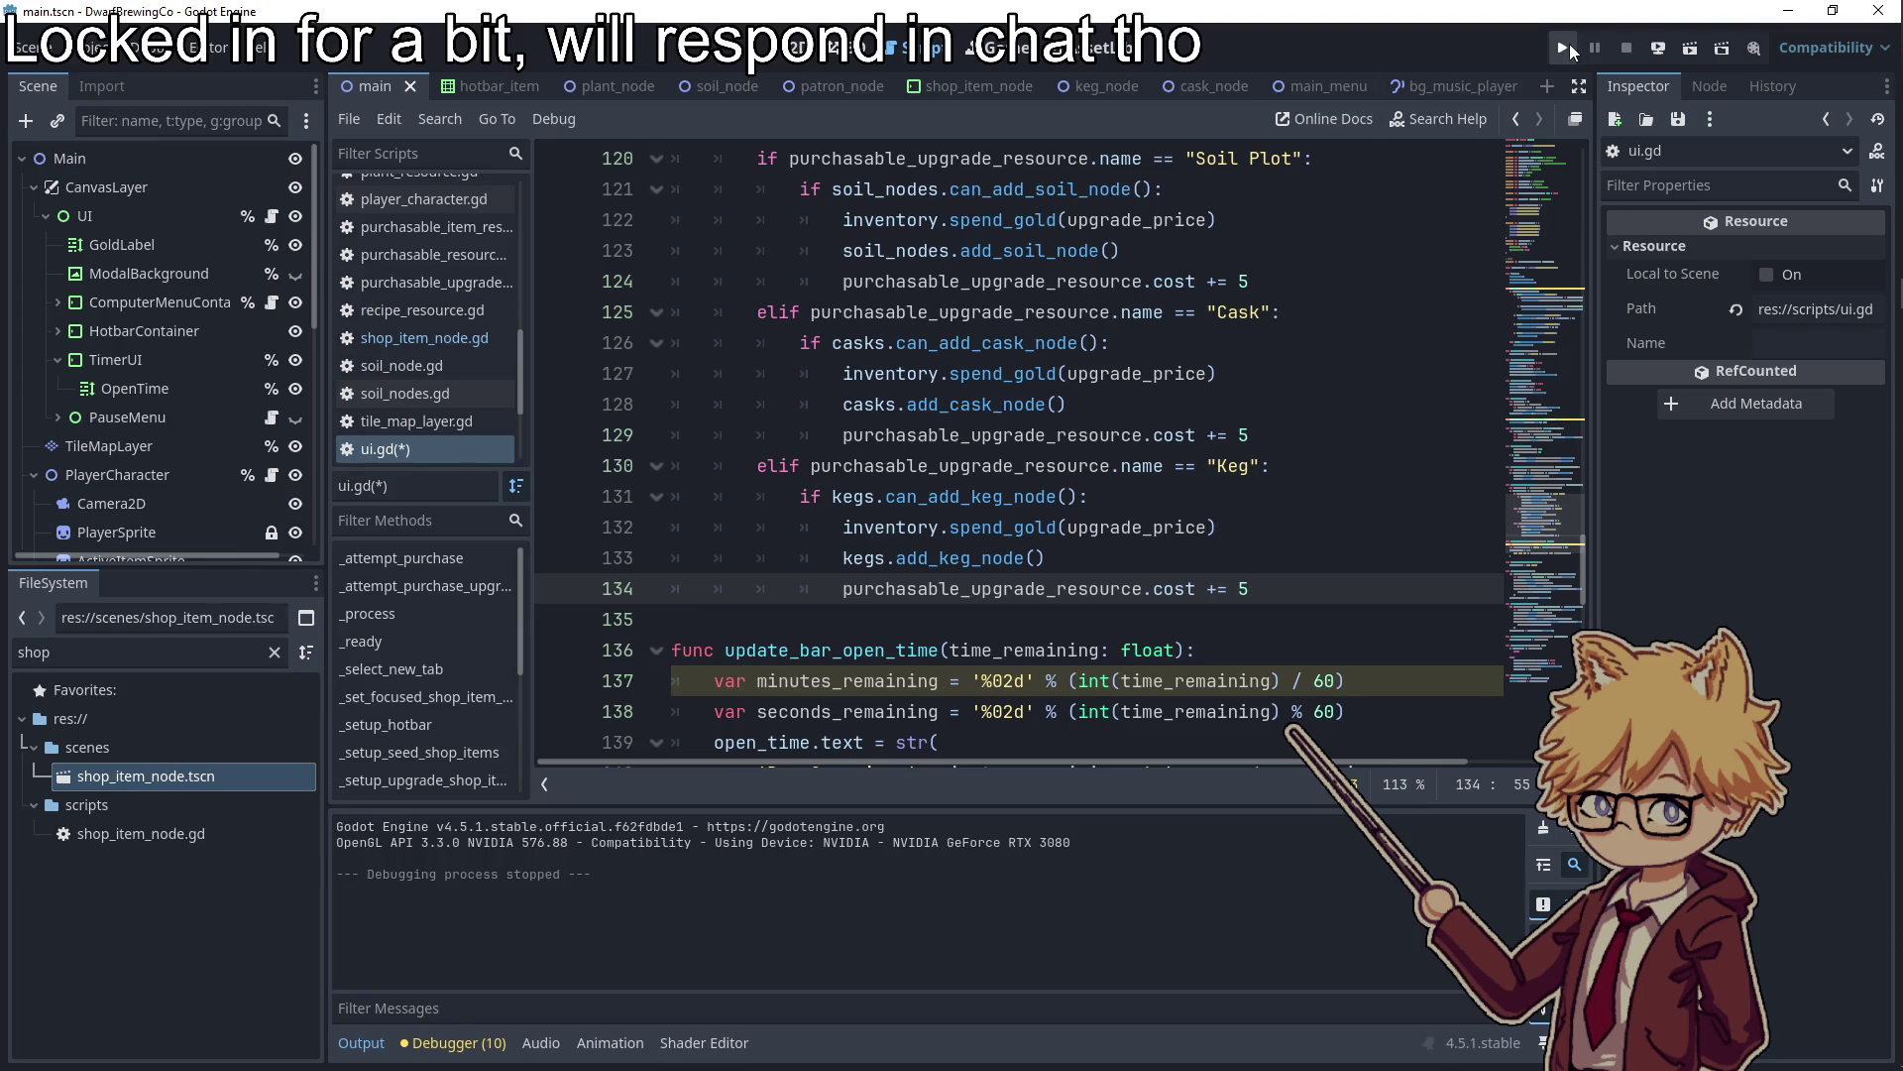
pyautogui.scroll(1, 991, 396)
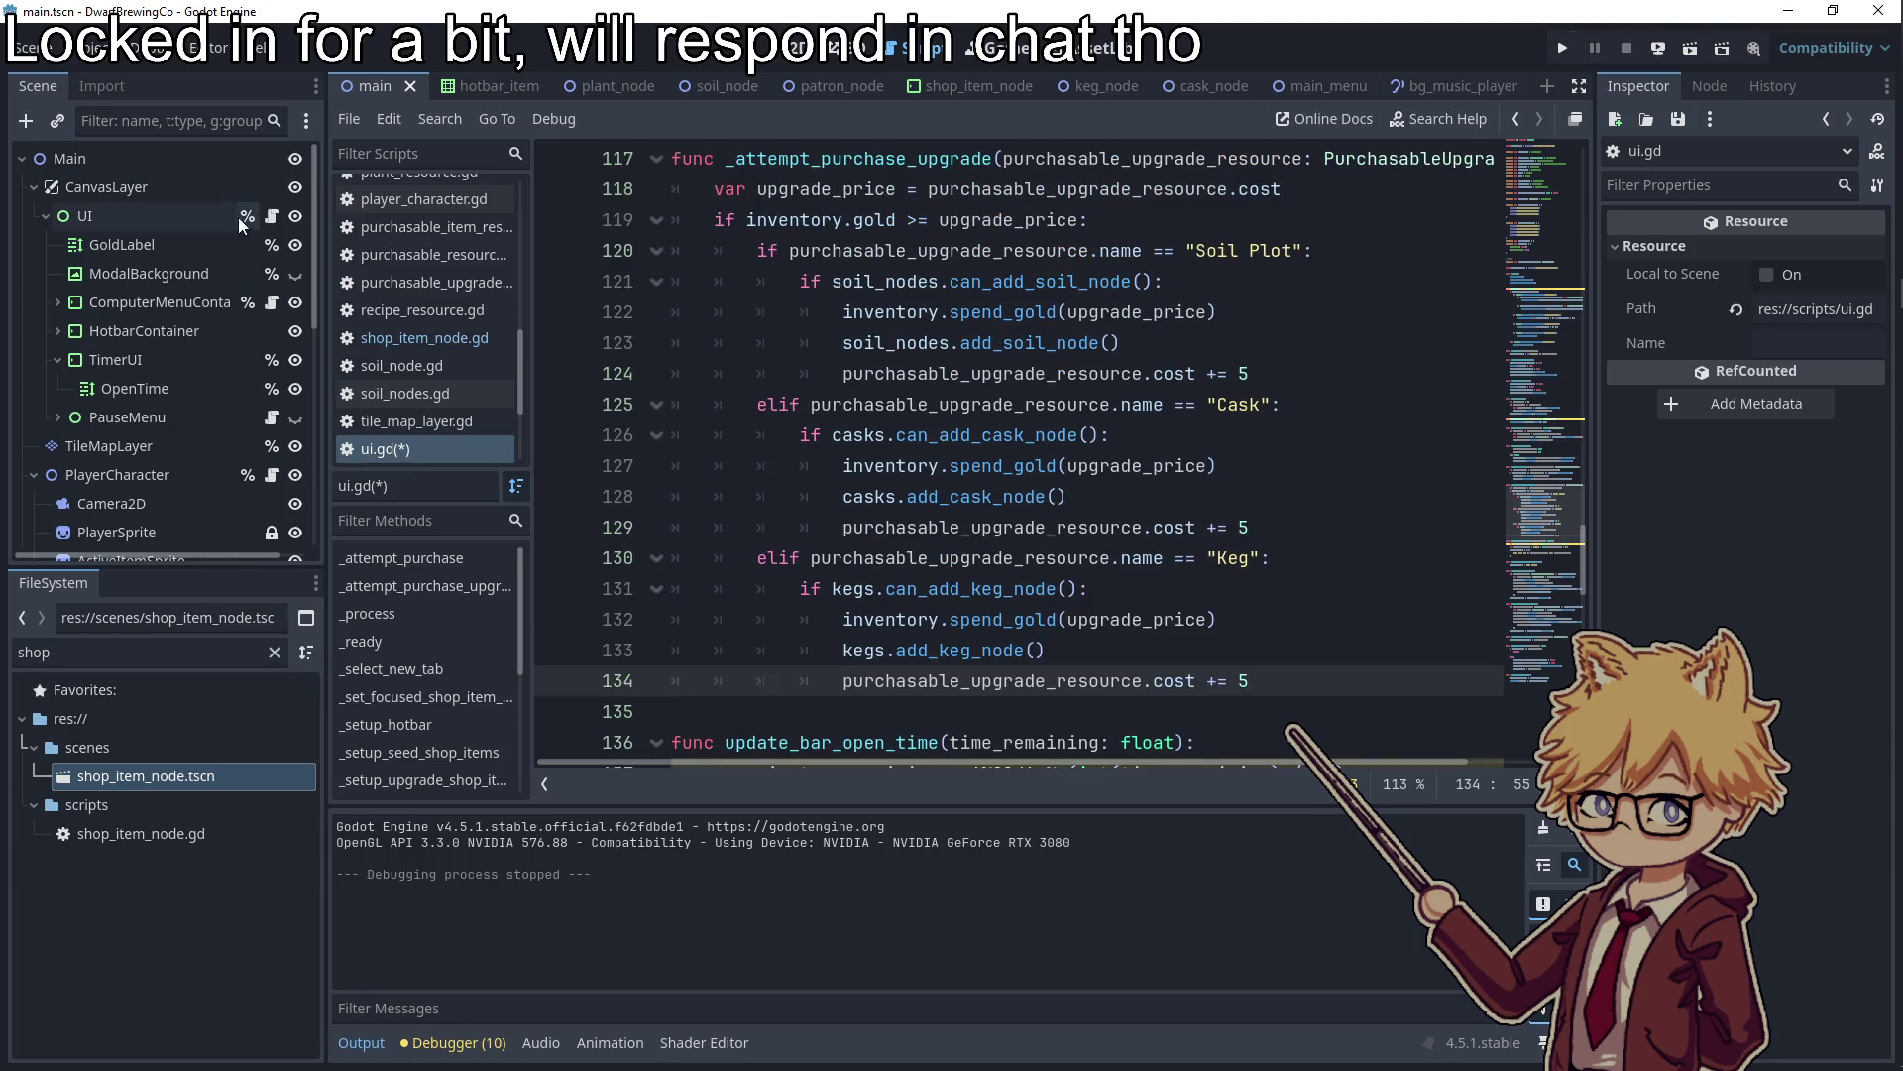
pyautogui.click(1026, 372)
pyautogui.hotkey('ctrl', 's')
# Tick the Adjust prices task in the Obsidian to-do note and minimize it
pyautogui.click(1871, 357)
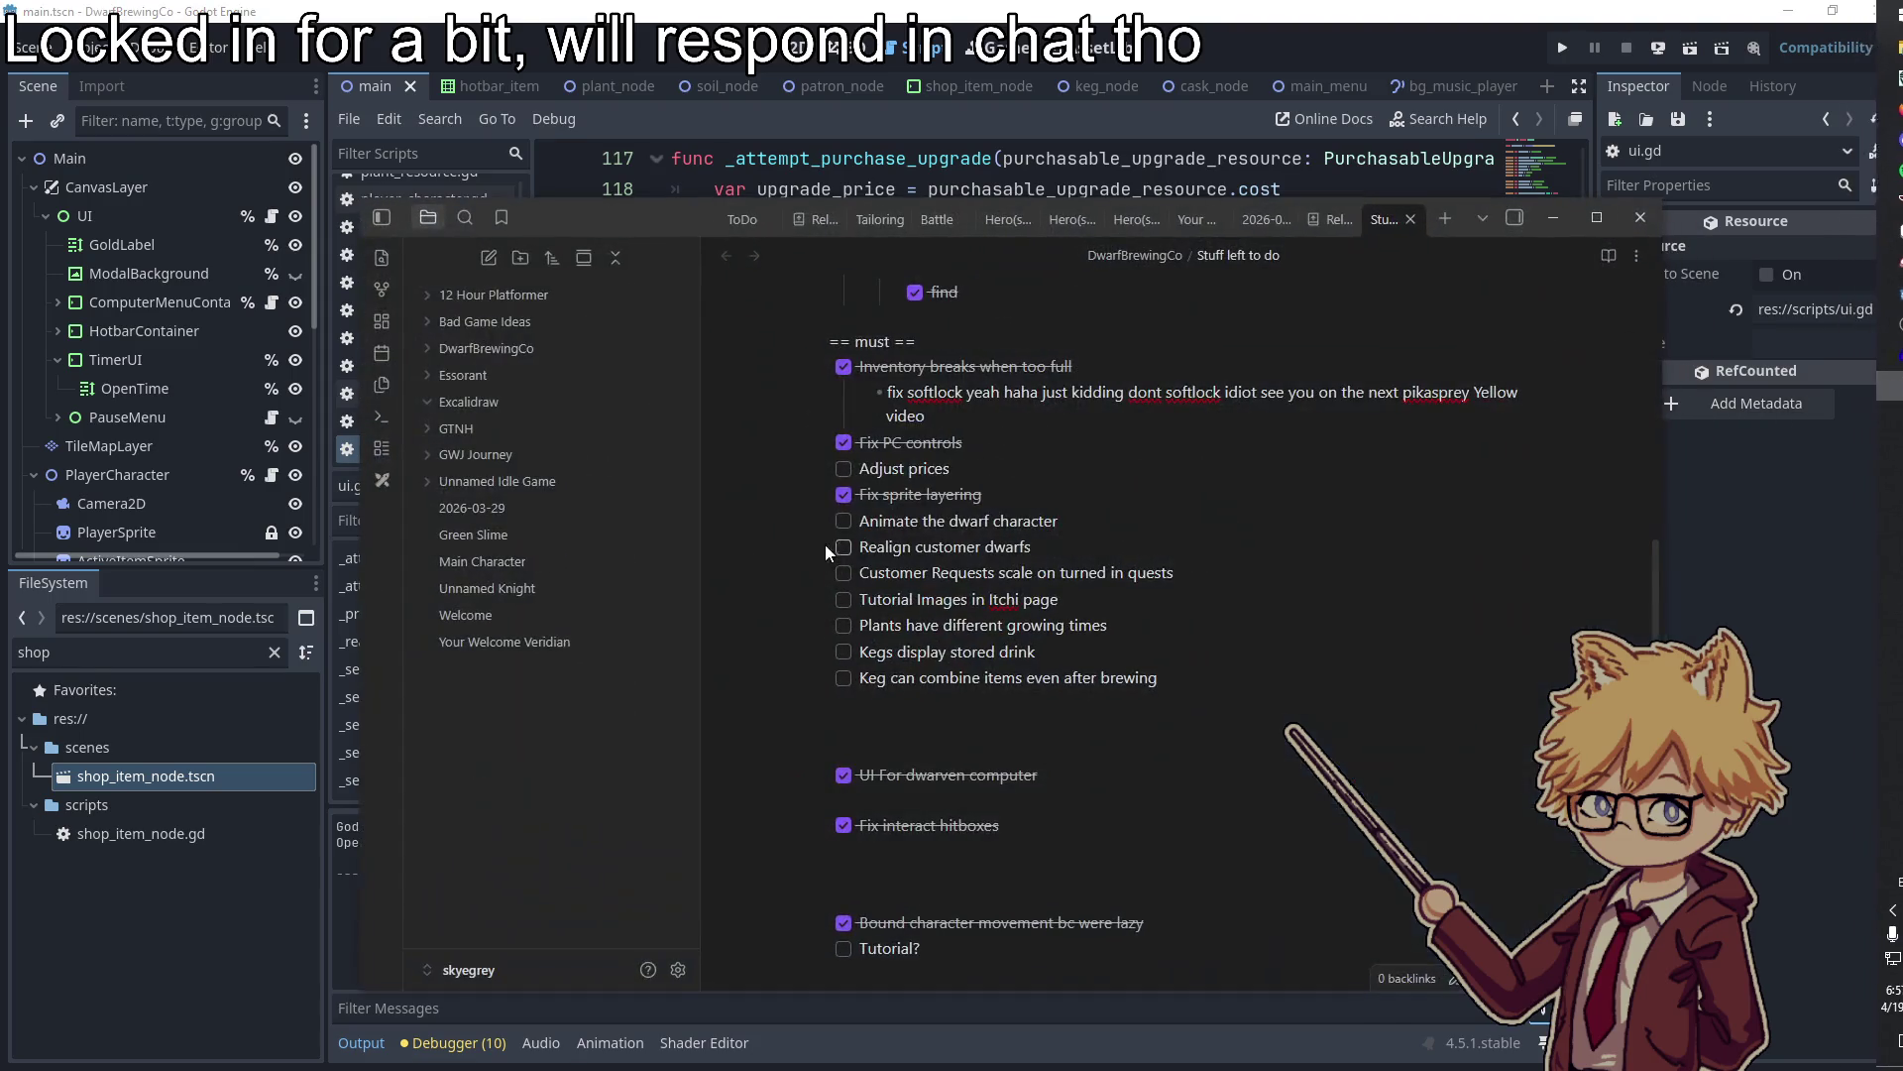
pyautogui.click(843, 469)
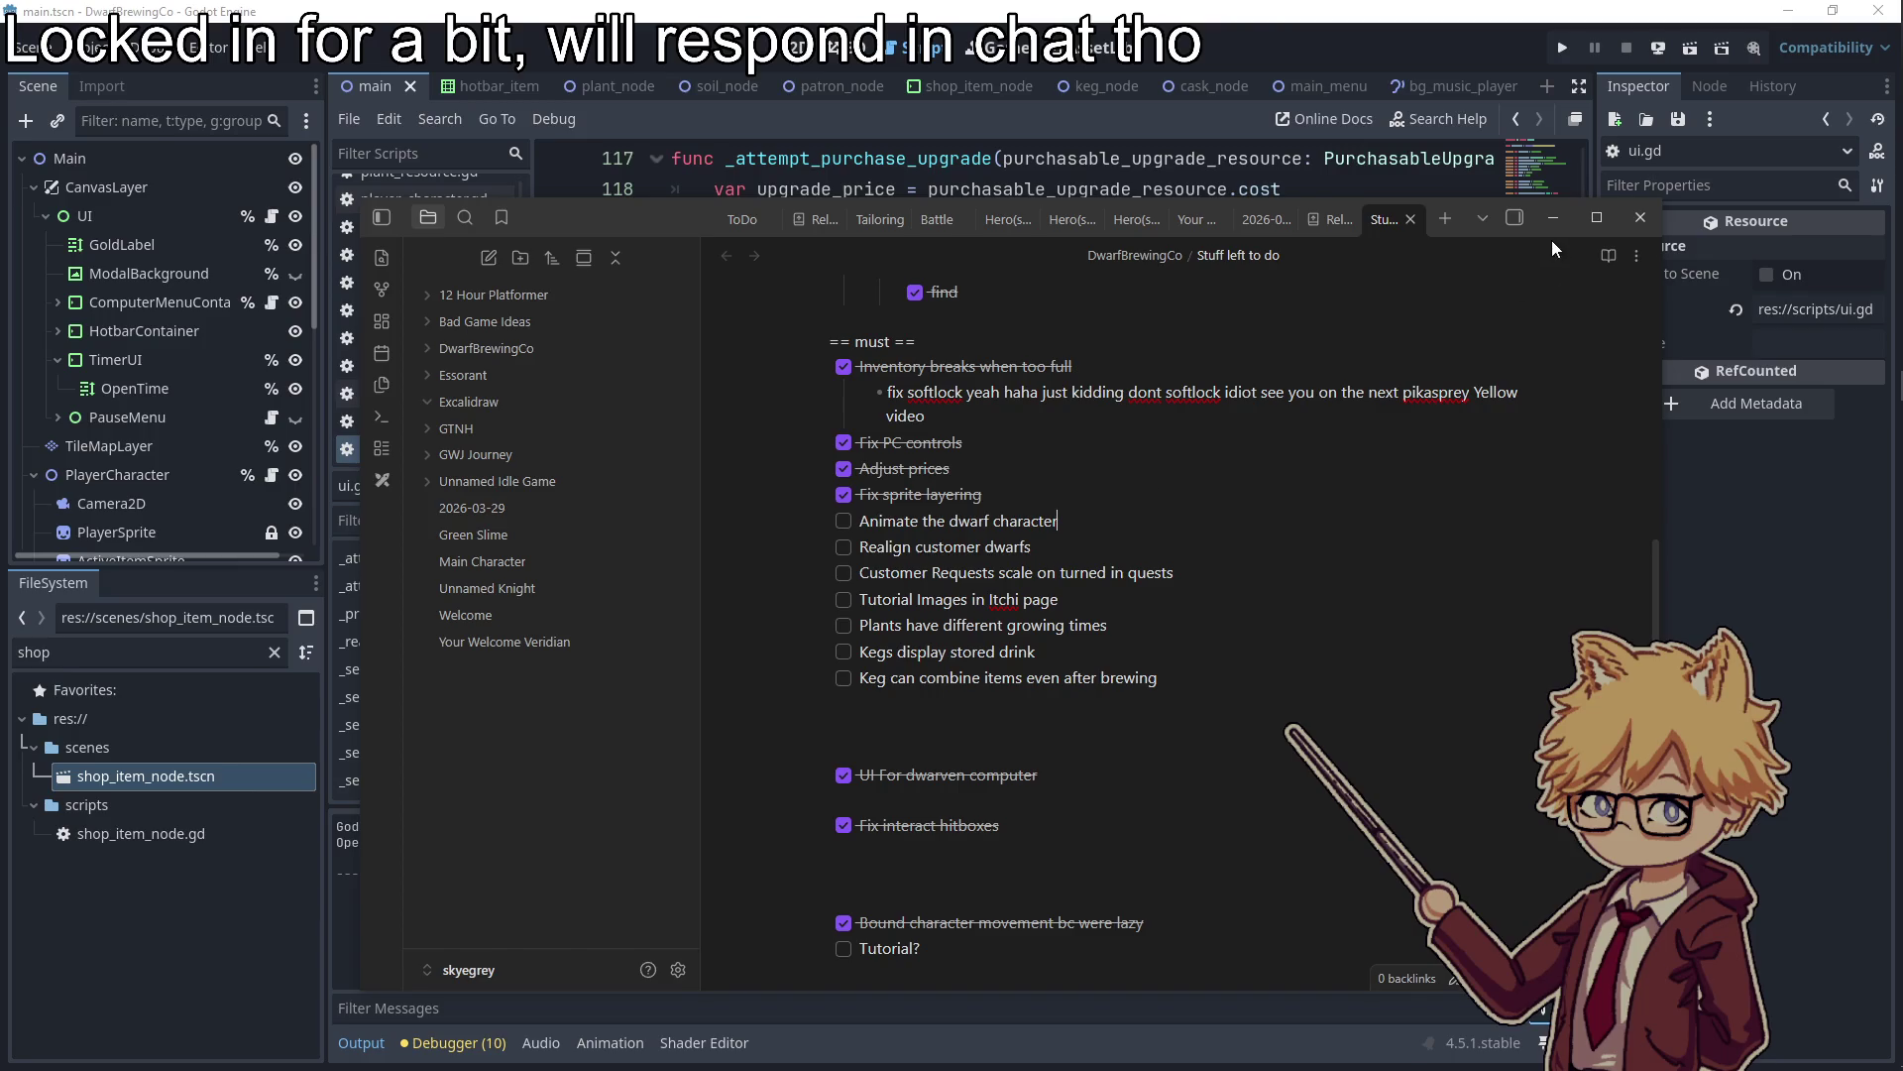
pyautogui.click(1572, 220)
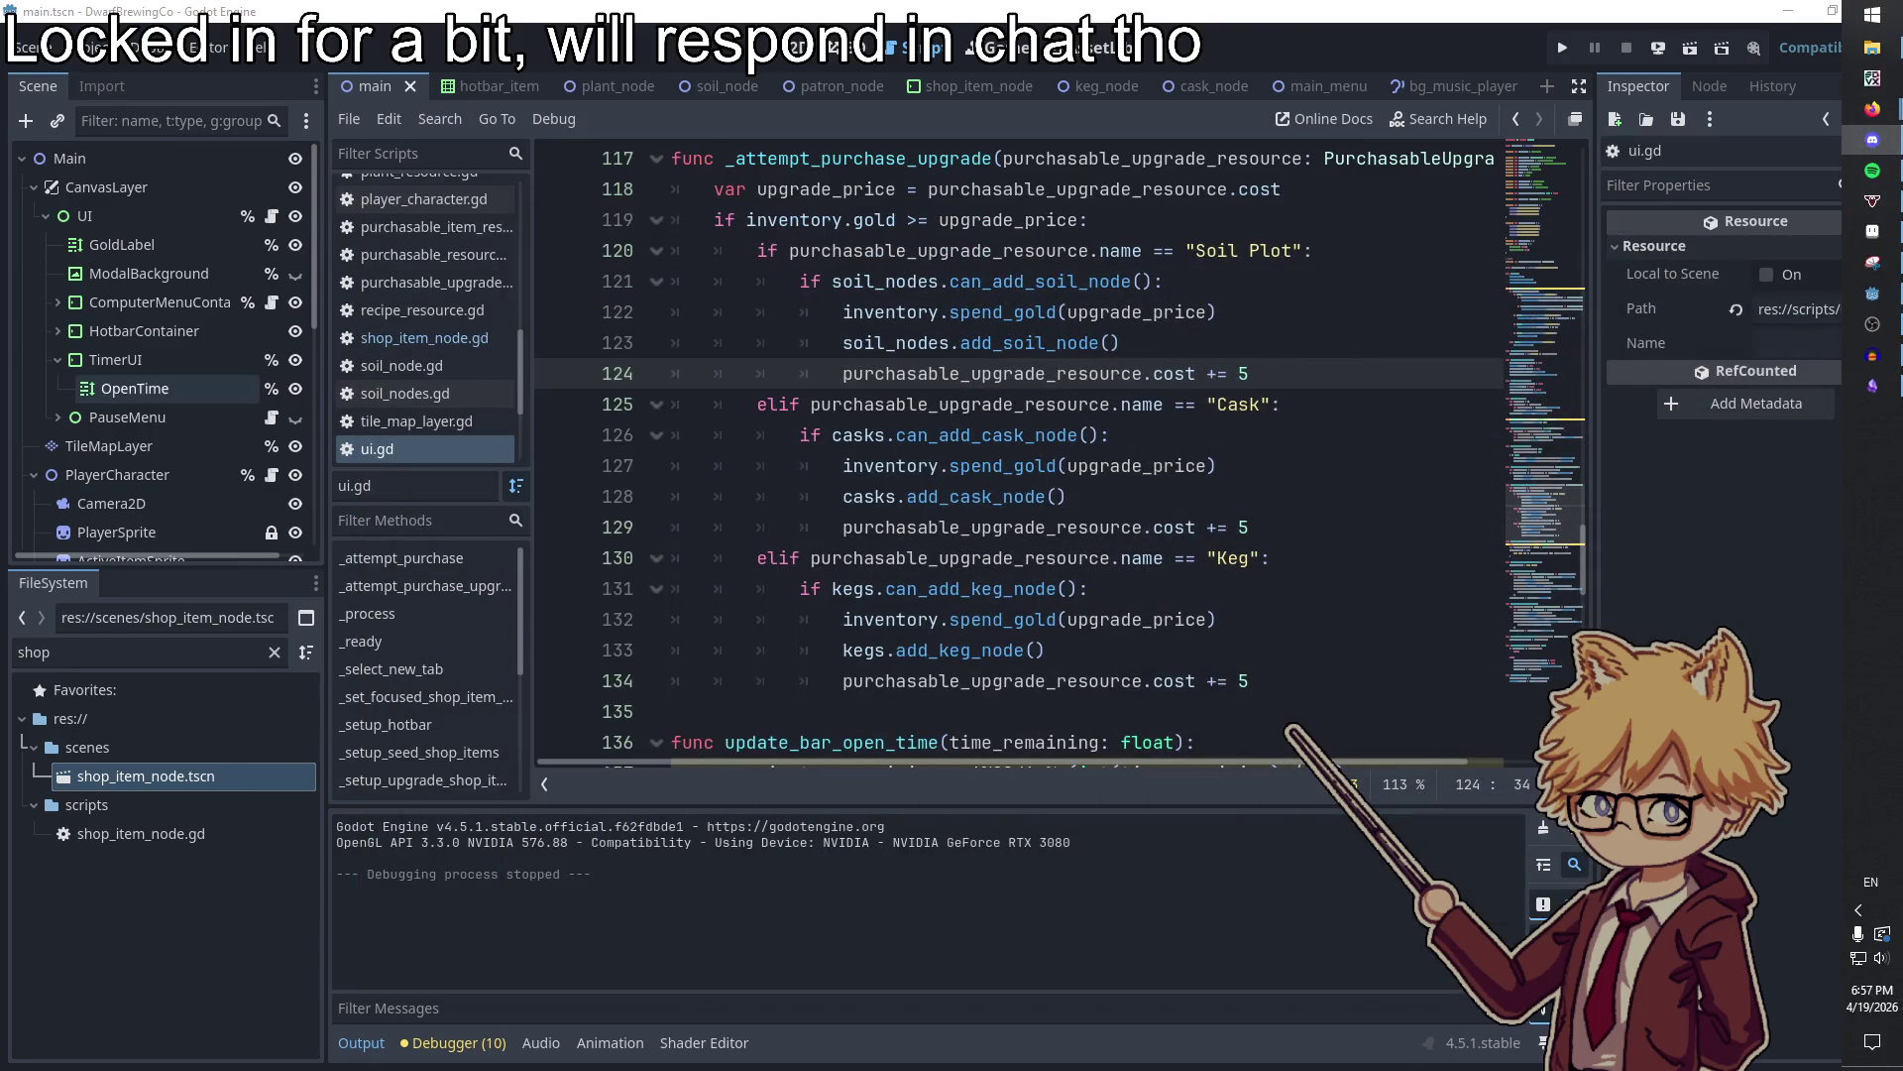
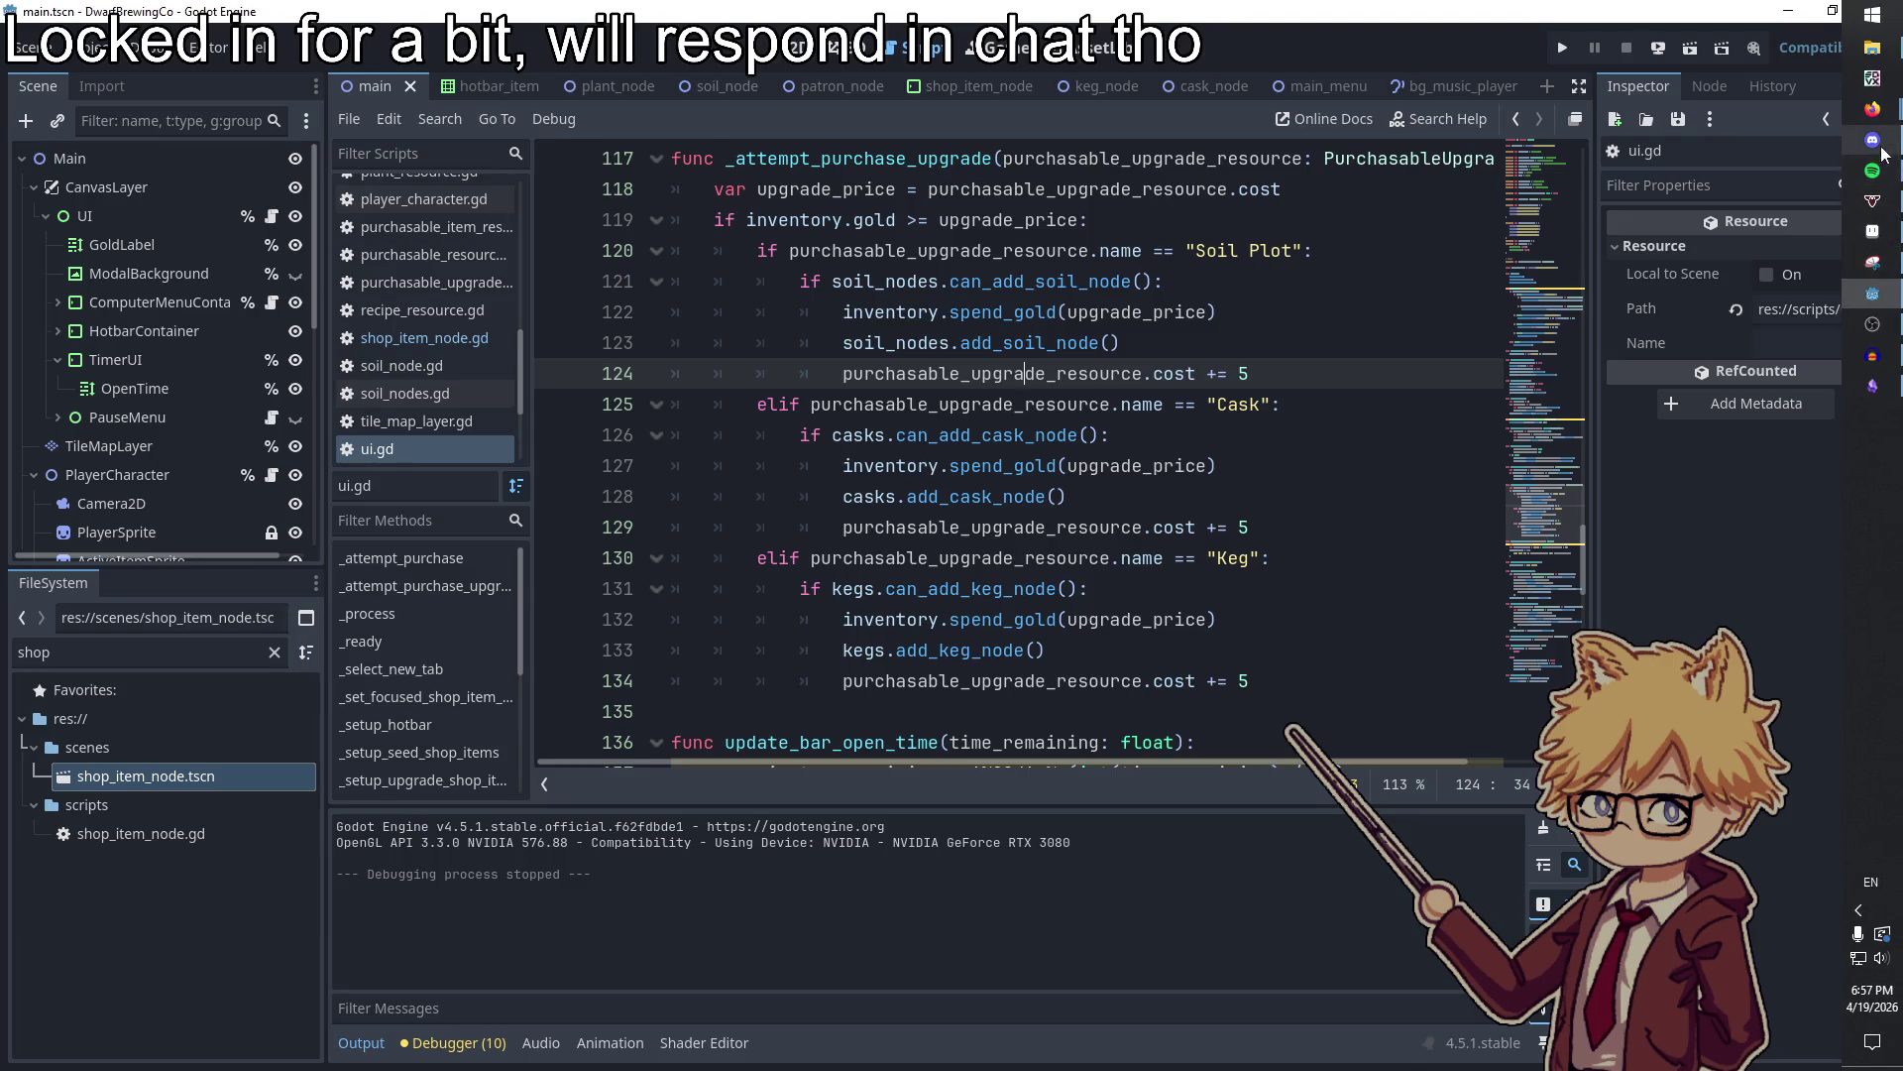
# In Pixelorama, create a new sprite and paste the two-character image onto its canvas
pyautogui.click(1894, 247)
pyautogui.click(102, 75)
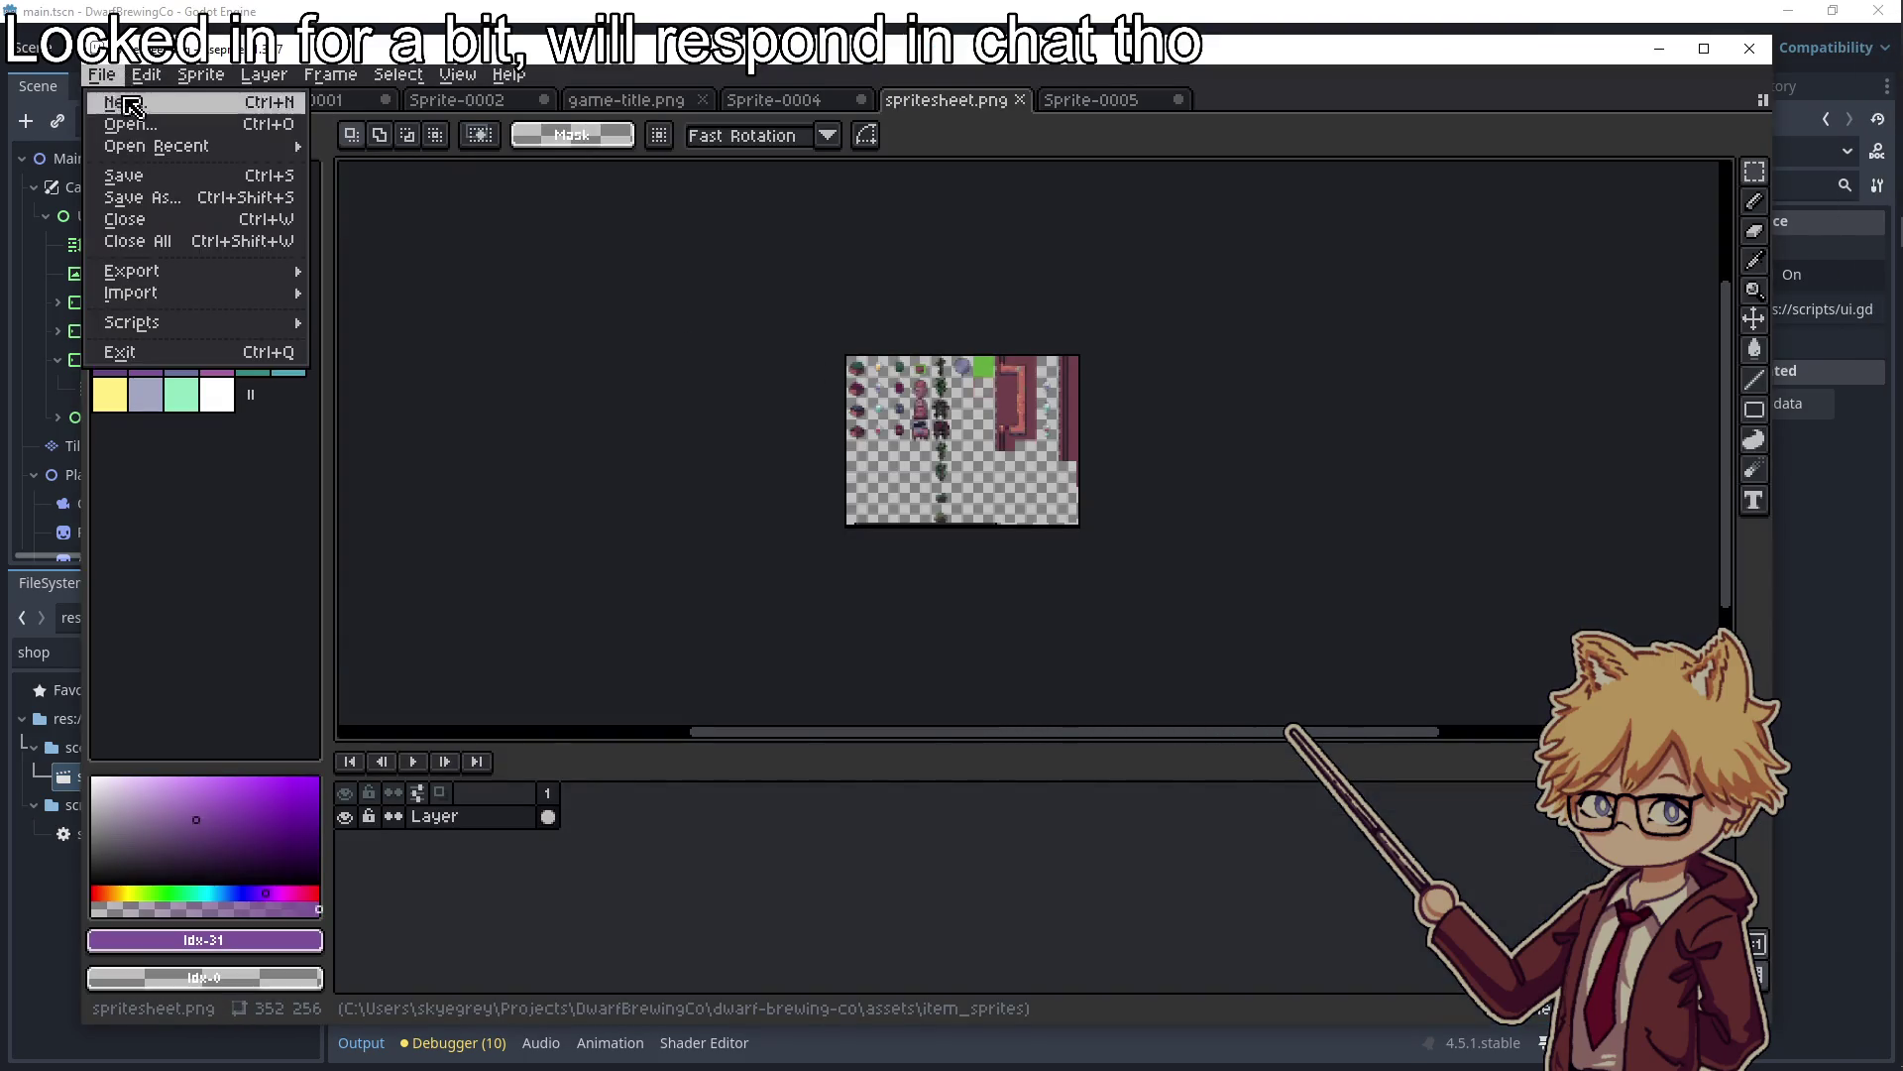
pyautogui.click(139, 119)
pyautogui.click(865, 722)
pyautogui.hotkey('ctrl', 'v')
pyautogui.scroll(3, 1021, 447)
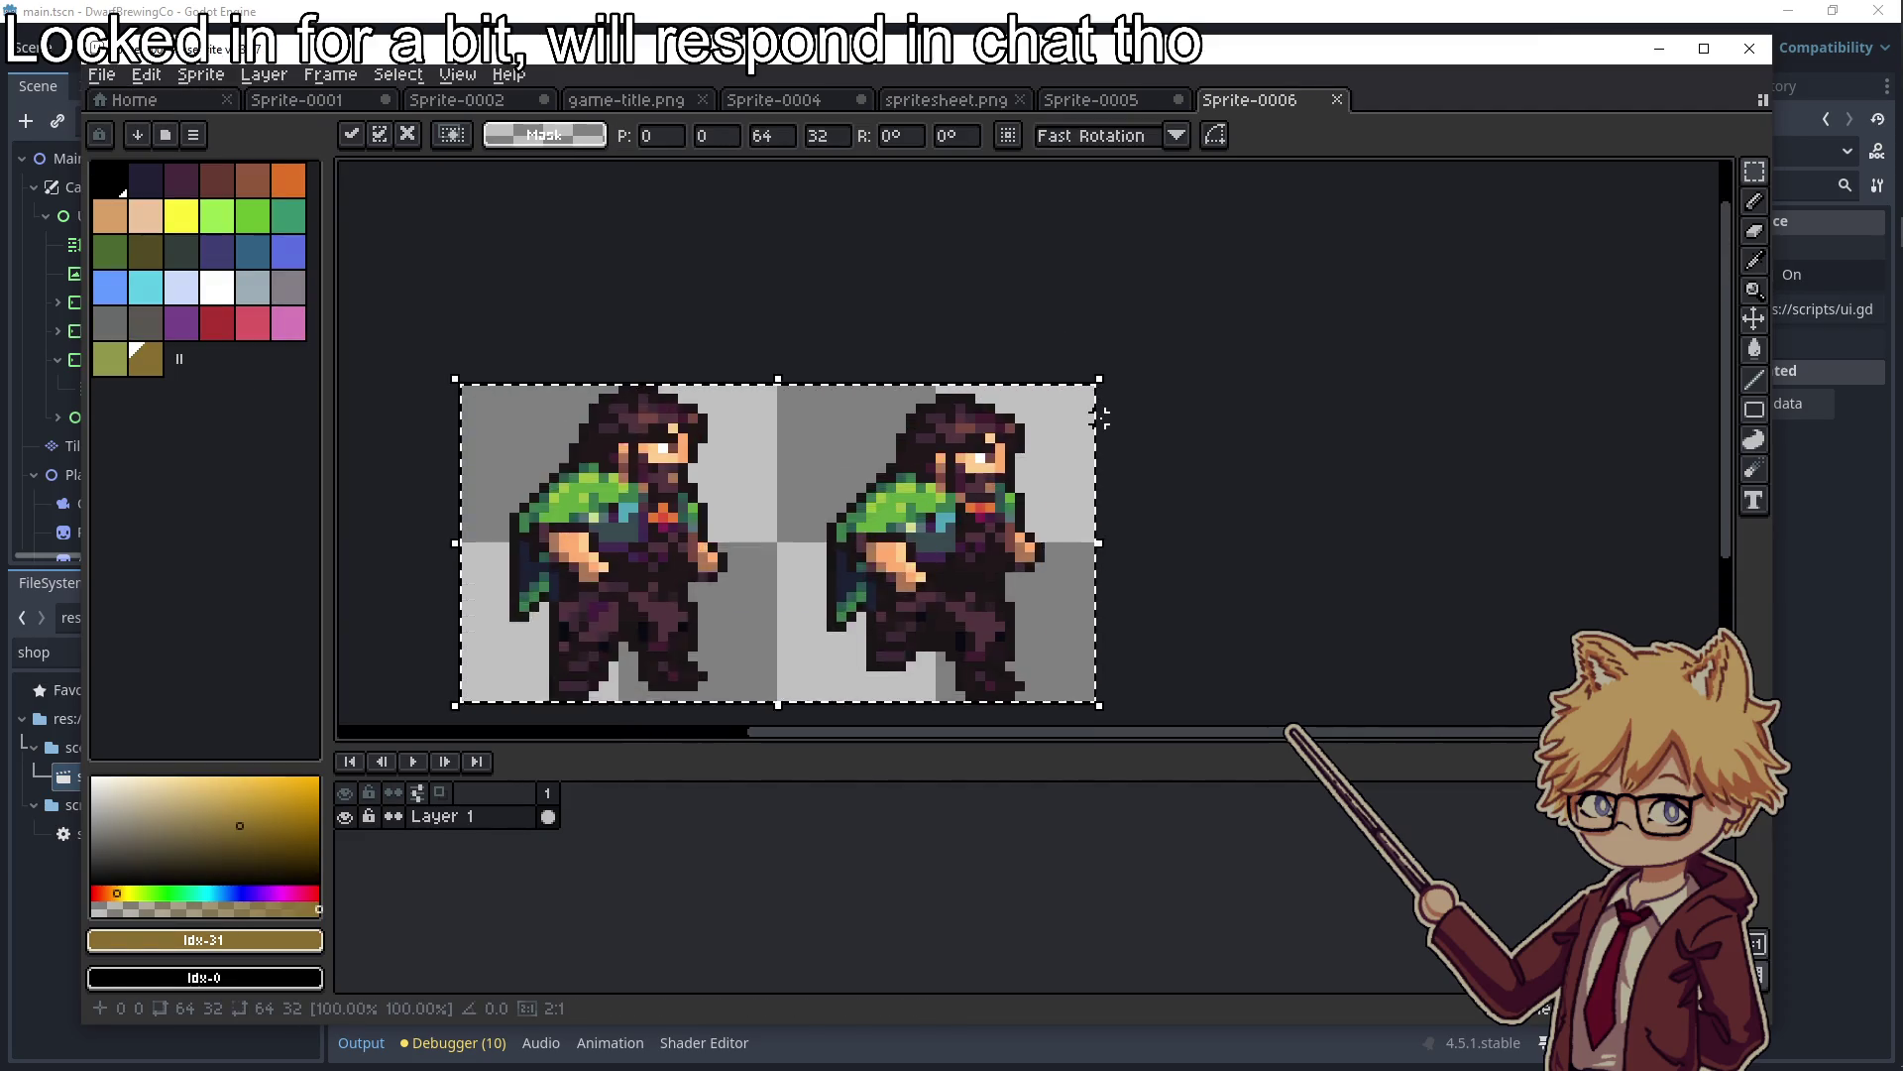
pyautogui.click(1215, 467)
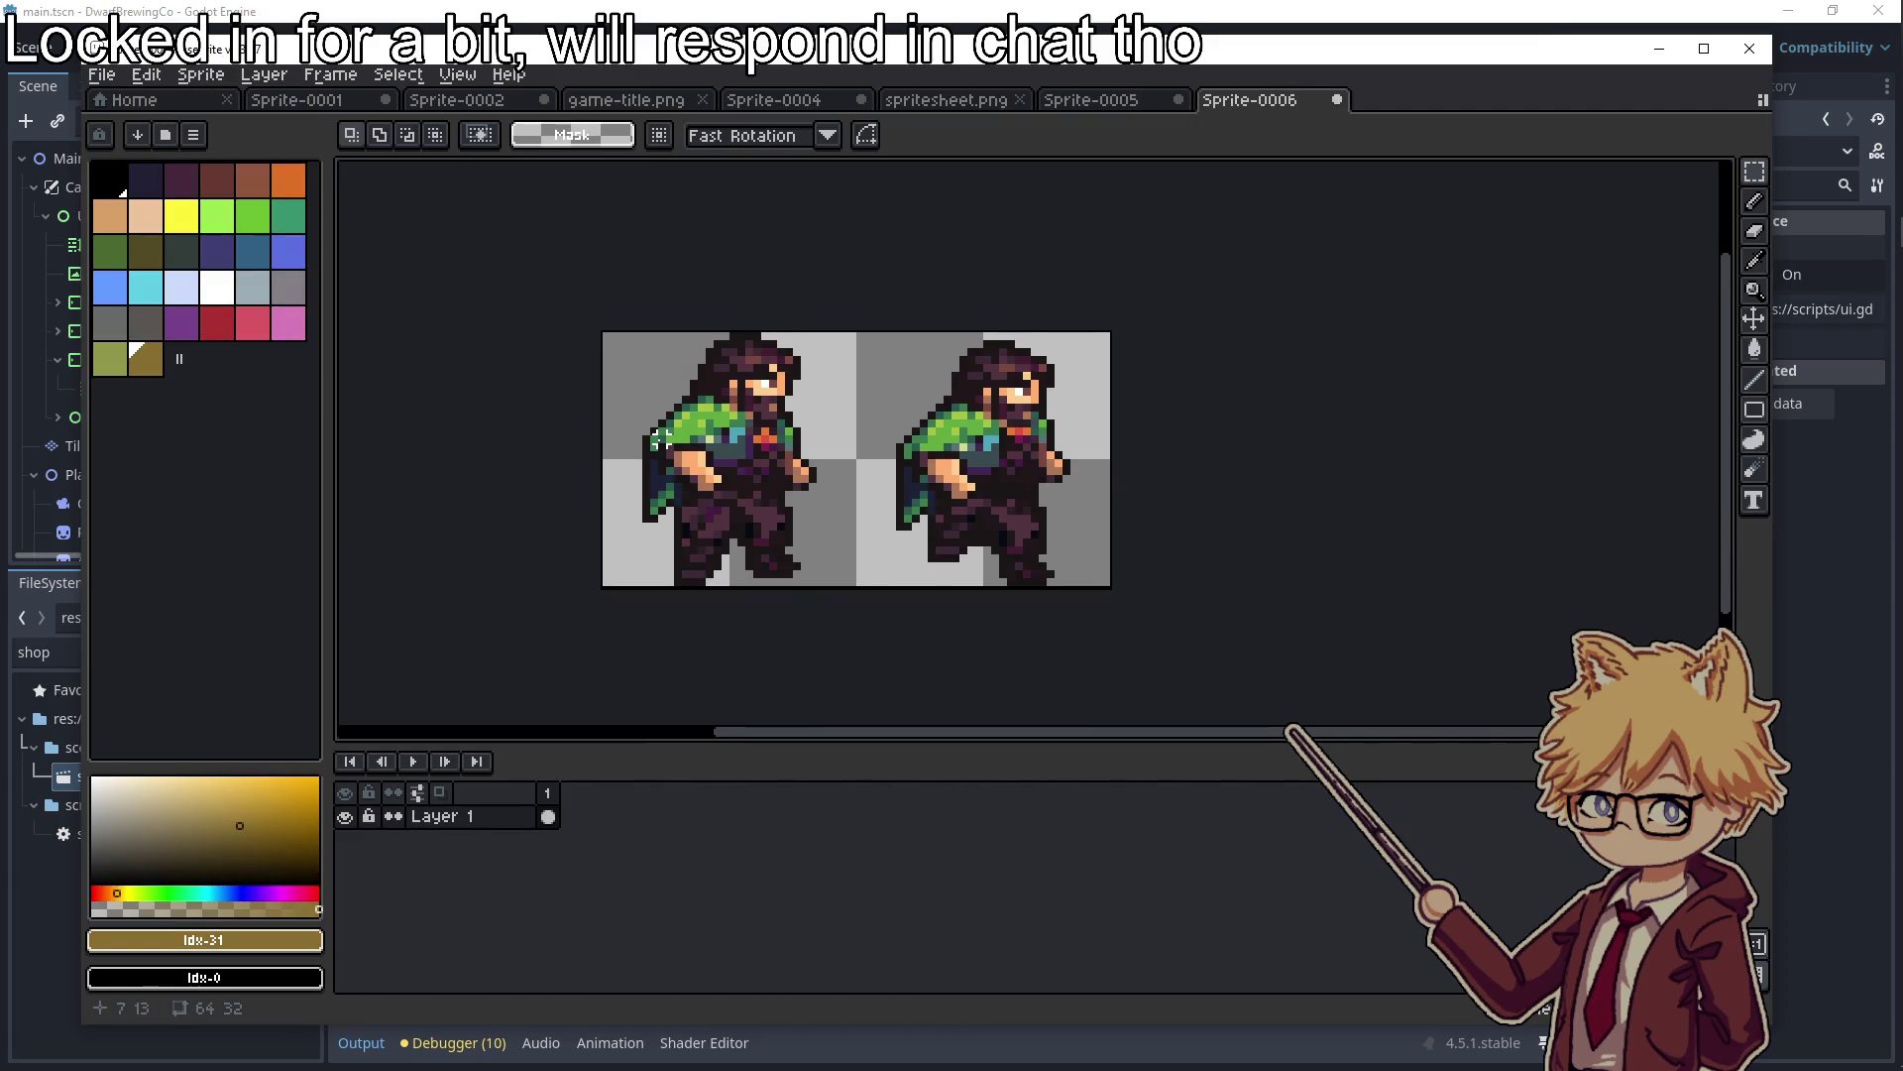
# Select the whole canvas, then close the export options without exporting
pyautogui.hotkey('ctrl', 'a')
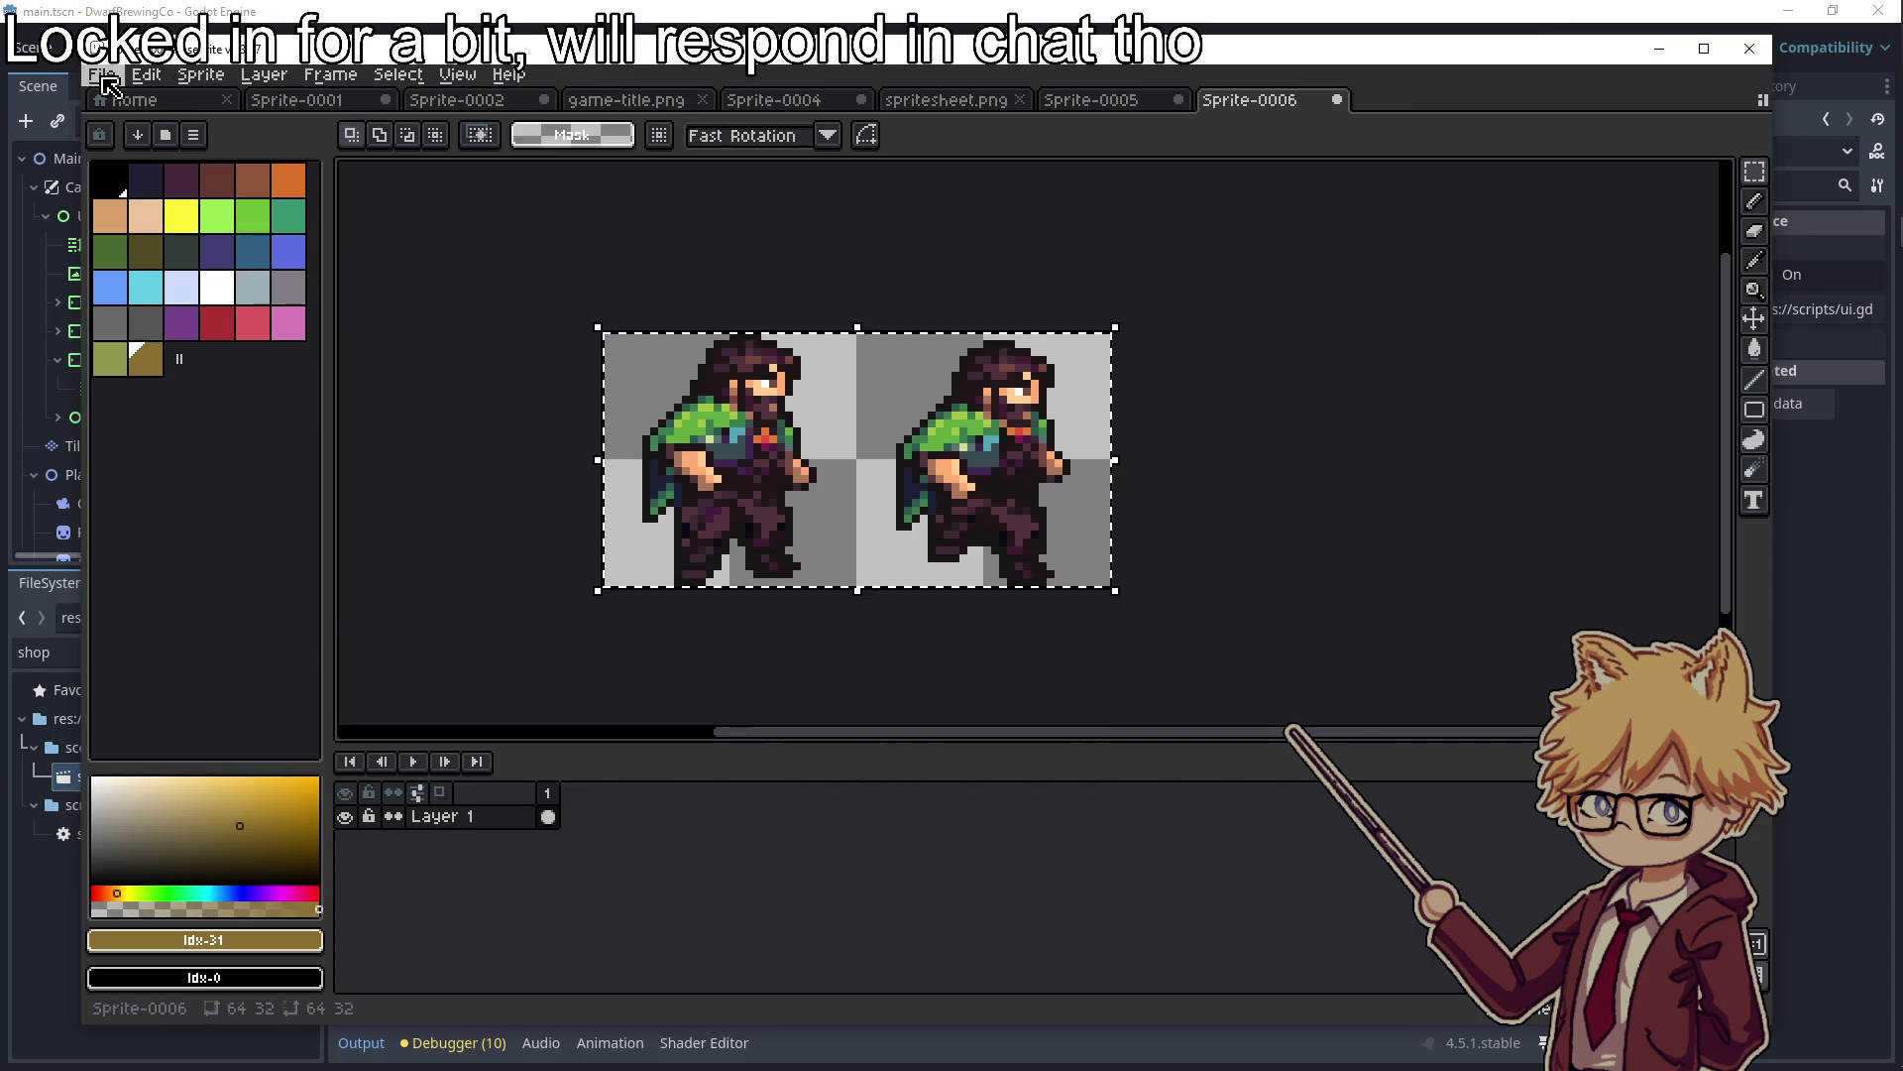
pyautogui.click(102, 74)
pyautogui.moveTo(258, 271)
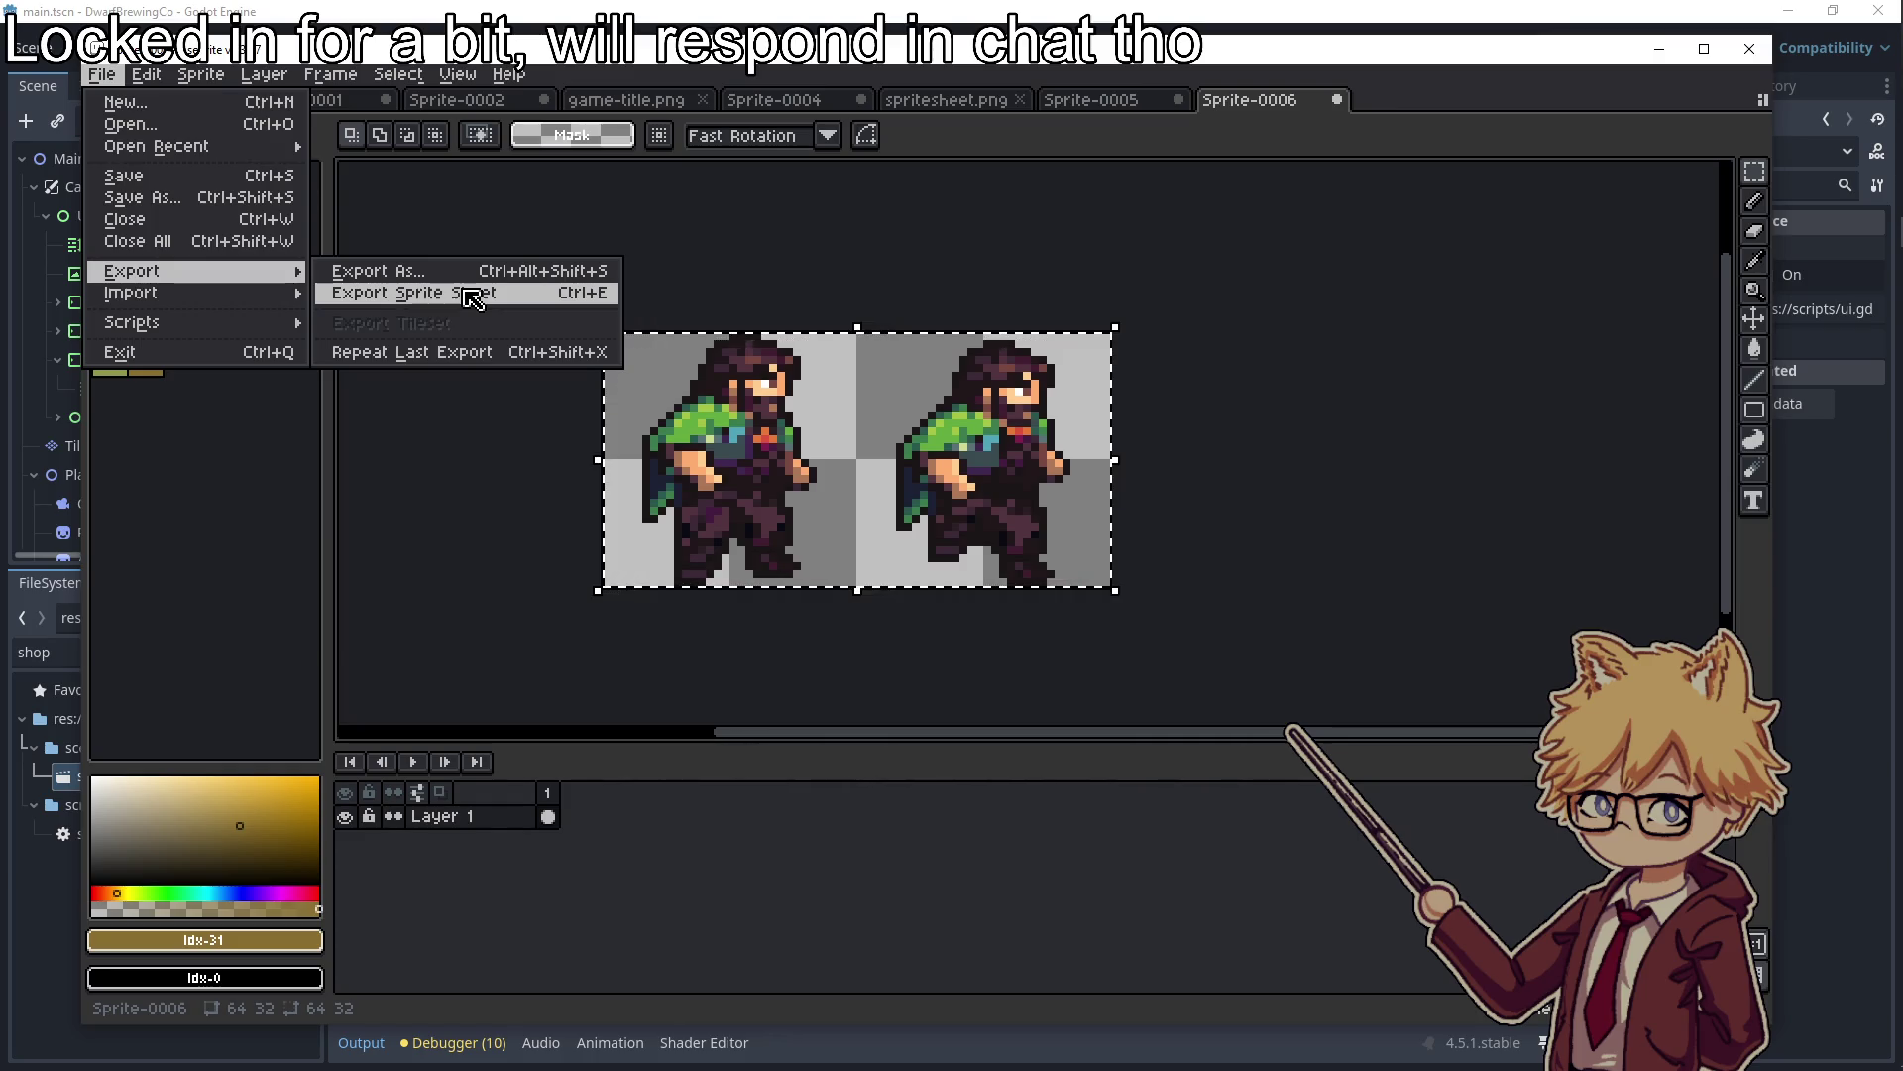
pyautogui.press('Escape')
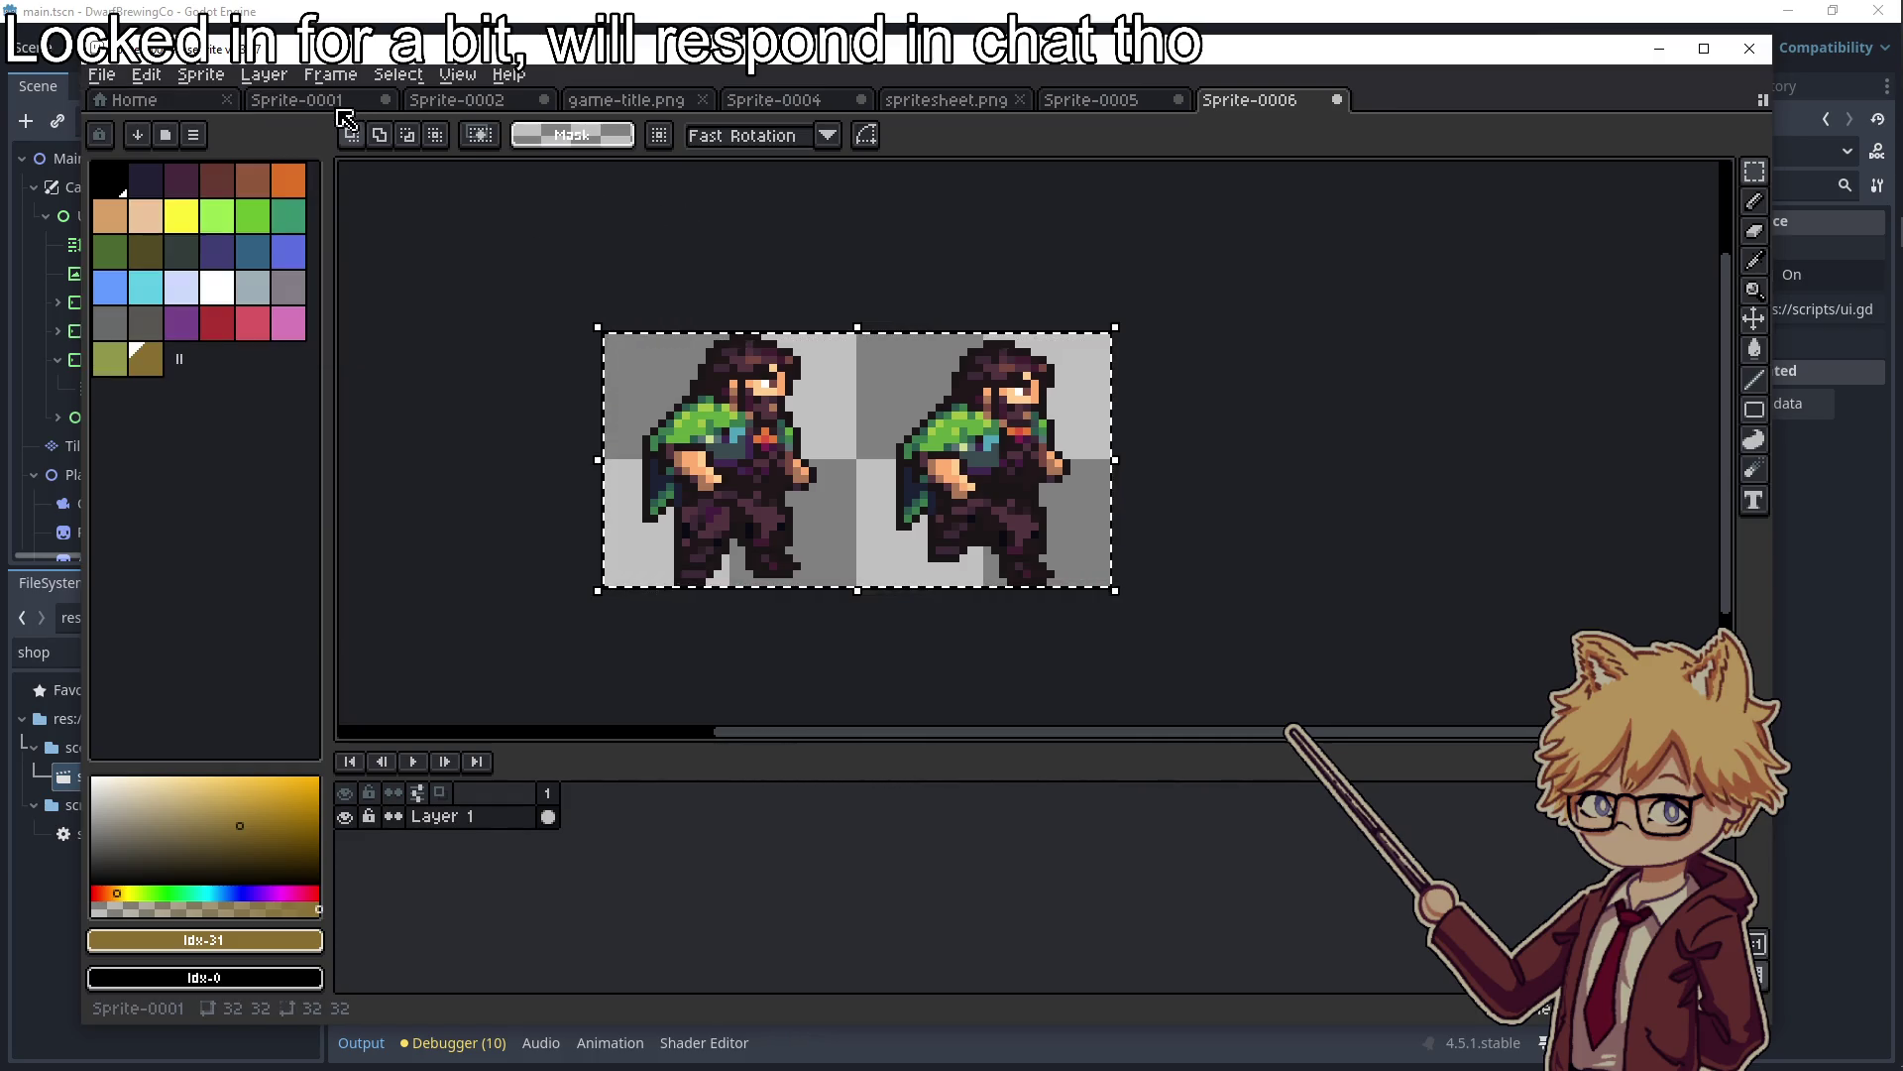
# Open the recent character-sprite.png and widen its canvas to 64x32
pyautogui.click(102, 74)
pyautogui.moveTo(157, 146)
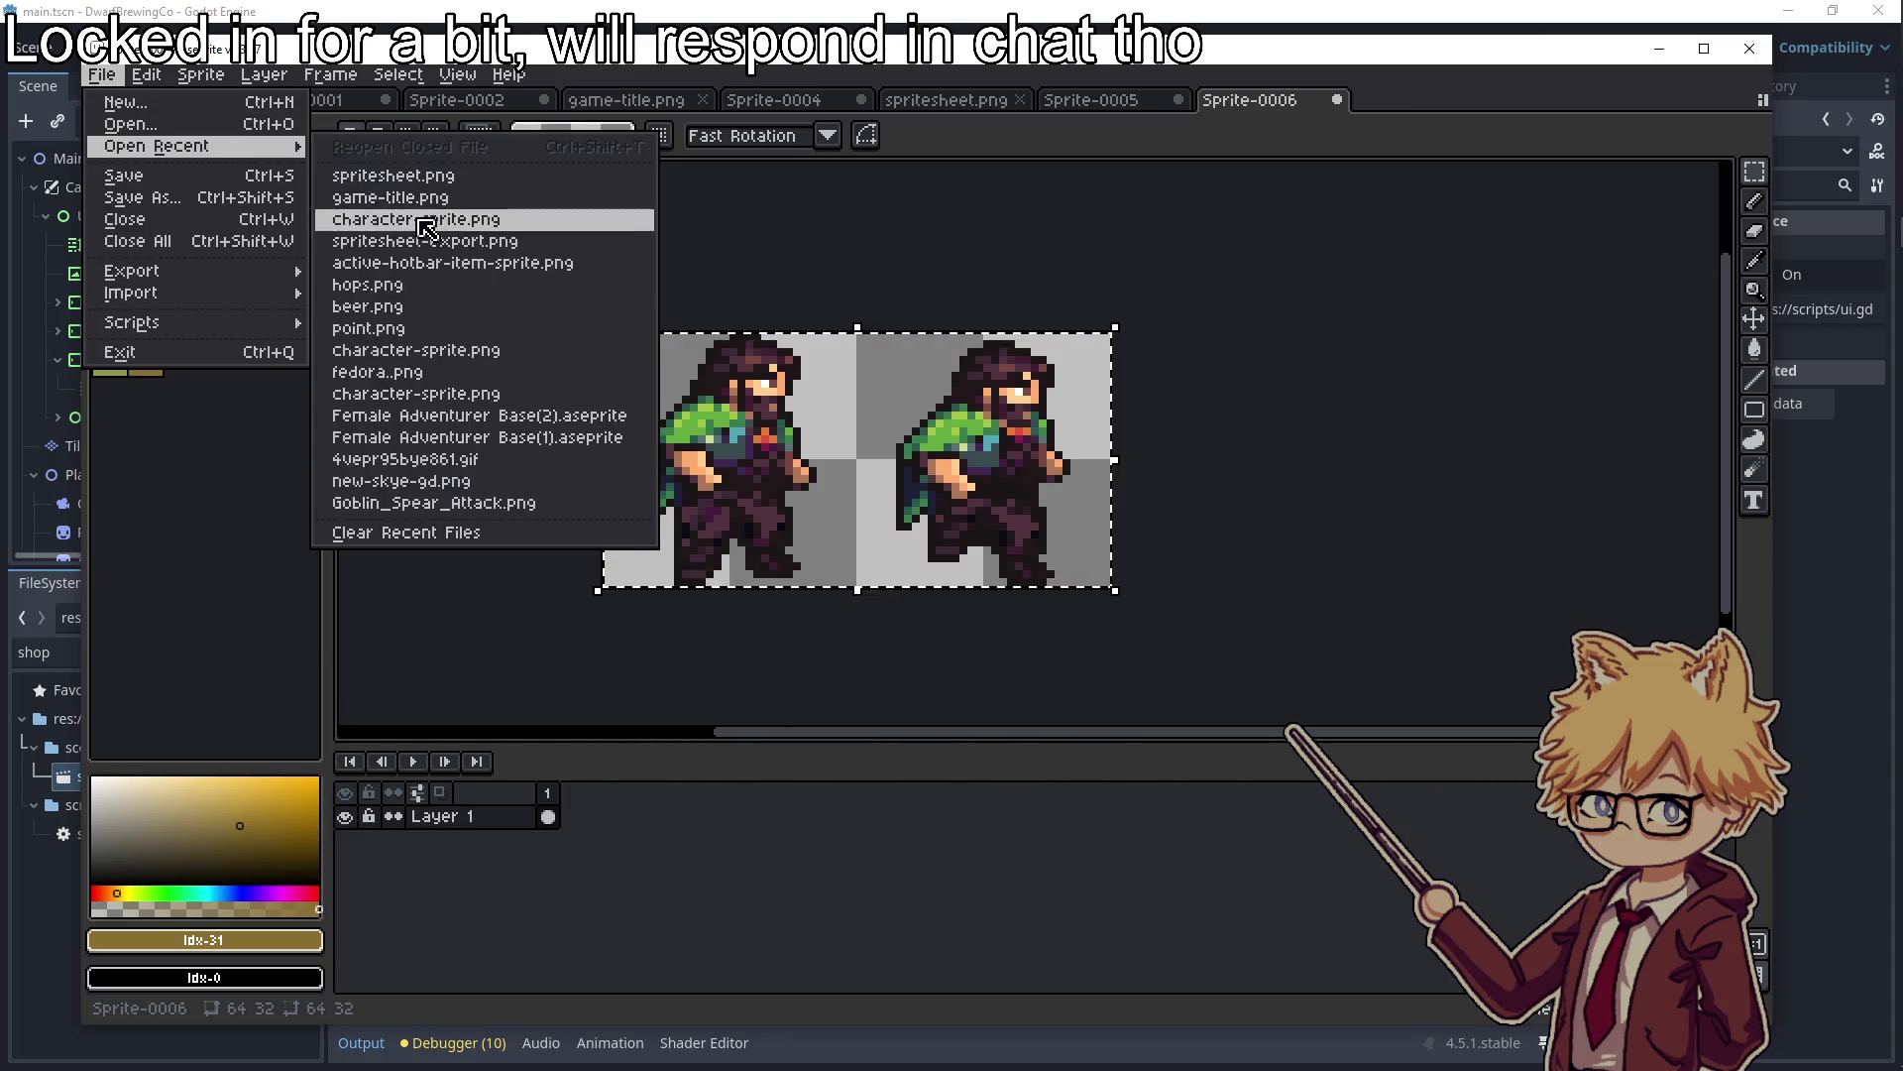
pyautogui.click(426, 217)
pyautogui.click(201, 74)
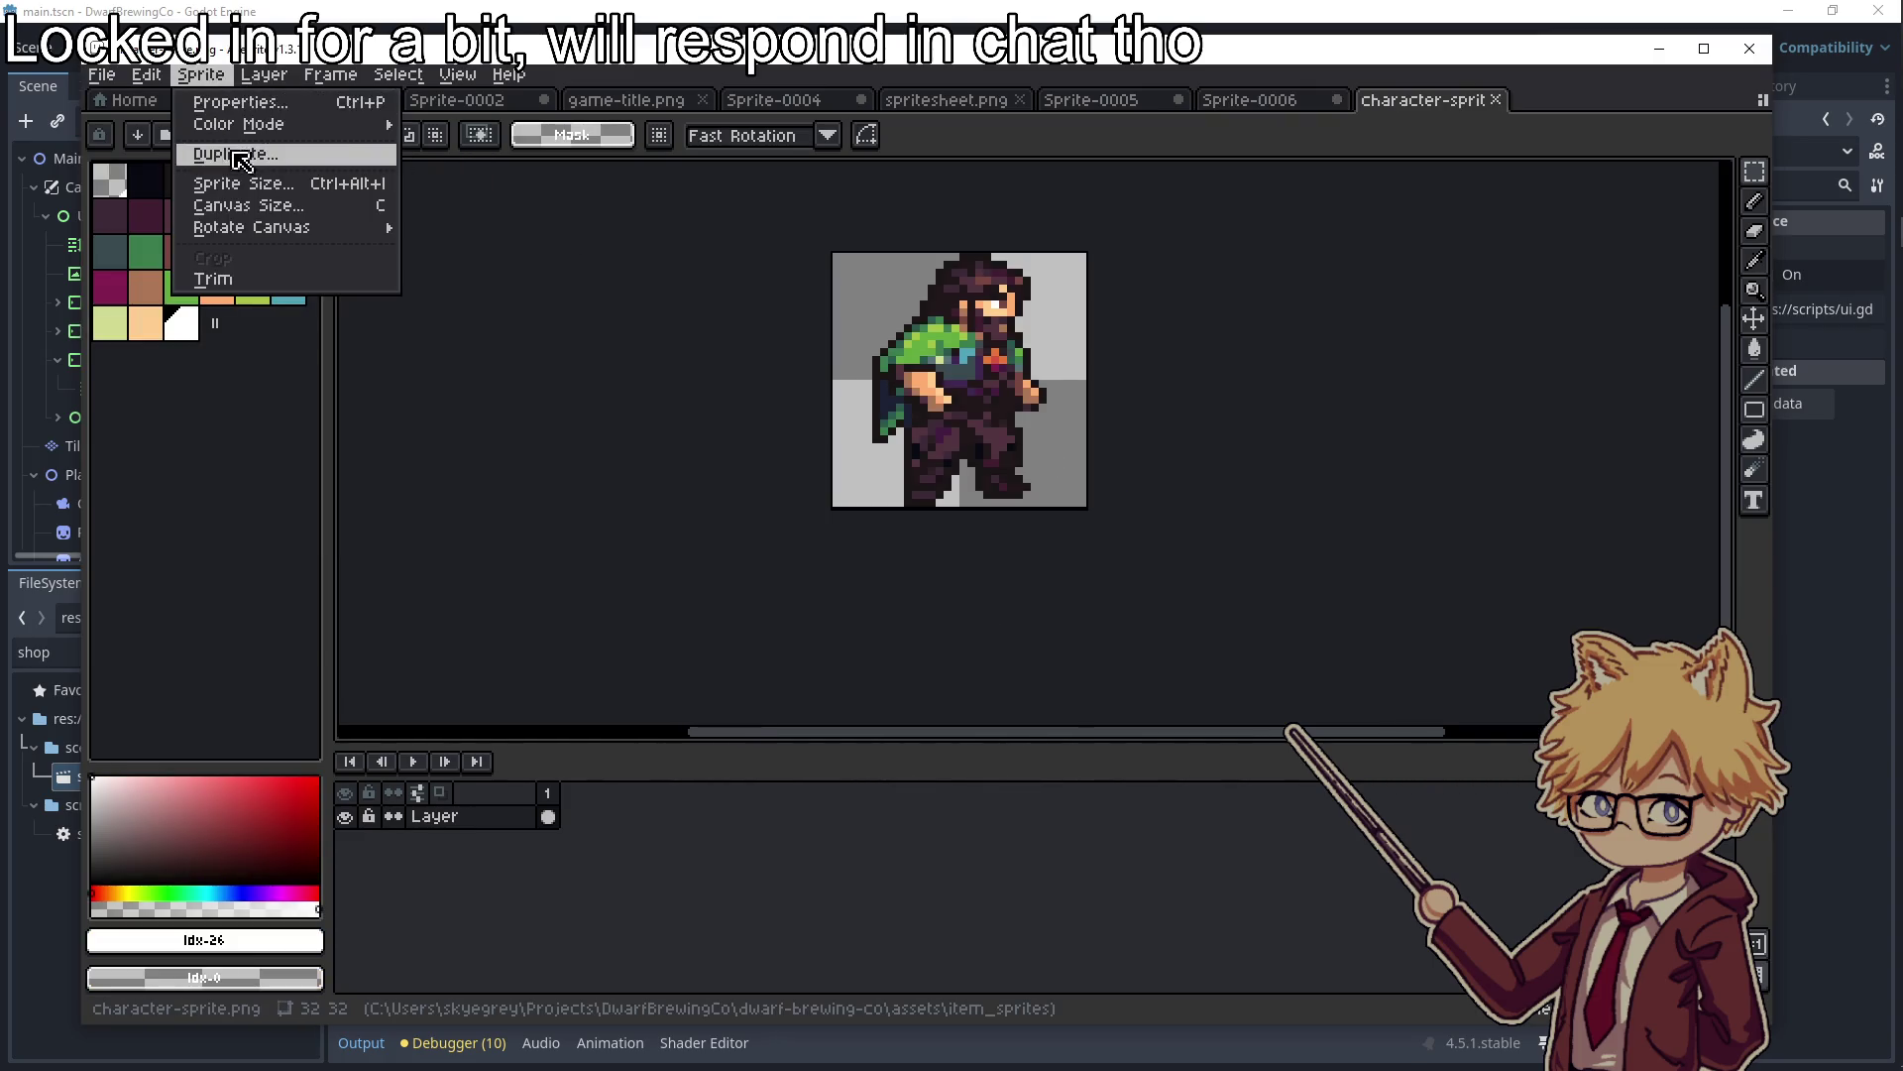
pyautogui.click(263, 206)
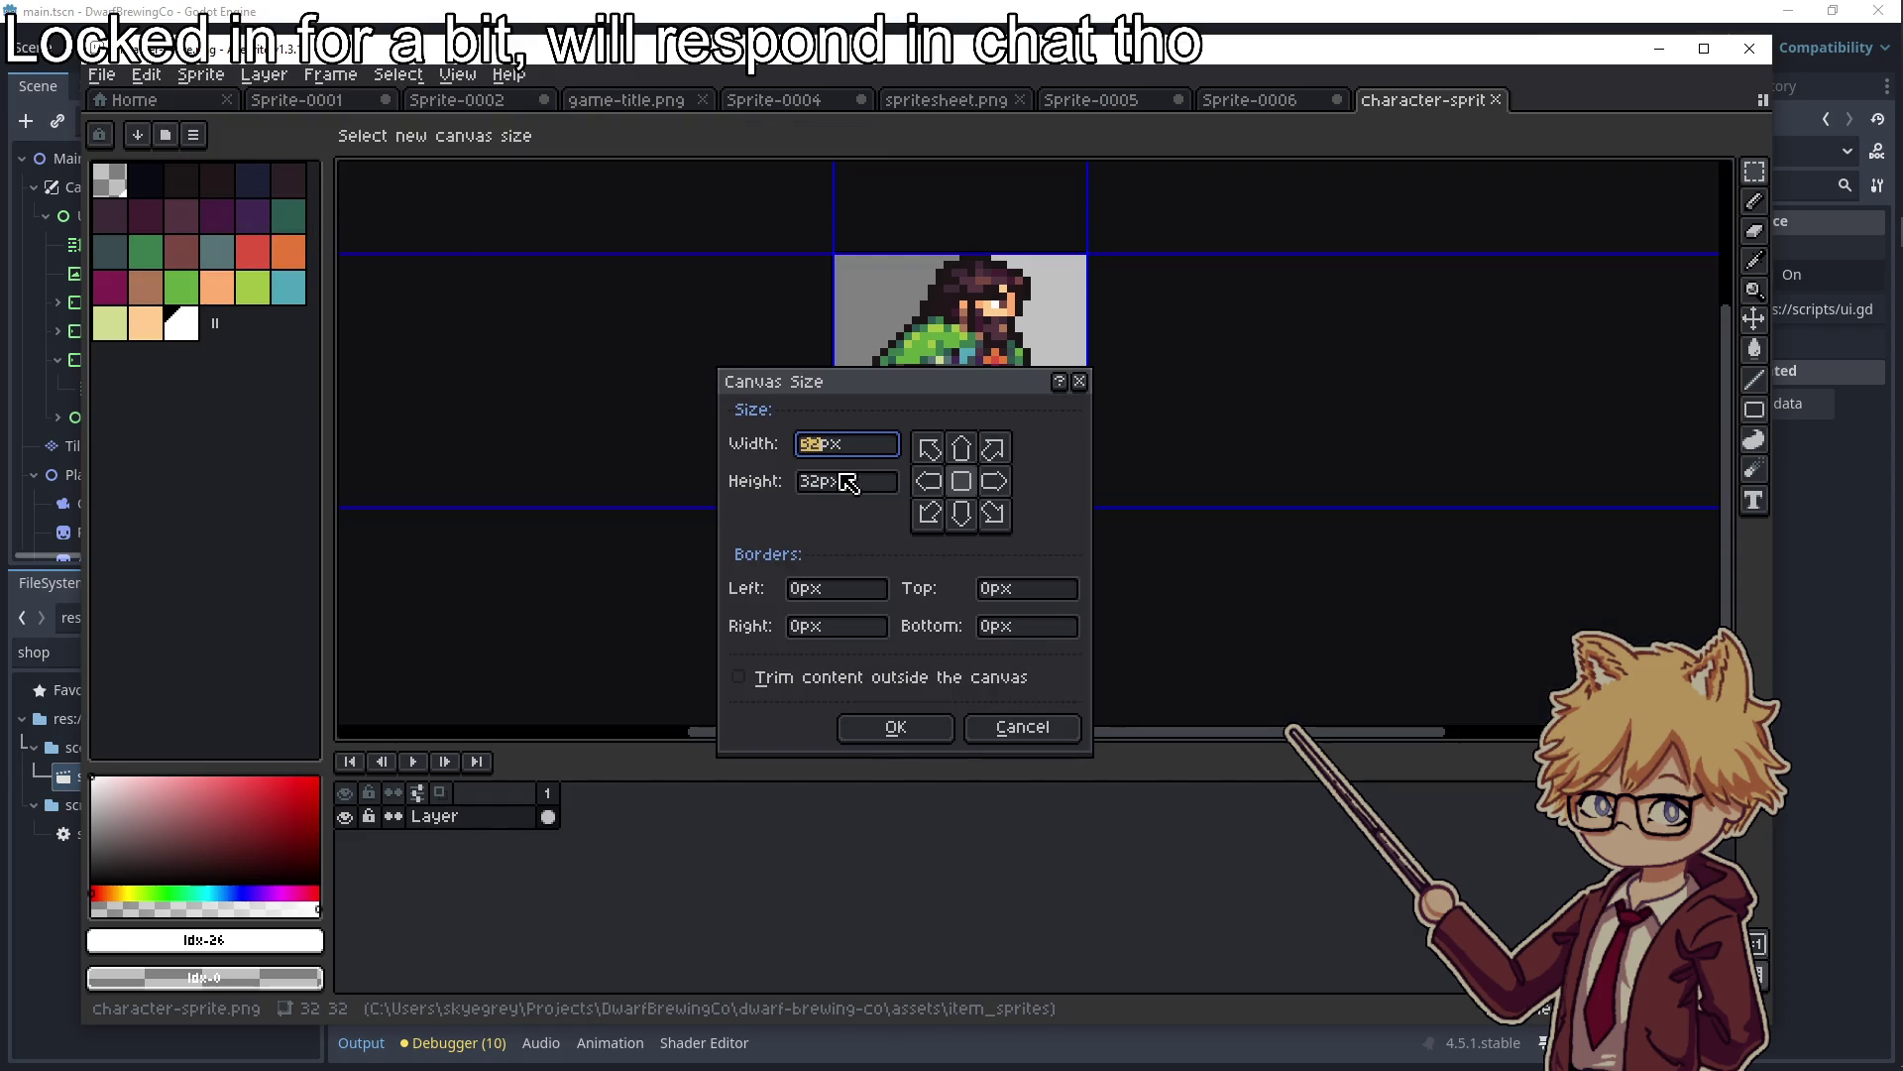
pyautogui.write('+2')
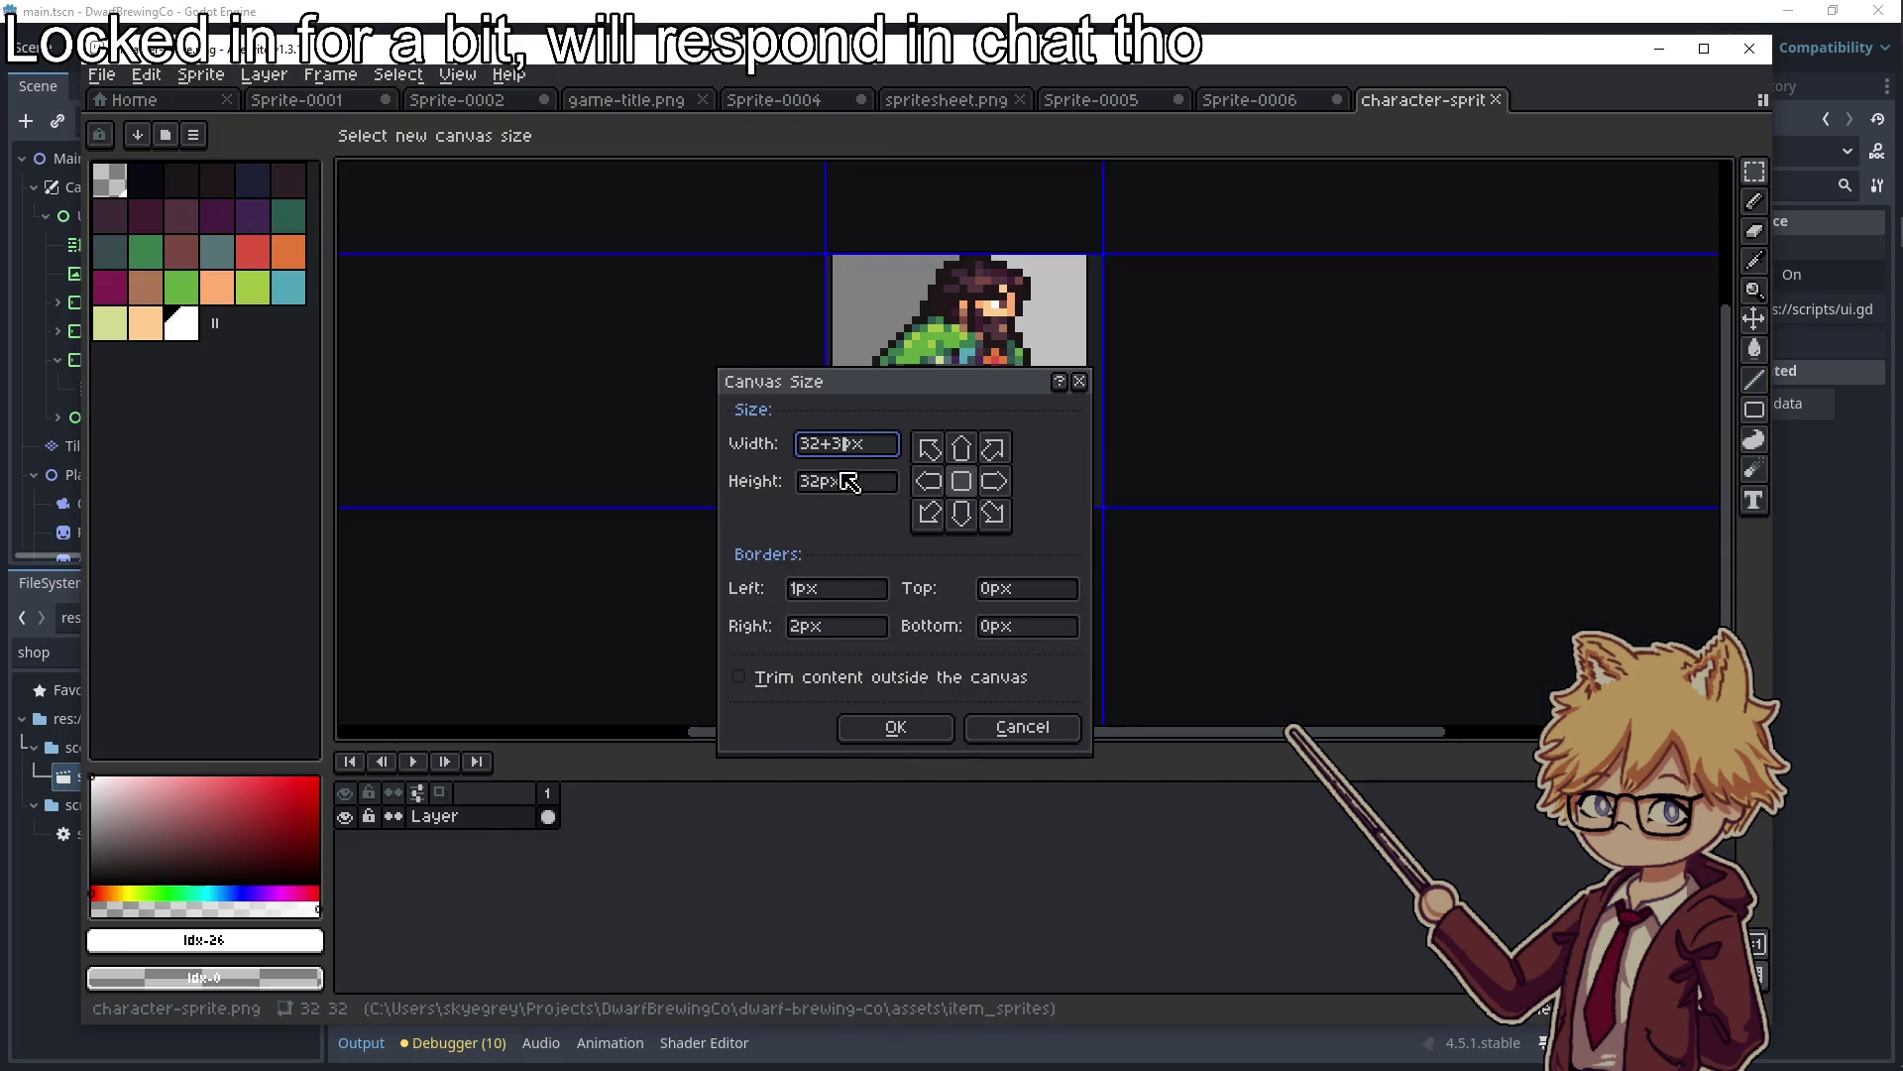
pyautogui.write('2')
pyautogui.press('Tab')
pyautogui.click(895, 727)
# Copy the character into the right half, save character-sprite.png, and run the game in Godot
pyautogui.hotkey('ctrl', 'a')
pyautogui.hotkey('ctrl', 'v')
pyautogui.hotkey('ctrl', 'd')
pyautogui.hotkey('ctrl', 's')
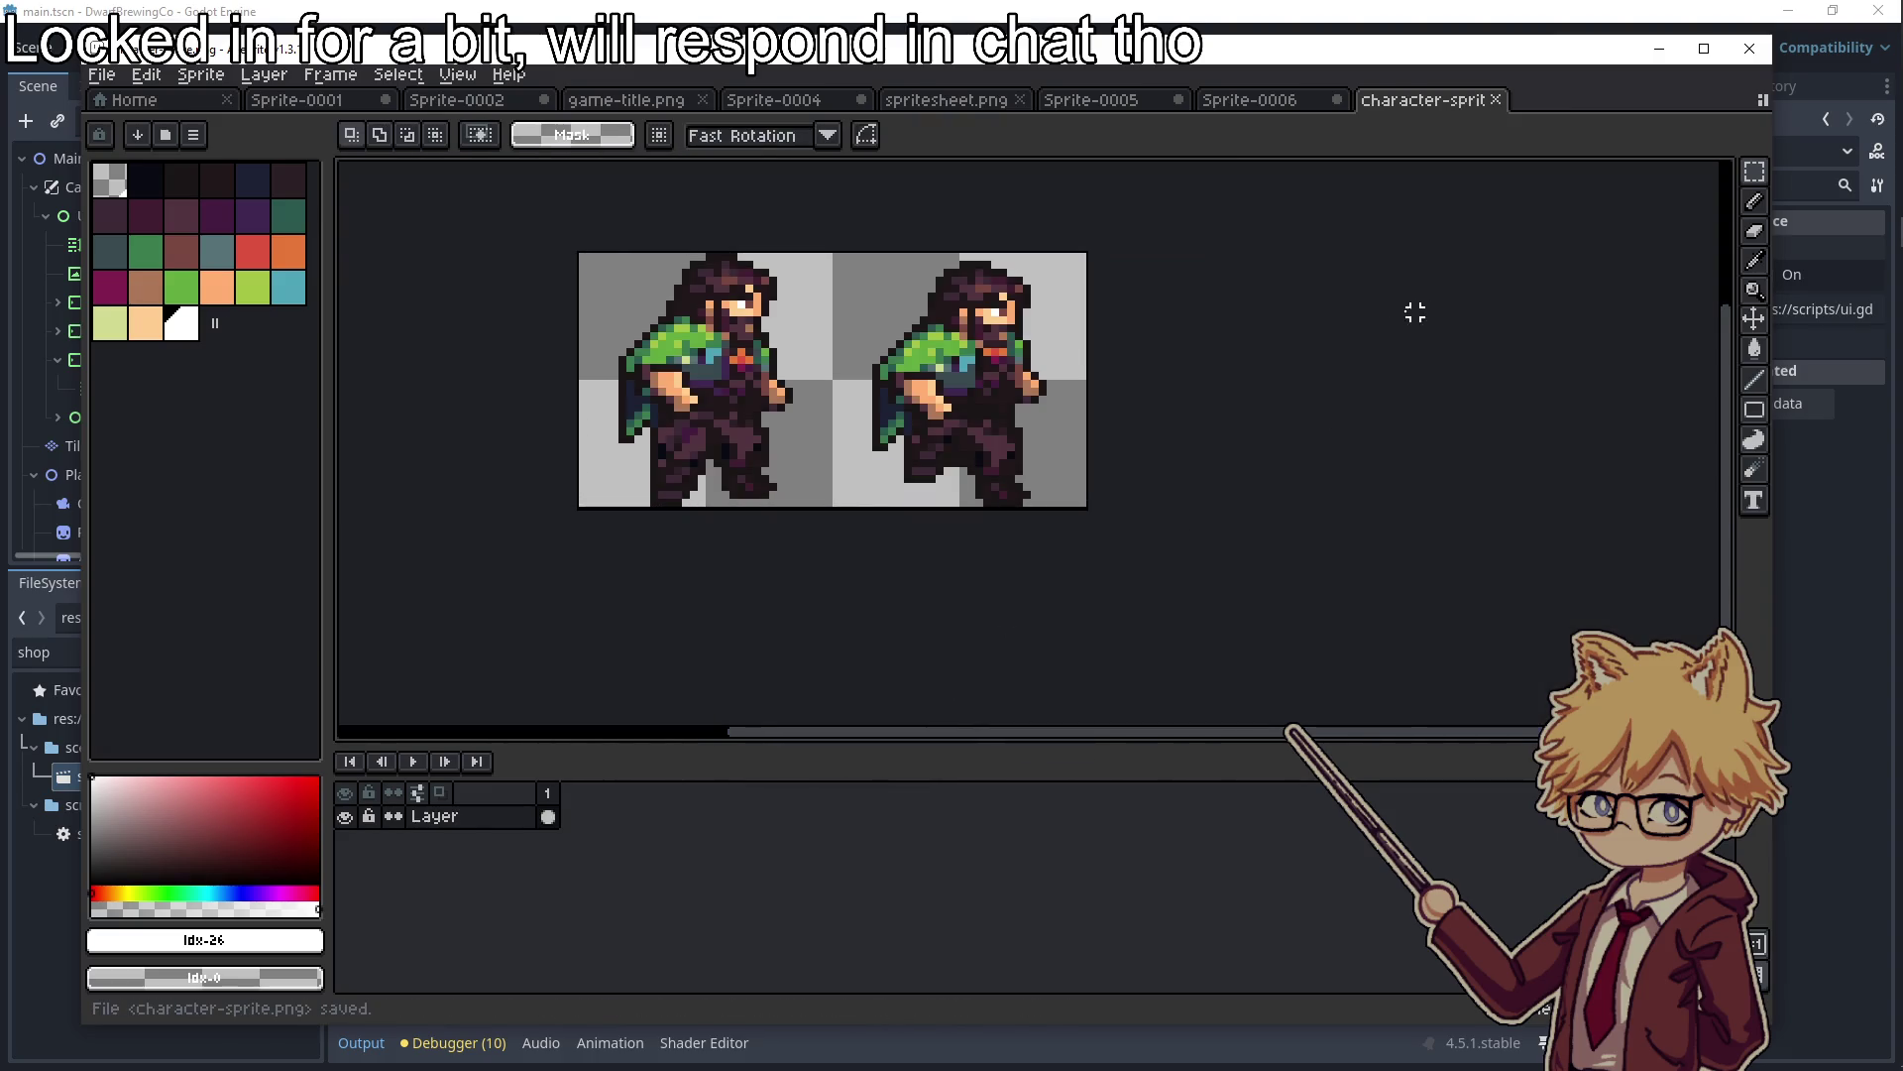
pyautogui.click(1660, 49)
pyautogui.click(1563, 48)
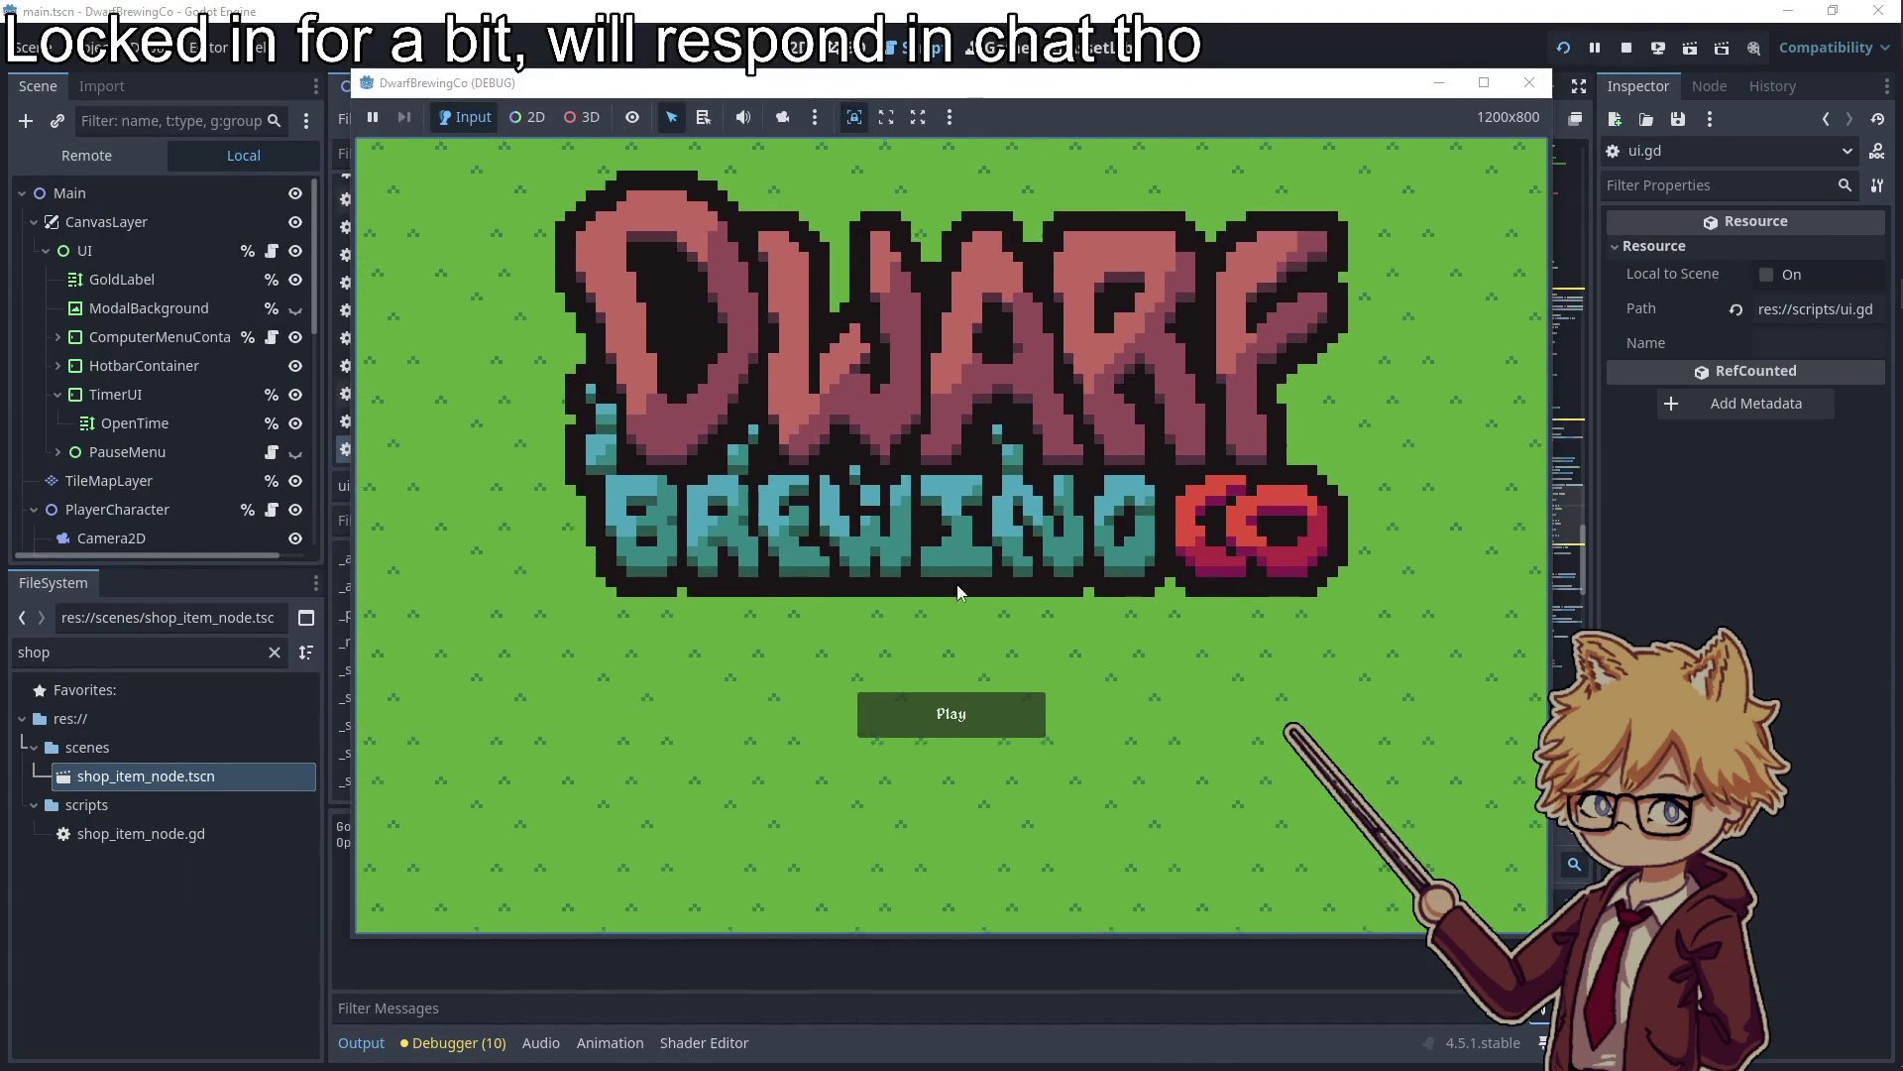
# Start the game, lower the music volume from the pause menu, walk left and right, then stop the run
pyautogui.click(951, 714)
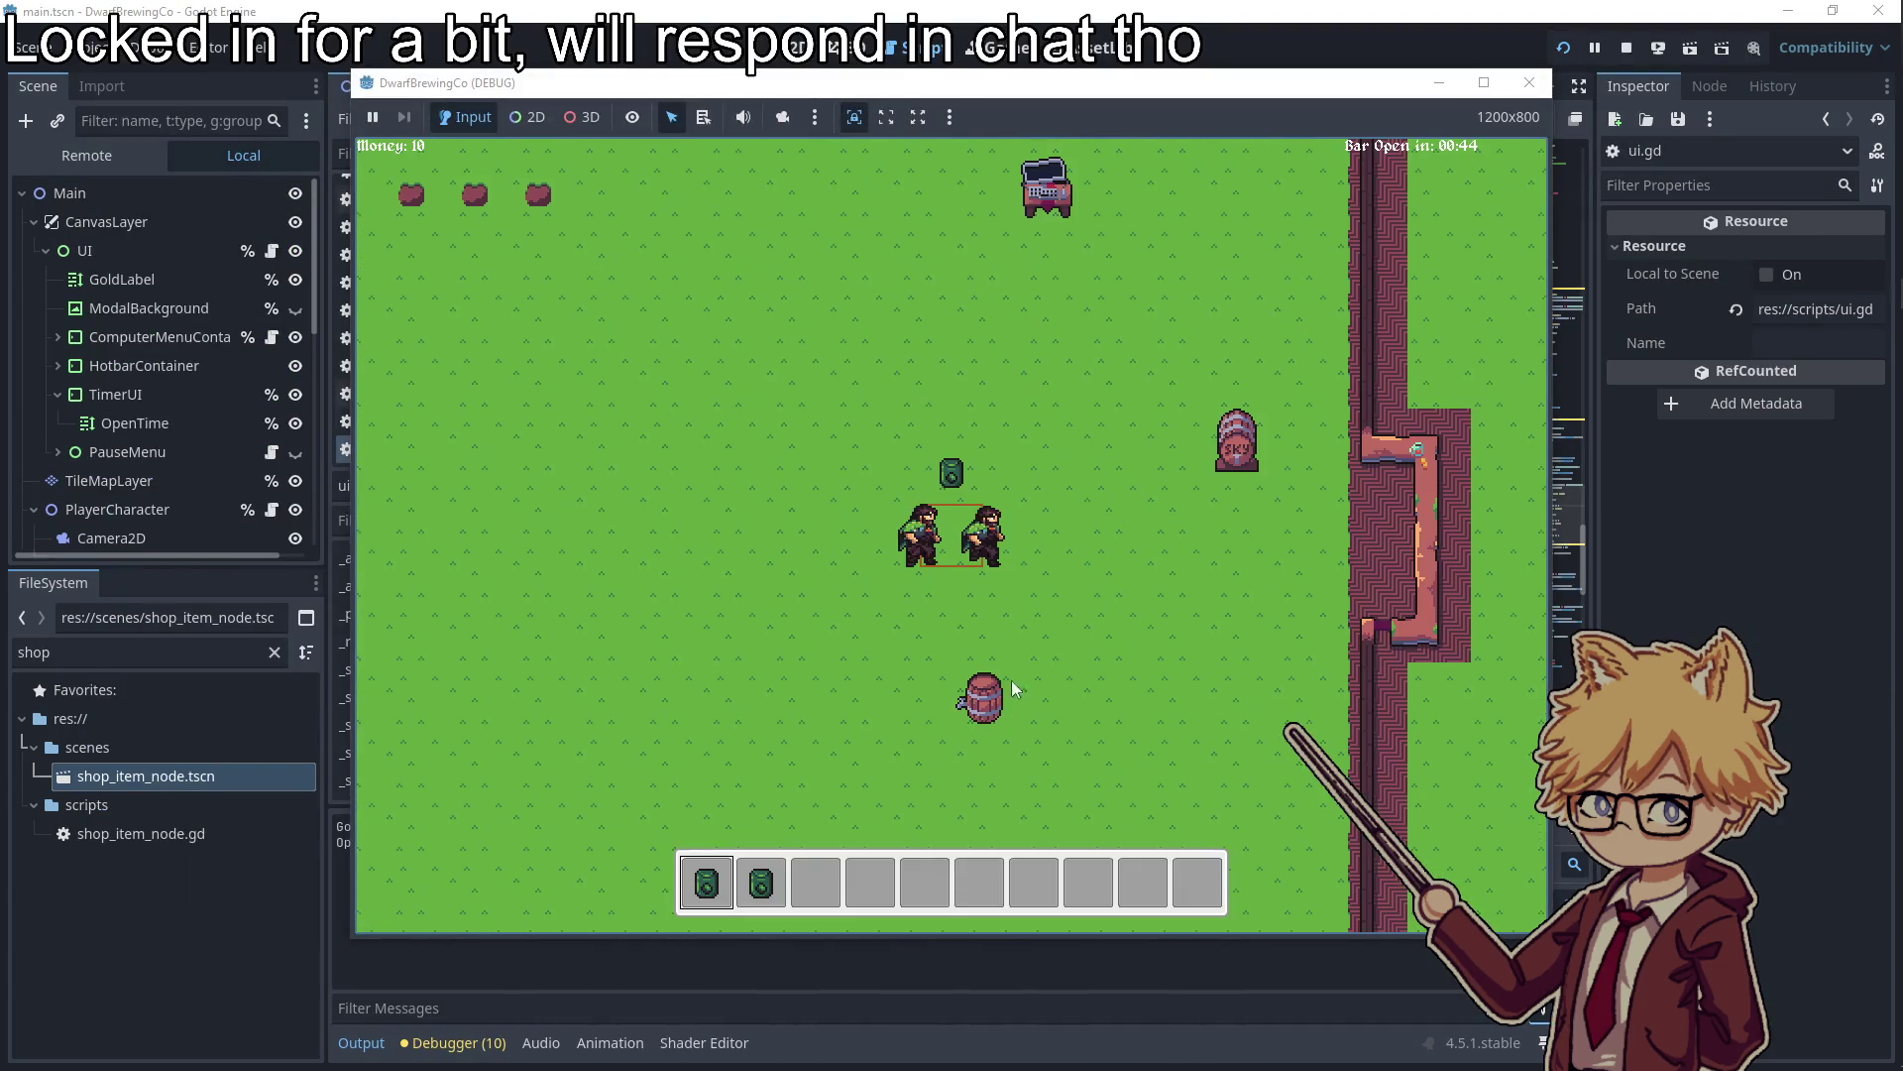
pyautogui.press('Escape')
pyautogui.click(781, 365)
pyautogui.press('Escape')
pyautogui.press('a')
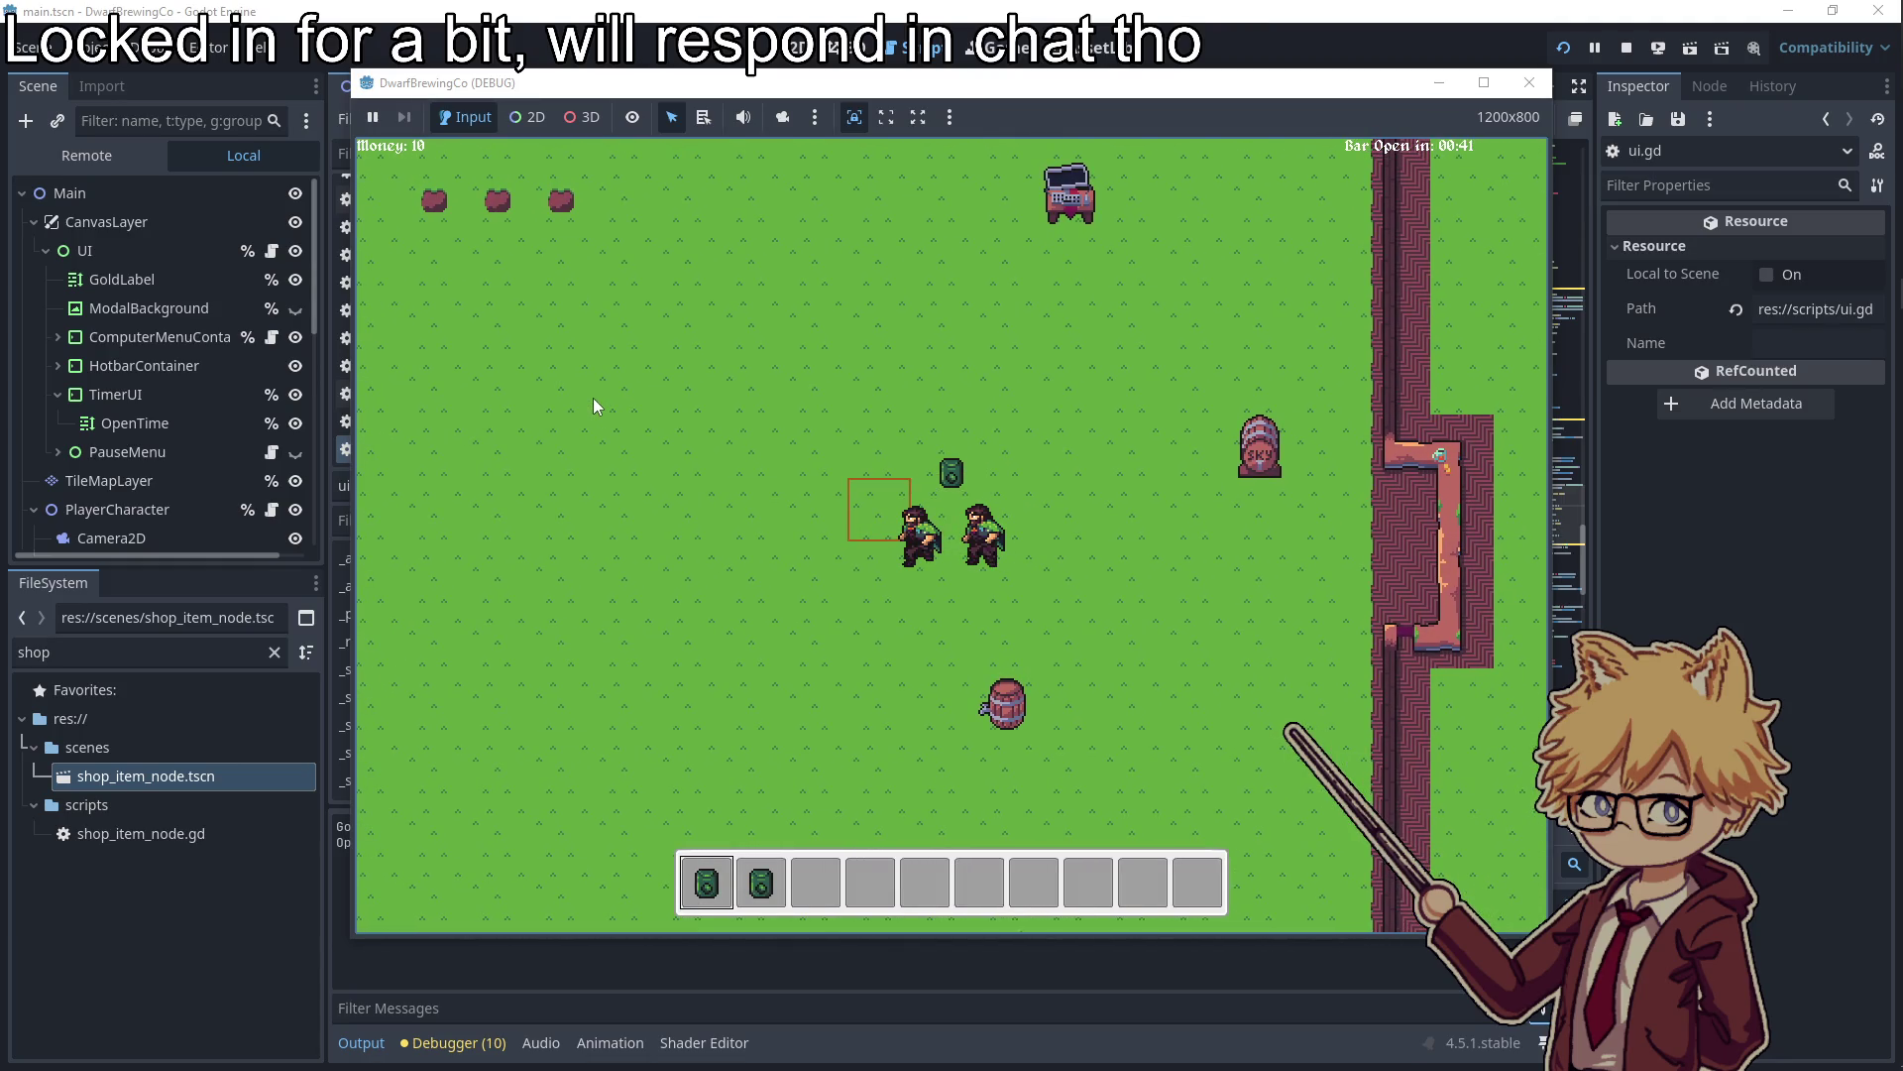
pyautogui.press('d')
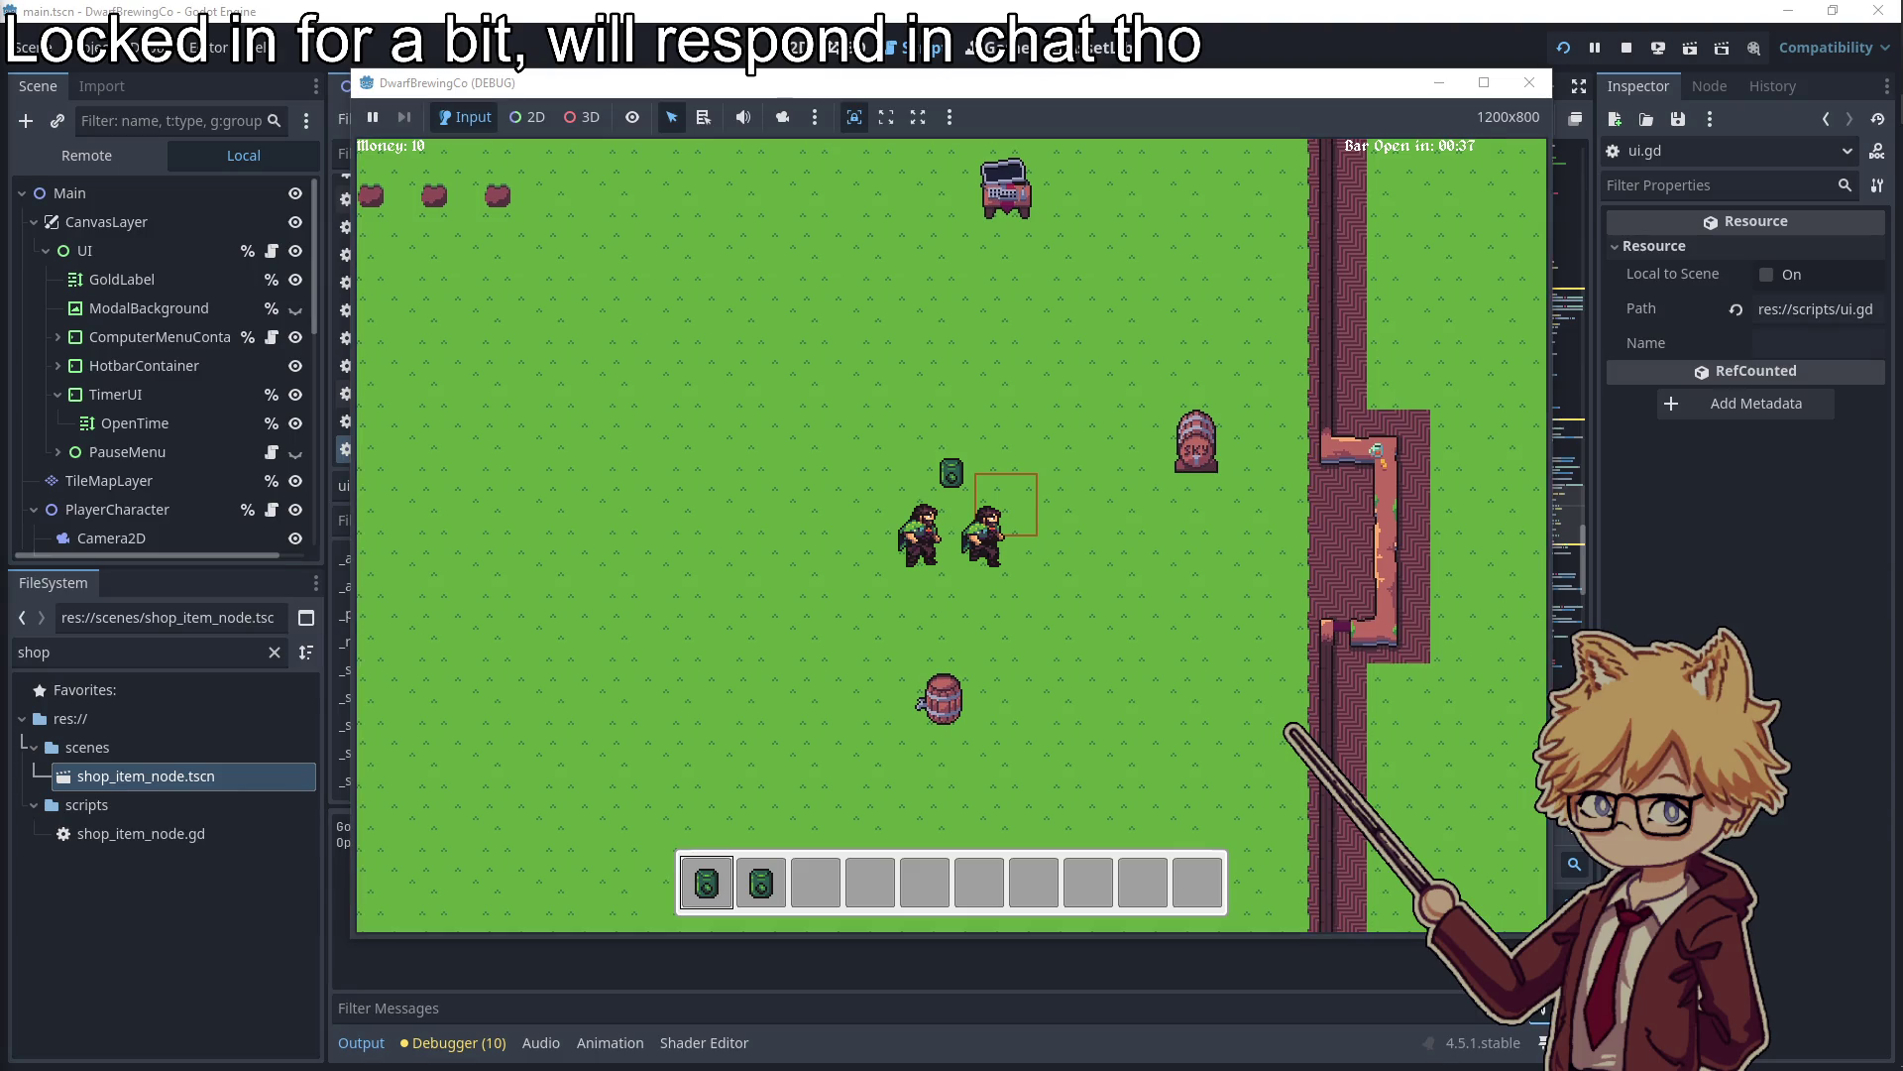
pyautogui.click(1530, 82)
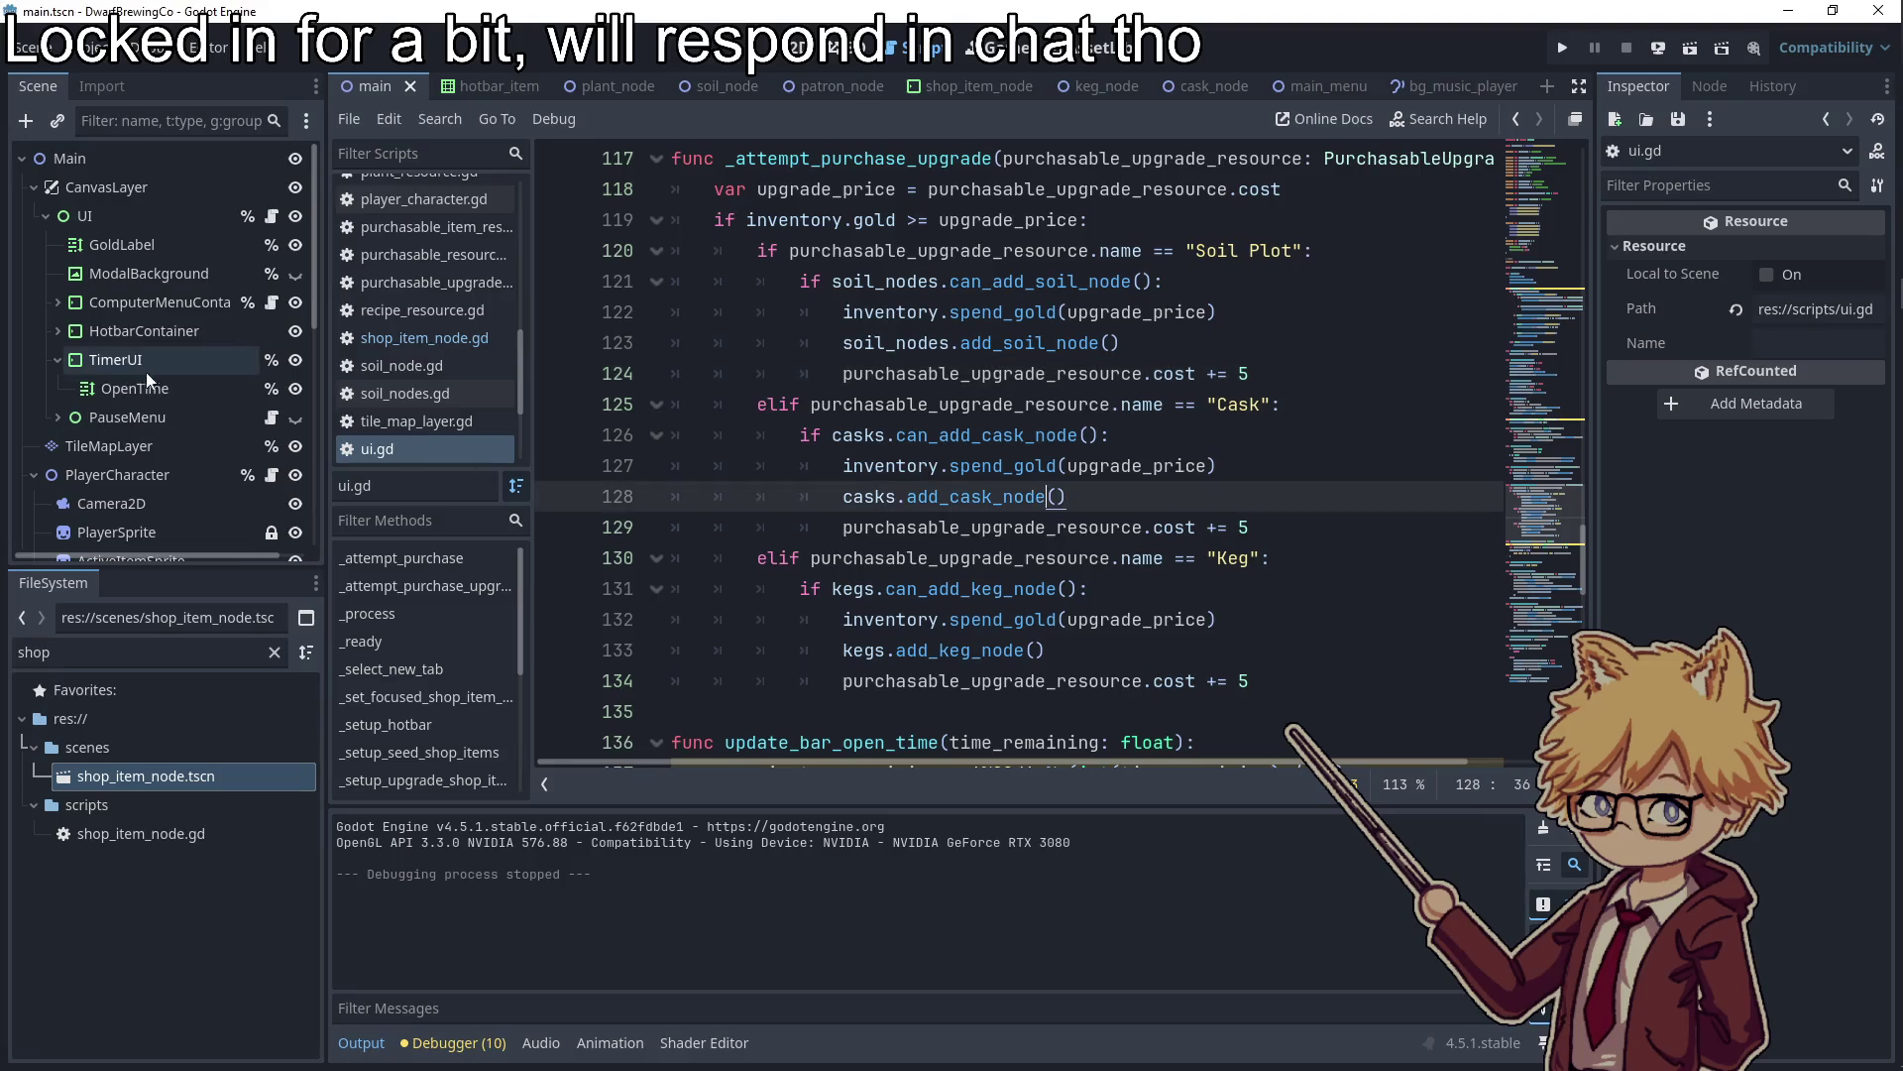
# Change PlayerSprite to an AnimatedSprite2D and give it a new SpriteFrames resource
pyautogui.scroll(-3, 104, 466)
pyautogui.rightClick(129, 432)
pyautogui.click(241, 698)
pyautogui.write('animate')
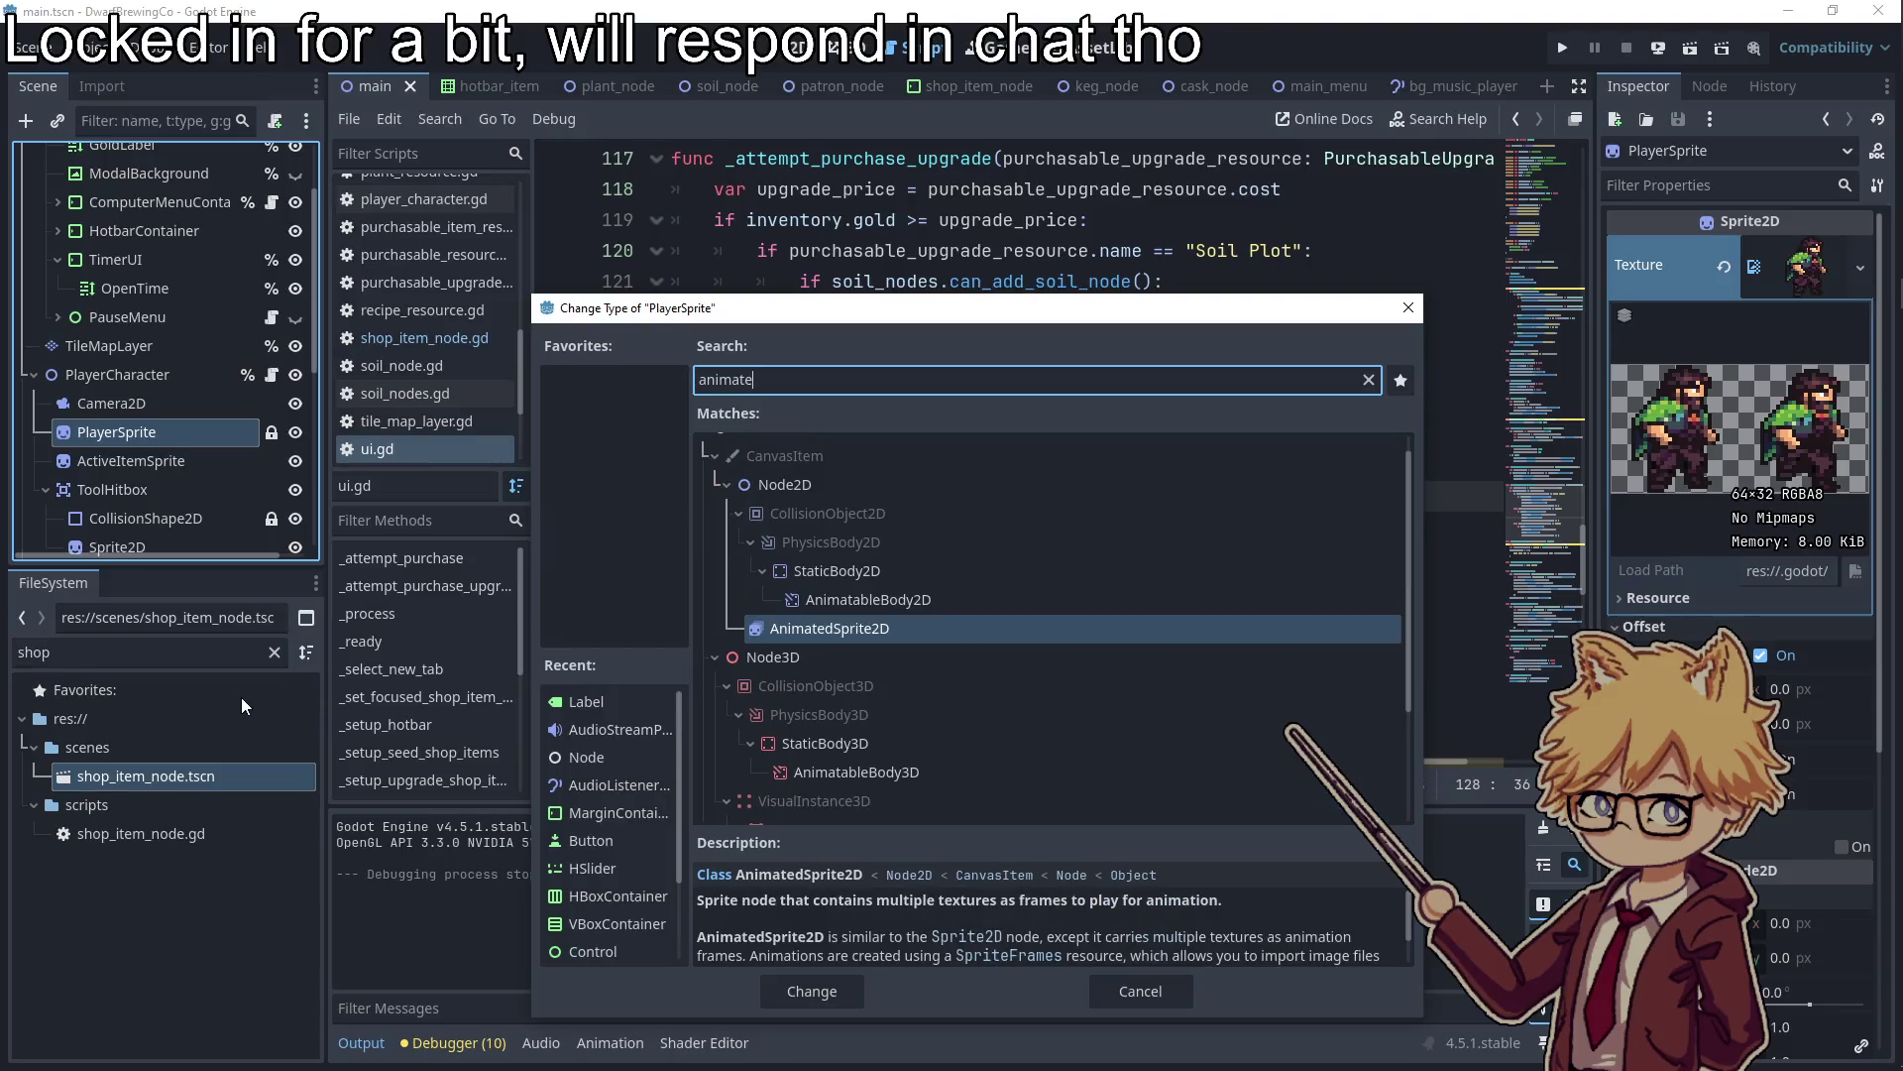
pyautogui.press('Return')
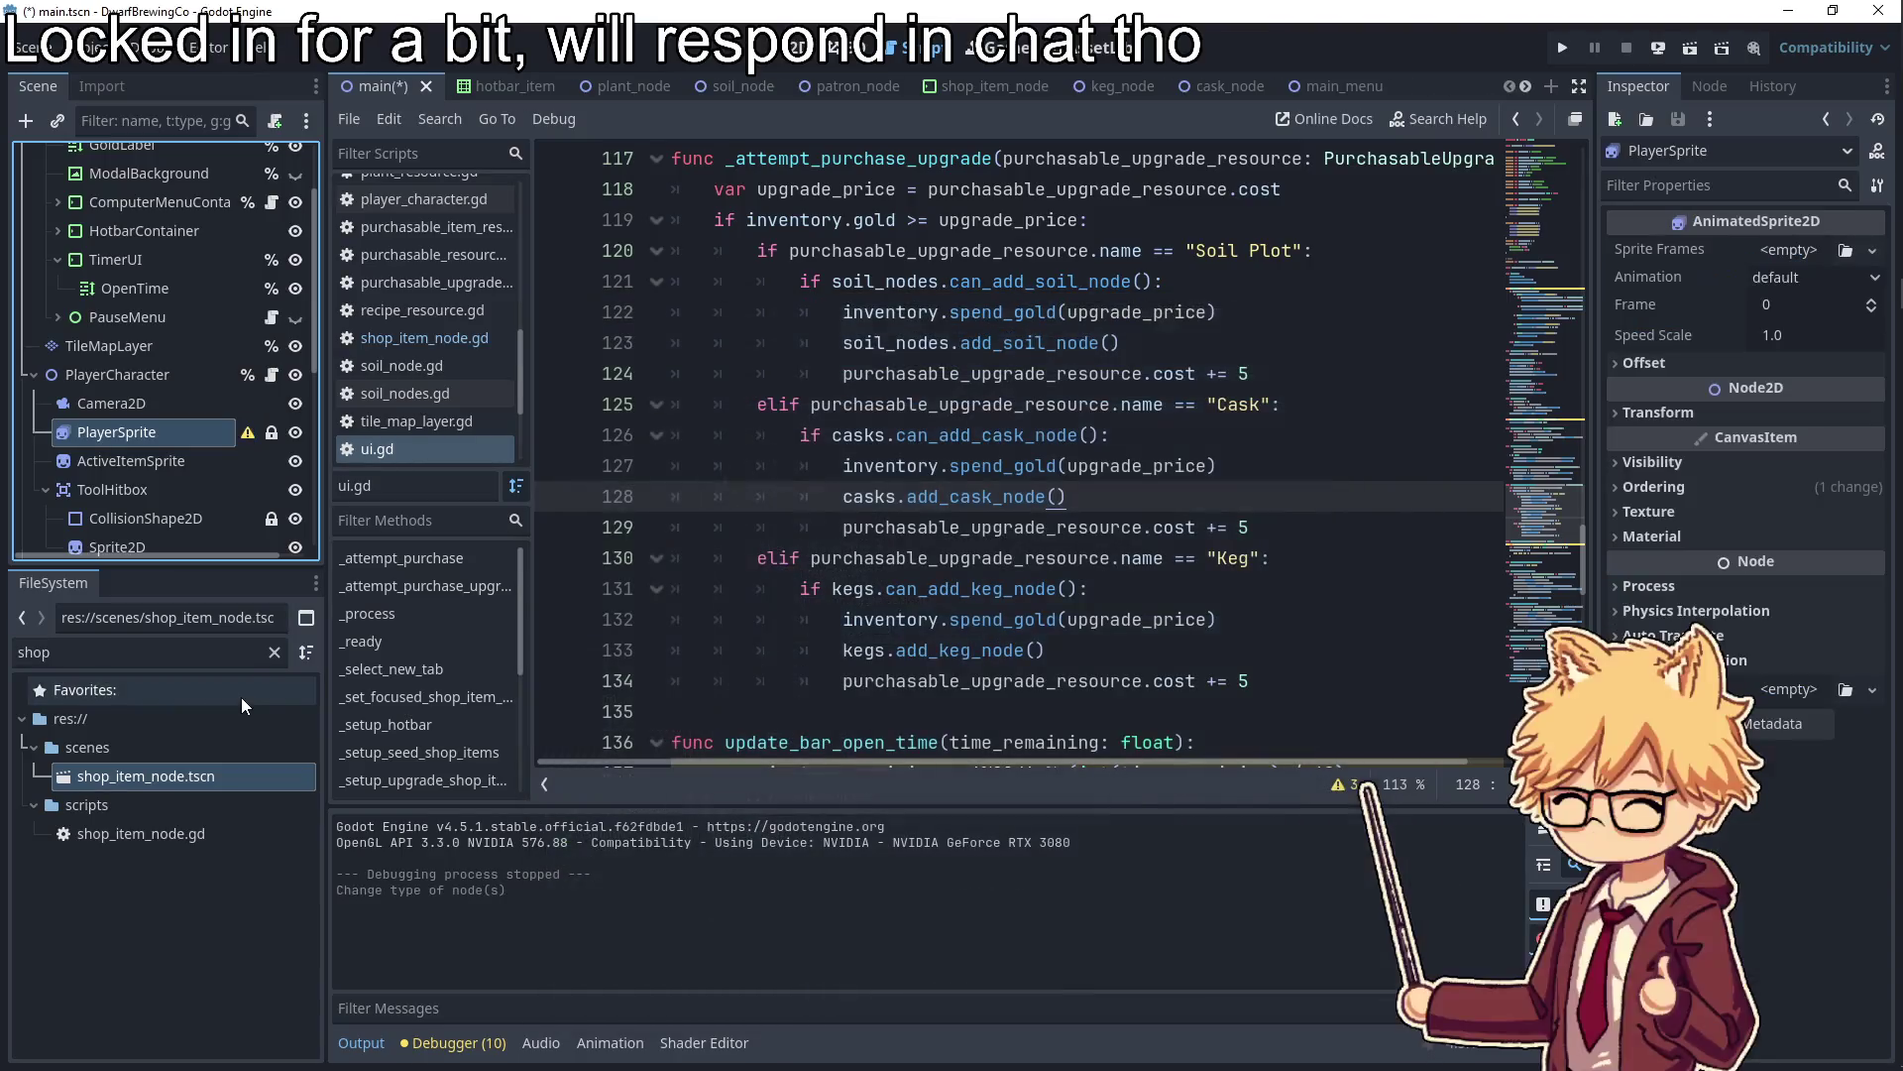
pyautogui.click(1814, 252)
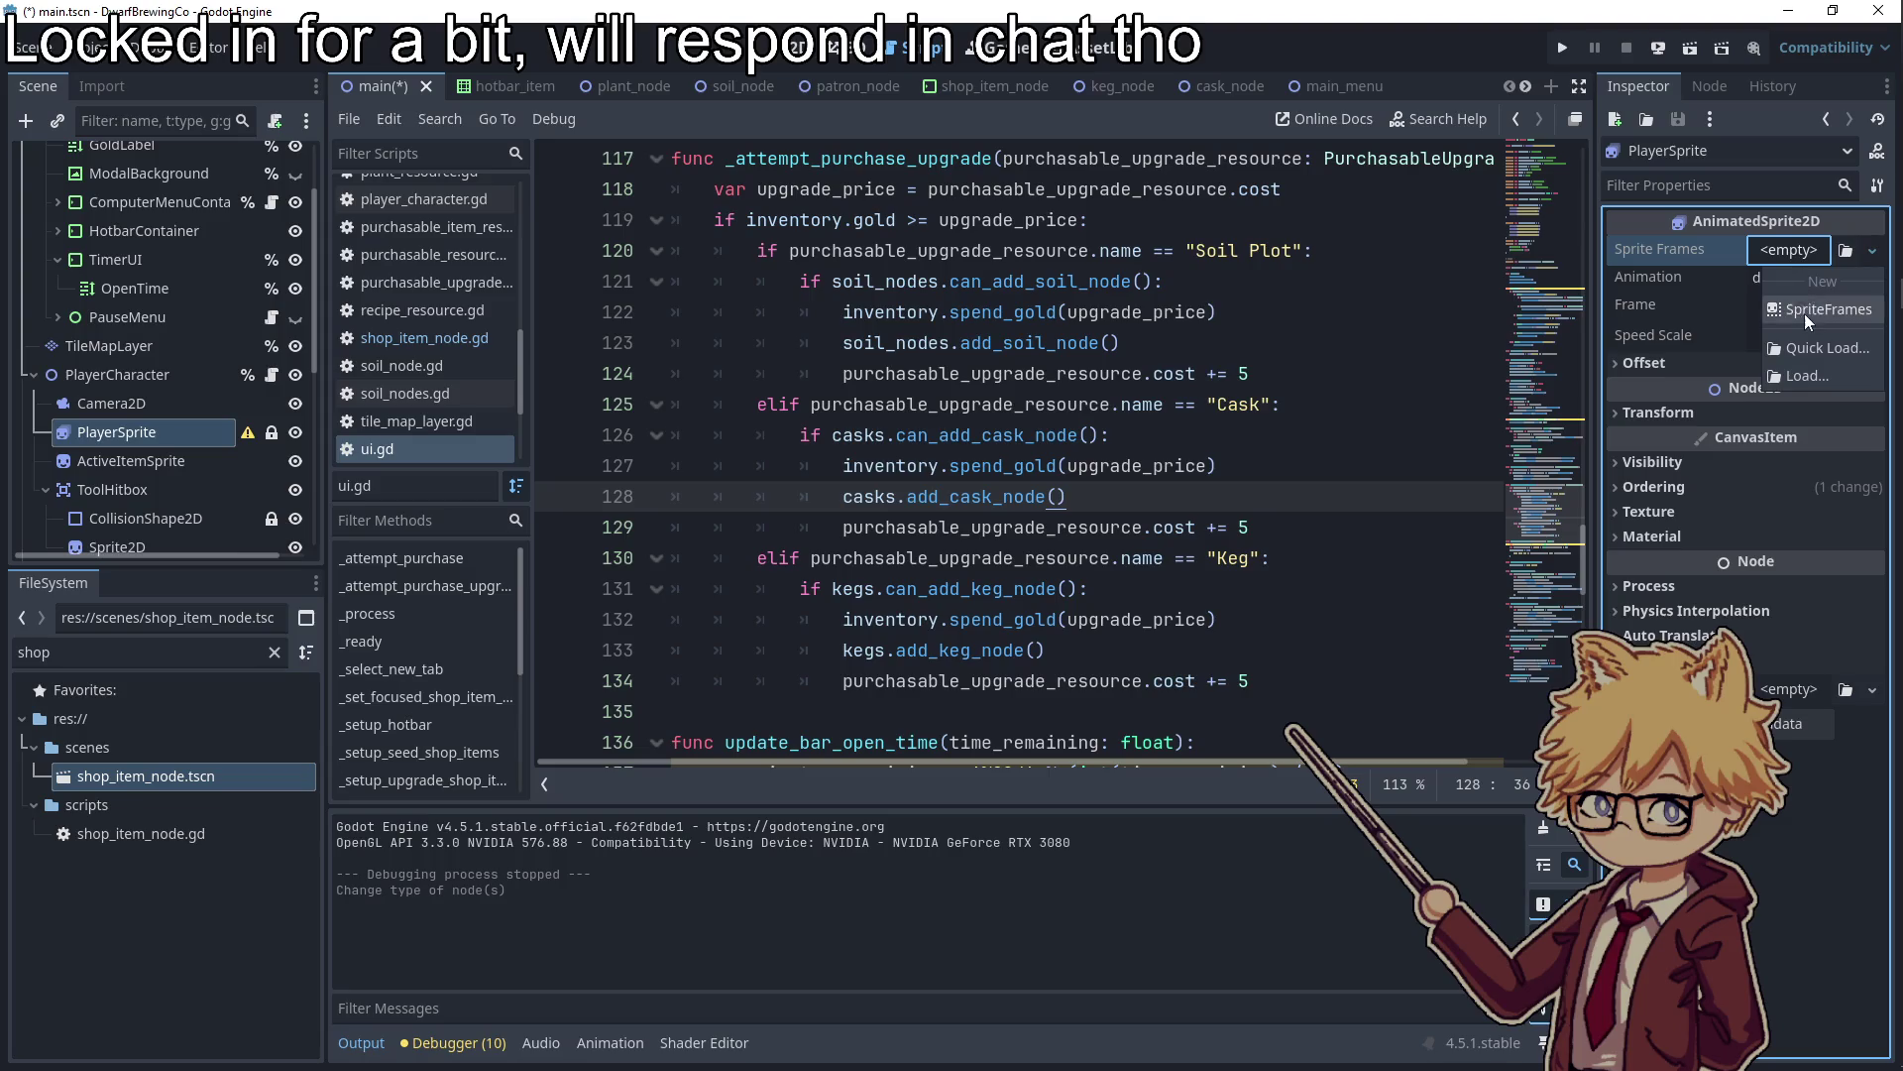
pyautogui.click(1804, 313)
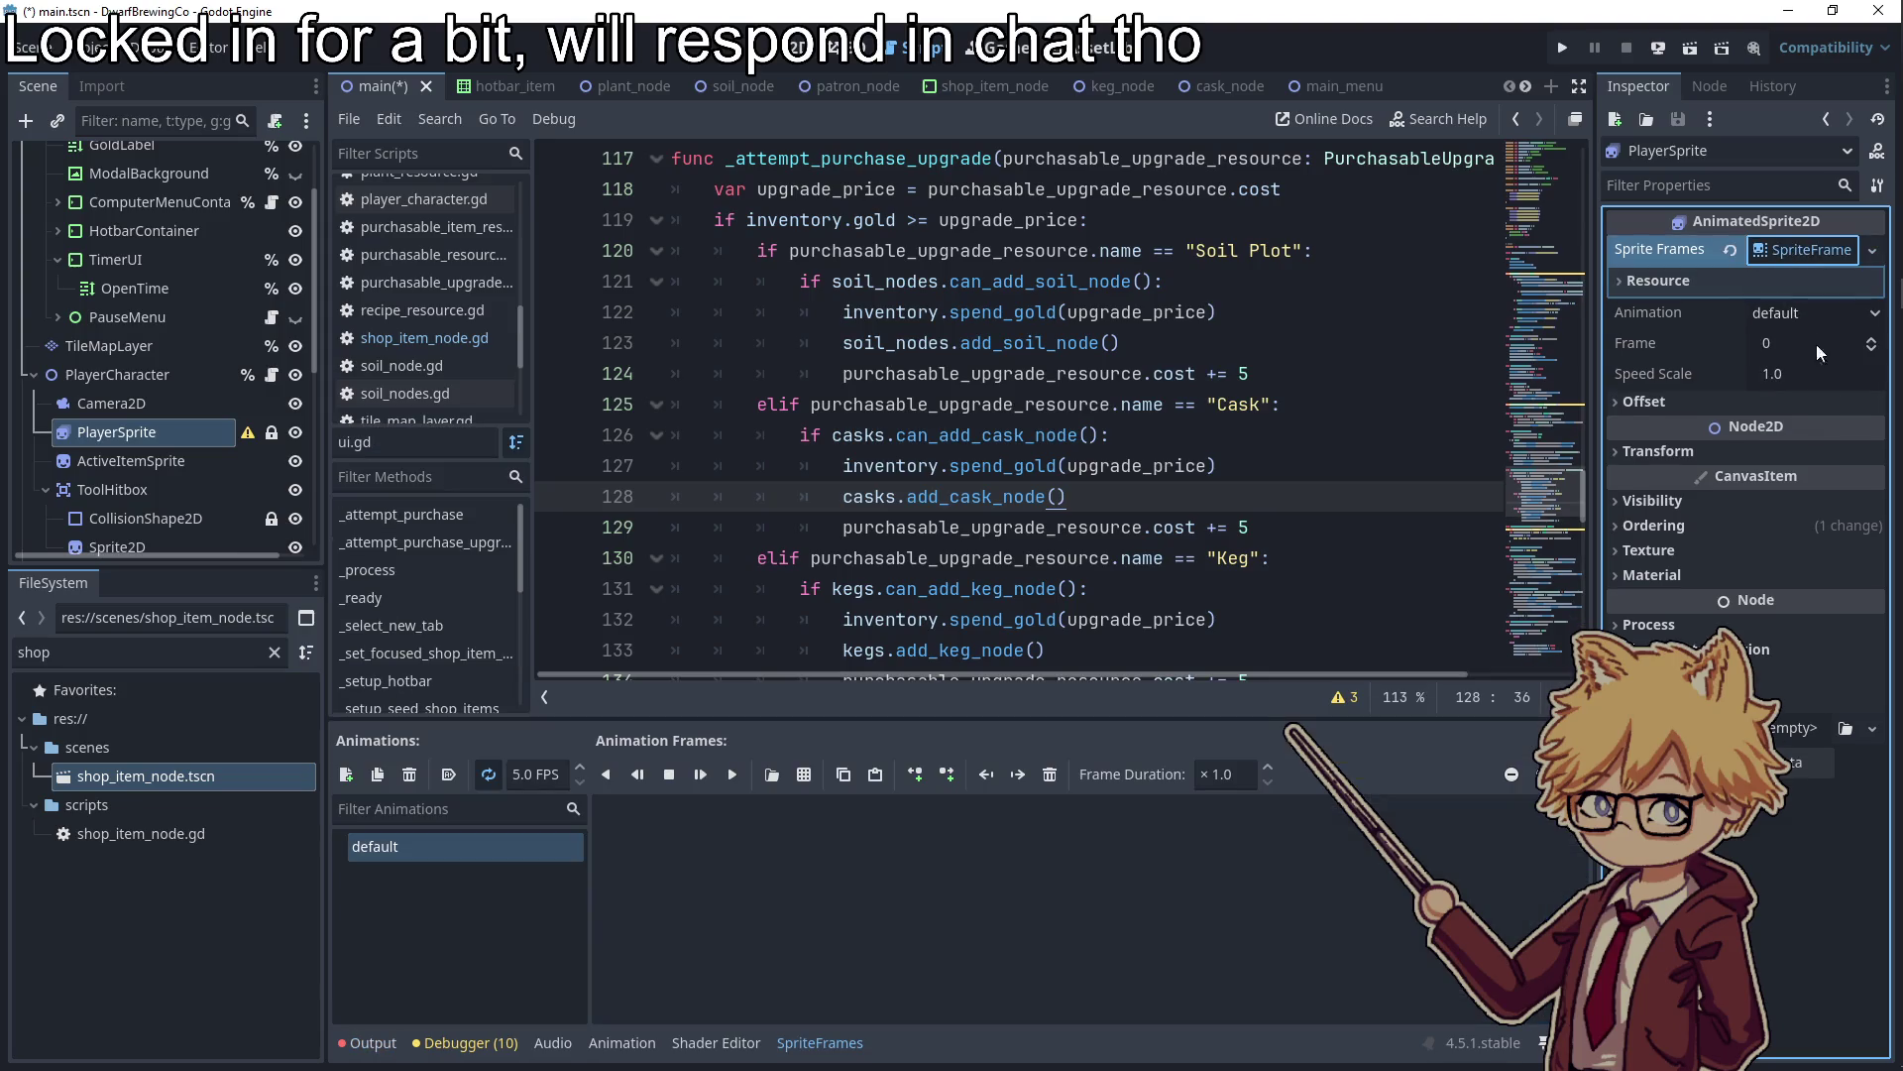
pyautogui.click(1791, 283)
# Make the default animation autoplay and load assets/item_sprites/character-sprite.png as a sprite sheet
pyautogui.click(414, 938)
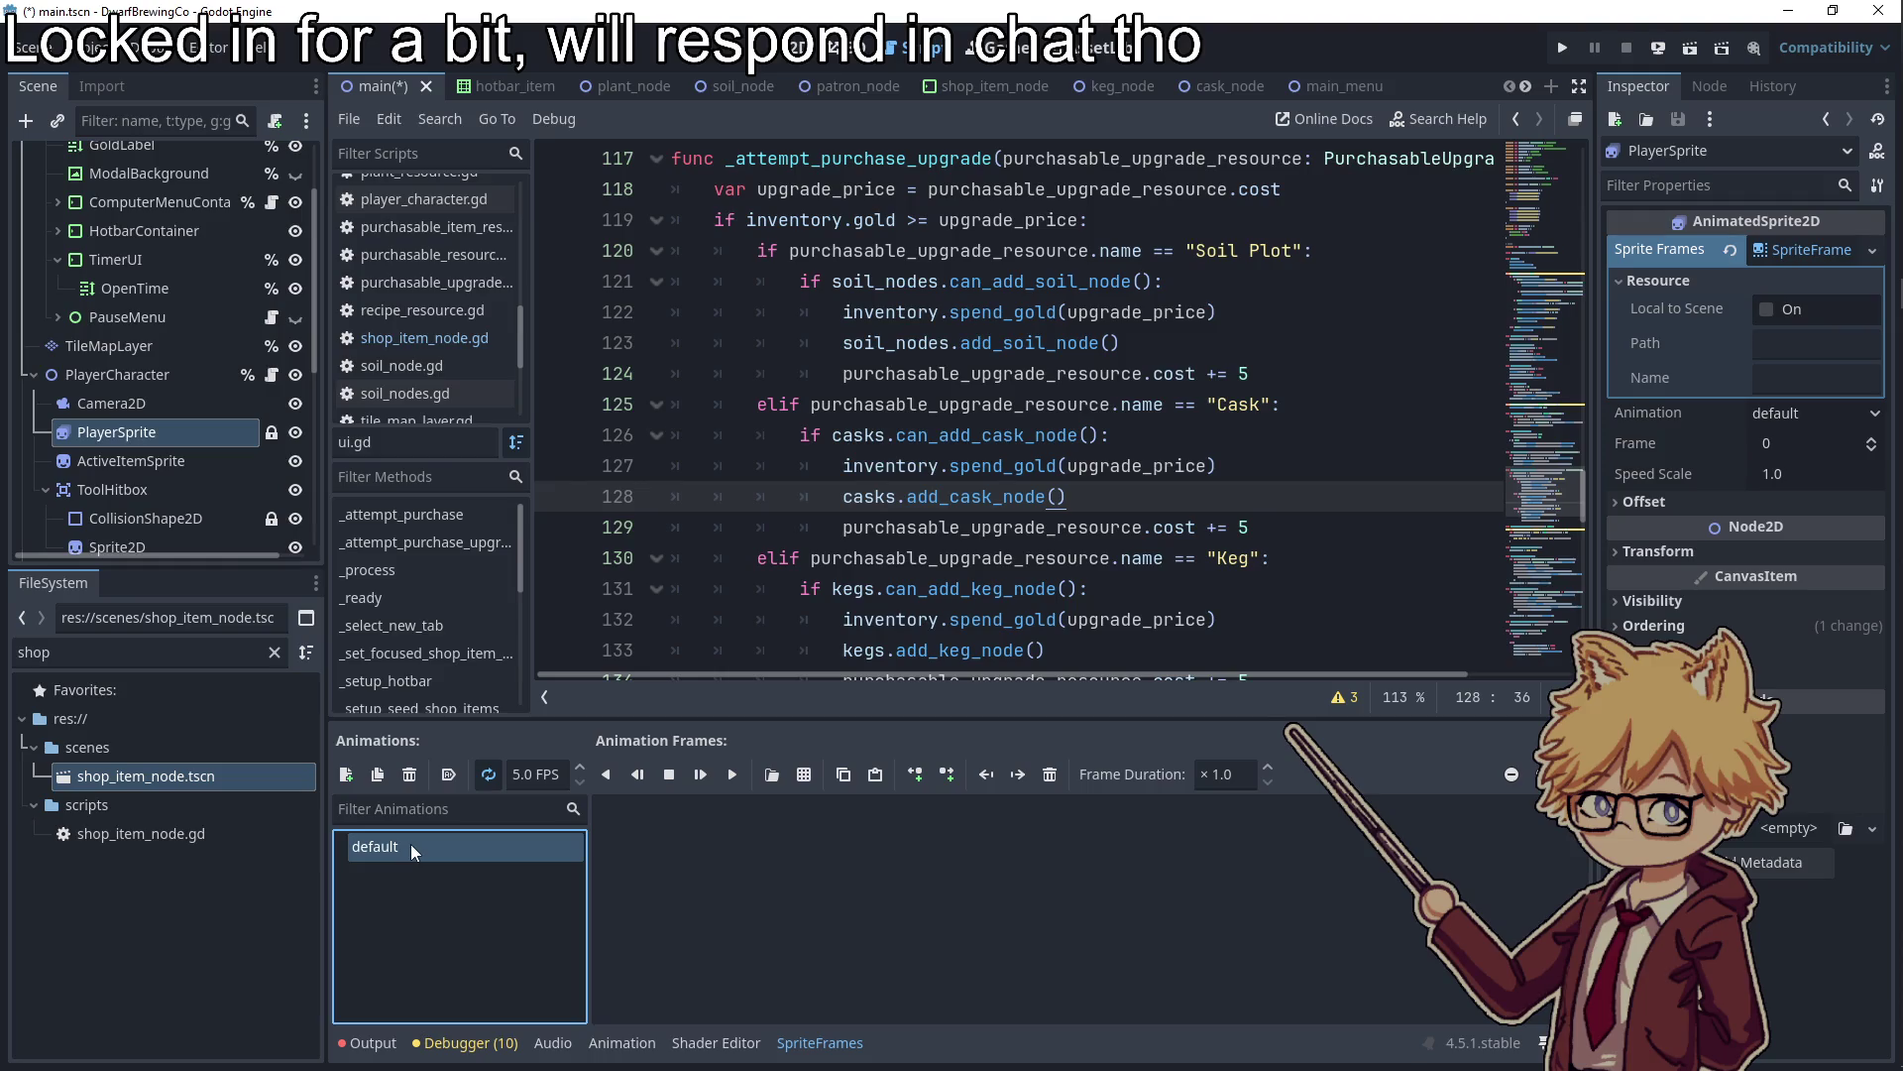
pyautogui.click(448, 774)
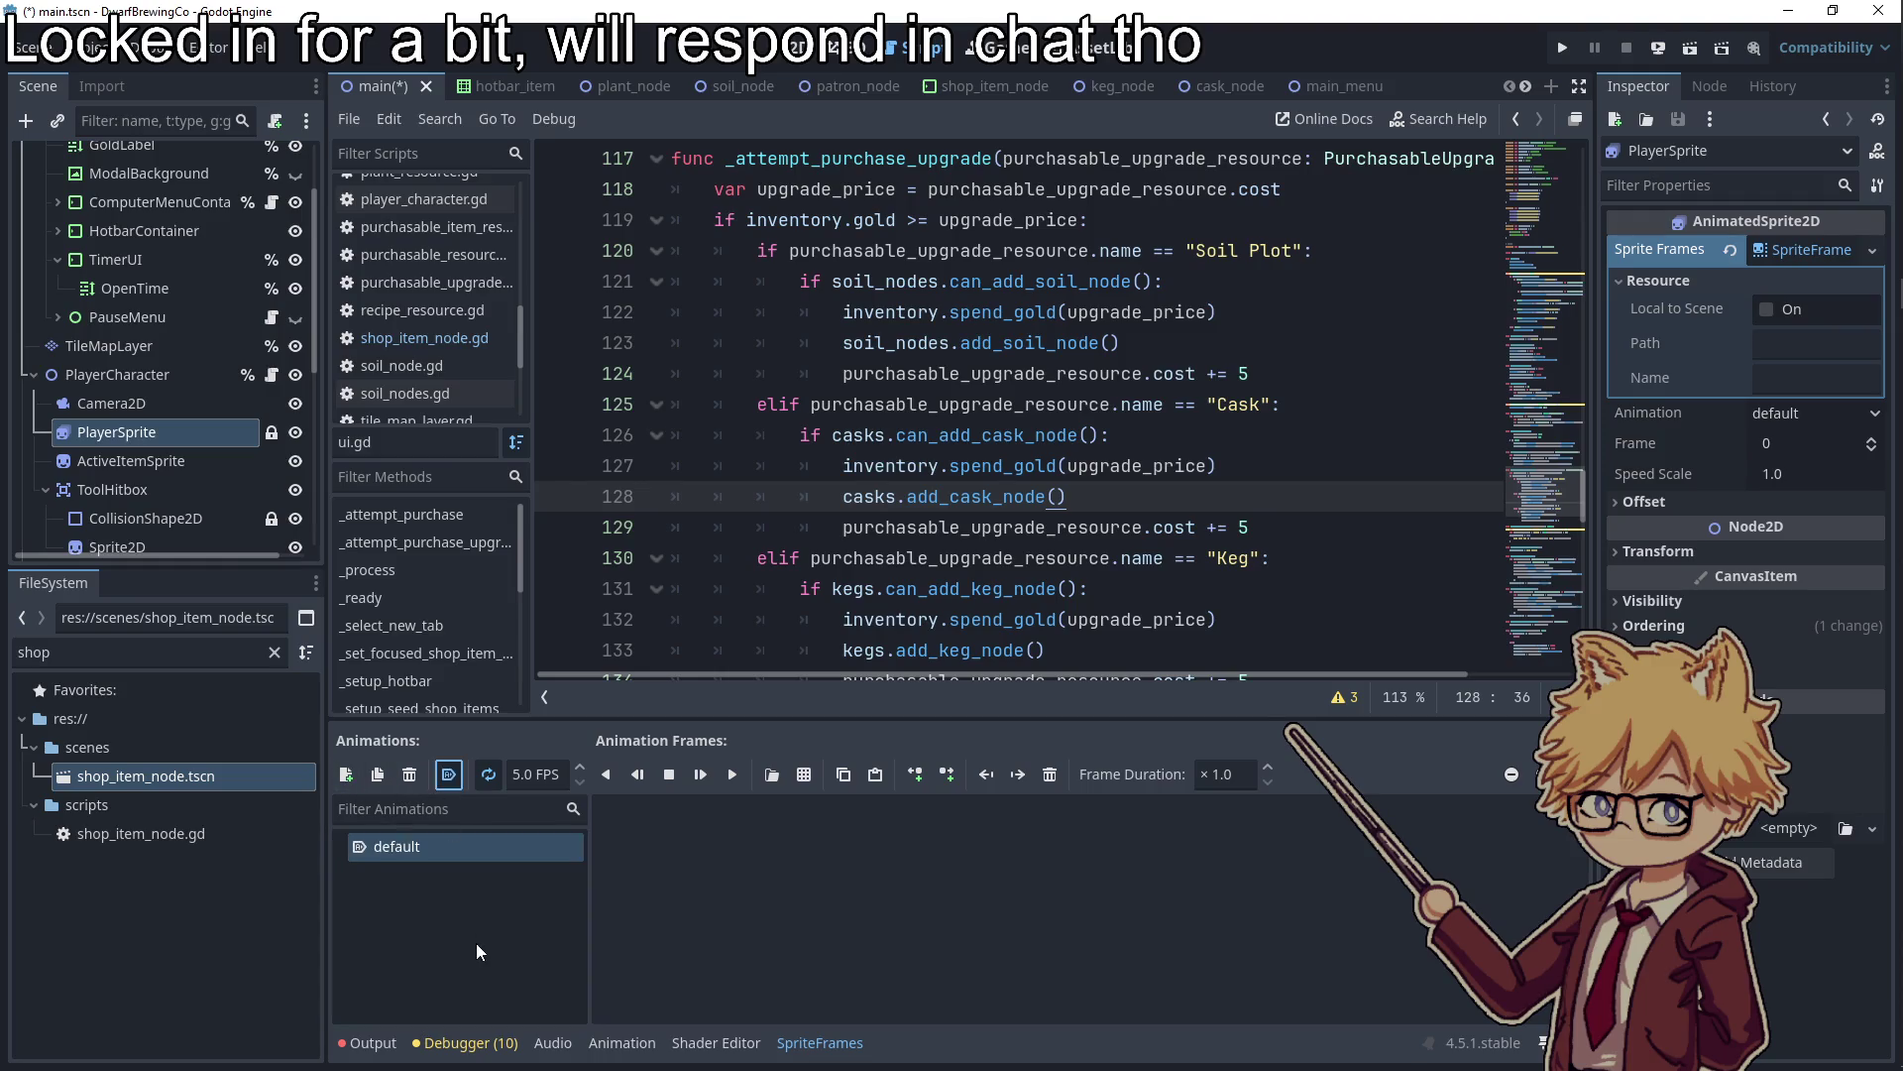
pyautogui.click(804, 774)
pyautogui.doubleClick(668, 331)
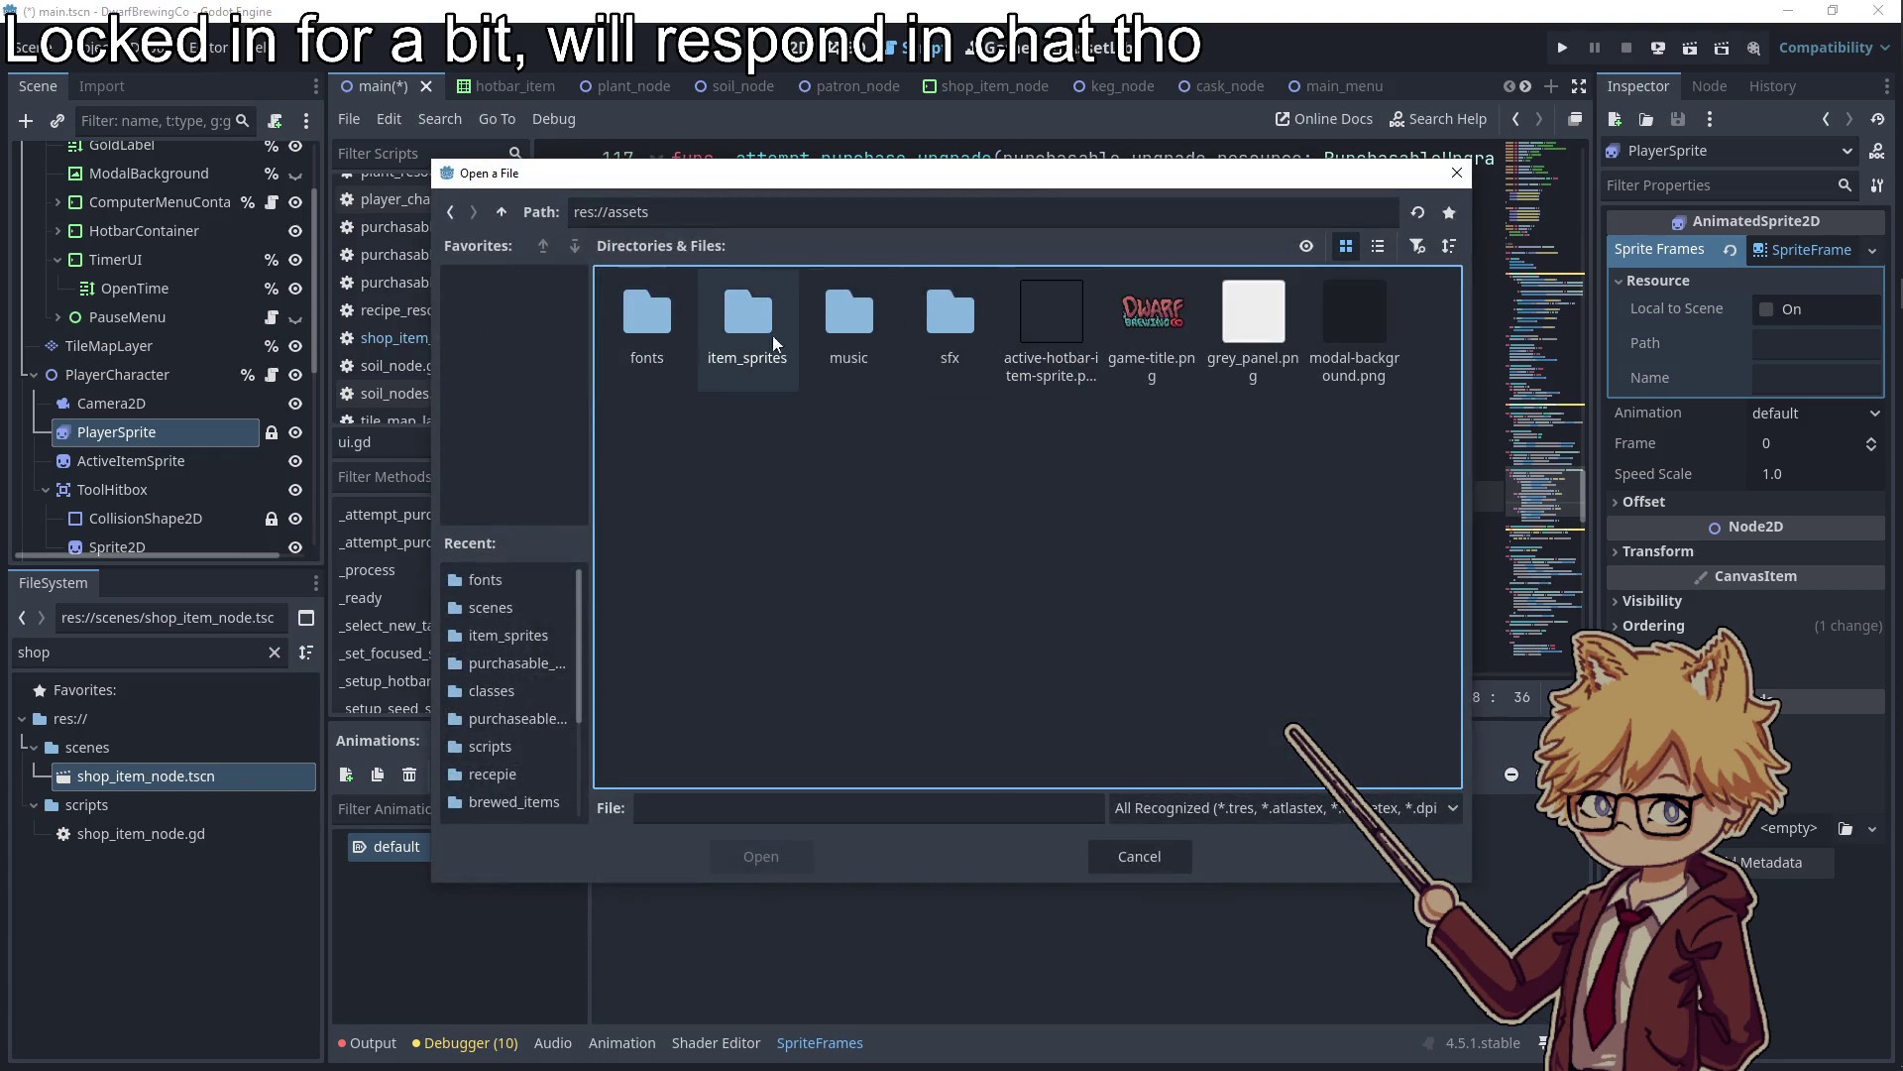
pyautogui.doubleClick(749, 324)
pyautogui.doubleClick(741, 329)
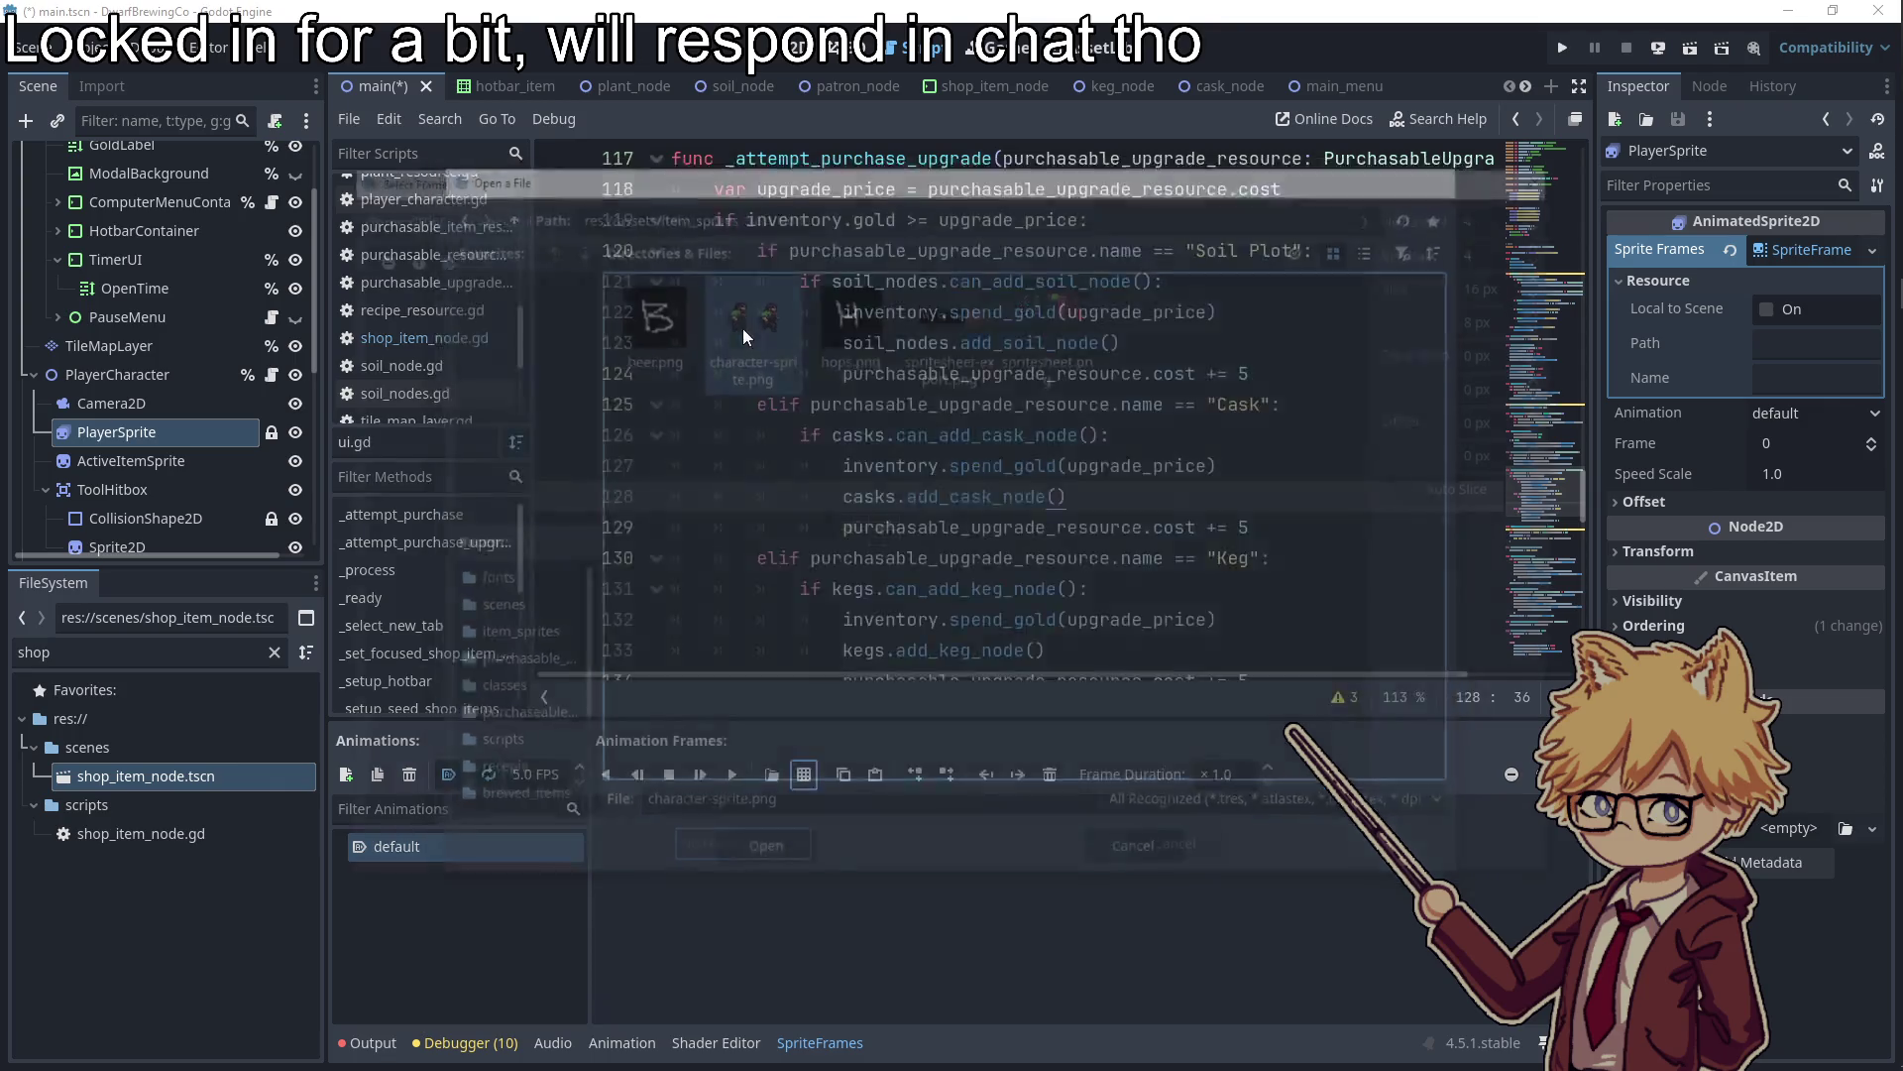
# Set the sheet grid to 2 columns and add the first character frame to the default animation
pyautogui.click(1522, 208)
pyautogui.write('2')
pyautogui.press('Tab')
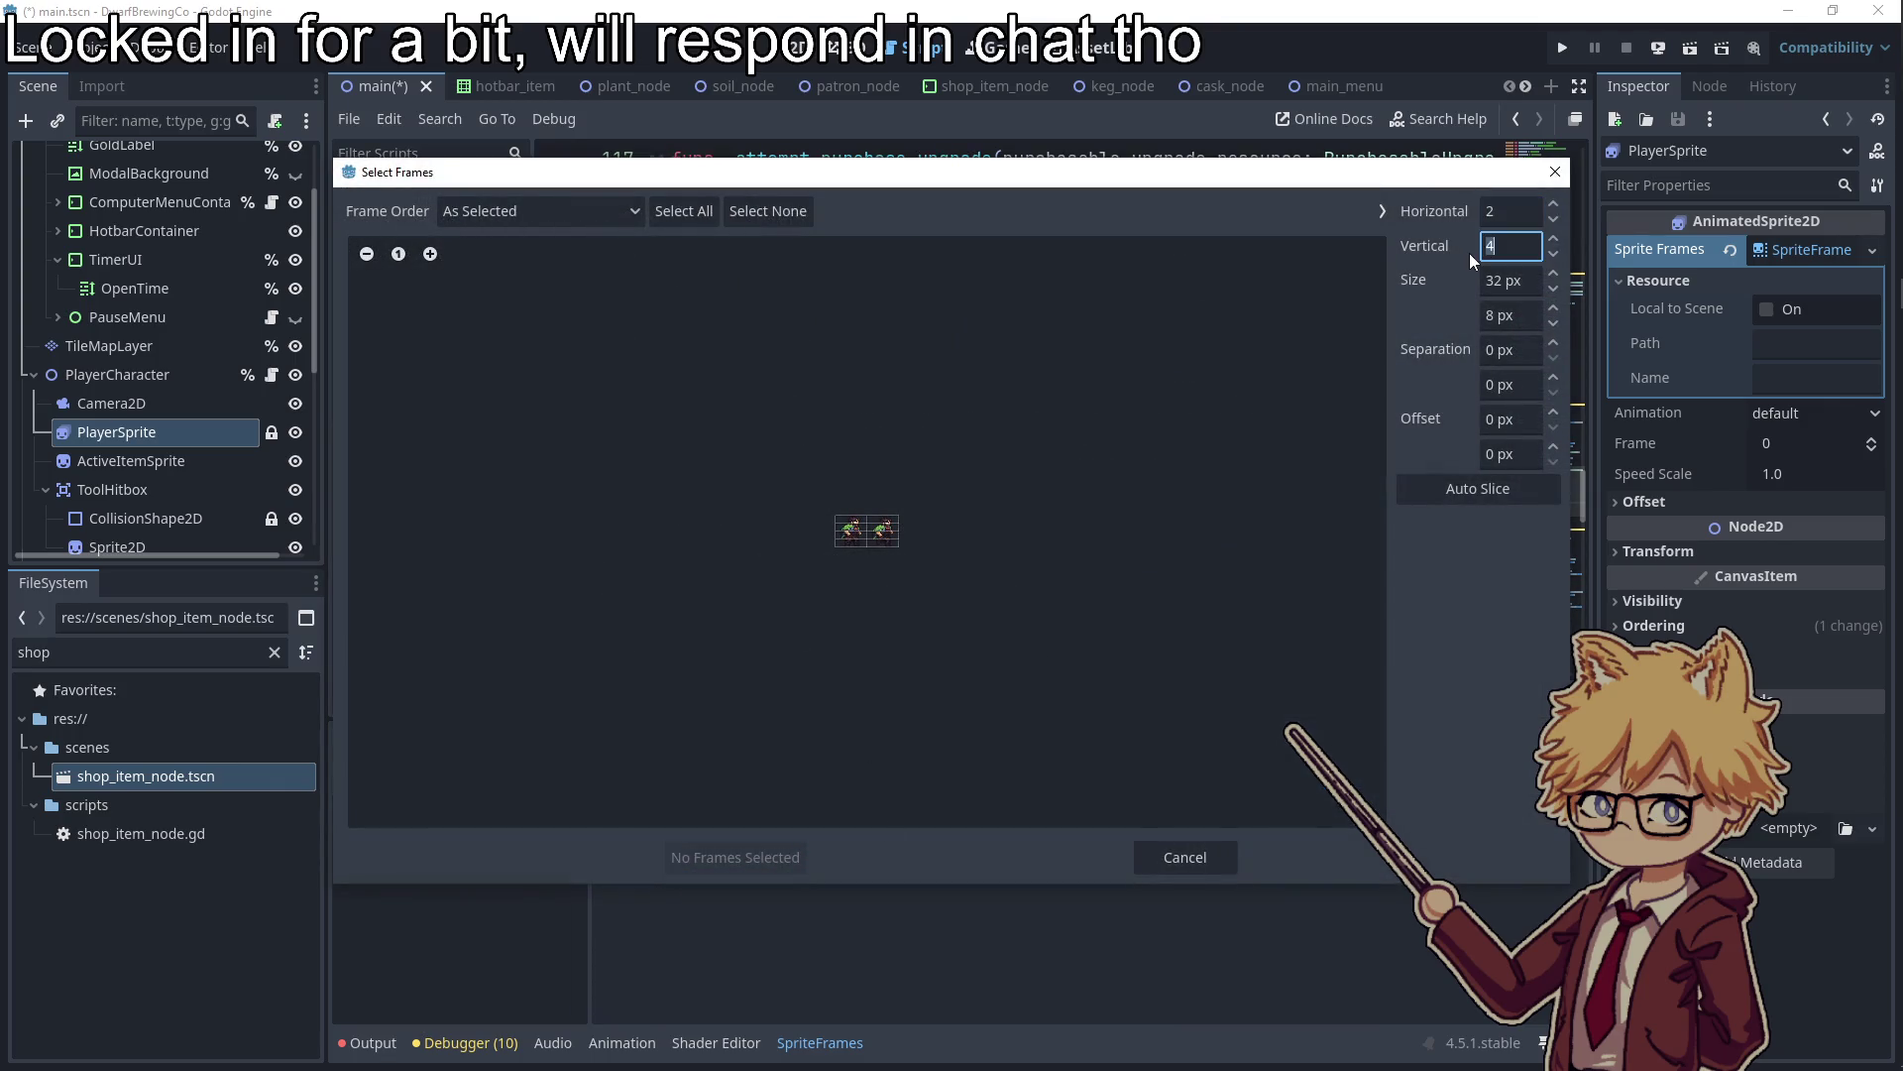
pyautogui.press('Tab')
pyautogui.click(879, 533)
pyautogui.click(735, 857)
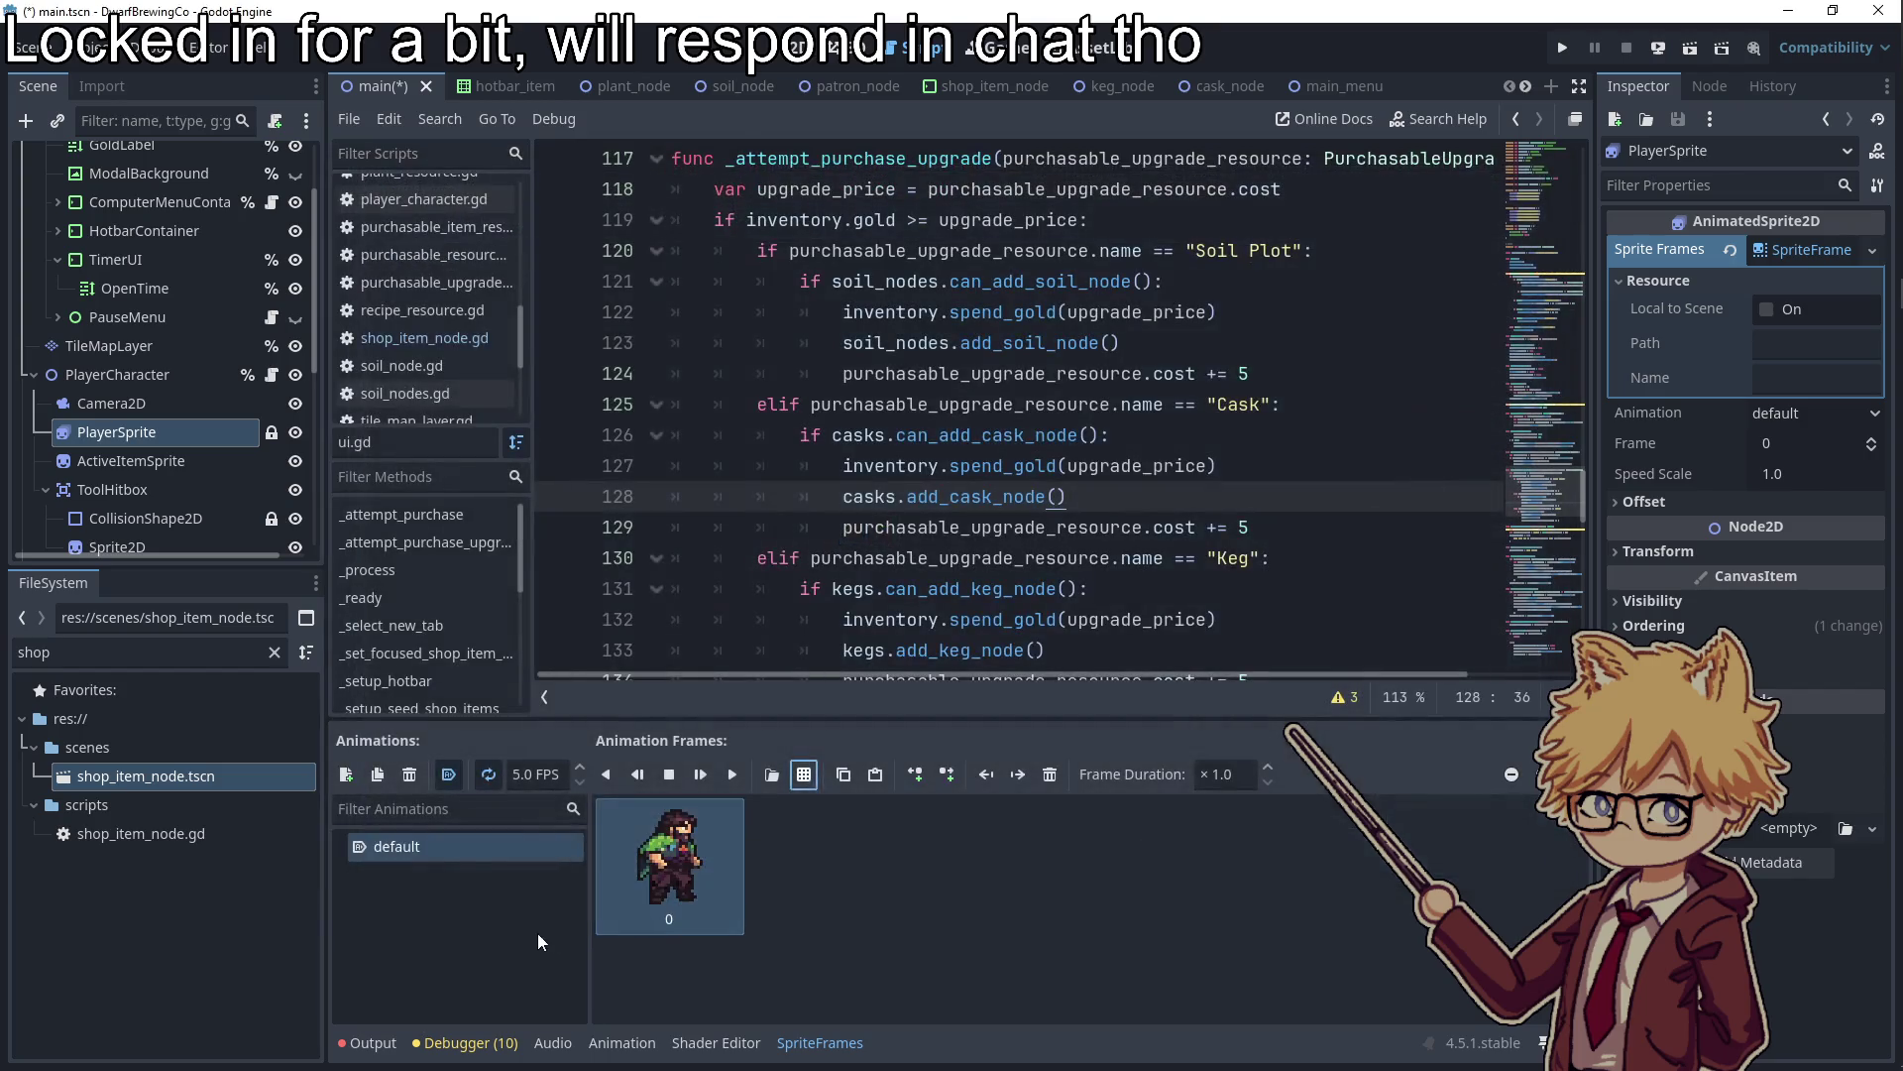
# Add a new animation named 'walking' and select its playback speed field
pyautogui.click(346, 775)
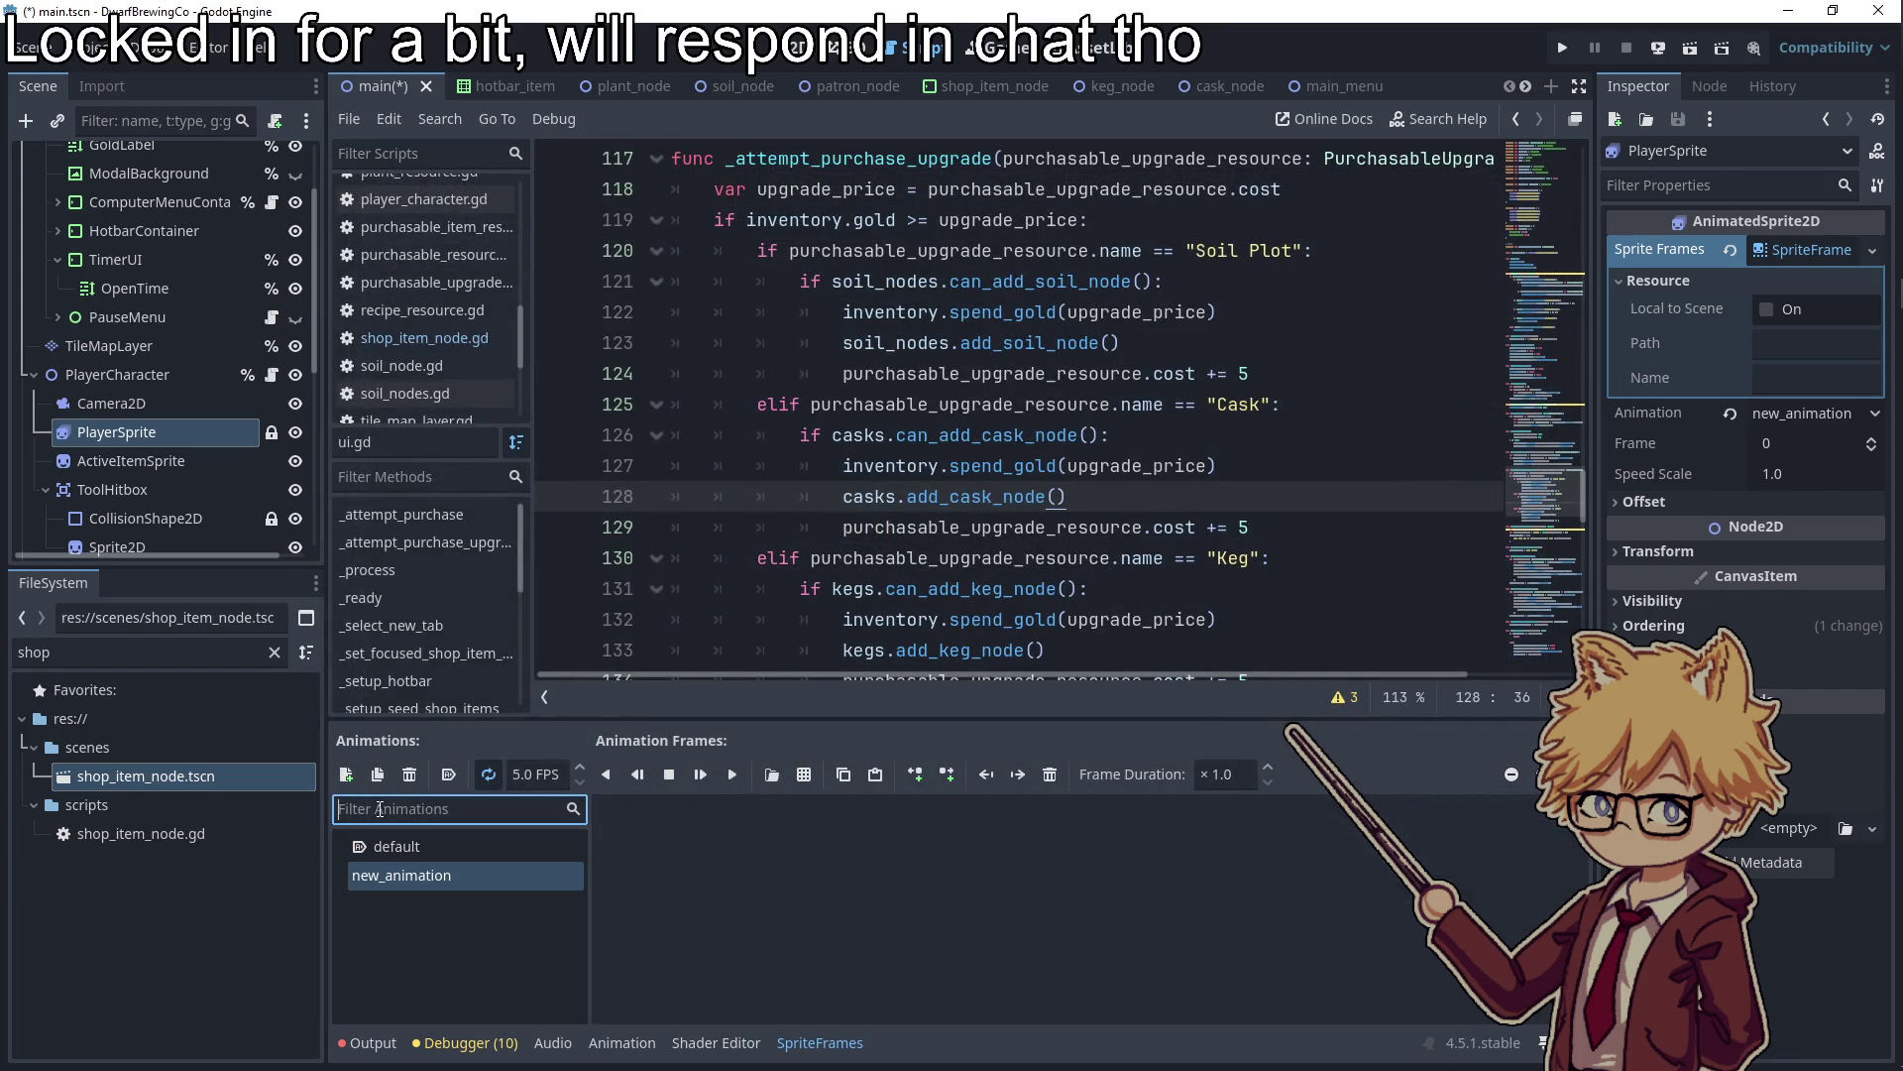
pyautogui.doubleClick(414, 879)
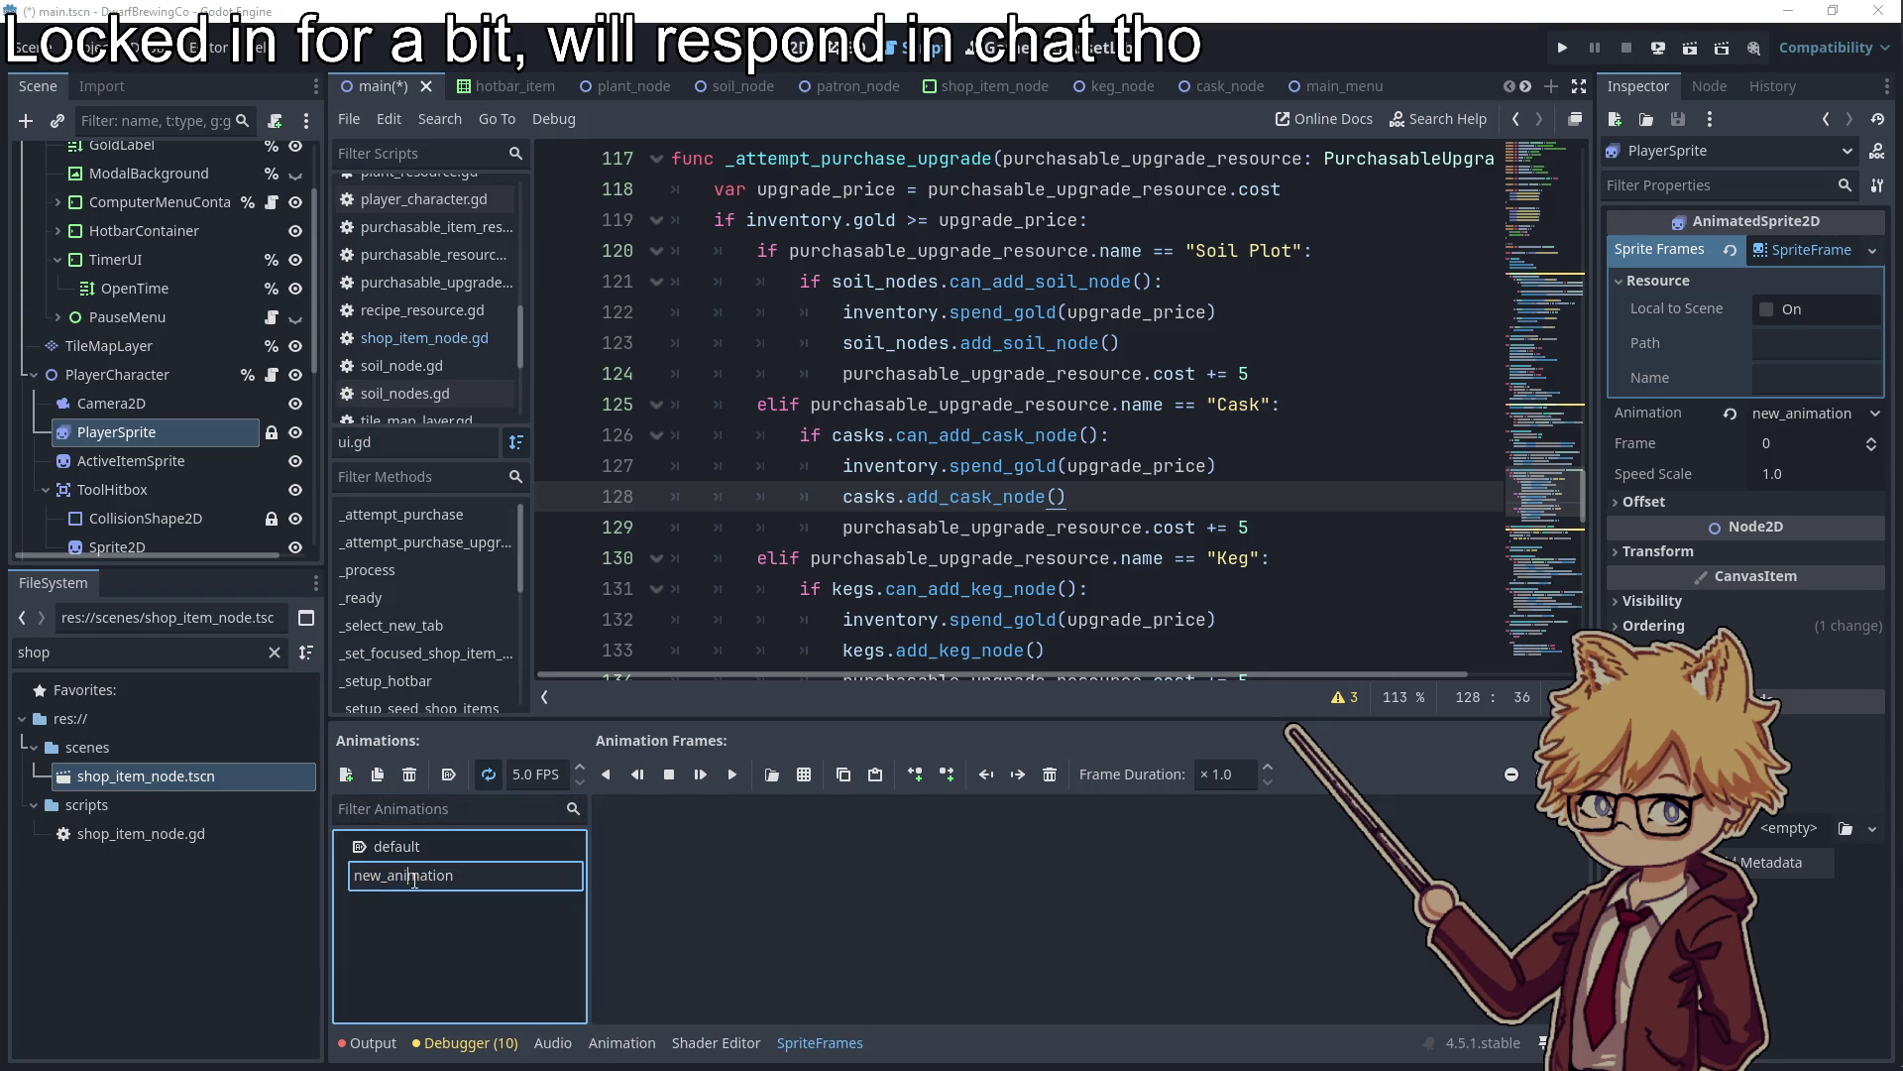
pyautogui.write('walking')
pyautogui.press('Return')
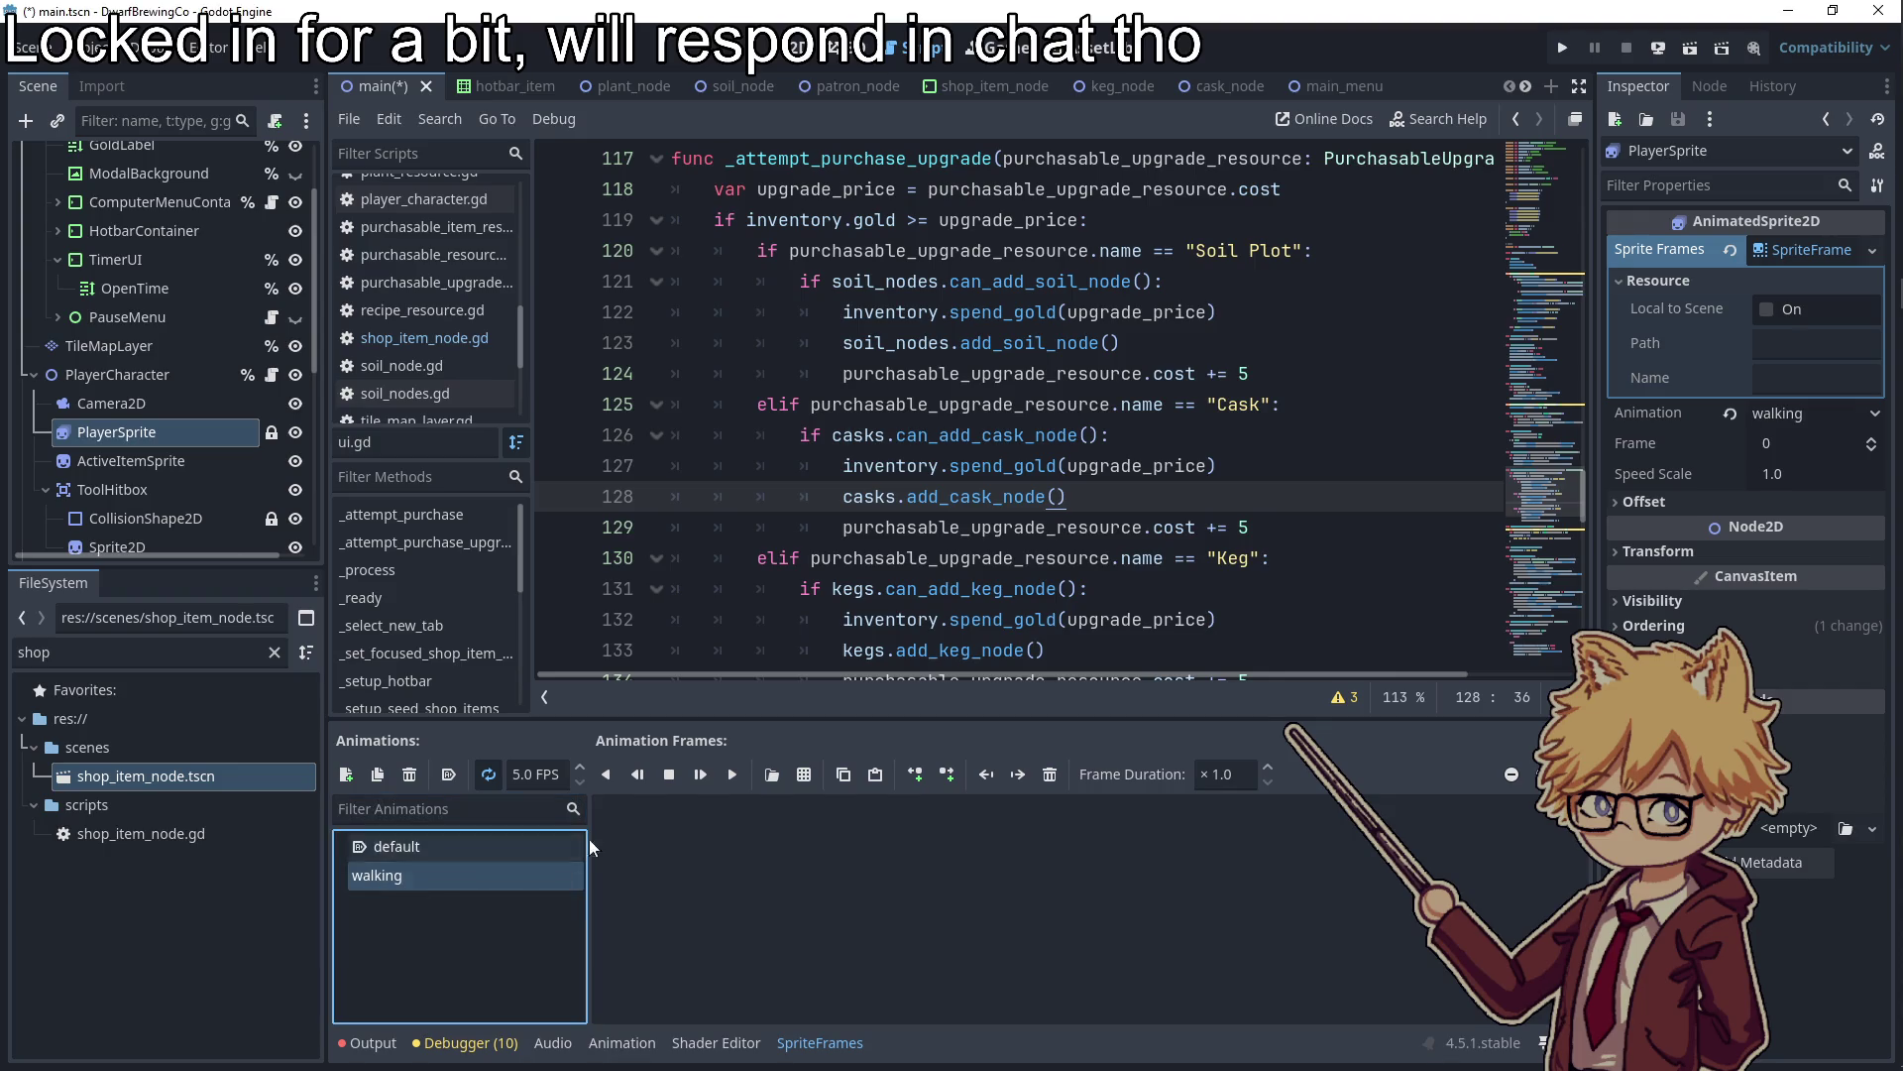
pyautogui.click(515, 772)
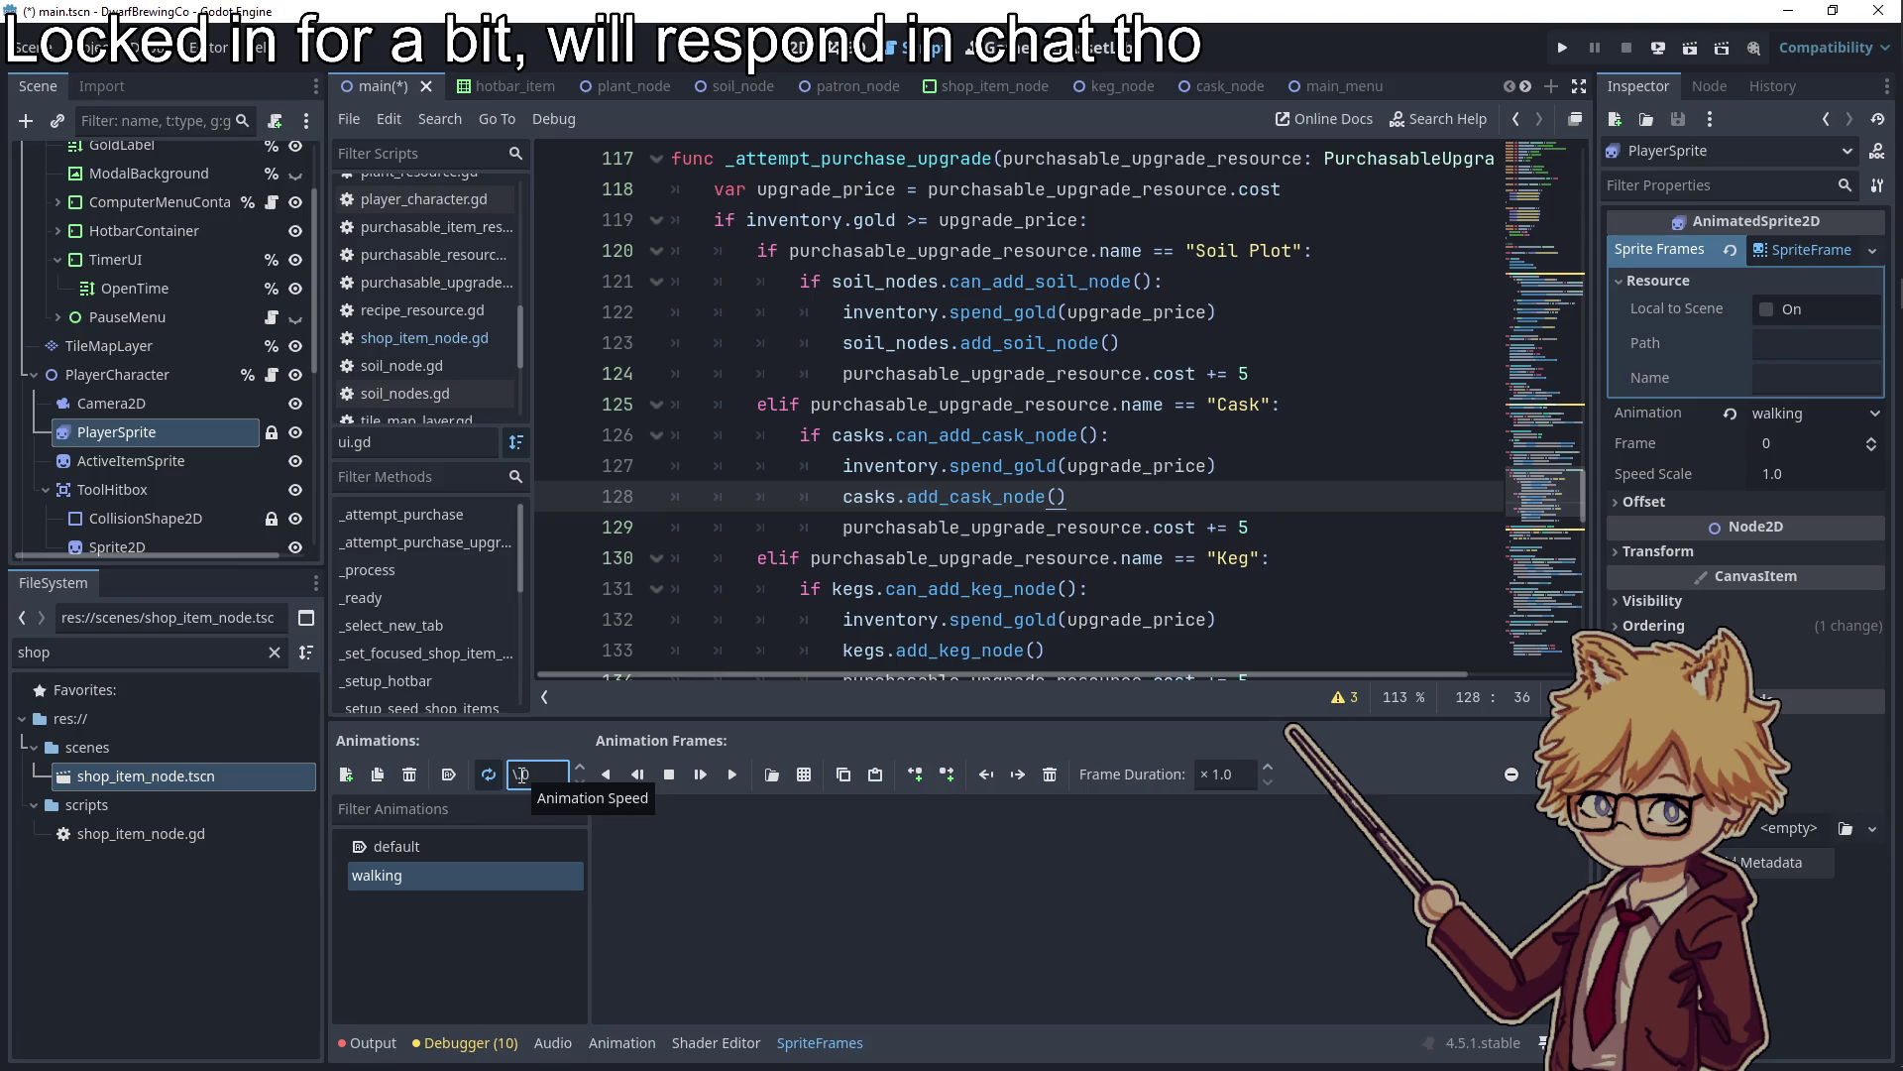
# Add both frames of character-sprite.png to the walking animation and view the 2D scene
pyautogui.click(804, 774)
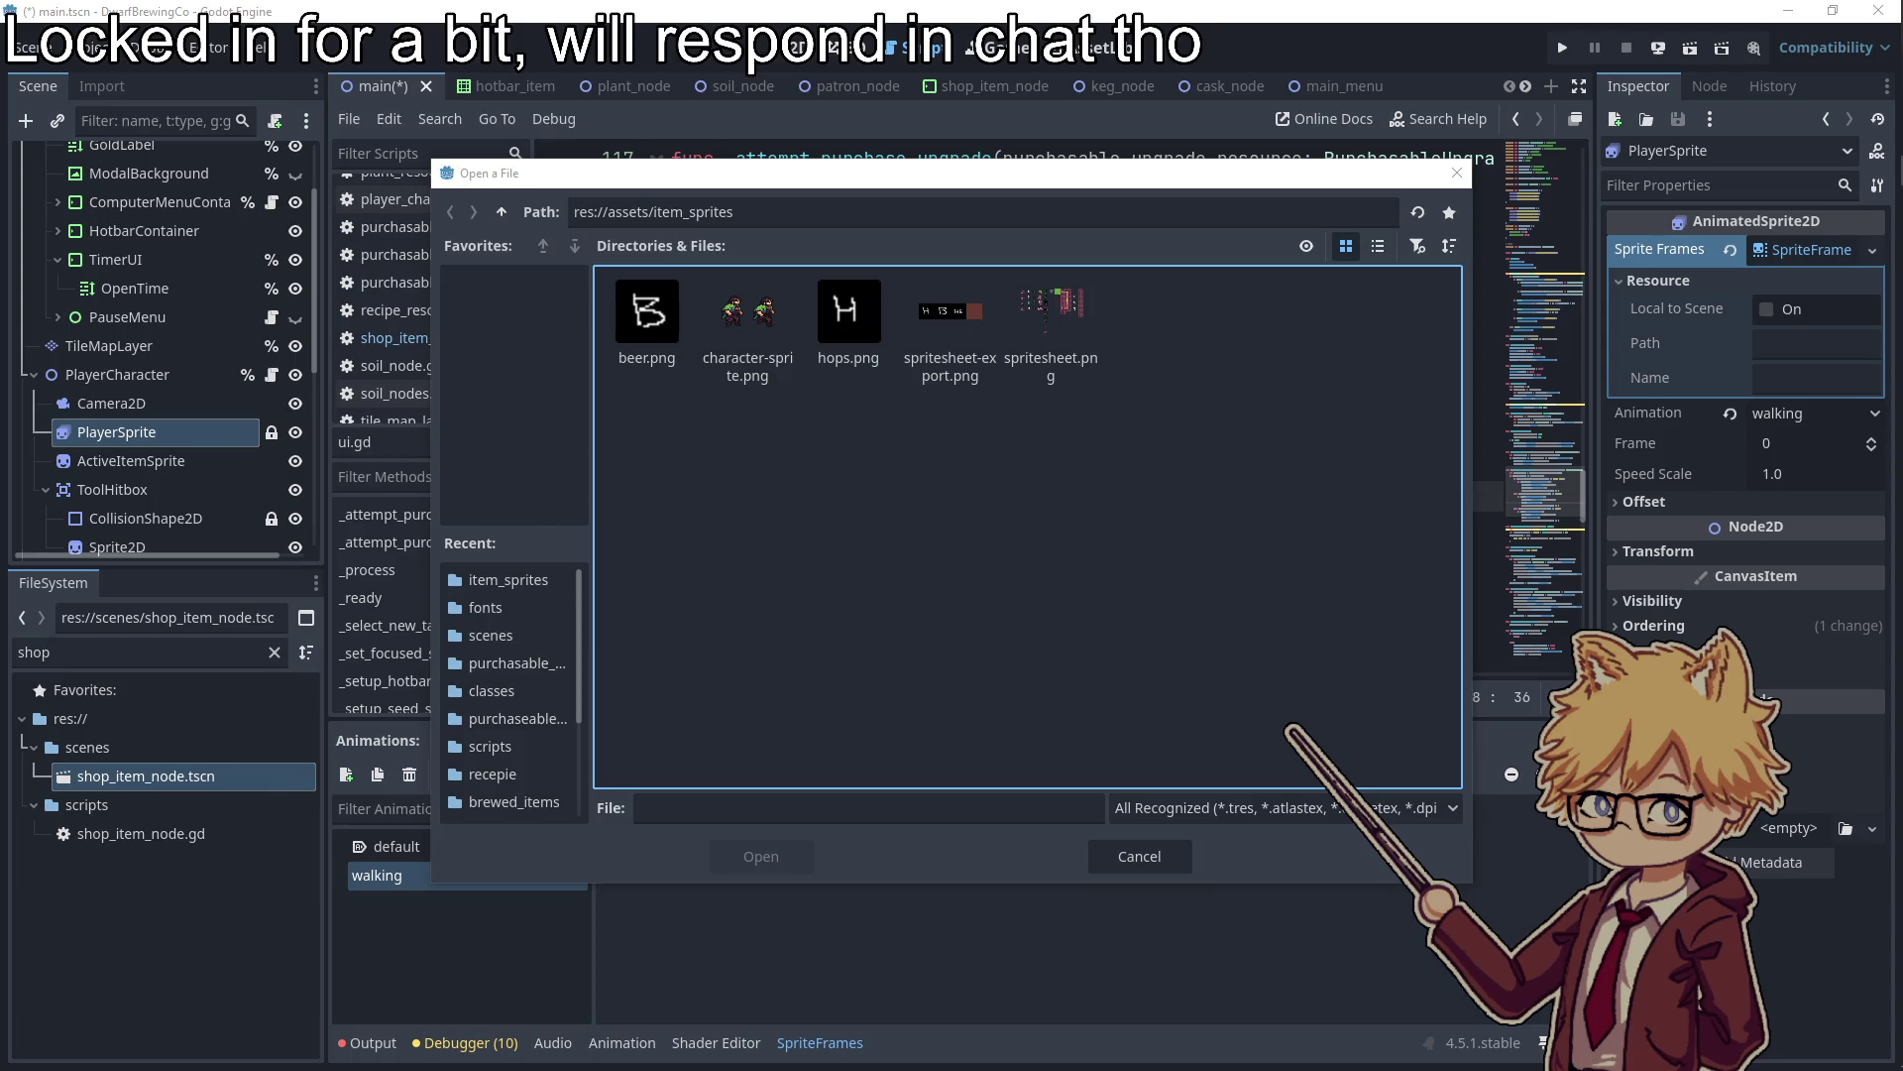
pyautogui.doubleClick(753, 342)
pyautogui.moveTo(850, 531); pyautogui.dragTo(895, 535)
pyautogui.click(742, 859)
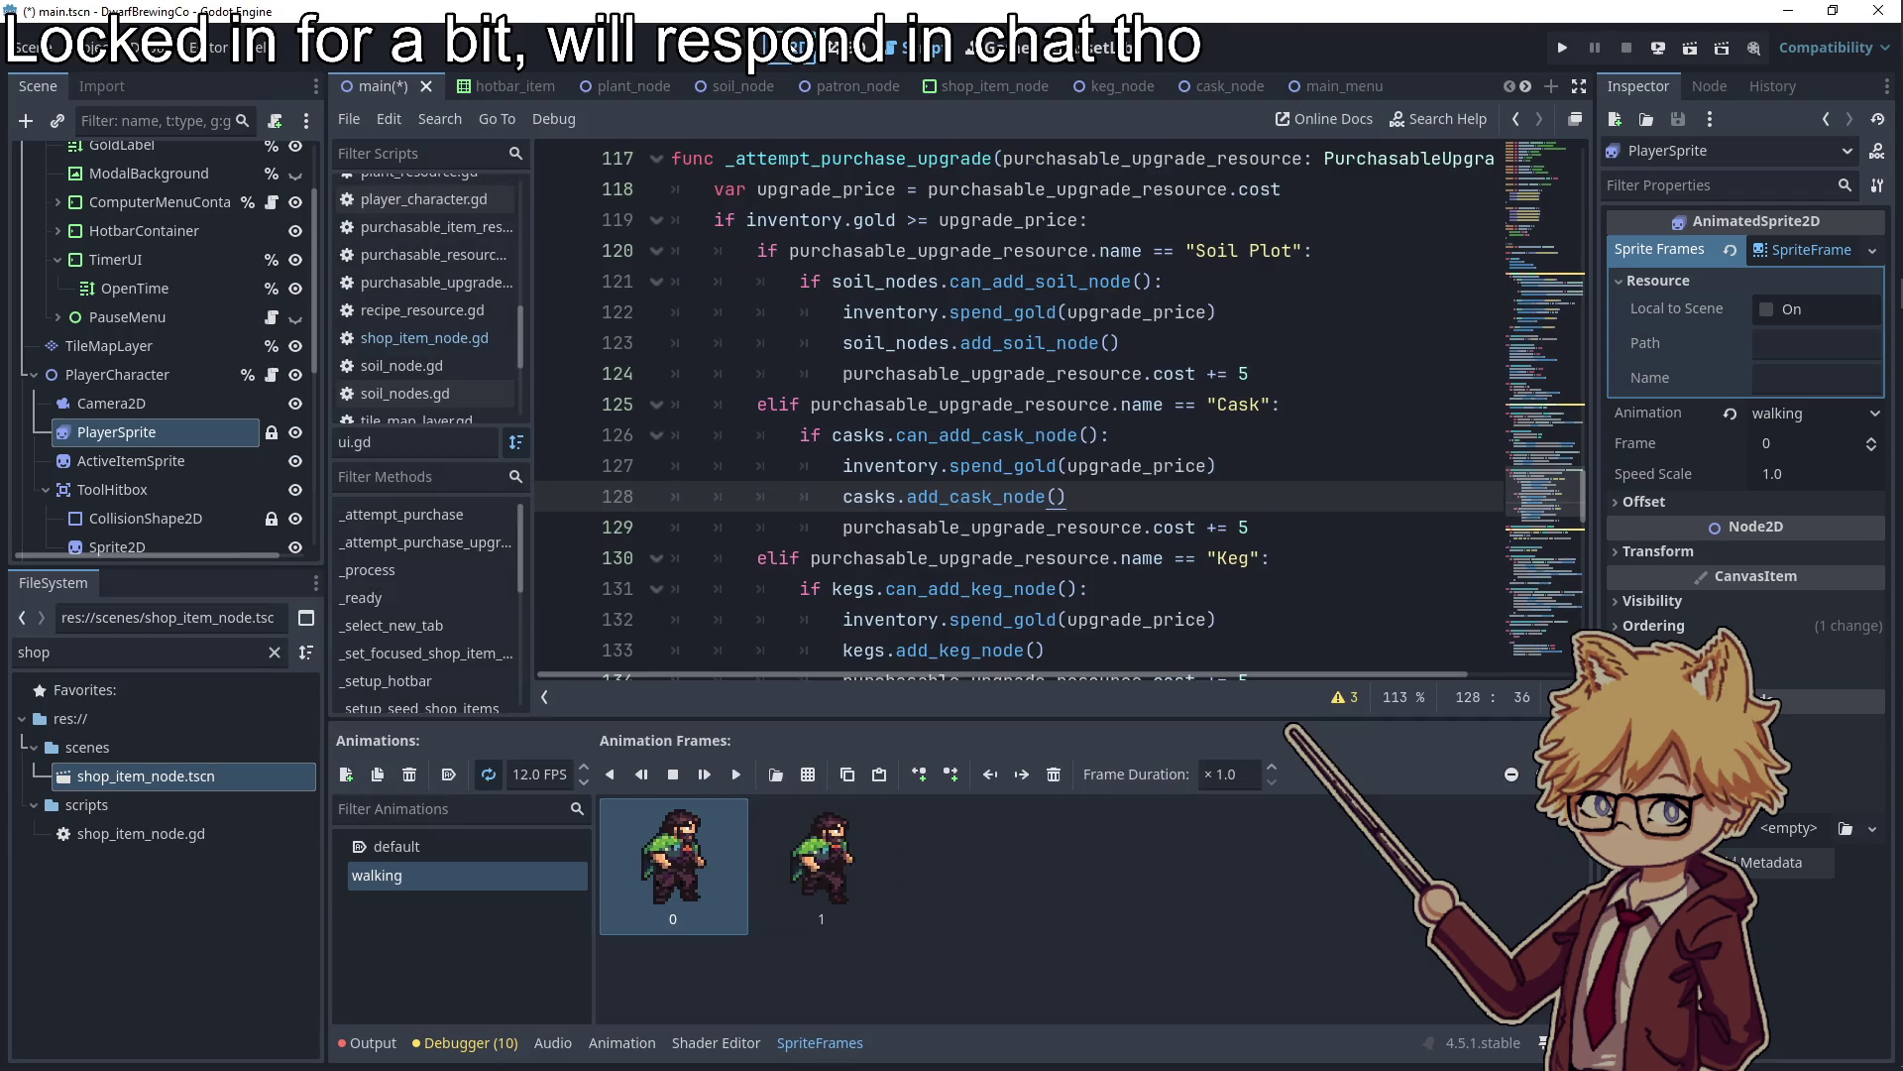
pyautogui.hotkey('ctrl', 'F1')
pyautogui.scroll(10, 736, 296)
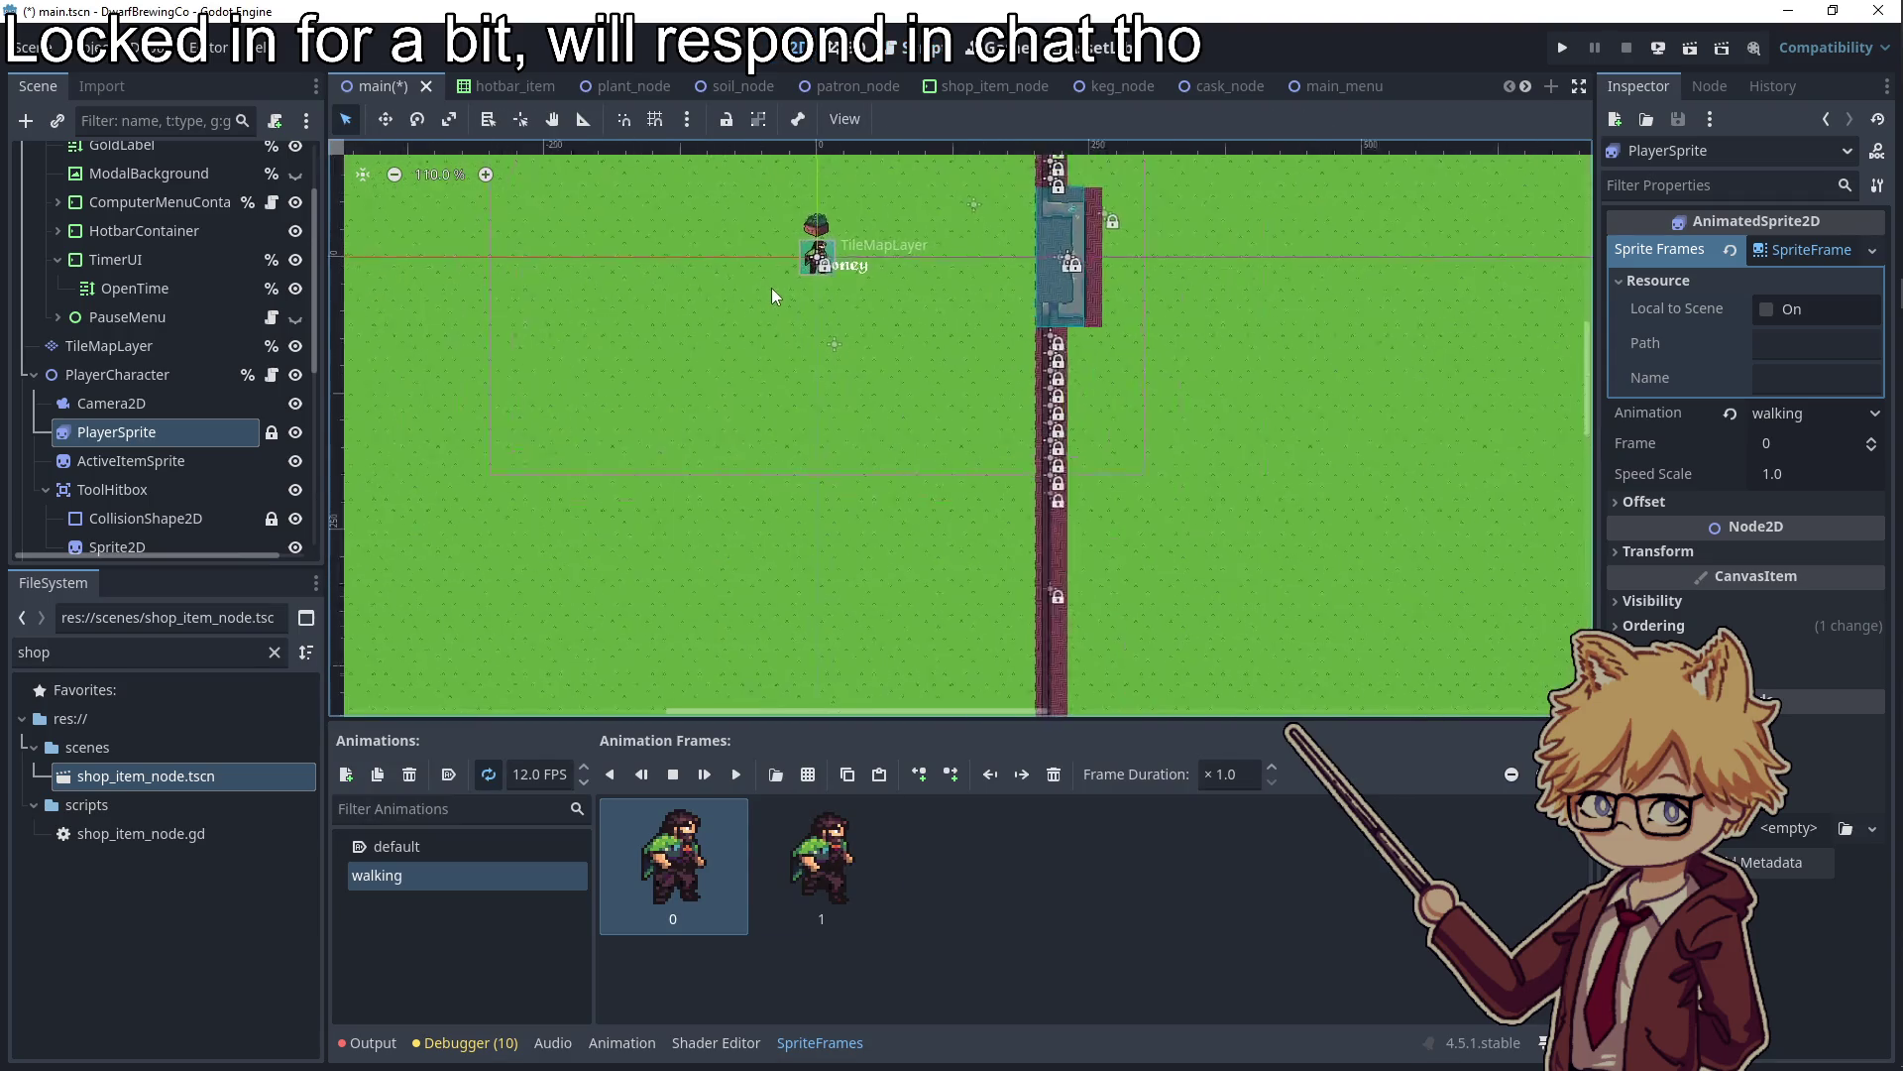
# Preview the walking animation, trying 8, 6 and 7 FPS before settling on 8 FPS
pyautogui.moveTo(780, 387); pyautogui.dragTo(721, 749)
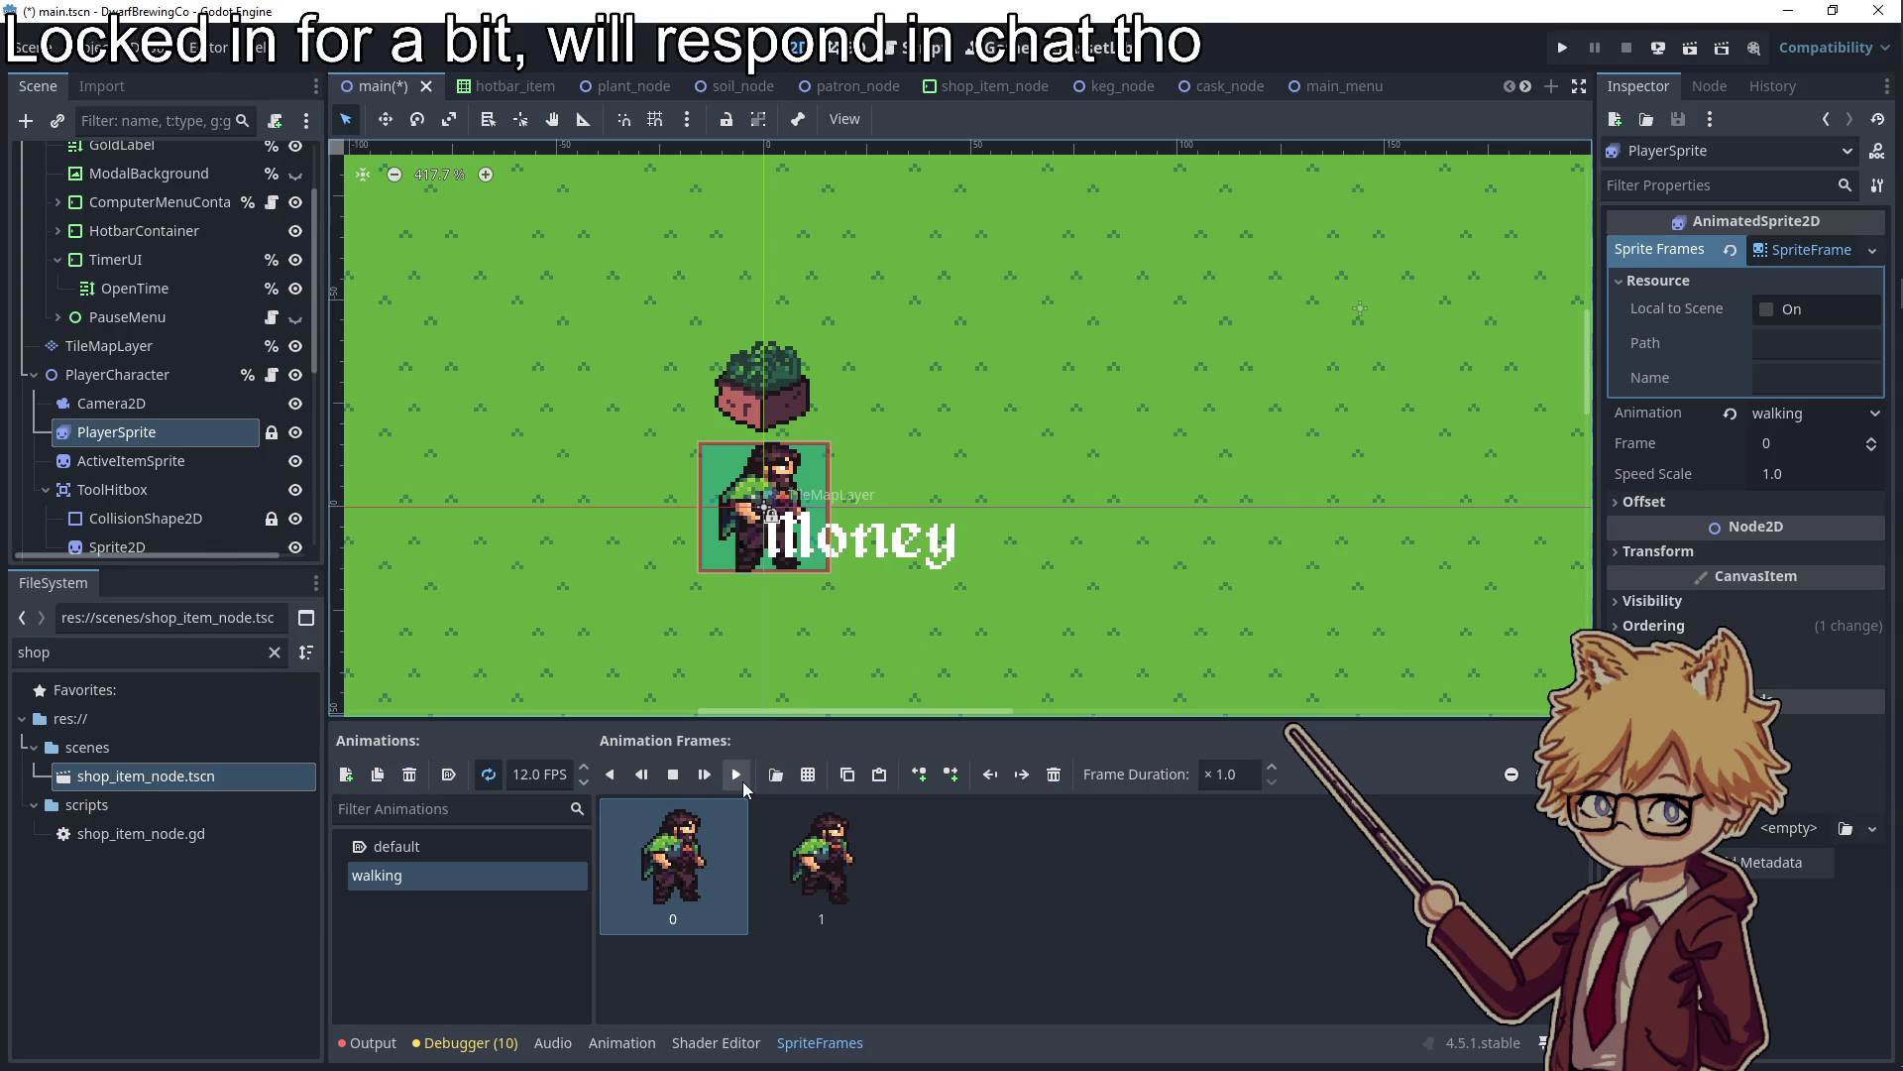
pyautogui.click(736, 774)
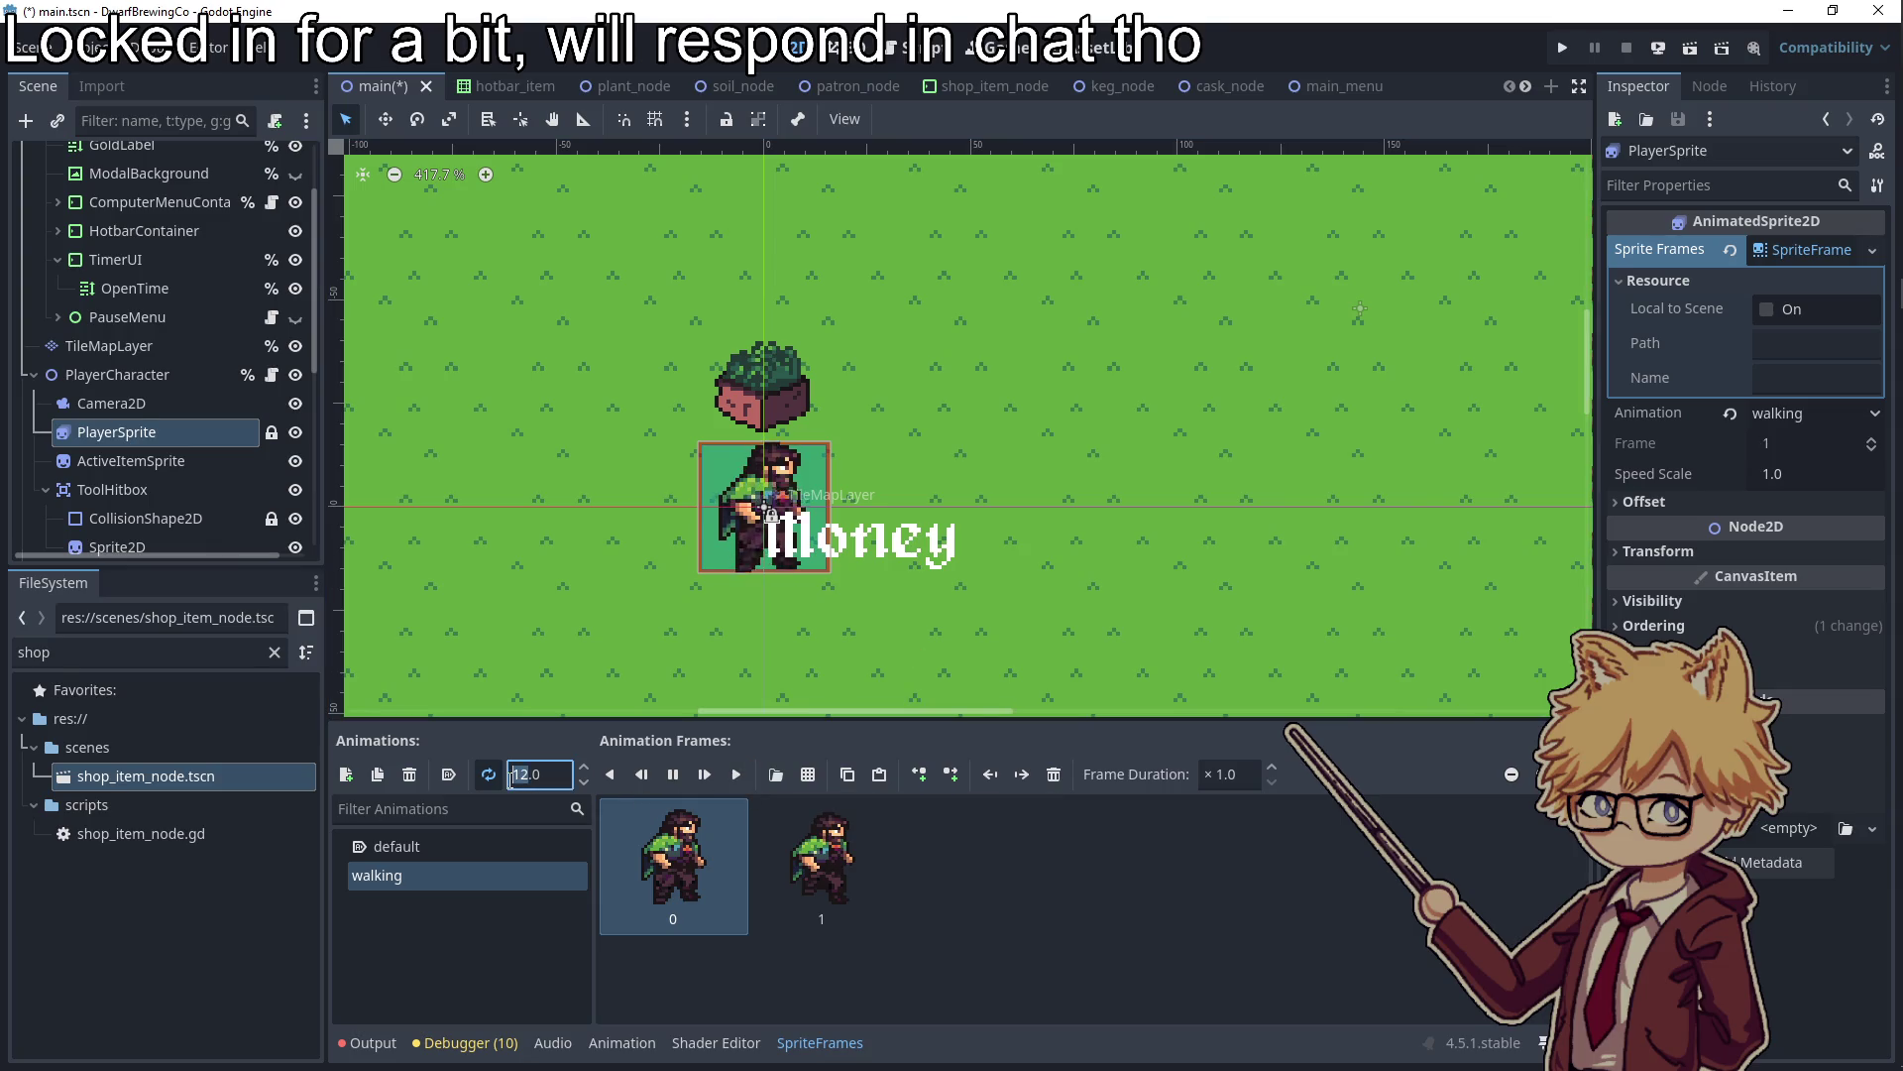
pyautogui.write('8')
pyautogui.click(512, 945)
pyautogui.click(525, 774)
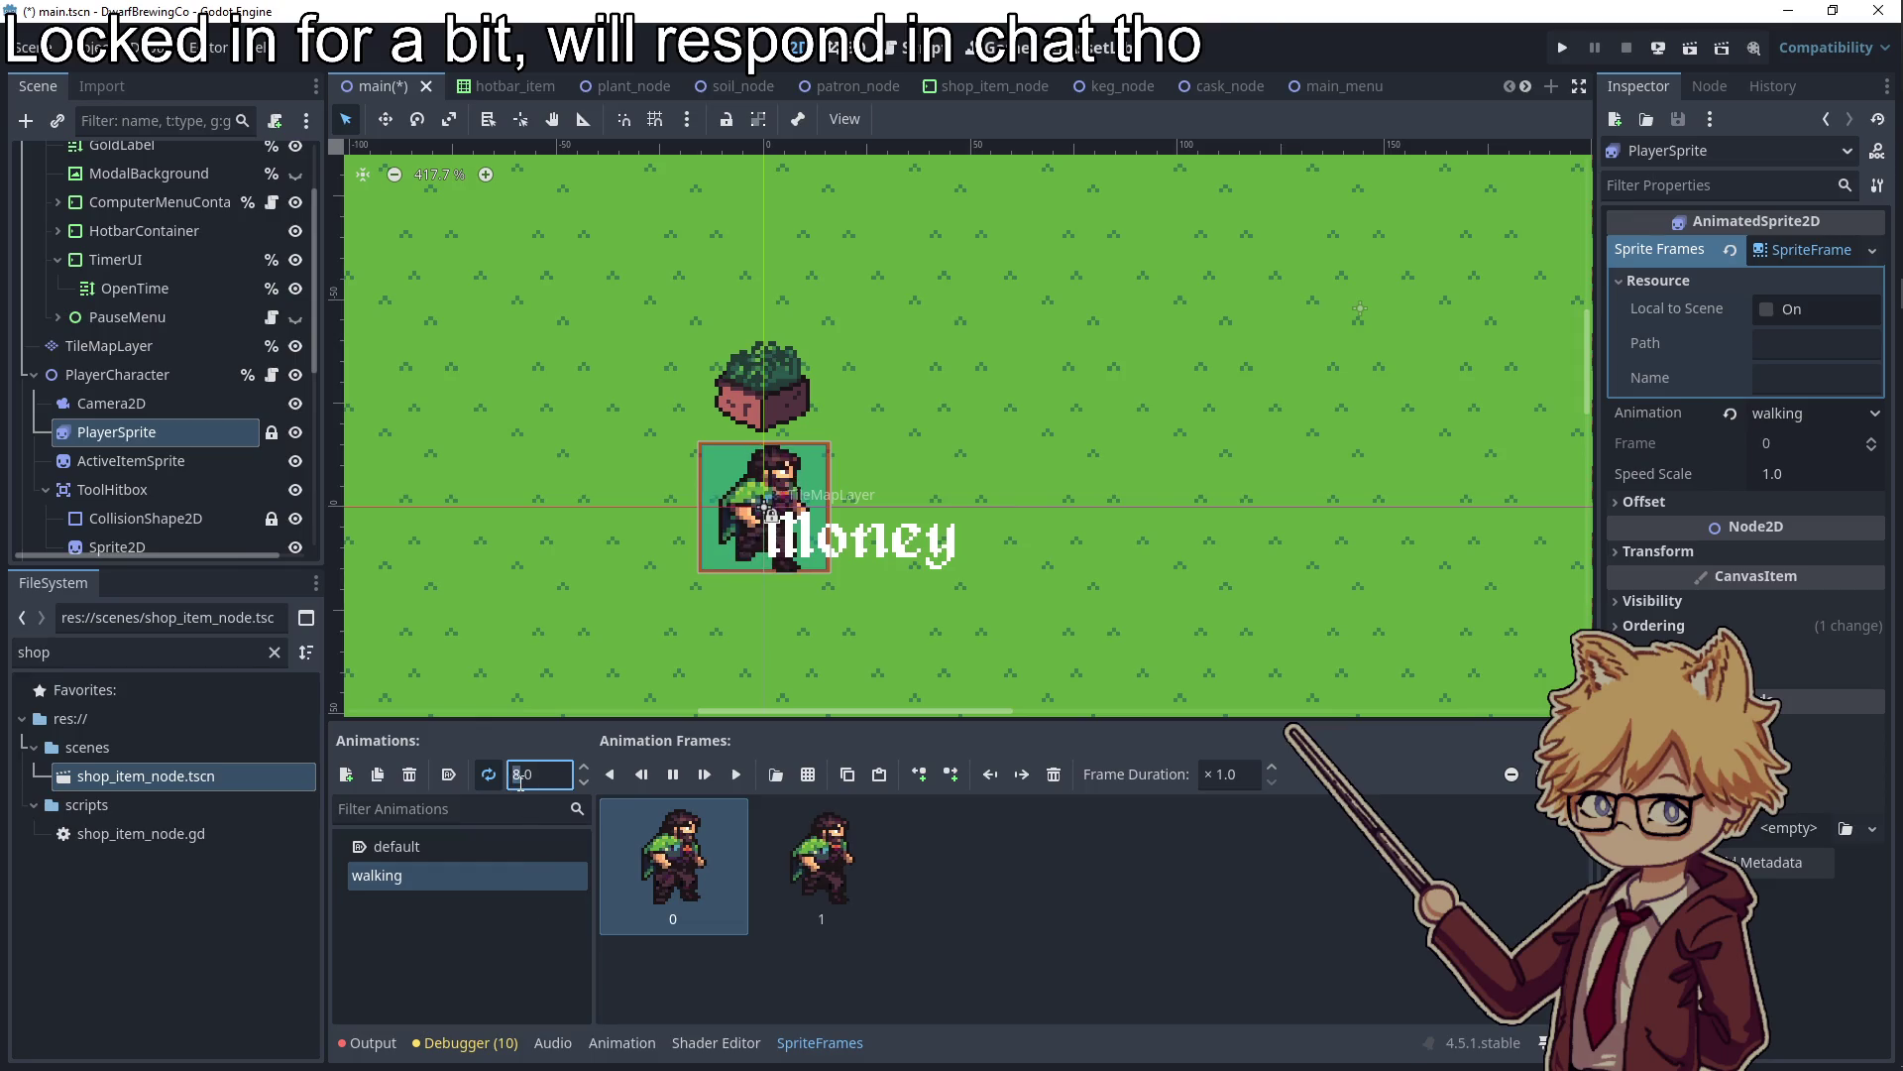
pyautogui.click(525, 940)
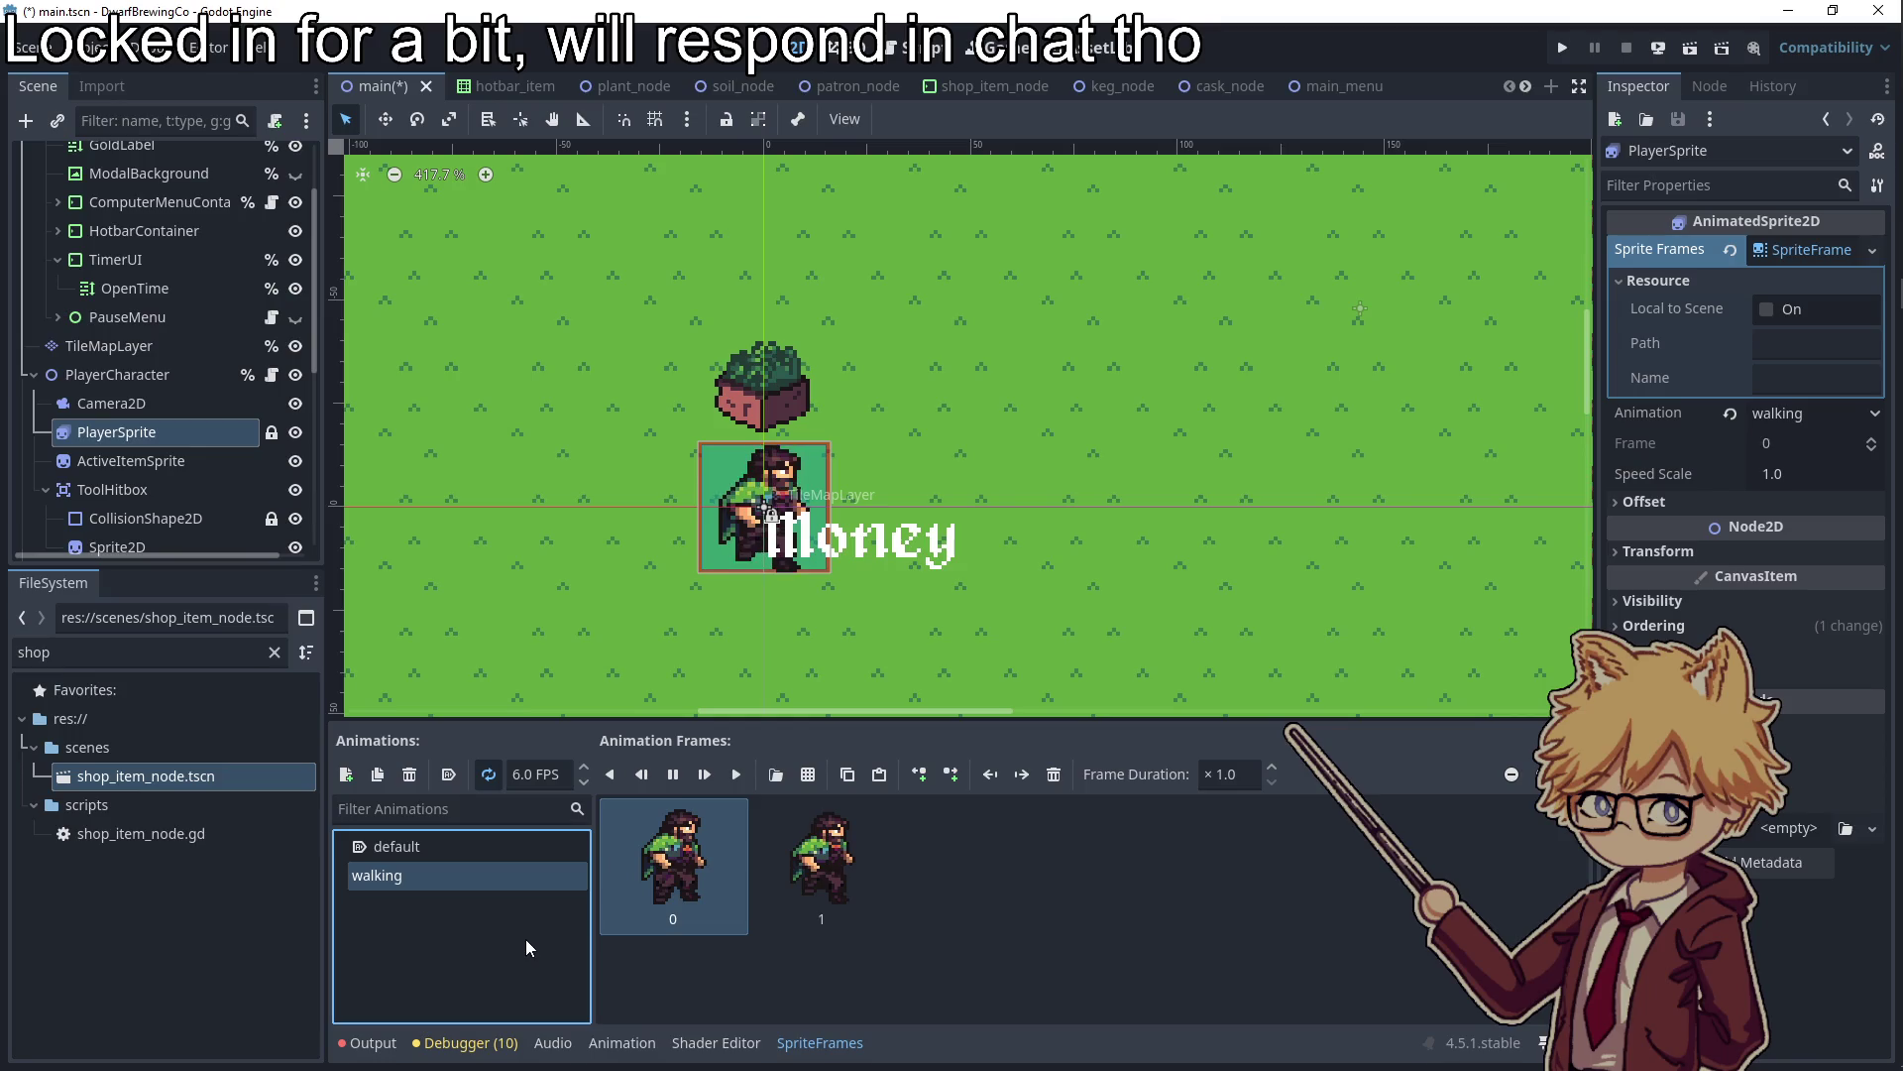
pyautogui.click(522, 783)
pyautogui.write('7')
pyautogui.click(536, 980)
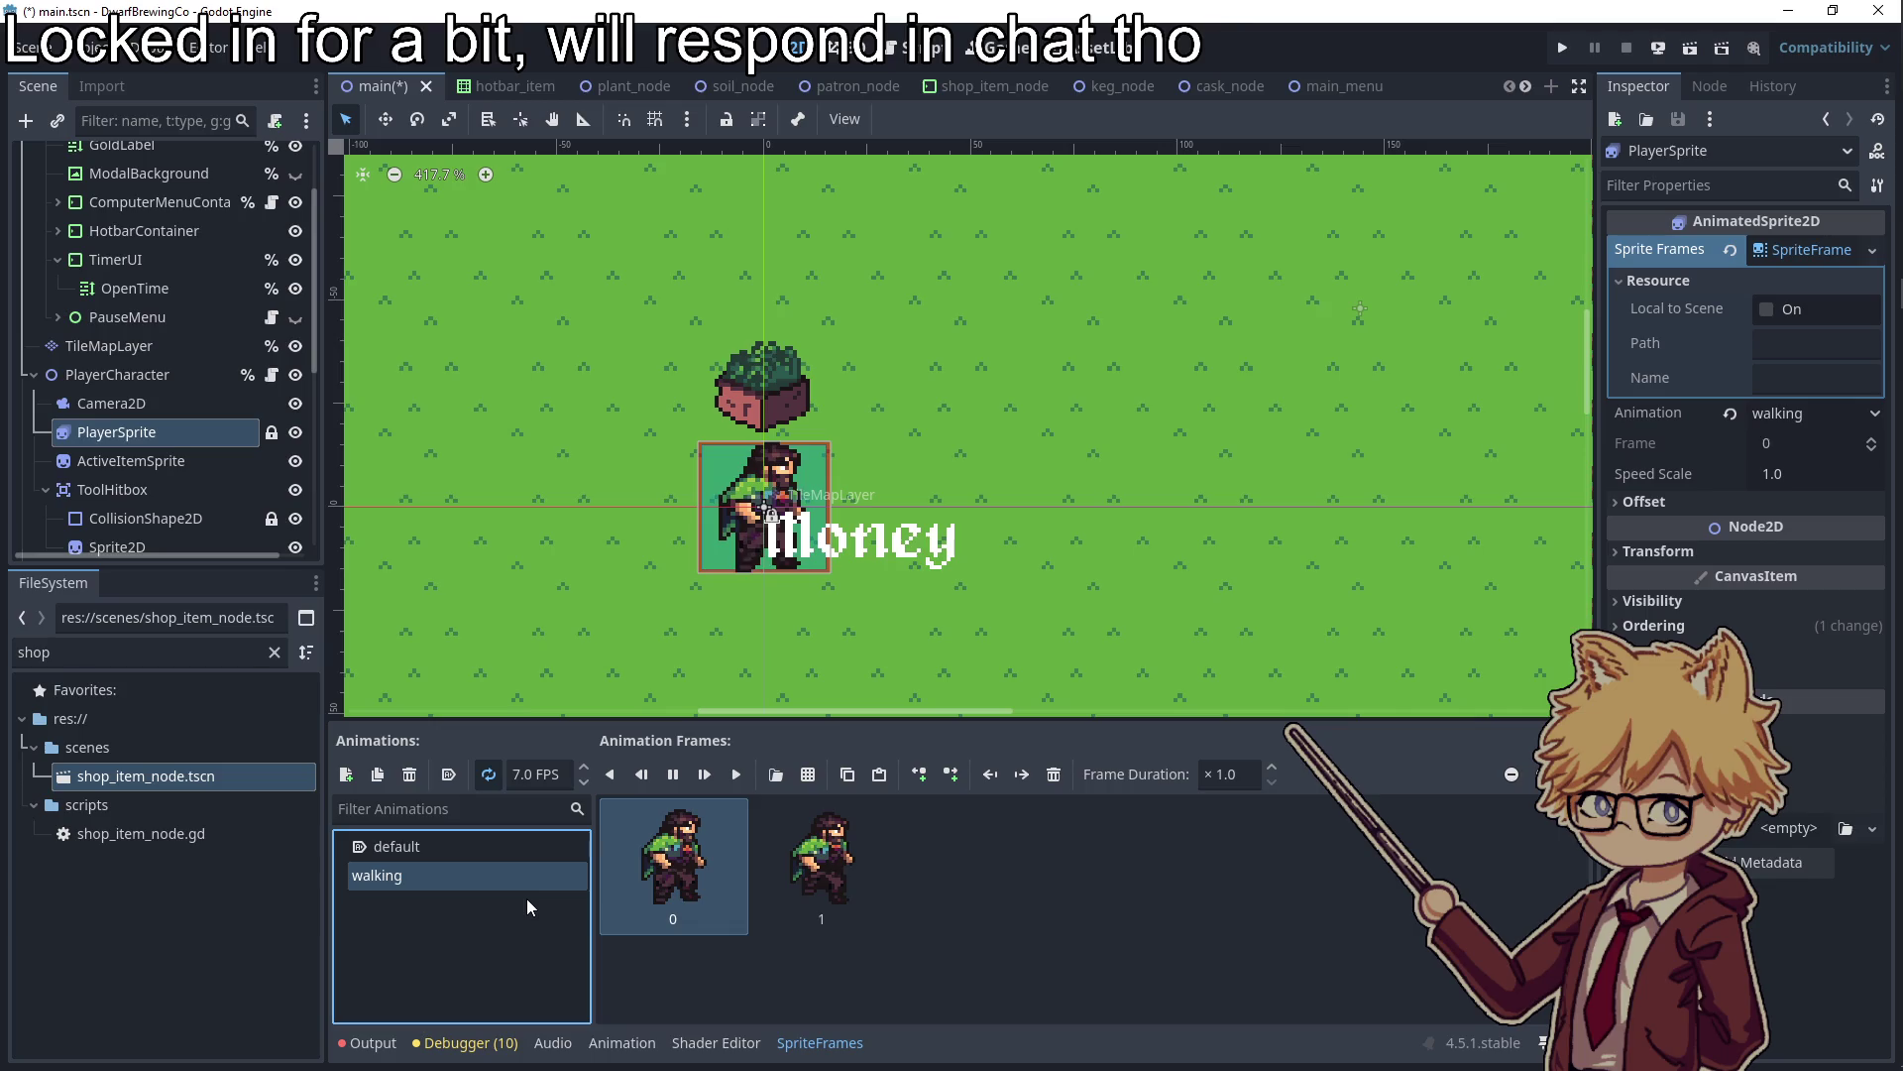
pyautogui.click(522, 776)
pyautogui.write('8')
pyautogui.click(514, 968)
# Save the main scene and open player_character.gd in the script editor
pyautogui.scroll(-2, 765, 571)
pyautogui.scroll(8, 805, 573)
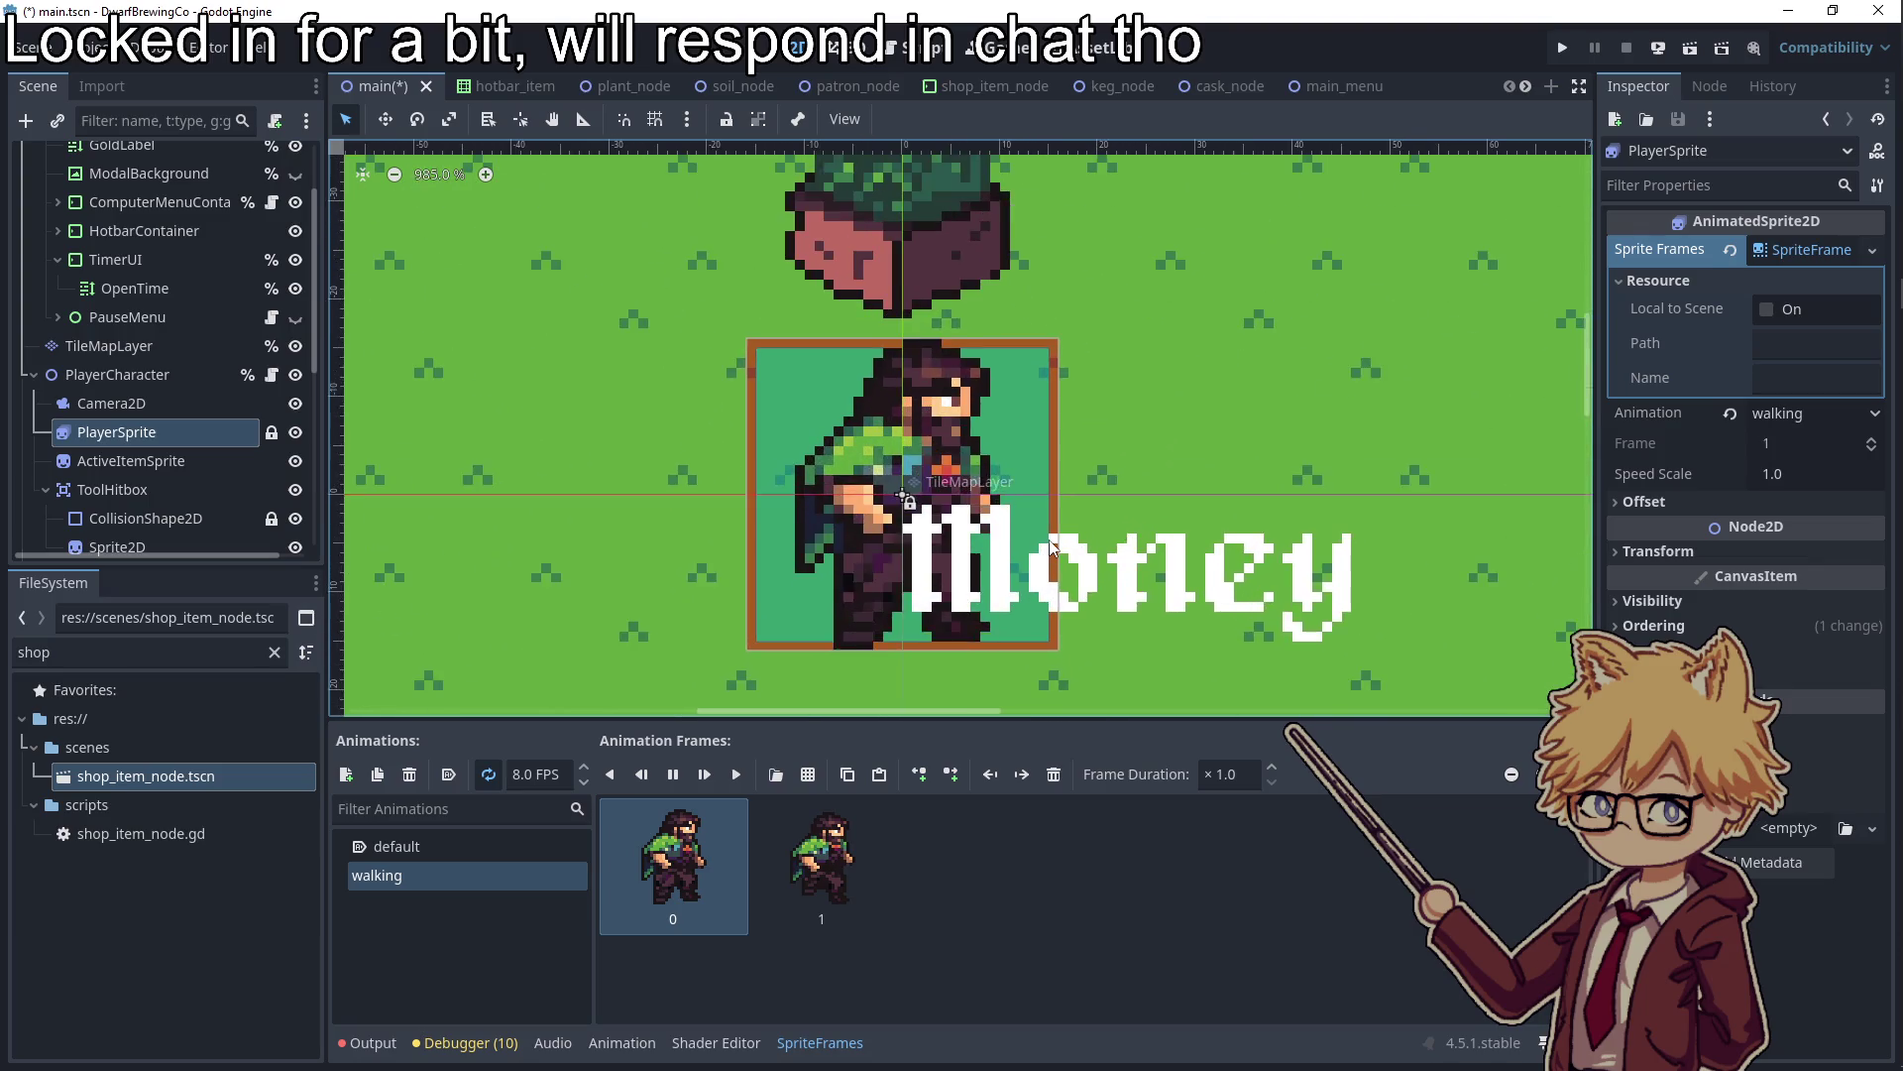
pyautogui.scroll(1, 1050, 543)
pyautogui.scroll(-5, 1049, 539)
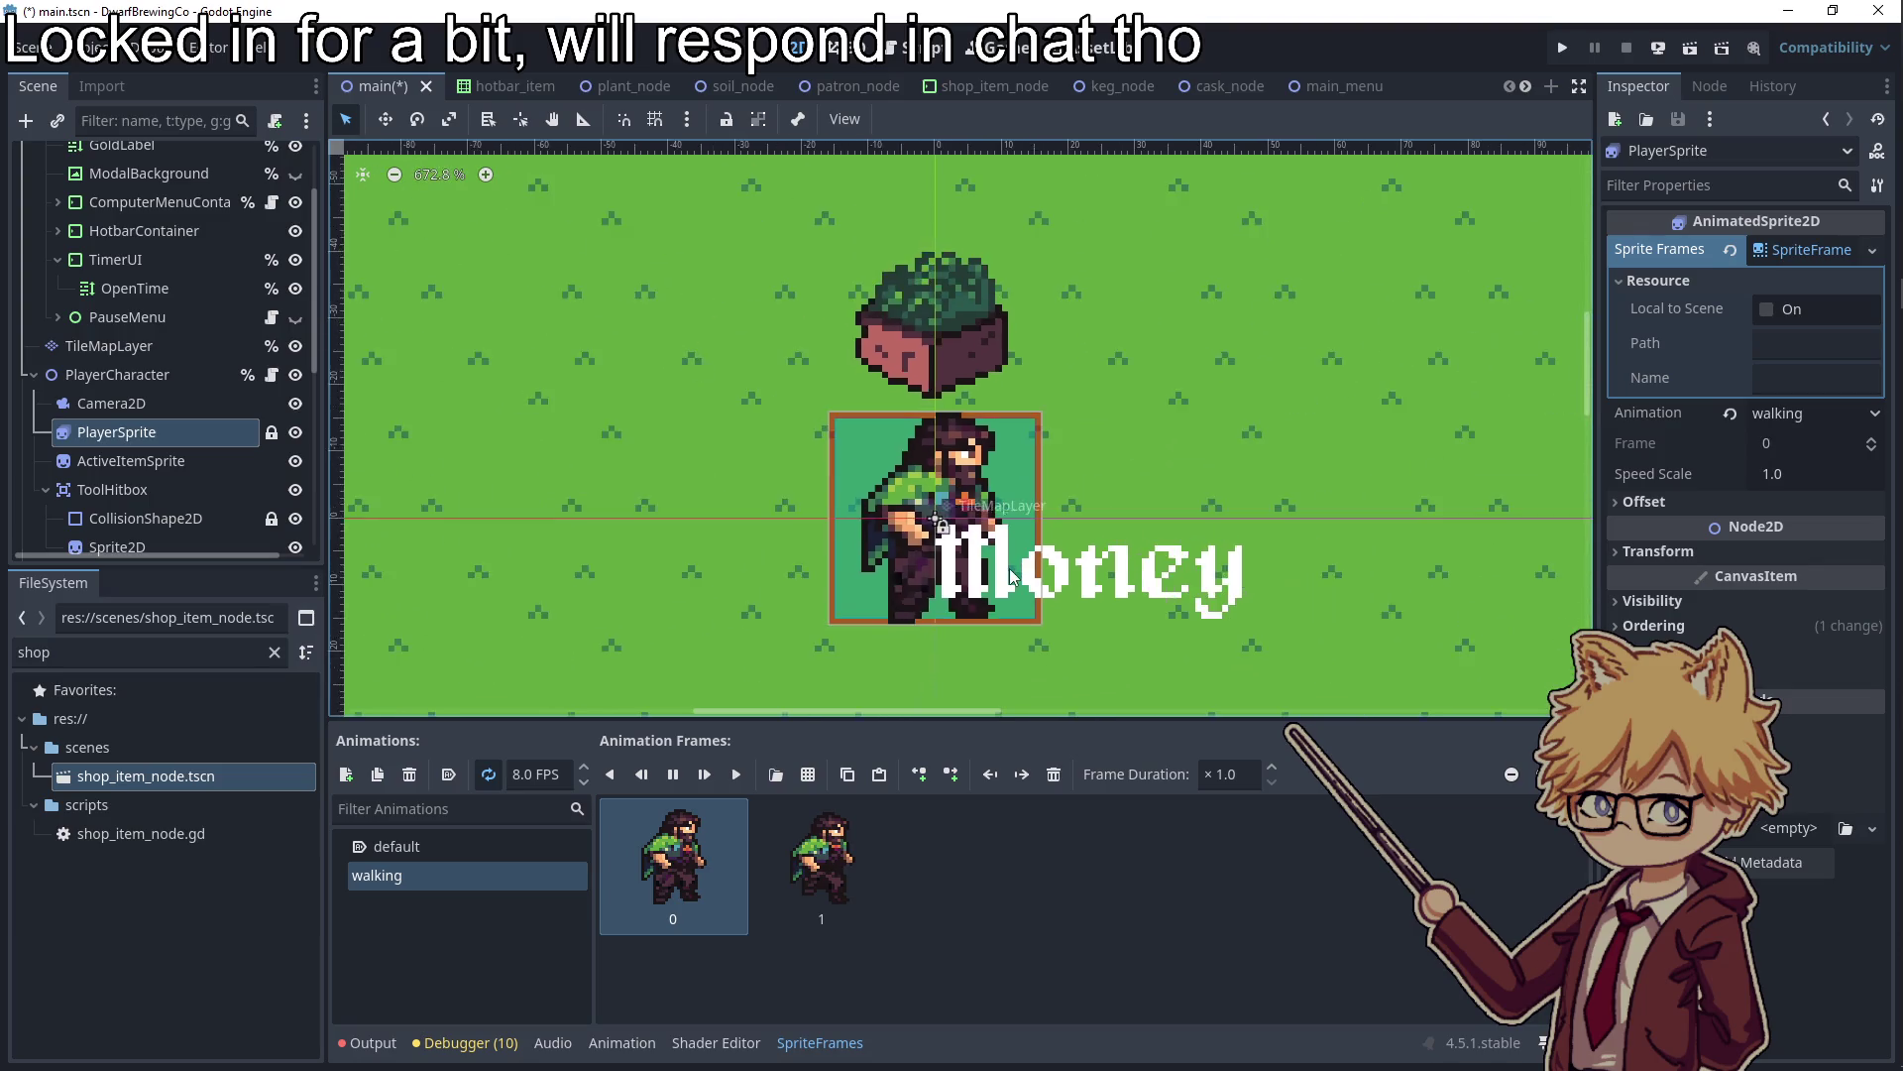
pyautogui.scroll(-2, 699, 687)
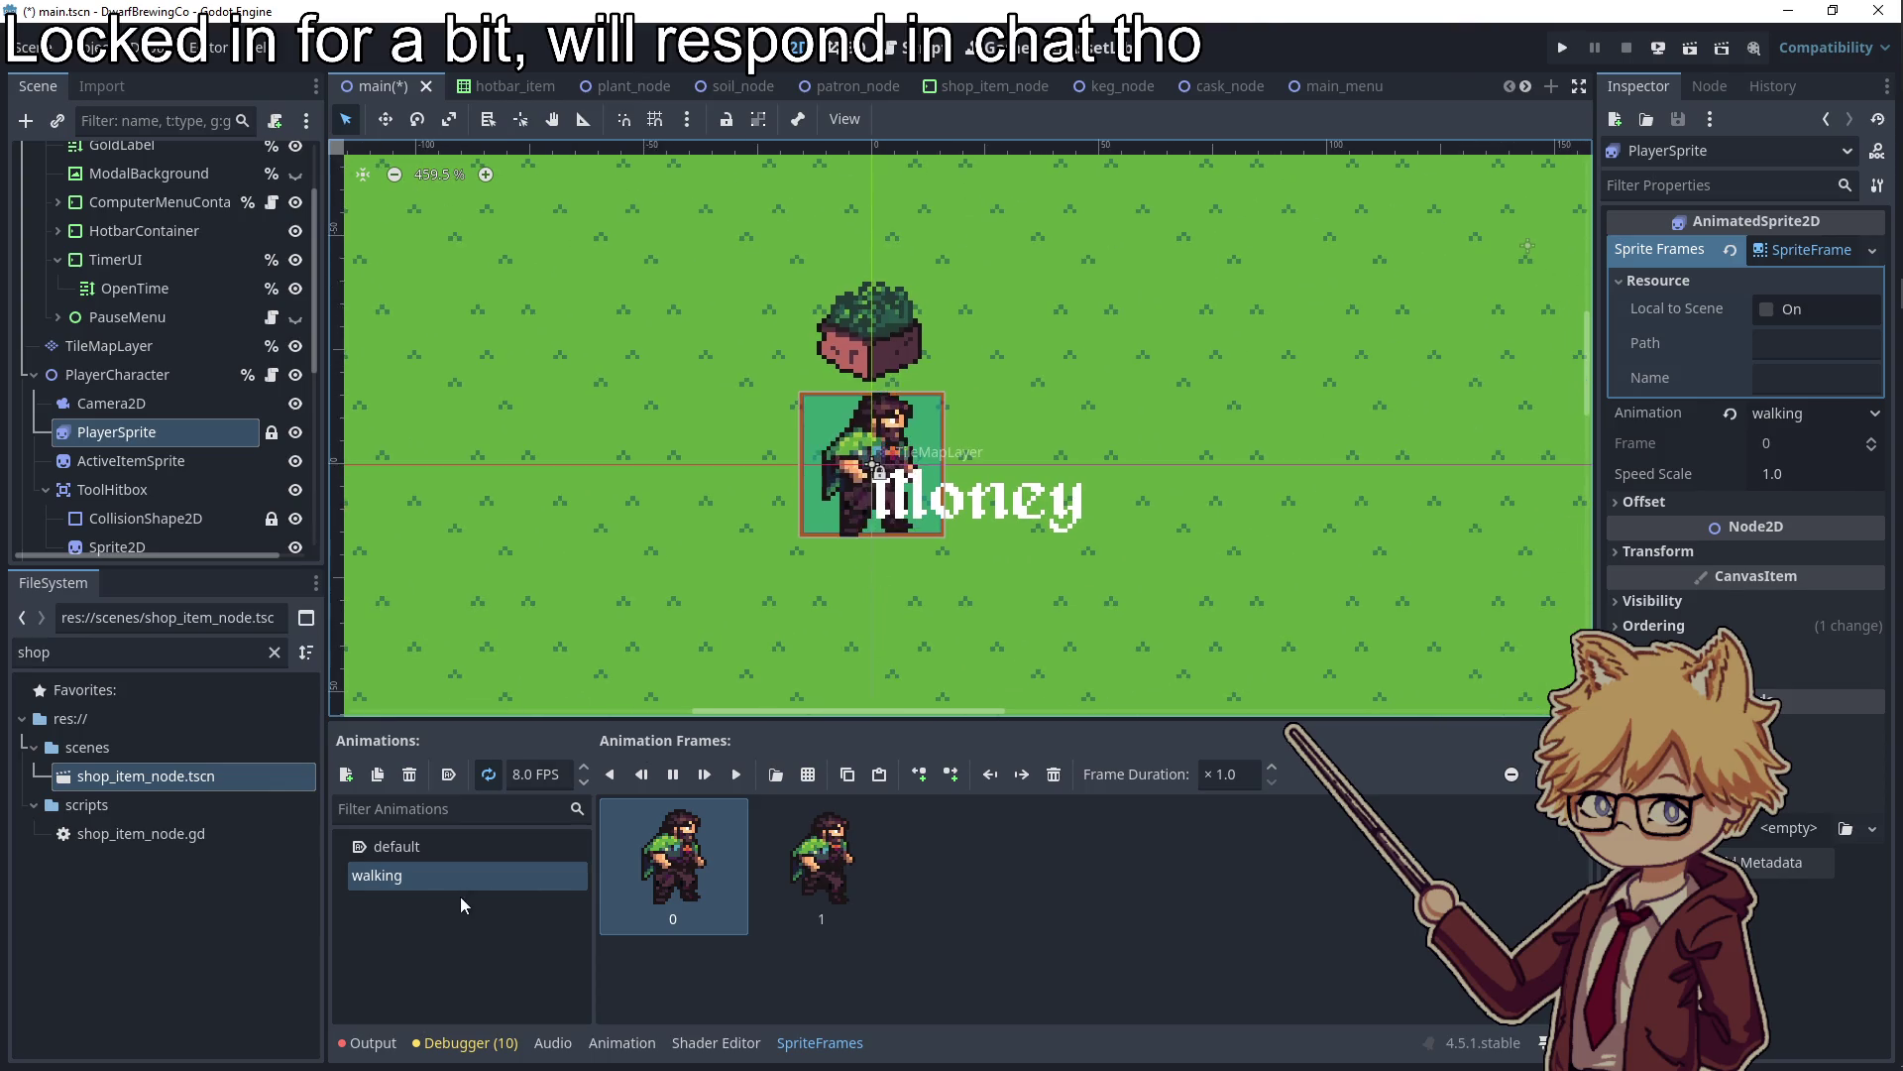
pyautogui.hotkey('ctrl', 's')
pyautogui.click(932, 64)
pyautogui.scroll(5, 991, 397)
pyautogui.scroll(3, 199, 396)
pyautogui.click(271, 475)
# Jump to _process_movement and adjust the blank lines after the min_y_value bounds line
pyautogui.scroll(1, 924, 442)
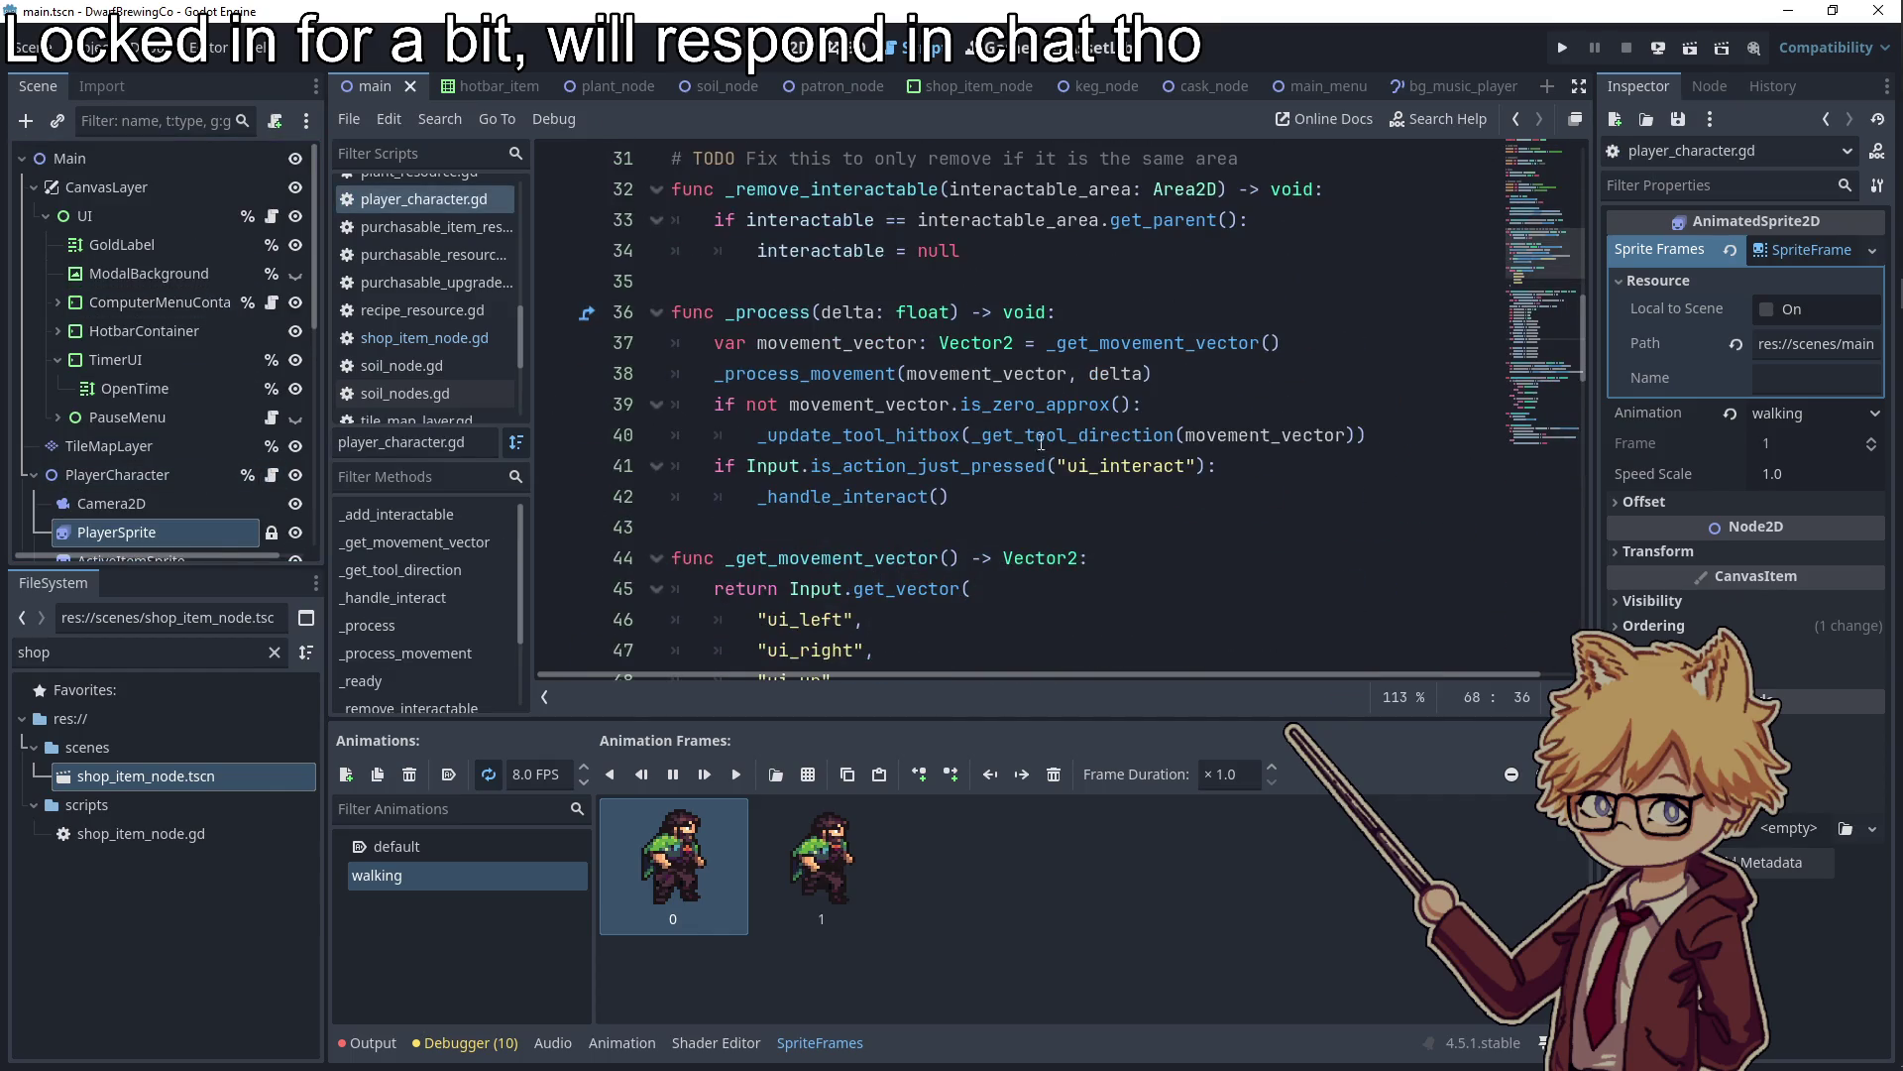
pyautogui.scroll(-3, 1041, 442)
pyautogui.scroll(2, 801, 240)
pyautogui.keyDown('ctrl'); pyautogui.click(812, 286); pyautogui.keyUp('ctrl')
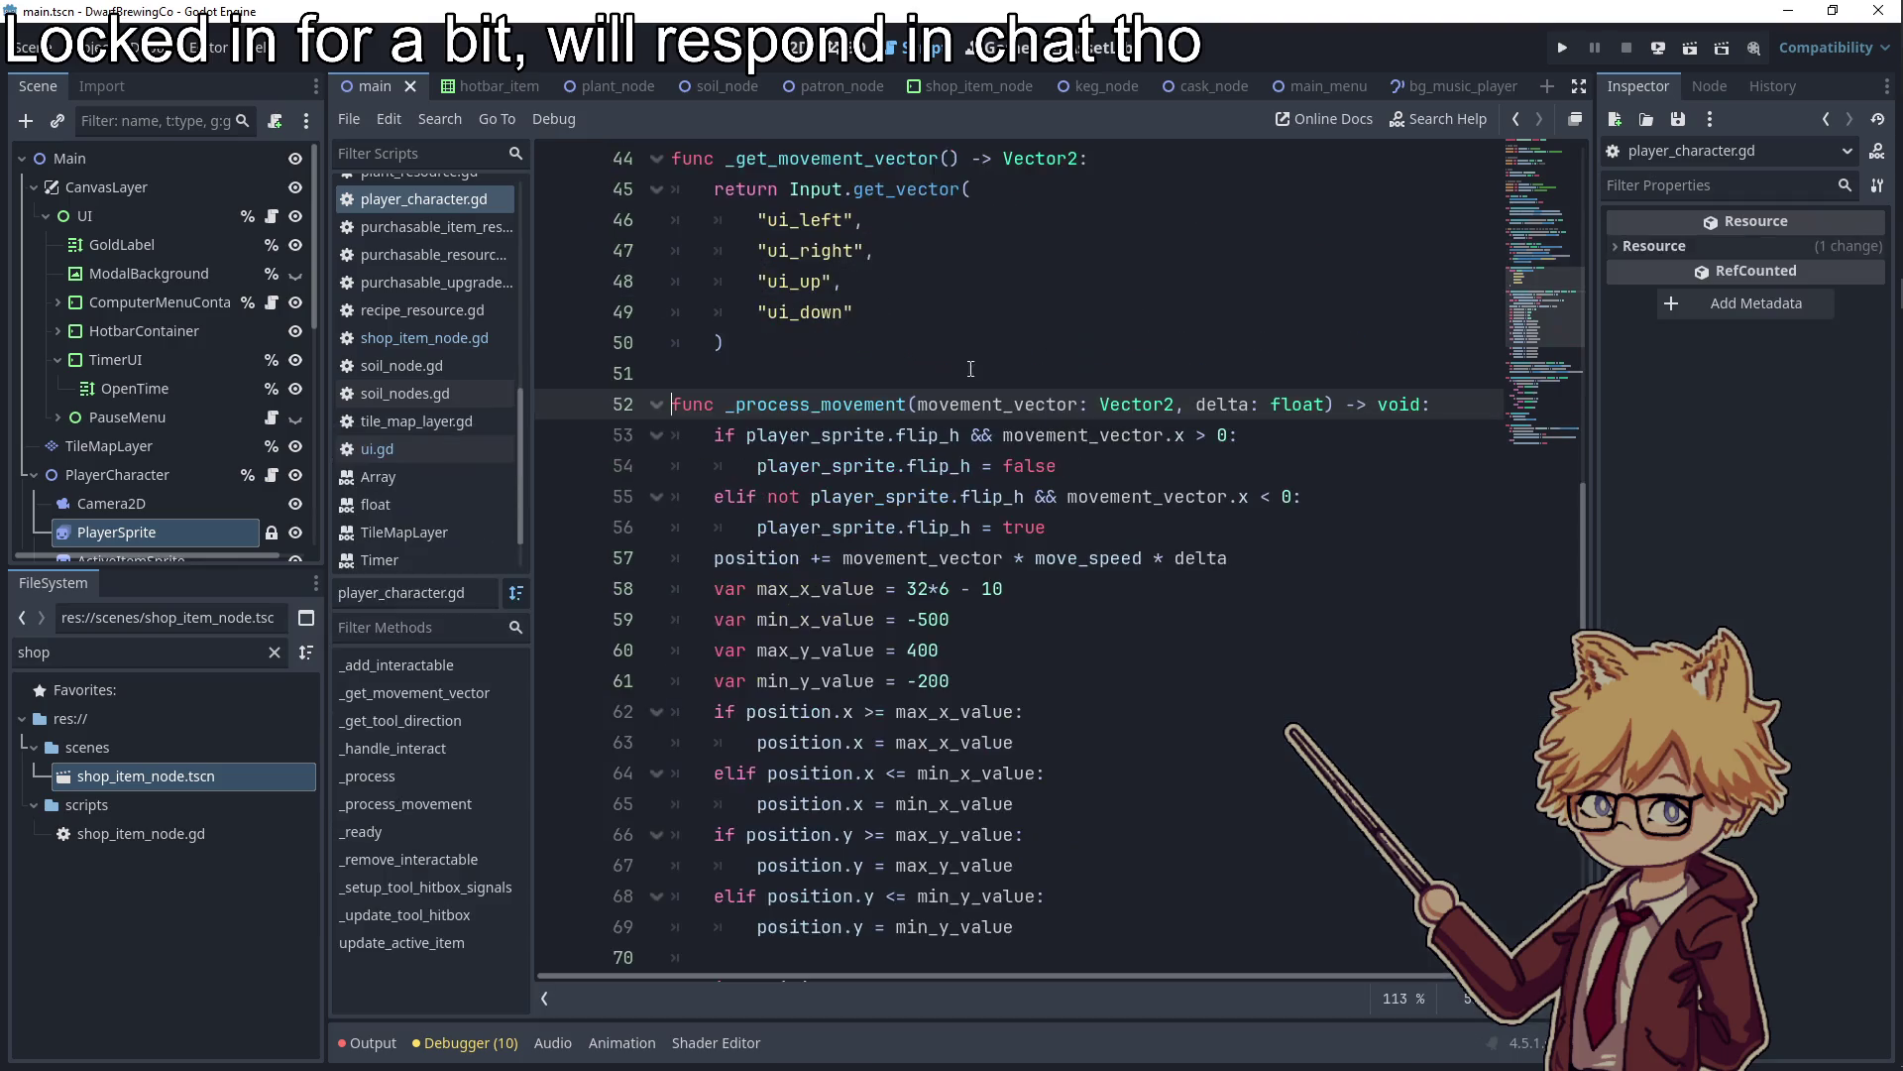
pyautogui.scroll(-3, 932, 466)
pyautogui.click(972, 404)
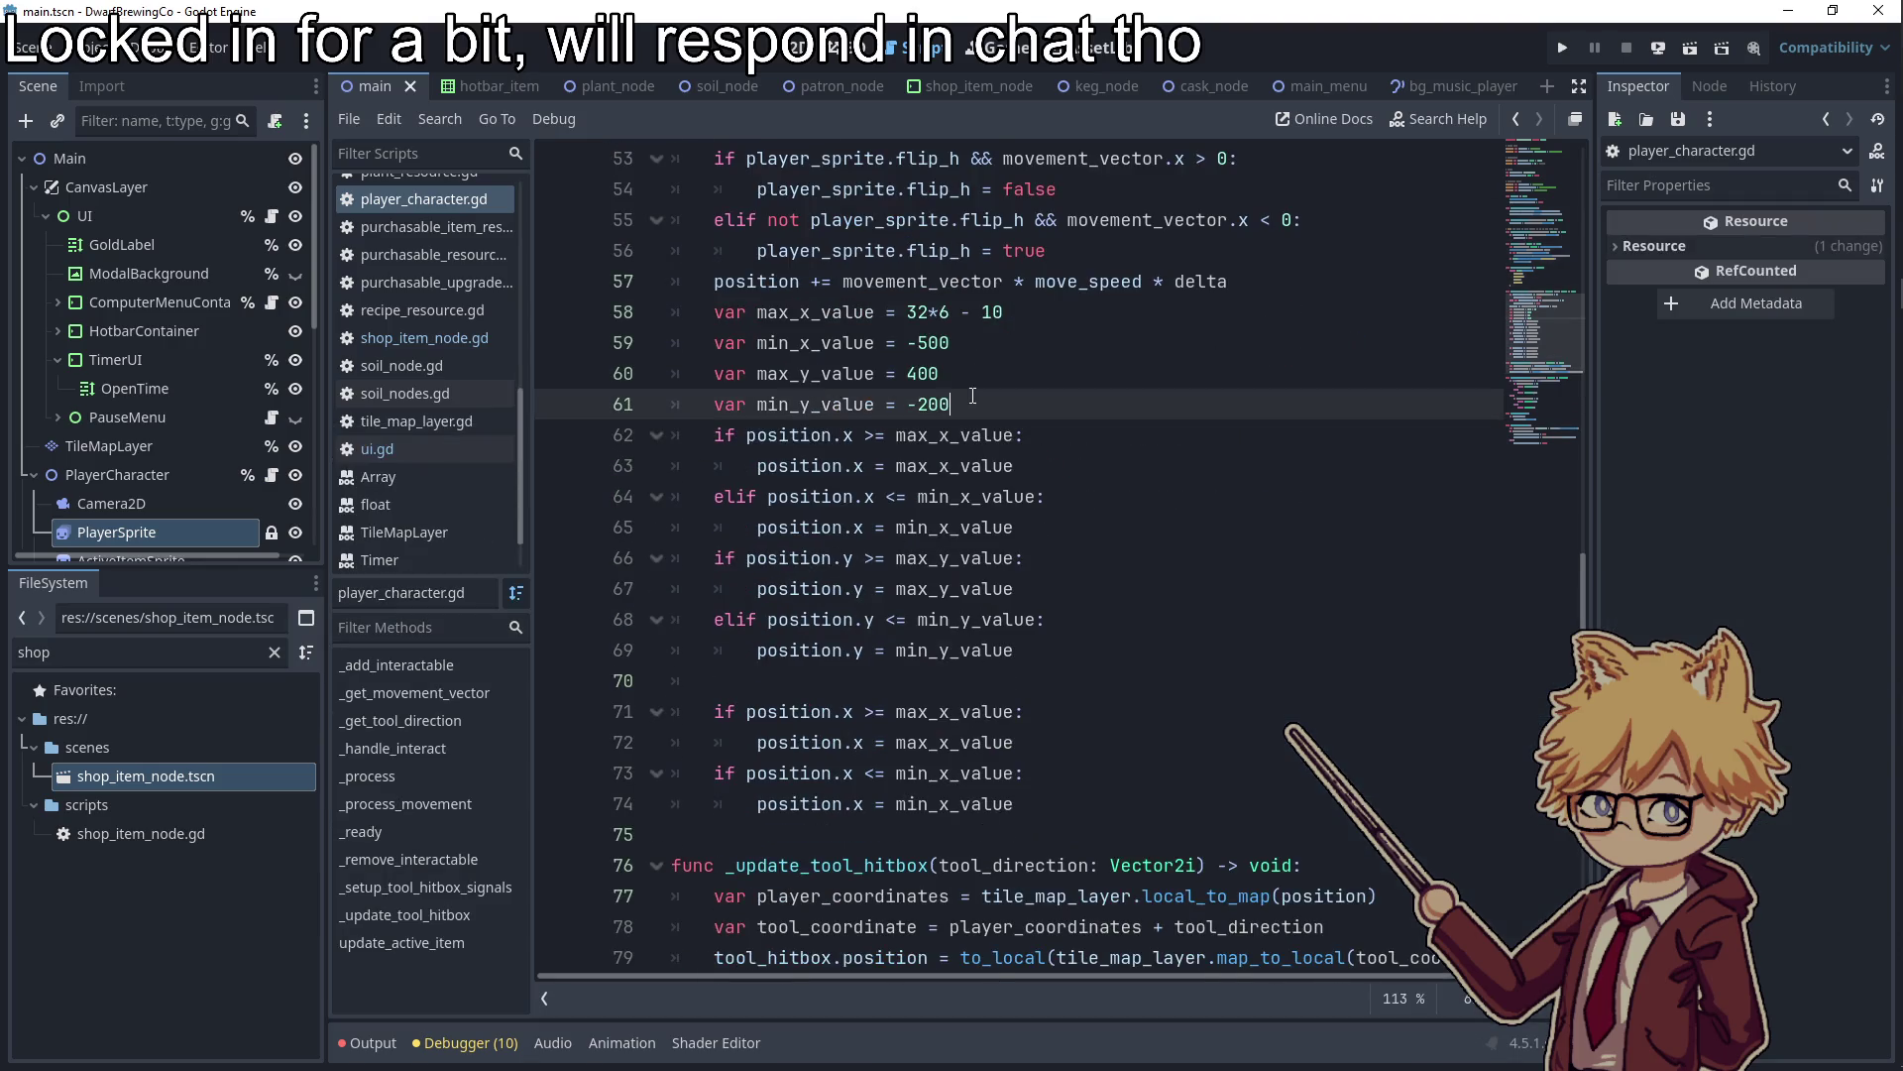
pyautogui.press('Return')
pyautogui.press('Return')
pyautogui.press('Return')
pyautogui.press('BackSpace')
pyautogui.press('BackSpace')
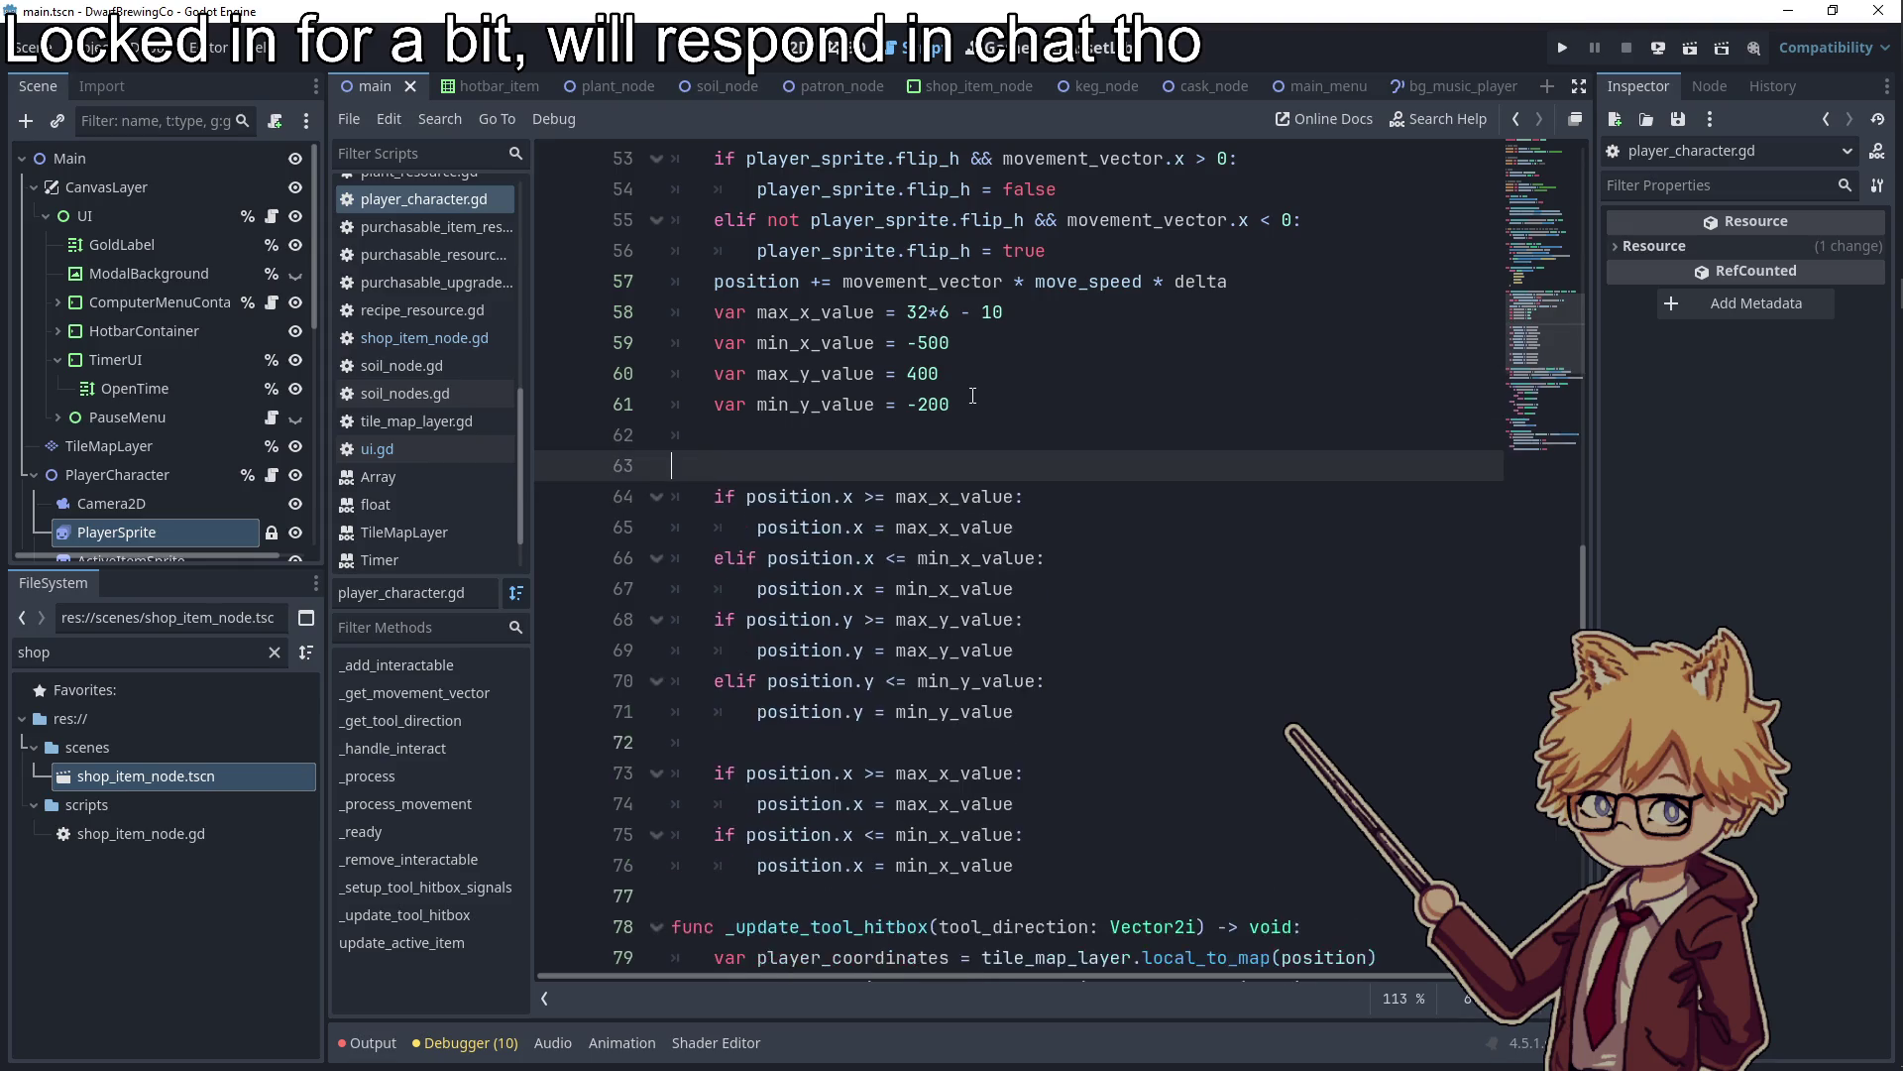
pyautogui.press('Return')
pyautogui.press('Return')
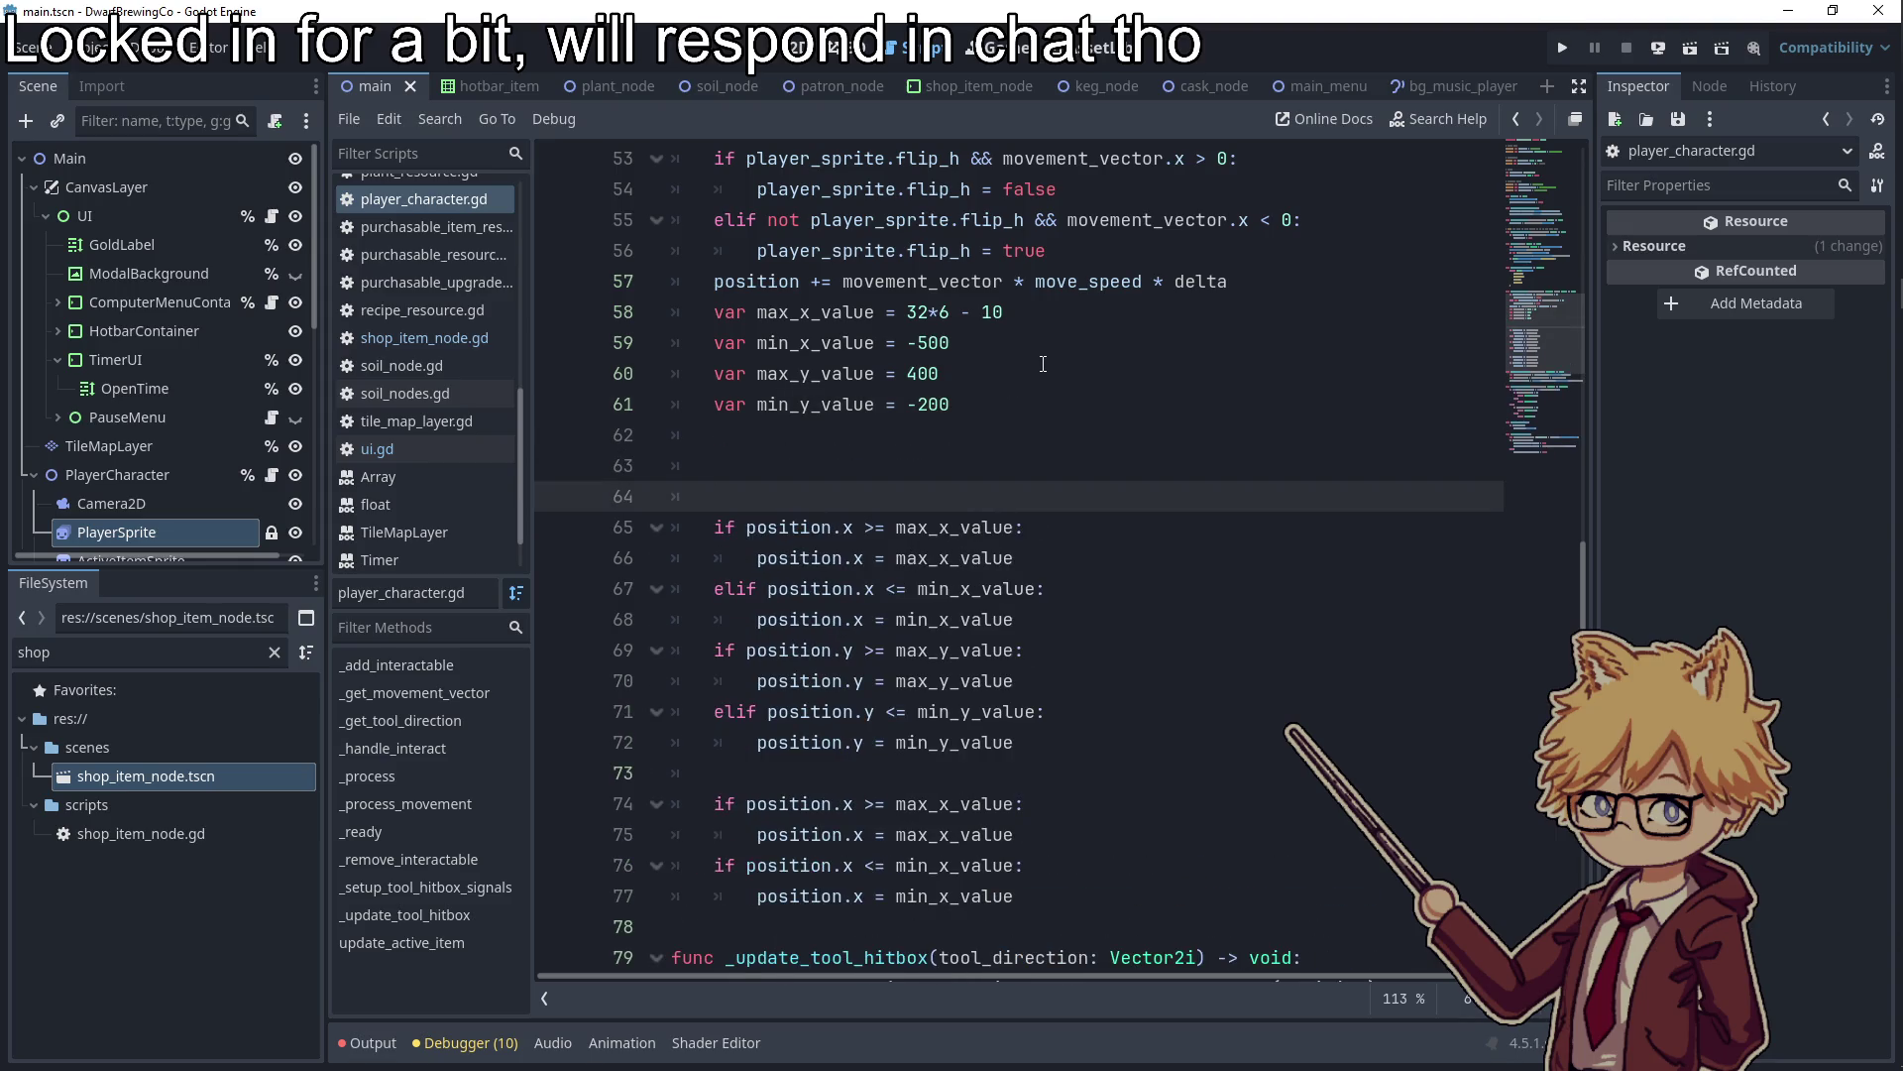
pyautogui.press('BackSpace')
pyautogui.press('BackSpace')
# Insert blank lines after the position update, pushing the clamping code further down
pyautogui.click(1262, 286)
pyautogui.press('Return')
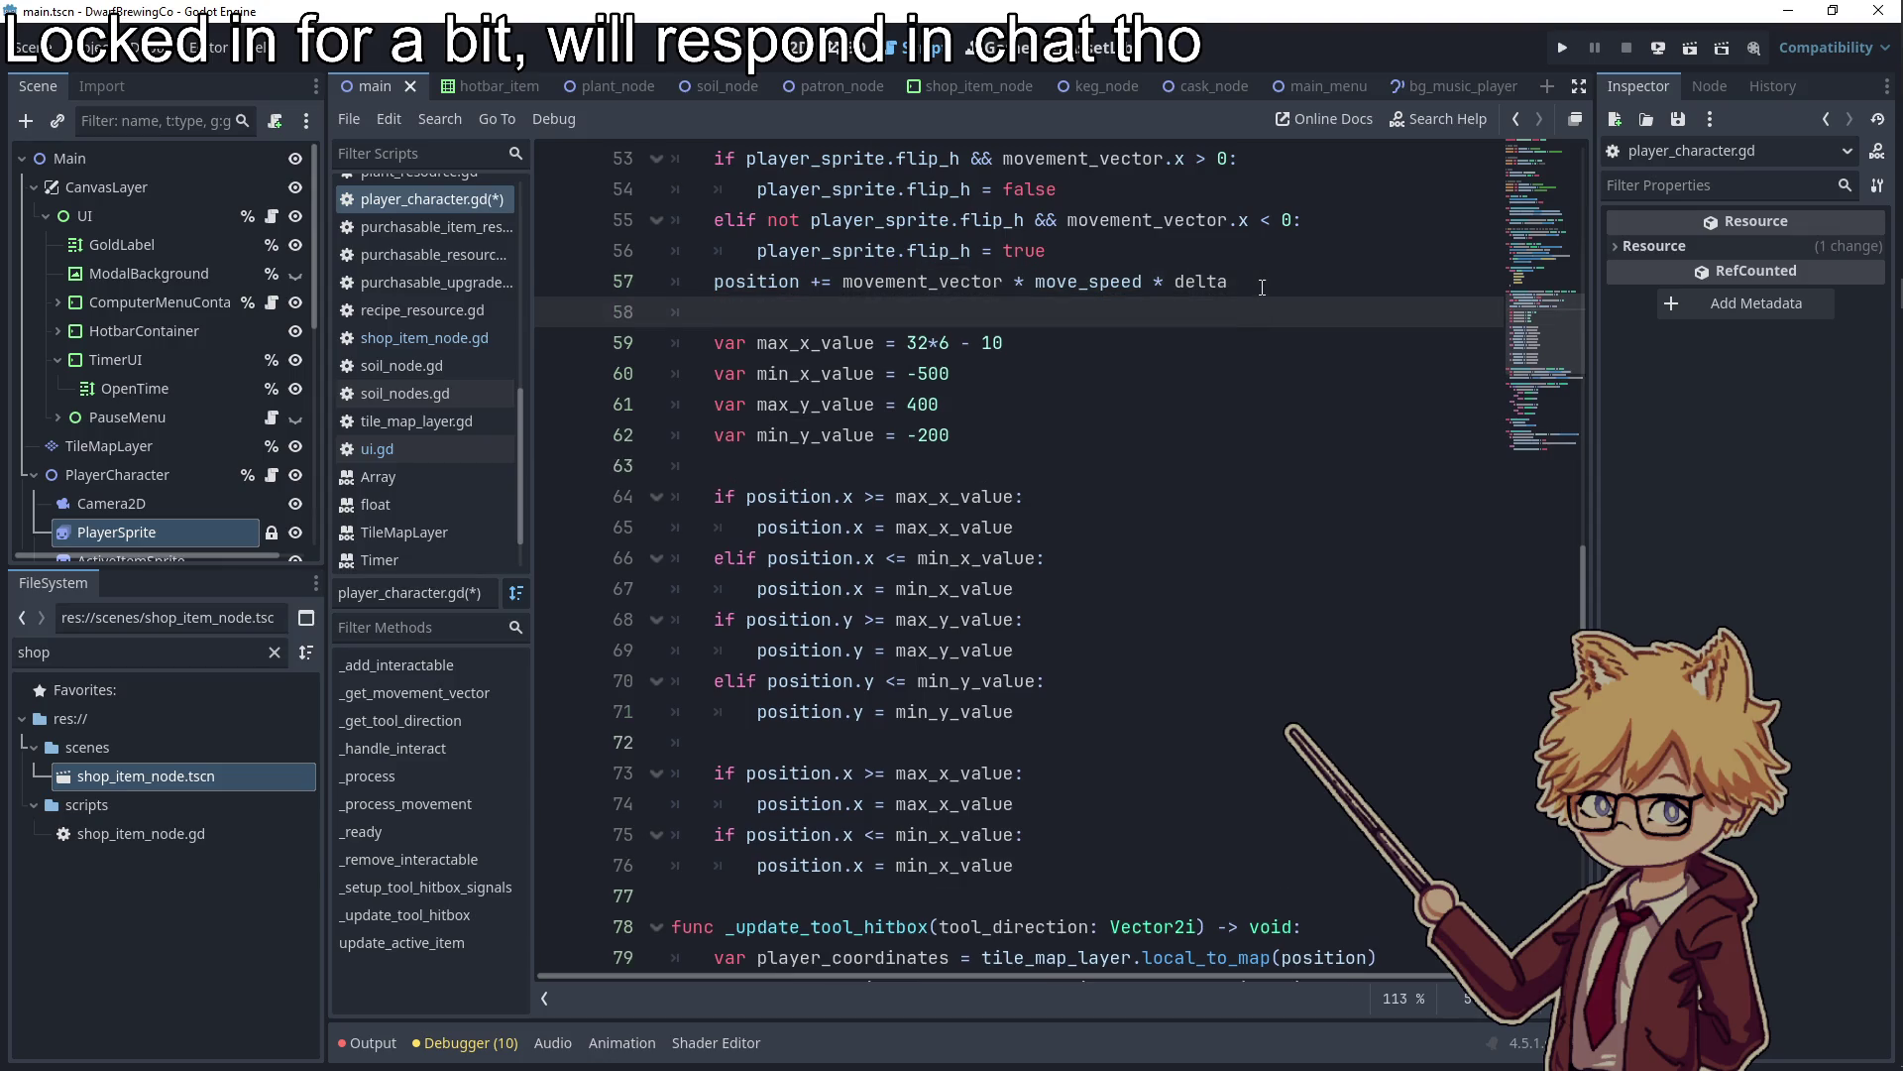
pyautogui.press('Return')
pyautogui.press('Return')
pyautogui.press('Return')
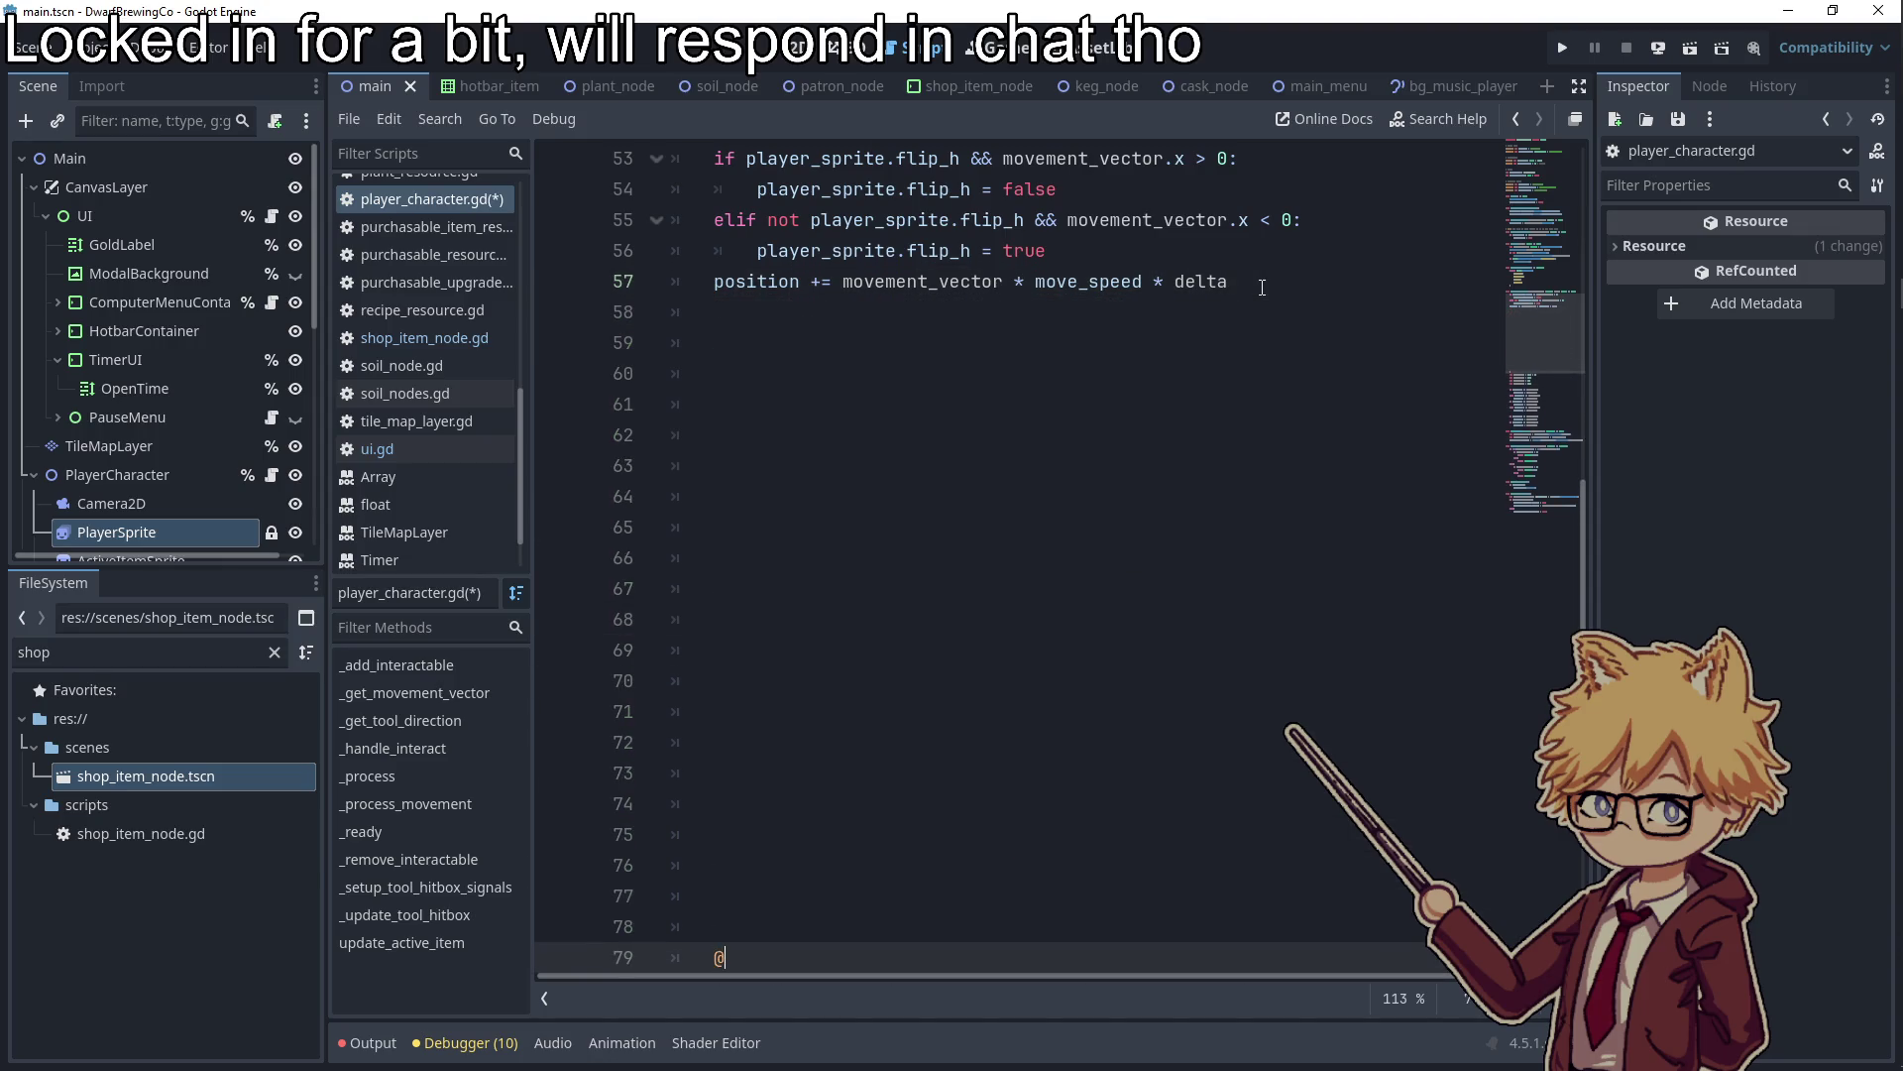
pyautogui.press('BackSpace')
pyautogui.press('BackSpace')
pyautogui.press('BackSpace')
pyautogui.scroll(-10, 1075, 527)
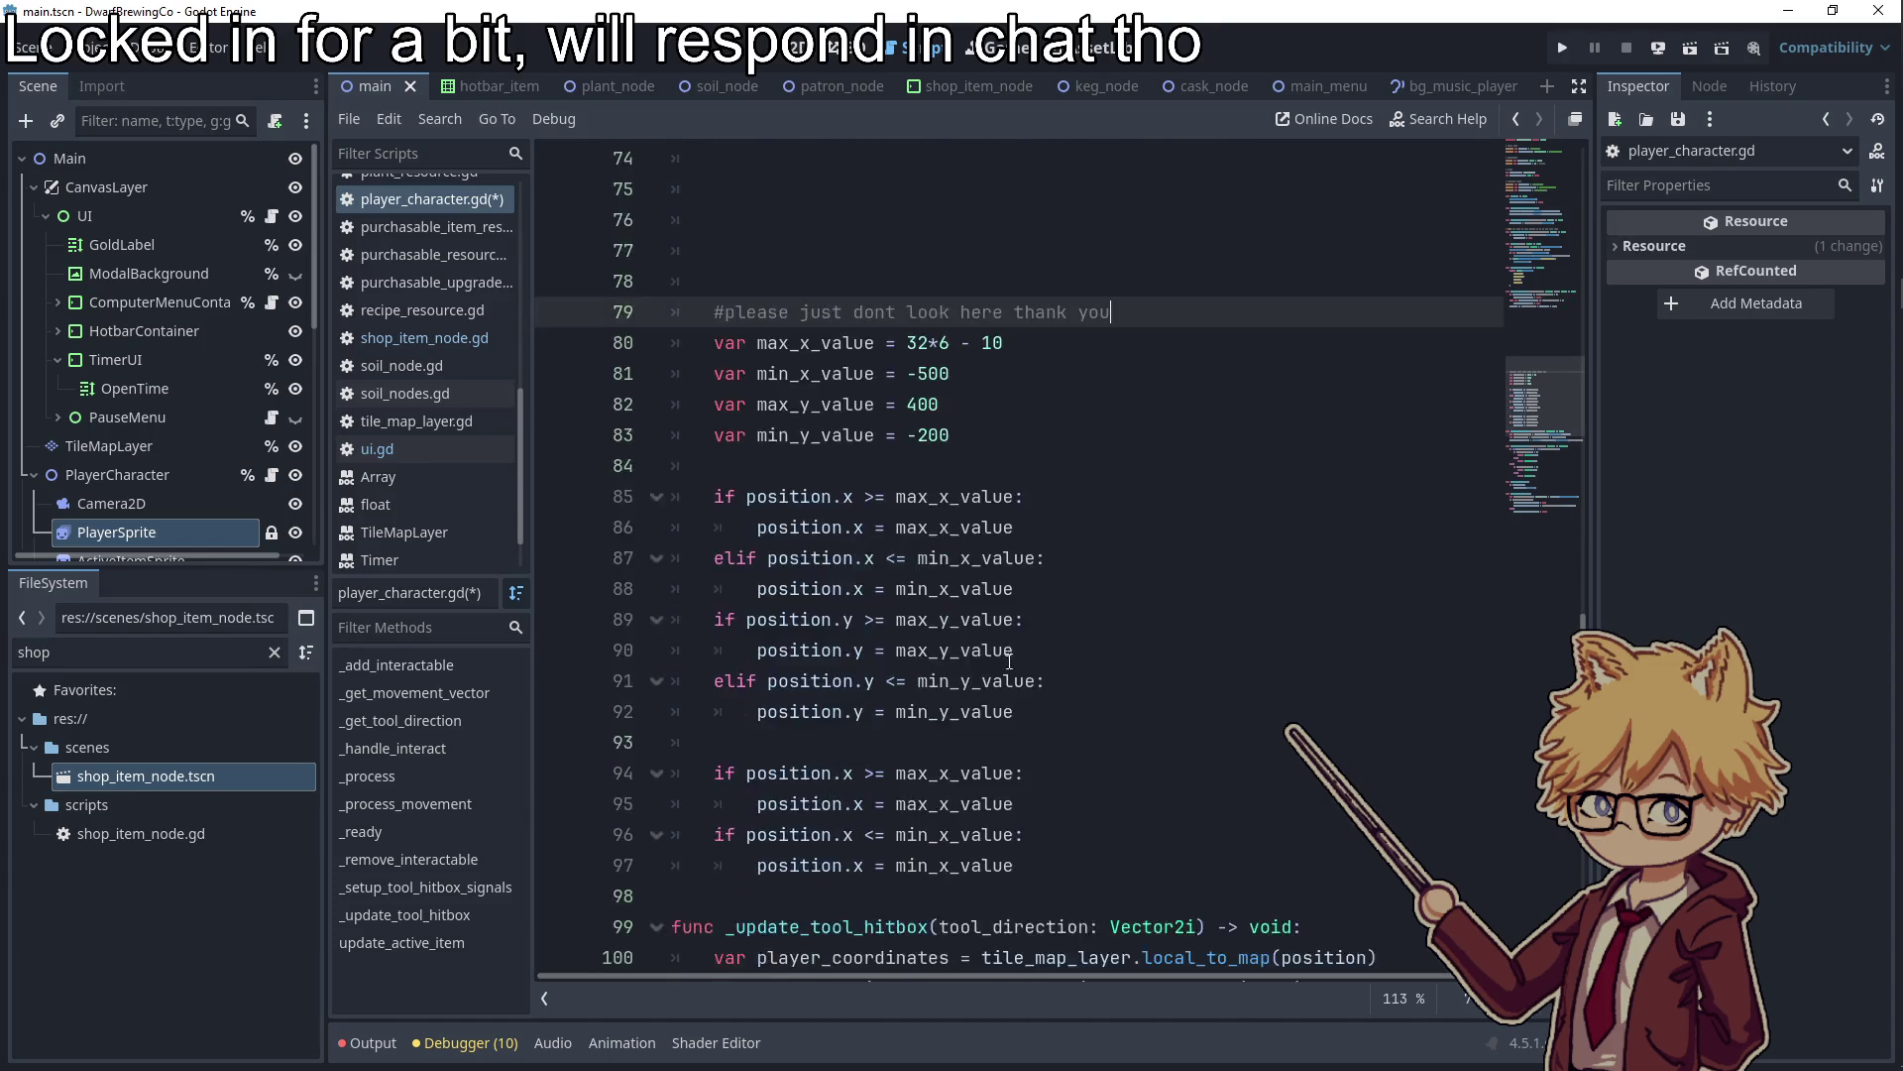
pyautogui.click(1094, 615)
pyautogui.write('#okay you can open ur eyes now')
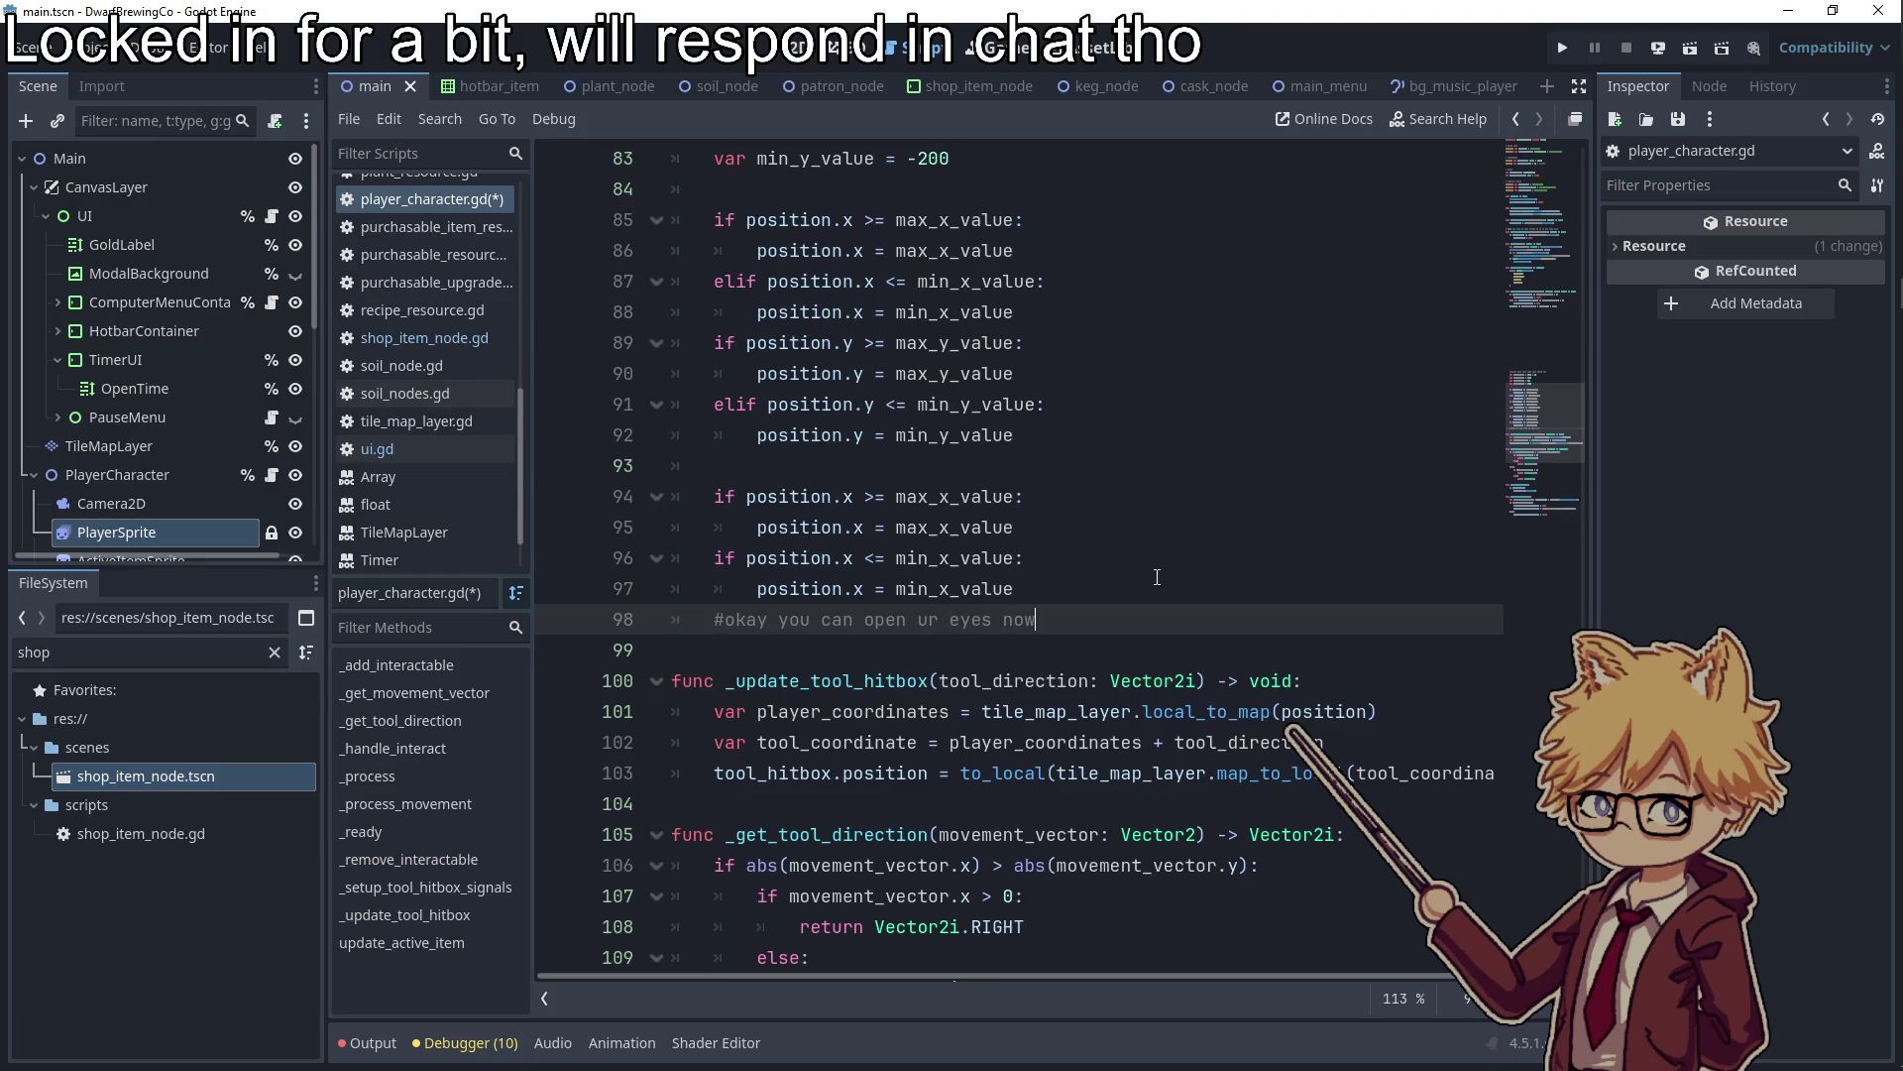
pyautogui.scroll(12, 1157, 577)
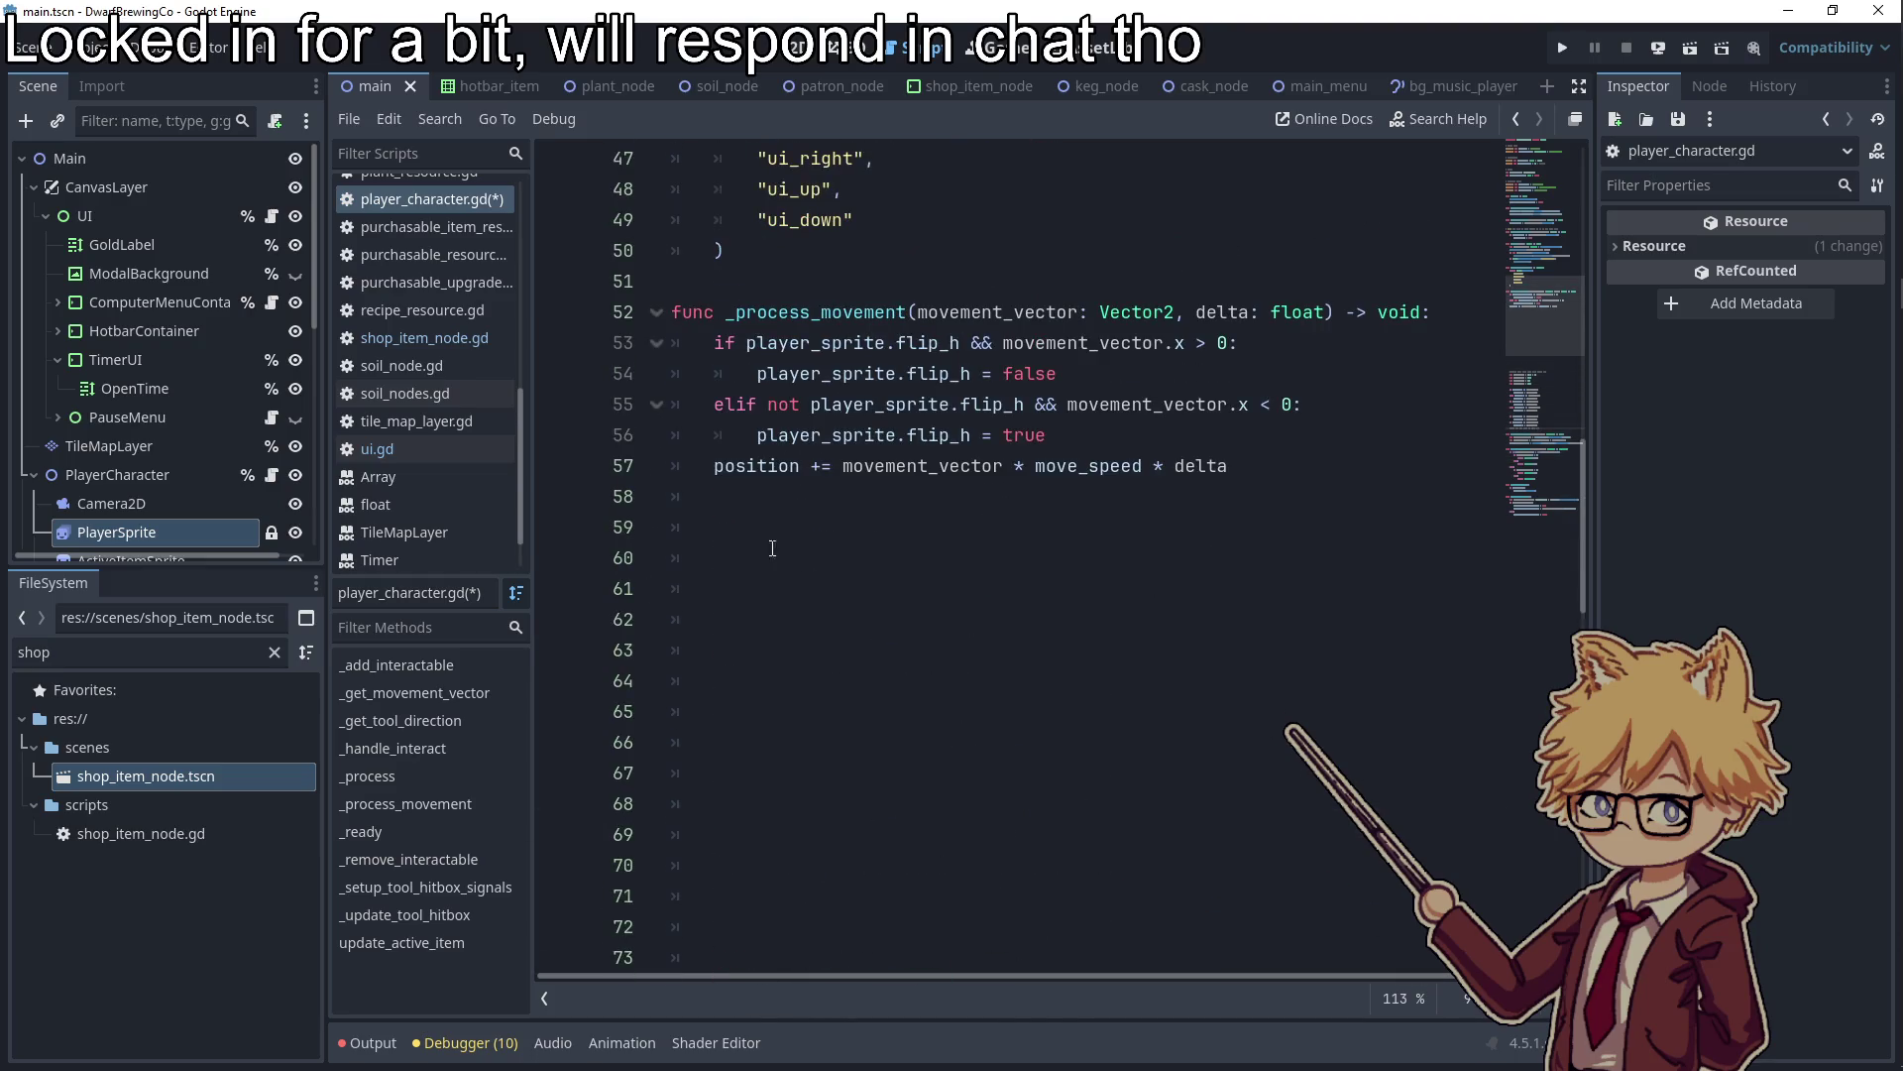
# After the position update, add an if checking movement_vector against Vector2.ZERO
pyautogui.click(773, 496)
pyautogui.write('if posi')
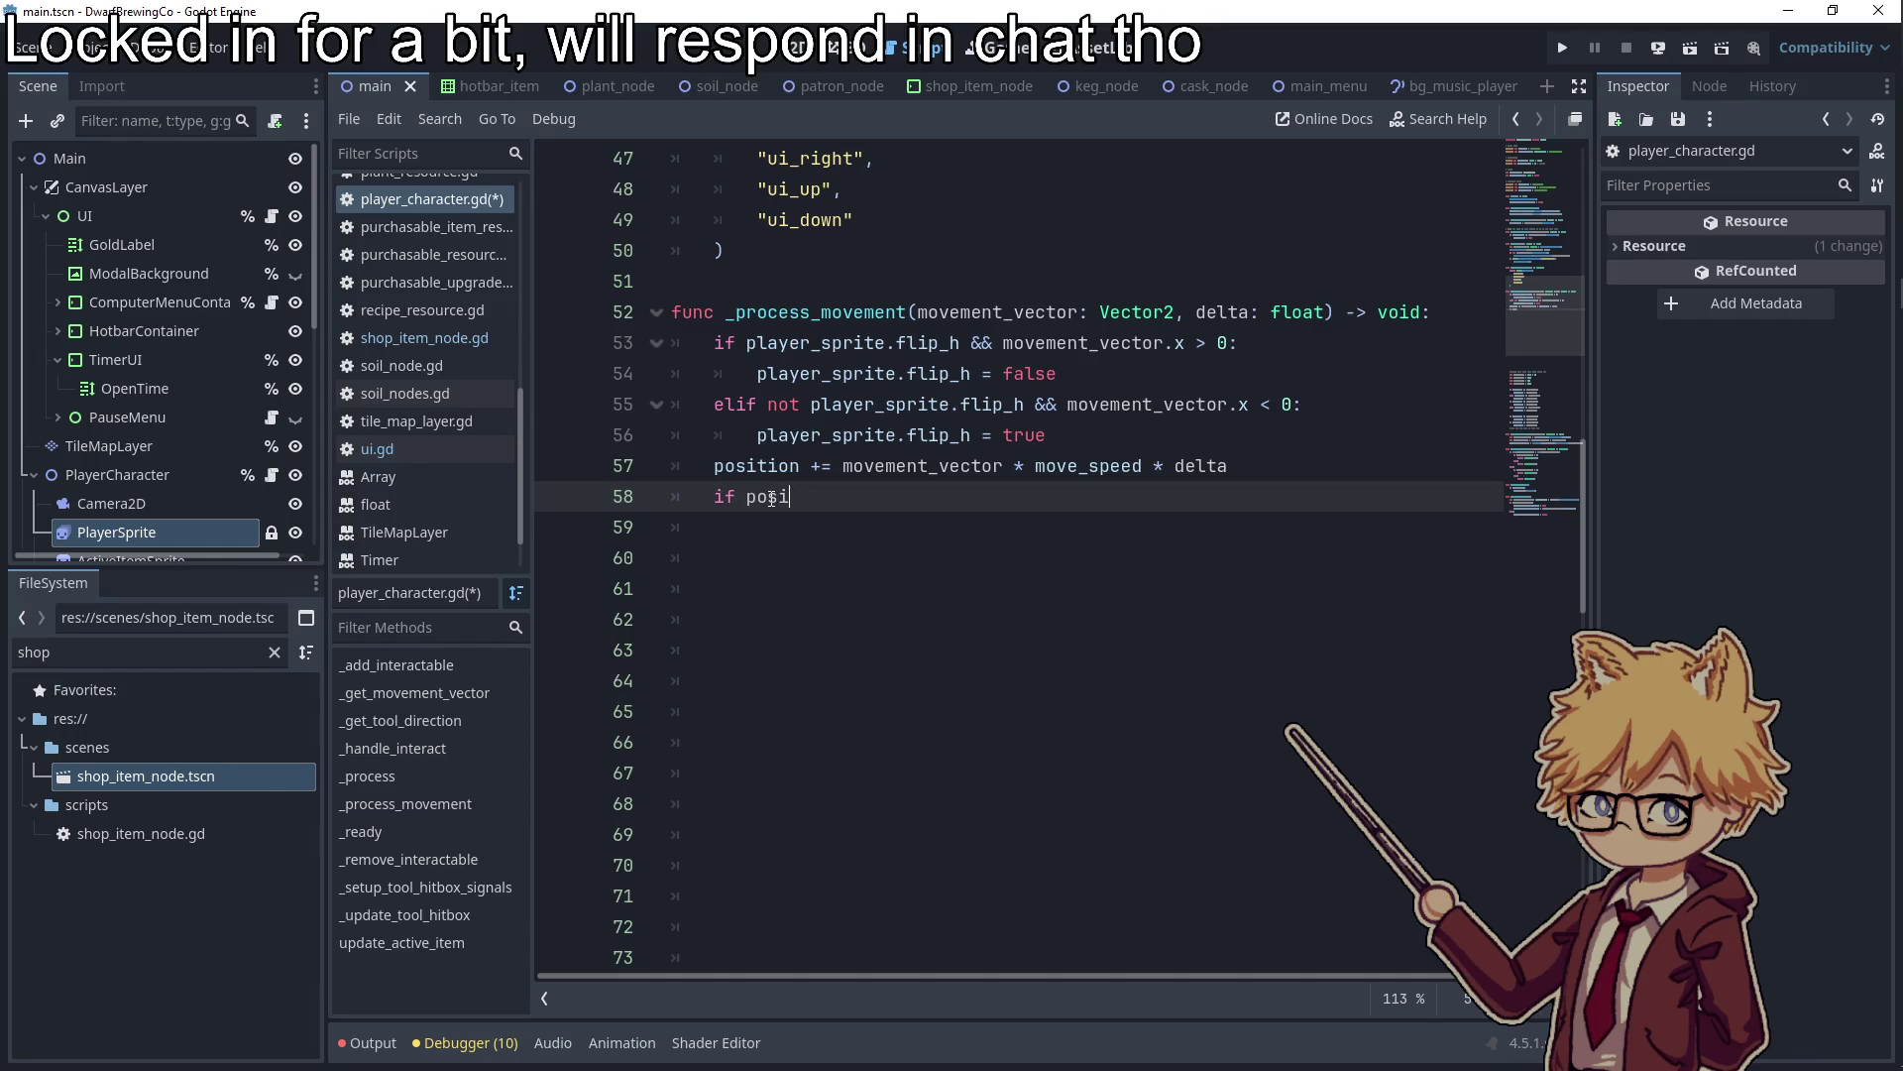
pyautogui.write('ti')
pyautogui.press('BackSpace')
pyautogui.press('BackSpace')
pyautogui.press('BackSpace')
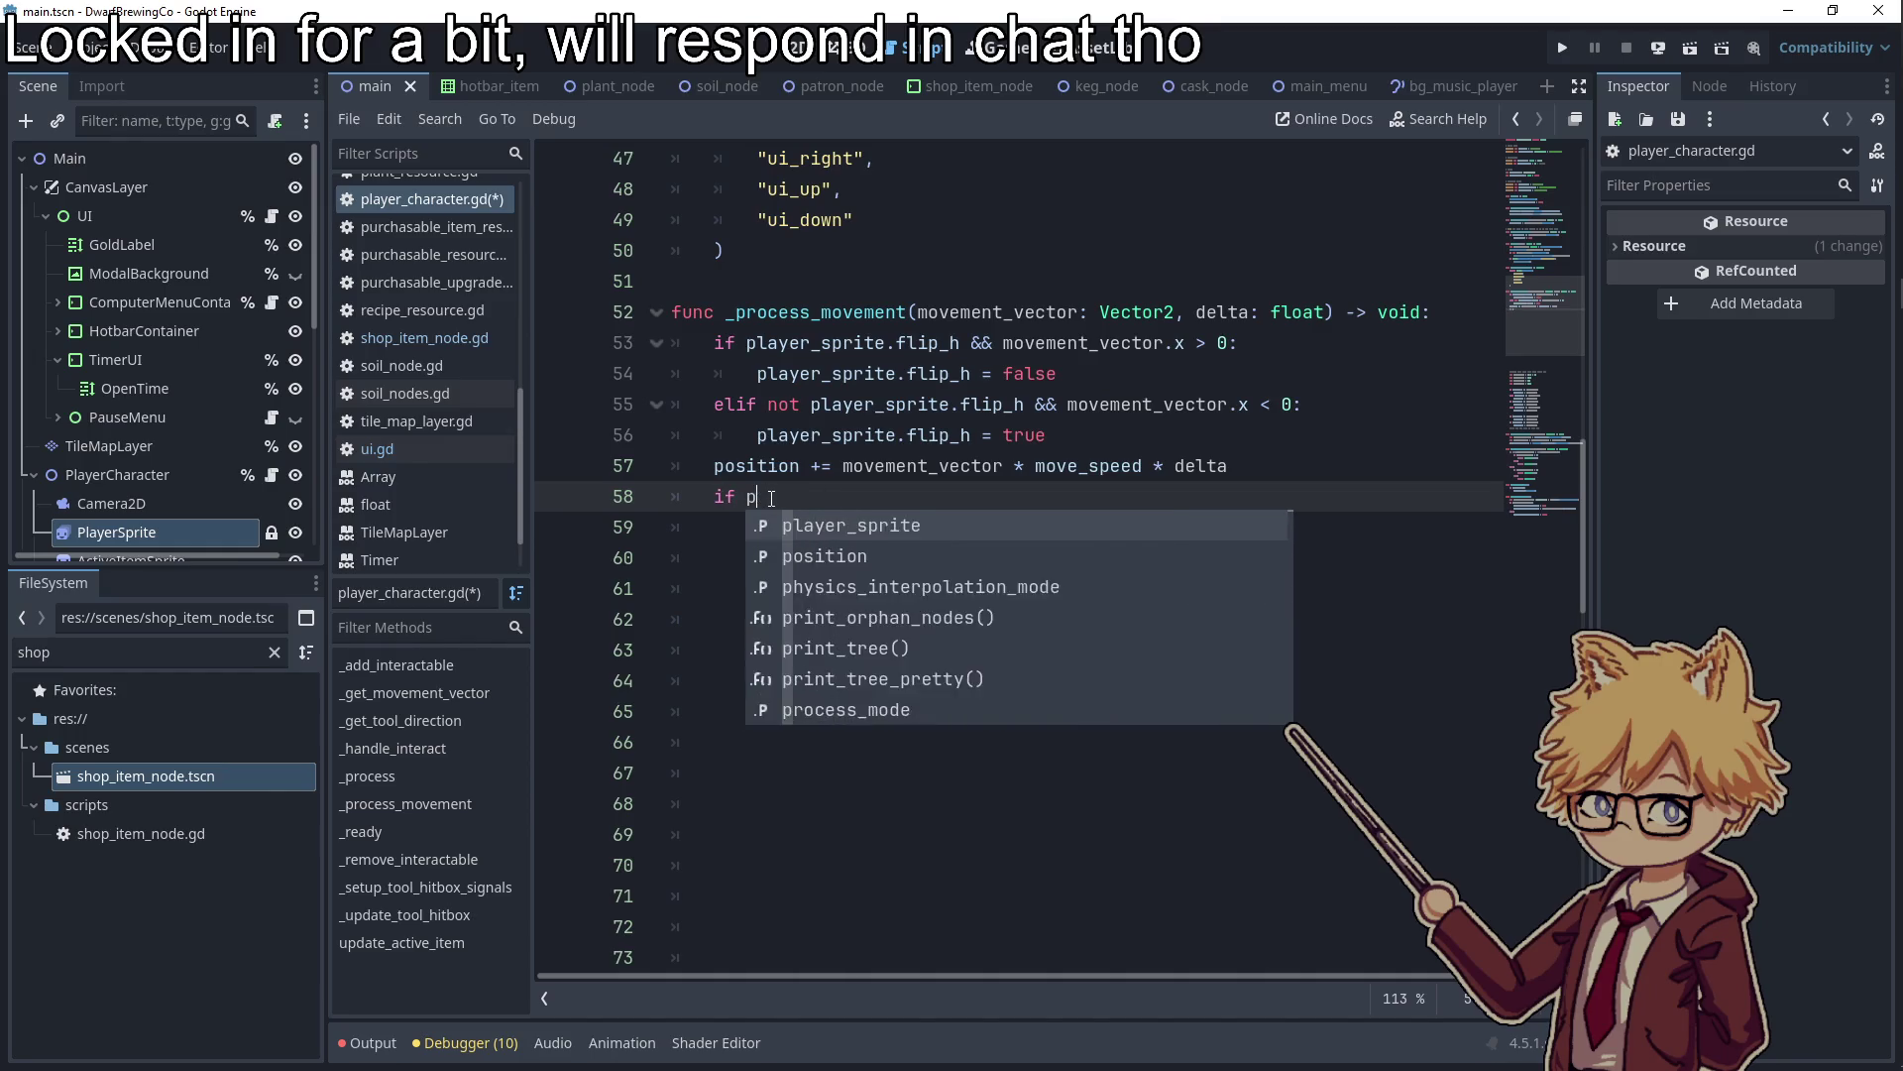
pyautogui.write('move')
pyautogui.press('Return')
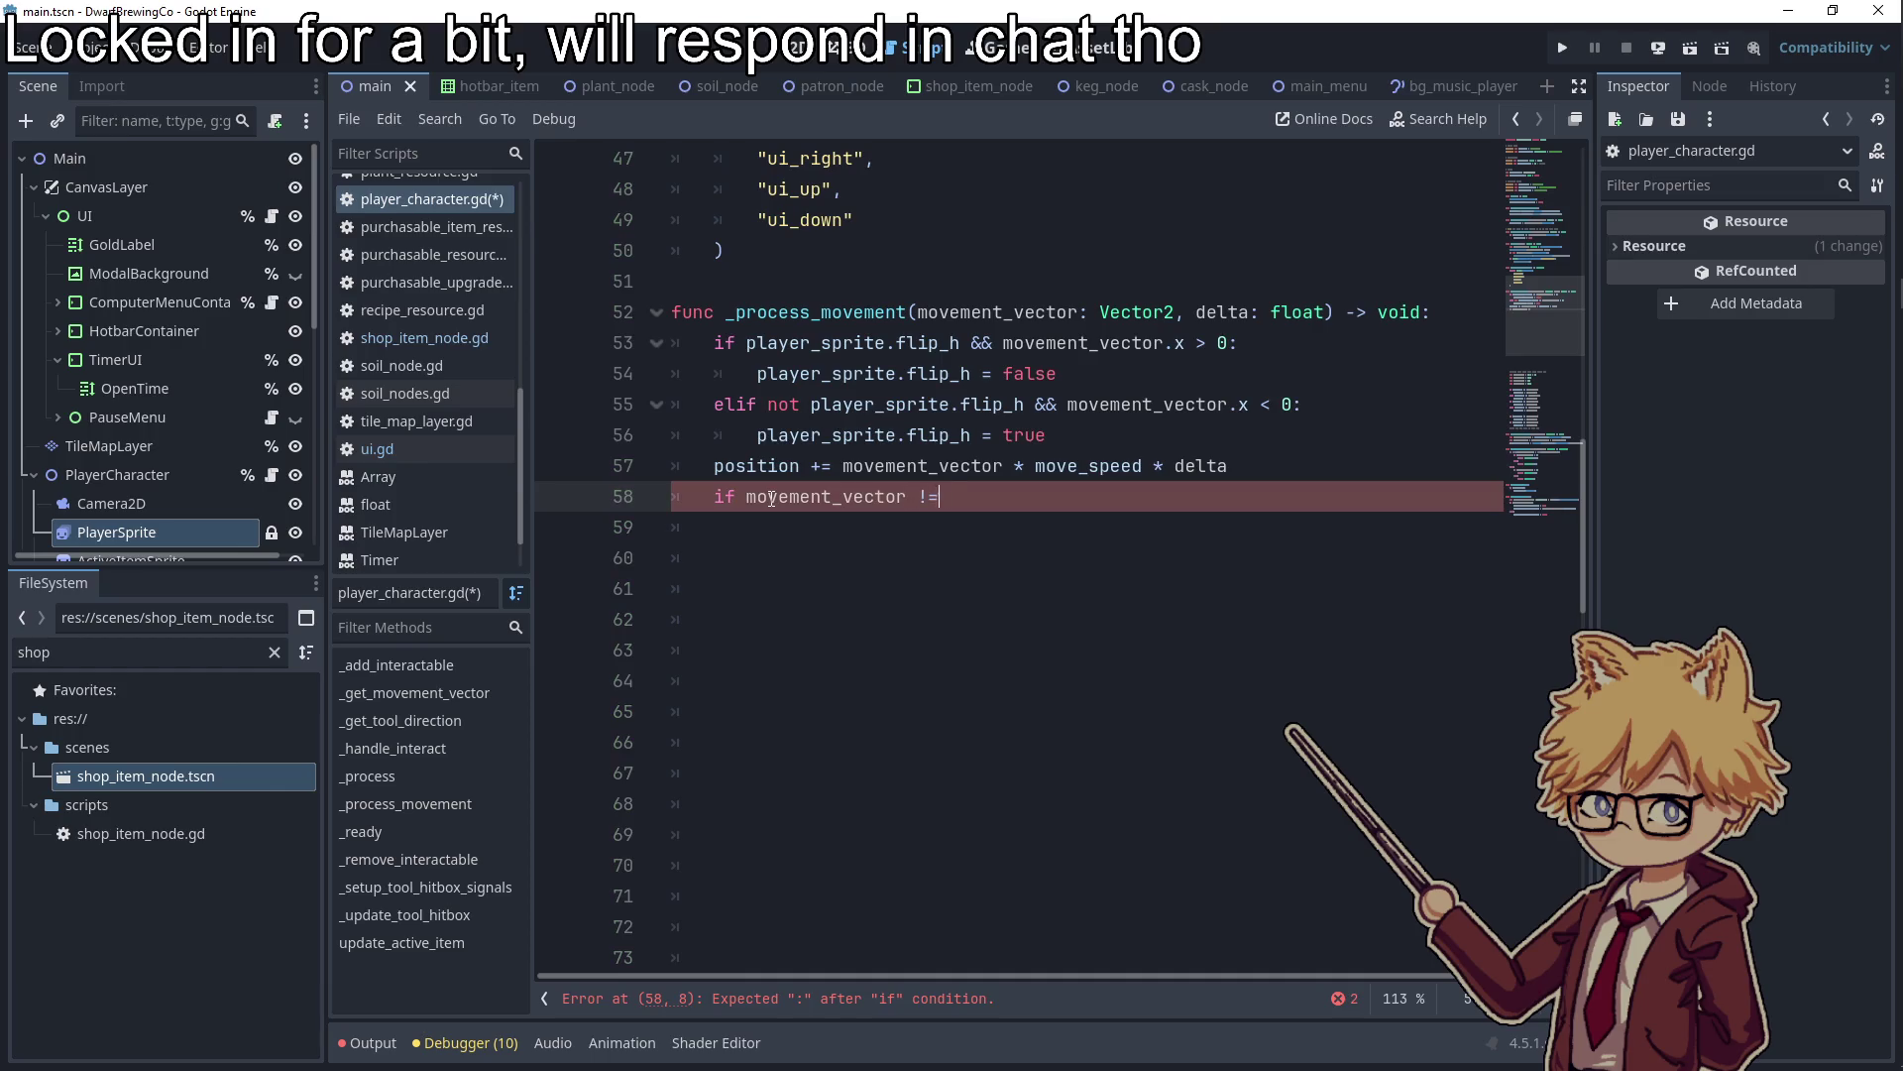
pyautogui.write(' Vector2.Z')
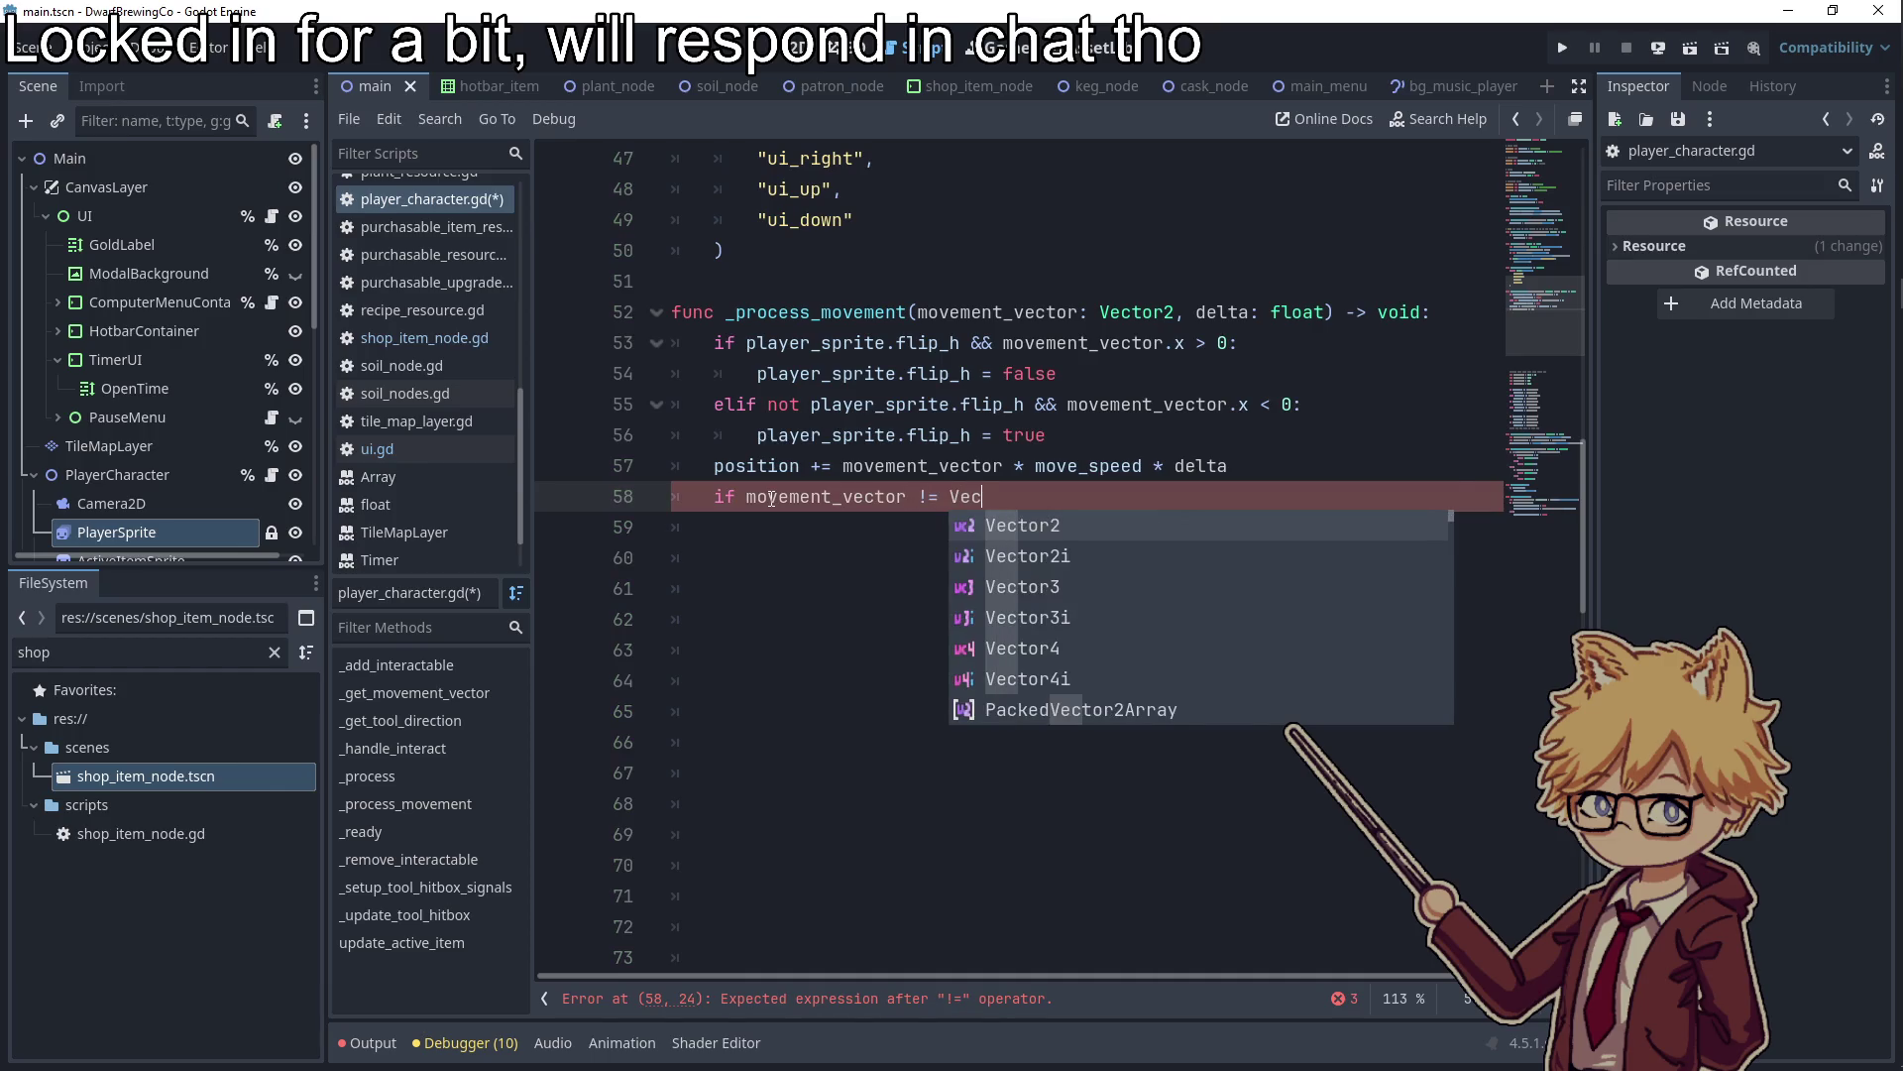
pyautogui.press('Return')
pyautogui.write('.ZERO')
pyautogui.press('Return')
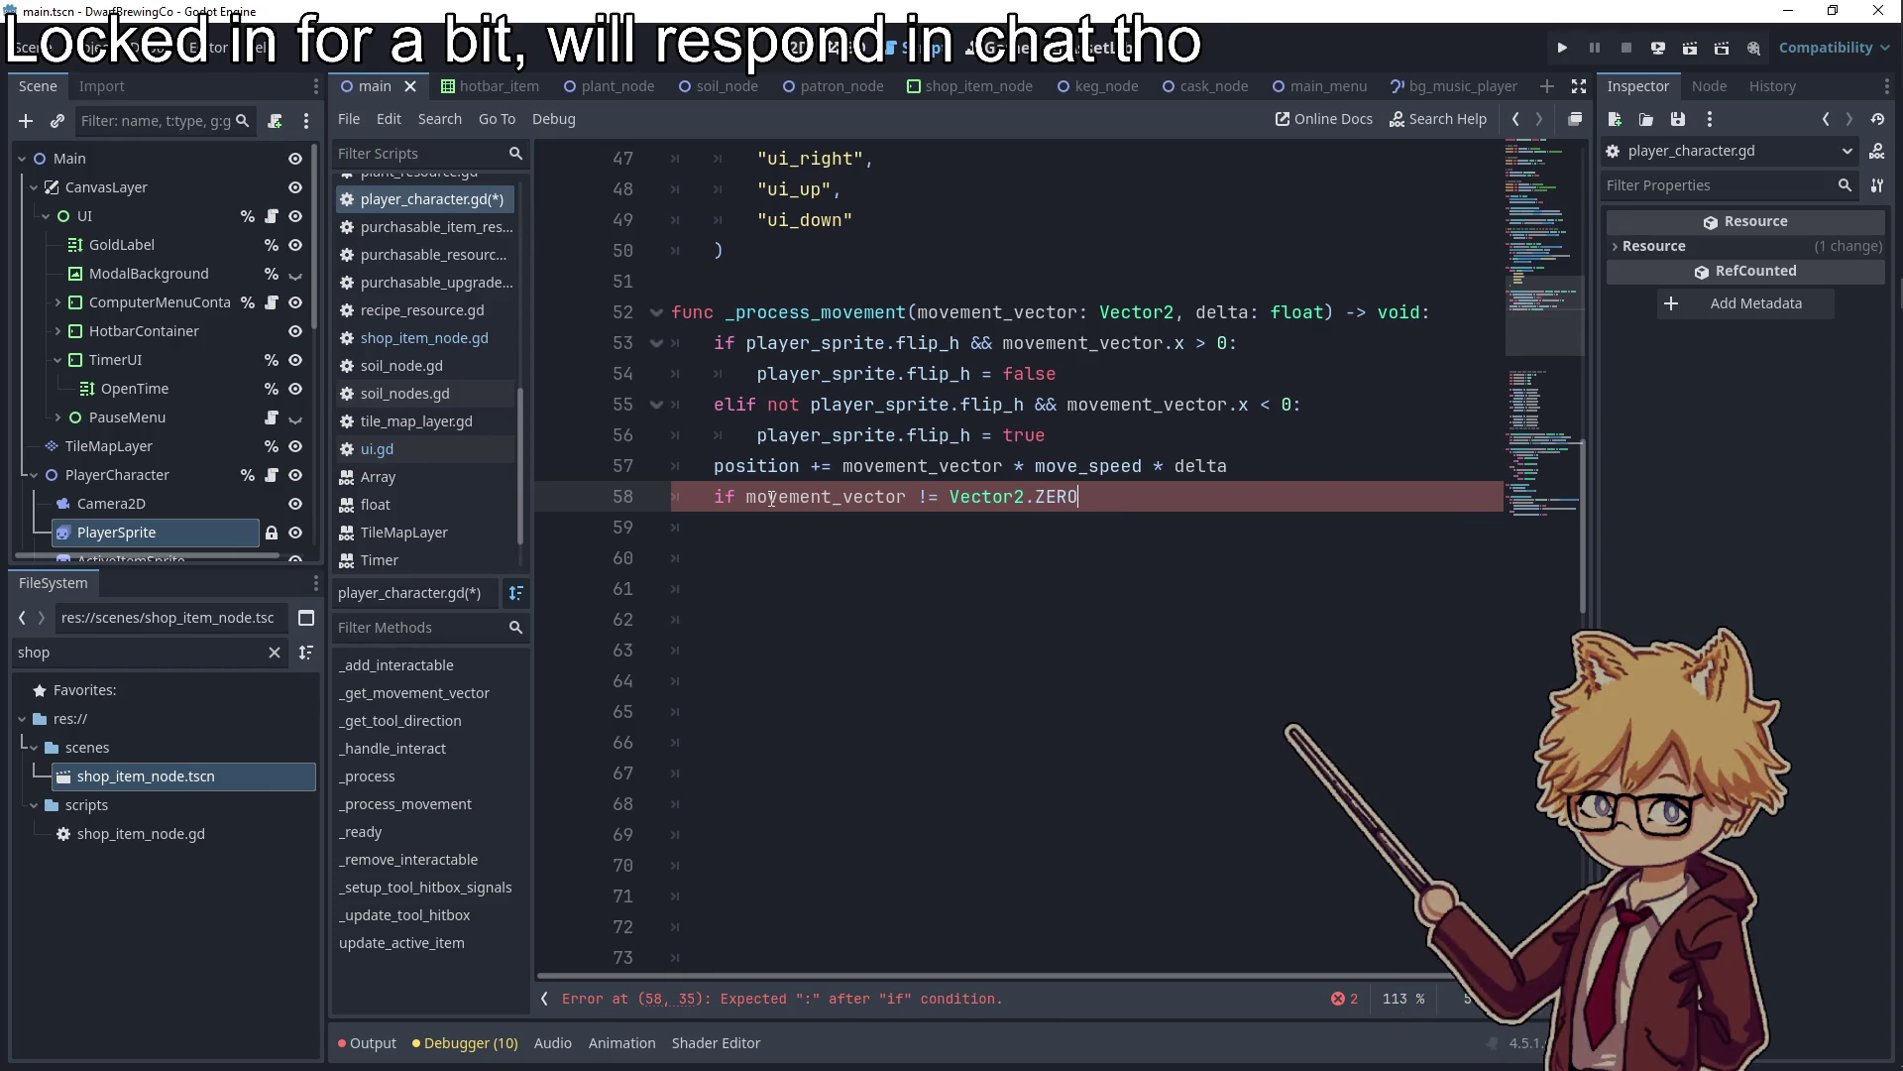
pyautogui.write(':')
pyautogui.press('Return')
# Make the if body call player_sprite.play("walking")
pyautogui.write('pl')
pyautogui.press('Return')
pyautogui.write('.play(')
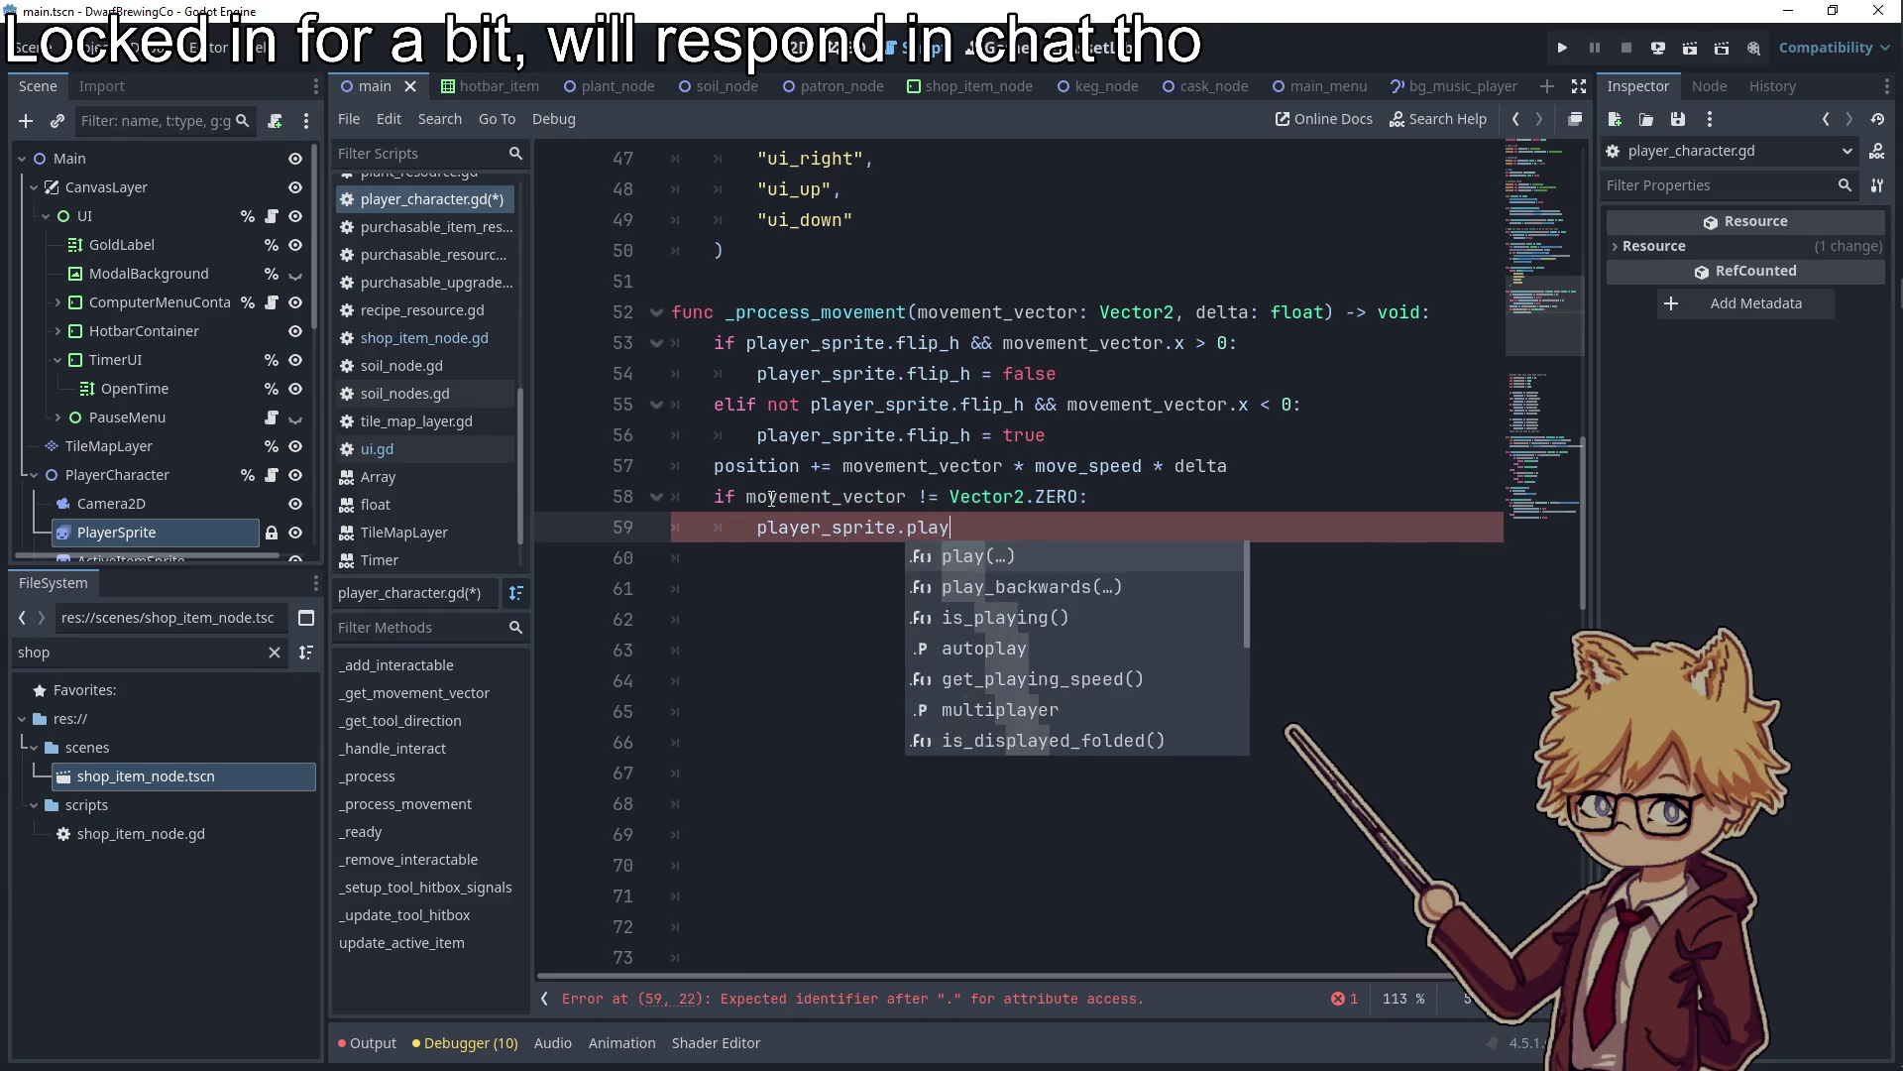
pyautogui.press('Return')
pyautogui.press('Down')
pyautogui.press('Return')
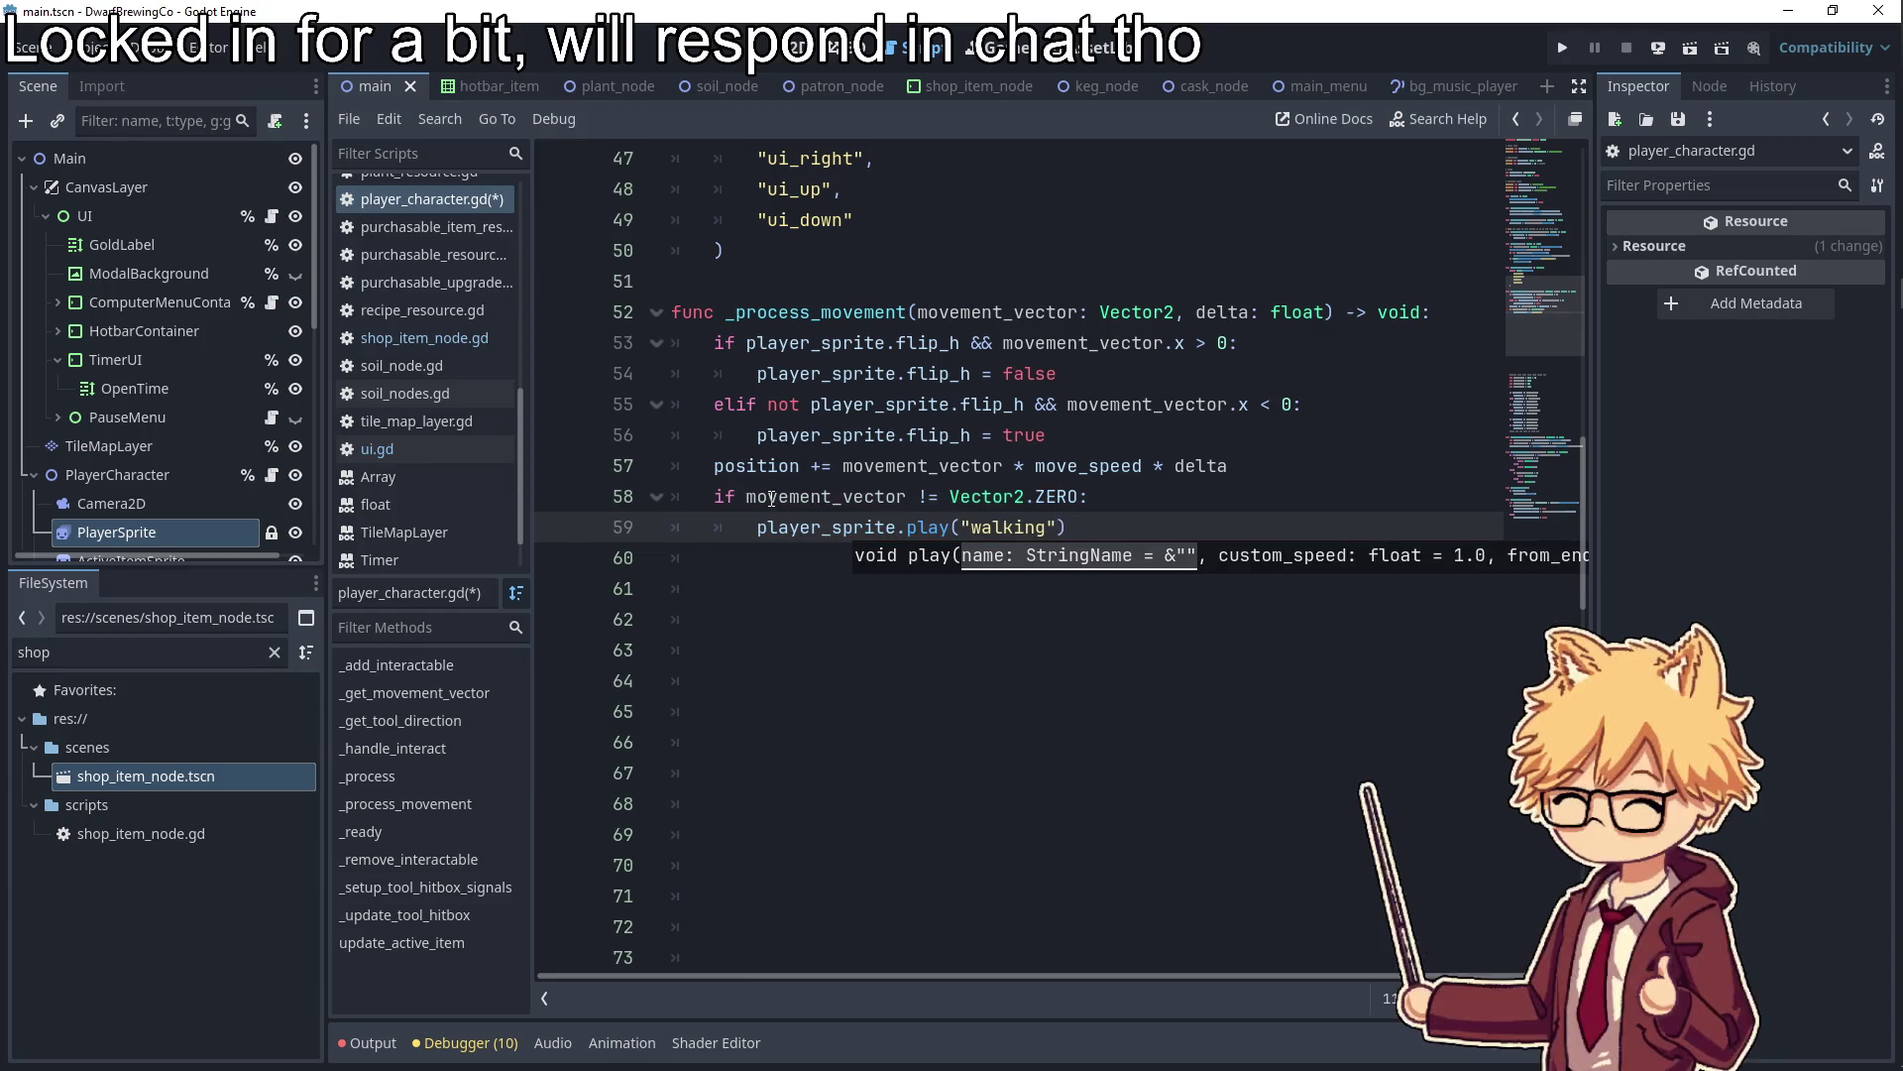
pyautogui.press('Return')
# Add an else branch that plays the "default" animation, then run the project with F5
pyautogui.write('else:')
pyautogui.press('Return')
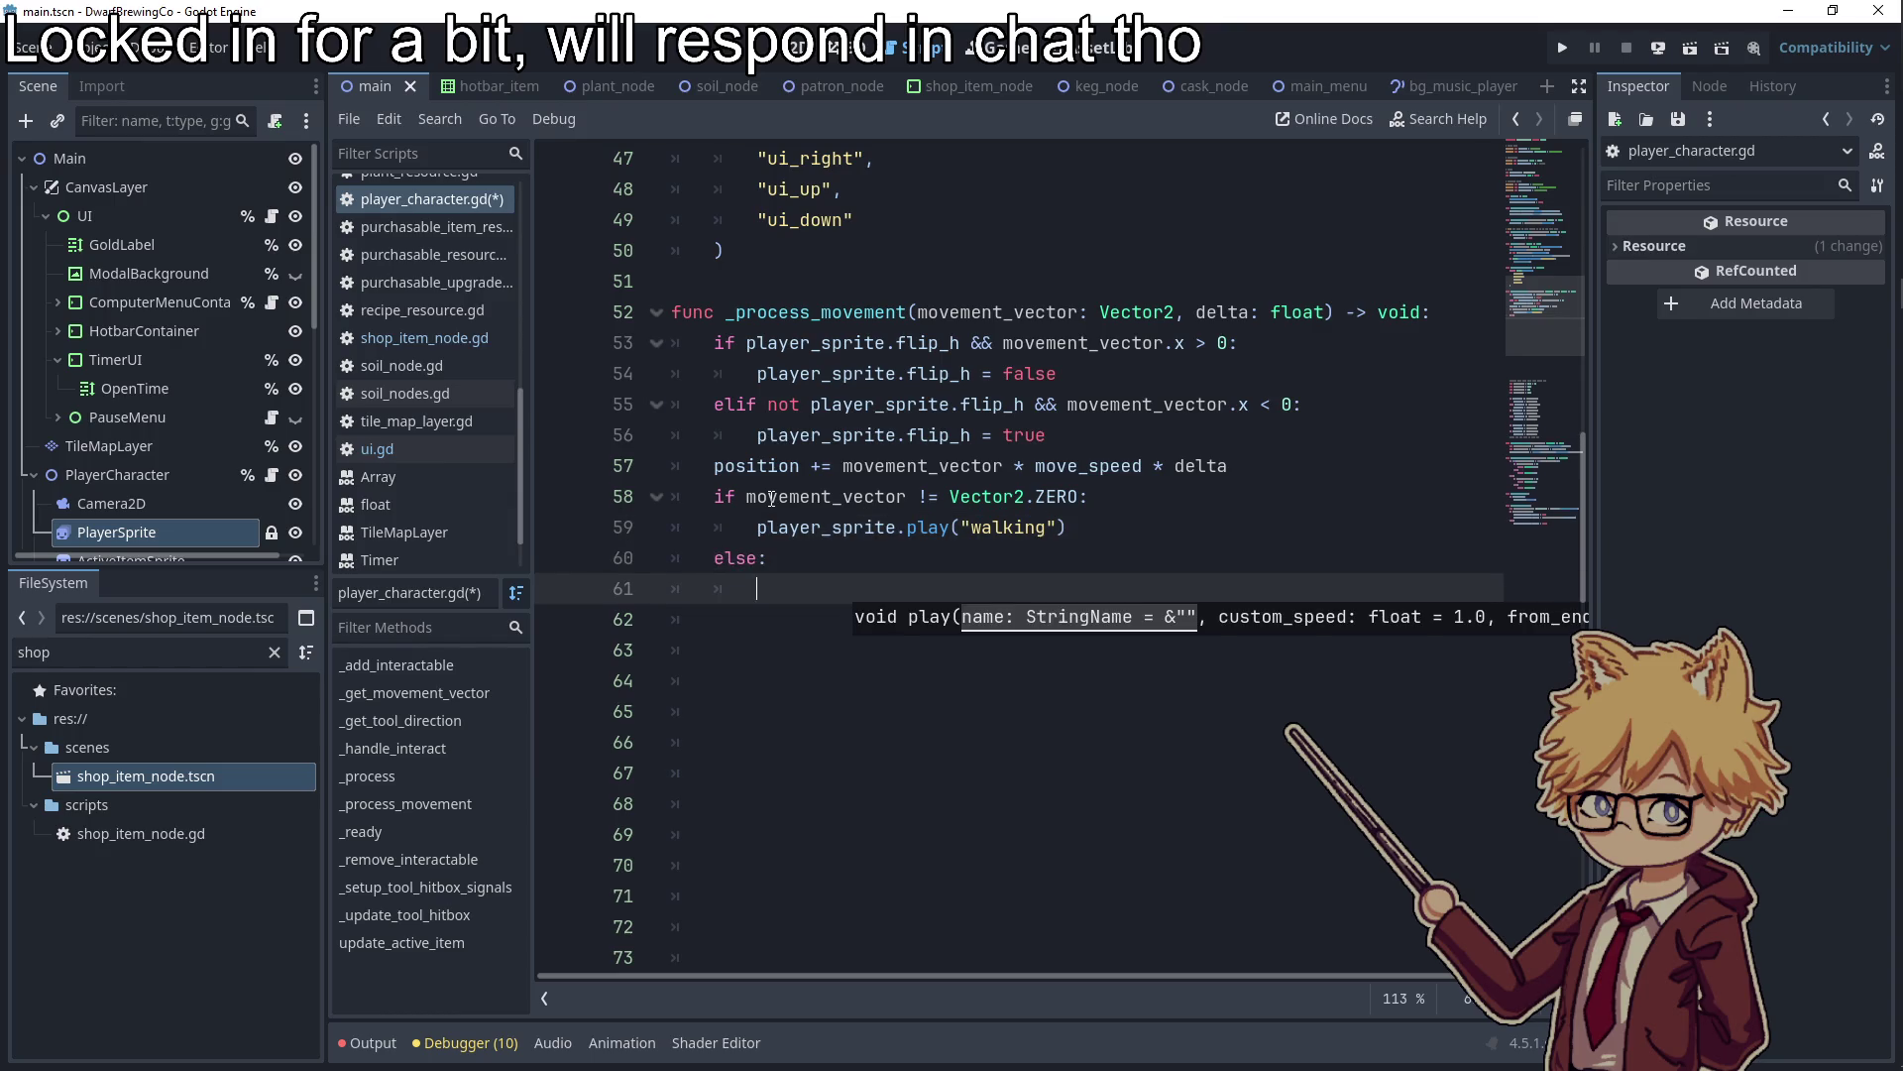
pyautogui.write('pla')
pyautogui.press('Return')
pyautogui.write('.play')
pyautogui.press('Return')
pyautogui.write('"')
pyautogui.press('Return')
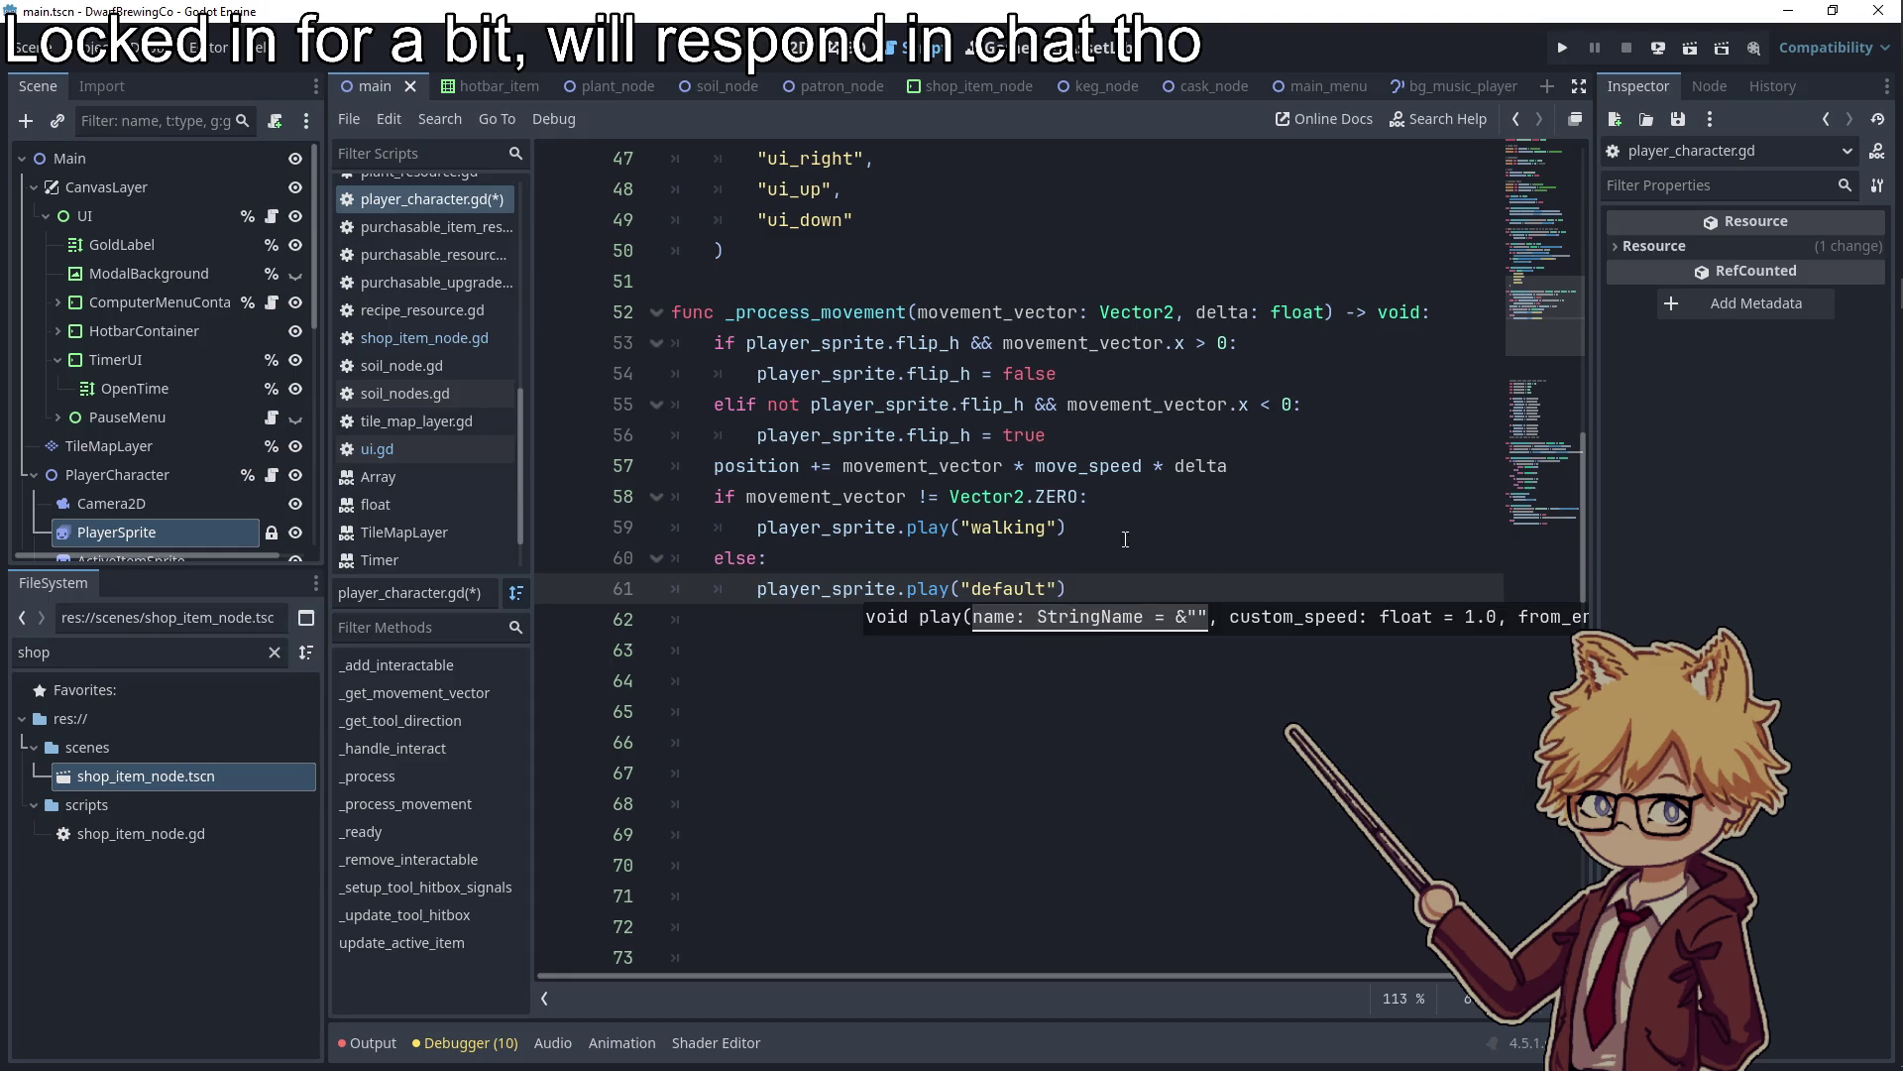
pyautogui.press('F5')
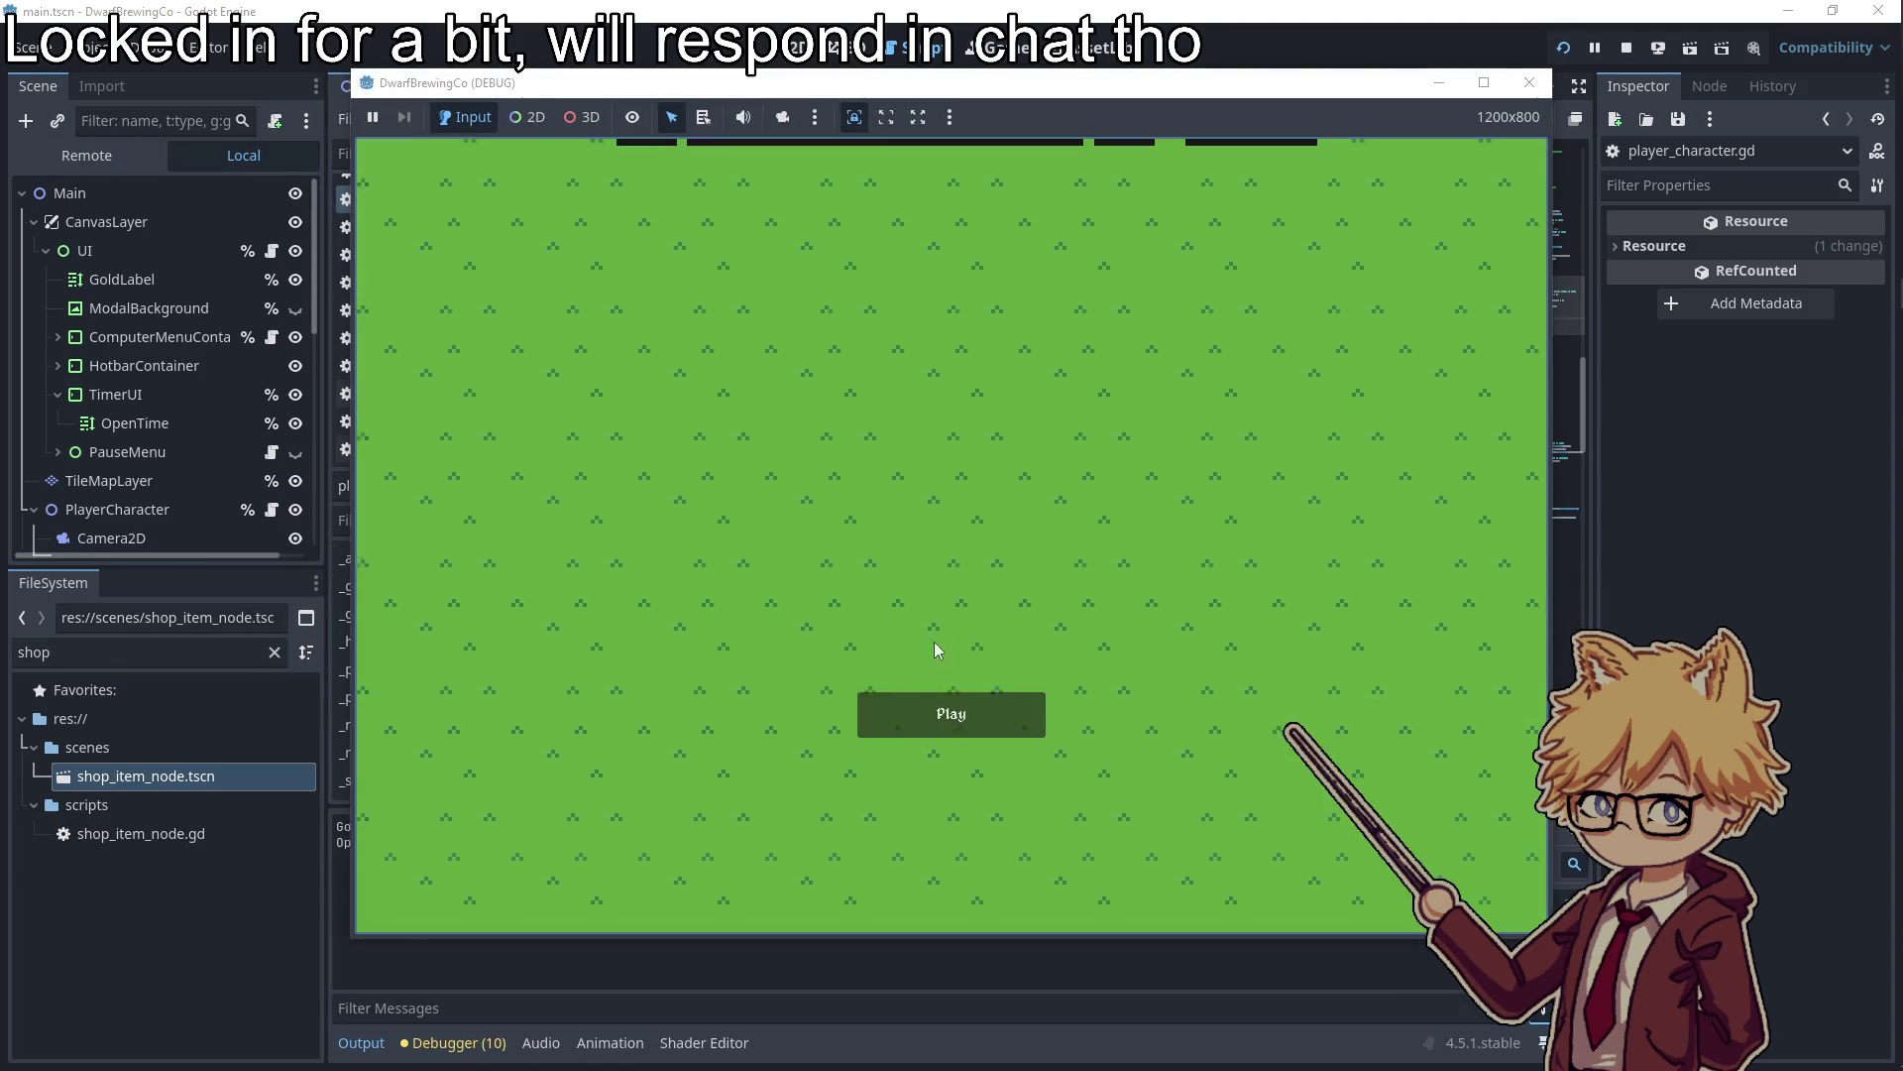
# Start the game from the main menu, mute the music, and walk the dwarf in every direction
pyautogui.click(951, 713)
pyautogui.press('Escape')
pyautogui.press('Escape')
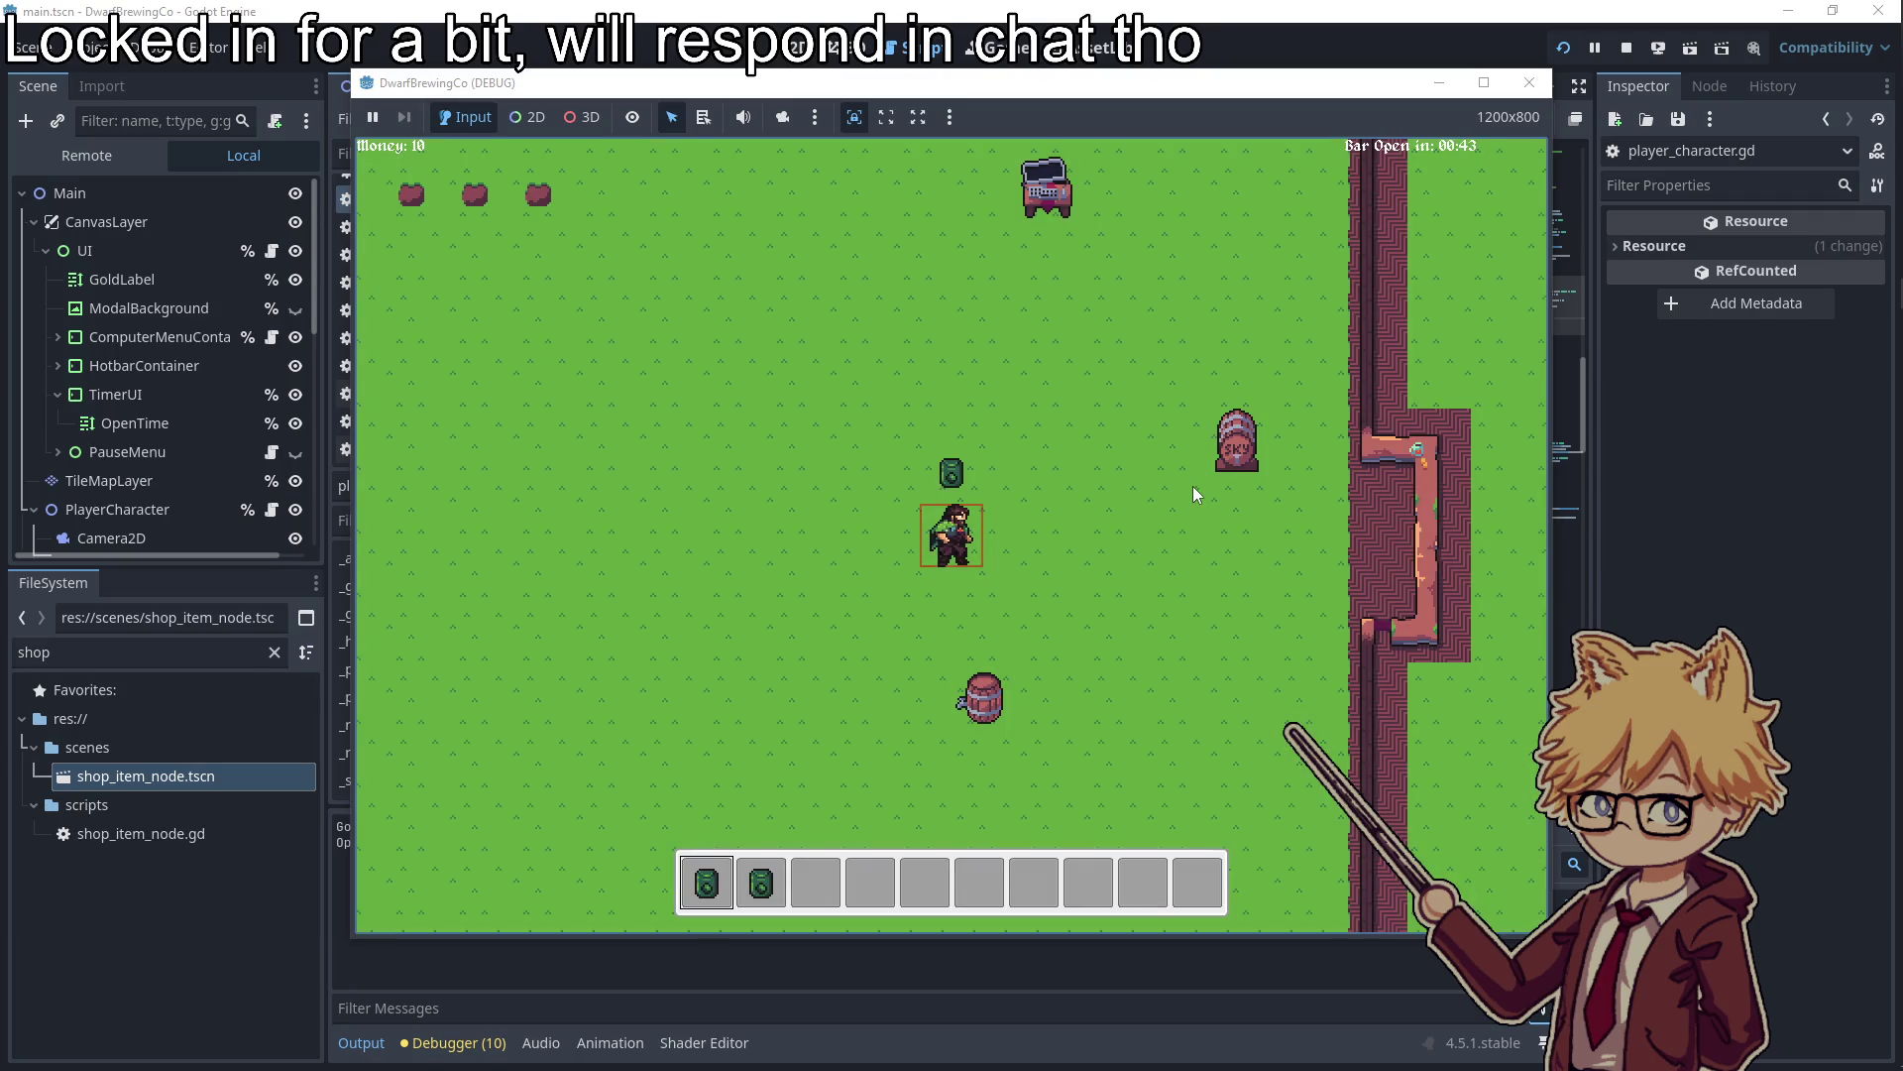
pyautogui.press('a')
pyautogui.press('w')
pyautogui.press('d')
pyautogui.press('s')
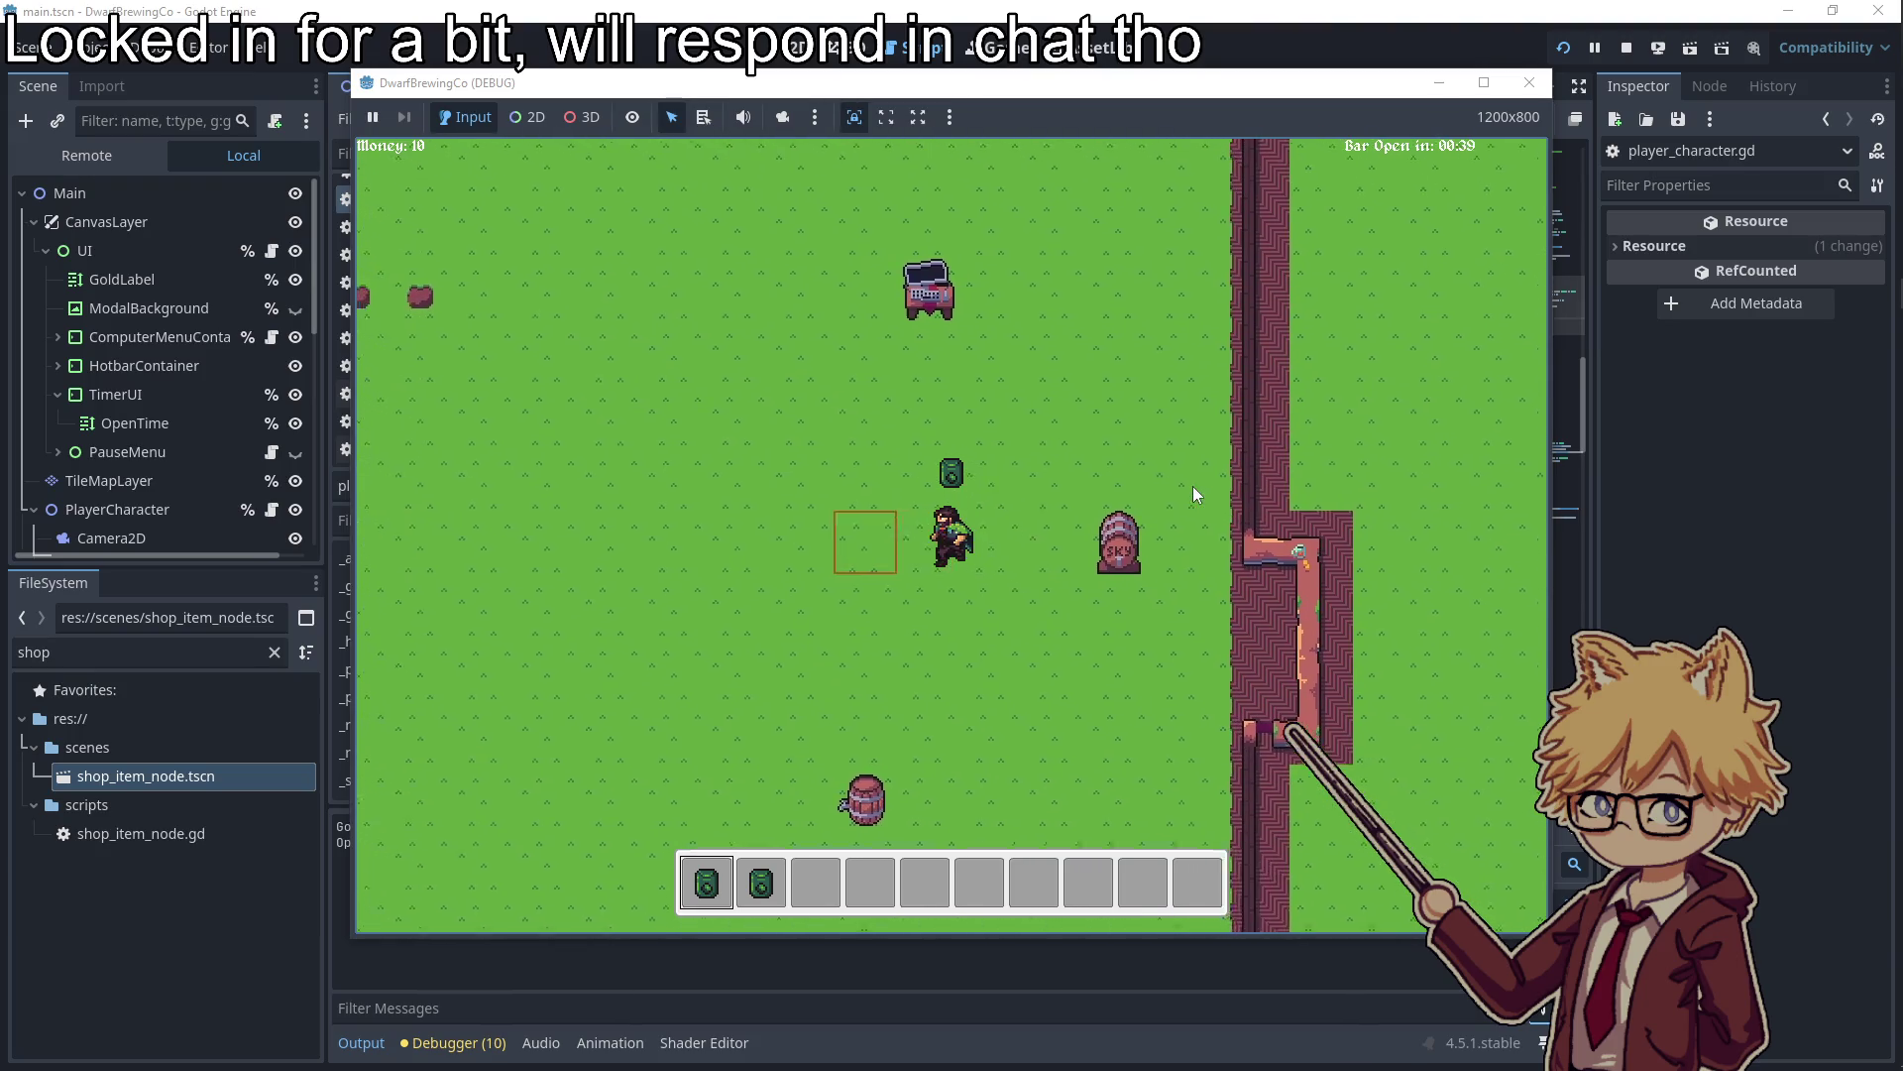
pyautogui.press('a')
pyautogui.press('w')
pyautogui.press('d')
pyautogui.press('s')
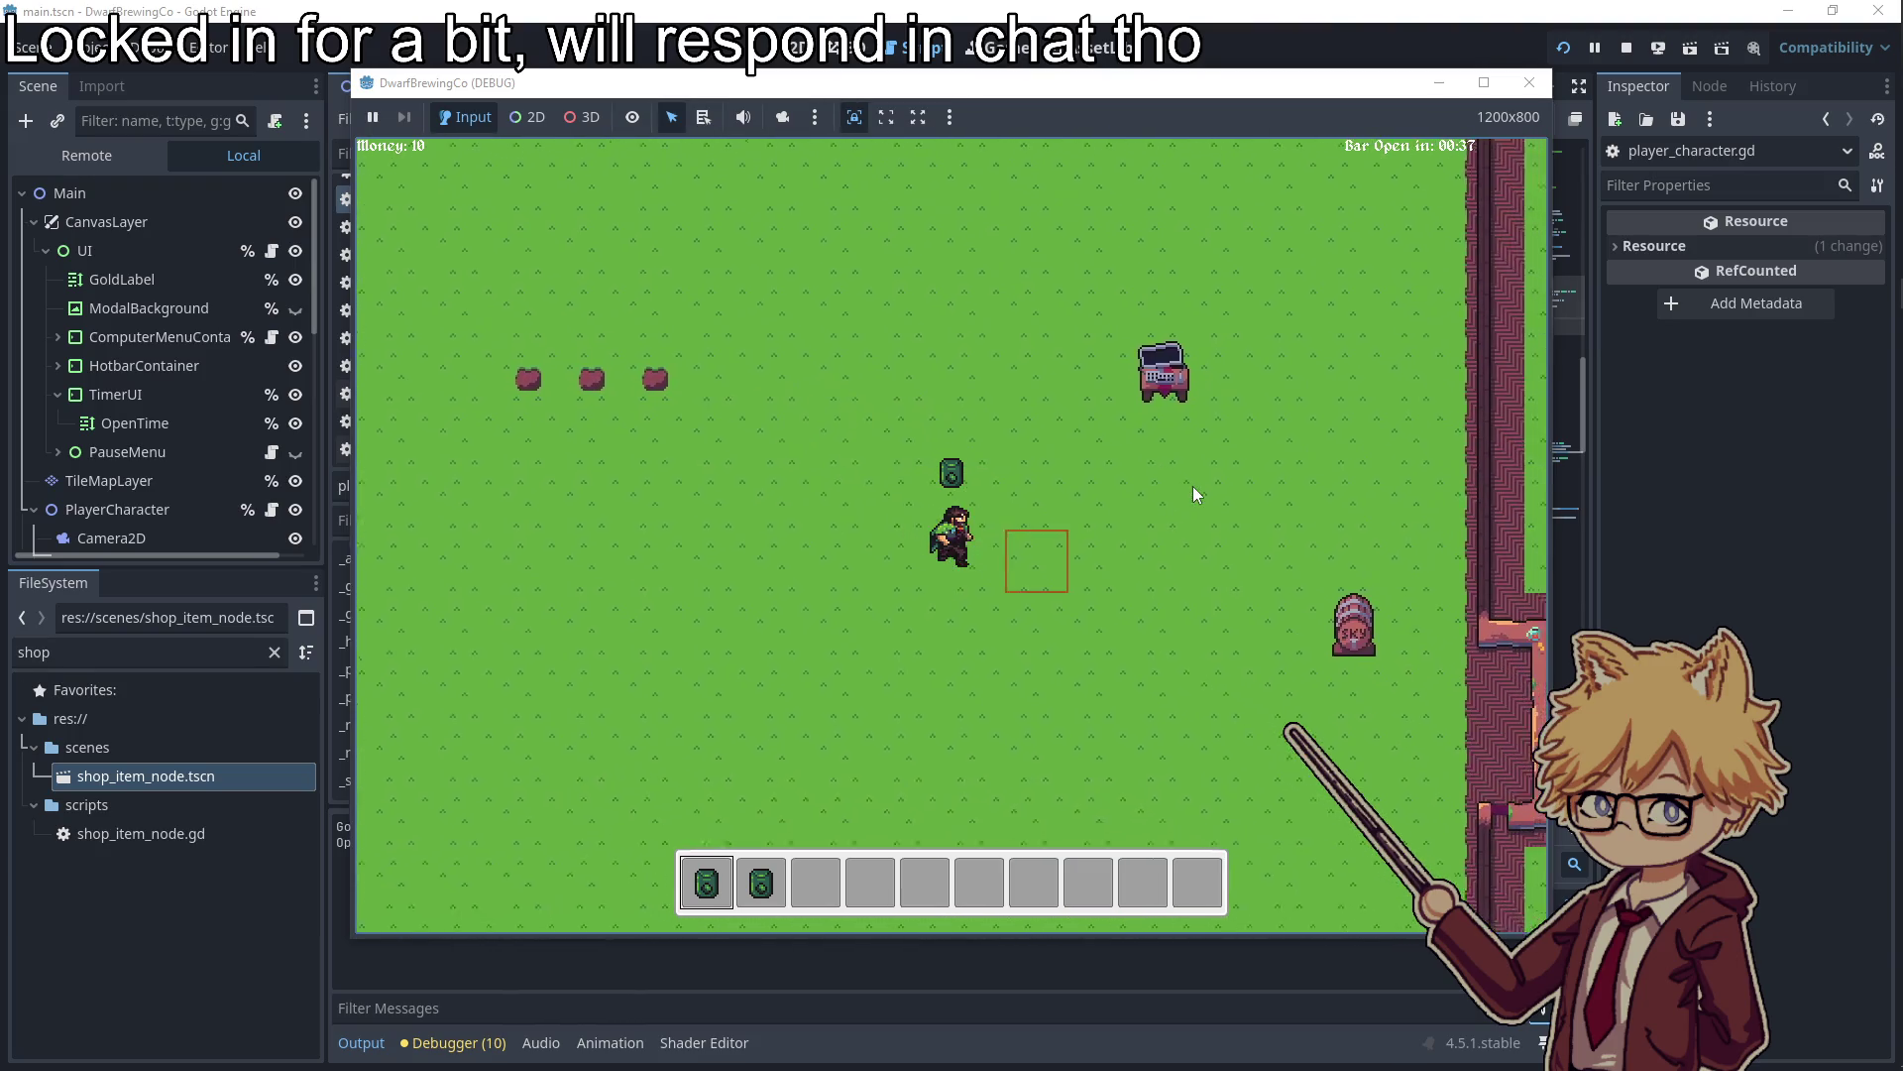
pyautogui.press('a')
pyautogui.press('w')
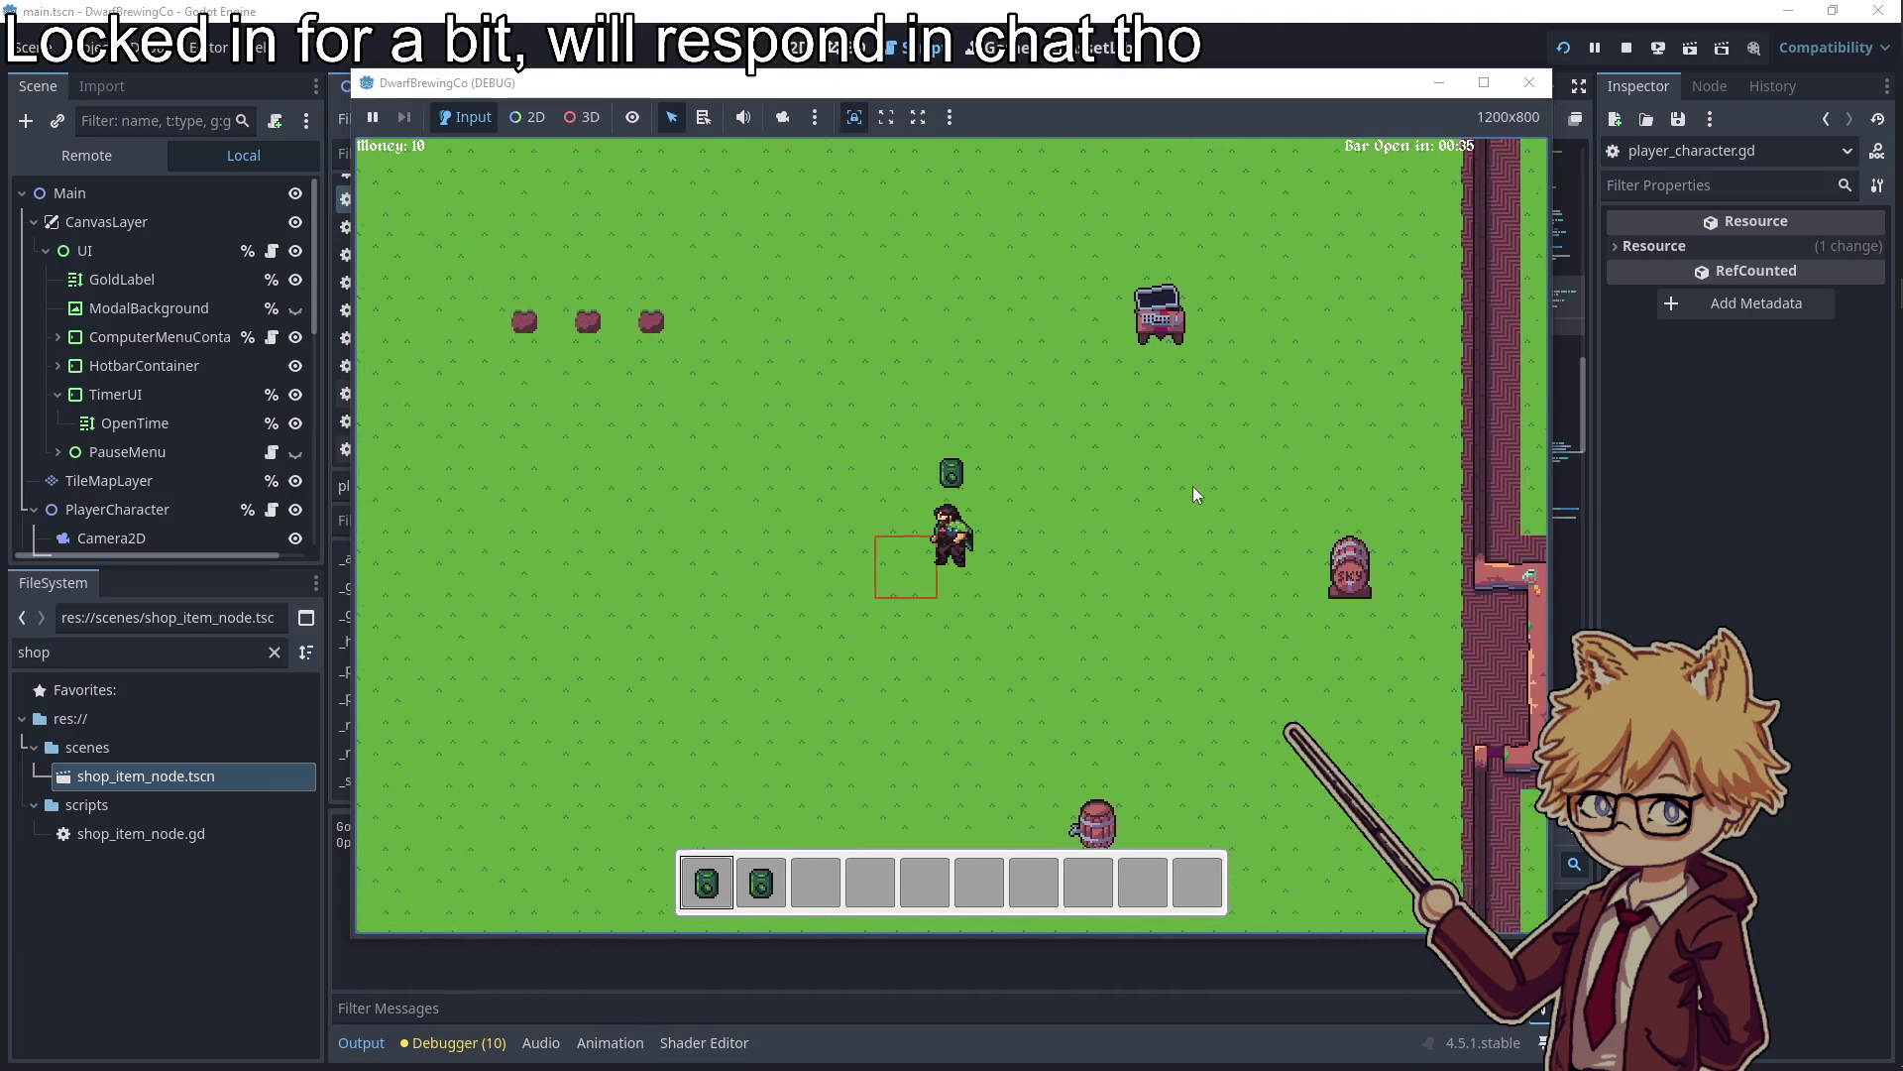
pyautogui.press('d')
pyautogui.press('s')
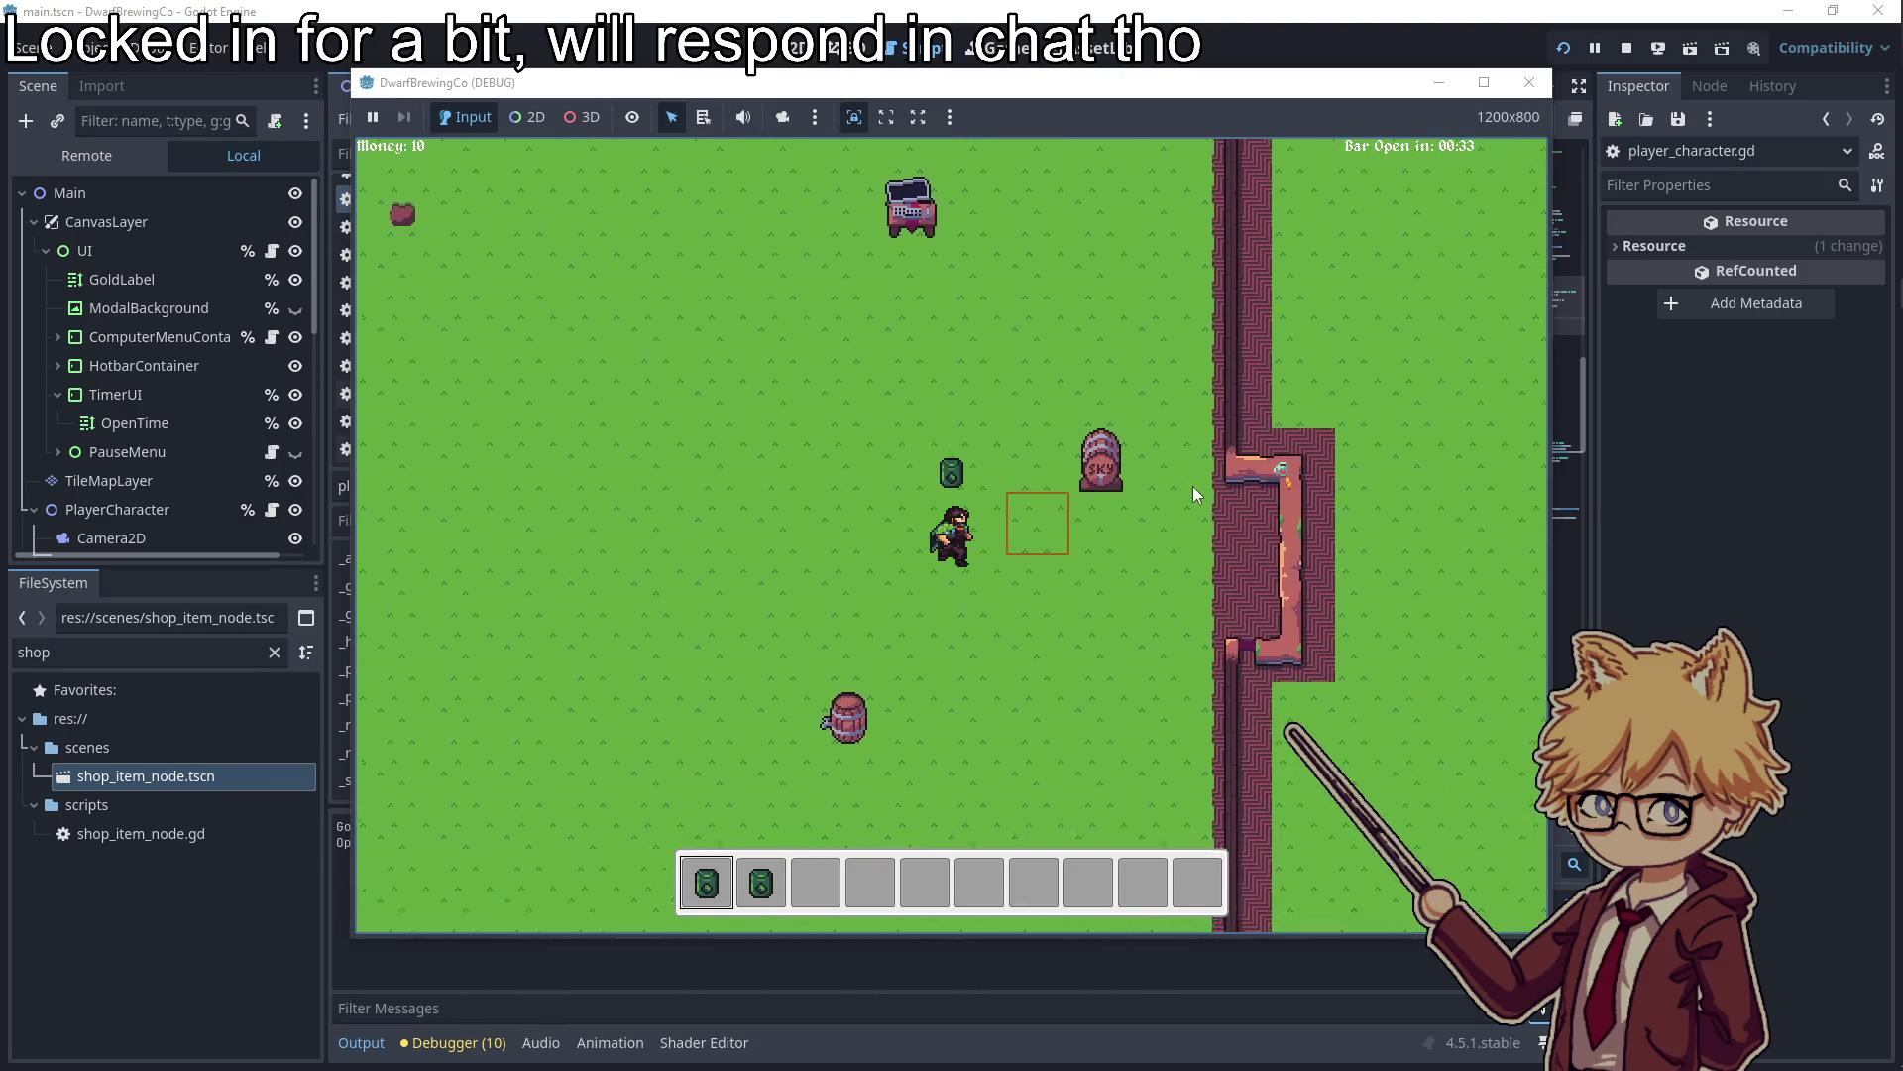
pyautogui.press('a')
pyautogui.press('w')
pyautogui.press('d')
pyautogui.press('s')
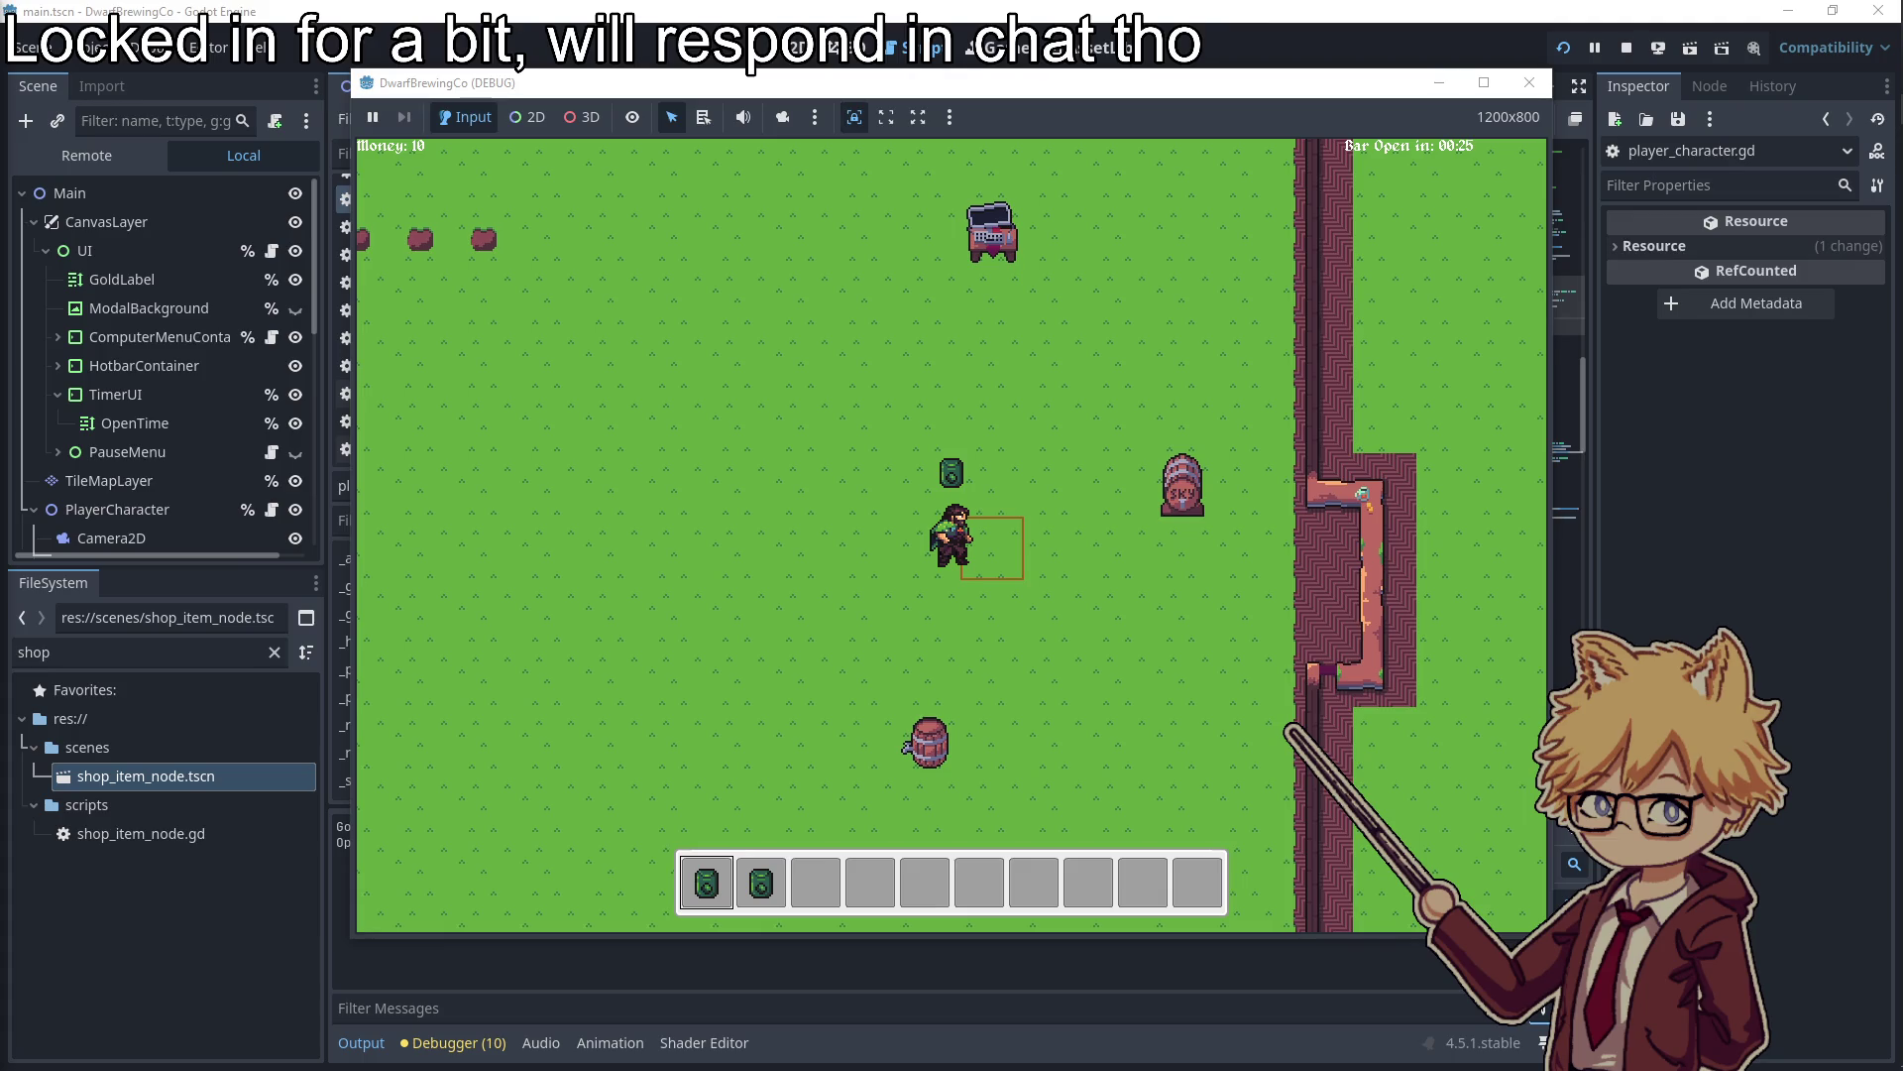
pyautogui.press('a')
pyautogui.press('w')
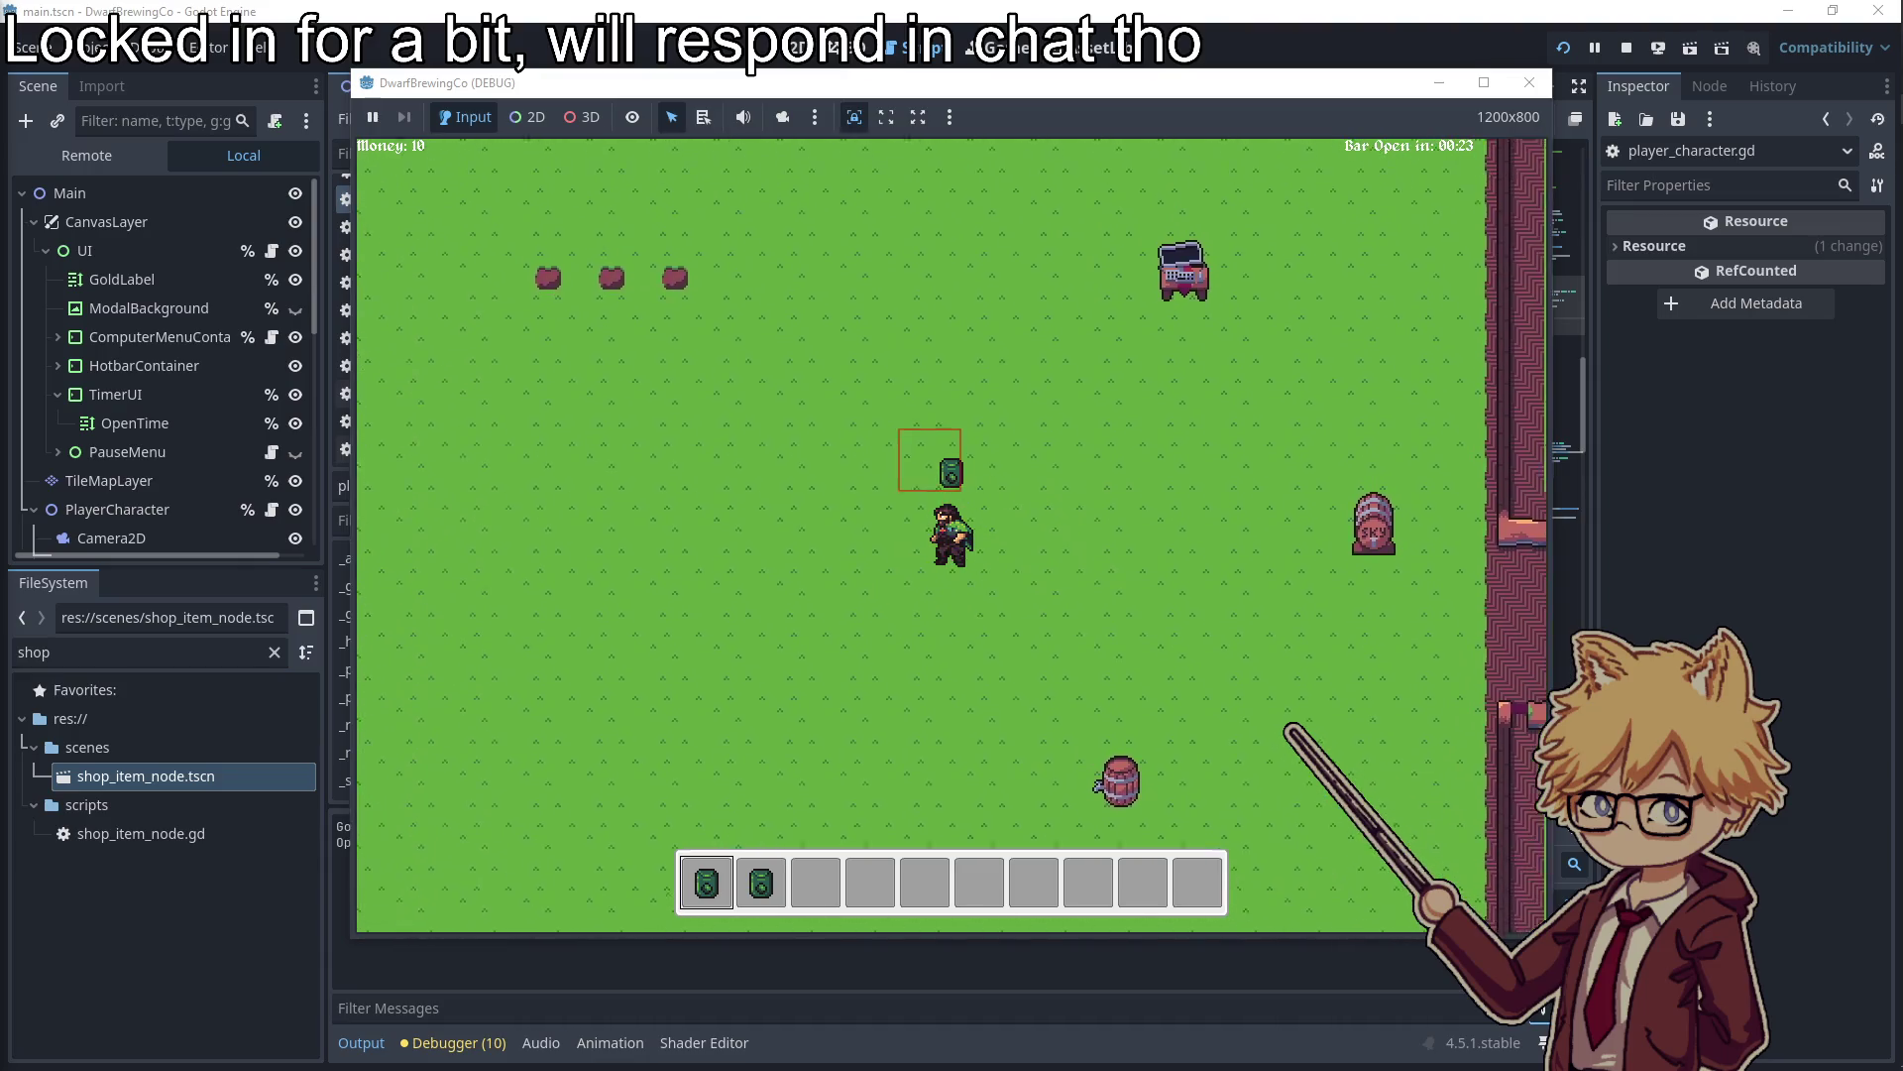
pyautogui.press('d')
pyautogui.press('s')
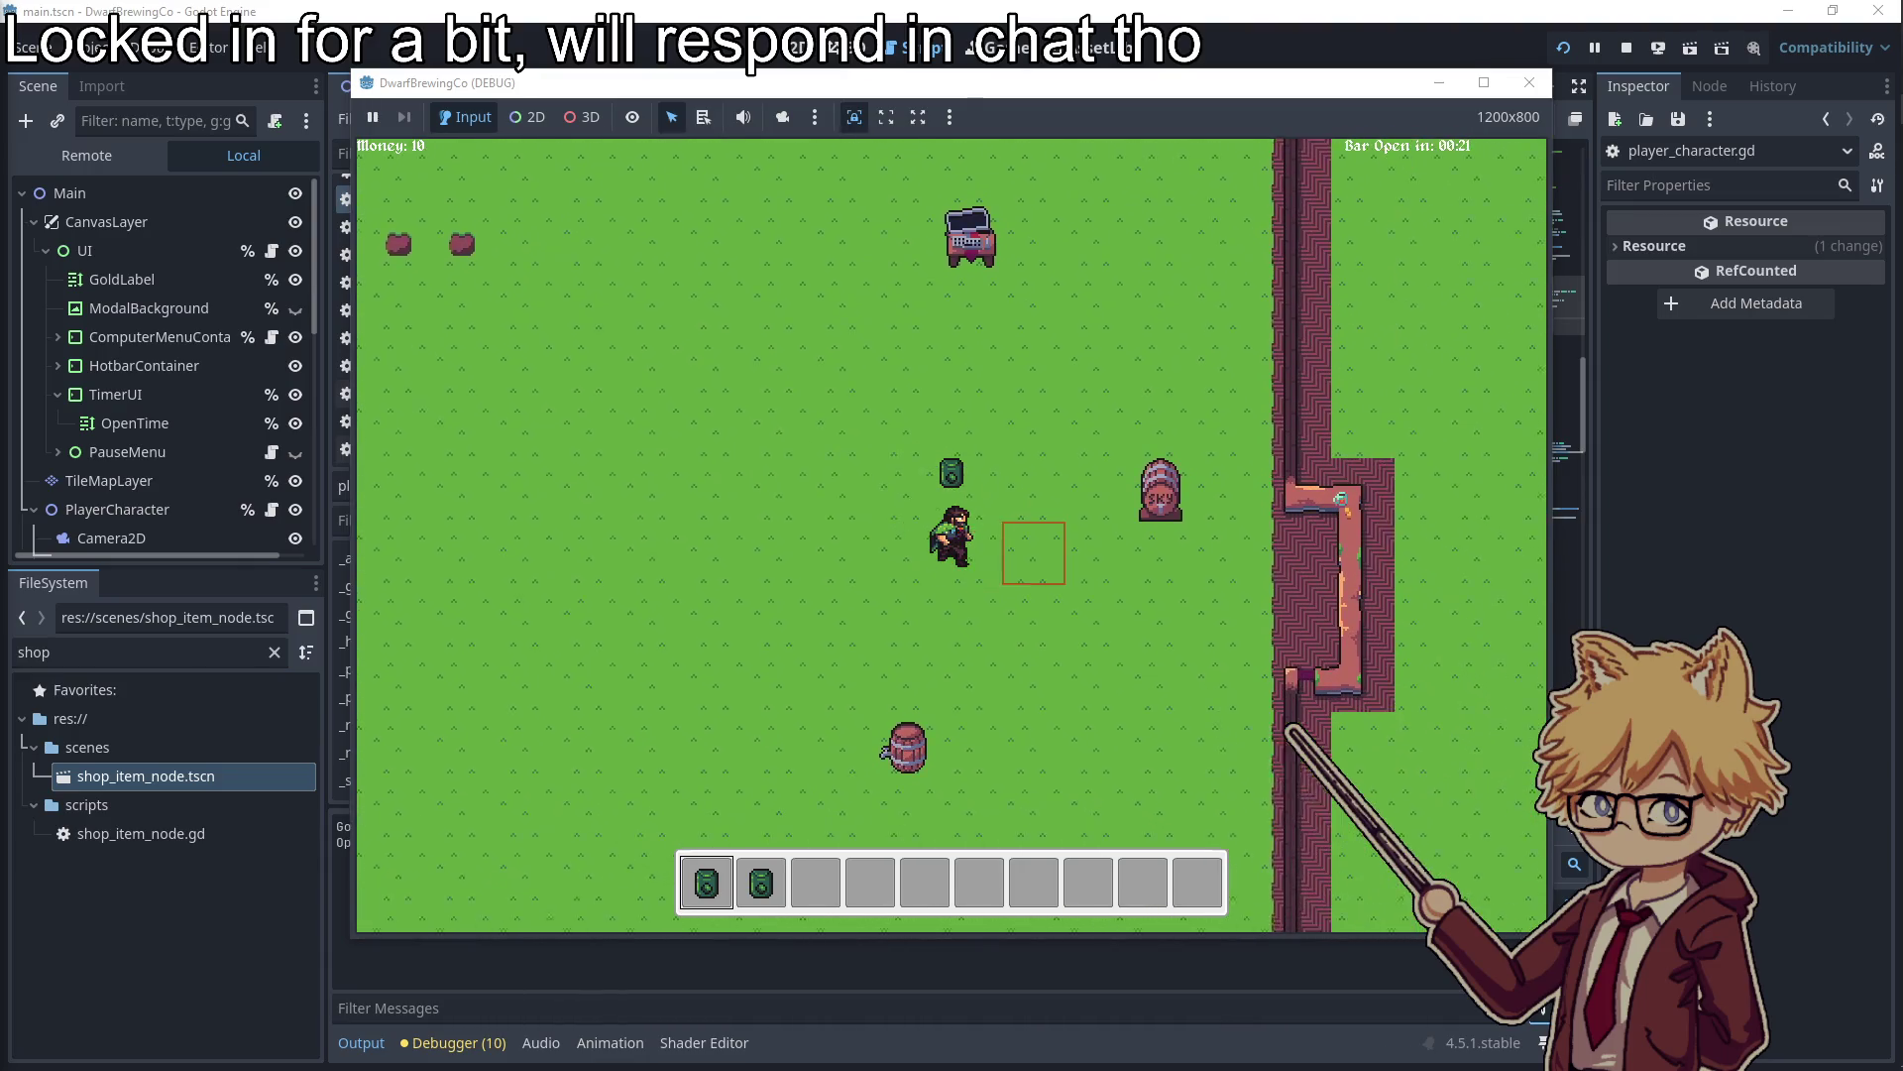
# Stop the test run and tick off 'Animate the dwarf character' in the Obsidian to-do notes
pyautogui.click(1527, 83)
pyautogui.moveTo(1896, 298)
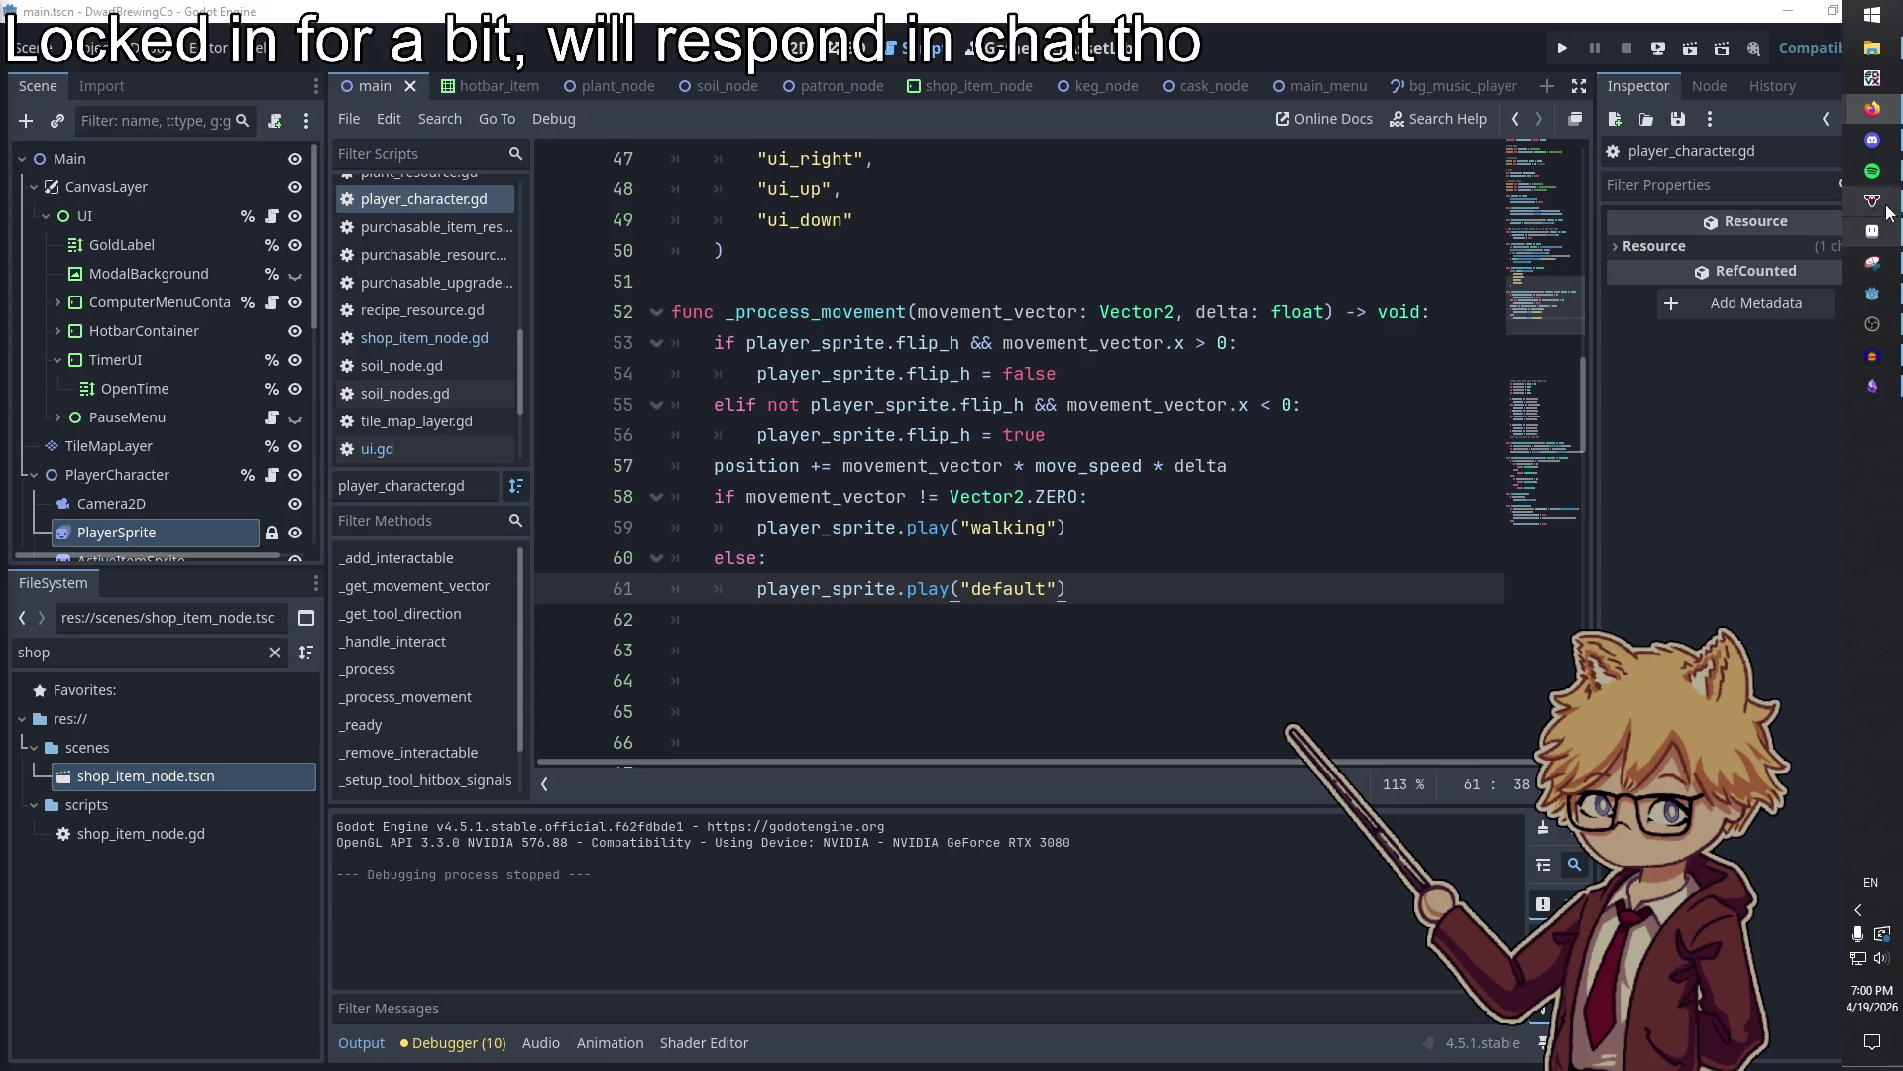
pyautogui.click(1872, 385)
pyautogui.click(844, 520)
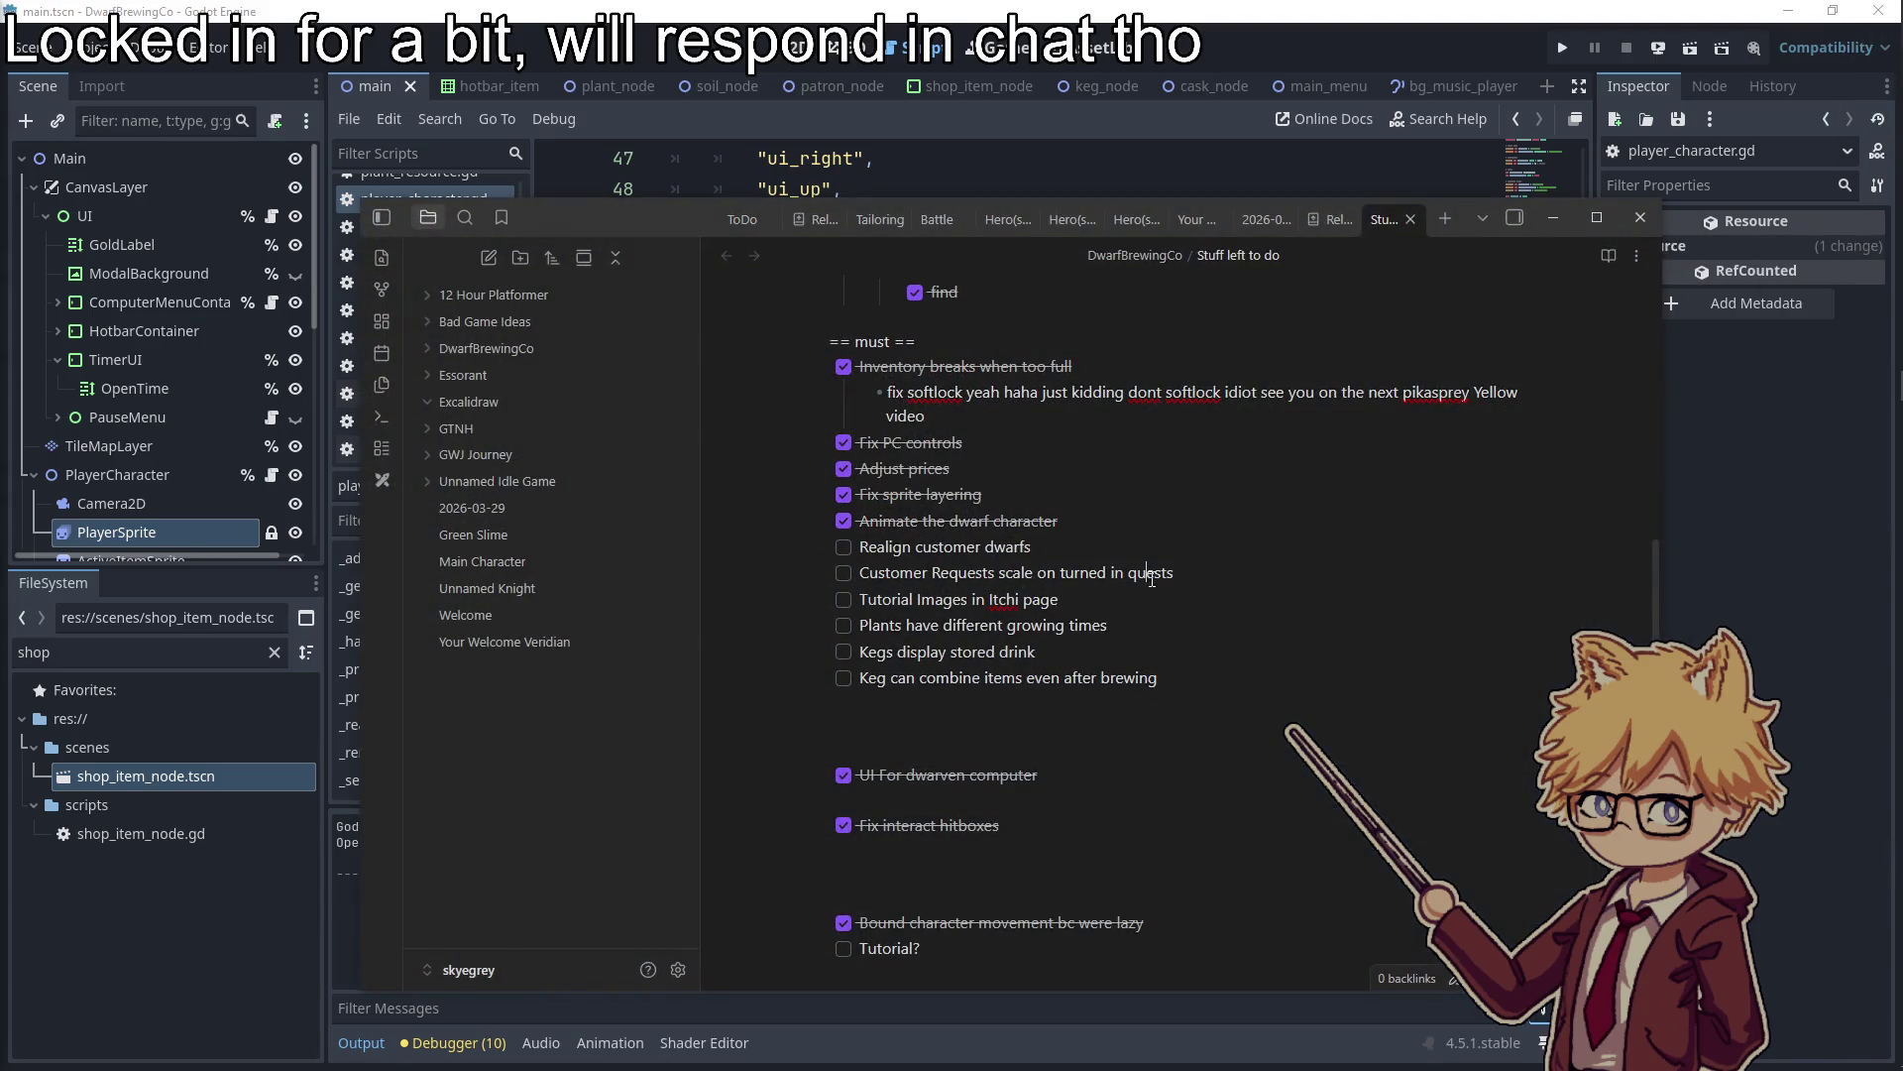
pyautogui.click(1553, 217)
pyautogui.scroll(-5, 148, 397)
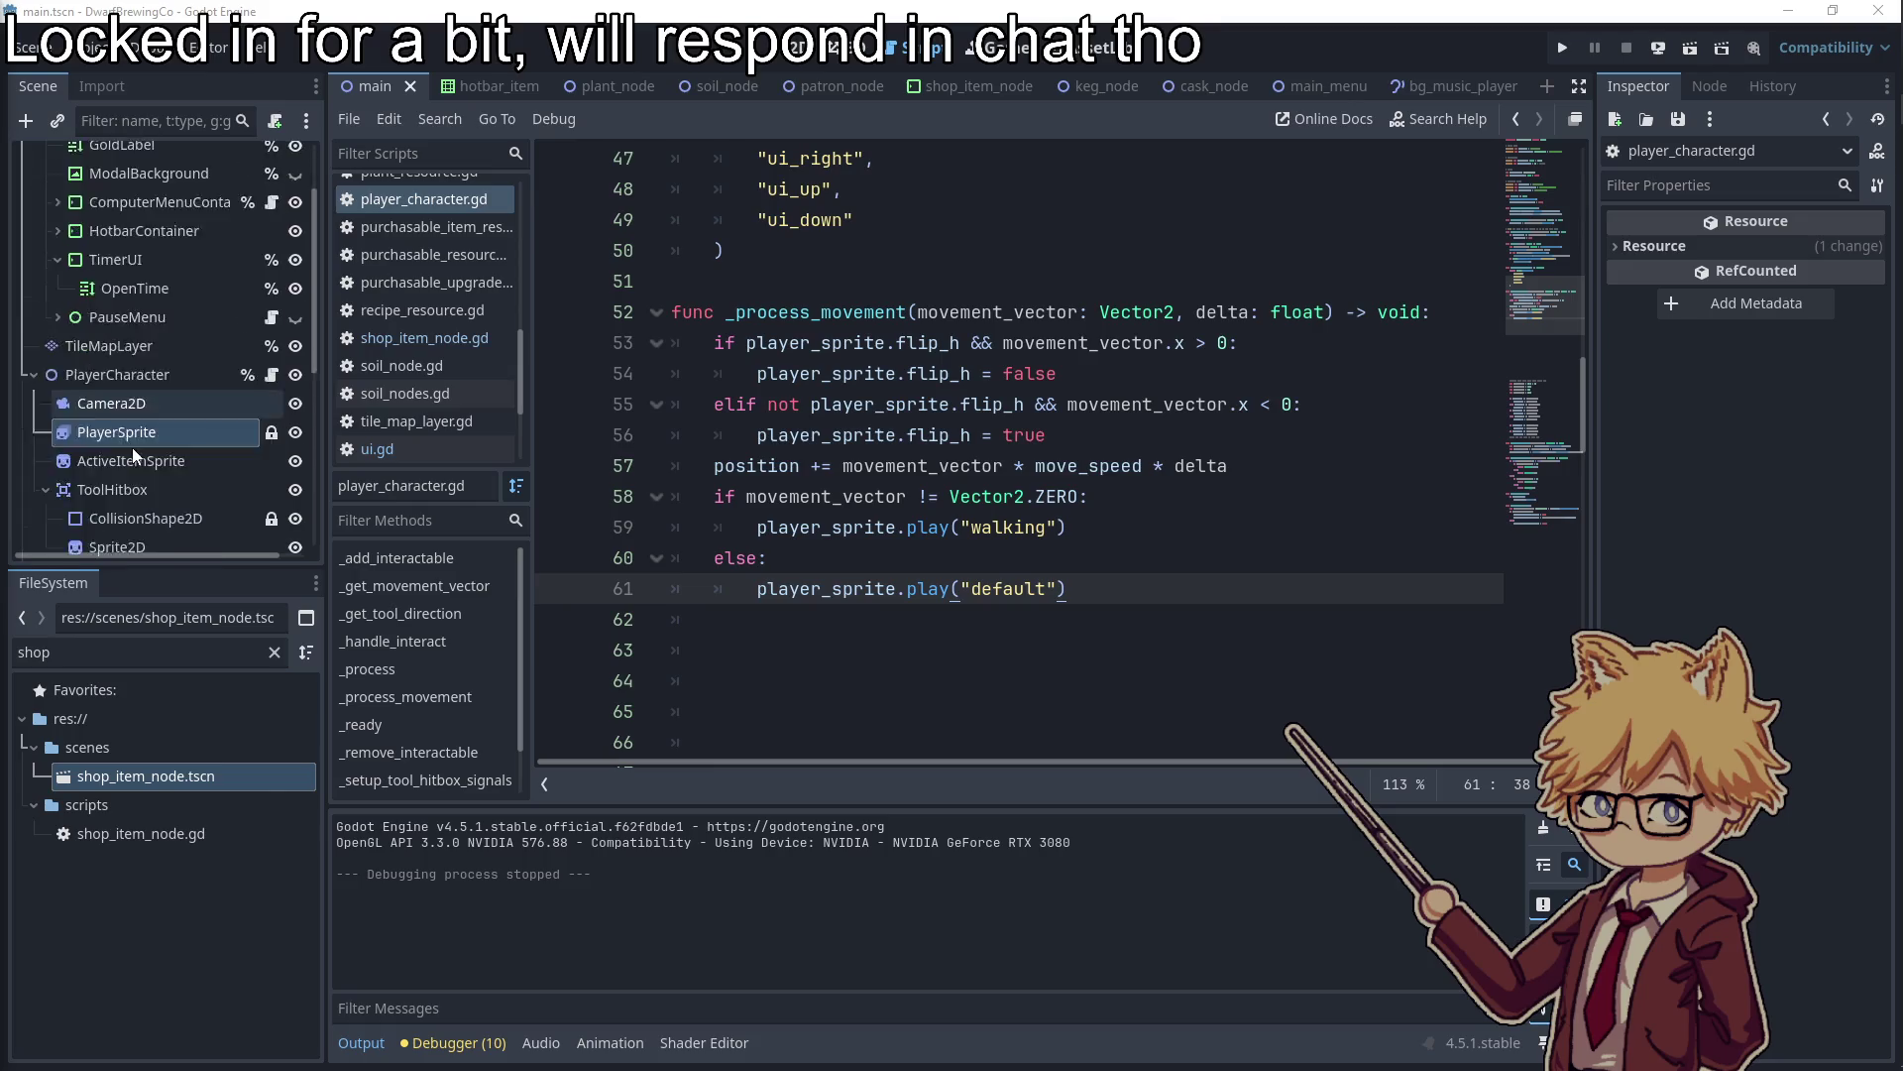
# Inspect bar_node.gd and the BarNode sprite, then jump to the PatronNode script definition
pyautogui.scroll(-2, 138, 421)
pyautogui.click(272, 326)
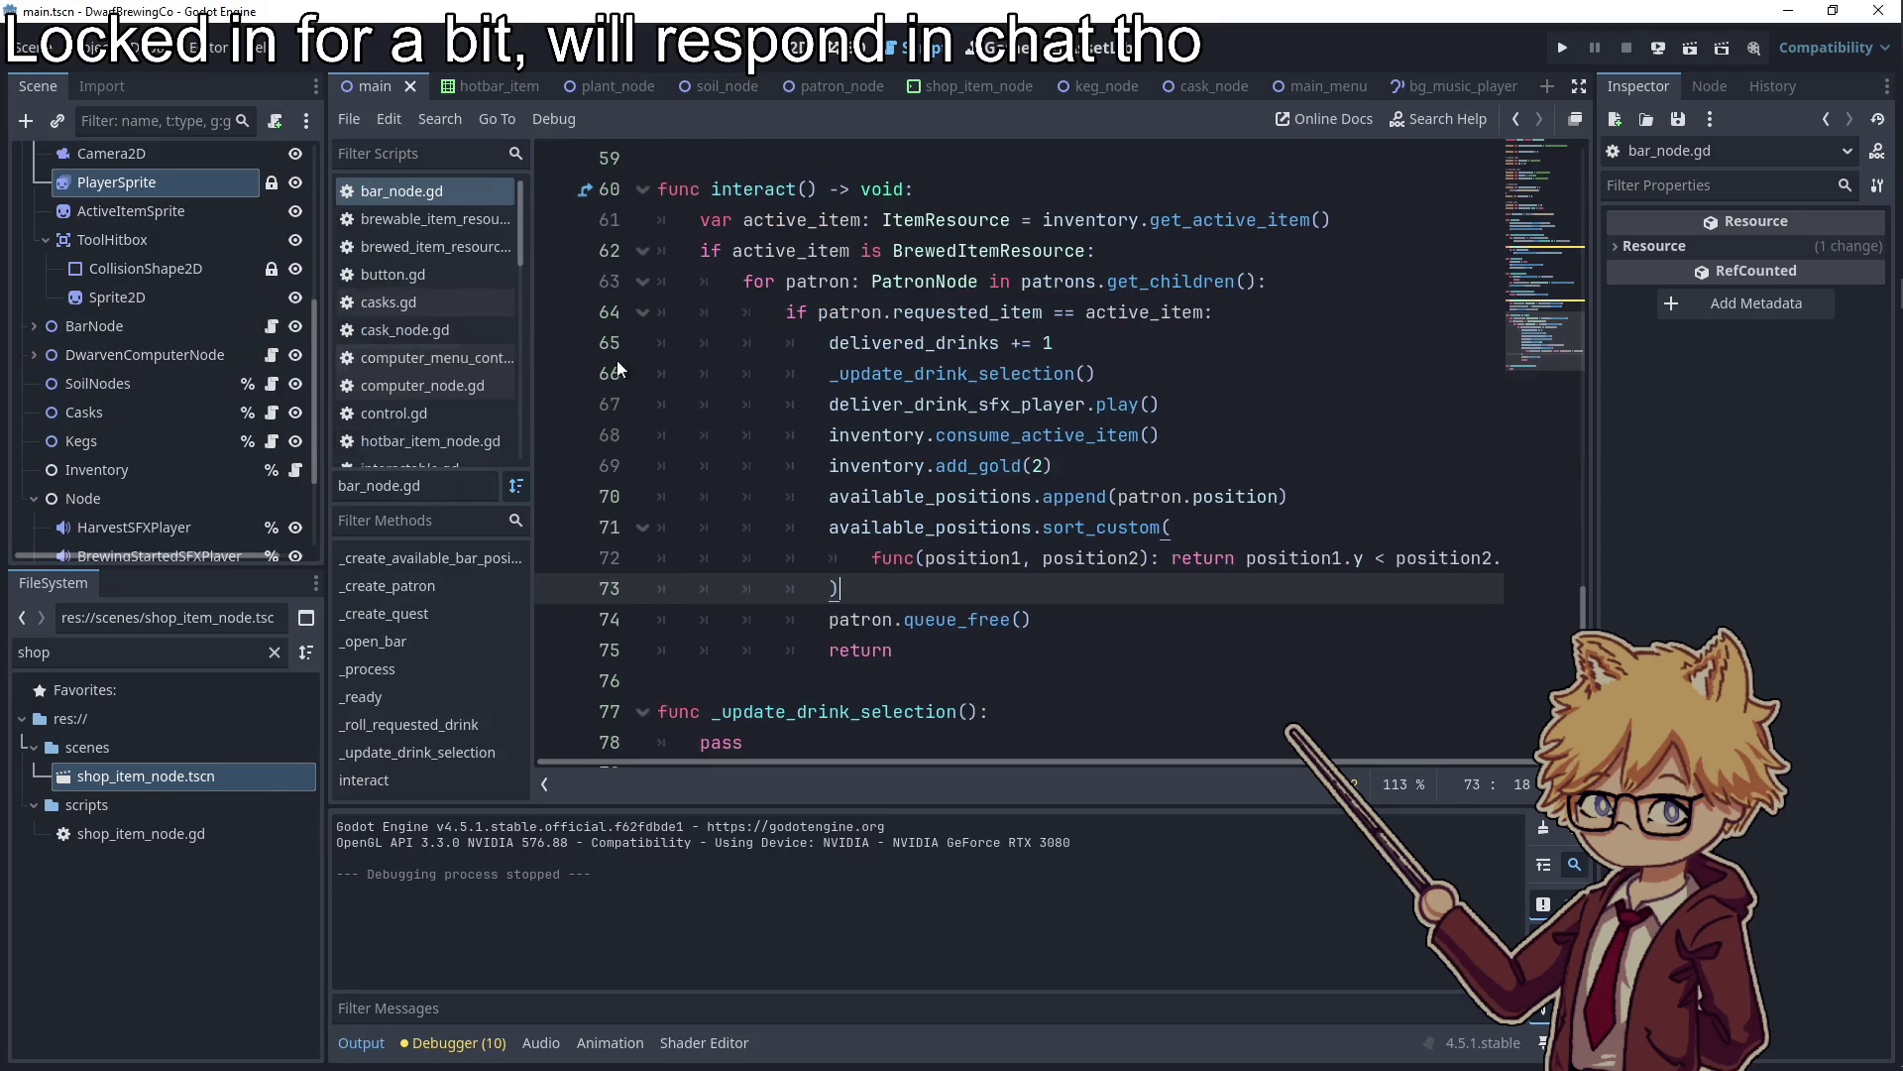
pyautogui.click(34, 326)
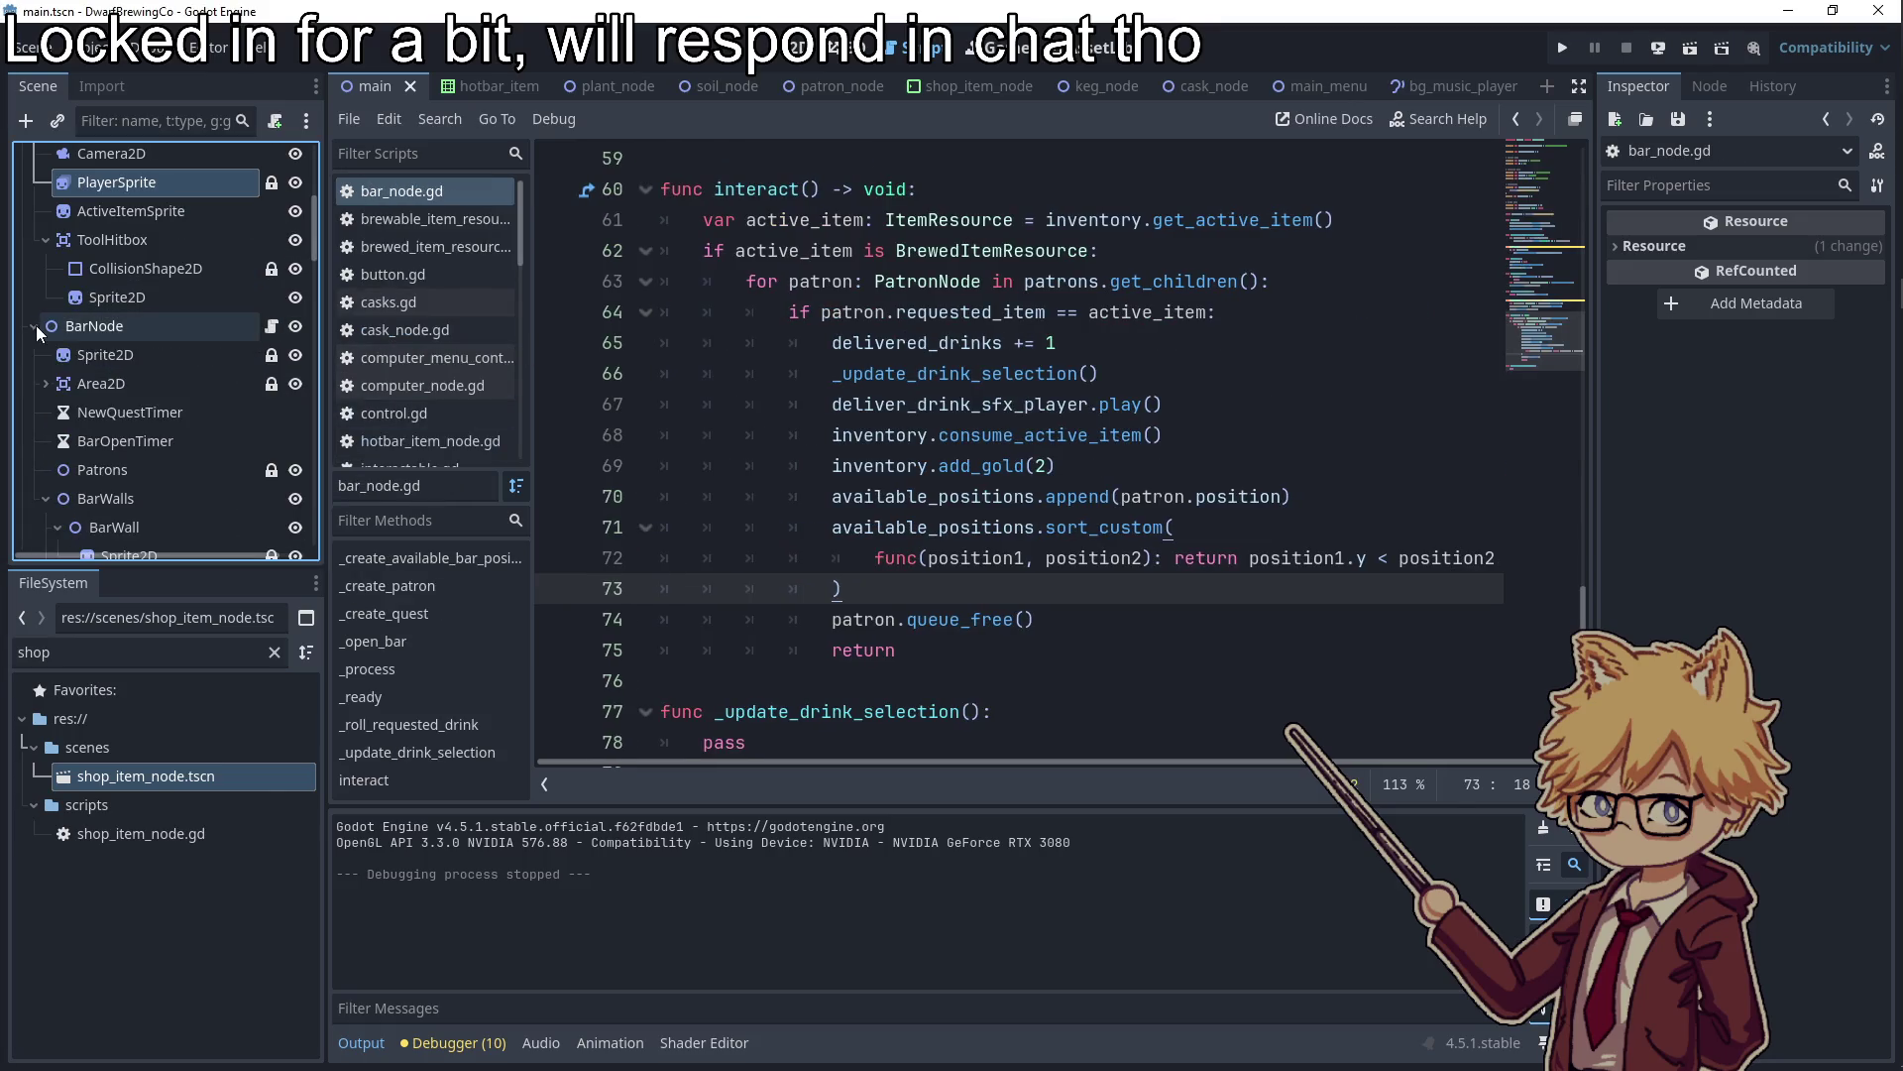
pyautogui.click(99, 357)
pyautogui.scroll(-2, 82, 409)
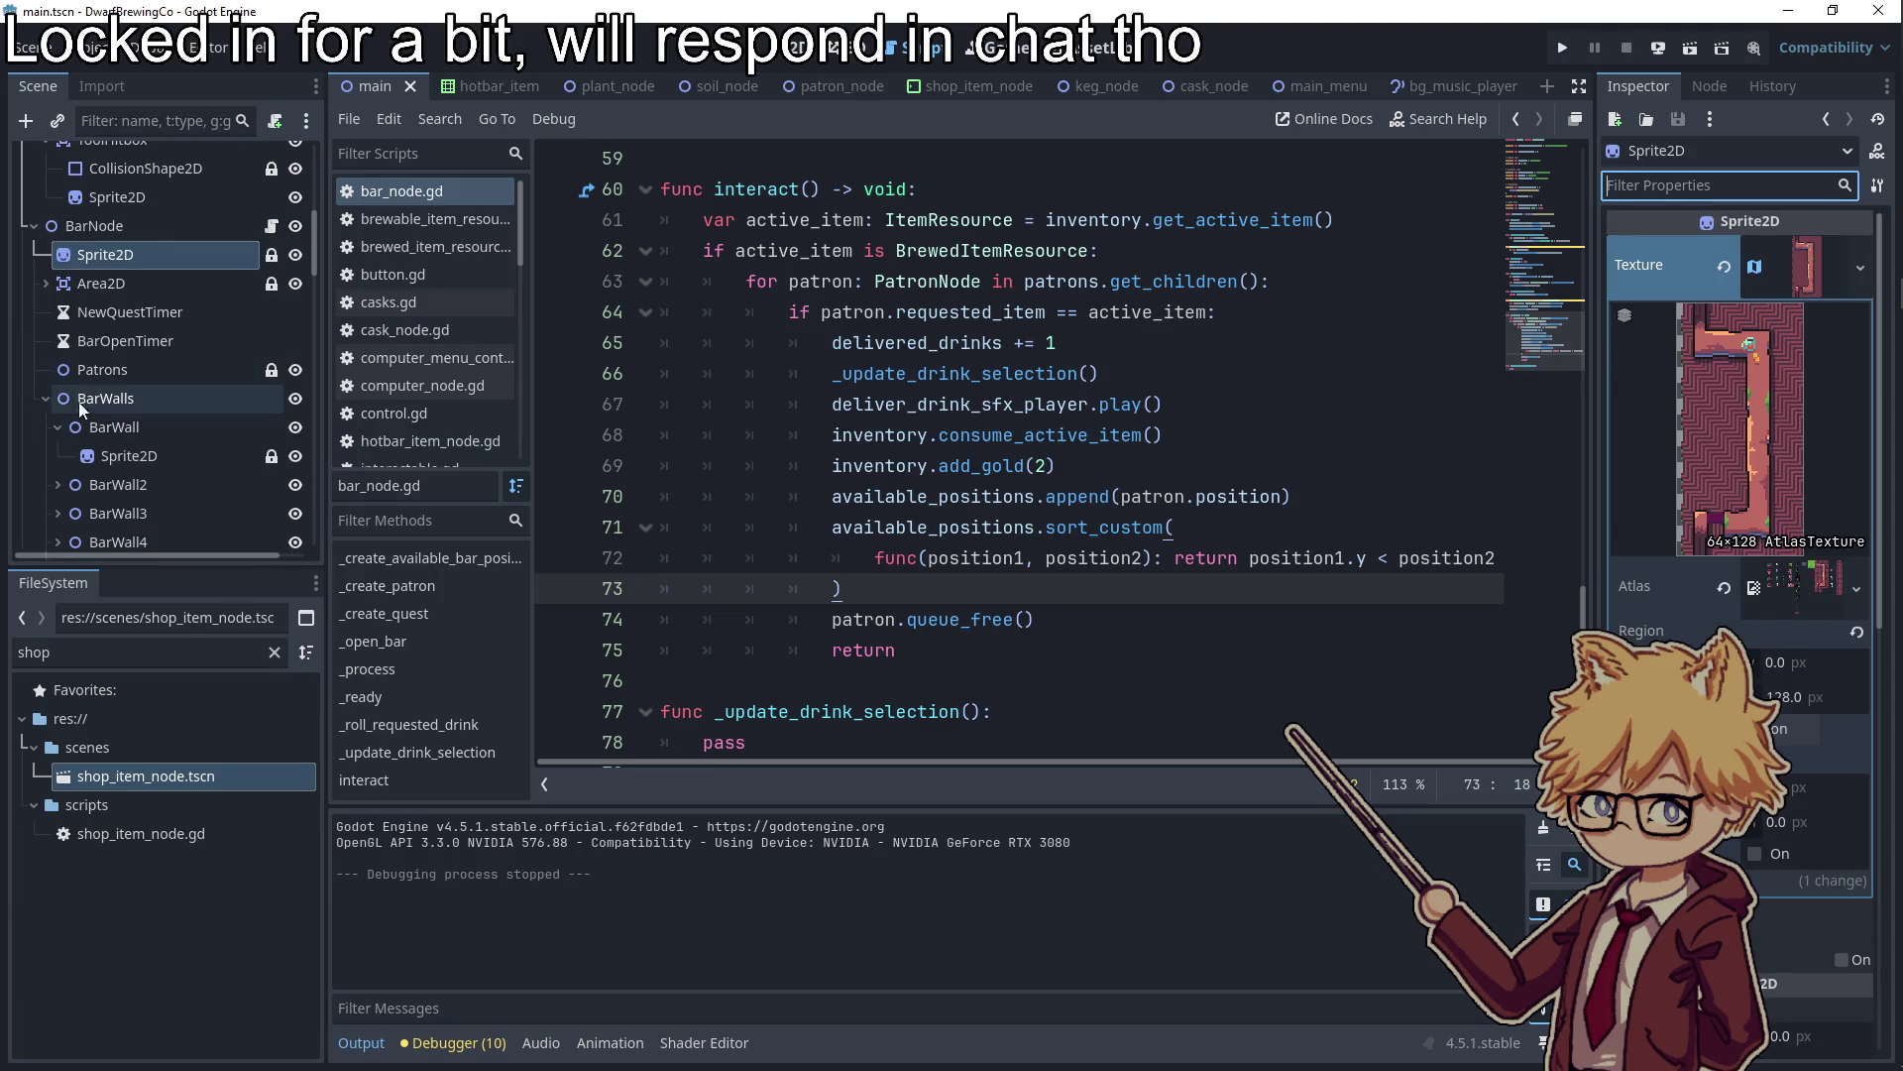
pyautogui.click(41, 398)
pyautogui.click(1091, 403)
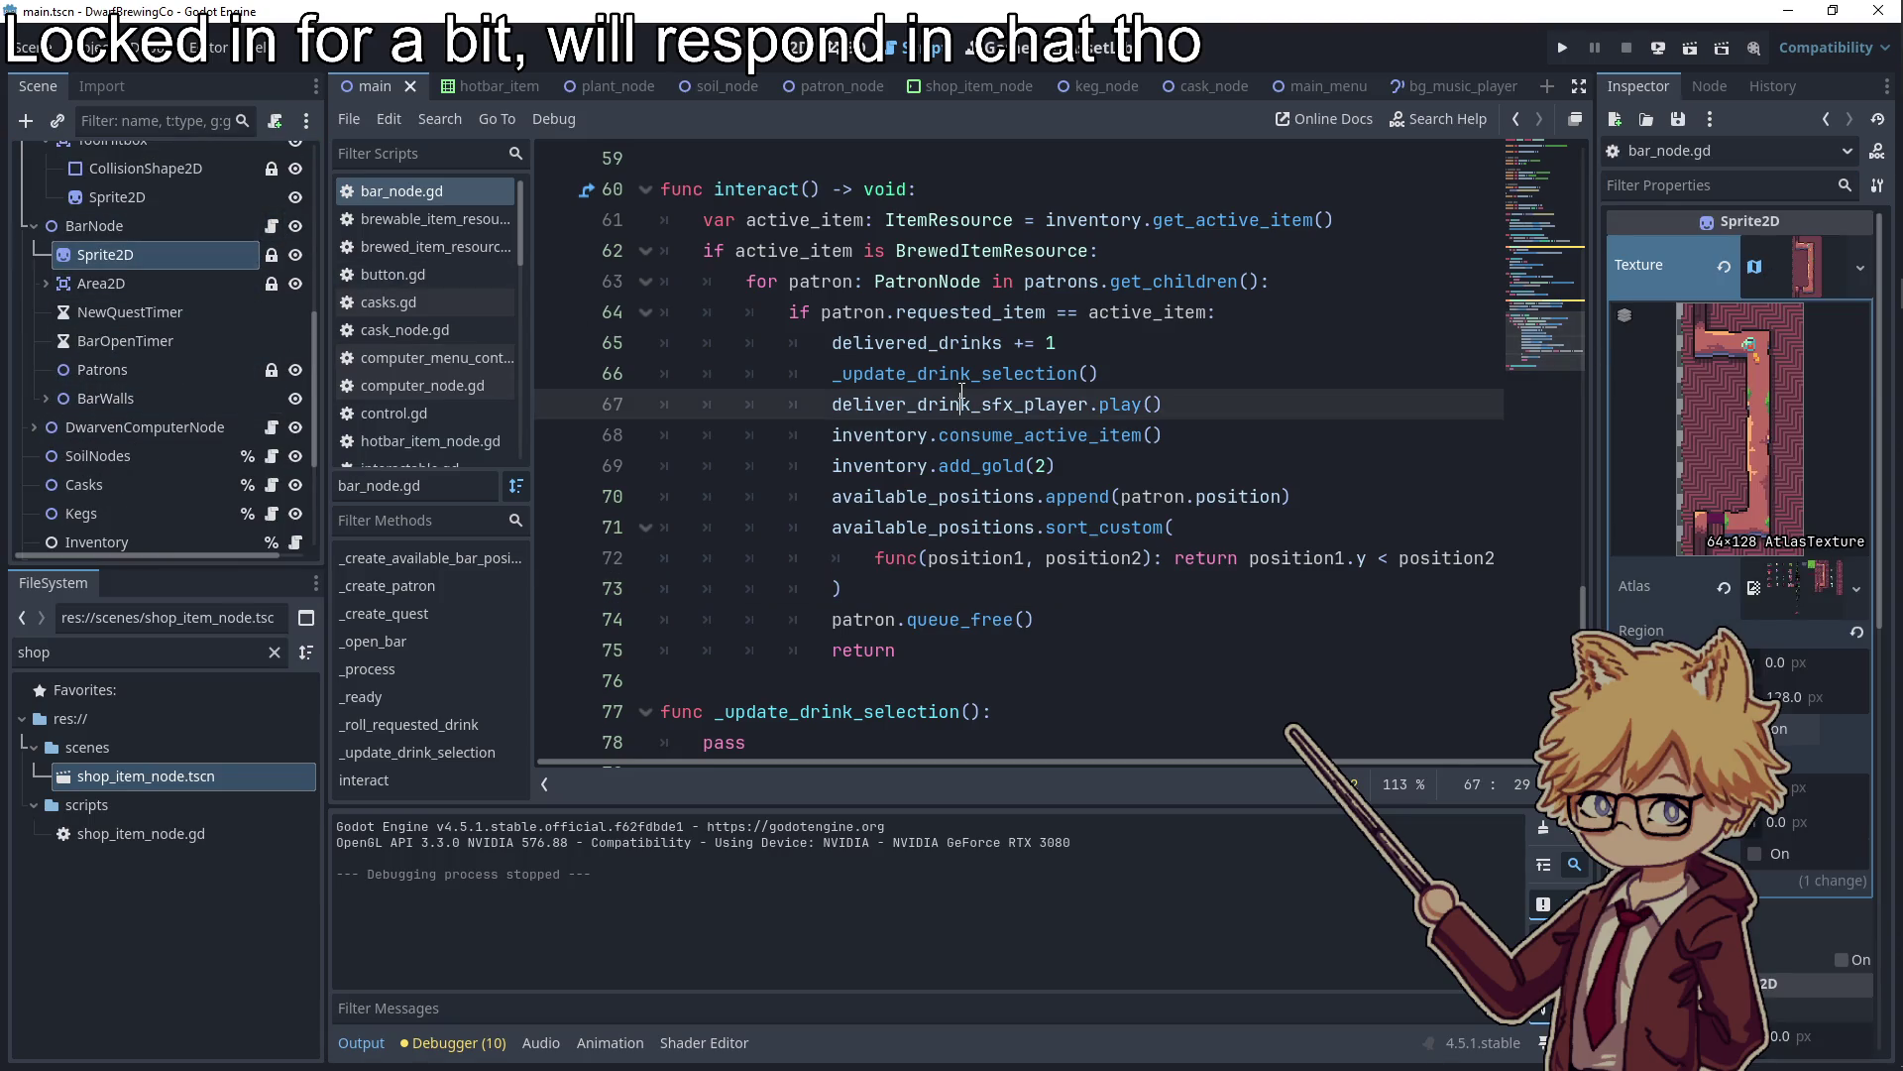
pyautogui.click(943, 282)
pyautogui.keyDown('ctrl'); pyautogui.click(940, 285); pyautogui.keyUp('ctrl')
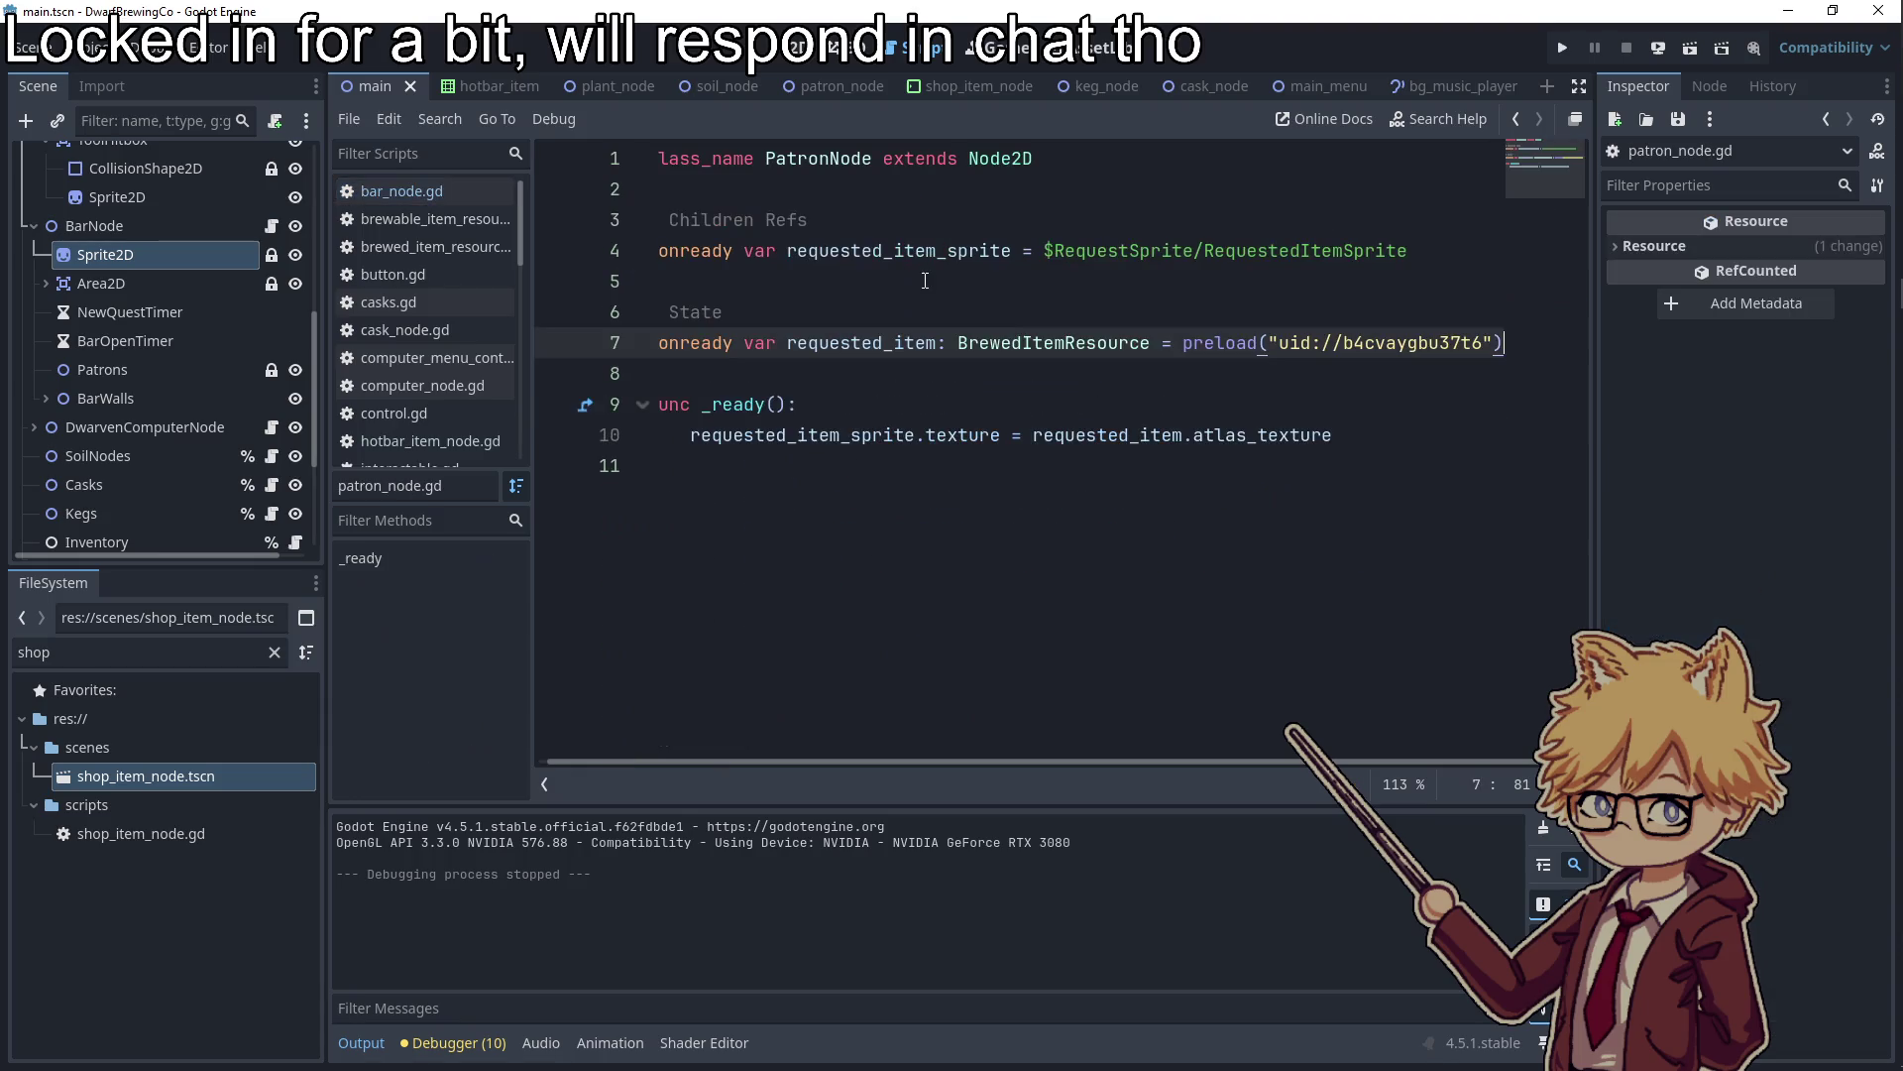
# Search the FileSystem for 'patron' and open patron_node.tscn, checking the root's 'flip' properties
pyautogui.click(162, 651)
pyautogui.write('patron')
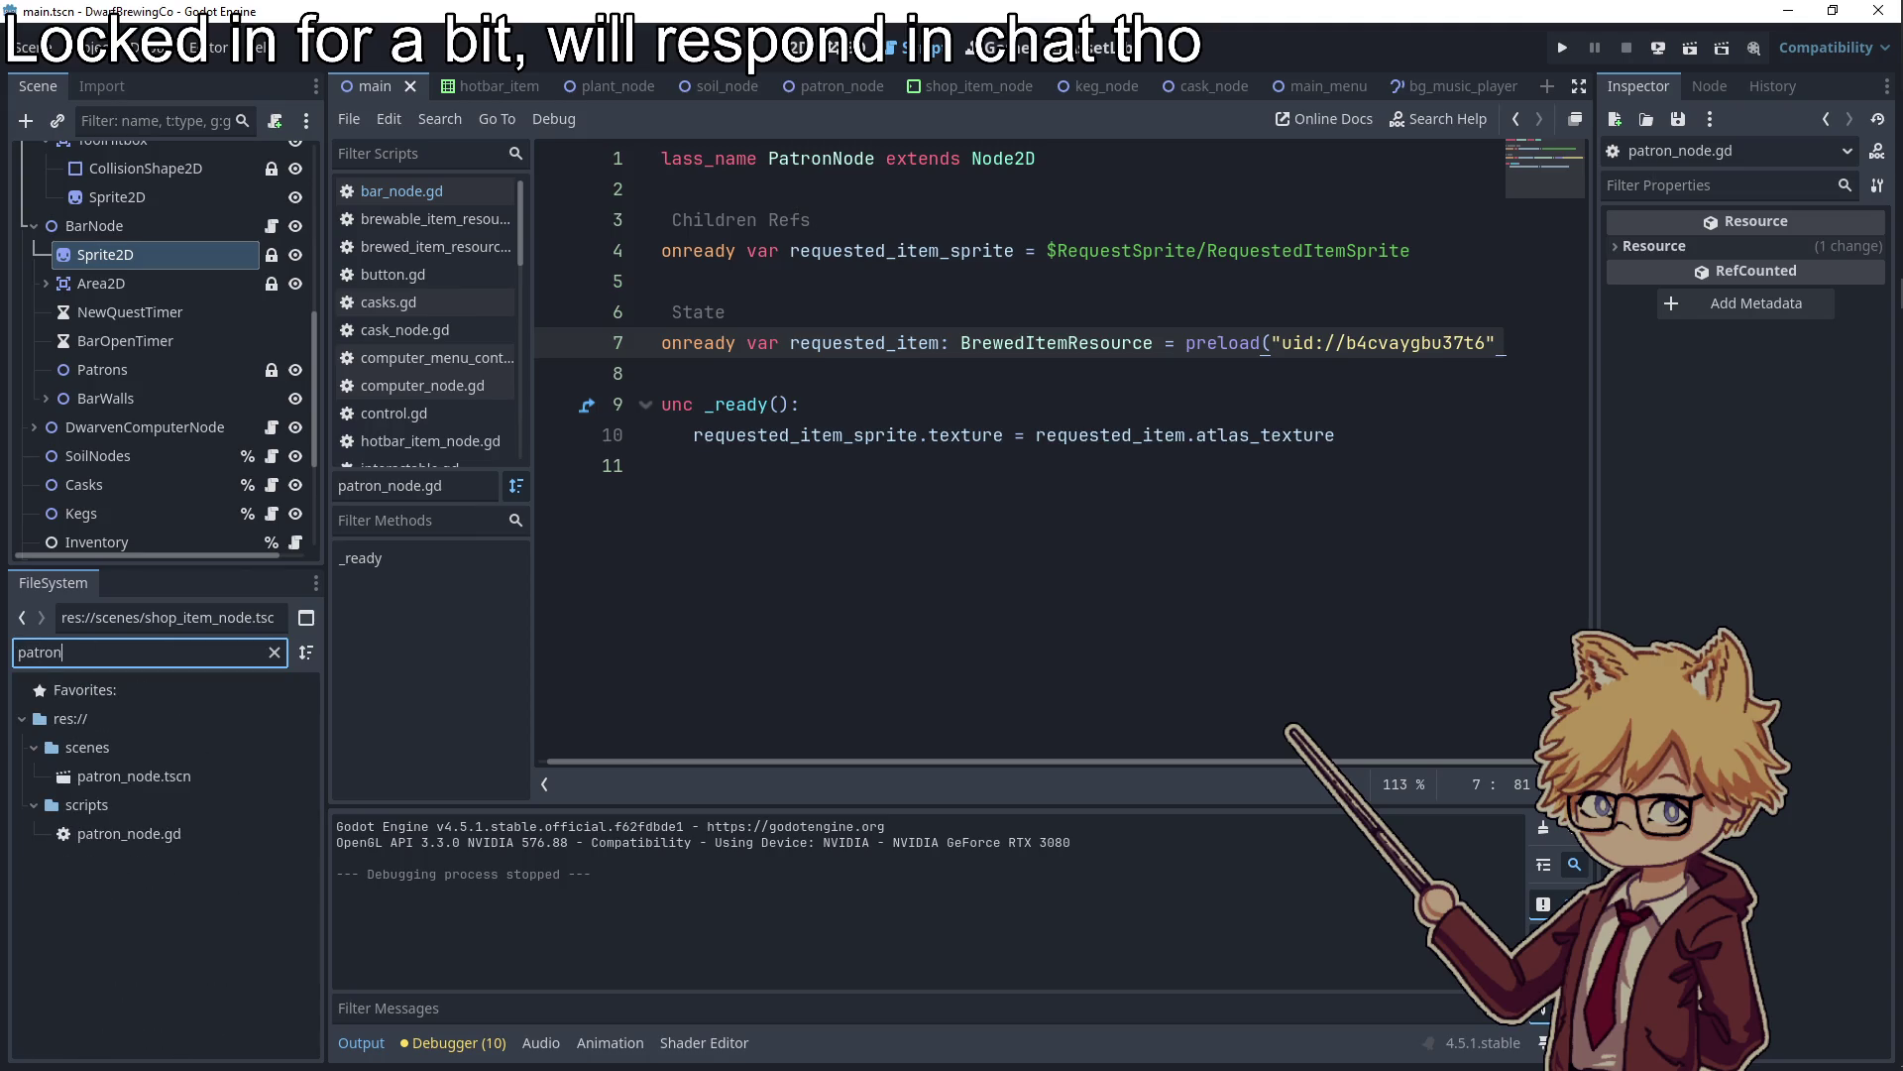
pyautogui.doubleClick(188, 780)
pyautogui.click(1688, 255)
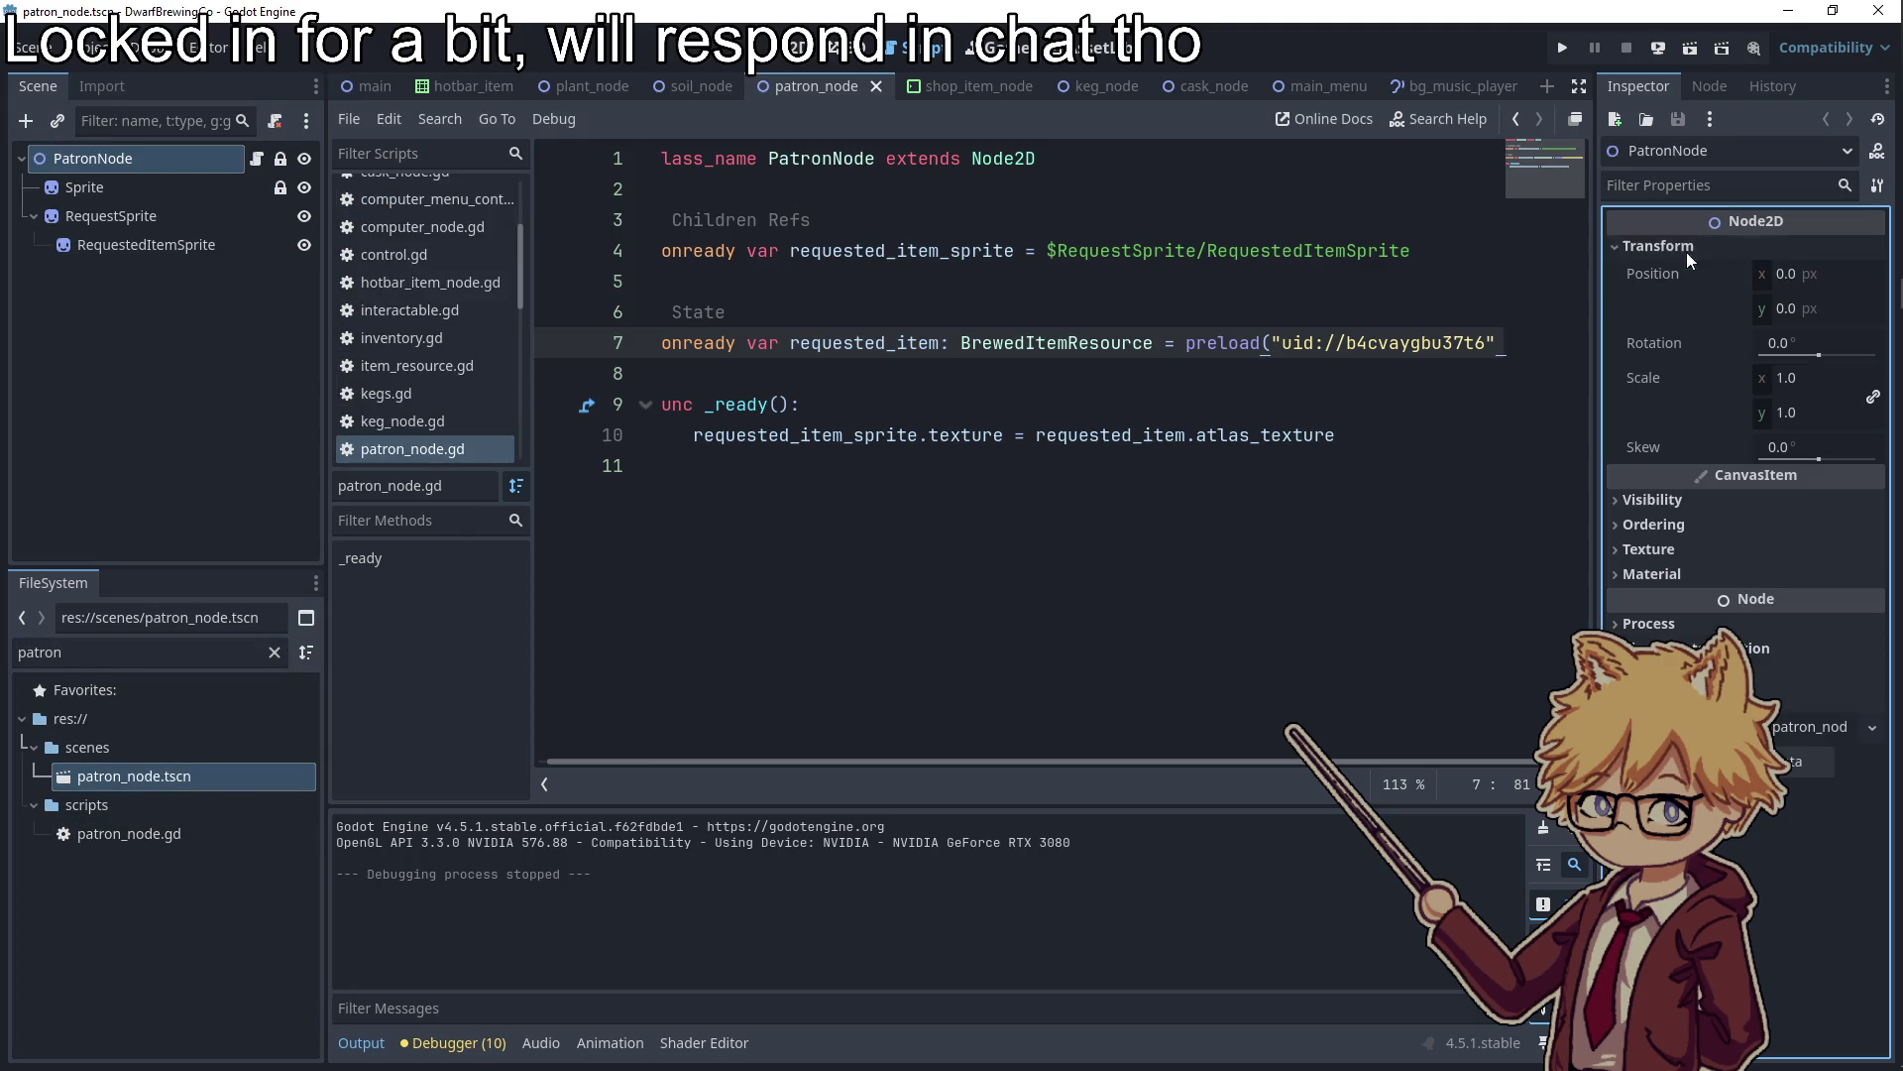
pyautogui.click(1648, 187)
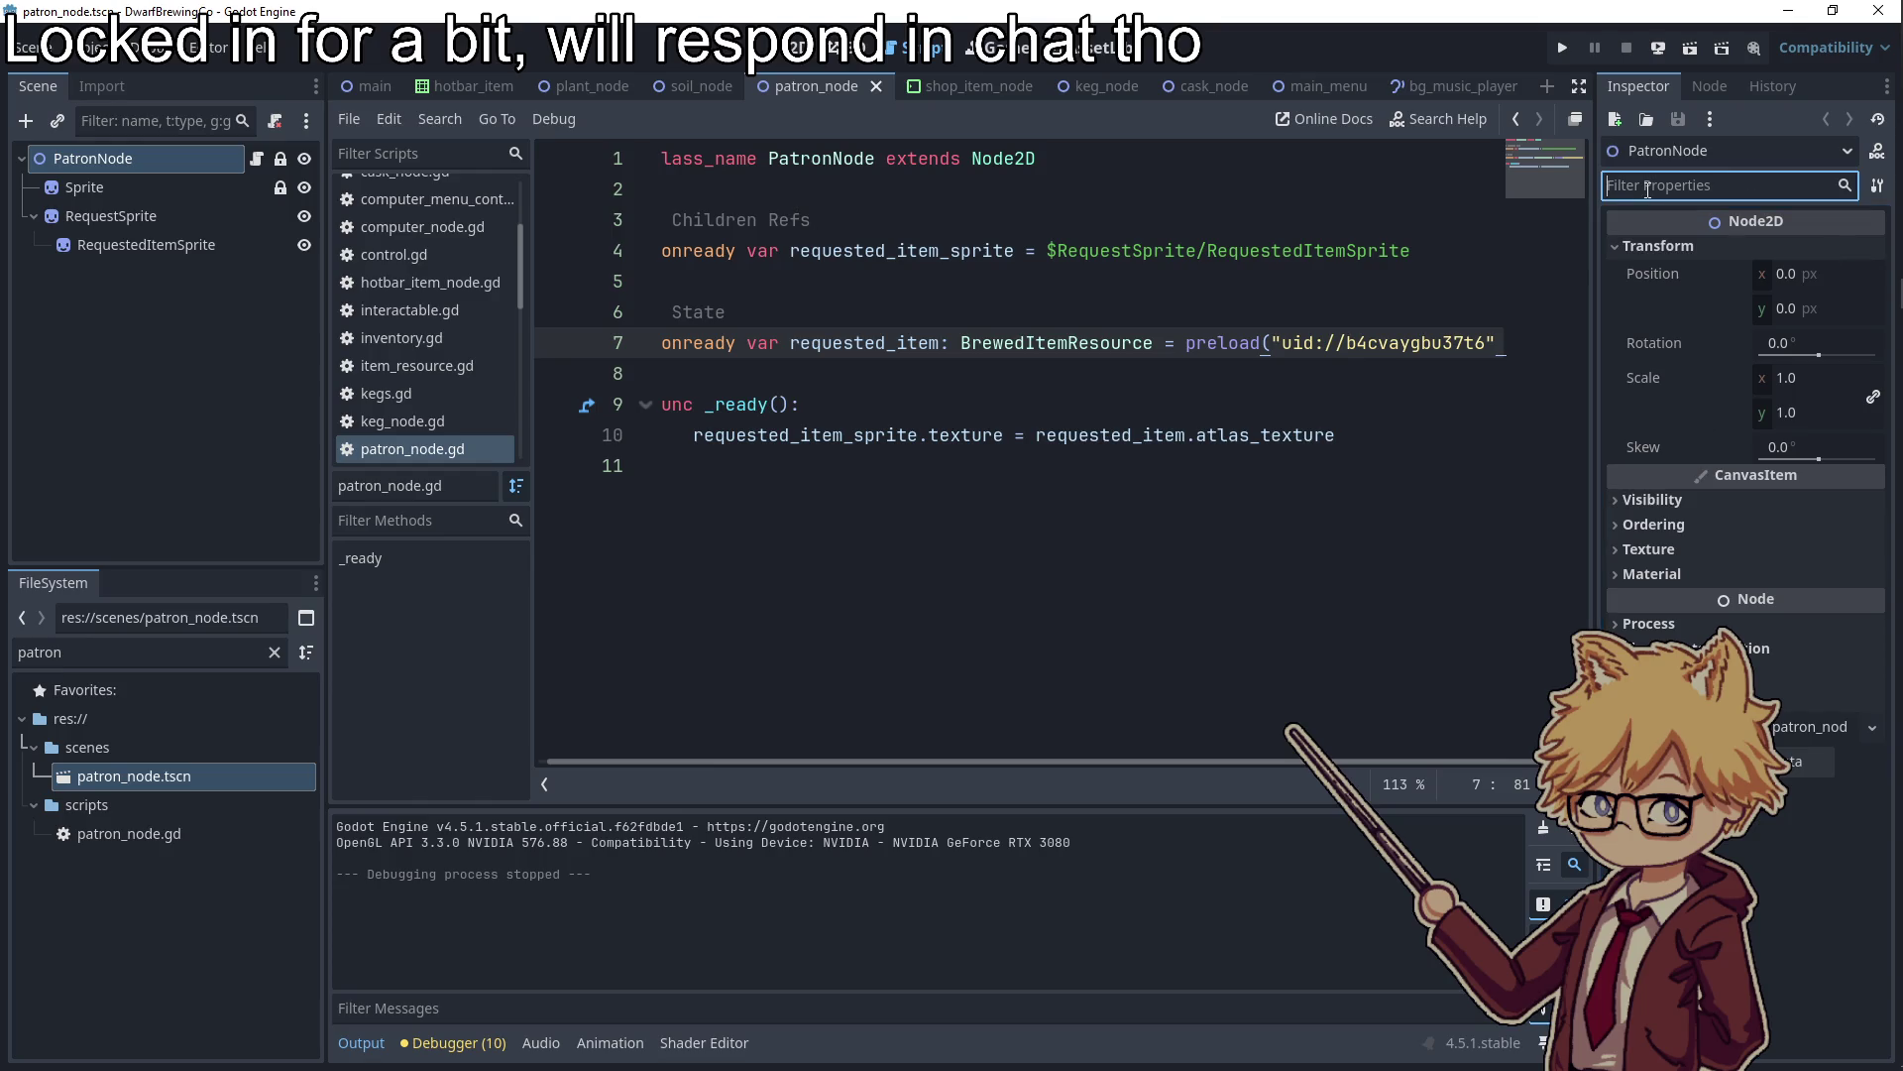
pyautogui.write('flip')
pyautogui.click(1846, 187)
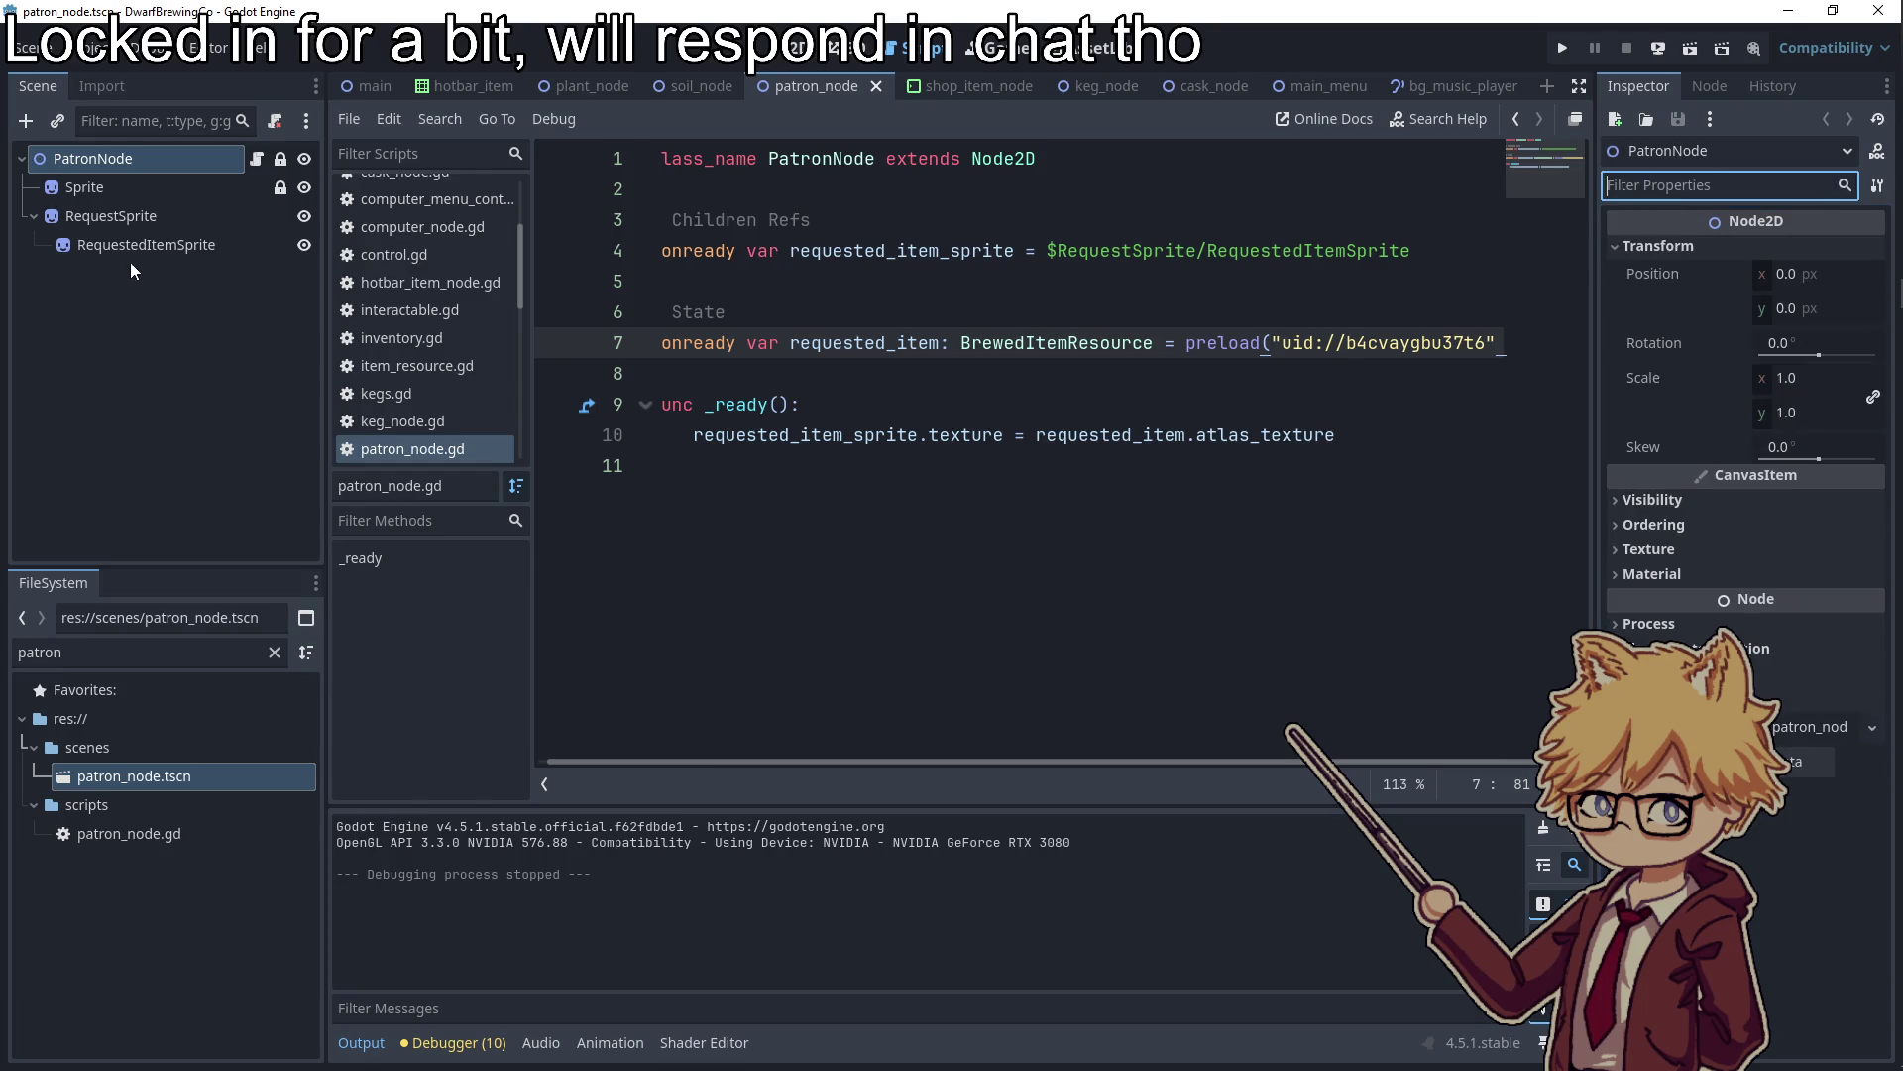
# Enable Flip H on the patron's Sprite via the 'flip' Inspector filter, then run the game
pyautogui.click(111, 216)
pyautogui.click(175, 186)
pyautogui.click(1723, 181)
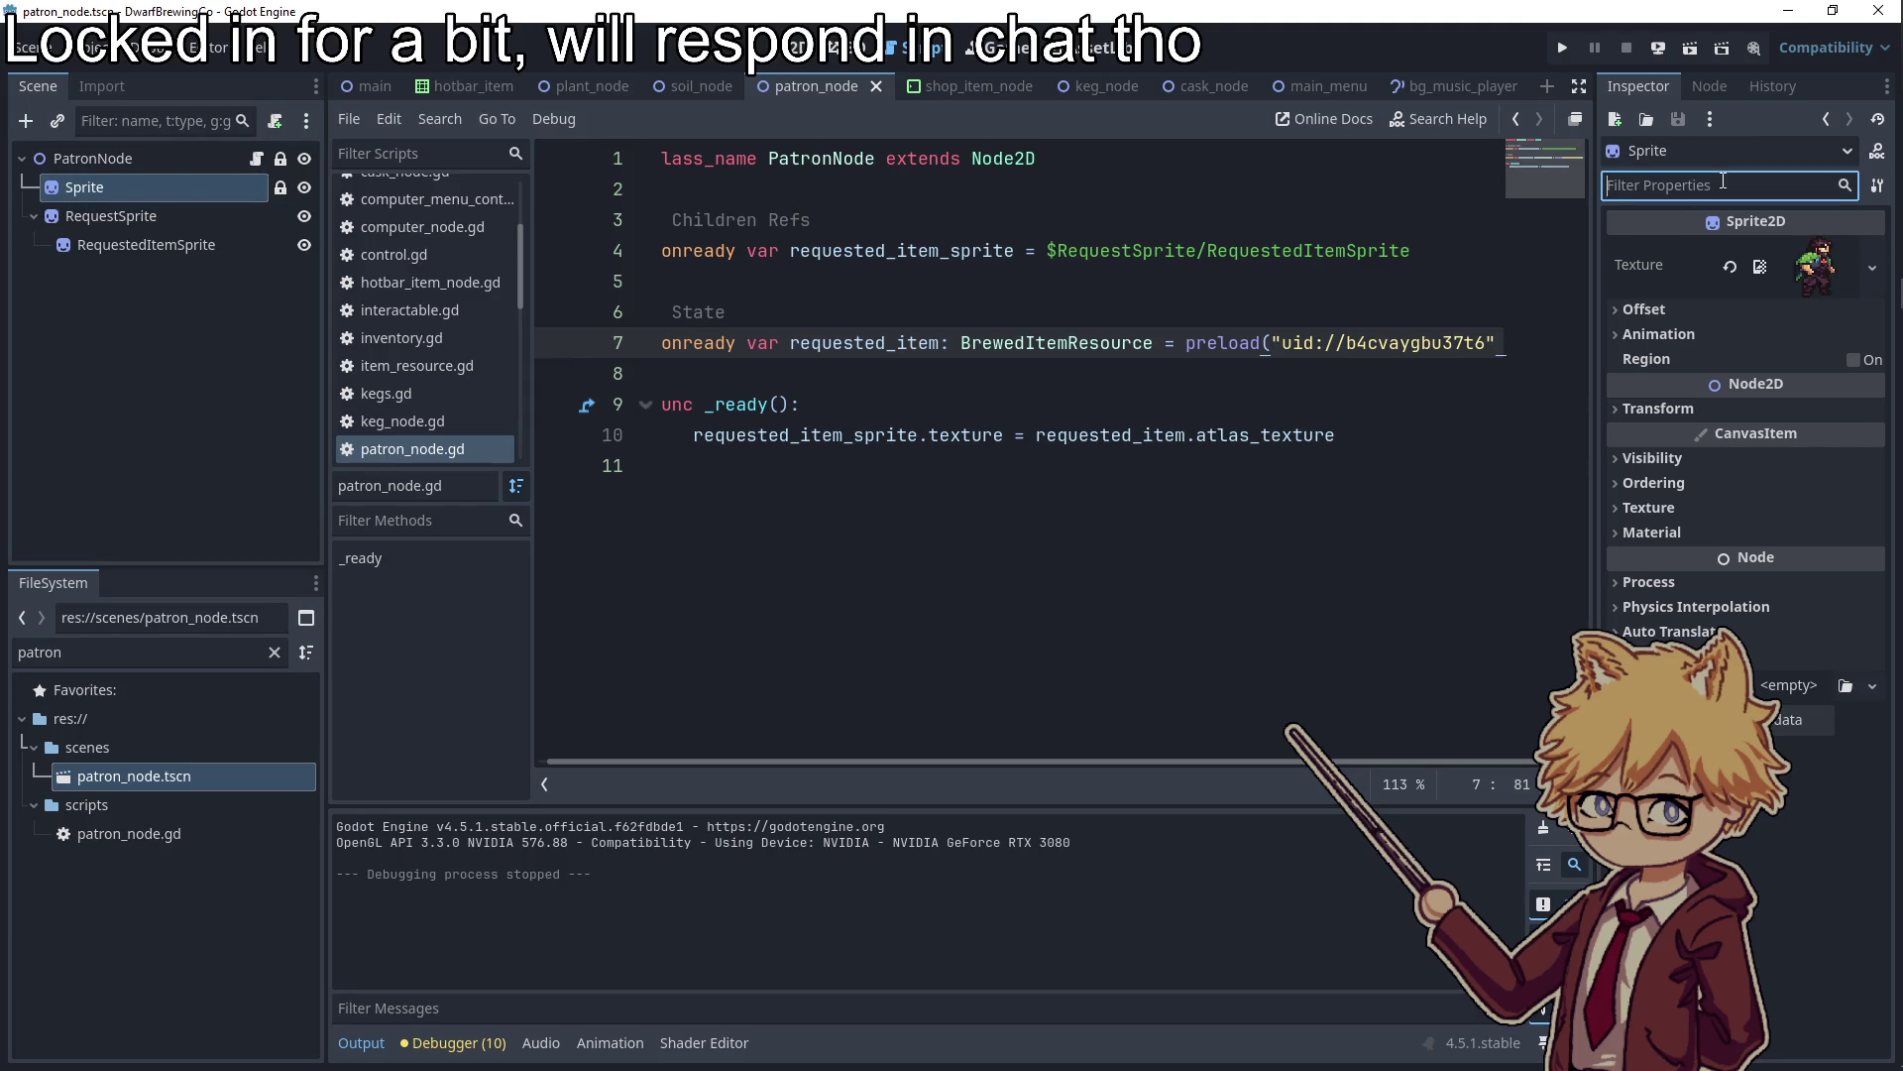
pyautogui.write('flip')
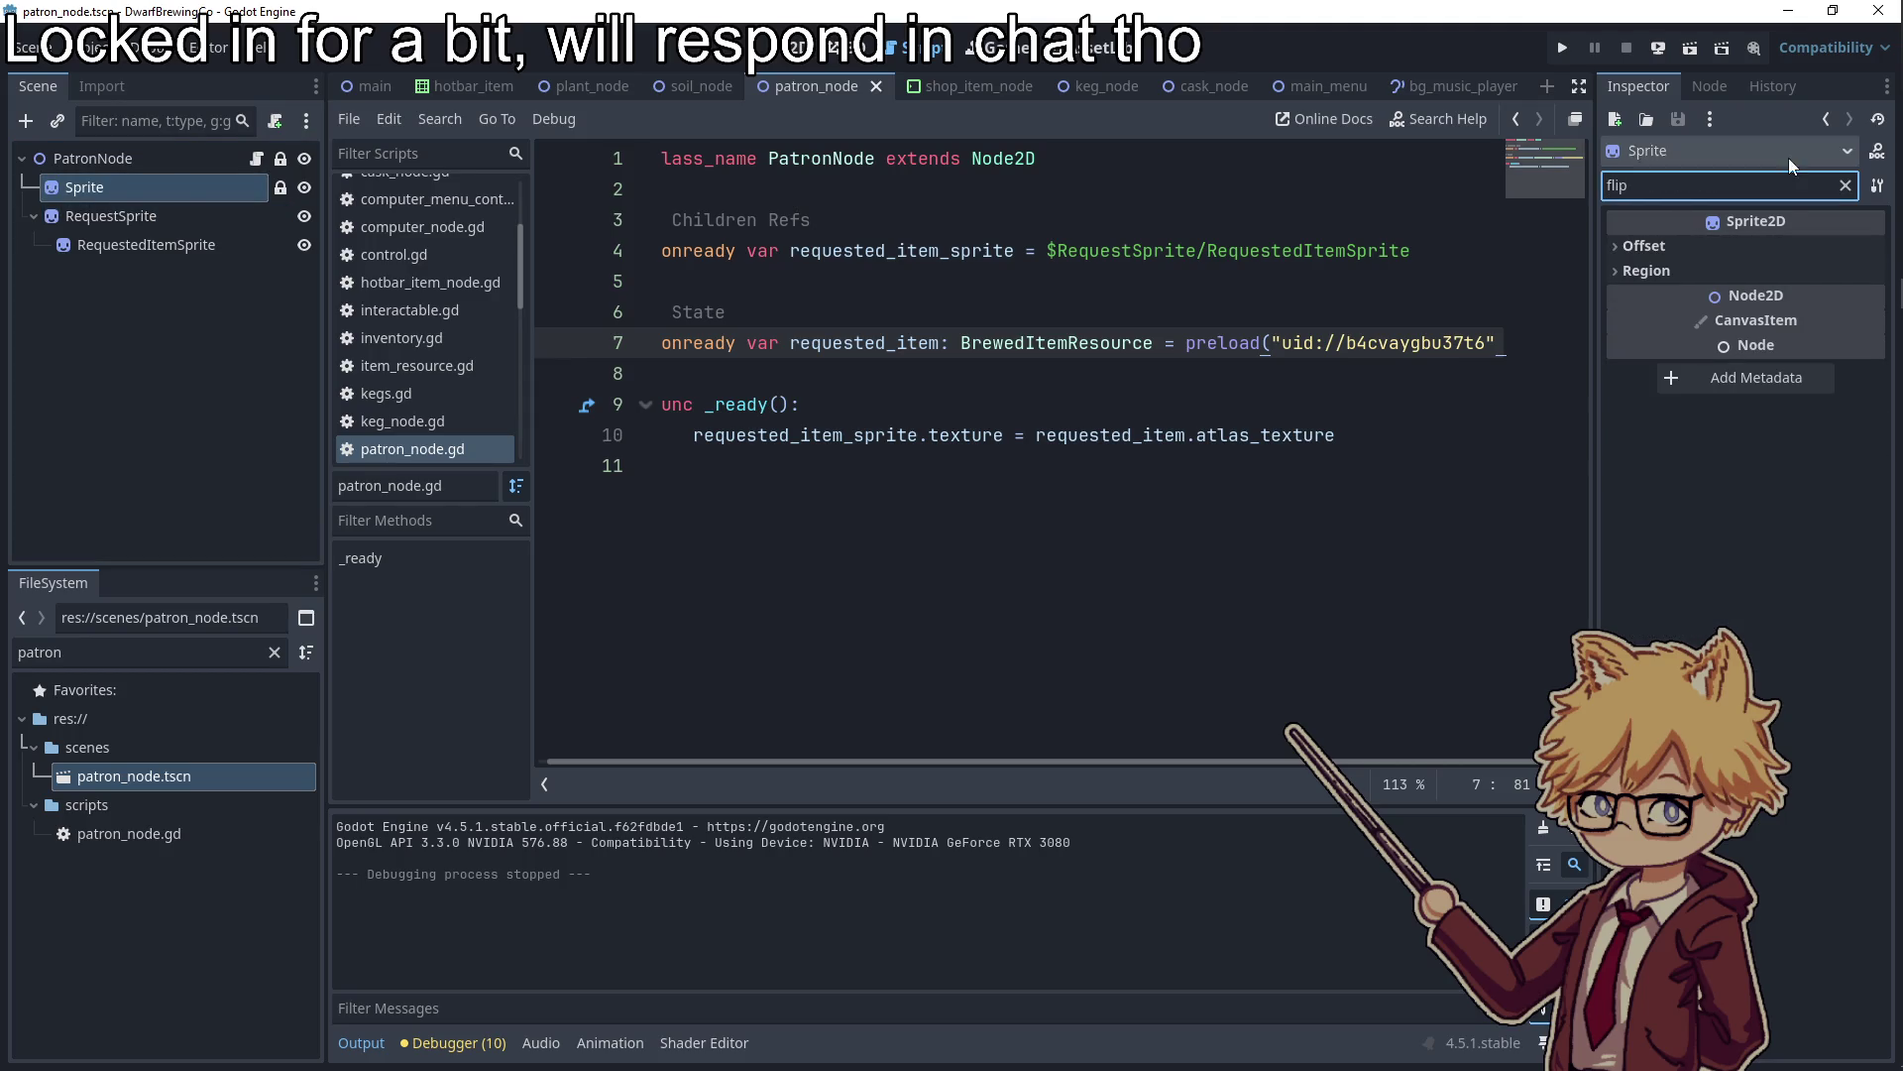
pyautogui.click(1660, 272)
pyautogui.click(1666, 248)
pyautogui.click(1766, 274)
pyautogui.click(1563, 49)
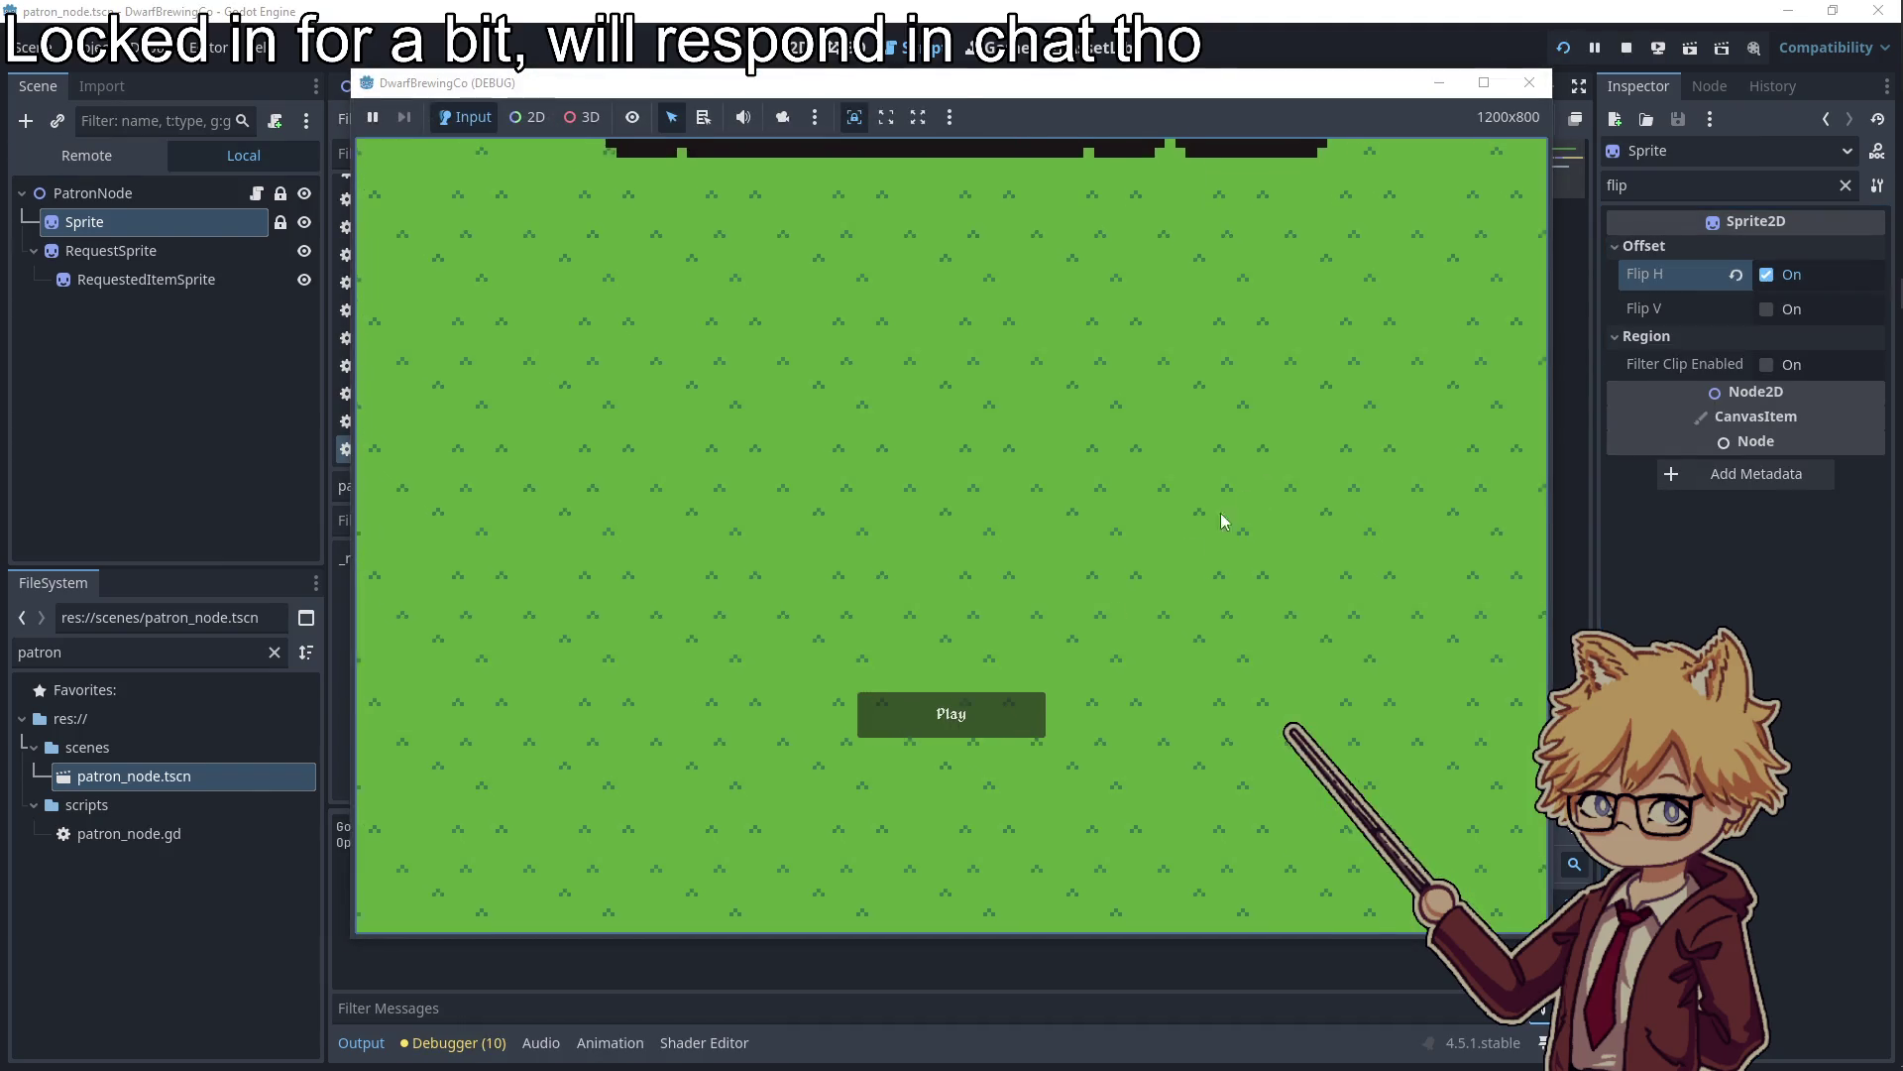
# Start a new game, buy Hops Seeds, plant one in the middle plot, and buy a Keg
pyautogui.click(952, 714)
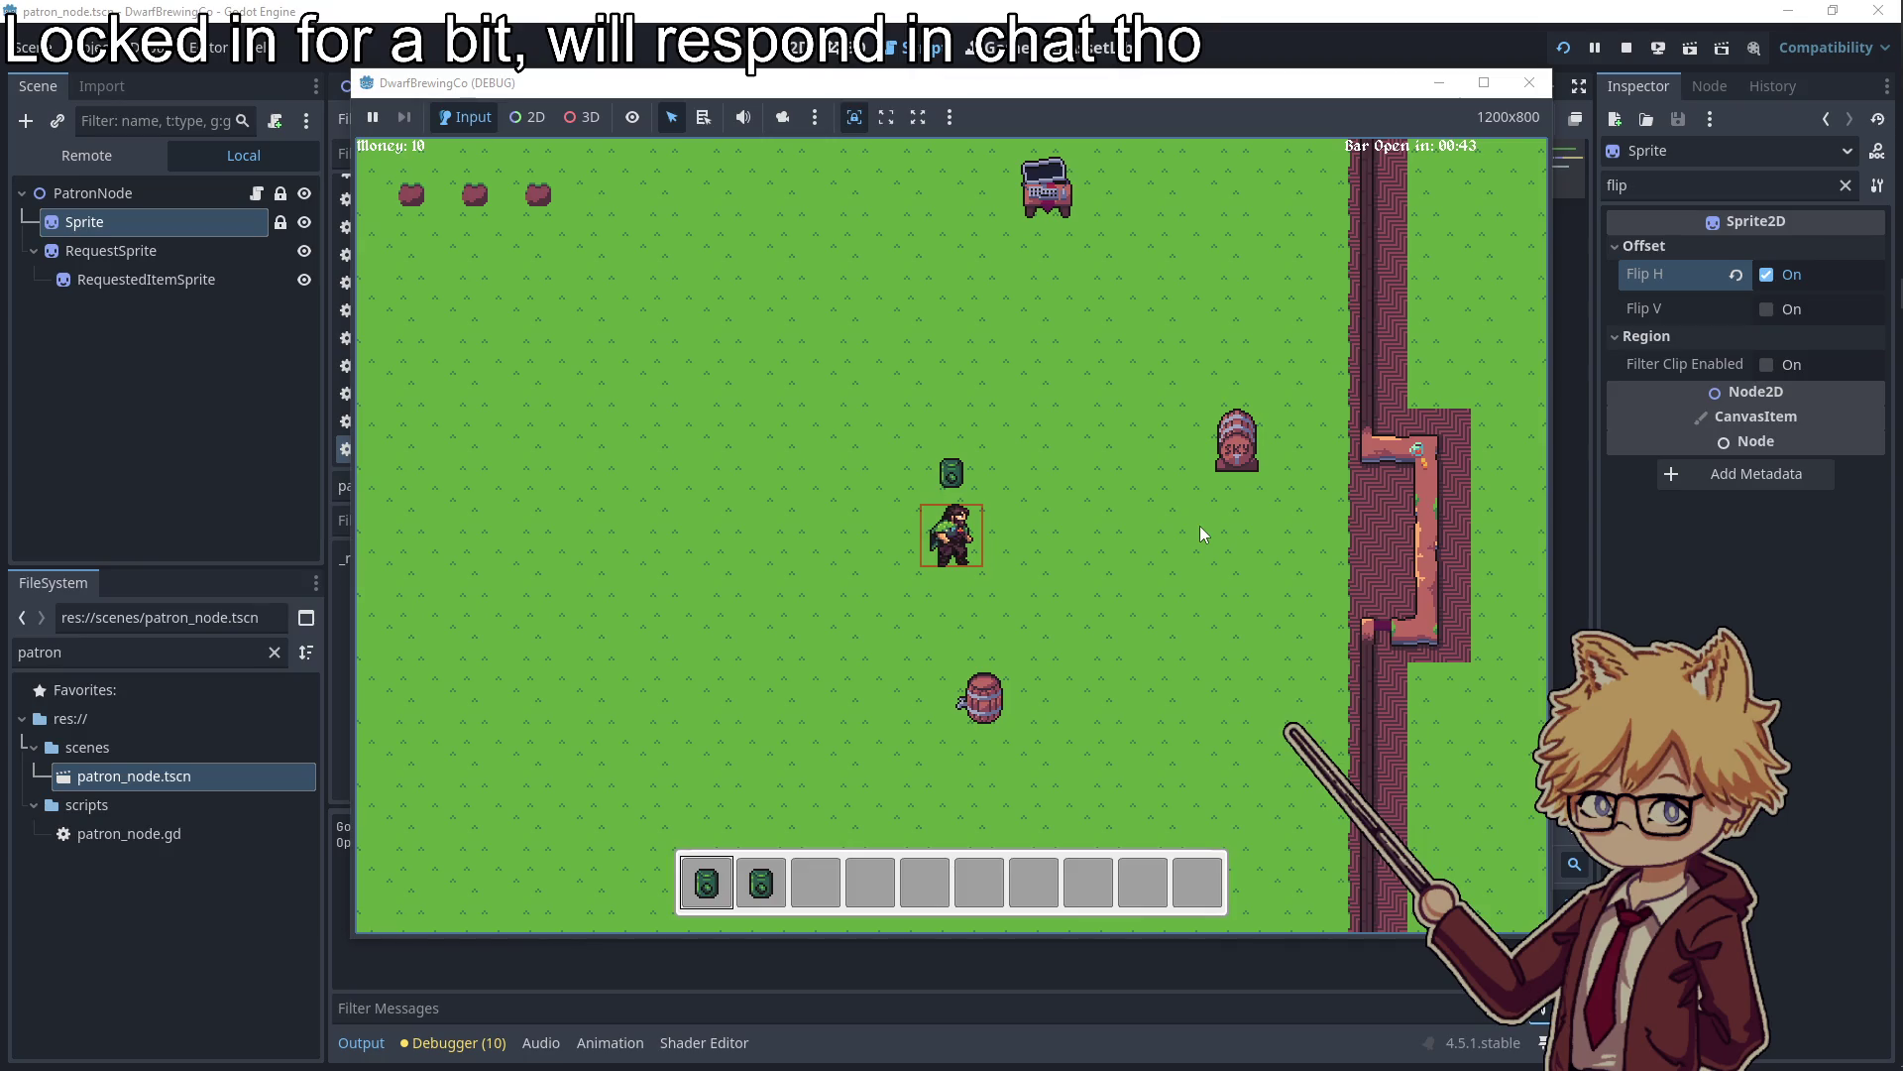
pyautogui.press('w')
pyautogui.press('d')
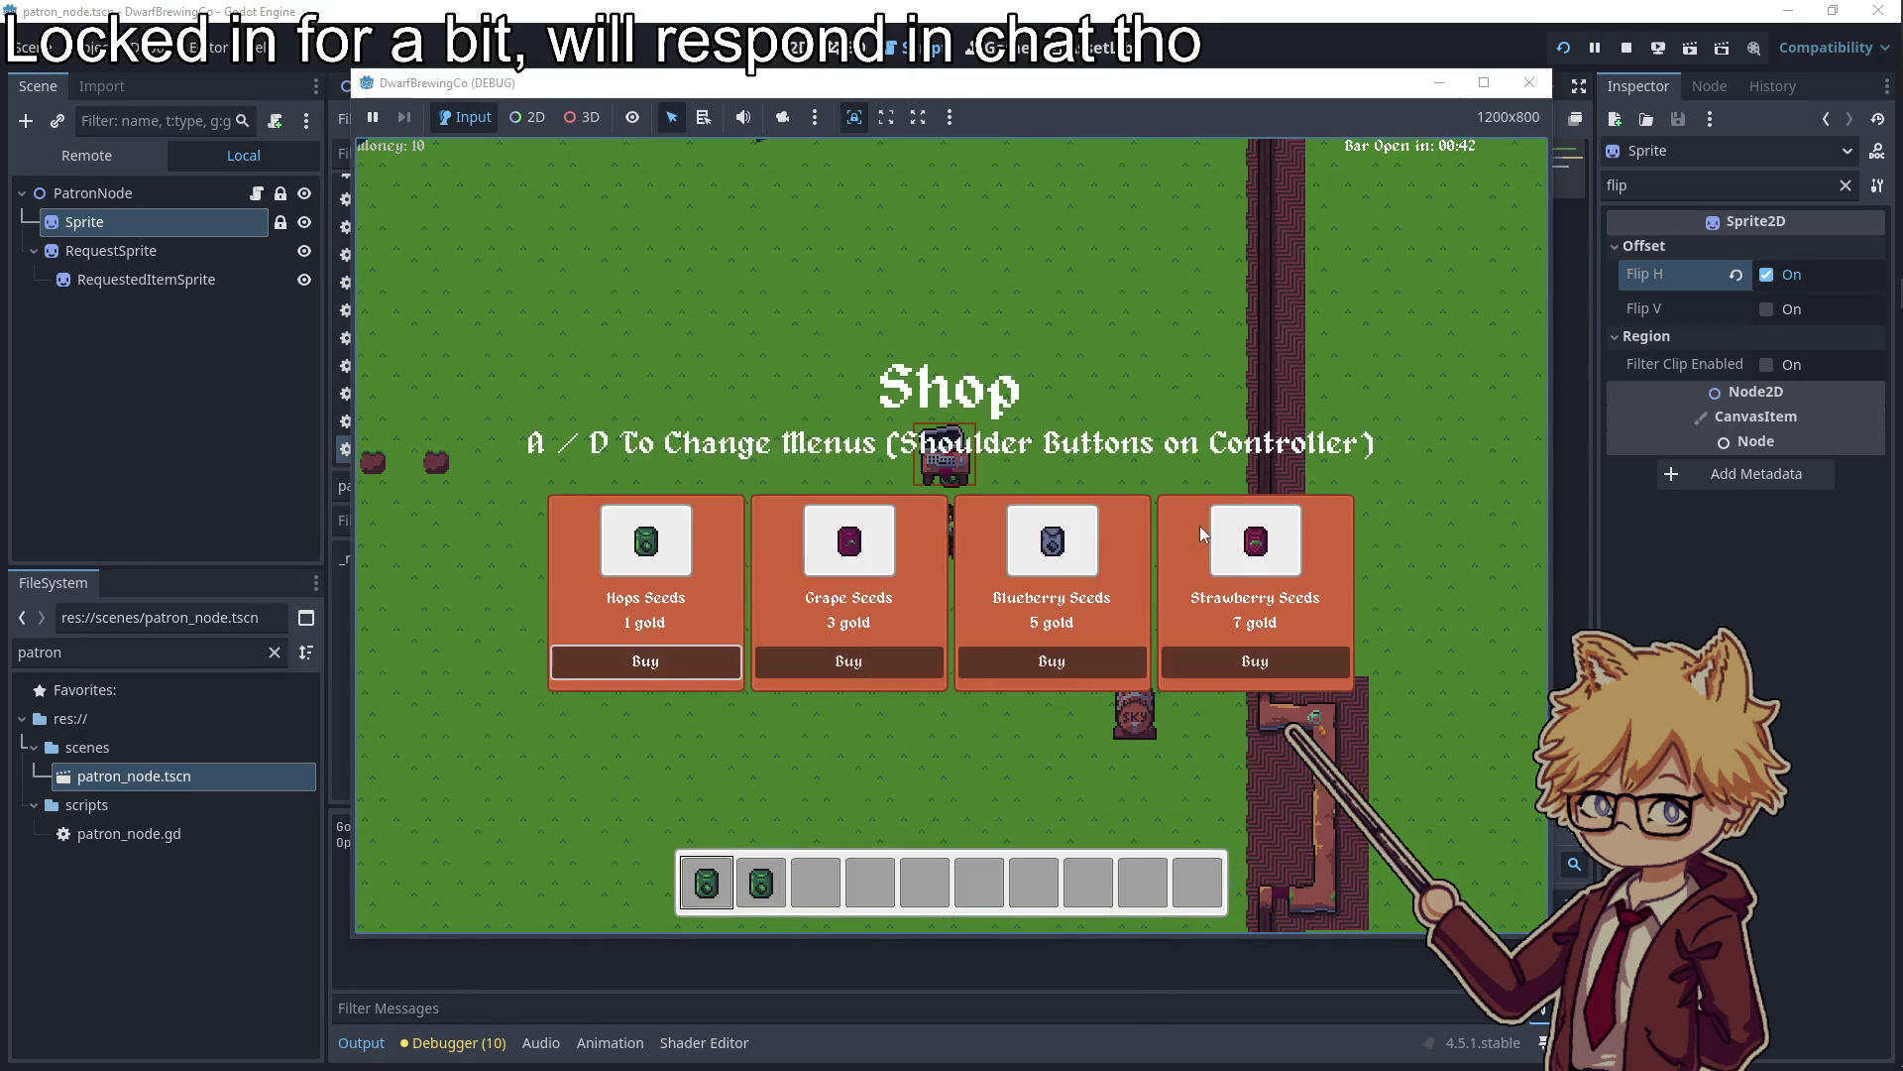
pyautogui.press('Return')
pyautogui.press('Return')
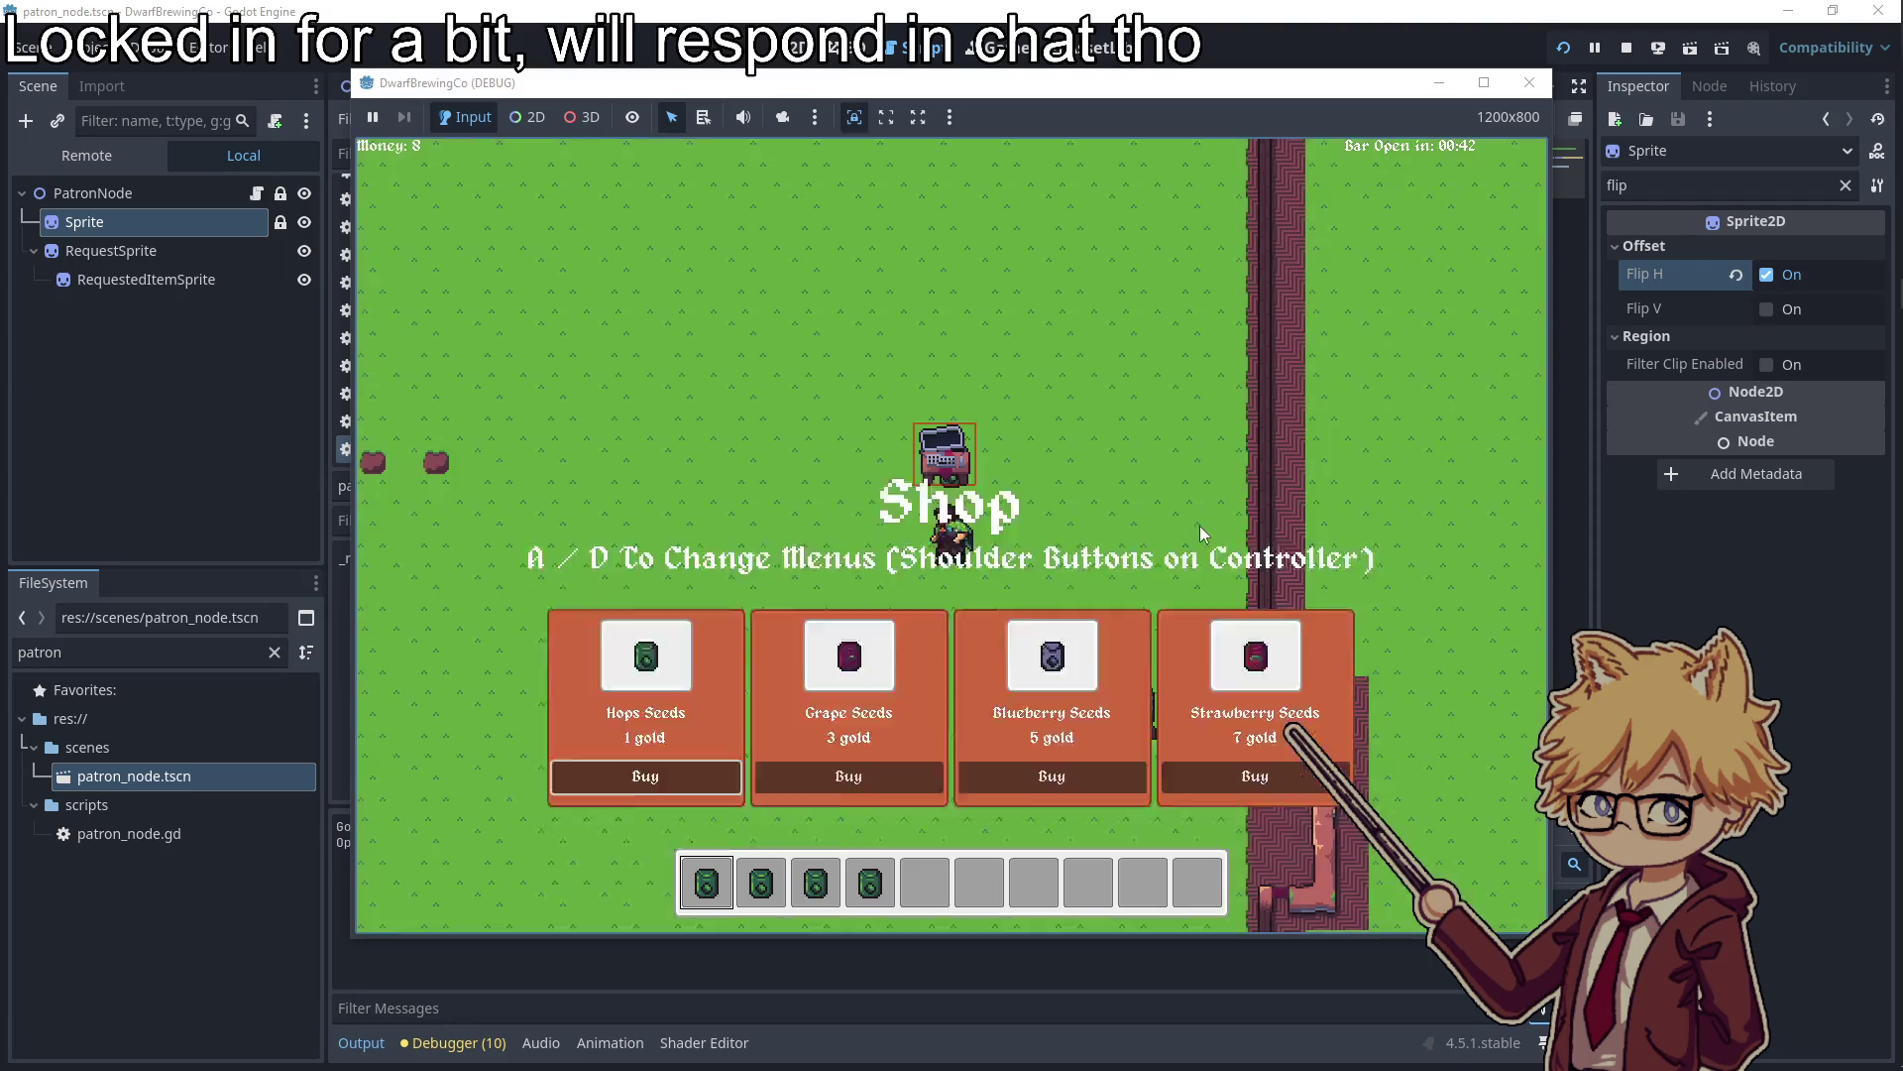
pyautogui.press('a')
pyautogui.press('s')
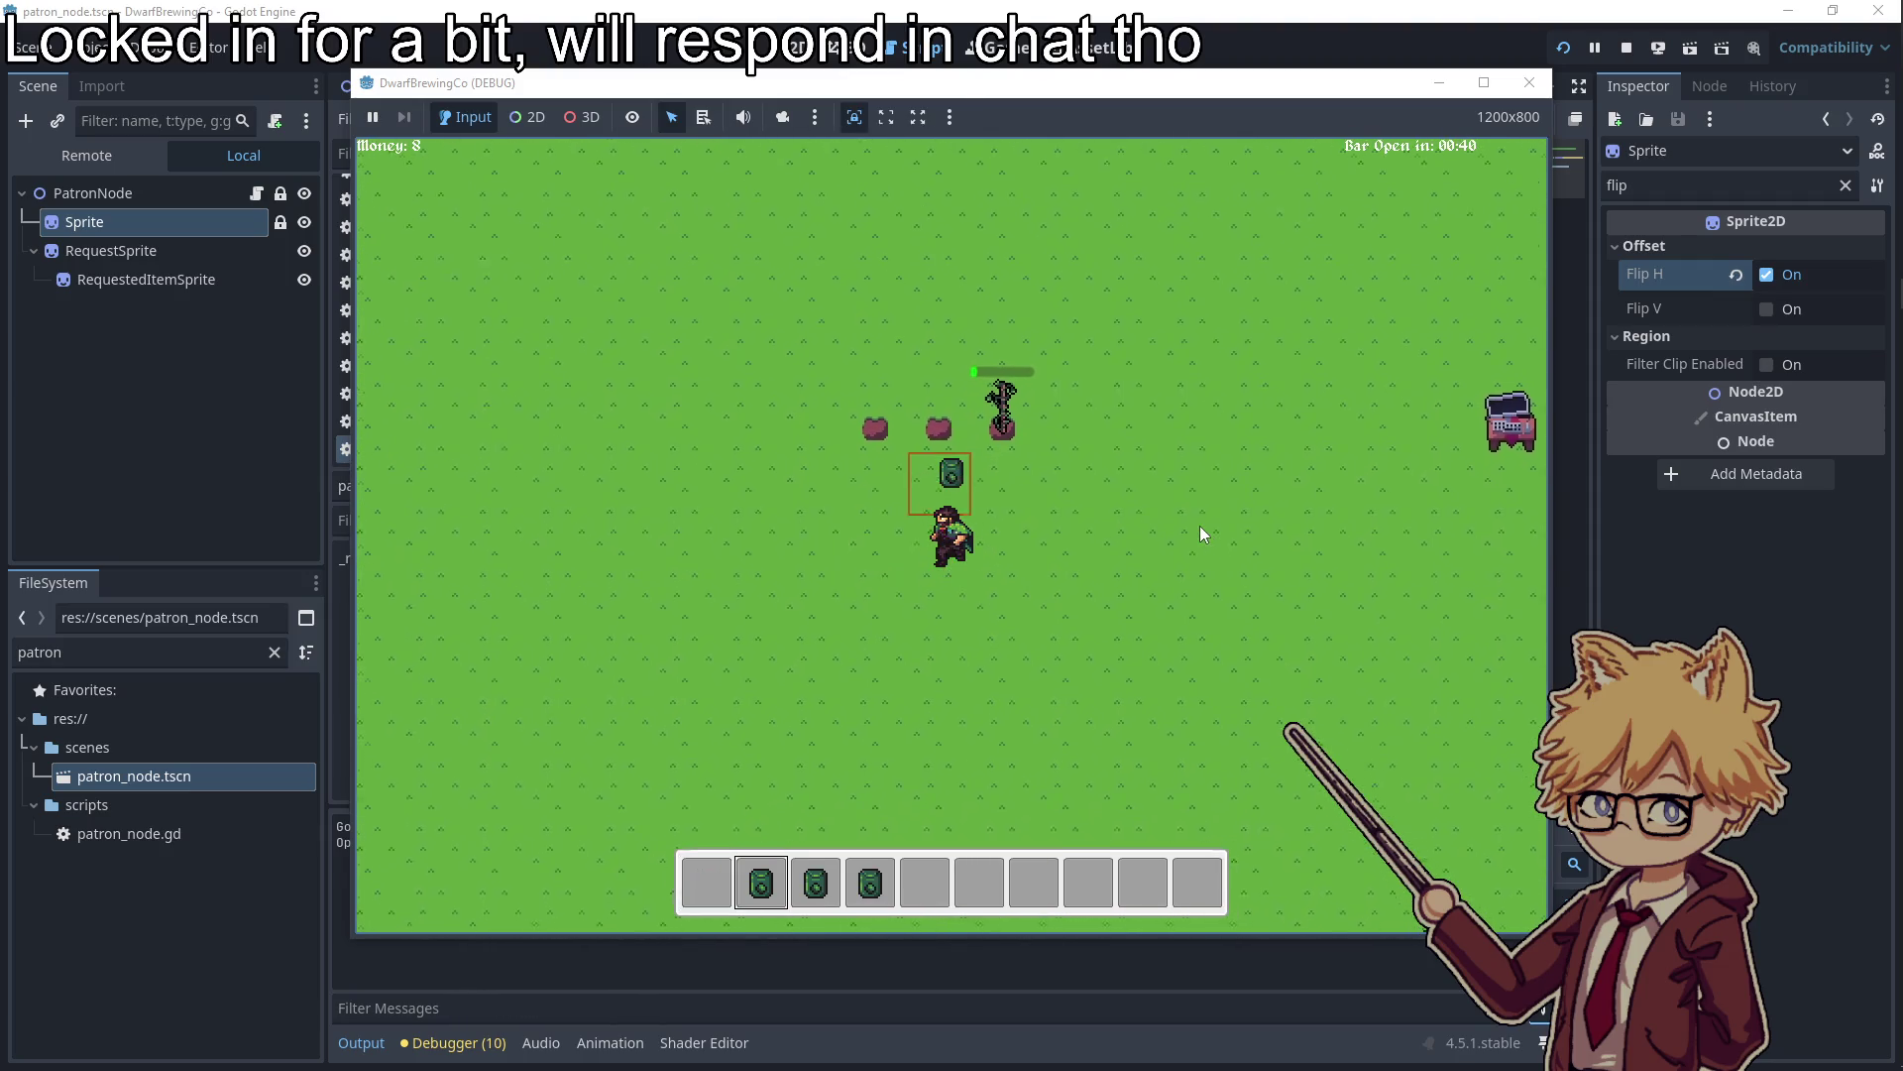
pyautogui.press('a')
pyautogui.press('s')
pyautogui.press('e')
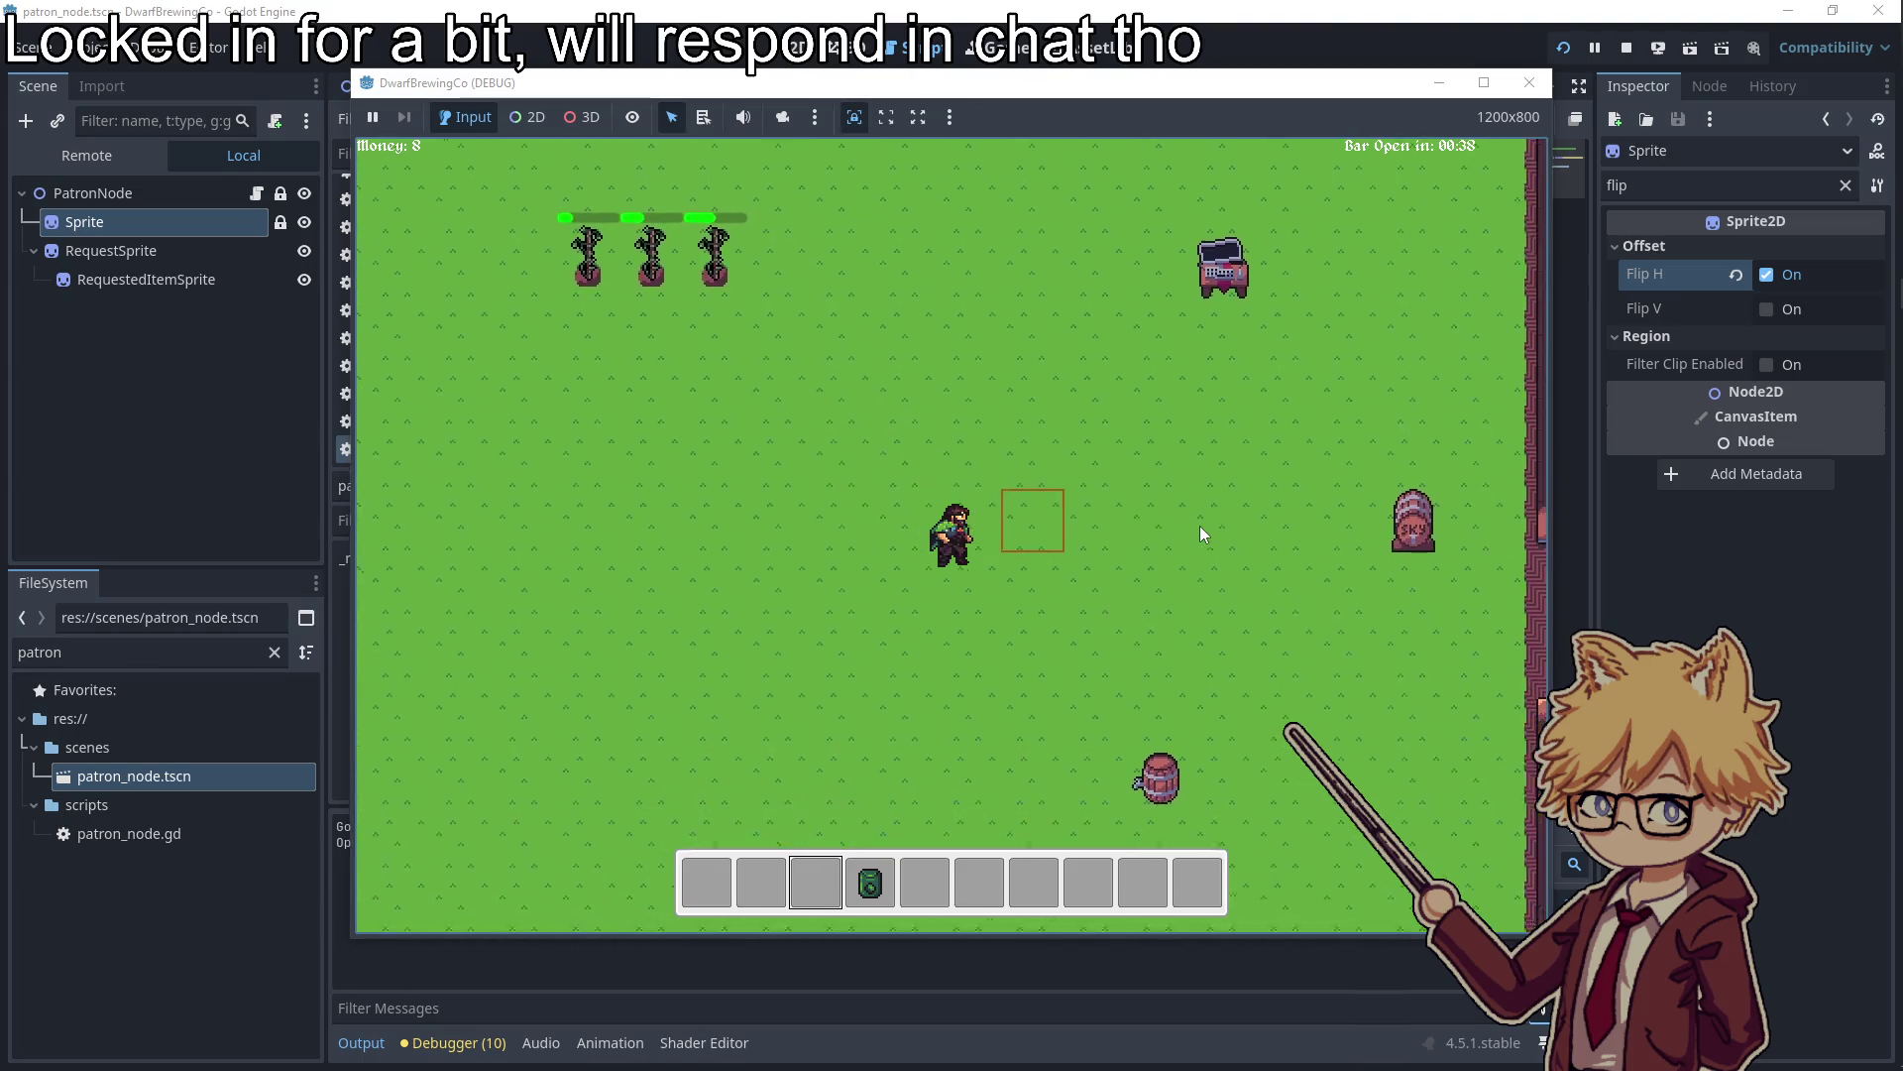
pyautogui.press('w')
pyautogui.press('e')
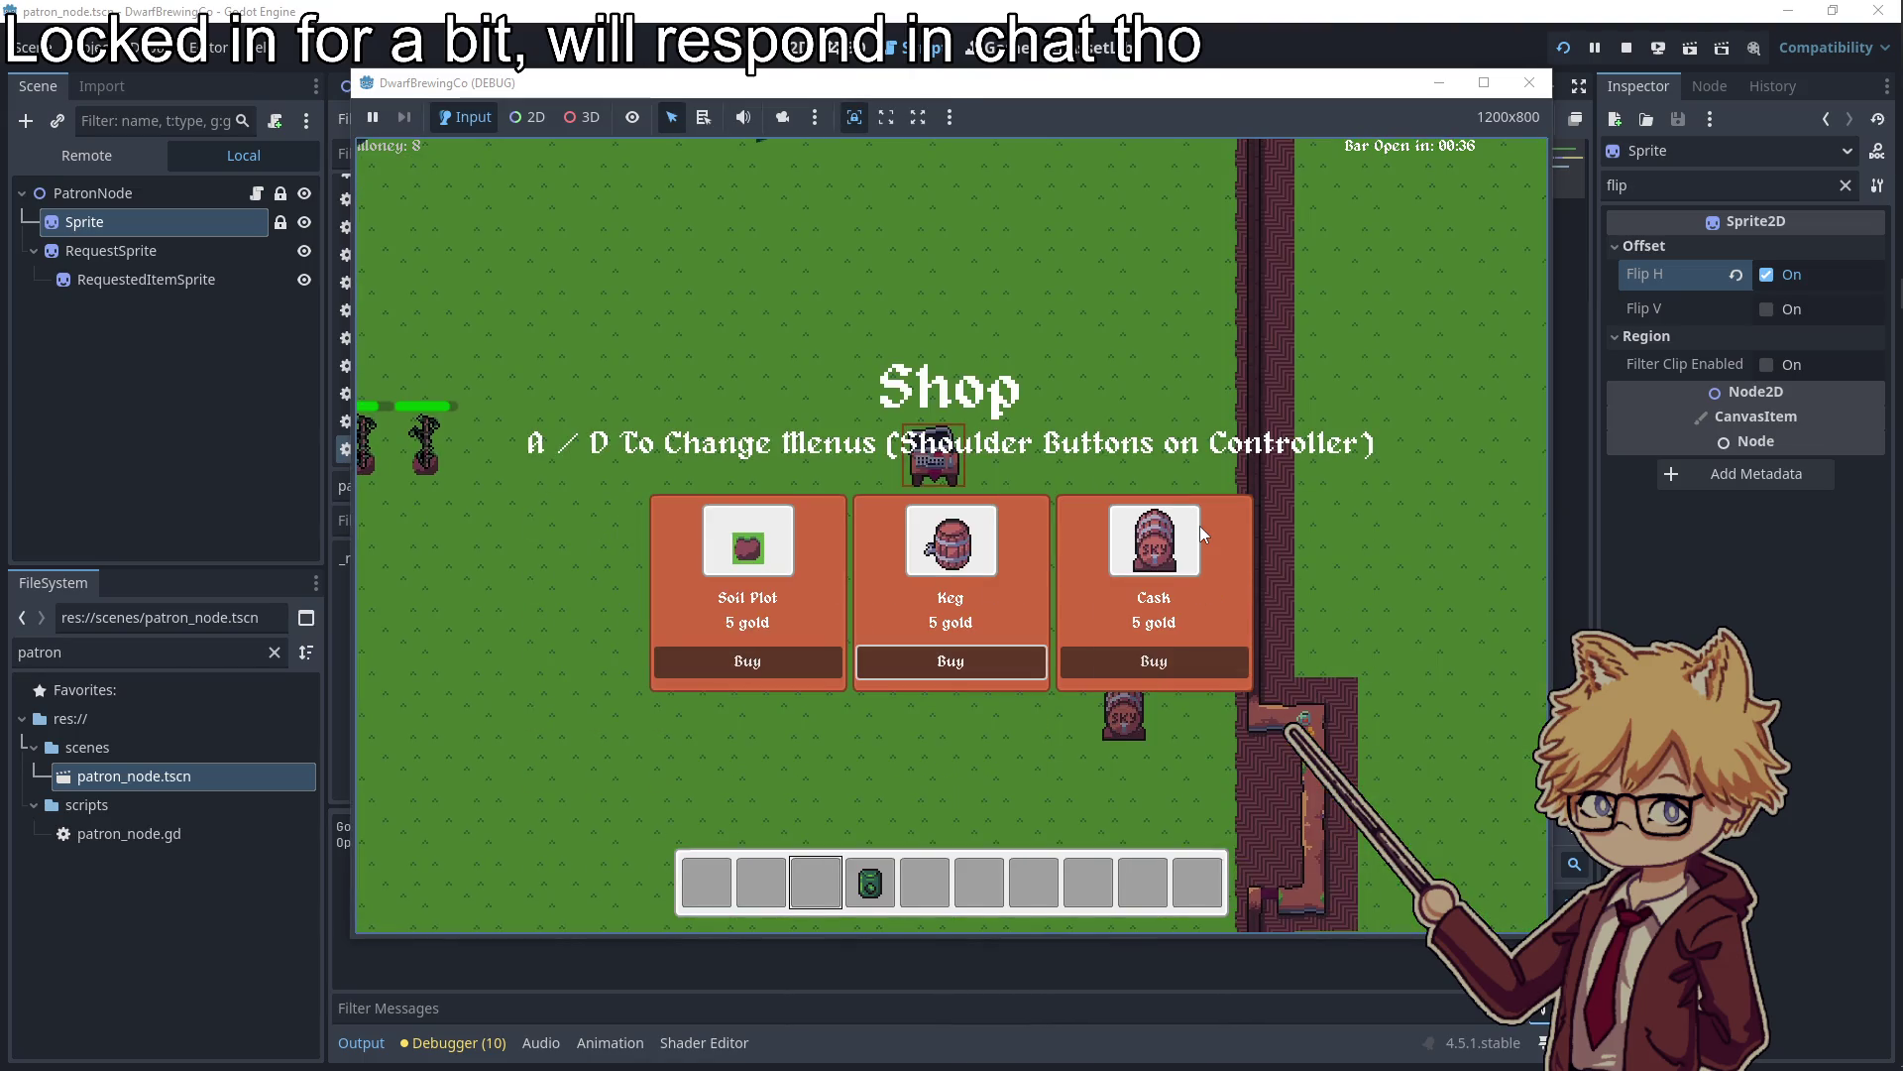
pyautogui.press('Return')
pyautogui.press('e')
# Return to the shop cart twice to buy more packets of Hops Seeds
pyautogui.press('a')
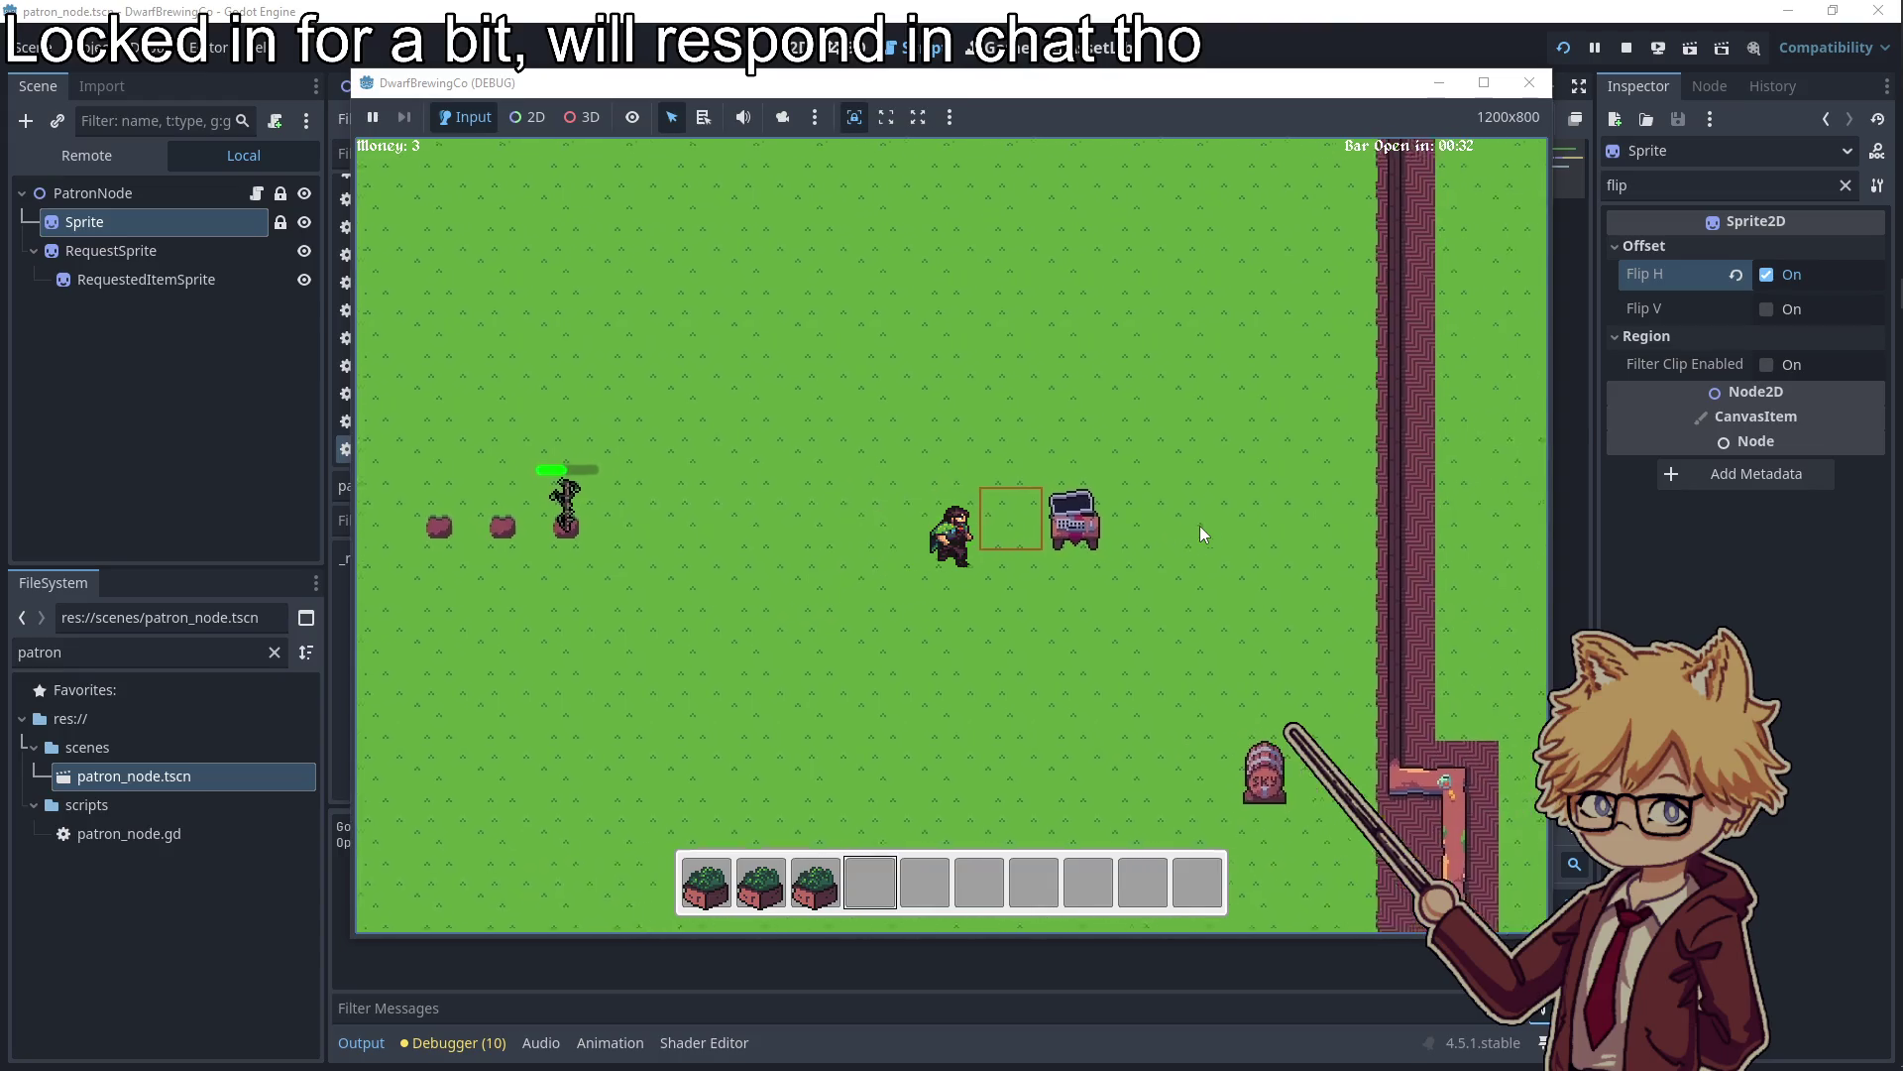
pyautogui.press('d')
pyautogui.press('e')
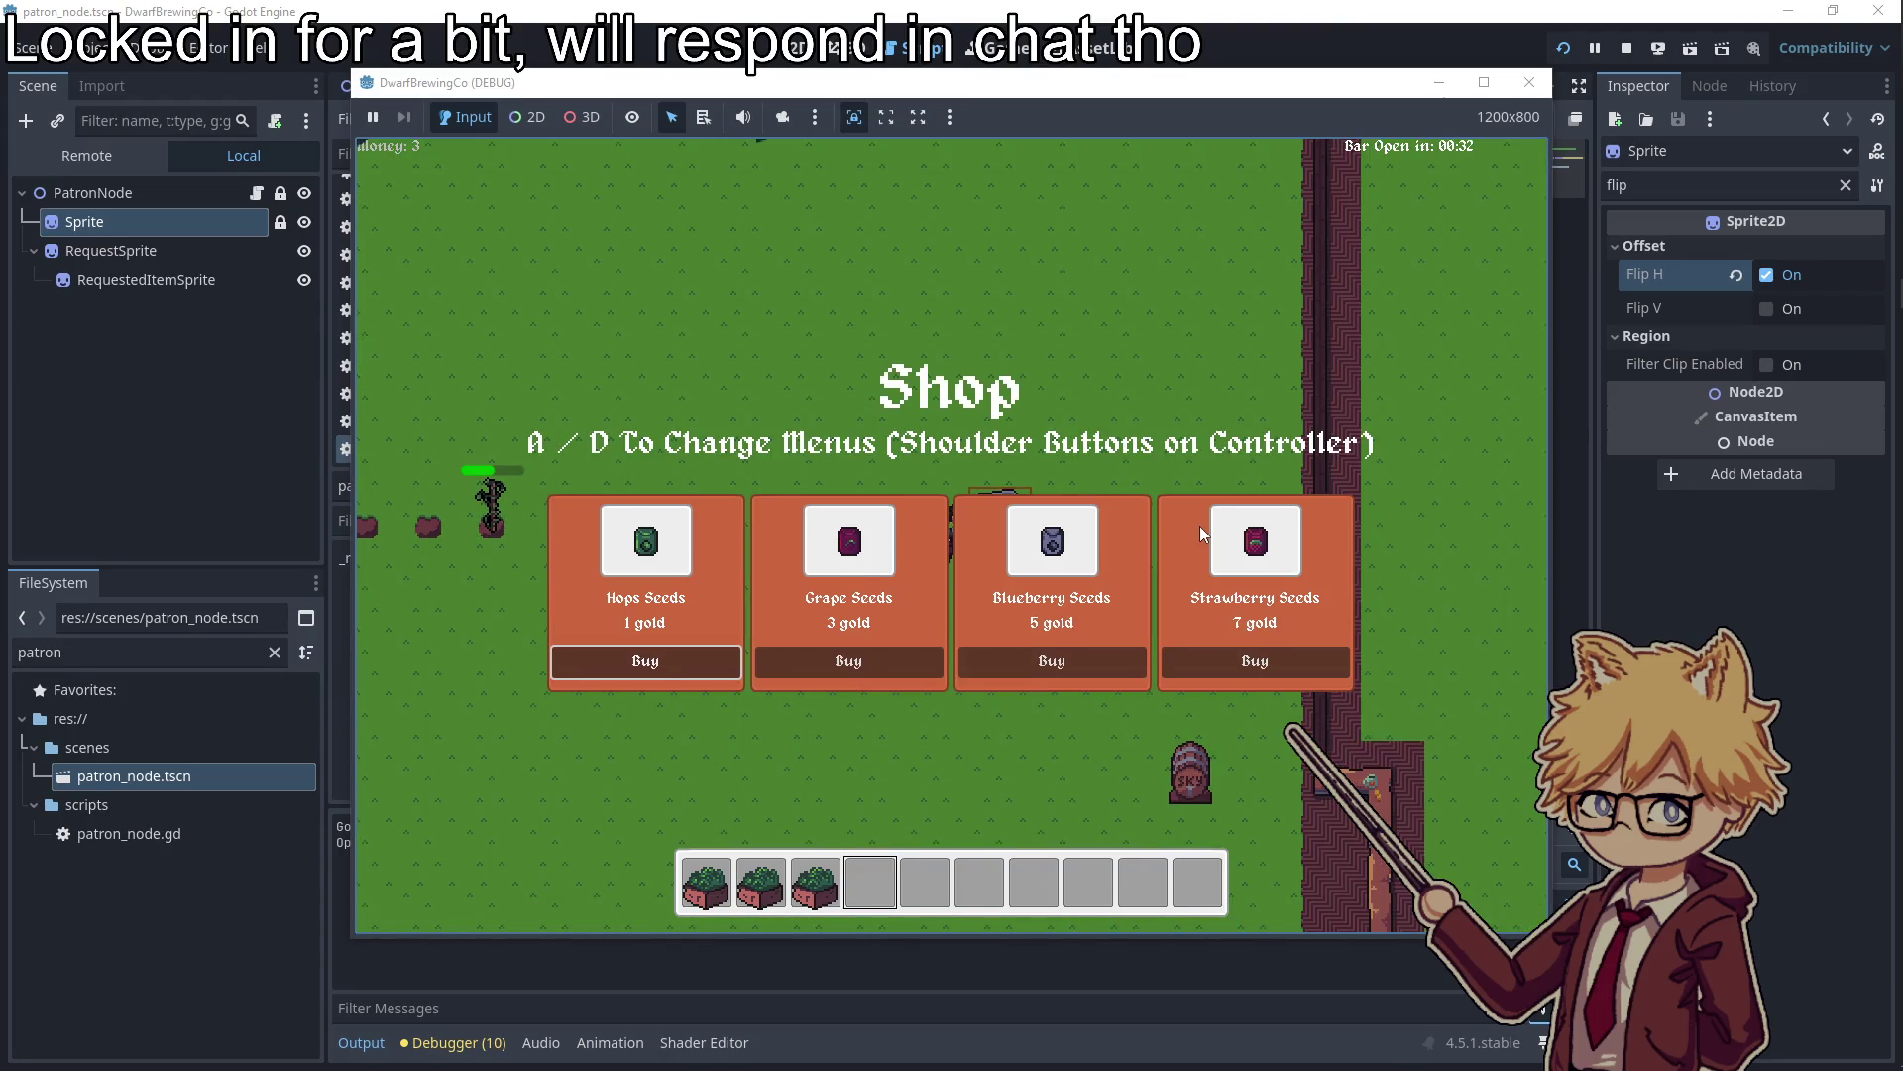
pyautogui.press('Return')
pyautogui.press('e')
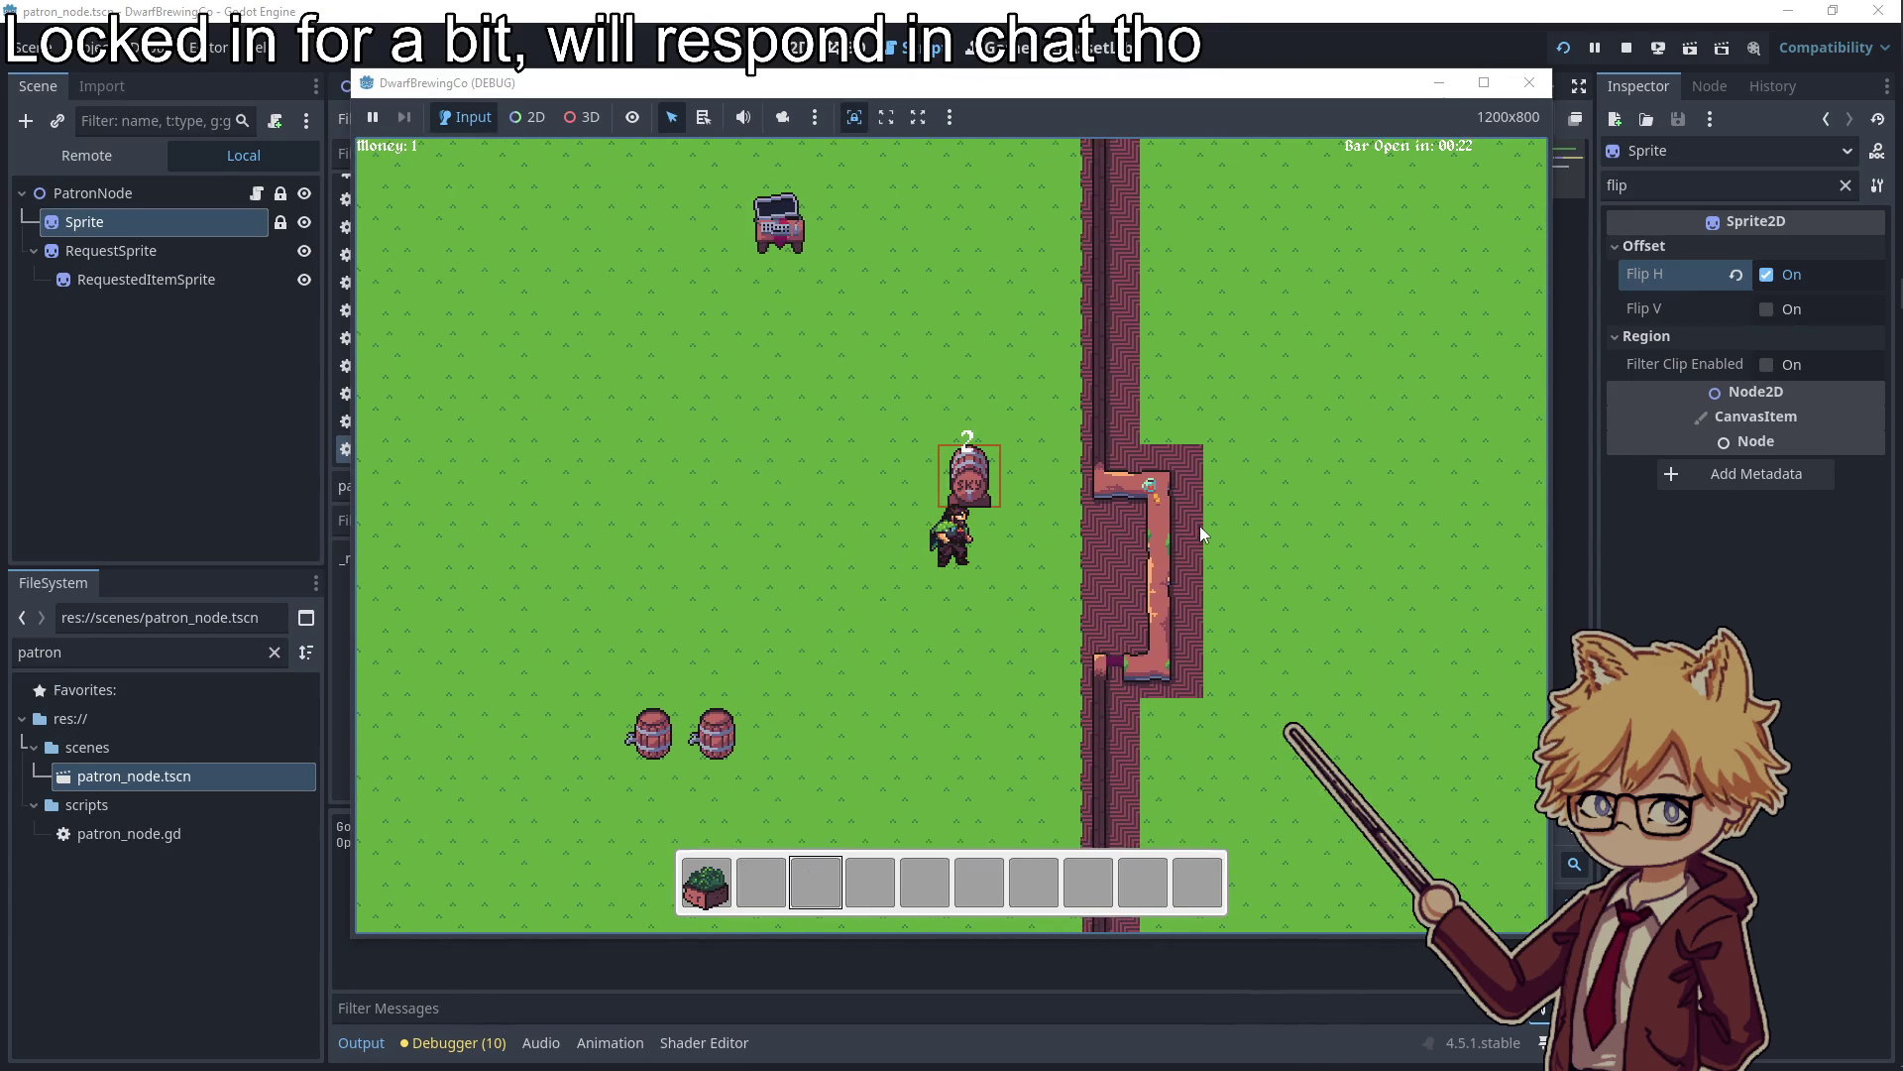
pyautogui.press('a')
pyautogui.press('w')
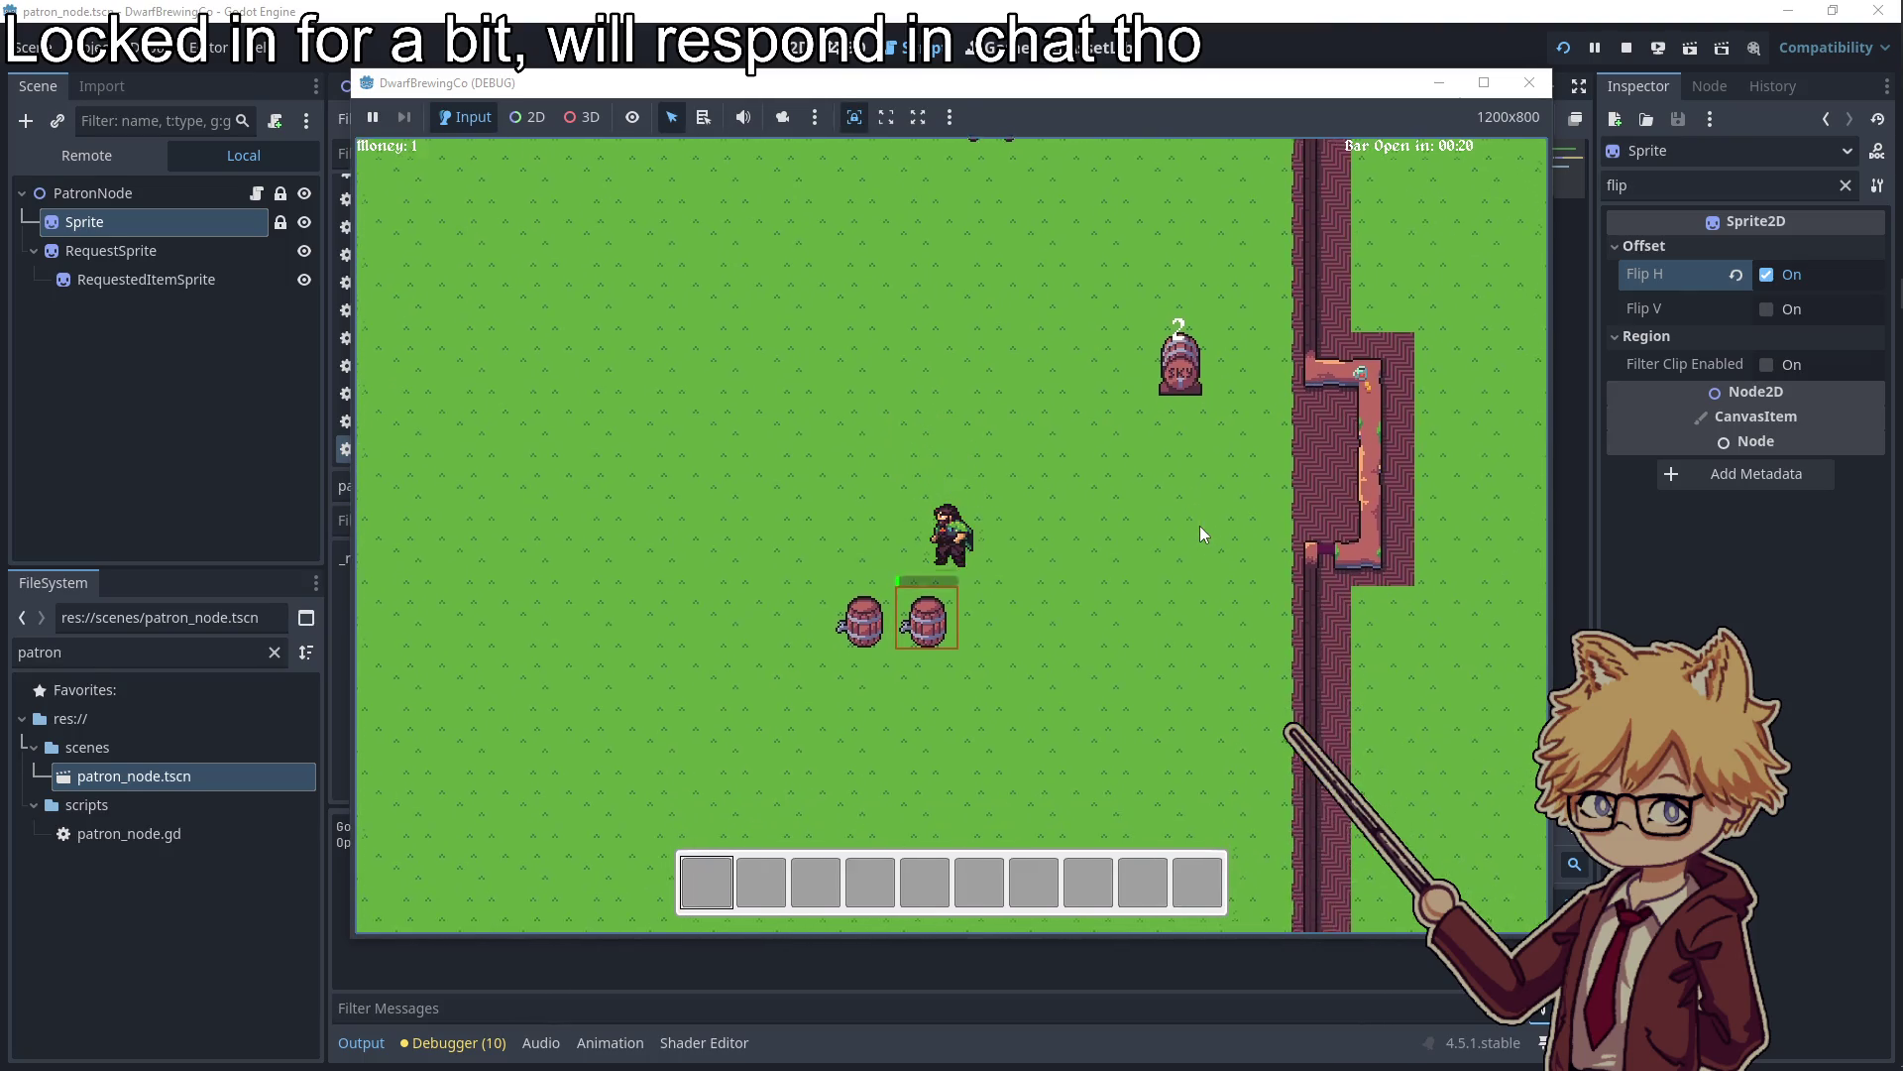
pyautogui.press('w')
pyautogui.press('e')
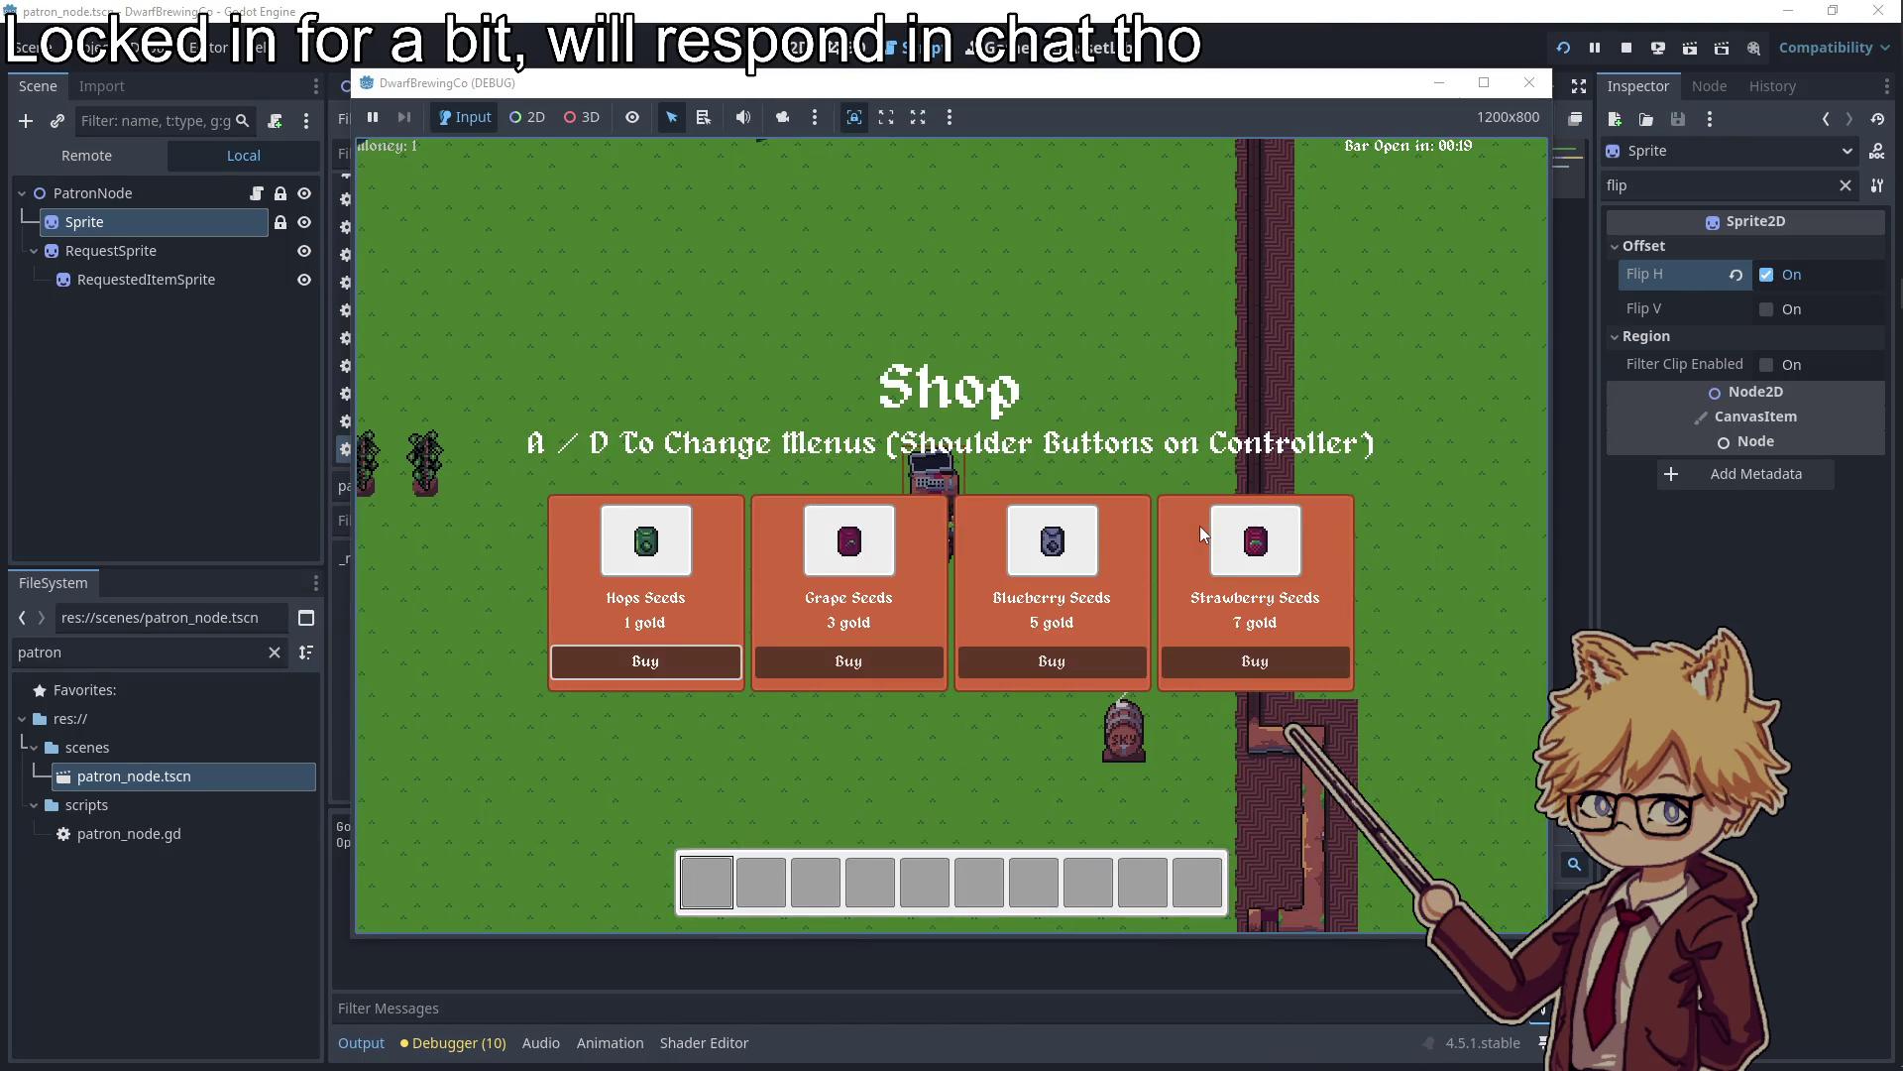
pyautogui.press('Return')
pyautogui.press('e')
pyautogui.press('a')
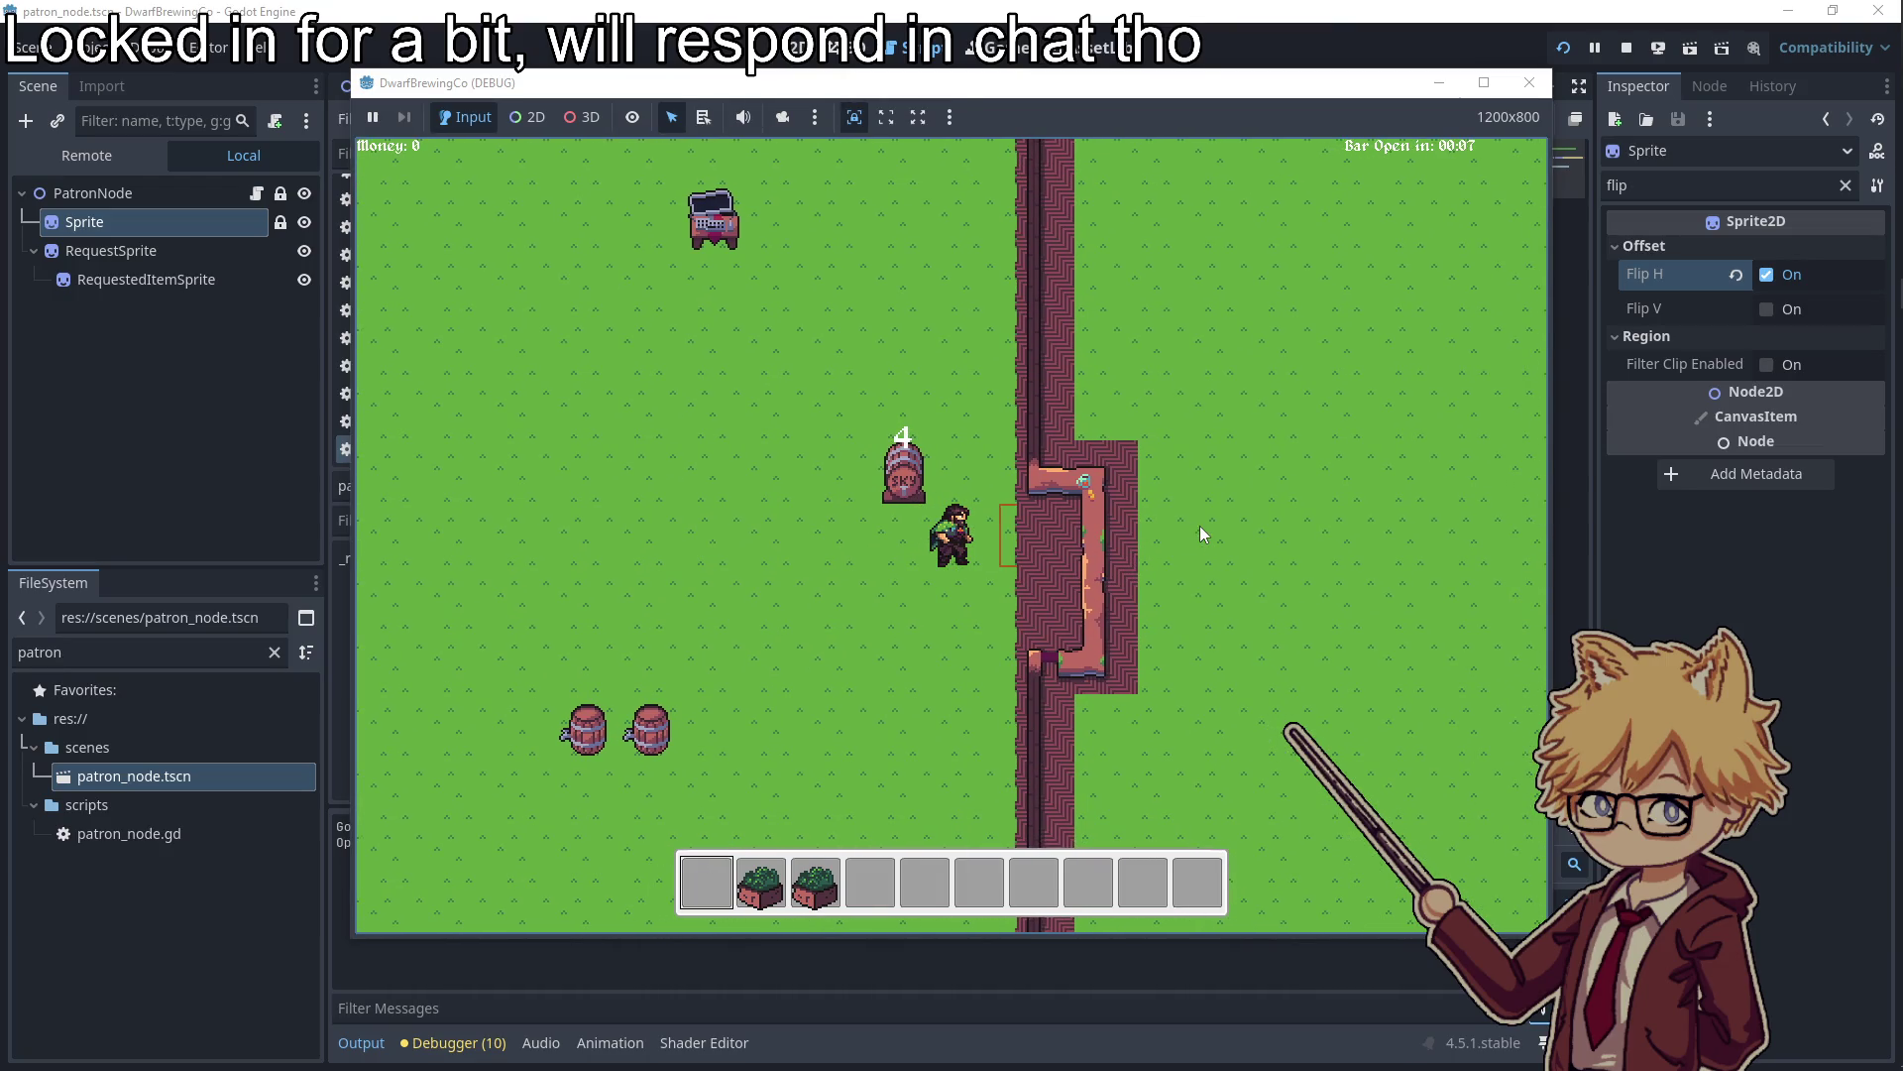
# Walk around near the bar until 'Bar Open!' appears and patrons arrive, then stop the game
pyautogui.press('a')
pyautogui.press('a')
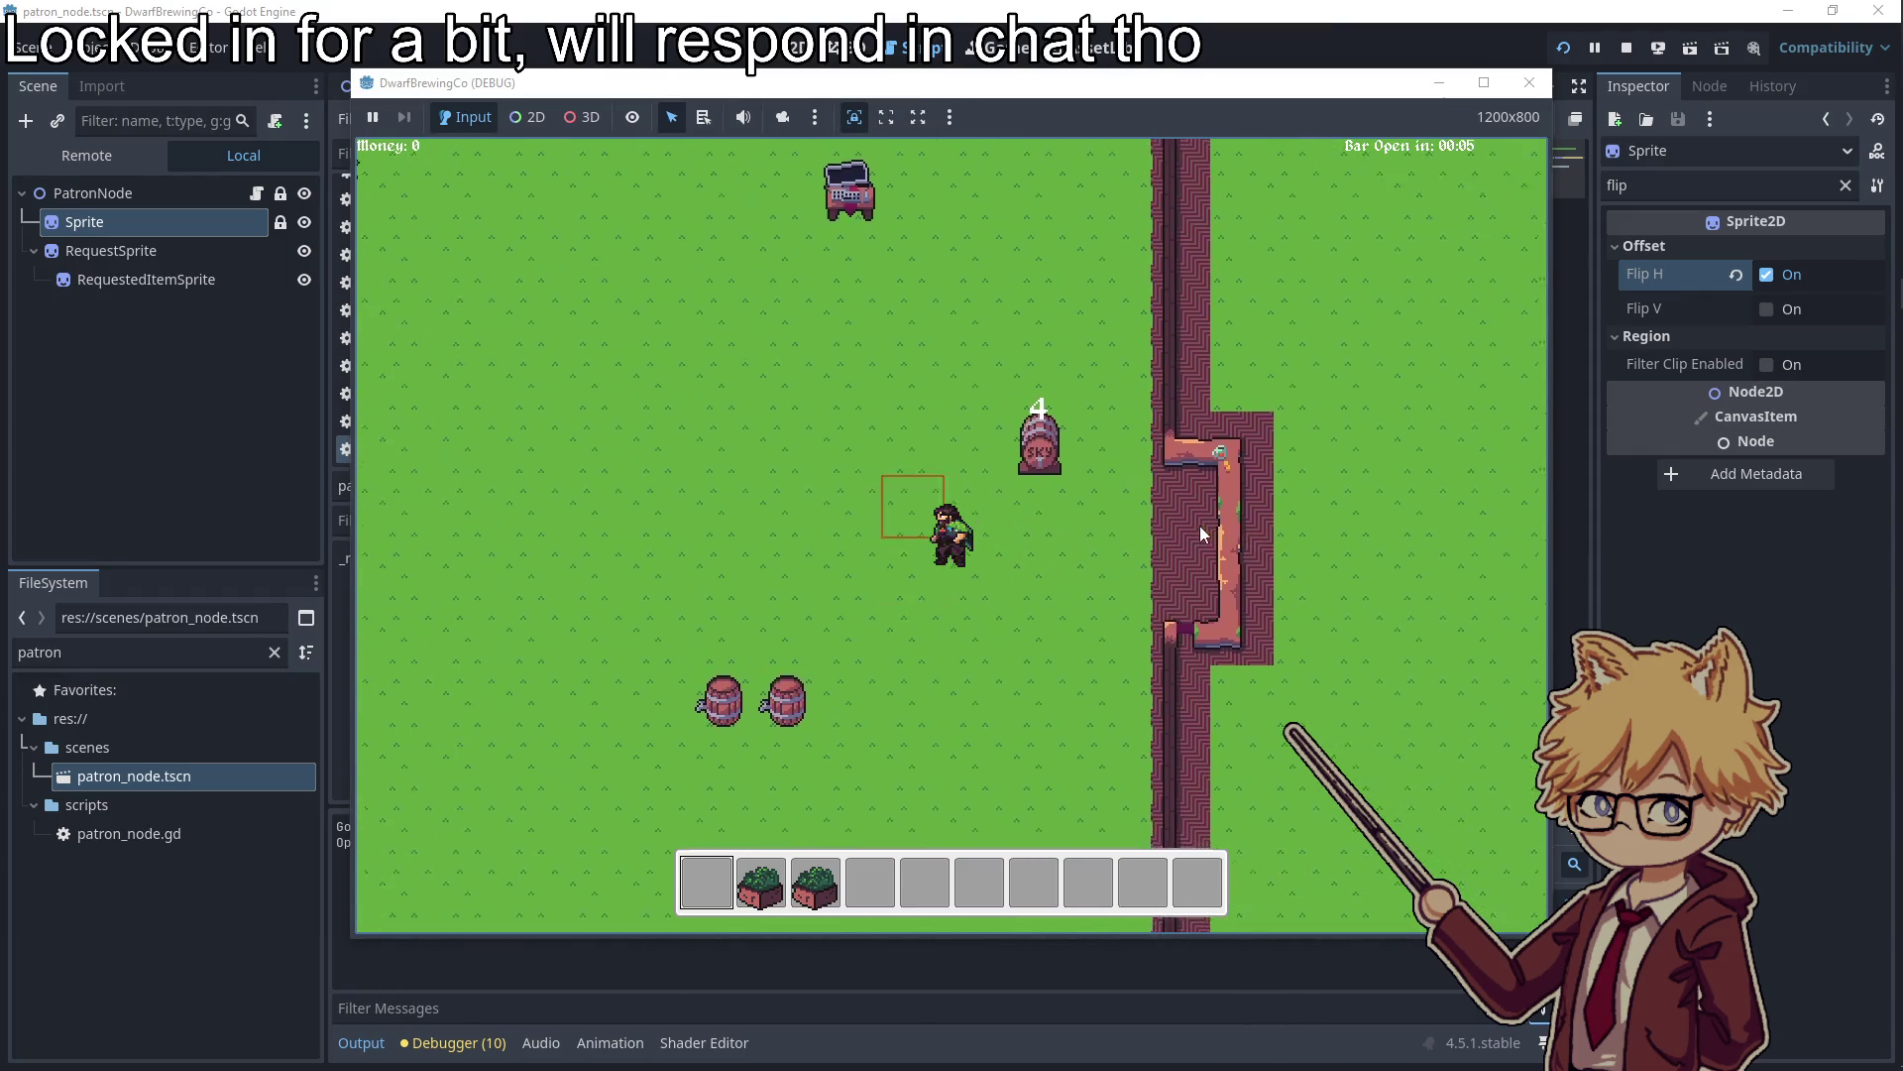
pyautogui.press('w')
pyautogui.press('d')
pyautogui.press('s')
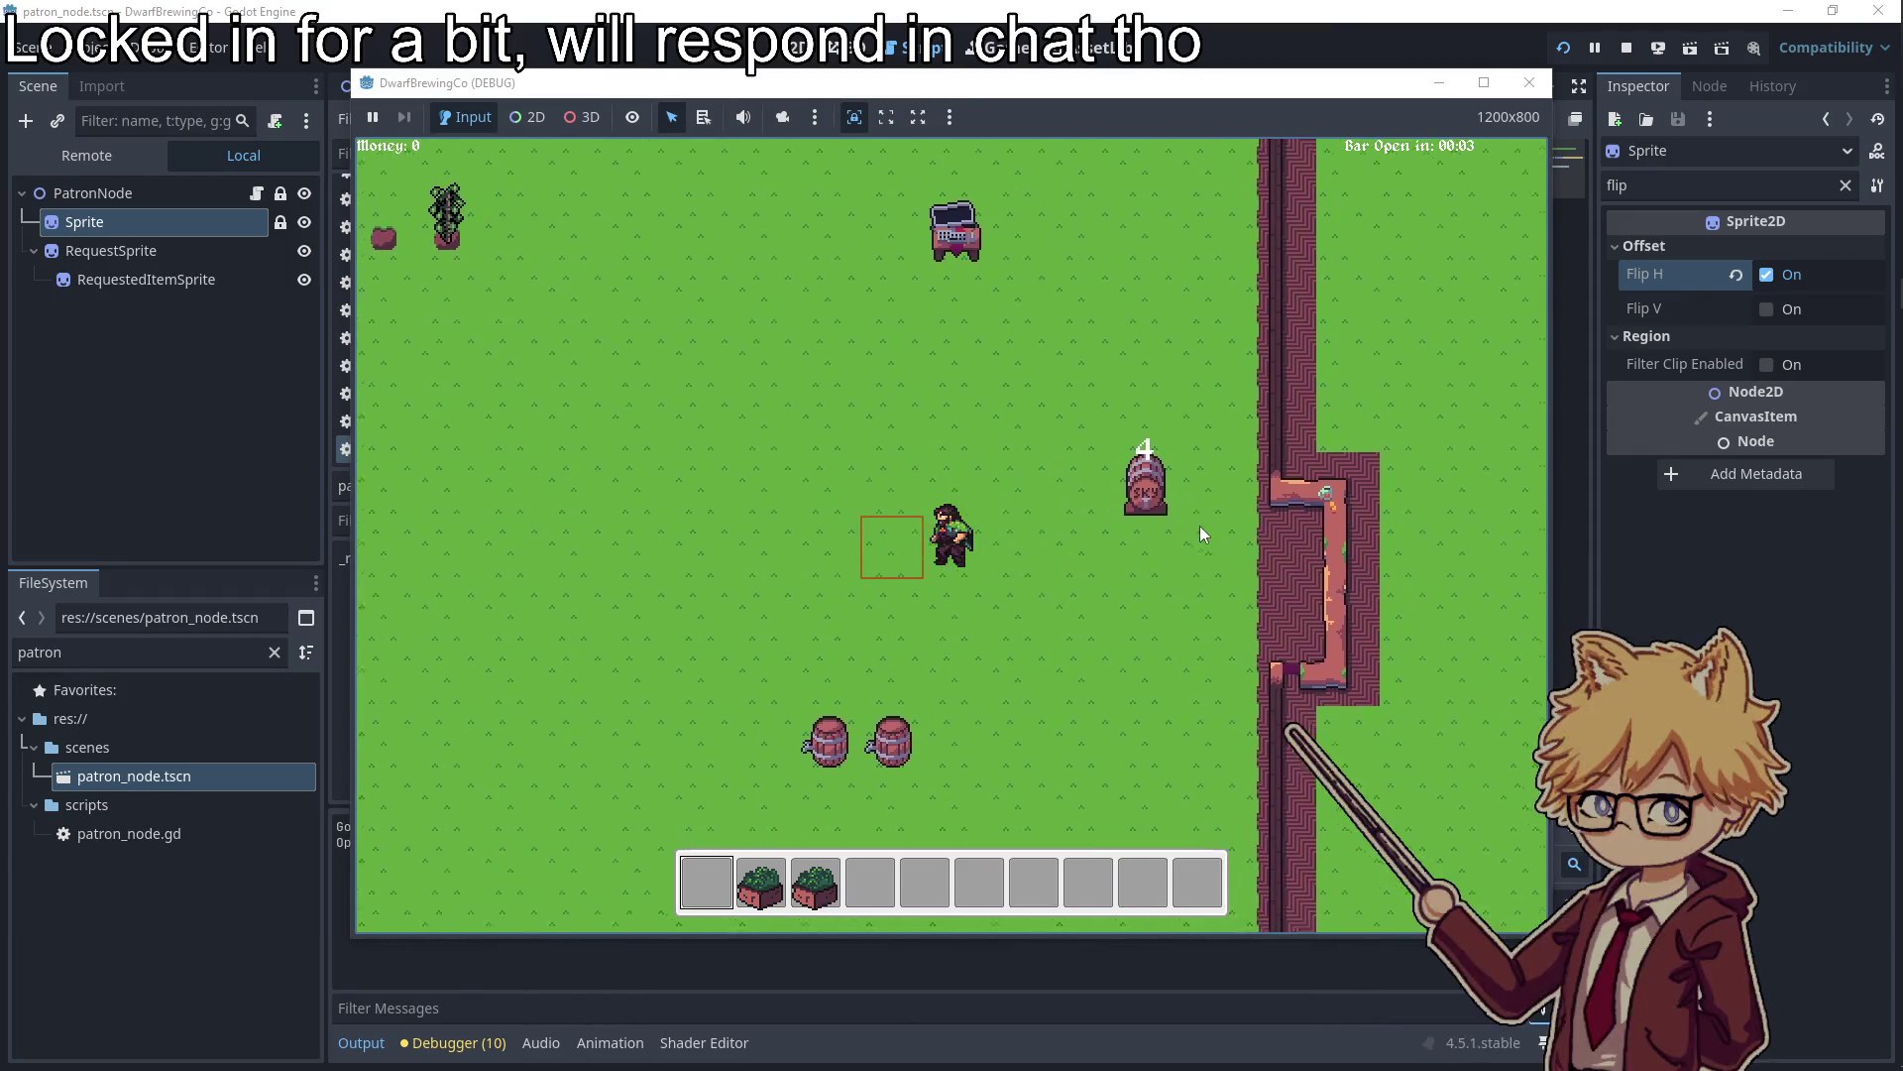
pyautogui.press('a')
pyautogui.press('d')
pyautogui.press('w')
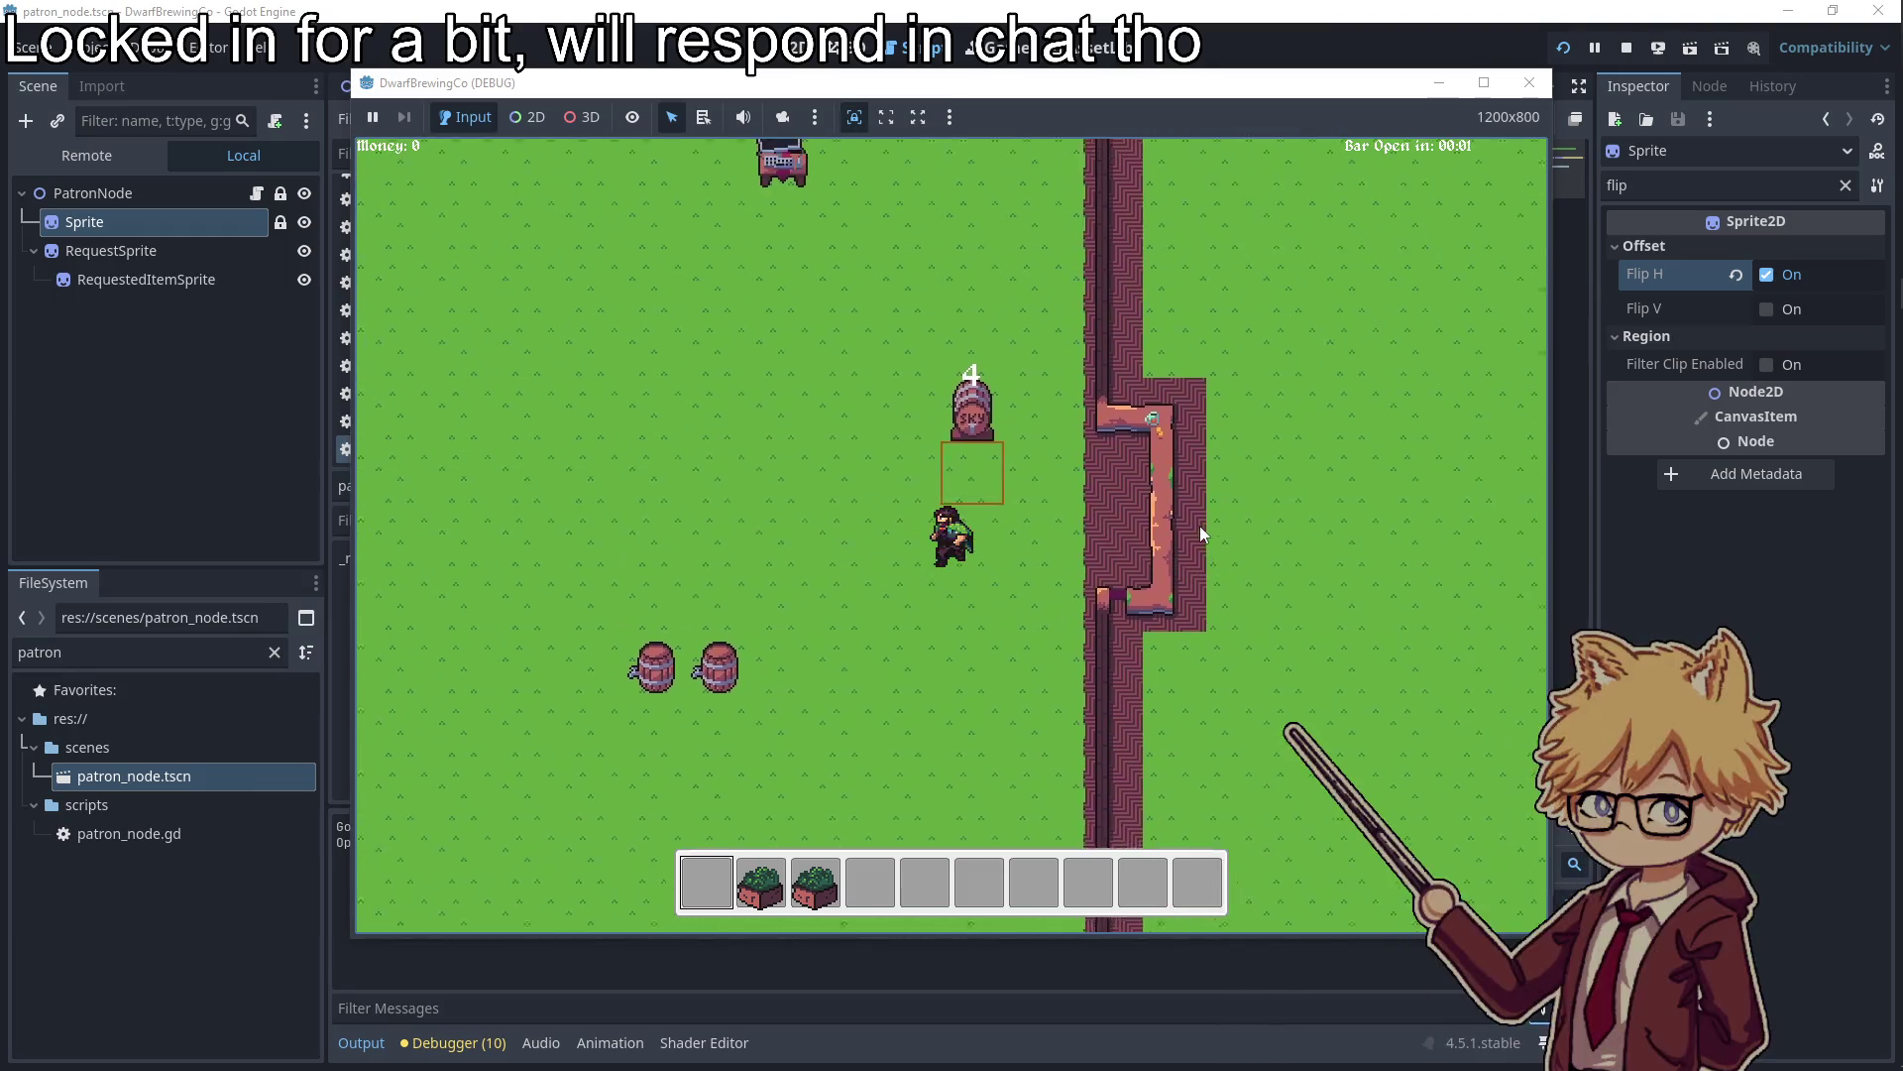
pyautogui.press('a')
pyautogui.press('s')
pyautogui.press('d')
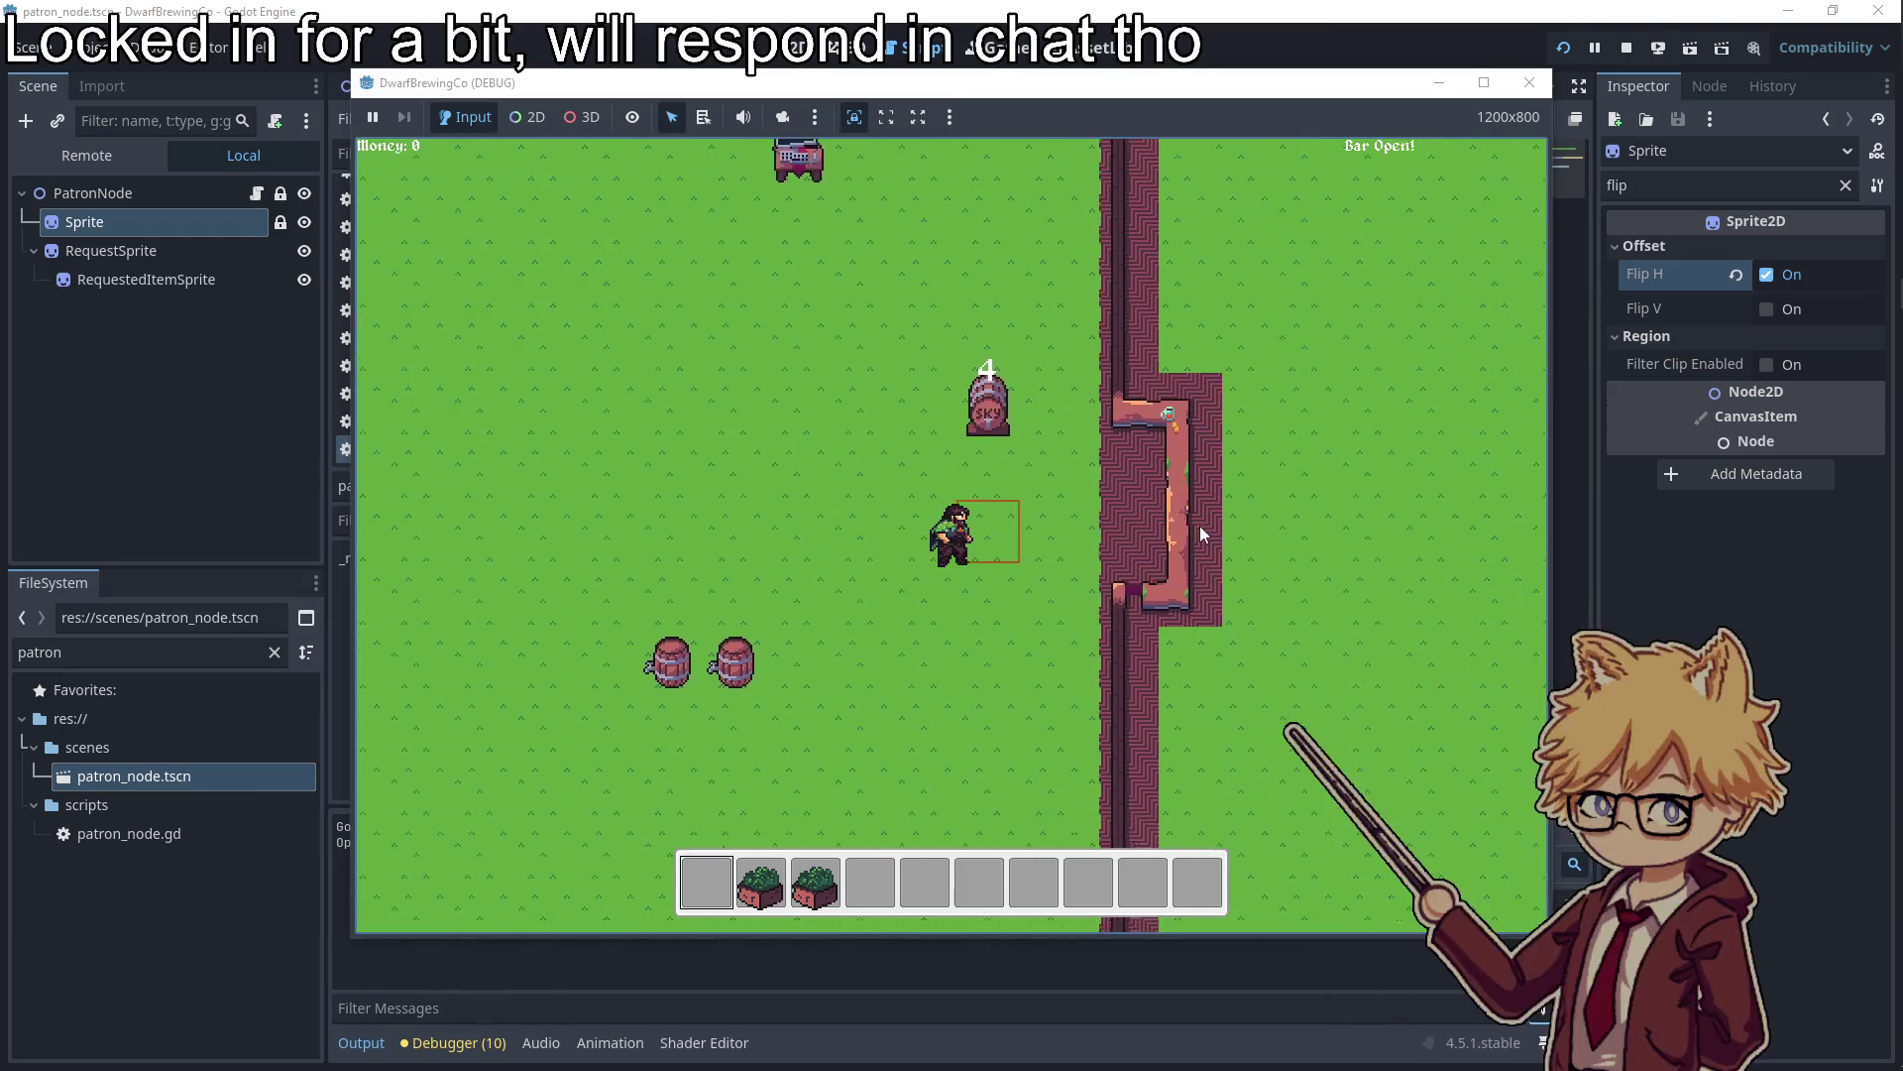
pyautogui.press('a')
pyautogui.press('w')
pyautogui.press('d')
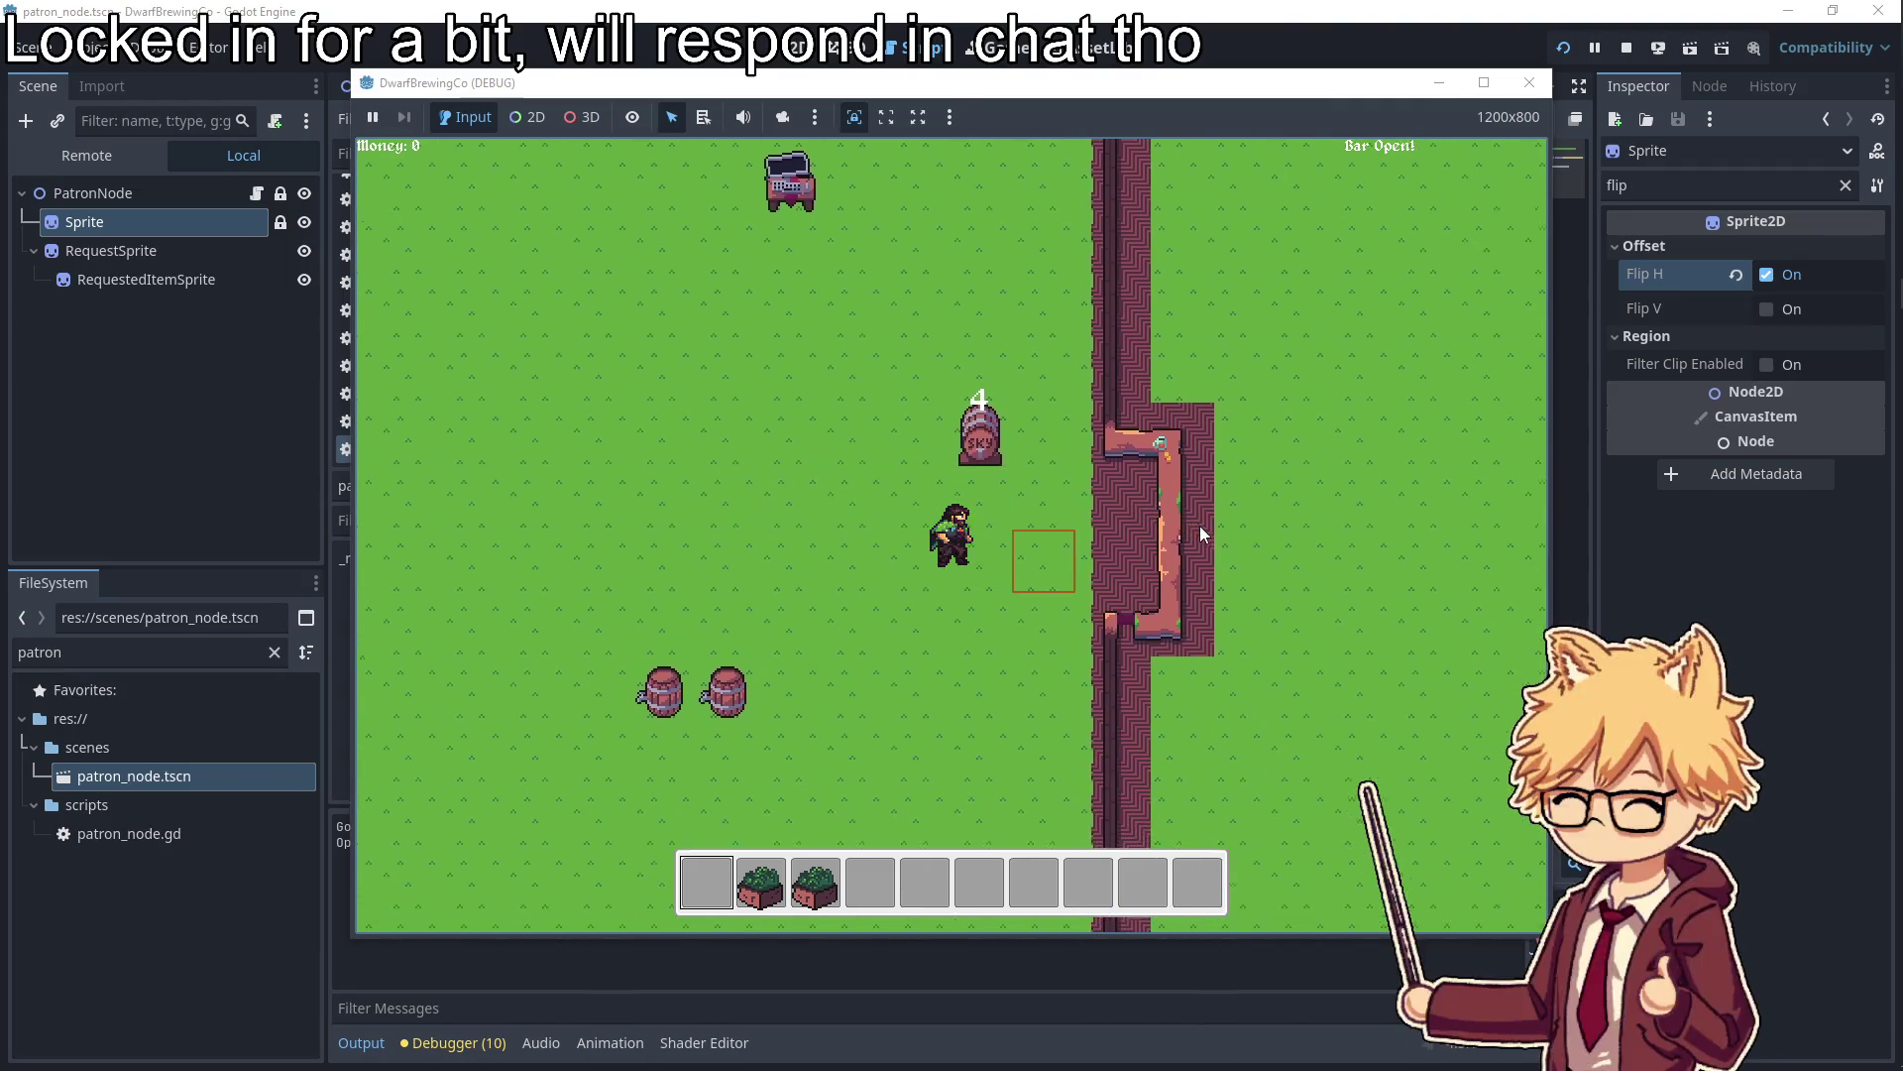
pyautogui.press('a')
pyautogui.press('d')
pyautogui.press('w')
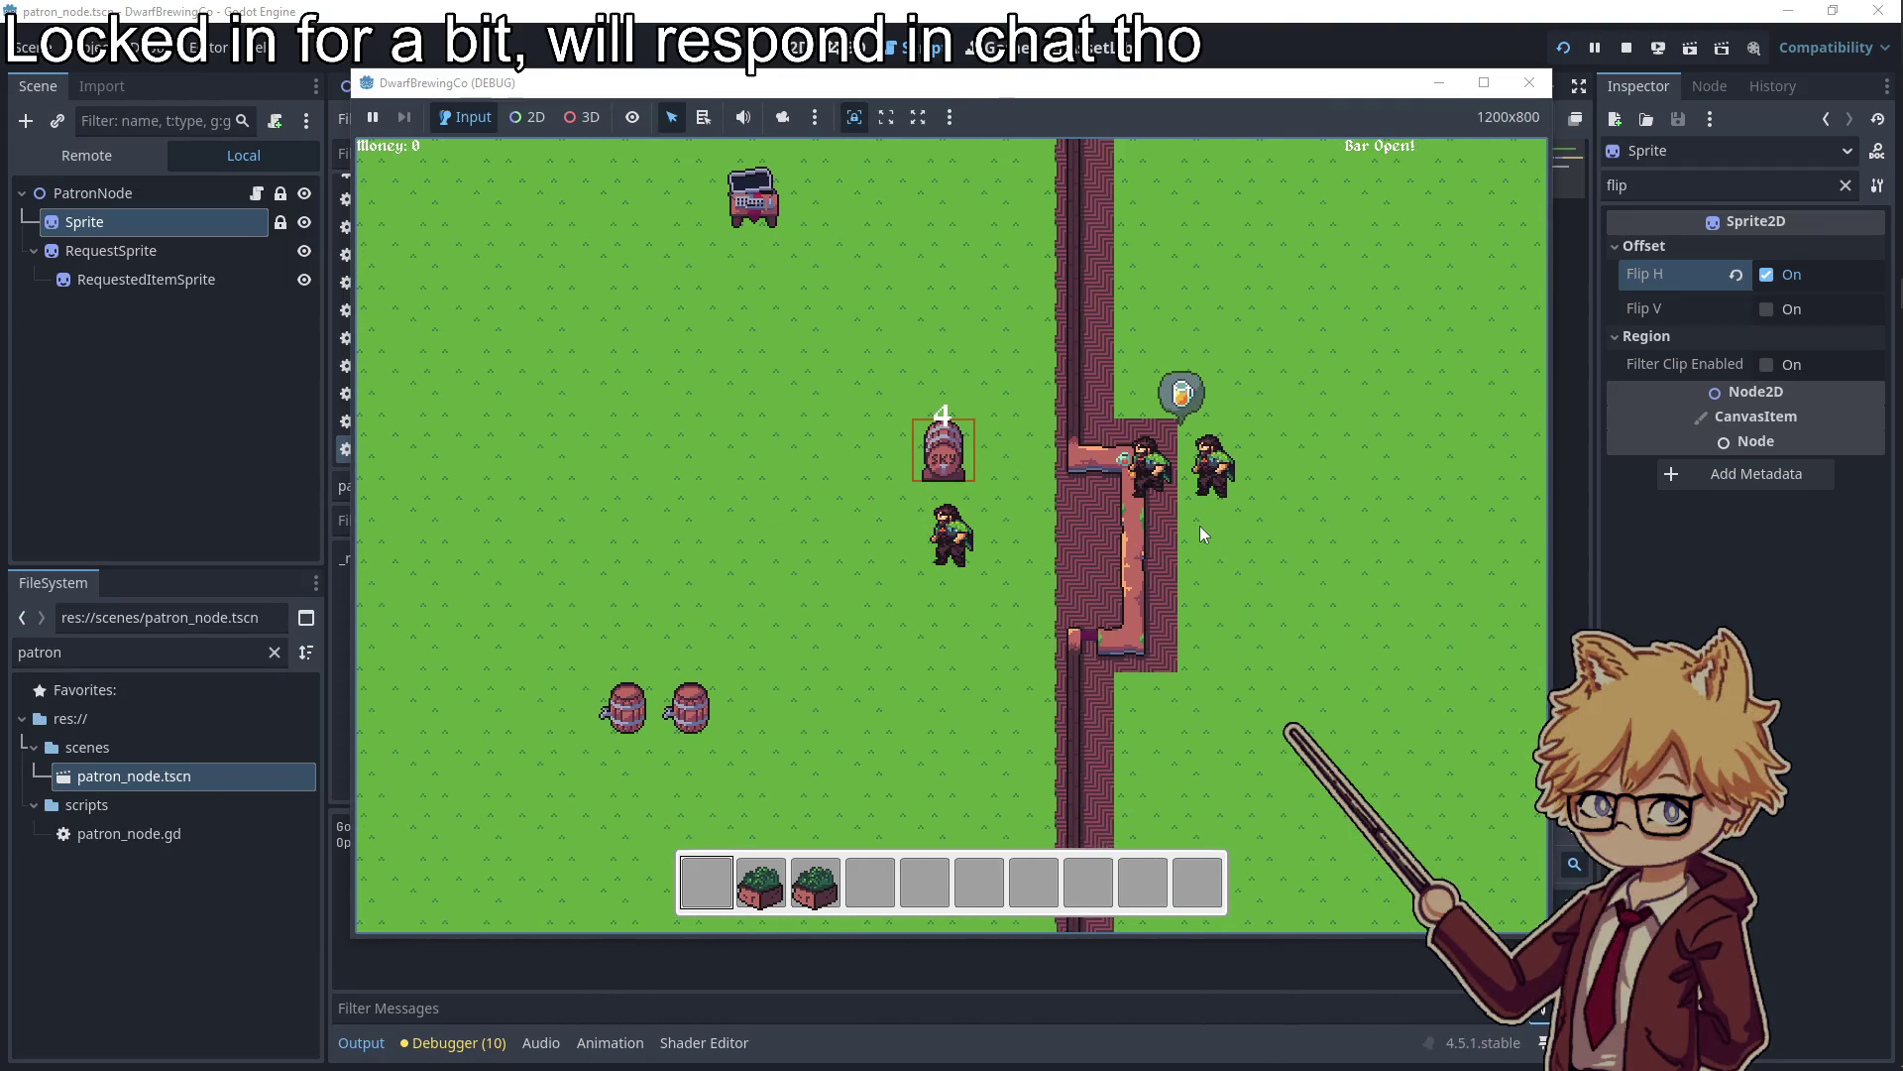
pyautogui.click(1529, 82)
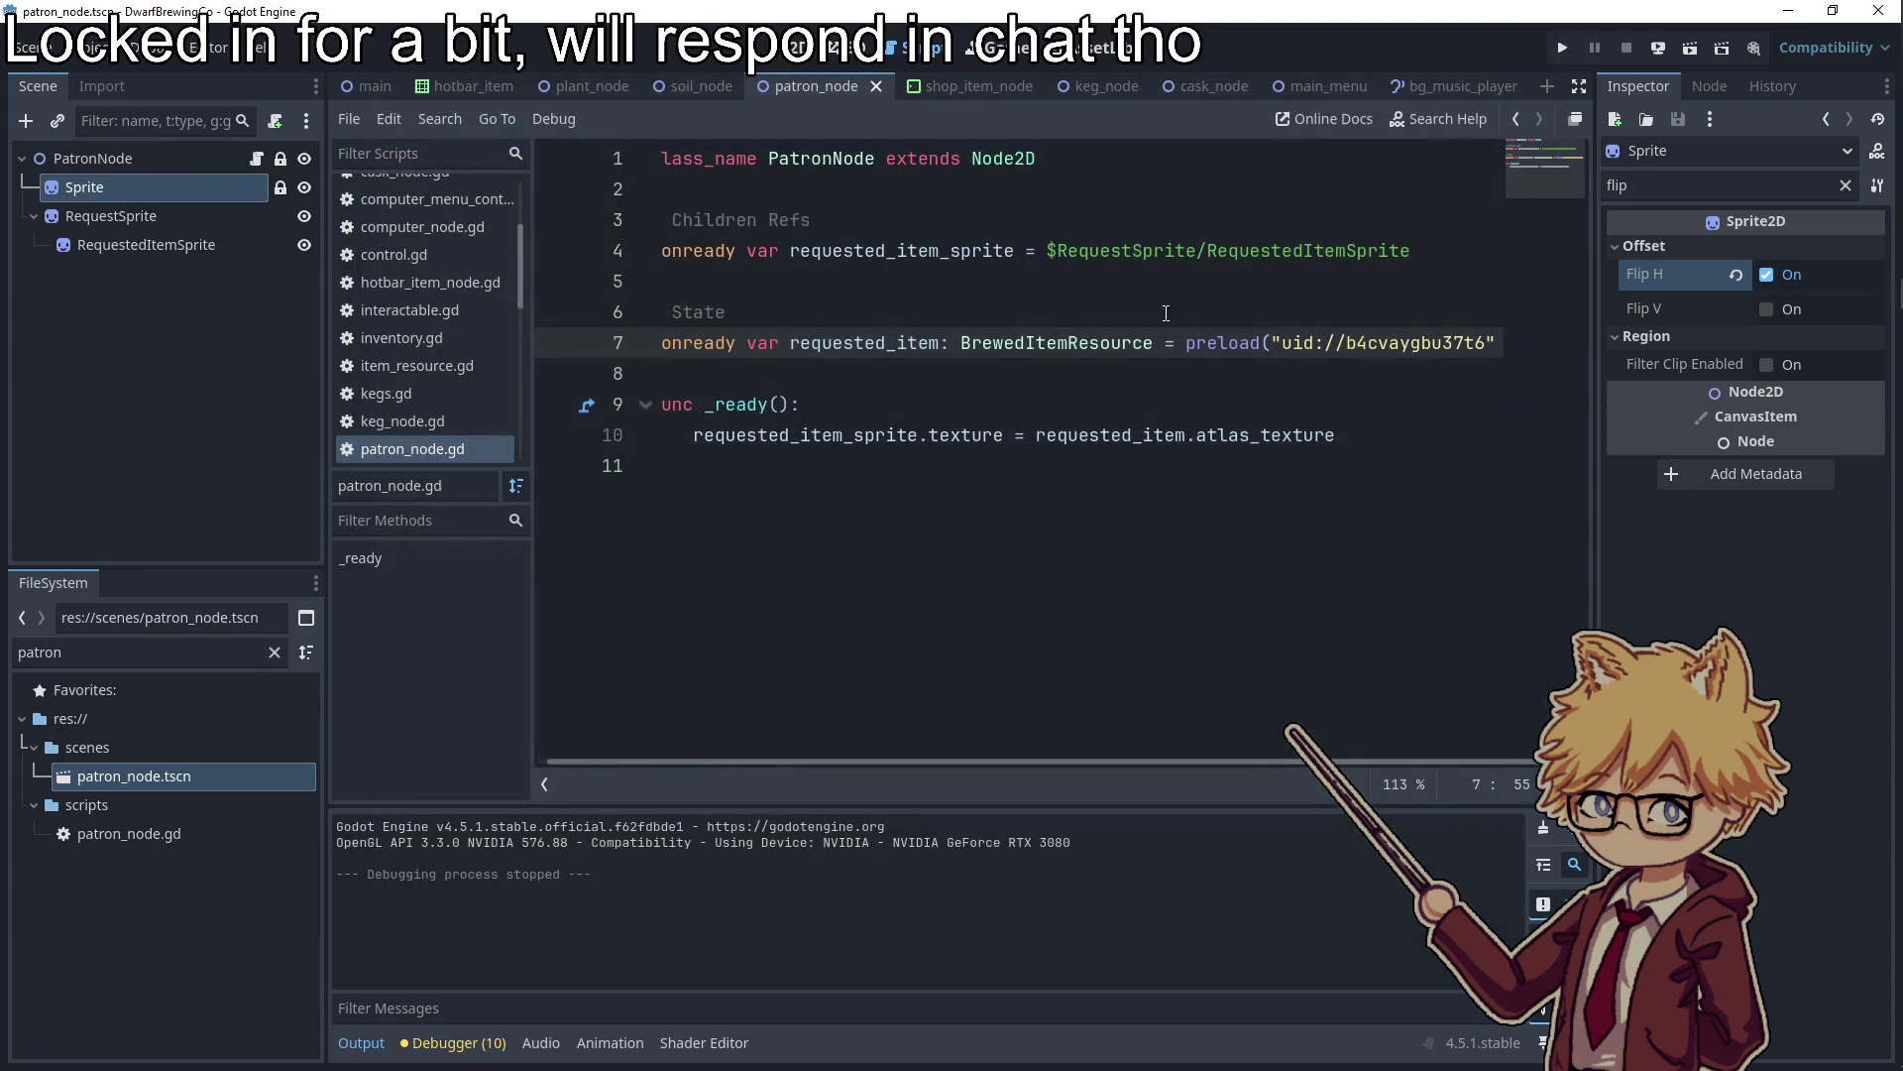
# Replace the patron Sprite's texture with a new AtlasTexture using the character sprite sheet
pyautogui.click(111, 216)
pyautogui.click(84, 188)
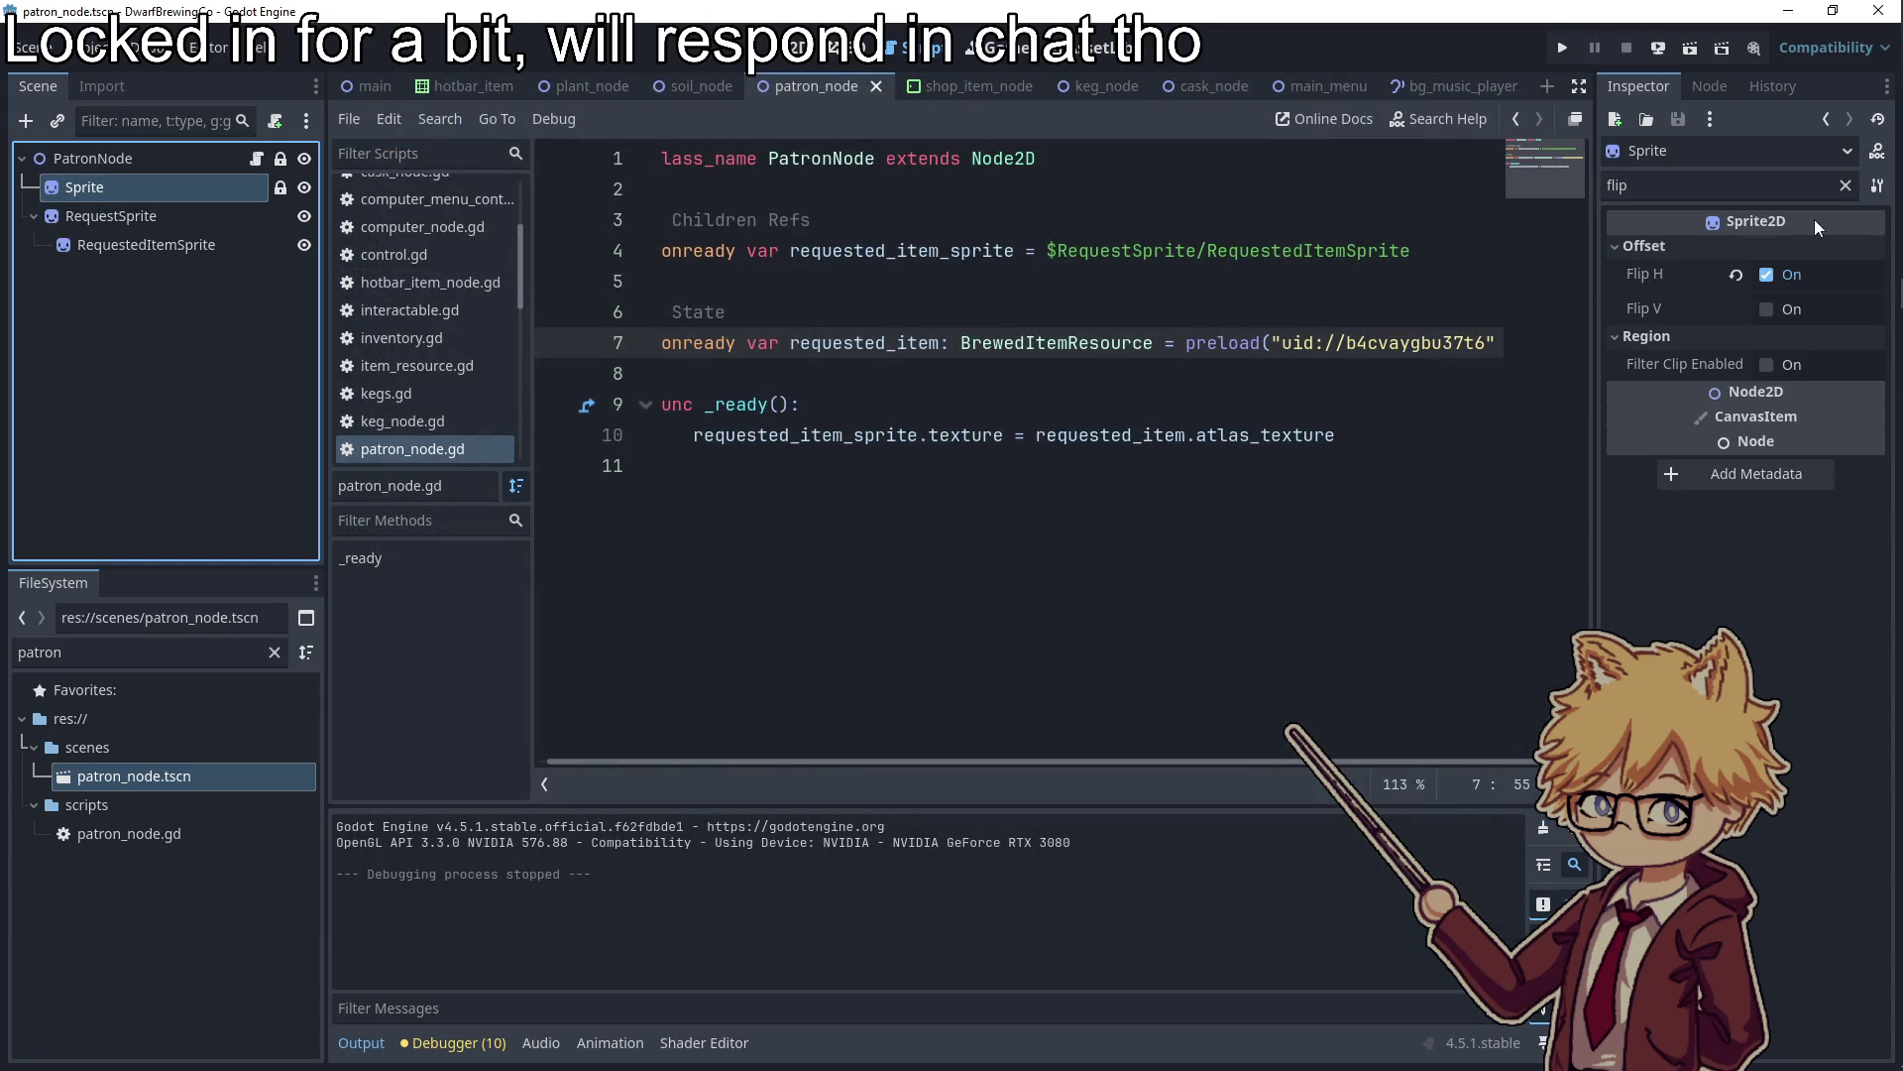
pyautogui.click(1845, 186)
pyautogui.click(1816, 273)
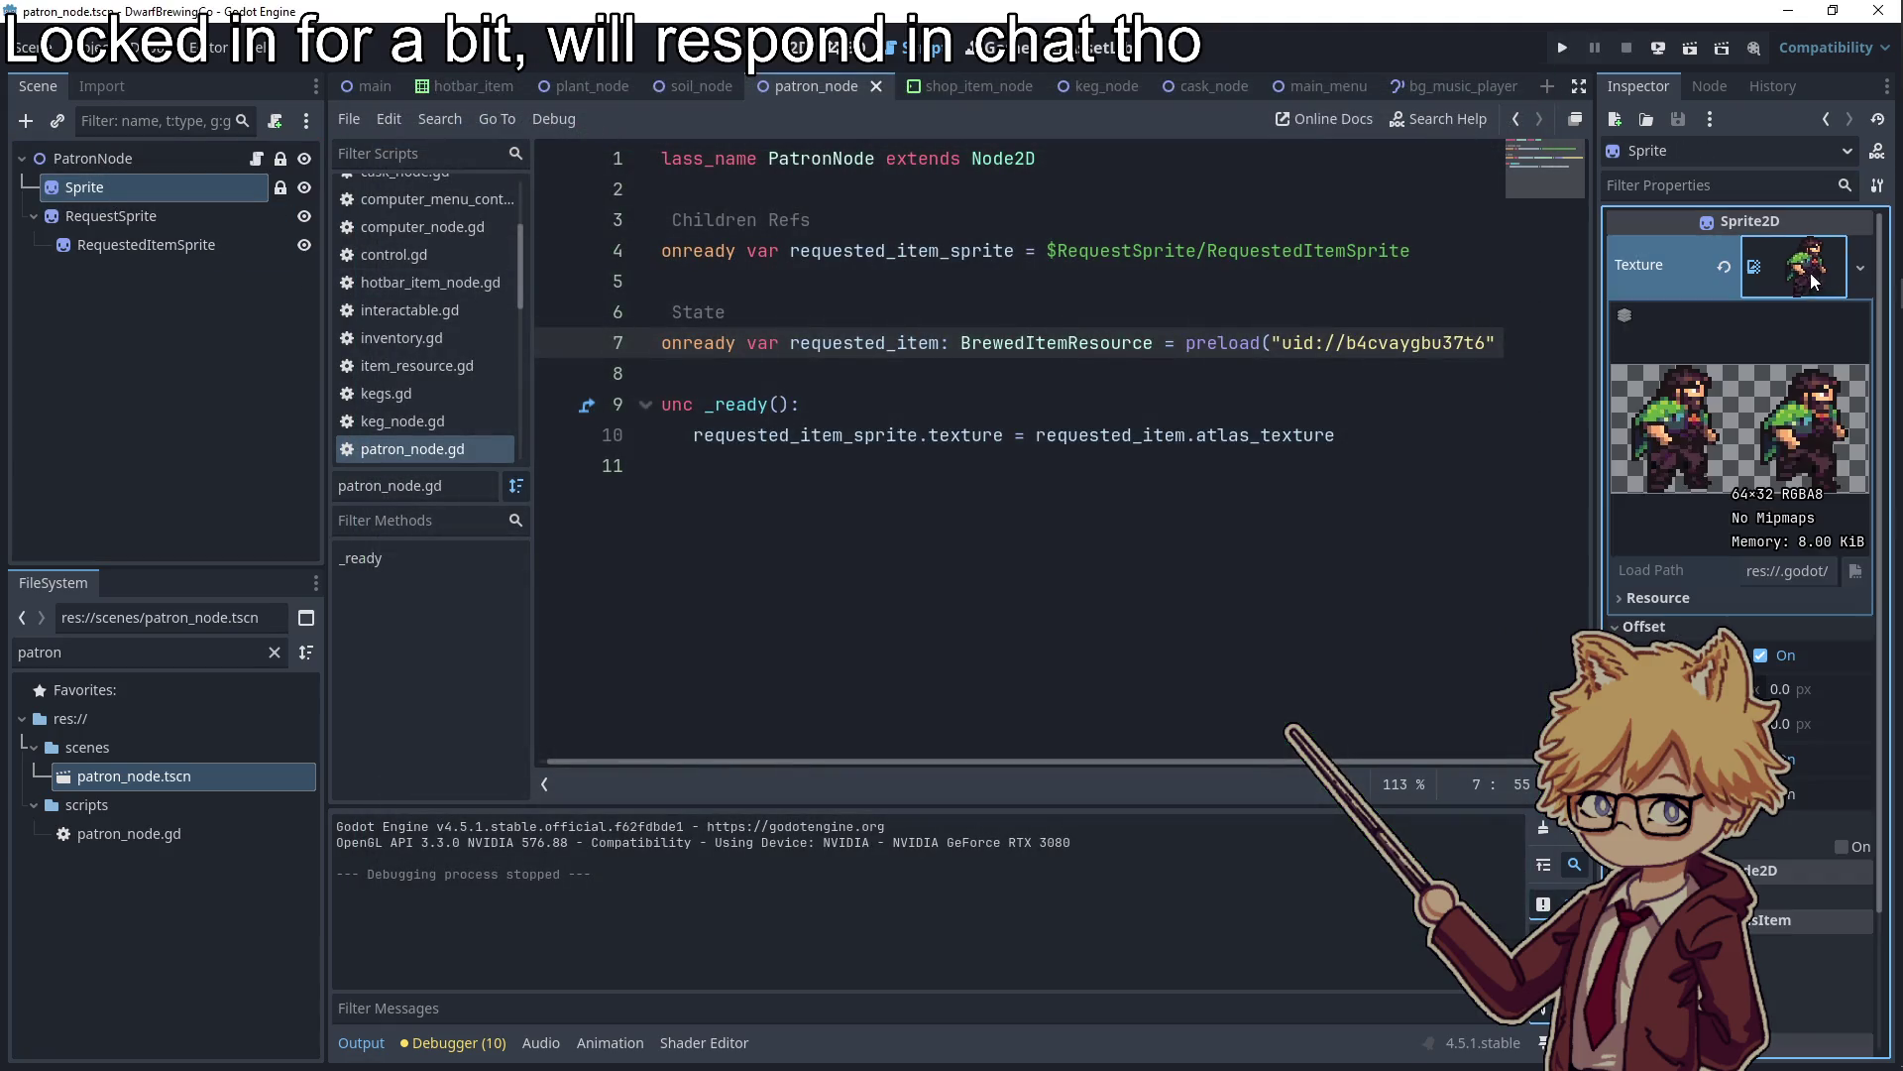
pyautogui.click(1755, 276)
pyautogui.click(1839, 256)
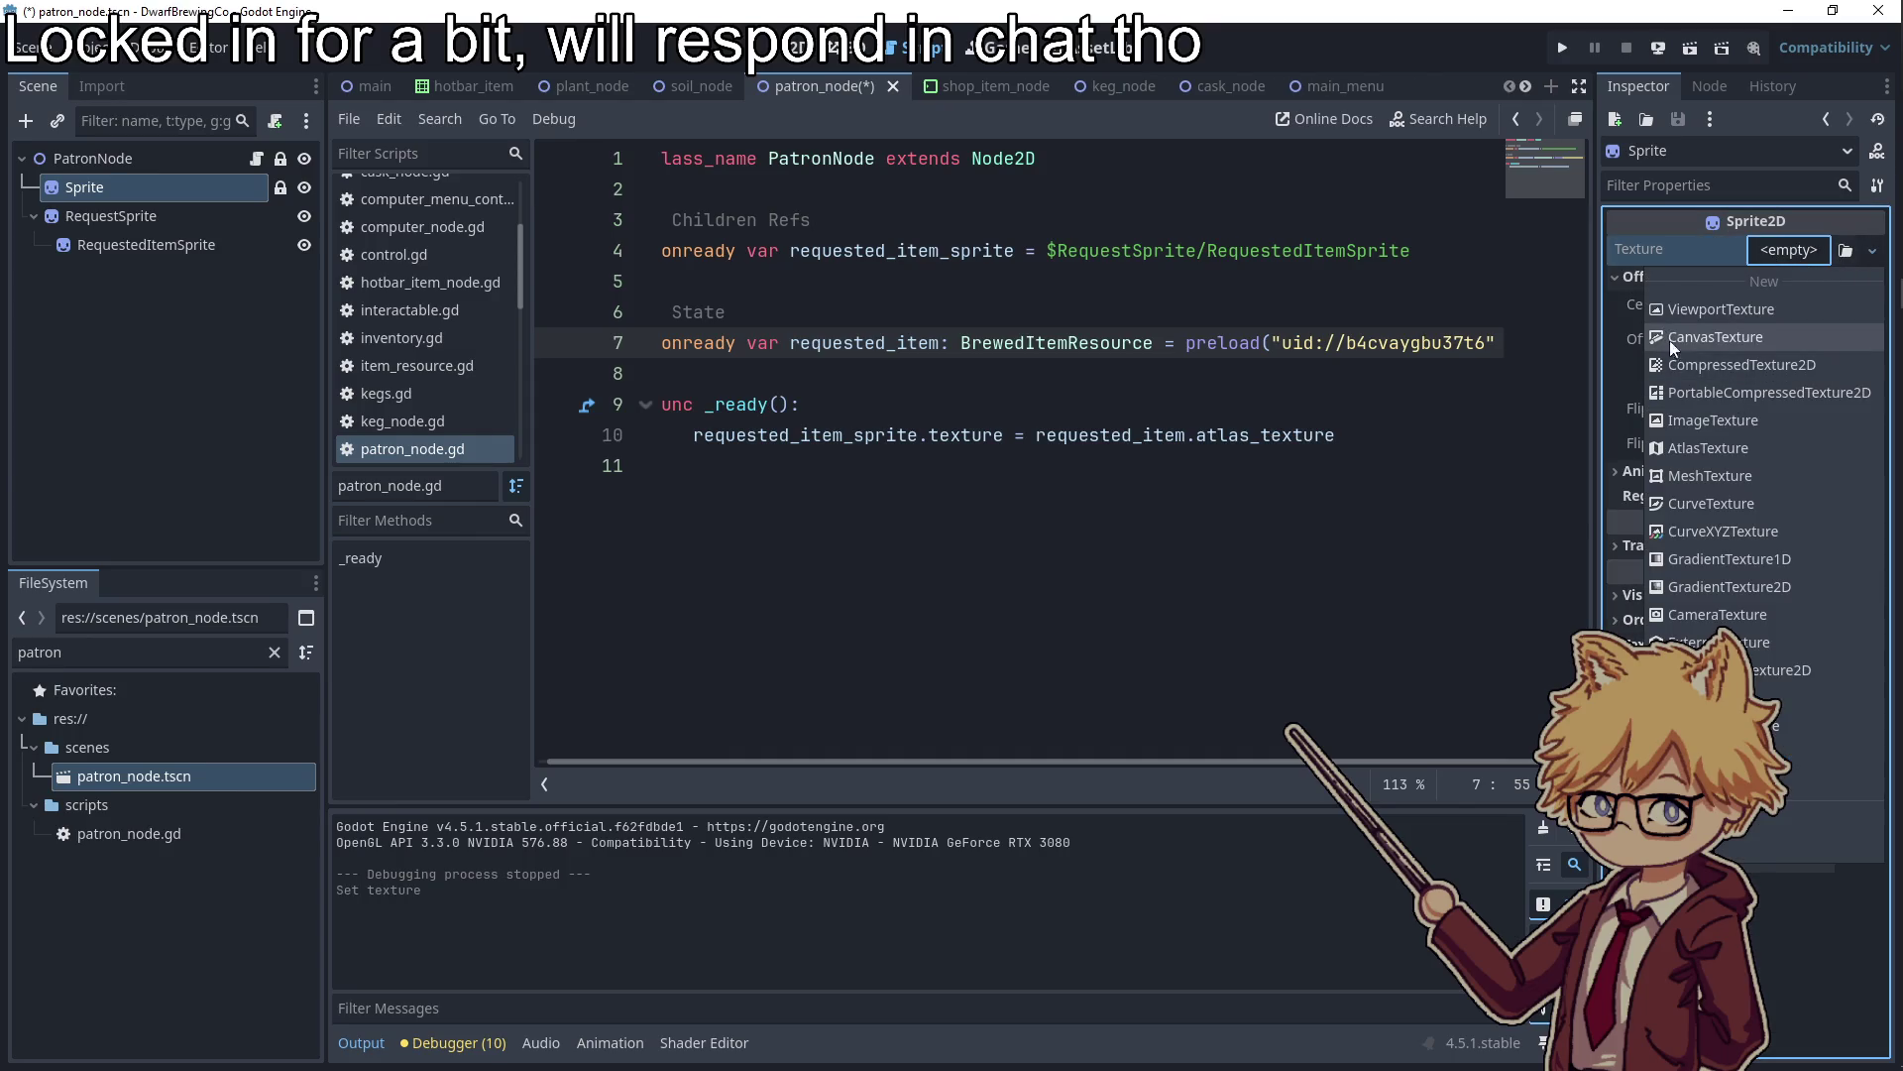
pyautogui.click(1708, 447)
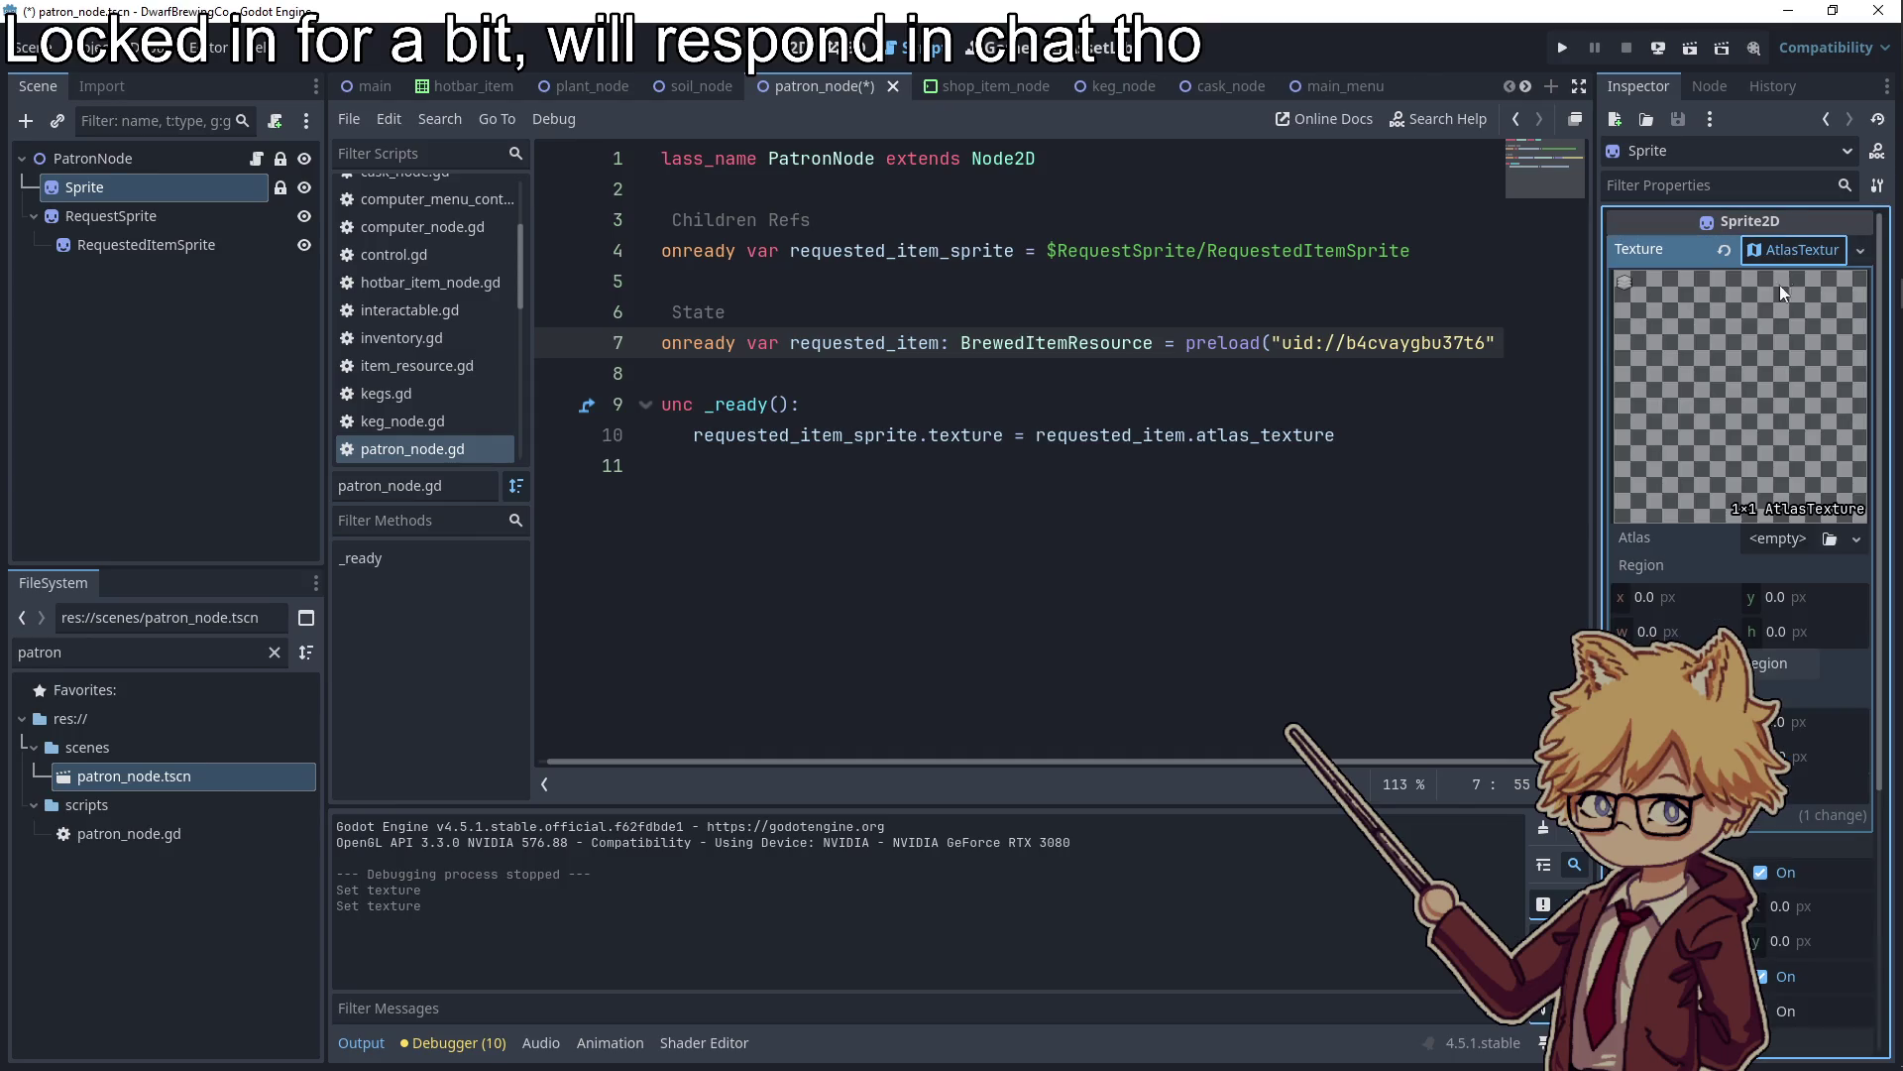
pyautogui.click(1799, 536)
pyautogui.click(1814, 1026)
pyautogui.doubleClick(994, 414)
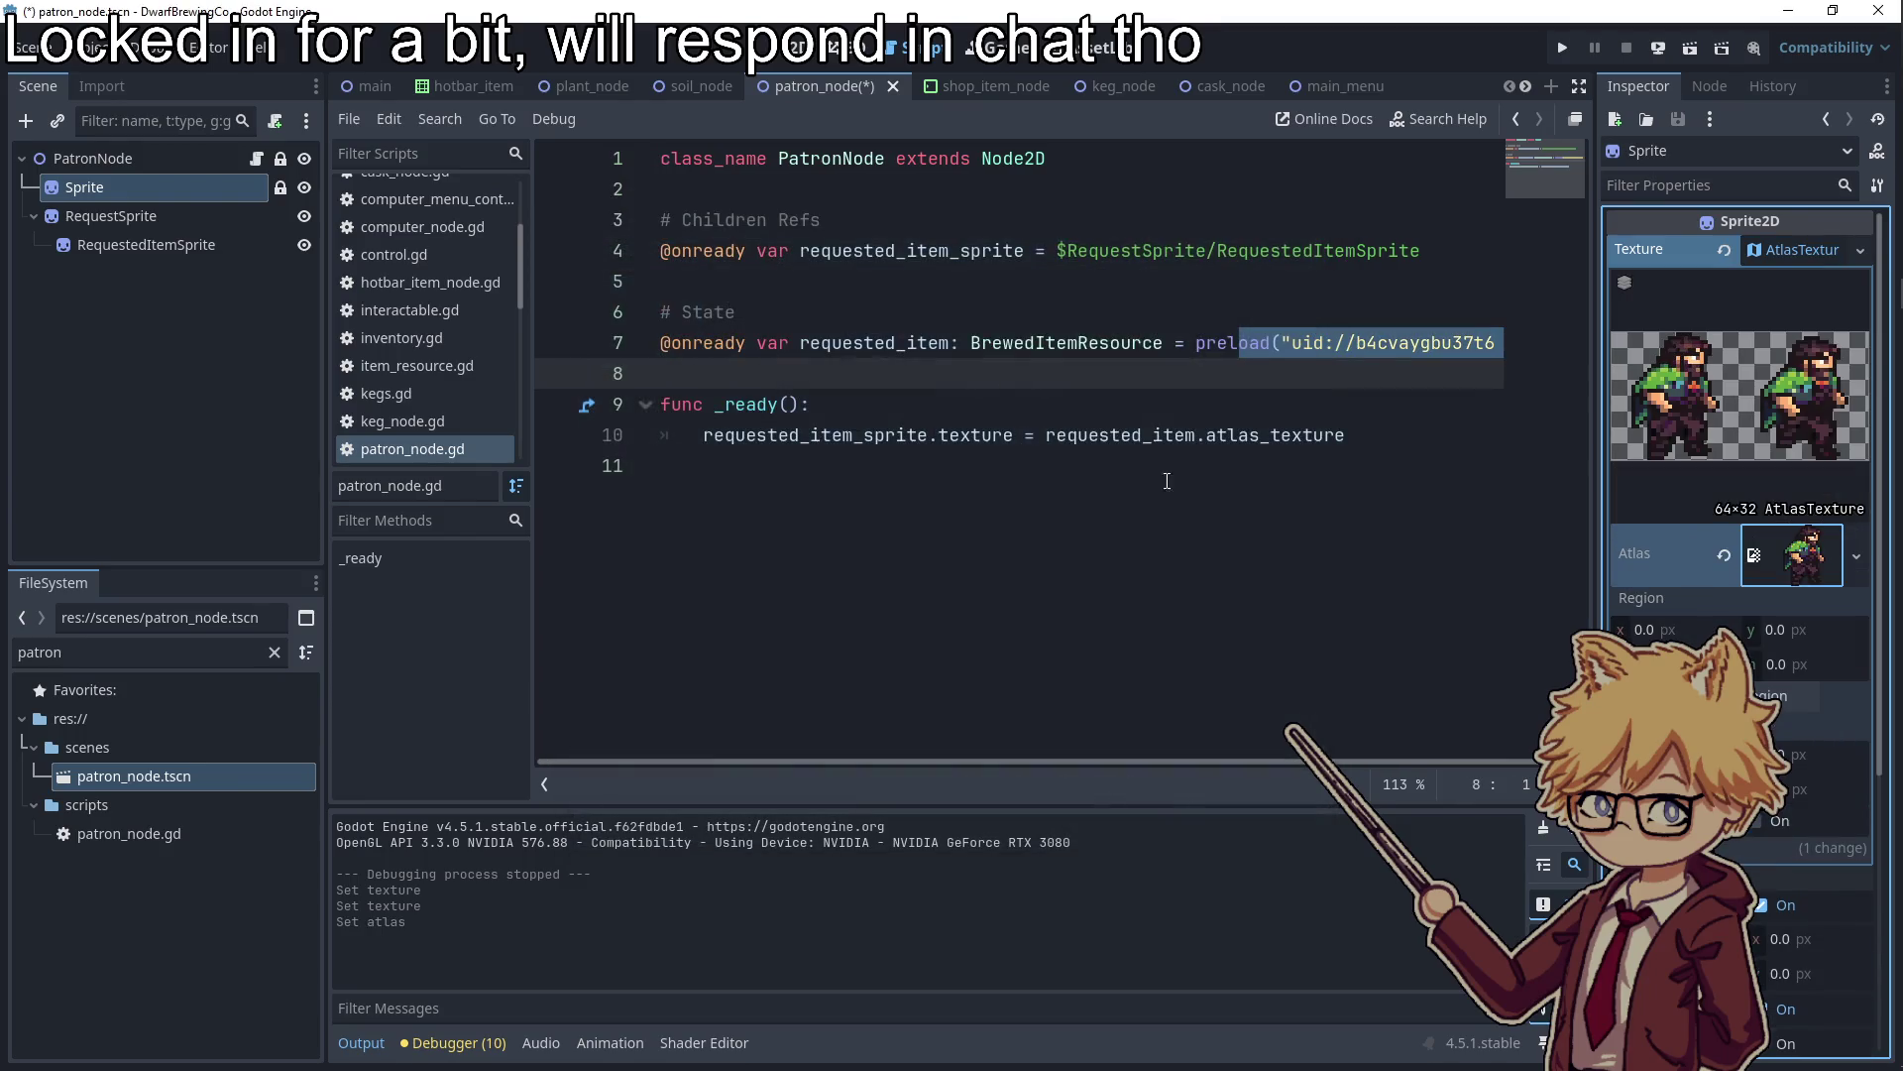
# Set the atlas region to 32×32, save the patron scene, and run the game
pyautogui.click(1677, 631)
pyautogui.write('32')
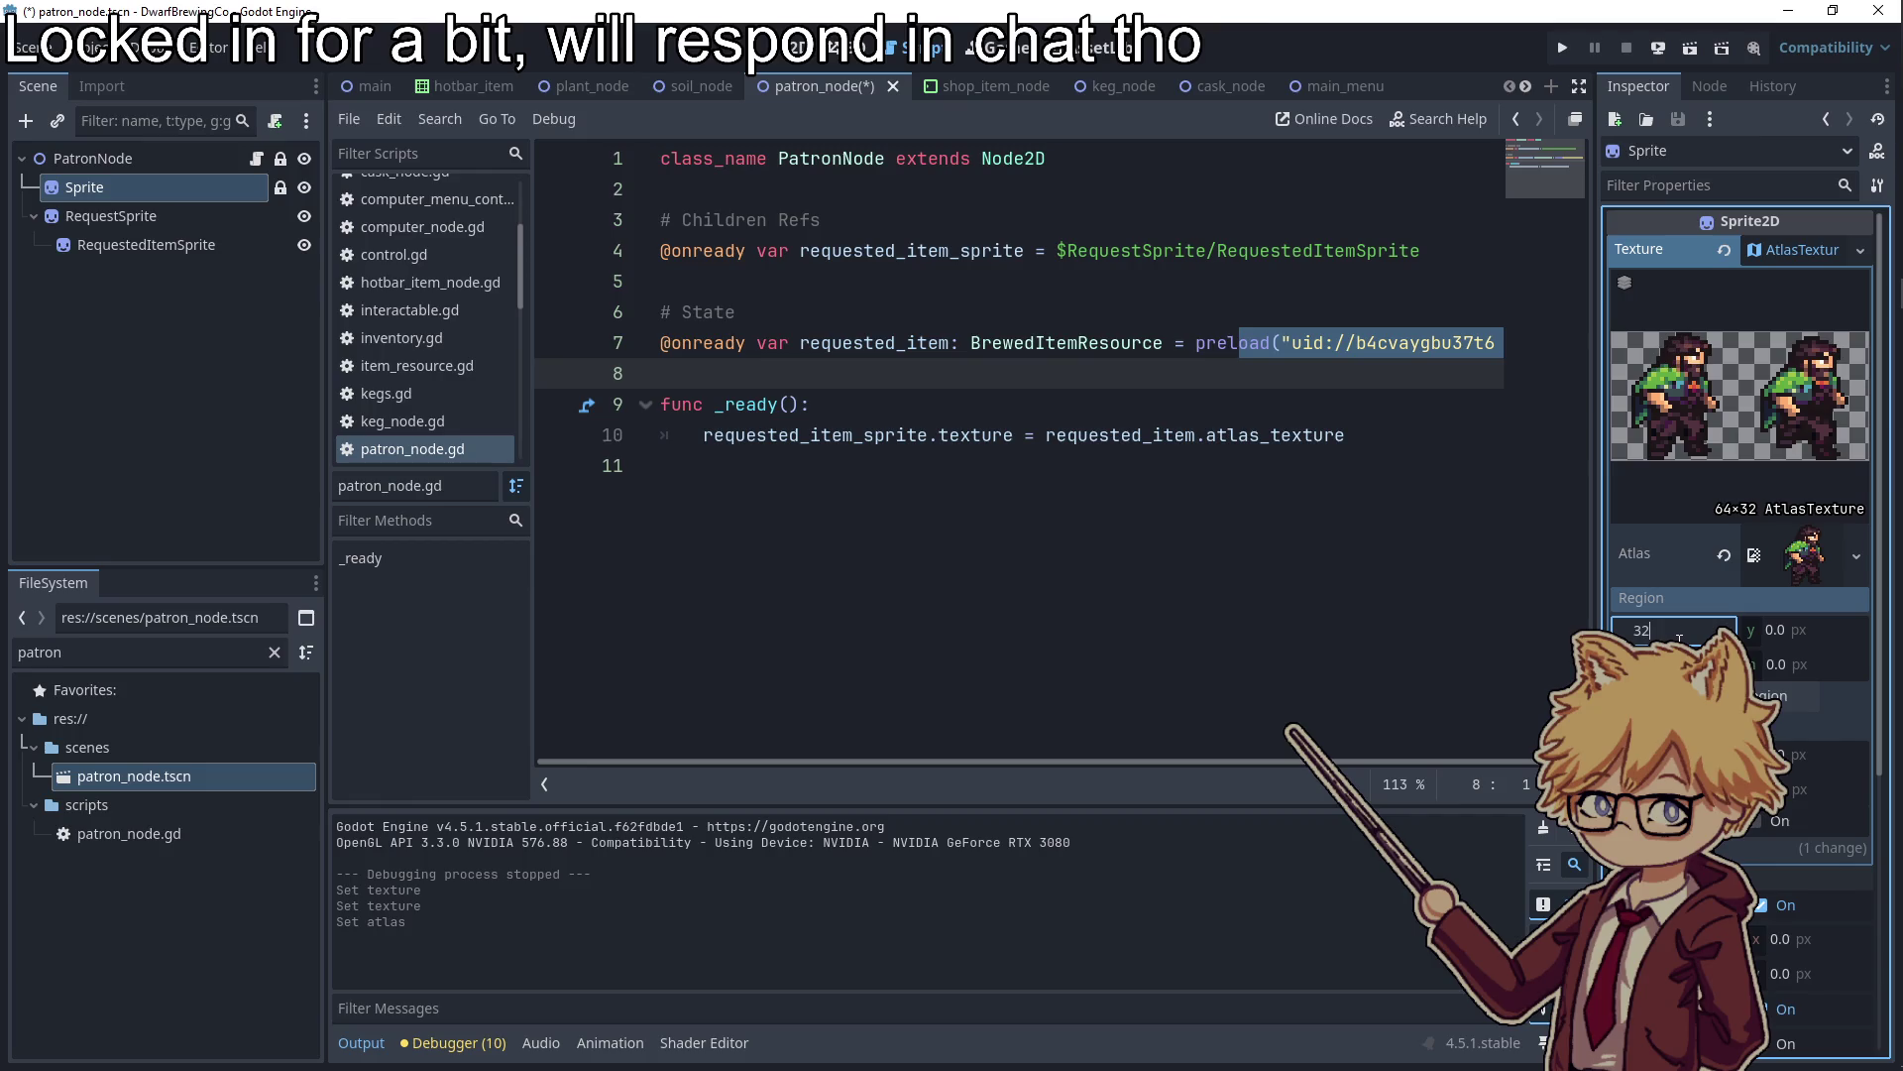
pyautogui.press('Tab')
pyautogui.press('Tab')
pyautogui.press('Tab')
pyautogui.write('32')
pyautogui.press('Return')
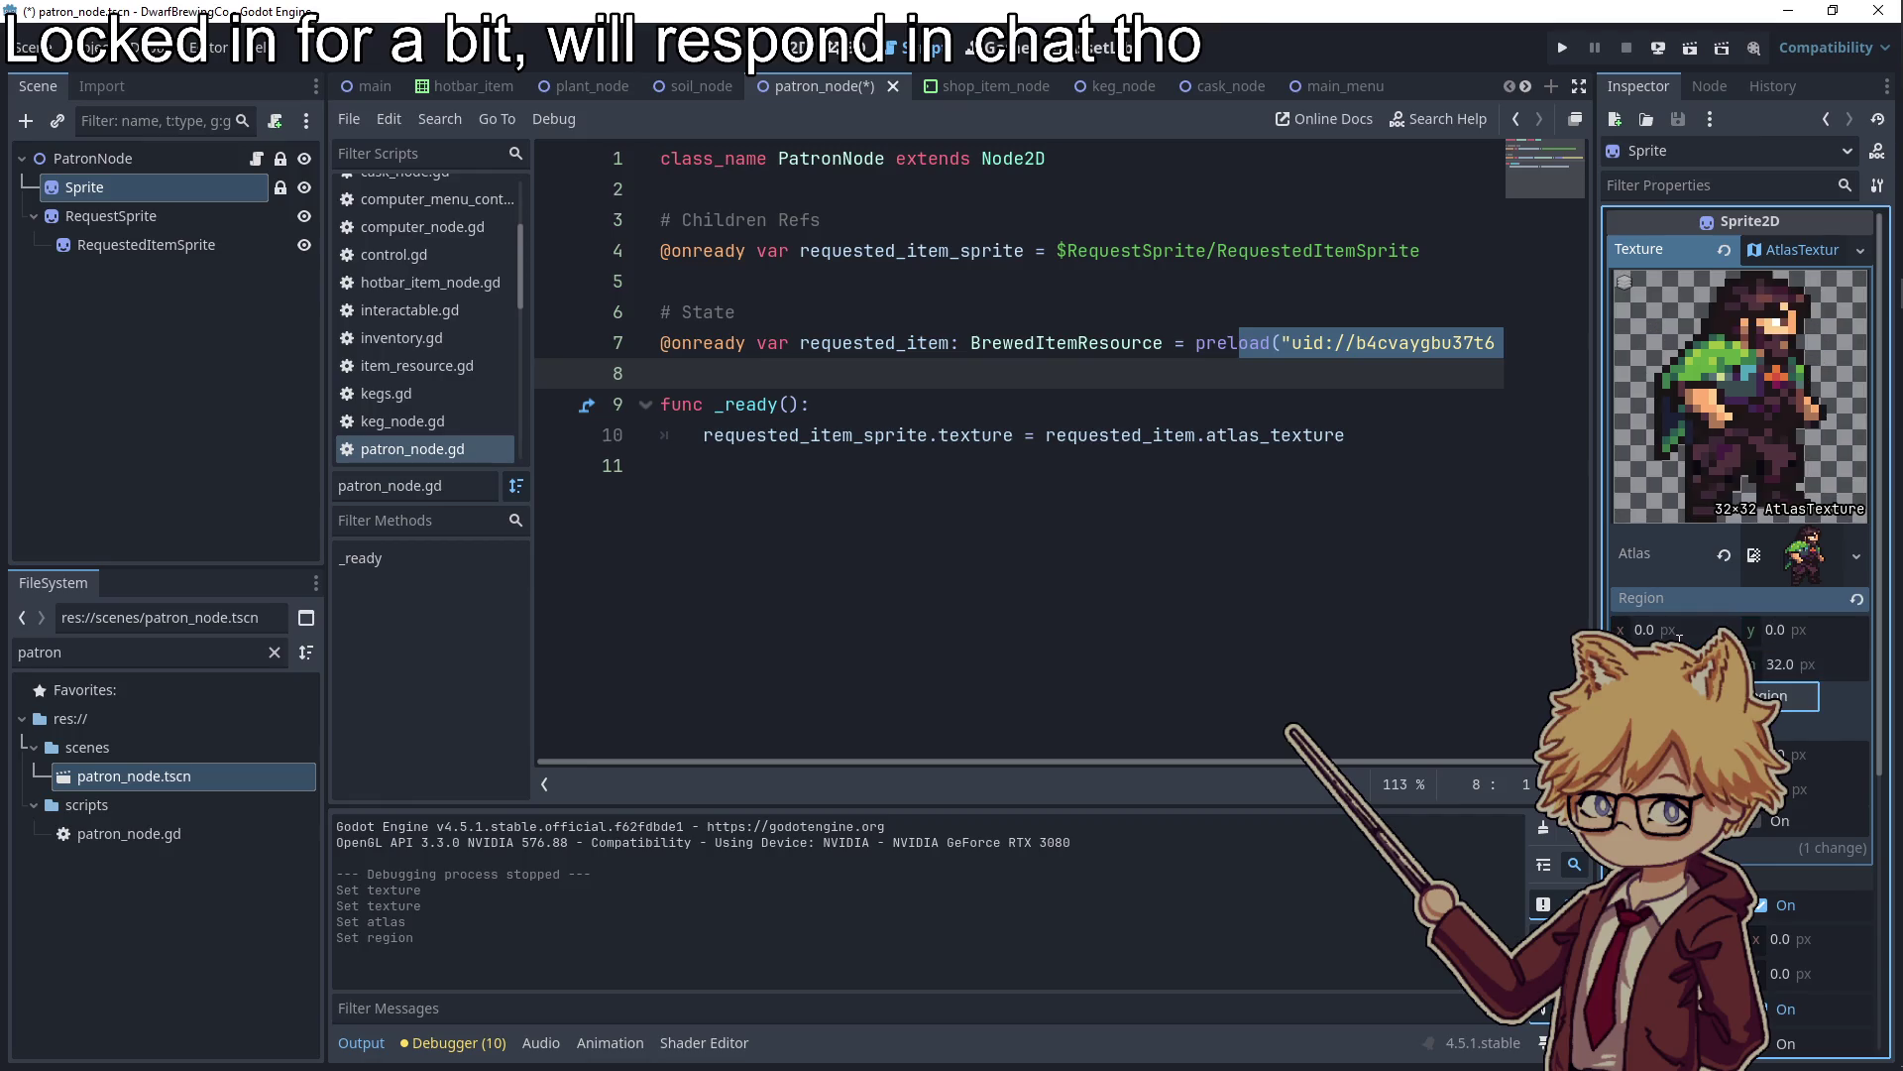
pyautogui.click(1377, 559)
pyautogui.hotkey('ctrl', 's')
pyautogui.click(1562, 50)
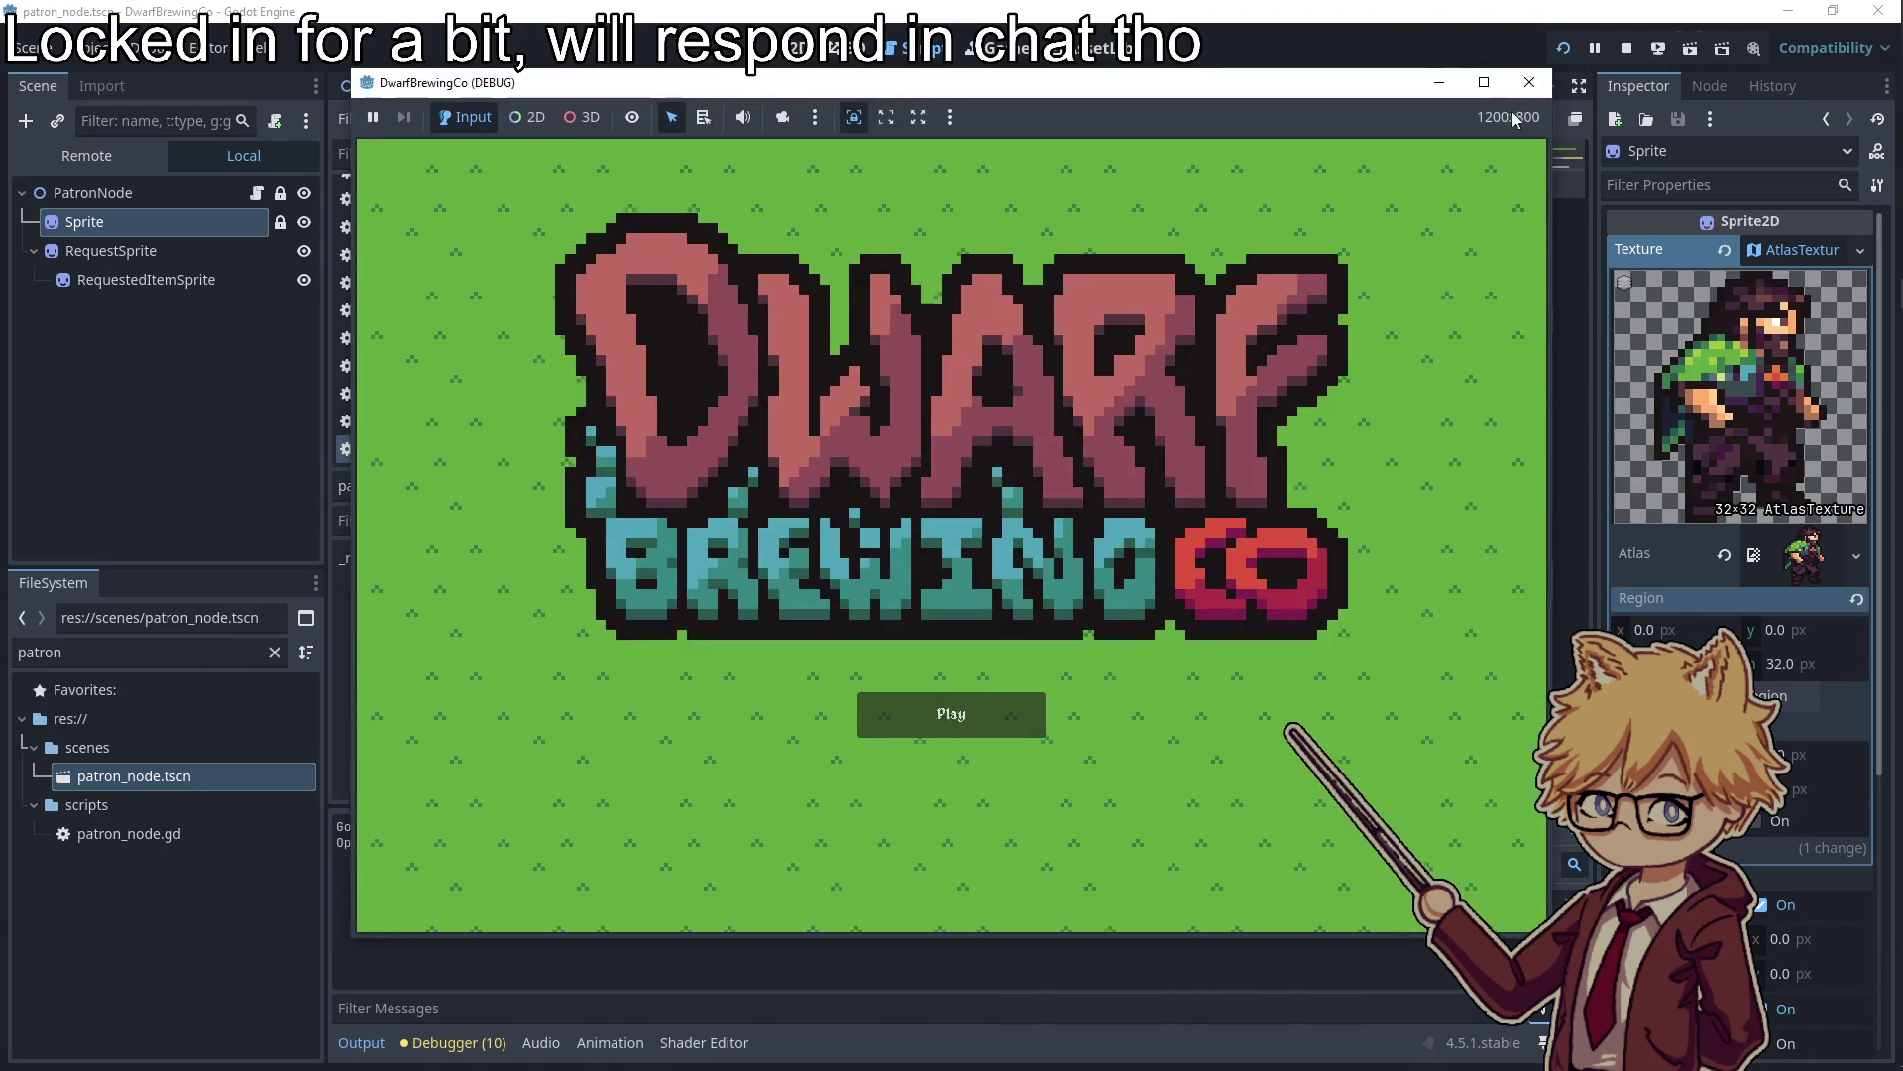
# Stop the game, change main's BarOpenTimer Wait Time from 45.0 to 0.001, and run with F5
pyautogui.click(1529, 83)
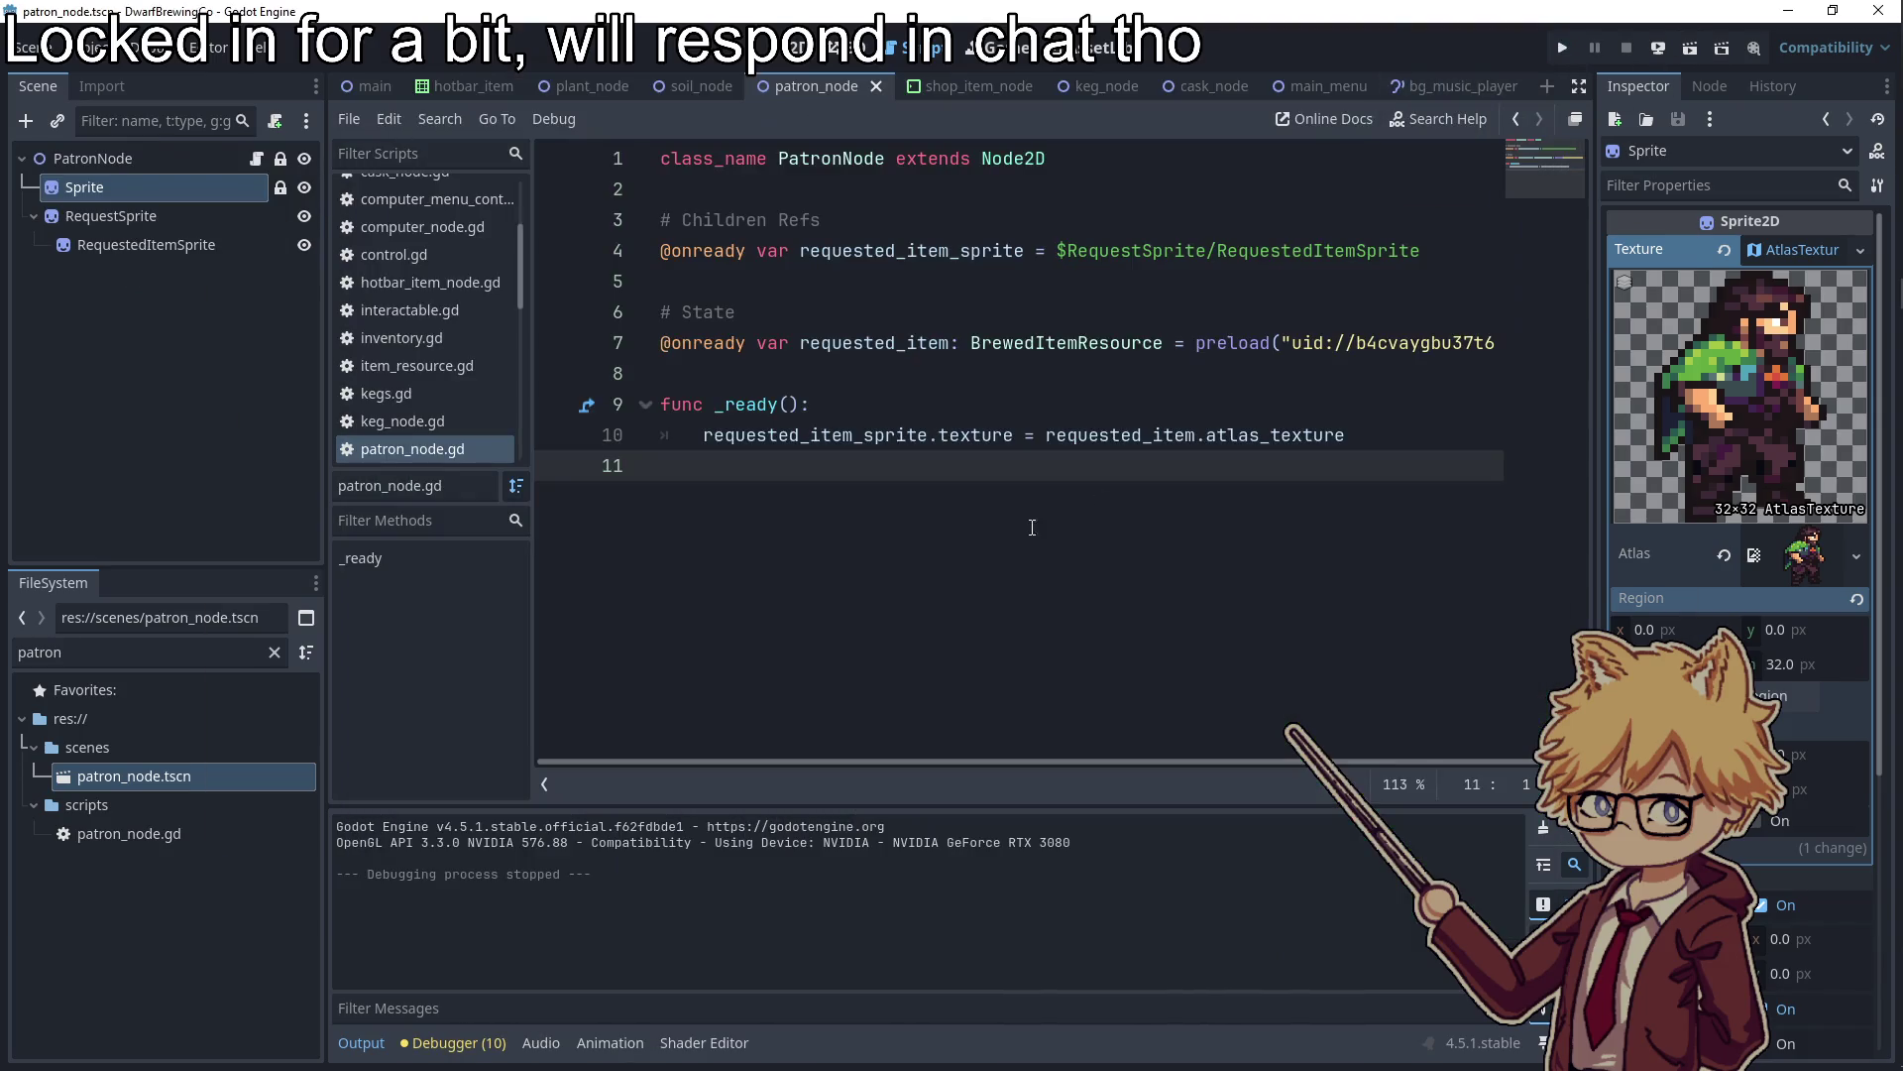
pyautogui.click(369, 86)
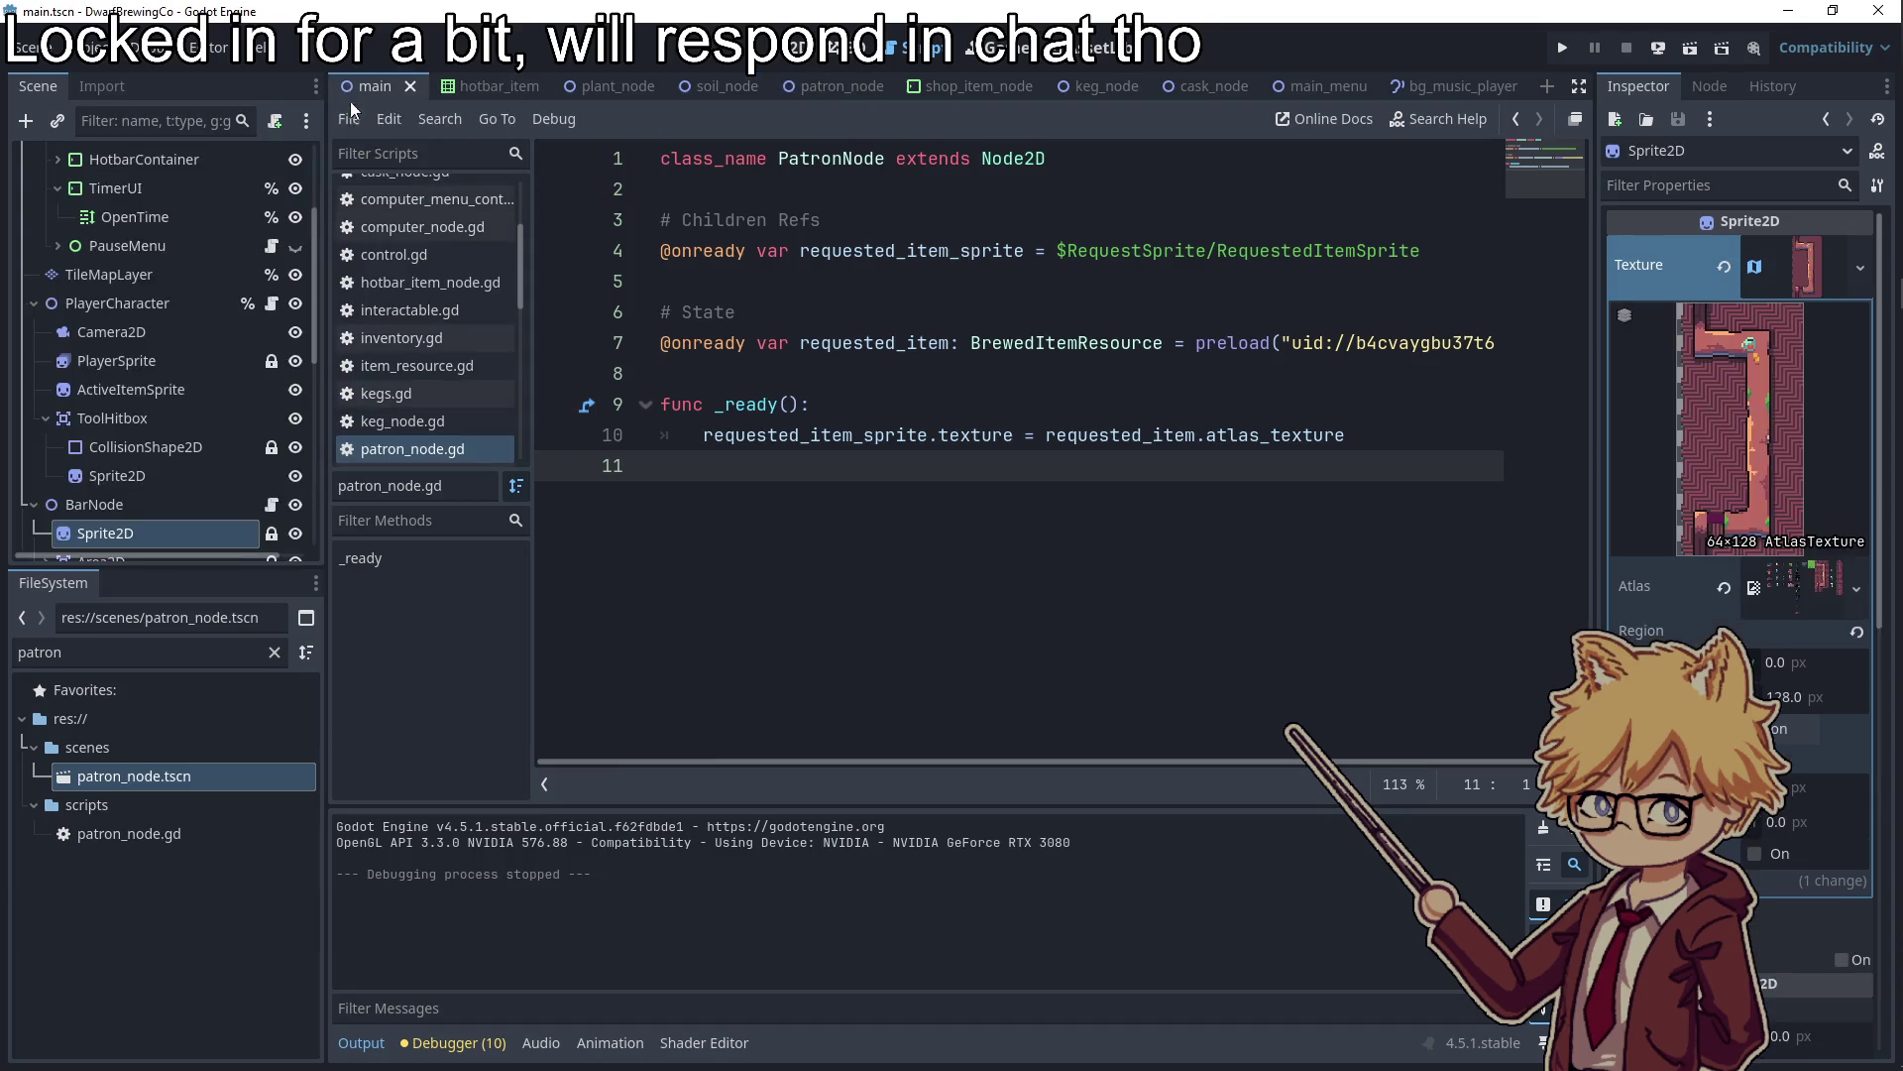
pyautogui.scroll(-2, 145, 457)
pyautogui.scroll(2, 145, 457)
pyautogui.scroll(-5, 145, 457)
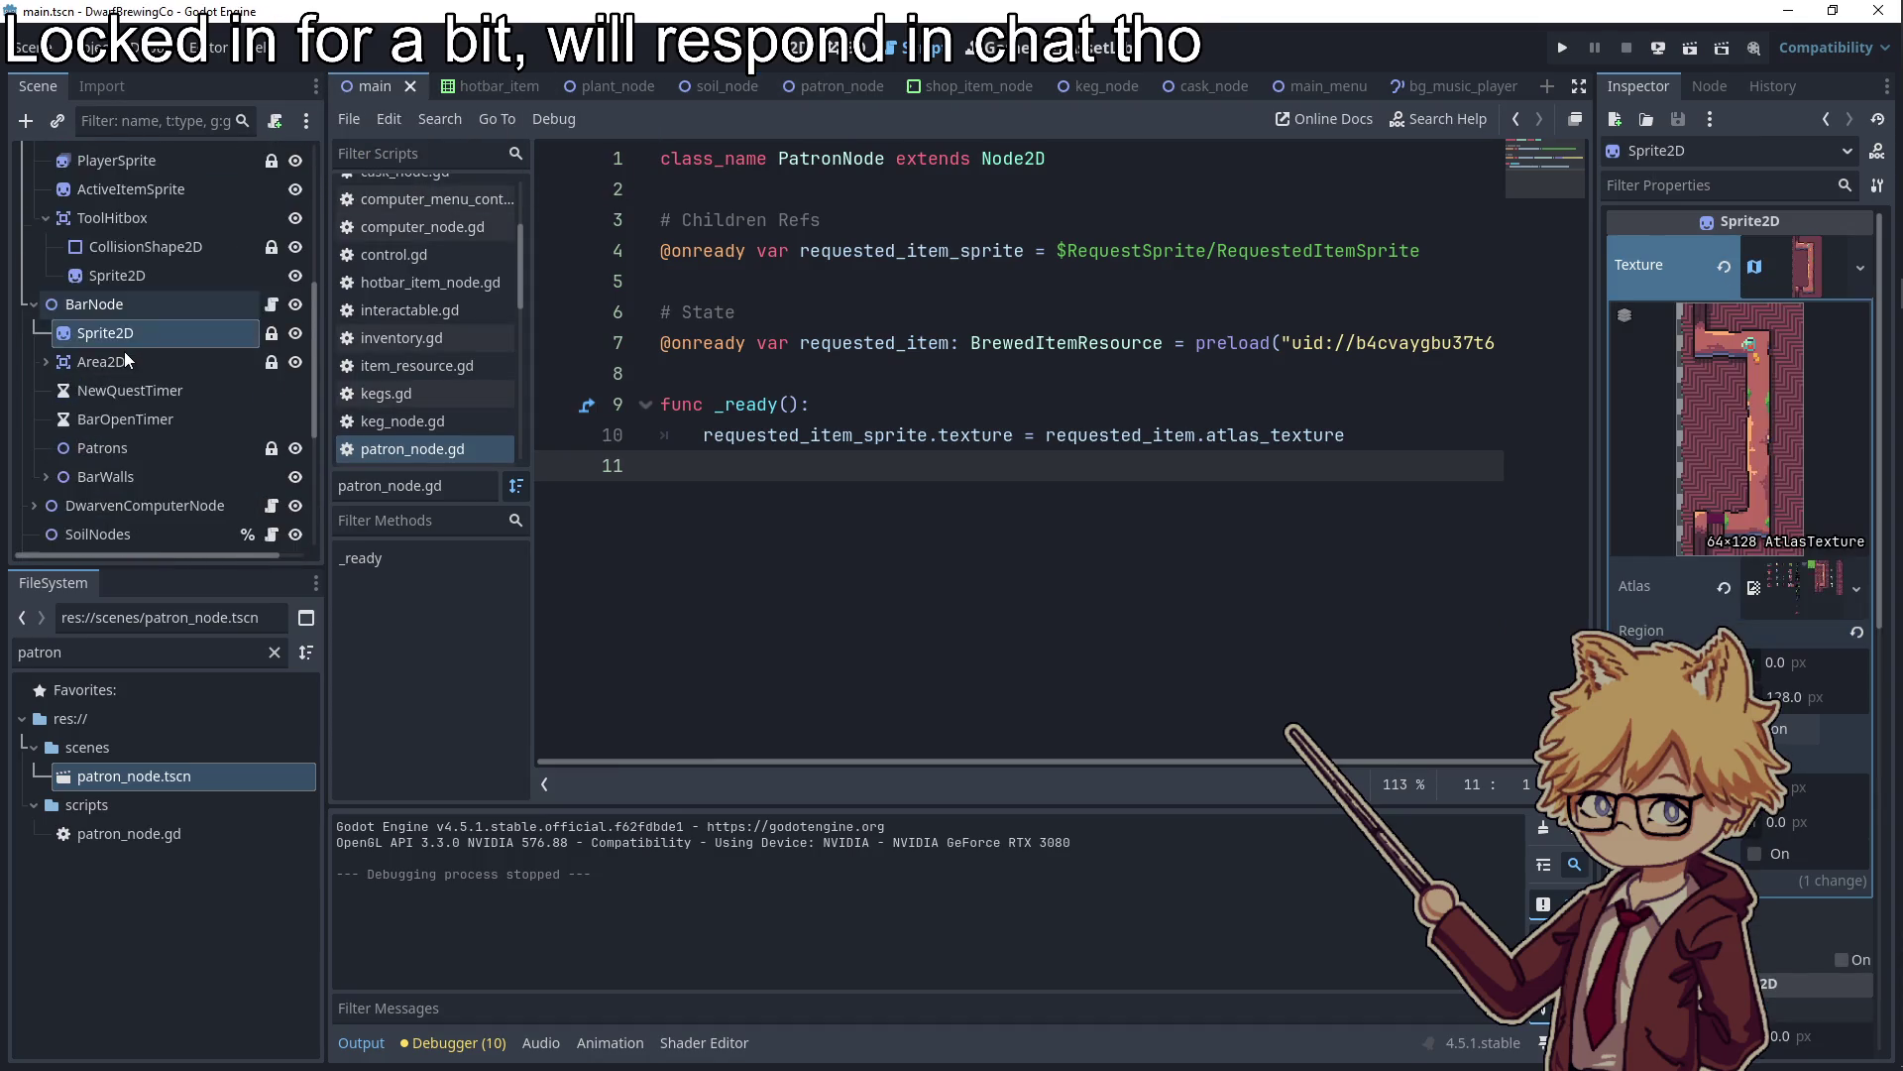
pyautogui.click(129, 318)
pyautogui.click(1776, 278)
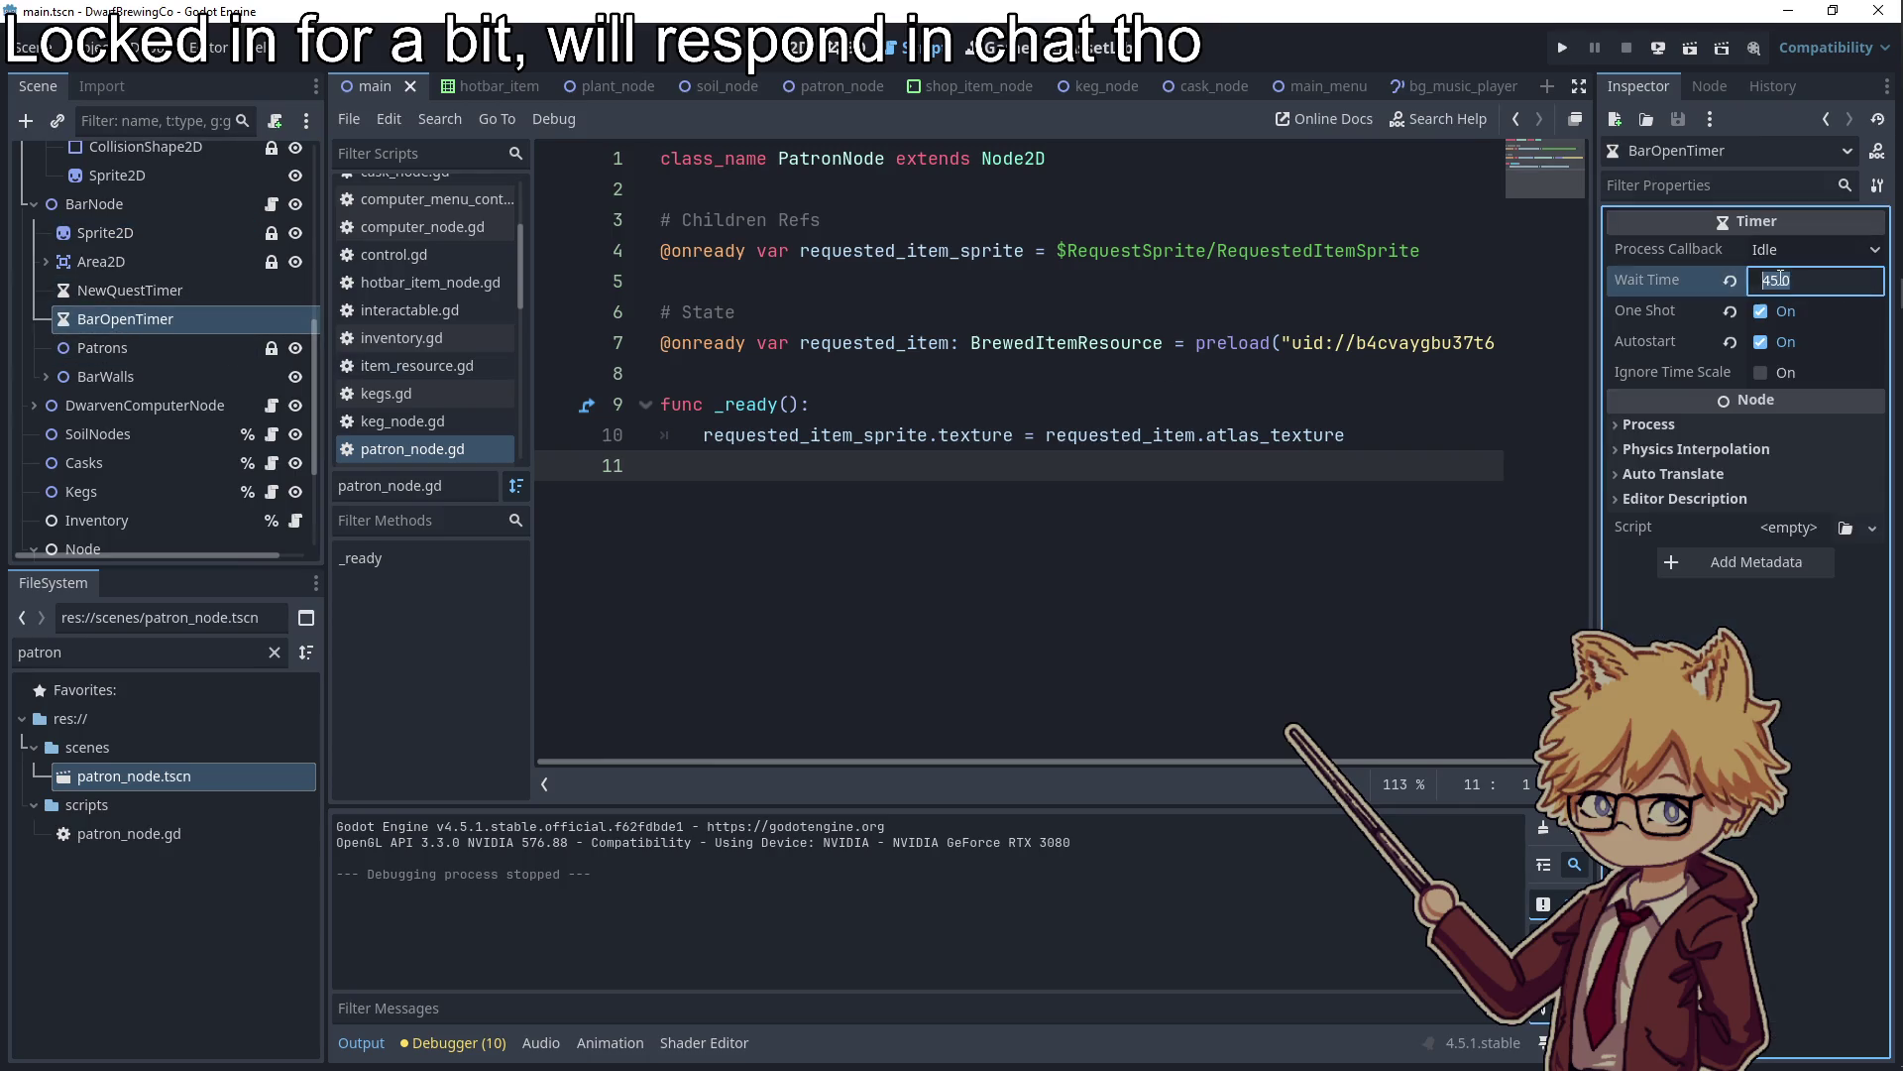
pyautogui.write('0')
pyautogui.press('Return')
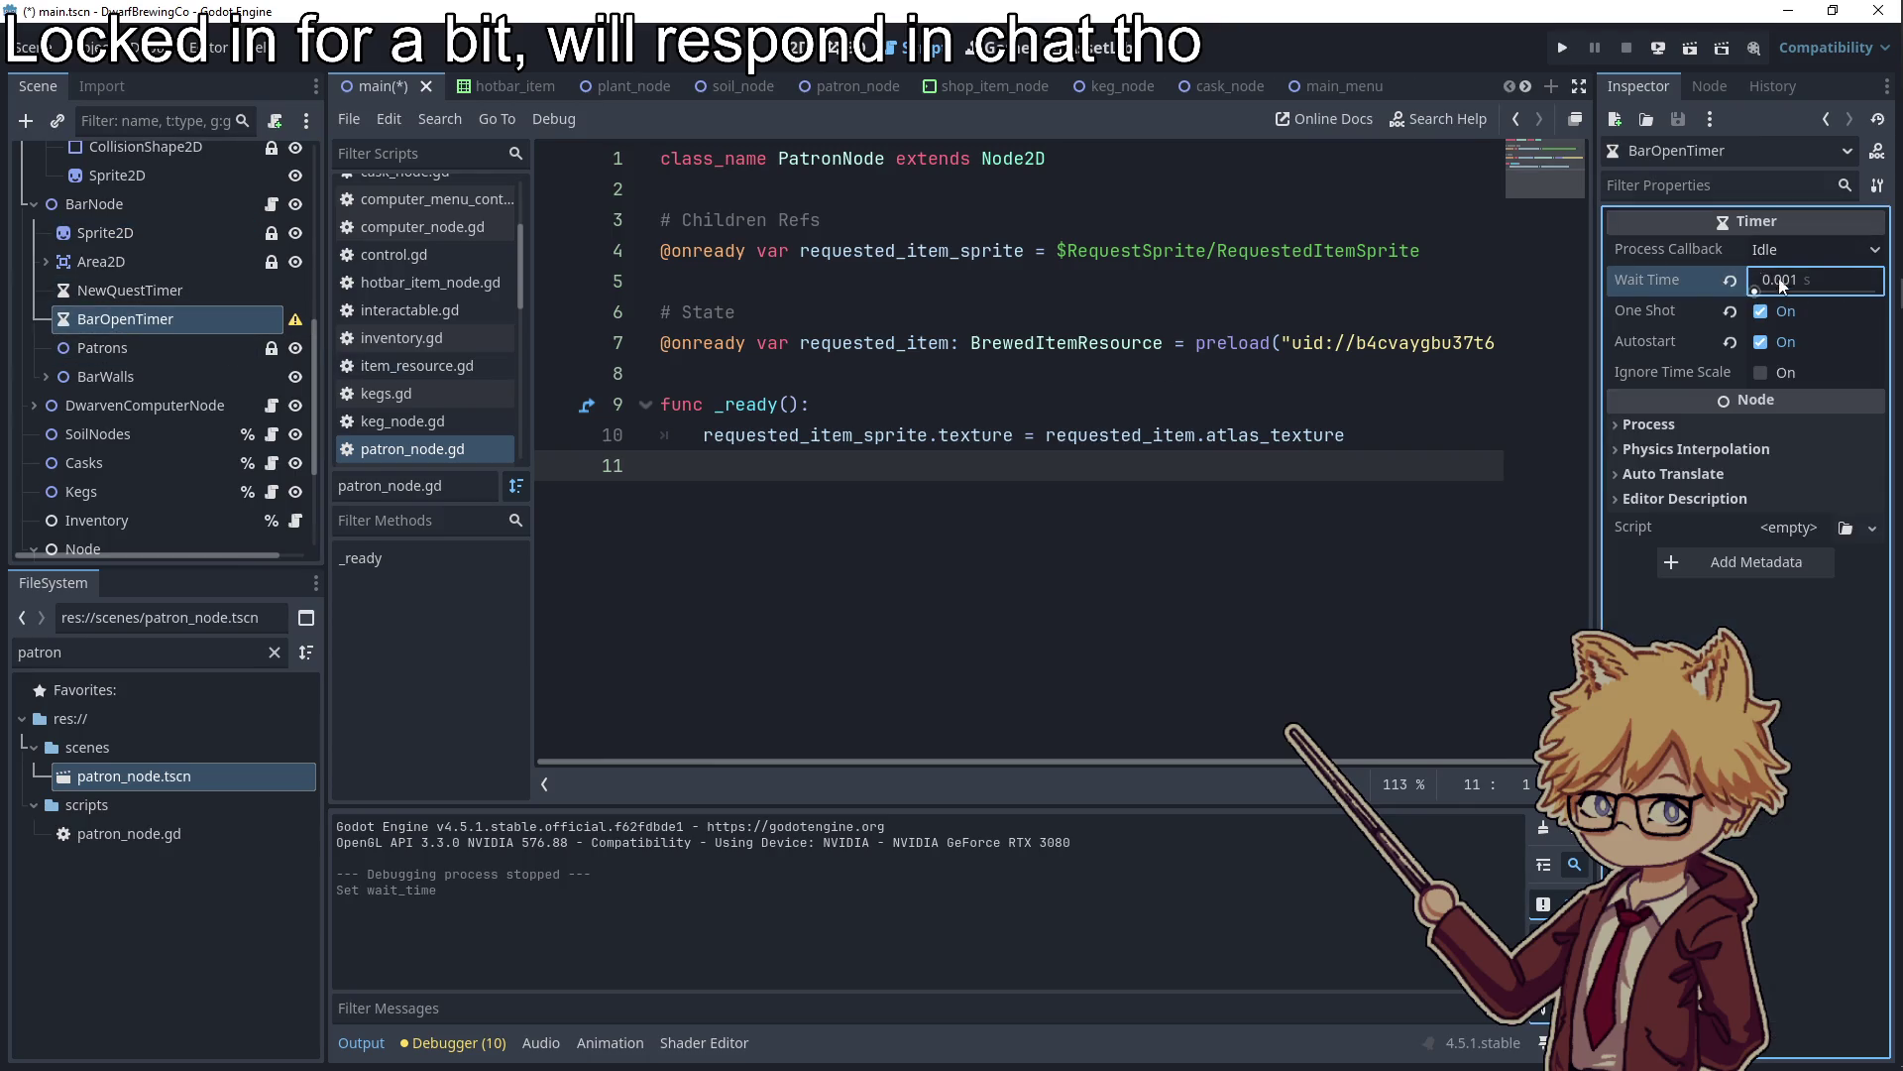
pyautogui.press('F5')
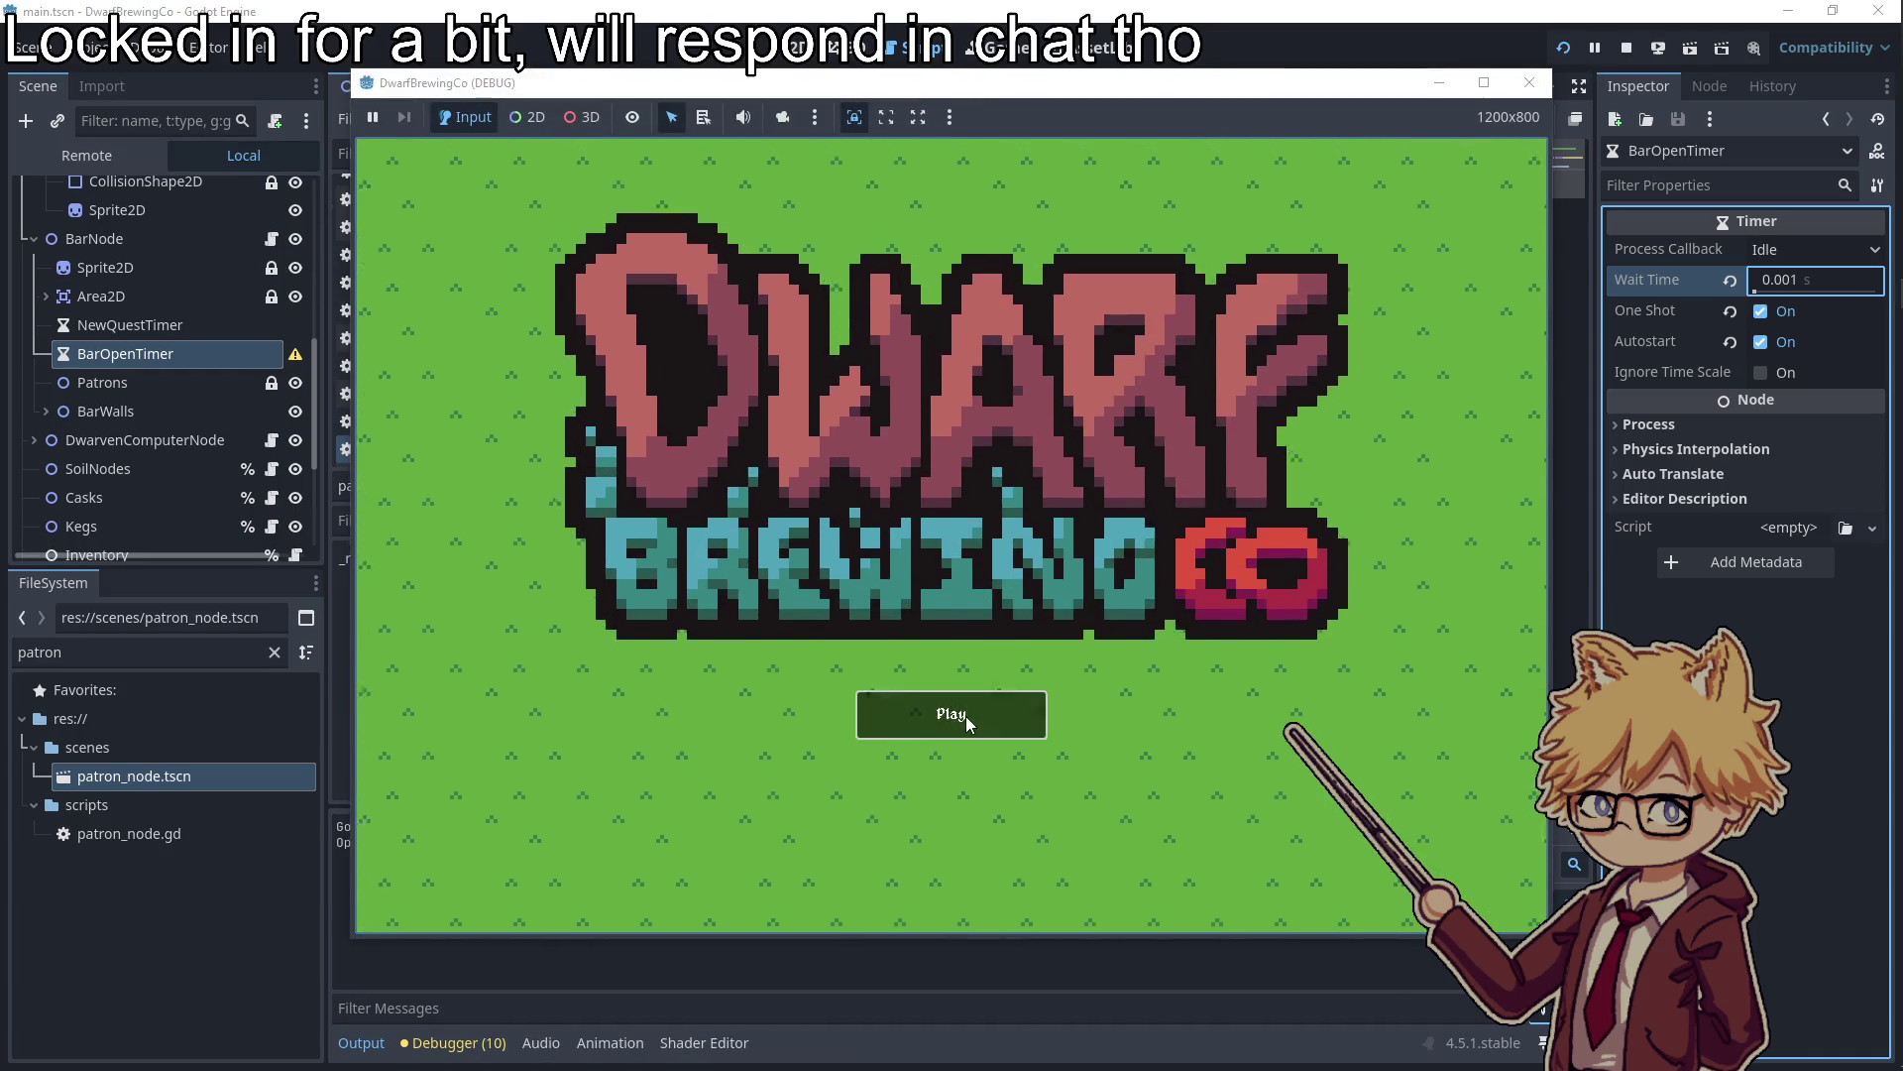
# Start the game from the title screen and buy seeds at the shop cart
pyautogui.click(966, 716)
pyautogui.press('Escape')
pyautogui.press('Escape')
pyautogui.press('d')
pyautogui.press('w')
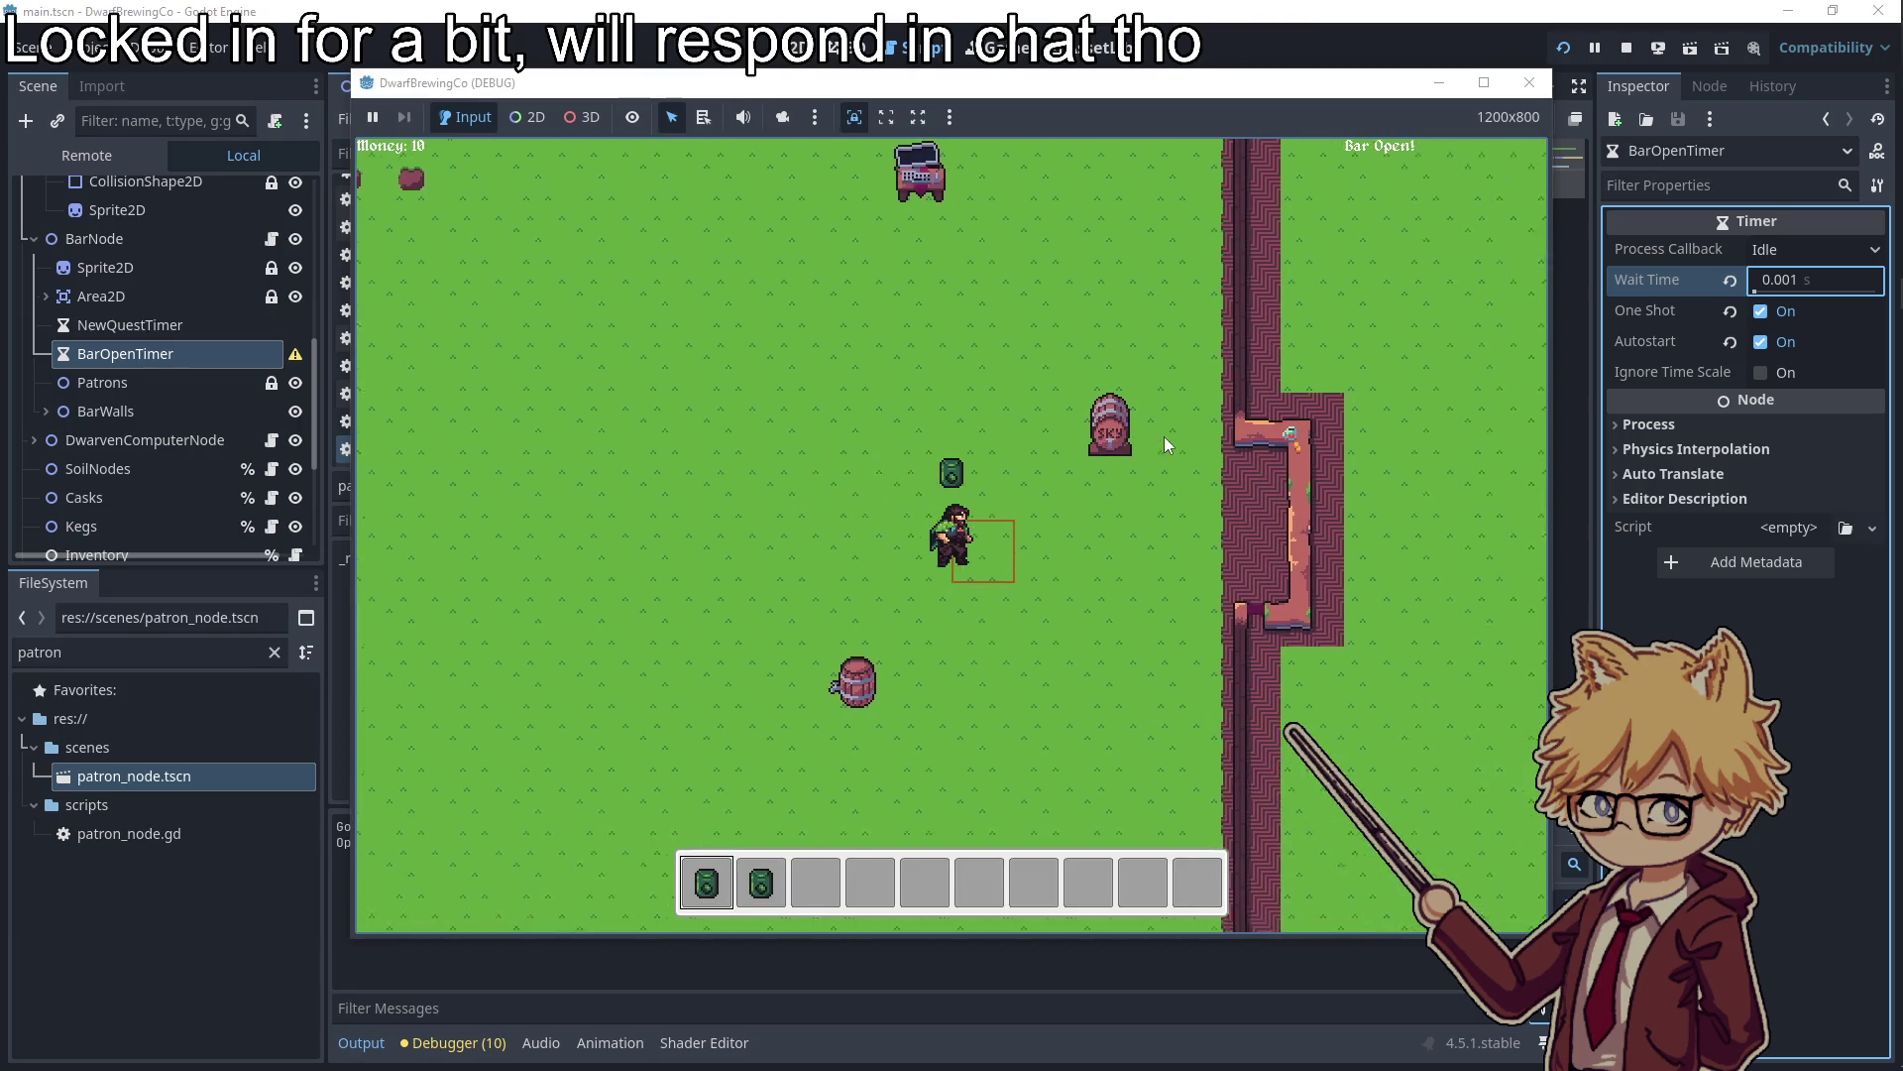
pyautogui.press('w')
pyautogui.press('e')
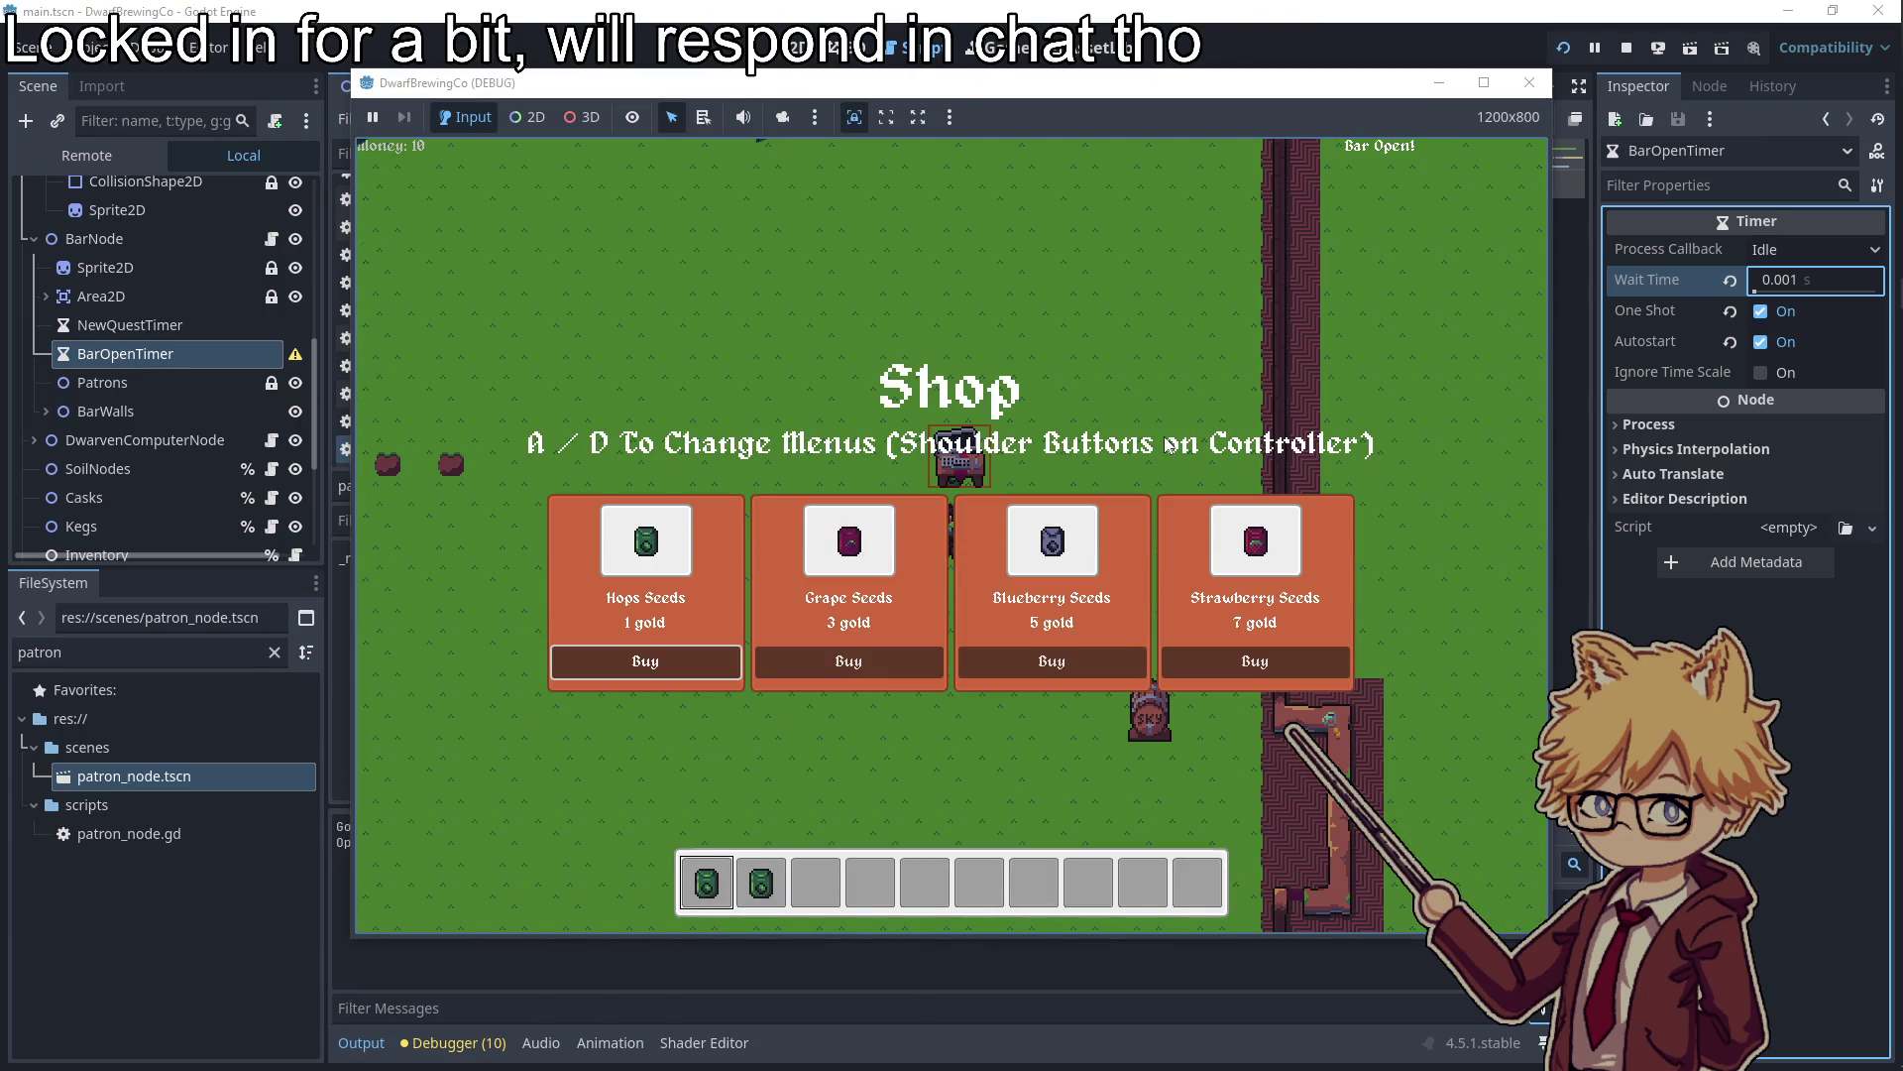
pyautogui.press('e')
pyautogui.press('Escape')
pyautogui.press('a')
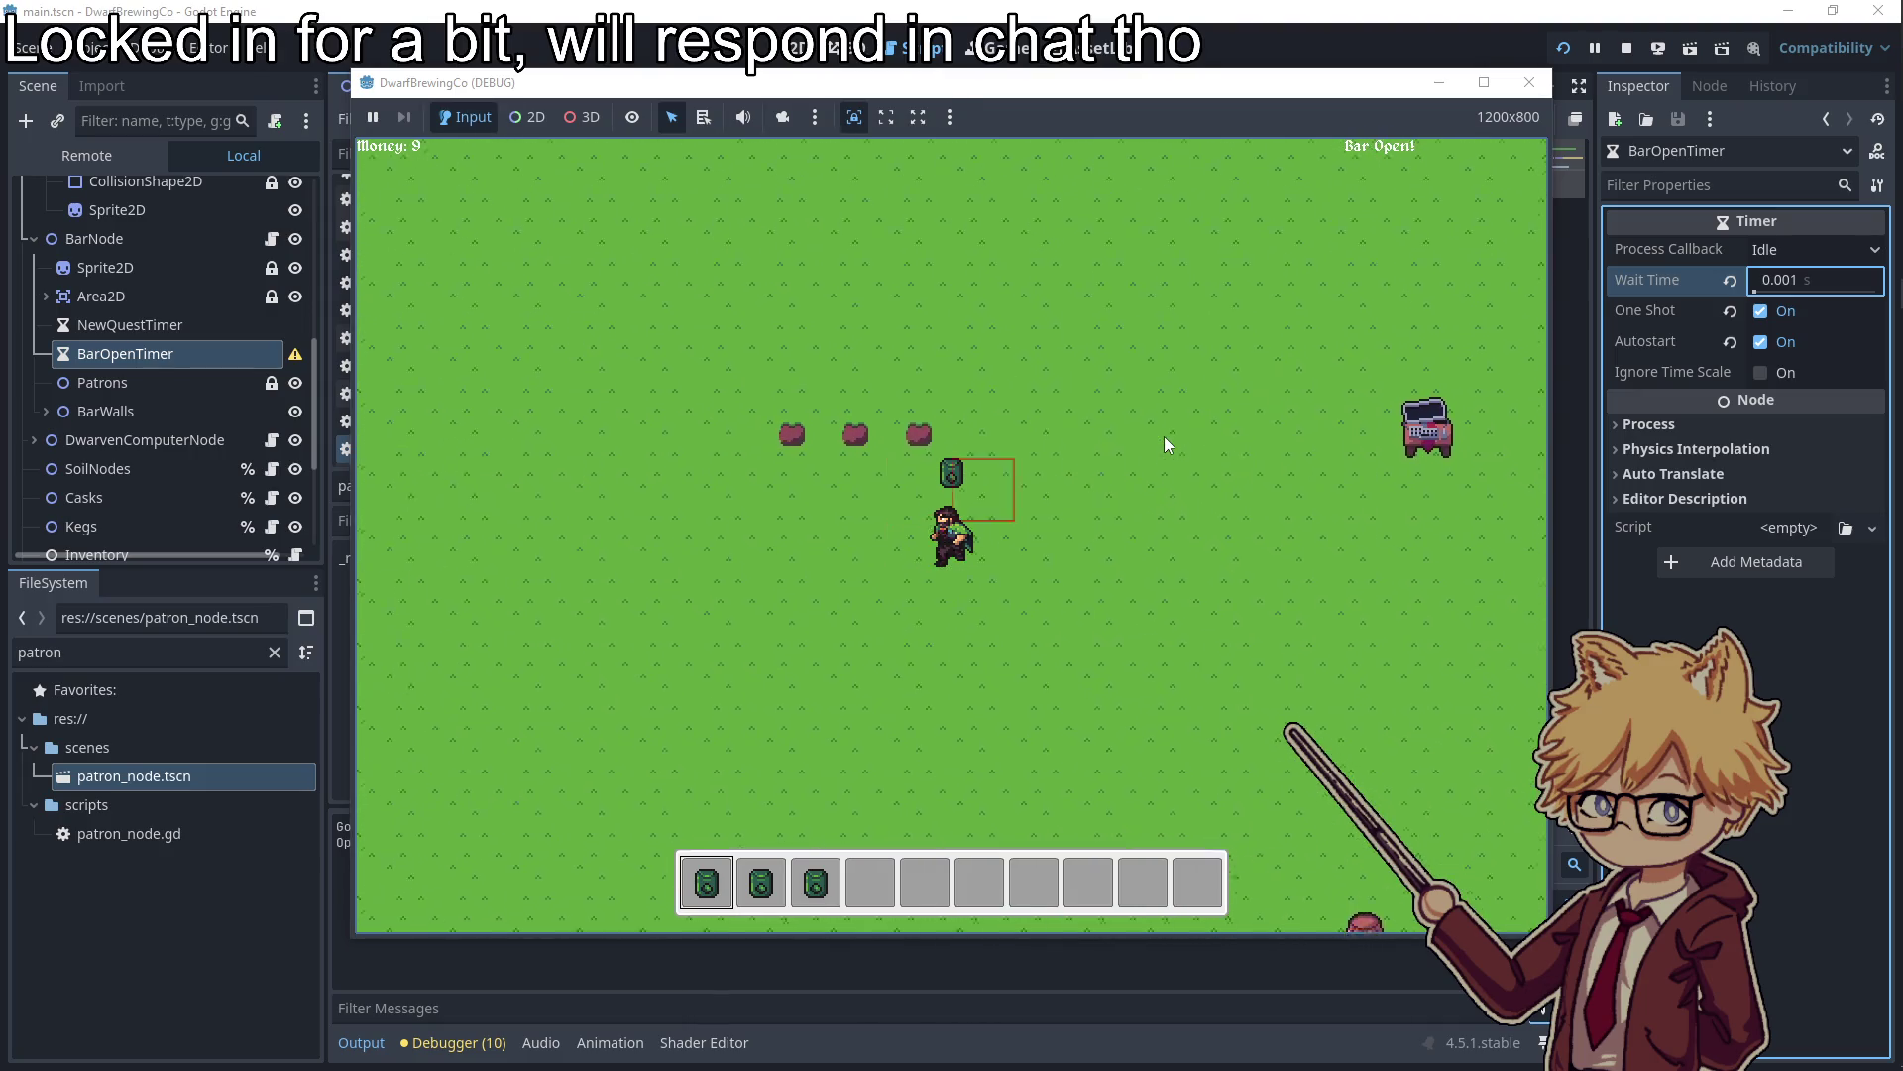
# Plant the seeds on the soil plots and harvest three grown plants
pyautogui.press('a')
pyautogui.press('e')
pyautogui.press('3')
pyautogui.press('e')
pyautogui.press('d')
pyautogui.press('s')
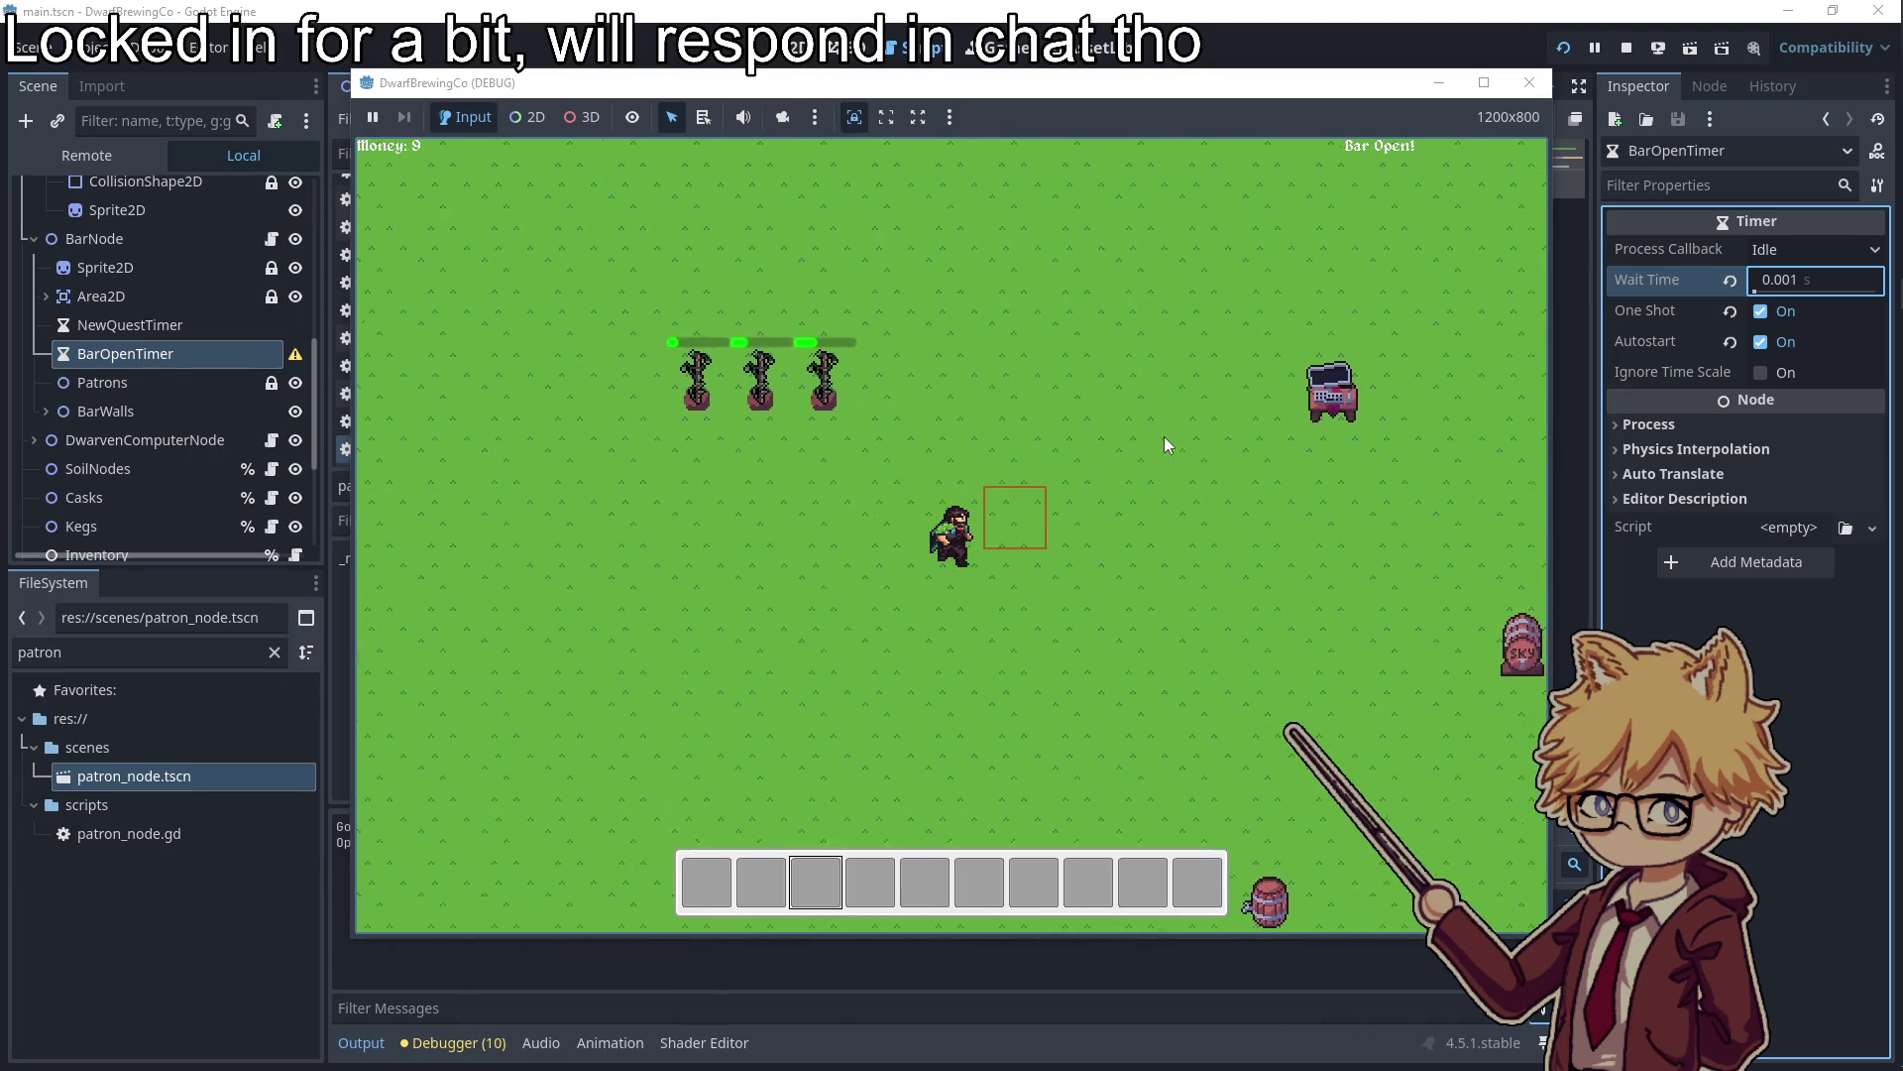
pyautogui.press('a')
pyautogui.press('w')
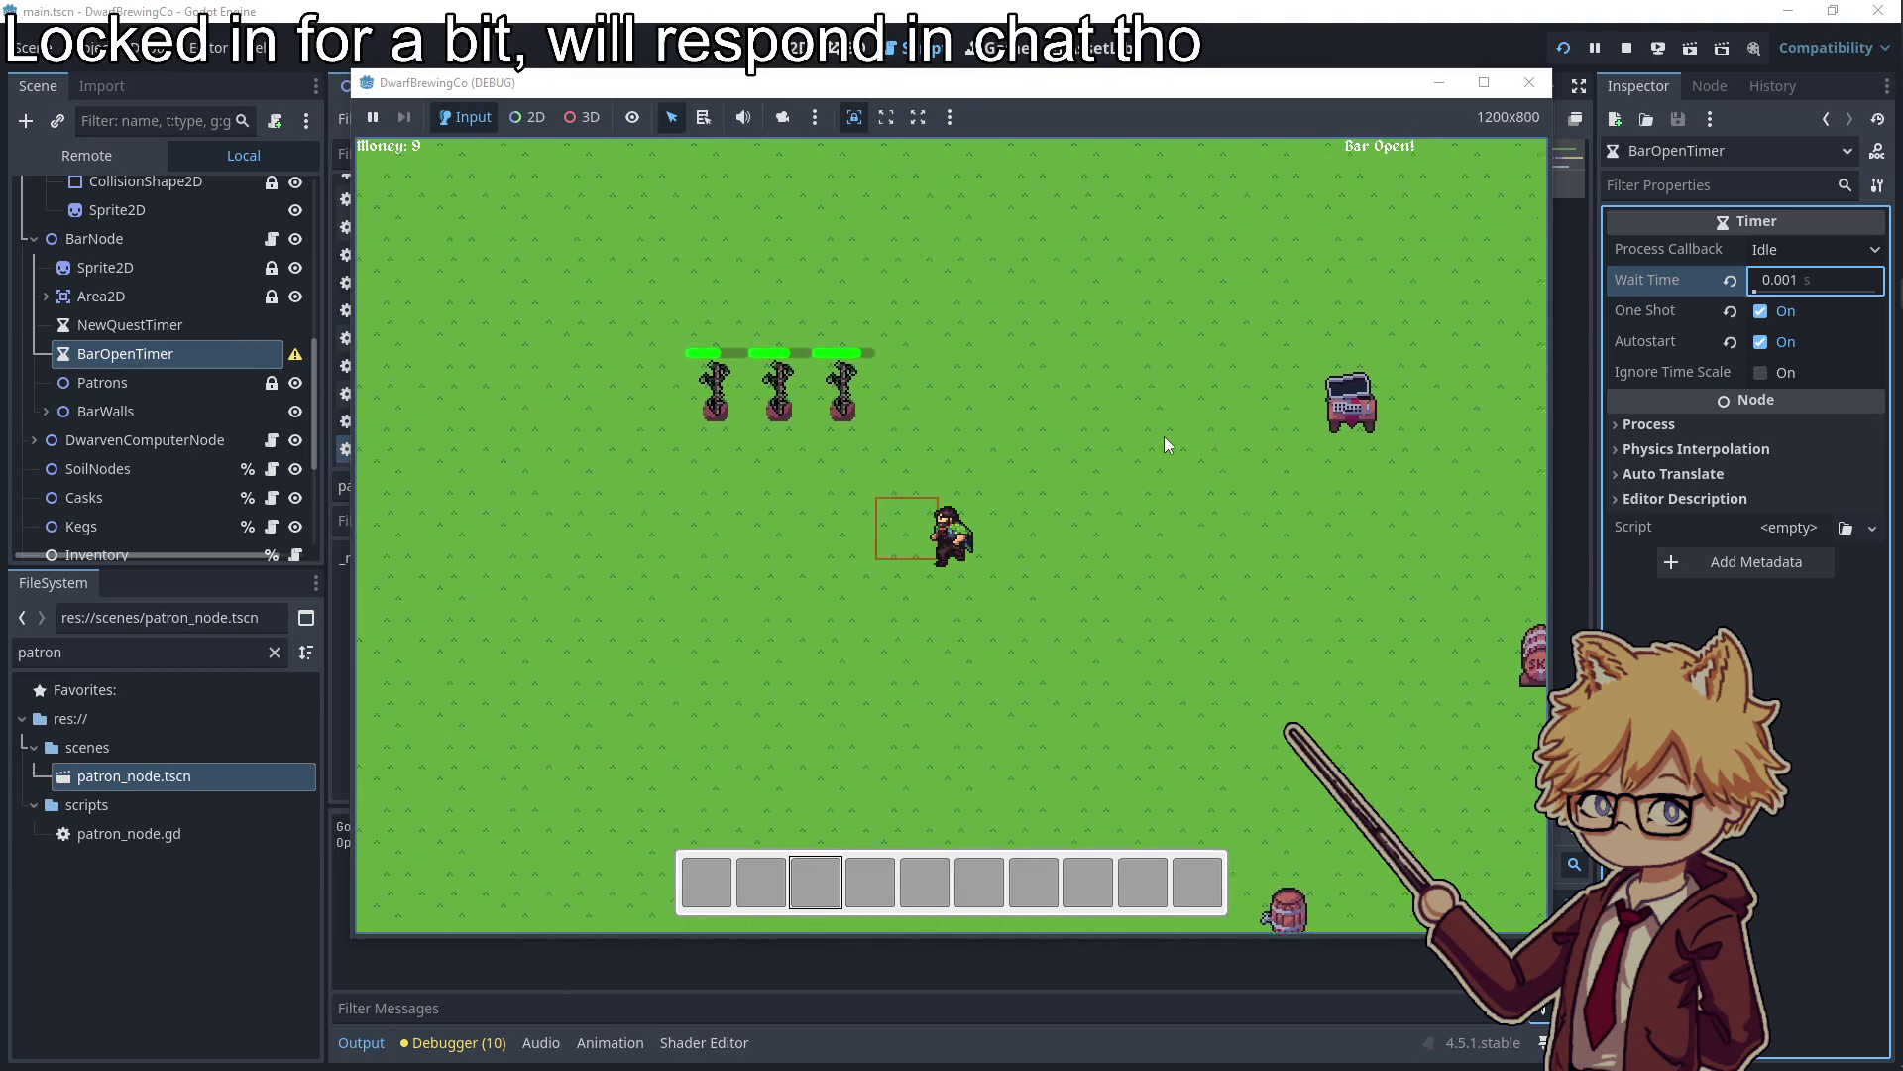
pyautogui.press('e')
pyautogui.press('a')
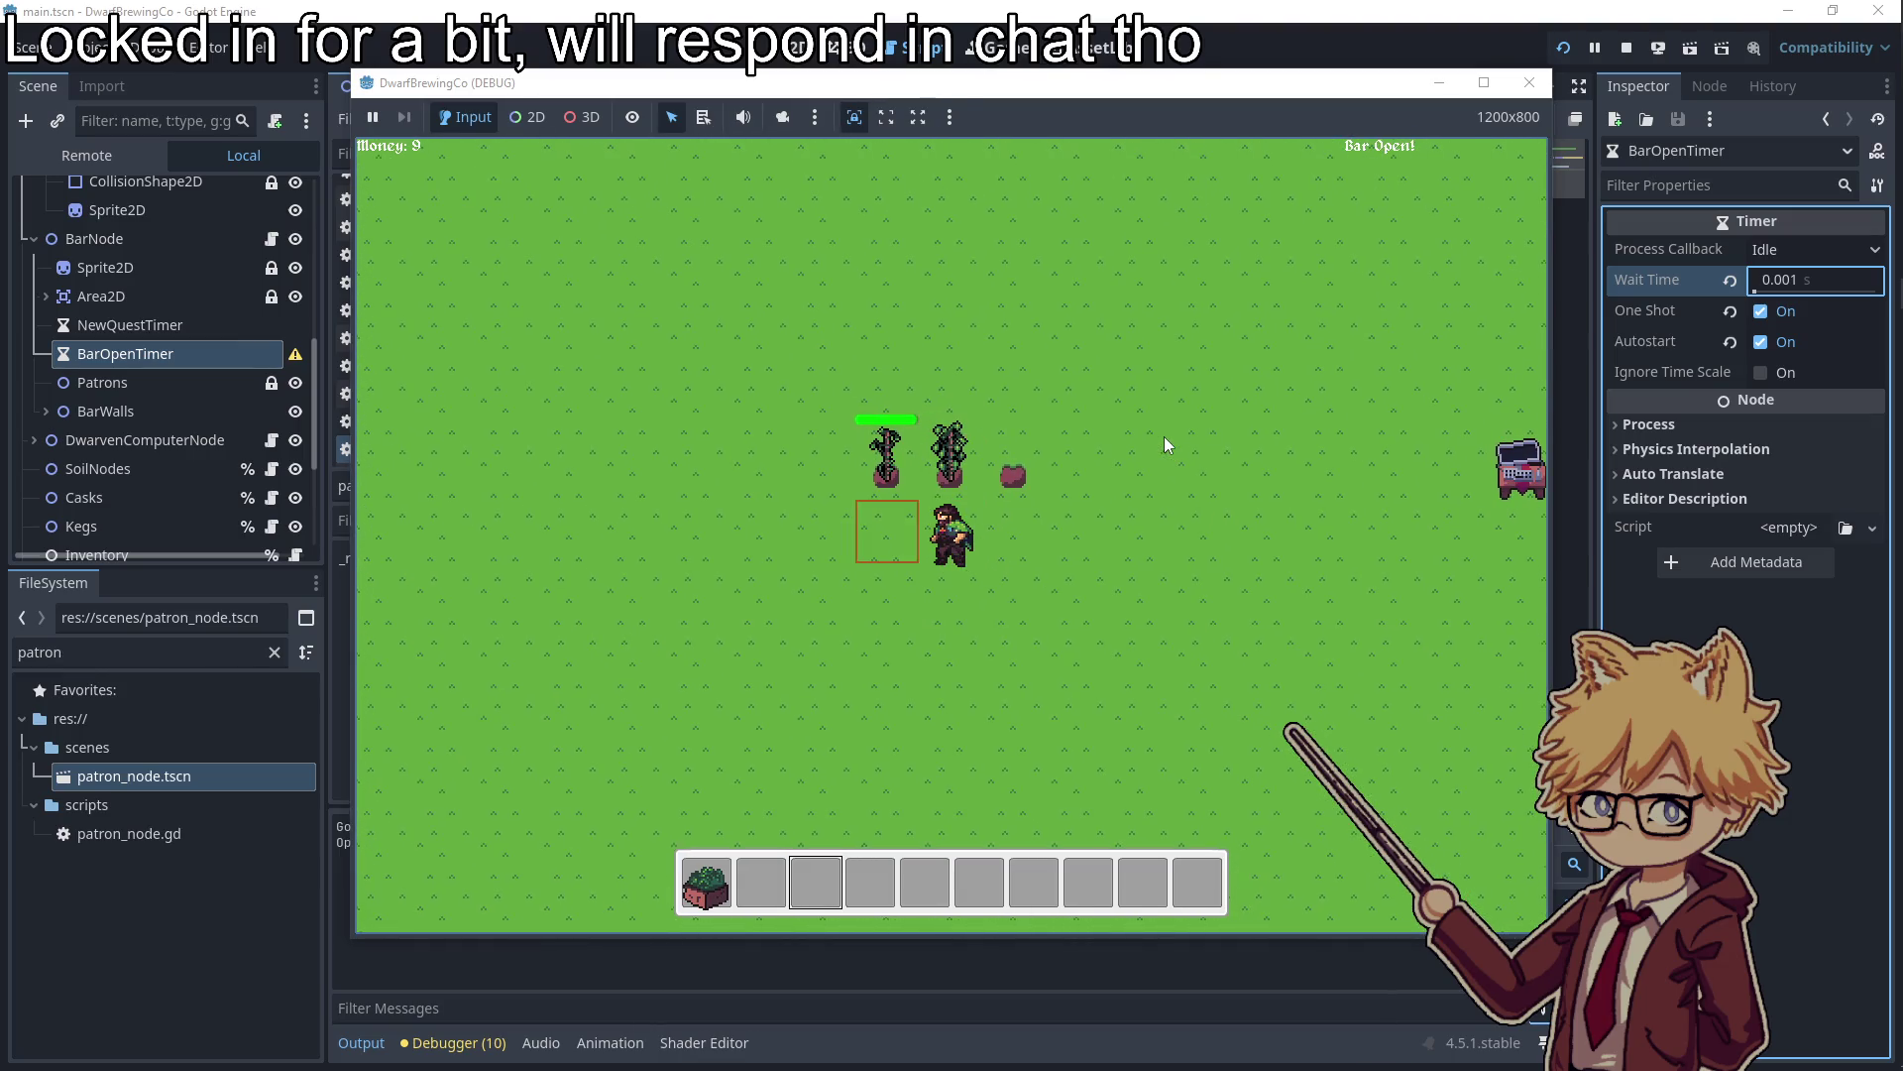
pyautogui.press('e')
pyautogui.press('e')
pyautogui.press('d')
pyautogui.press('s')
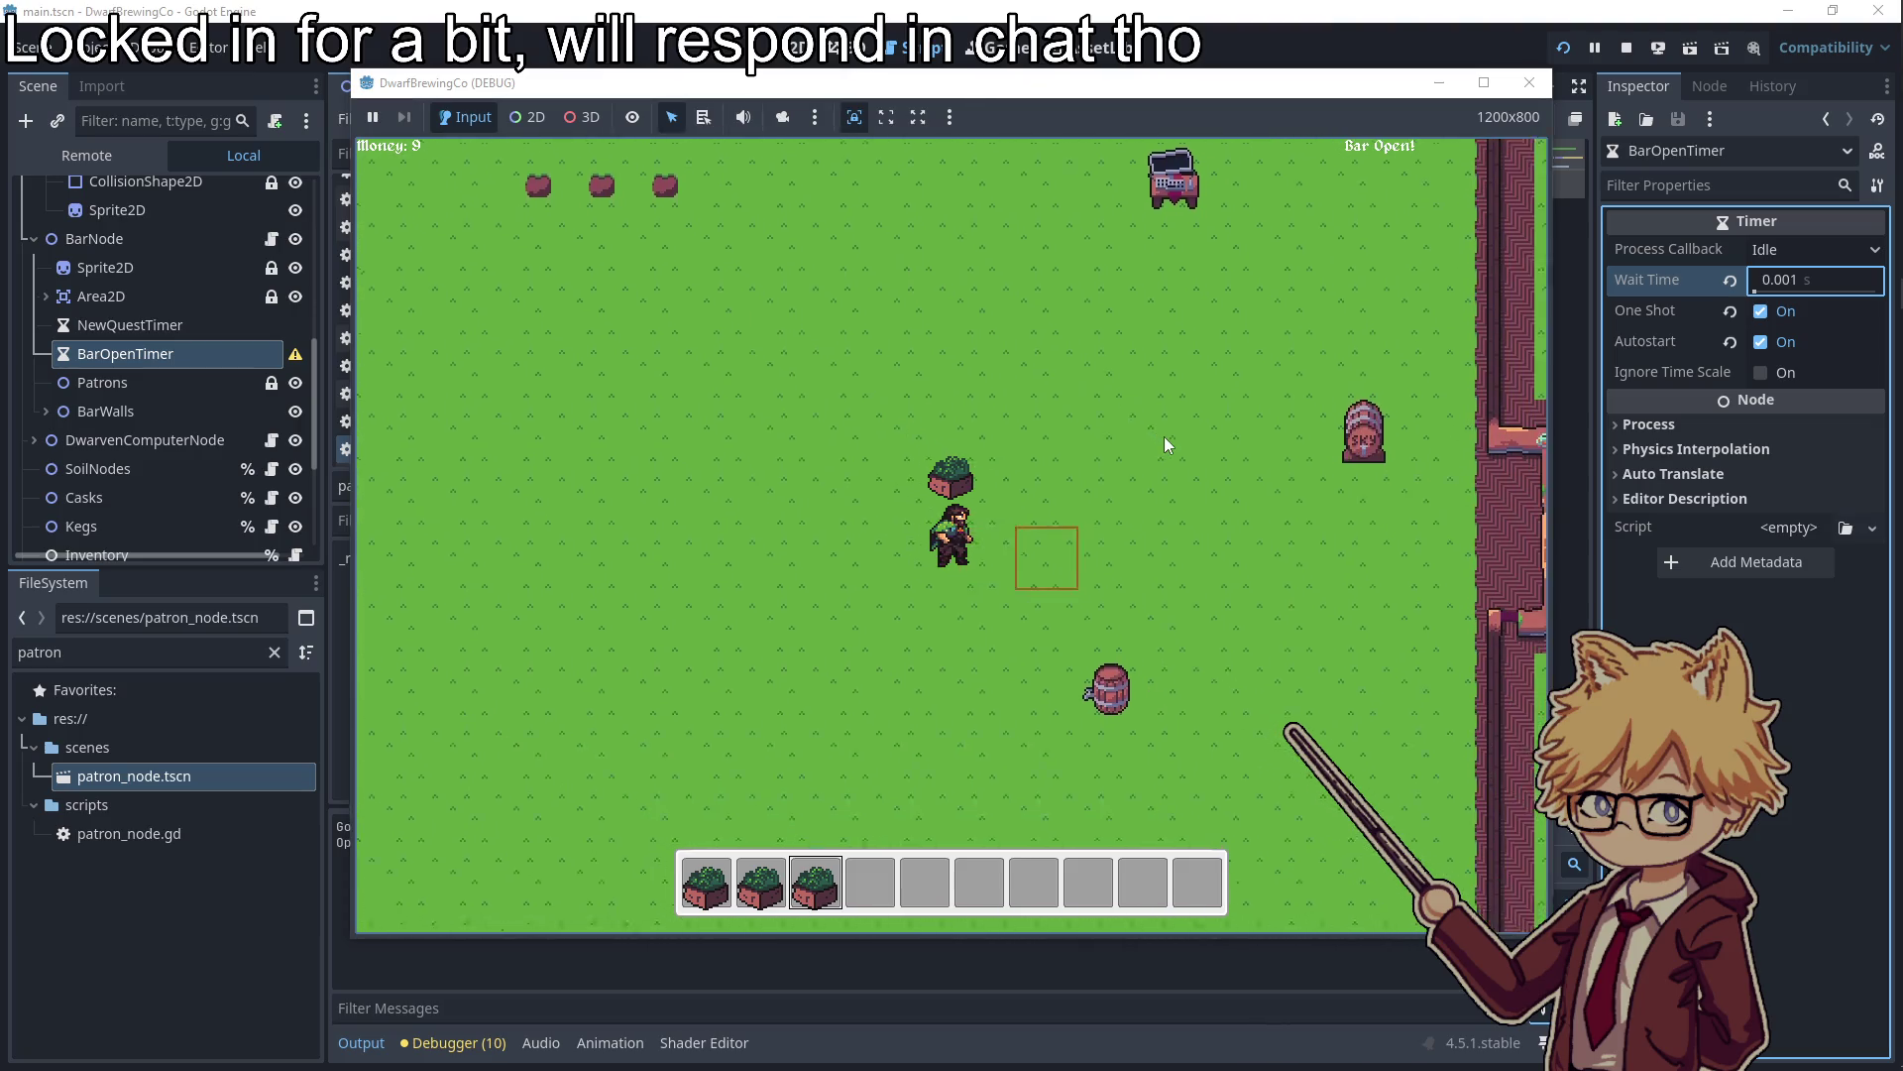
# Collect a finished beer from the keg and serve it at the bar
pyautogui.press('w')
pyautogui.press('d')
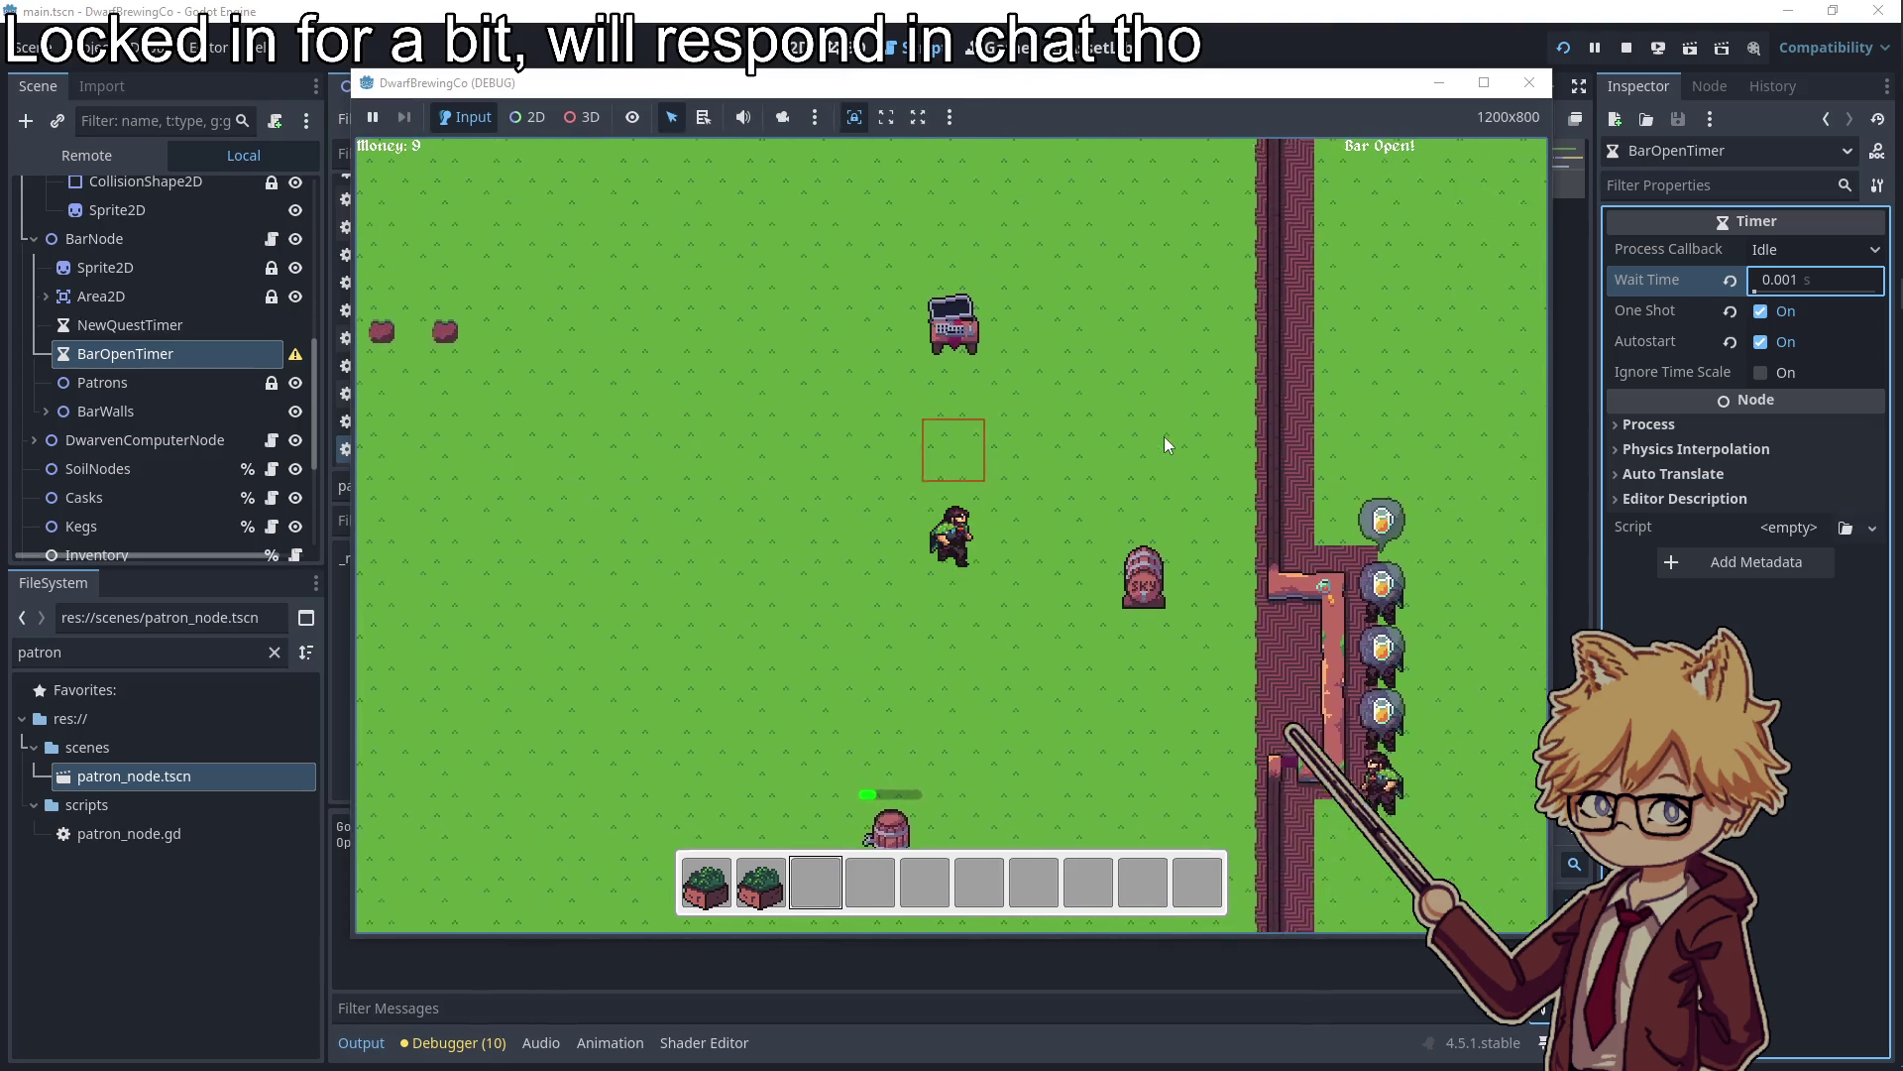
pyautogui.press('e')
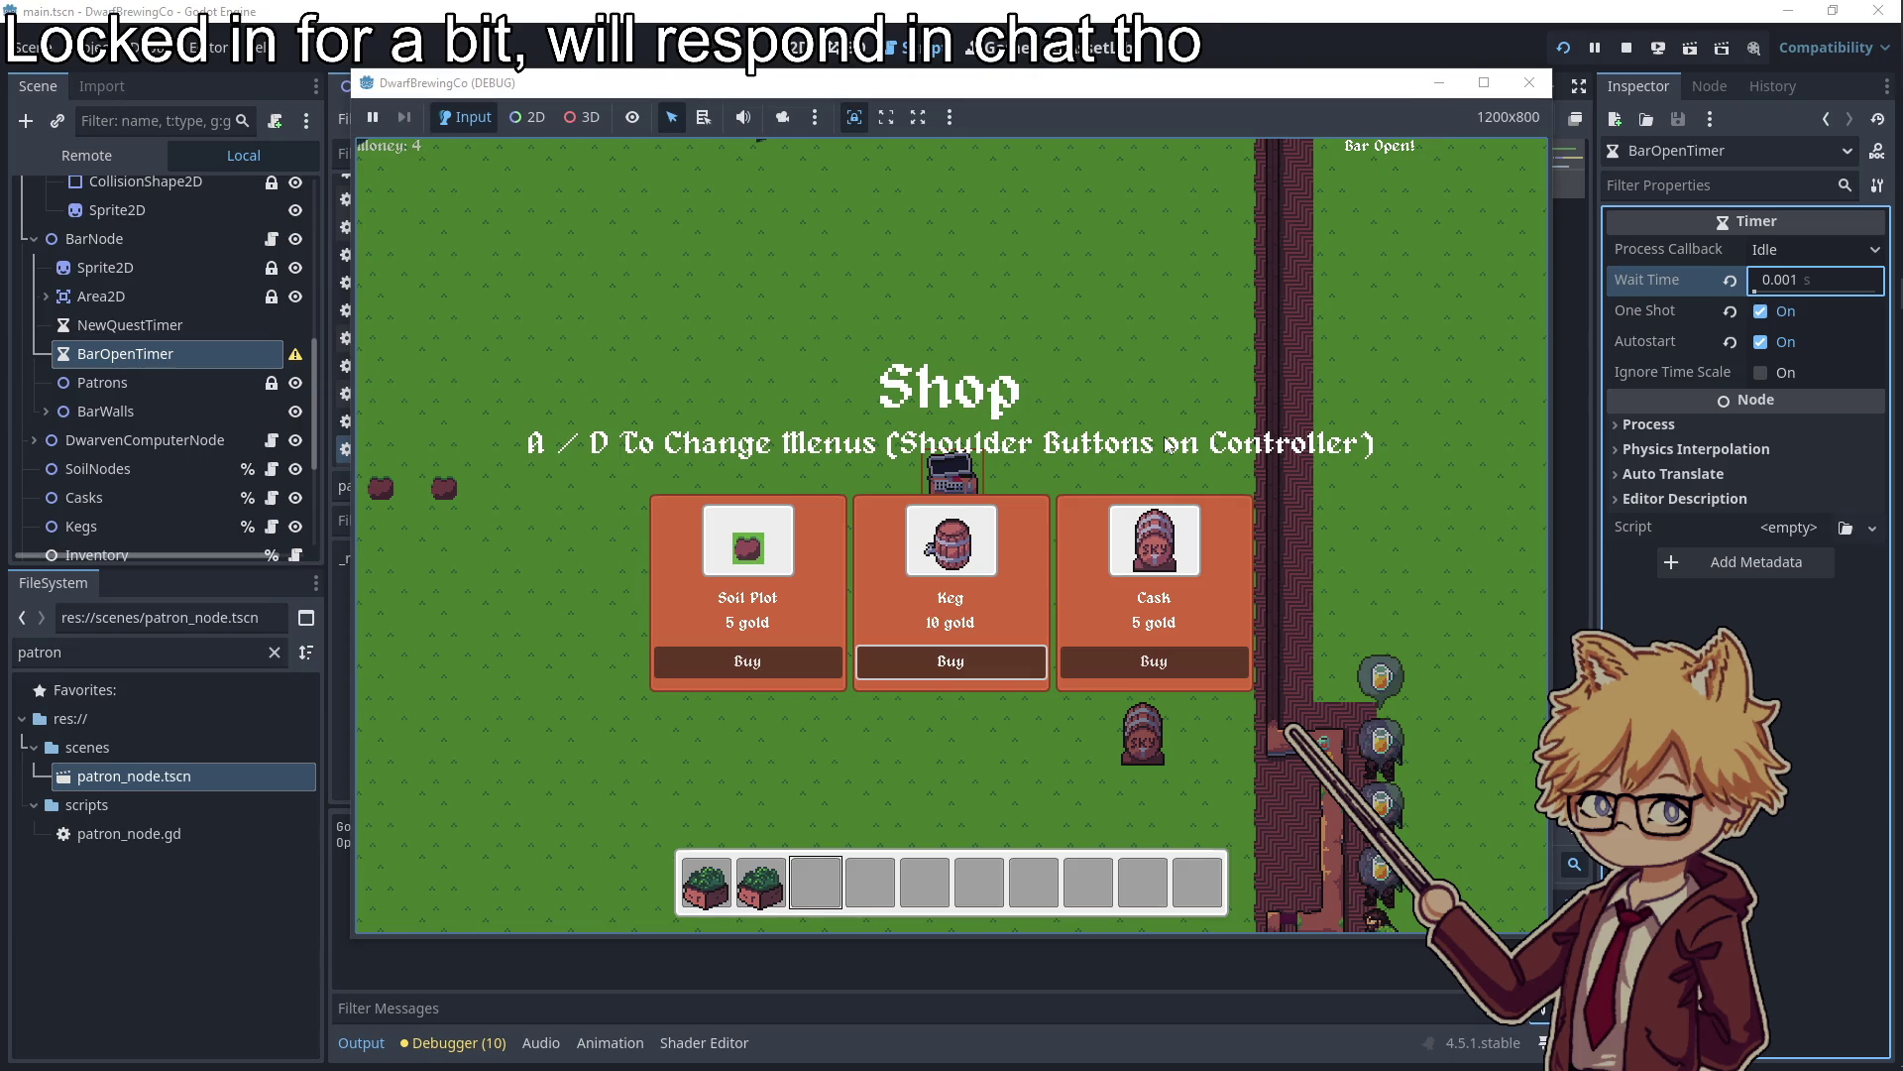
pyautogui.press('Escape')
pyautogui.press('s')
pyautogui.press('e')
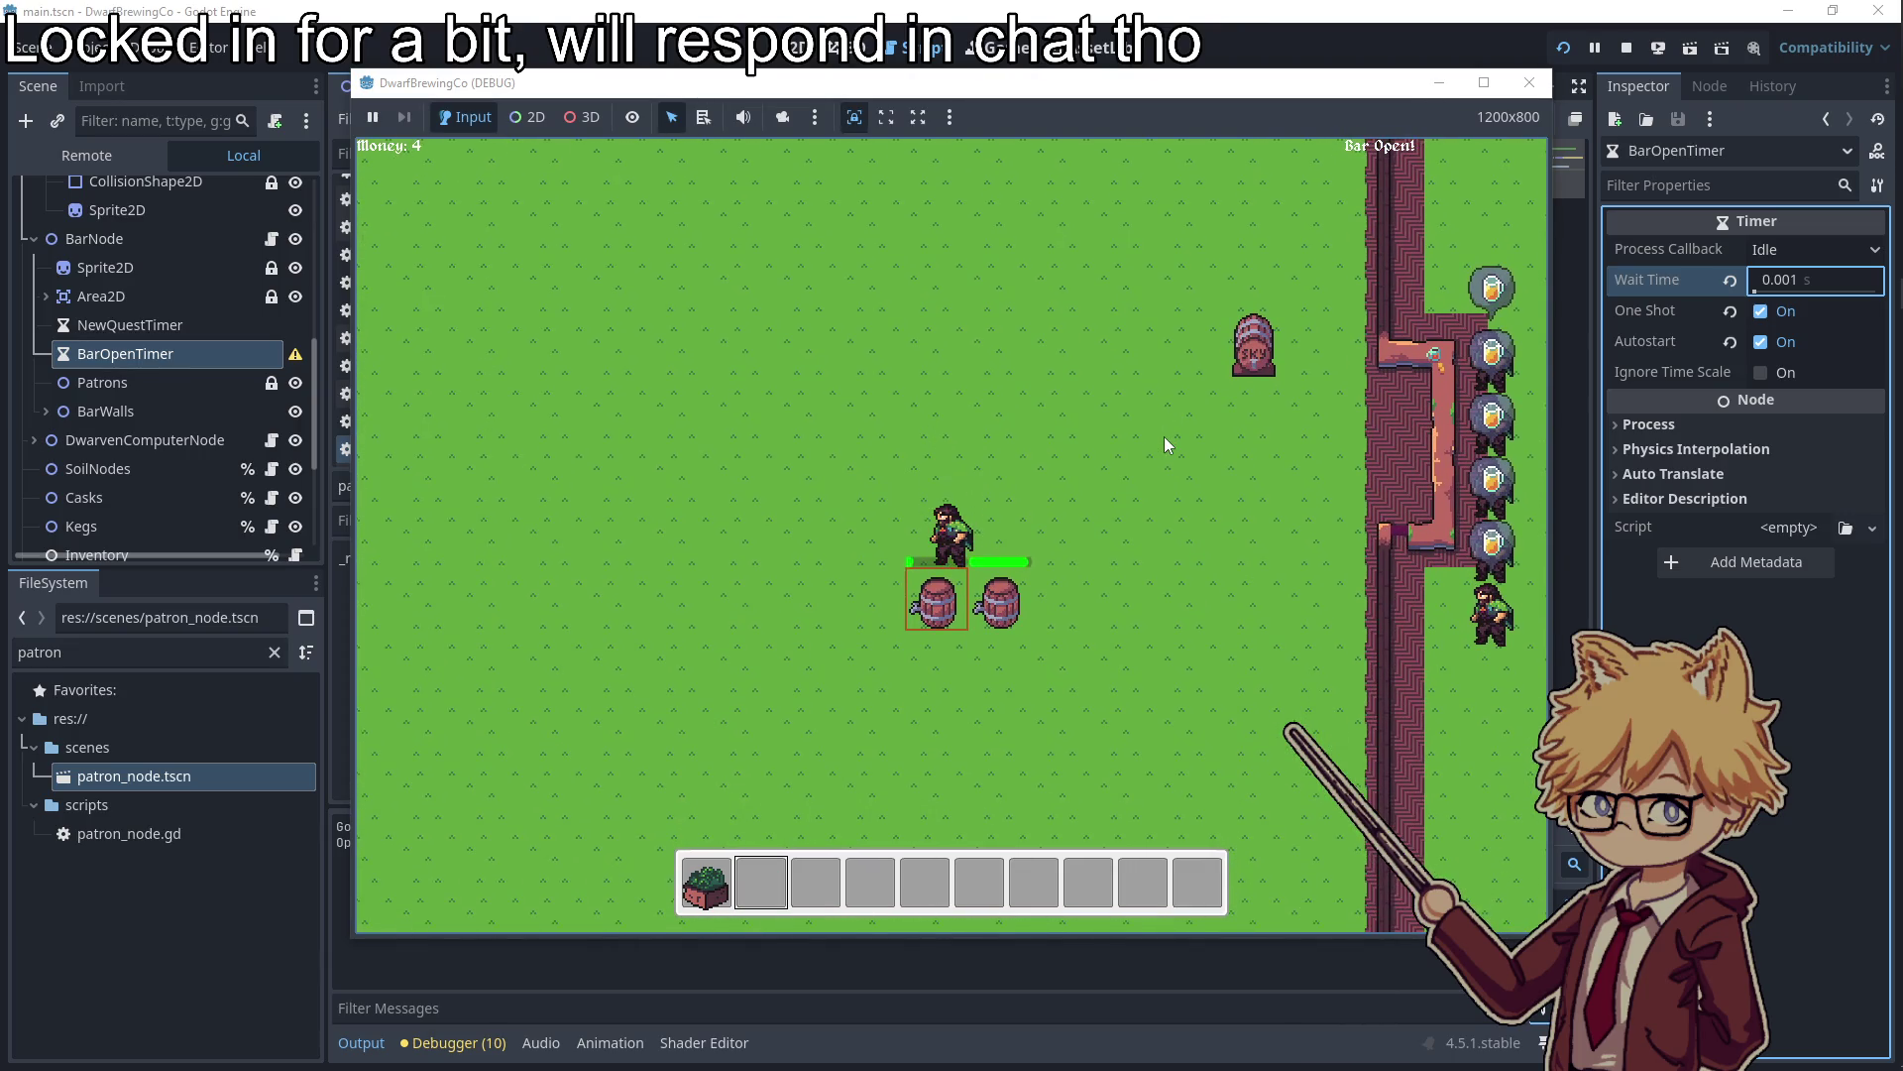
pyautogui.press('e')
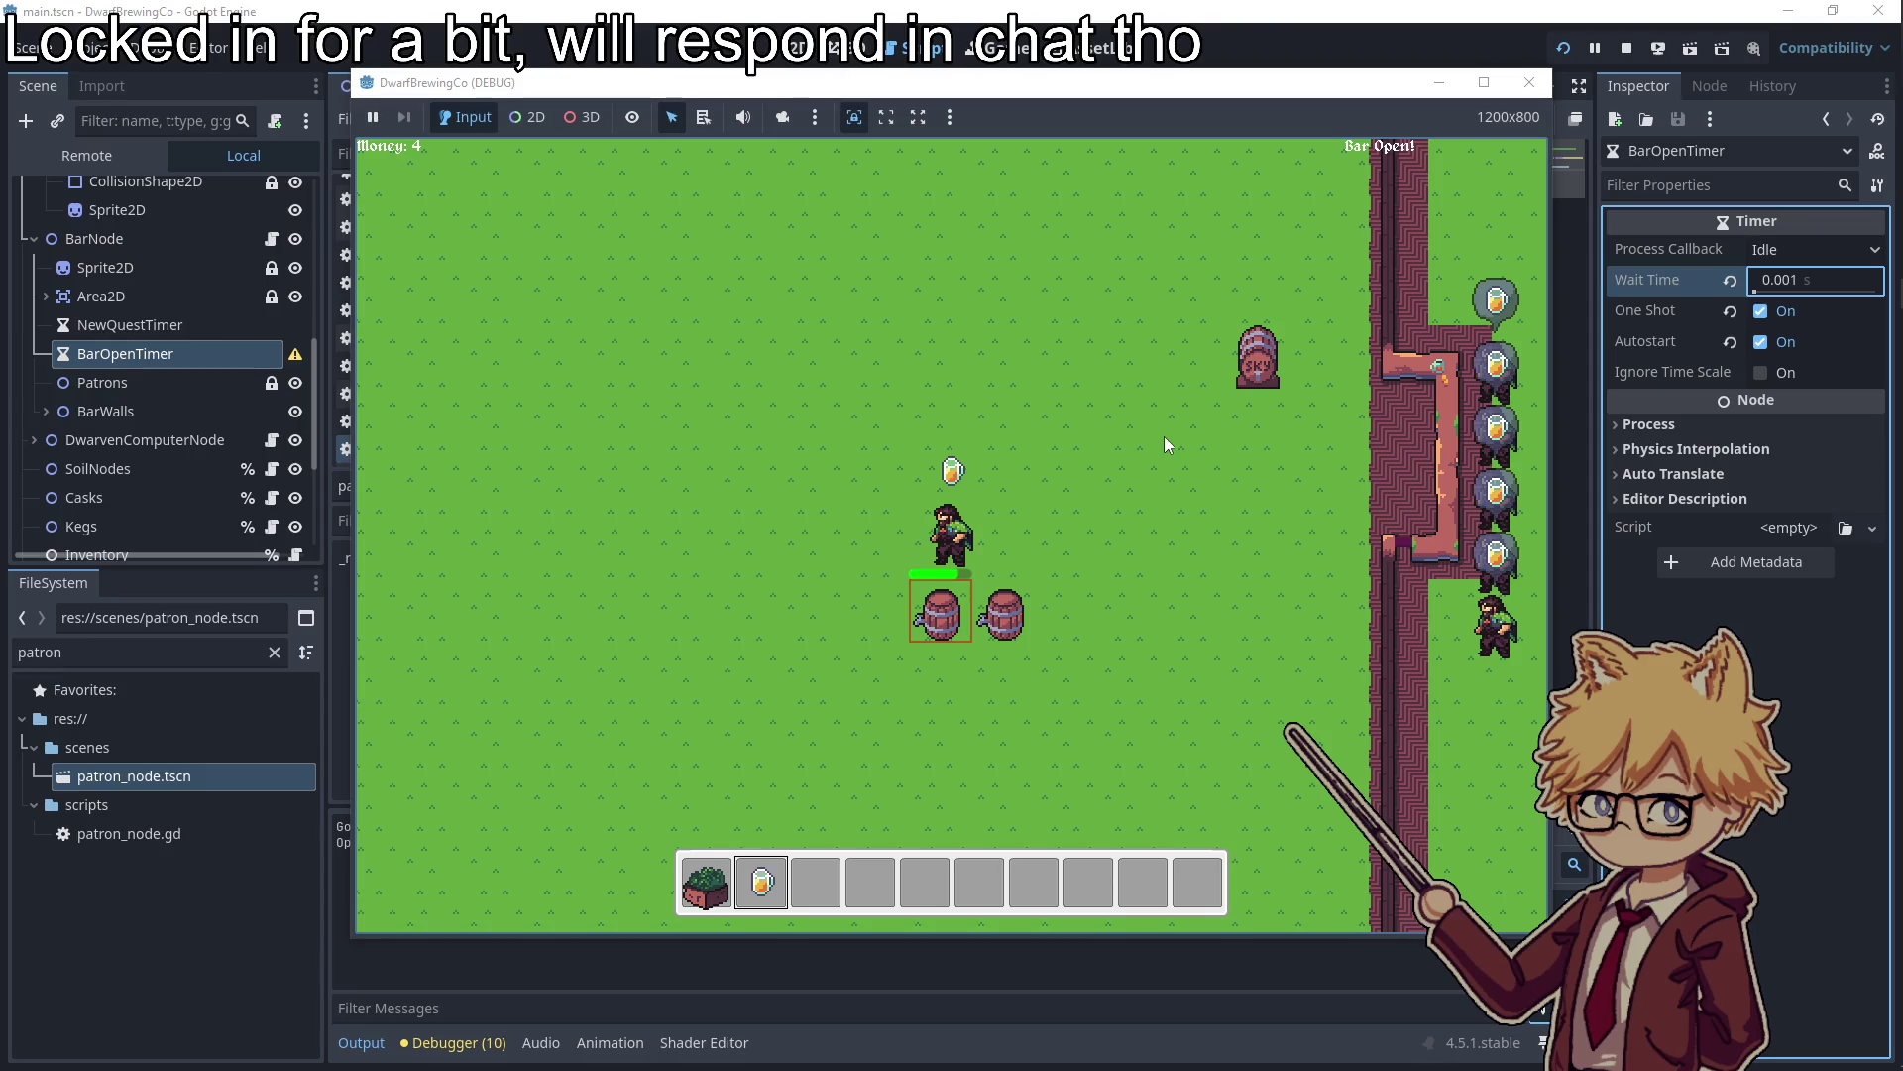
pyautogui.press('d')
pyautogui.press('w')
pyautogui.press('e')
# Start brewing in the kegs, browse the Shop's seeds page, and plant seeds
pyautogui.press('a')
pyautogui.press('w')
pyautogui.press('s')
pyautogui.press('e')
pyautogui.press('w')
pyautogui.press('w')
pyautogui.press('e')
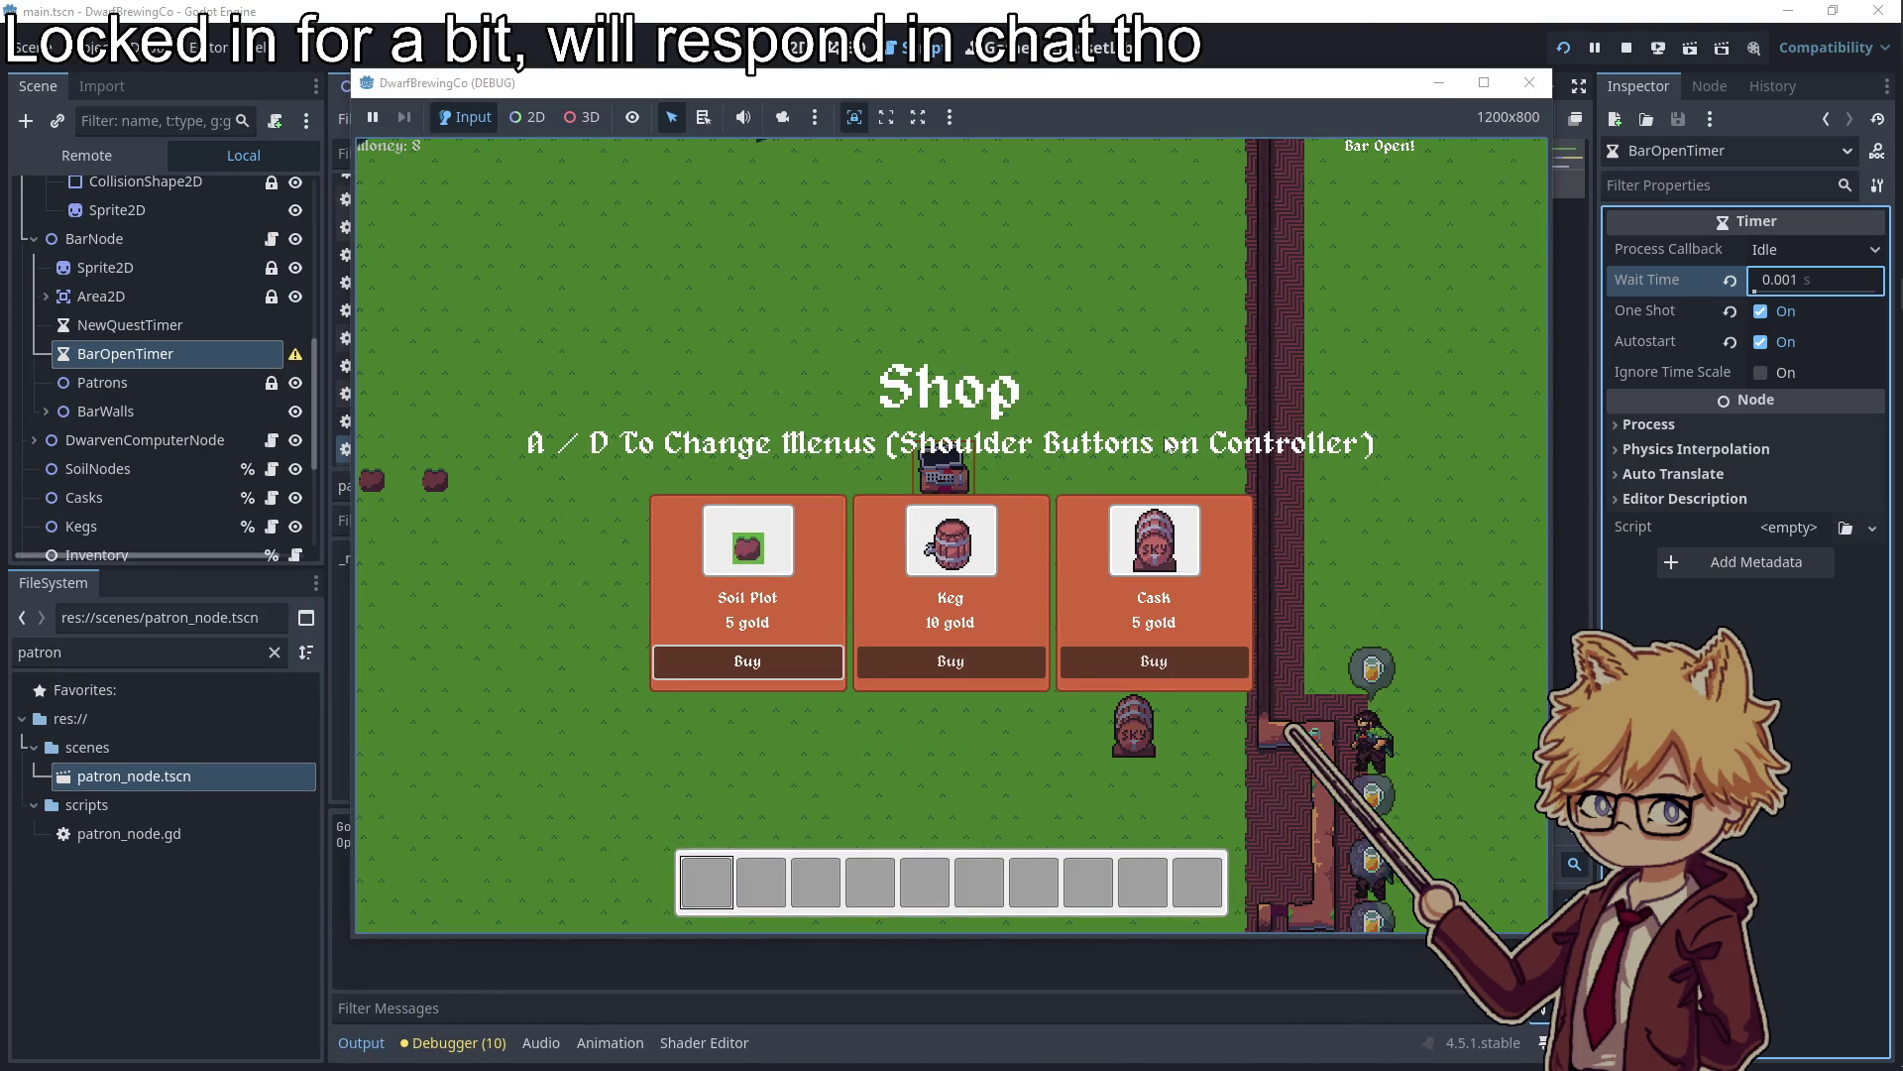
pyautogui.press('d')
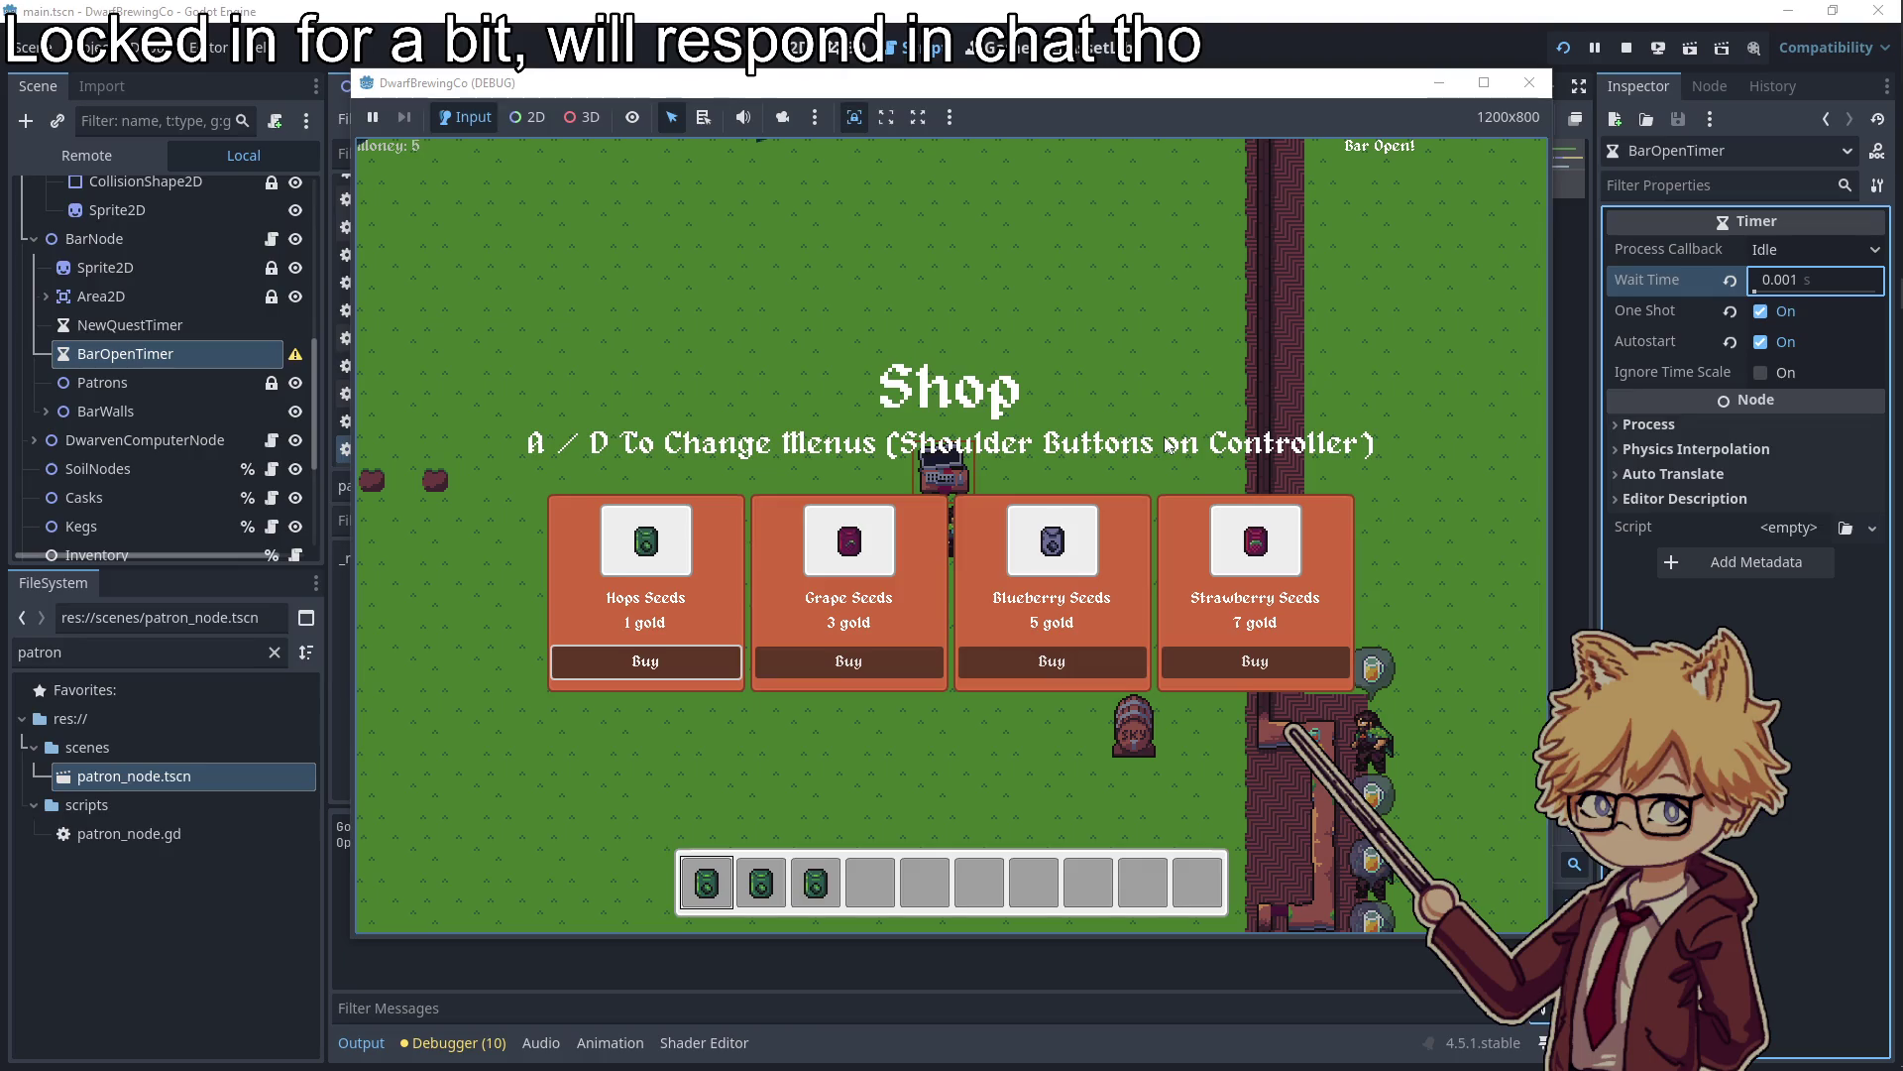
pyautogui.press('a')
pyautogui.press('e')
pyautogui.press('a')
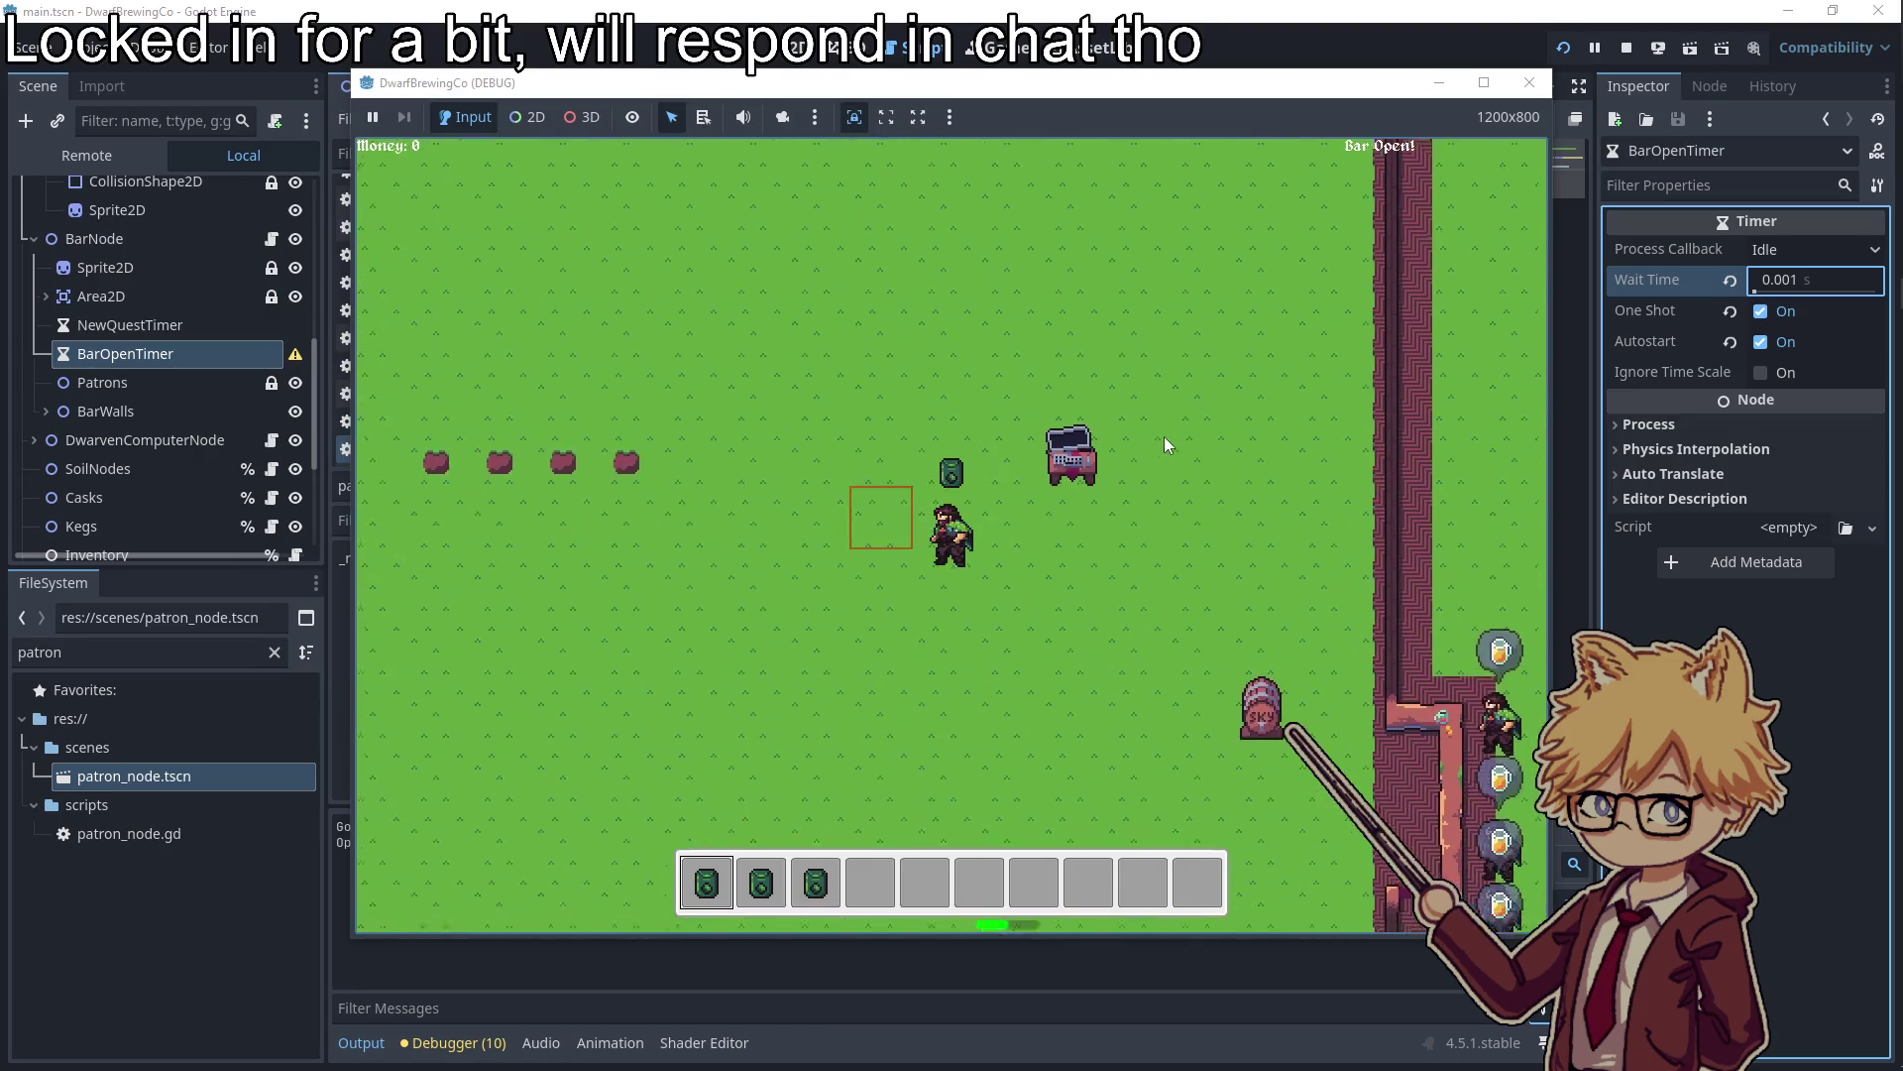
pyautogui.press('e')
# Serve the waiting patrons at the bar, then harvest three plants
pyautogui.press('d')
pyautogui.press('s')
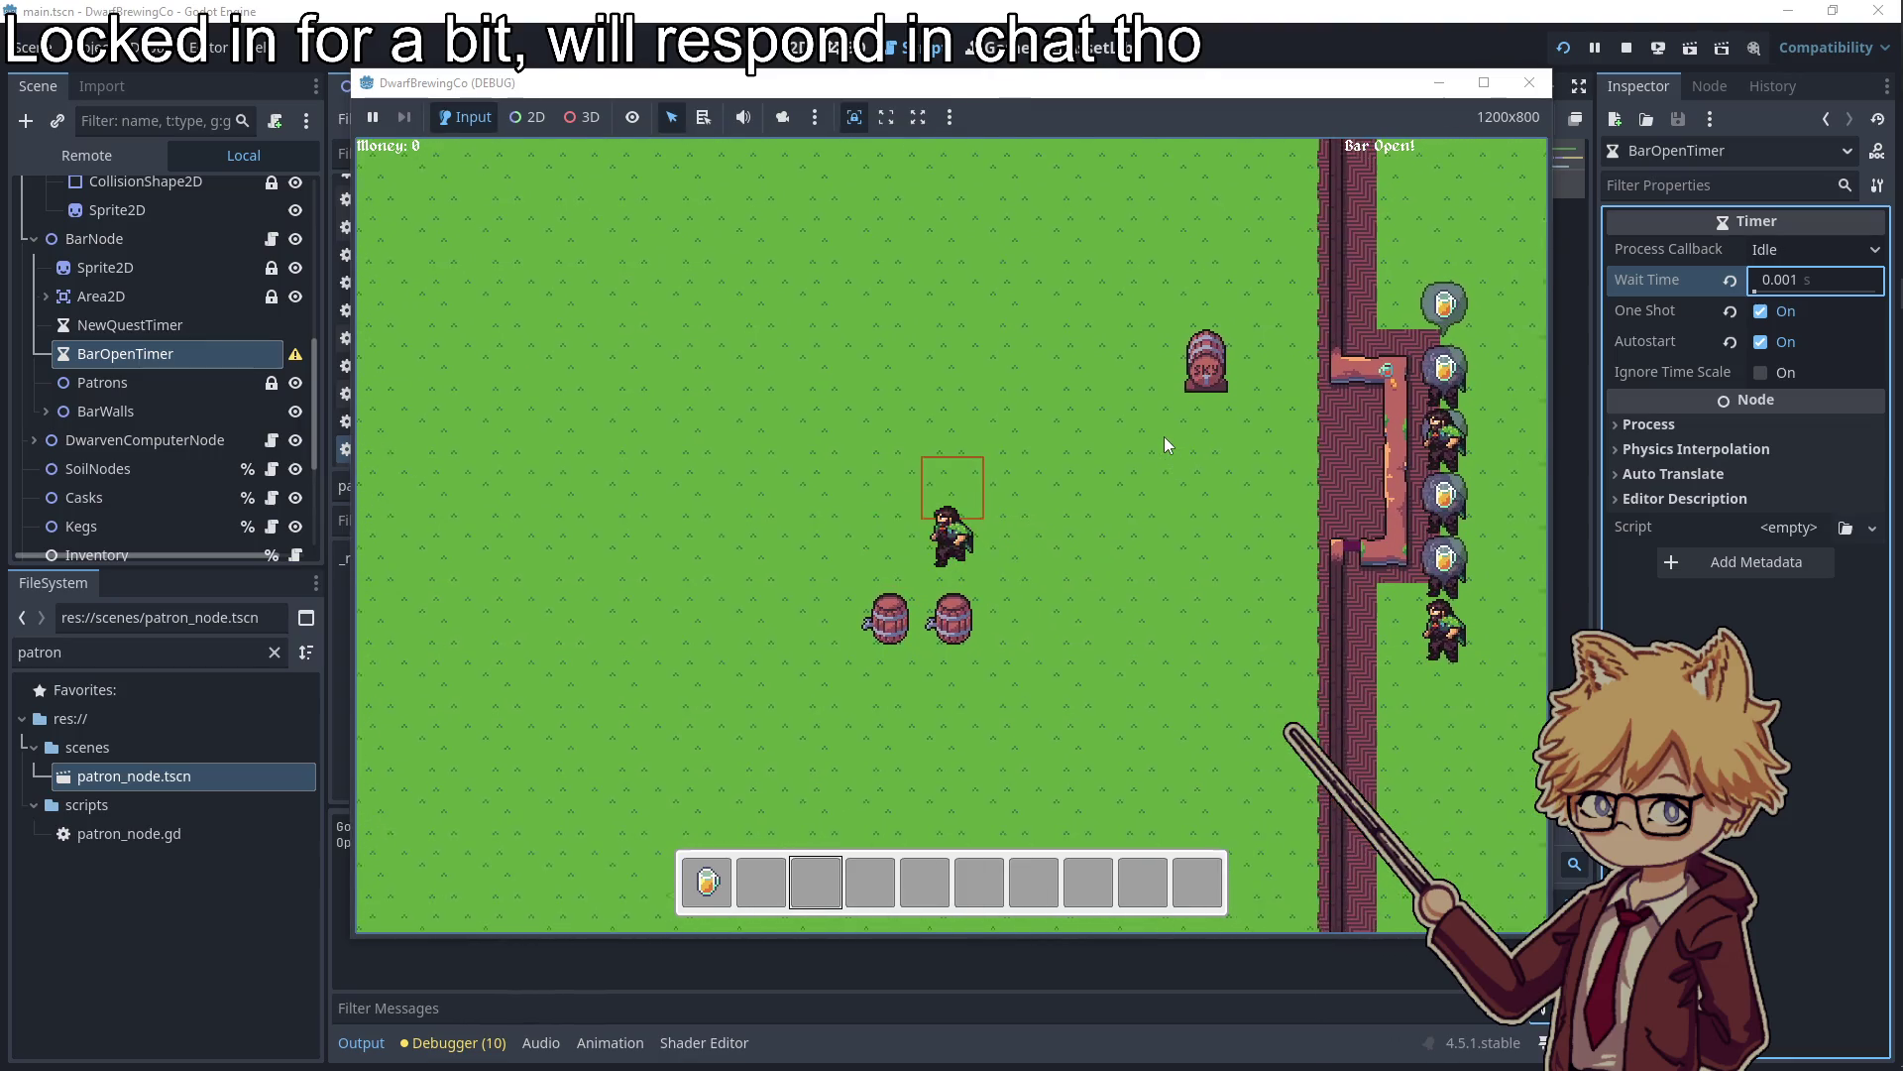
pyautogui.press('d')
pyautogui.press('w')
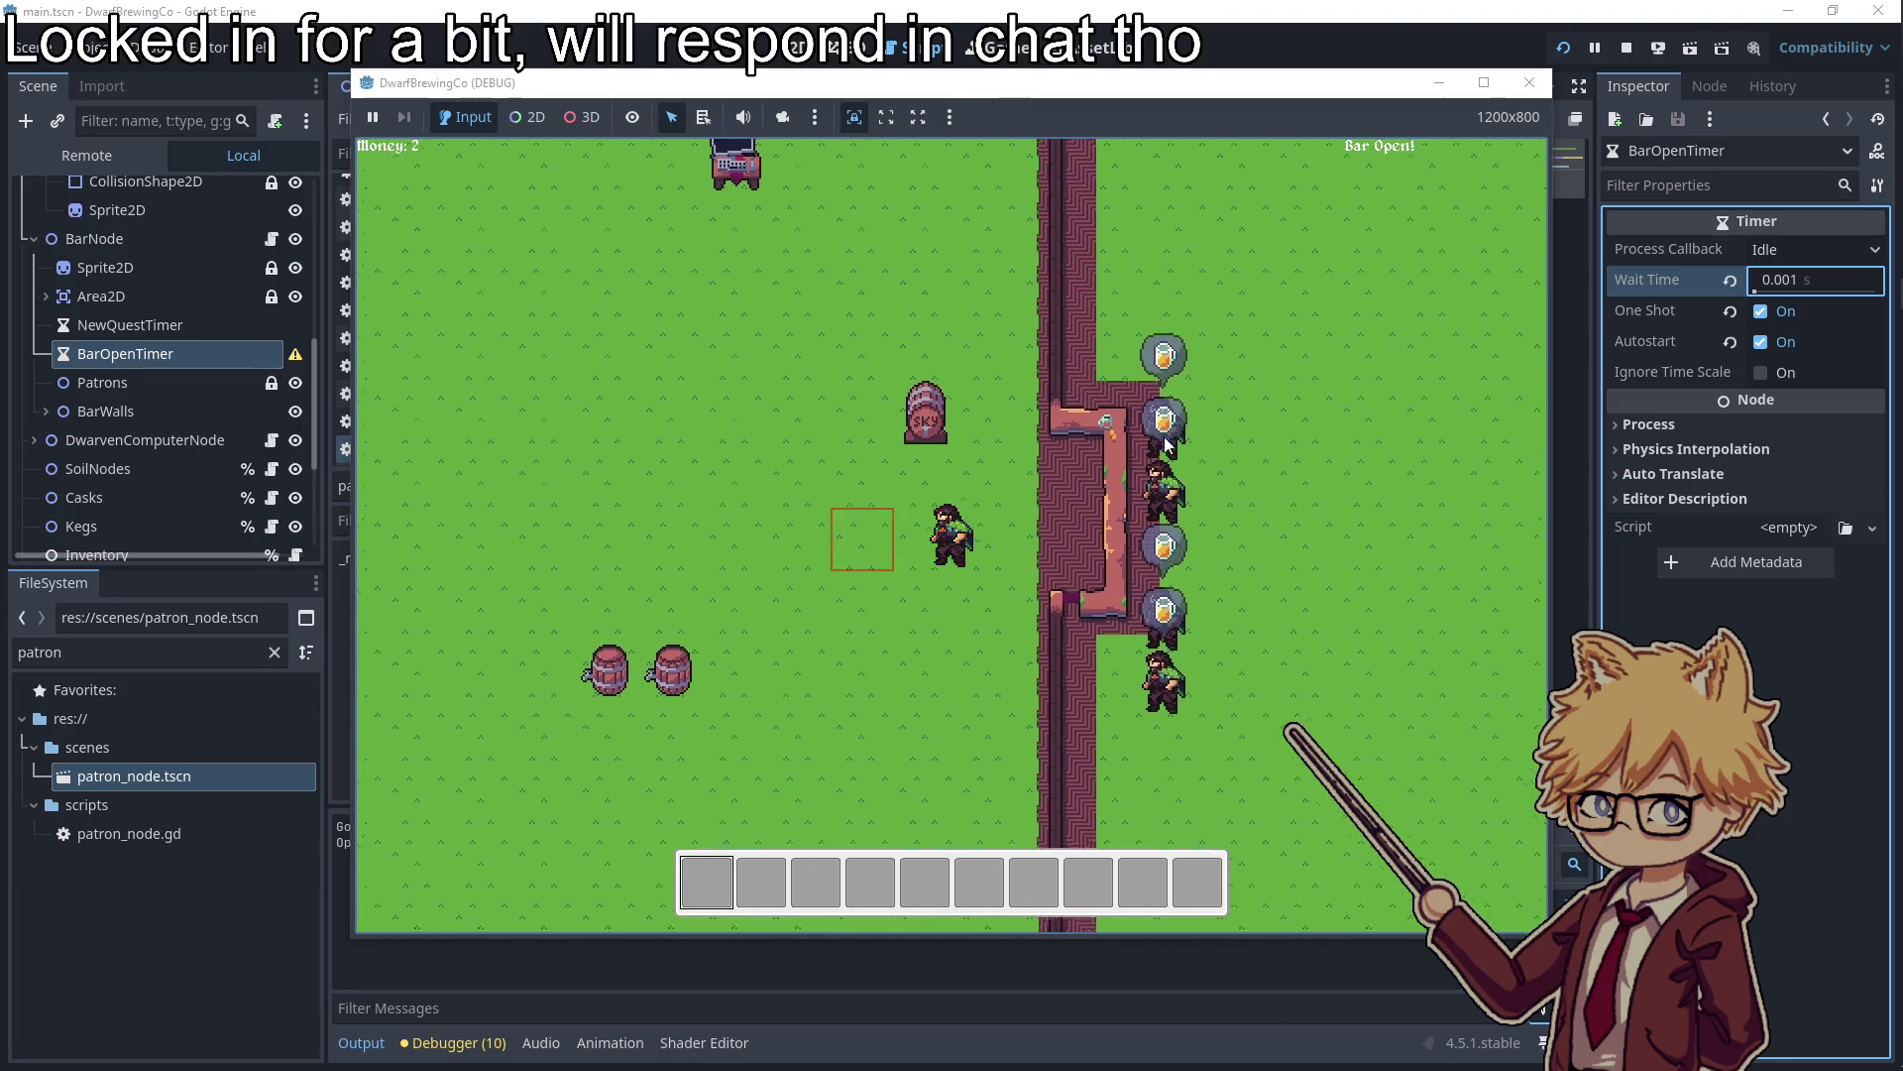
pyautogui.press('a')
pyautogui.press('w')
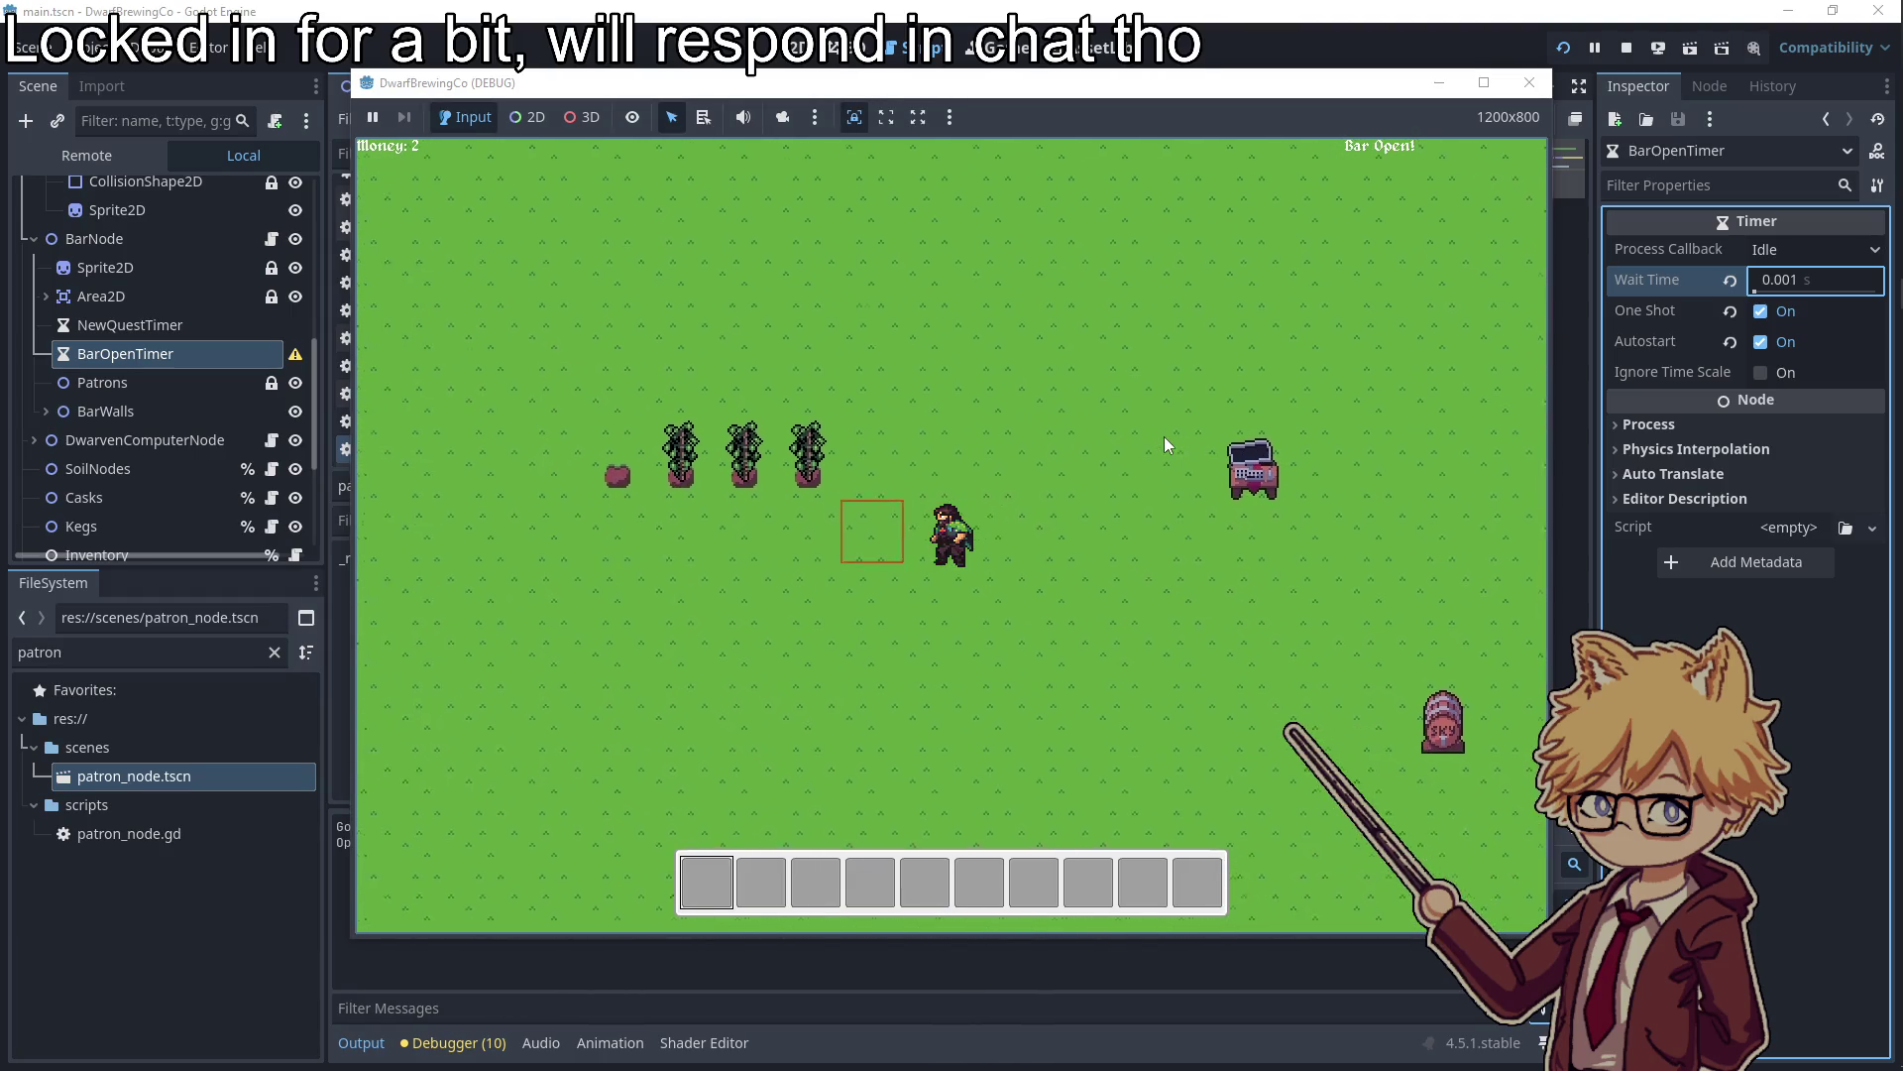
pyautogui.press('a')
pyautogui.press('e')
pyautogui.press('e')
pyautogui.press('e')
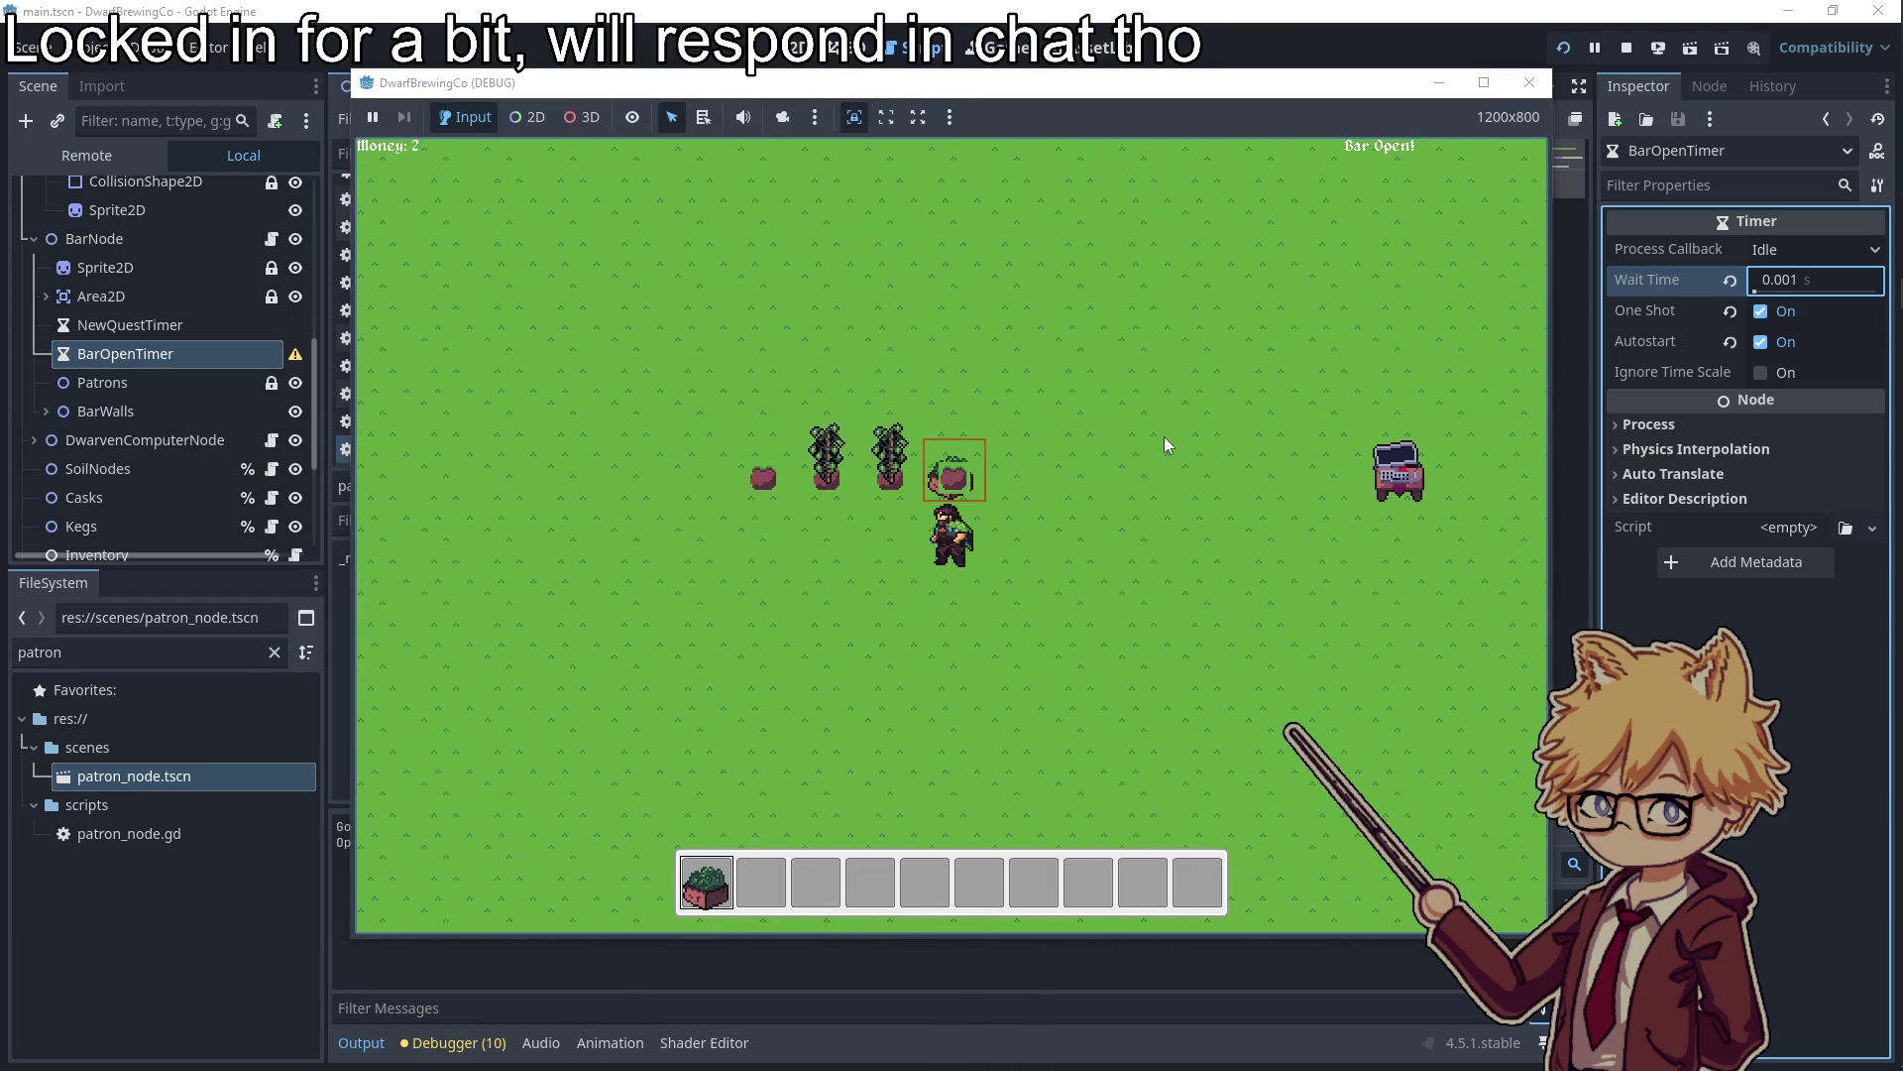
pyautogui.press('s')
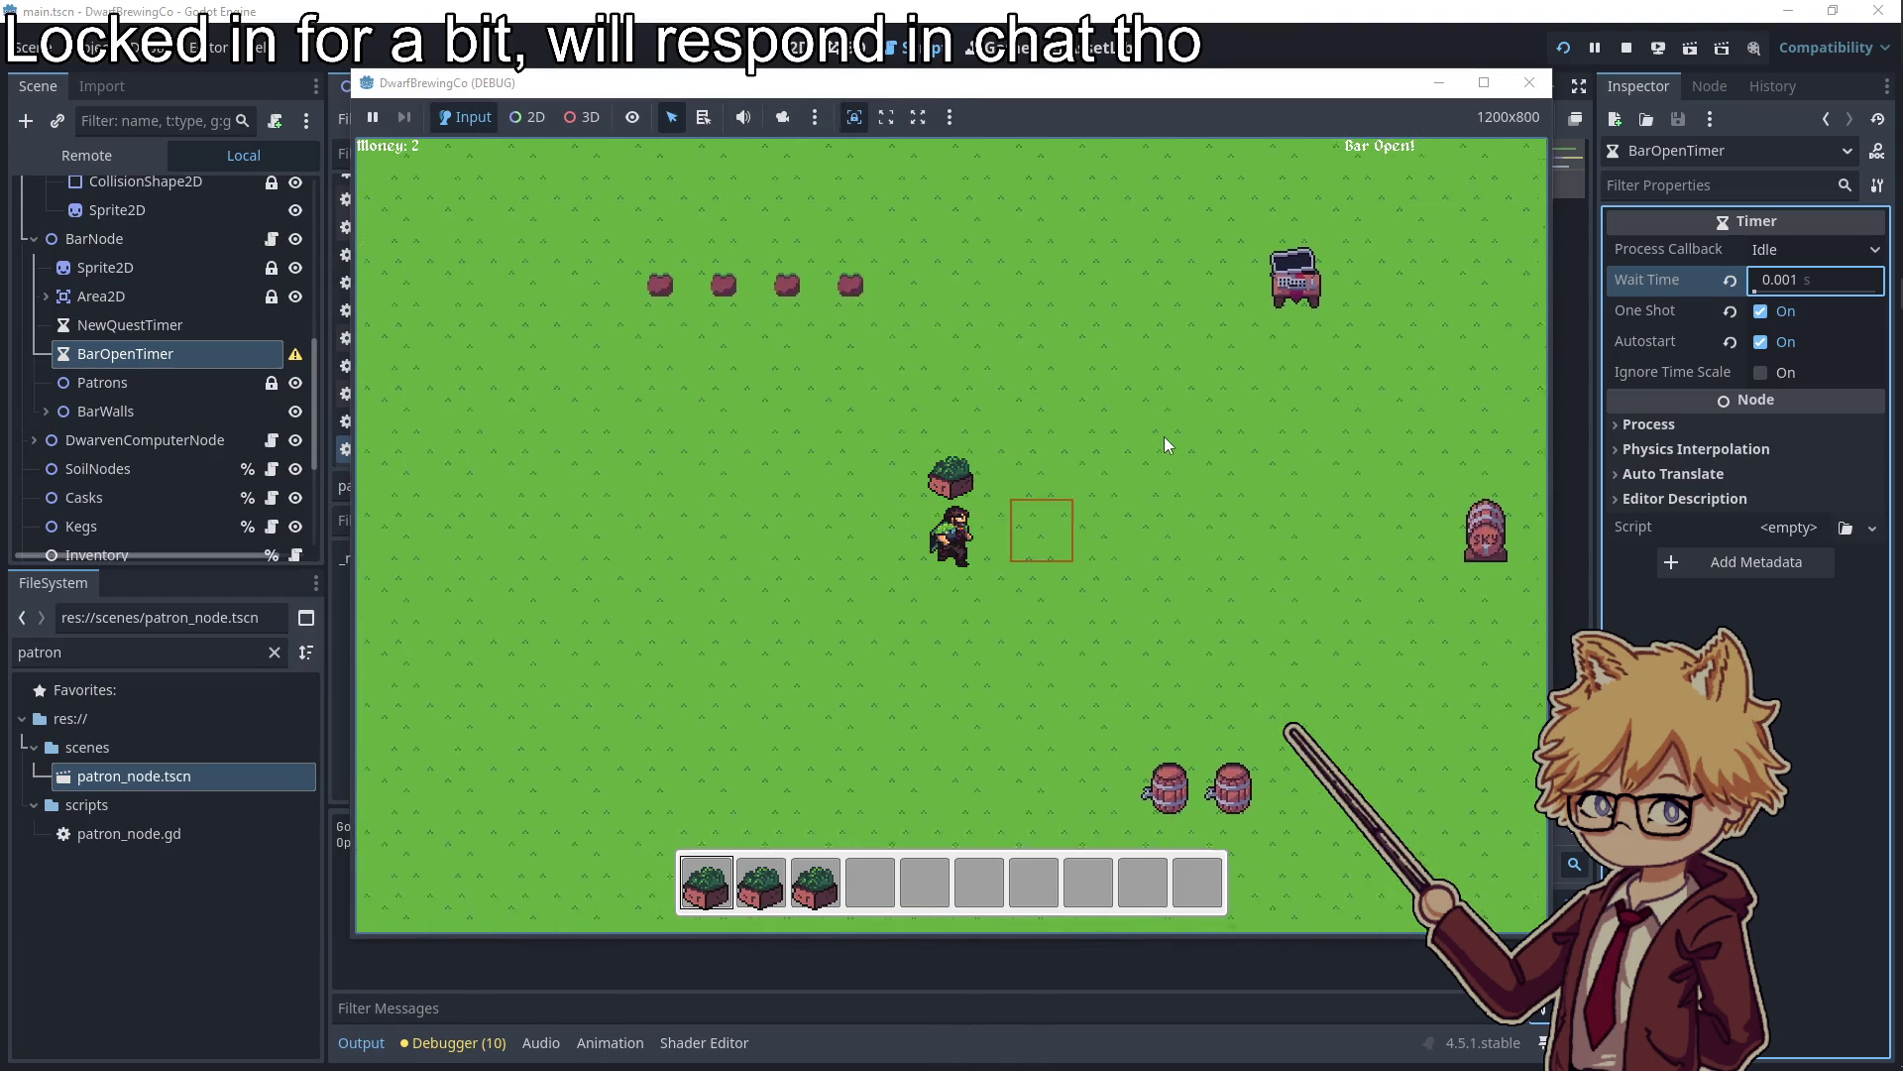
# Load a harvested crop into each of the two barrels to brew
pyautogui.press('d')
pyautogui.press('s')
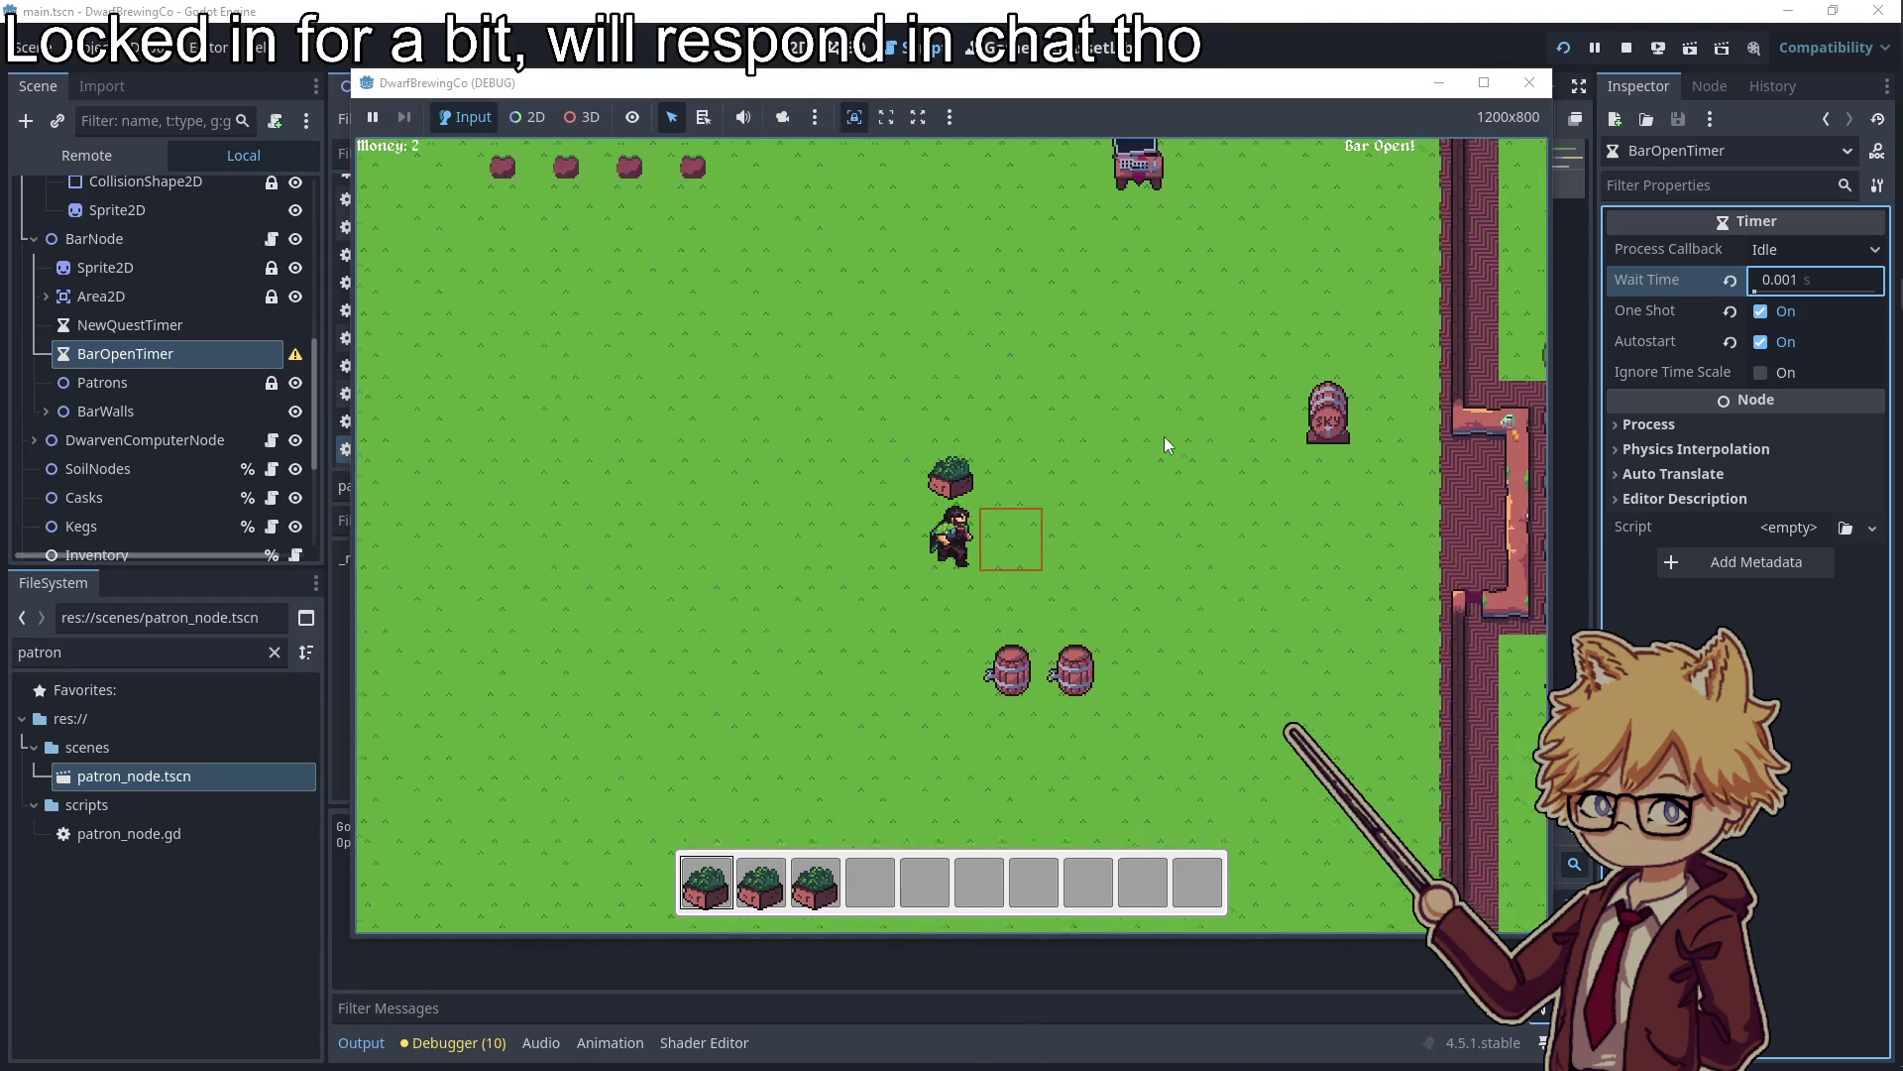
pyautogui.press('e')
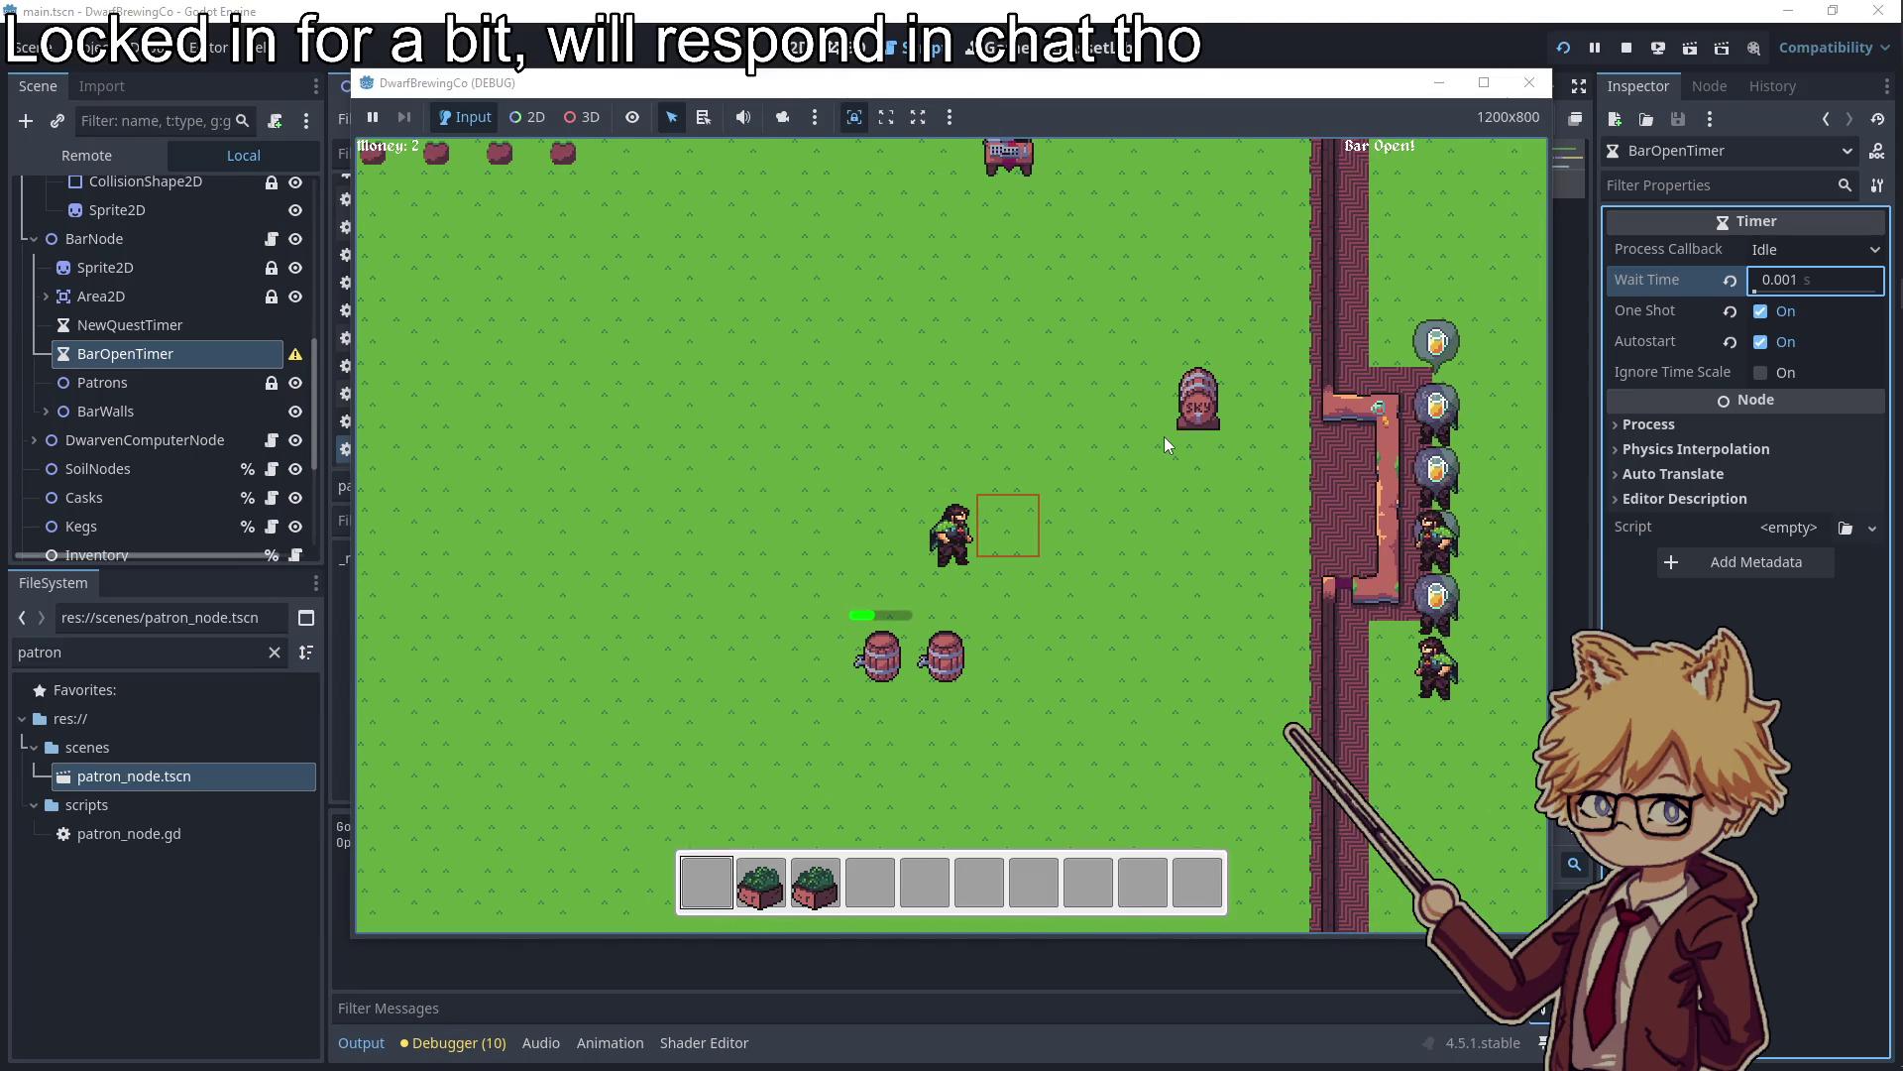
pyautogui.press('s')
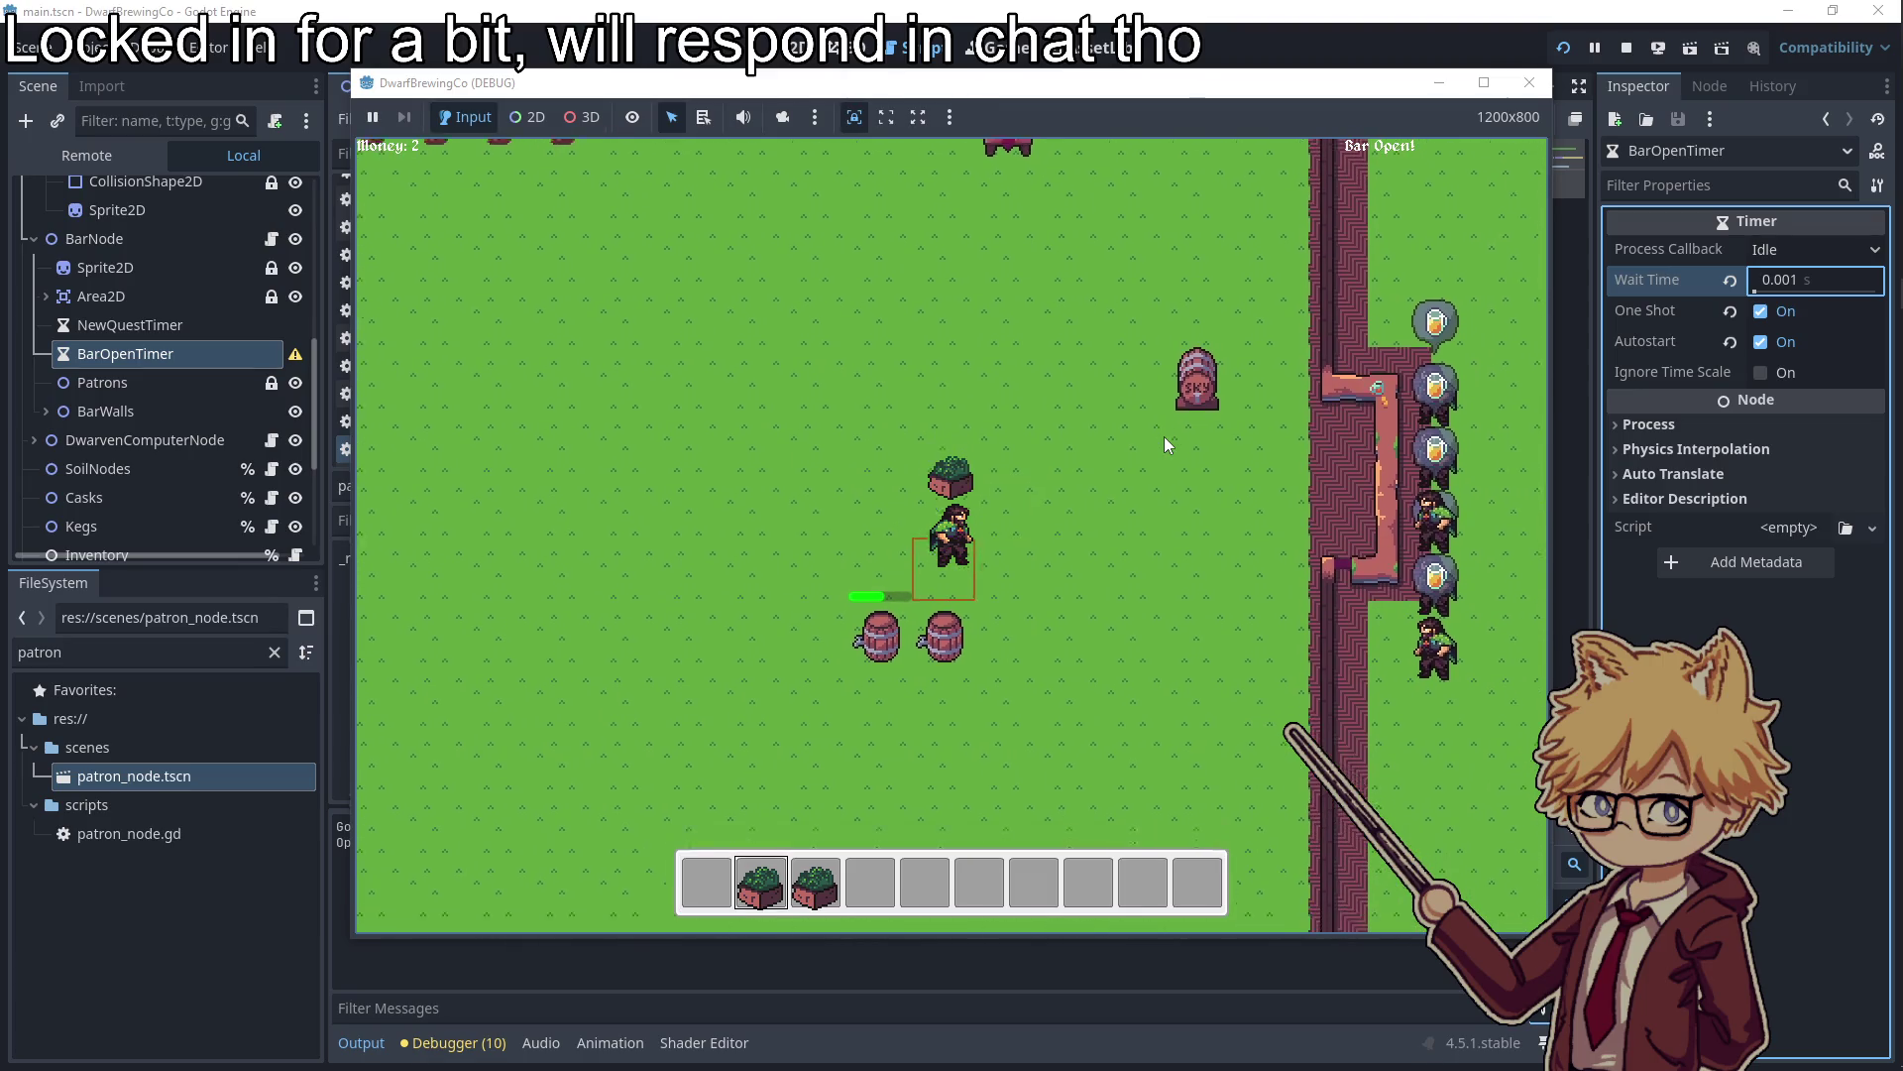
pyautogui.press('e')
pyautogui.press('d')
pyautogui.press('a')
pyautogui.press('s')
# Pick up two finished beer mugs and deliver them to the patrons
pyautogui.press('e')
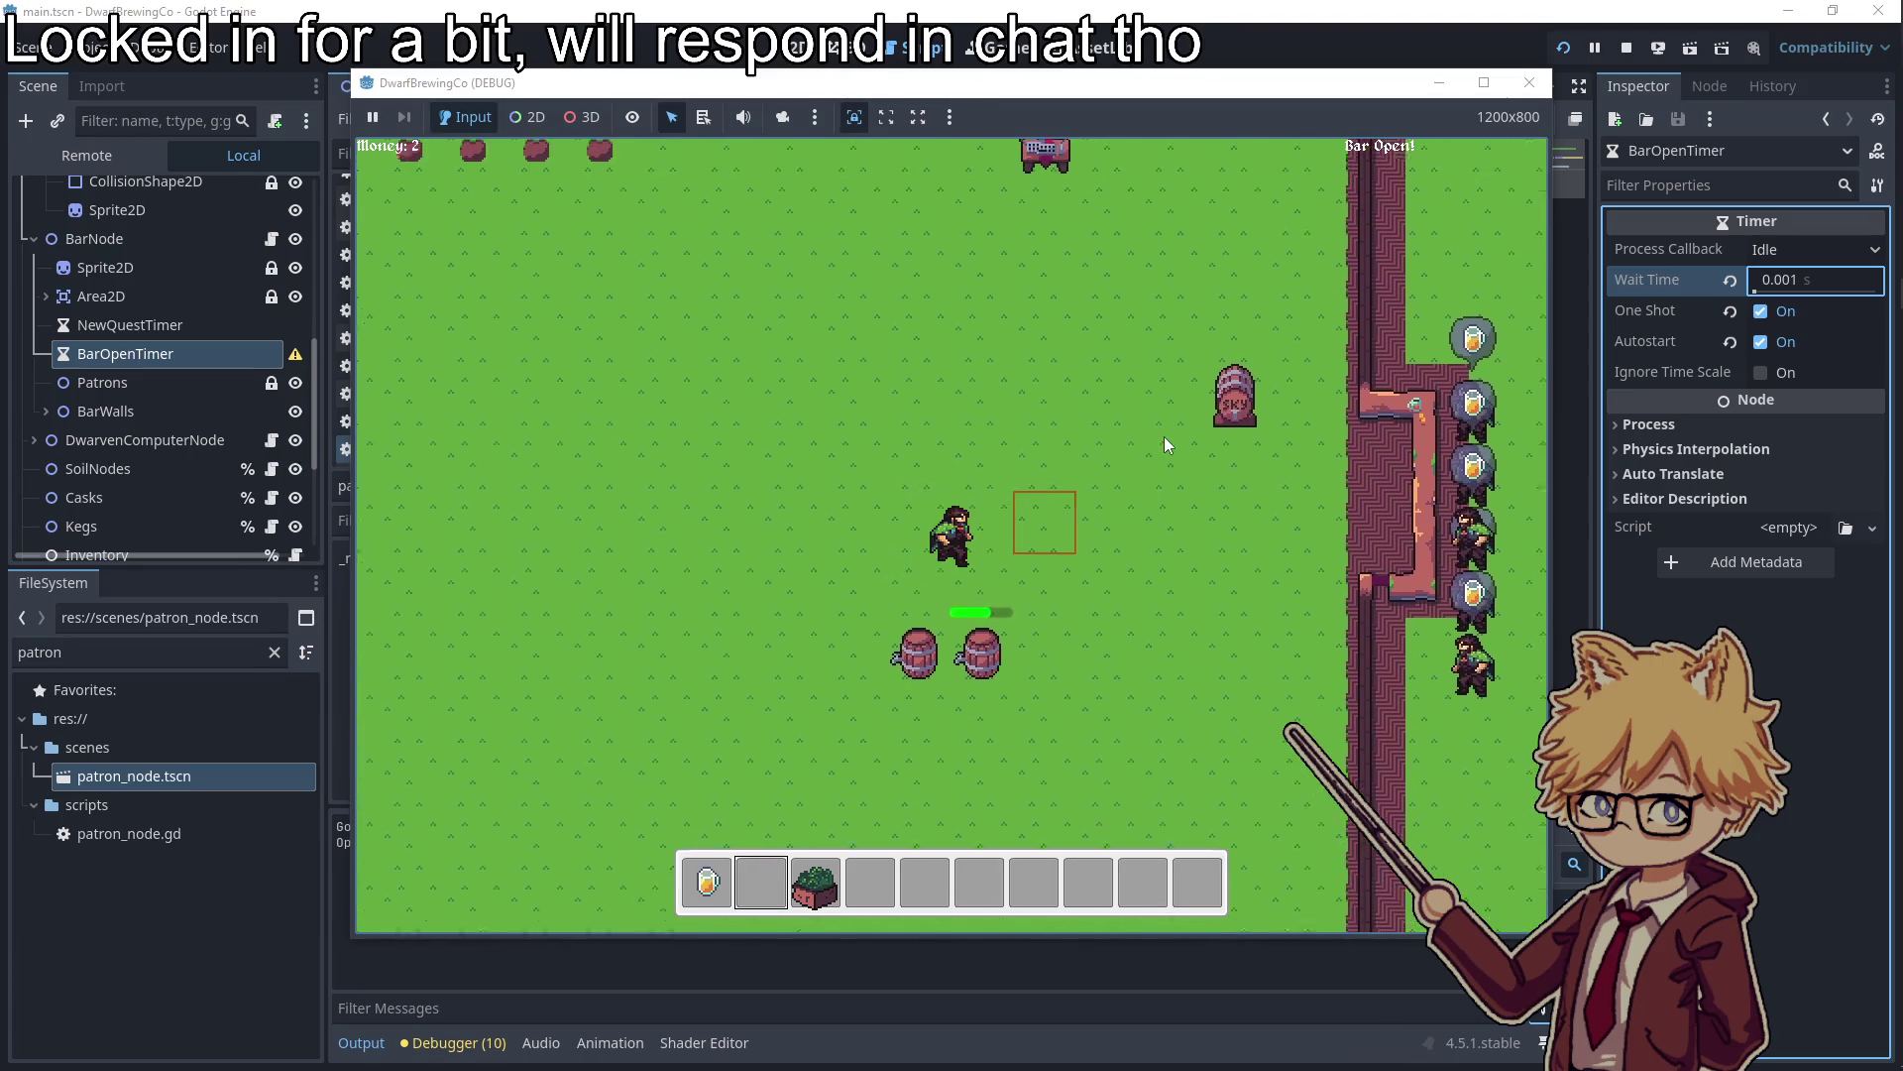
pyautogui.press('d')
pyautogui.press('s')
pyautogui.press('e')
pyautogui.press('d')
pyautogui.press('w')
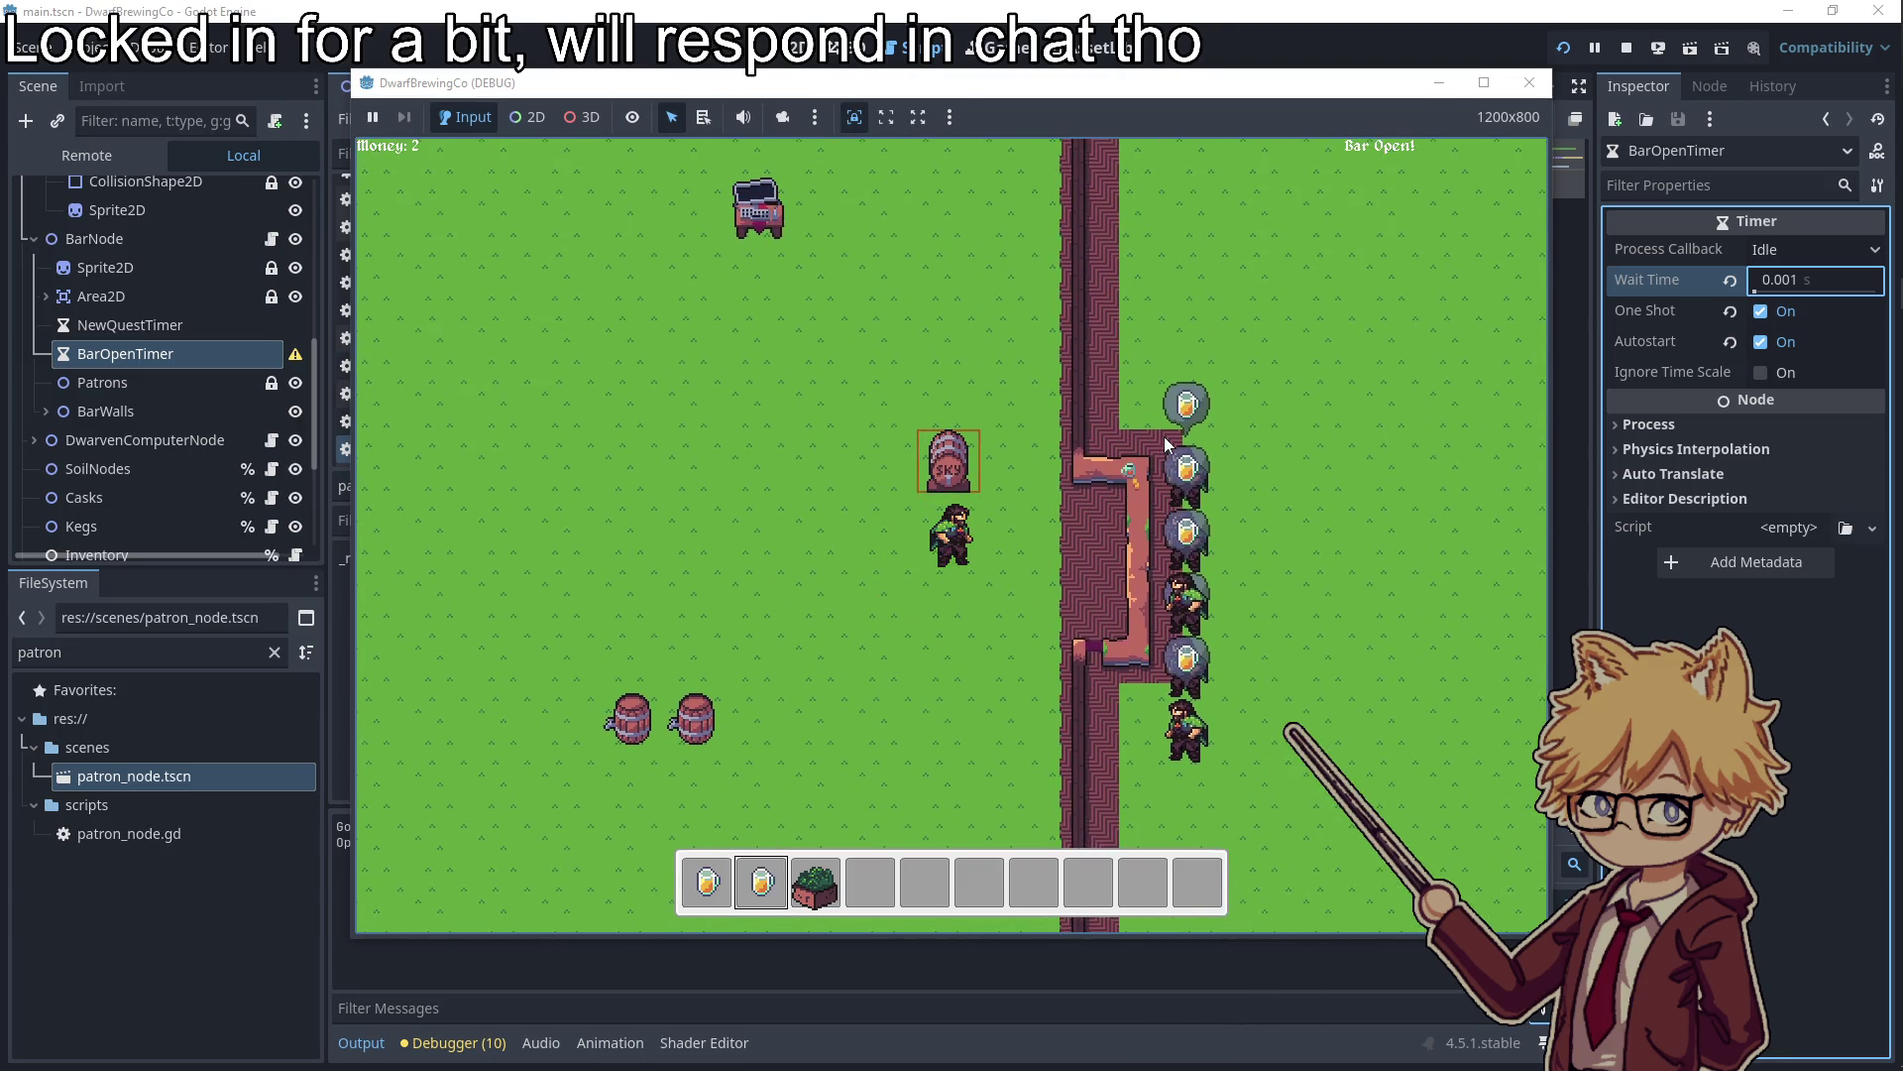
pyautogui.press('e')
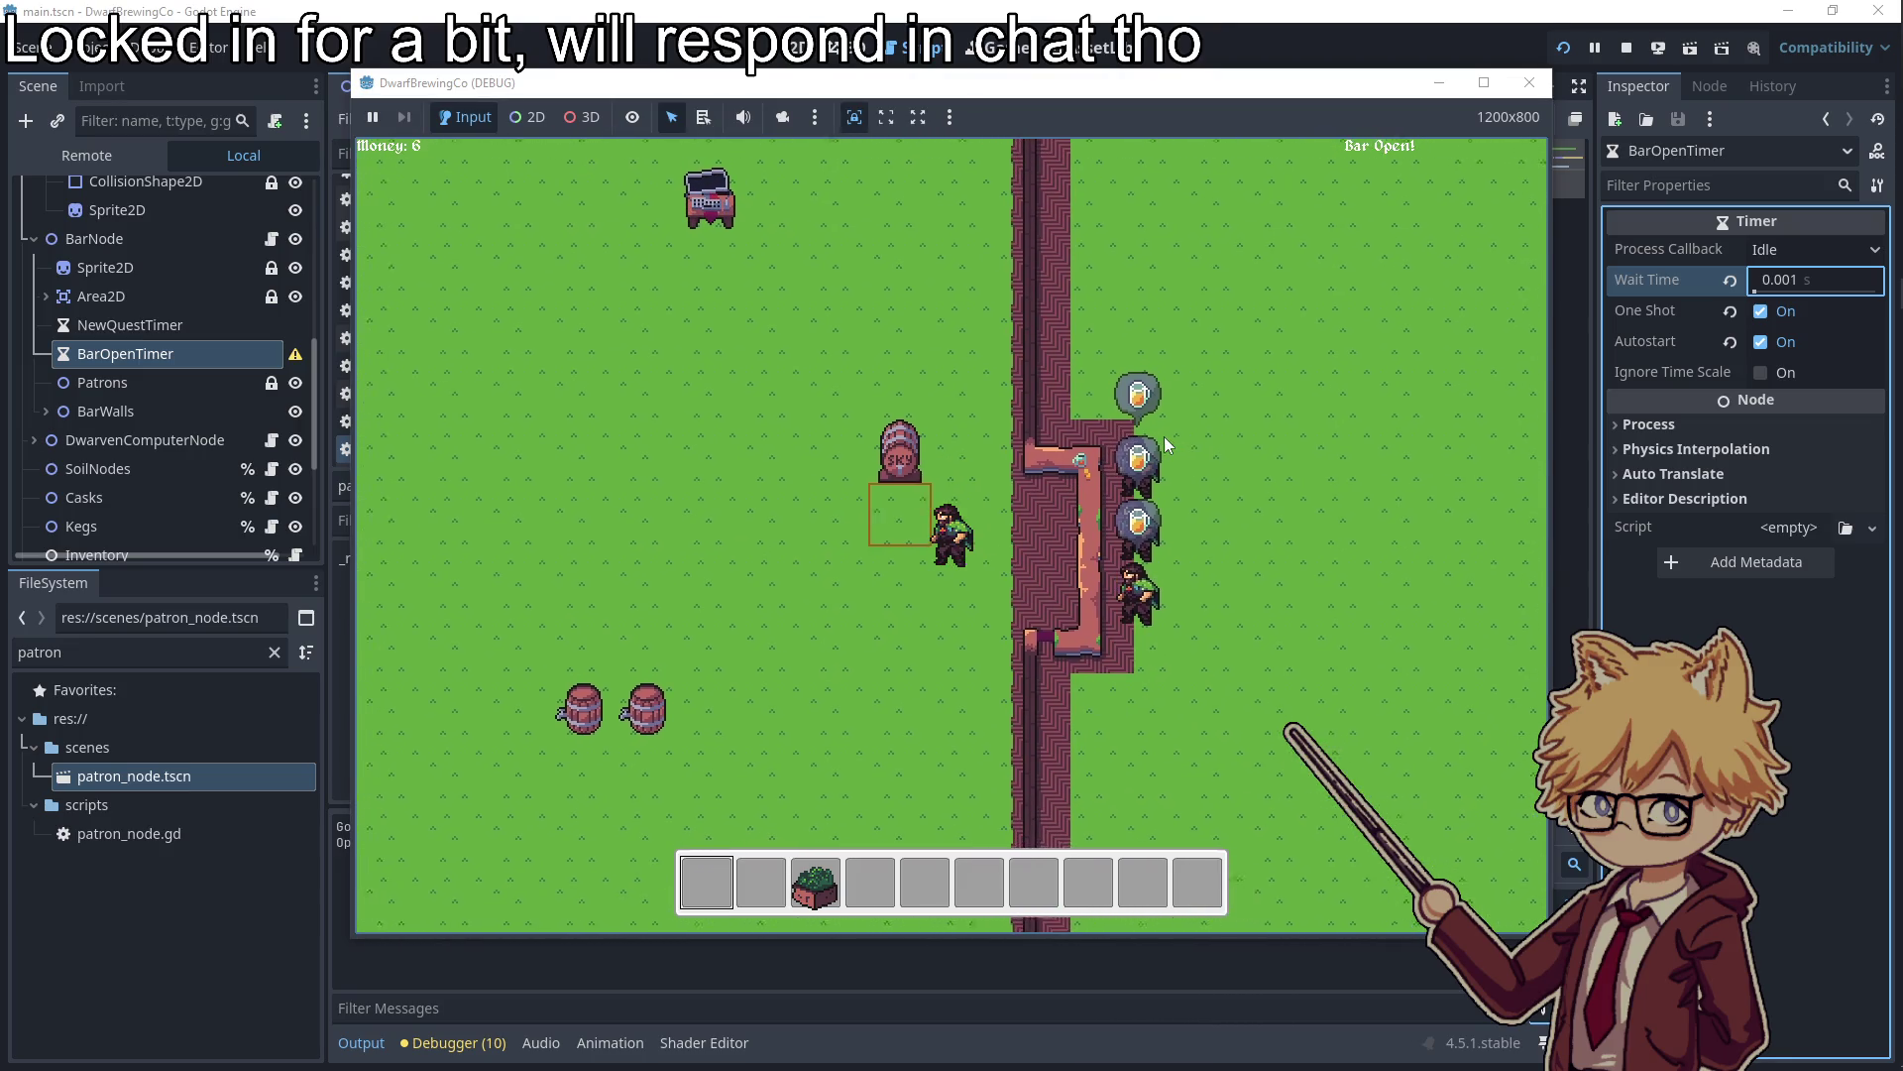
pyautogui.press('a')
pyautogui.press('s')
# Flip between the Shop's Soil Plot/Keg/Cask and seeds pages, then close it
pyautogui.press('e')
pyautogui.press('w')
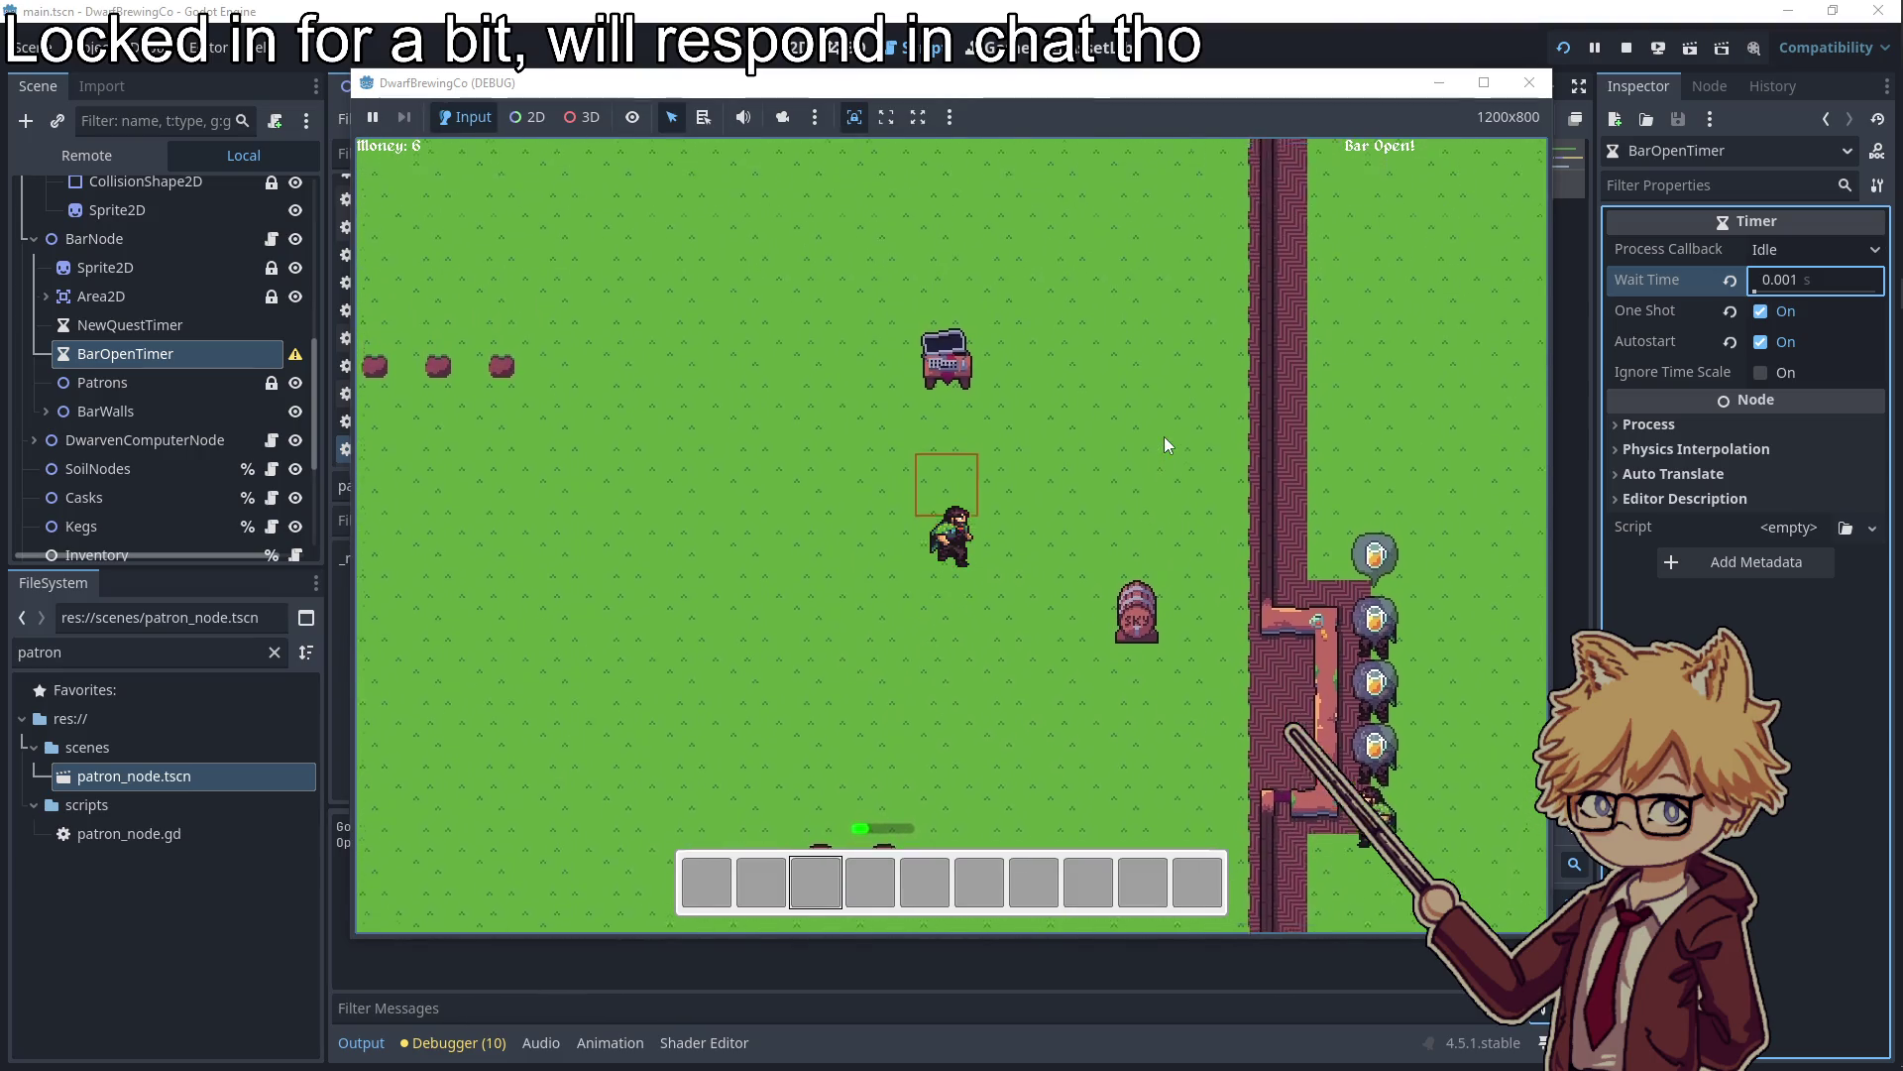
pyautogui.press('e')
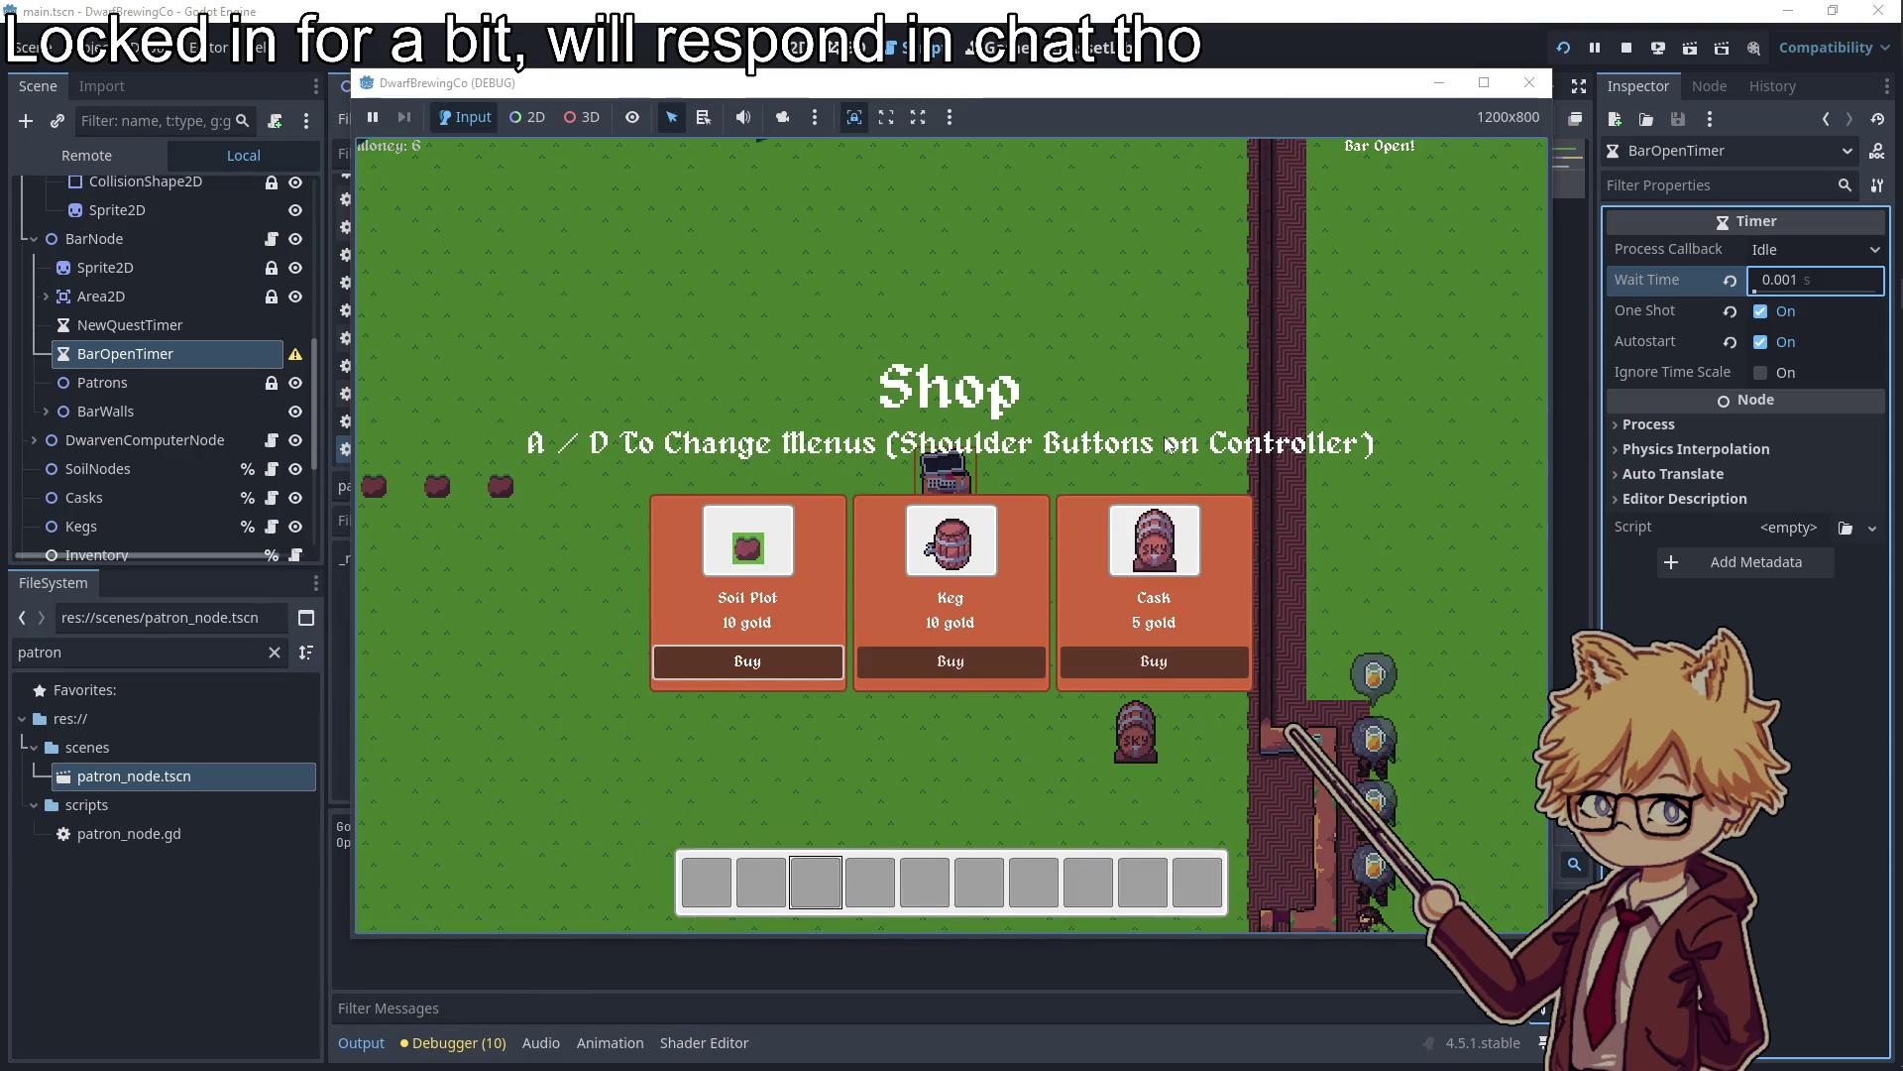
pyautogui.press('d')
pyautogui.press('a')
pyautogui.press('d')
pyautogui.press('a')
pyautogui.press('d')
pyautogui.press('a')
pyautogui.press('d')
pyautogui.press('Return')
pyautogui.press('a')
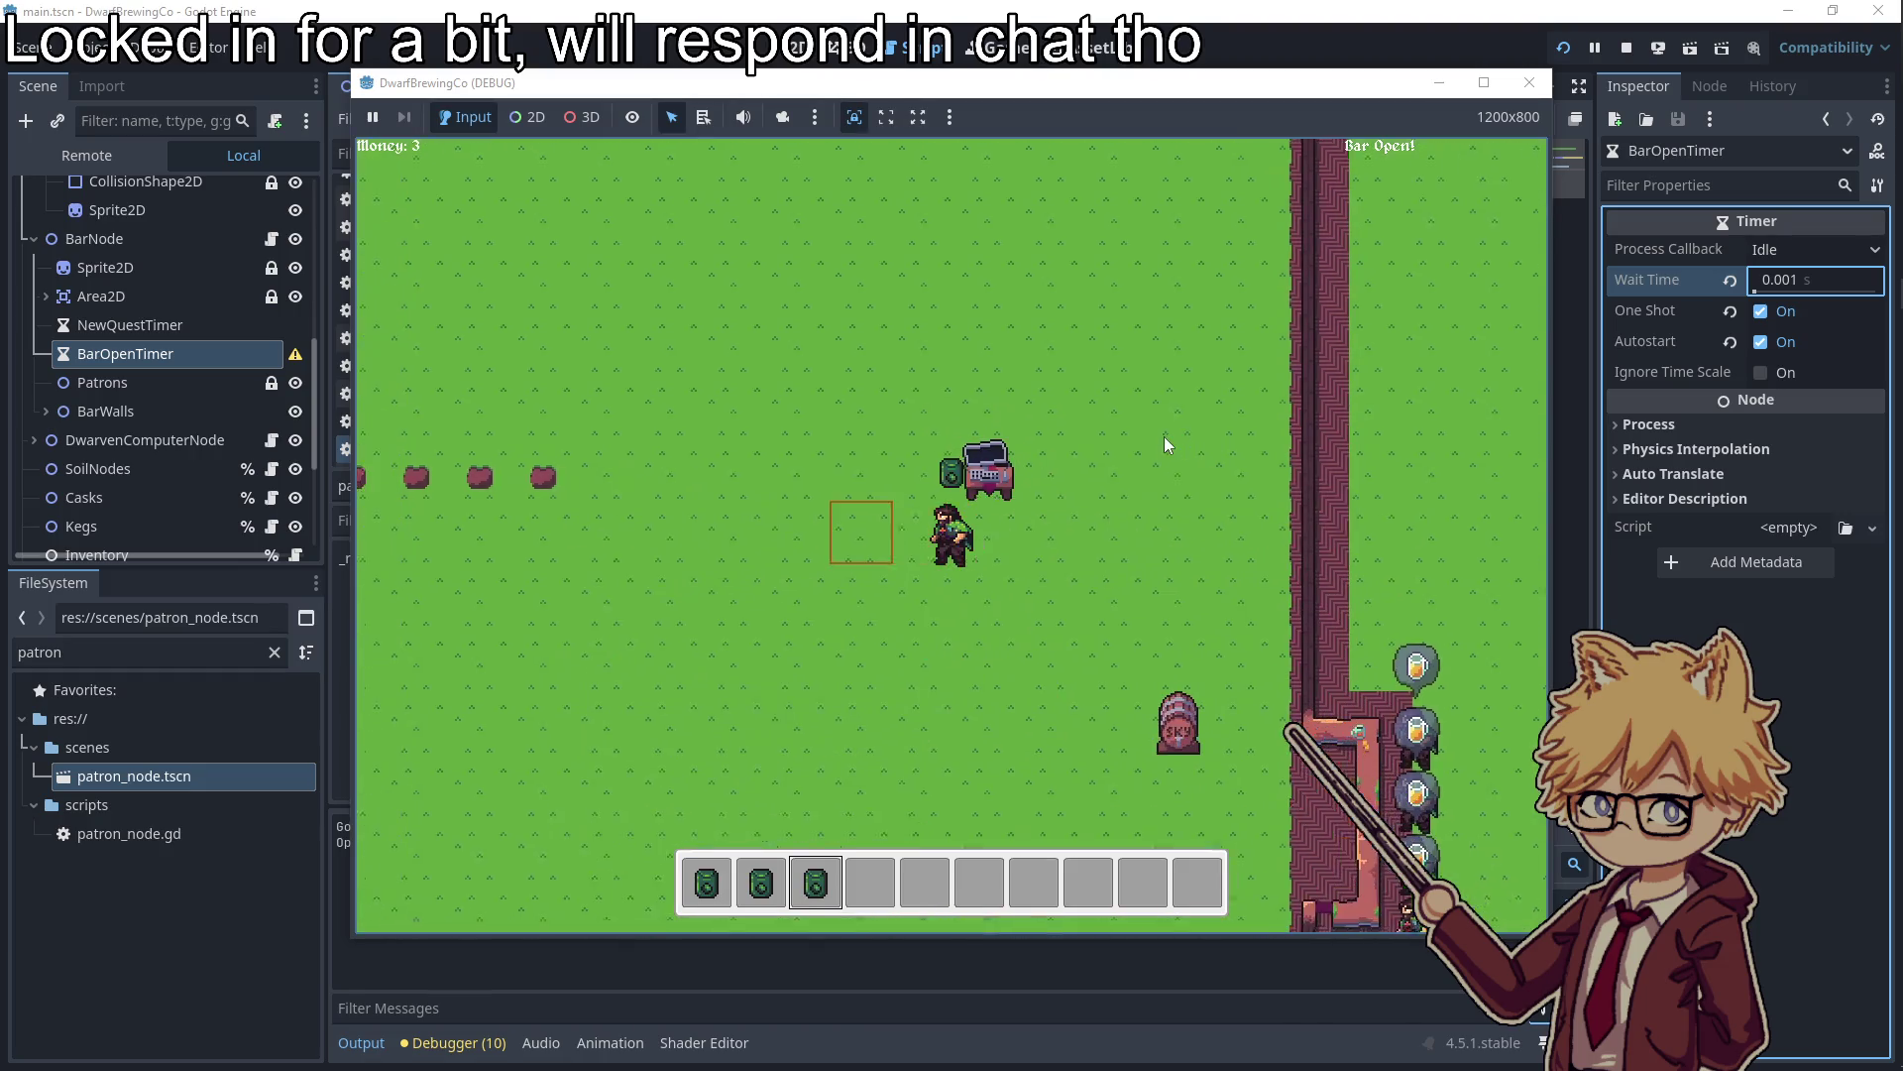
# Plant three seeds in the soil plots and serve the queued patrons
pyautogui.scroll(-1, 1167, 445)
pyautogui.press('a')
pyautogui.scroll(2, 1166, 444)
pyautogui.click(1166, 444)
pyautogui.scroll(2, 1166, 445)
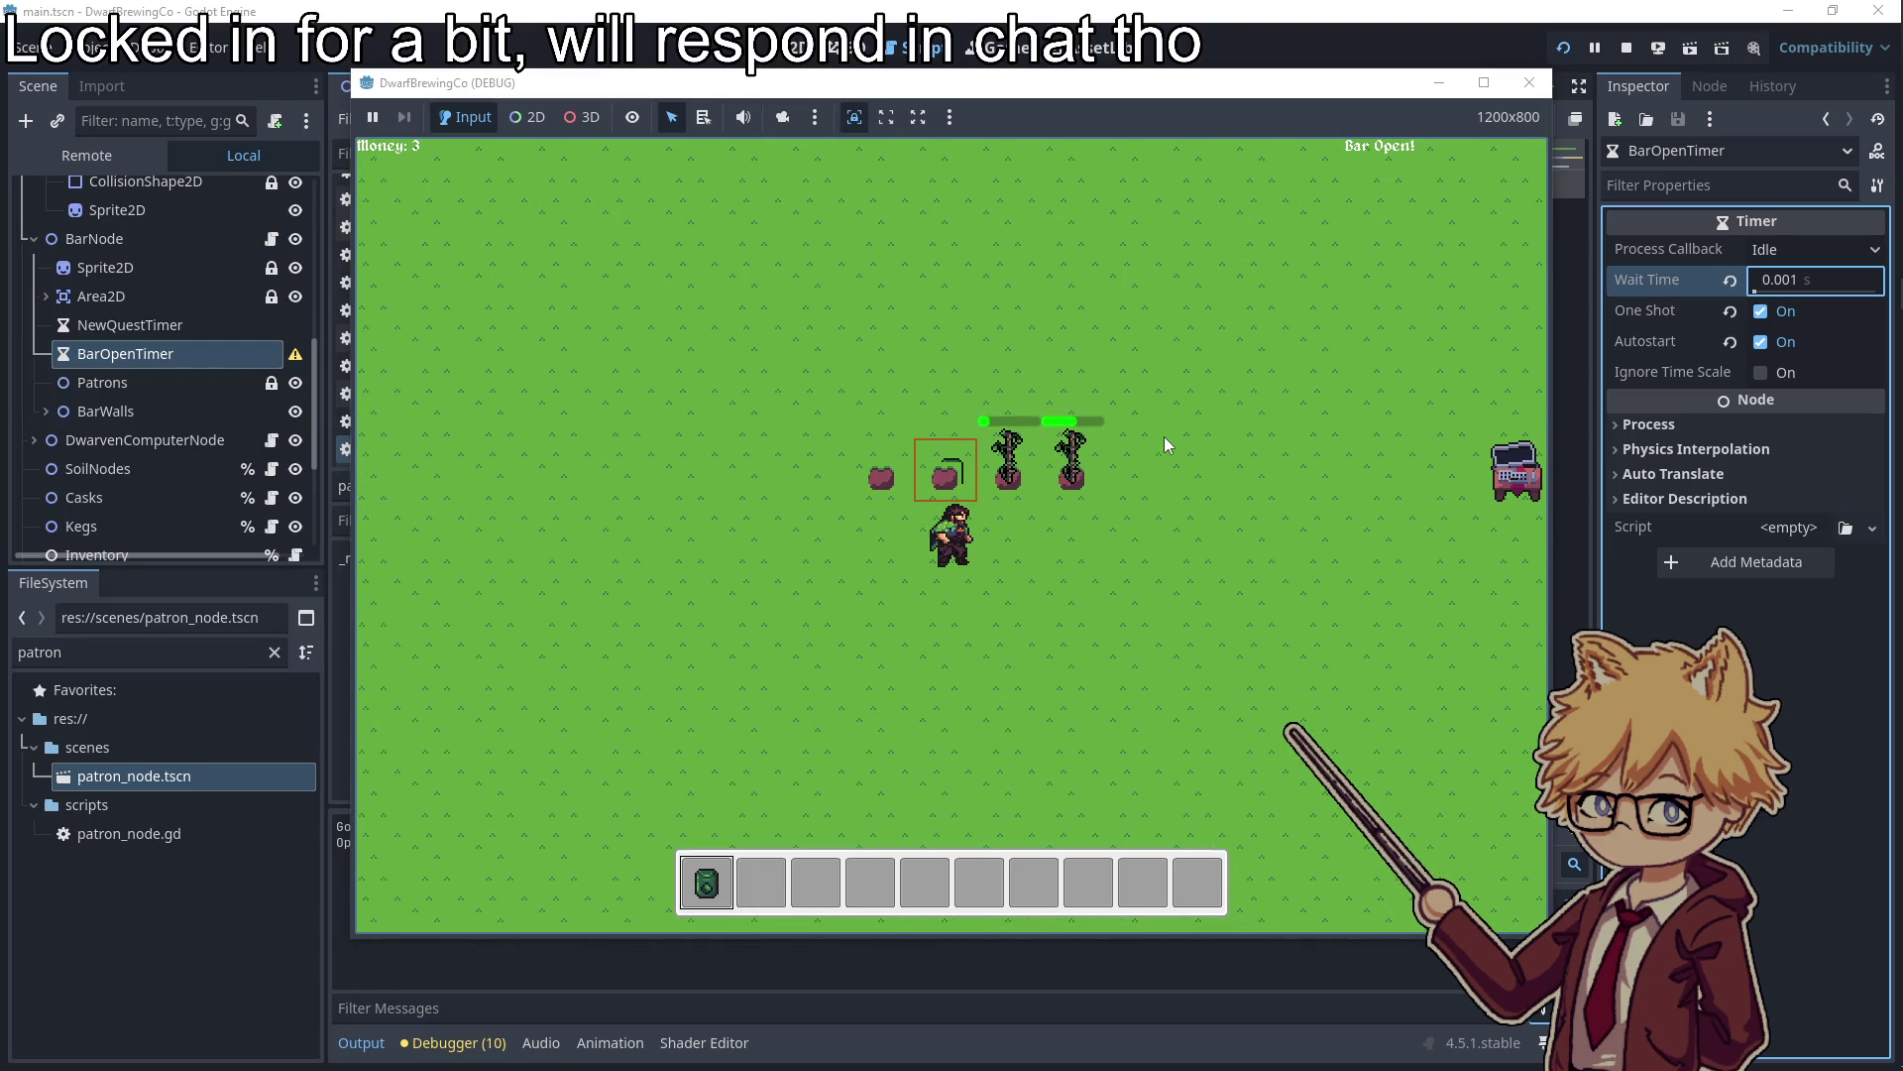
pyautogui.click(1165, 444)
pyautogui.press('d')
pyautogui.press('s')
pyautogui.press('d')
pyautogui.press('s')
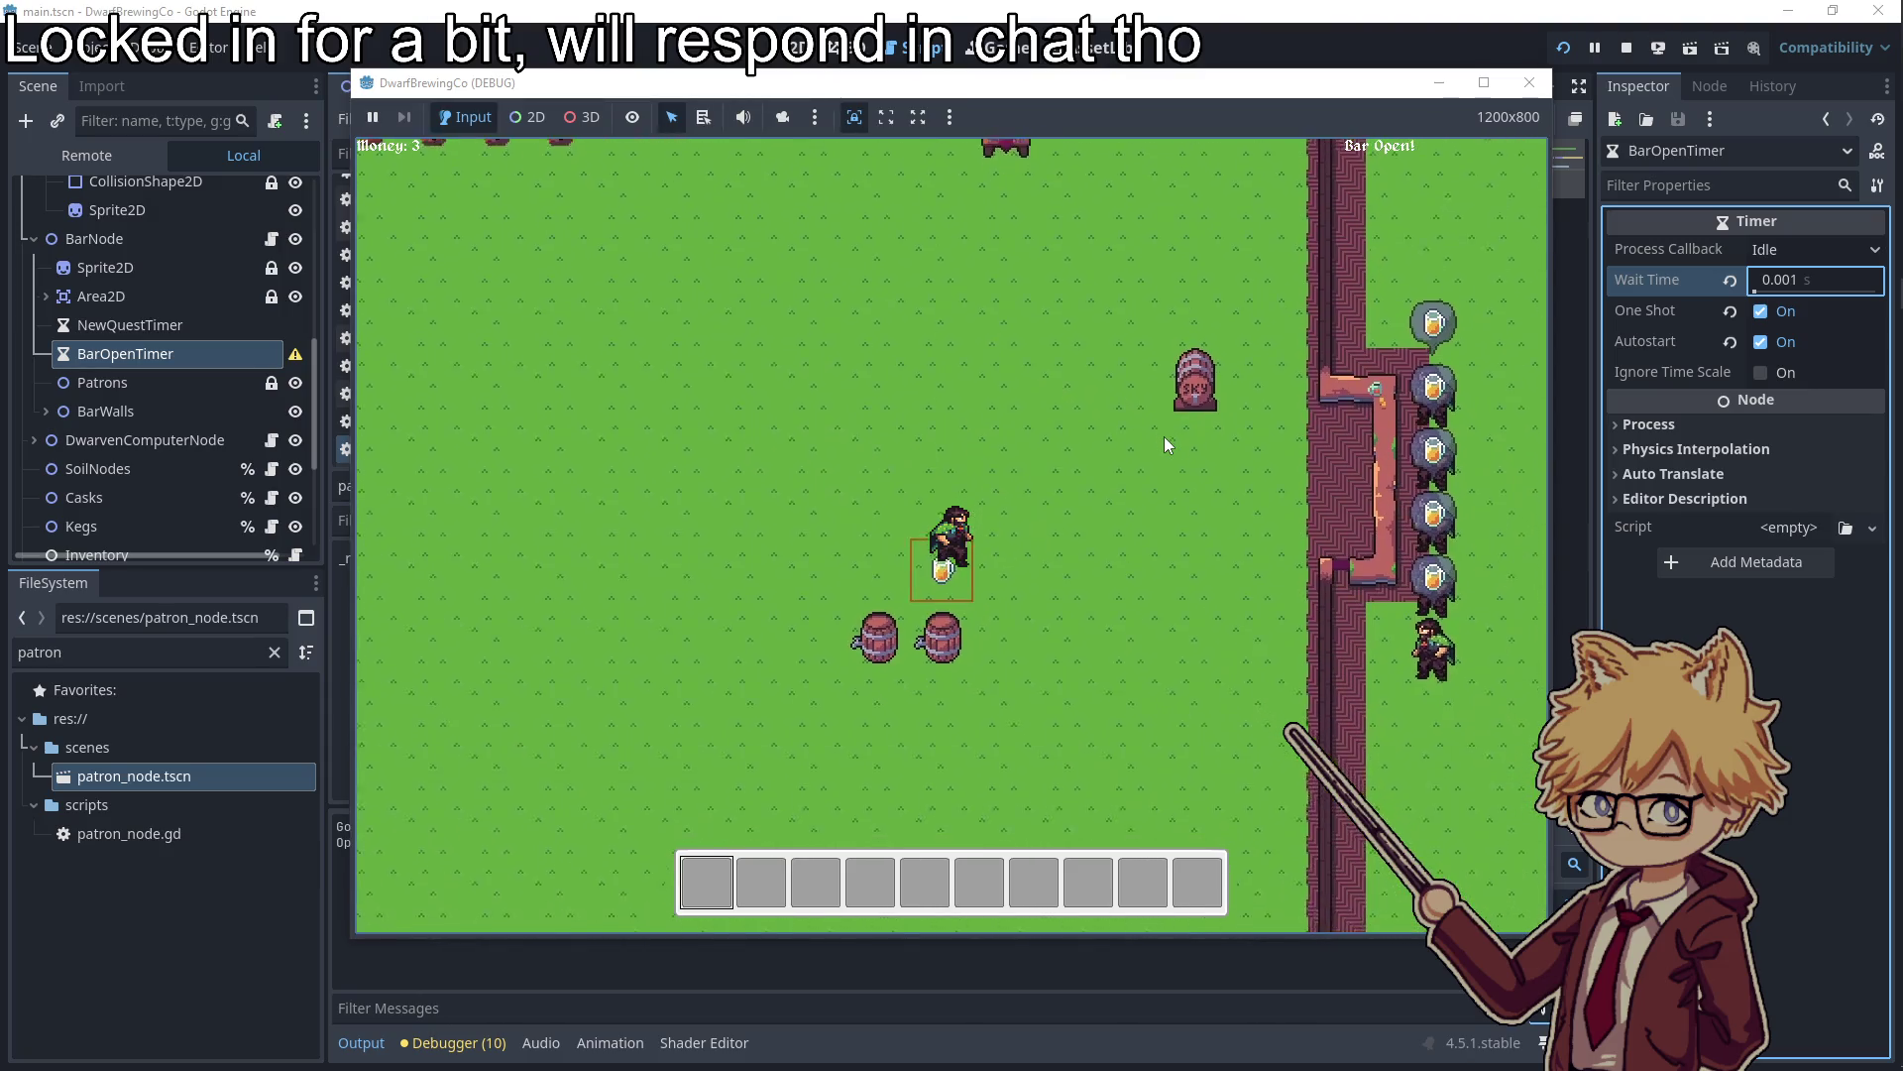
pyautogui.press('w')
# Visit the Shop, then plant, harvest and replant along the crop row
pyautogui.press('a')
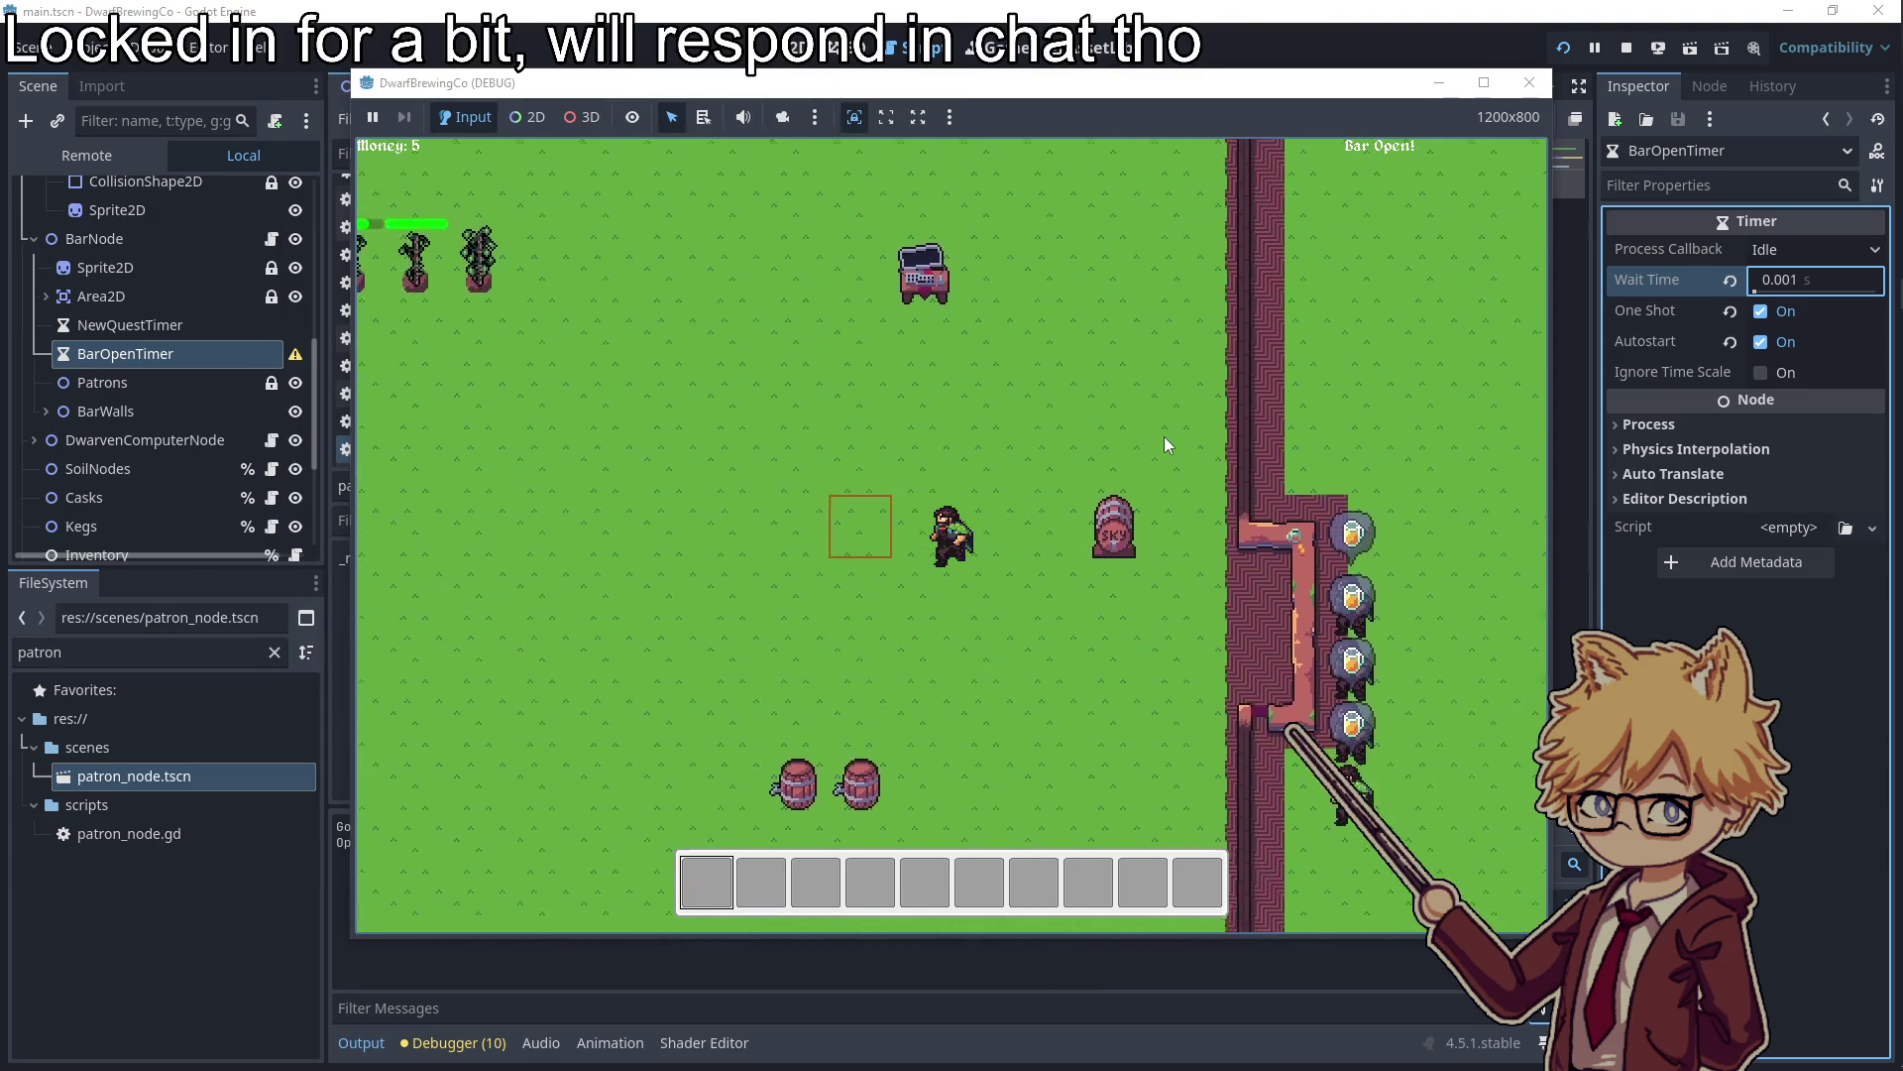
pyautogui.press('w')
pyautogui.press('e')
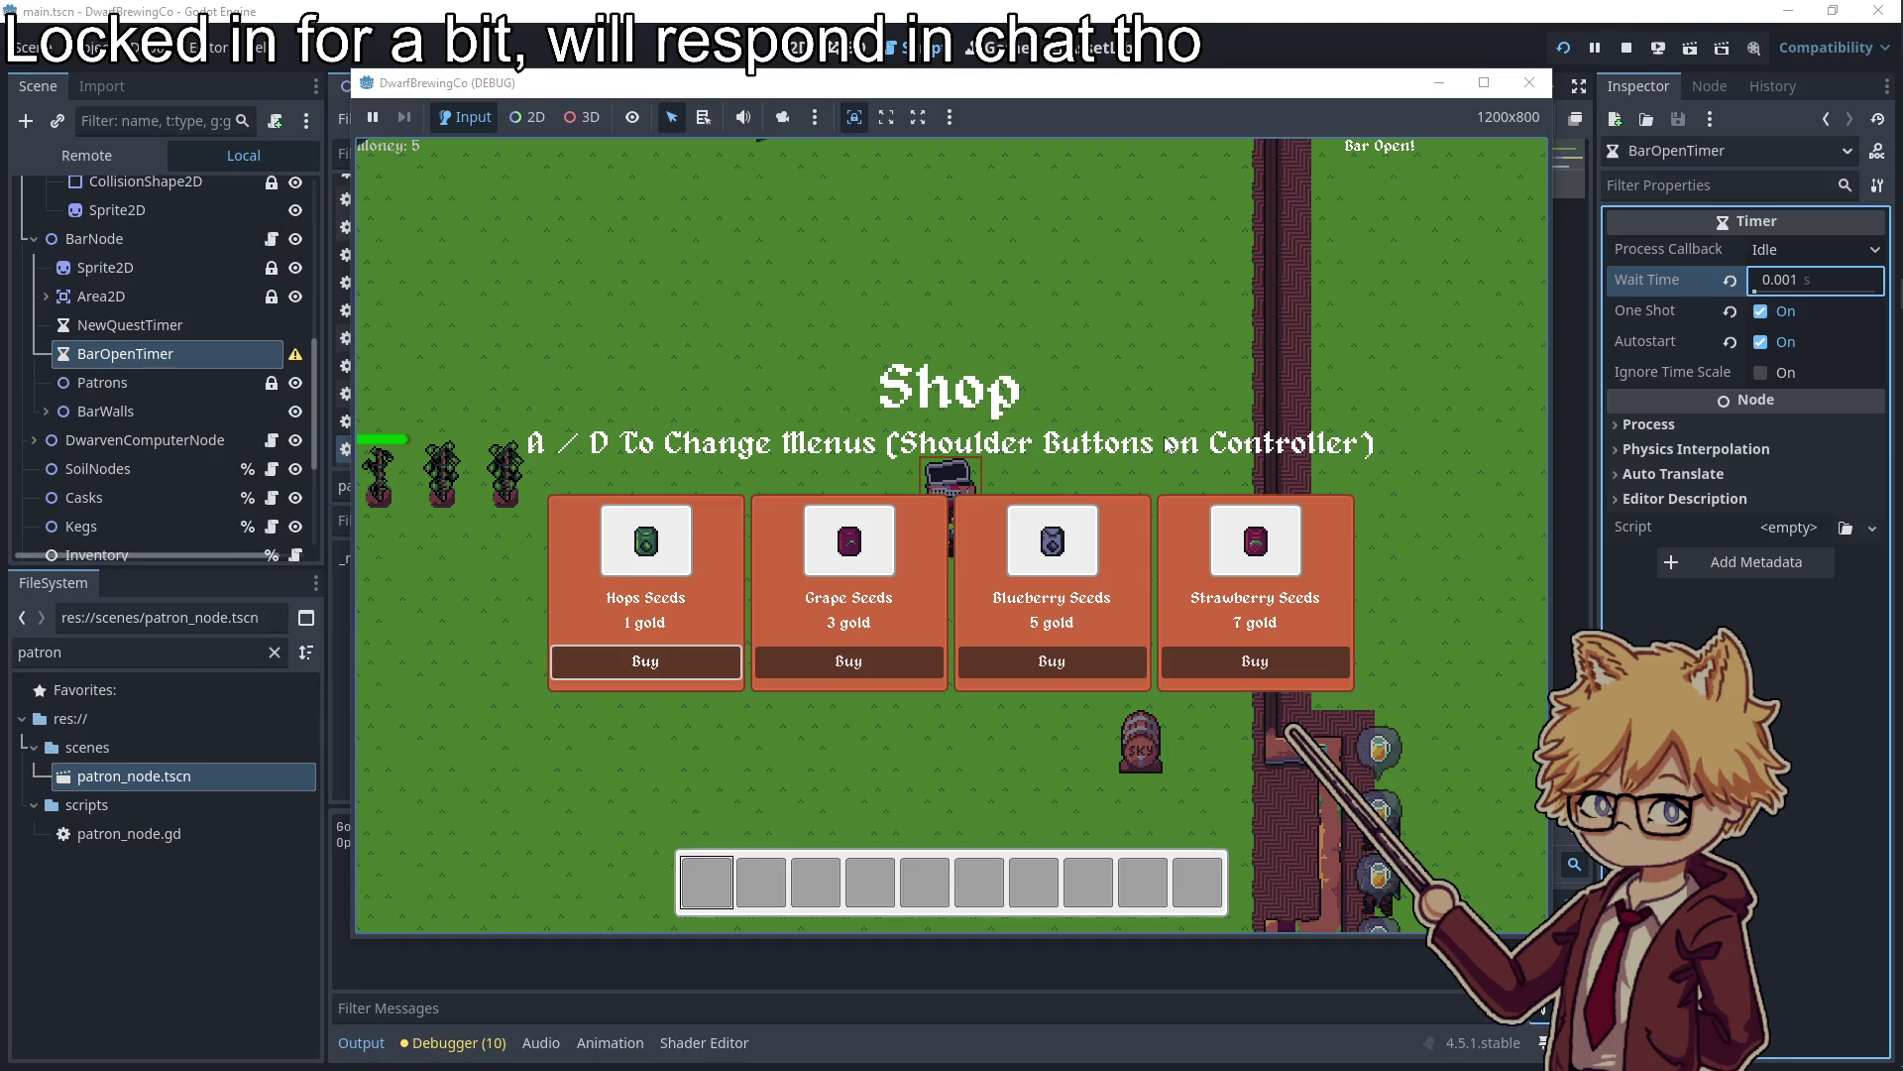
pyautogui.press('e')
pyautogui.press('a')
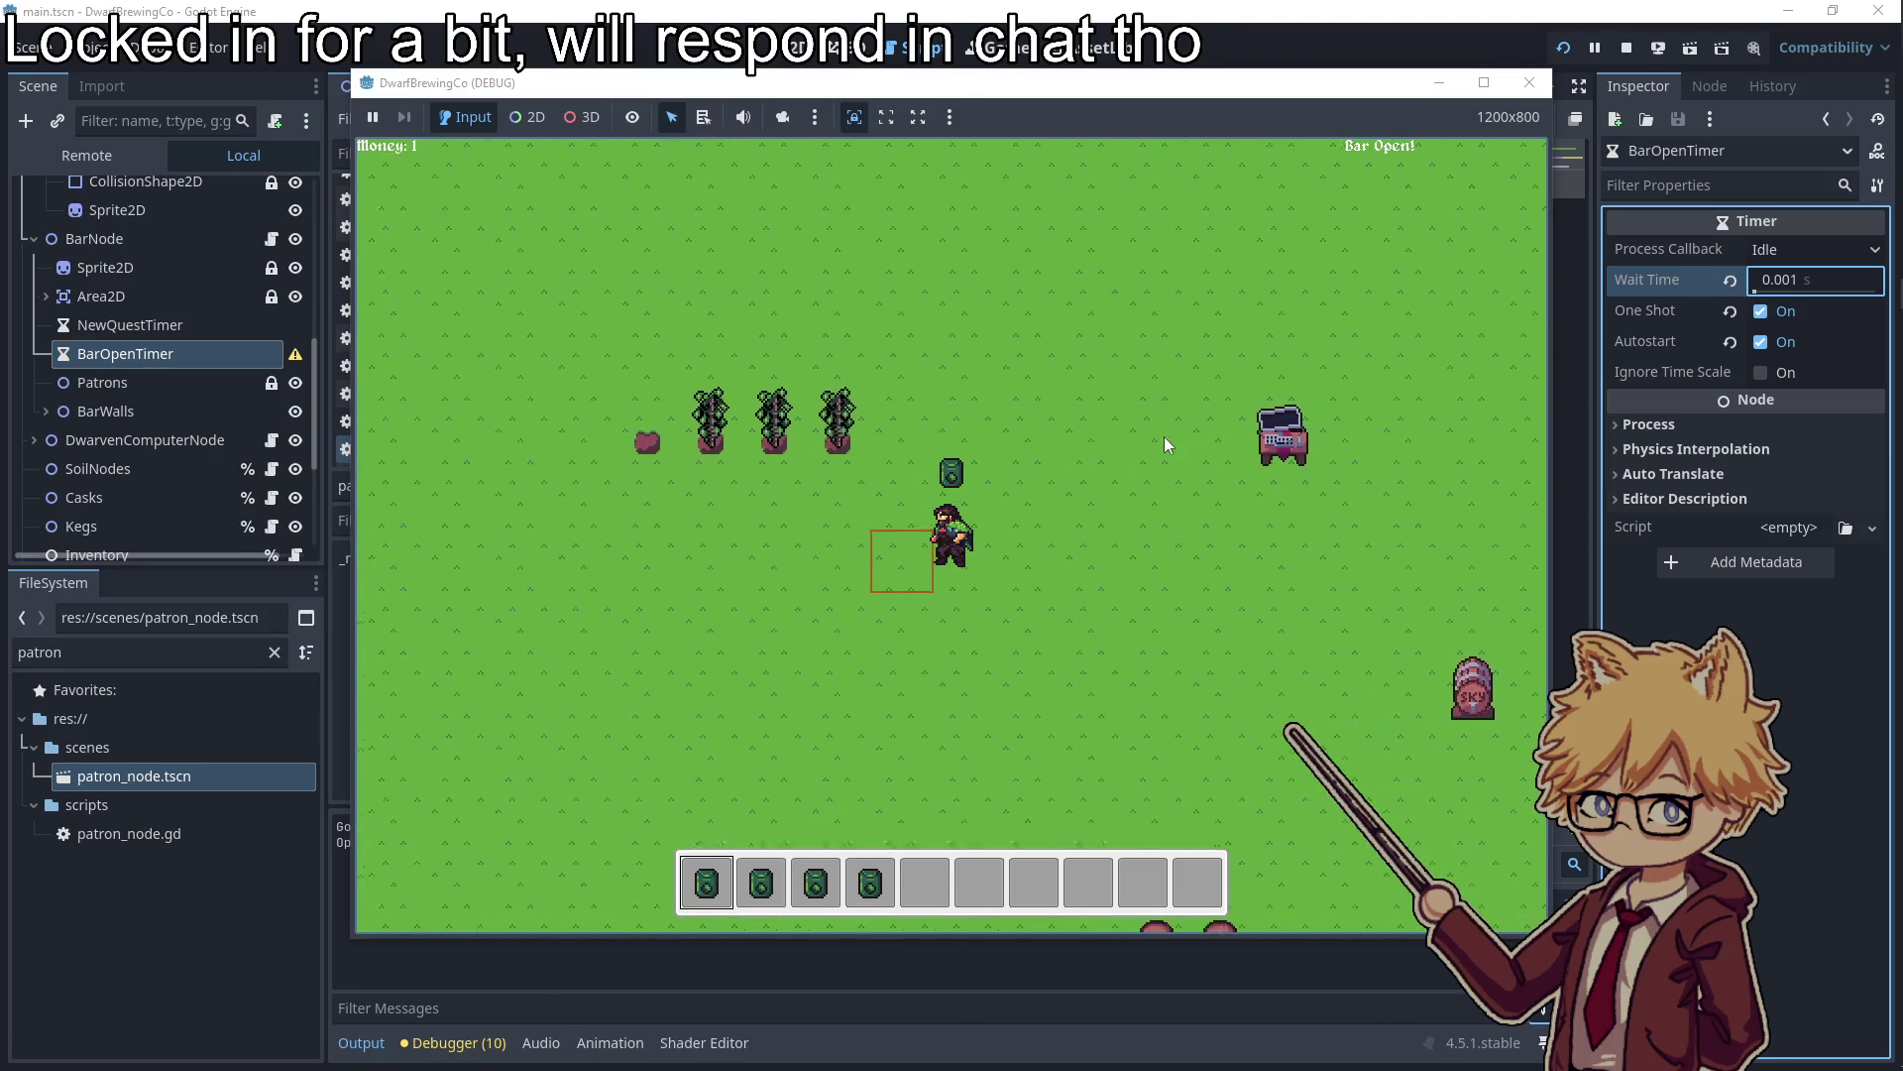
pyautogui.click(1166, 445)
pyautogui.click(1165, 437)
pyautogui.press('a')
pyautogui.click(1165, 437)
pyautogui.press('s')
pyautogui.press('a')
pyautogui.click(1165, 437)
# Load crops into both casks, serve the finished beer, then pause and stop the test
pyautogui.press('d')
pyautogui.press('s')
pyautogui.press('2')
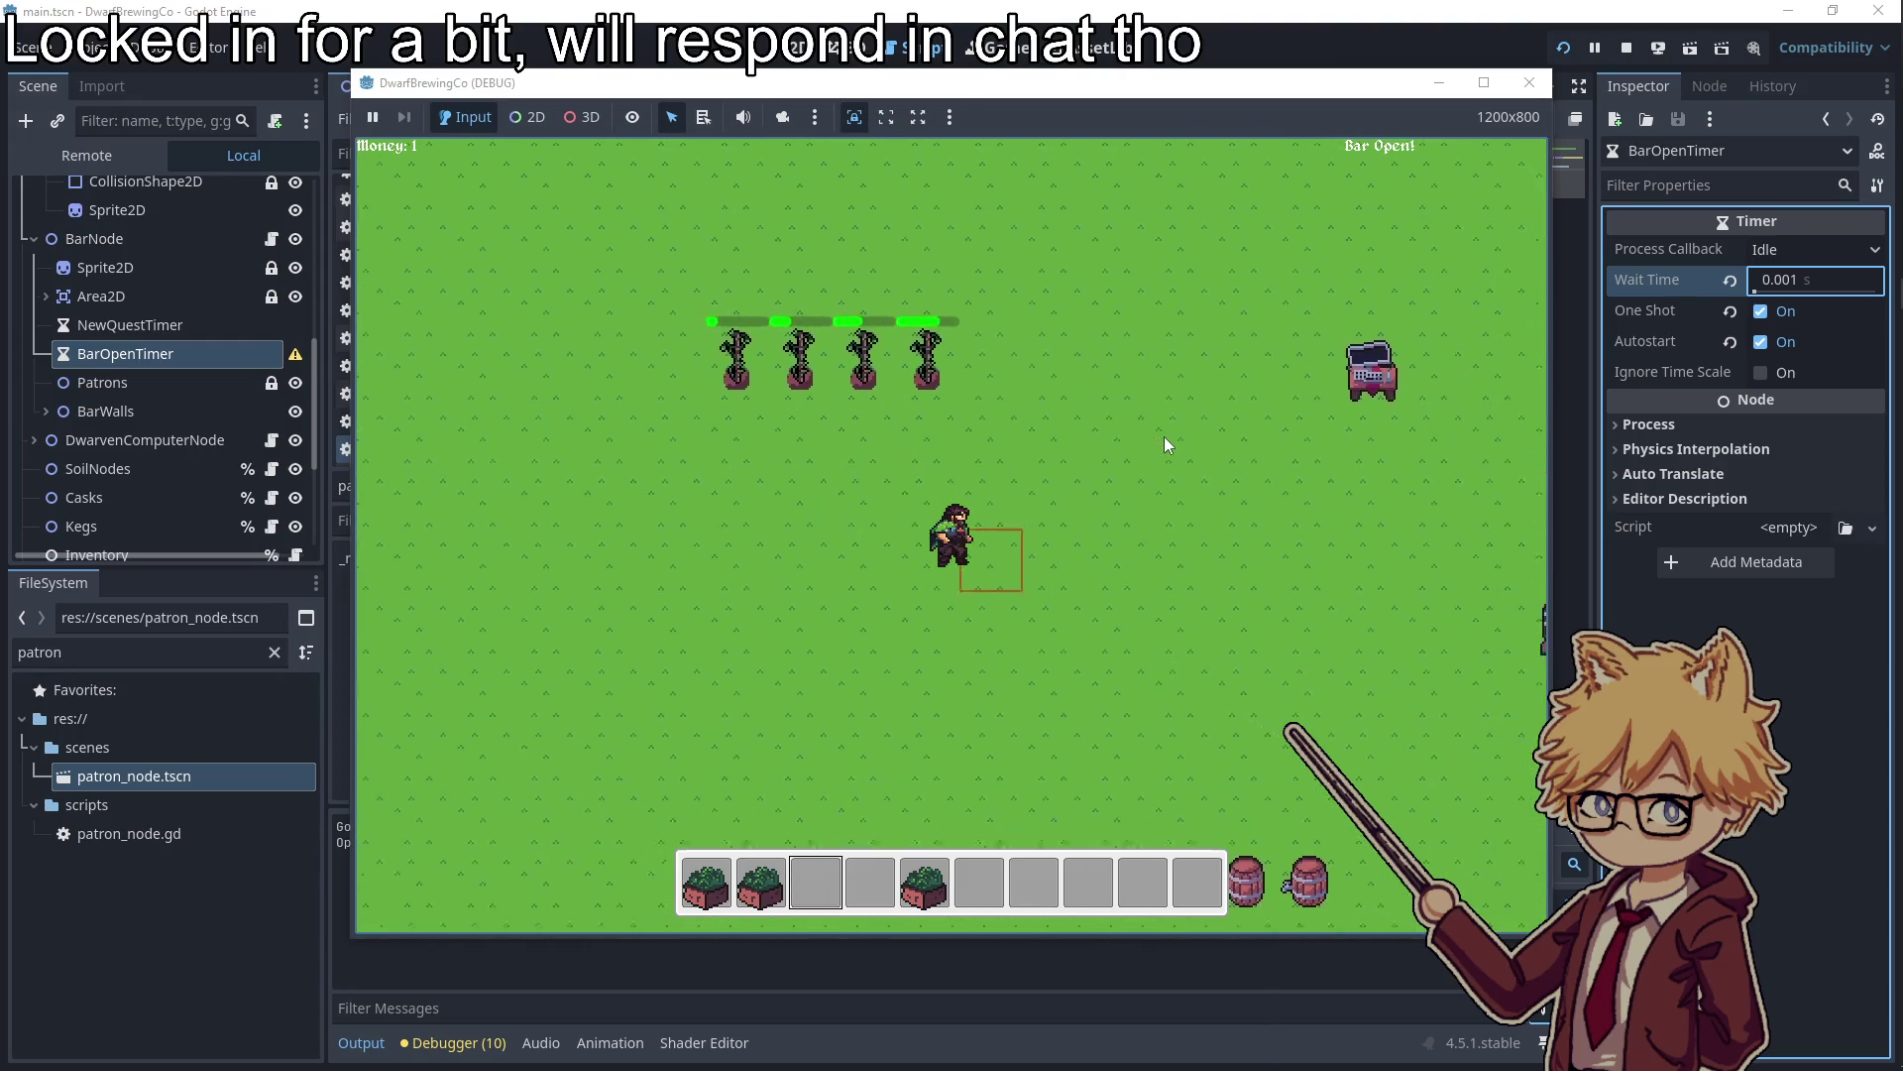
pyautogui.press('d')
pyautogui.click(1164, 436)
pyautogui.press('1')
pyautogui.click(1164, 437)
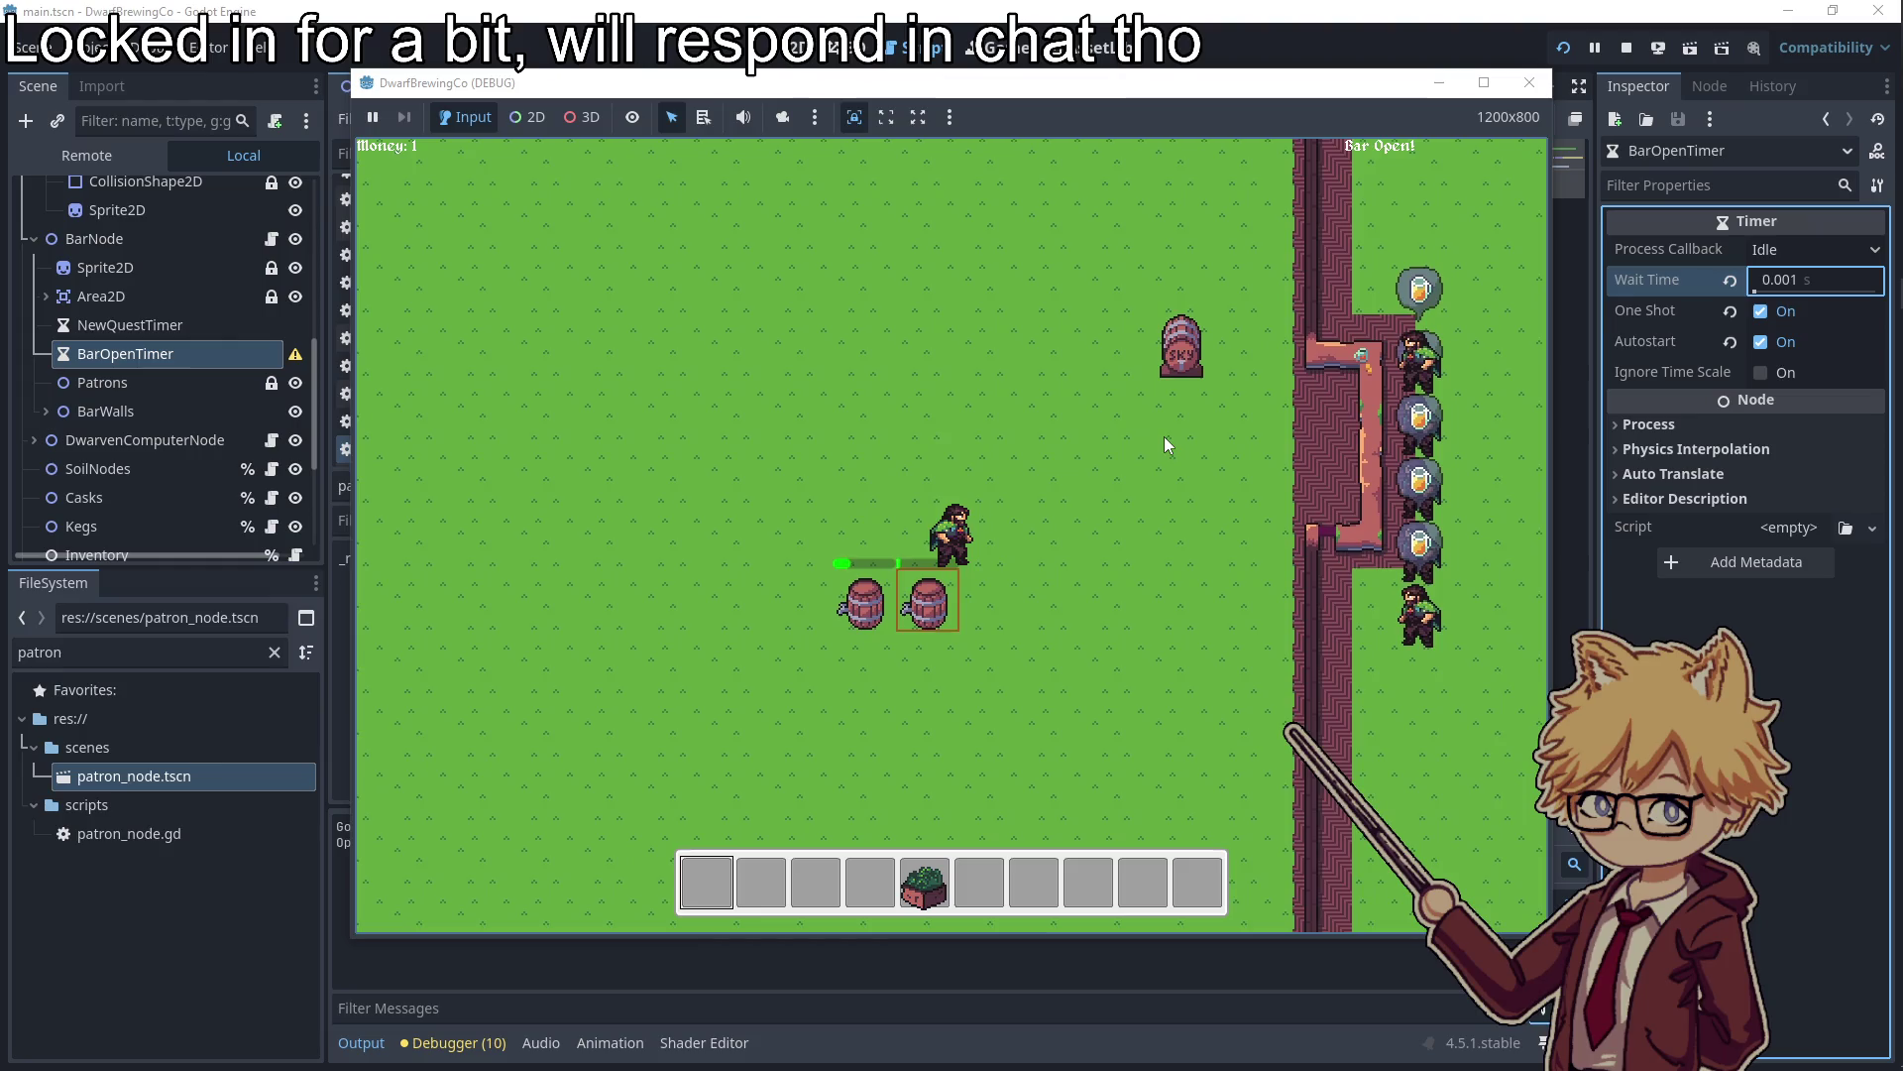
pyautogui.press('a')
pyautogui.press('w')
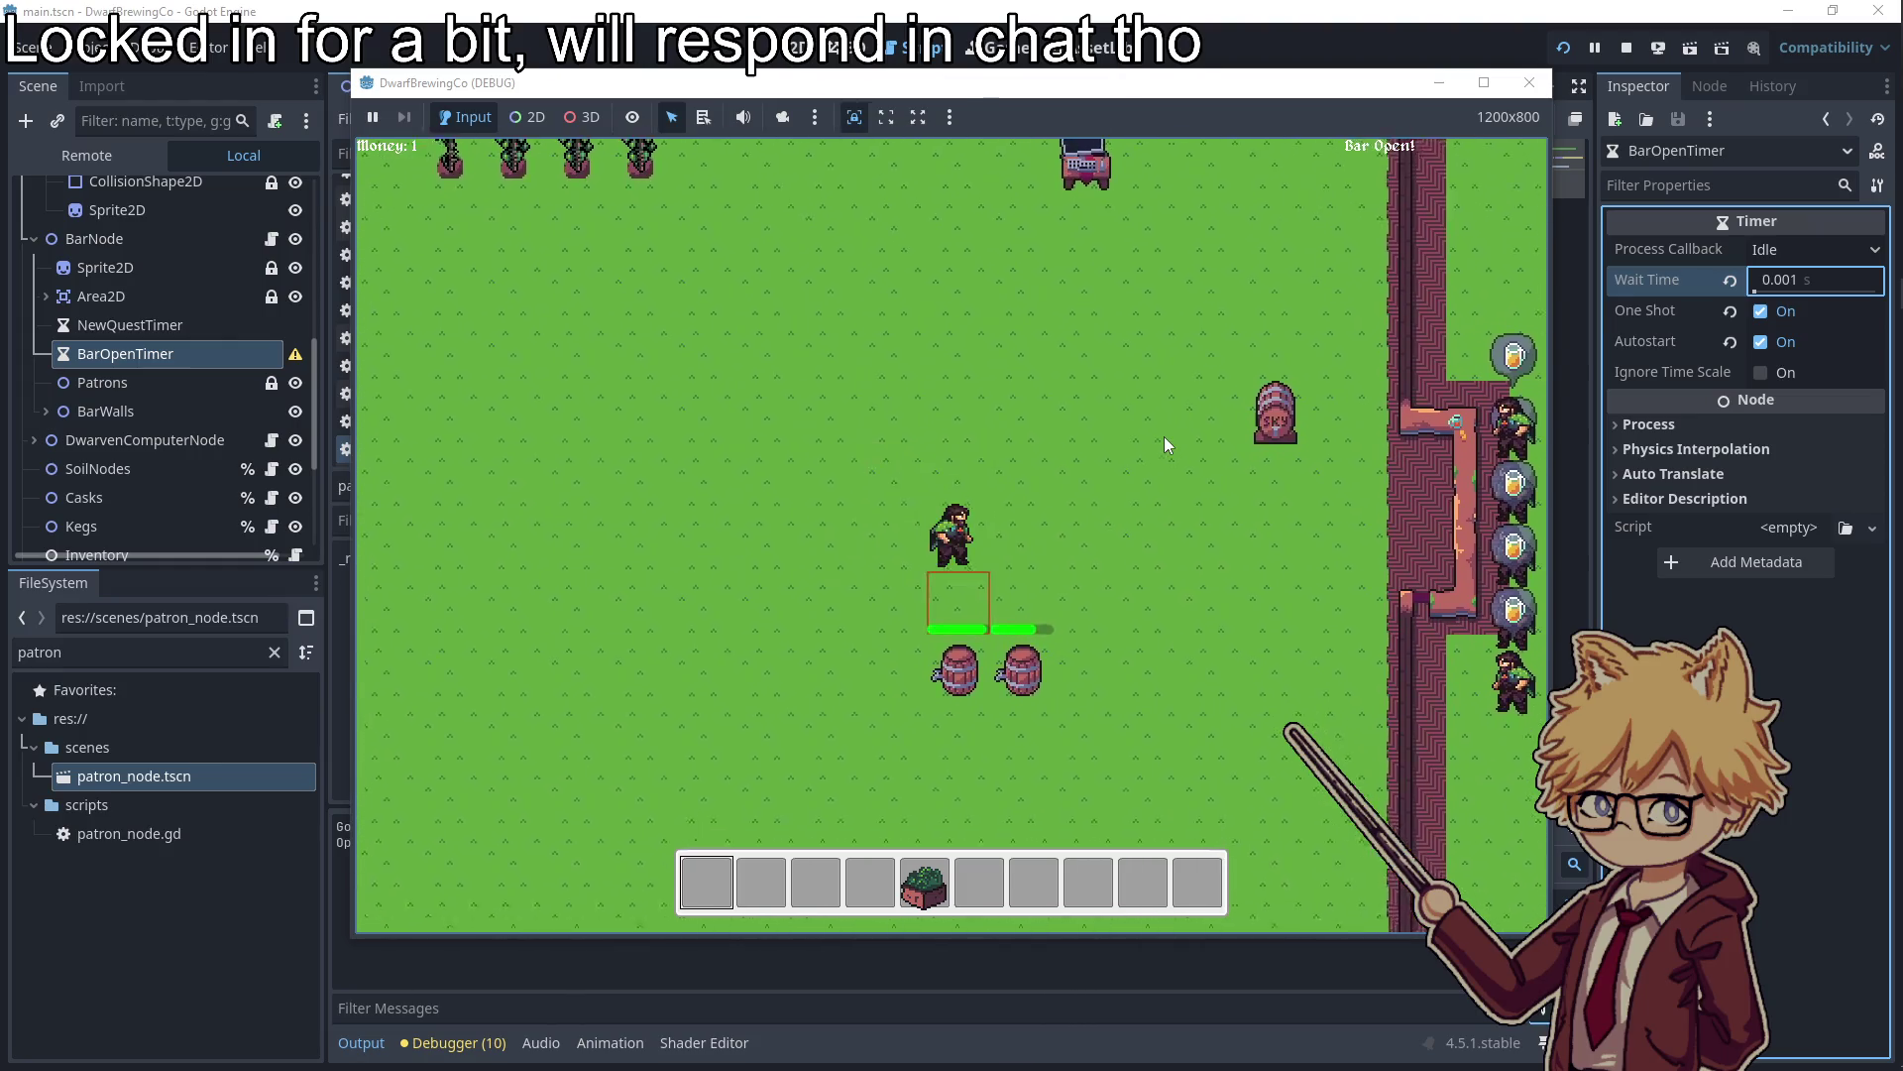
pyautogui.press('s')
pyautogui.press('d')
pyautogui.press('w')
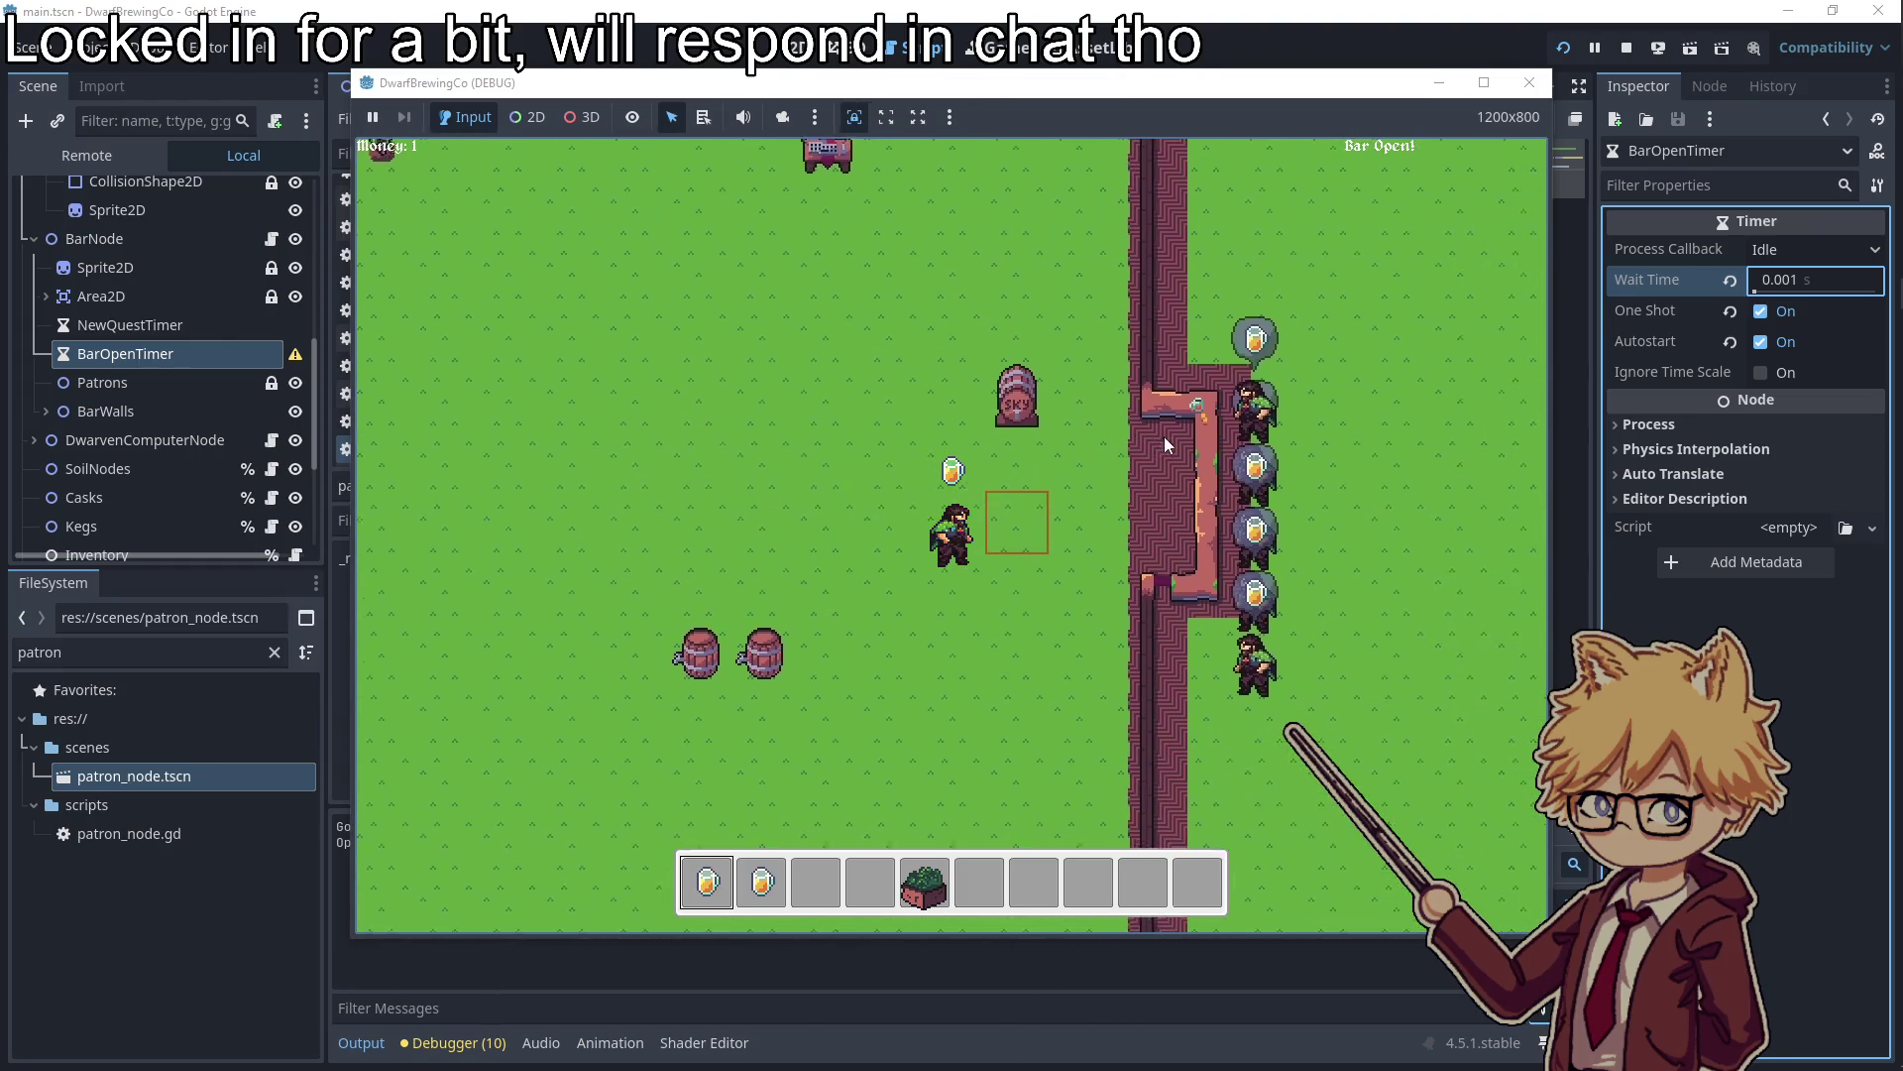
pyautogui.press('2')
pyautogui.press('Escape')
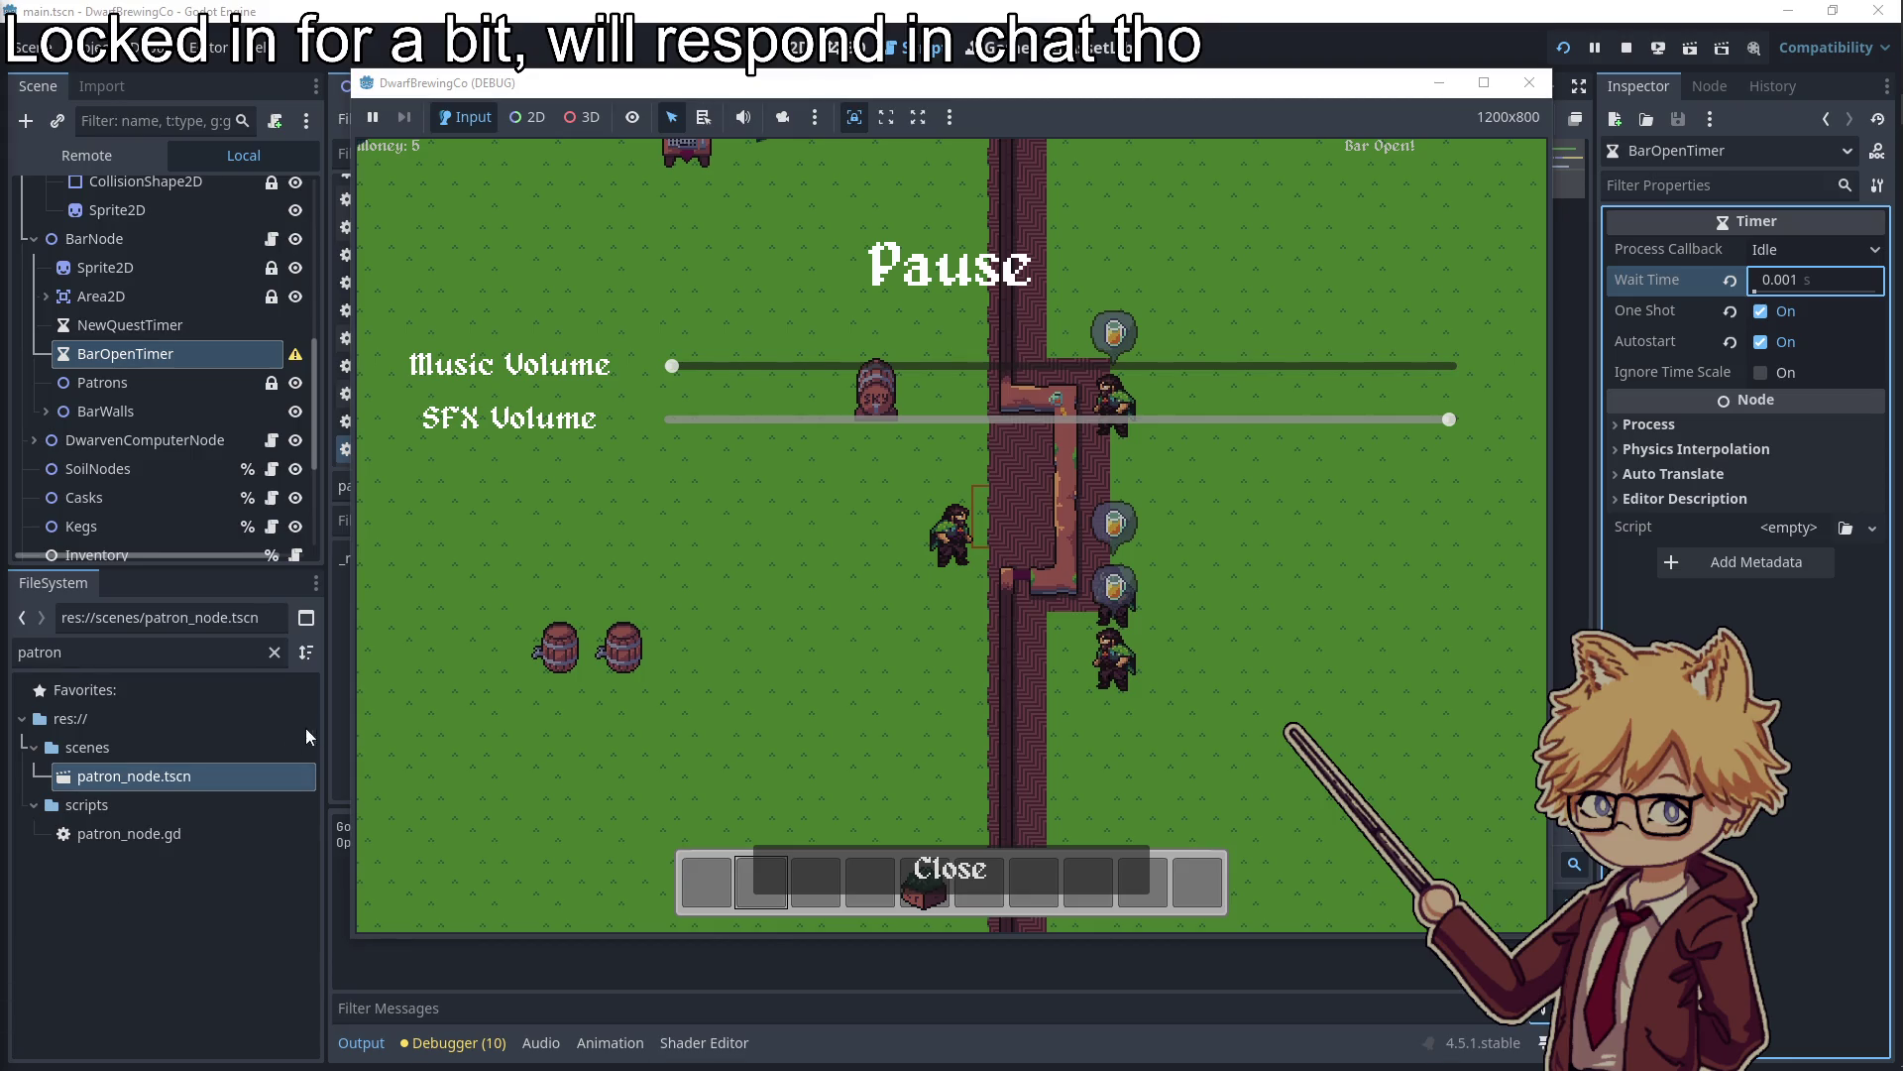
pyautogui.click(1527, 83)
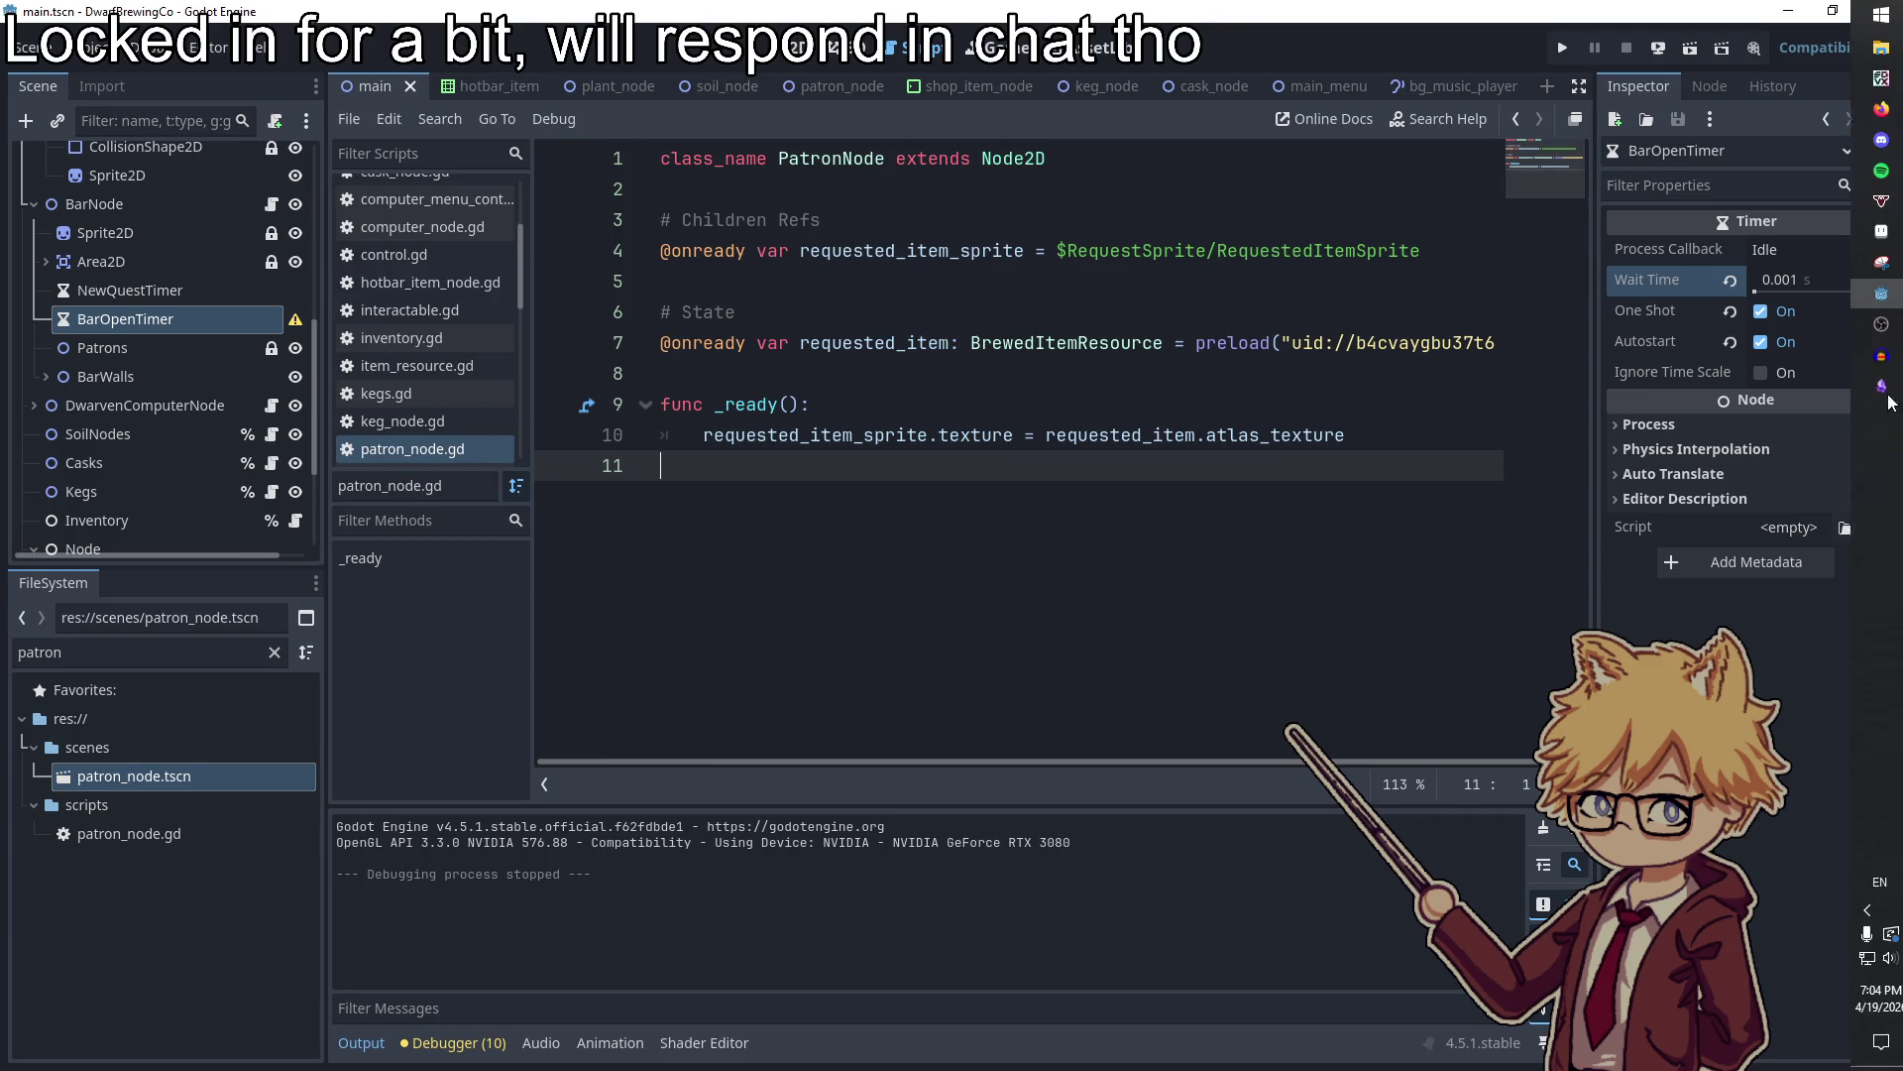
# Tick off 'Realign customer dwarfs' in the to-do notes and hide them
pyautogui.click(1871, 385)
pyautogui.click(844, 548)
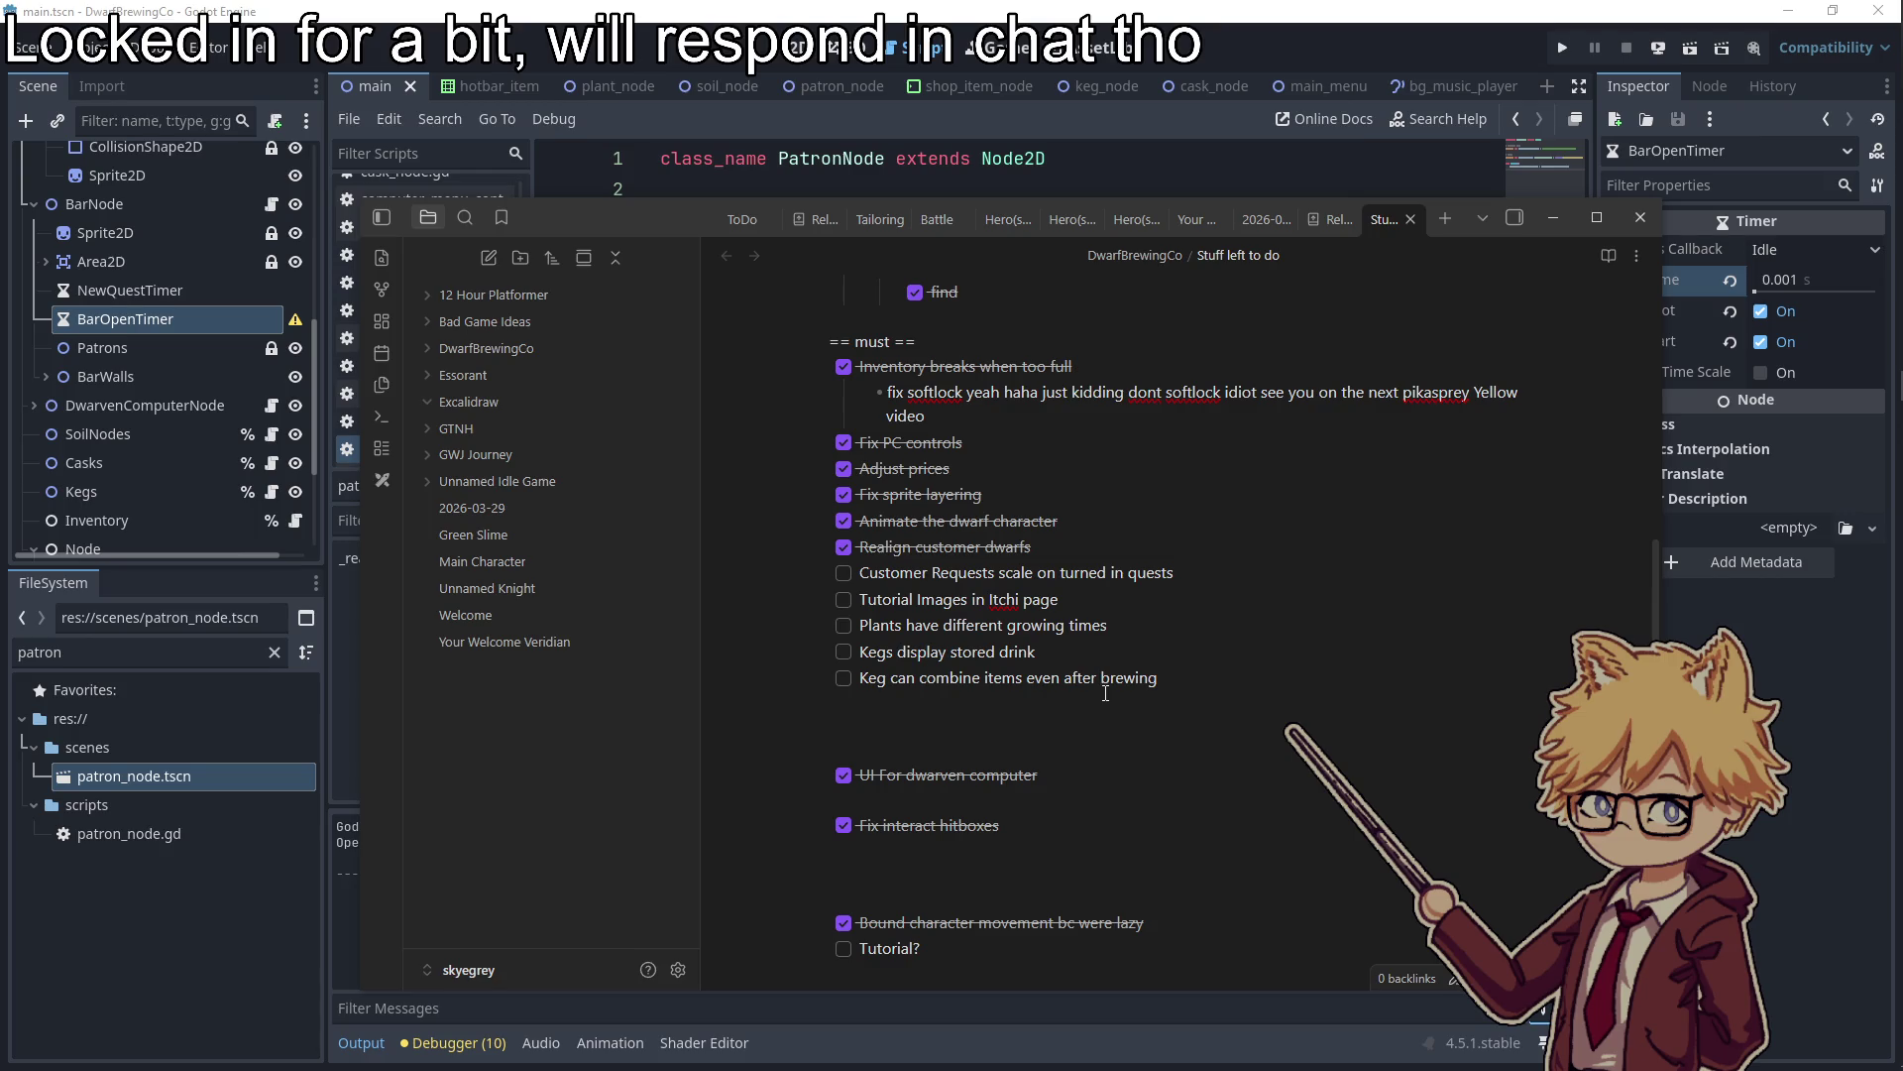
pyautogui.click(1538, 226)
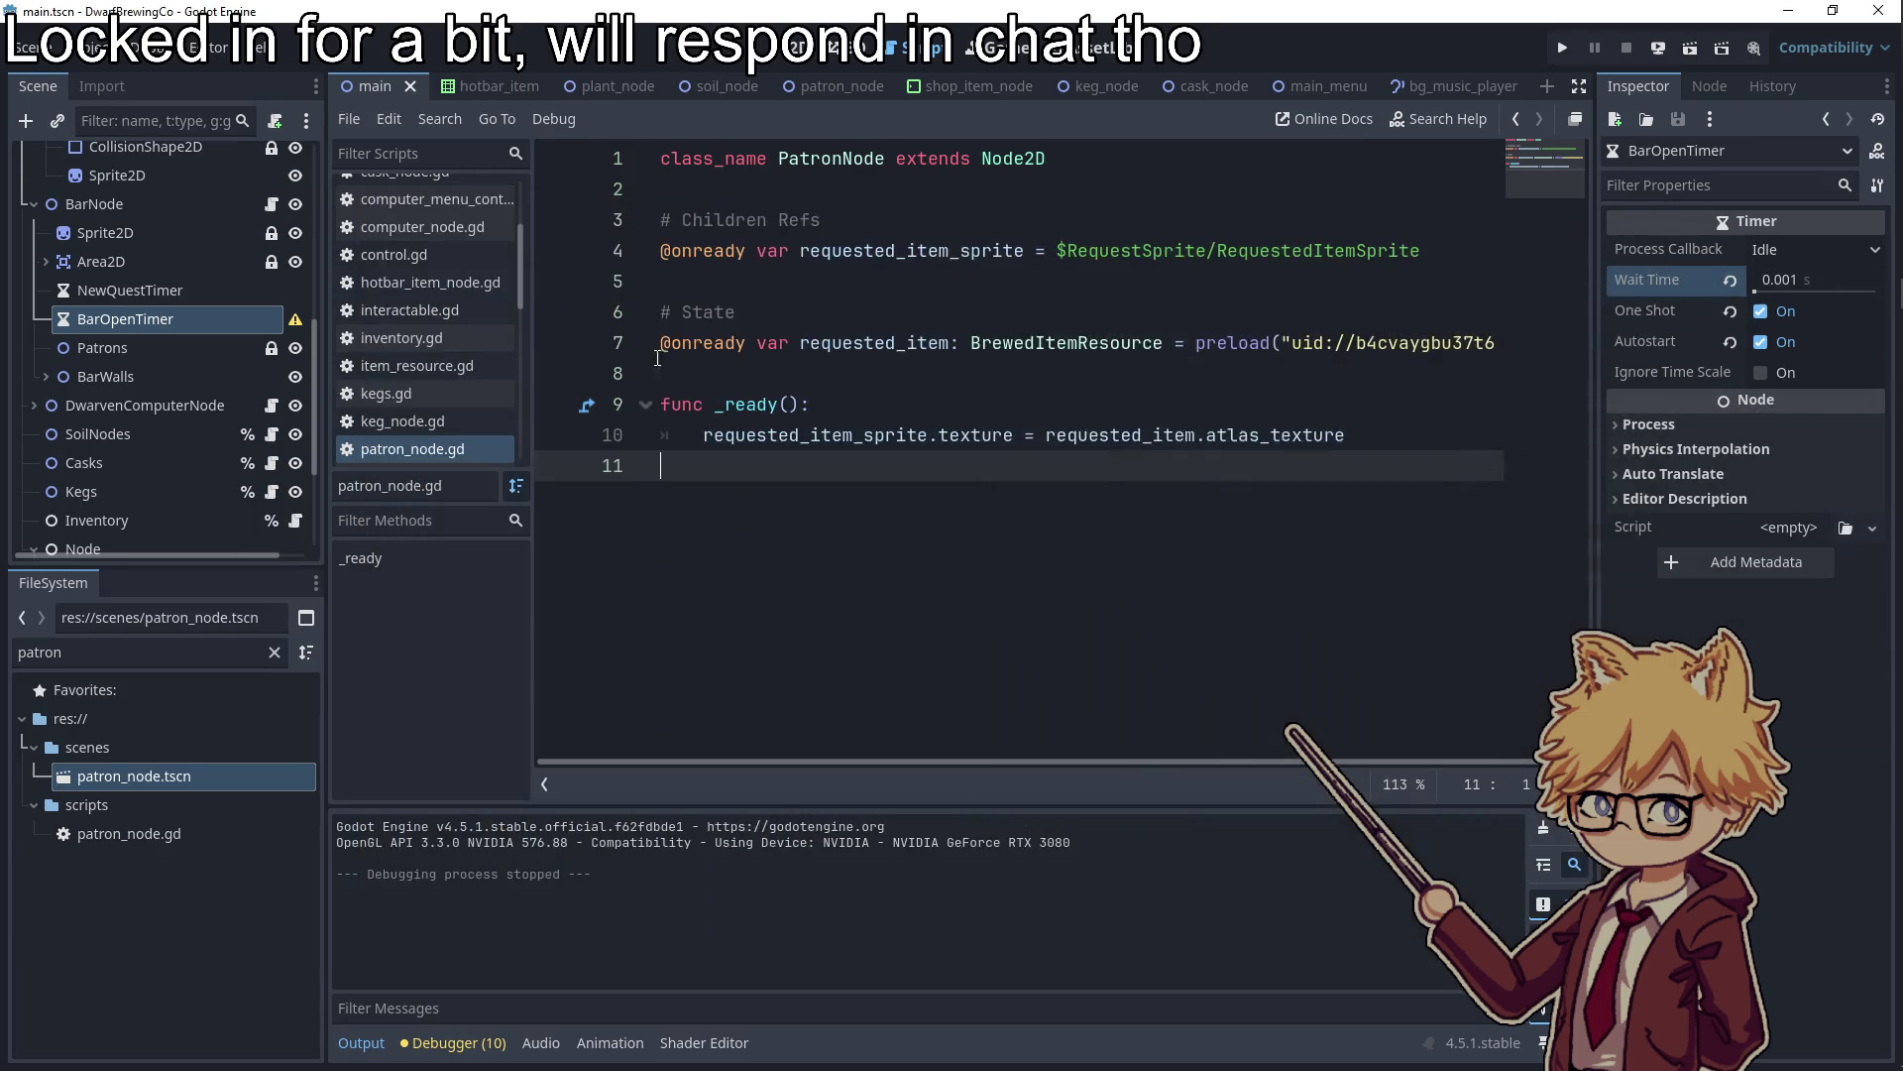
# Open bar_node.gd at the max_patrons line 20, play-test with F5, then stop
pyautogui.click(273, 205)
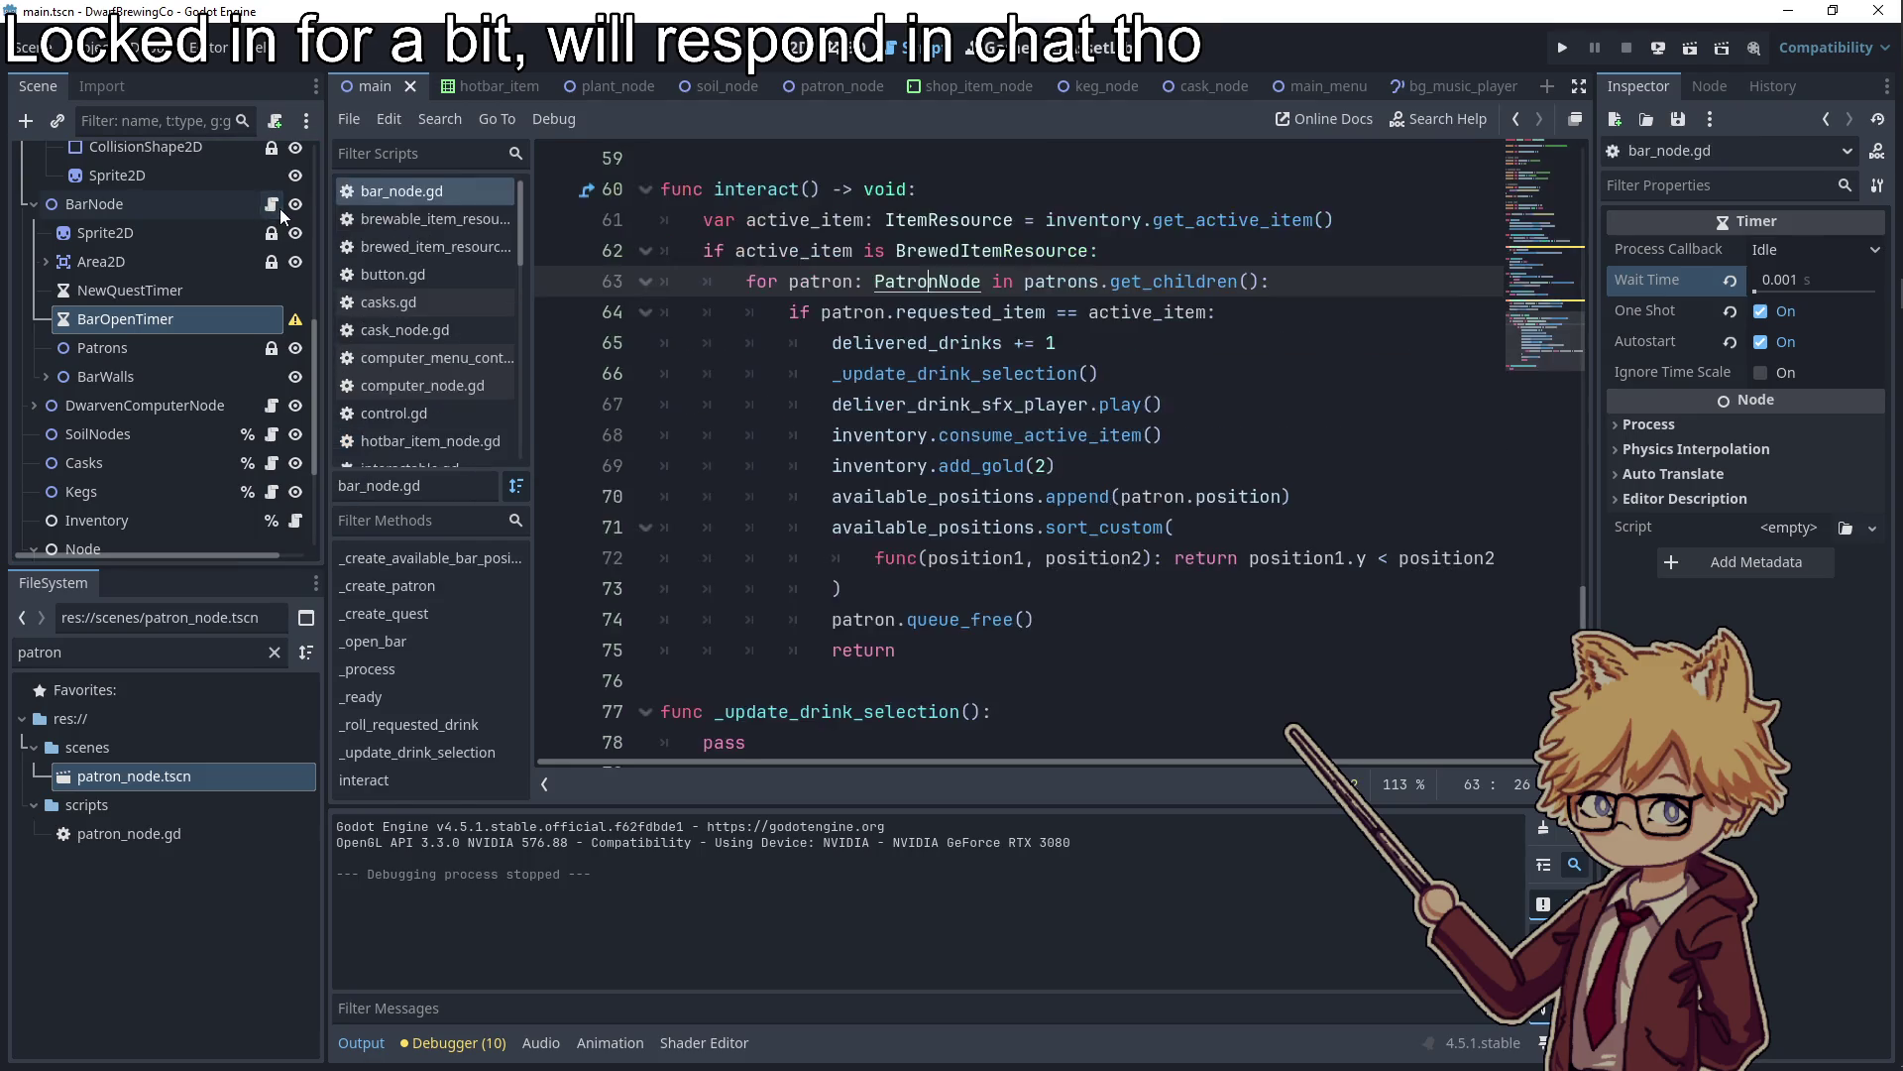
pyautogui.scroll(15, 1020, 450)
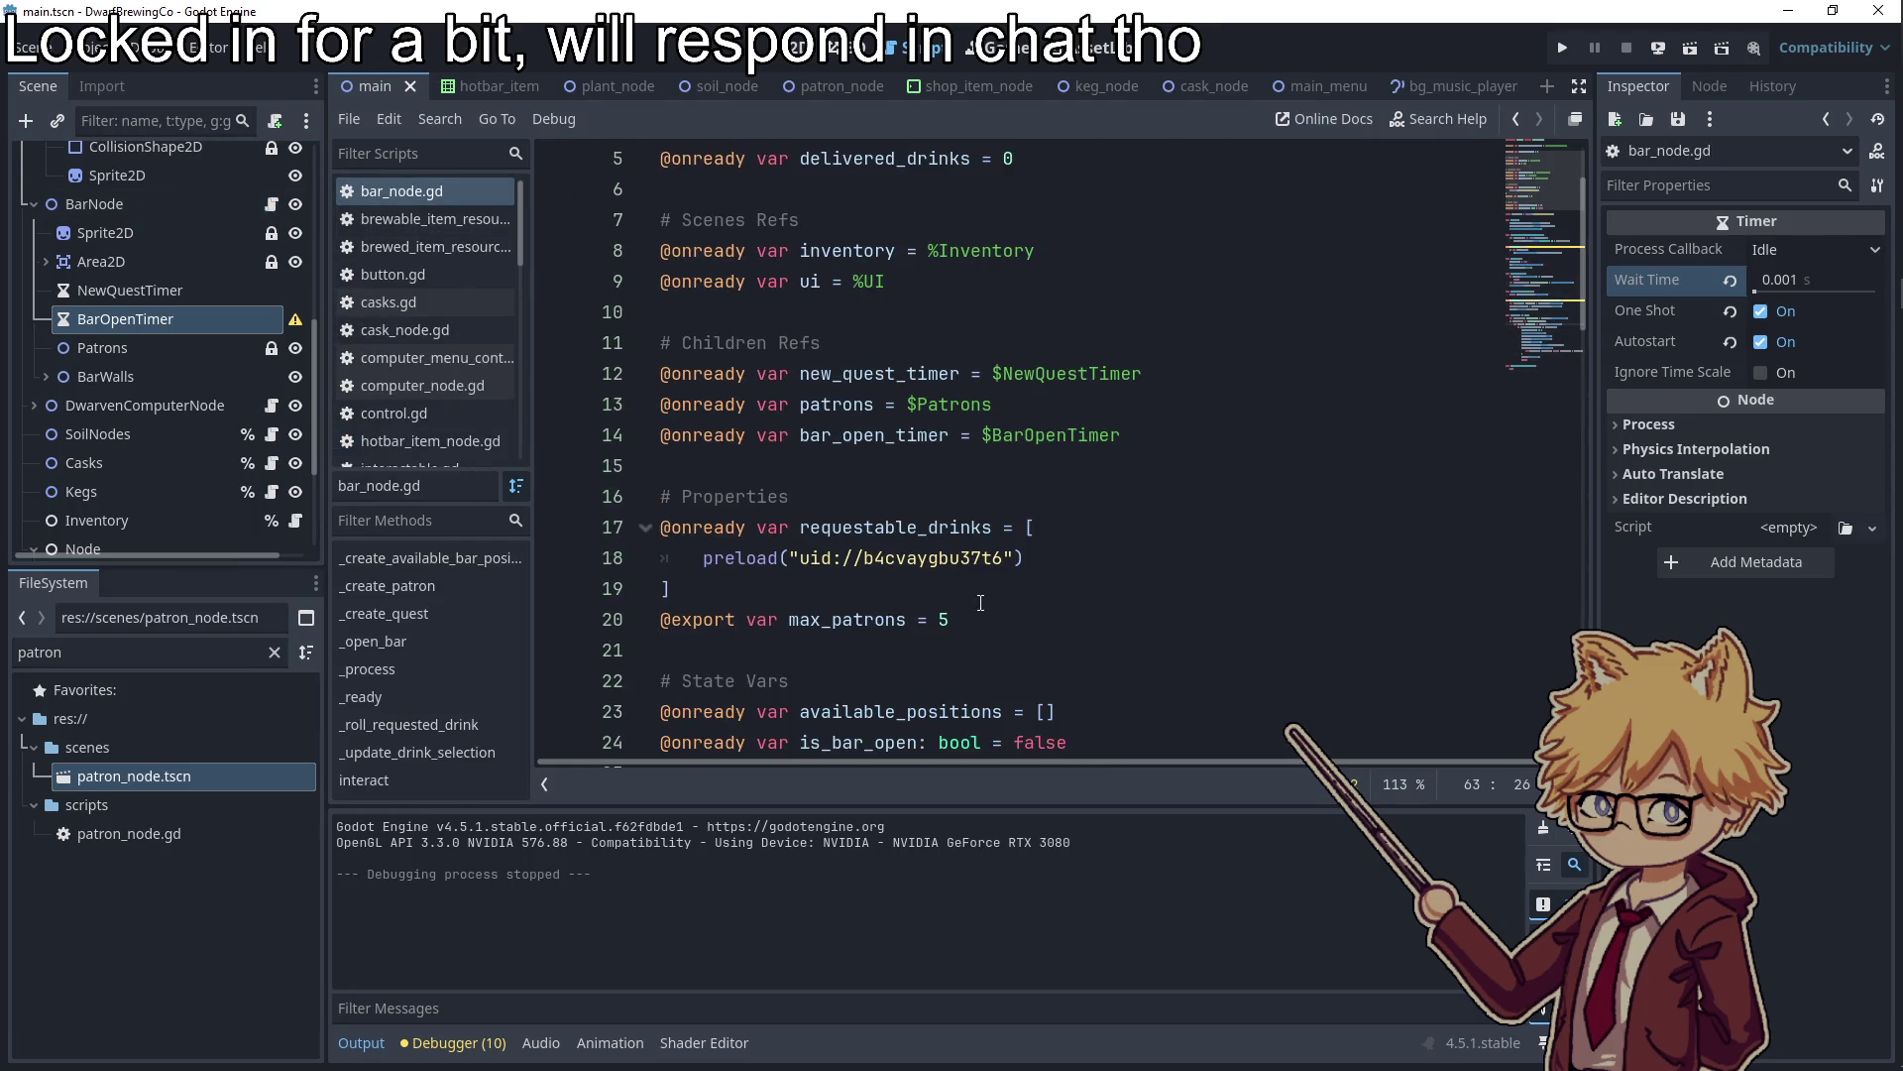
pyautogui.click(939, 622)
pyautogui.press('F5')
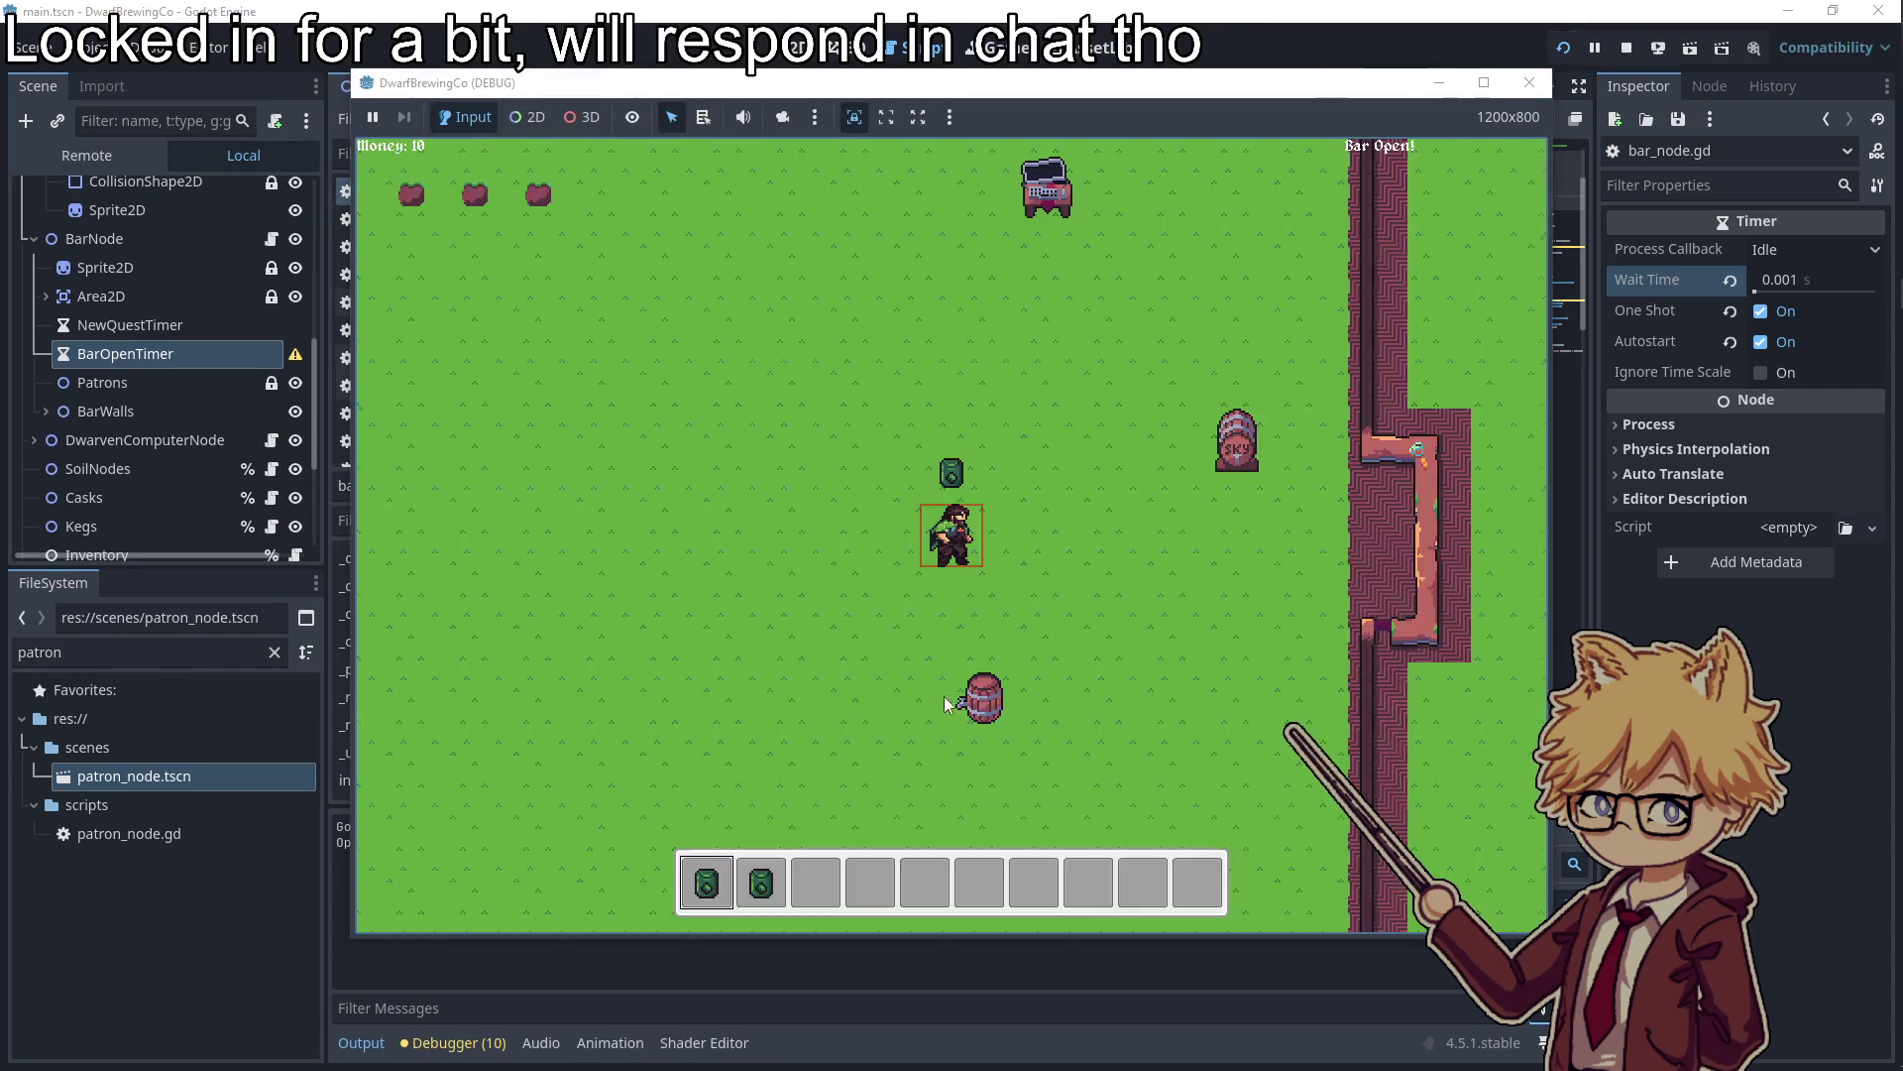
pyautogui.press('d')
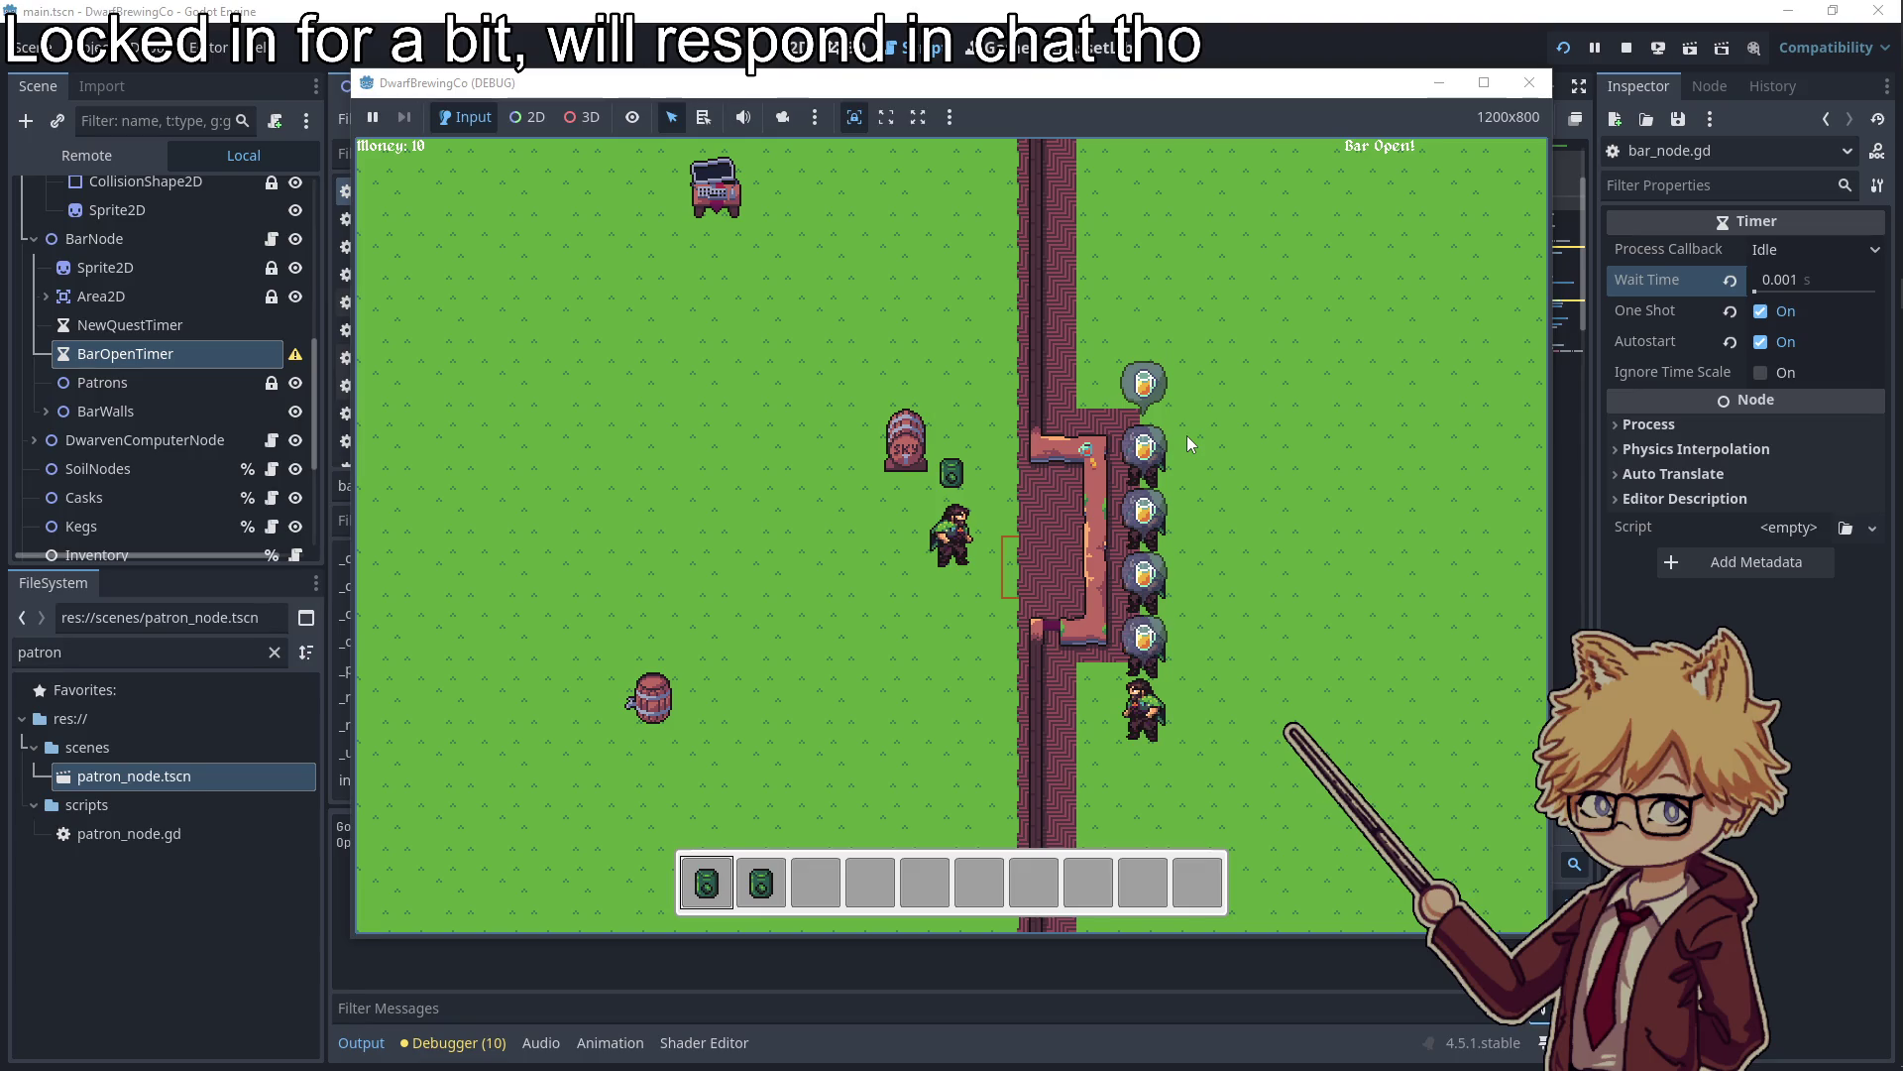
pyautogui.click(1529, 82)
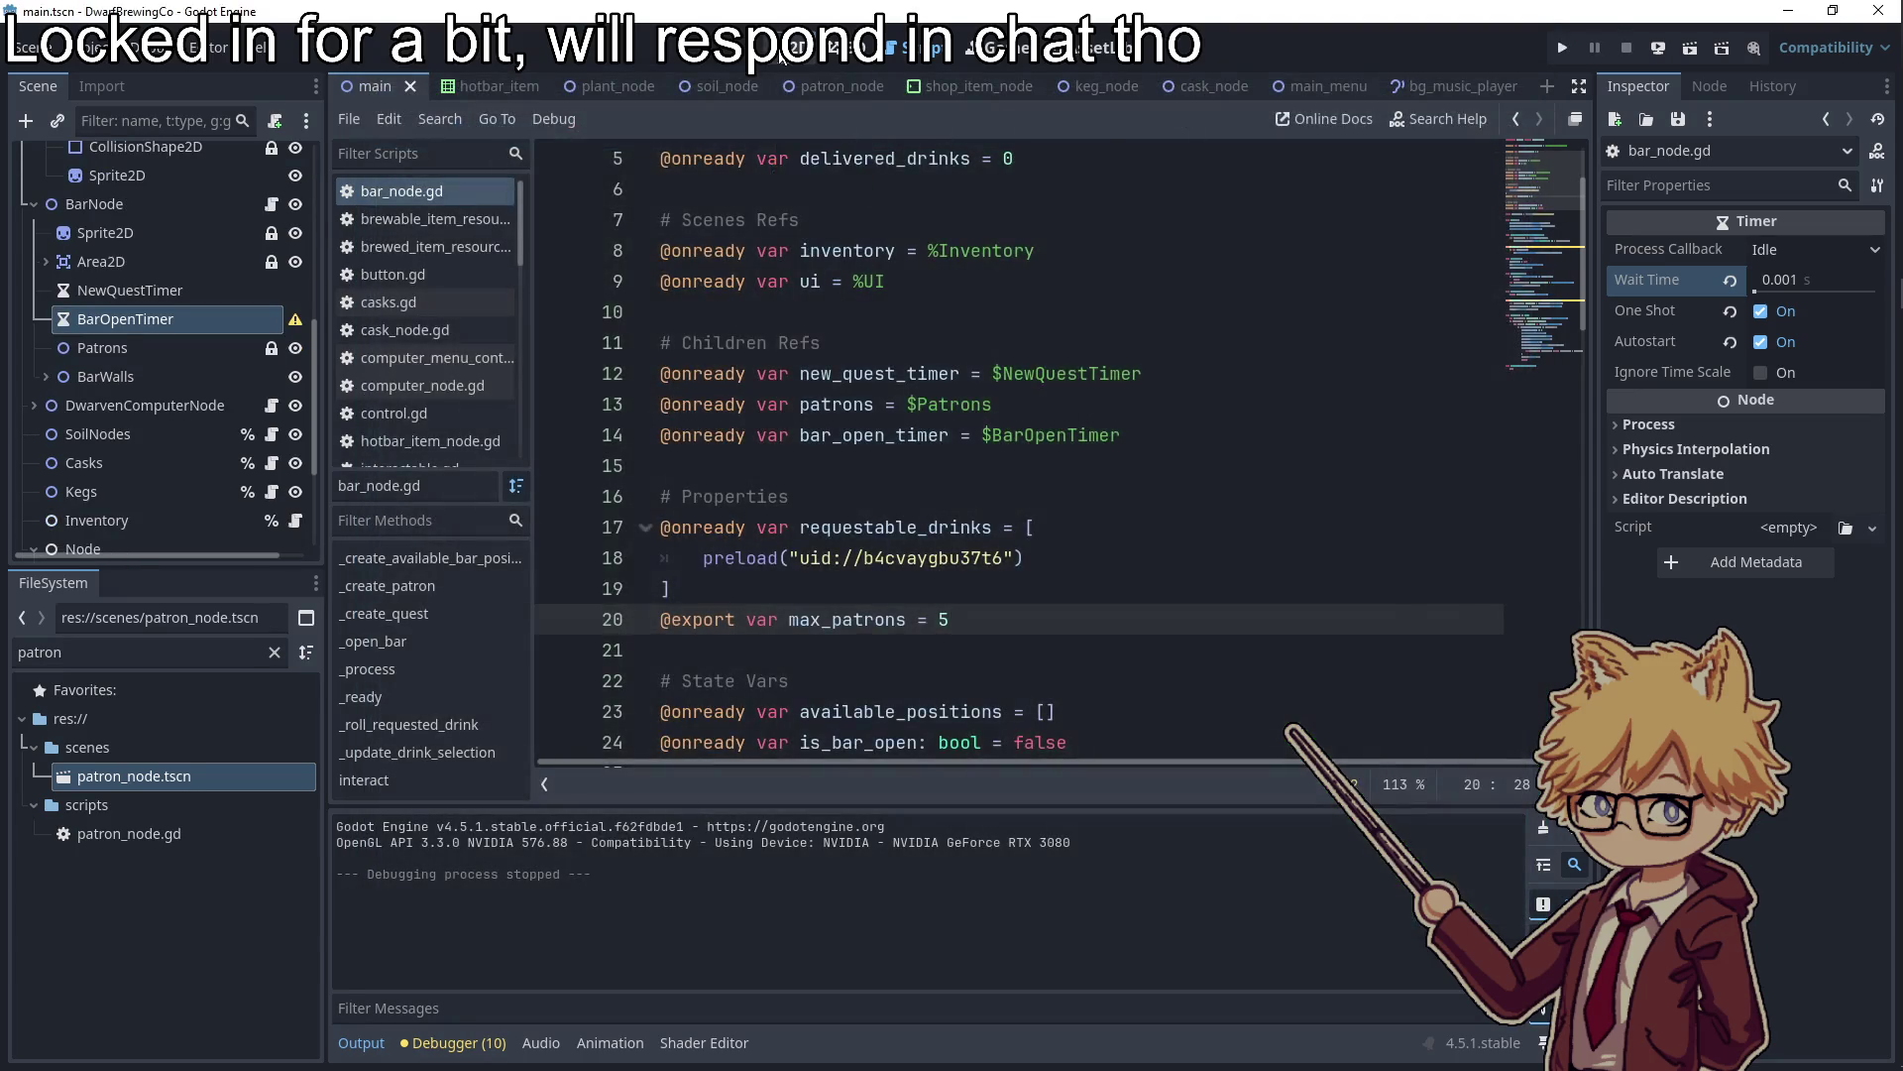
# Select BarNode in the scene tree and open its script, bar_node.gd
pyautogui.scroll(-2, 1086, 384)
pyautogui.hscroll(5, 746, 407)
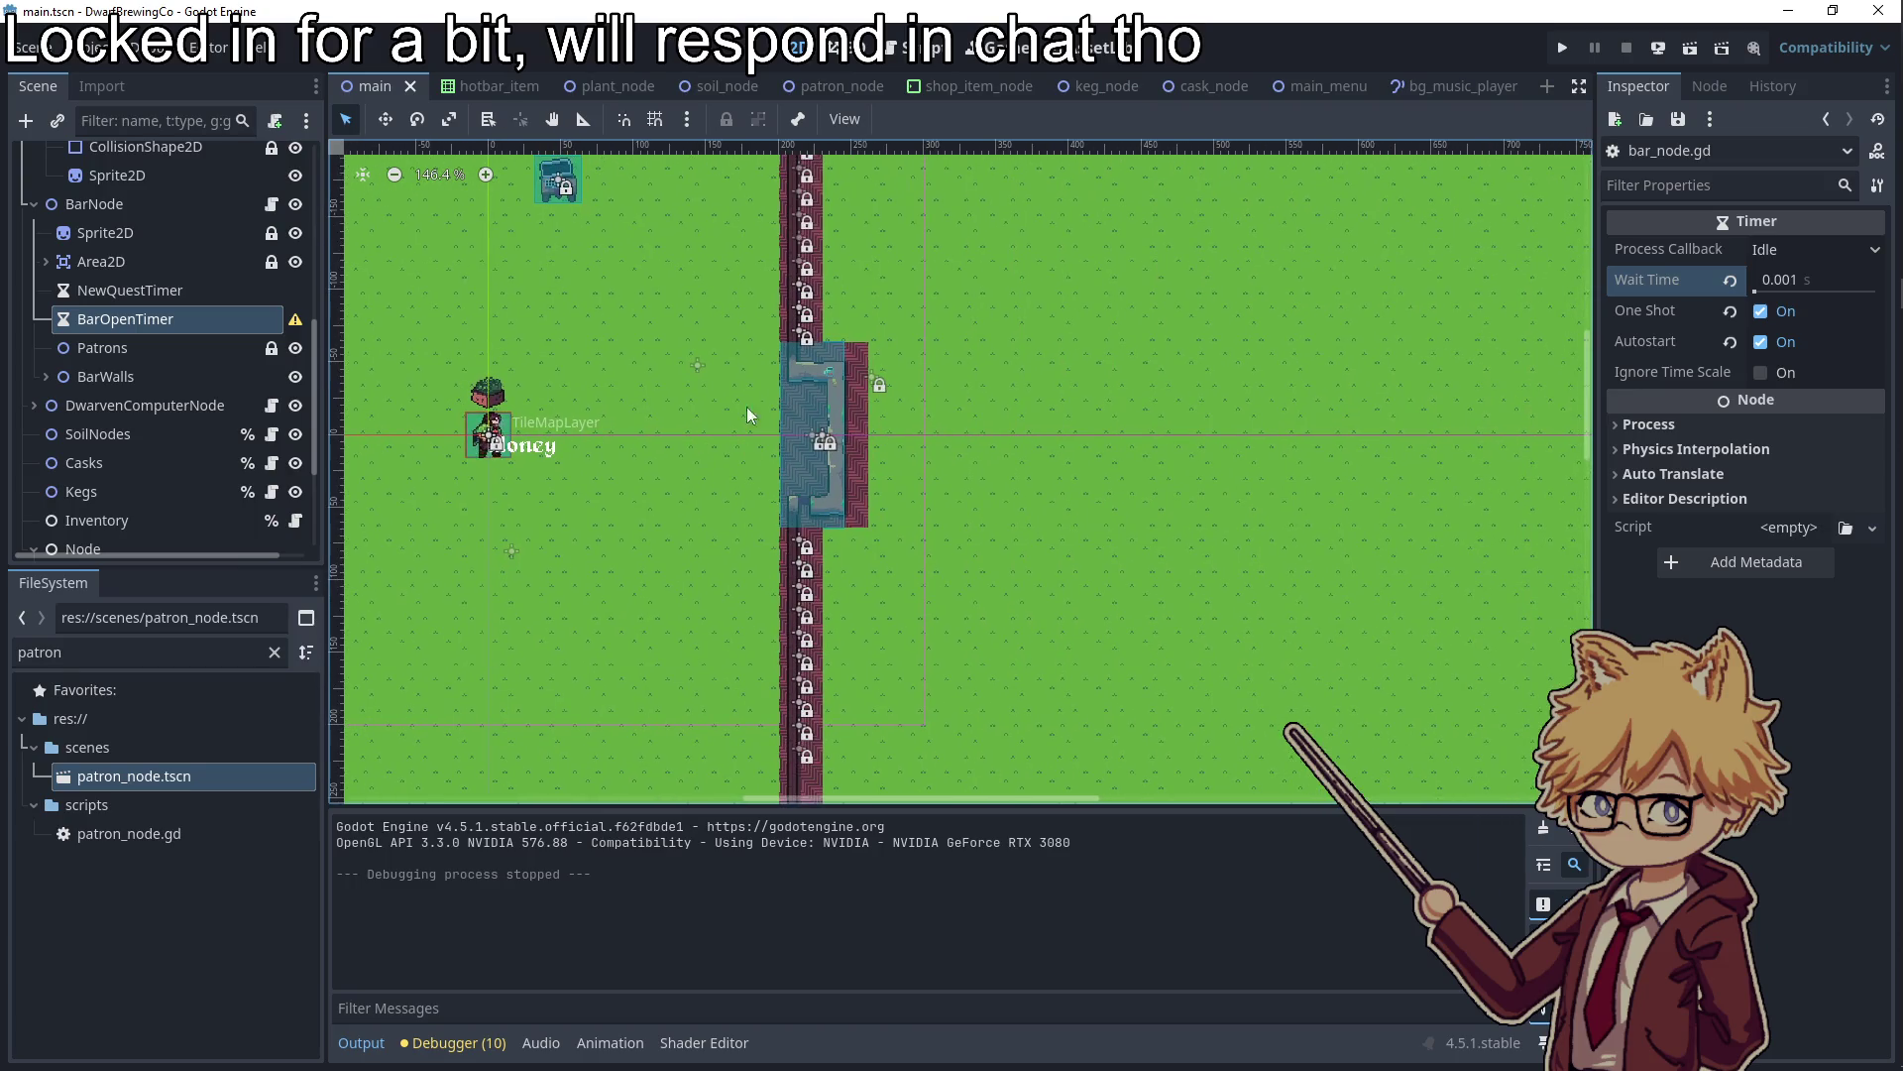
pyautogui.click(119, 205)
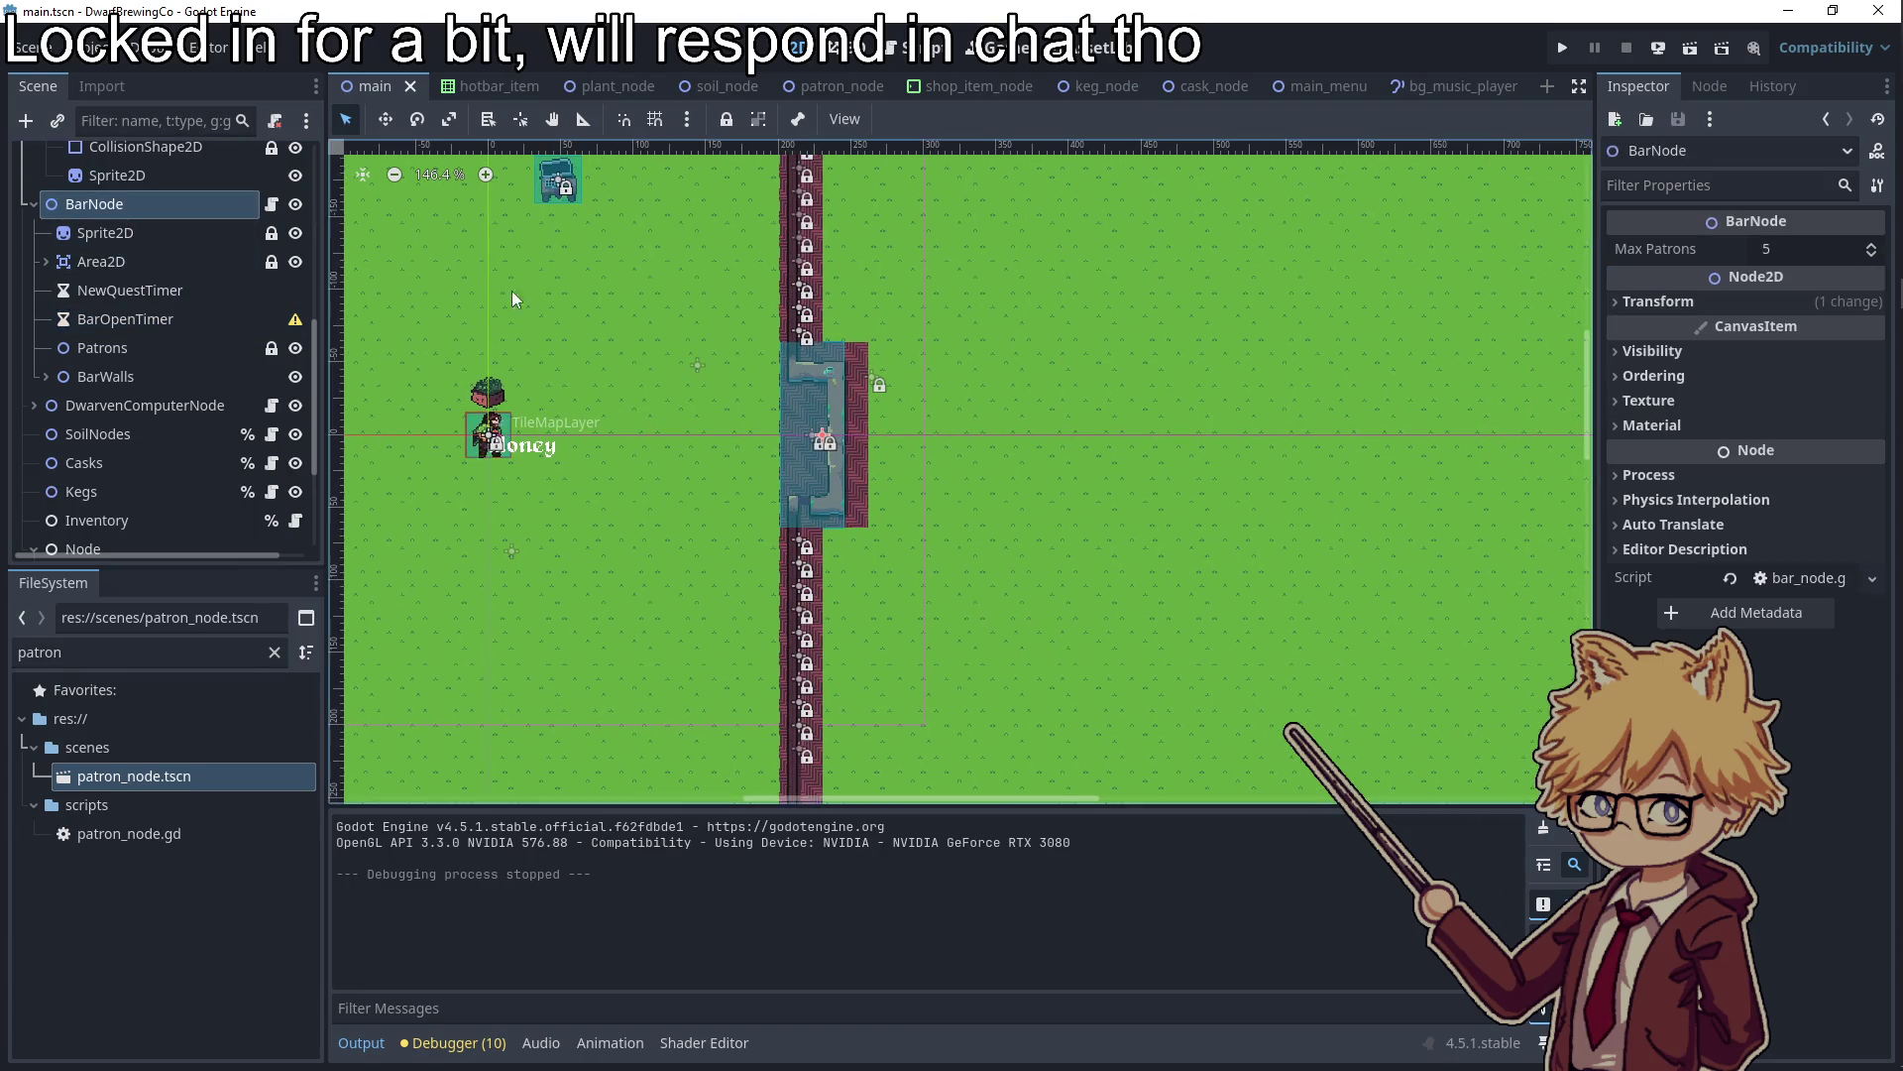
pyautogui.scroll(2, 594, 382)
pyautogui.click(139, 234)
pyautogui.press('Down')
pyautogui.press('Up')
pyautogui.press('Up')
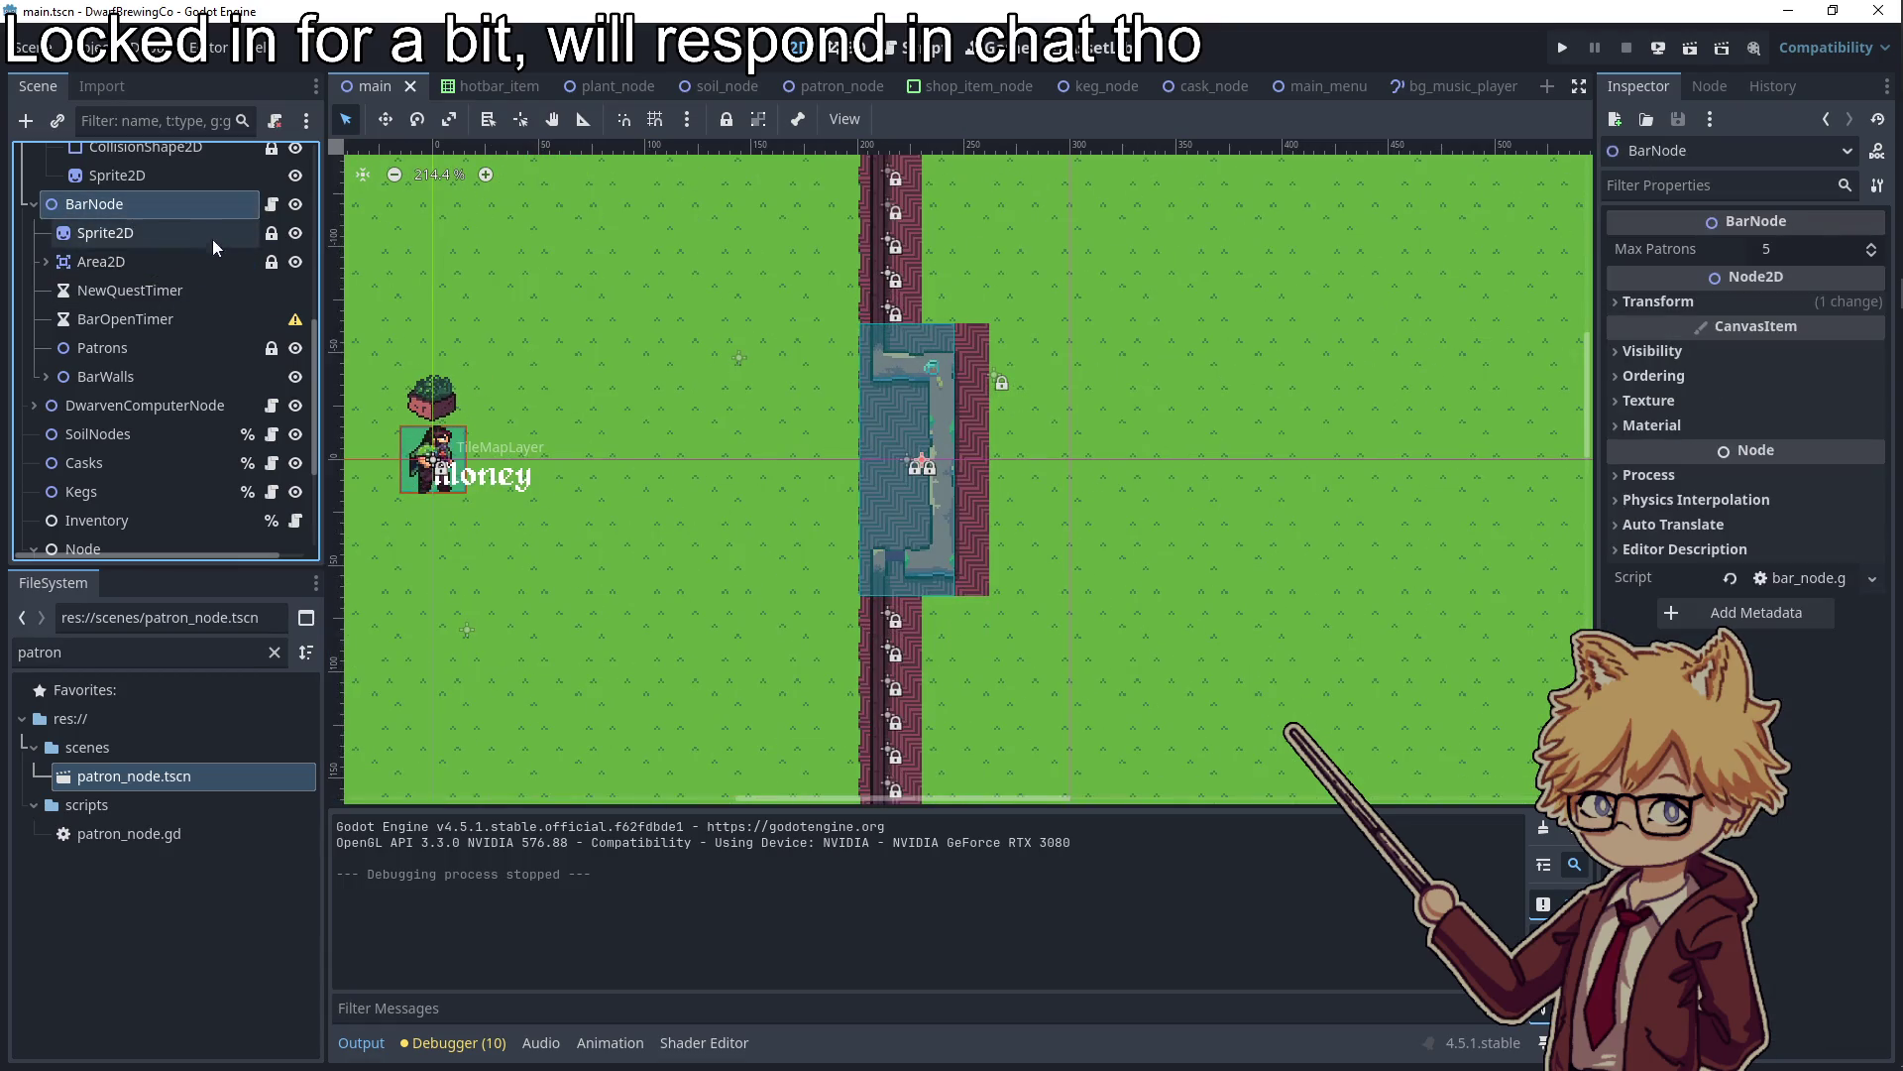
pyautogui.click(272, 204)
pyautogui.scroll(-8, 864, 478)
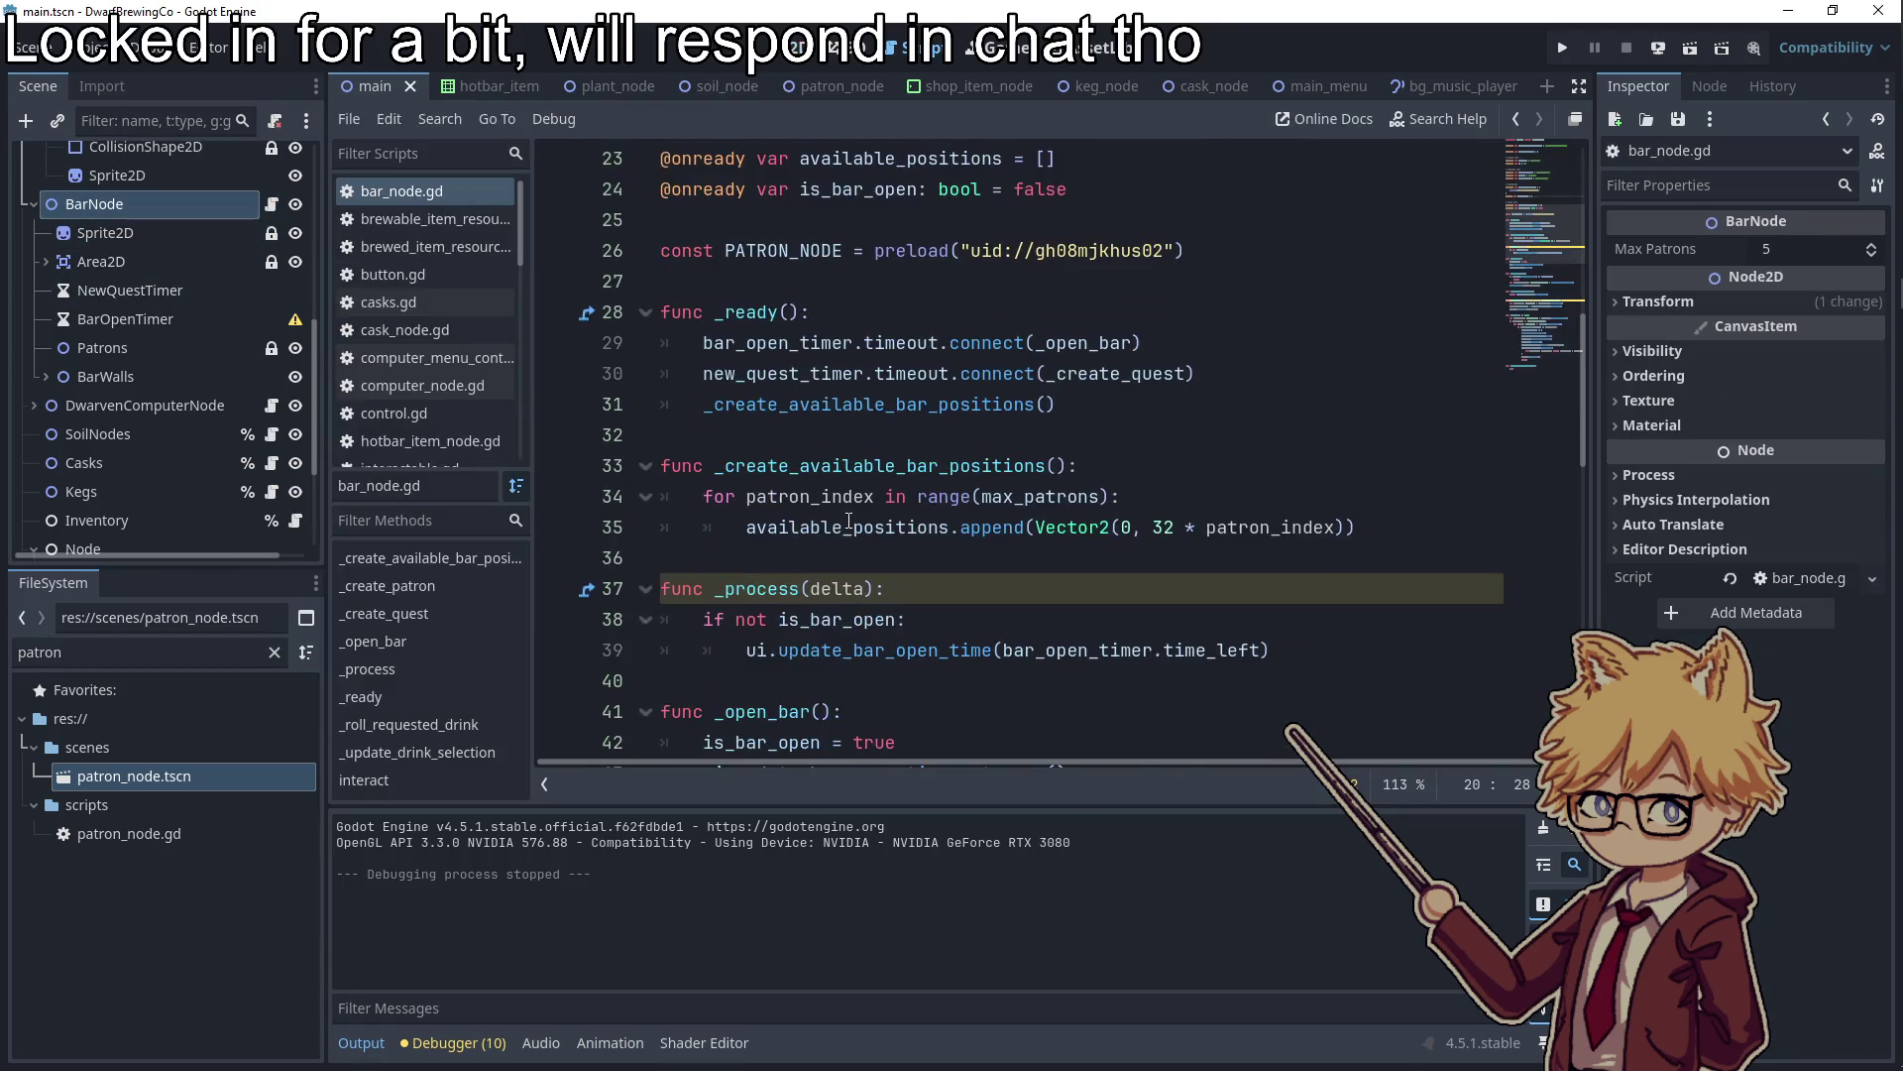
pyautogui.scroll(-3, 864, 474)
# Trace available_positions from _create_patron to the _create_available_bar_positions definition
pyautogui.click(865, 496)
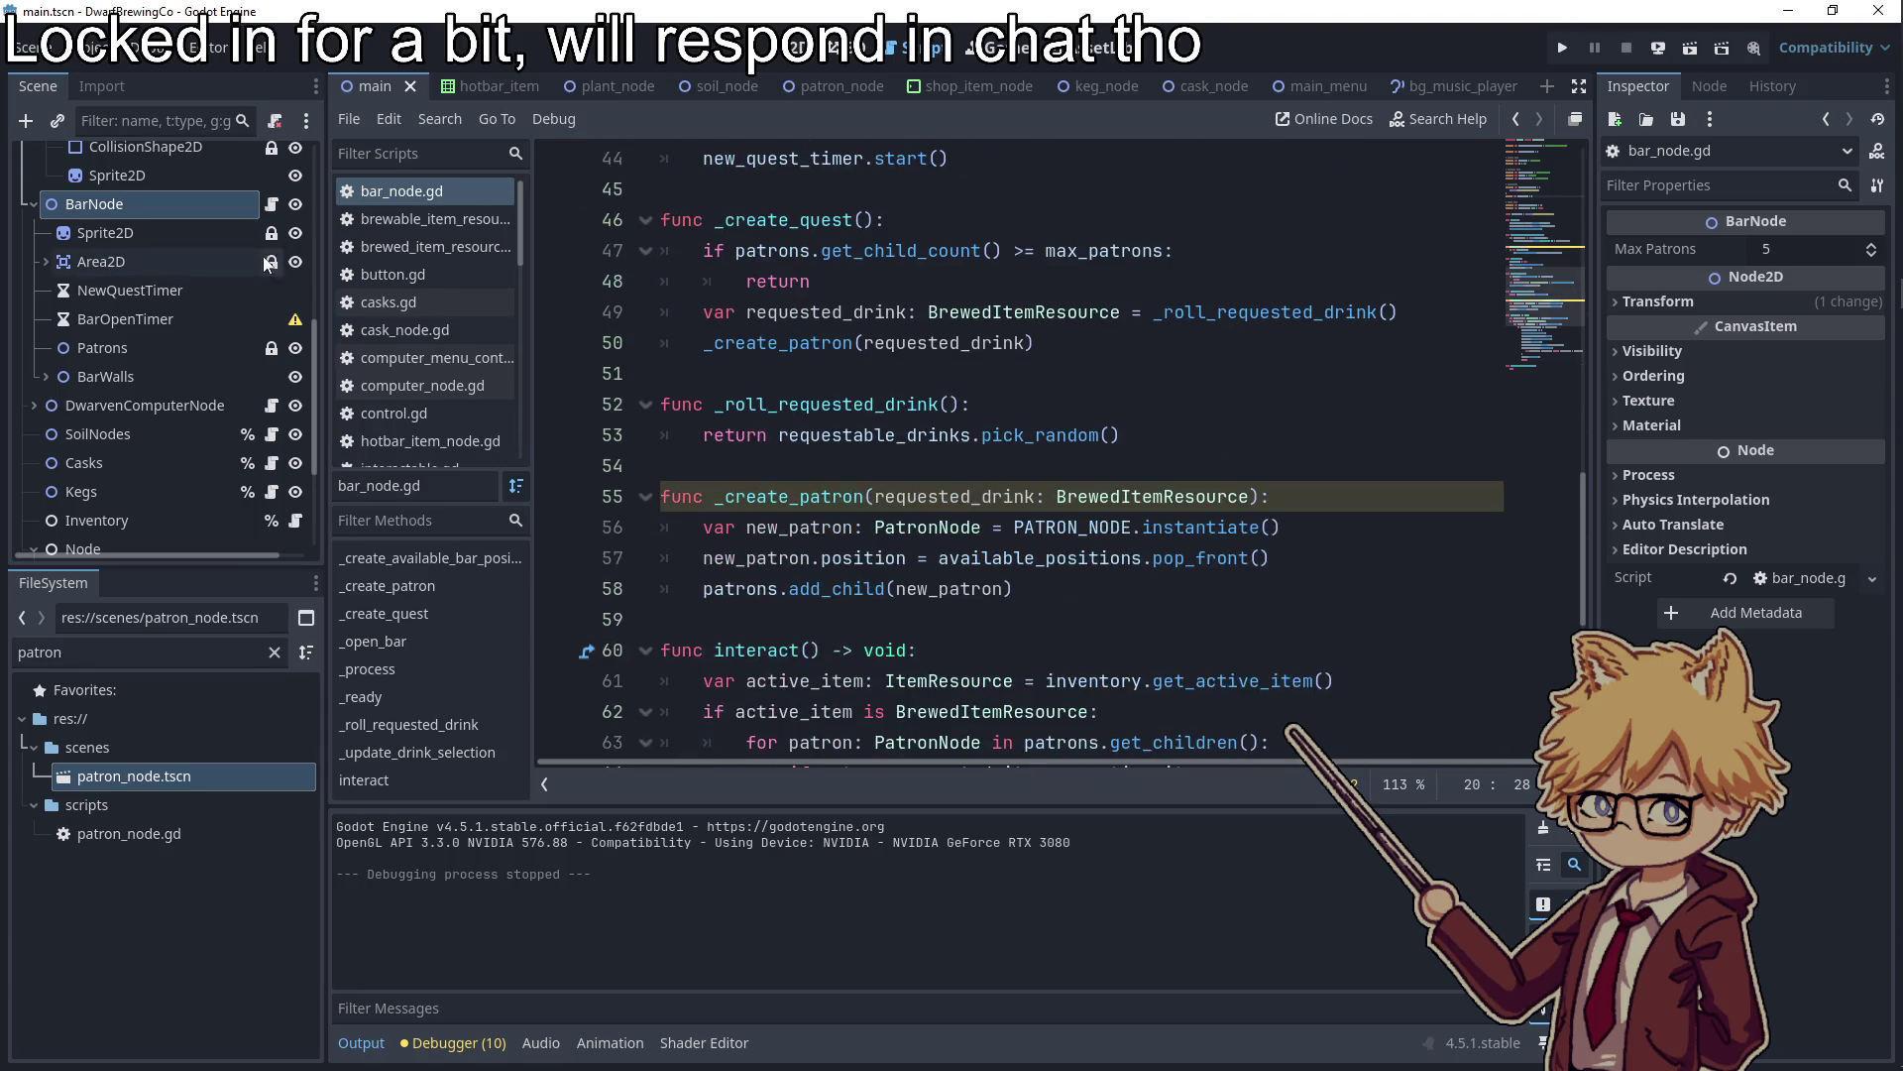
pyautogui.scroll(-2, 815, 337)
pyautogui.doubleClick(862, 372)
pyautogui.click(1040, 372)
pyautogui.keyDown('ctrl'); pyautogui.click(1013, 377); pyautogui.keyUp('ctrl')
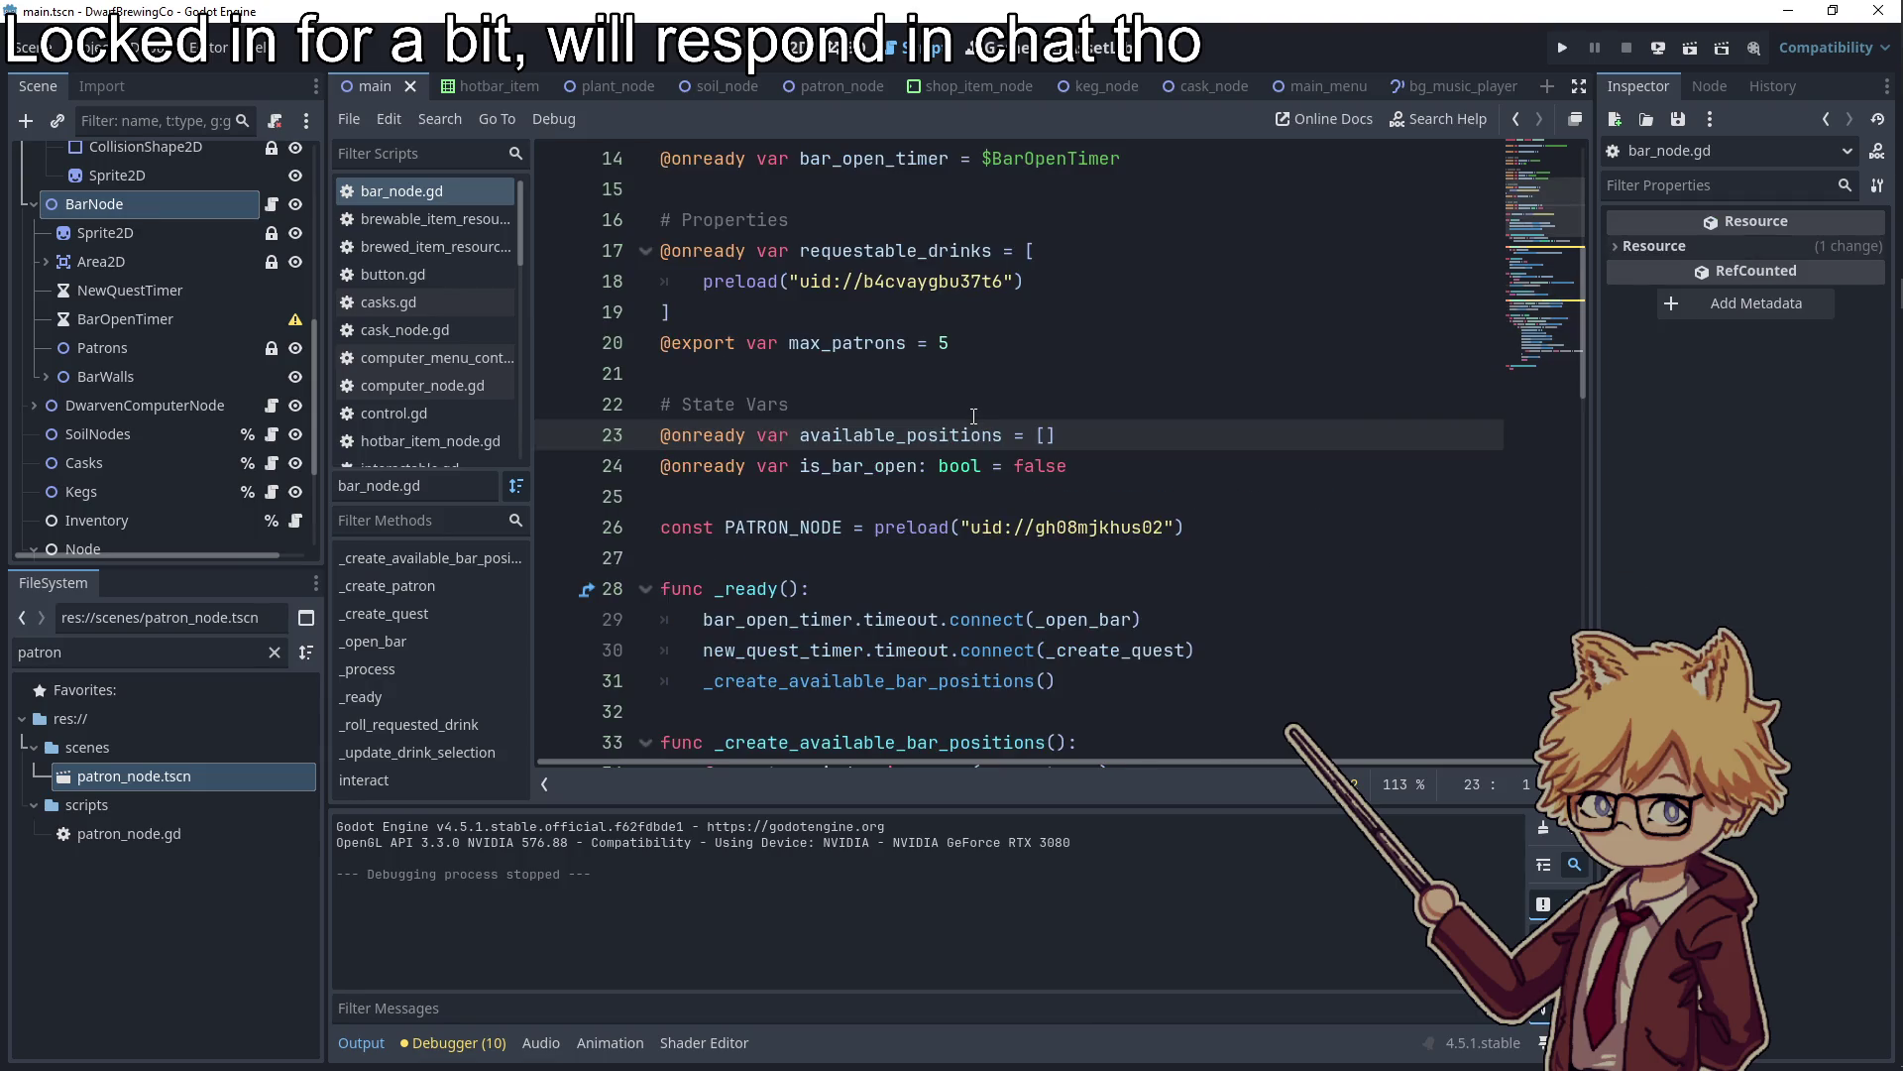
pyautogui.scroll(-2, 976, 416)
pyautogui.click(889, 496)
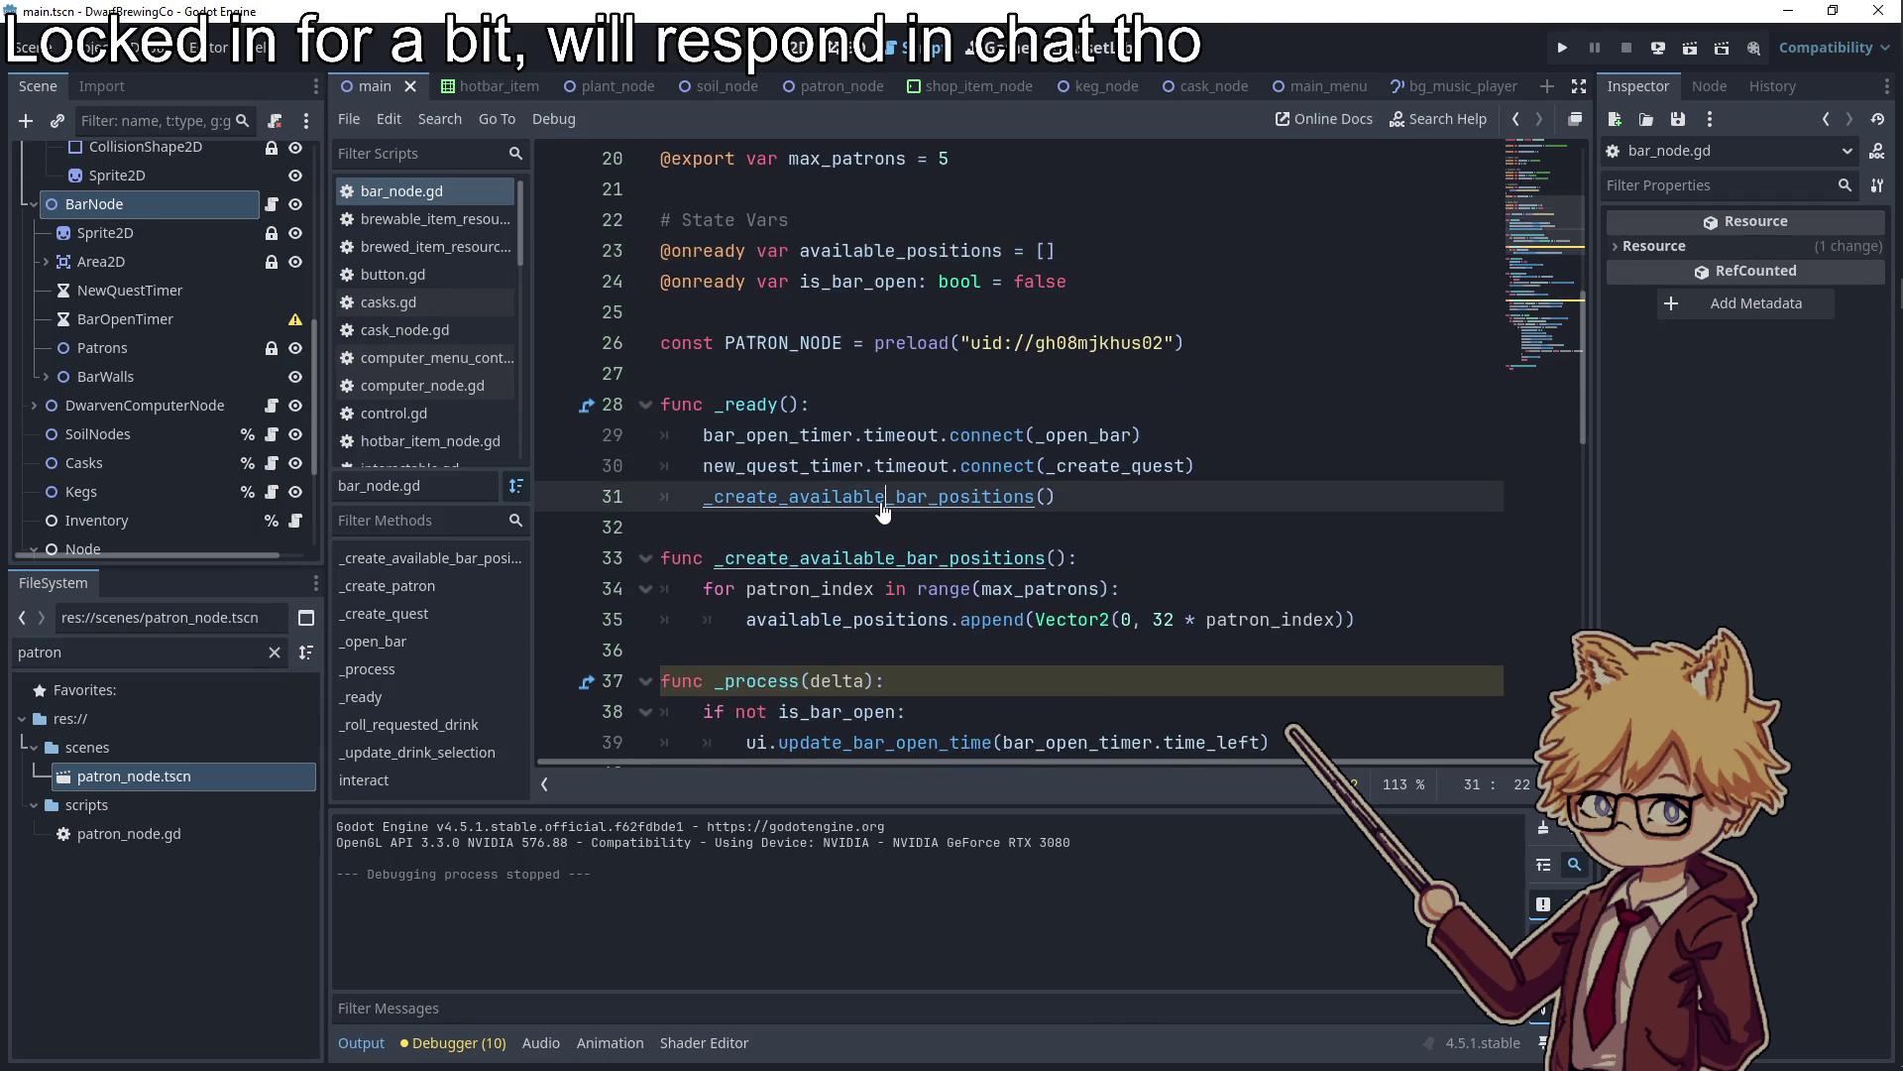
pyautogui.keyDown('ctrl'); pyautogui.click(889, 500); pyautogui.keyUp('ctrl')
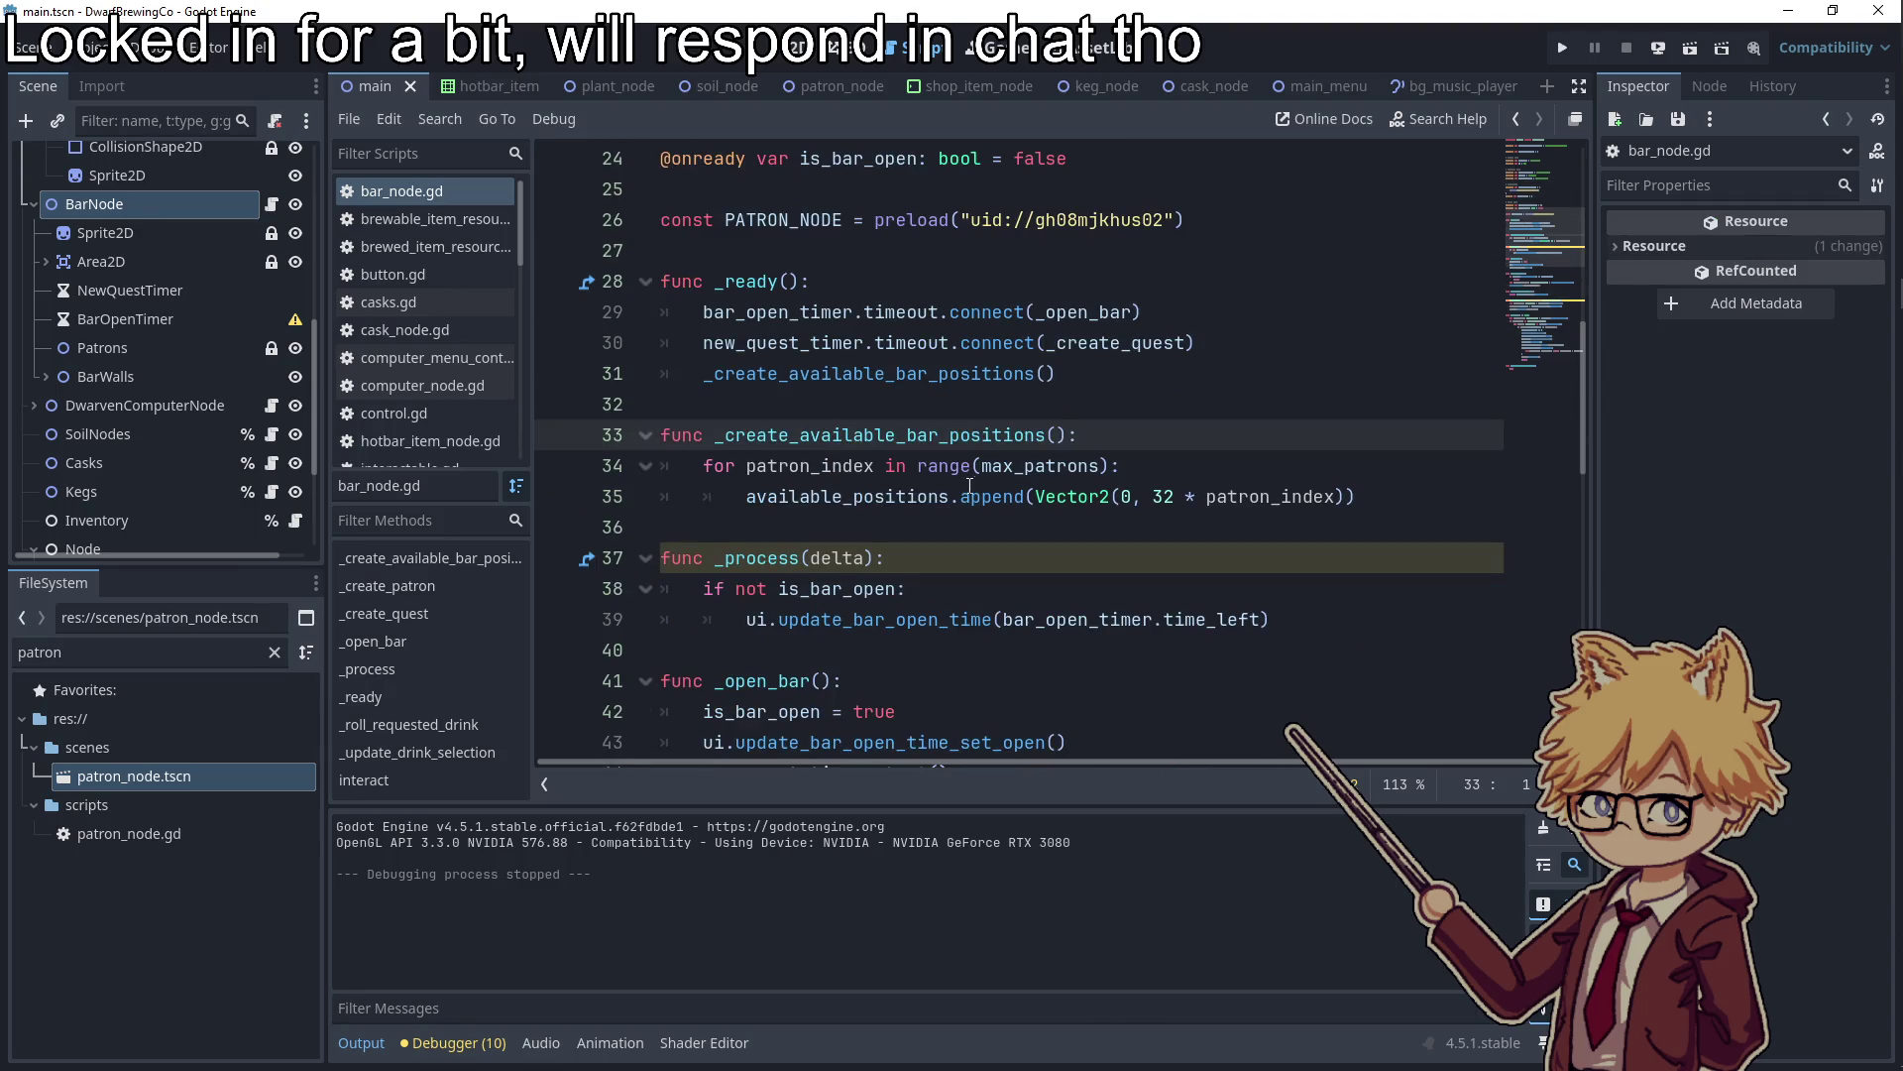
# Make line 35 Vector2(0, -32 + 32 * patron_index), save the script, and launch the game
pyautogui.click(1168, 496)
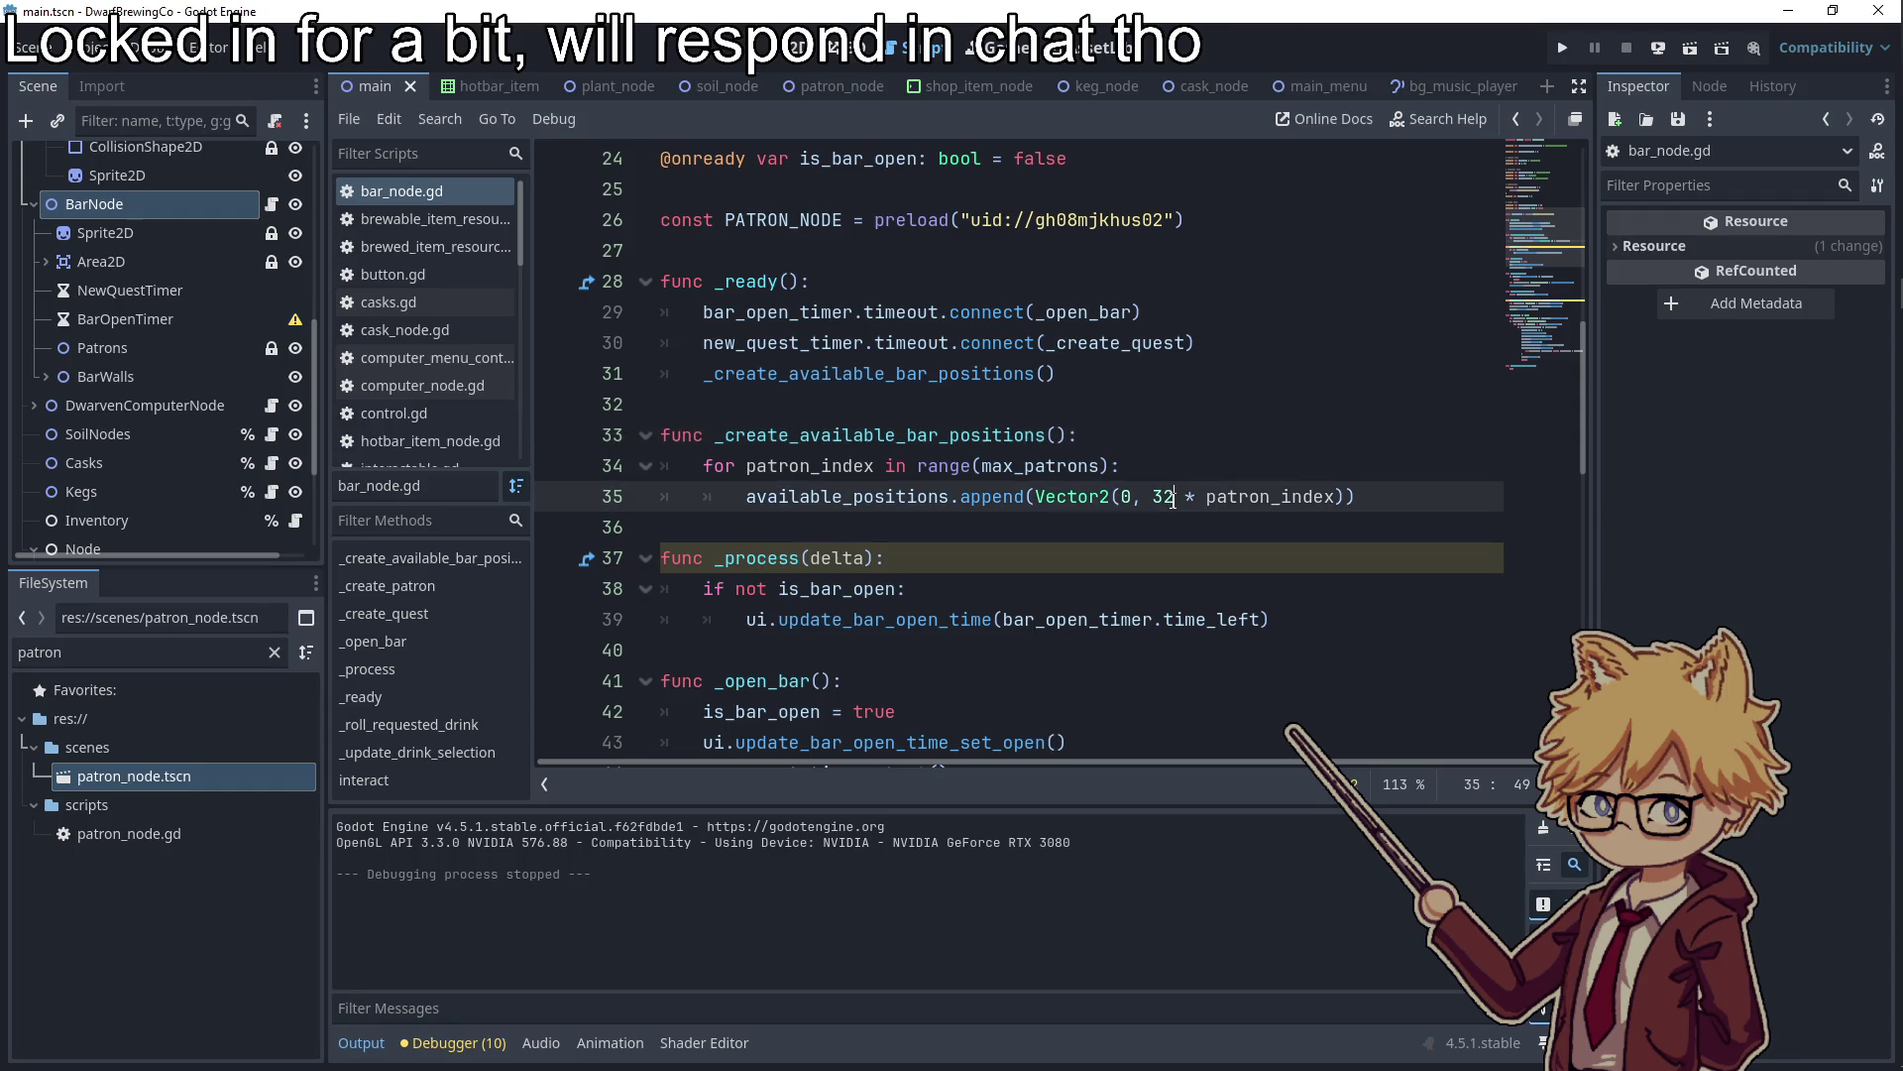
pyautogui.click(1152, 495)
pyautogui.write('150 +')
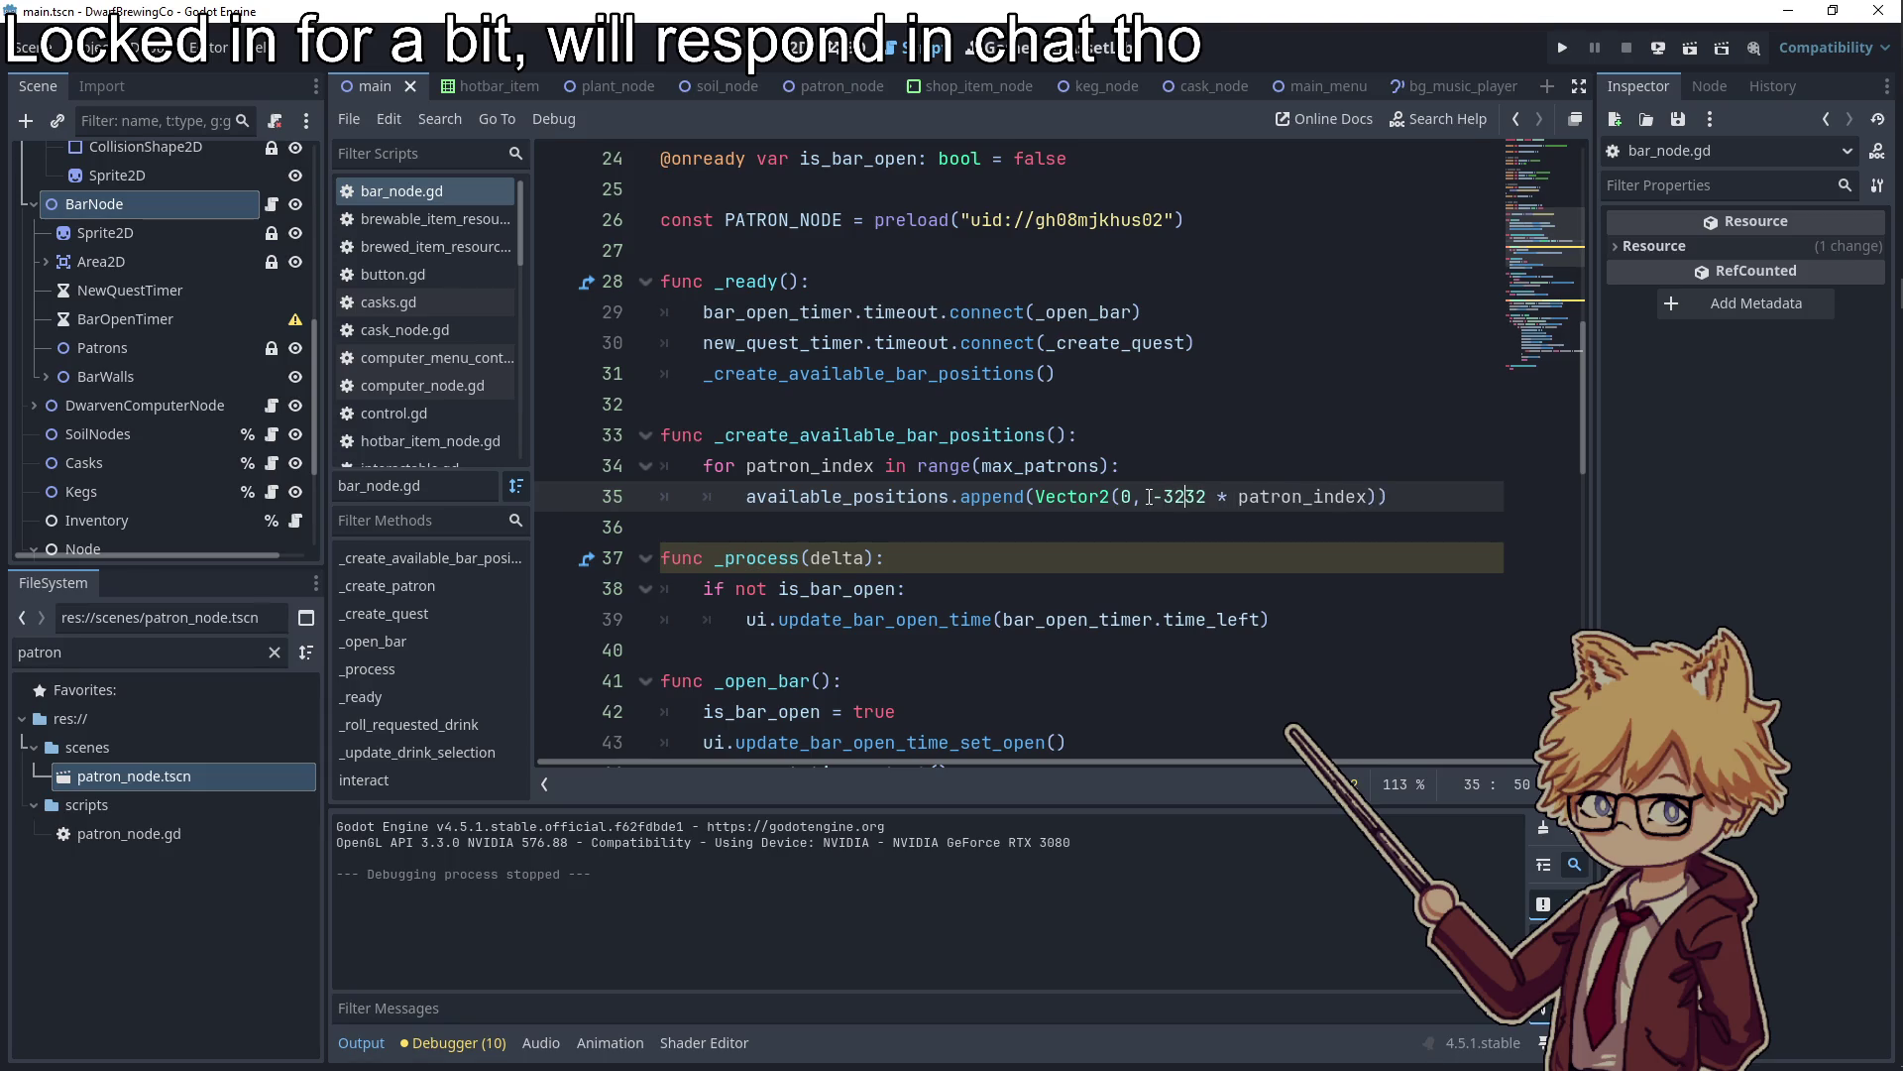
pyautogui.hotkey('ctrl', 's')
pyautogui.press('Up')
pyautogui.press('Up')
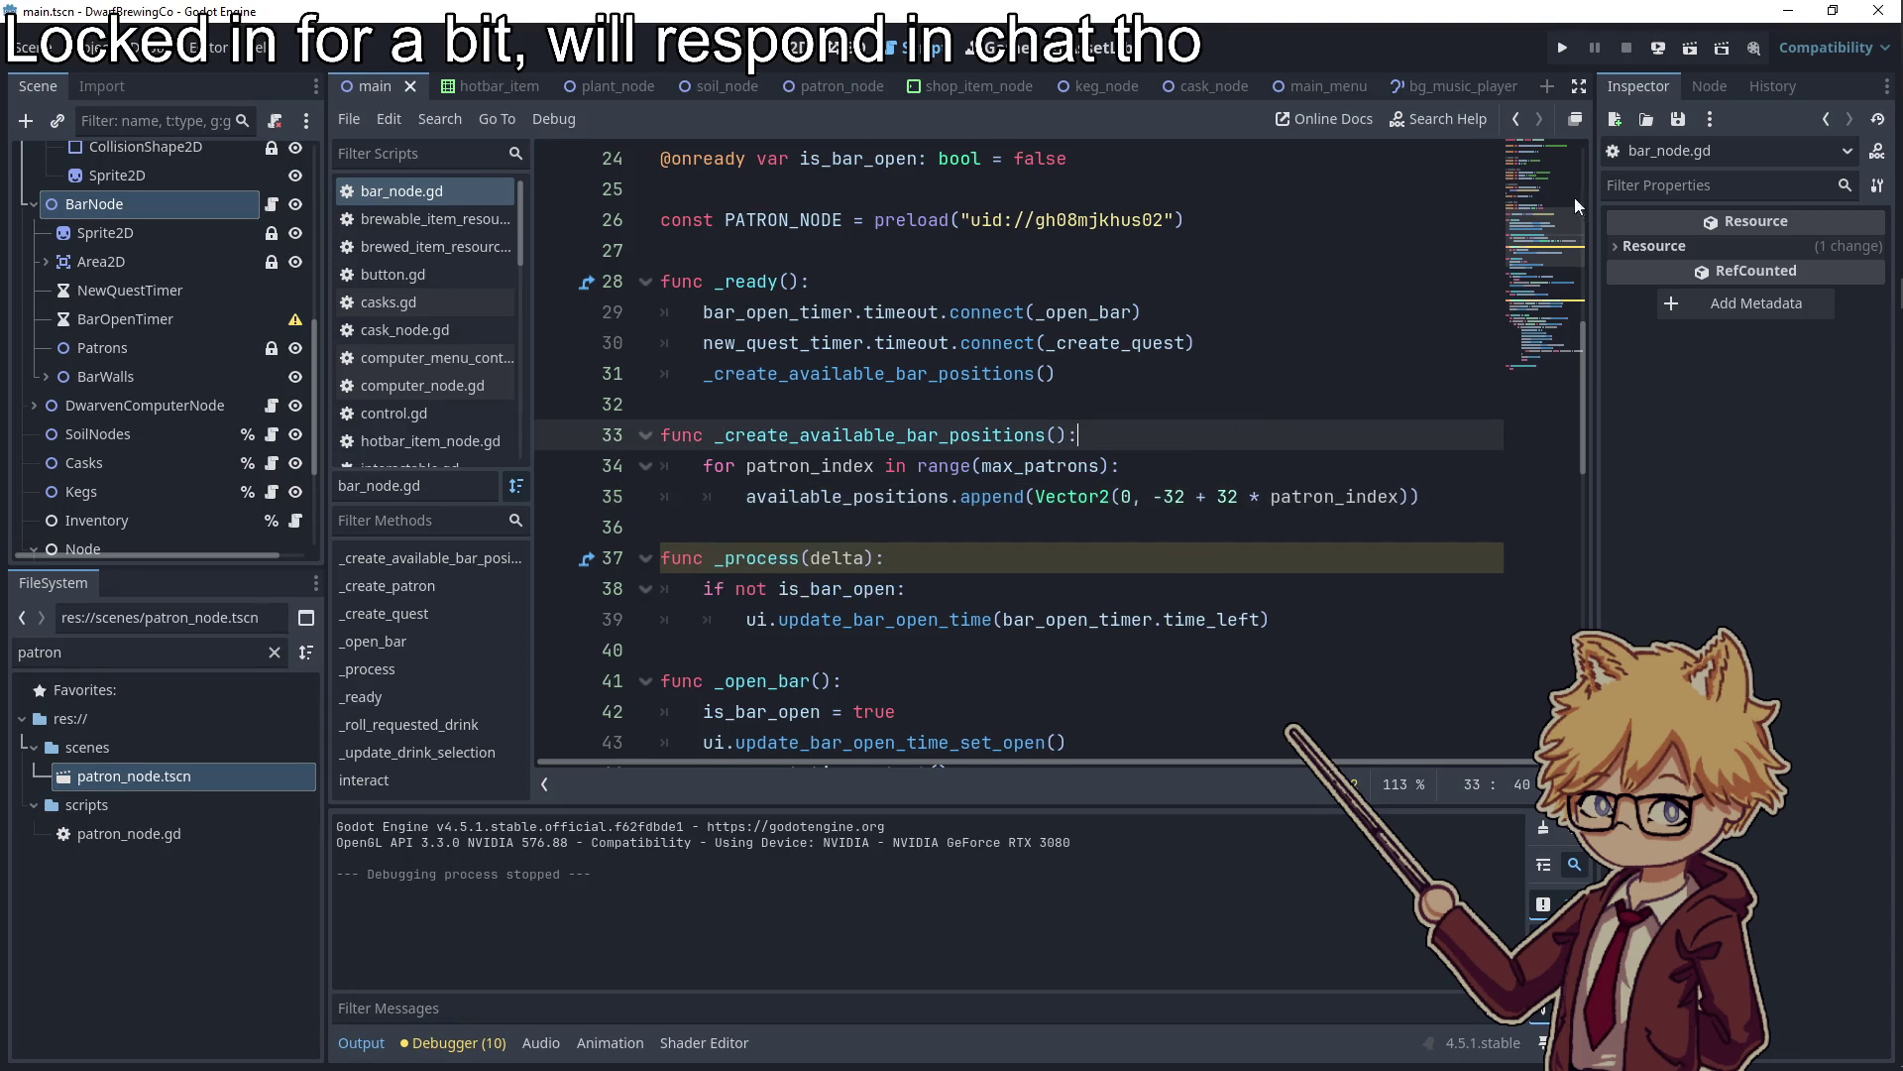
pyautogui.click(1574, 48)
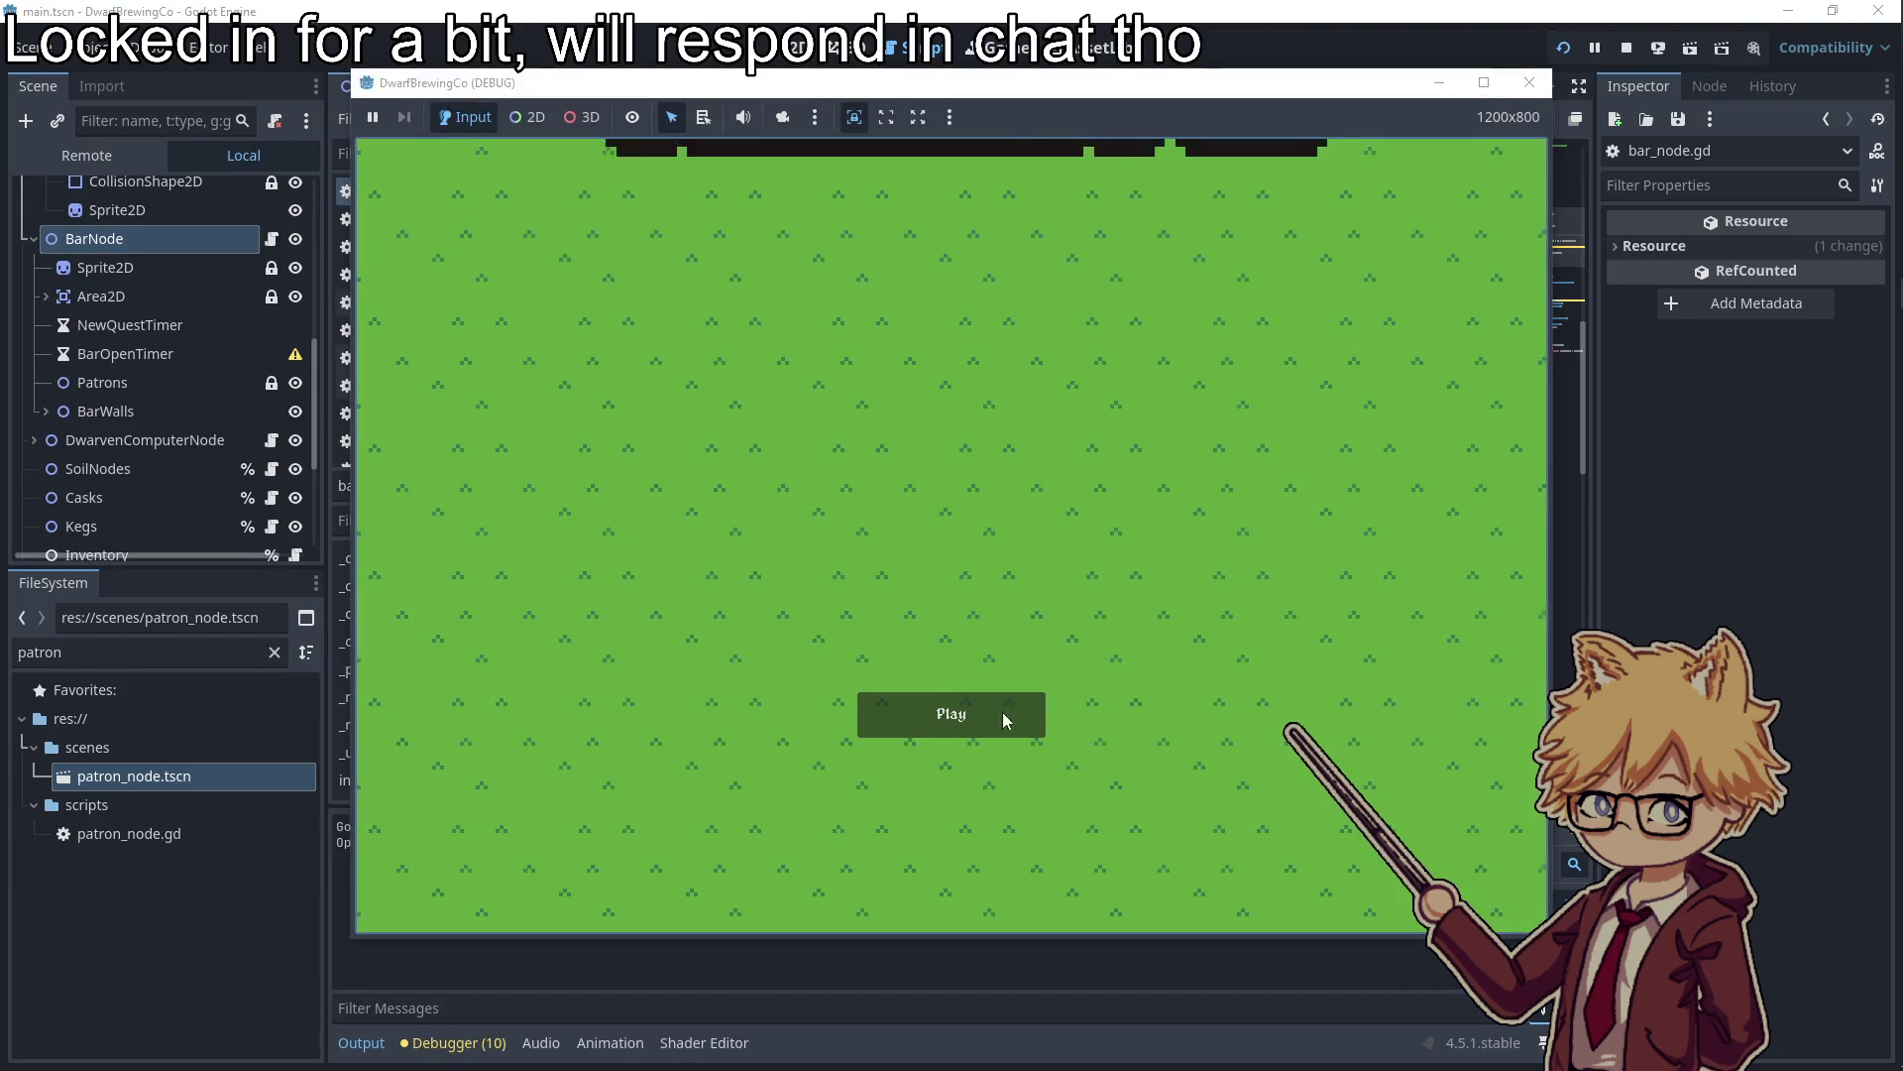
# Start play from the title screen, walk the player to the bar, then stop the game
pyautogui.click(1002, 712)
pyautogui.press('Escape')
pyautogui.press('Escape')
pyautogui.press('d')
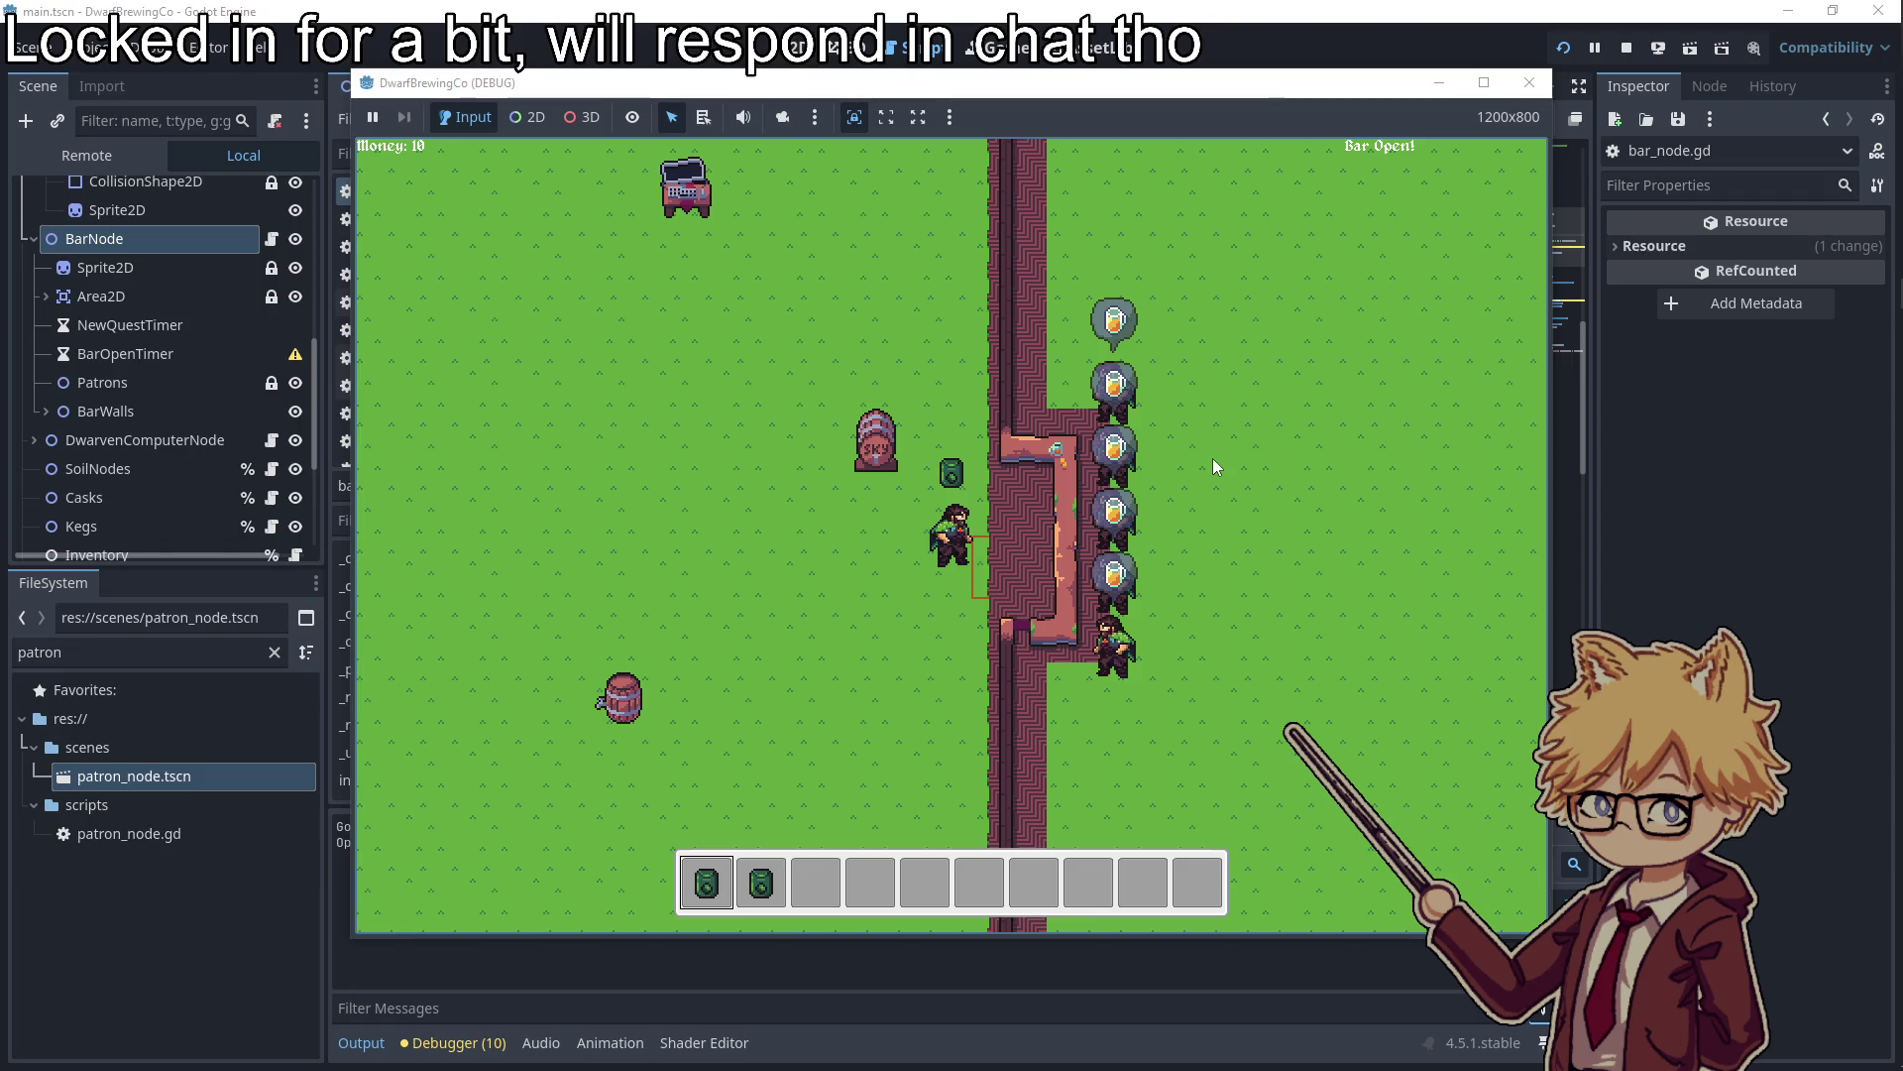
pyautogui.press('F8')
# Change the starting bar-position offset on line 35 from -32 to -16
pyautogui.click(1193, 495)
pyautogui.press('BackSpace')
pyautogui.press('BackSpace')
pyautogui.write('16')
pyautogui.click(1213, 443)
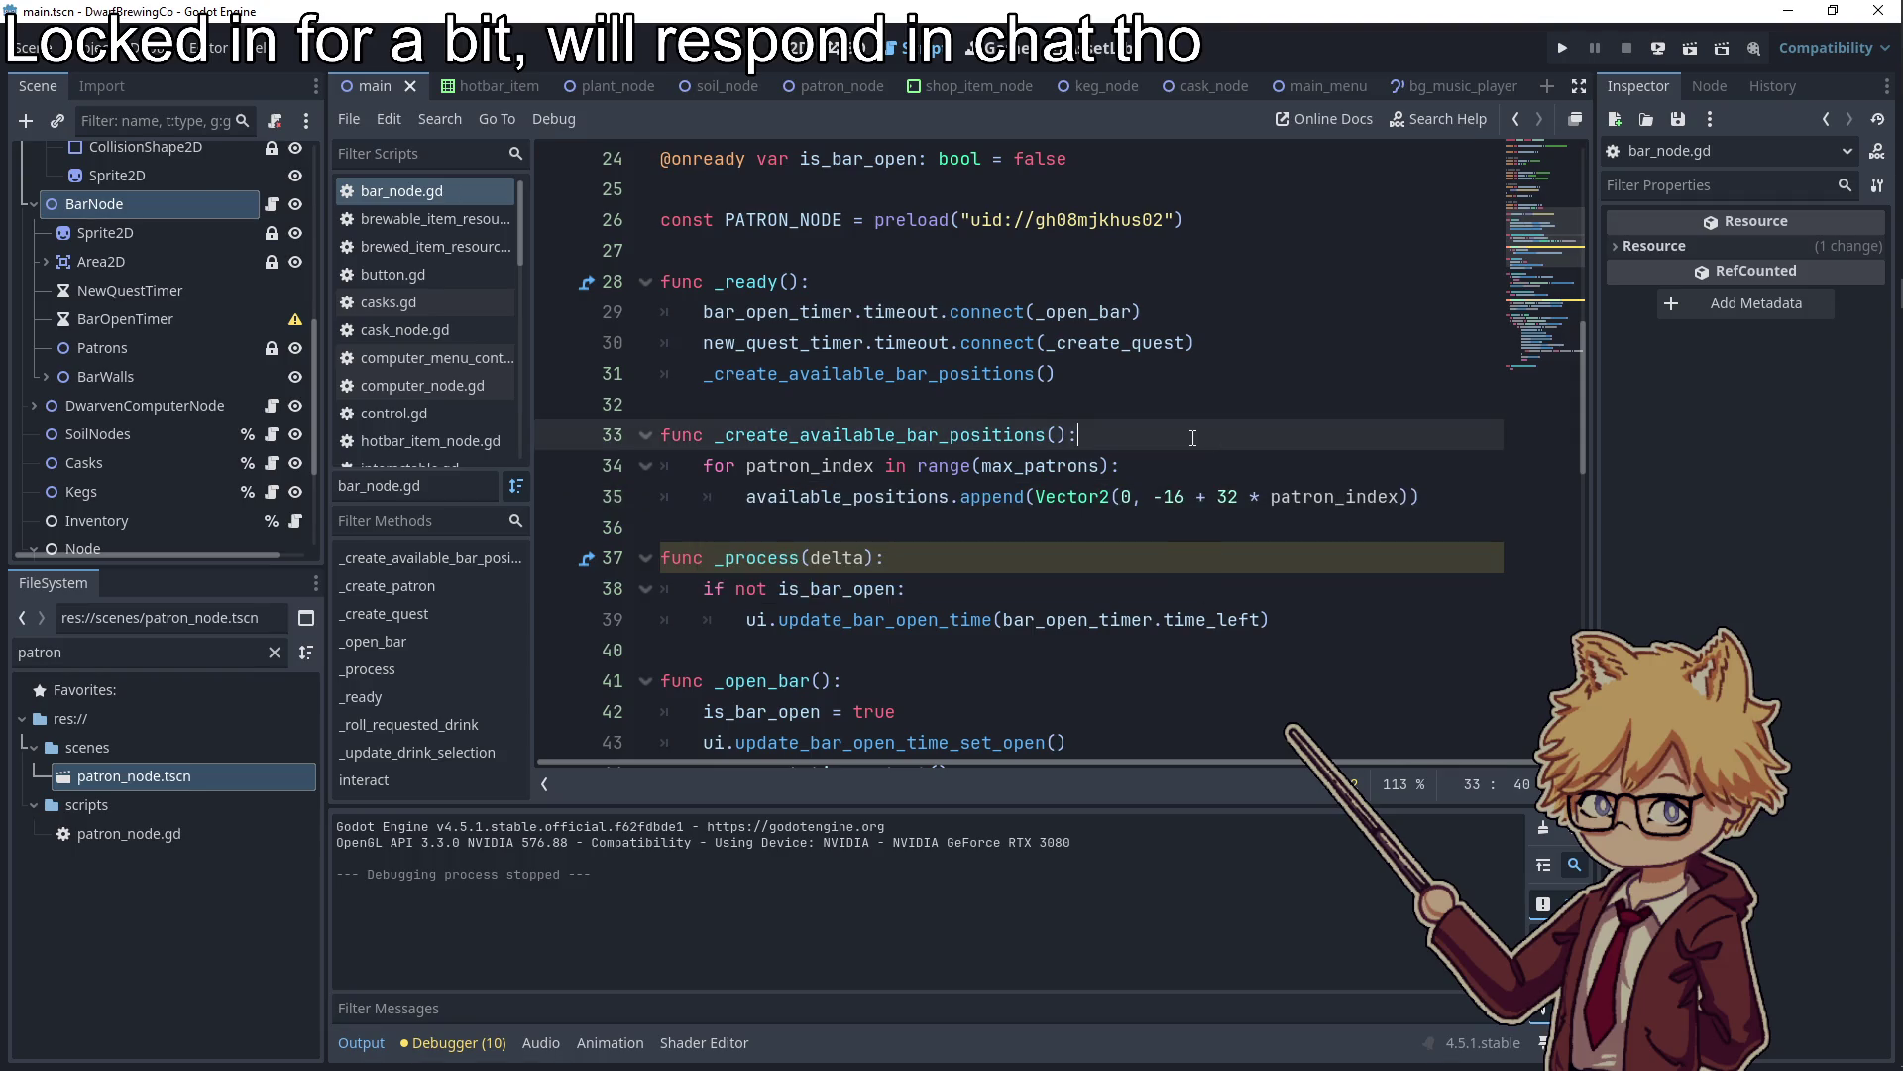
# Add available_positions.shuffle() after the positions call in _ready and relaunch the game
pyautogui.scroll(1, 1194, 438)
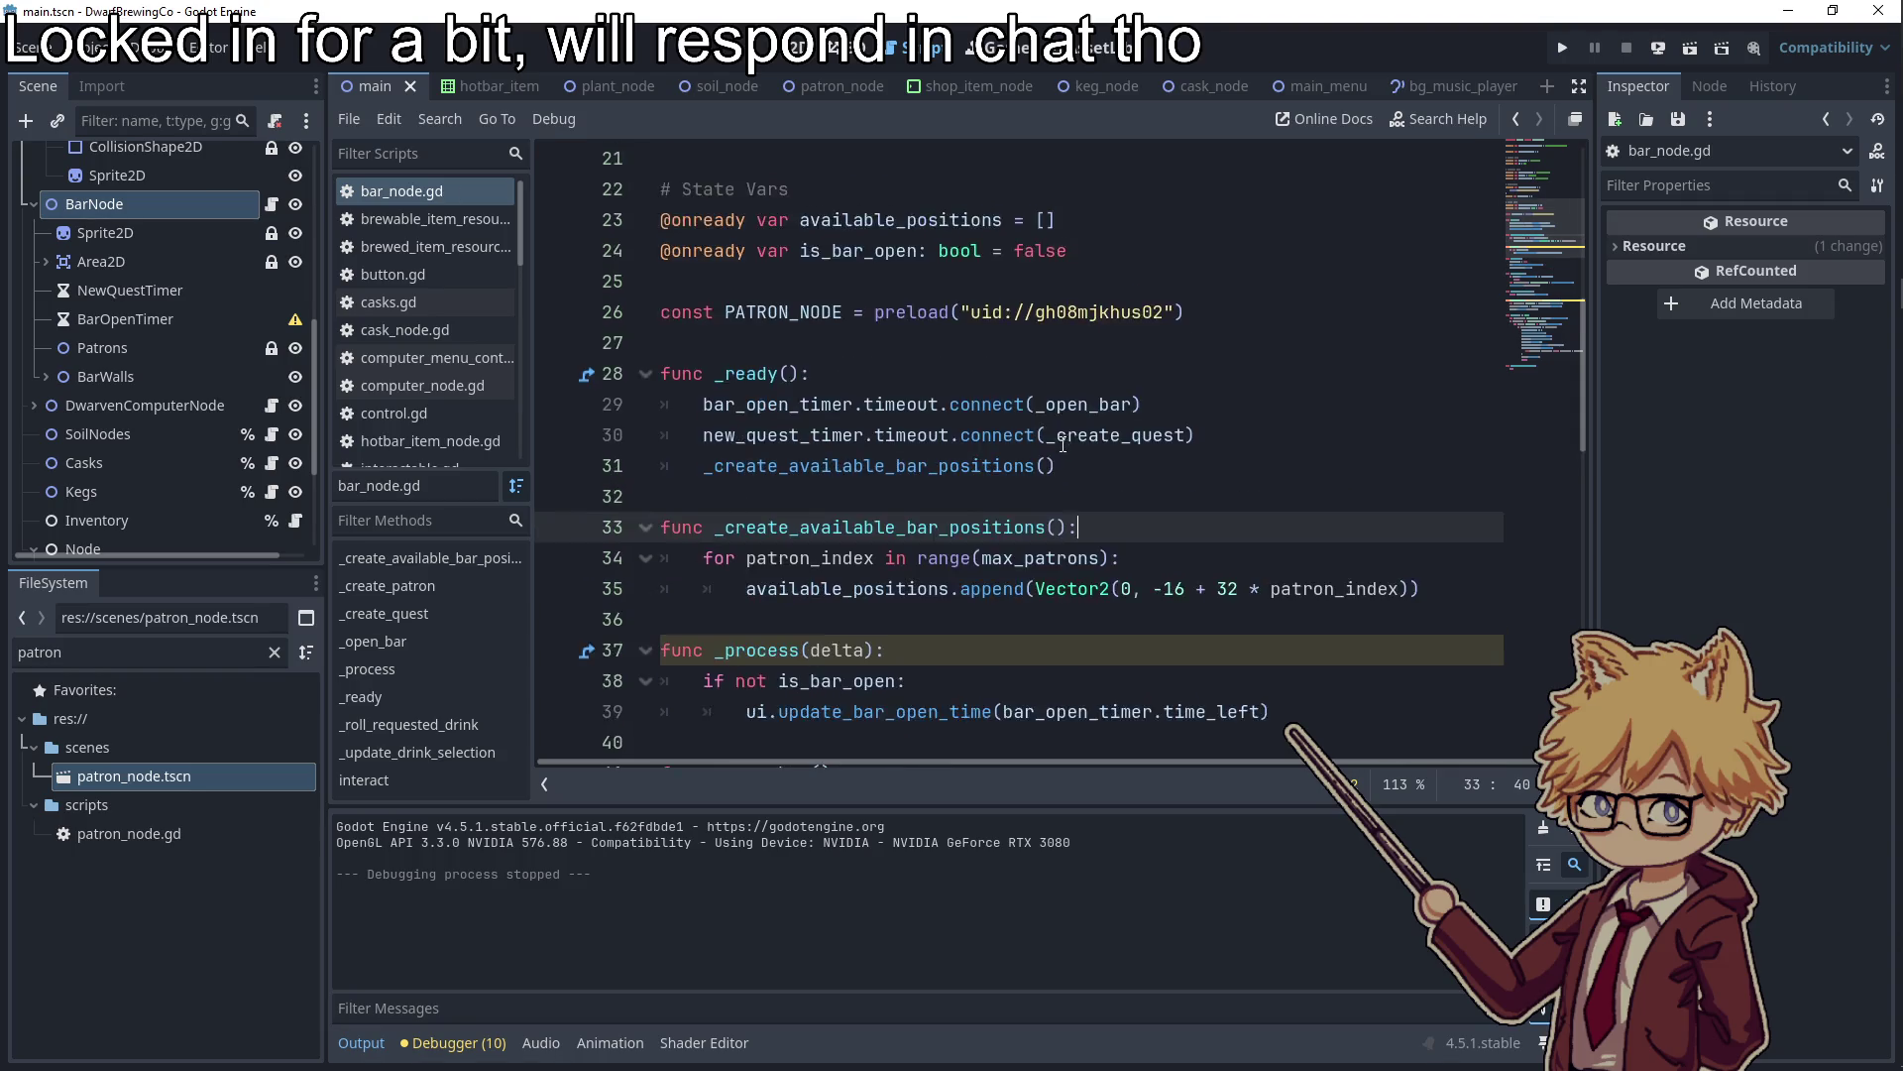
pyautogui.scroll(-1, 930, 479)
pyautogui.doubleClick(928, 494)
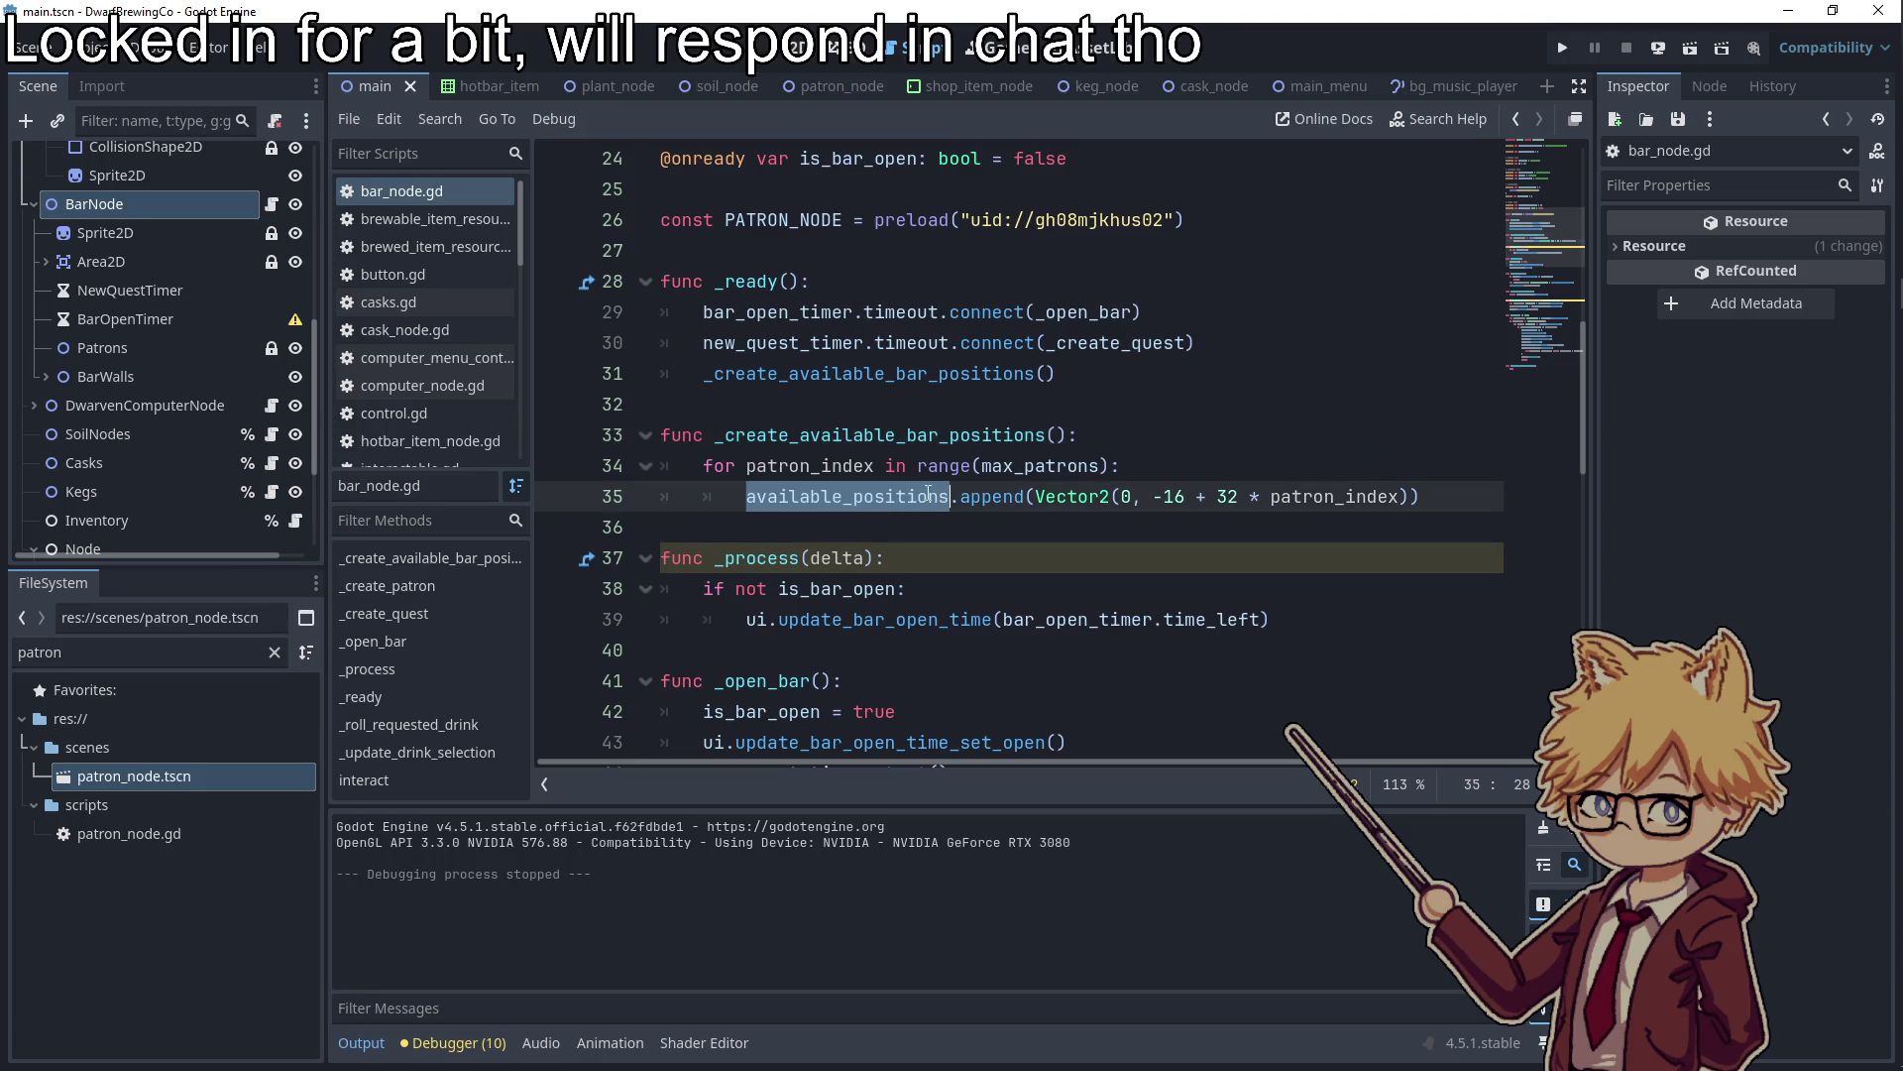
pyautogui.hotkey('ctrl', 'c')
pyautogui.click(1087, 372)
pyautogui.press('Return')
pyautogui.hotkey('ctrl', 'v')
pyautogui.write(',.')
pyautogui.write('sh')
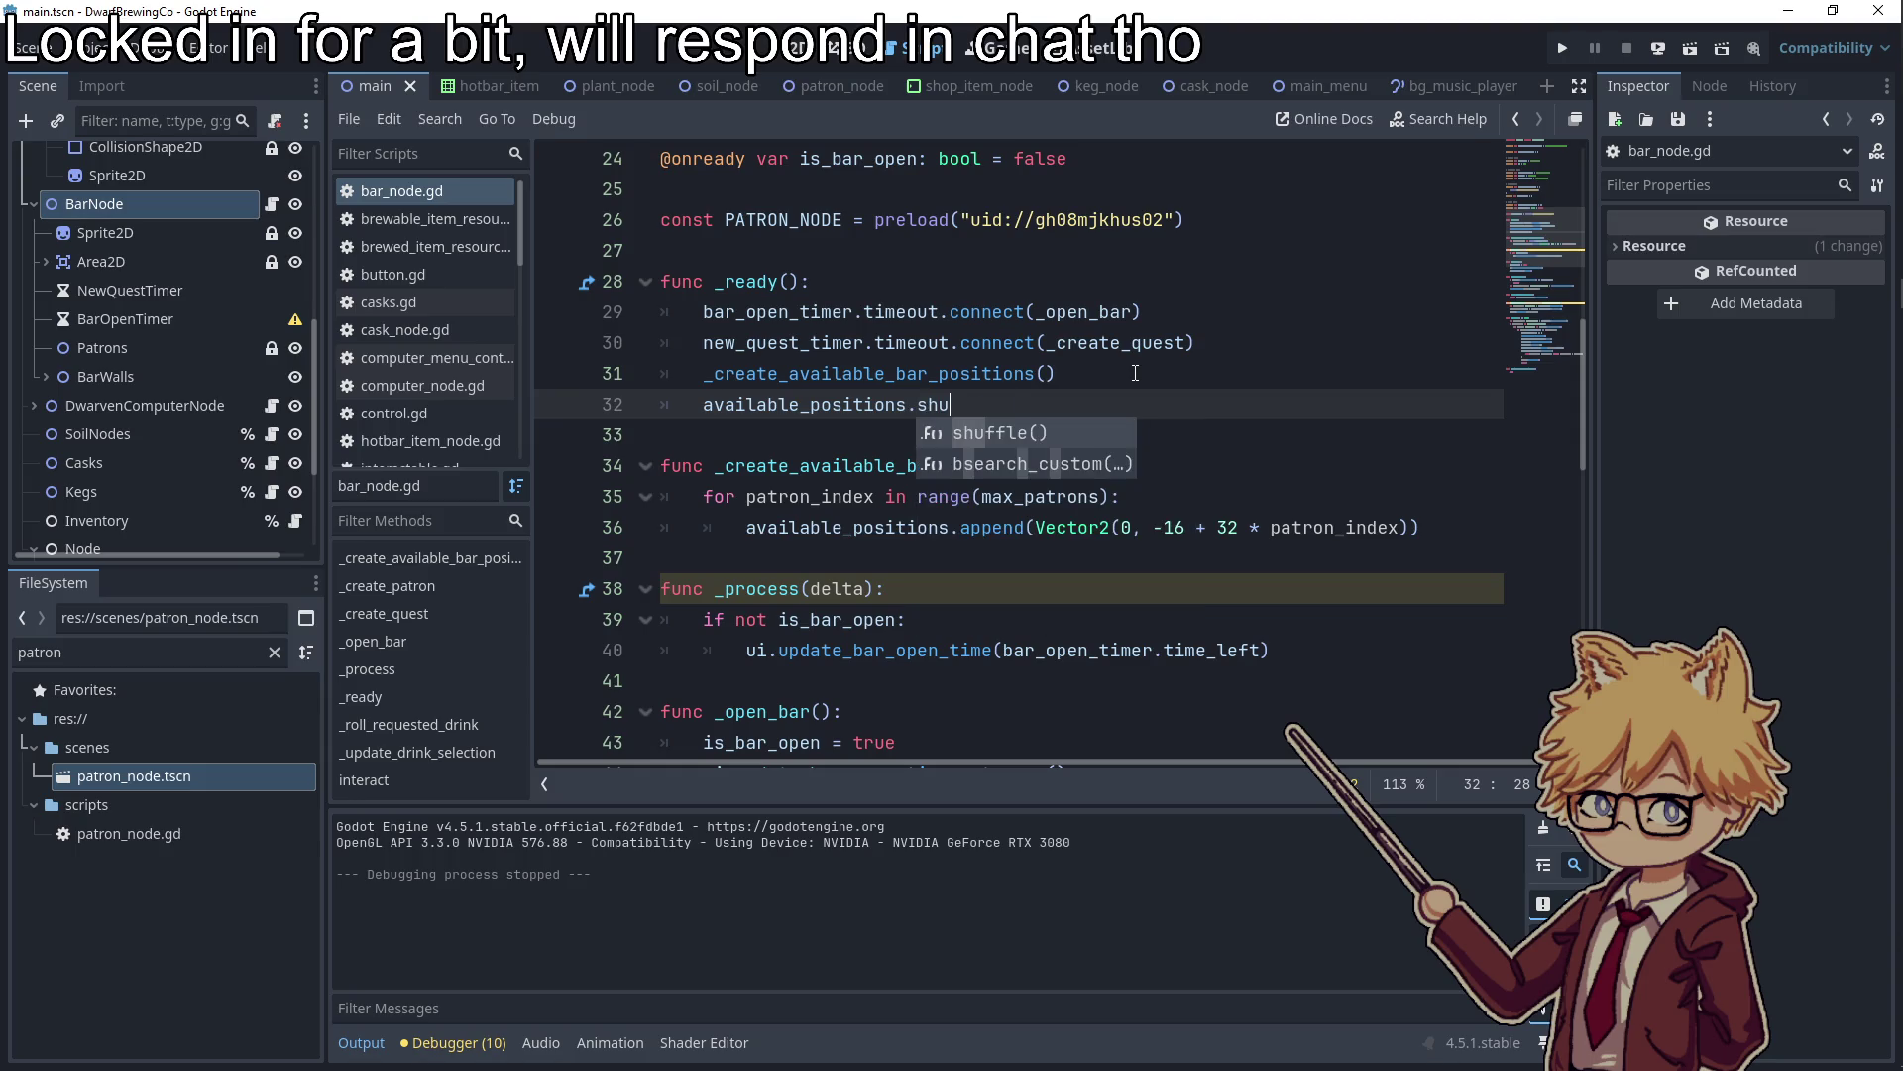
pyautogui.press('Return')
pyautogui.click(1566, 51)
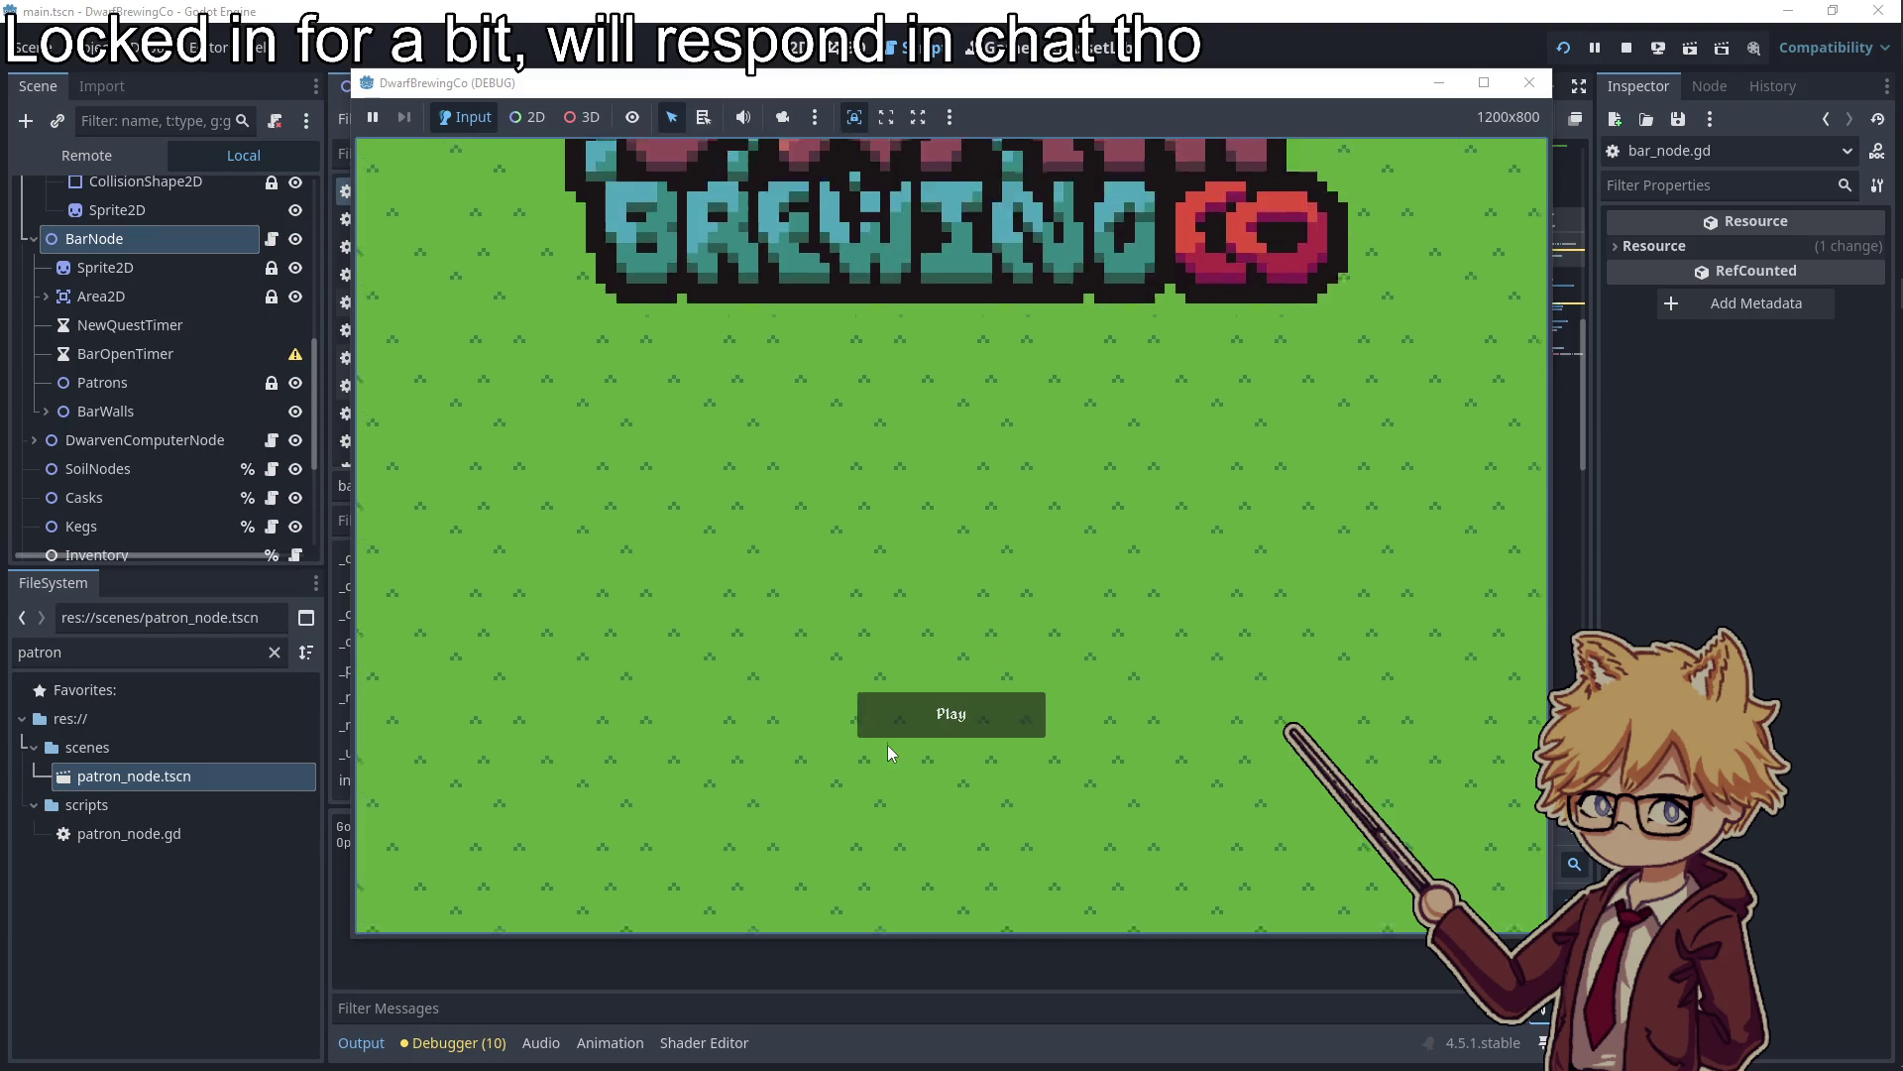
# Start play and walk to the bar to watch patrons take shuffled spots, then stop
pyautogui.click(892, 722)
pyautogui.press('Escape')
pyautogui.press('d')
pyautogui.press('d')
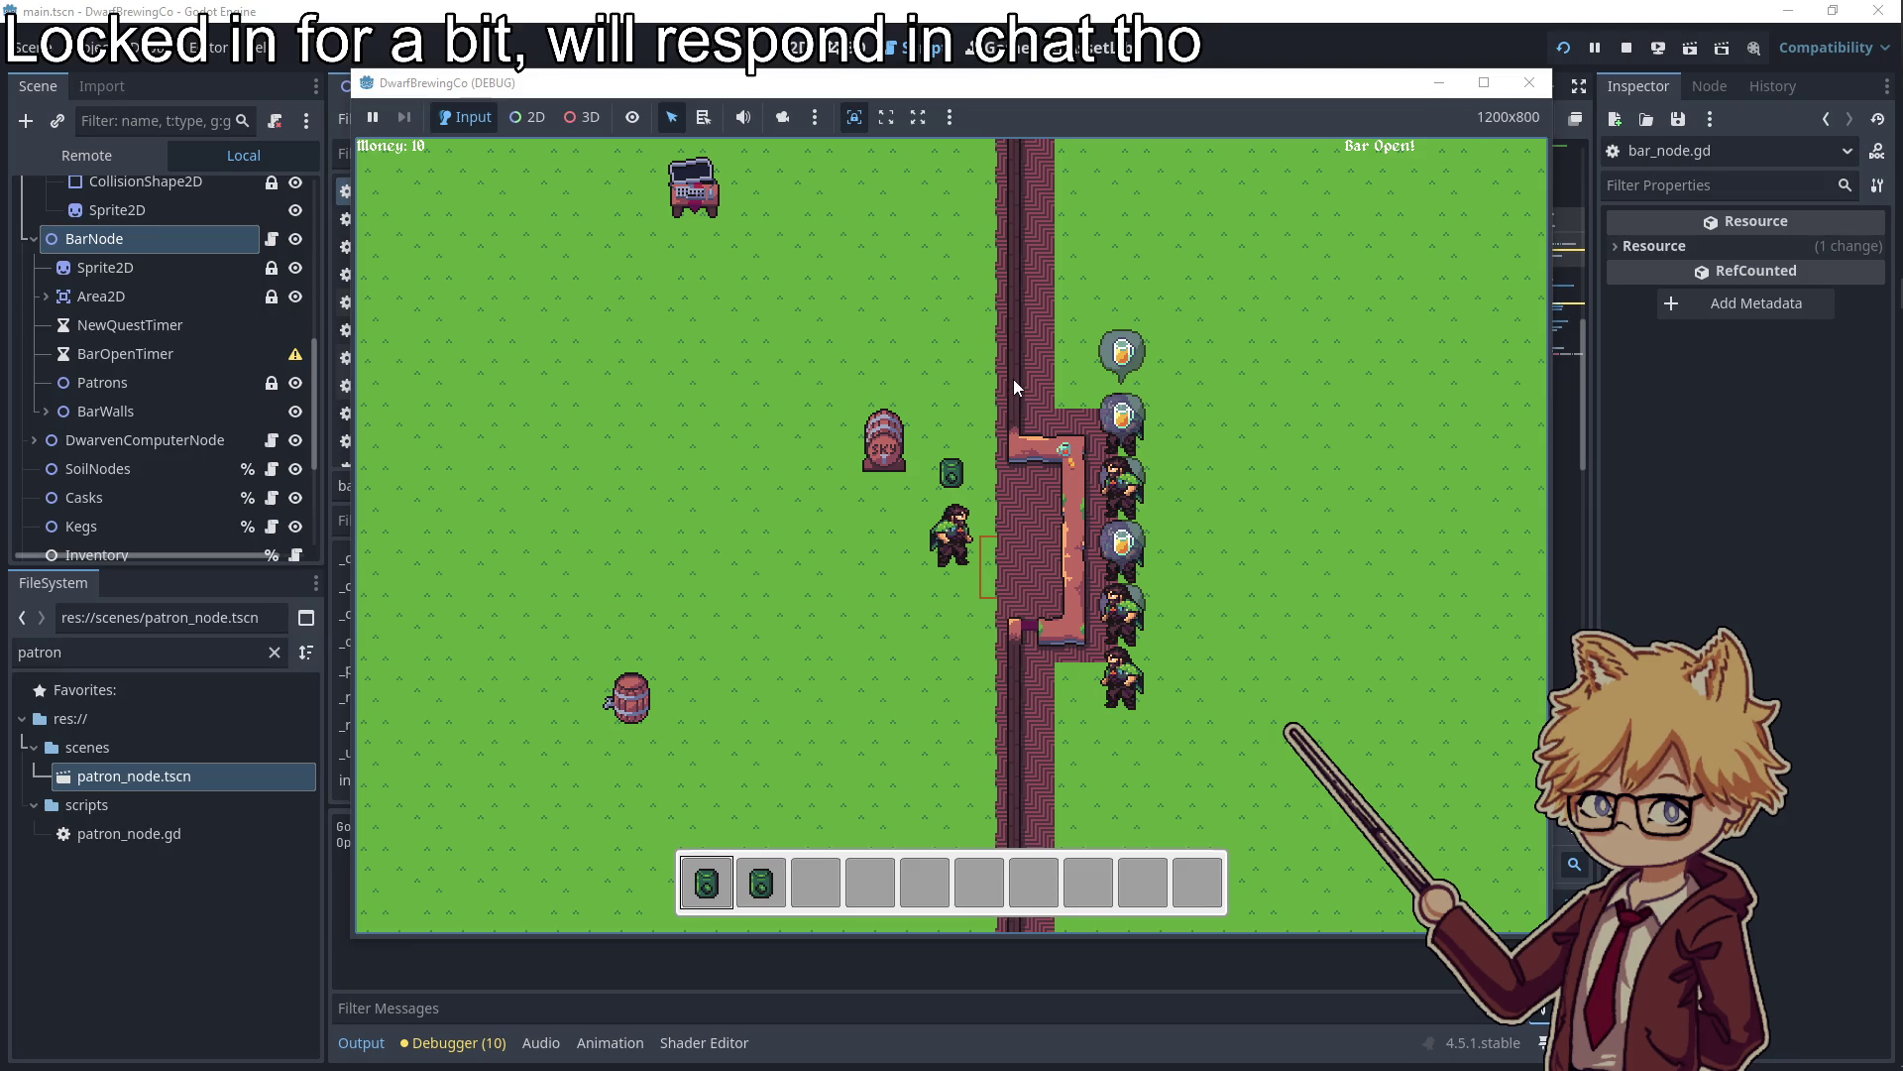
pyautogui.click(1530, 84)
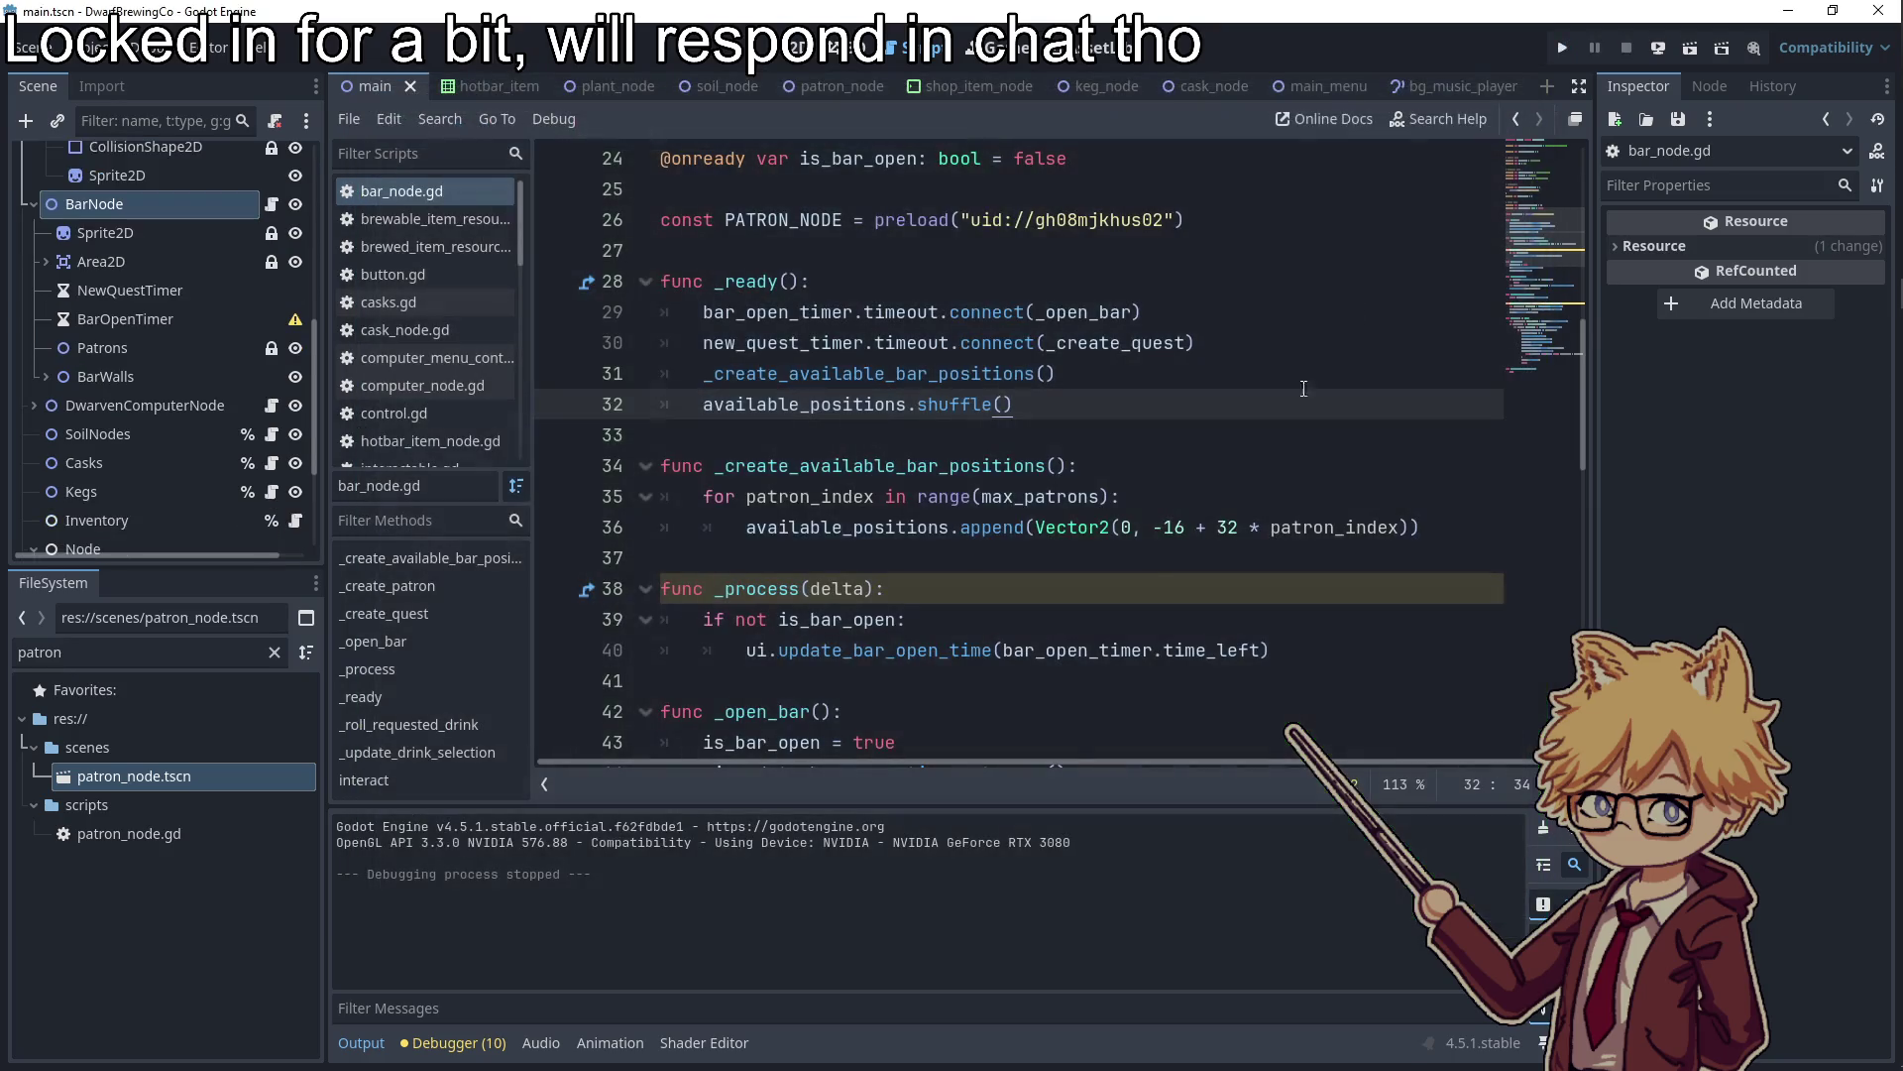
# Open patron_node.tscn, turn on Y Sort Enabled for Sprite and RequestSprite, and save
pyautogui.click(1087, 610)
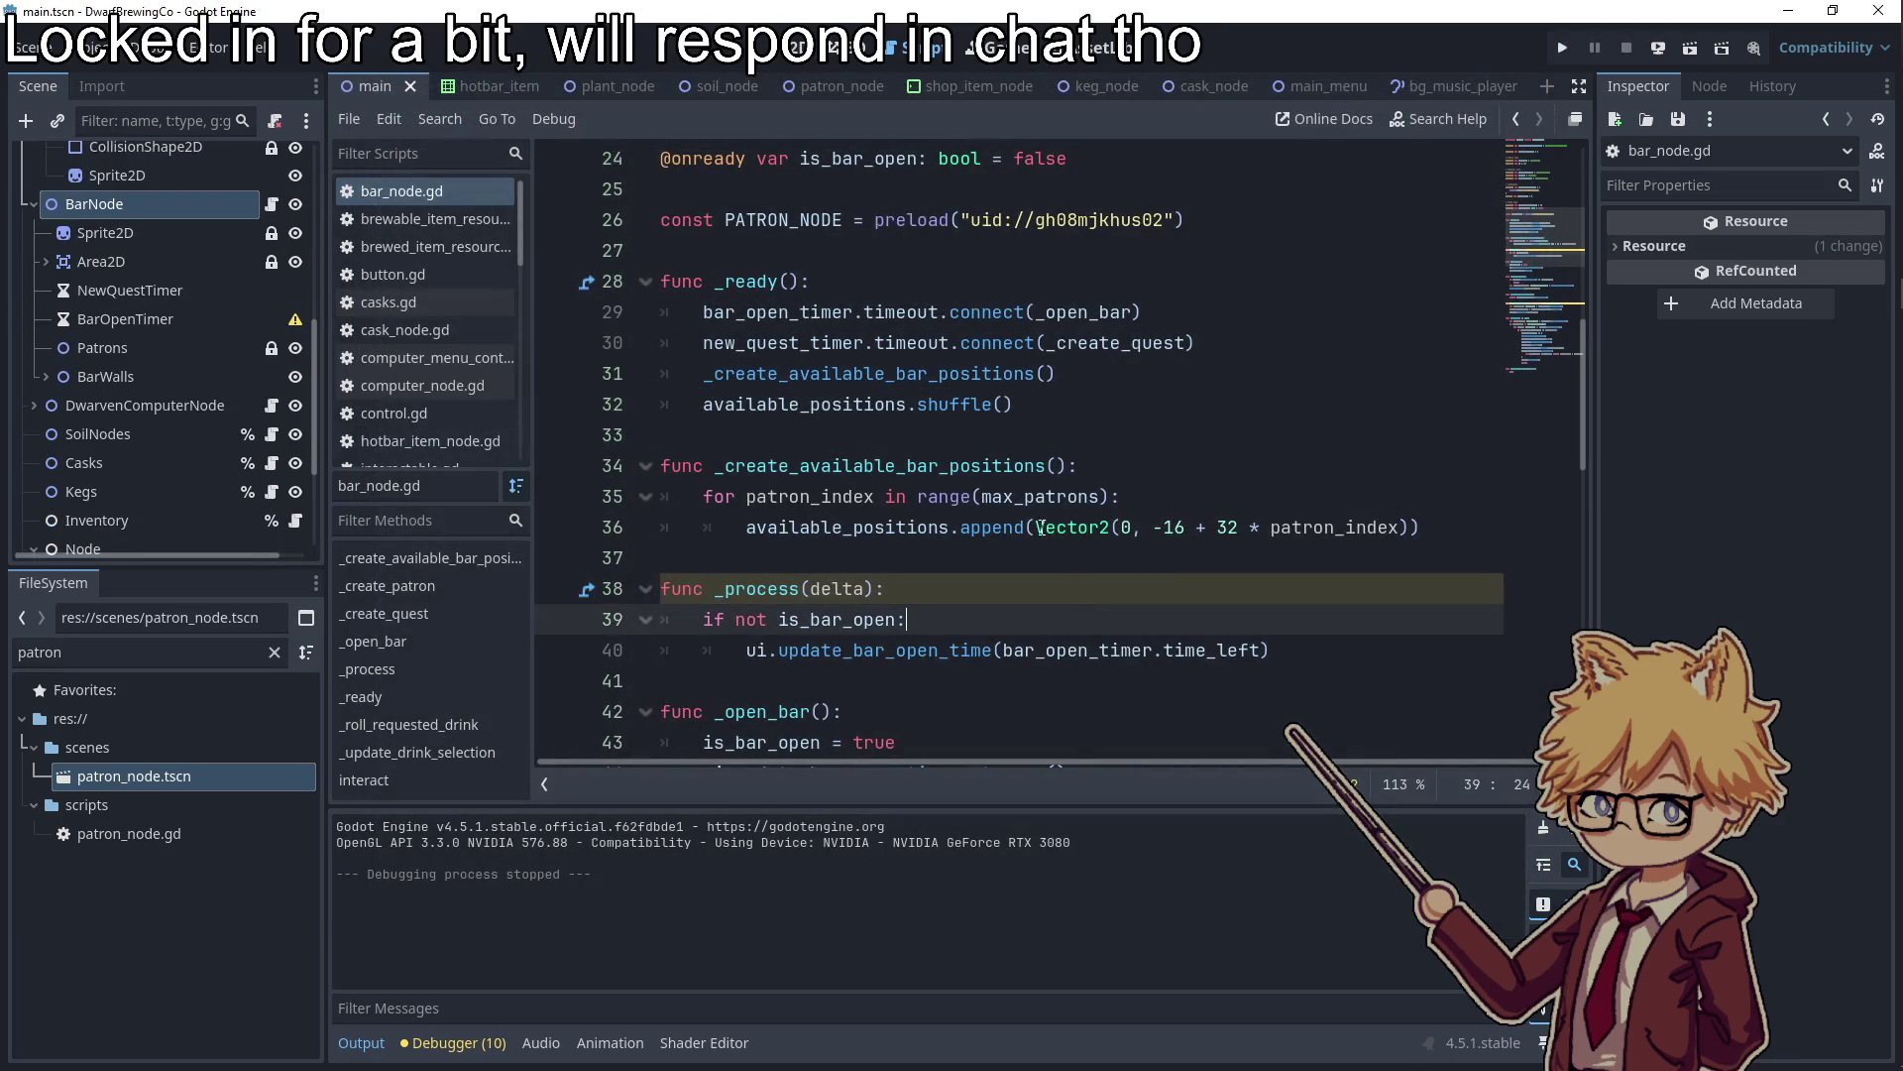
pyautogui.click(128, 242)
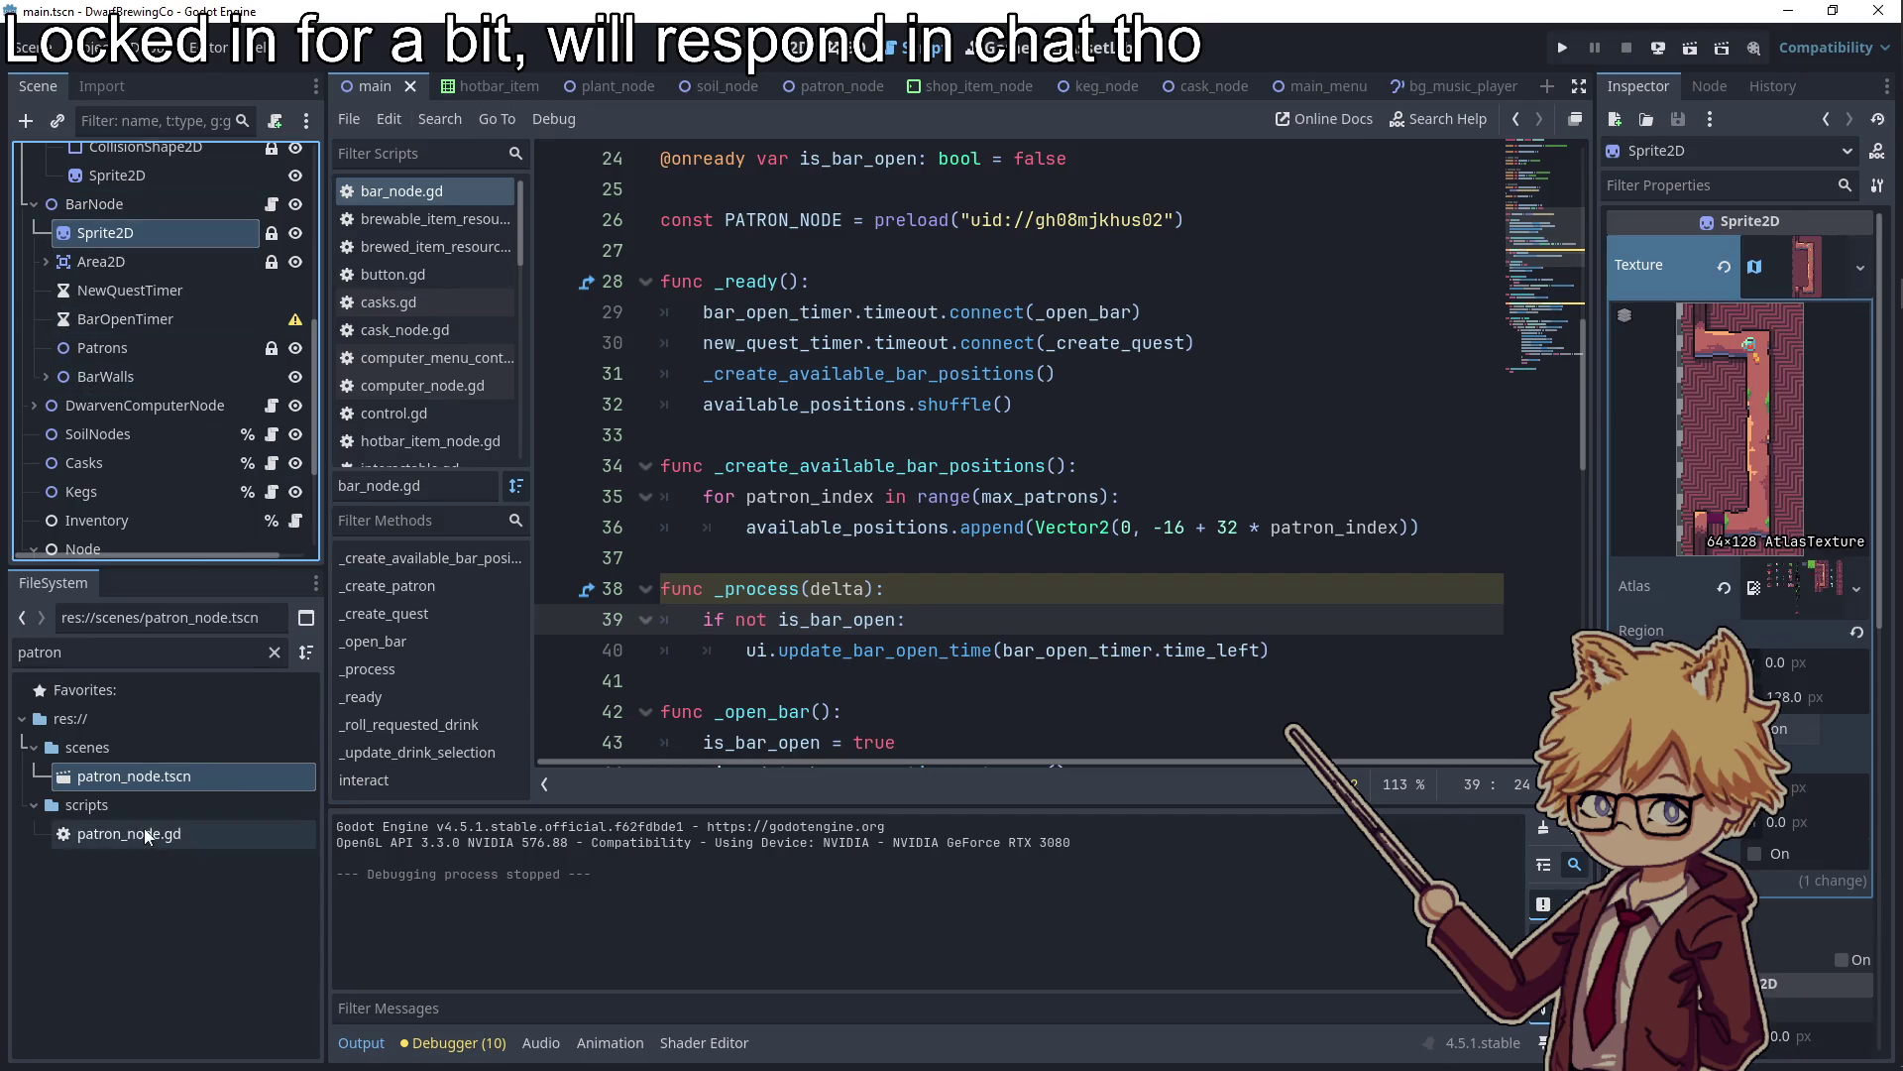
pyautogui.doubleClick(151, 775)
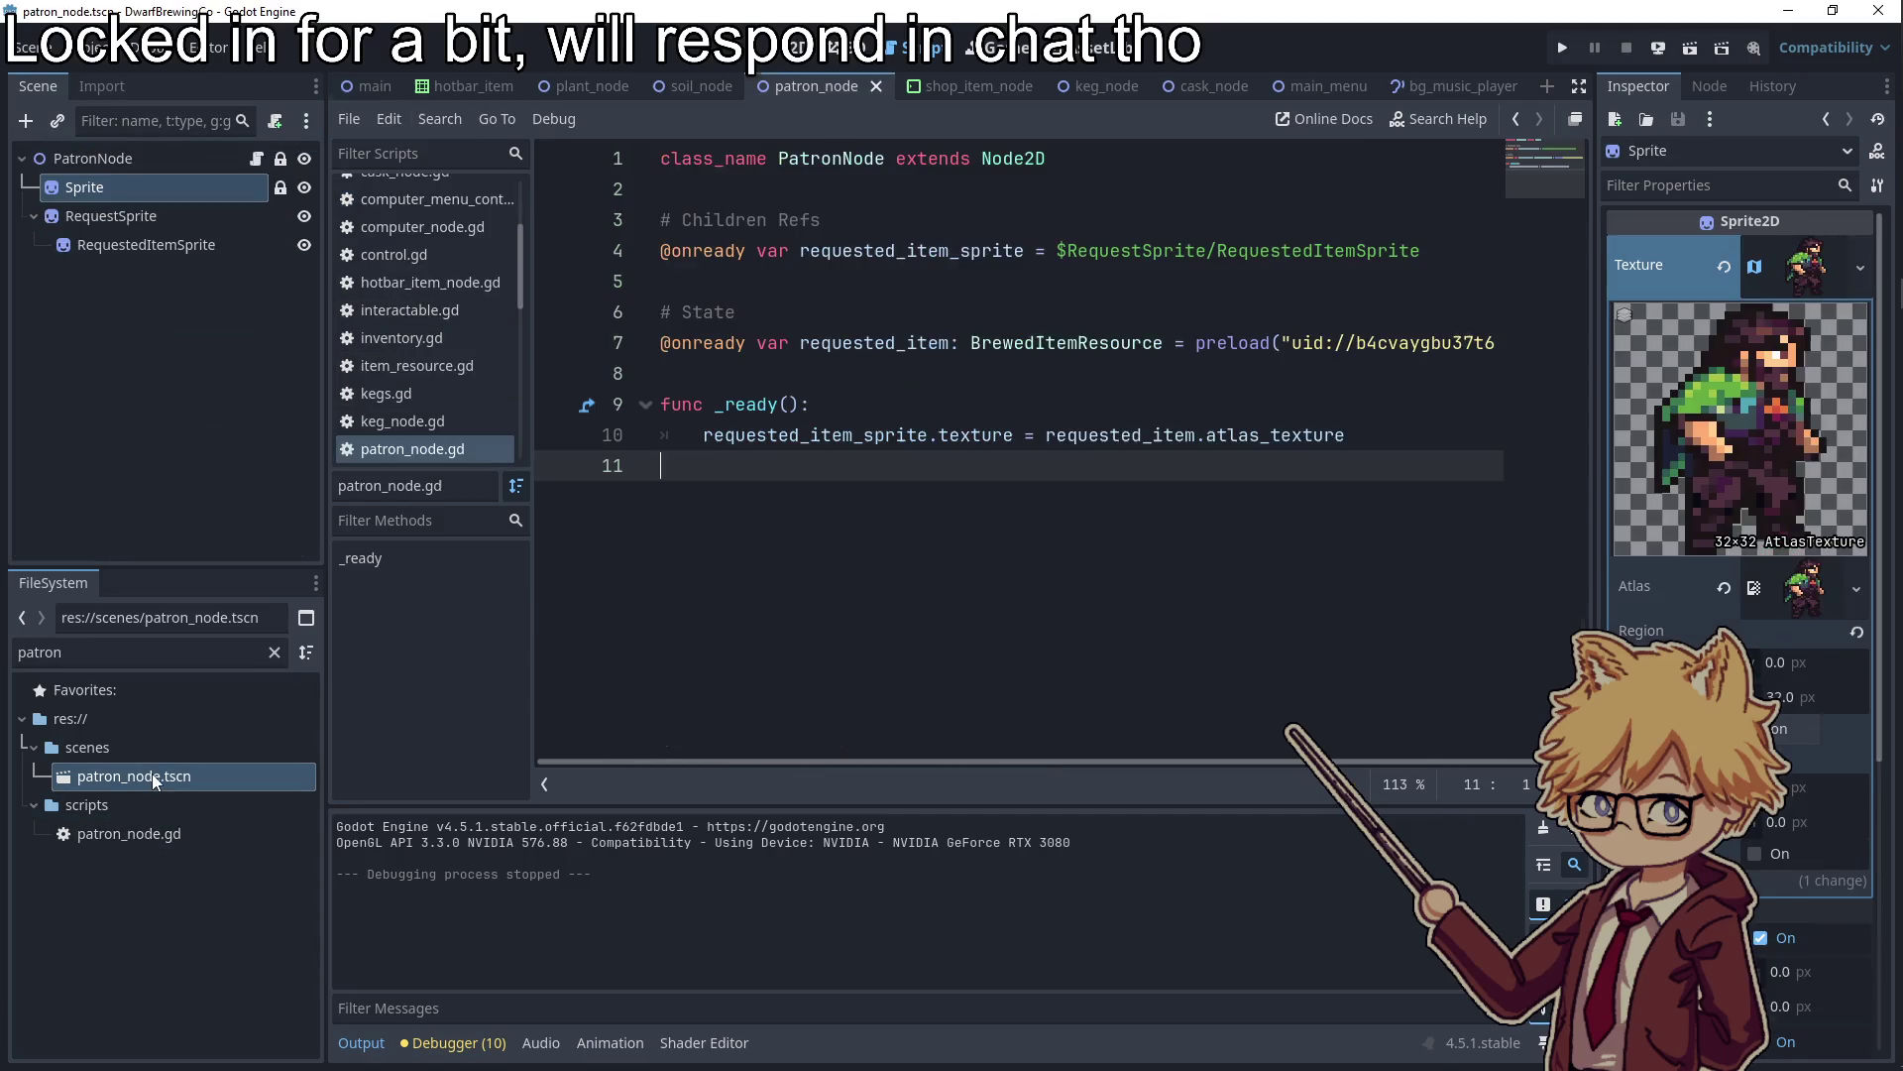
pyautogui.keyDown('ctrl'); pyautogui.click(109, 215); pyautogui.keyUp('ctrl')
pyautogui.click(1679, 188)
pyautogui.write('y')
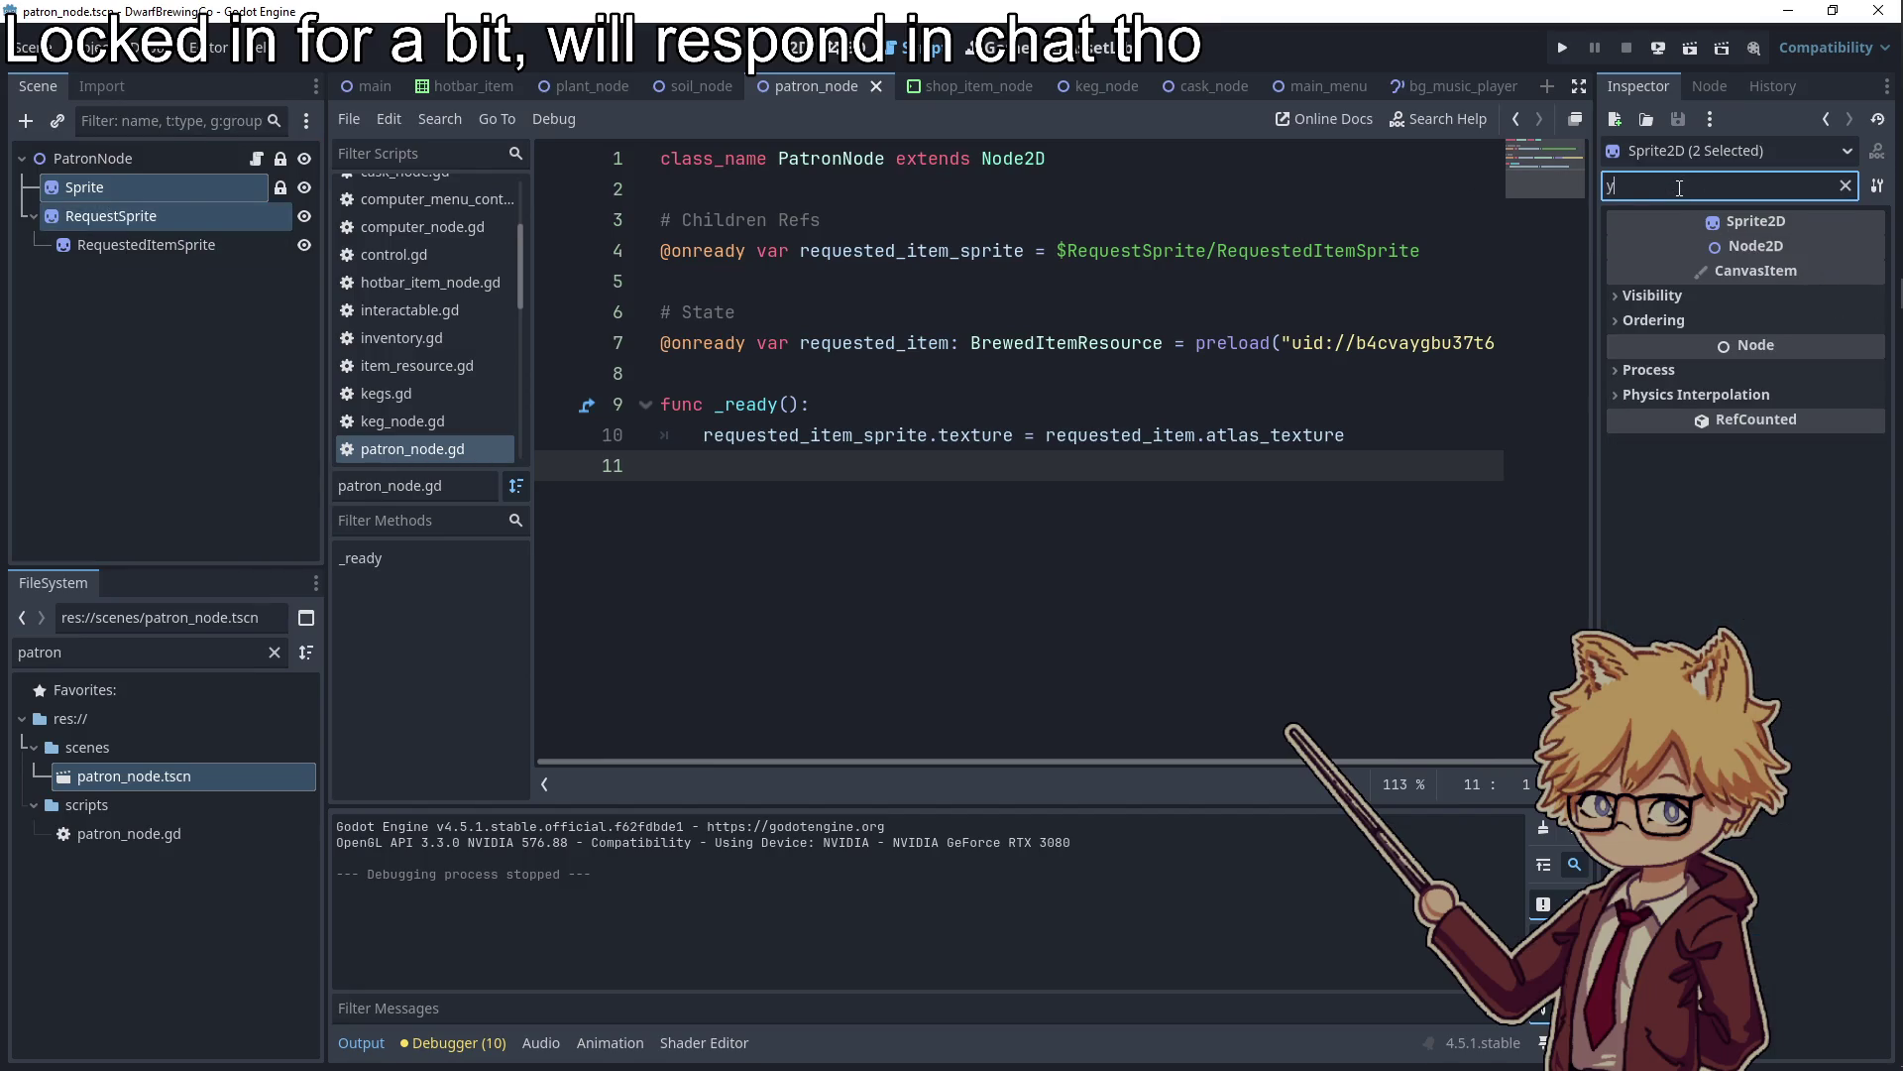
pyautogui.write(' sort')
pyautogui.click(1654, 295)
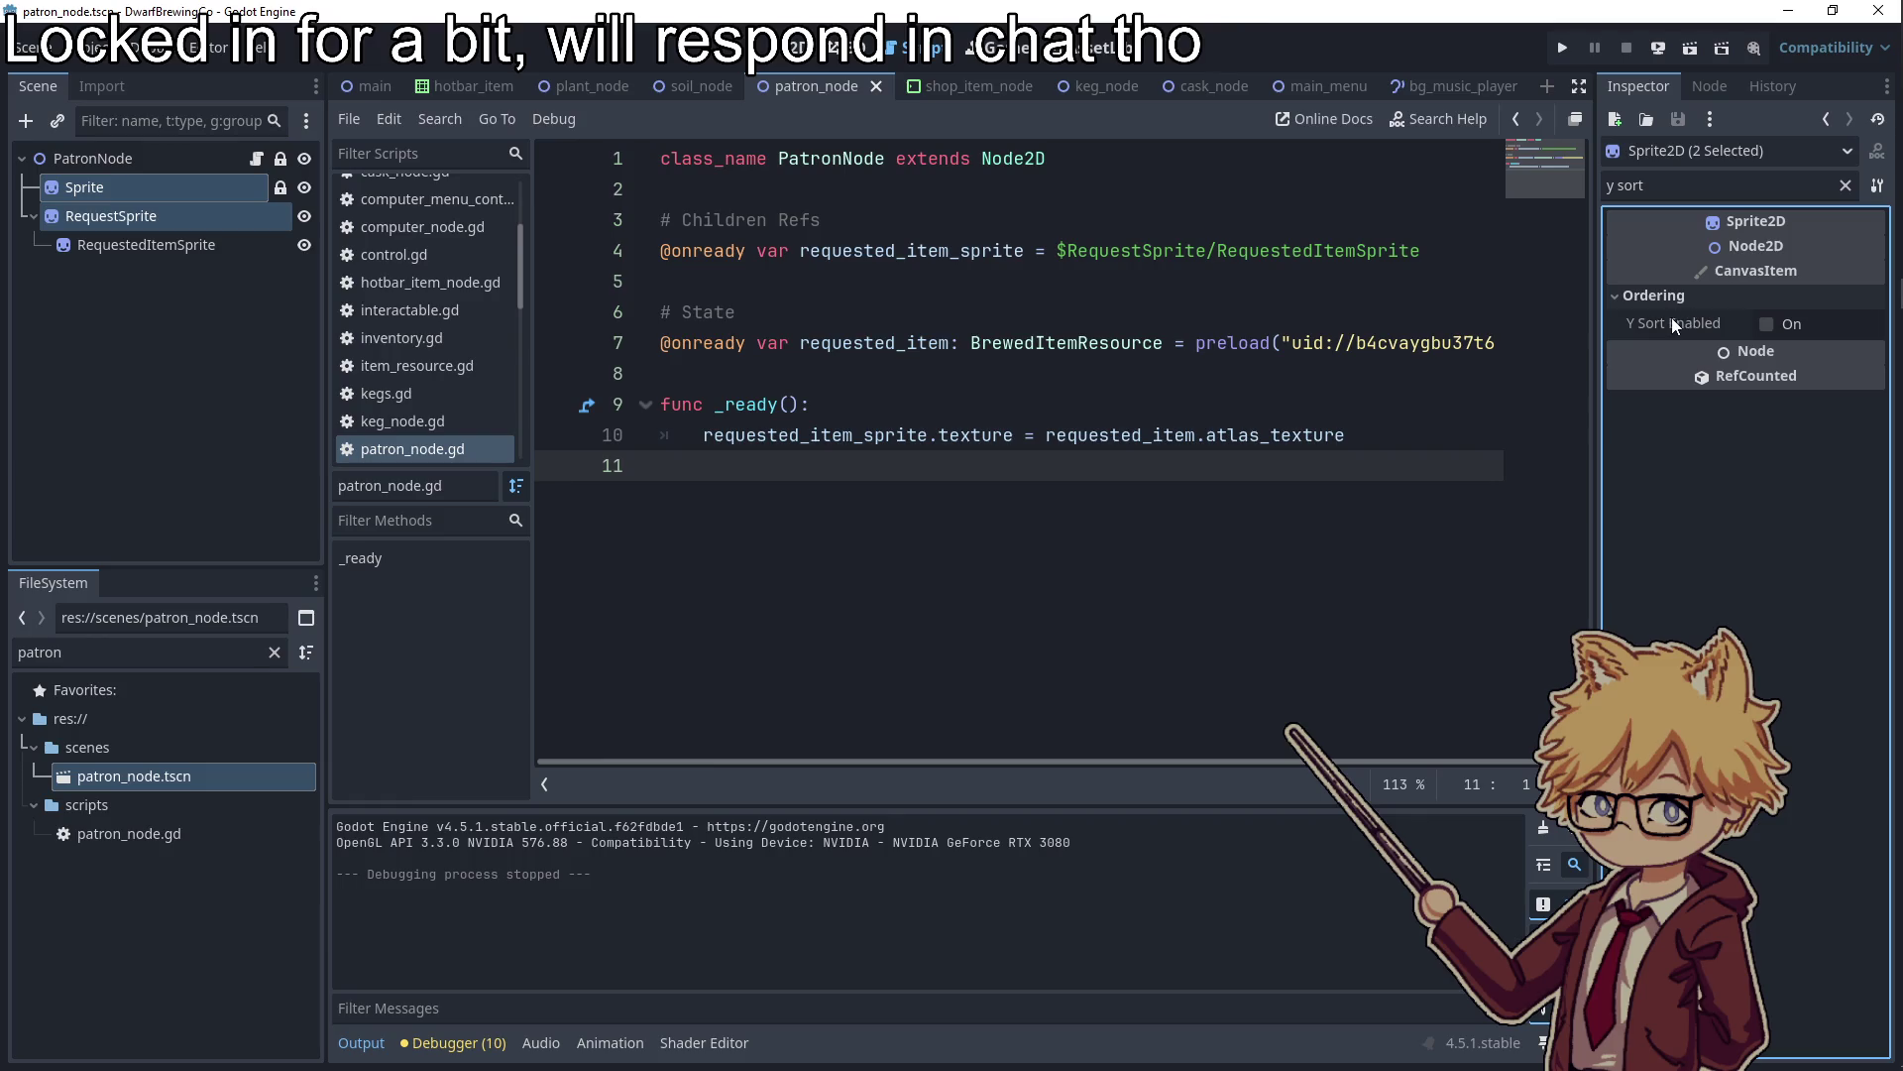
pyautogui.click(1767, 324)
pyautogui.hotkey('ctrl', 's')
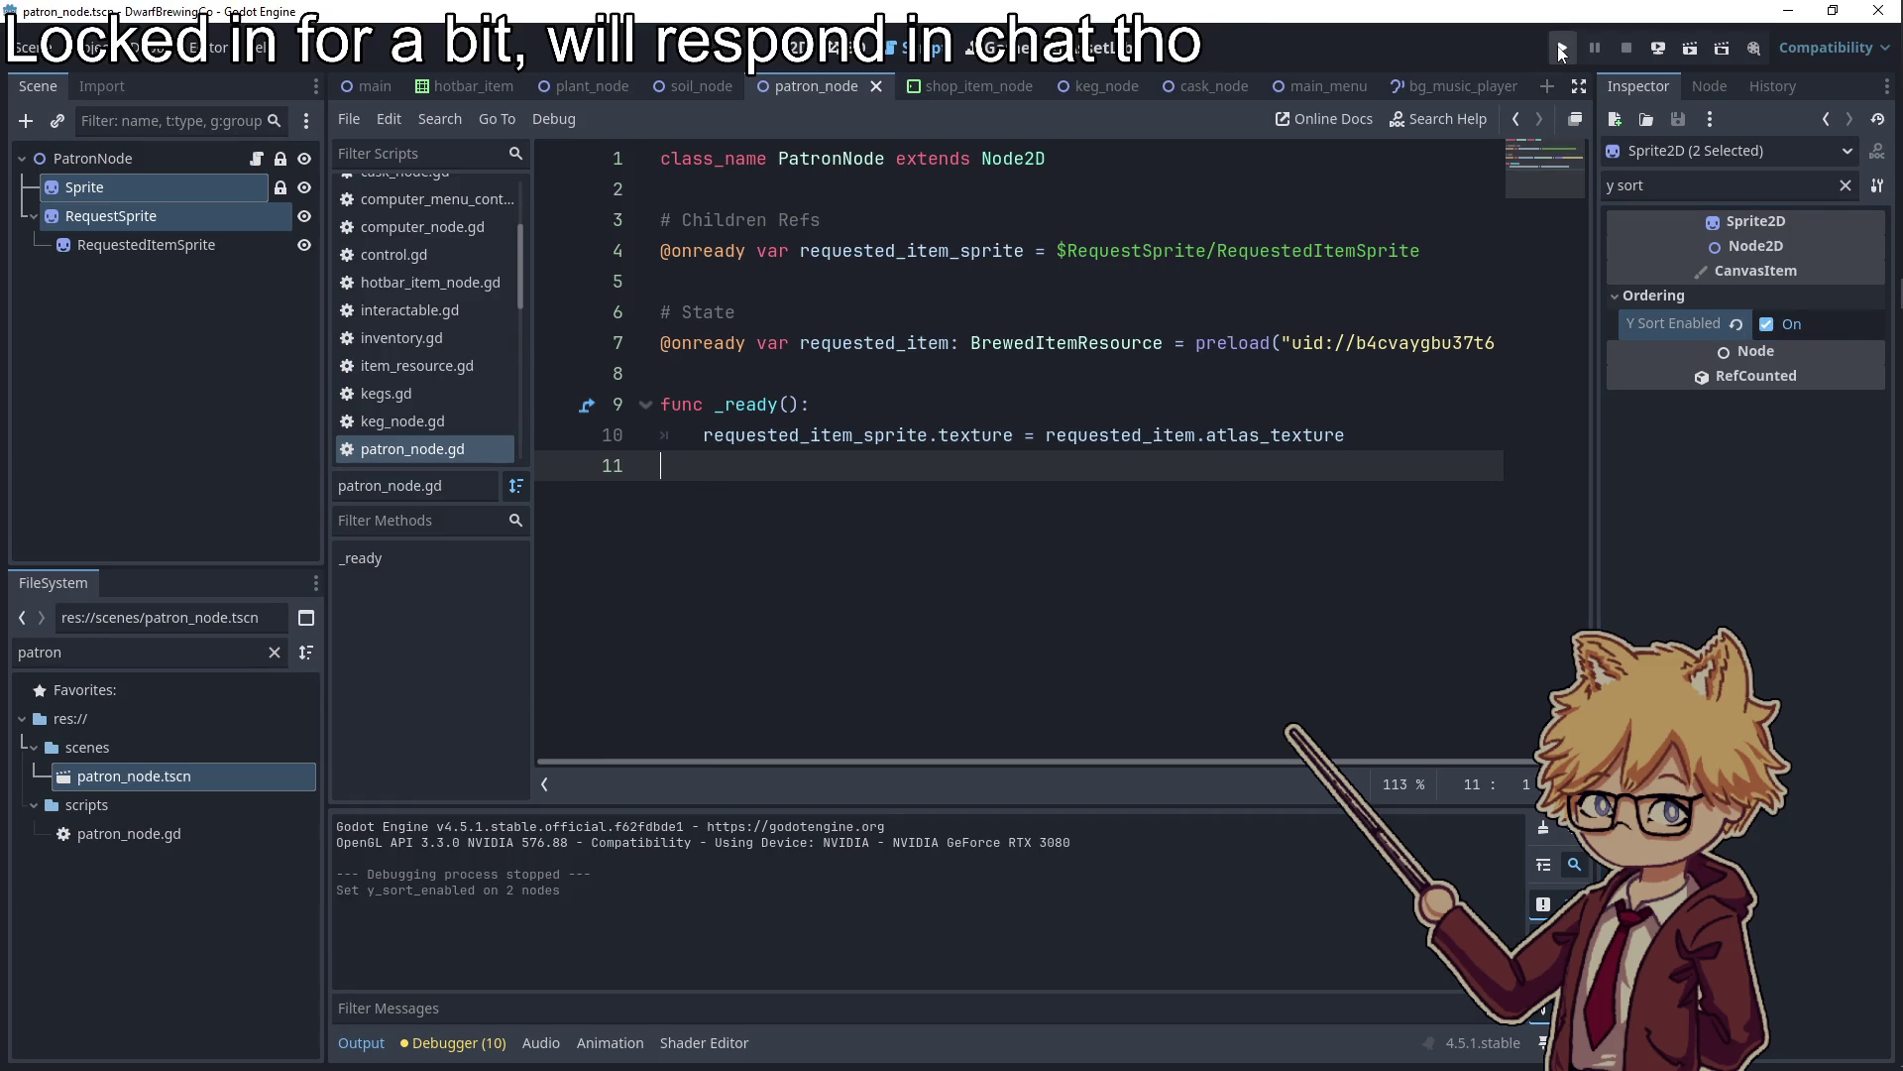
# Test-run the game walking toward the bar, stop it, and select only the patron's Sprite
pyautogui.click(1563, 48)
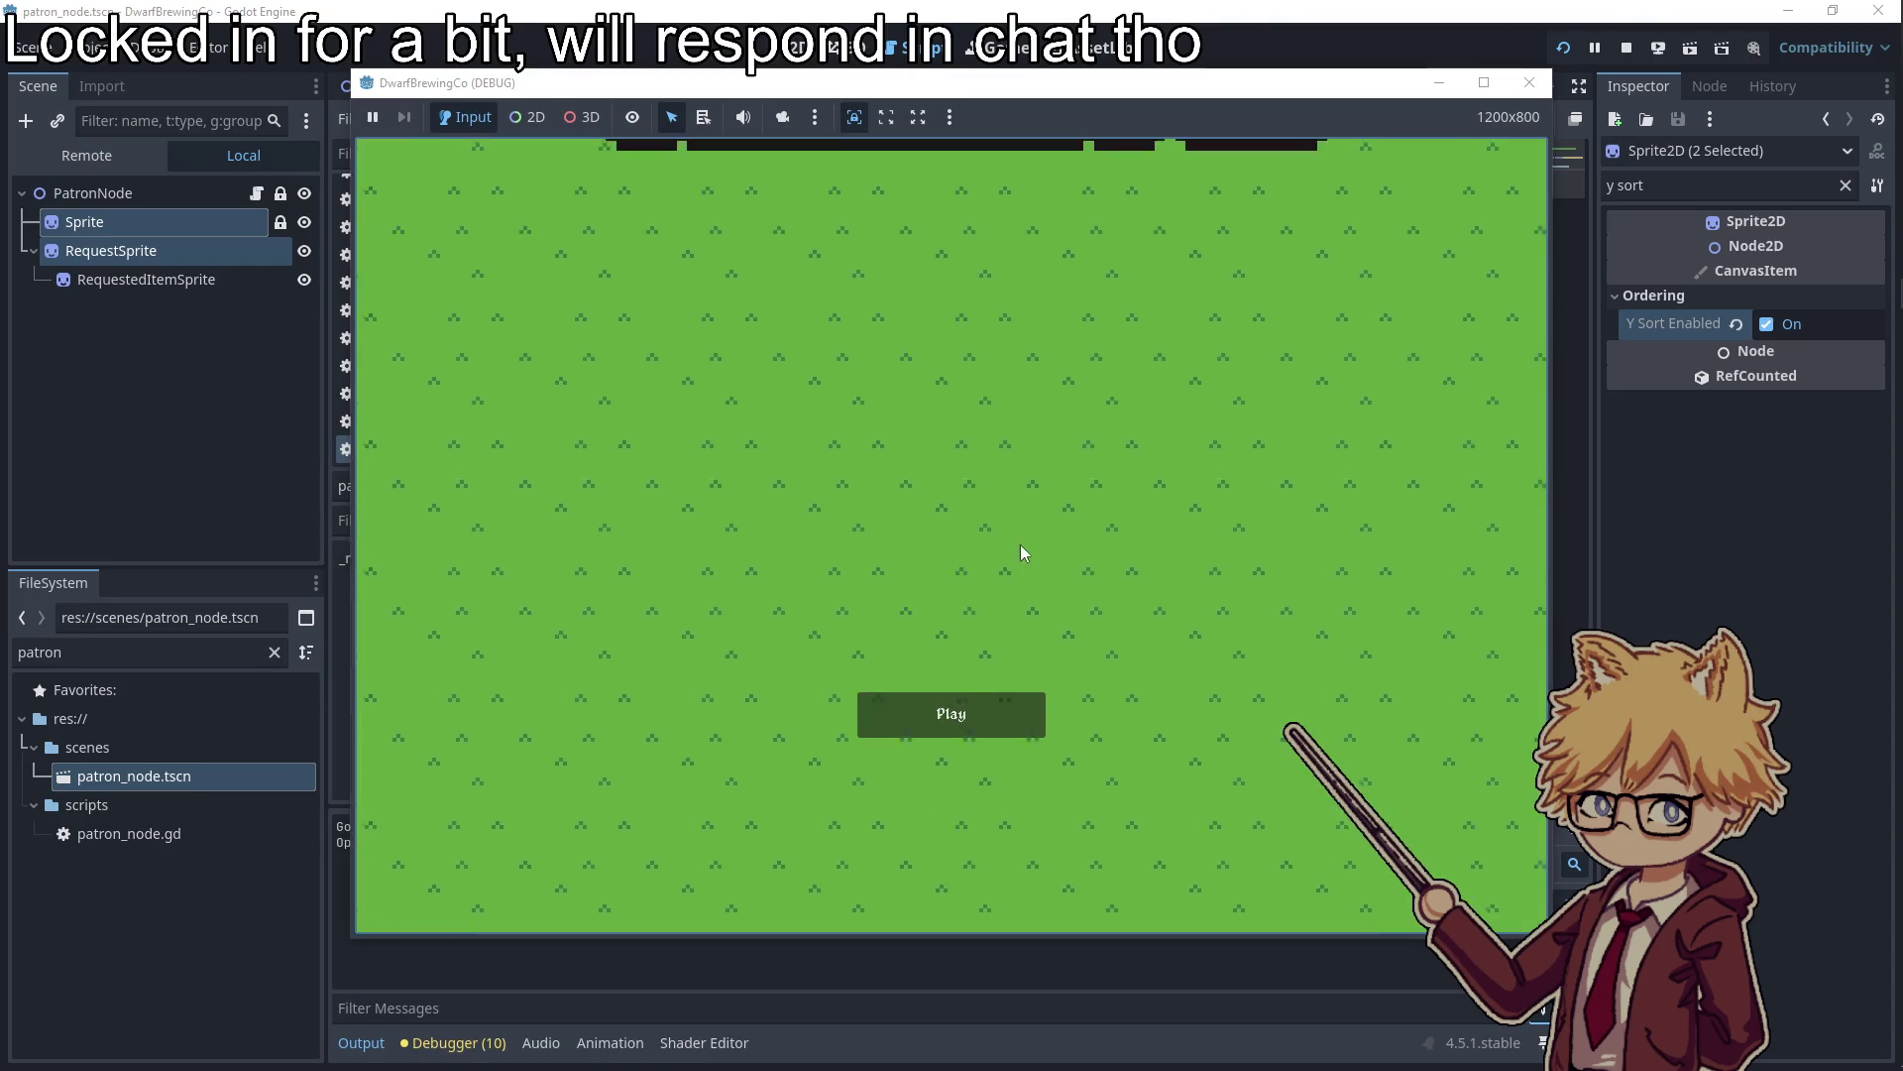
pyautogui.click(932, 714)
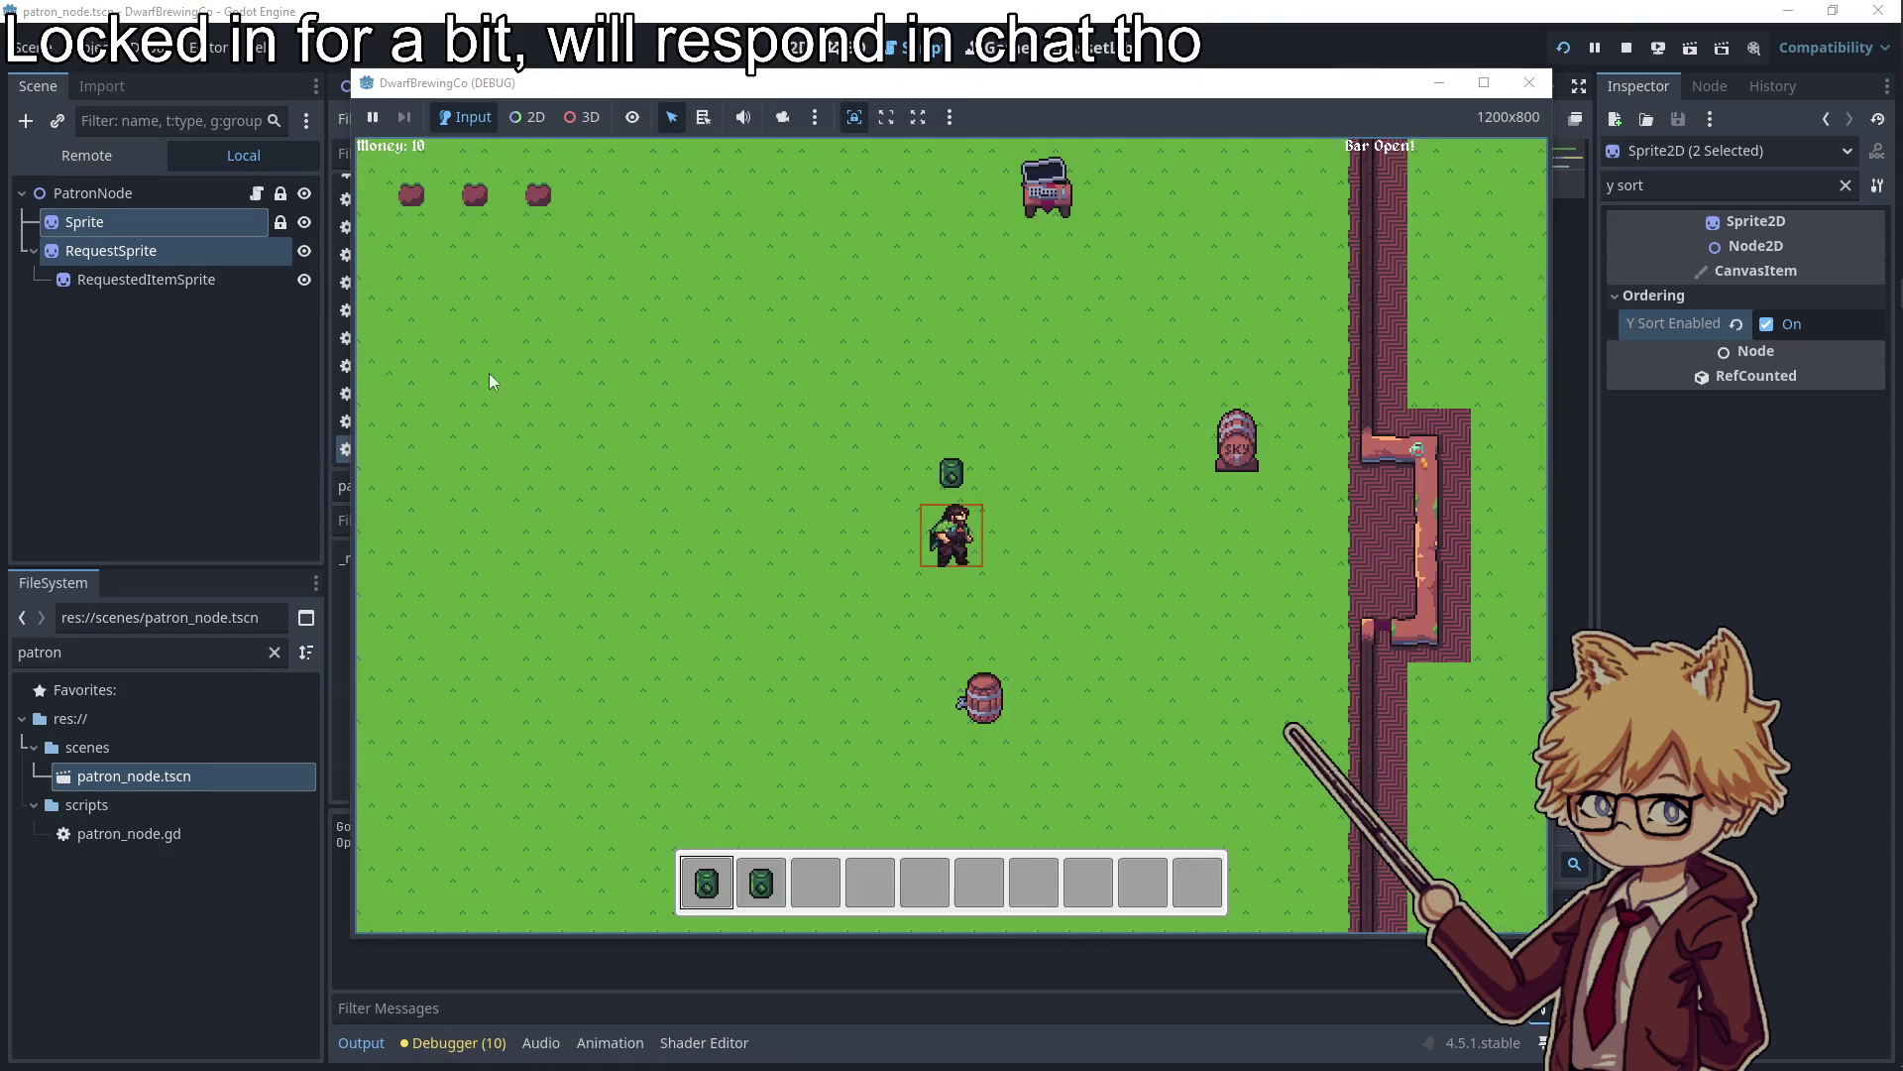
pyautogui.press('d')
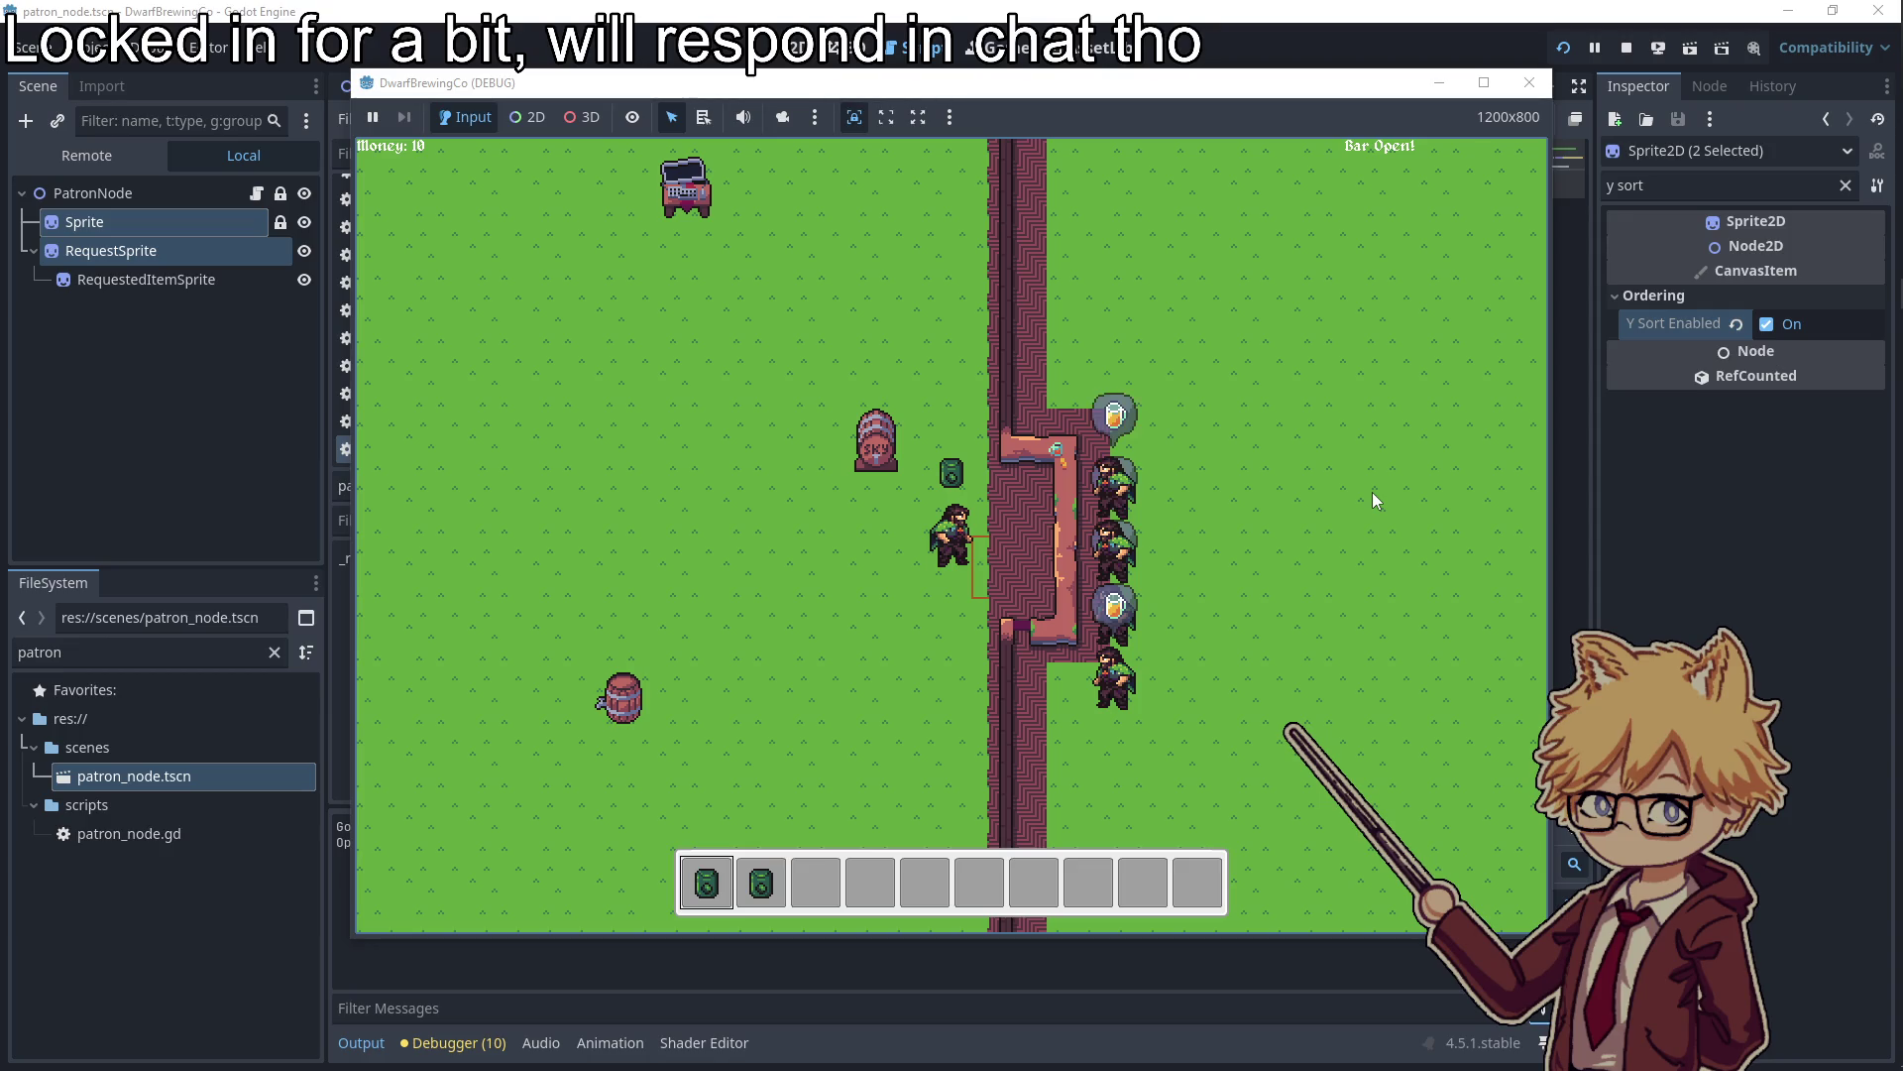
pyautogui.click(1536, 92)
pyautogui.click(151, 194)
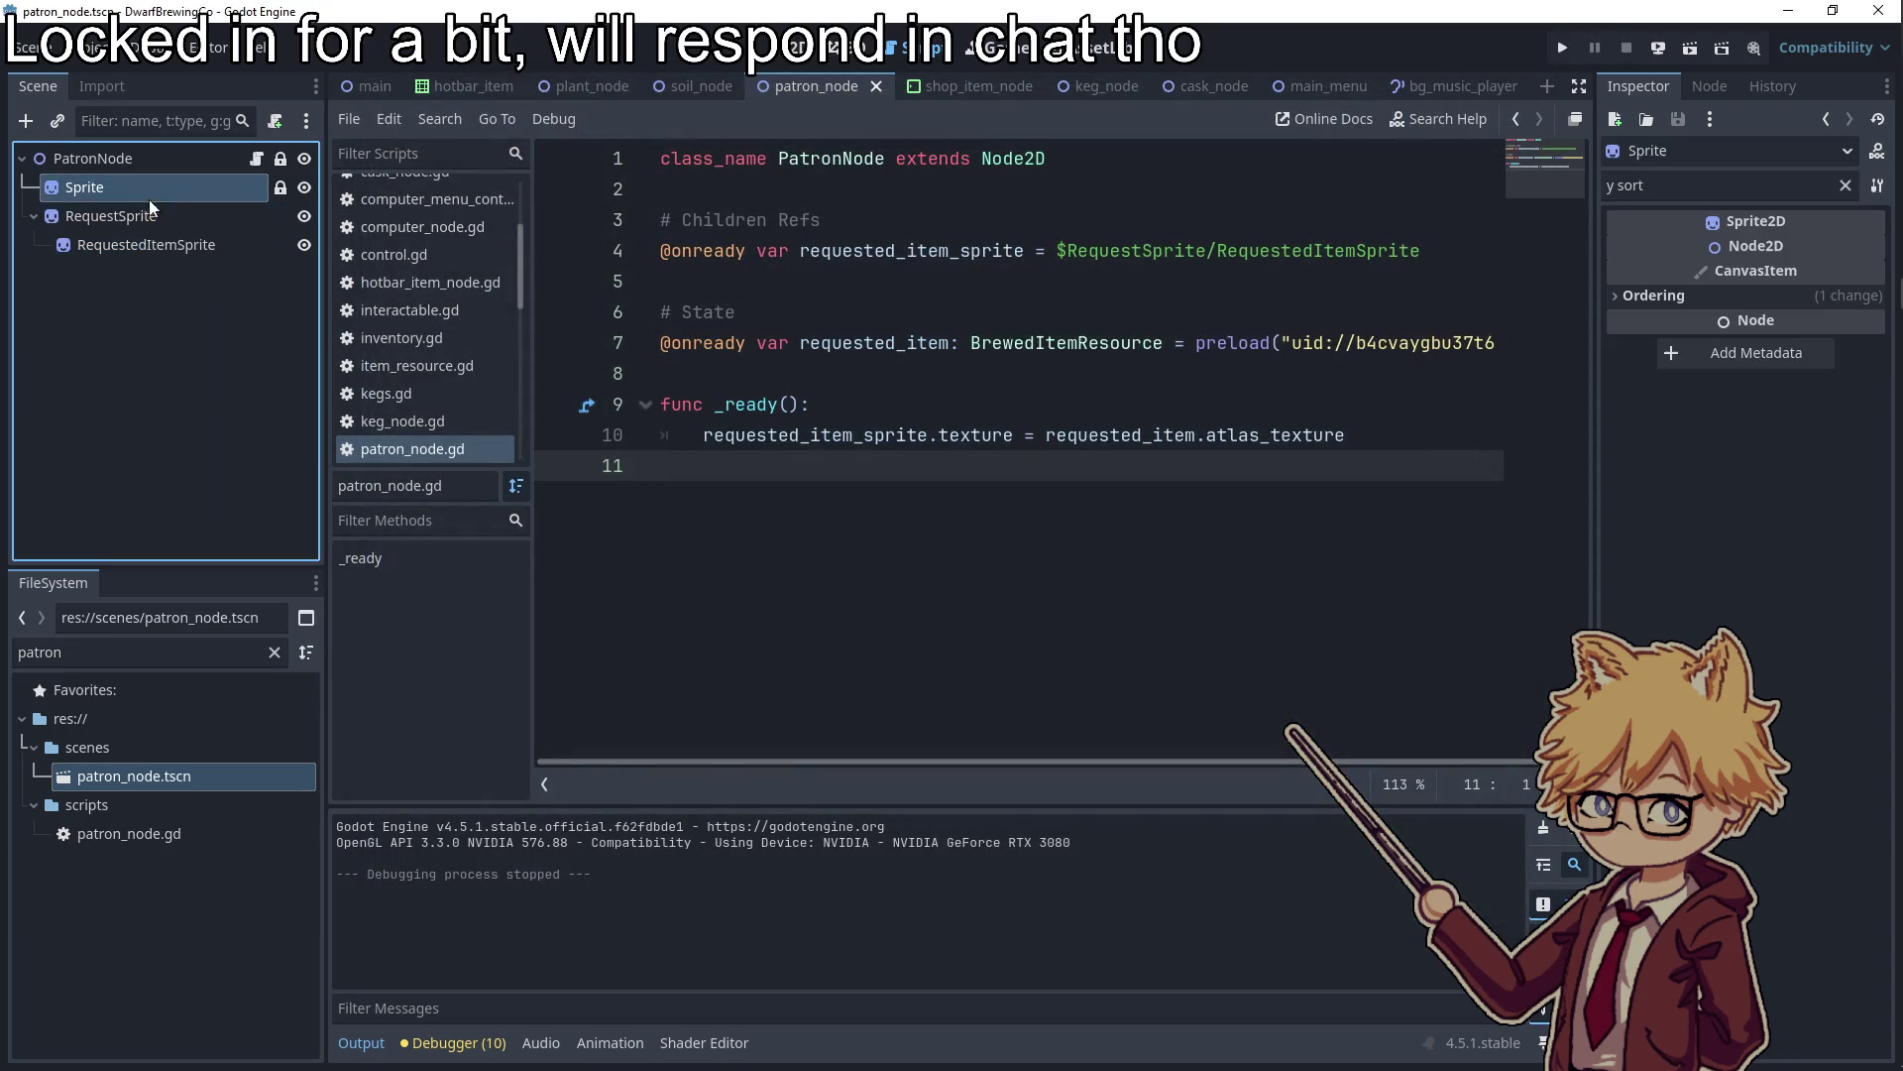
# Filter the Inspector for 'order' and set the patron Sprite's Z Index to -1
pyautogui.click(1653, 296)
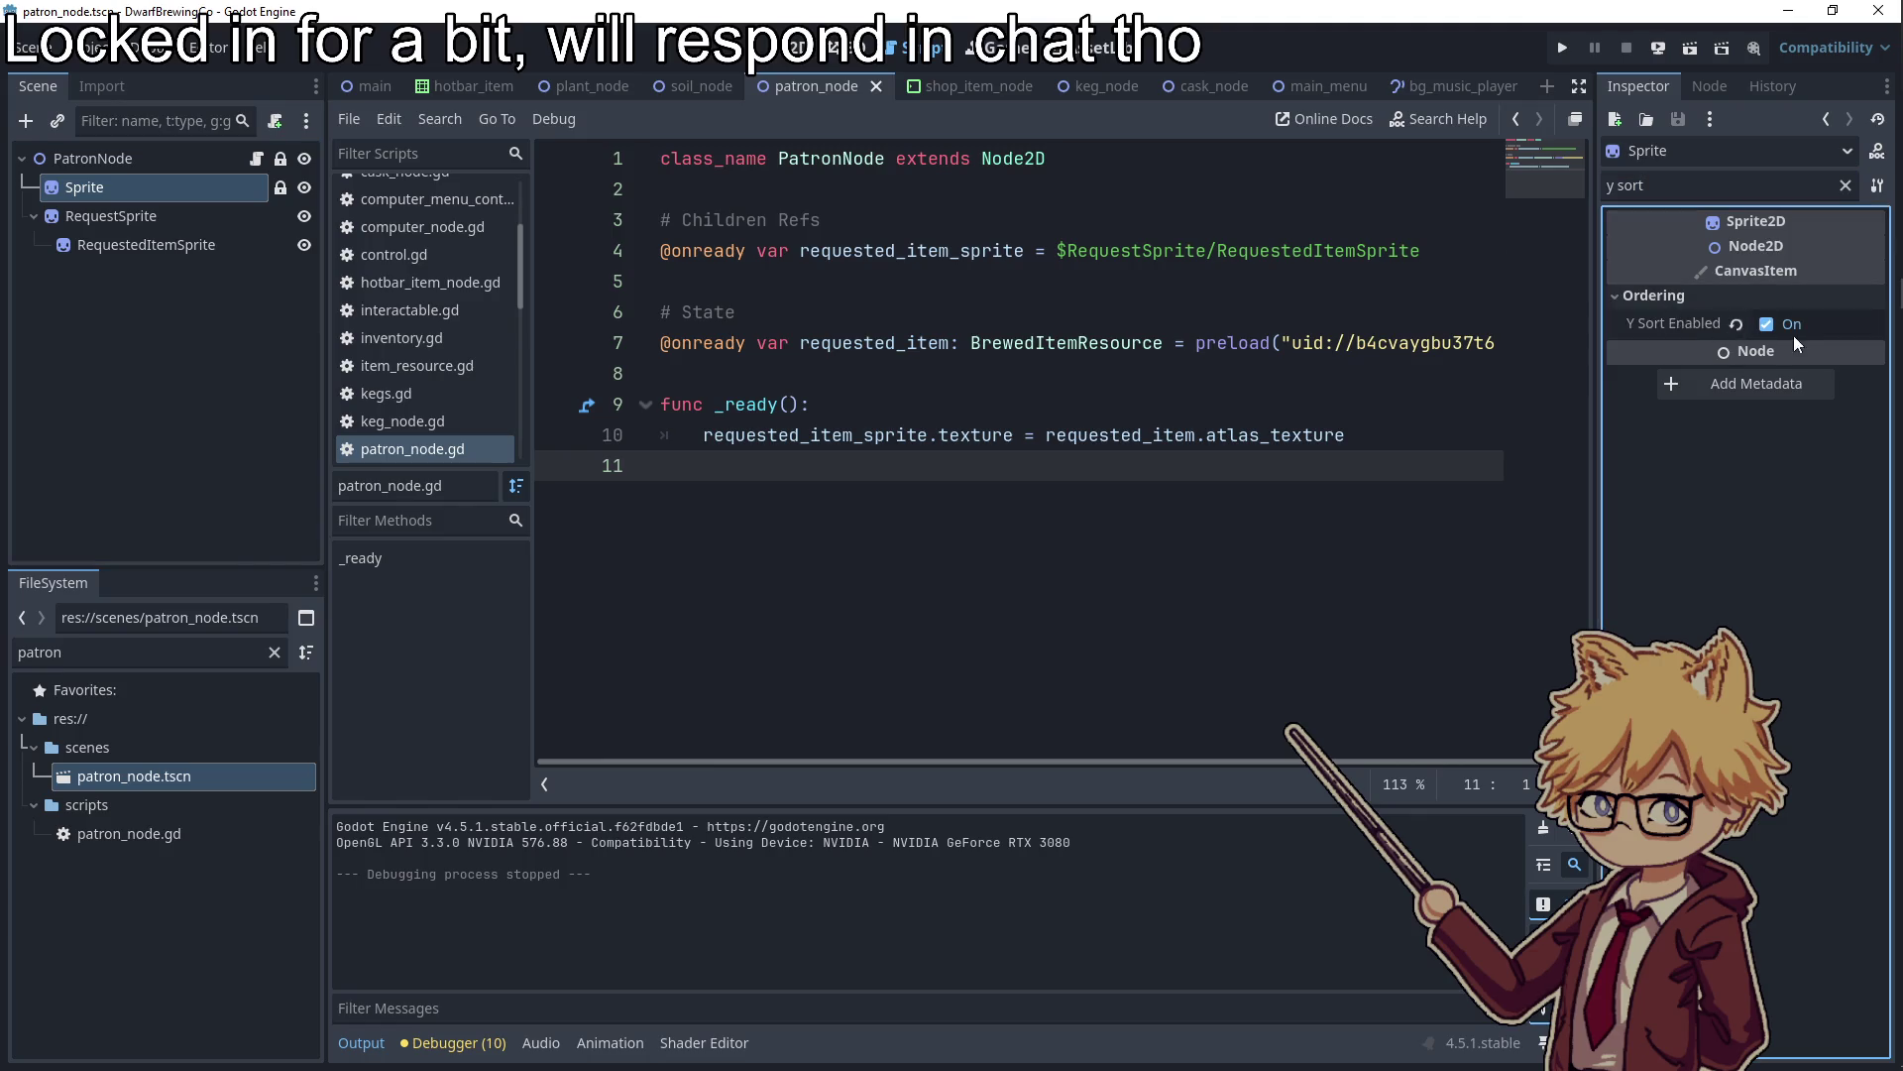
pyautogui.click(1845, 186)
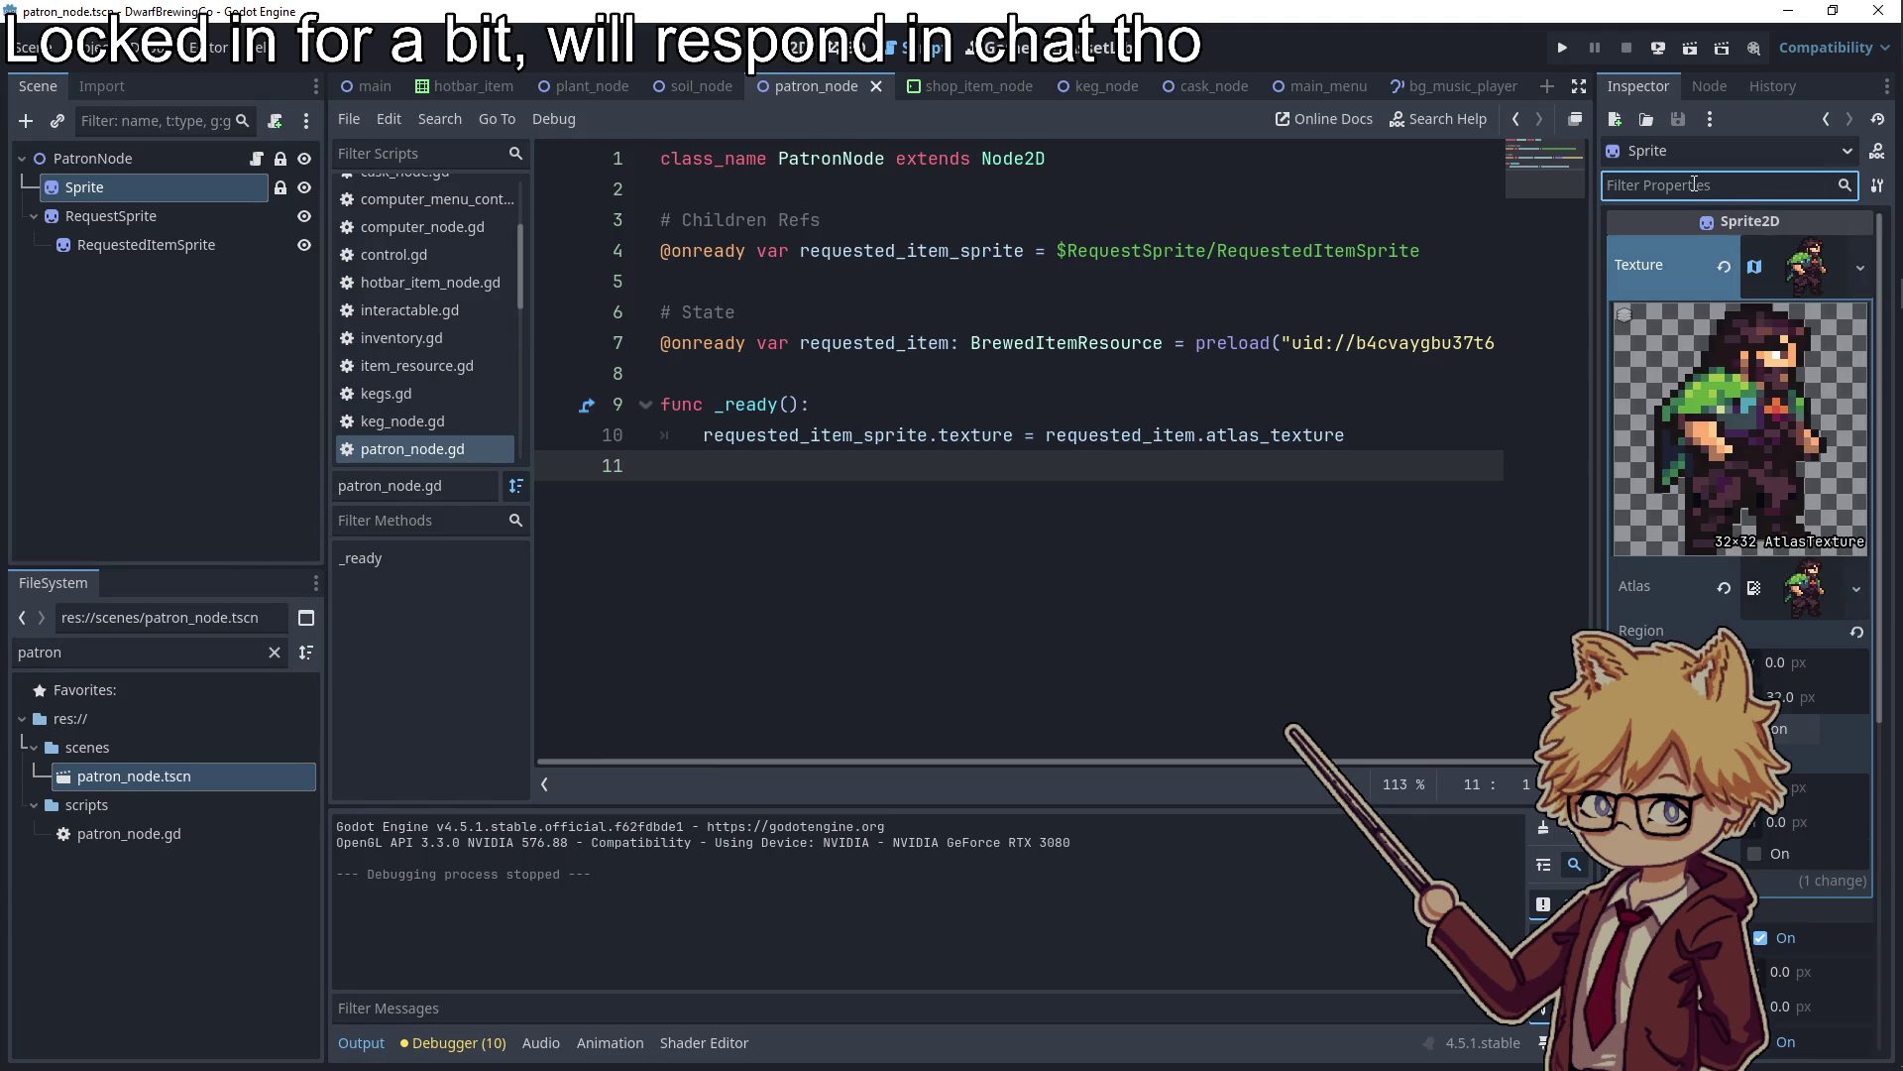
pyautogui.write('order')
pyautogui.click(1871, 329)
# Run the game with F5, walk toward the bar to check draw order, then stop
pyautogui.press('F5')
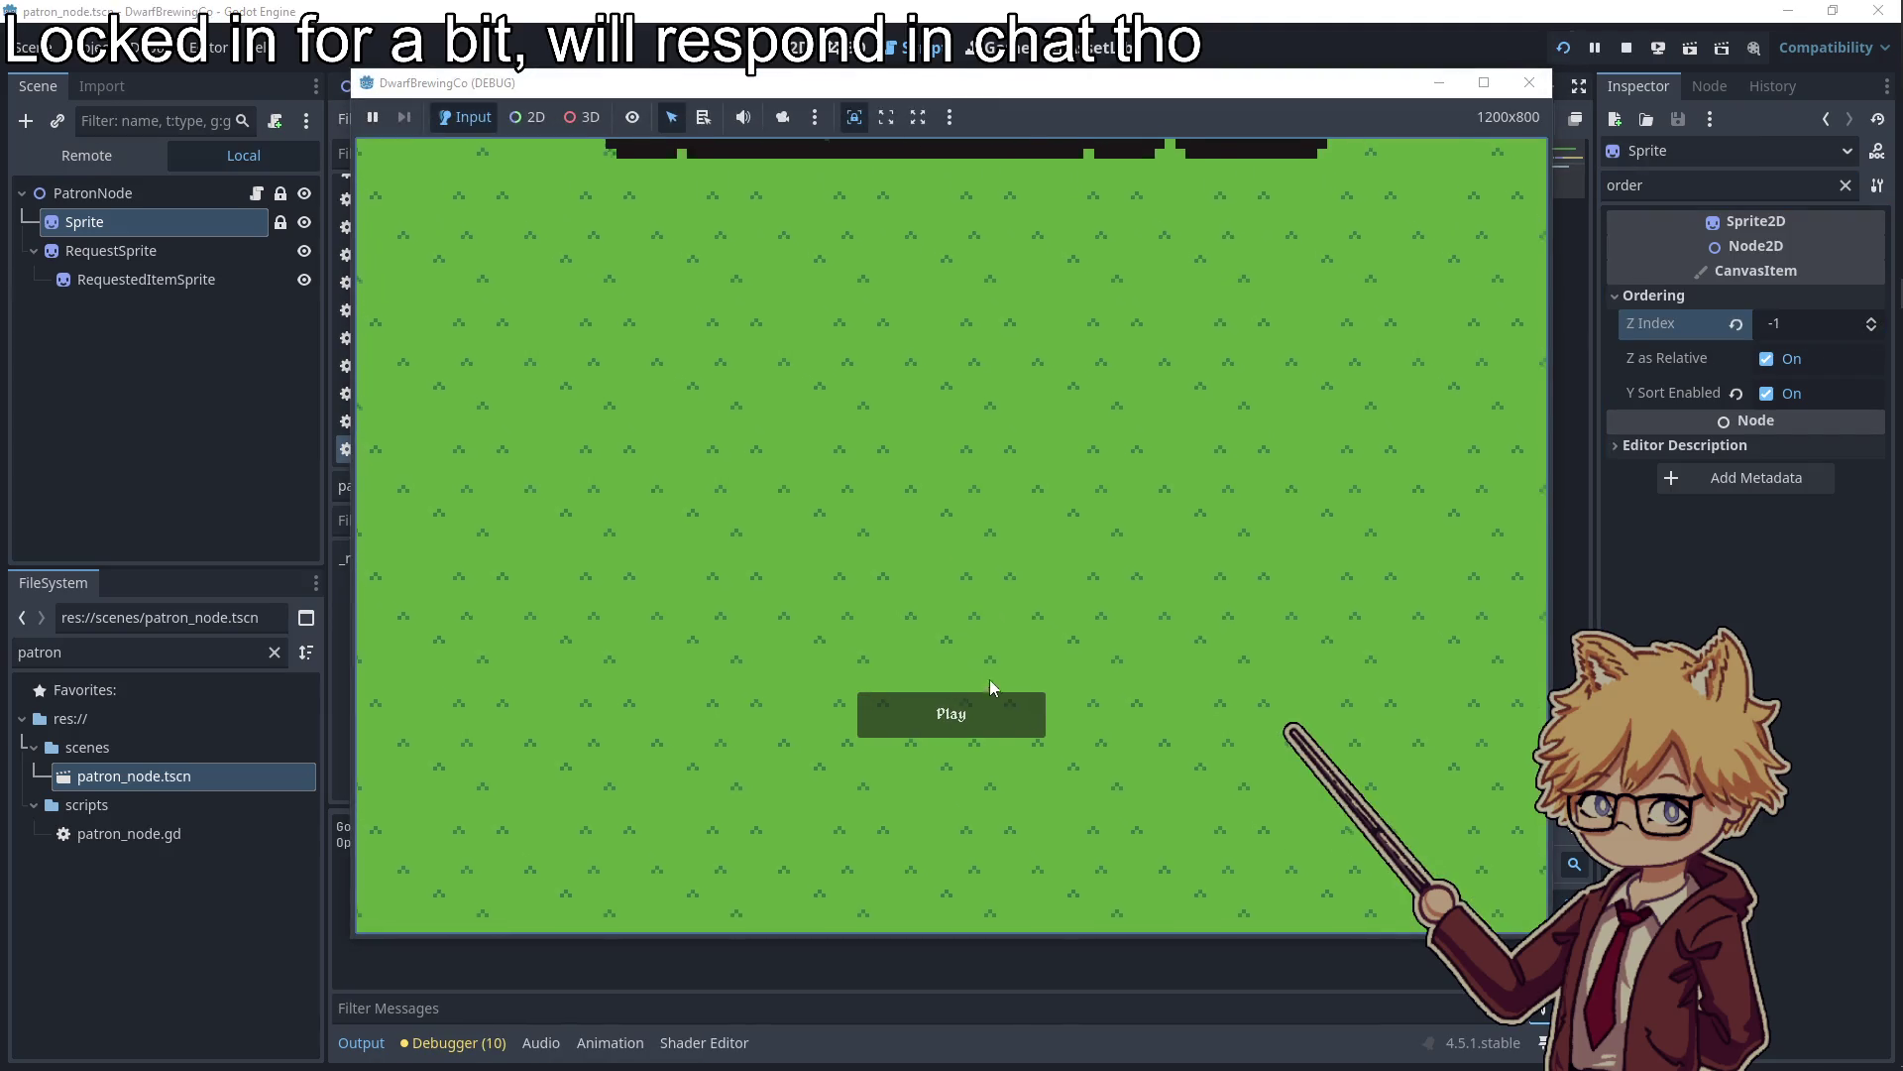
pyautogui.click(989, 706)
pyautogui.press('Escape')
pyautogui.press('Escape')
pyautogui.press('d')
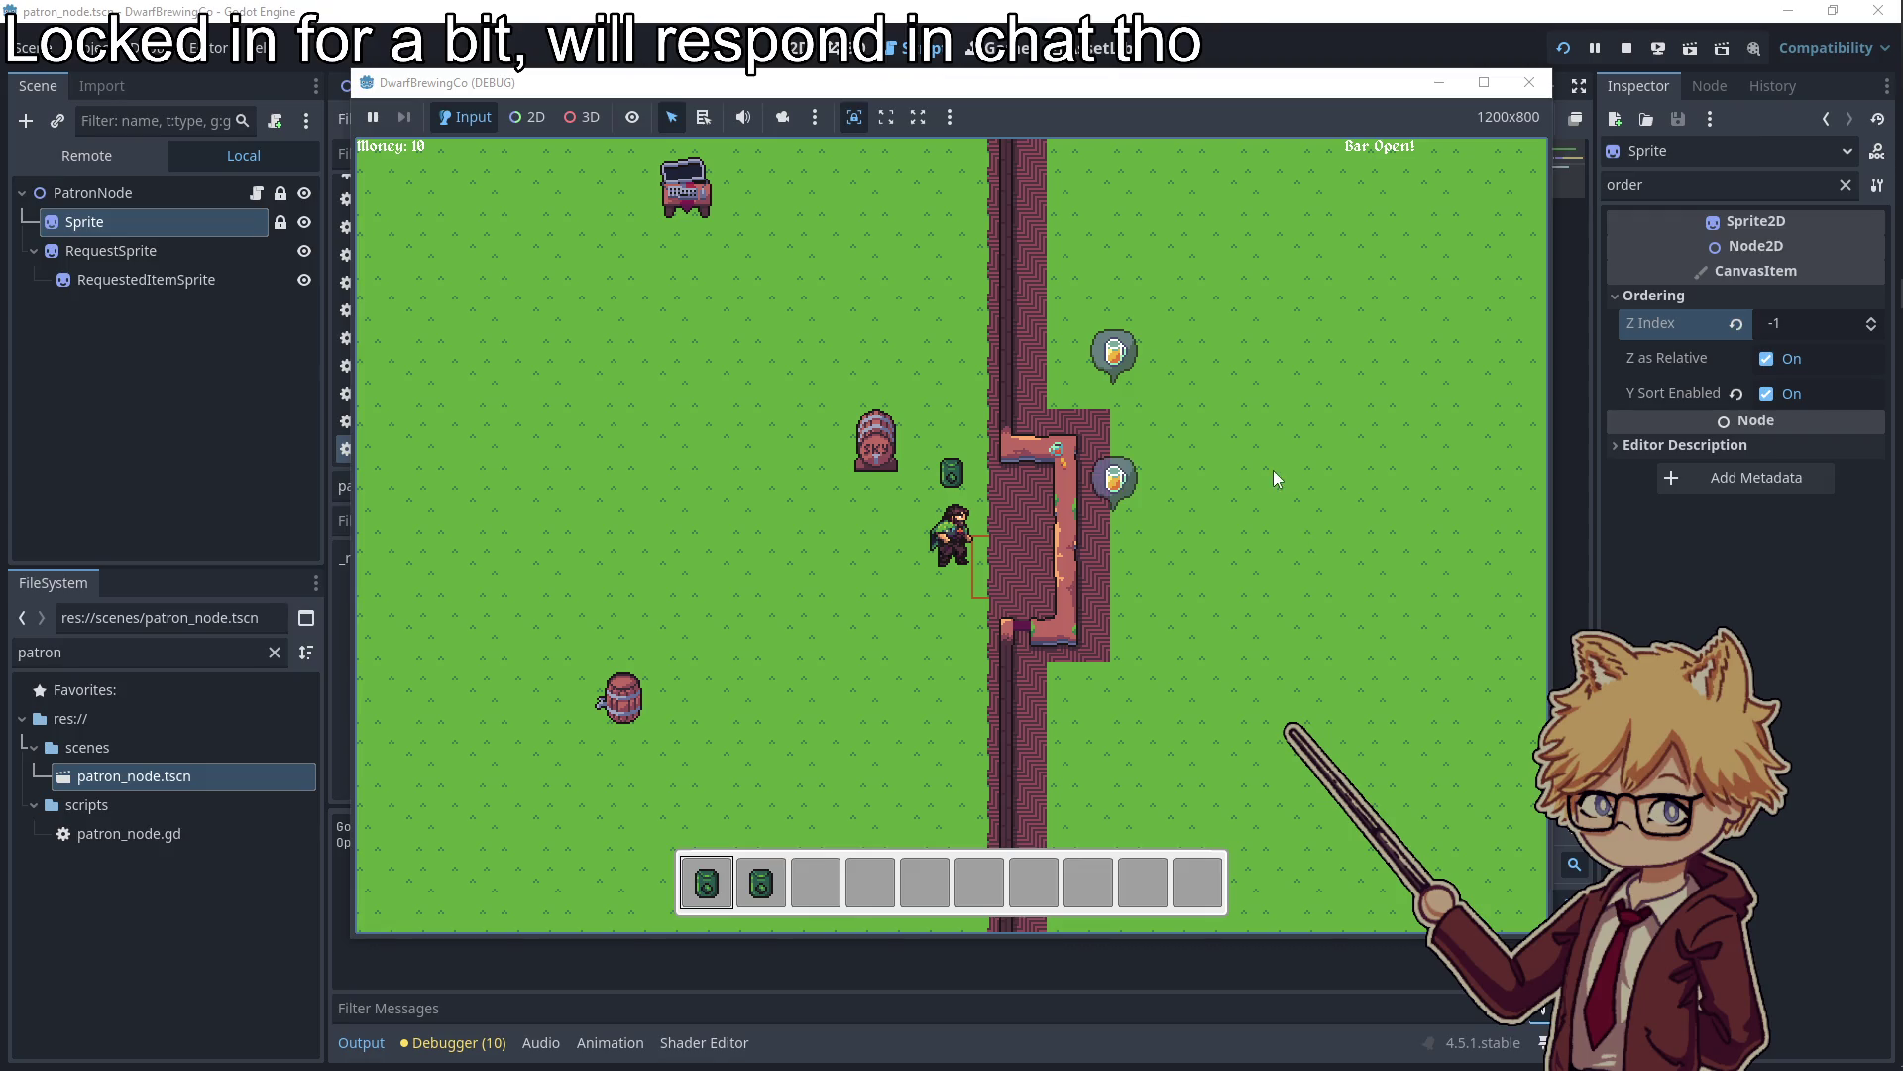
pyautogui.click(1530, 82)
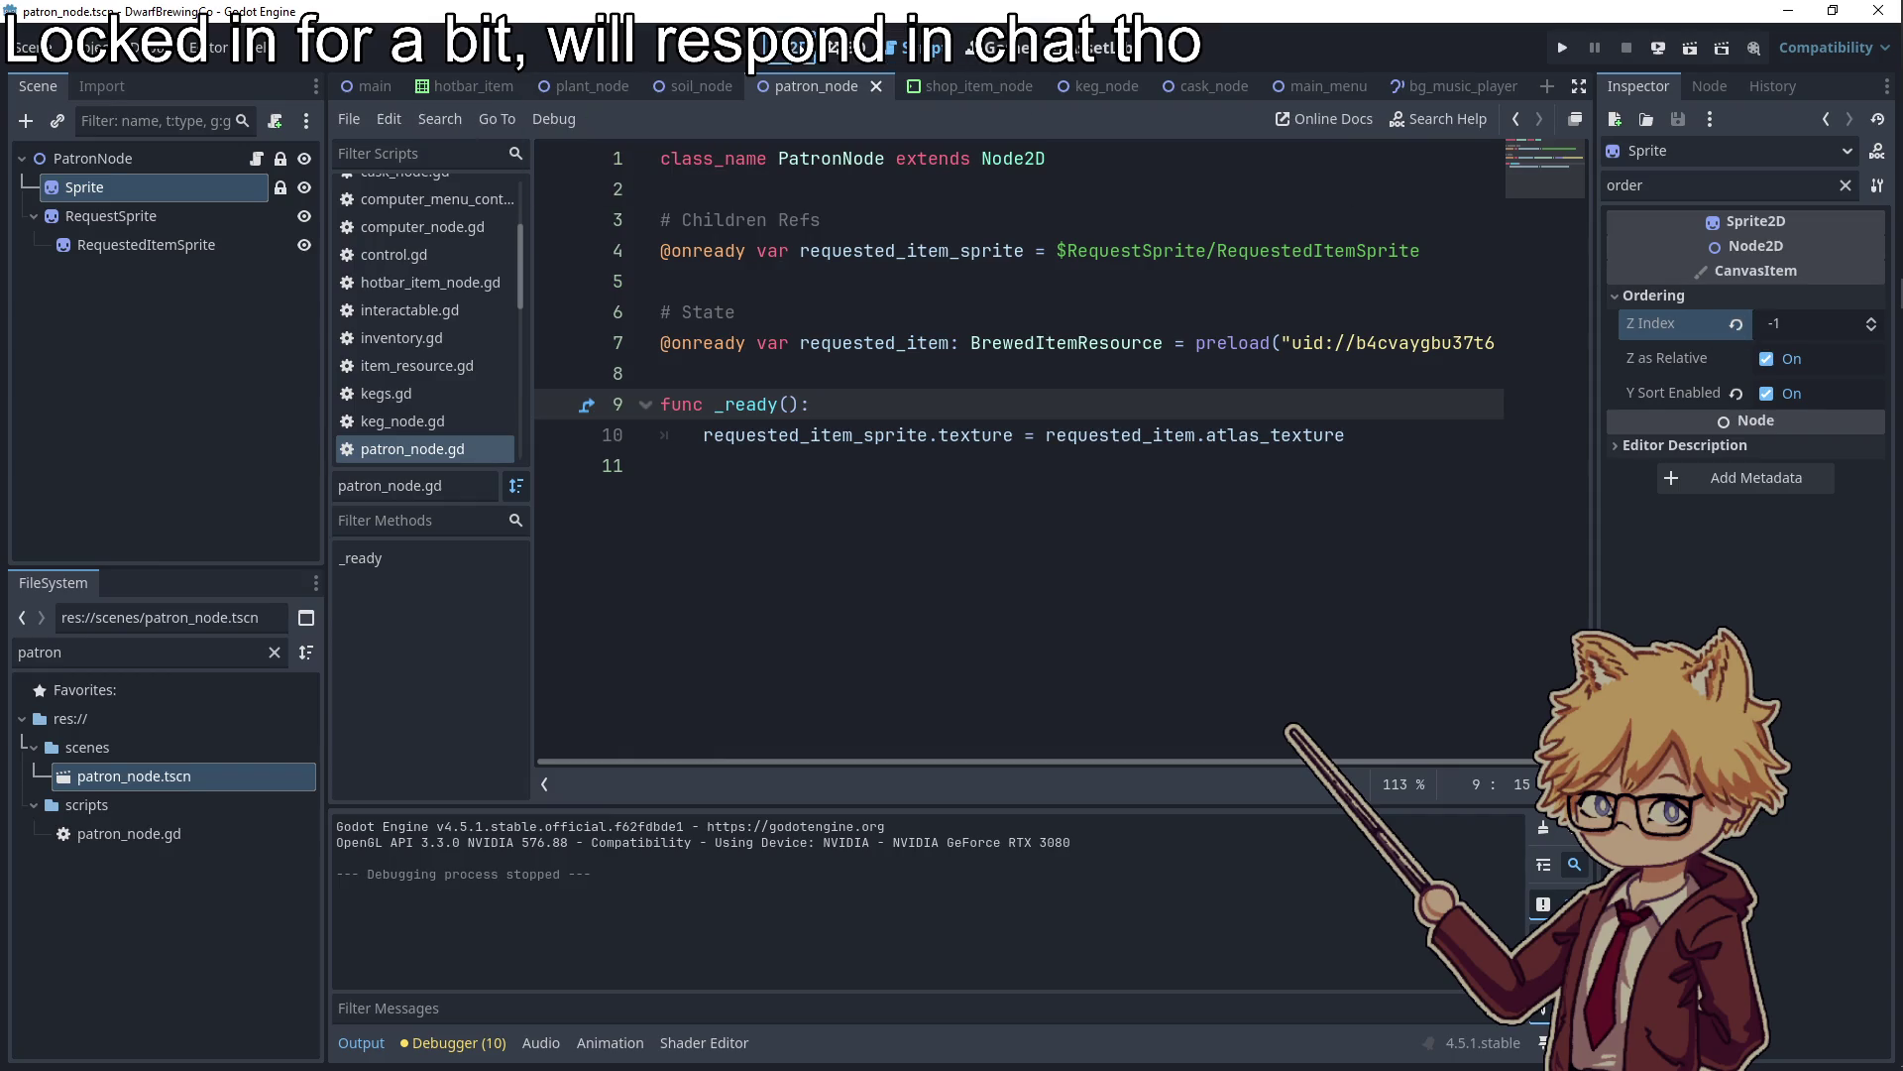
# Switch to the main scene and bring up the TileMapLayer's Ordering Z Index for editing
pyautogui.click(799, 46)
pyautogui.click(1006, 47)
pyautogui.click(799, 47)
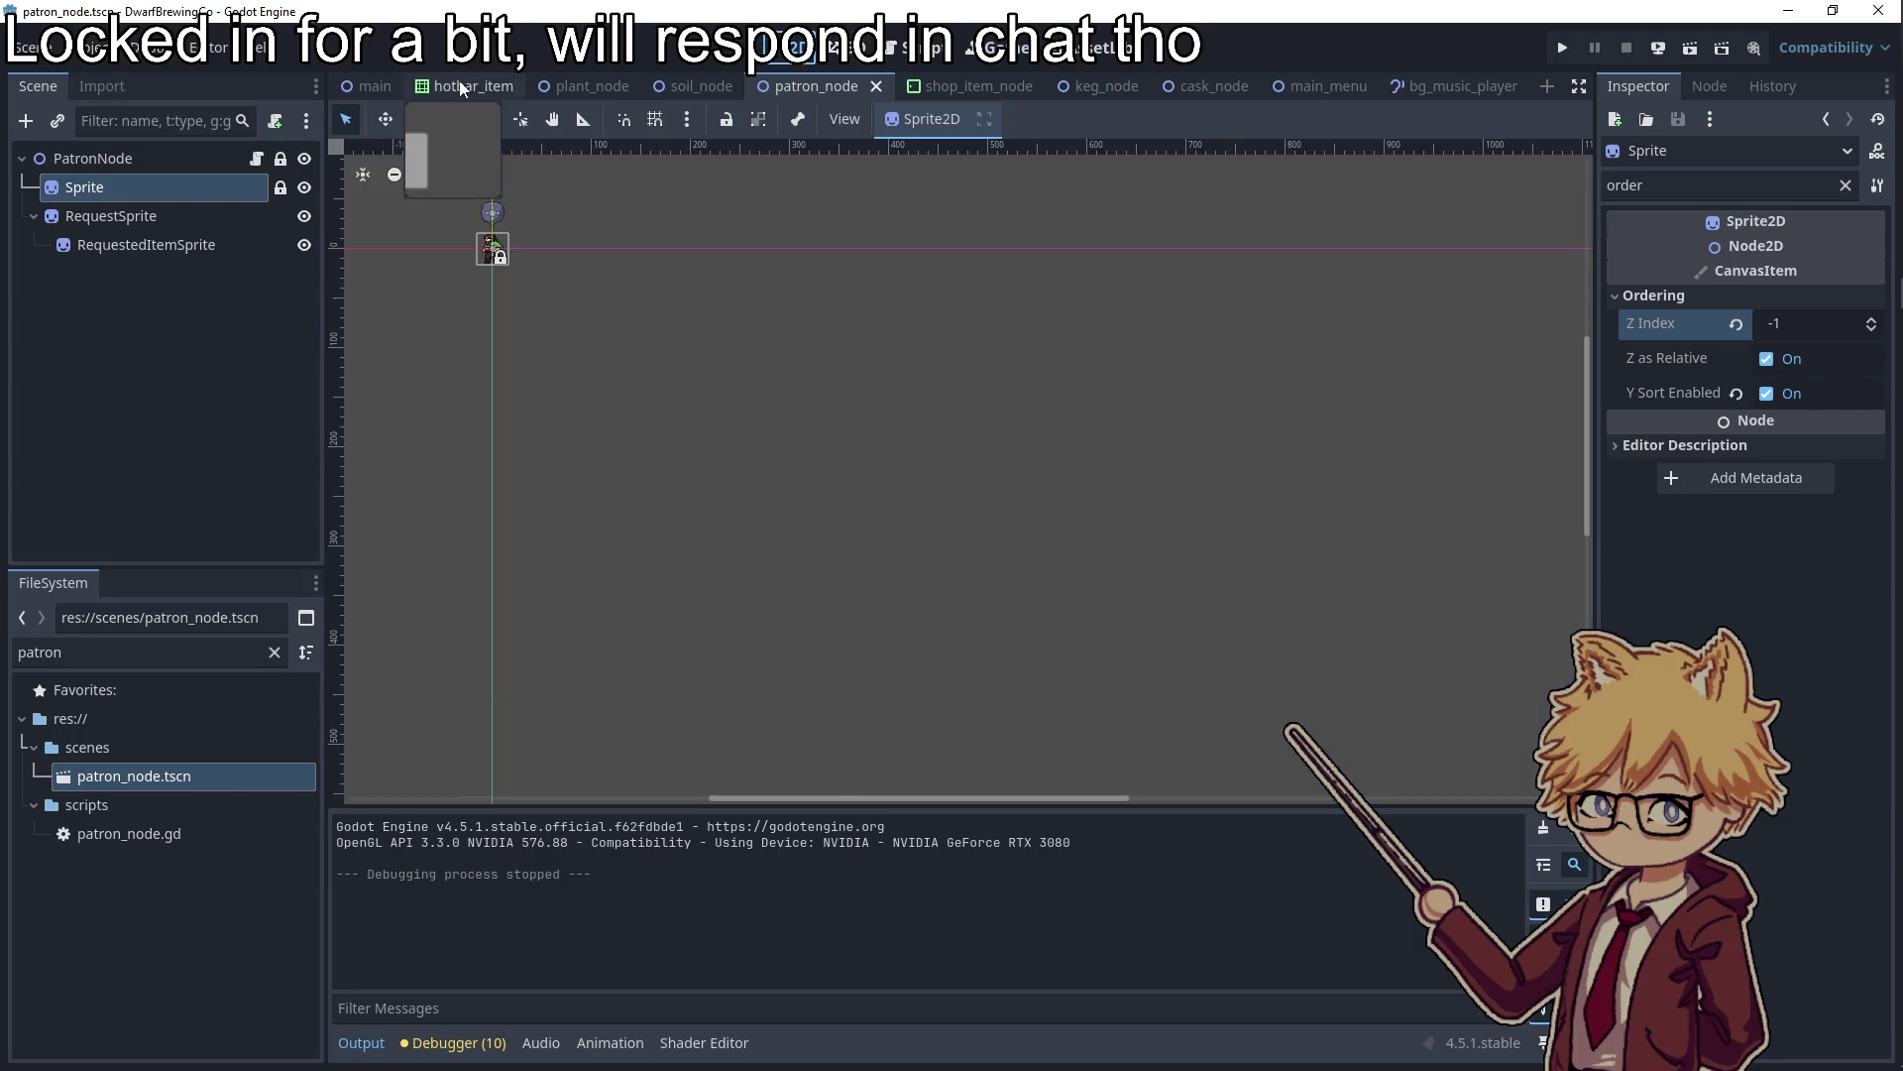
pyautogui.click(346, 87)
pyautogui.scroll(10, 204, 200)
pyautogui.click(135, 373)
pyautogui.click(1679, 182)
pyautogui.click(1654, 351)
pyautogui.click(1853, 387)
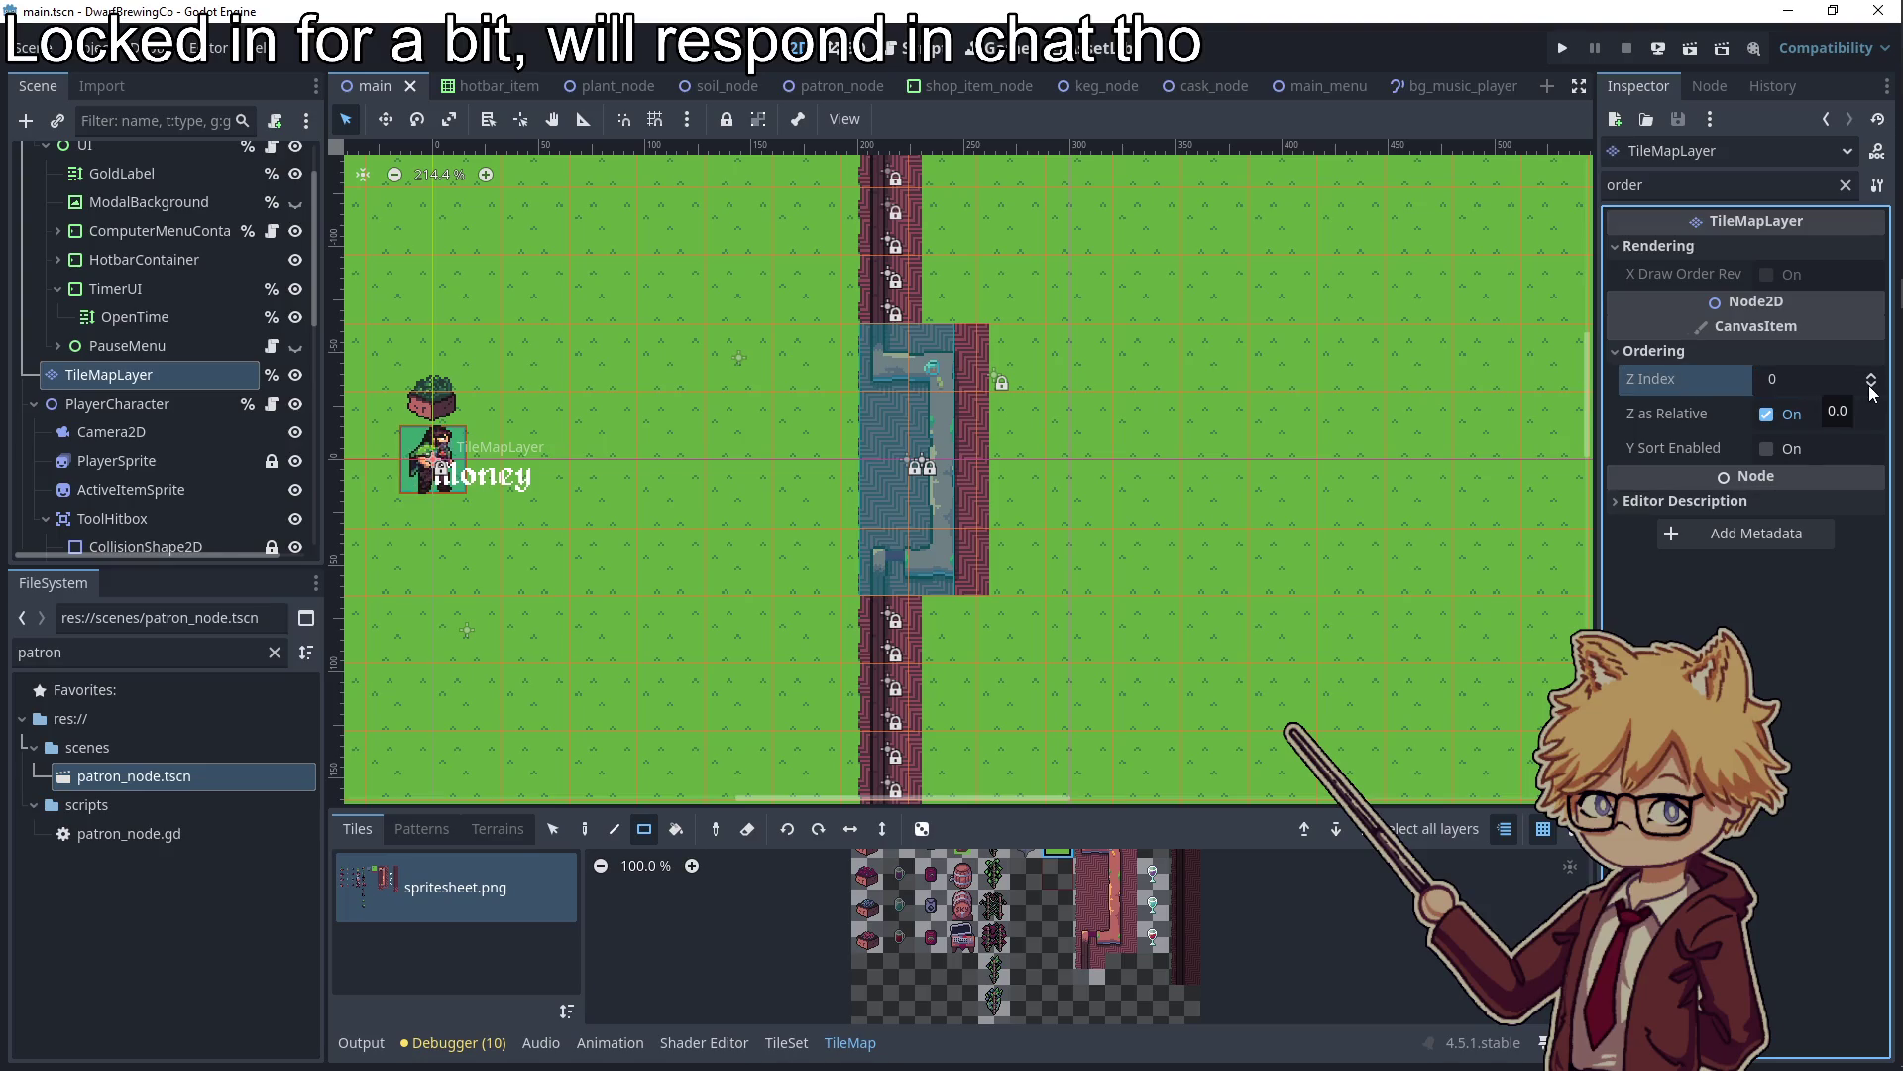
# Step the TileMapLayer's Z Index down to -2 and run the game with F5
pyautogui.click(1872, 390)
pyautogui.click(1871, 386)
pyautogui.press('F5')
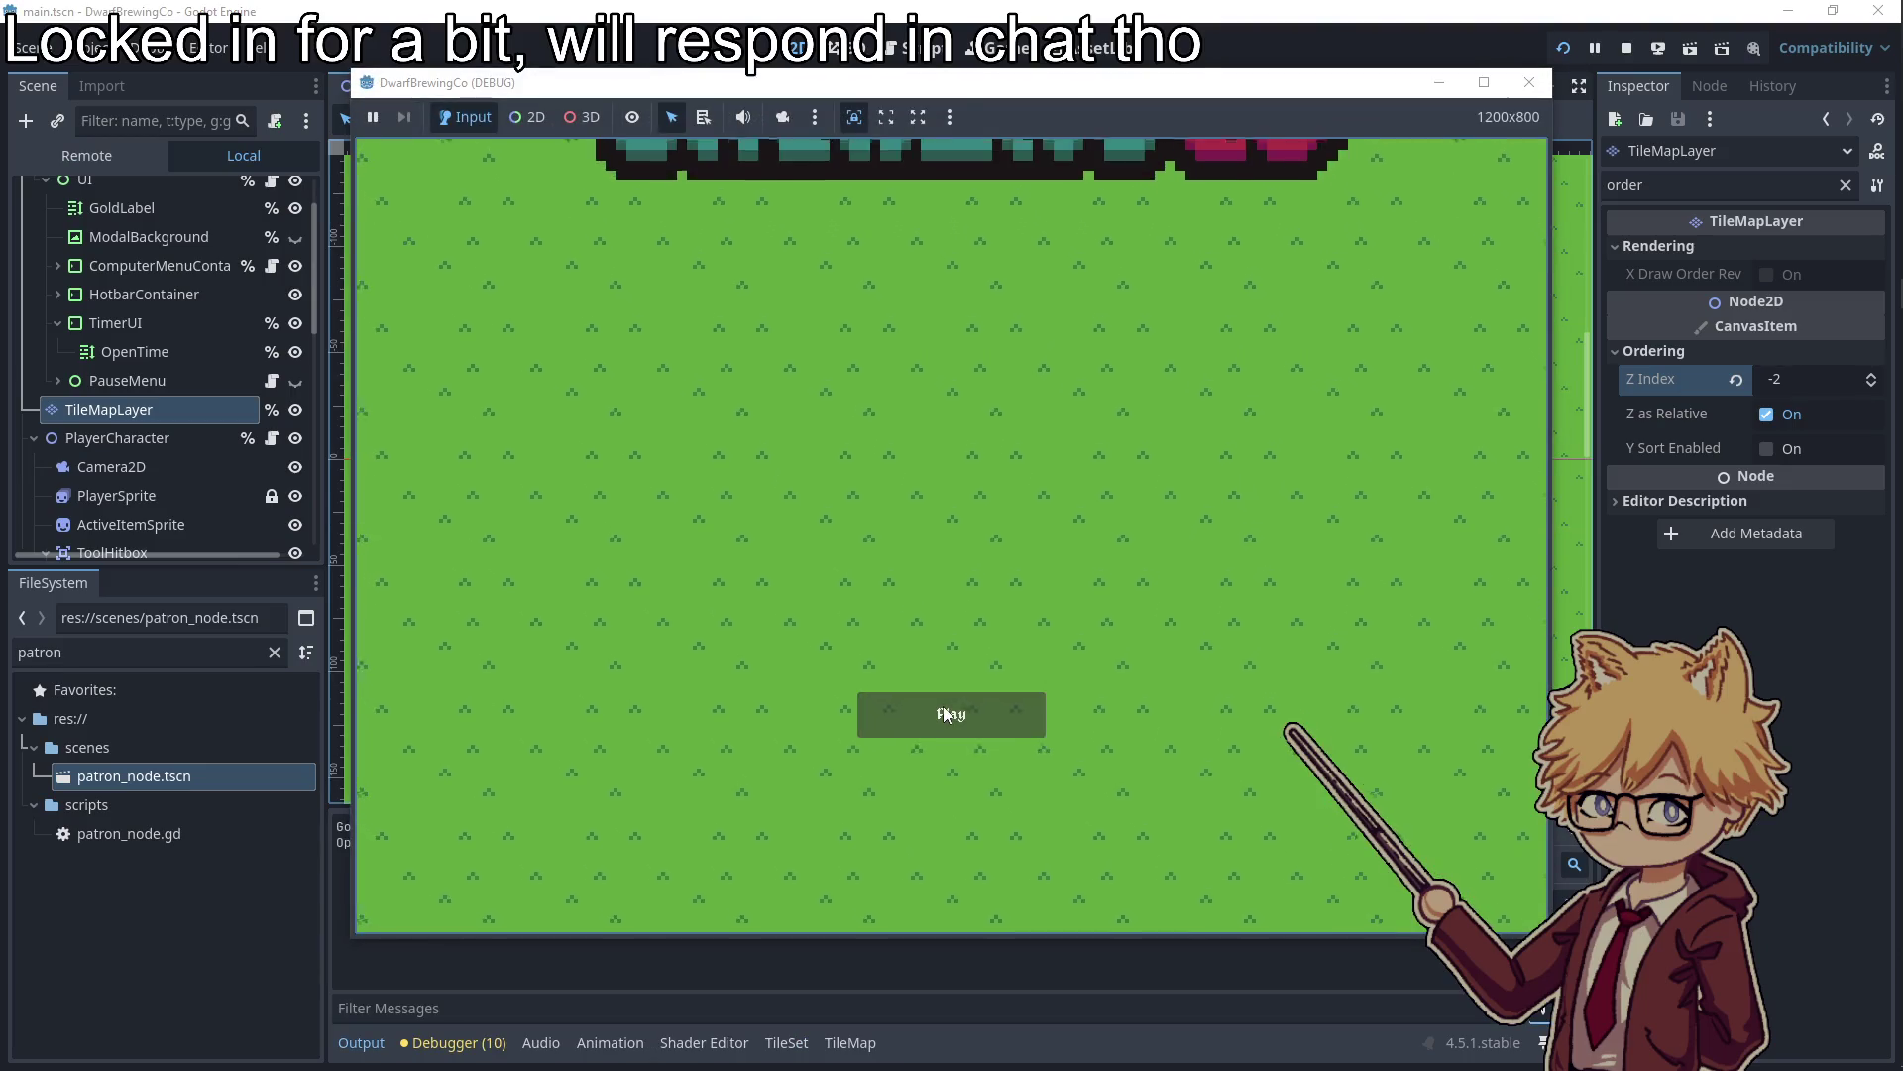
# Mute the game music, browse the shop, walk to the bar to check layering, then stop
pyautogui.click(942, 706)
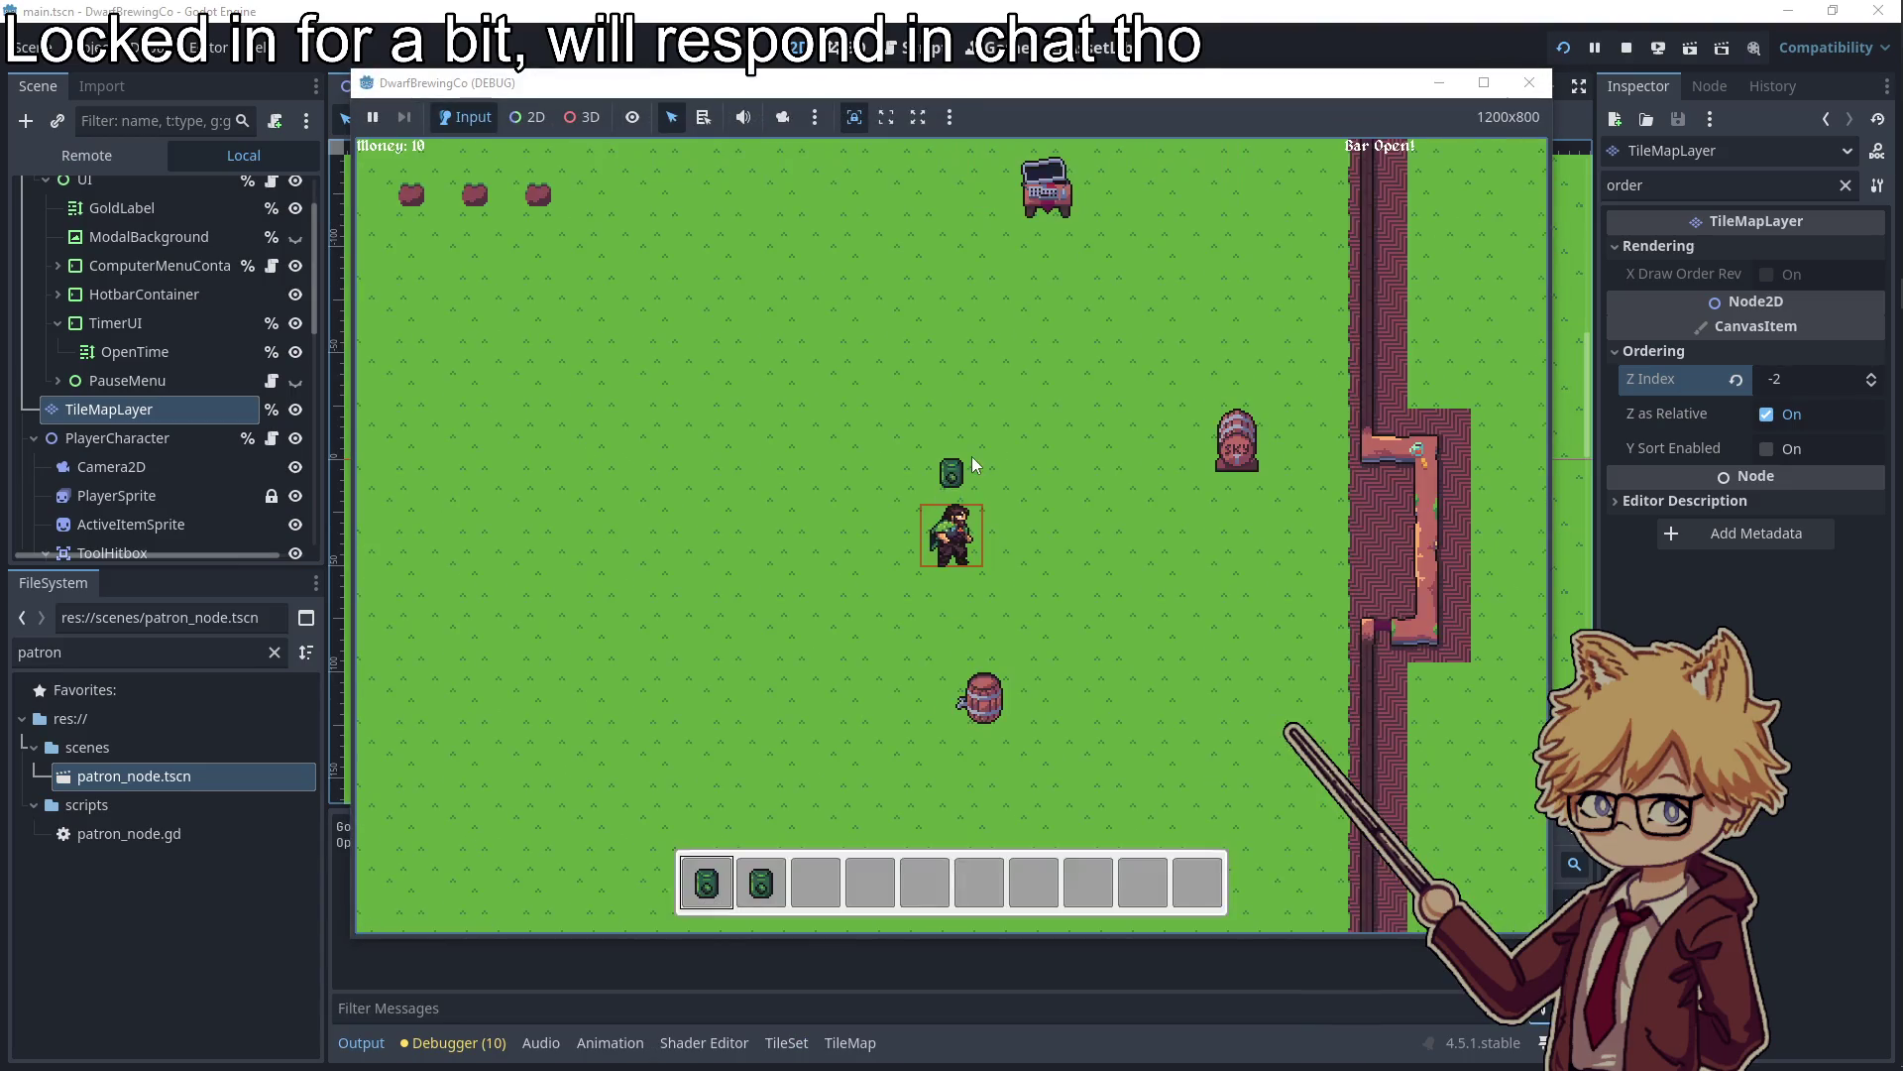
pyautogui.press('Escape')
pyautogui.moveTo(969, 366); pyautogui.dragTo(600, 370)
pyautogui.press('Escape')
pyautogui.press('w')
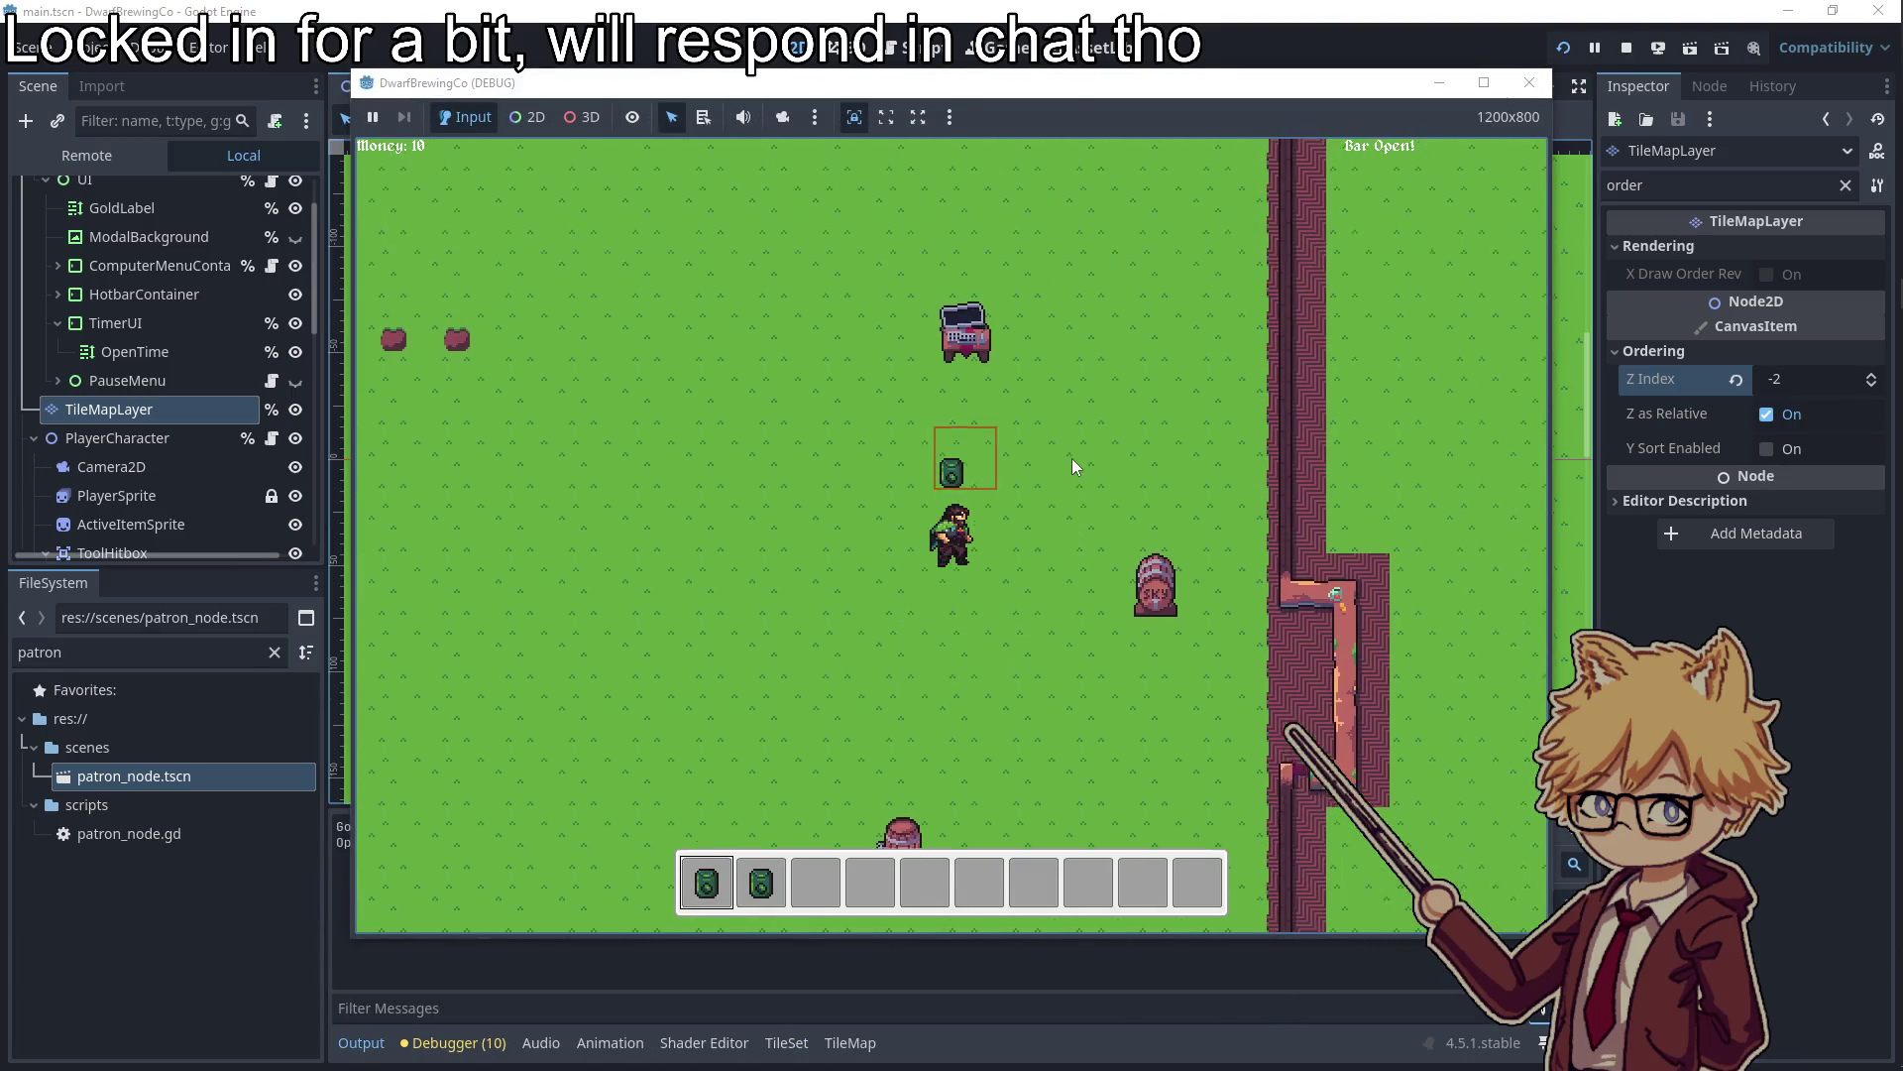
pyautogui.press('e')
pyautogui.press('d')
pyautogui.press('Escape')
pyautogui.hotkey('s', 'd')
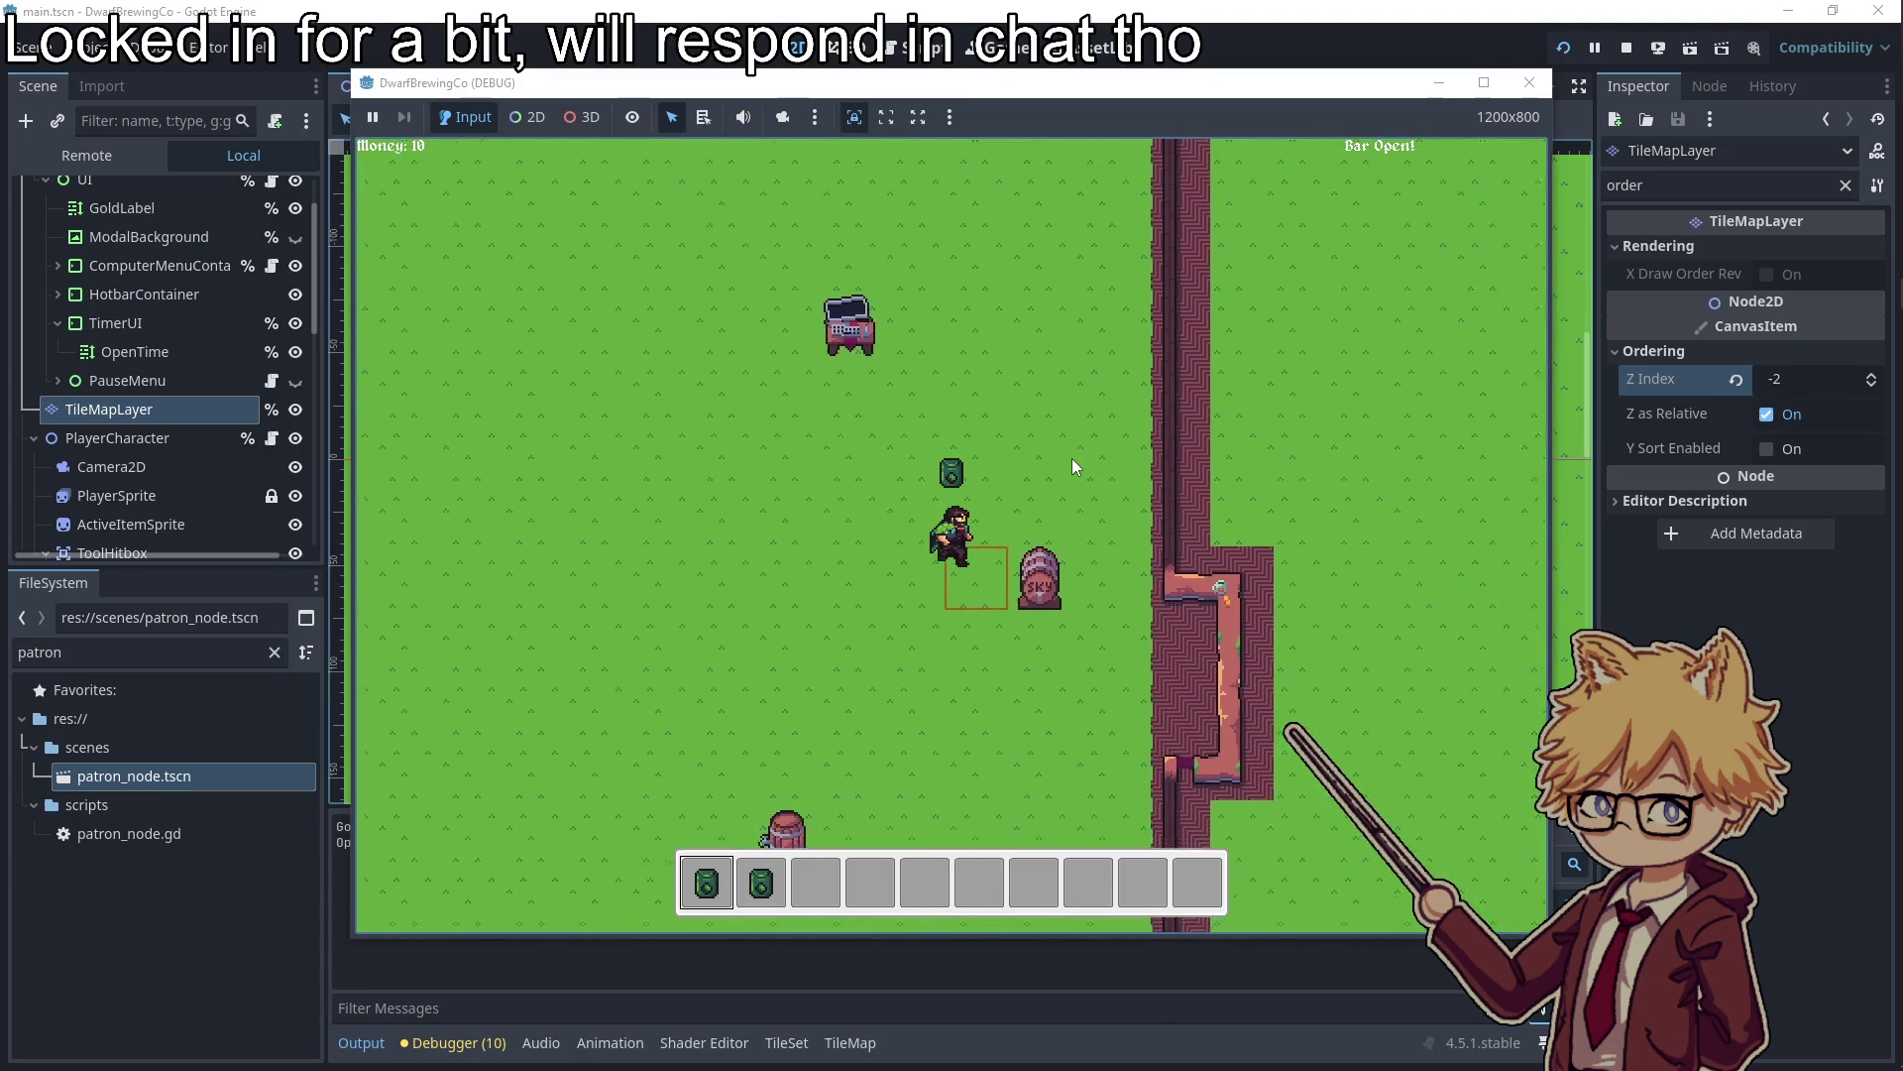
pyautogui.press('d')
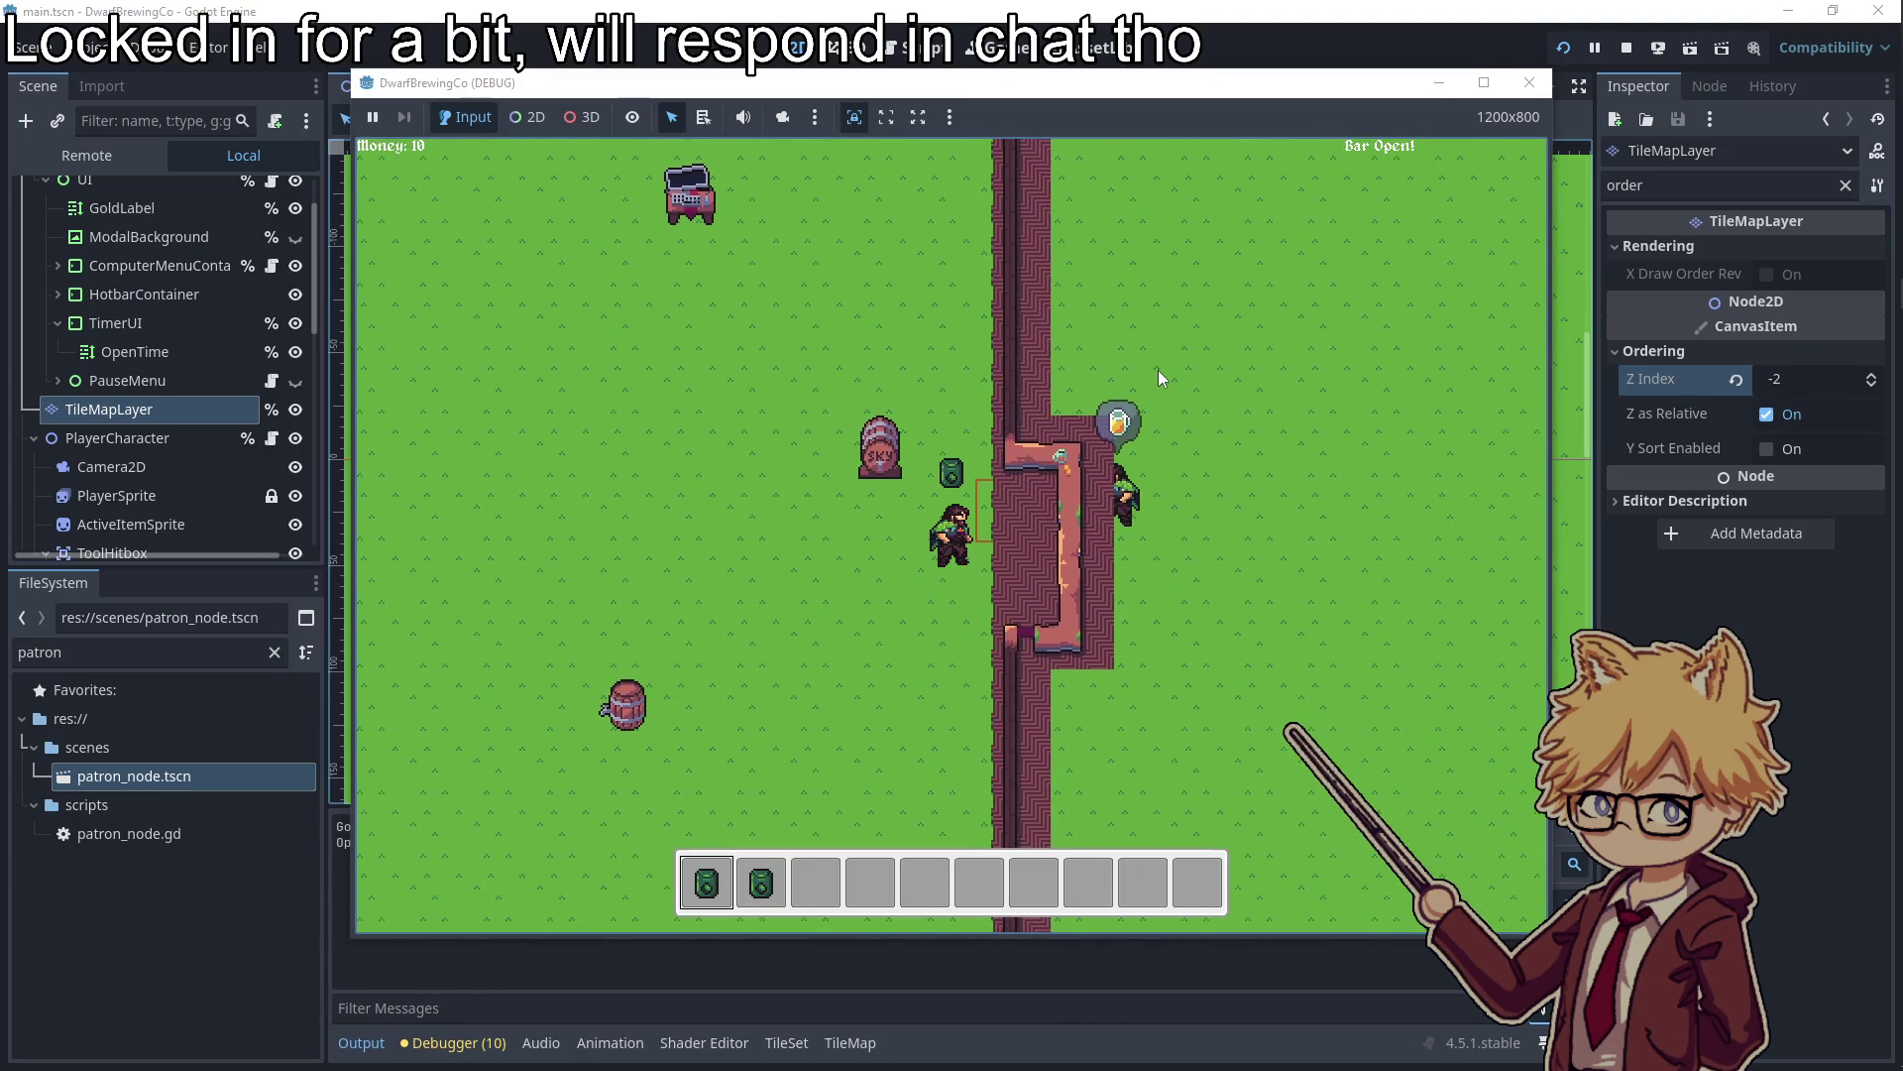
pyautogui.click(1529, 82)
# Set the TileMapLayer's Z Index to -3
pyautogui.doubleClick(1787, 379)
pyautogui.write('-3')
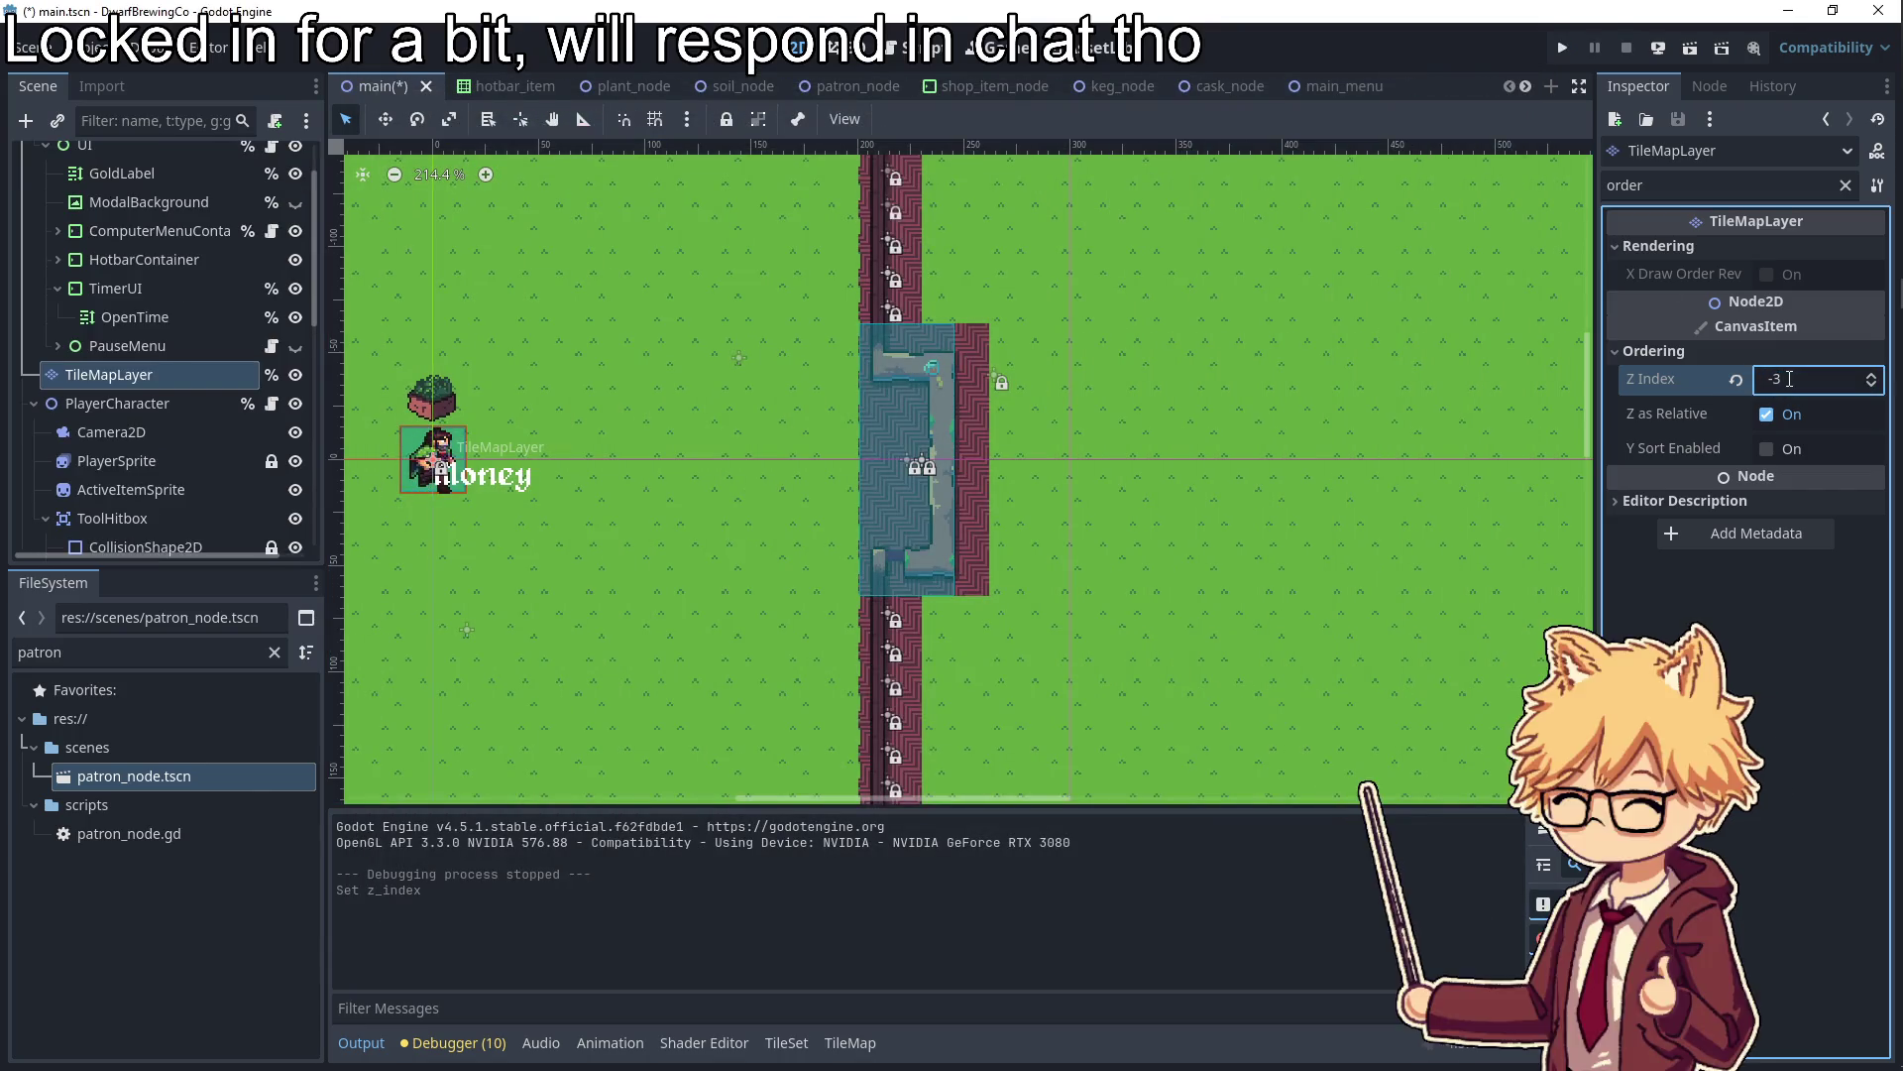
pyautogui.scroll(-3, 179, 432)
# Set the BarNode's Sprite2D Z Index to -2
pyautogui.click(123, 413)
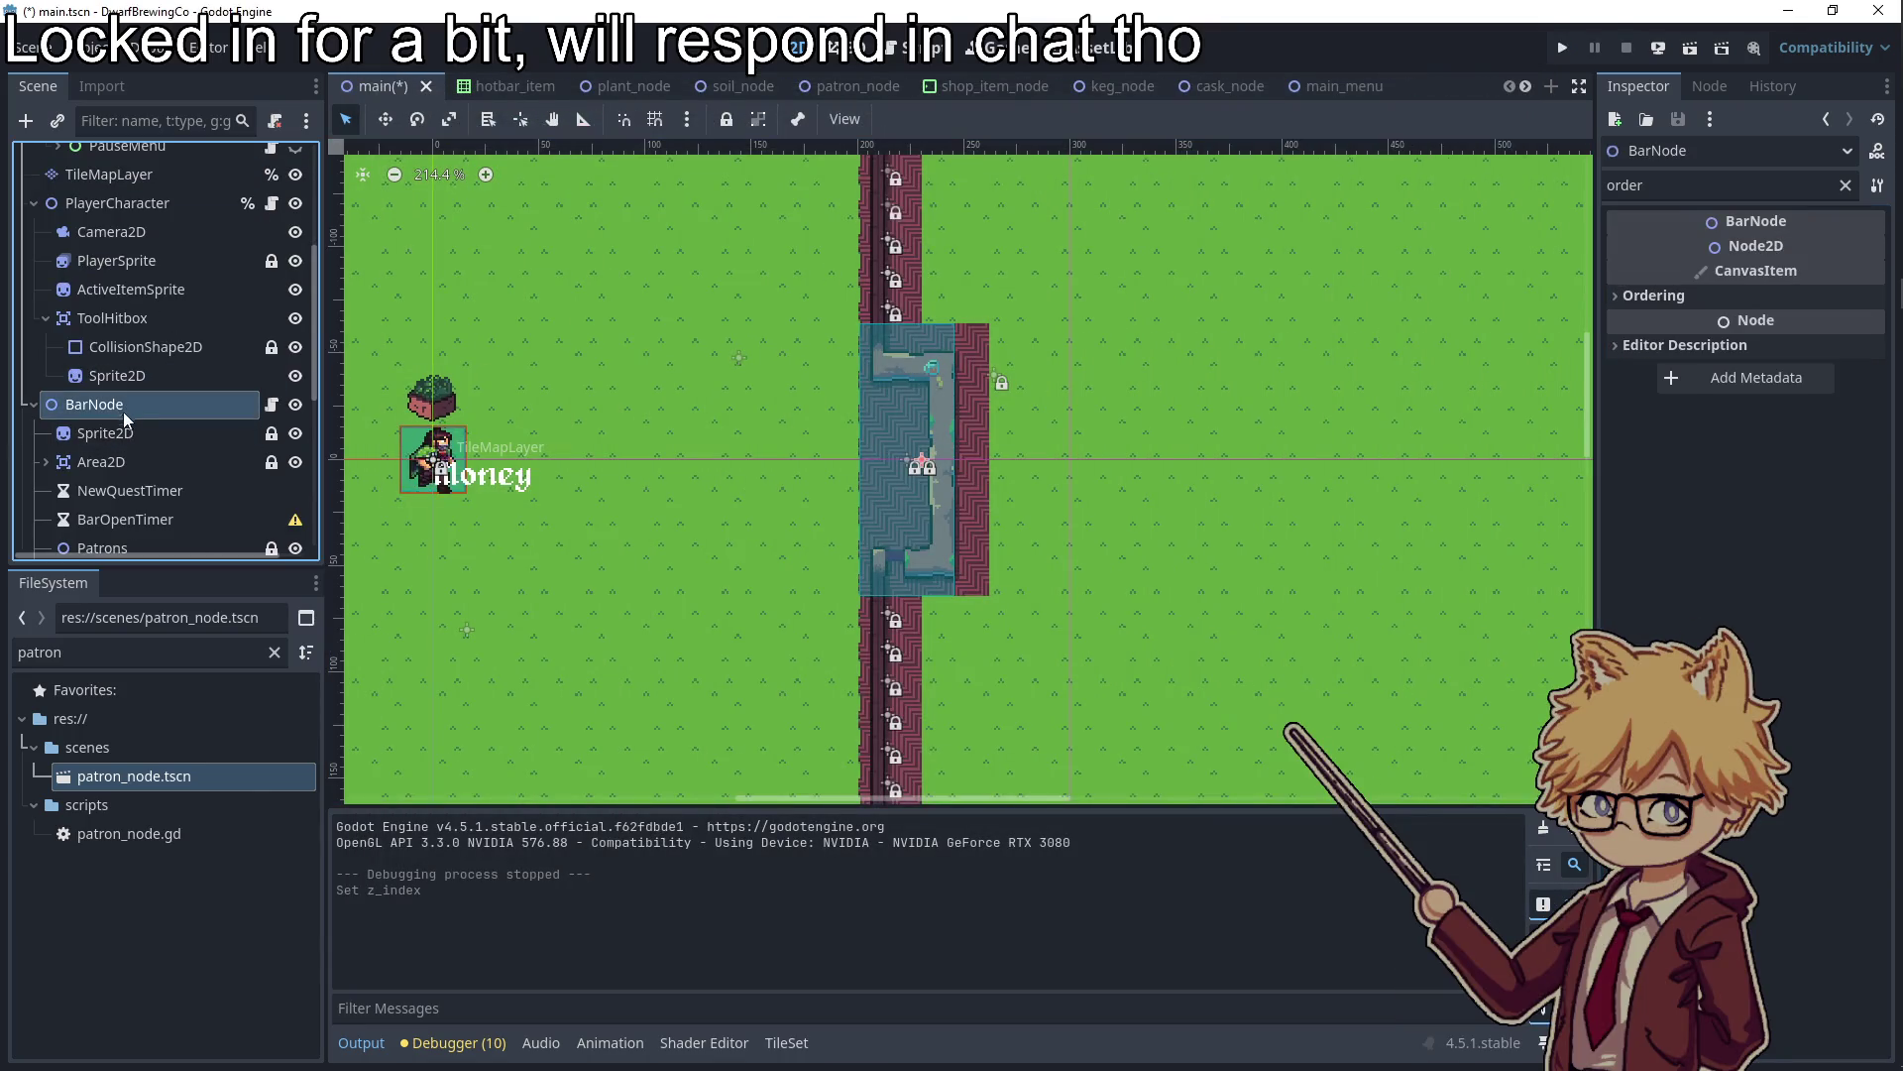
pyautogui.click(123, 433)
pyautogui.click(1770, 293)
pyautogui.click(1790, 327)
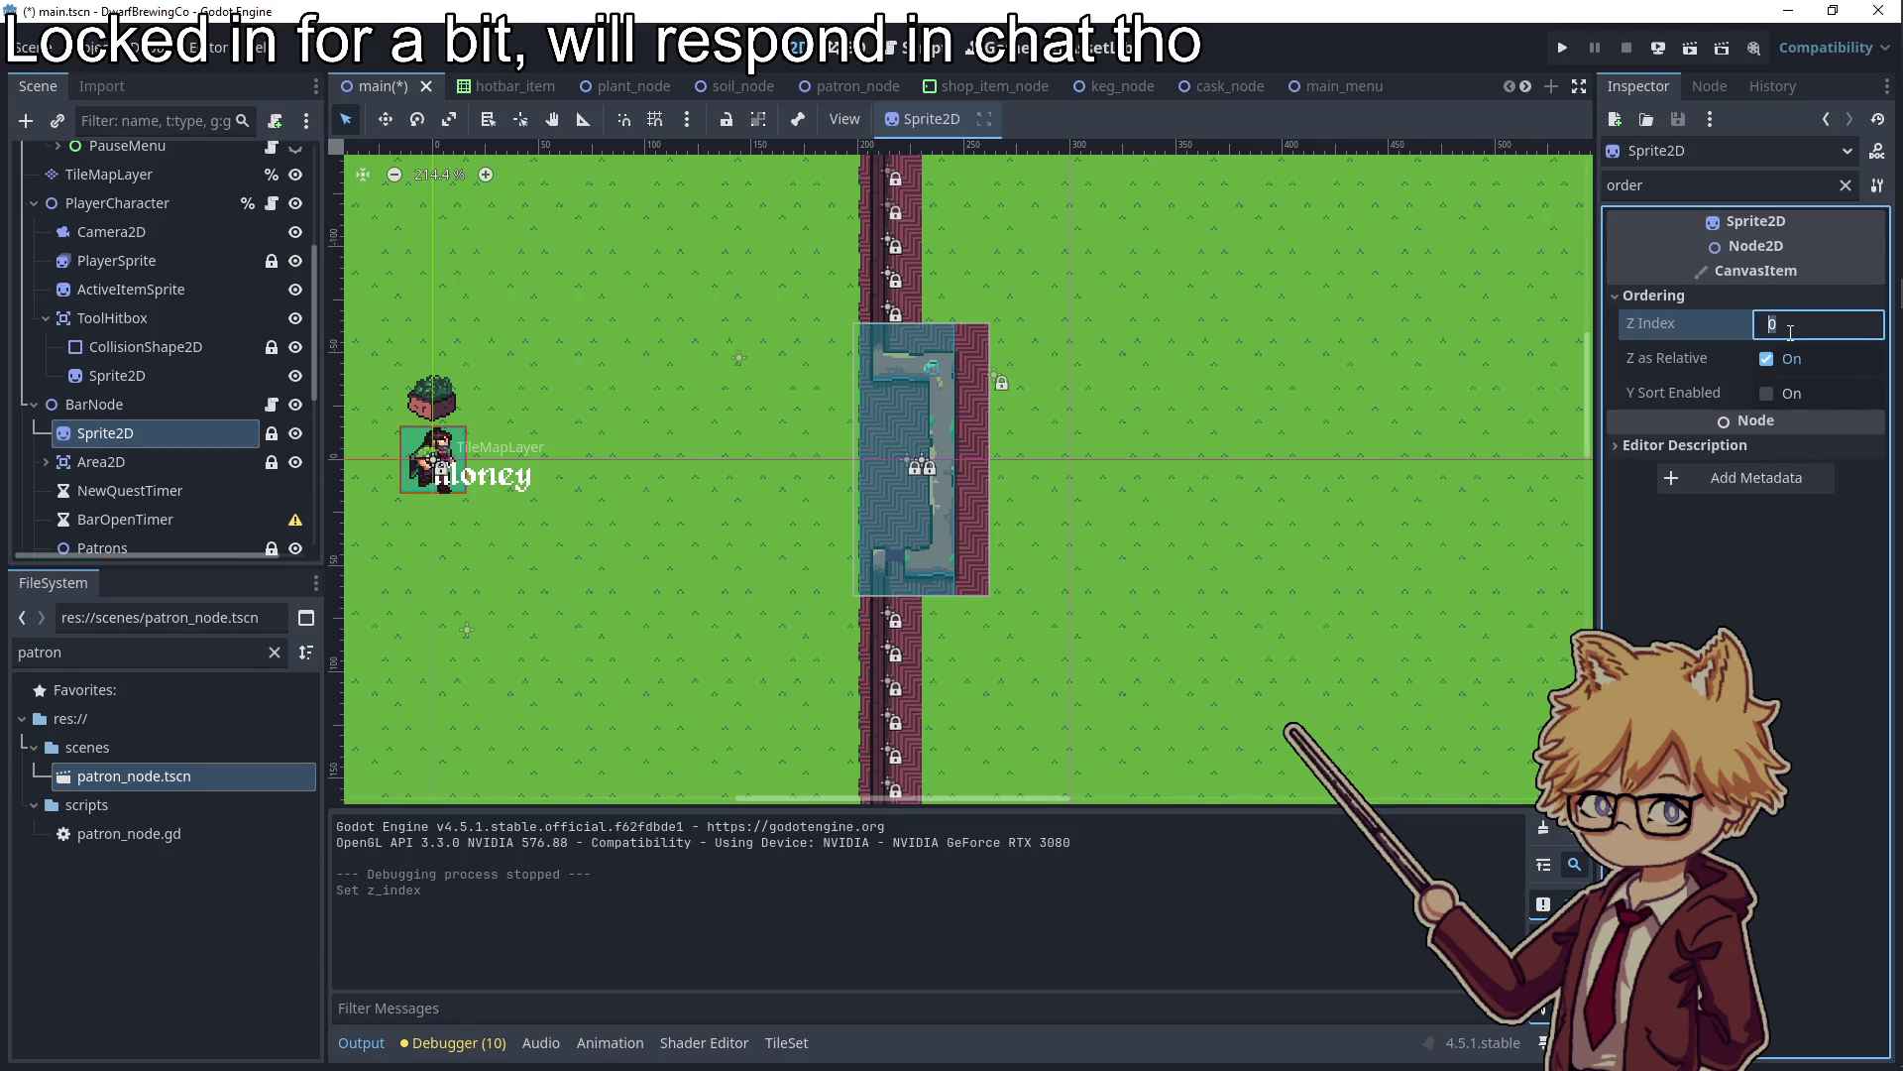
pyautogui.write('-2')
pyautogui.press('Return')
# Save and run the game, mute the music, watch patrons queue at the bar, then stop
pyautogui.click(1562, 48)
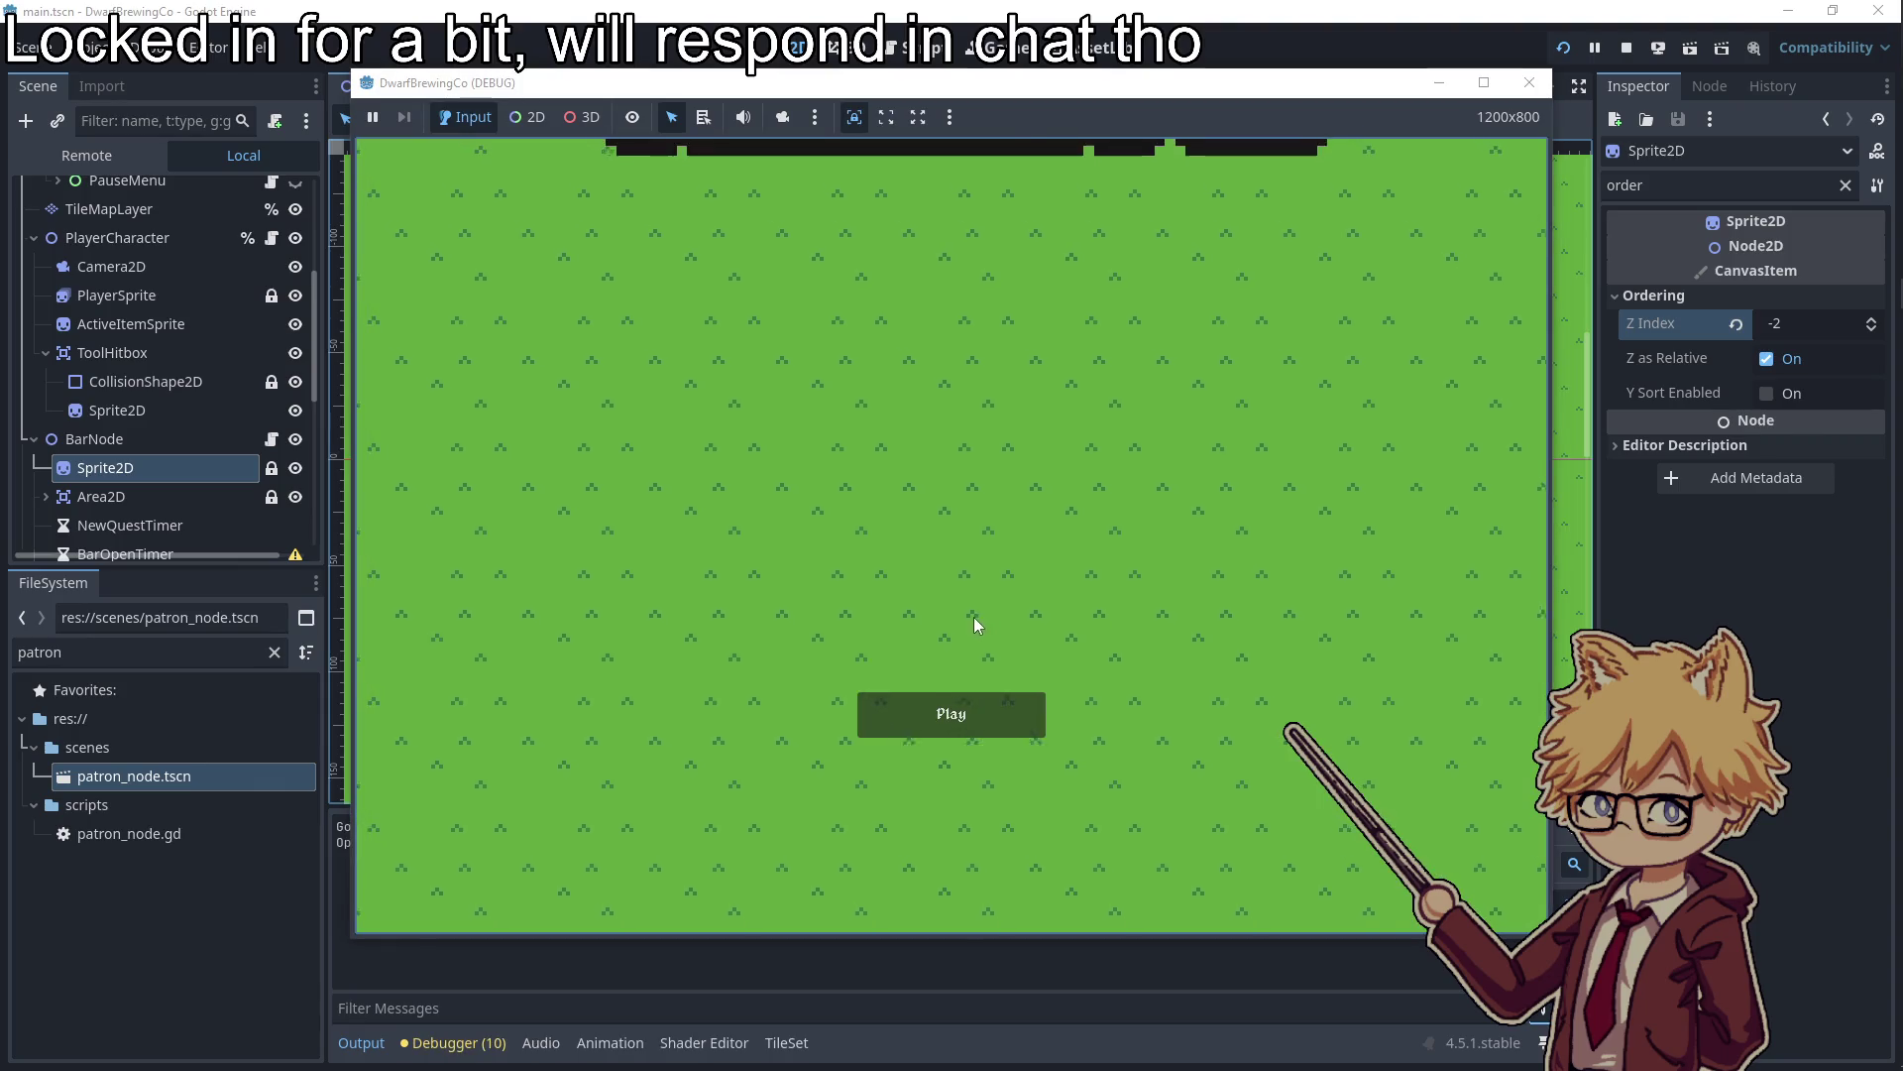
pyautogui.click(951, 710)
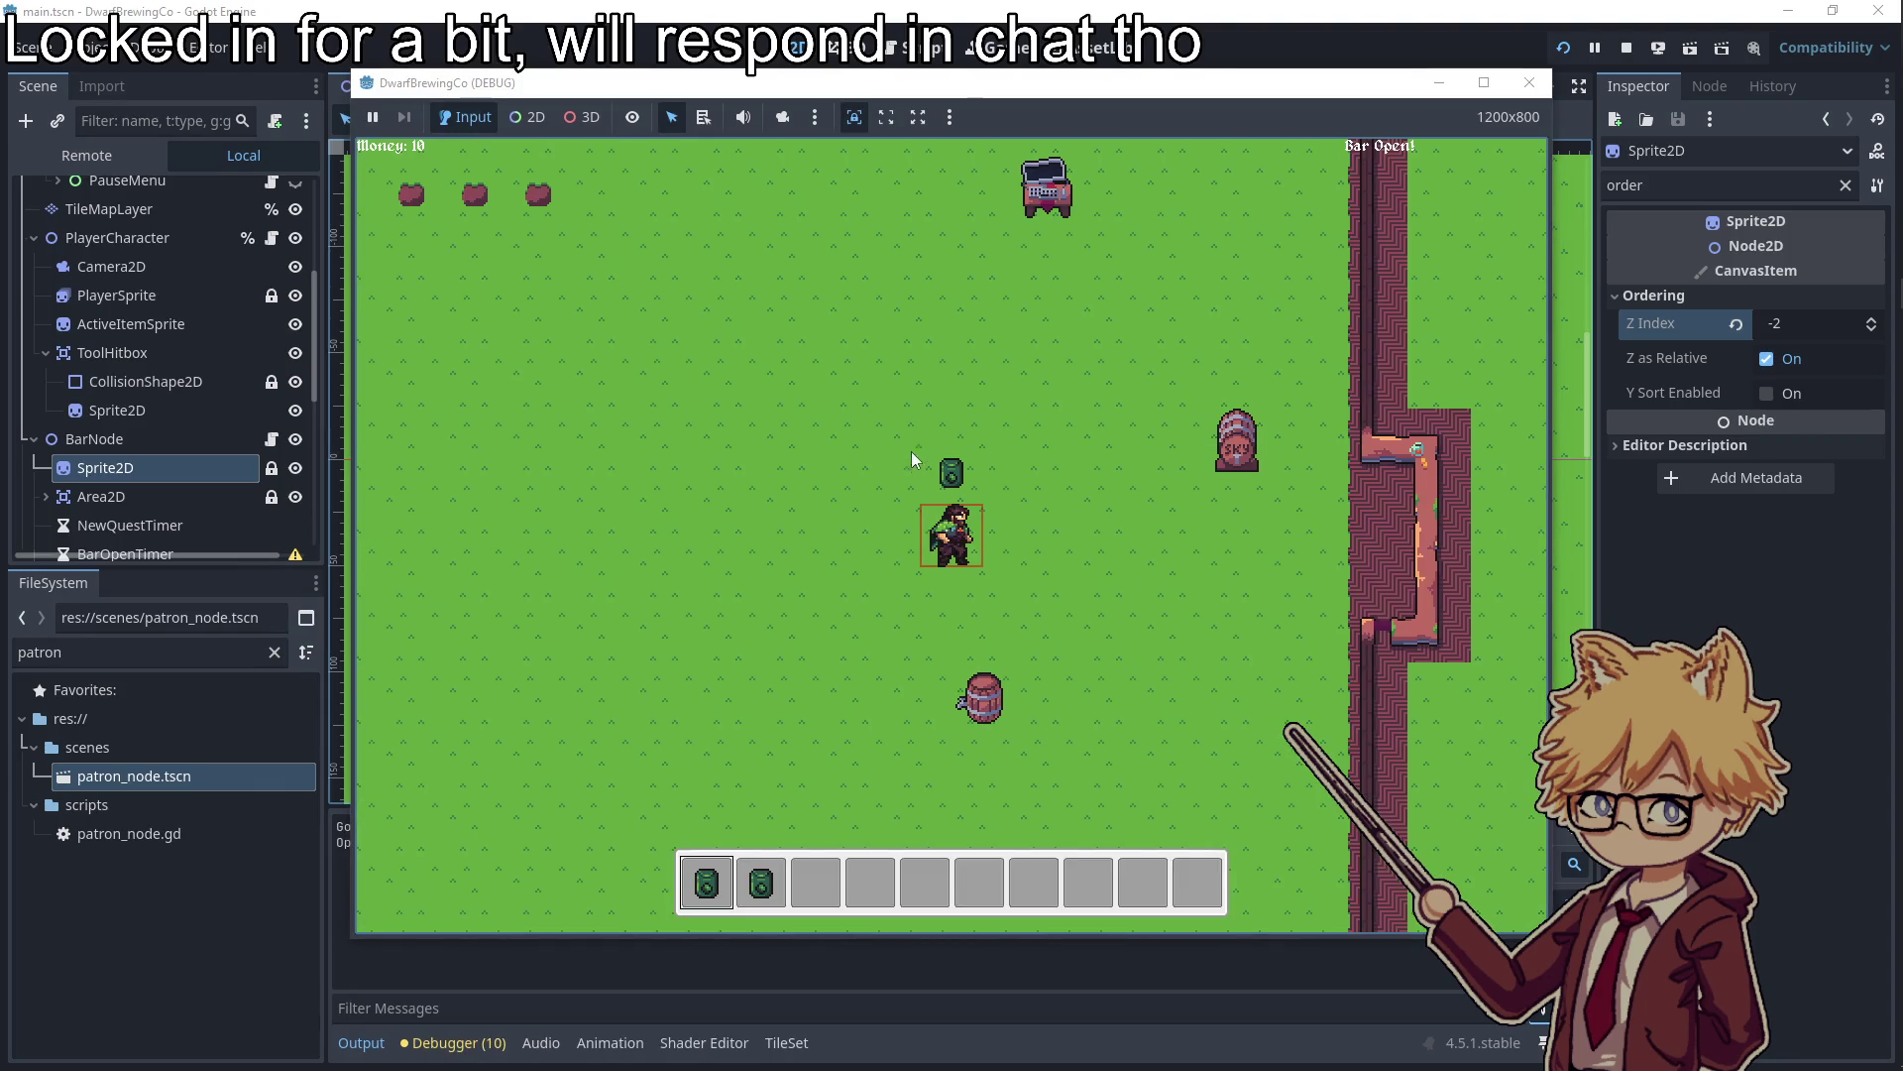
pyautogui.press('Escape')
pyautogui.click(671, 366)
pyautogui.press('Escape')
pyautogui.press('d')
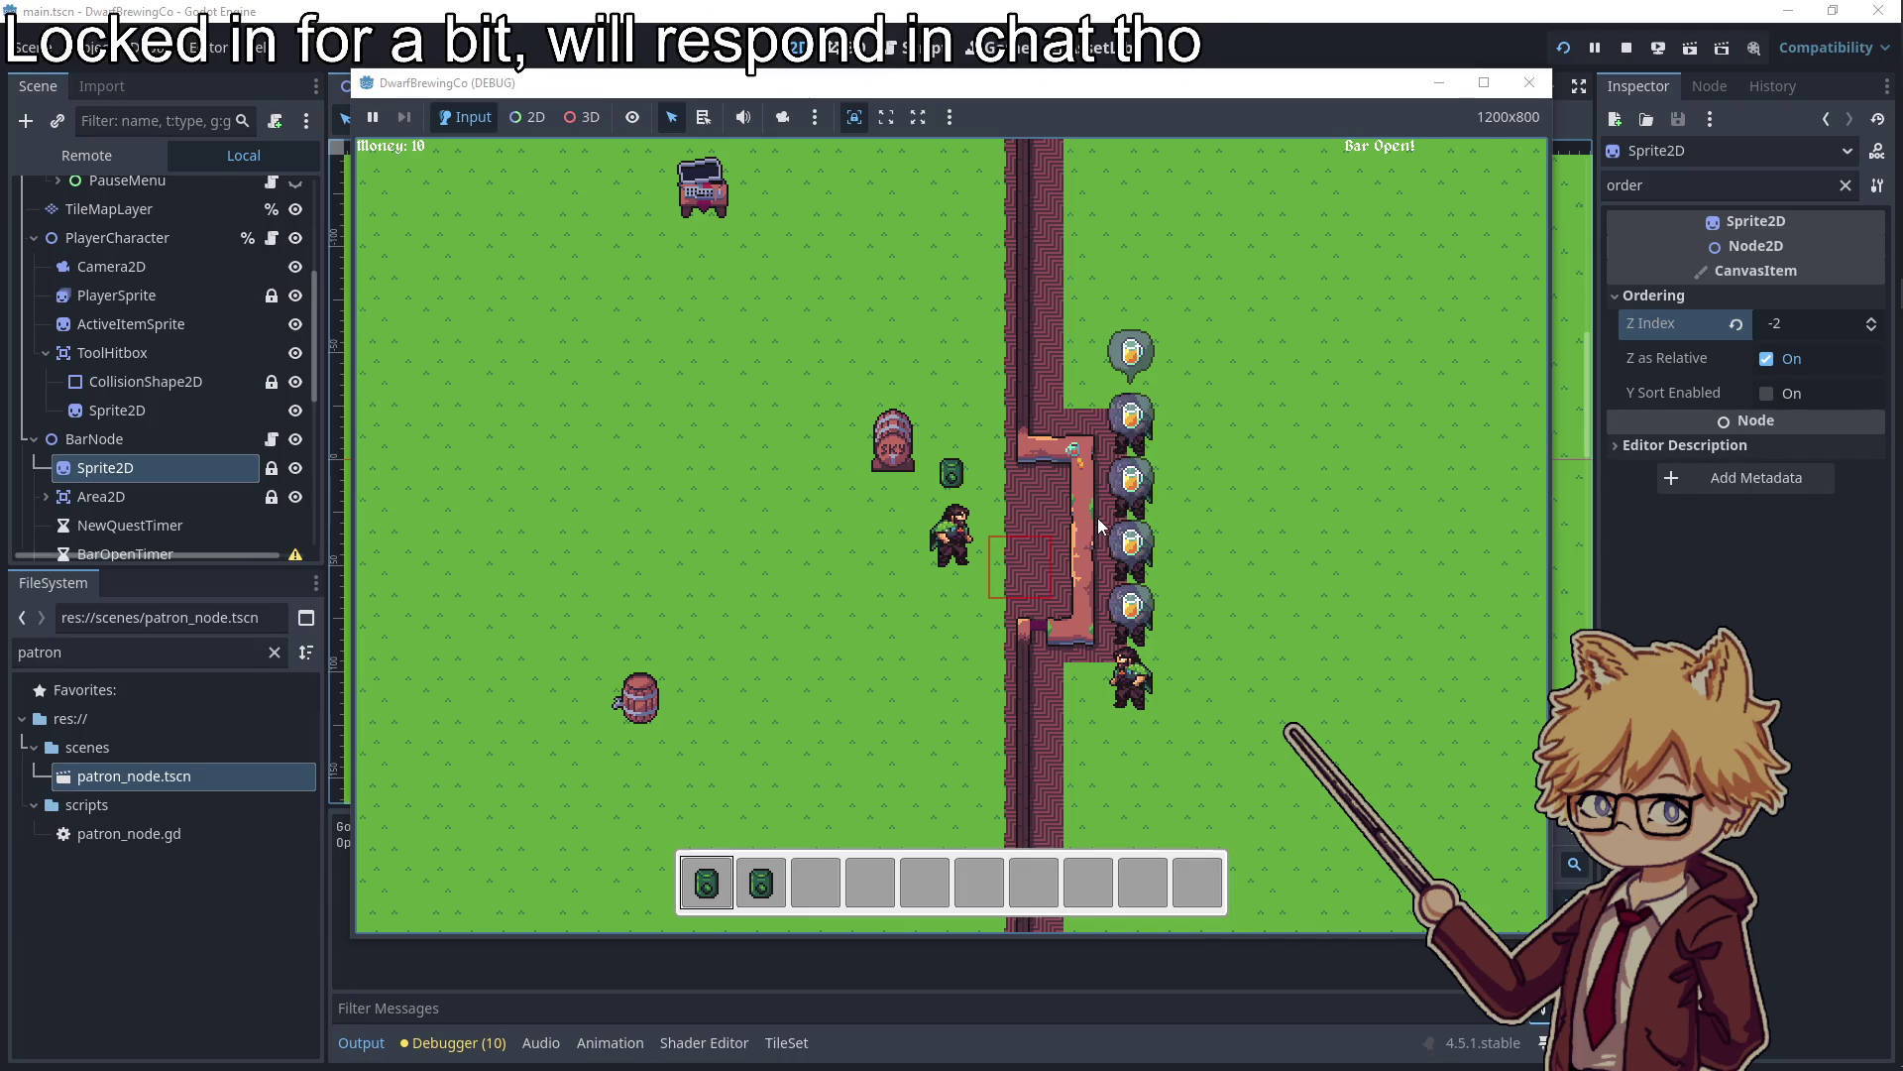
pyautogui.click(1528, 82)
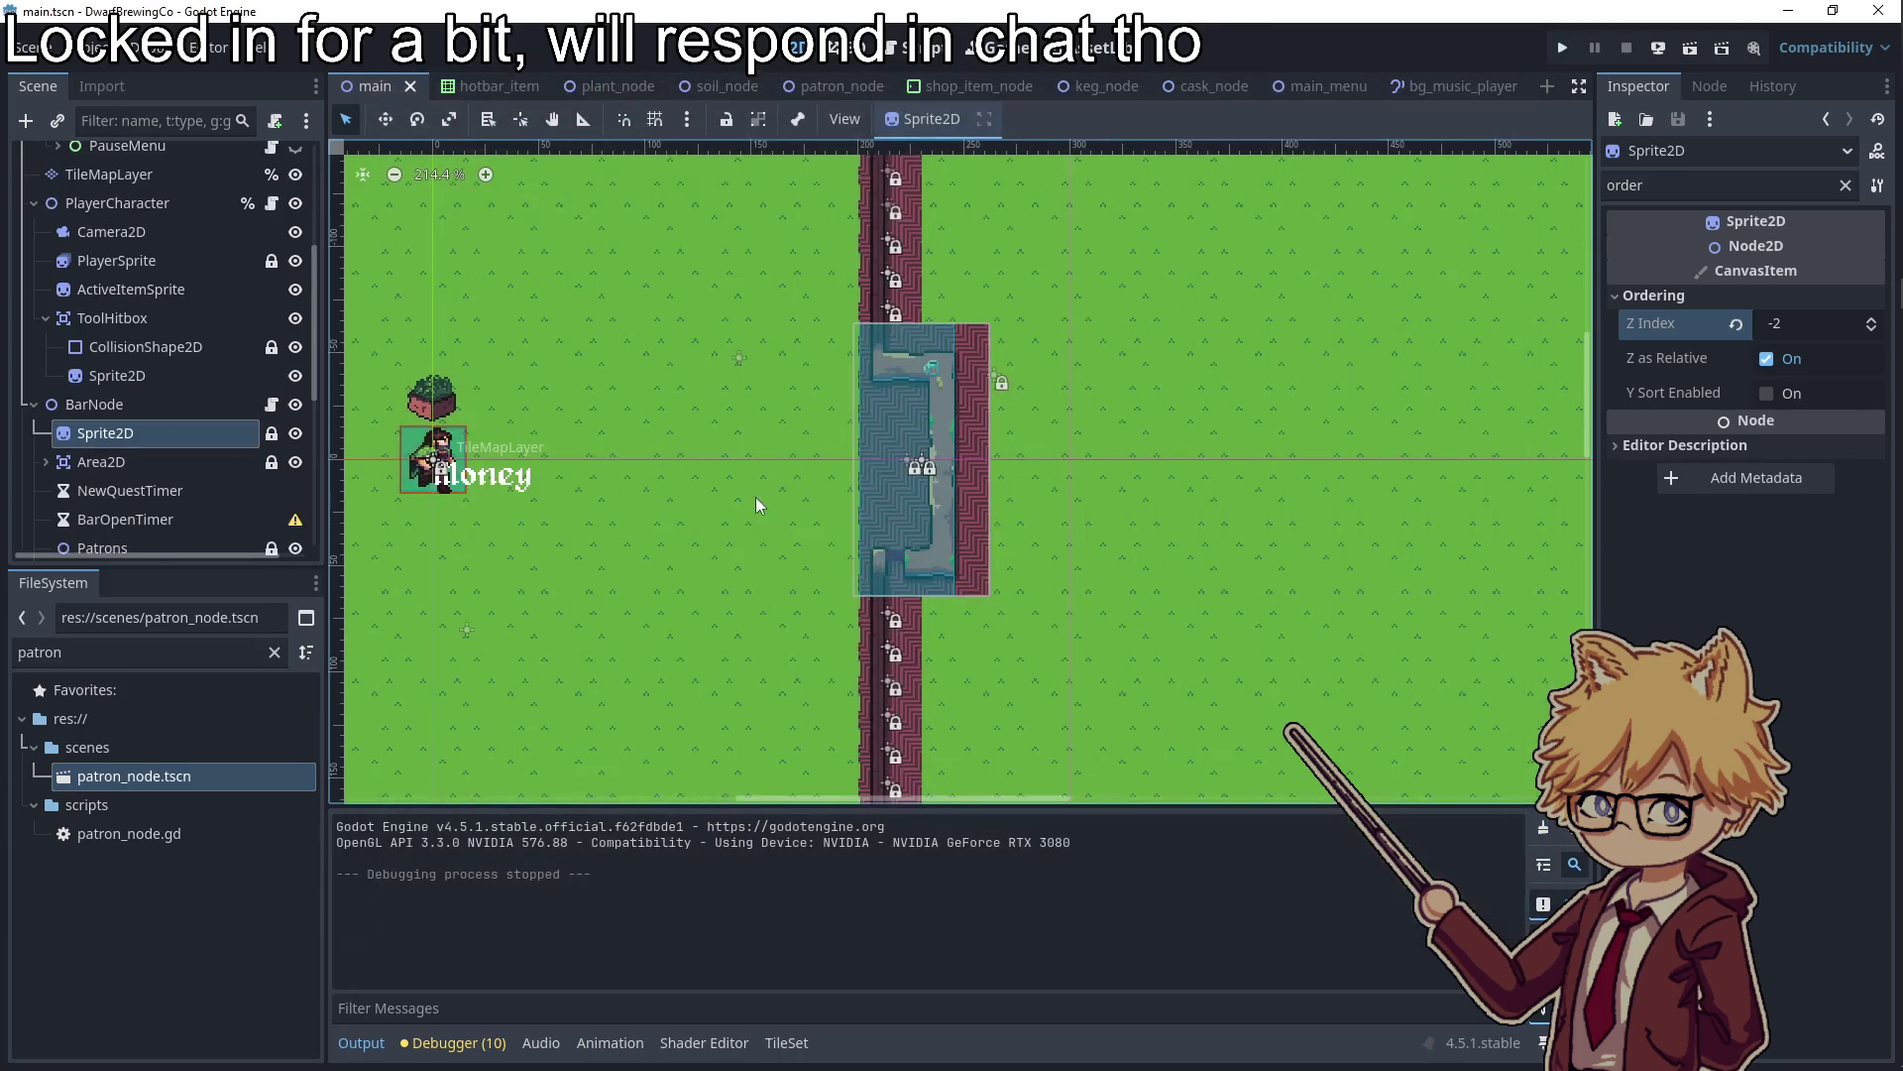
# Open bar_node.gd and look over the _create_patron function
pyautogui.scroll(-2, 226, 432)
pyautogui.click(272, 454)
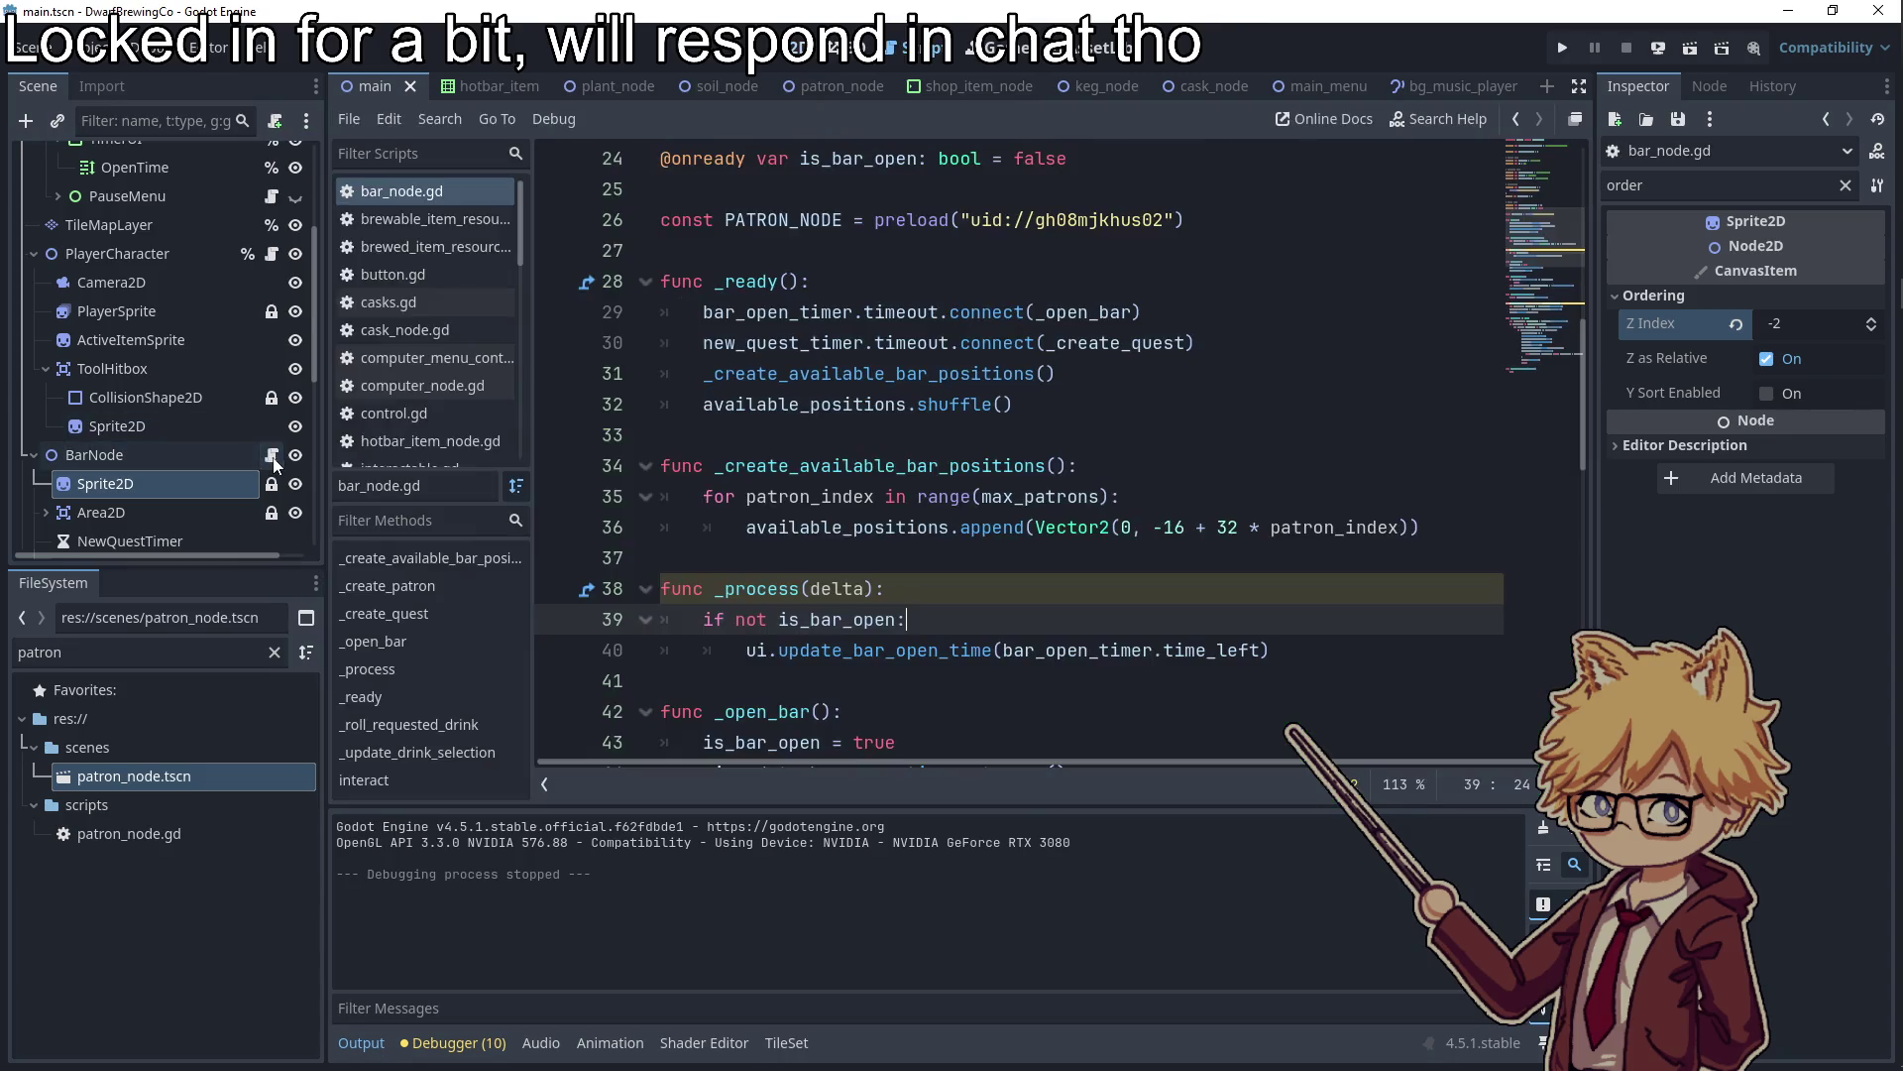
pyautogui.scroll(8, 899, 534)
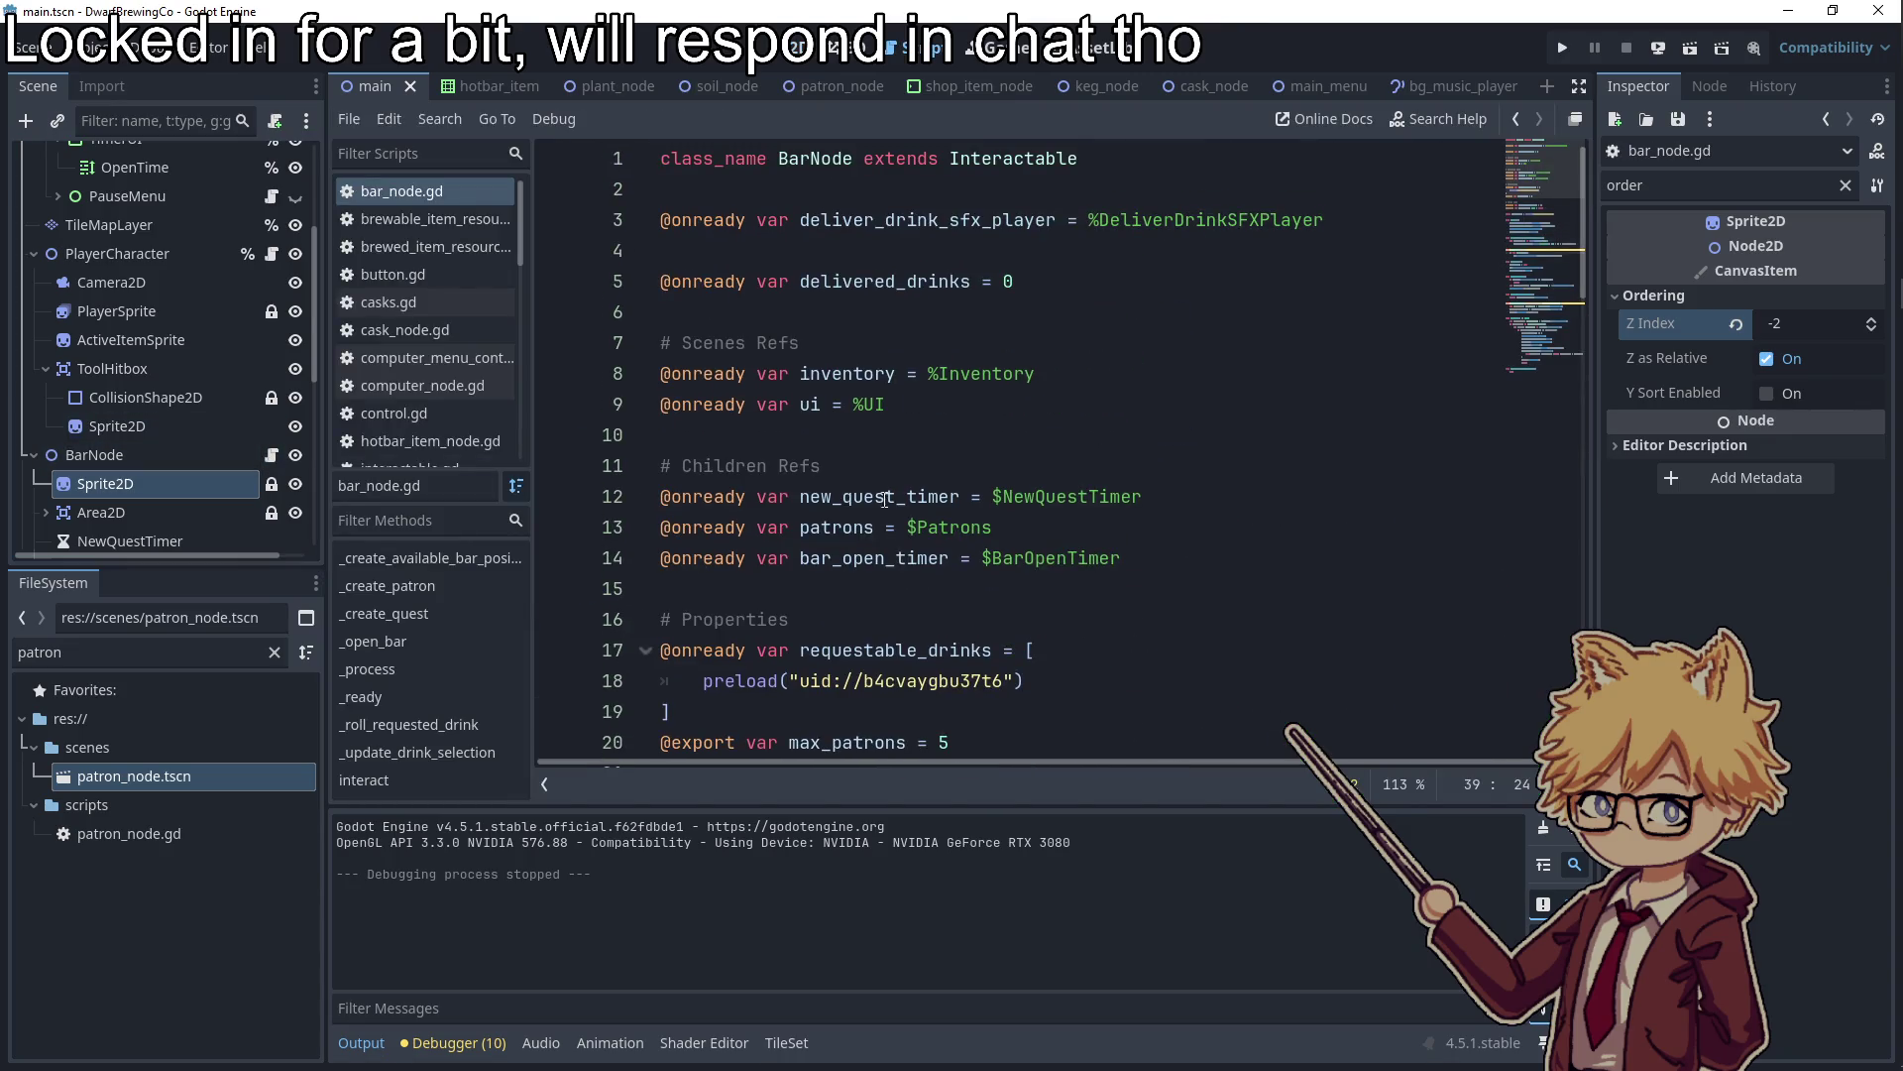
pyautogui.scroll(-15, 886, 500)
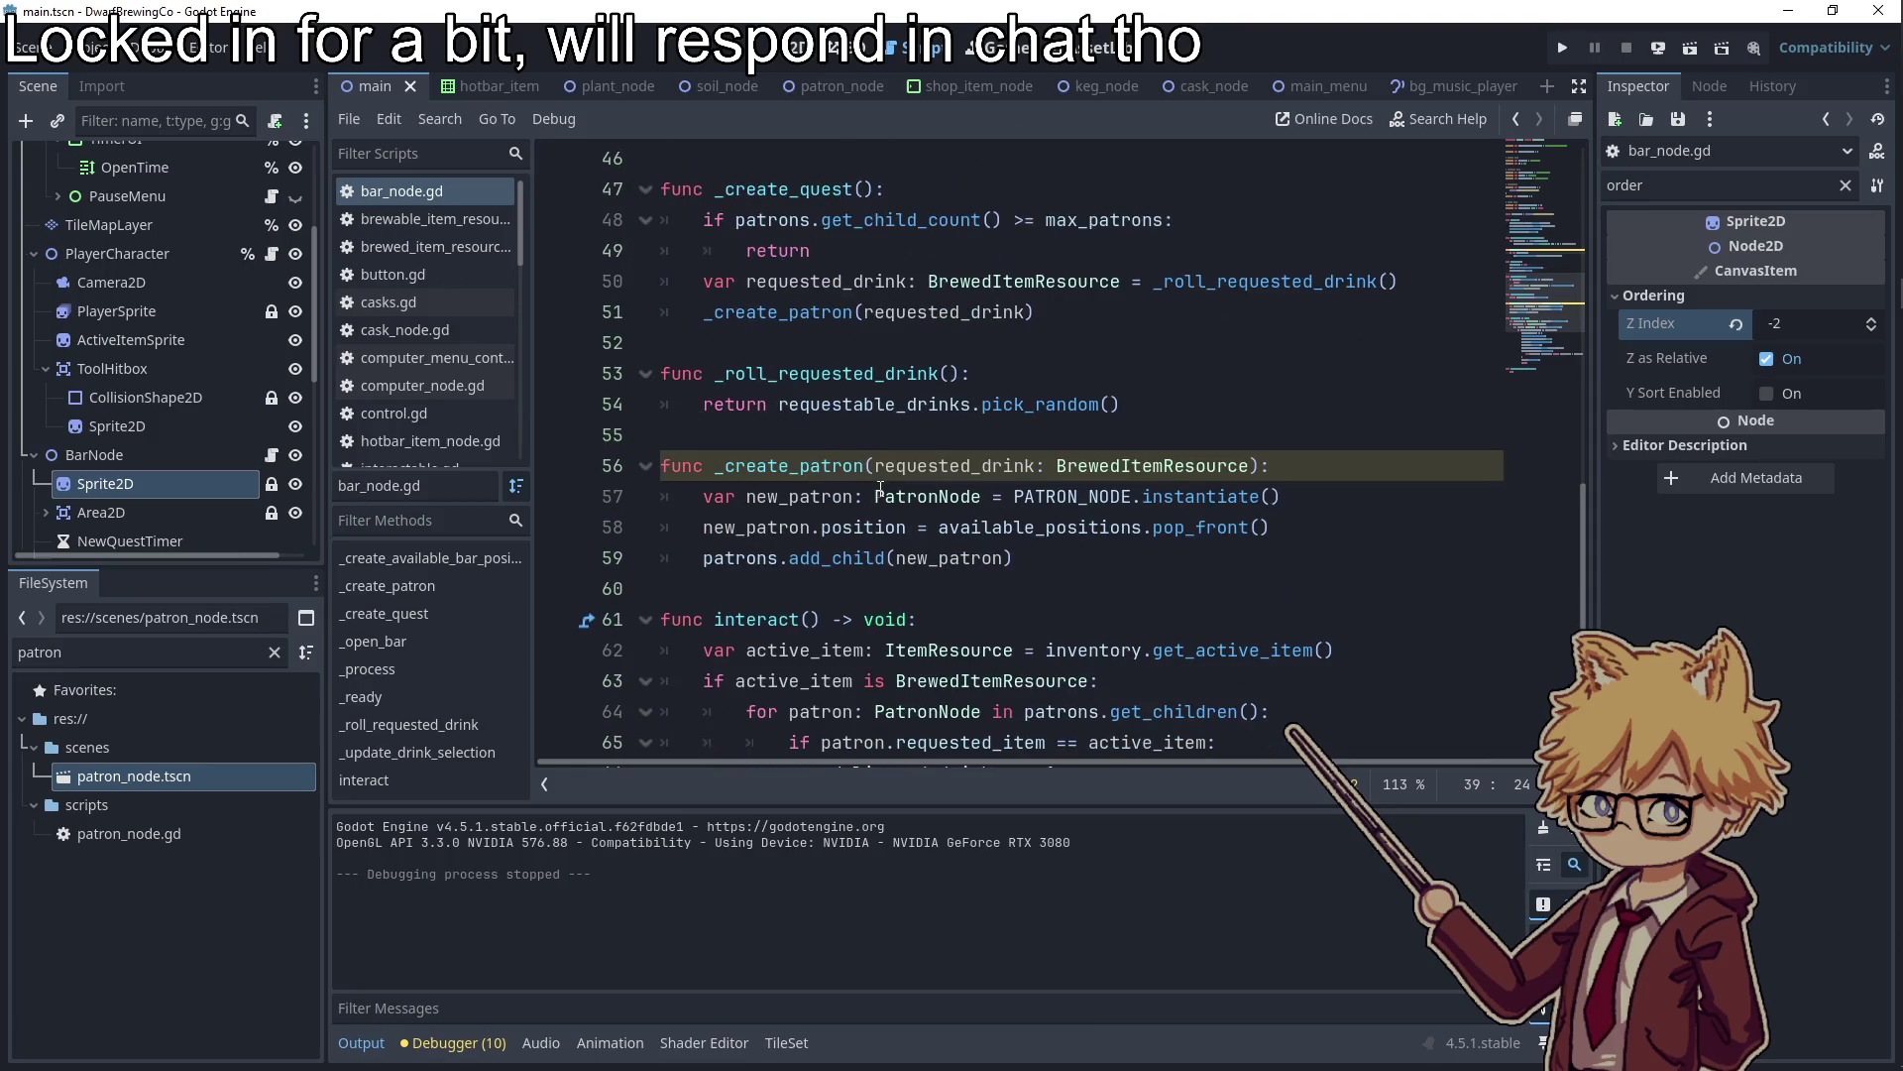
pyautogui.doubleClick(869, 468)
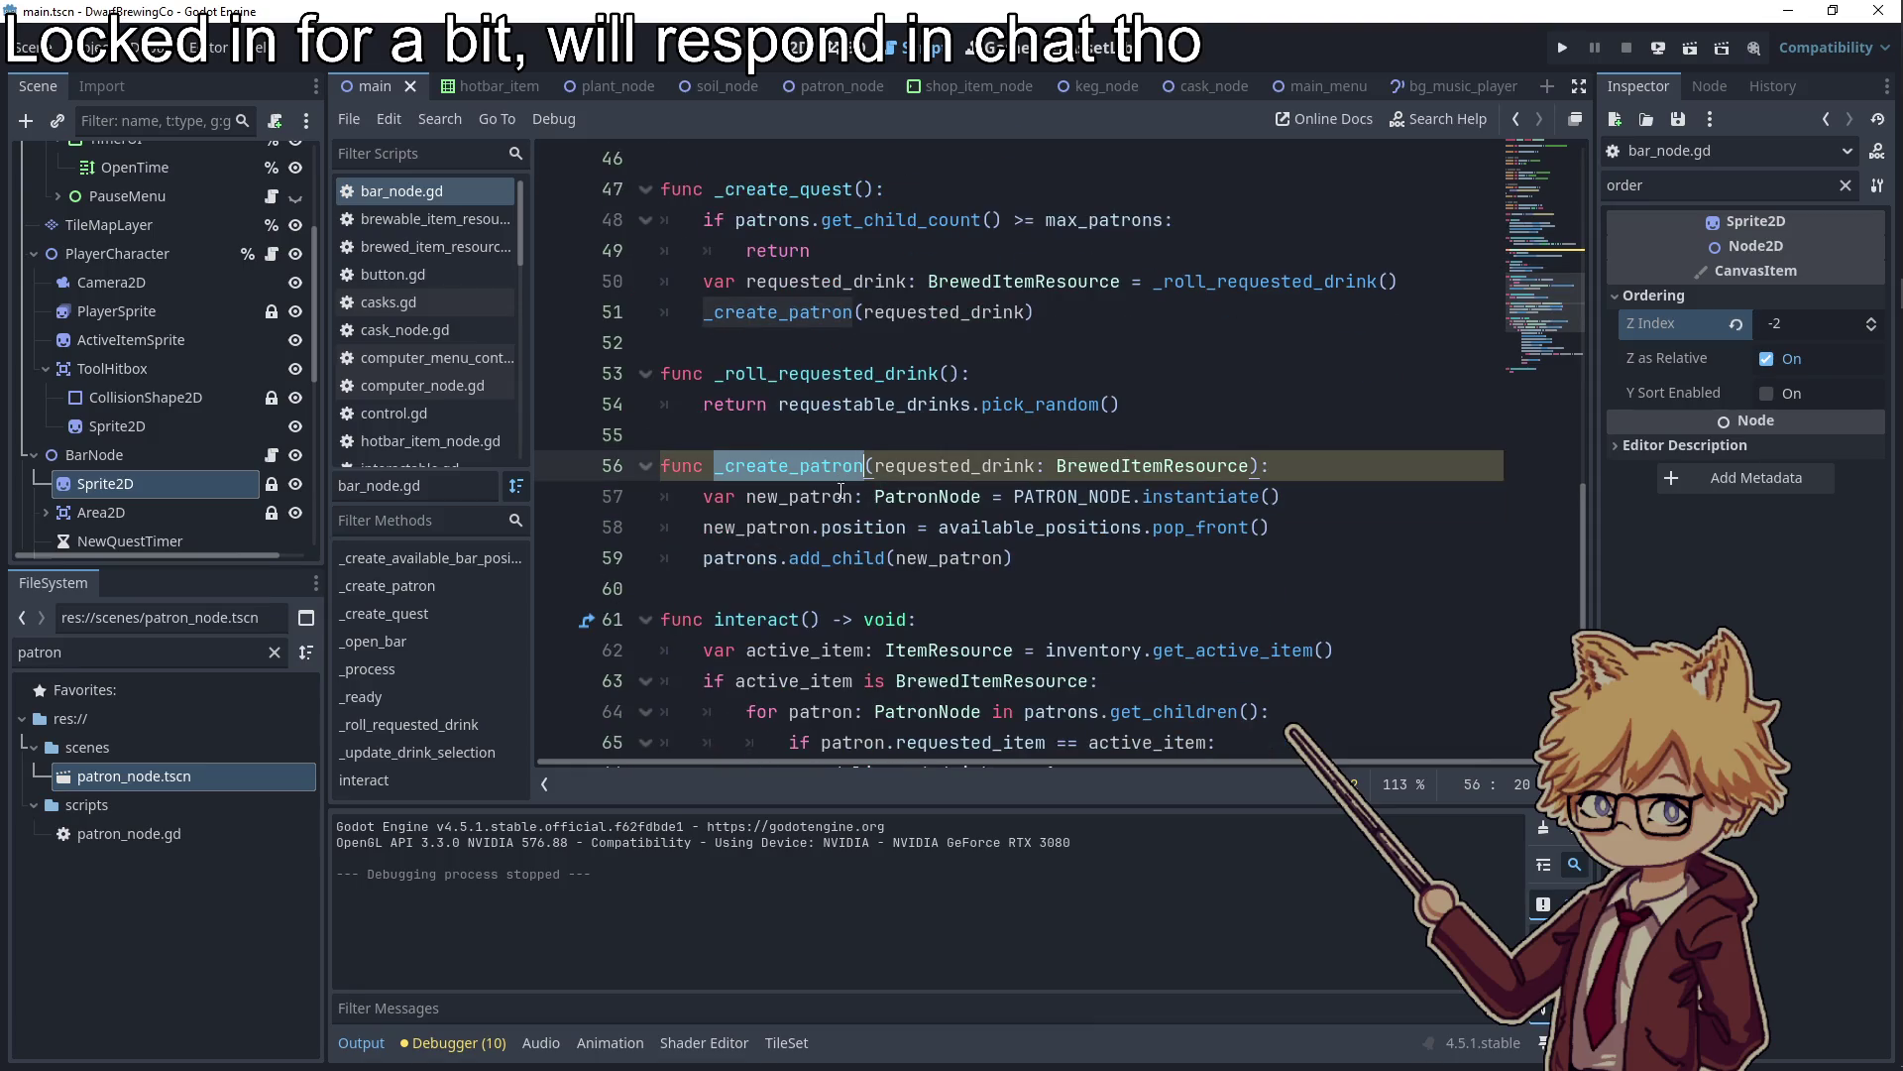
pyautogui.scroll(-2, 172, 466)
# Select NewQuestTimer, clear the Inspector filter, and change its Wait Time from 3.0 to 5
pyautogui.click(169, 441)
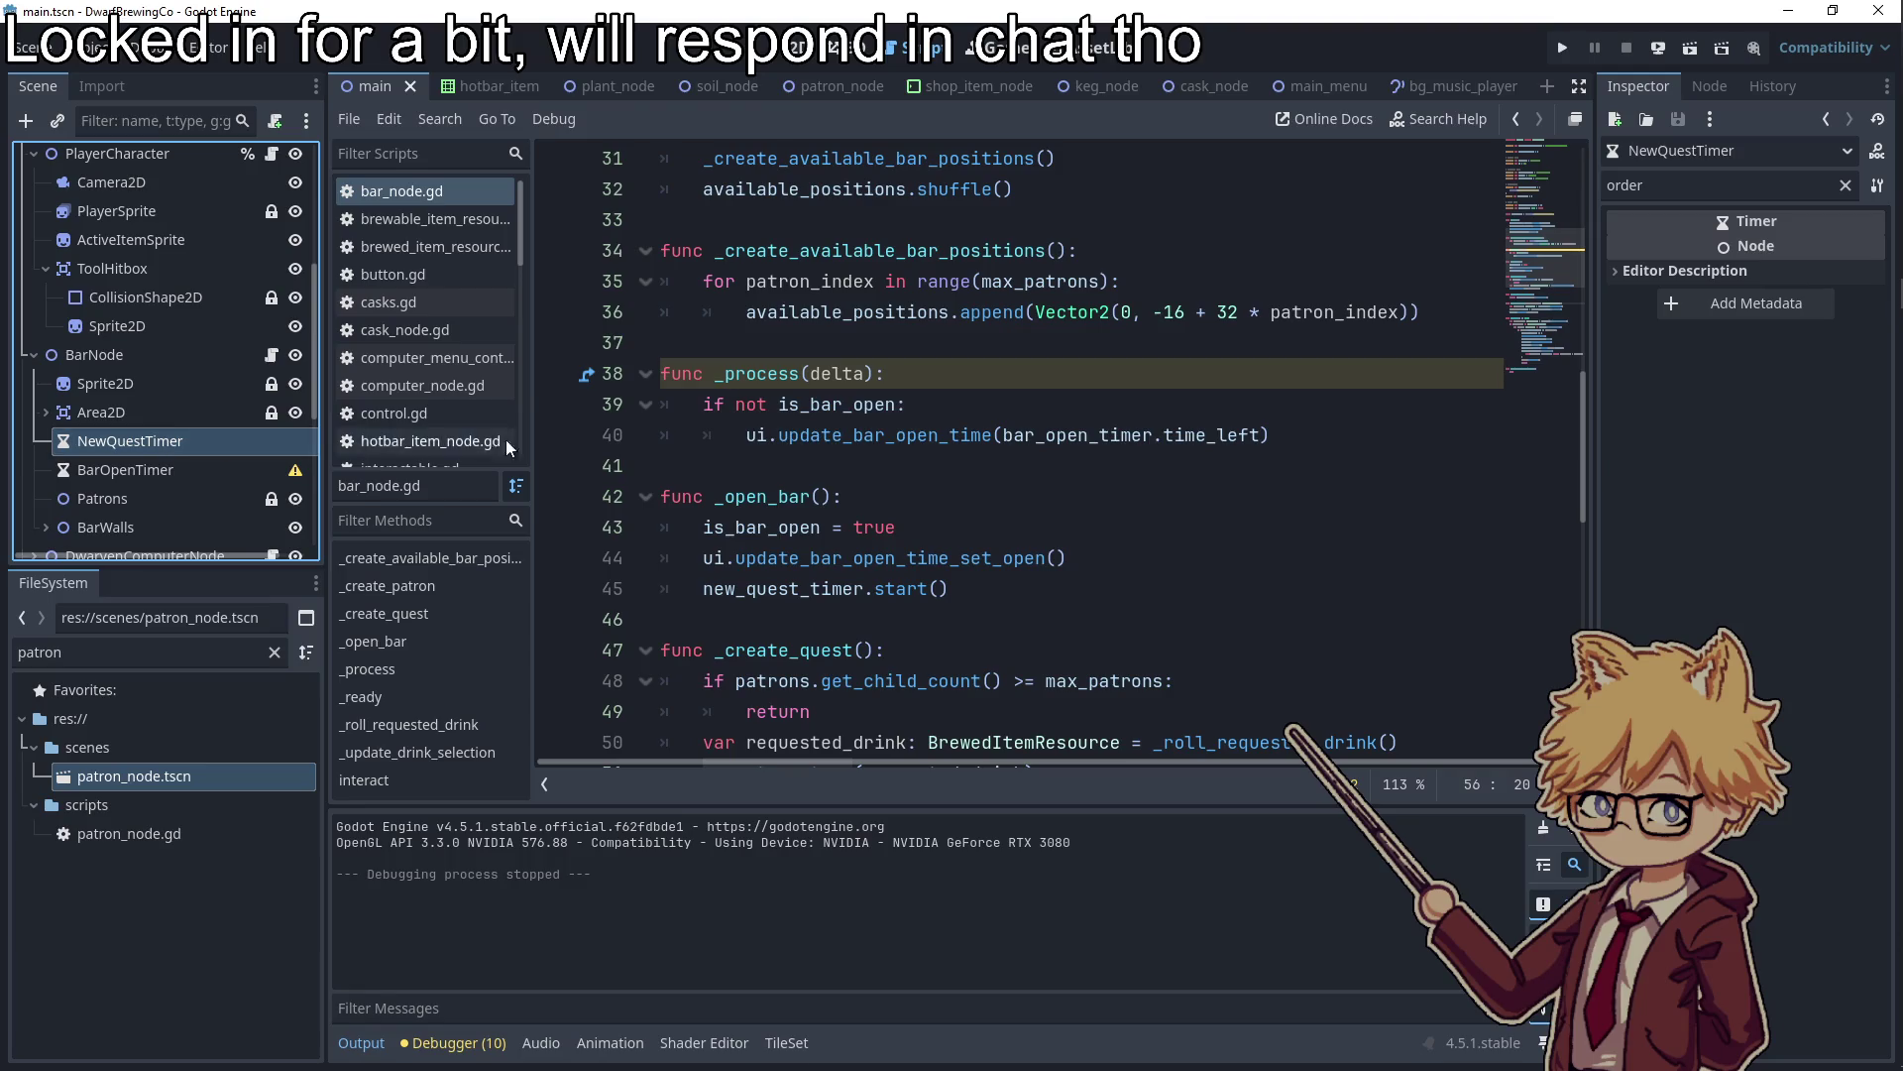
pyautogui.click(1845, 186)
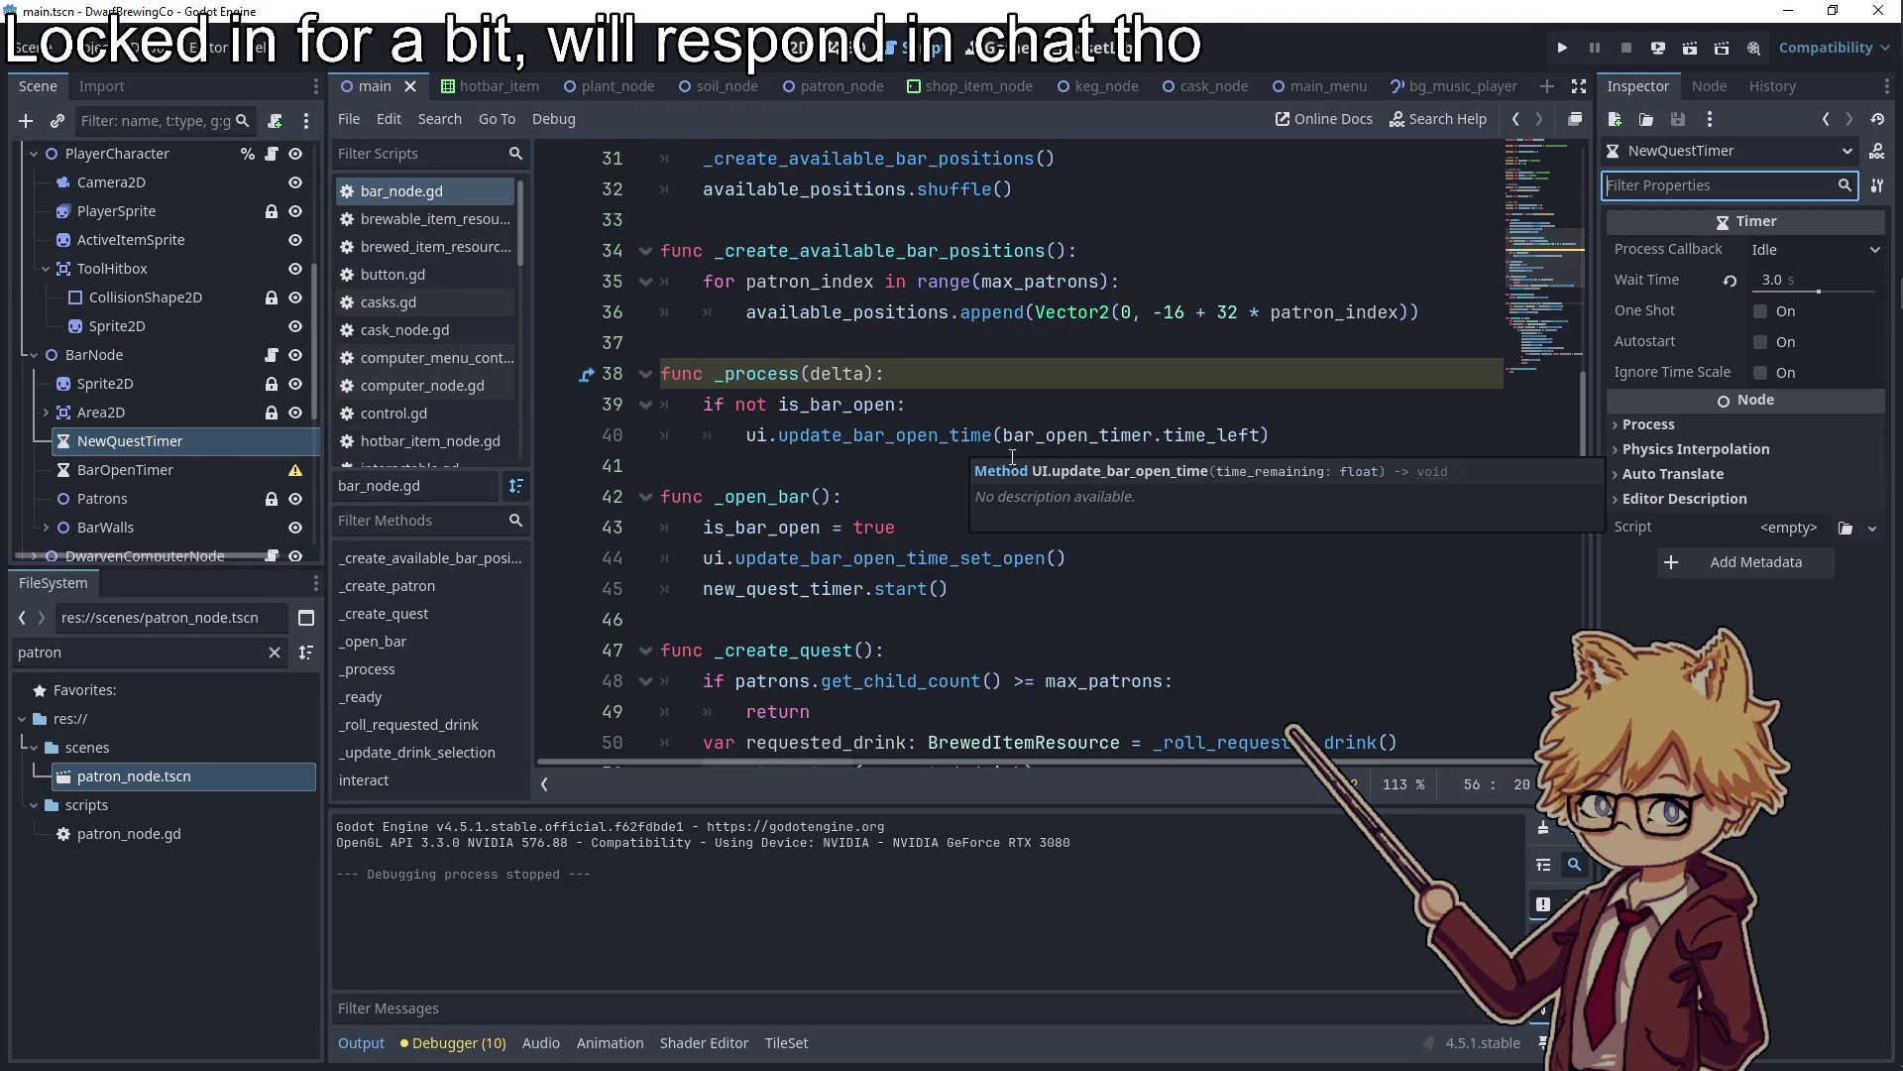
pyautogui.scroll(-1, 884, 525)
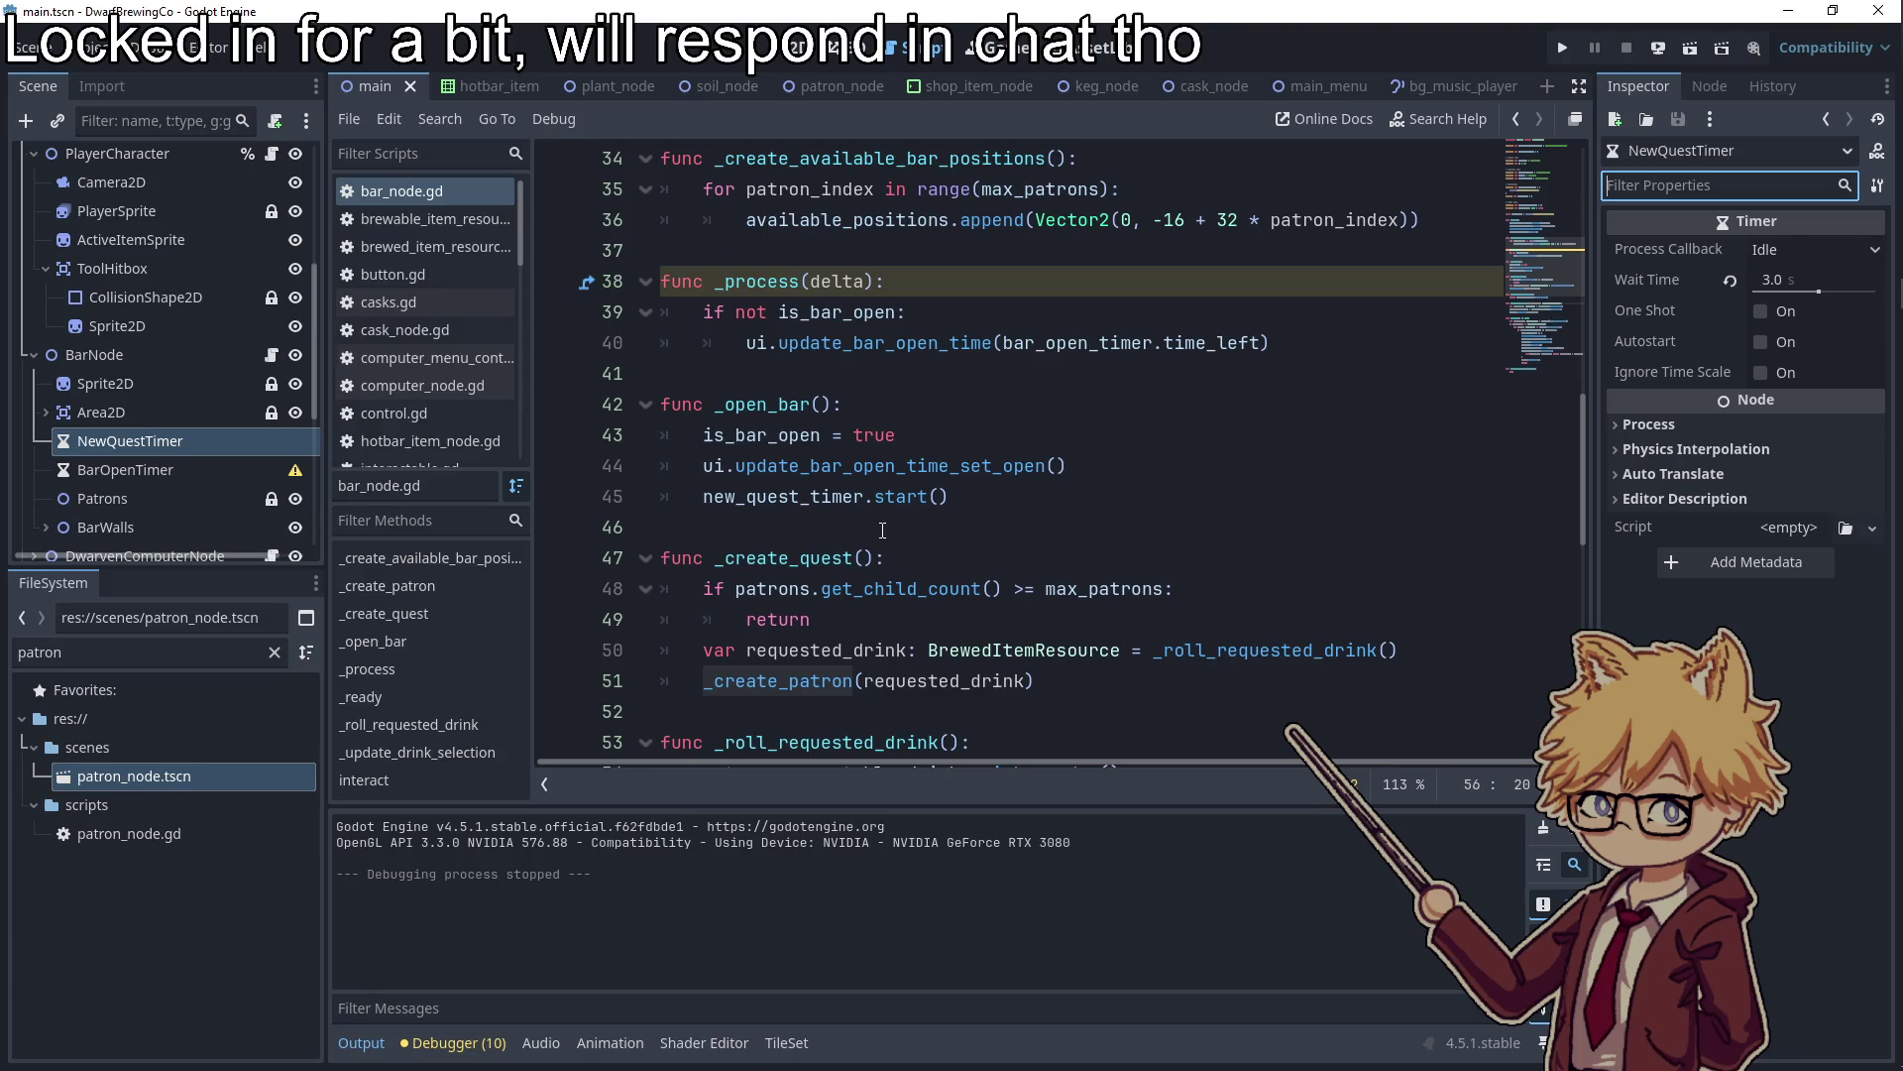
pyautogui.moveTo(880, 492)
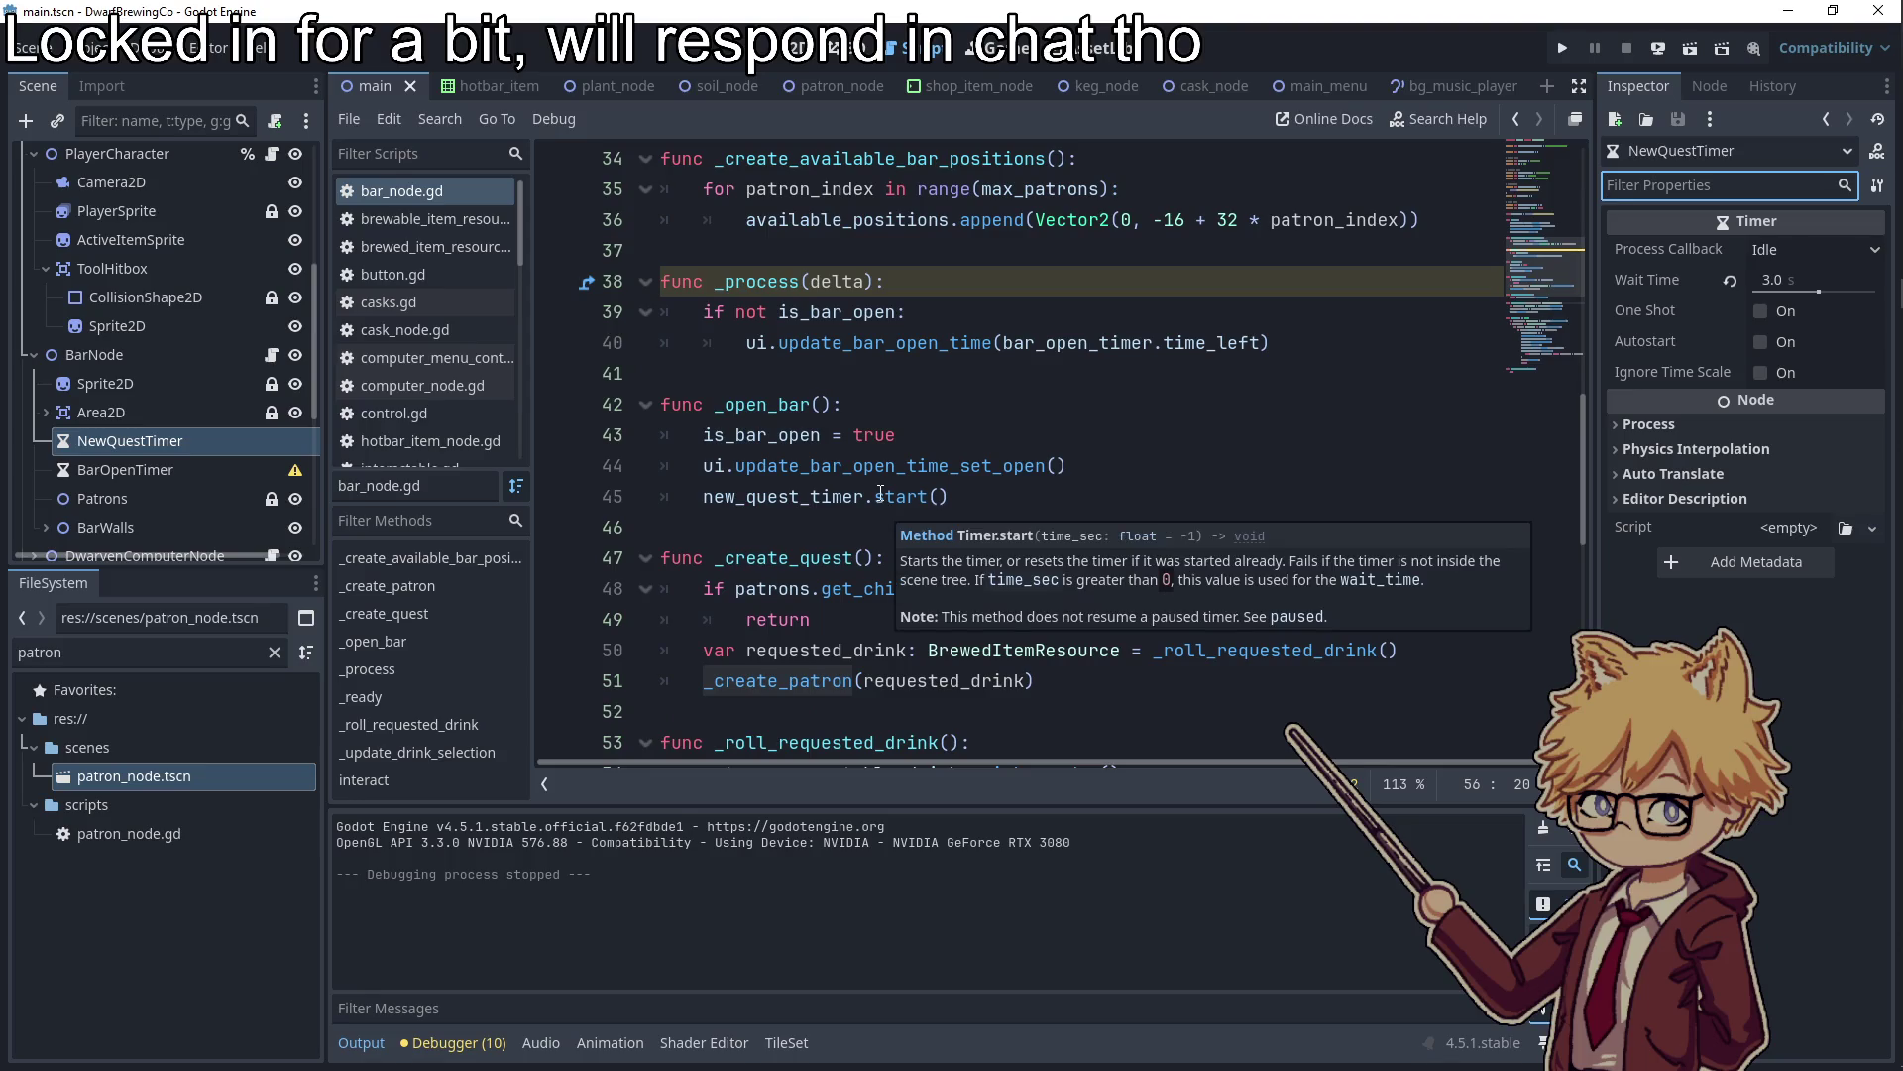
pyautogui.click(1776, 285)
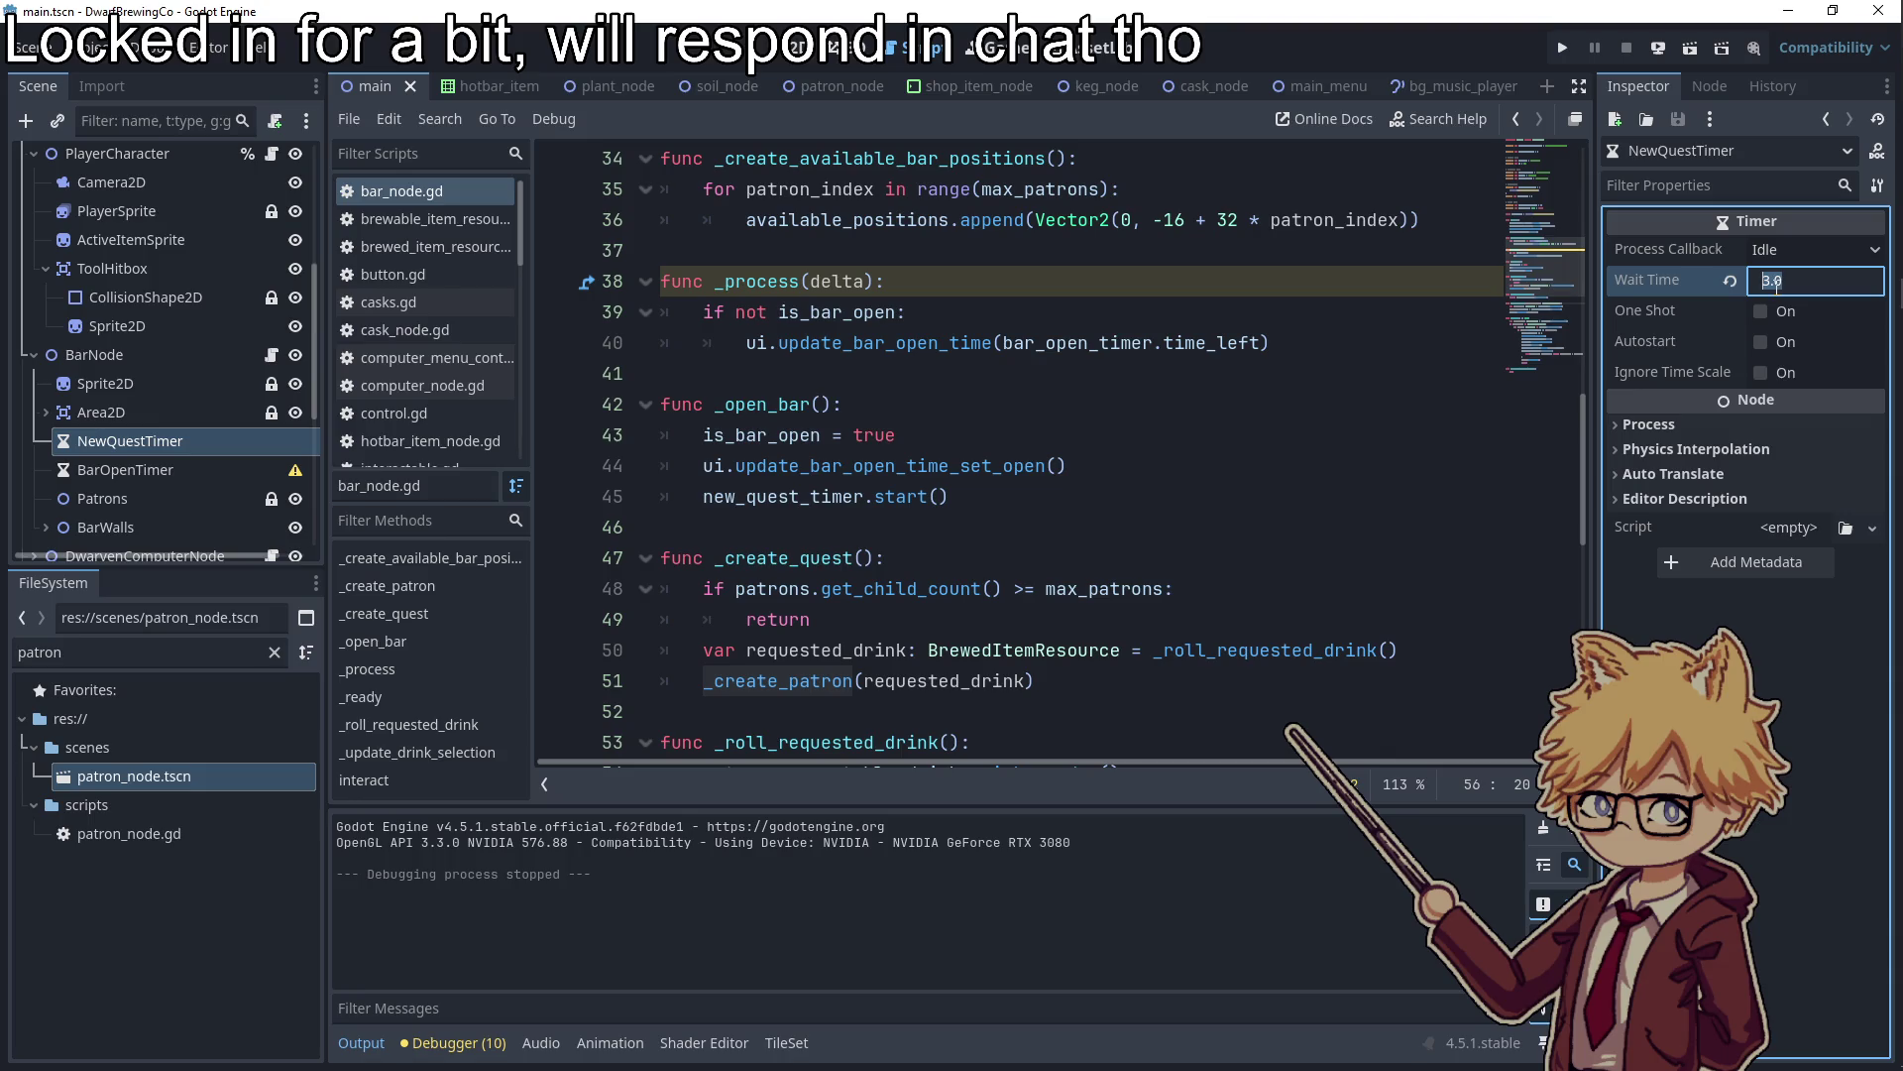
pyautogui.write('5')
pyautogui.press('Return')
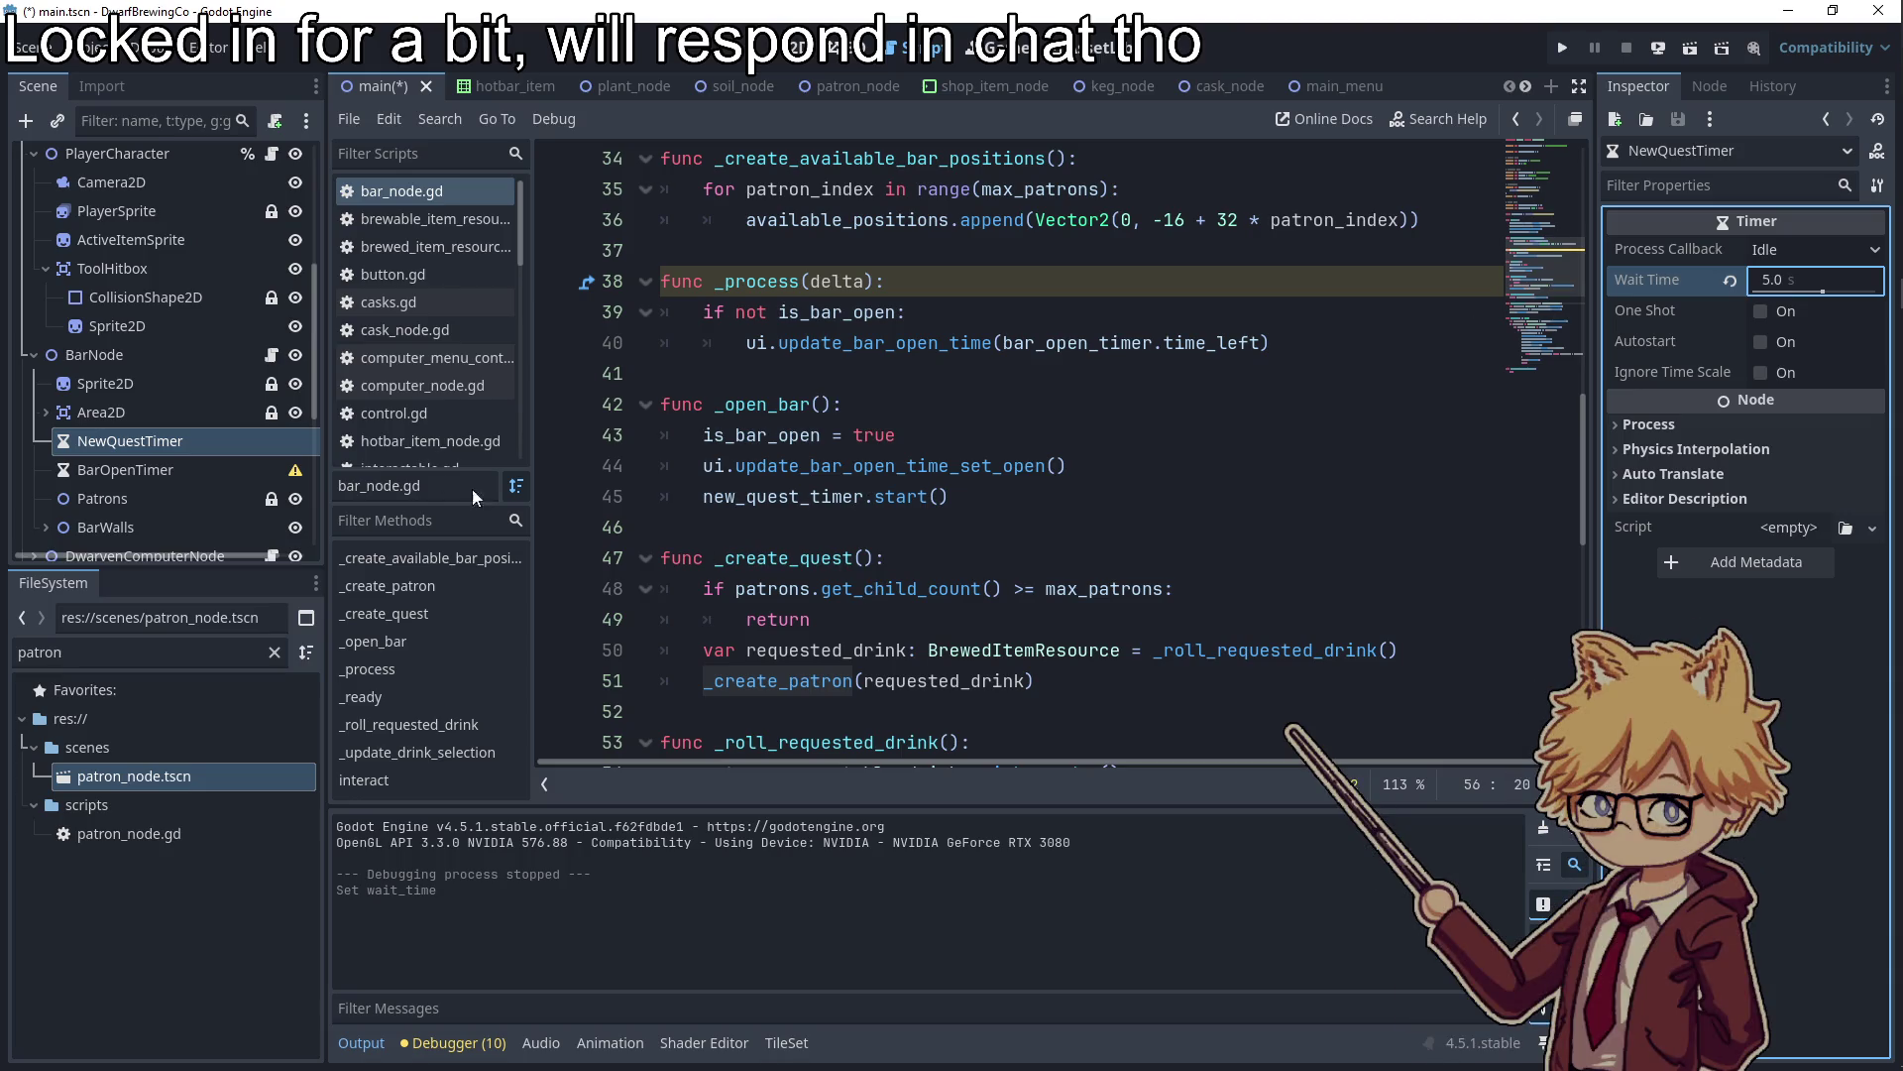
# Review the _create_quest, _open_bar and interact code in bar_node.gd
pyautogui.doubleClick(788, 557)
pyautogui.scroll(-2, 789, 515)
pyautogui.scroll(5, 774, 446)
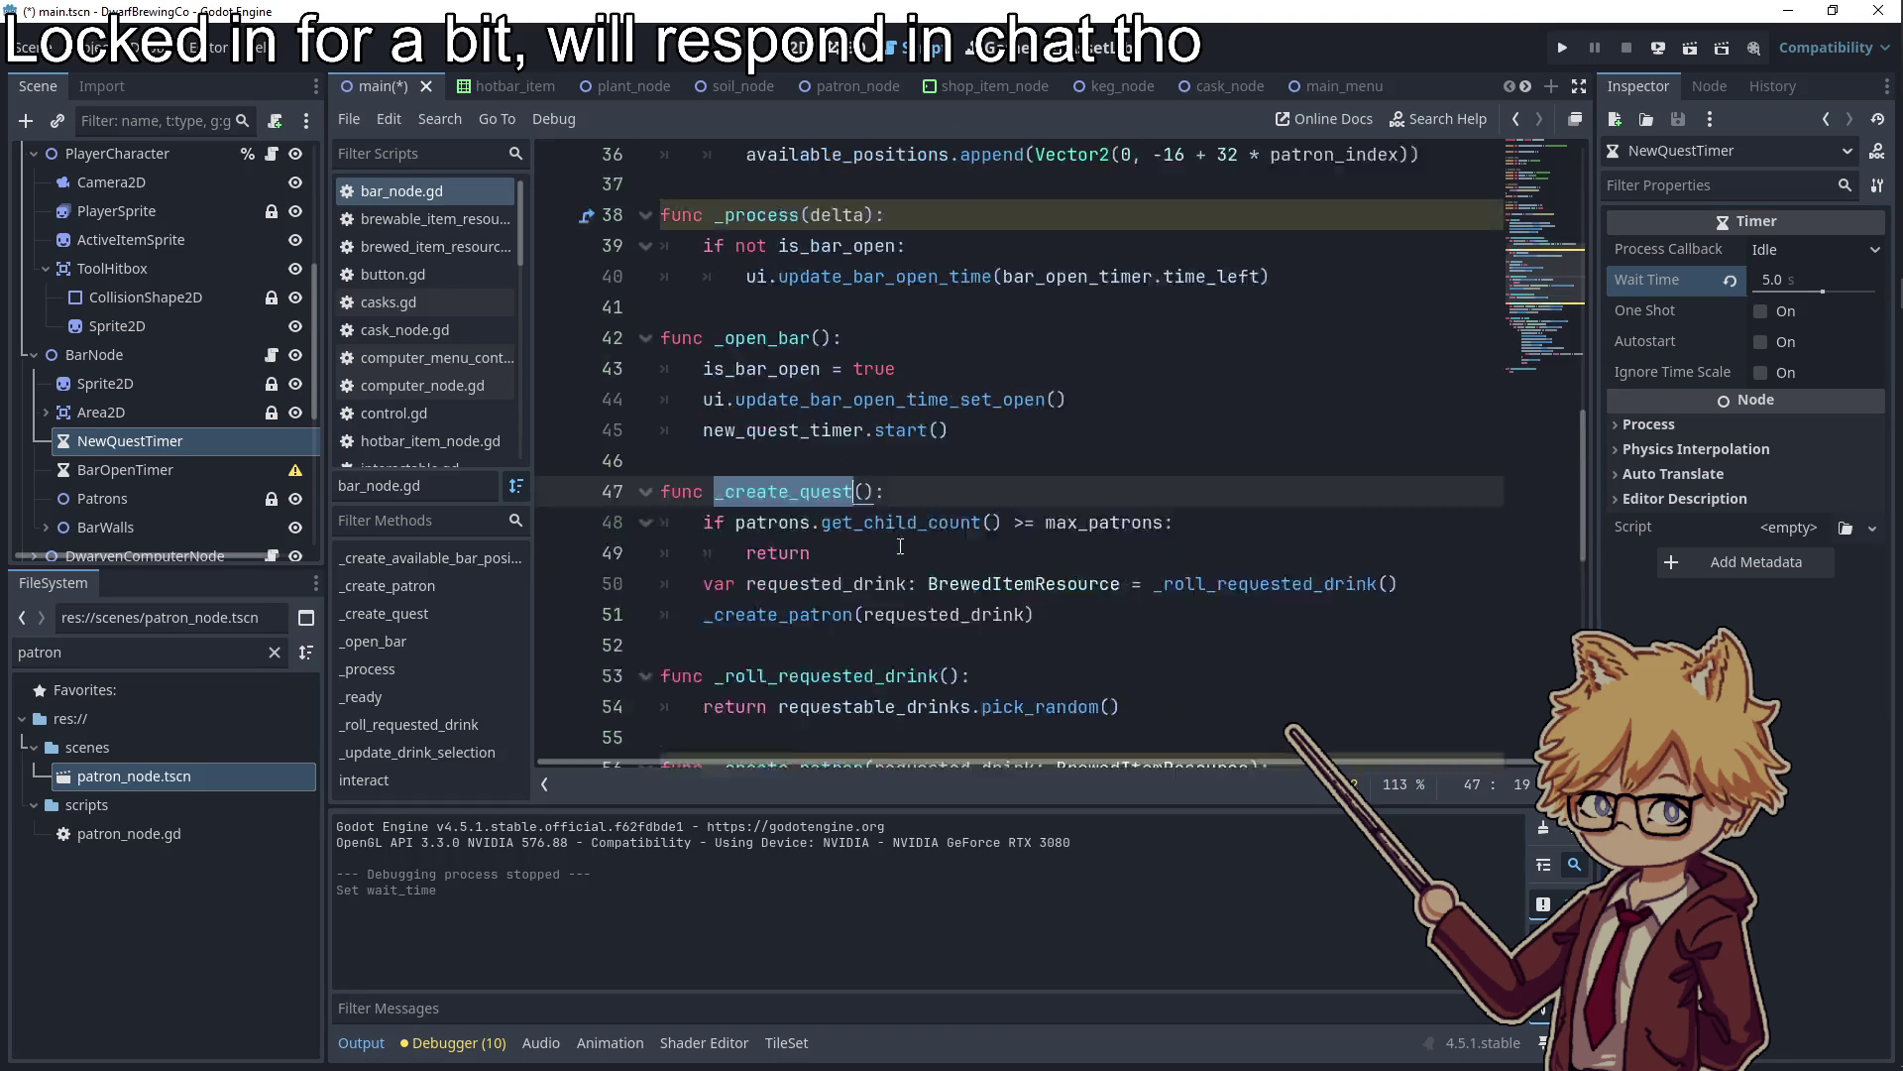
pyautogui.scroll(4, 783, 446)
pyautogui.scroll(-2, 825, 520)
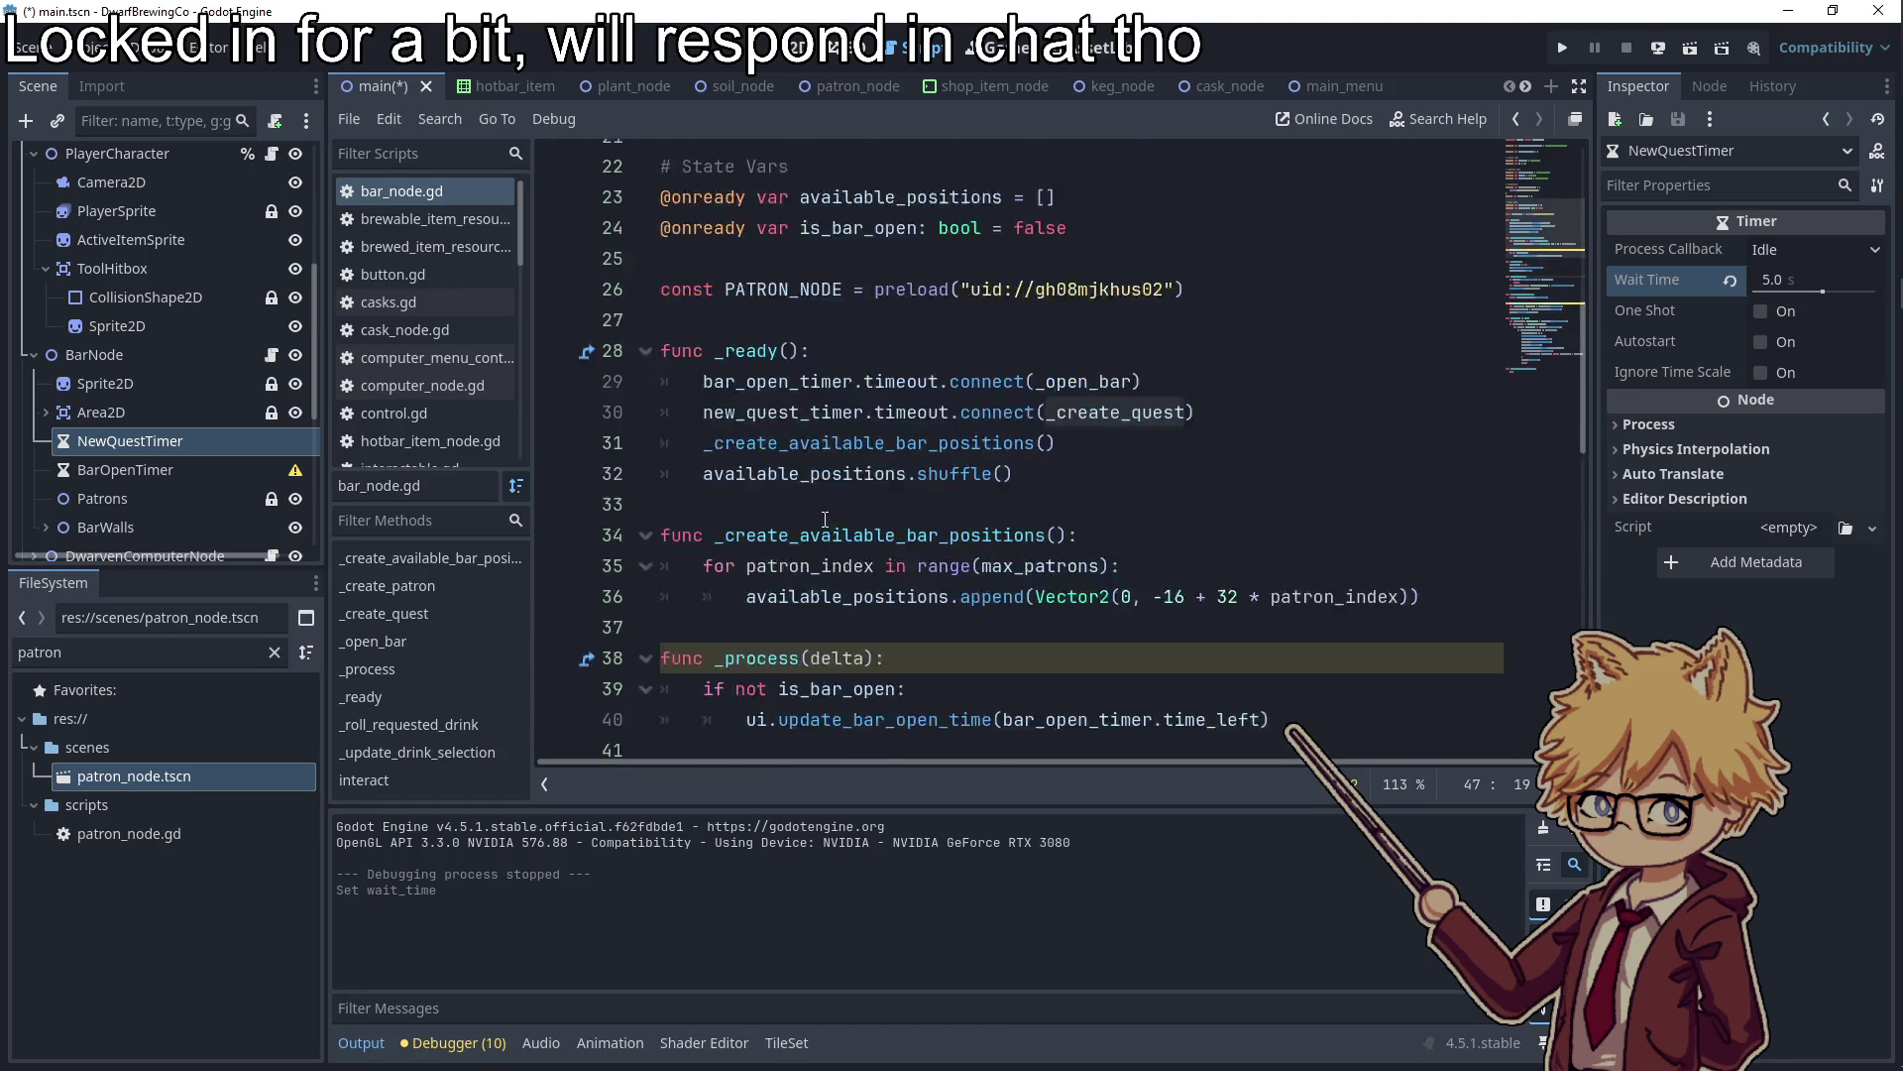
pyautogui.scroll(-4, 818, 526)
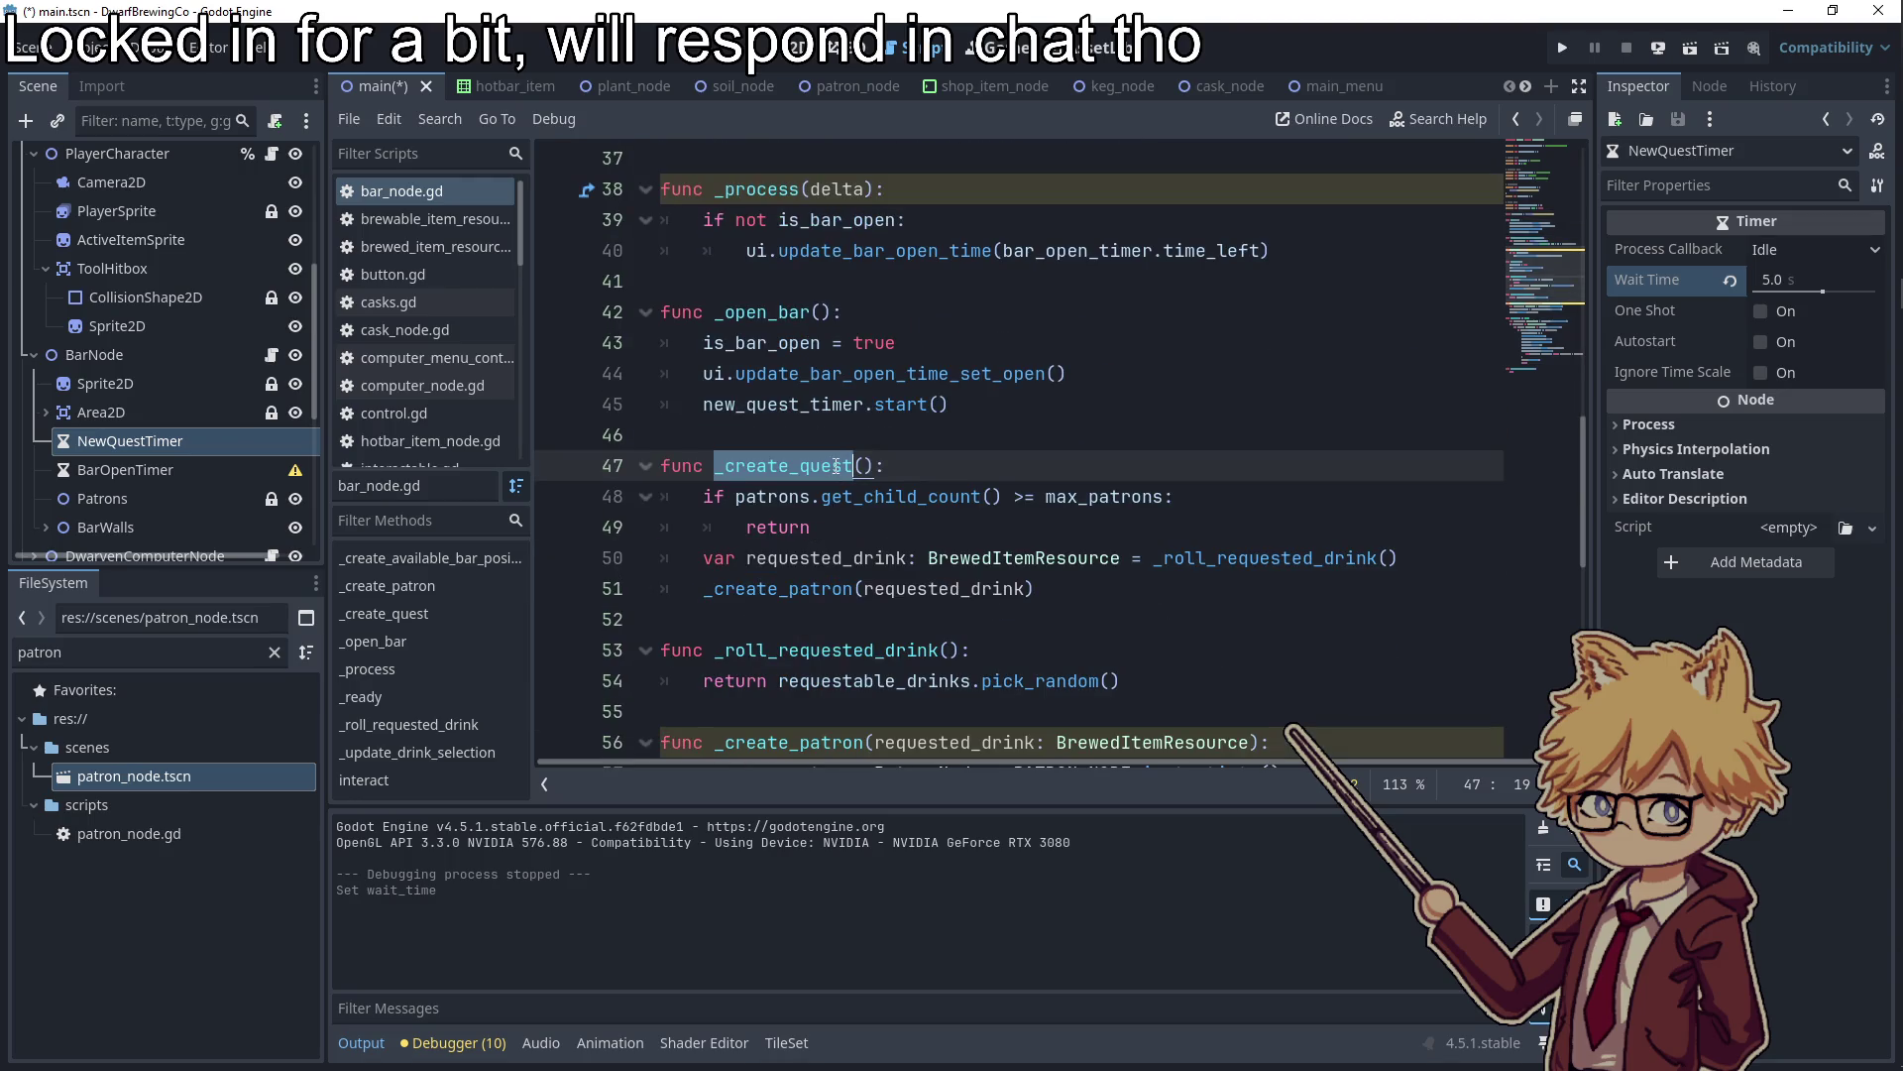
pyautogui.doubleClick(764, 315)
pyautogui.scroll(-6, 764, 327)
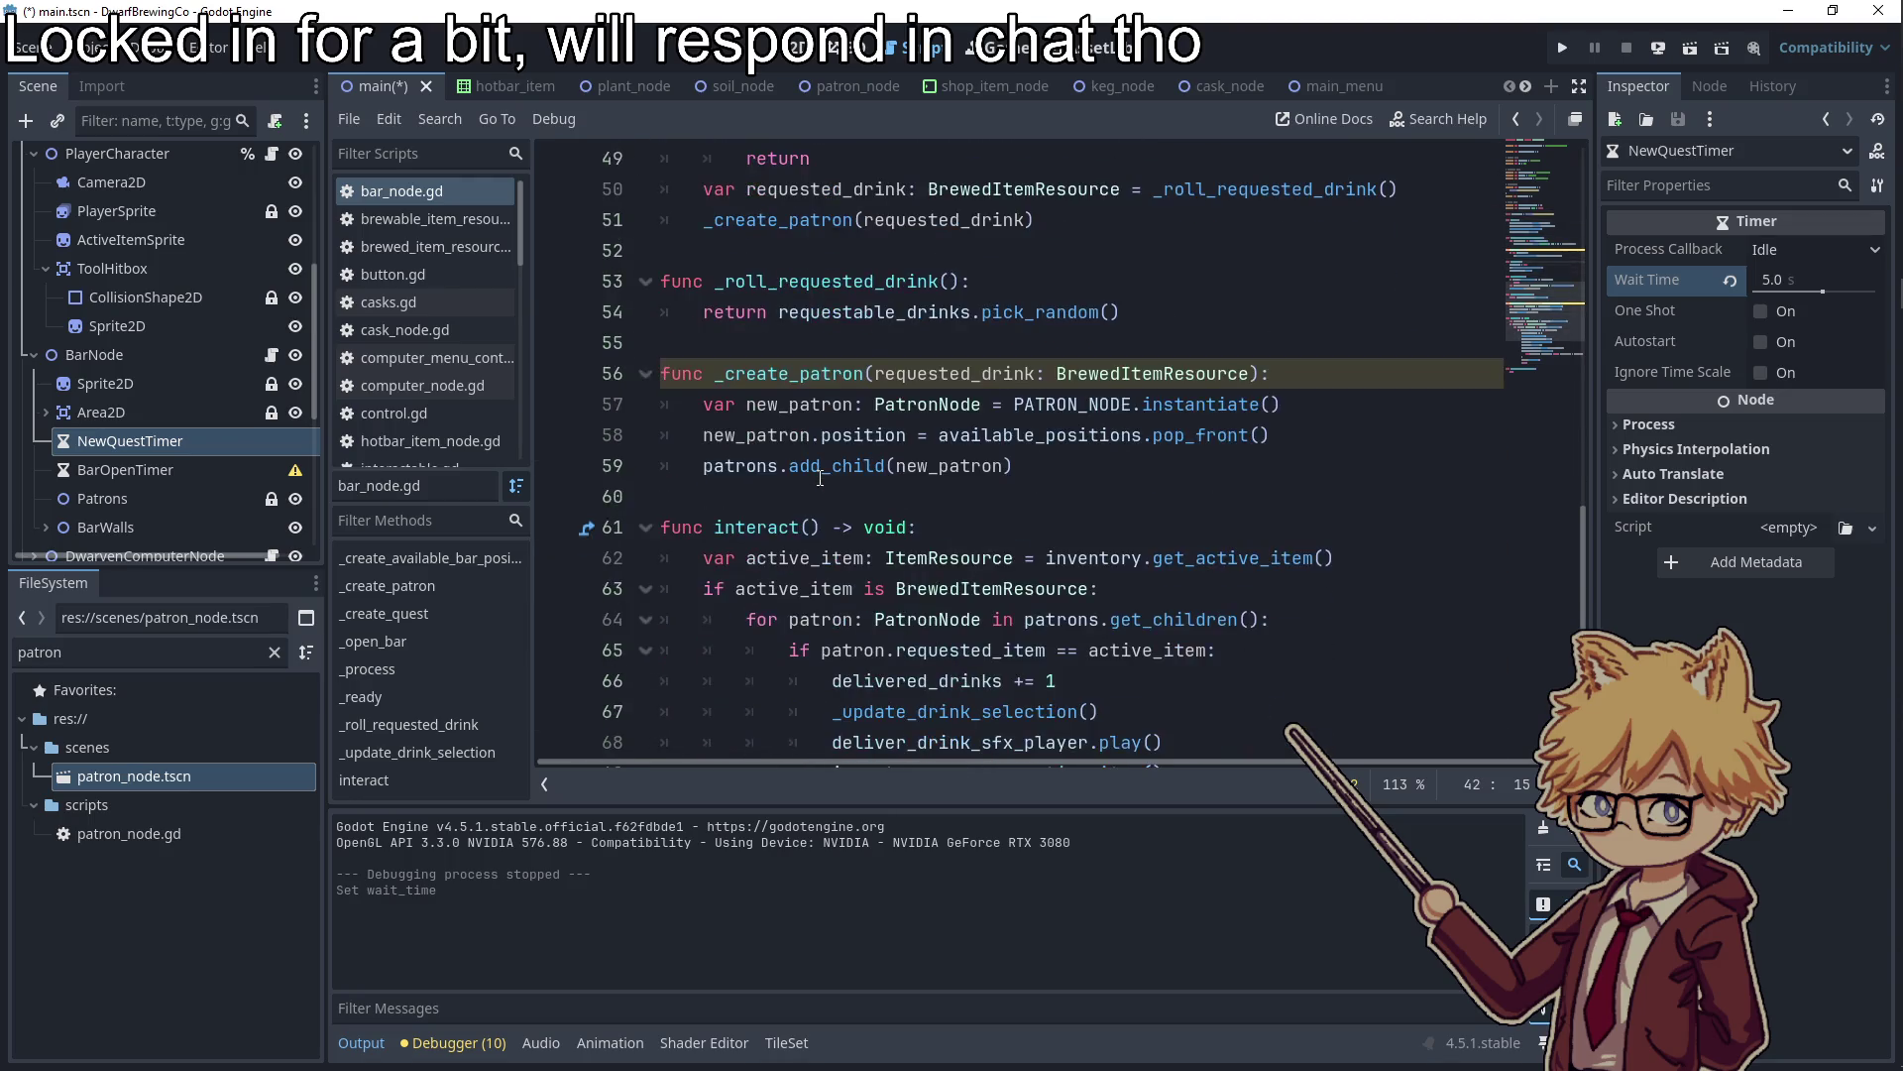
pyautogui.doubleClick(765, 343)
pyautogui.scroll(-1, 841, 442)
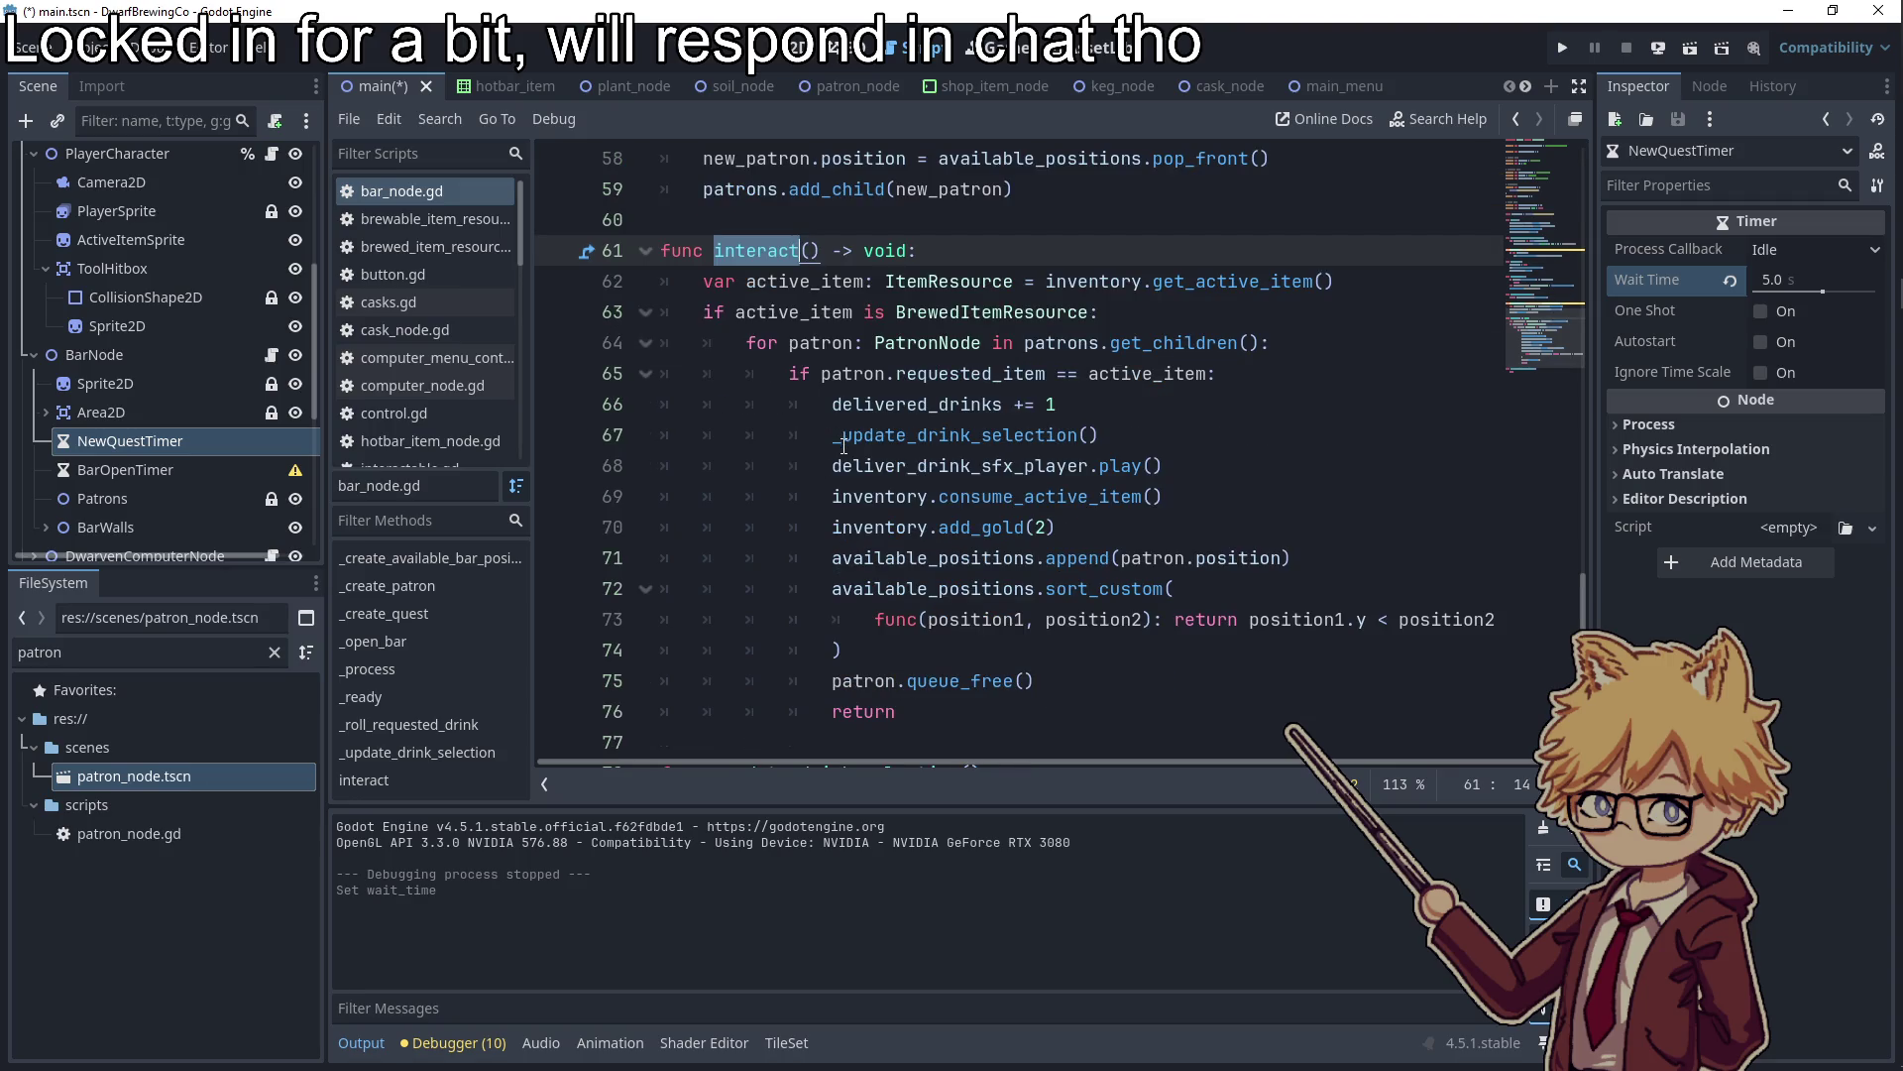
pyautogui.scroll(-1, 1066, 454)
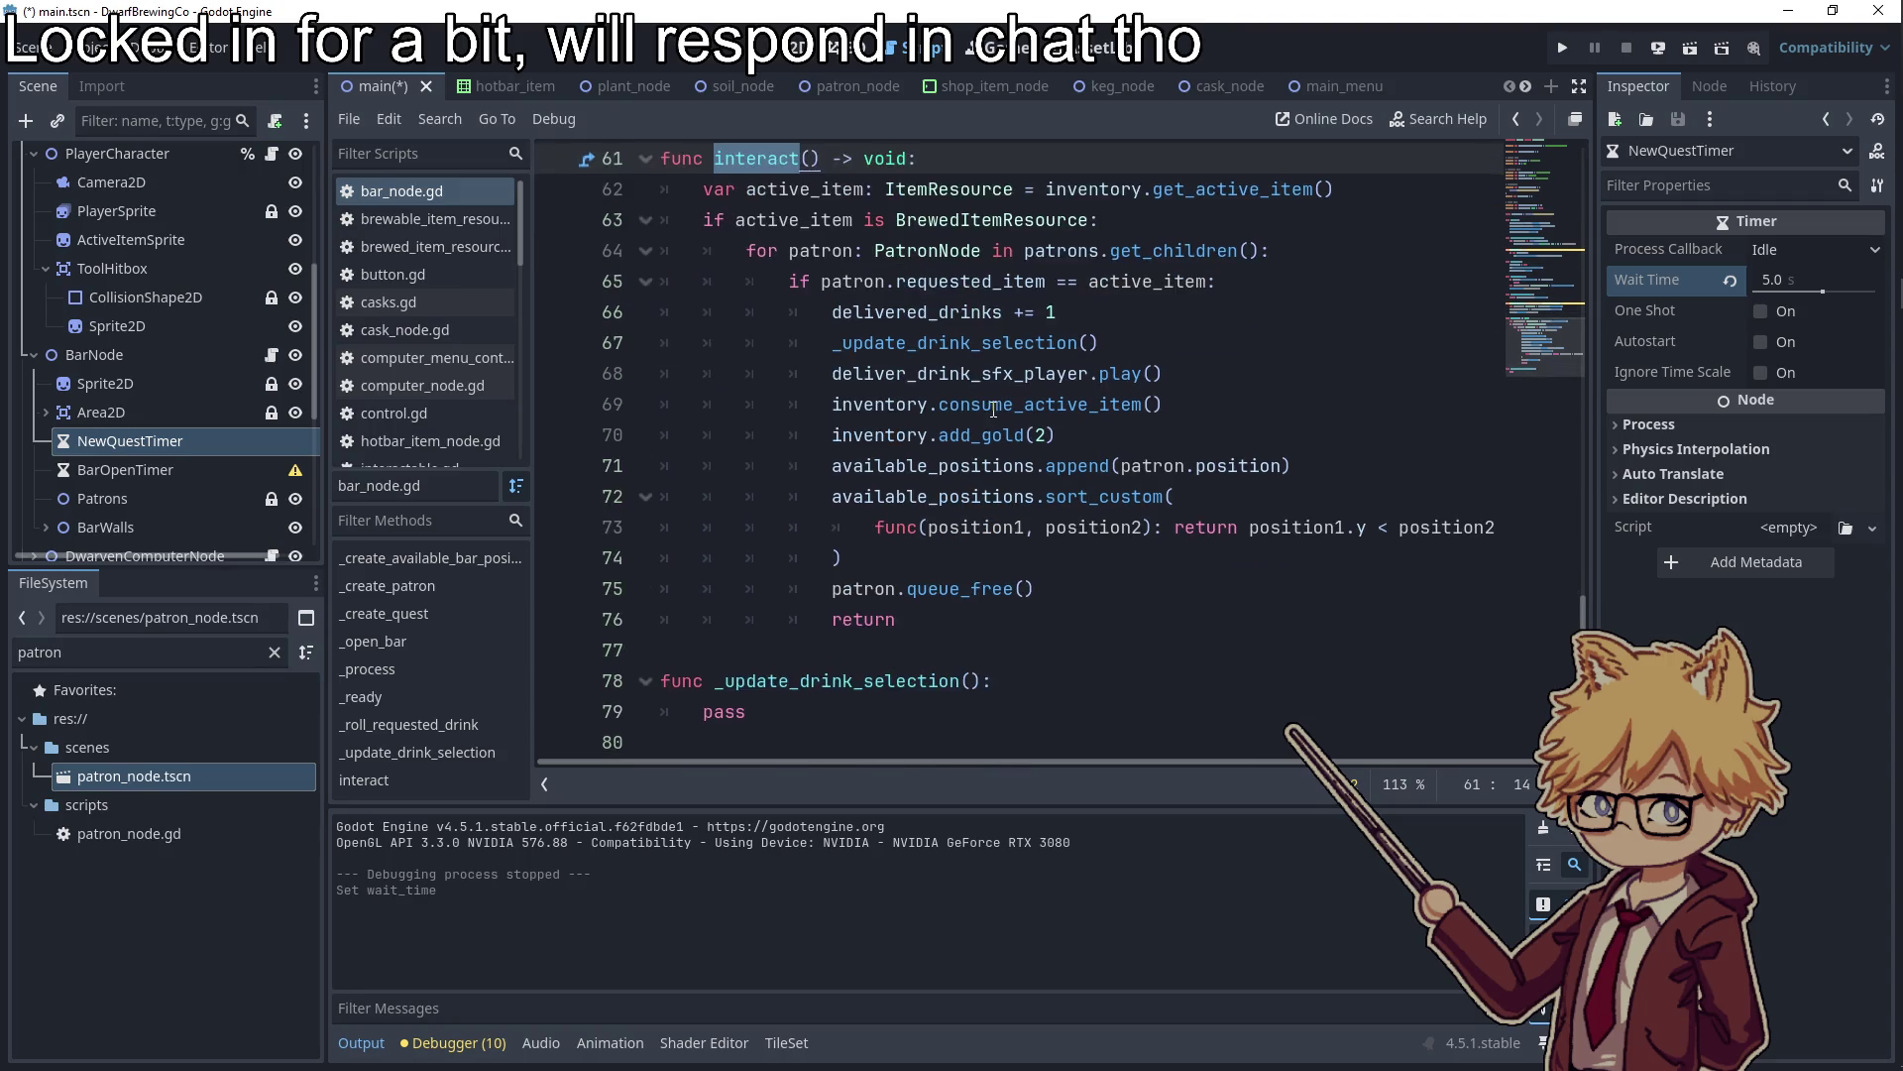
pyautogui.click(1220, 280)
pyautogui.click(1110, 312)
pyautogui.click(1166, 343)
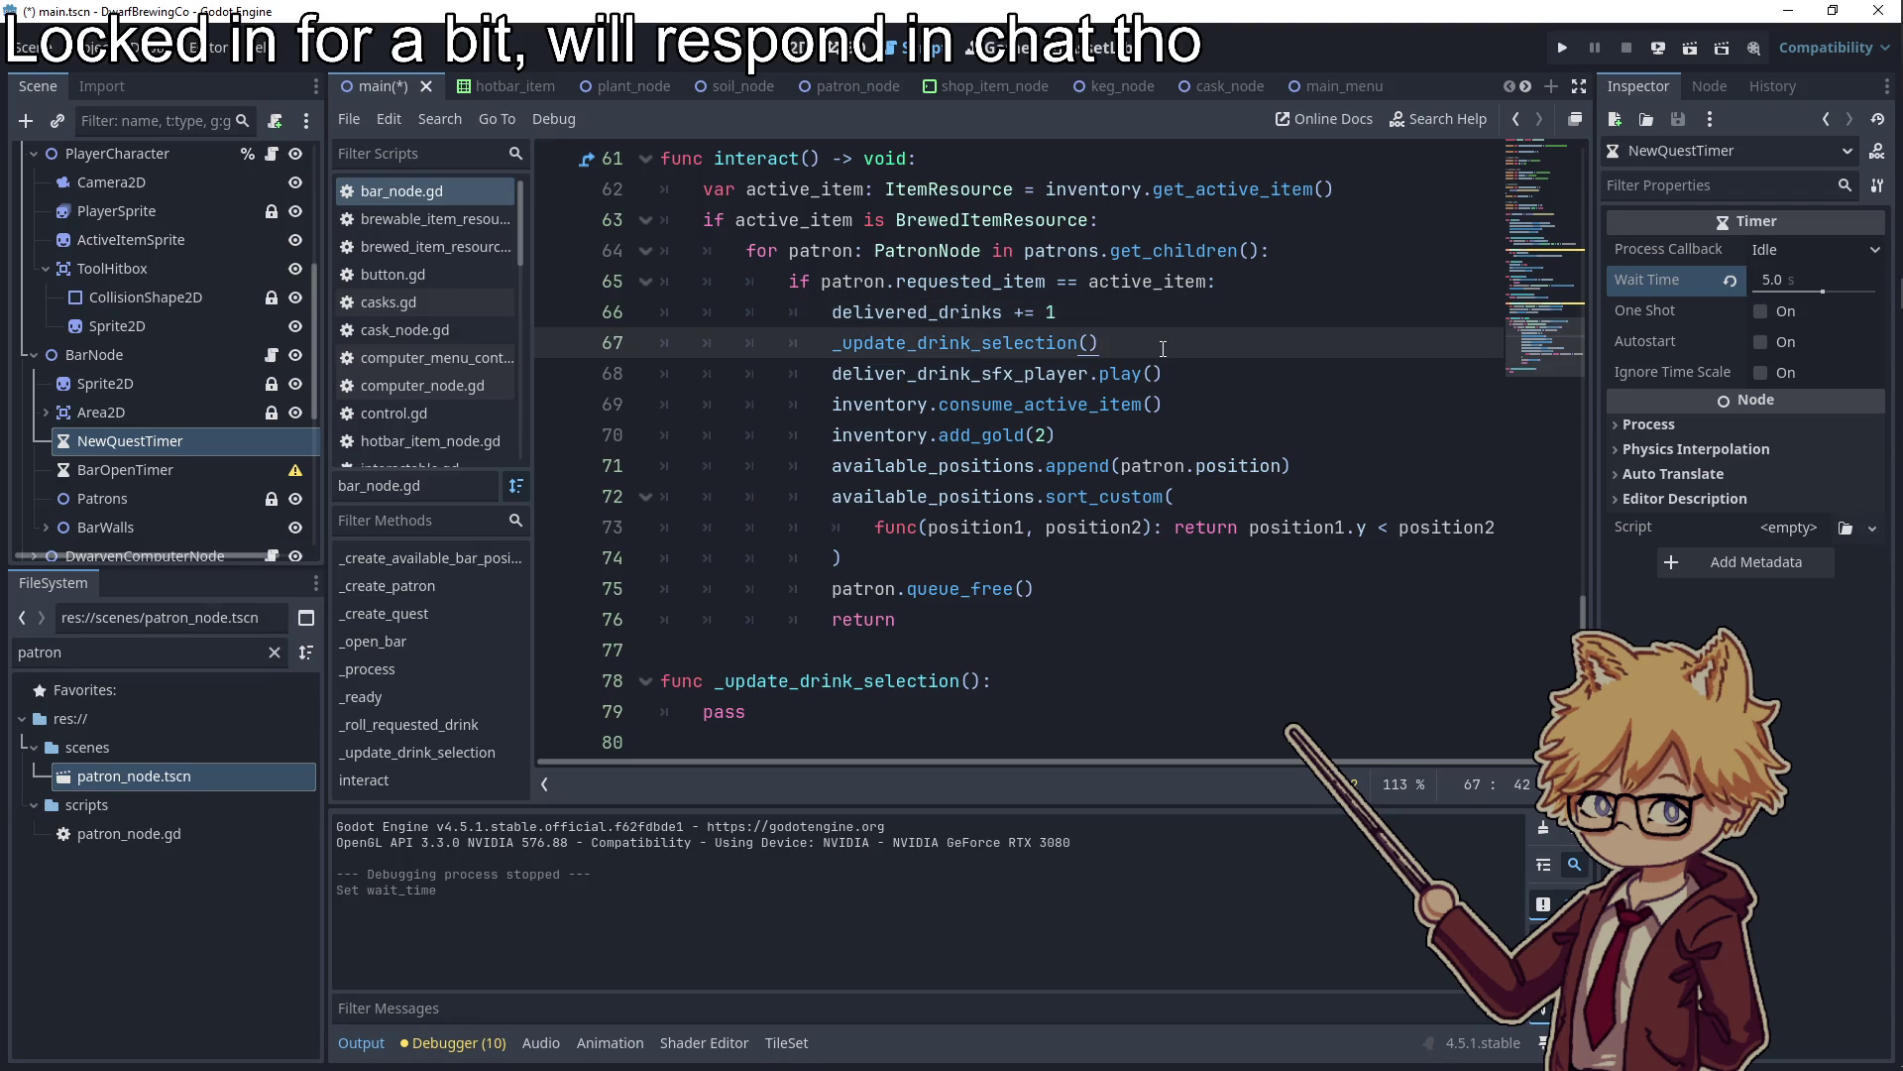
pyautogui.press('Return')
pyautogui.write('_update_')
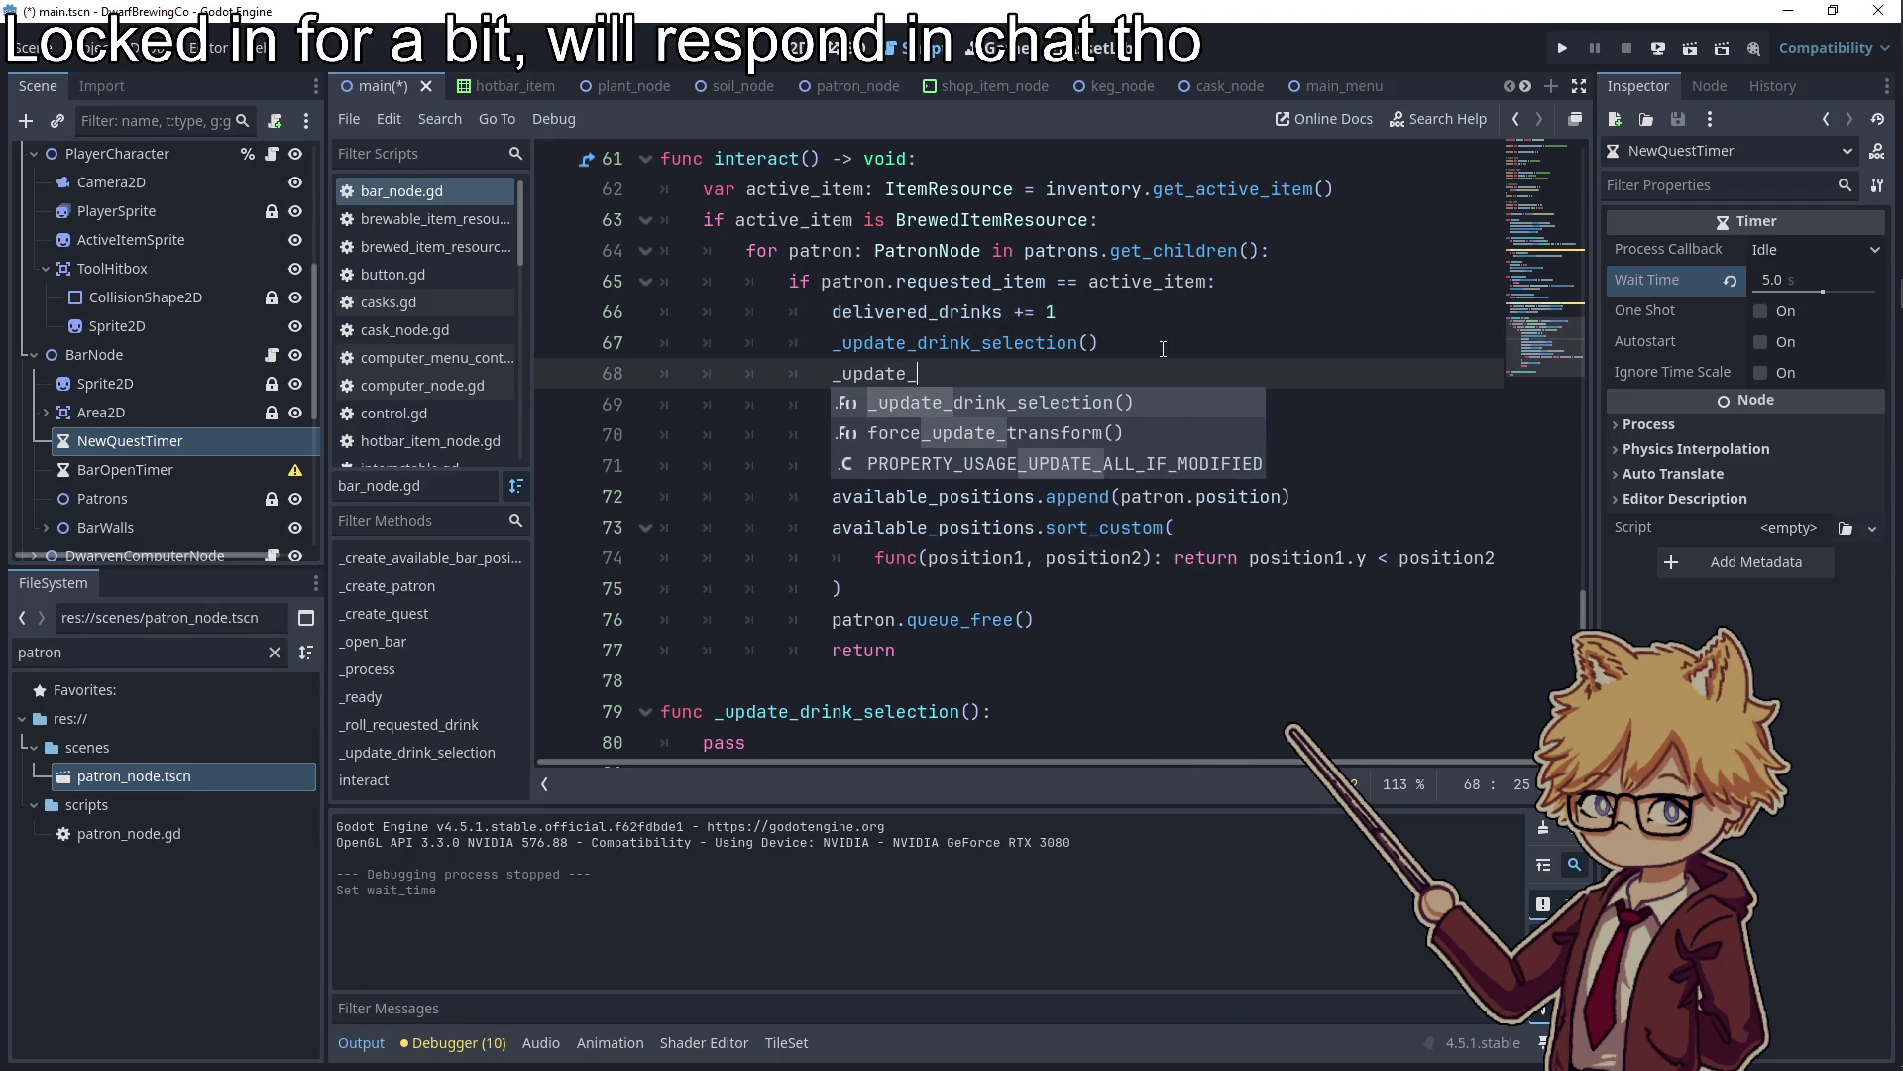
pyautogui.write('quest_timer()')
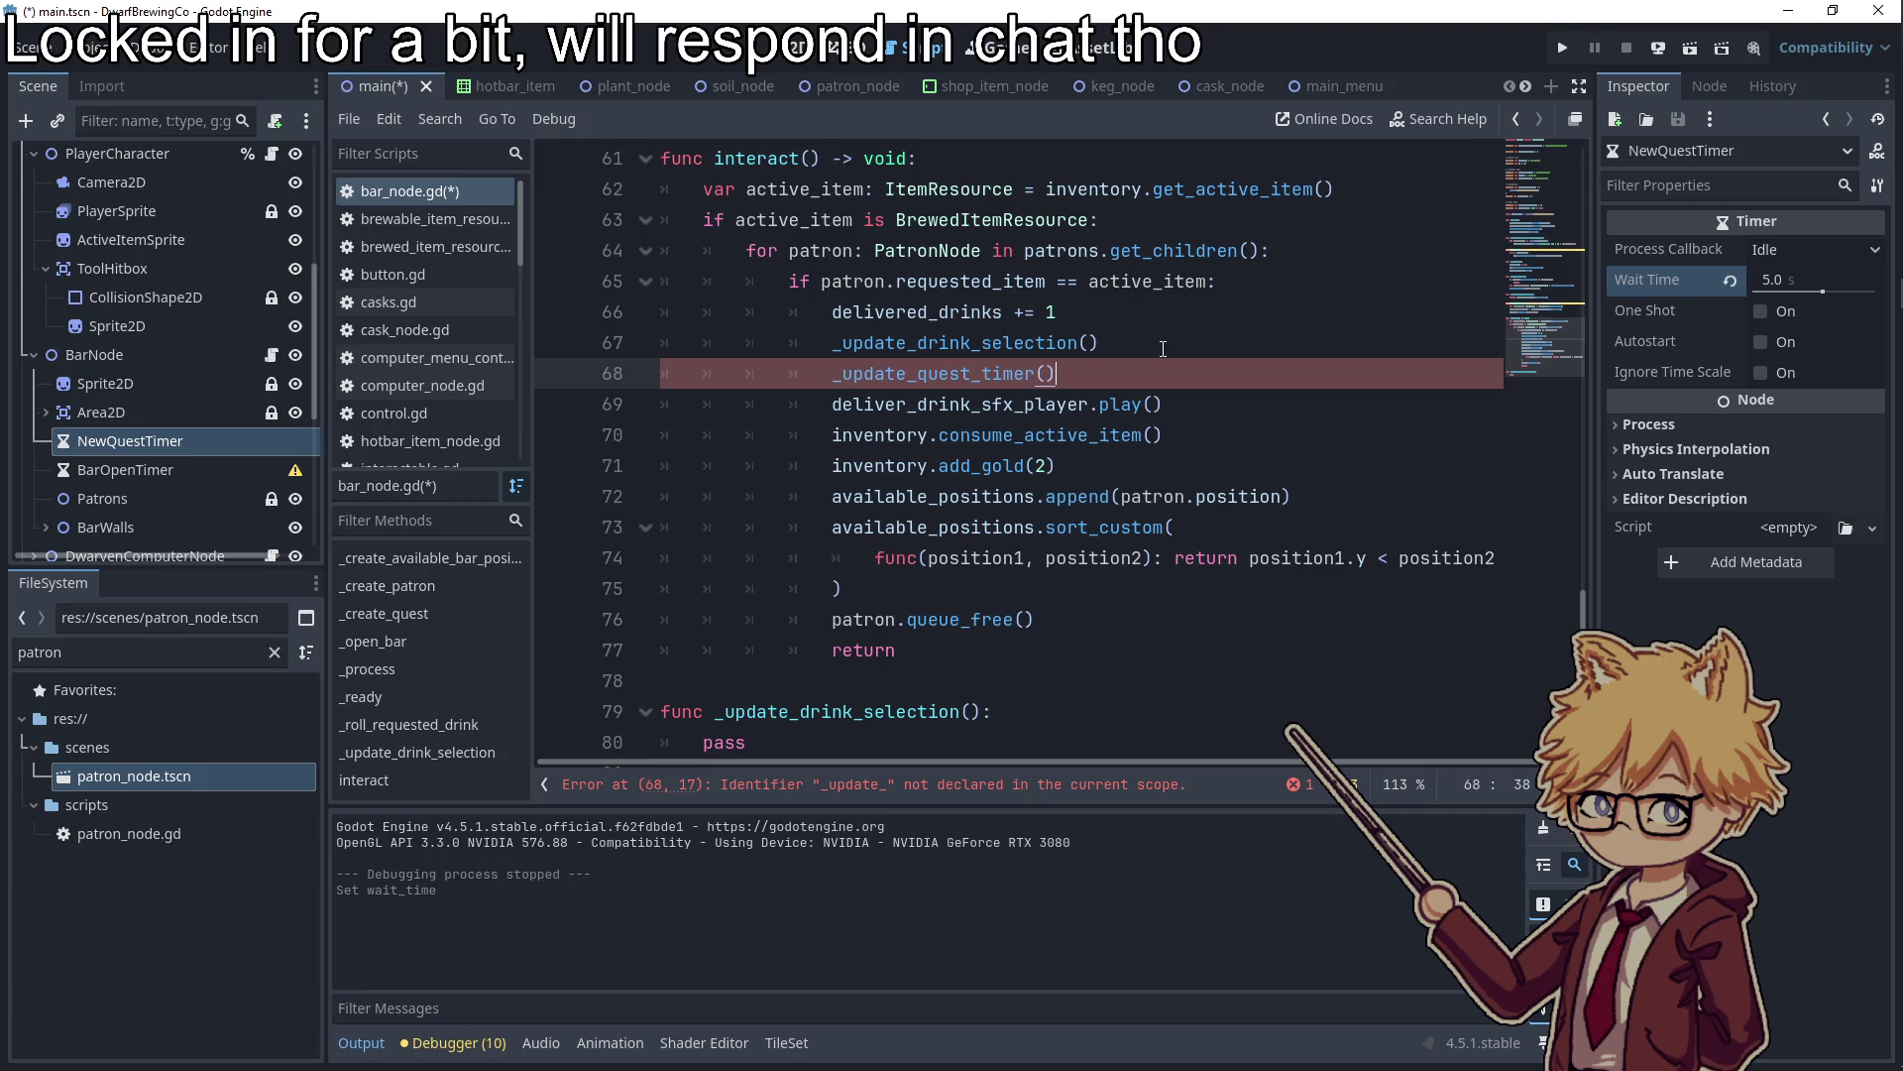
pyautogui.scroll(-1, 931, 417)
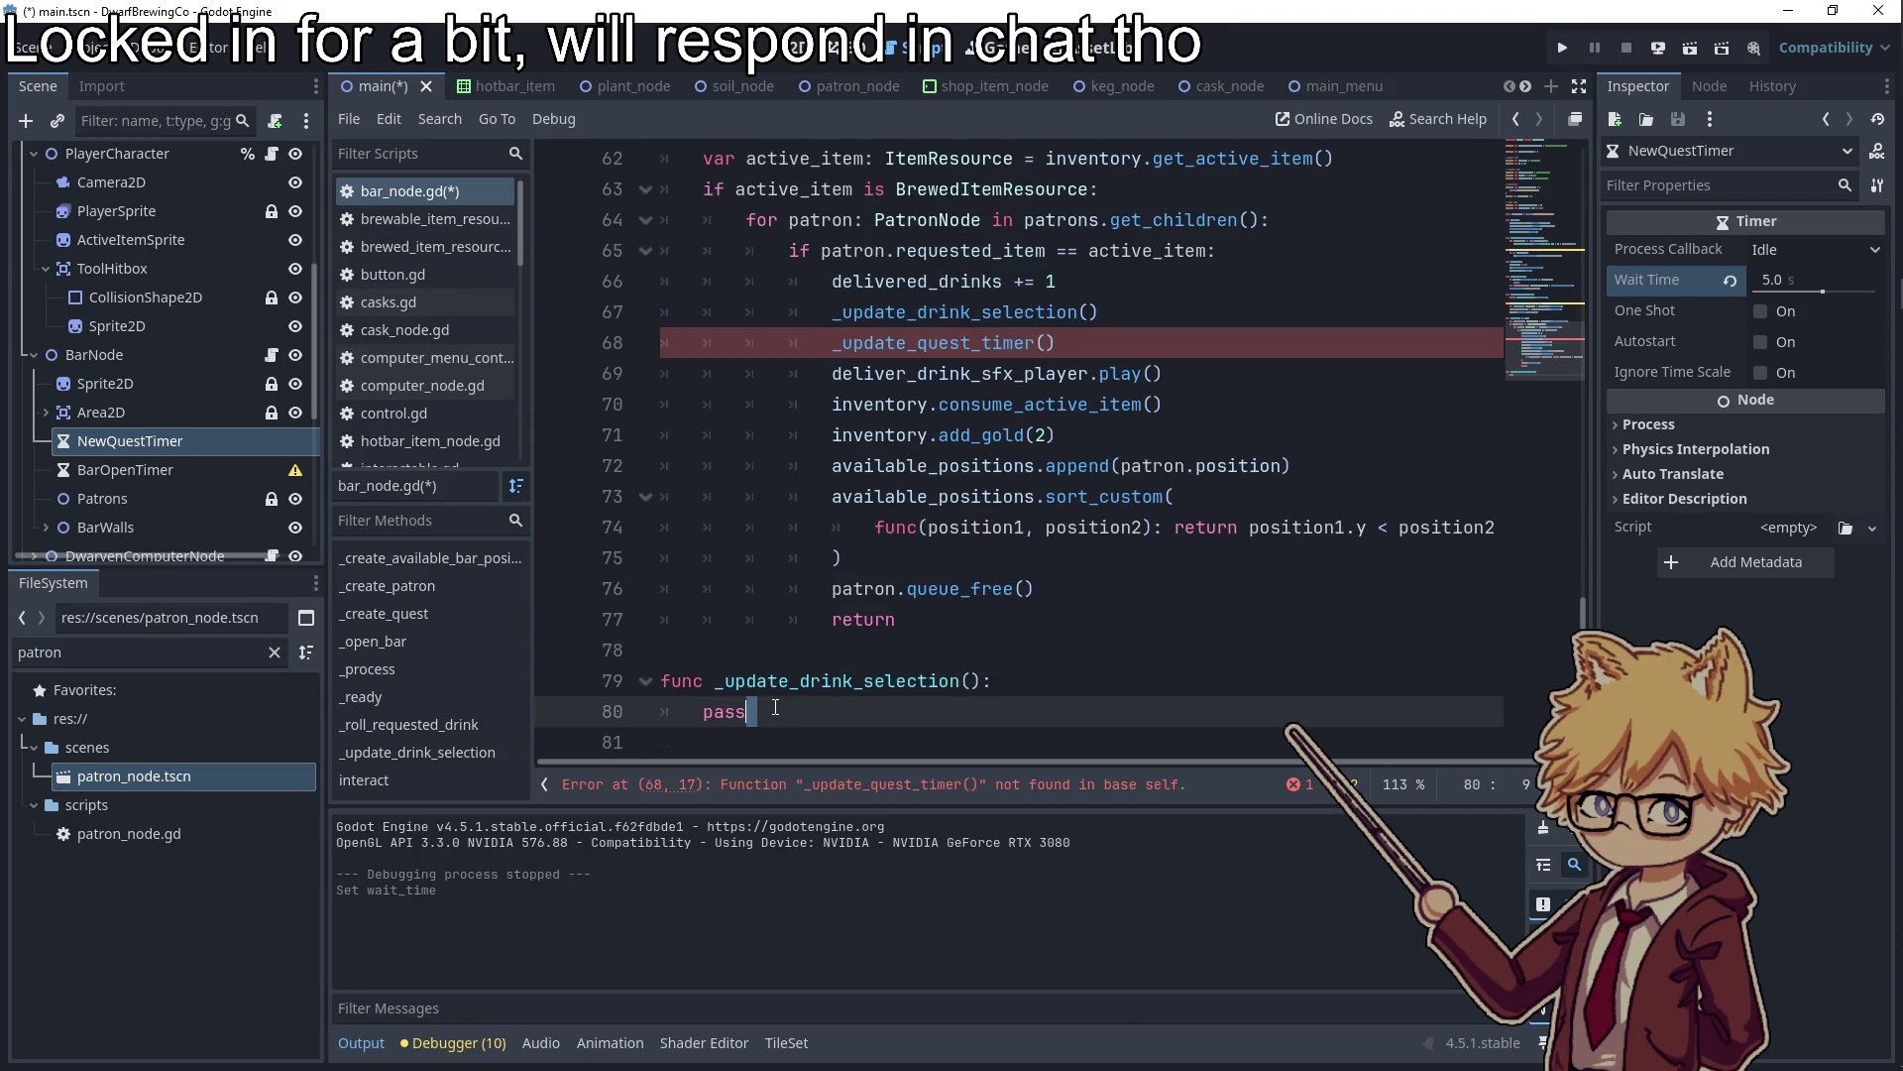
pyautogui.hotkey('ctrl', 'End')
pyautogui.press('Return')
pyautogui.write('func _update_quest_timer')
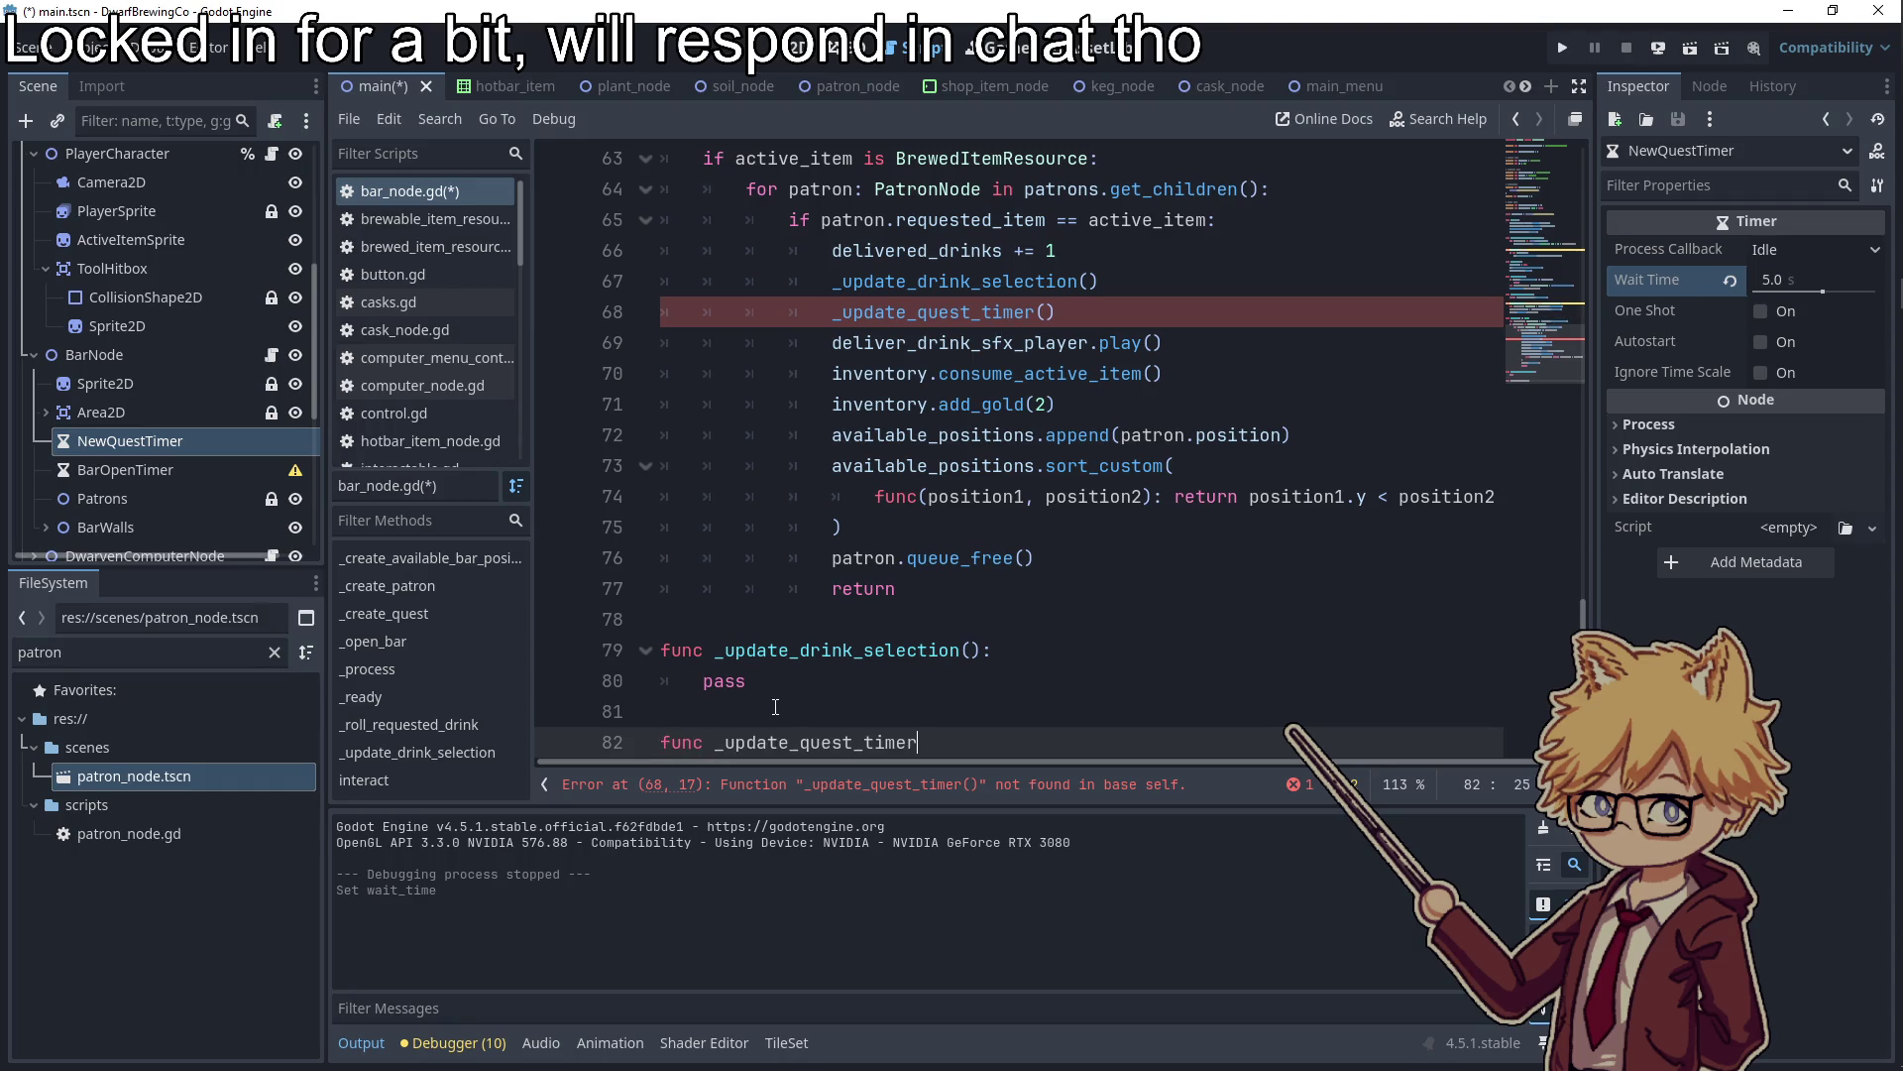
pyautogui.write('():')
pyautogui.press('Return')
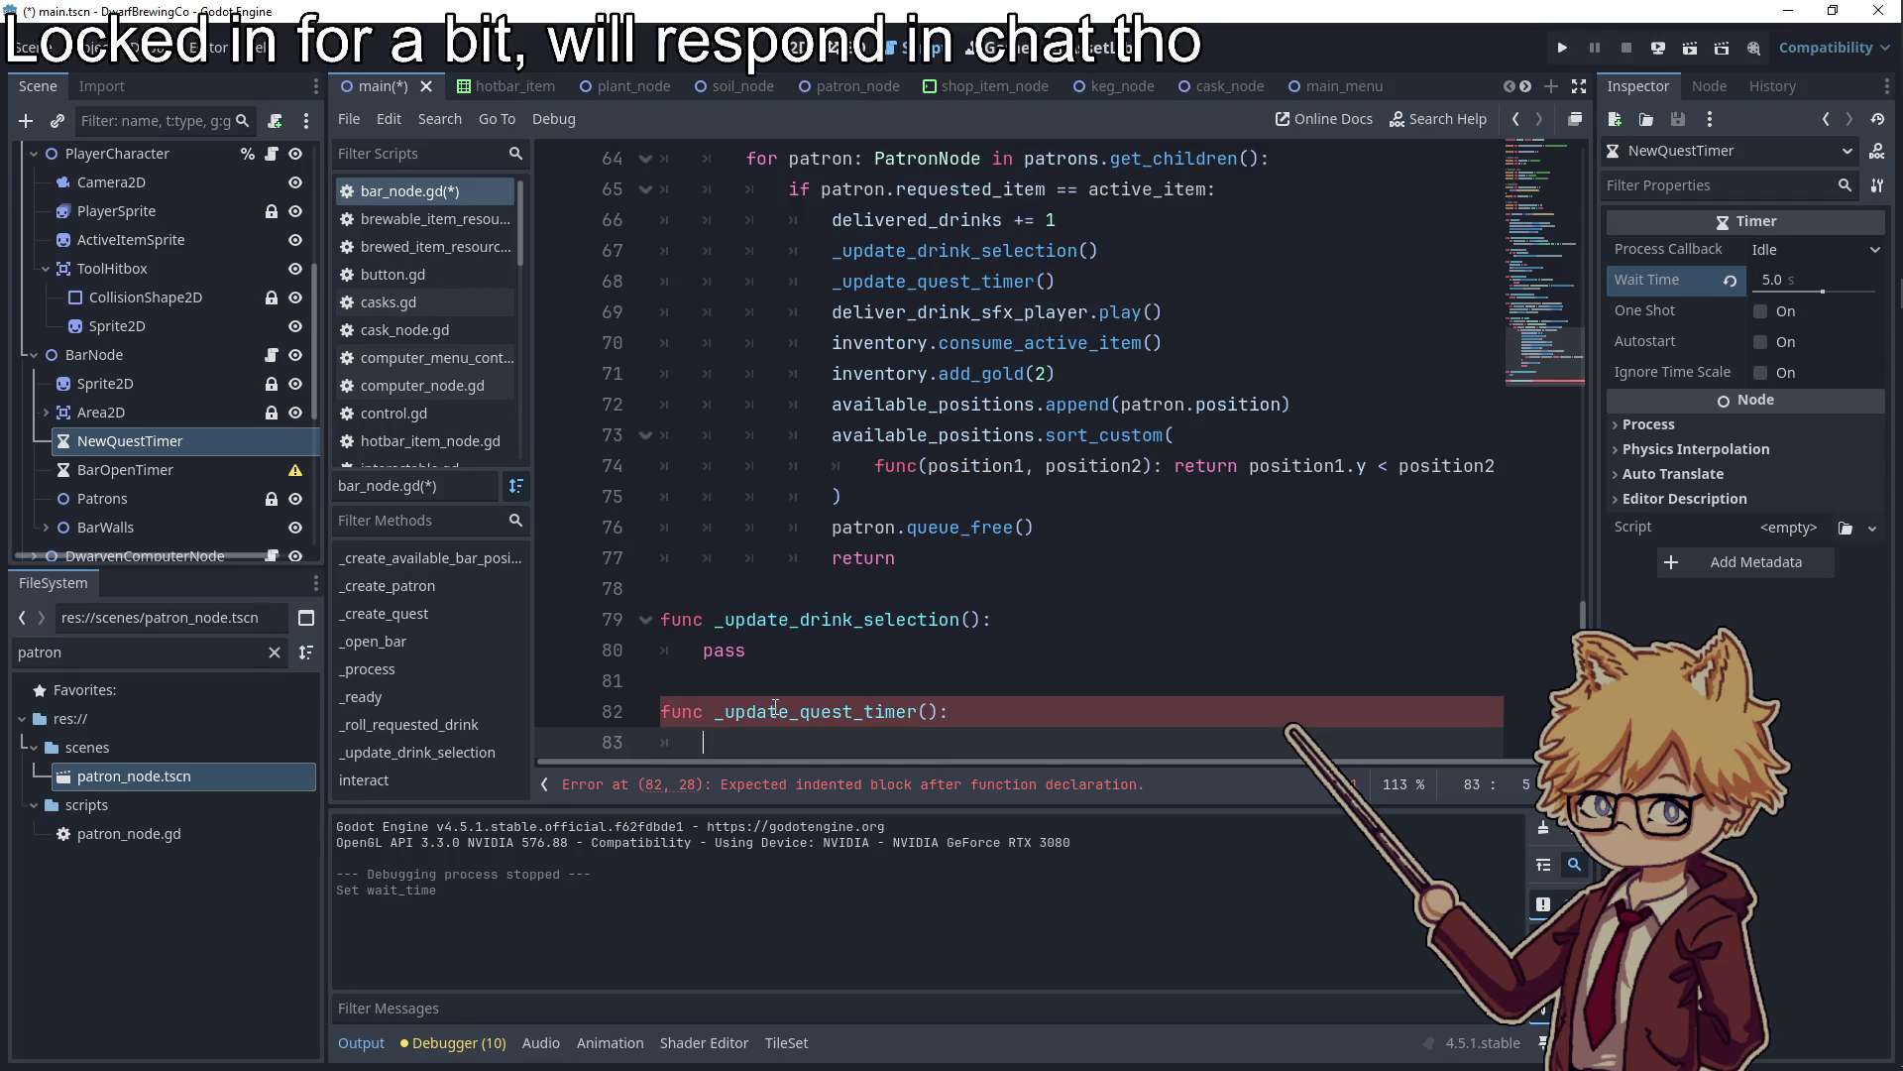
pyautogui.write('wait')
pyautogui.press('BackSpace')
pyautogui.press('BackSpace')
pyautogui.press('BackSpace')
pyautogui.press('BackSpace')
pyautogui.write('new')
pyautogui.press('Return')
pyautogui.write('.wait')
pyautogui.press('Return')
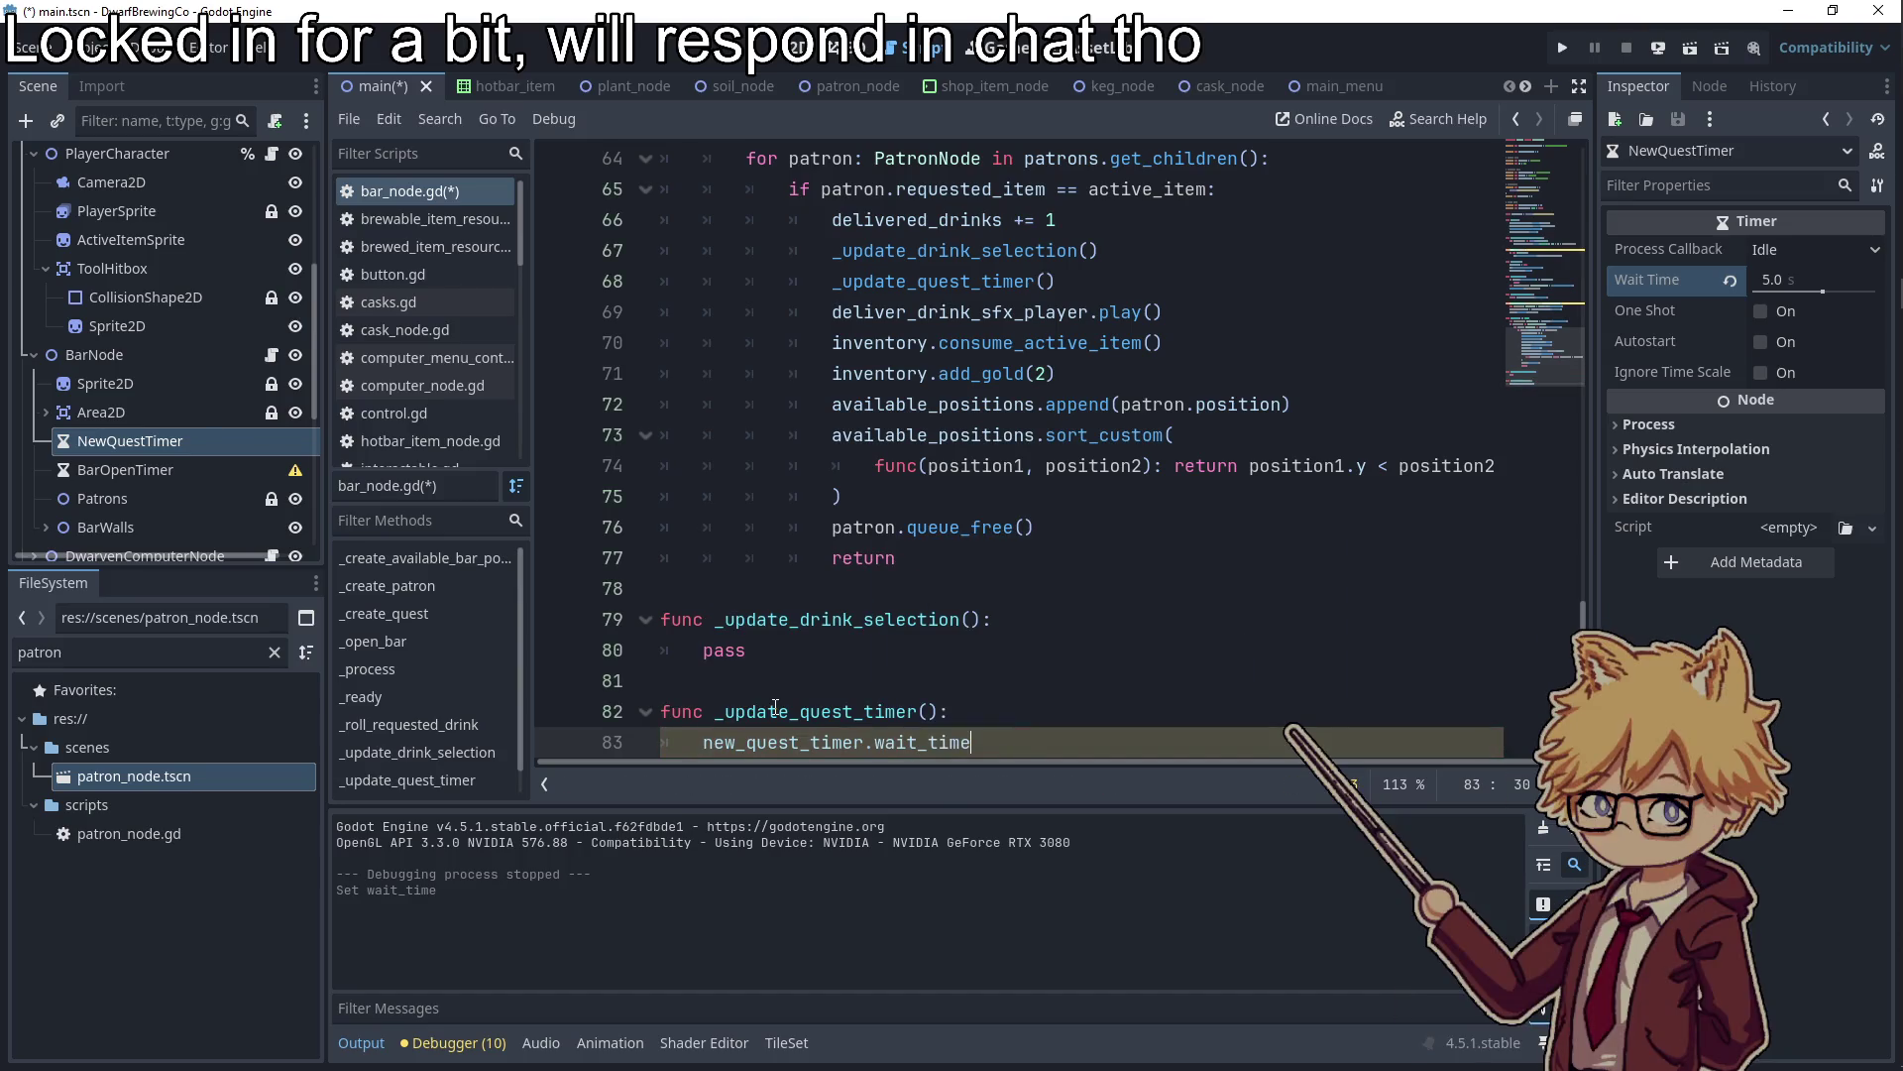
pyautogui.write(' = rand')
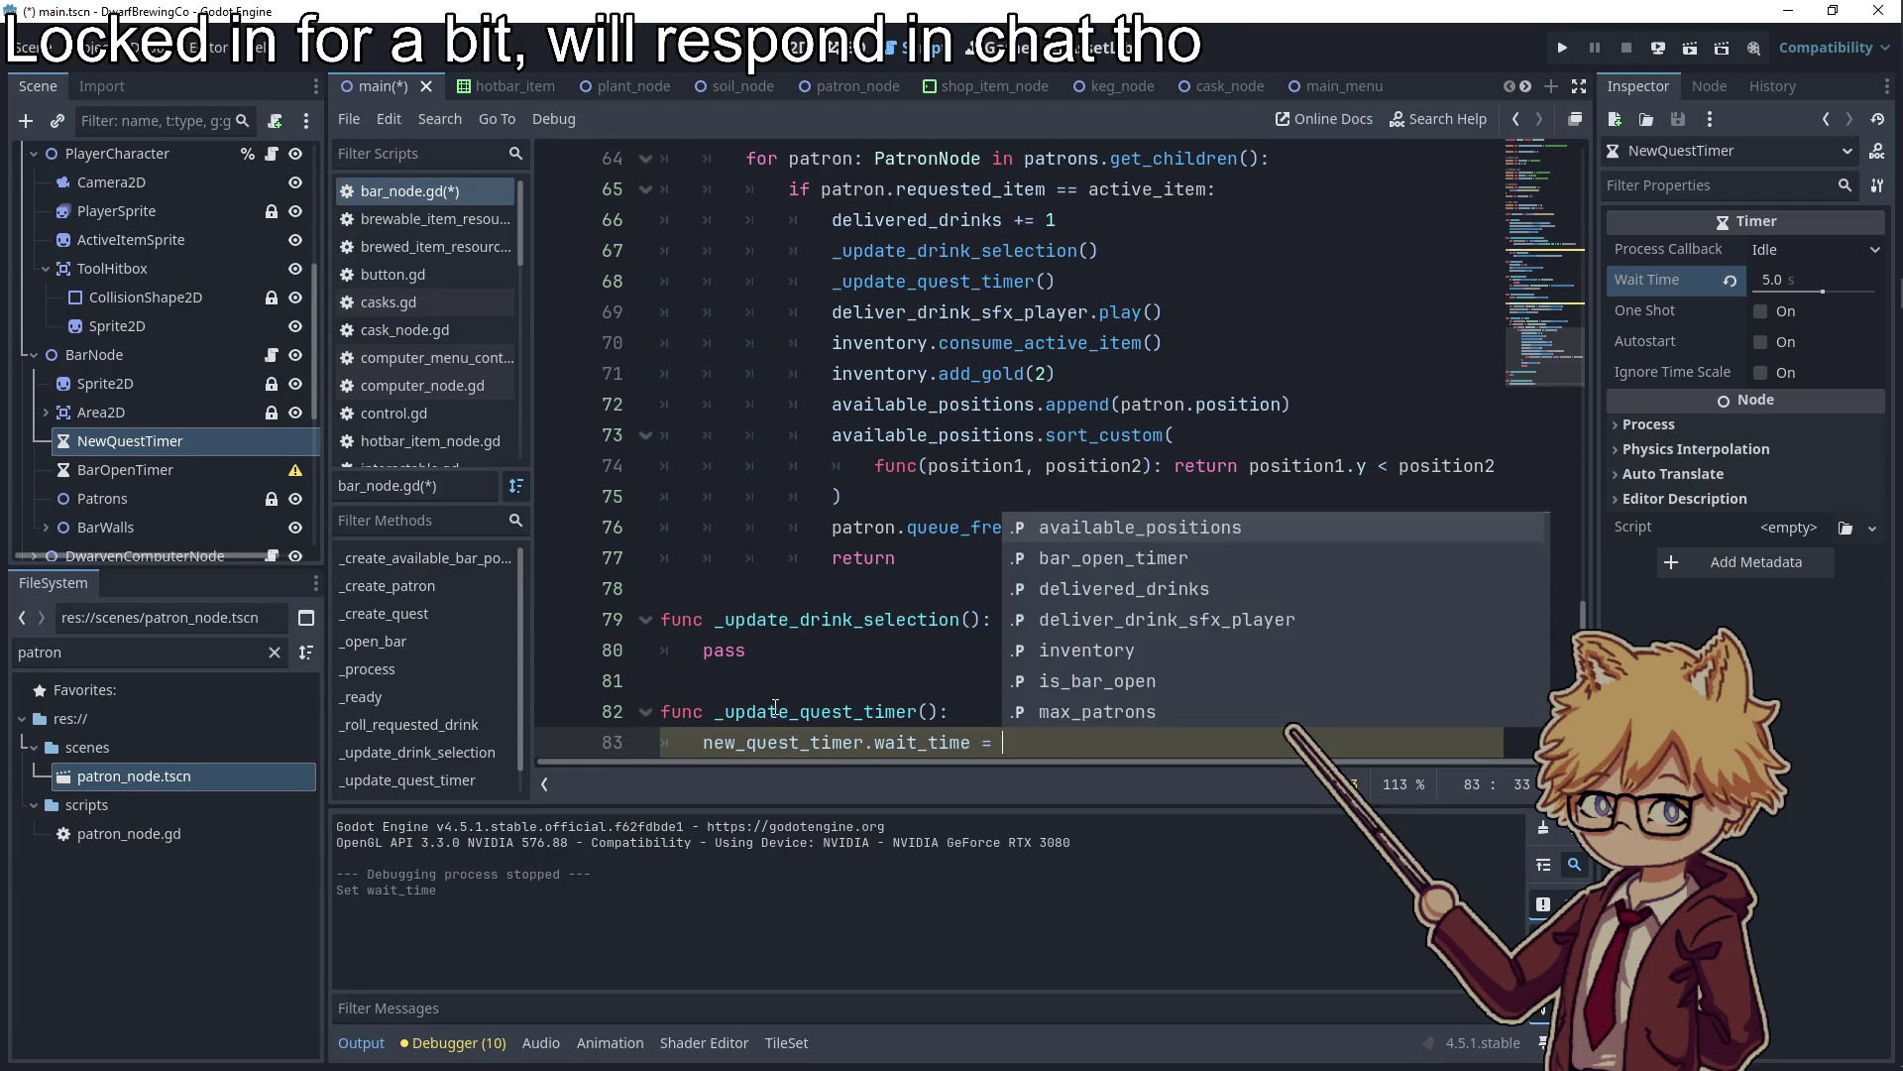
pyautogui.press('Down')
pyautogui.press('Down')
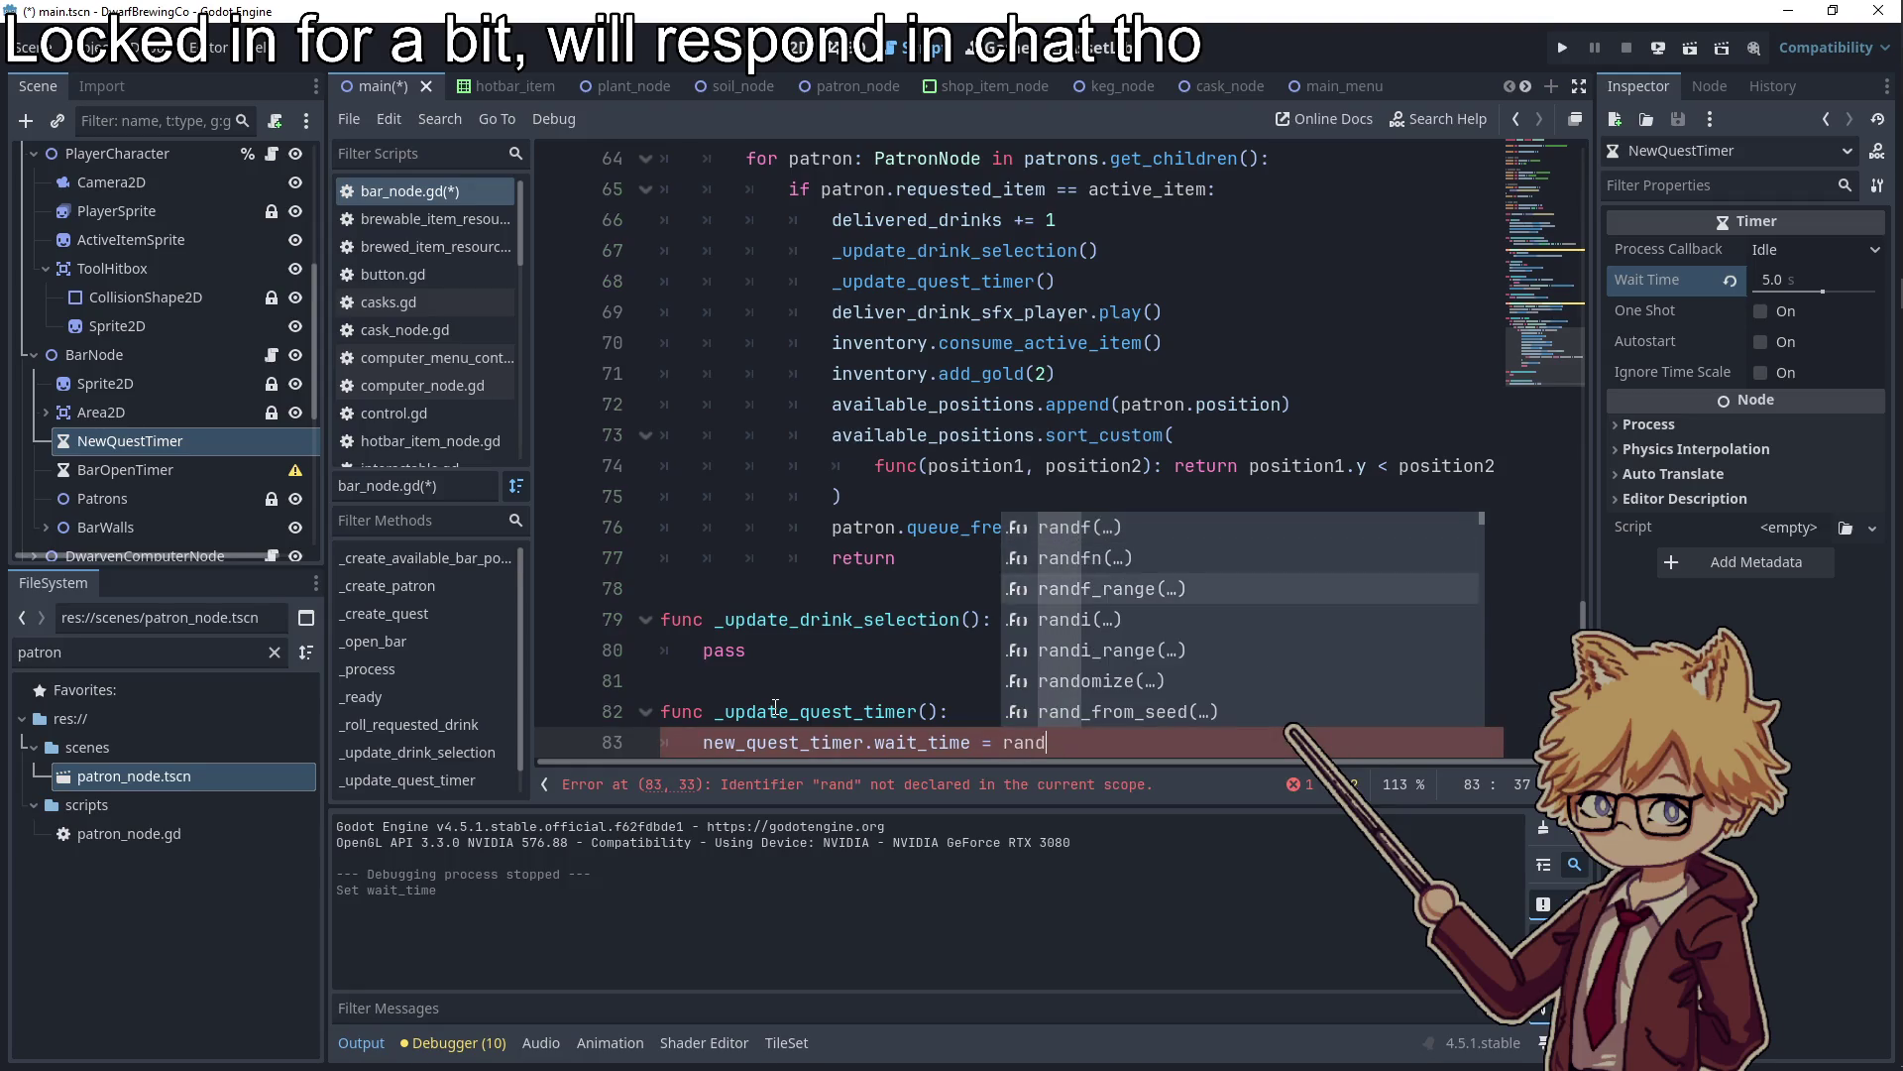
pyautogui.press('Return')
pyautogui.write('2,')
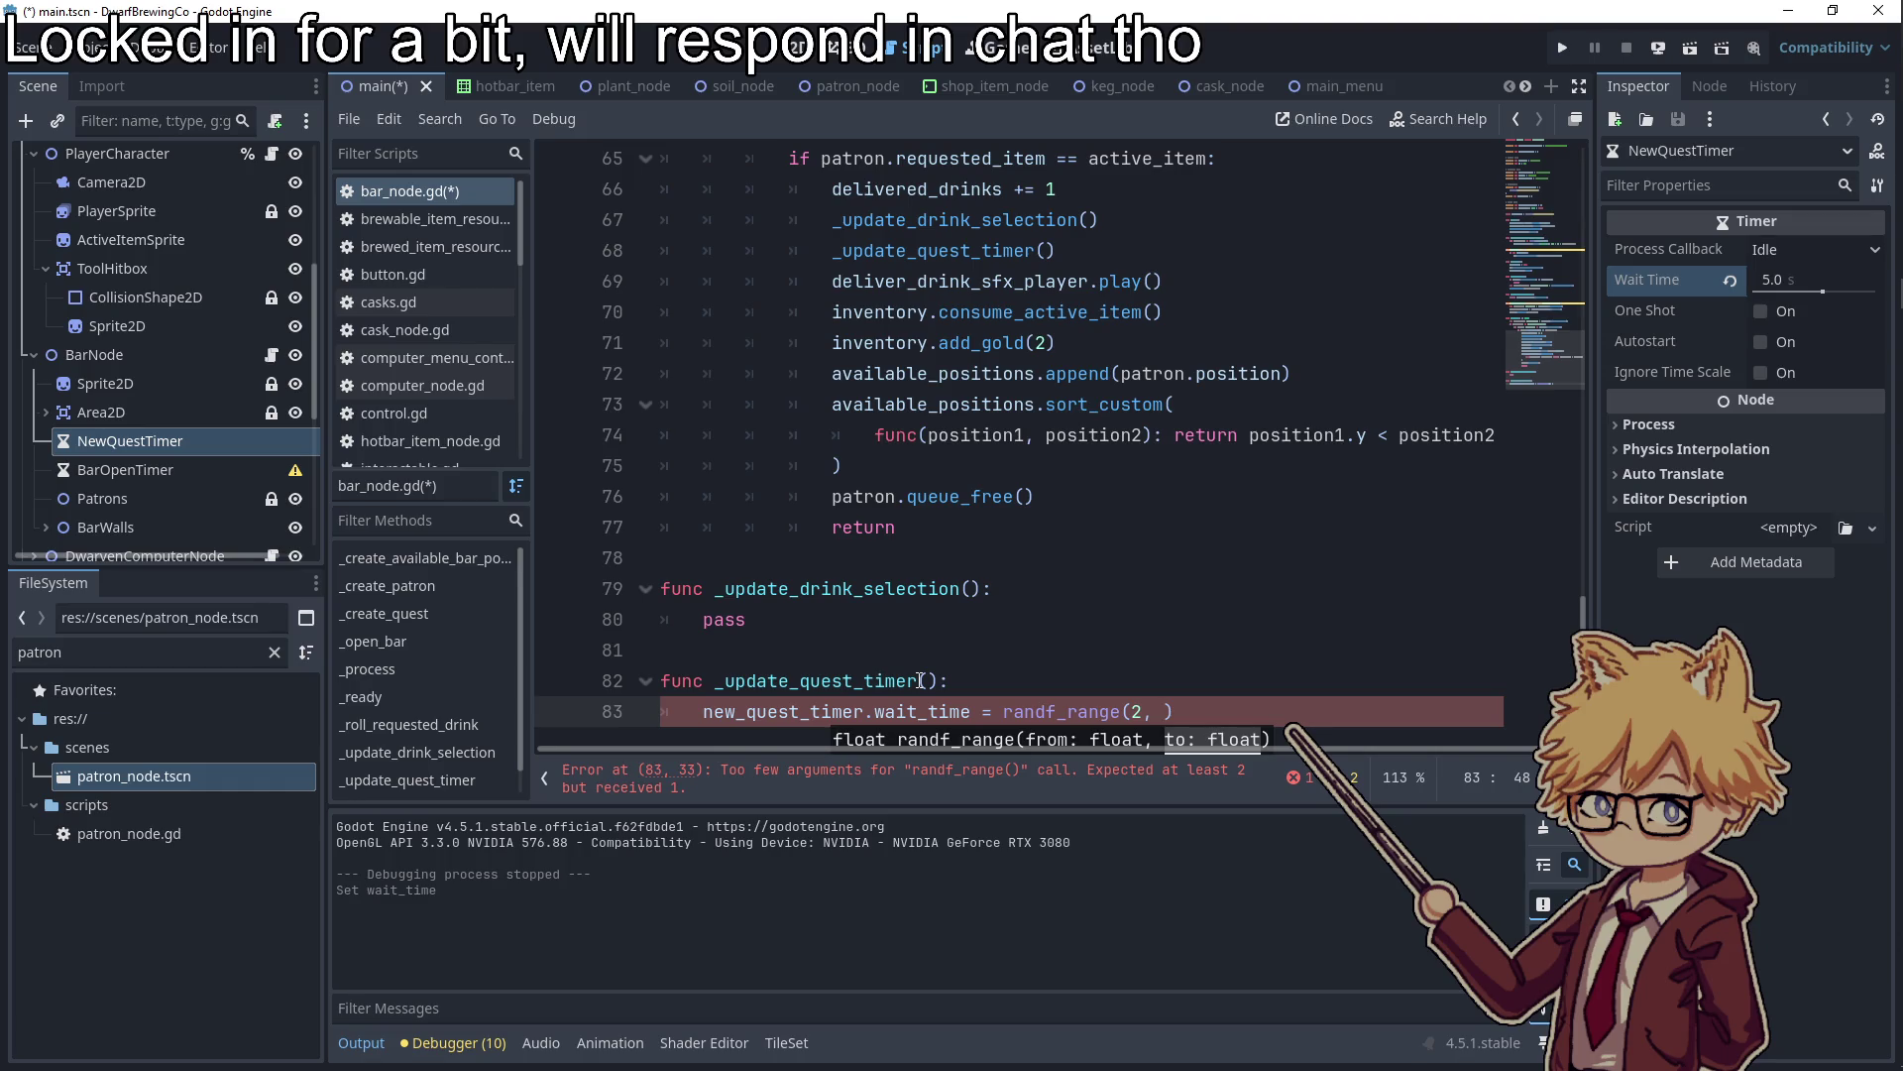
pyautogui.hotkey('ctrl', 'z')
pyautogui.hotkey('ctrl', 'z')
pyautogui.hotkey('ctrl', 'z')
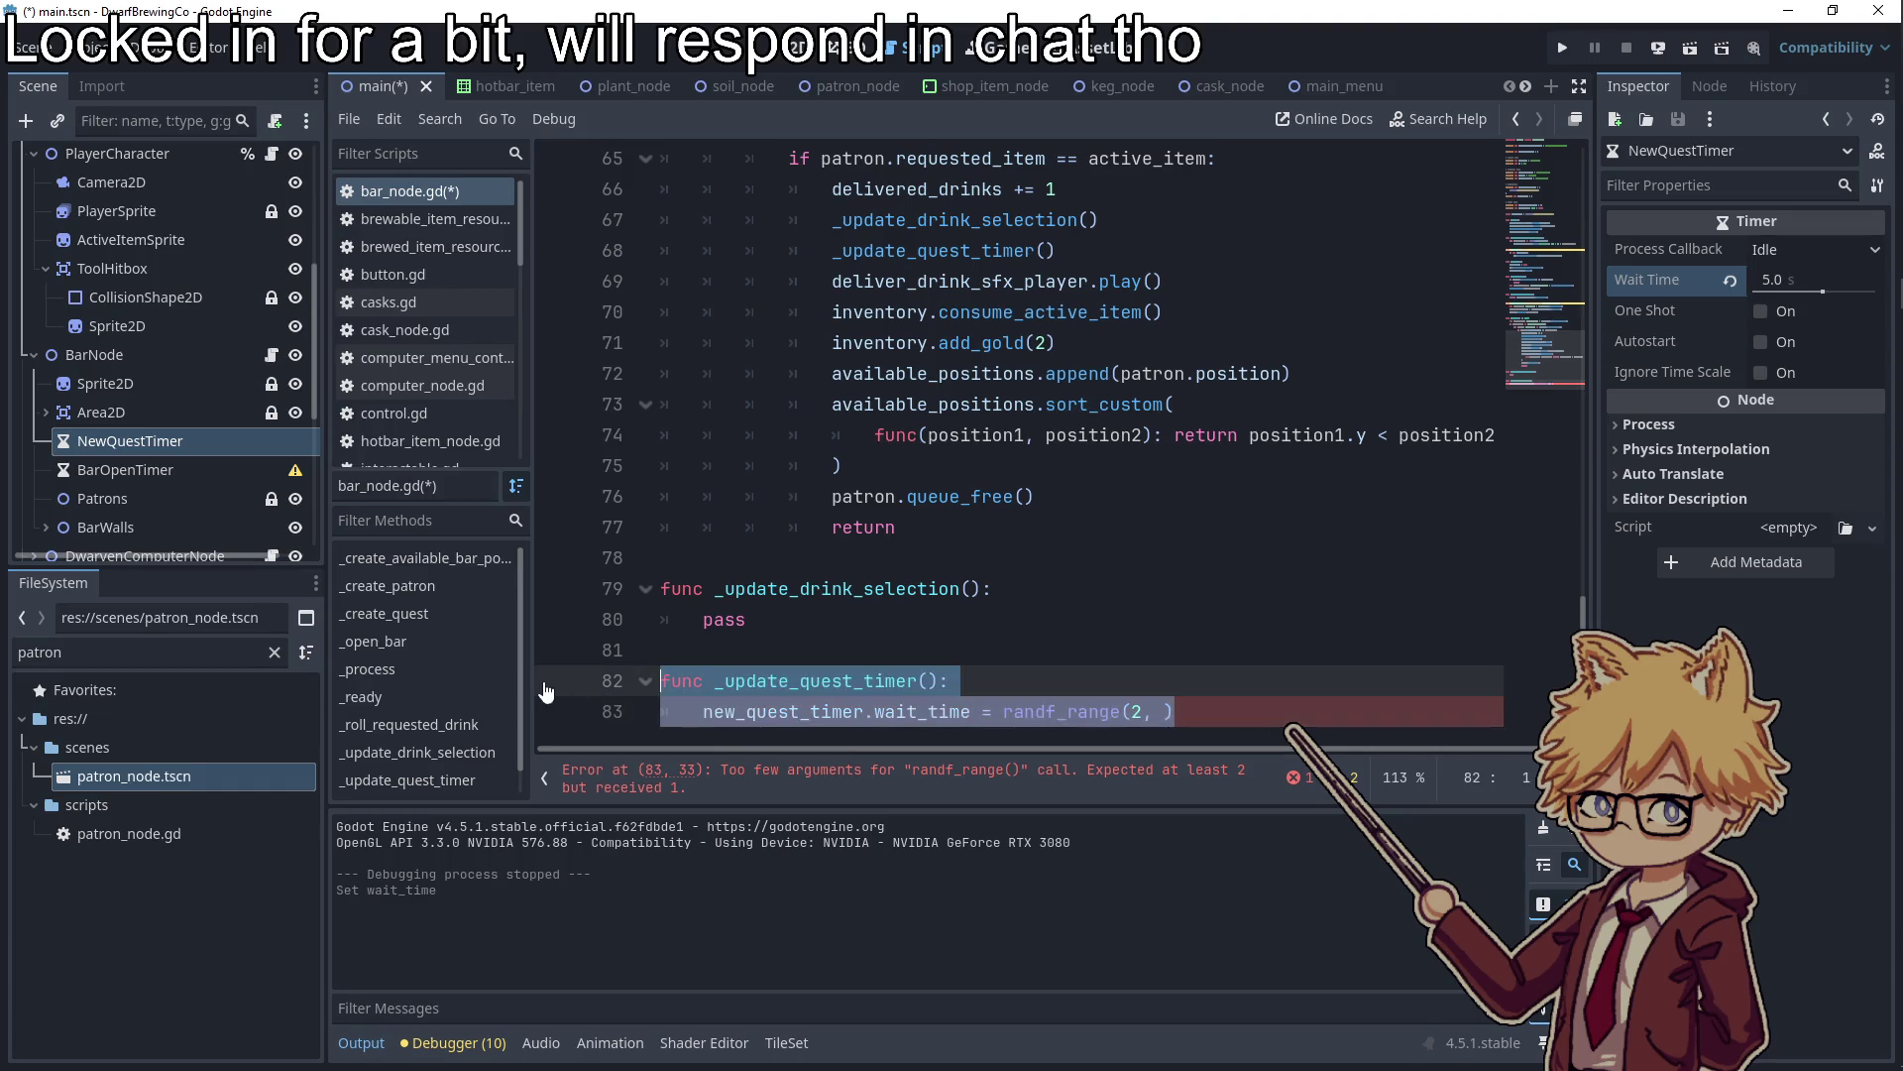
pyautogui.scroll(2, 1148, 435)
pyautogui.tripleClick(1148, 434)
pyautogui.press('BackSpace')
pyautogui.press('BackSpace')
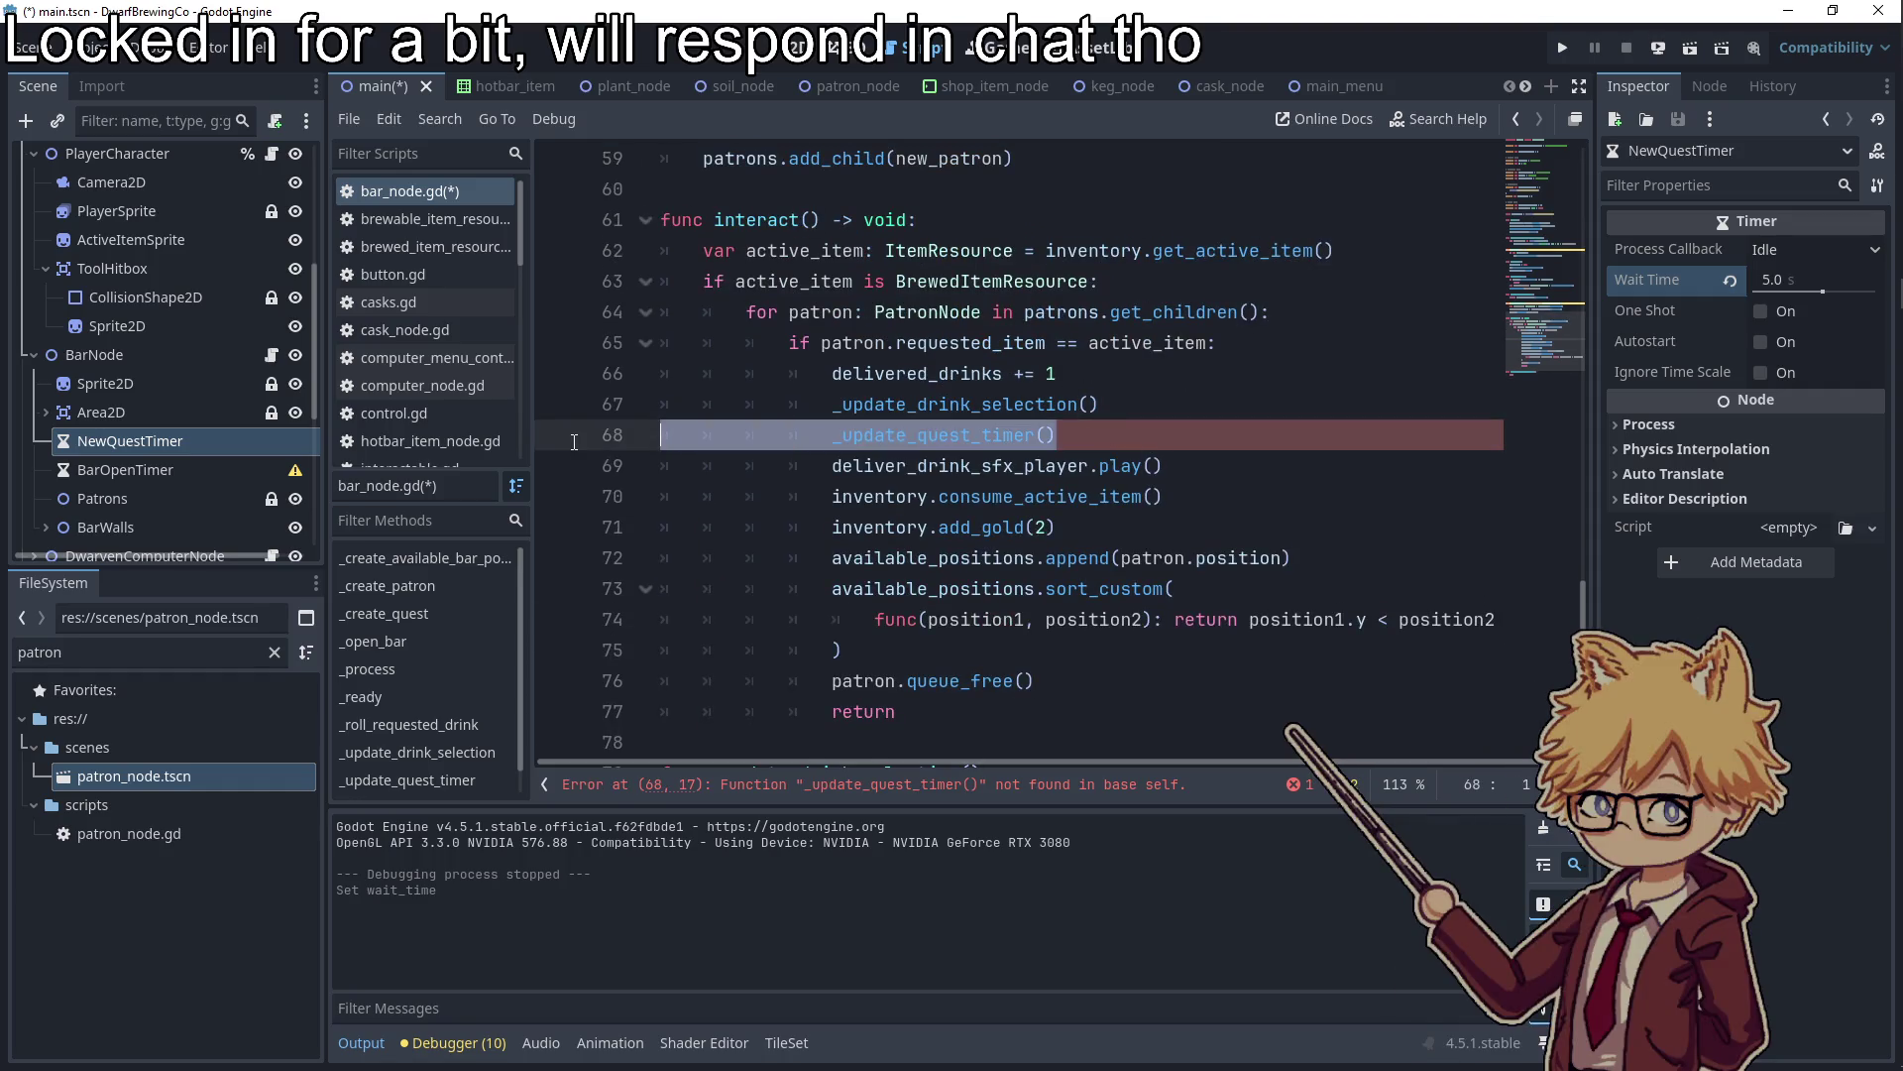
pyautogui.click(1177, 507)
pyautogui.doubleClick(988, 404)
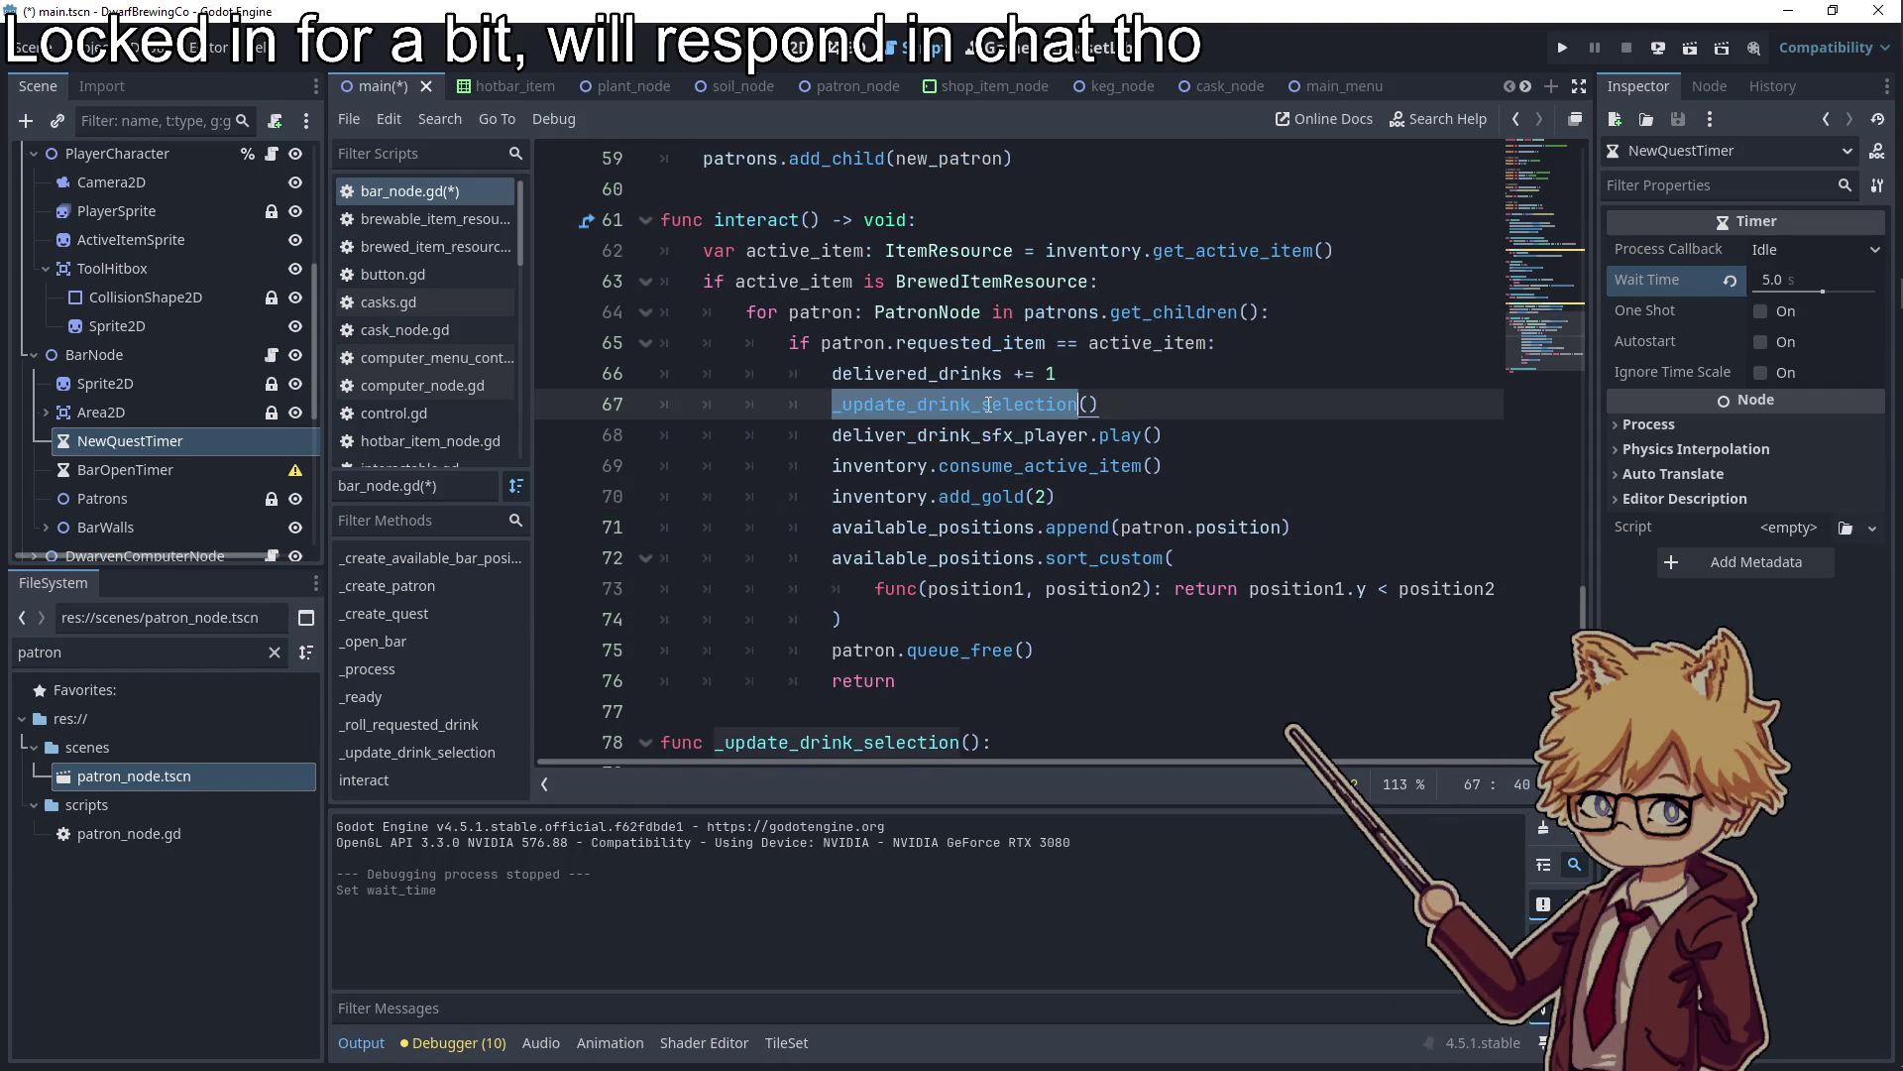
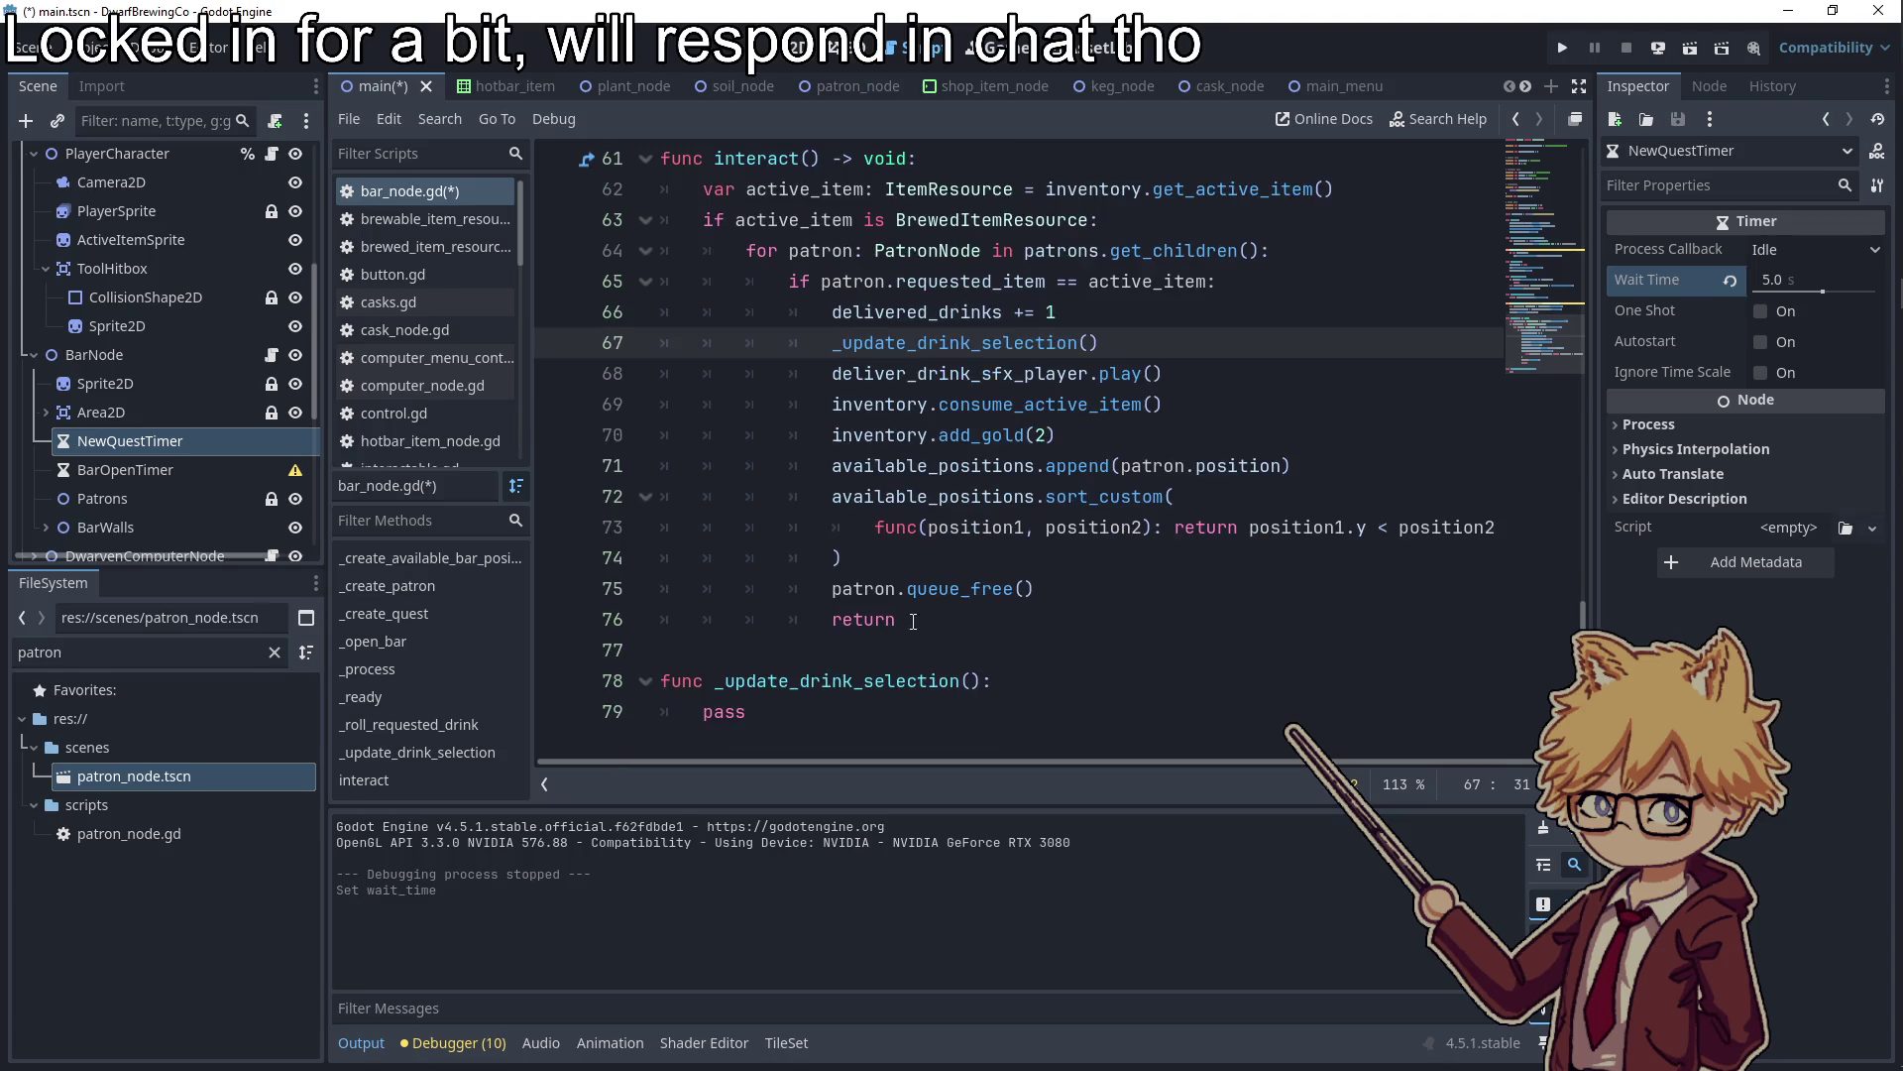
# Reselect the _update_drink_selection function stub in bar_node.gd, then clear the selection
pyautogui.moveTo(746, 744); pyautogui.dragTo(714, 711)
pyautogui.scroll(15, 843, 645)
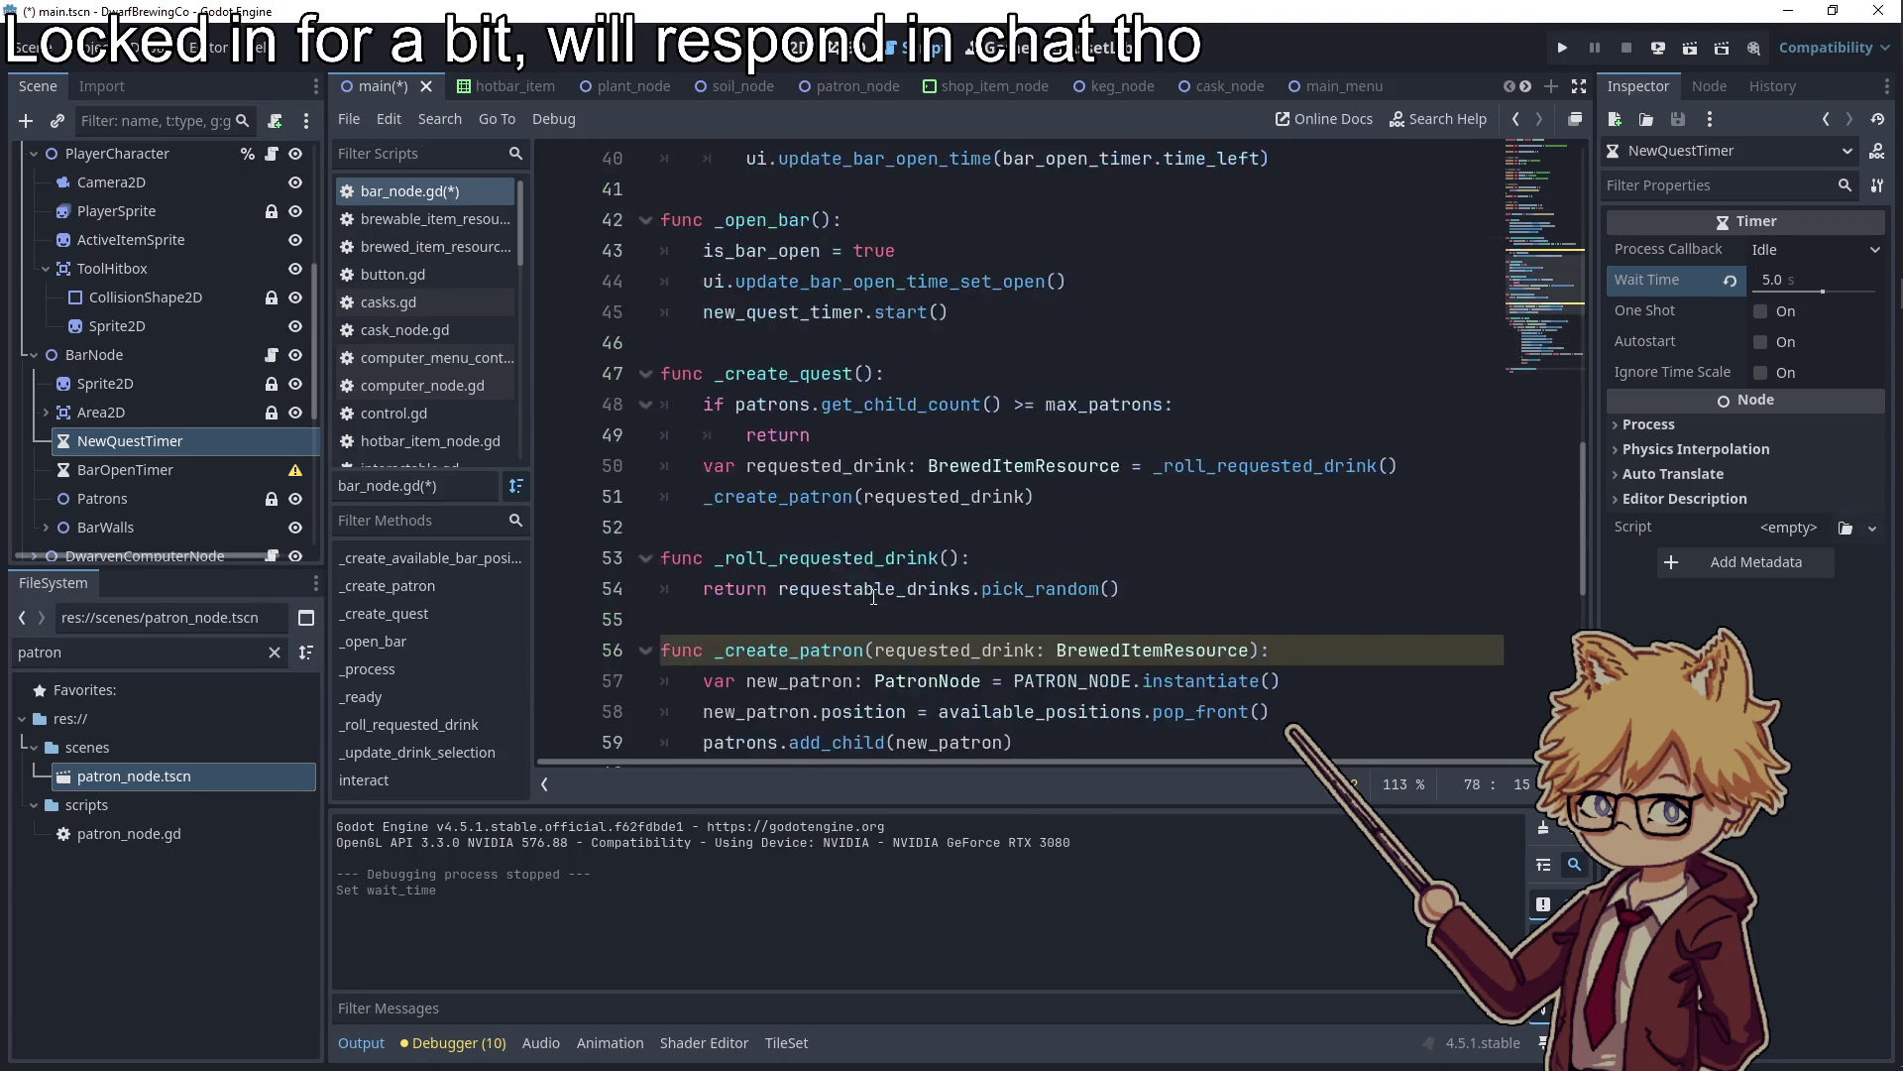
pyautogui.scroll(-15, 874, 600)
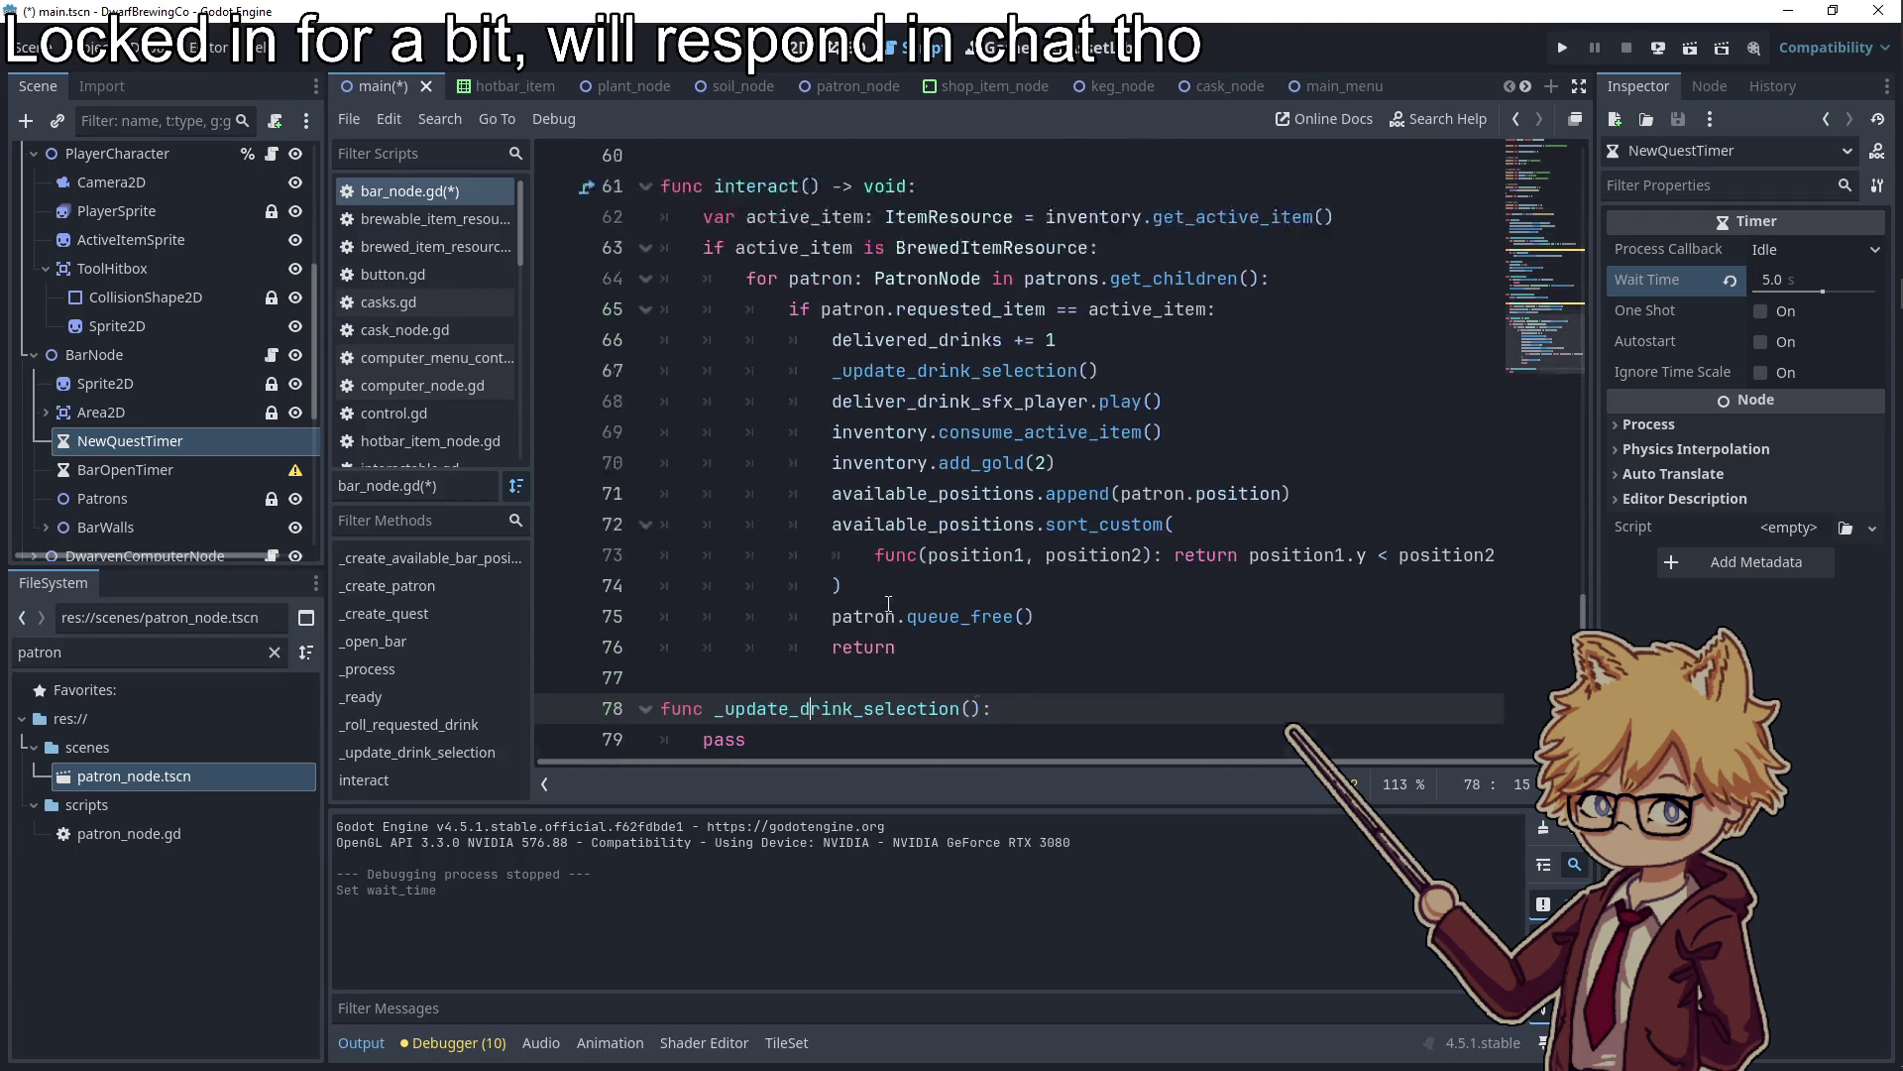
pyautogui.keyDown('shift'); pyautogui.click(676, 712); pyautogui.keyUp('shift')
pyautogui.press('Right')
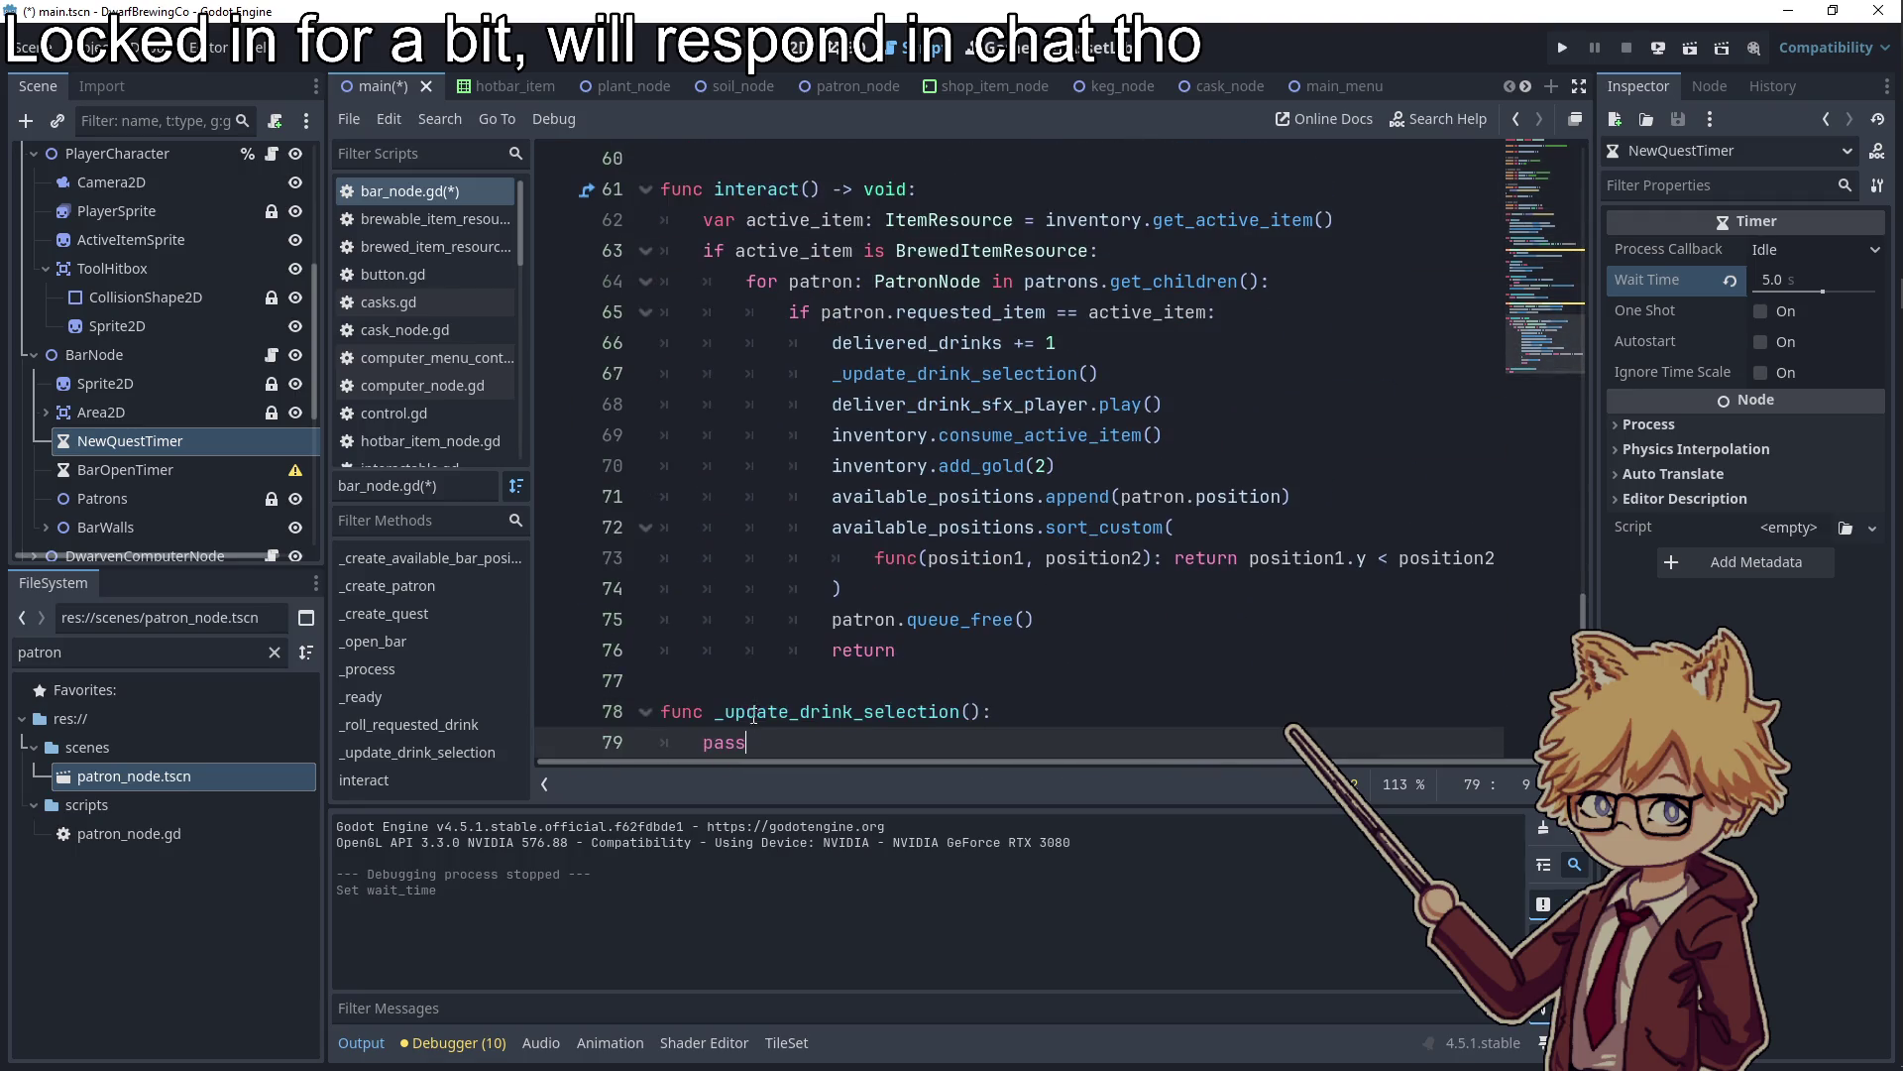
pyautogui.scroll(3, 889, 645)
pyautogui.scroll(11, 889, 645)
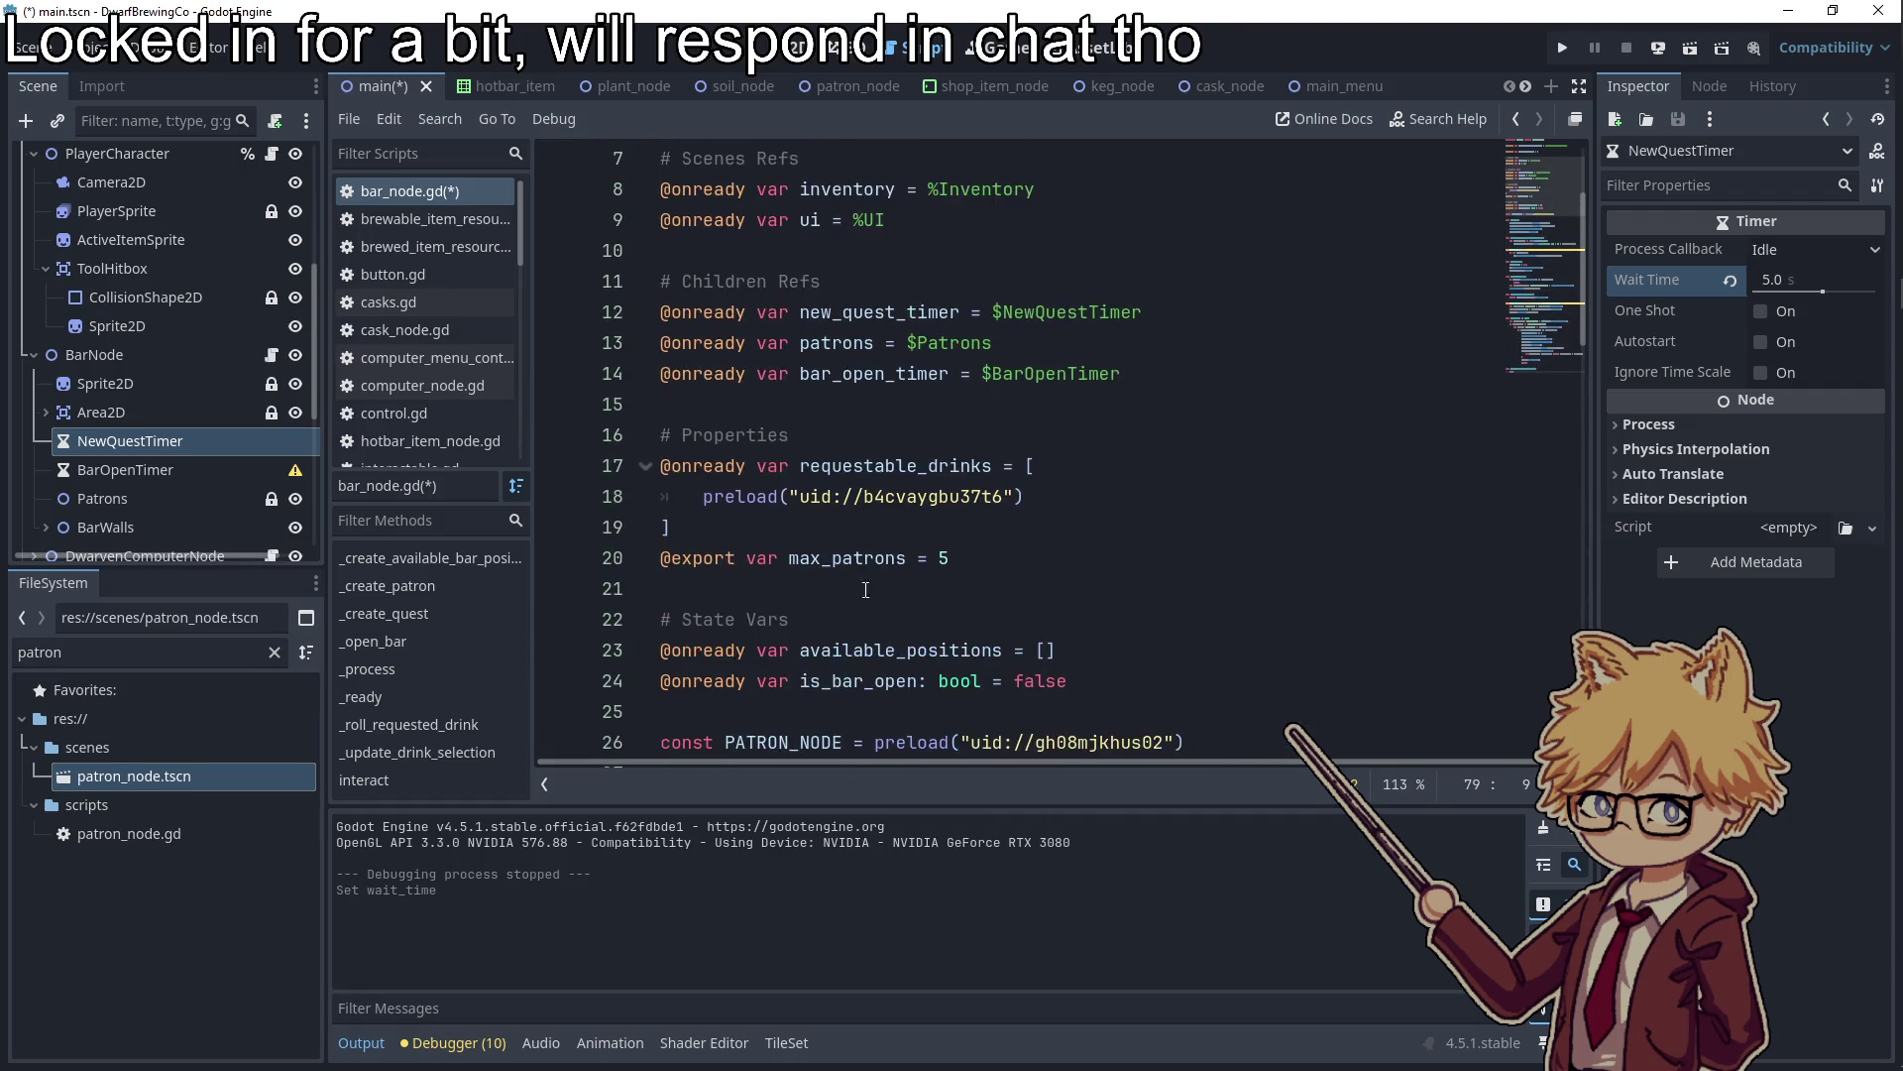
pyautogui.click(885, 465)
pyautogui.click(836, 526)
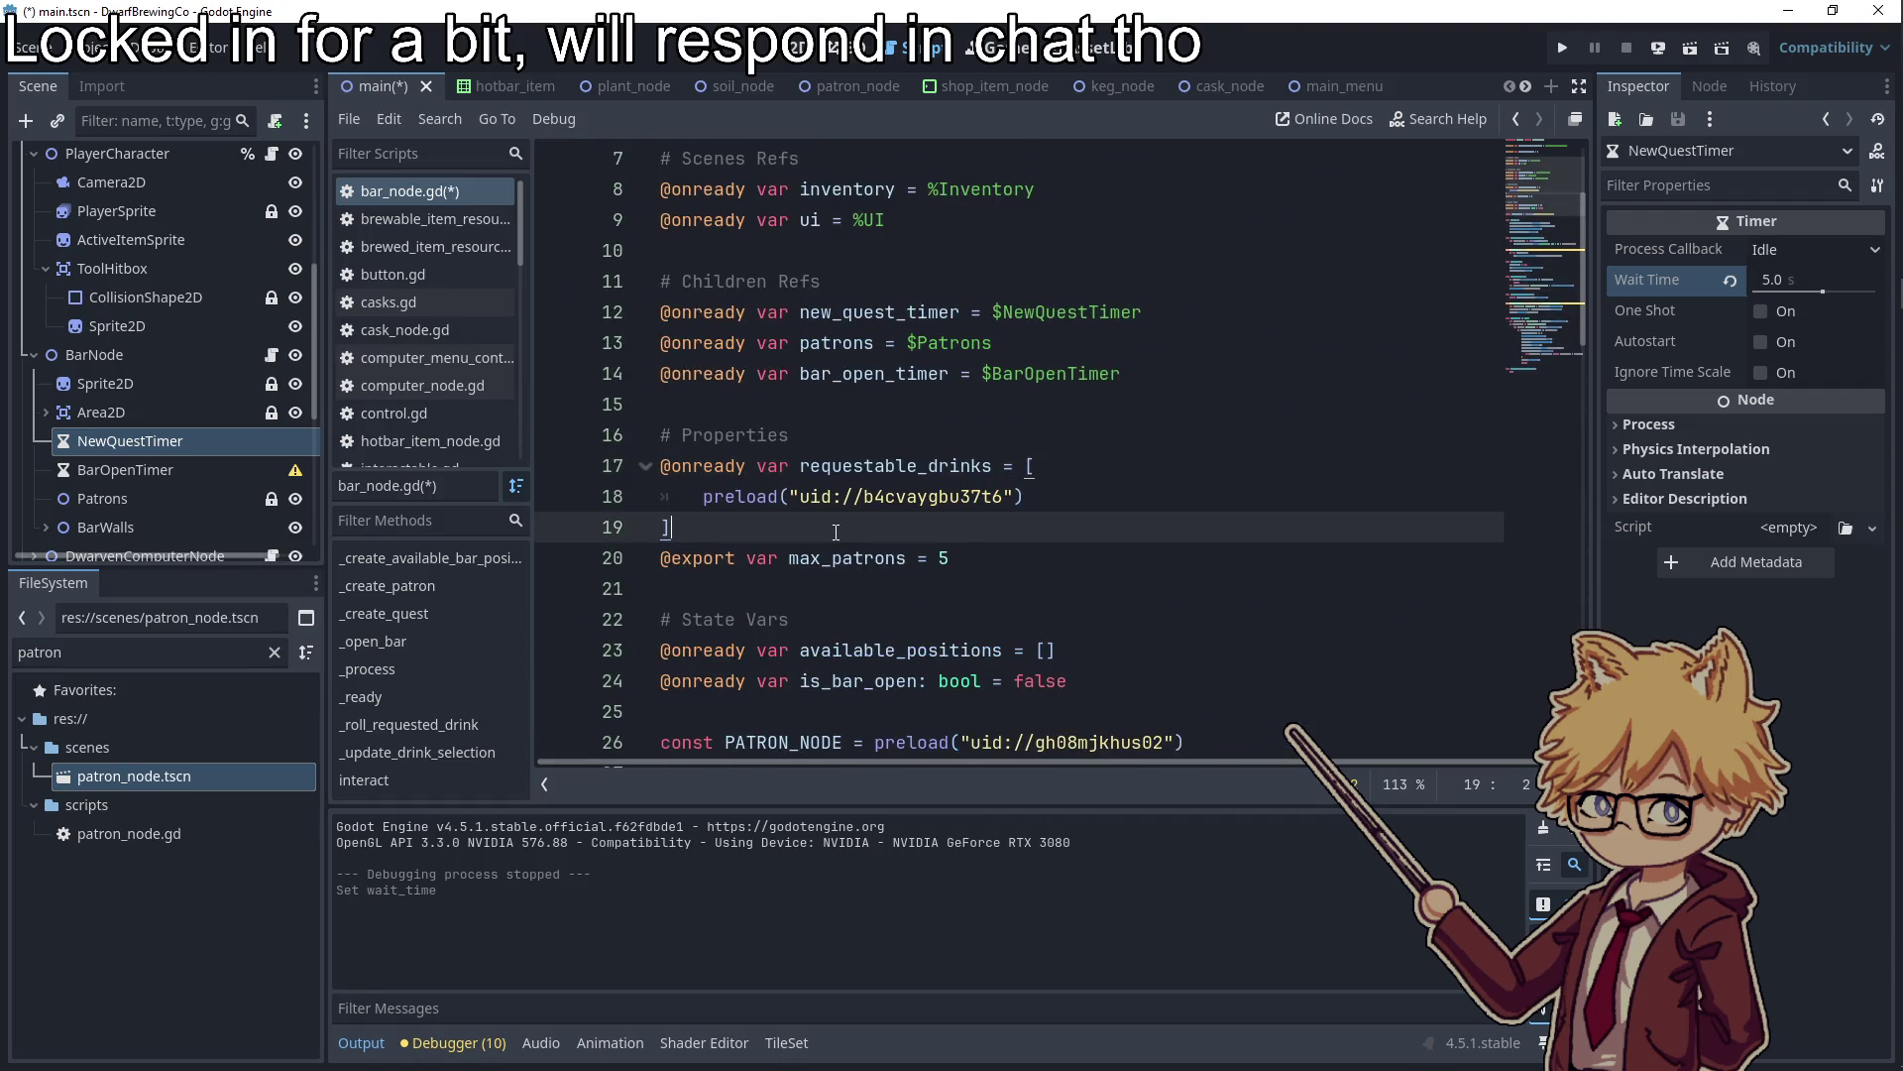
pyautogui.press('Return')
pyautogui.write('@onready var ')
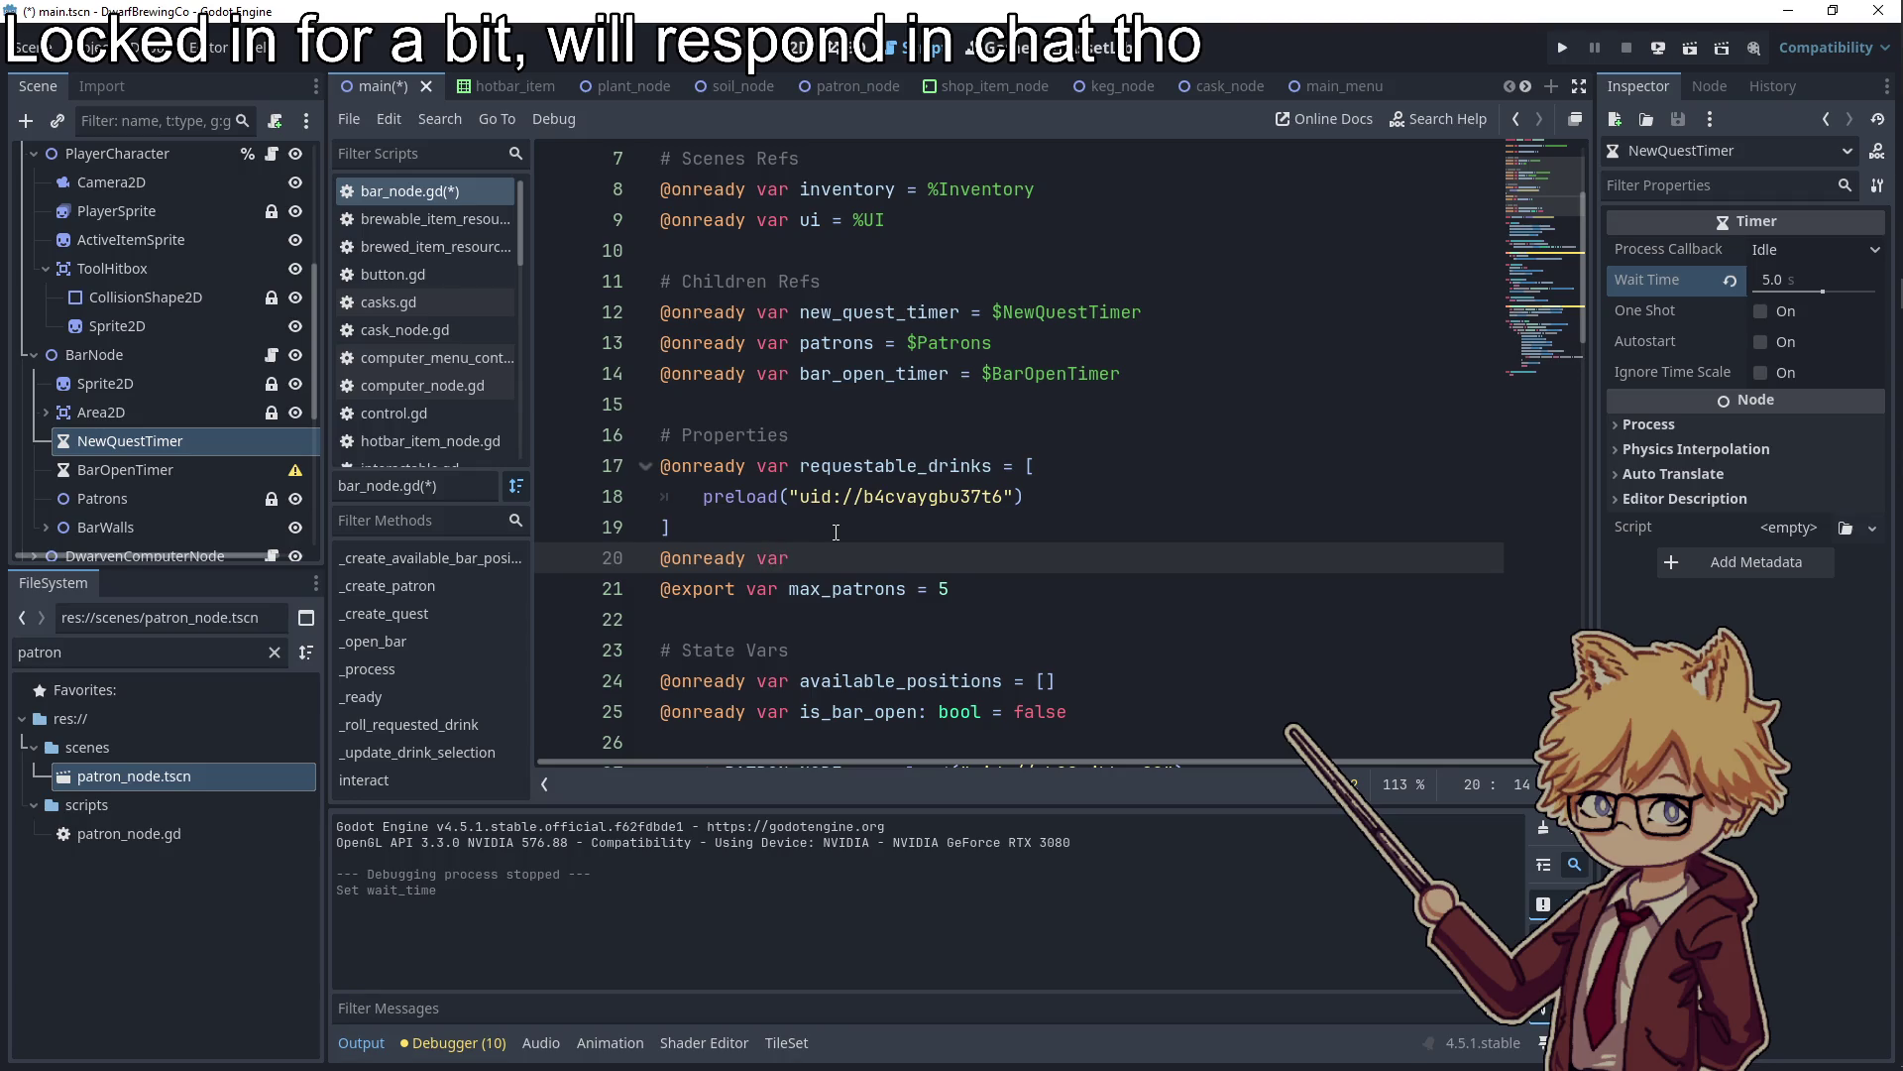
pyautogui.write('all_drinks = [')
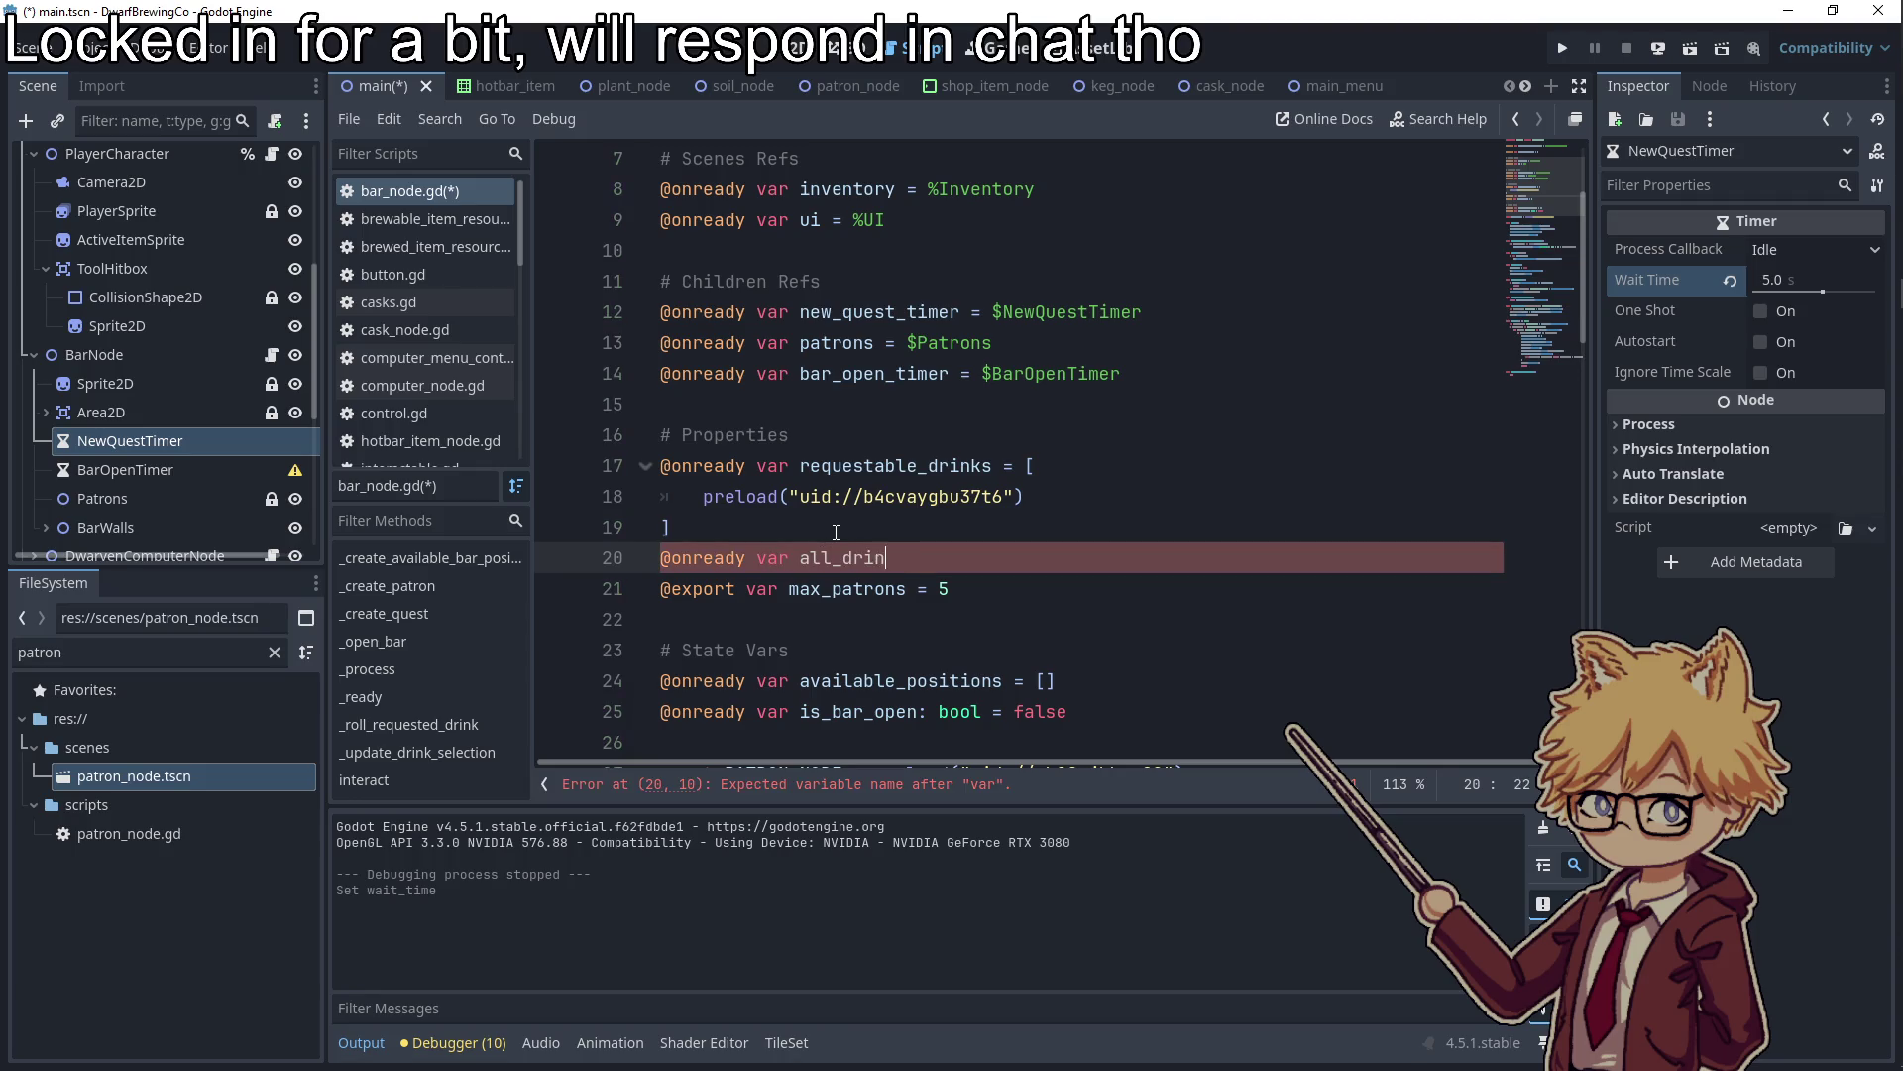
pyautogui.press('Return')
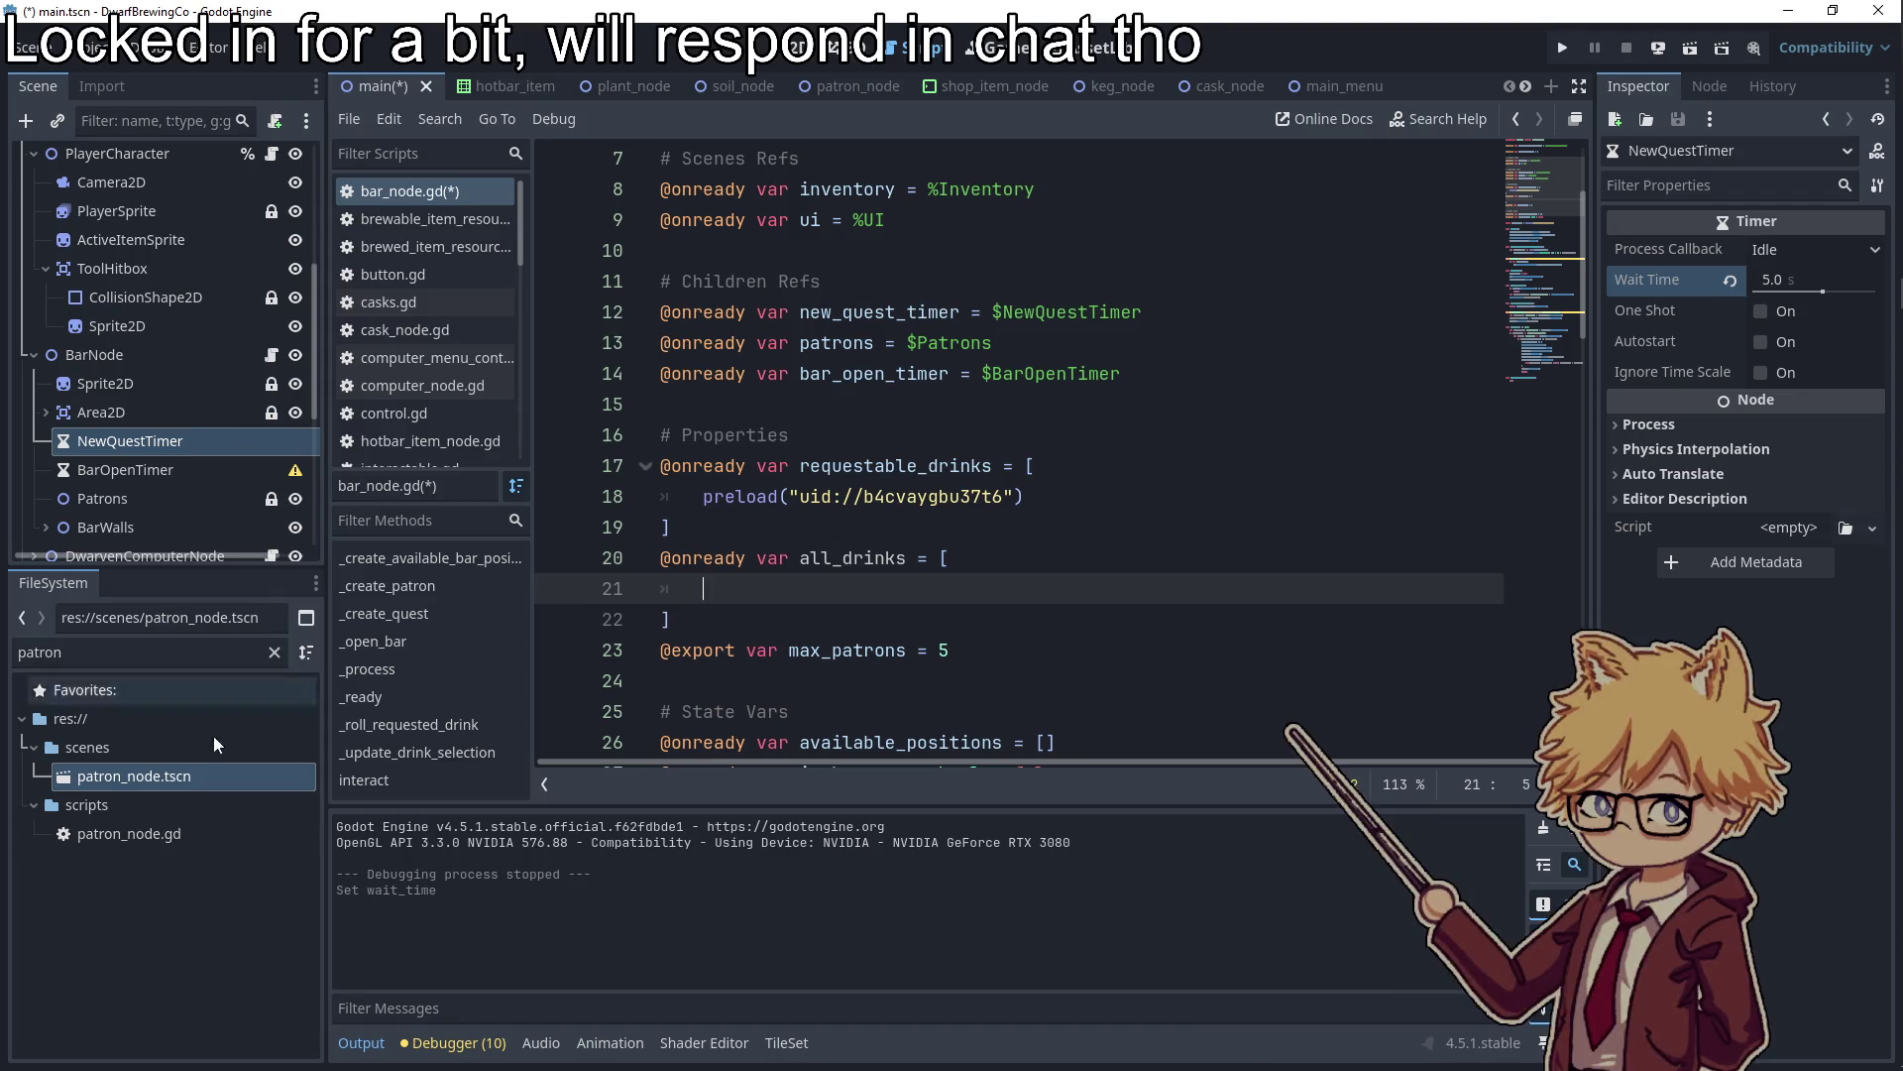
pyautogui.hotkey('ctrl', 'z')
pyautogui.hotkey('ctrl', 'z')
pyautogui.hotkey('ctrl', 'z')
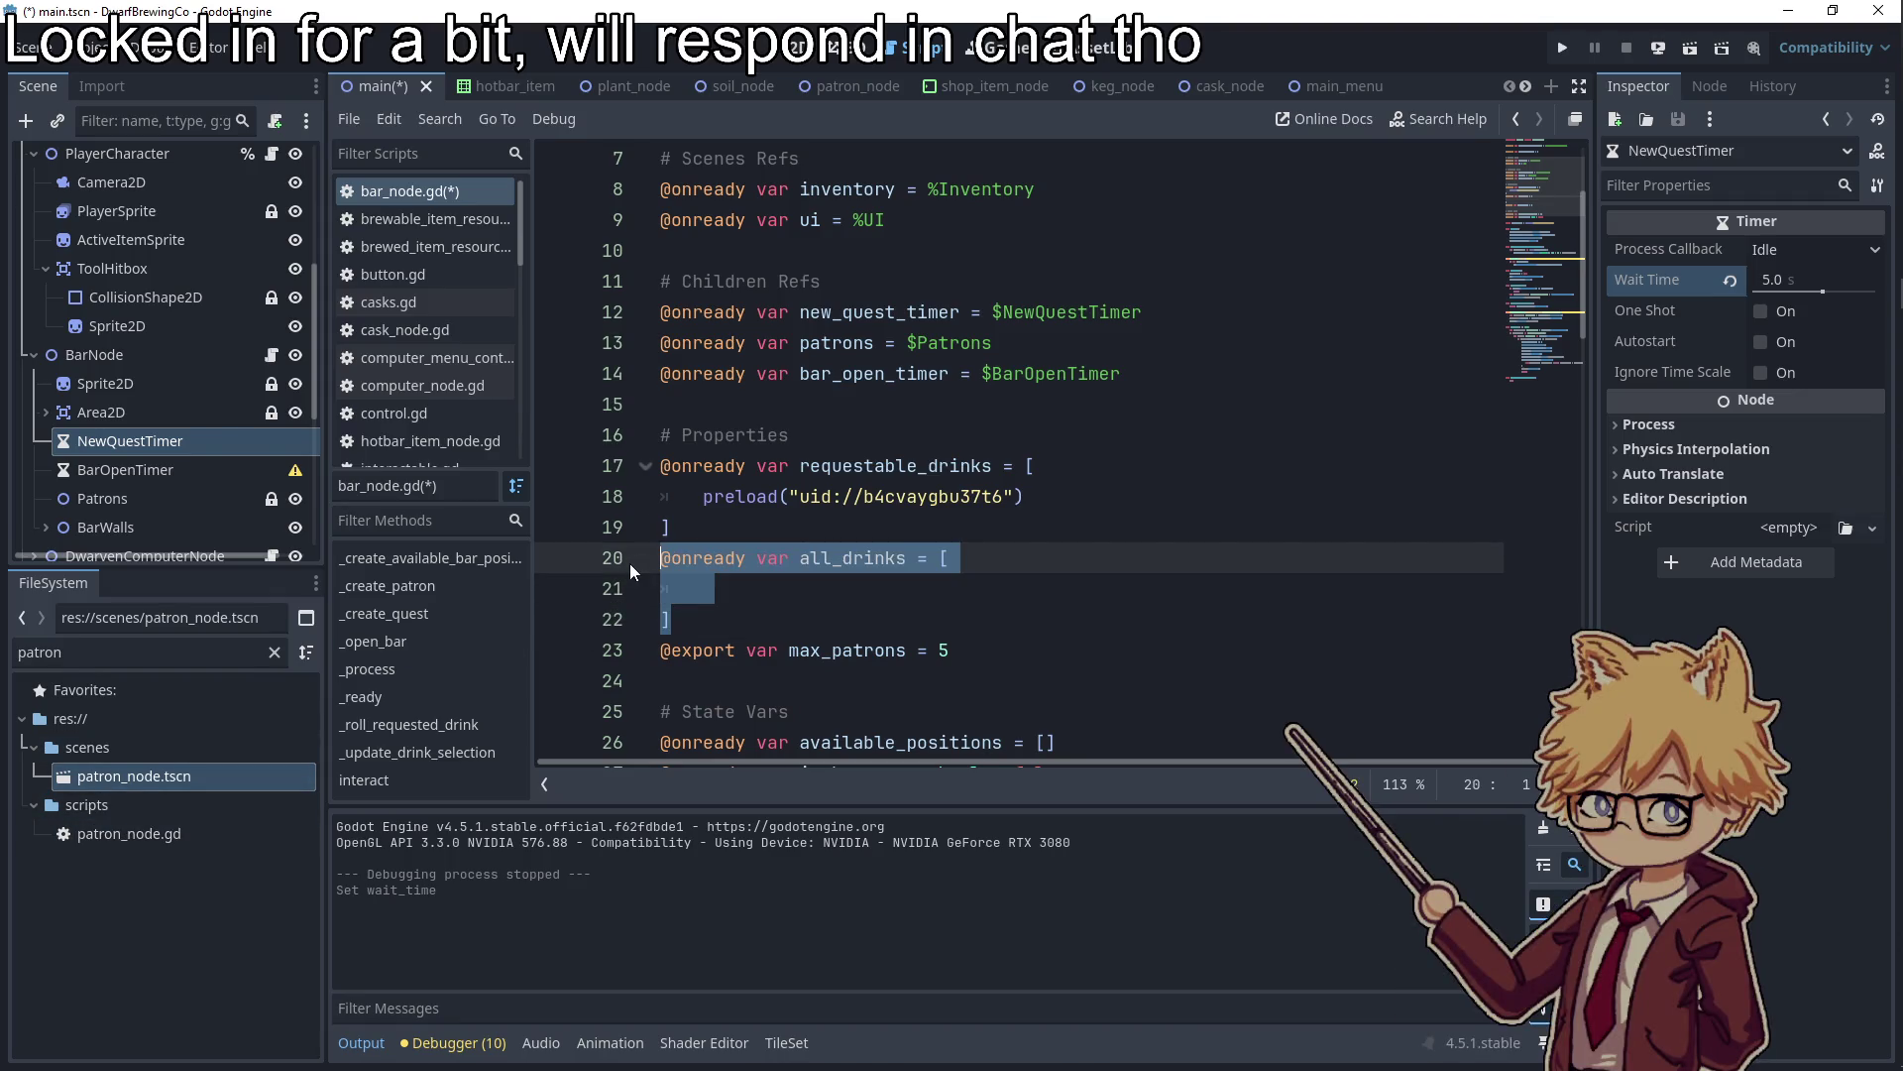
# Clear the patron filter from the FileSystem file list
pyautogui.click(274, 652)
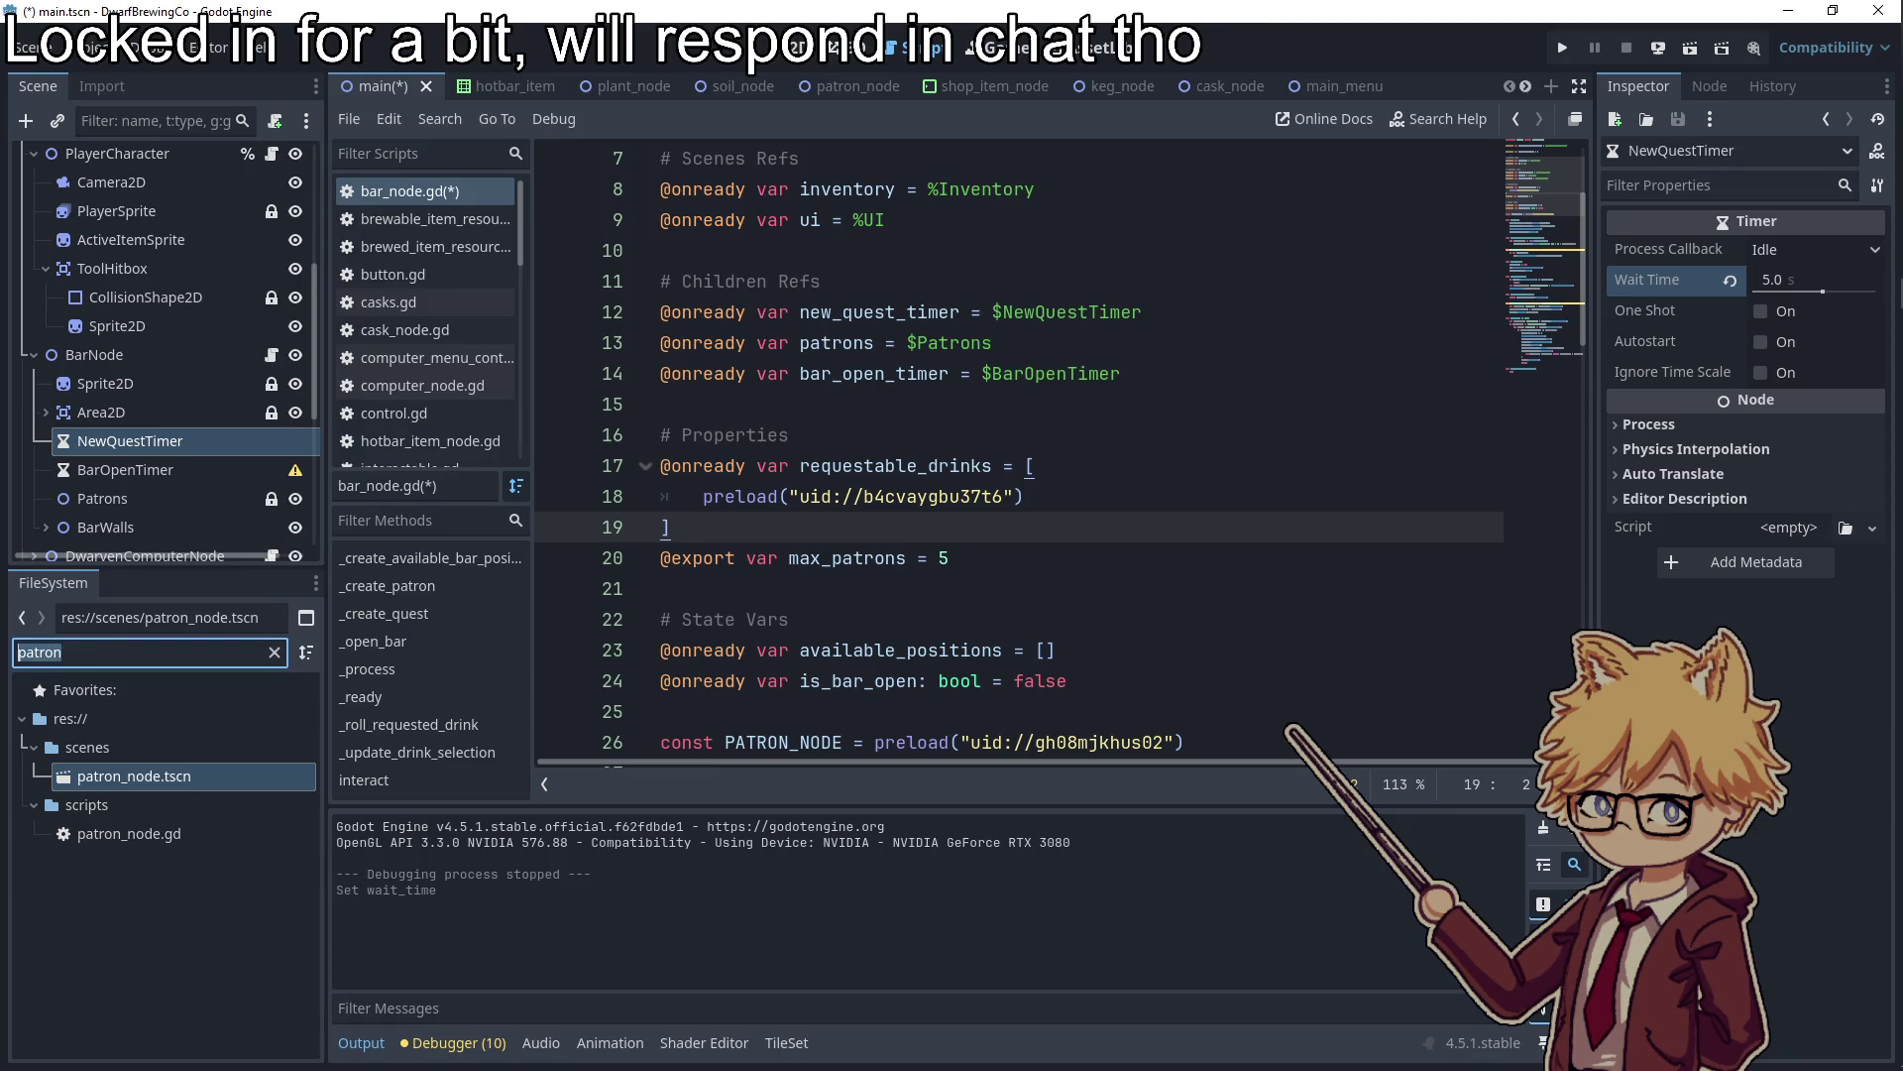
pyautogui.scroll(-10, 198, 833)
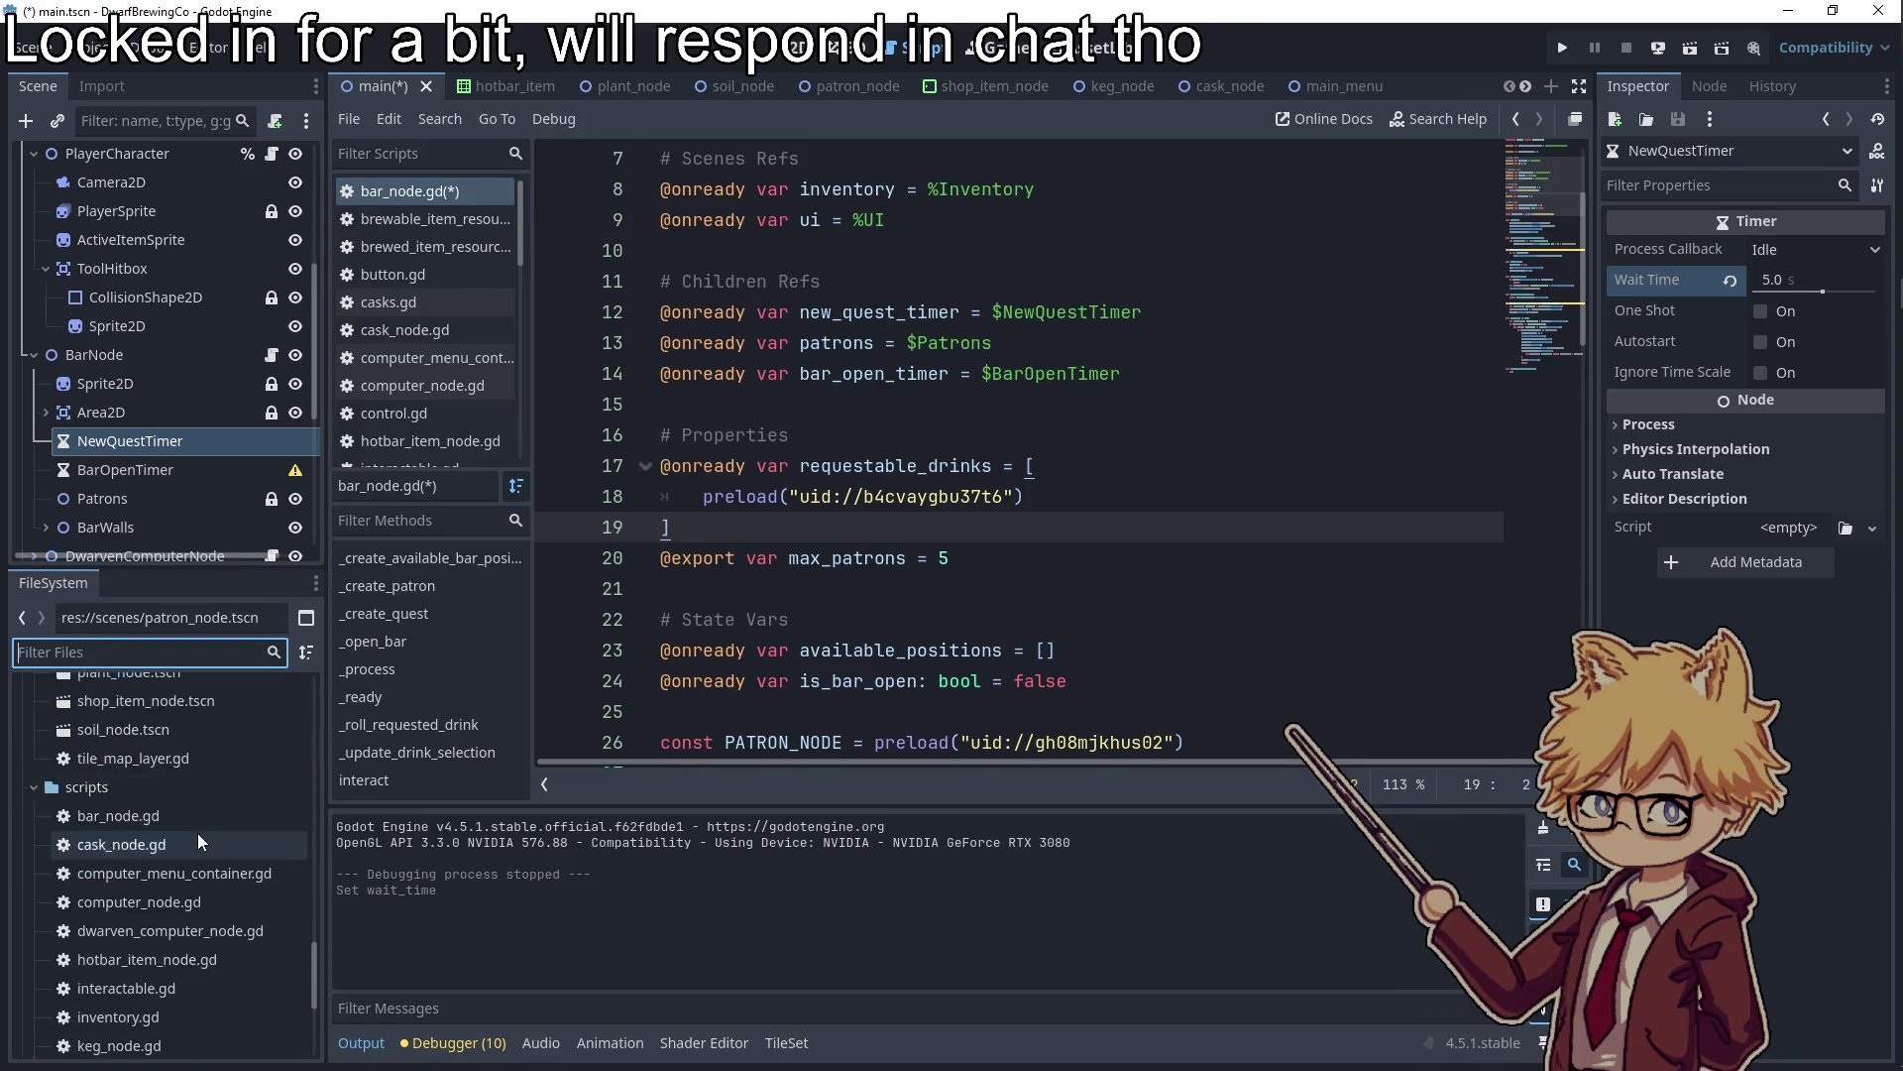
pyautogui.scroll(8, 192, 832)
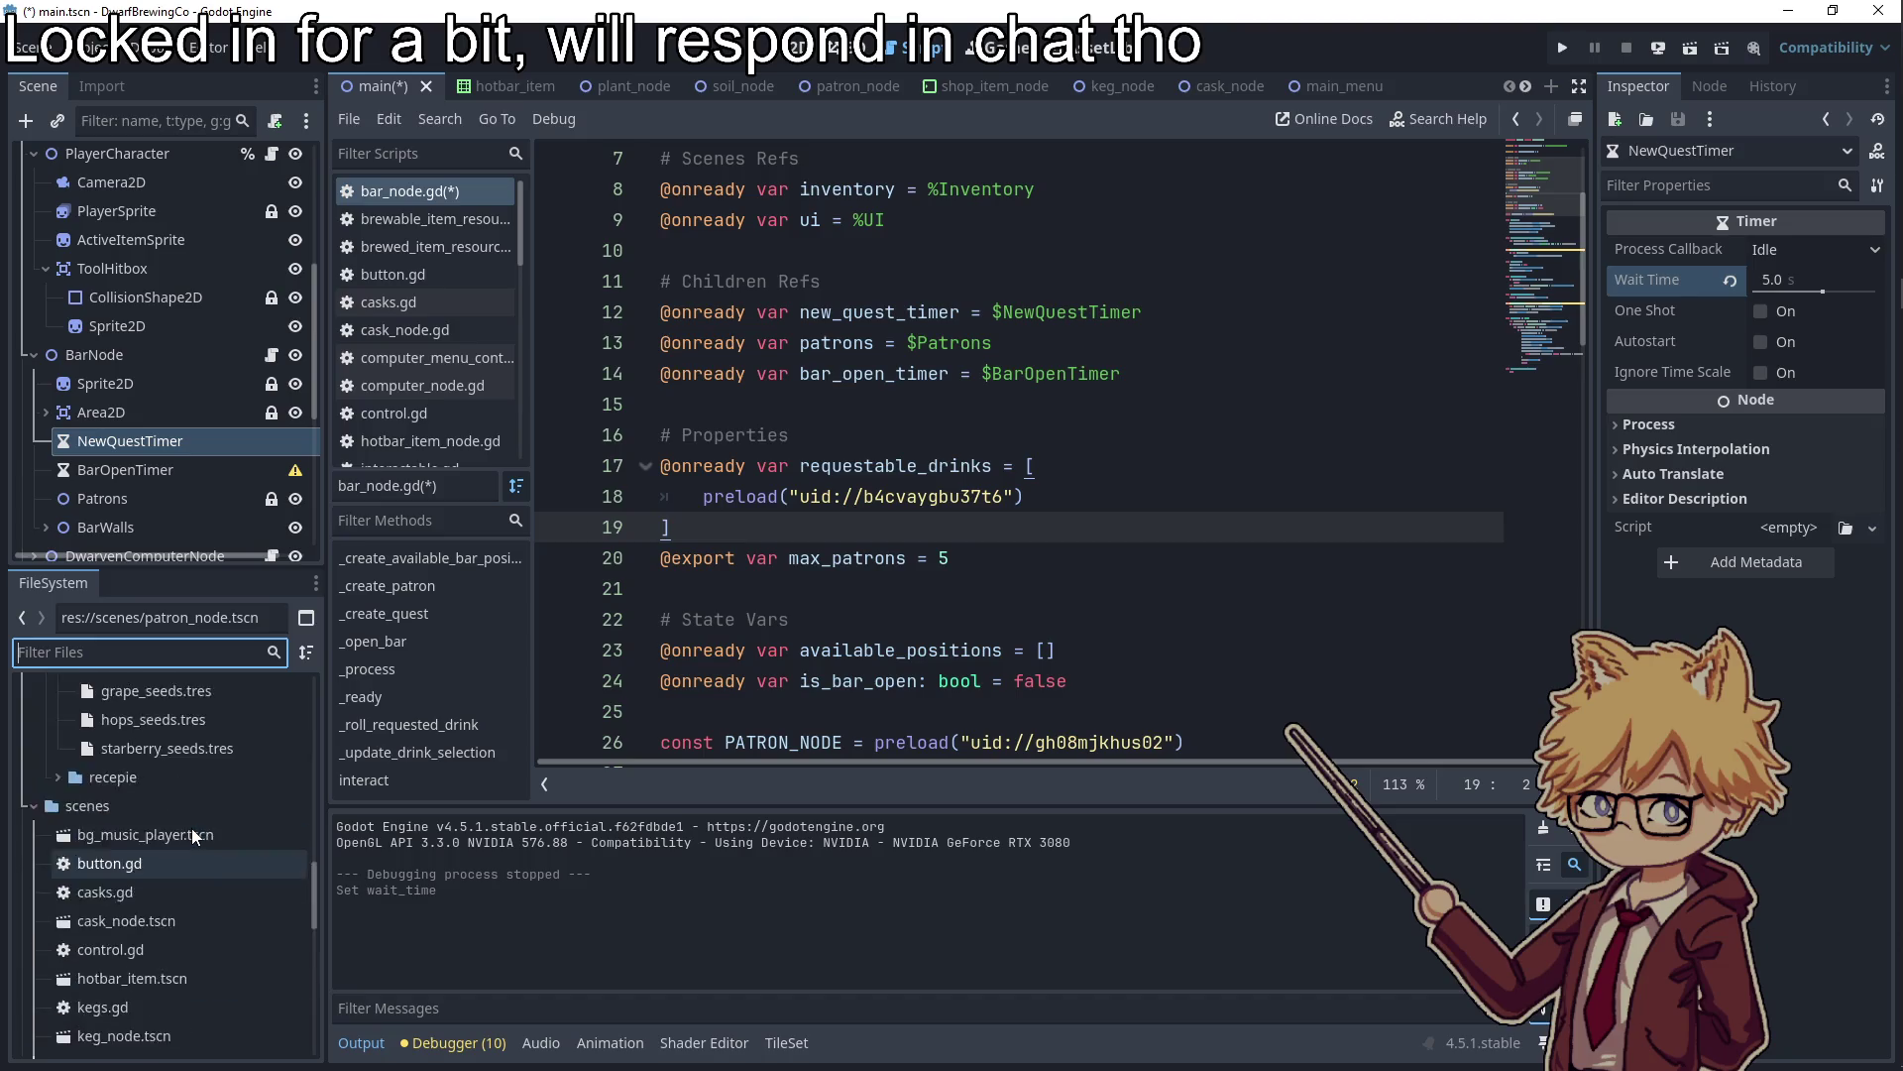
pyautogui.scroll(3, 169, 828)
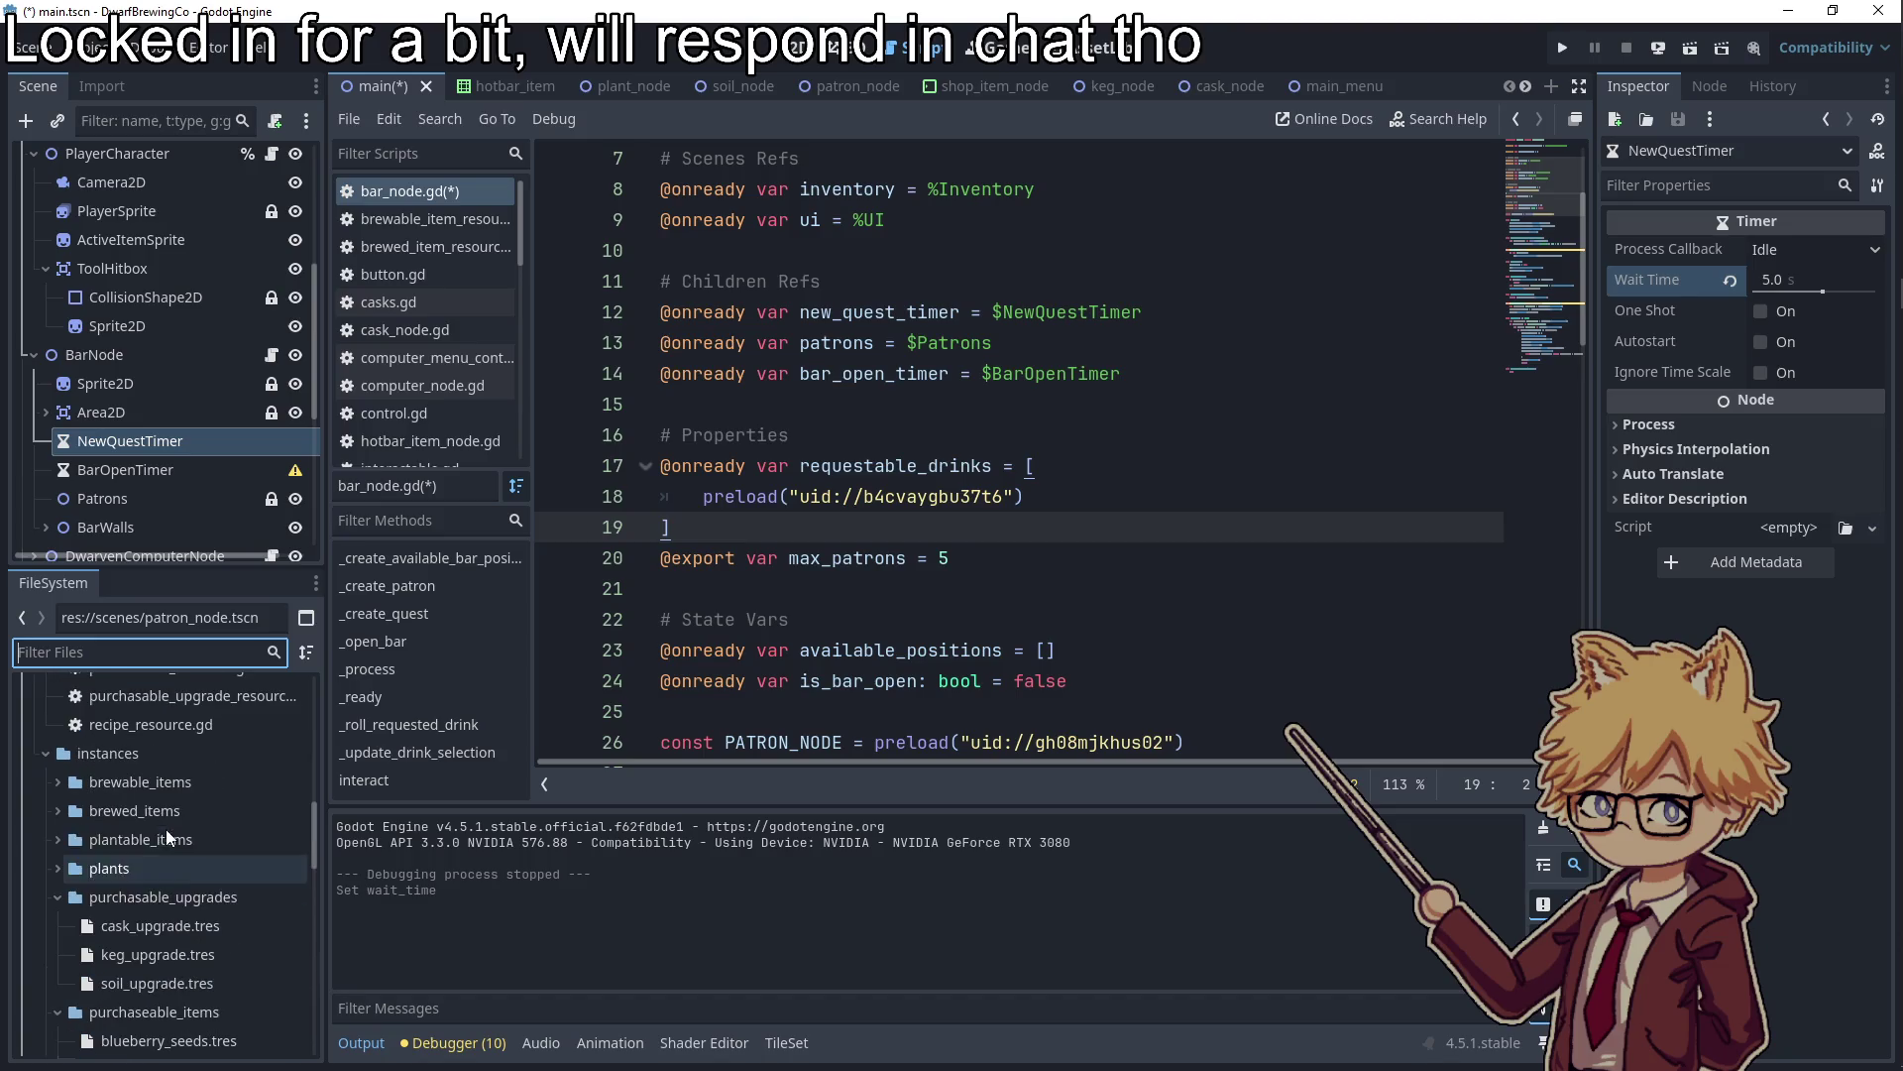
# Expand brewed_items, select beer.tres through strawberry_wine.tres, and drag them into the script
pyautogui.click(54, 809)
pyautogui.click(111, 840)
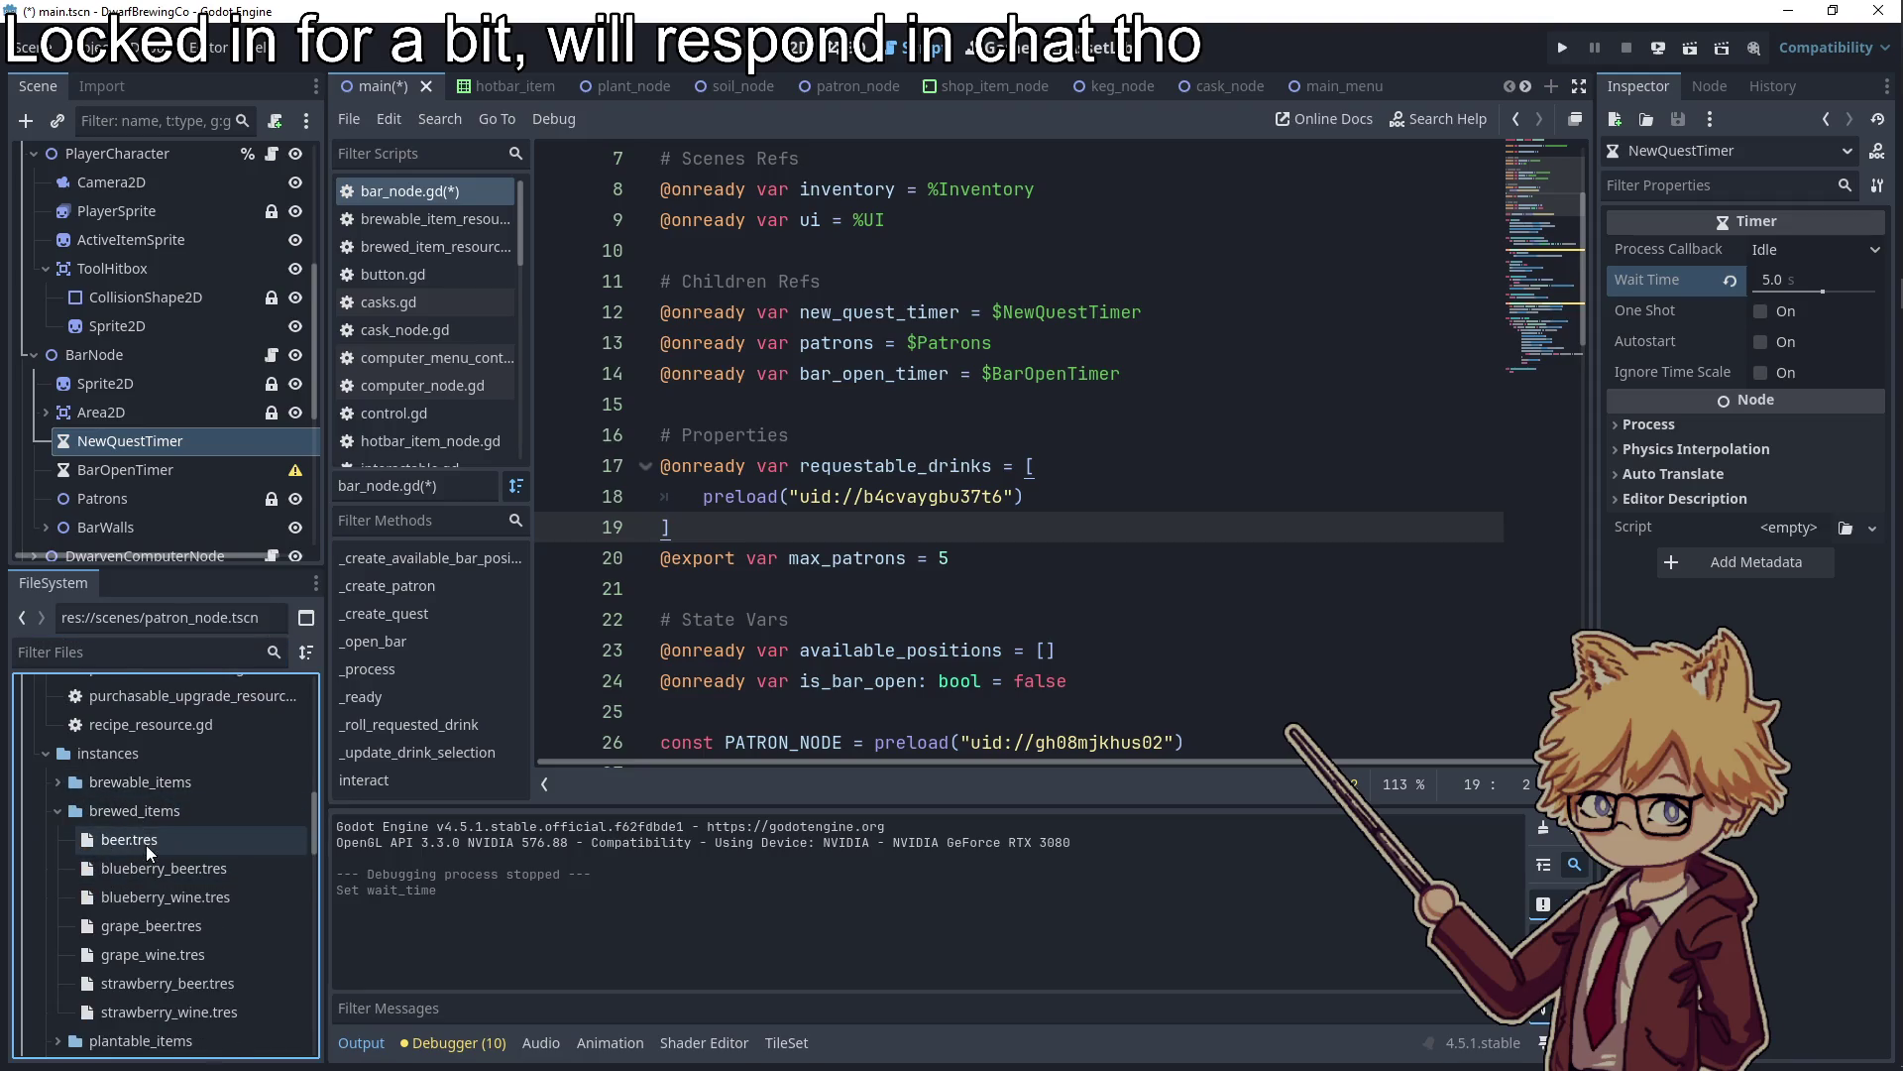
pyautogui.scroll(-2, 138, 853)
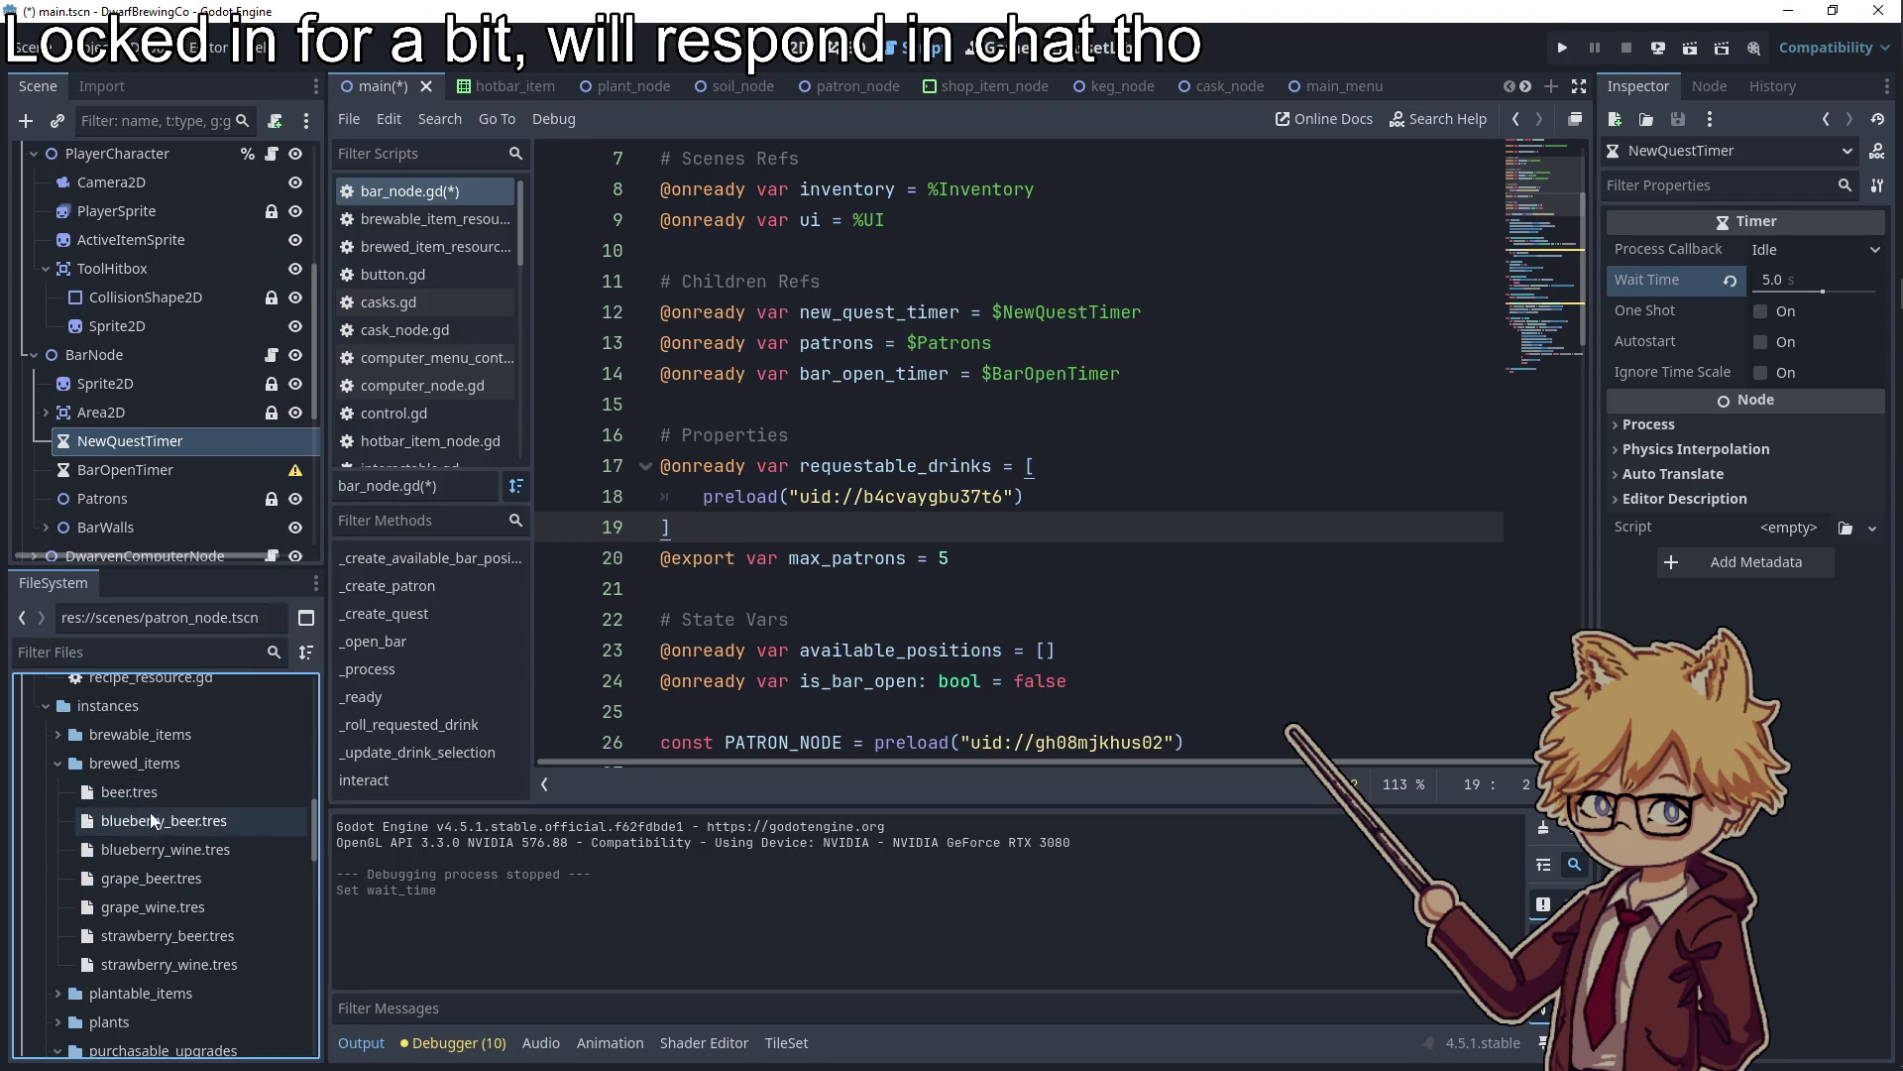
pyautogui.keyDown('shift'); pyautogui.click(145, 967); pyautogui.keyUp('shift')
pyautogui.moveTo(133, 821)
pyautogui.mouseDown()
pyautogui.moveTo(763, 573)
pyautogui.moveTo(737, 533)
pyautogui.mouseUp()
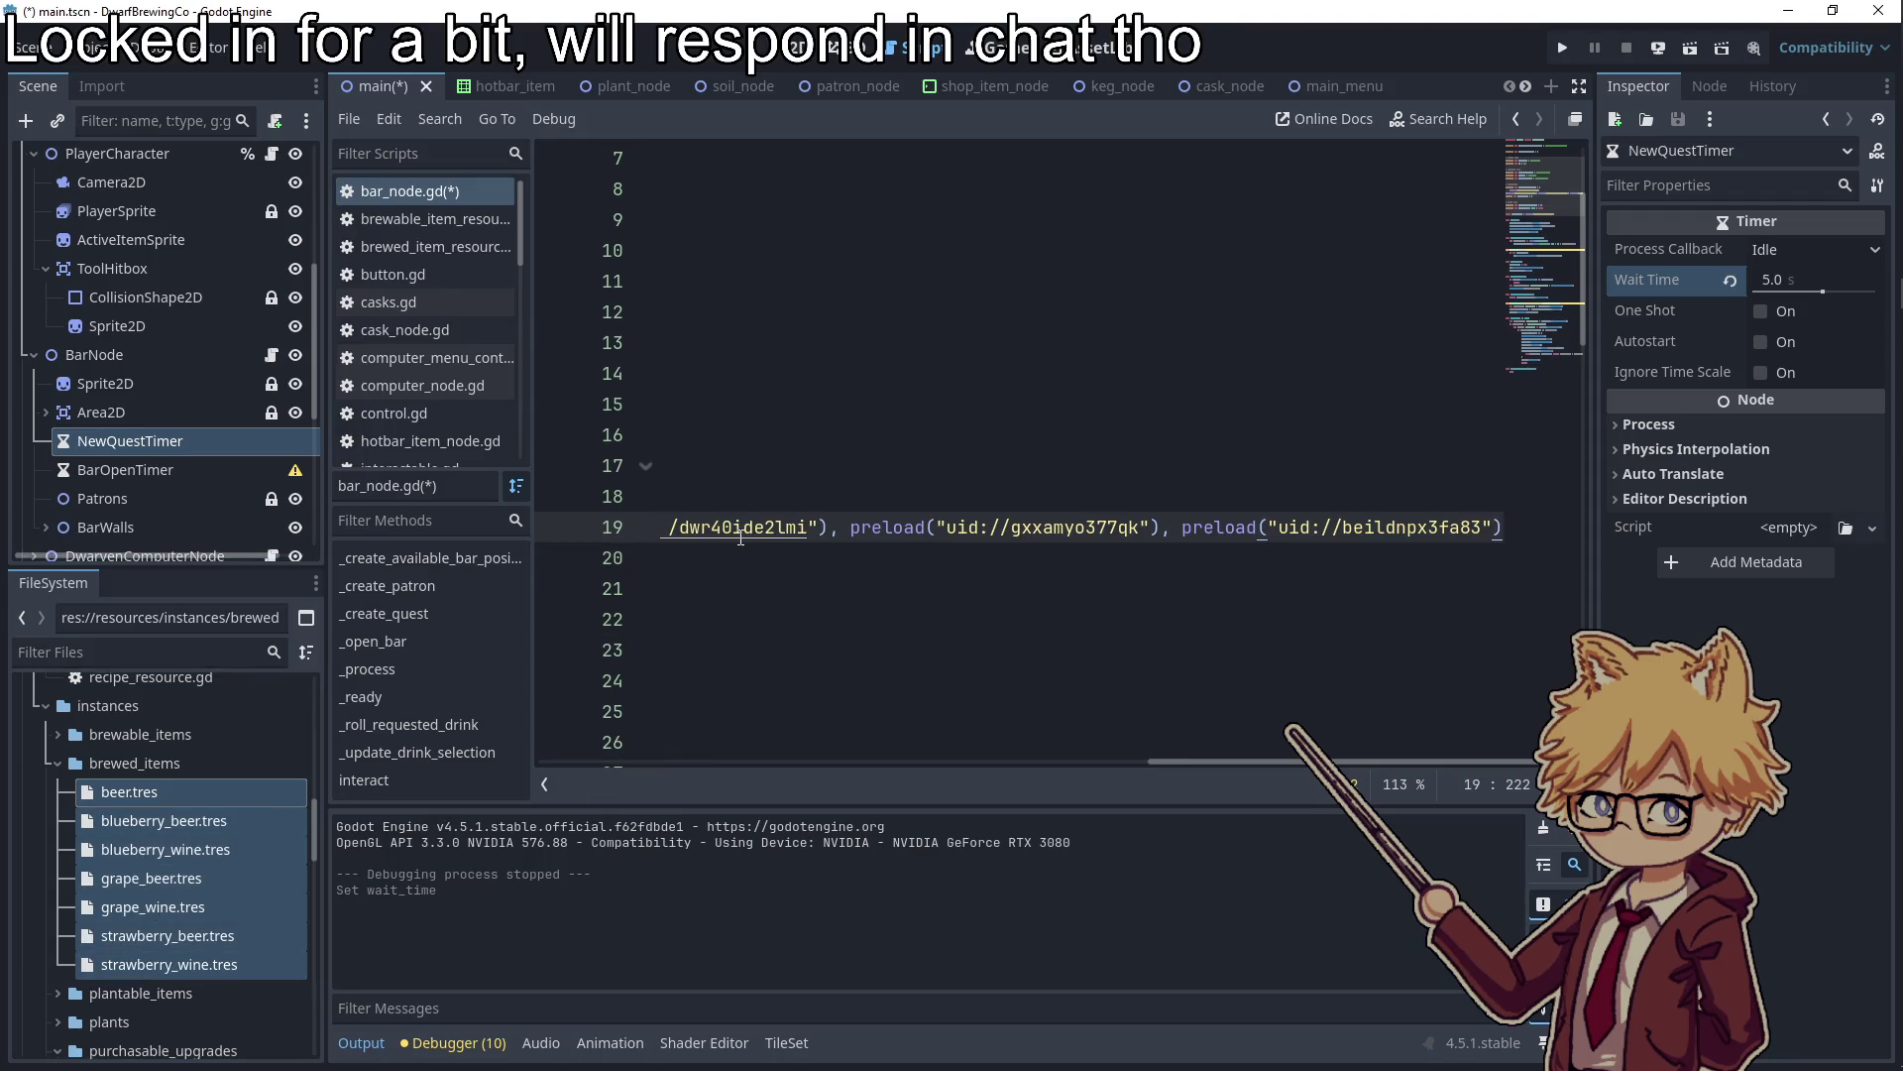
# Undo the misplaced drop, close the array with ']', and drop the seven drink resources below it
pyautogui.hotkey('ctrl', 'z')
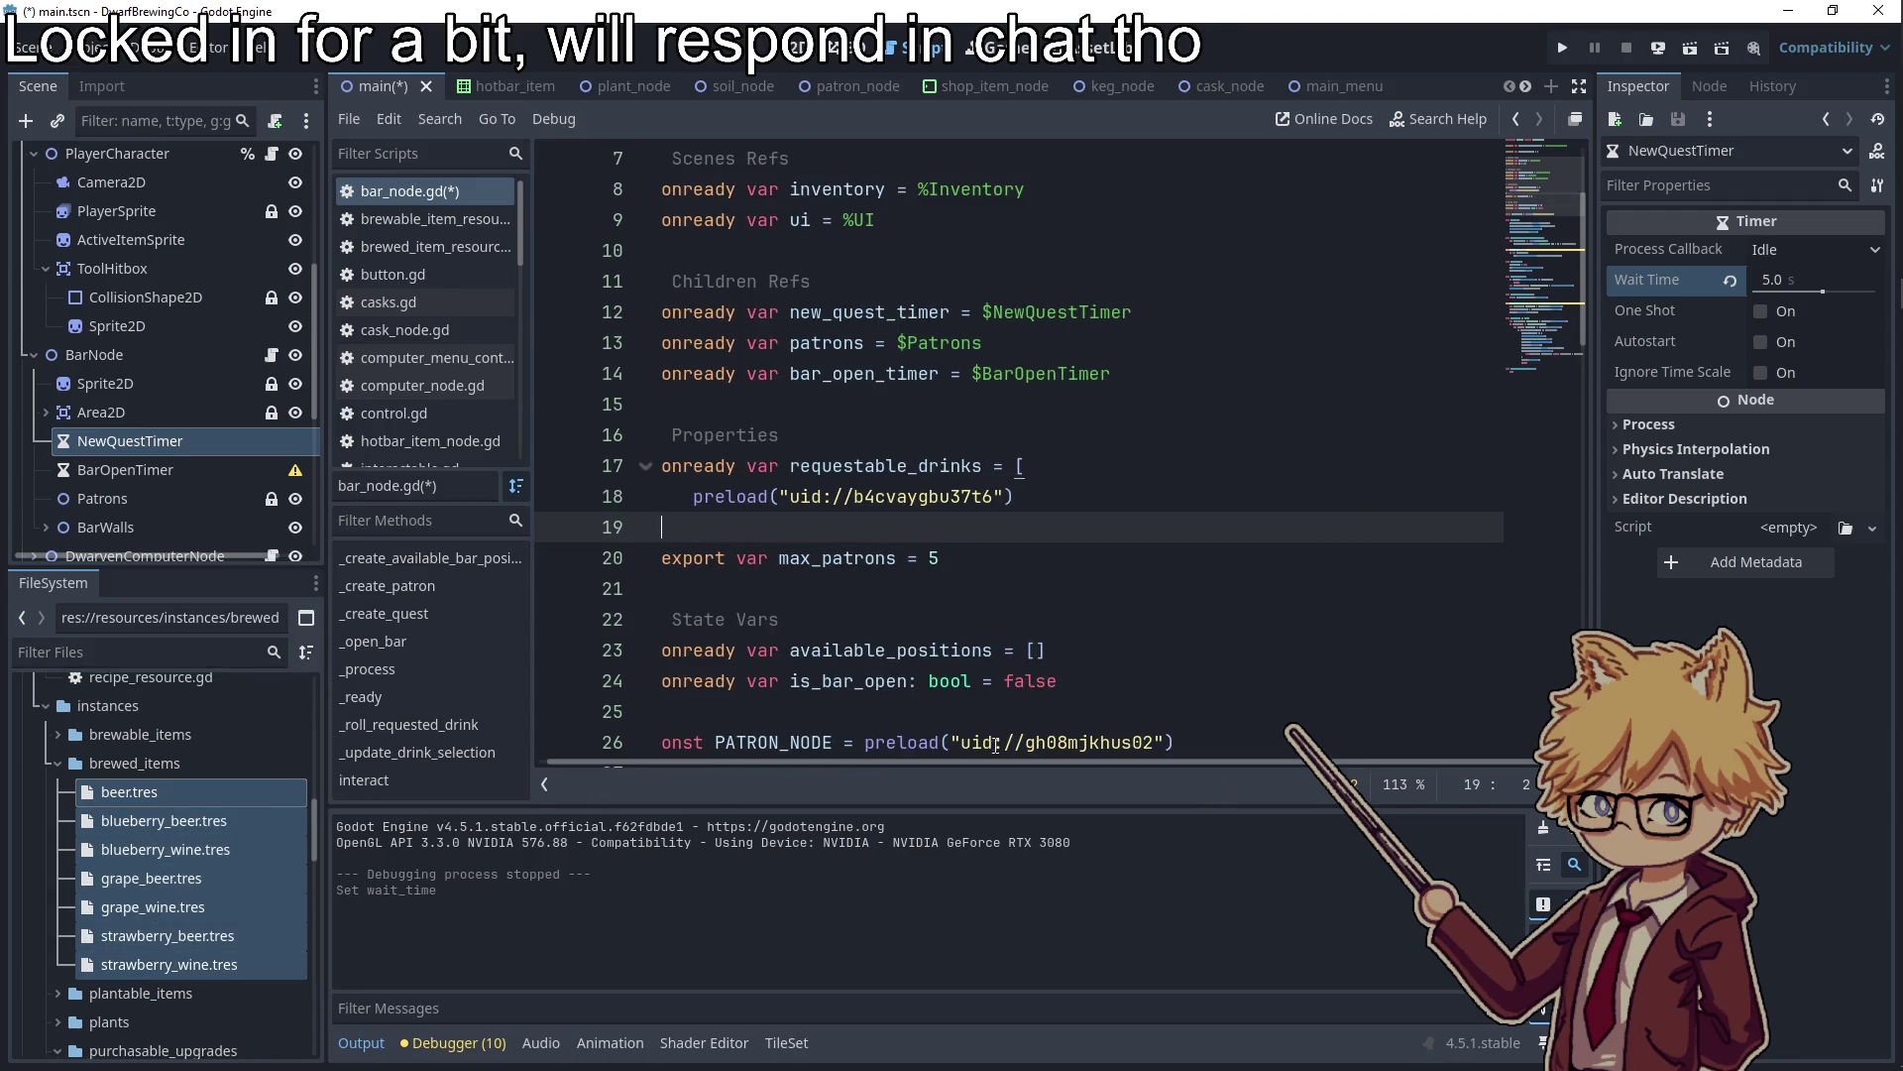
pyautogui.write(']')
pyautogui.press('Return')
pyautogui.press('Return')
pyautogui.press('Return')
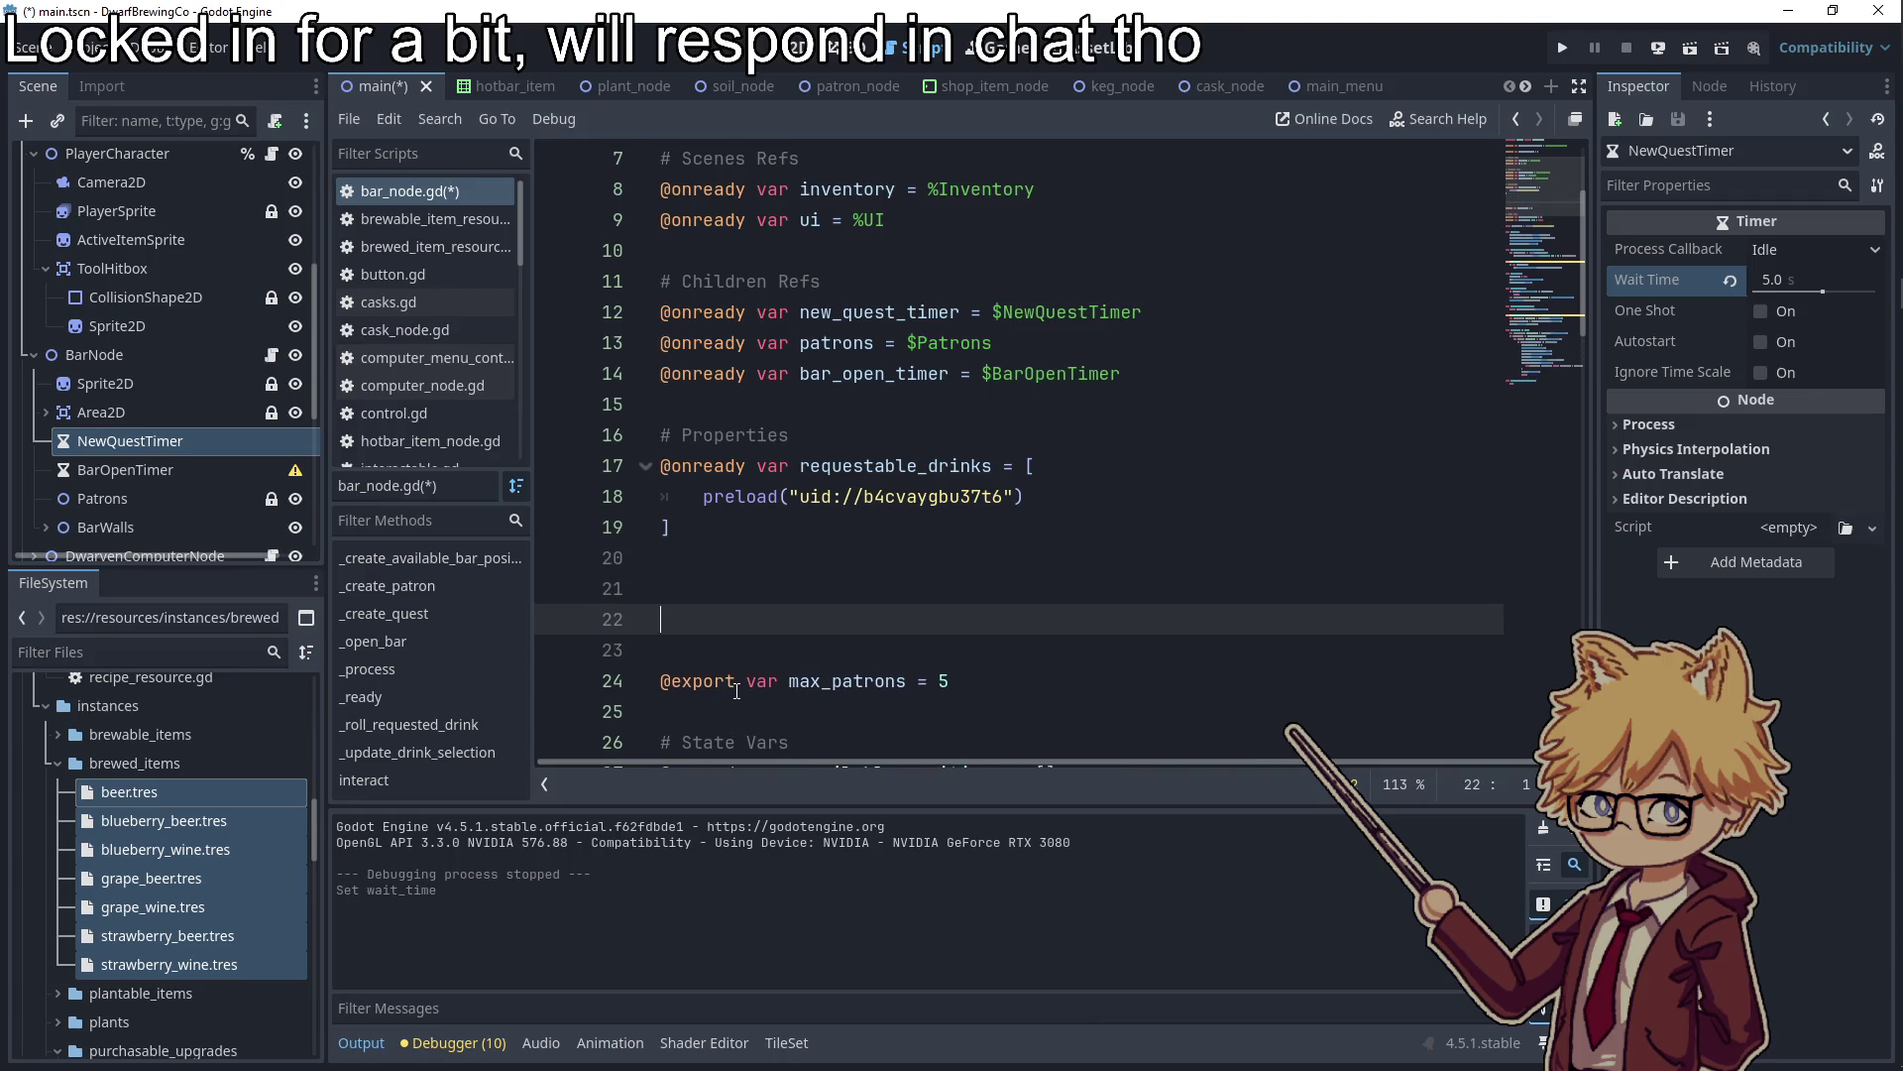
pyautogui.moveTo(125, 818); pyautogui.dragTo(754, 587)
# Remove extra blank lines after the constants and check the BLUEBERRY_BEER and GRAPE_WINE names
pyautogui.scroll(-3, 814, 392)
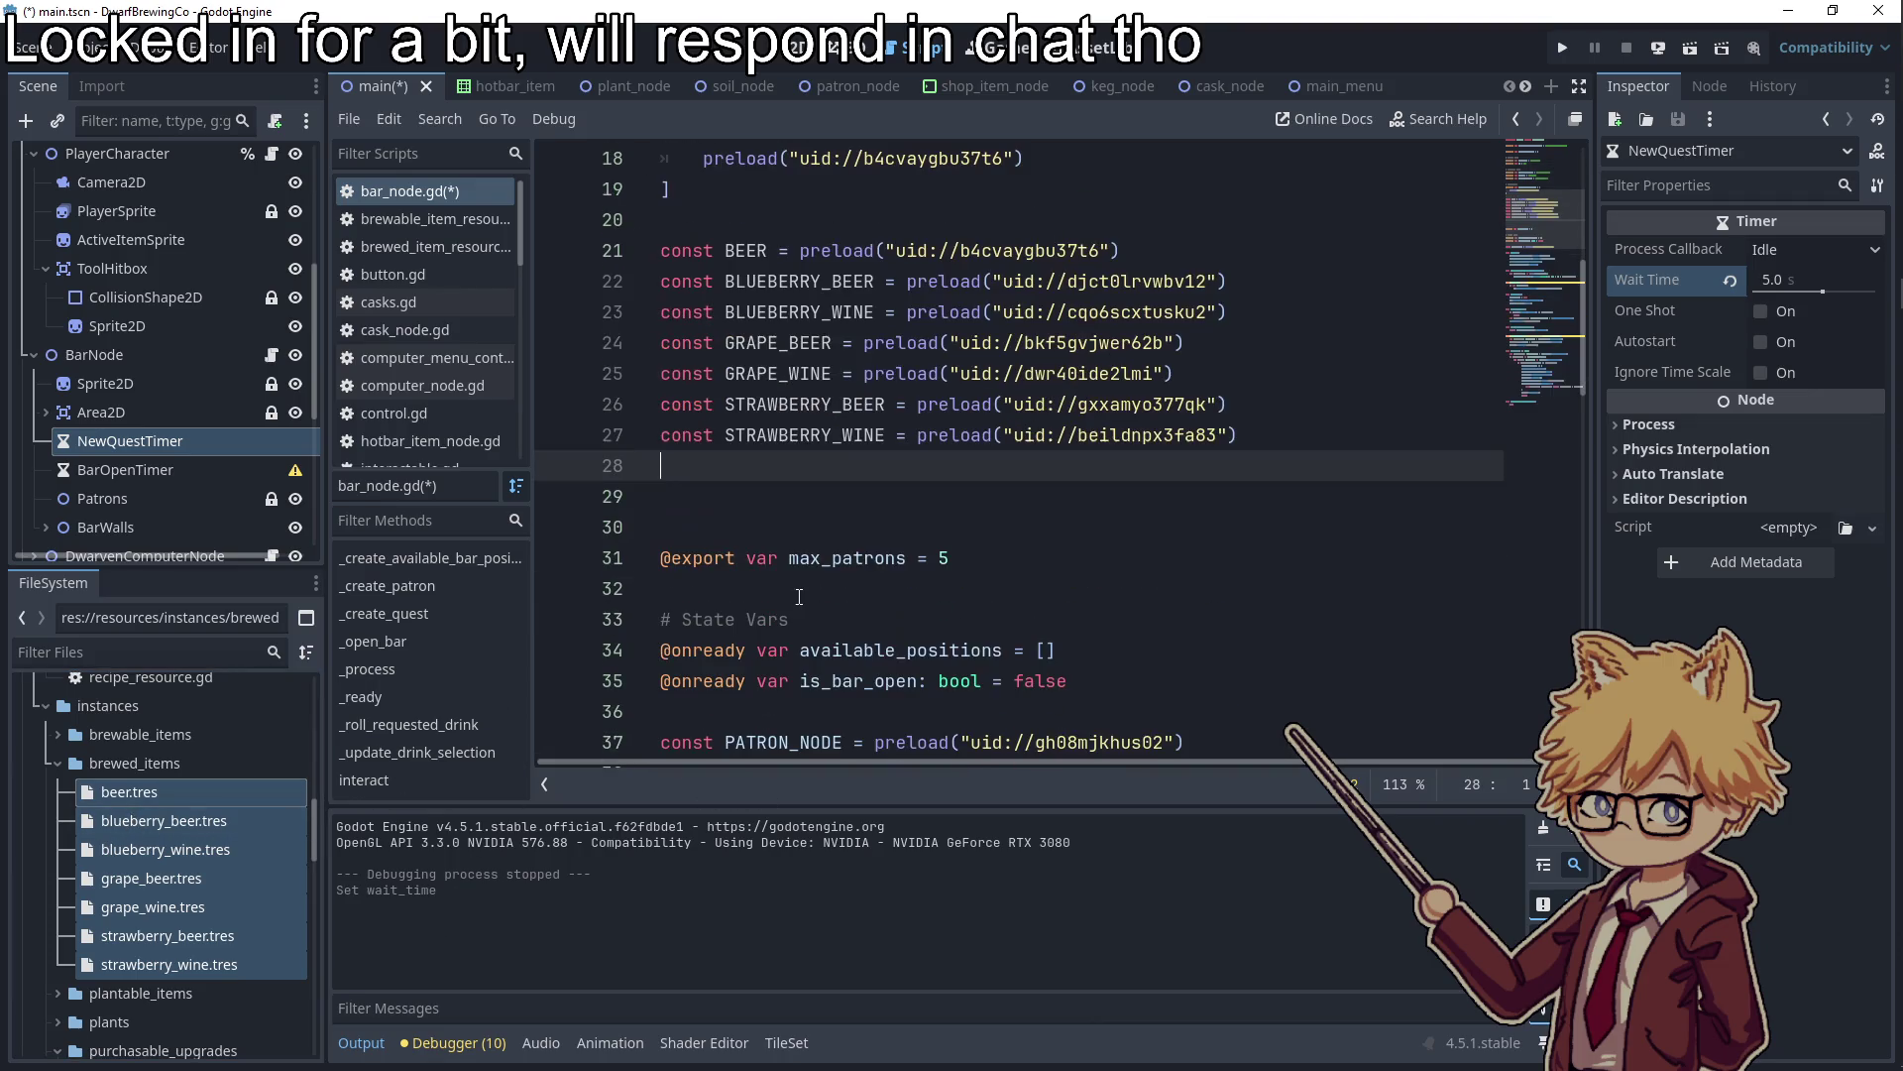
pyautogui.press('Down')
pyautogui.press('BackSpace')
pyautogui.press('BackSpace')
pyautogui.press('Up')
pyautogui.press('Up')
pyautogui.press('Up')
pyautogui.doubleClick(800, 281)
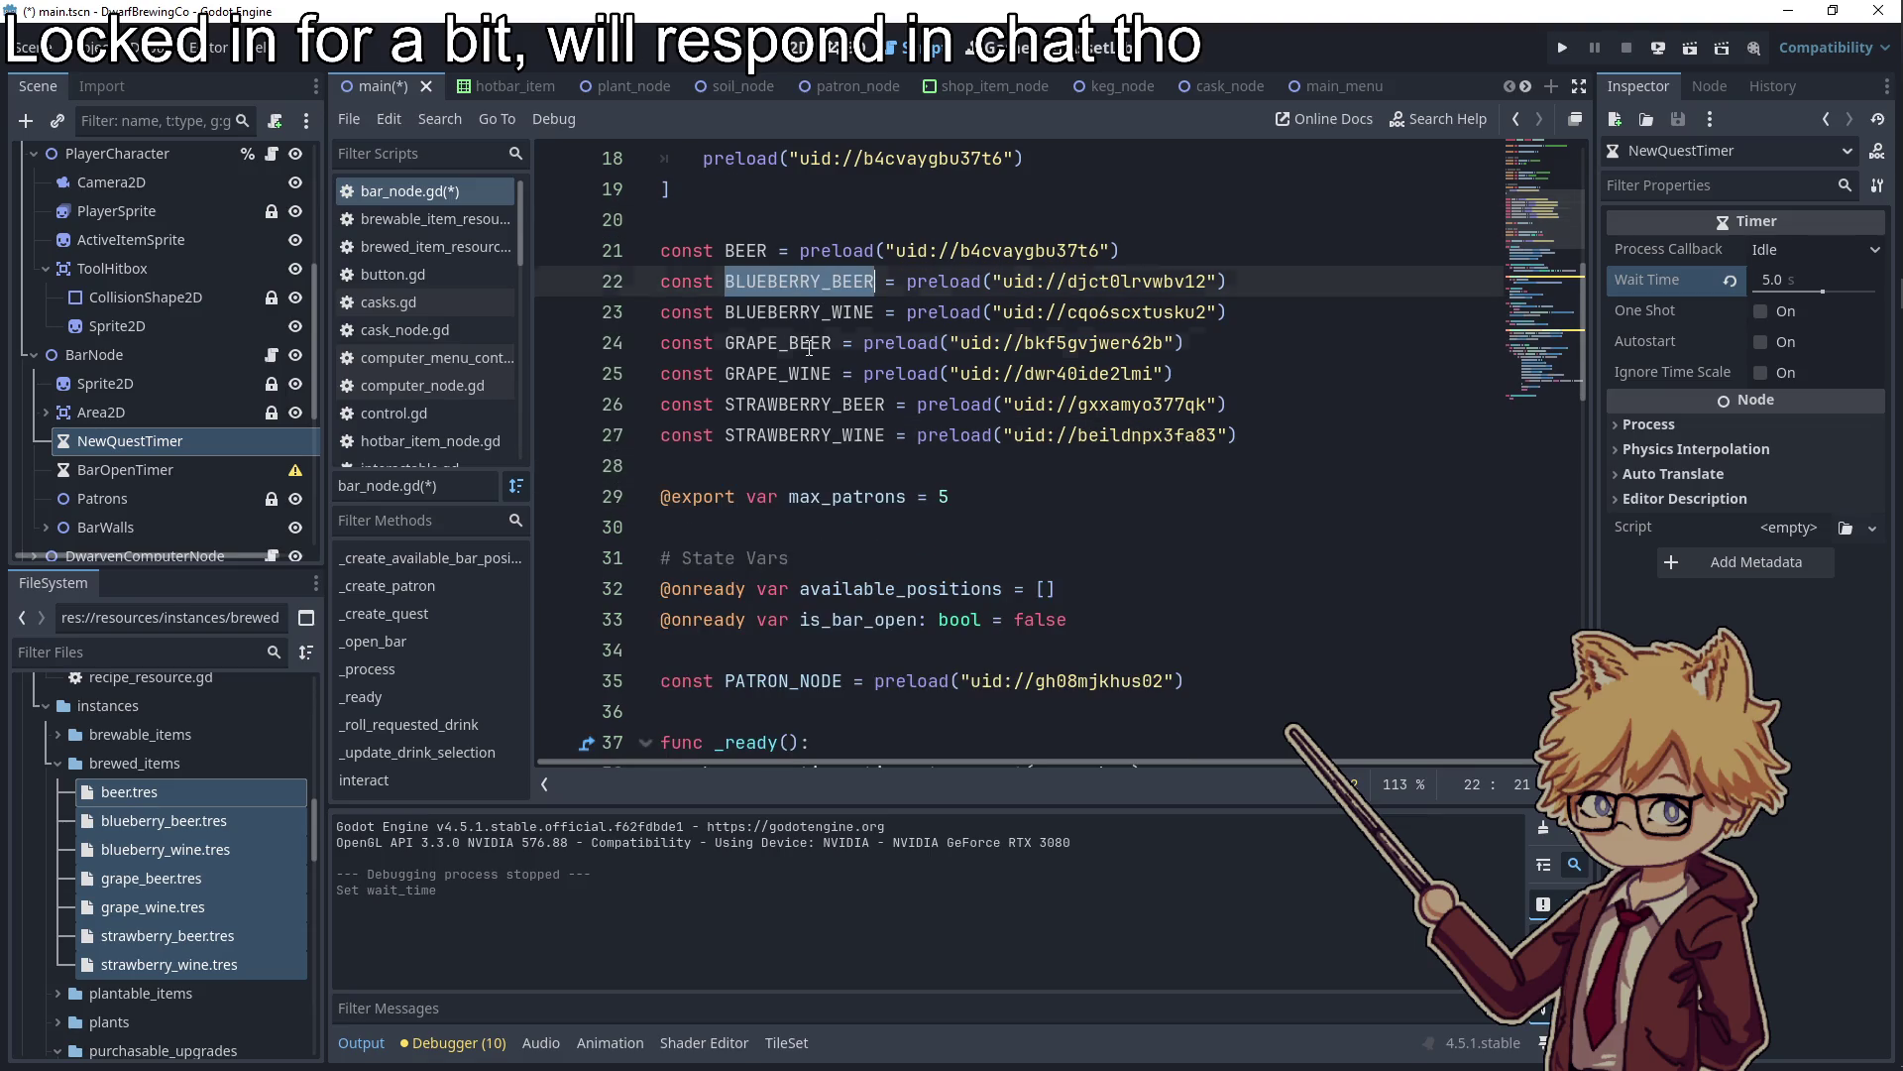
pyautogui.doubleClick(778, 374)
pyautogui.scroll(-15, 836, 720)
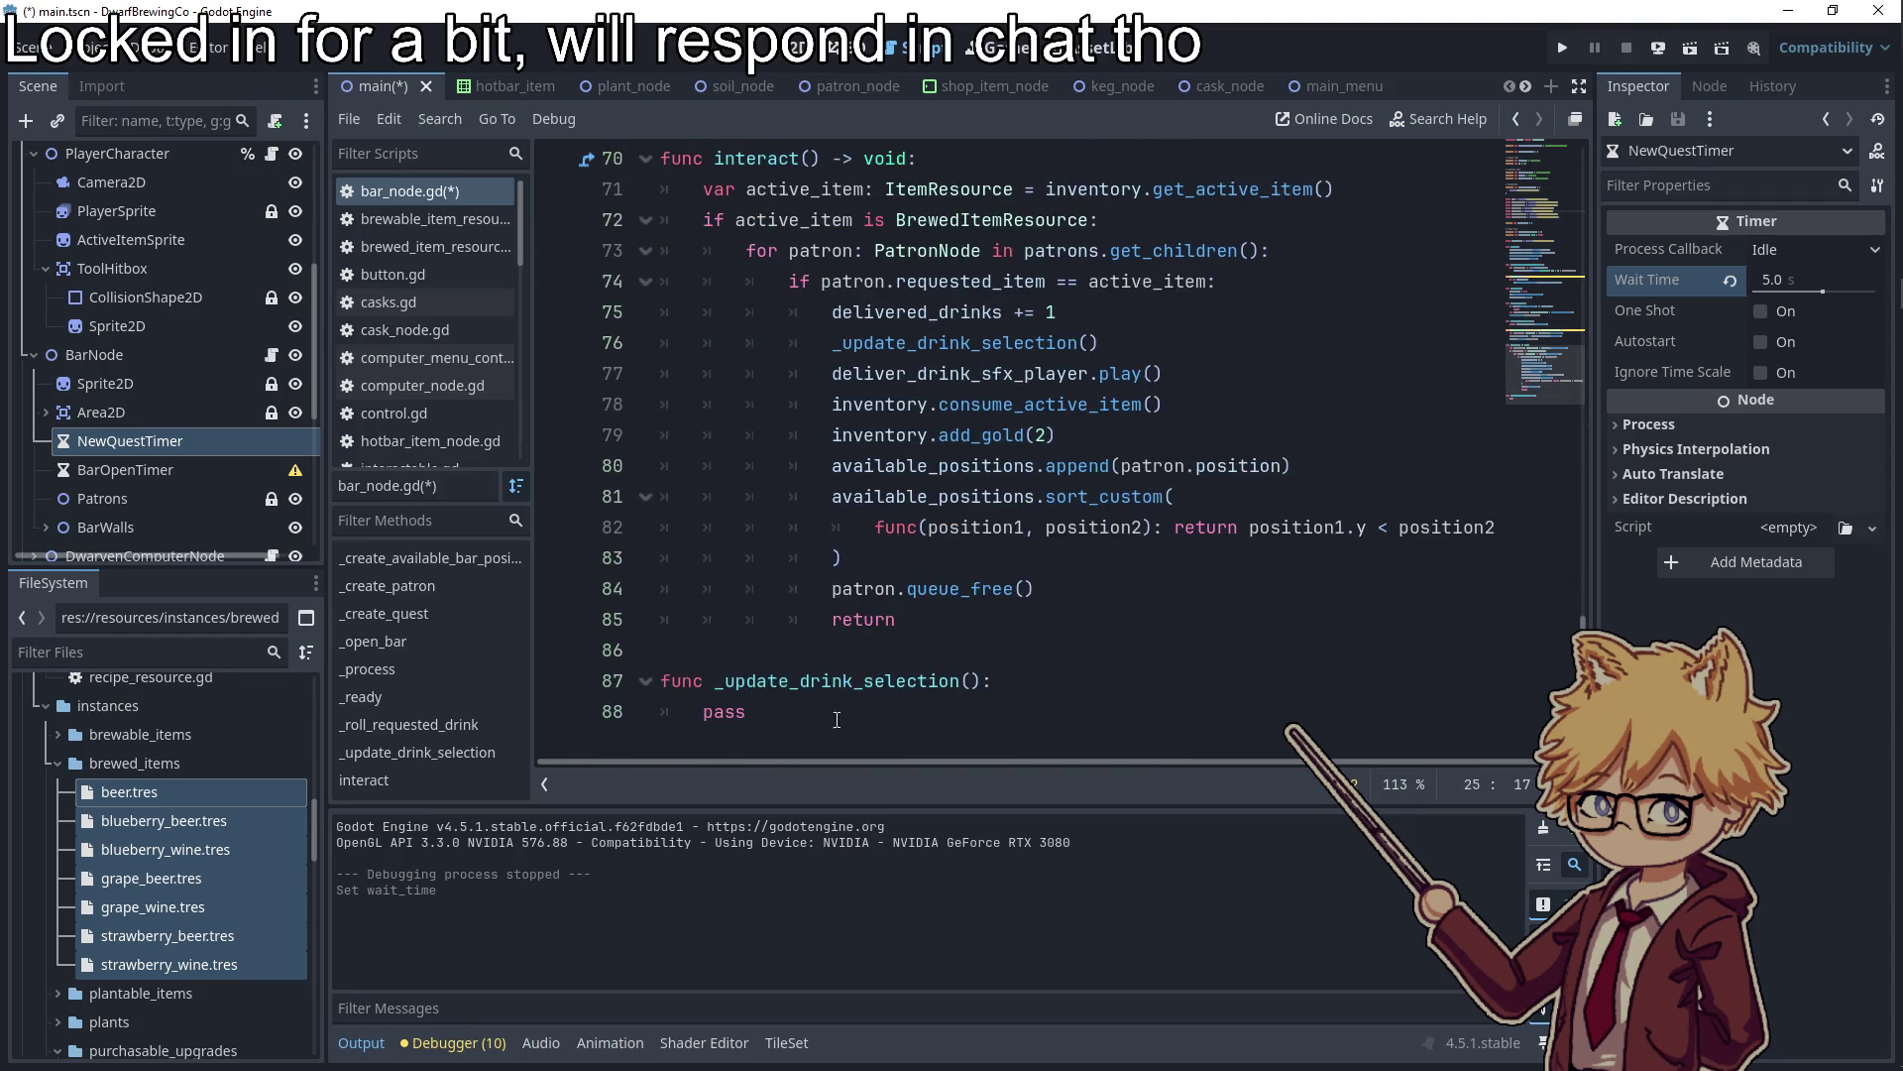
# Replace the pass placeholder with a delivered_drinks == 2 check appending GRAPE_WINE
pyautogui.doubleClick(706, 712)
pyautogui.write('if deli')
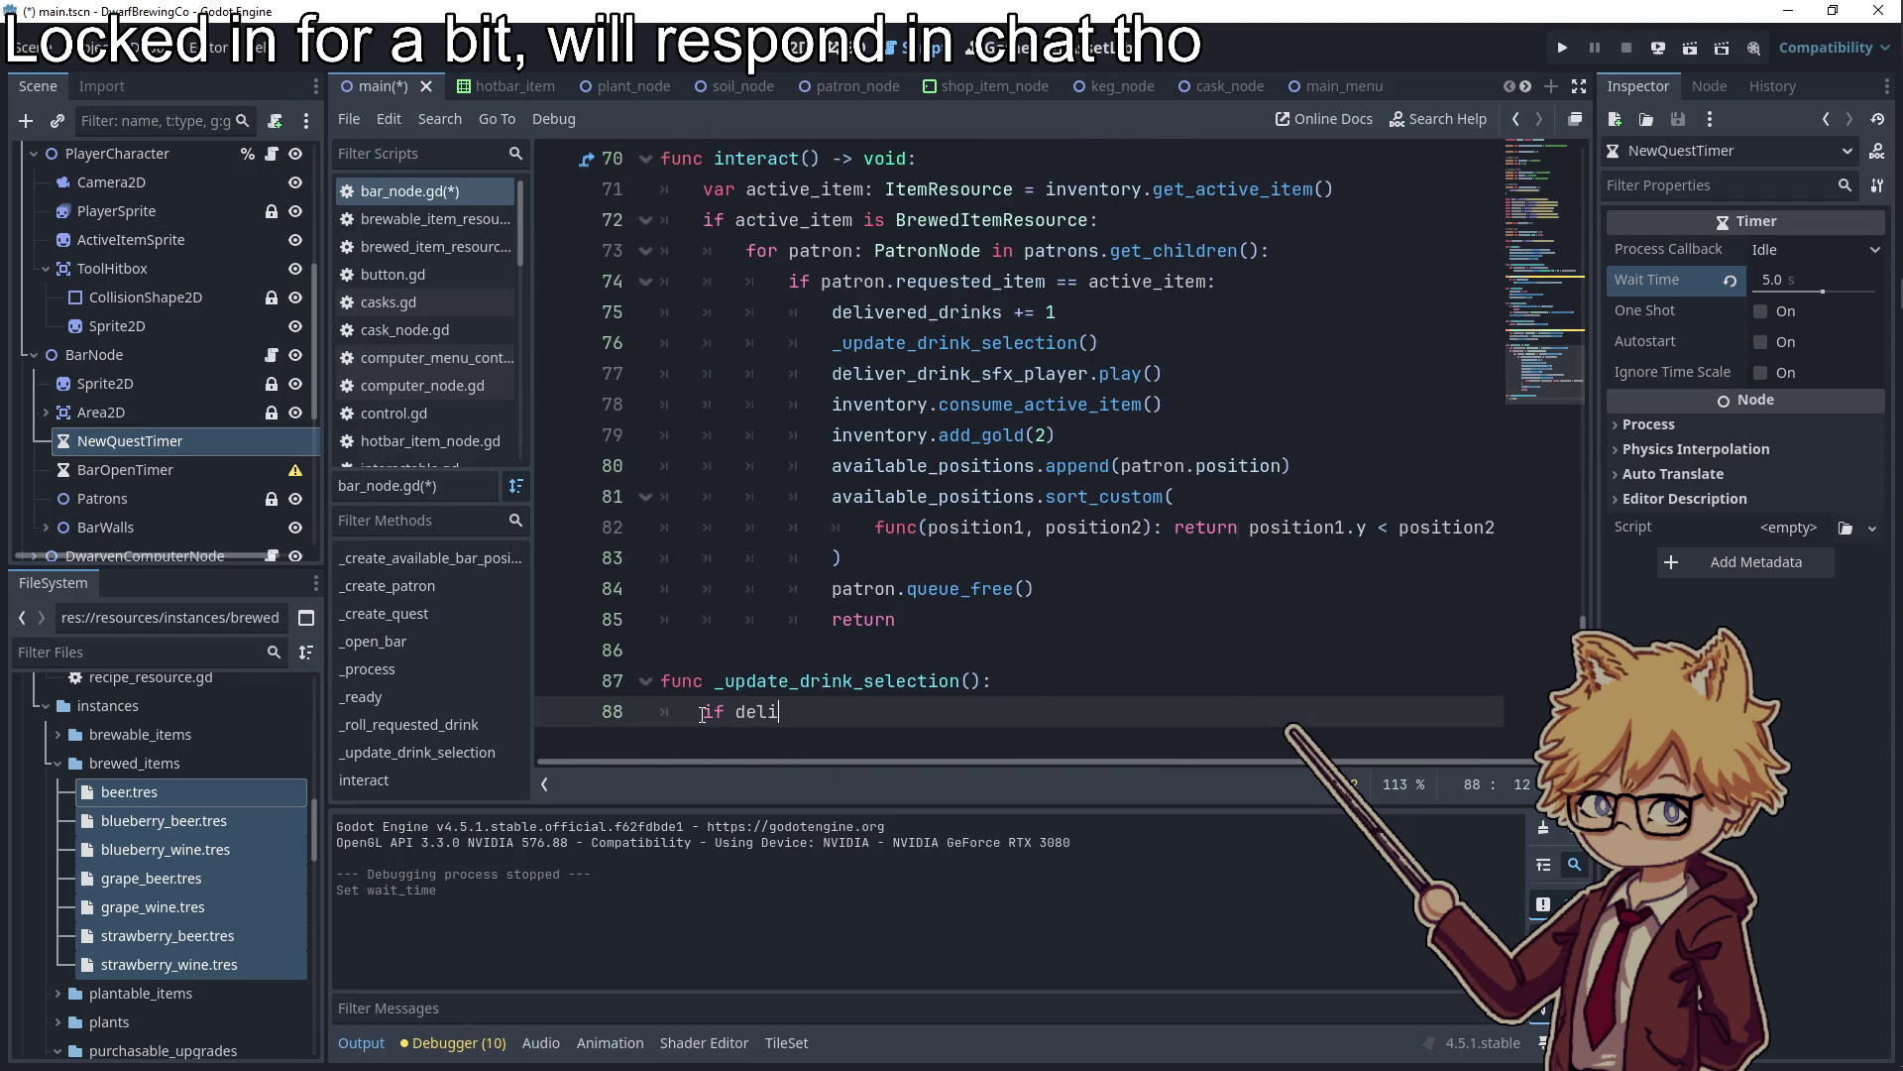
pyautogui.write('vered_drinks >= 2:')
pyautogui.press('Return')
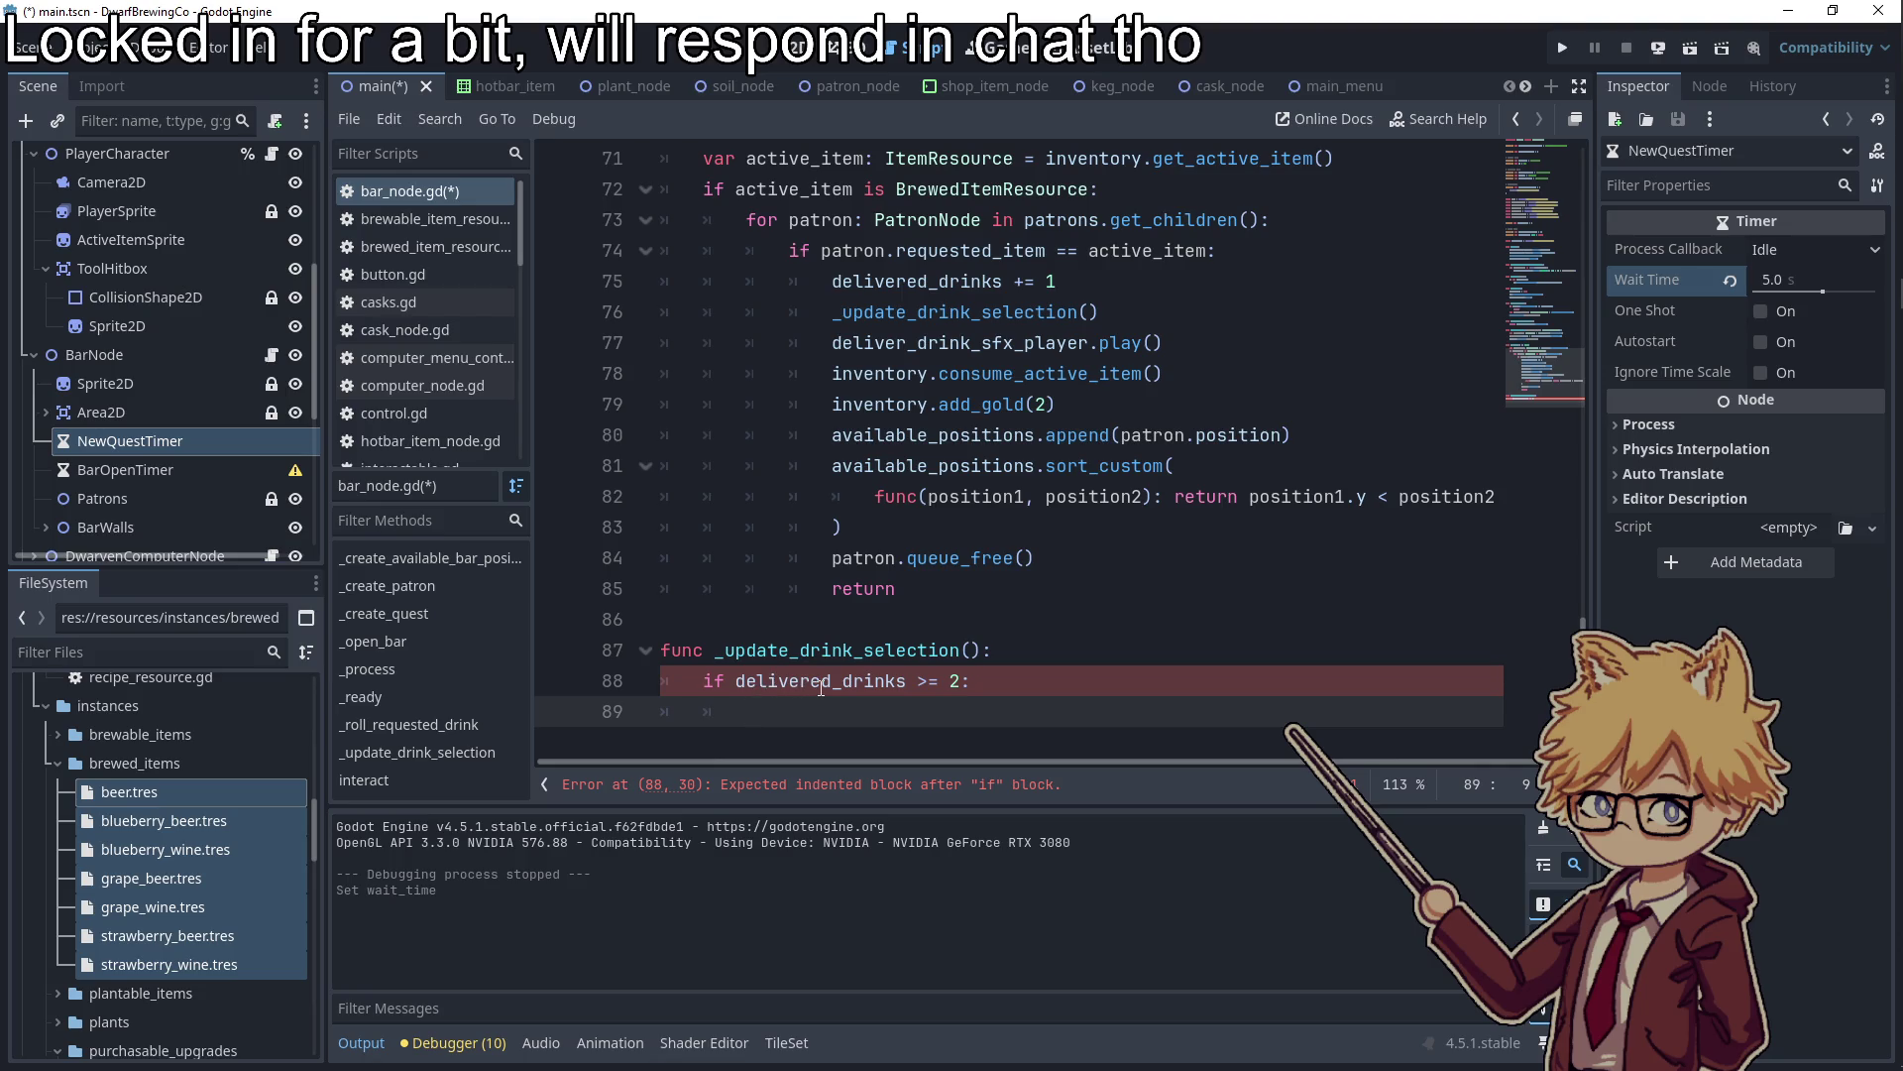
pyautogui.write('req')
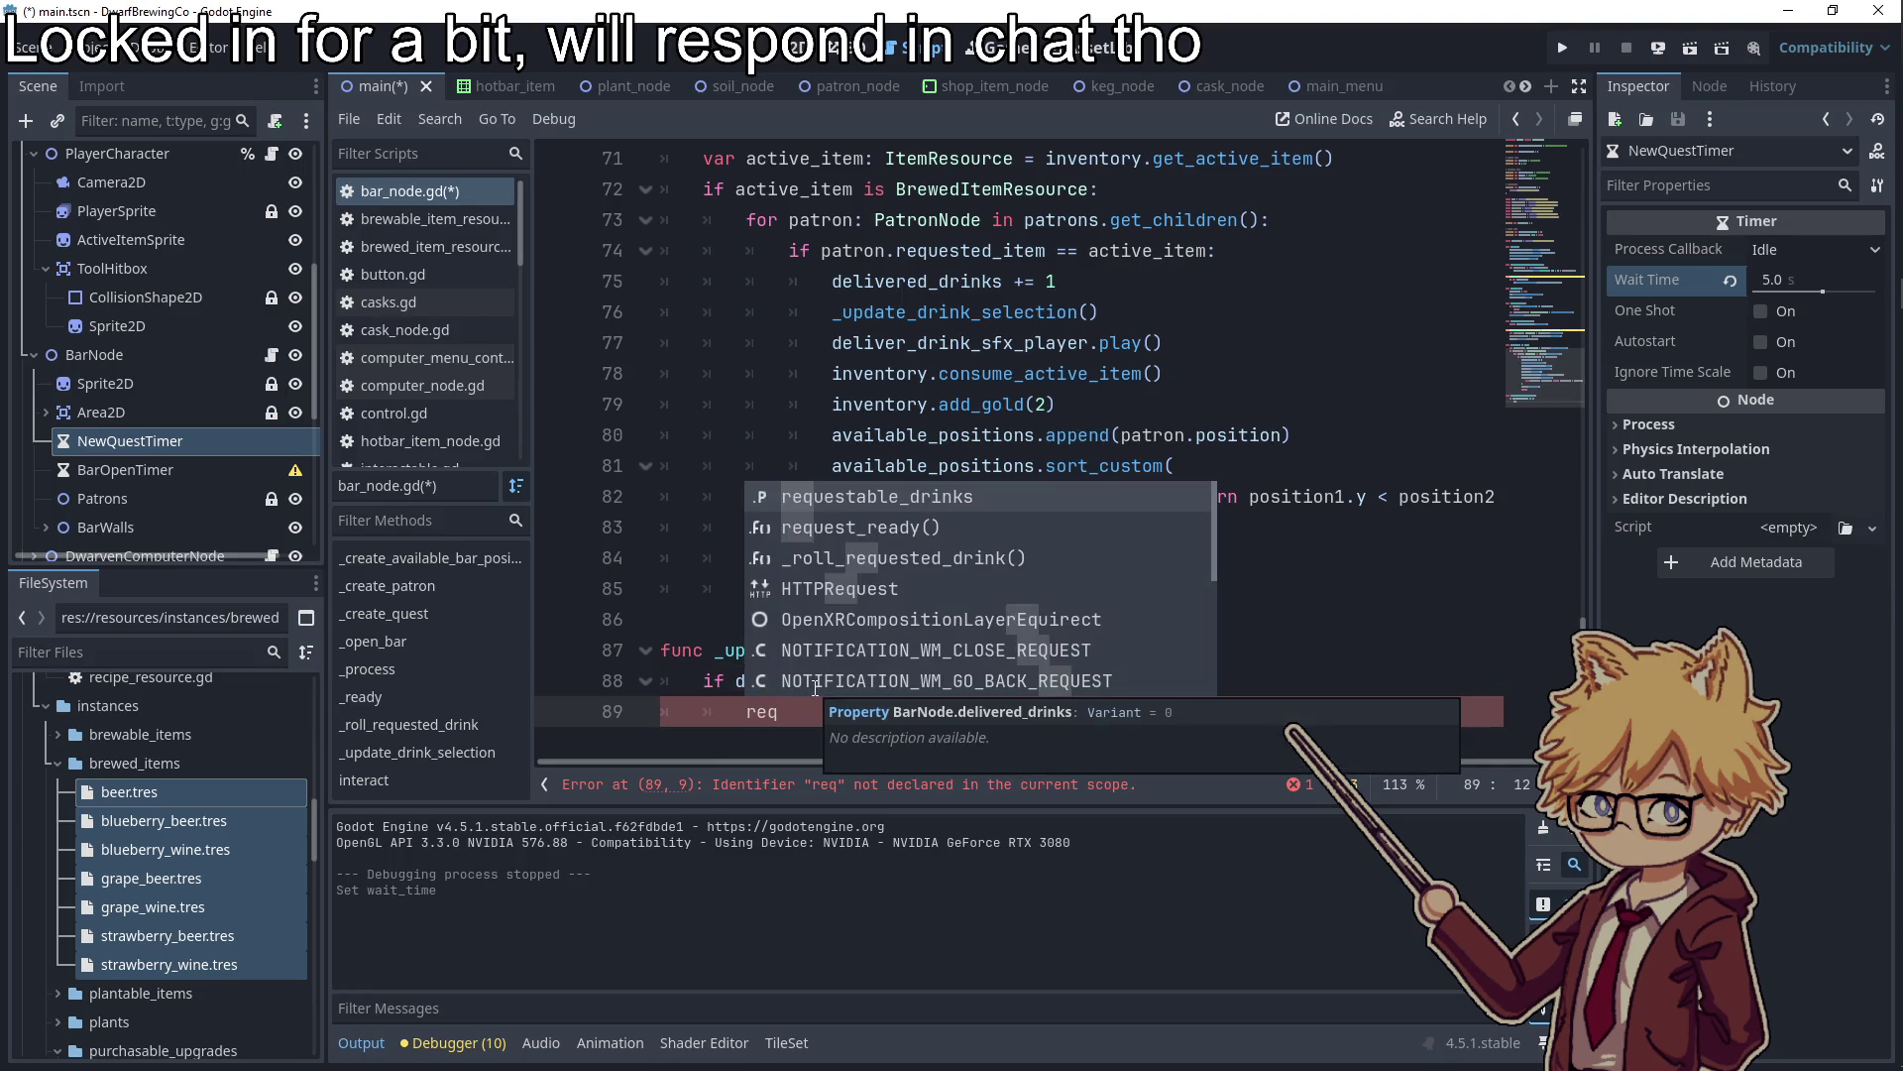
pyautogui.press('Return')
pyautogui.write('.append(GRAPE_WINE')
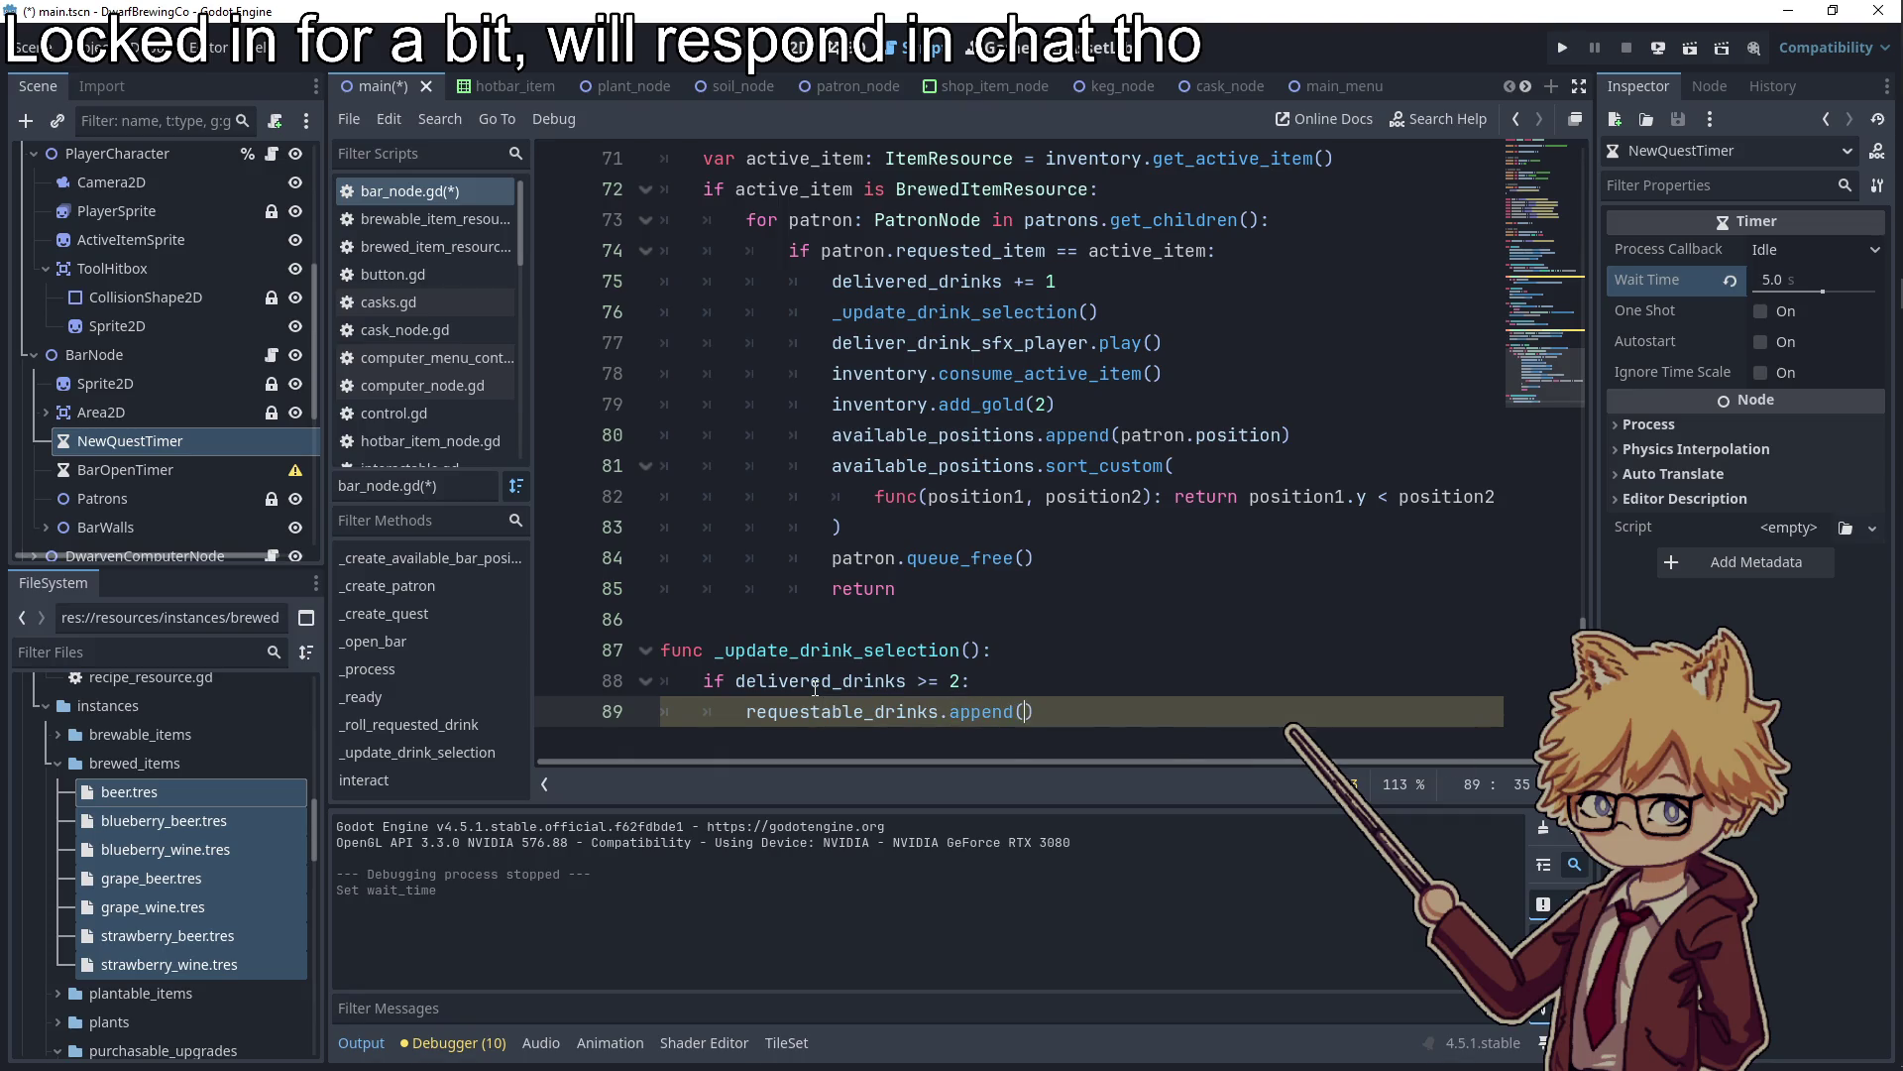
pyautogui.click(942, 684)
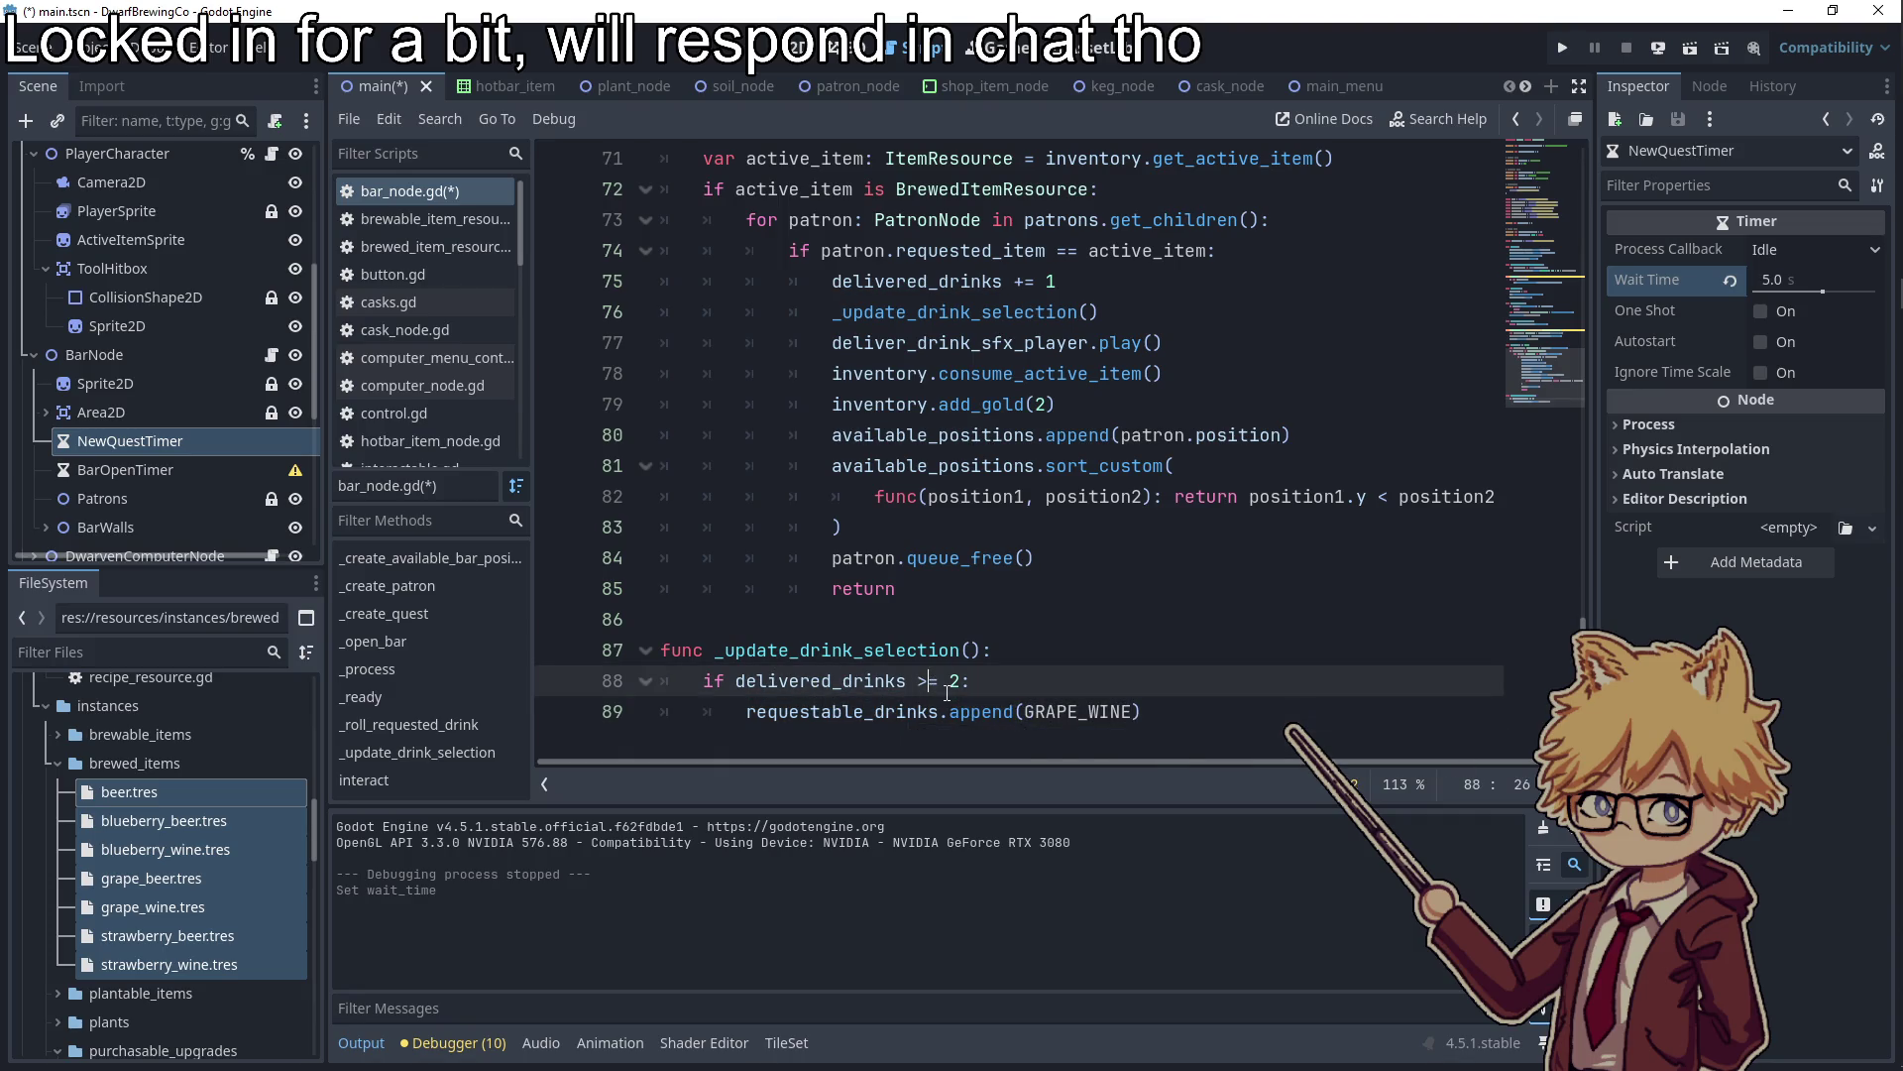
pyautogui.press('BackSpace')
pyautogui.write('=')
pyautogui.click(1216, 713)
# Add a delivered_drinks == 4 check that appends GRAPE_BEER to requestable_drinks
pyautogui.press('Return')
pyautogui.write('deli')
pyautogui.press('Return')
pyautogui.write('== 4:')
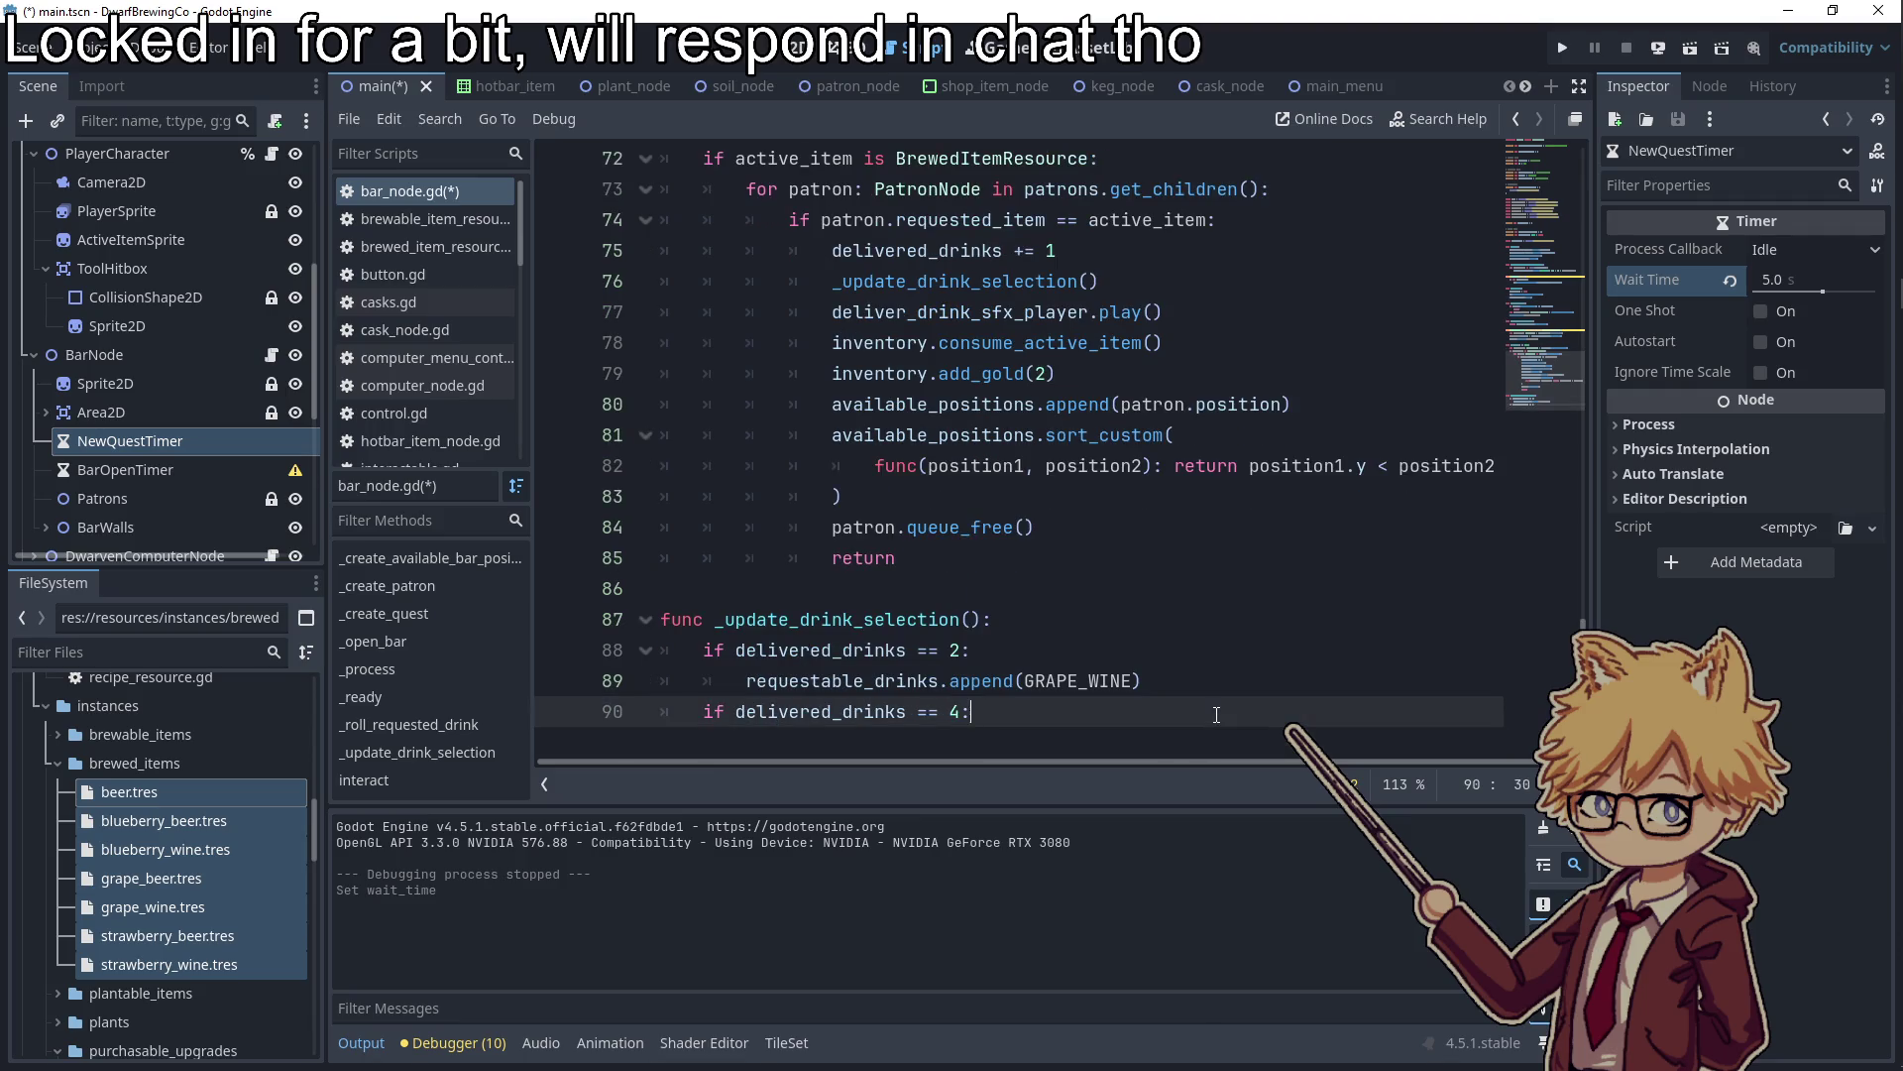
pyautogui.press('Return')
pyautogui.write('re')
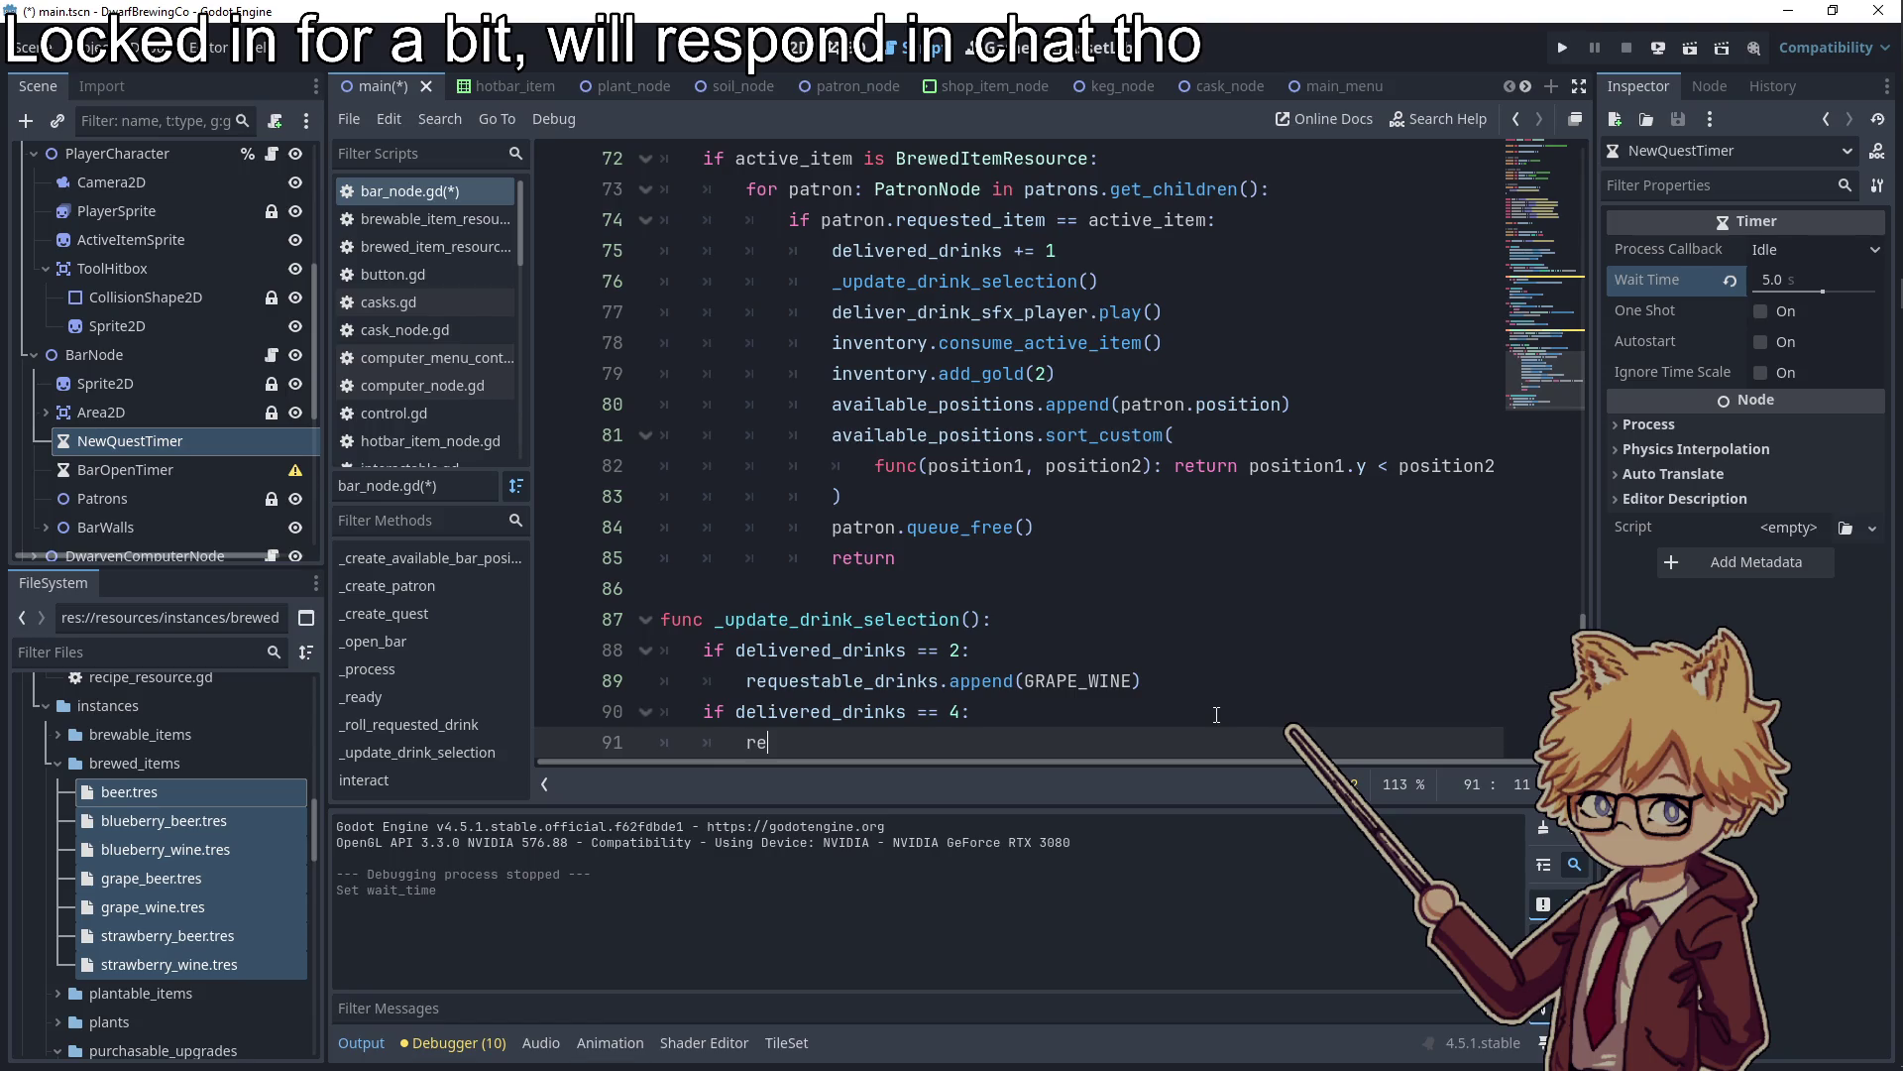
pyautogui.press('Return')
pyautogui.write('.appen')
pyautogui.press('Return')
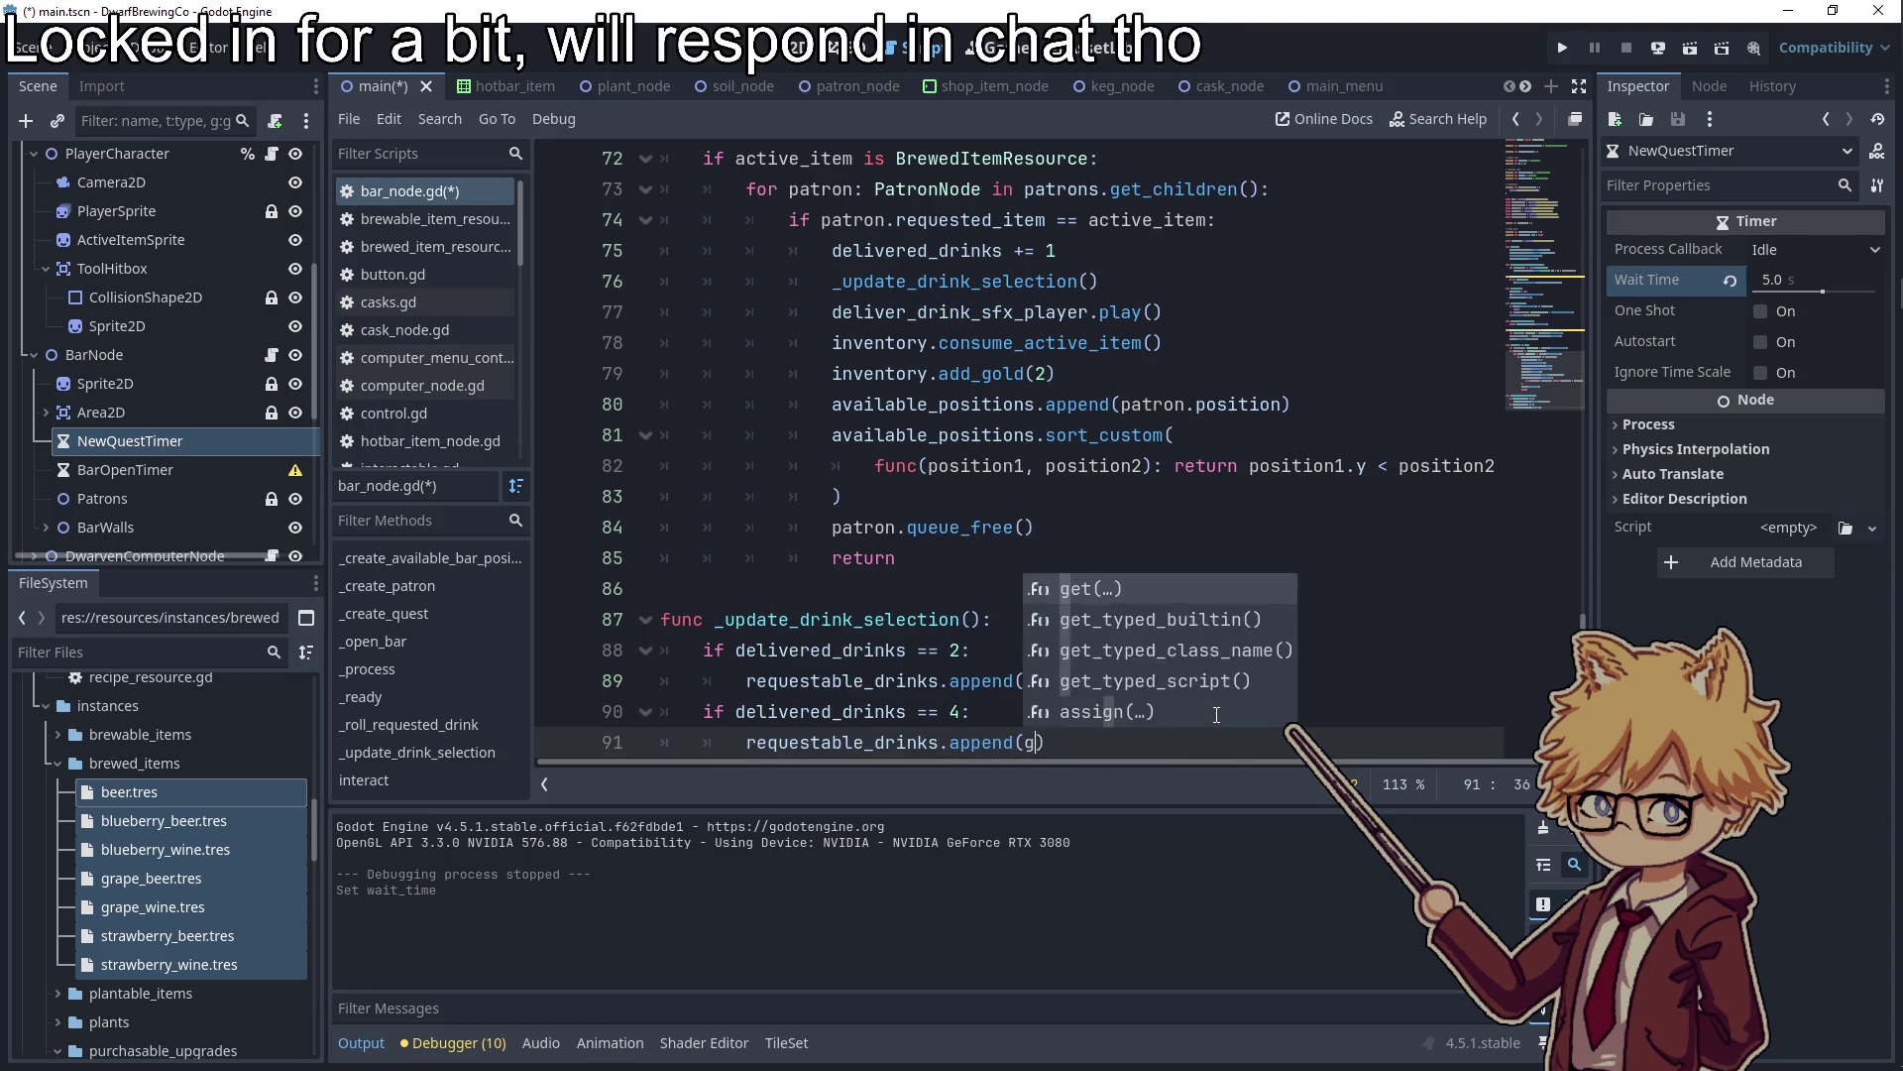
pyautogui.write('gra')
pyautogui.press('BackSpace')
pyautogui.press('BackSpace')
pyautogui.press('BackSpace')
pyautogui.write('GRAPE+')
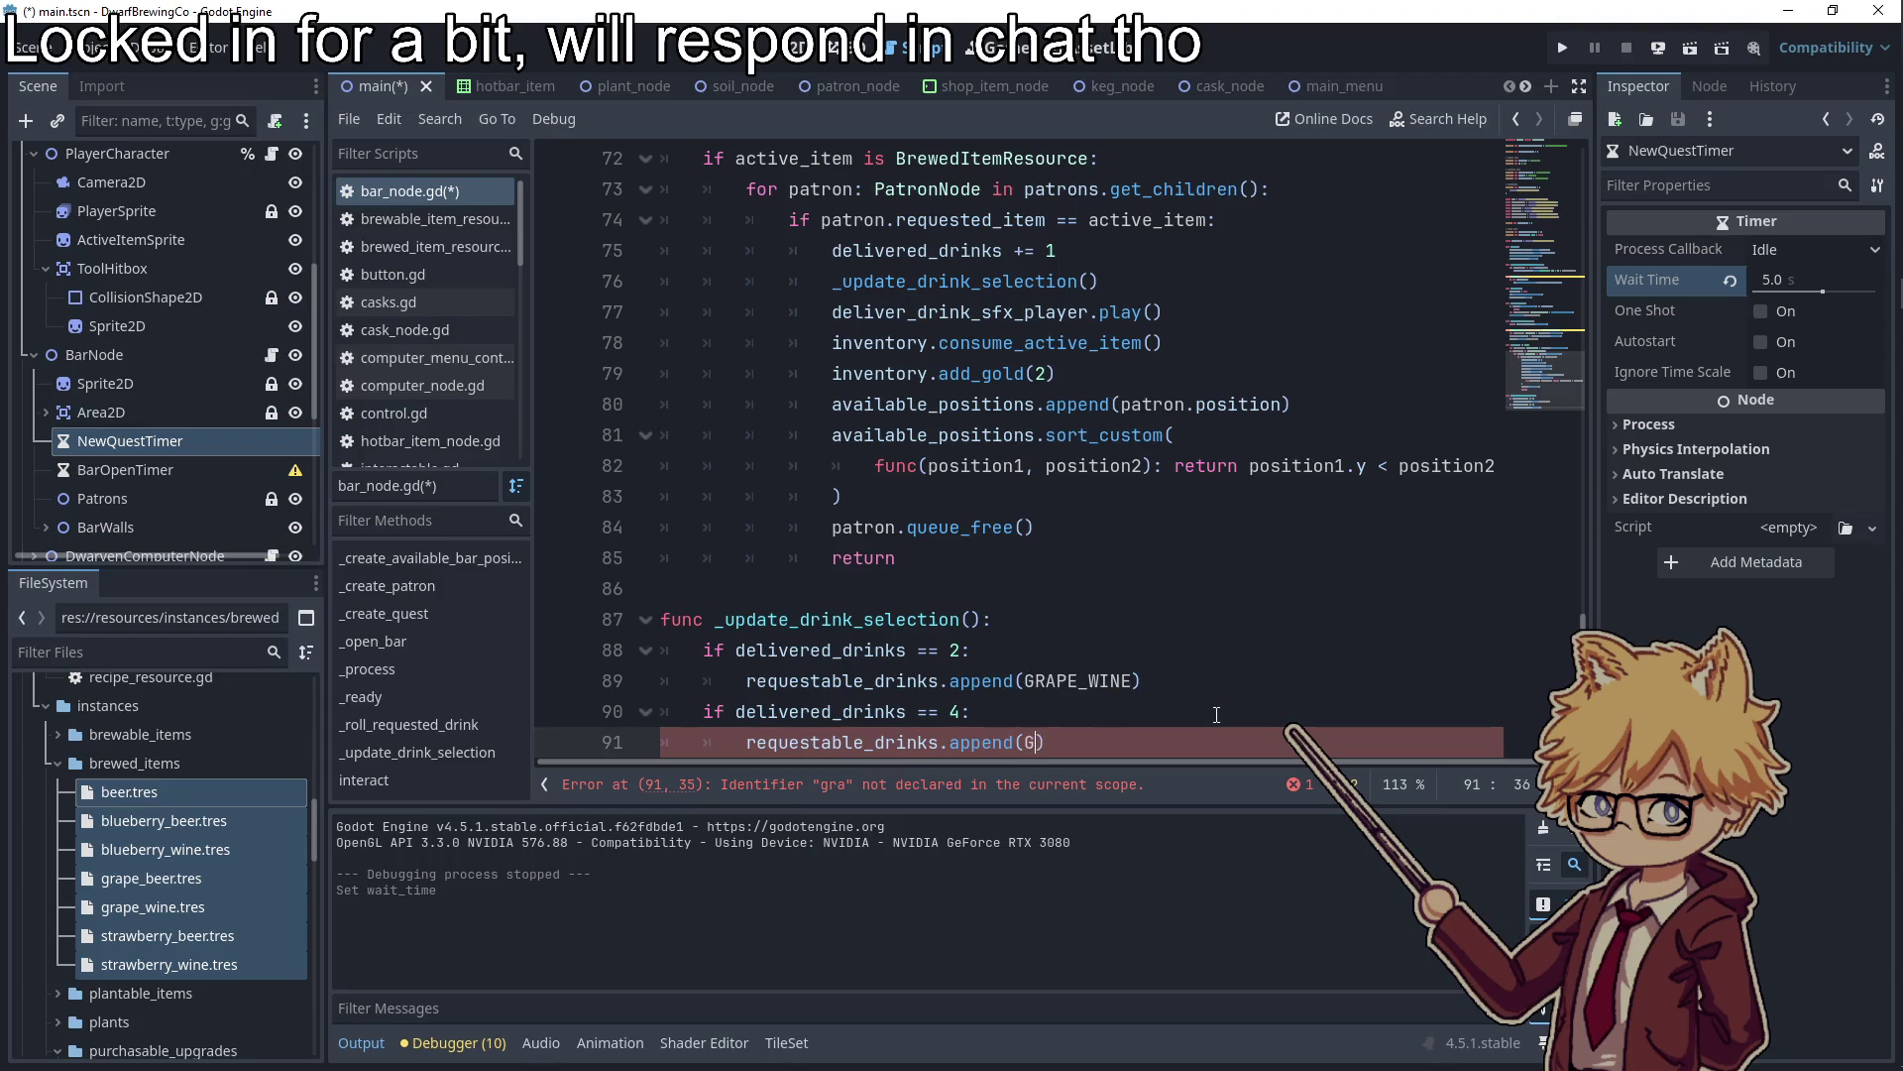
pyautogui.press('BackSpace')
pyautogui.write('_B')
pyautogui.press('Return')
pyautogui.press('End')
# Add a delivered_drinks == 7 check that appends BLUEBERRY_WINE to requestable_drinks
pyautogui.press('Return')
pyautogui.press('BackSpace')
pyautogui.write('if deliv')
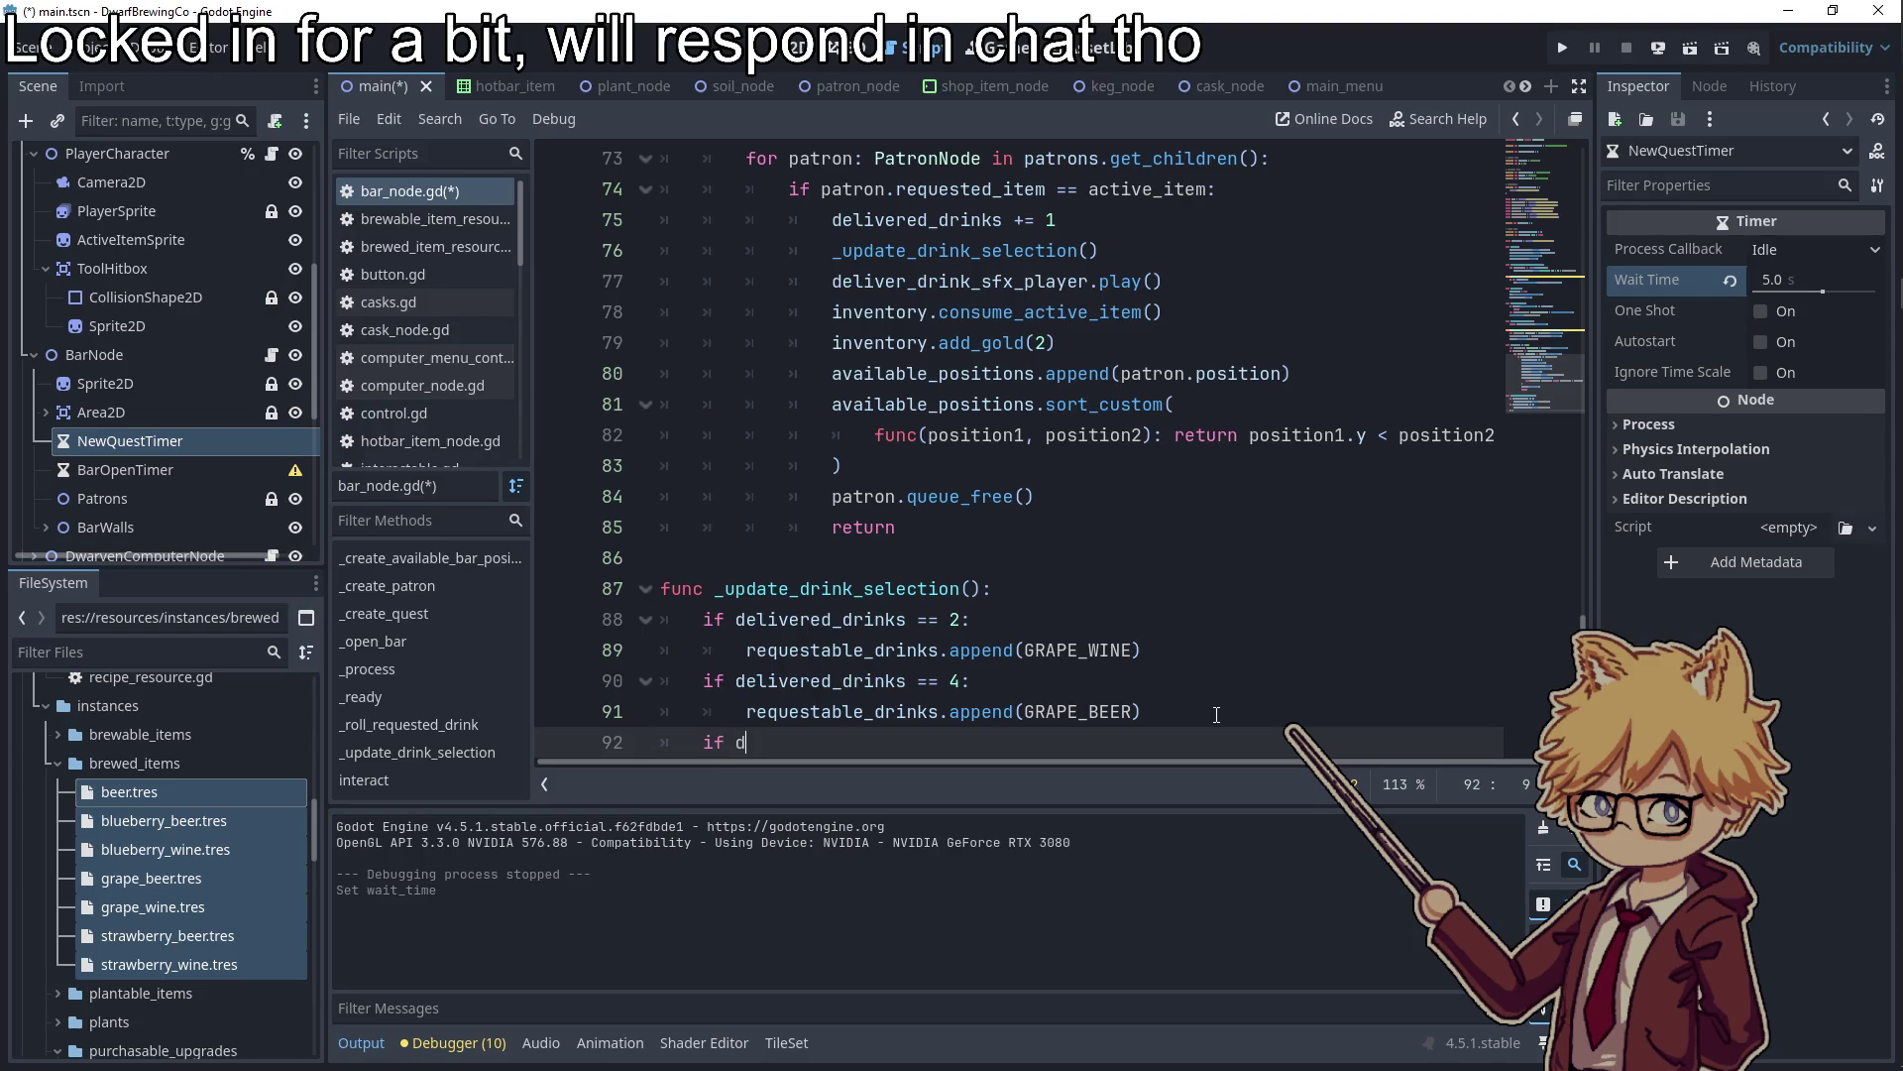
pyautogui.press('Return')
pyautogui.write('== 6:')
pyautogui.press('Return')
pyautogui.write('requ')
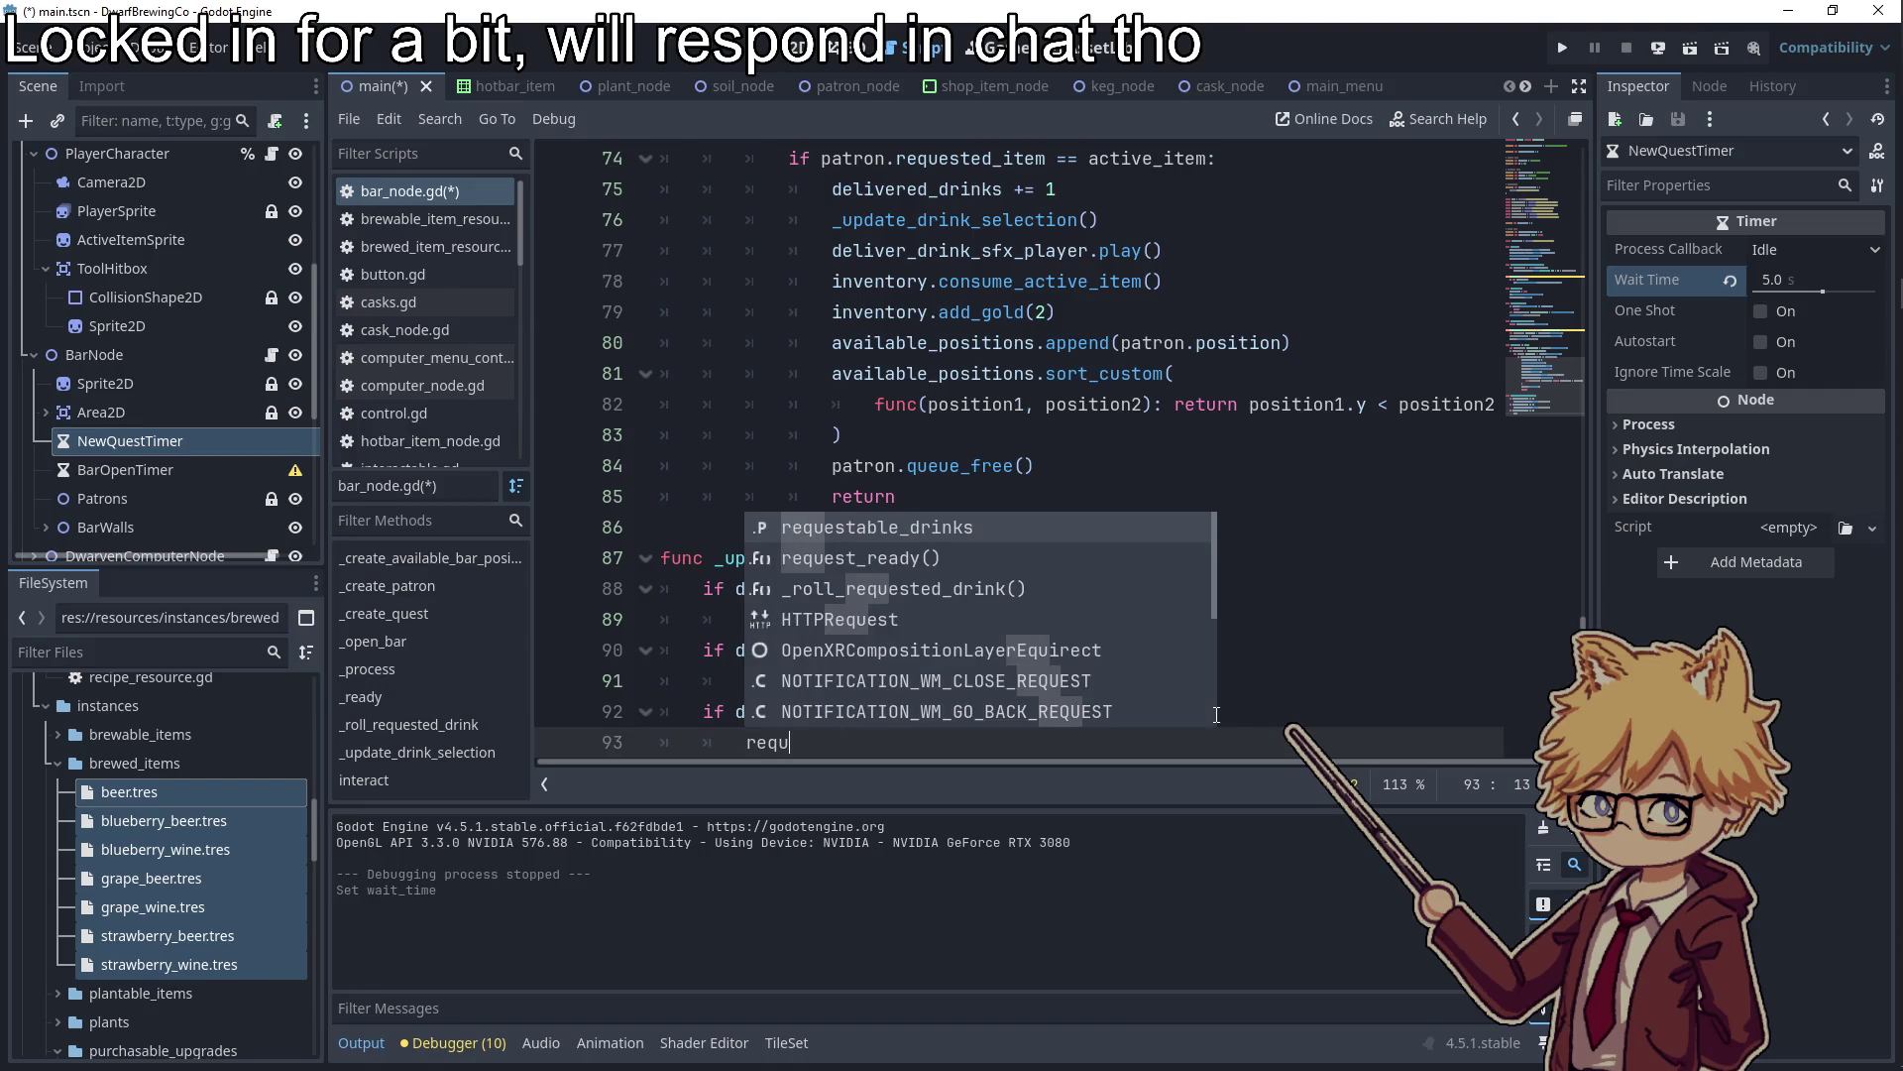
pyautogui.press('Return')
pyautogui.click(954, 725)
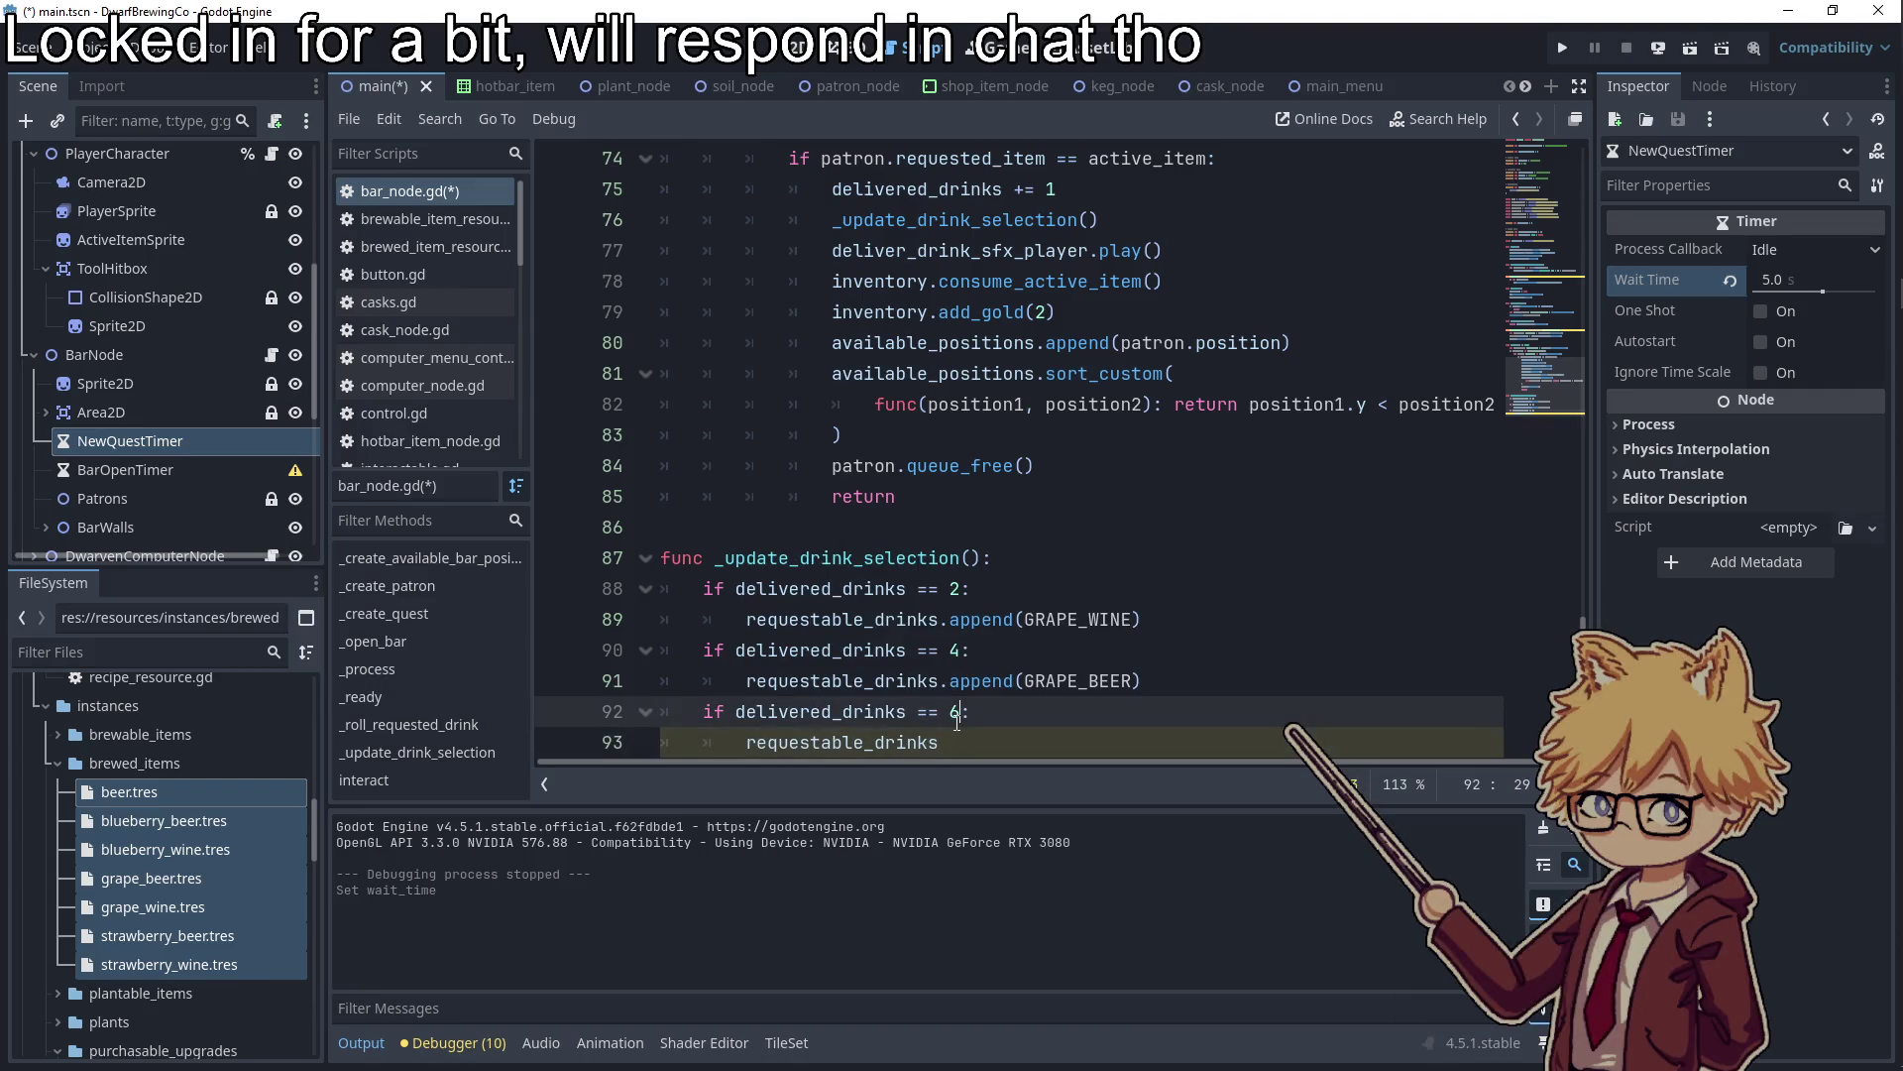
pyautogui.press('BackSpace')
pyautogui.write('7')
pyautogui.press('Down')
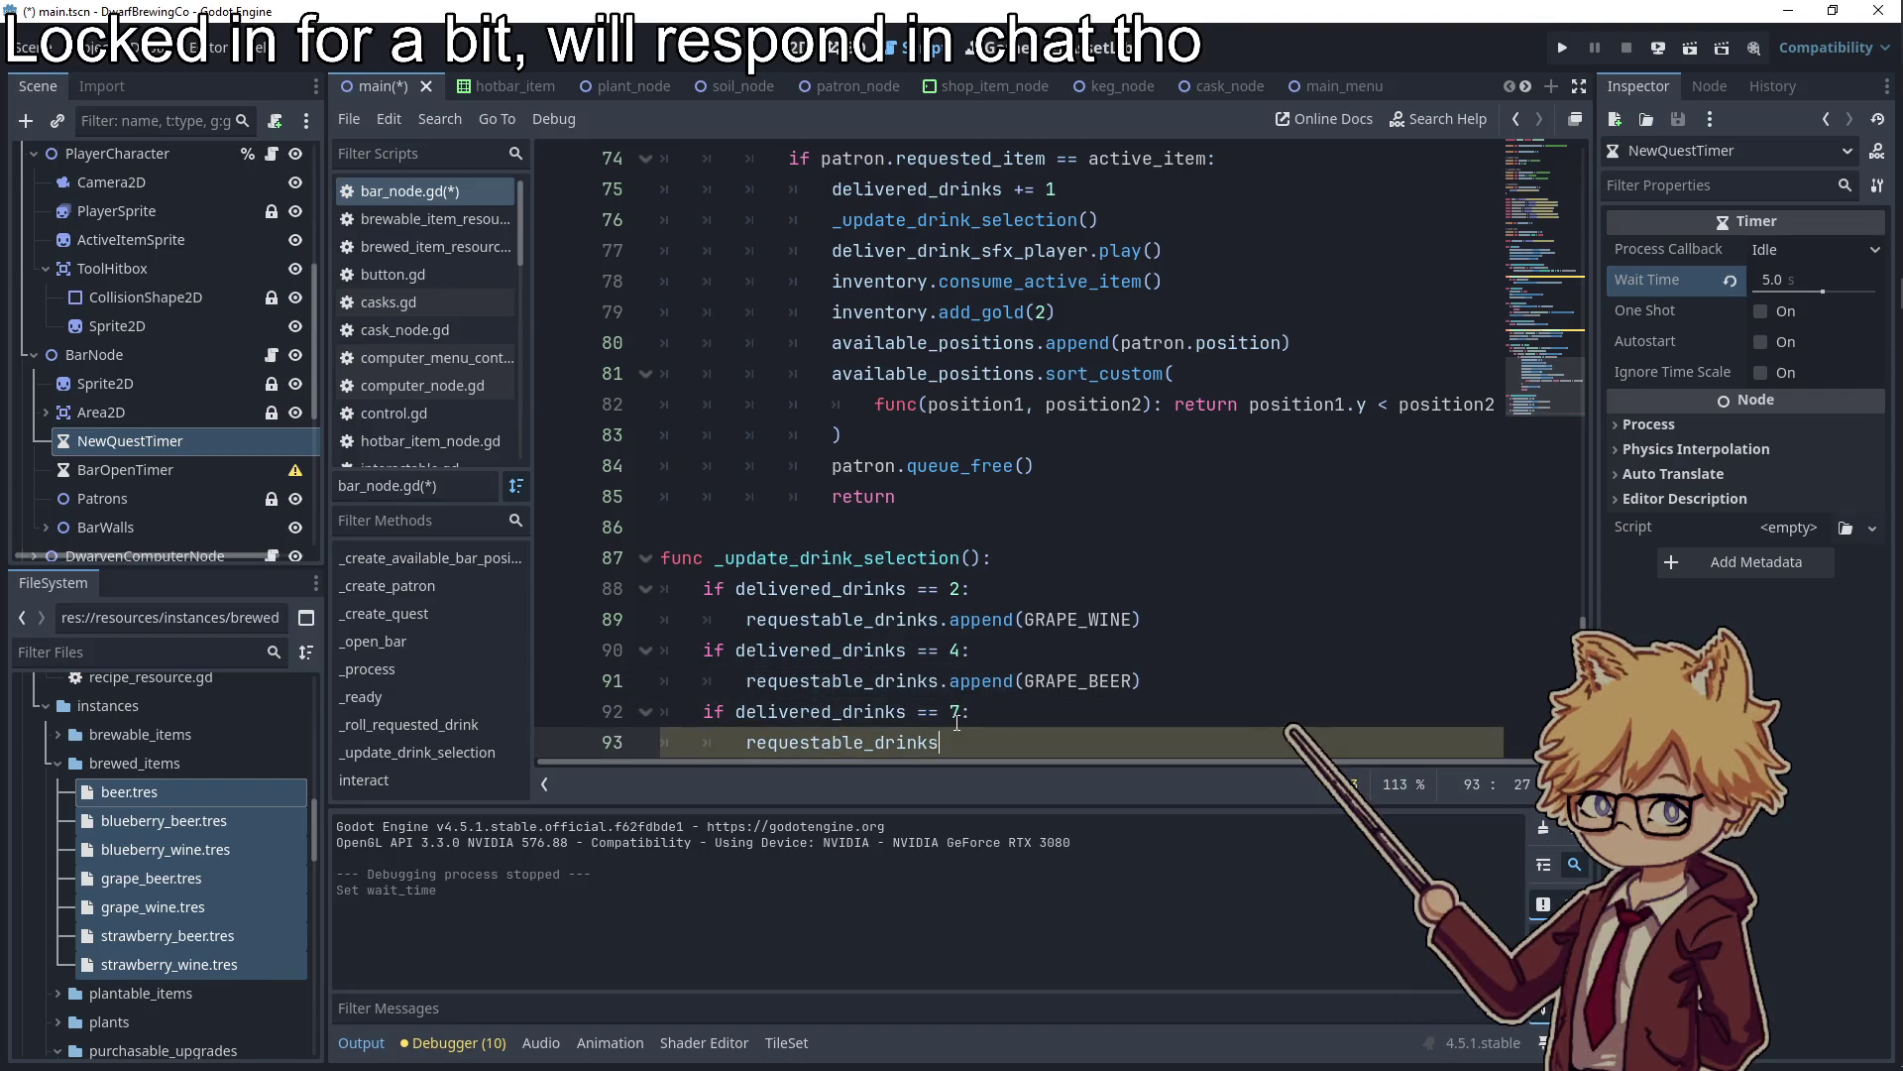
pyautogui.write('ppend(BLUE')
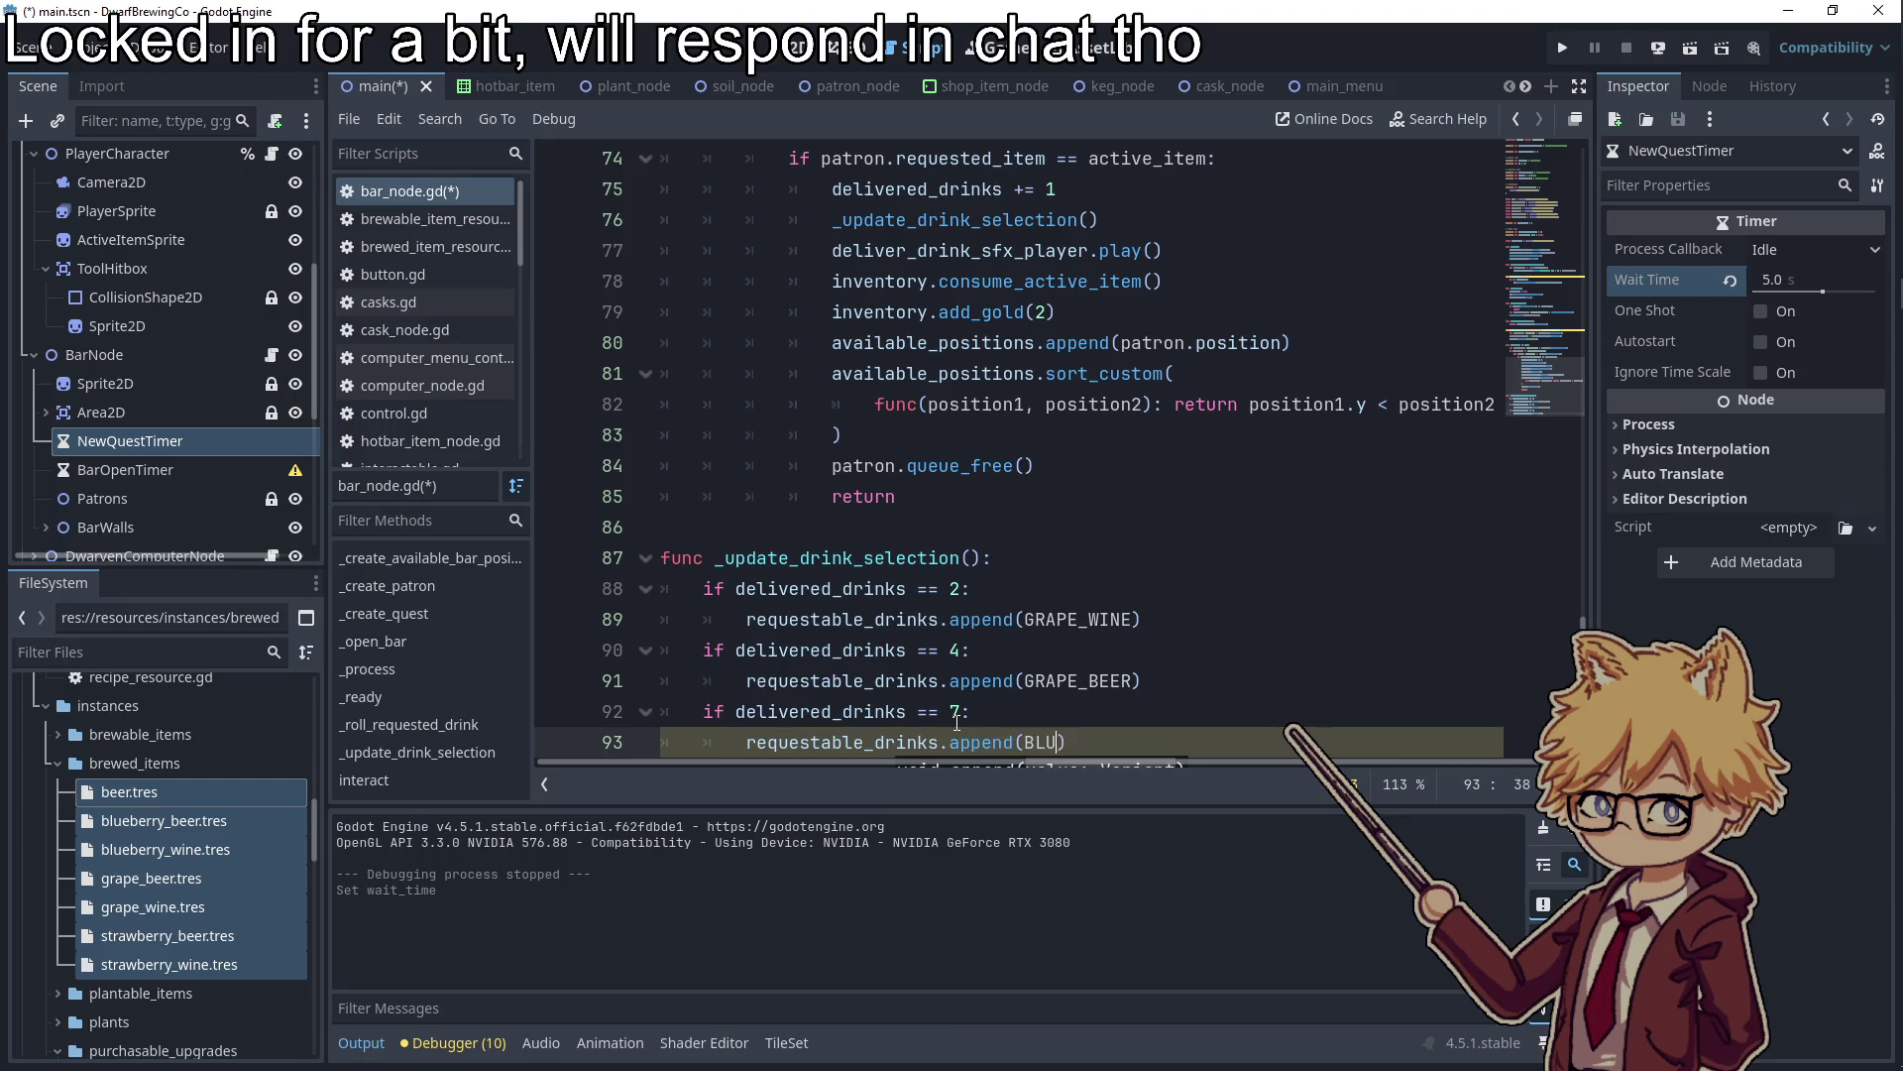
pyautogui.press('Return')
pyautogui.press('BackSpace')
pyautogui.press('BackSpace')
pyautogui.press('BackSpace')
pyautogui.write('WINE)')
pyautogui.scroll(-1, 1057, 694)
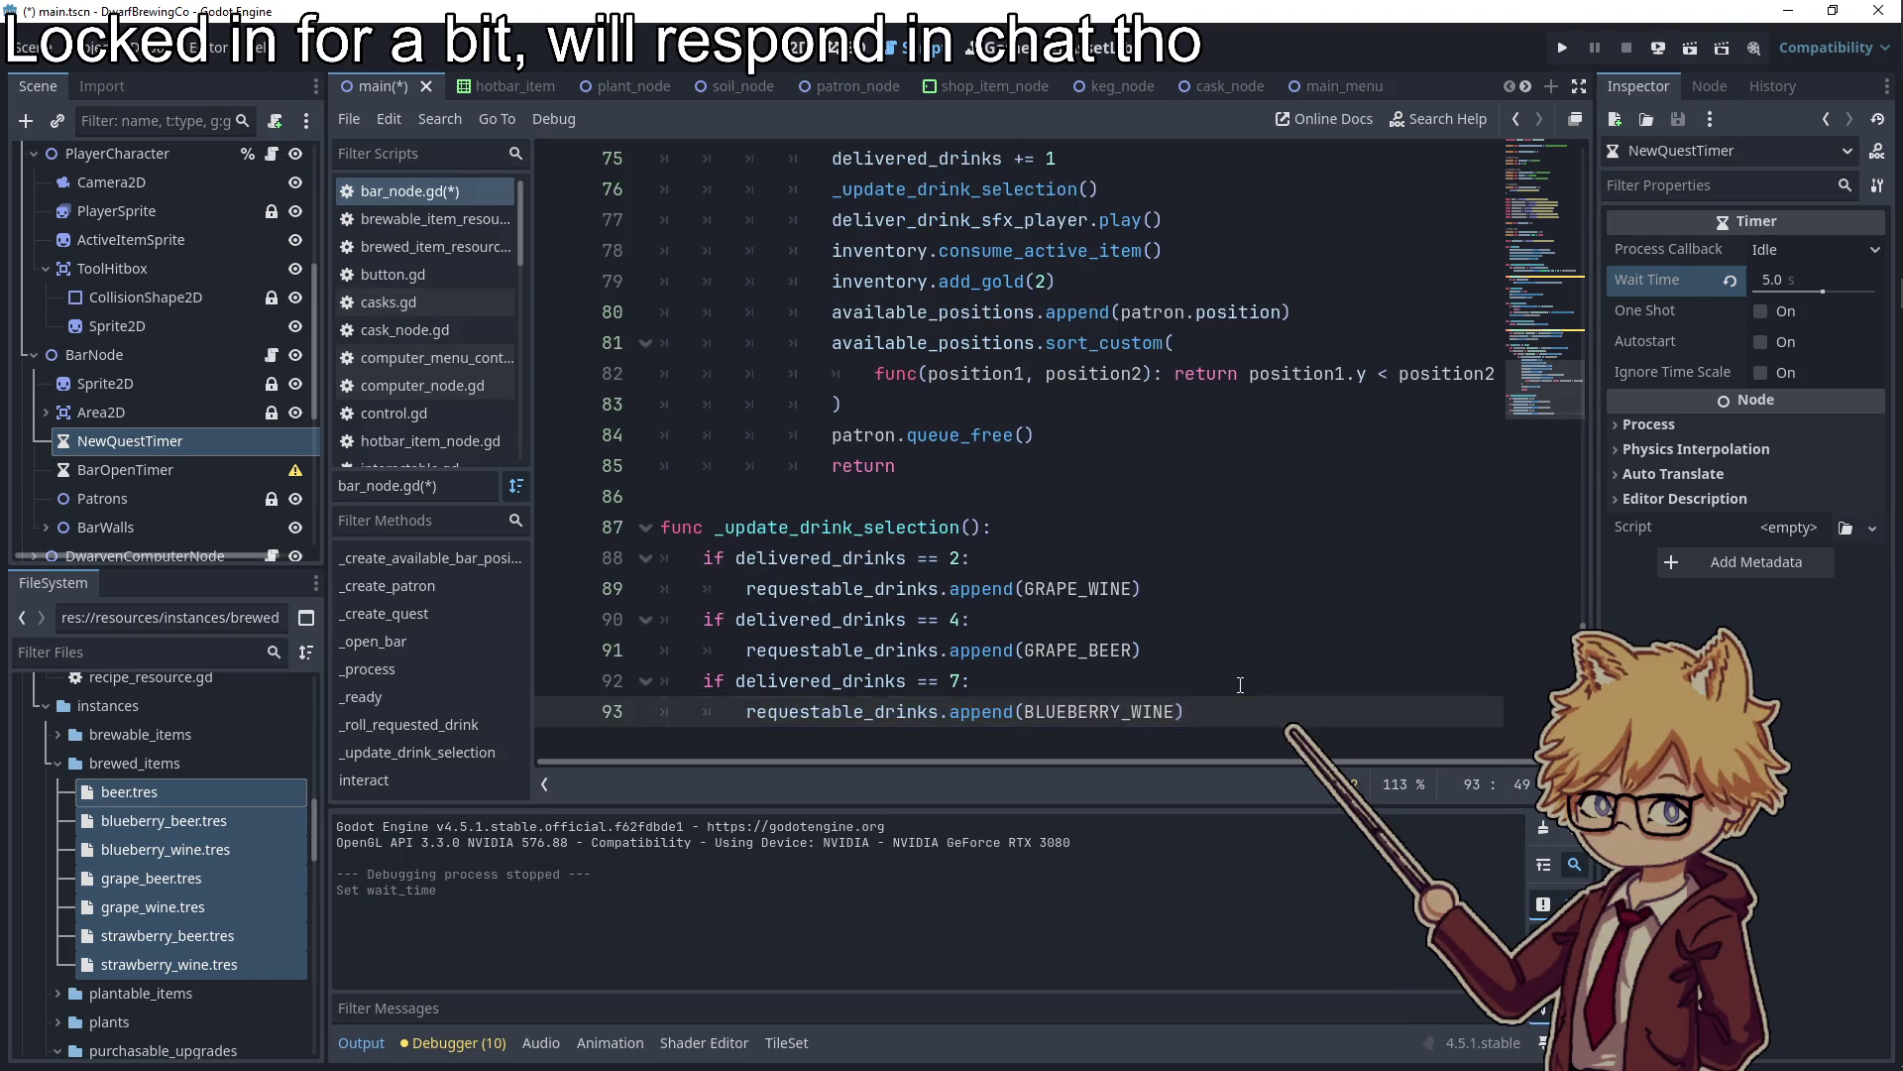
# Start another delivered_drinks check, then begin a 'match delivered_drinks' statement under the function header
pyautogui.press('Return')
pyautogui.write('if ')
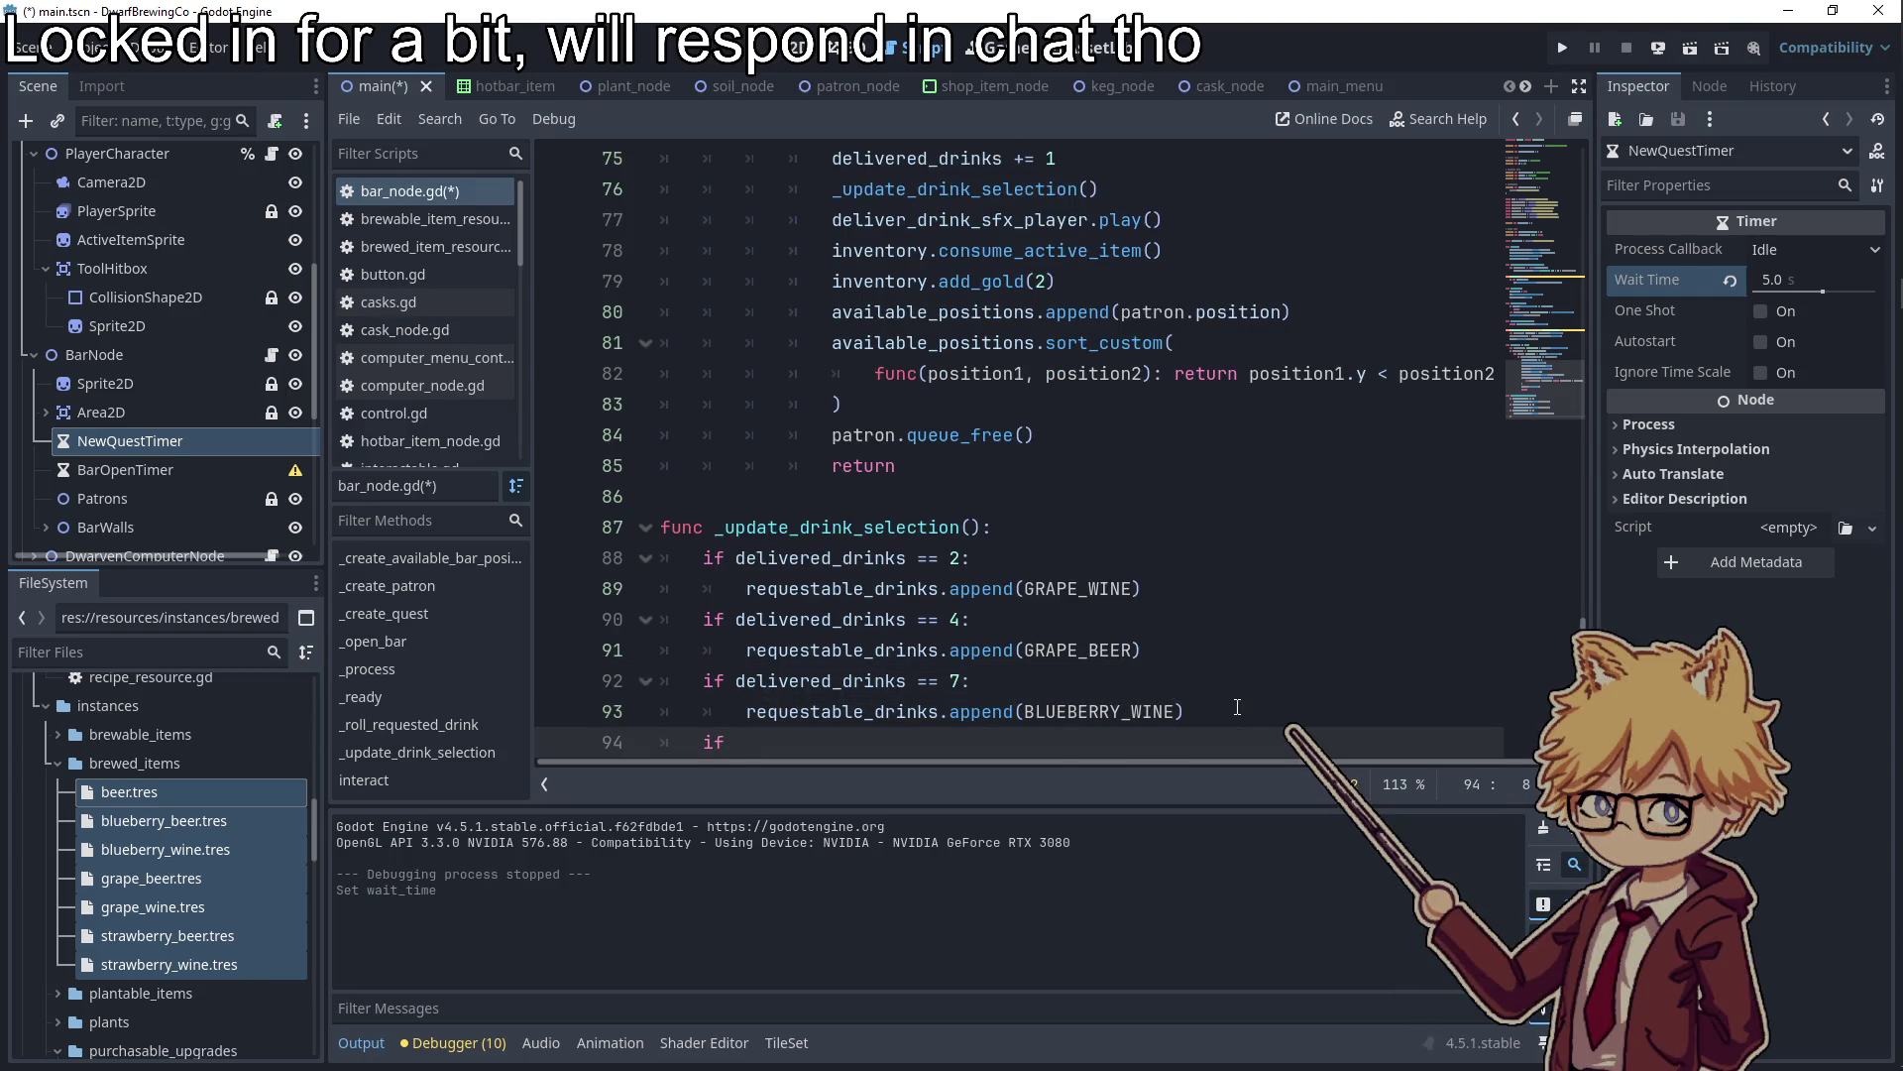
pyautogui.write('d')
pyautogui.press('Return')
pyautogui.click(1039, 528)
pyautogui.press('Return')
pyautogui.press('Return')
pyautogui.press('Return')
pyautogui.press('Up')
pyautogui.press('Up')
pyautogui.write('match de')
# Begin a 'match delivered_drinks:' block with a first case 2
pyautogui.press('Return')
pyautogui.write(':')
pyautogui.press('Return')
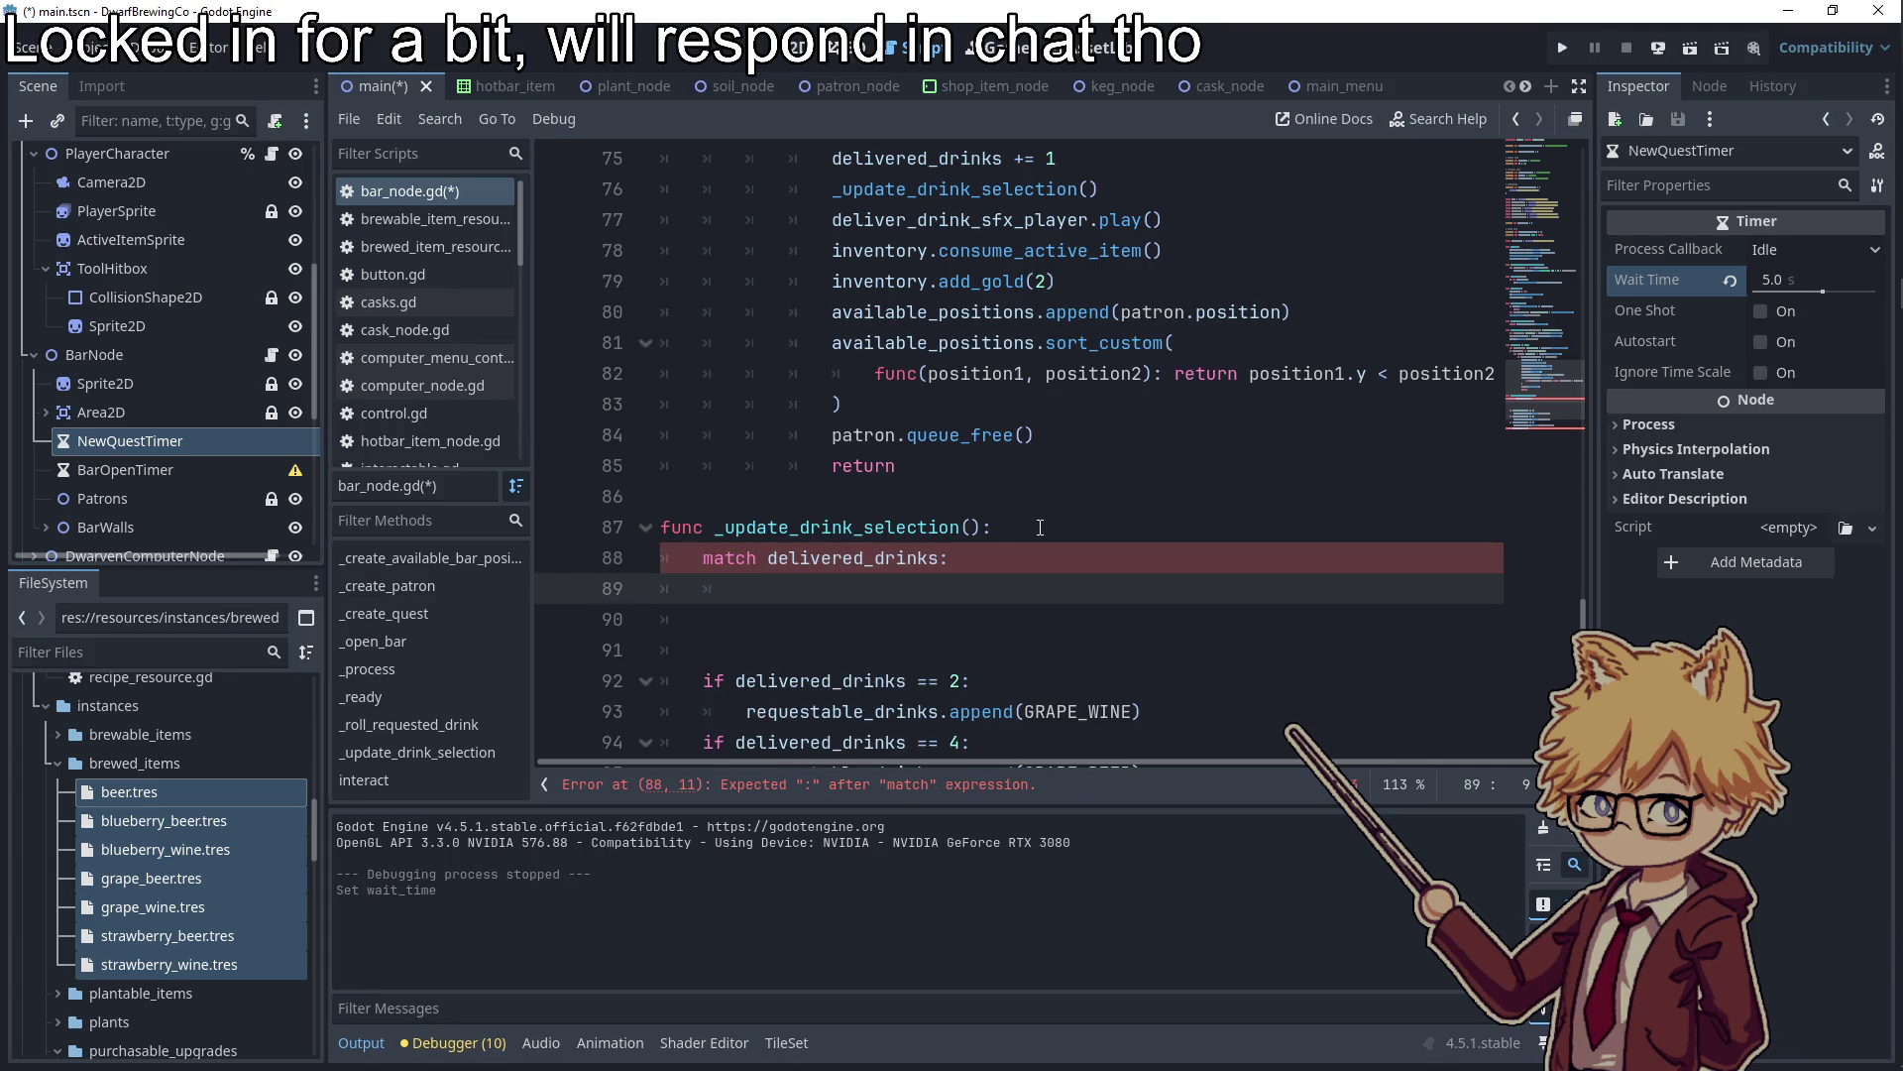
pyautogui.write('case')
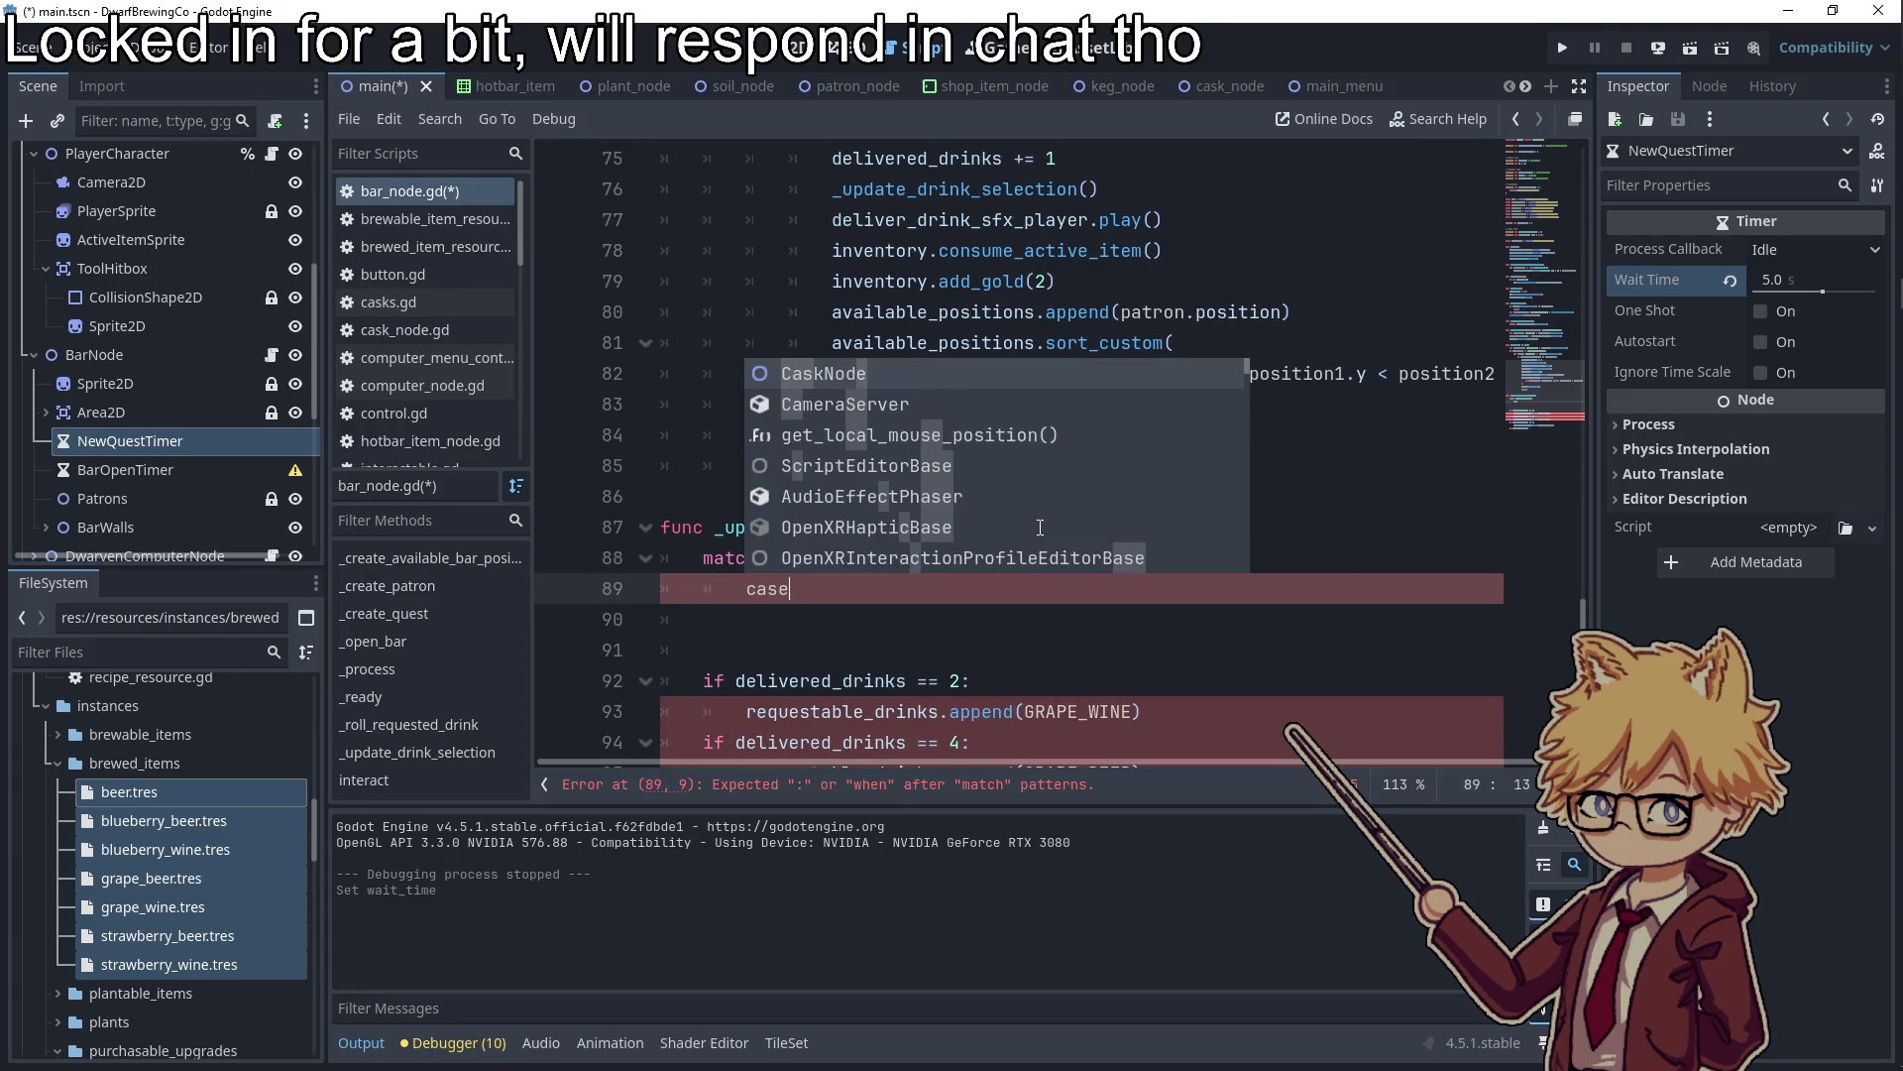
pyautogui.press('BackSpace')
pyautogui.write('e?')
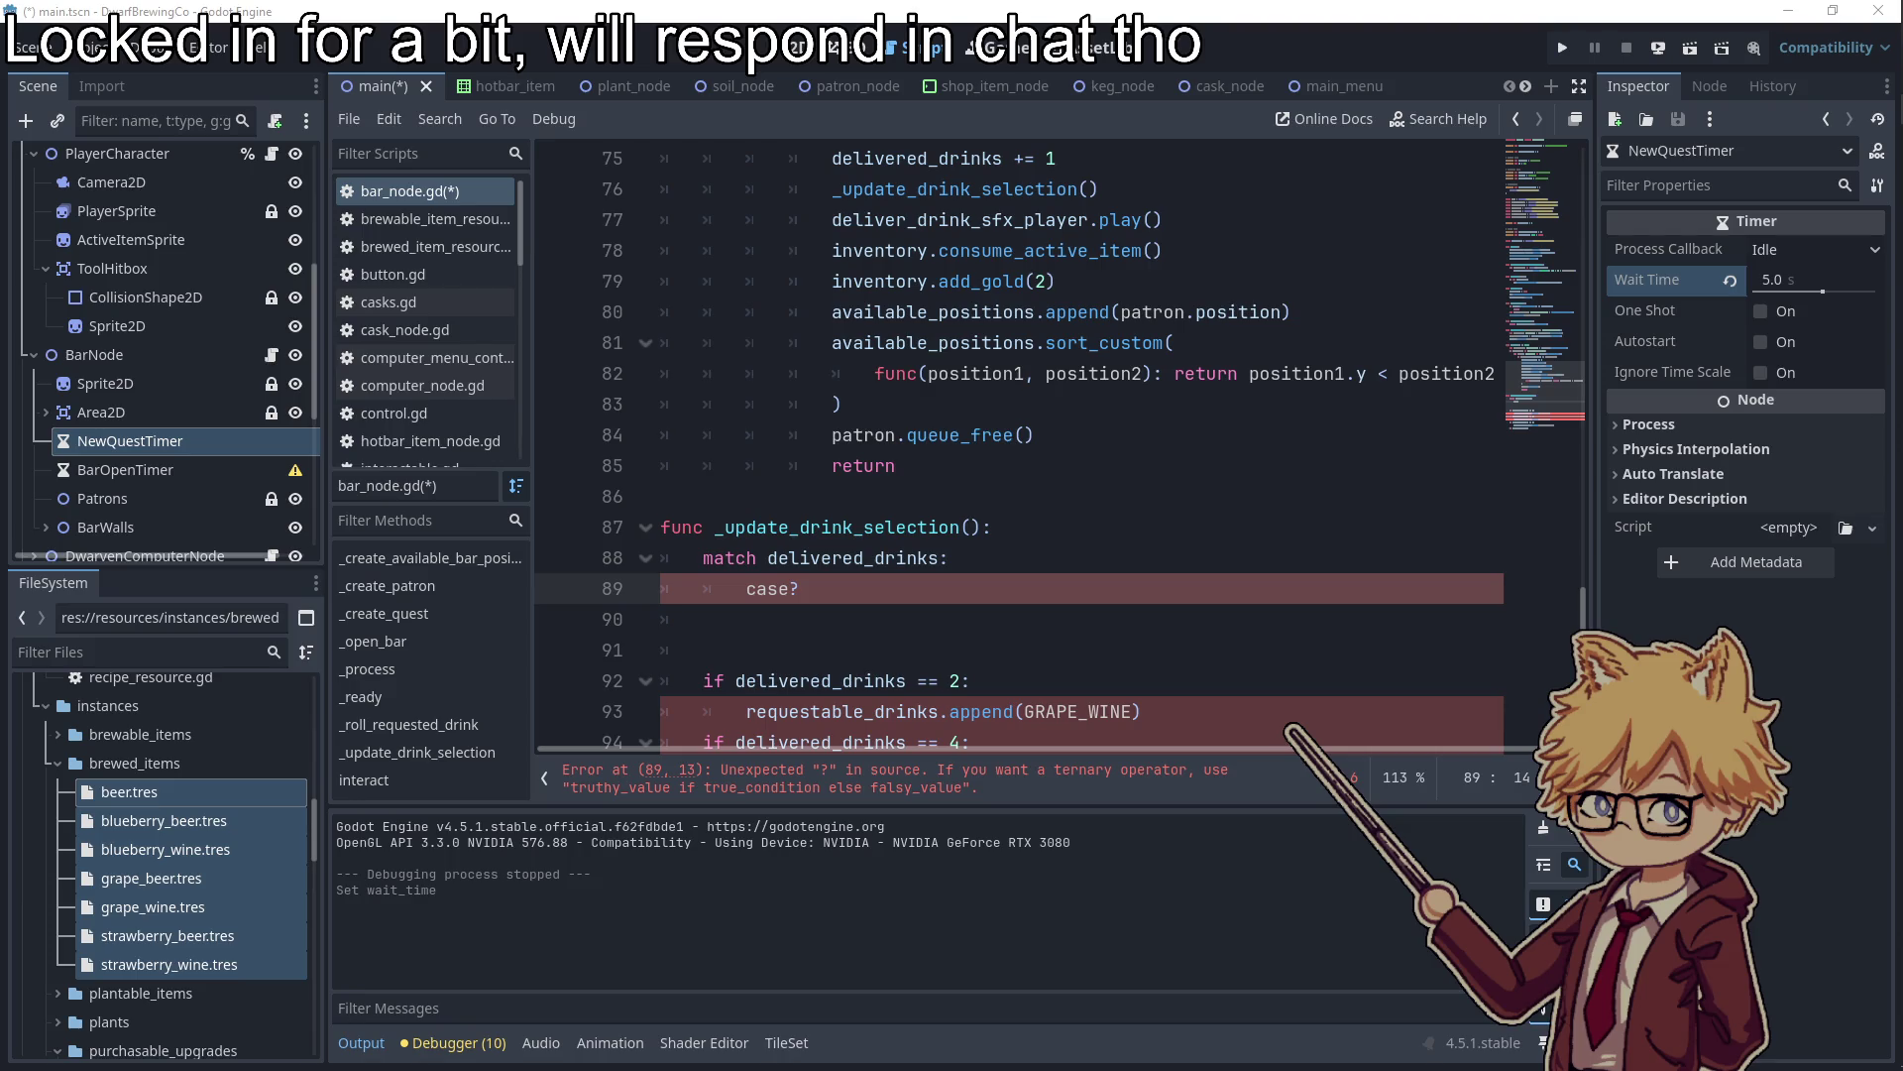
pyautogui.moveTo(801, 588); pyautogui.dragTo(746, 589)
pyautogui.write('2:')
# Move the GRAPE_WINE append line under case 2
pyautogui.scroll(-2, 746, 592)
pyautogui.moveTo(1140, 558); pyautogui.dragTo(747, 558)
pyautogui.hotkey('ctrl', 'c')
pyautogui.press('BackSpace')
pyautogui.click(803, 463)
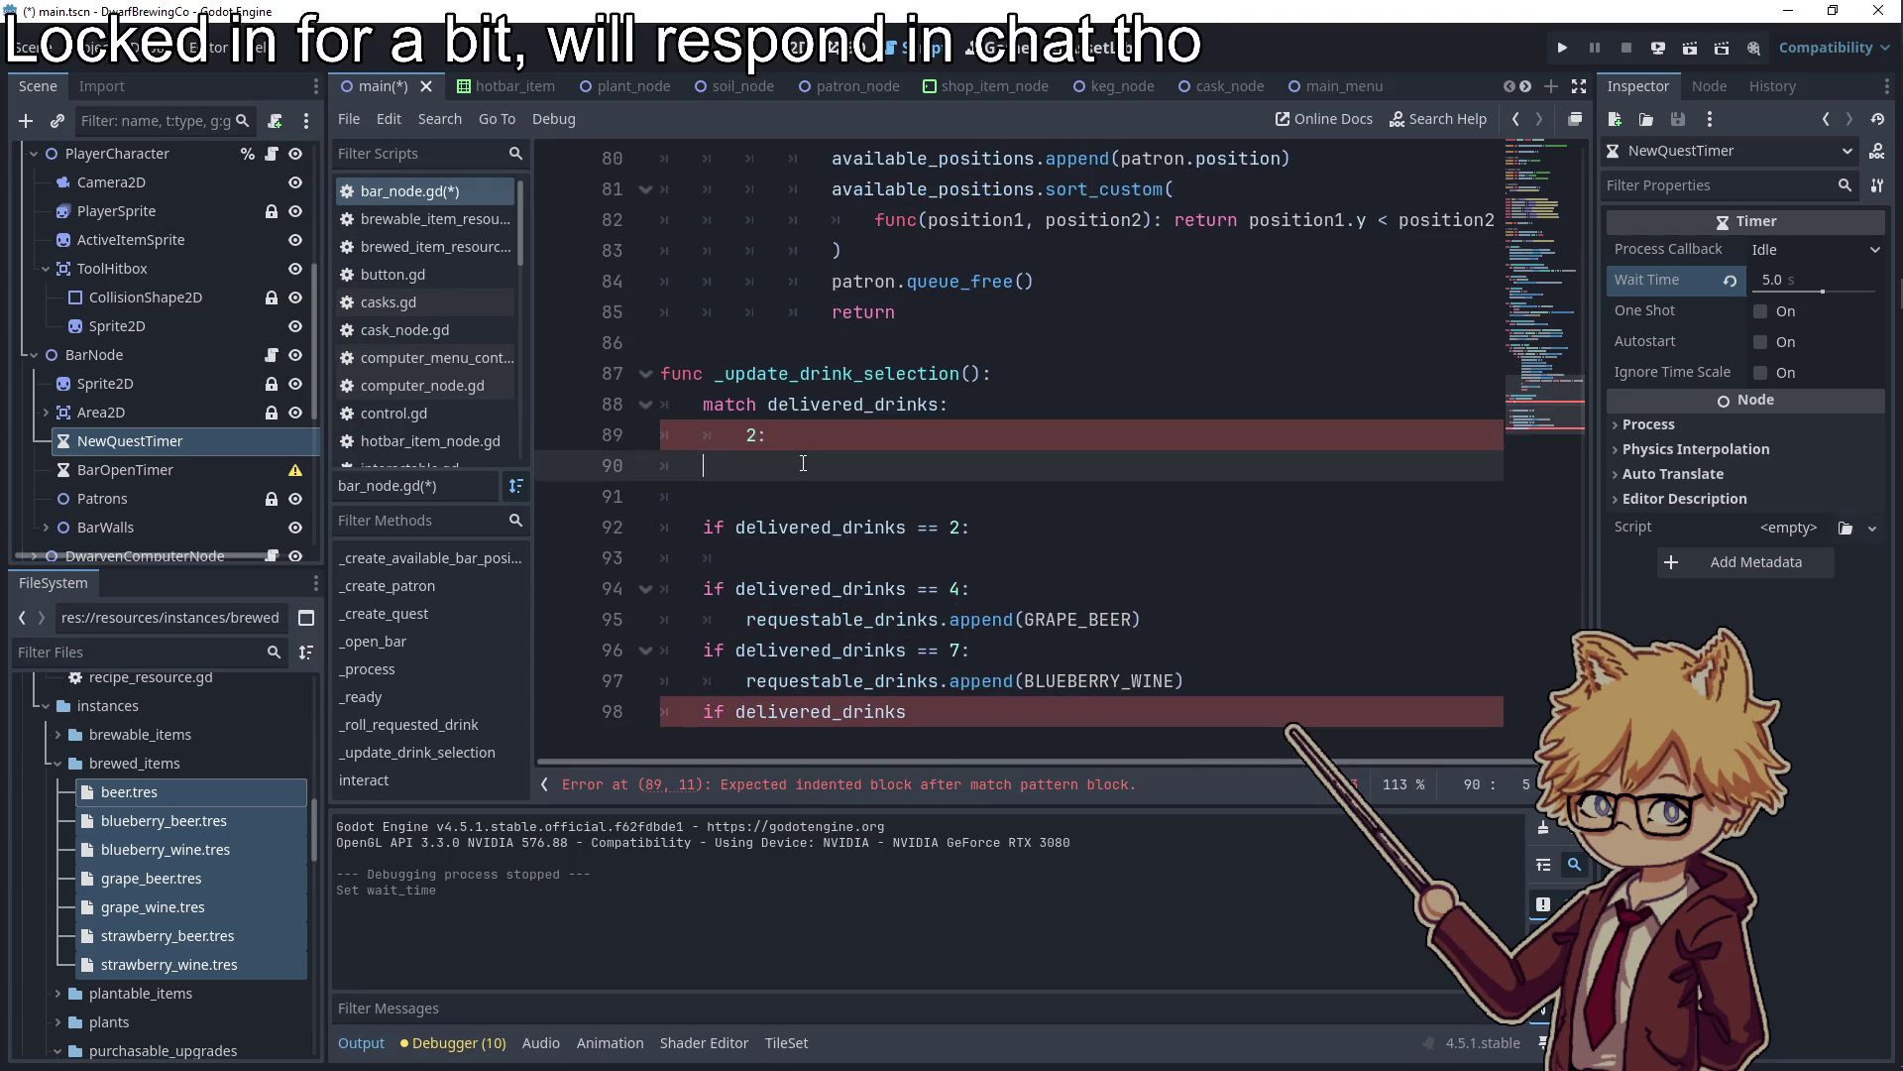
pyautogui.hotkey('ctrl', 'v')
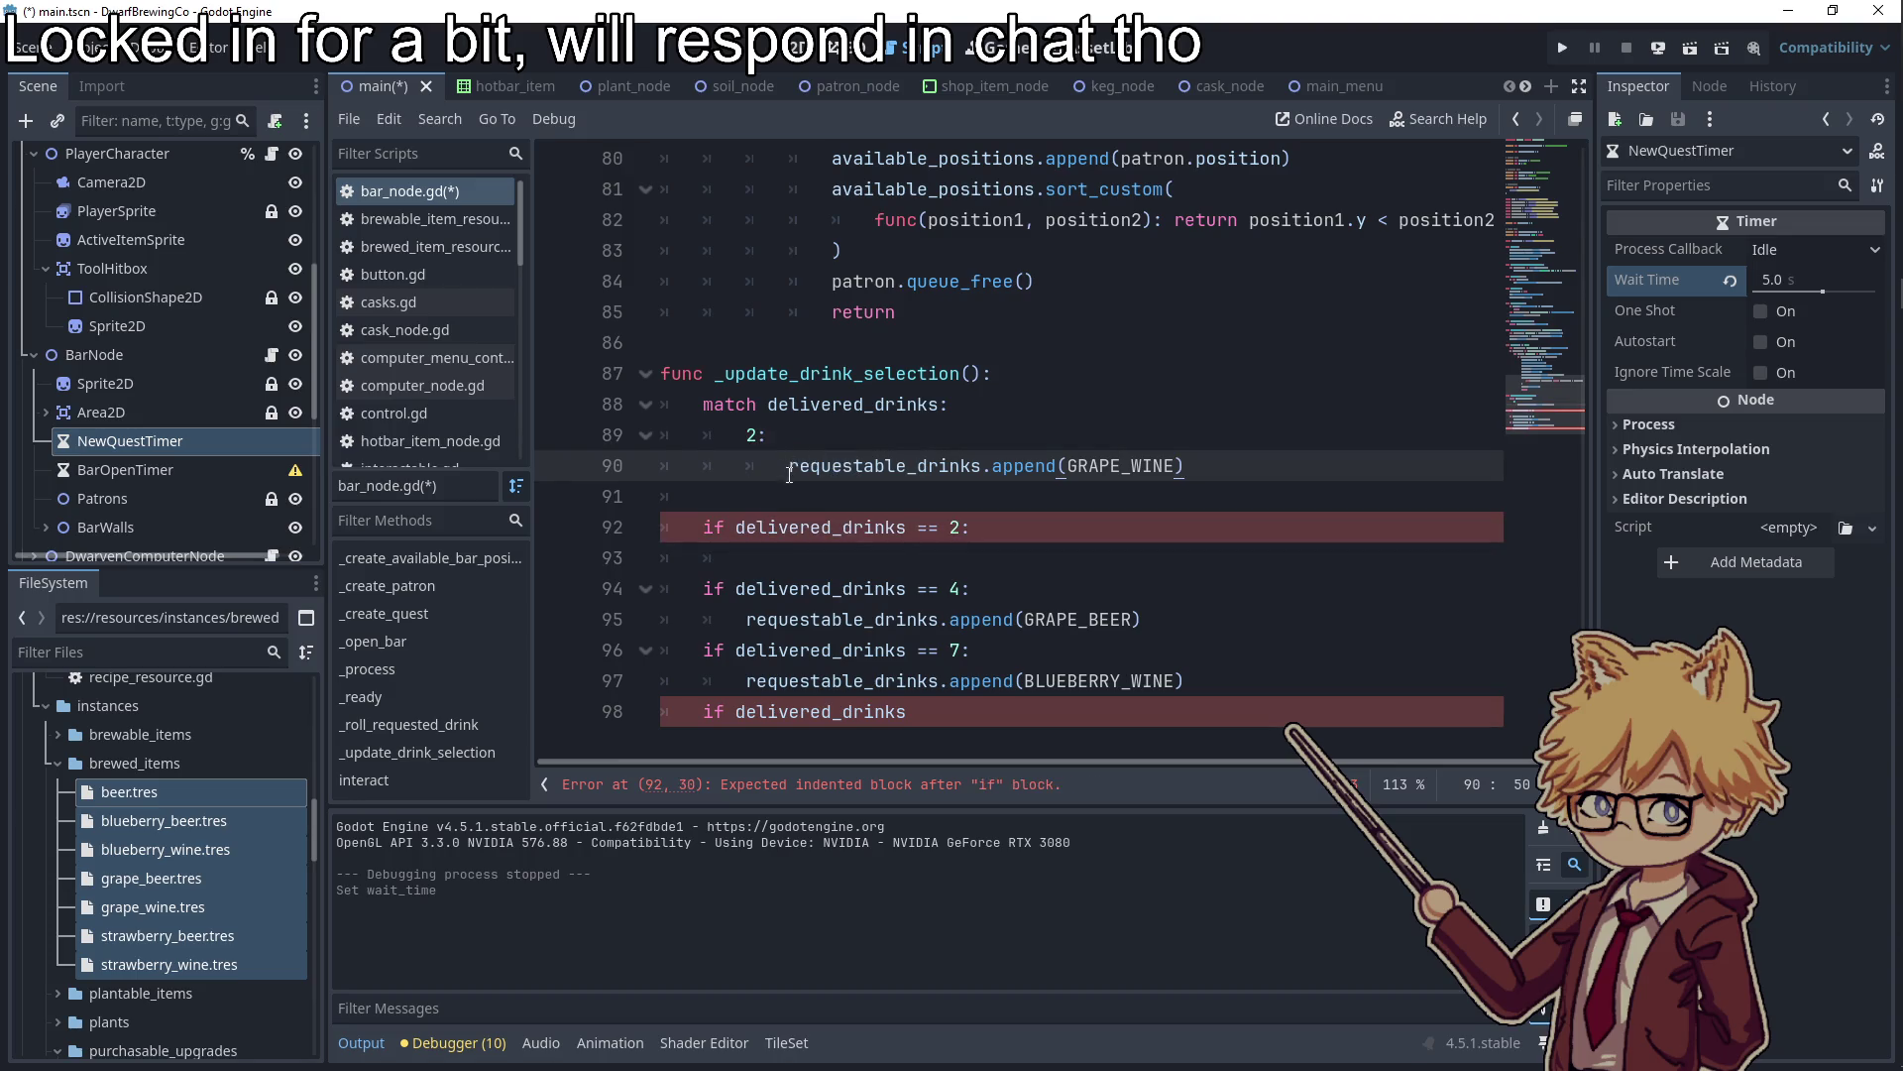
pyautogui.click(798, 496)
pyautogui.click(958, 584)
pyautogui.click(1245, 468)
pyautogui.press('Return')
# Move the GRAPE_BEER append line under case 4
pyautogui.scroll(-1, 1247, 476)
pyautogui.click(1142, 619)
pyautogui.hotkey('shift', 'Home')
pyautogui.hotkey('ctrl', 'x')
pyautogui.click(822, 498)
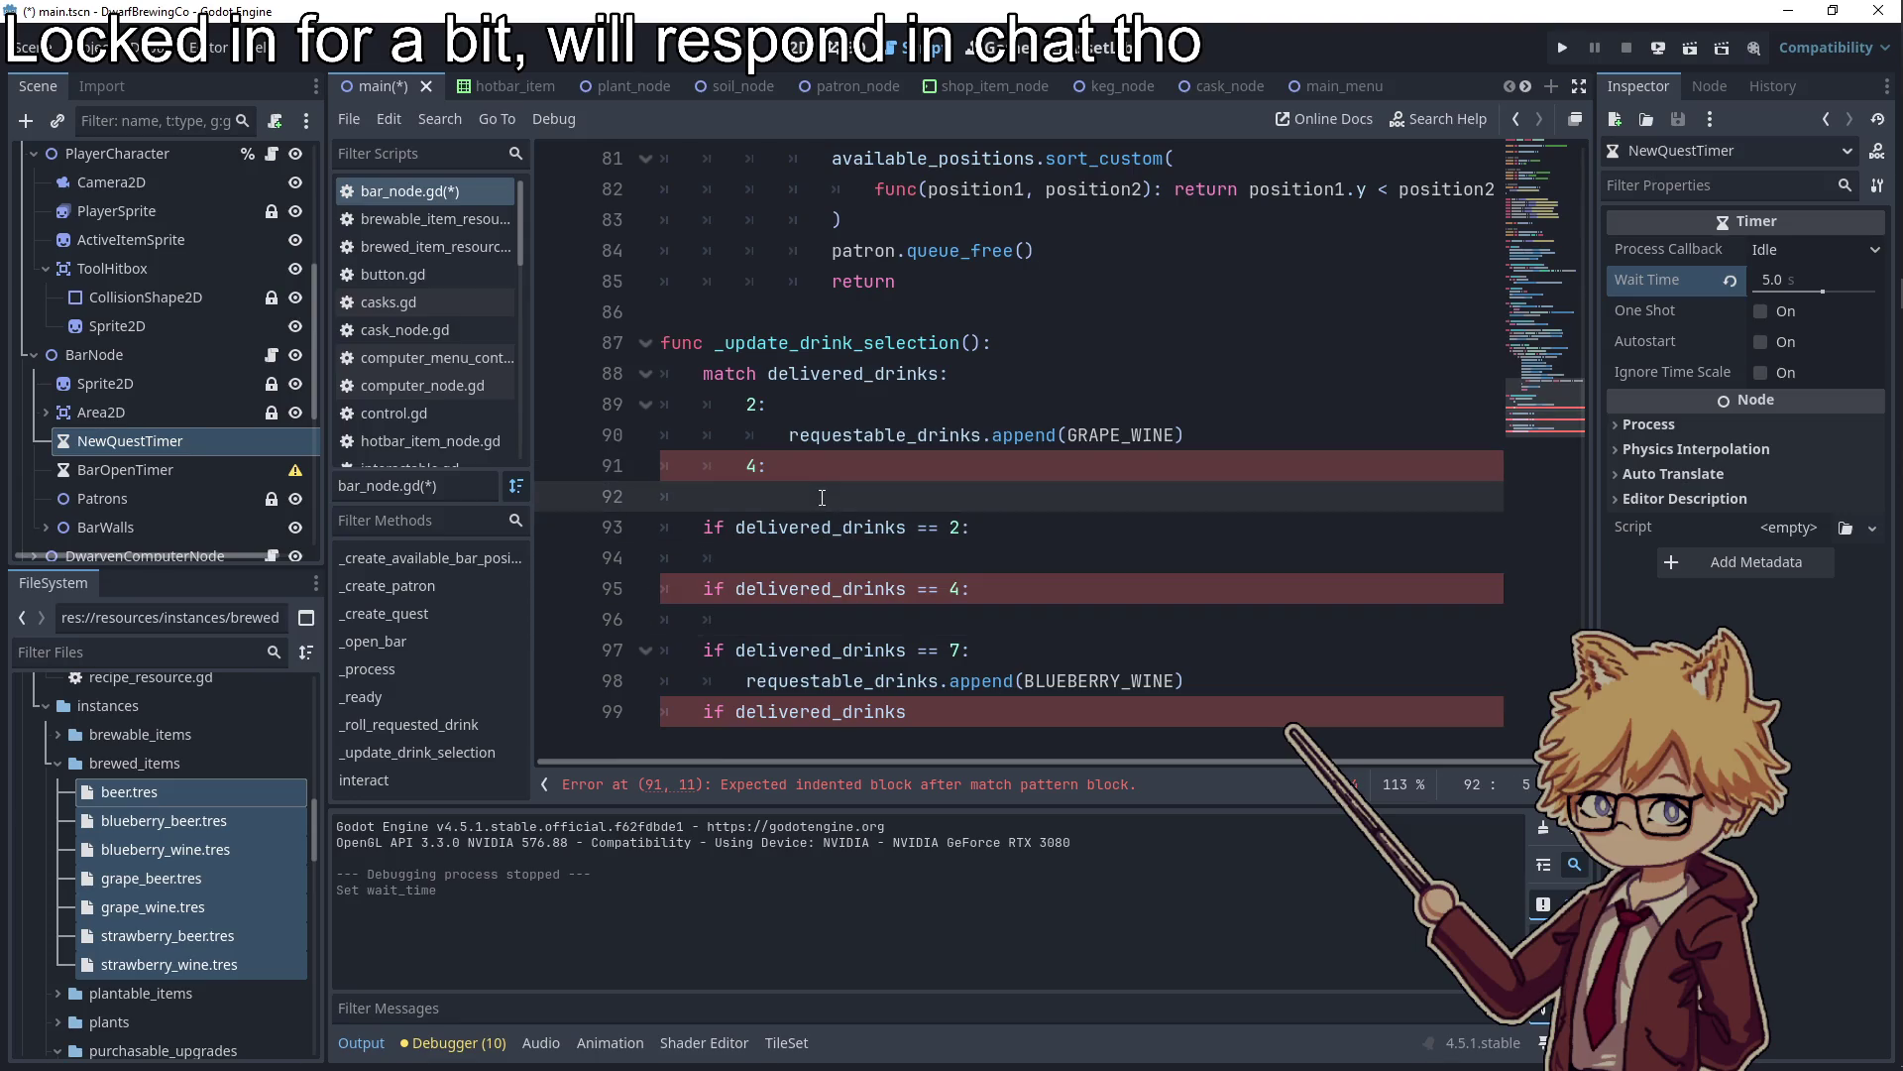
pyautogui.hotkey('ctrl', 'v')
# Move the BLUEBERRY_WINE append into a case 7 below case 4
pyautogui.moveTo(1185, 681); pyautogui.dragTo(747, 684)
pyautogui.hotkey('ctrl', 'x')
pyautogui.click(1272, 496)
pyautogui.press('Return')
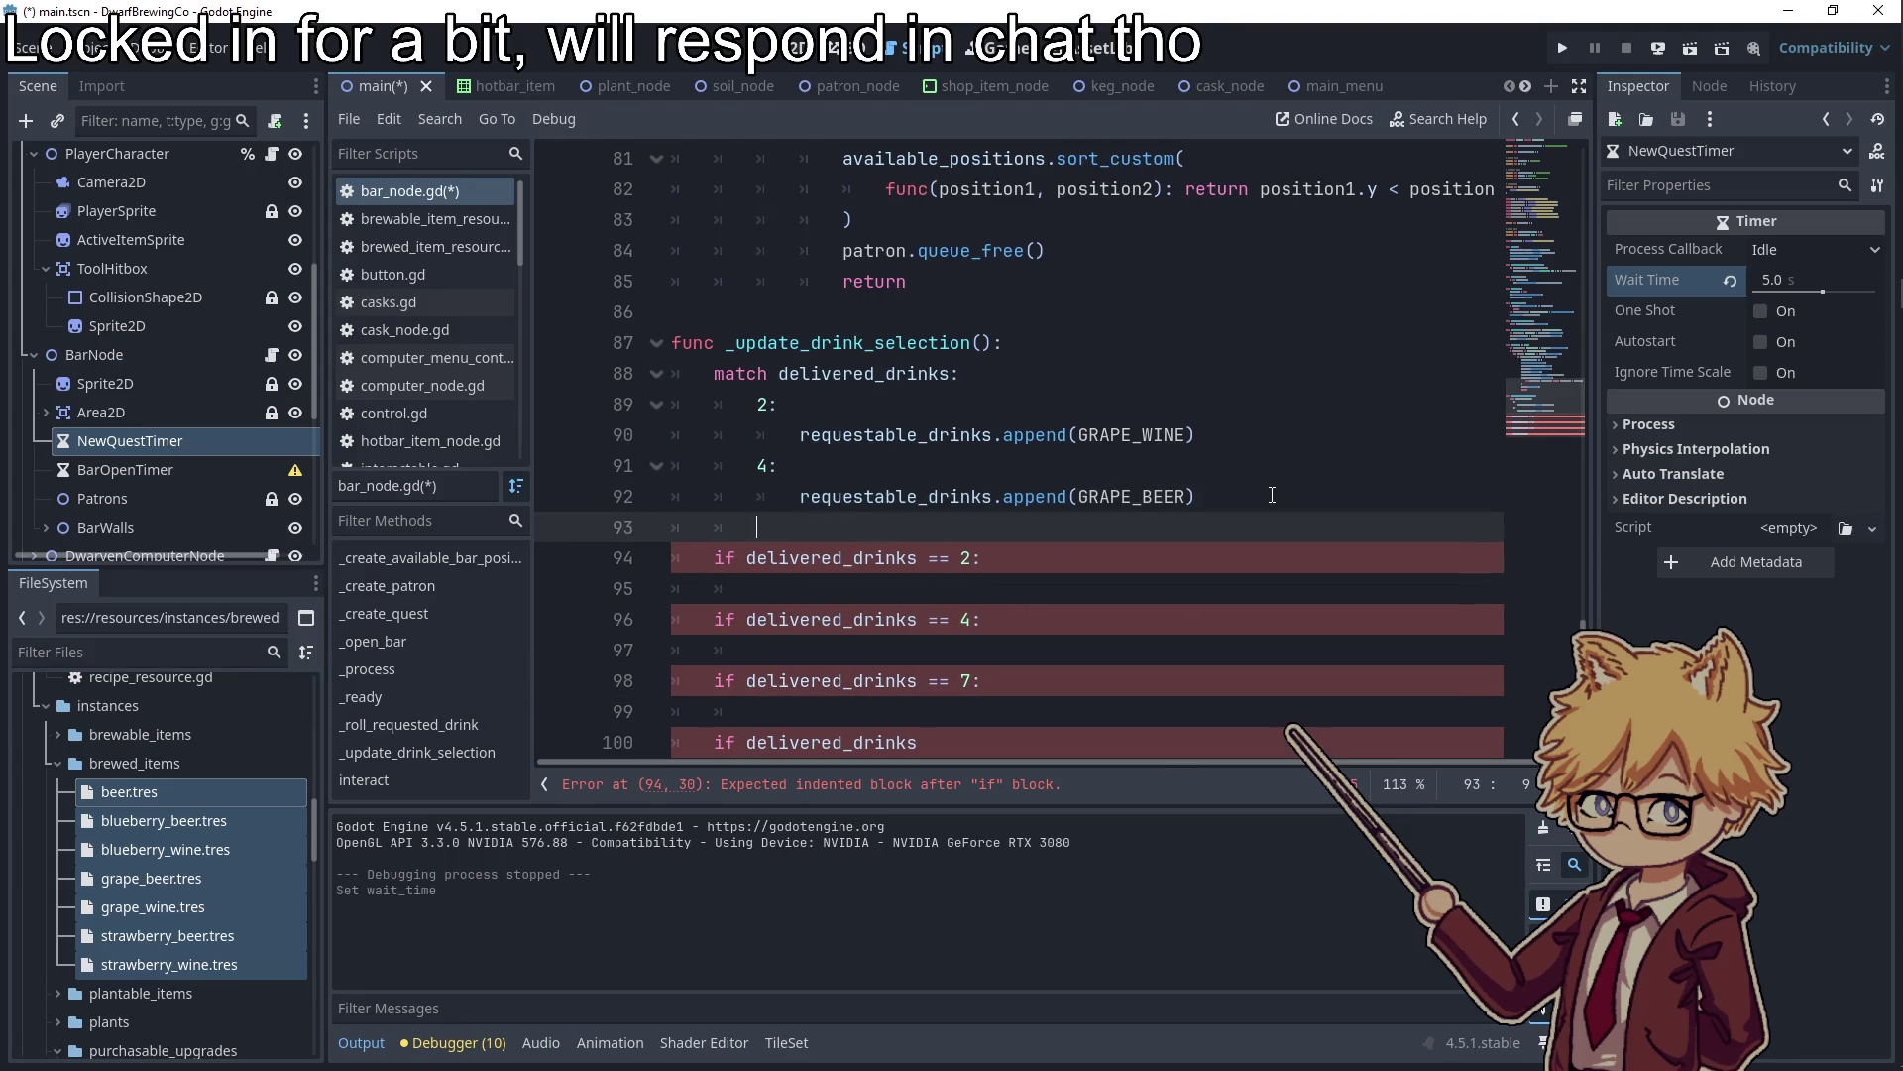
pyautogui.hotkey('ctrl', 'v')
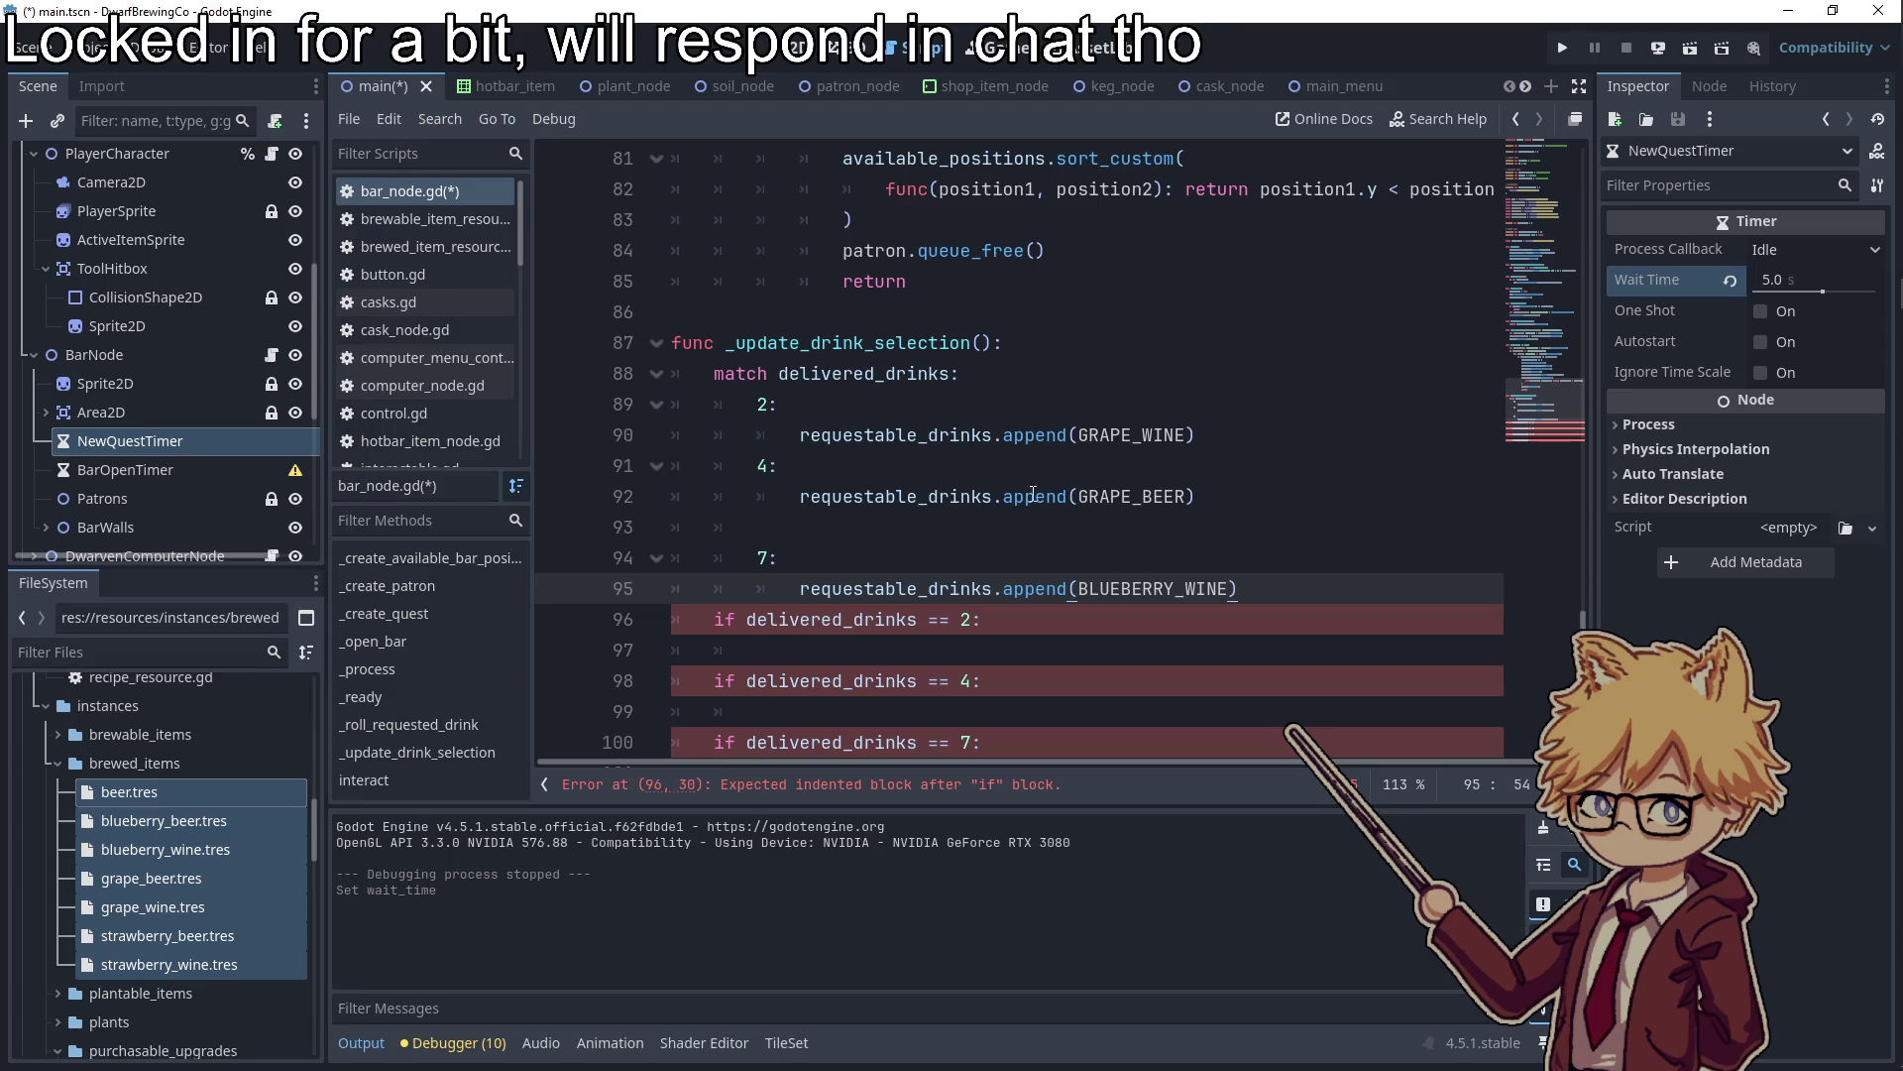
pyautogui.click(1230, 434)
pyautogui.press('Return')
# Delete the leftover old if lines below the match cases
pyautogui.scroll(-2, 1009, 496)
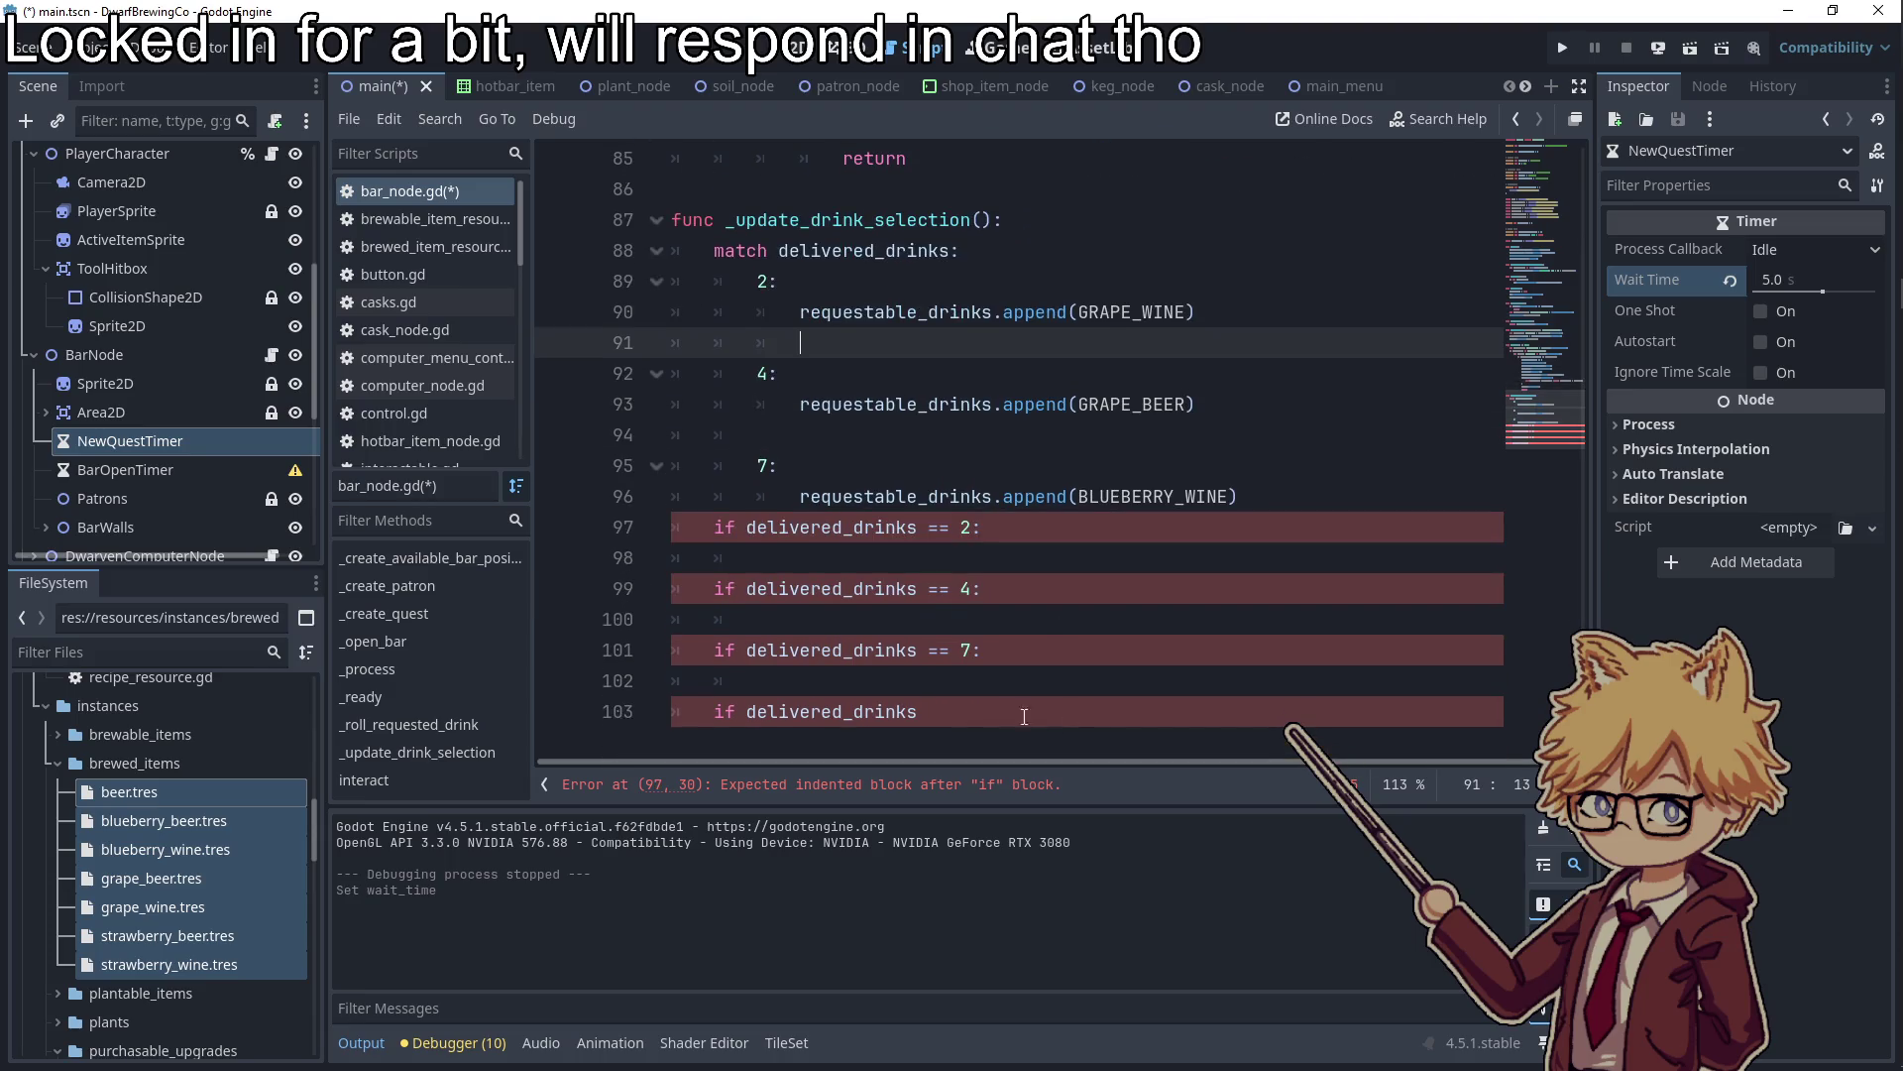
pyautogui.moveTo(1024, 716); pyautogui.dragTo(552, 519)
pyautogui.press('BackSpace')
pyautogui.press('BackSpace')
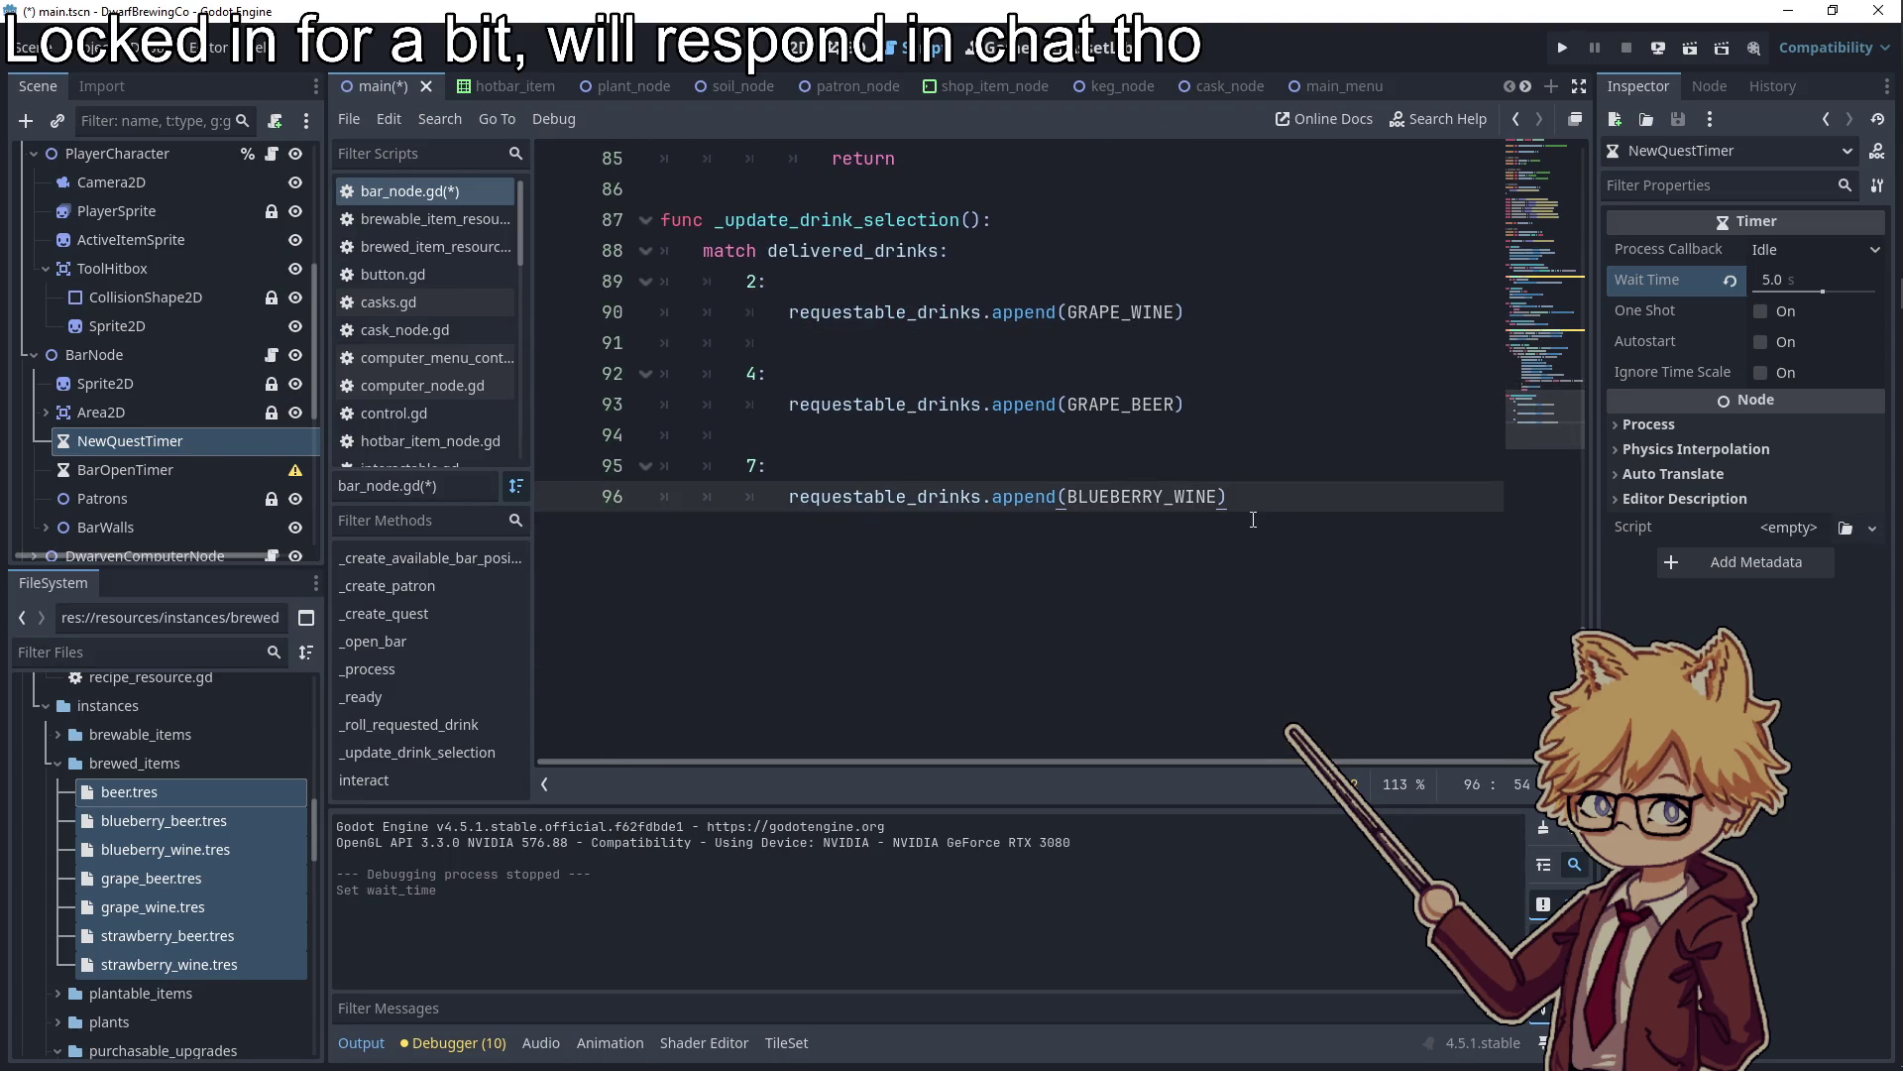
pyautogui.press('Return')
pyautogui.press('BackSpace')
pyautogui.press('Return')
# Add case 10 appending BLUEBERRY_BEER to requestable_drinks
pyautogui.write('10:')
pyautogui.press('Return')
pyautogui.write('req')
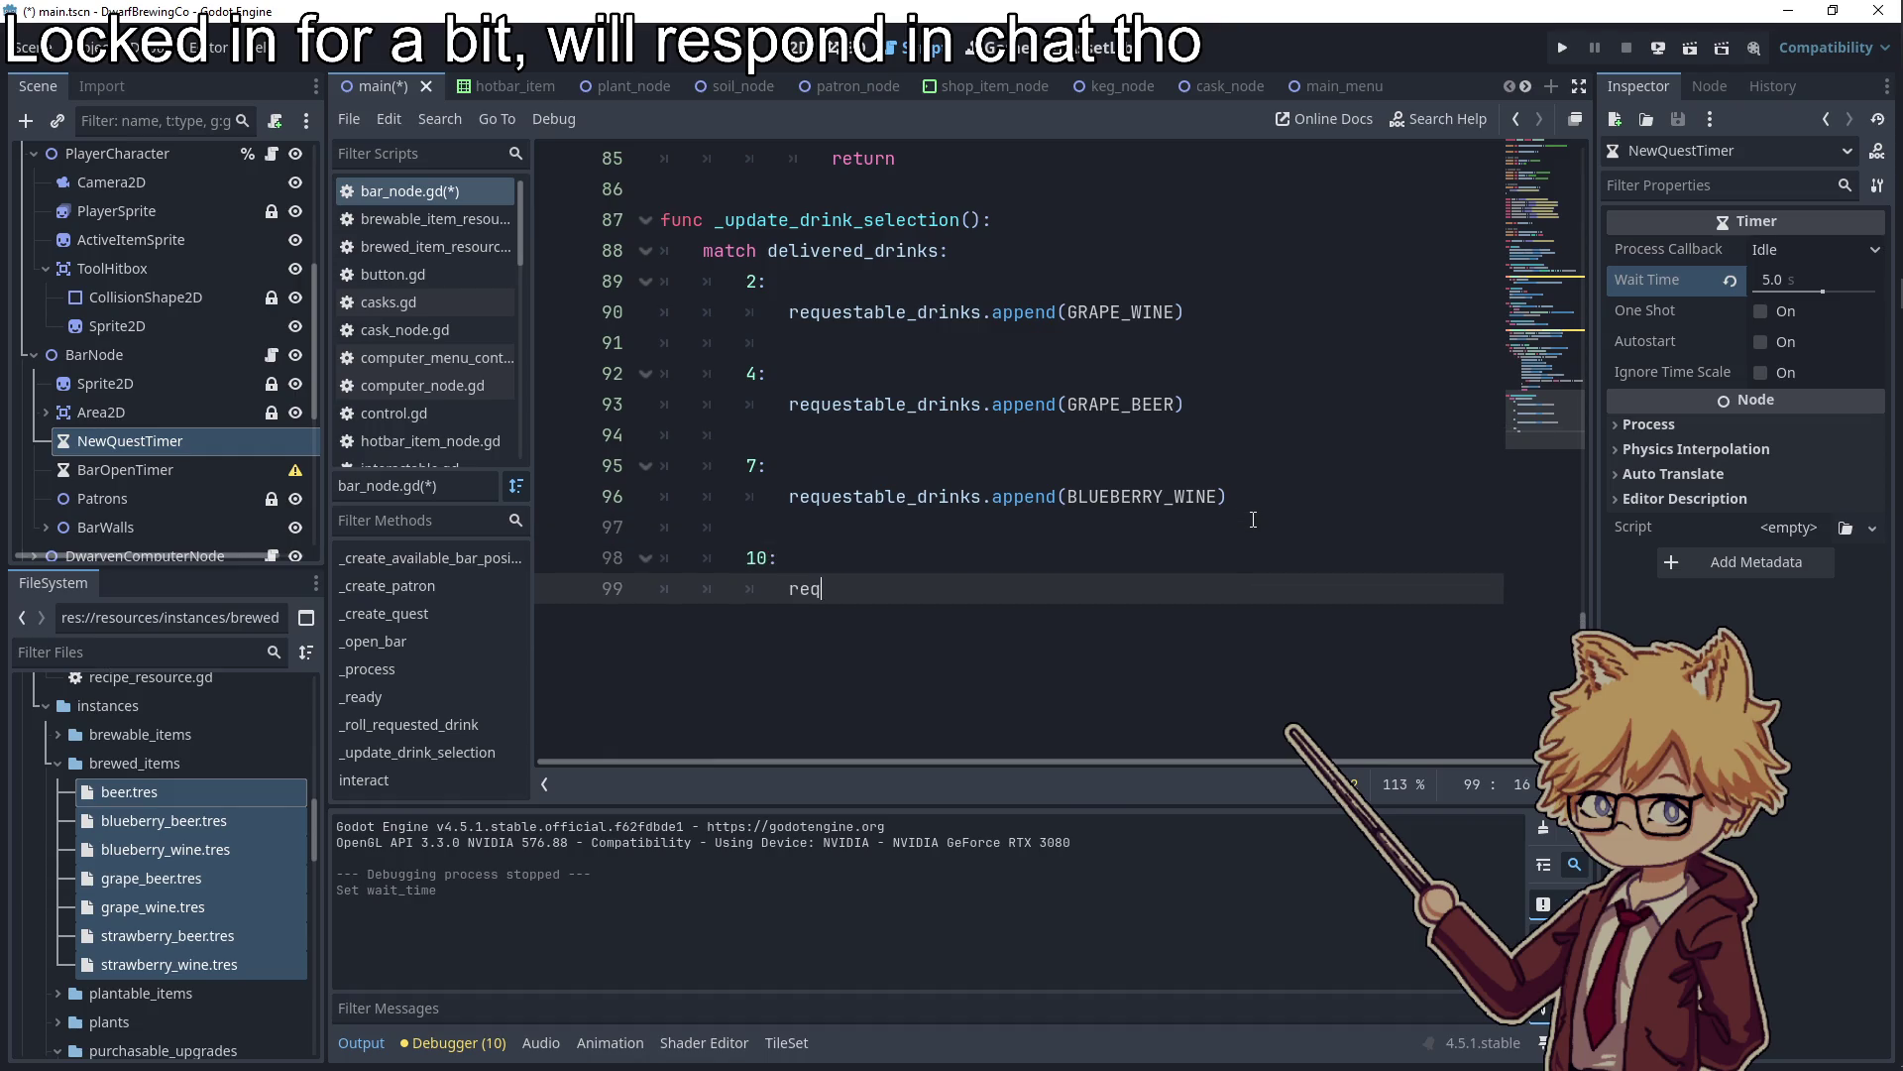
pyautogui.press('Return')
pyautogui.press('BackSpace')
pyautogui.press('BackSpace')
pyautogui.press('BackSpace')
pyautogui.write('e')
pyautogui.press('Return')
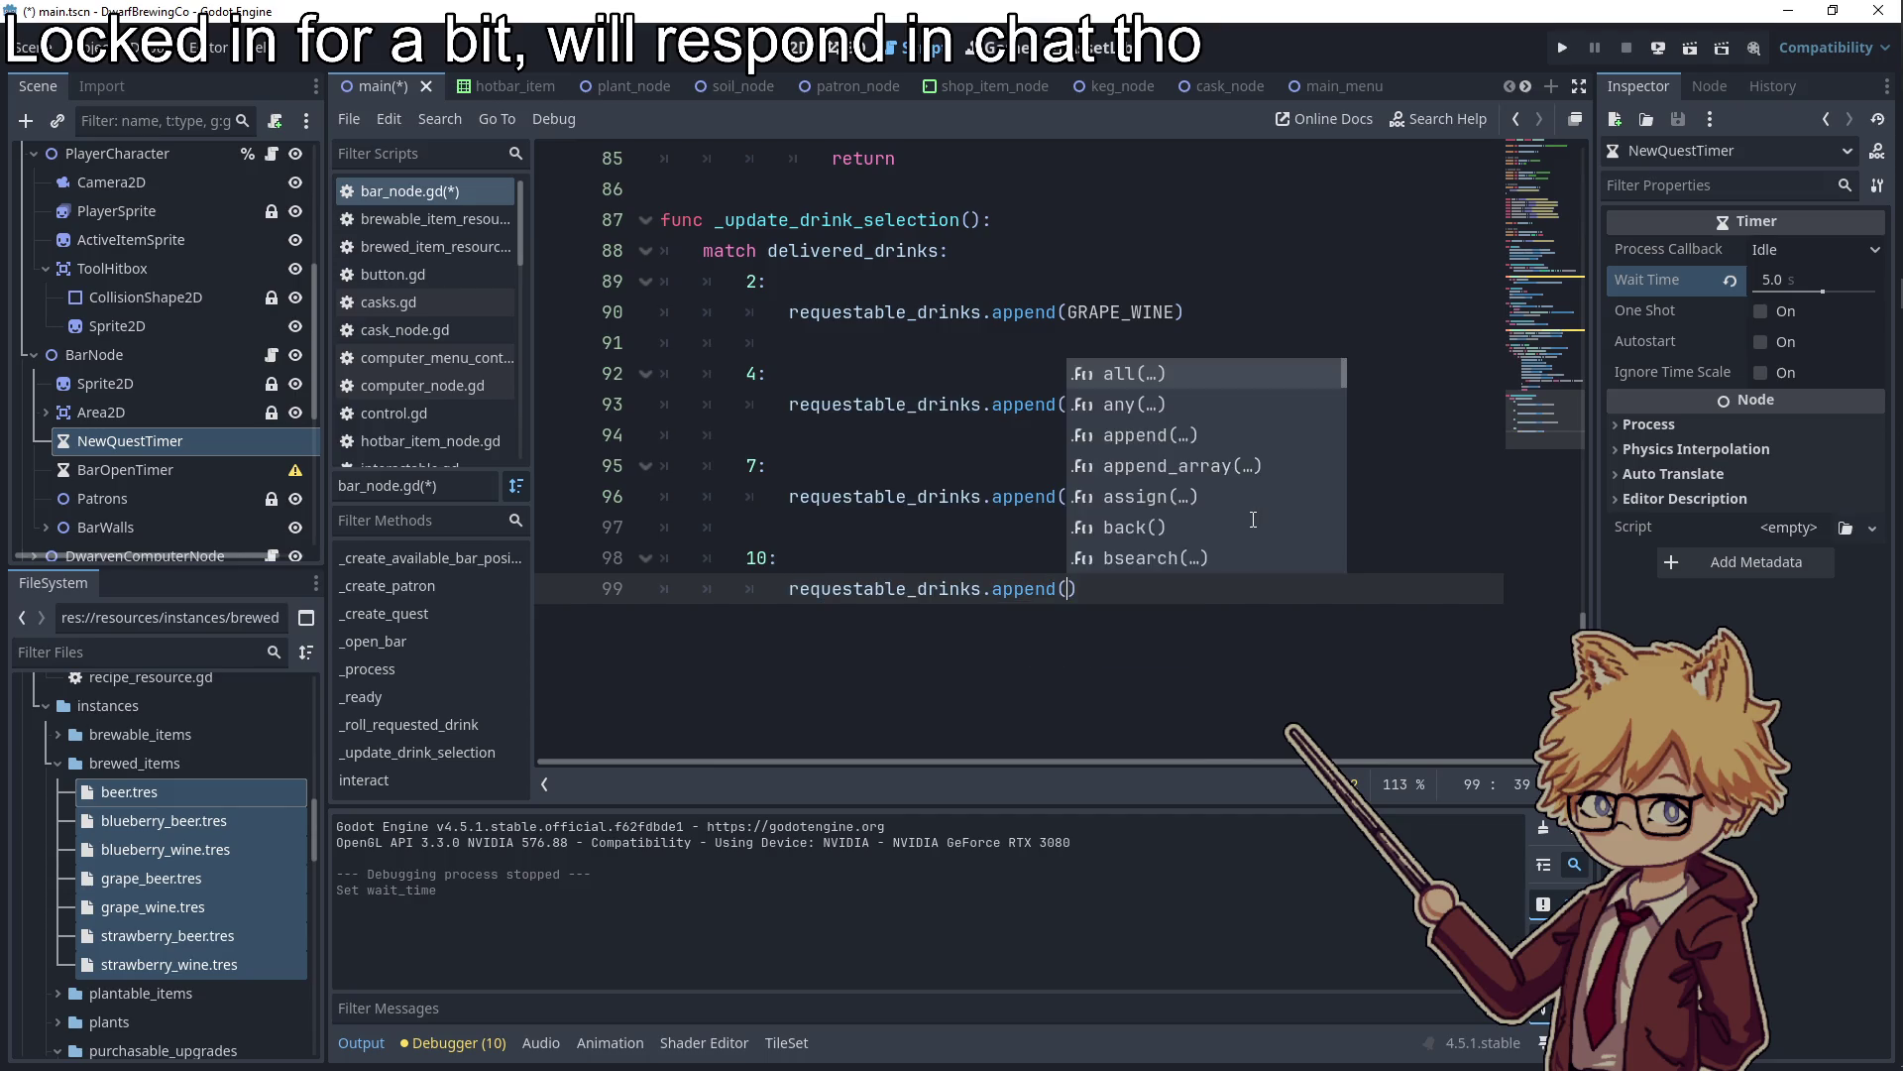
pyautogui.write('(BLUE')
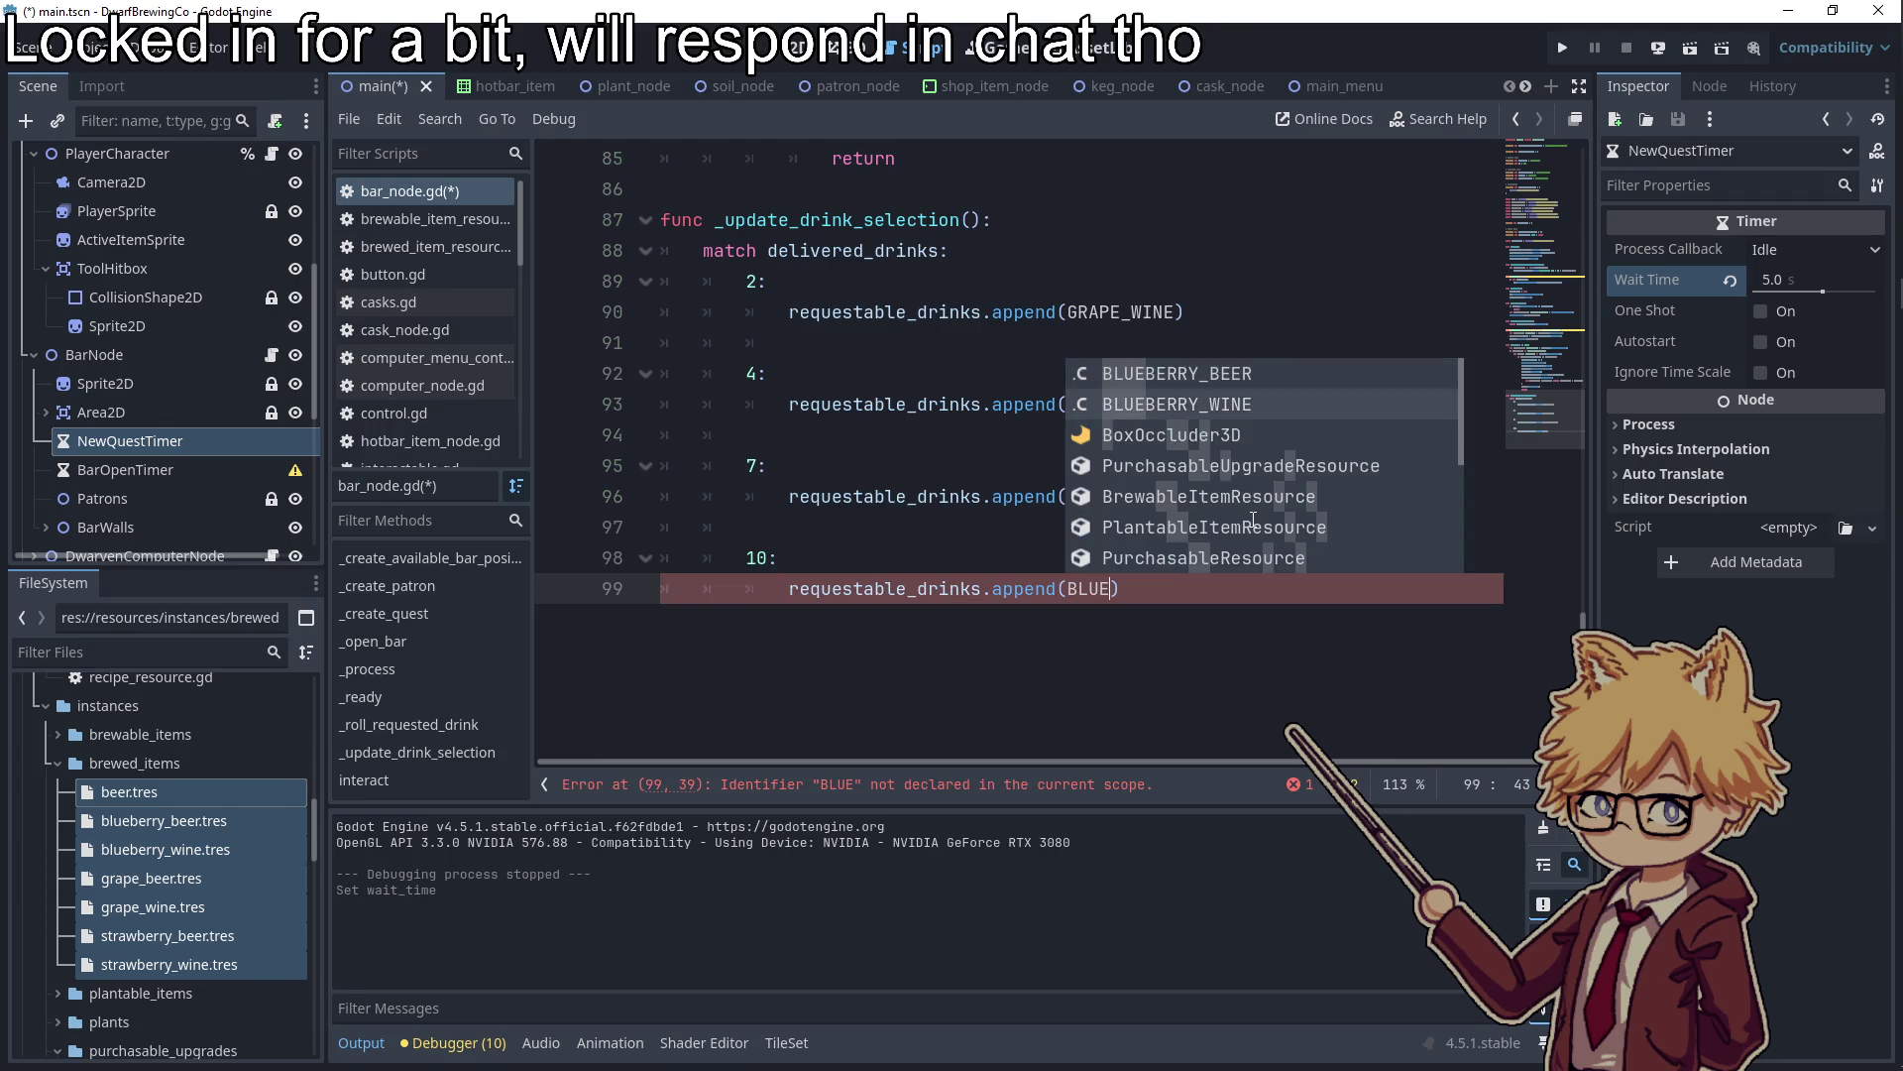
pyautogui.press('Return')
pyautogui.press('End')
pyautogui.press('Return')
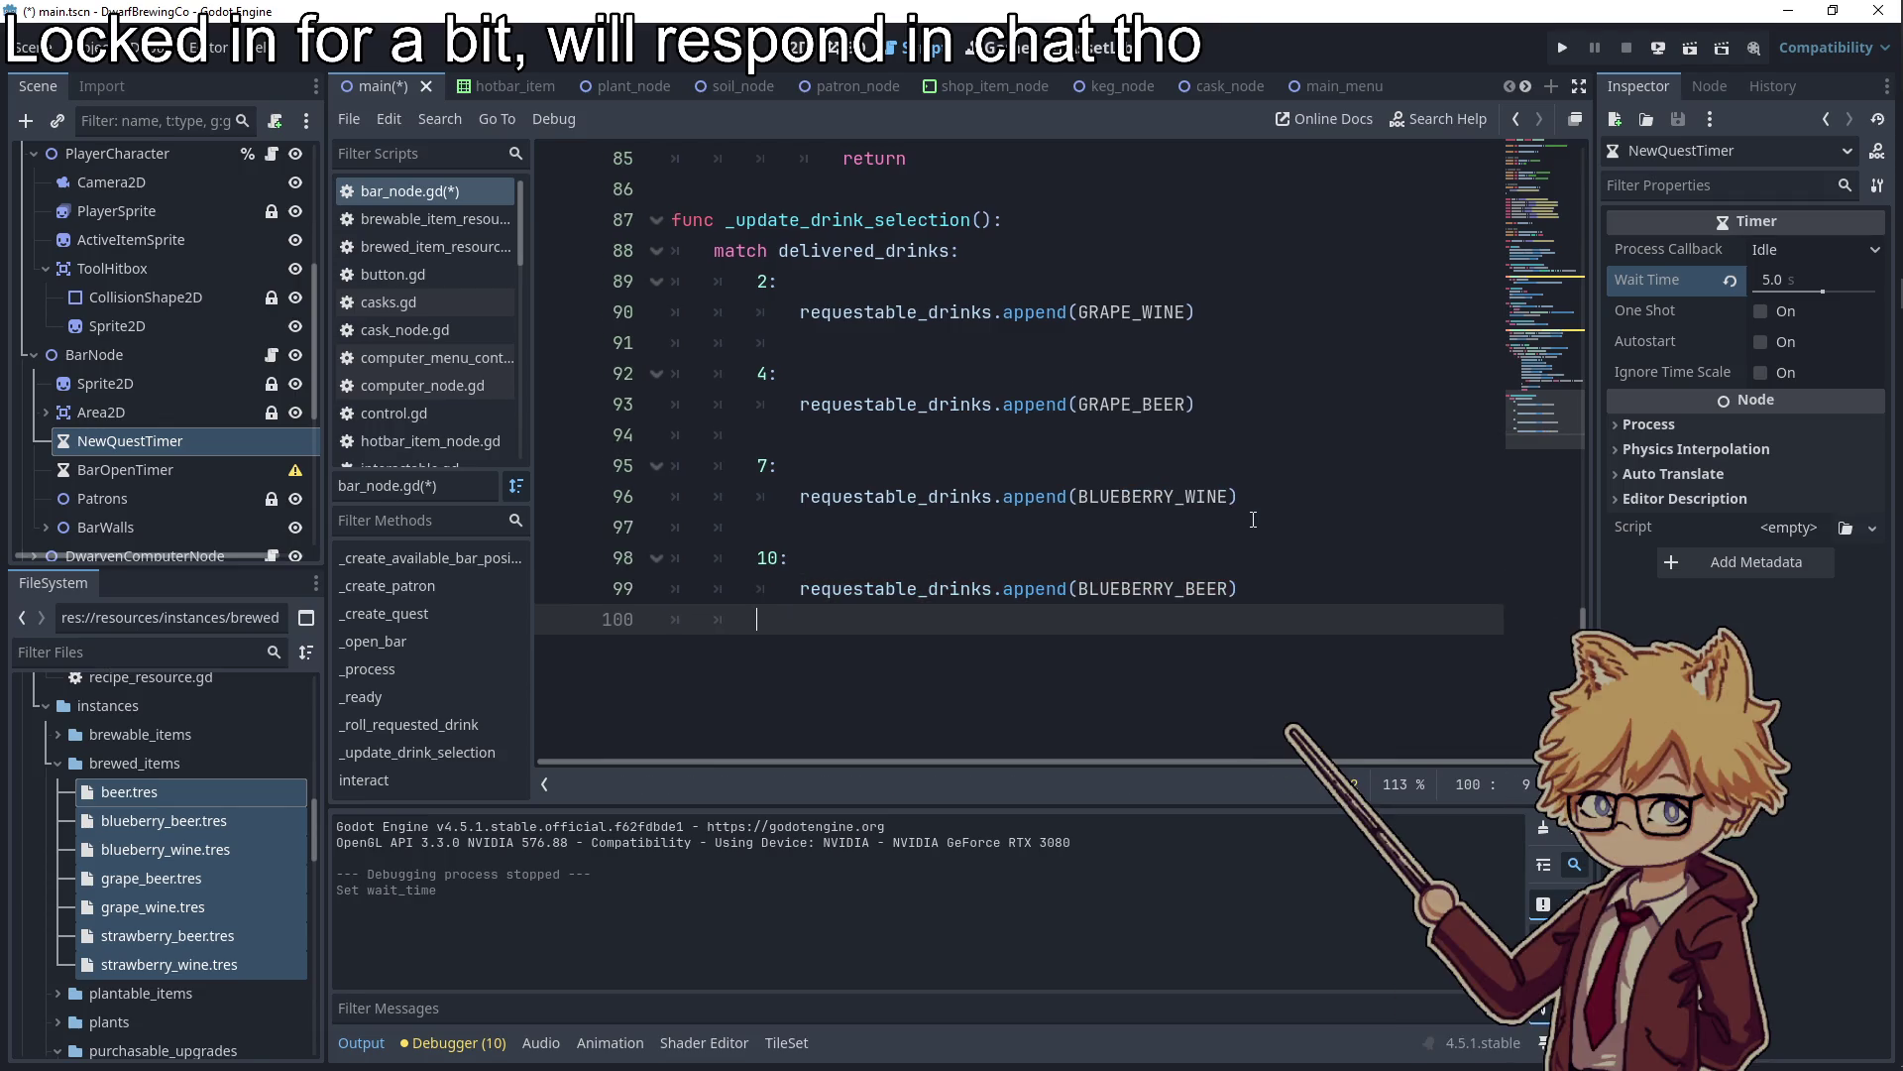
# Add case 14 appending STRAWBERRY_WINE to requestable_drinks
pyautogui.press('Return')
pyautogui.write('14:')
pyautogui.press('Return')
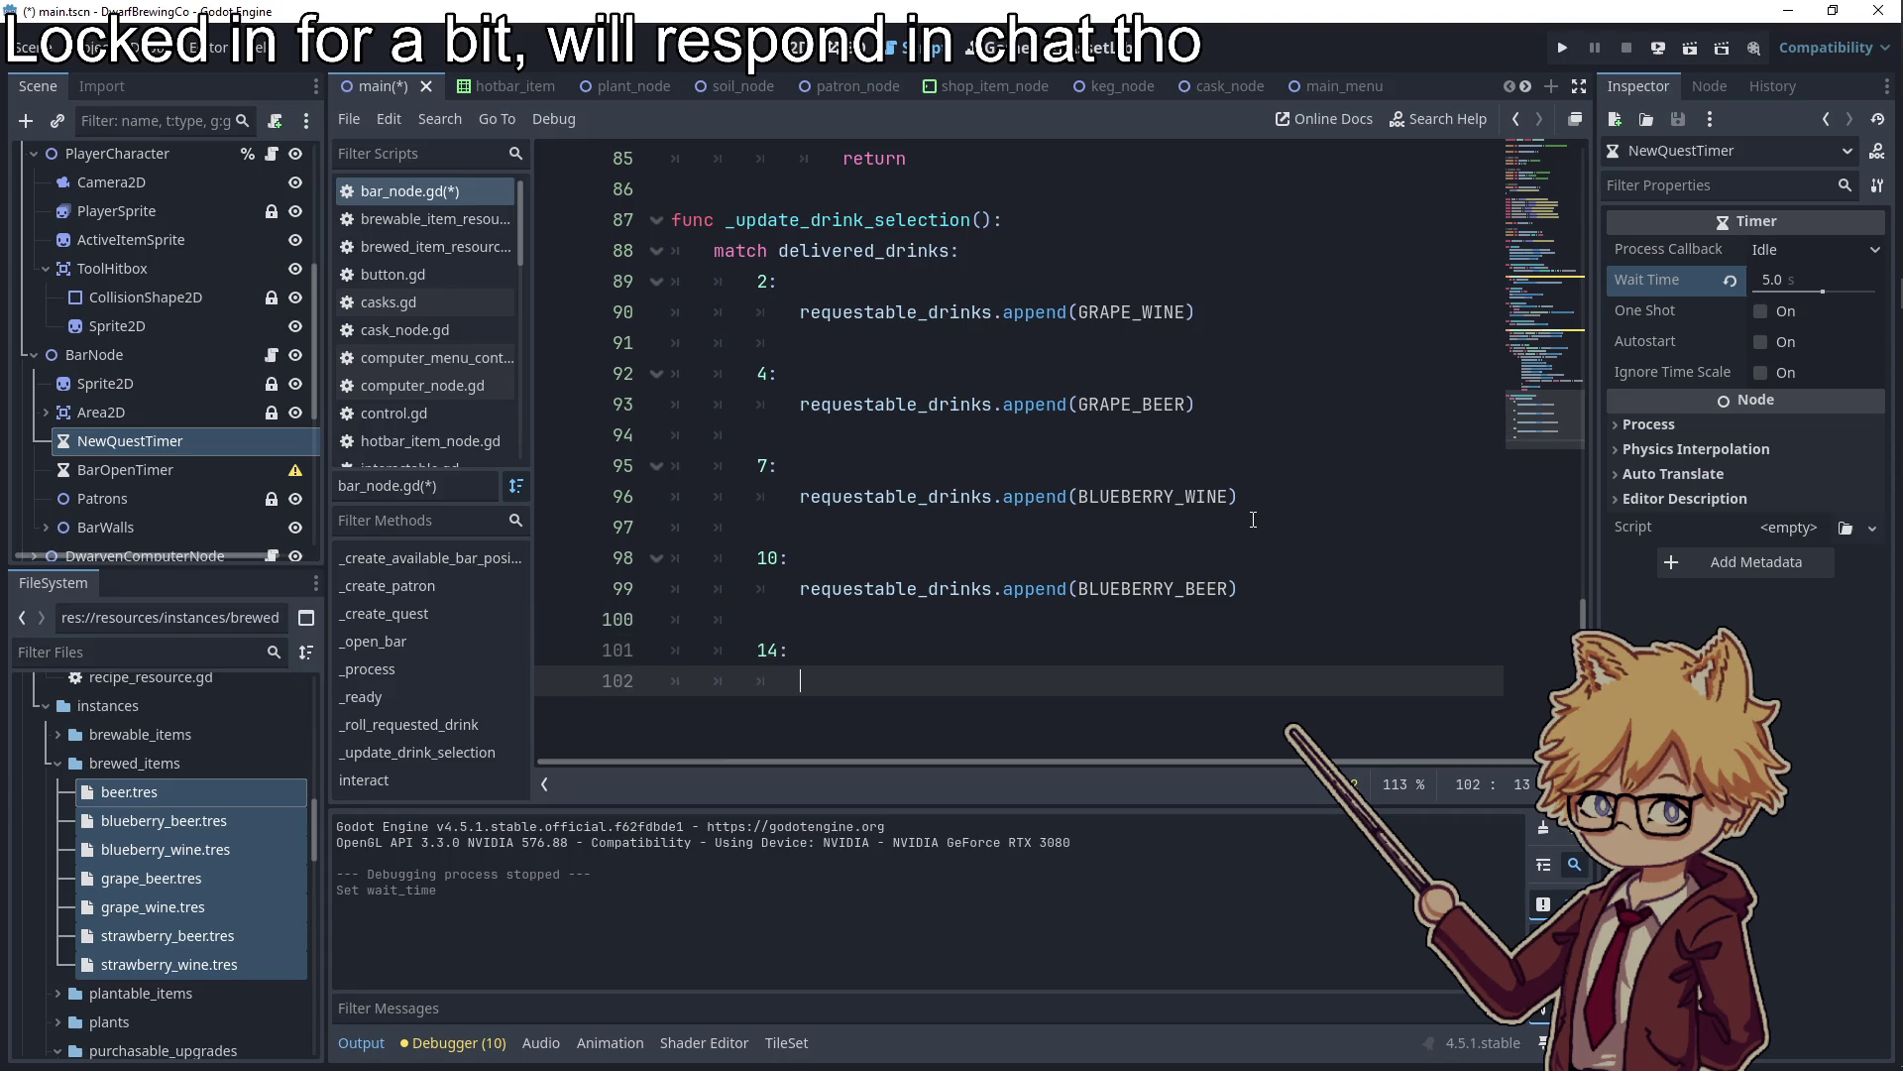
pyautogui.write('requ')
pyautogui.press('Return')
pyautogui.write('.a')
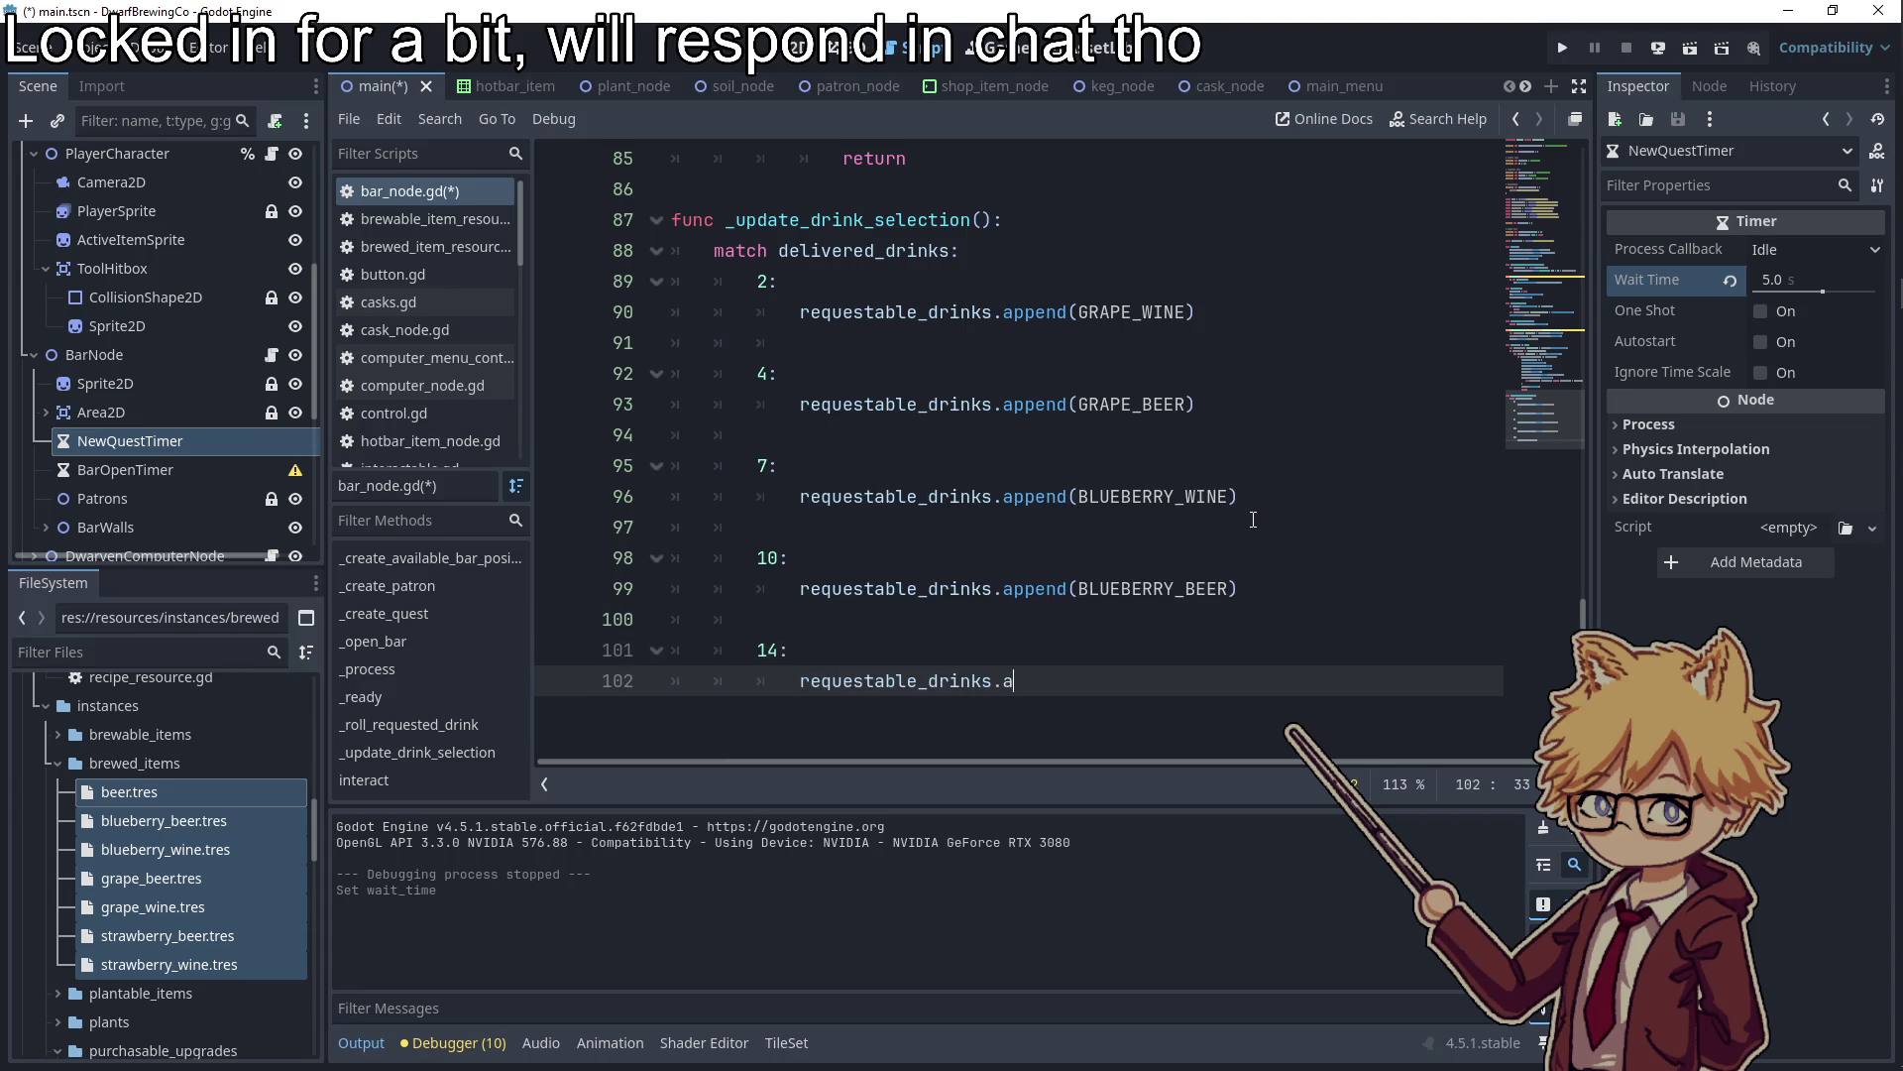
pyautogui.write('ppend(STR')
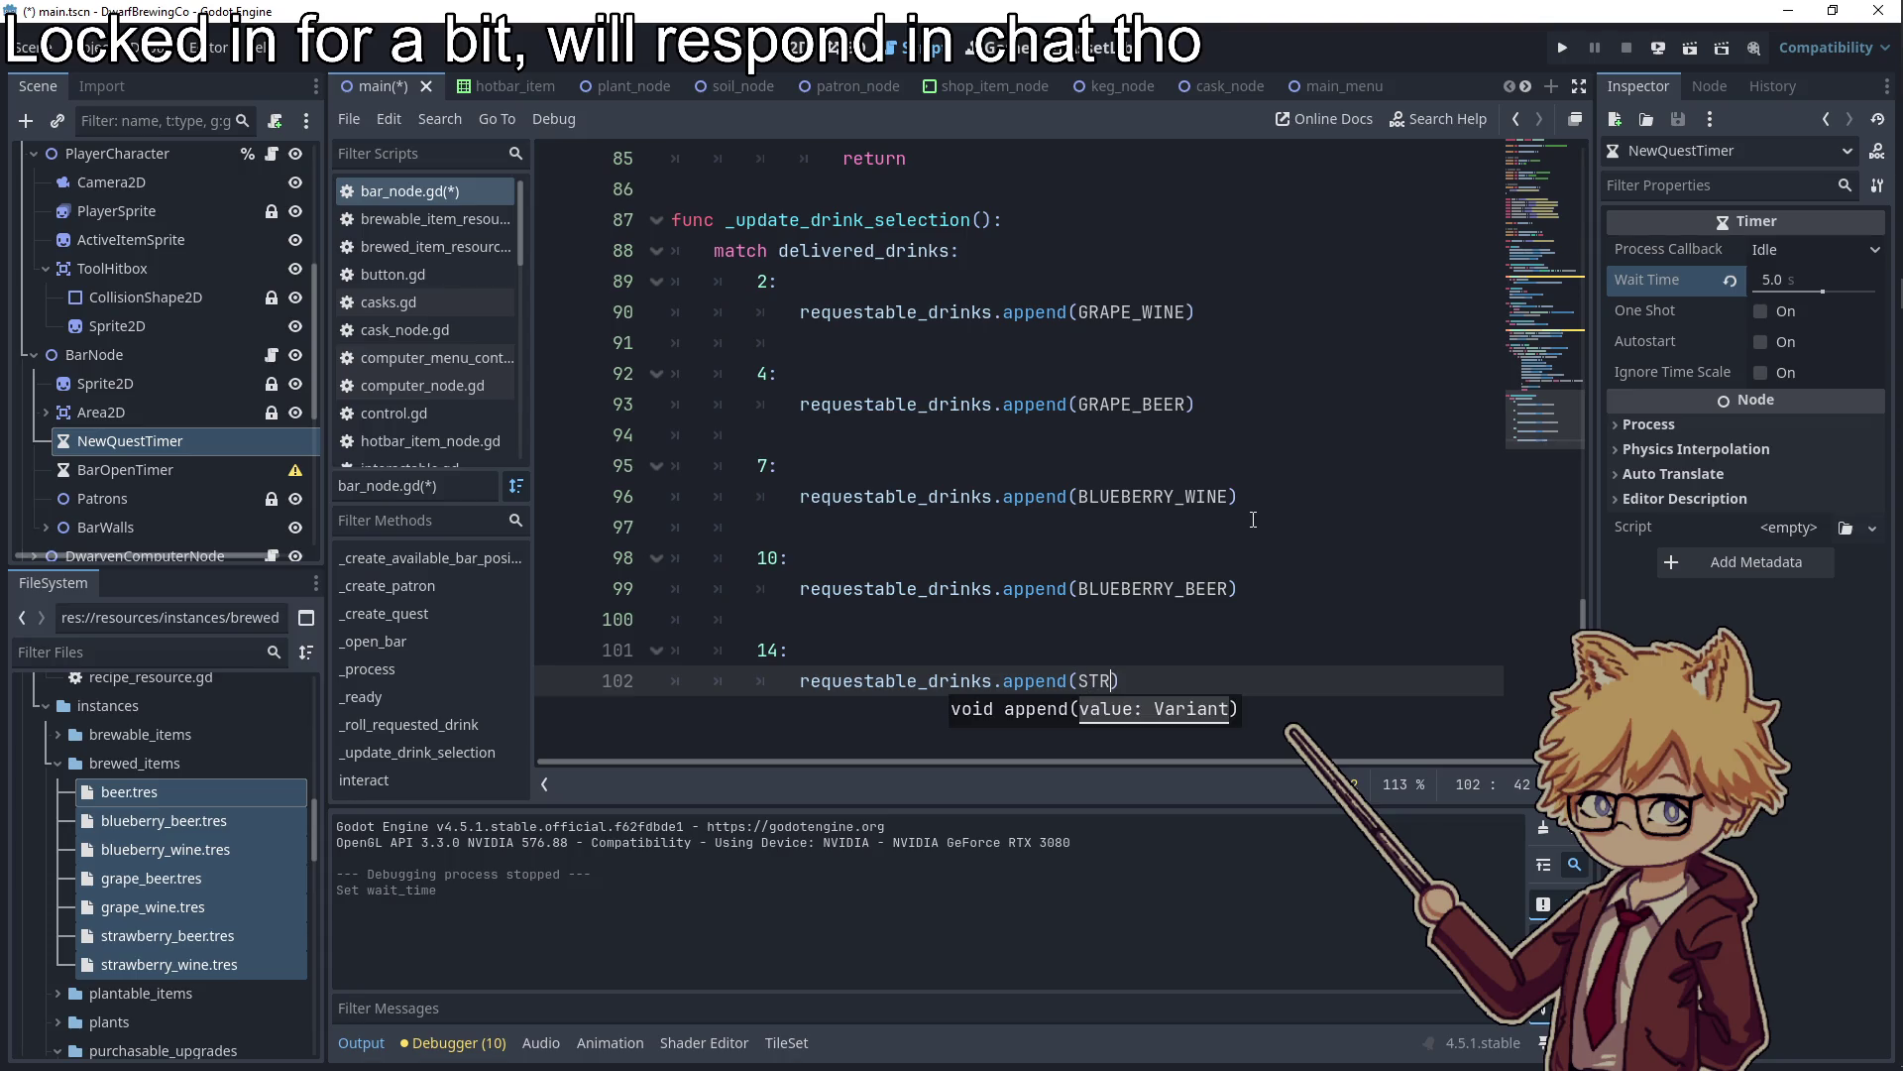
pyautogui.press('Down')
pyautogui.press('Return')
pyautogui.press('End')
pyautogui.press('Return')
# Add case 17 appending STRAWBERRY_BEER, then remove the blank line after case 2
pyautogui.press('BackSpace')
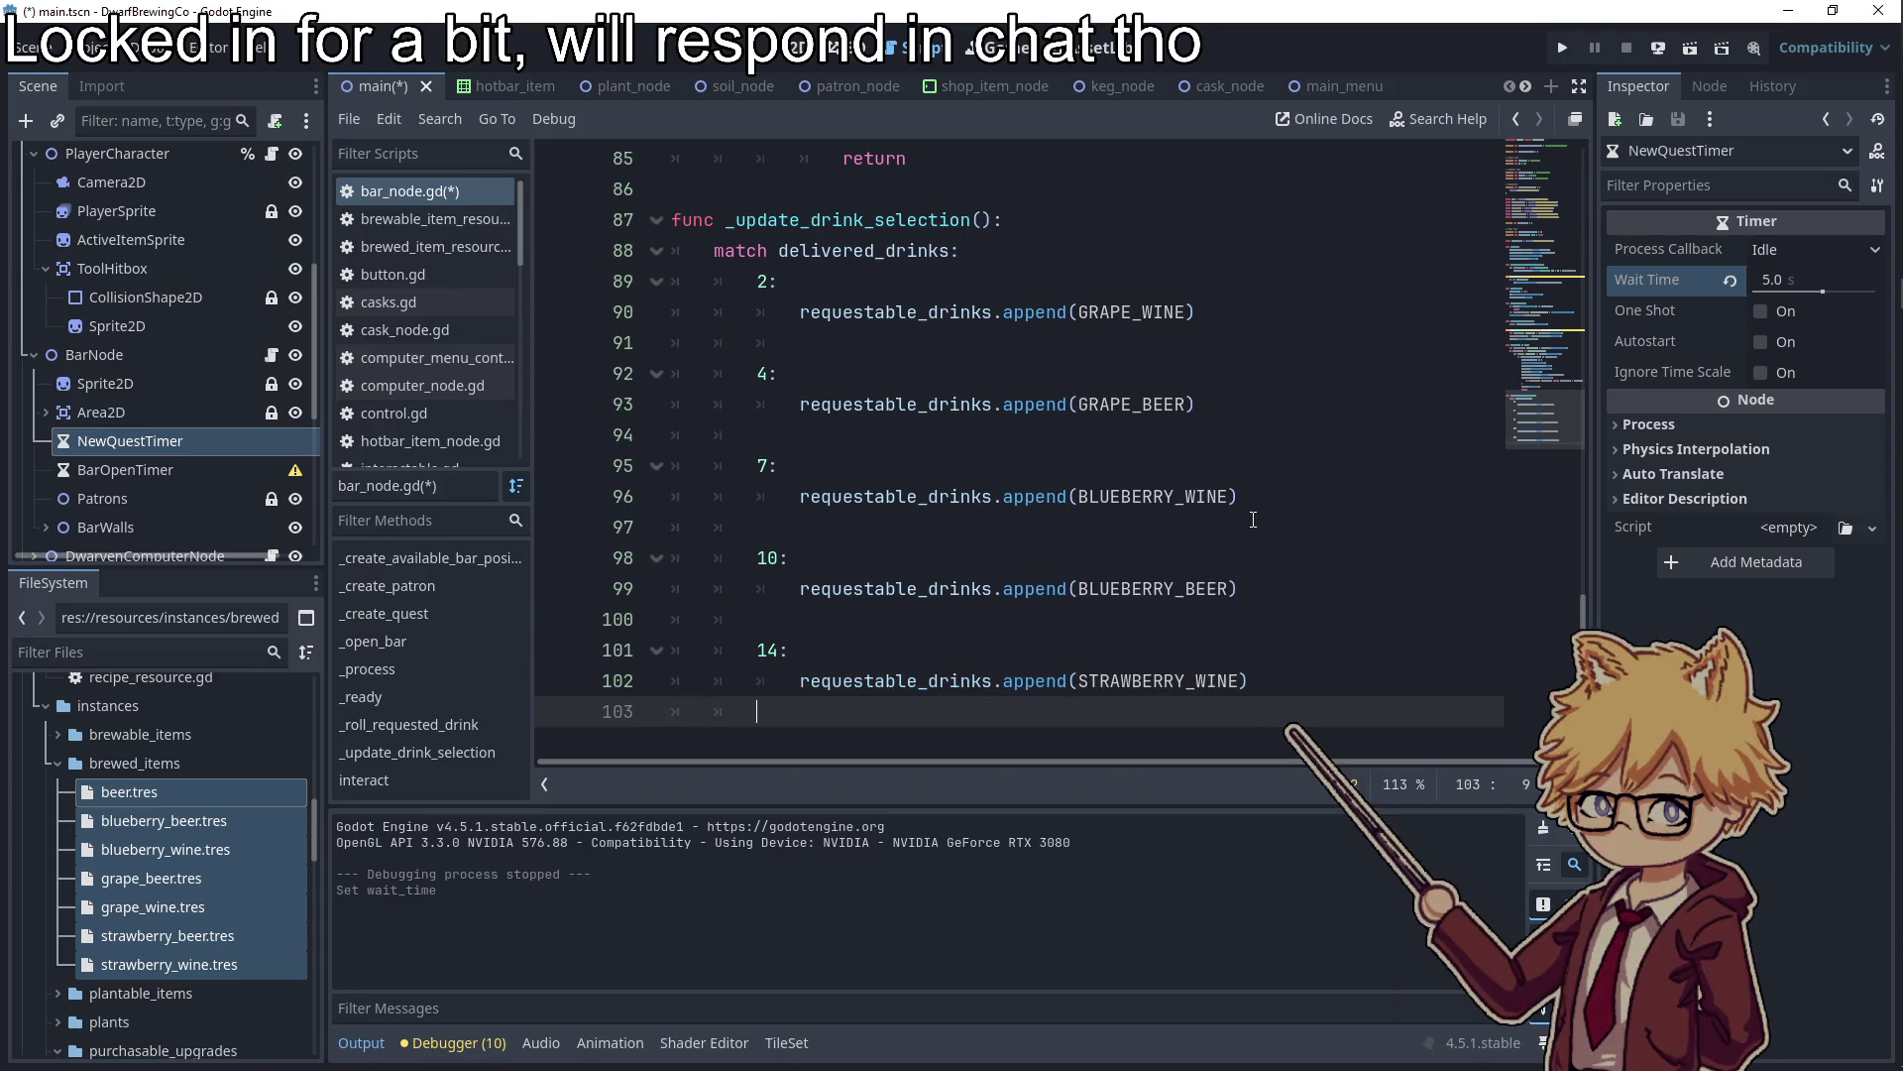
pyautogui.press('Return')
pyautogui.write('15:')
pyautogui.press('Return')
pyautogui.press('BackSpace')
pyautogui.press('BackSpace')
pyautogui.press('BackSpace')
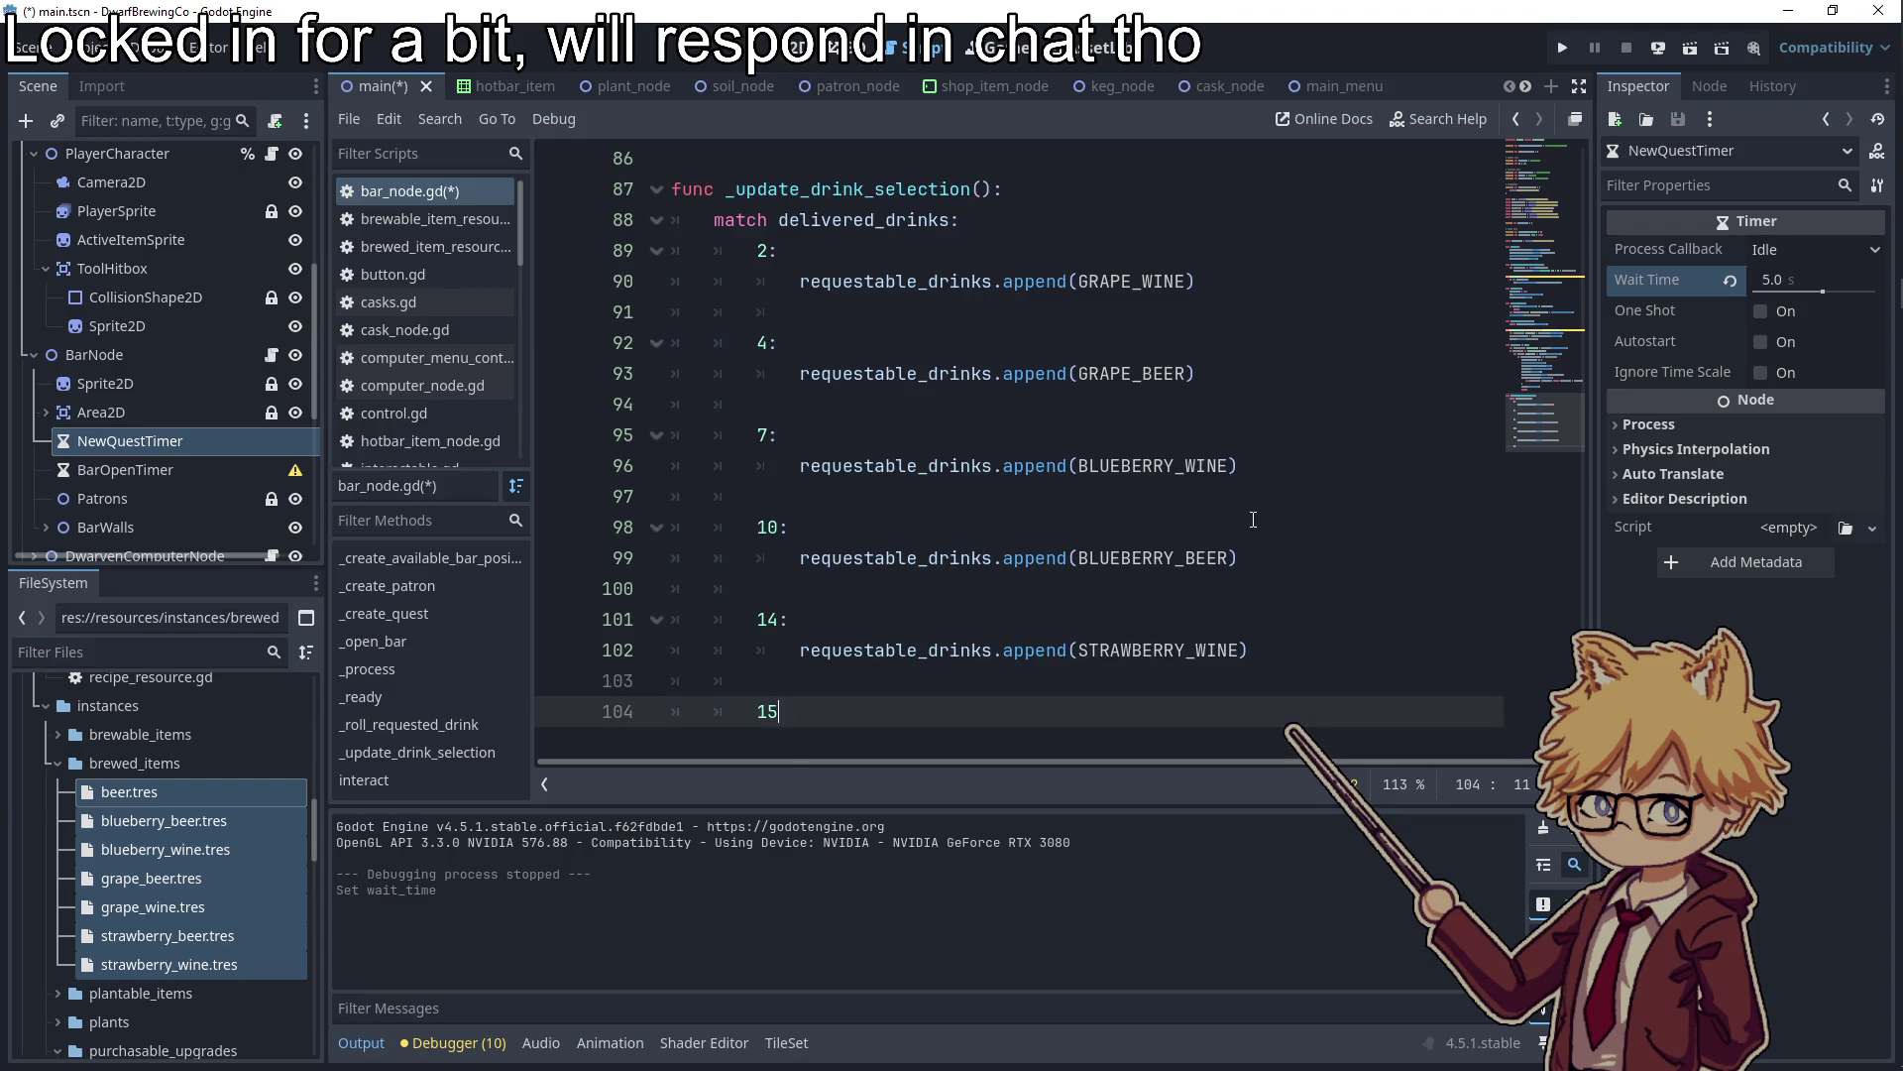
pyautogui.write('7:')
pyautogui.press('Return')
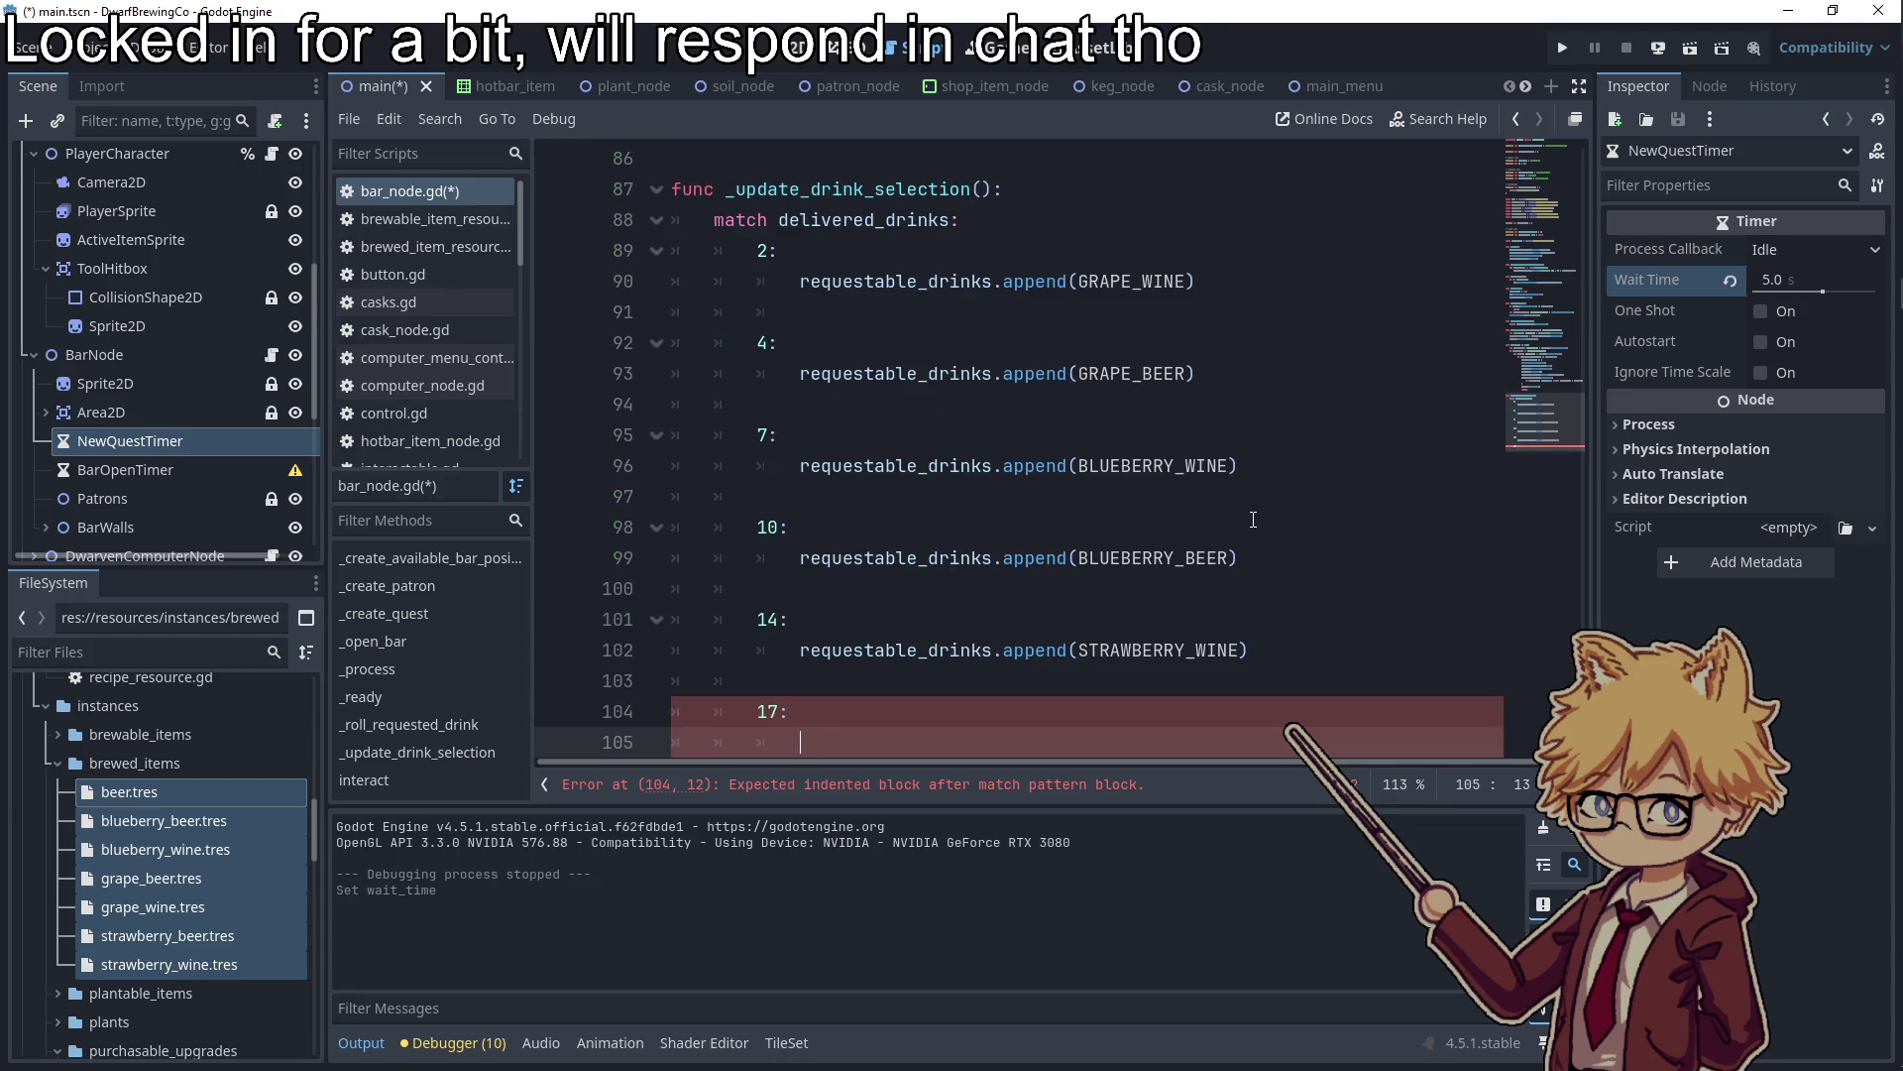
pyautogui.write('requ')
pyautogui.press('Return')
pyautogui.write('.app')
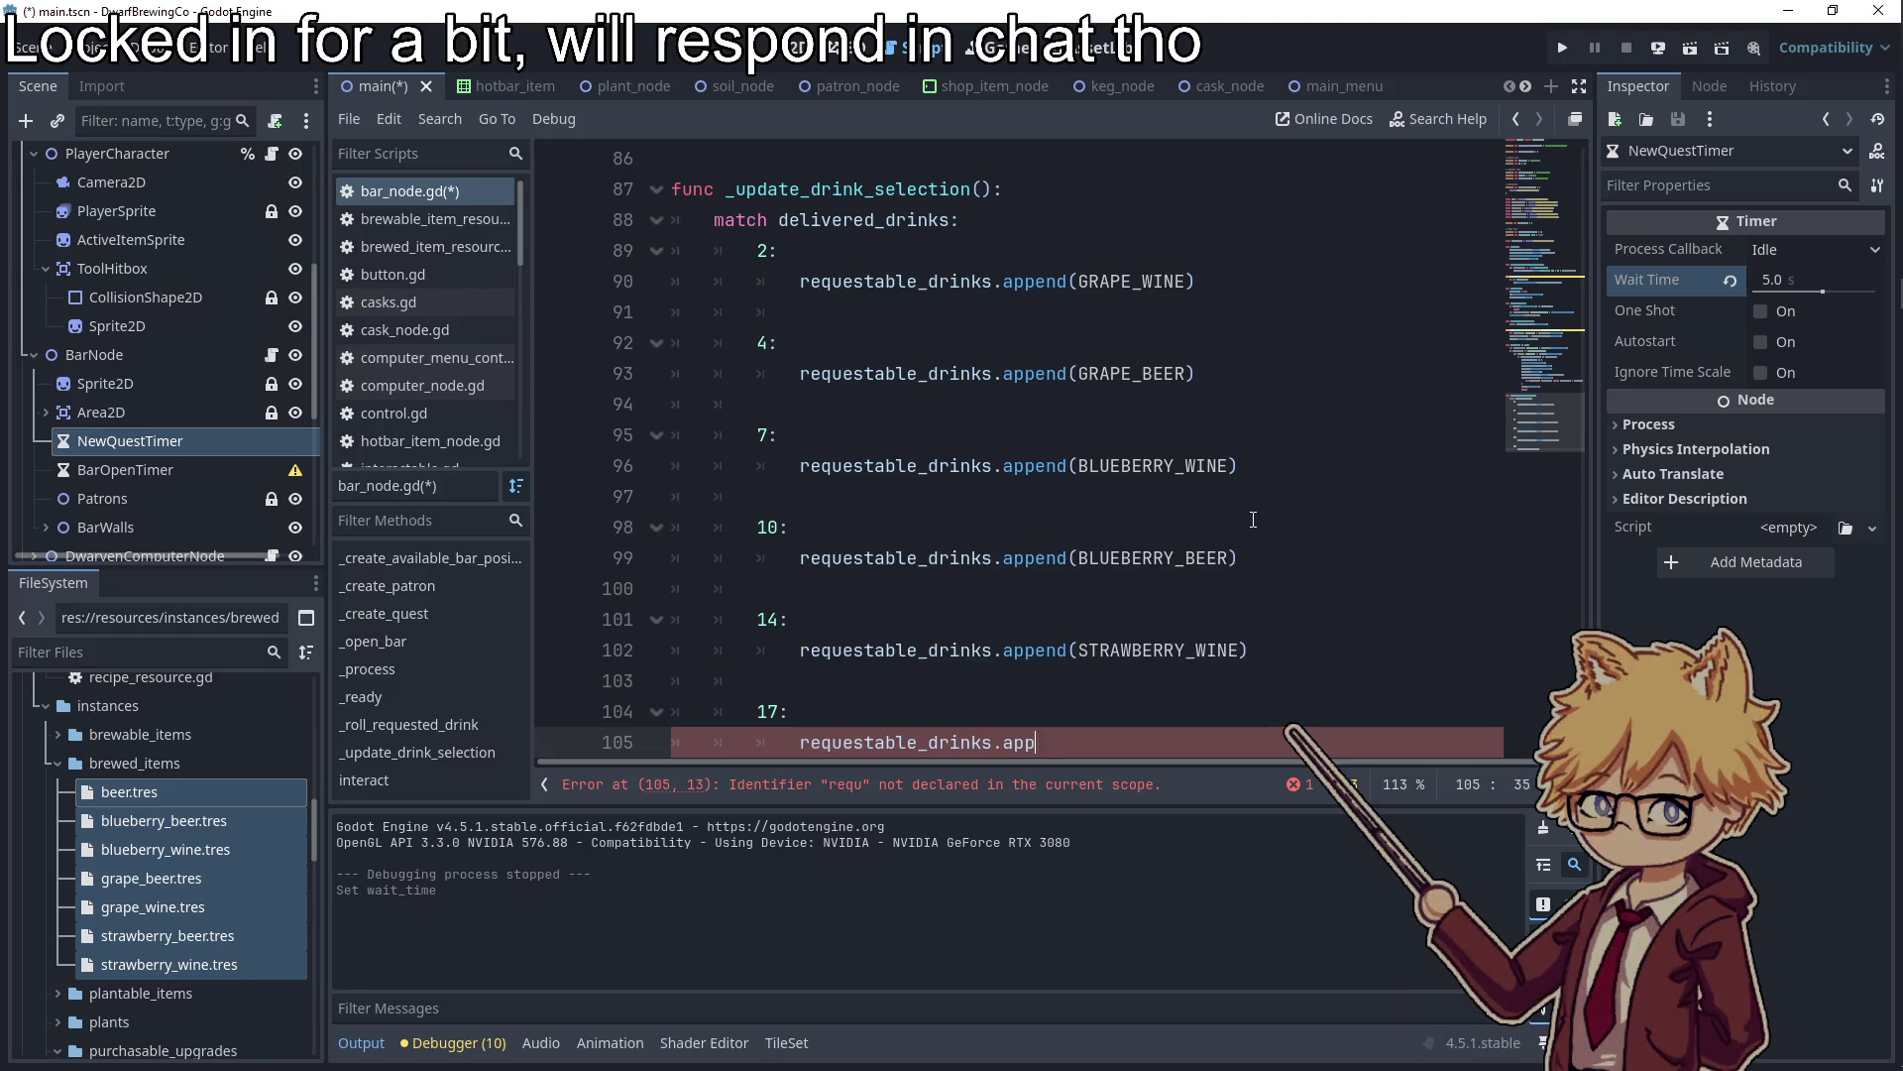
pyautogui.write('end(STR')
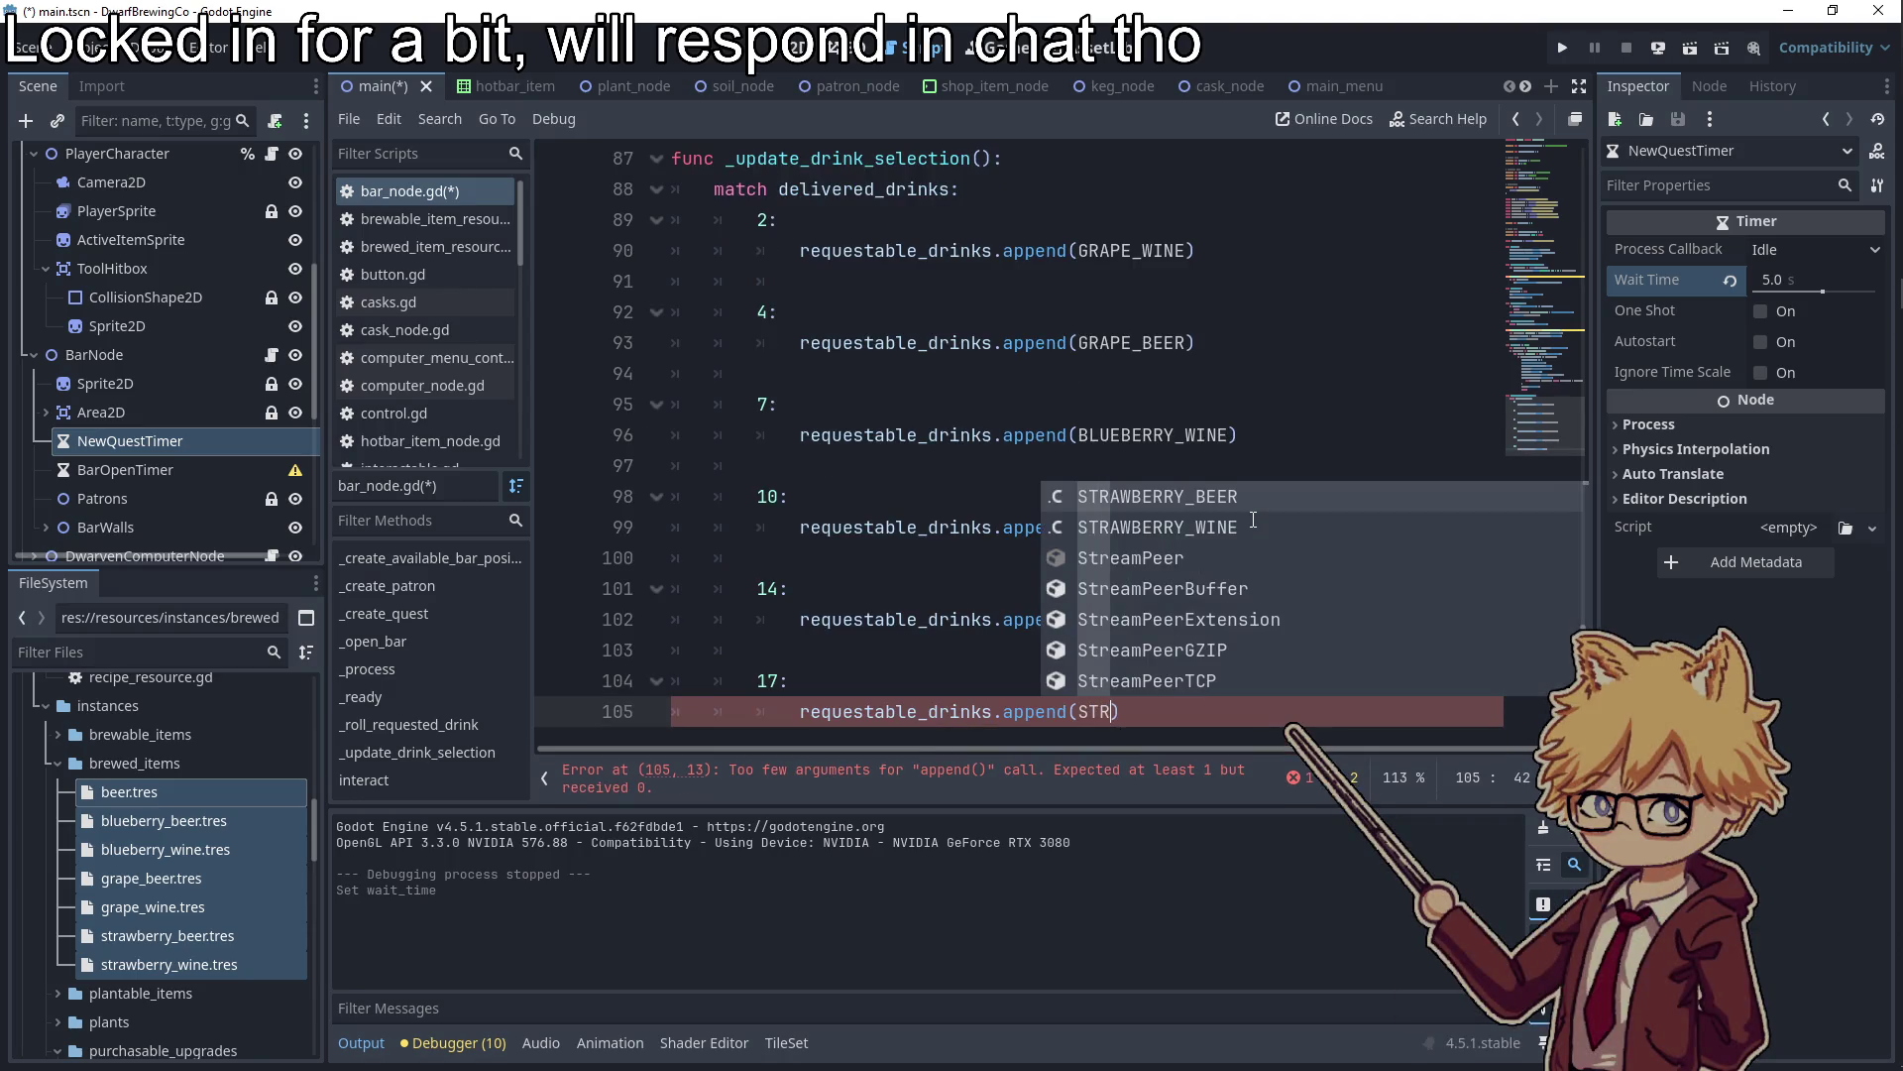
pyautogui.press('Return')
pyautogui.click(802, 277)
pyautogui.press('BackSpace')
pyautogui.press('BackSpace')
pyautogui.press('BackSpace')
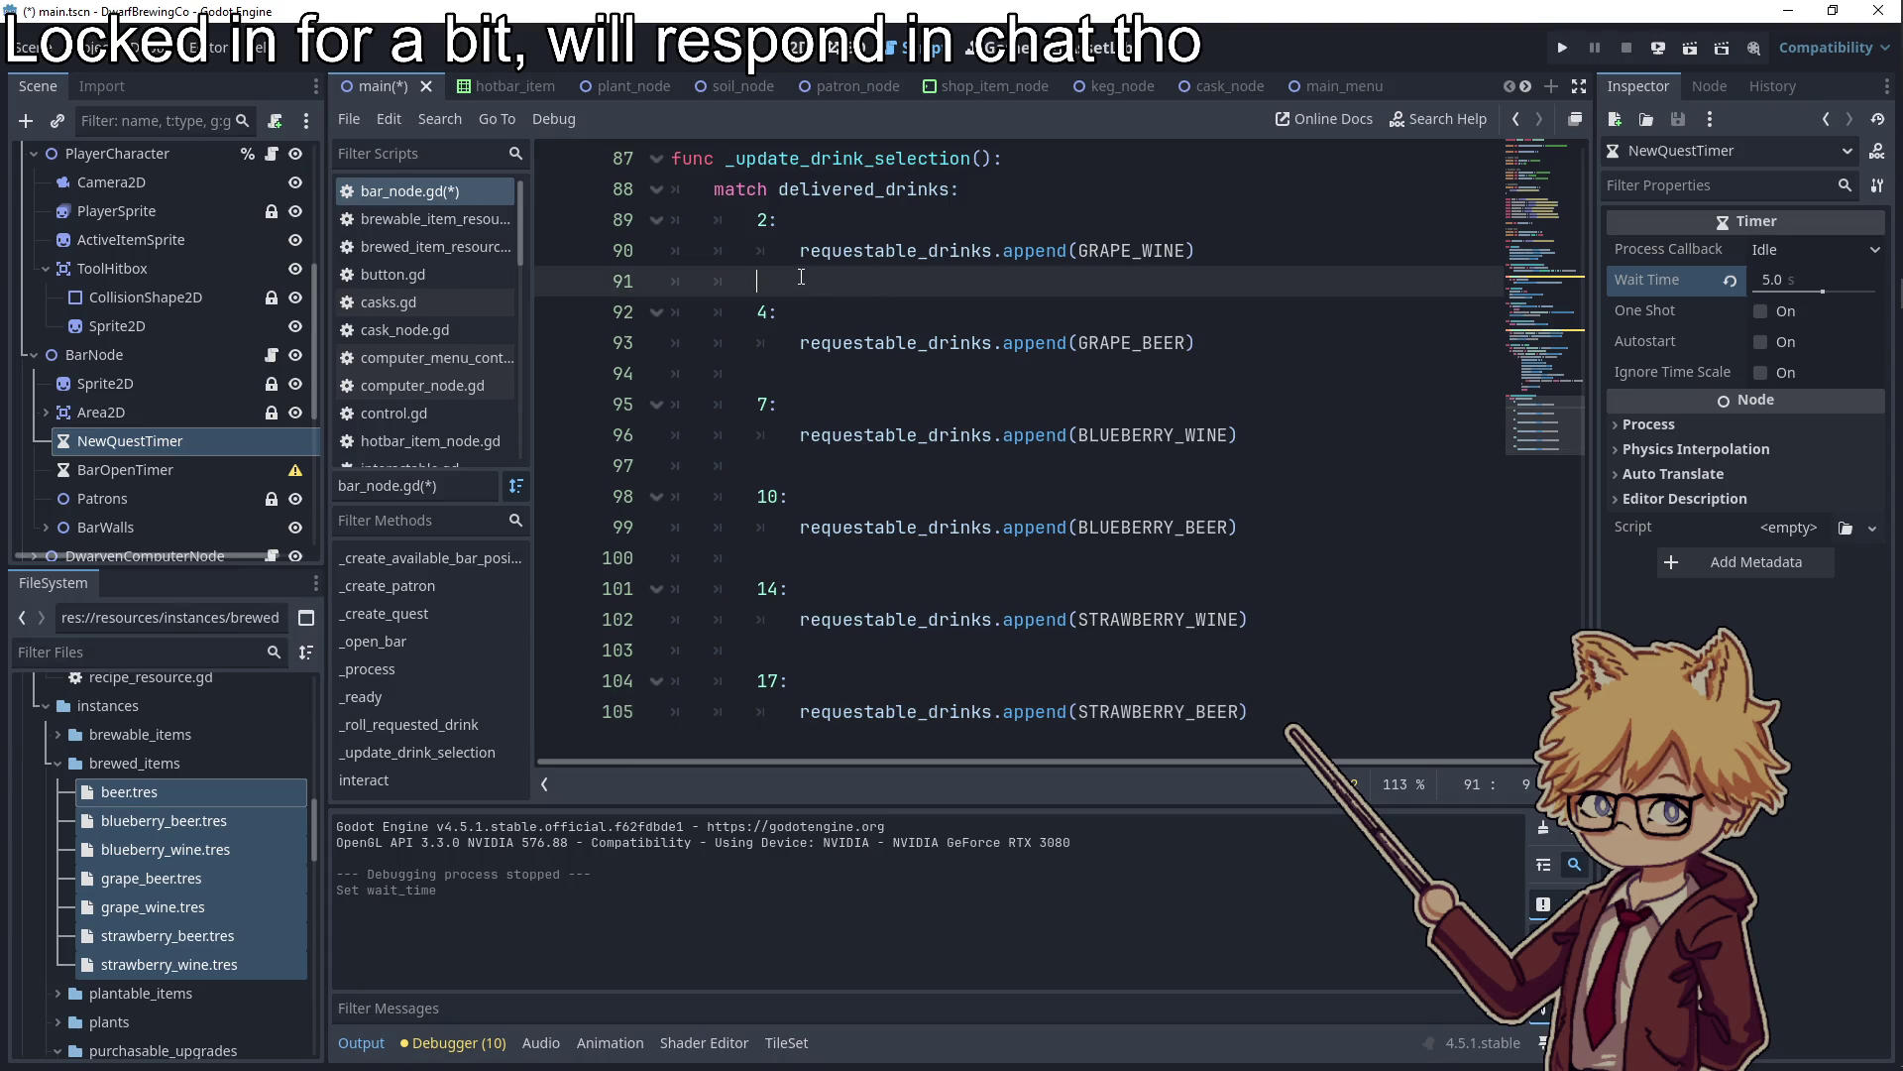
# Remove the blank lines after cases 4, 7, 10 and 14 in the match block
pyautogui.click(812, 314)
pyautogui.press('BackSpace')
pyautogui.write('r')
pyautogui.click(817, 342)
pyautogui.press('BackSpace')
pyautogui.press('BackSpace')
pyautogui.click(803, 407)
pyautogui.press('BackSpace')
pyautogui.press('BackSpace')
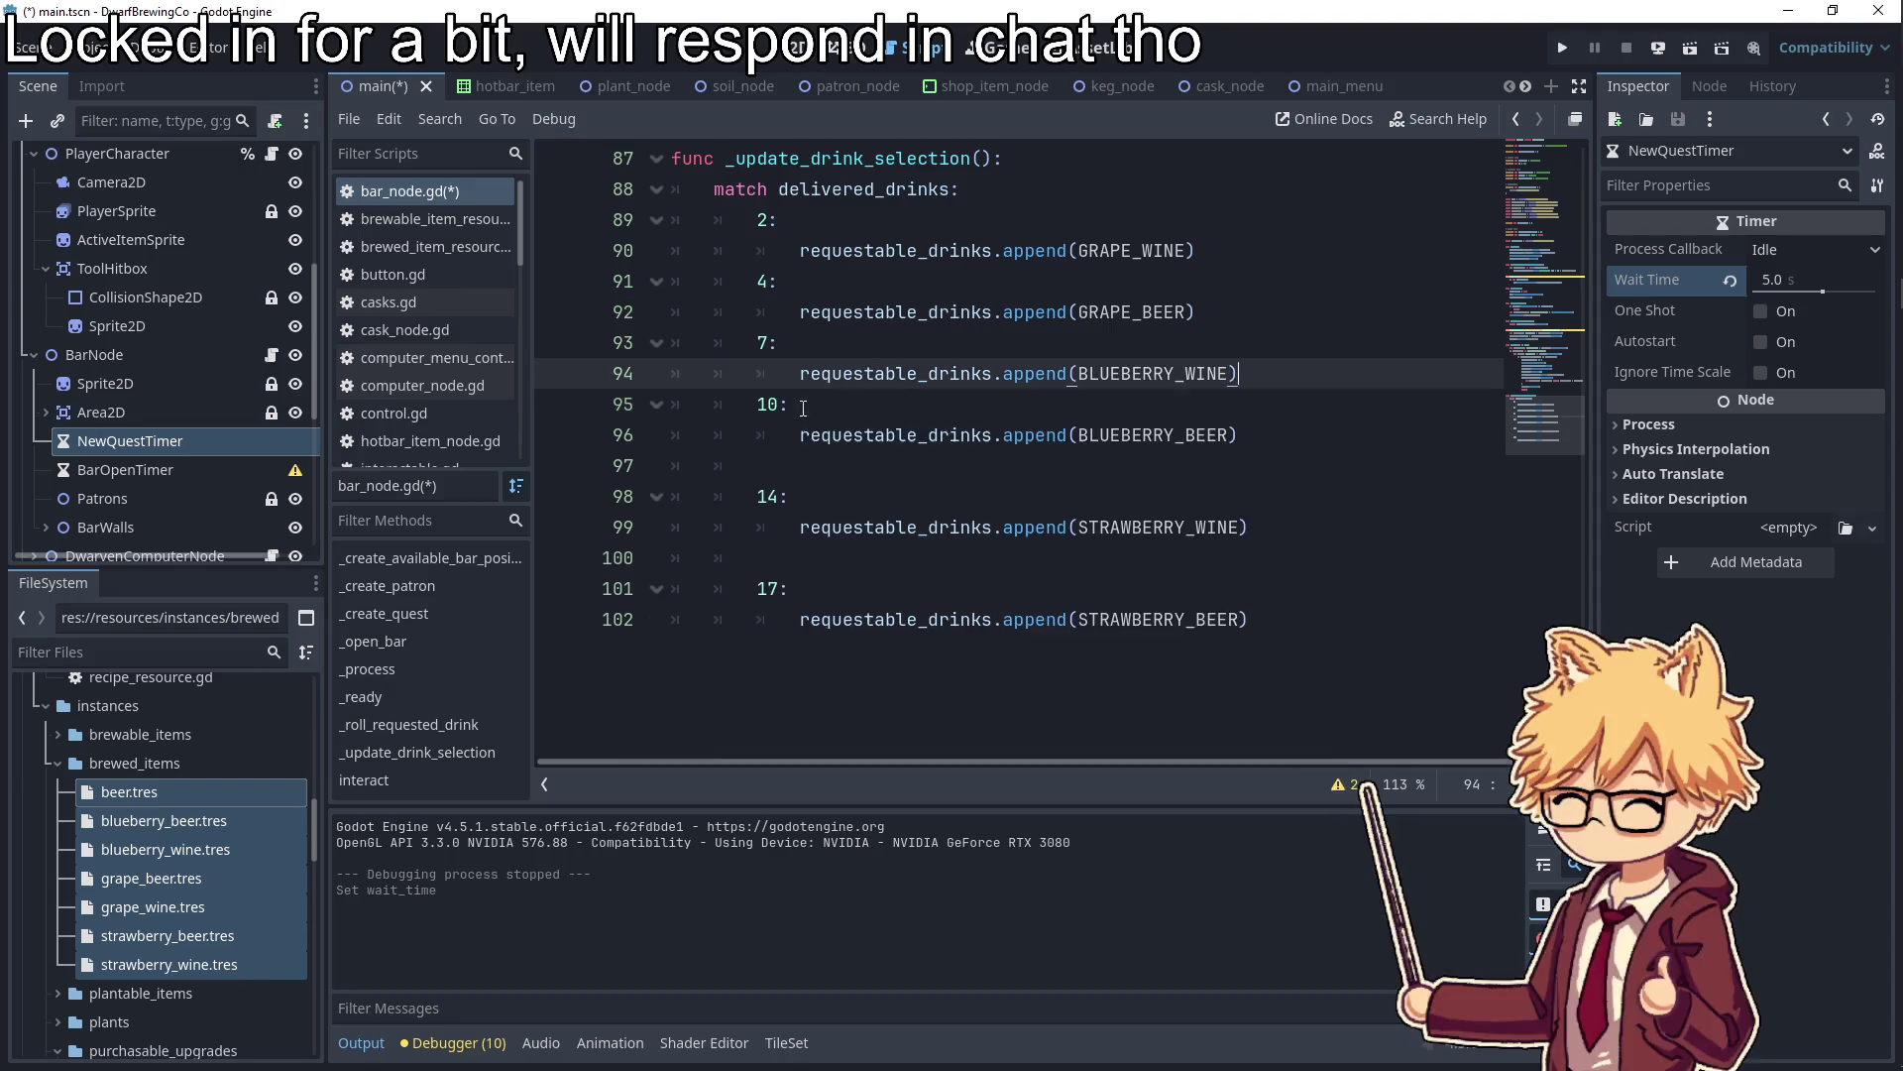
pyautogui.click(808, 466)
pyautogui.press('BackSpace')
pyautogui.press('BackSpace')
pyautogui.click(822, 517)
pyautogui.press('BackSpace')
pyautogui.press('BackSpace')
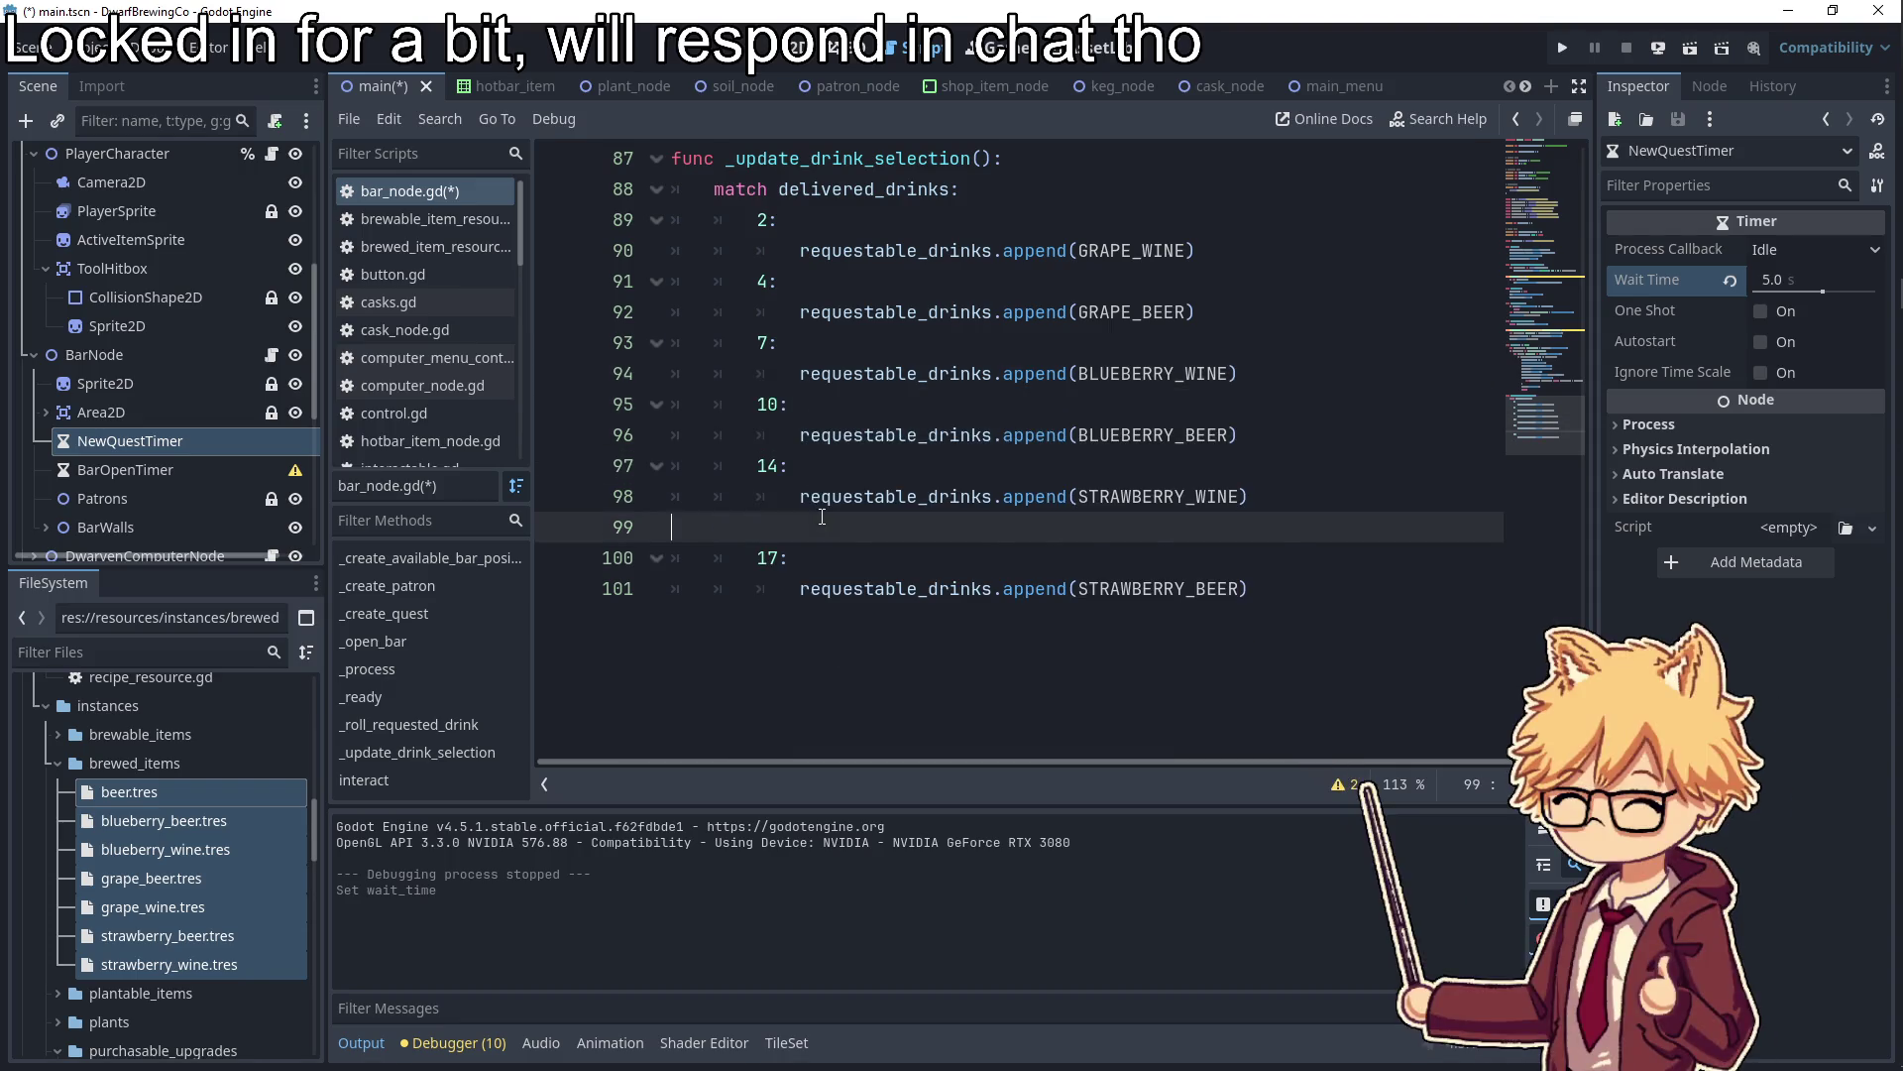
pyautogui.press('Down')
pyautogui.press('Down')
# Save bar_node.gd and run the game with F5 to playtest
pyautogui.hotkey('ctrl', 's')
pyautogui.click(1181, 335)
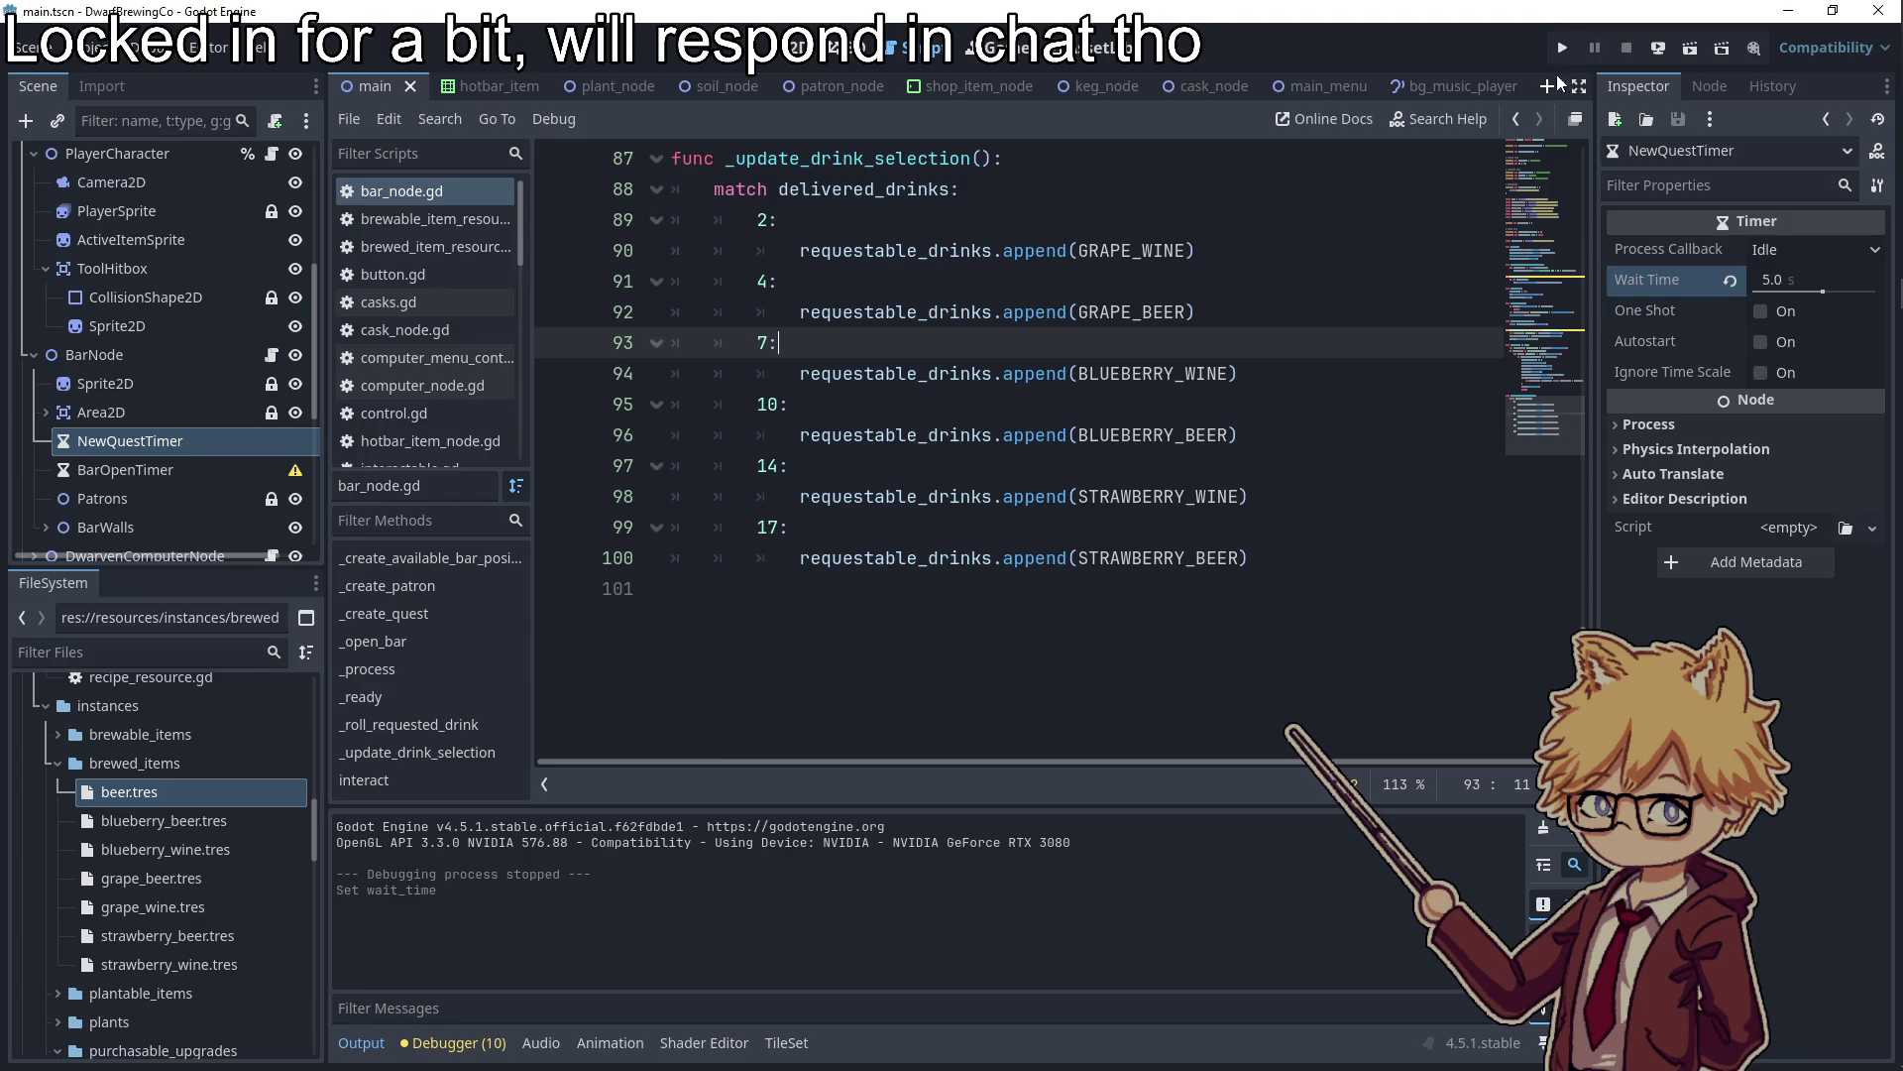
pyautogui.press('F5')
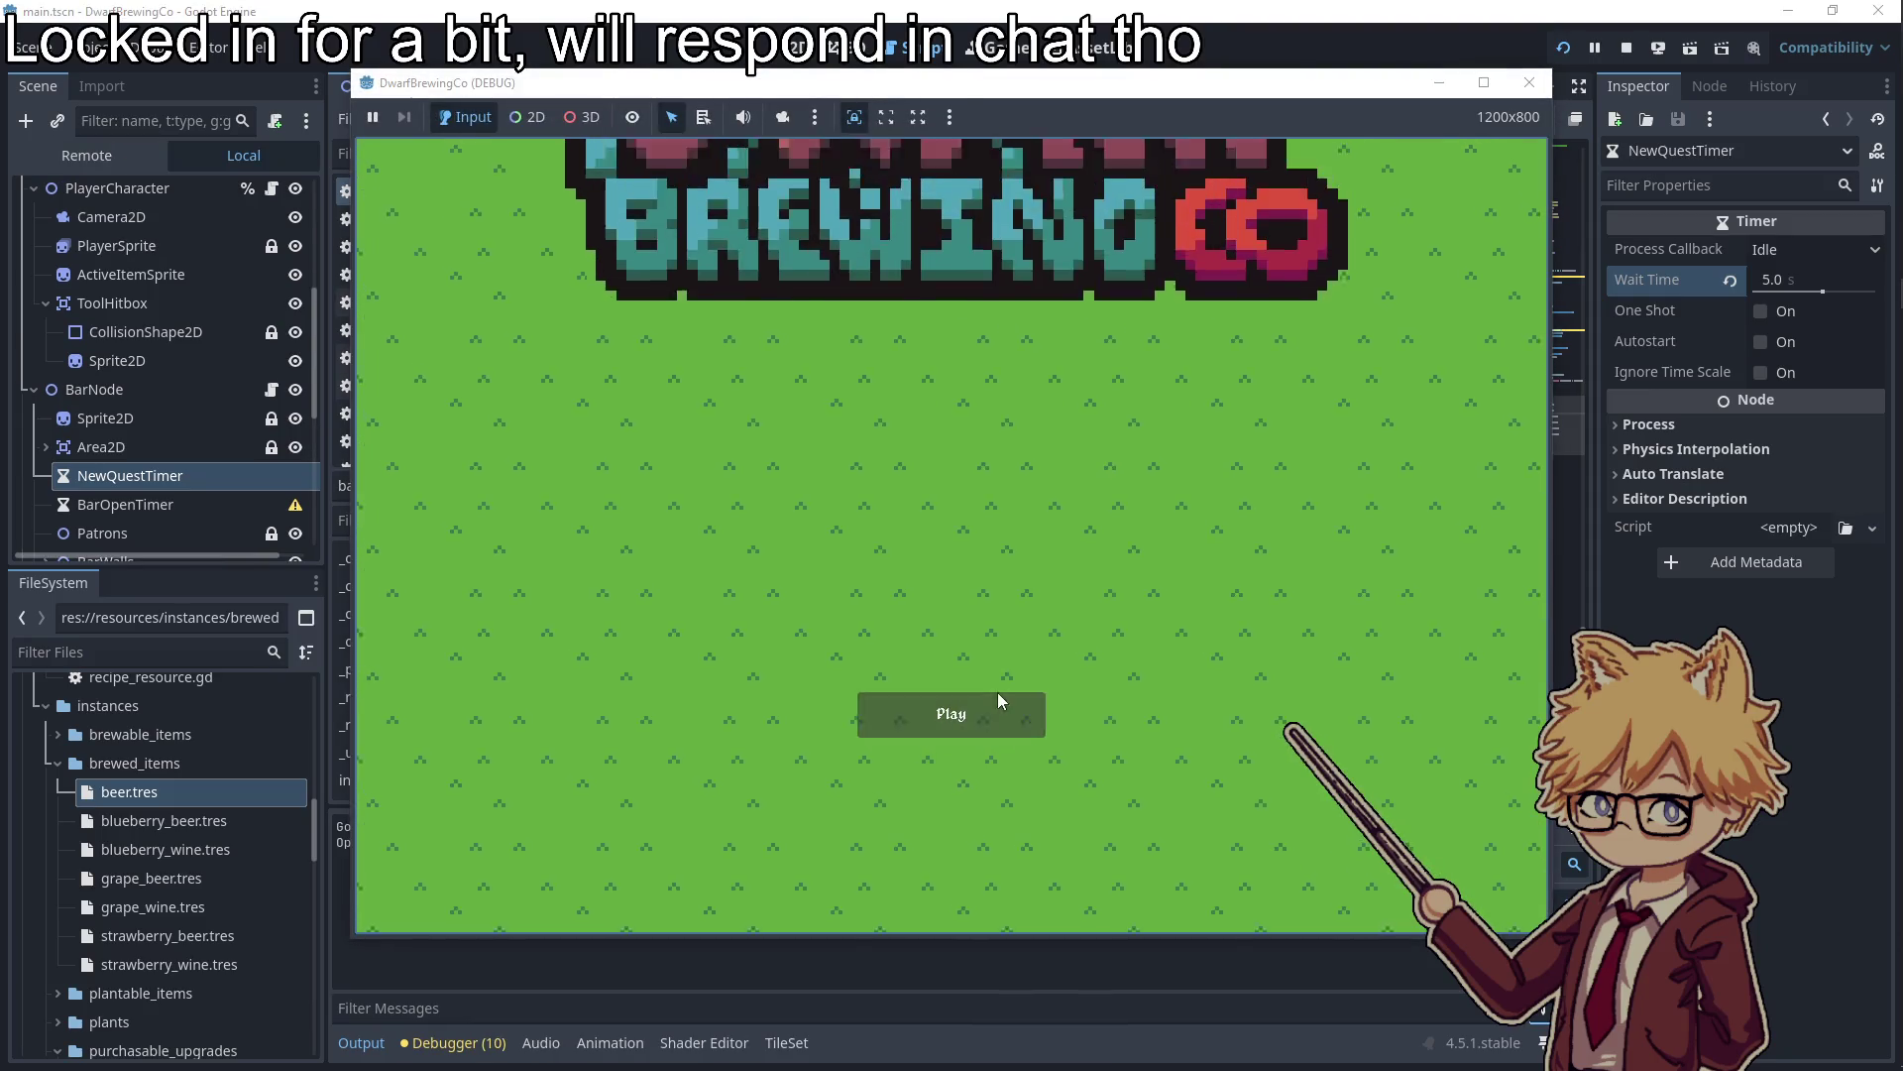
# Start gameplay and buy a pack of hops seeds at the truck
pyautogui.click(997, 699)
pyautogui.press('Escape')
pyautogui.press('Escape')
pyautogui.press('d')
pyautogui.press('w')
pyautogui.press('e')
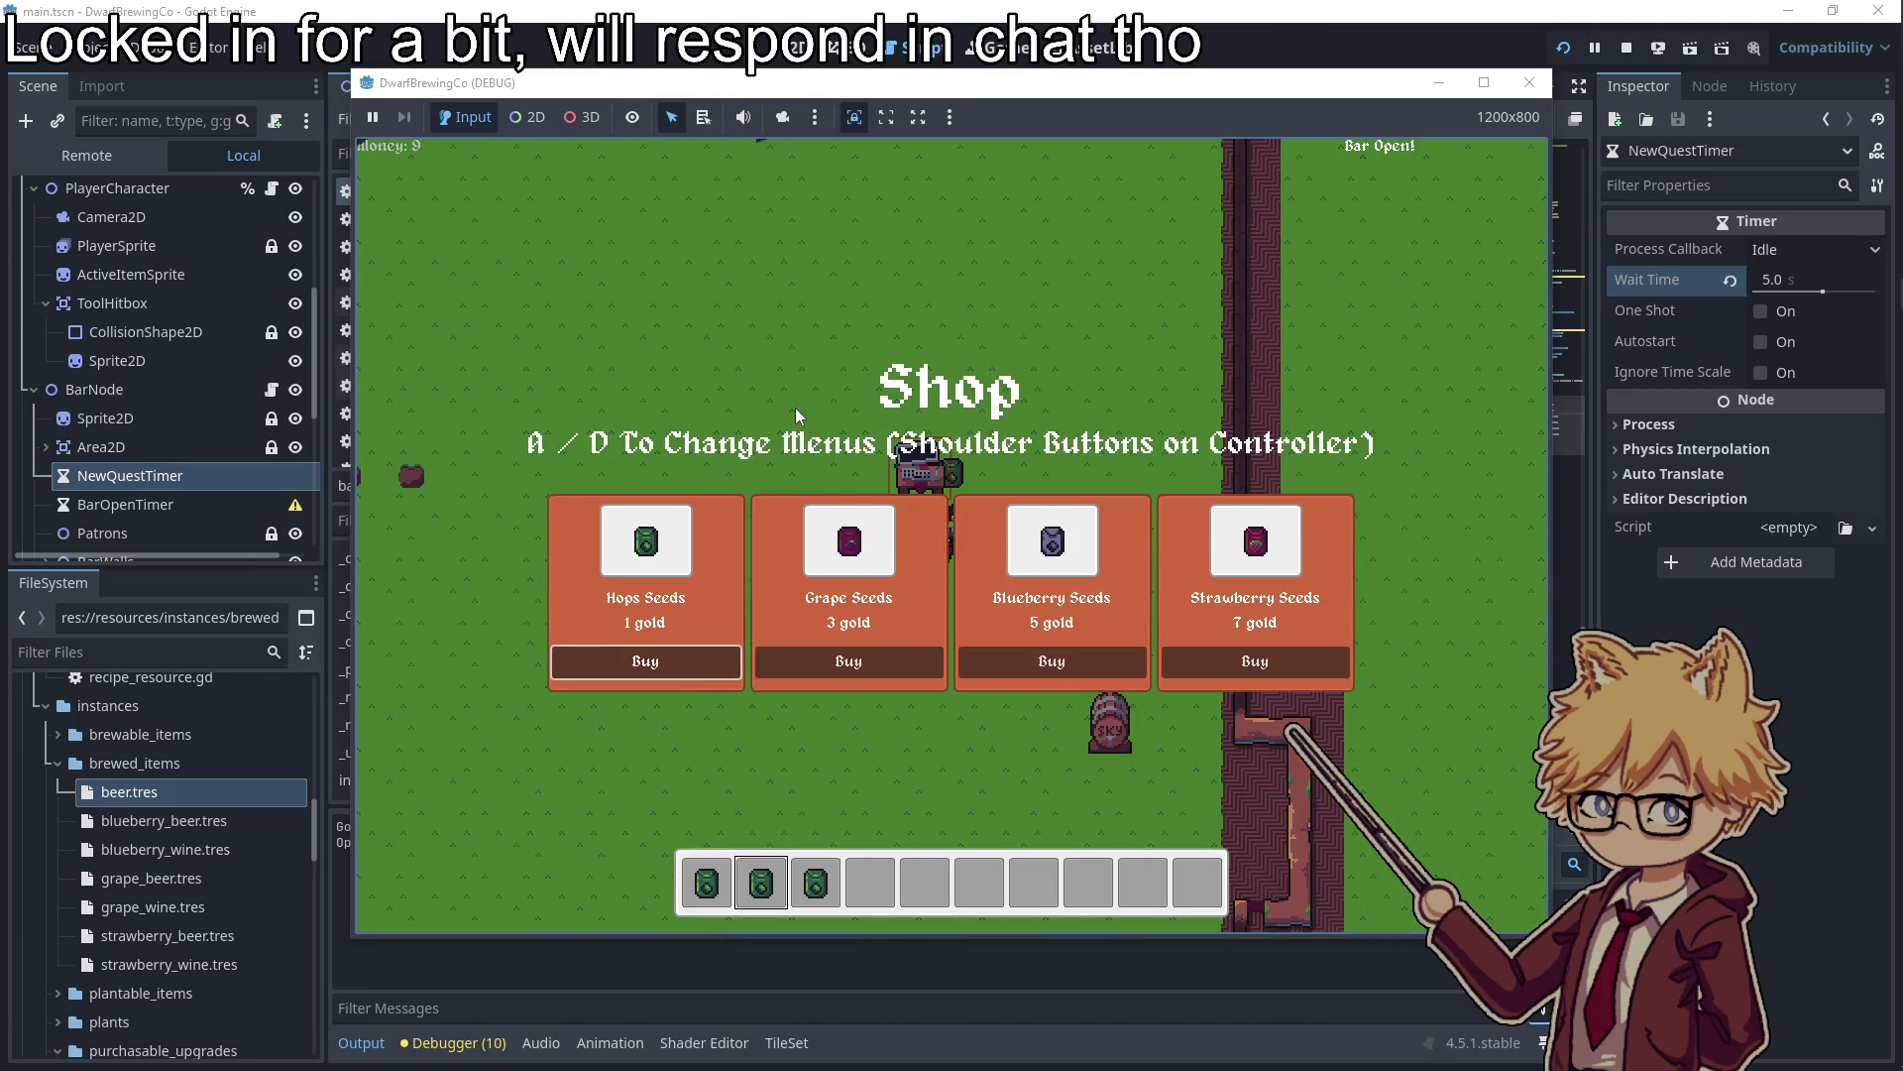
pyautogui.press('space')
pyautogui.press('Escape')
# Plant three hops seeds on the tilled patches and harvest the grown hops
pyautogui.press('a')
pyautogui.press('a')
pyautogui.press('w')
pyautogui.press('space')
pyautogui.press('2')
pyautogui.press('space')
pyautogui.press('3')
pyautogui.press('space')
pyautogui.press('d')
pyautogui.press('s')
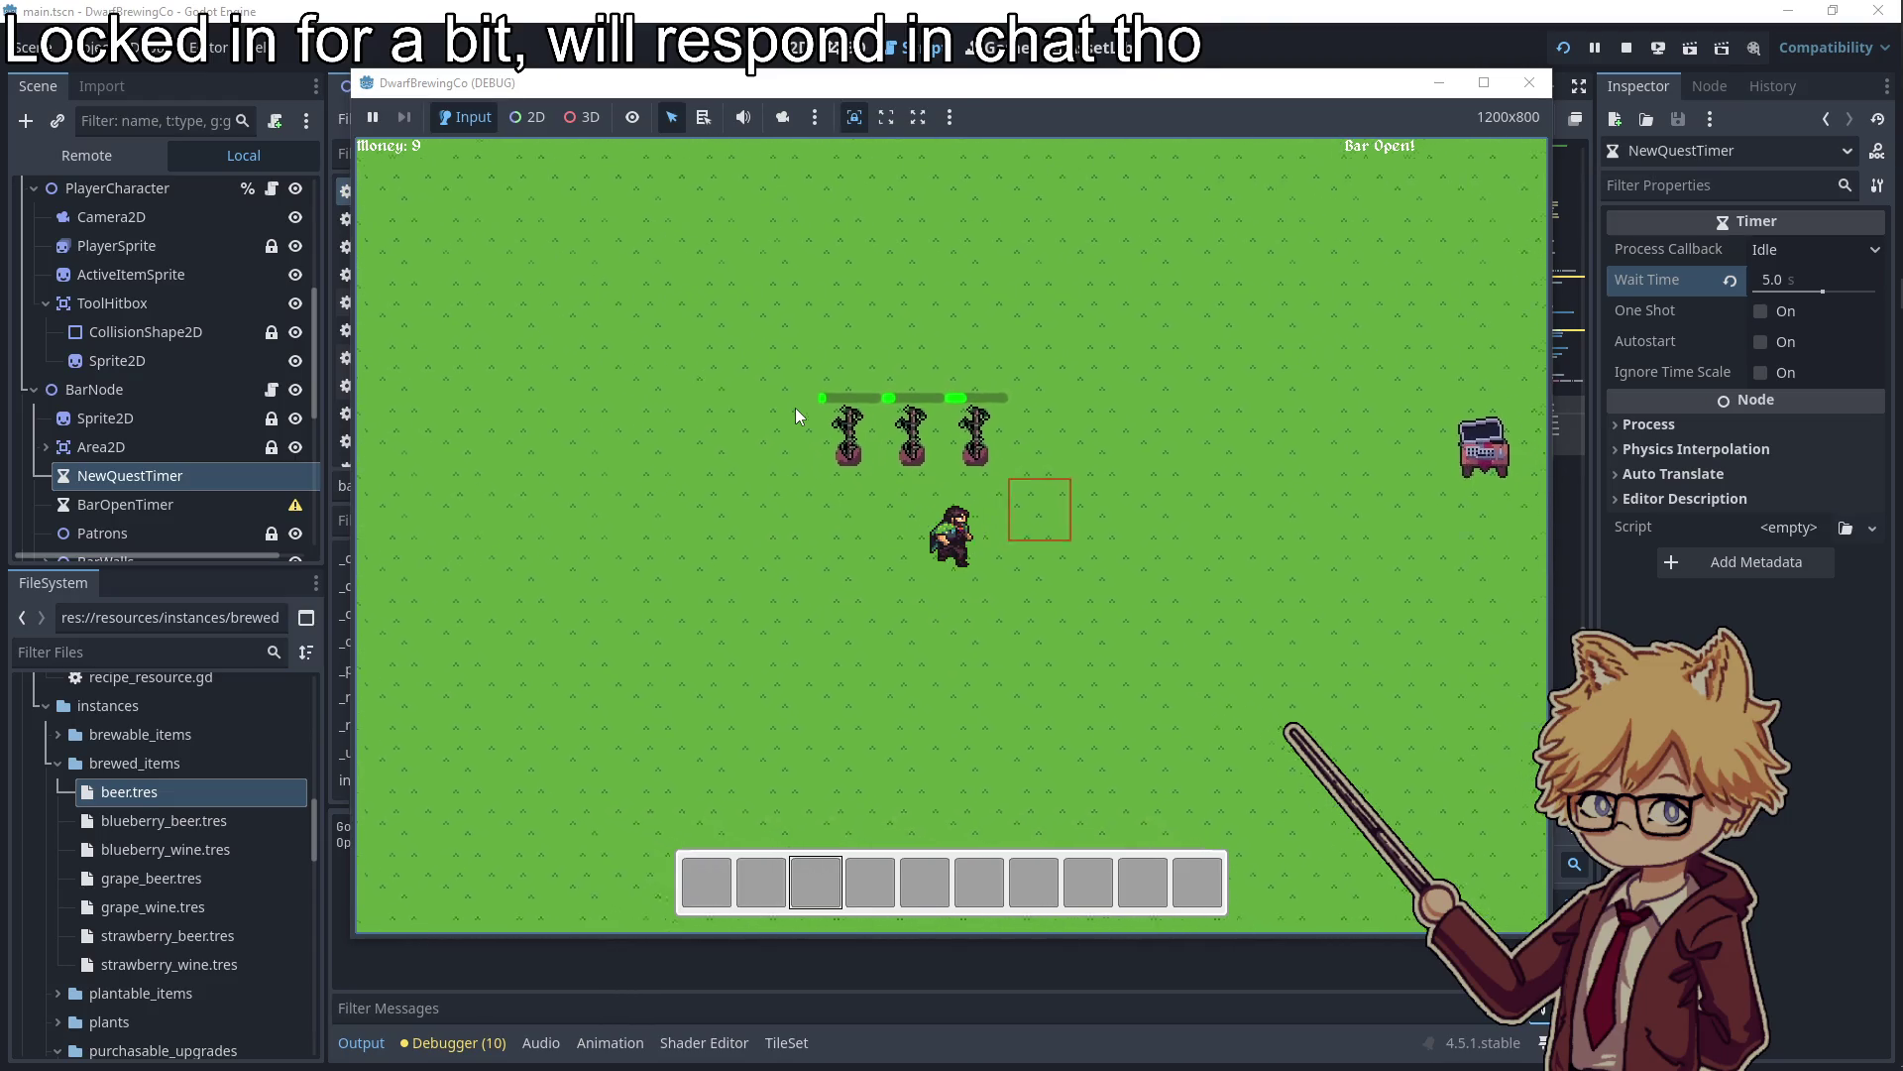
pyautogui.press('a')
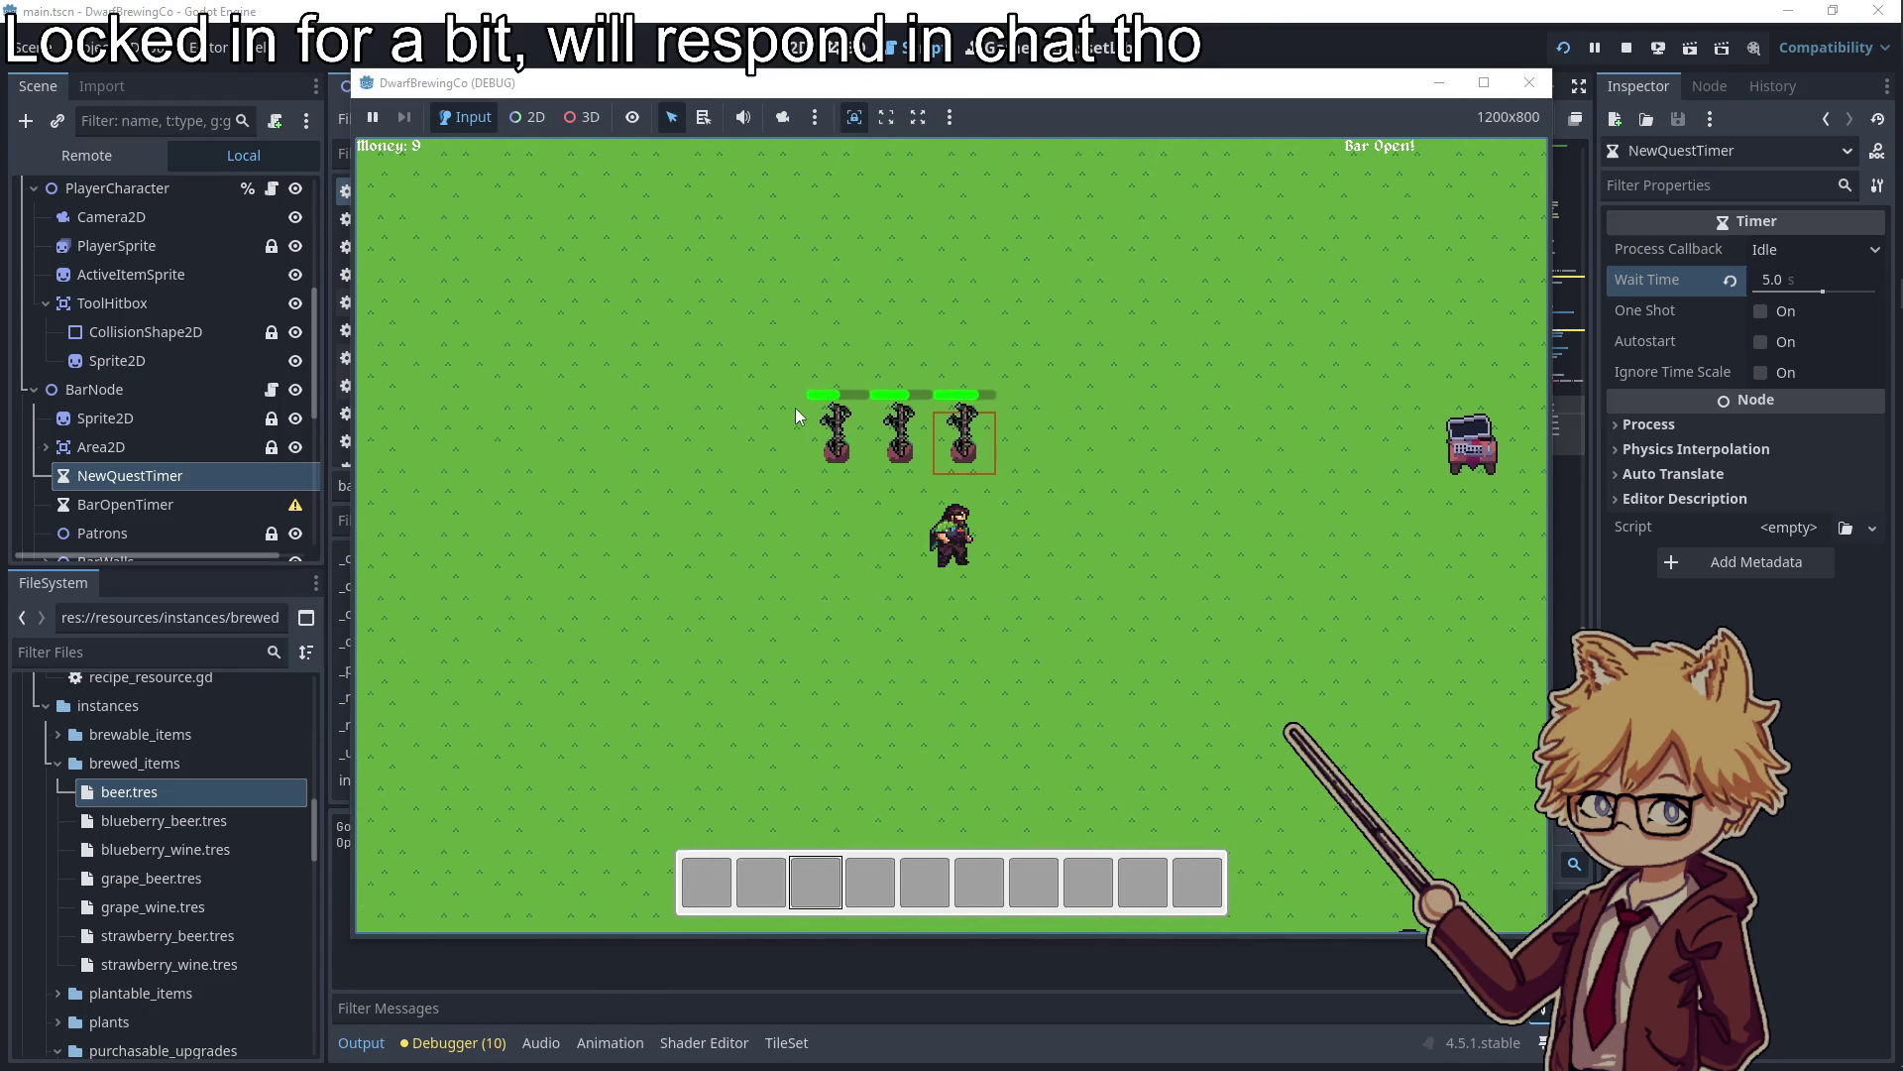
pyautogui.press('space')
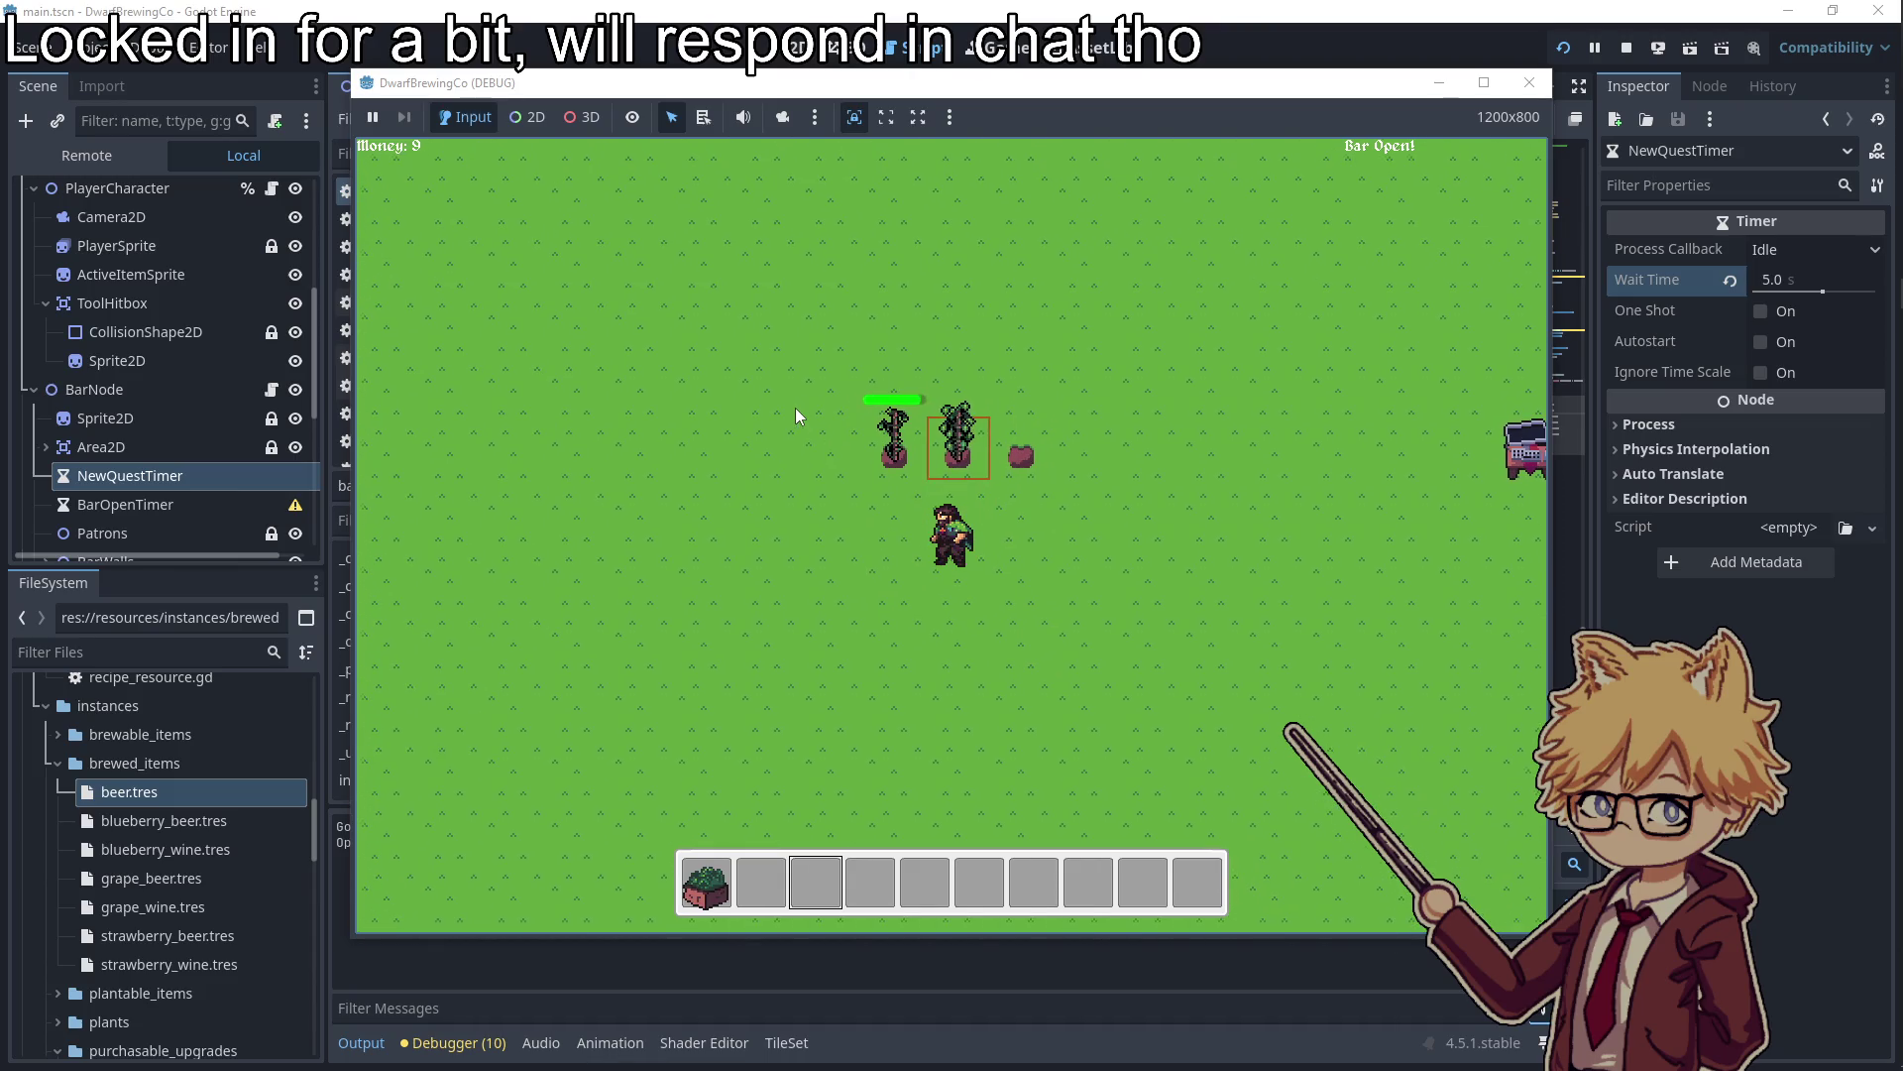
pyautogui.press('space')
pyautogui.press('space')
# Buy a keg for 5 gold from the truck's equipment page
pyautogui.press('d')
pyautogui.press('s')
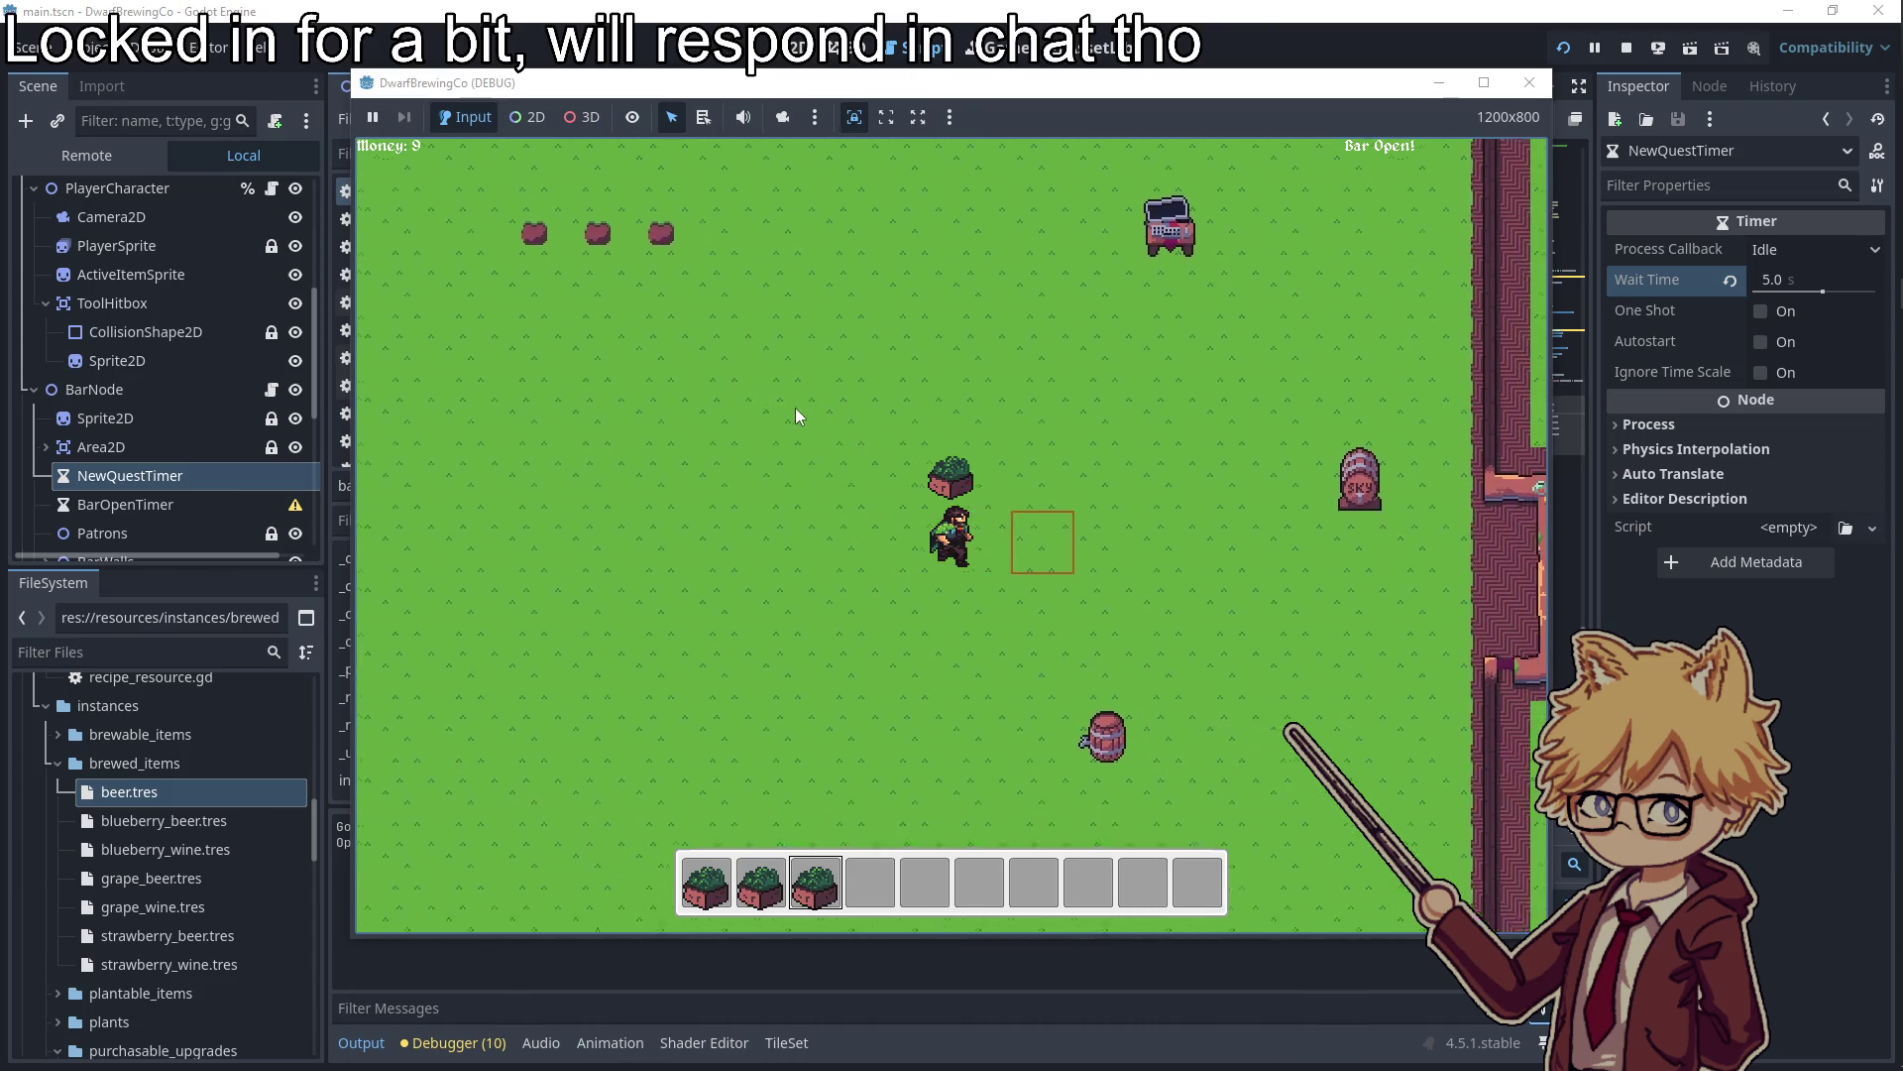
pyautogui.press('w')
pyautogui.press('d')
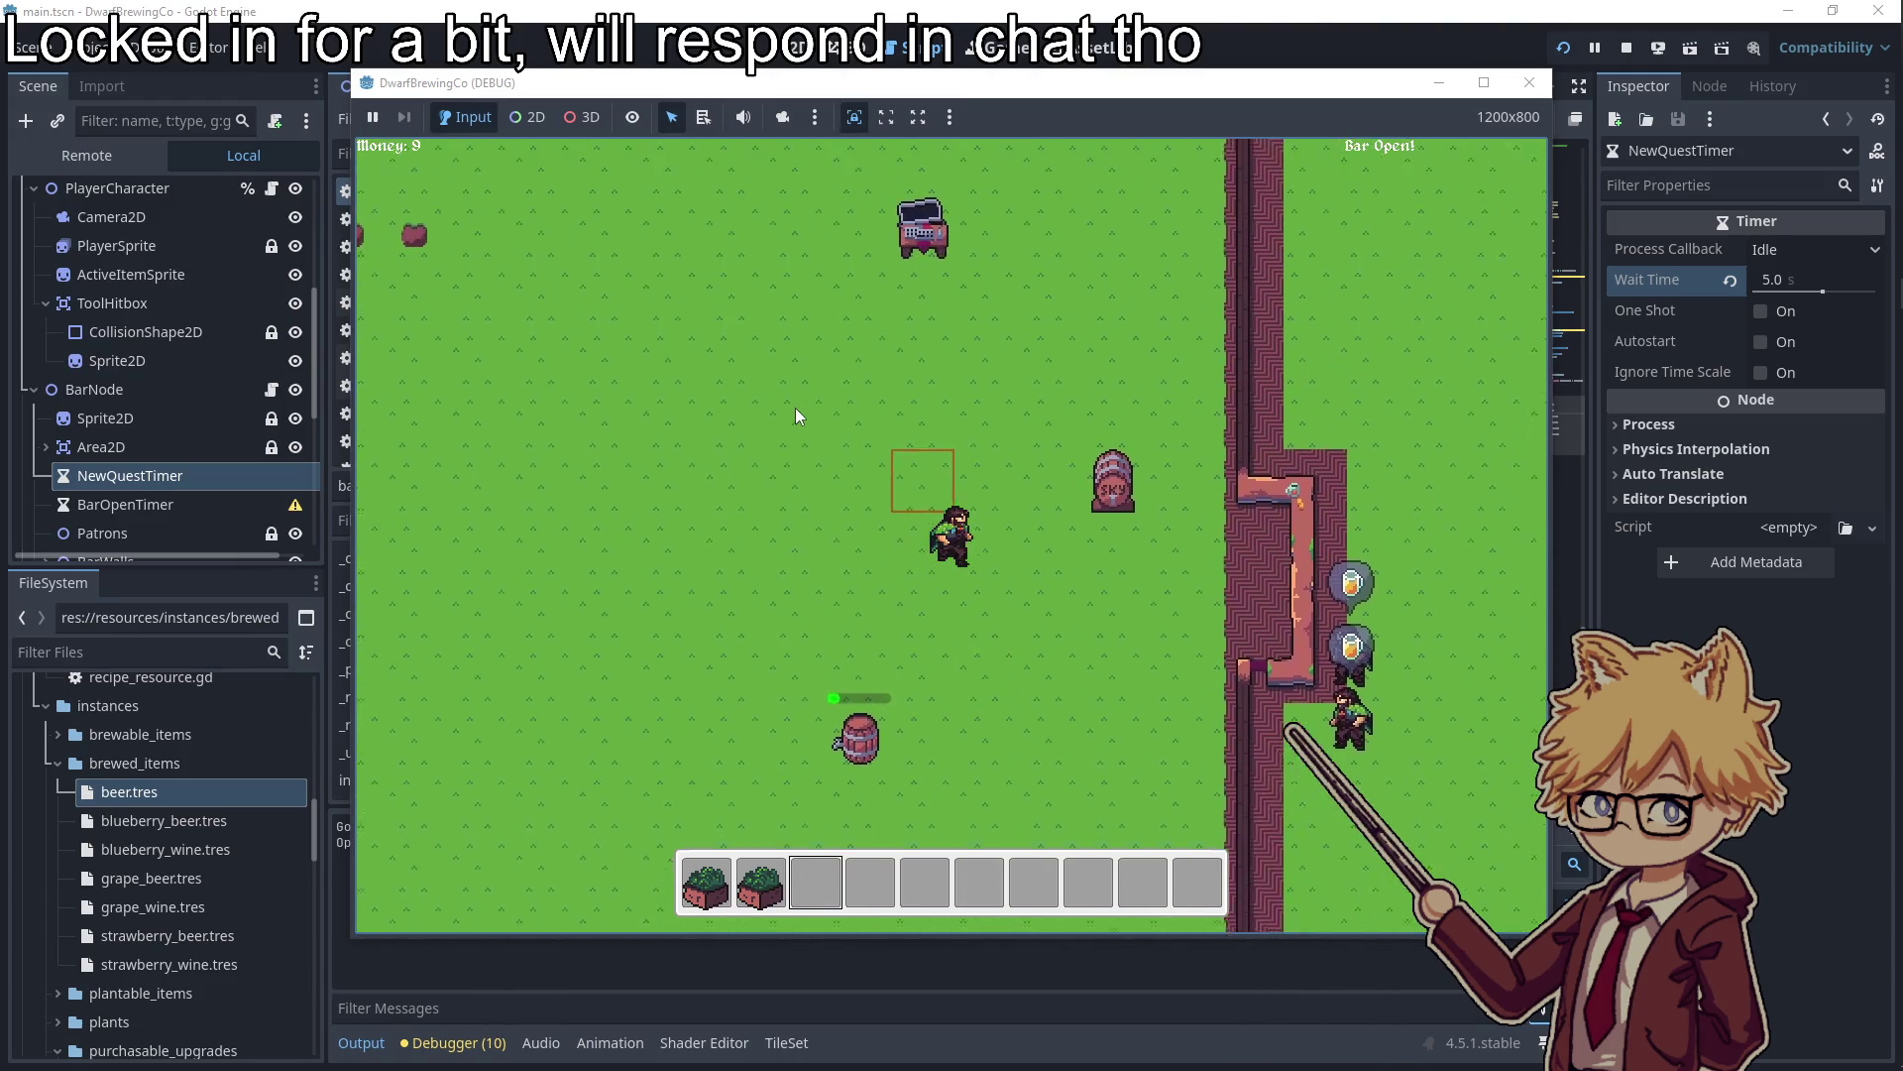
pyautogui.press('e')
pyautogui.press('d')
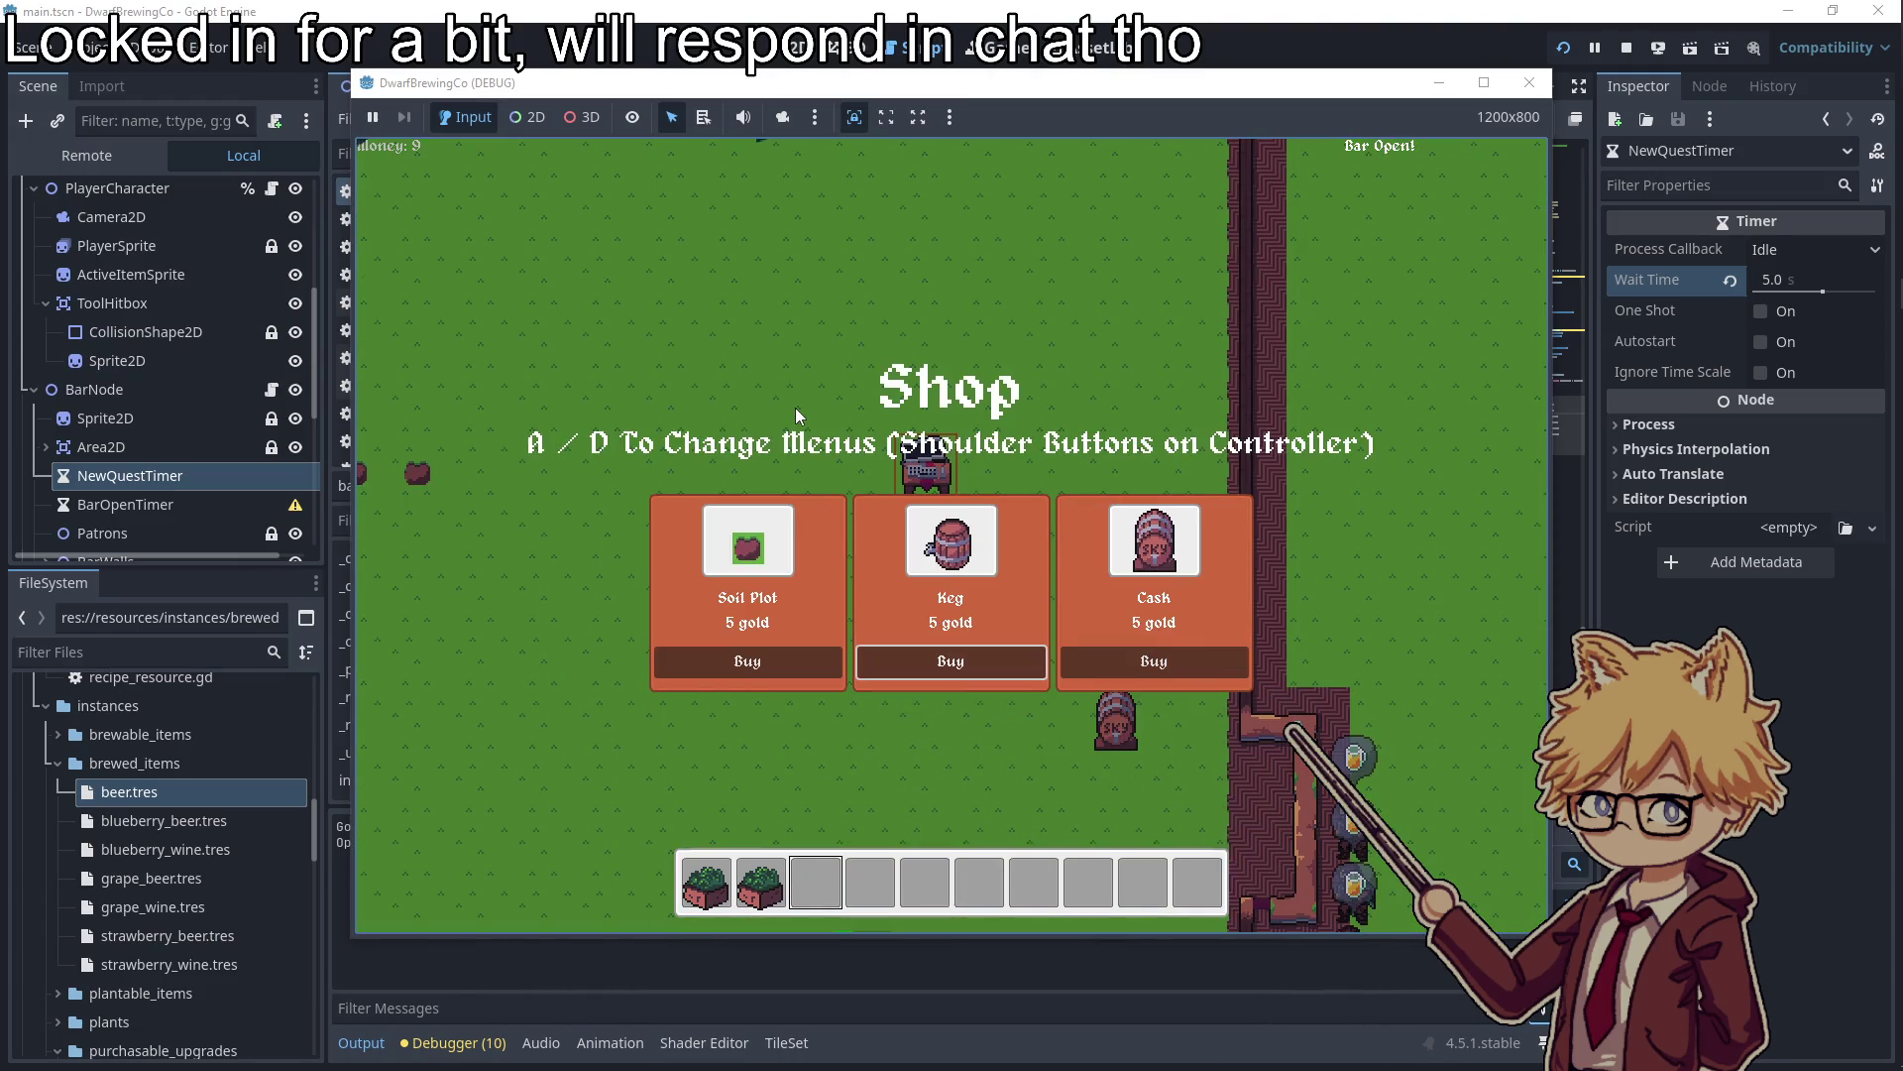
pyautogui.press('Return')
pyautogui.press('s')
# Brew the harvested hops in the kegs and collect the beers
pyautogui.press('a')
pyautogui.press('2')
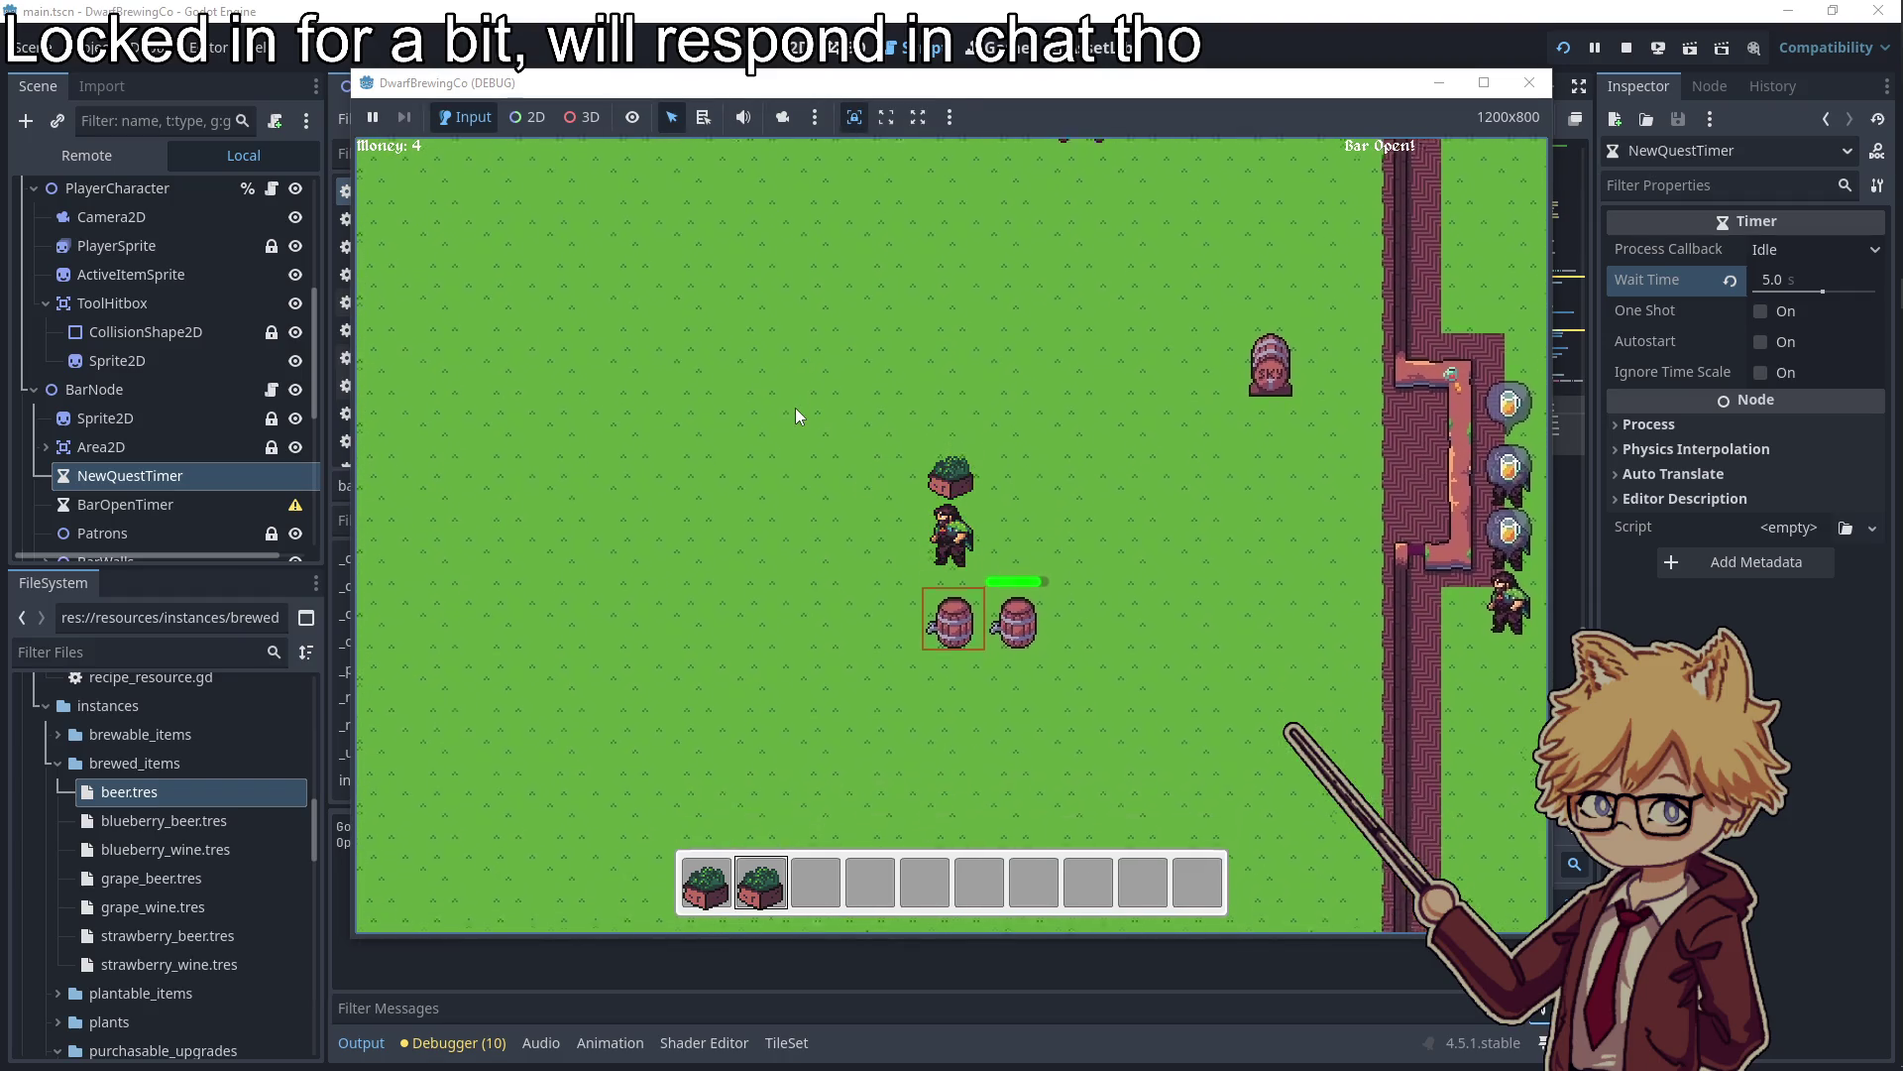
pyautogui.press('e')
pyautogui.press('d')
pyautogui.press('w')
pyautogui.press('1')
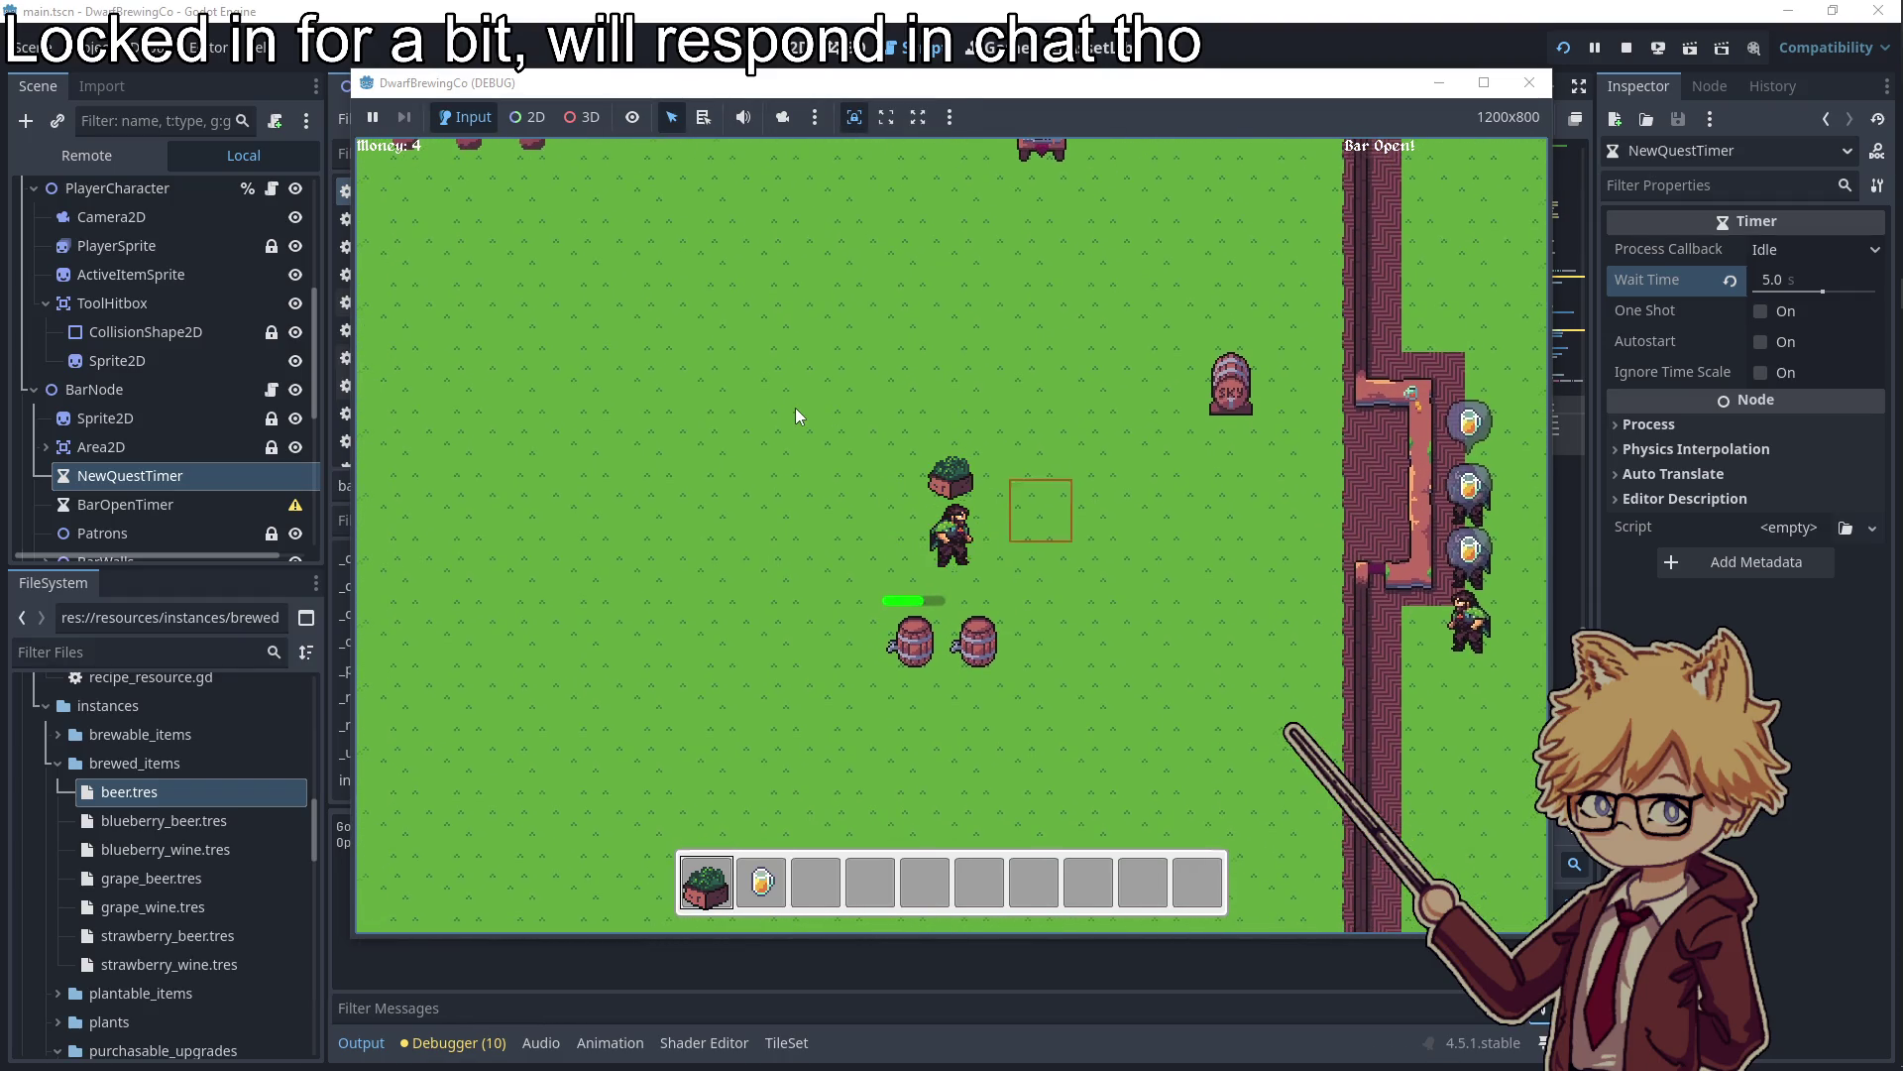
pyautogui.press('e')
pyautogui.press('w')
# Serve three beers to patrons at the bar counter
pyautogui.press('d')
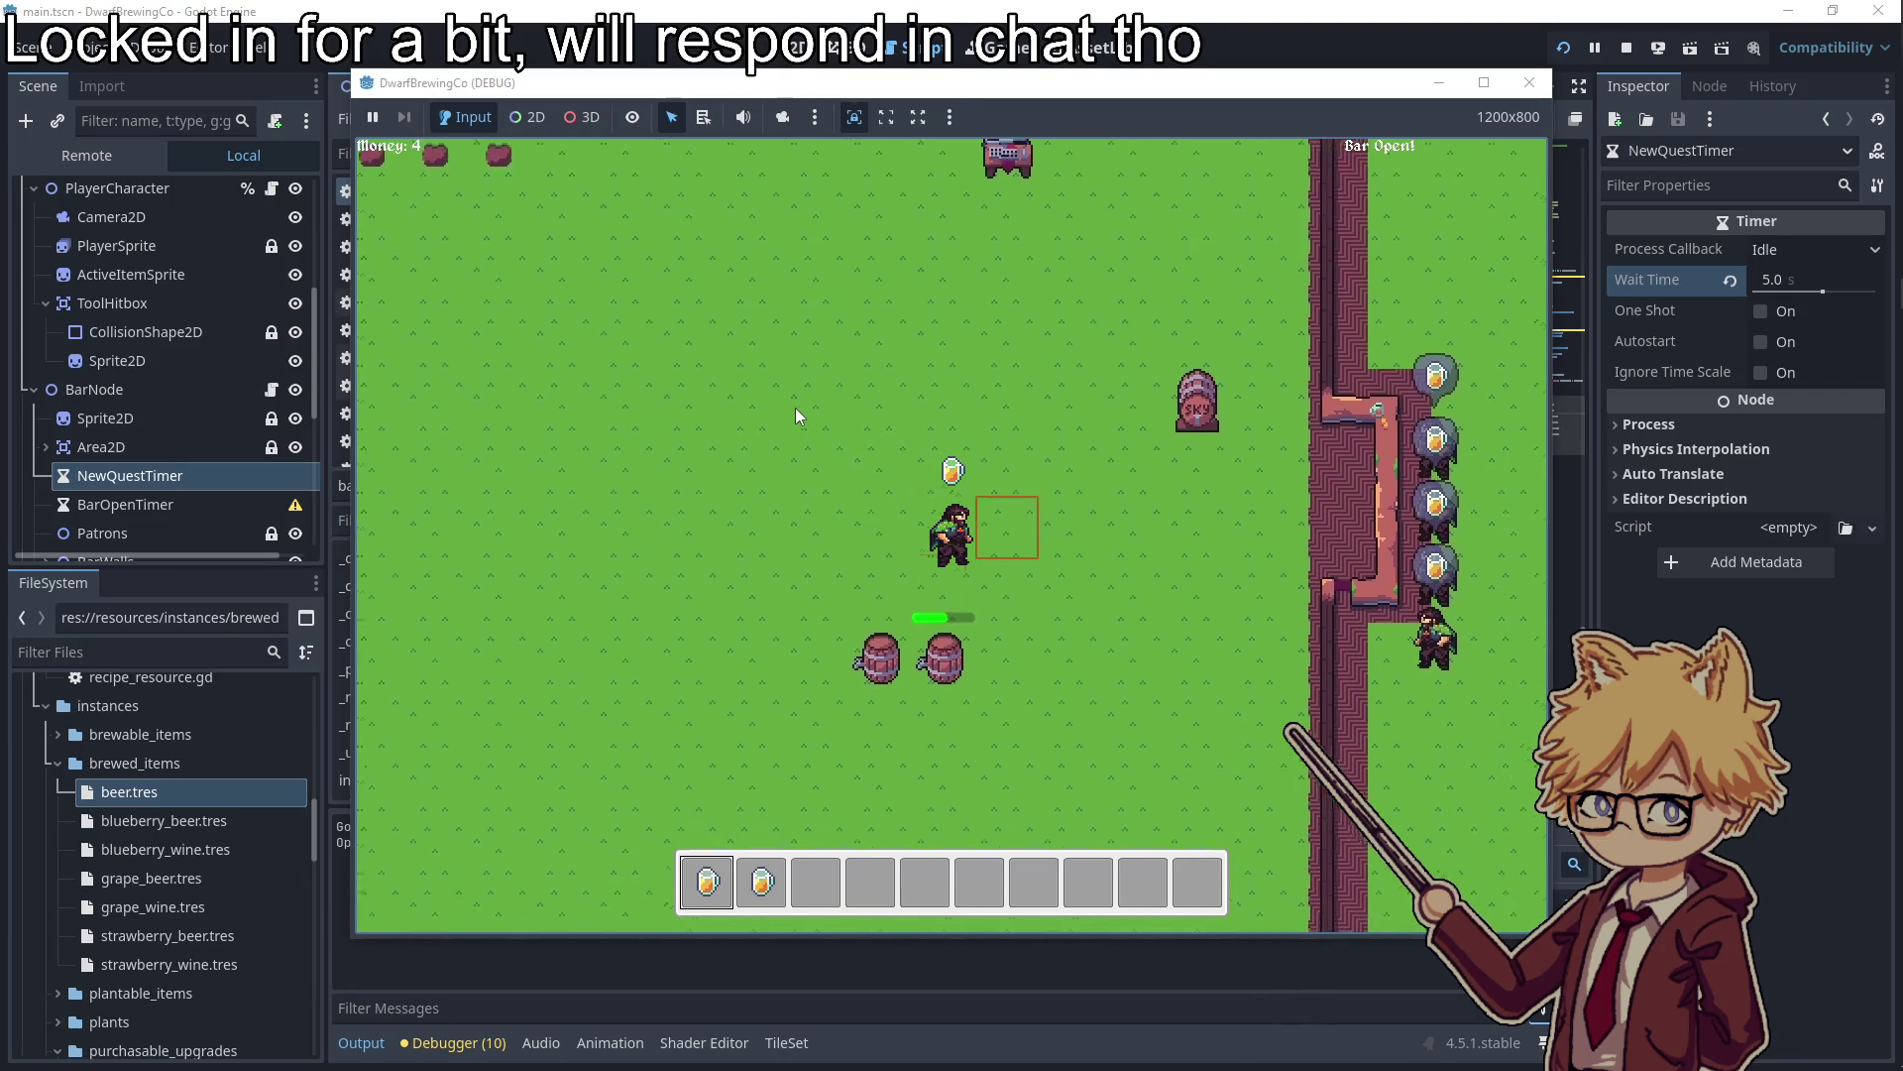
pyautogui.press('s')
pyautogui.press('d')
pyautogui.press('w')
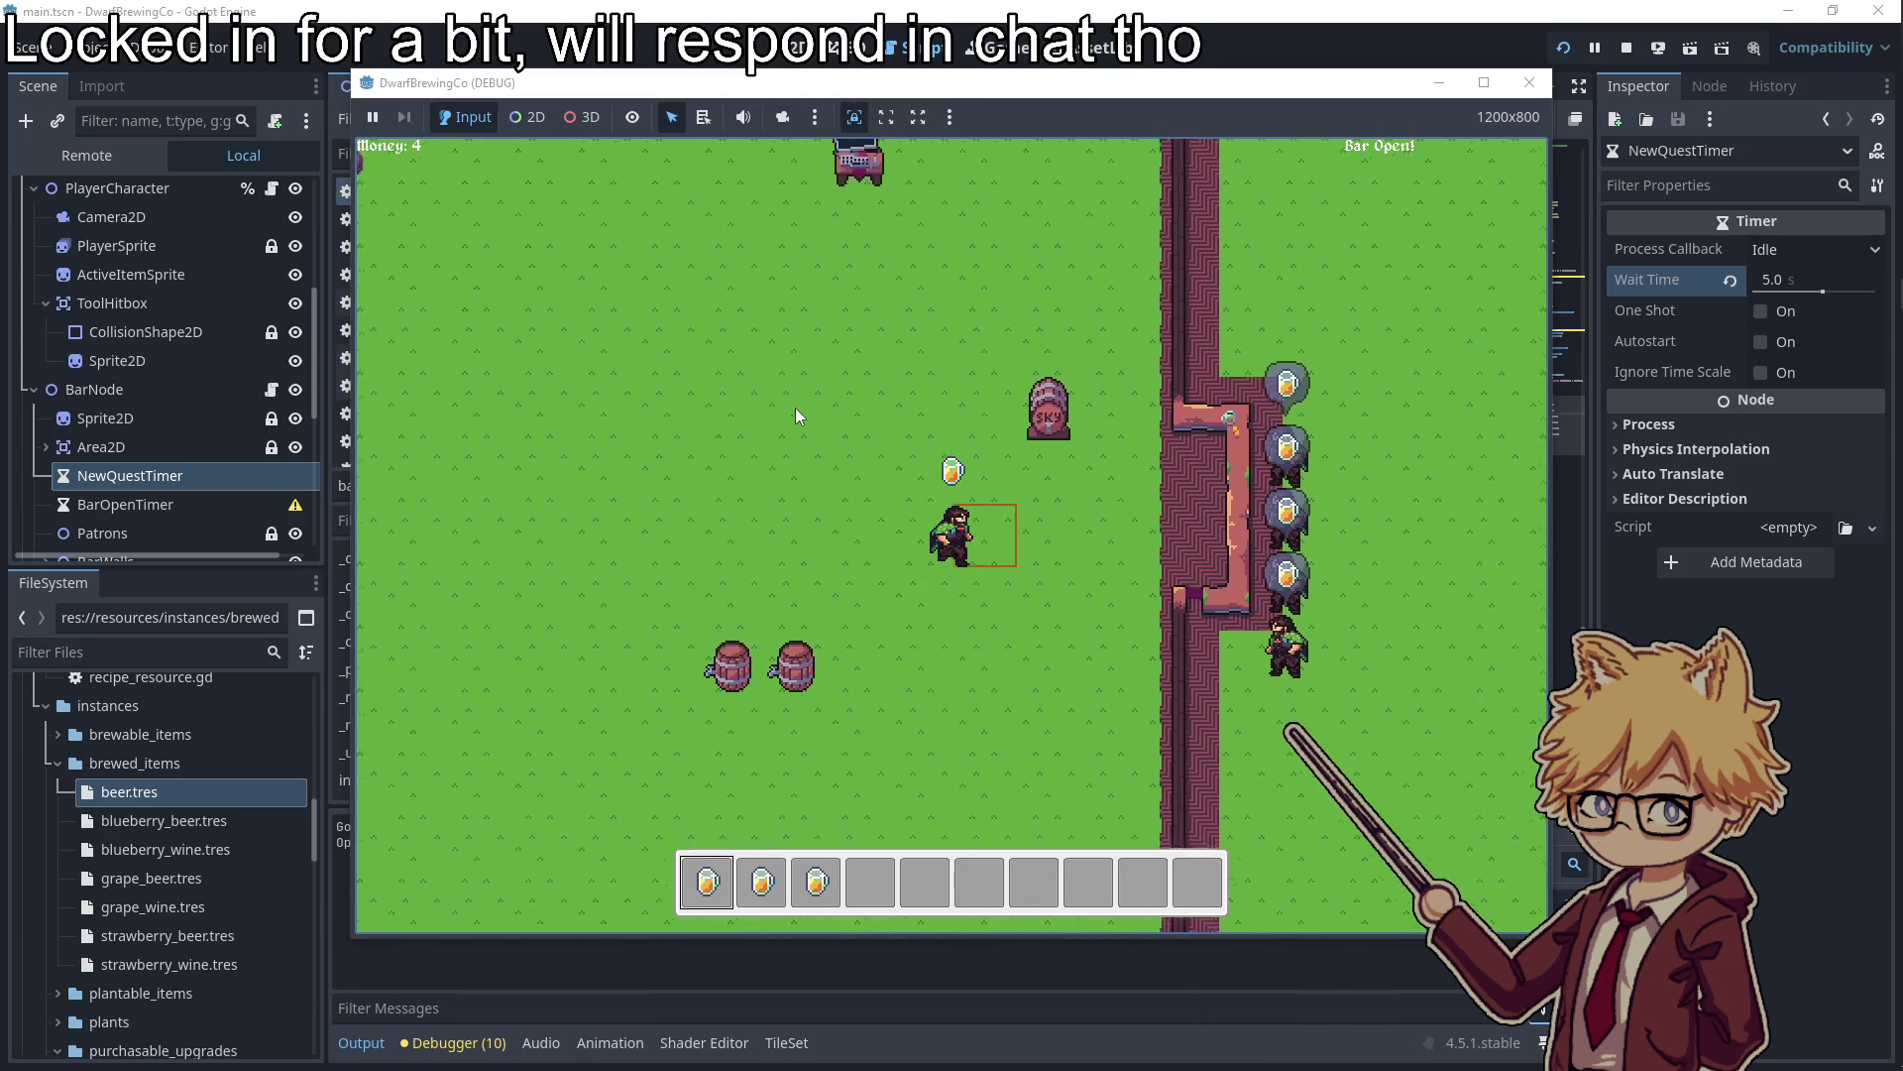
pyautogui.press('e')
pyautogui.press('2')
pyautogui.press('e')
pyautogui.press('3')
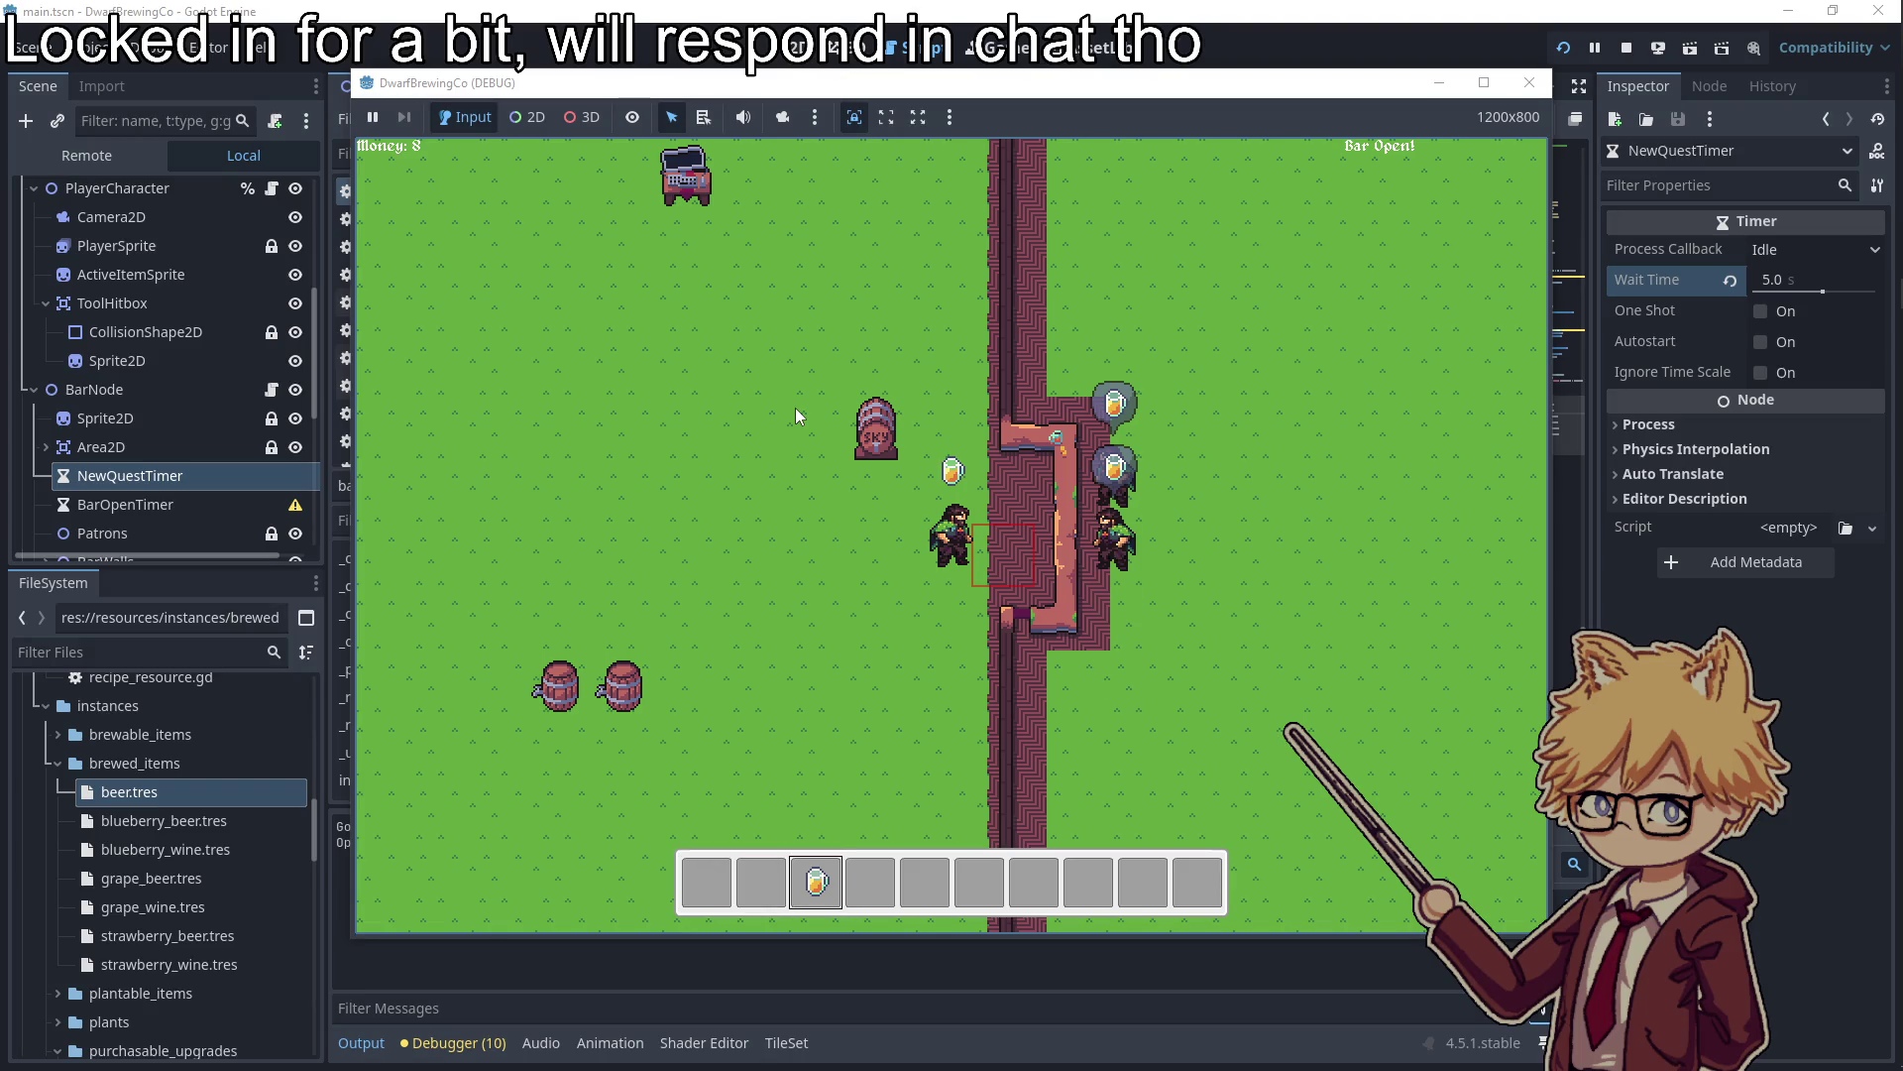
pyautogui.press('e')
# Buy more Hops Seeds from the truck's seeds page
pyautogui.press('a')
pyautogui.press('w')
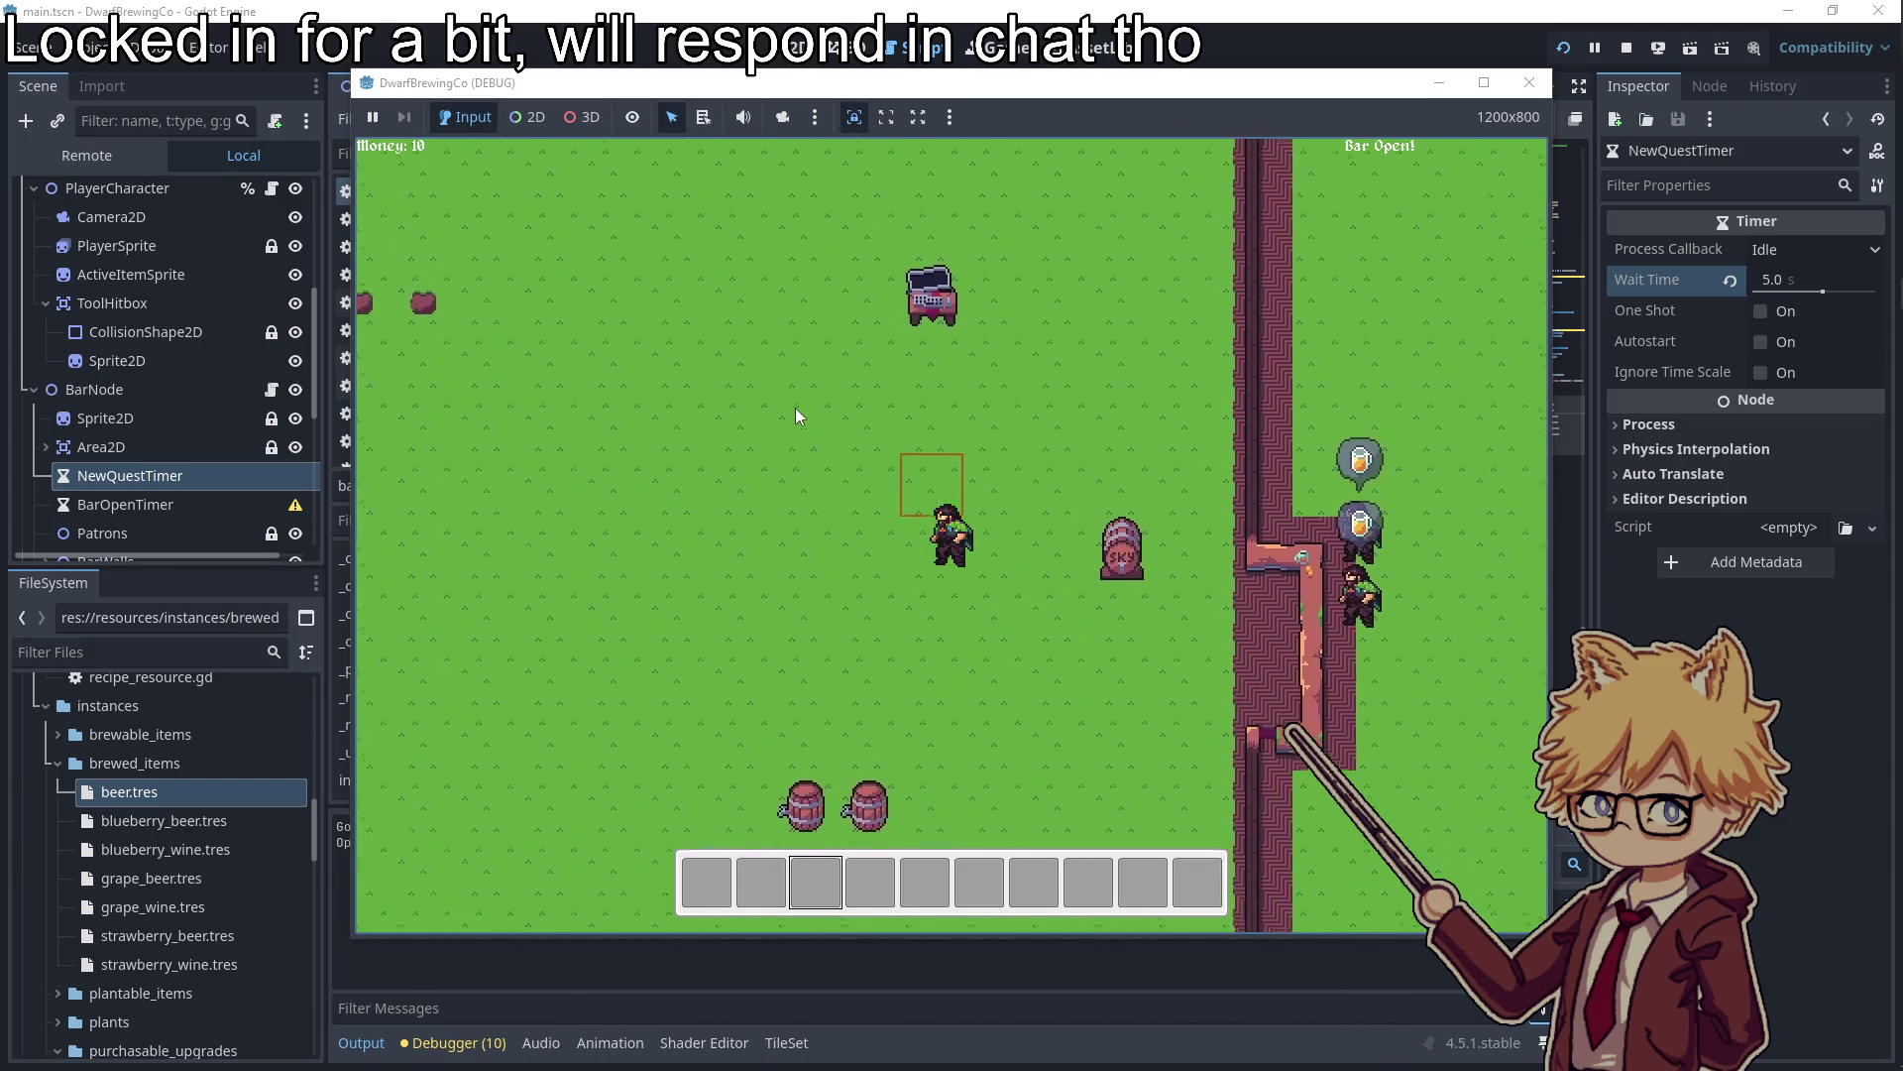
pyautogui.press('e')
pyautogui.press('d')
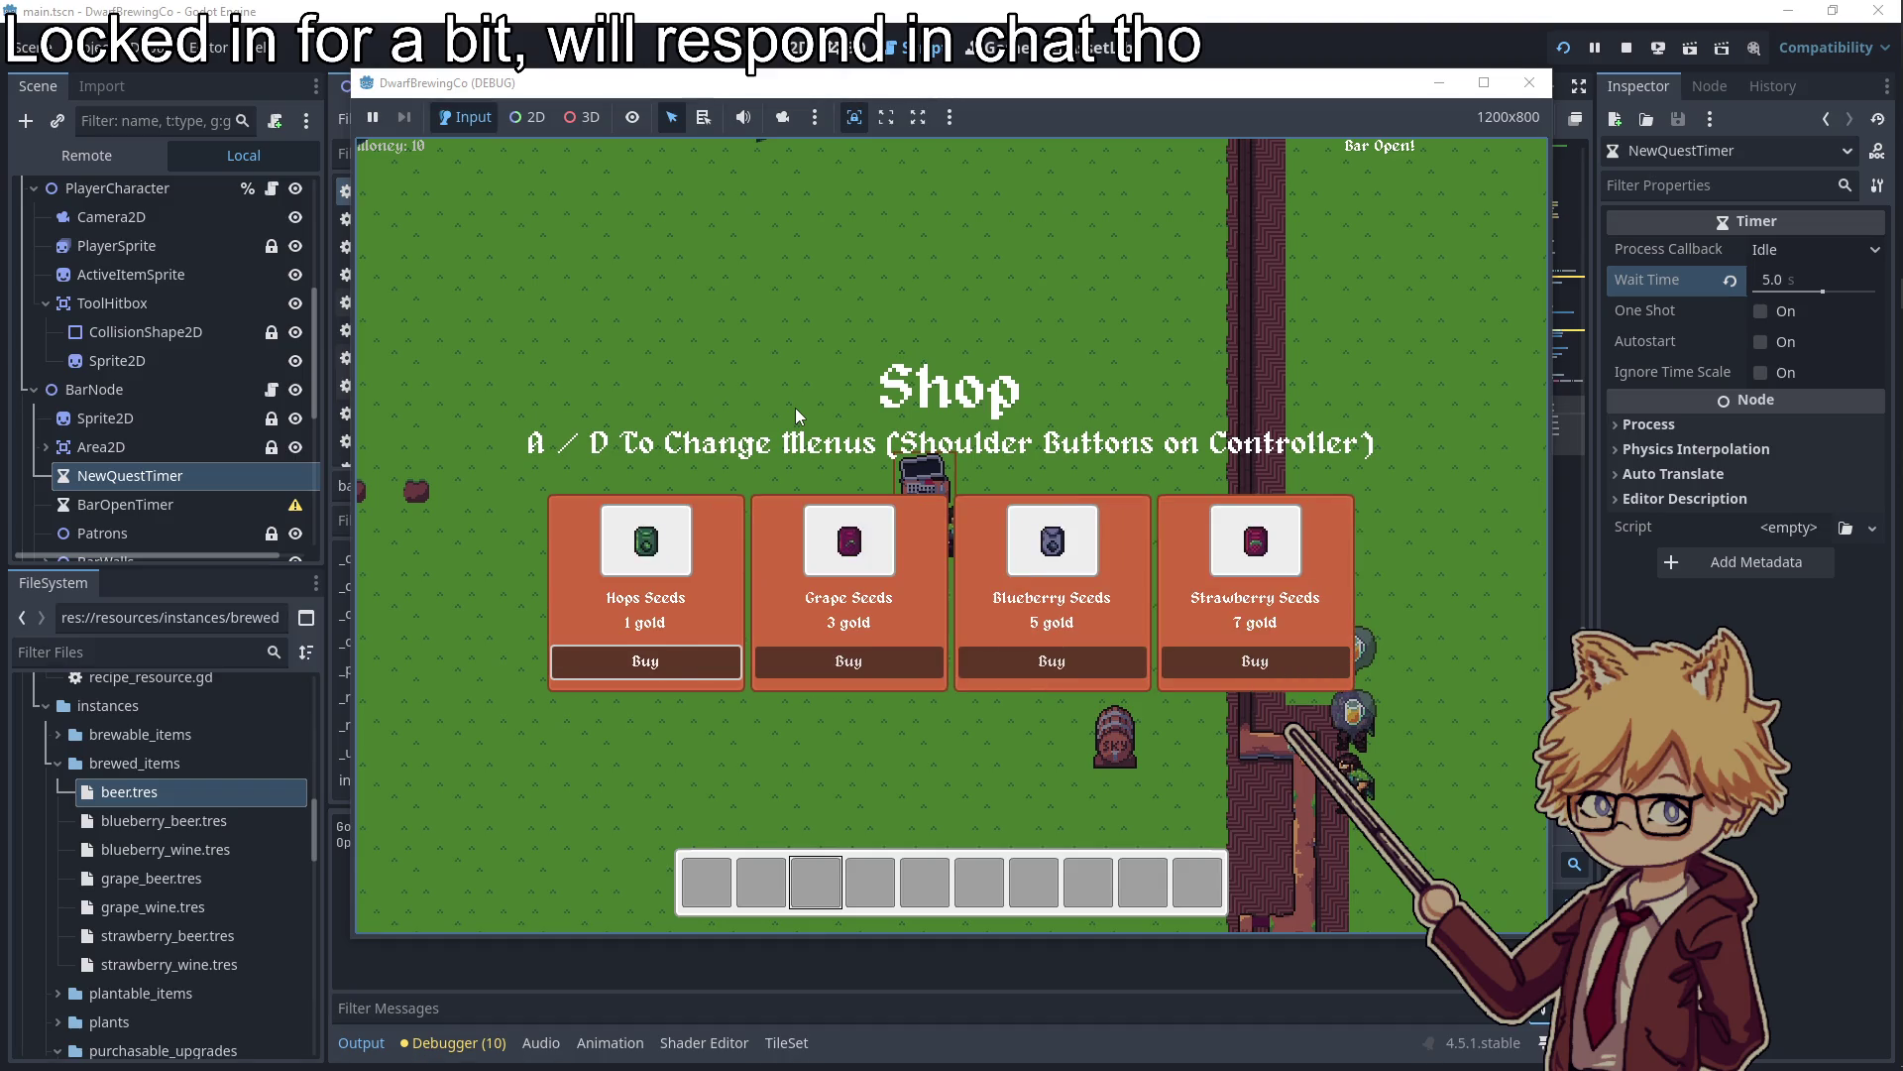
pyautogui.press('e')
pyautogui.press('a')
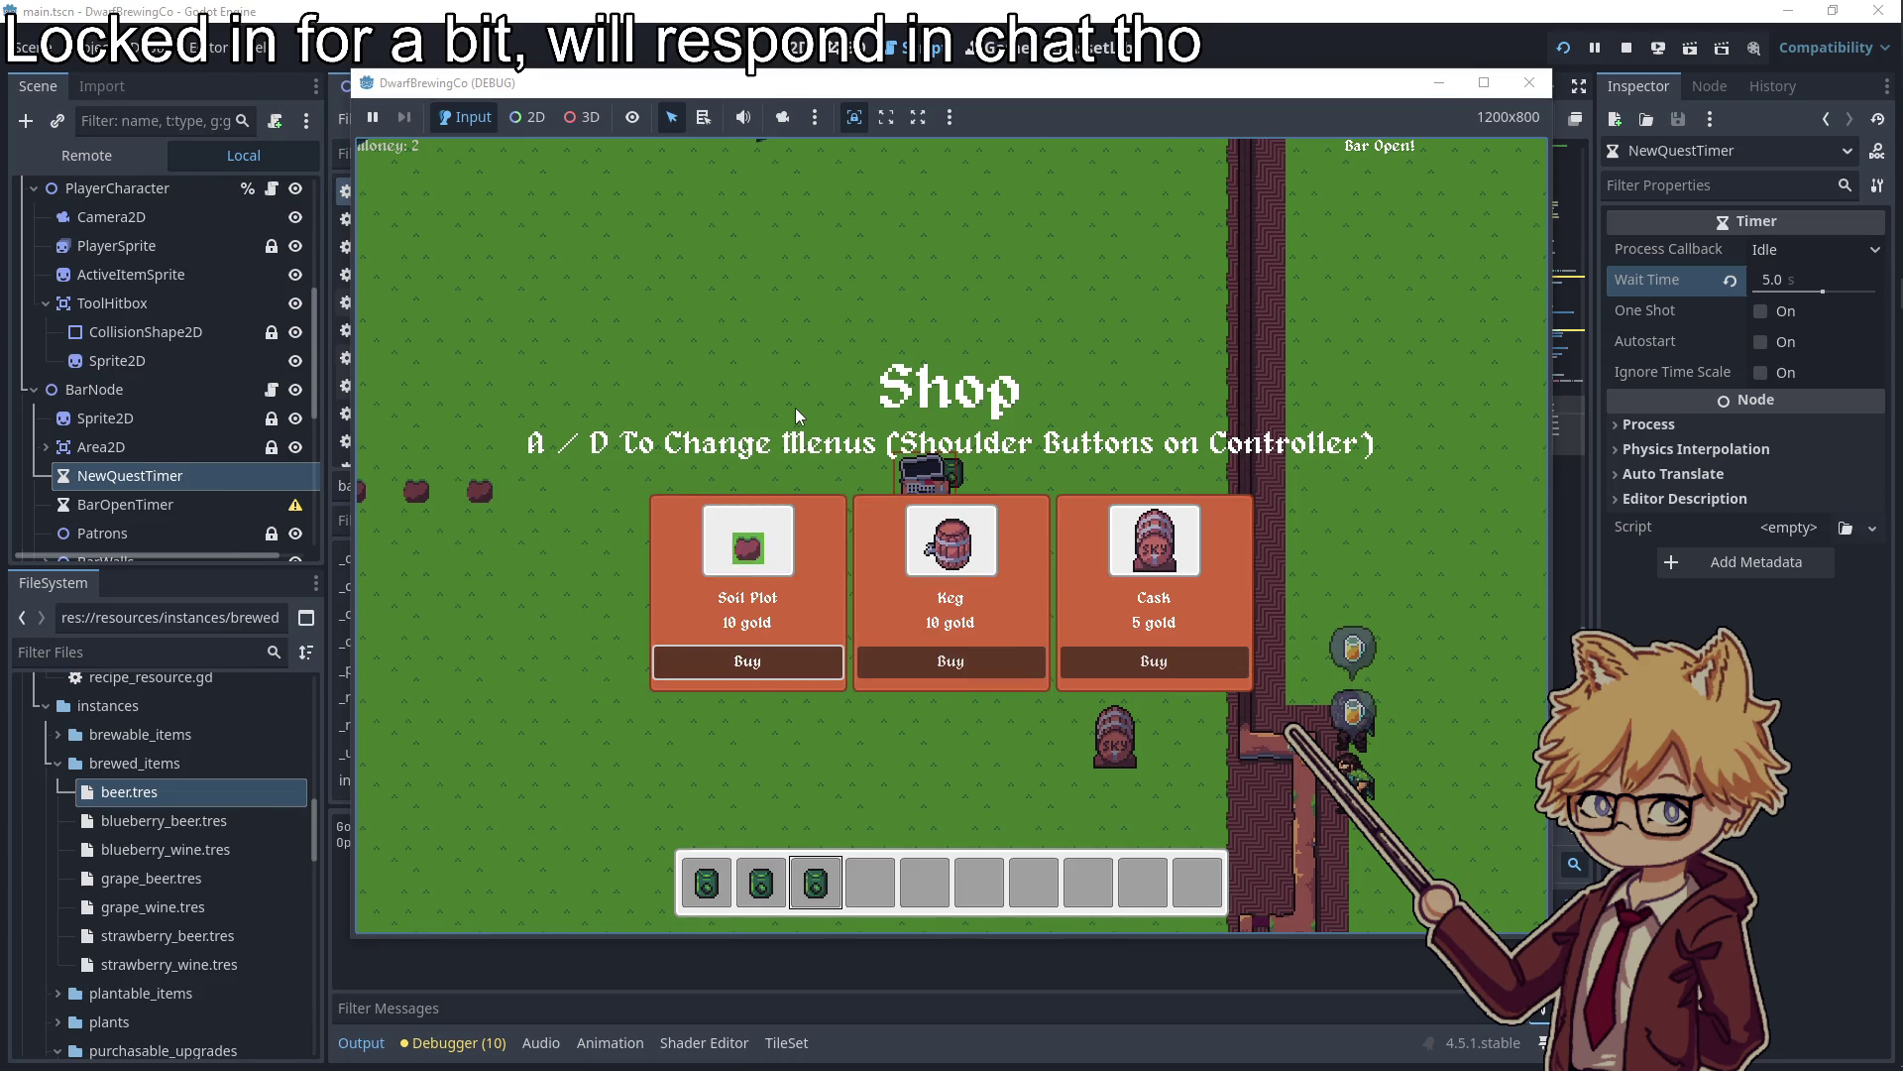
pyautogui.press('Escape')
# Plant three hops seeds on the empty plots and wait for them to grow
pyautogui.press('a')
pyautogui.press('1')
pyautogui.press('e')
pyautogui.press('2')
pyautogui.press('a')
pyautogui.press('e')
pyautogui.press('3')
pyautogui.press('a')
pyautogui.press('e')
pyautogui.press('s')
pyautogui.press('d')
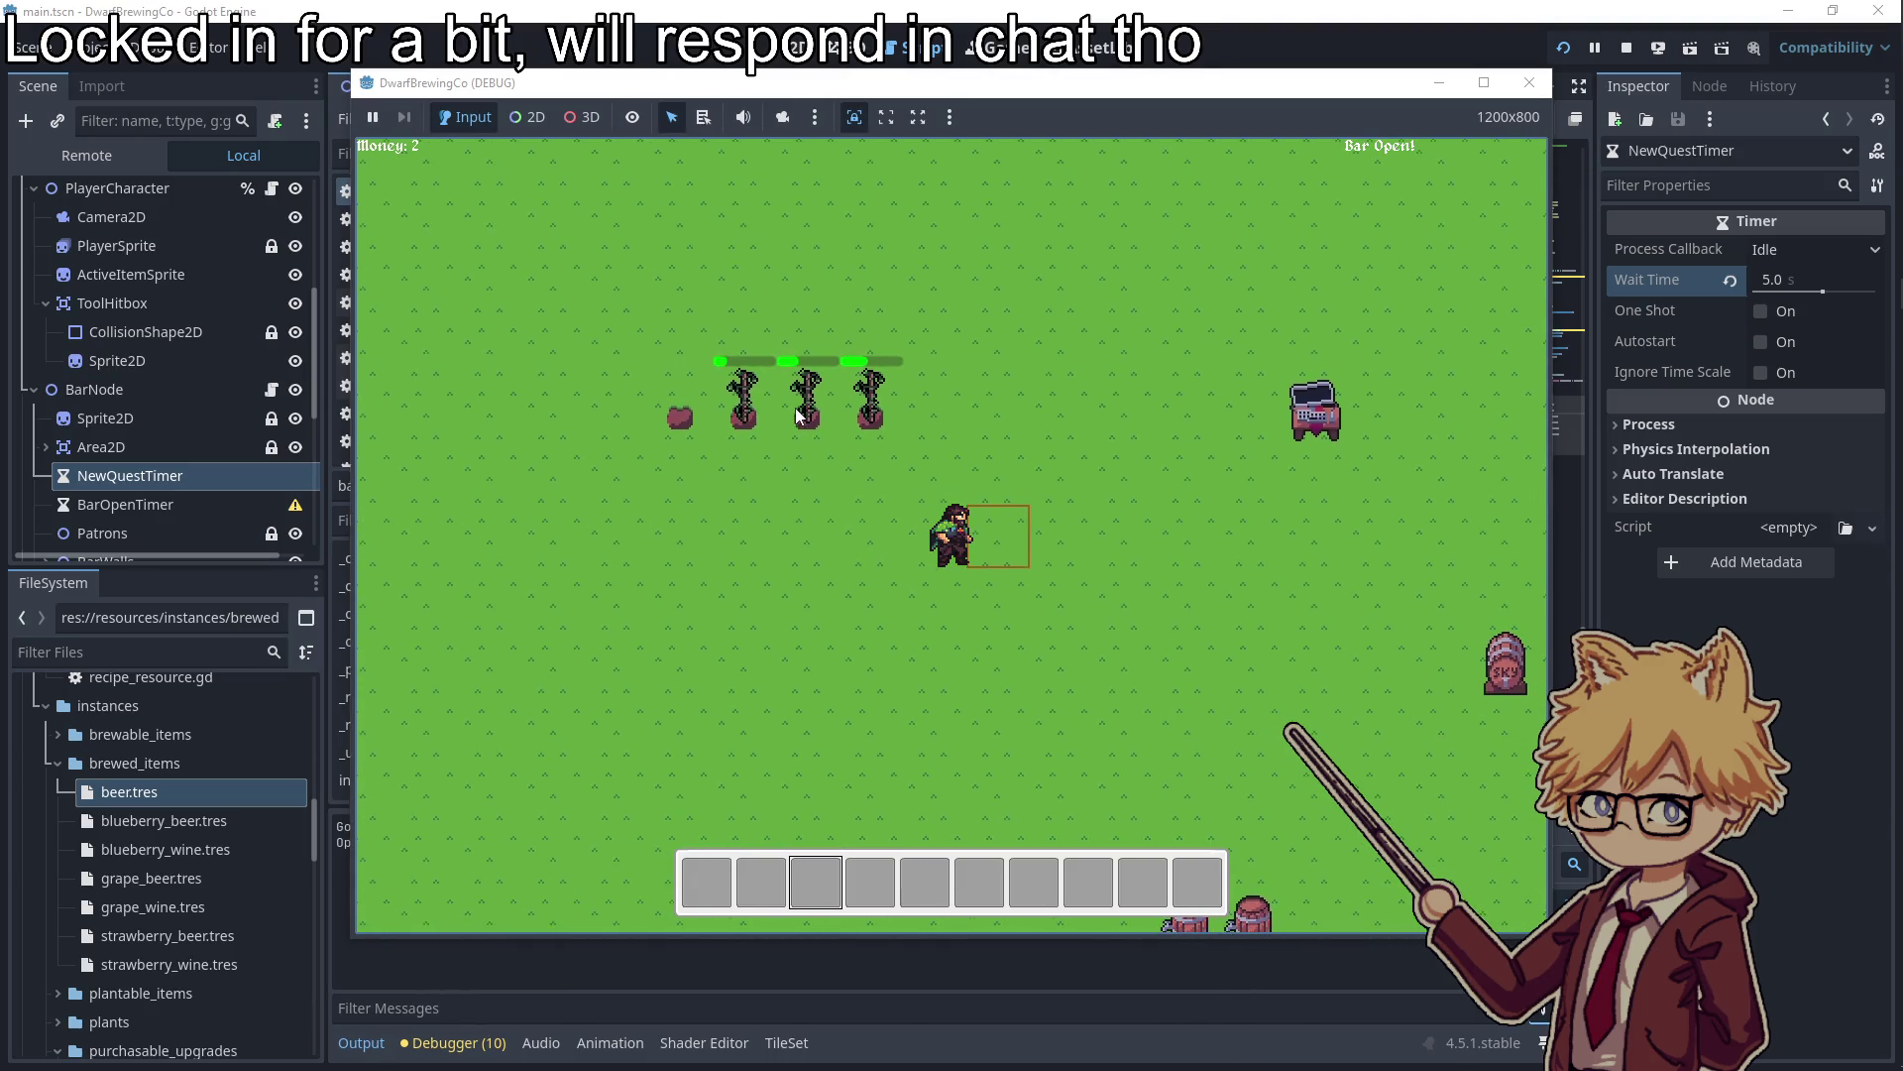
# Harvest all three mature hops plants
pyautogui.press('a')
pyautogui.press('w')
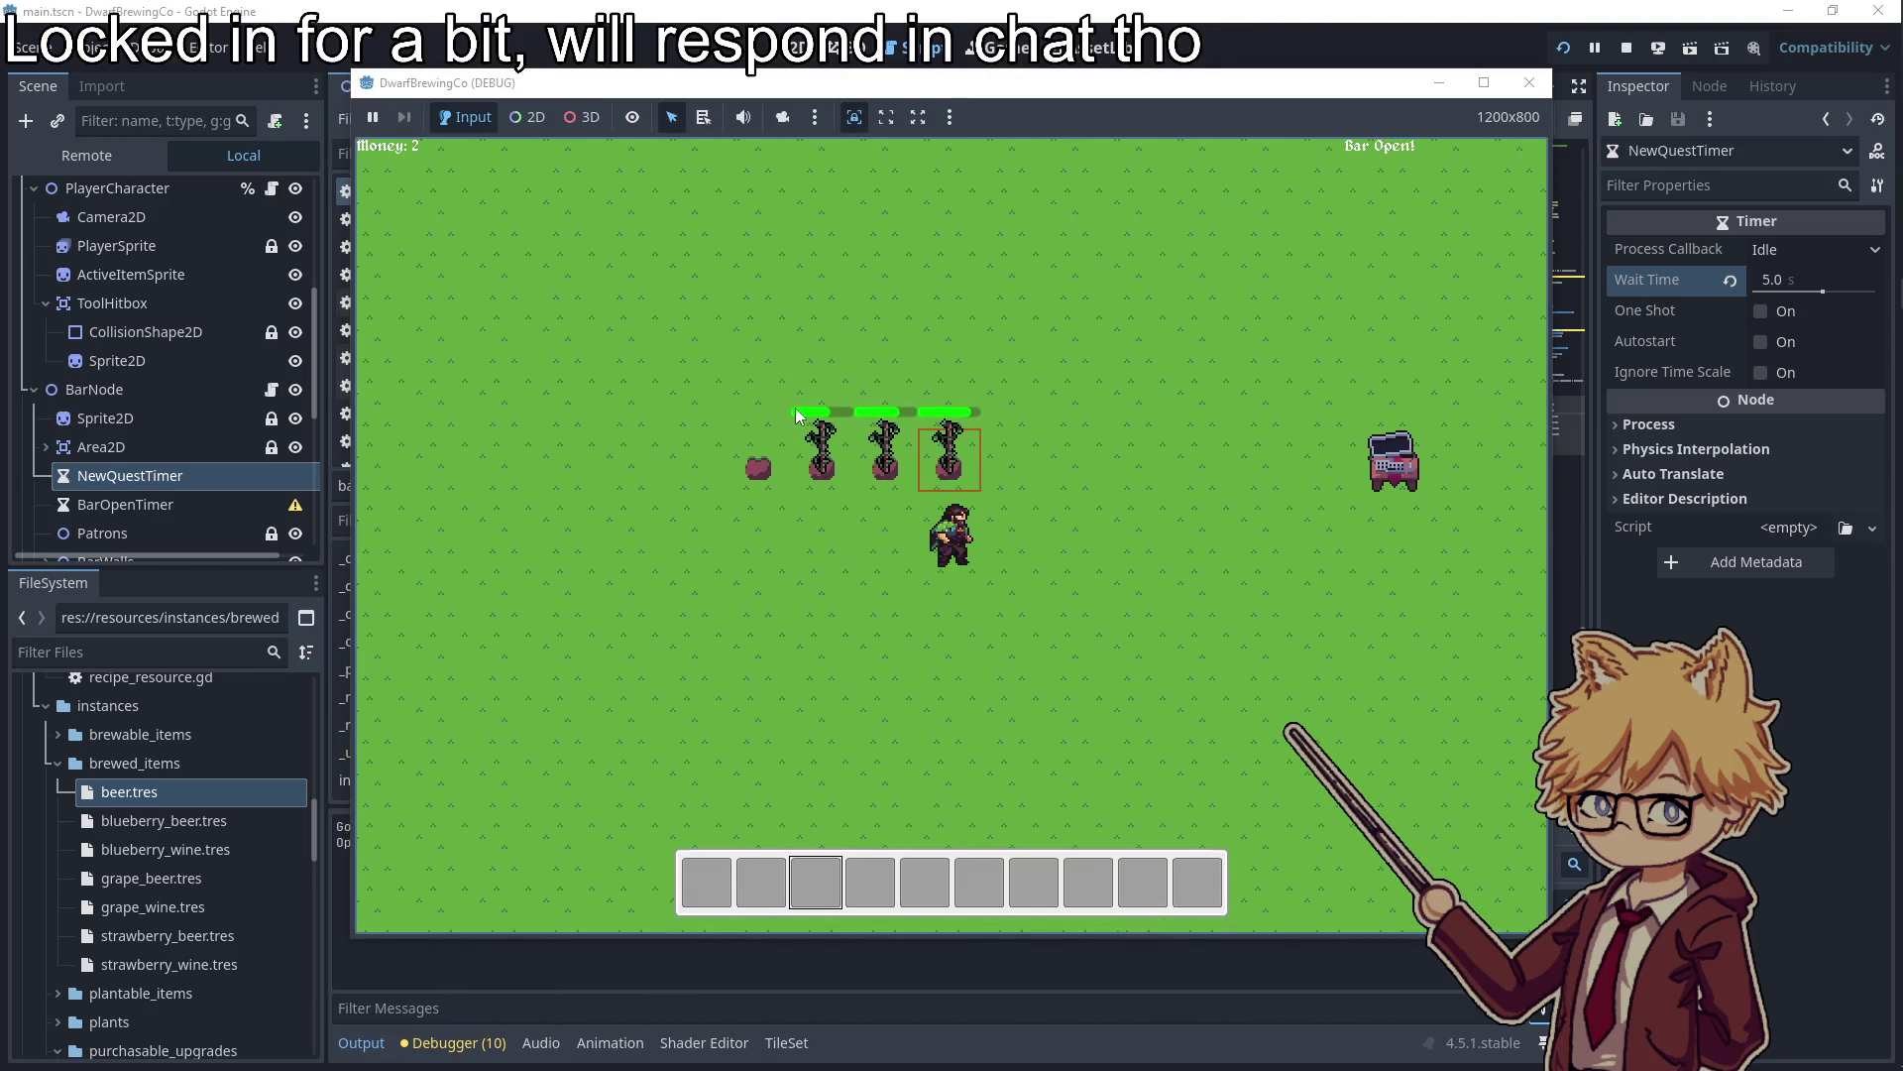
pyautogui.press('e')
pyautogui.press('a')
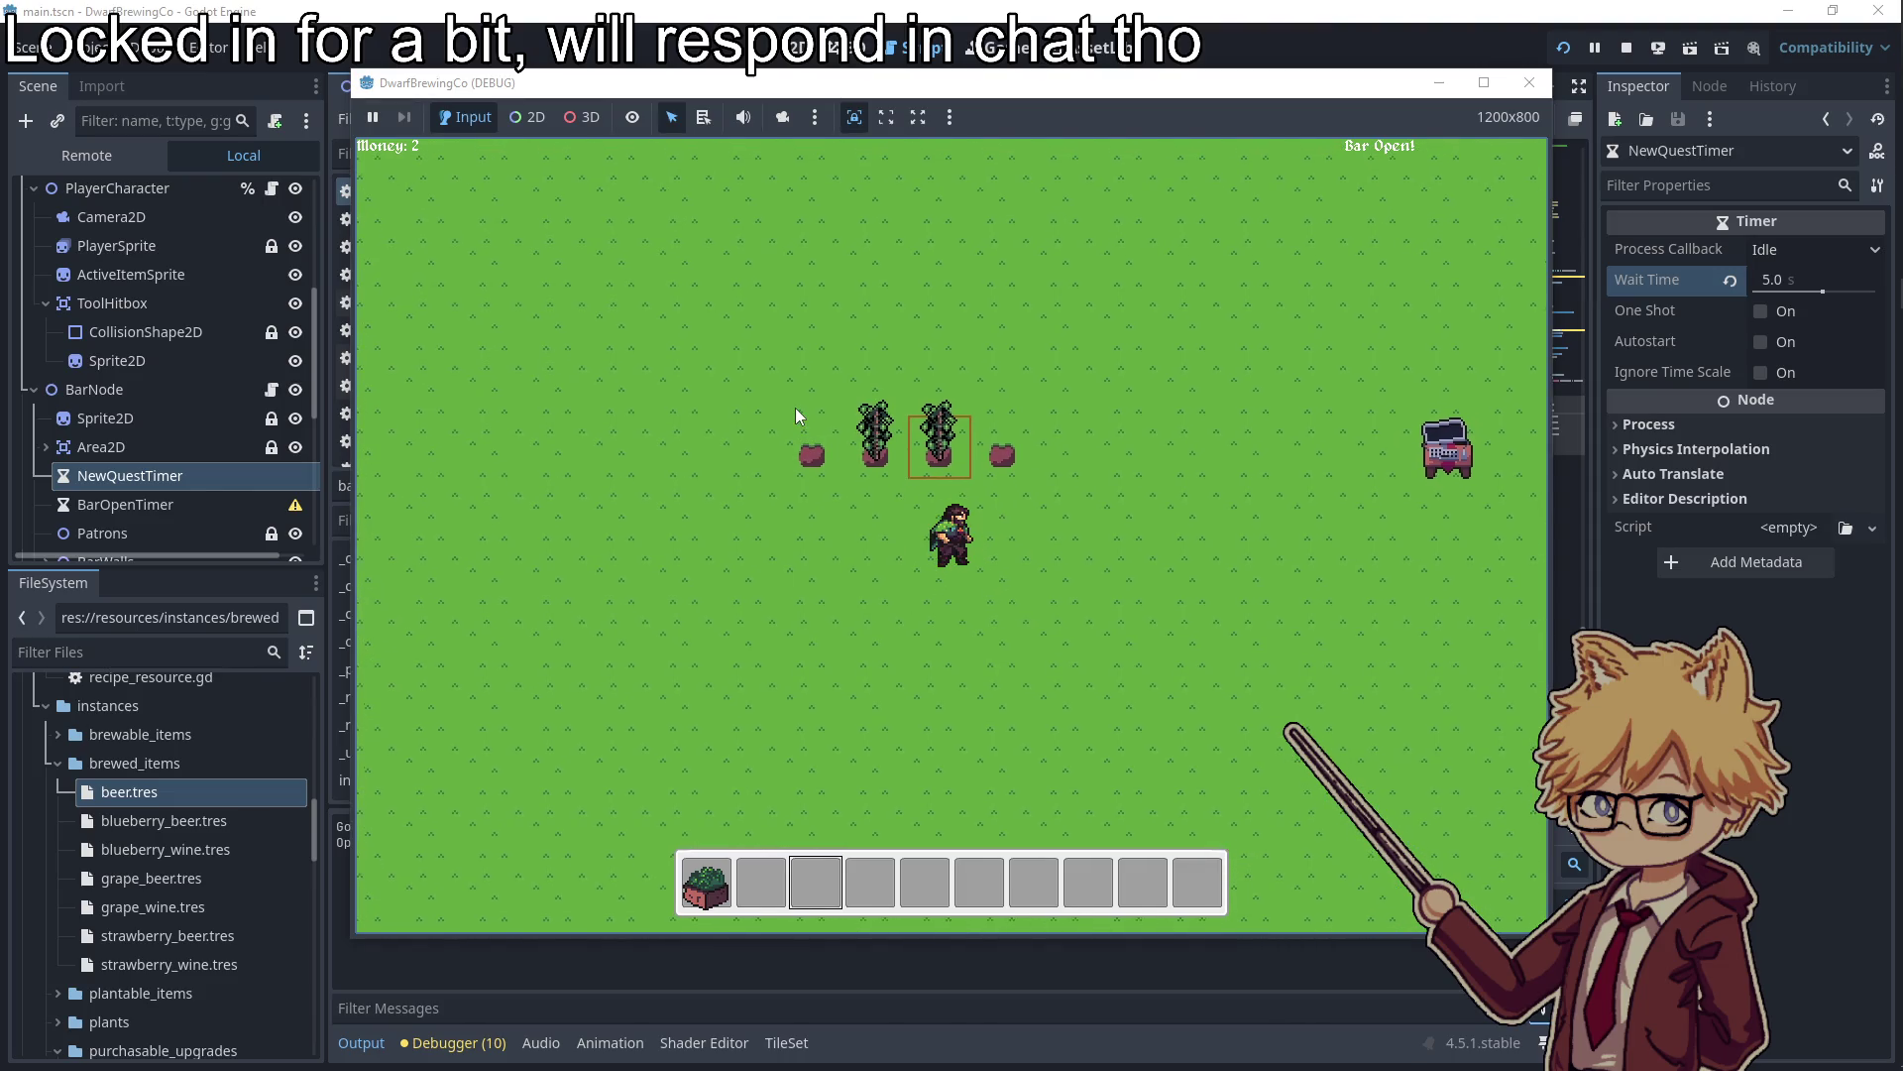
pyautogui.press('e')
pyautogui.press('w')
pyautogui.press('e')
# Load hops into both kegs and collect a brewed beer
pyautogui.press('d')
pyautogui.press('s')
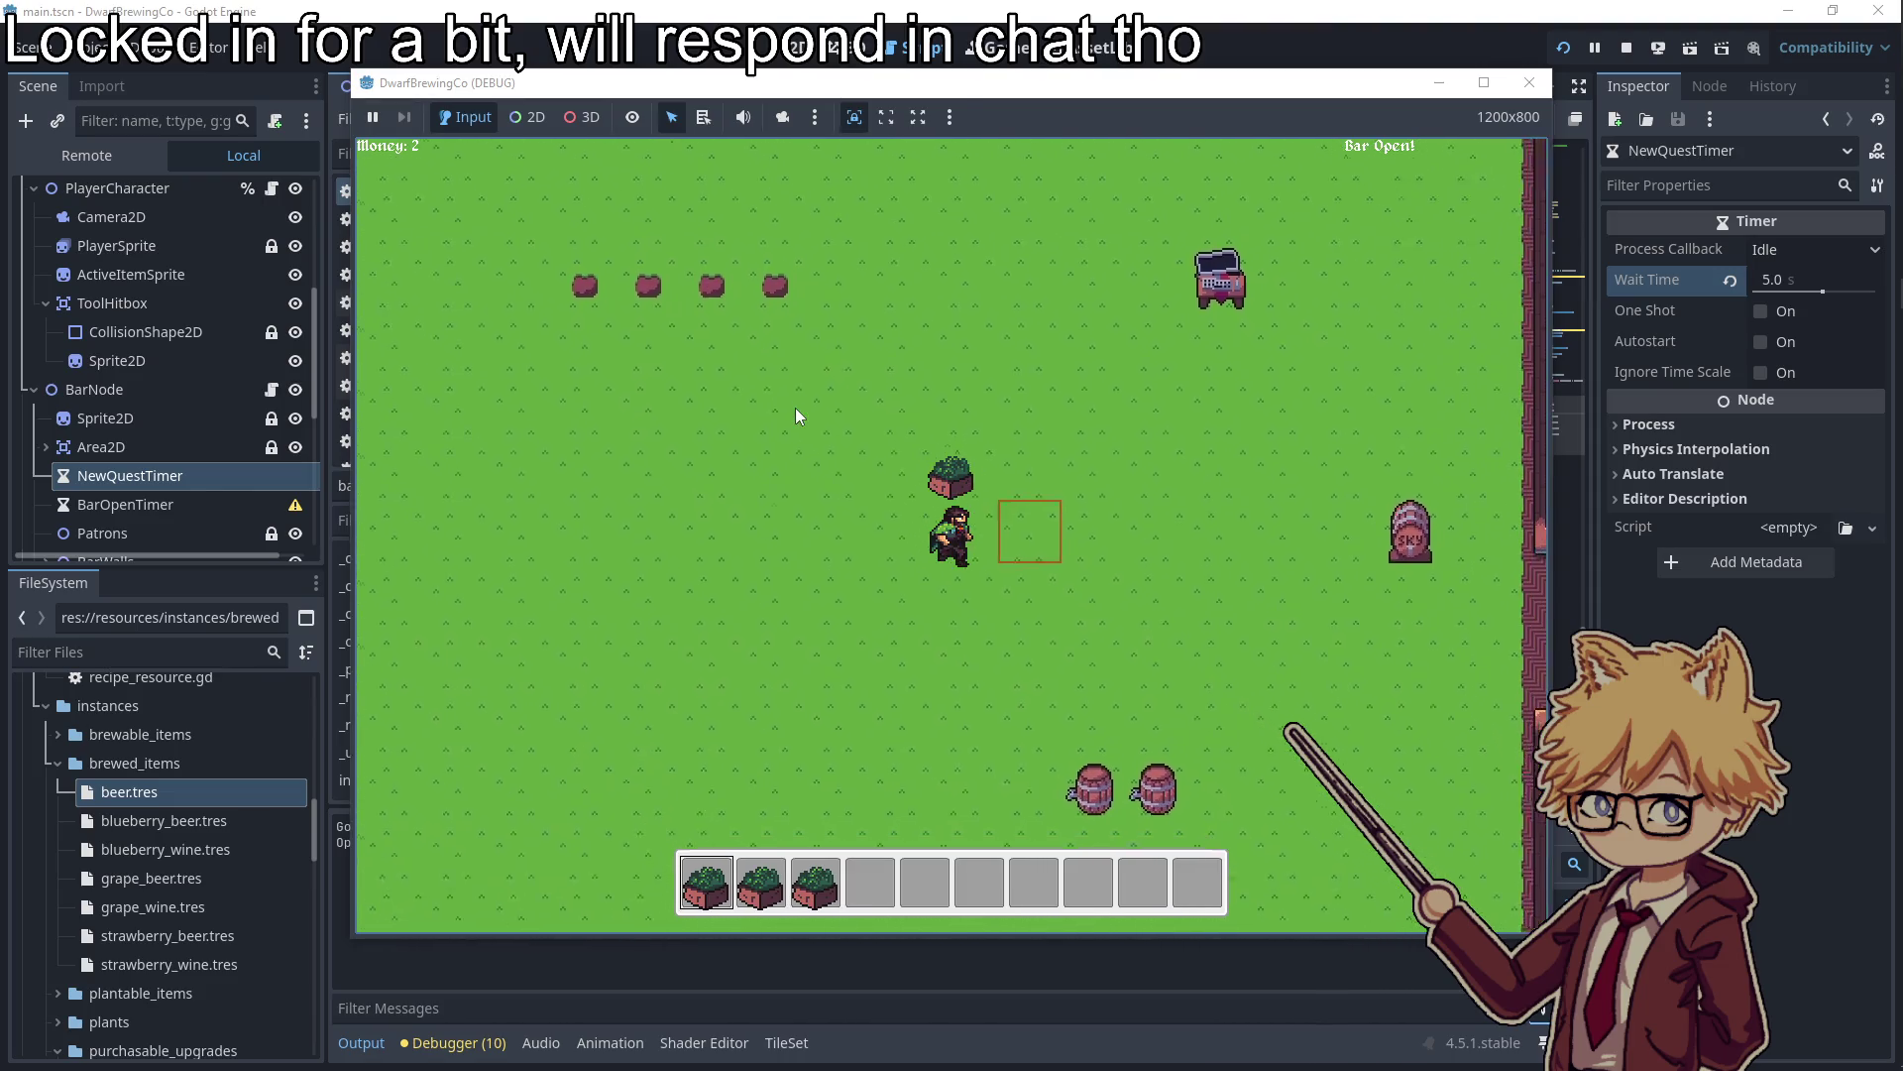
pyautogui.press('d')
pyautogui.press('e')
pyautogui.press('e')
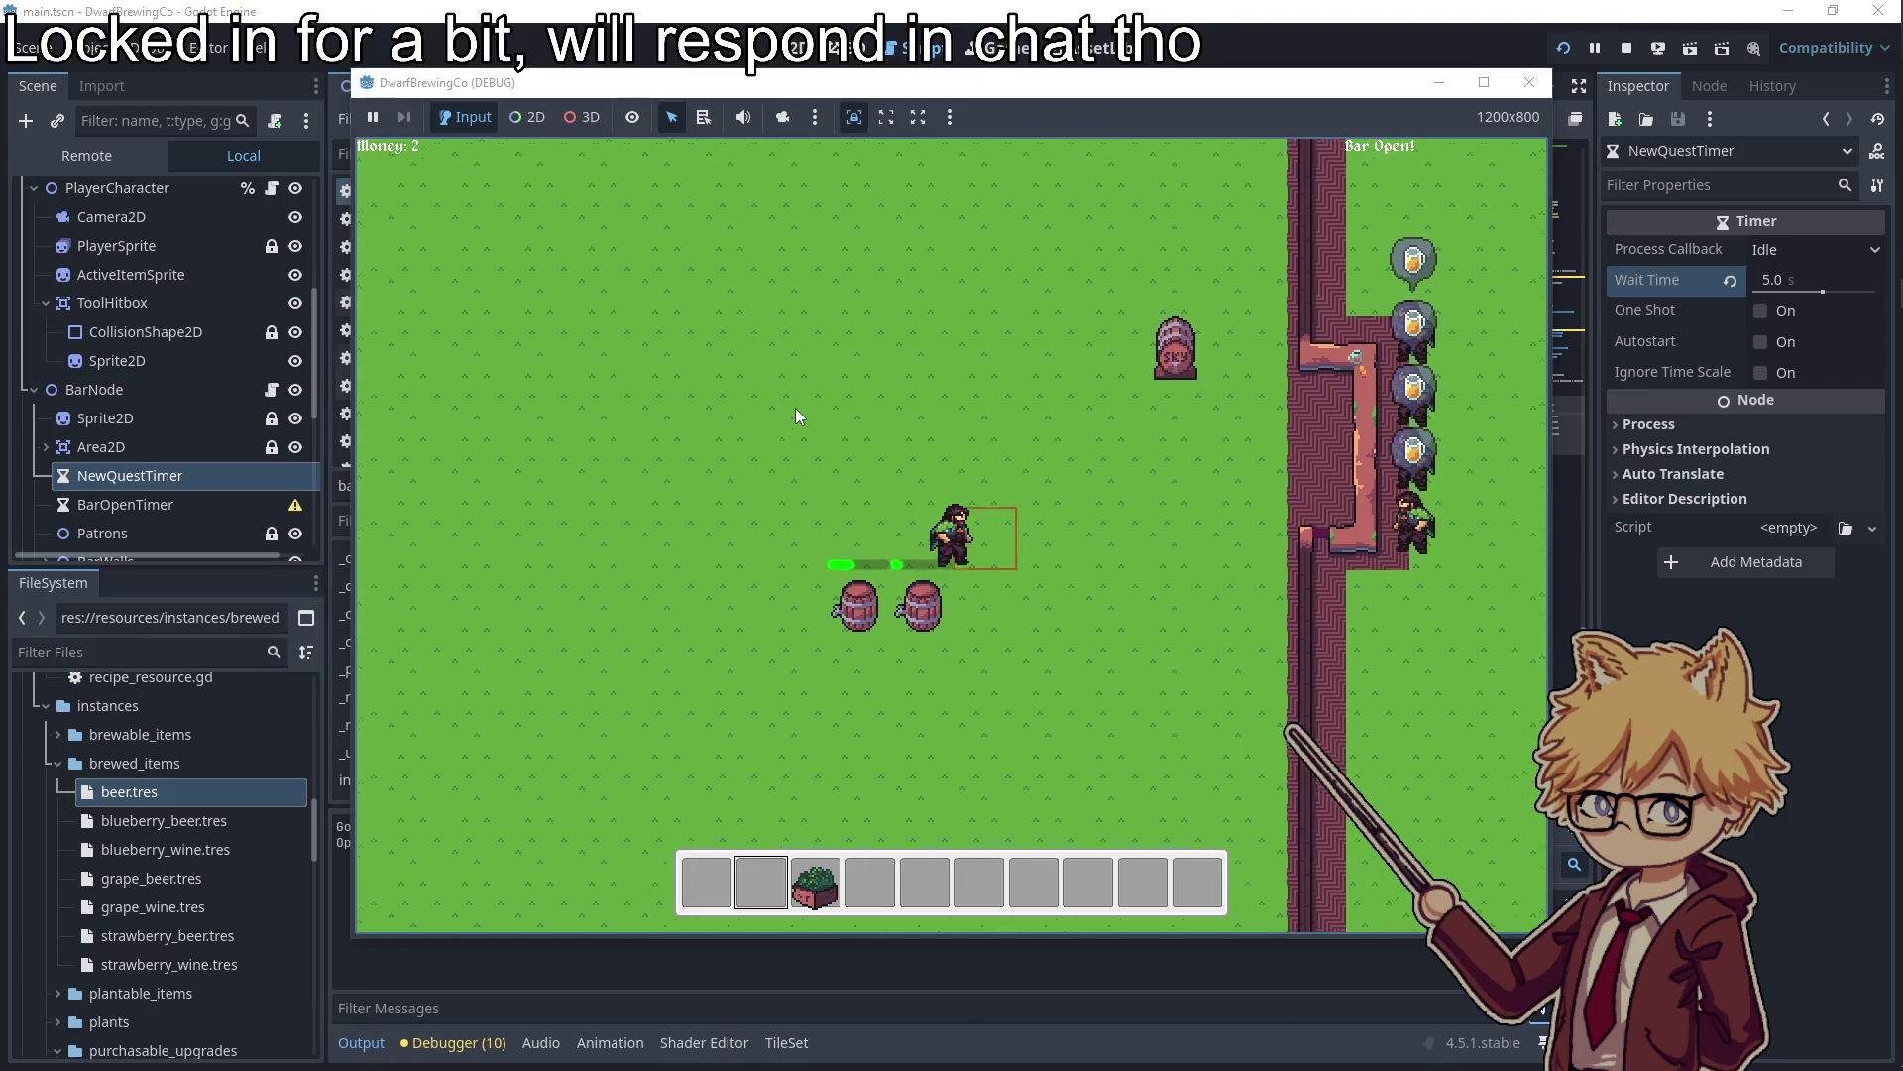
pyautogui.press('a')
pyautogui.press('e')
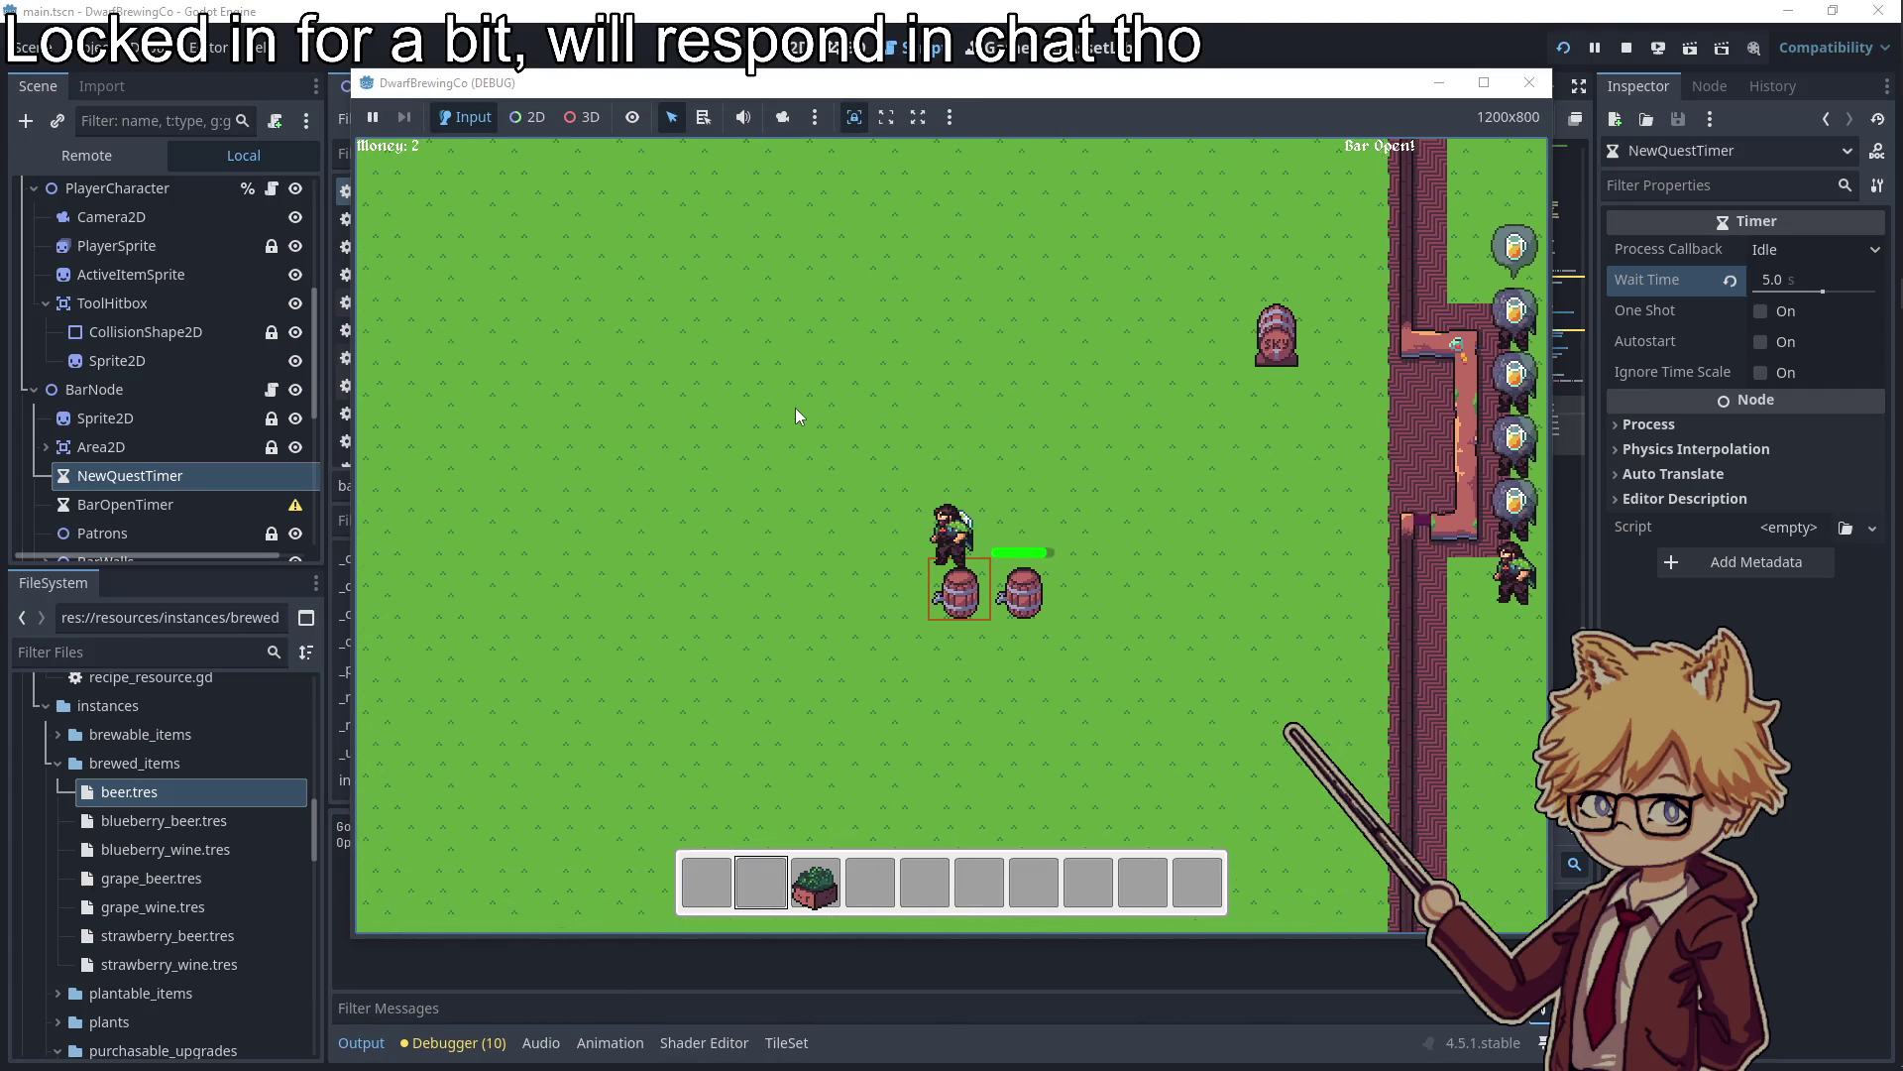
# Serve the beer to a patron, raising money to 6, and pause the game
pyautogui.press('d')
pyautogui.press('e')
pyautogui.press('Escape')
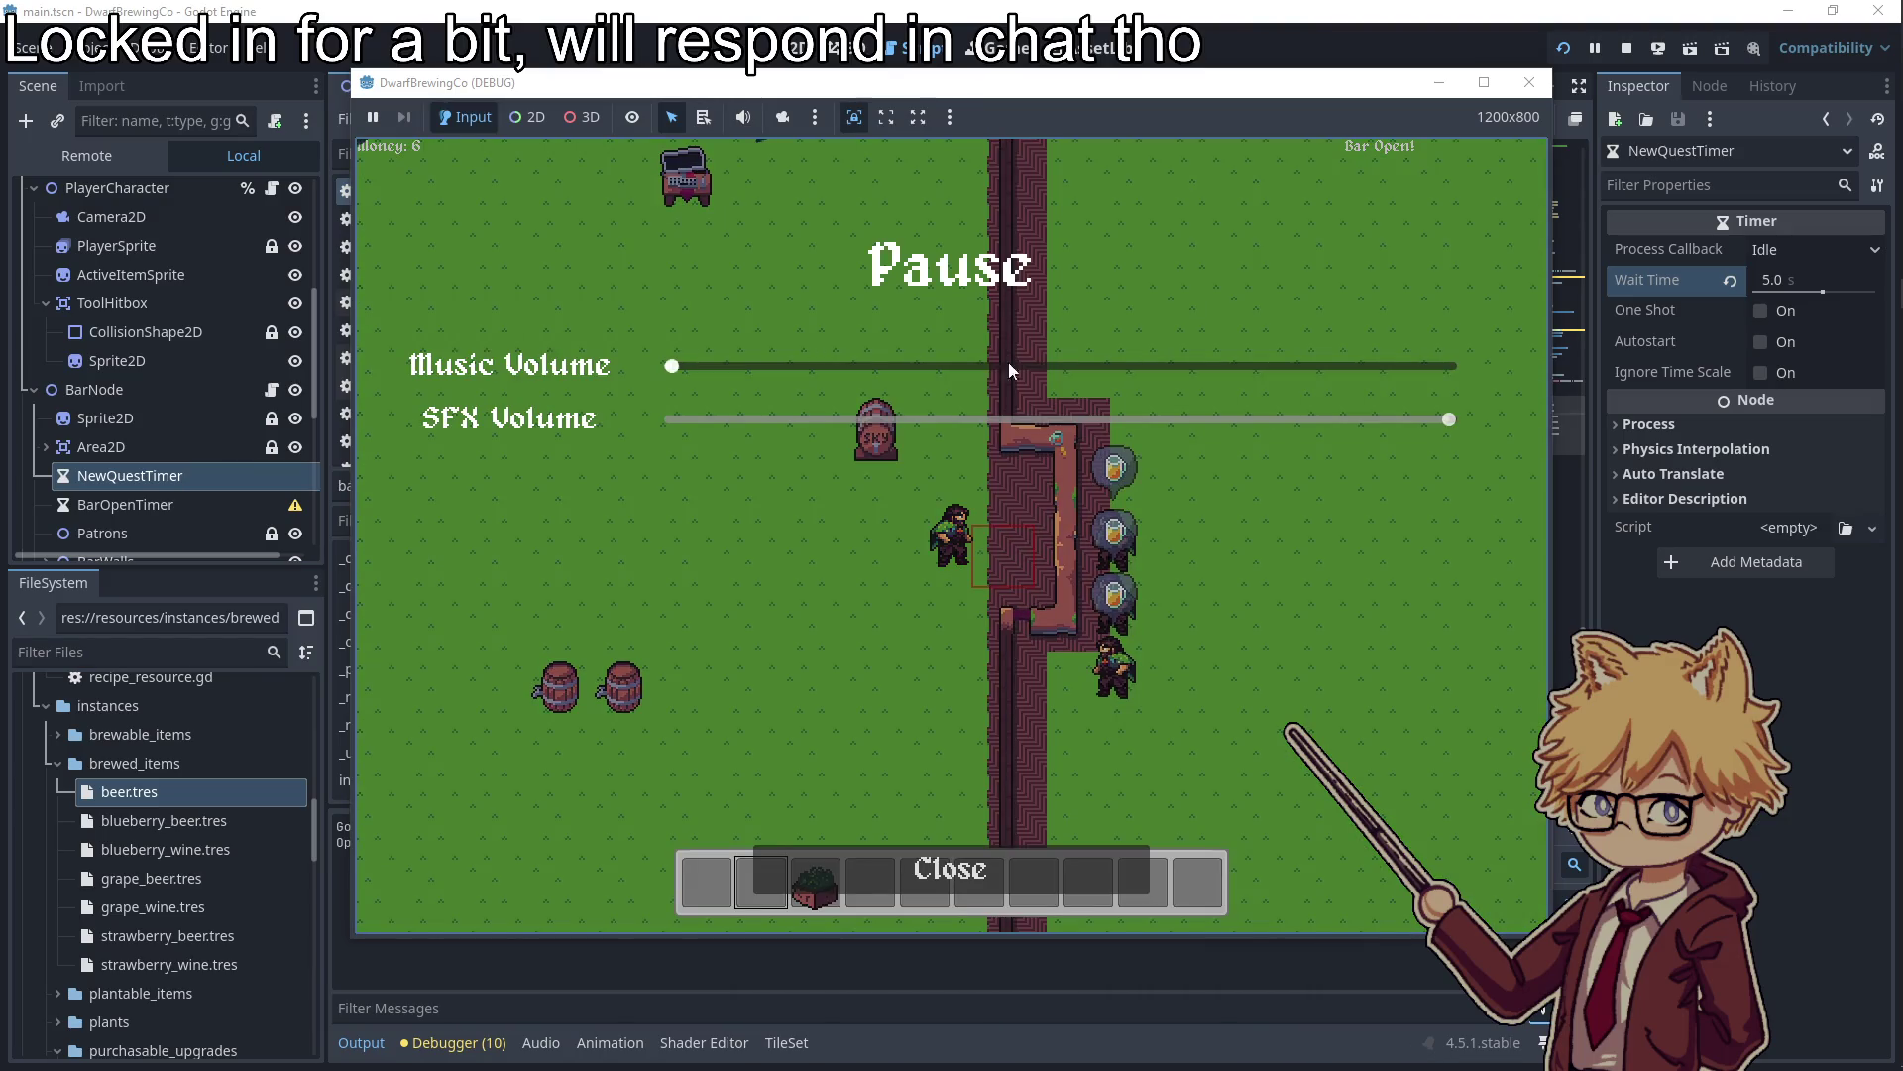
# Stop the debug run and jump from bar_node.gd to the PatronNode script
pyautogui.click(1530, 83)
pyautogui.scroll(10, 1209, 521)
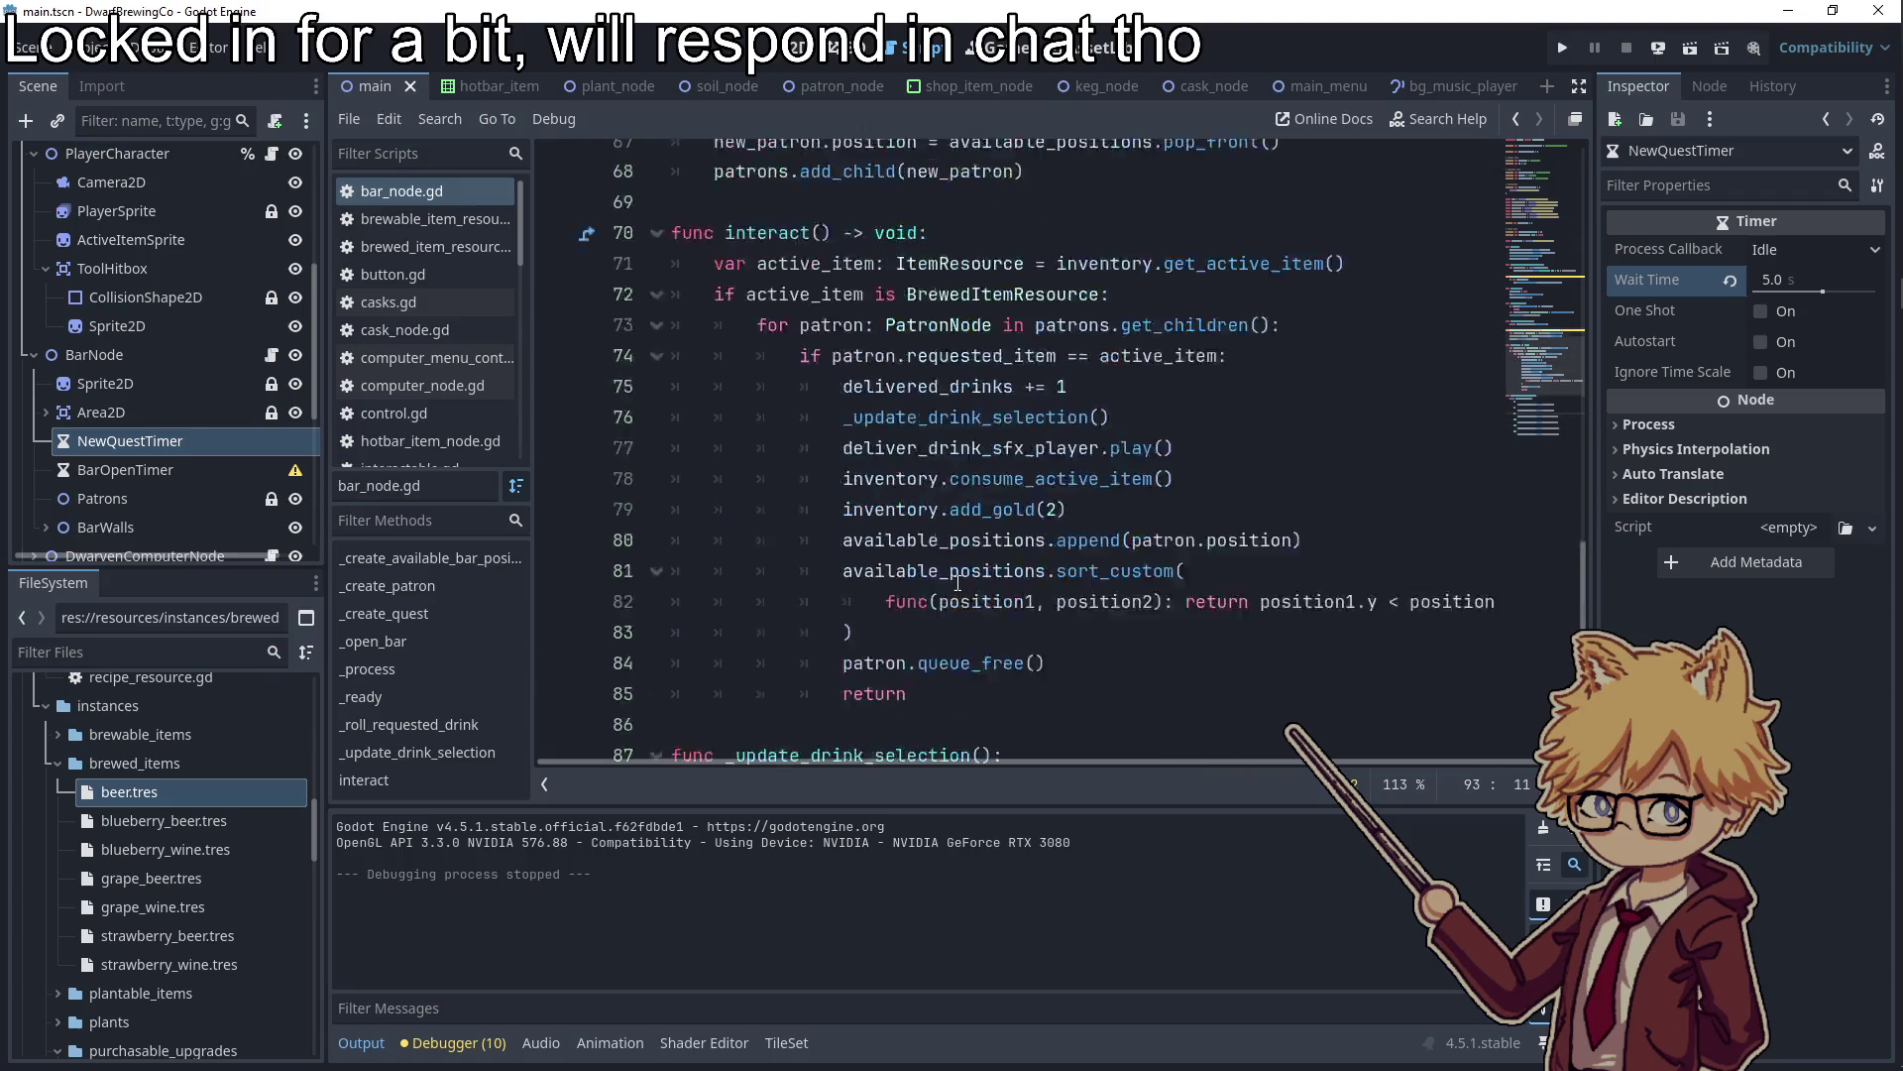
pyautogui.keyDown('ctrl'); pyautogui.click(953, 499); pyautogui.keyUp('ctrl')
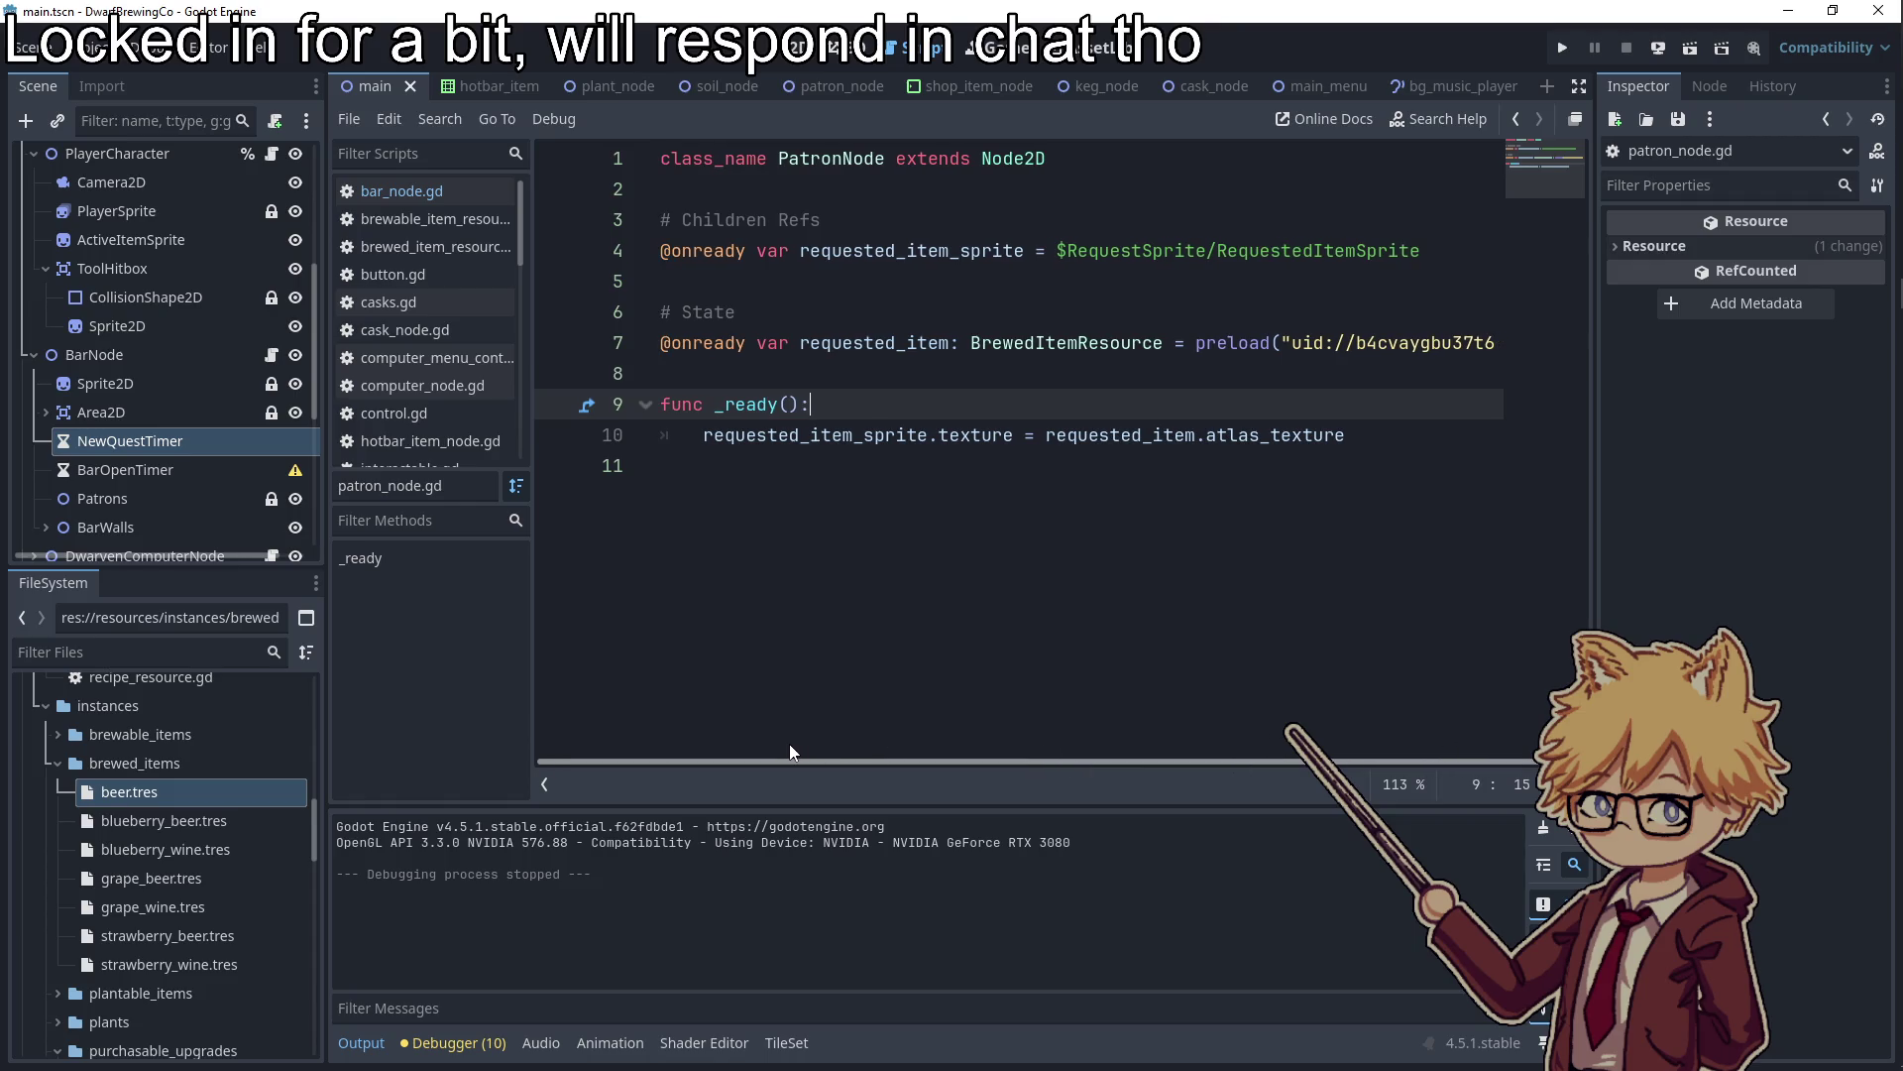
# Declare a new set_requested_item function above _ready
pyautogui.click(732, 373)
pyautogui.press('Return')
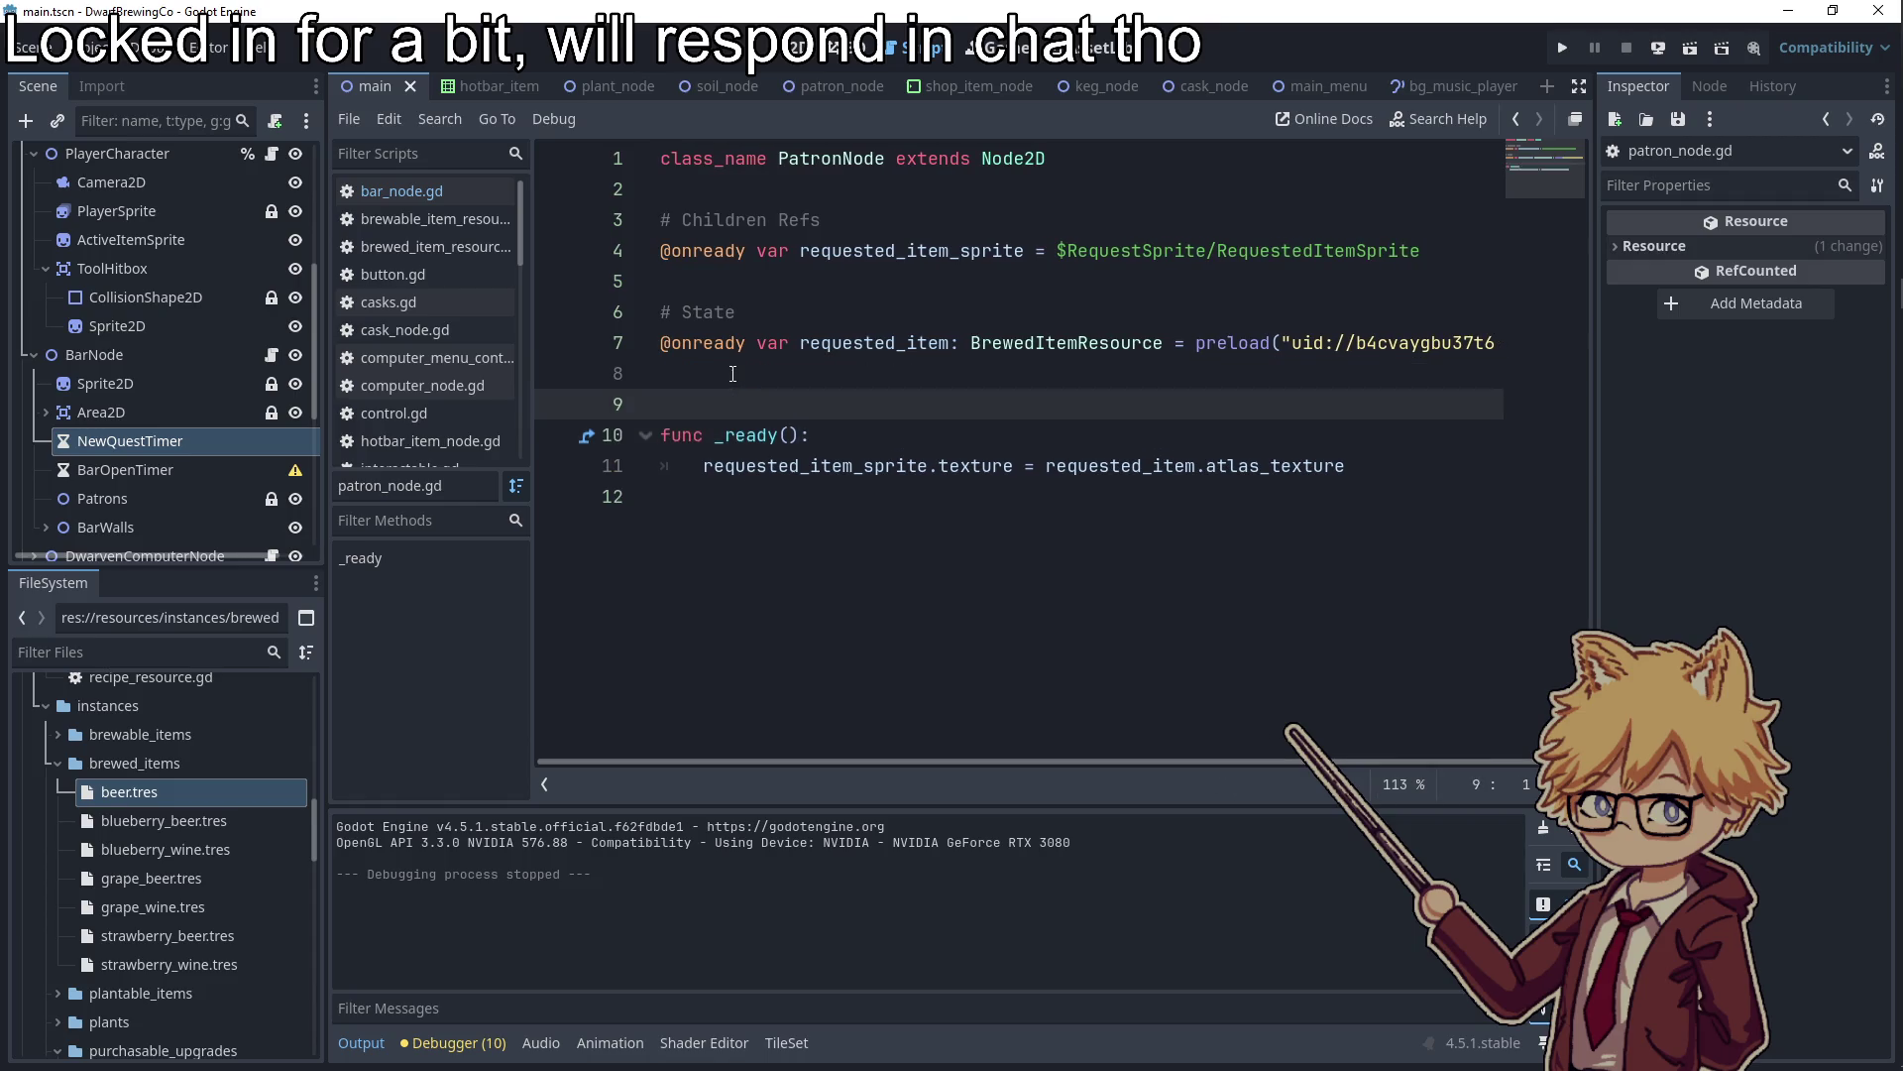
pyautogui.press('Return')
pyautogui.press('Up')
pyautogui.write('func _set_request')
pyautogui.press('BackSpace')
pyautogui.press('BackSpace')
pyautogui.press('BackSpace')
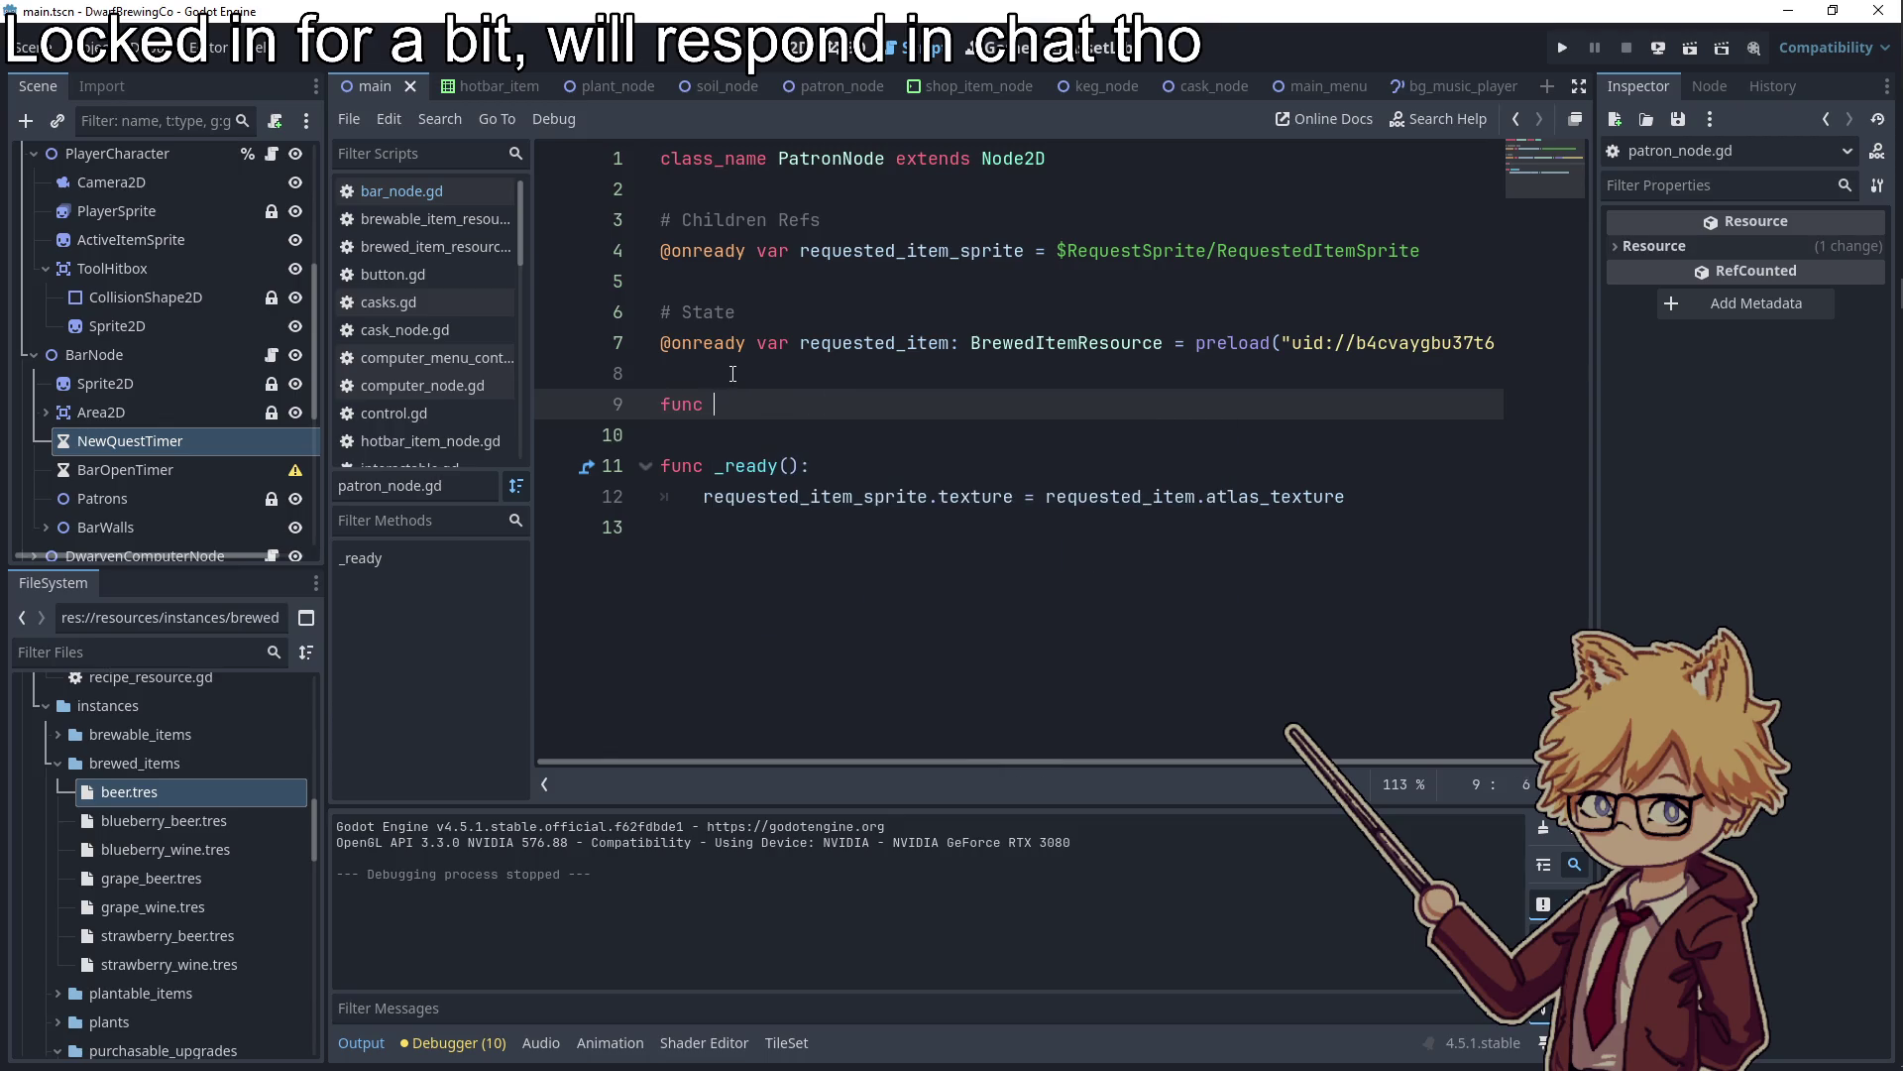
pyautogui.write('reques')
pyautogui.write('i9')
pyautogui.write('):')
pyautogui.press('Return')
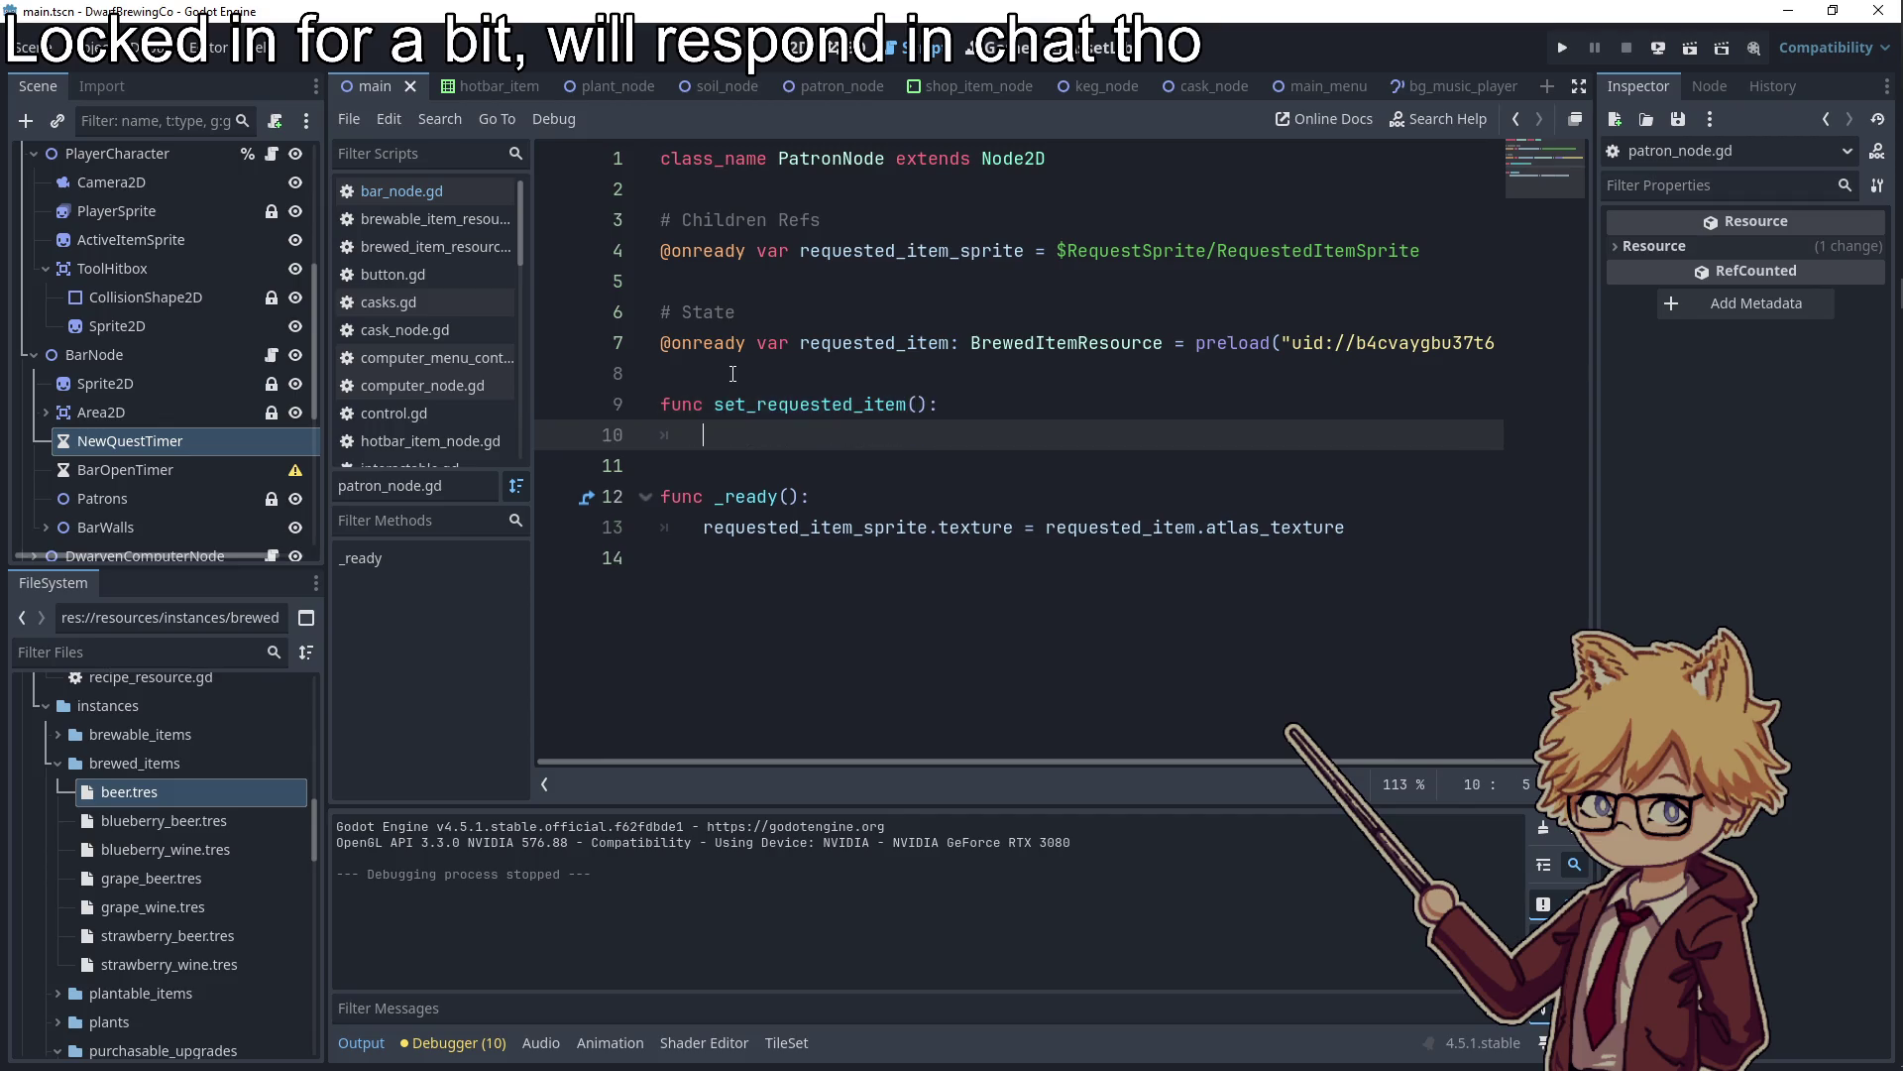
# Add the _requested_item: BrewedItemResource parameter and a requested_item line in the body
pyautogui.doubleClick(853, 343)
pyautogui.hotkey('ctrl', 'c')
pyautogui.click(843, 434)
pyautogui.hotkey('ctrl', 'v')
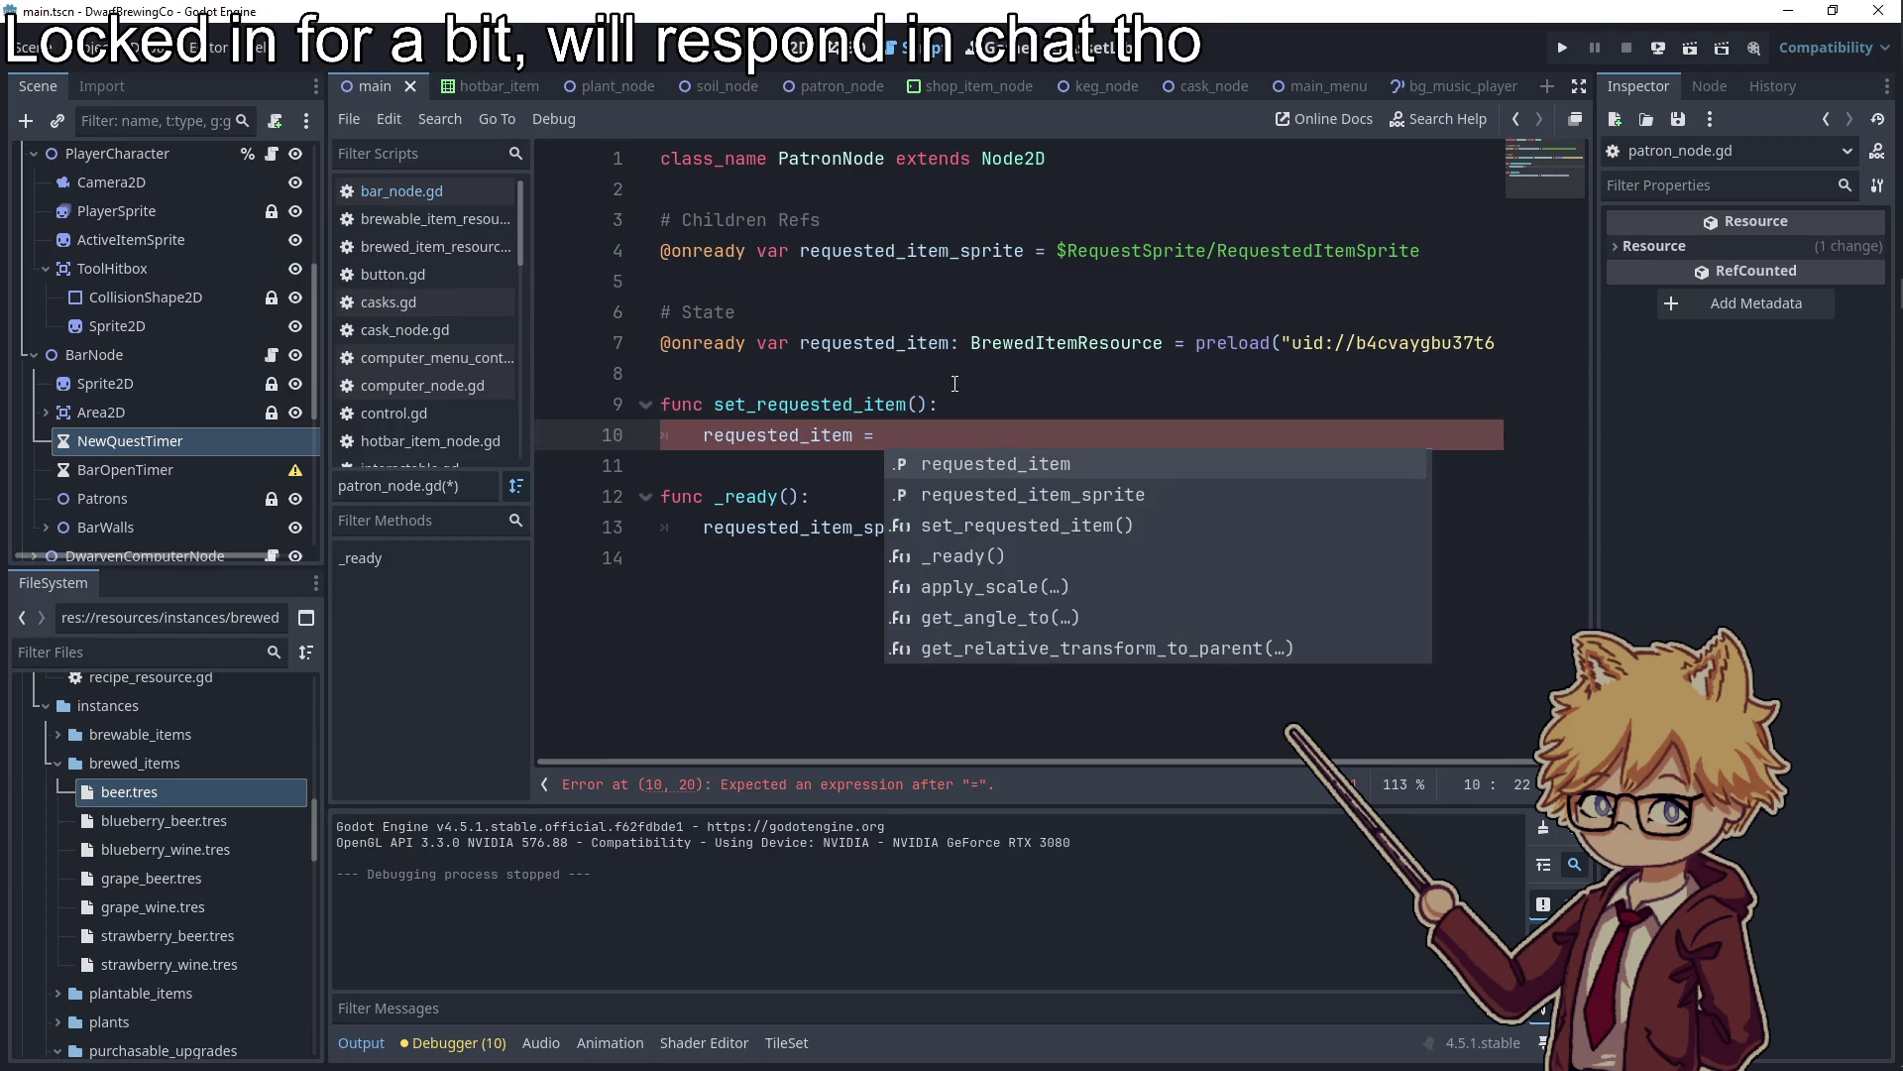
pyautogui.click(920, 403)
pyautogui.write('eques')
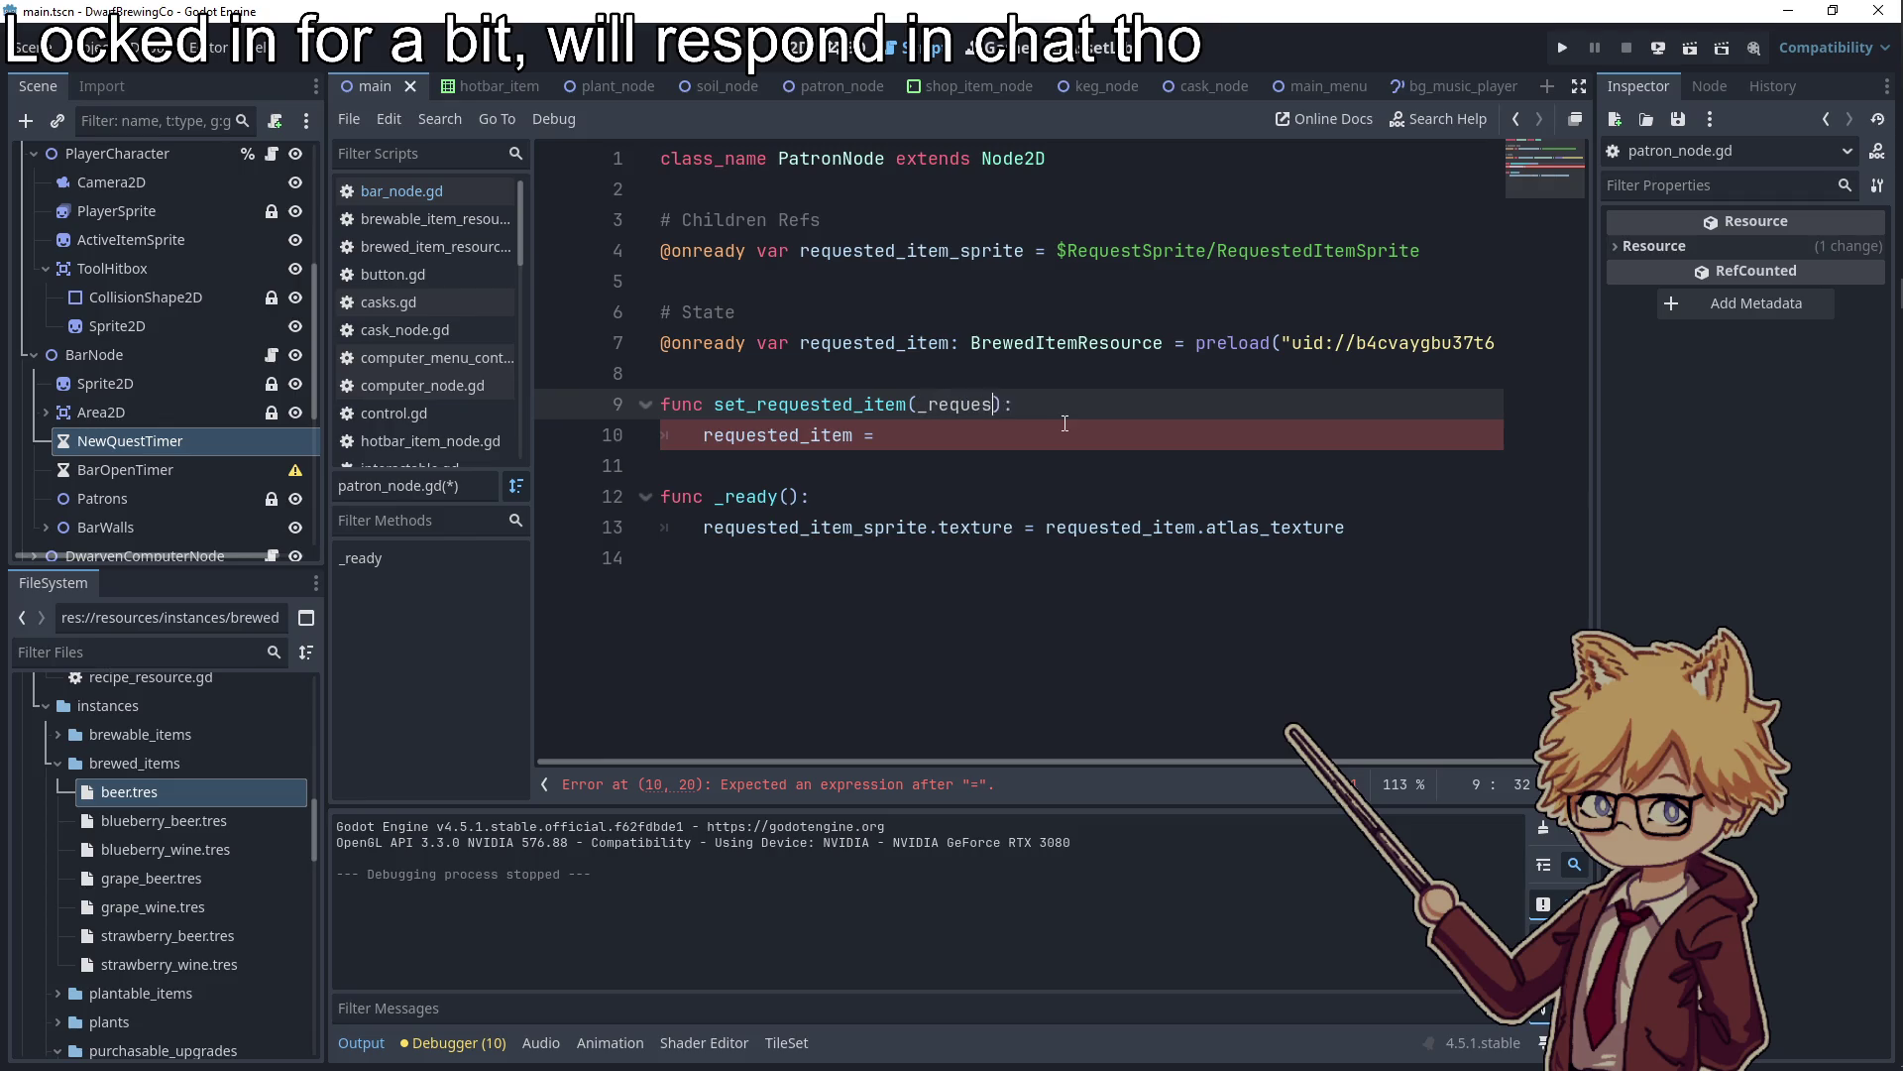
pyautogui.write('ted_item: B')
pyautogui.write('rew')
pyautogui.press('Down')
pyautogui.press('Return')
# Complete the body as requested_item = _requested_item and begin another line
pyautogui.doubleClick(1001, 404)
pyautogui.hotkey('ctrl', 'c')
pyautogui.click(1004, 442)
pyautogui.hotkey('ctrl', 'v')
pyautogui.press('Return')
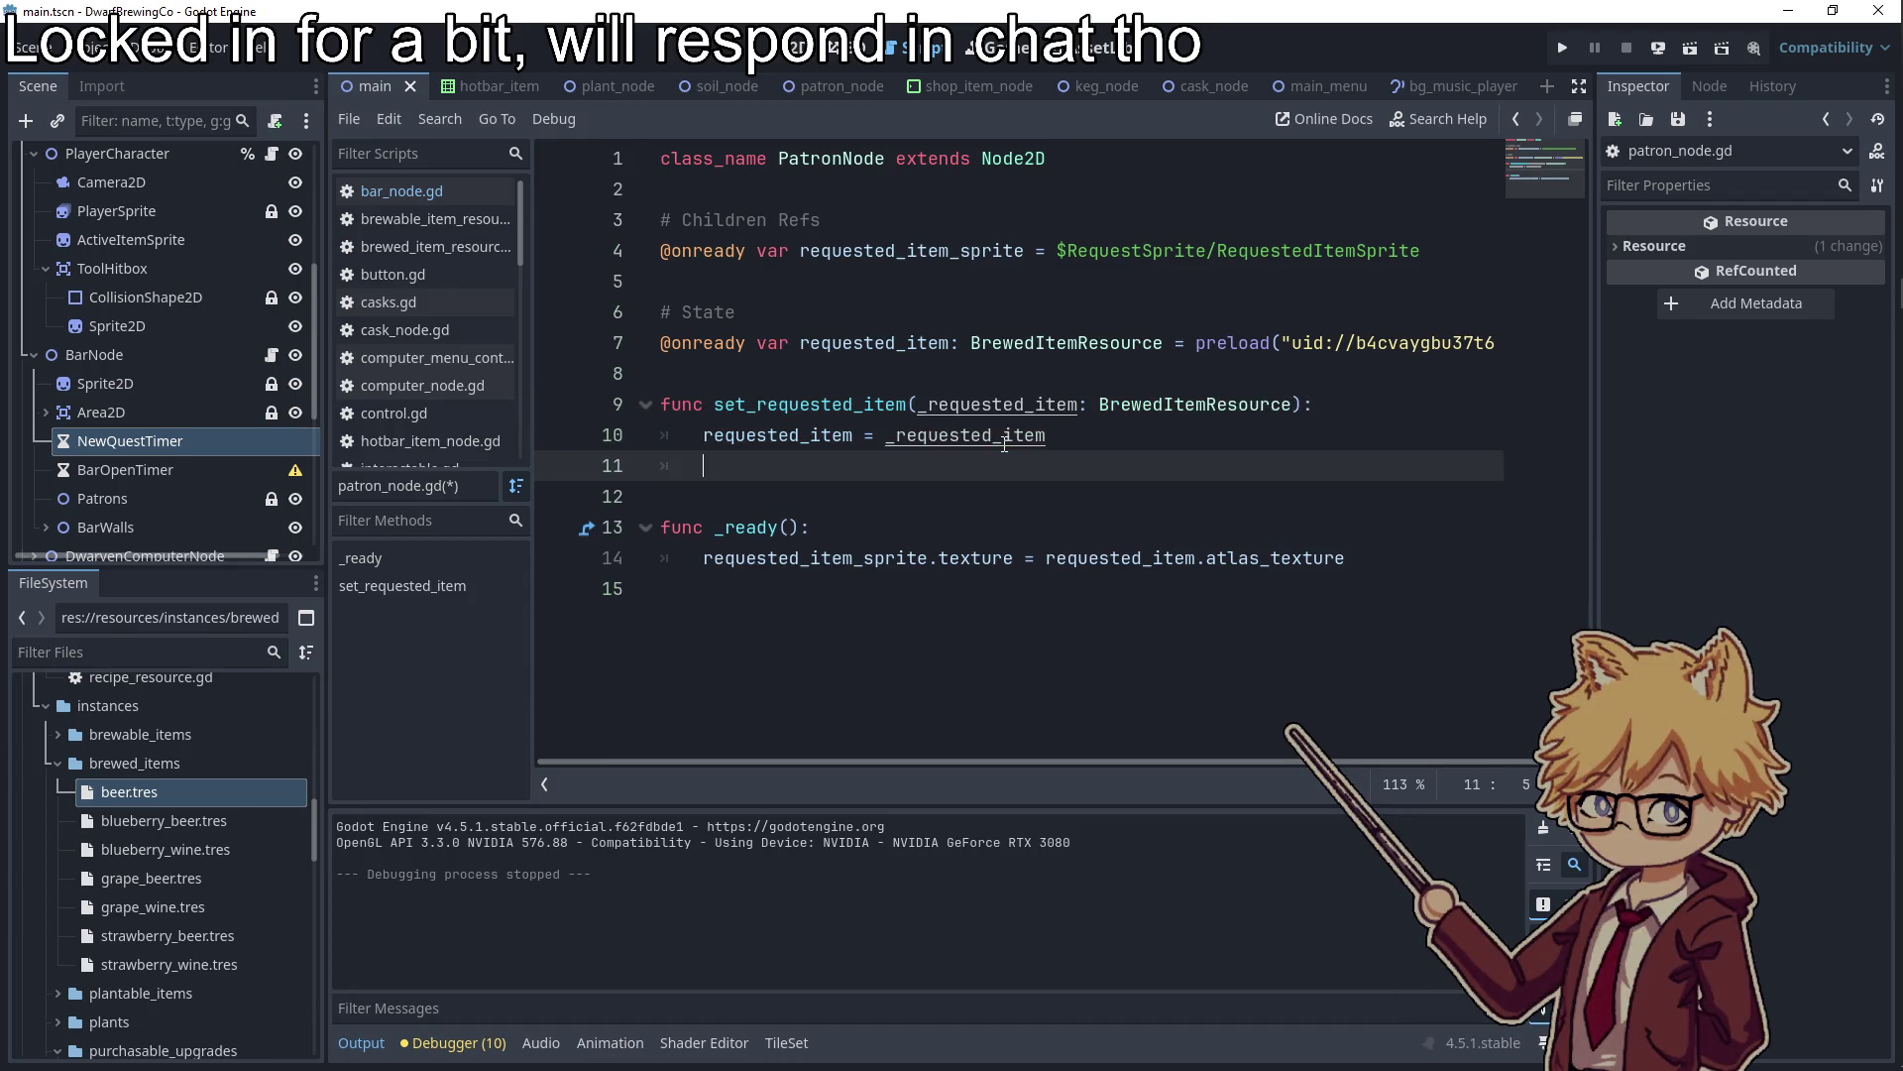
pyautogui.write('req')
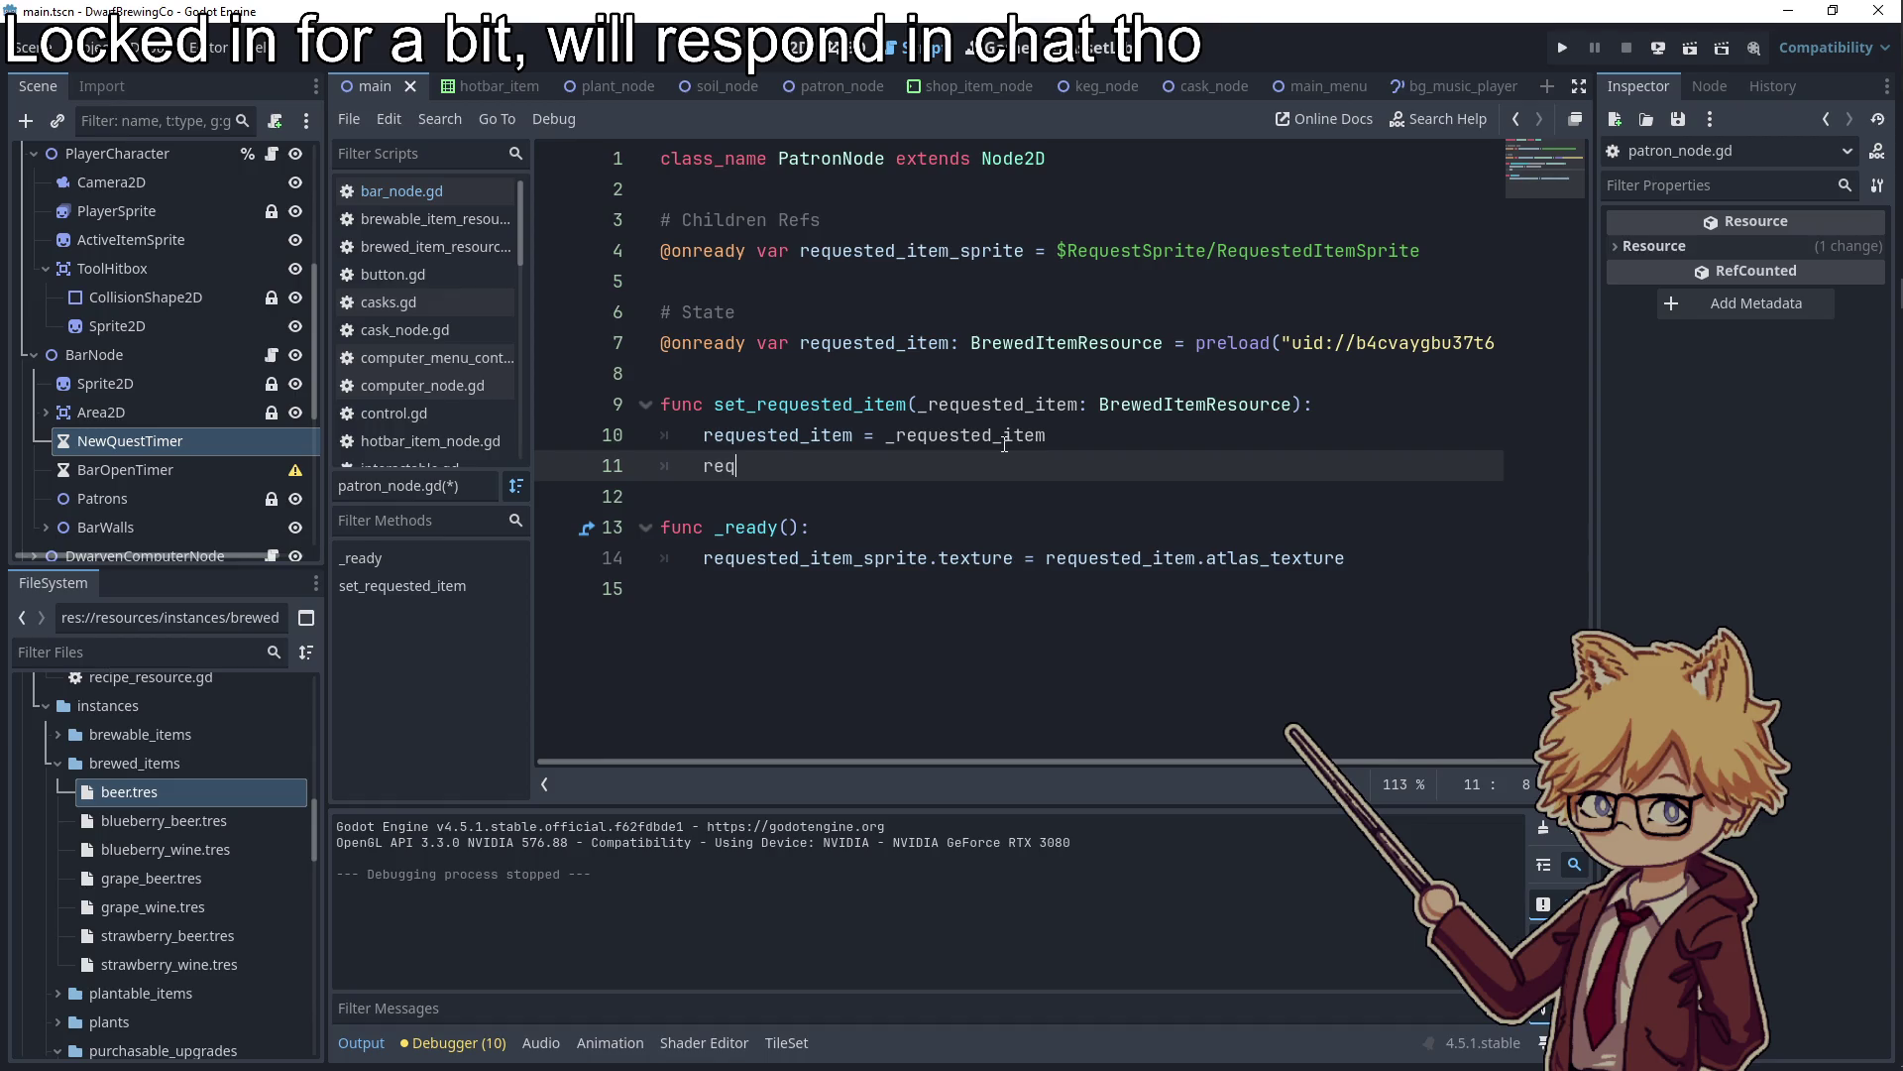